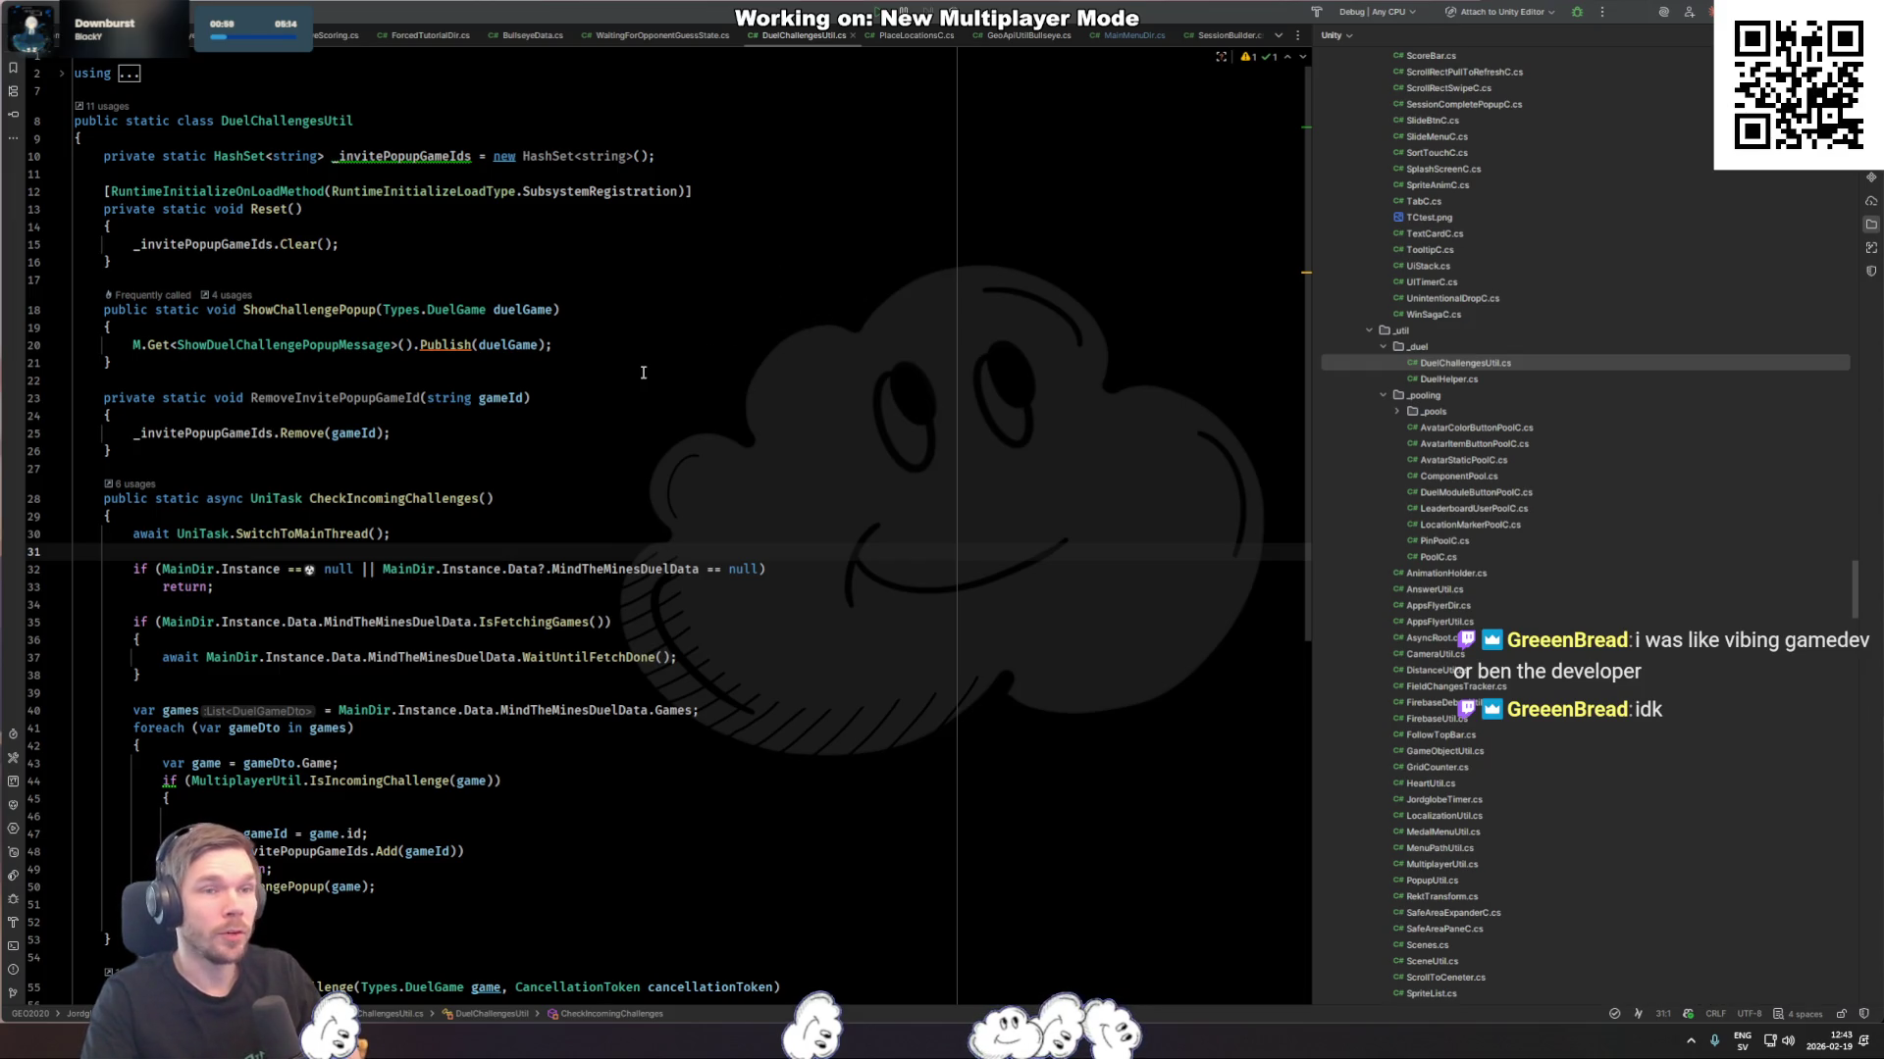
Step: Check the Unity editor briefly and return to the code in Rider
{"action": "left_click", "coordinate": [529, 434]}
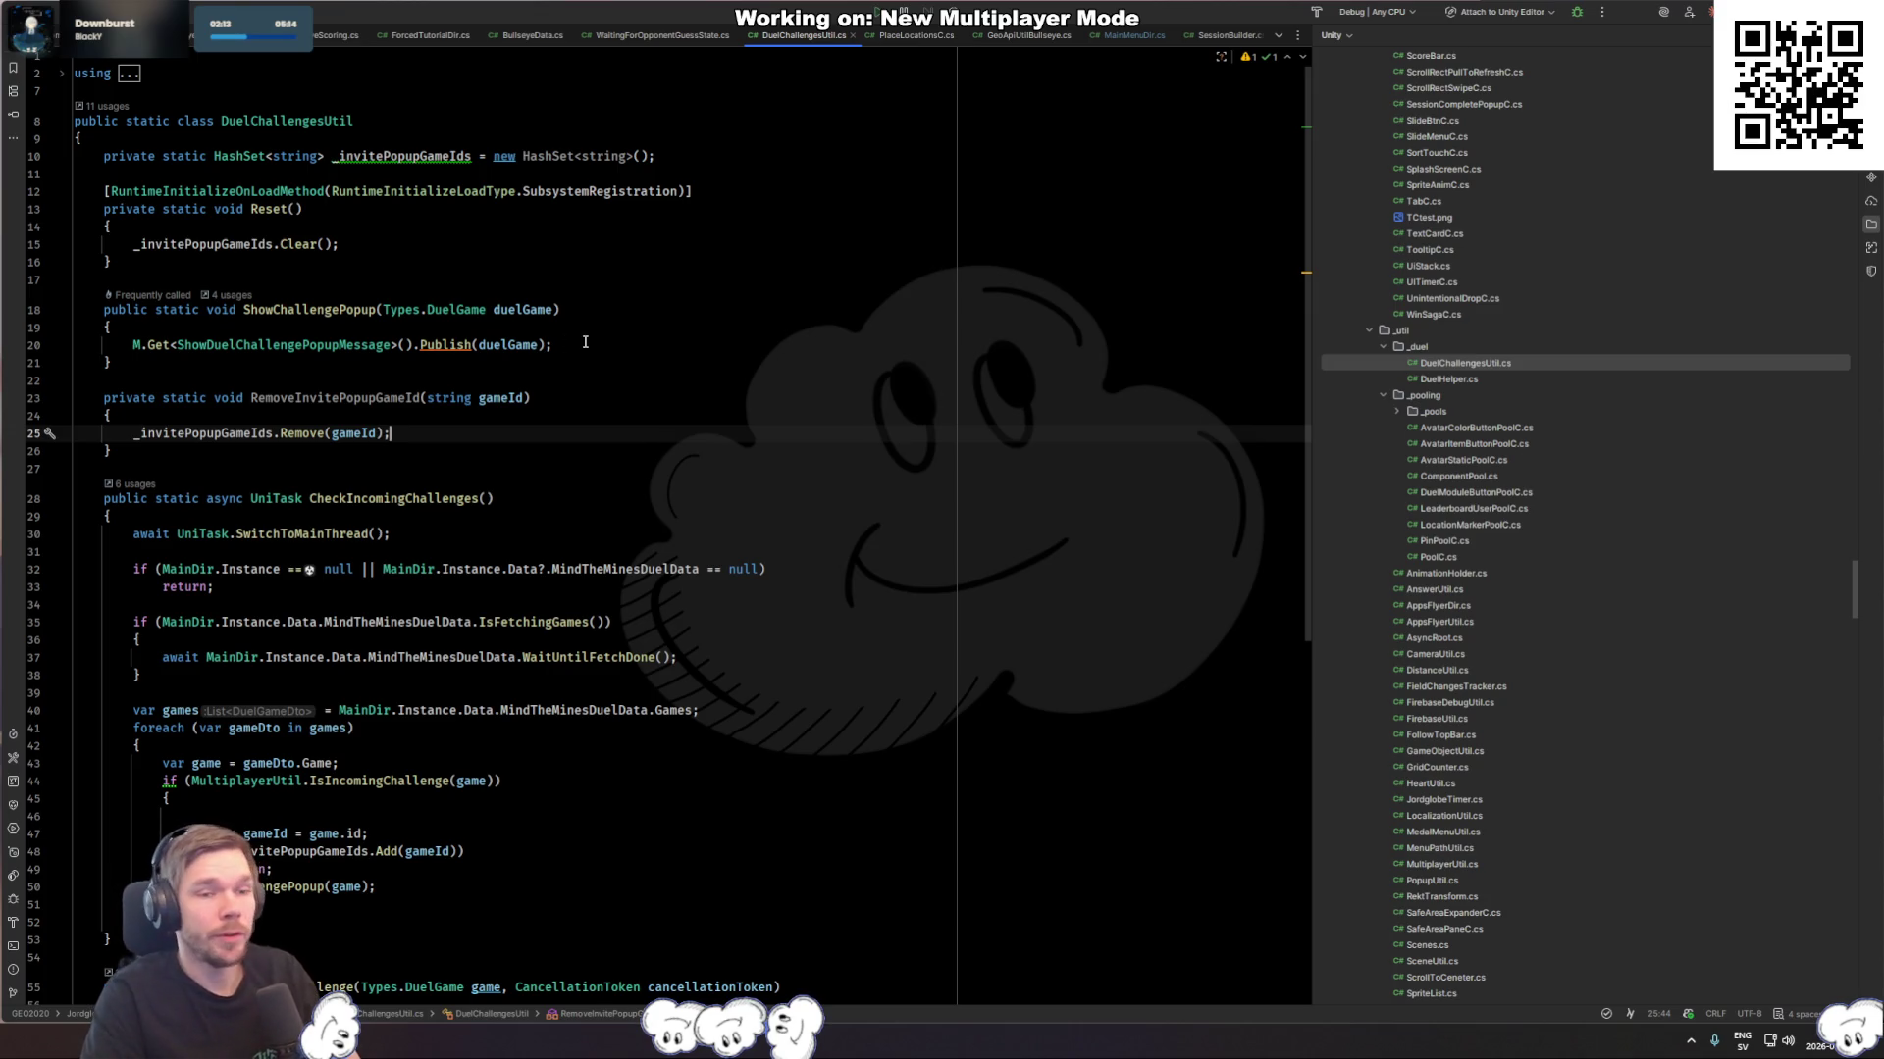
{"action": "left_click", "coordinate": [471, 344]}
{"action": "key", "text": "alt+Tab"}
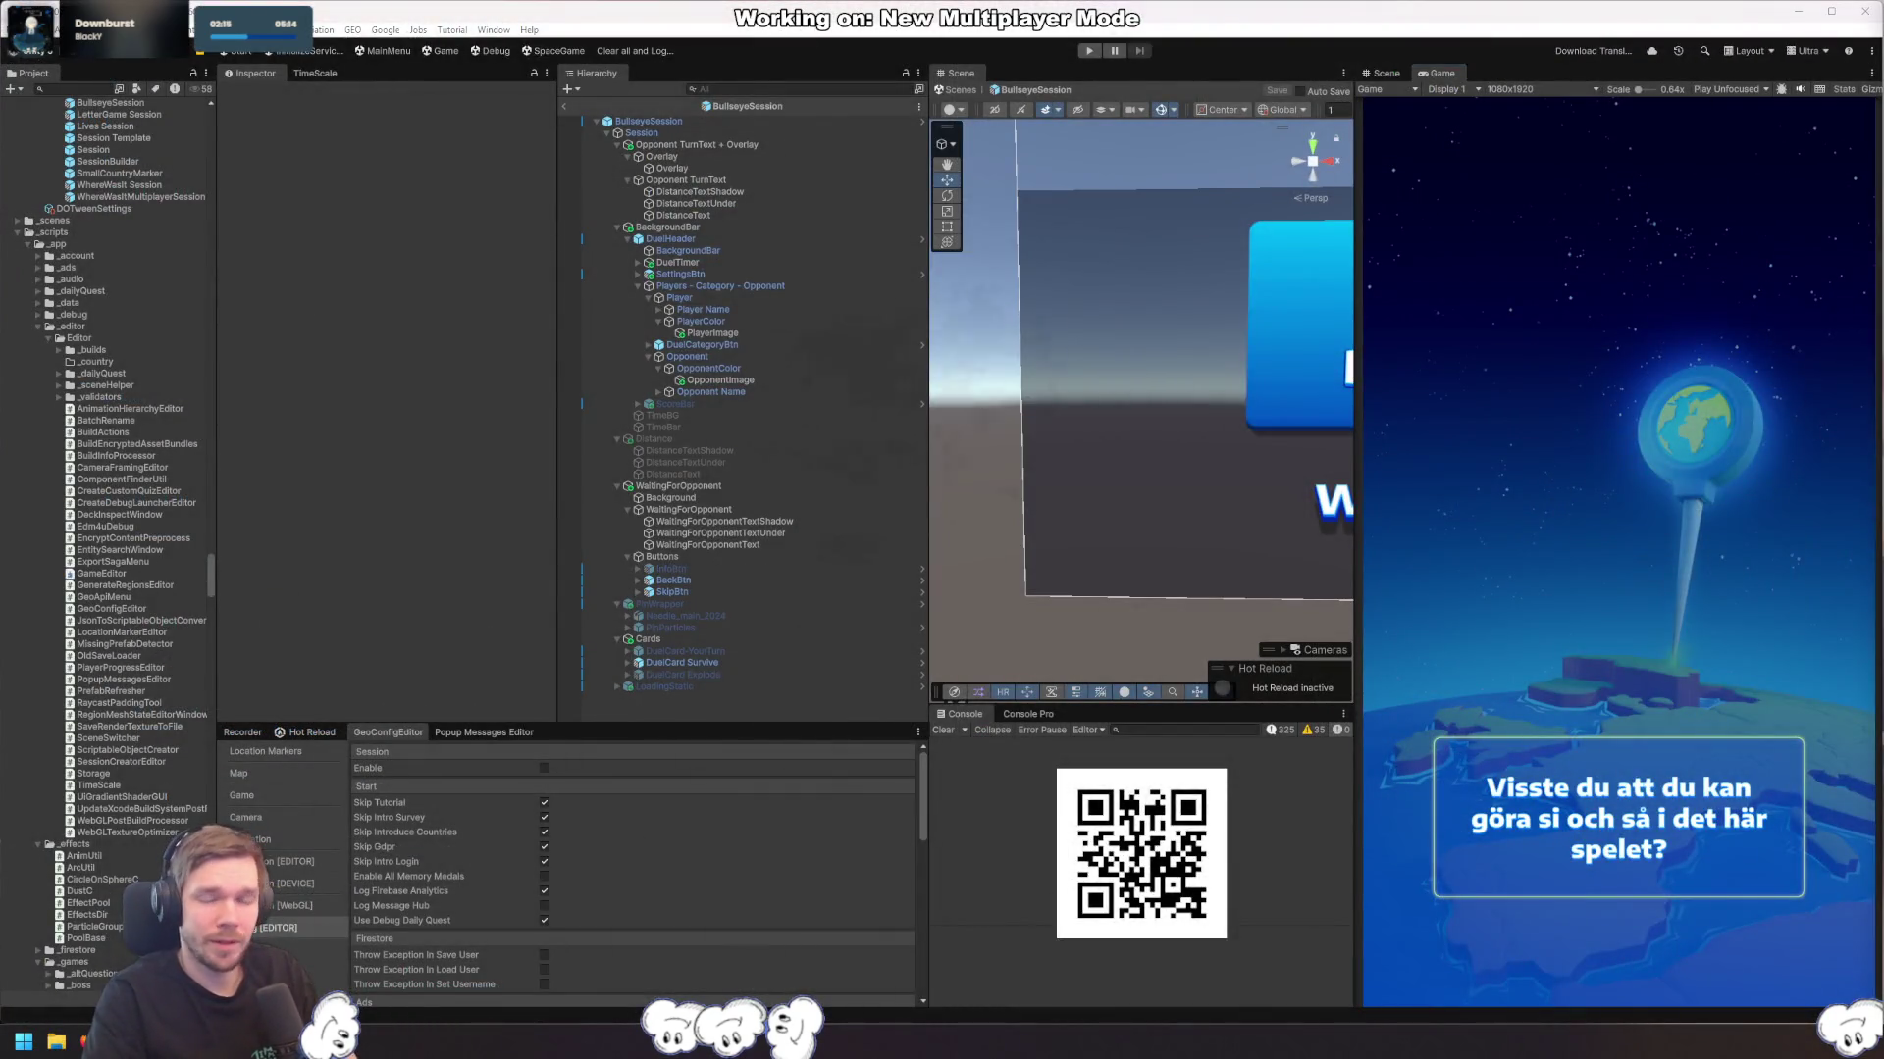
{"action": "key", "text": "alt+Tab"}
{"action": "left_click", "coordinate": [696, 501]}
{"action": "left_click", "coordinate": [893, 448]}
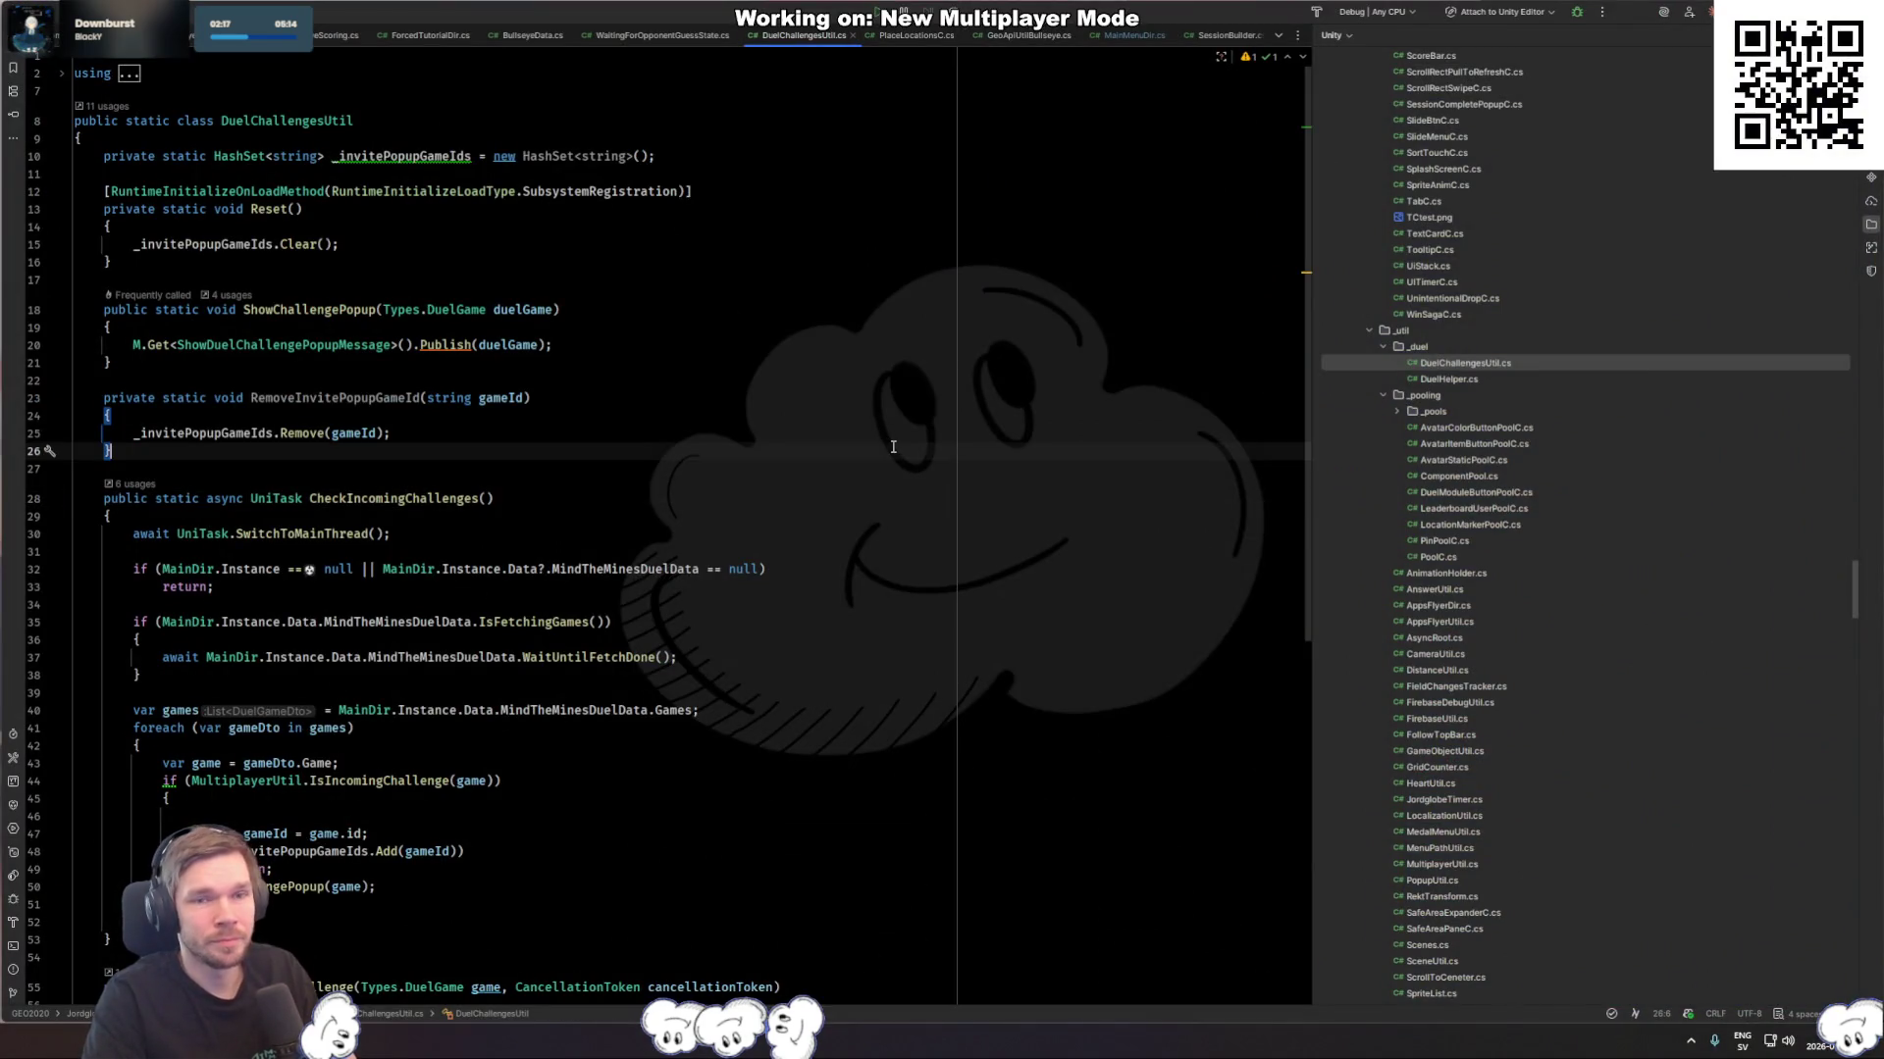
Step: Search for the 'playergues' file, cancel the search, and scroll through the current file
{"action": "key", "text": "ctrl+shift+n"}
{"action": "type", "text": "playergues"}
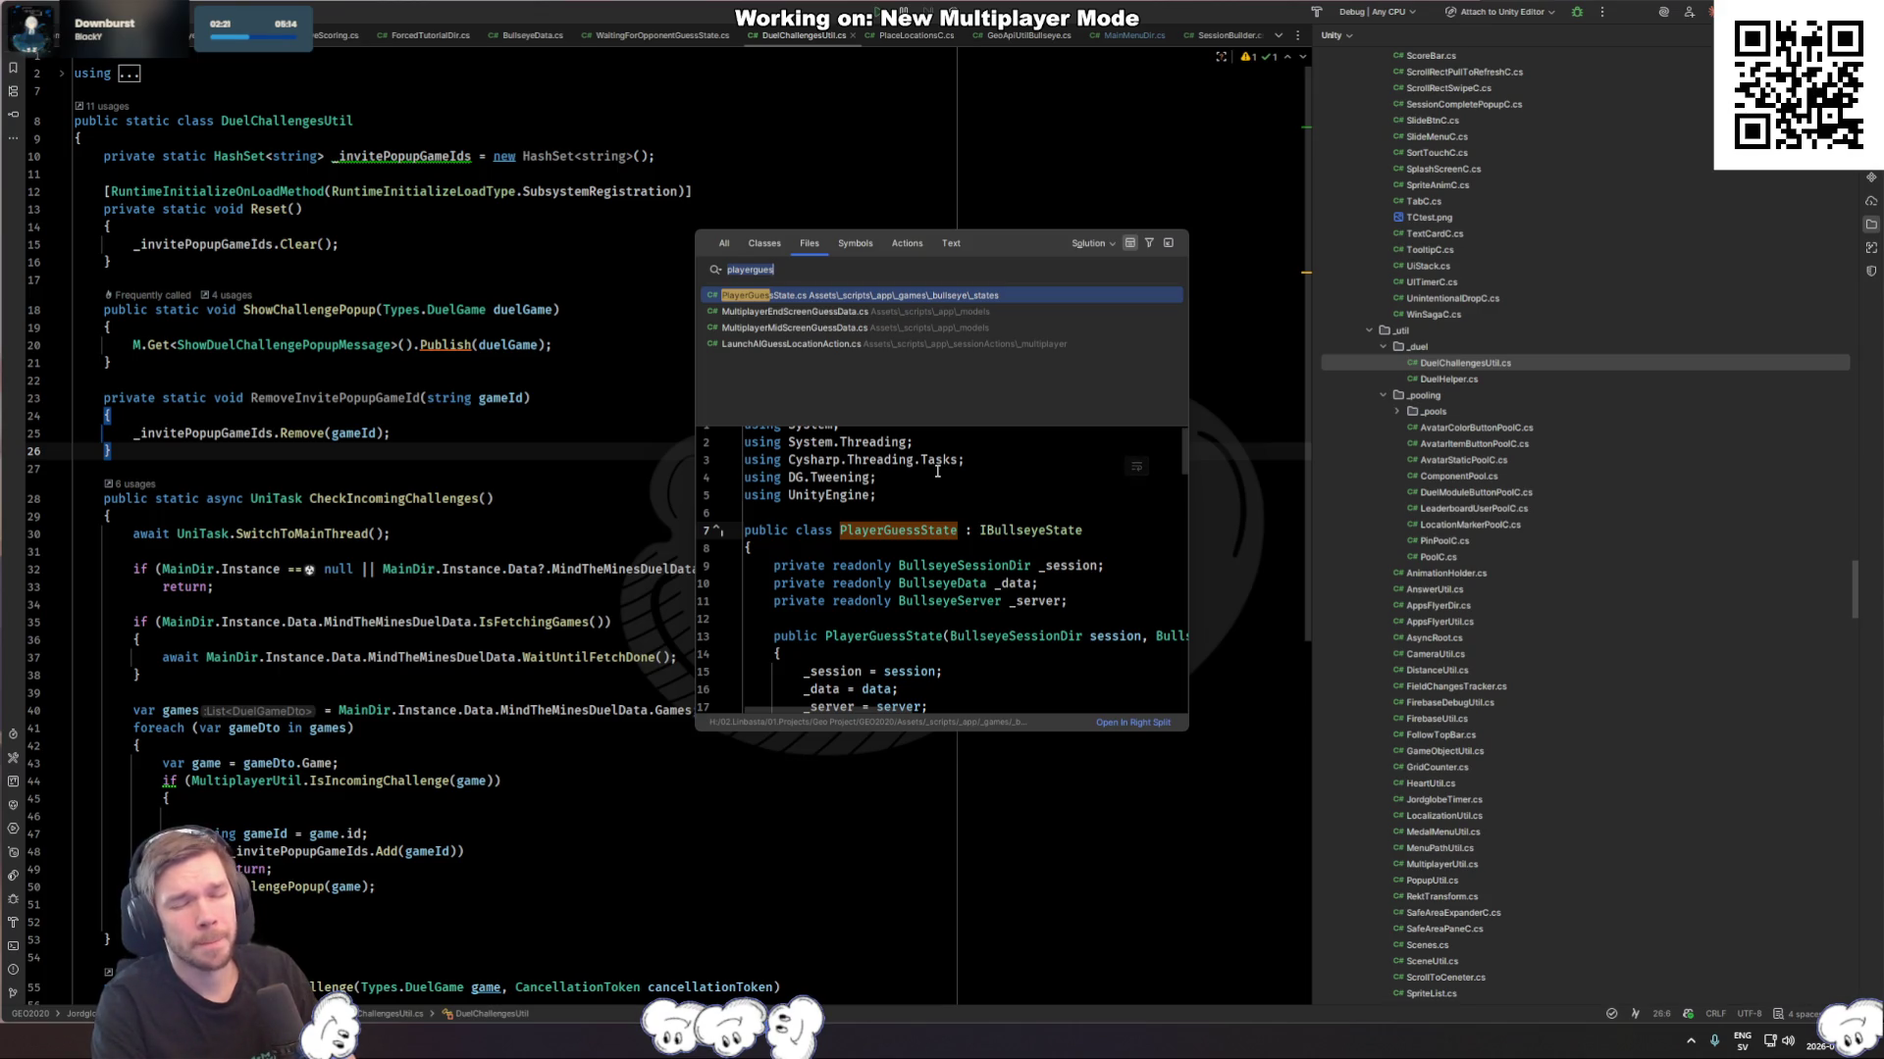
{"action": "key", "text": "Escape"}
{"action": "scroll", "coordinate": [937, 471], "scroll_direction": "down", "scroll_amount": 3}
{"action": "scroll", "coordinate": [937, 471], "scroll_direction": "down", "scroll_amount": 2}
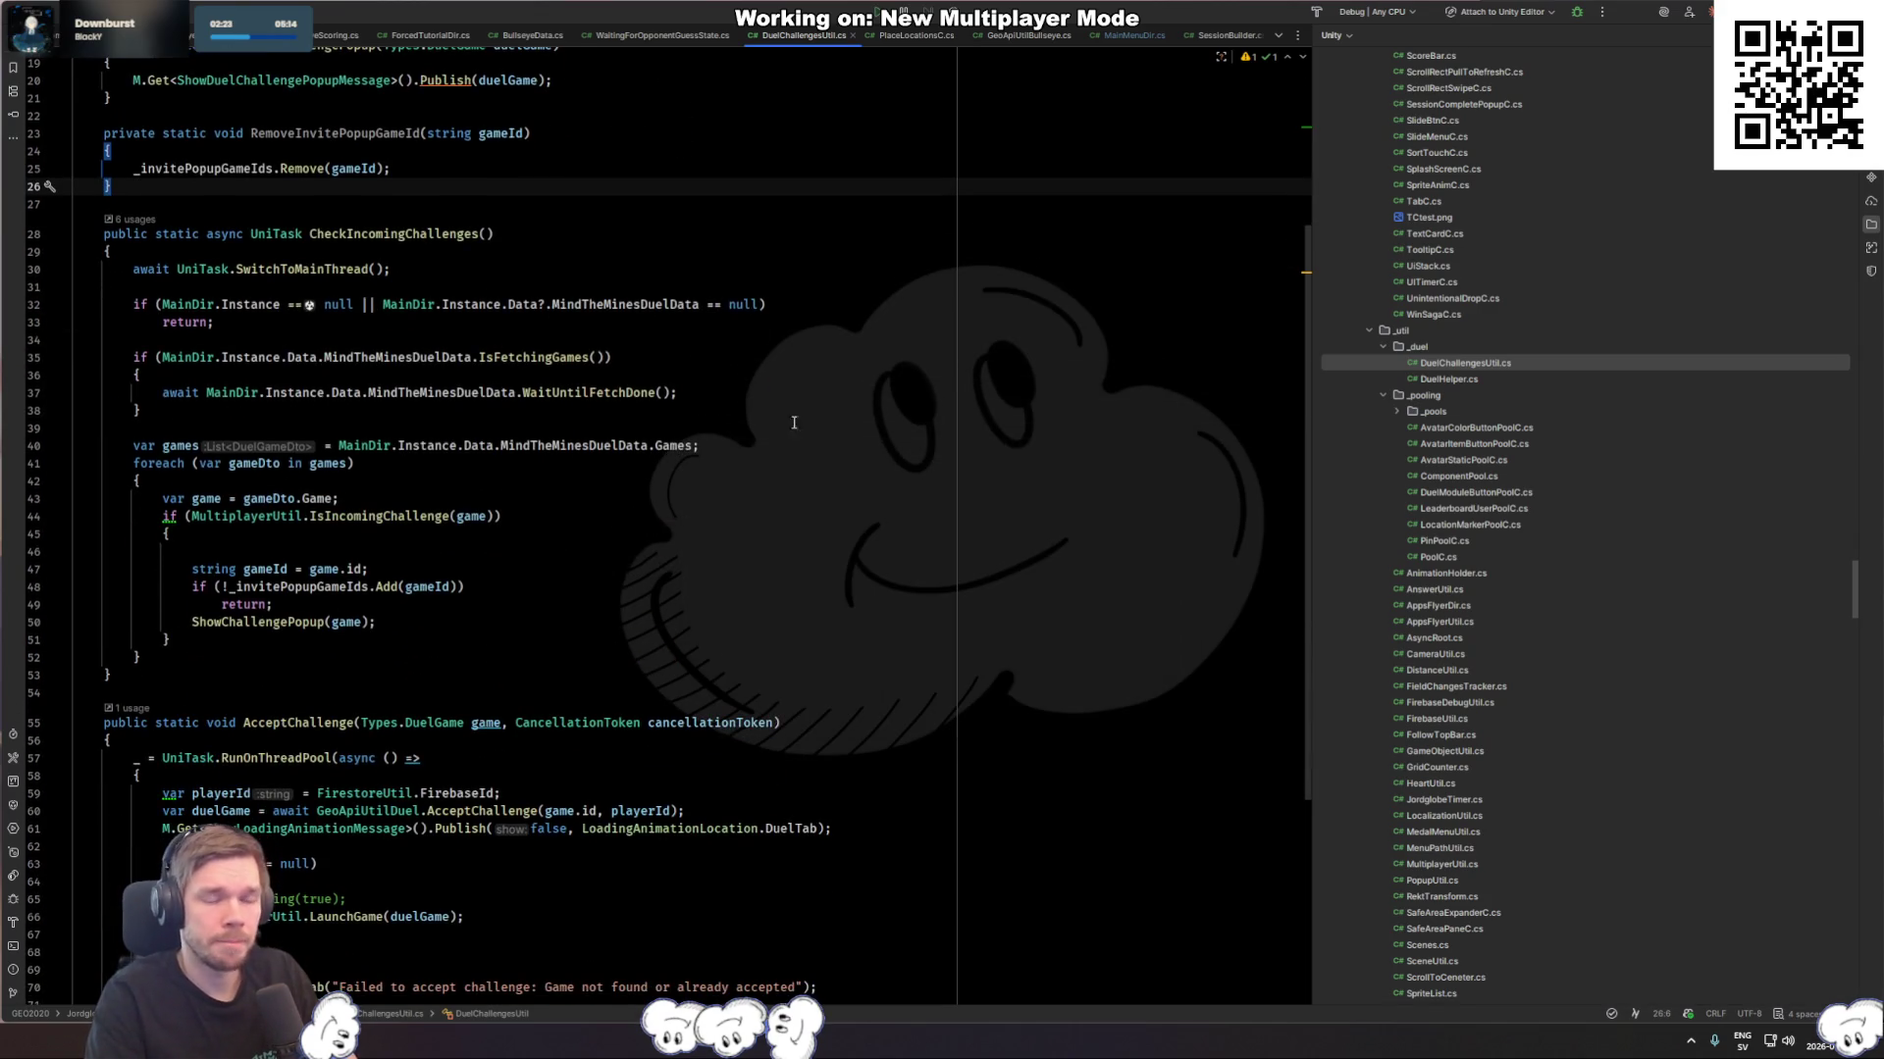
{"action": "left_click", "coordinate": [538, 510]}
{"action": "scroll", "coordinate": [539, 515], "scroll_direction": "down", "scroll_amount": 5}
{"action": "left_click", "coordinate": [539, 525]}
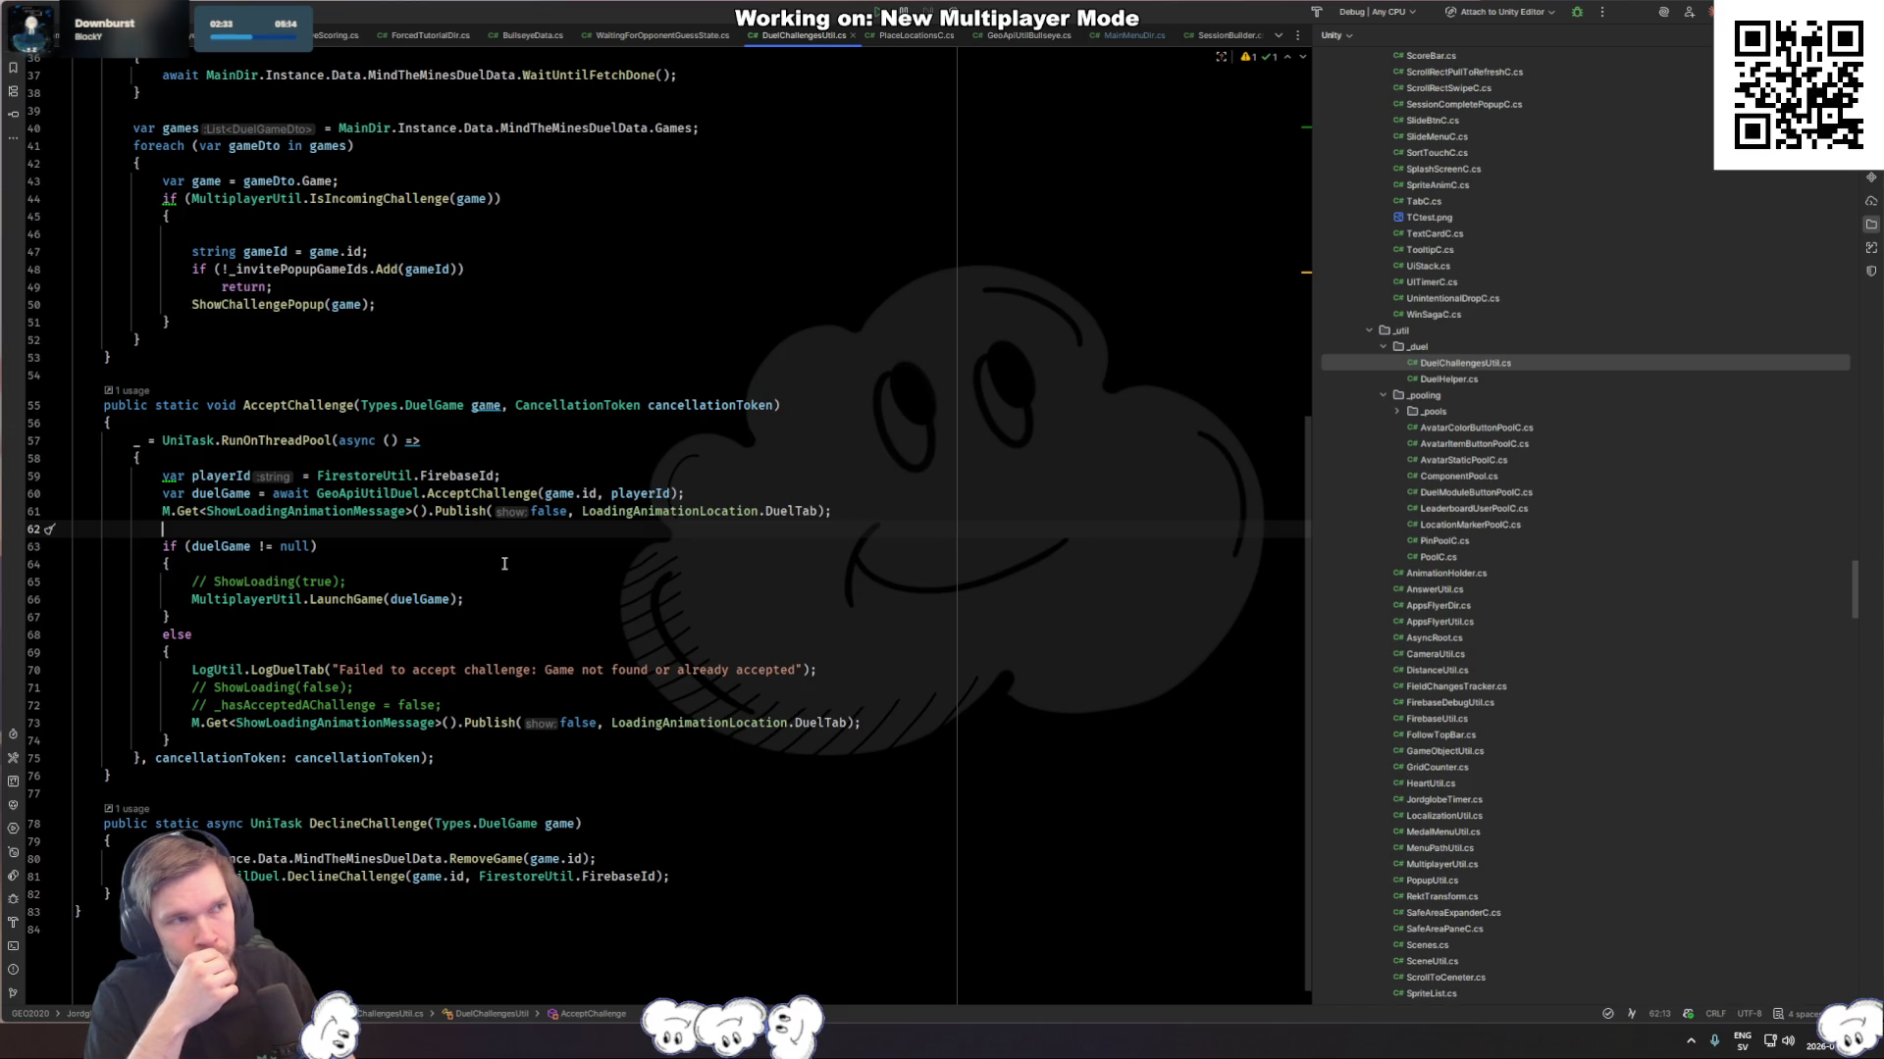
Step: Visit MainMenuDir.cs and WaitingForOpponentGuessState.cs, selecting the GetCurrentRoundQuestion call
{"action": "key", "text": "ctrl+Tab"}
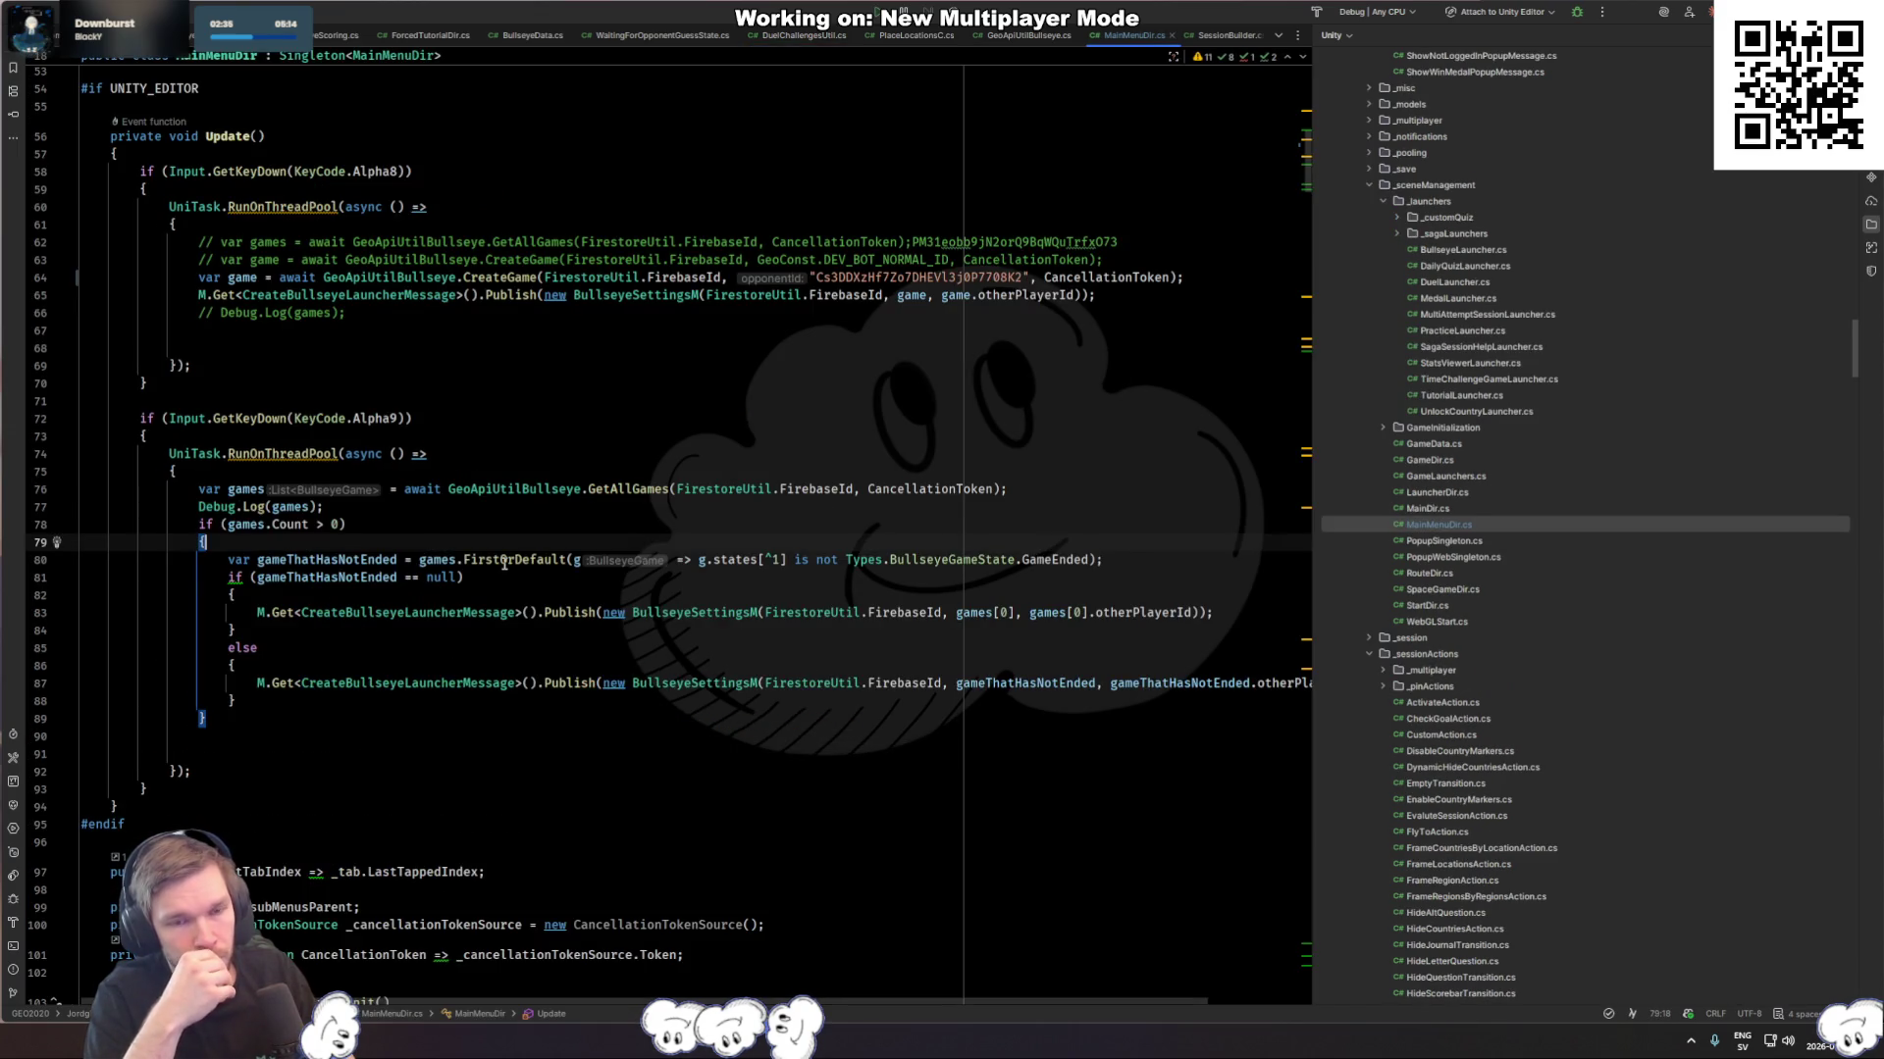
{"action": "key", "text": "ctrl+Tab"}
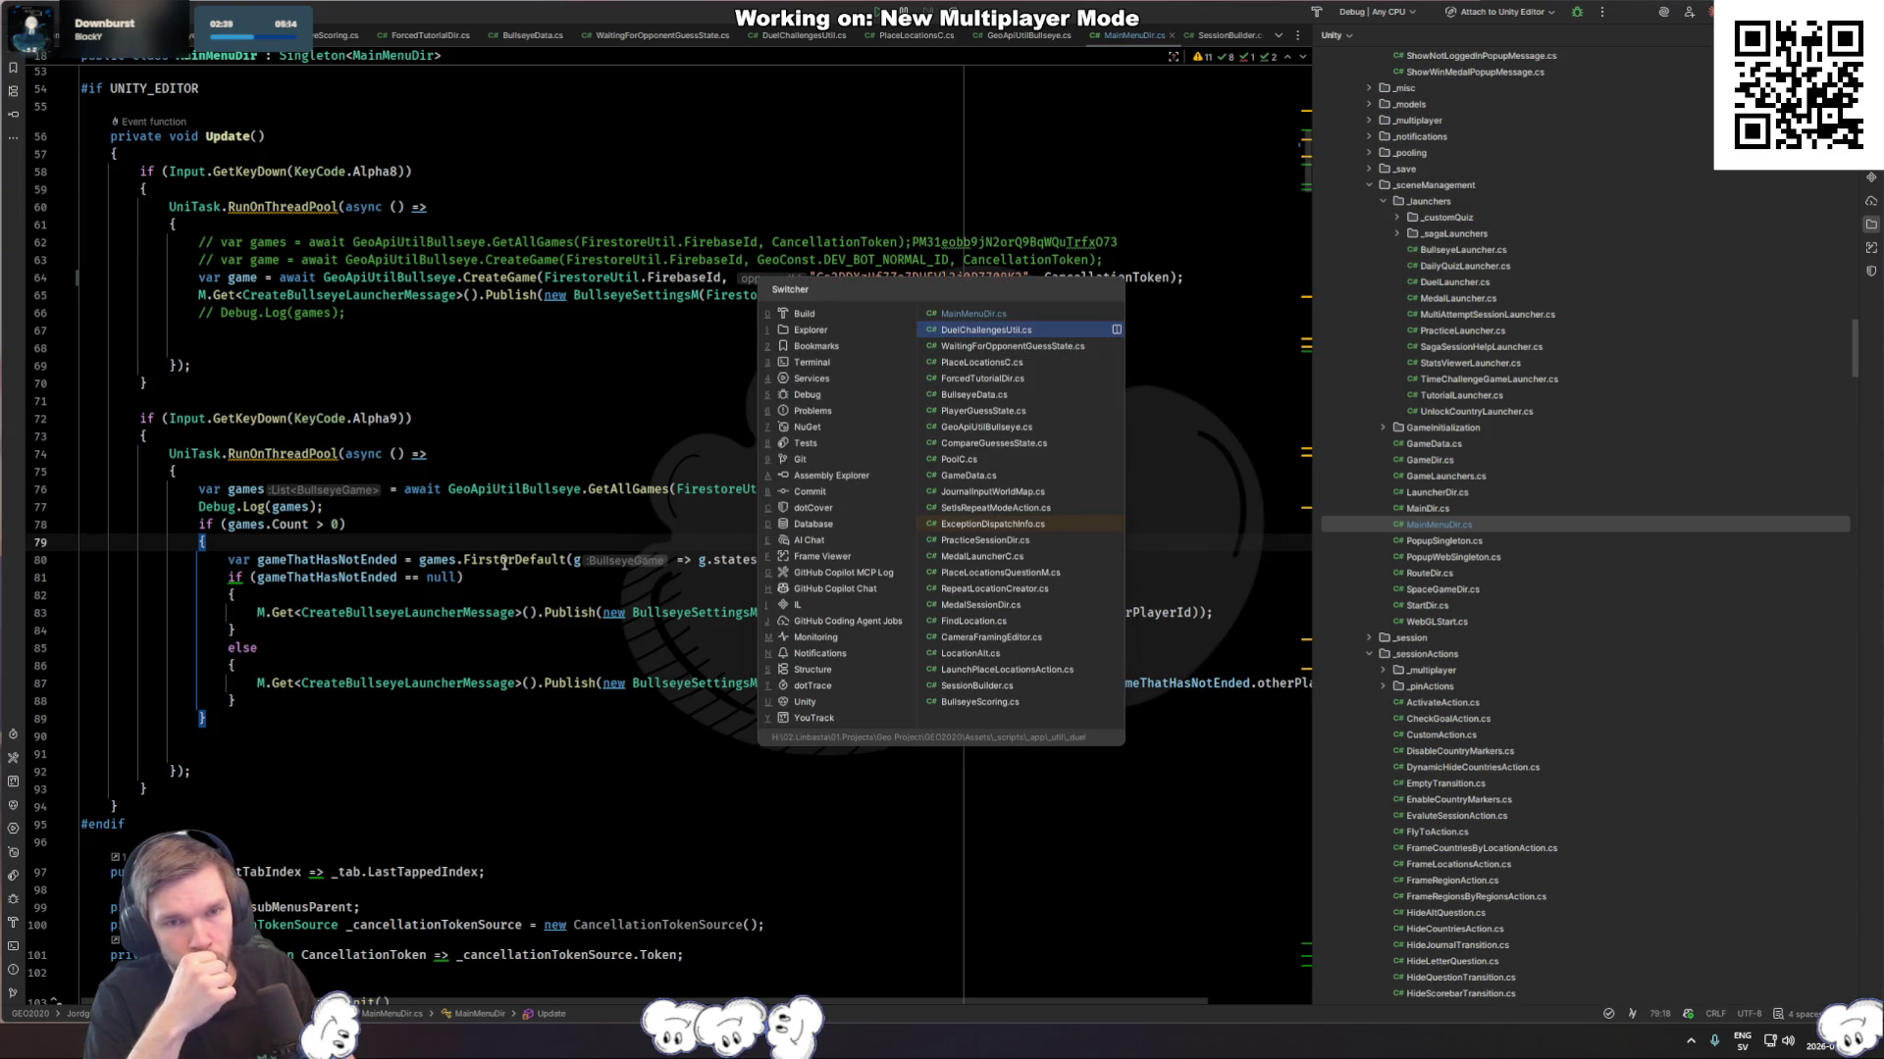
{"action": "key", "text": "ctrl+Tab"}
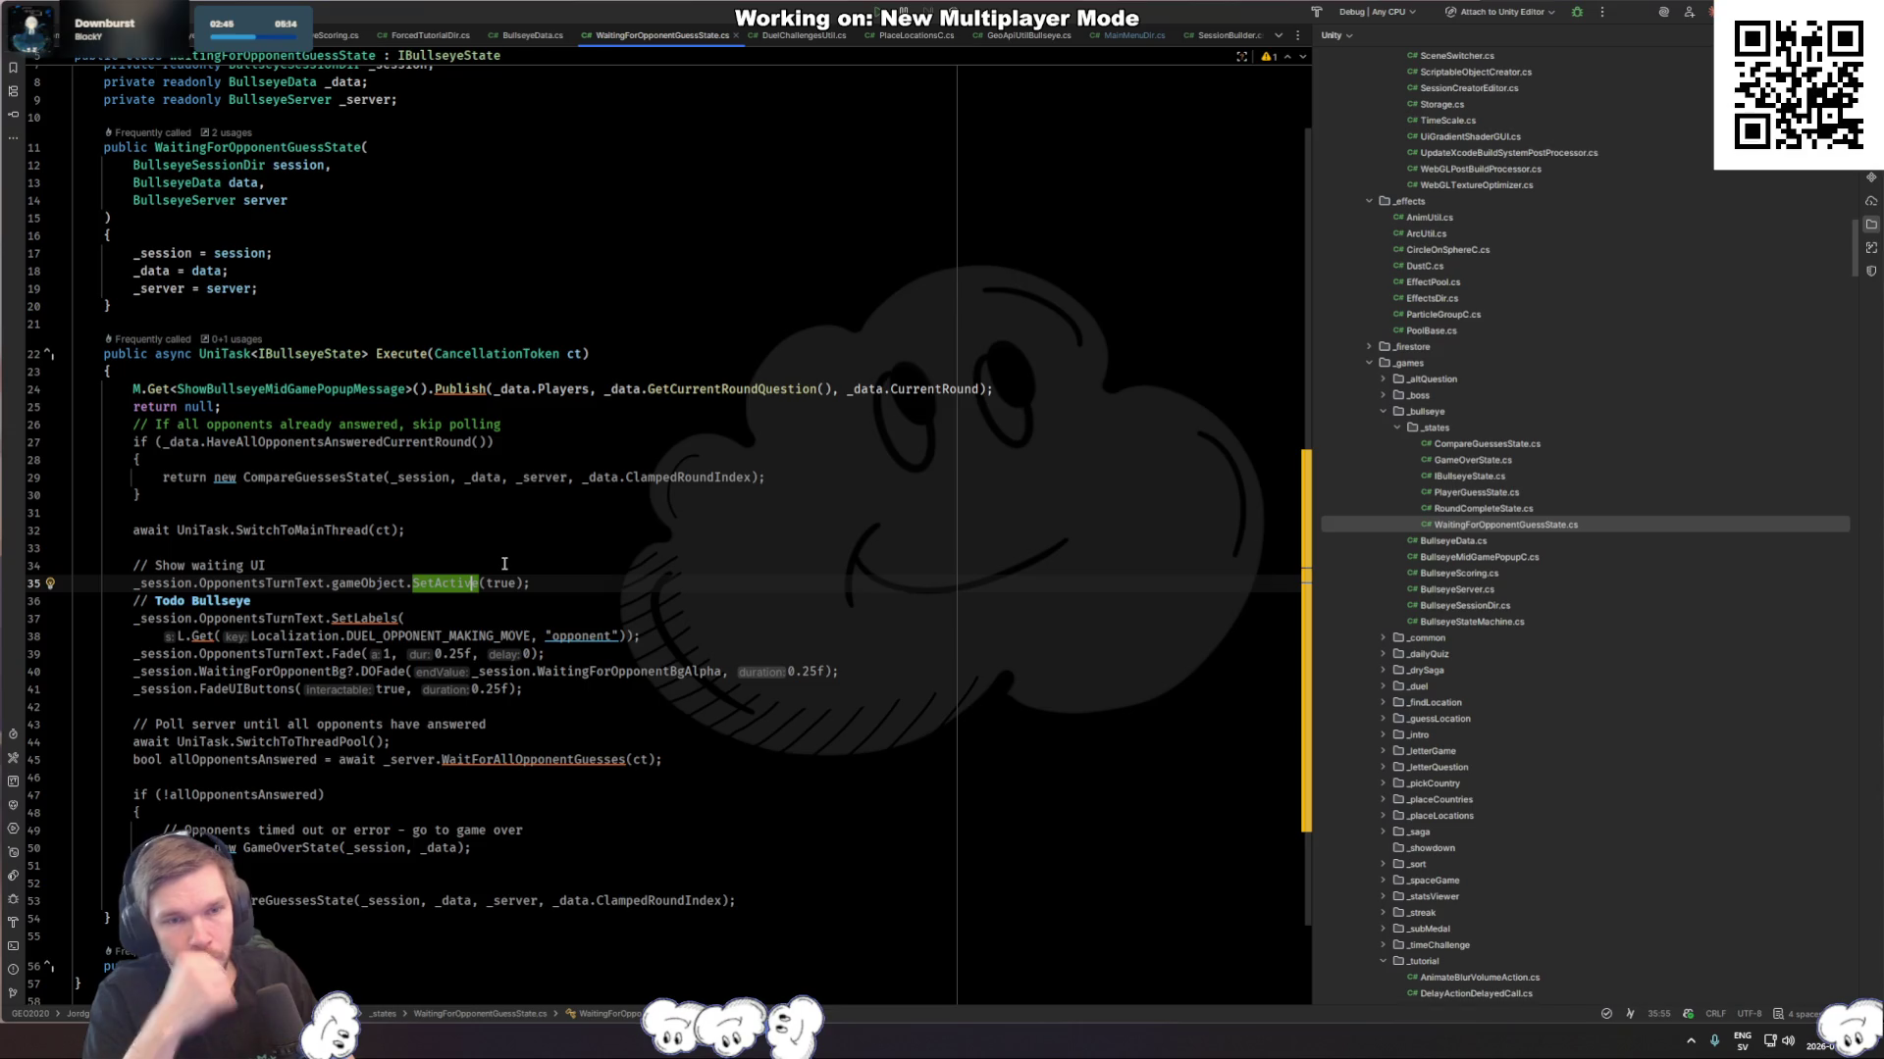
{"action": "double_click", "coordinate": [748, 389]}
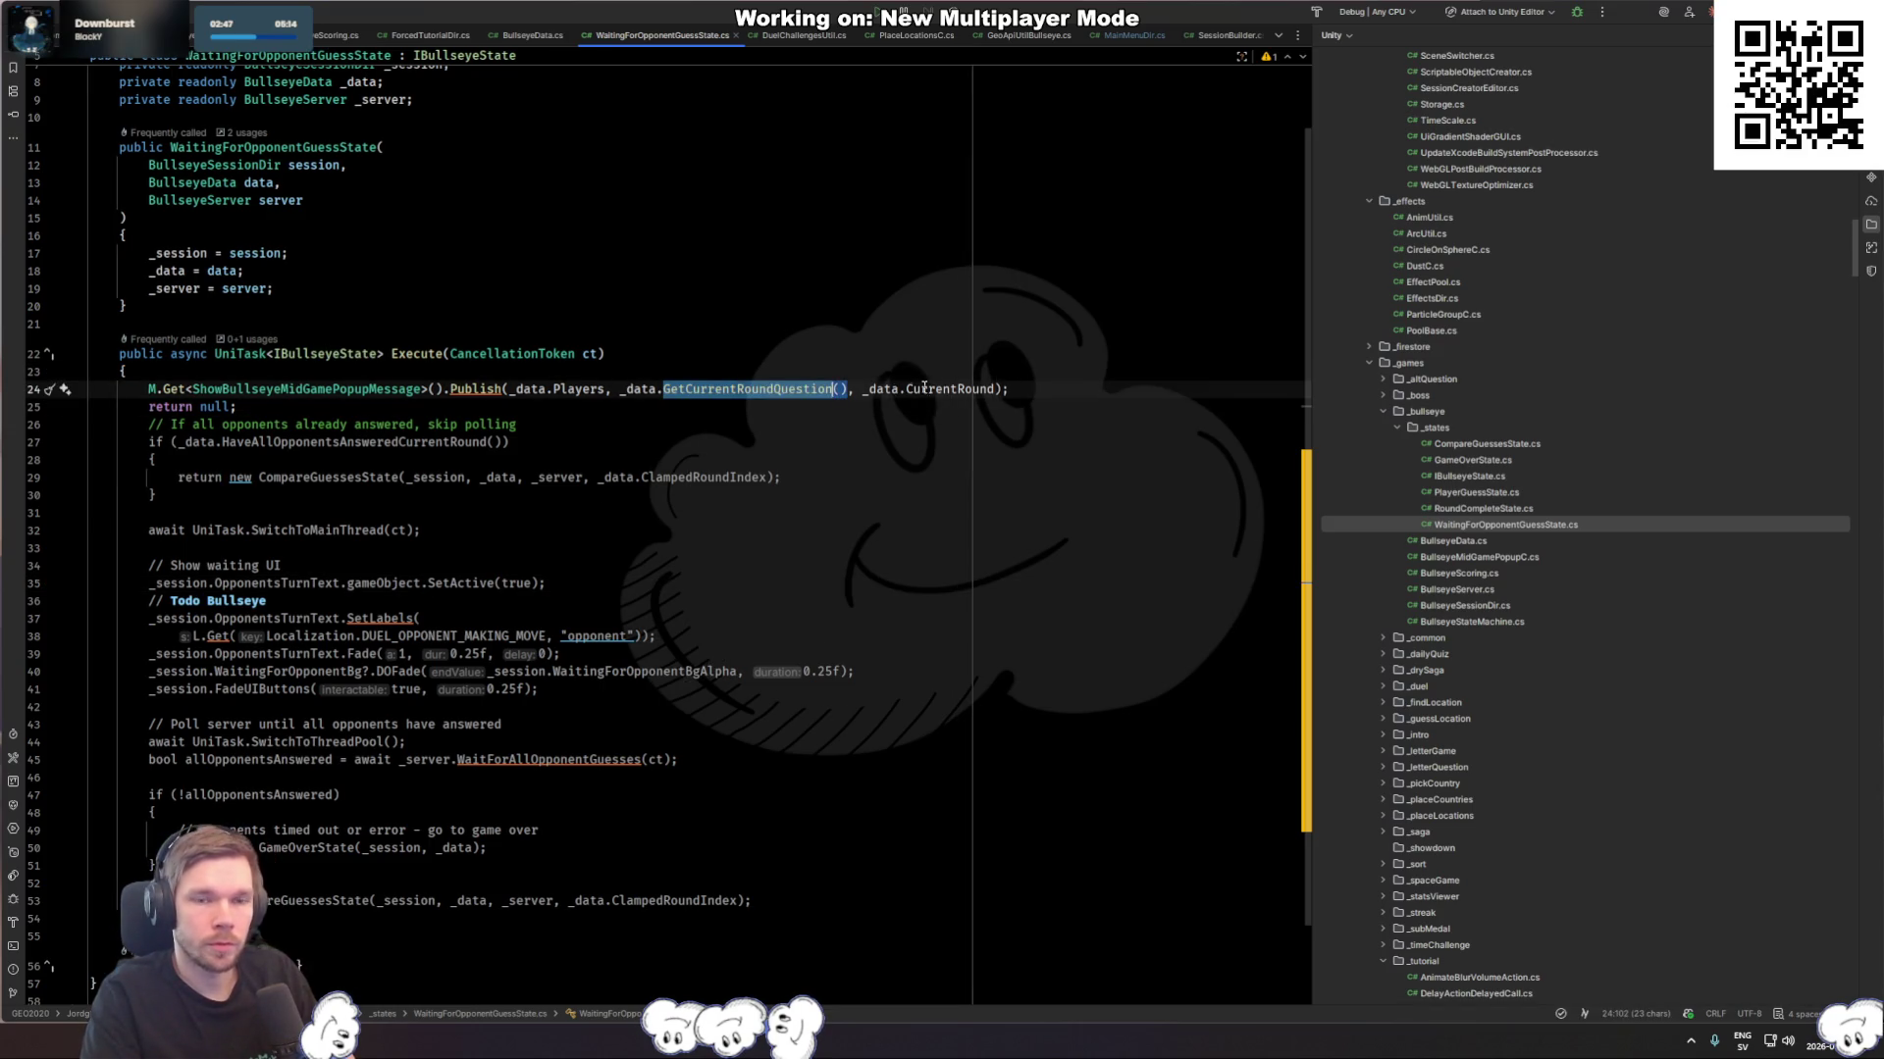
{"action": "left_click", "coordinate": [569, 368]}
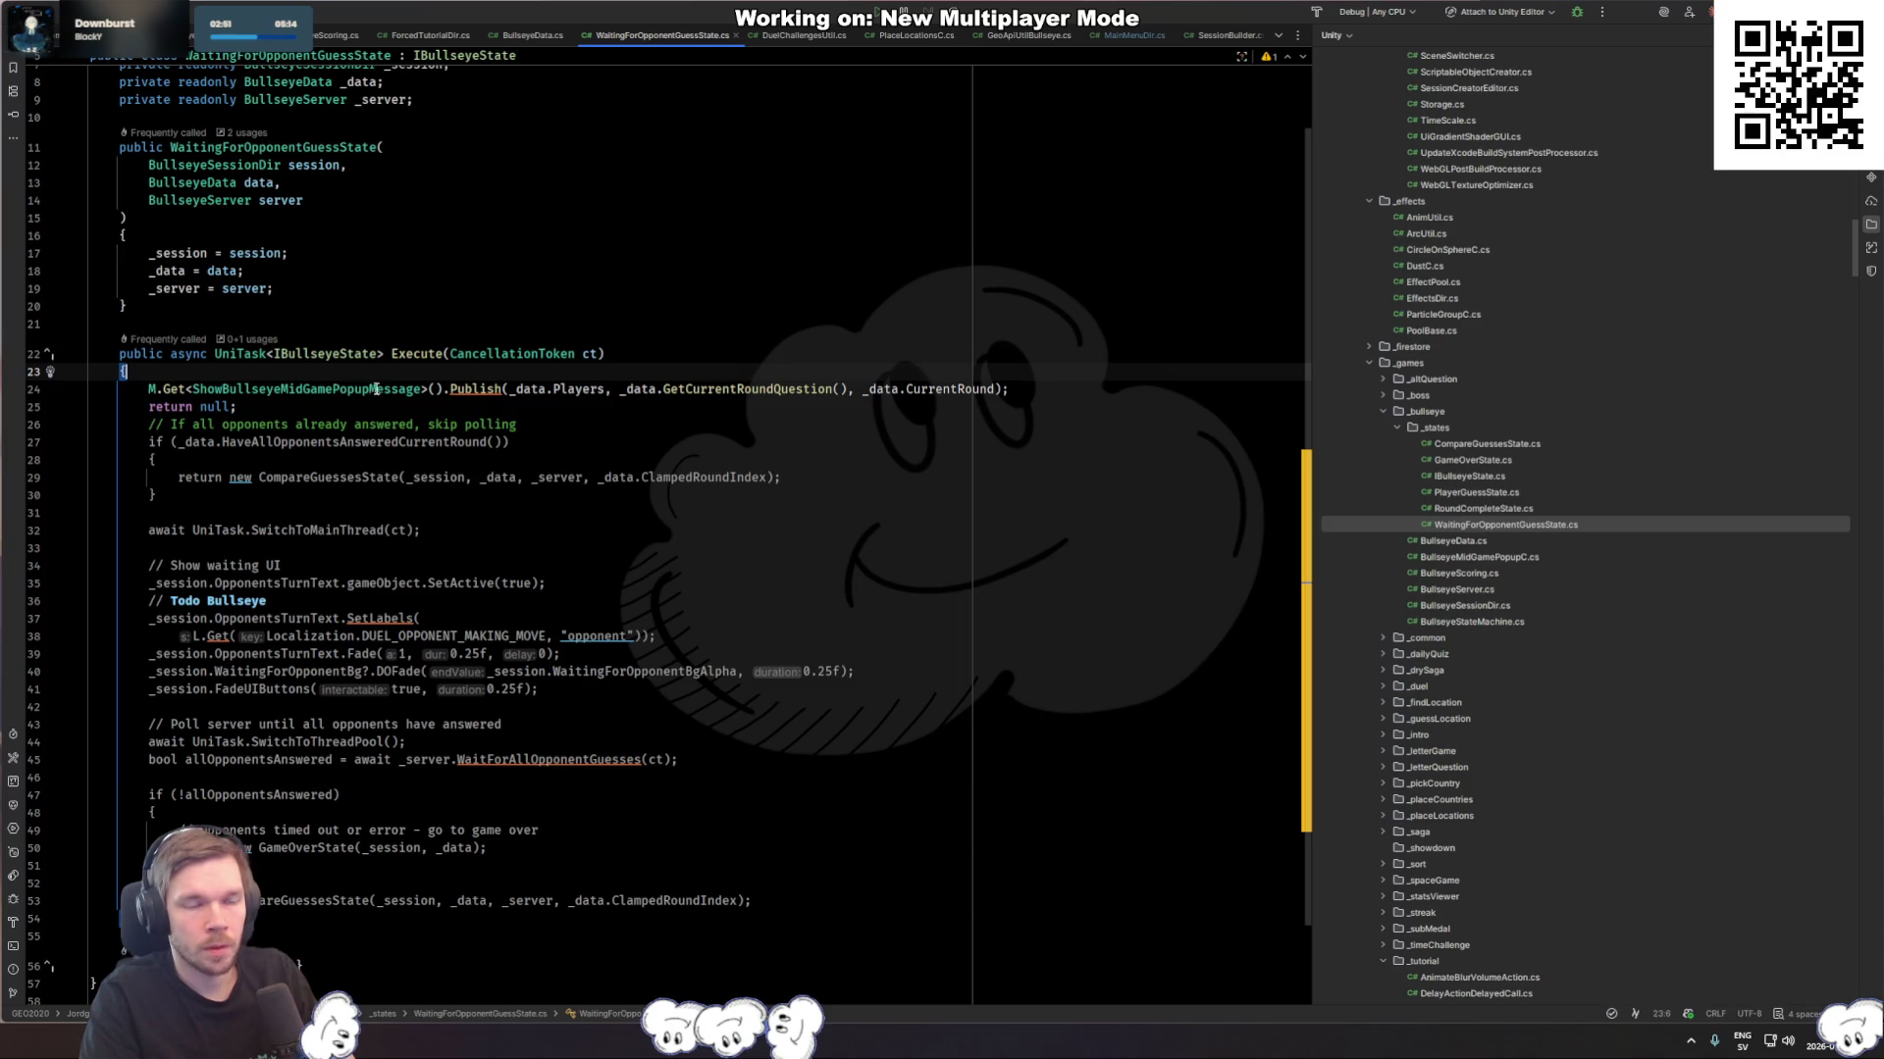
{"action": "left_click", "coordinate": [382, 391]}
{"action": "left_click", "coordinate": [161, 407]}
{"action": "left_click", "coordinate": [693, 390]}
Step: Switch to PlayerGuessState.cs from the recent files list
{"action": "key", "text": "Up"}
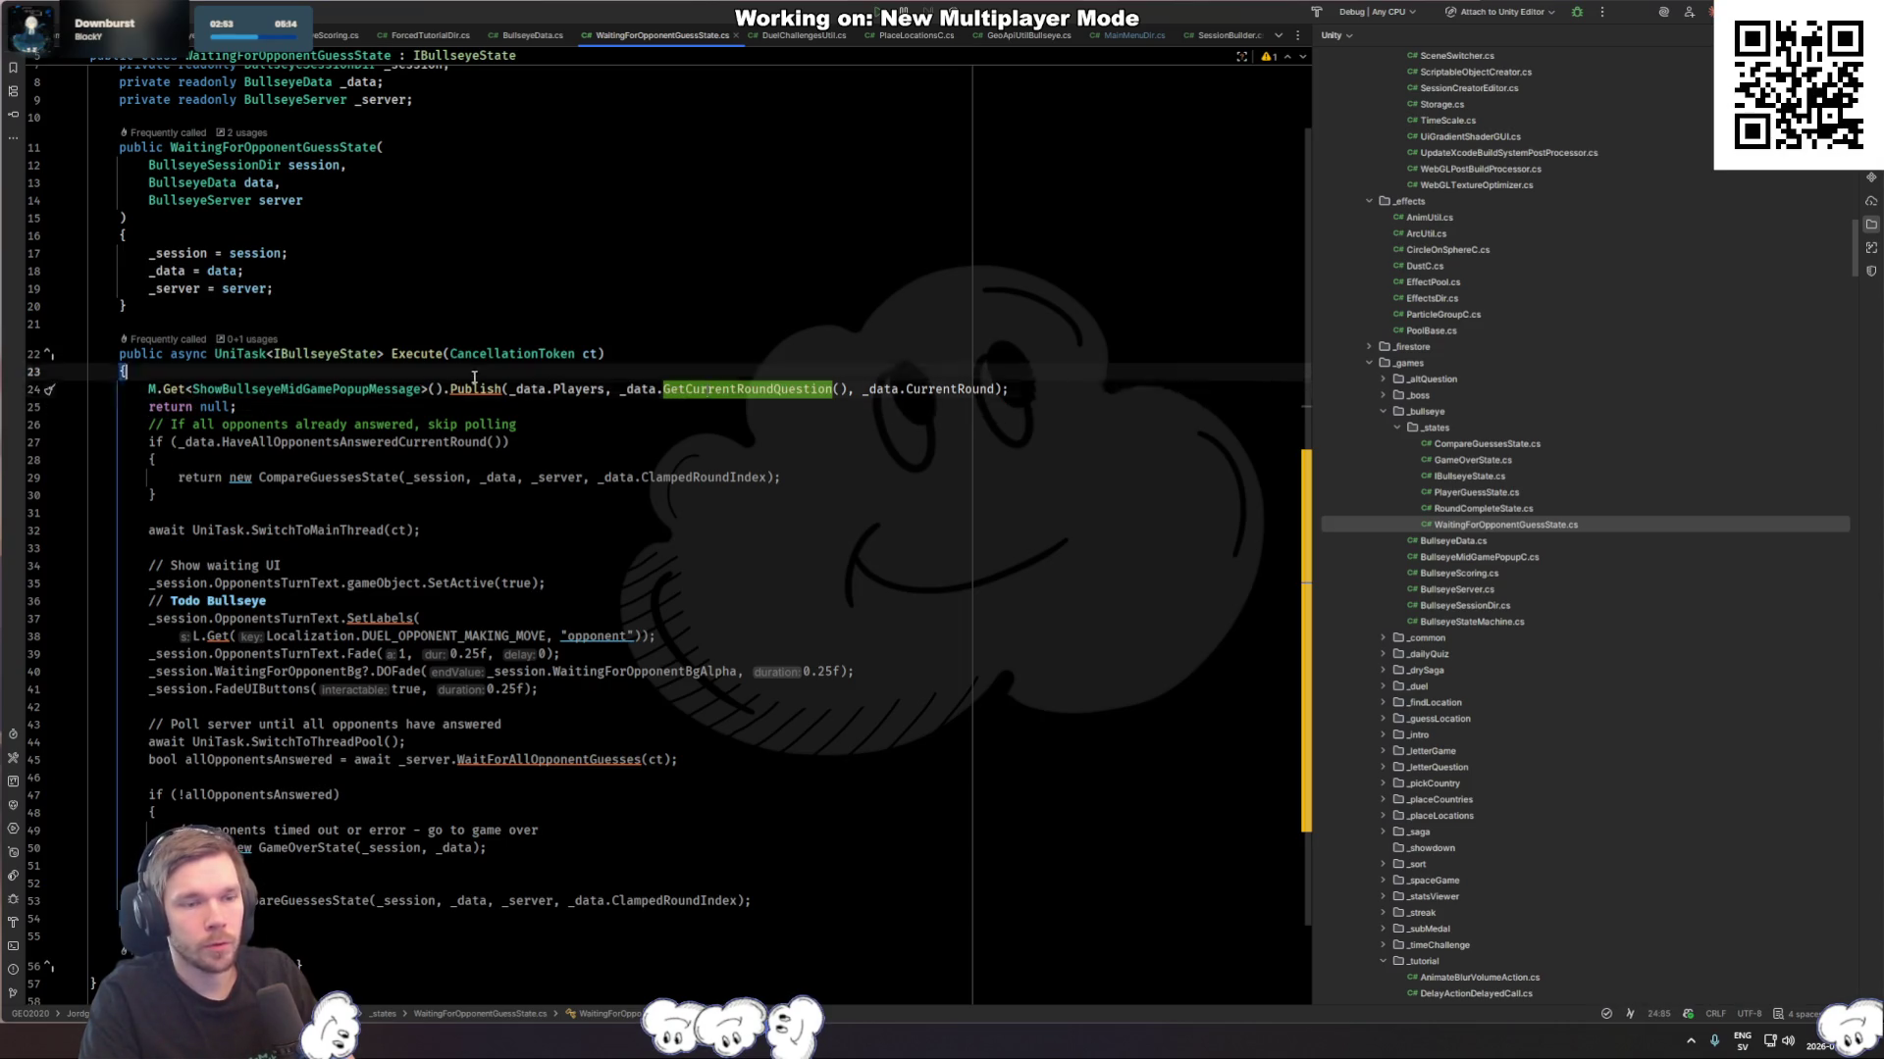
{"action": "key", "text": "ctrl+Tab"}
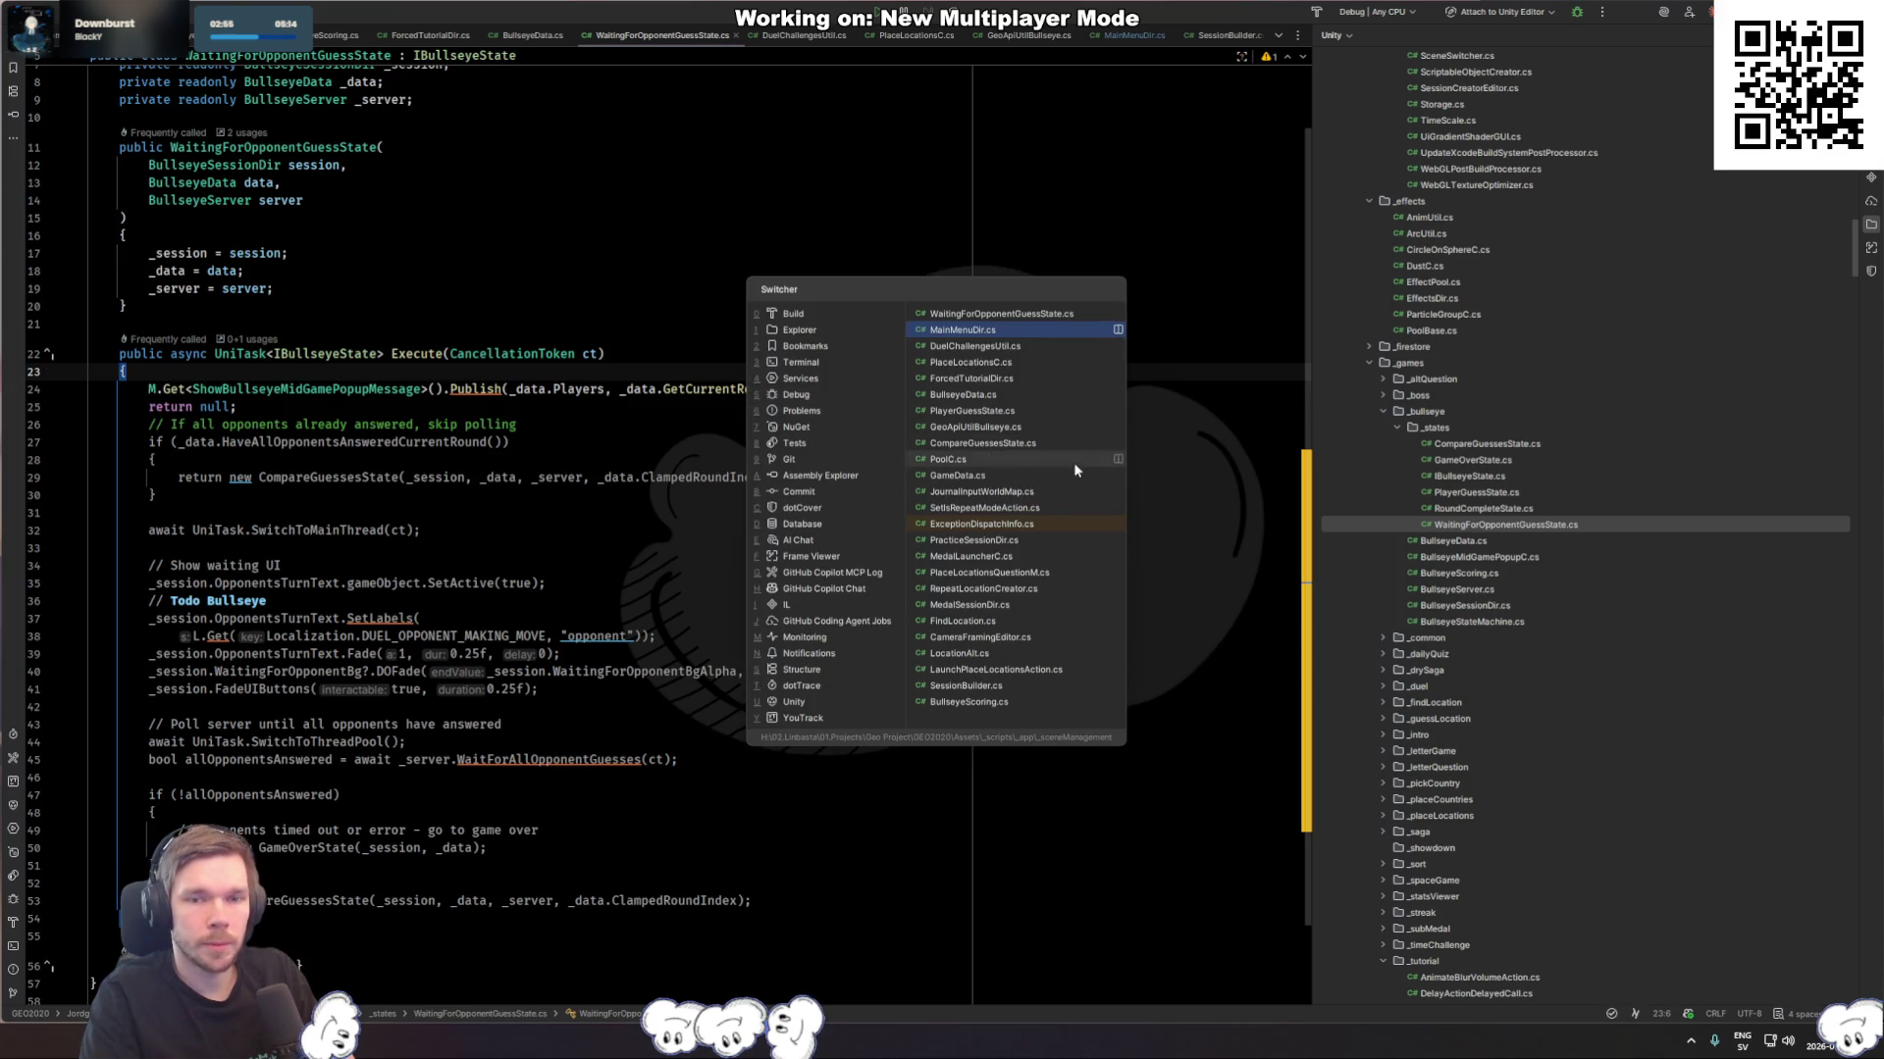
{"action": "key", "text": "ctrl+Tab"}
{"action": "key", "text": "ctrl+Tab"}
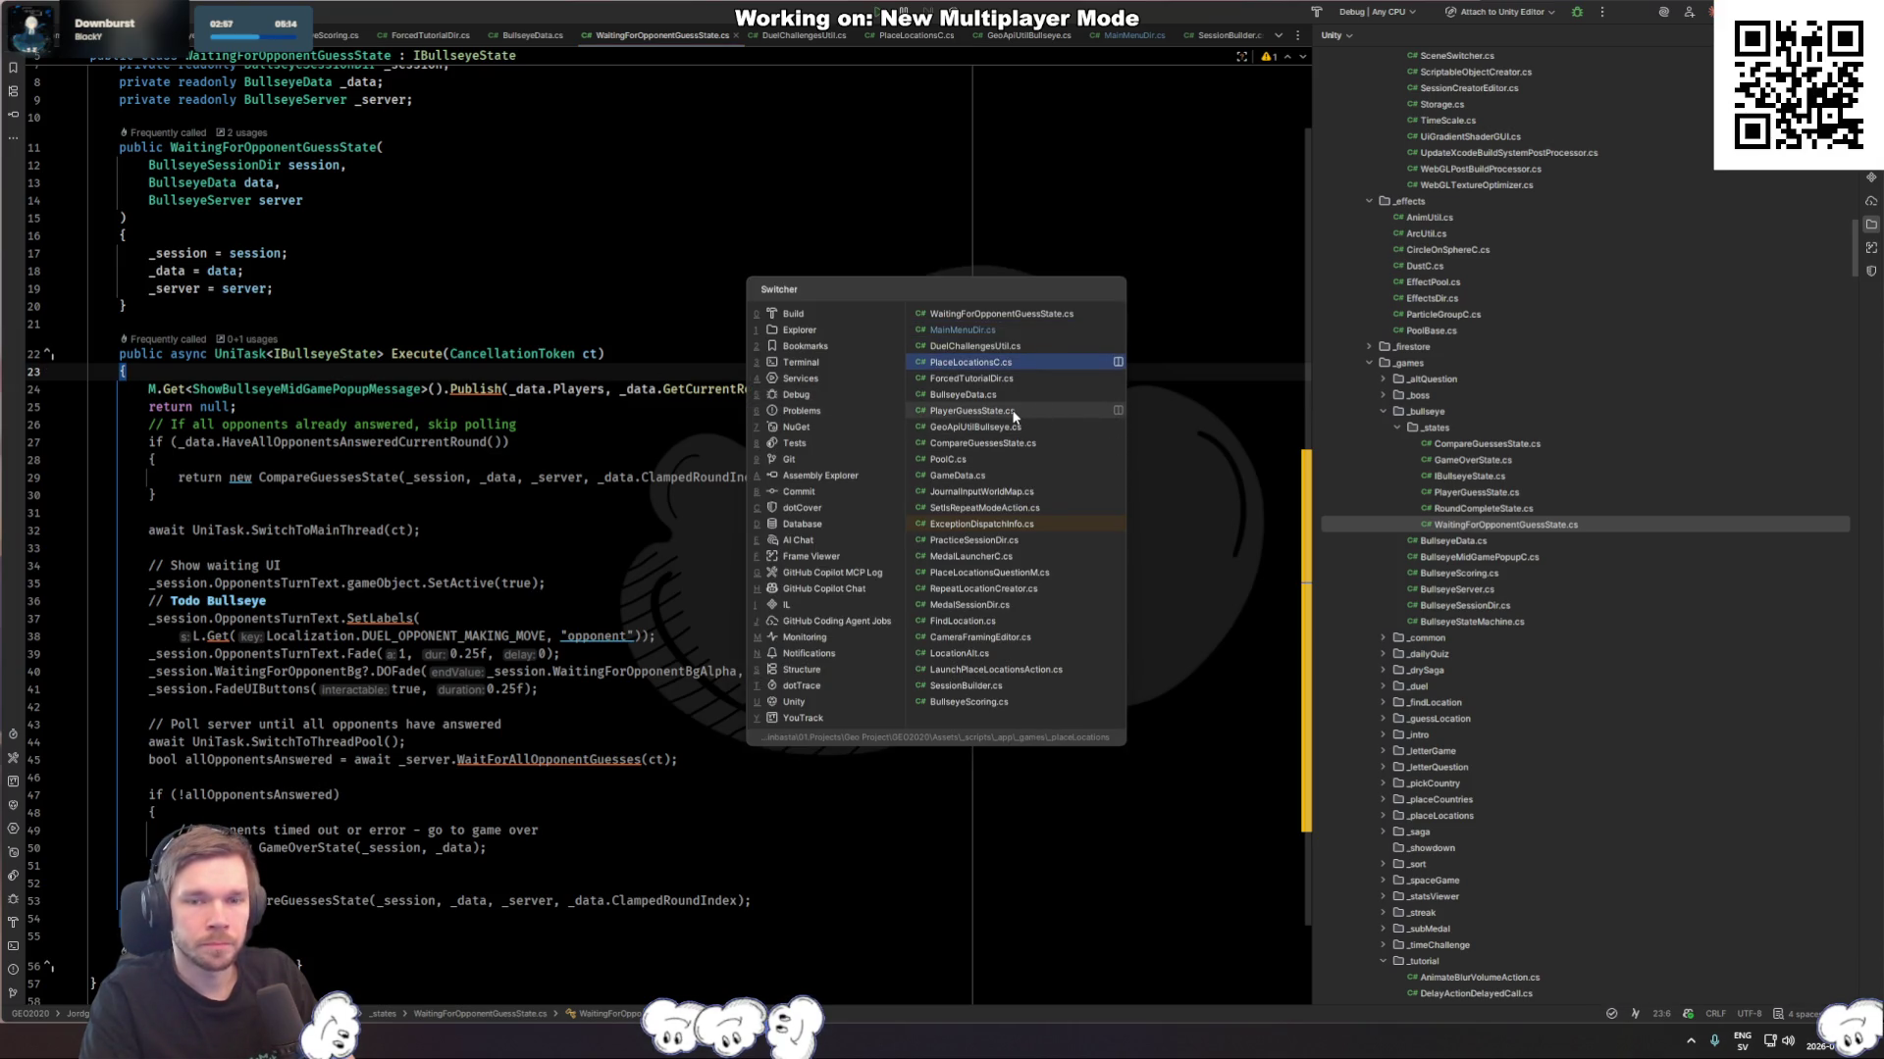
{"action": "left_click", "coordinate": [1013, 413]}
Step: Peek at the CompareGuessesState constructor, return, and go to GetCurrentRoundQuestion's definition
{"action": "scroll", "coordinate": [623, 493], "scroll_direction": "up", "scroll_amount": 3}
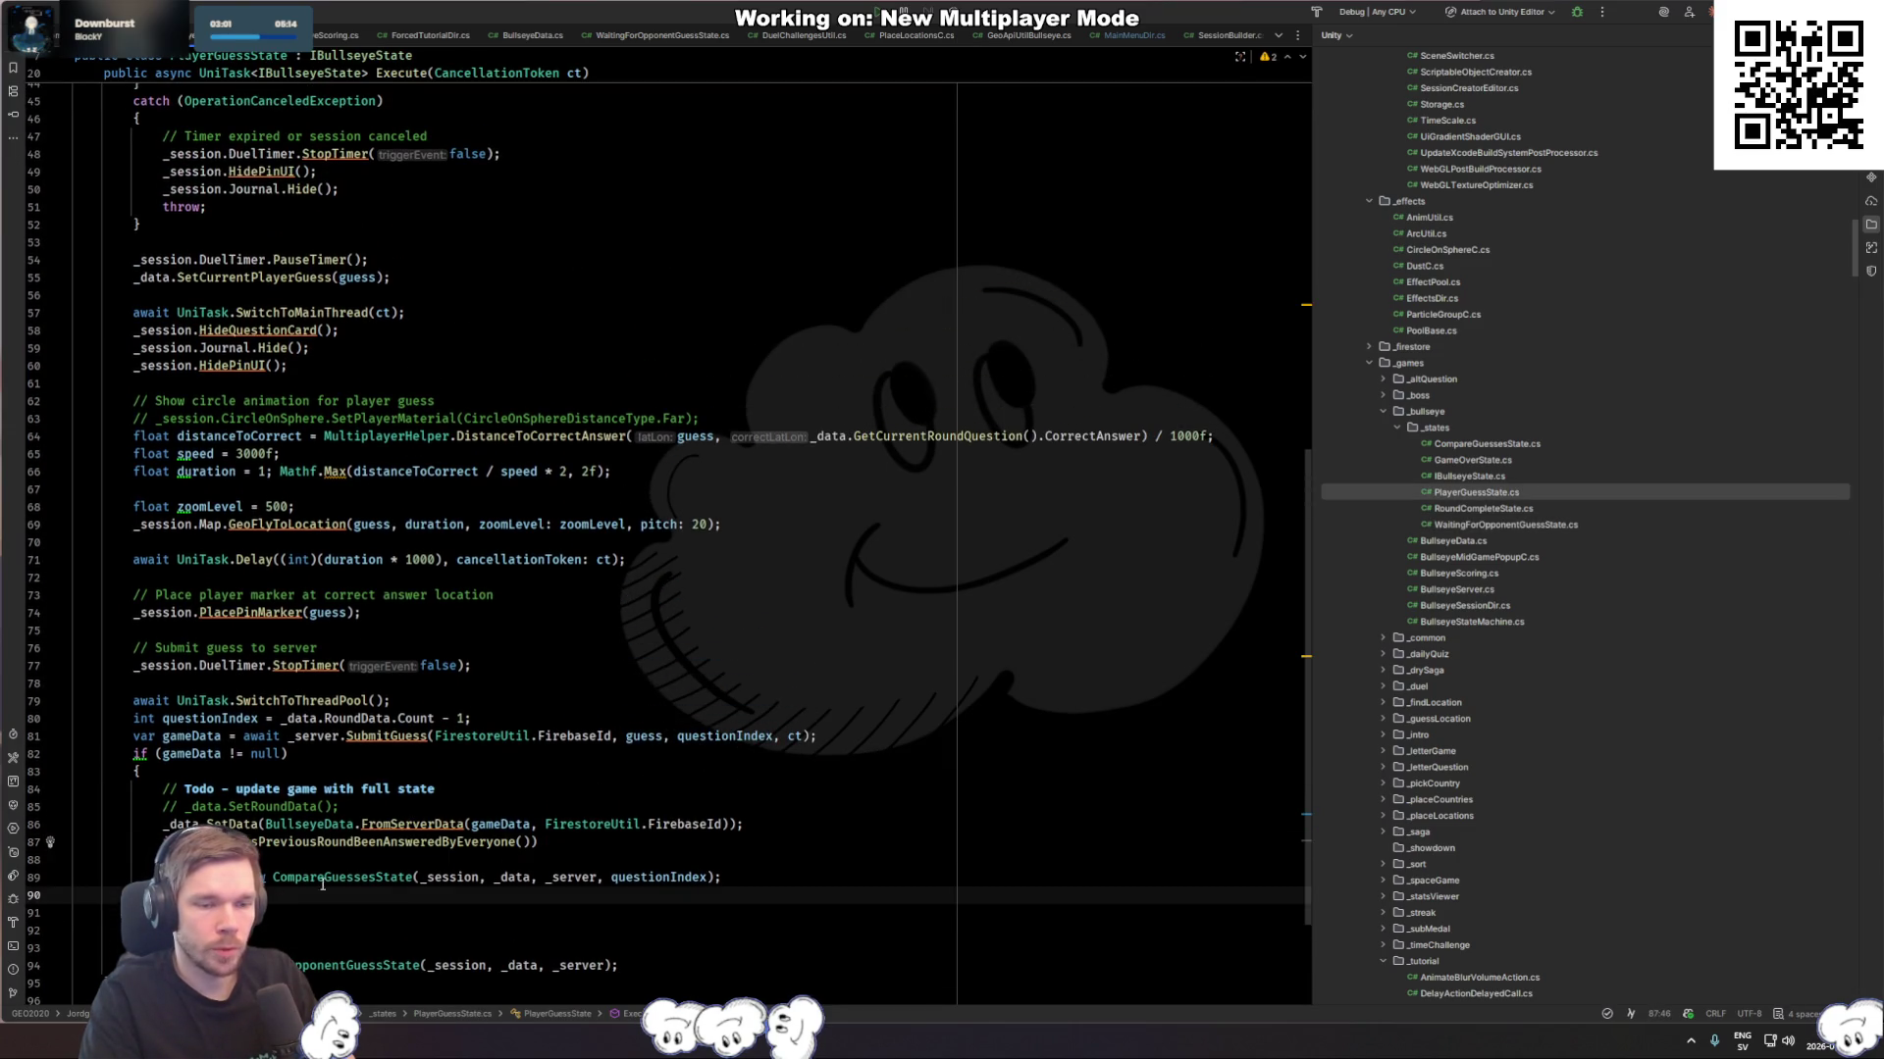
{"action": "left_click", "coordinate": [357, 877], "text": "ctrl"}
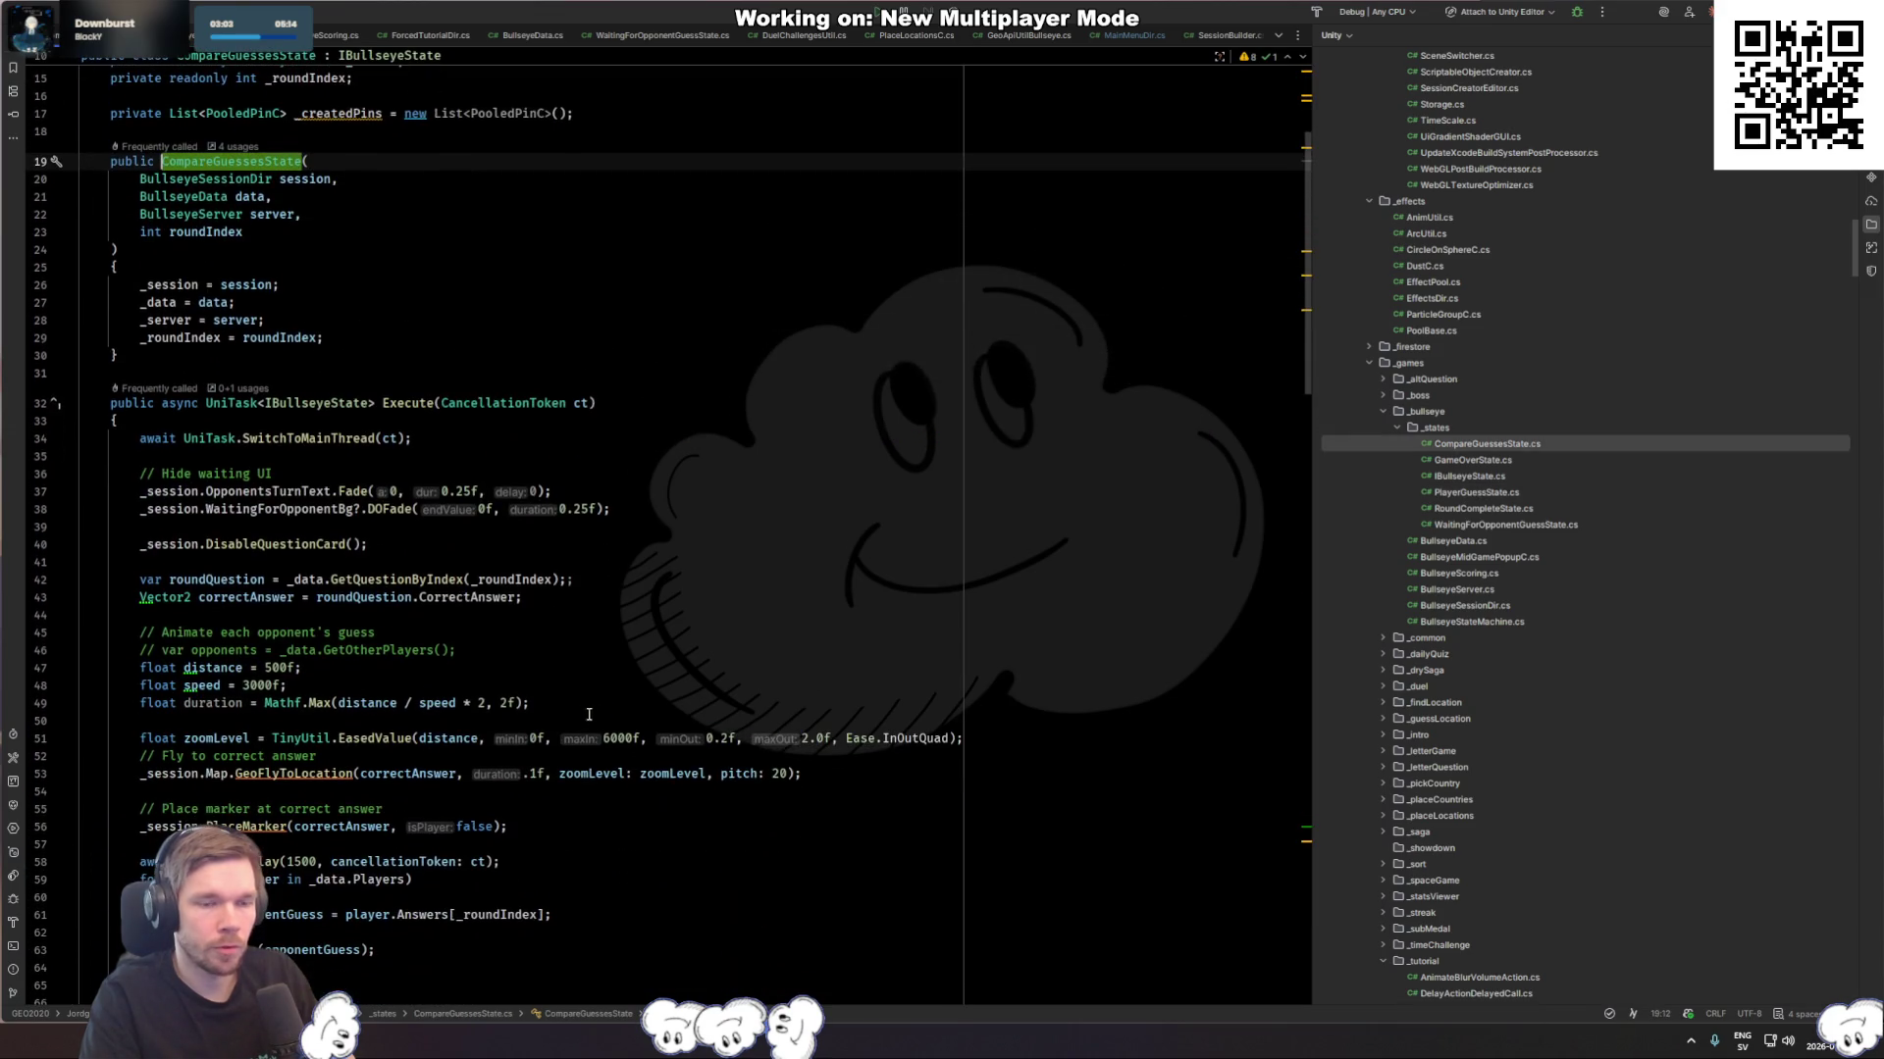
{"action": "scroll", "coordinate": [399, 443], "scroll_direction": "down", "scroll_amount": 3}
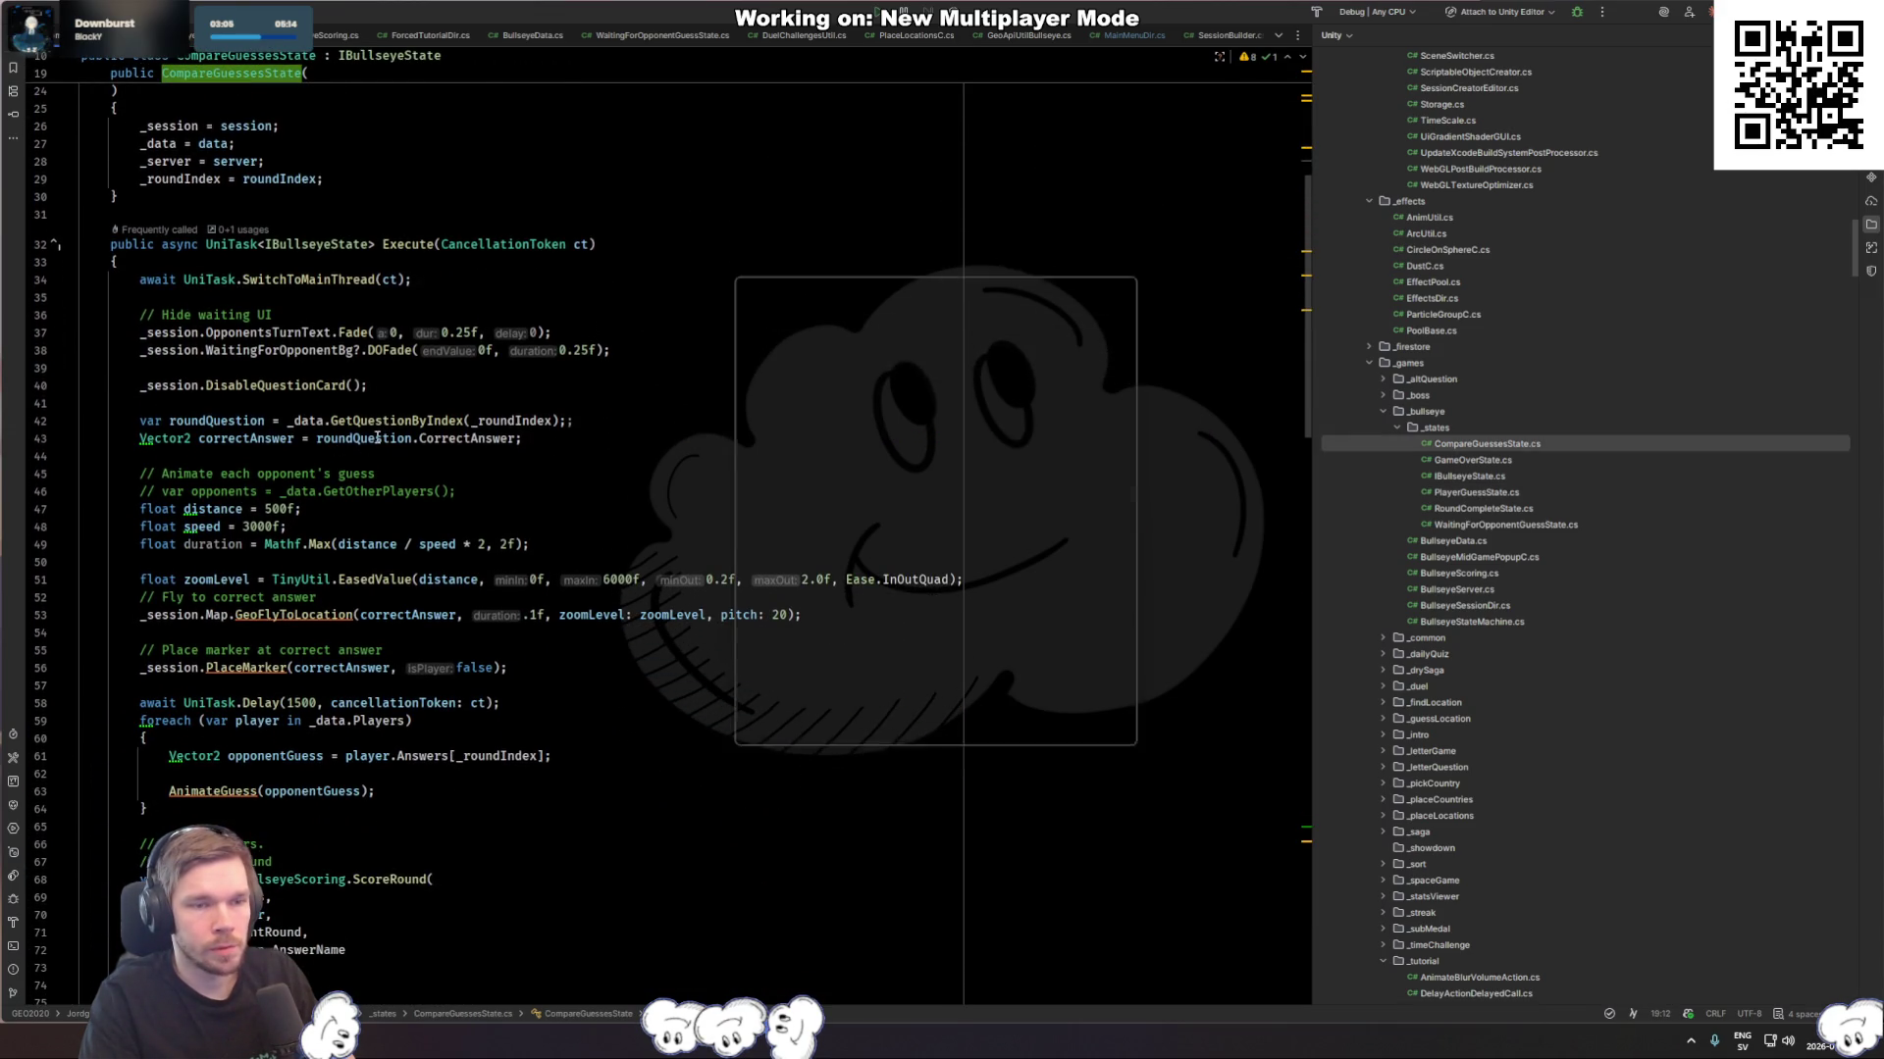
{"action": "key", "text": "ctrl+alt+Left"}
{"action": "left_click", "coordinate": [972, 446], "text": "ctrl"}
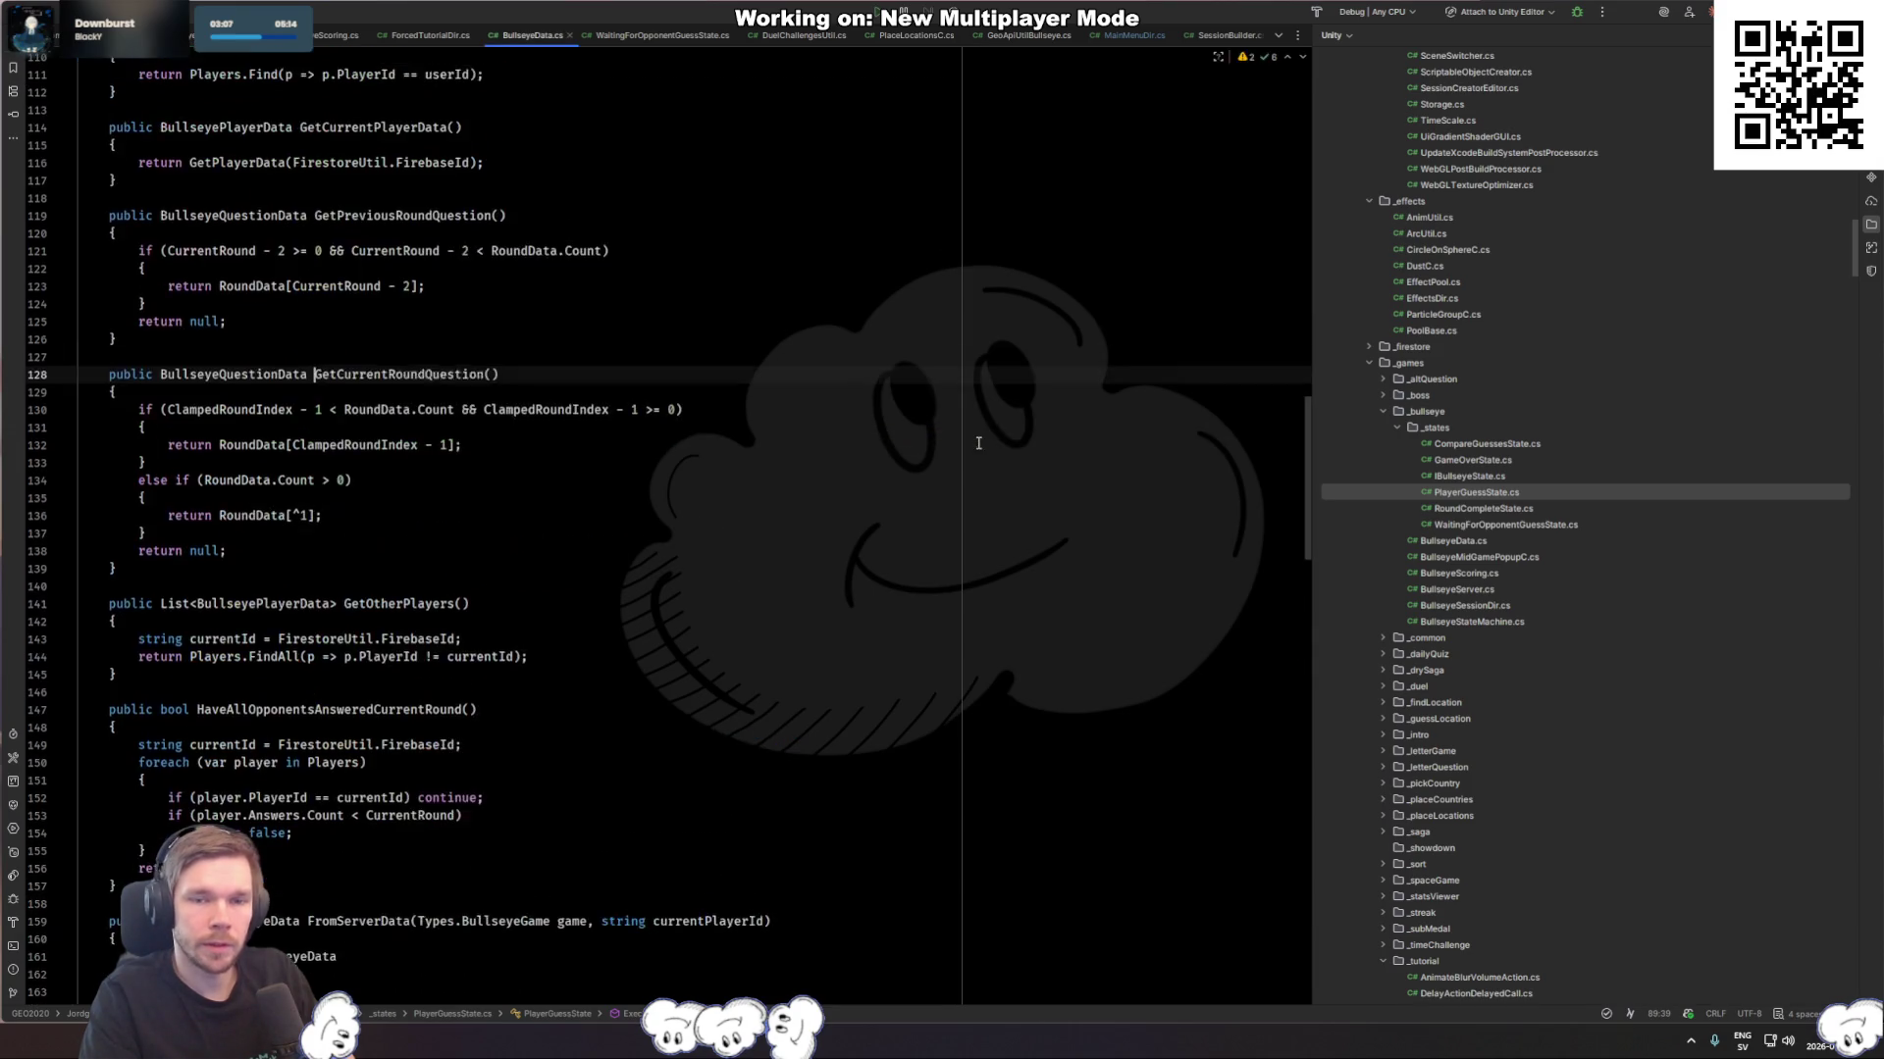
Step: Remove the ' - 1' after the first ClampedRoundIndex in the bounds check
{"action": "key", "text": "ctrl+z"}
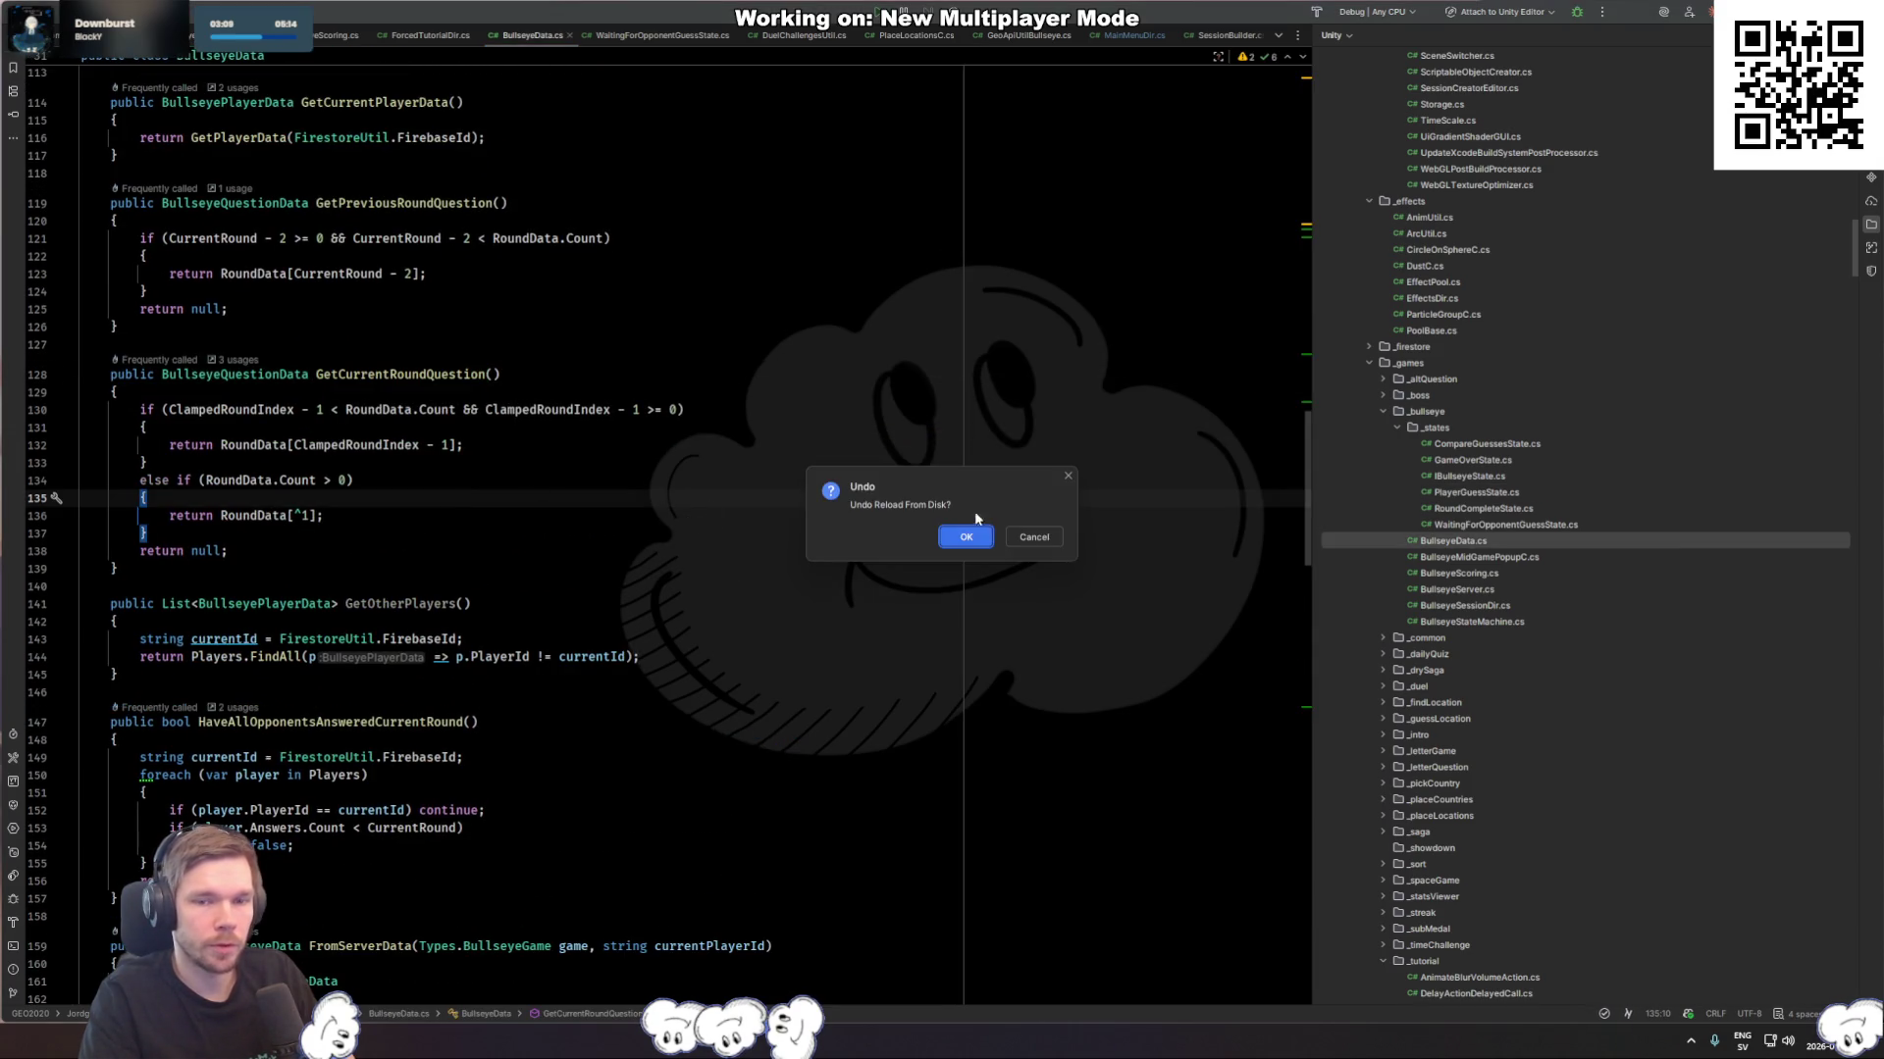
{"action": "left_click", "coordinate": [1055, 540]}
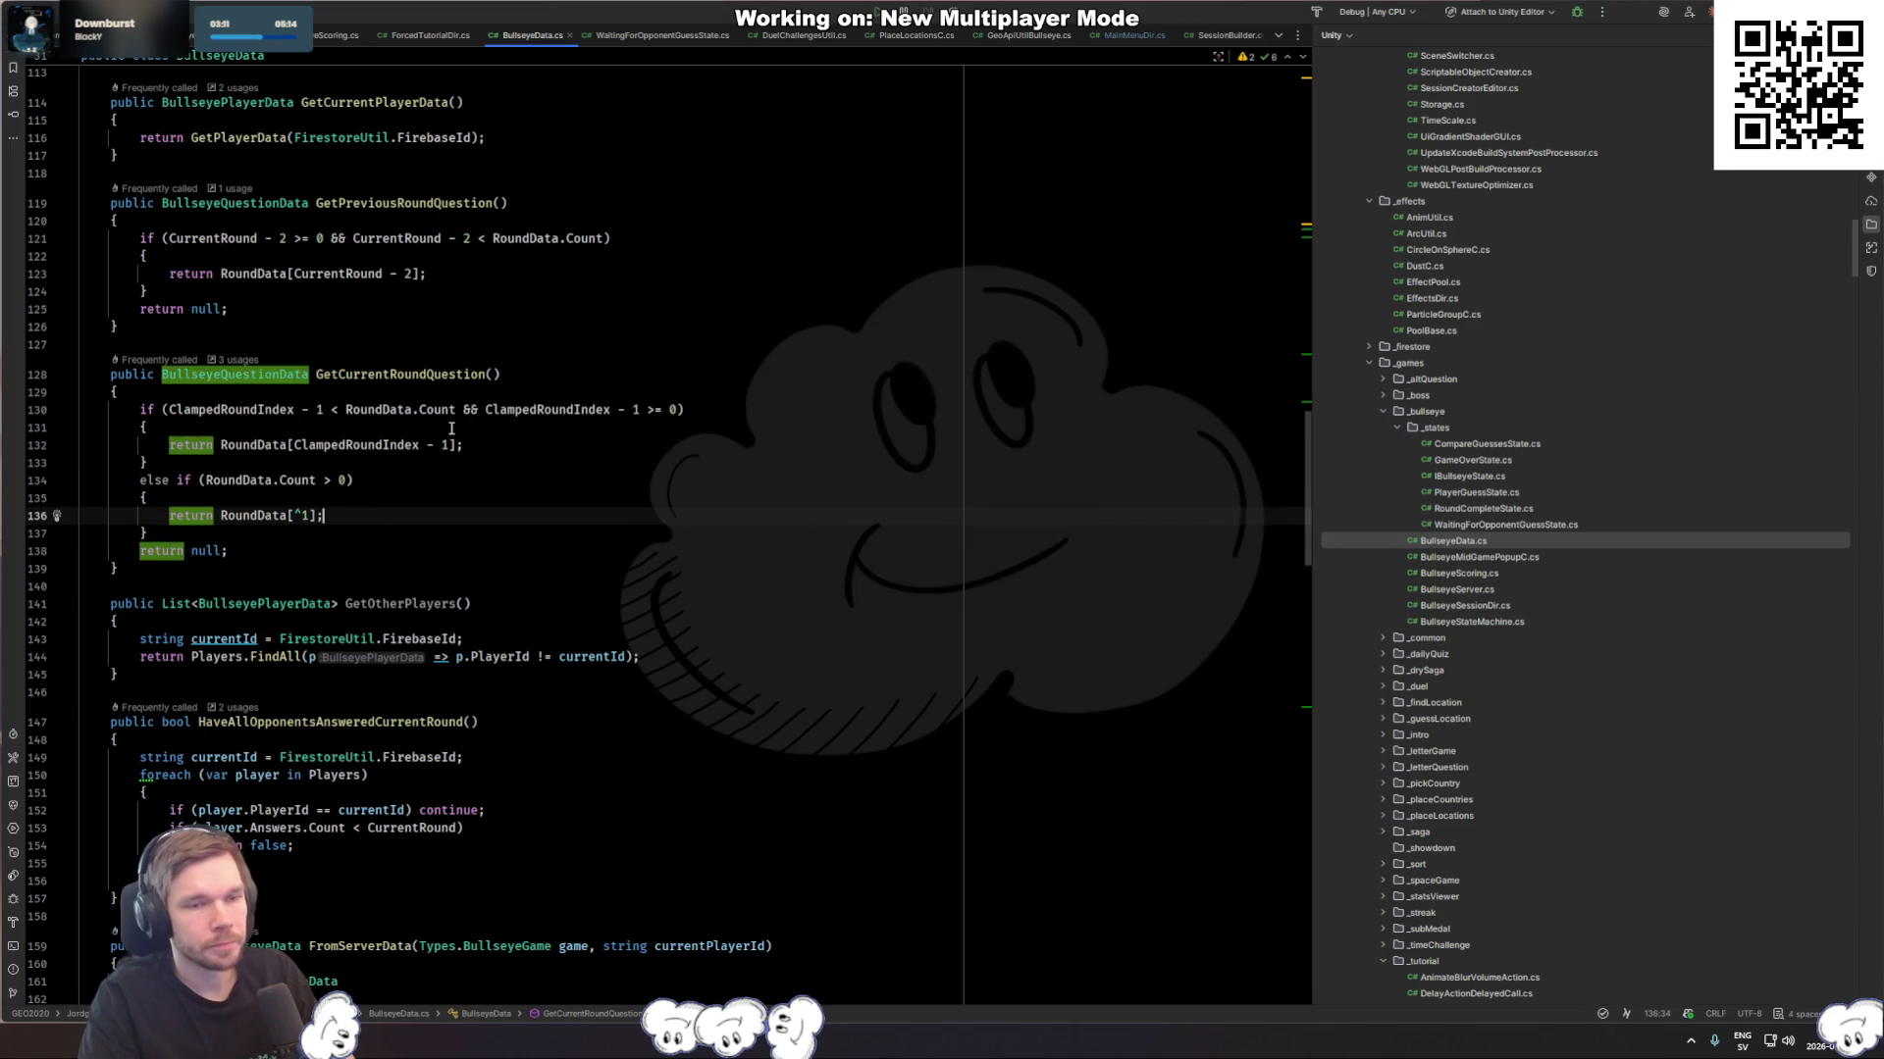
{"action": "left_click", "coordinate": [295, 417]}
{"action": "double_click", "coordinate": [335, 409]}
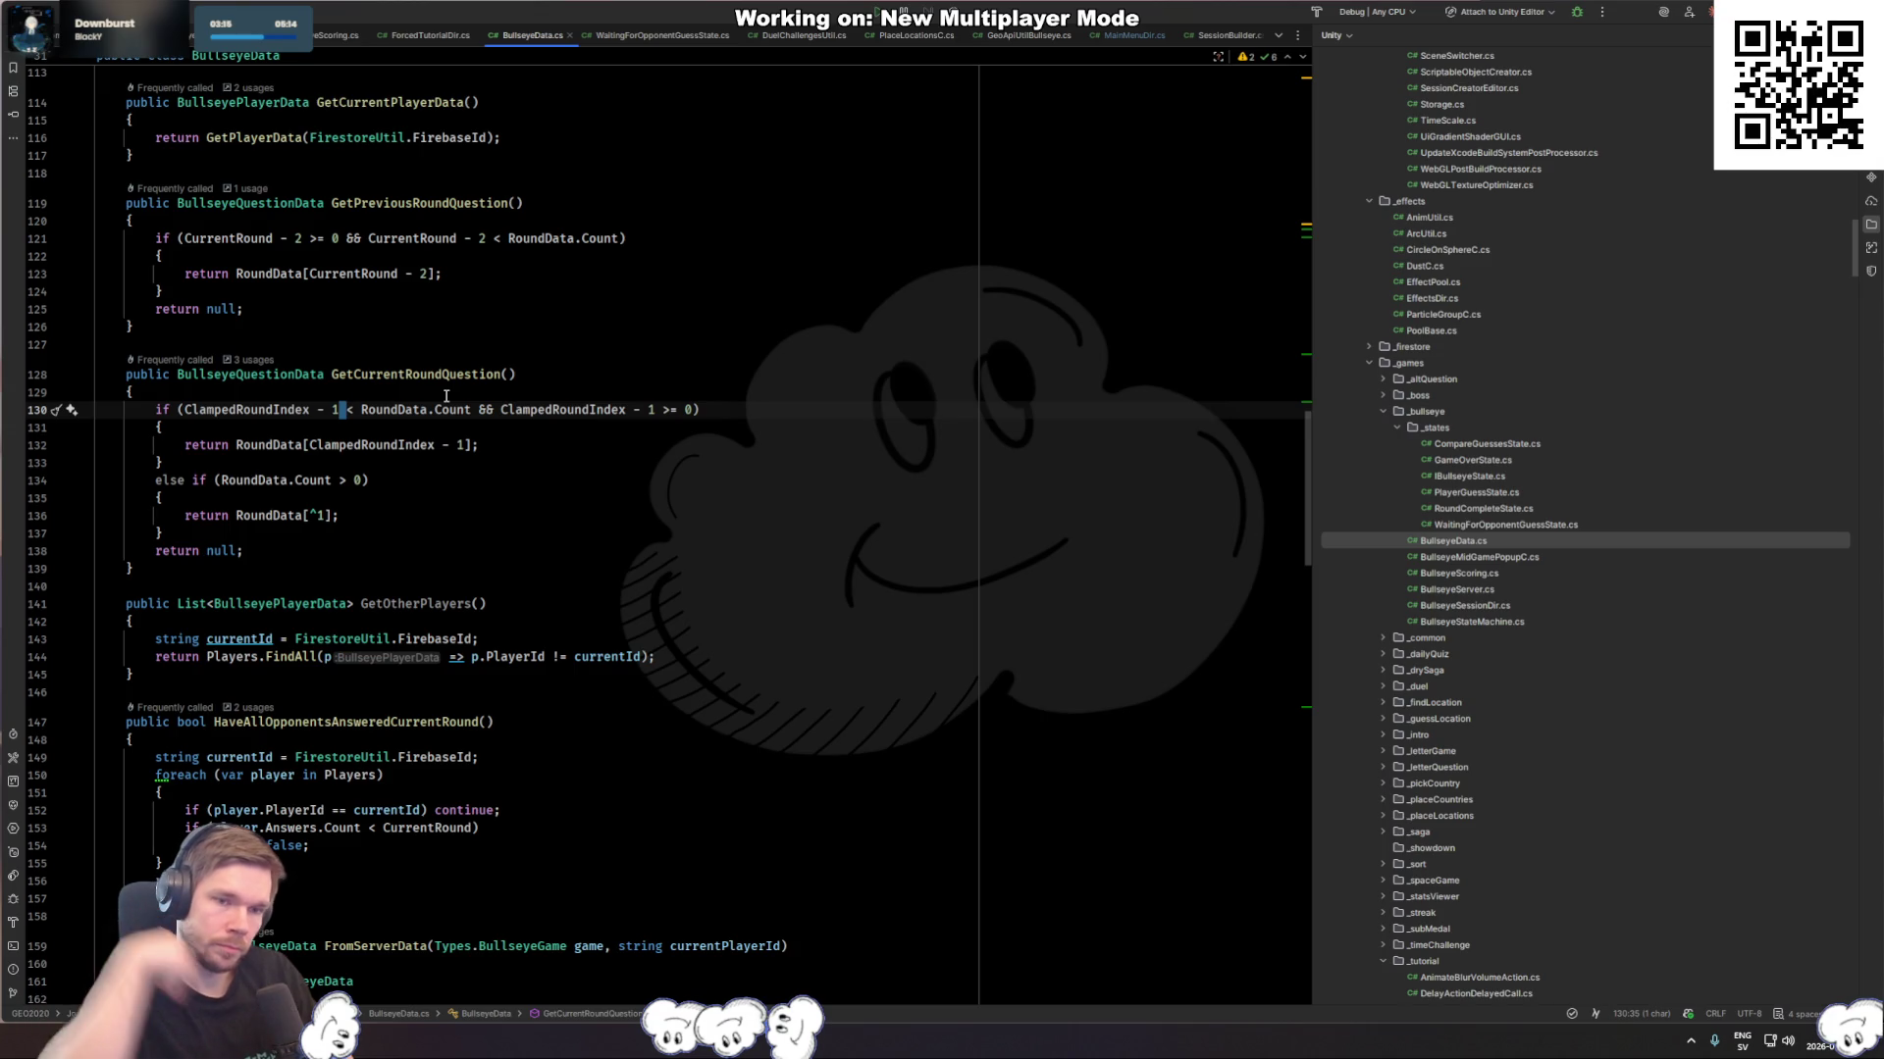
{"action": "key", "text": "Left"}
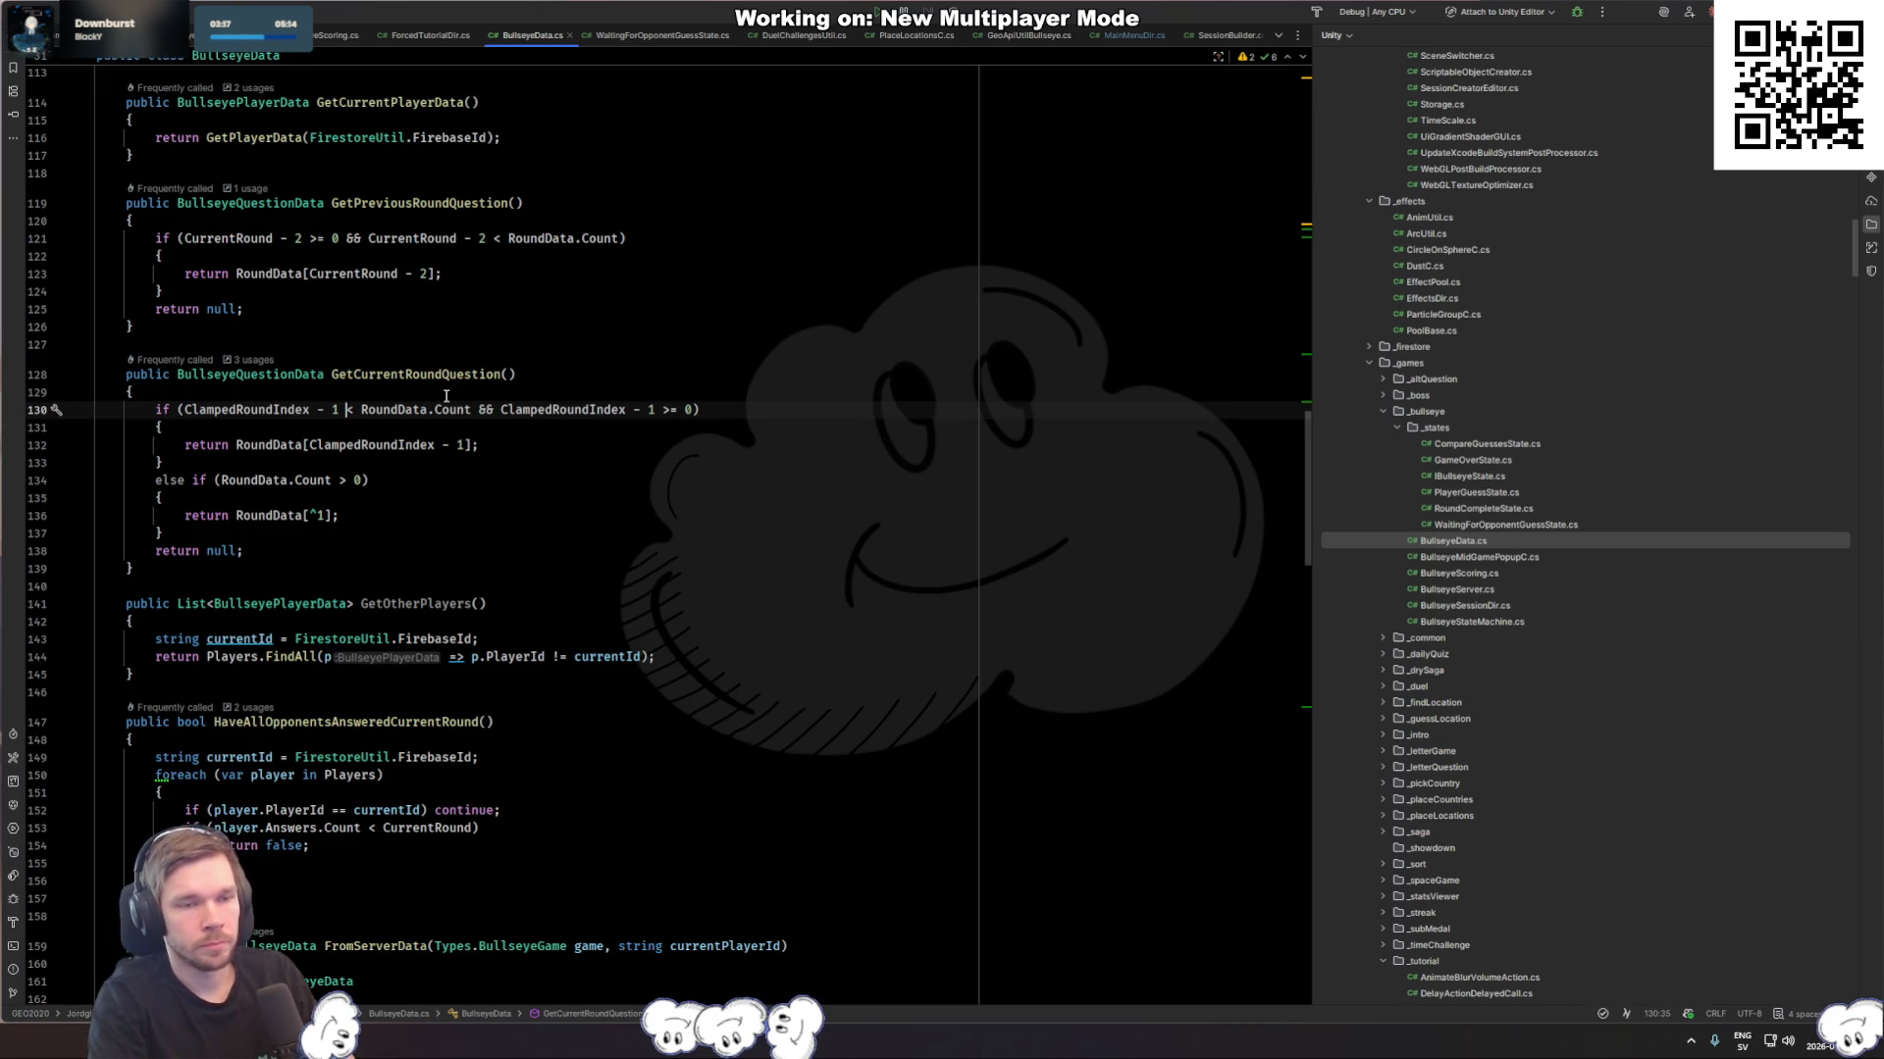
{"action": "key", "text": "ctrl+alt+shift+Right"}
{"action": "key", "text": "ctrl+z"}
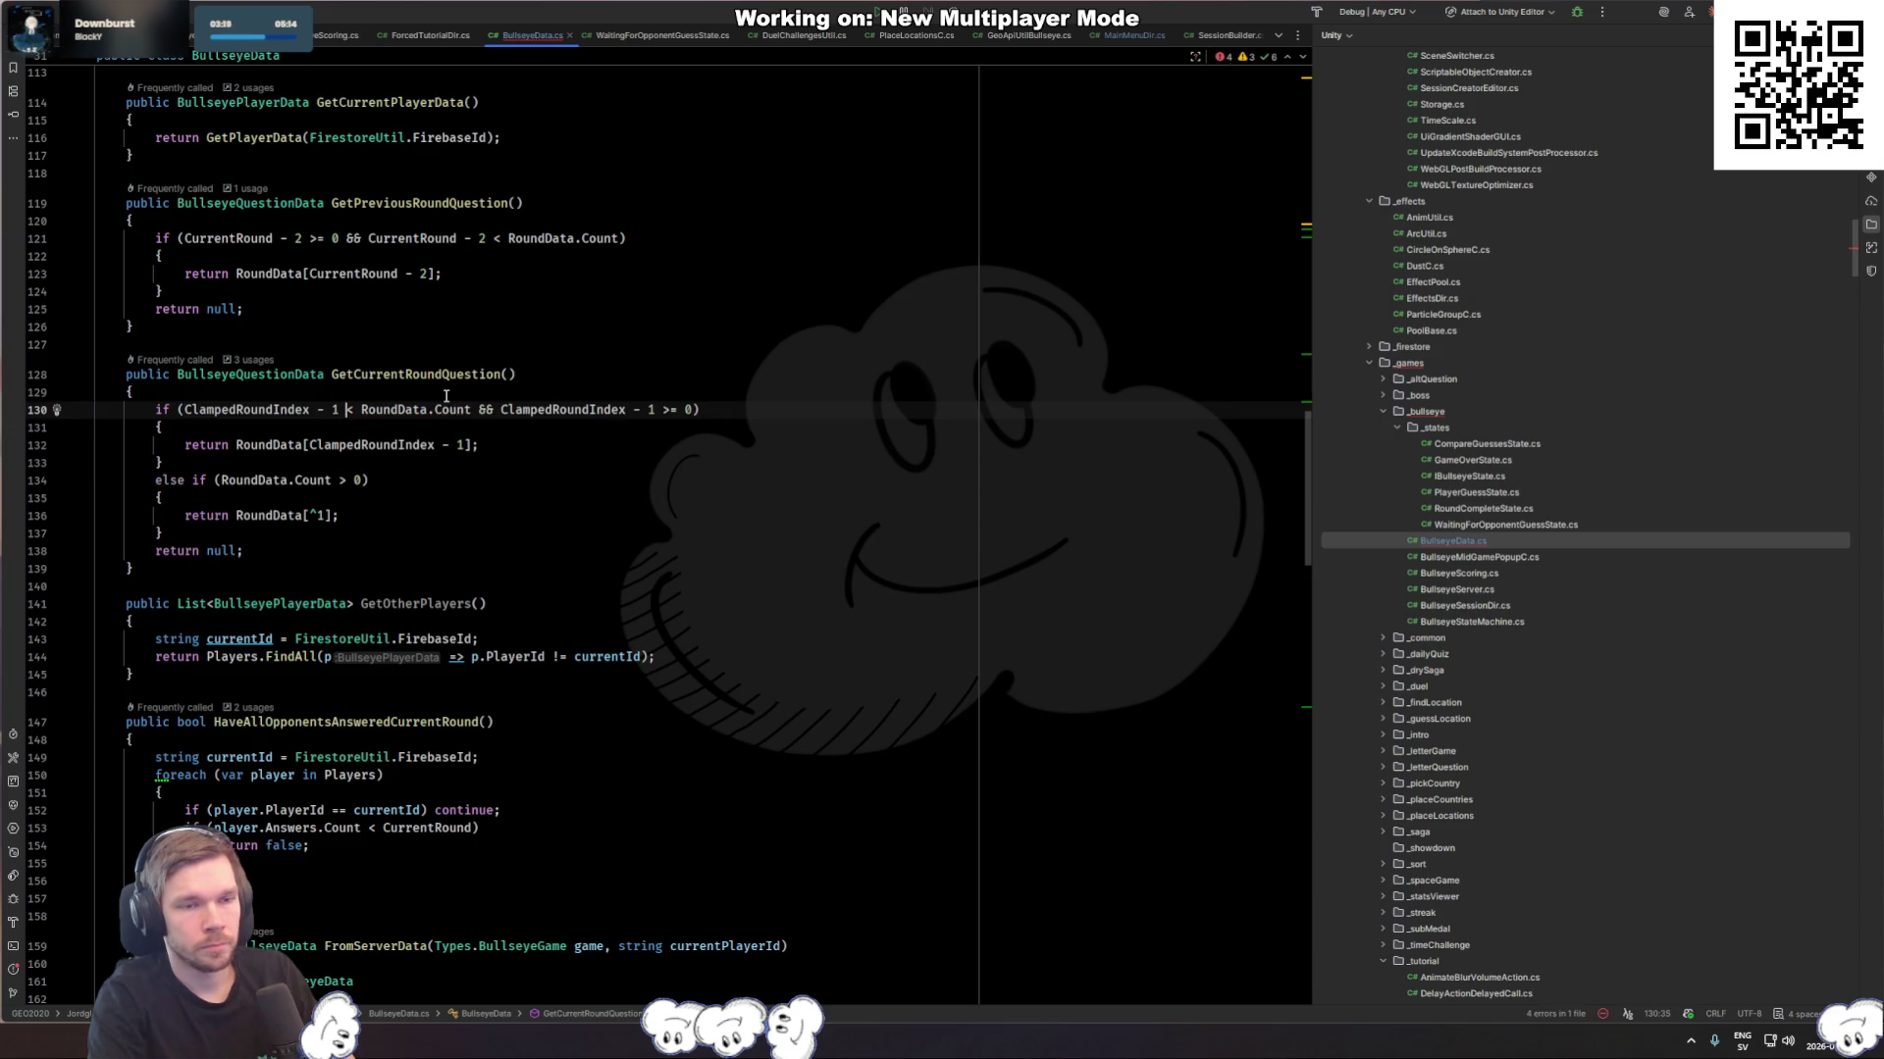
{"action": "key", "text": "ctrl+z"}
{"action": "key", "text": "ctrl+z"}
{"action": "key", "text": "ctrl+z"}
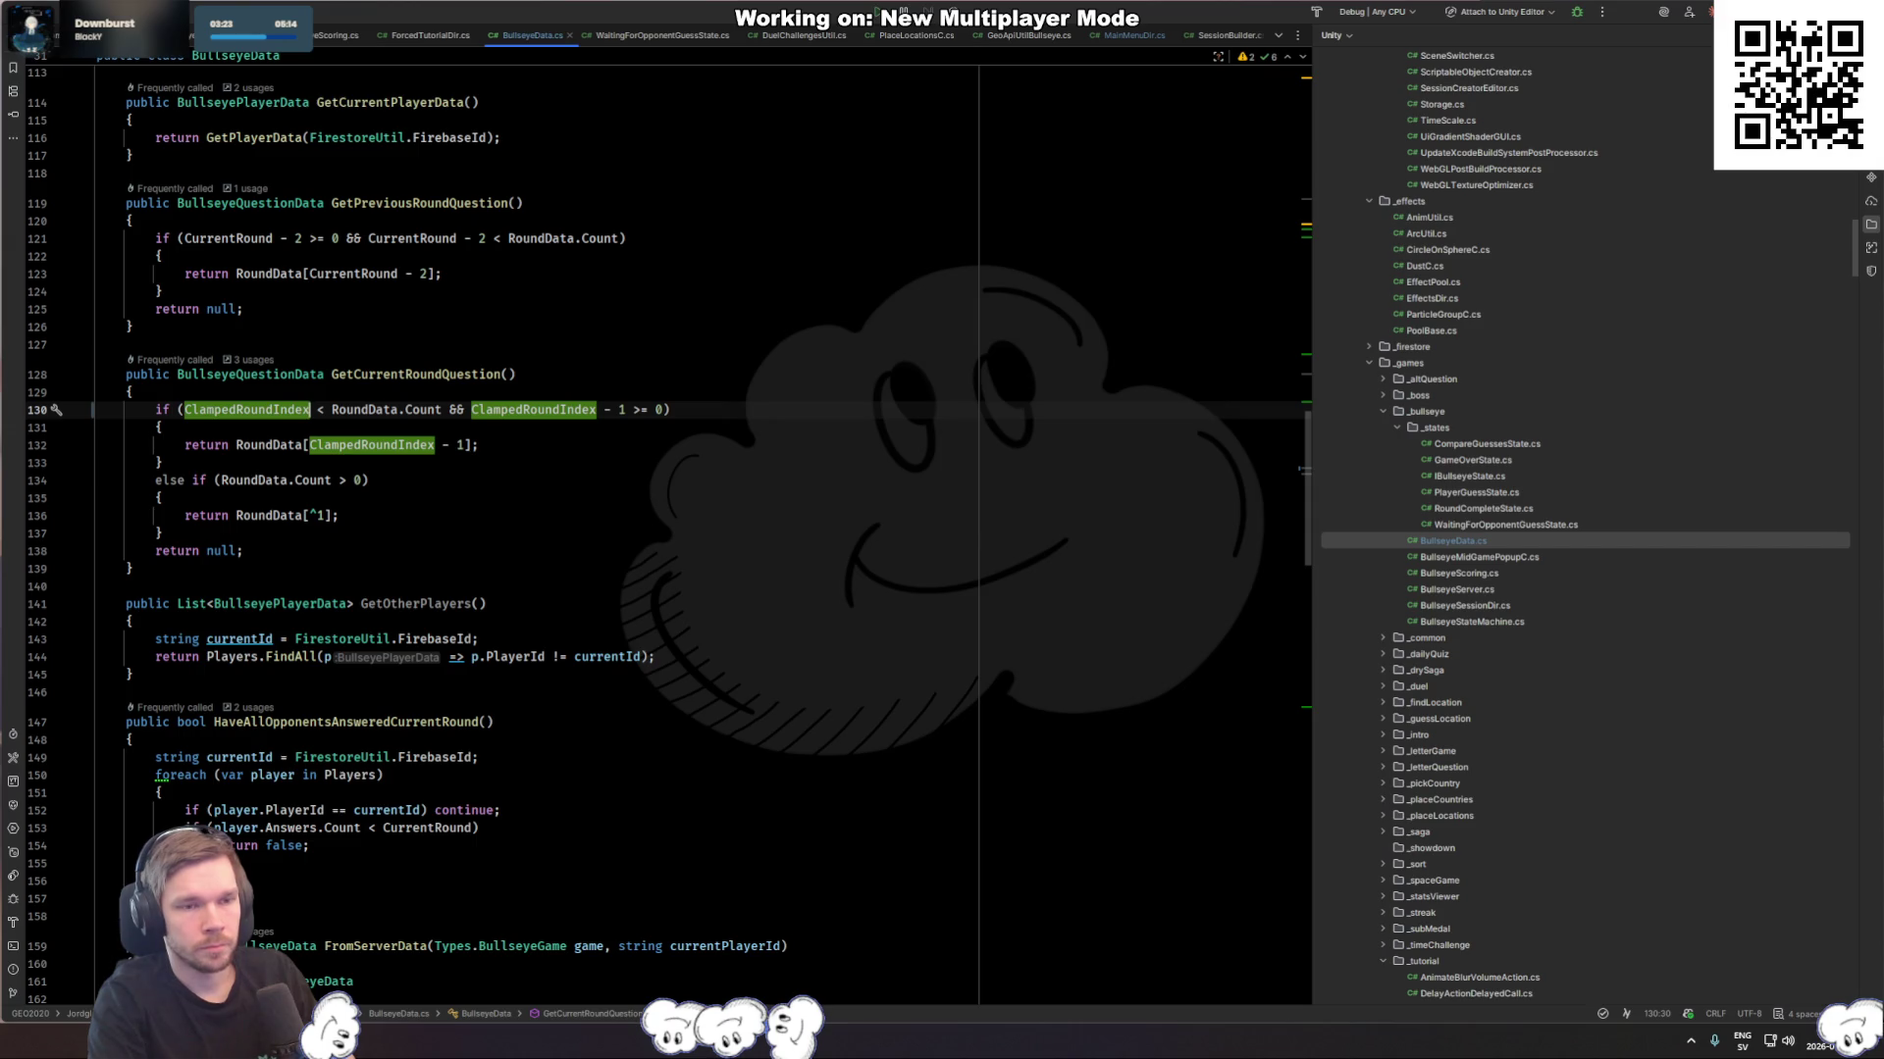
Step: Delete the ' - 1' from the RoundData[ClampedRoundIndex] index
{"action": "key", "text": "ctrl+Right"}
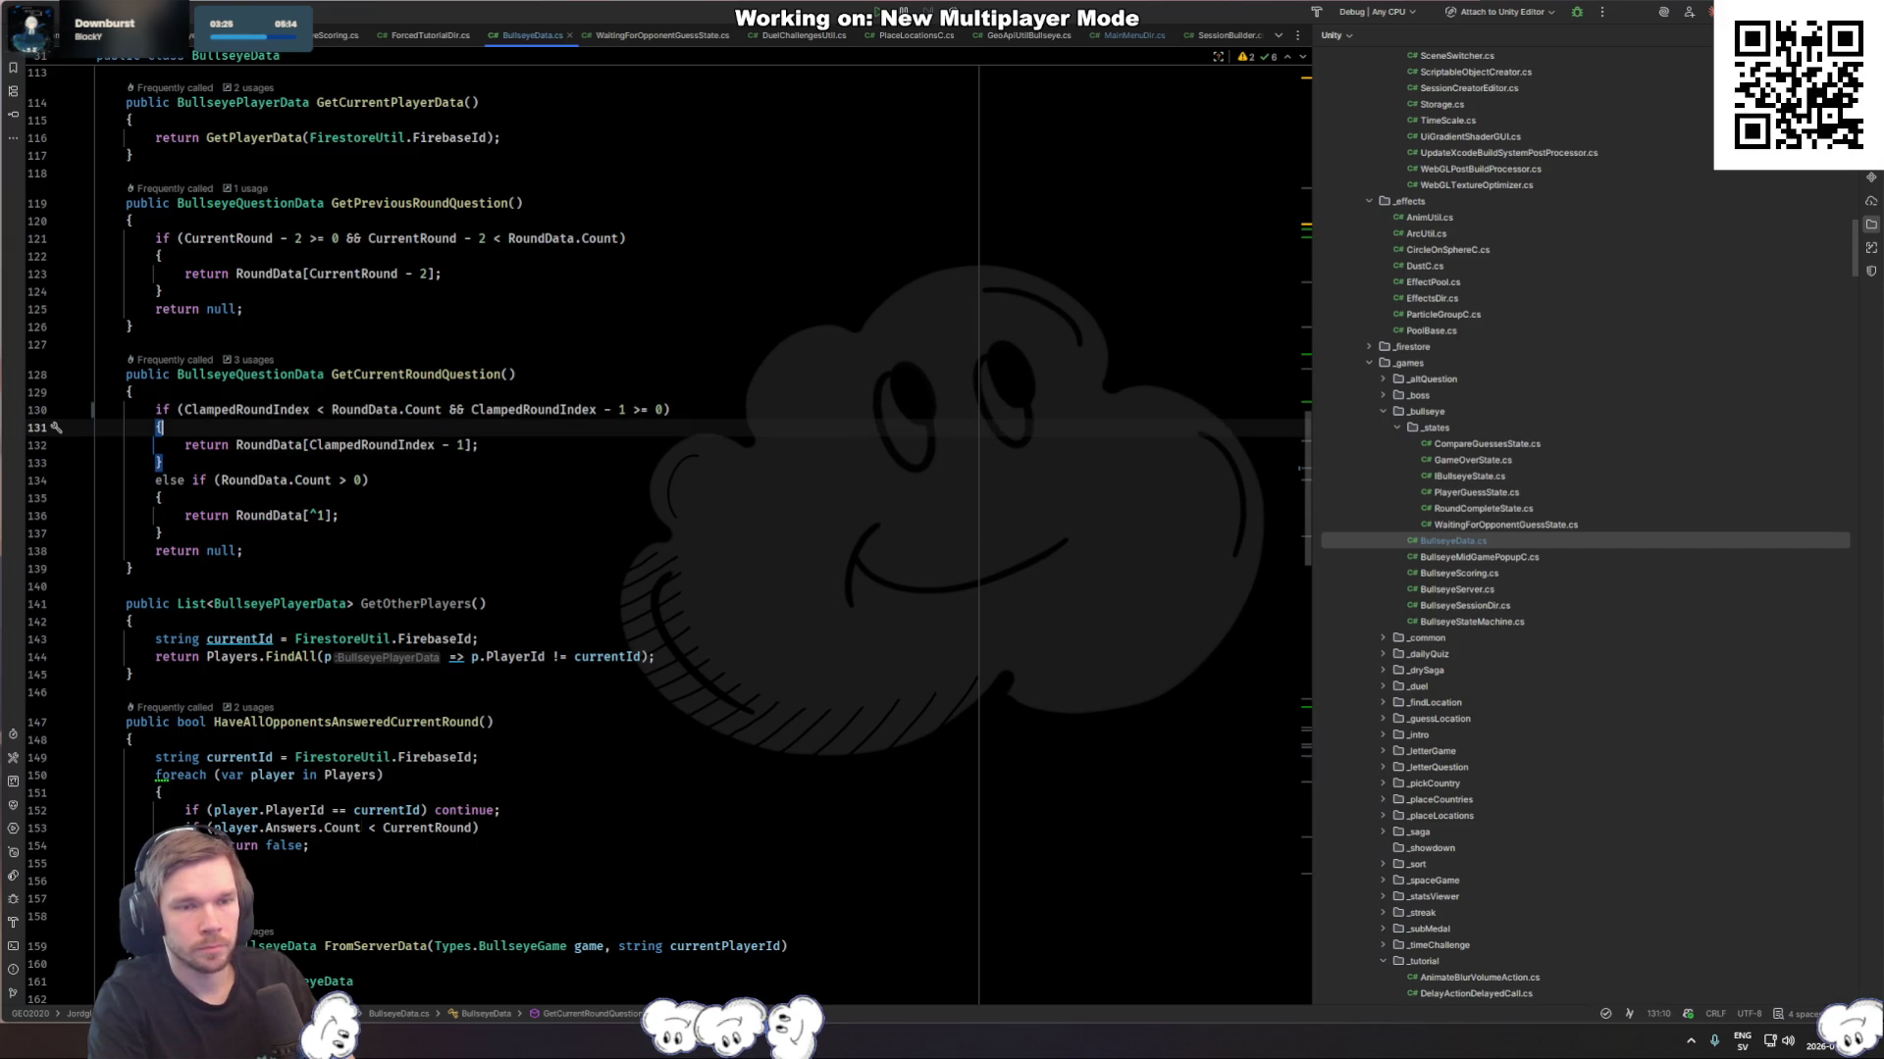
{"action": "key", "text": "Down"}
{"action": "key", "text": "Down"}
{"action": "key", "text": "shift+Right"}
{"action": "key", "text": "BackSpace"}
{"action": "key", "text": "BackSpace"}
{"action": "key", "text": "Delete"}
{"action": "key", "text": "Delete"}
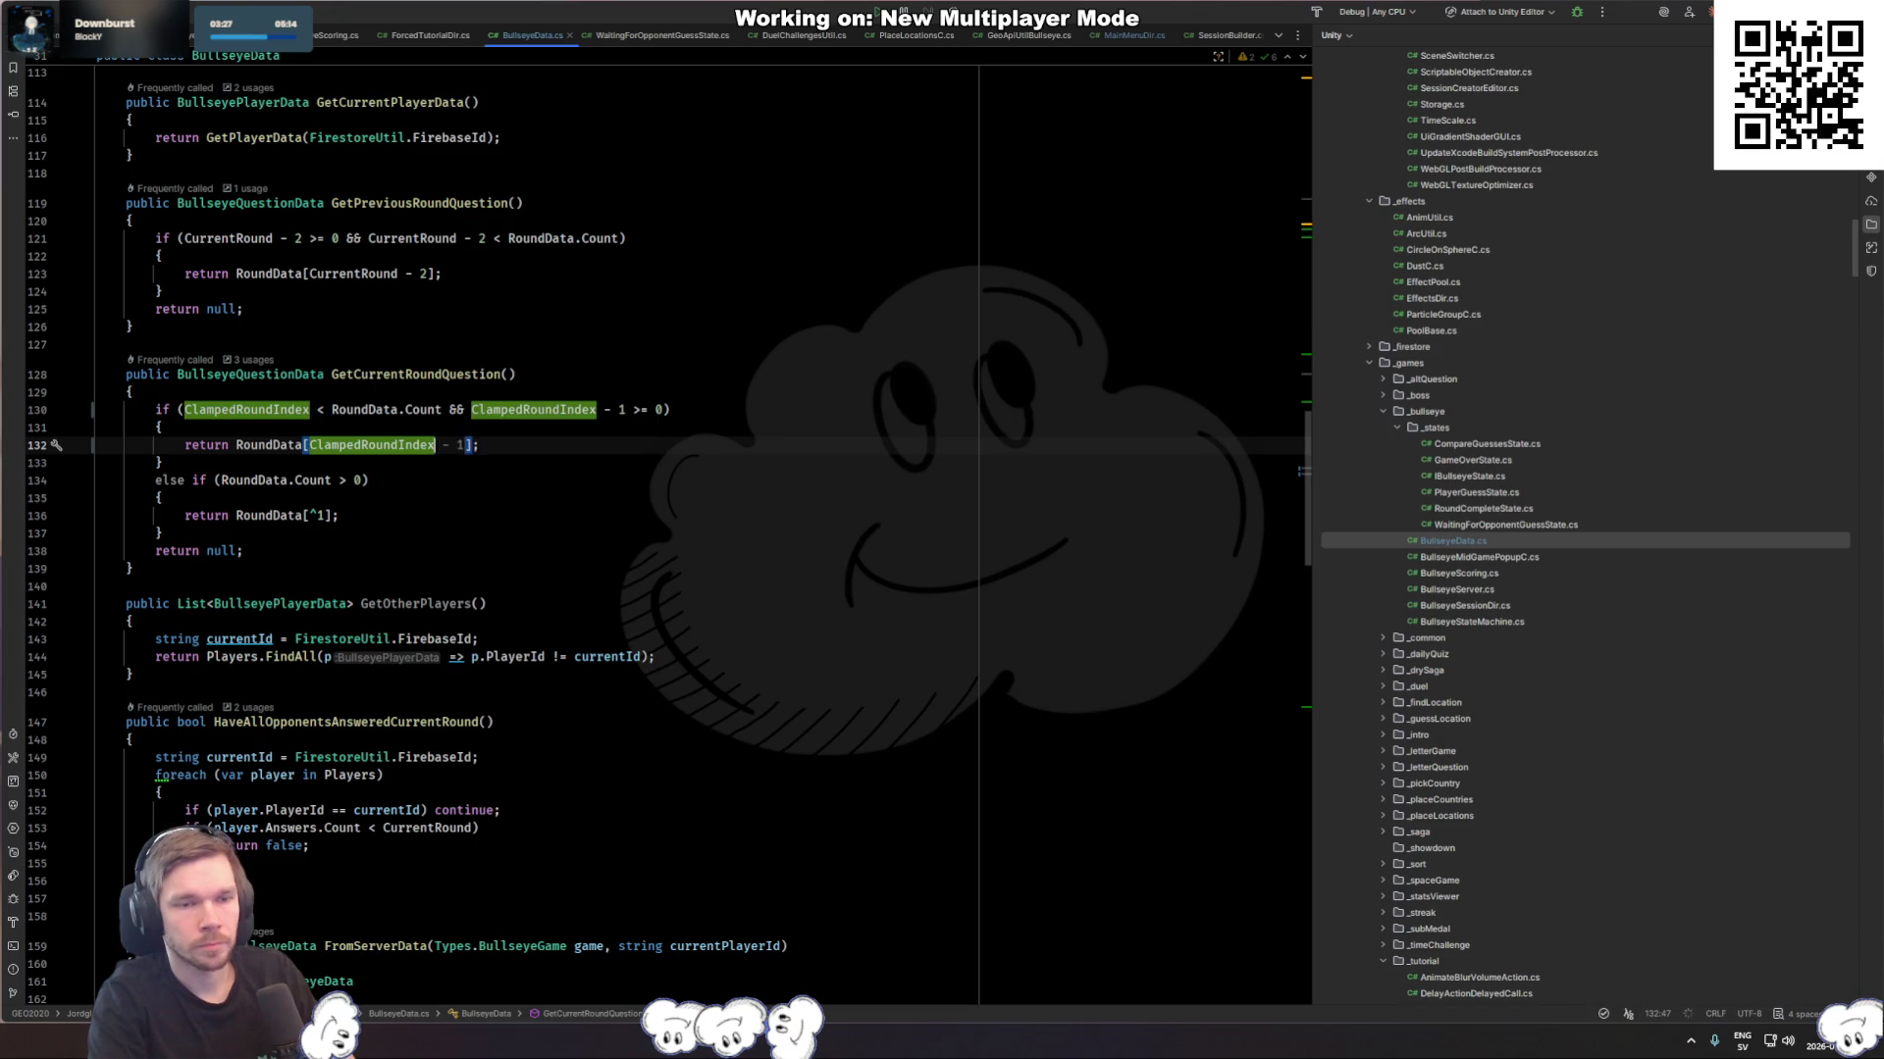
{"action": "key", "text": "Up"}
{"action": "key", "text": "Up"}
{"action": "key", "text": "Right"}
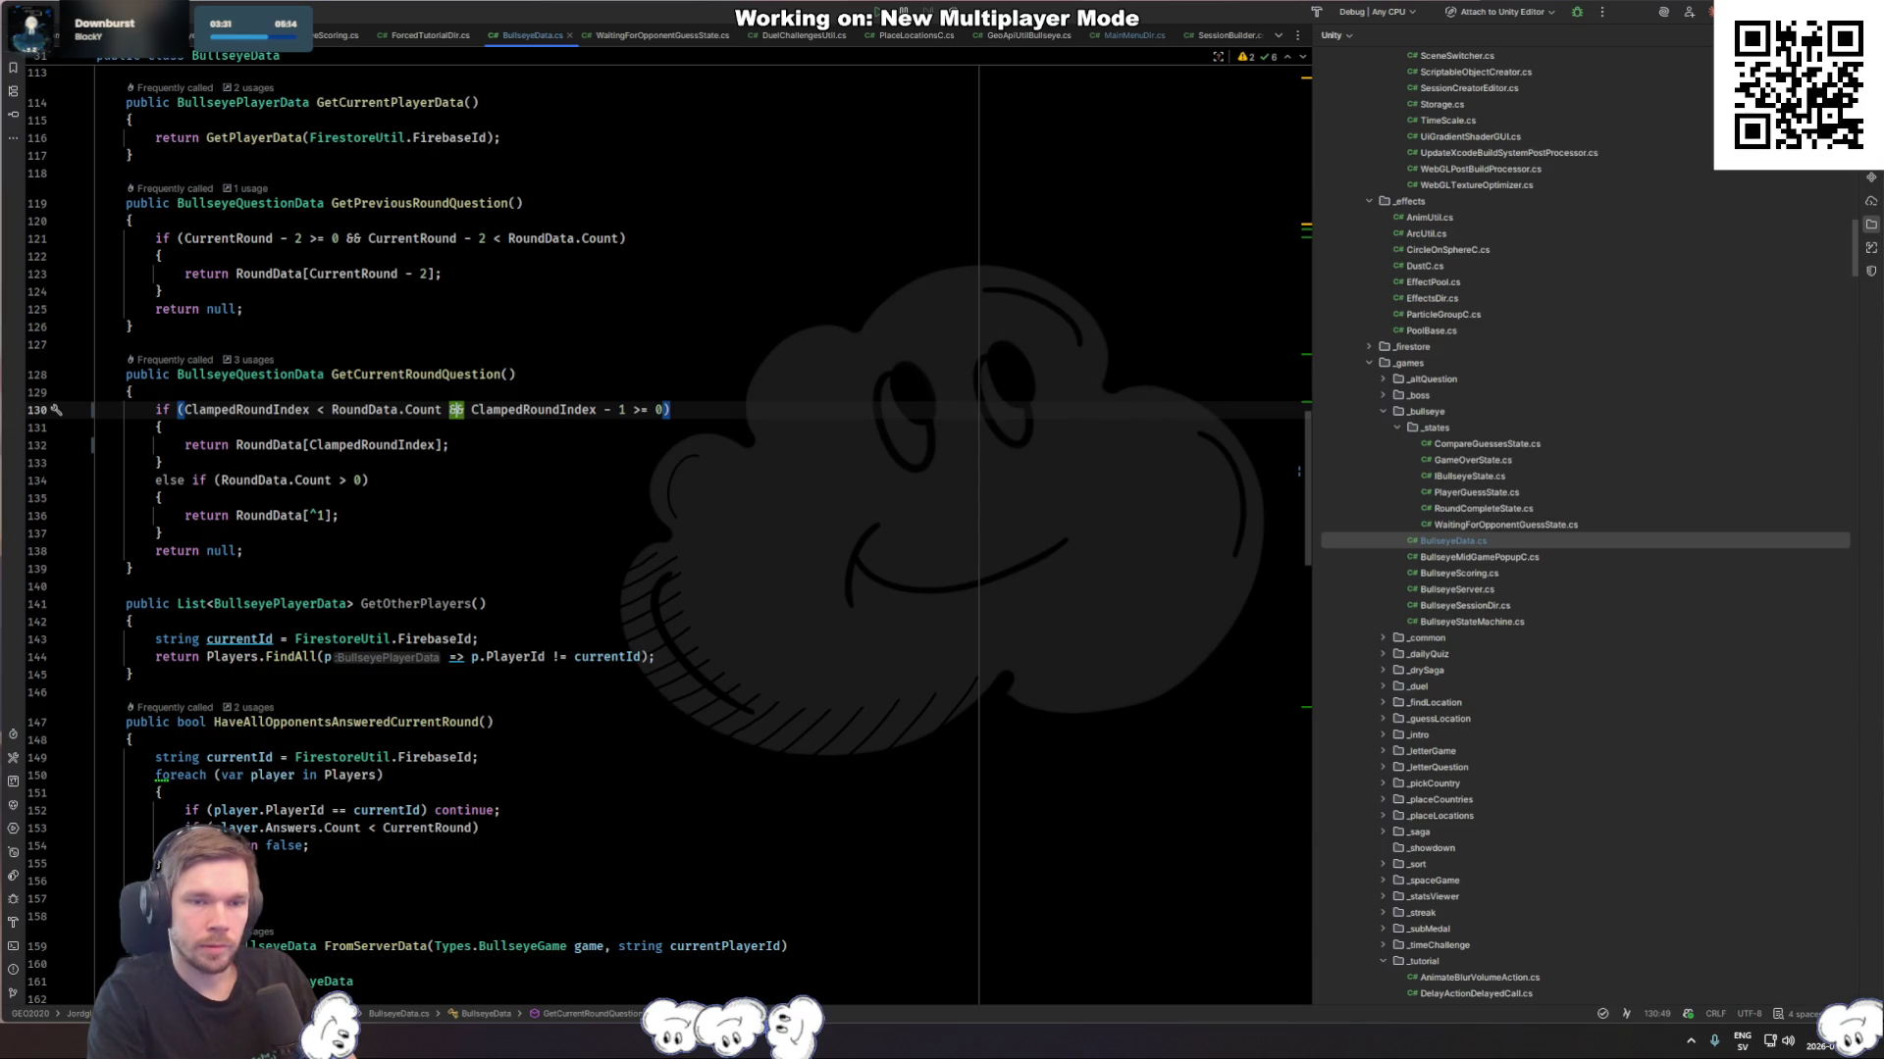
Step: Delete the ' - 1' after the second ClampedRoundIndex, then switch to Unity
{"action": "left_click", "coordinate": [471, 409]}
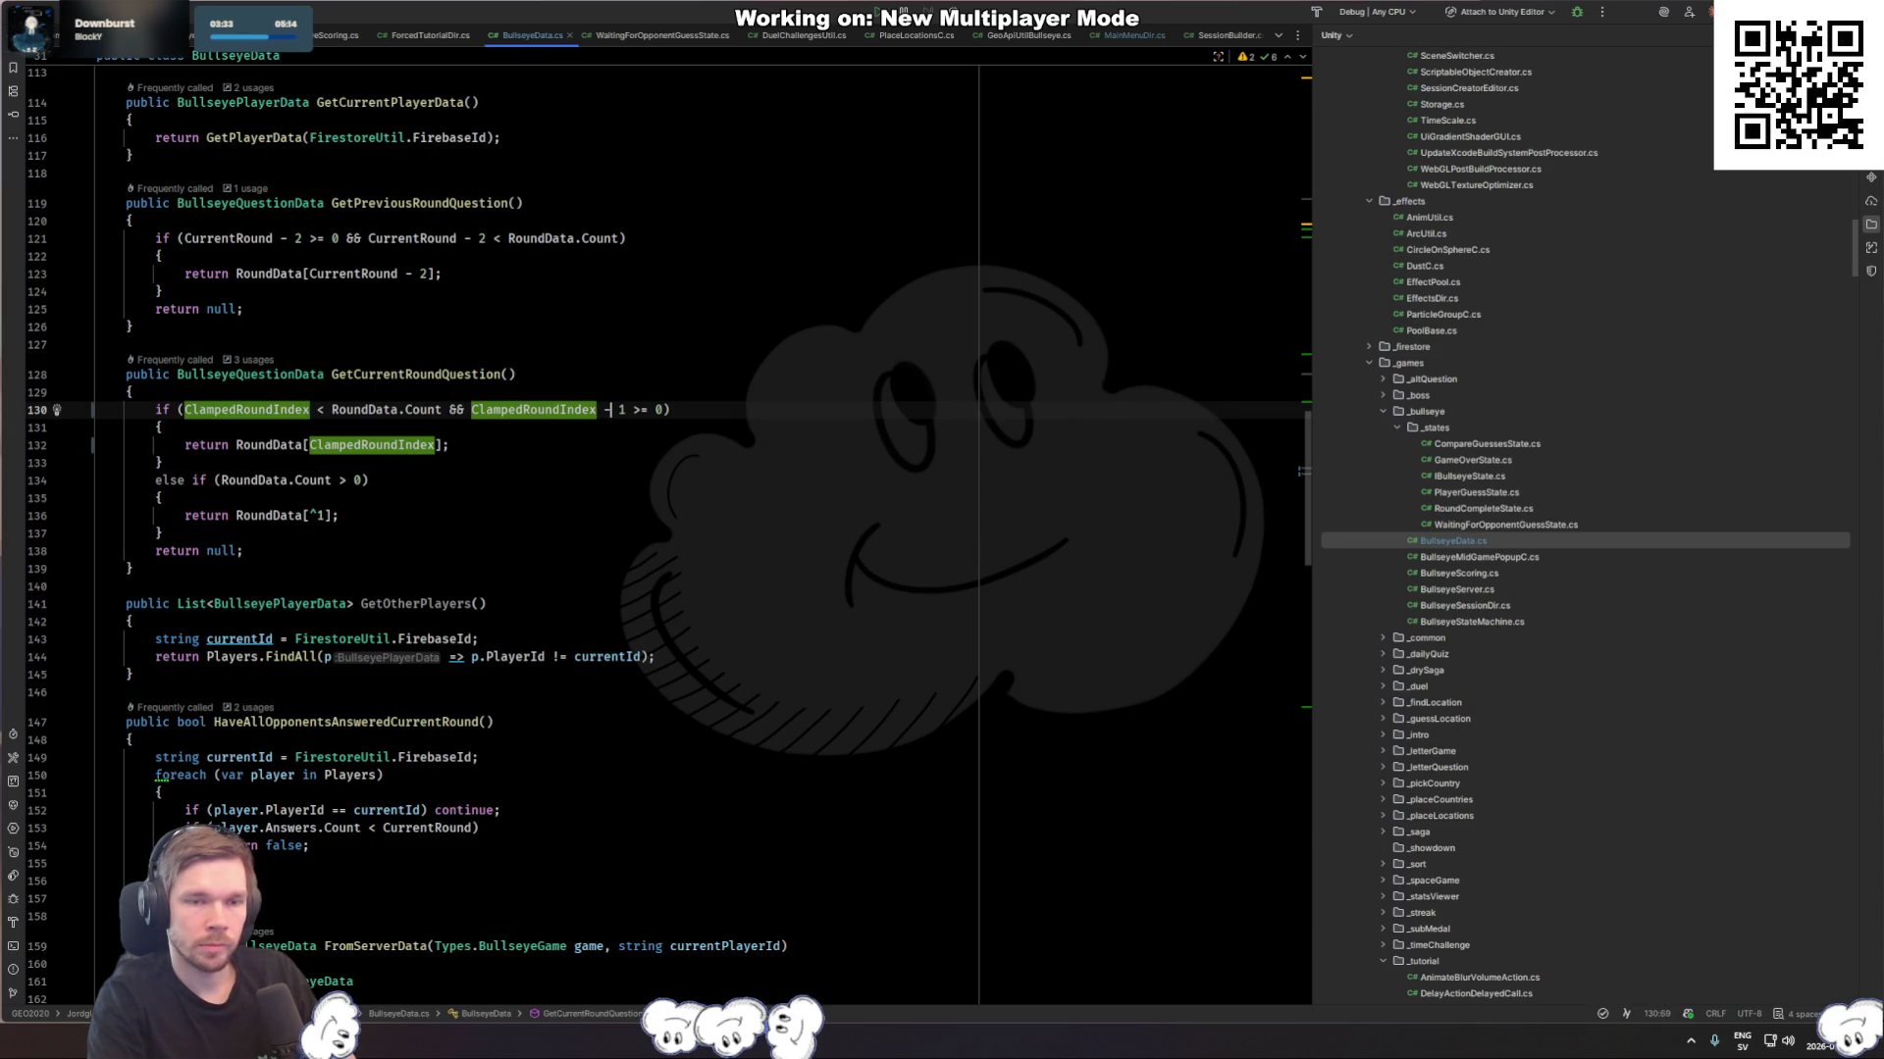
{"action": "key", "text": "Delete"}
{"action": "key", "text": "Delete"}
{"action": "key", "text": "BackSpace"}
{"action": "key", "text": "BackSpace"}
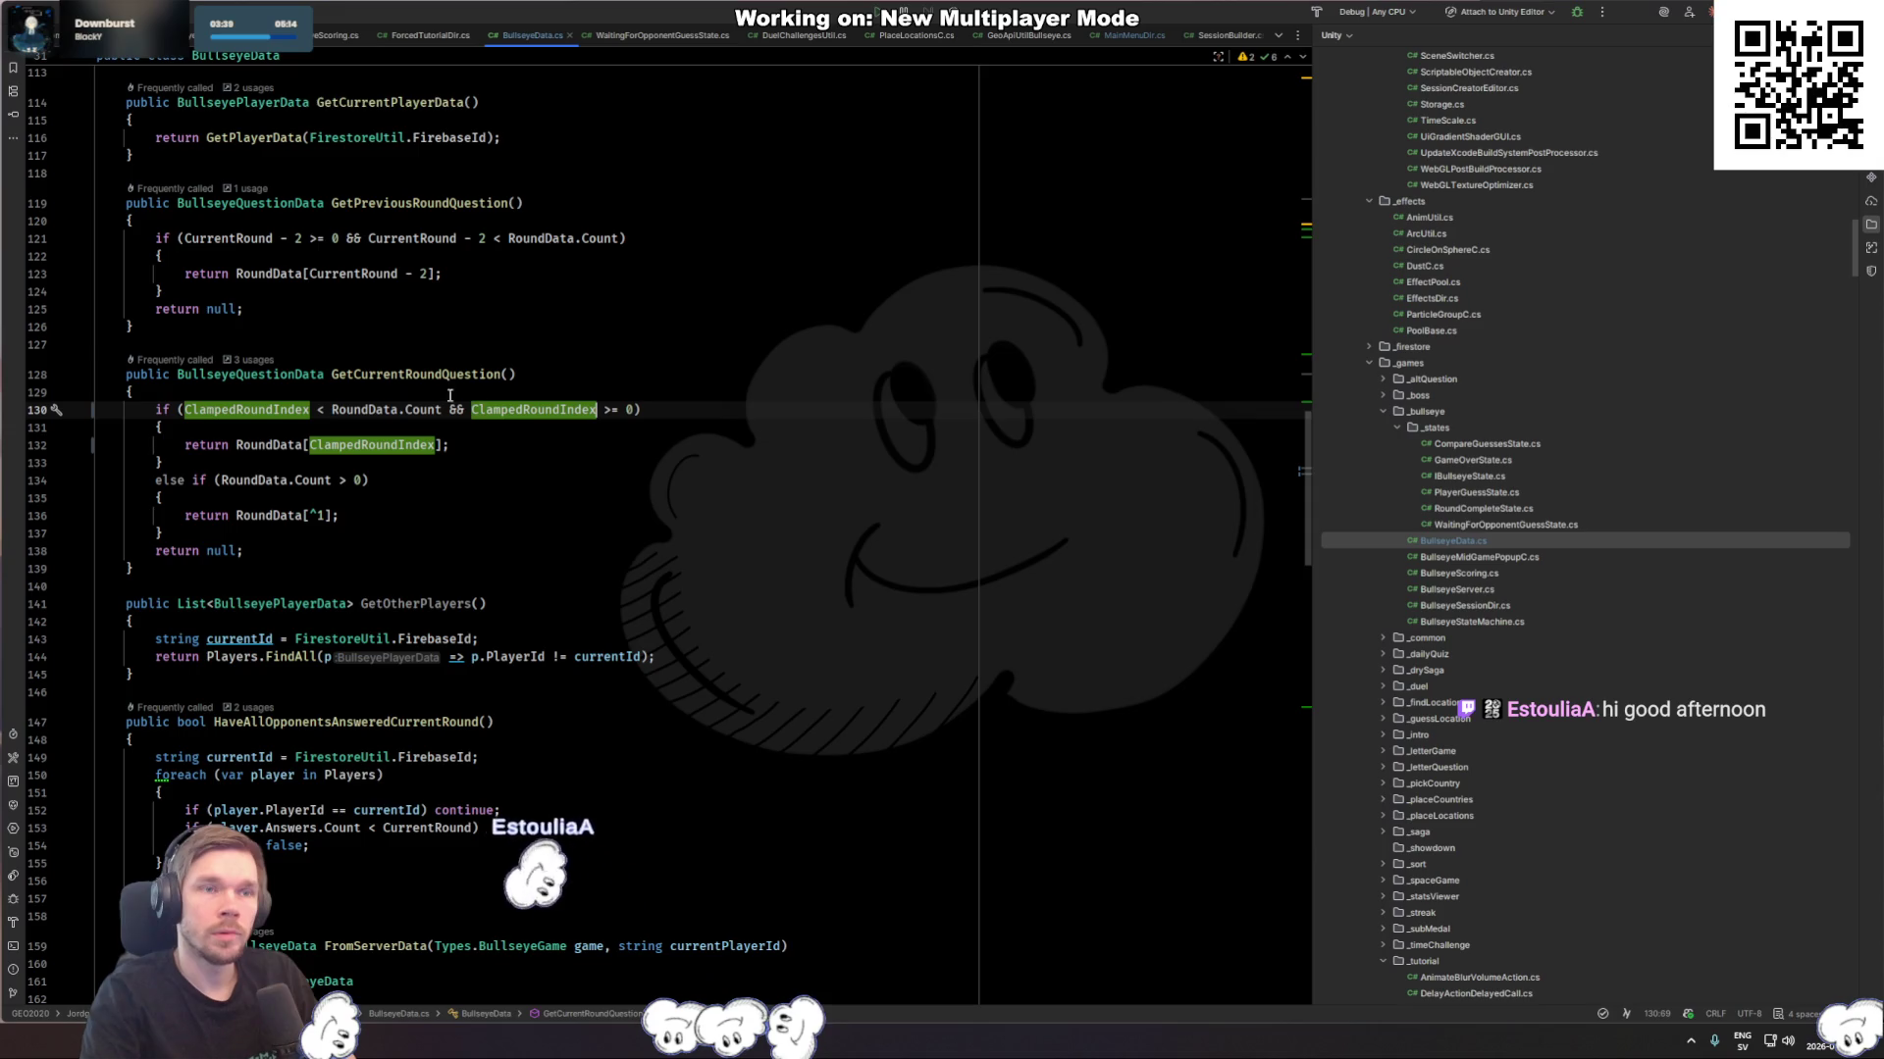
{"action": "key", "text": "alt+Tab"}
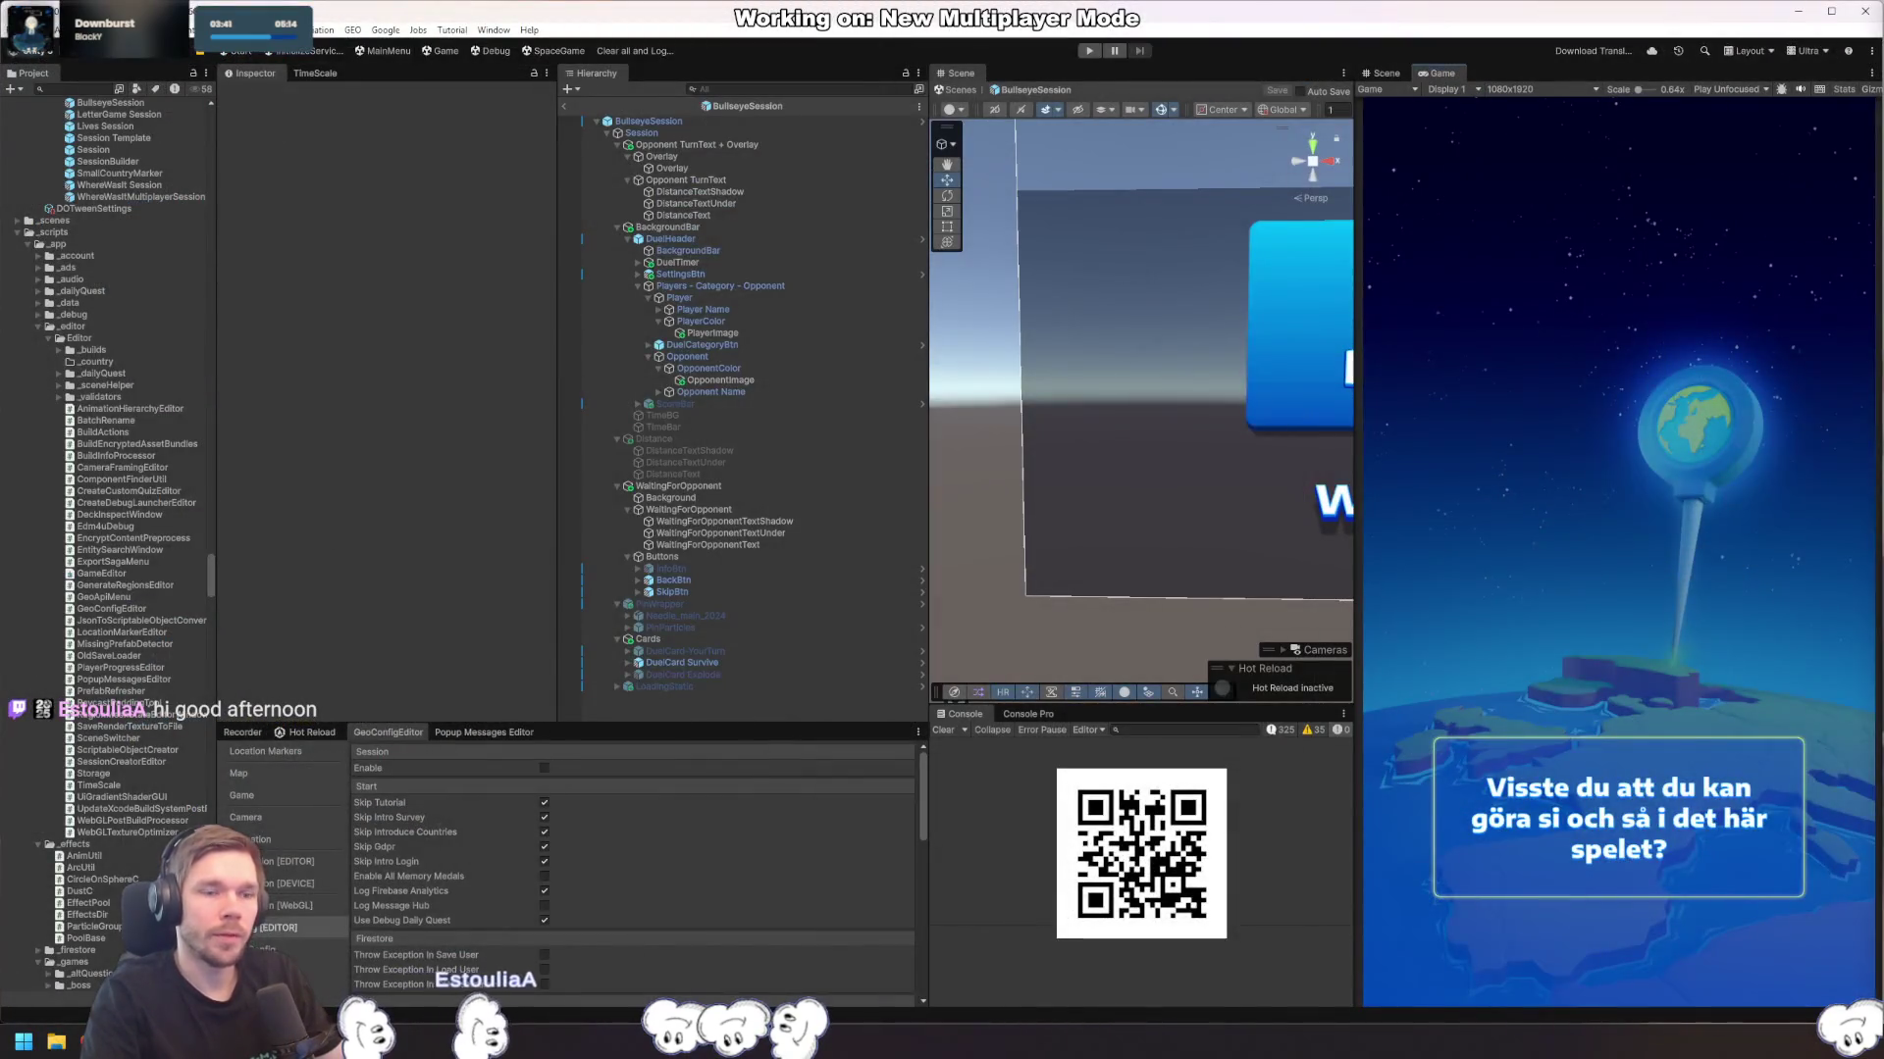
Step: Open GeoApiUtilBullseye.cs through a 'bullseye' file search
{"action": "key", "text": "alt+Tab"}
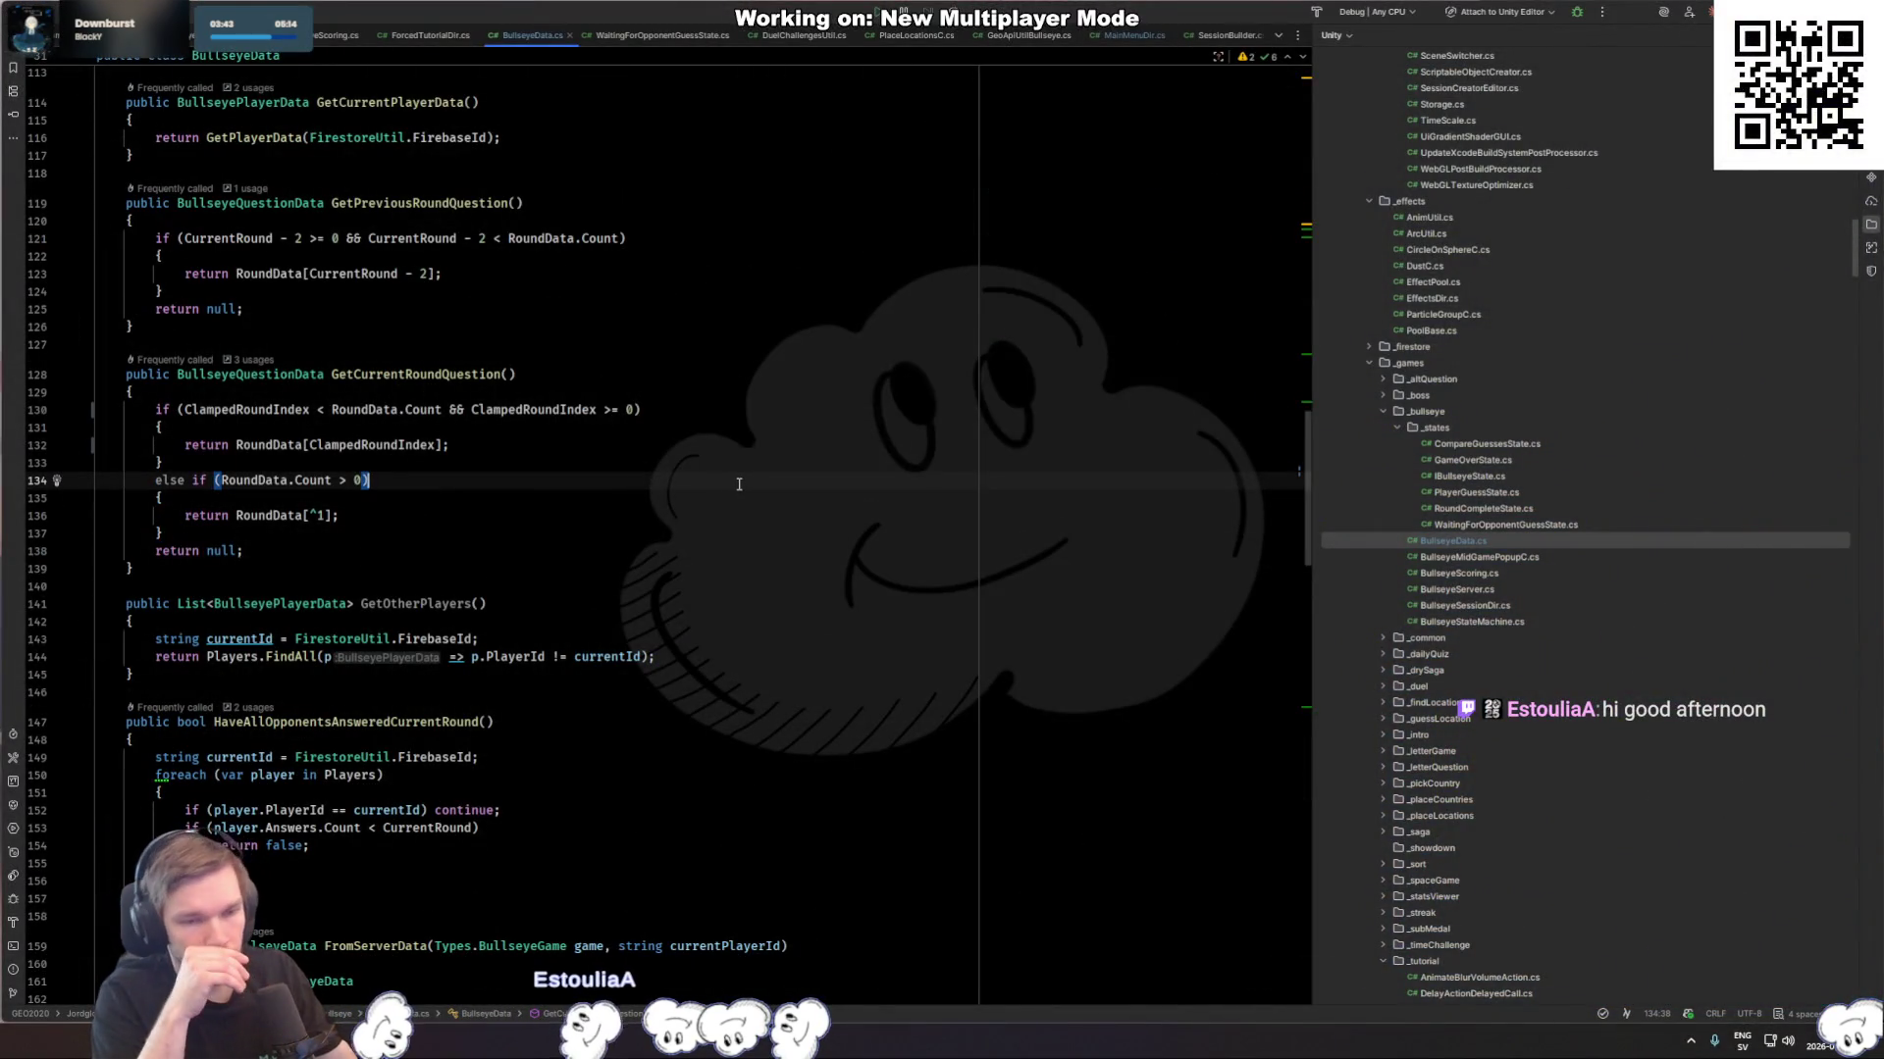
{"action": "key", "text": "ctrl+shift+t"}
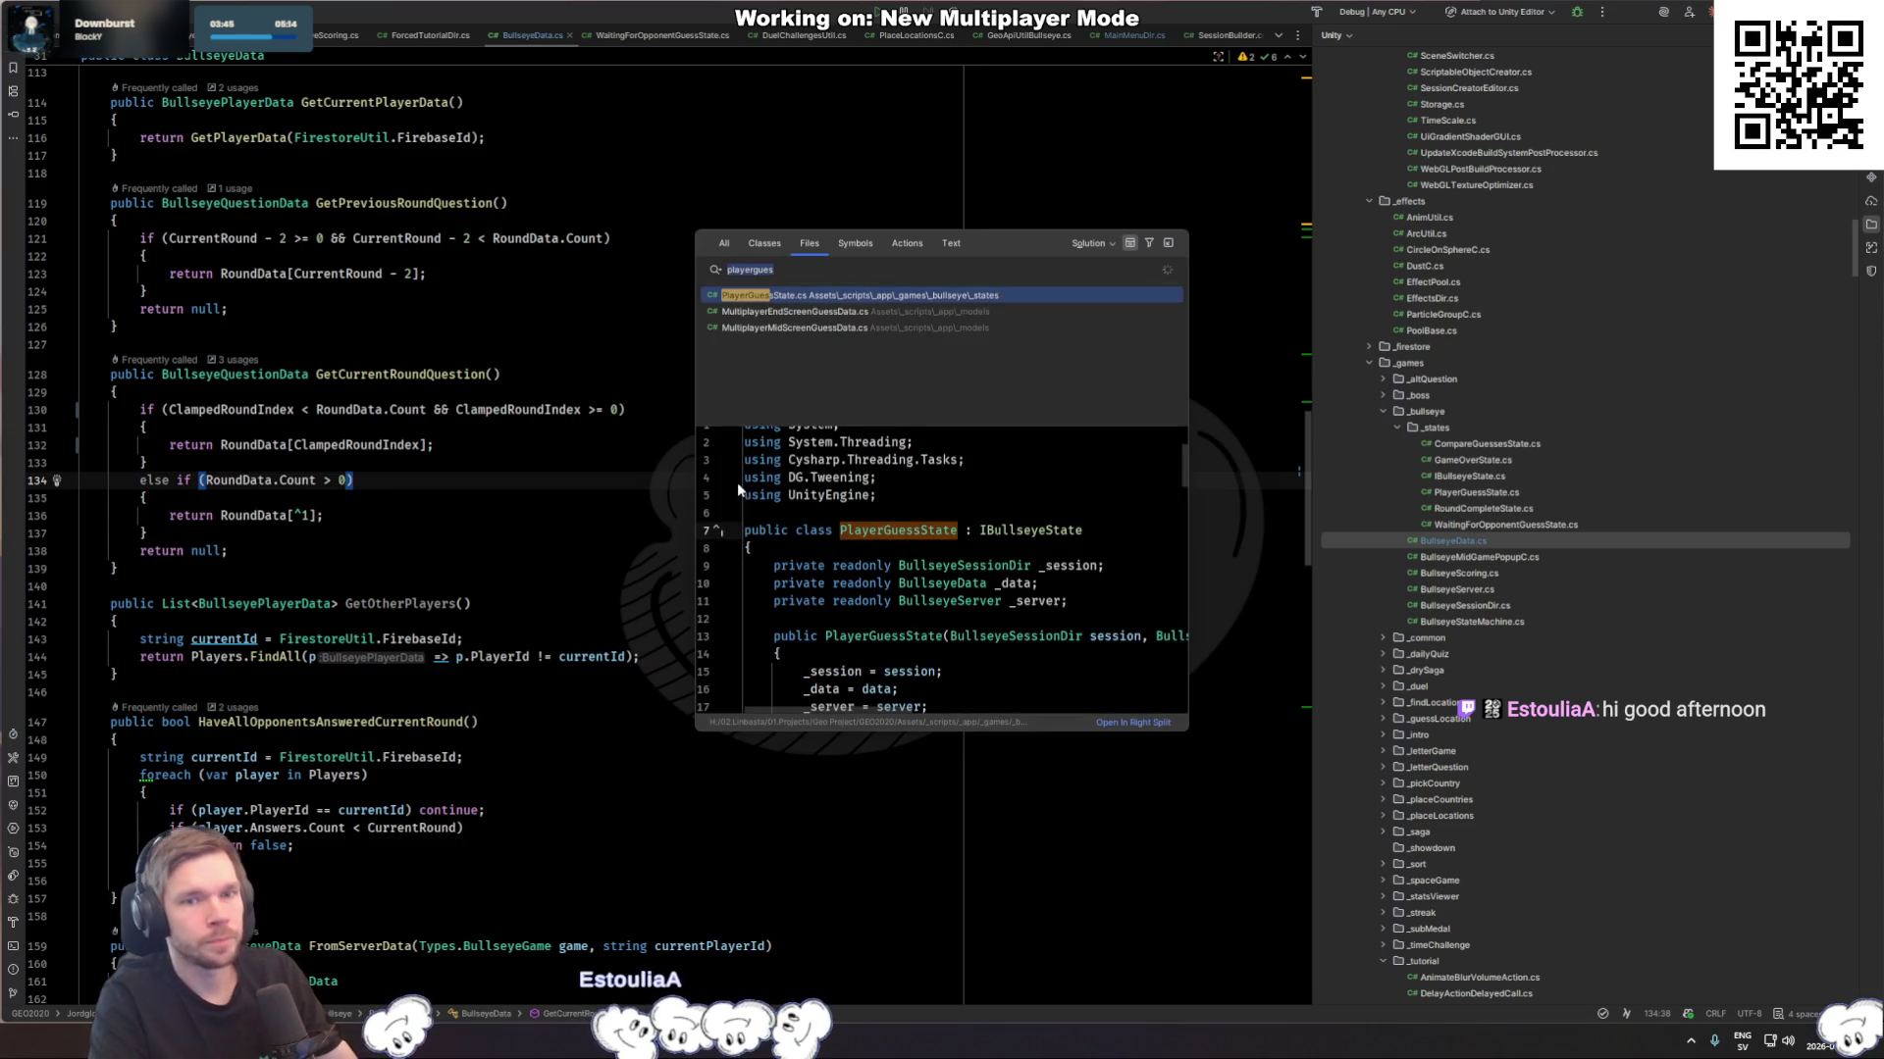
{"action": "type", "text": "bullseye"}
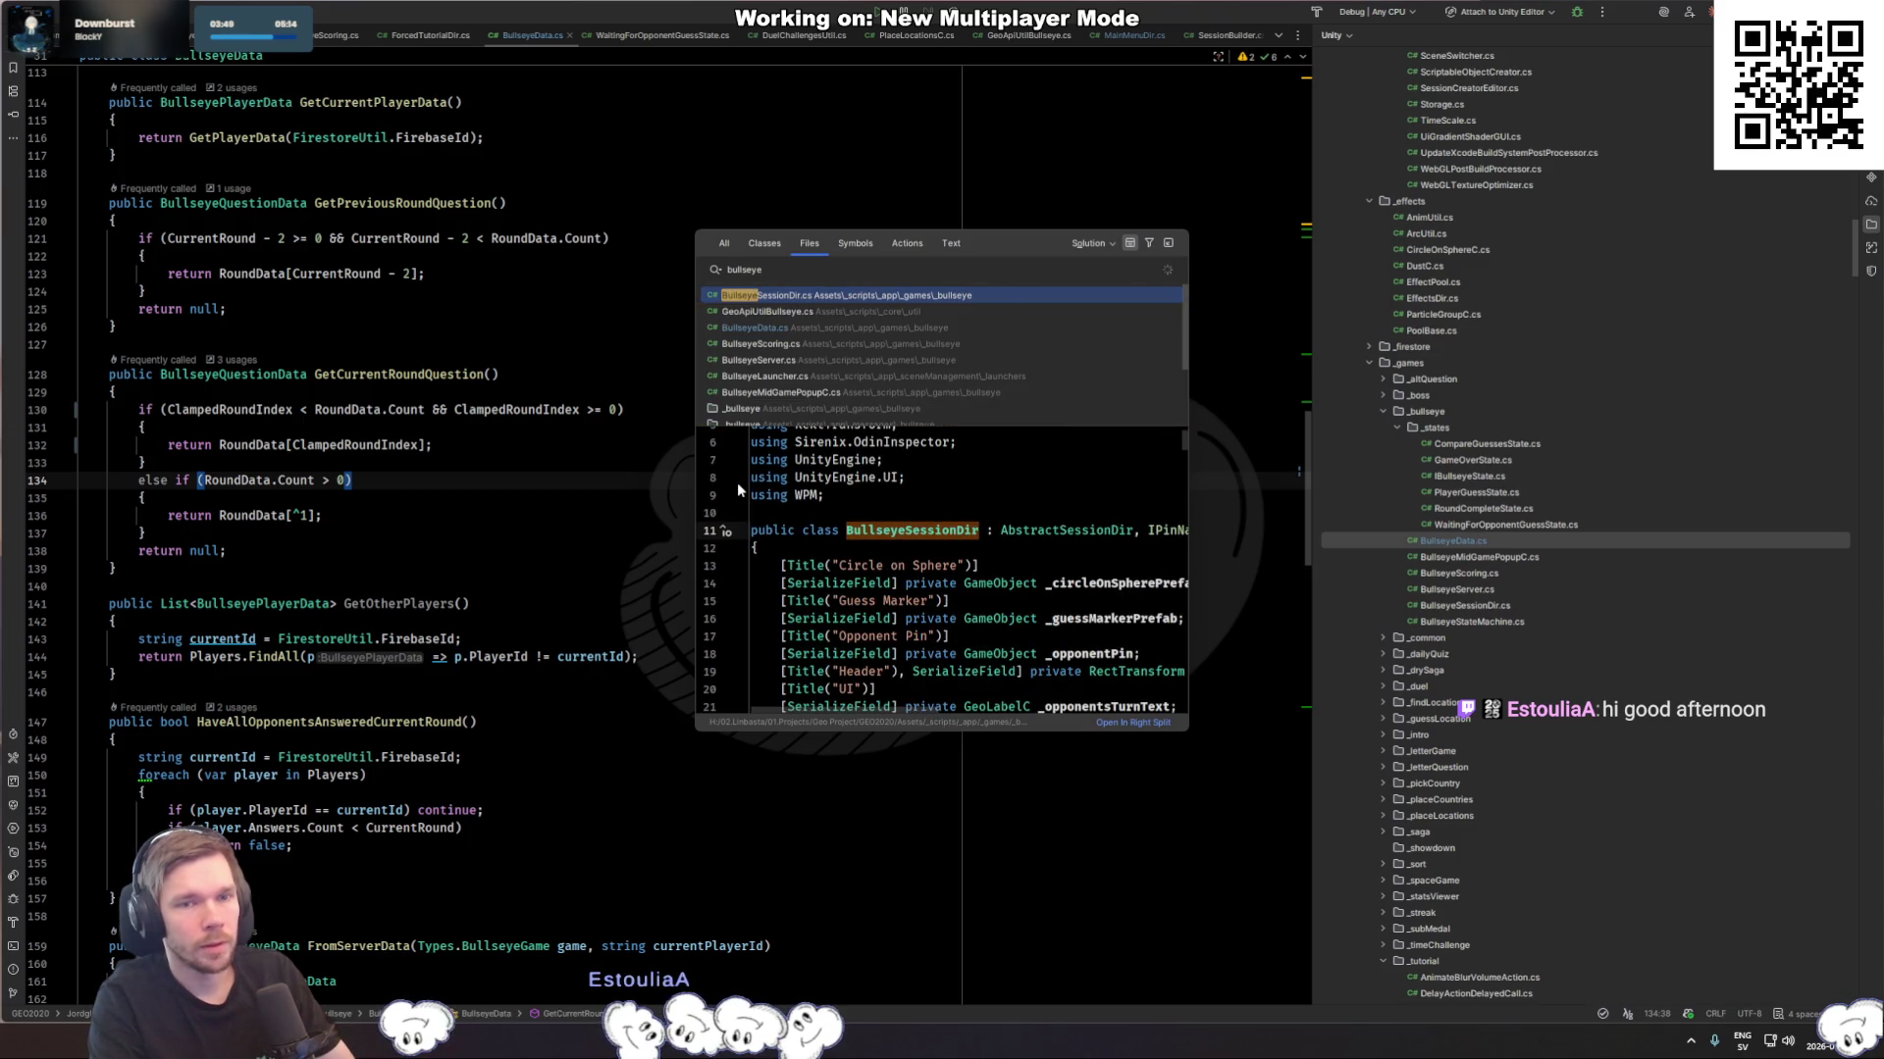
{"action": "key", "text": "Down"}
{"action": "key", "text": "Return"}
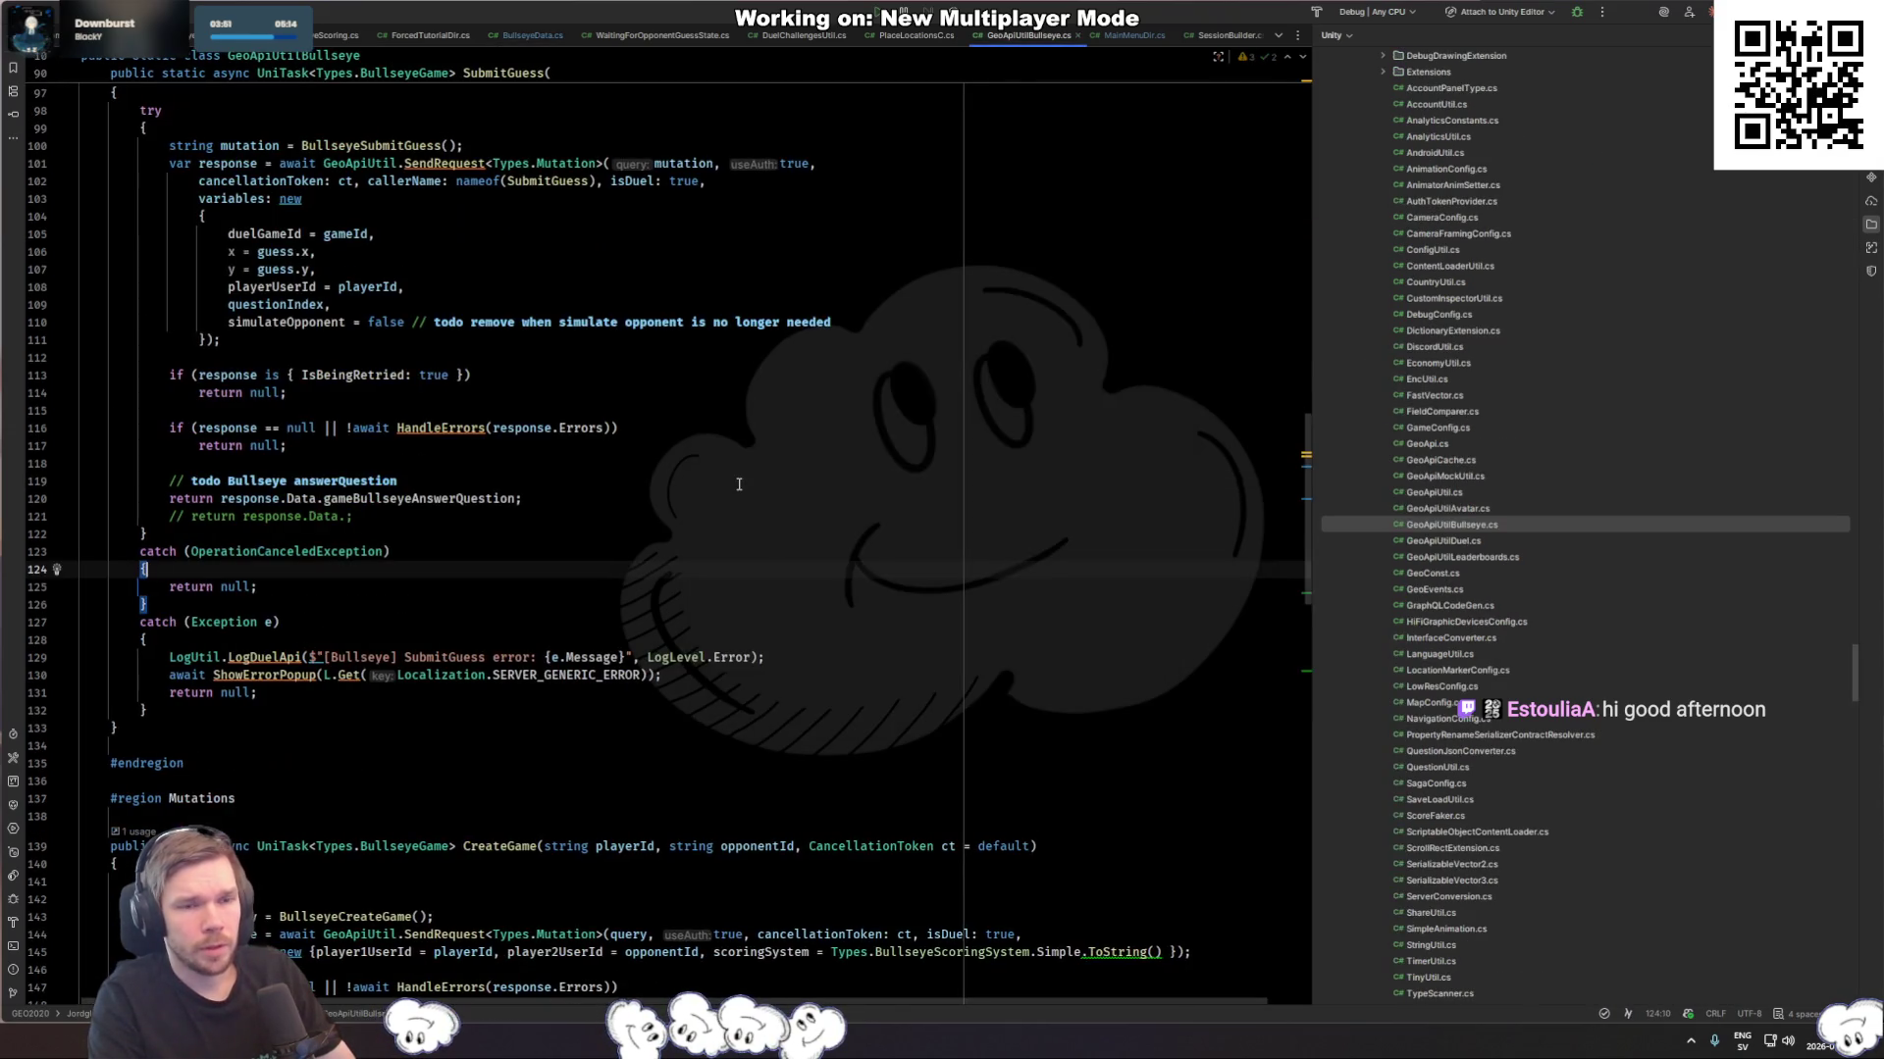
Step: Find simulateOpponent in SubmitGuess, set it to true, then revert it to false
{"action": "key", "text": "ctrl+f"}
{"action": "type", "text": "simu"}
{"action": "key", "text": "Return"}
{"action": "type", "text": "late"}
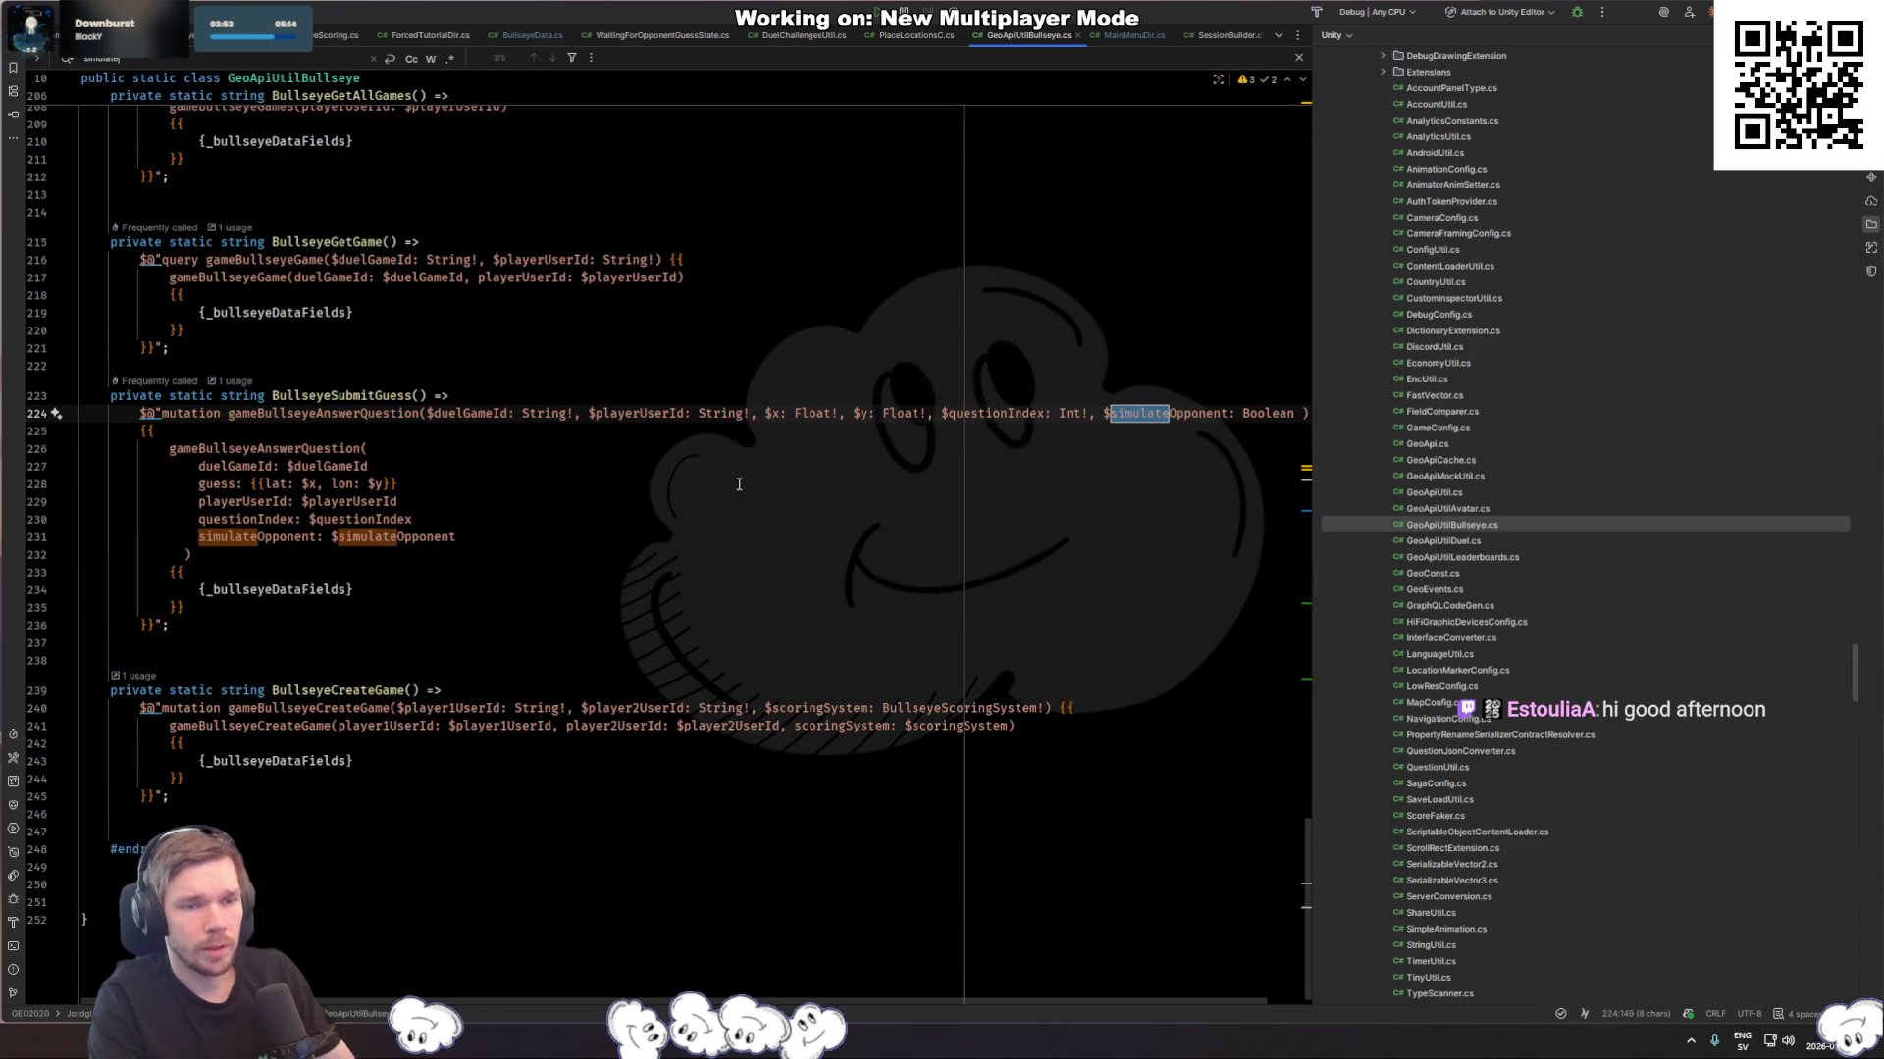
{"action": "key", "text": "Return"}
{"action": "key", "text": "Return"}
{"action": "key", "text": "Return"}
{"action": "key", "text": "Escape"}
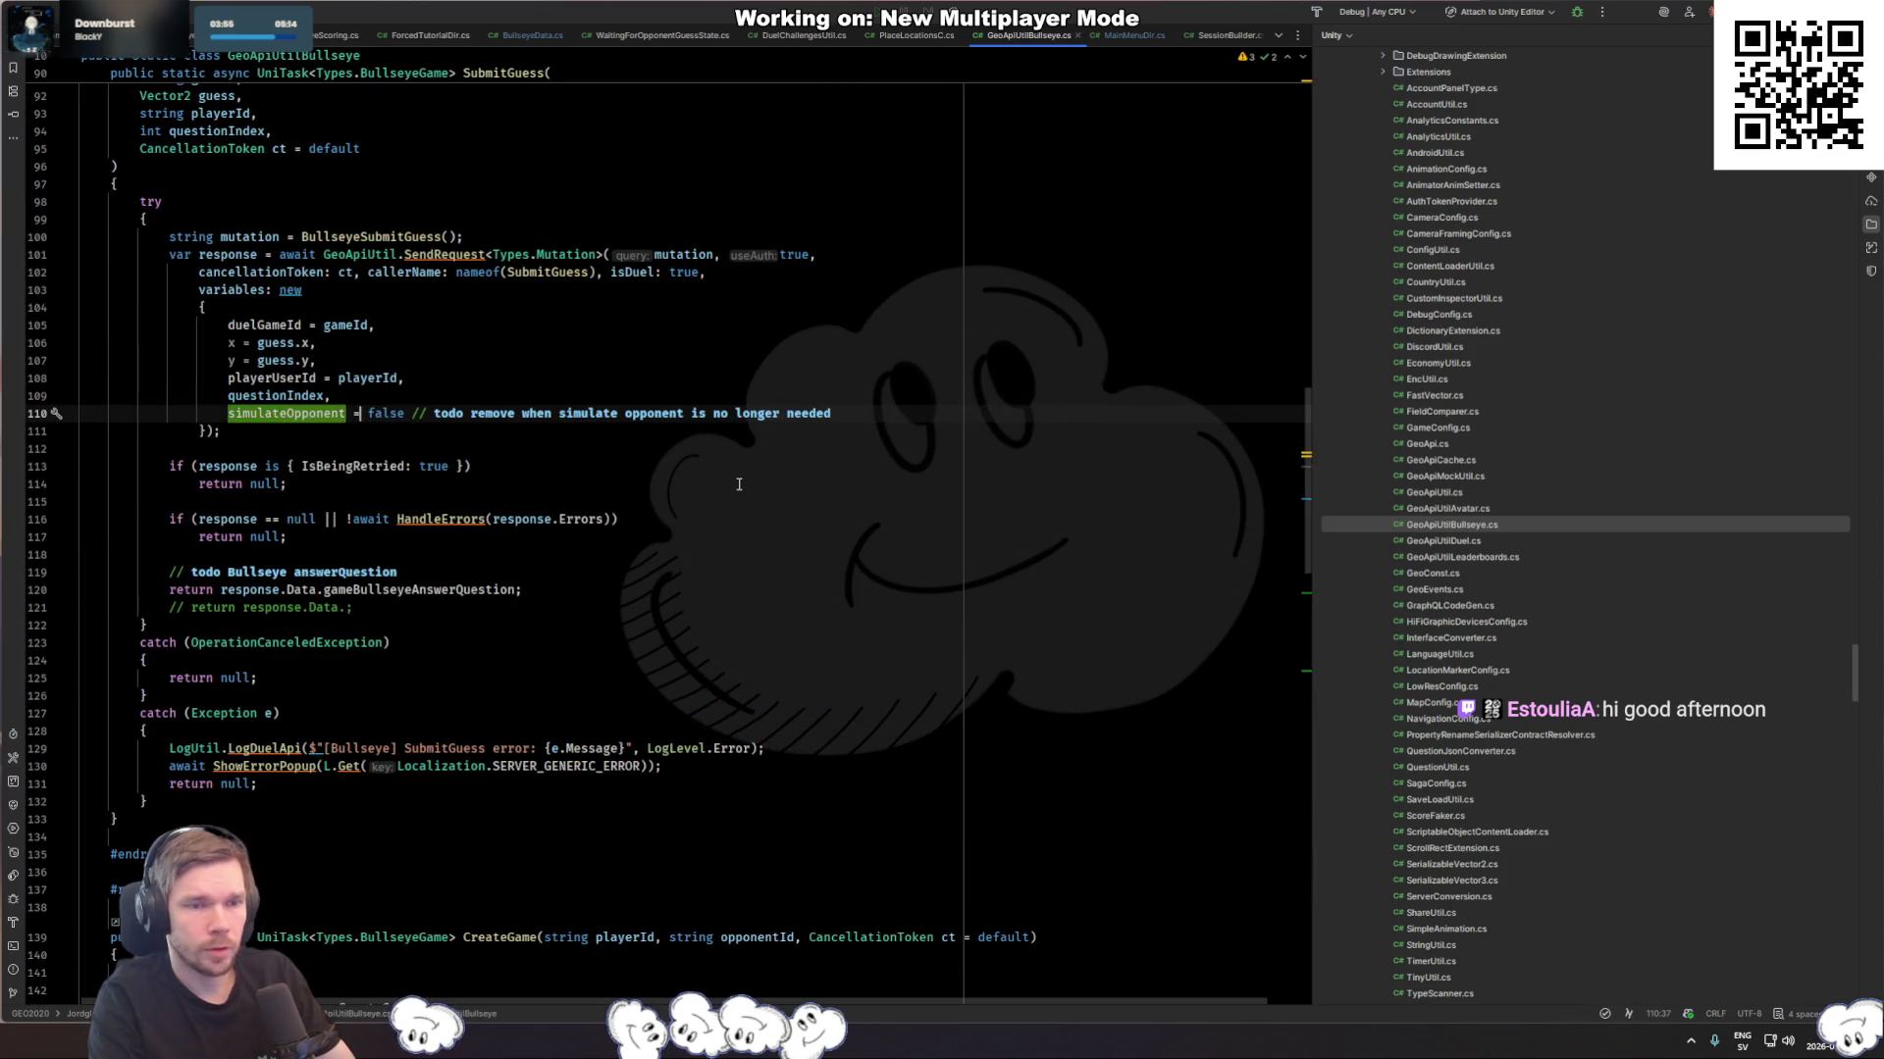
{"action": "double_click", "coordinate": [384, 413]}
{"action": "type", "text": "true"}
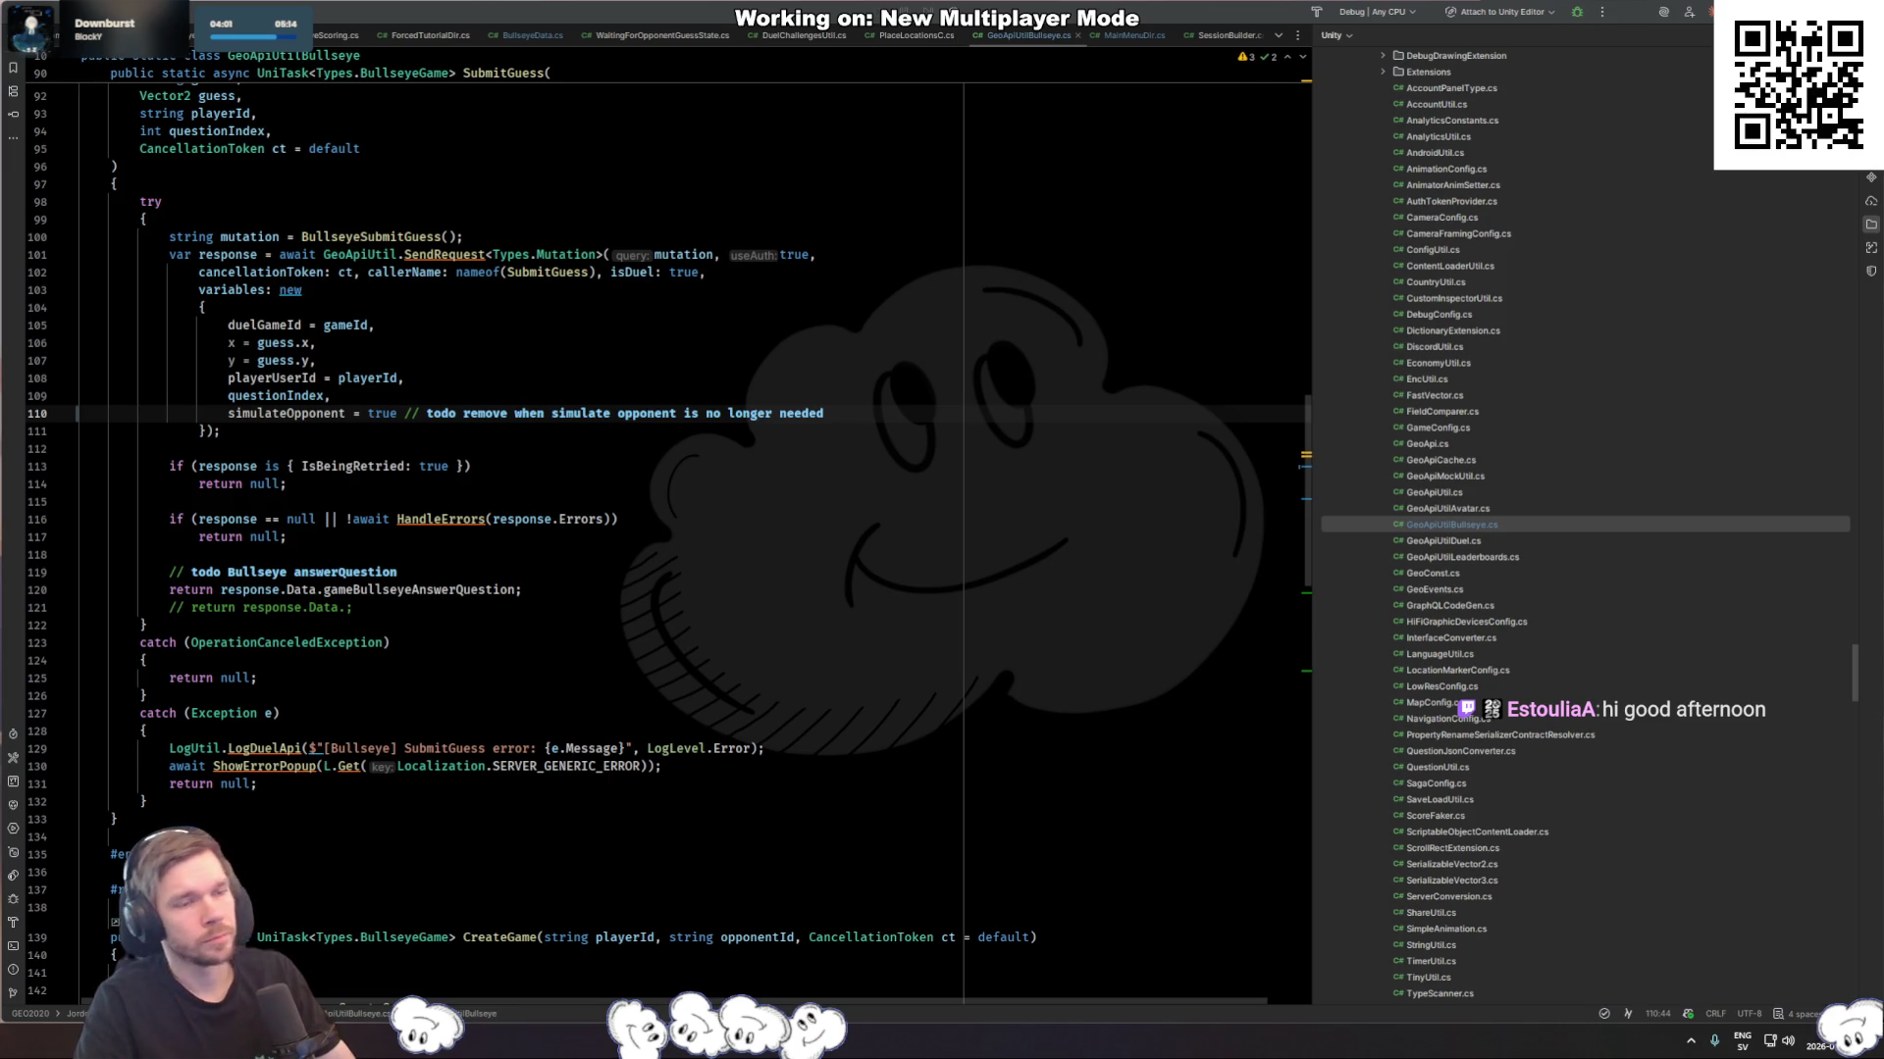
{"action": "double_click", "coordinate": [382, 413]}
{"action": "type", "text": "false"}
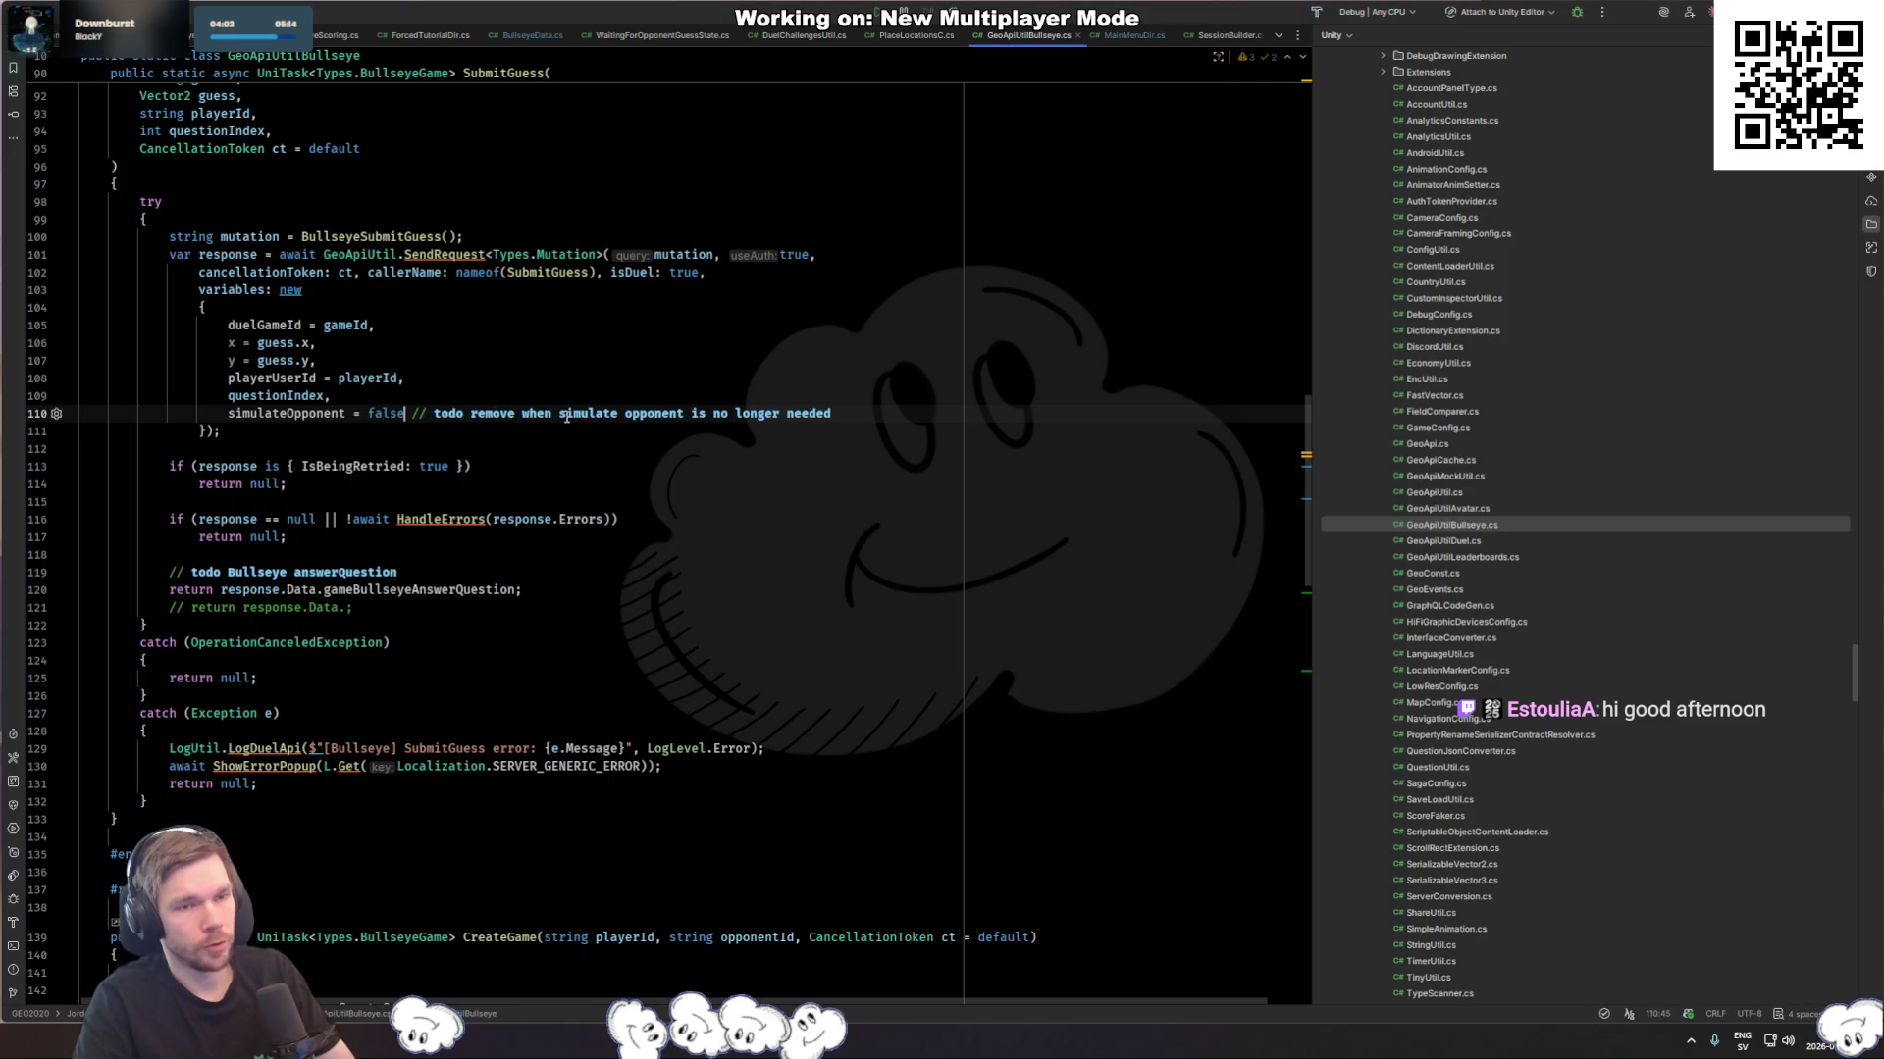
{"action": "left_click", "coordinate": [532, 334]}
Step: Open MainMenuDir.cs at the debug CreateGame lines
{"action": "key", "text": "ctrl+t"}
{"action": "type", "text": "mainmenu"}
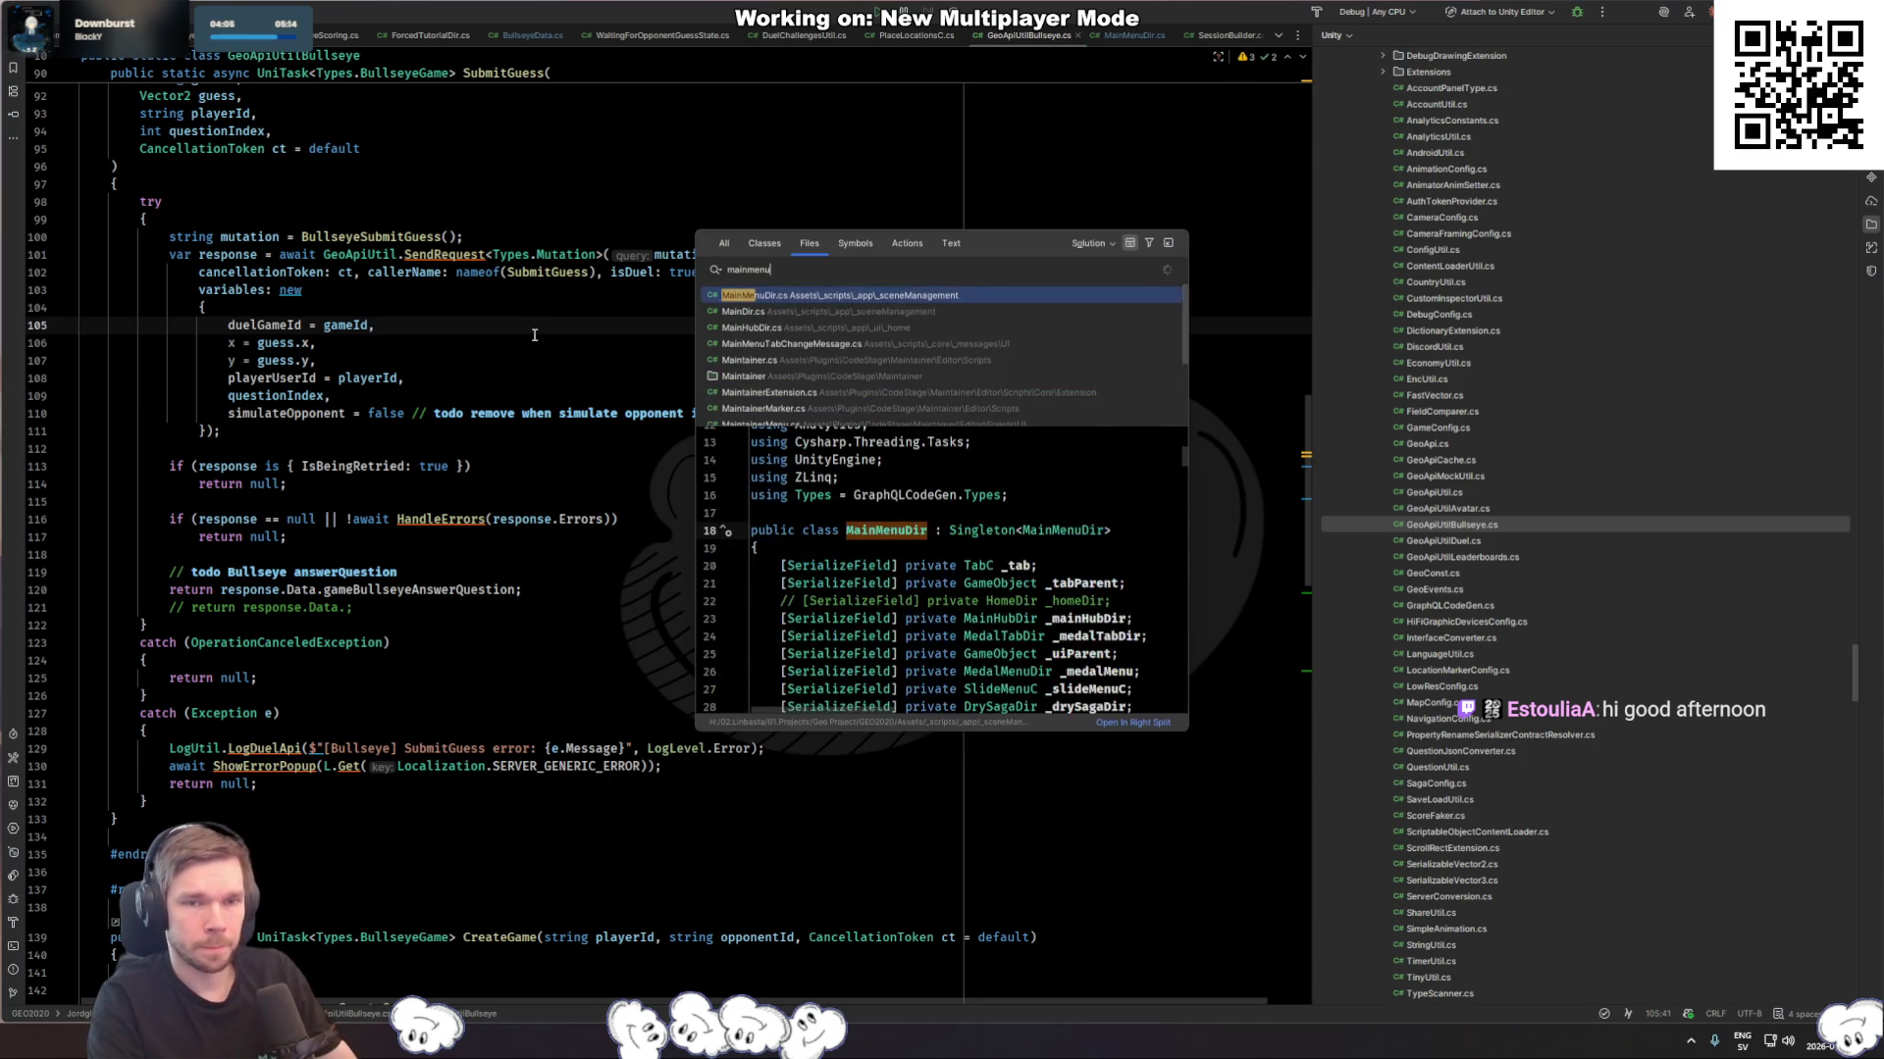
{"action": "key", "text": "Return"}
{"action": "left_click", "coordinate": [962, 276]}
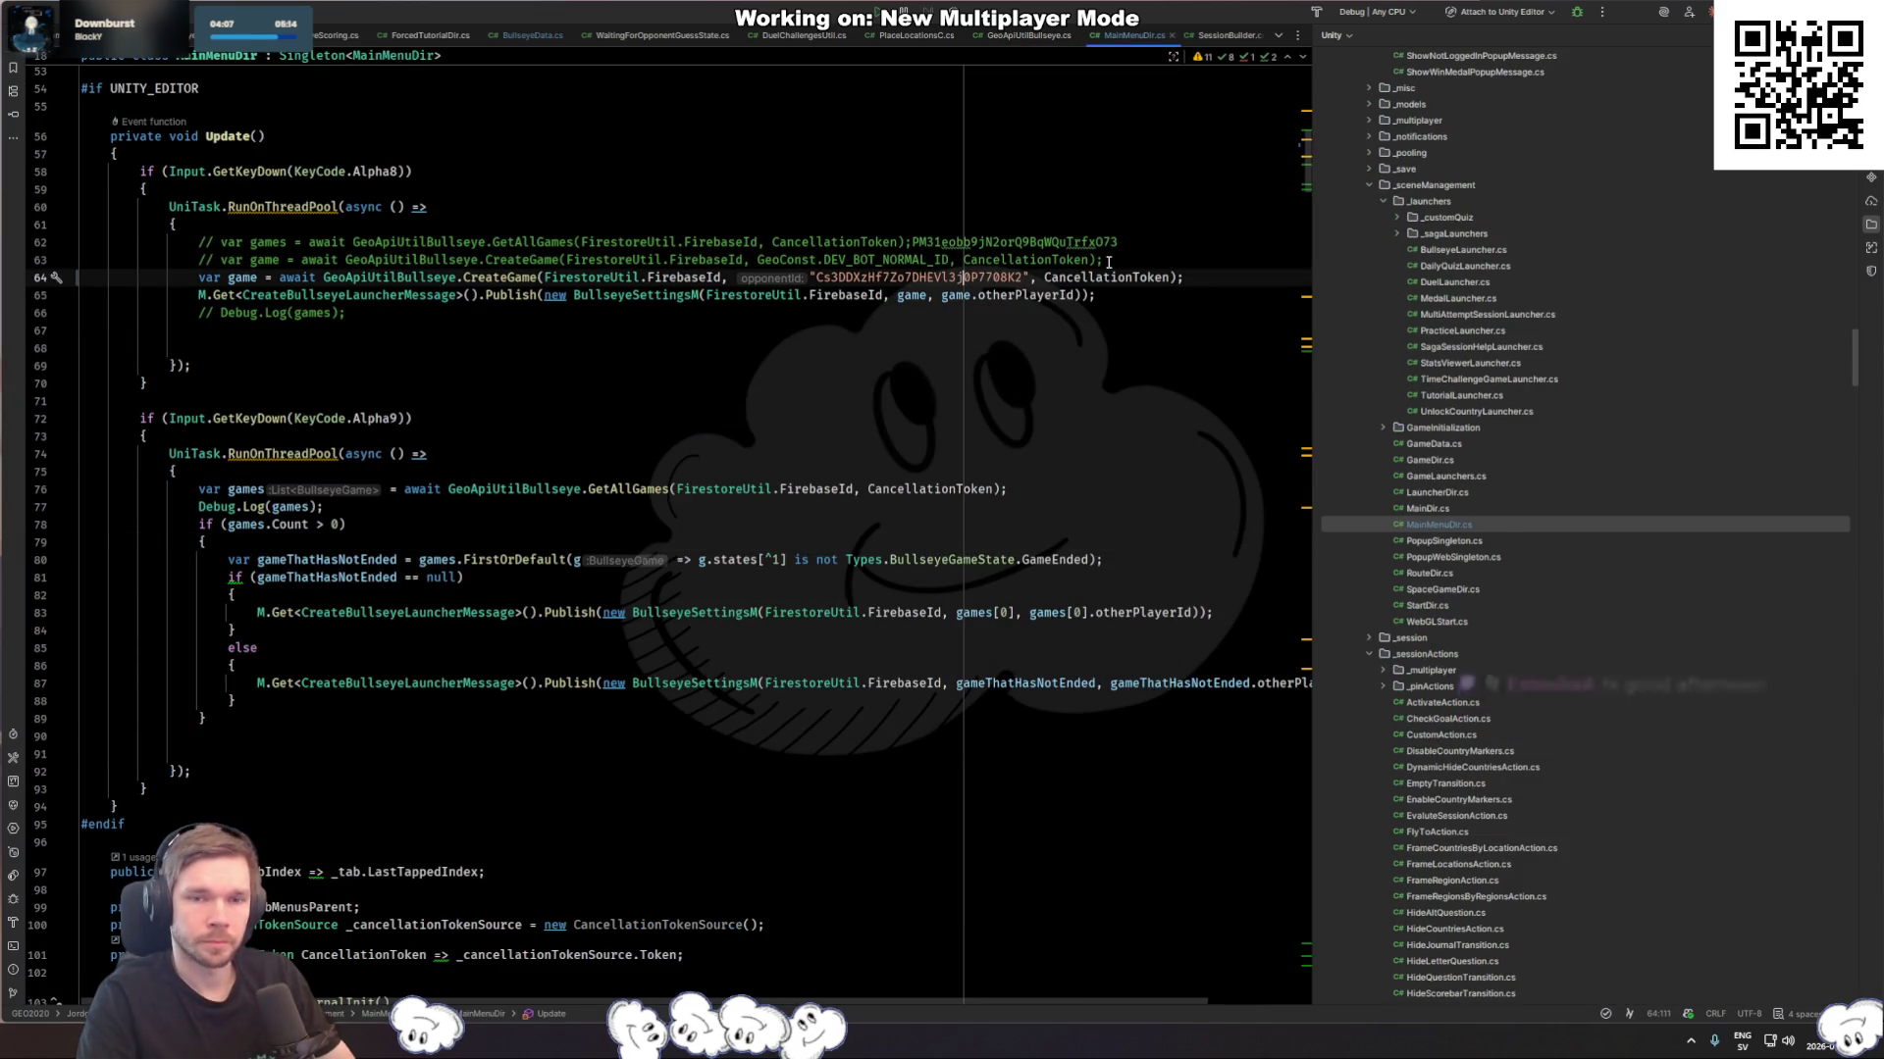
Step: Enable the DEV_BOT_NORMAL_ID CreateGame line, comment out the hard-coded opponent, and switch to Unity
{"action": "key", "text": "Up"}
{"action": "key", "text": "ctrl+slash"}
{"action": "key", "text": "ctrl+slash"}
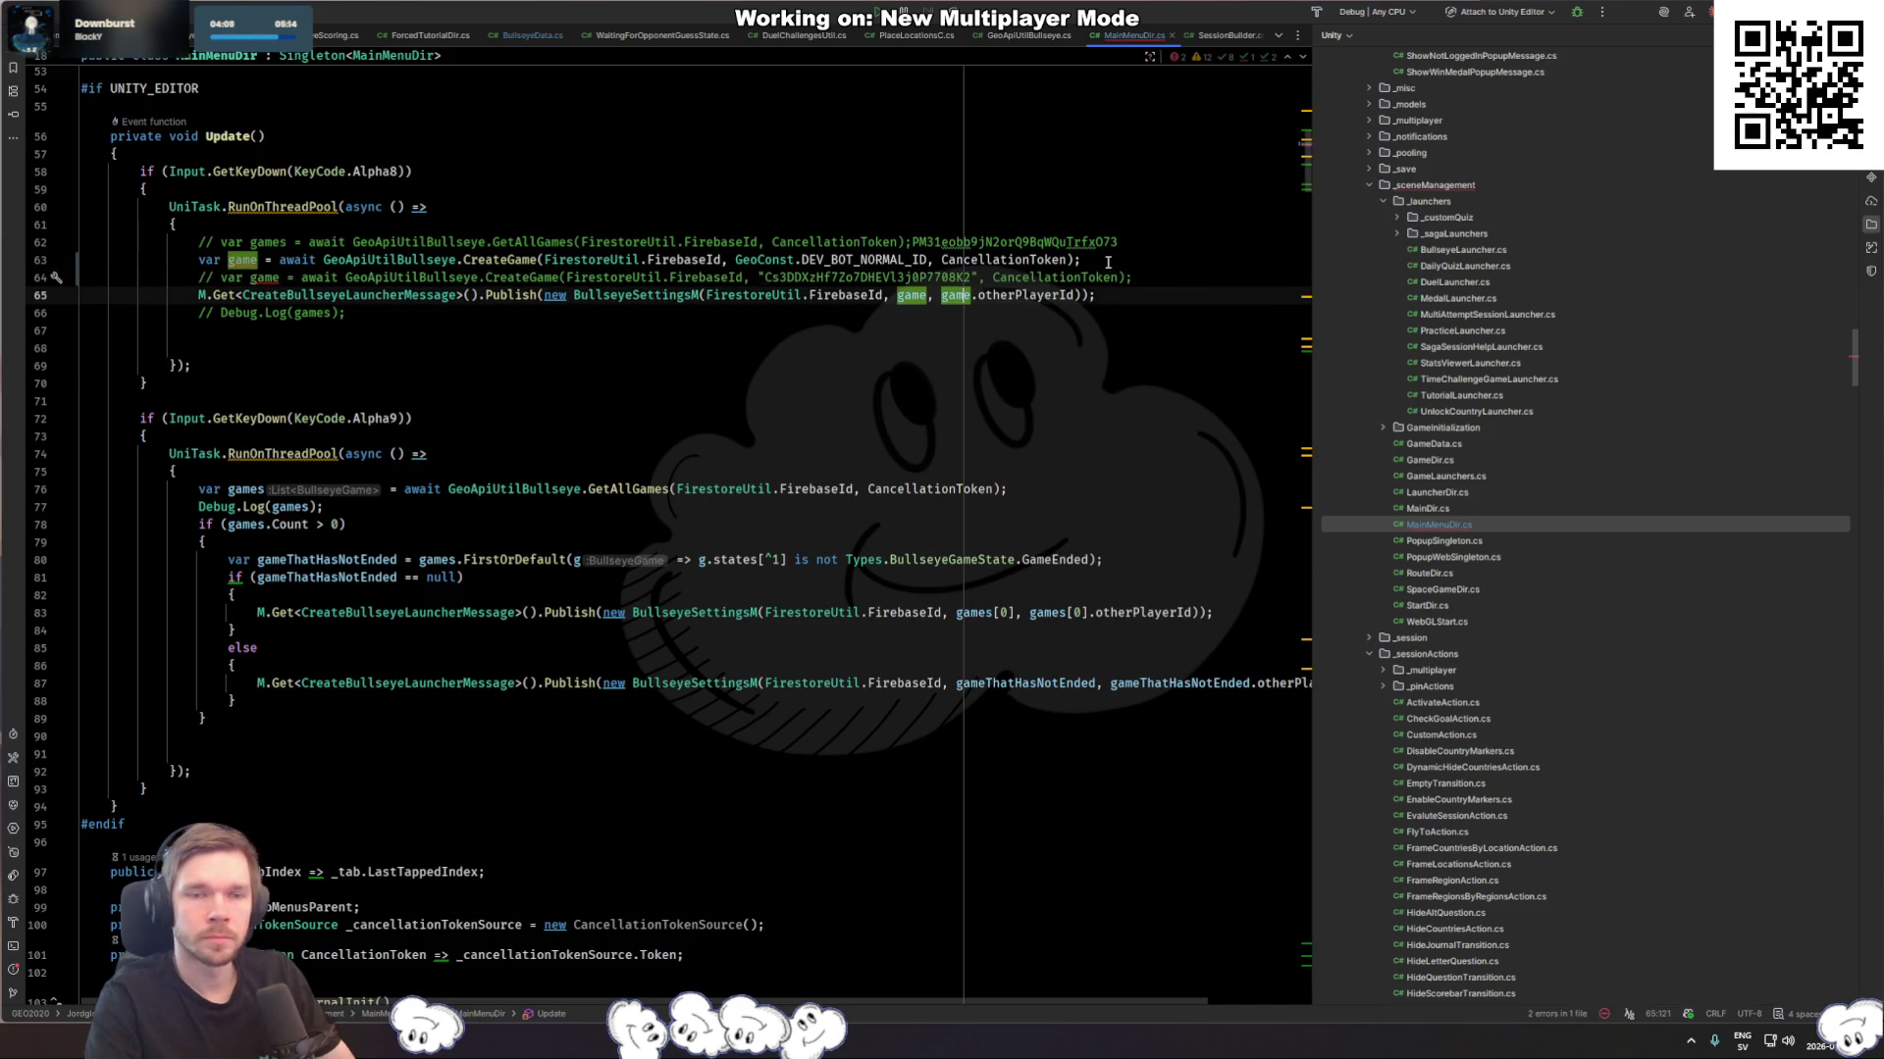
{"action": "key", "text": "alt+Tab"}
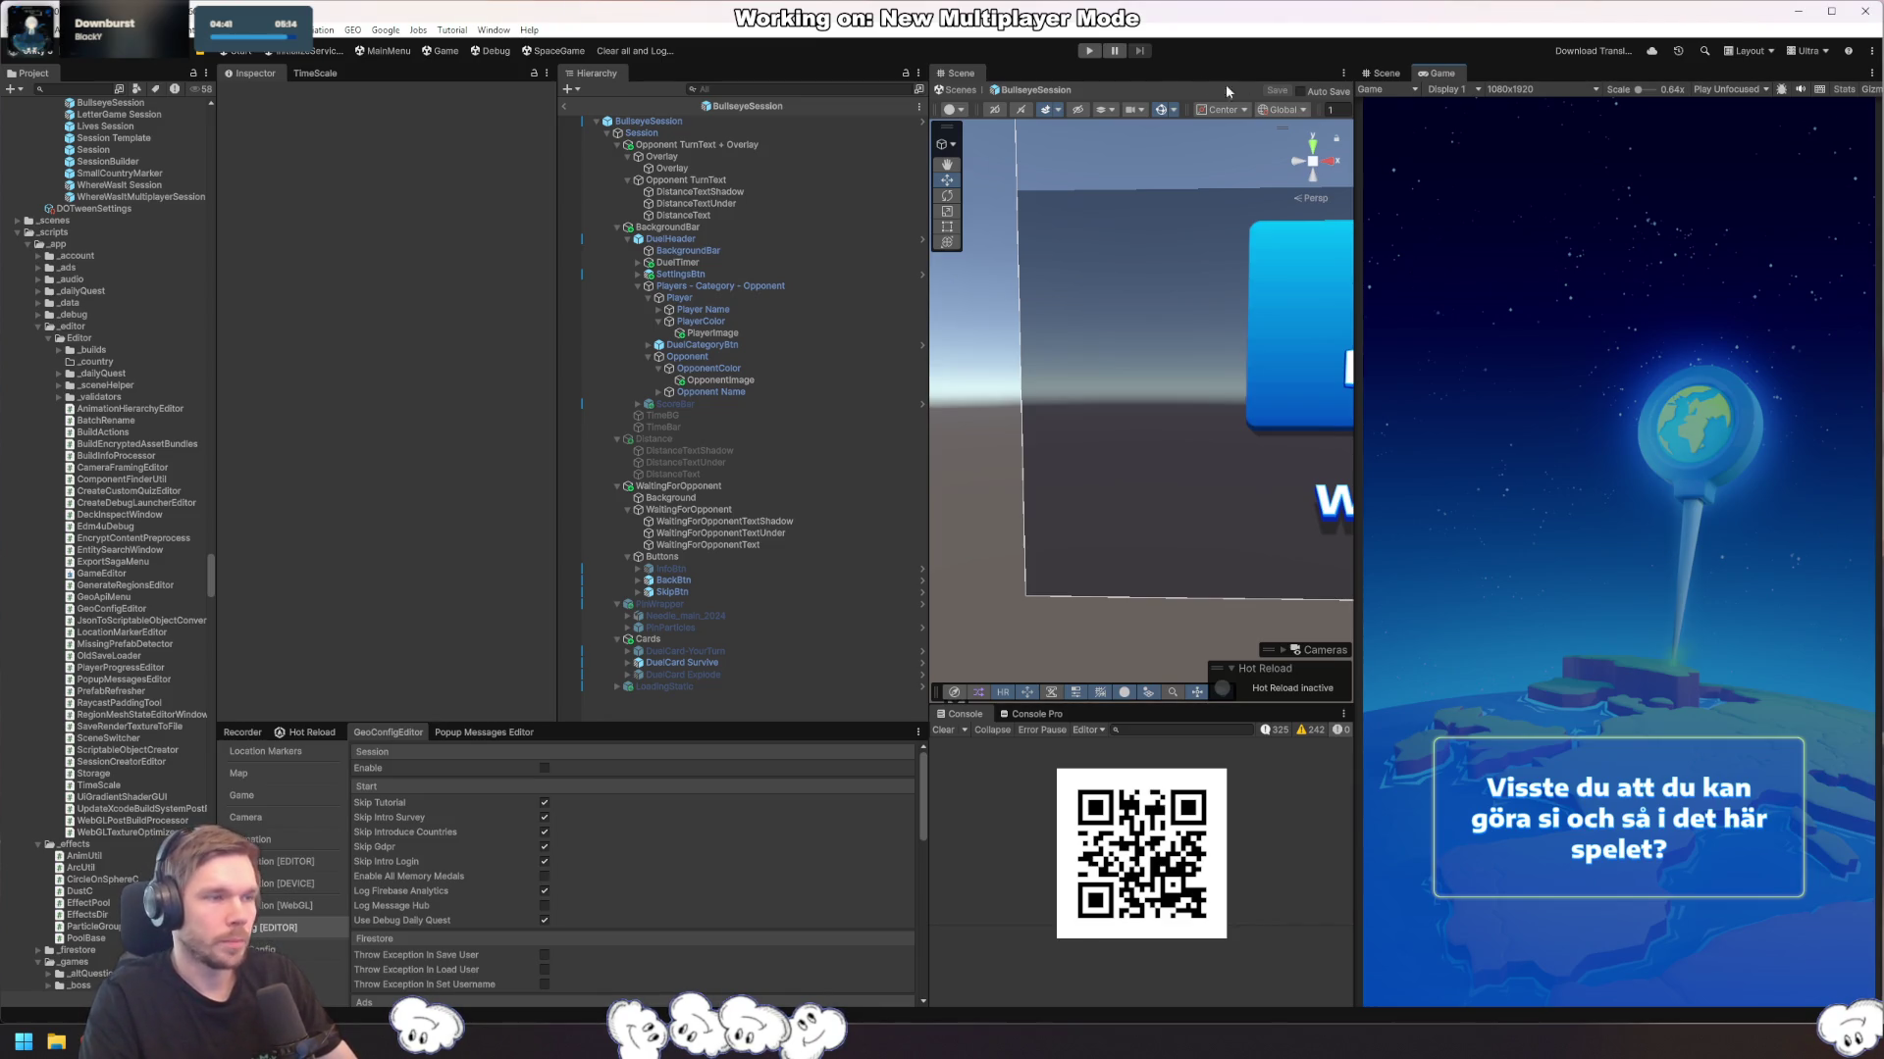
Step: Play the game, skip the current question, and return to the game's main menu
{"action": "left_click", "coordinate": [1089, 50]}
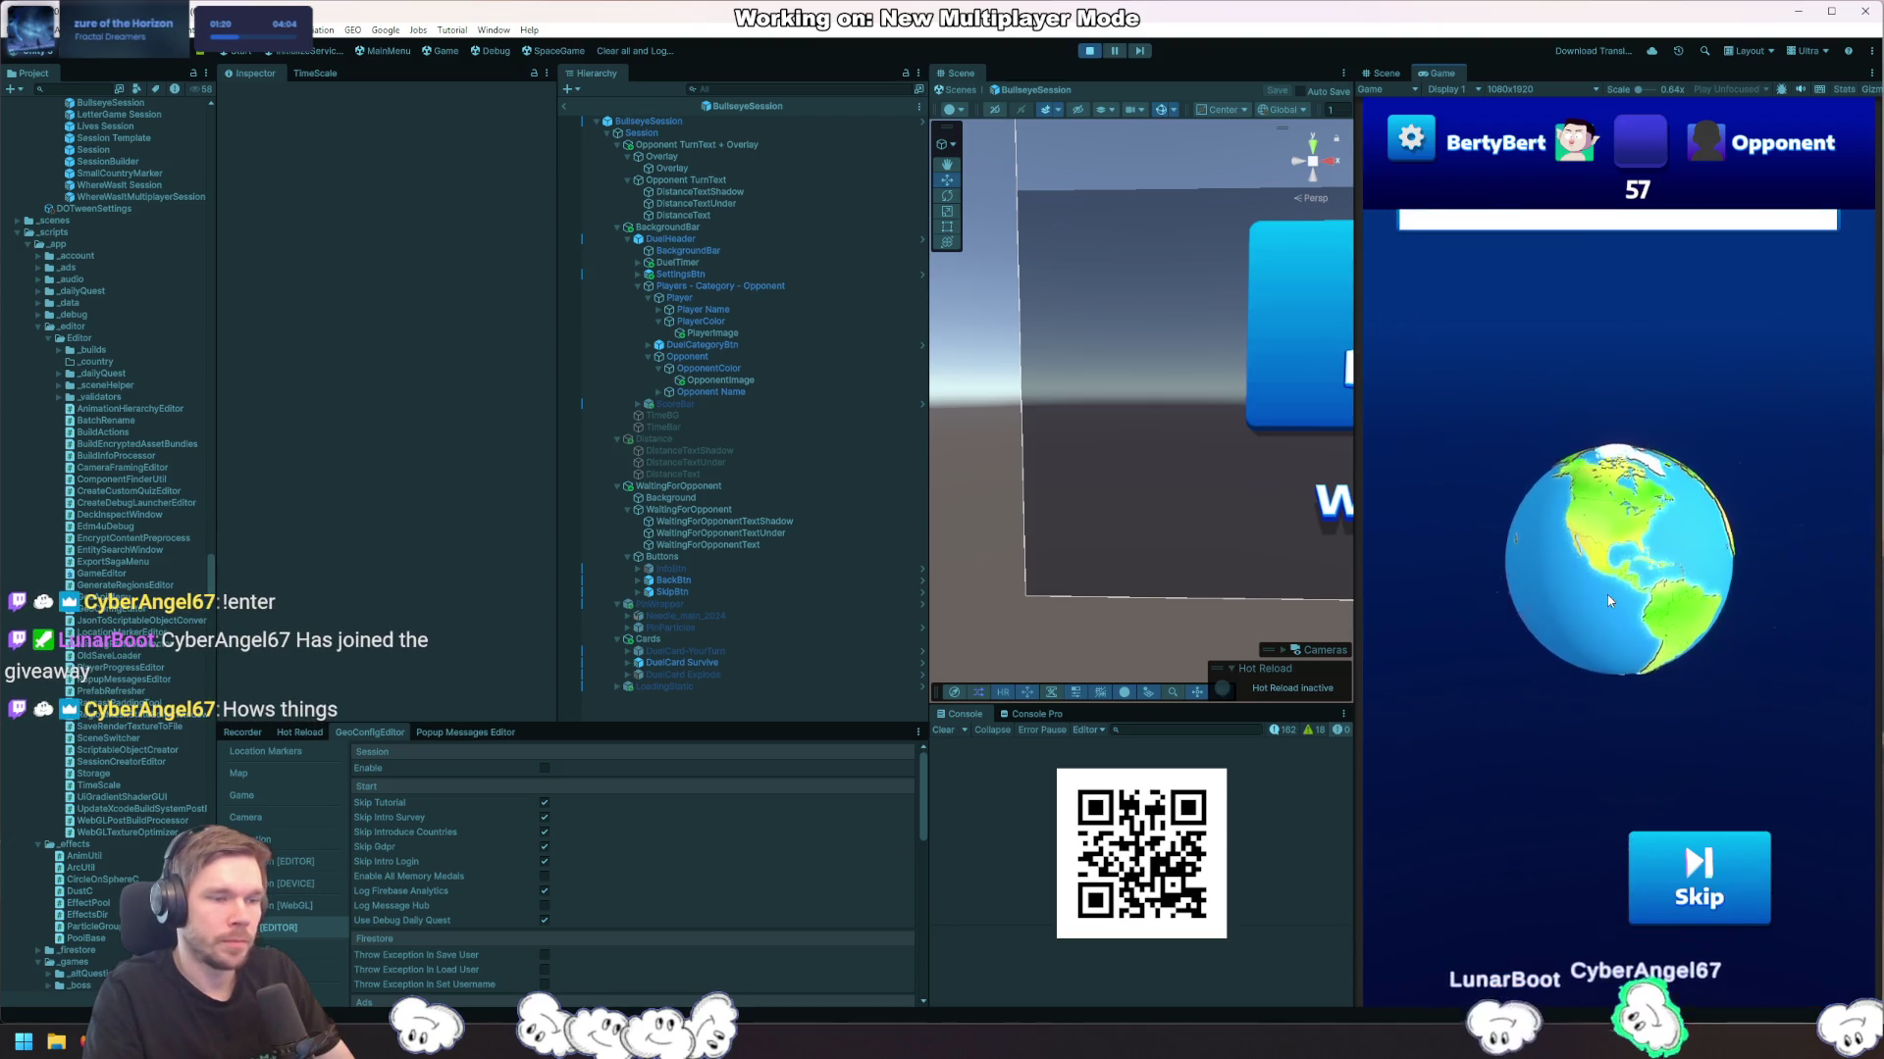
{"action": "left_click", "coordinate": [1606, 595]}
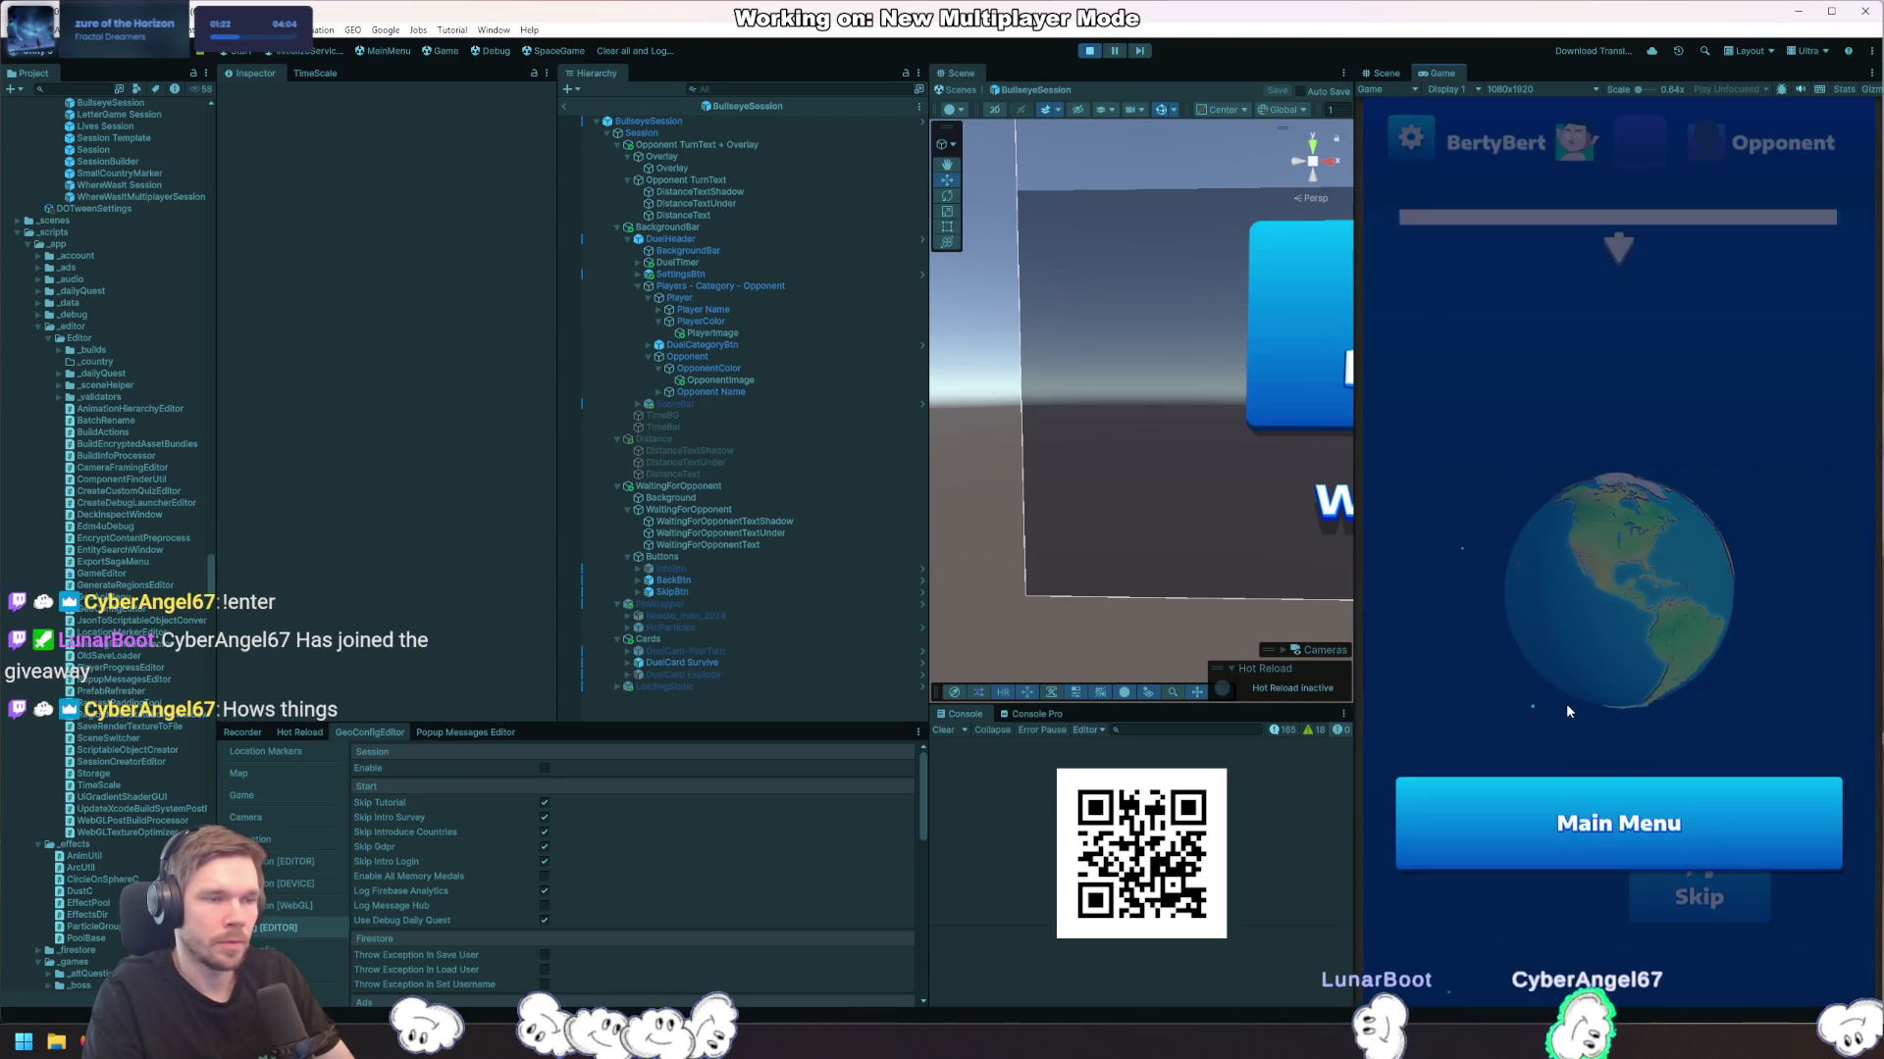
{"action": "left_click", "coordinate": [1506, 815]}
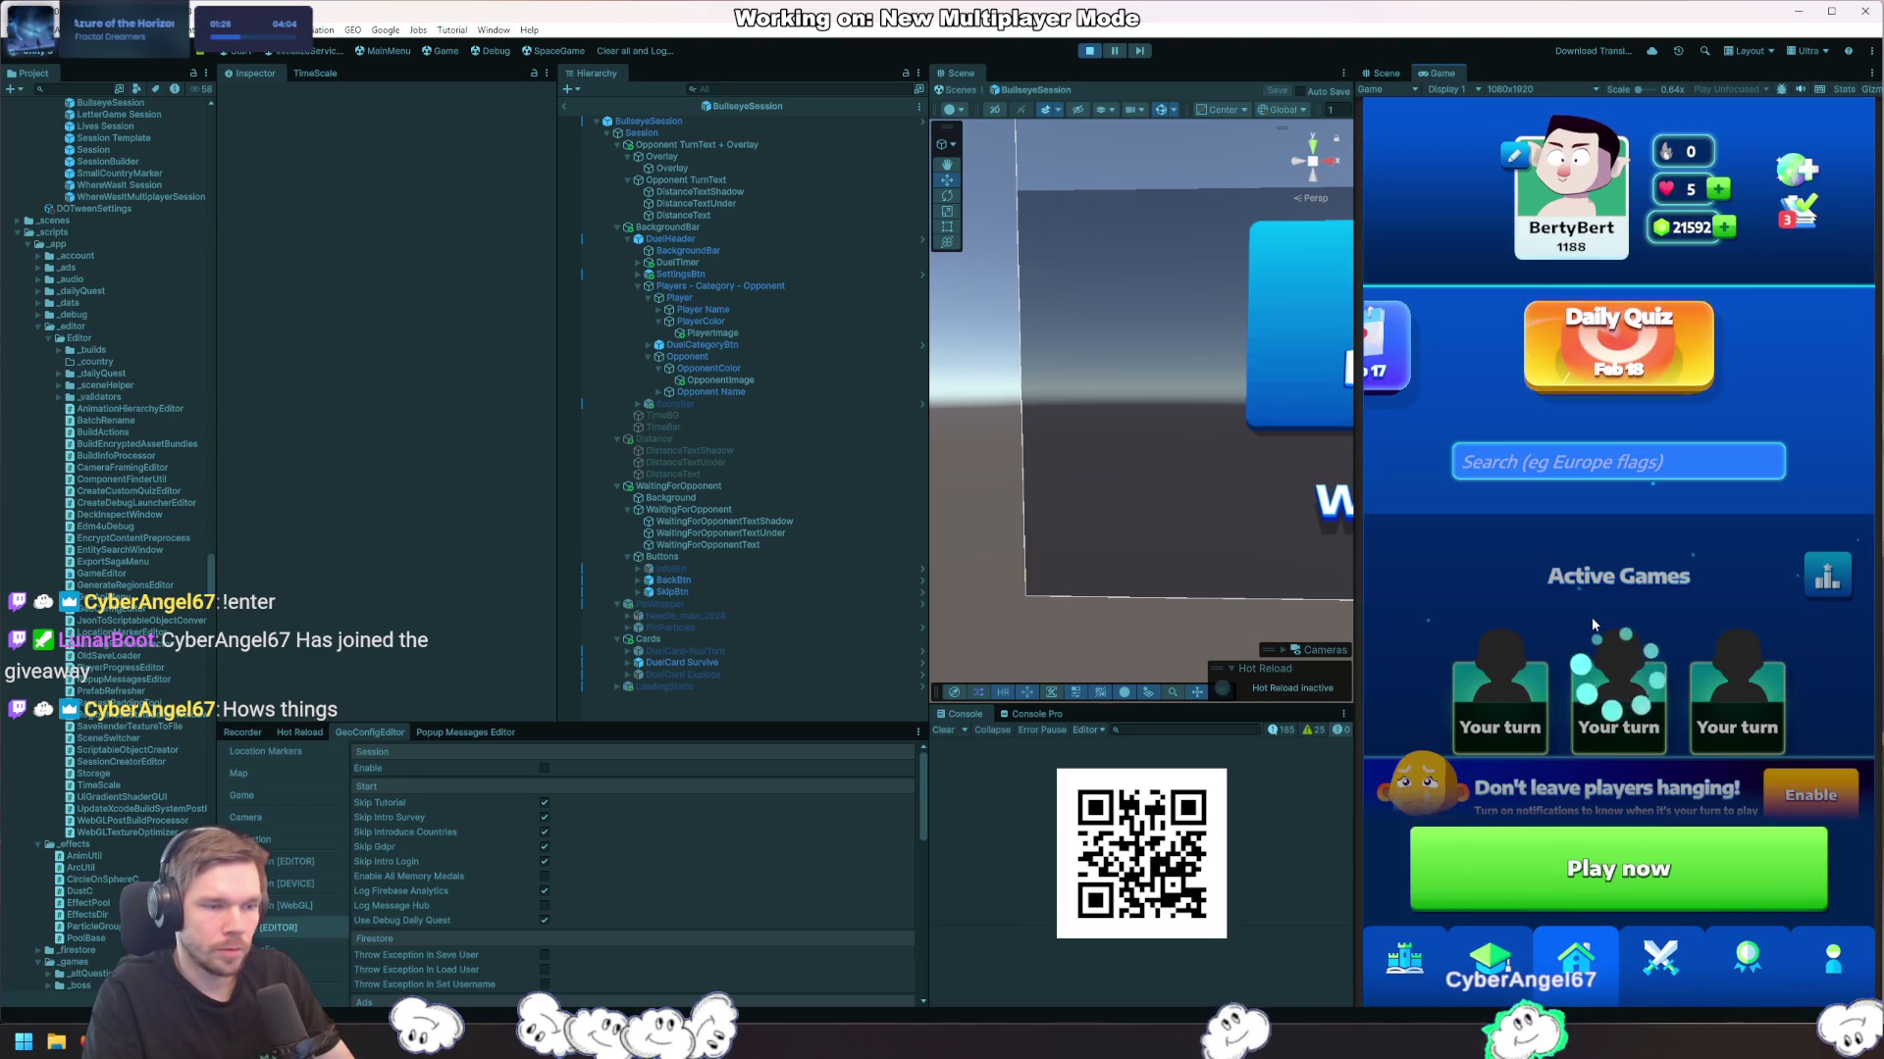
Step: Set simulateOpponent to true in Rider and switch back to Unity
{"action": "key", "text": "alt+Tab"}
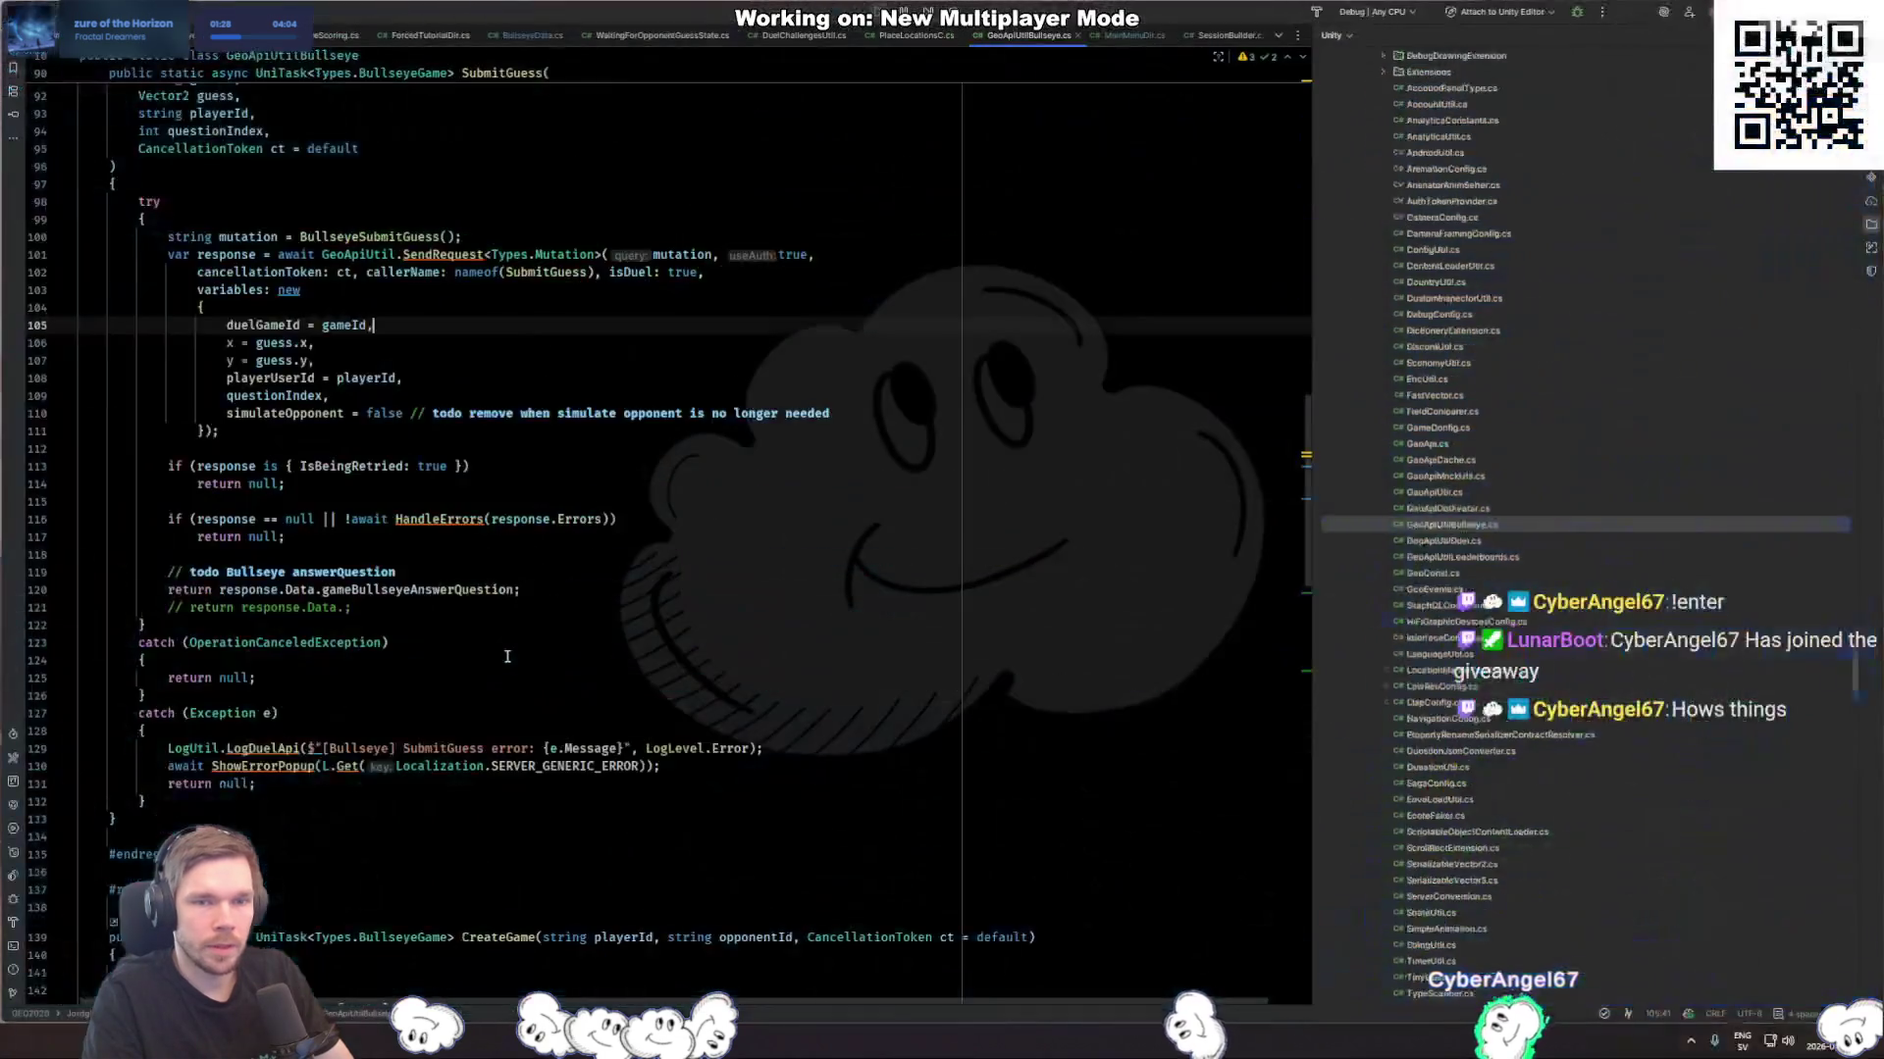
{"action": "double_click", "coordinate": [385, 413]}
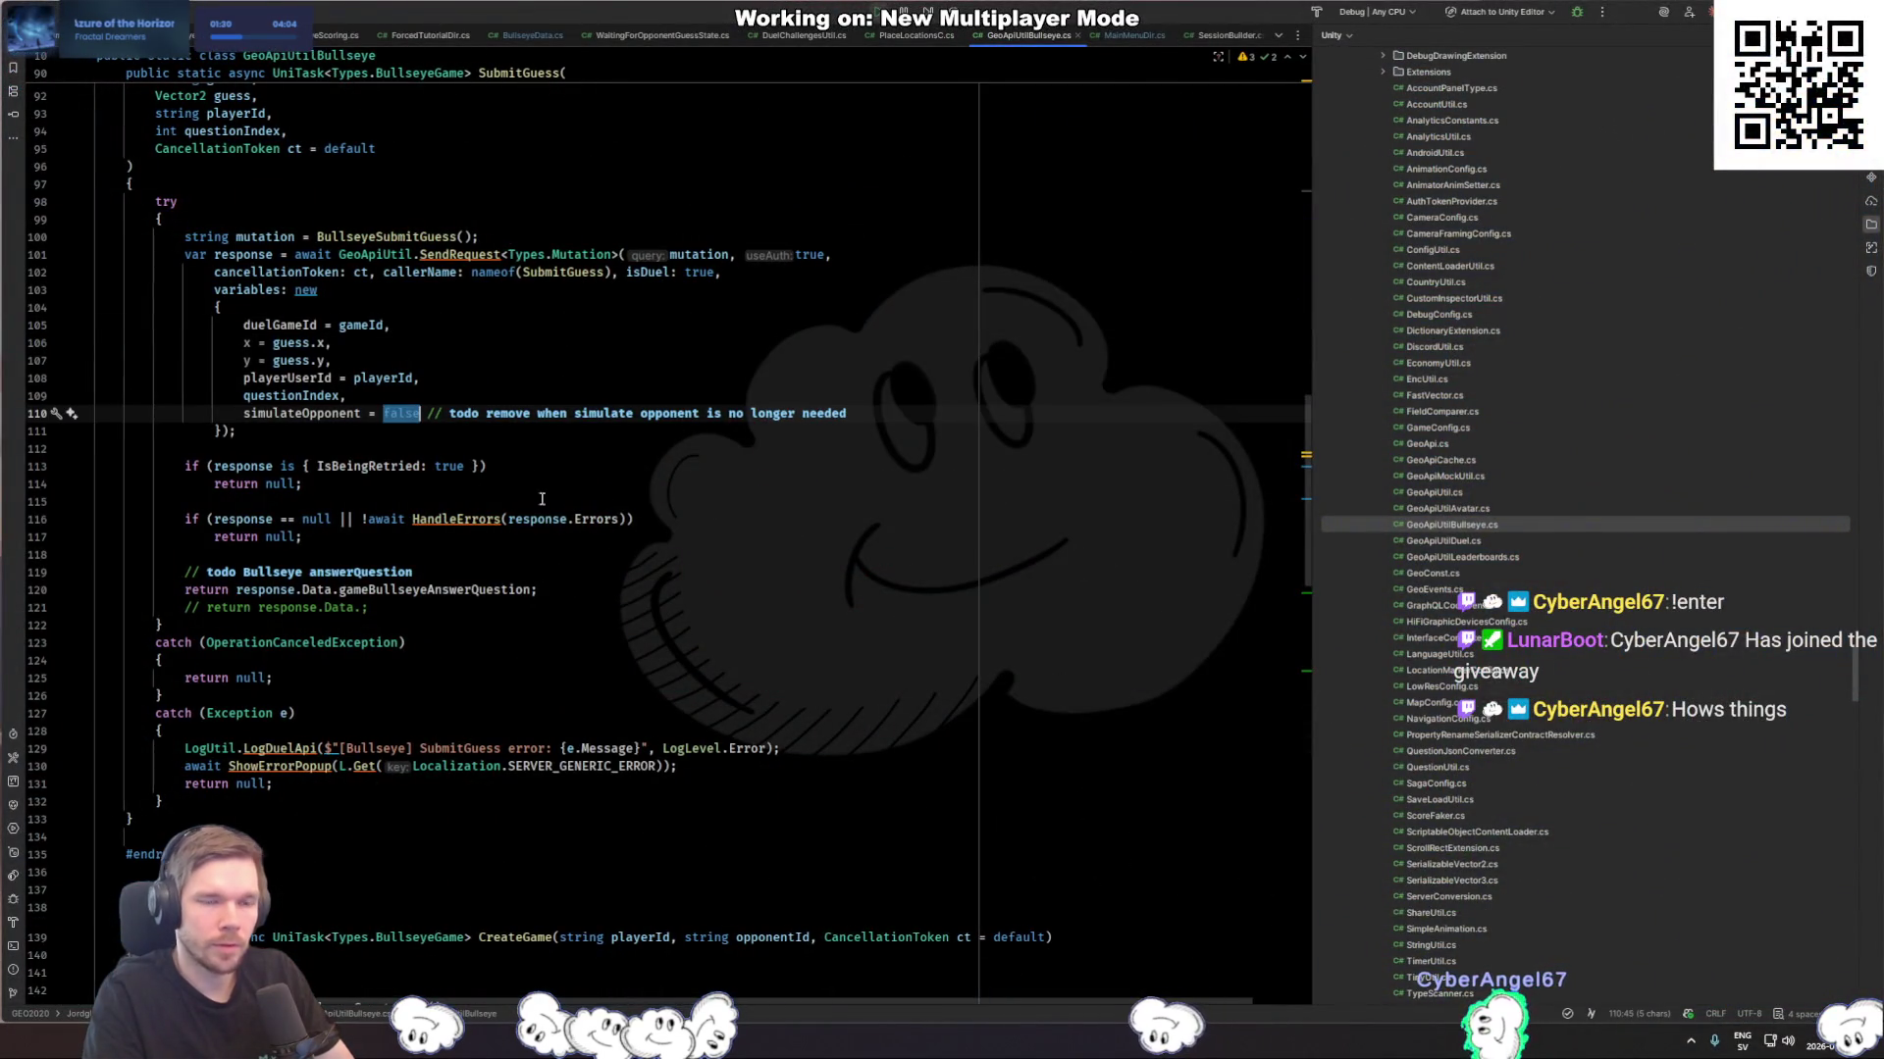
{"action": "type", "text": "true"}
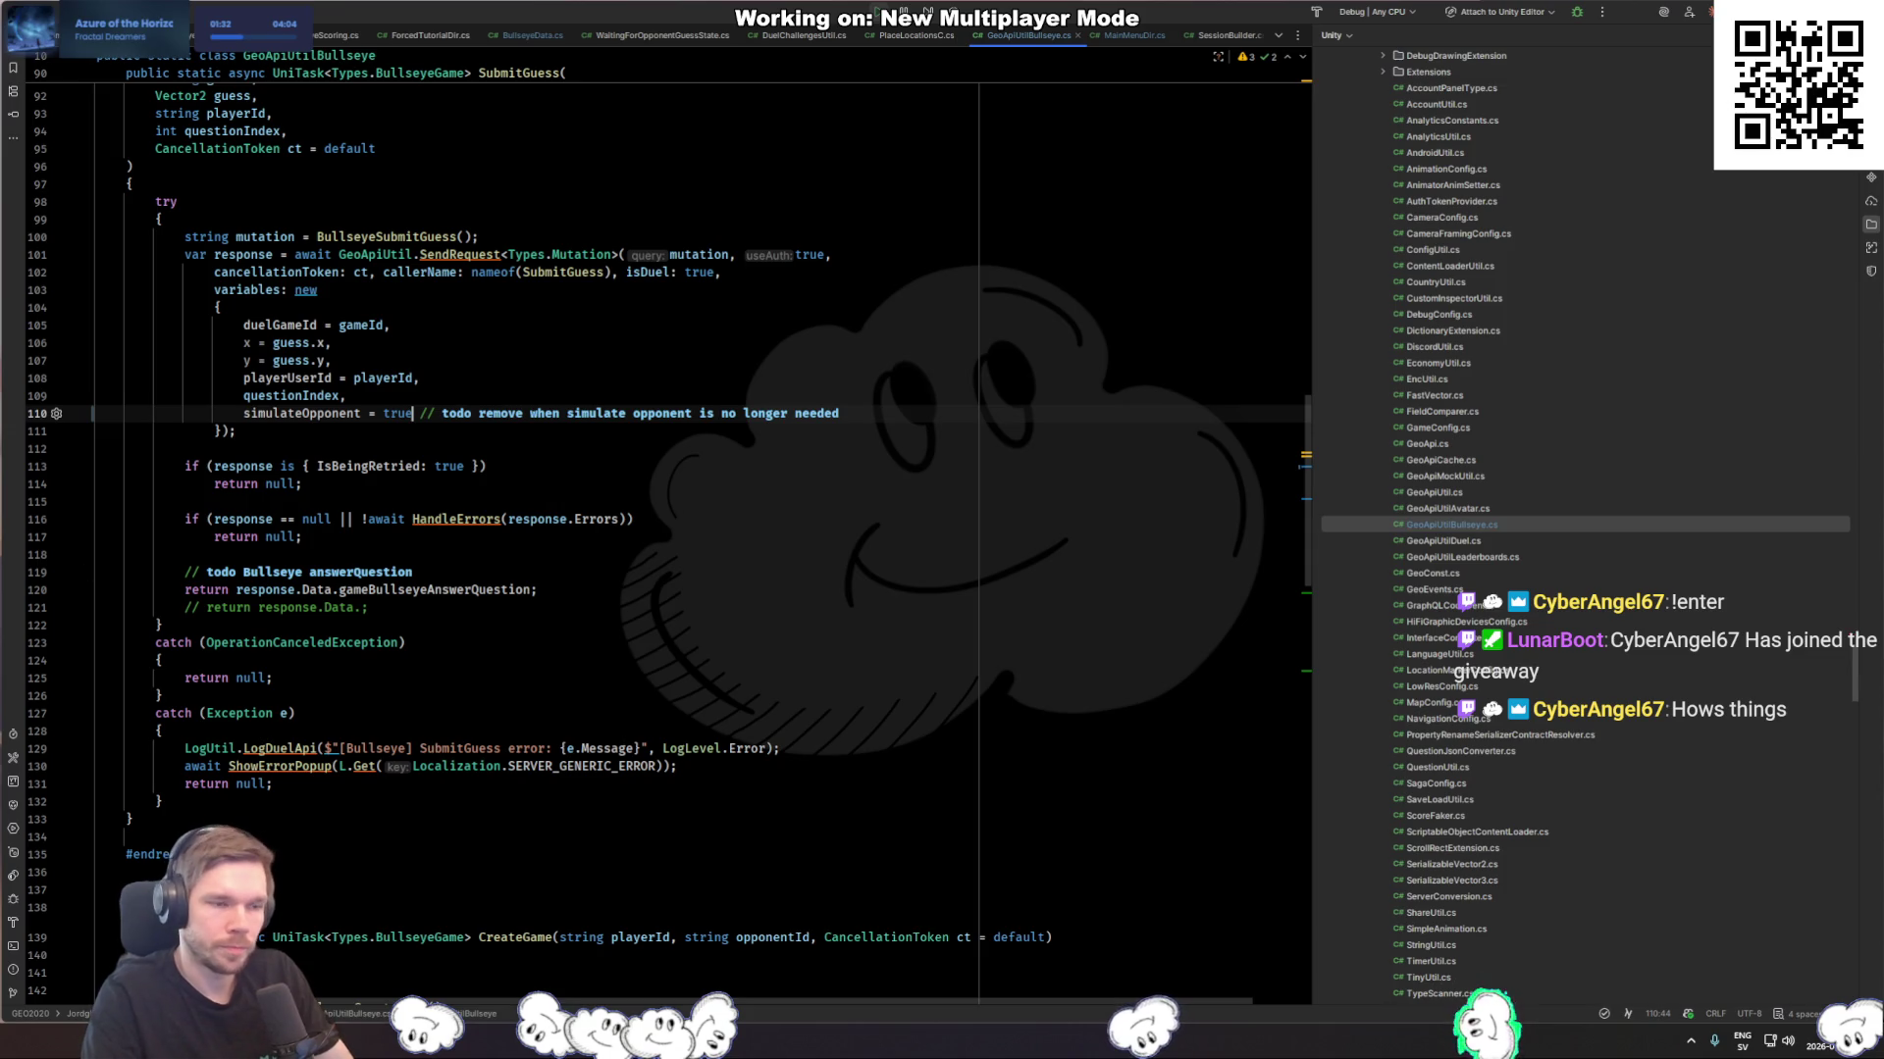
{"action": "key", "text": "alt+Tab"}
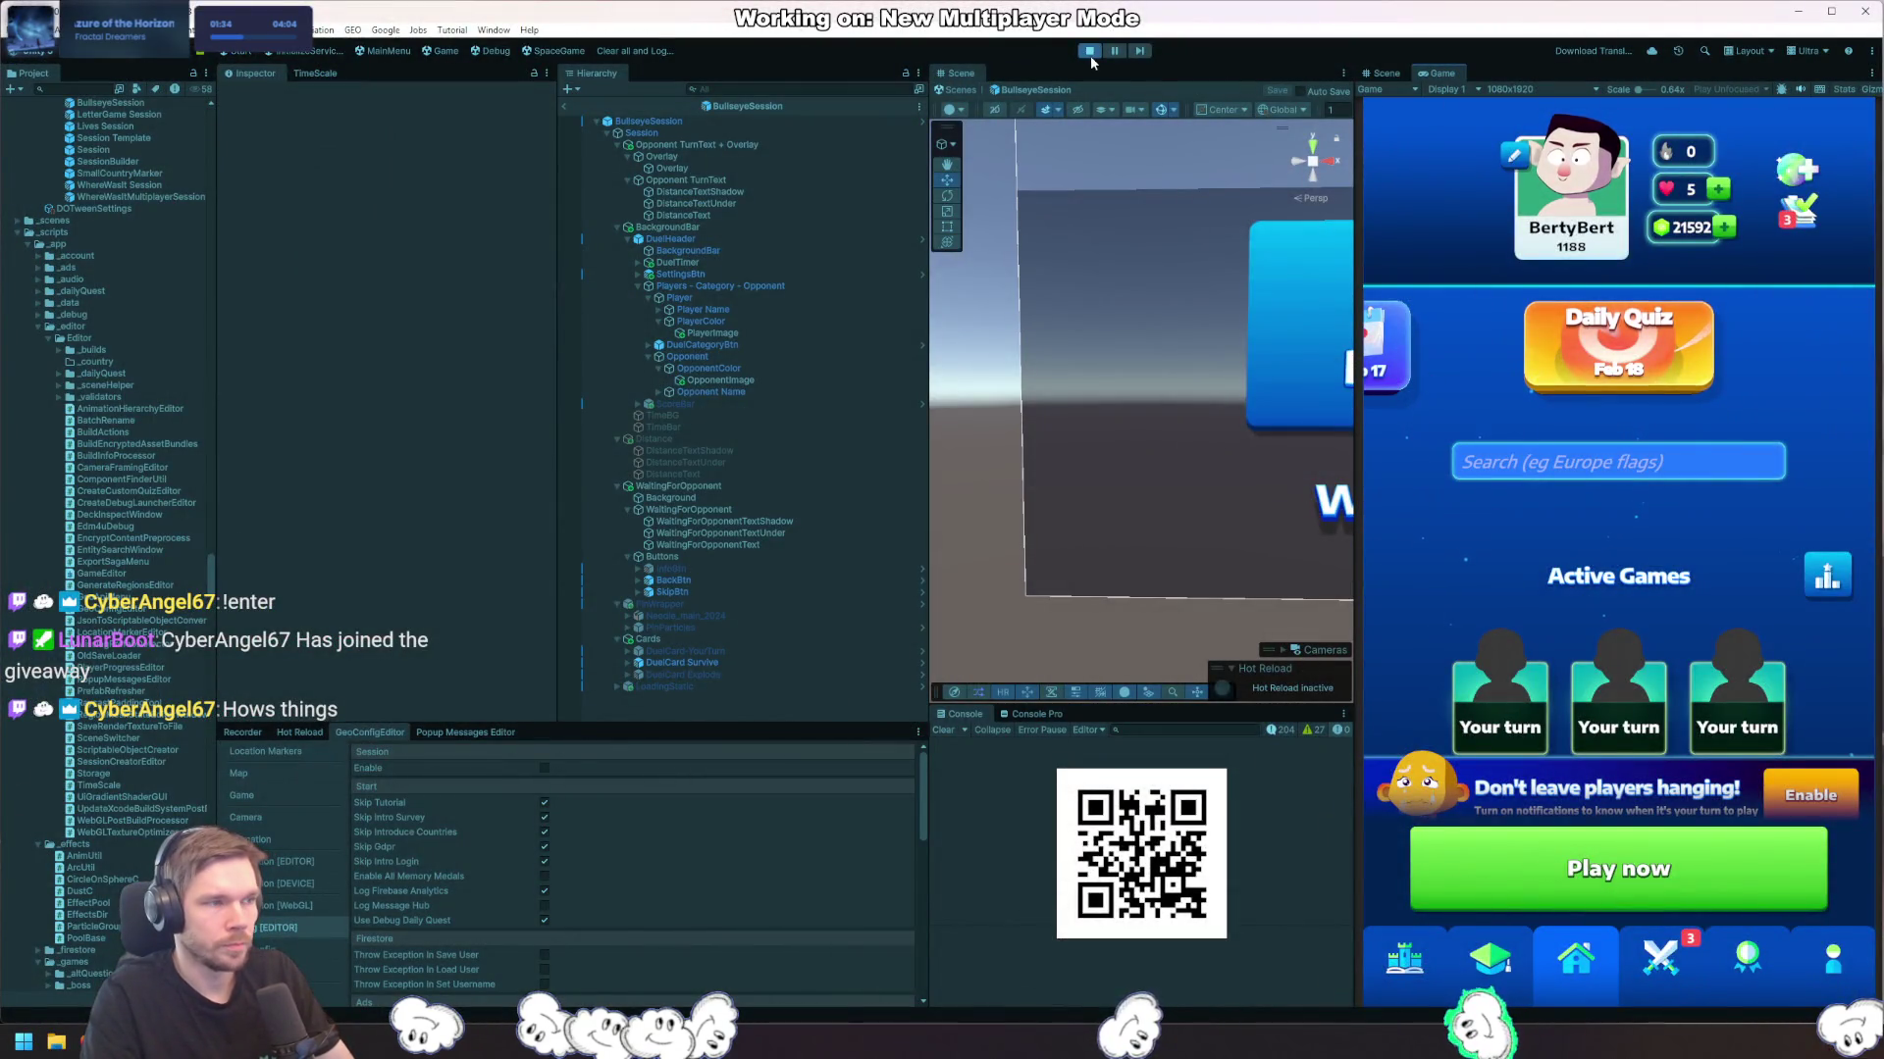
Step: Stop and restart play mode to reach the James Cook duel question
{"action": "left_click", "coordinate": [1090, 54]}
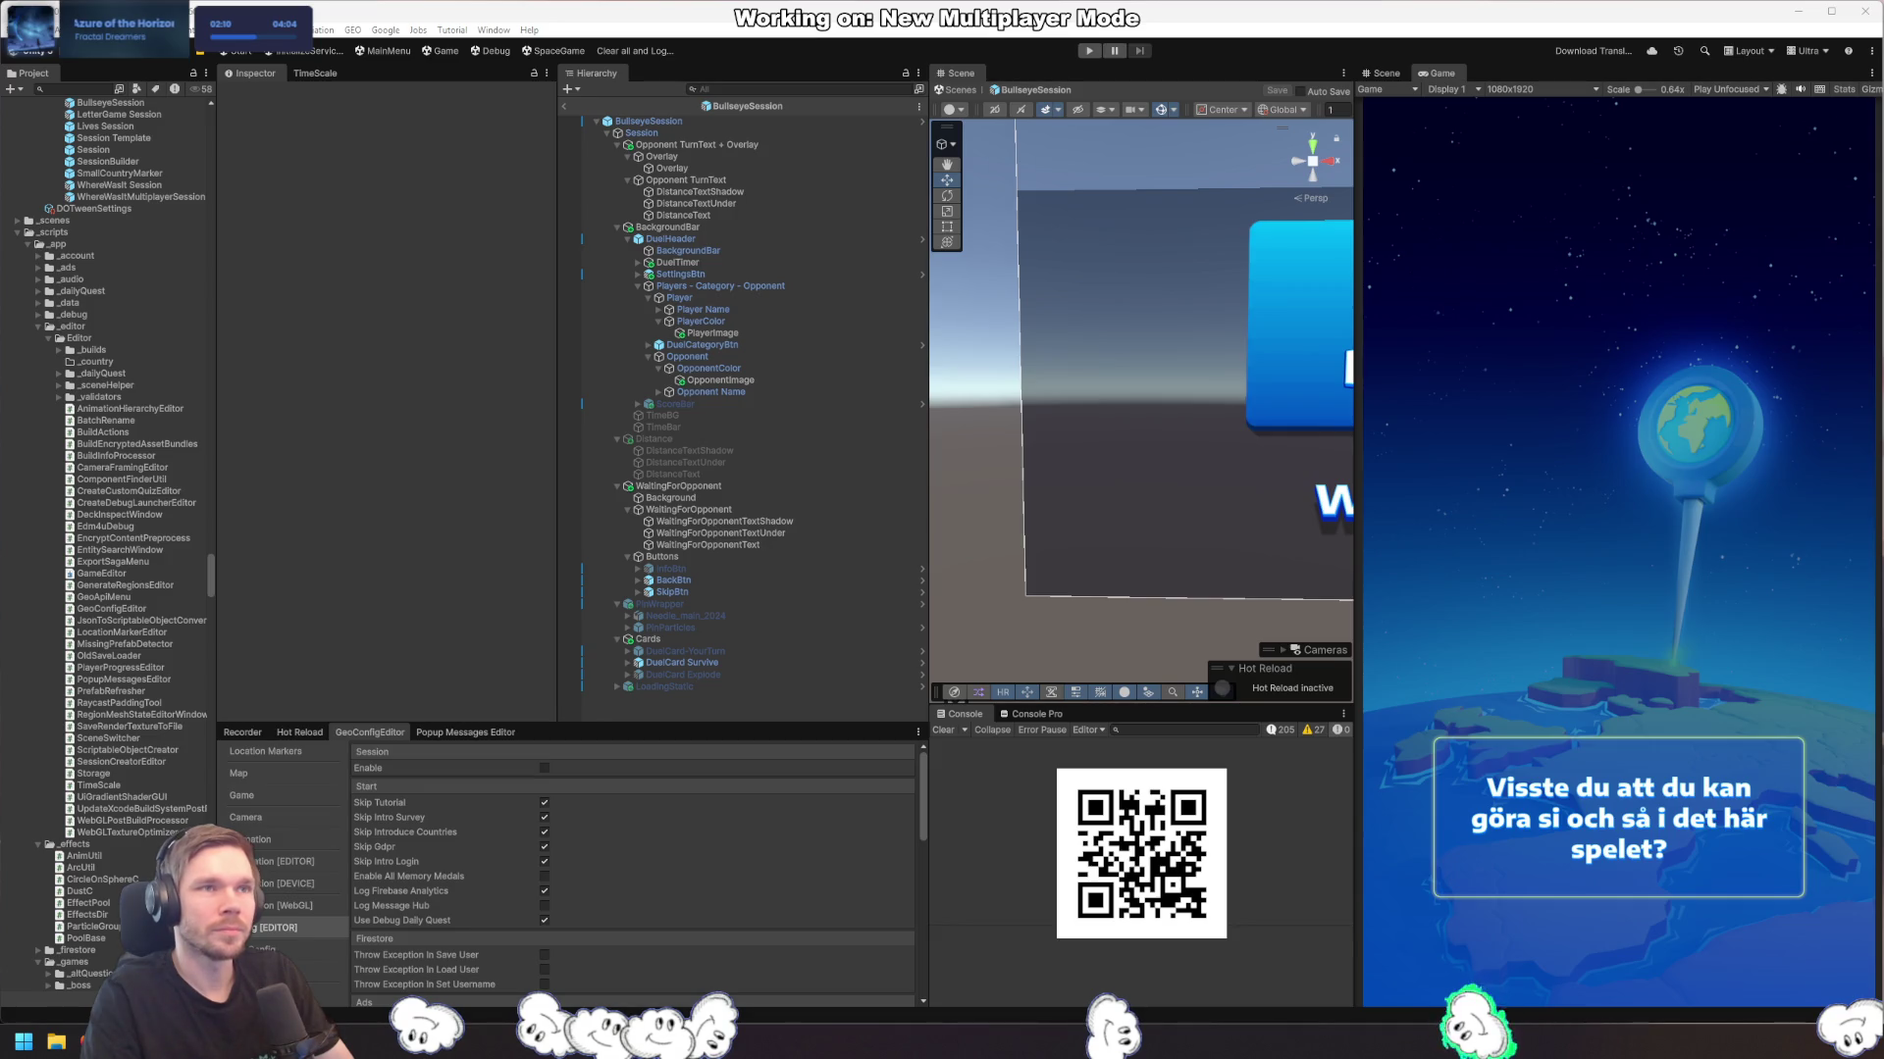
{"action": "left_click", "coordinate": [1087, 52]}
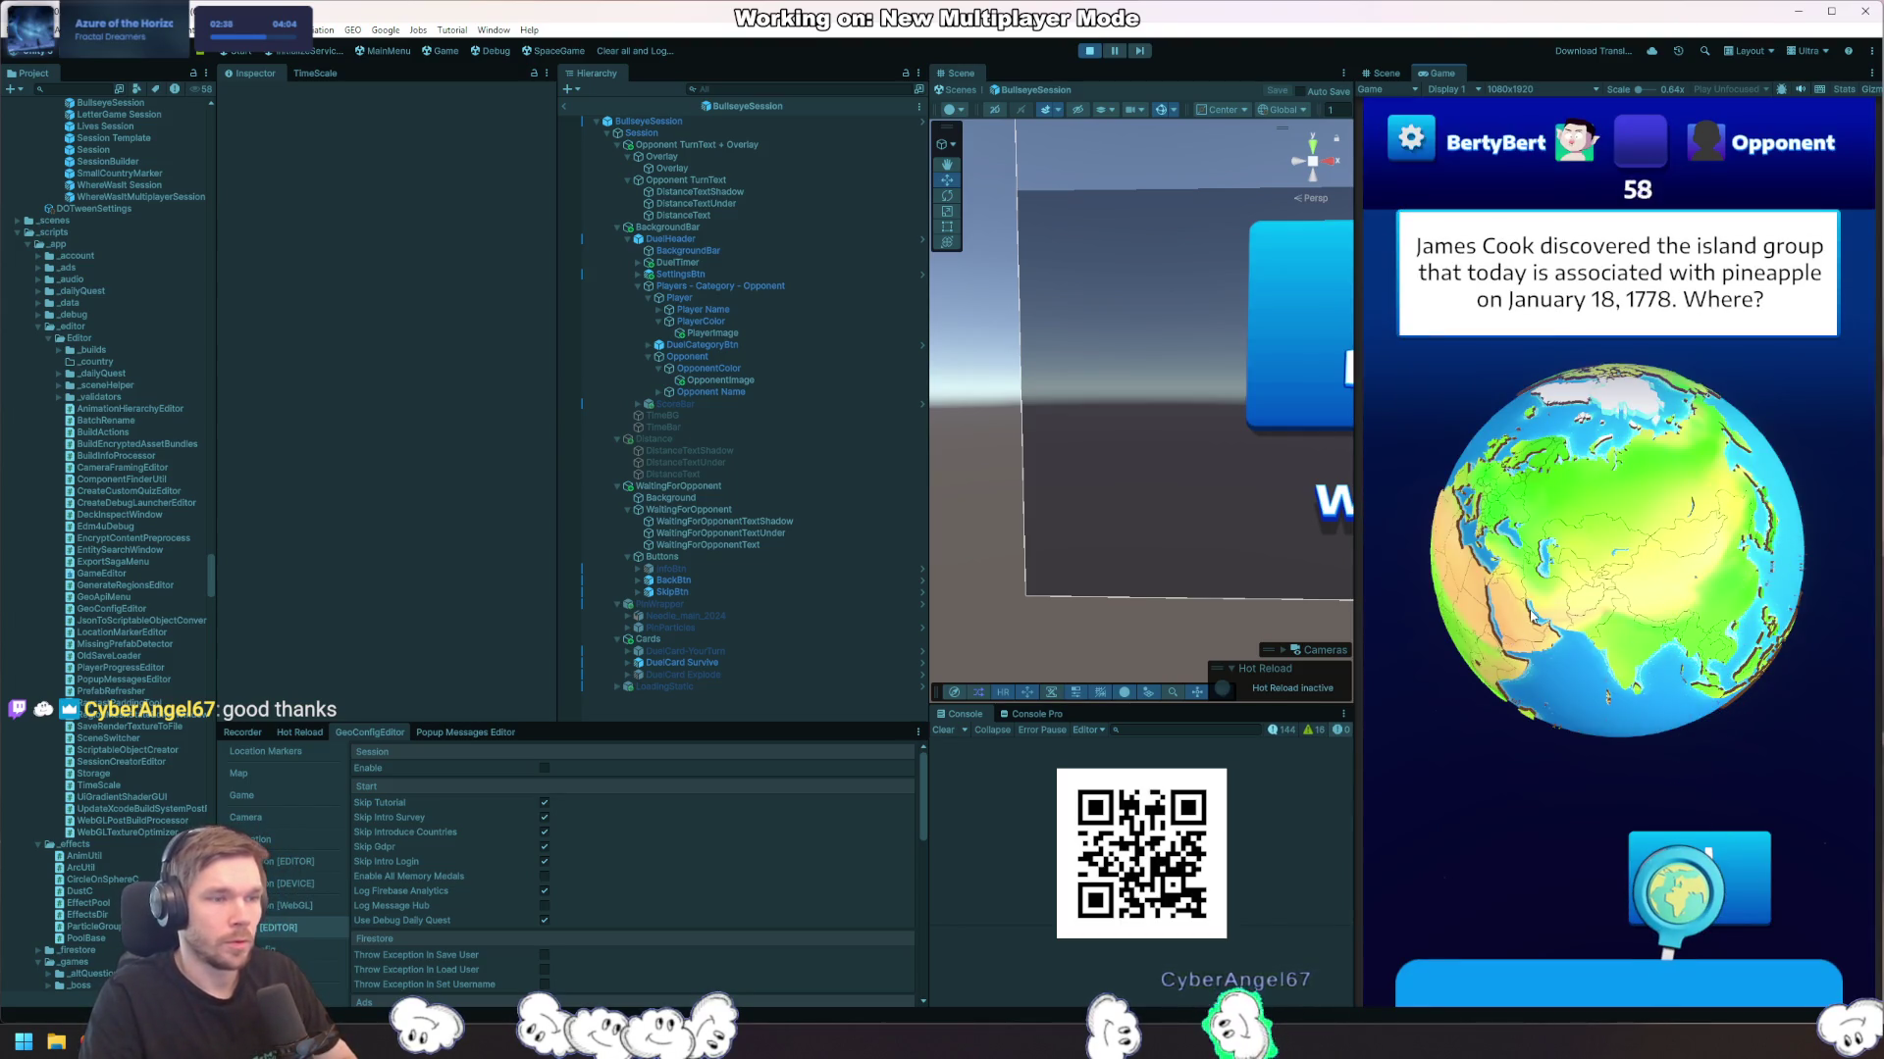
Step: Spin the globe toward Australia, then exit the current game from settings
{"action": "mouse_move", "coordinate": [1528, 603]}
{"action": "left_mouse_down"}
{"action": "mouse_move", "coordinate": [1683, 576]}
{"action": "mouse_move", "coordinate": [1690, 595]}
{"action": "left_mouse_up"}
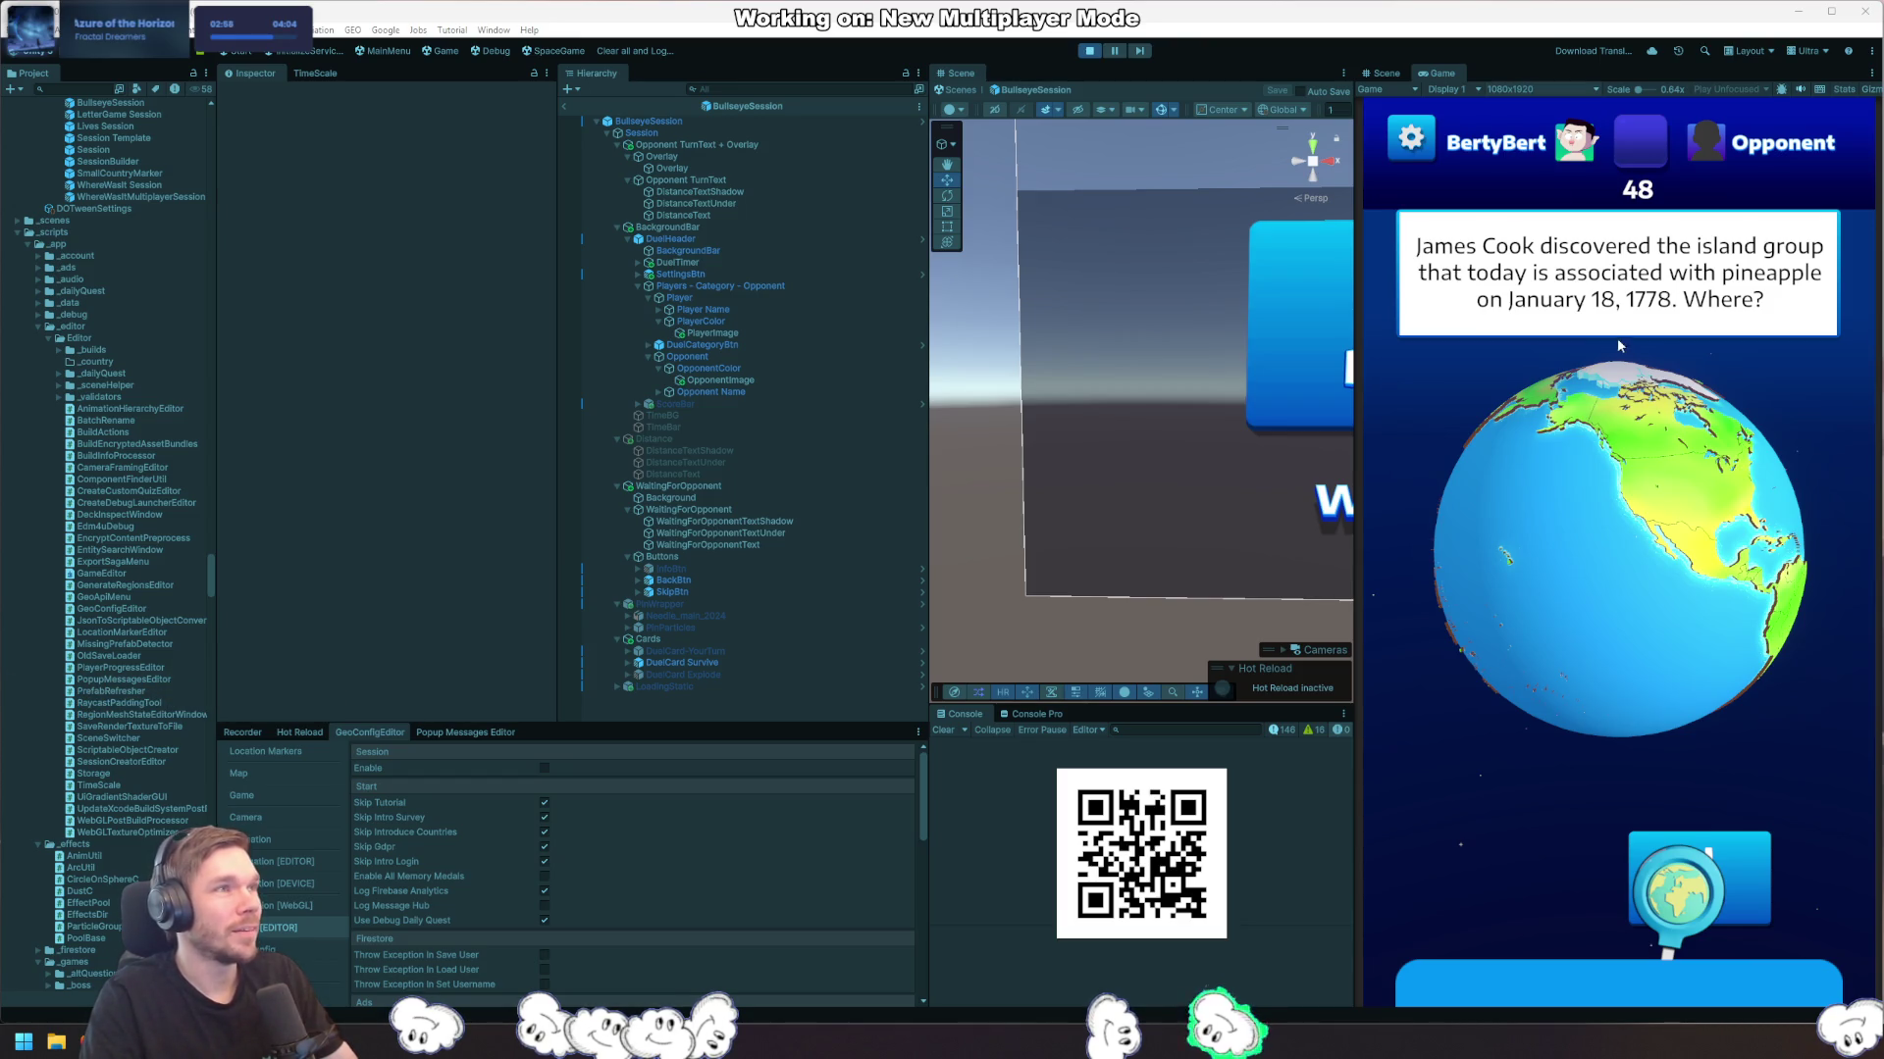
{"action": "mouse_move", "coordinate": [1492, 571]}
{"action": "left_mouse_down"}
{"action": "mouse_move", "coordinate": [1536, 785]}
{"action": "mouse_move", "coordinate": [1563, 744]}
{"action": "left_mouse_up"}
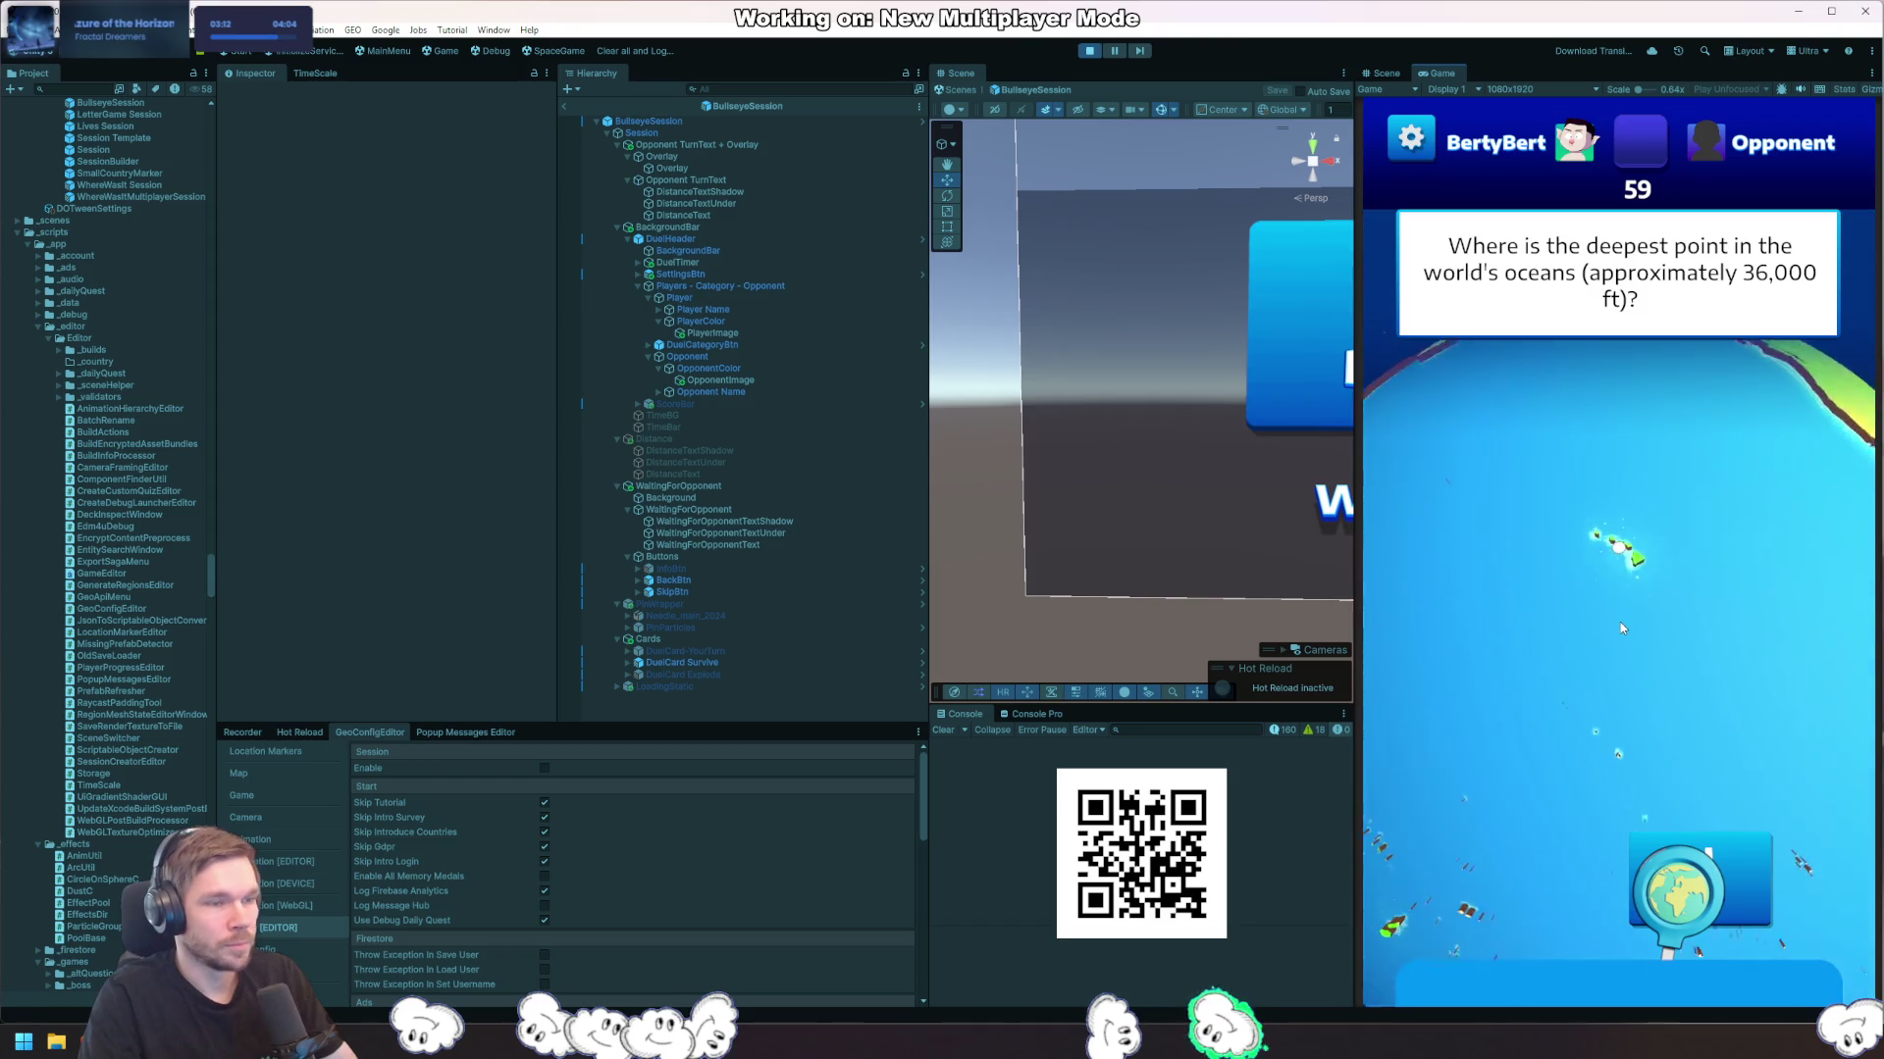
{"action": "left_click", "coordinate": [1408, 141]}
{"action": "left_click", "coordinate": [1517, 854]}
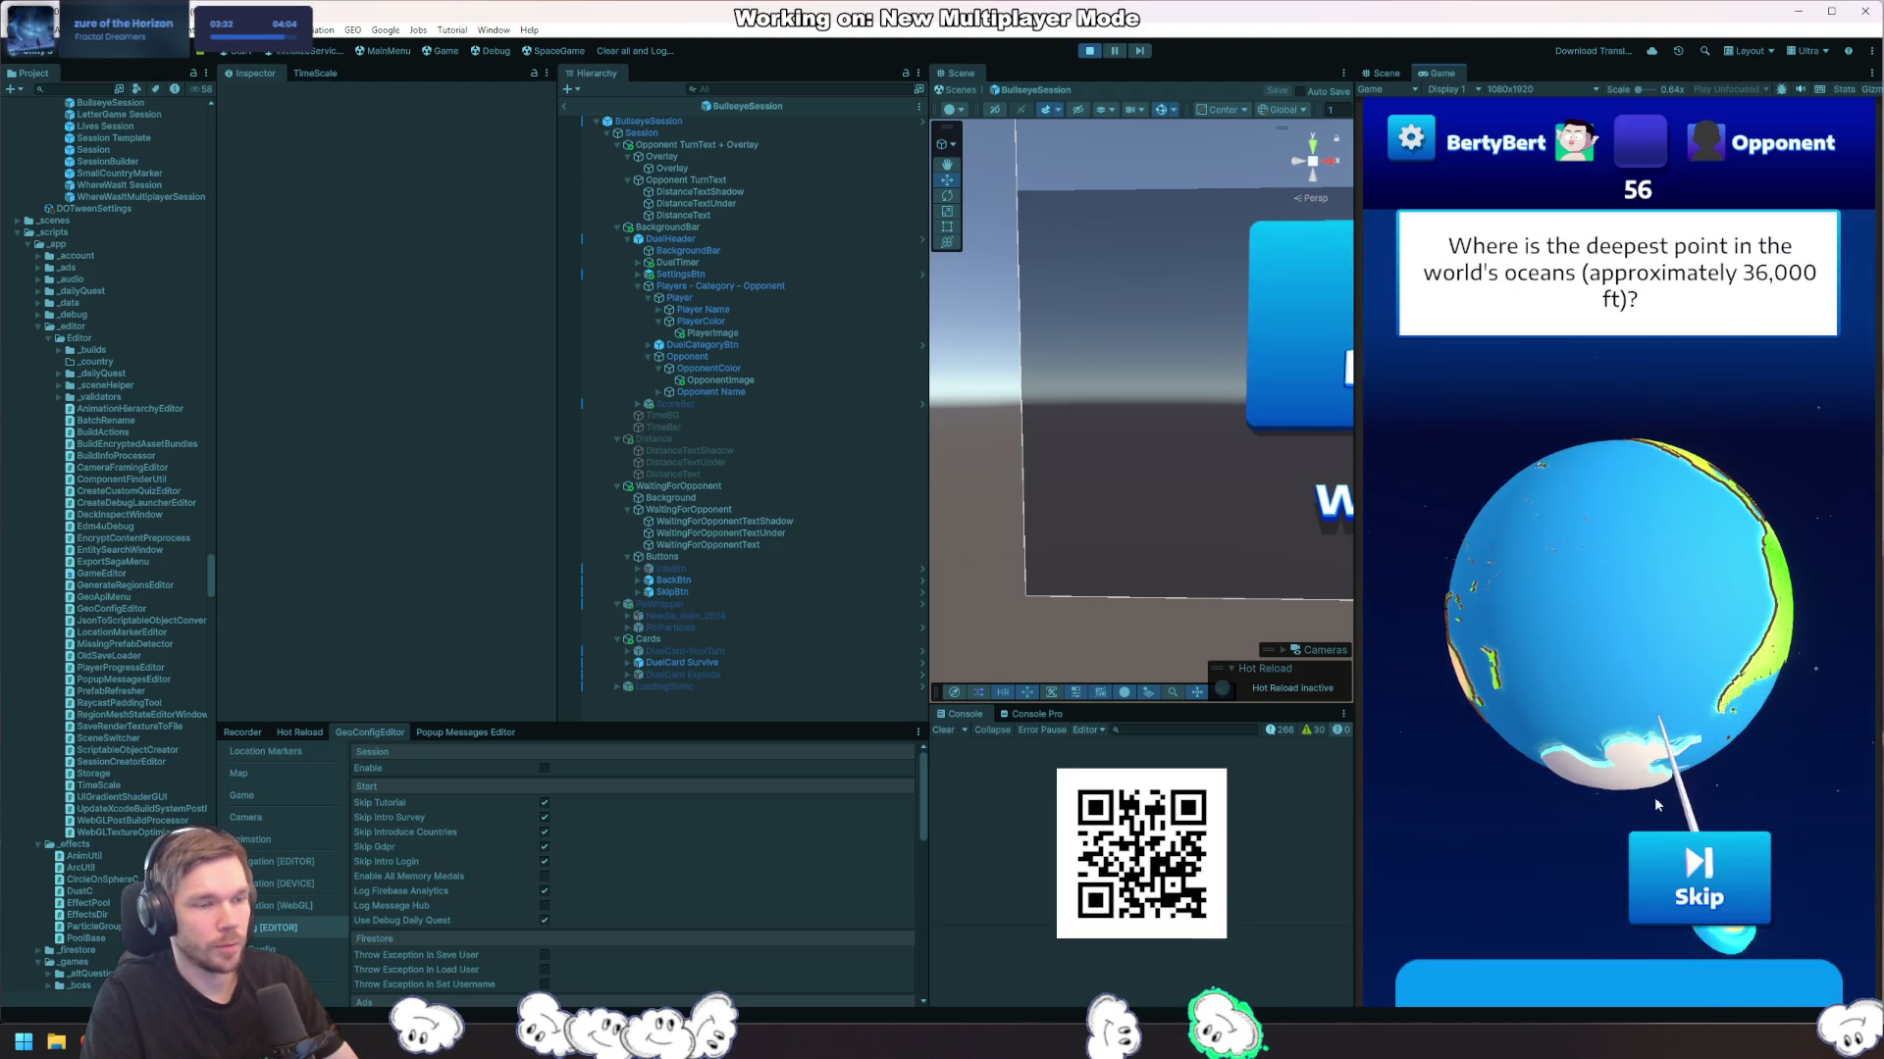
Step: Drop the guess pin in the Pacific and spin the globe for the next question
{"action": "left_click_drag", "start_coordinate": [1654, 797], "coordinate": [1631, 731]}
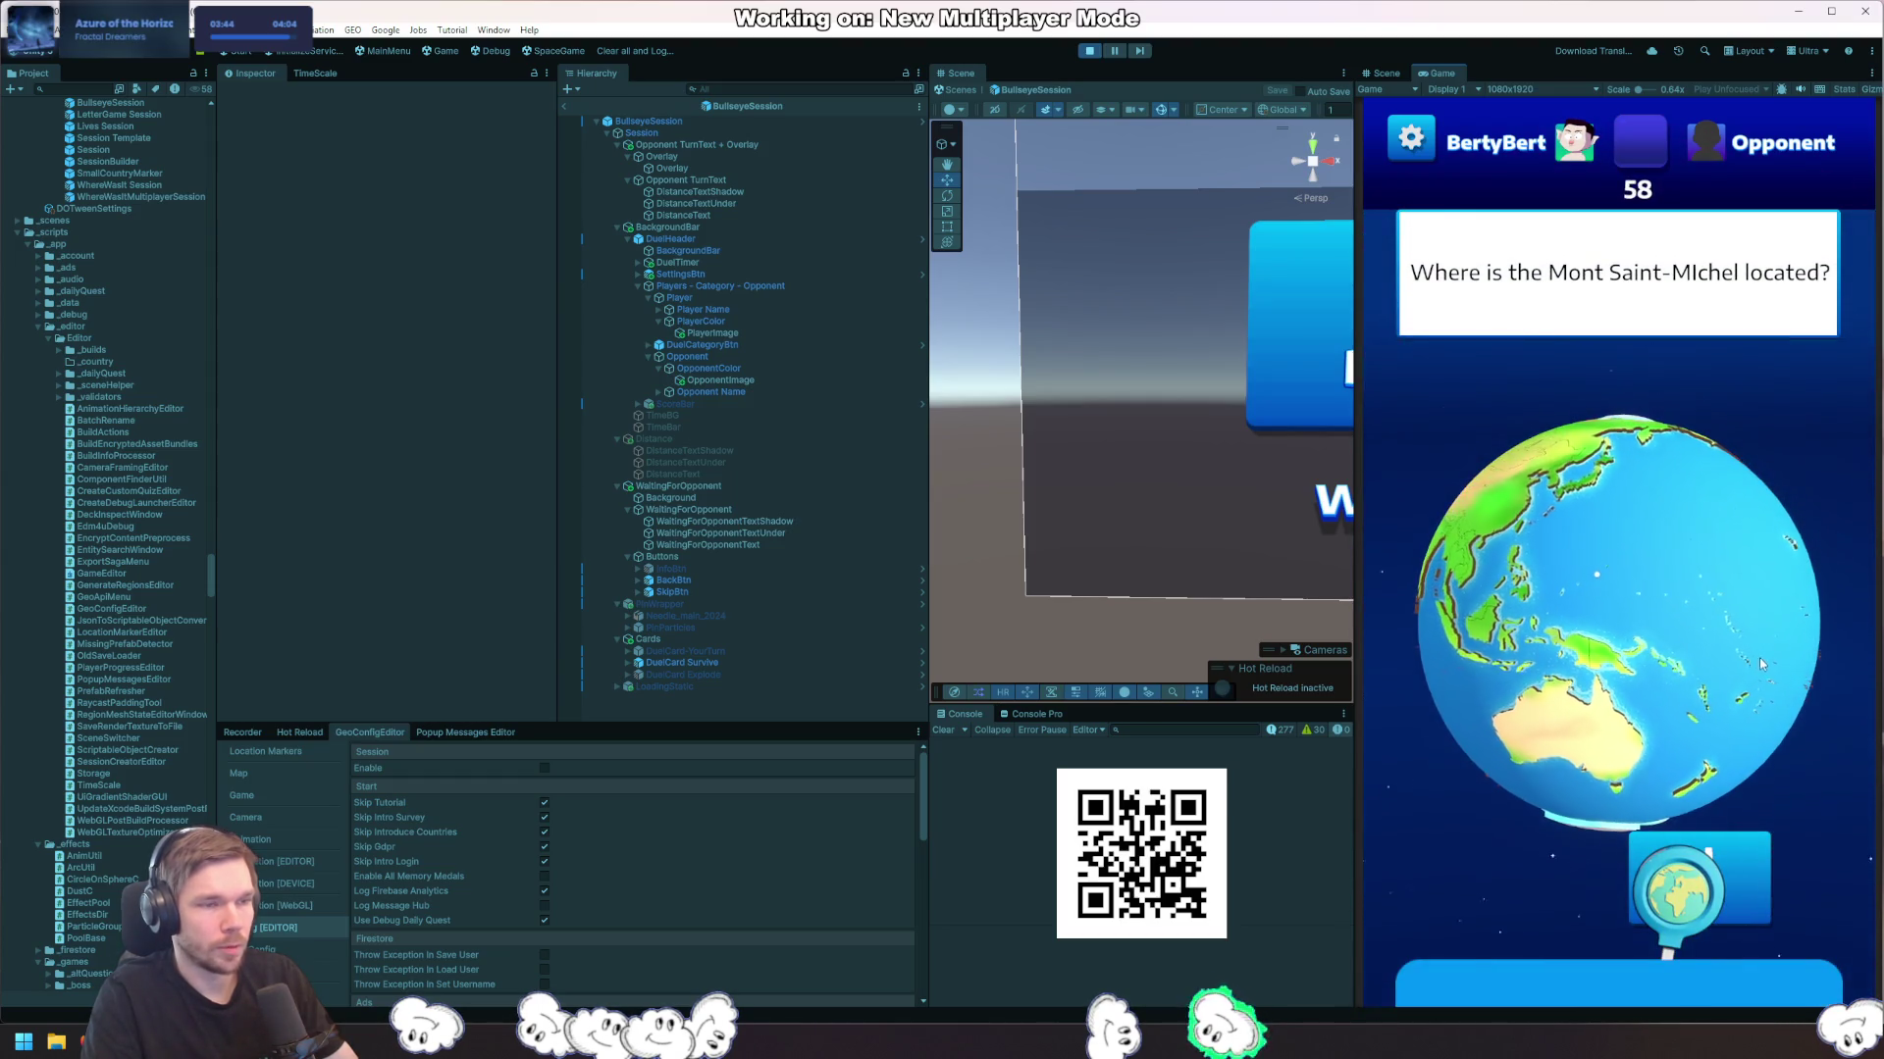
{"action": "mouse_move", "coordinate": [1758, 657]}
{"action": "left_mouse_down"}
{"action": "mouse_move", "coordinate": [1497, 555]}
{"action": "mouse_move", "coordinate": [1655, 573]}
{"action": "mouse_move", "coordinate": [1765, 624]}
{"action": "mouse_move", "coordinate": [1764, 651]}
{"action": "left_mouse_up"}
{"action": "scroll", "coordinate": [1497, 555], "scroll_direction": "up", "scroll_amount": 5}
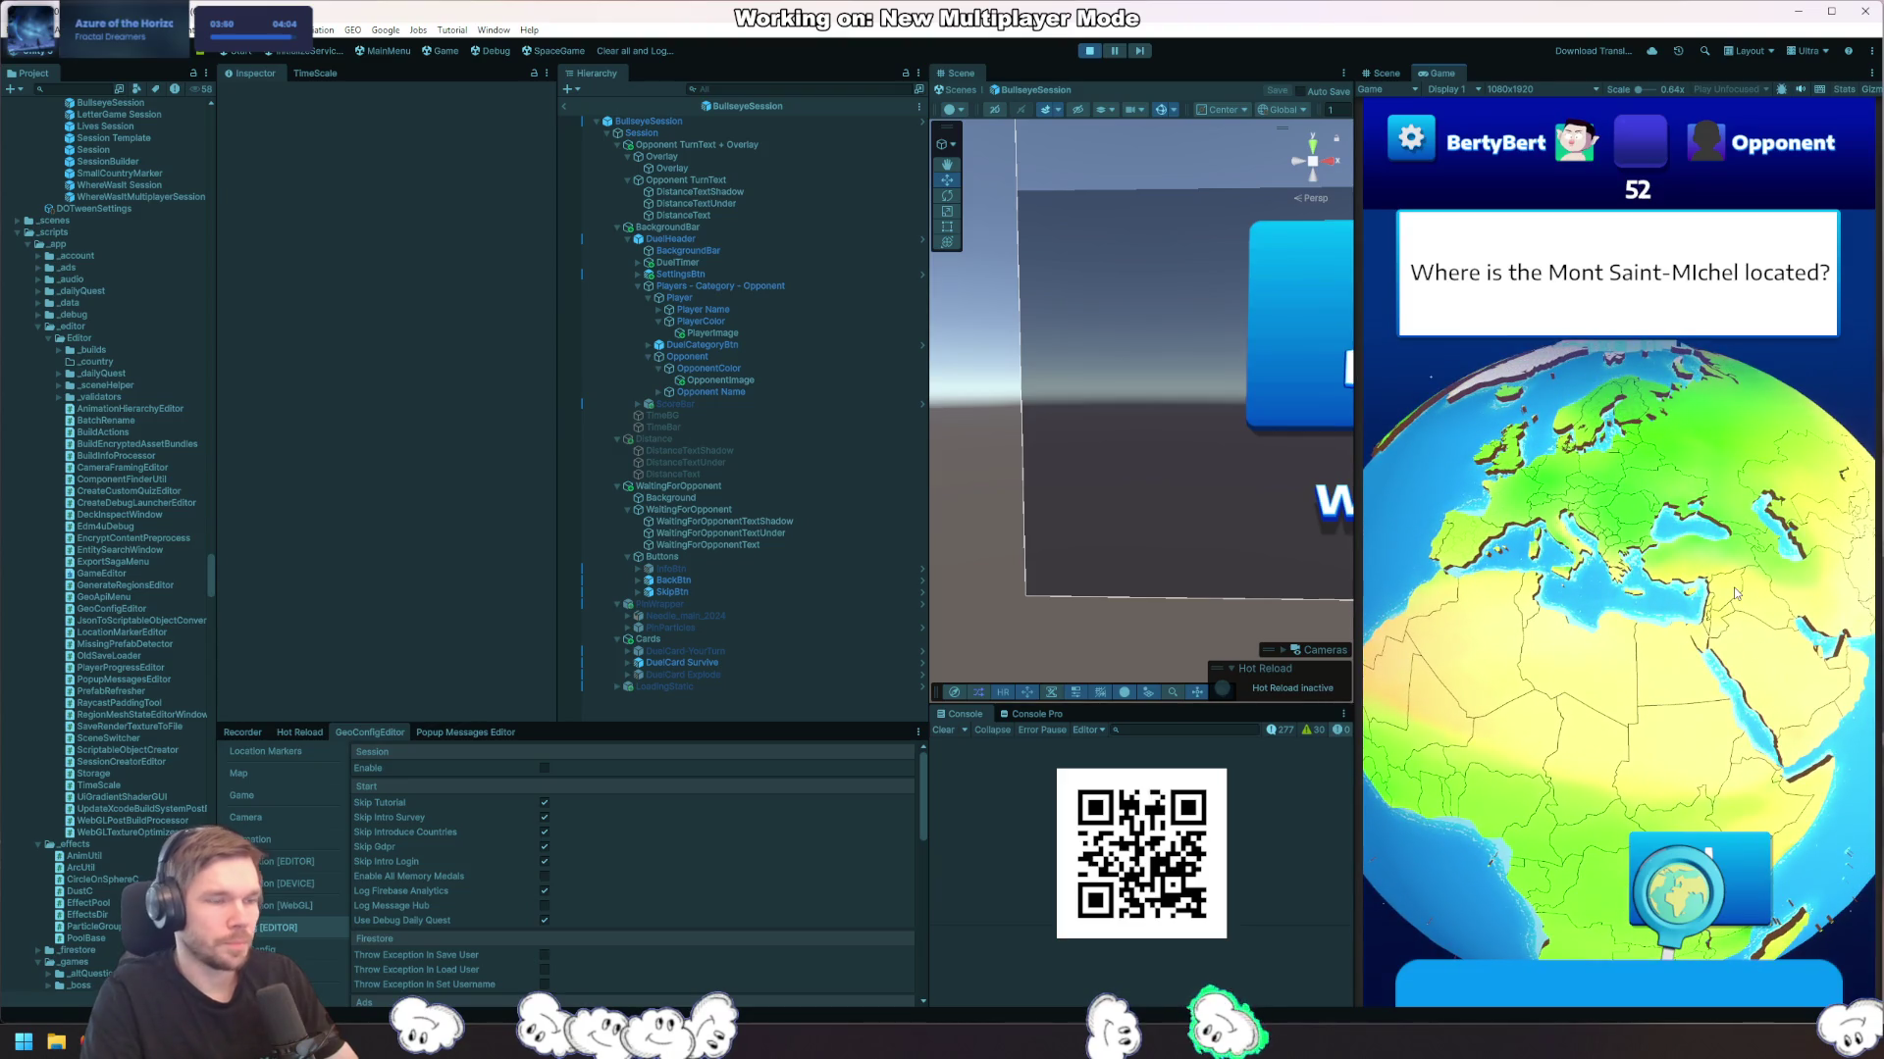
Step: Start a screenshot capture of the Game view, then cancel it
{"action": "key", "text": "ctrl+Print"}
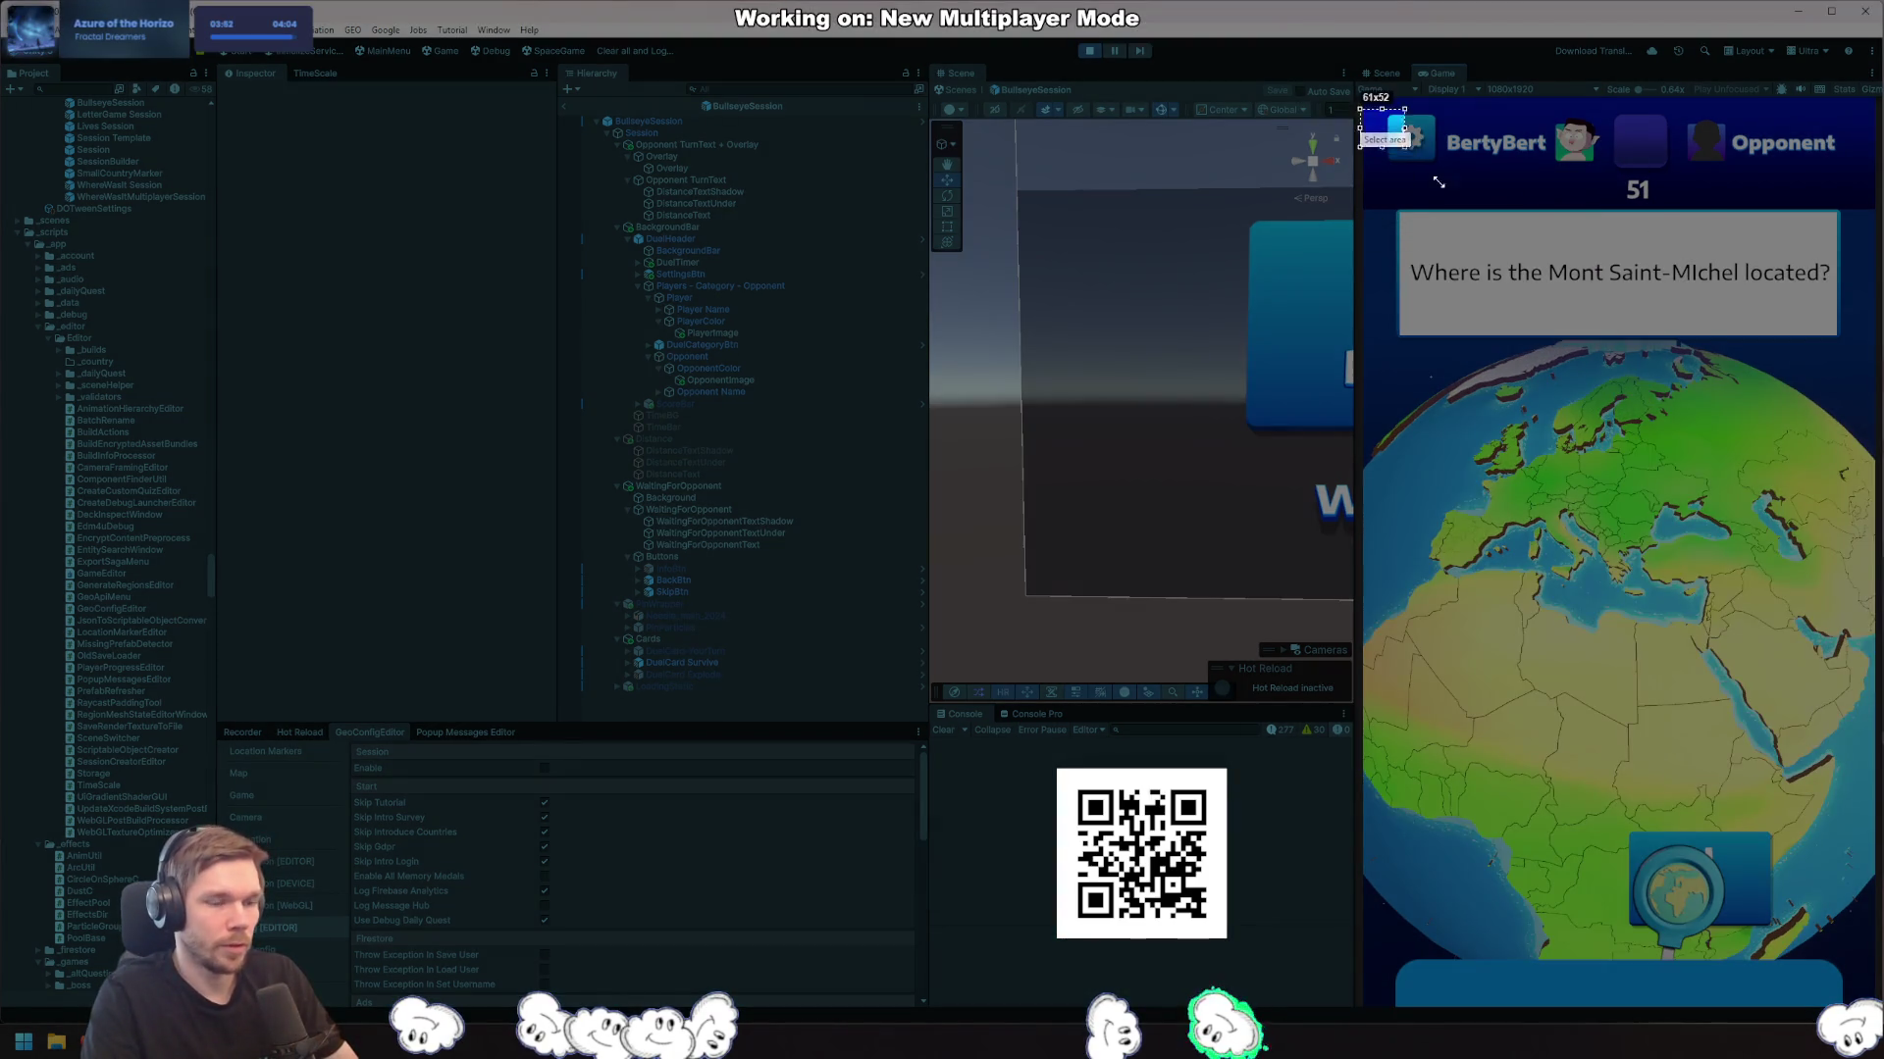
{"action": "left_click_drag", "start_coordinate": [1869, 1008], "coordinate": [1873, 1009]}
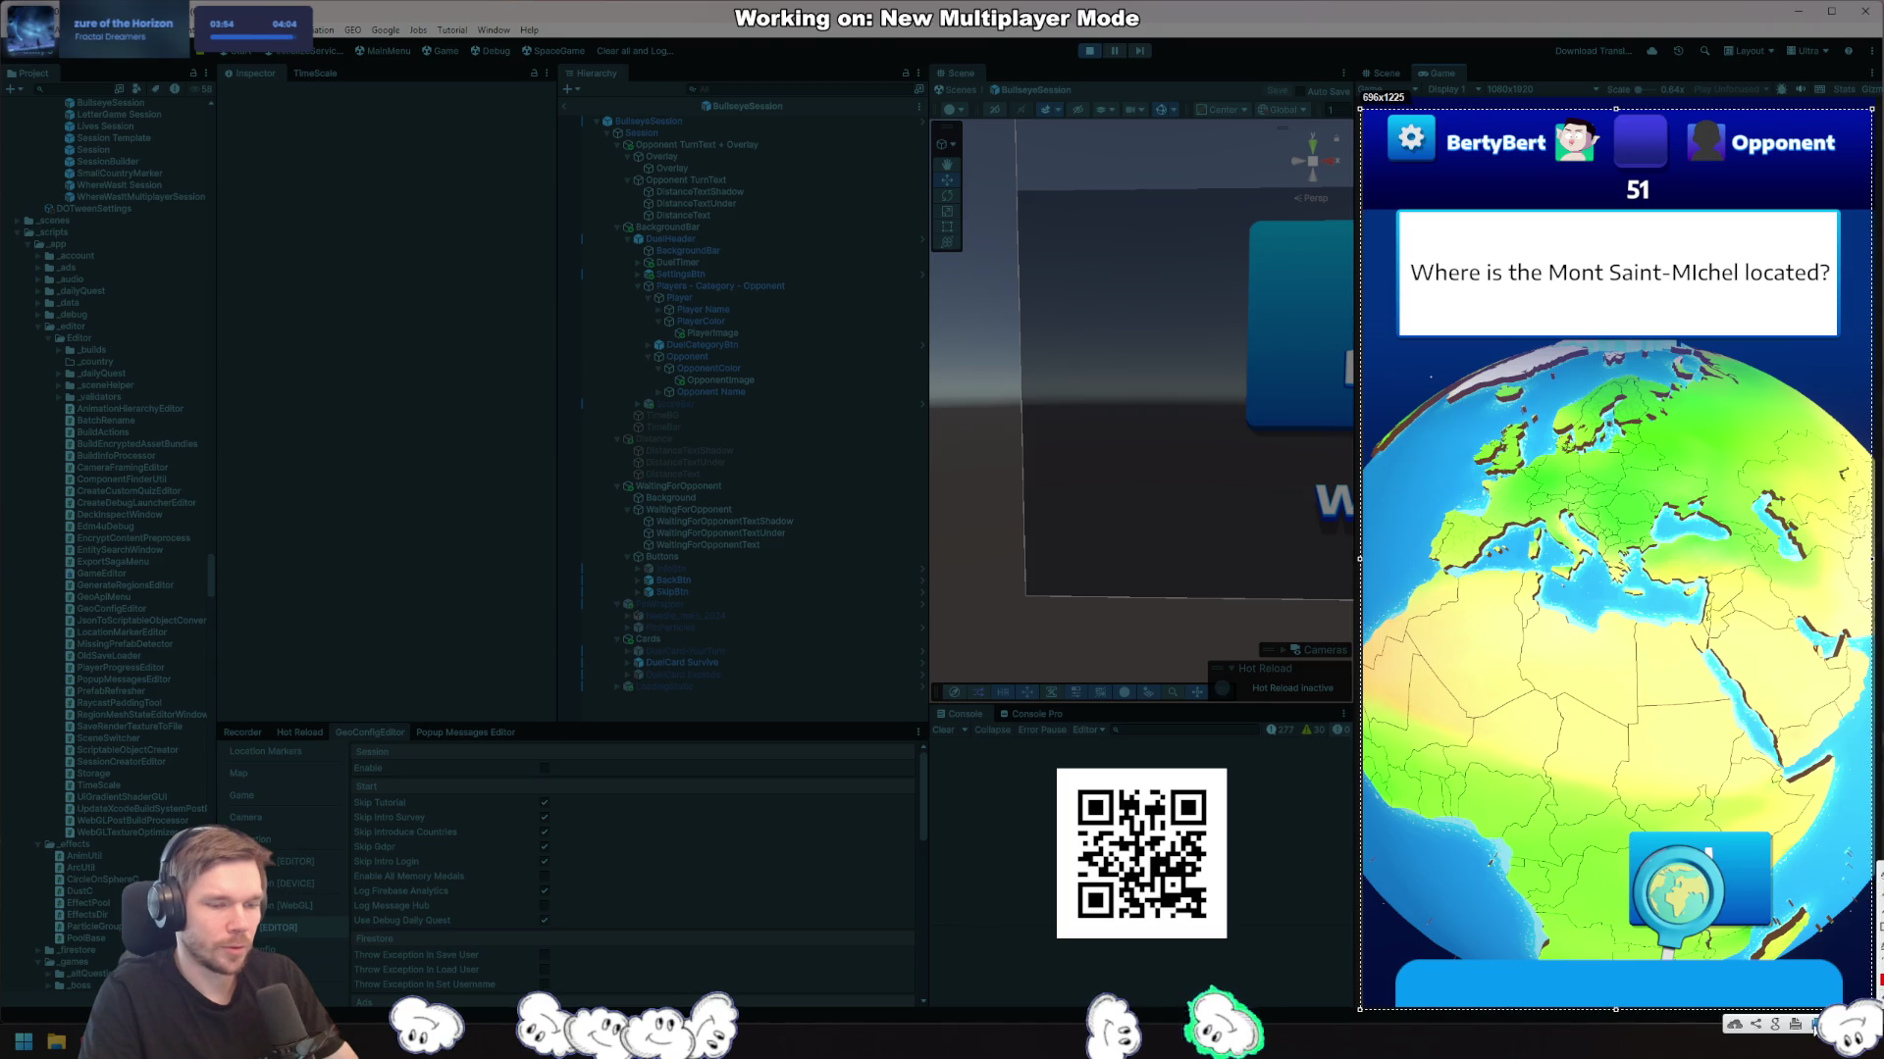
{"action": "key", "text": "Return"}
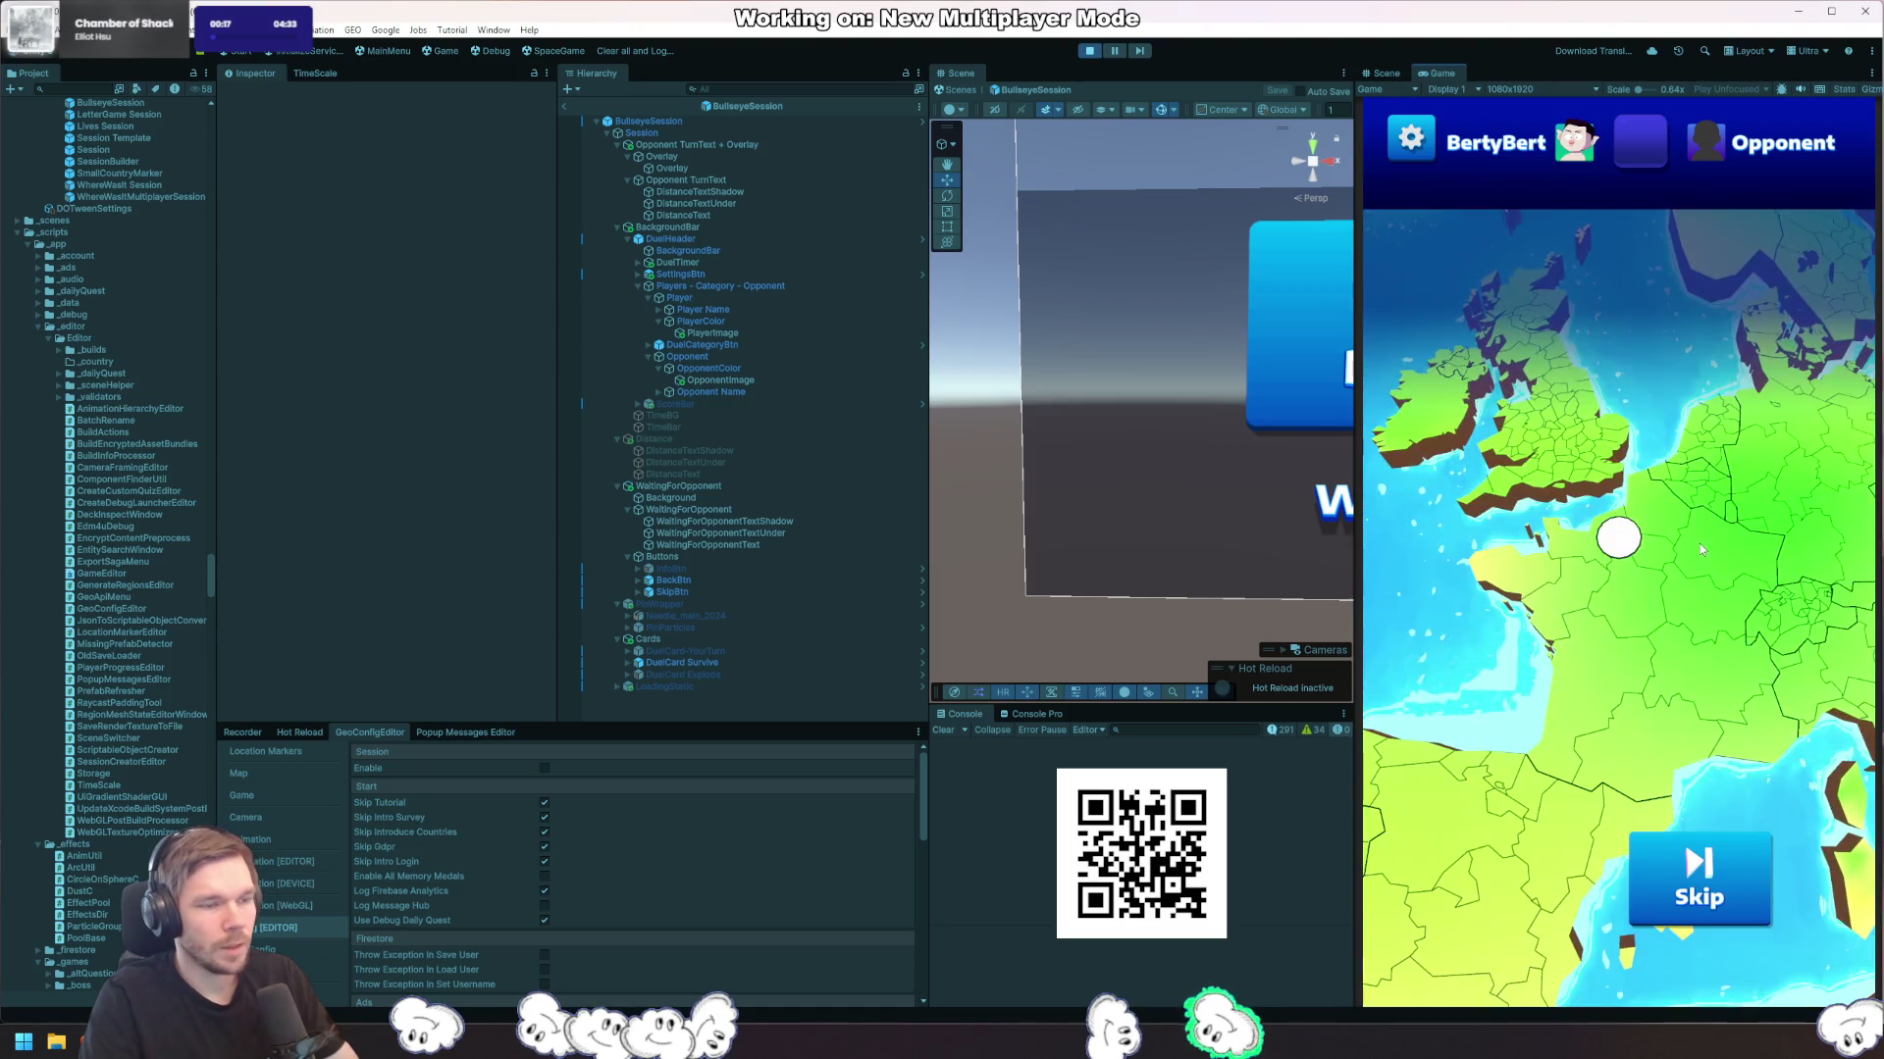
Step: Pin near Mont Saint-Michel, return to the main menu, stop play mode, and resume SubmitGuess in Rider
{"action": "left_click", "coordinate": [1682, 544]}
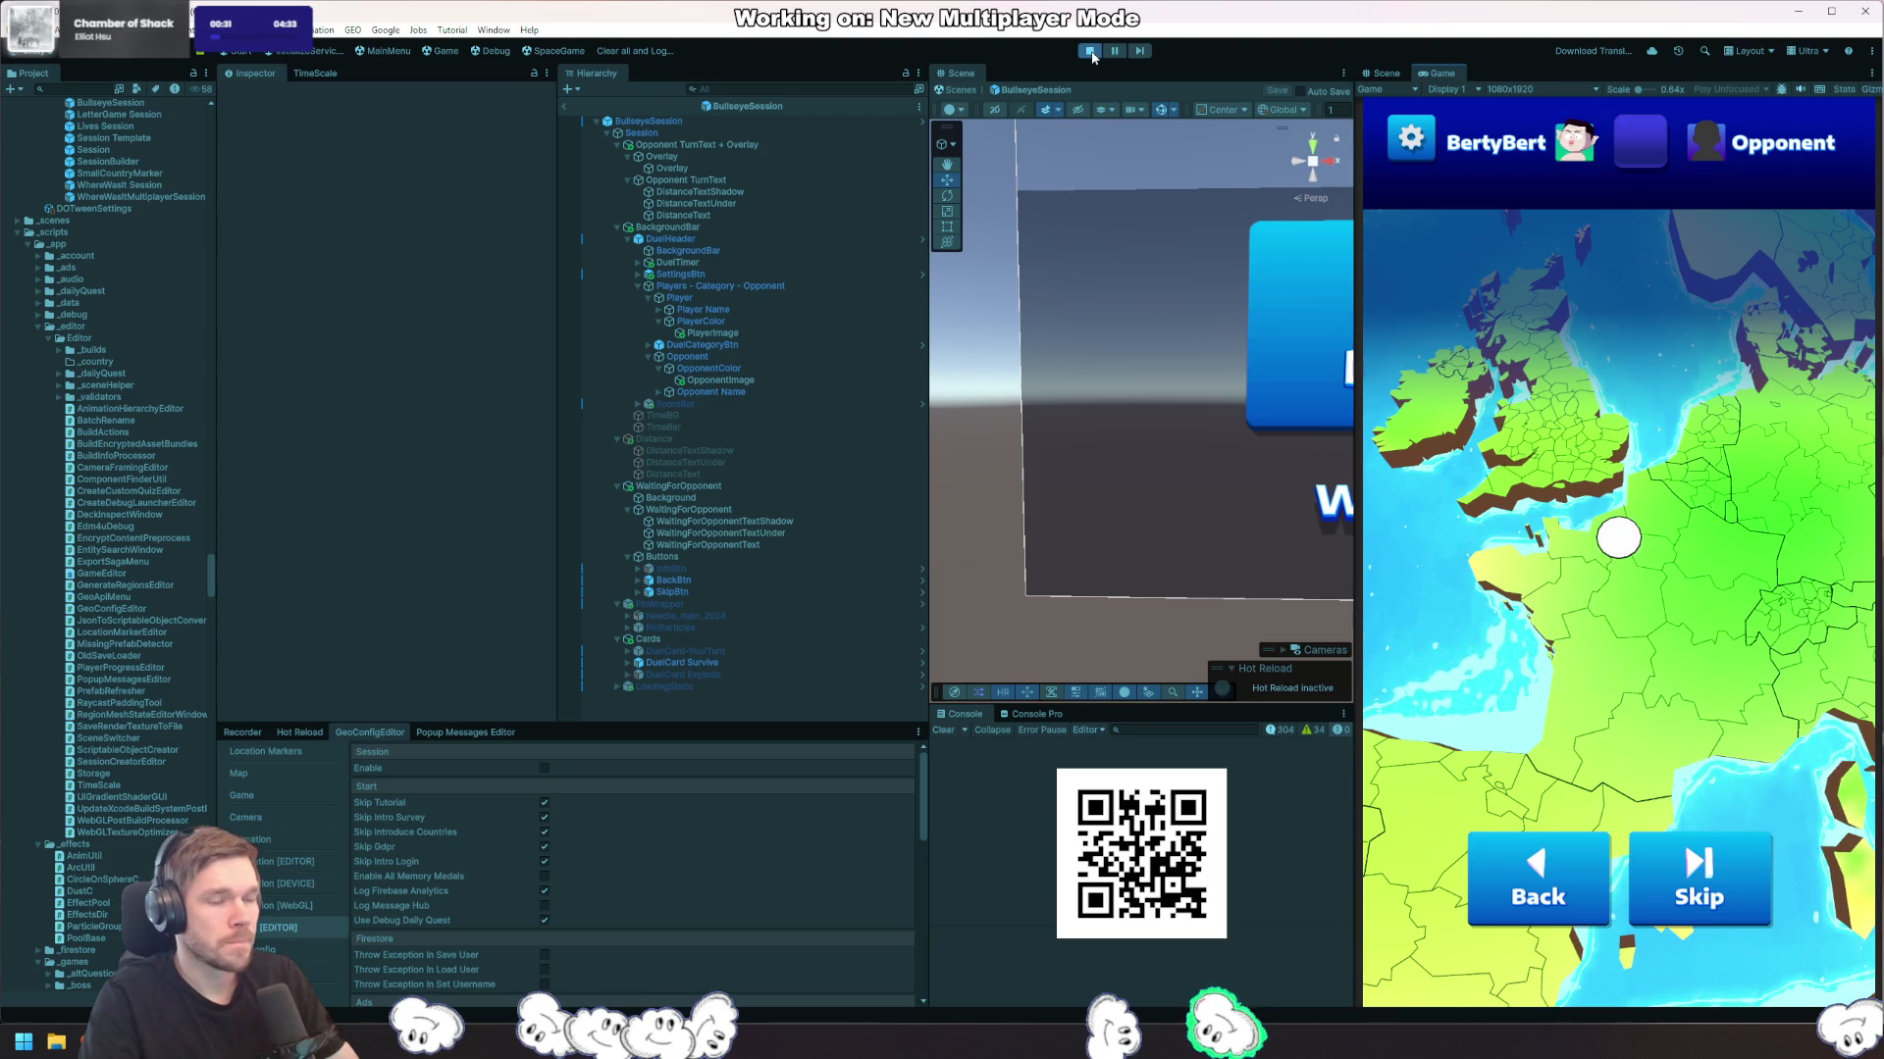
{"action": "left_click", "coordinate": [1672, 799]}
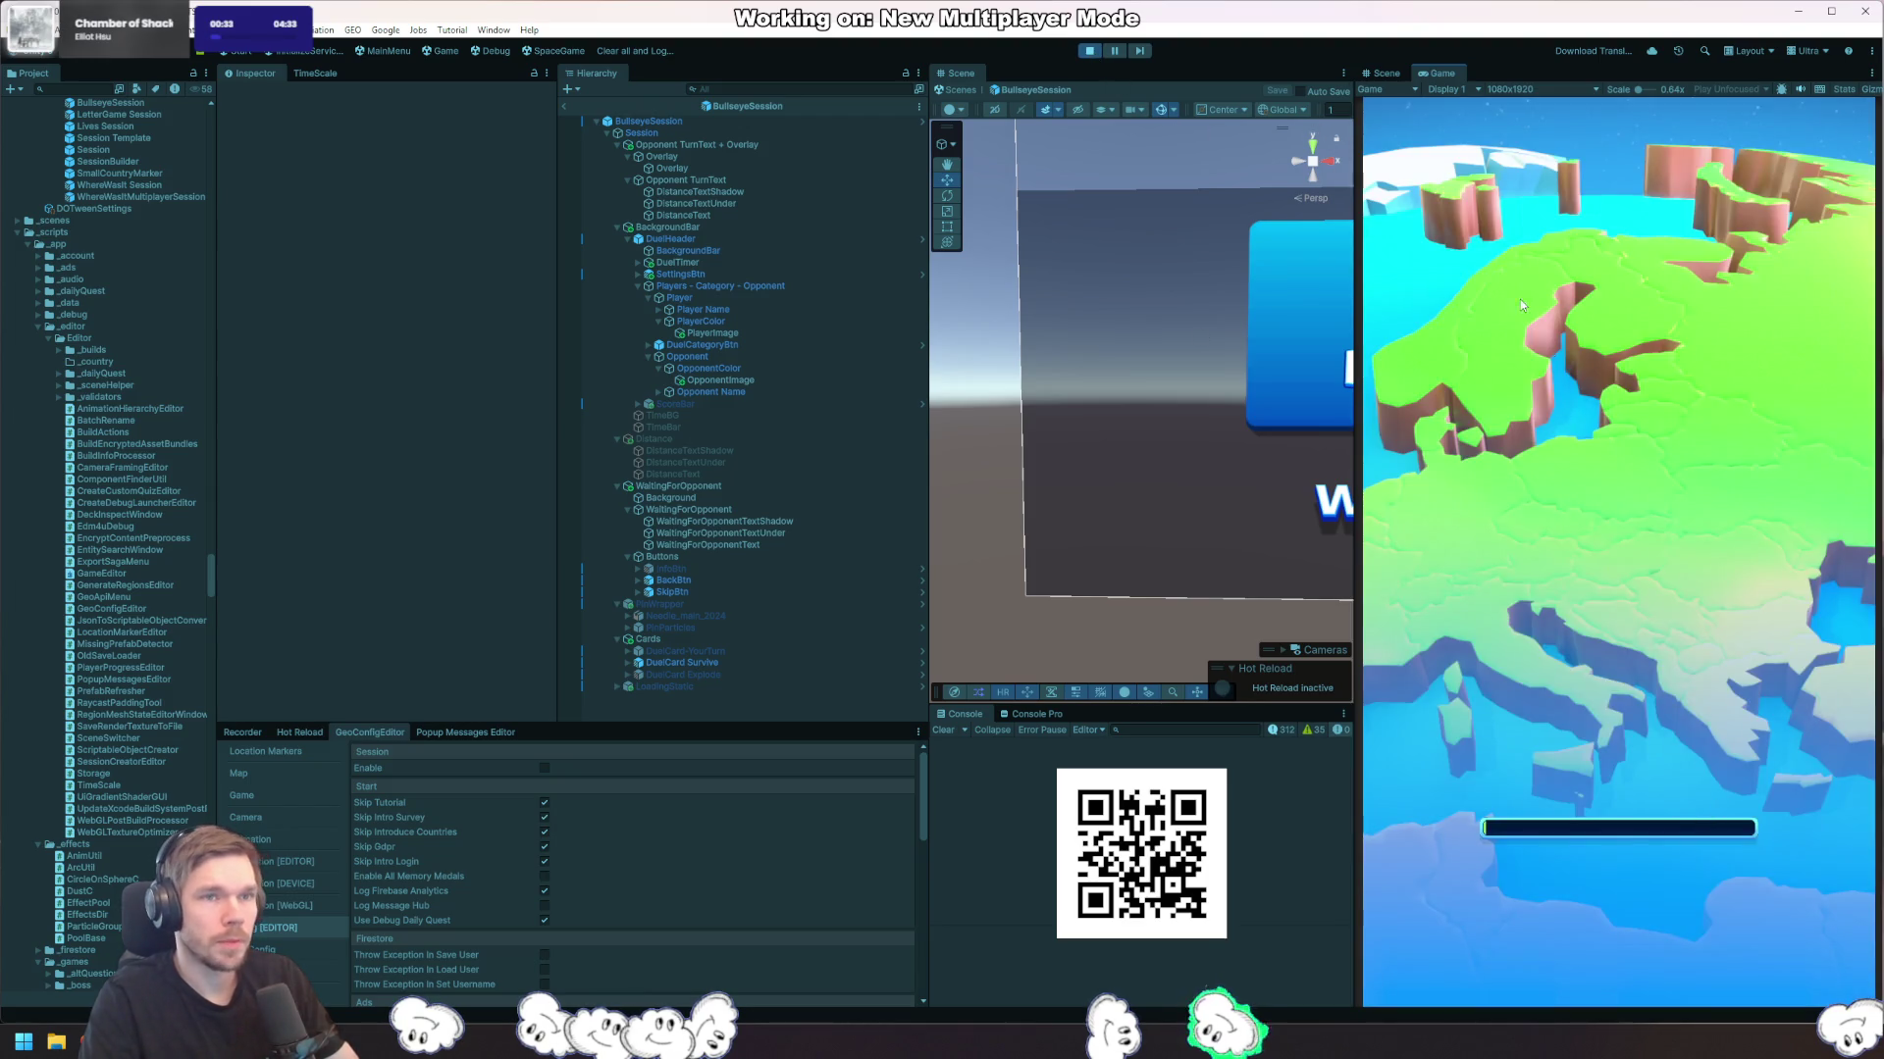
{"action": "left_click", "coordinate": [1090, 51]}
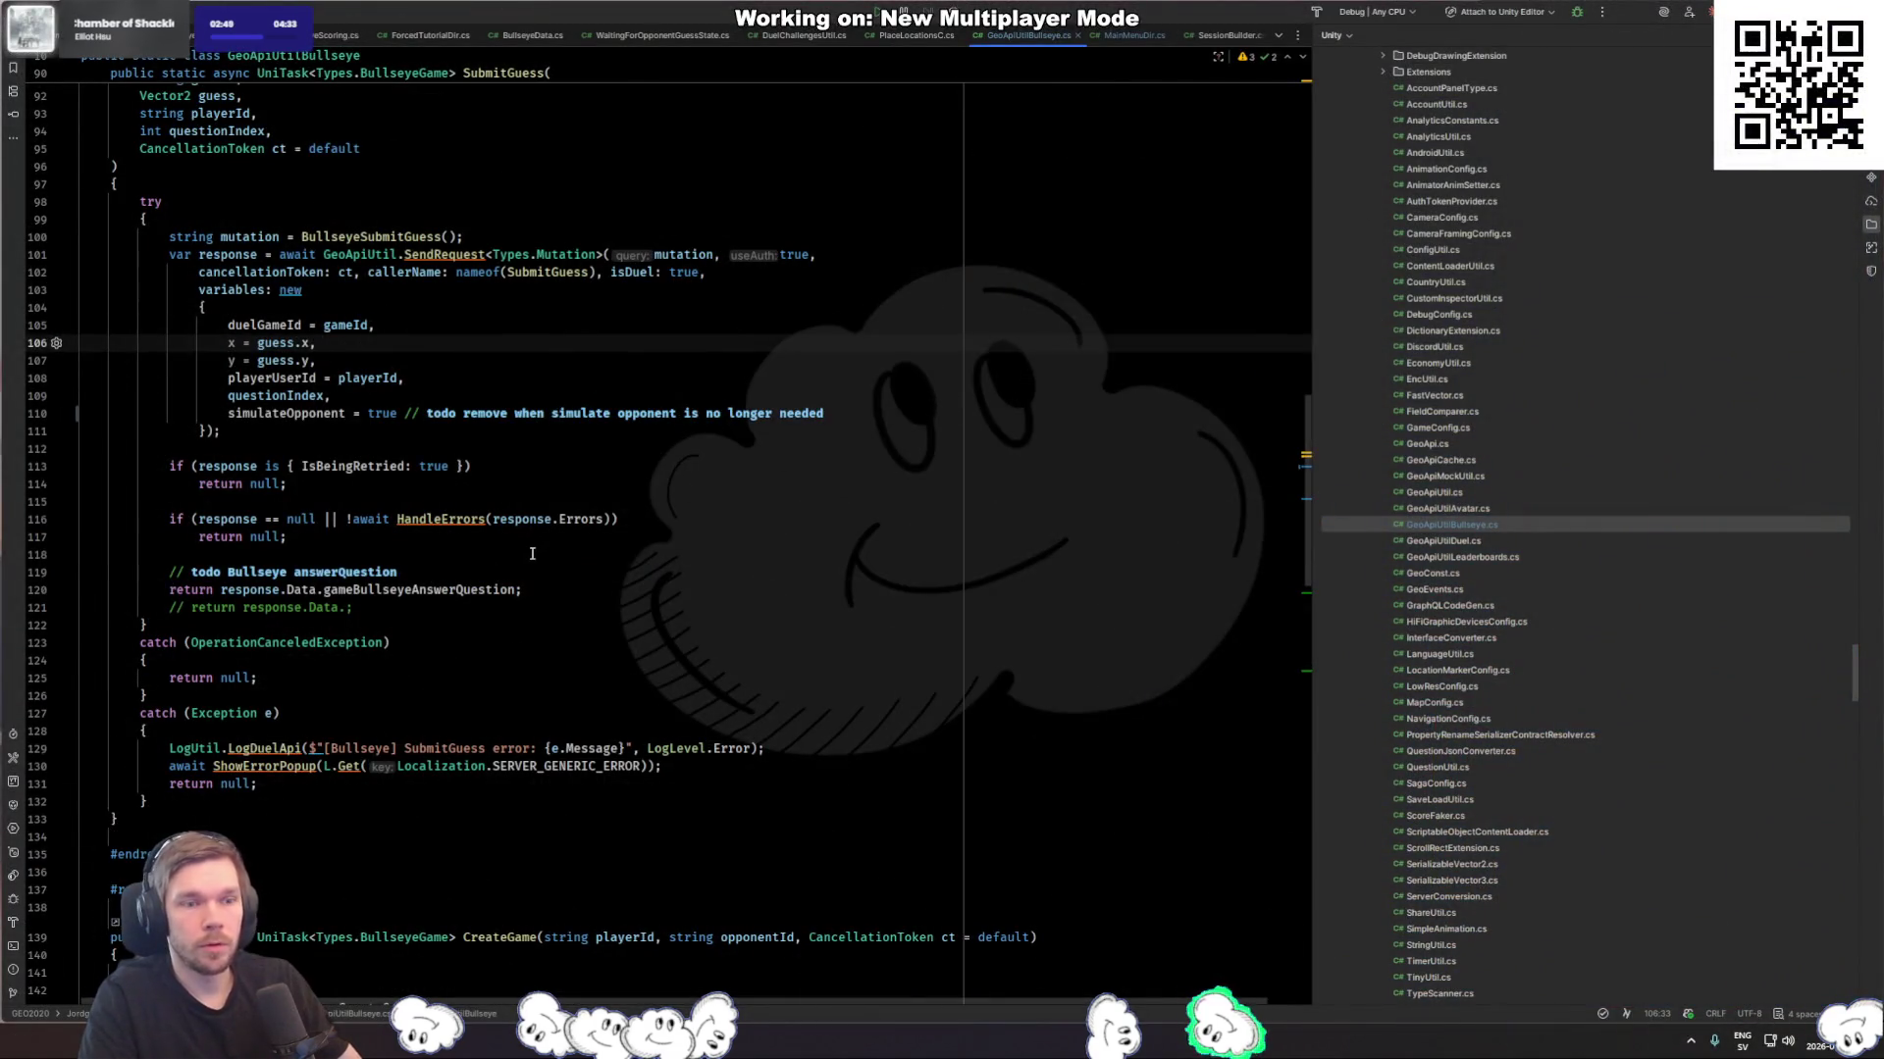
{"action": "left_click", "coordinate": [532, 555]}
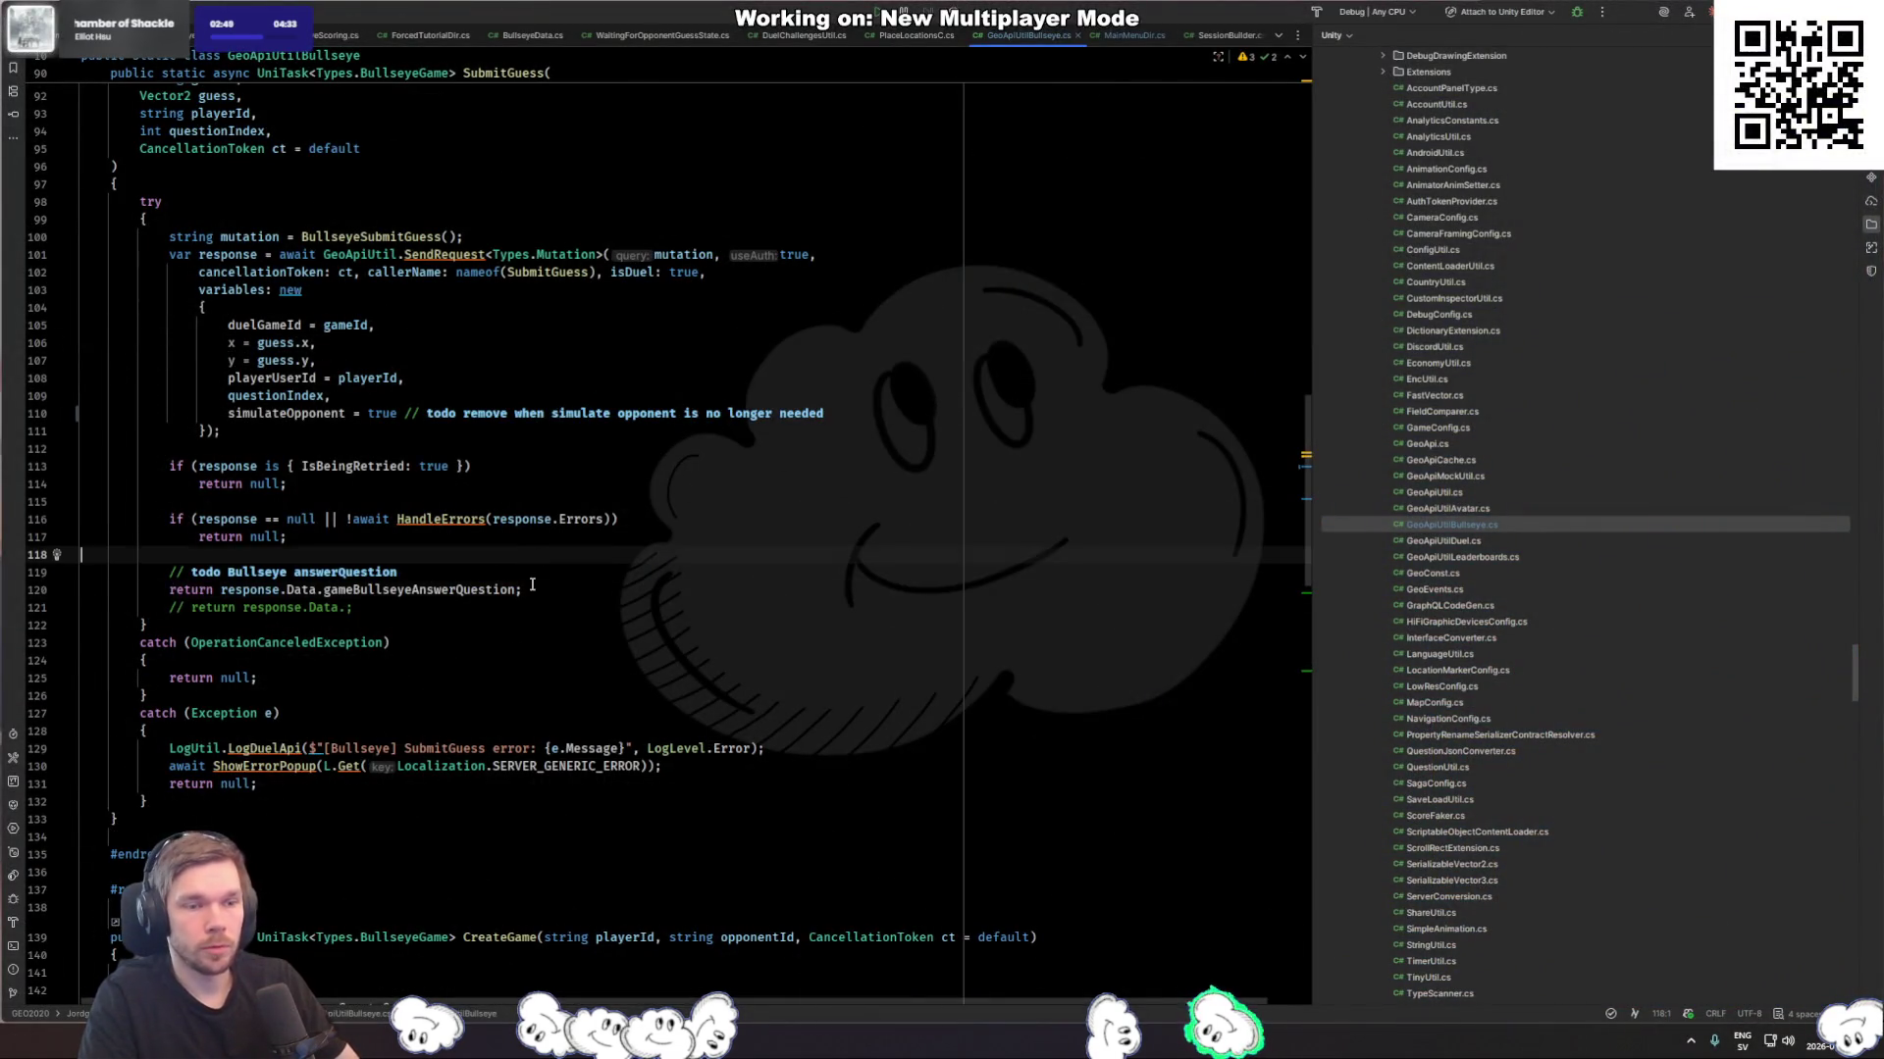
Step: Open CompareGuessesState.cs via a 'compare' file search
{"action": "left_click", "coordinate": [566, 589]}
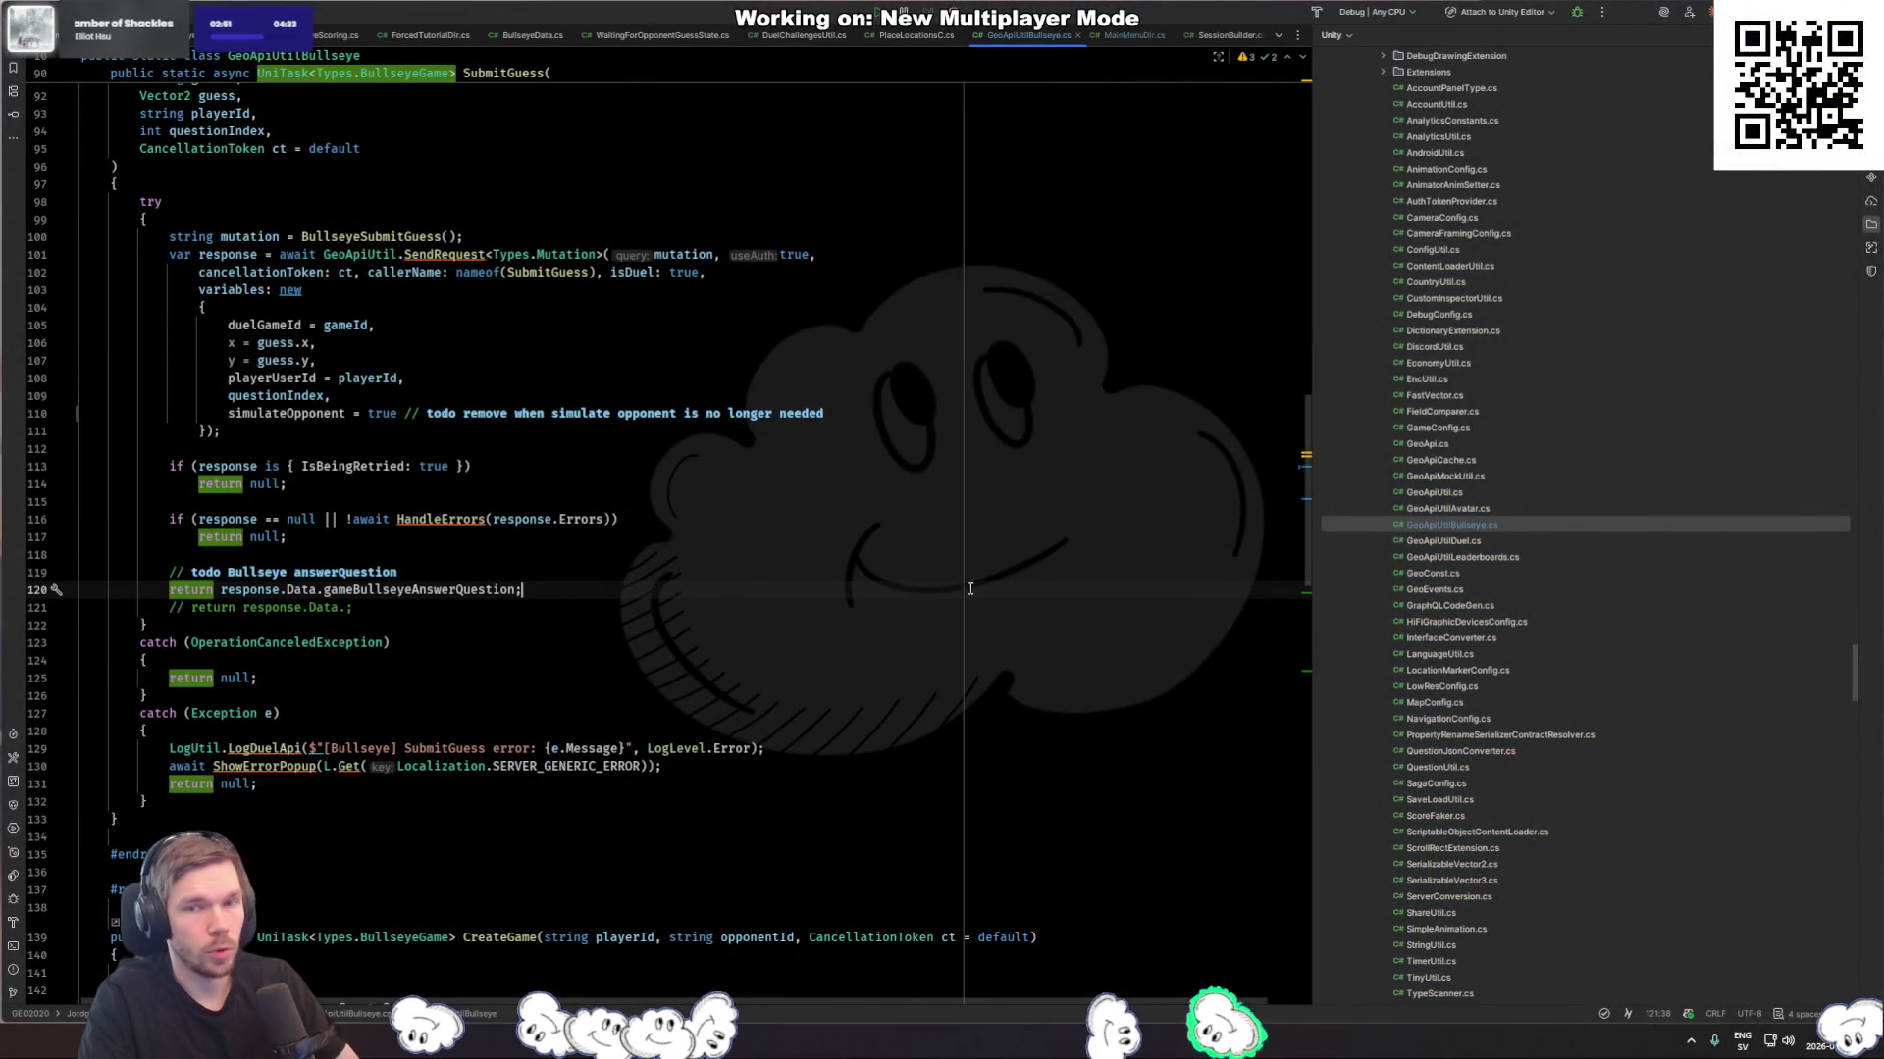
{"action": "key", "text": "ctrl+shift+n"}
{"action": "type", "text": "compare"}
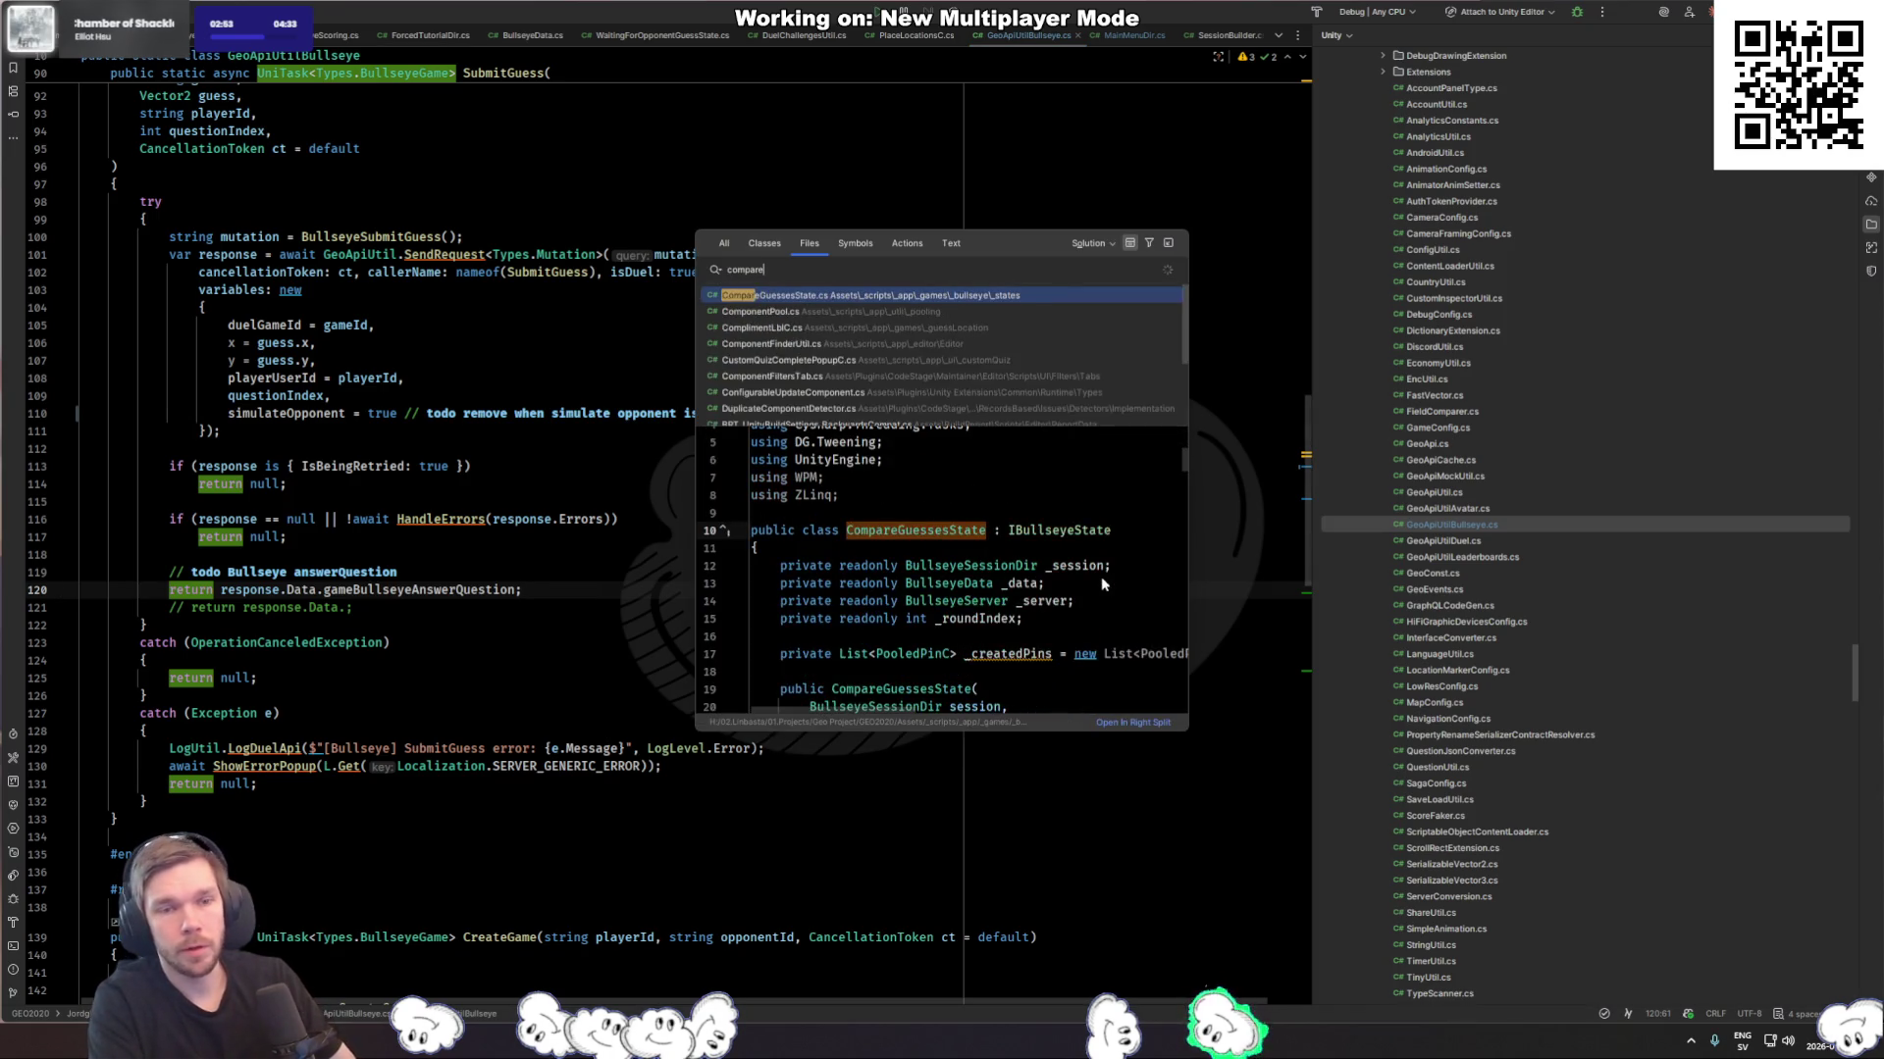
{"action": "key", "text": "Return"}
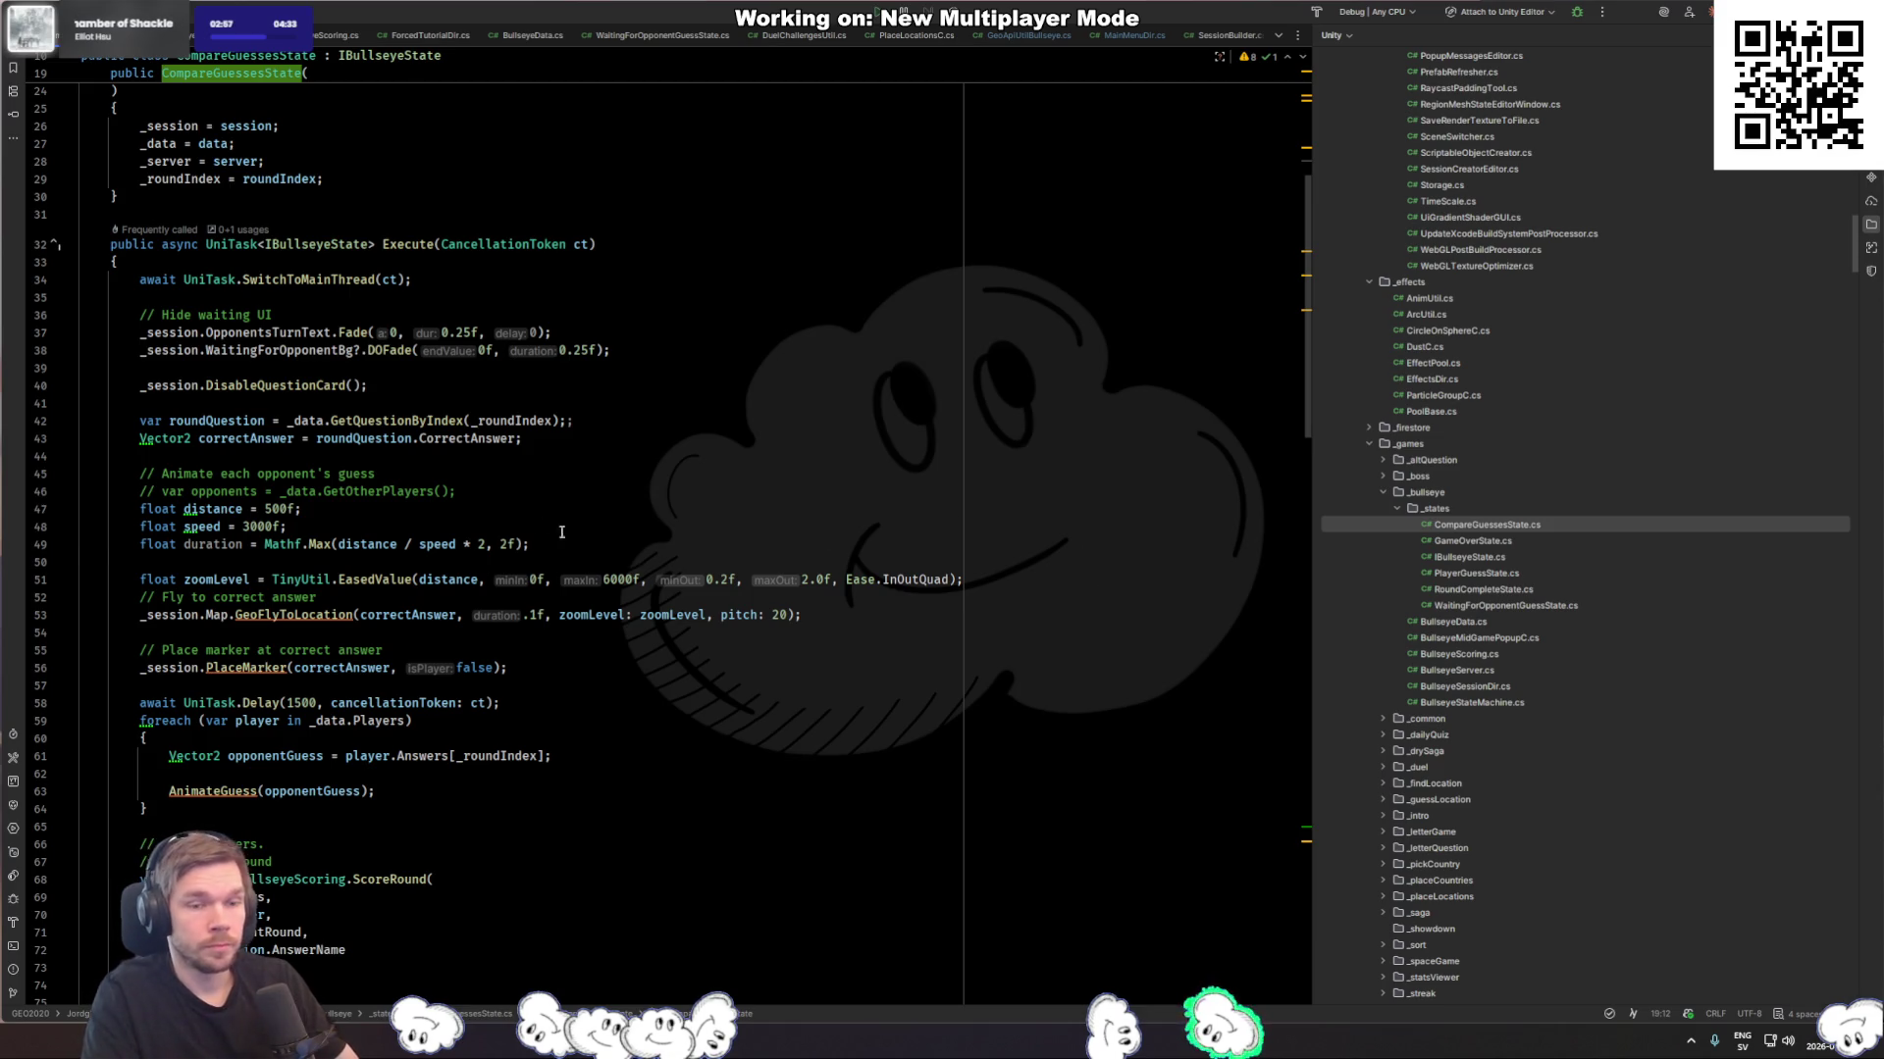
Step: Change the GeoFlyToLocation duration from .1f to .5f and go to PlaceMarker's definition
{"action": "left_click", "coordinate": [609, 545]}
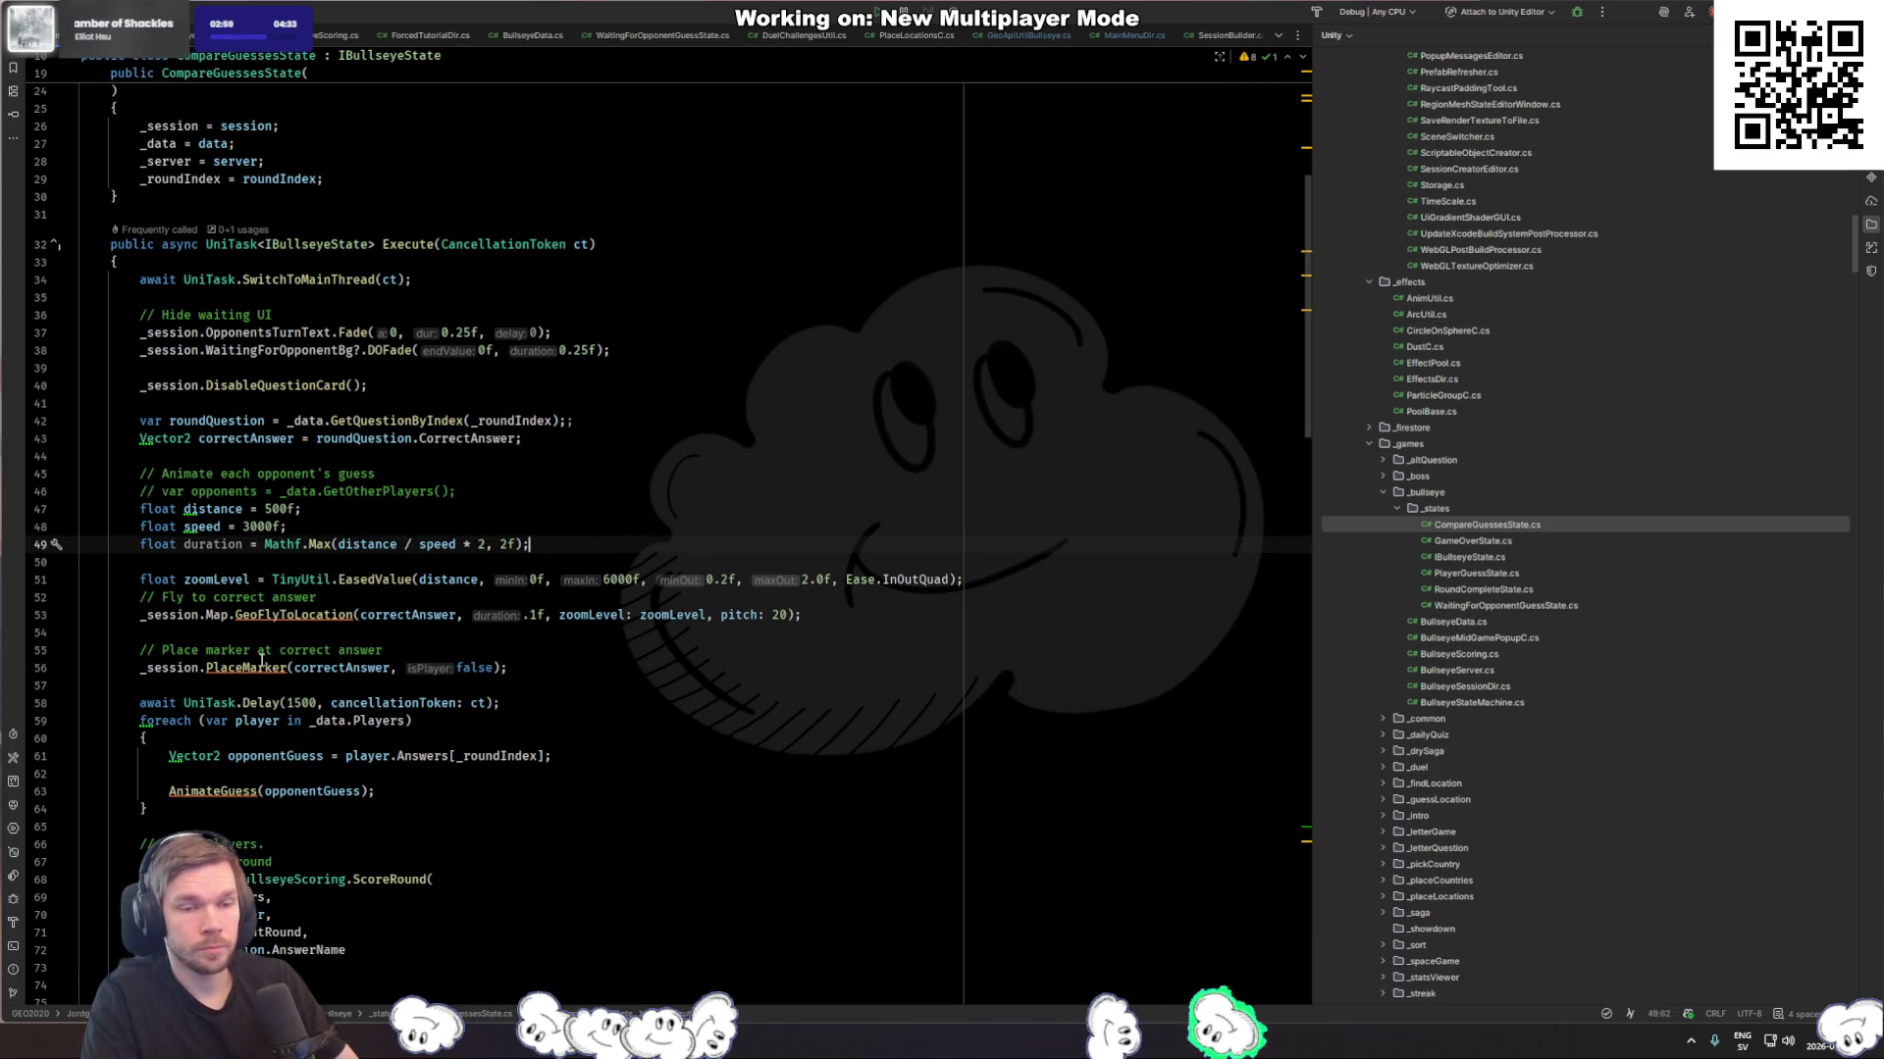
{"action": "left_click", "coordinate": [537, 615]}
{"action": "key", "text": "BackSpace"}
{"action": "type", "text": "5"}
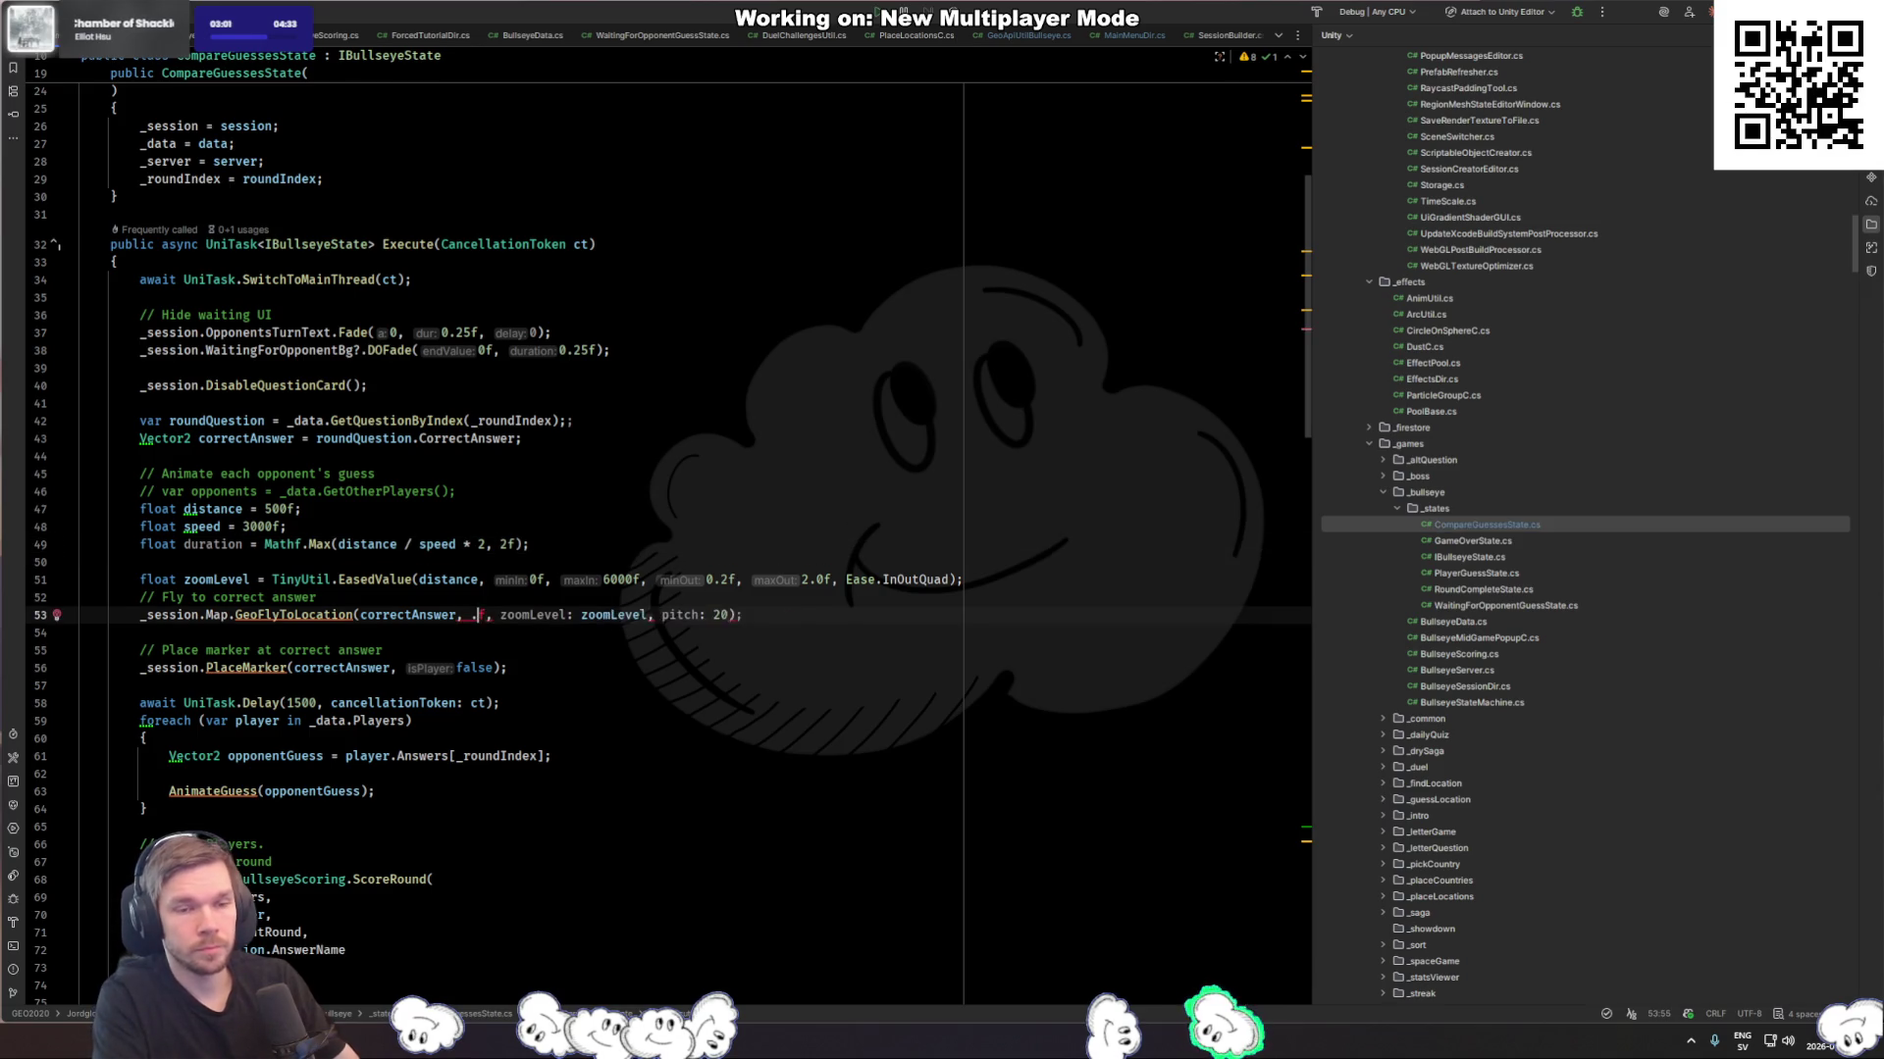
{"action": "key", "text": "Down"}
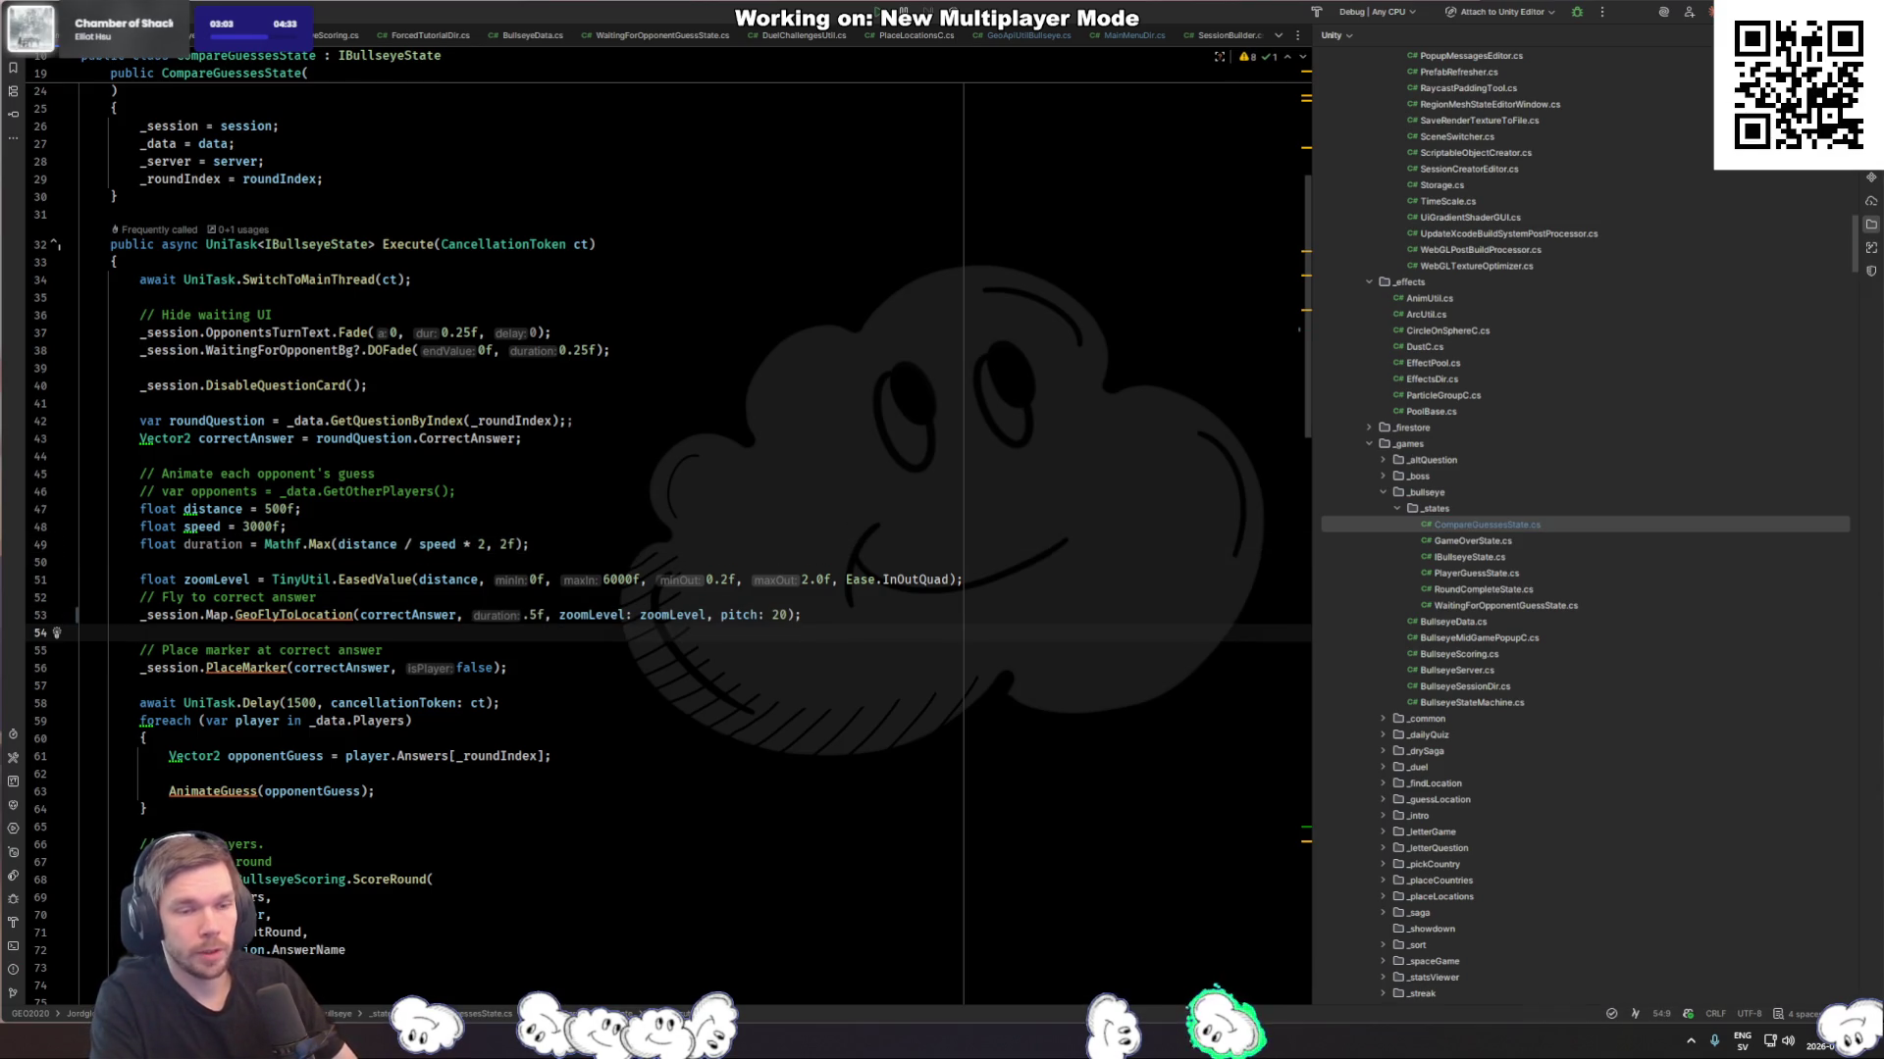
{"action": "left_click", "coordinate": [240, 668], "text": "ctrl"}
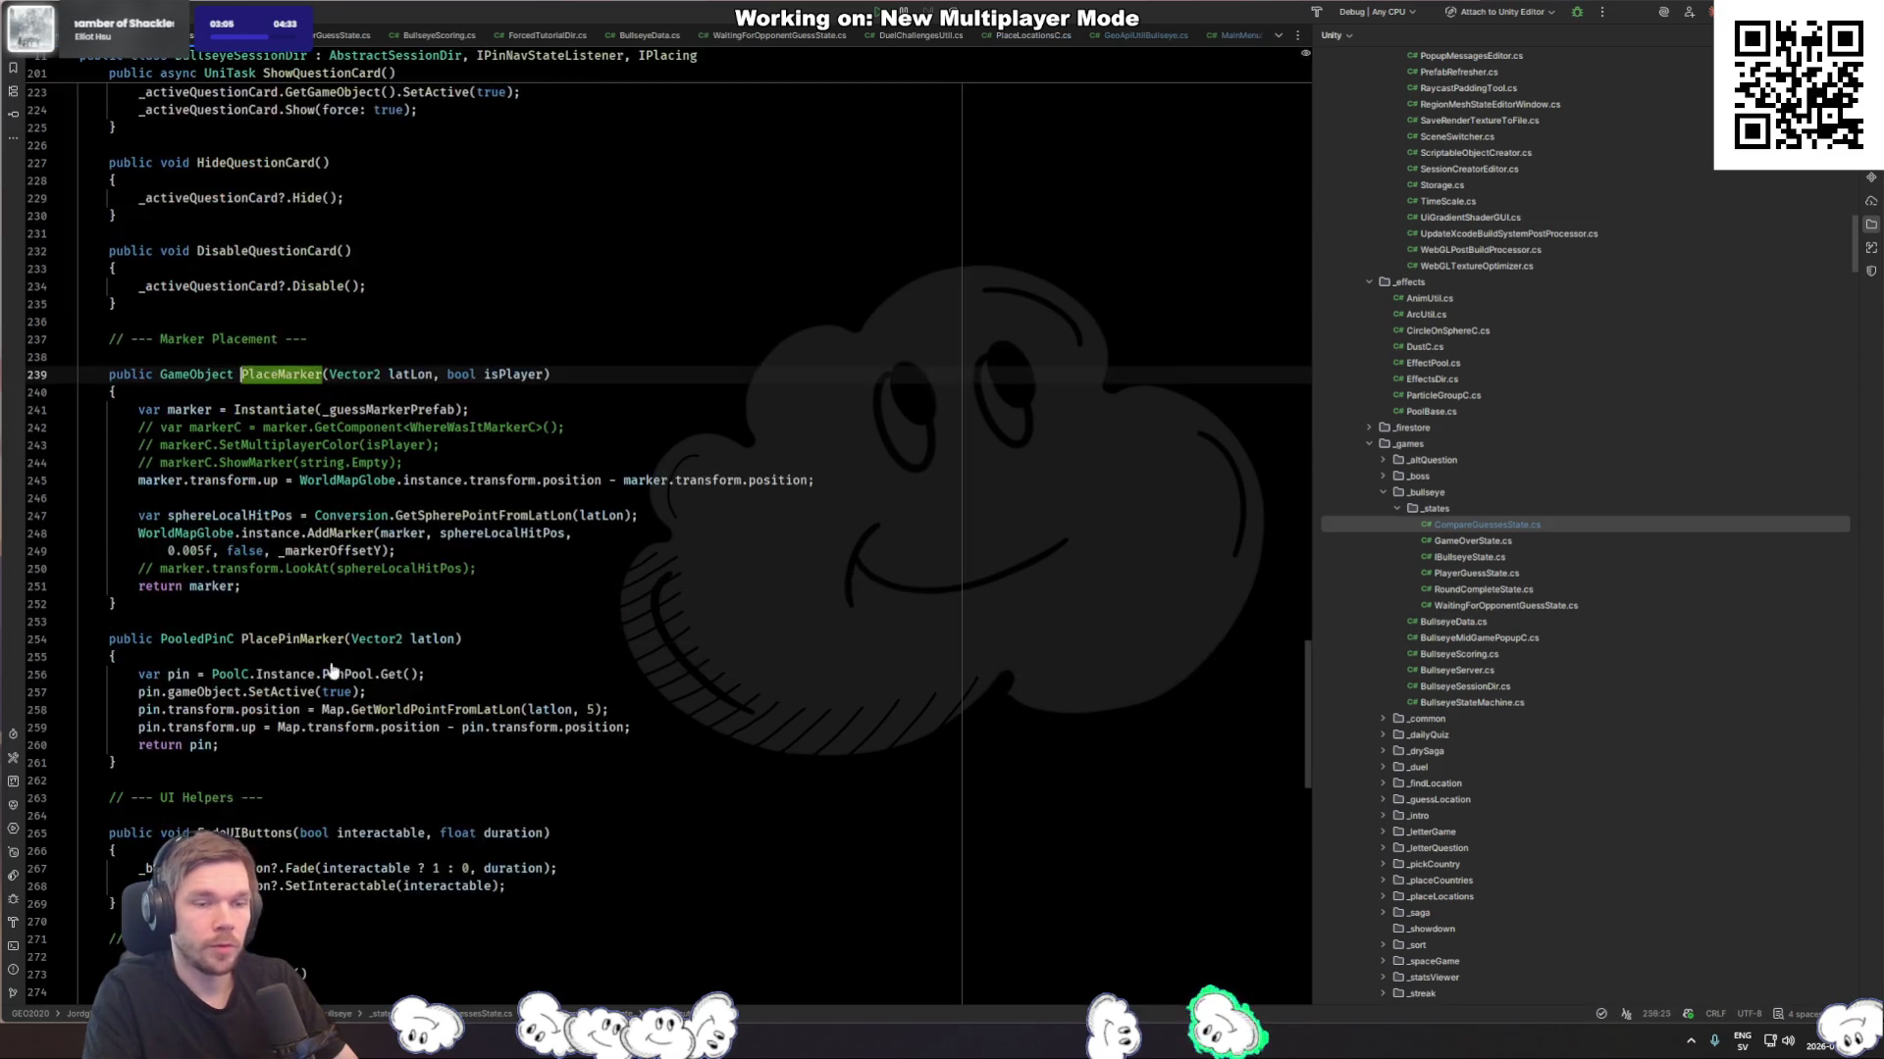
Step: Add a PoolC.Instance.LocationMarkerPool.Get(); call at the start of PlaceMarker
{"action": "left_click", "coordinate": [351, 410]}
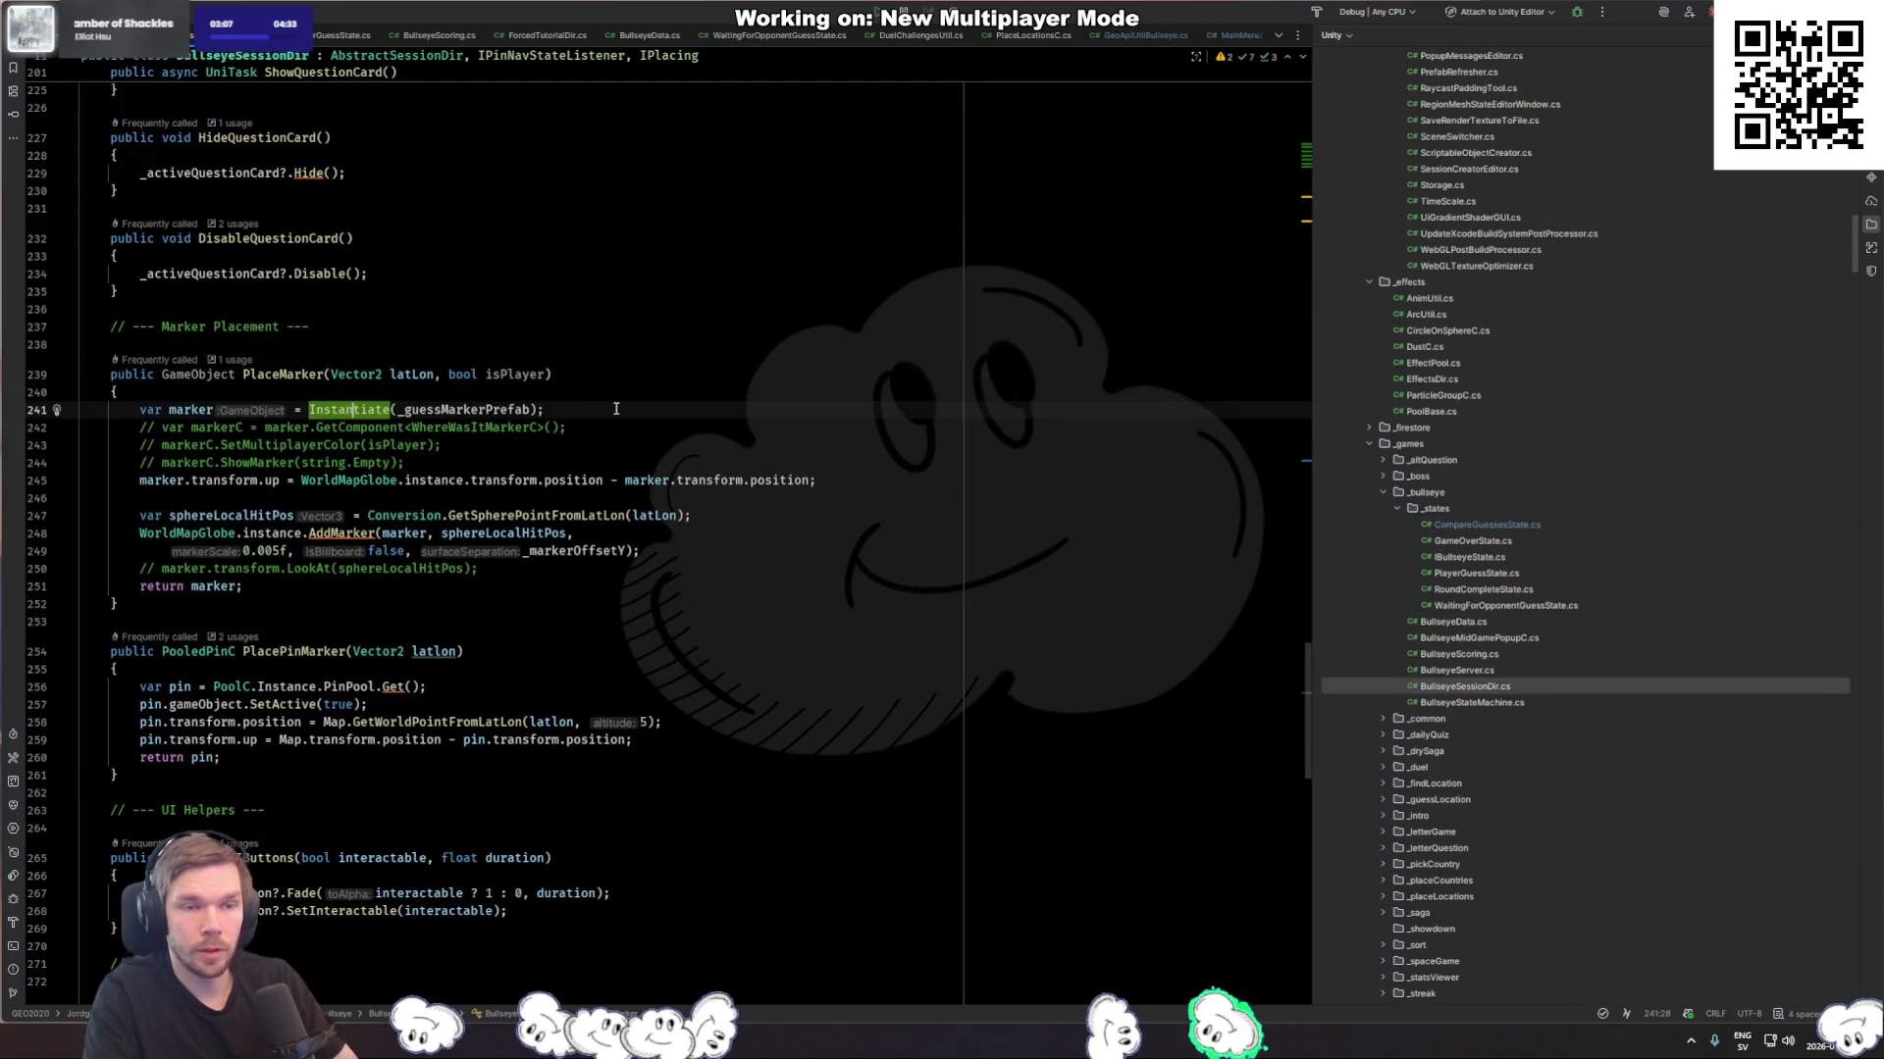
{"action": "key", "text": "Up"}
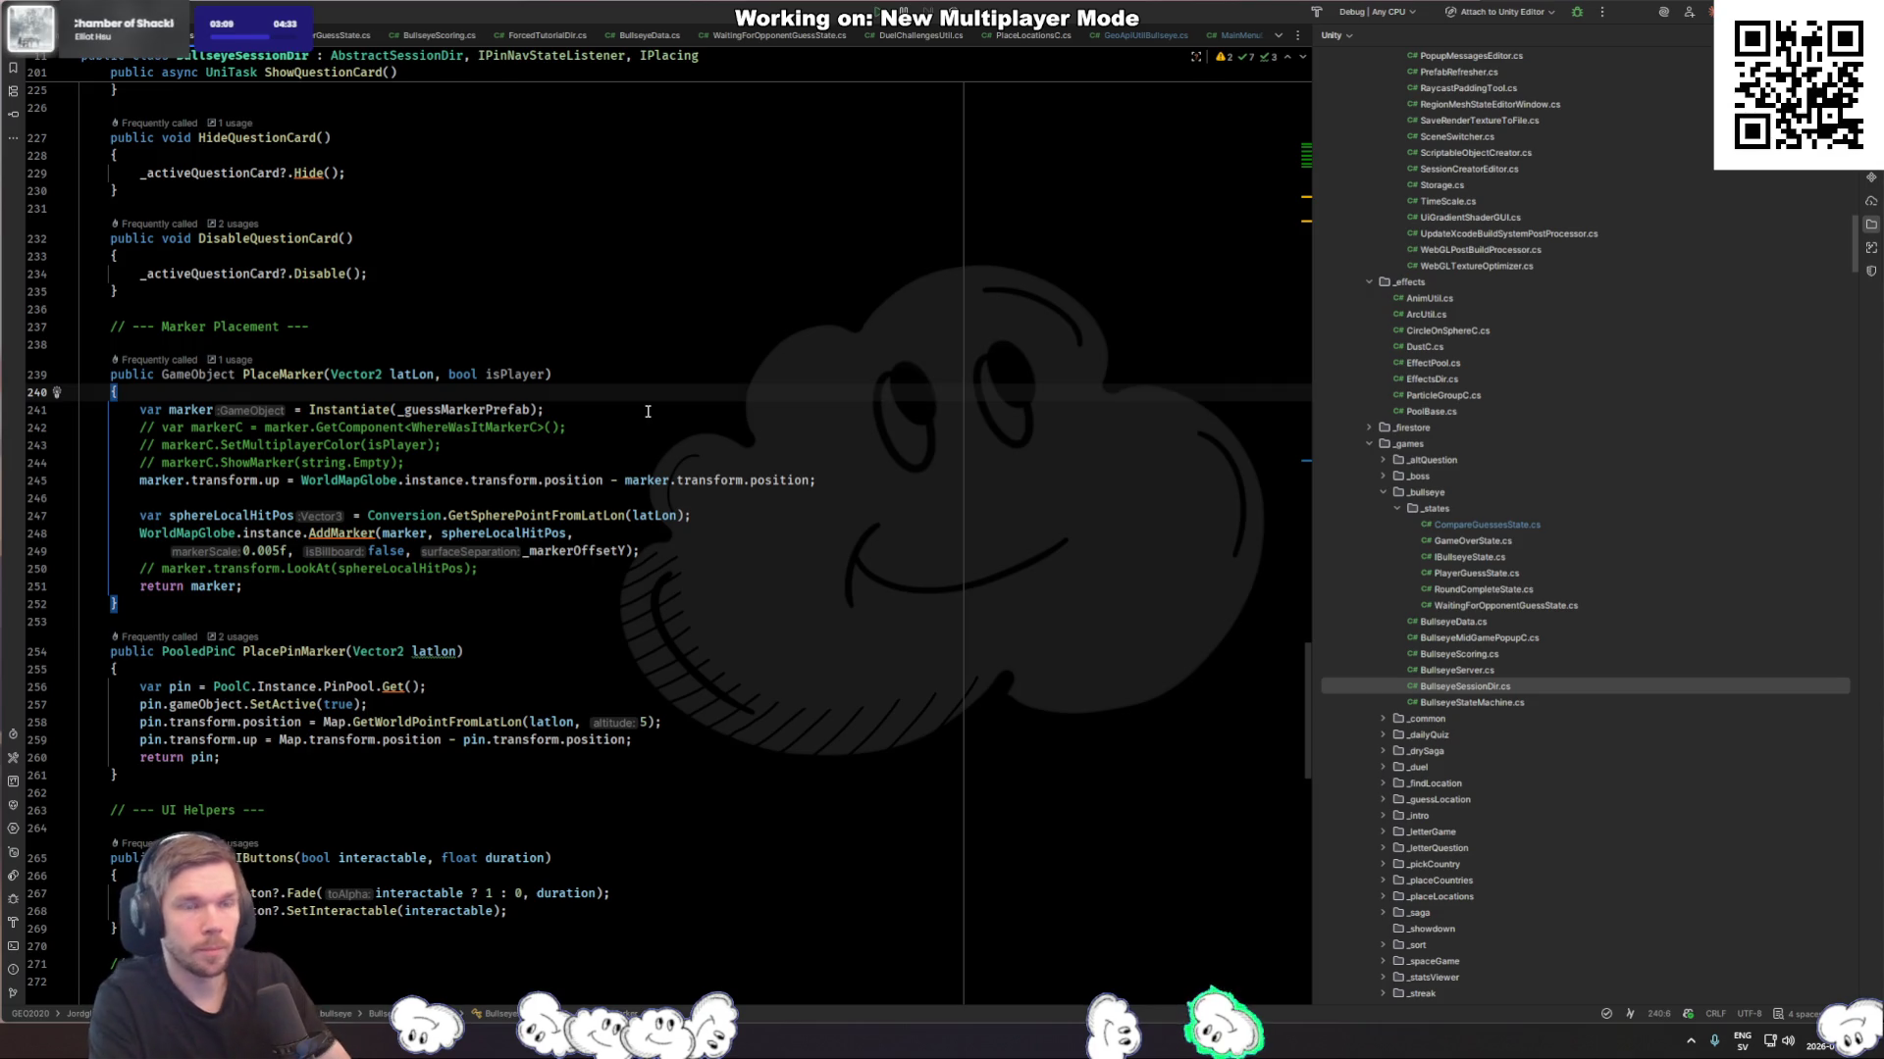
{"action": "key", "text": "Return"}
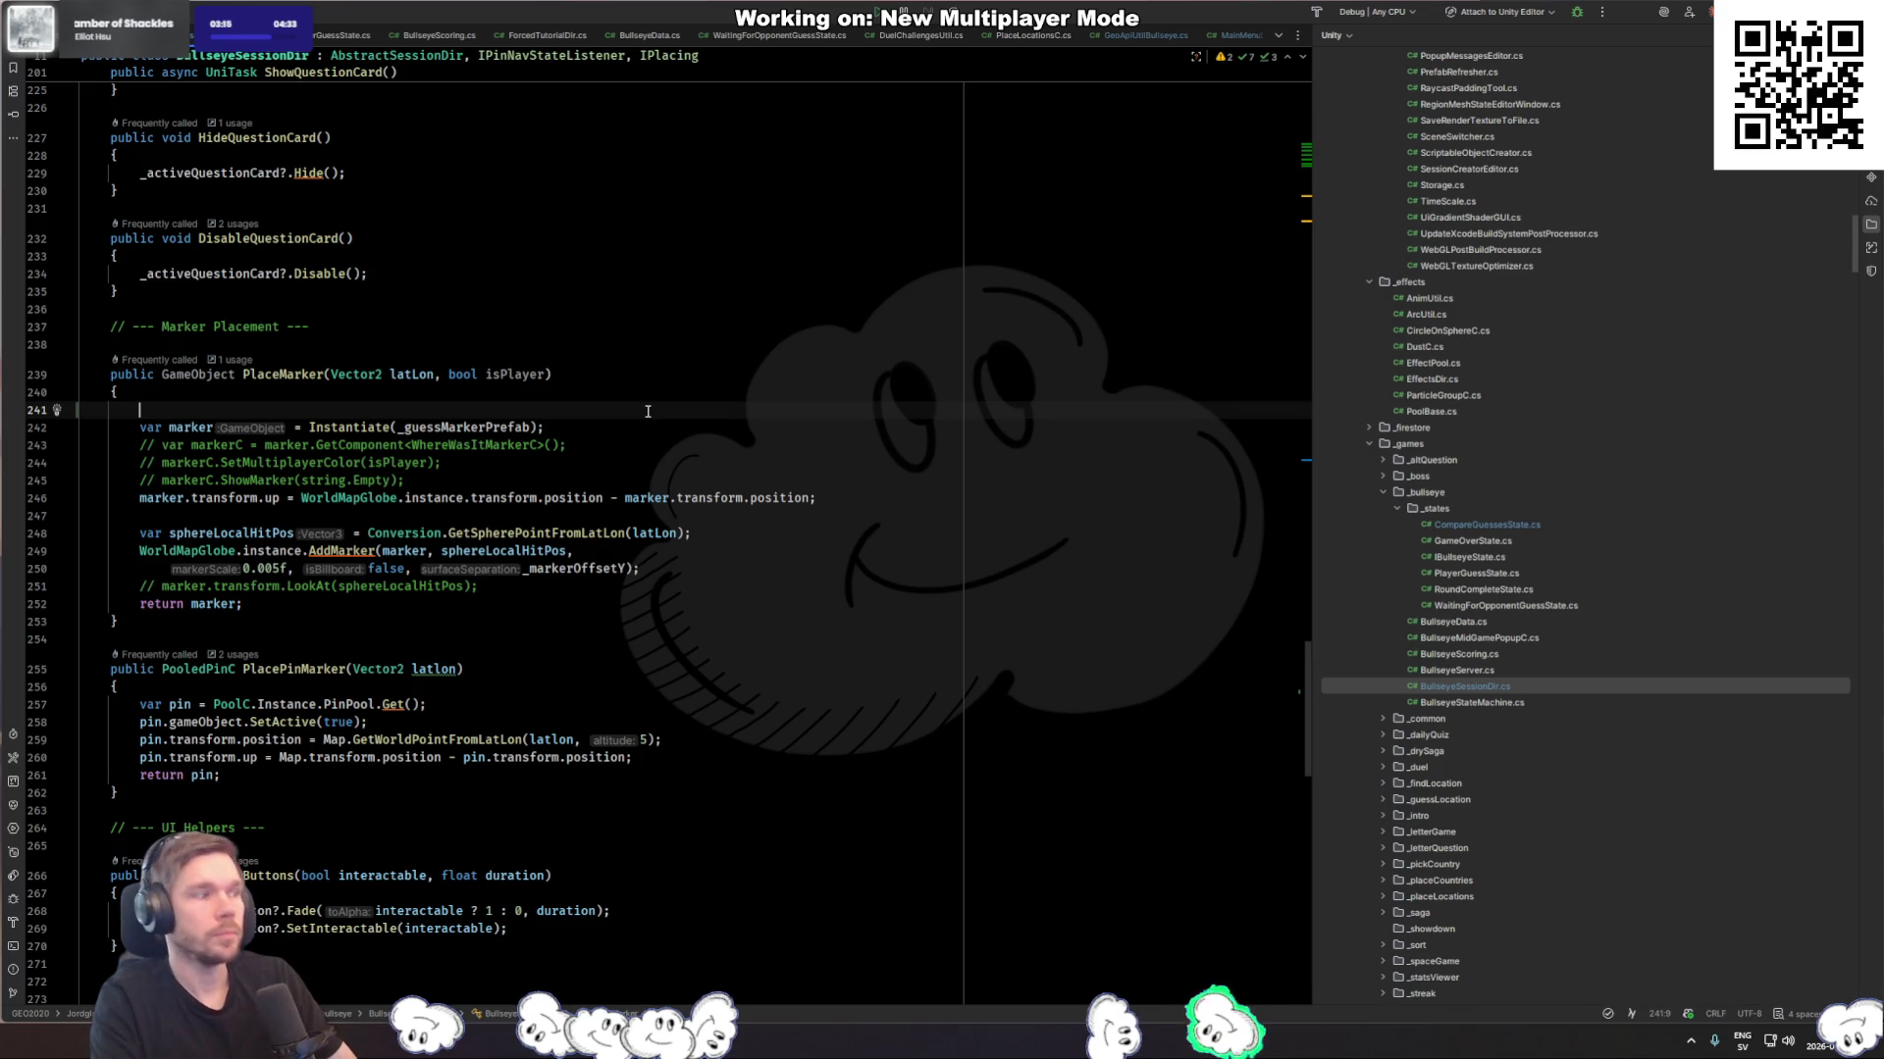
{"action": "type", "text": "Locationmark"}
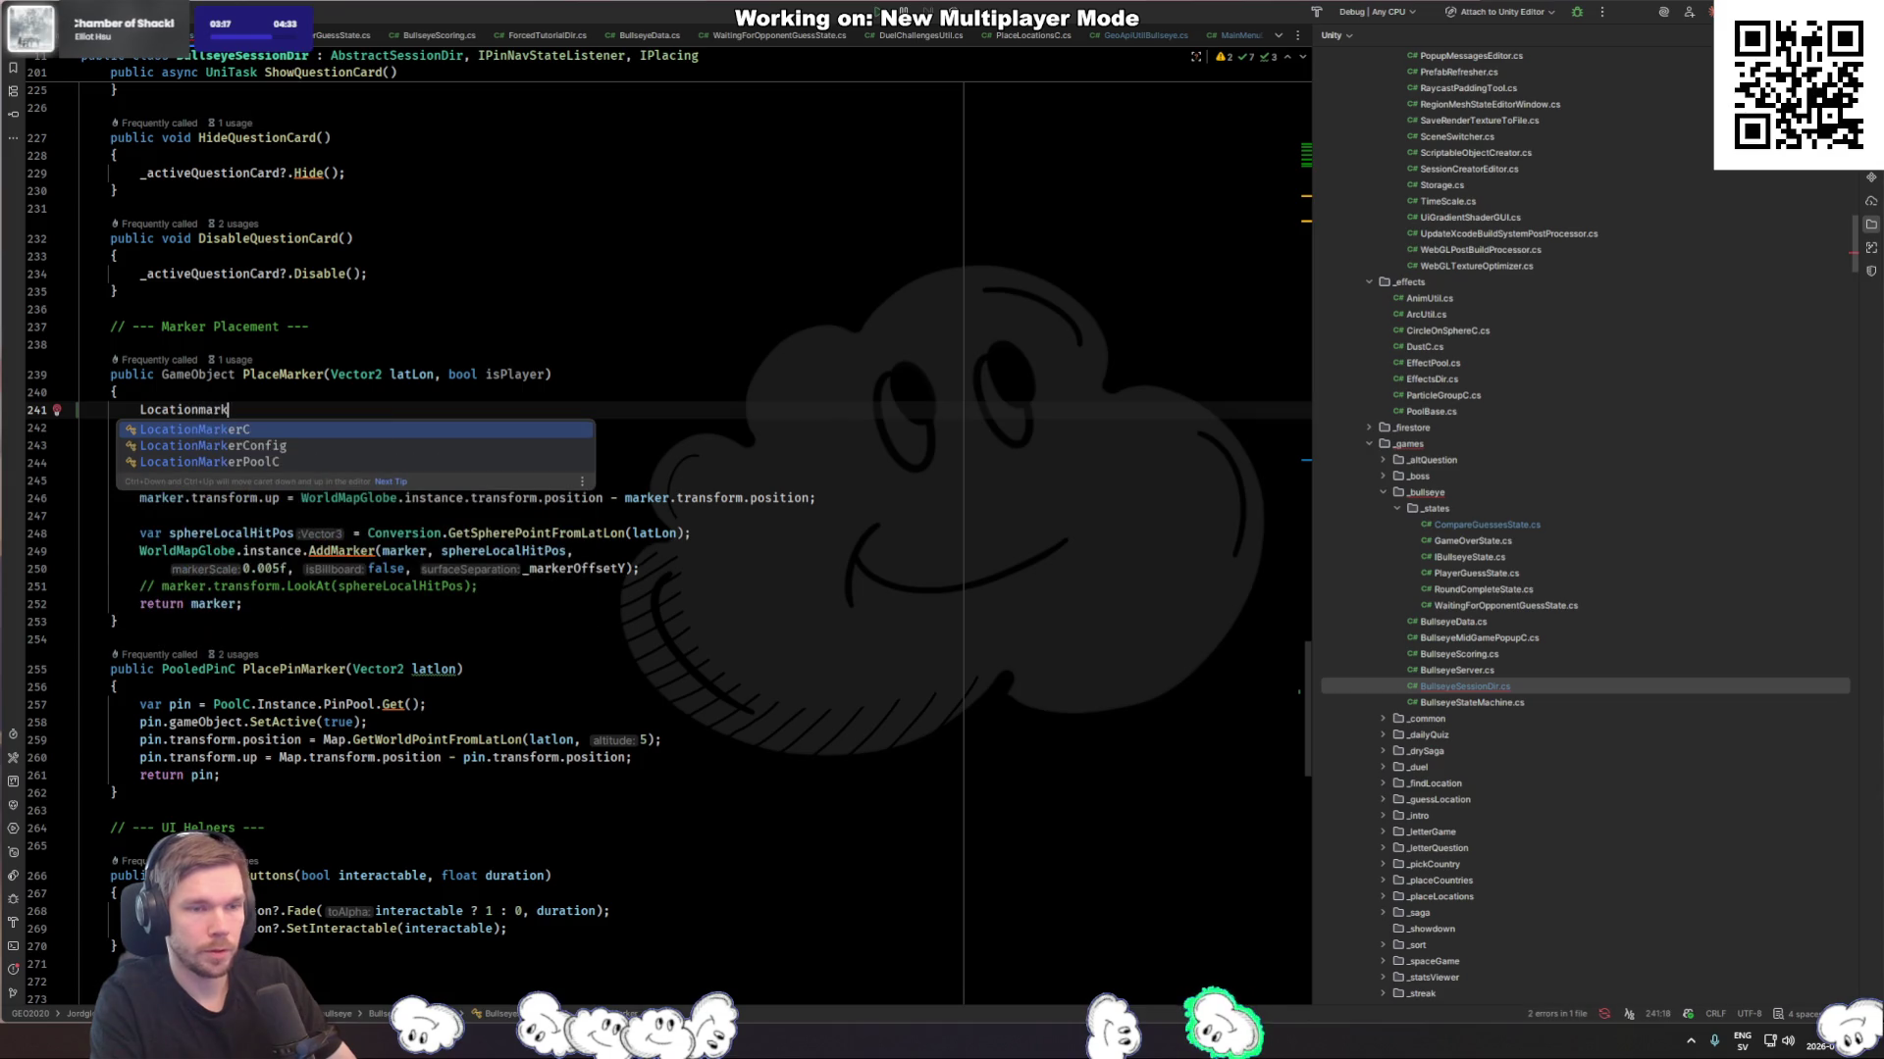
{"action": "key", "text": "Down"}
{"action": "key", "text": "Down"}
{"action": "key", "text": "Return"}
{"action": "type", "text": ".inst"}
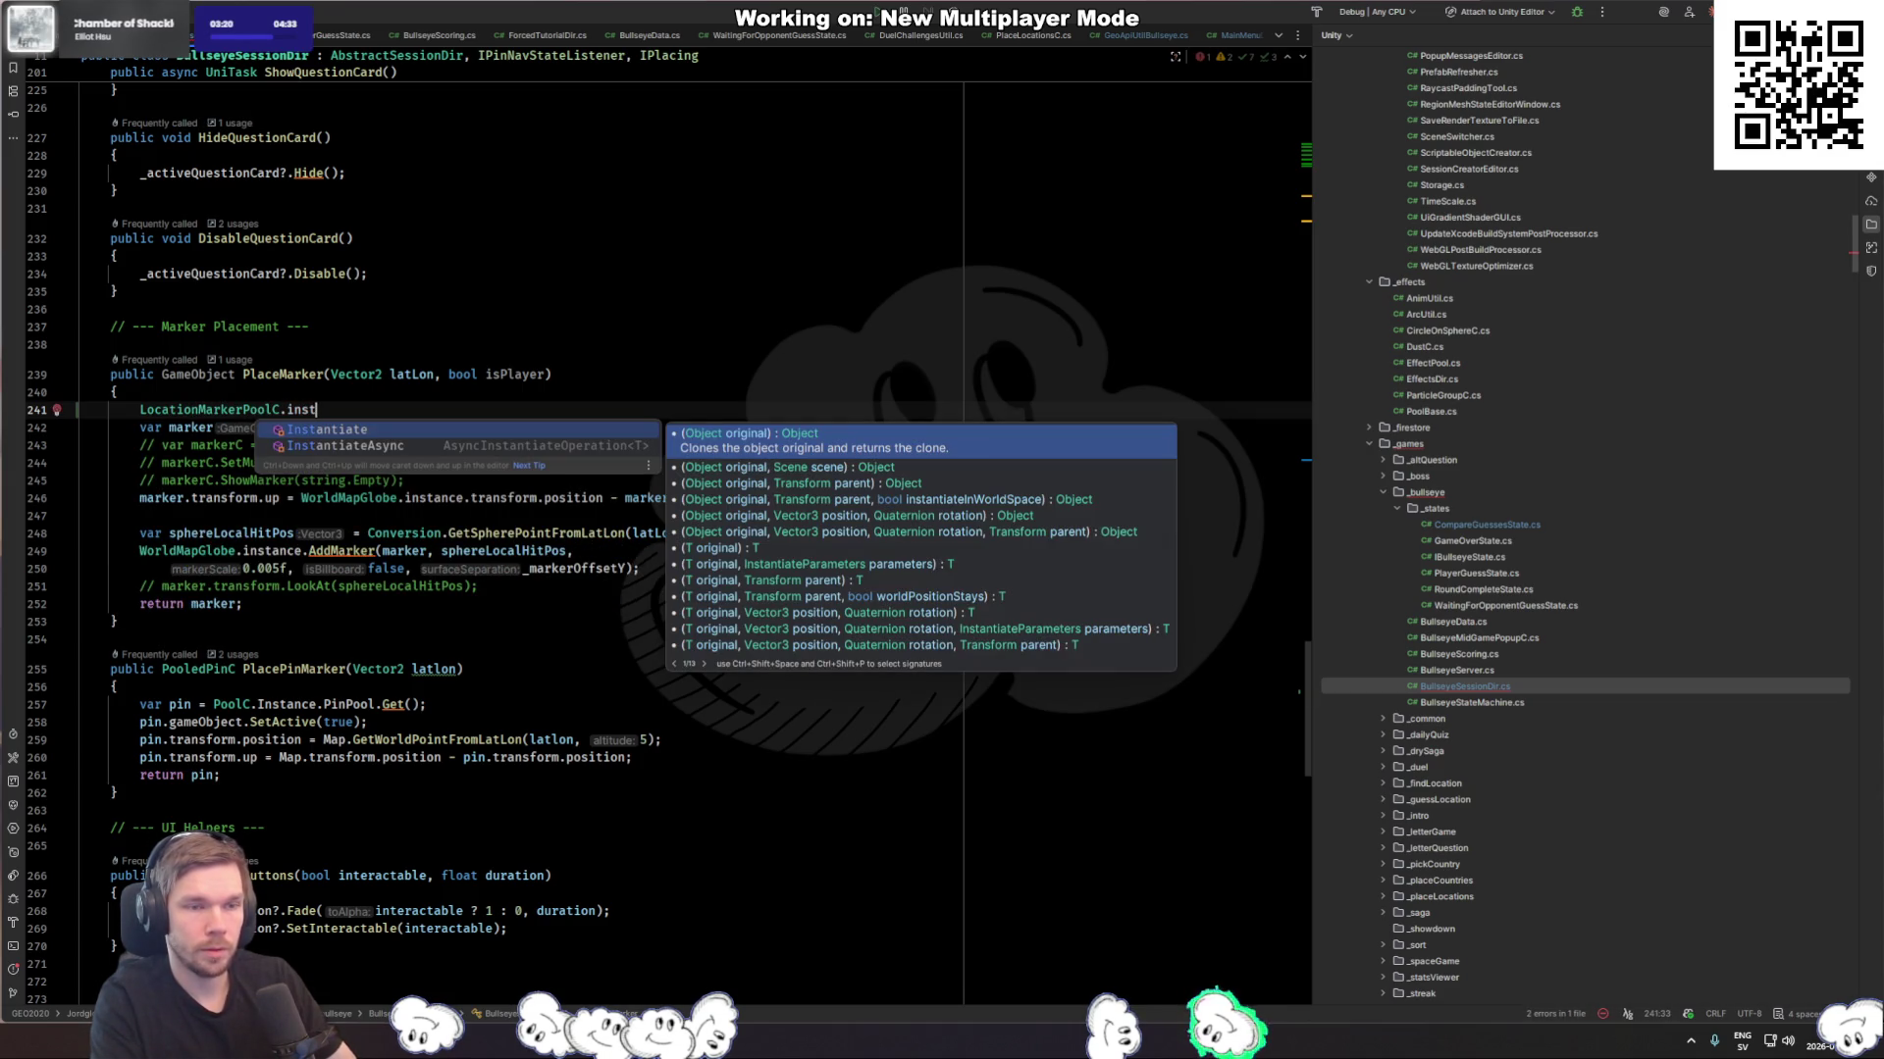
{"action": "key", "text": "Escape"}
{"action": "key", "text": "shift+Home"}
{"action": "key", "text": "BackSpace"}
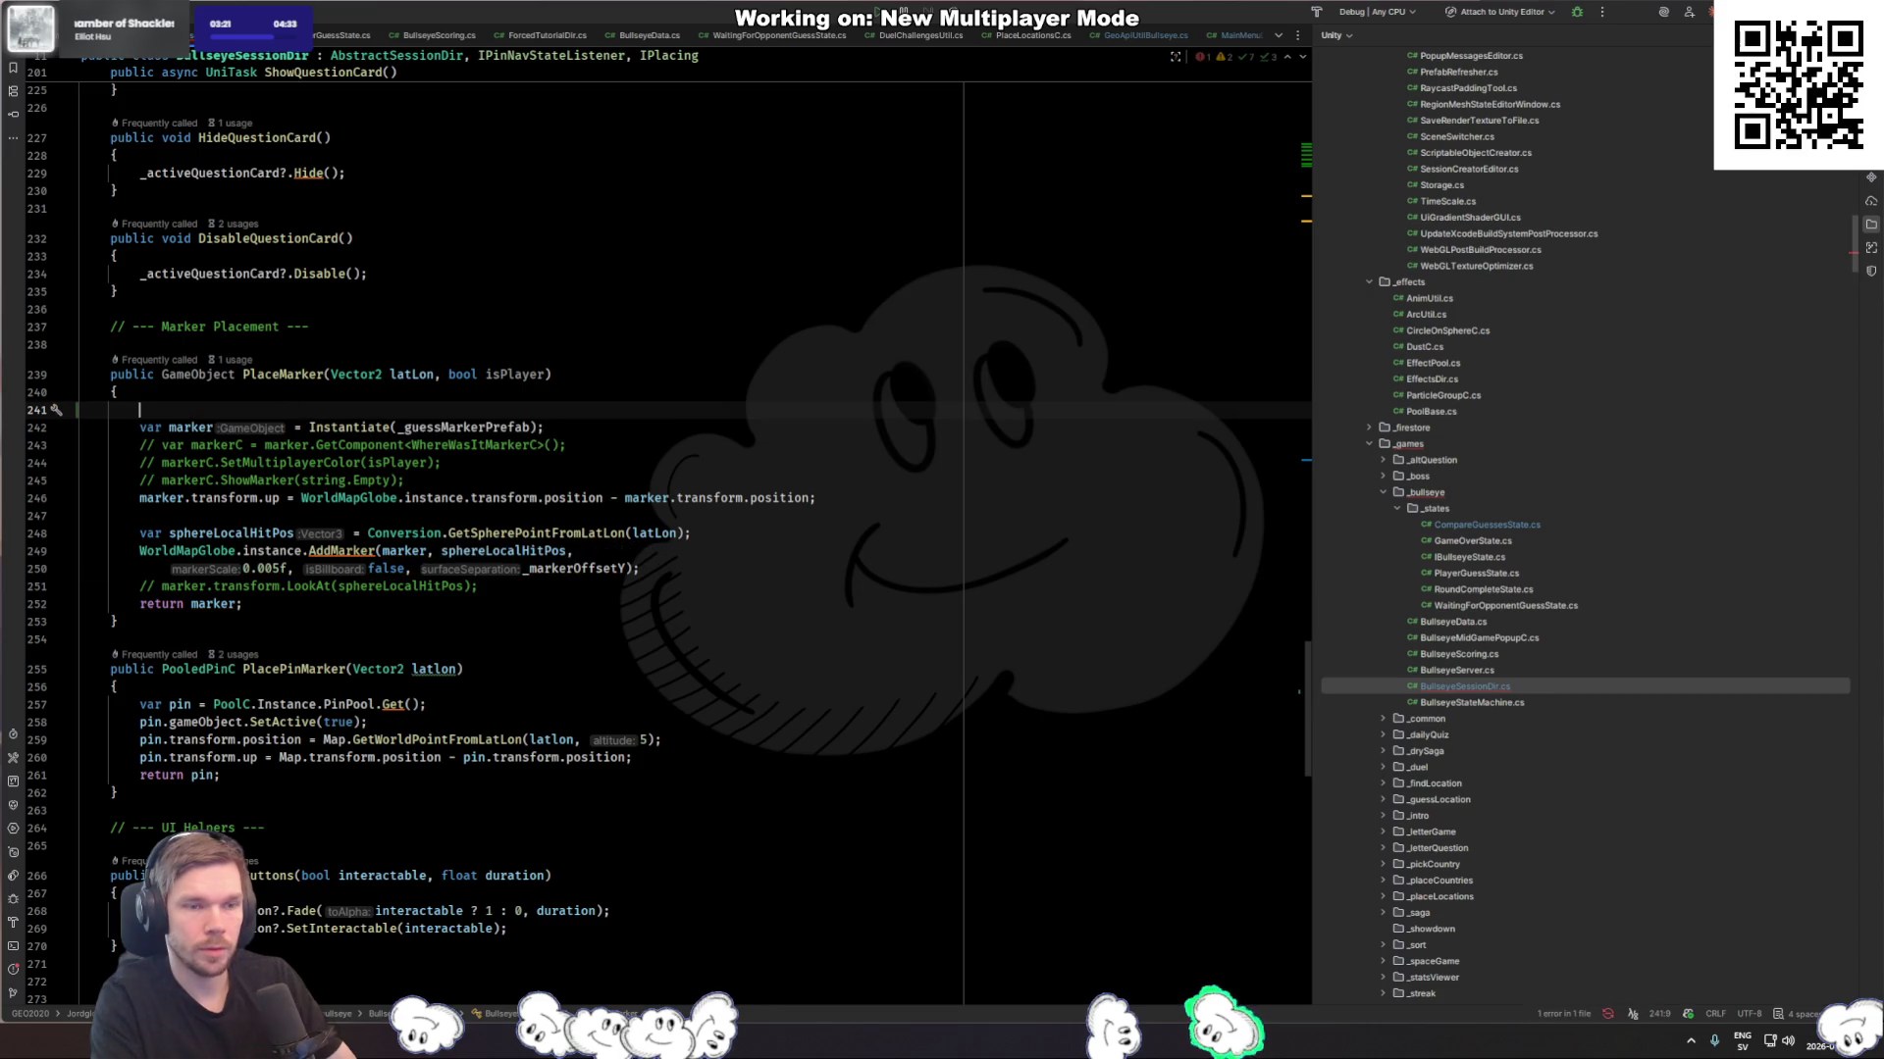
{"action": "type", "text": "PoolC.Instance."}
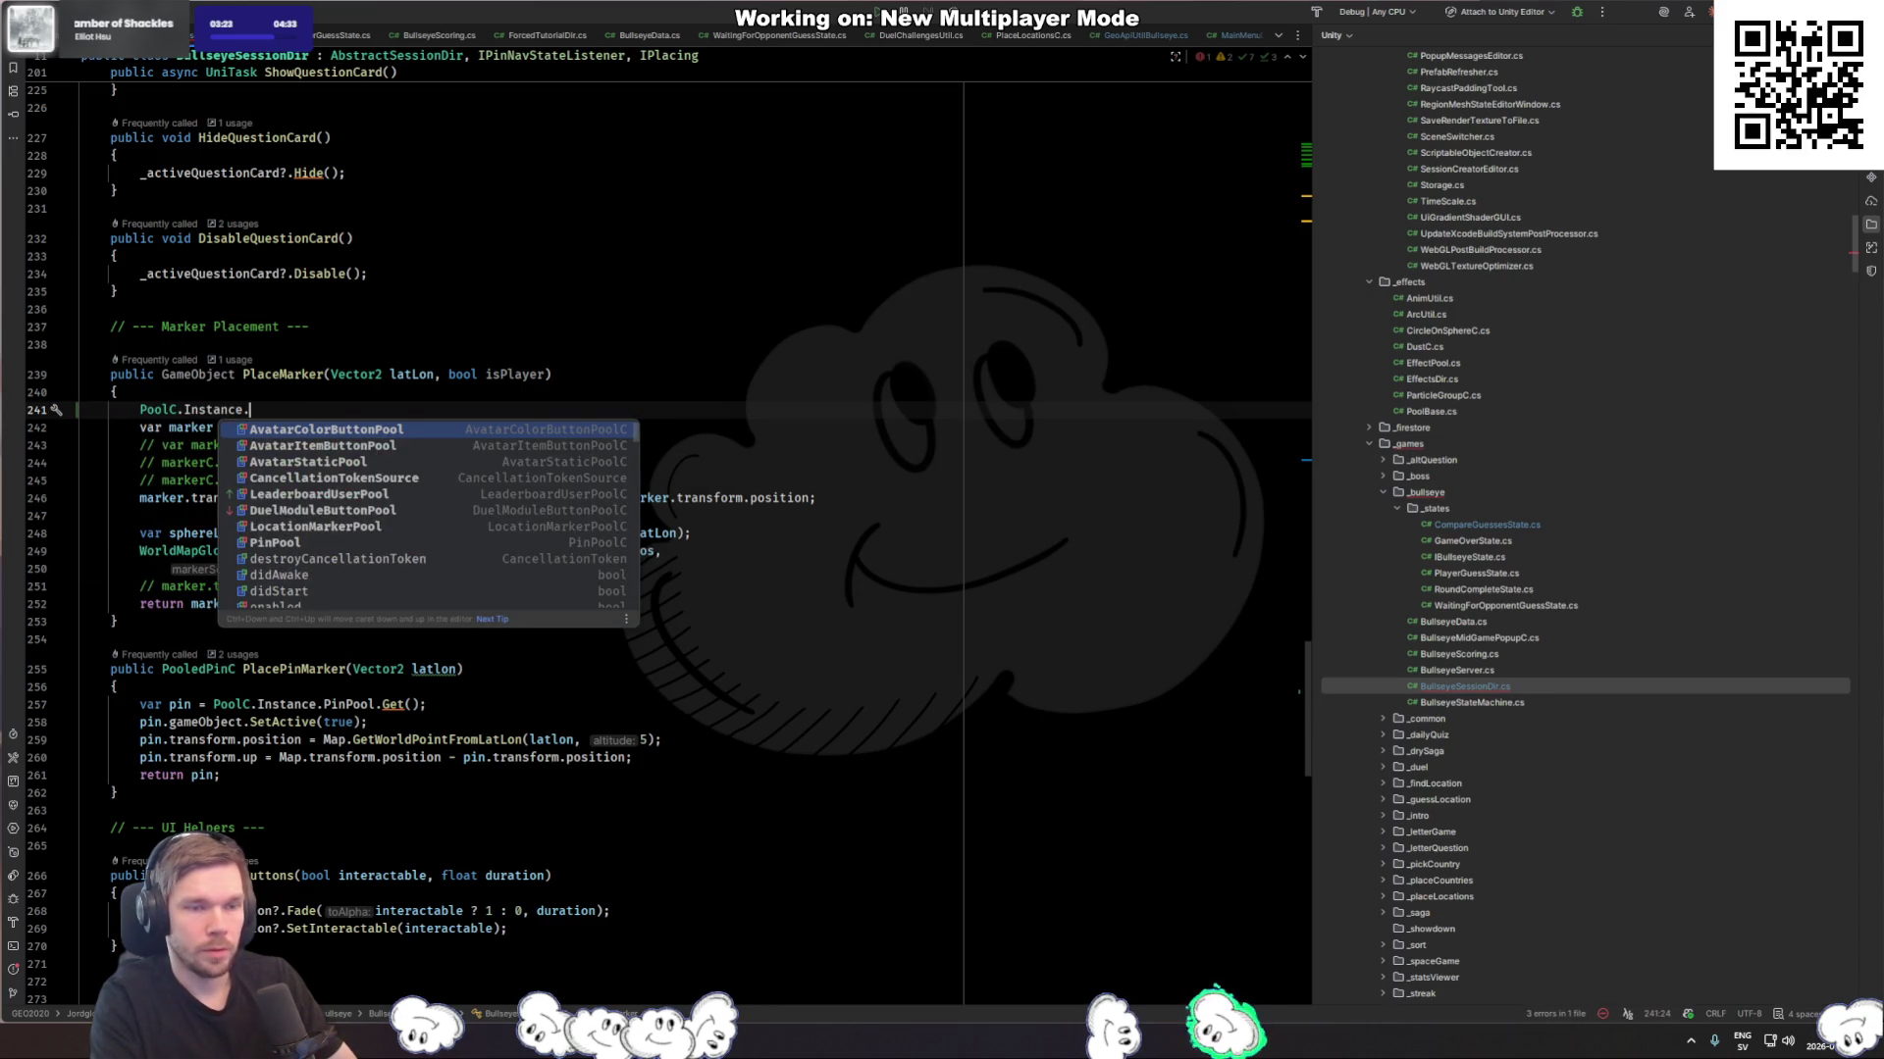
{"action": "type", "text": "L"}
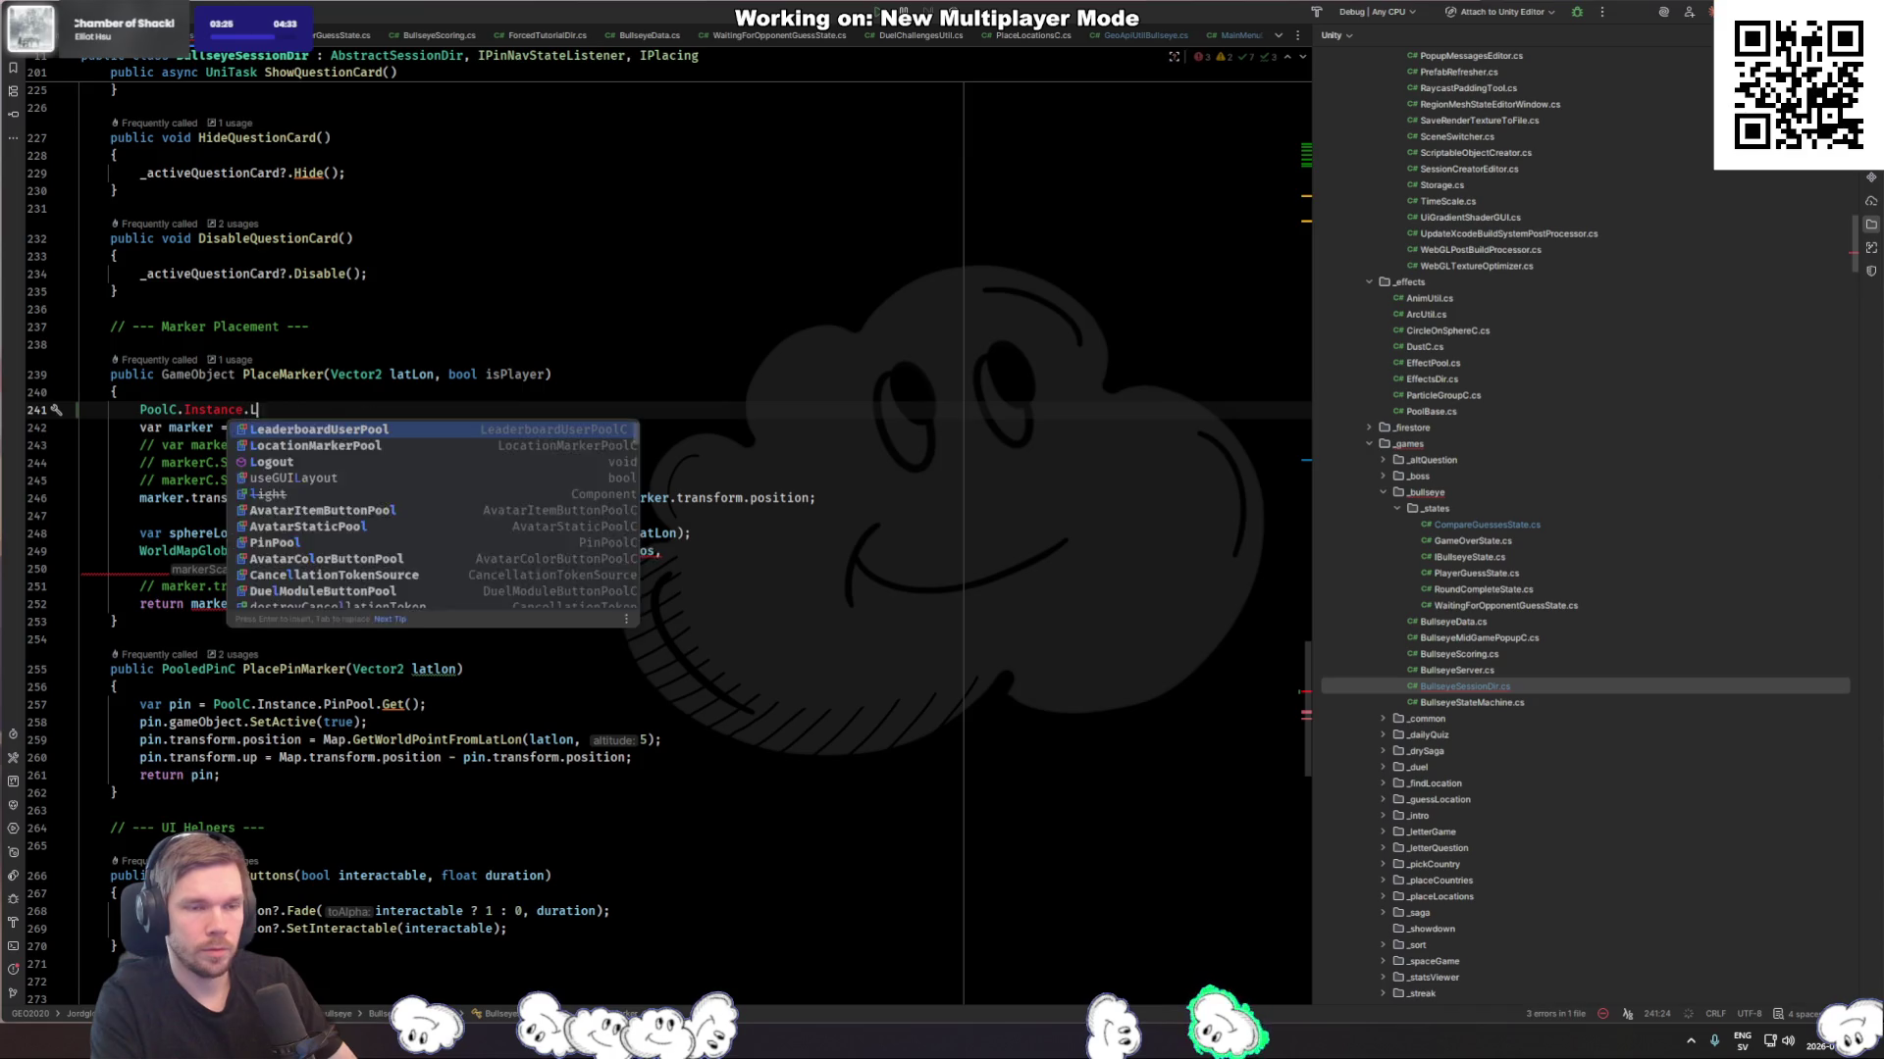
{"action": "key", "text": "Down"}
{"action": "key", "text": "Return"}
{"action": "type", "text": ".Get"}
{"action": "key", "text": "Return"}
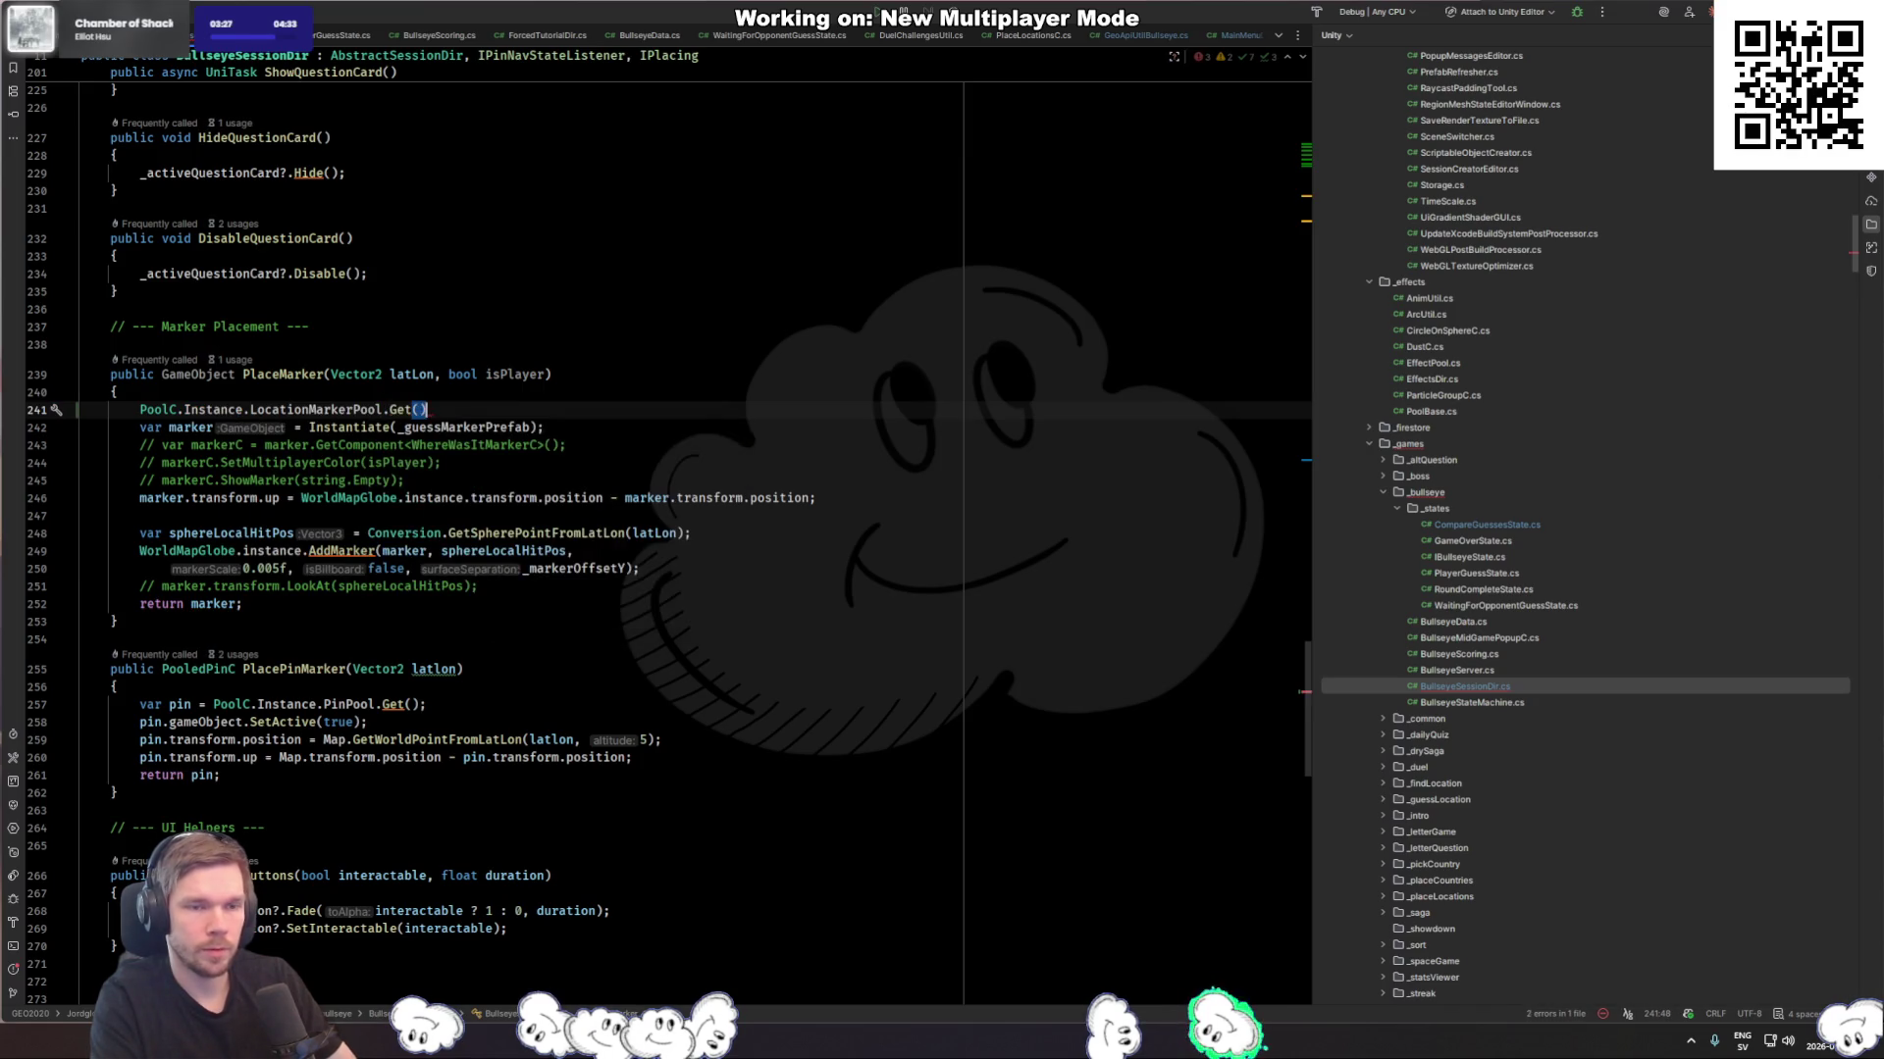
{"action": "type", "text": ";"}
Step: Store the pooled result in var marker and comment out the old Instantiate line
{"action": "key", "text": "Home"}
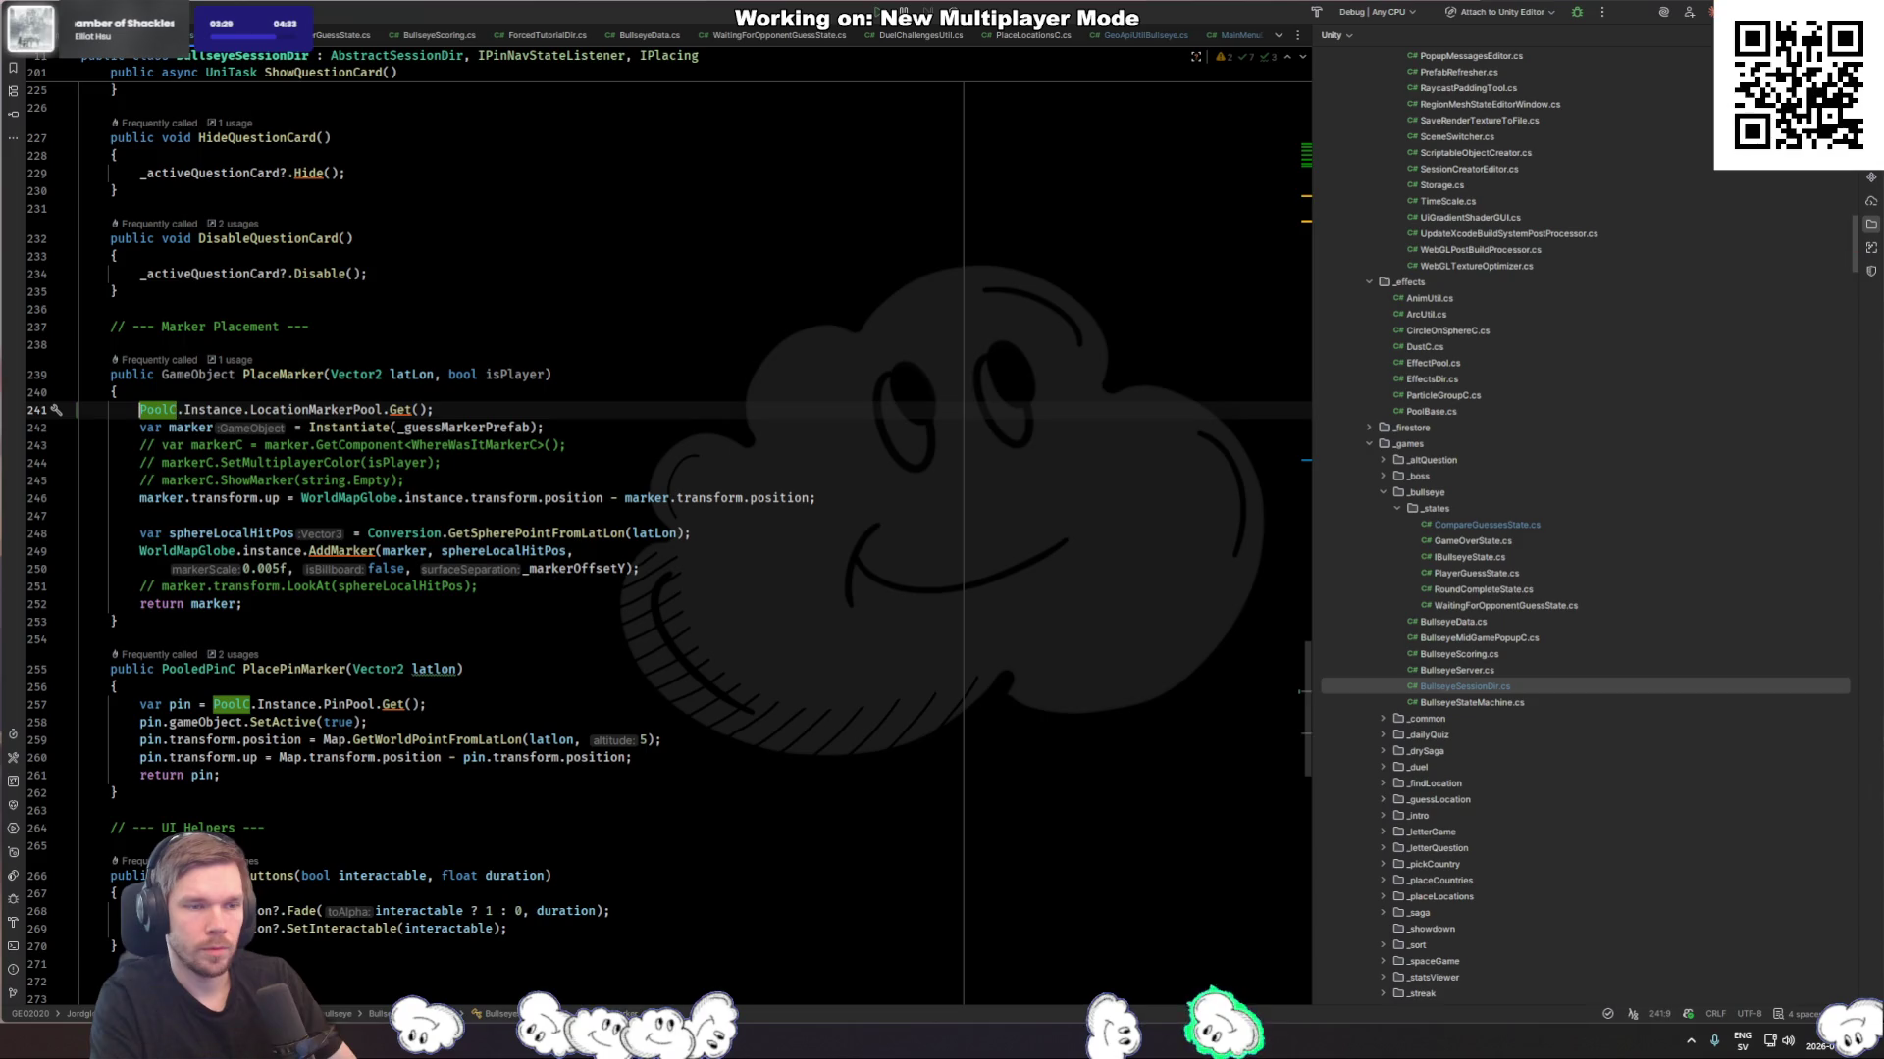
{"action": "type", "text": "var marker="}
{"action": "key", "text": "Down"}
{"action": "key", "text": "ctrl+slash"}
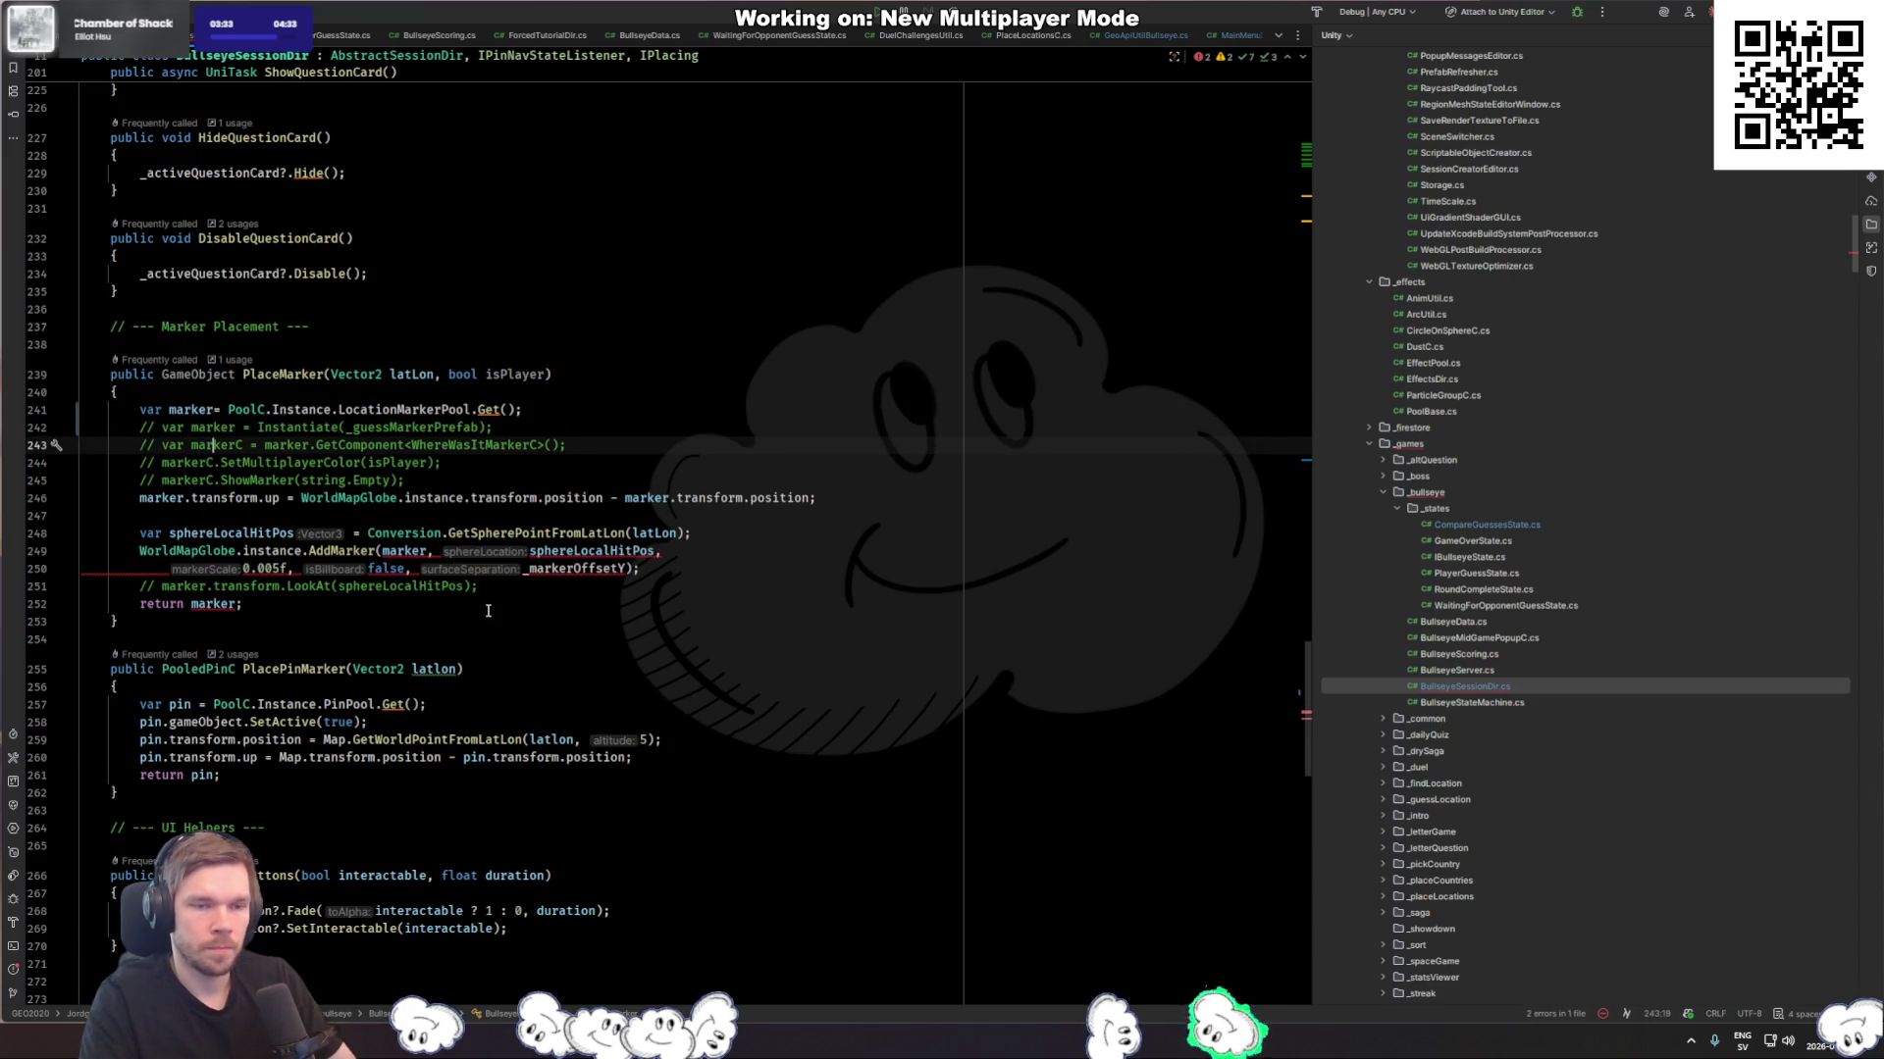
Step: Check the AddMarker overloads and pass marker.gameObject to AddMarker
{"action": "left_click", "coordinate": [336, 552], "text": "ctrl"}
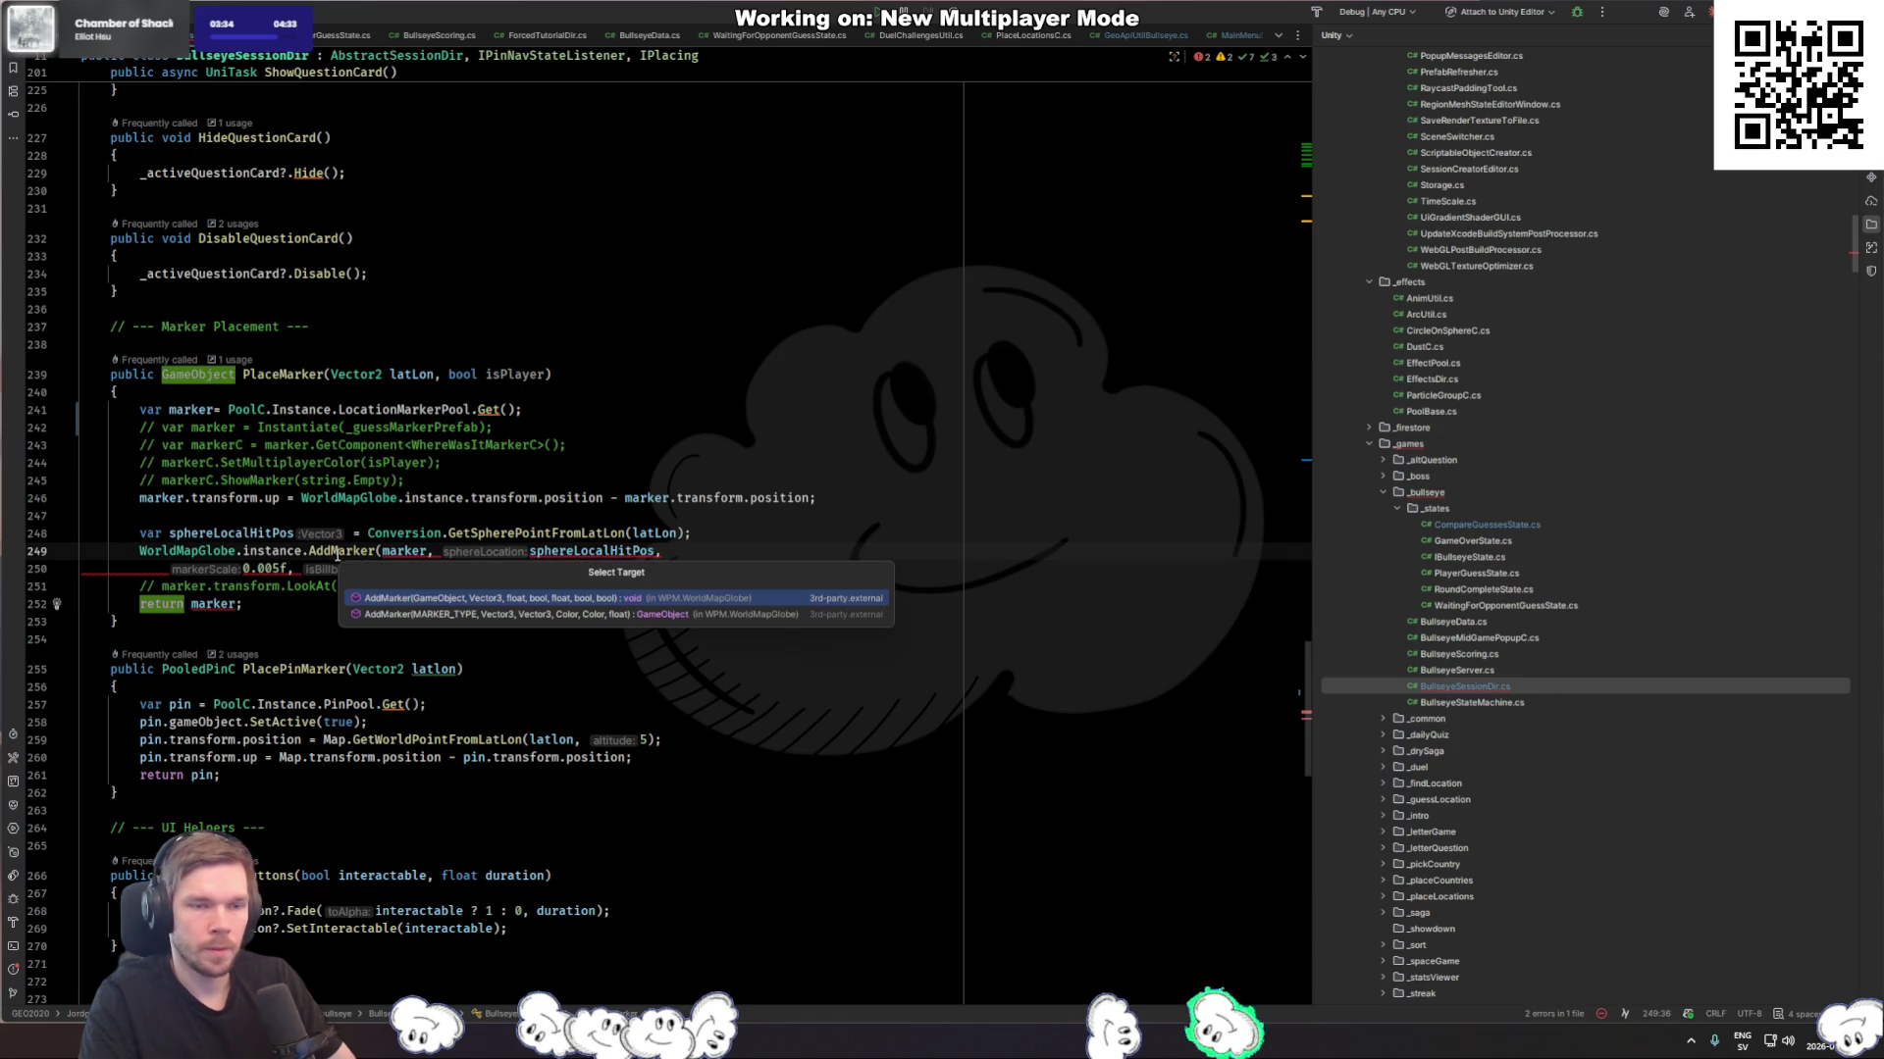
{"action": "left_click", "coordinate": [457, 600]}
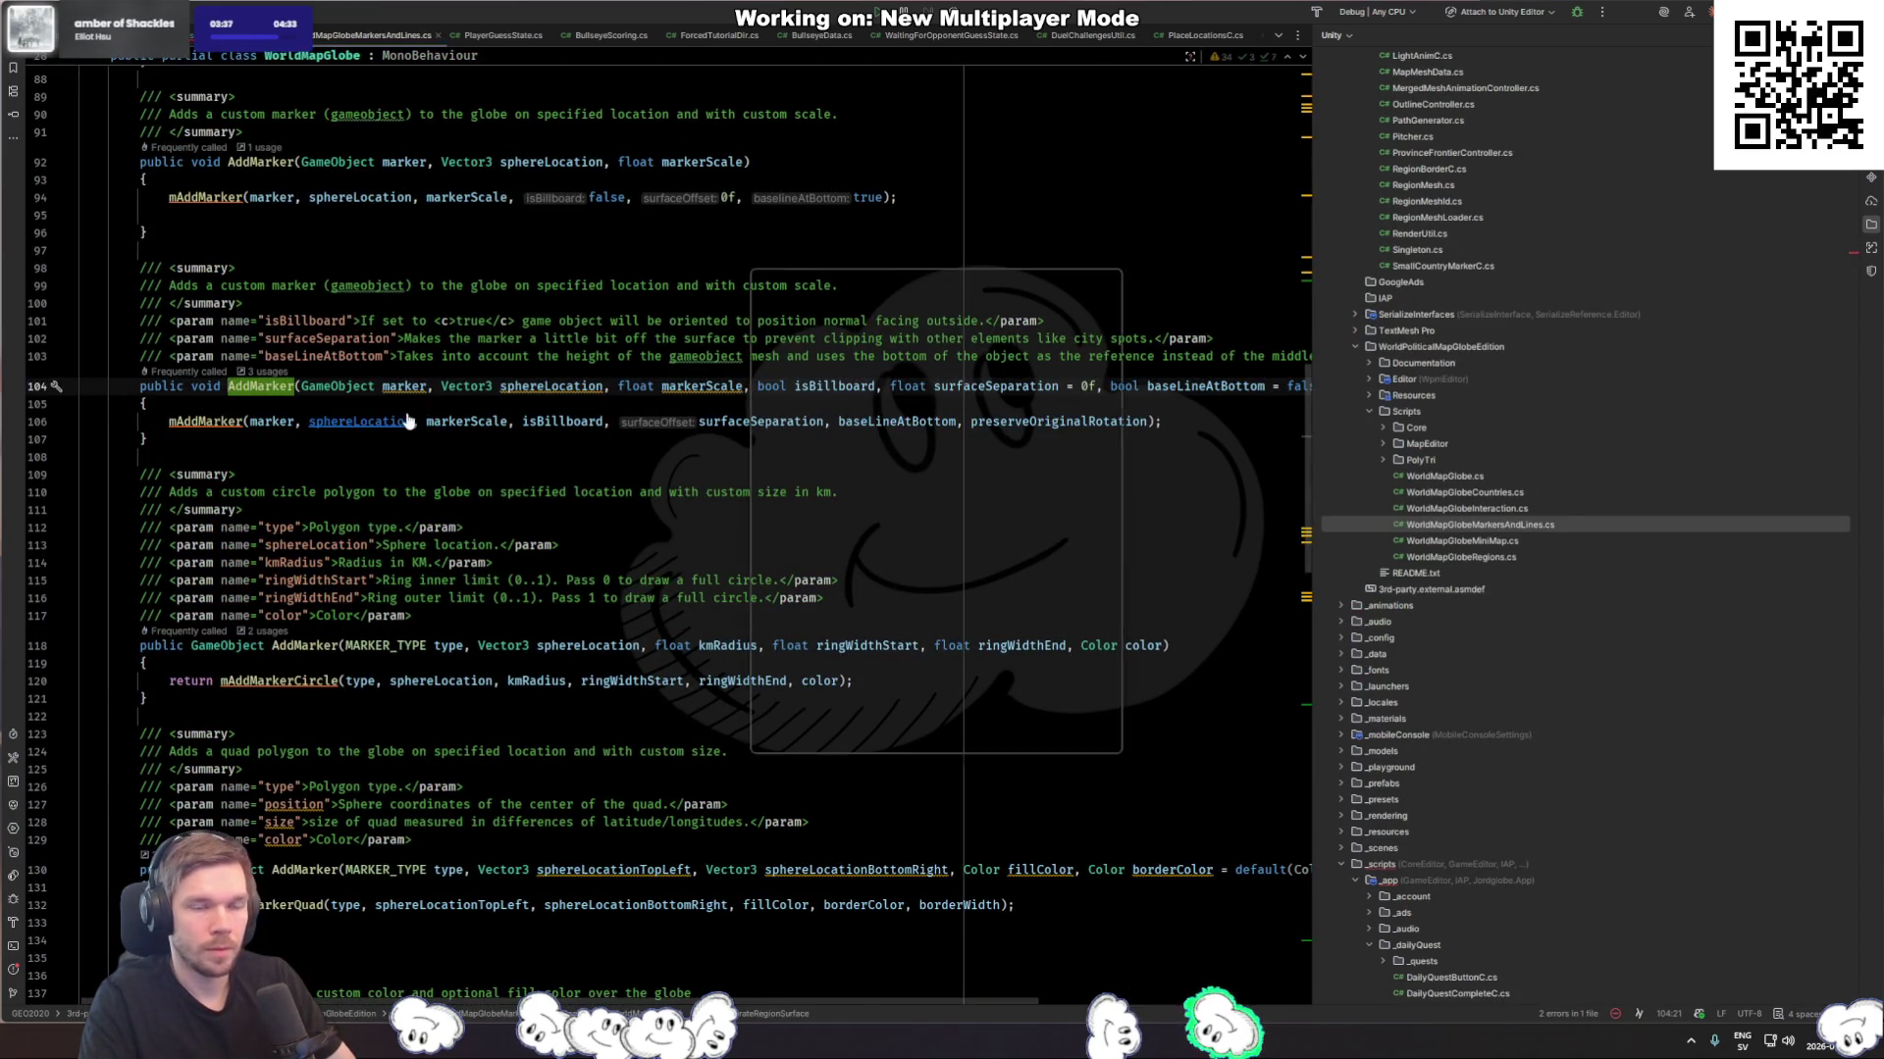
{"action": "key", "text": "ctrl+alt+Left"}
{"action": "left_click", "coordinate": [428, 551]}
{"action": "type", "text": "."}
{"action": "key", "text": "Return"}
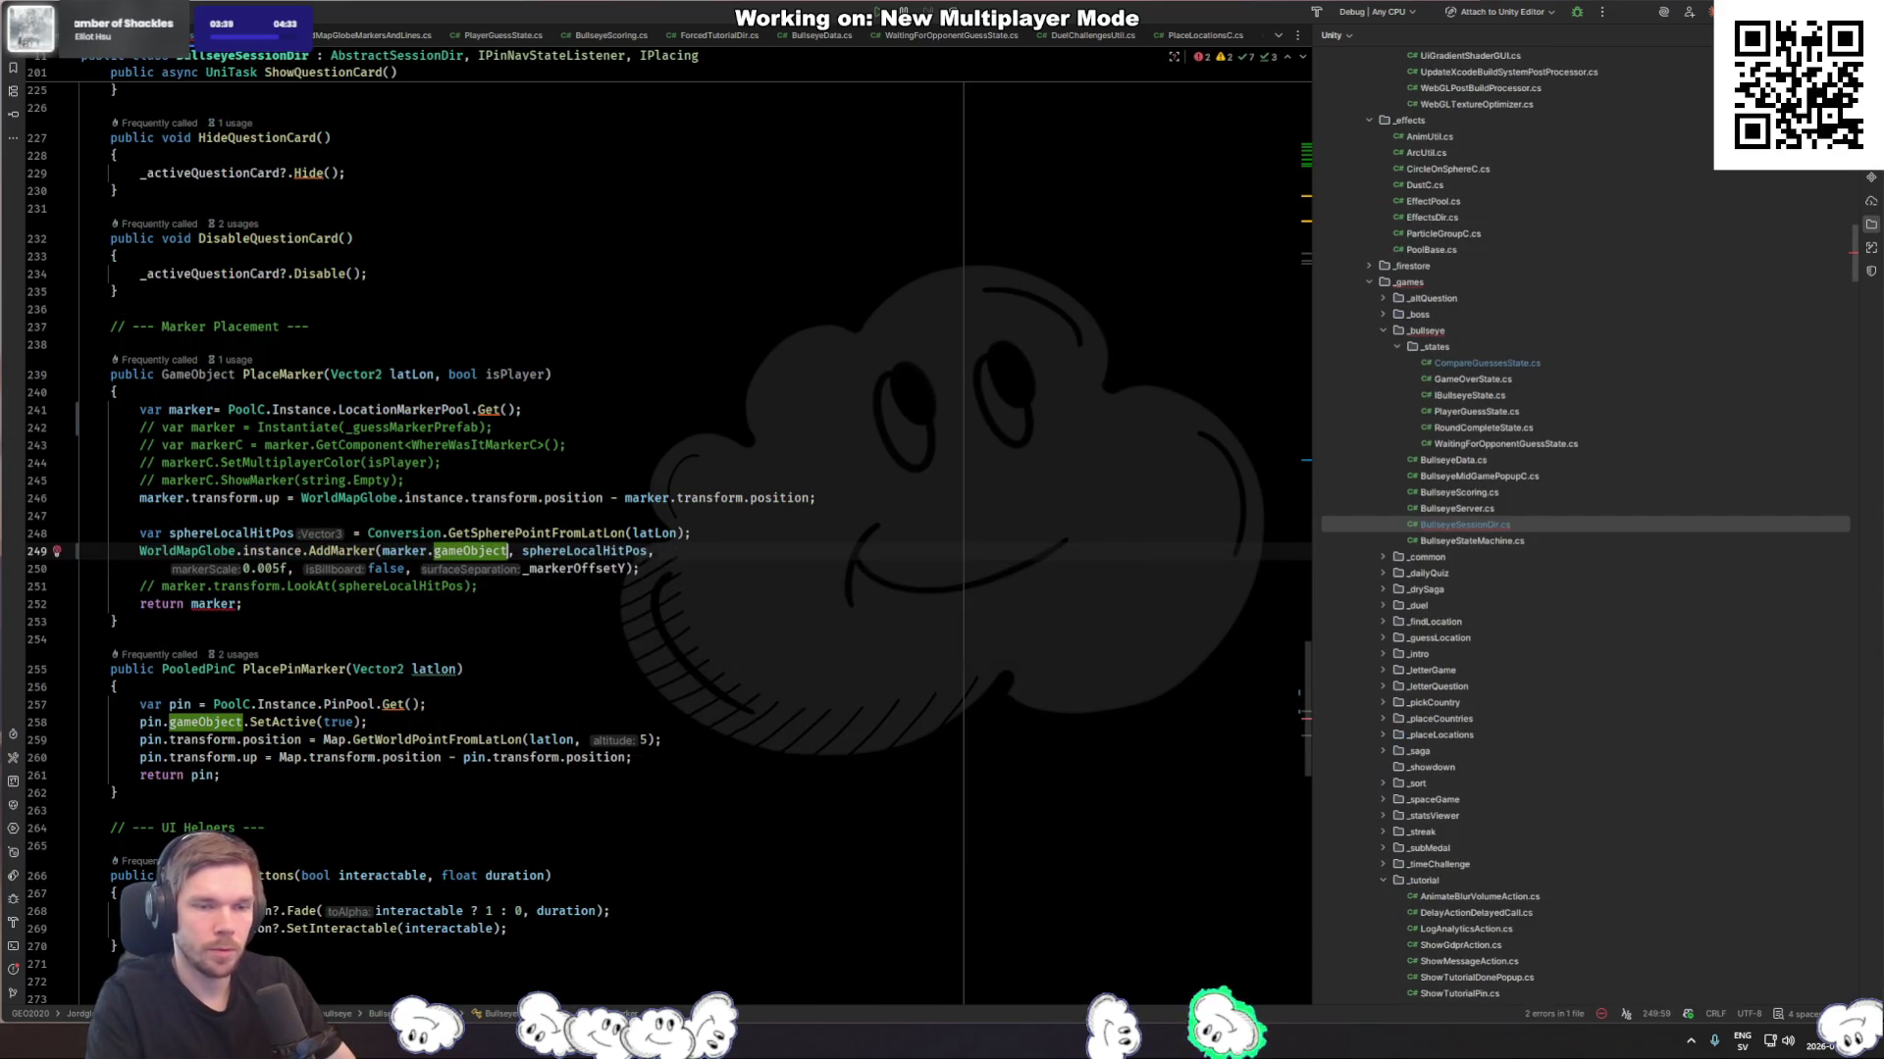
{"action": "left_click", "coordinate": [296, 615]}
Step: Keep 'return marker' and change PlaceMarker's return type from GameObject to LocationMarkerC
{"action": "left_click", "coordinate": [357, 601]}
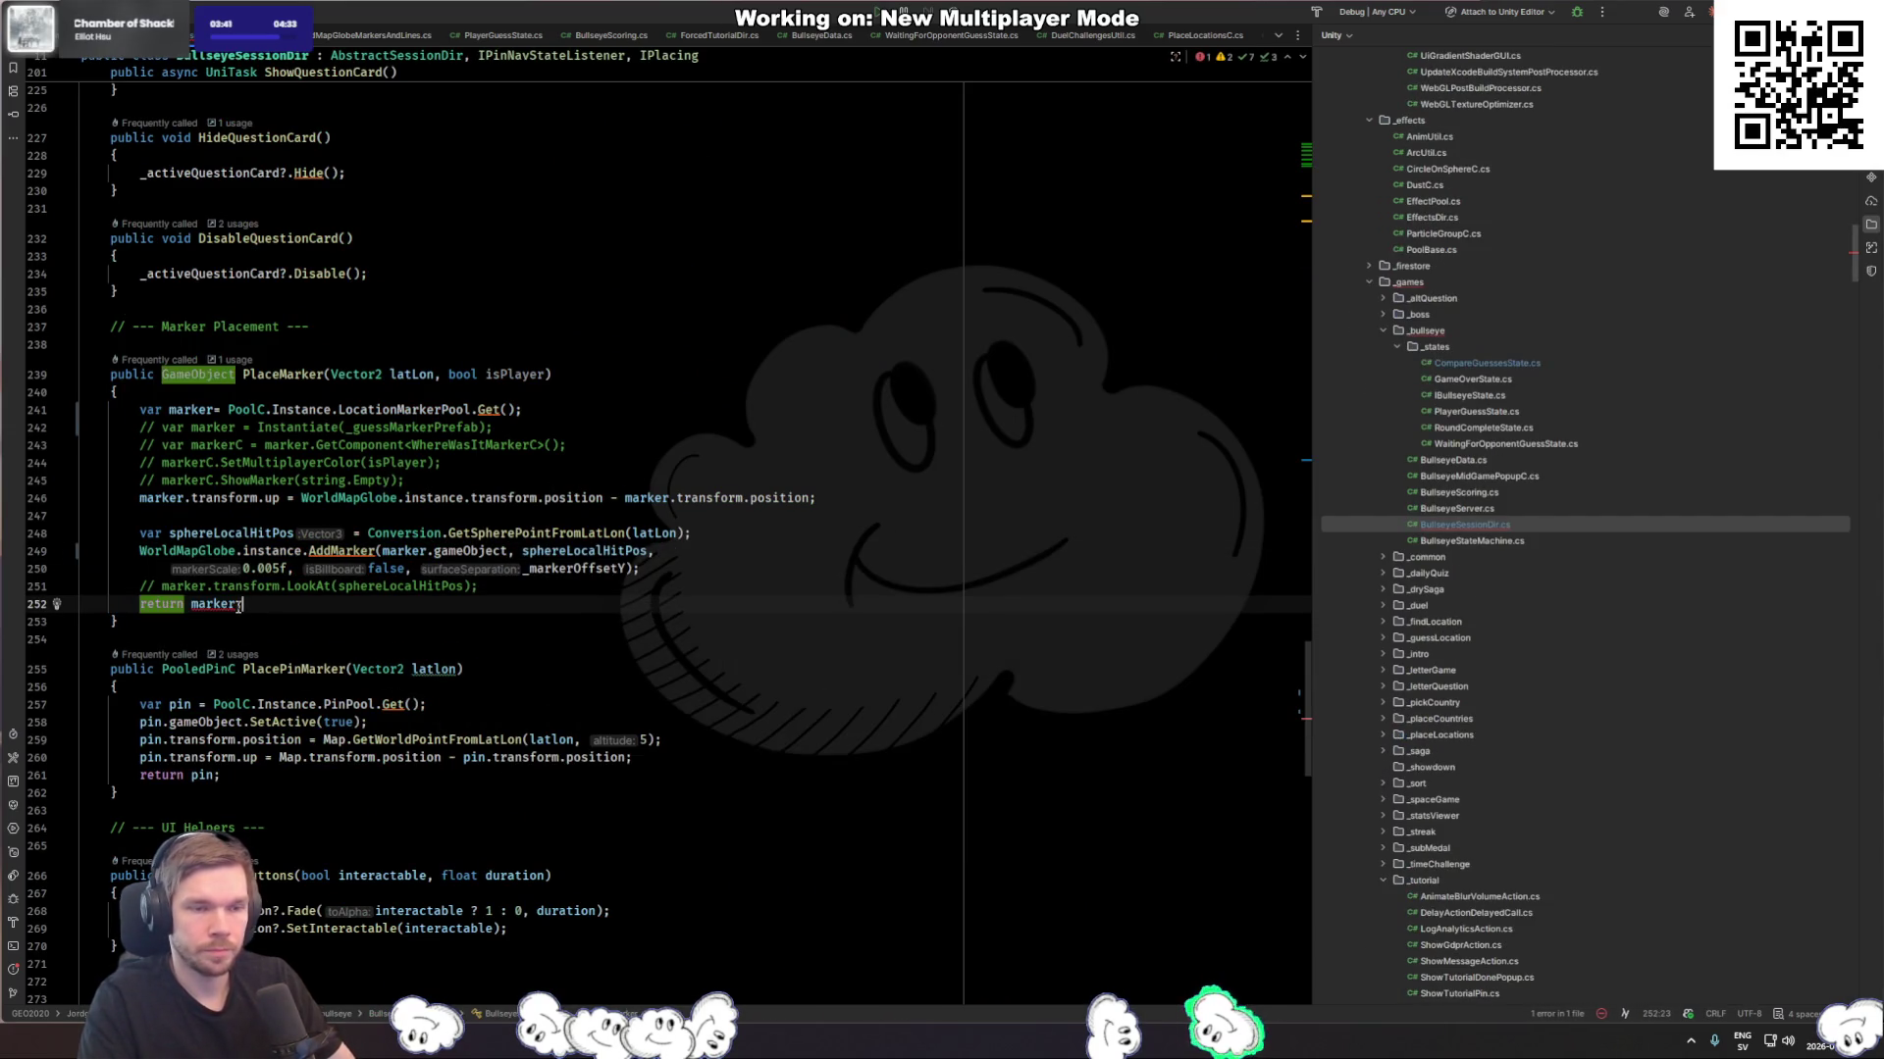
{"action": "type", "text": "."}
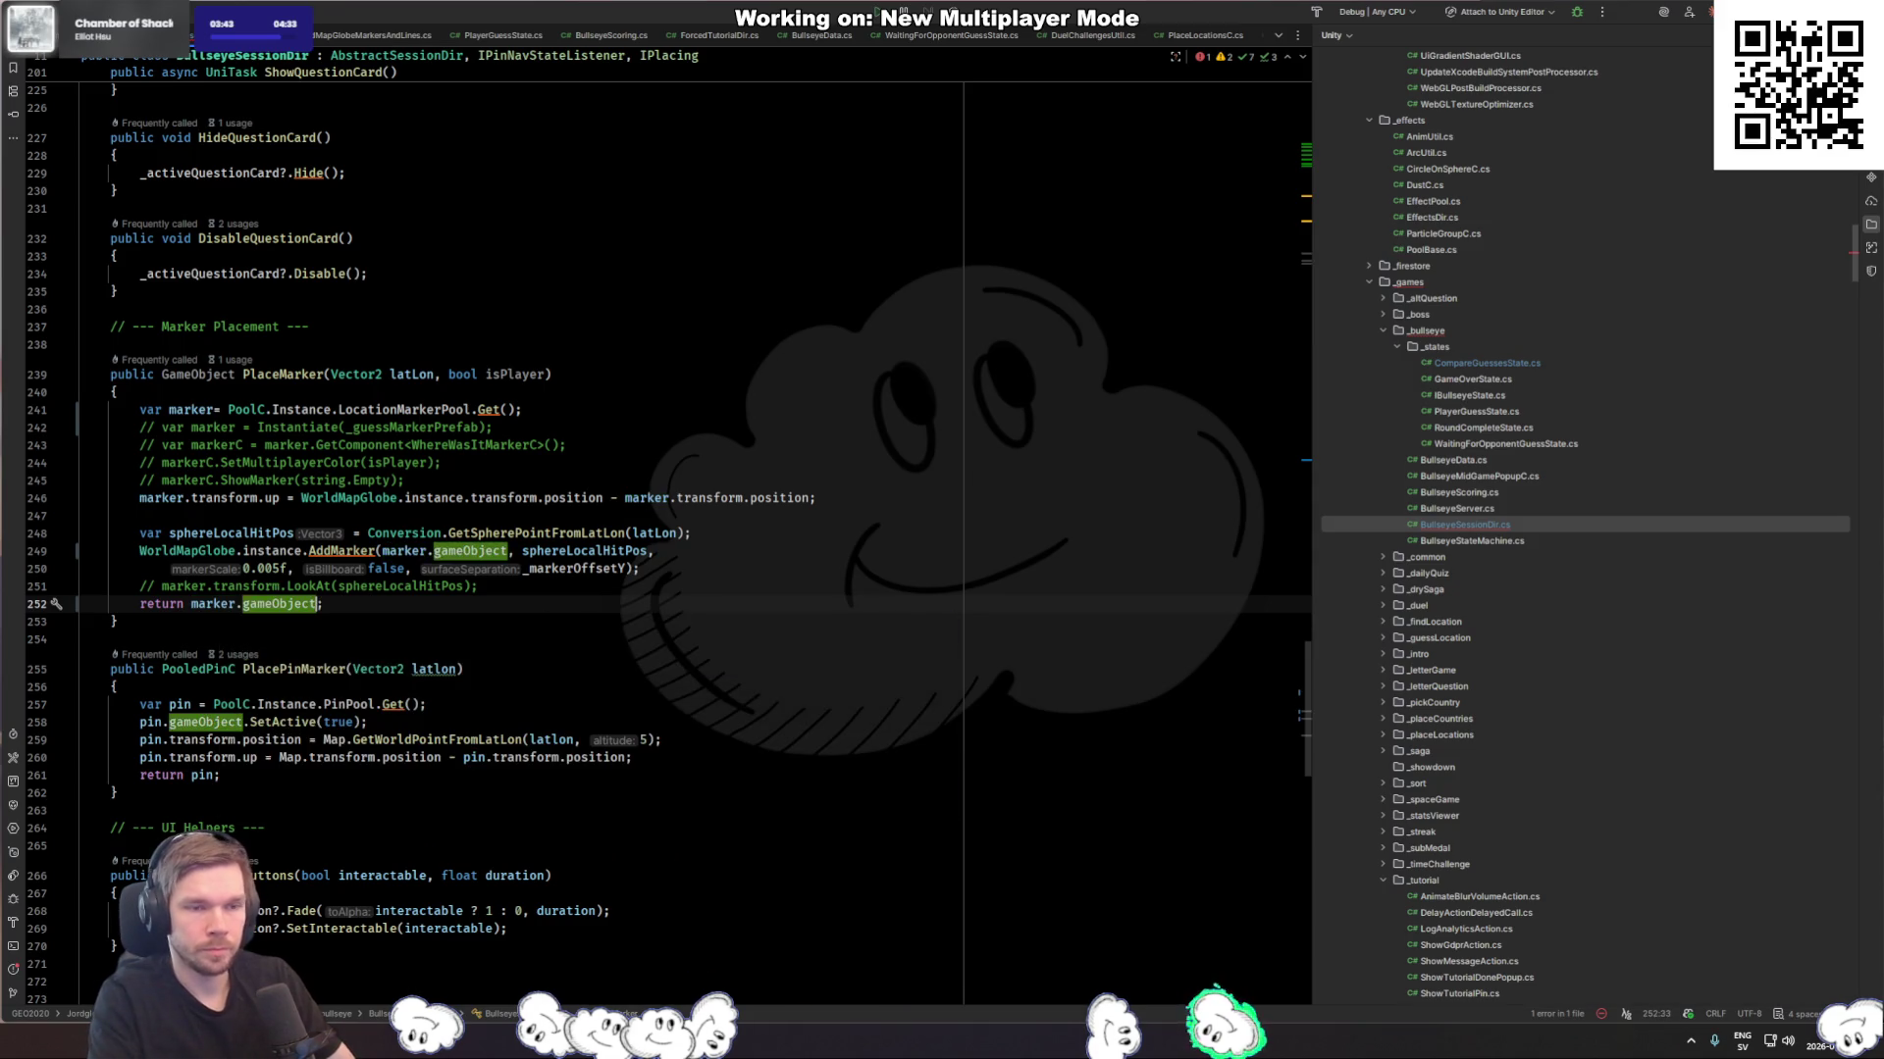
{"action": "key", "text": "BackSpace"}
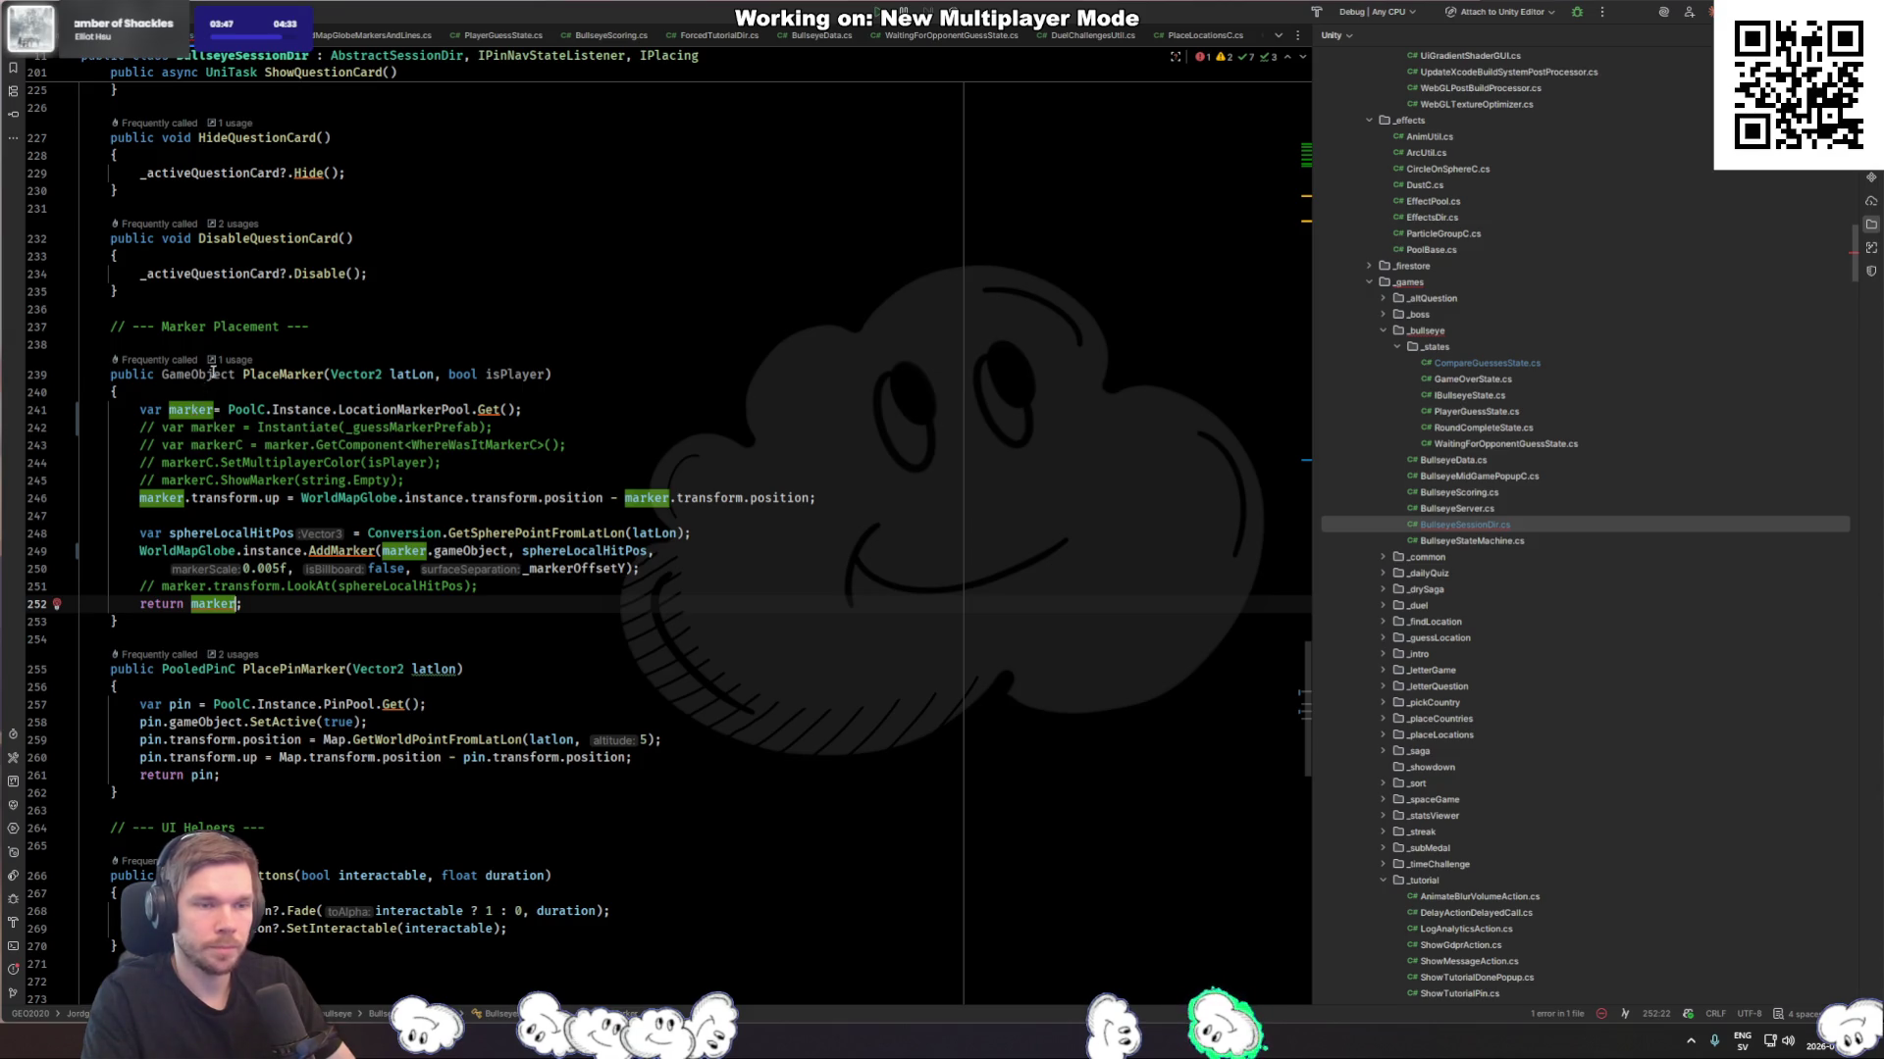
{"action": "double_click", "coordinate": [192, 374]}
{"action": "type", "text": "LocationMarkerC"}
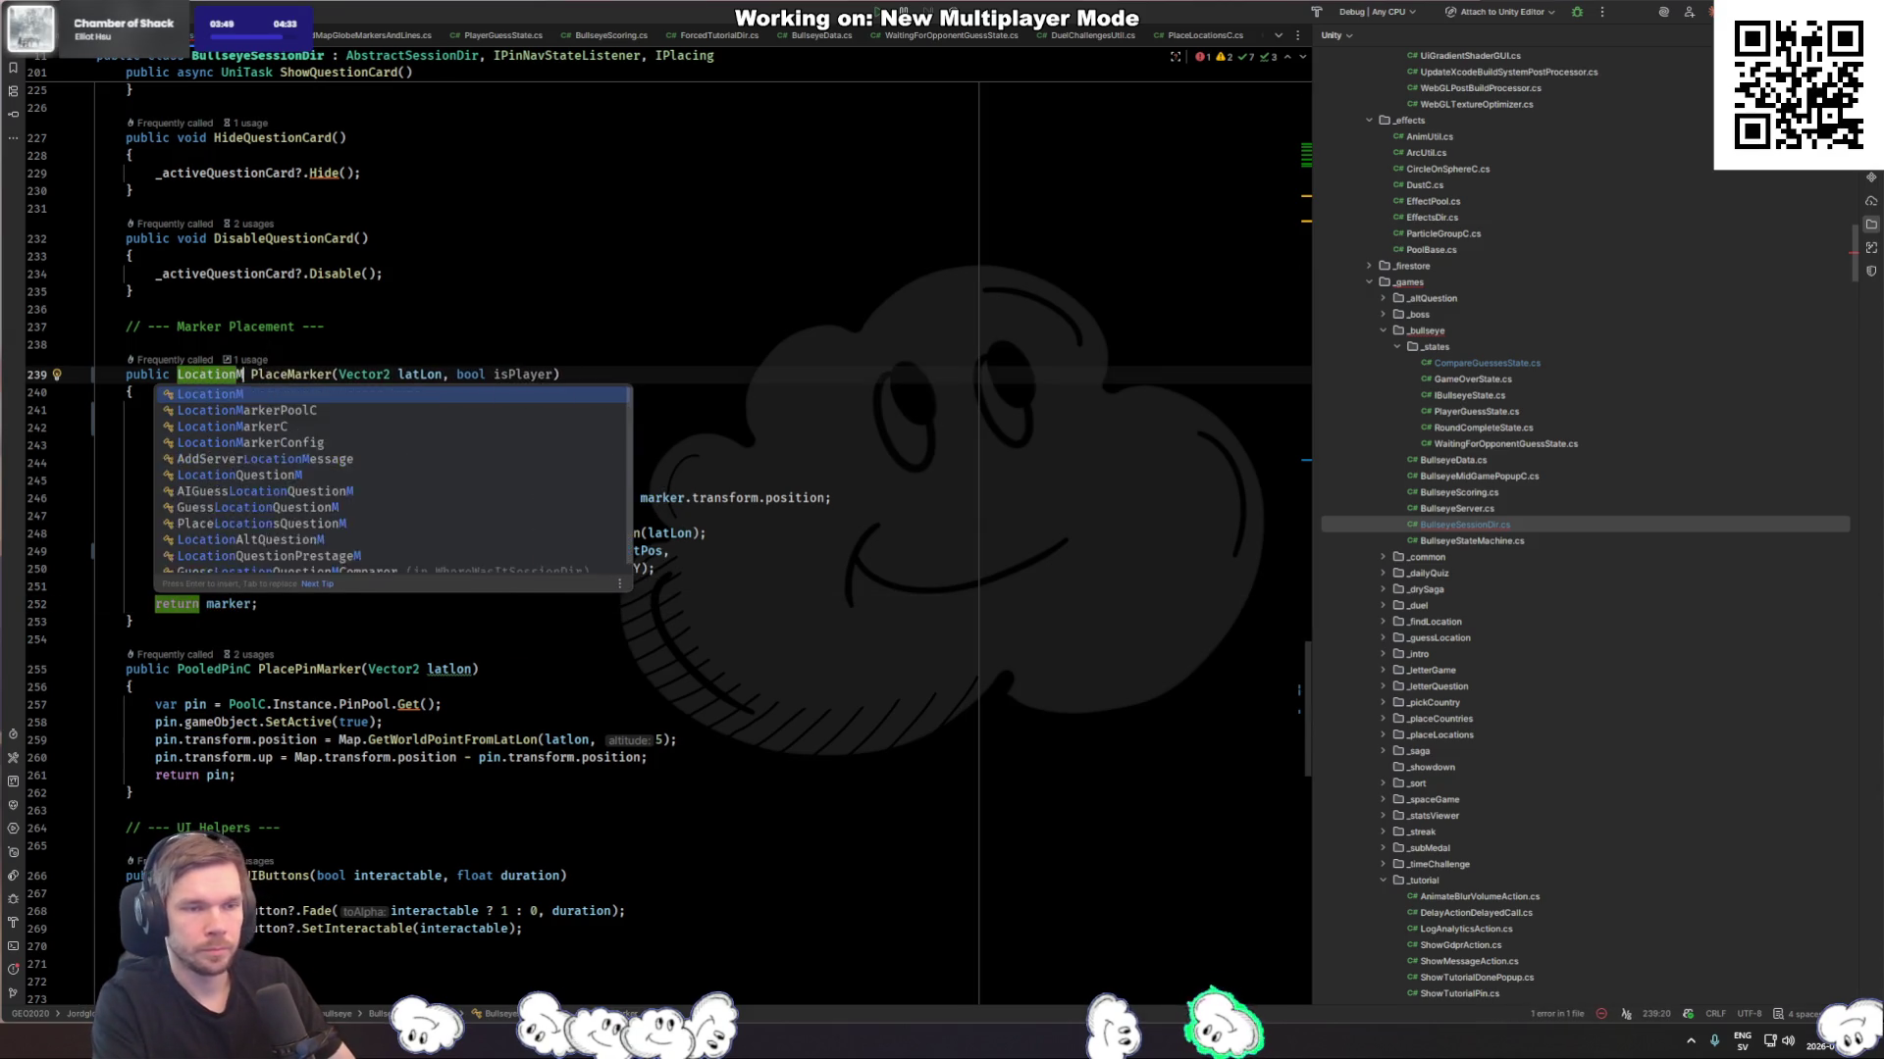
{"action": "key", "text": "Return"}
Step: Delete the old commented-out instantiation lines and leave the LookAt line intact
{"action": "left_click", "coordinate": [714, 594]}
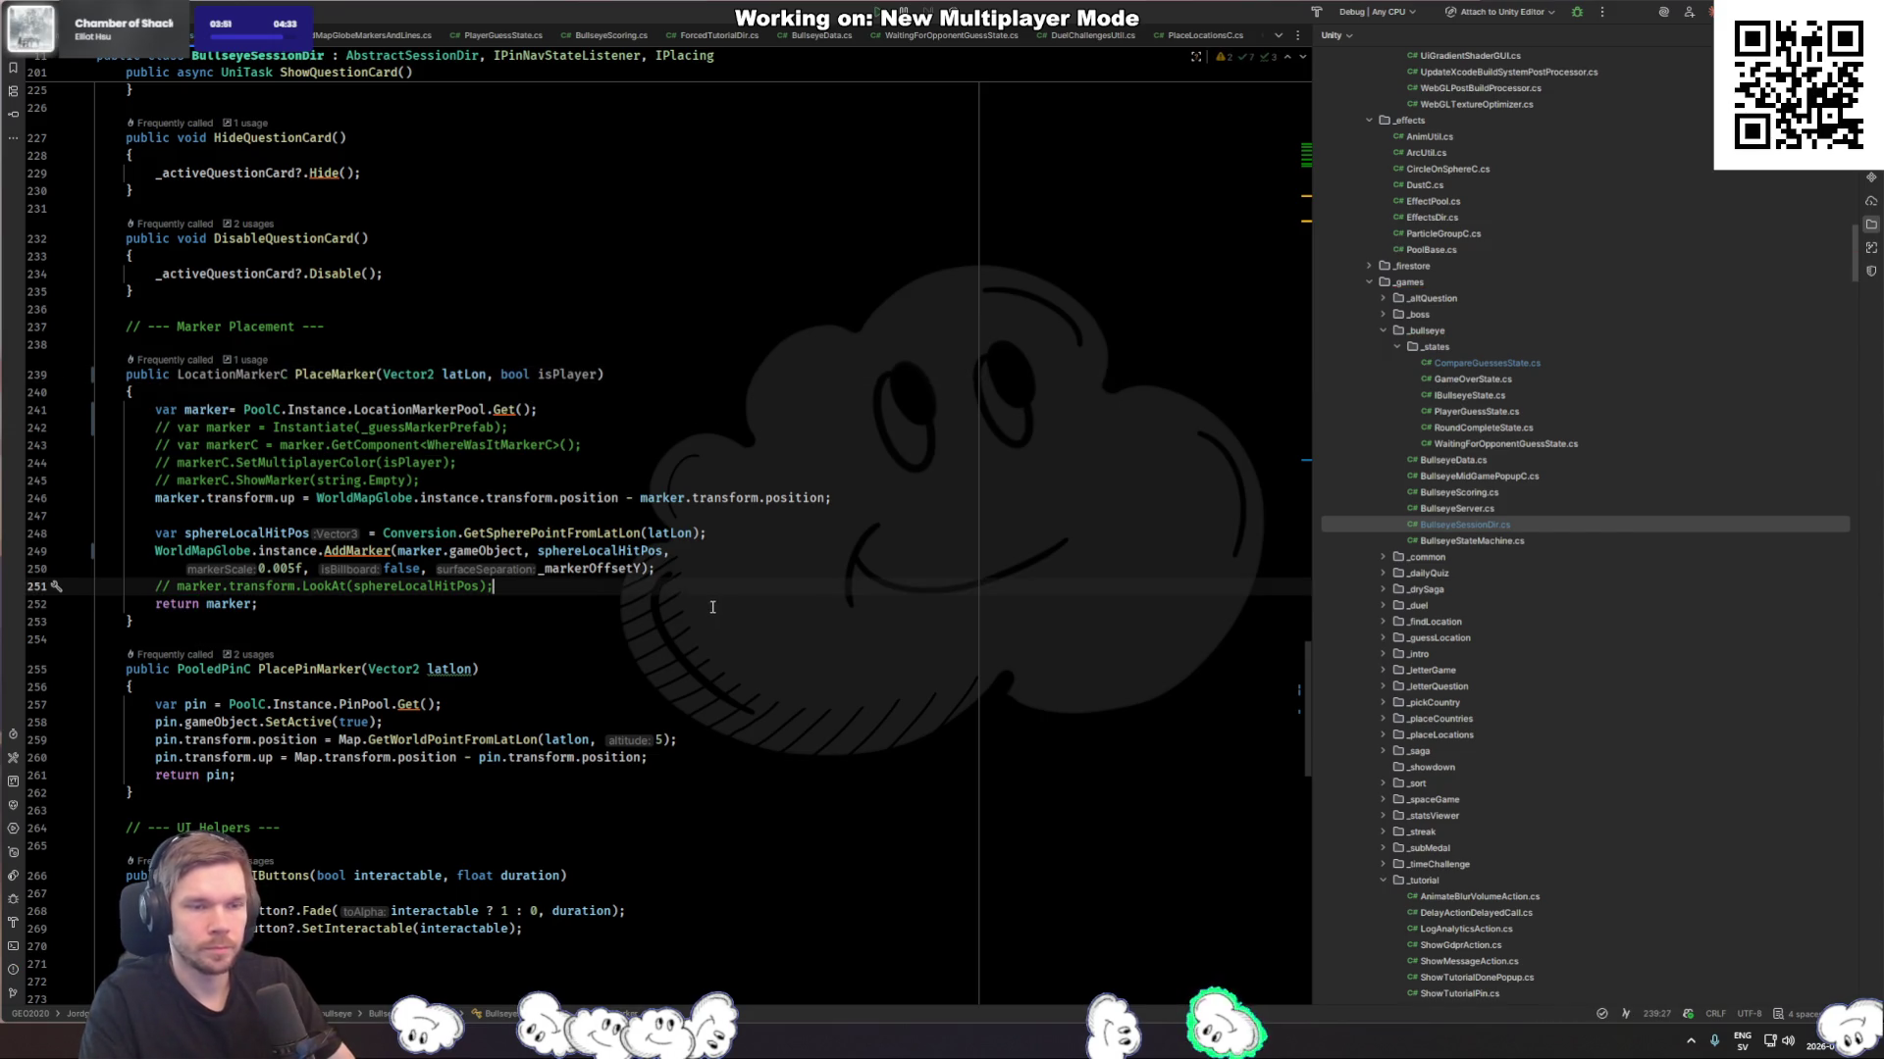
{"action": "left_click_drag", "start_coordinate": [714, 480], "coordinate": [714, 430]}
{"action": "key", "text": "Delete"}
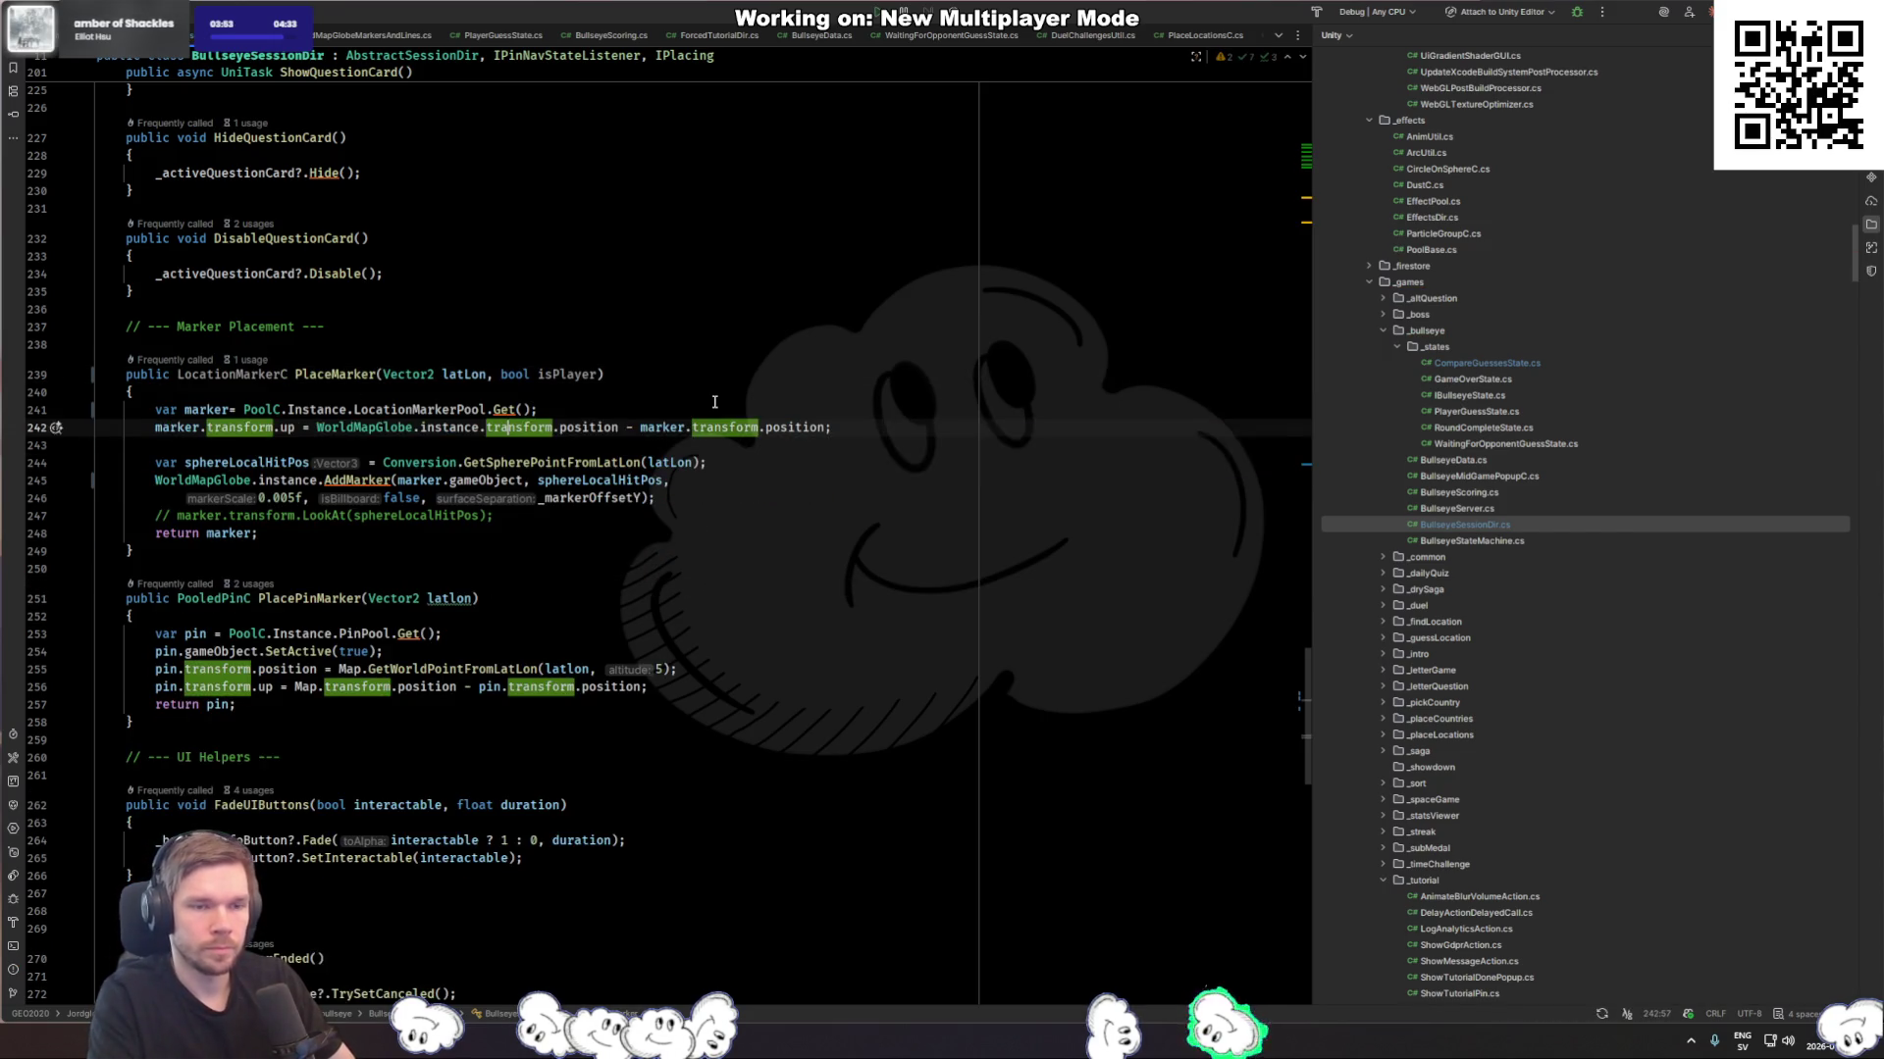
{"action": "left_click", "coordinate": [581, 525]}
{"action": "key", "text": "Delete"}
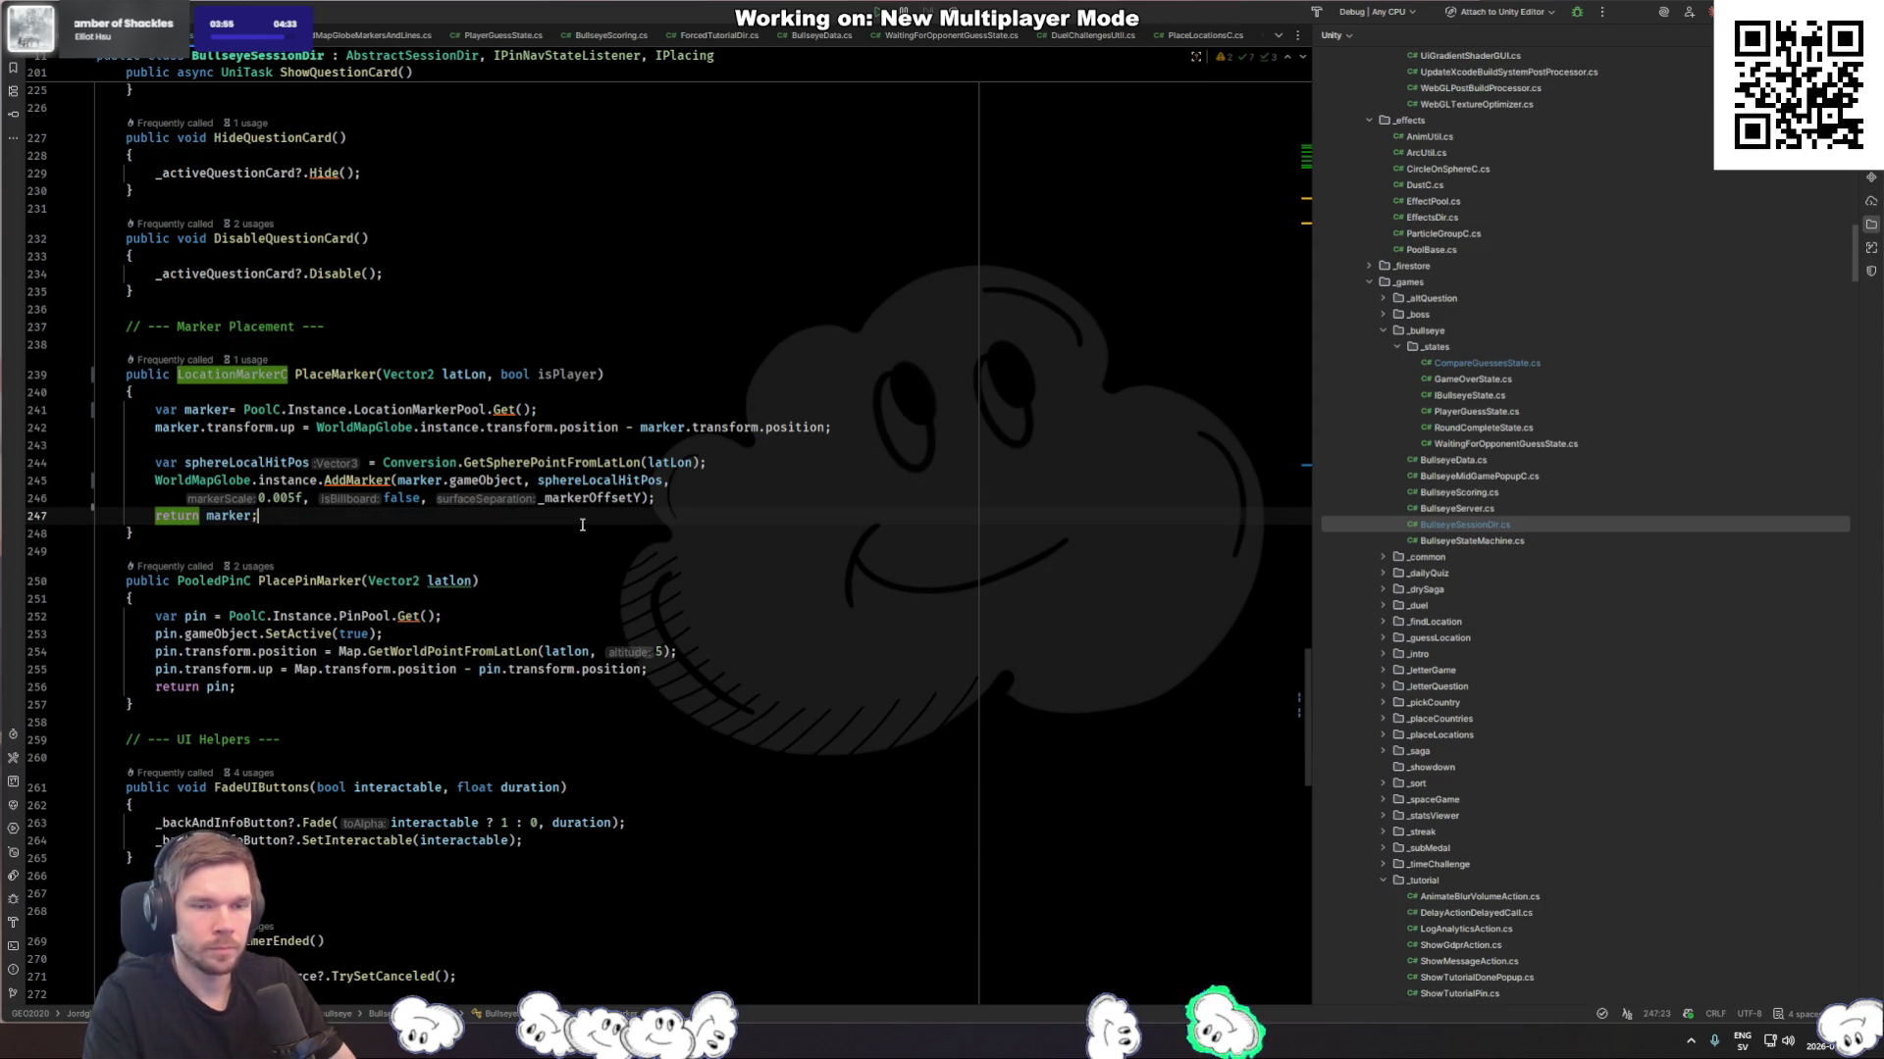
{"action": "key", "text": "ctrl+z"}
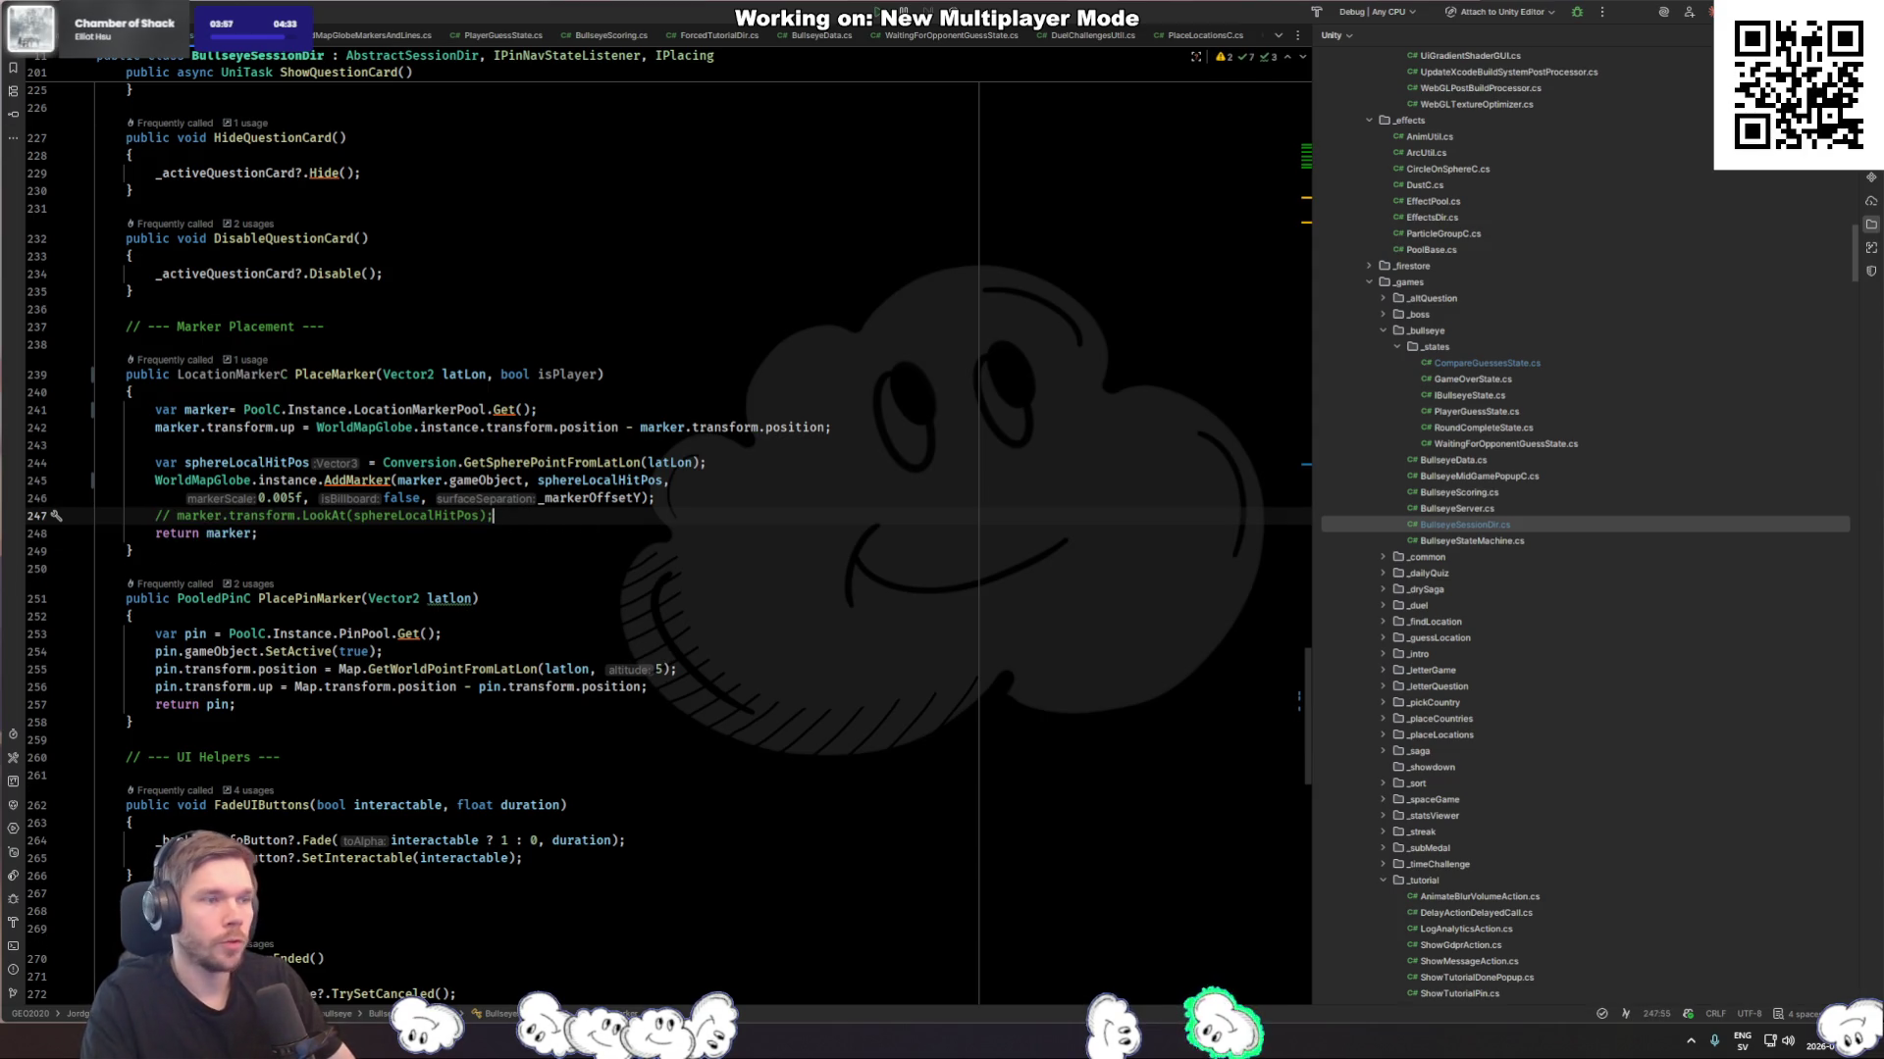
{"action": "key", "text": "alt+Tab"}
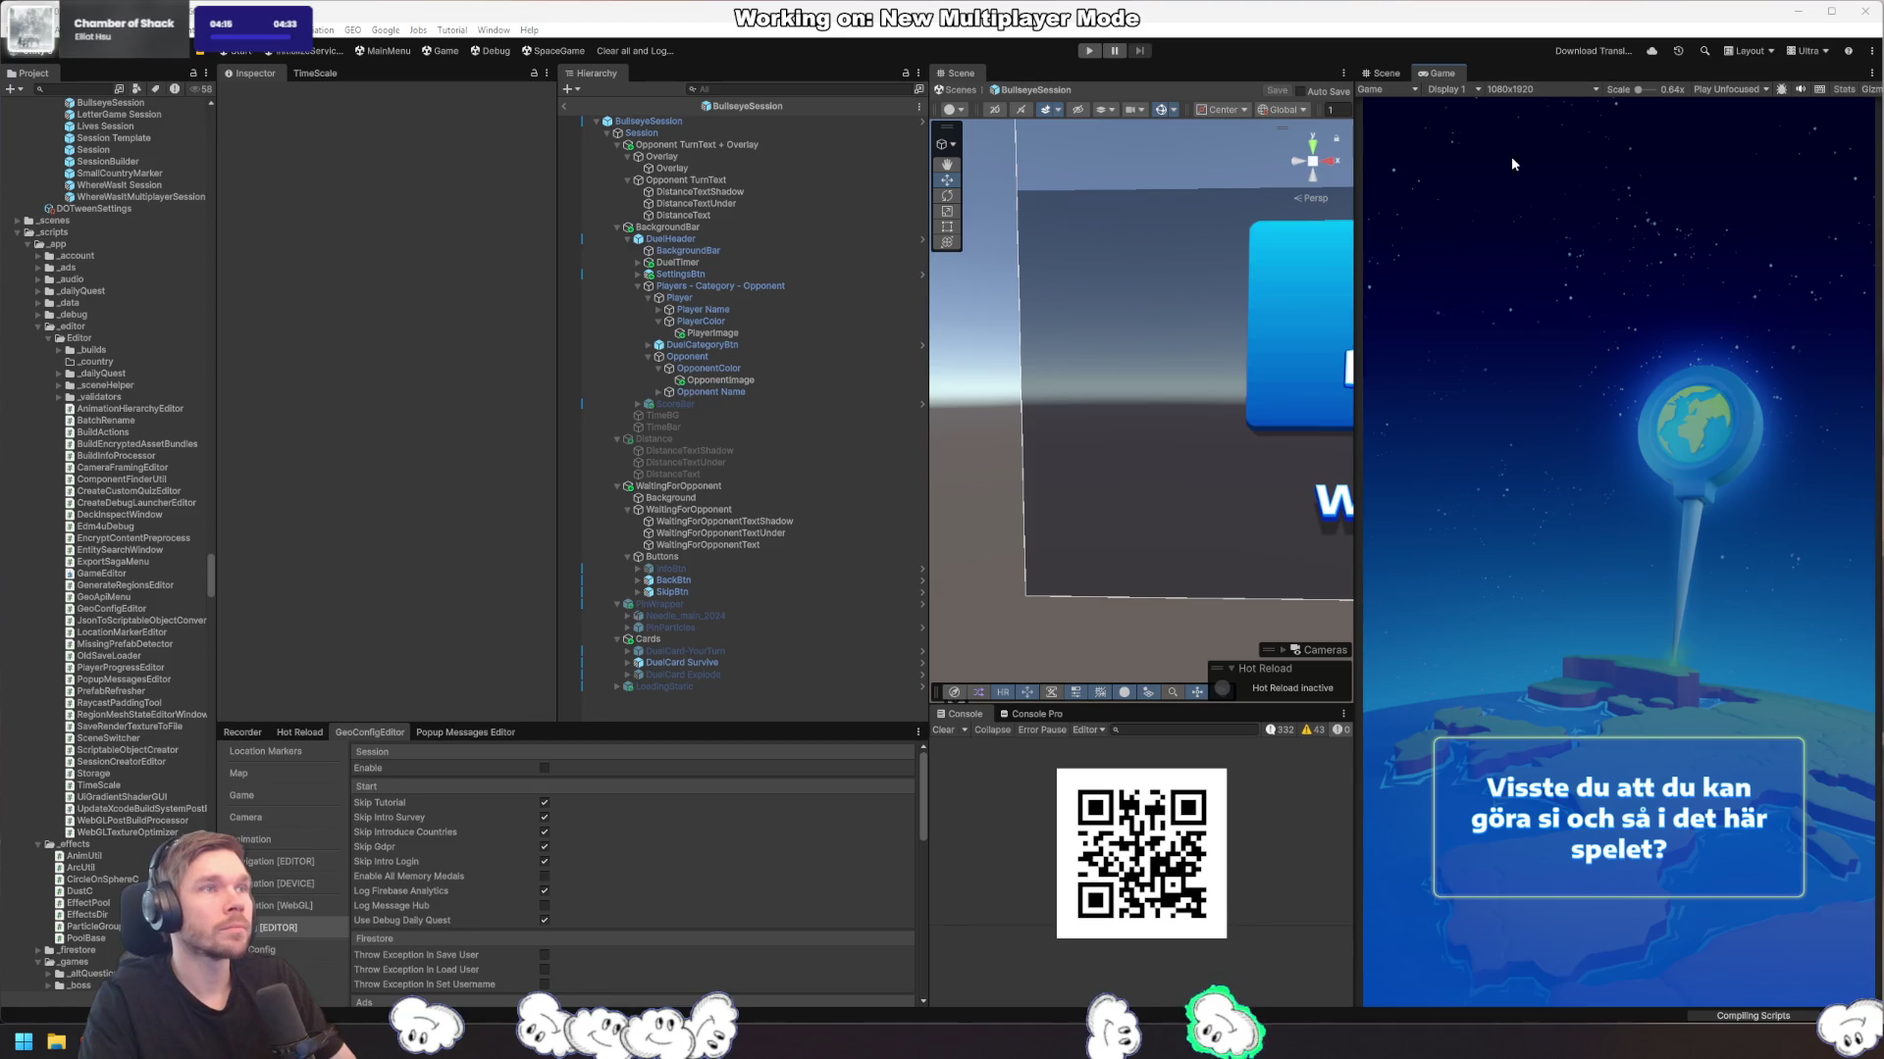
Step: Play the game, place a Milan guess in Europe, then return to PlaceMarker's LookAt line
{"action": "left_click", "coordinate": [1086, 48]}
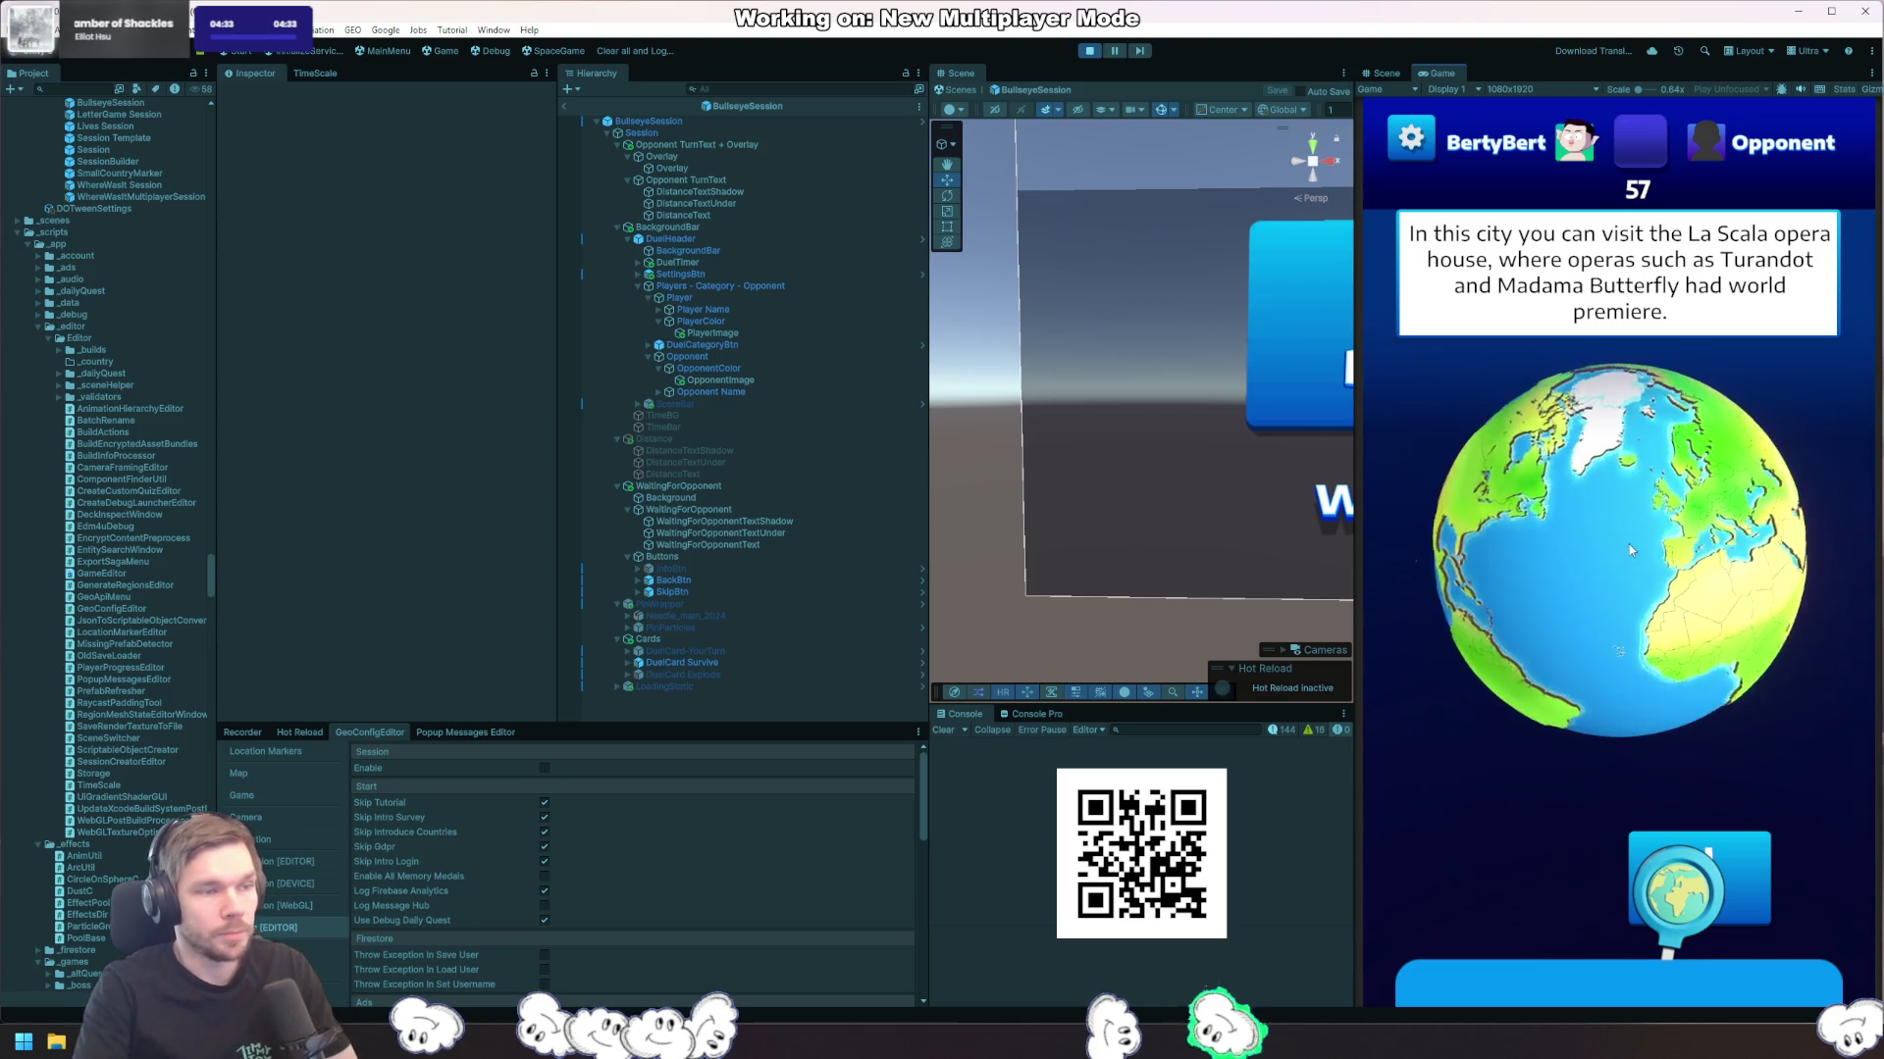
{"action": "left_click_drag", "start_coordinate": [1598, 652], "coordinate": [1585, 621]}
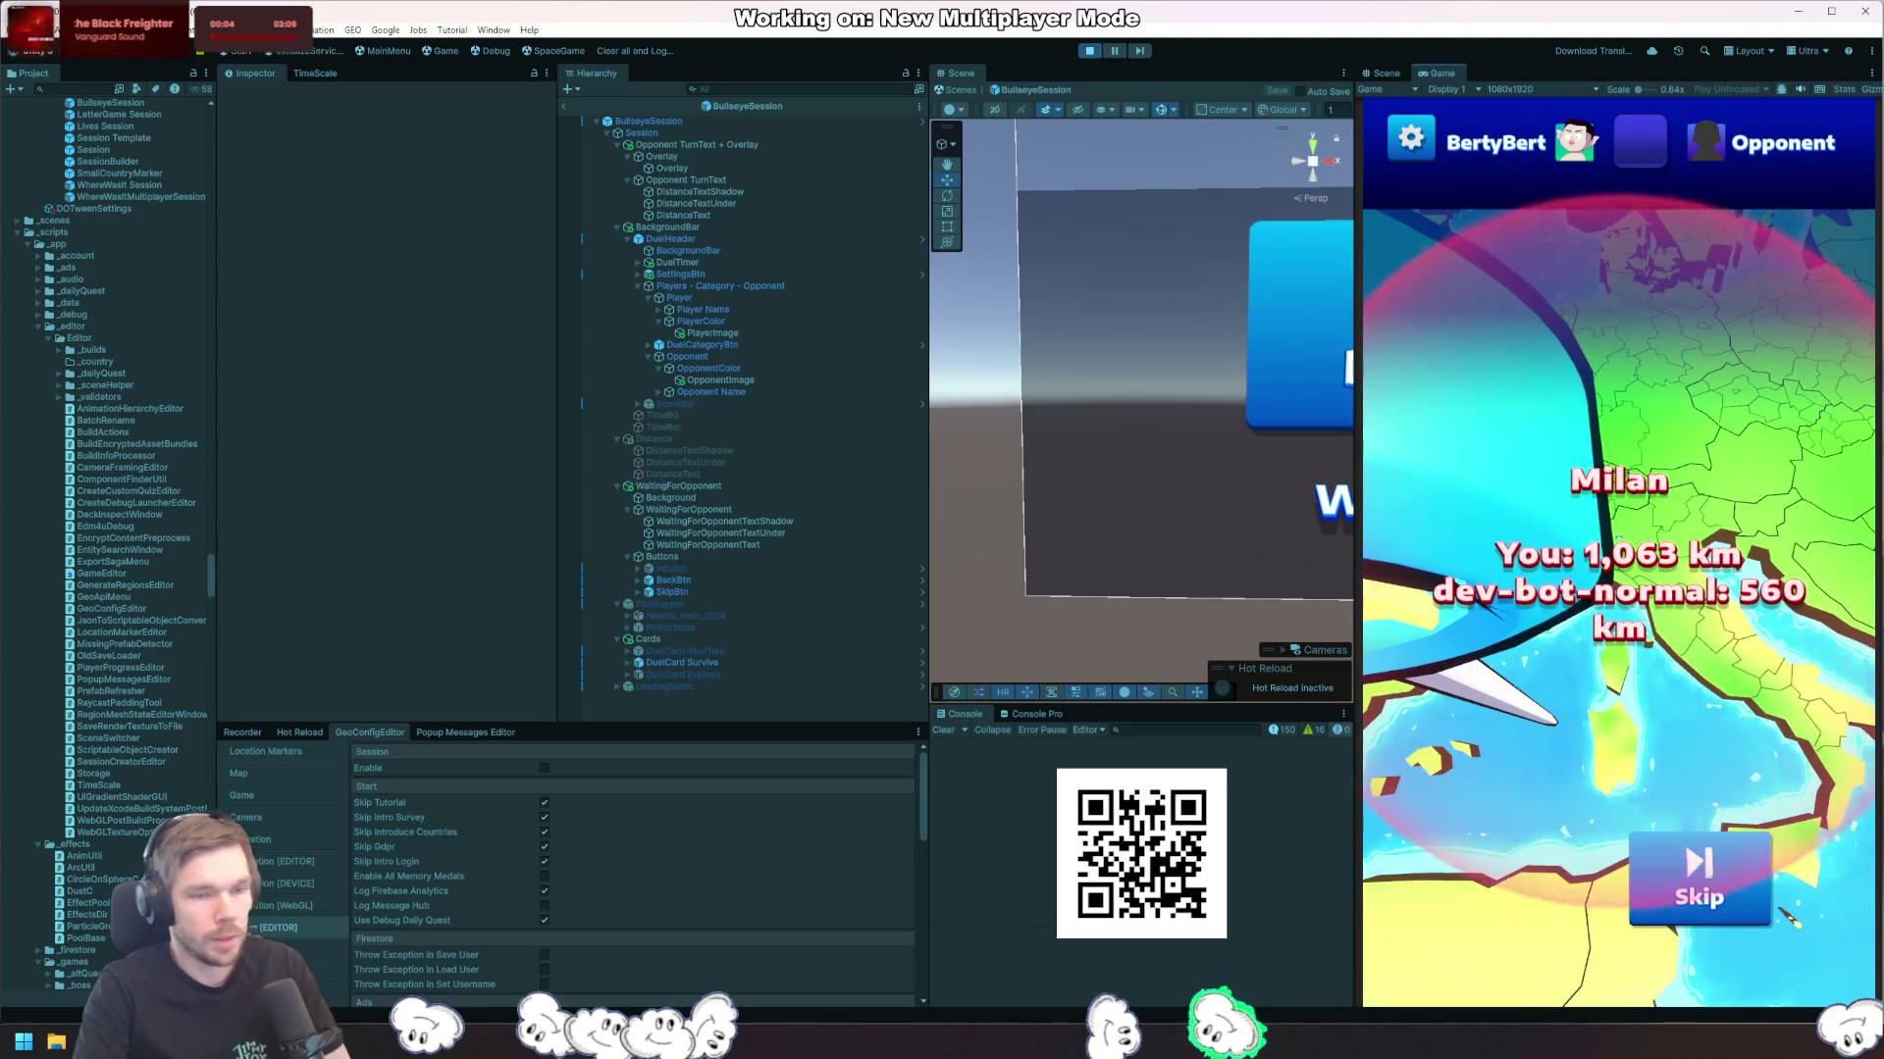
{"action": "key", "text": "alt+Tab"}
{"action": "key", "text": "Down"}
{"action": "key", "text": "Down"}
{"action": "key", "text": "End"}
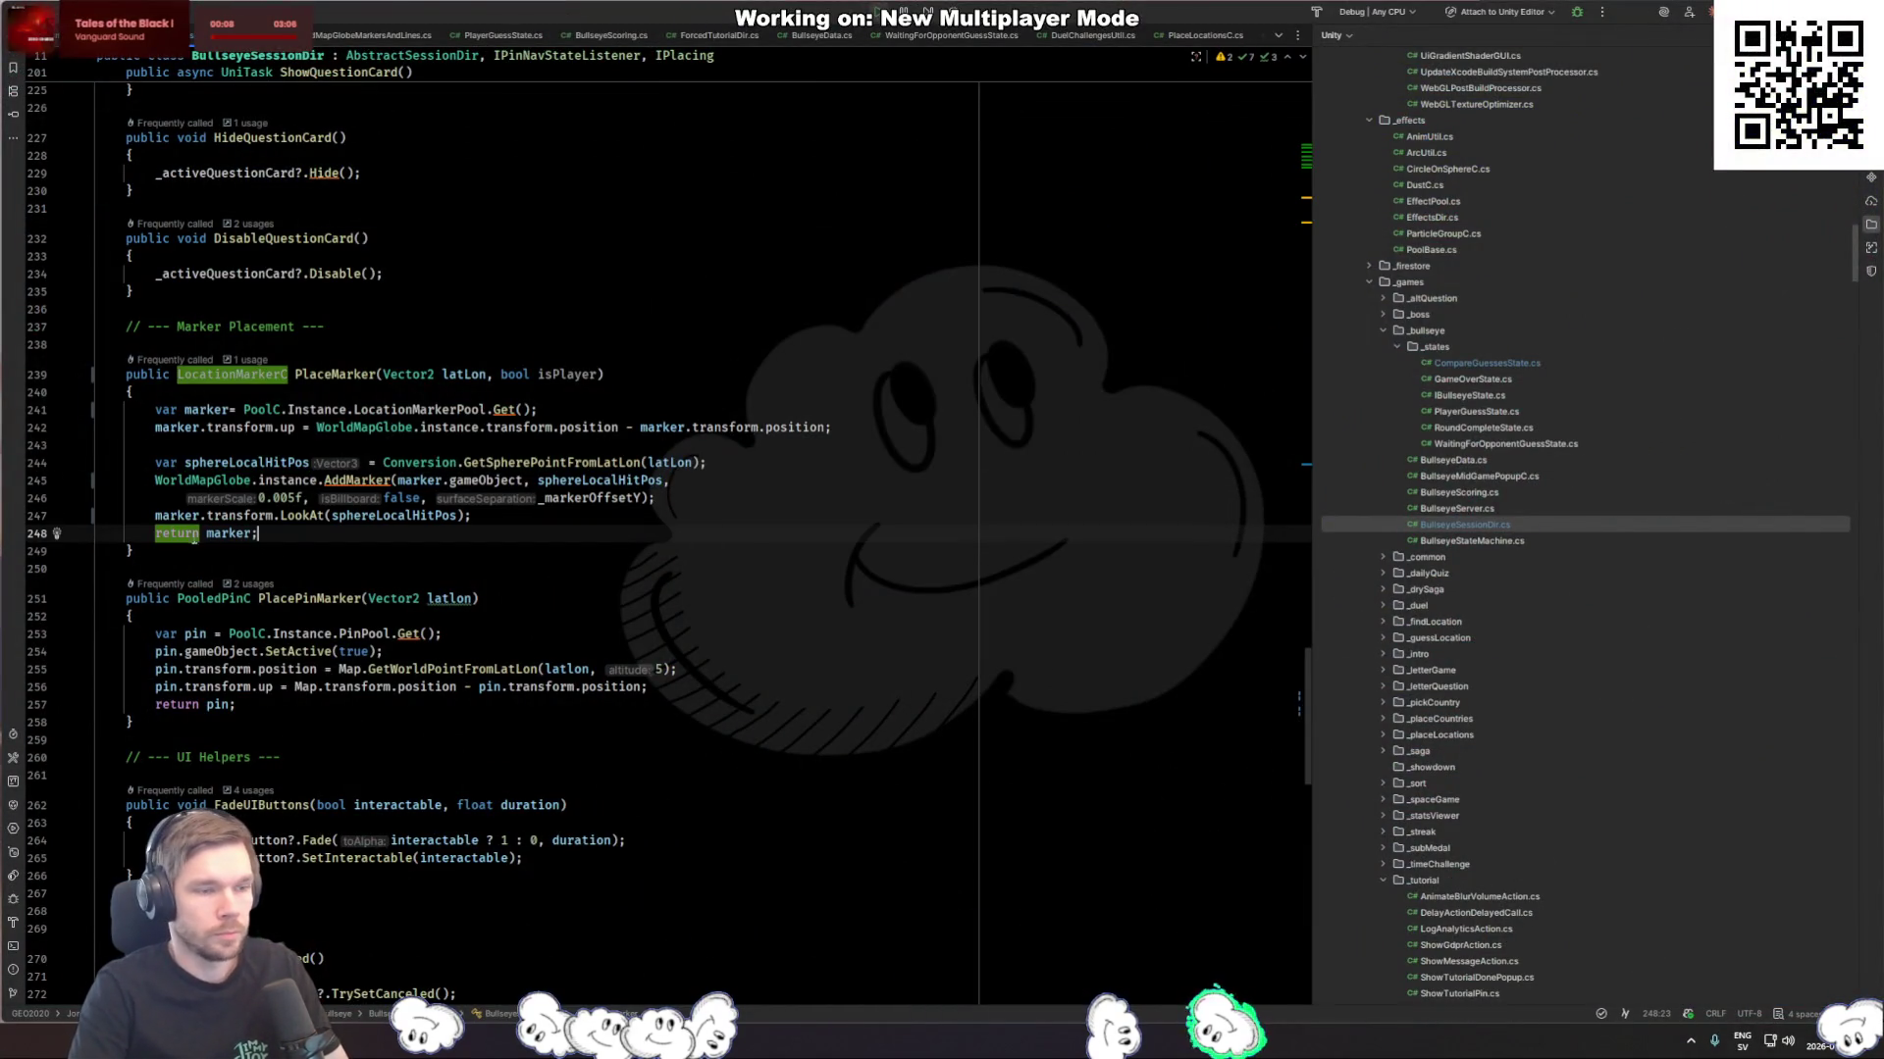
Step: Stop and restart Play mode in Unity, then confirm the guess near Milan
{"action": "key", "text": "alt+Tab"}
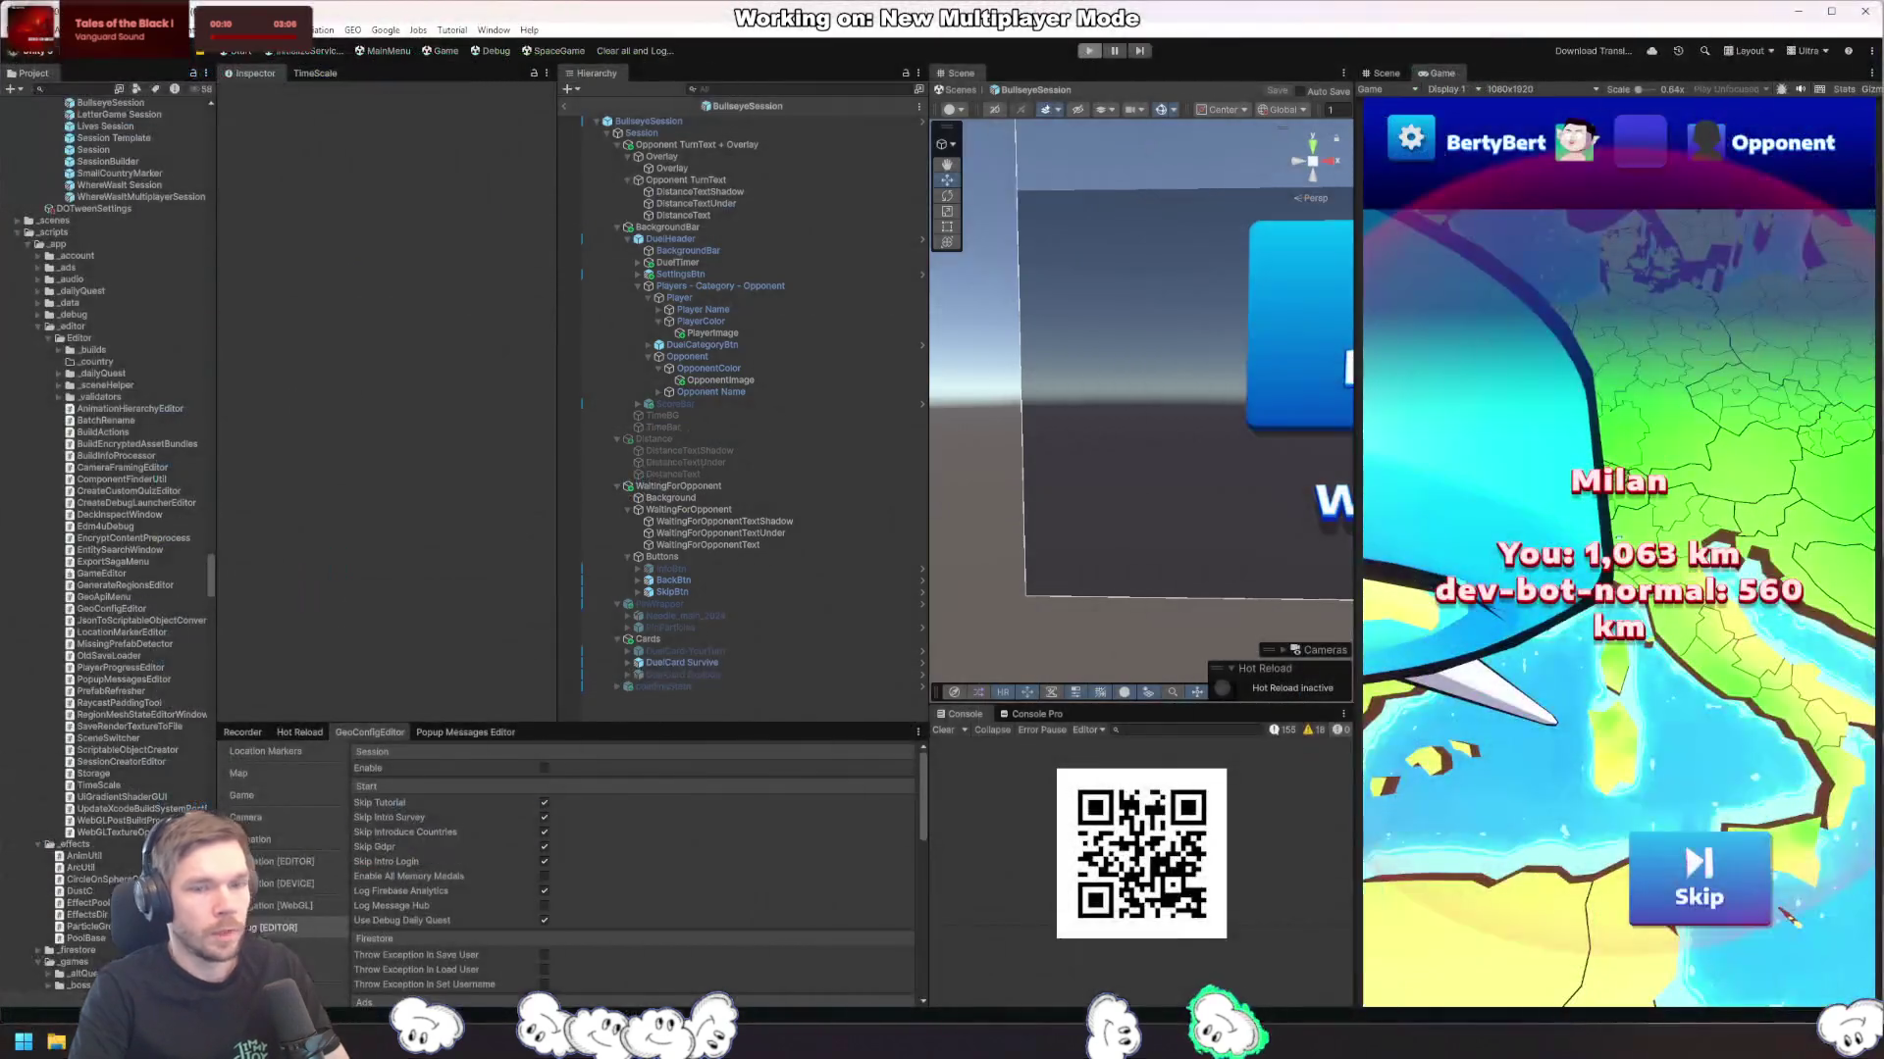
{"action": "left_click", "coordinate": [1756, 888]}
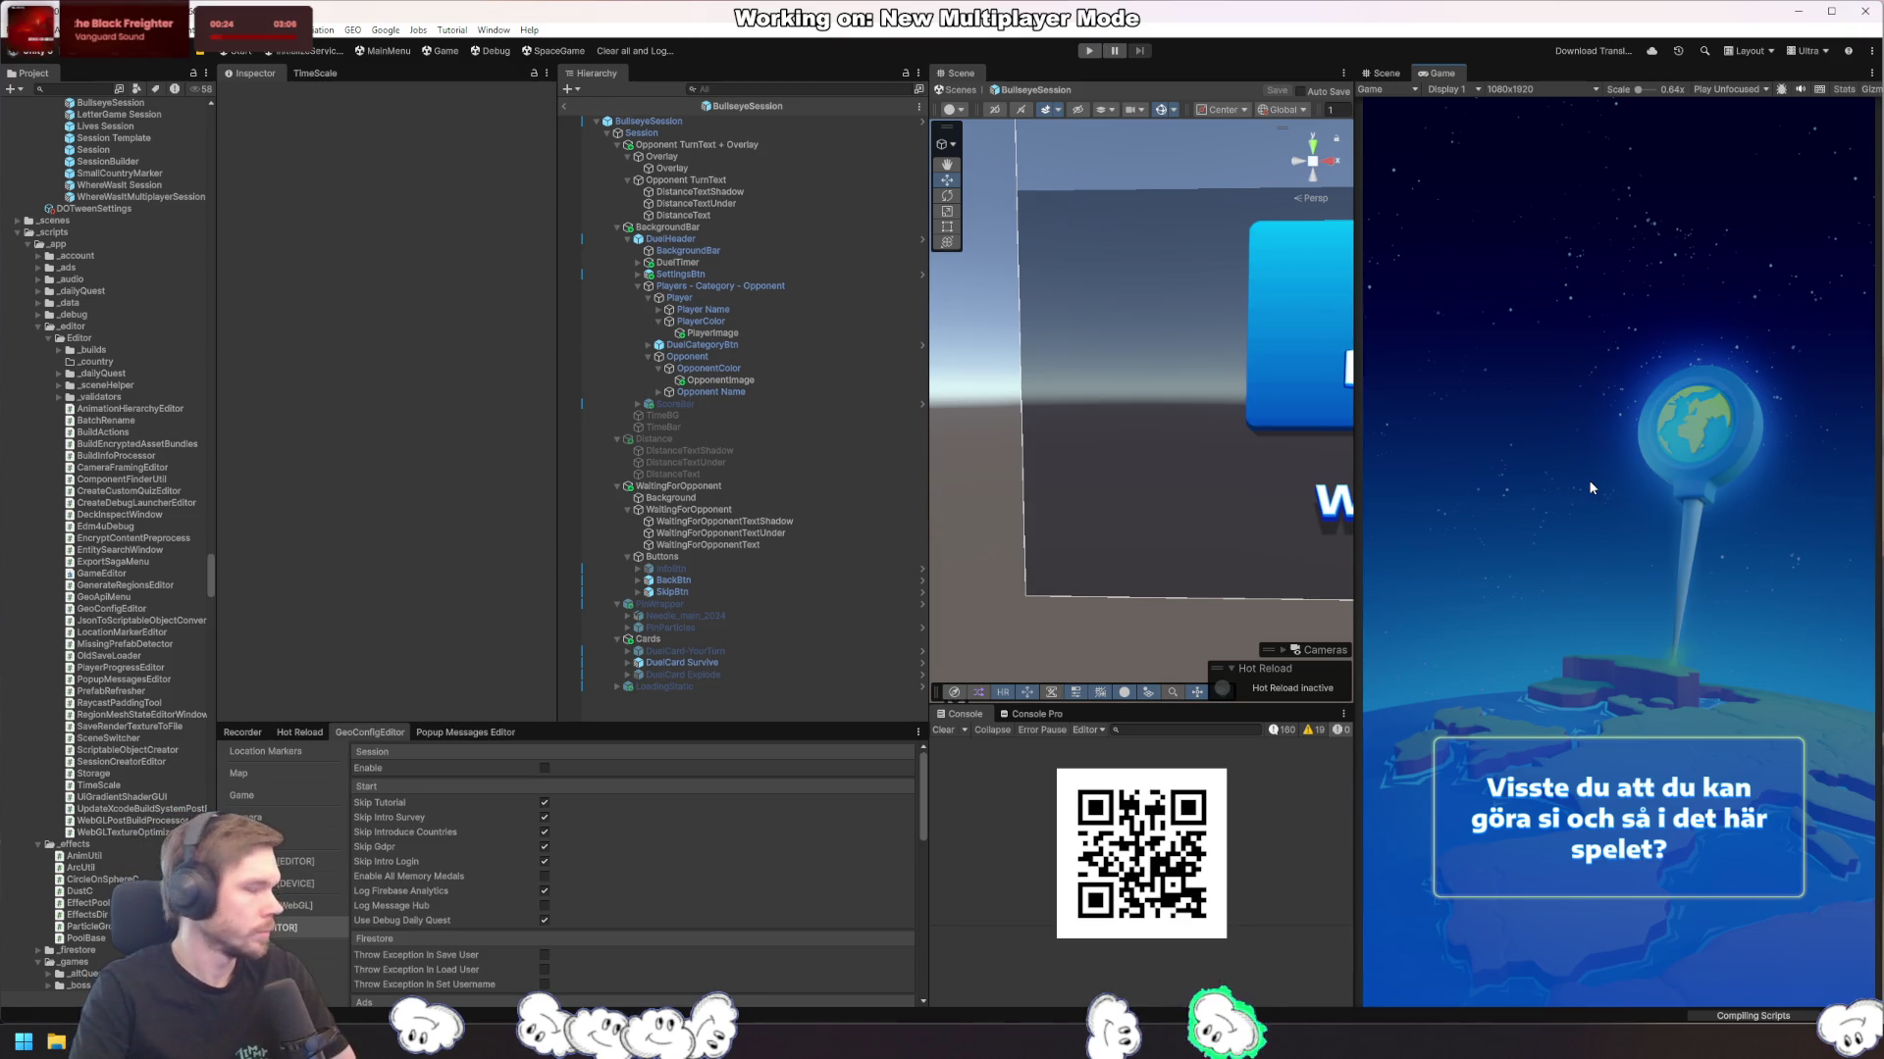
{"action": "left_click", "coordinate": [1081, 51]}
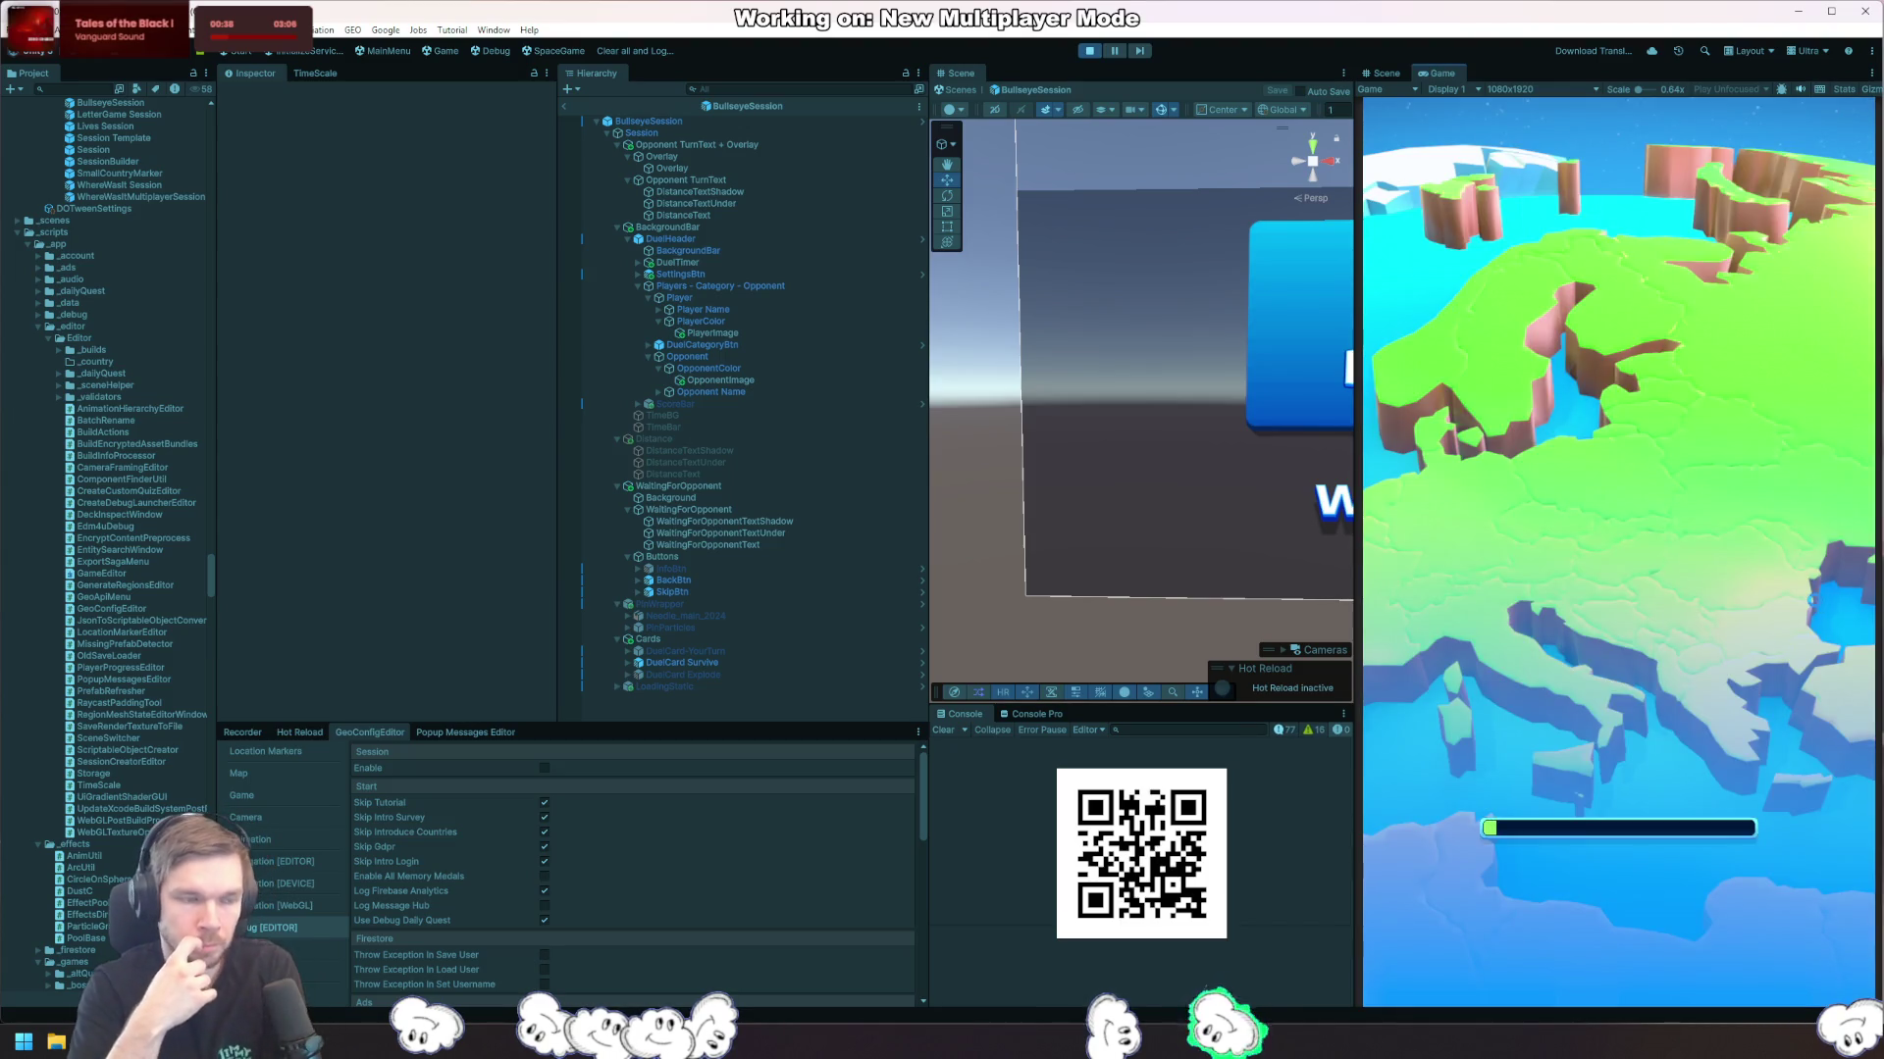
{"action": "left_click", "coordinate": [1814, 605]}
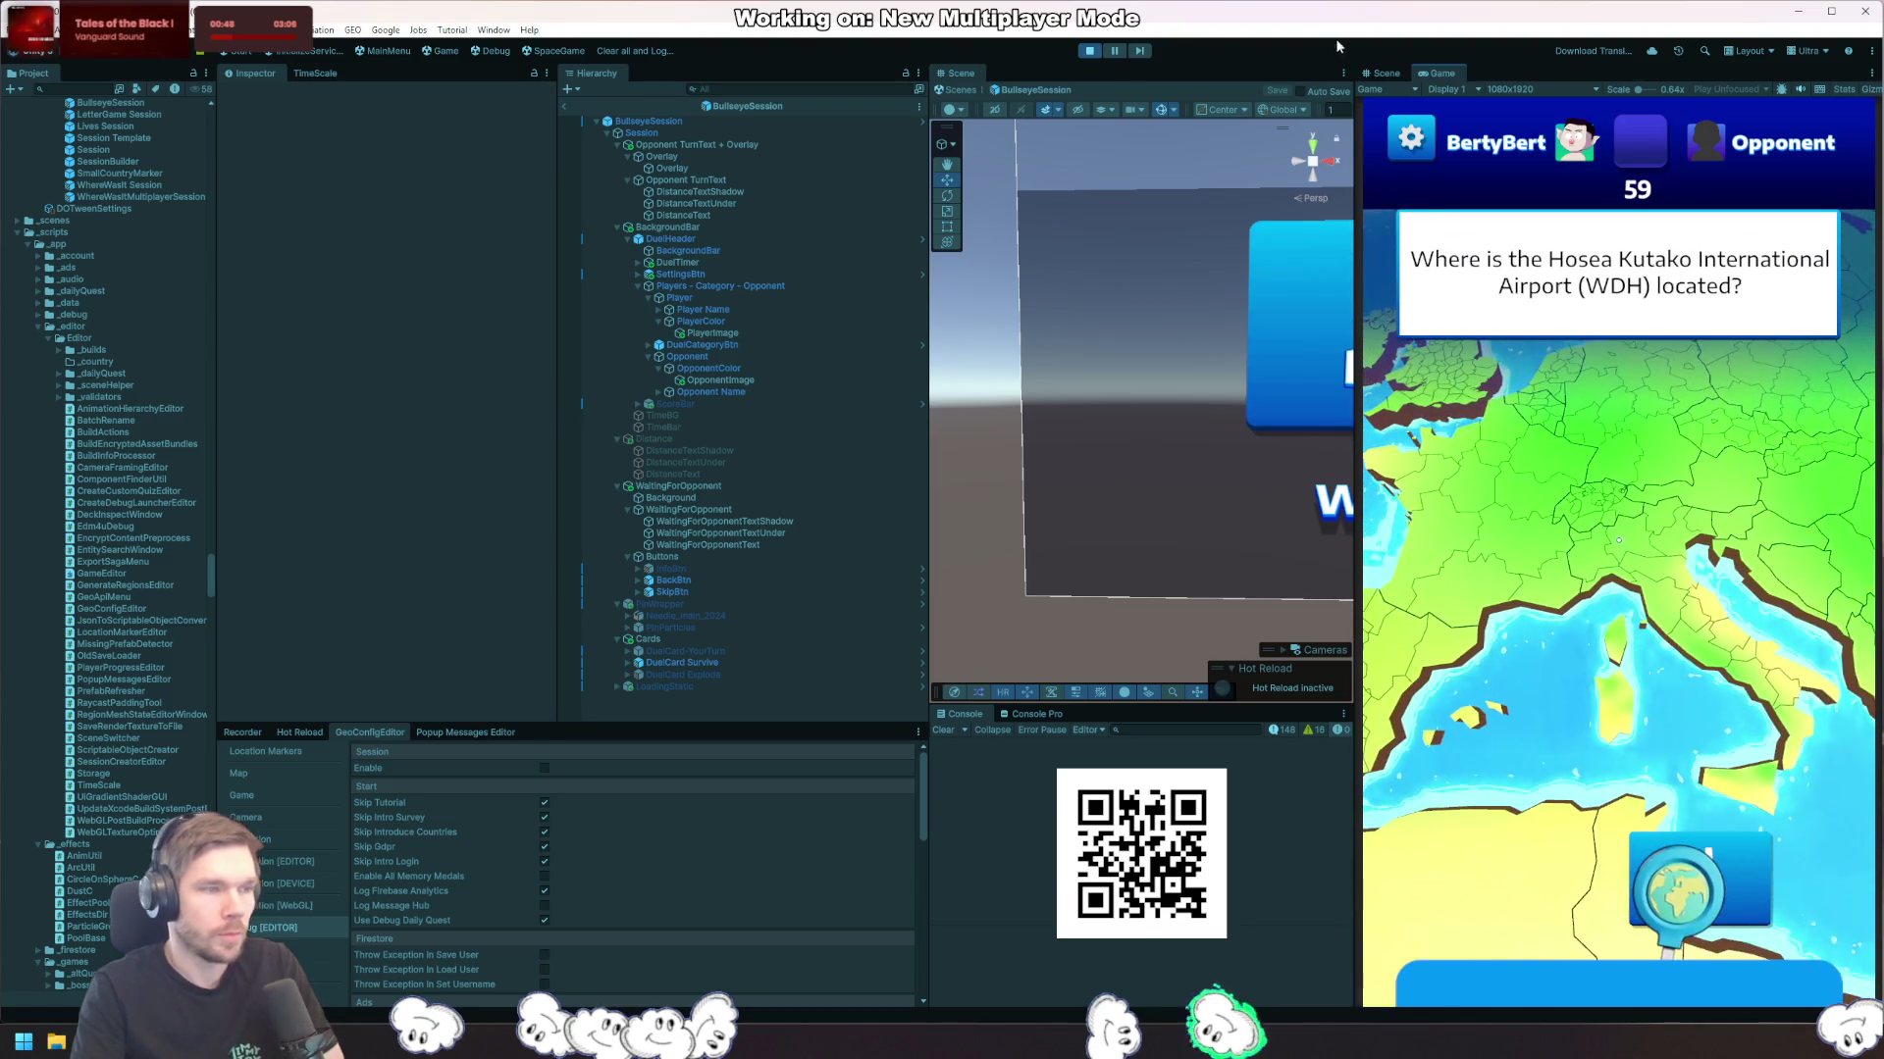
{"action": "key", "text": "alt+Tab"}
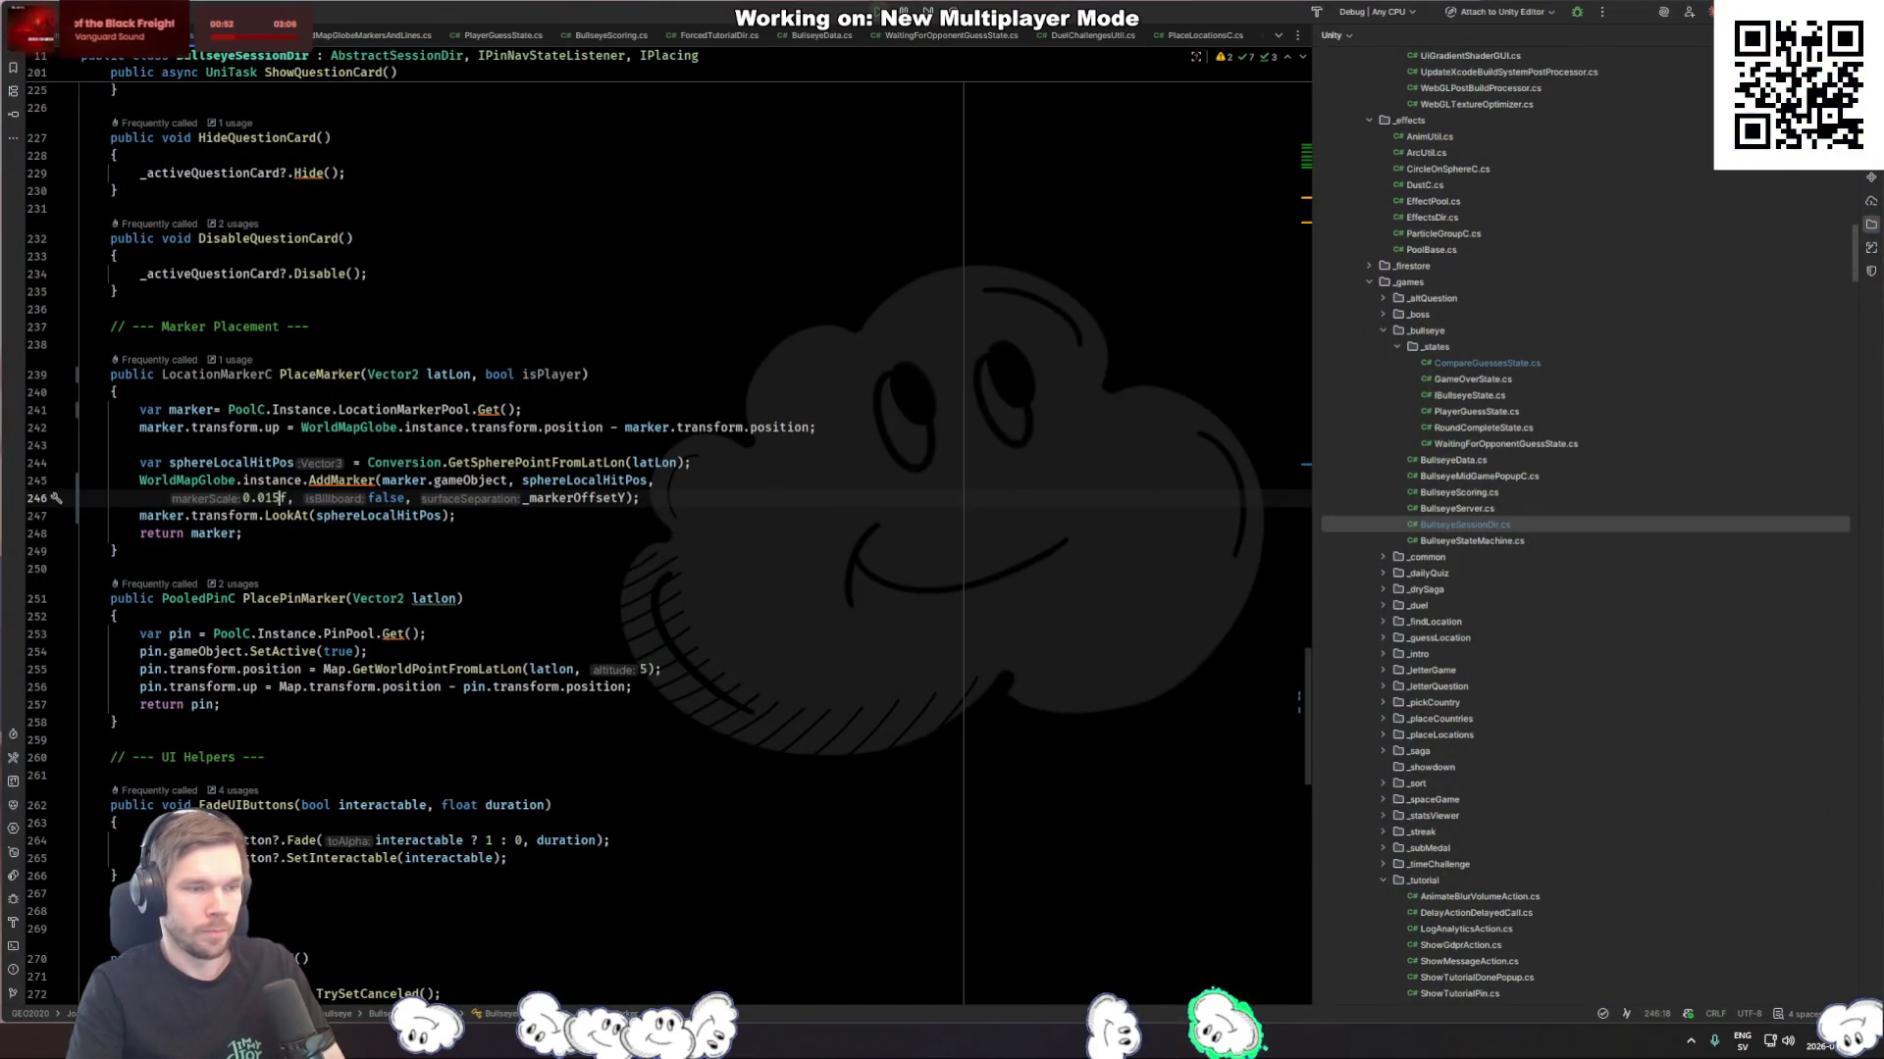
Step: Reduce the marker scale to 0.01f and let Unity recompile
{"action": "key", "text": "BackSpace"}
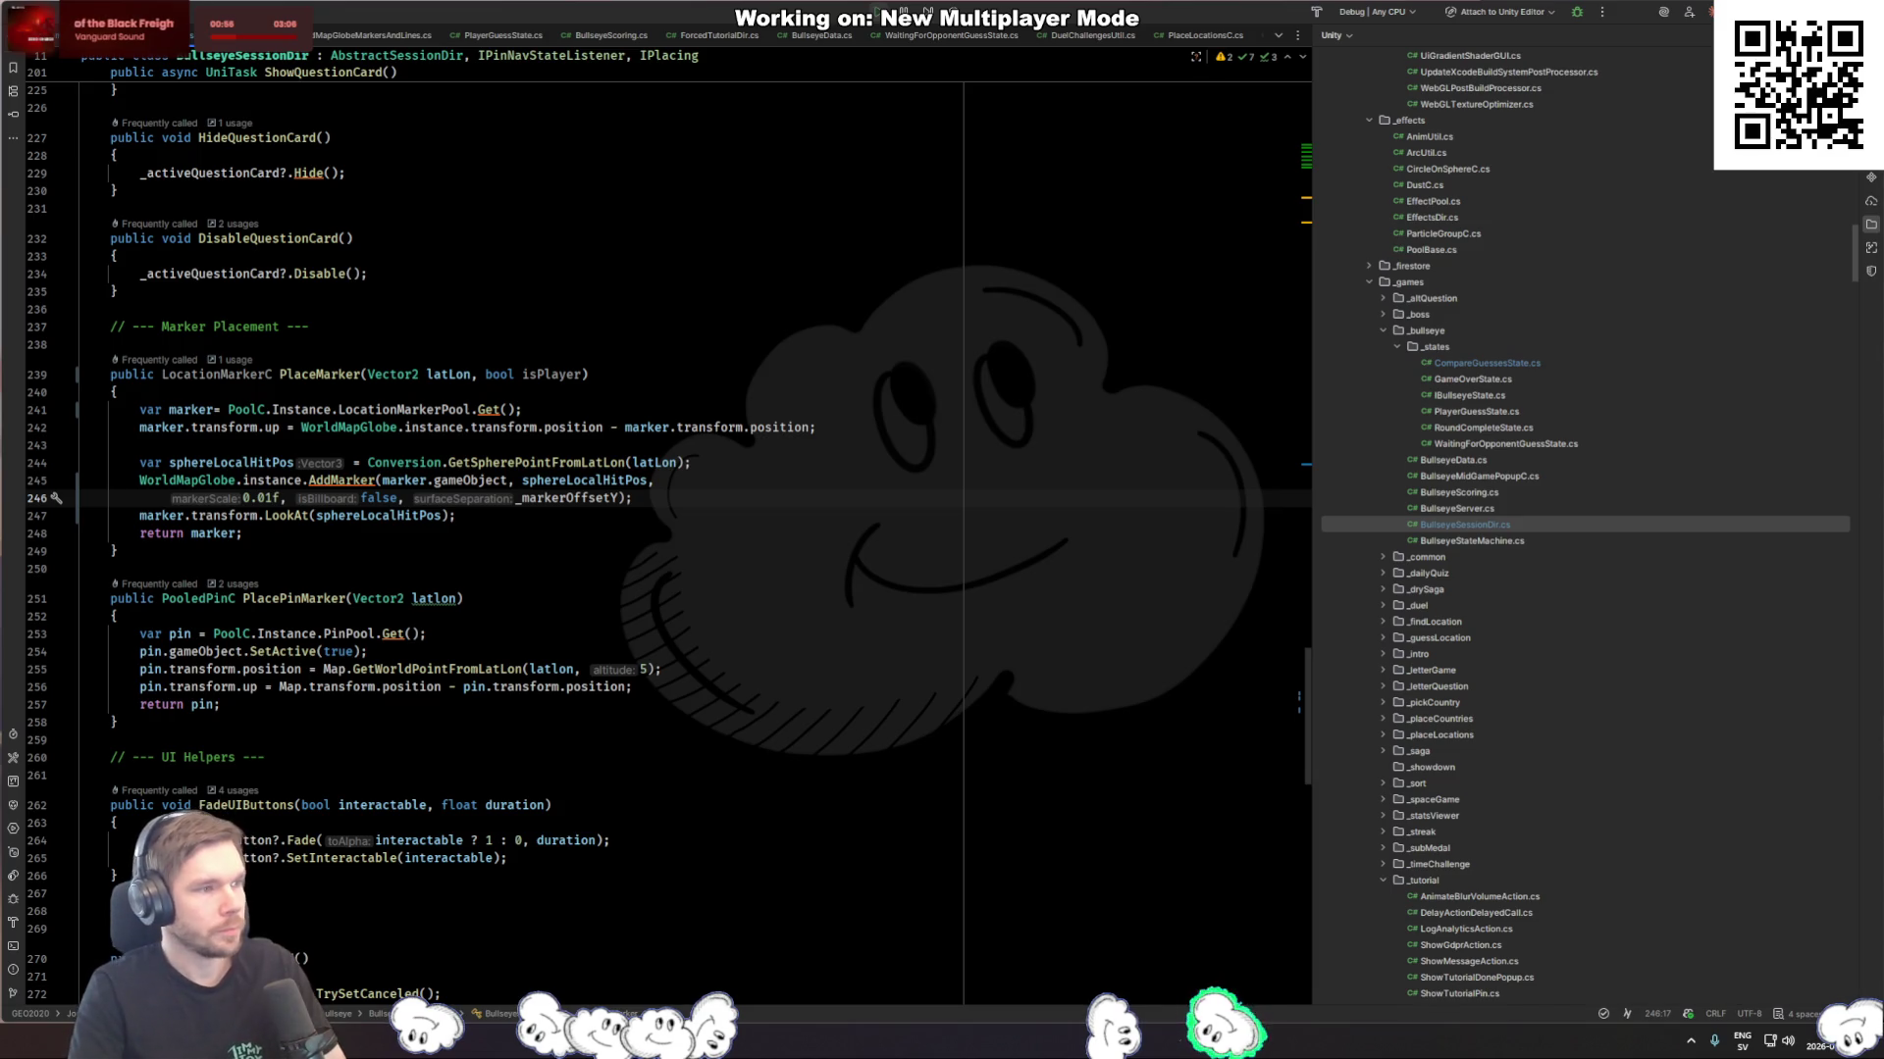
{"action": "key", "text": "alt+Tab"}
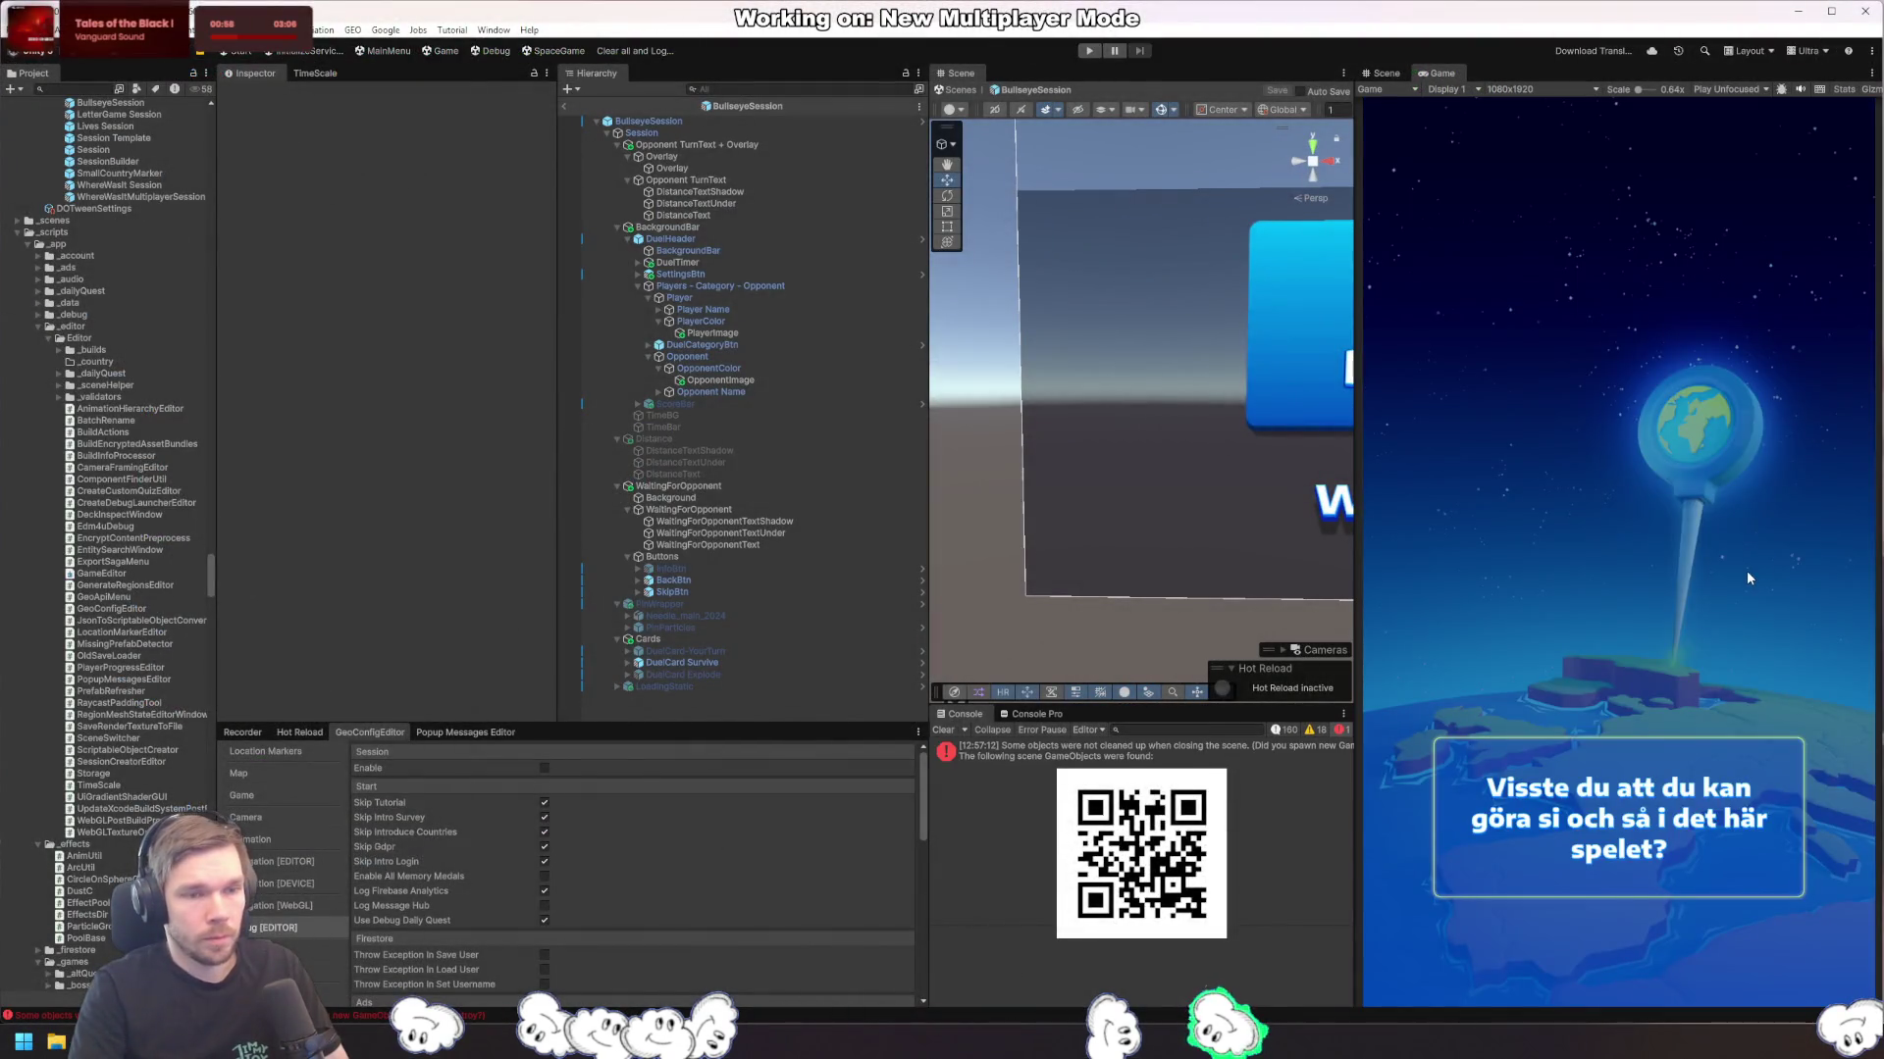
{"action": "key", "text": "alt+Tab"}
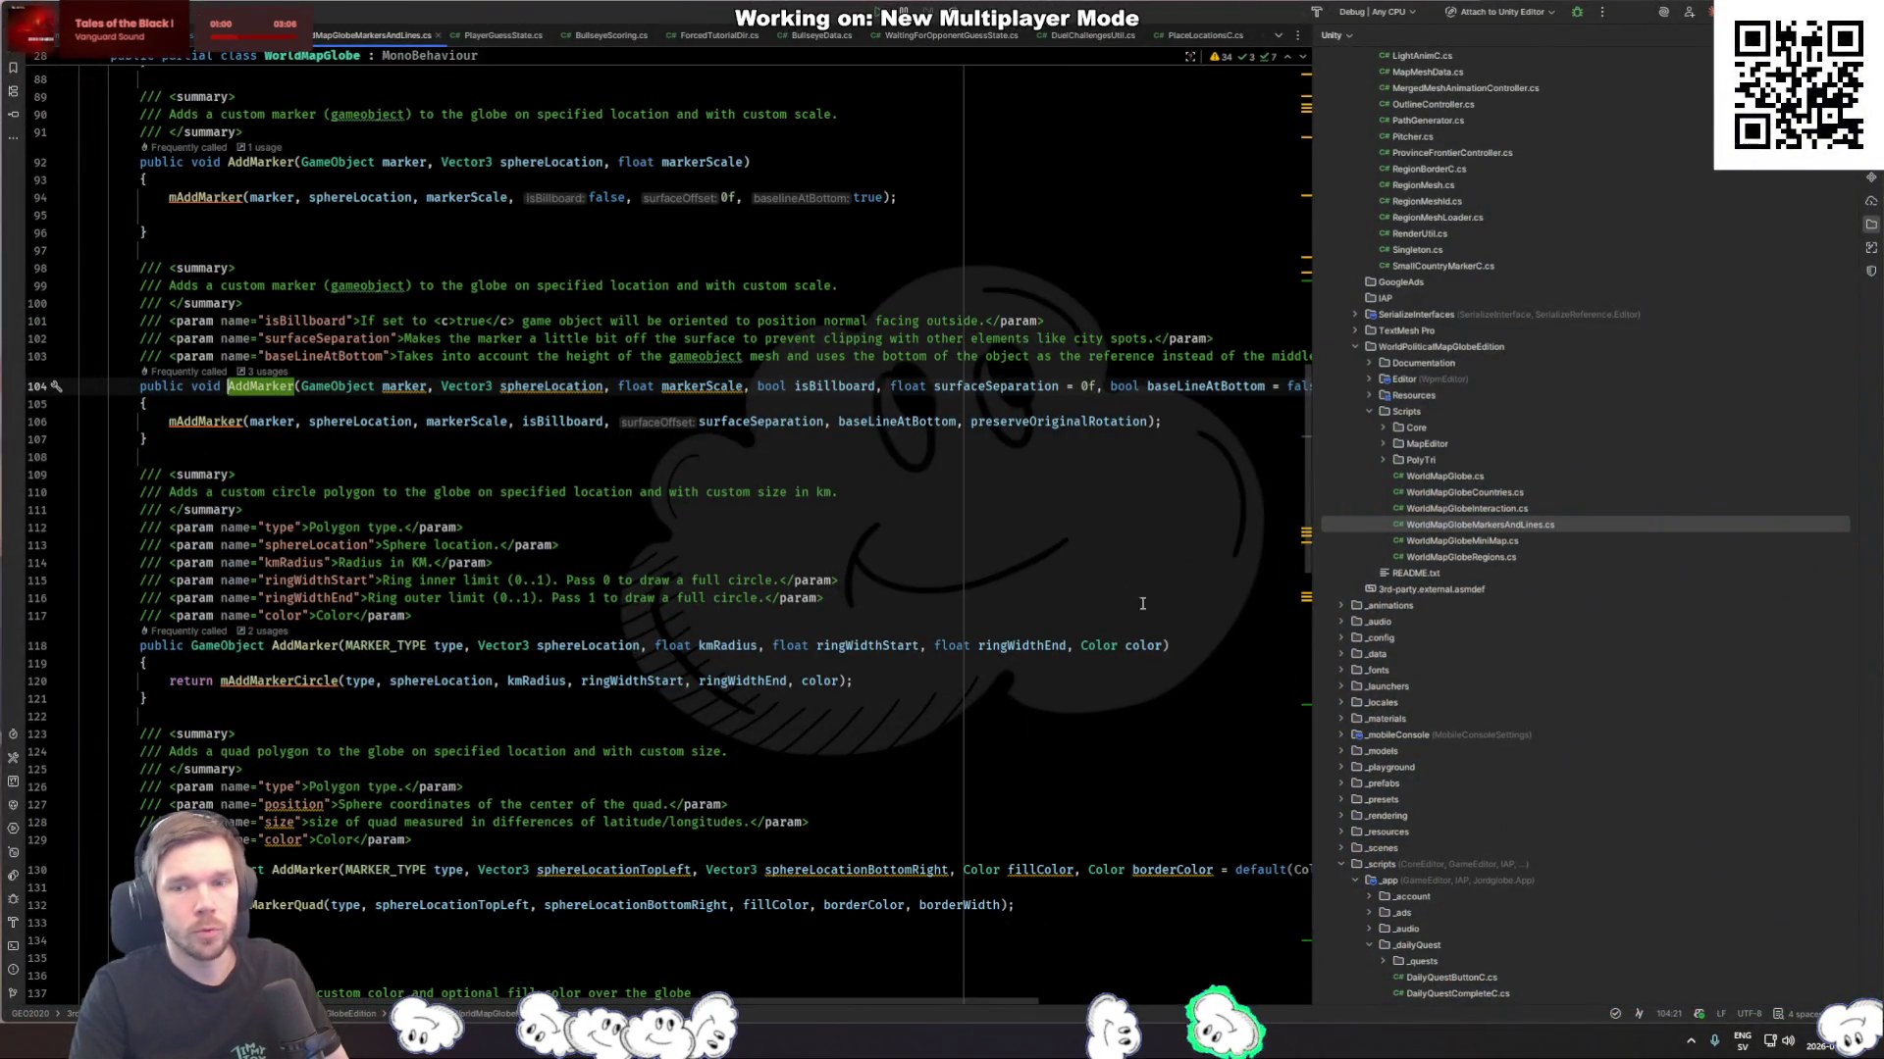
Step: Open CompareGuessesState.cs and reach the server-wait comment in RoundCompleteState's Execute
{"action": "key", "text": "ctrl+shift+n"}
{"action": "type", "text": "compare"}
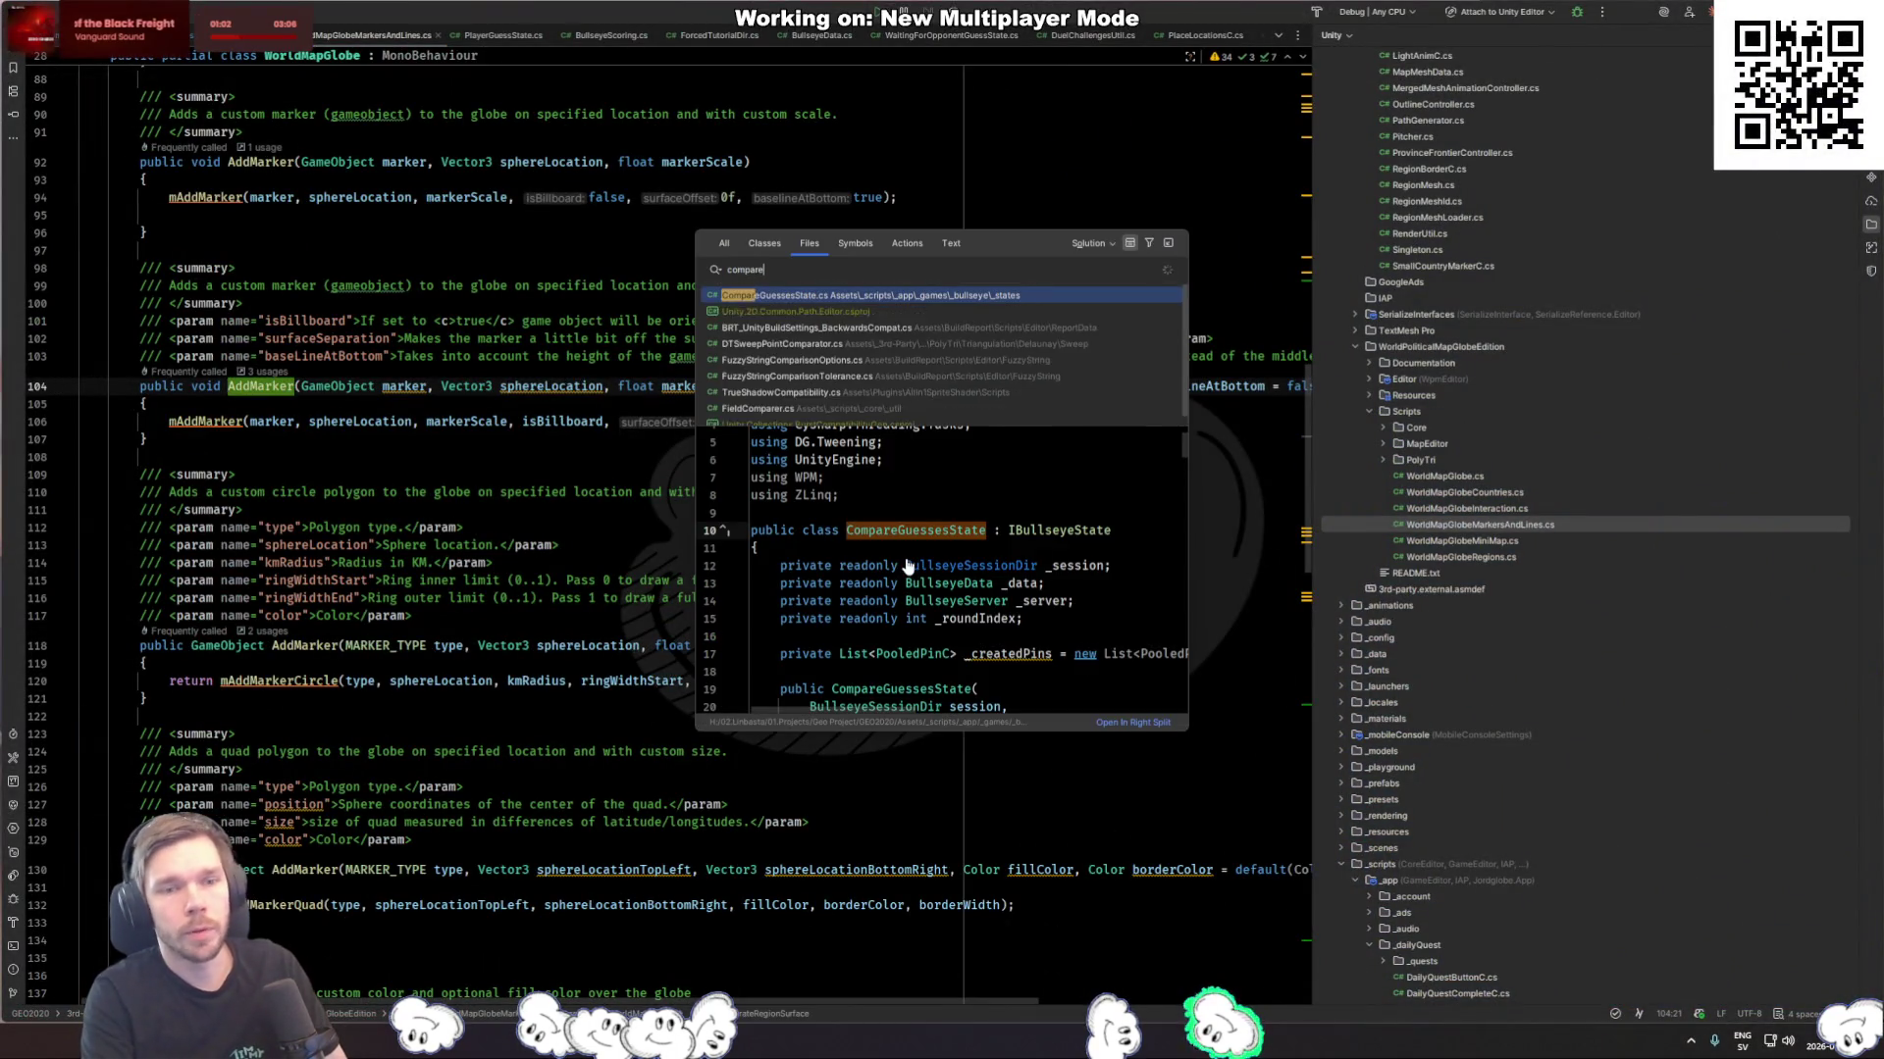
{"action": "key", "text": "Return"}
{"action": "scroll", "coordinate": [339, 728], "scroll_direction": "down", "scroll_amount": 5}
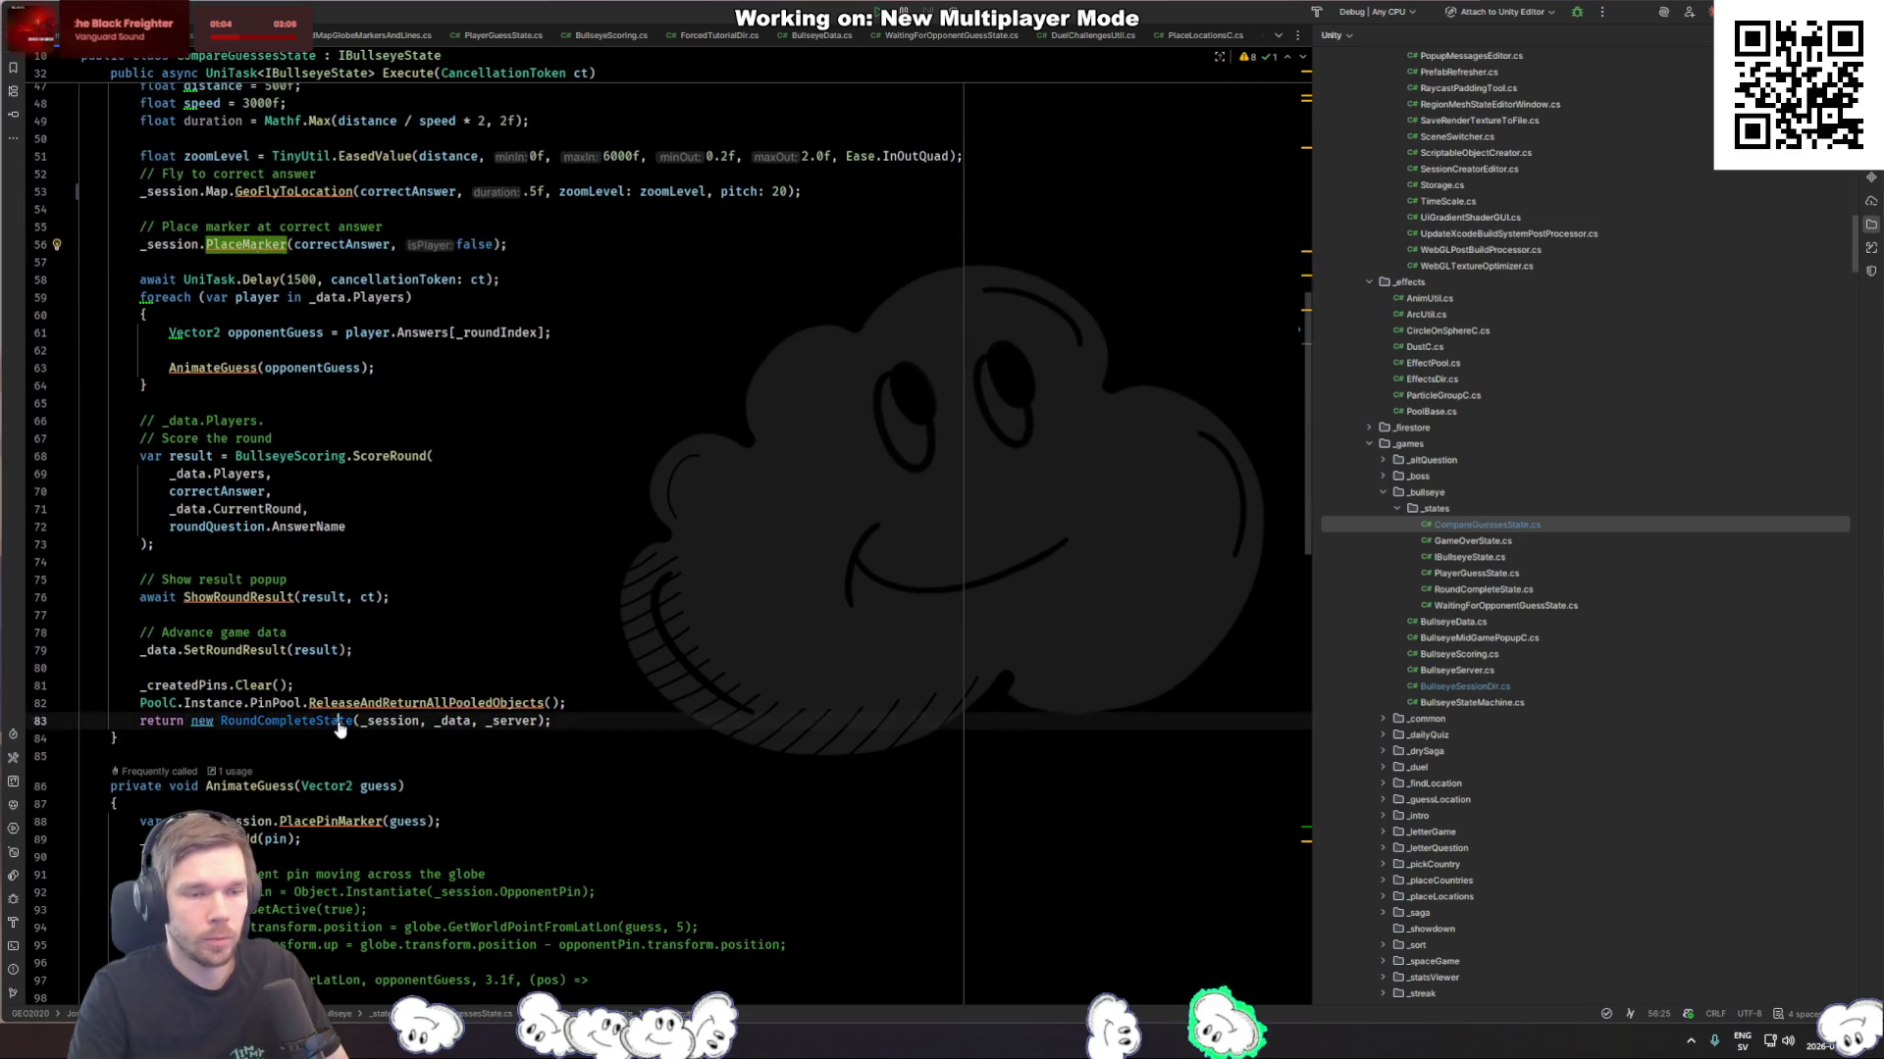
{"action": "left_click", "coordinate": [339, 724], "text": "ctrl"}
{"action": "left_click", "coordinate": [526, 766]}
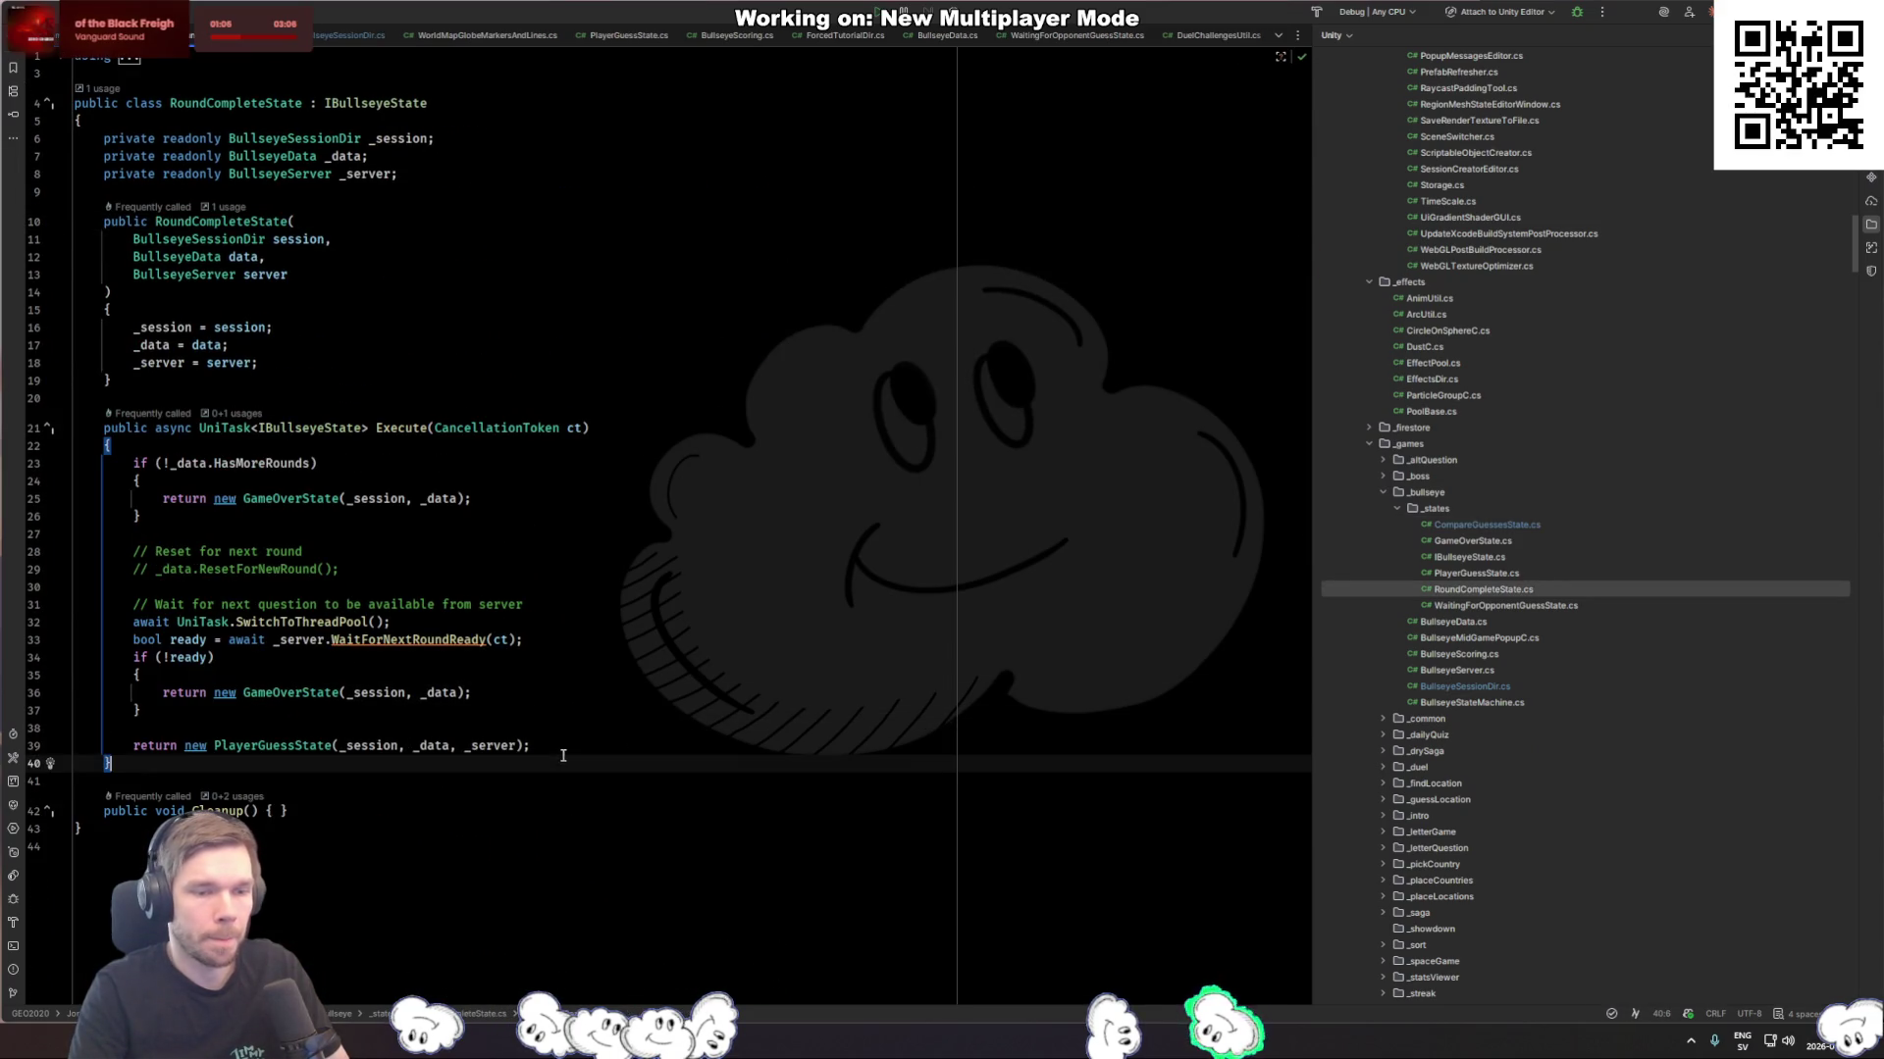
{"action": "key", "text": "Up"}
{"action": "left_click", "coordinate": [645, 648]}
{"action": "left_click", "coordinate": [628, 606]}
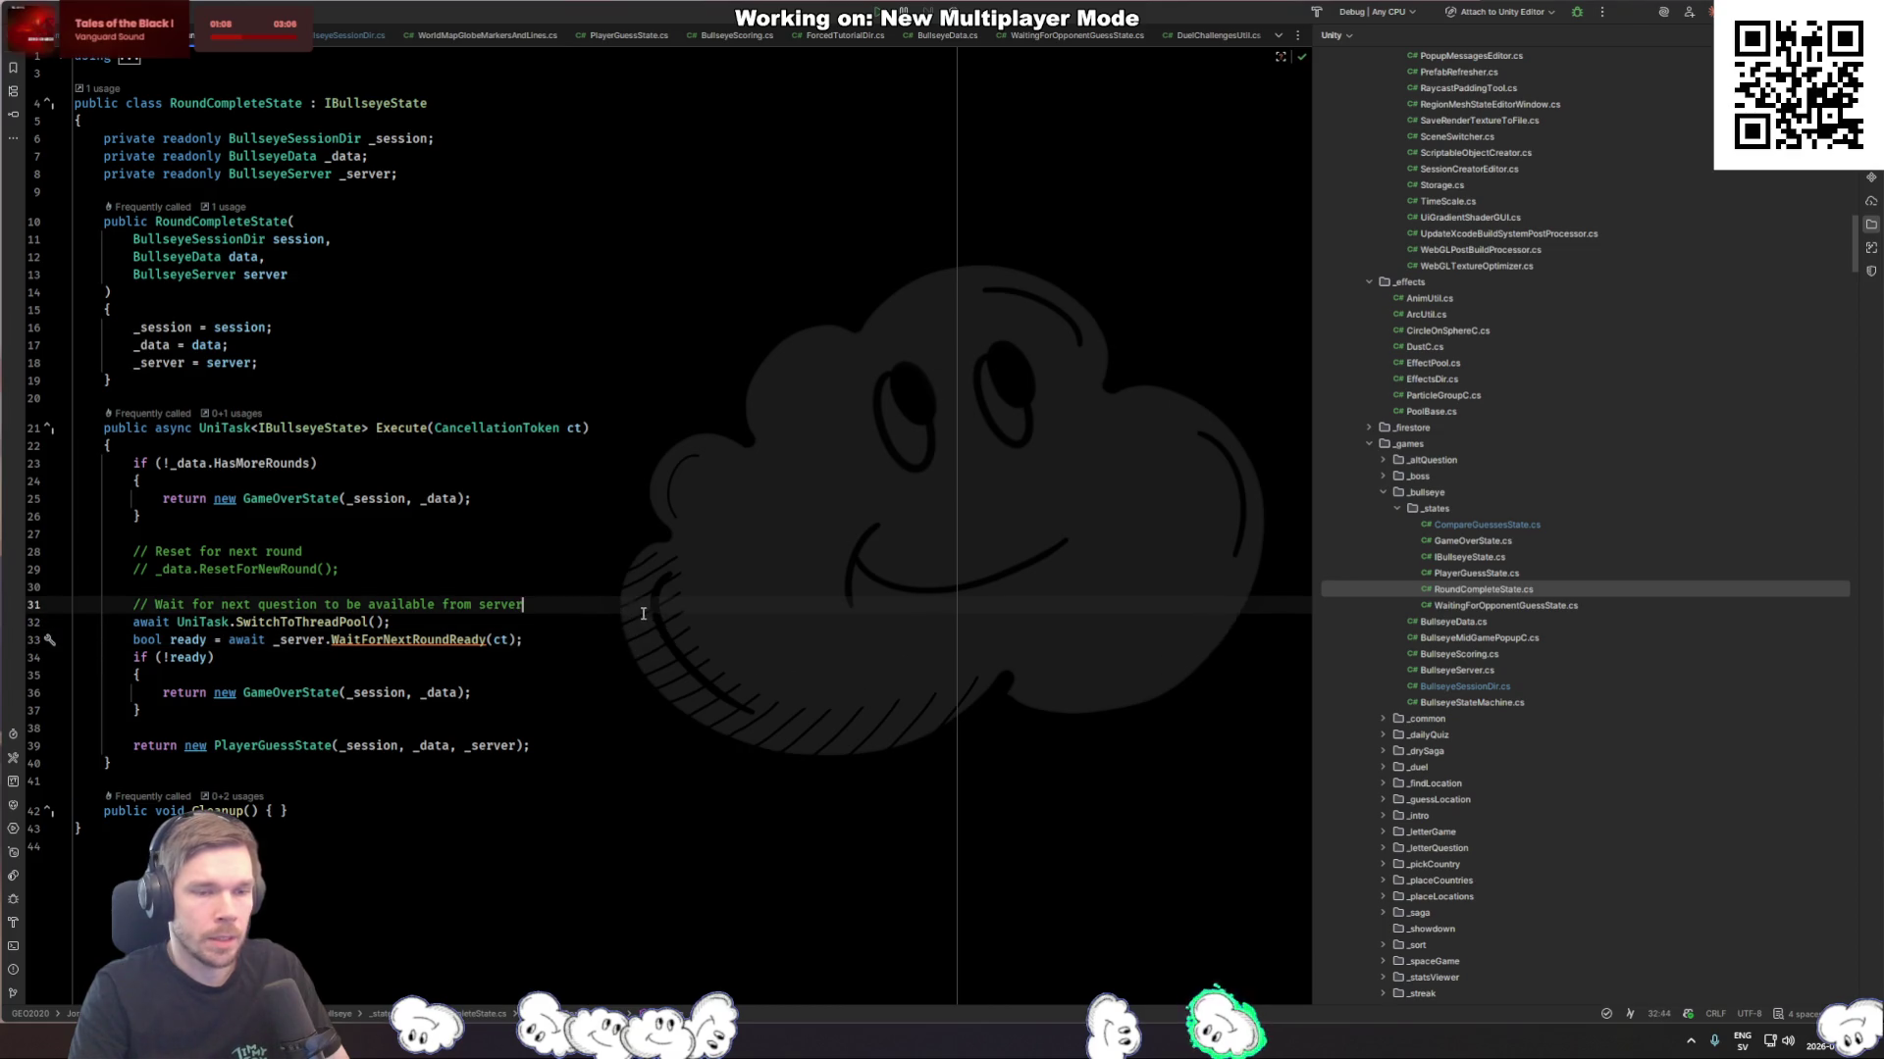
Step: Add PoolC.Instance.LocationMarkerPool.ReleaseAndReturnAllPooledObjects(); below the server-wait comment
{"action": "key", "text": "Return"}
{"action": "type", "text": "Location"}
{"action": "key", "text": "ctrl+BackSpace"}
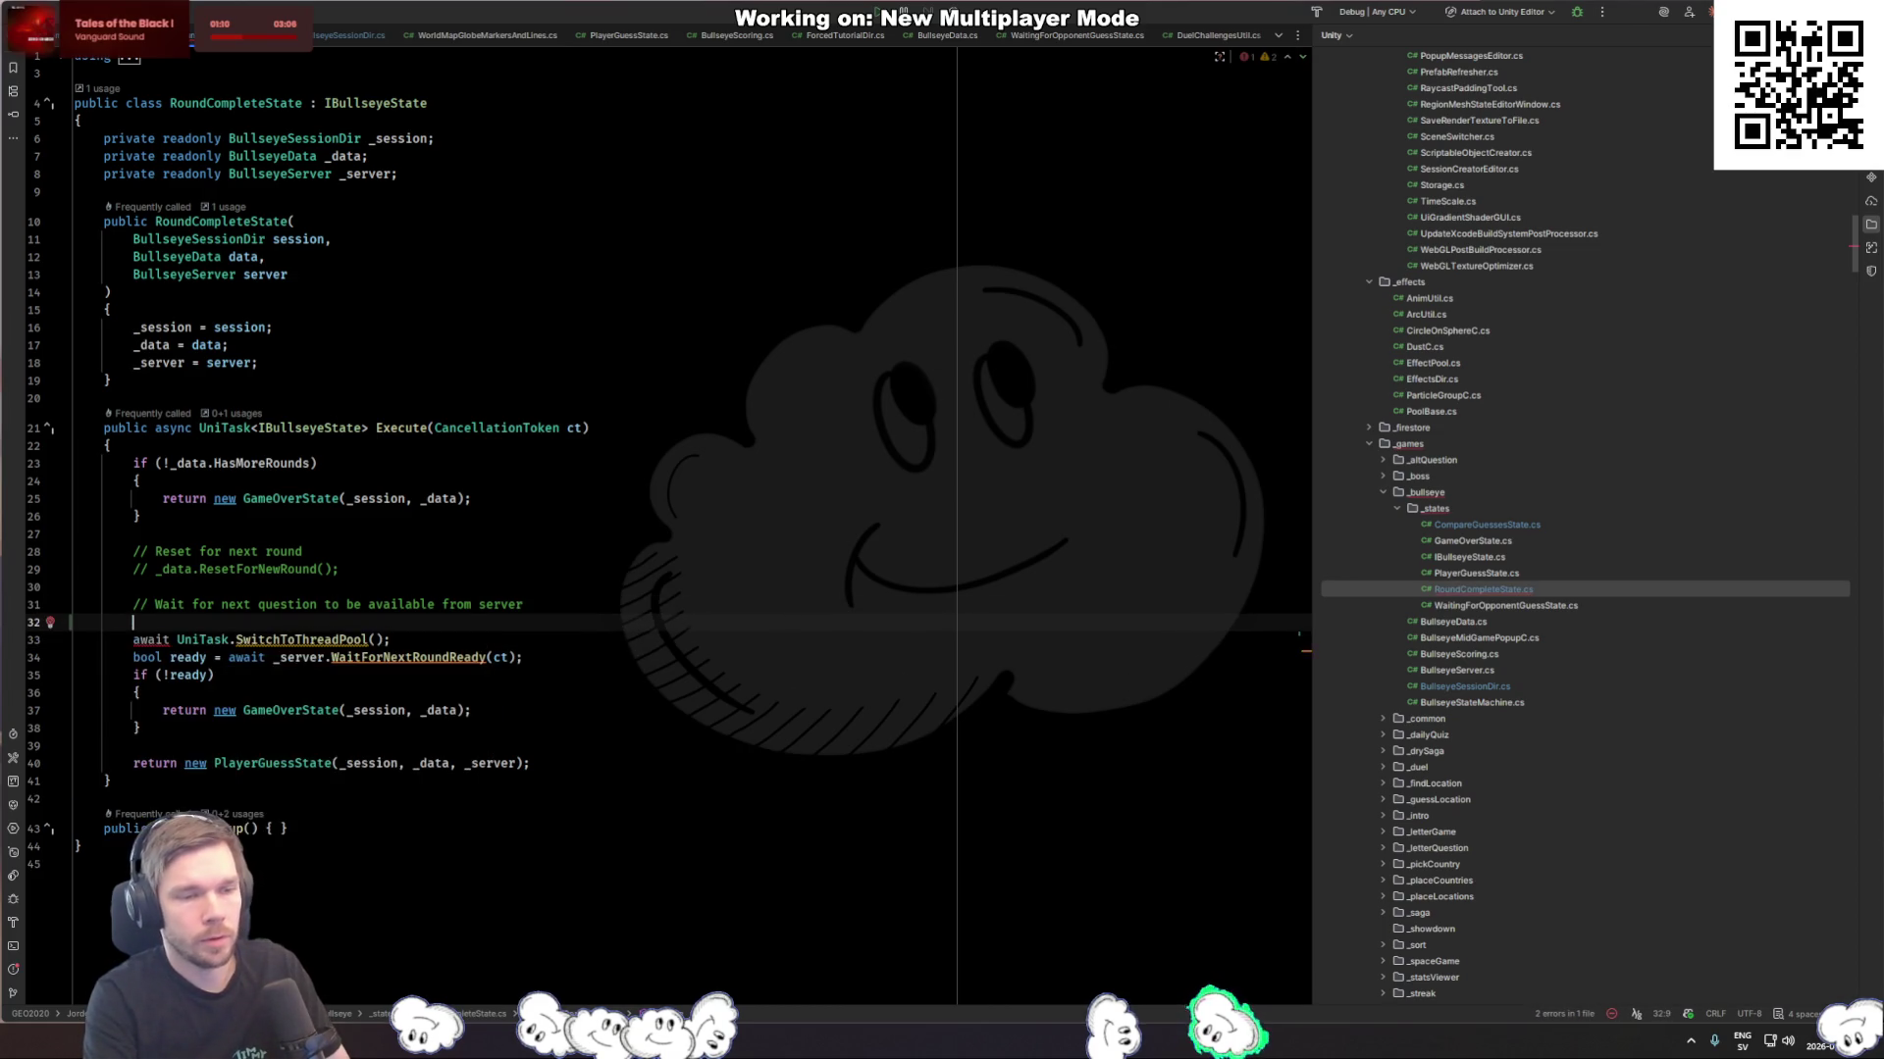
{"action": "type", "text": "PoolC.Loca"}
{"action": "key", "text": "BackSpace"}
{"action": "key", "text": "BackSpace"}
{"action": "key", "text": "BackSpace"}
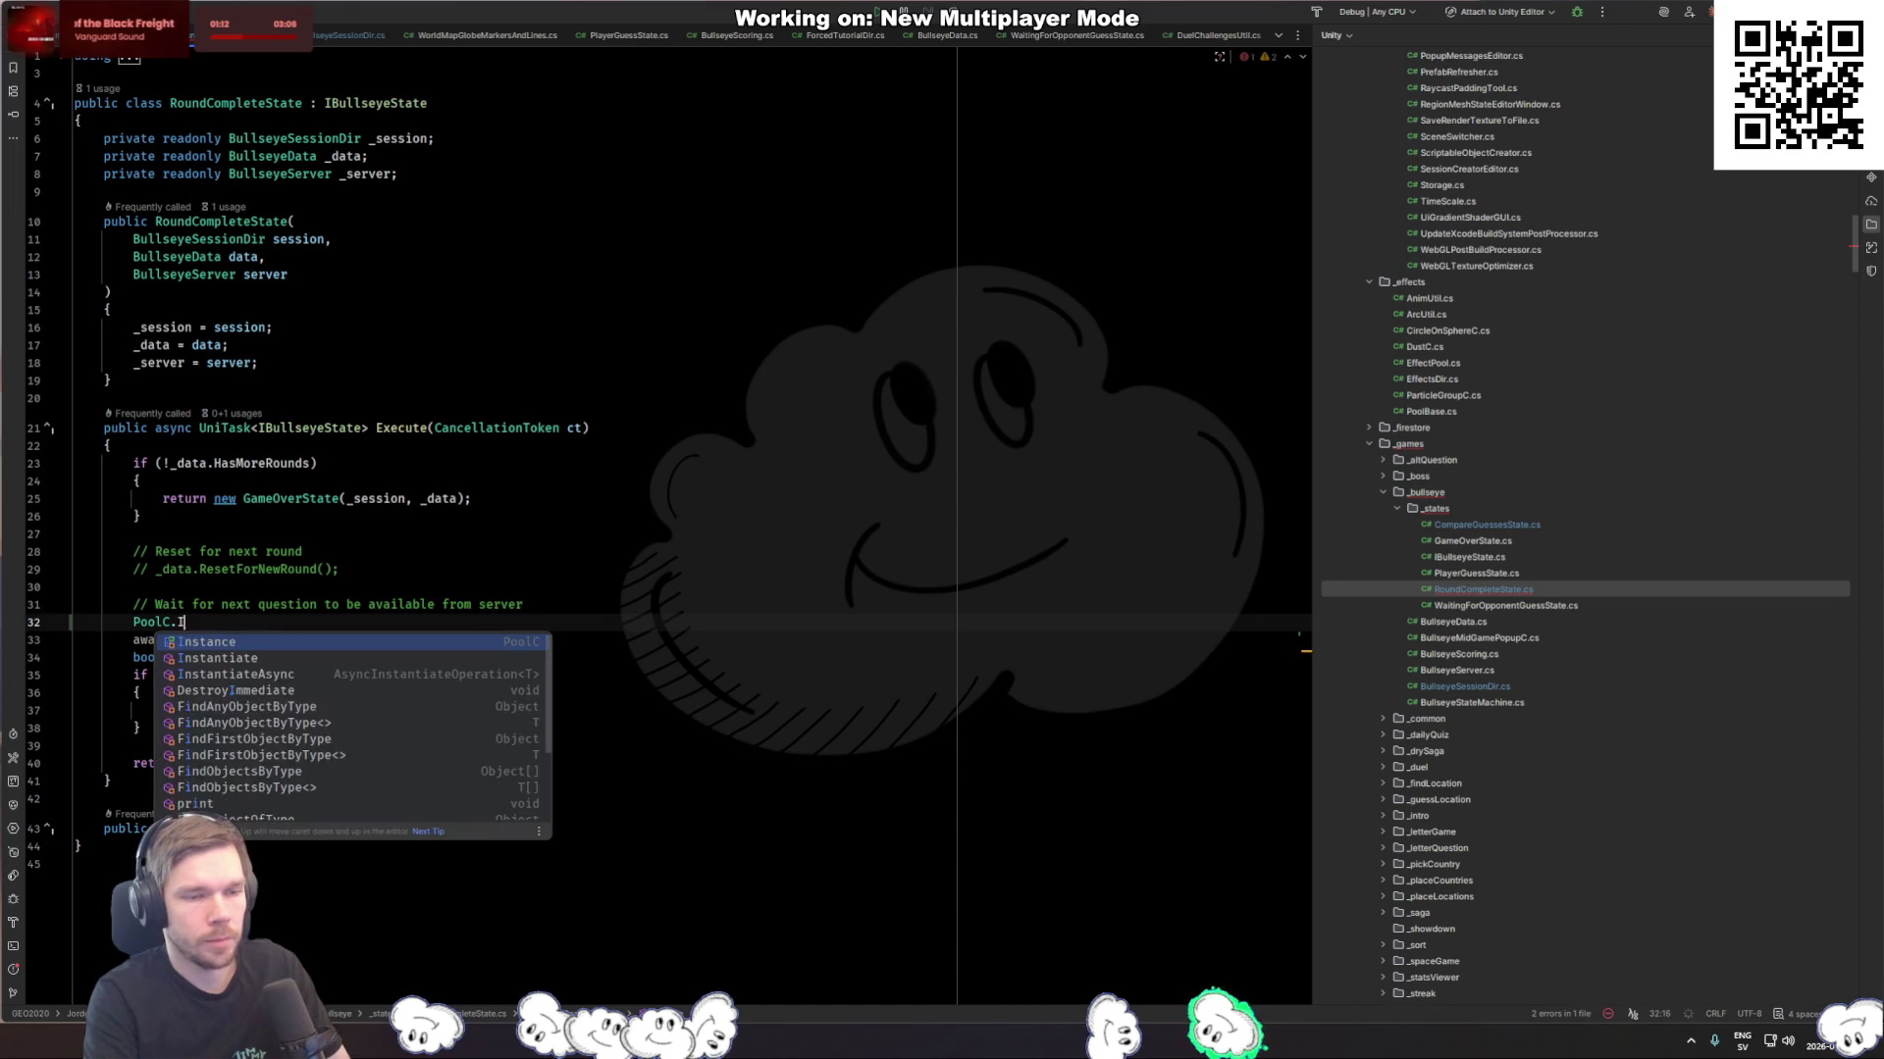
{"action": "type", "text": "Inst"}
{"action": "key", "text": "Return"}
{"action": "type", "text": ".LocationM"}
{"action": "key", "text": "Return"}
{"action": "type", "text": "."}
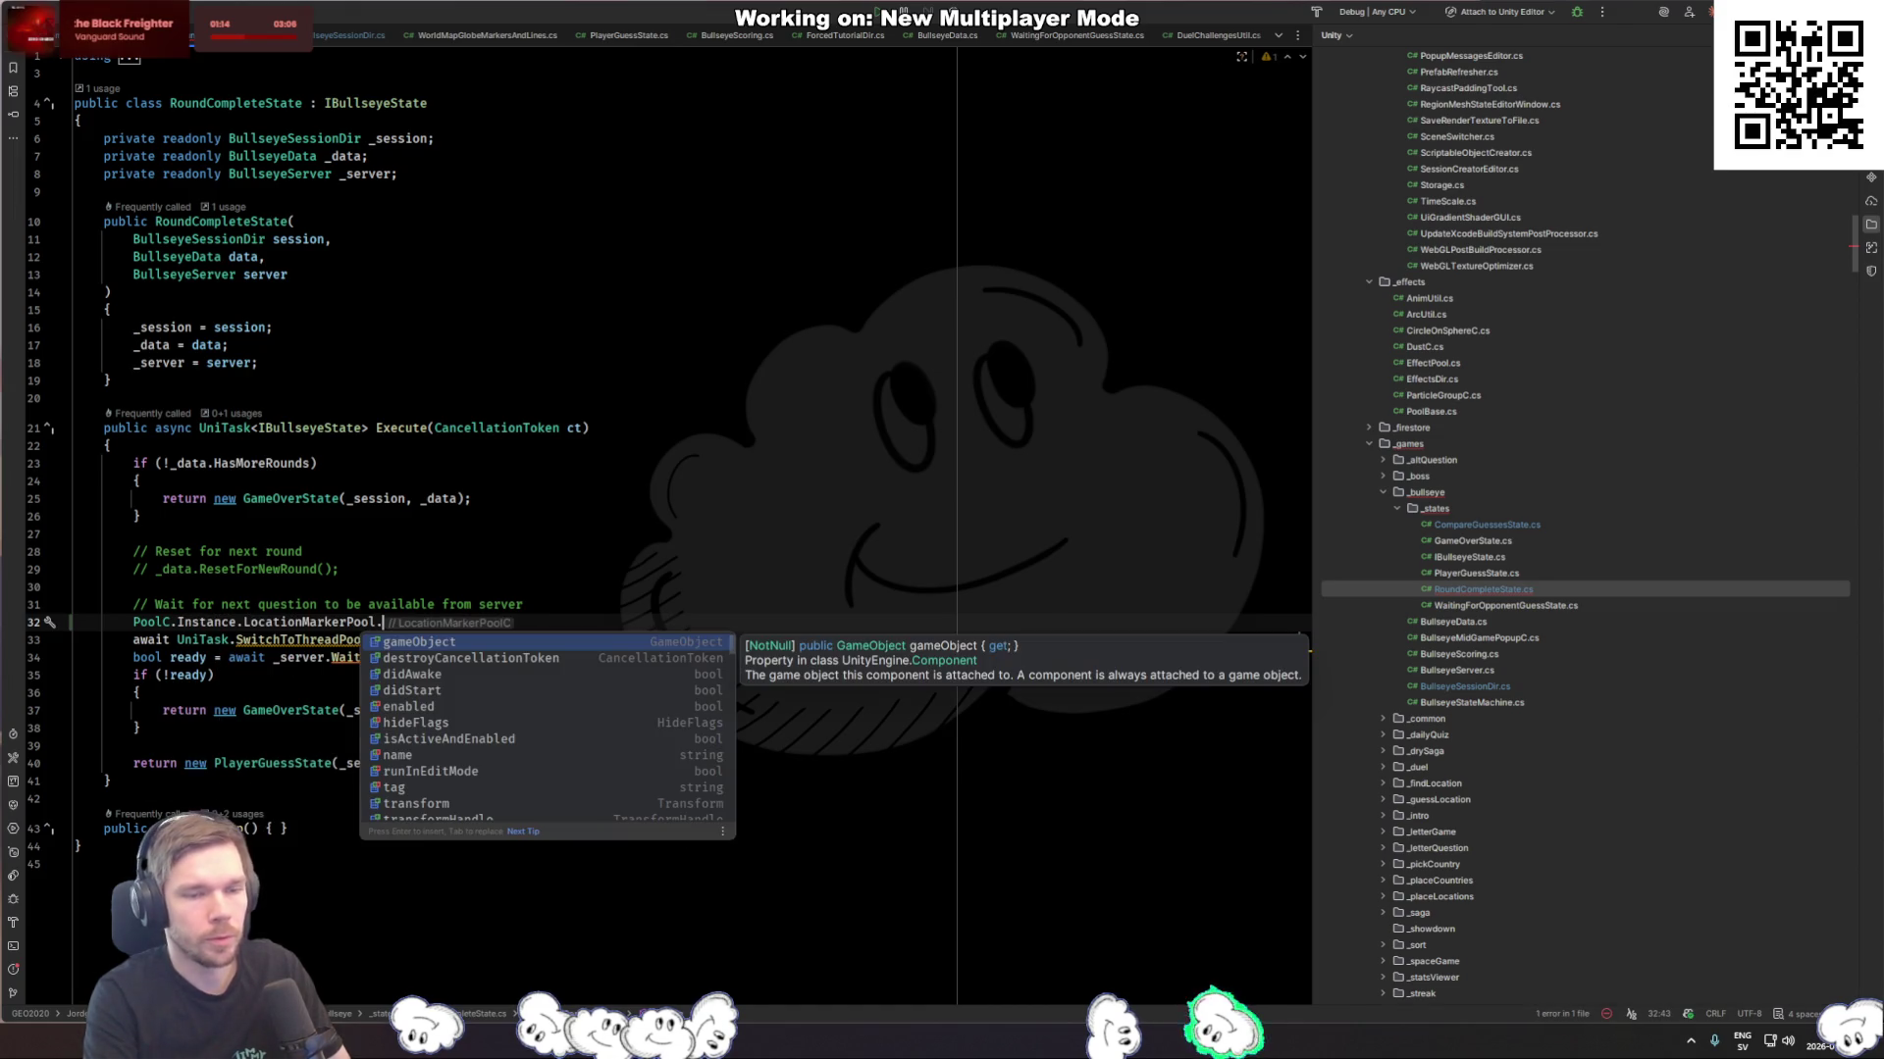
{"action": "type", "text": "Release"}
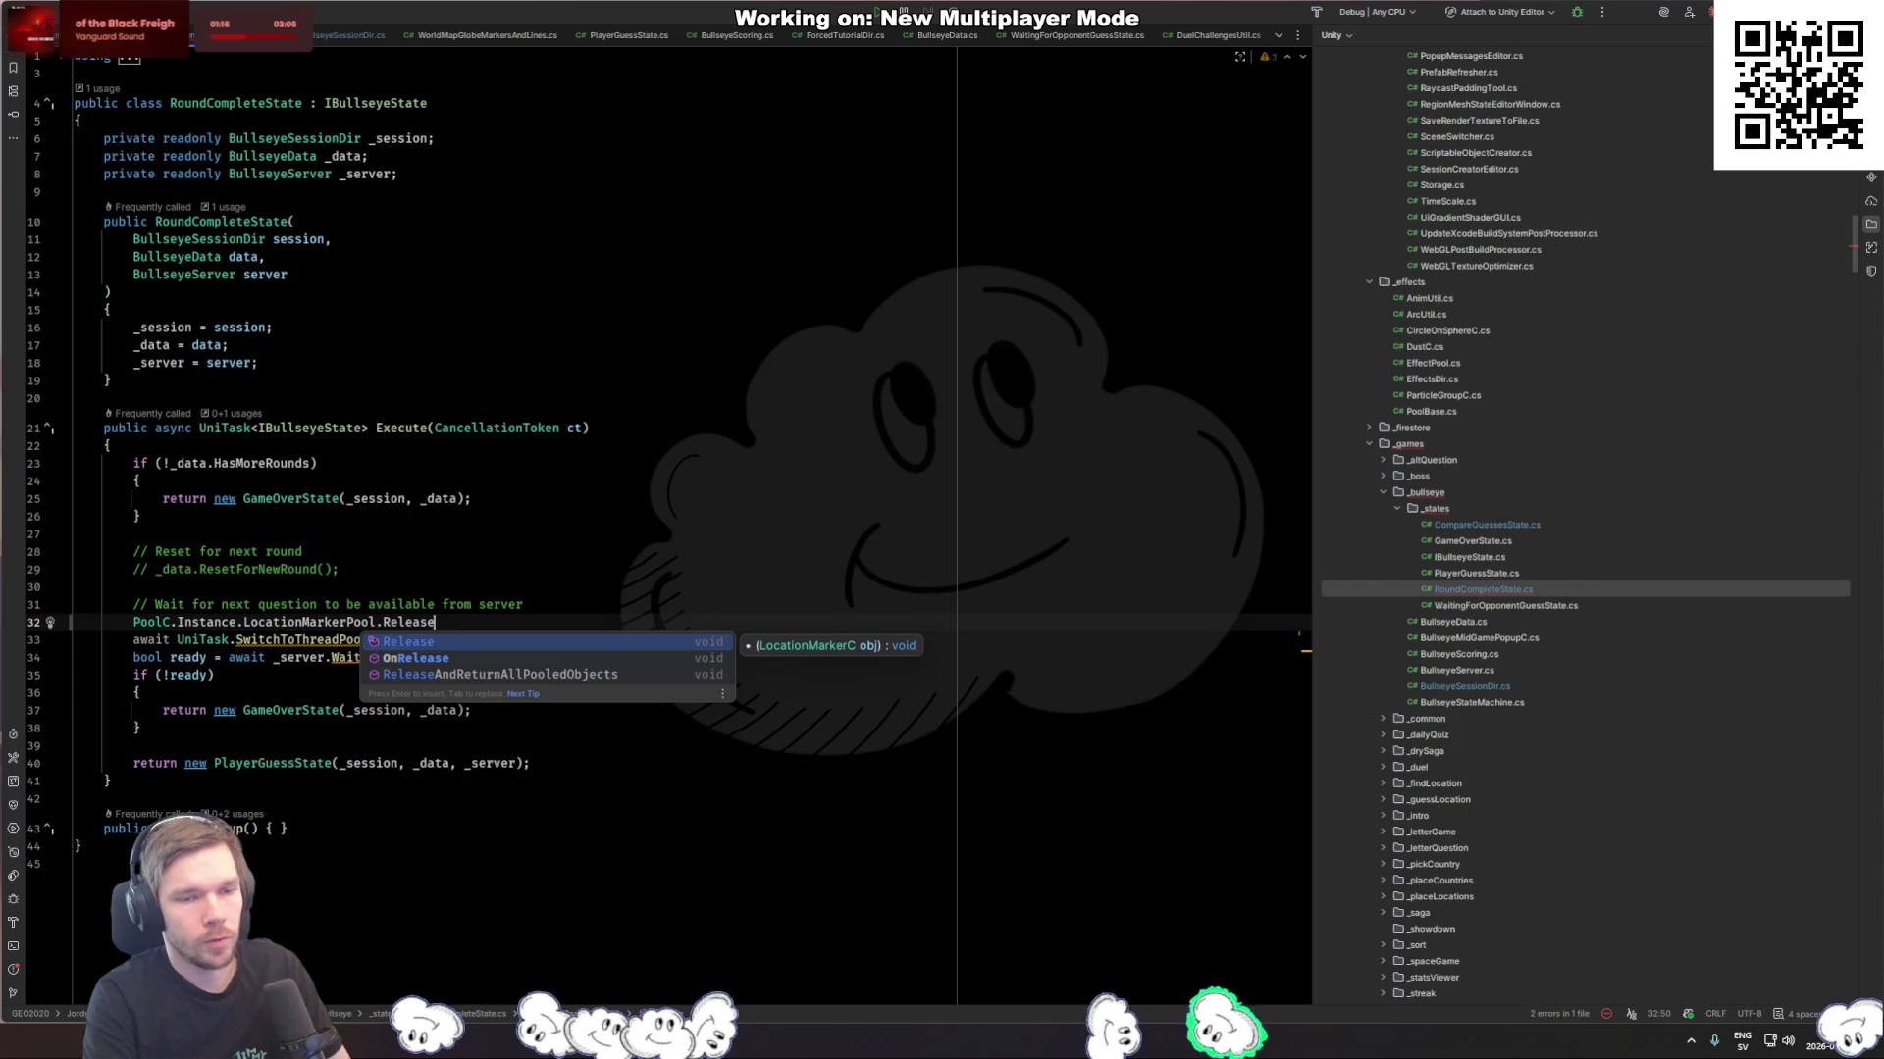
{"action": "key", "text": "Down"}
{"action": "key", "text": "Down"}
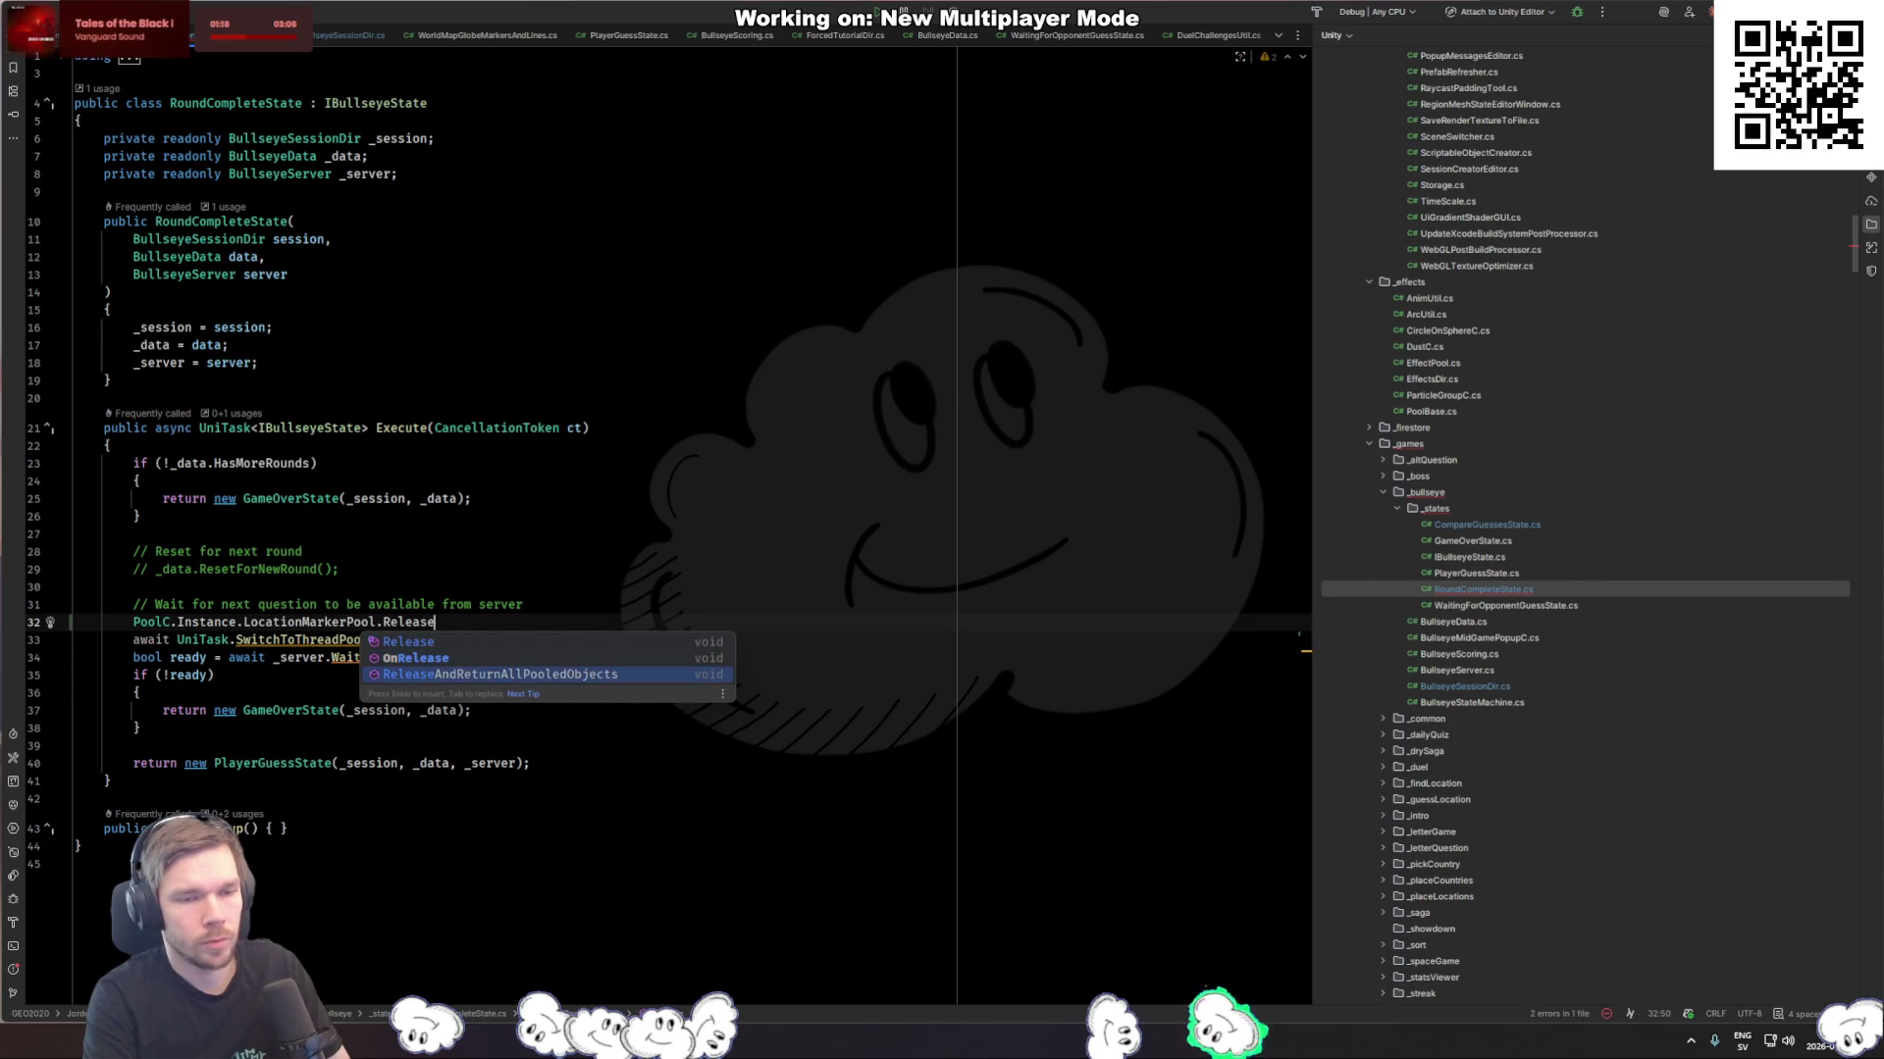
{"action": "key", "text": "Return"}
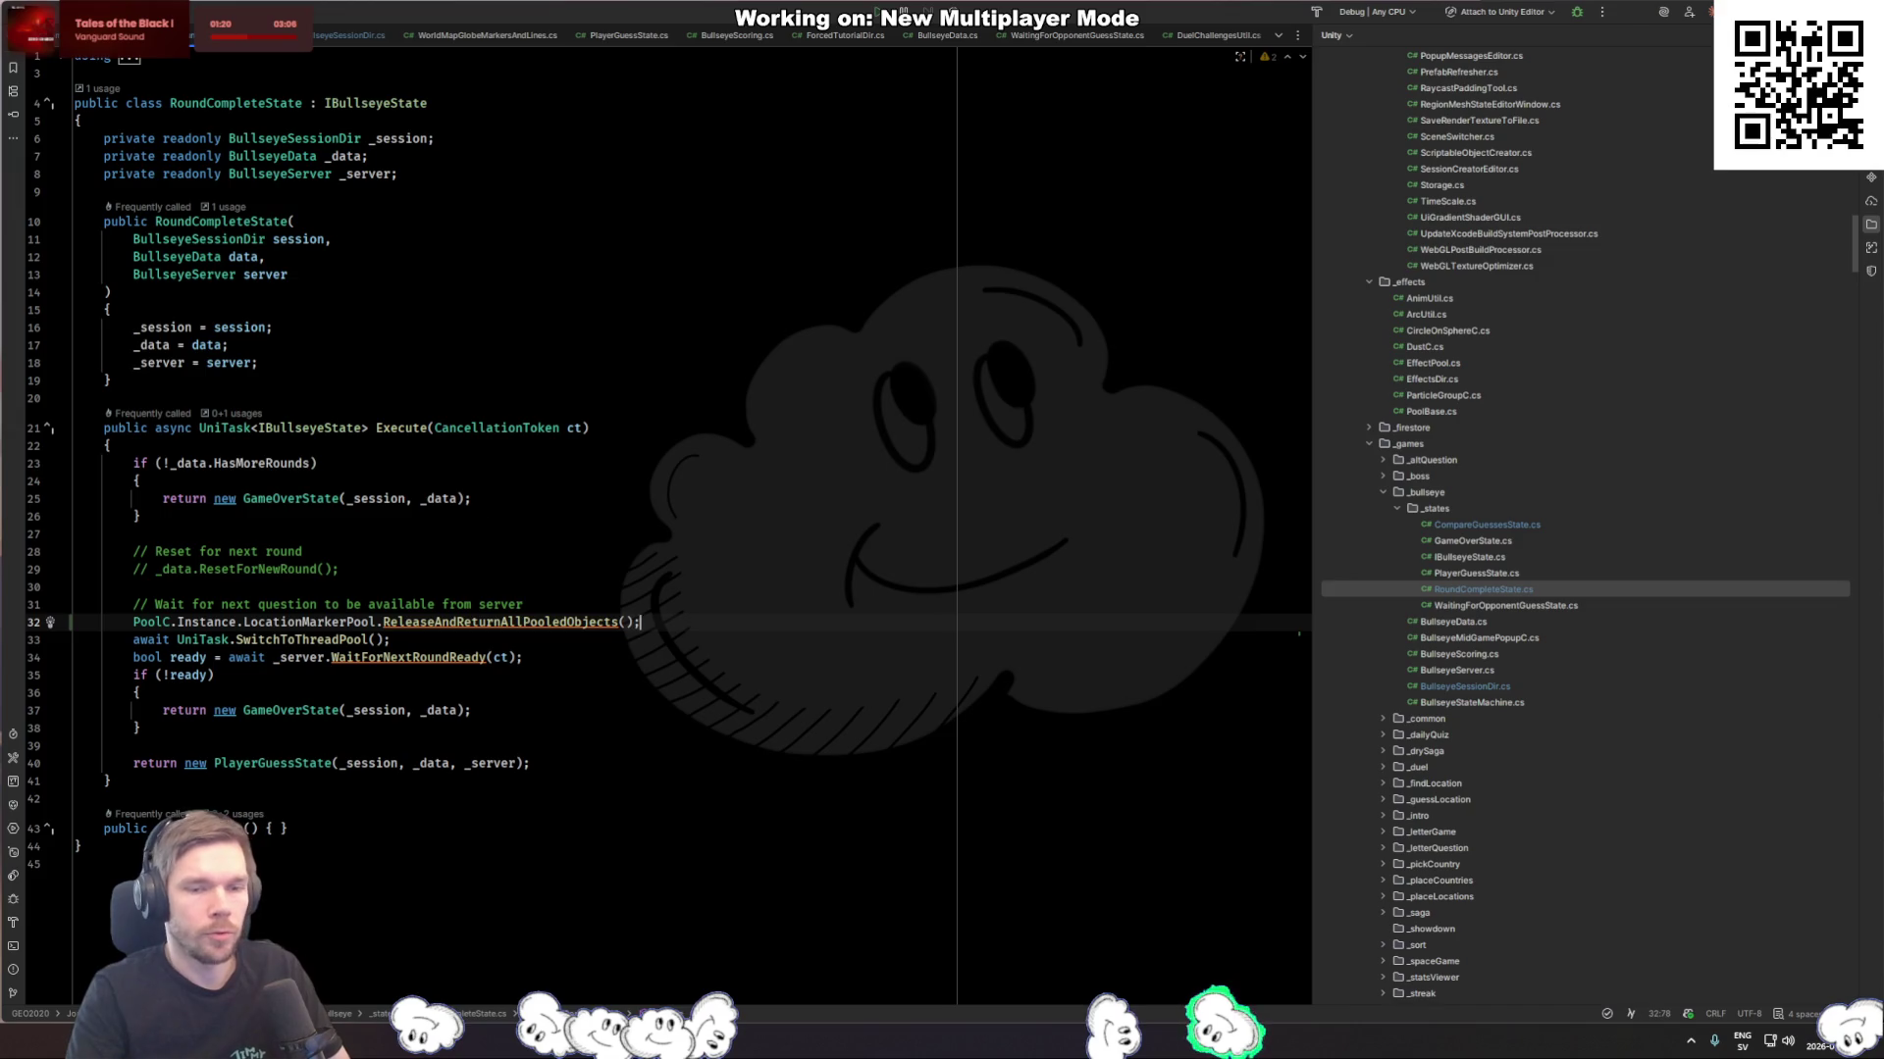
{"action": "key", "text": "alt+Tab"}
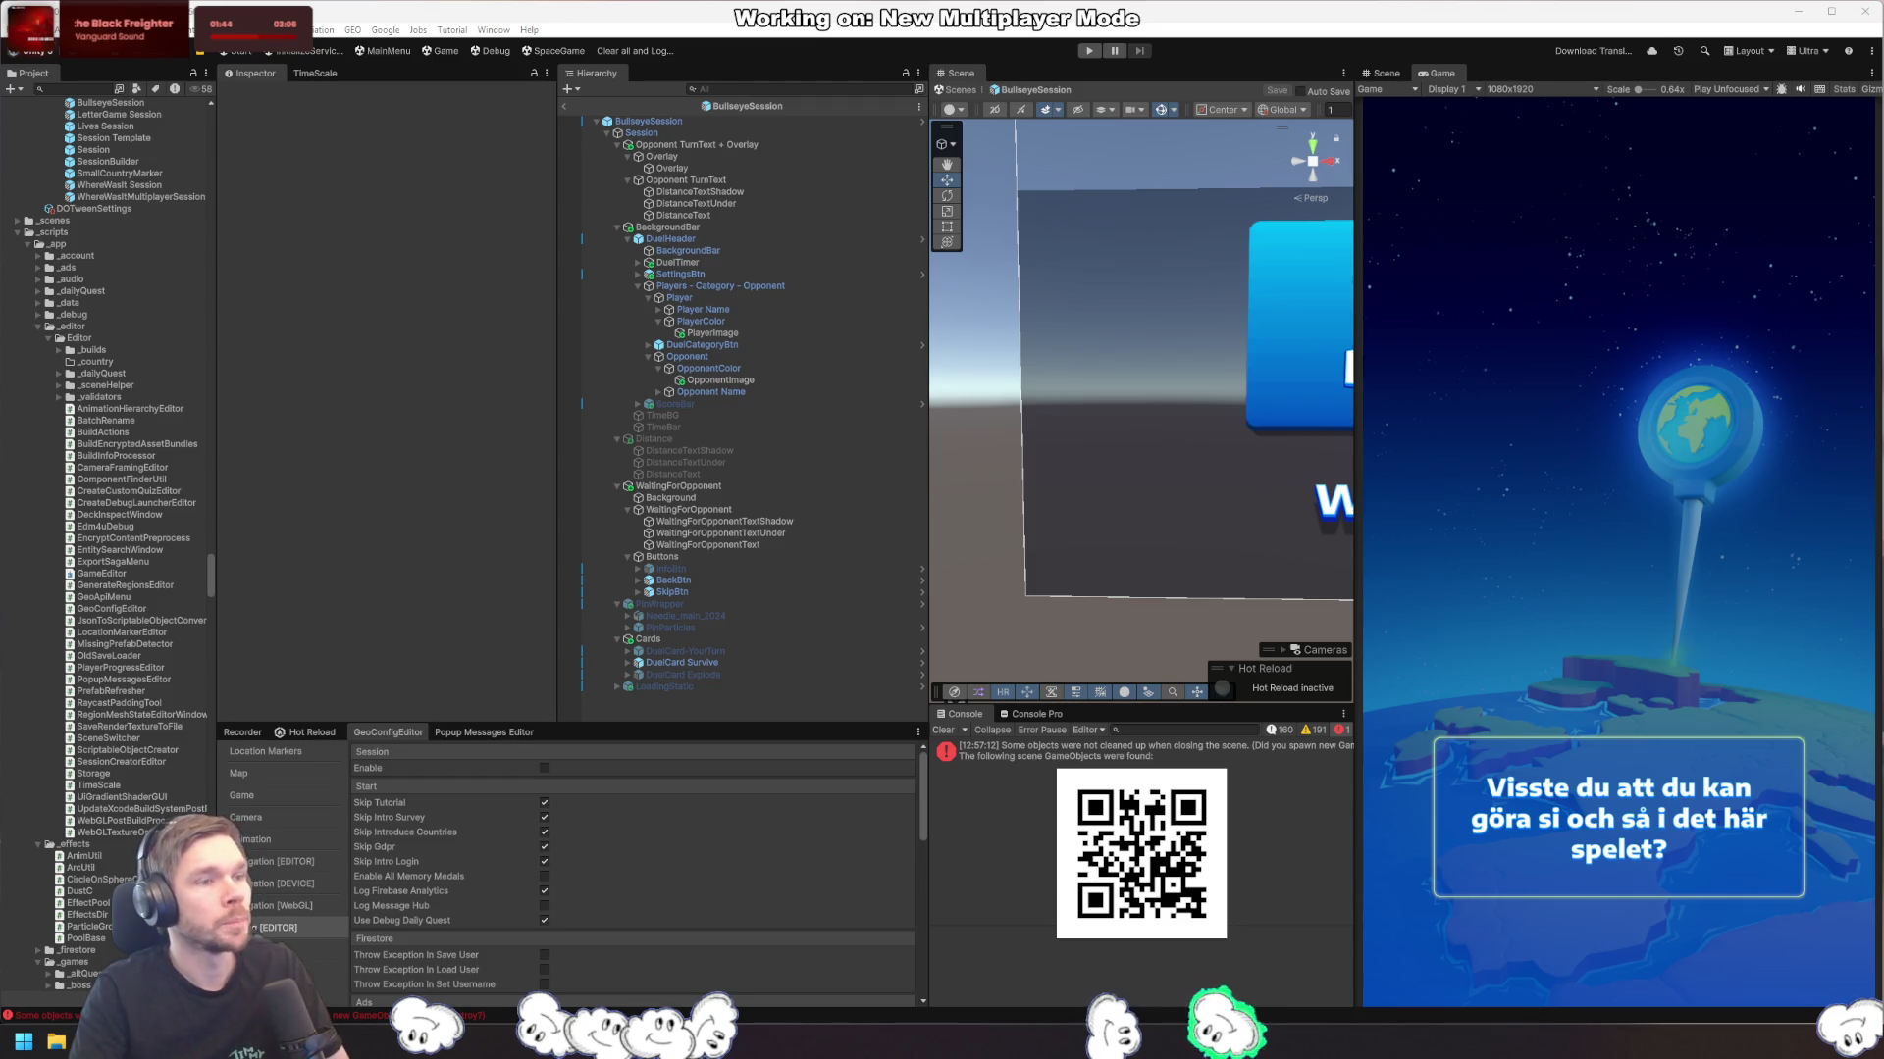
Step: Play the Milan round in Unity and confirm markerScale is 0.01f in the BullseyeSessionDir file
{"action": "left_click", "coordinate": [1089, 51]}
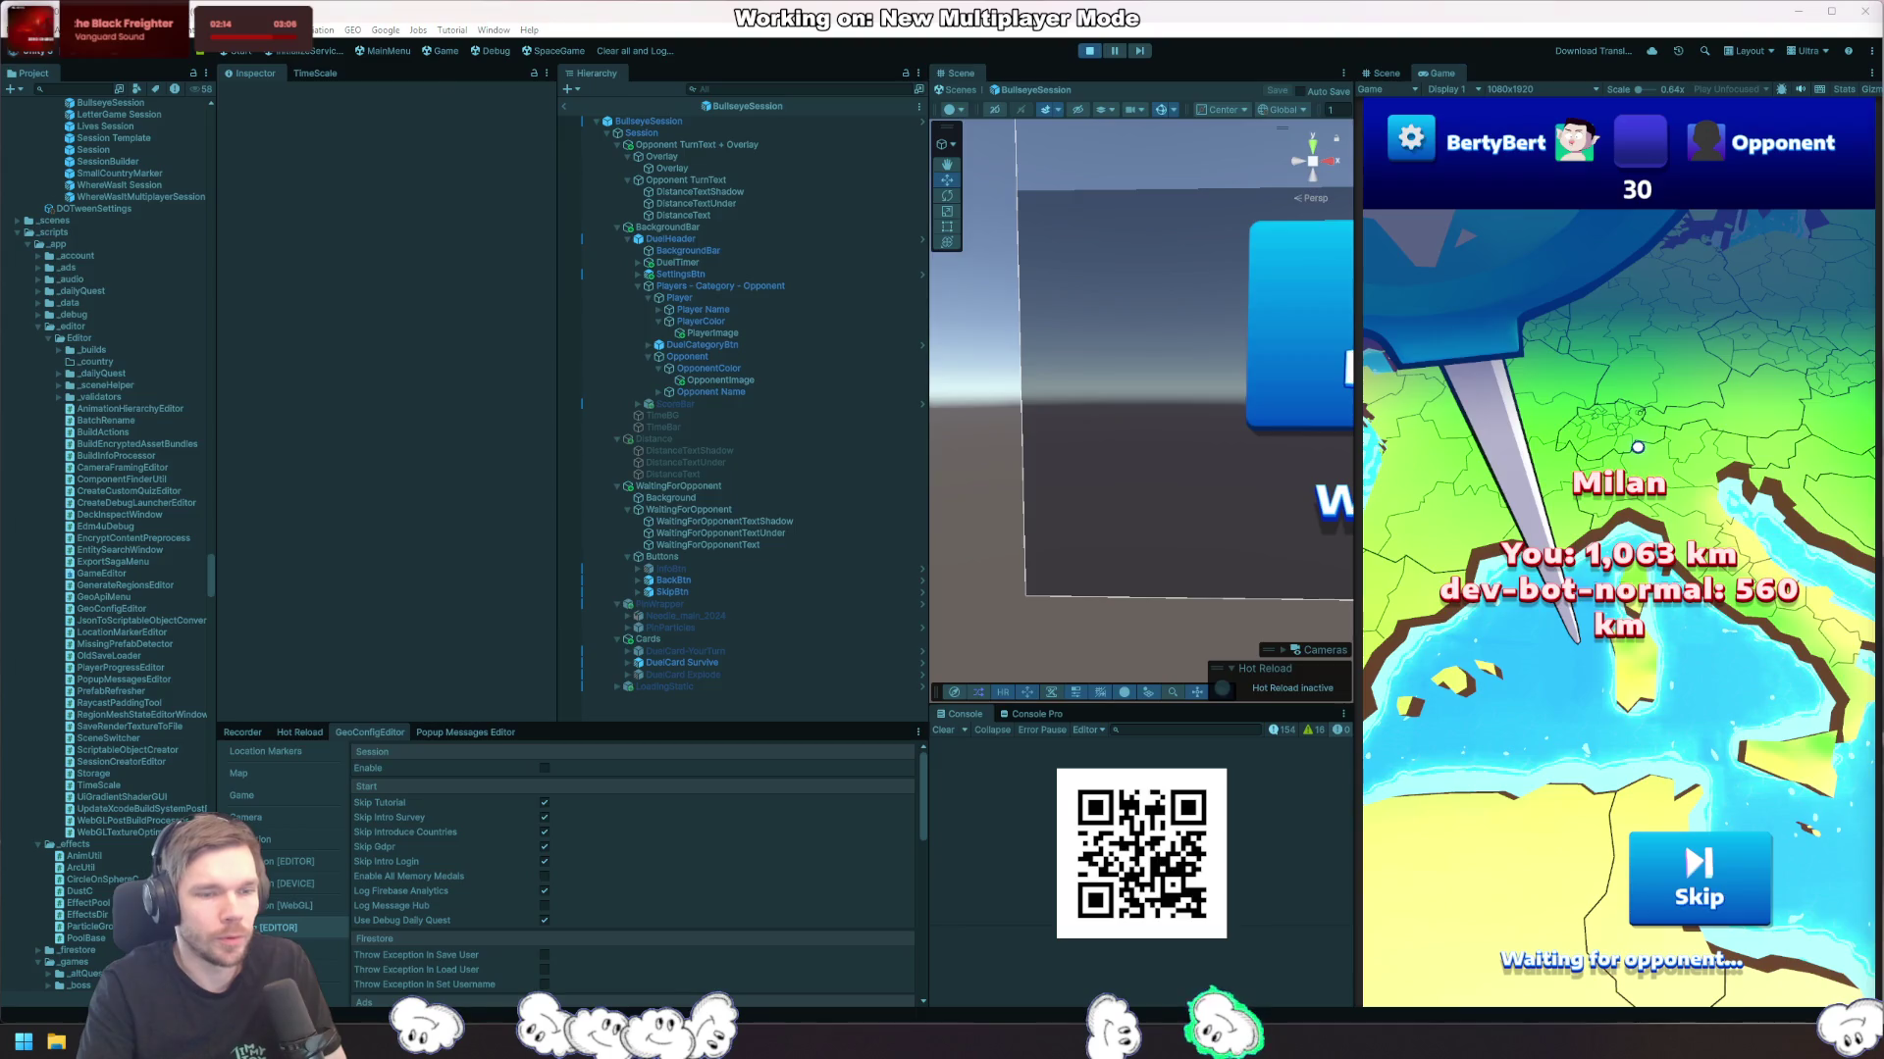
{"action": "key", "text": "alt+Tab"}
{"action": "key", "text": "ctrl+Tab"}
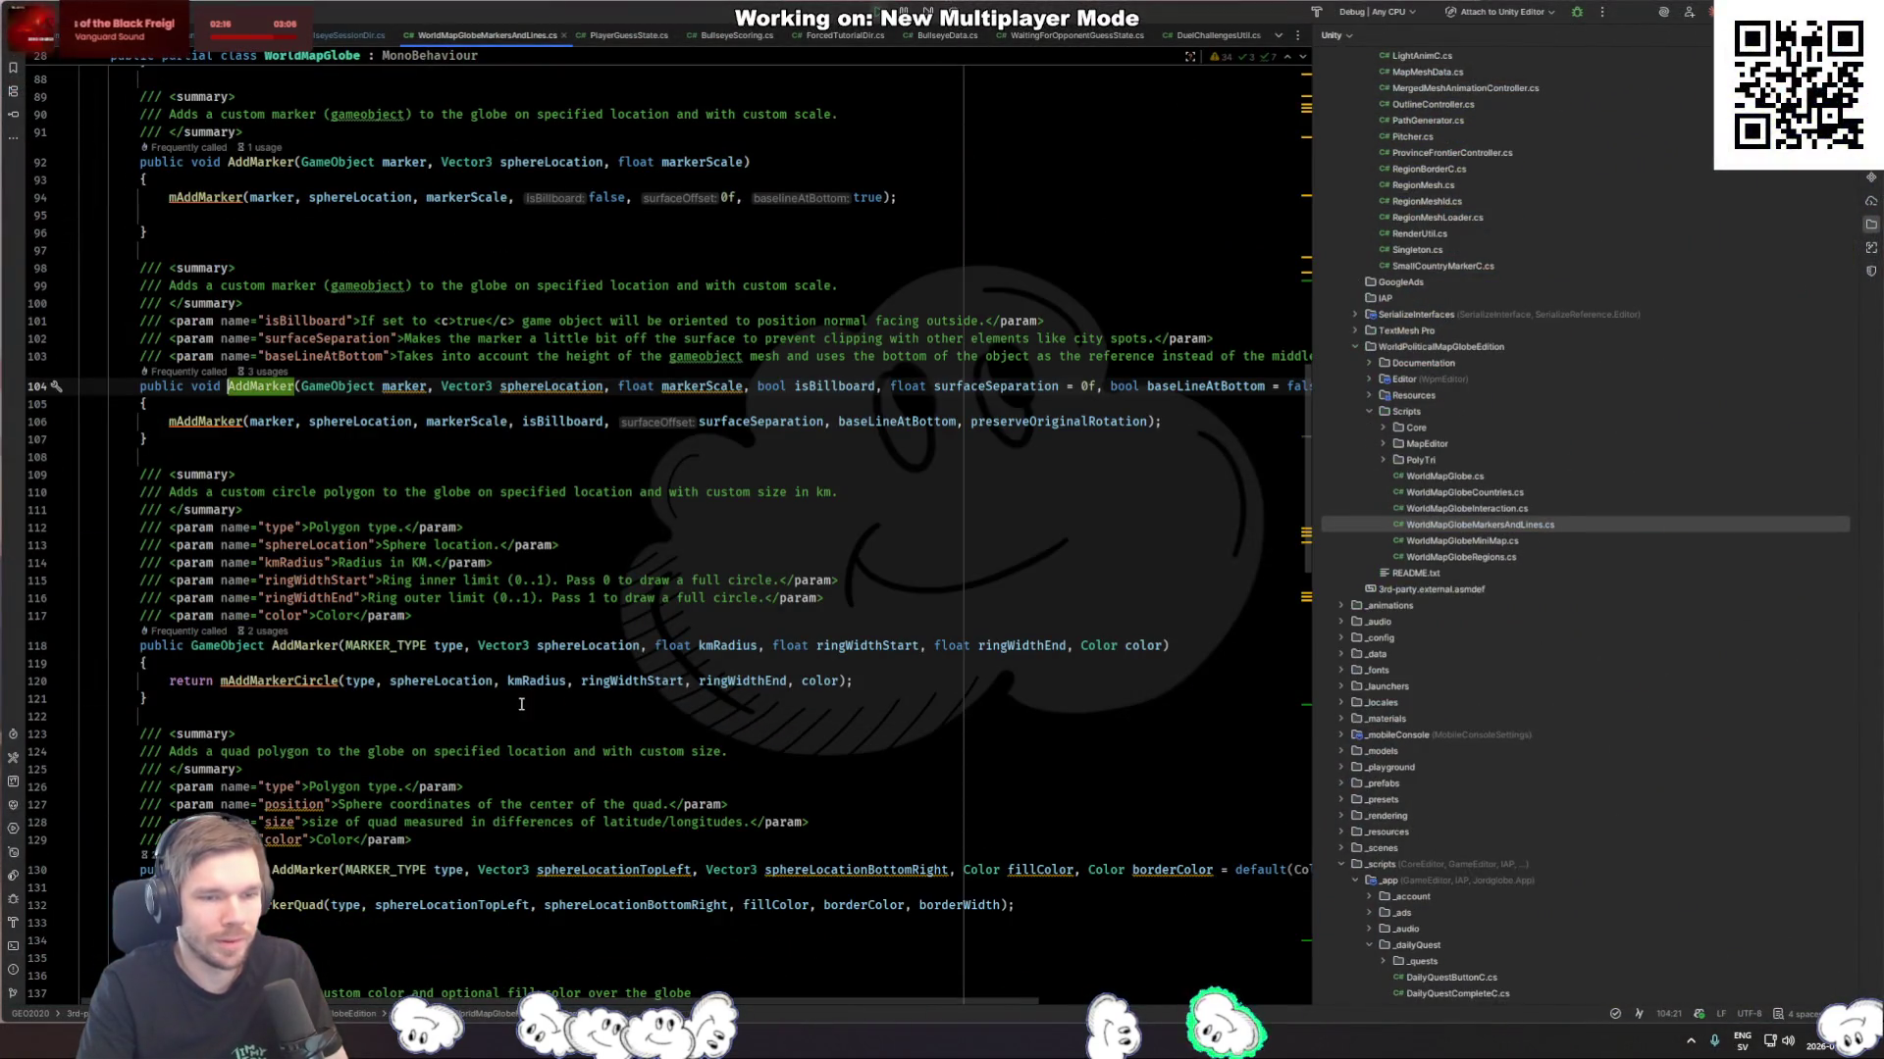
{"action": "key", "text": "ctrl+Tab"}
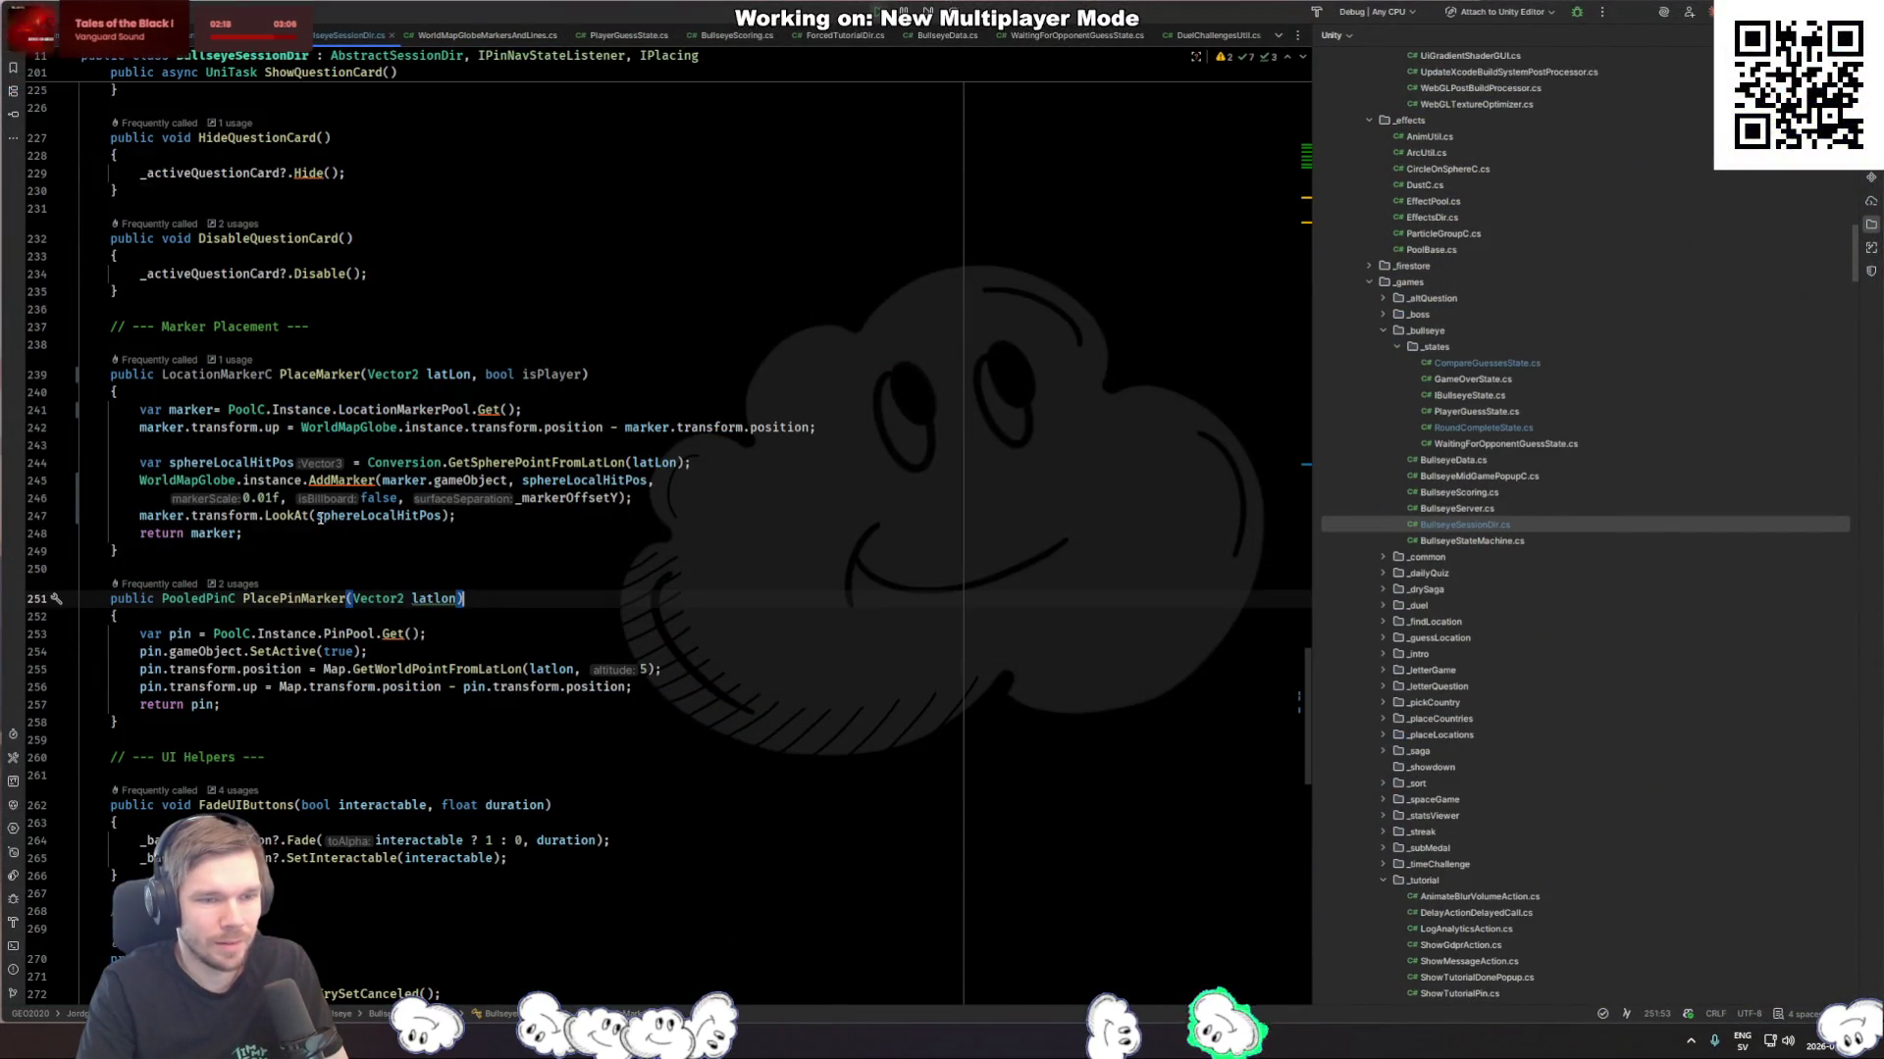
{"action": "left_click", "coordinate": [274, 498]}
{"action": "key", "text": "alt+Tab"}
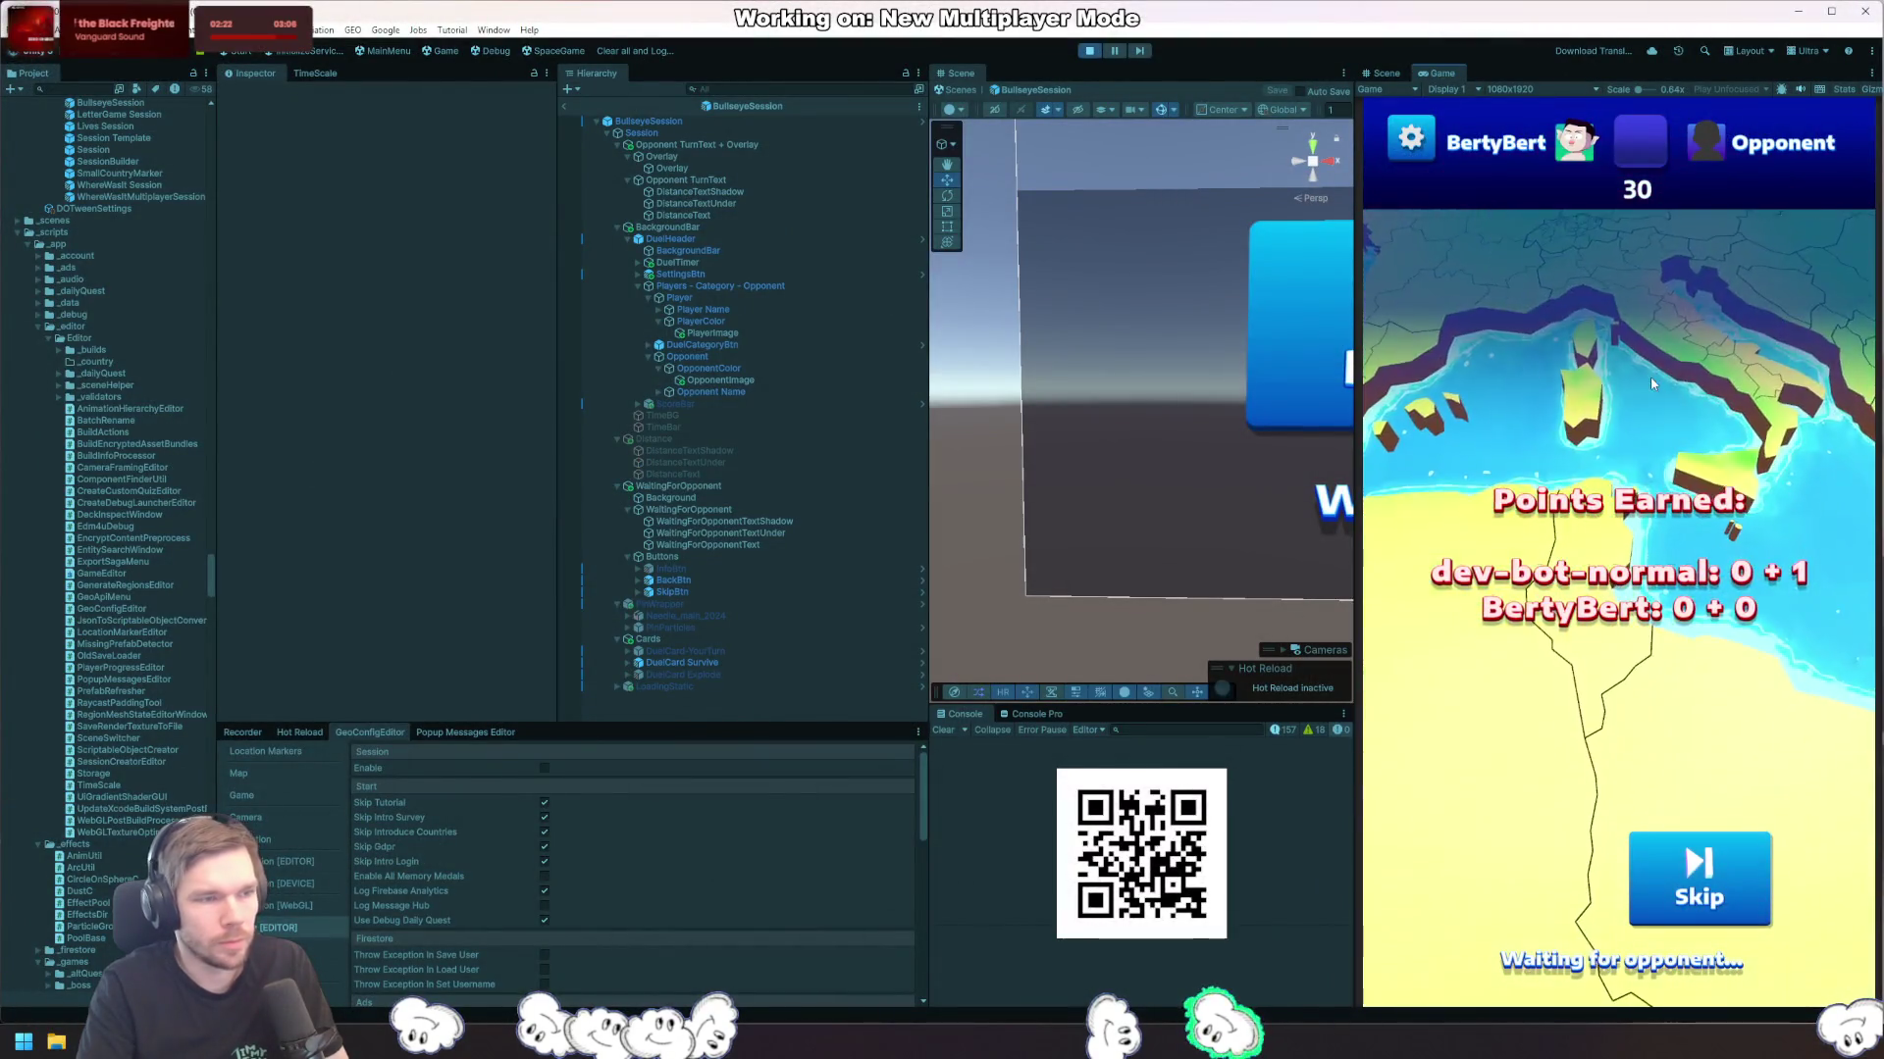
{"action": "key", "text": "alt+Tab"}
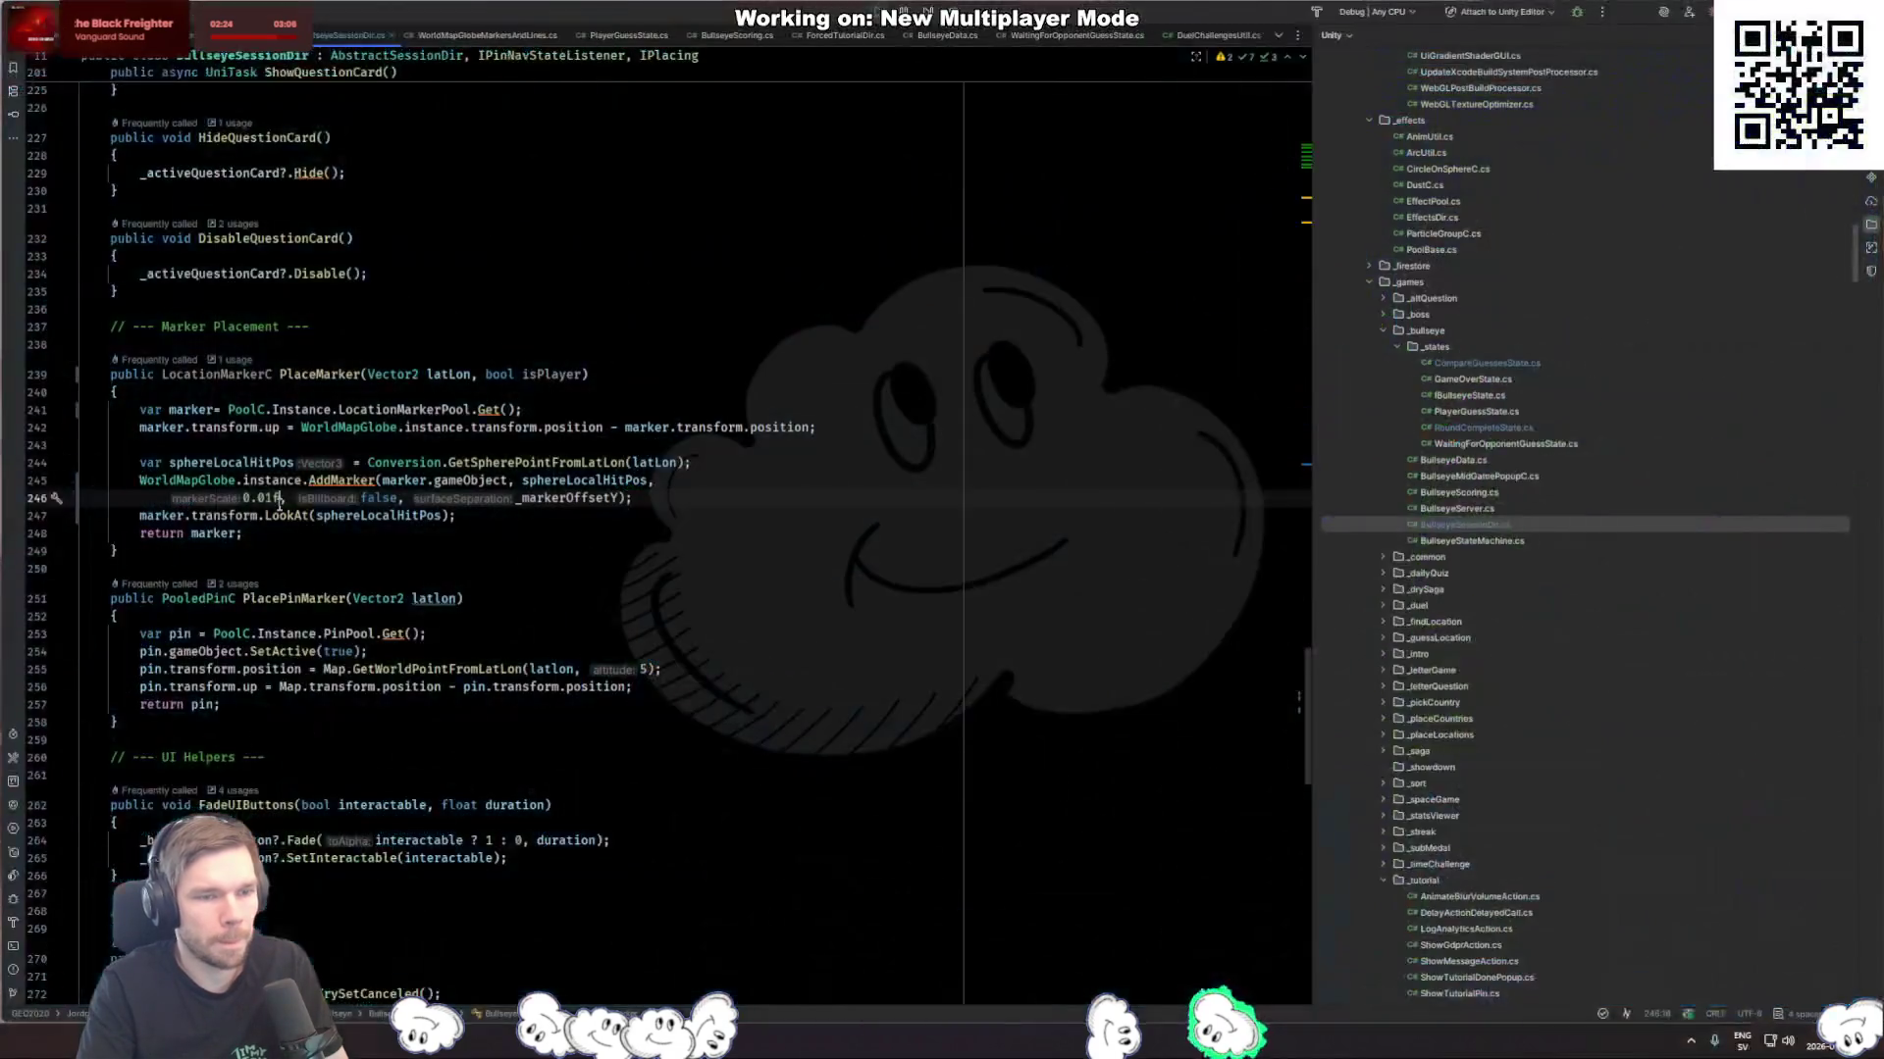
Step: Change PlaceMarker's markerScale argument to 0.015f and view the _markerOffsetY declaration
{"action": "key", "text": "BackSpace"}
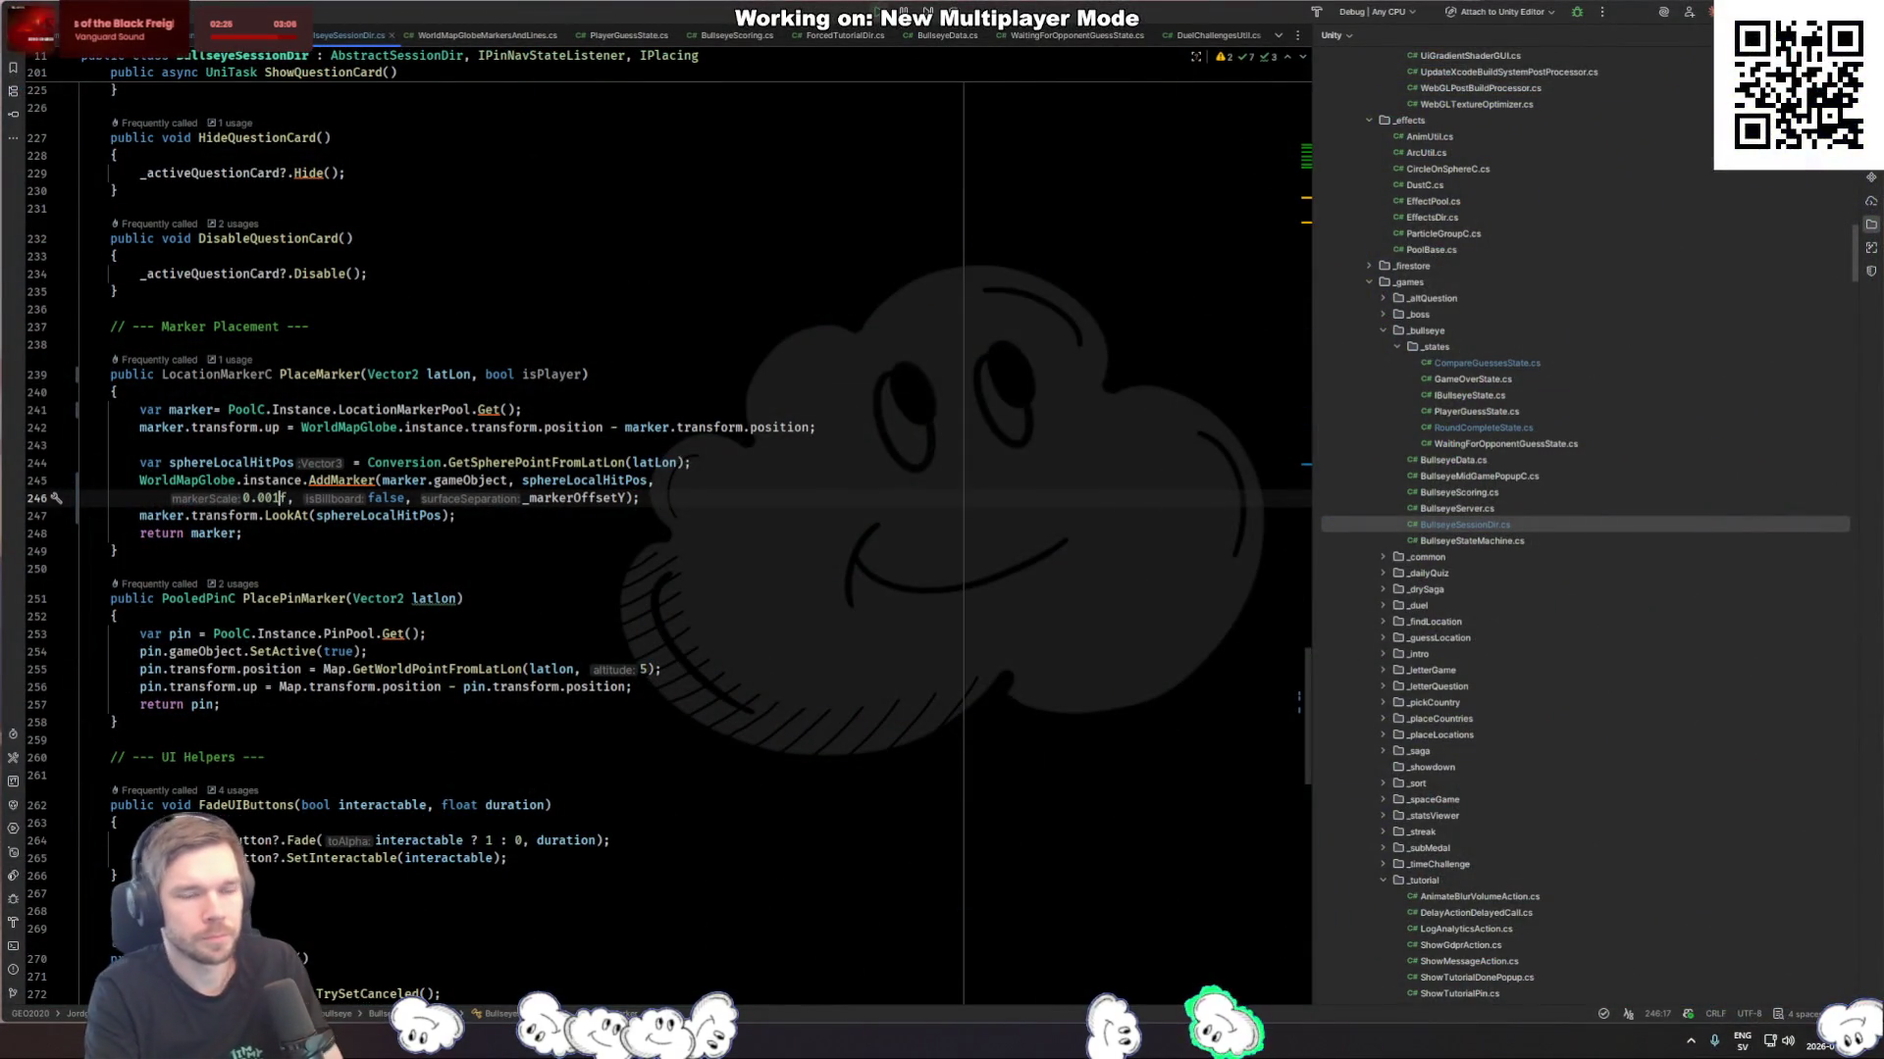
{"action": "type", "text": "05"}
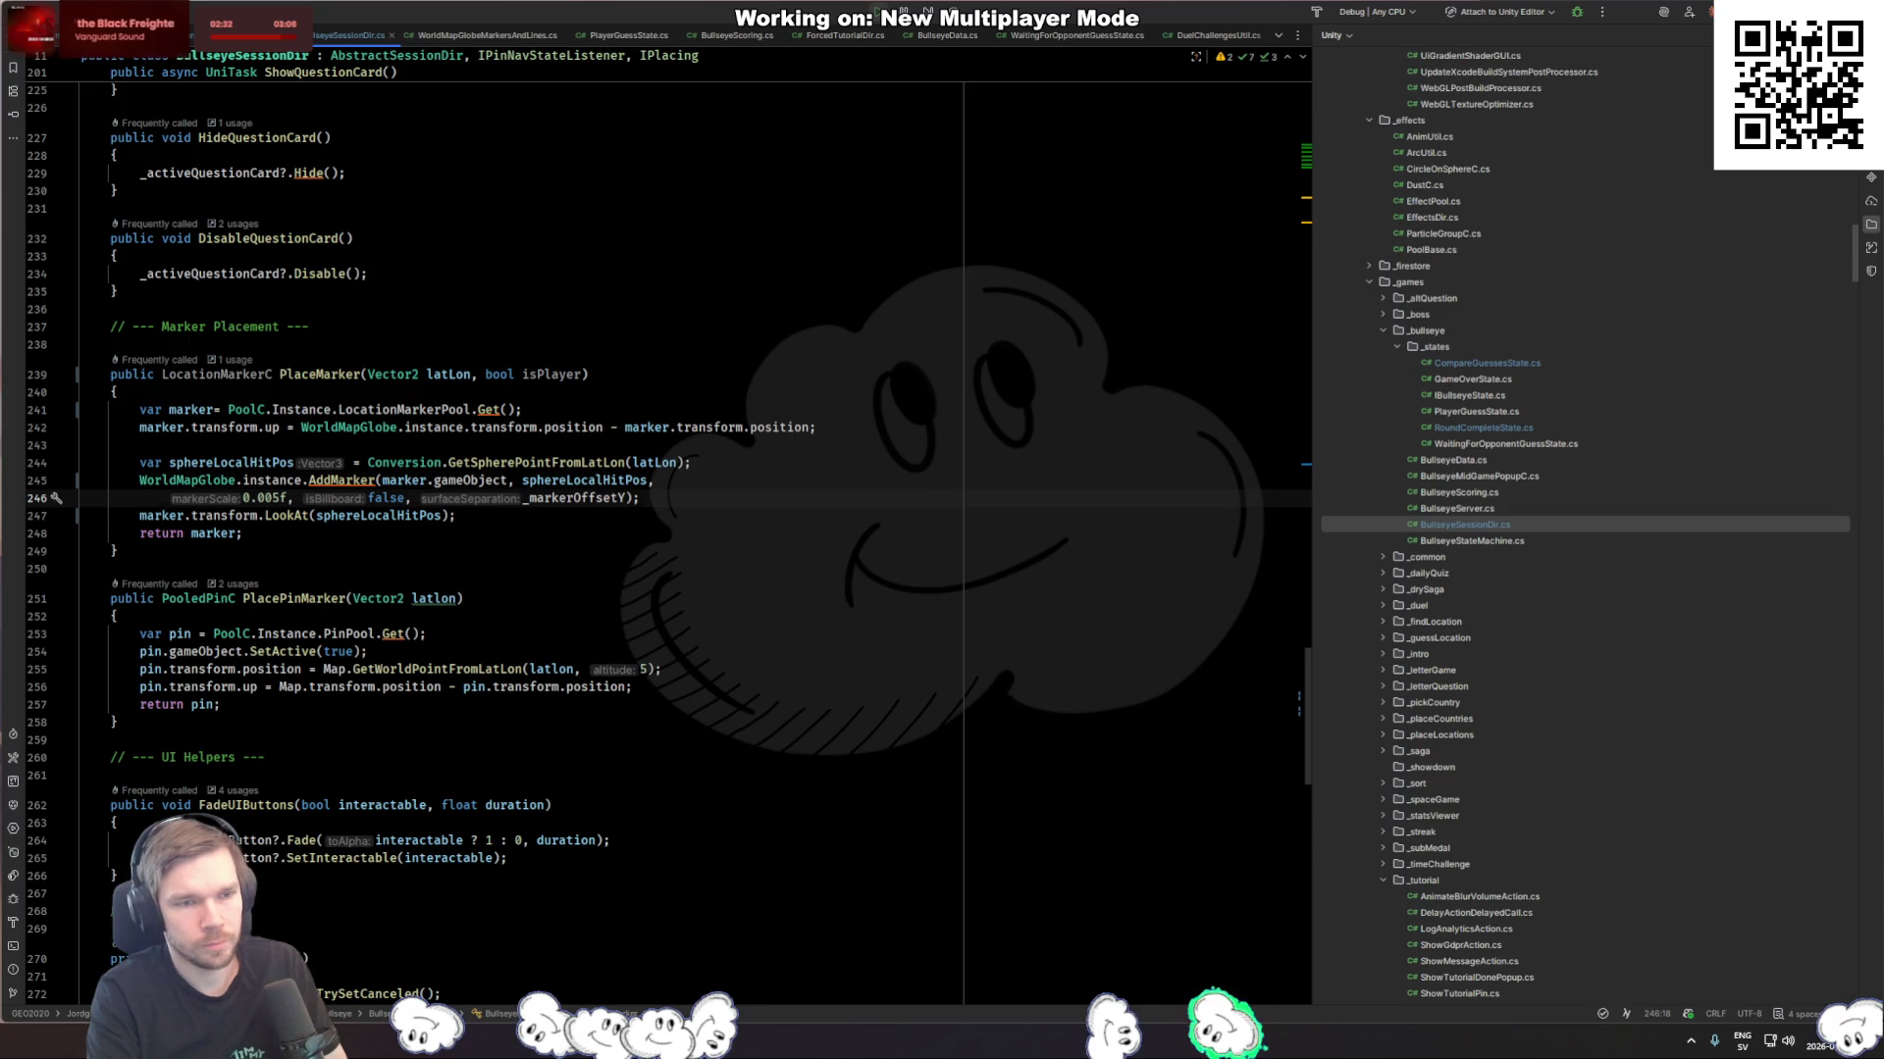
{"action": "left_click", "coordinate": [811, 427]}
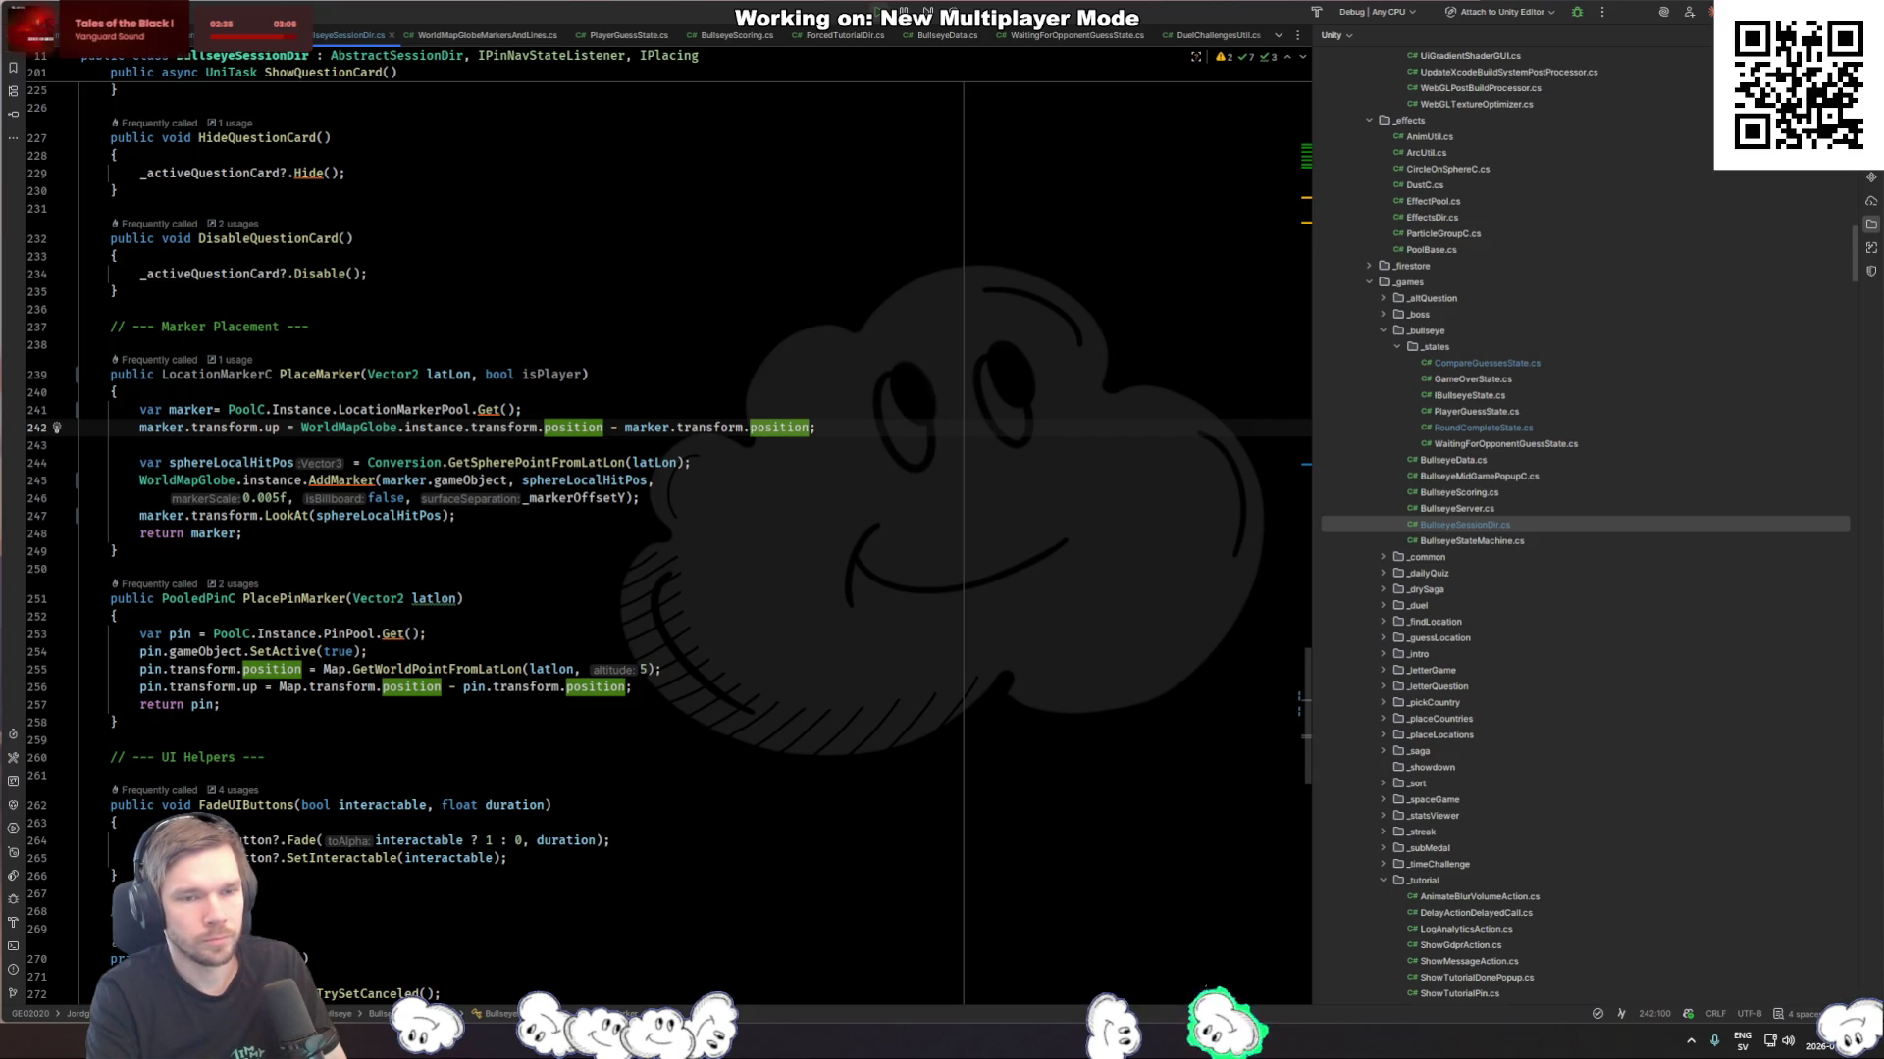
{"action": "key", "text": "Down"}
{"action": "key", "text": "Down"}
{"action": "key", "text": "Down"}
{"action": "key", "text": "Up"}
{"action": "key", "text": "Left"}
{"action": "key", "text": "Left"}
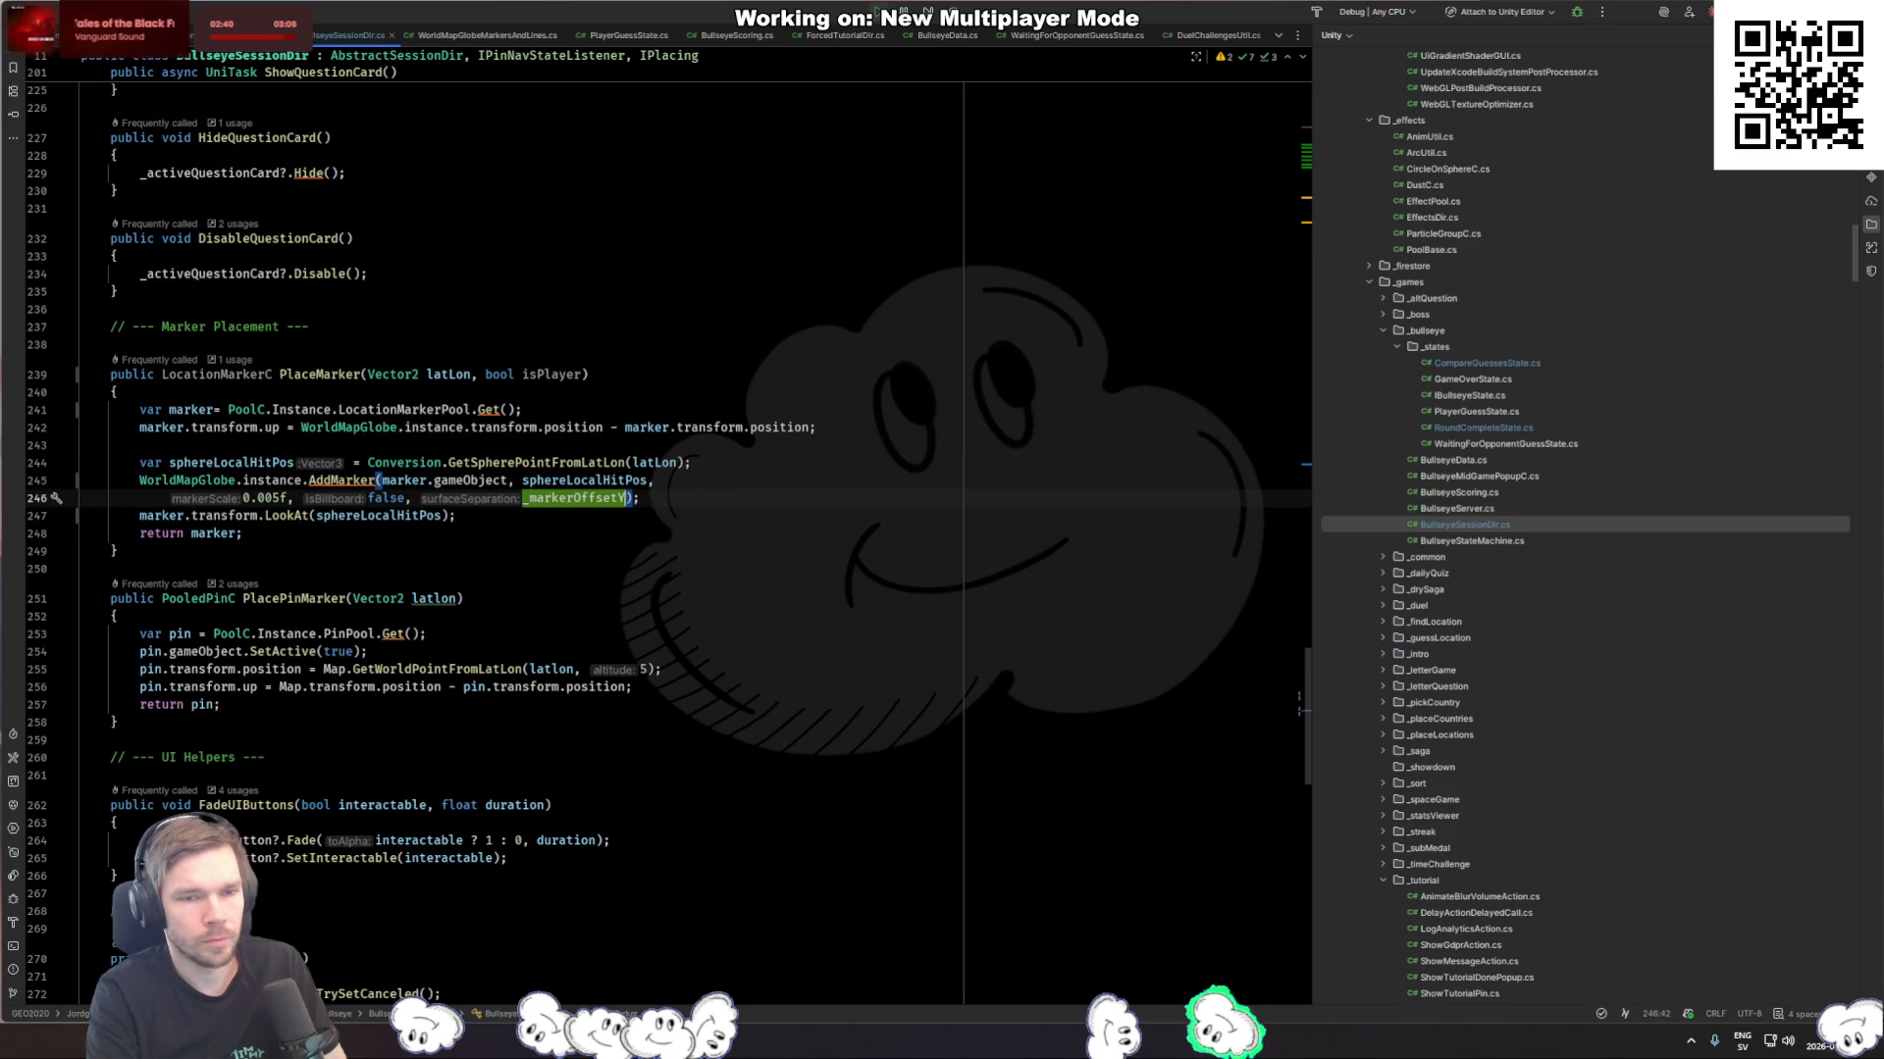
{"action": "key", "text": "BackSpace"}
{"action": "type", "text": "1"}
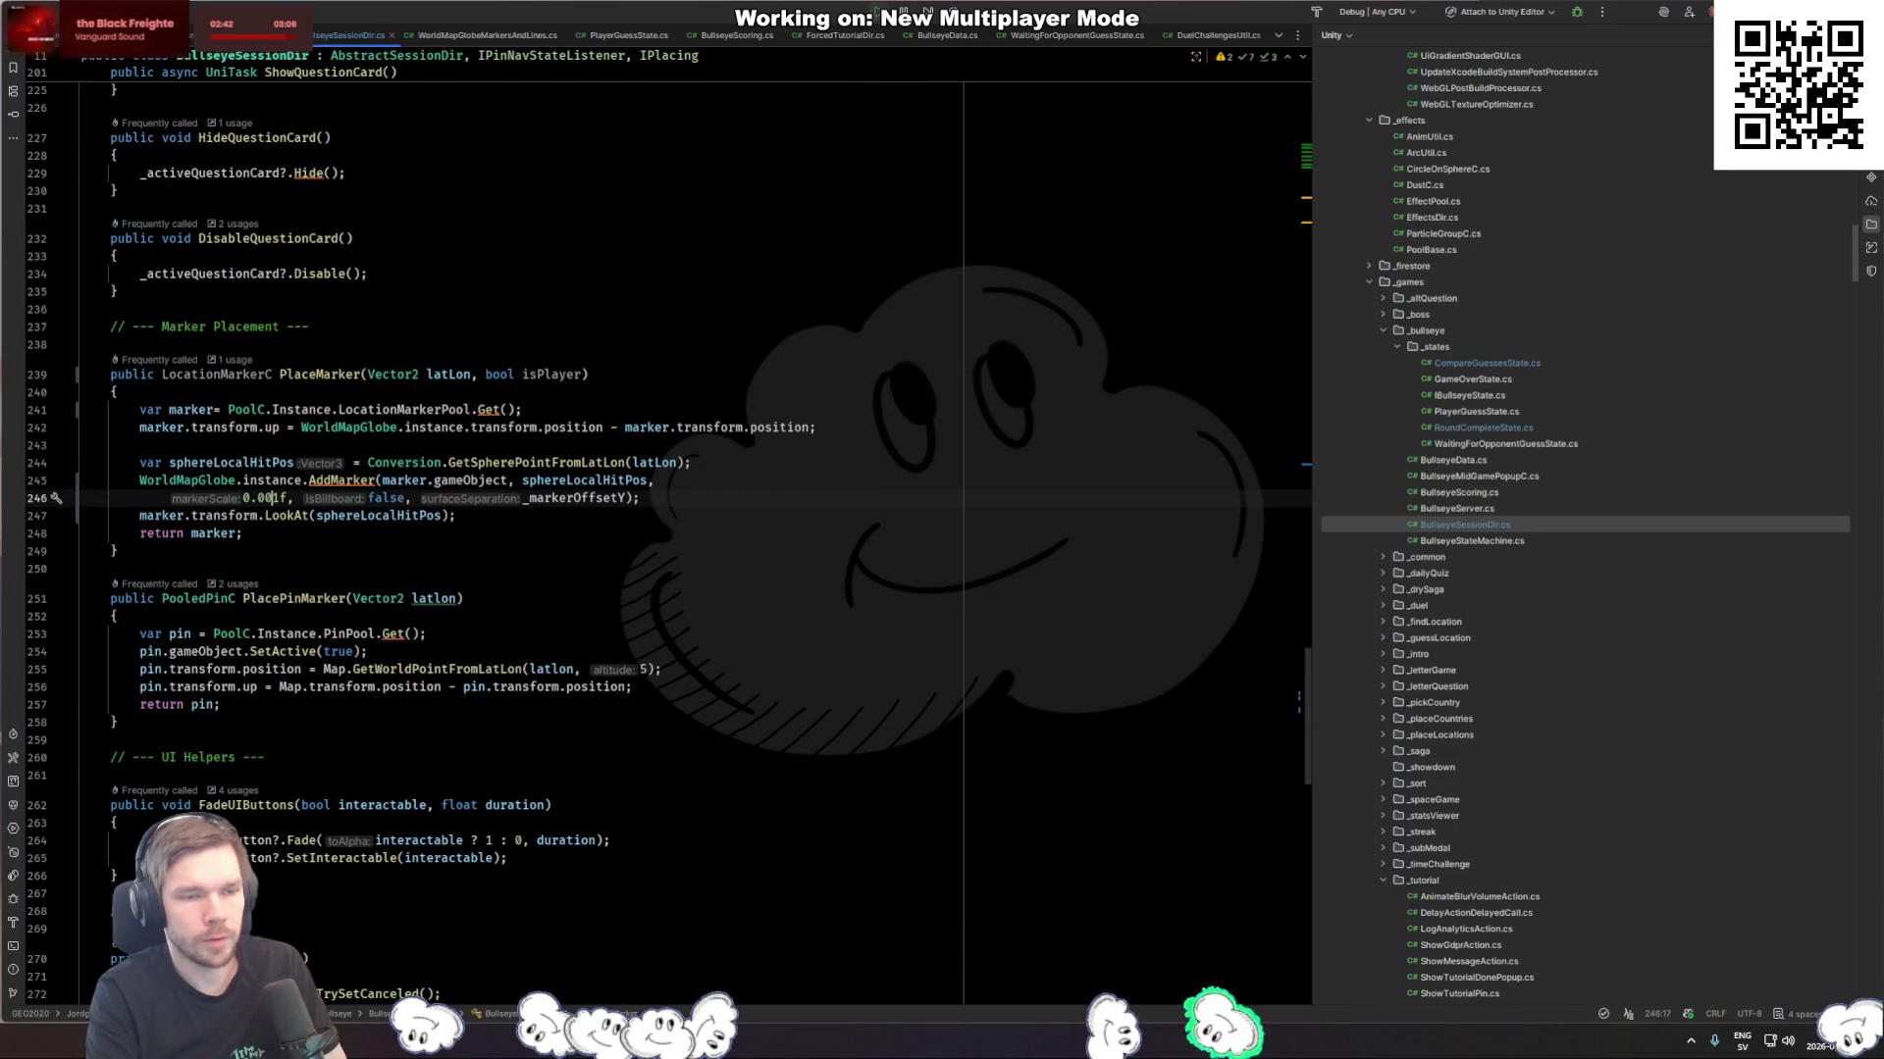
{"action": "key", "text": "BackSpace"}
{"action": "key", "text": "Right"}
{"action": "type", "text": "5"}
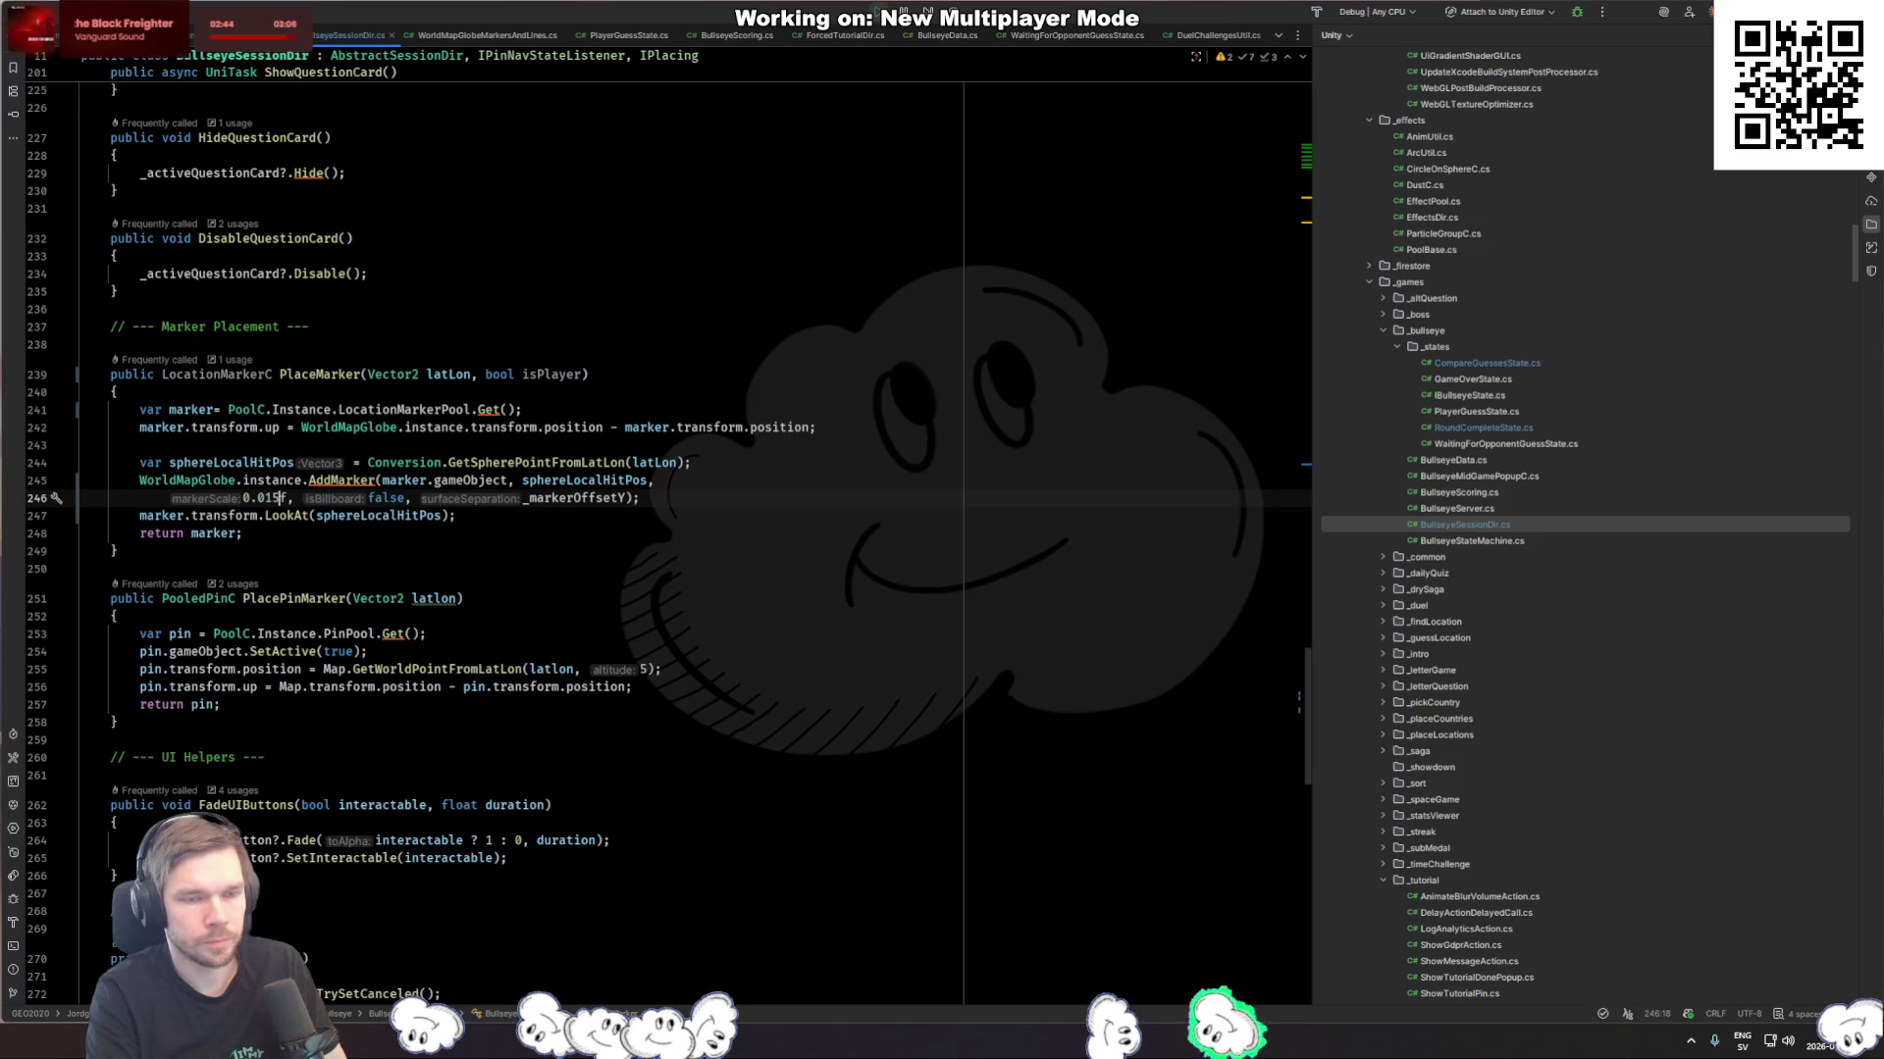
{"action": "left_click", "coordinate": [589, 497], "text": "ctrl"}
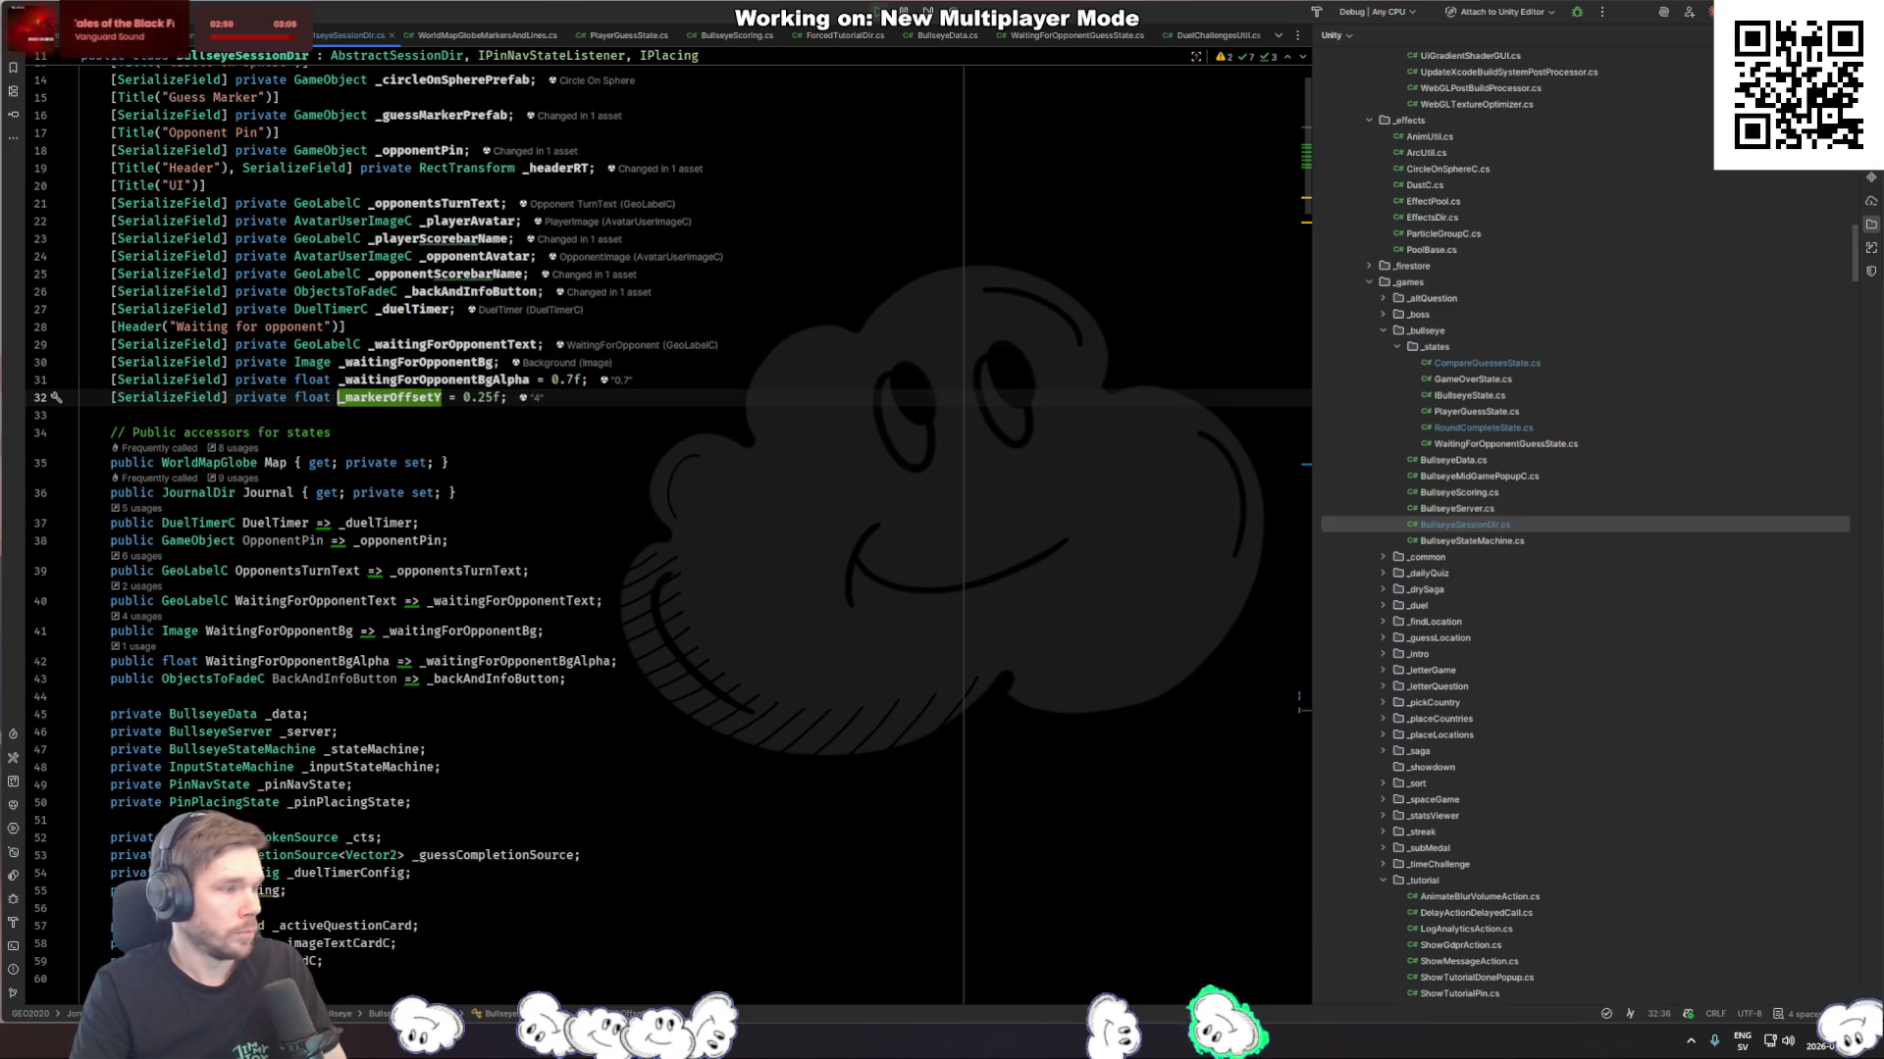
{"action": "key", "text": "alt+Tab"}
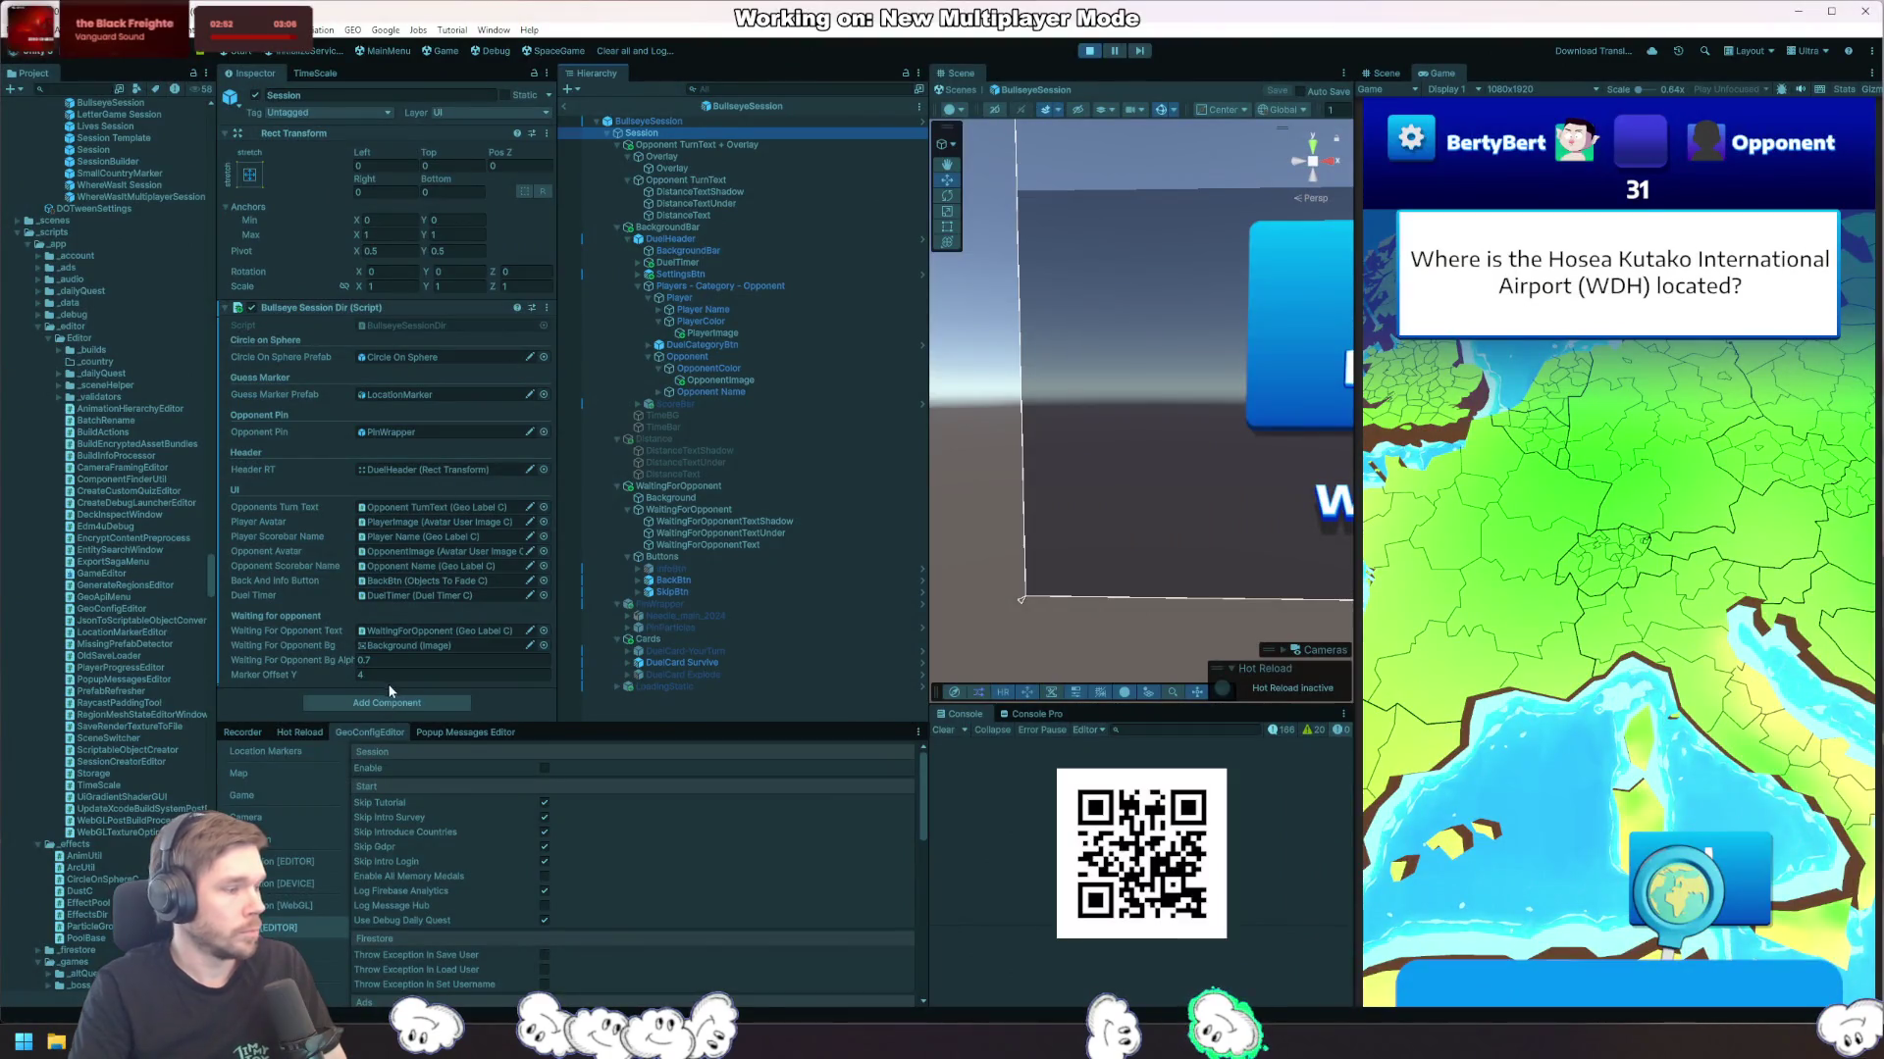
Step: Enter 1.25 for Marker Offset Y, save the session prefab, and restart play mode
{"action": "left_click", "coordinate": [390, 675]}
{"action": "type", "text": "1"}
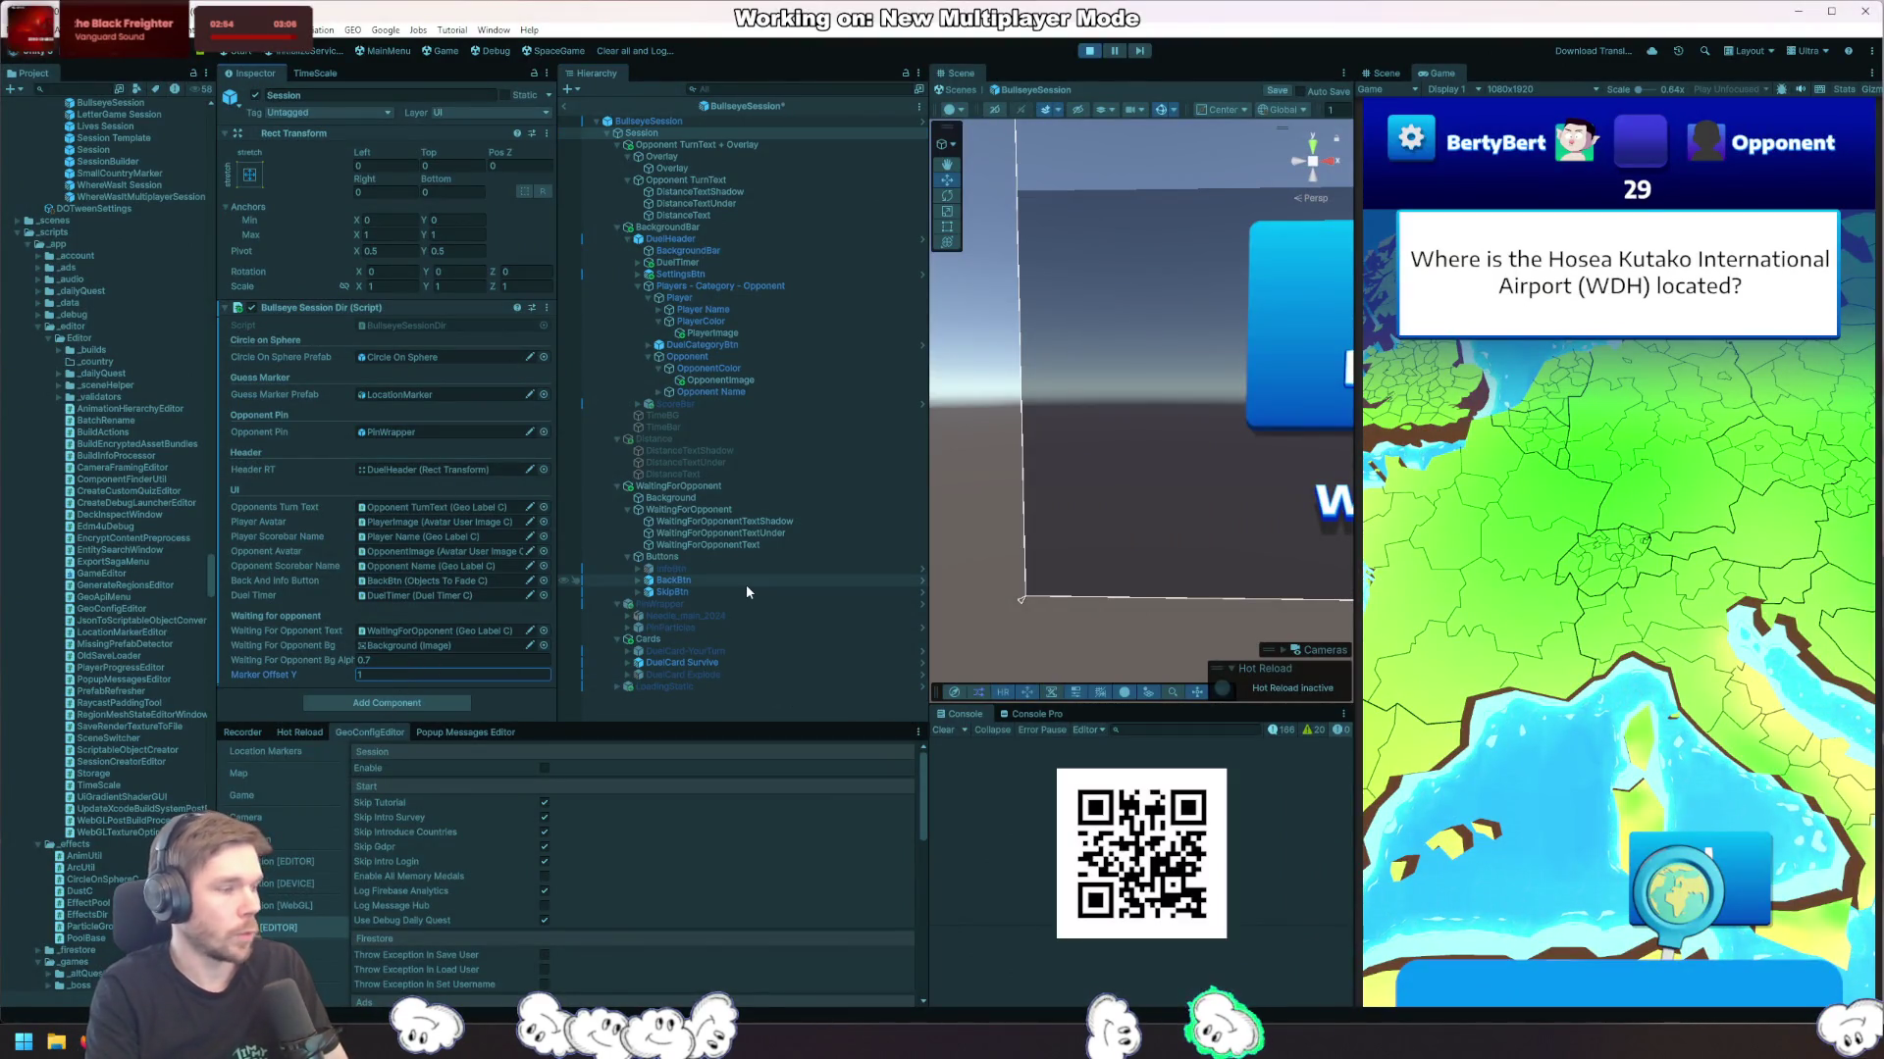
{"action": "key", "text": "ctrl+s"}
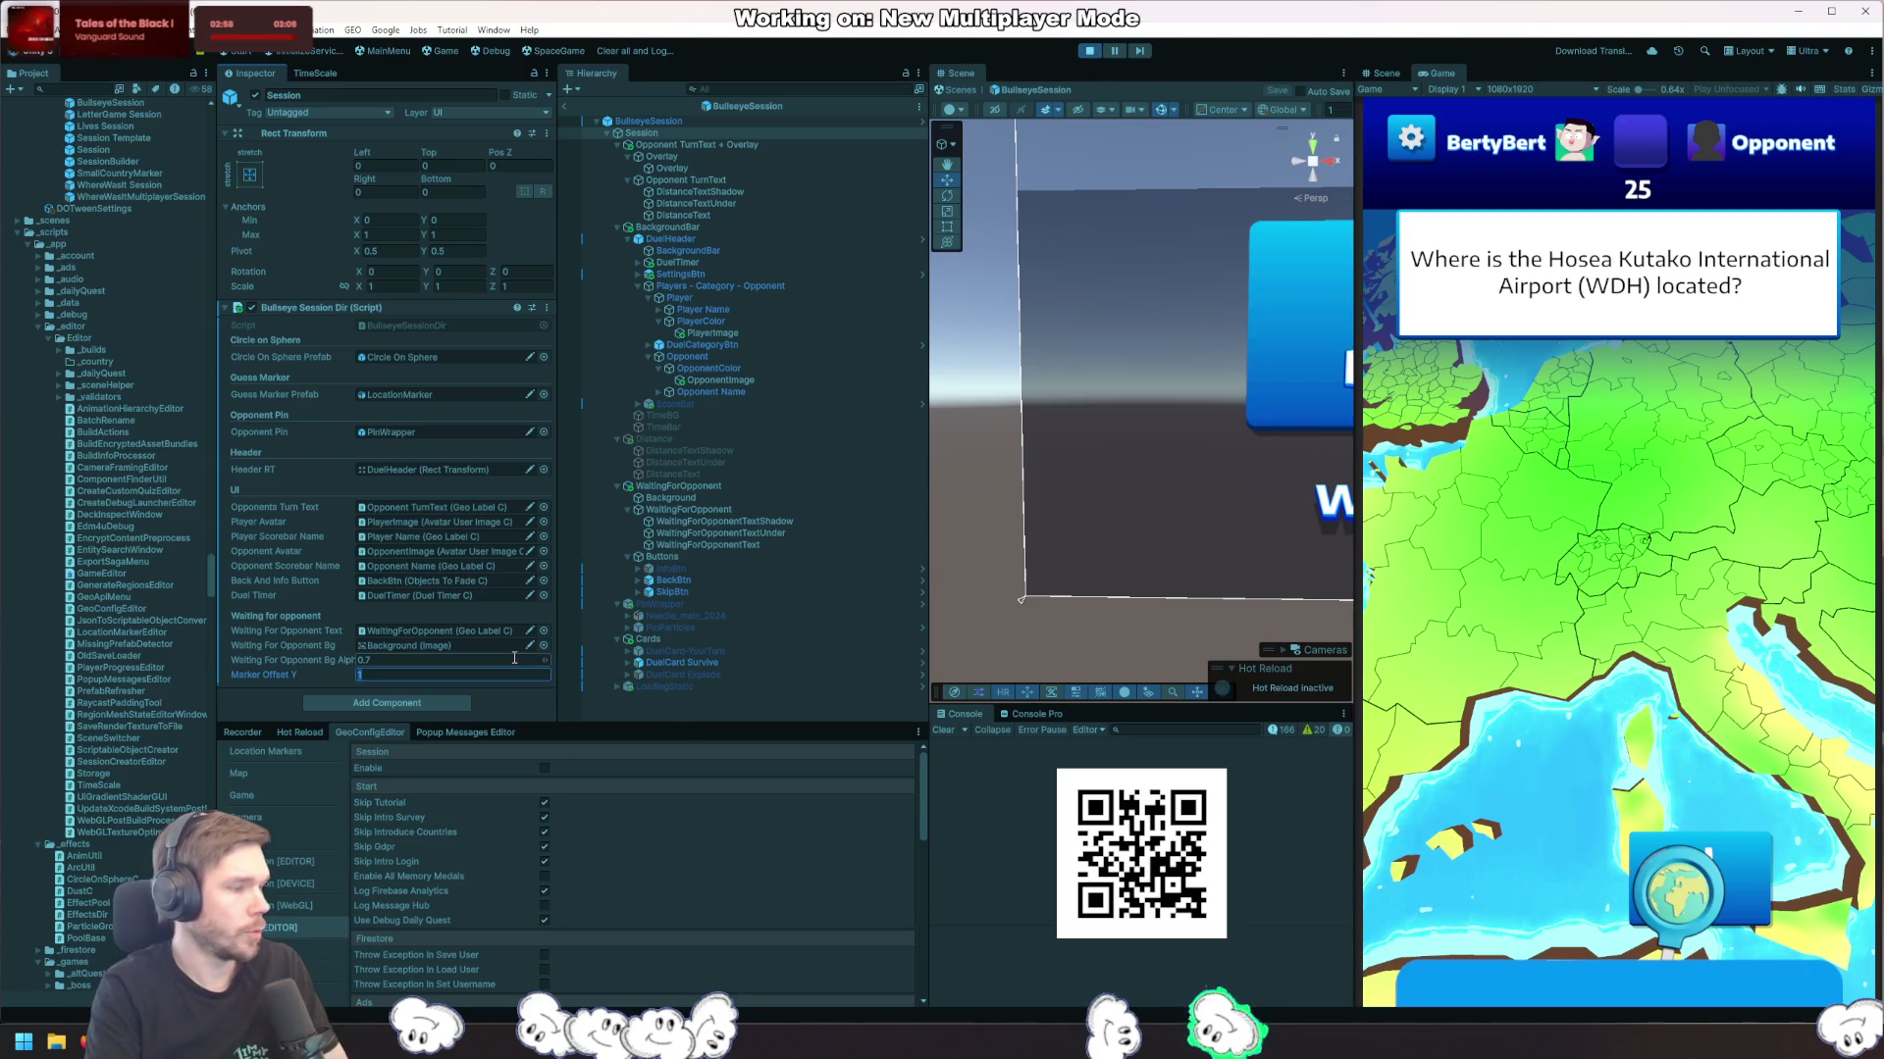
{"action": "type", "text": "1.2"}
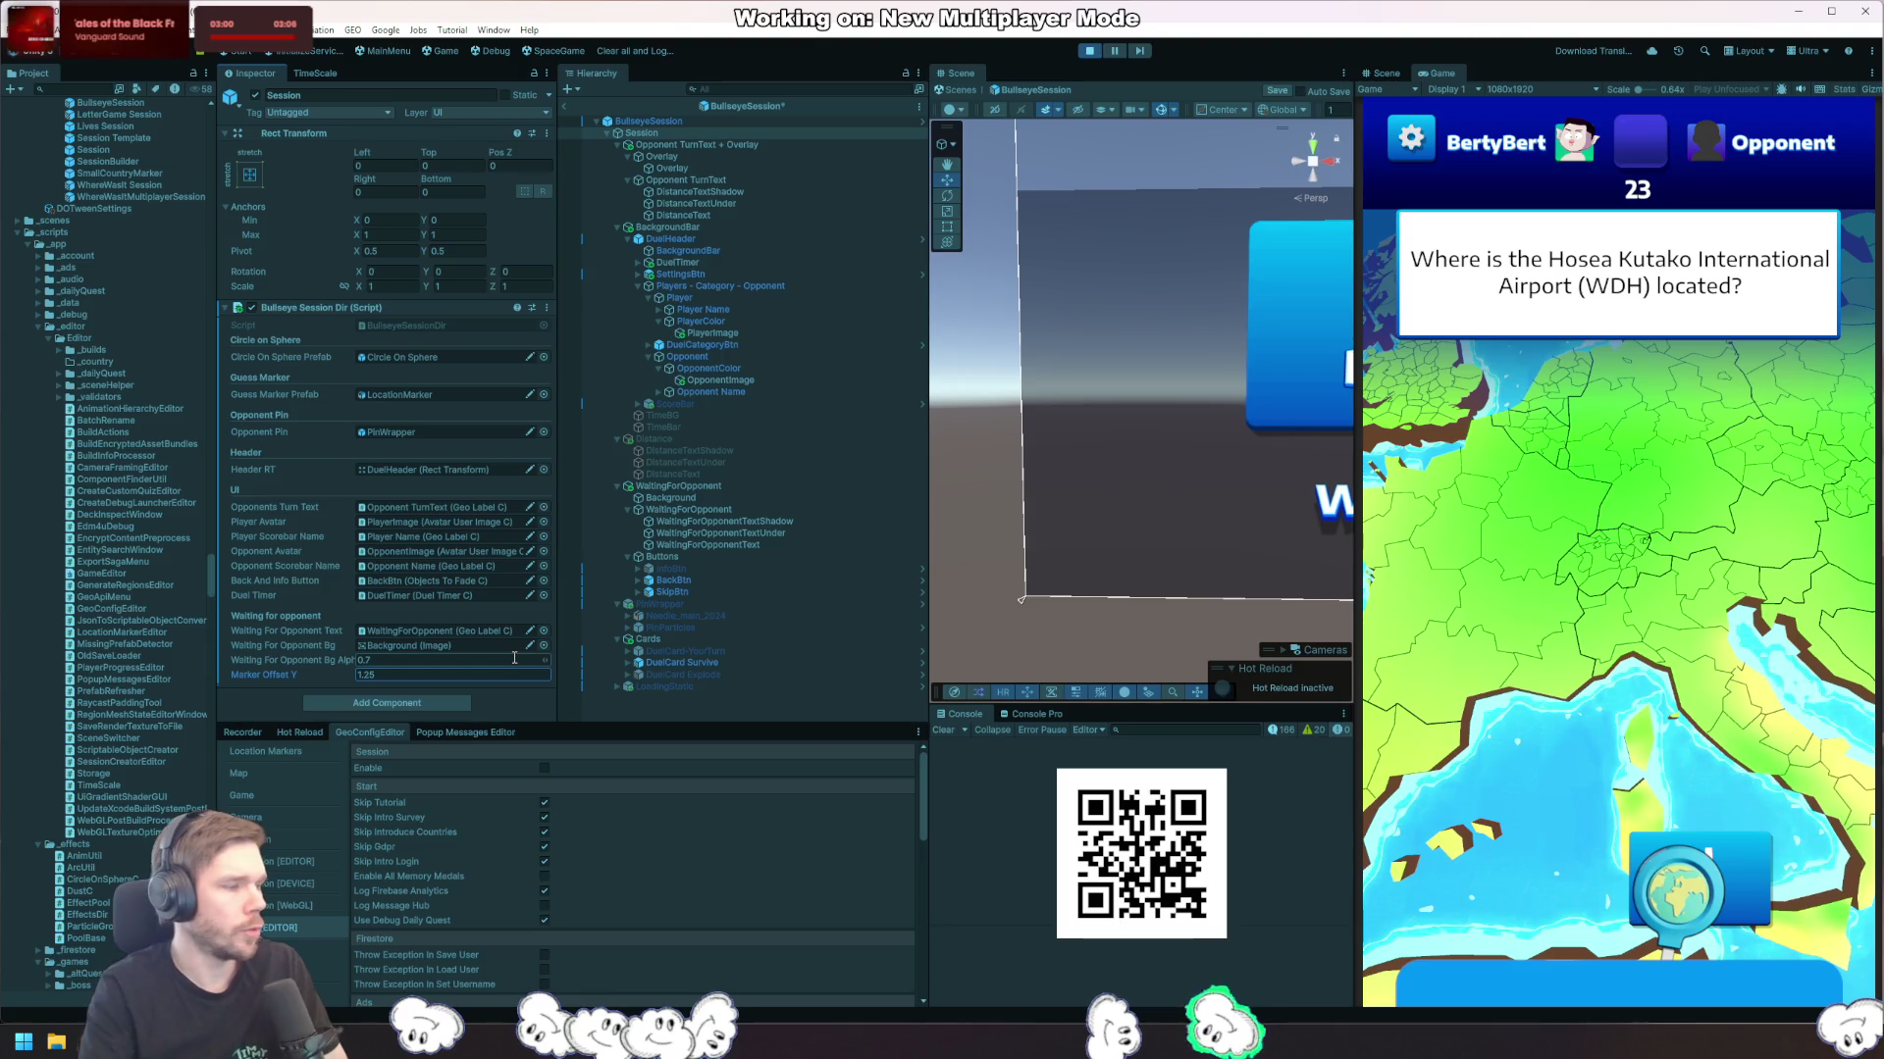
{"action": "type", "text": "5"}
{"action": "left_click", "coordinate": [1090, 51]}
{"action": "left_click", "coordinate": [1090, 51]}
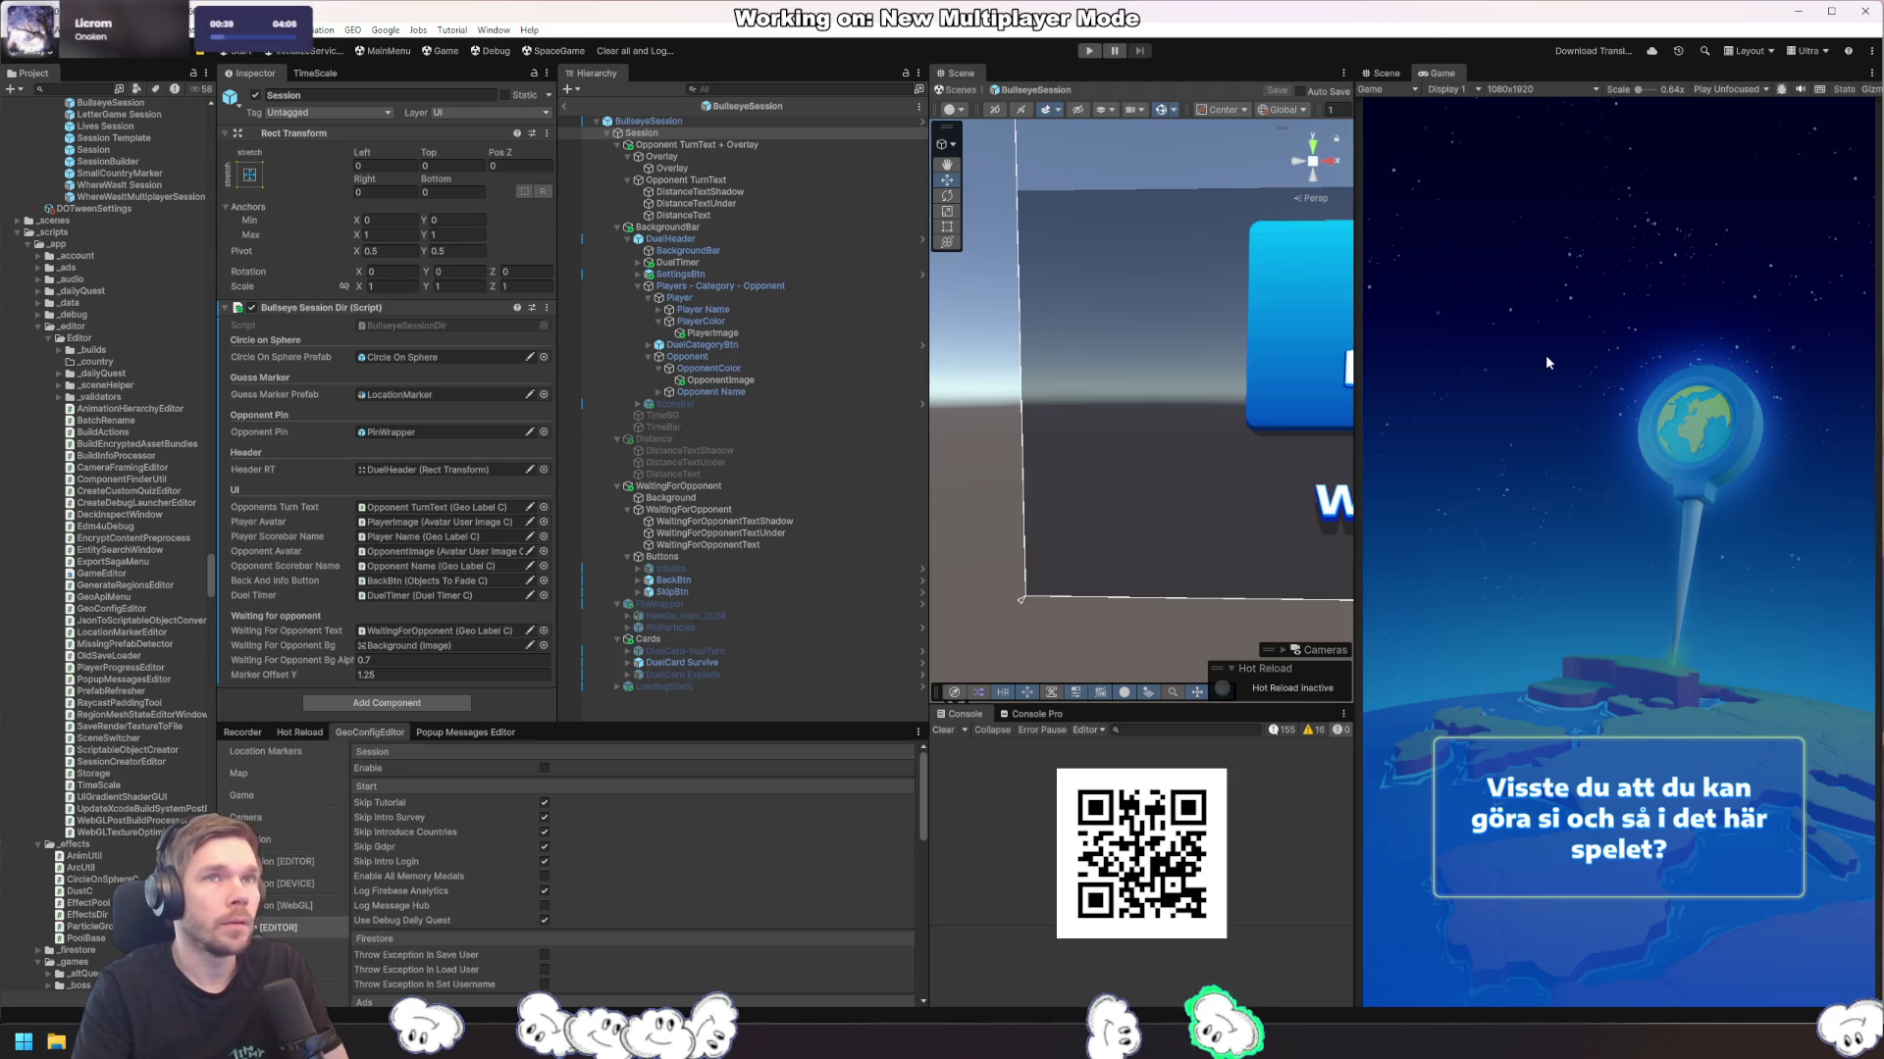
Step: Watch the duel round's answer marker in the Game view, then stop play mode
{"action": "key", "text": "alt+Tab"}
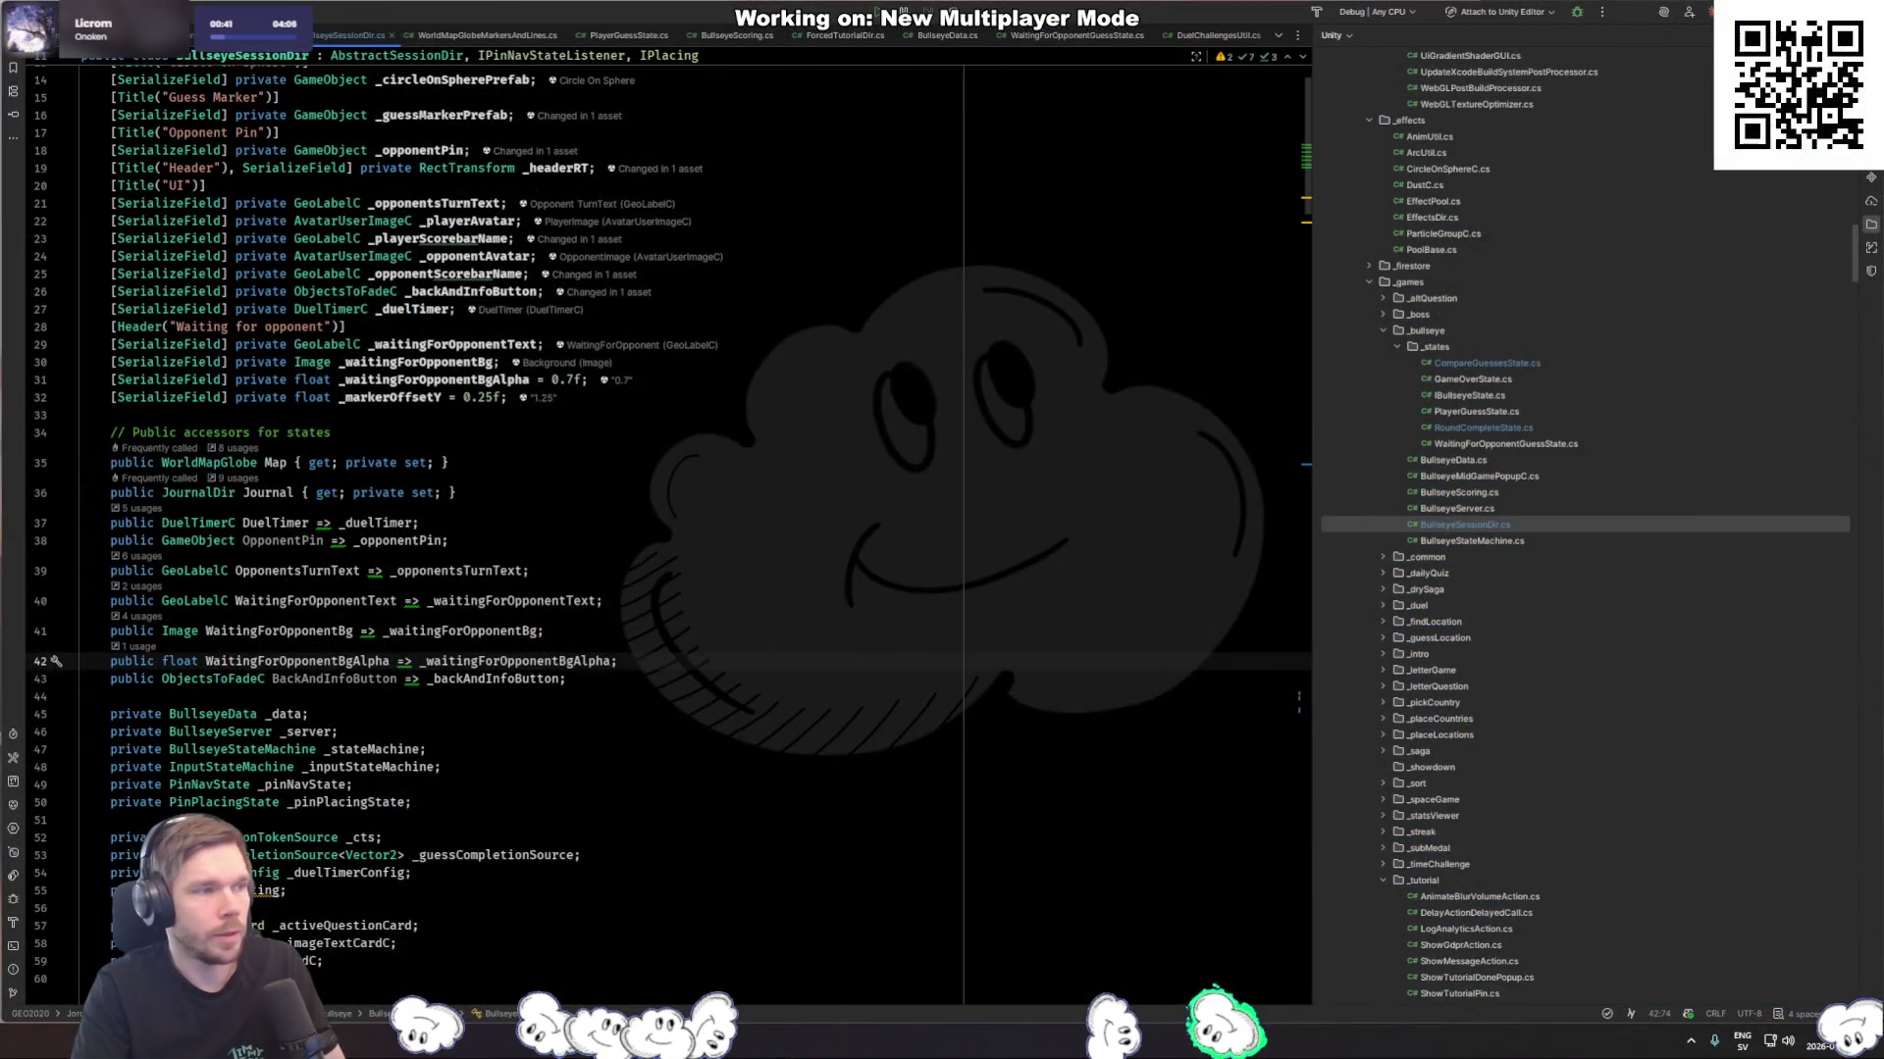
{"action": "key", "text": "alt+Tab"}
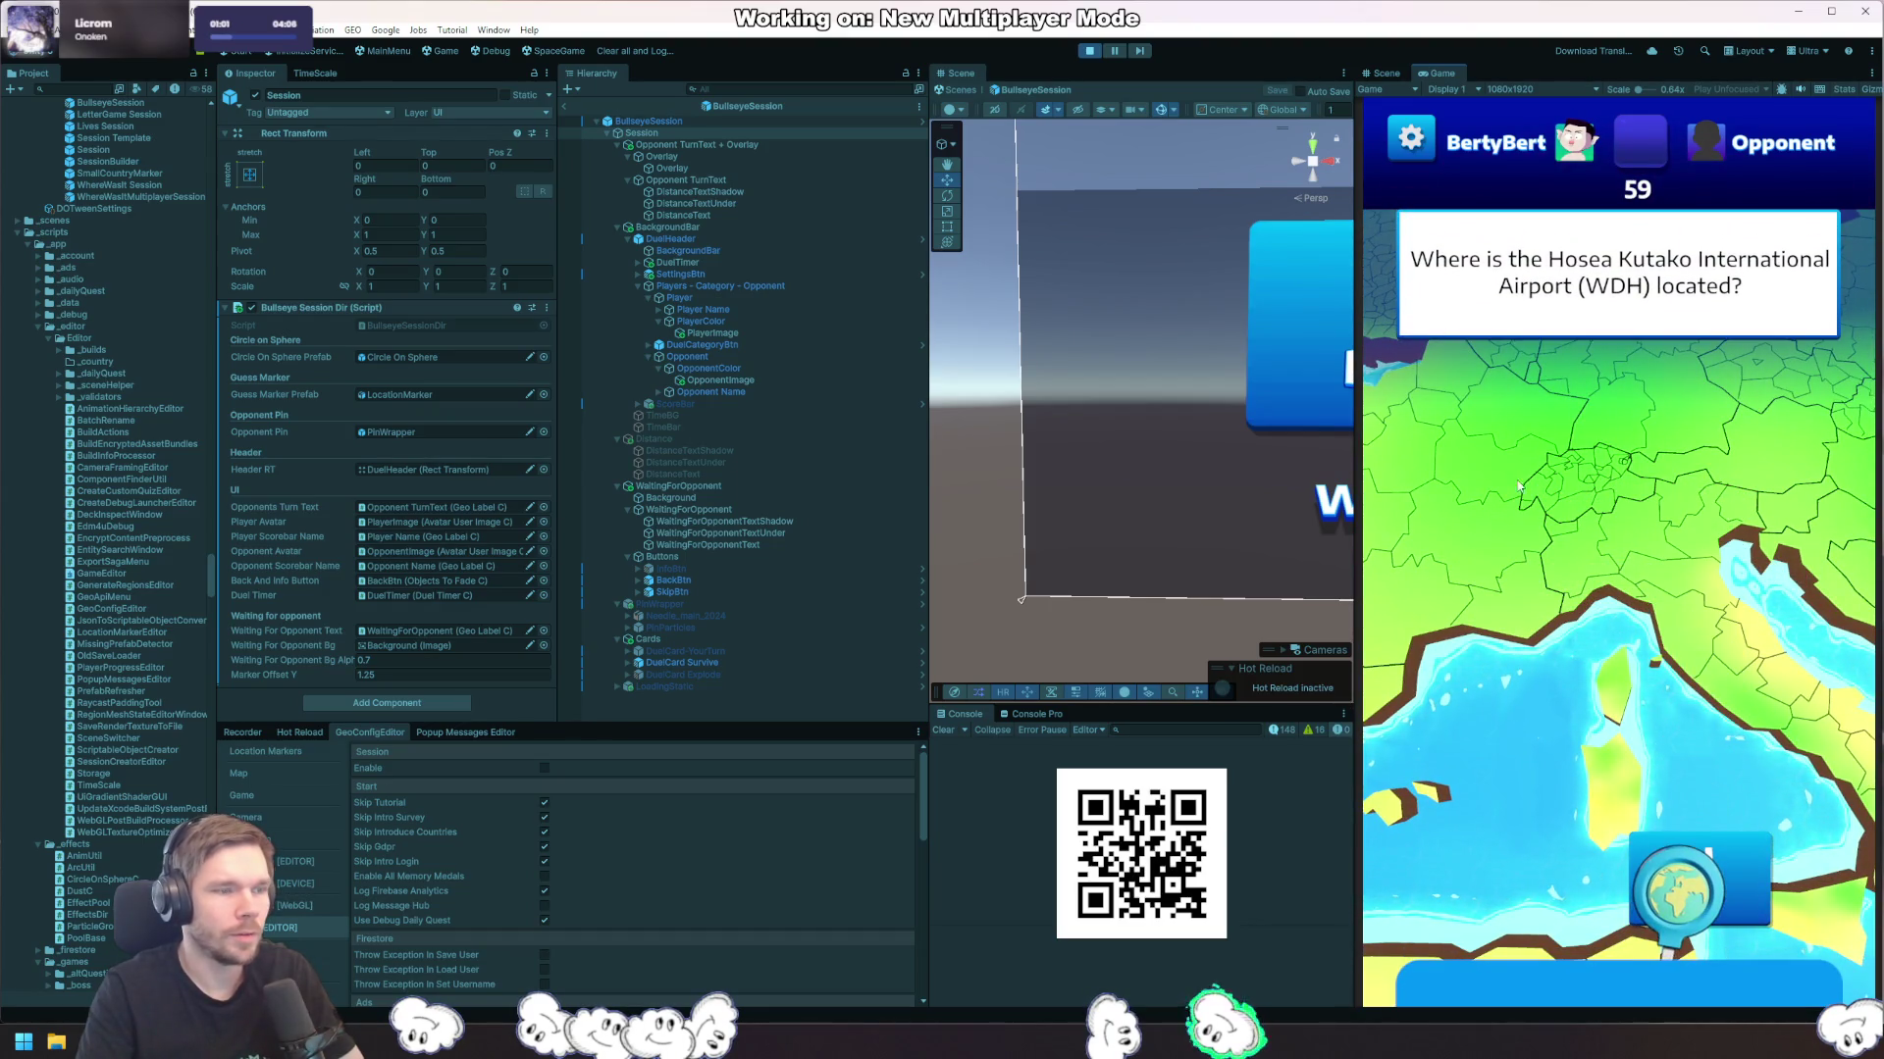
{"action": "left_click", "coordinate": [1087, 51]}
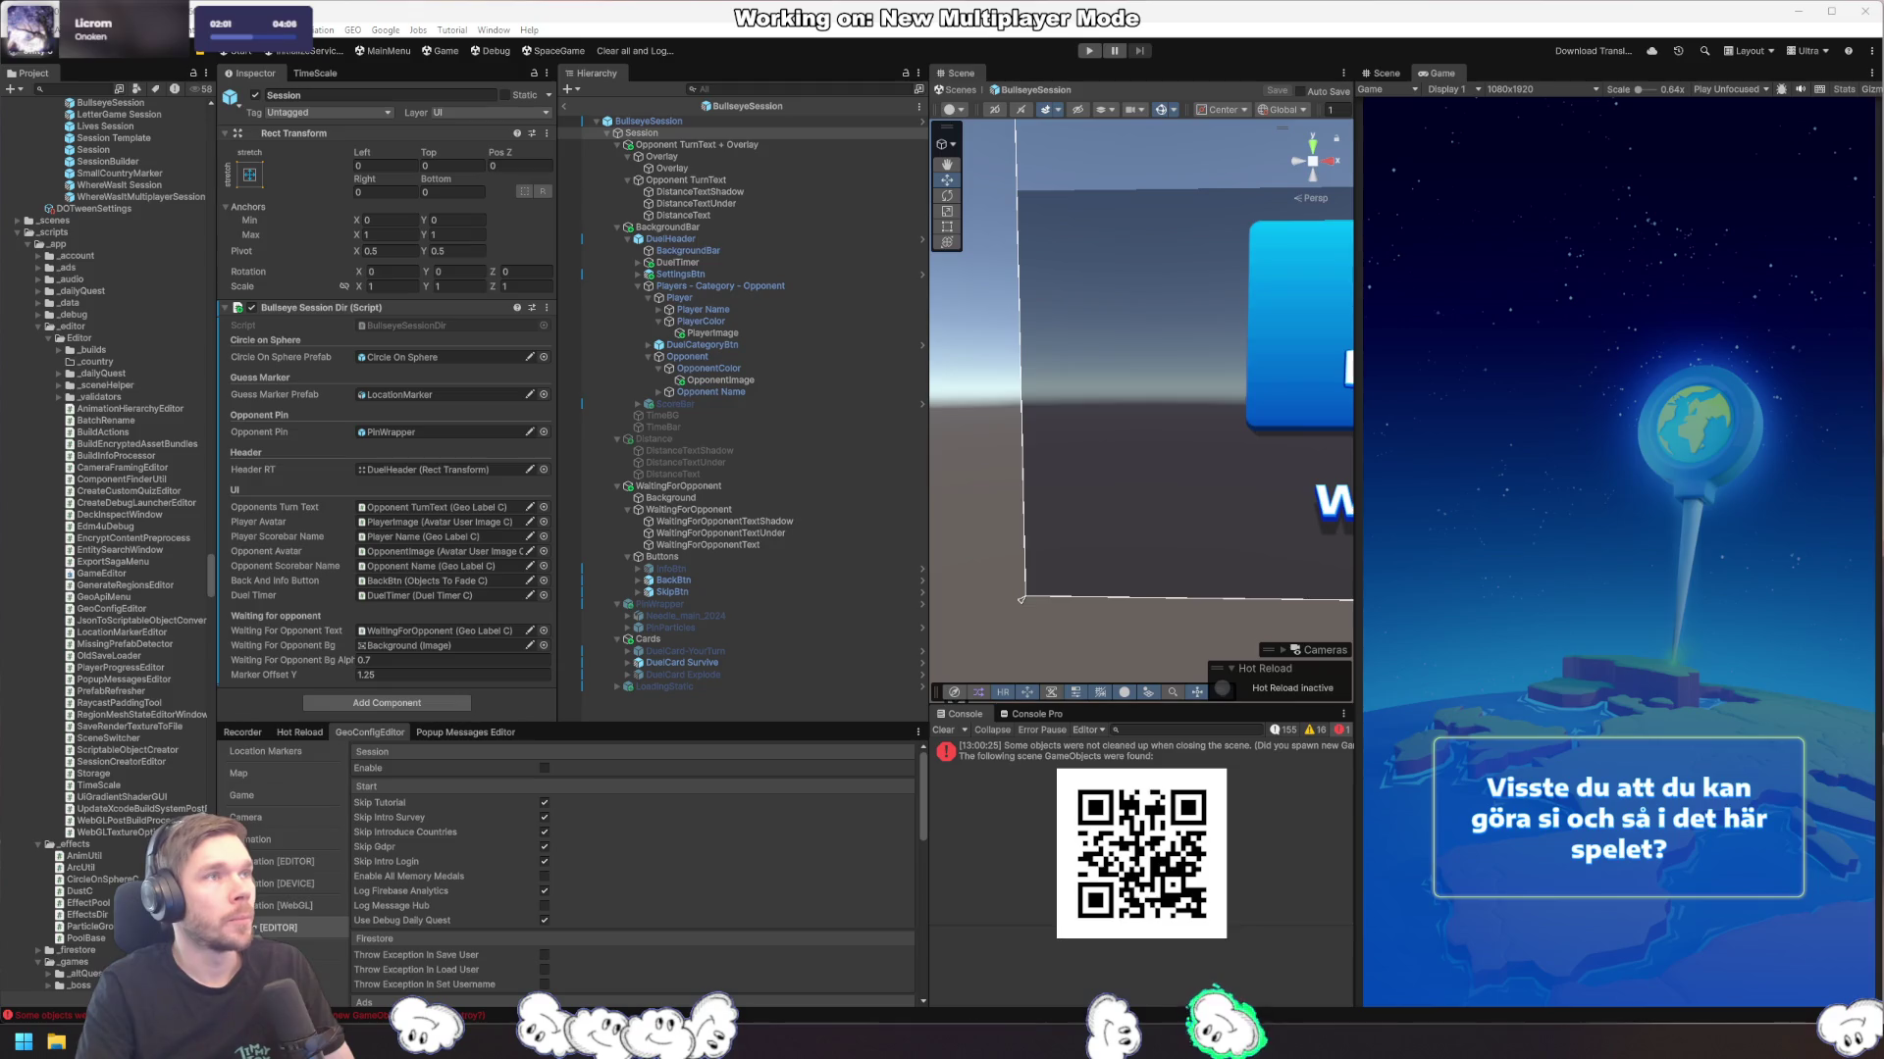
Step: Open CompareGuessesState.cs and look over its scoring and delay calls
{"action": "key", "text": "alt+Tab"}
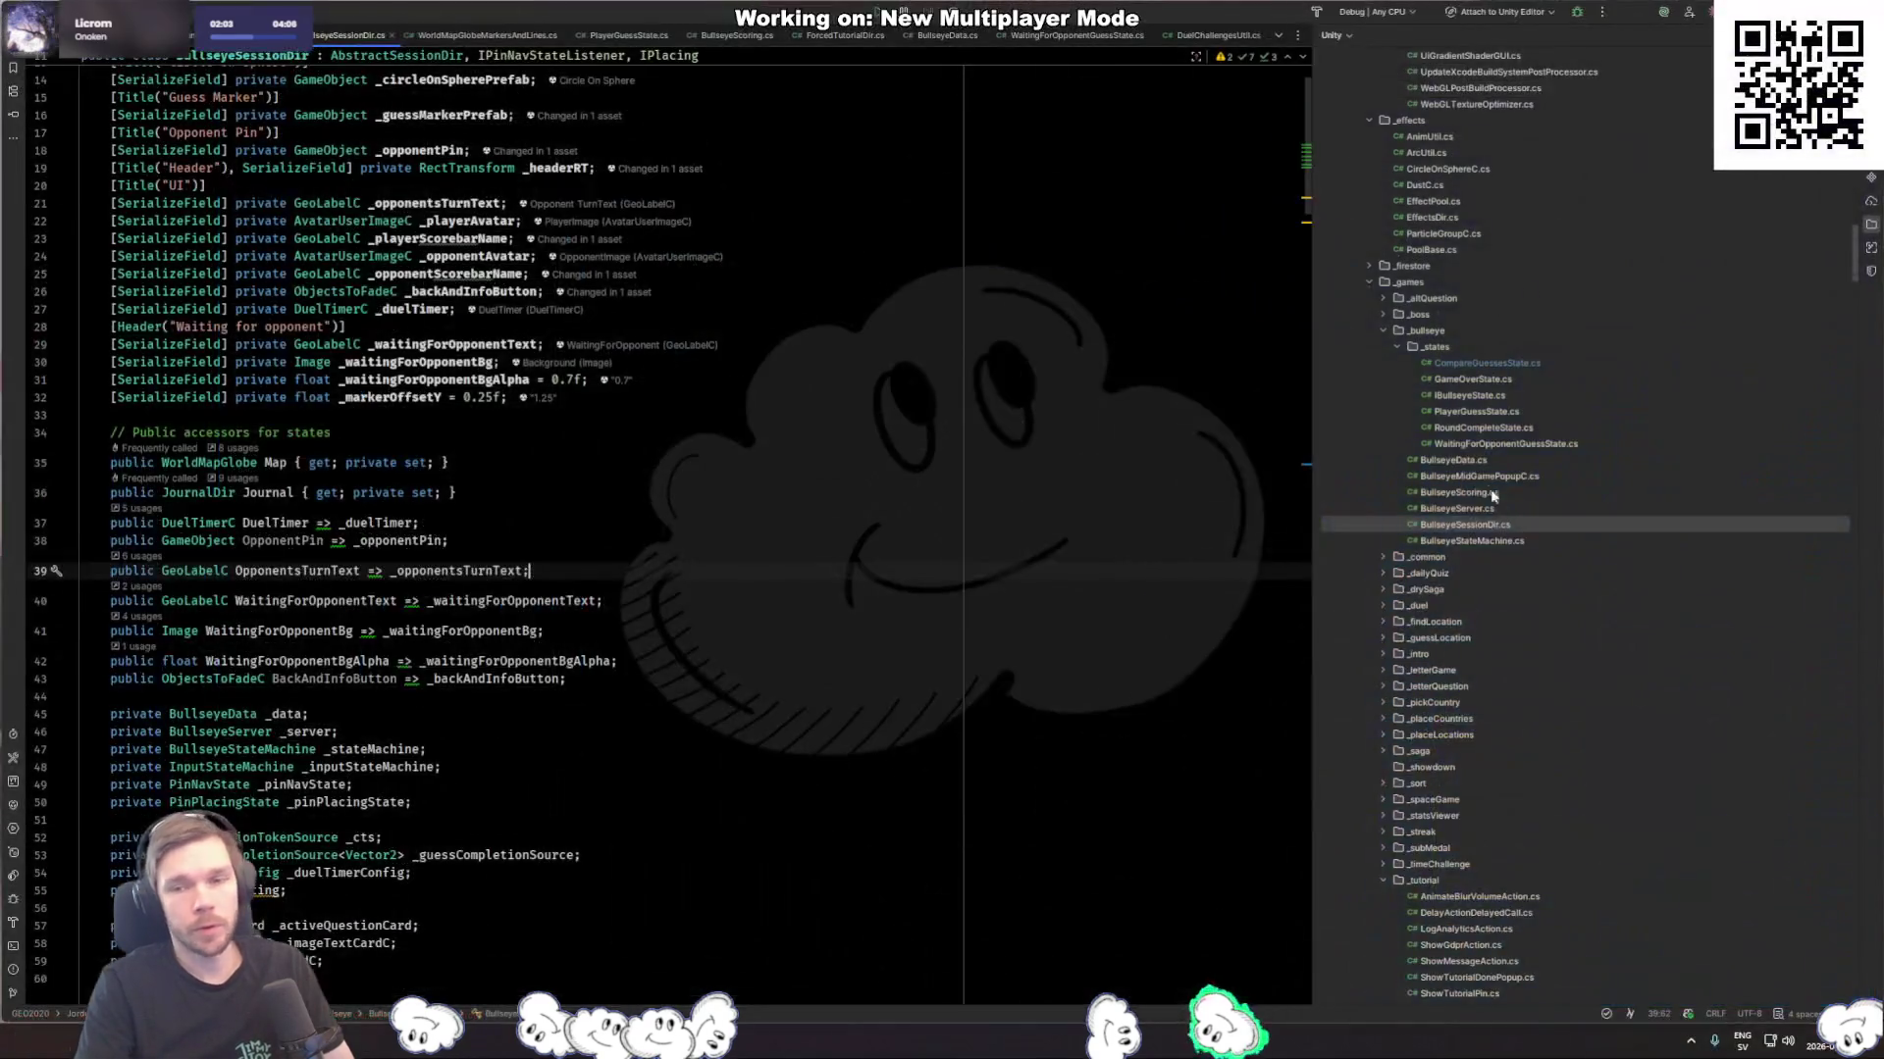
{"action": "left_click", "coordinate": [811, 521]}
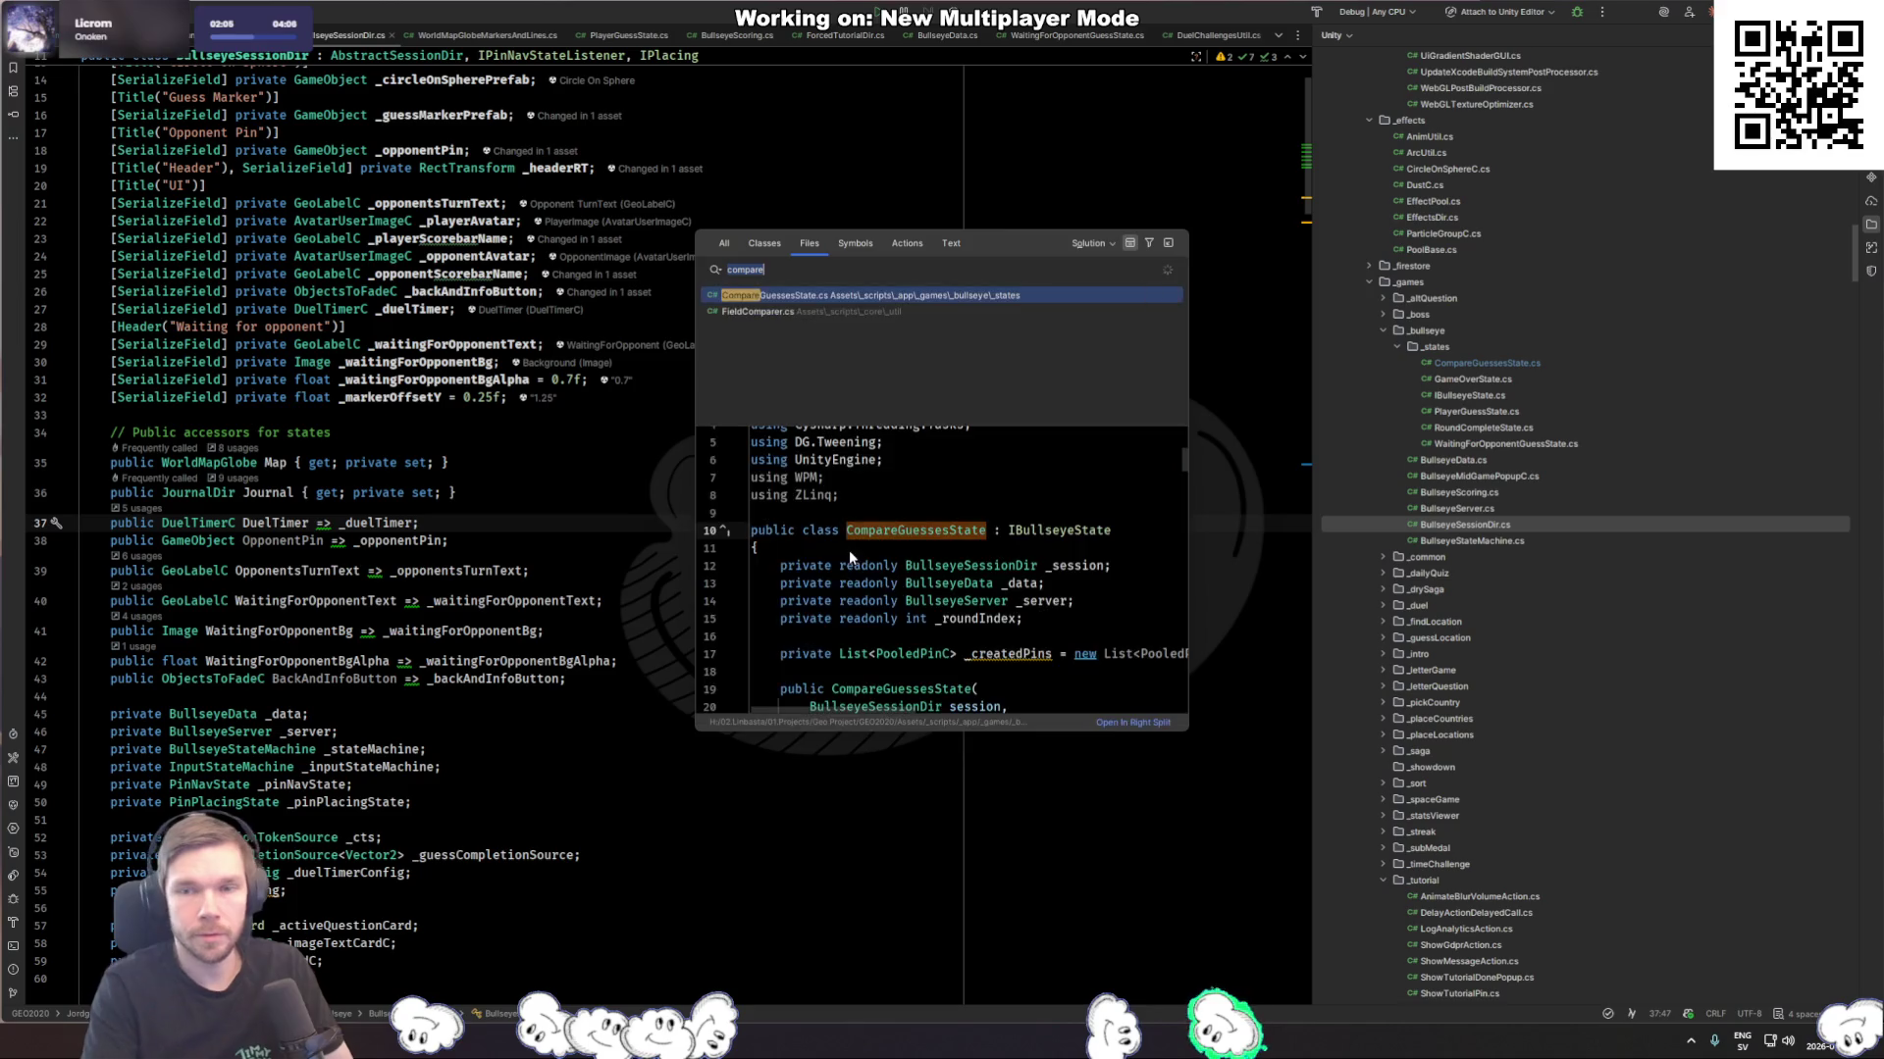
{"action": "double_click", "coordinate": [1523, 366]}
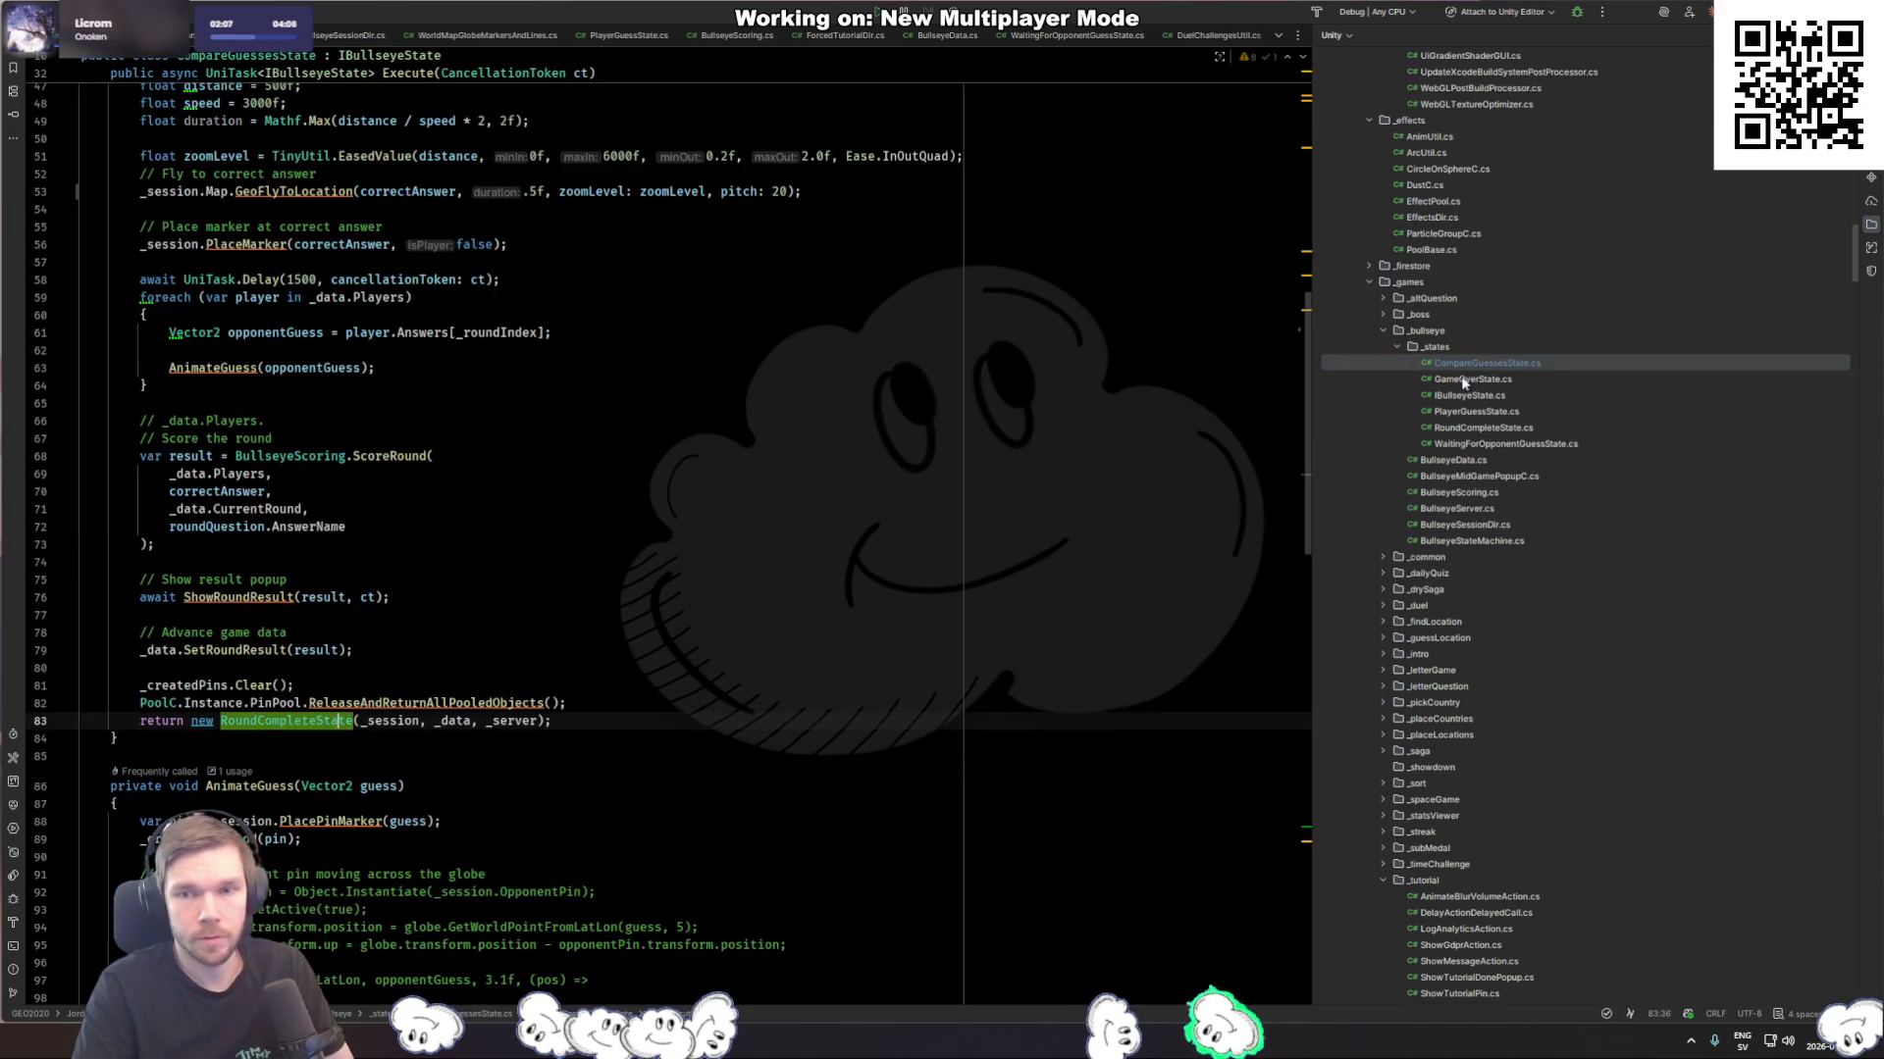
{"action": "left_click", "coordinate": [655, 518]}
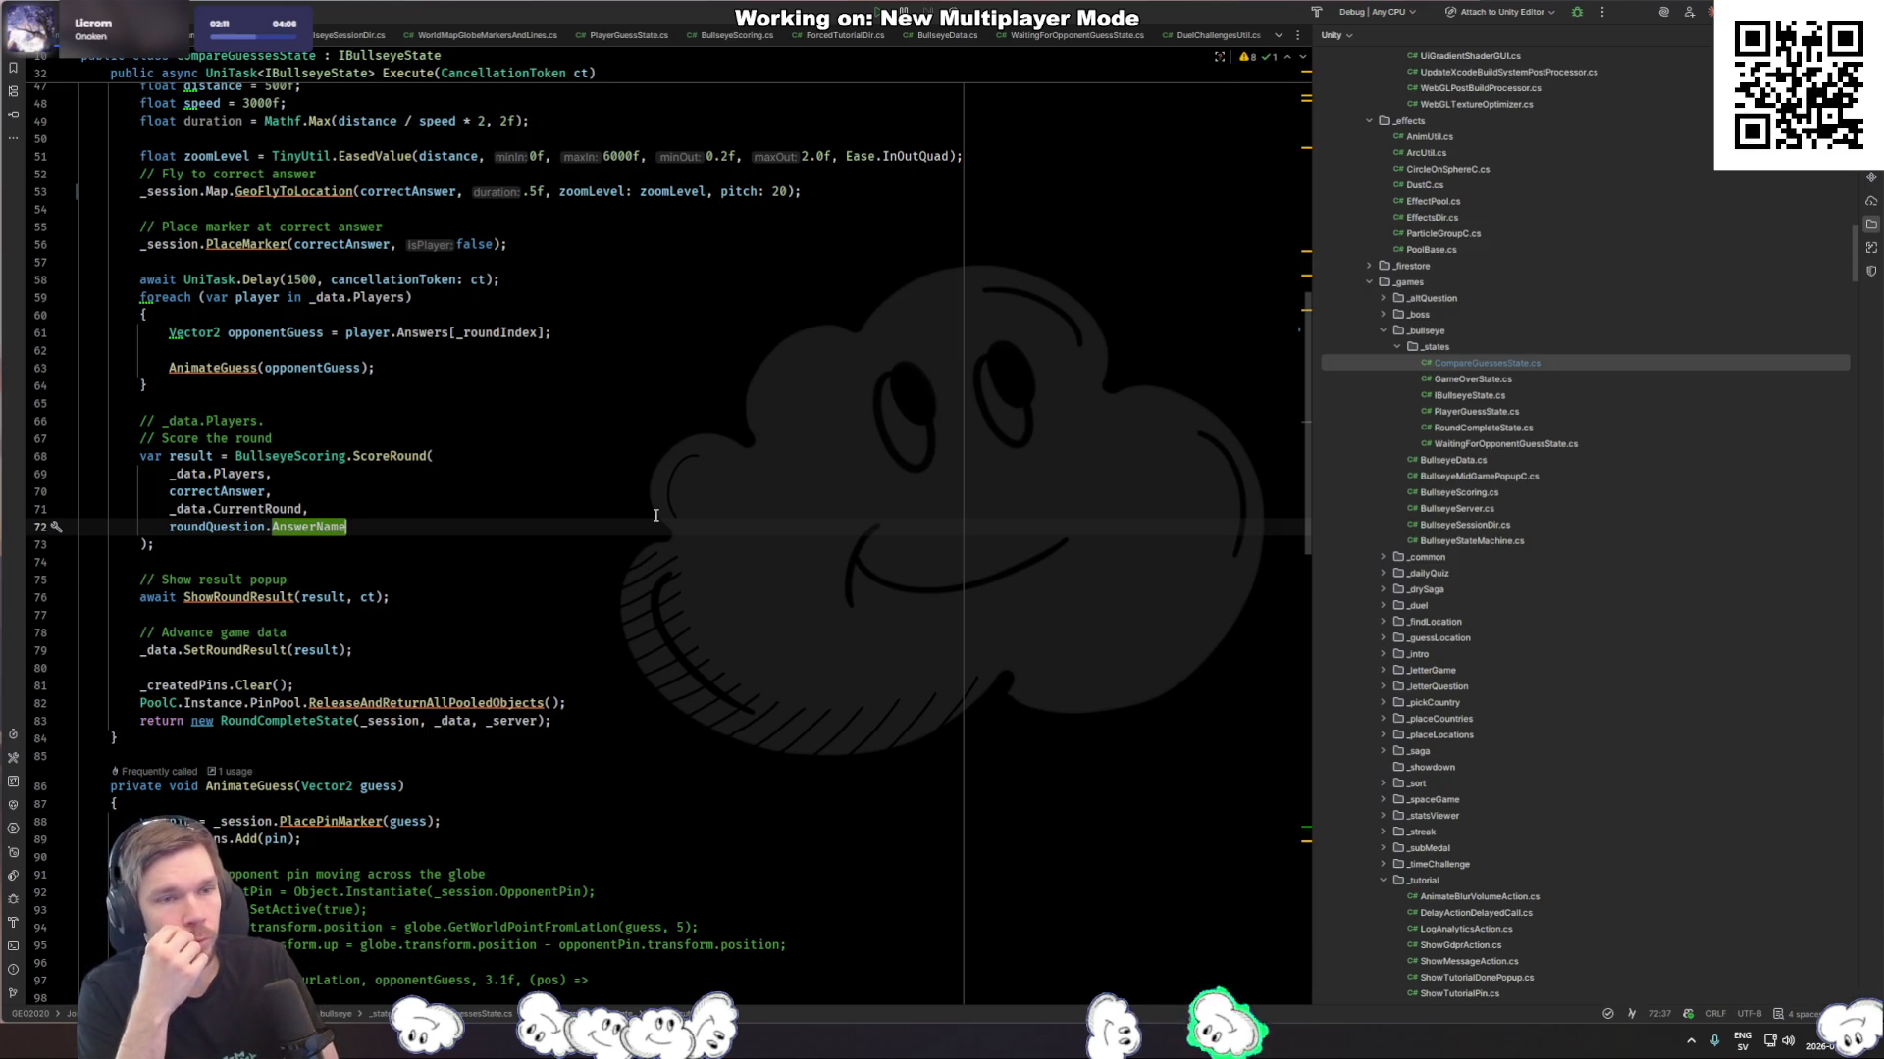
{"action": "left_click", "coordinate": [348, 262]}
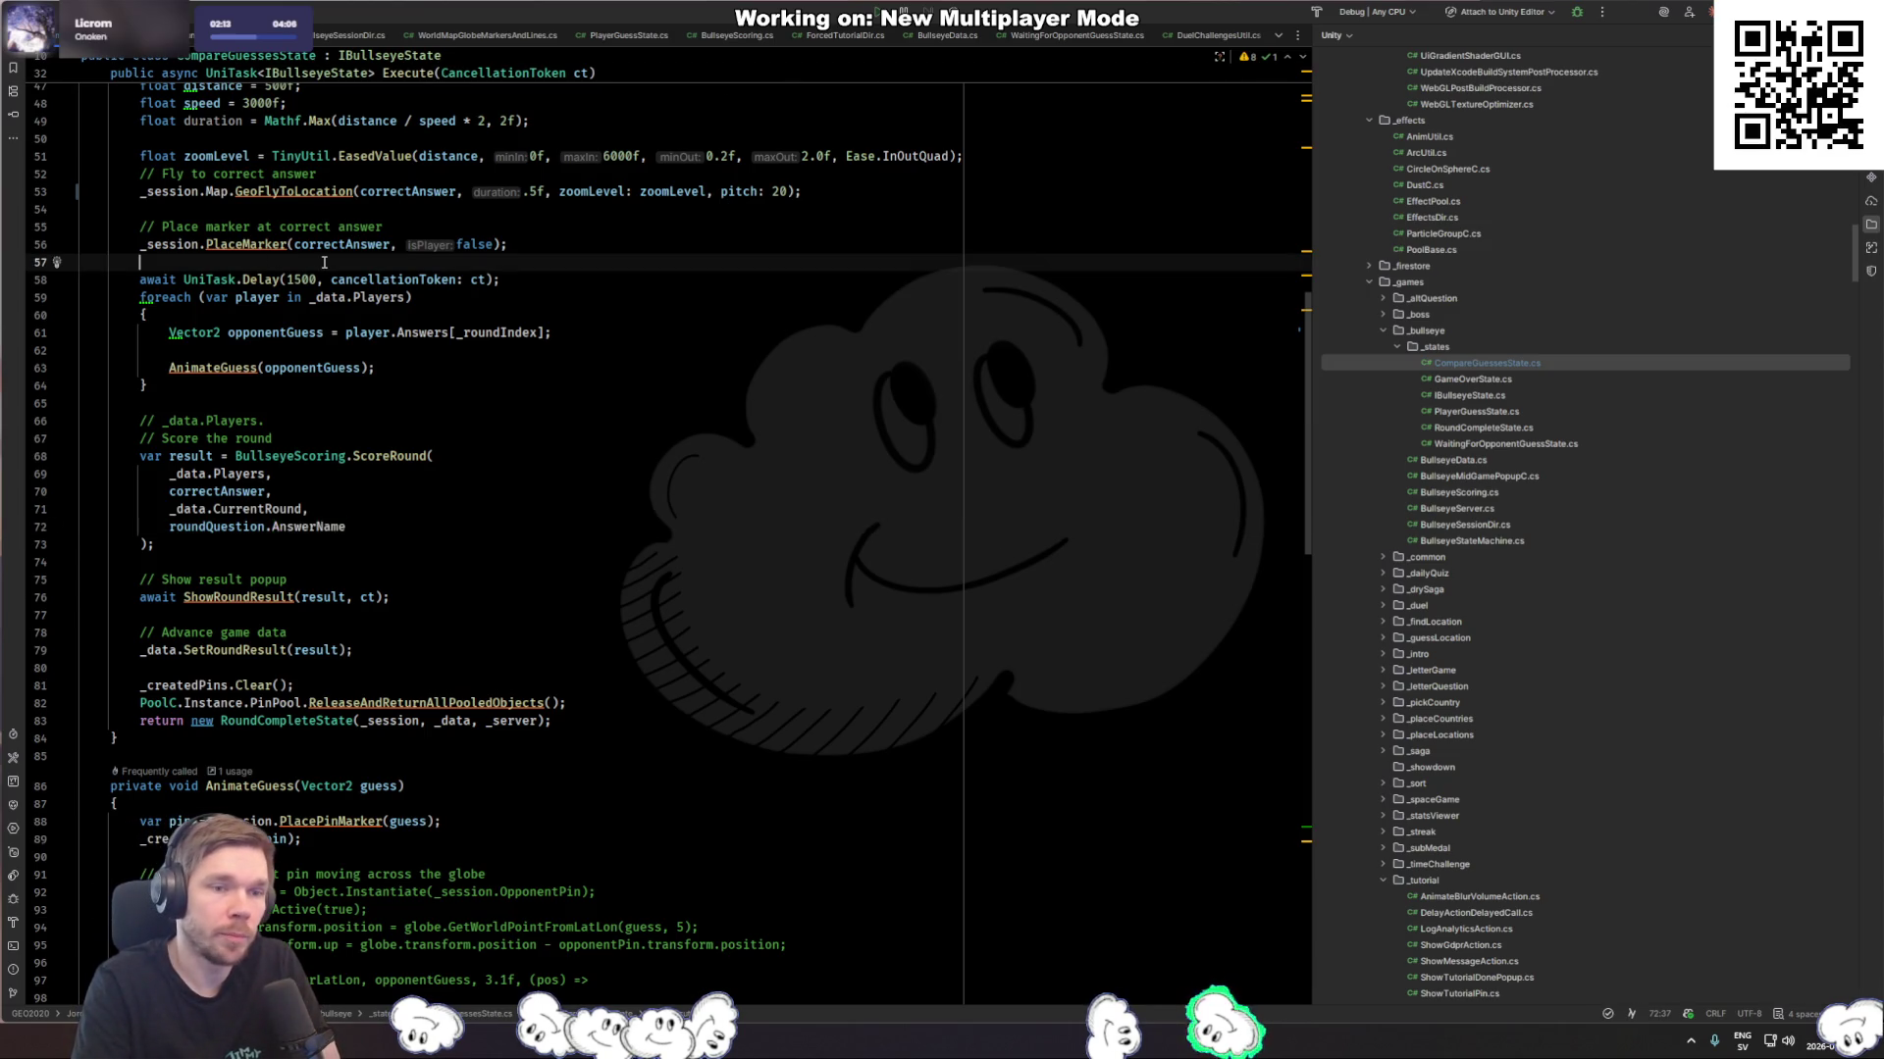
{"action": "left_click_drag", "start_coordinate": [216, 616], "coordinate": [216, 633]}
{"action": "left_click", "coordinate": [255, 599]}
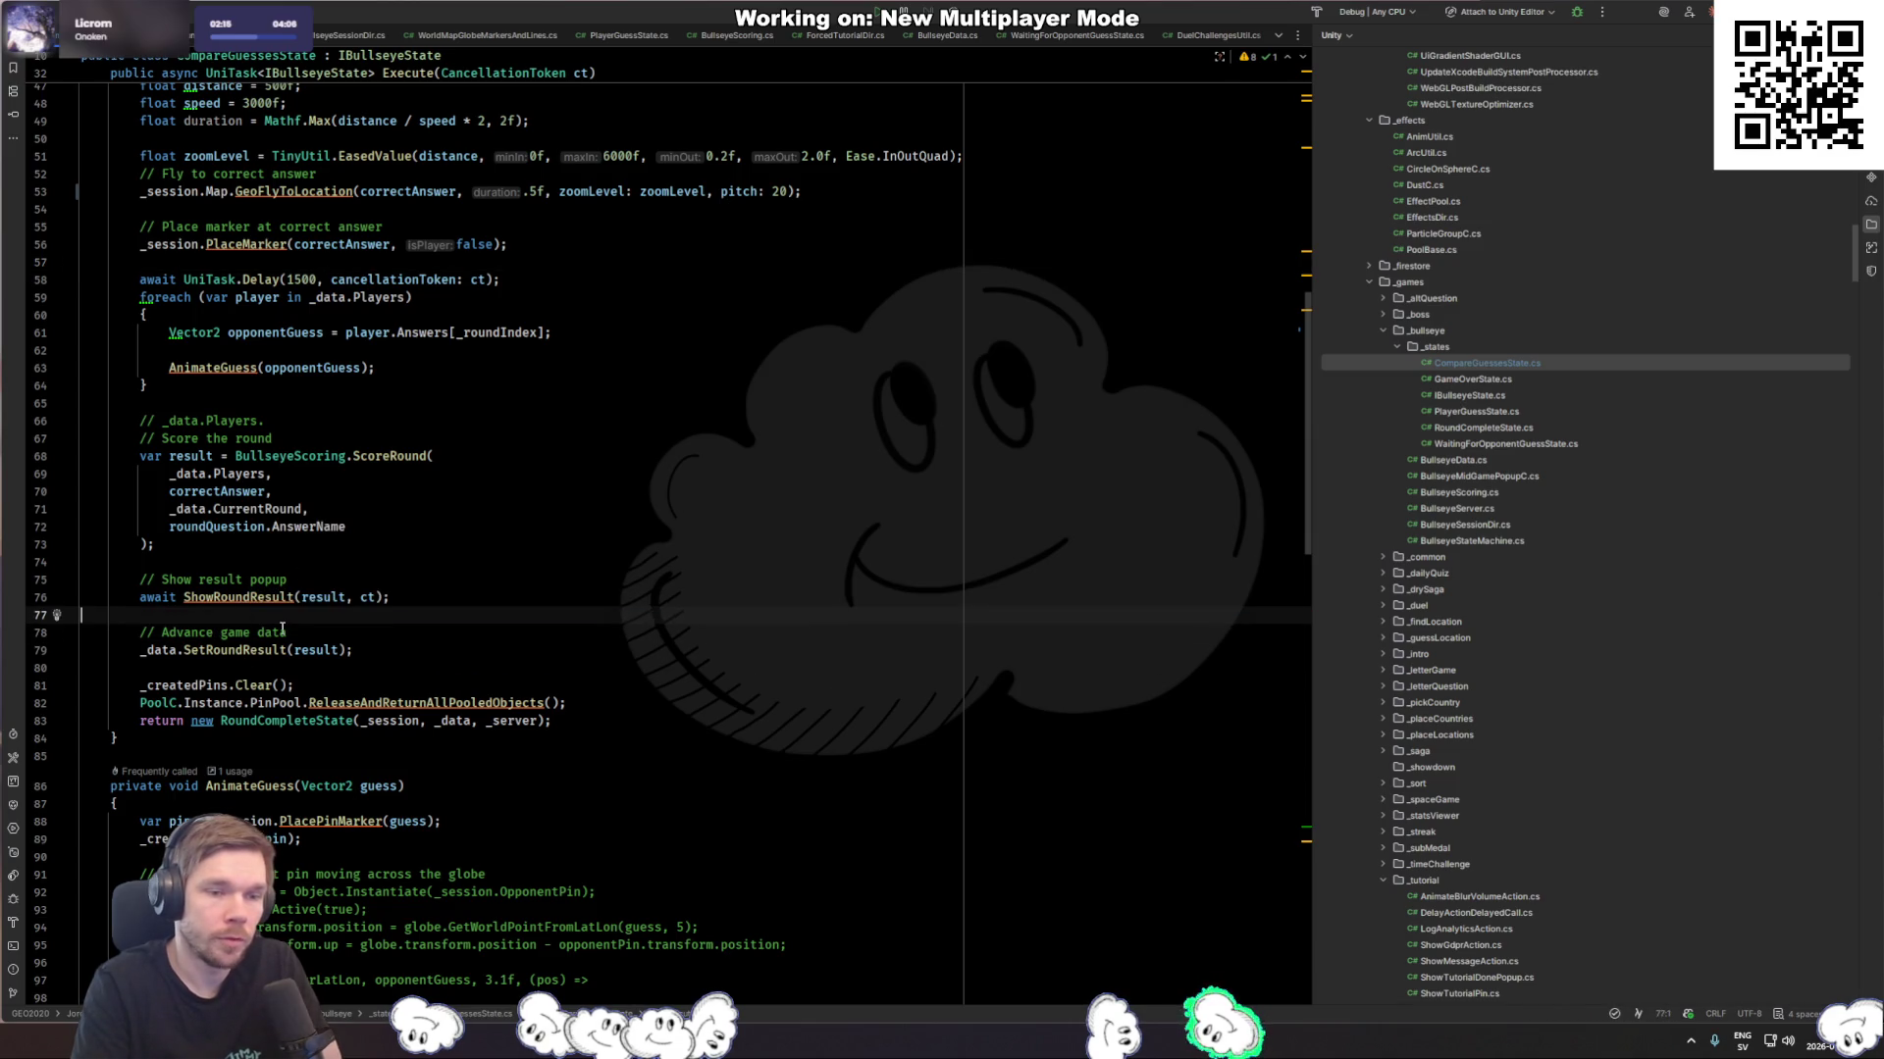
Step: Jump to ShowRoundResult, then scroll back to Execute's fly-to-answer and place-marker code
{"action": "left_click", "coordinate": [255, 599], "text": "ctrl"}
{"action": "scroll", "coordinate": [255, 601], "scroll_direction": "down", "scroll_amount": 6}
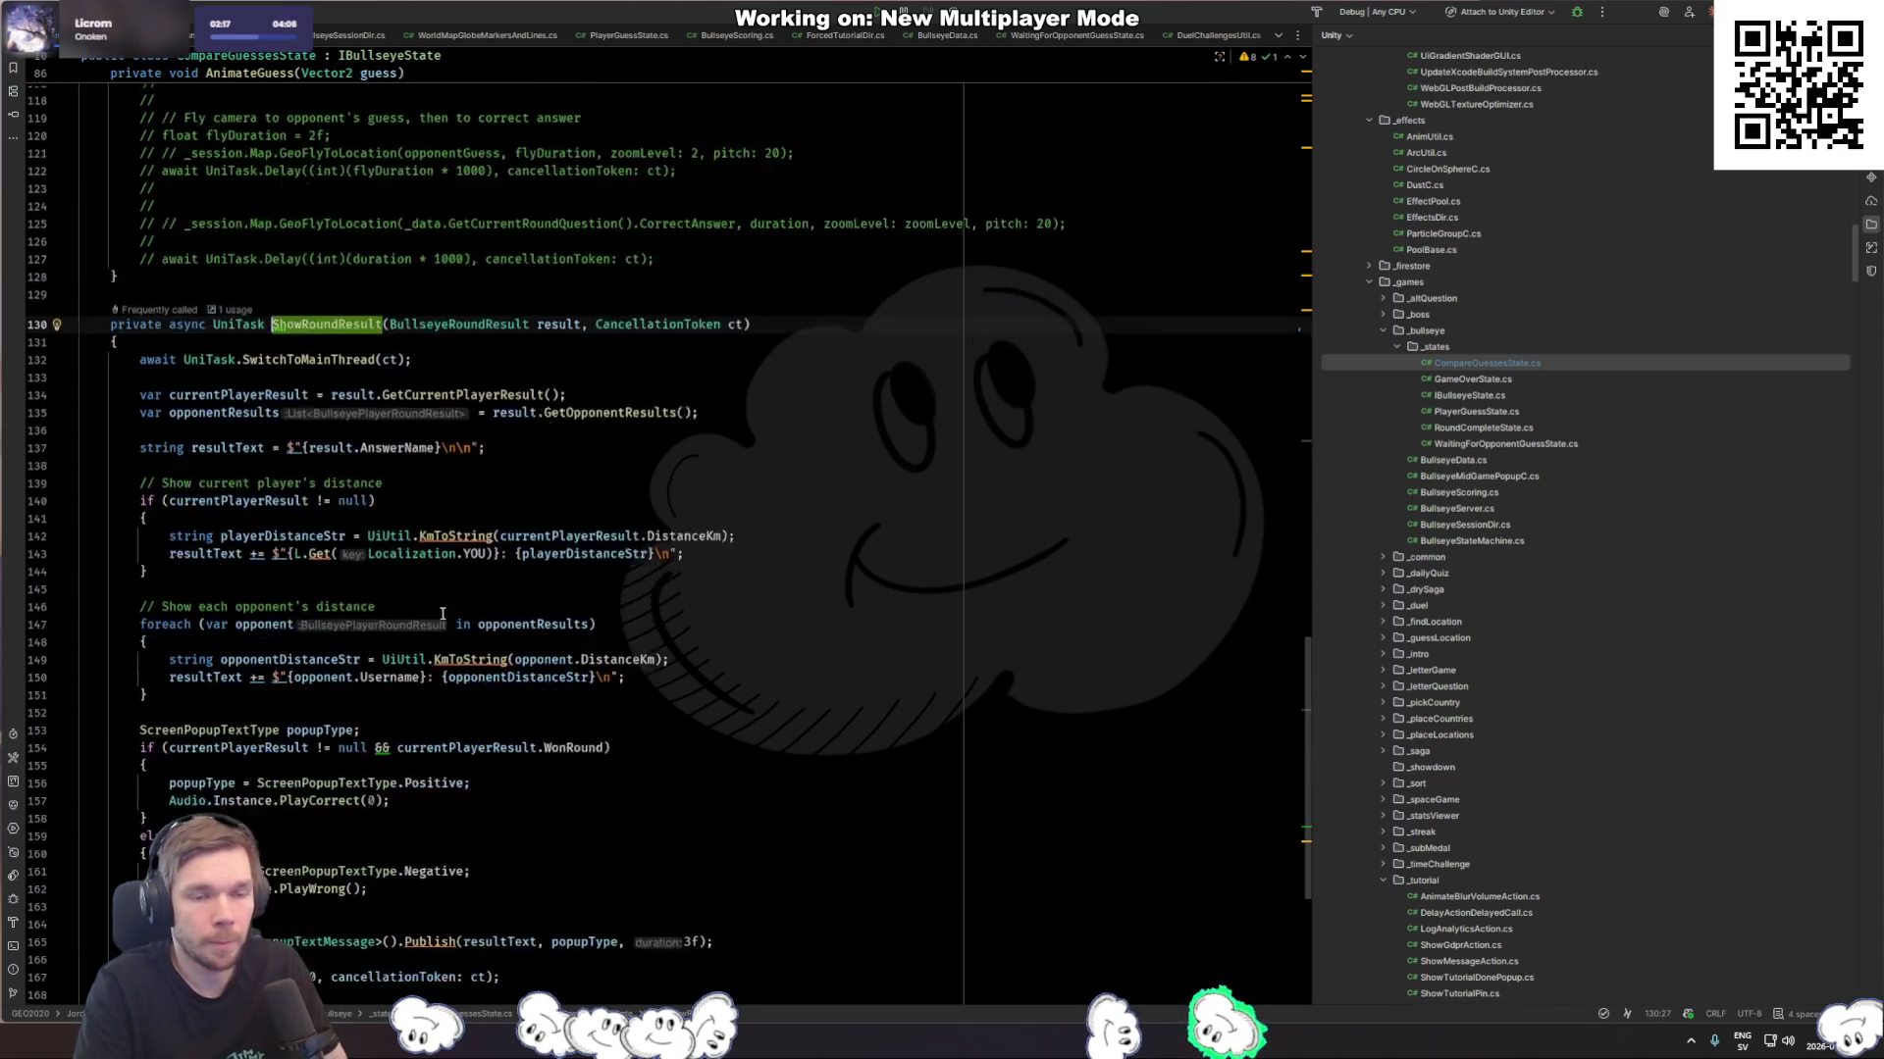
{"action": "scroll", "coordinate": [884, 642], "scroll_direction": "up", "scroll_amount": 20}
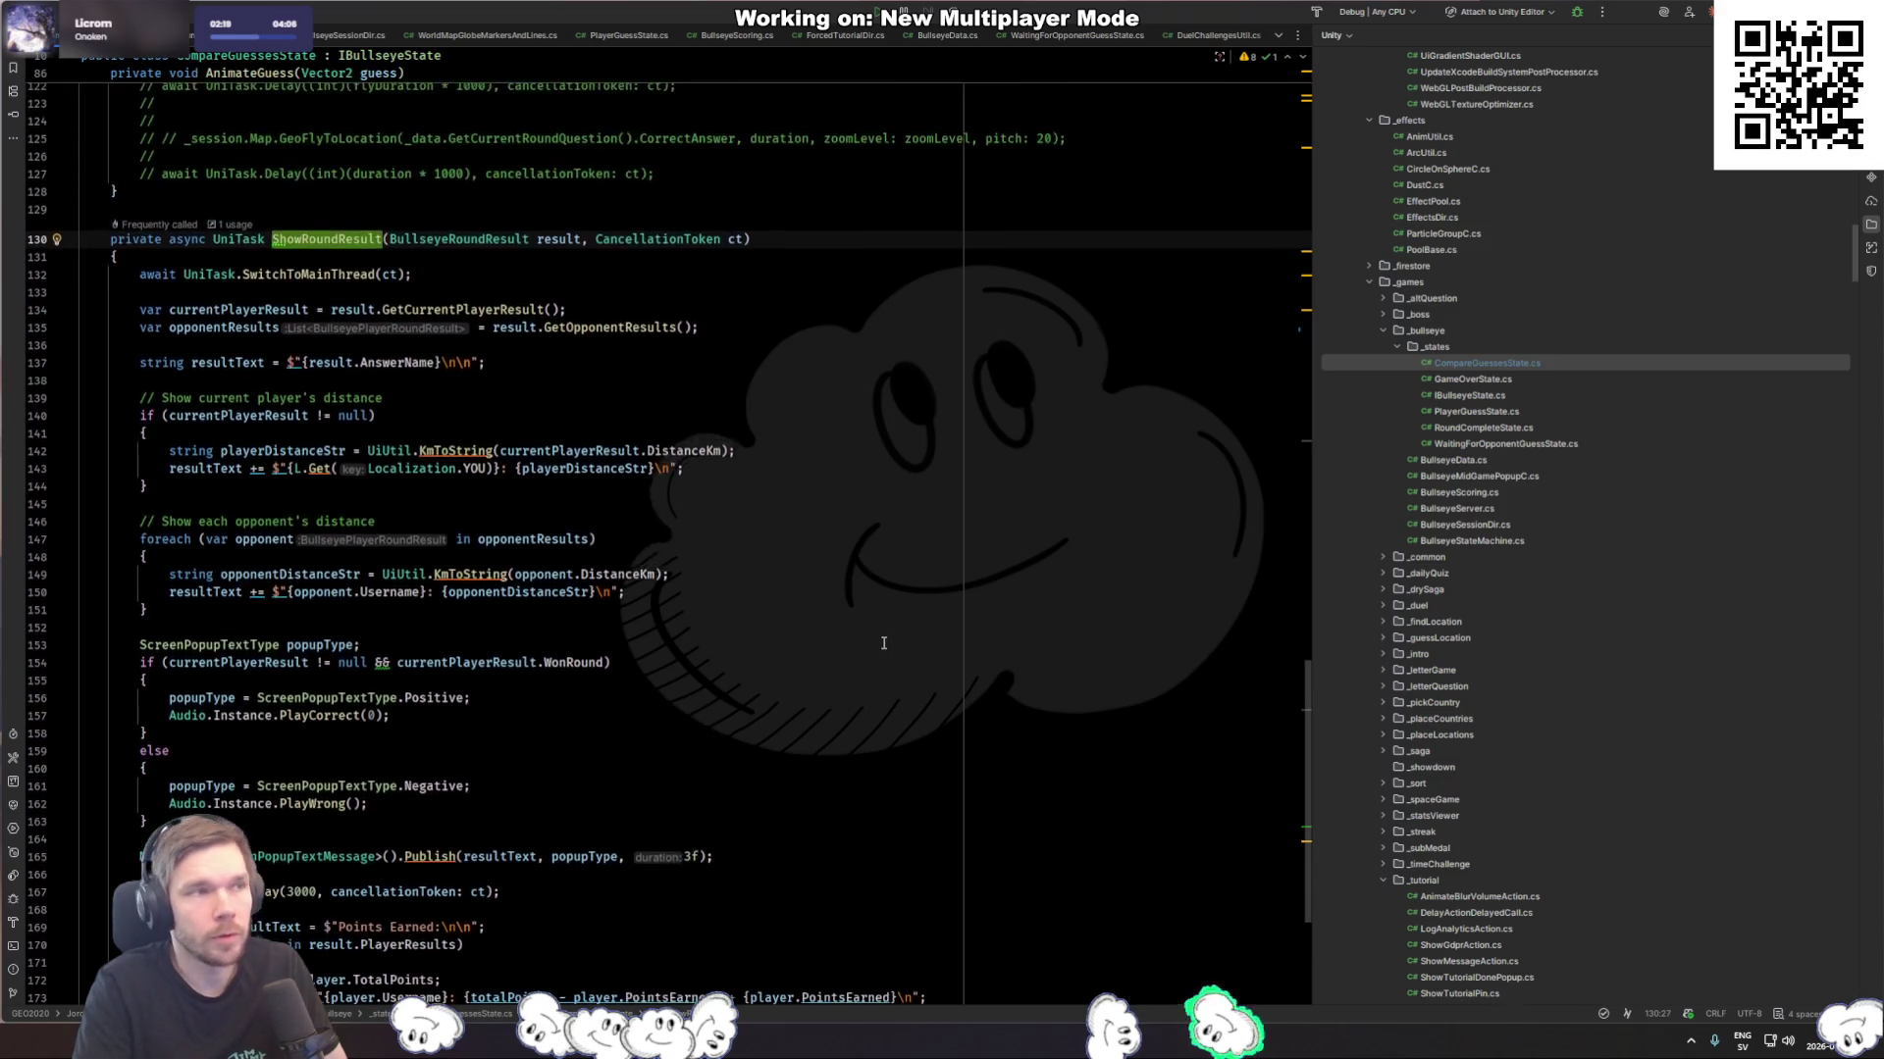
{"action": "scroll", "coordinate": [777, 687], "scroll_direction": "up", "scroll_amount": 12}
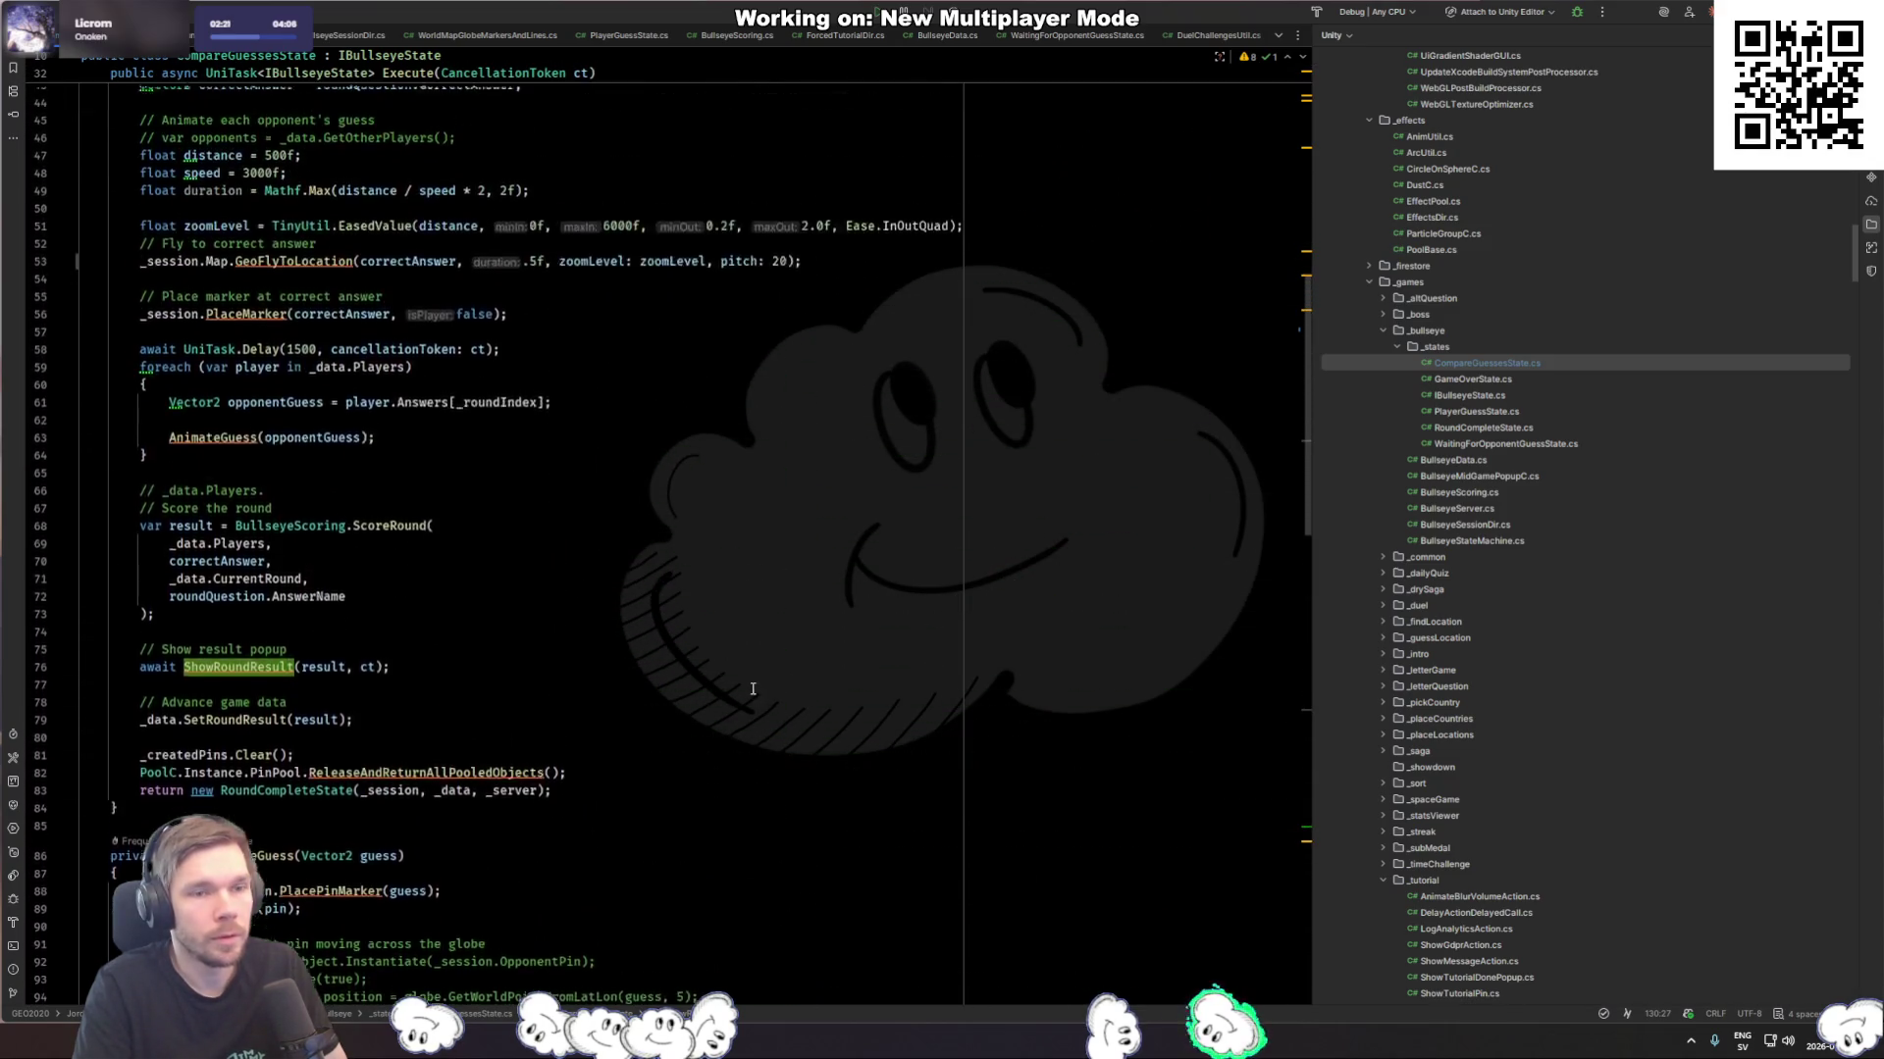
{"action": "left_click", "coordinate": [535, 499]}
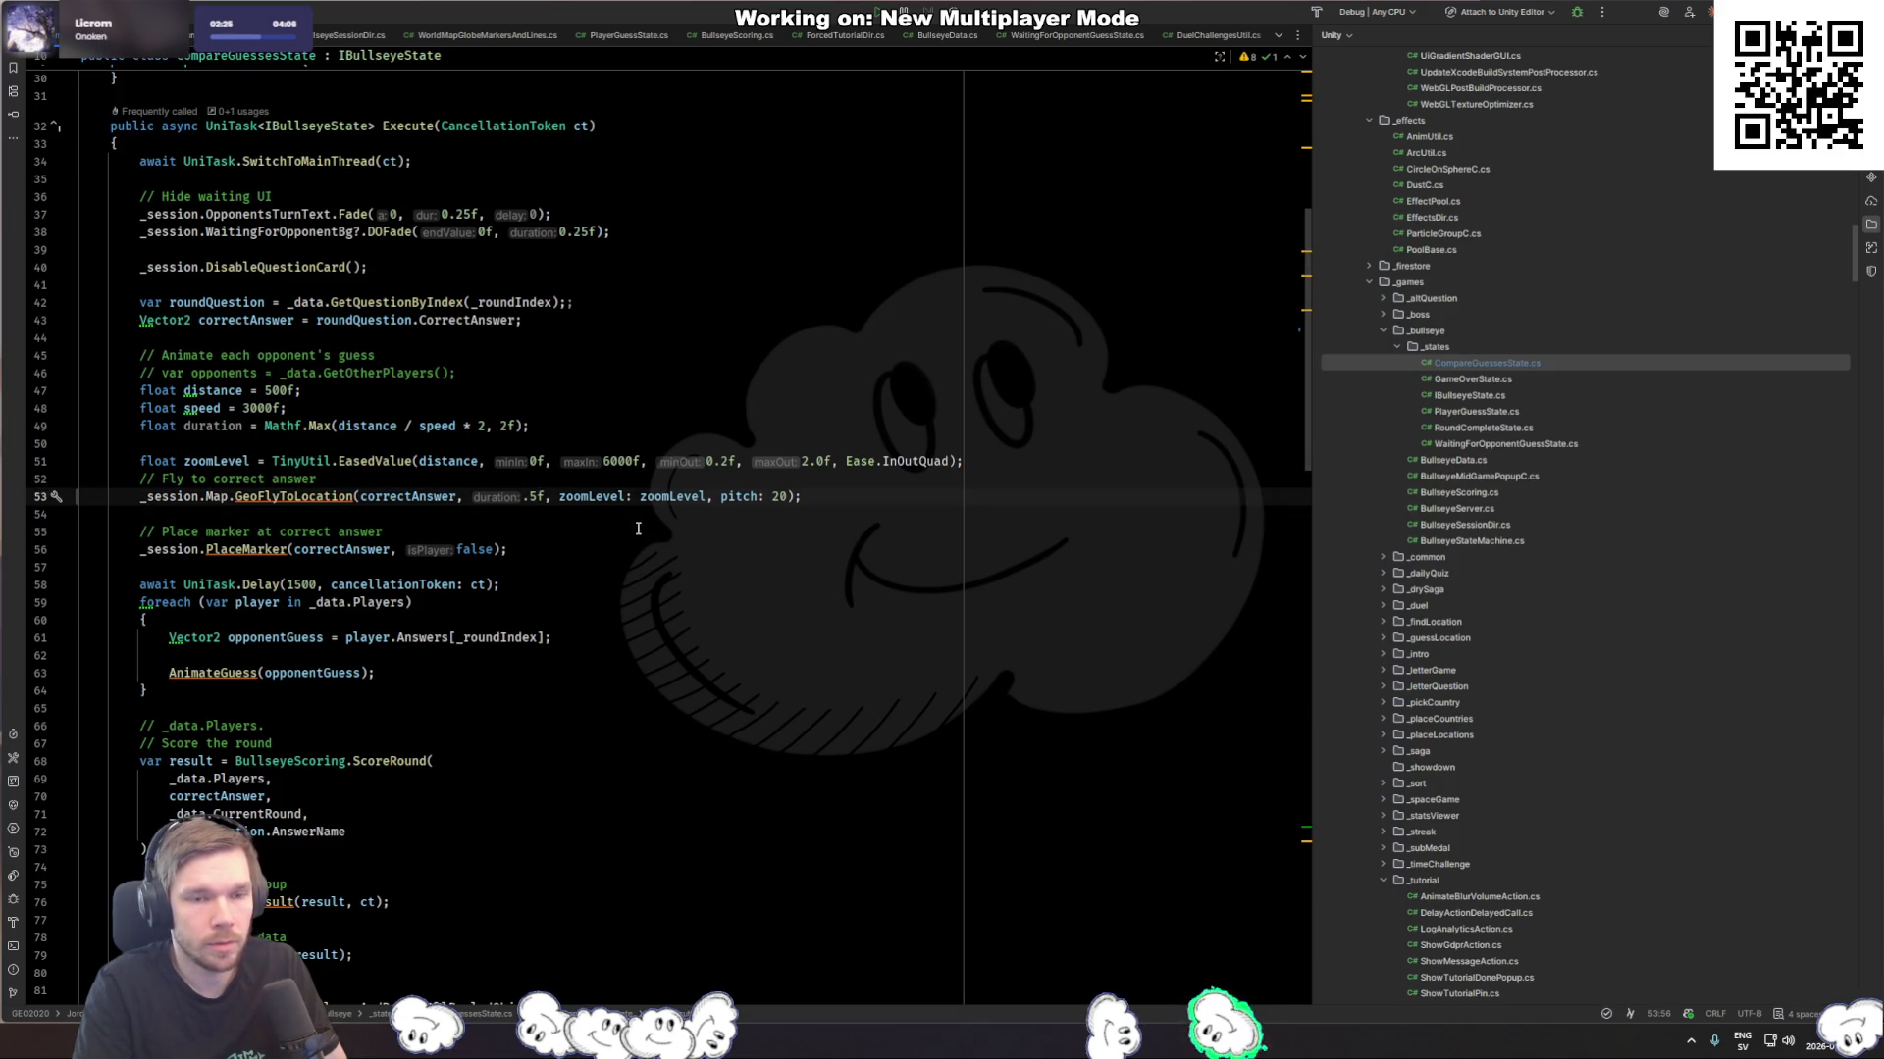
{"action": "left_click", "coordinate": [346, 506]}
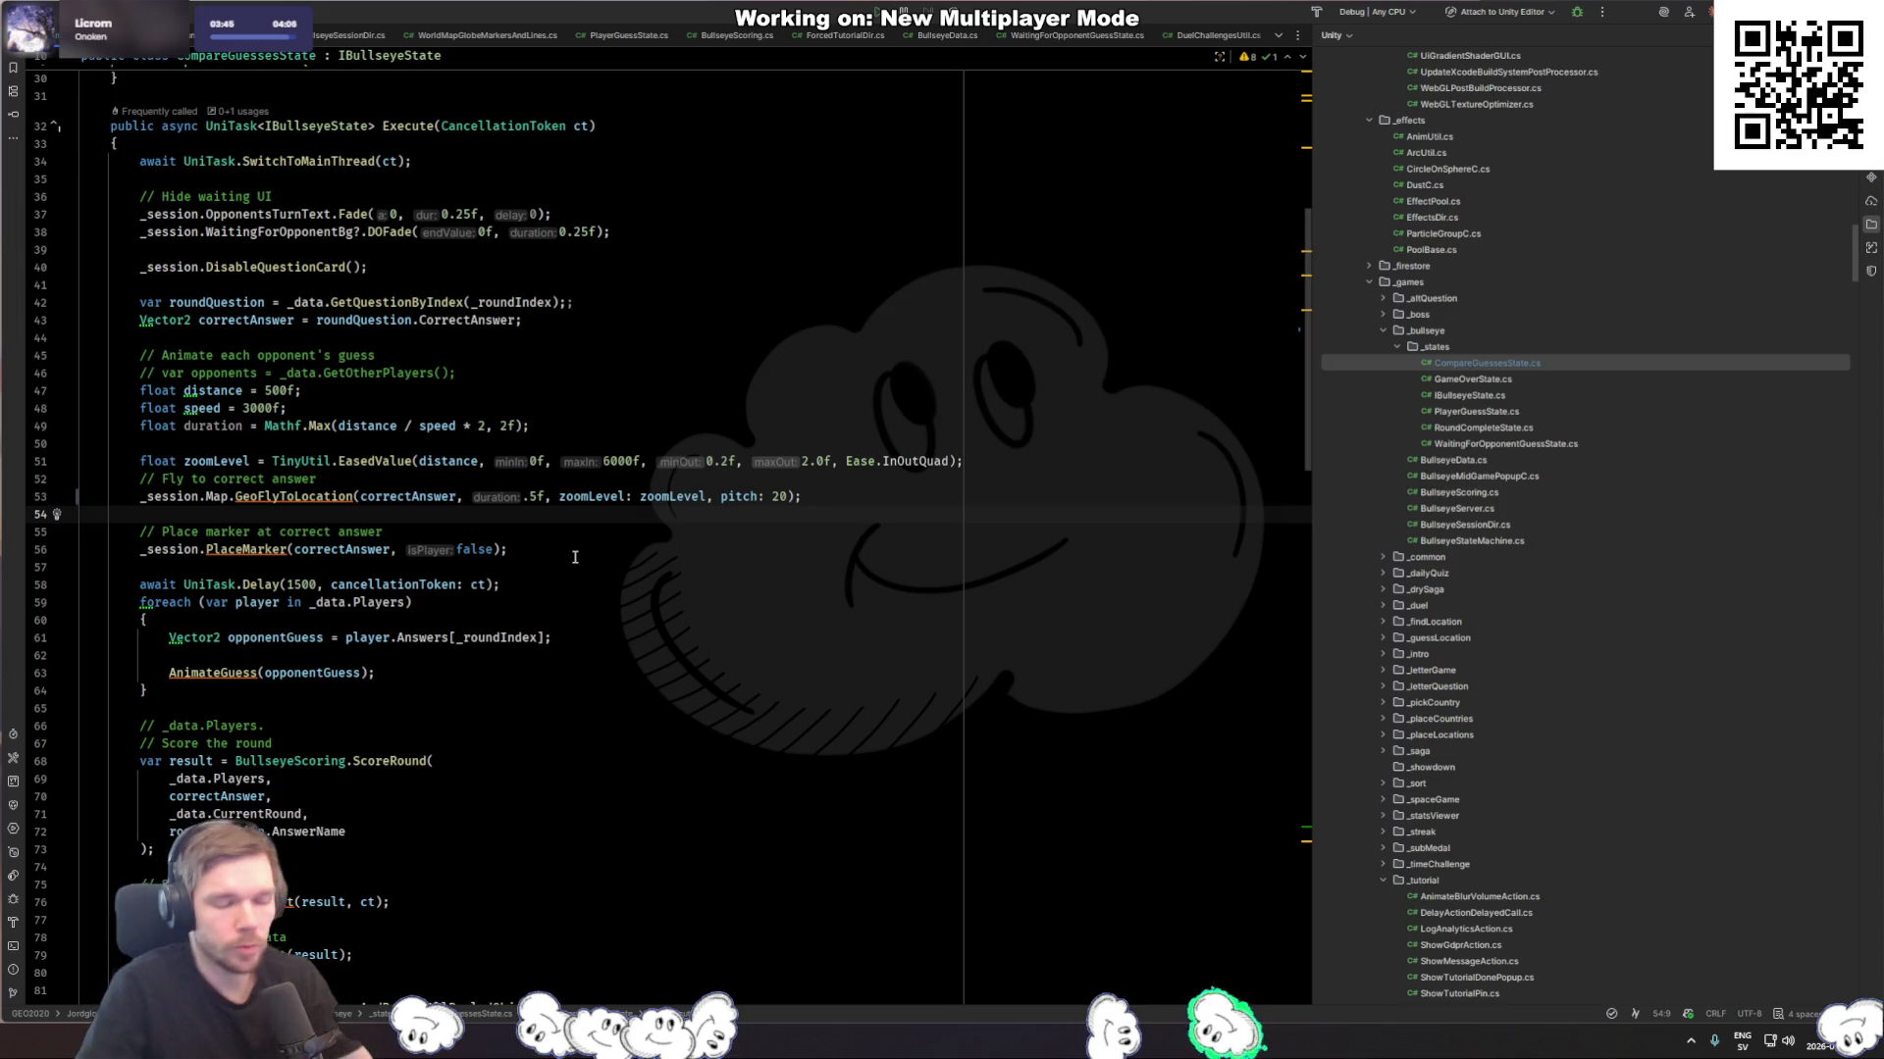
Step: Inspect the AnimateGuess definition and return to its call site
{"action": "left_click", "coordinate": [402, 674]}
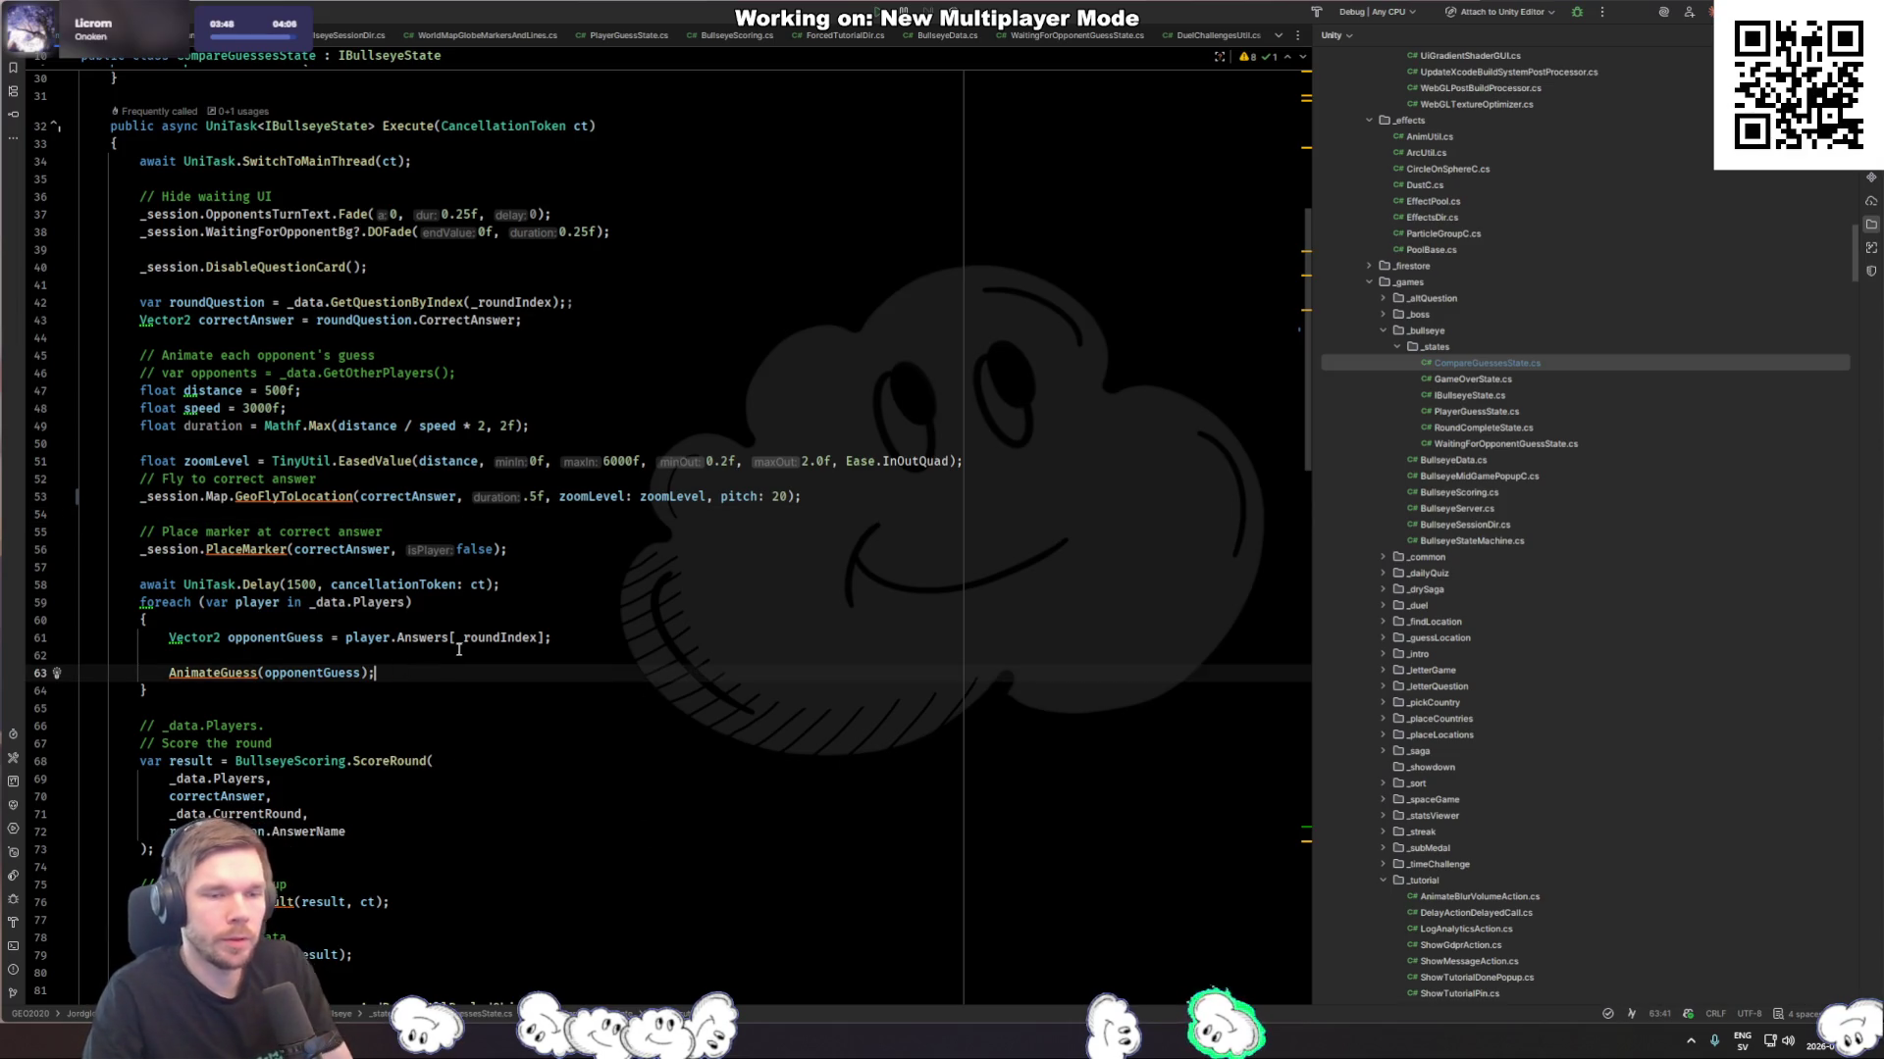
{"action": "left_click", "coordinate": [222, 674], "text": "ctrl"}
{"action": "scroll", "coordinate": [391, 588], "scroll_direction": "up", "scroll_amount": 3}
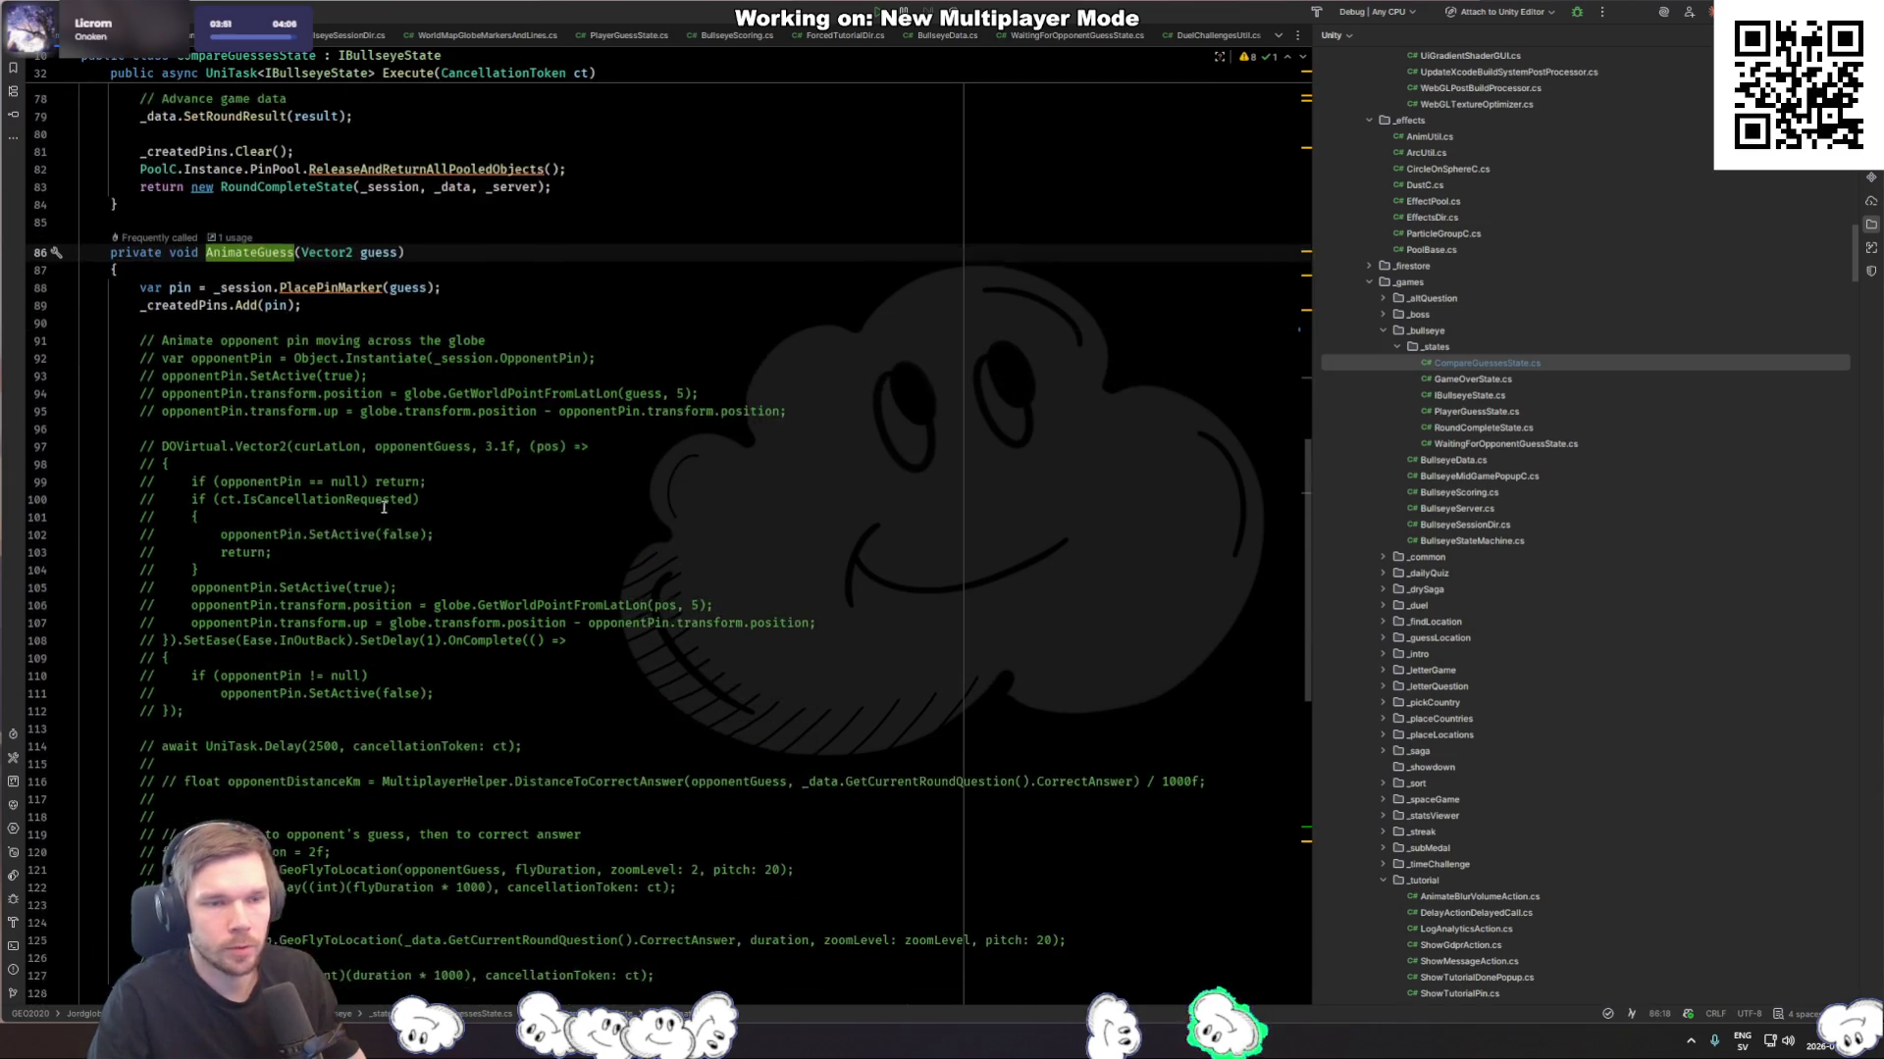
{"action": "key", "text": "ctrl+alt+Left"}
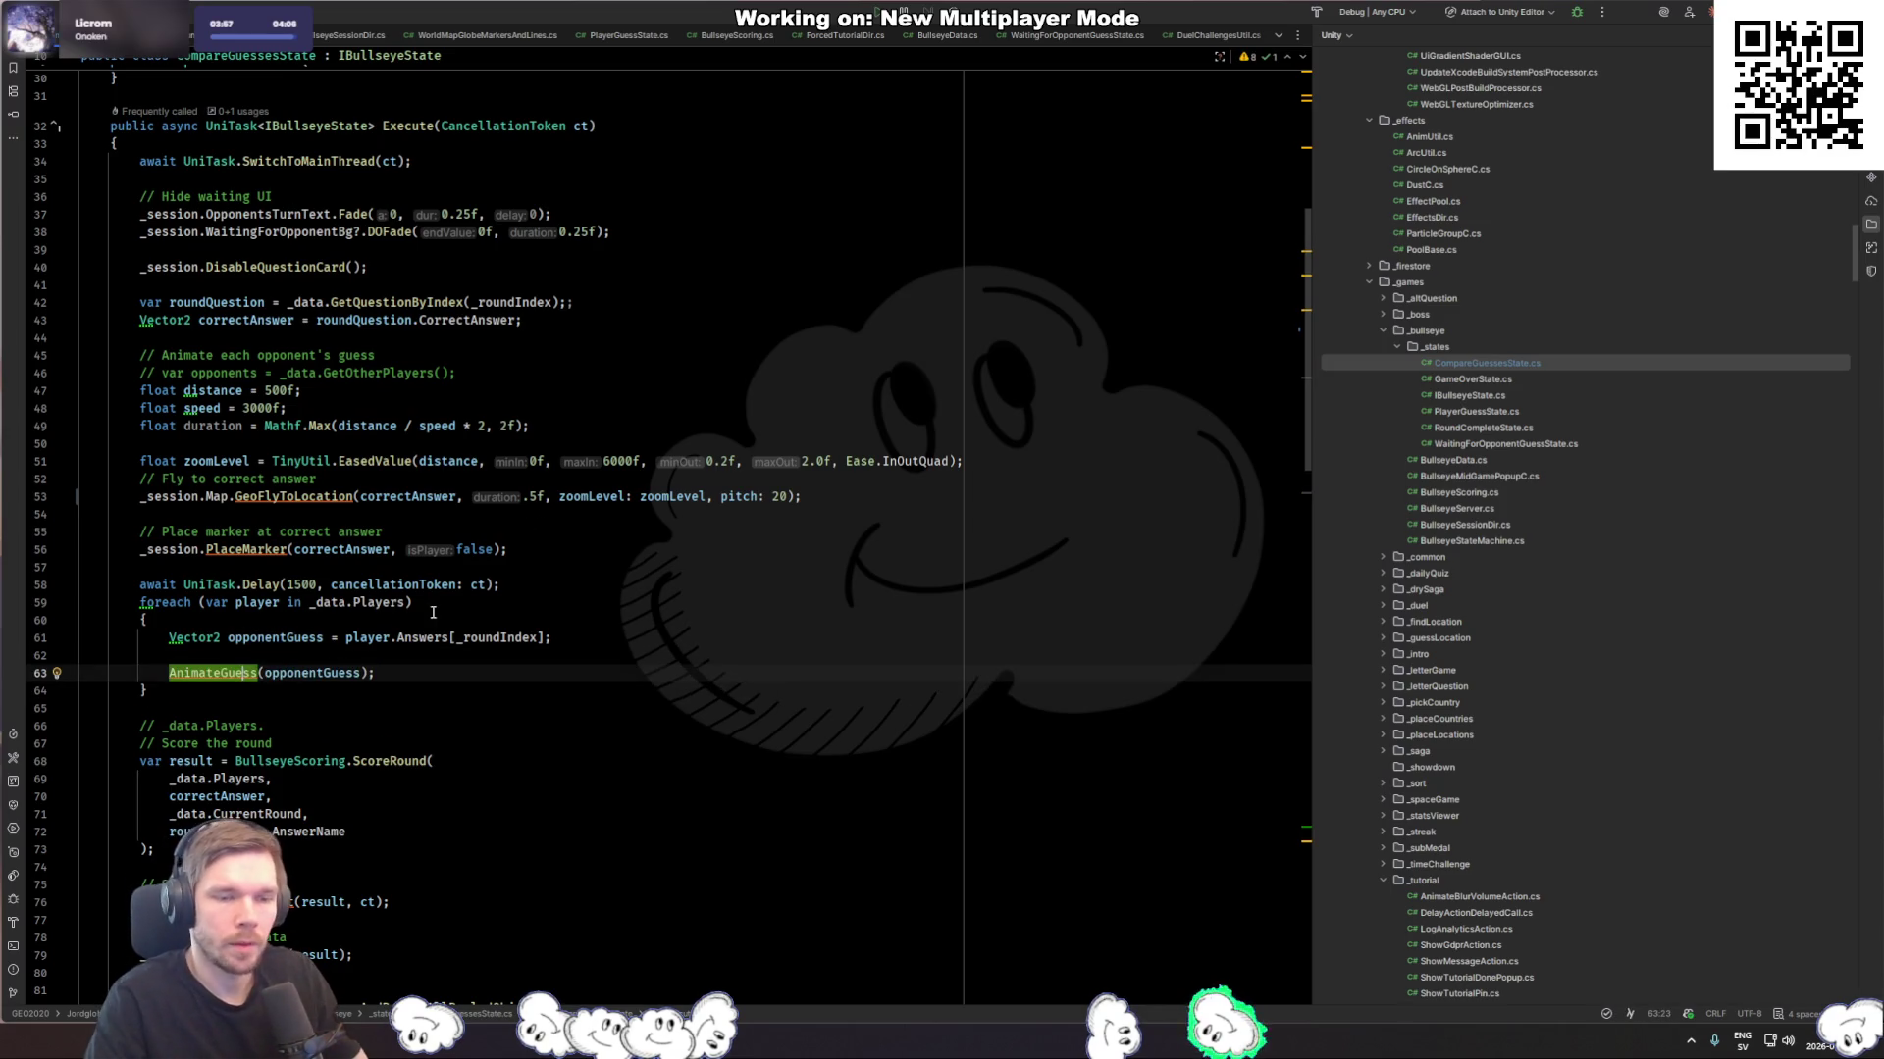
Step: Move the ScoreRound block to just after the correctAnswer line
{"action": "left_click_drag", "start_coordinate": [392, 867], "coordinate": [332, 748]}
{"action": "key", "text": "ctrl+c"}
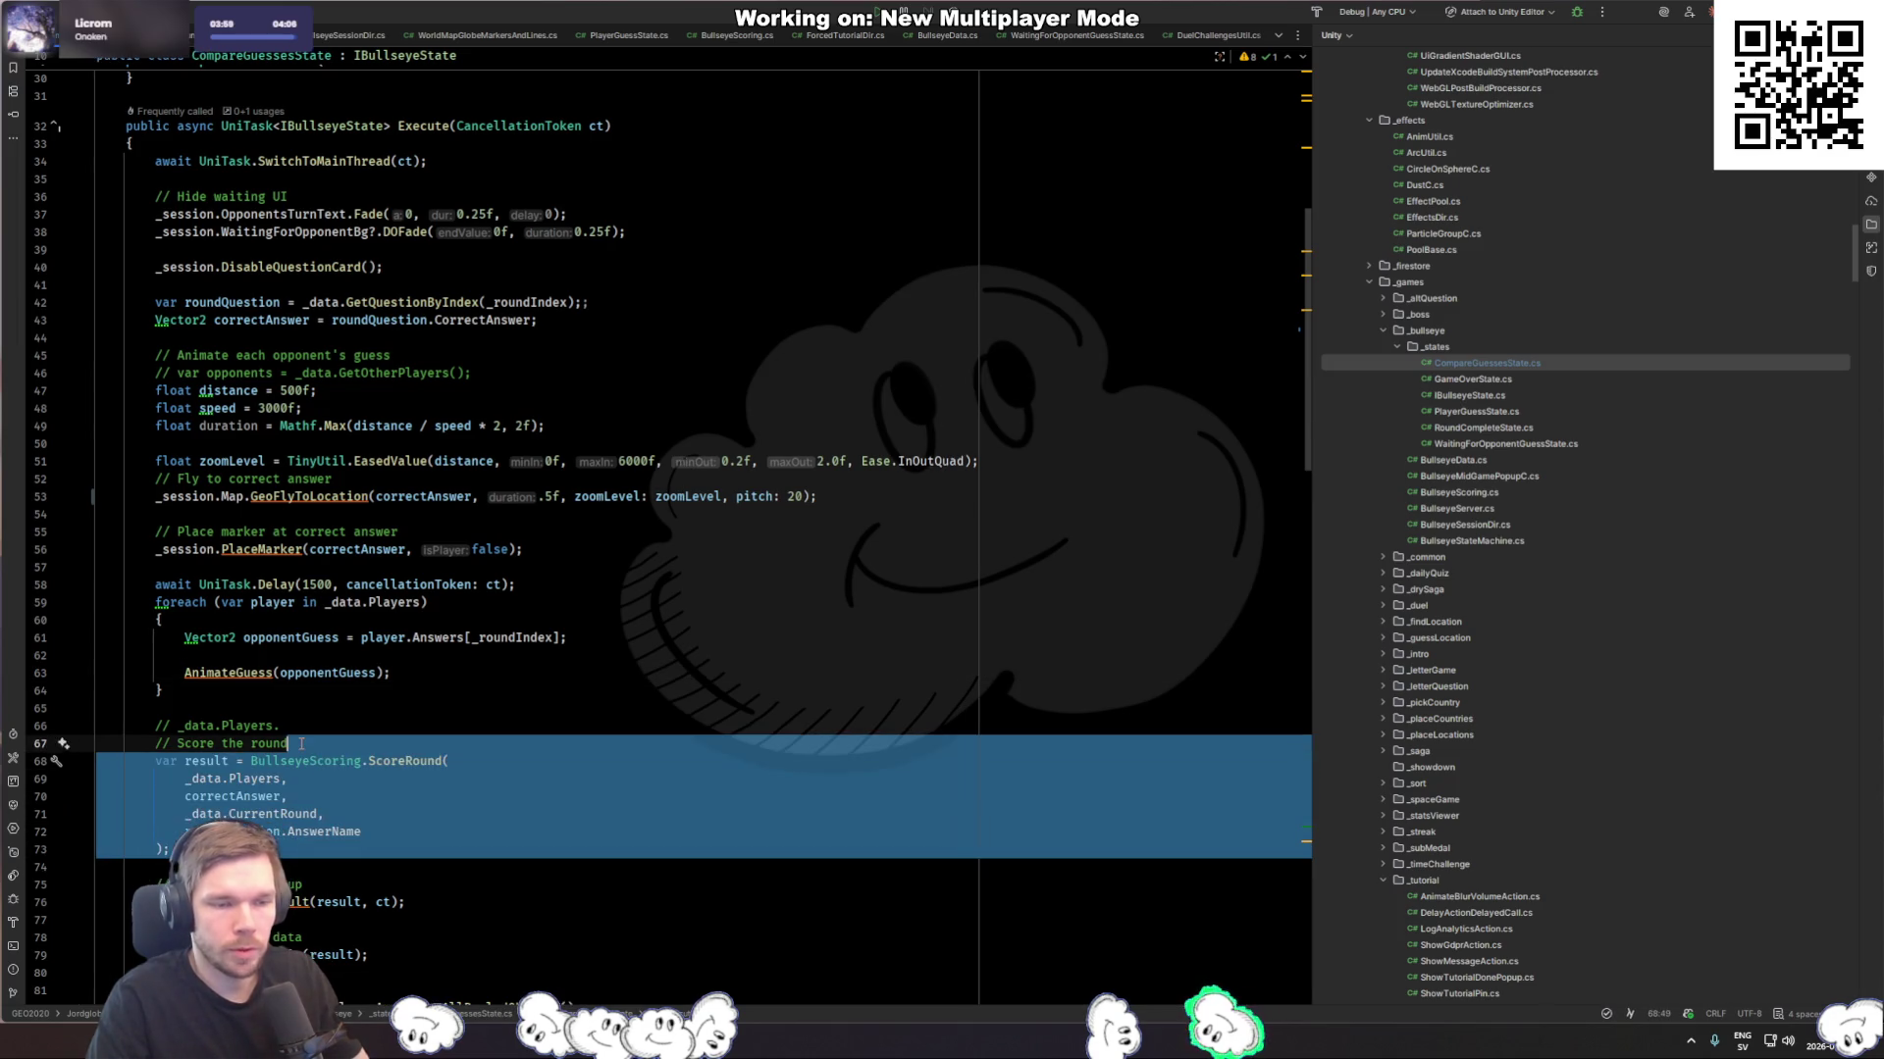
{"action": "key", "text": "Delete"}
{"action": "key", "text": "Up"}
{"action": "key", "text": "Up"}
{"action": "key", "text": "Up"}
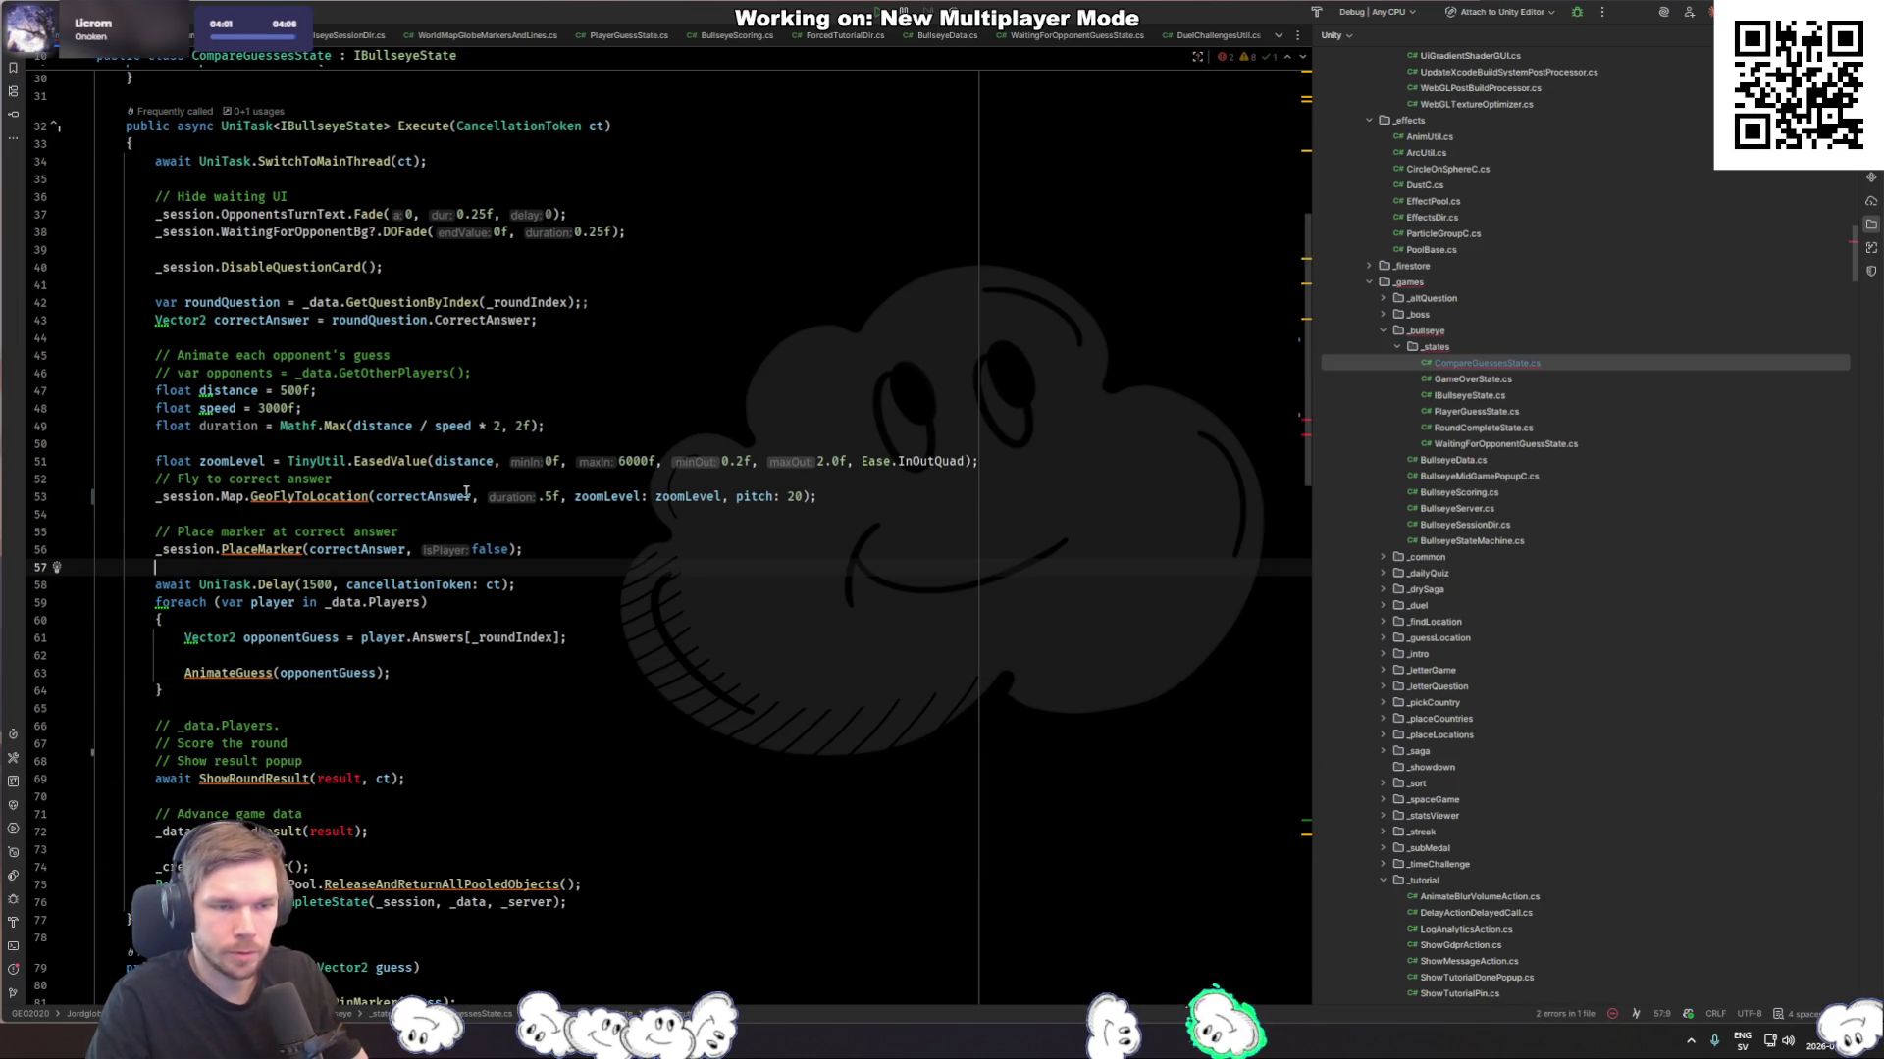
{"action": "key", "text": "Up"}
{"action": "key", "text": "Up"}
{"action": "key", "text": "Up"}
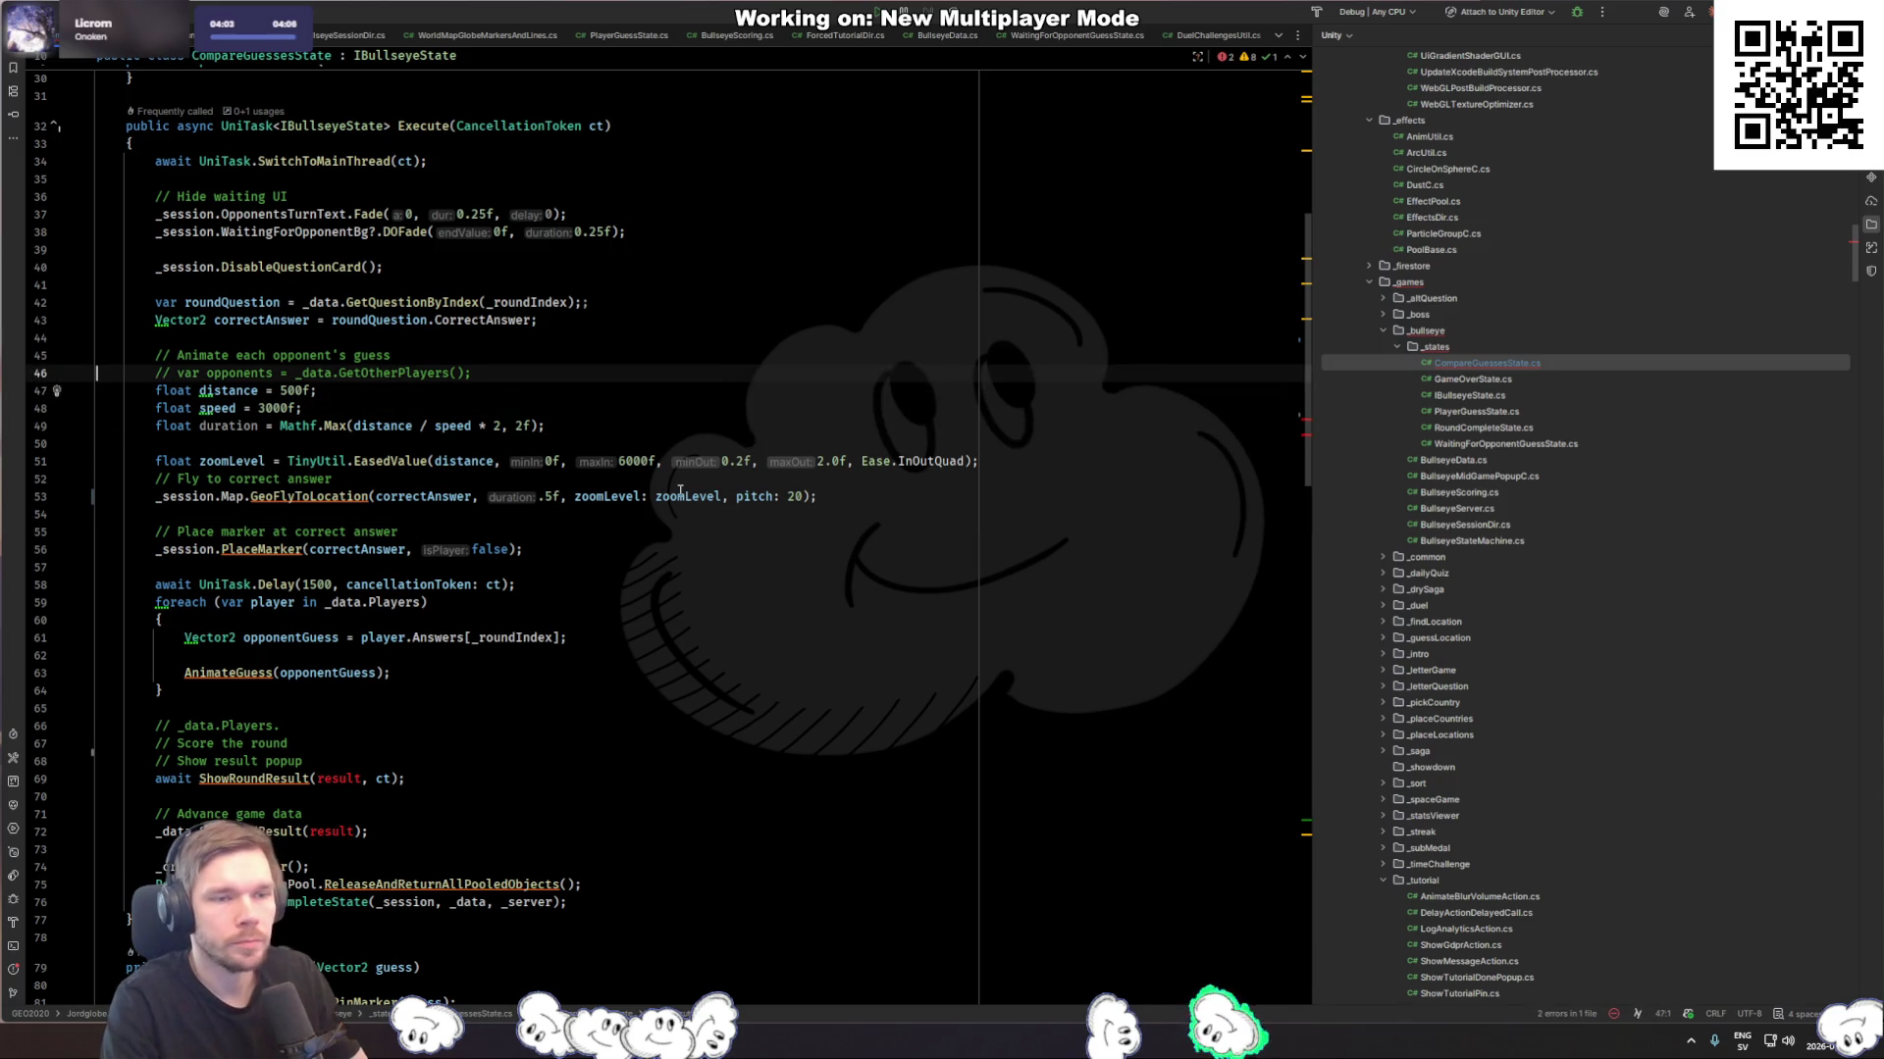
{"action": "key", "text": "ctrl+v"}
{"action": "key", "text": "Return"}
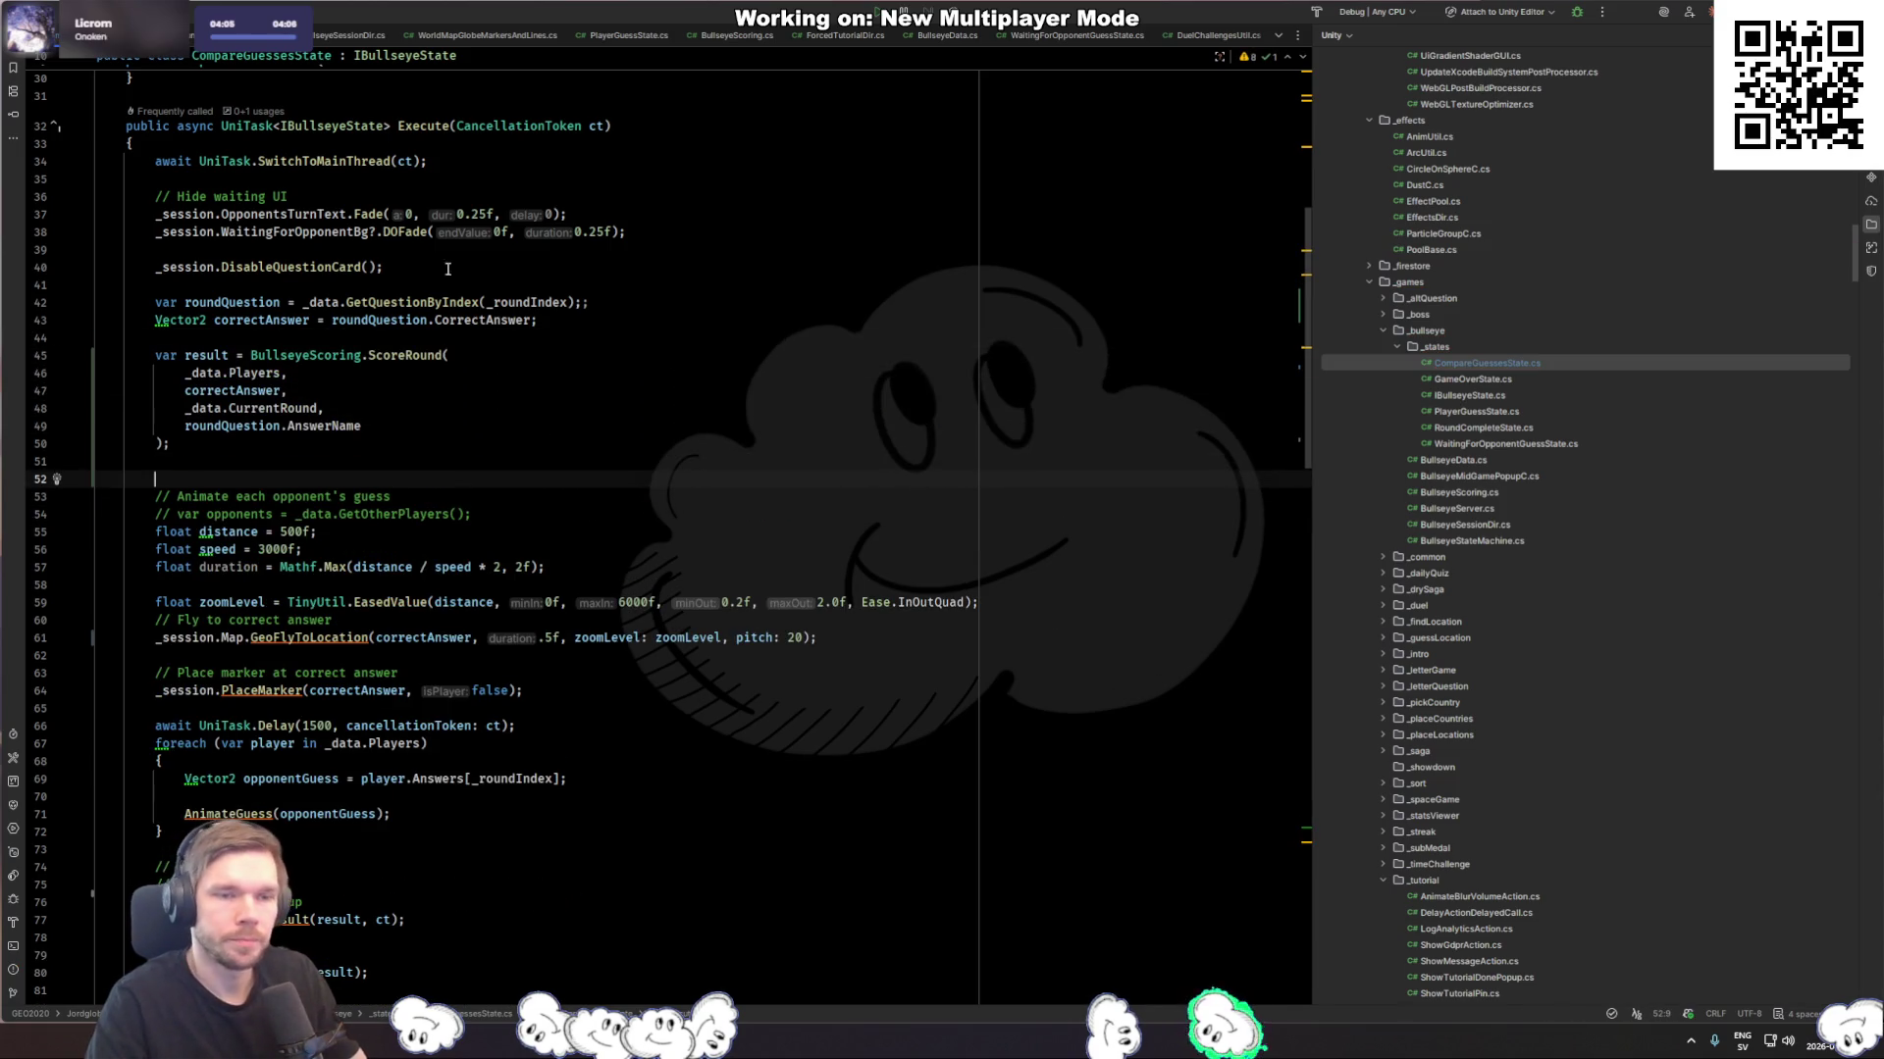
{"action": "left_click", "coordinate": [392, 355], "text": "ctrl"}
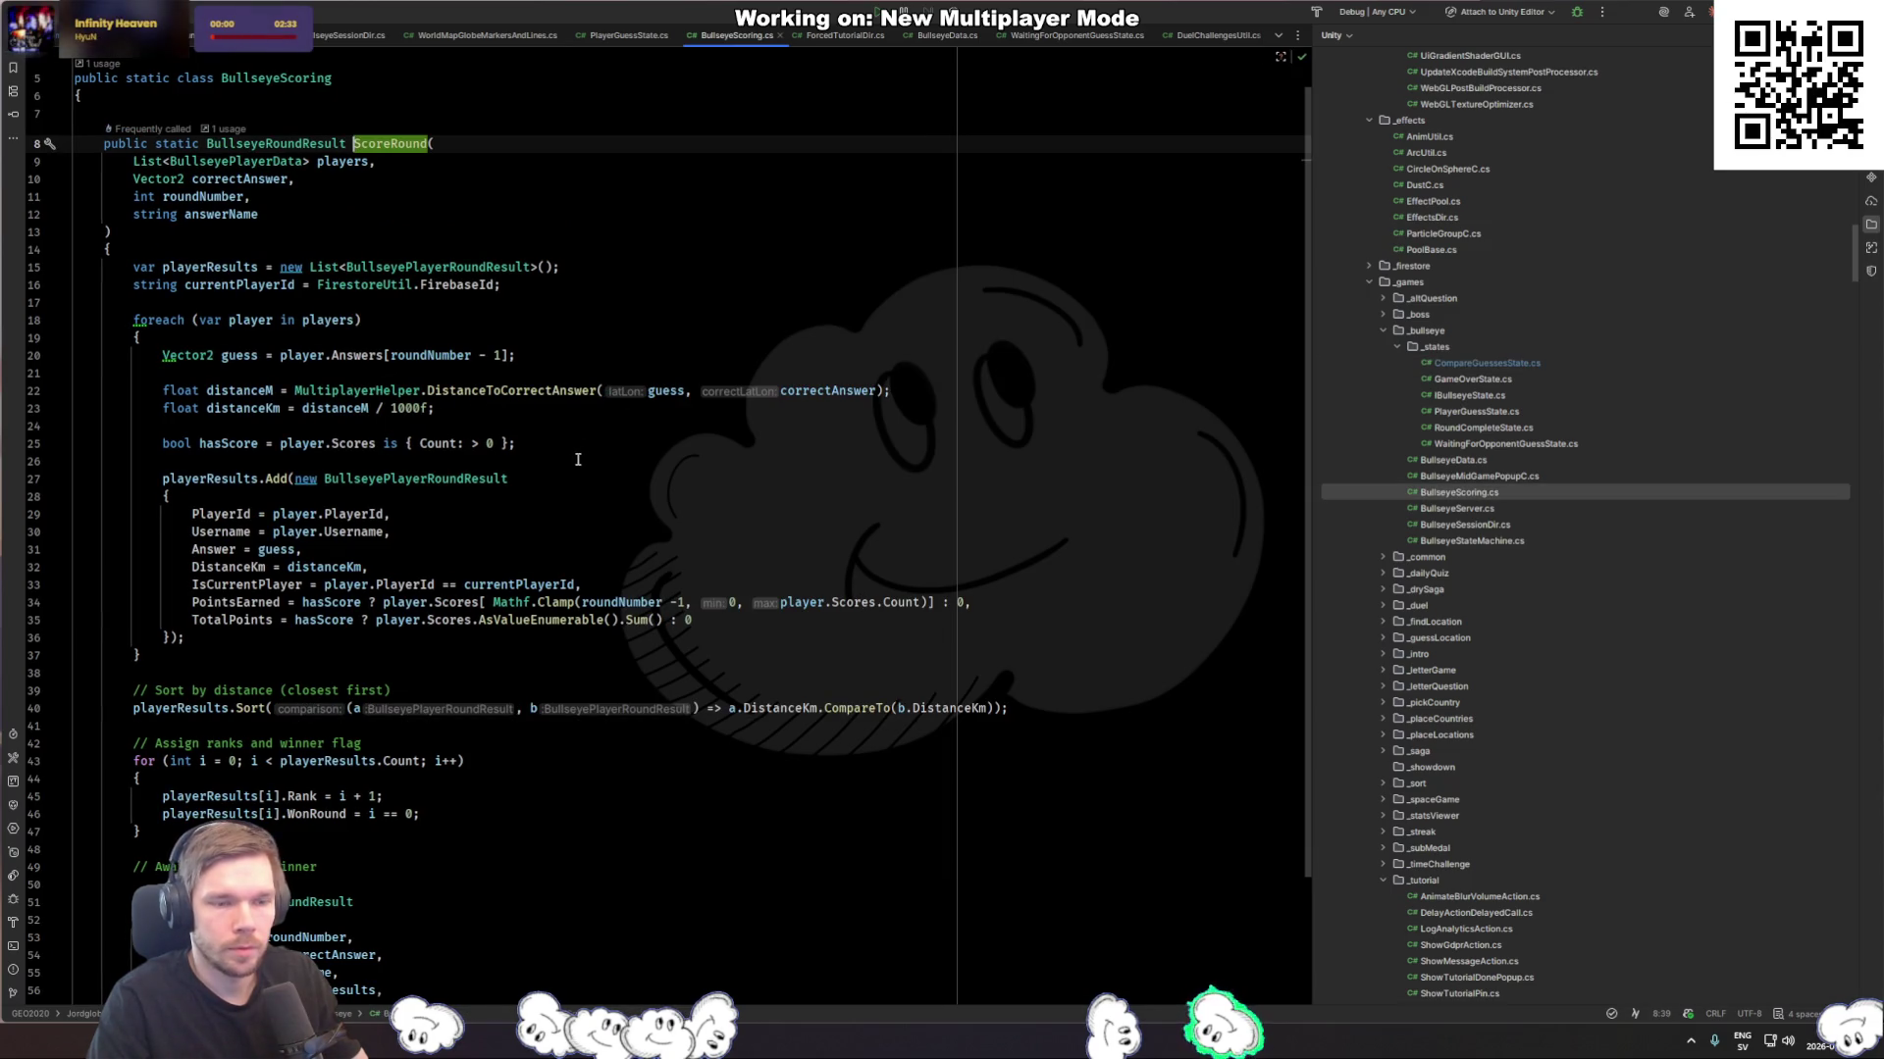
Step: Rename the ScoreRound method to CalculateRoundScore
{"action": "key", "text": "ctrl+alt+Left"}
{"action": "key", "text": "shift+F6"}
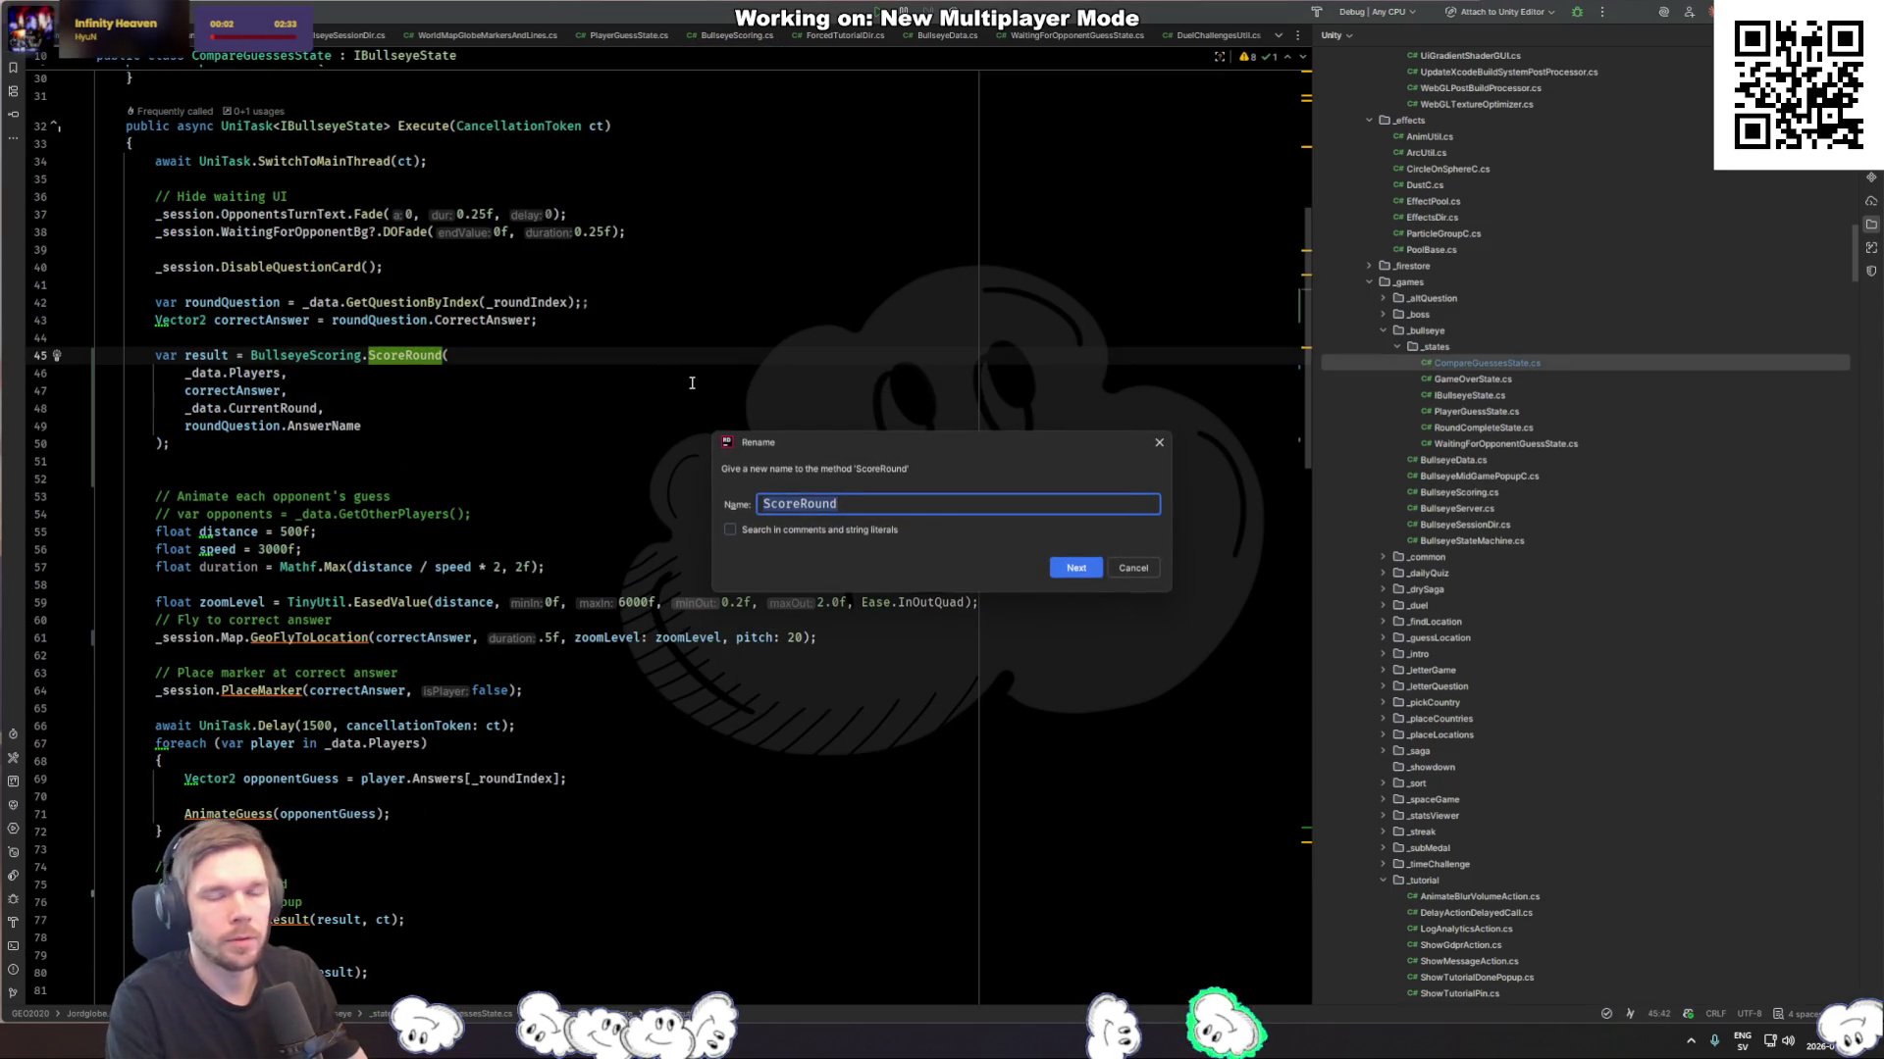
{"action": "type", "text": "CalculateRound"}
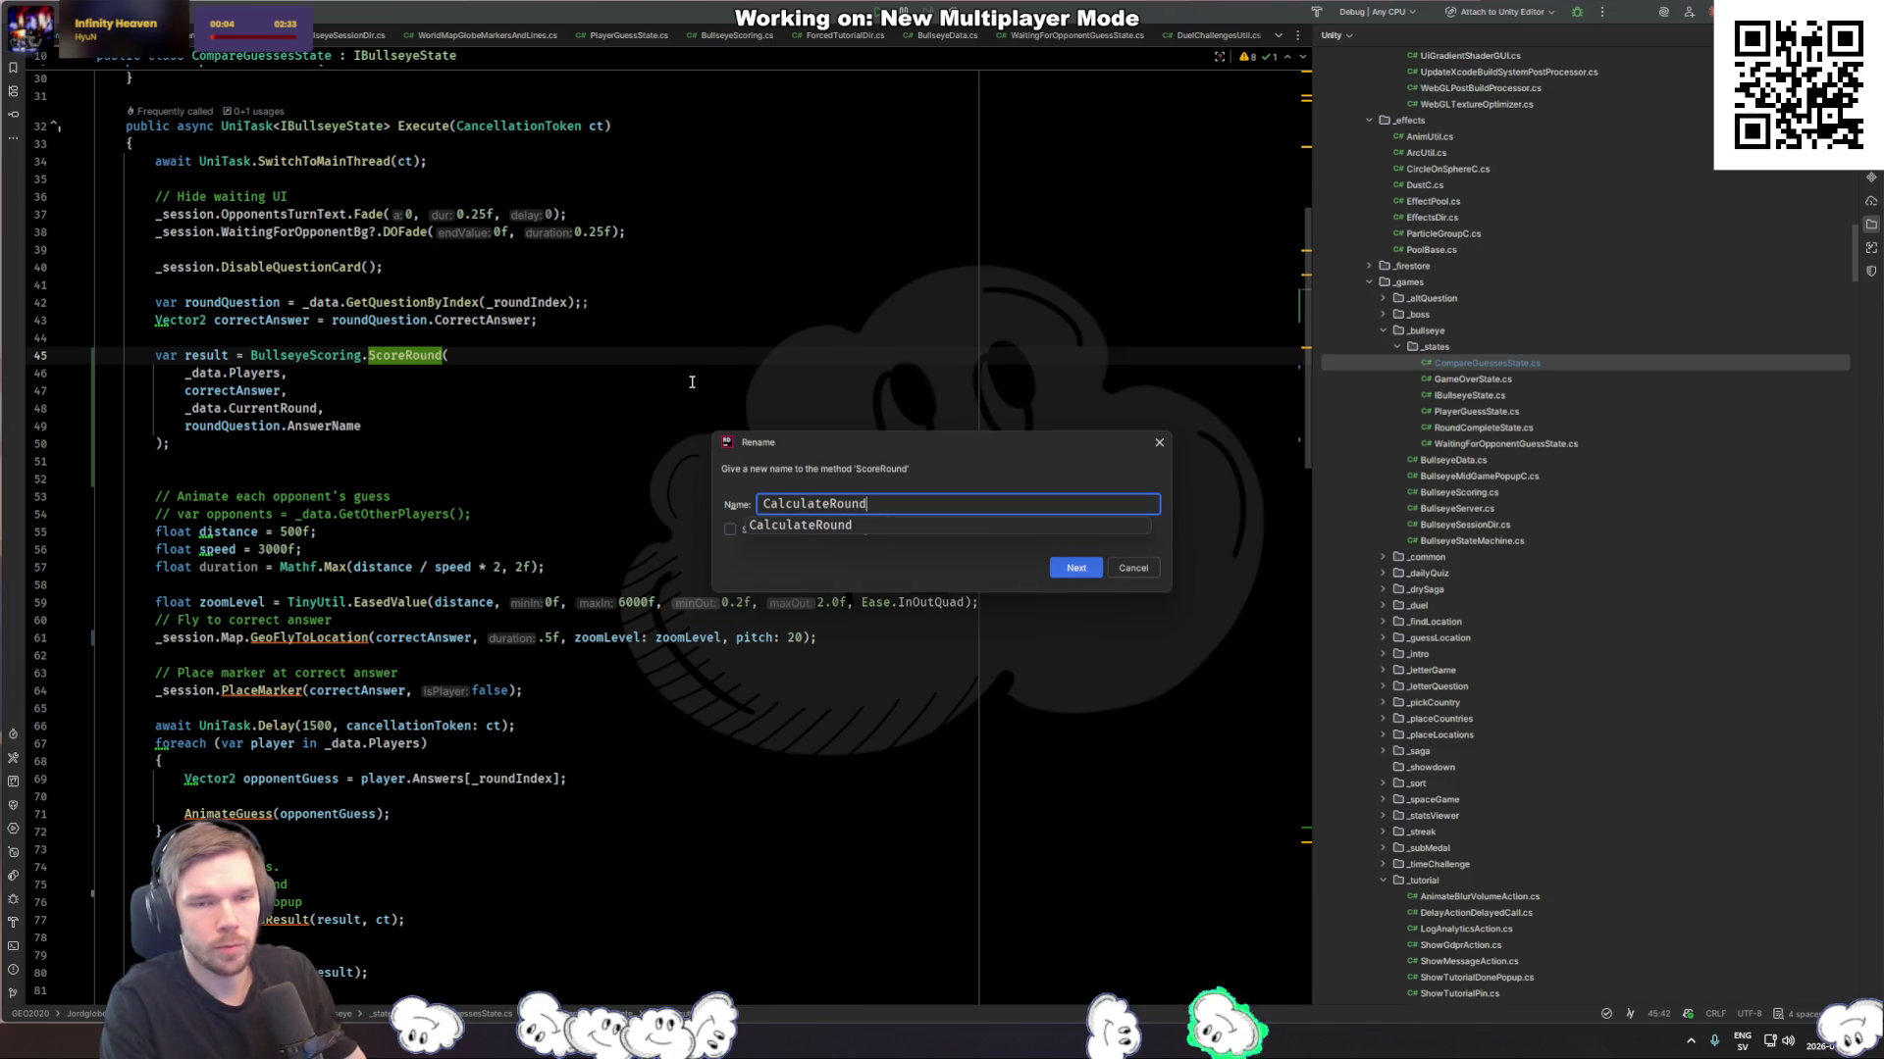
{"action": "type", "text": "Score"}
{"action": "key", "text": "Return"}
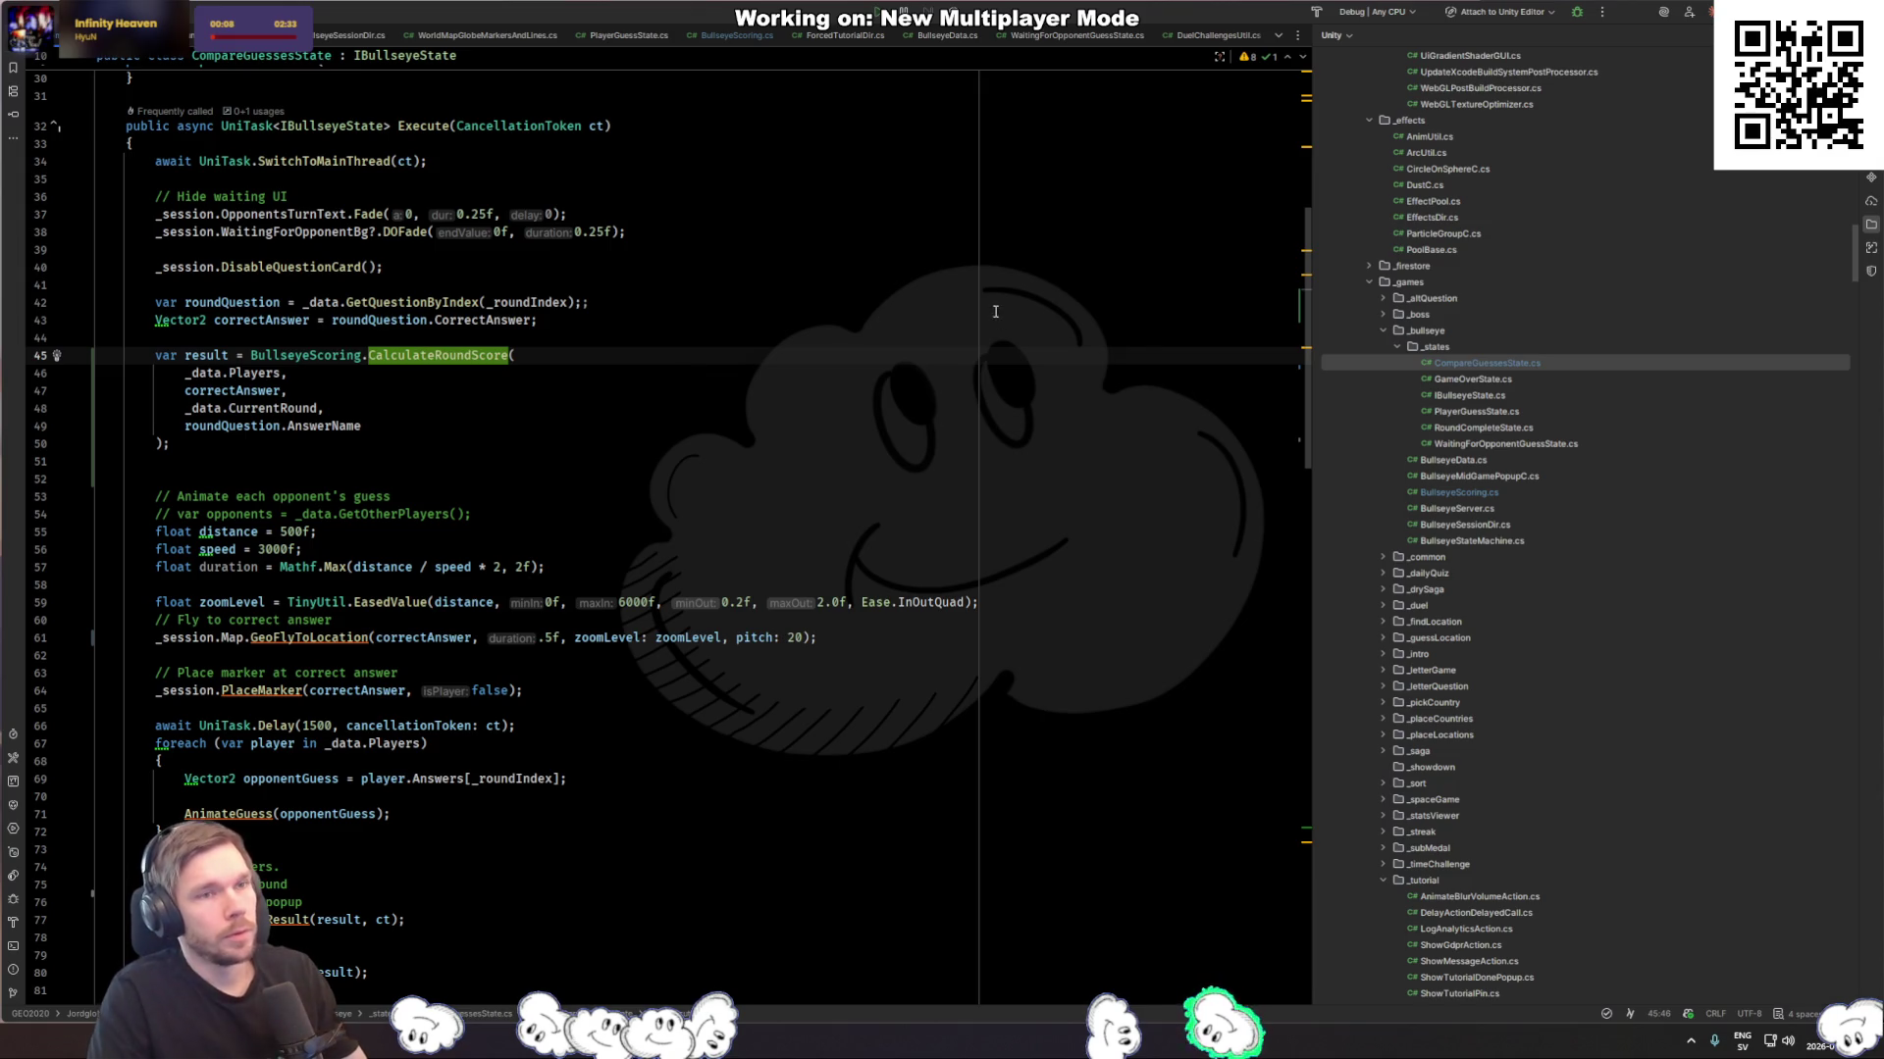
Step: Delete the extra blank line after the CalculateRoundScore call
{"action": "left_click", "coordinate": [471, 408]}
{"action": "key", "text": "Down"}
{"action": "key", "text": "Down"}
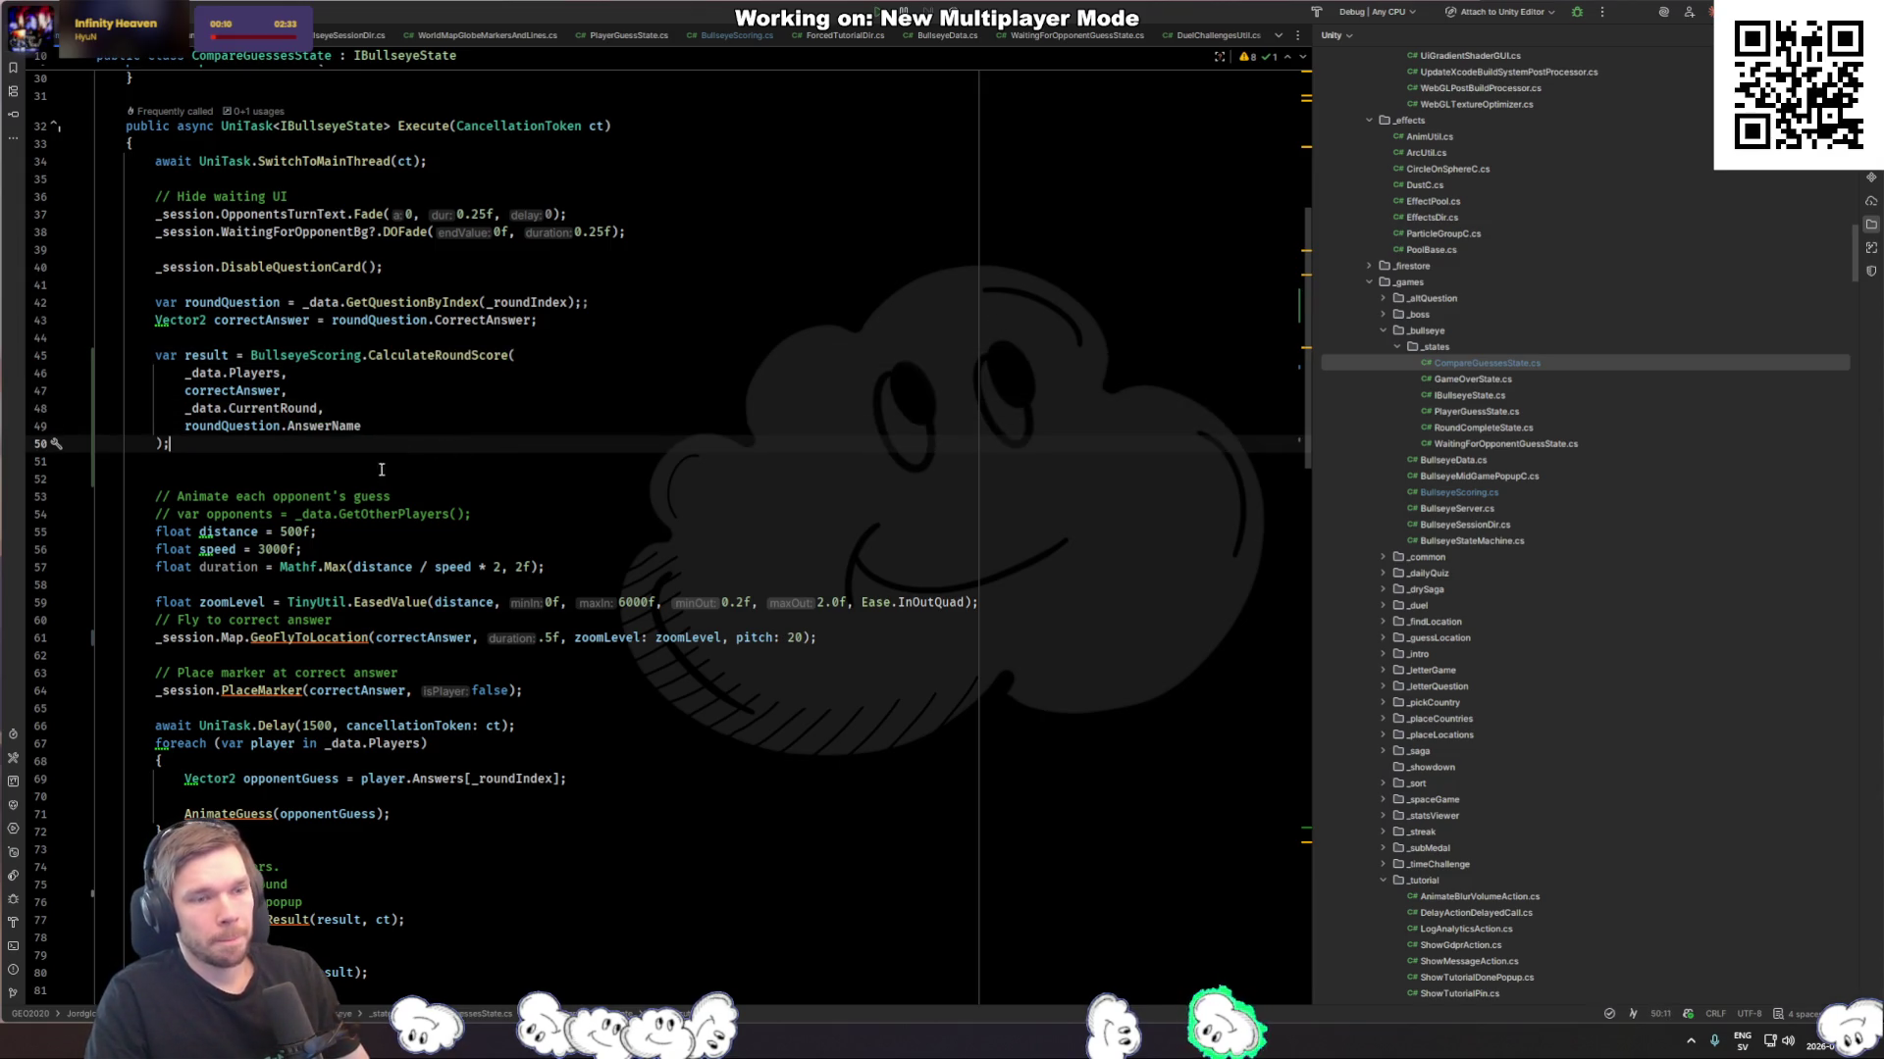
{"action": "key", "text": "Delete"}
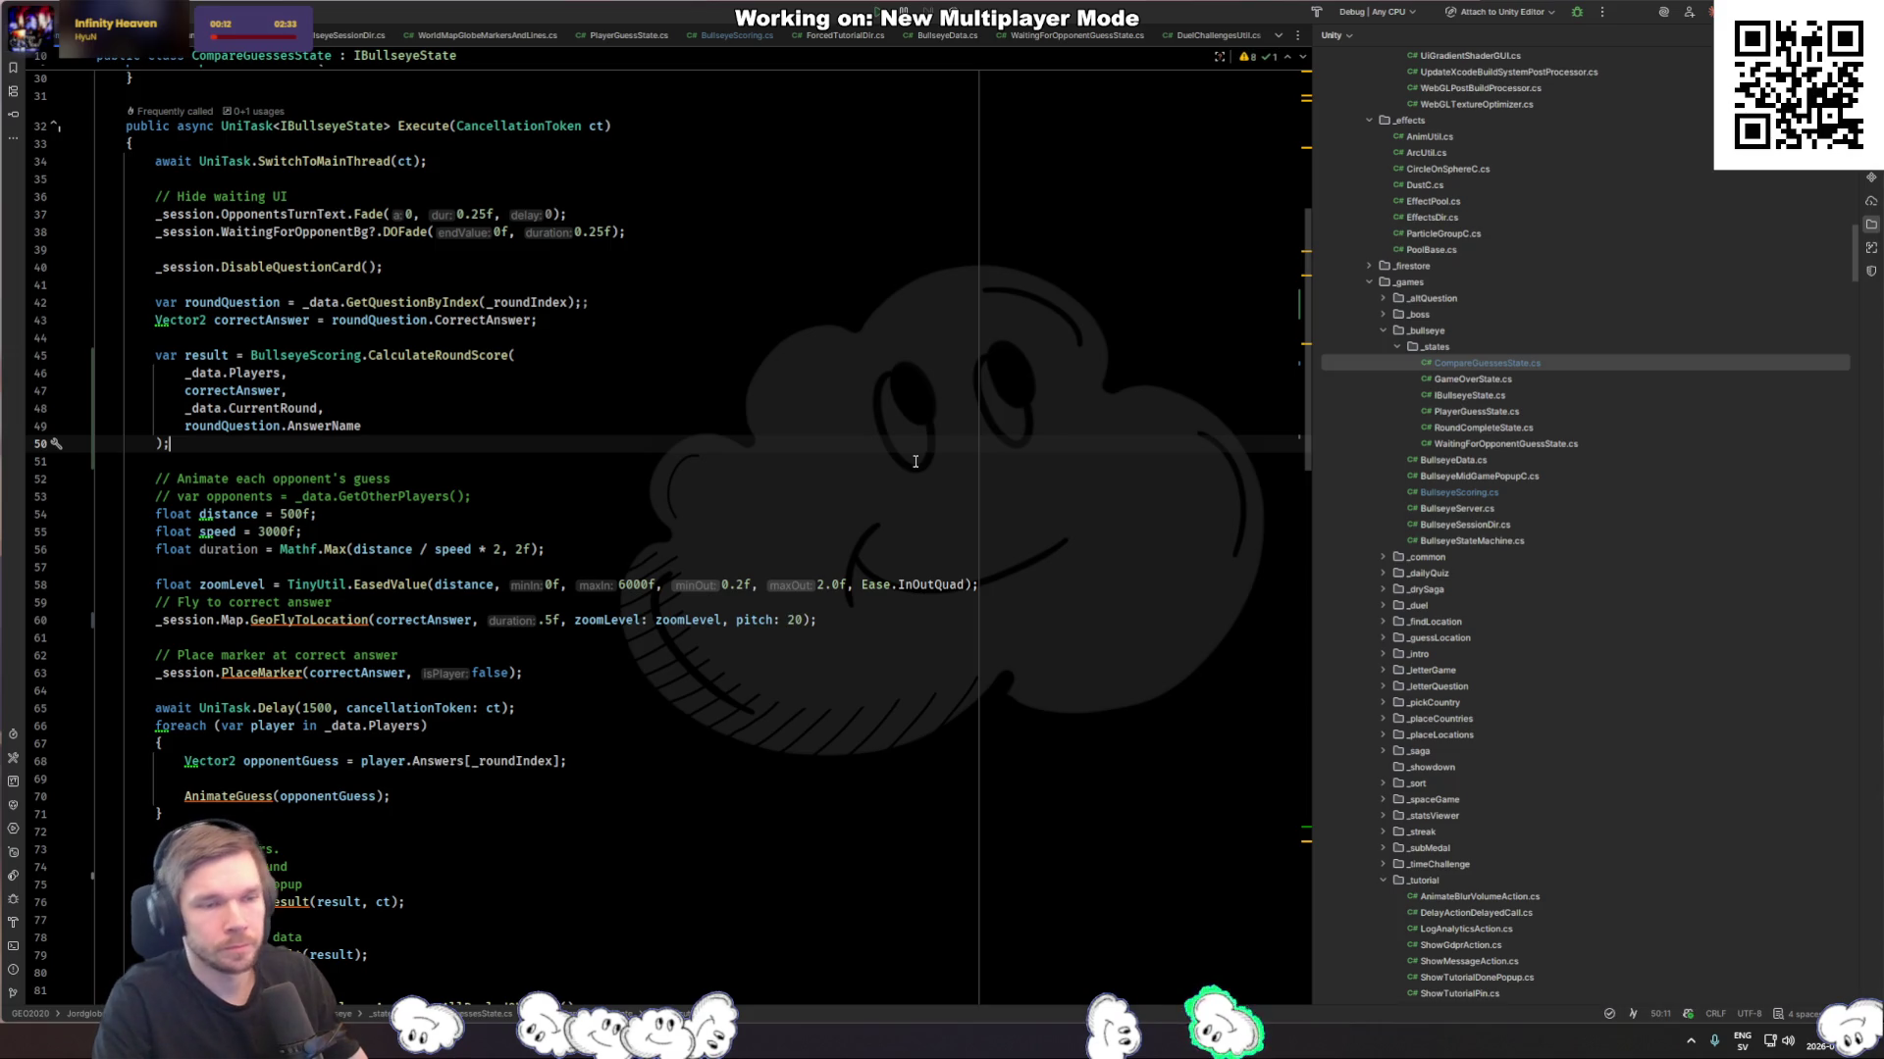
{"action": "left_click", "coordinate": [322, 620]}
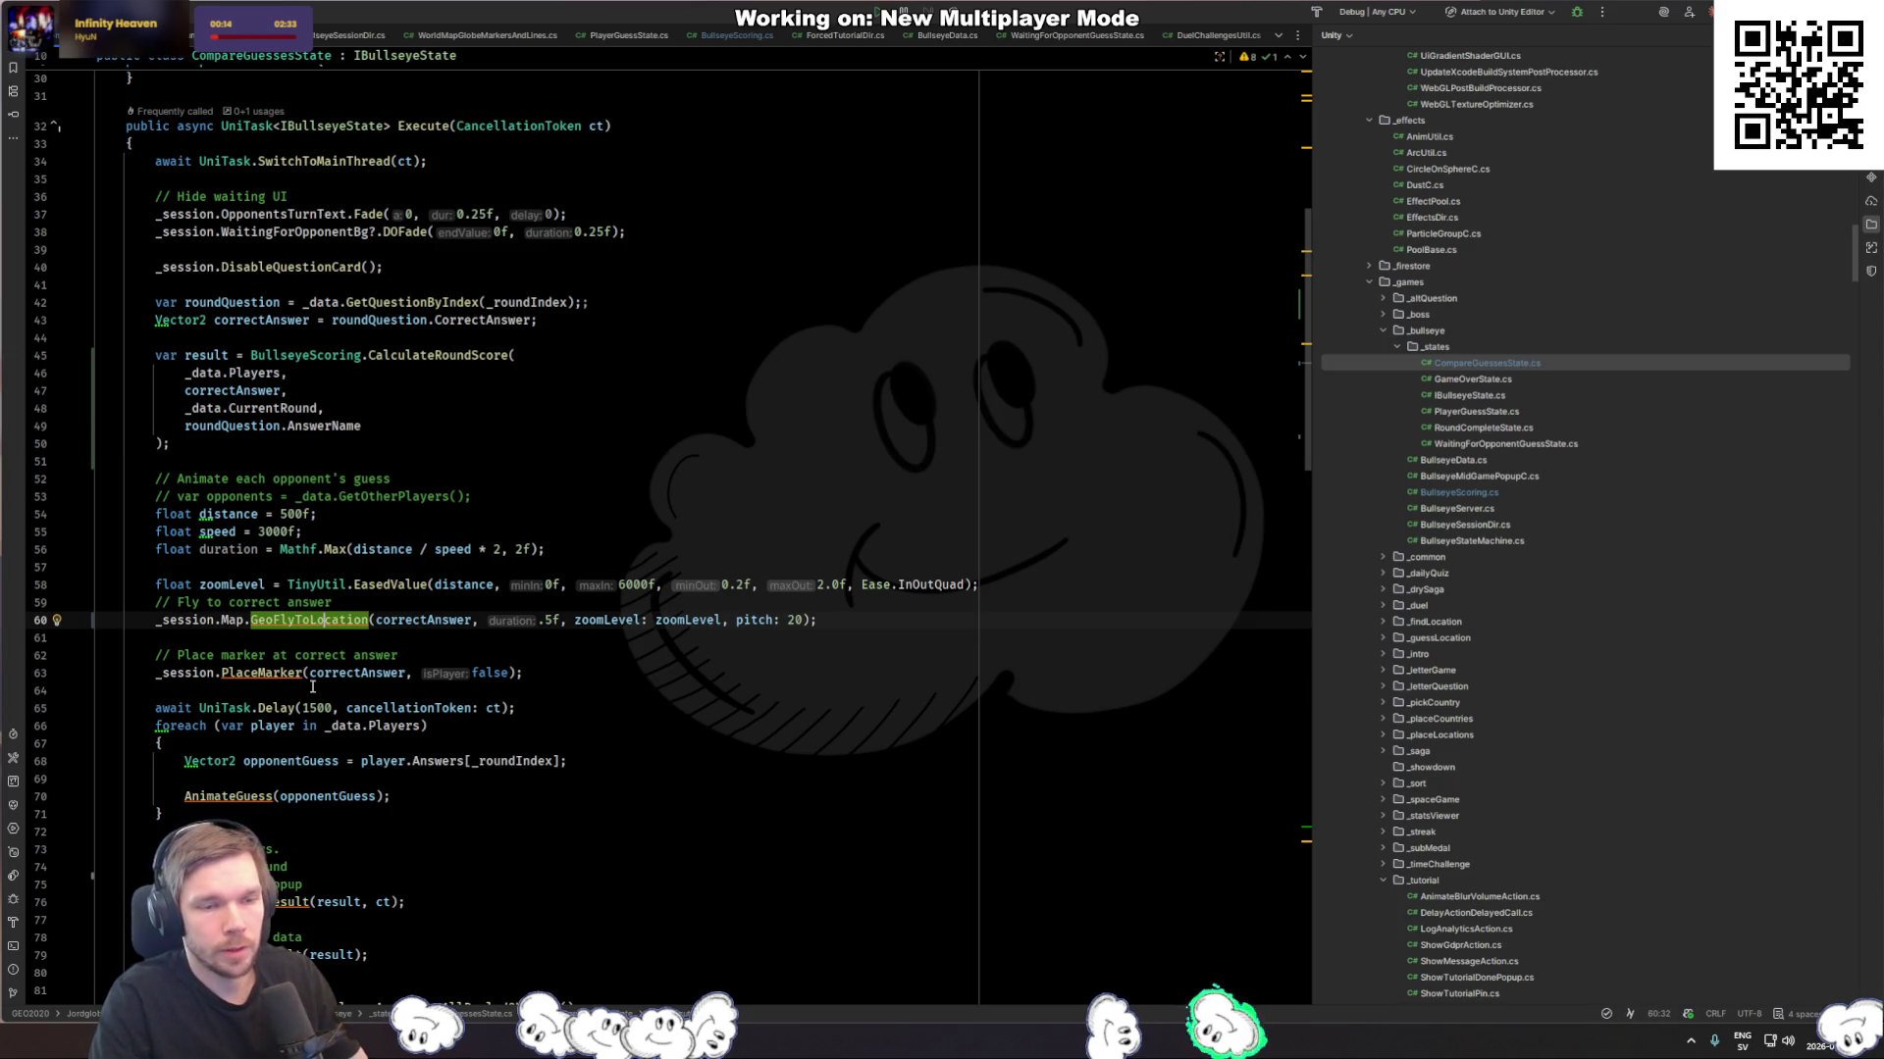
Step: Open a blank line in the player loop after the PlaceMarker and delay lines
{"action": "left_click", "coordinate": [332, 673]}
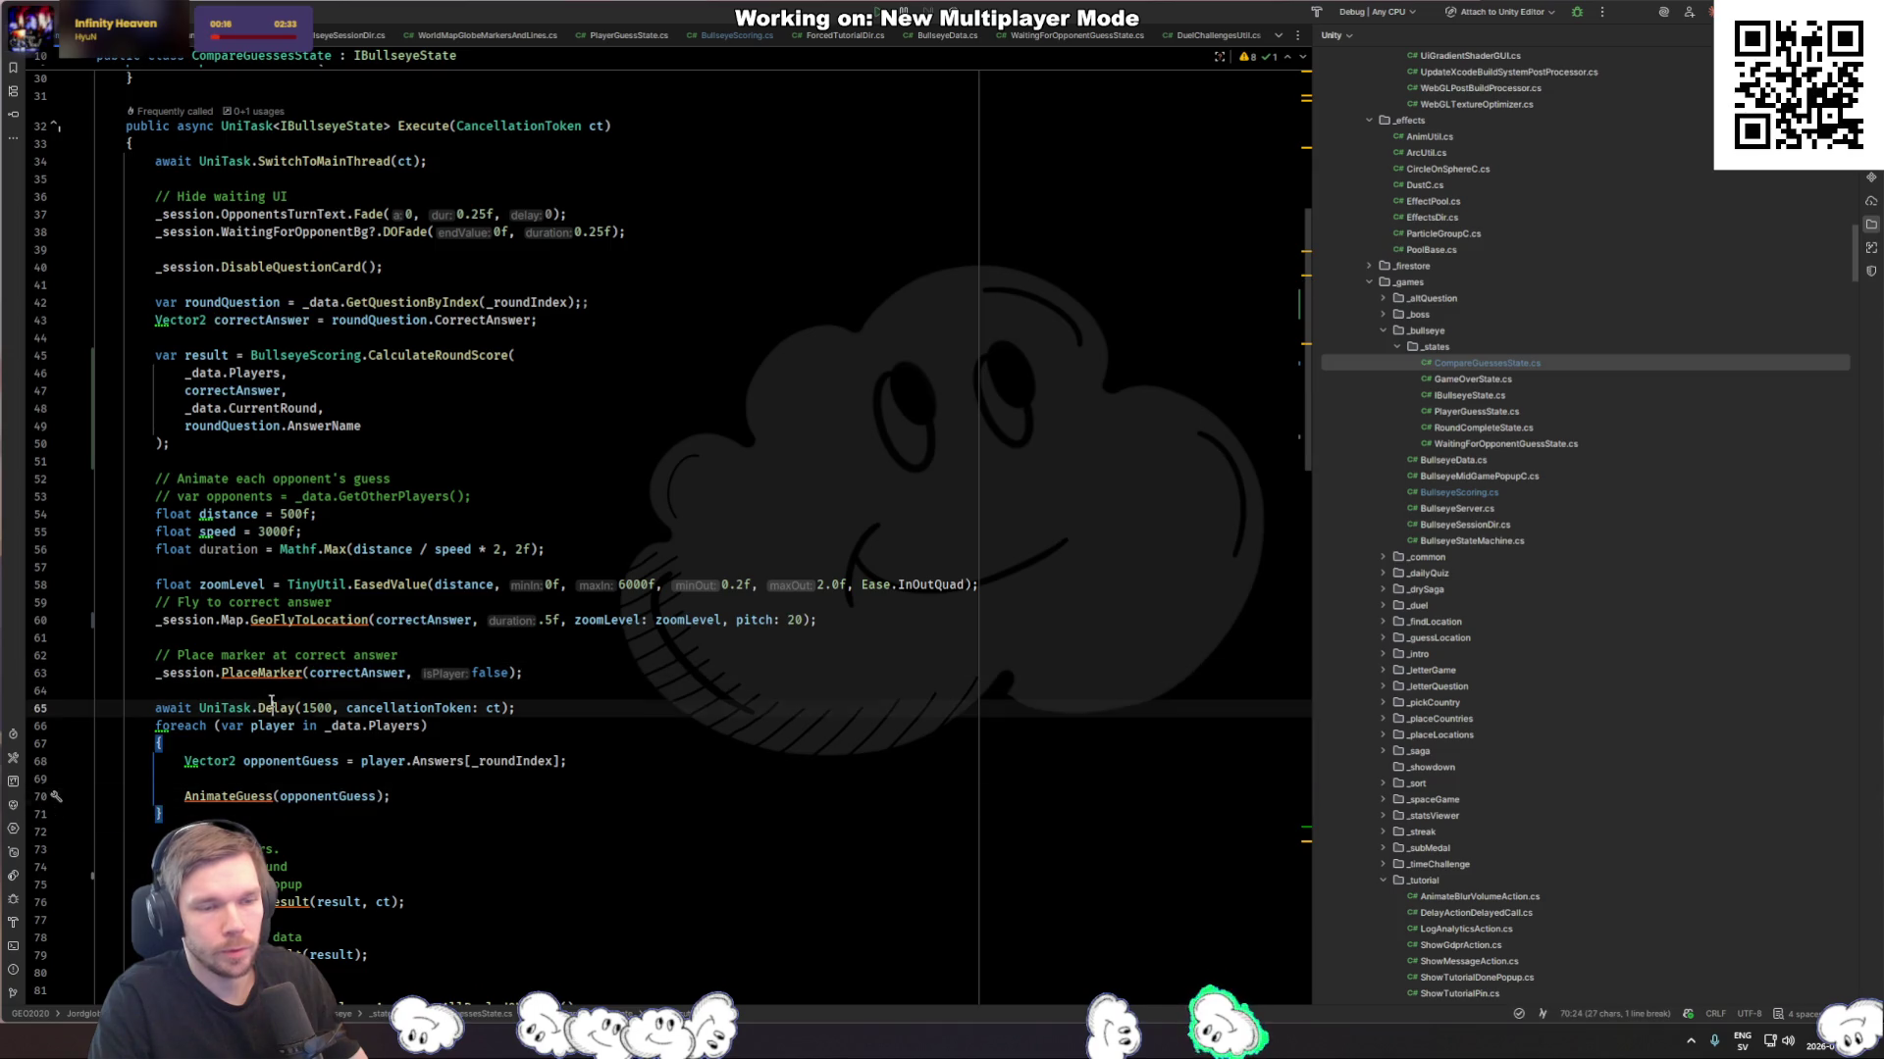
{"action": "left_click", "coordinate": [509, 682]}
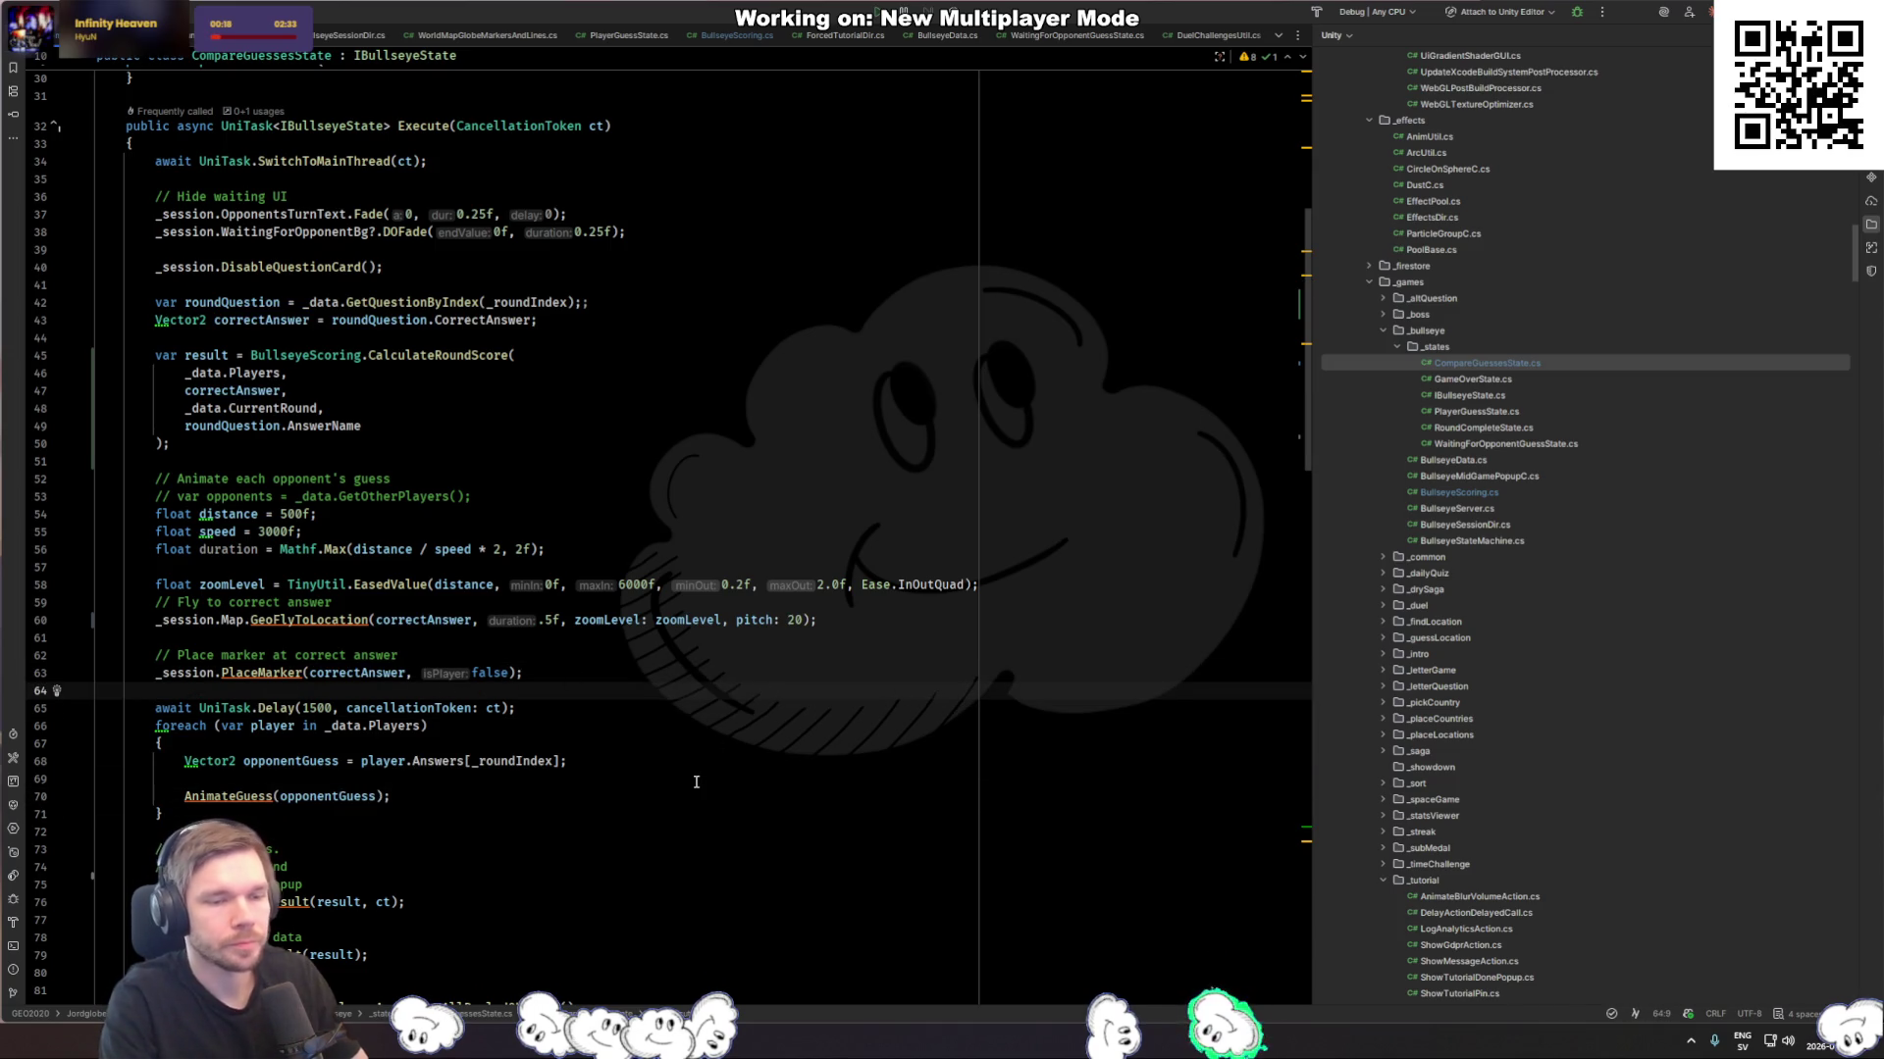
{"action": "key", "text": "Return"}
{"action": "key", "text": "BackSpace"}
{"action": "key", "text": "Down"}
{"action": "key", "text": "End"}
{"action": "key", "text": "Return"}
{"action": "key", "text": "Return"}
{"action": "key", "text": "Return"}
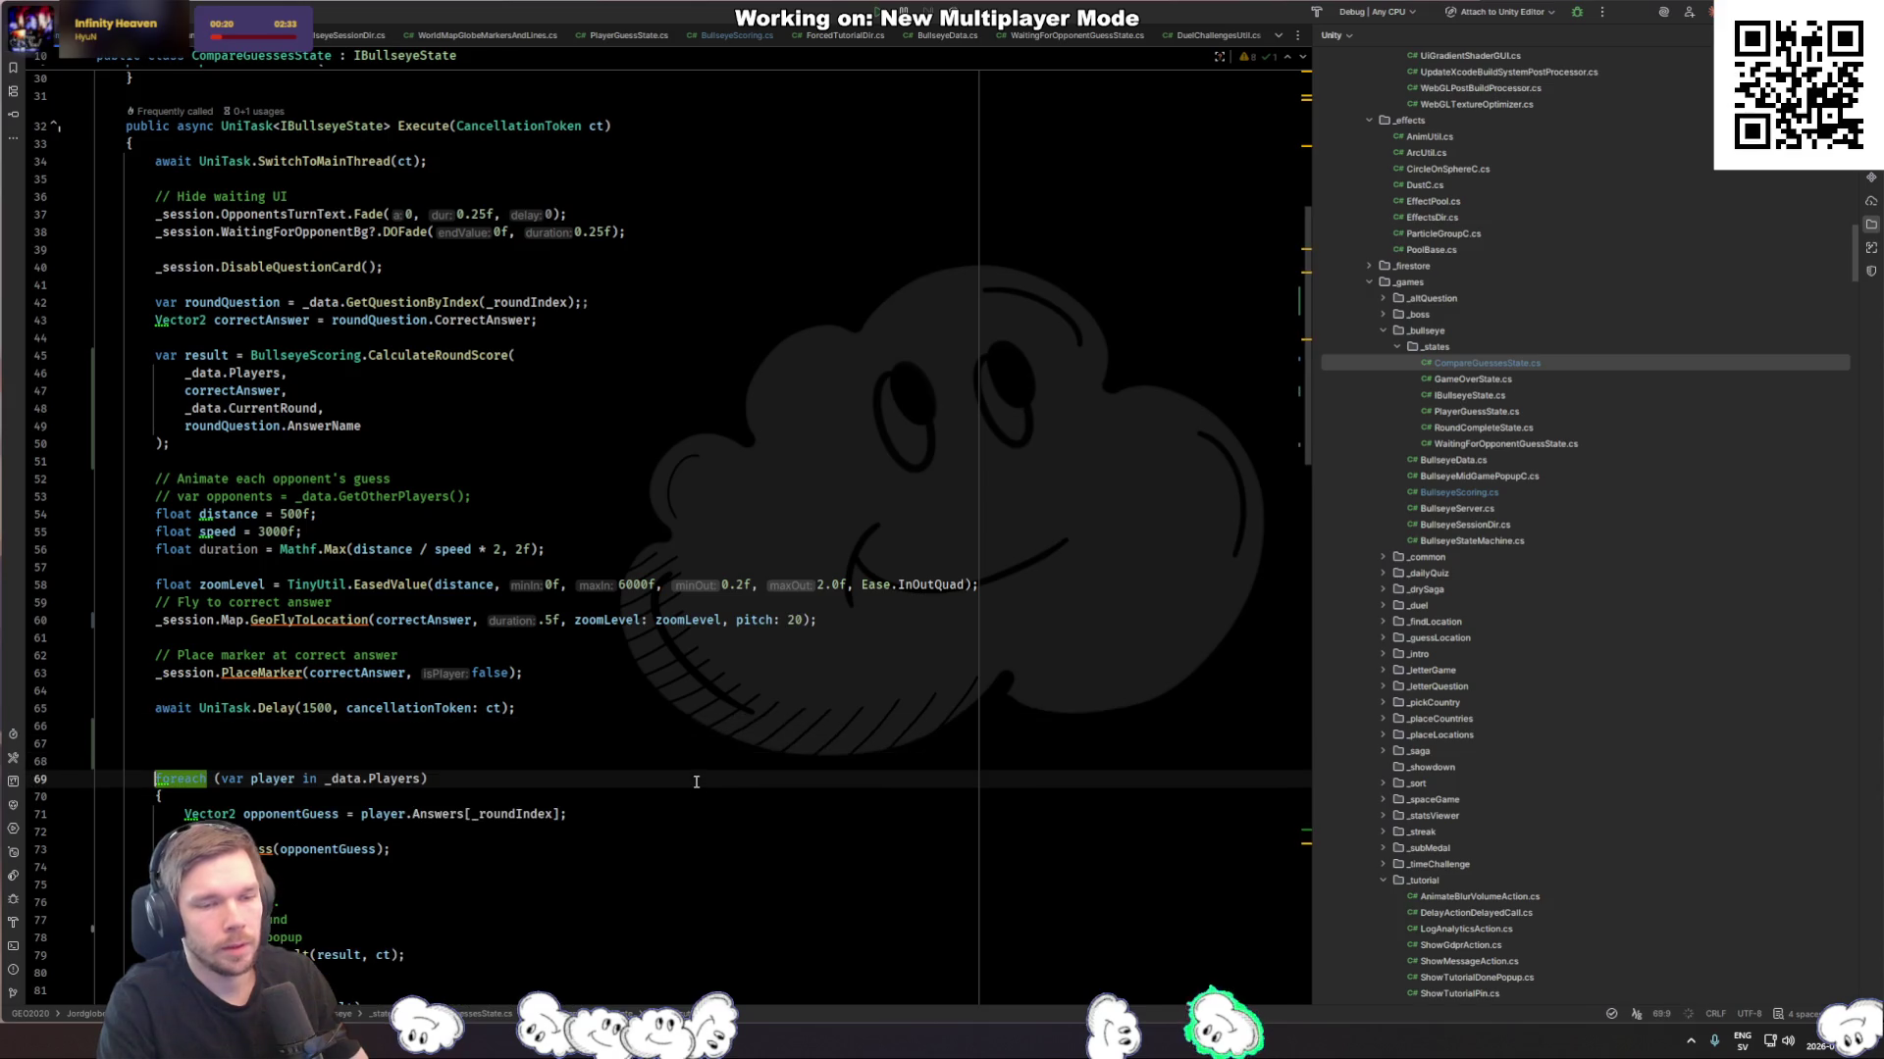
{"action": "key", "text": "Up"}
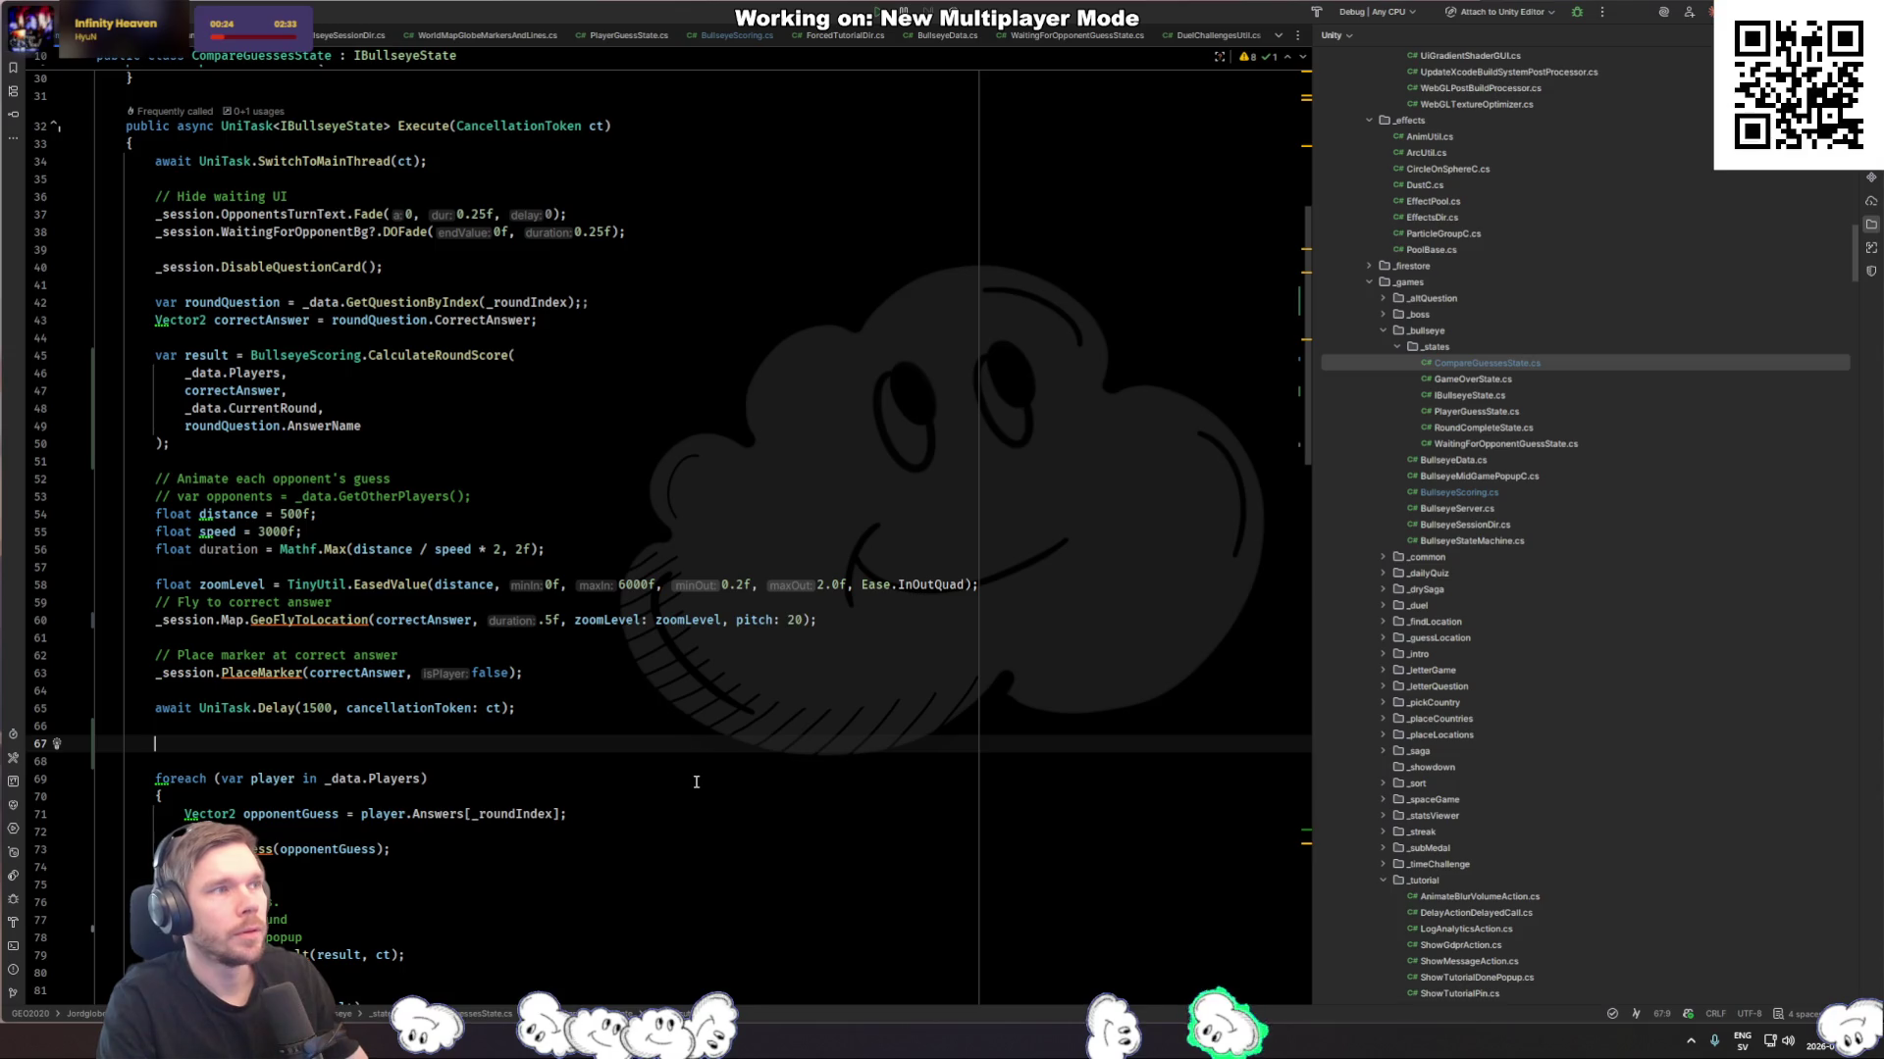
Step: Call CreateArcToPlayerGuessFromAnswer(correctAnswer, opponentGuess) in the loop and generate the empty method
{"action": "type", "text": "CreateA"}
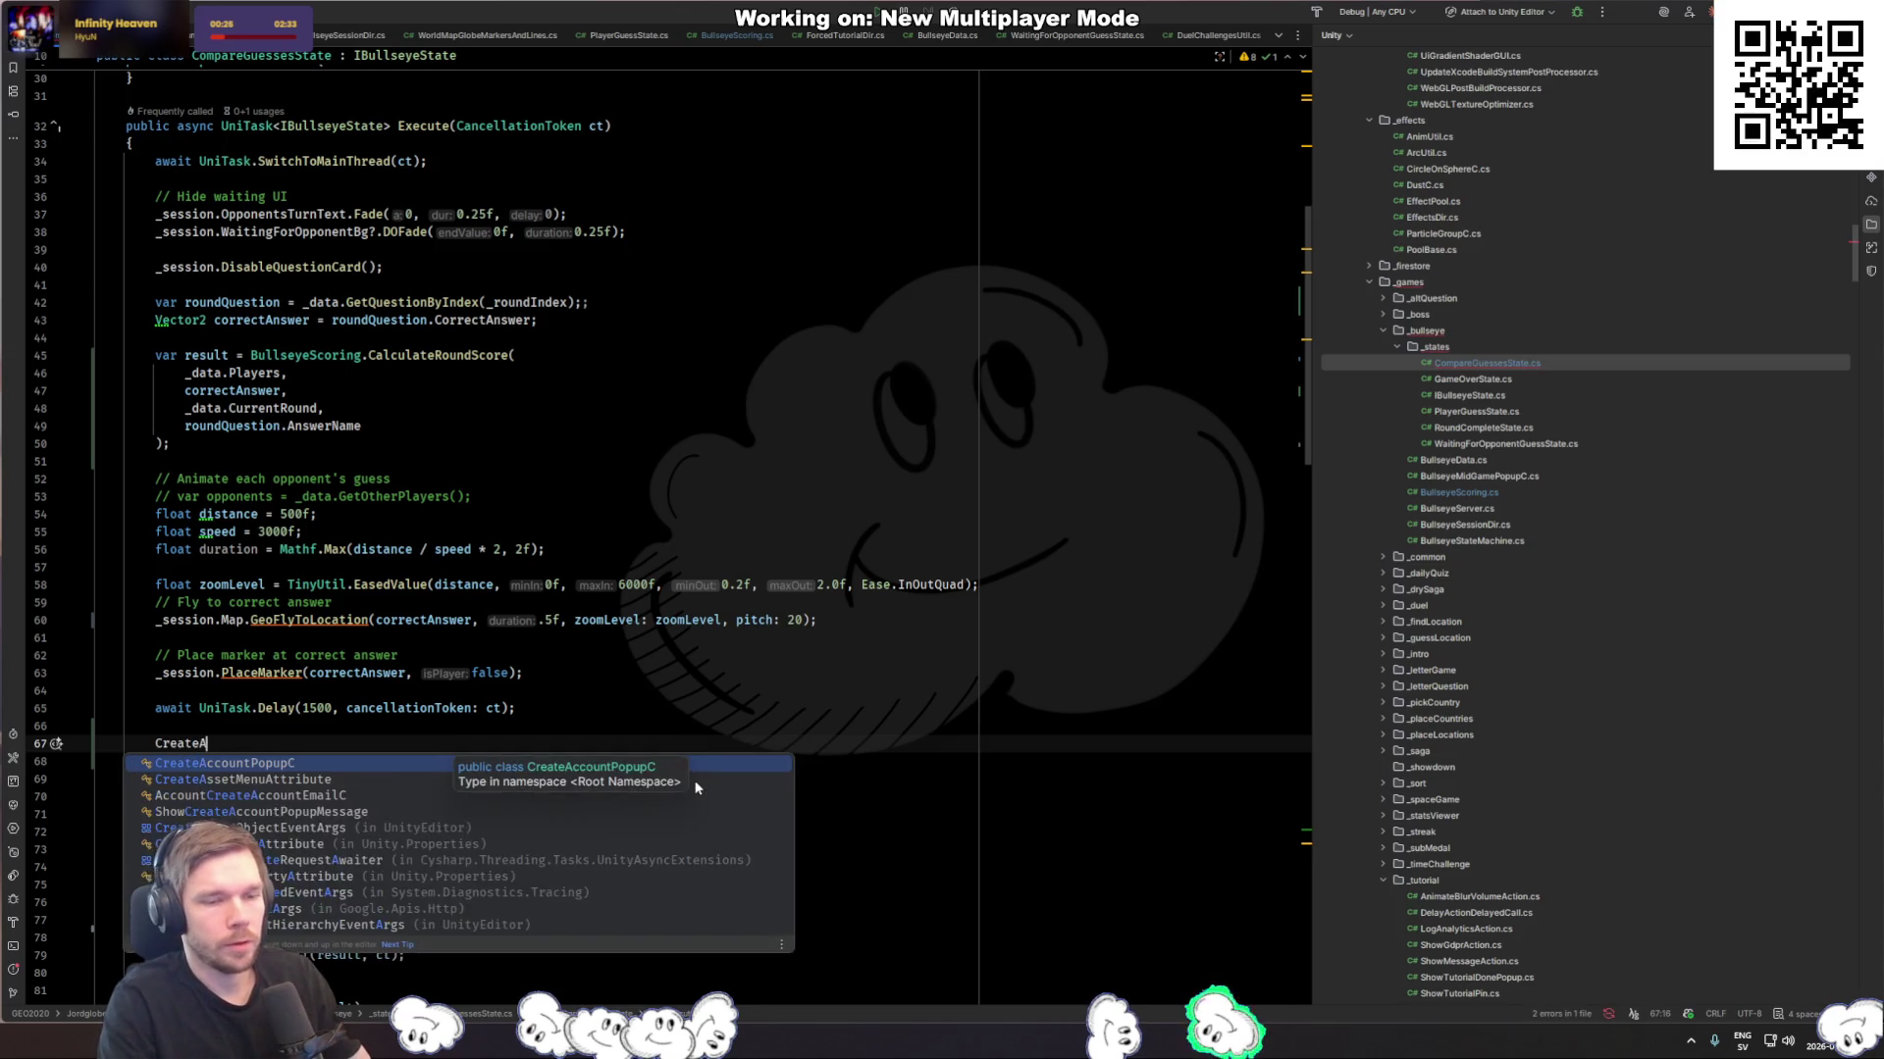
{"action": "type", "text": "rc"}
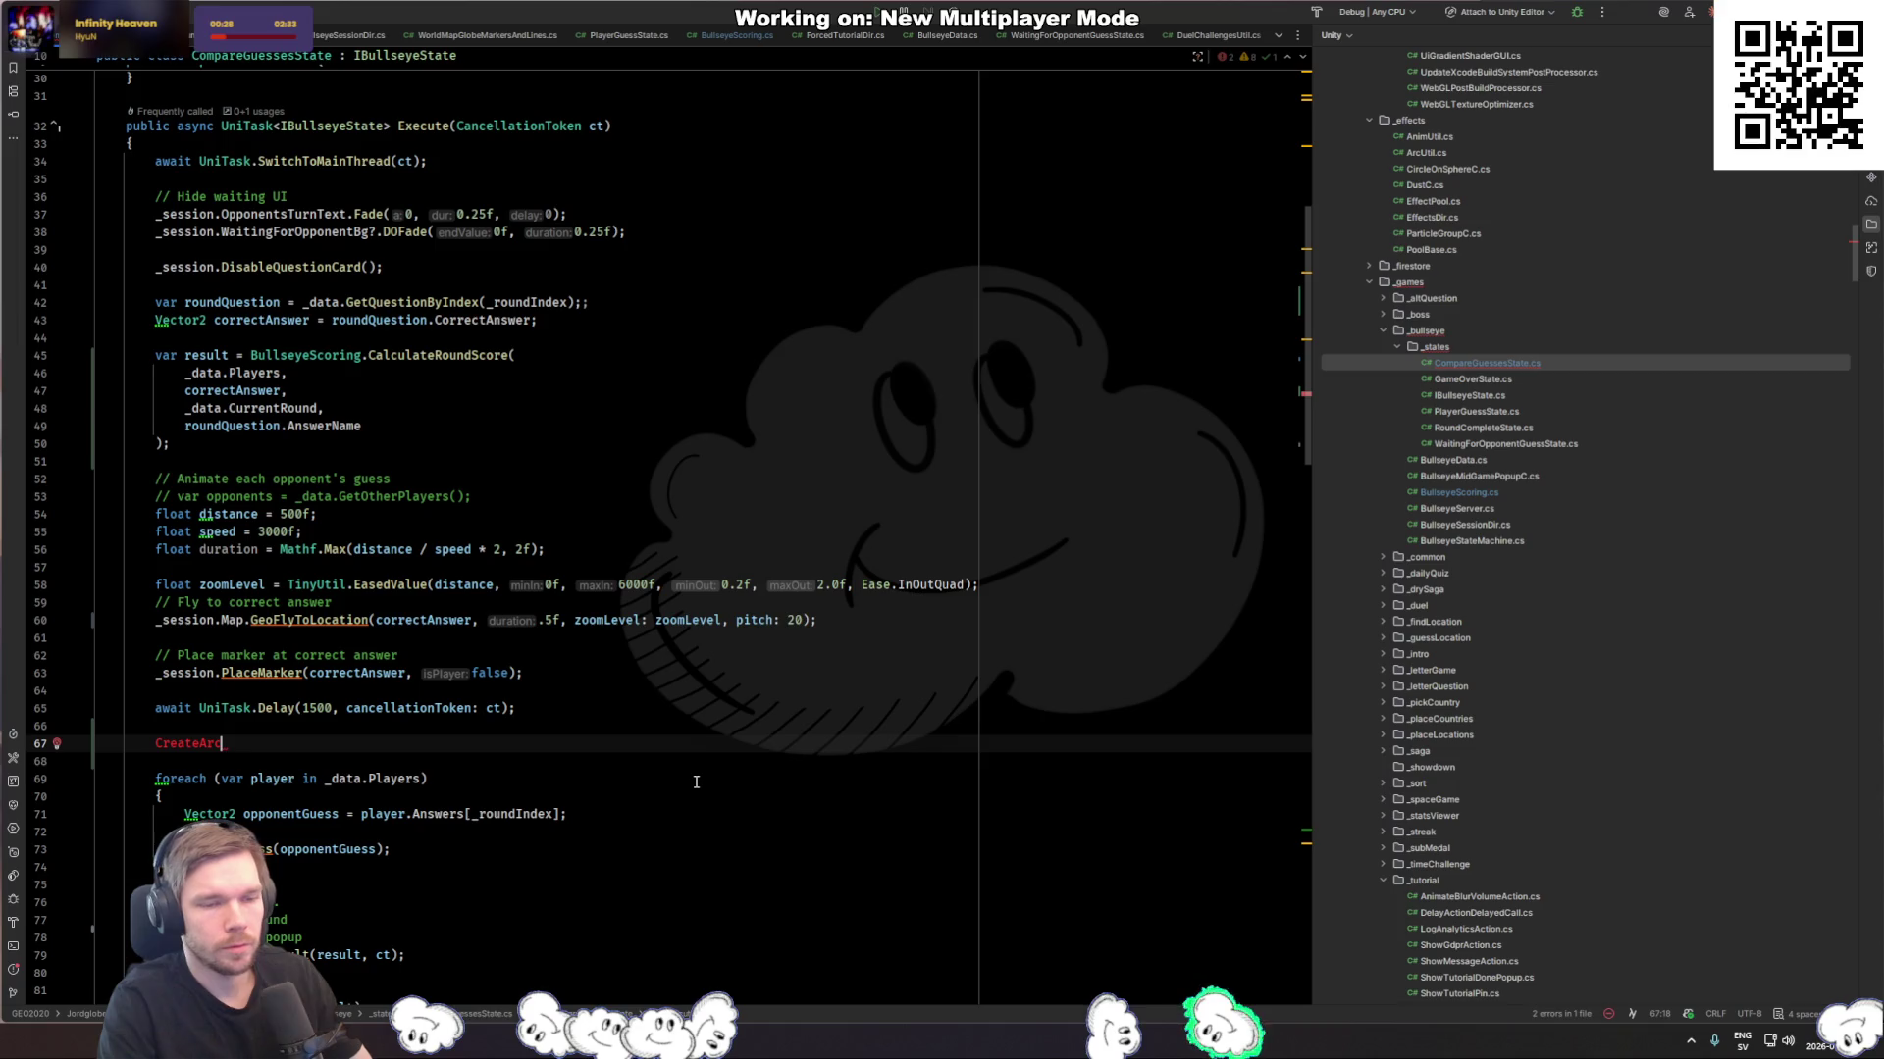
{"action": "key", "text": "alt+shift+Down"}
{"action": "key", "text": "alt+shift+Down"}
{"action": "key", "text": "alt+shift+Down"}
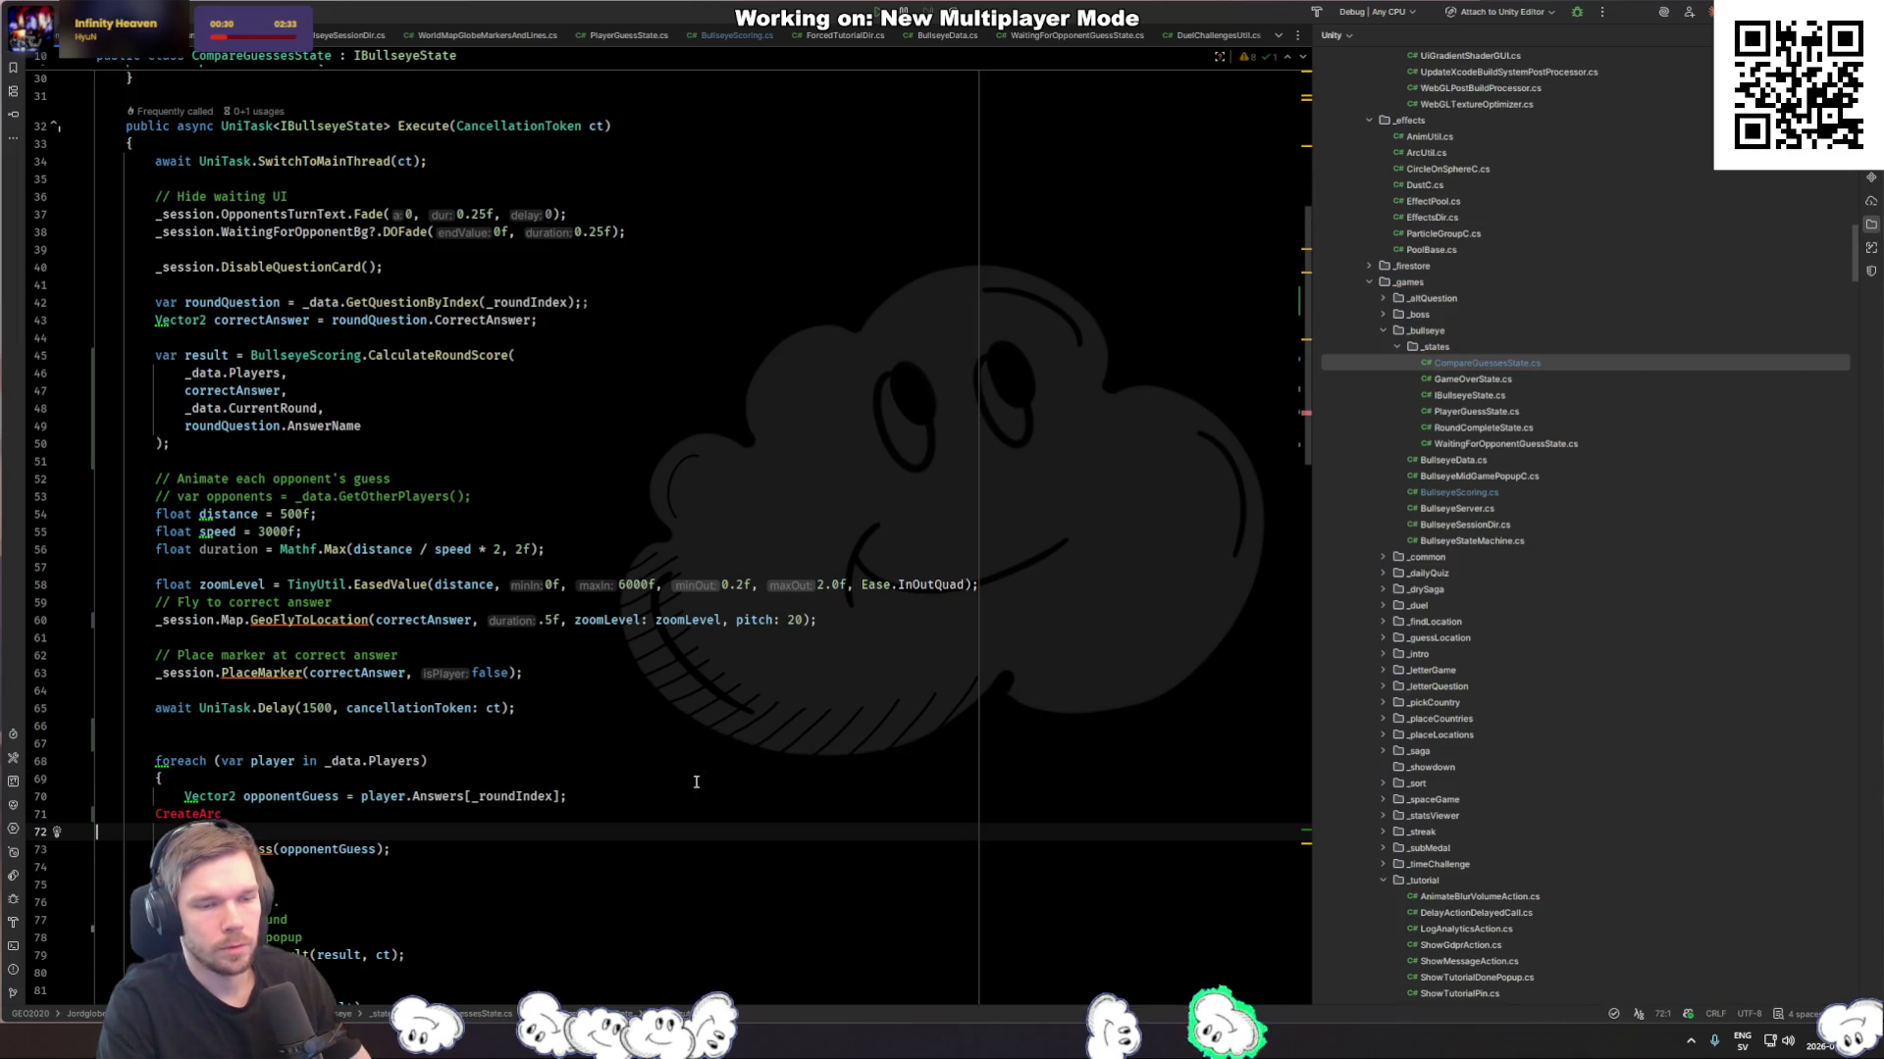
{"action": "key", "text": "Tab"}
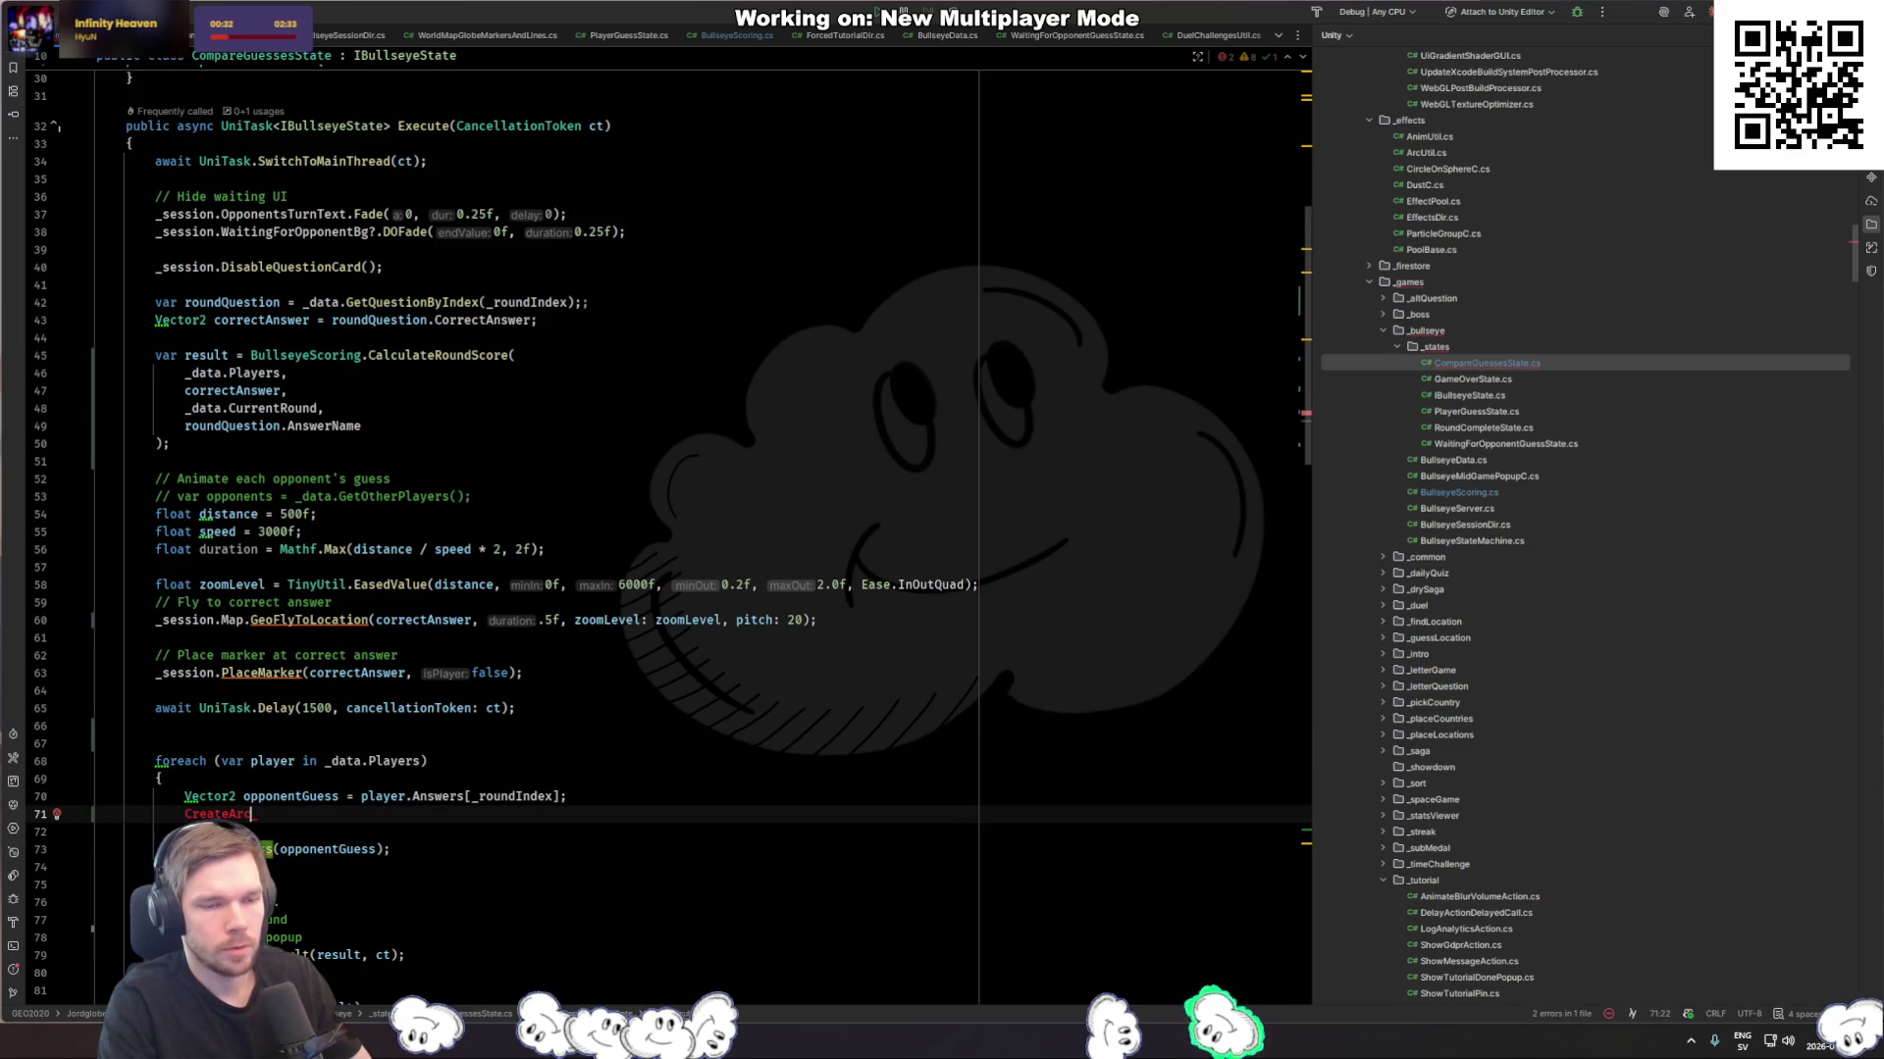
{"action": "type", "text": "_"}
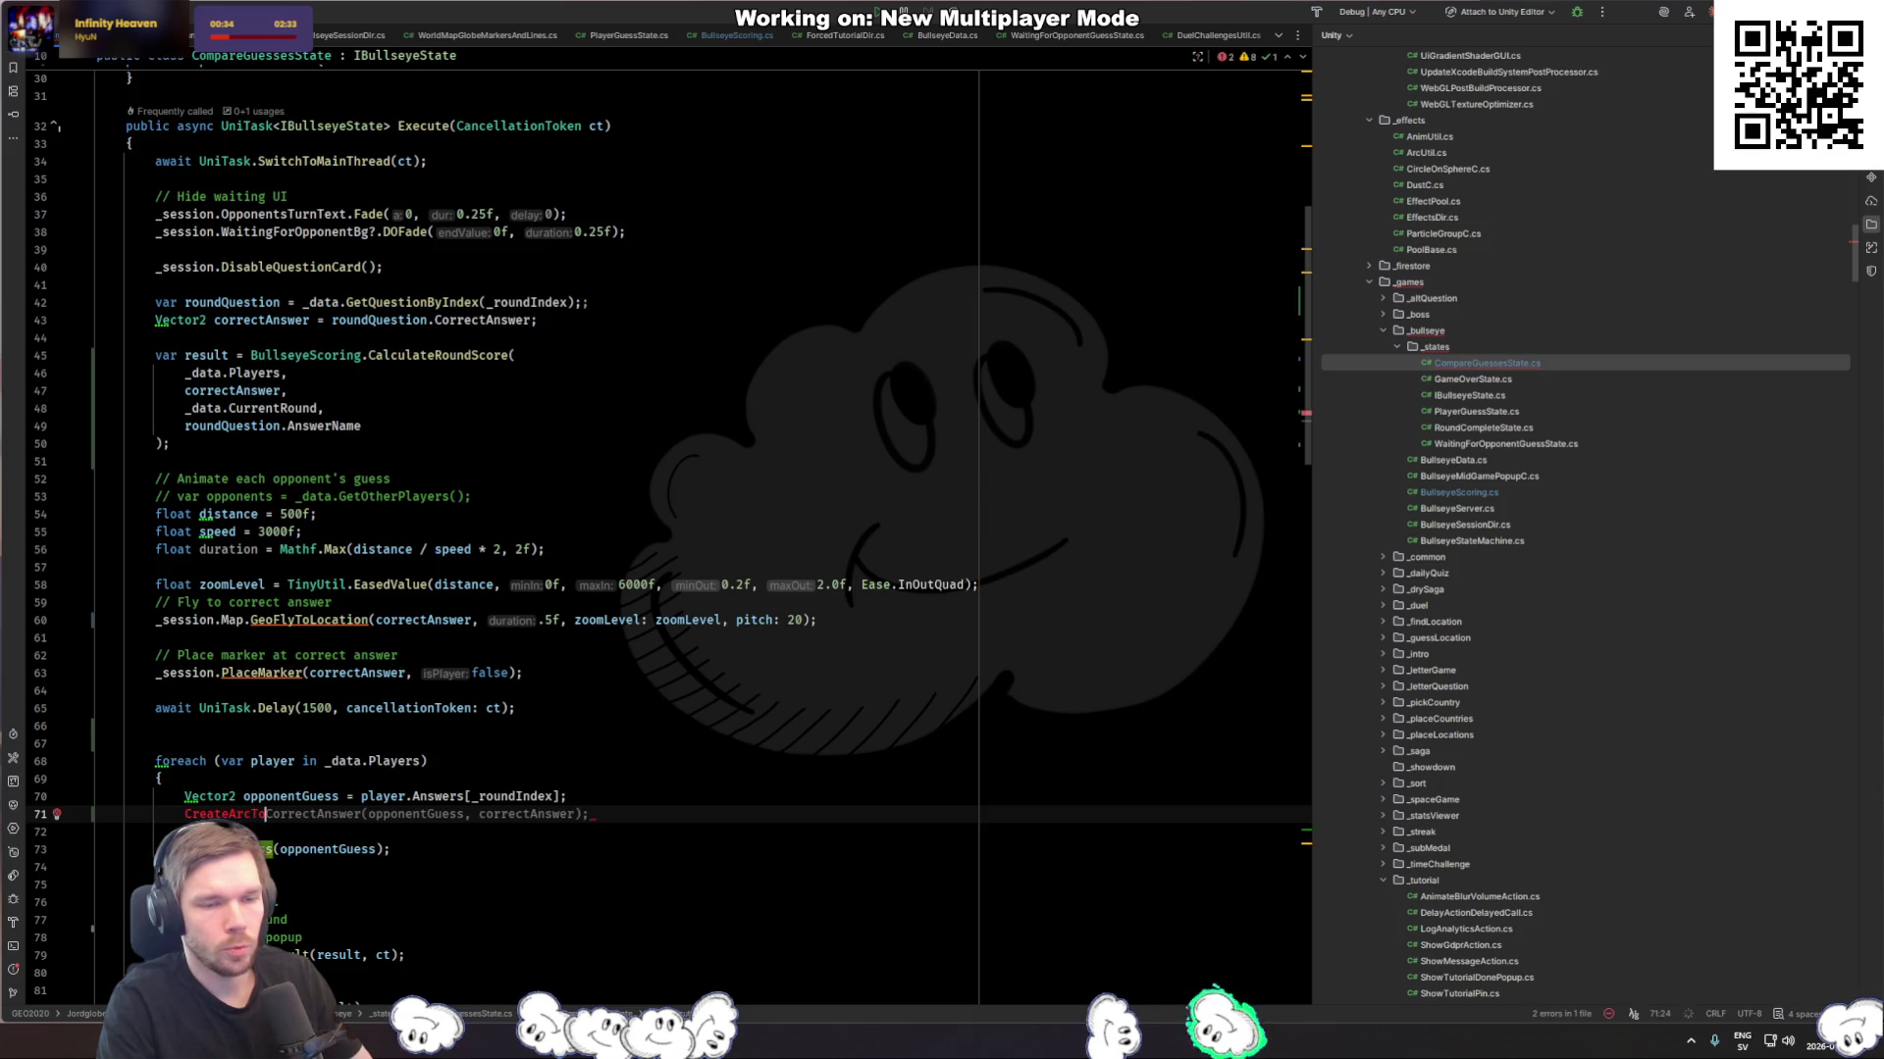
{"action": "type", "text": "P"}
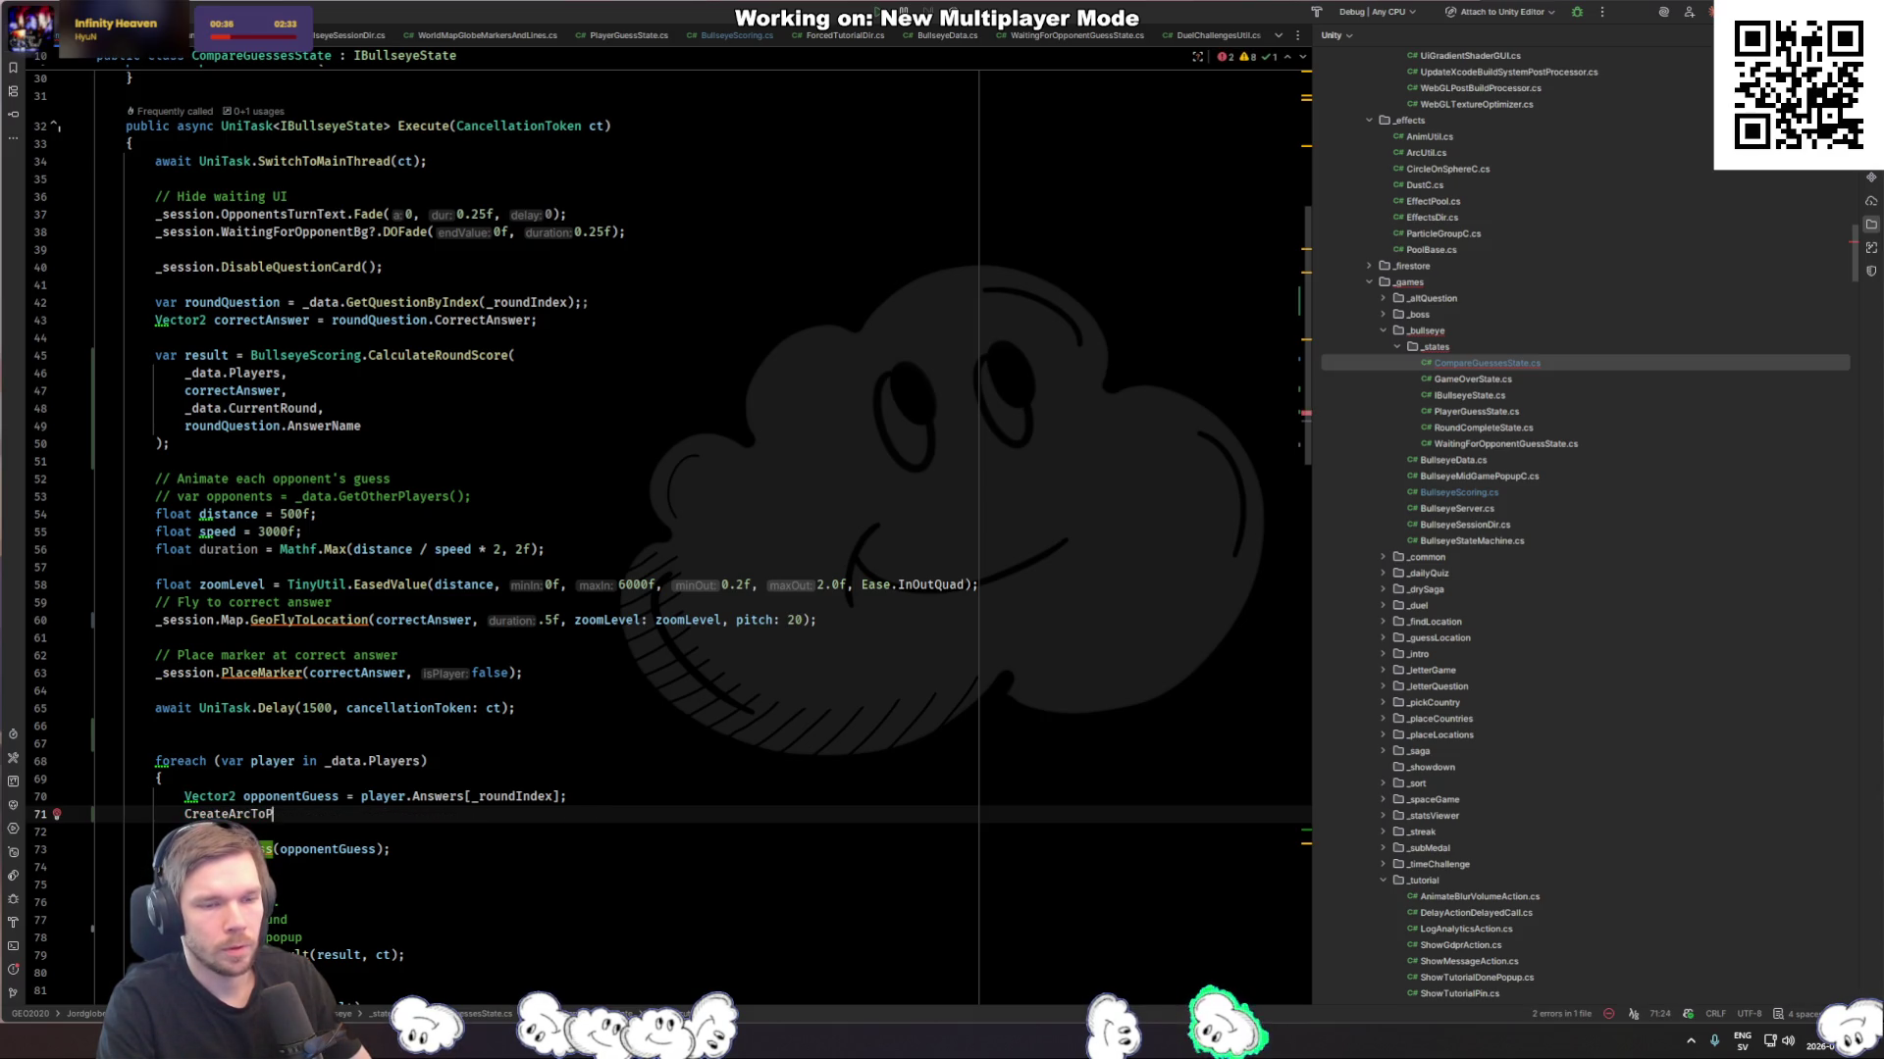
{"action": "type", "text": "layerGuessFromAnswer(correctAnswer, opponentGuess);"}
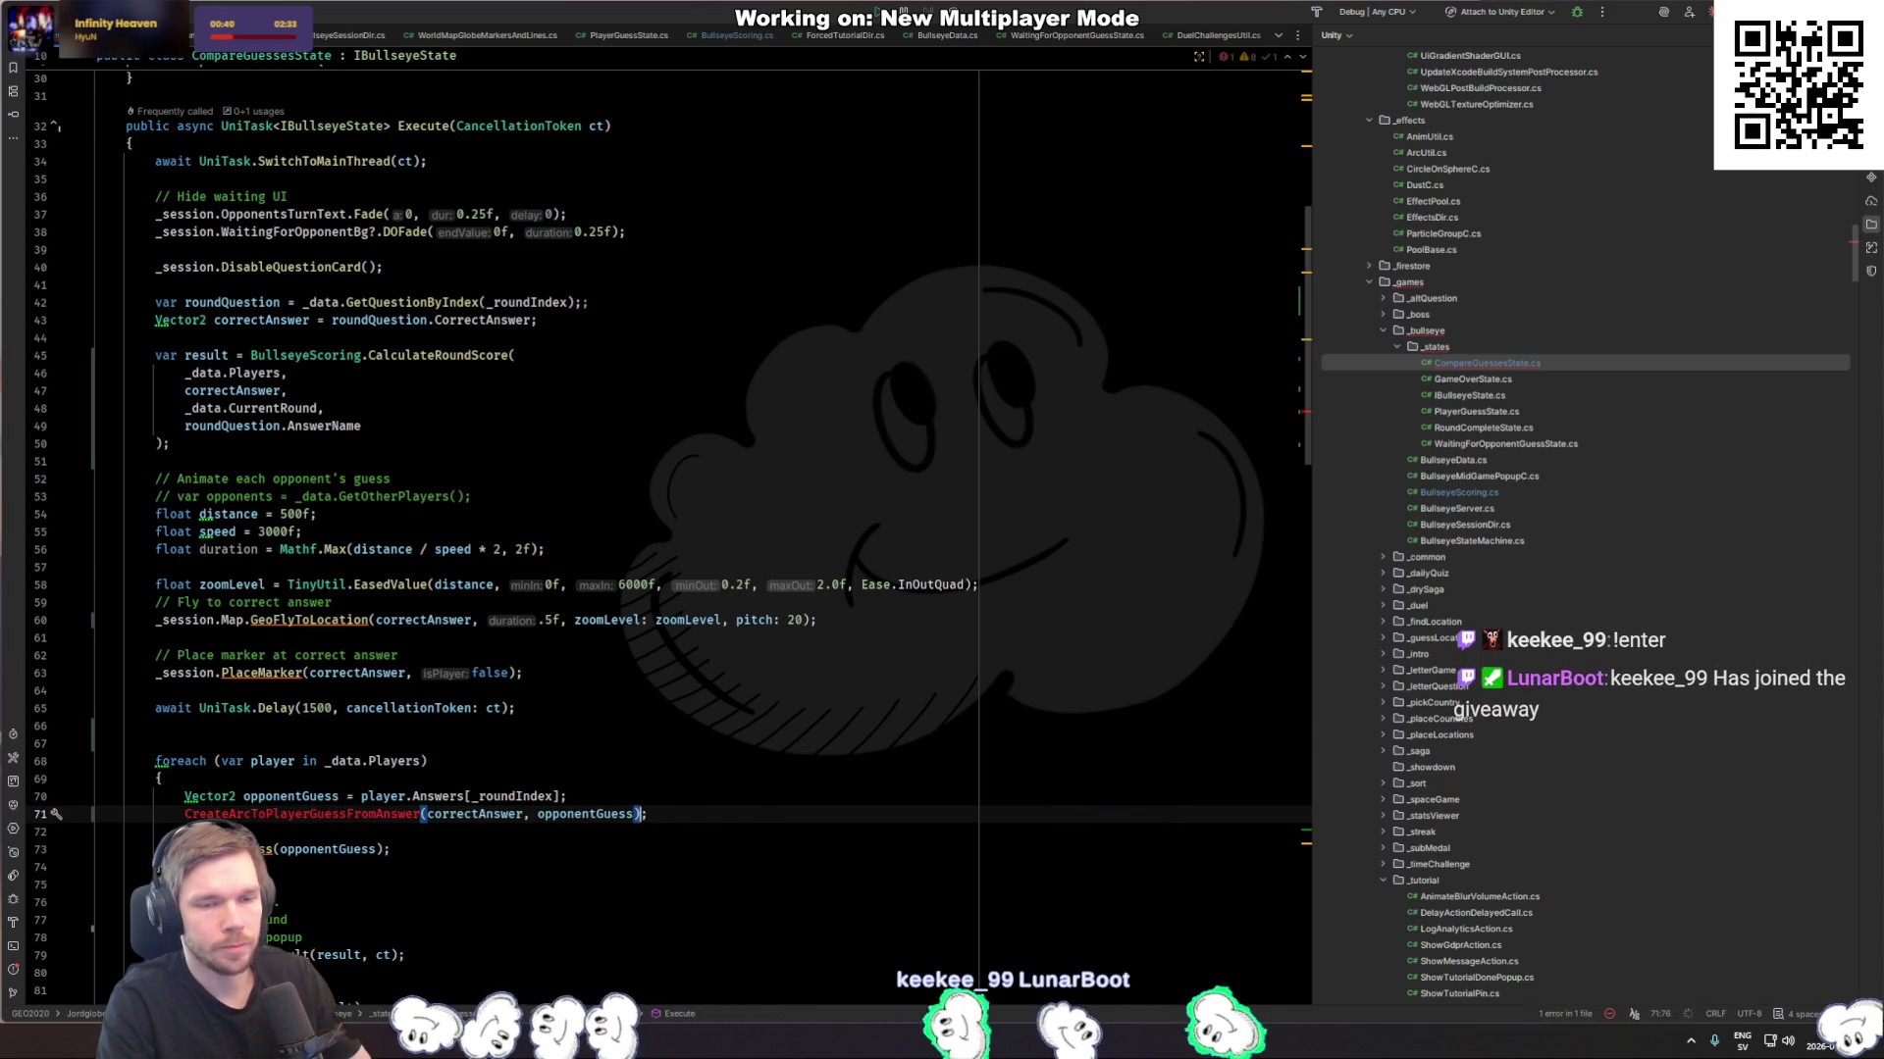
{"action": "key", "text": "Tab"}
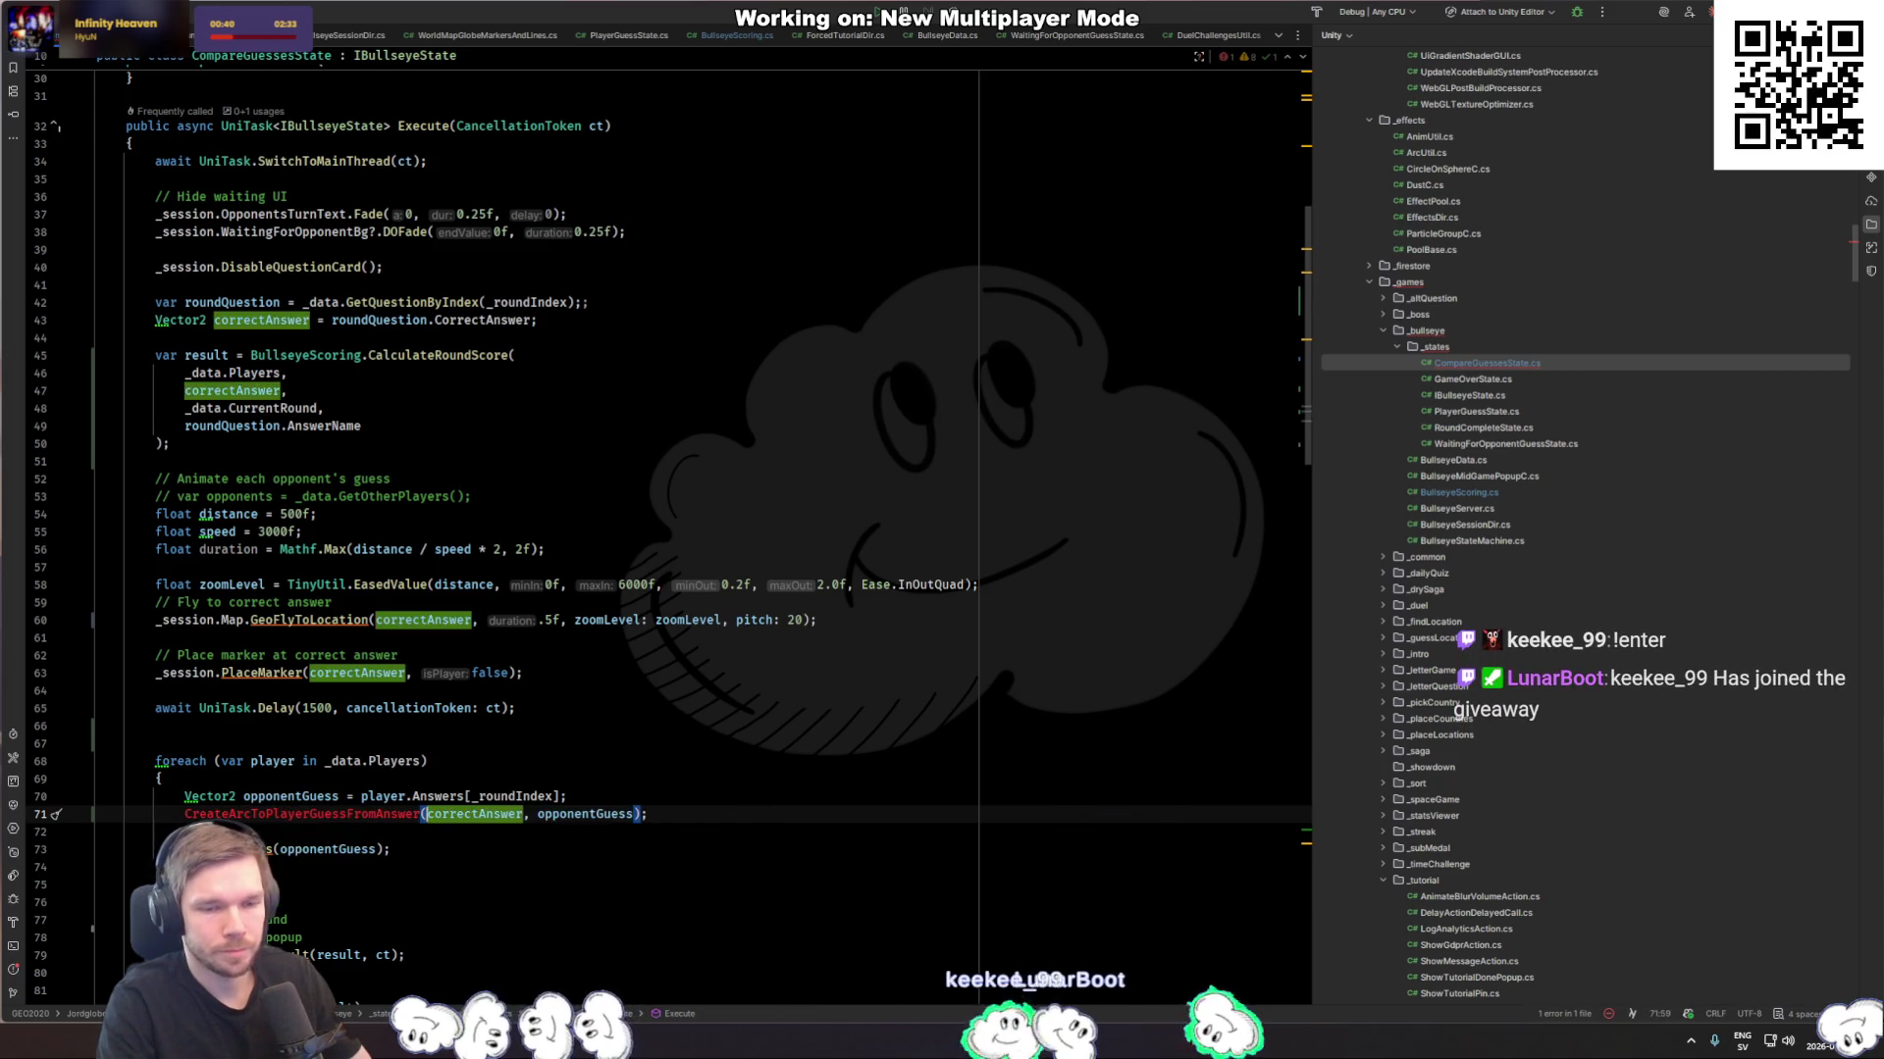
{"action": "key", "text": "alt+Return"}
{"action": "key", "text": "Return"}
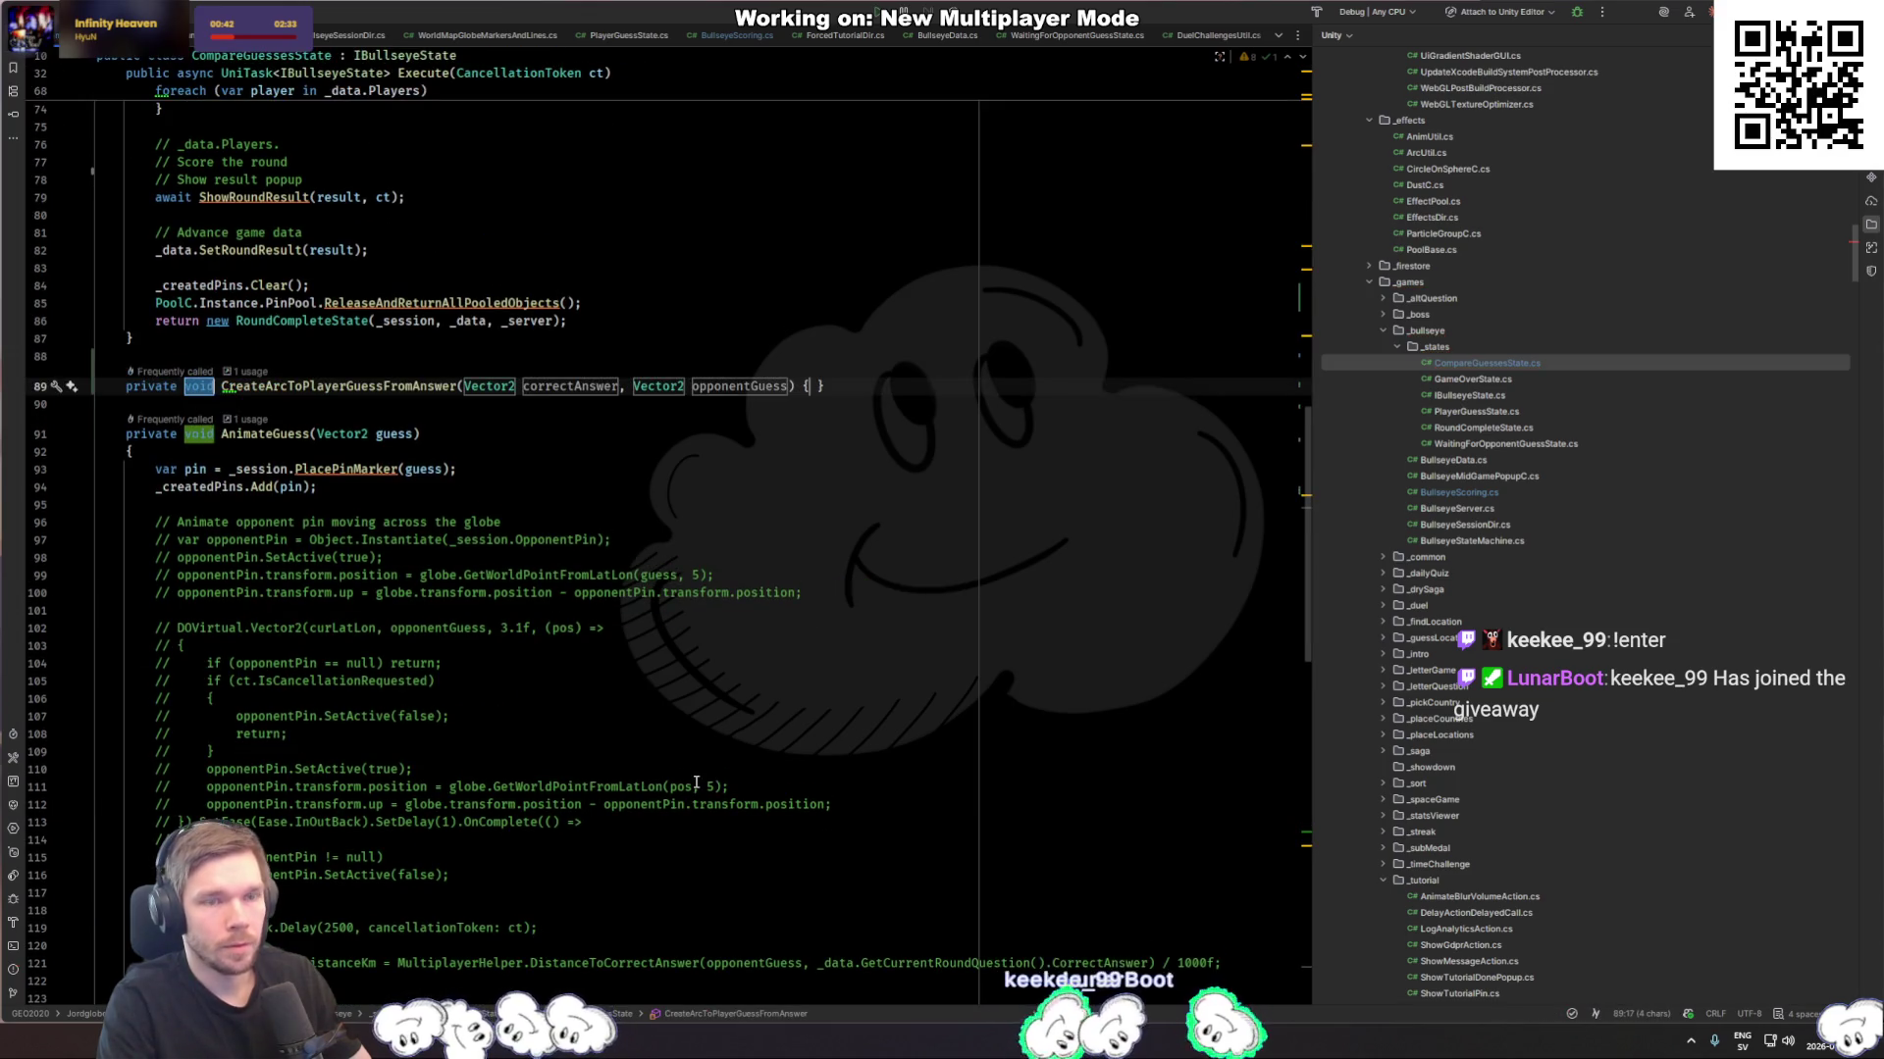
Step: Finish the generated method and rename its opponentGuess parameter to answer
{"action": "key", "text": "Tab"}
{"action": "key", "text": "Return"}
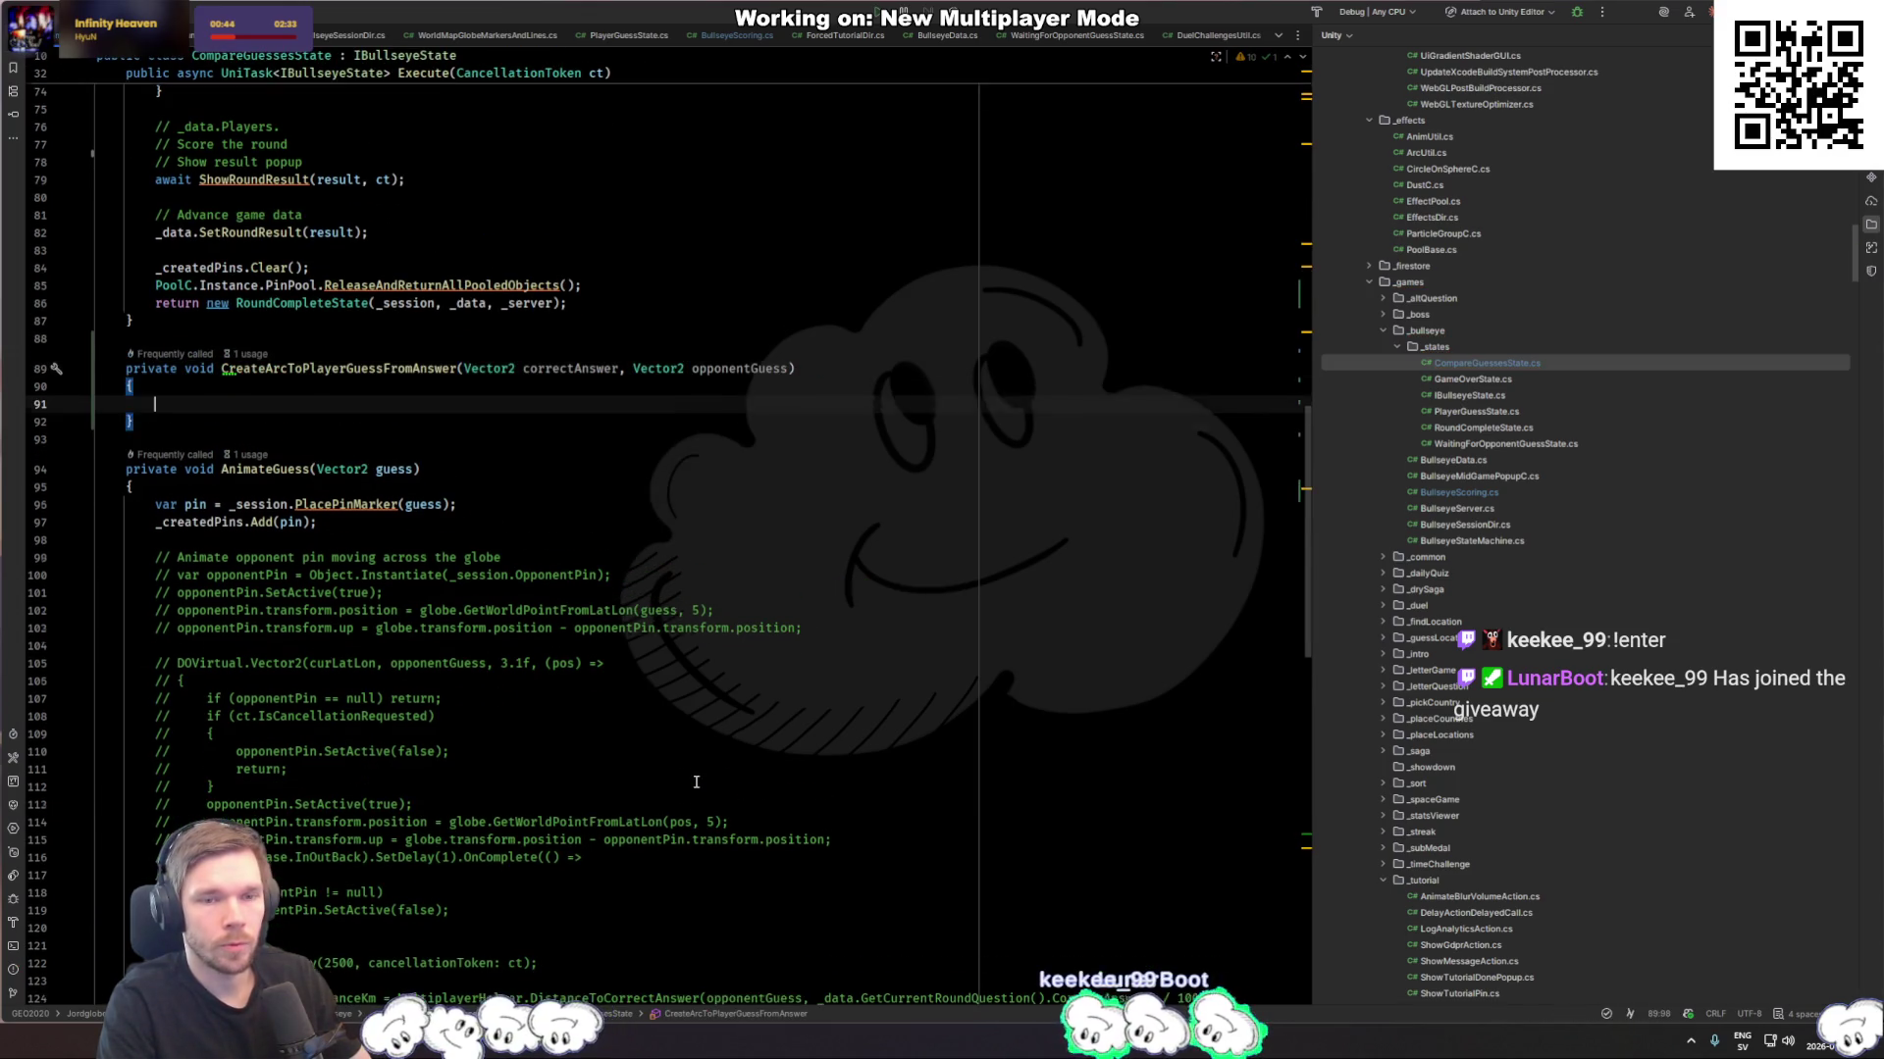
{"action": "key", "text": "ctrl+r"}
{"action": "key", "text": "ctrl+r"}
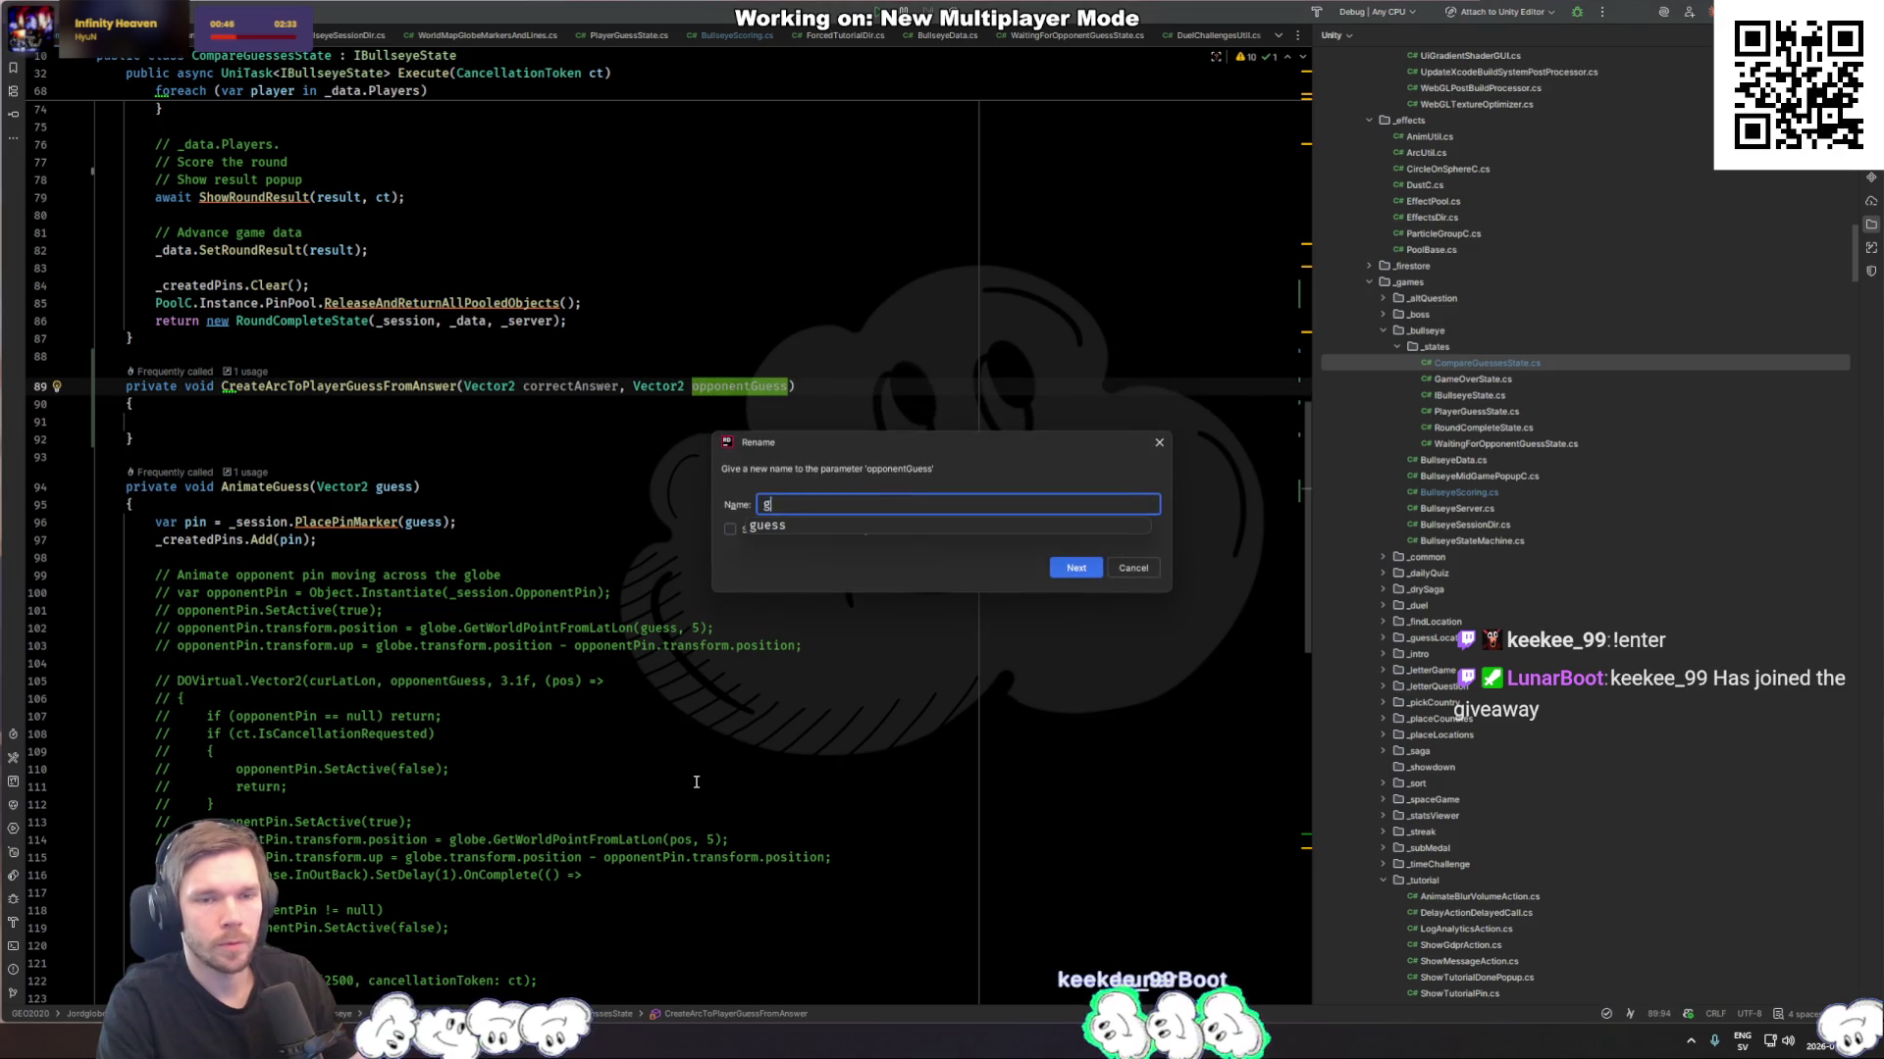
{"action": "type", "text": "guess"}
{"action": "key", "text": "BackSpace"}
{"action": "key", "text": "BackSpace"}
{"action": "key", "text": "BackSpace"}
{"action": "type", "text": "answer"}
{"action": "key", "text": "Return"}
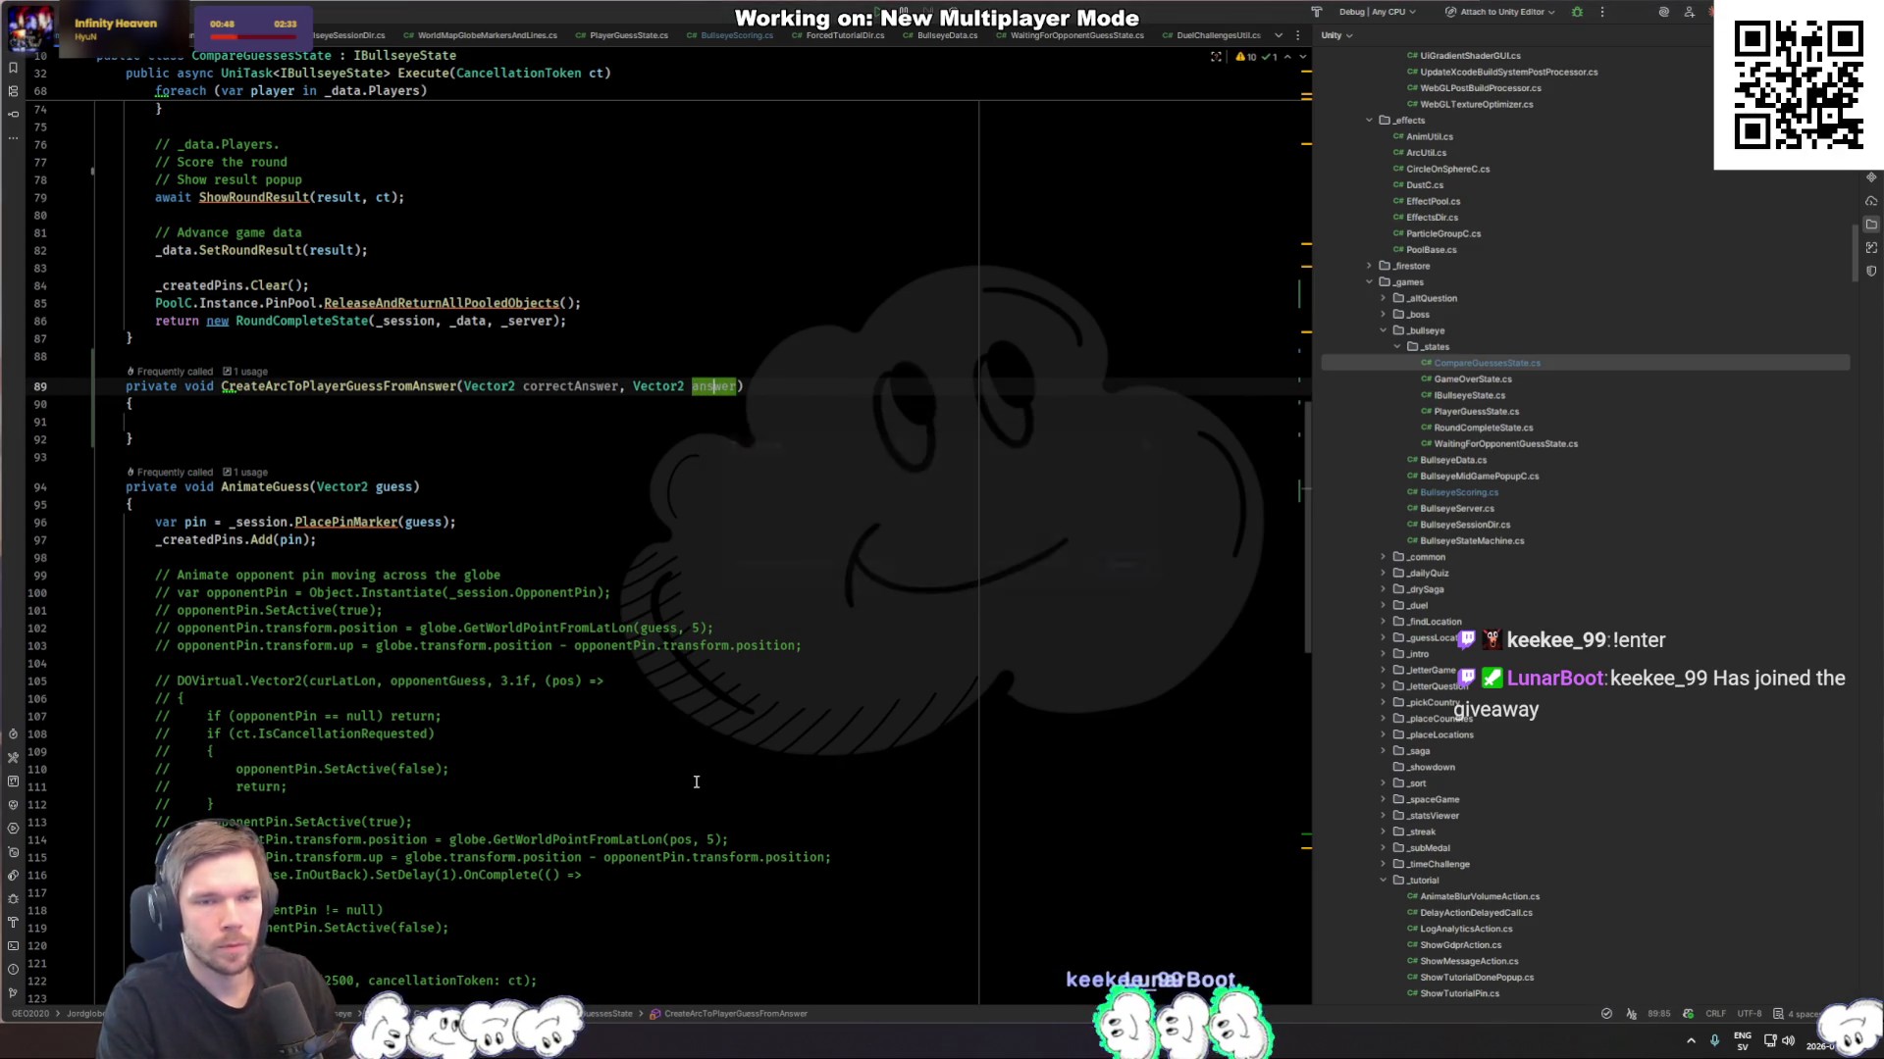
{"action": "key", "text": "F12"}
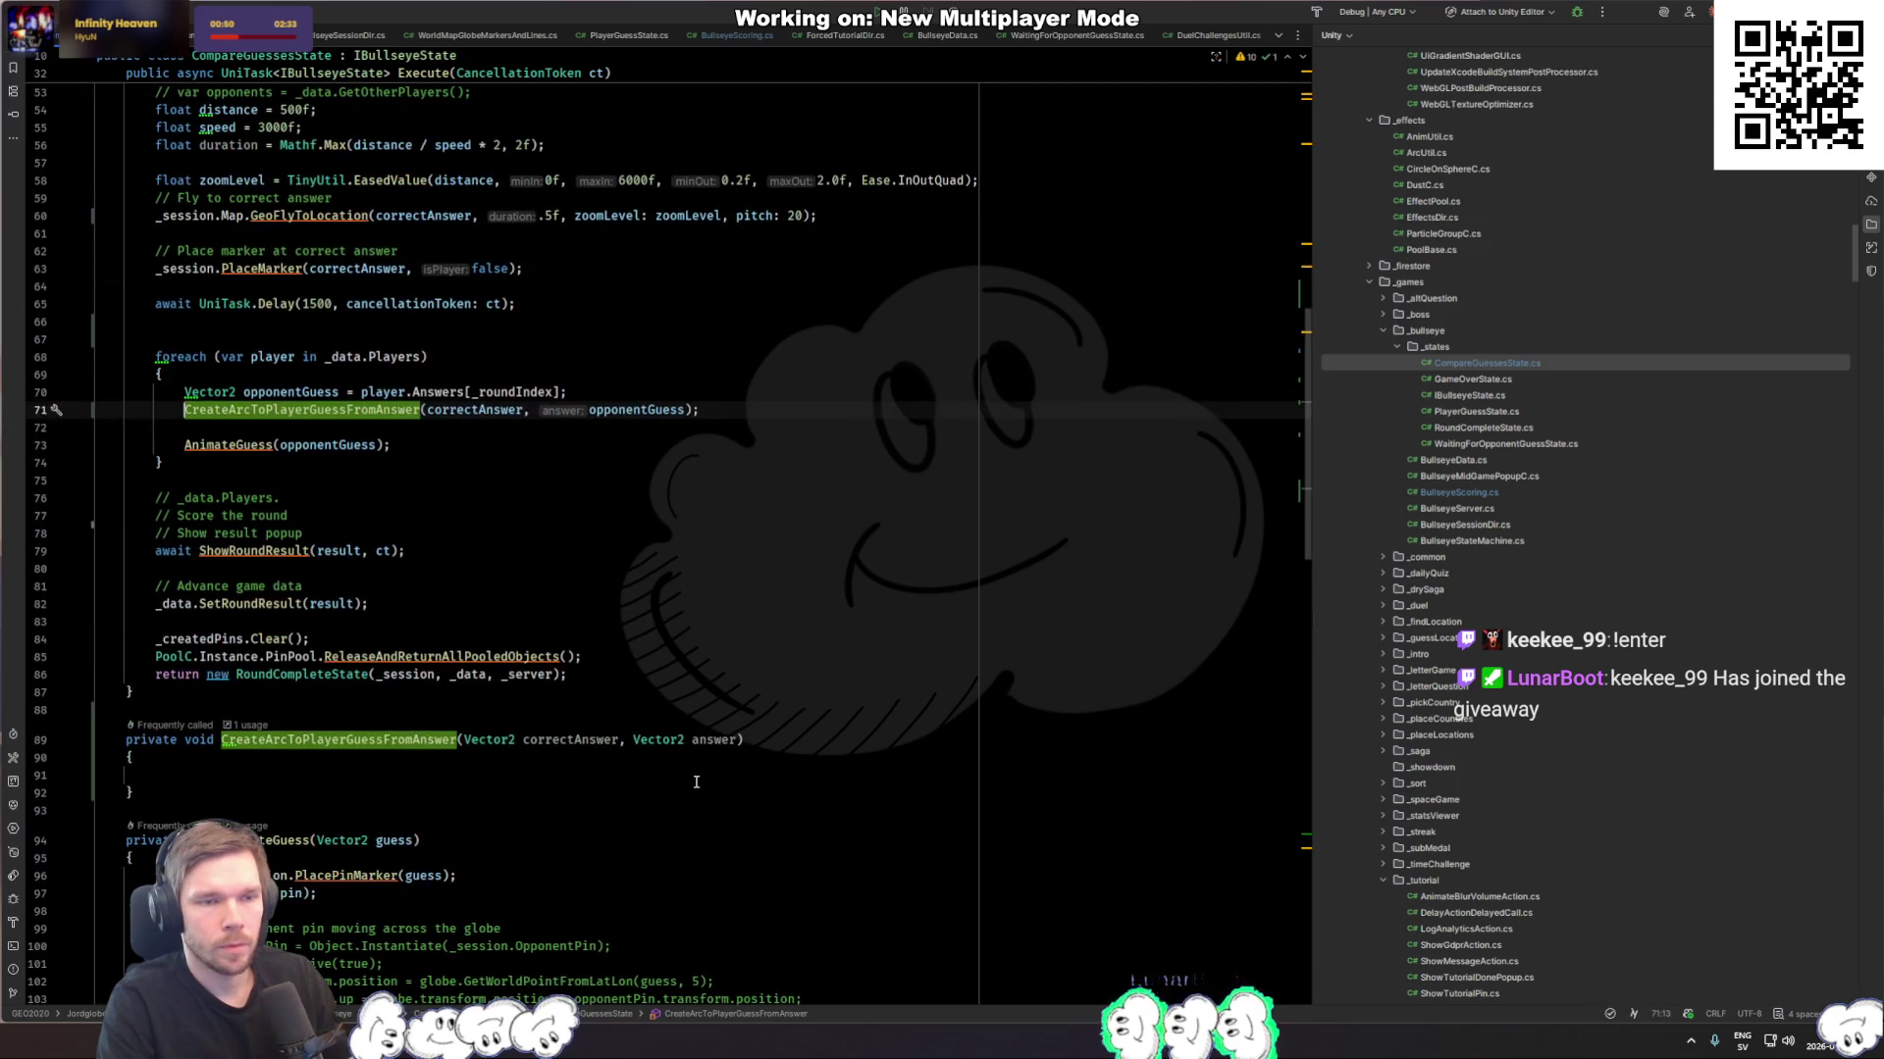
Step: Rename the method to CreateArcToPlayerFromAnswer at both usages and enter its empty body
{"action": "key", "text": "ctrl+r"}
{"action": "key", "text": "ctrl+r"}
{"action": "key", "text": "Left"}
{"action": "key", "text": "Left"}
{"action": "key", "text": "Left"}
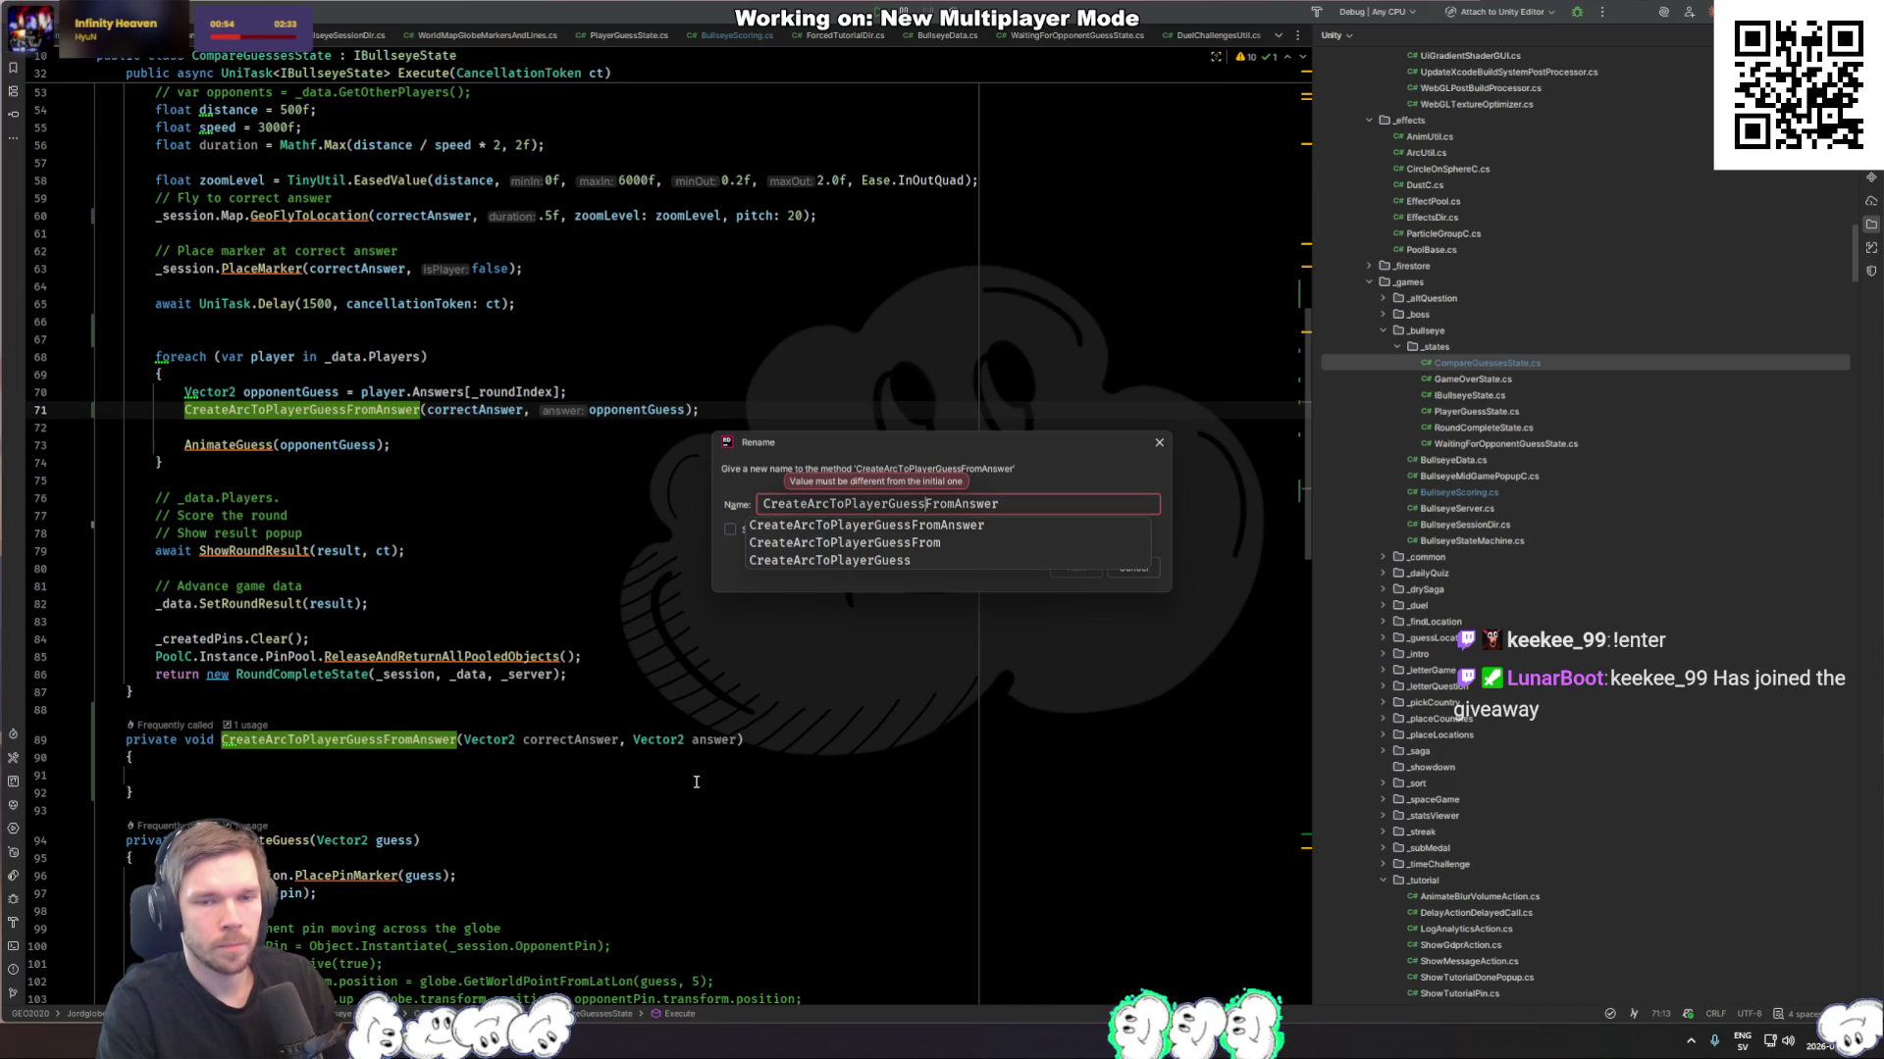
{"action": "key", "text": "BackSpace"}
{"action": "key", "text": "BackSpace"}
{"action": "key", "text": "BackSpace"}
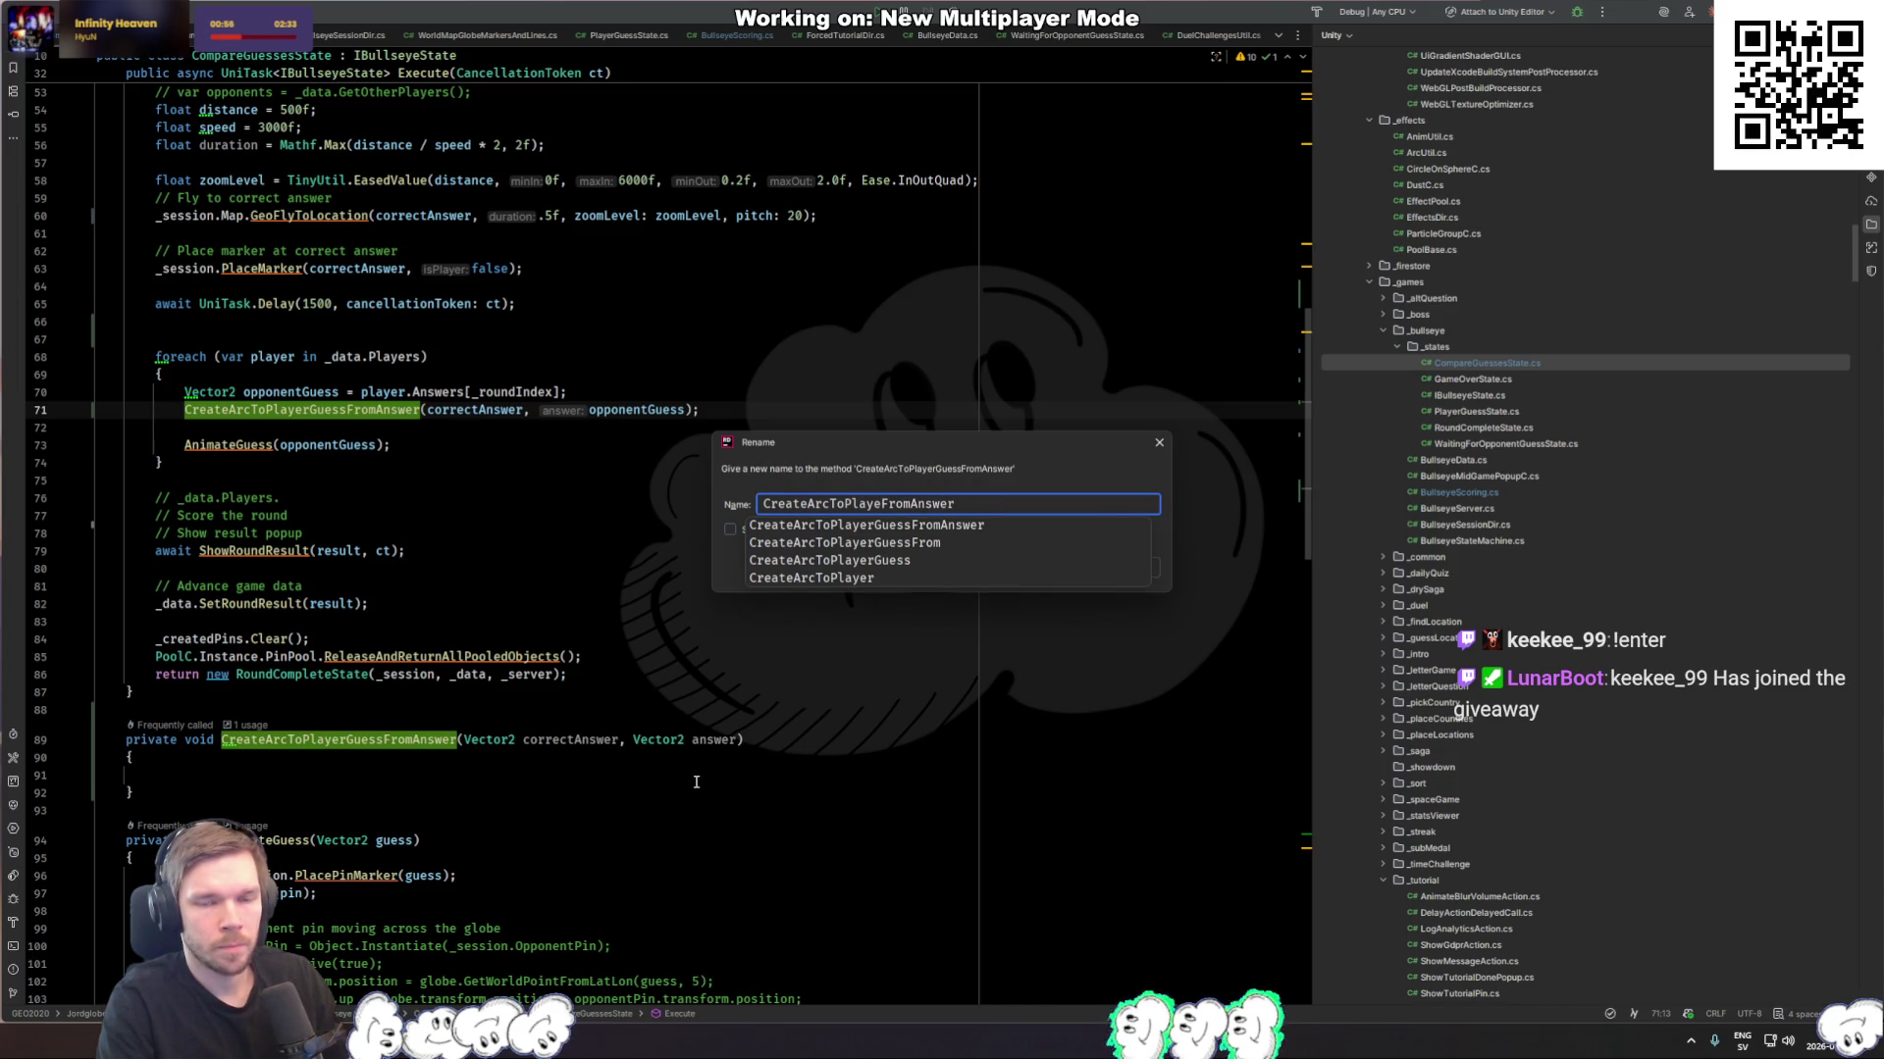
{"action": "type", "text": "r"}
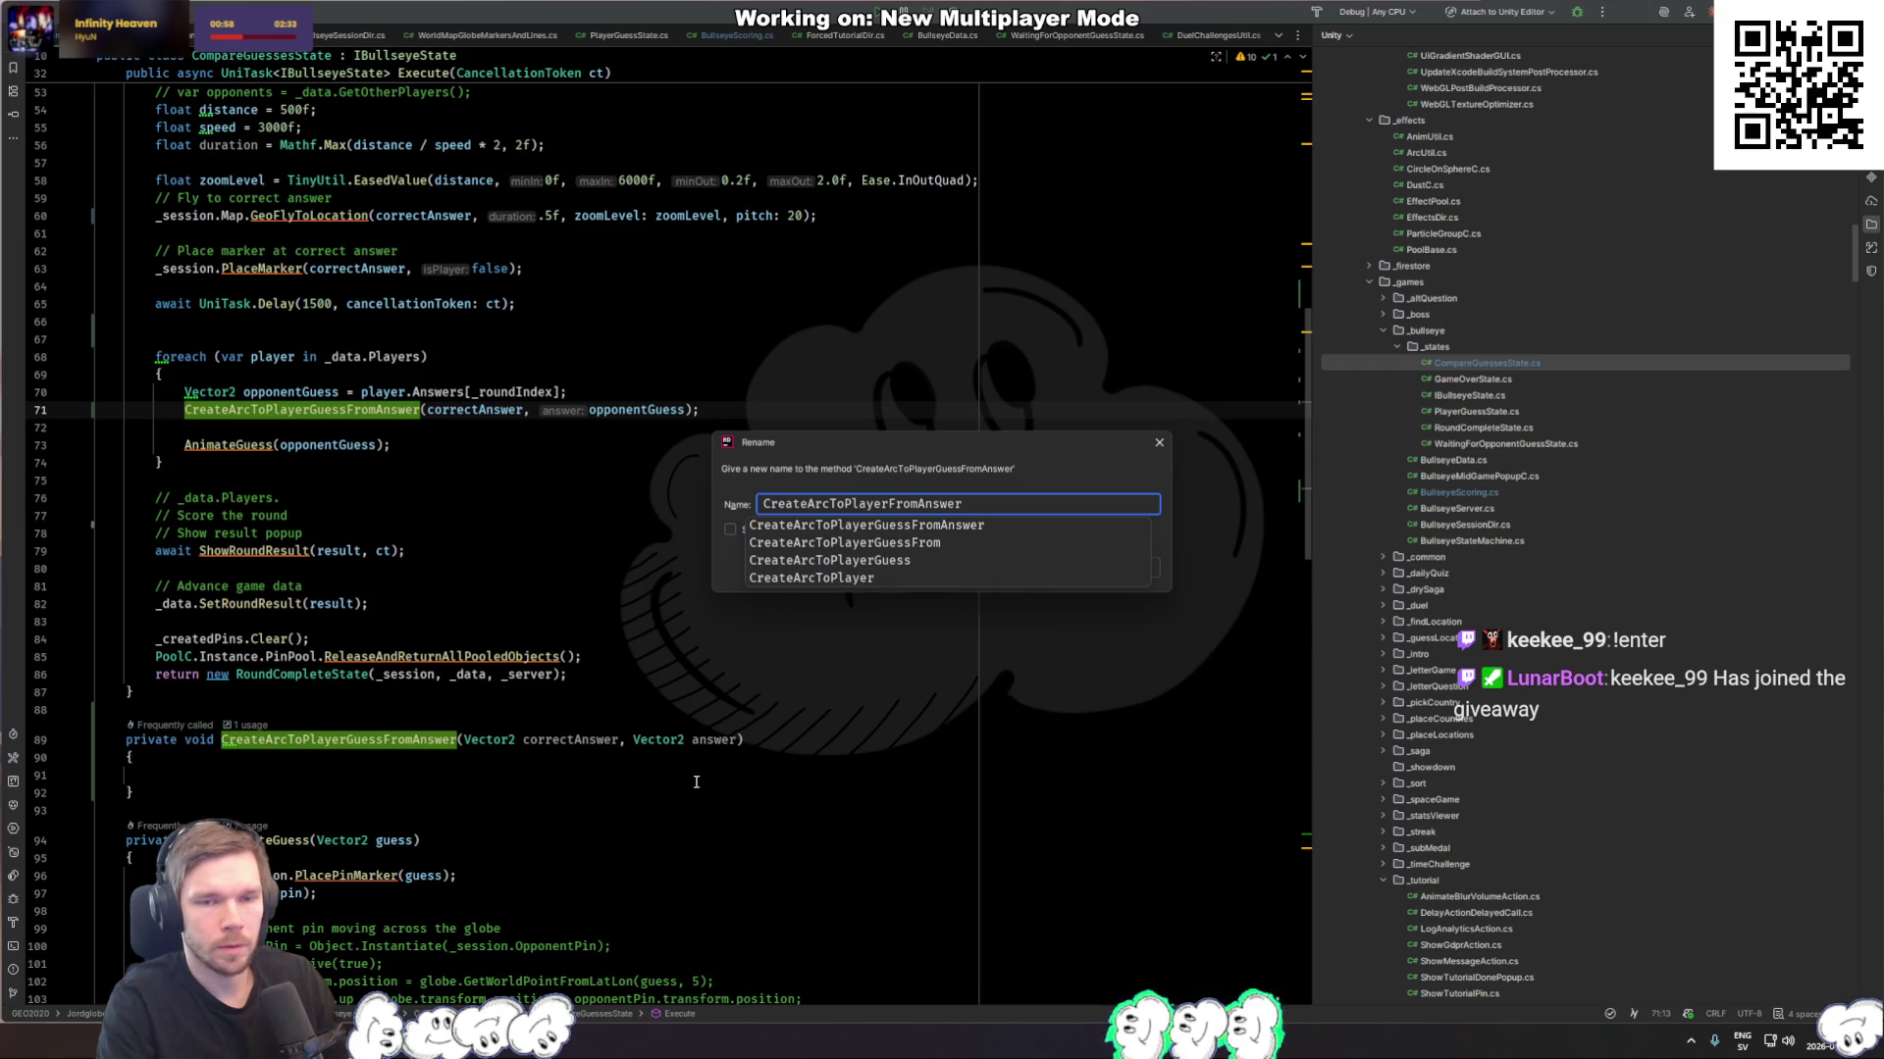
{"action": "key", "text": "Escape"}
{"action": "key", "text": "Return"}
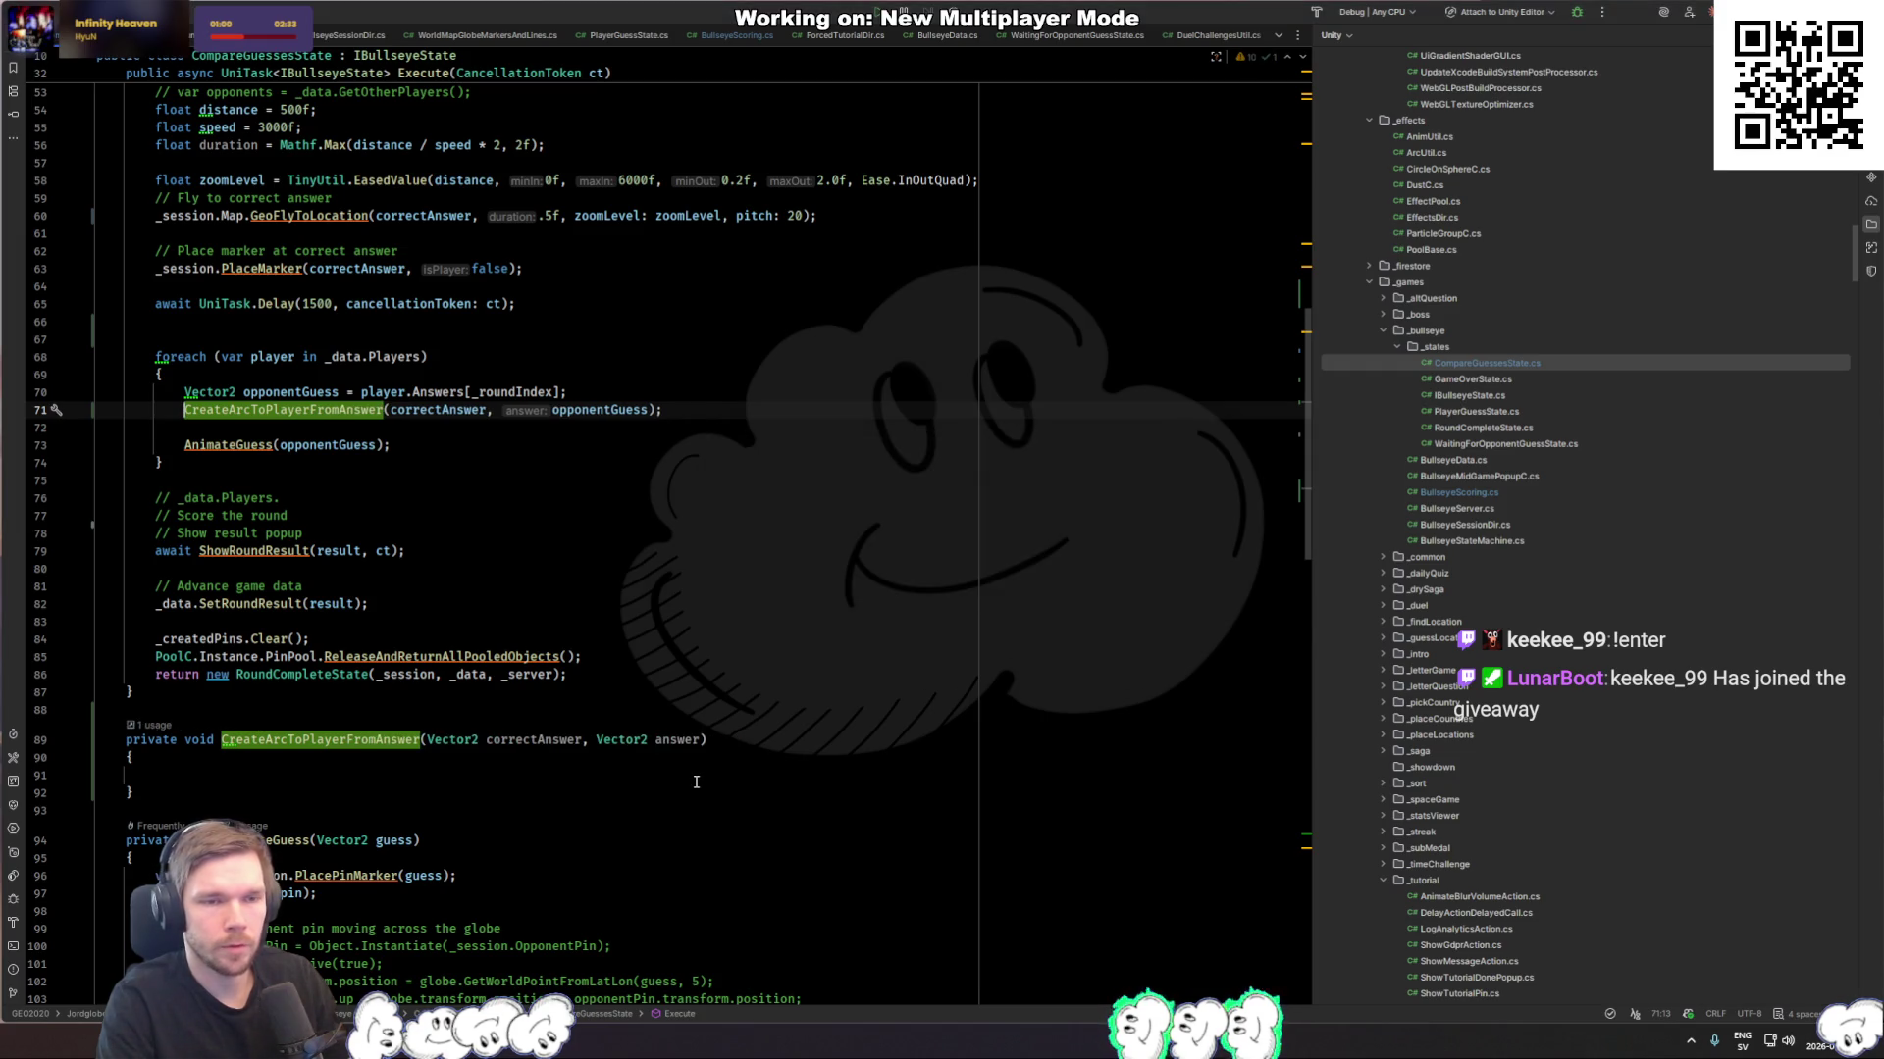
{"action": "left_click", "coordinate": [696, 780]}
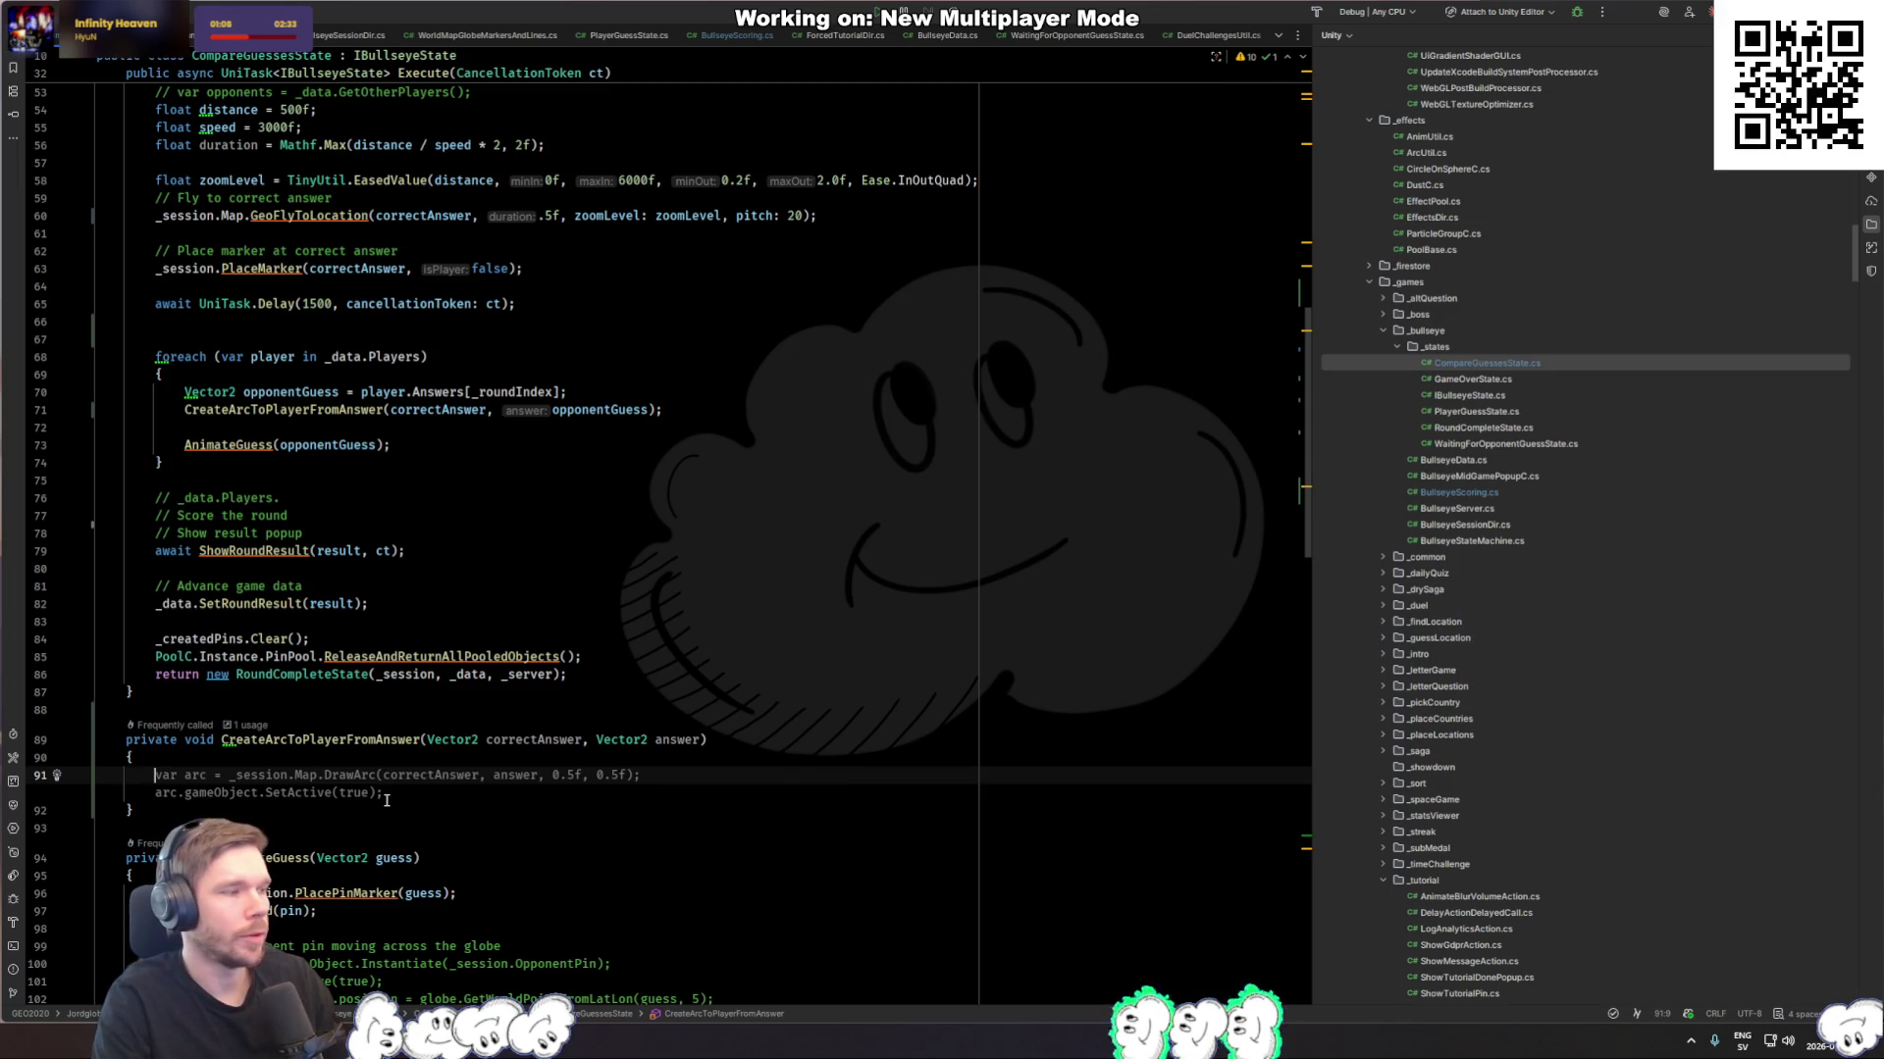
{"action": "key", "text": "ctrl+shift+n"}
Step: Open SpaceDir.cs and then SpaceSessionDir.cs through file search
{"action": "type", "text": "space"}
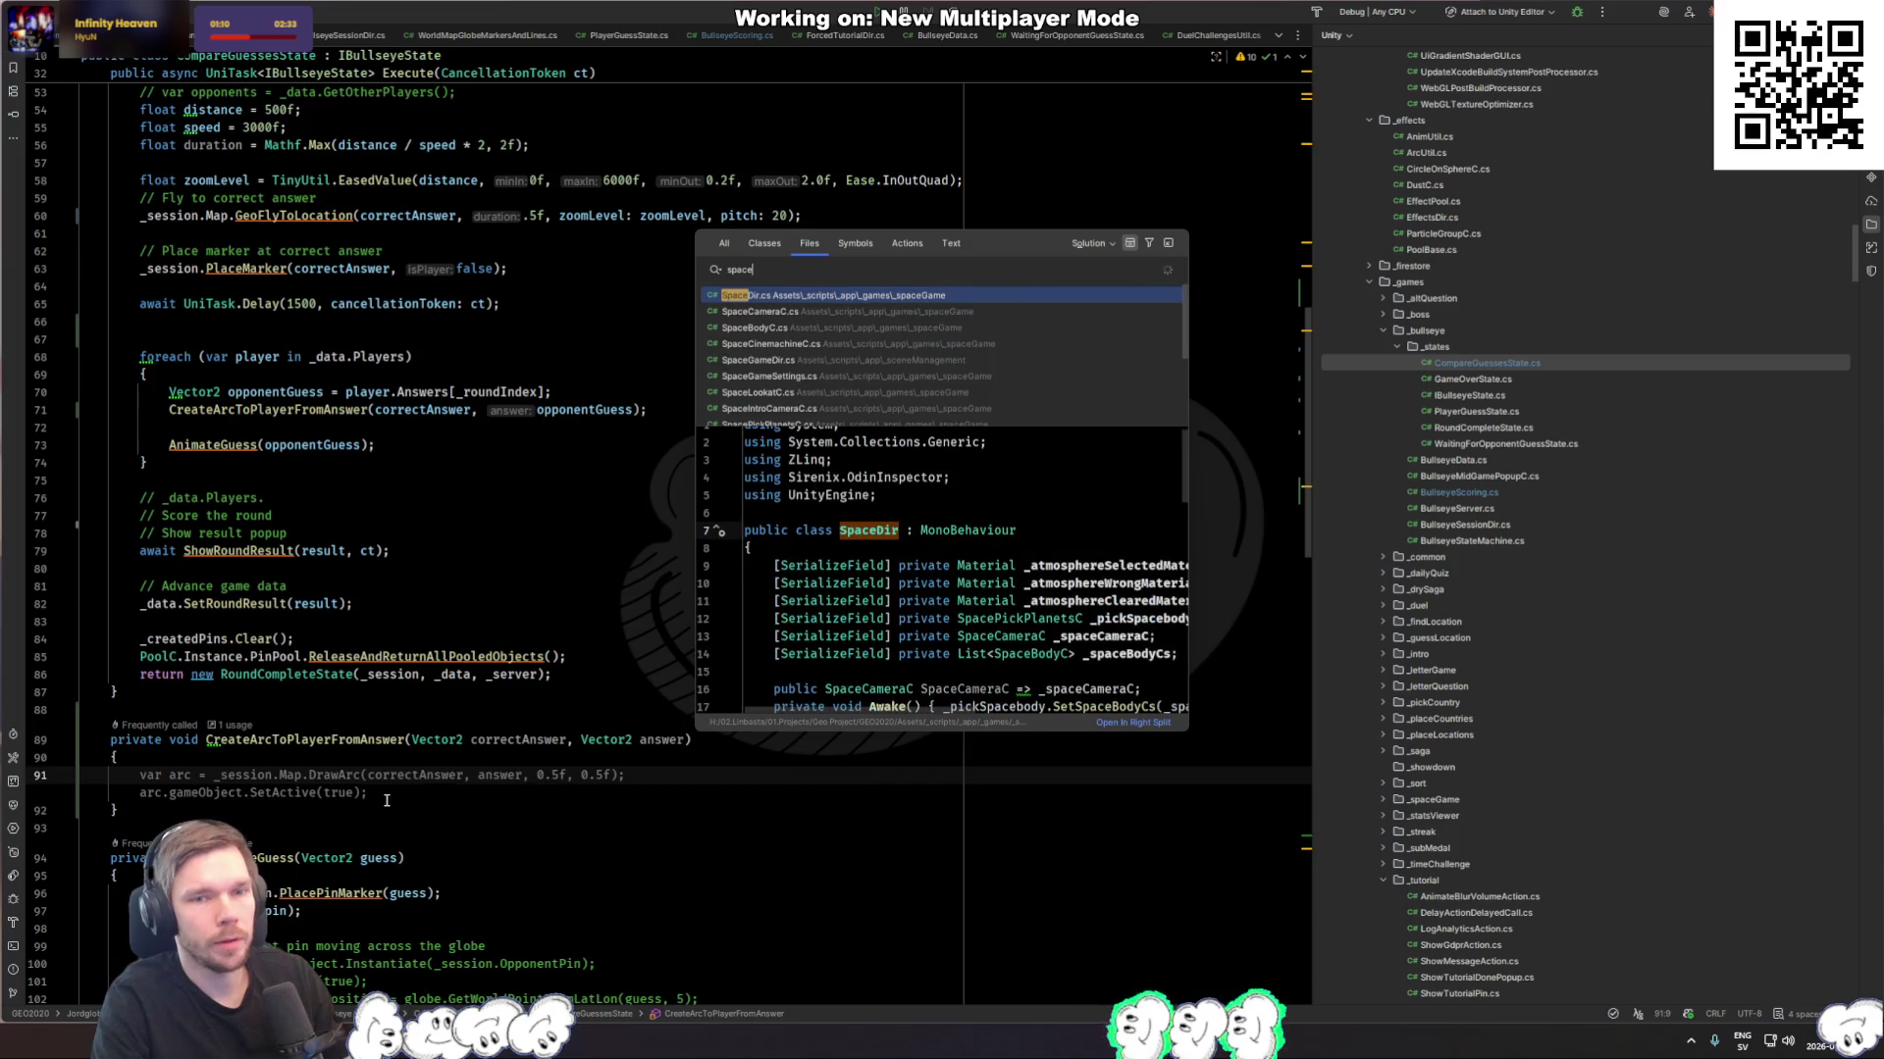
{"action": "key", "text": "Return"}
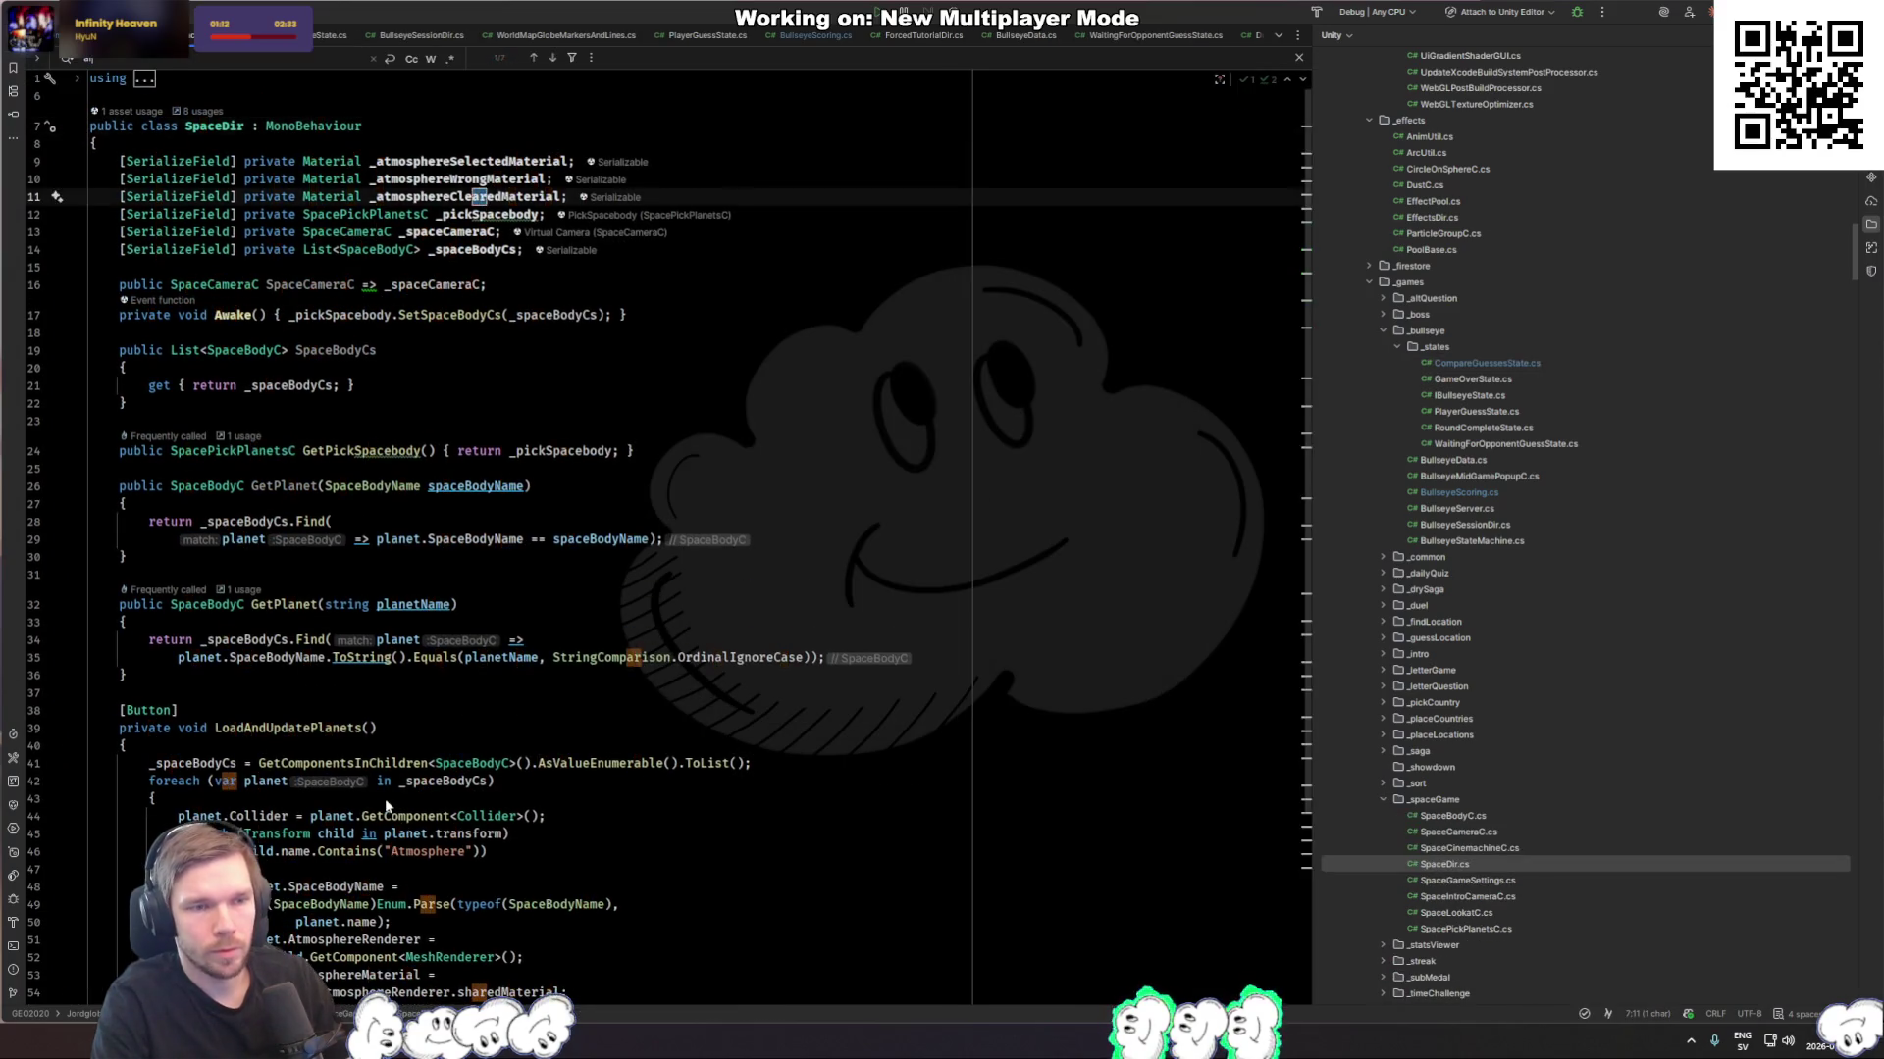
{"action": "key", "text": "Escape"}
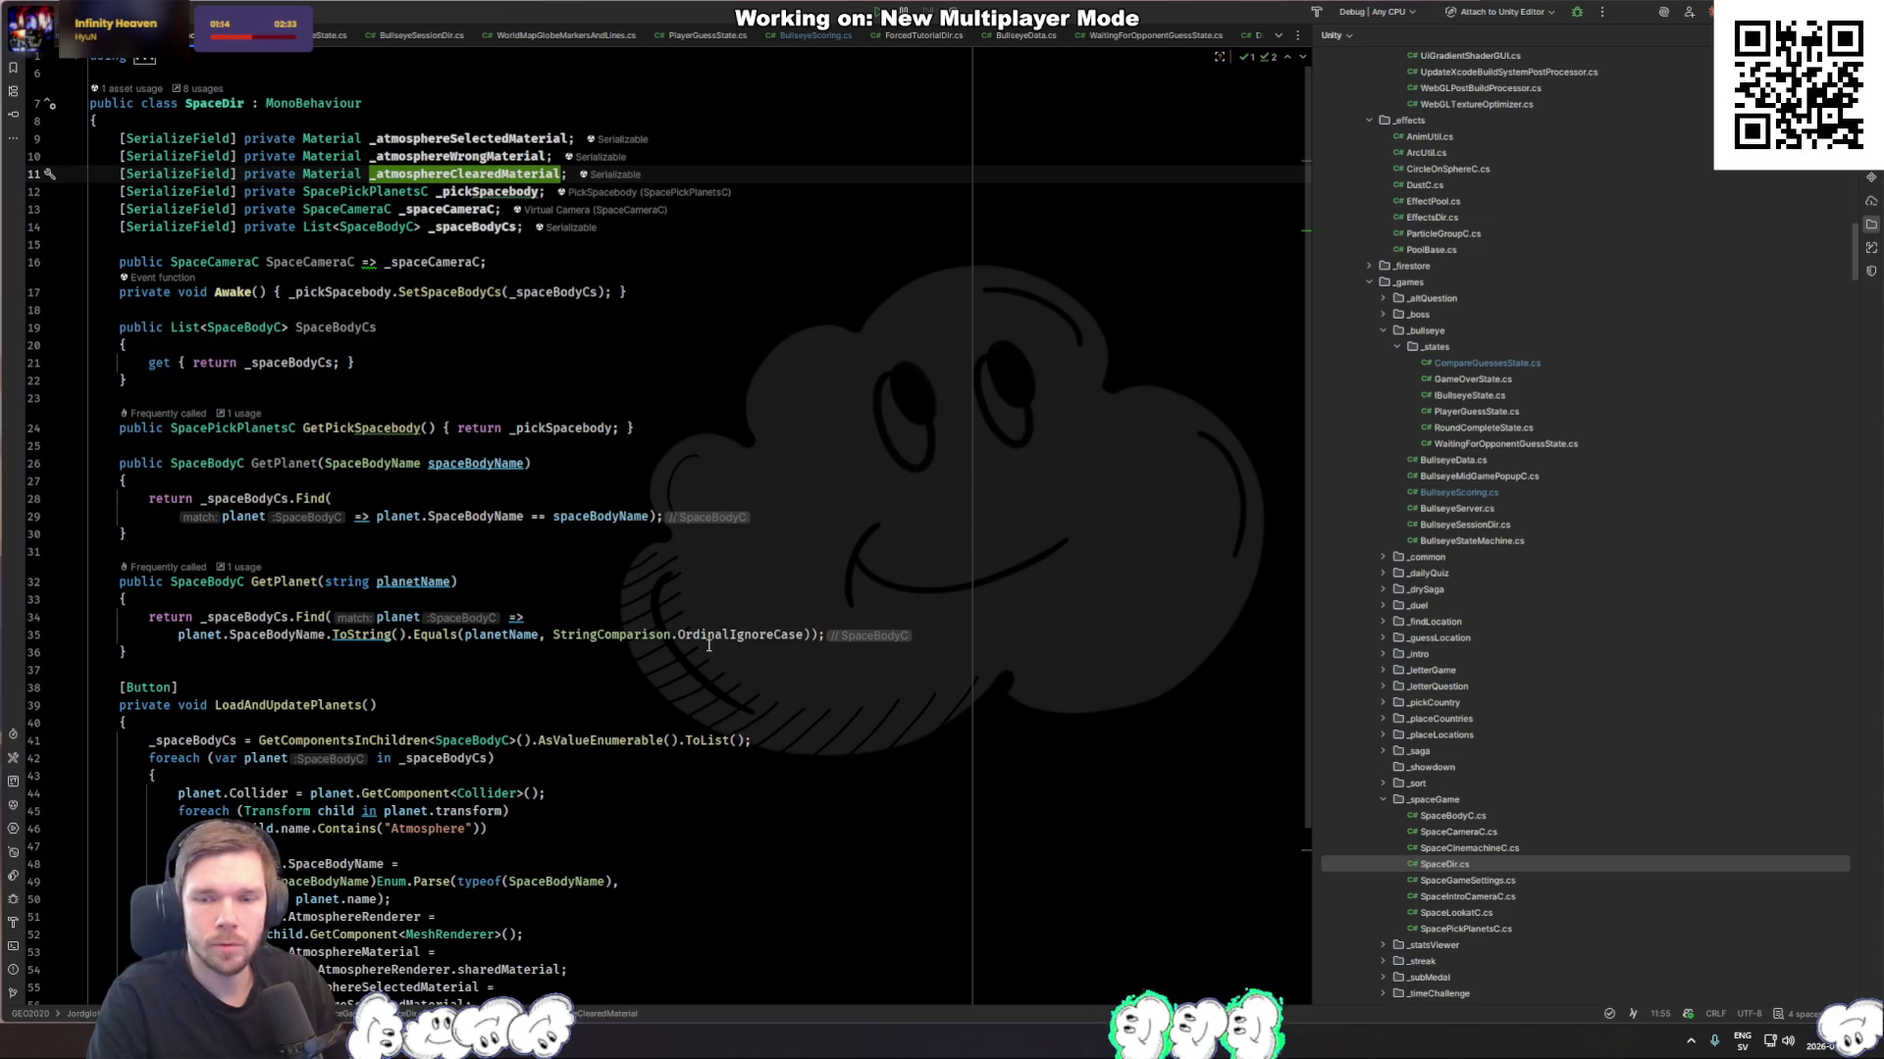
{"action": "key", "text": "ctrl+shift+n"}
{"action": "type", "text": "spacesess"}
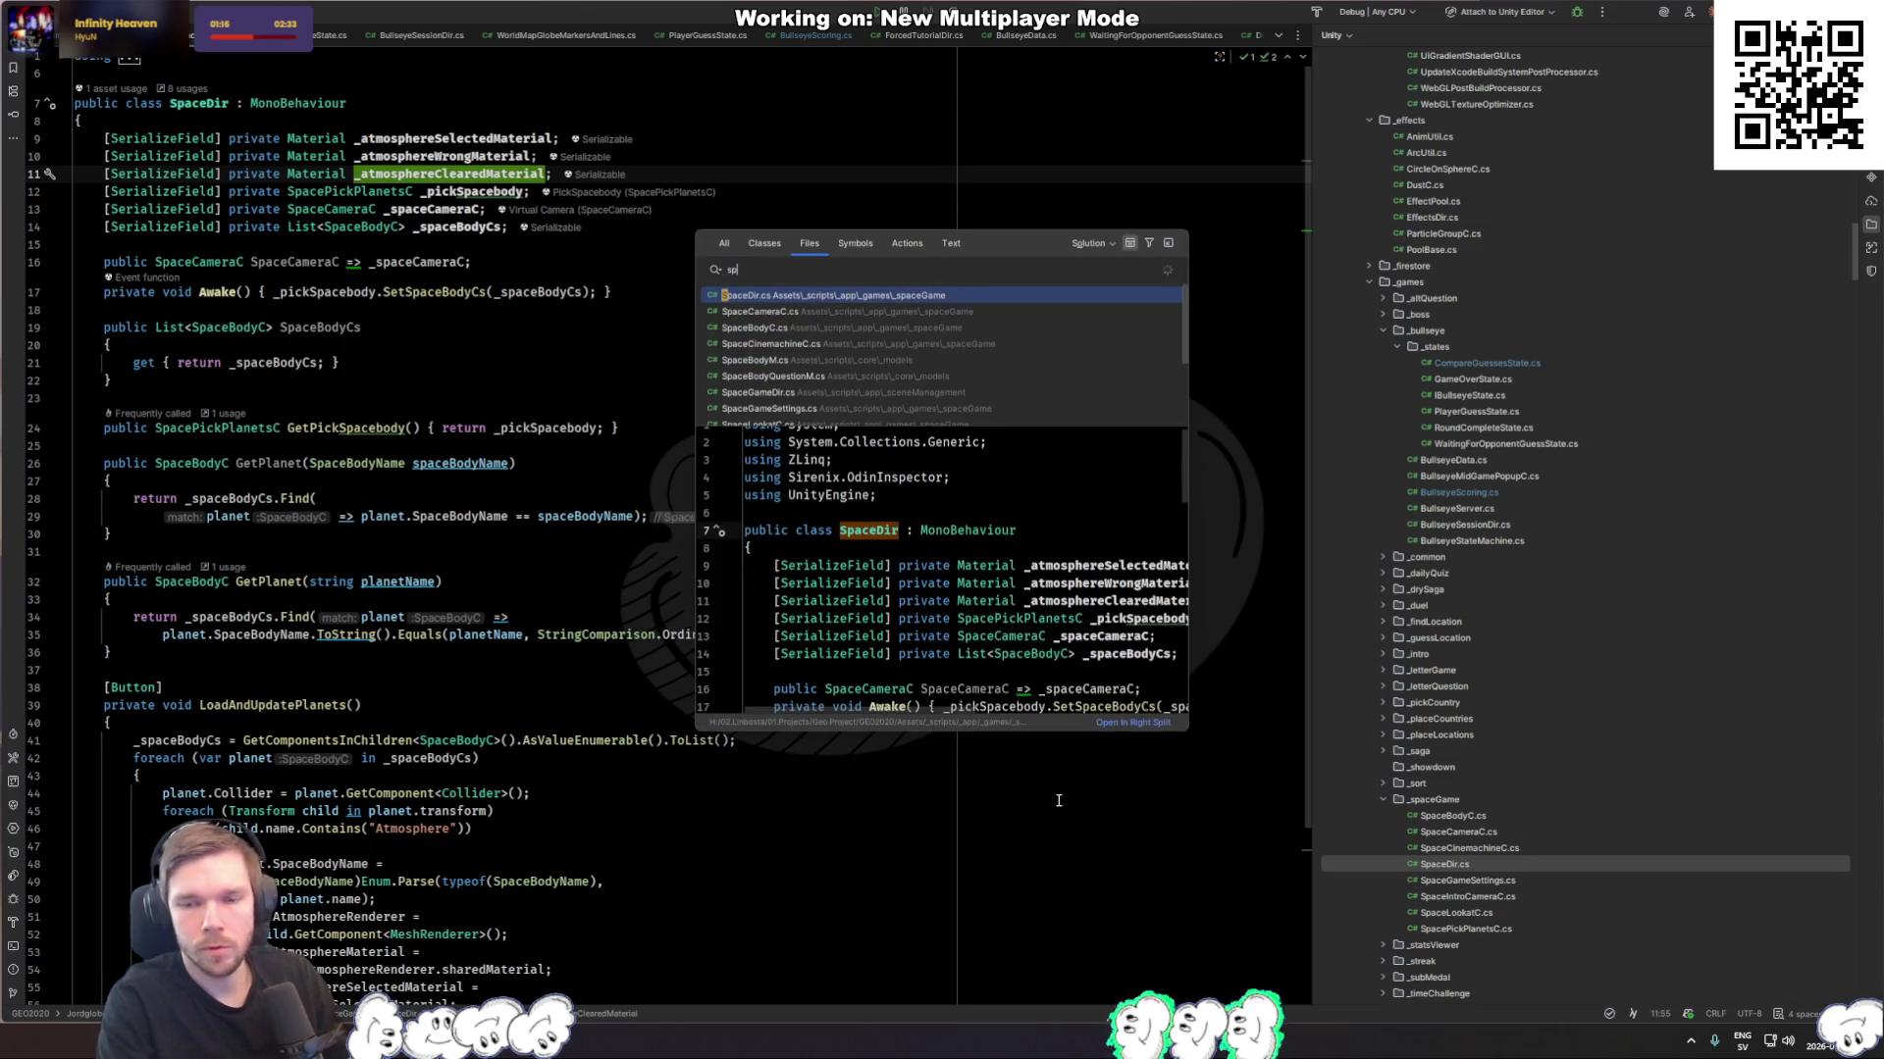
{"action": "key", "text": "Return"}
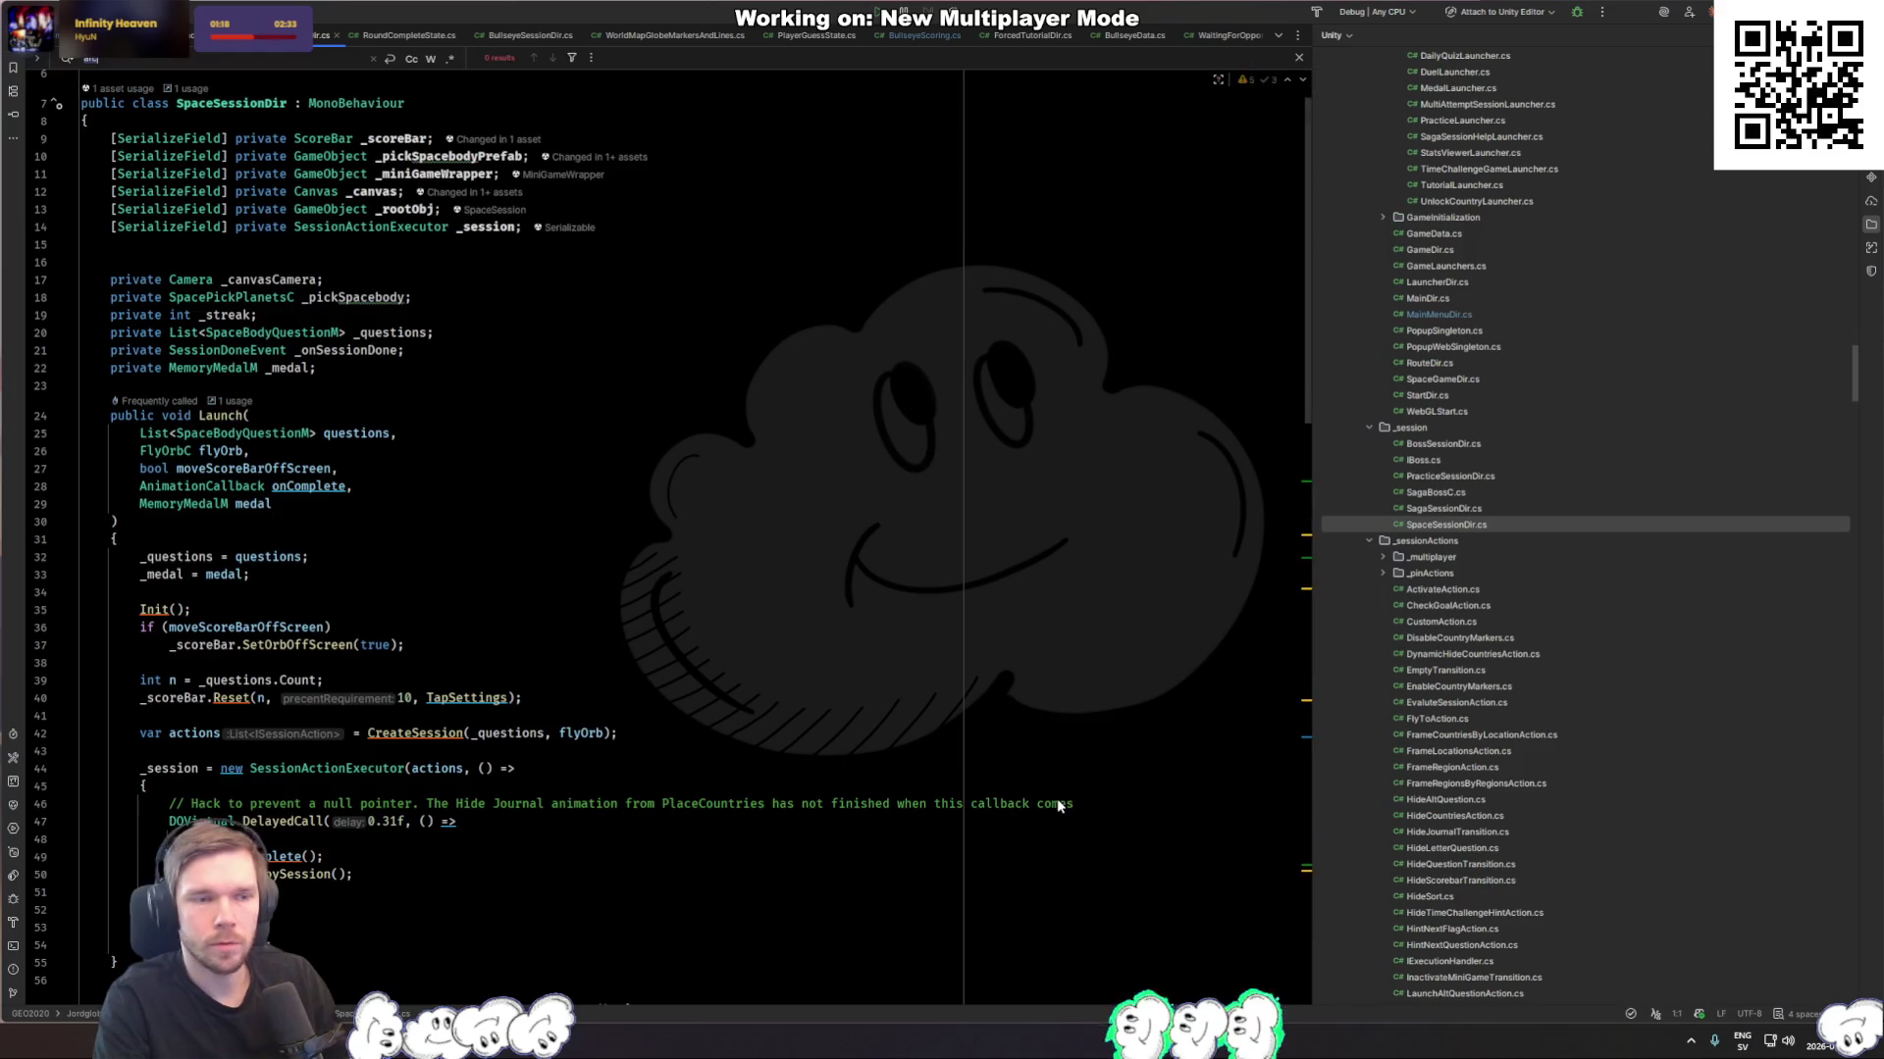
{"action": "key", "text": "Escape"}
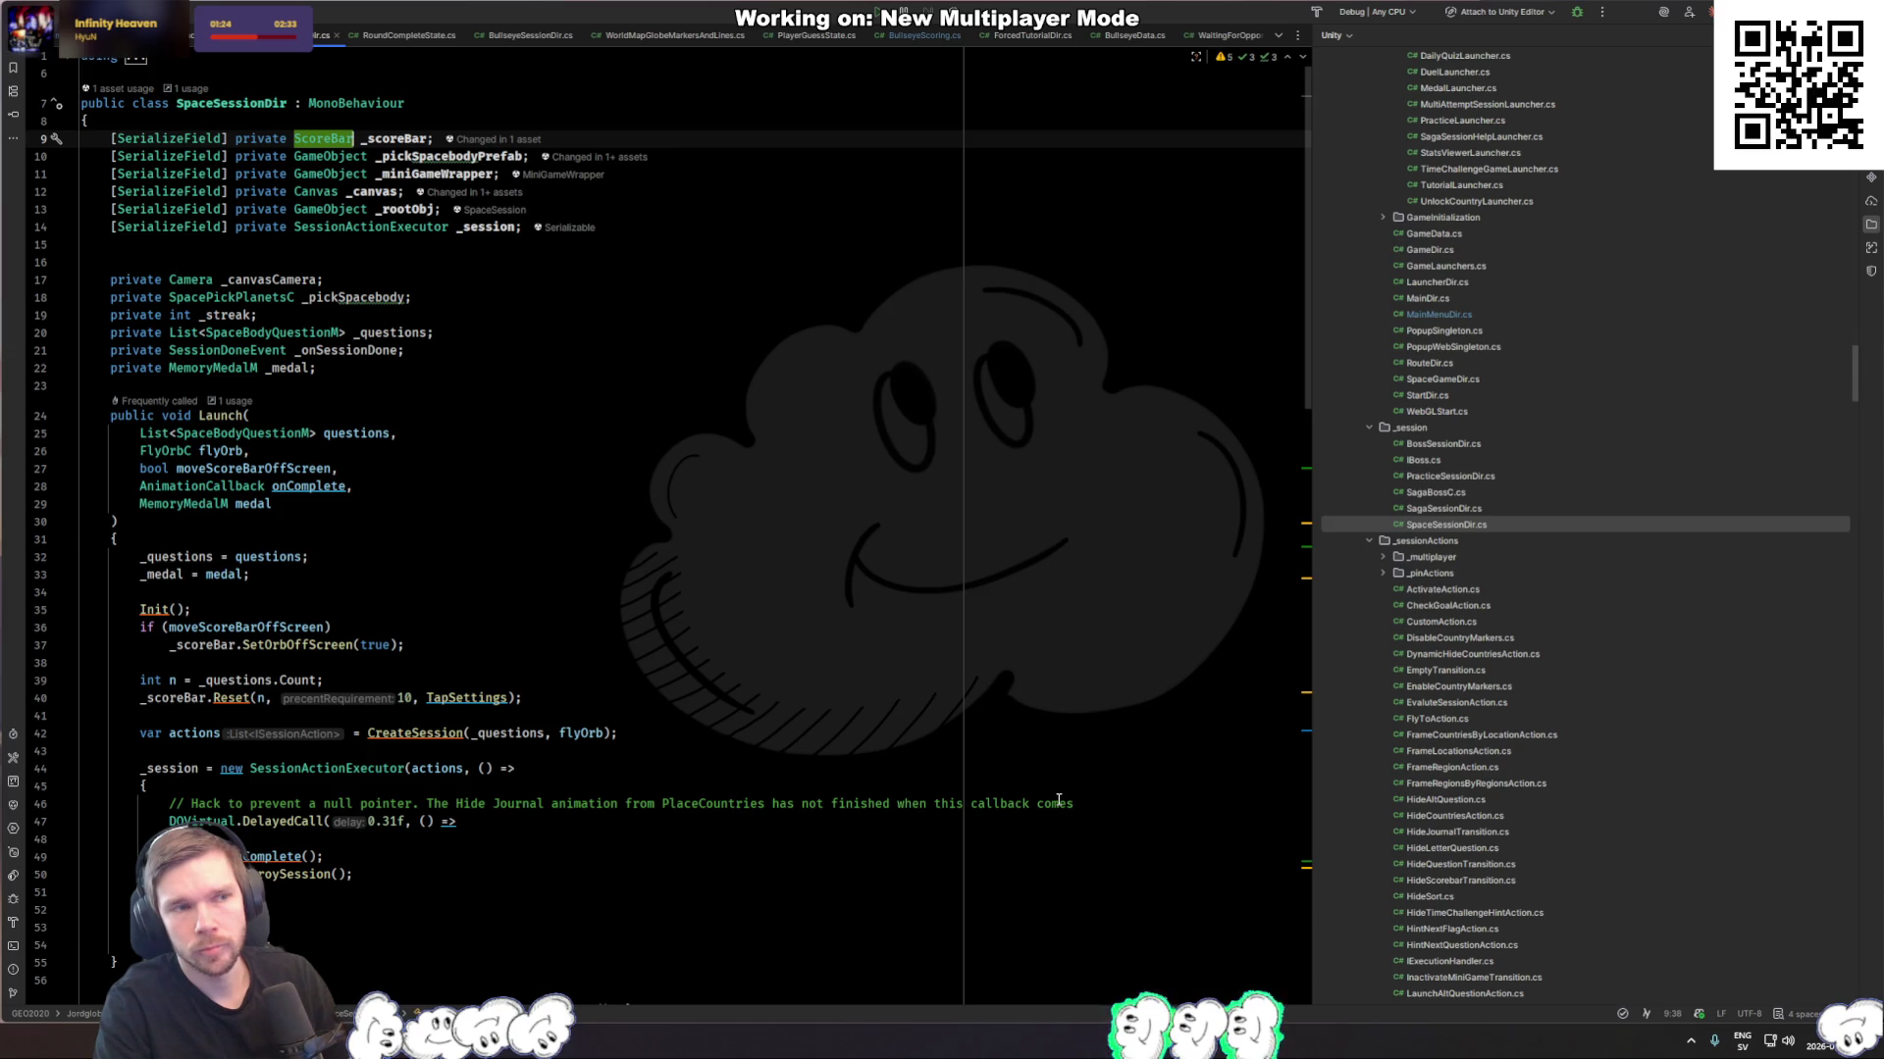
Step: Browse the QuestionToGameAction method and its onAnswer callback in SpaceSessionDir.cs
{"action": "scroll", "coordinate": [527, 444], "scroll_direction": "down", "scroll_amount": 20}
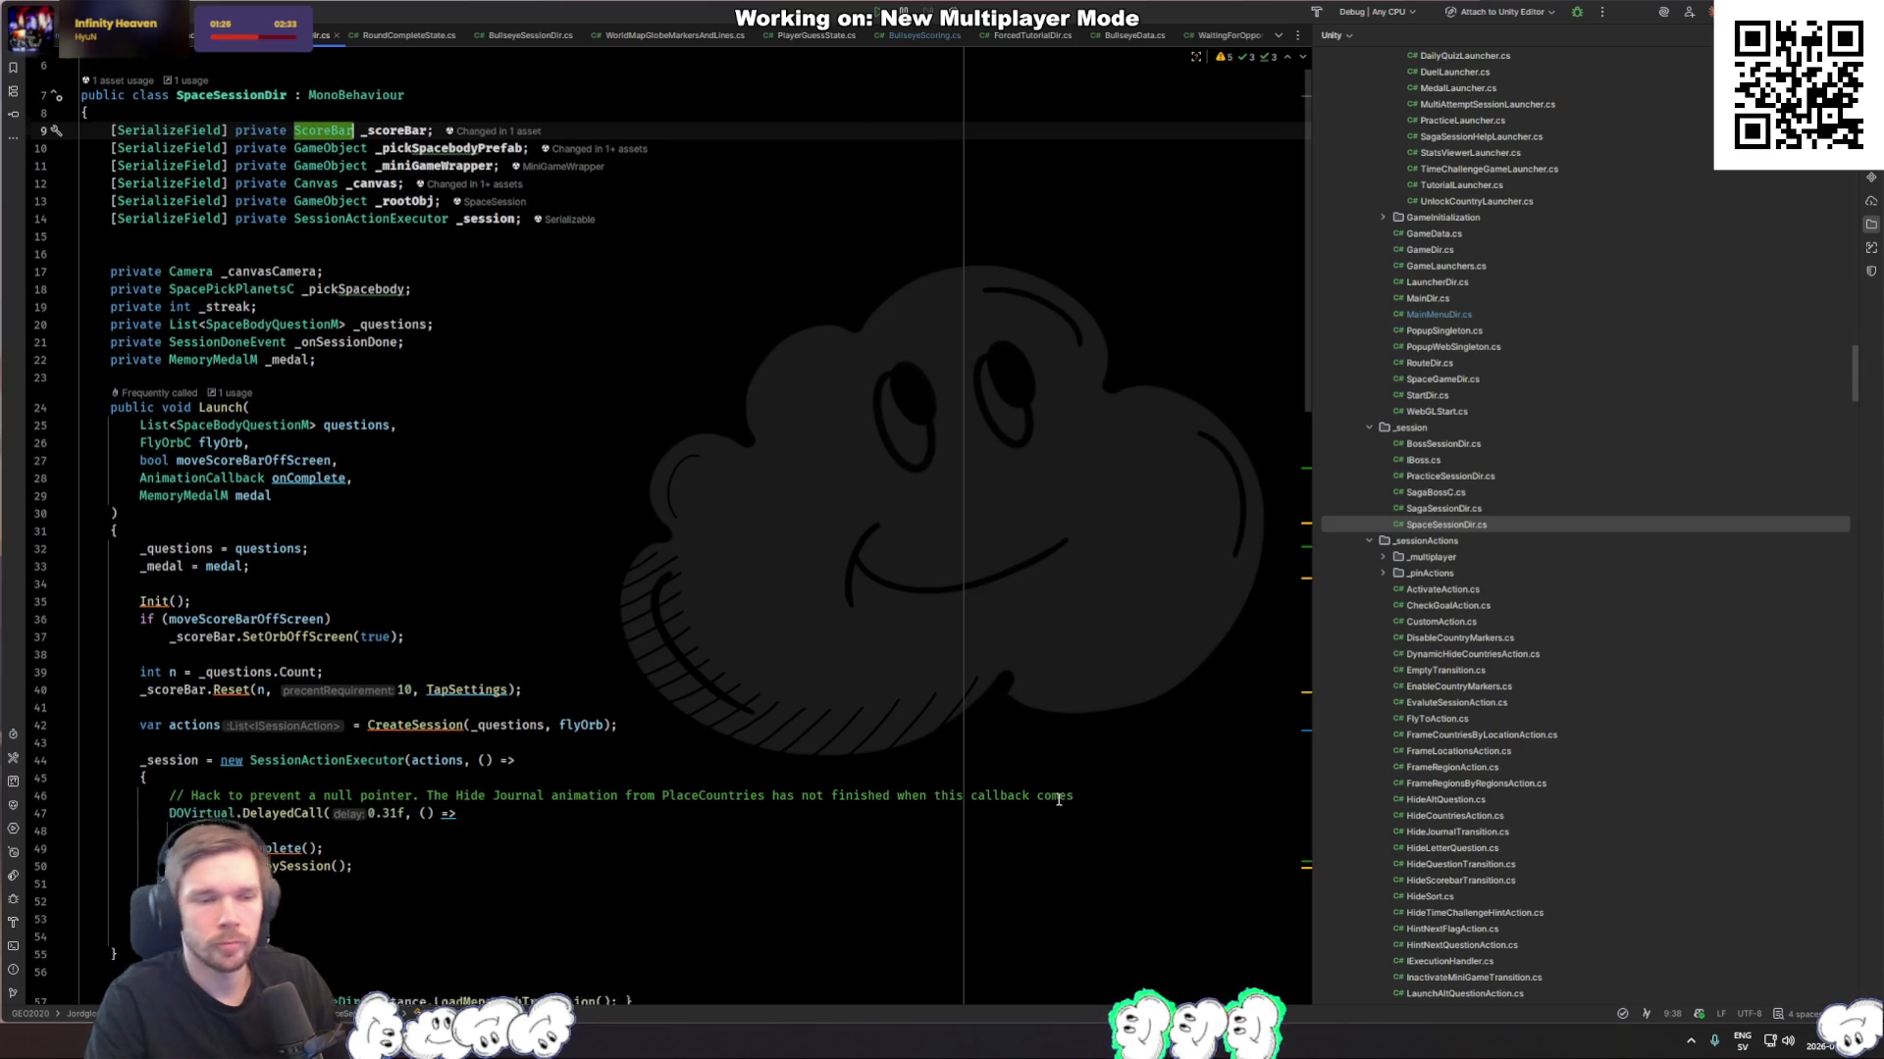
{"action": "scroll", "coordinate": [527, 443], "scroll_direction": "down", "scroll_amount": 11}
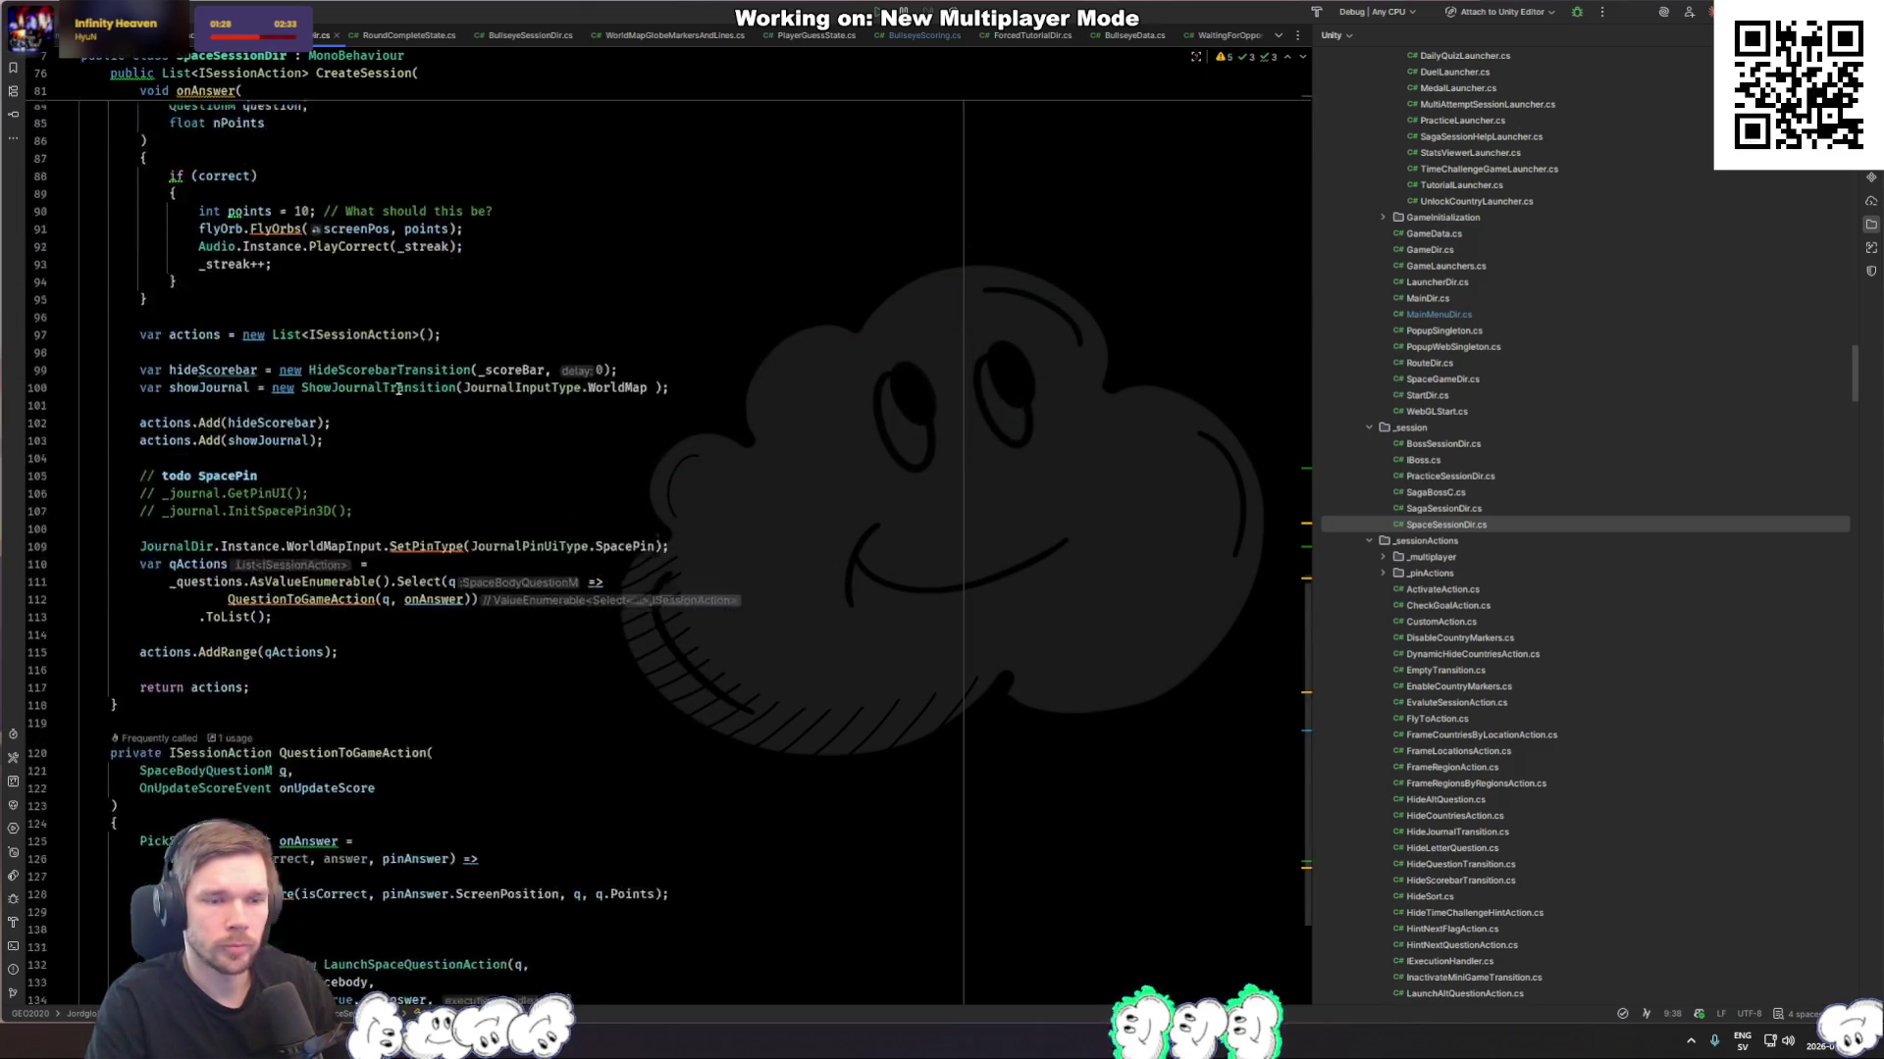
{"action": "left_click", "coordinate": [299, 700]}
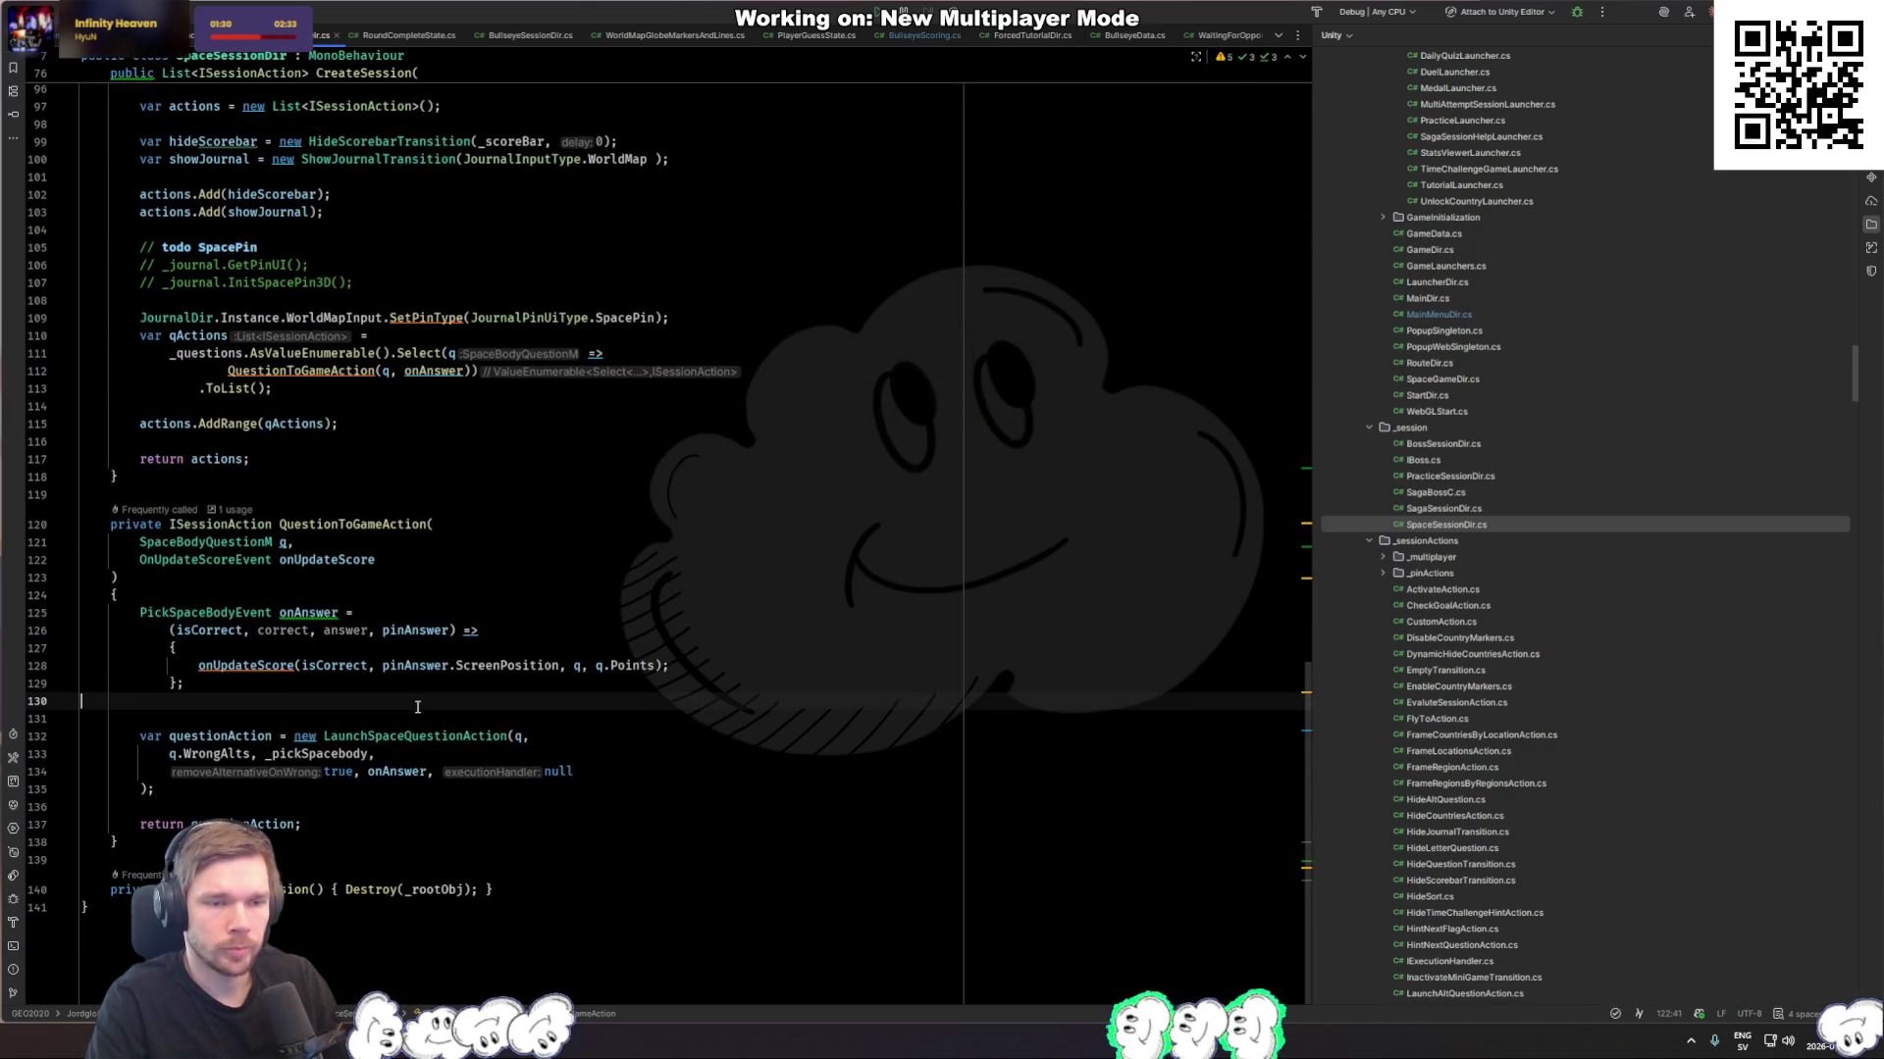
{"action": "left_click", "coordinate": [296, 688]}
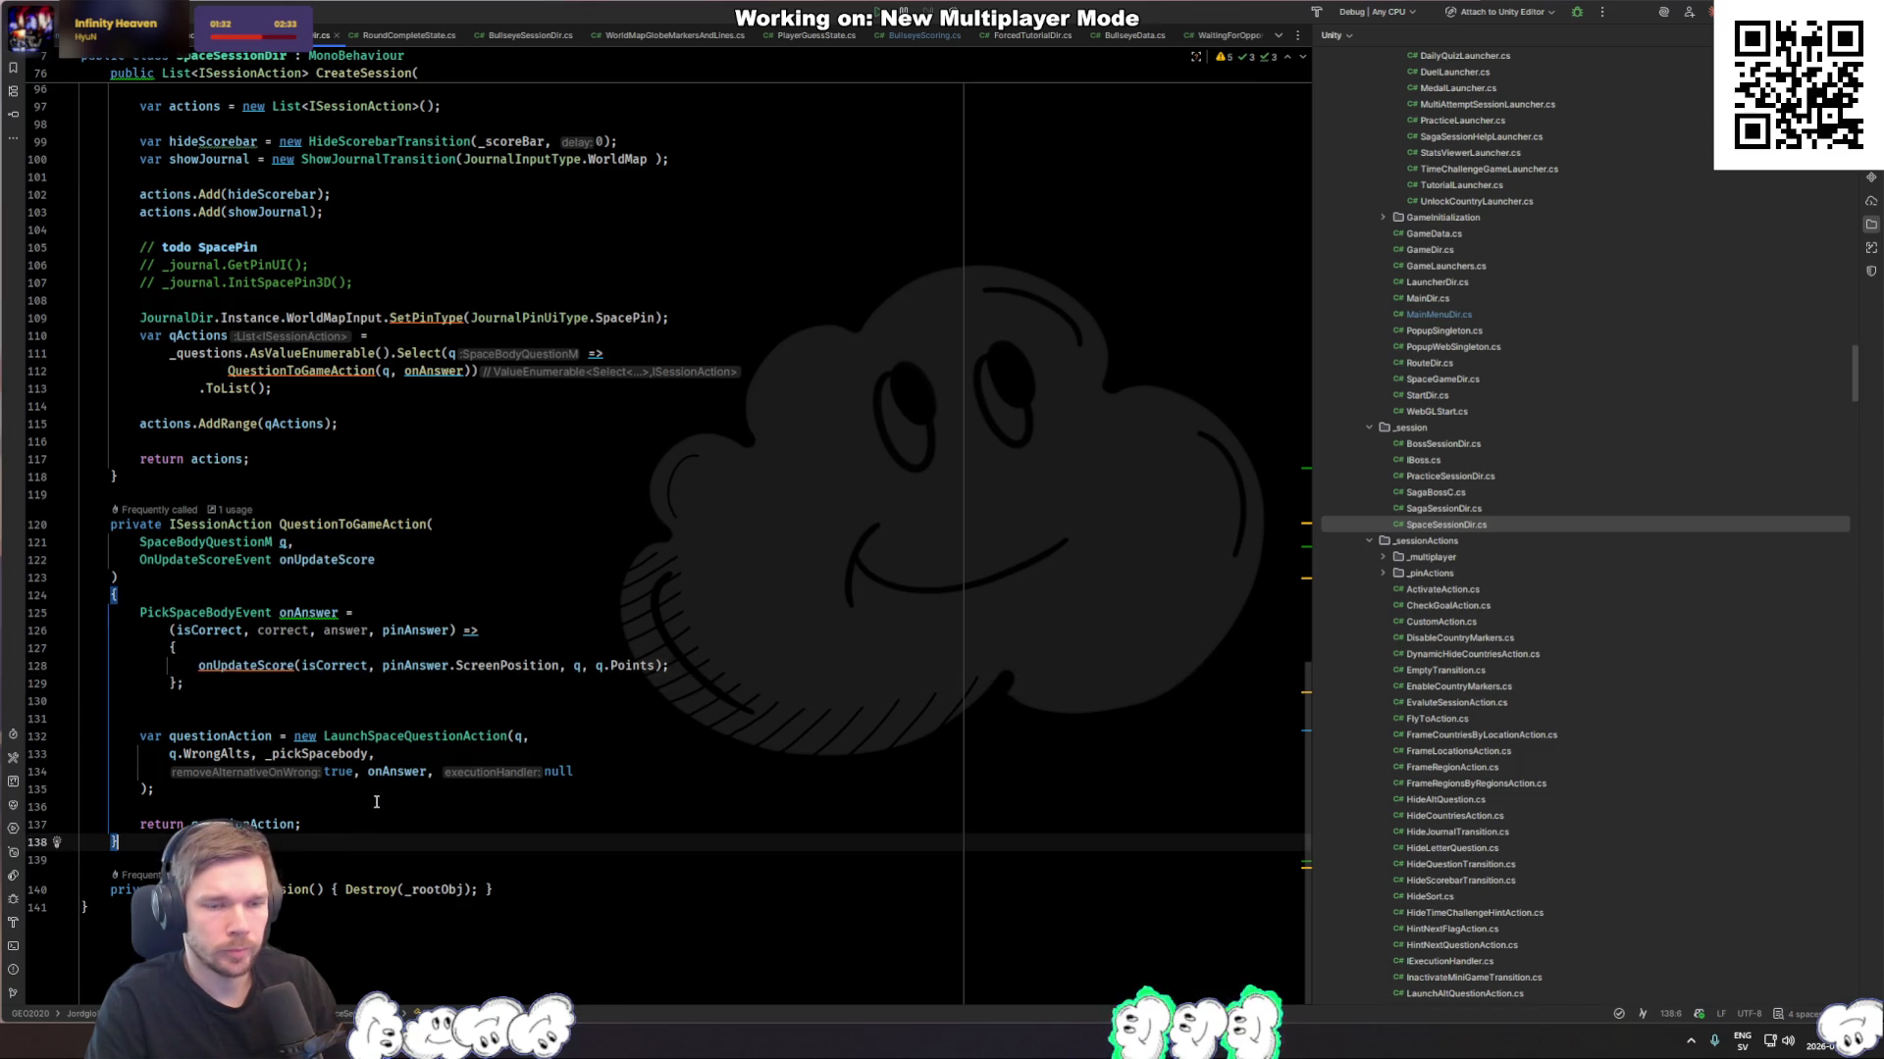
{"action": "scroll", "coordinate": [437, 745], "scroll_direction": "up", "scroll_amount": 6}
{"action": "left_click", "coordinate": [437, 745]}
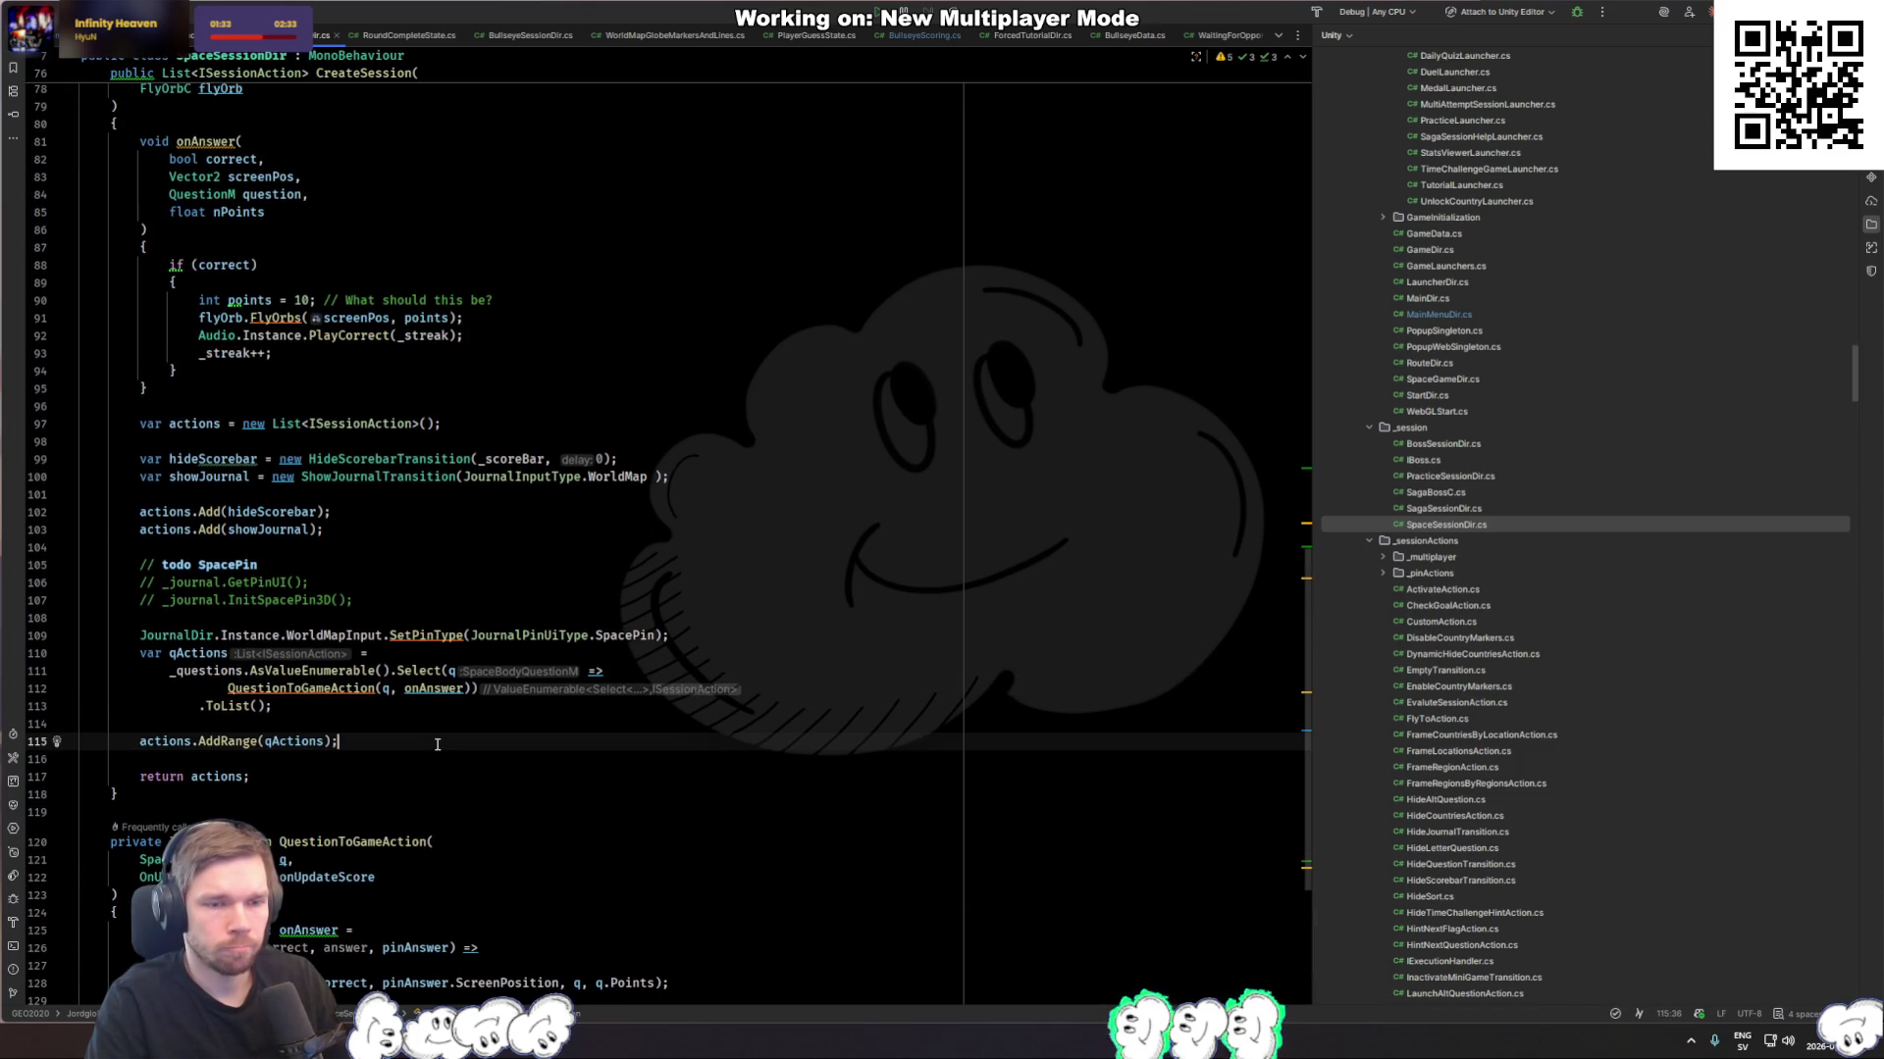
{"action": "left_click", "coordinate": [449, 688]}
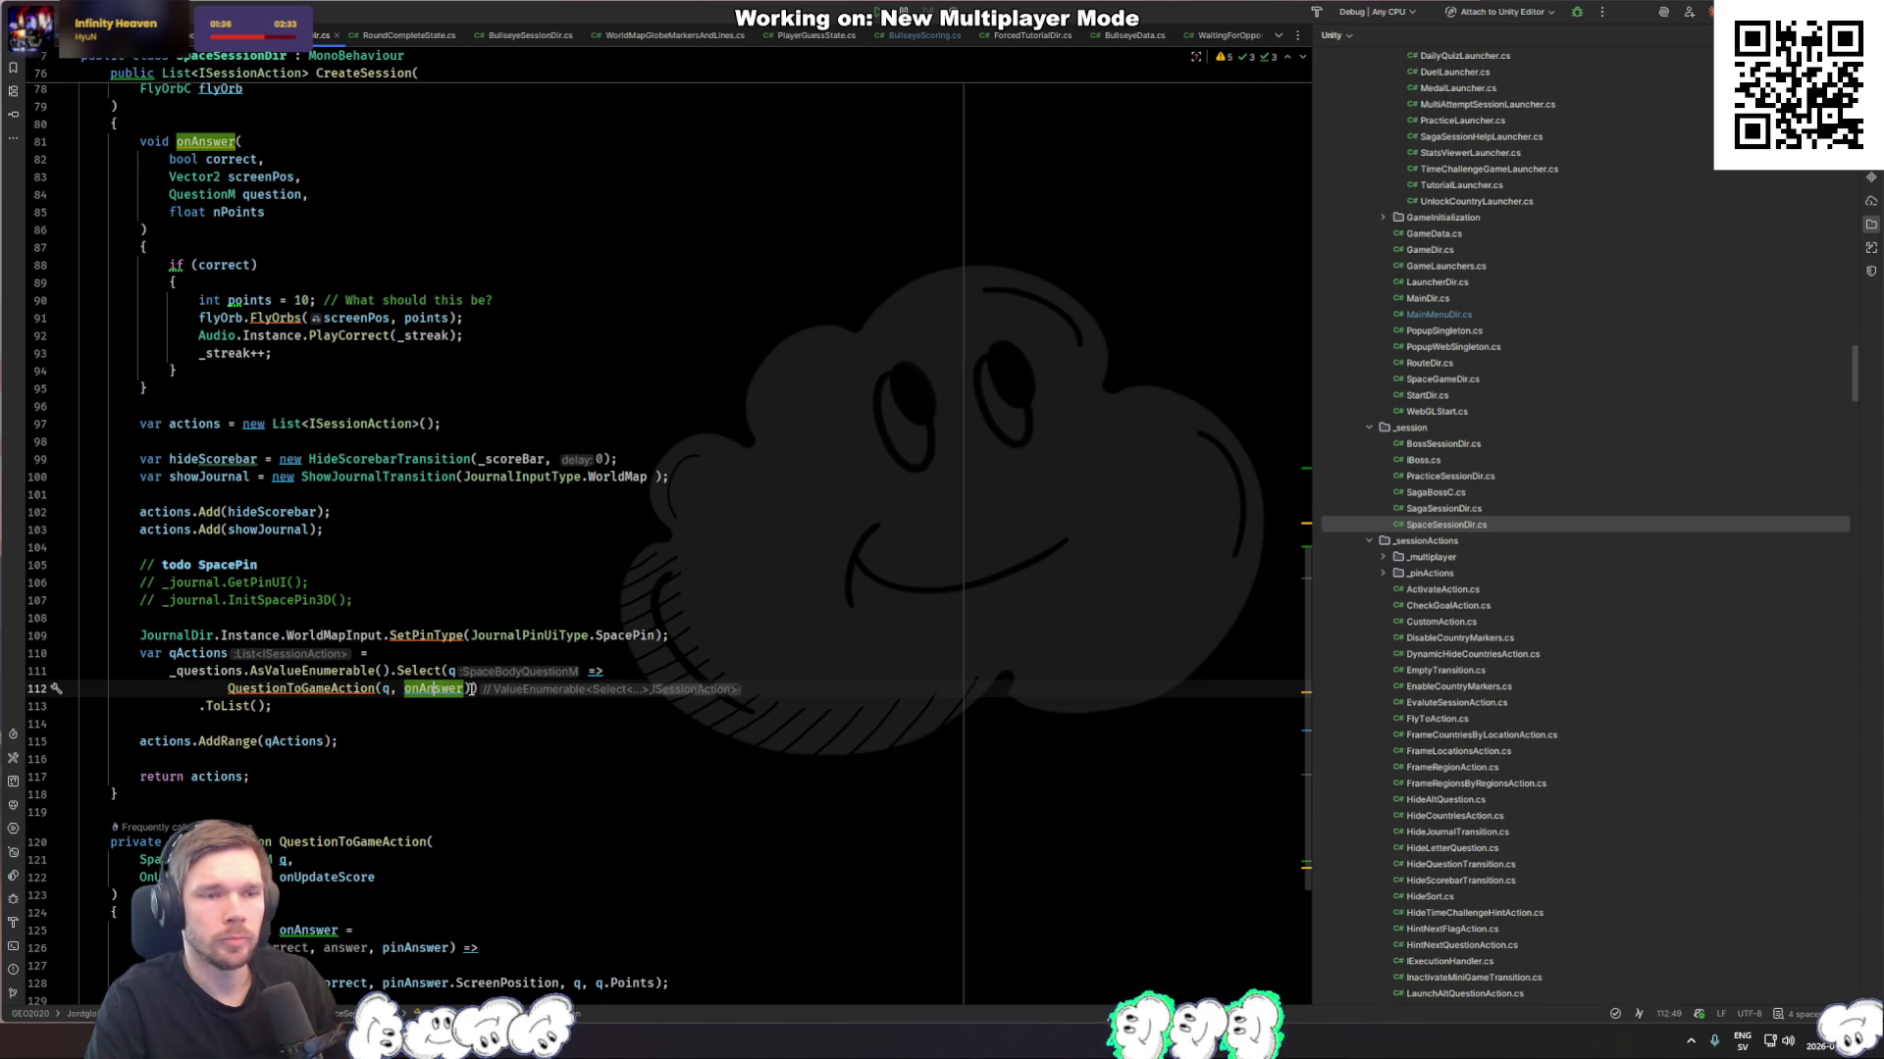
{"action": "scroll", "coordinate": [469, 688], "scroll_direction": "up", "scroll_amount": 3}
{"action": "left_click", "coordinate": [454, 512]}
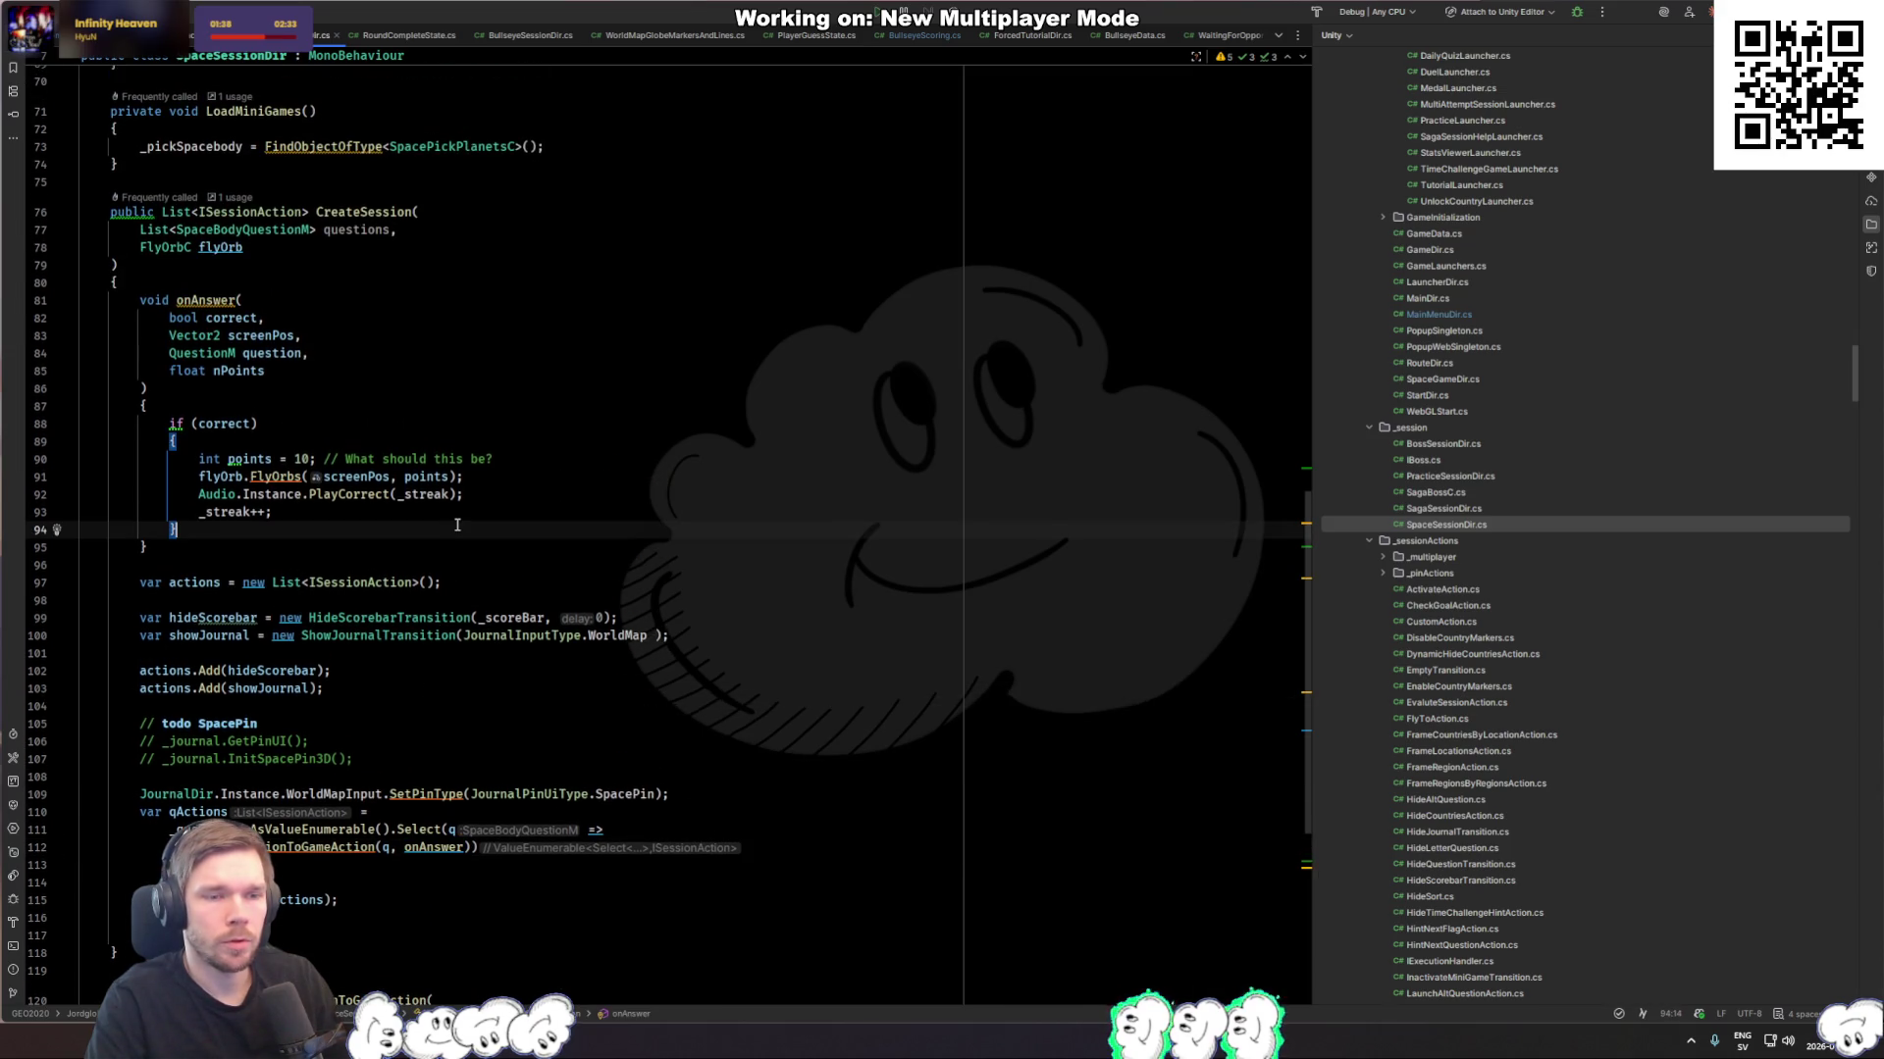
{"action": "left_click", "coordinate": [537, 500]}
{"action": "scroll", "coordinate": [559, 506], "scroll_direction": "up", "scroll_amount": 8}
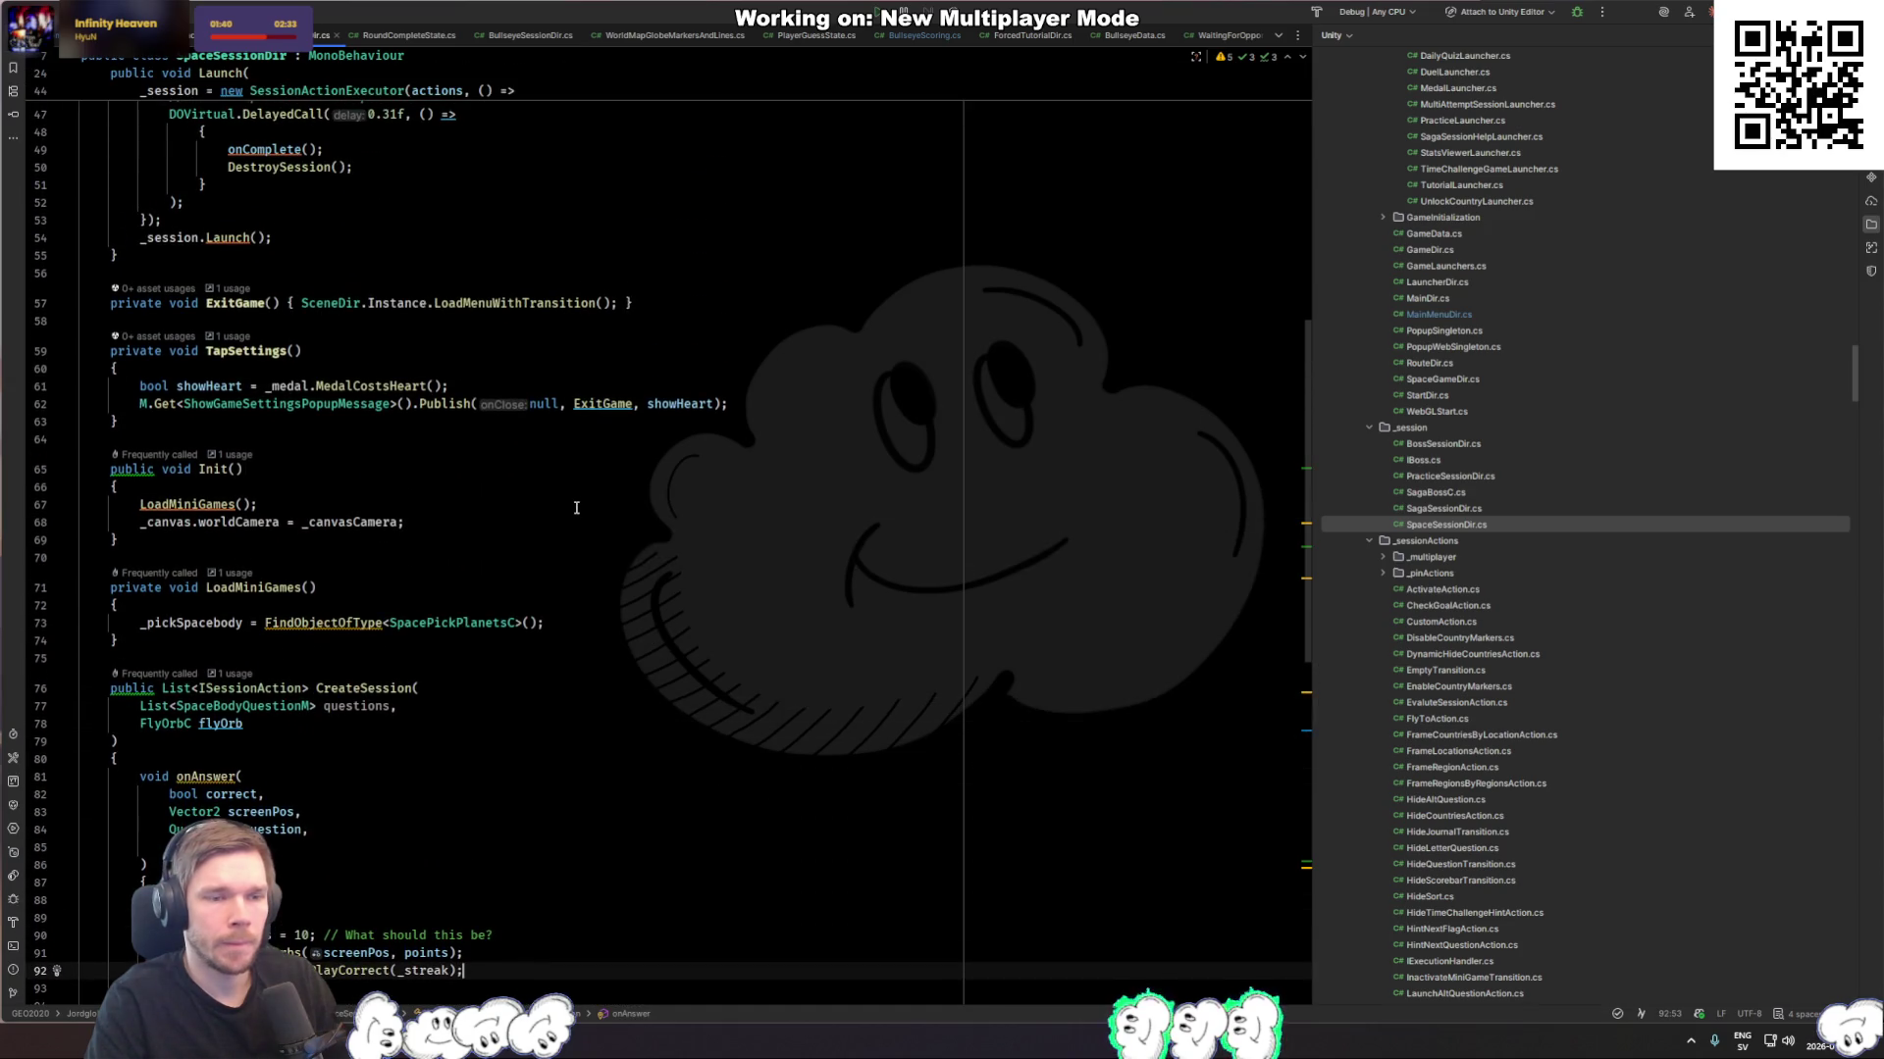
{"action": "scroll", "coordinate": [576, 507], "scroll_direction": "up", "scroll_amount": 10}
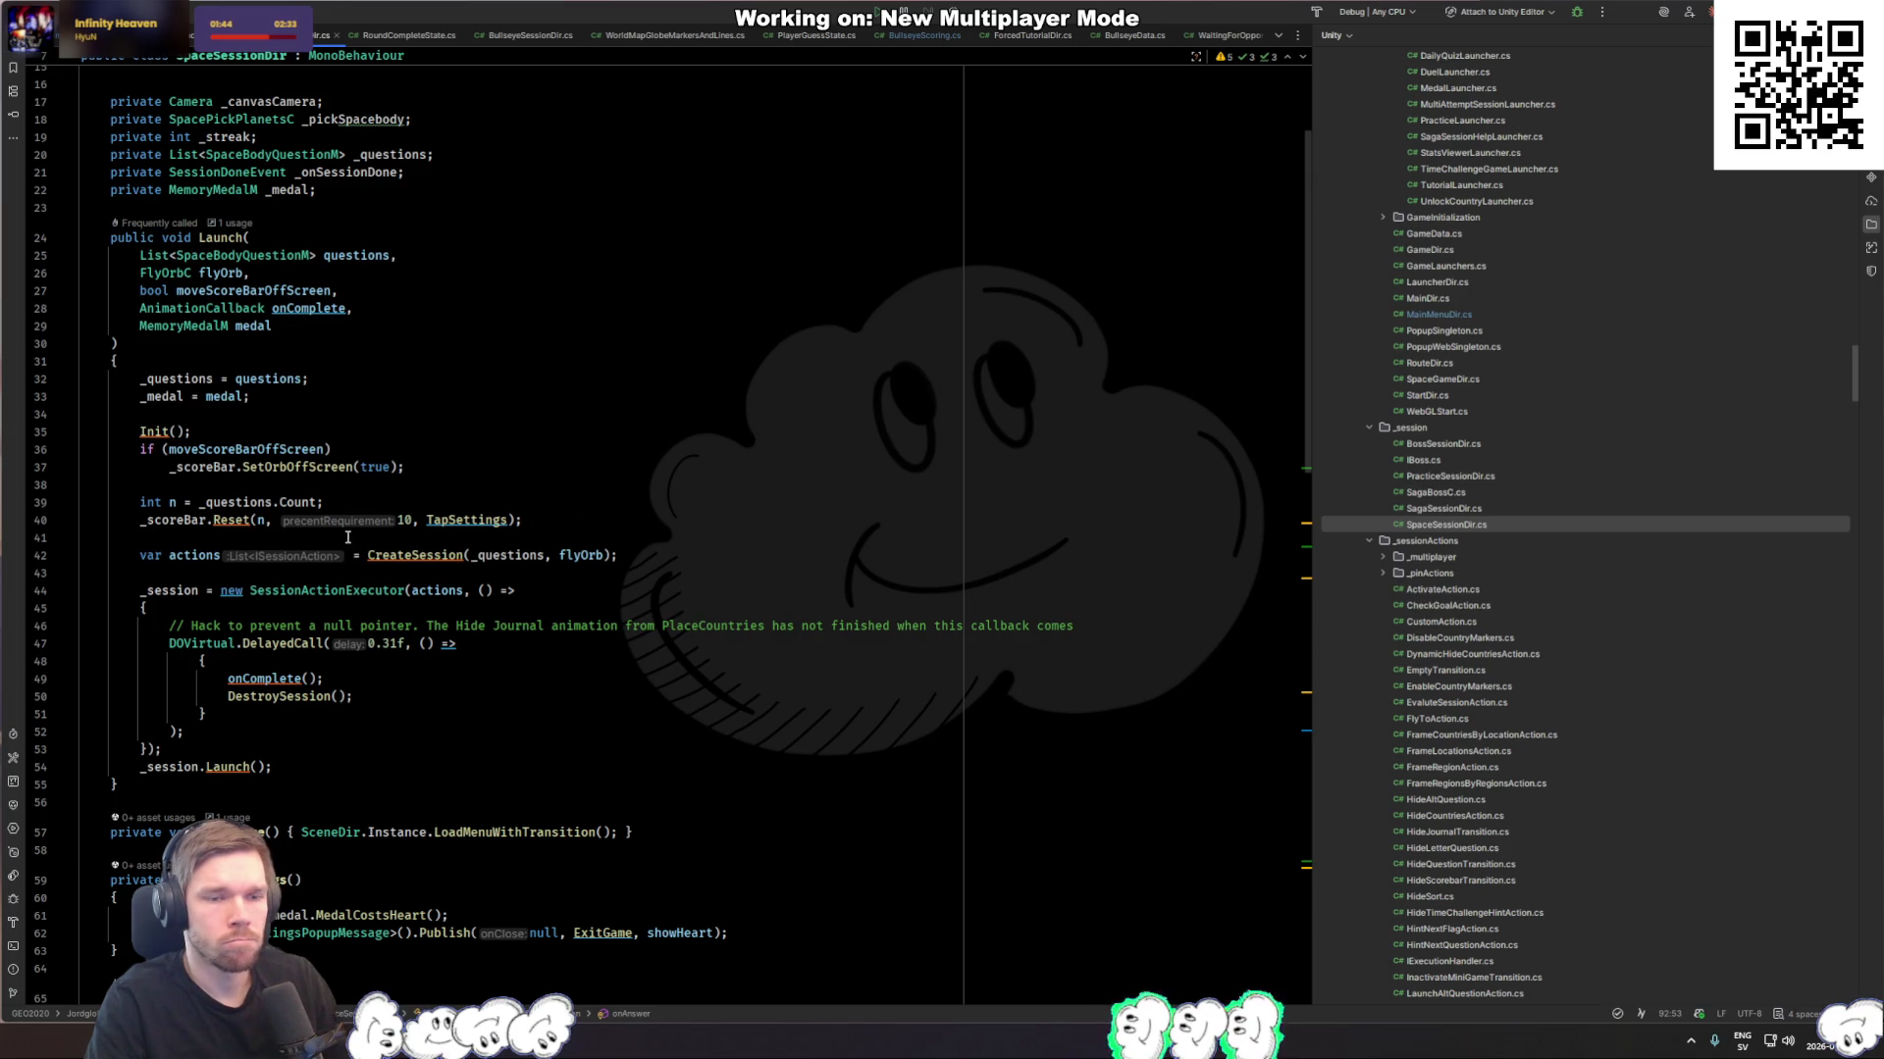
Step: Look at the CreateSession definition, then return to SpaceDir.cs
{"action": "left_click", "coordinate": [433, 559], "text": "ctrl"}
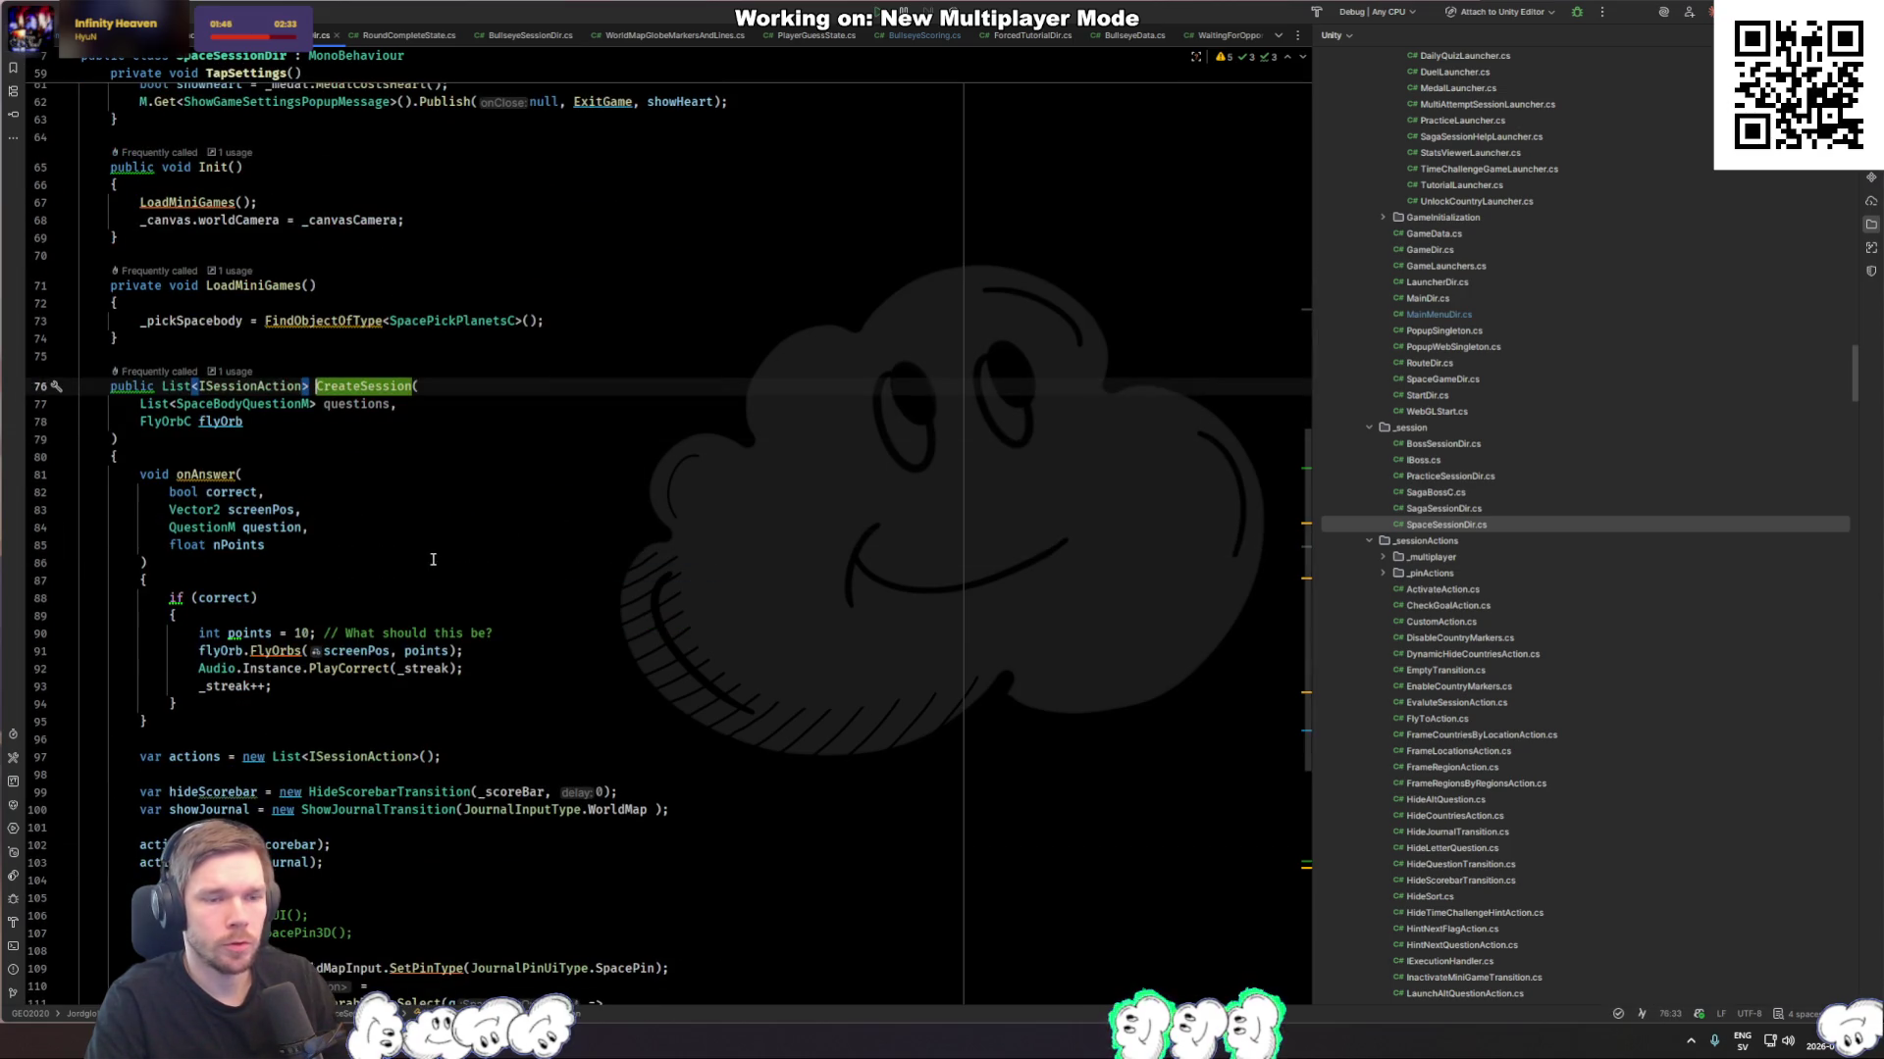
{"action": "scroll", "coordinate": [432, 559], "scroll_direction": "down", "scroll_amount": 3}
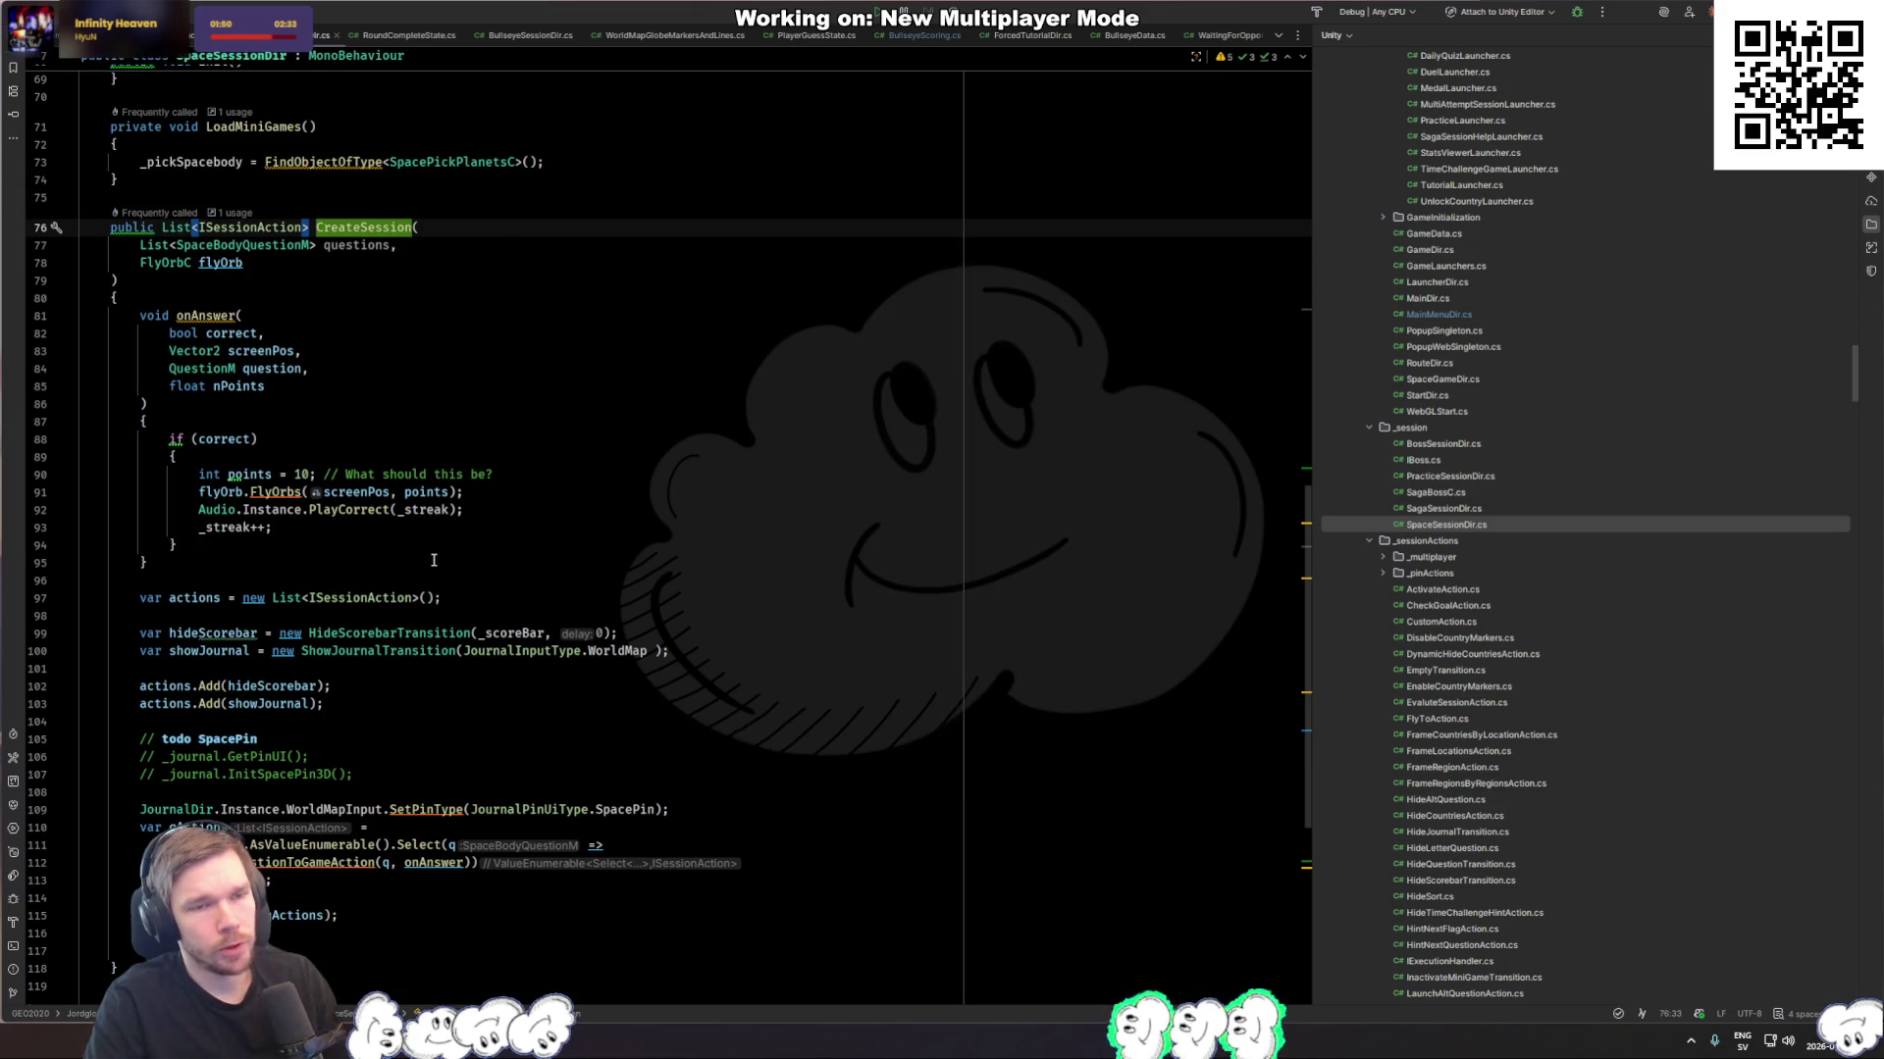
{"action": "key", "text": "ctrl+alt+Left"}
{"action": "scroll", "coordinate": [433, 559], "scroll_direction": "down", "scroll_amount": 4}
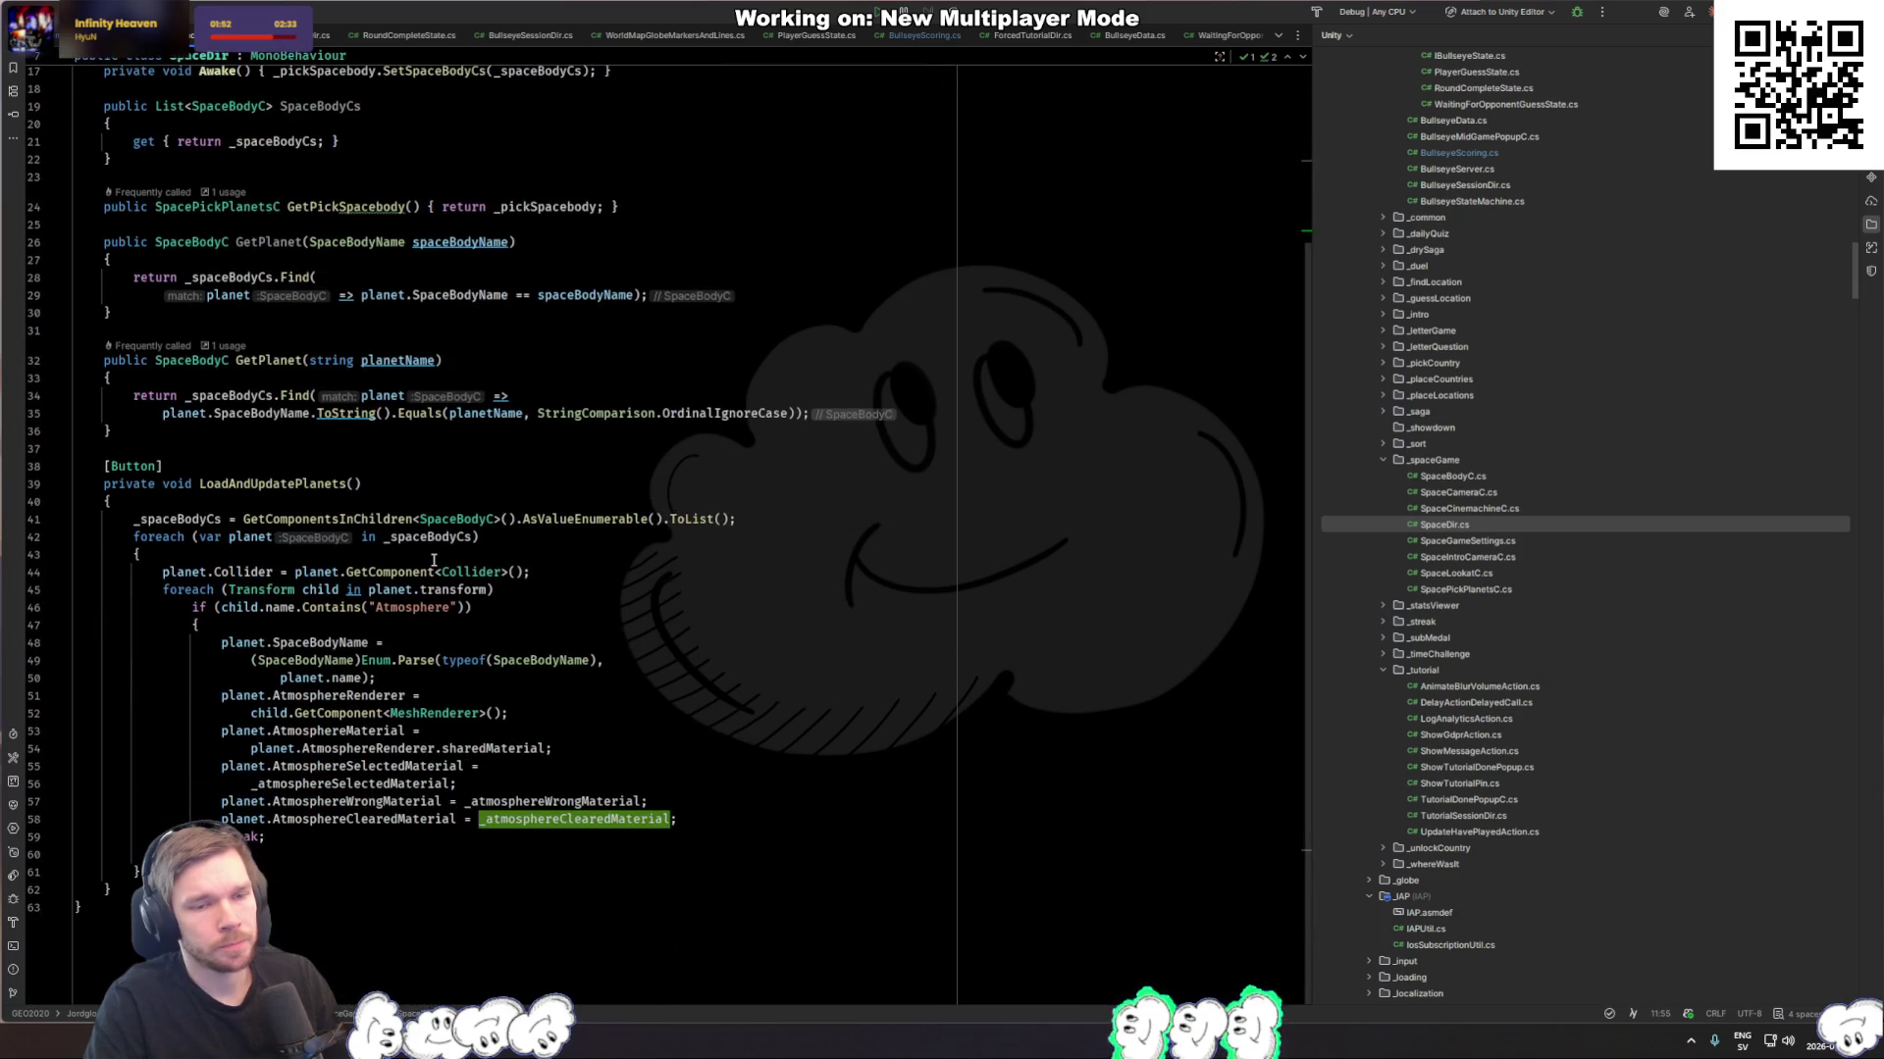
{"action": "scroll", "coordinate": [433, 559], "scroll_direction": "up", "scroll_amount": 4}
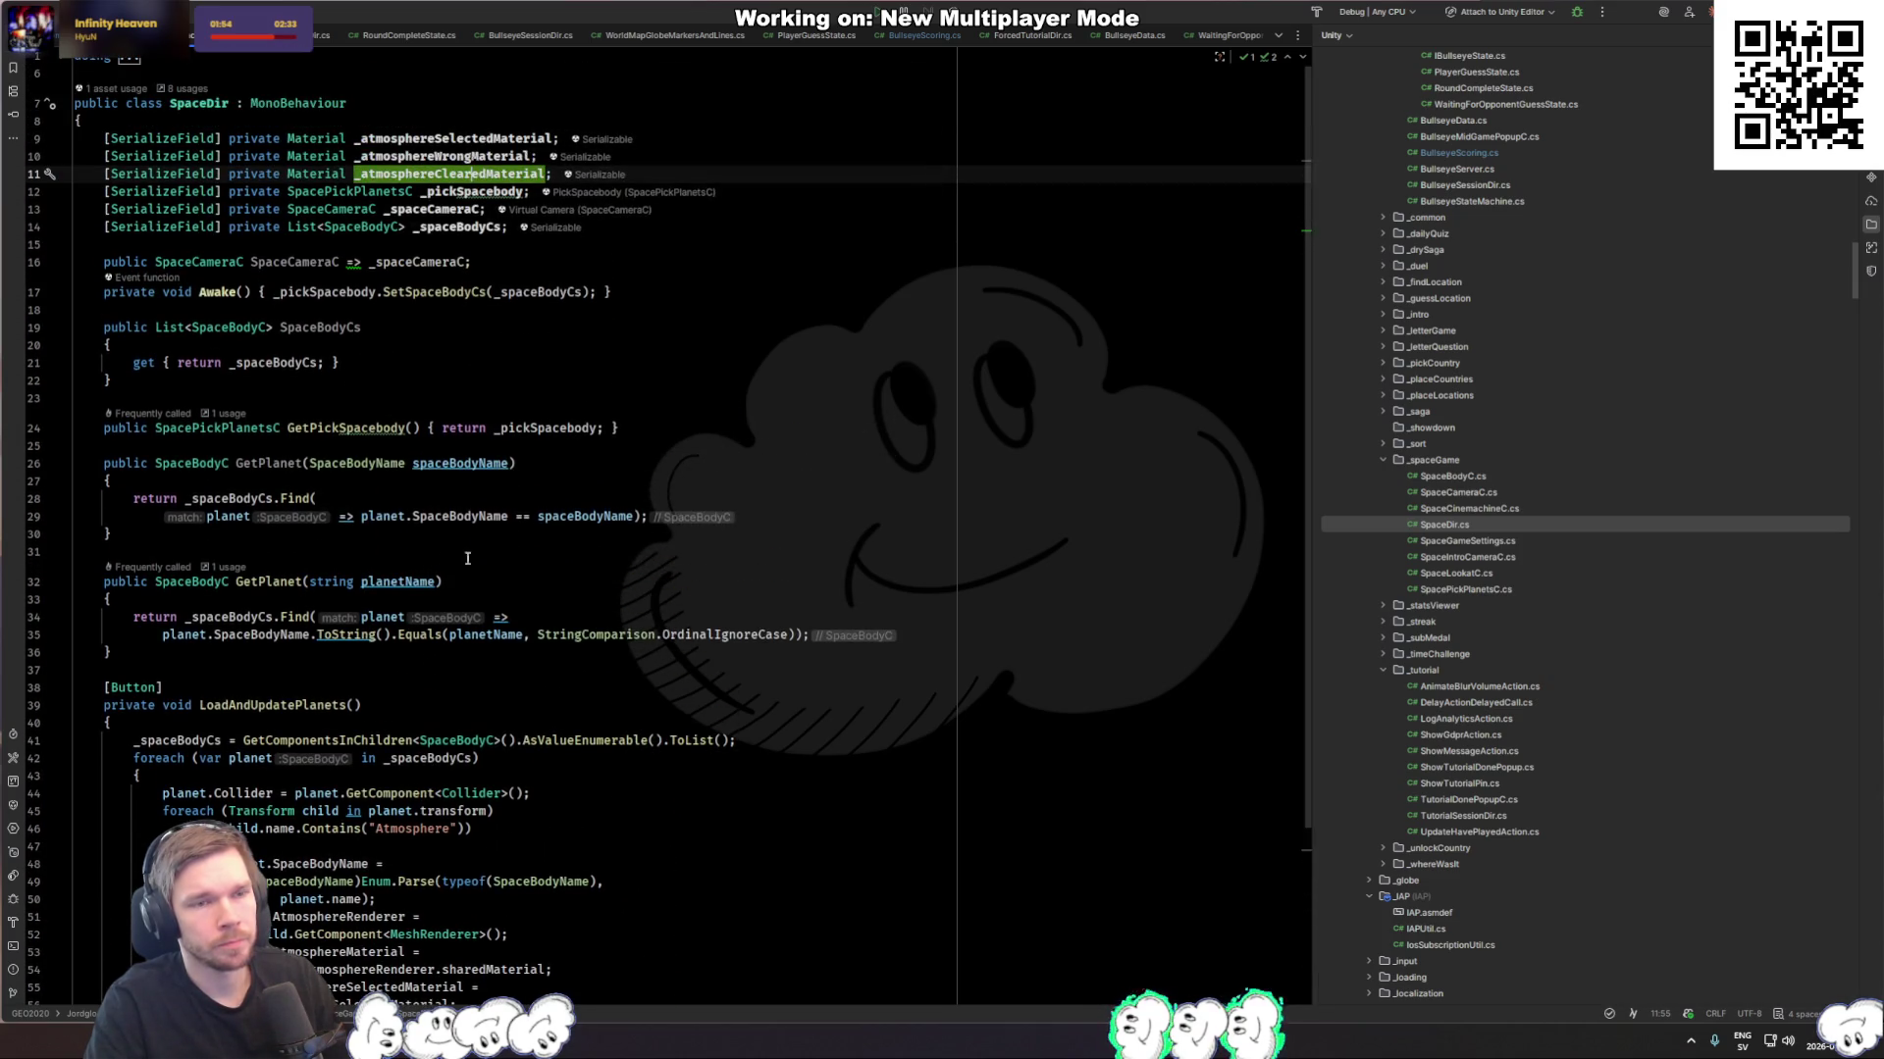
Step: Open SpacePickPlanetsC.cs and select its arc-creating AddSpaceArc line
{"action": "double_click", "coordinate": [1495, 589]}
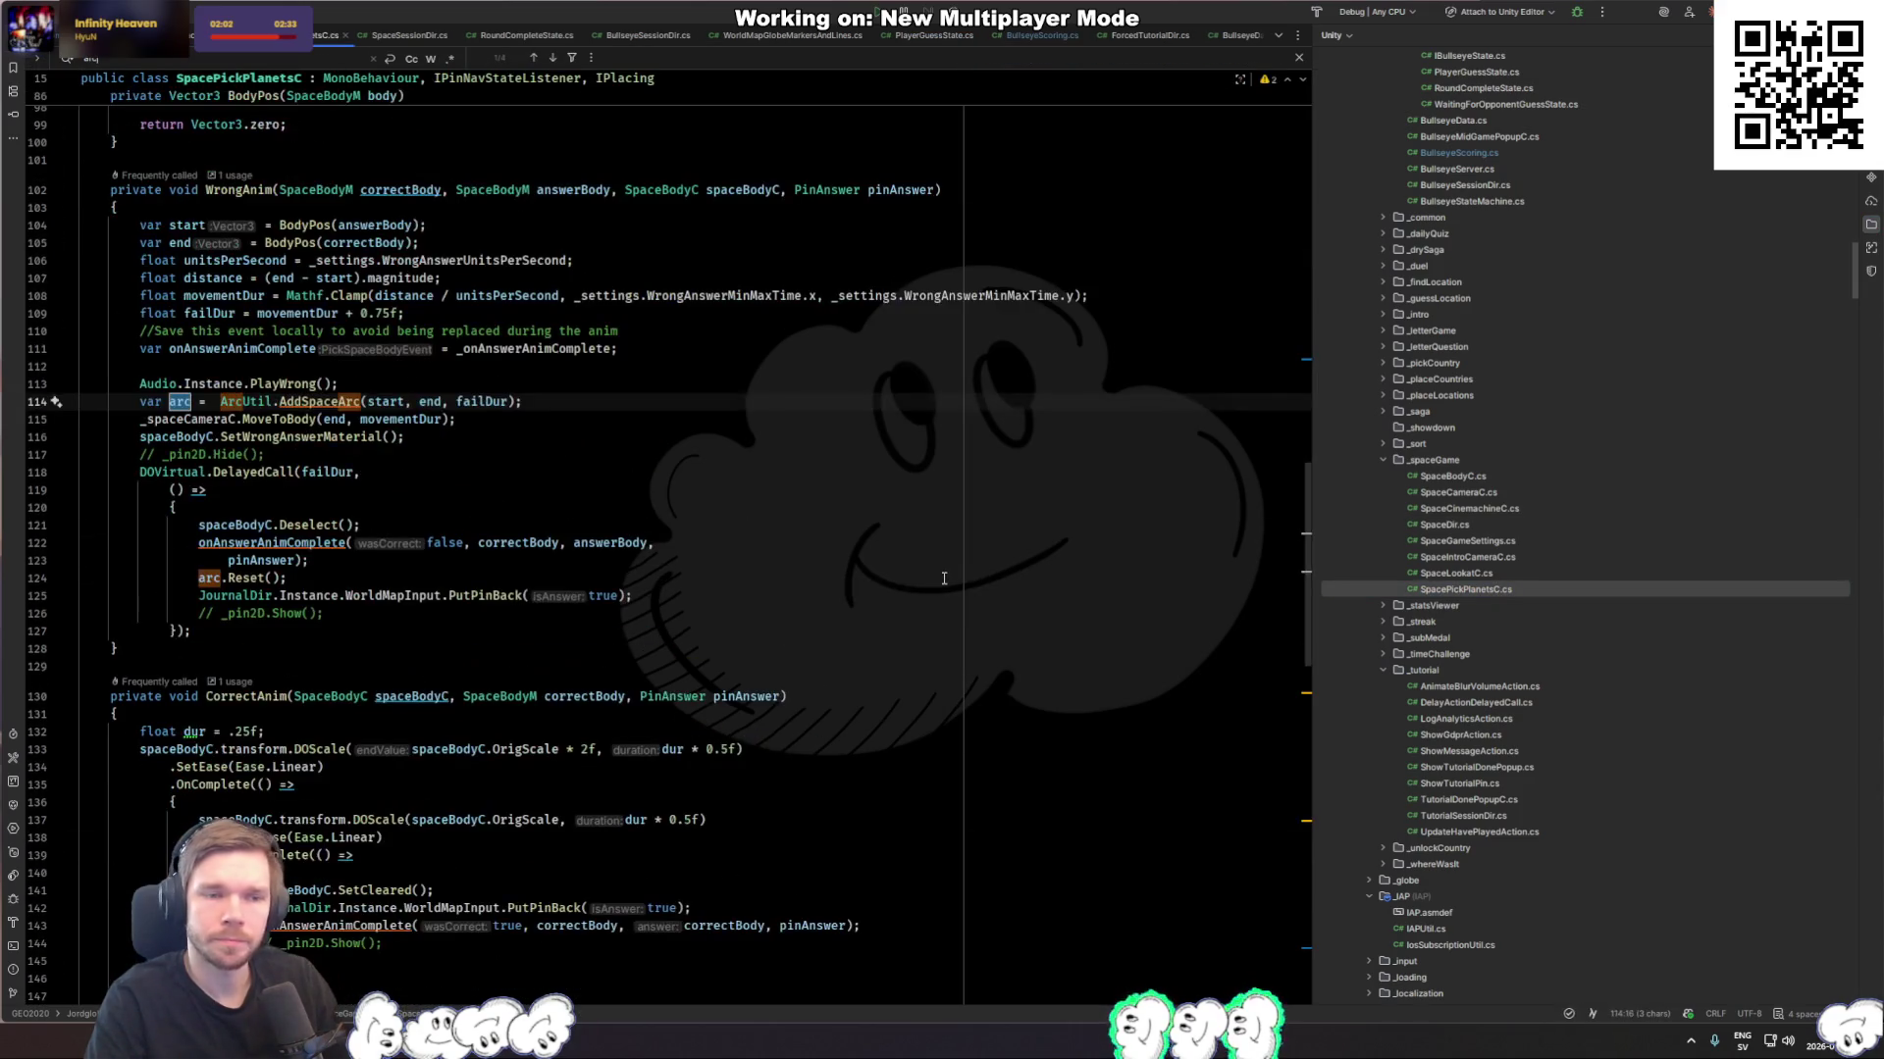
{"action": "left_click", "coordinate": [643, 408]}
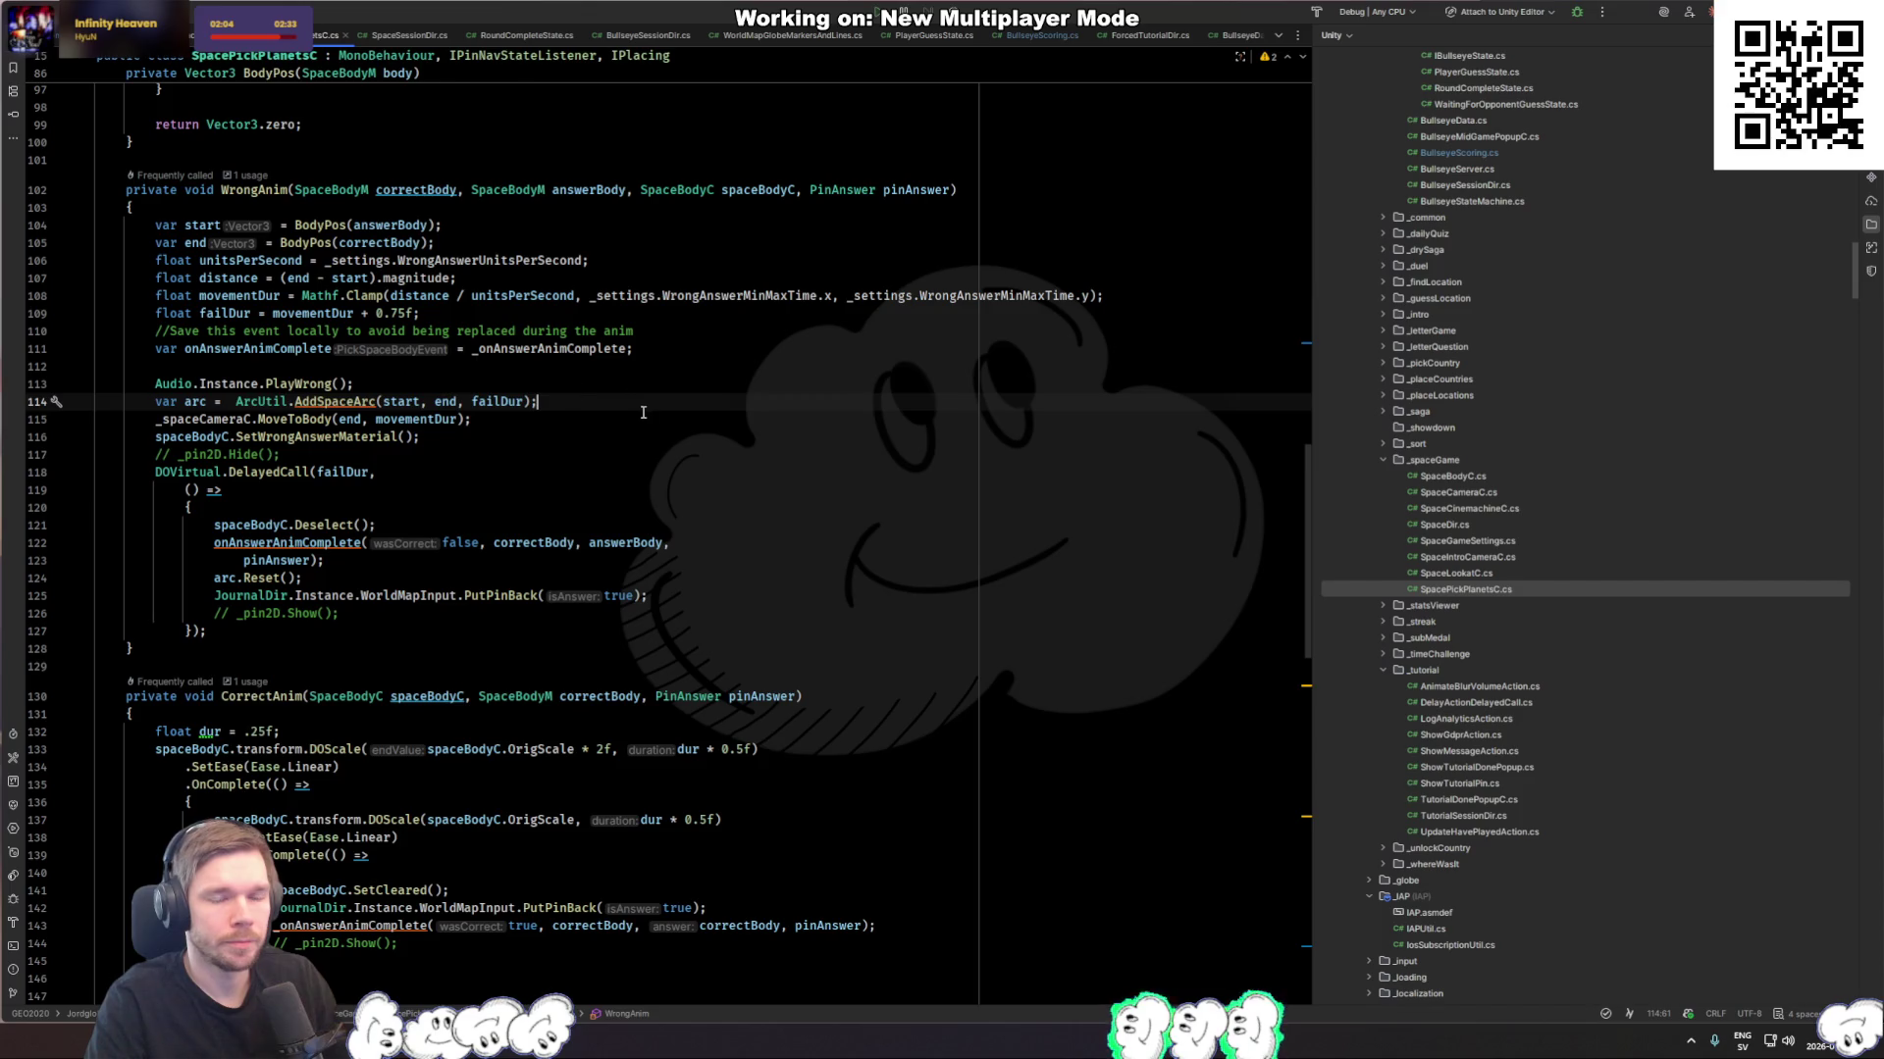
{"action": "left_click", "coordinate": [183, 402]}
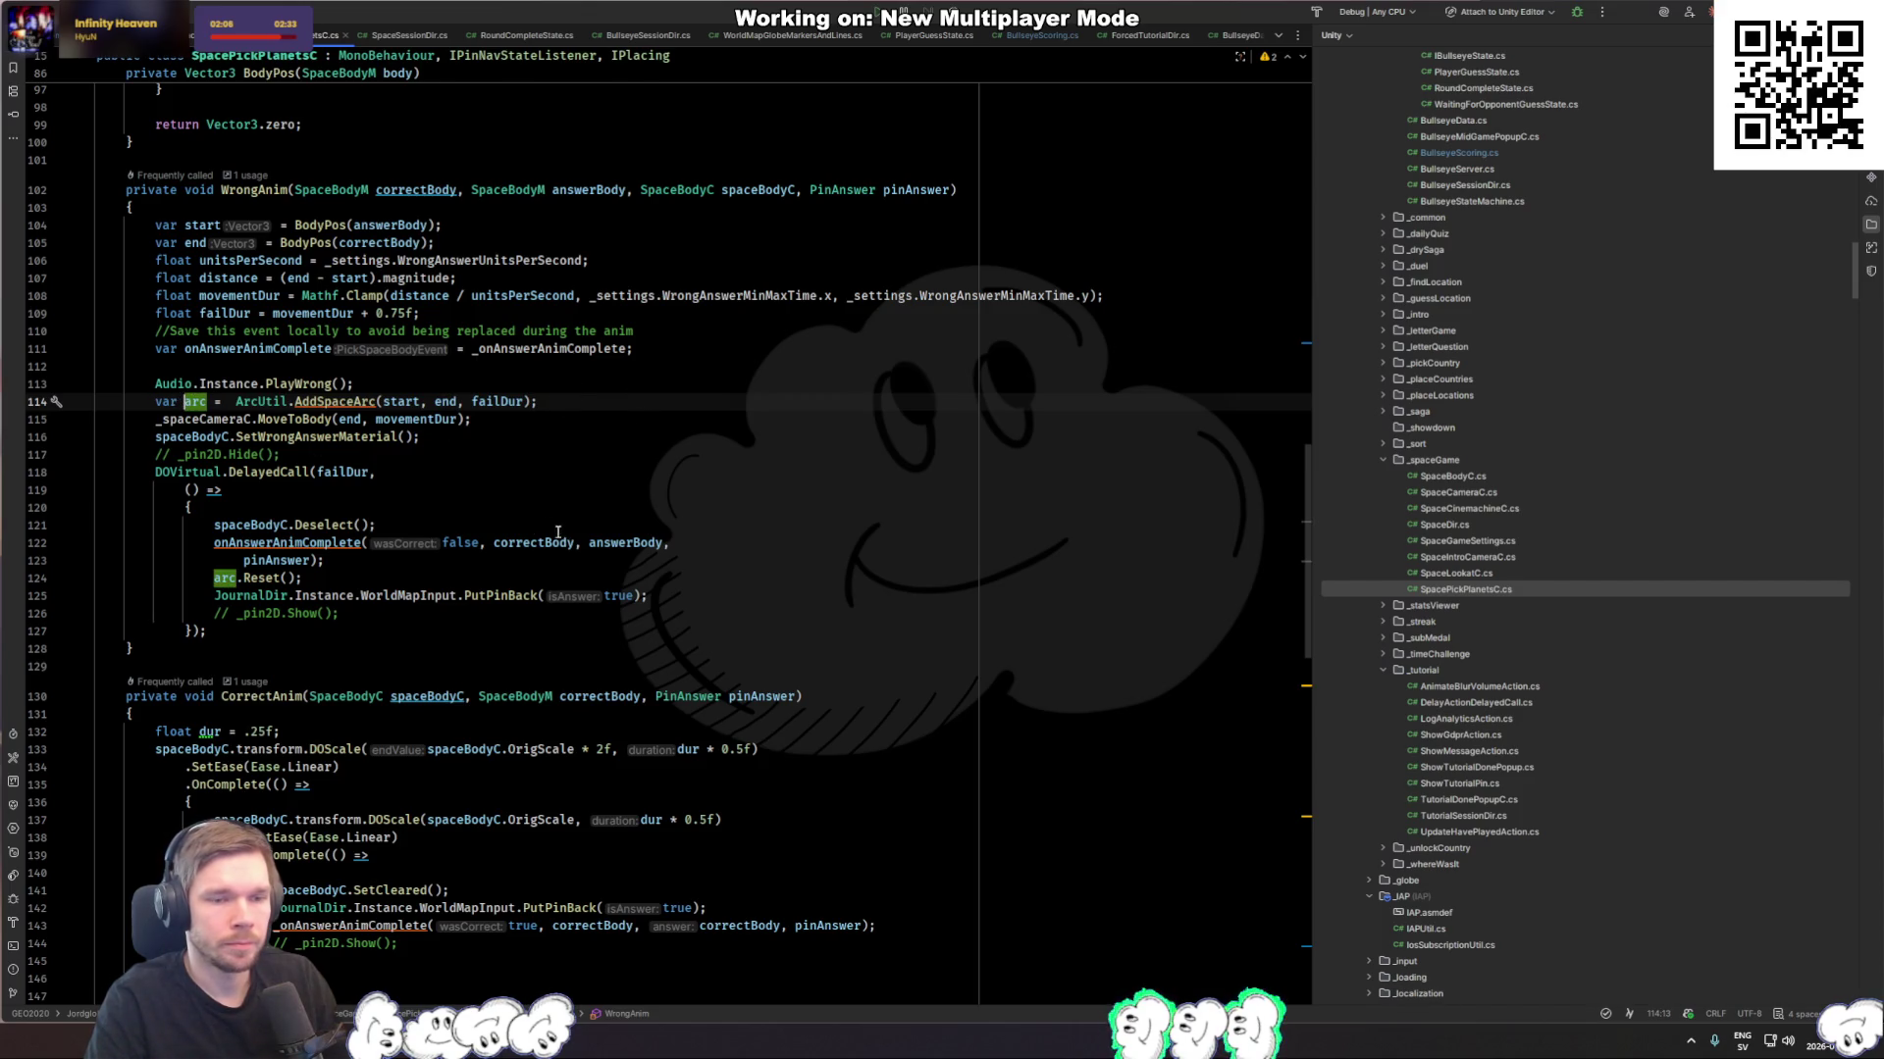
{"action": "left_click", "coordinate": [545, 395]}
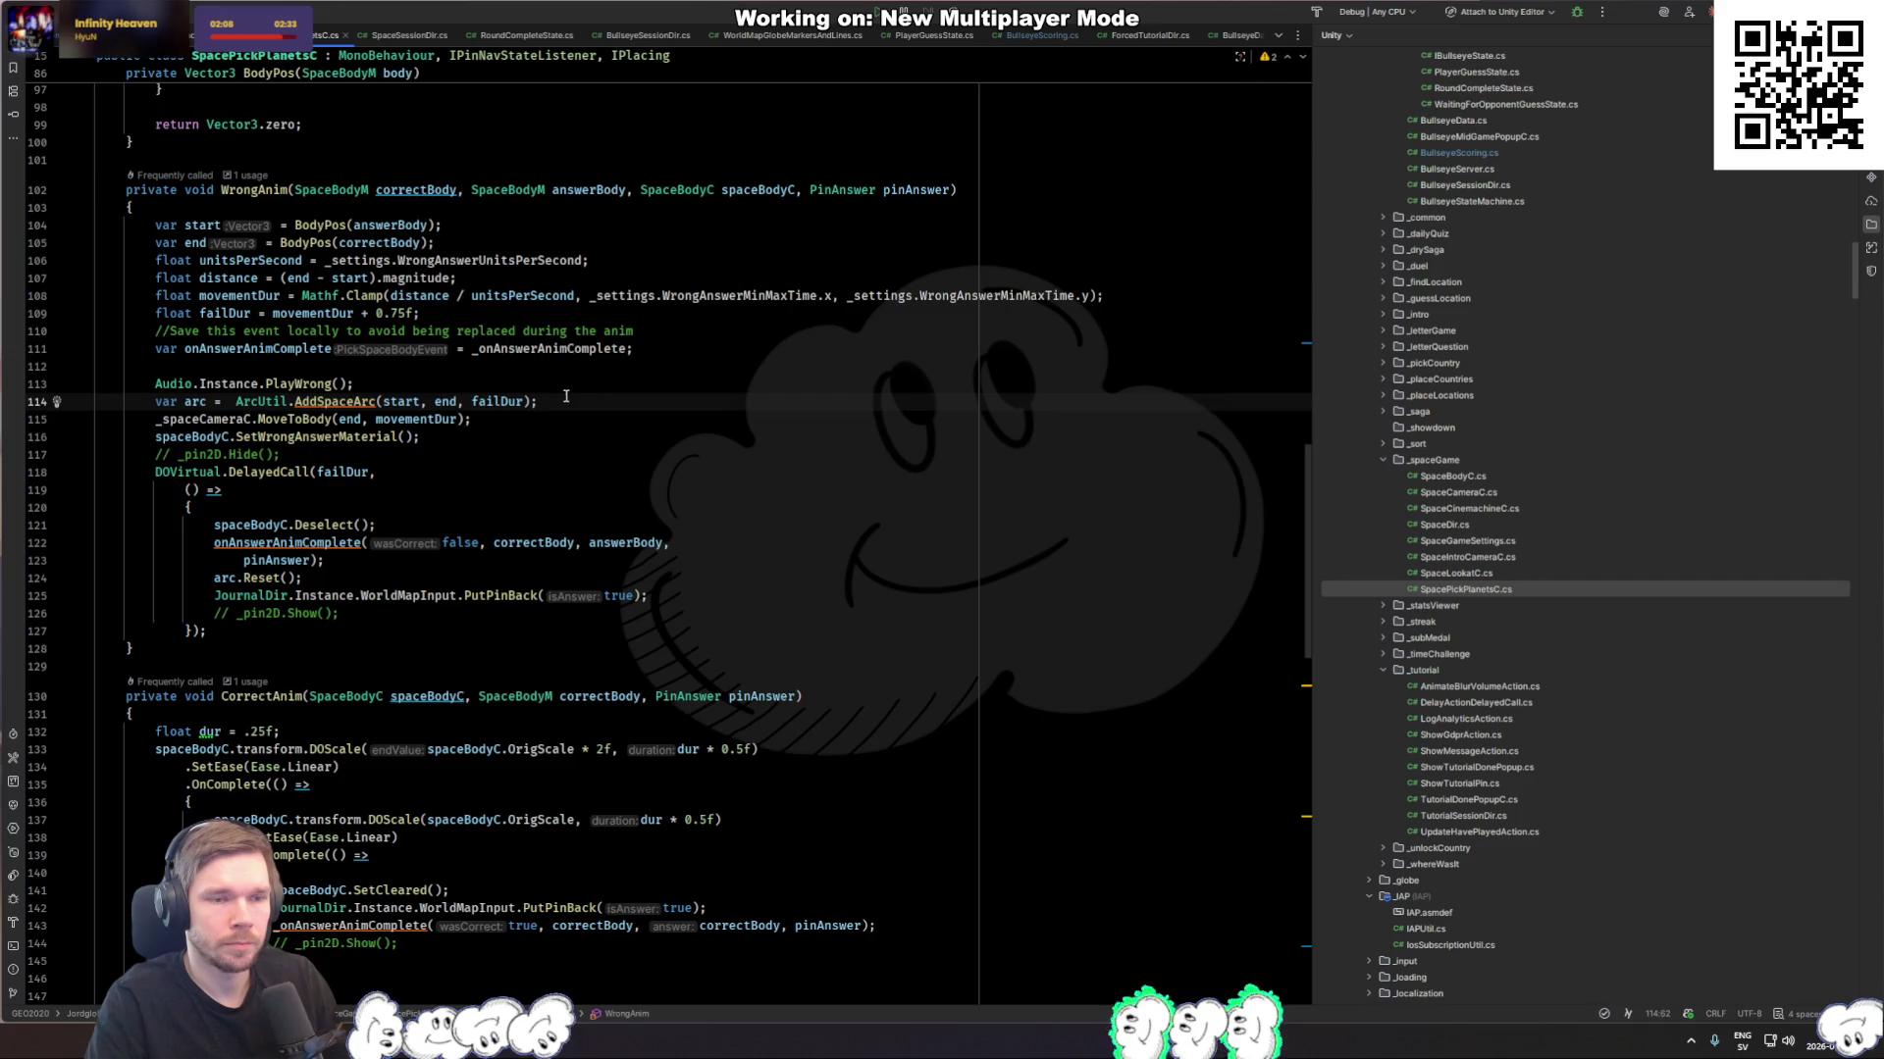
{"action": "left_click_drag", "start_coordinate": [569, 399], "coordinate": [575, 391]}
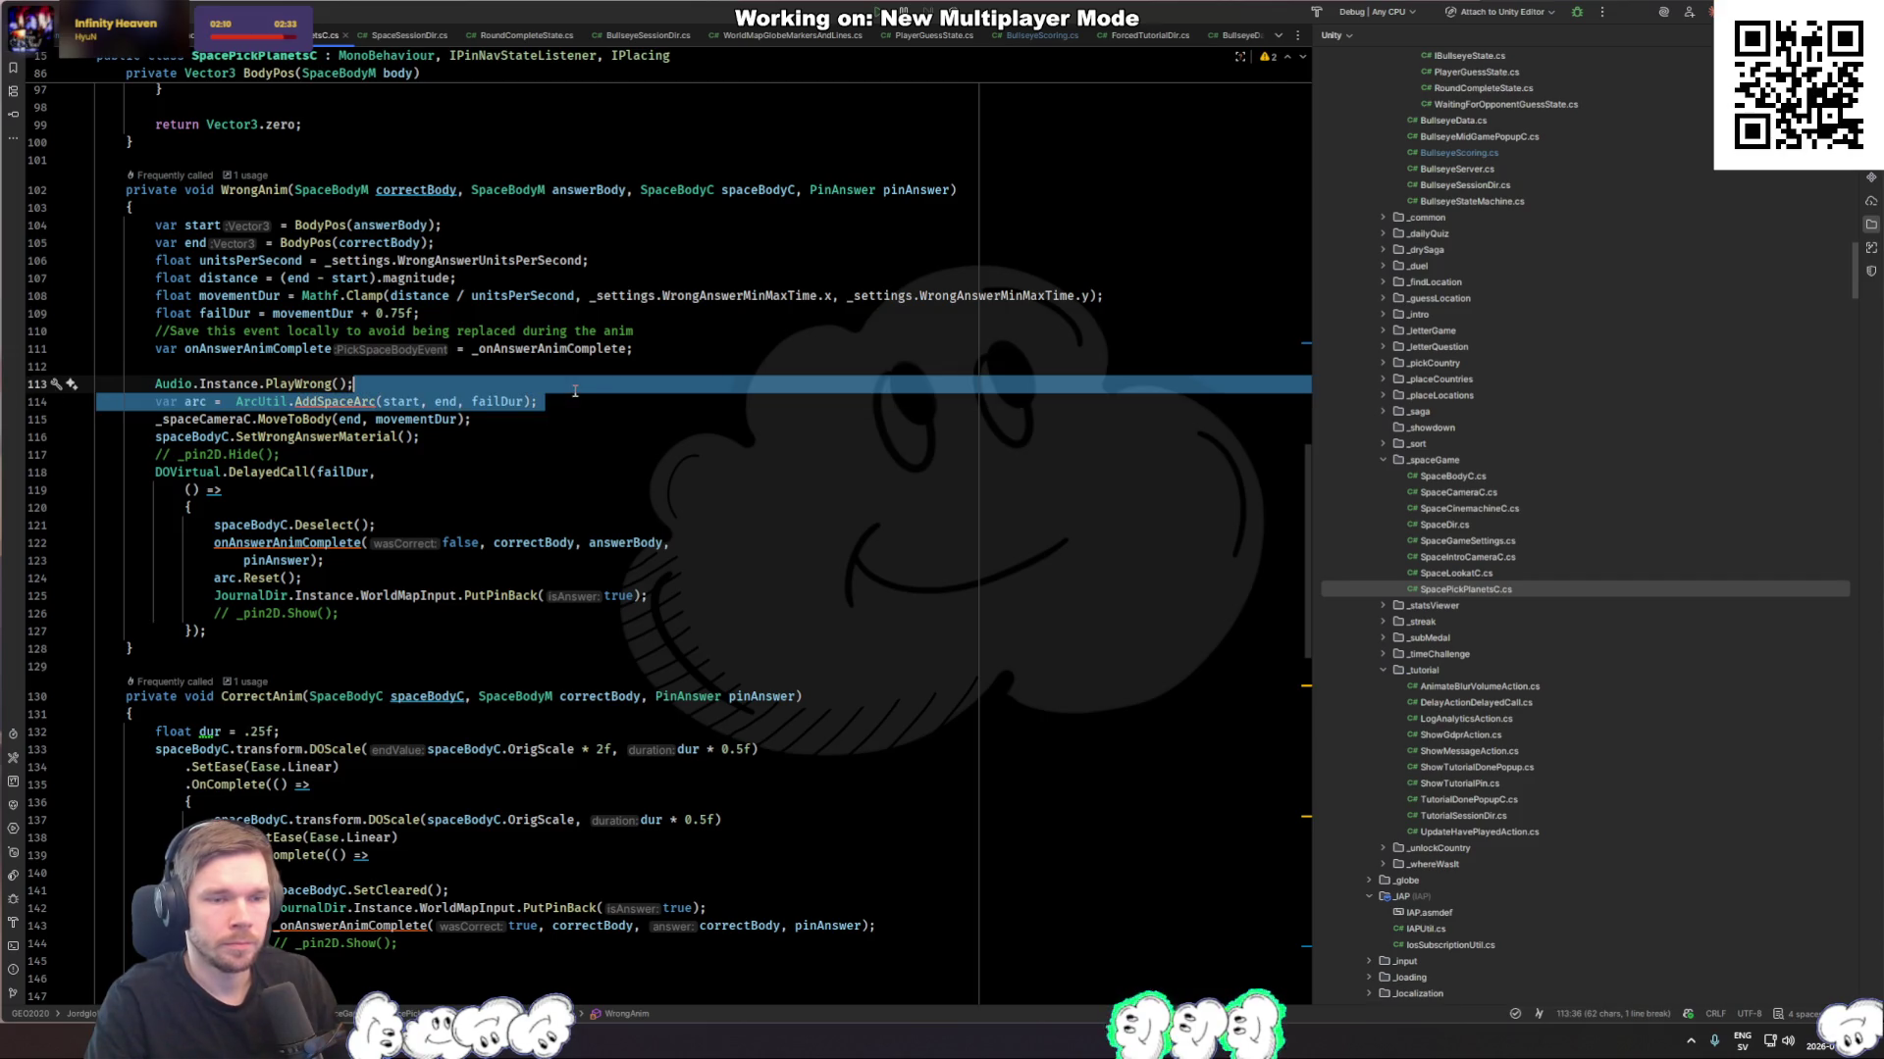
Step: Switch through recent files back to CompareGuessesState.cs
{"action": "key", "text": "ctrl+Tab"}
{"action": "key", "text": "ctrl+Tab"}
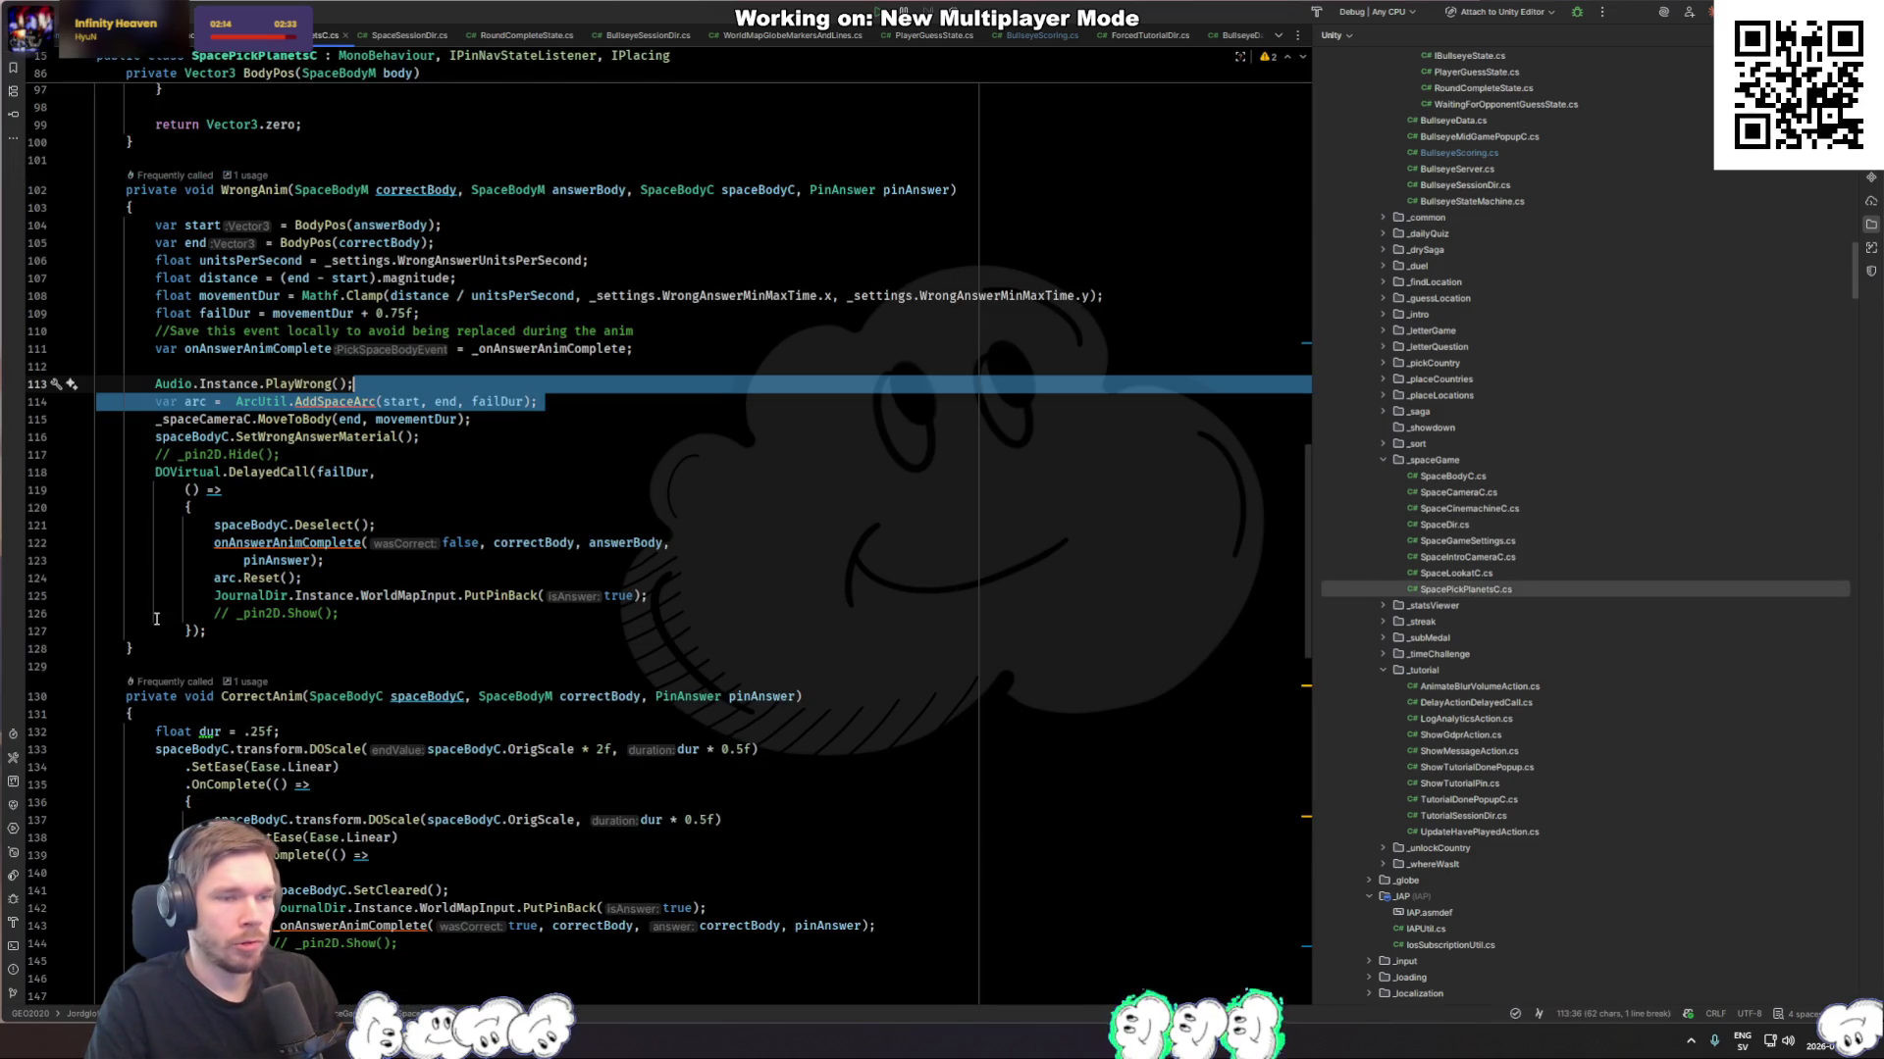
{"action": "key", "text": "ctrl+Tab"}
{"action": "key", "text": "ctrl+Tab"}
{"action": "key", "text": "ctrl+Tab"}
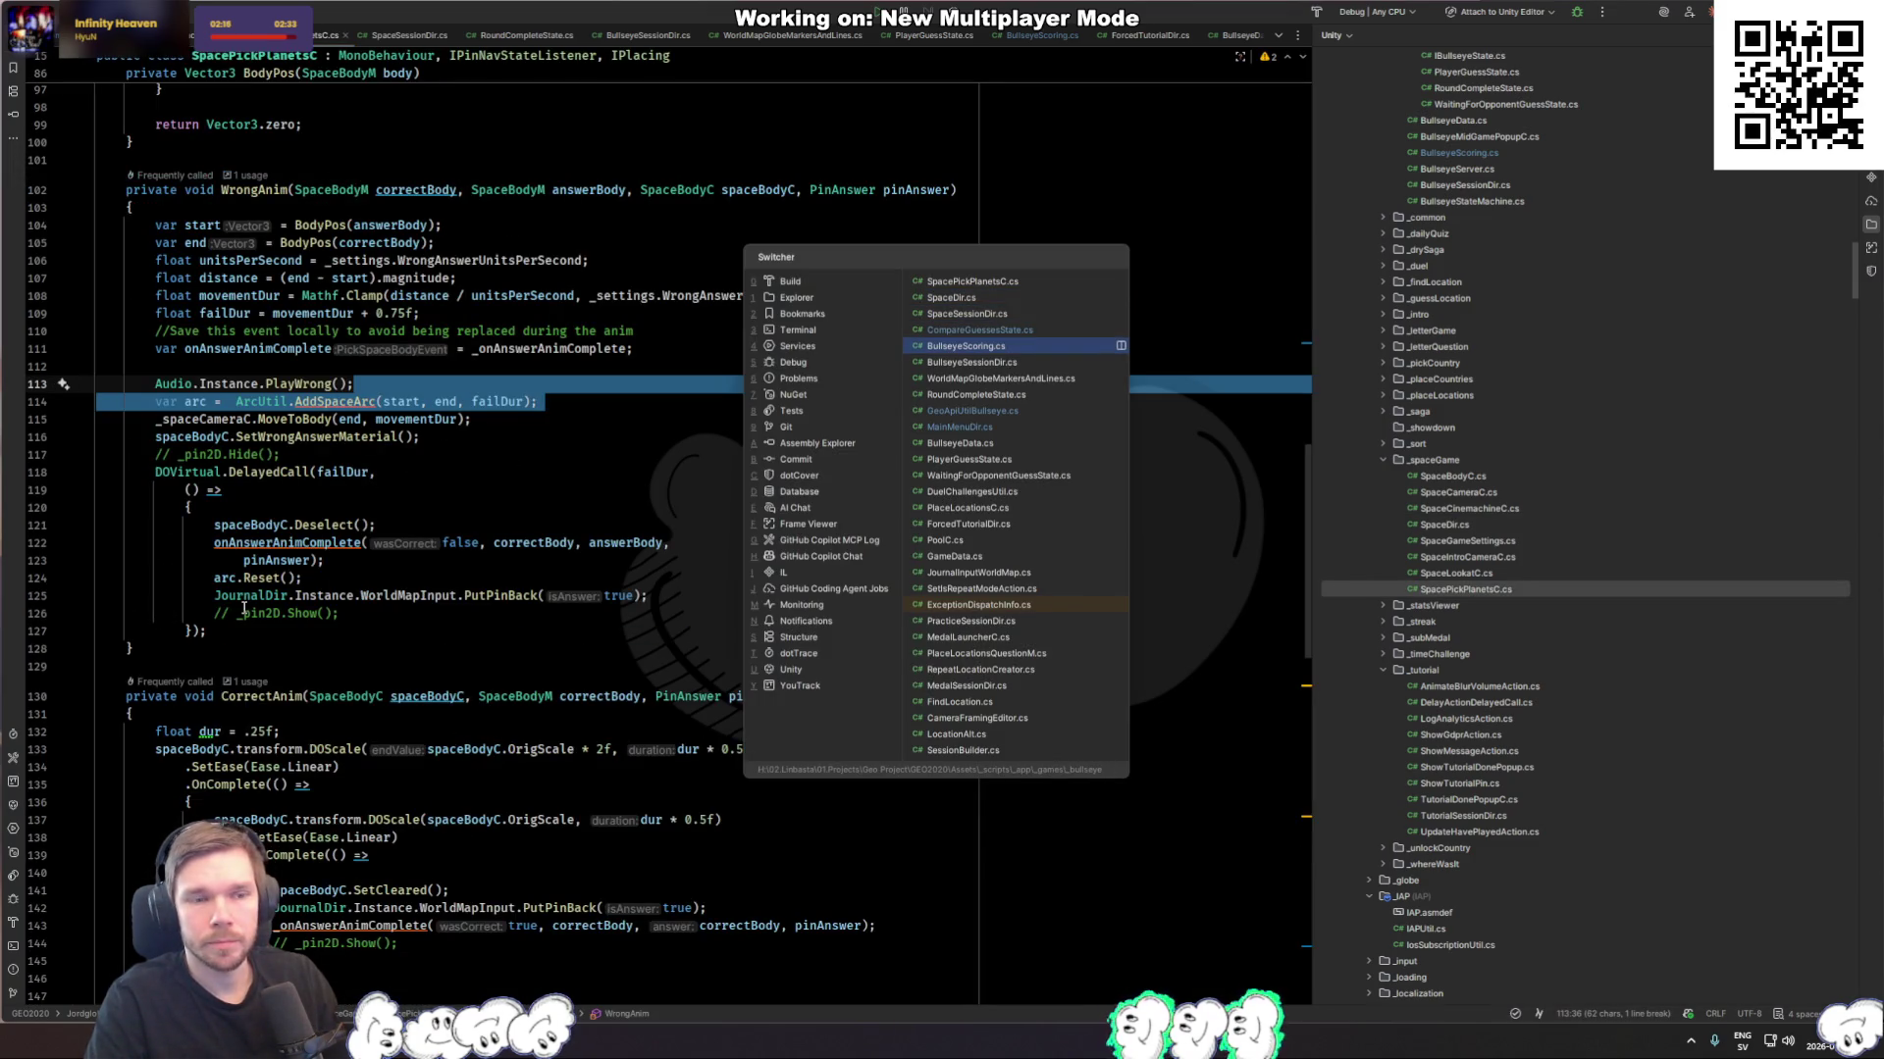
{"action": "left_click", "coordinate": [343, 472]}
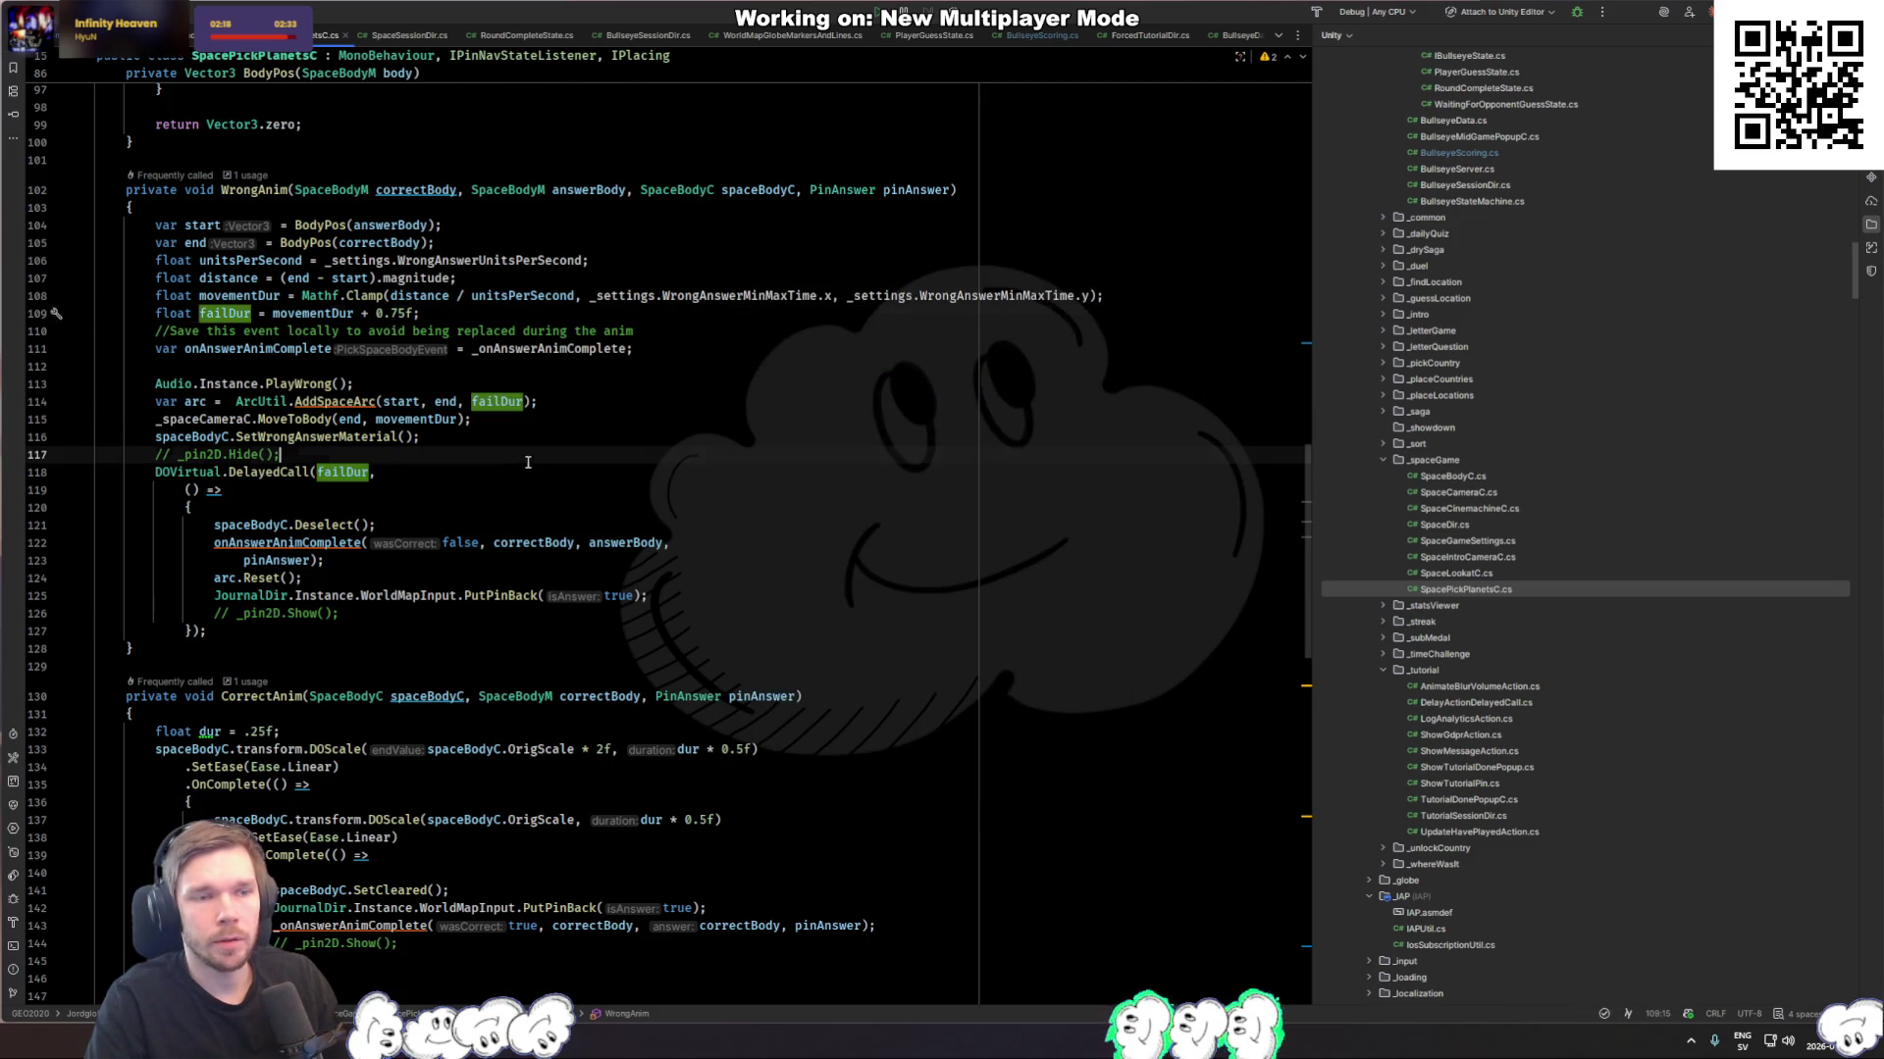
{"action": "left_click", "coordinate": [338, 225]}
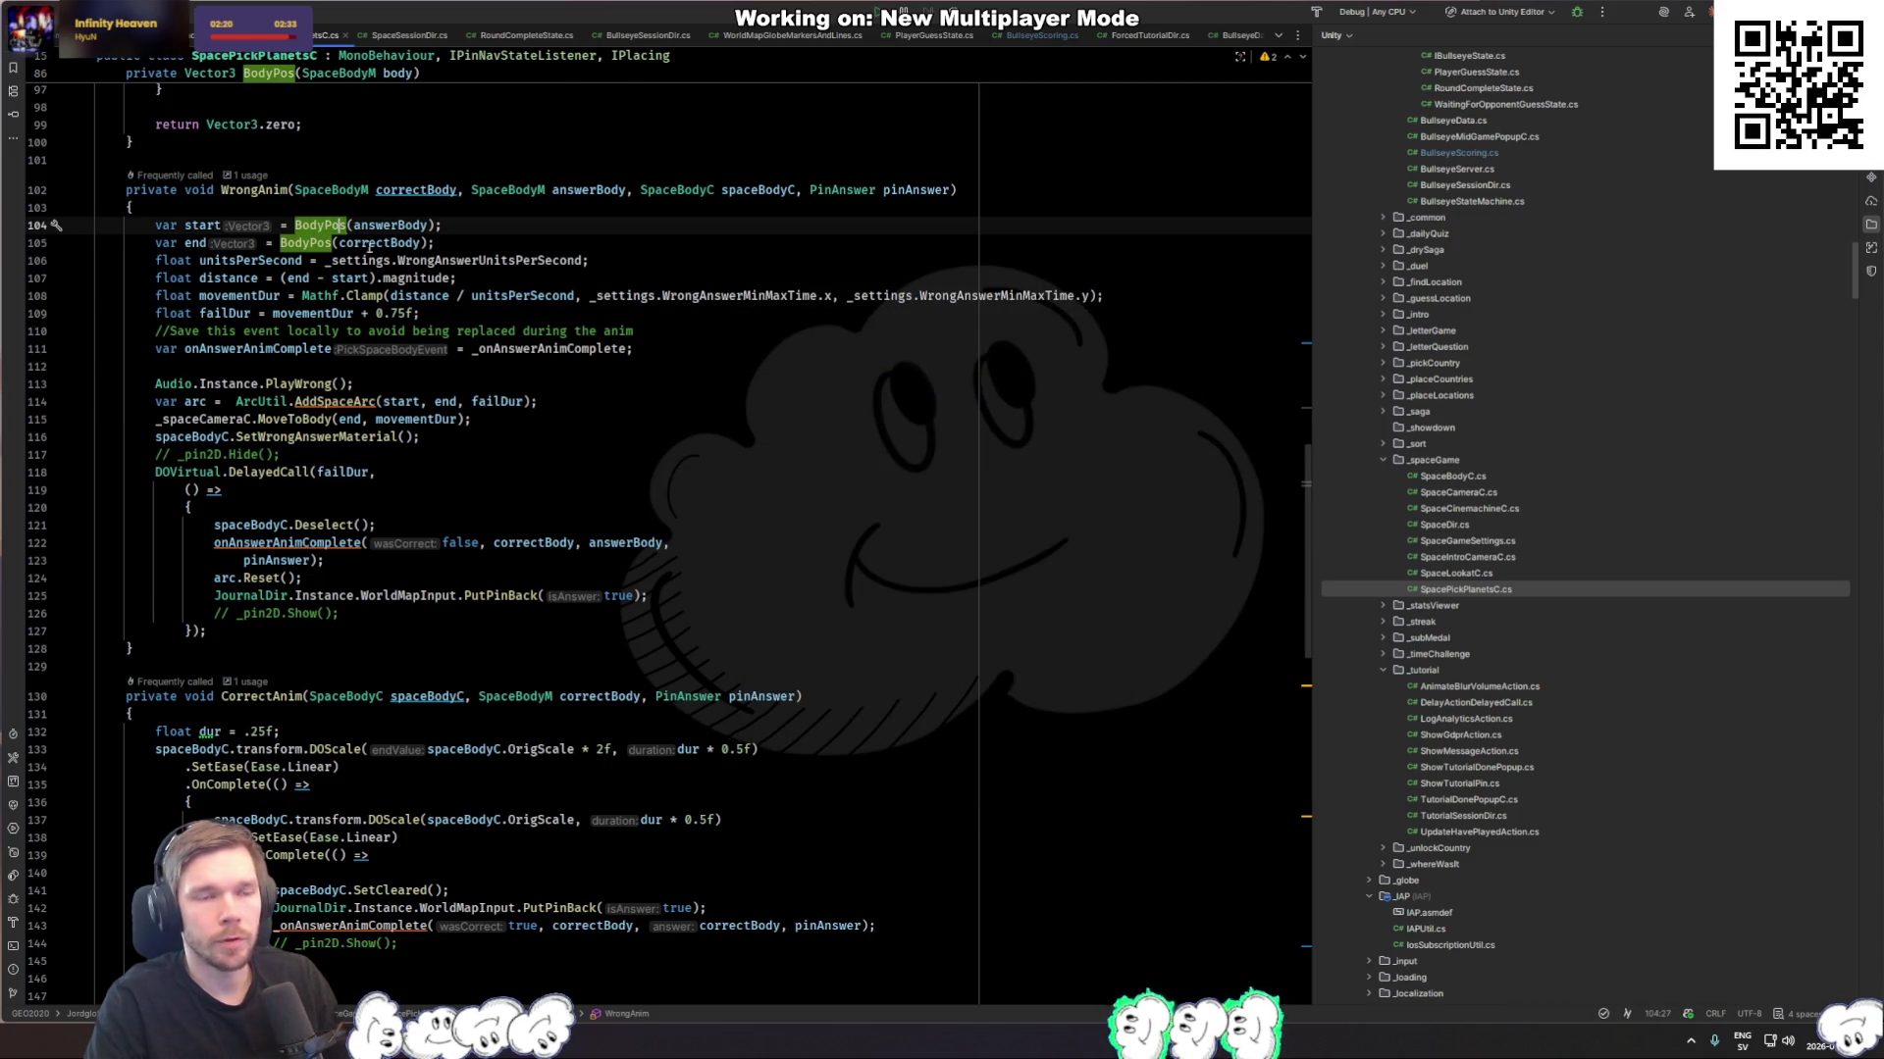
{"action": "scroll", "coordinate": [369, 247], "scroll_direction": "up", "scroll_amount": 2}
{"action": "key", "text": "ctrl+Tab"}
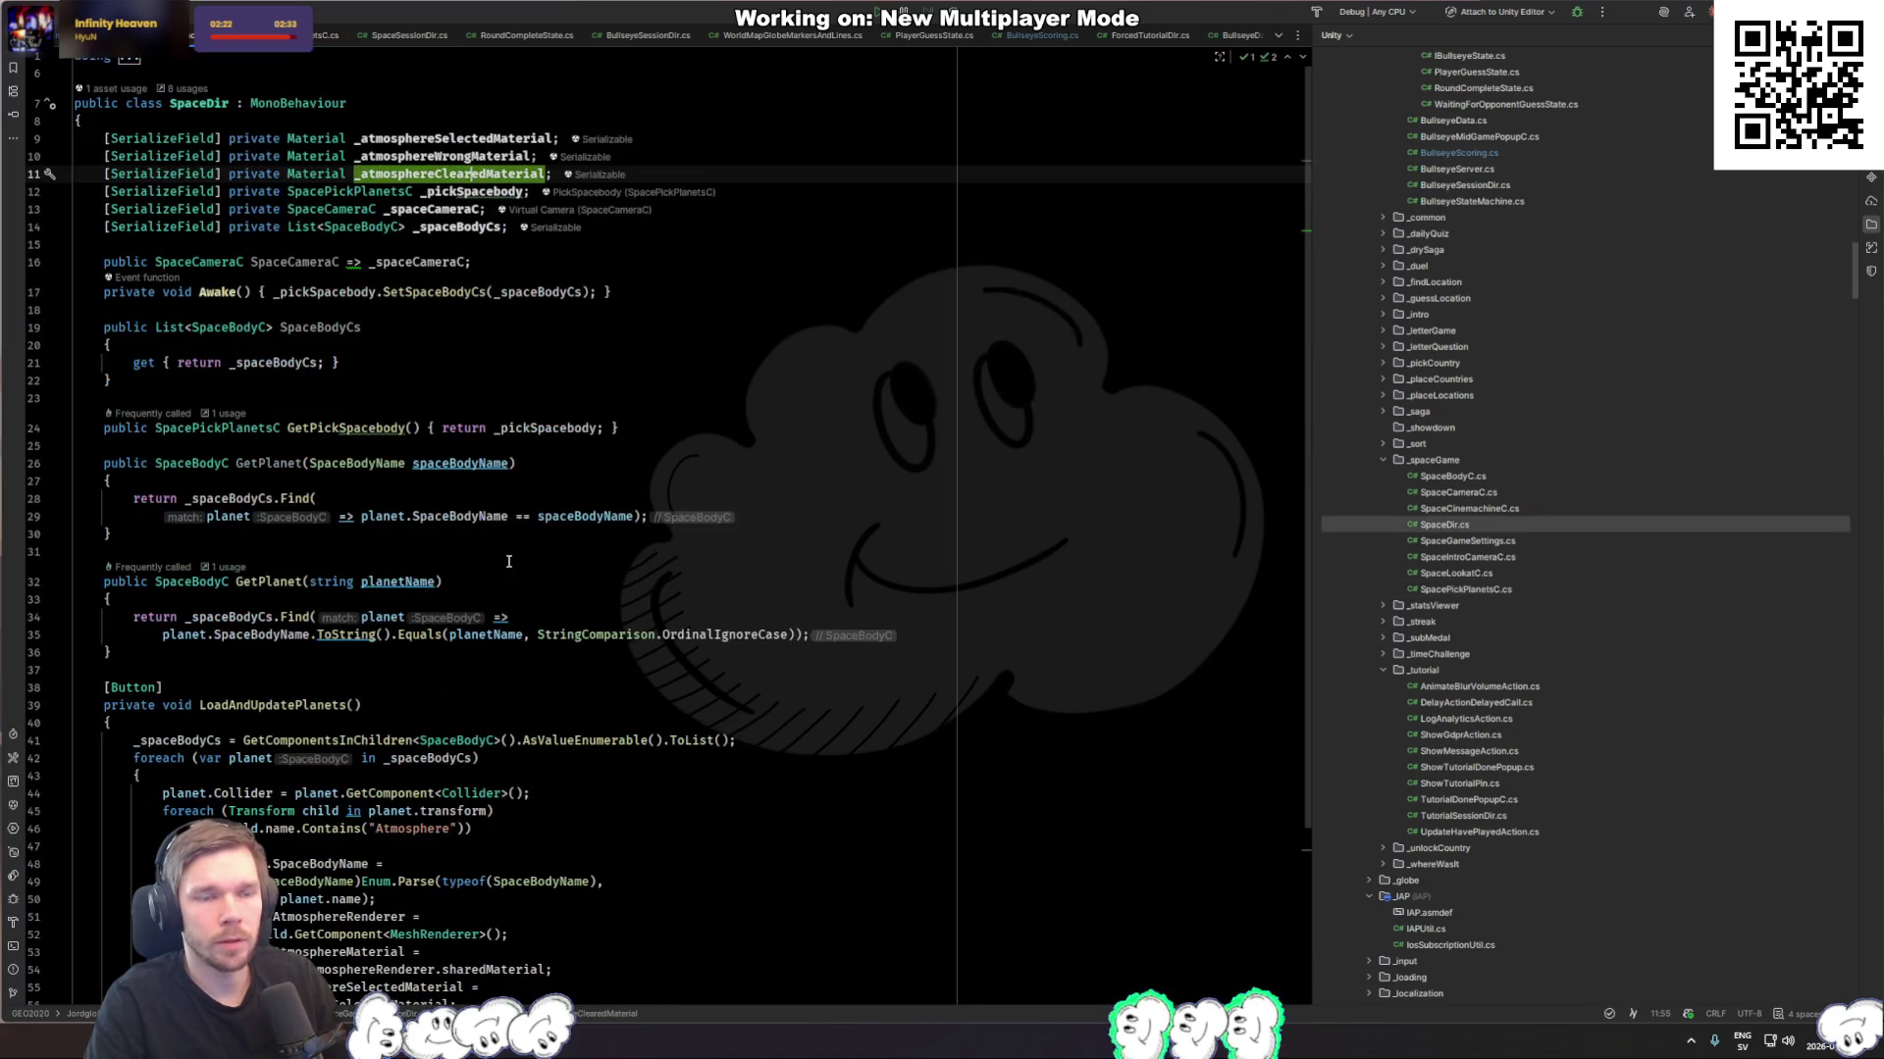
{"action": "key", "text": "ctrl+Tab"}
{"action": "key", "text": "ctrl+Tab"}
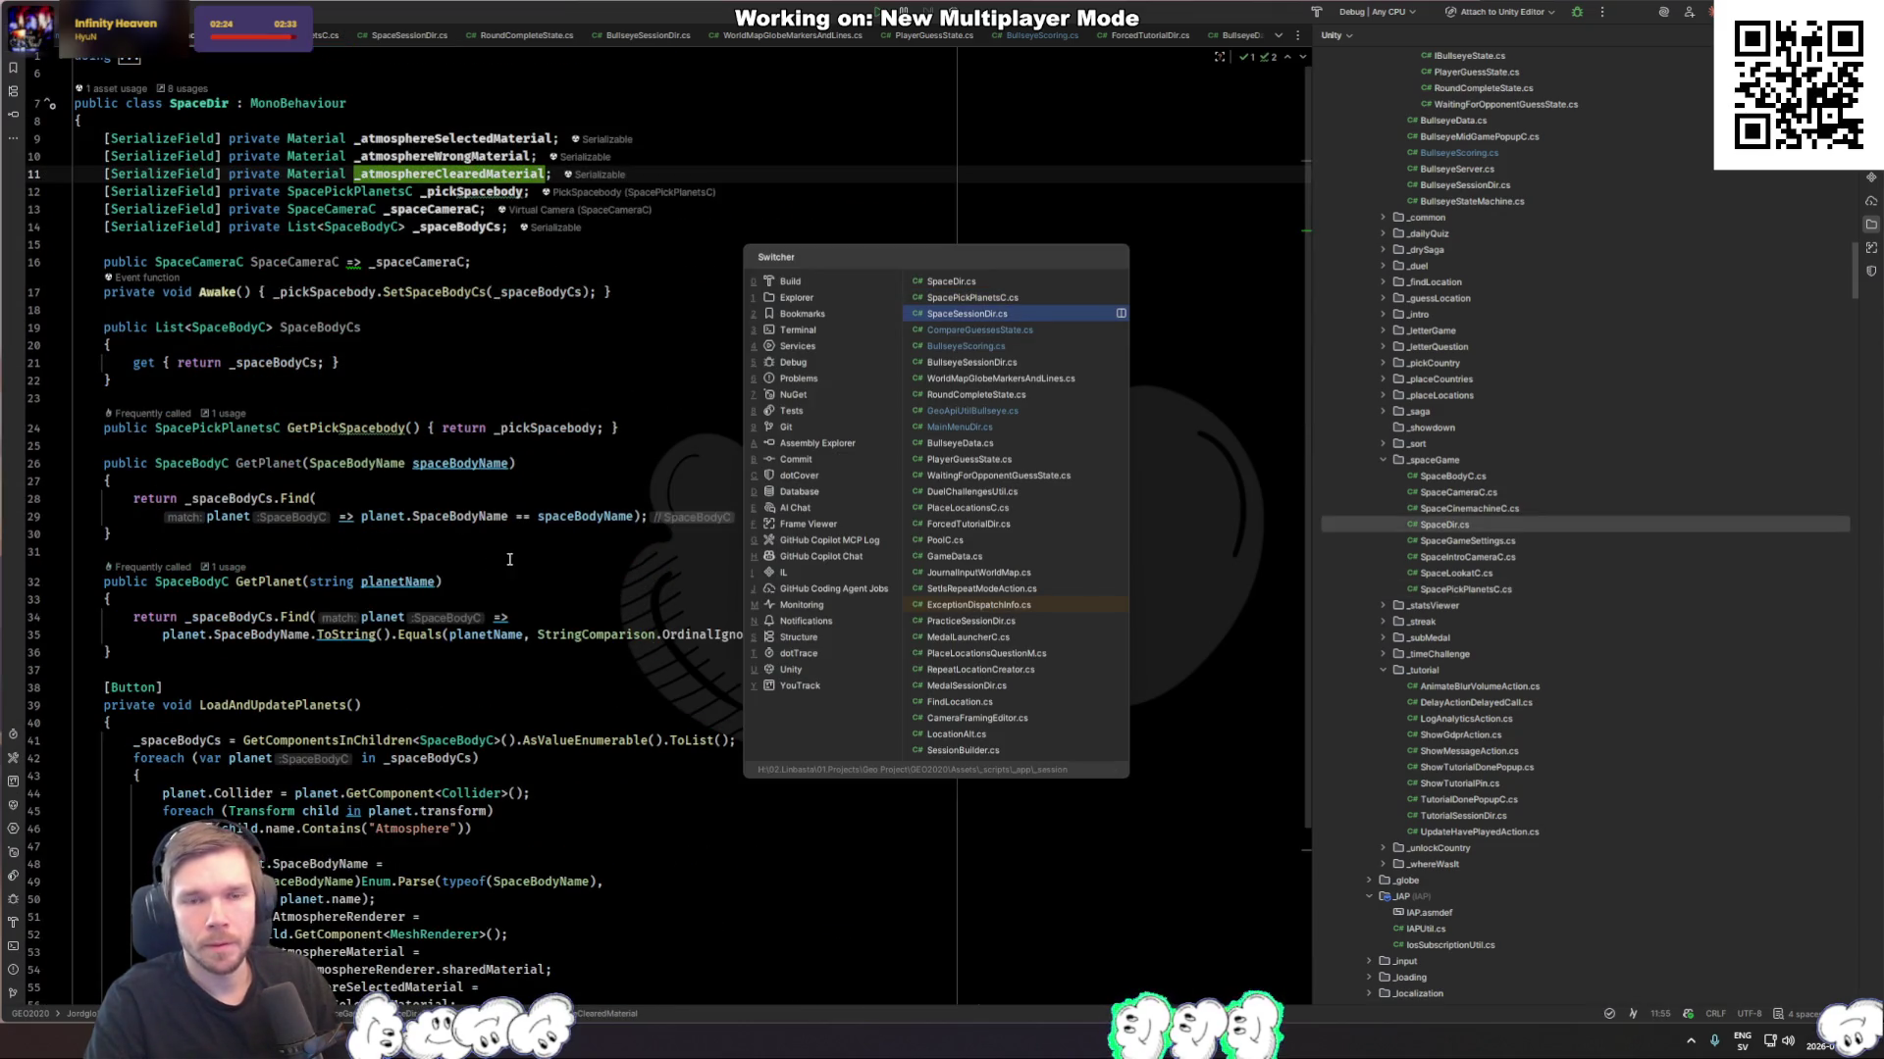
{"action": "key", "text": "ctrl+Tab"}
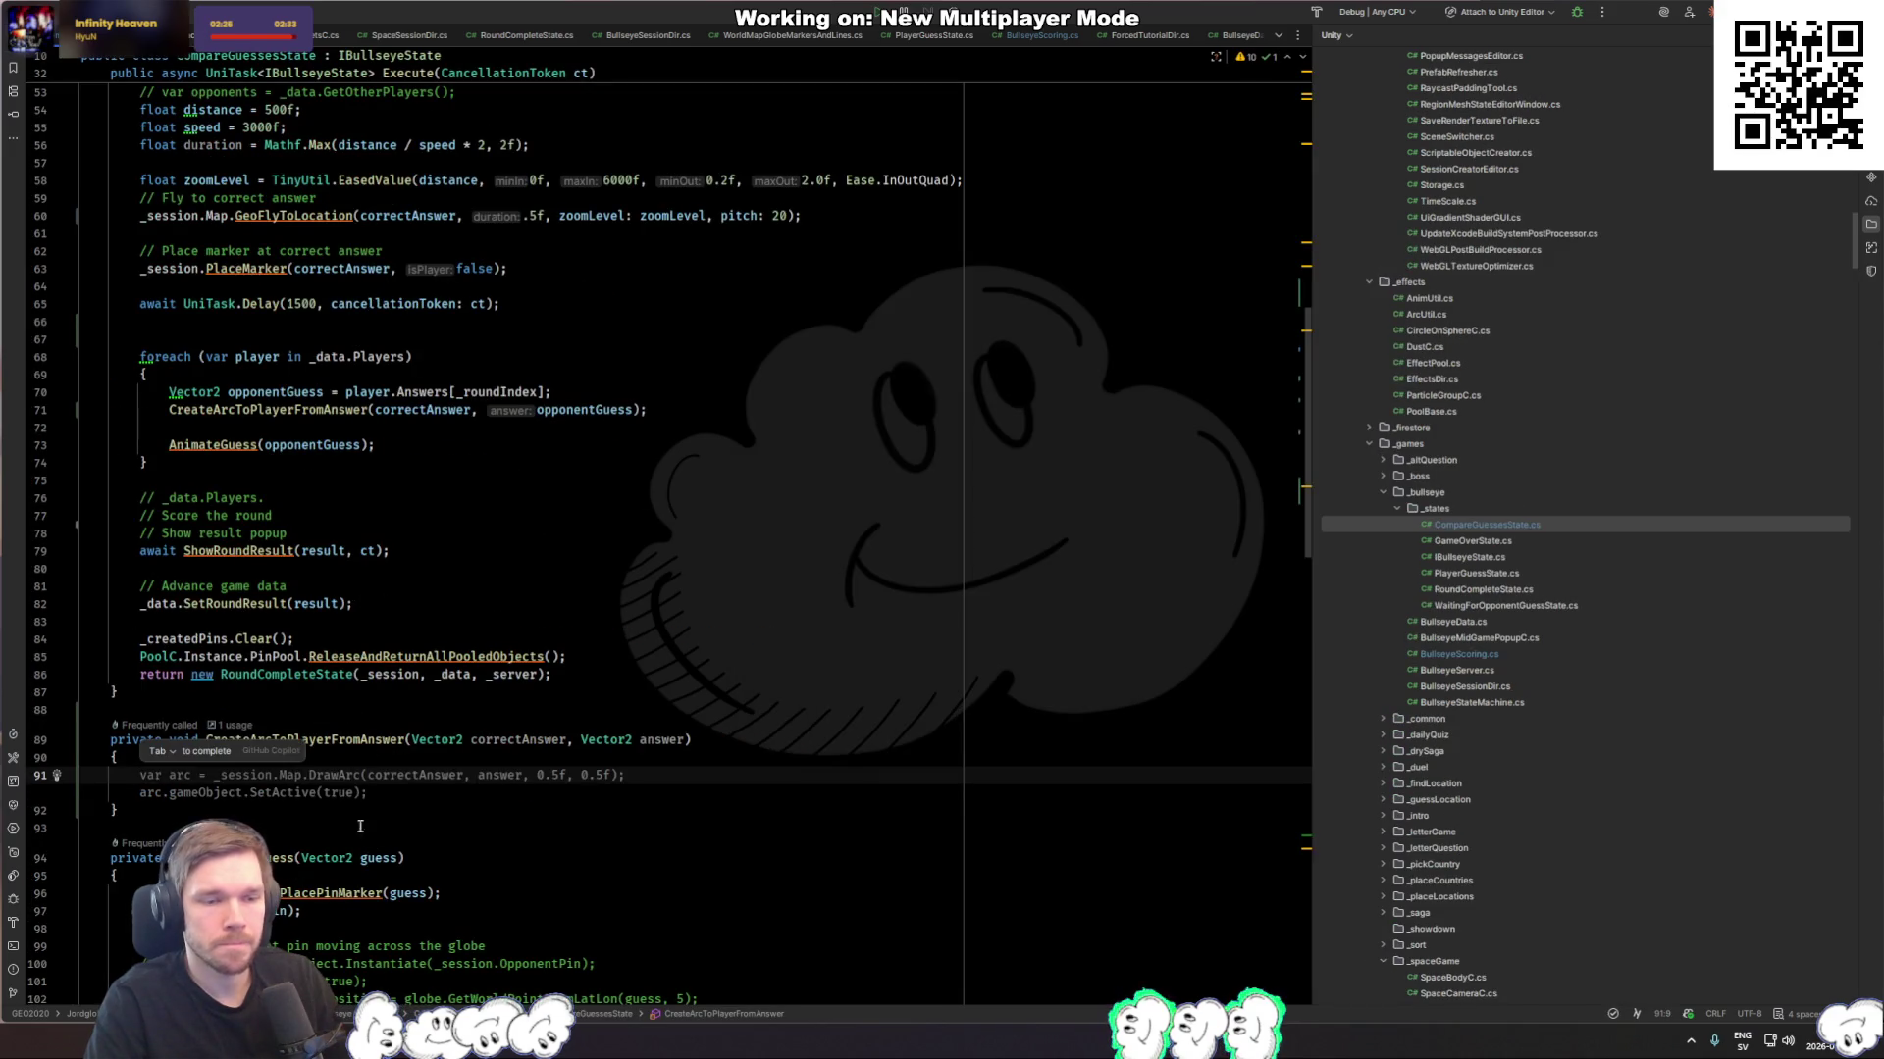
Step: Paste the AddSpaceArc call into the method with correctAnswer and answer as start and end
{"action": "key", "text": "Return"}
{"action": "type", "text": "var arc =  ArcUtil.AddSpaceArc(start, end, failDur);"}
{"action": "double_click", "coordinate": [389, 791]}
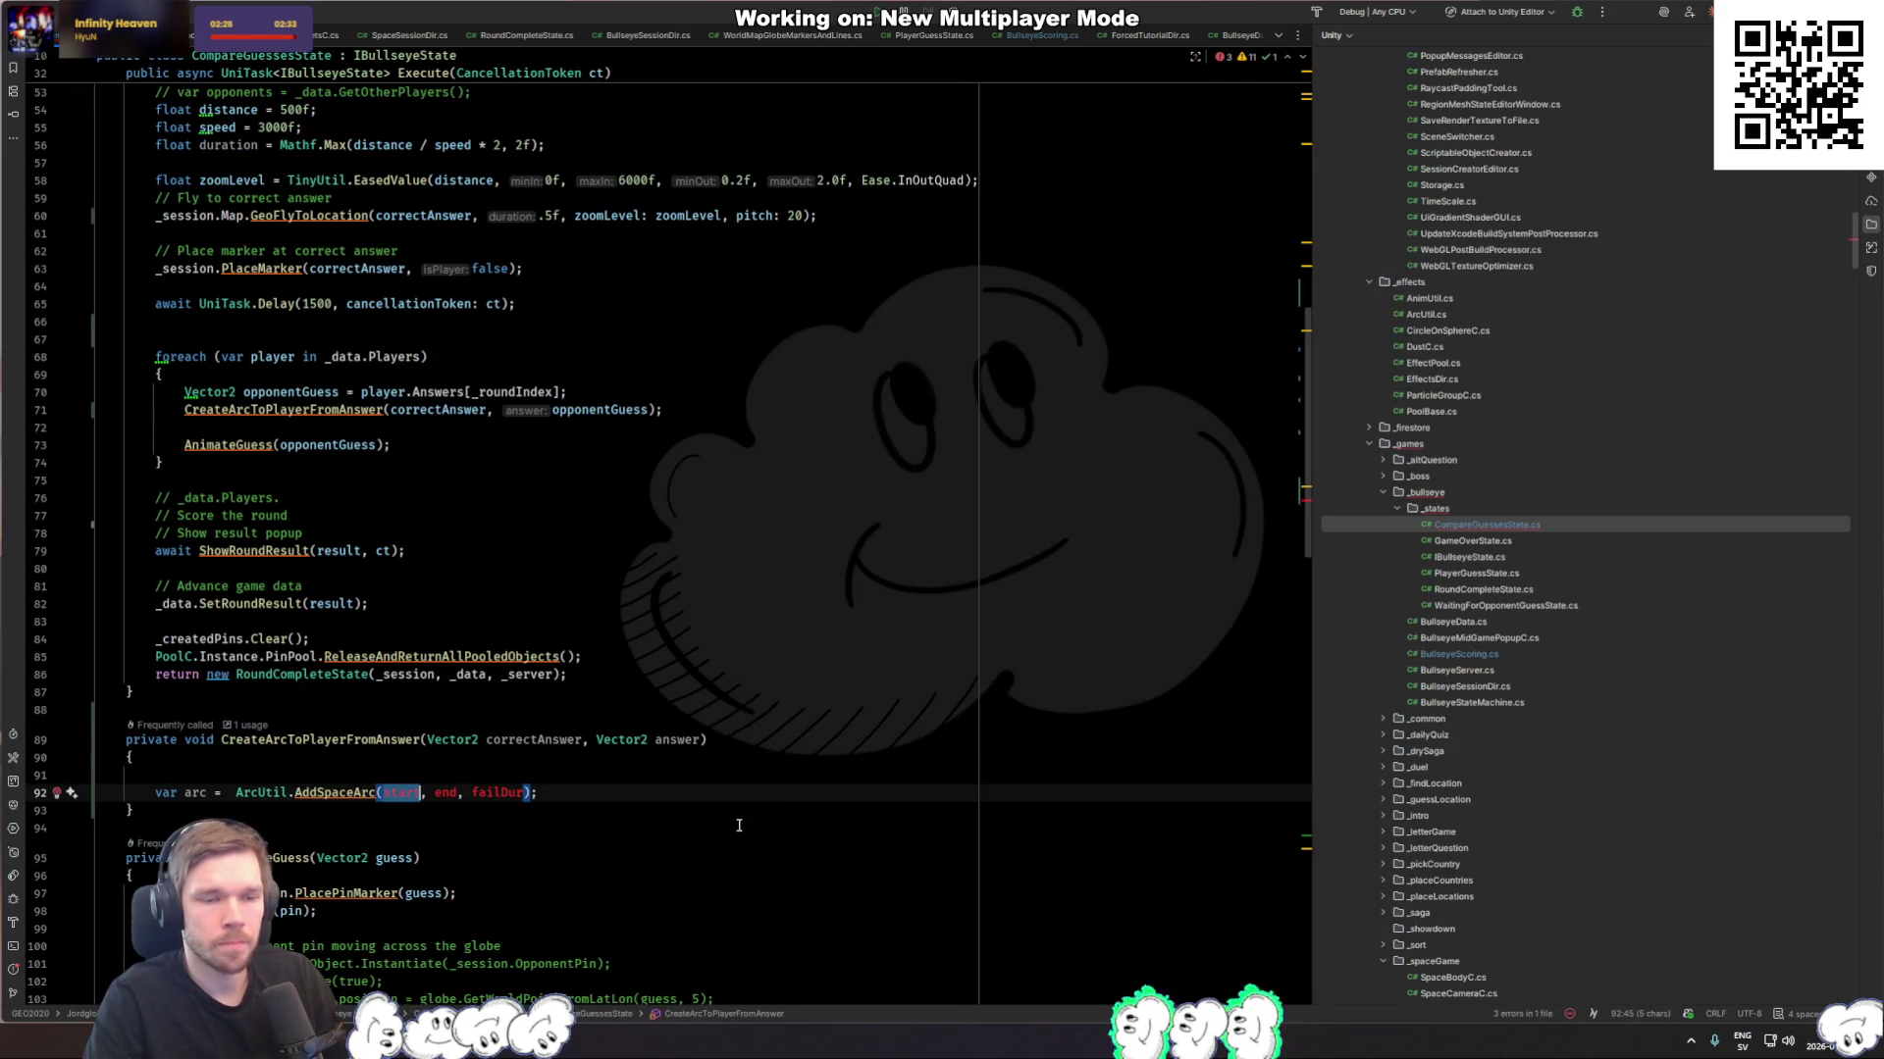
{"action": "type", "text": "co"}
{"action": "key", "text": "Tab"}
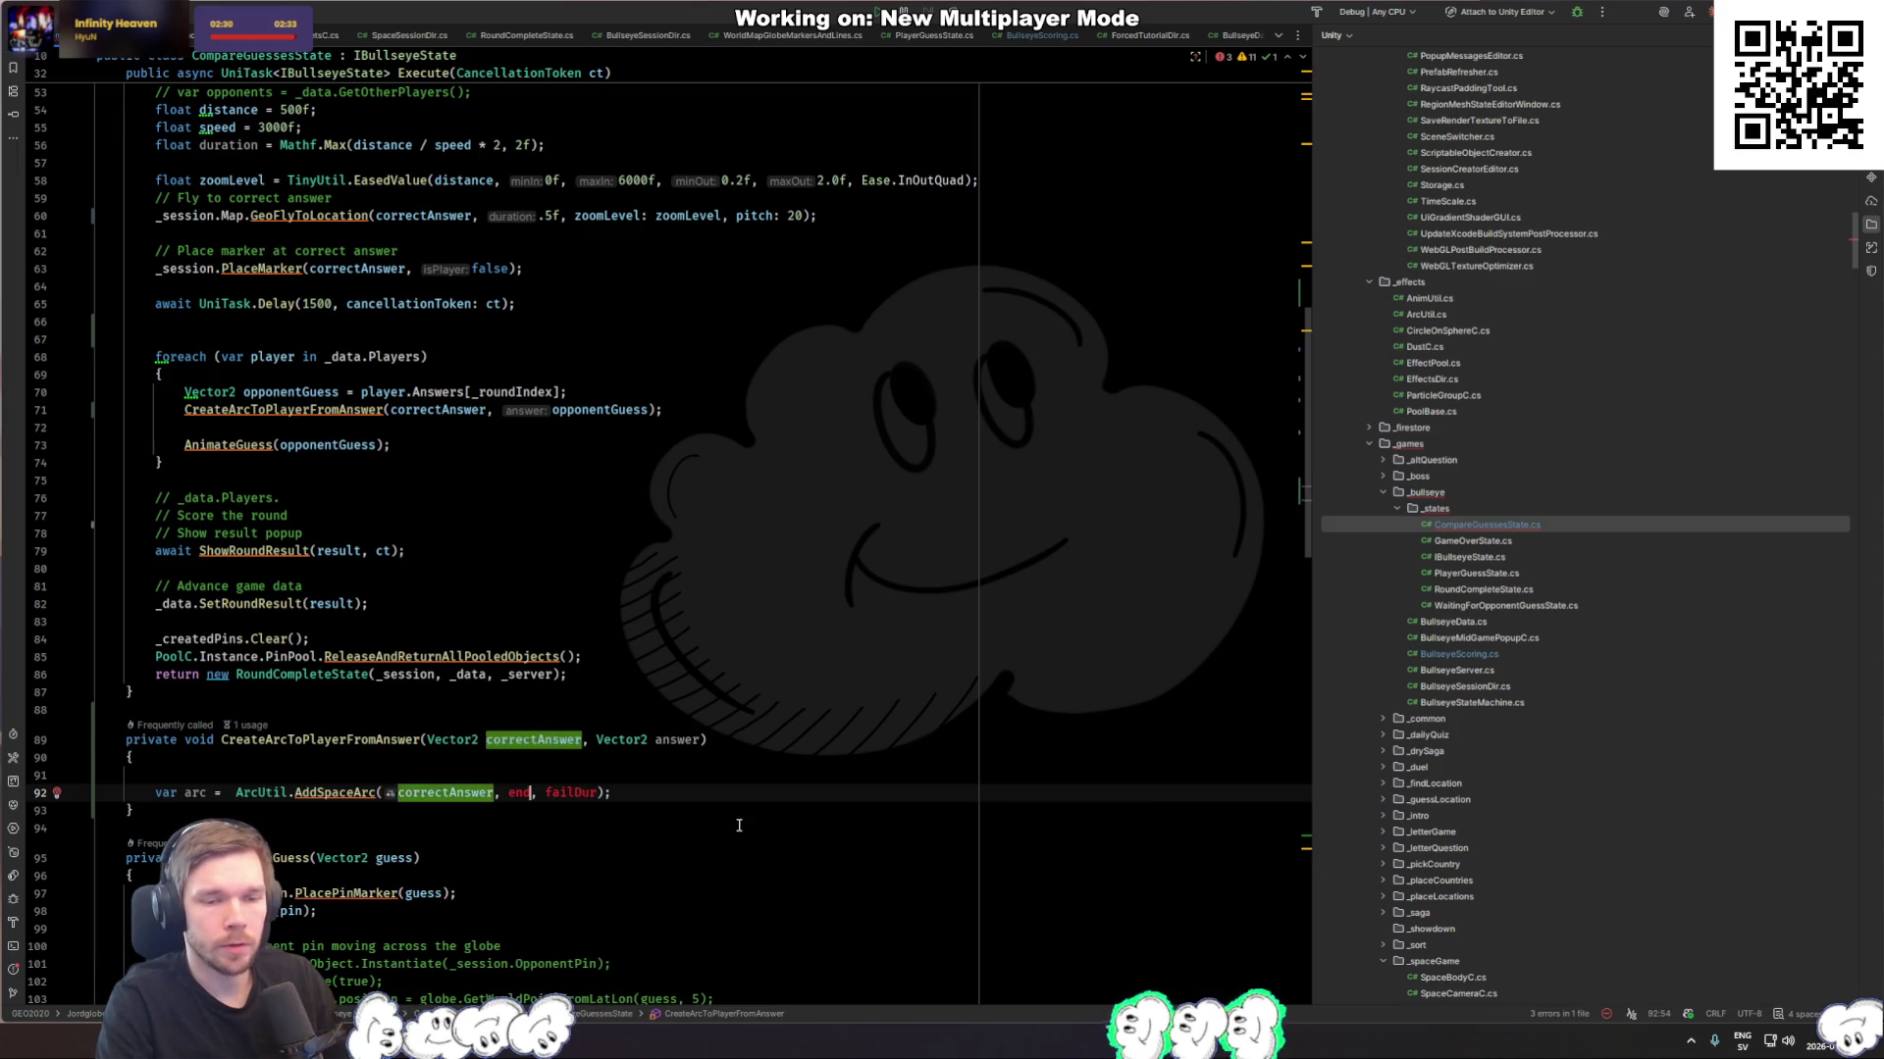
{"action": "key", "text": "ctrl+Right"}
{"action": "key", "text": "ctrl+shift+Right"}
{"action": "type", "text": "an"}
{"action": "key", "text": "Return"}
{"action": "key", "text": "Right"}
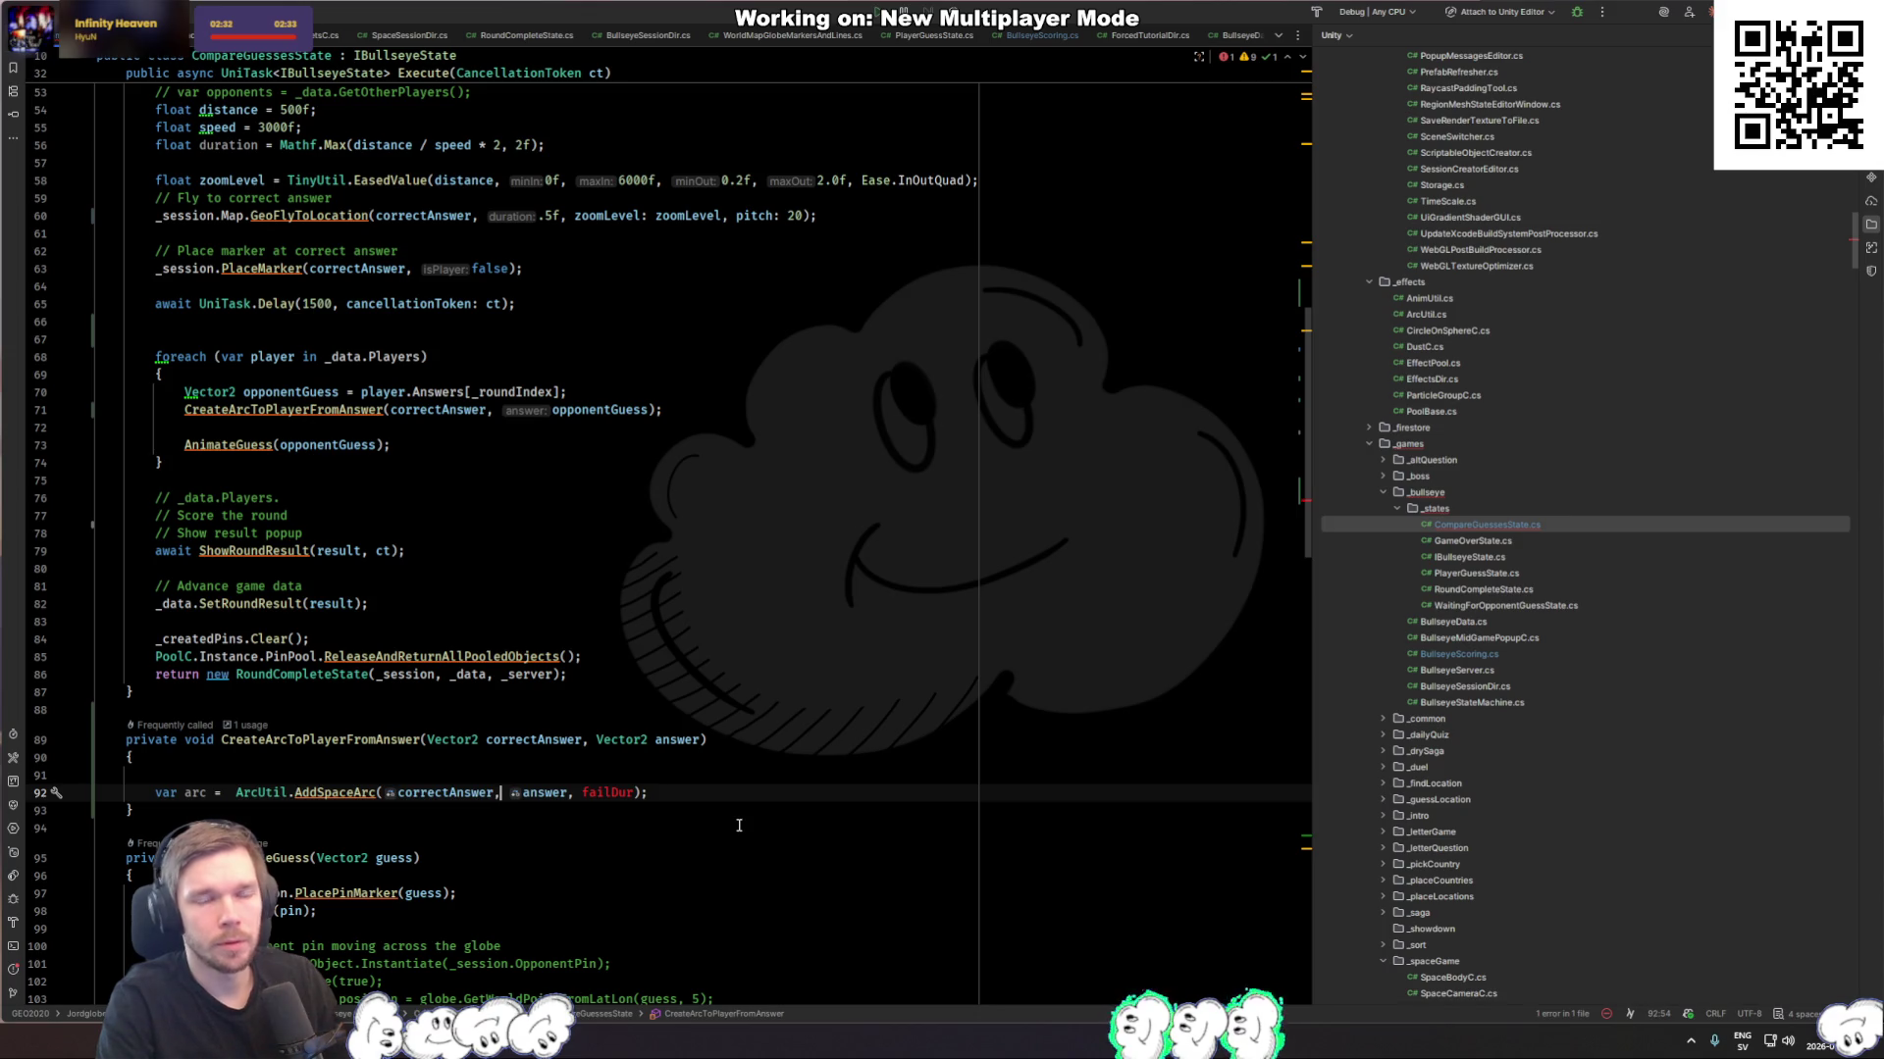
Step: Inspect how PlacePinMarker computes the pin position, then return to CompareGuessesState.cs
{"action": "scroll", "coordinate": [738, 825], "scroll_direction": "up", "scroll_amount": 10}
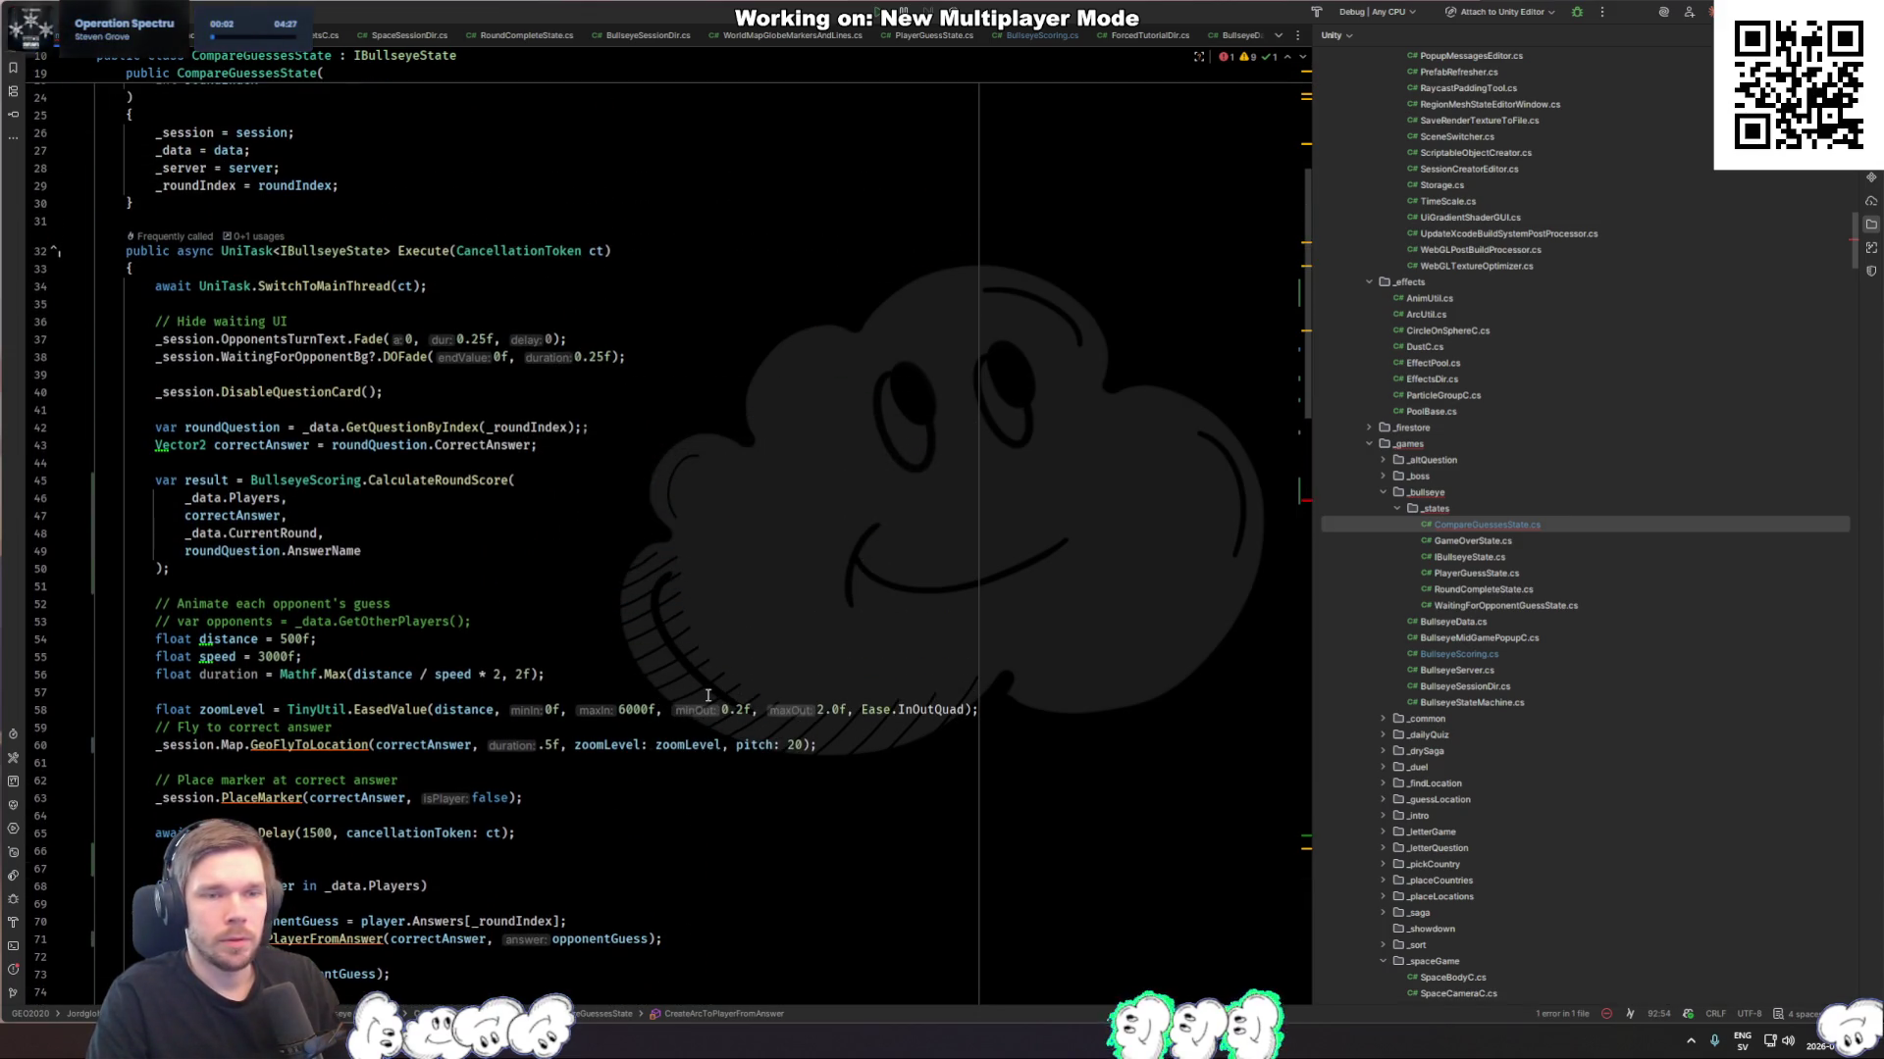
{"action": "scroll", "coordinate": [707, 696], "scroll_direction": "down", "scroll_amount": 13}
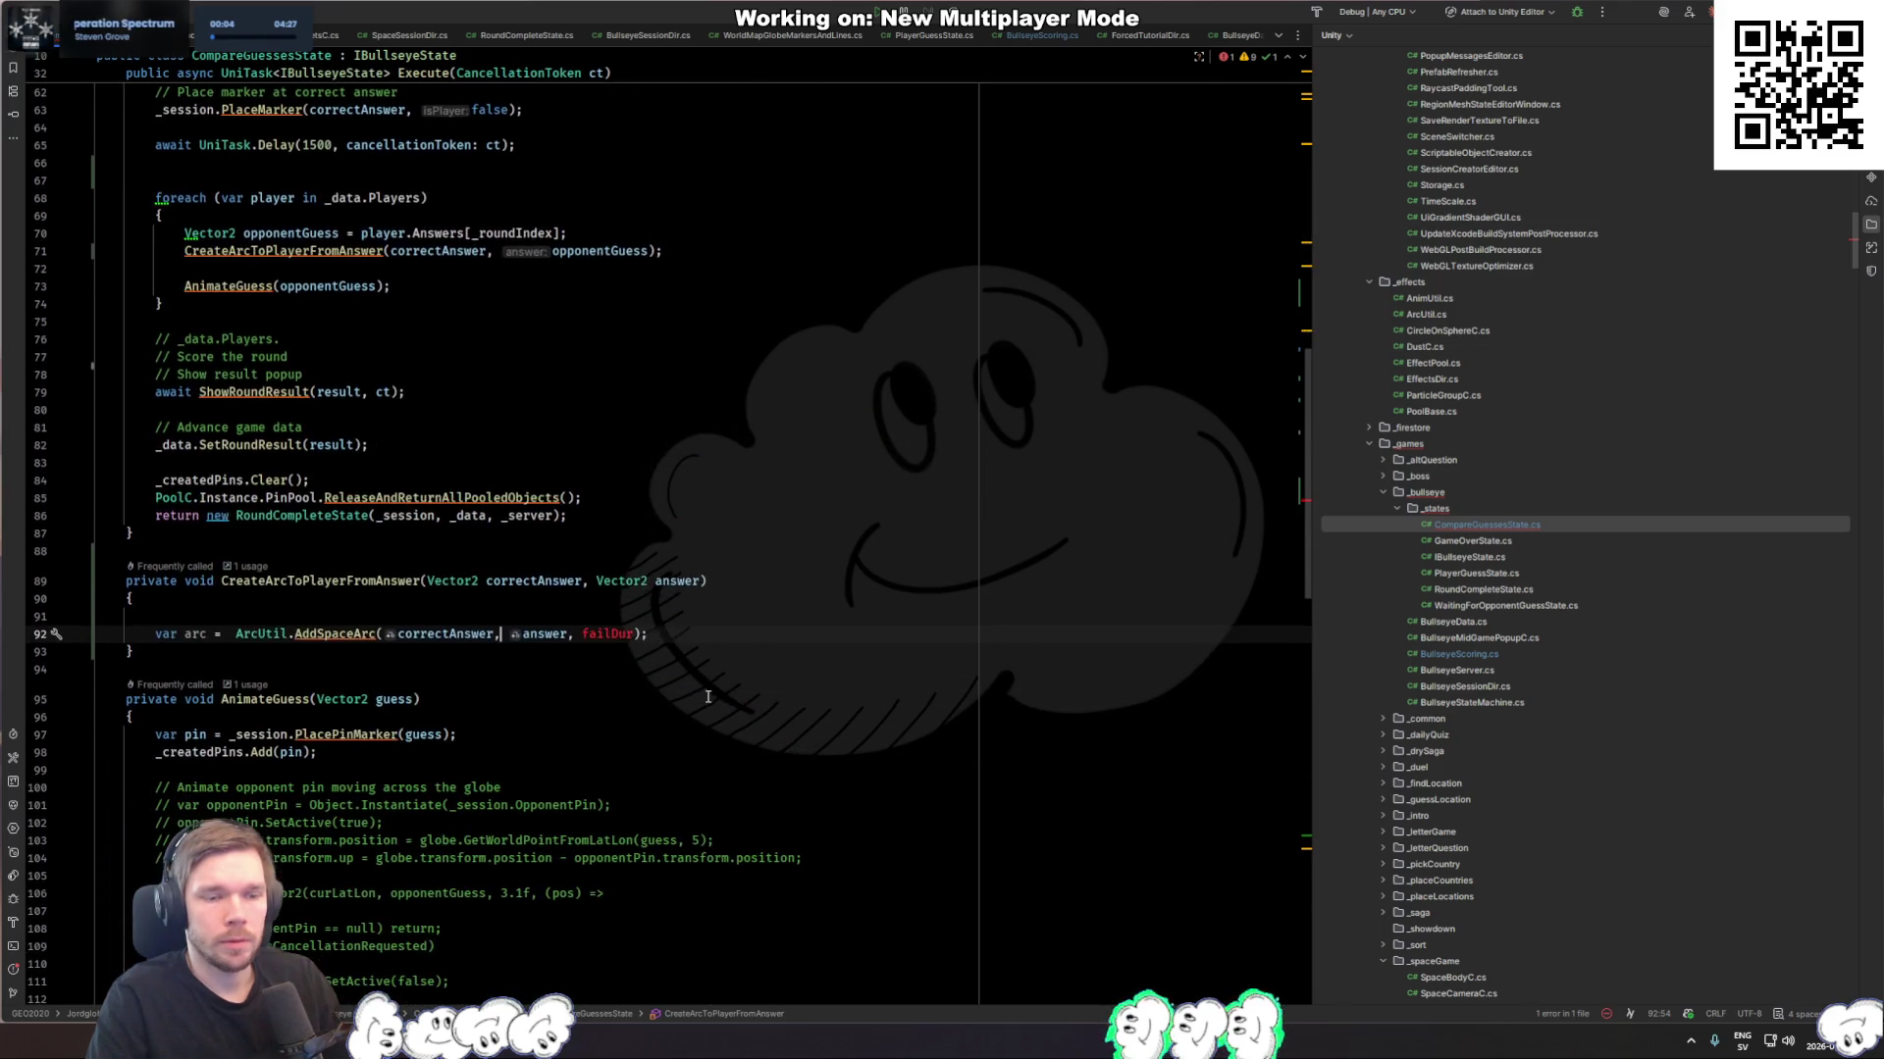
{"action": "scroll", "coordinate": [723, 696], "scroll_direction": "down", "scroll_amount": 8}
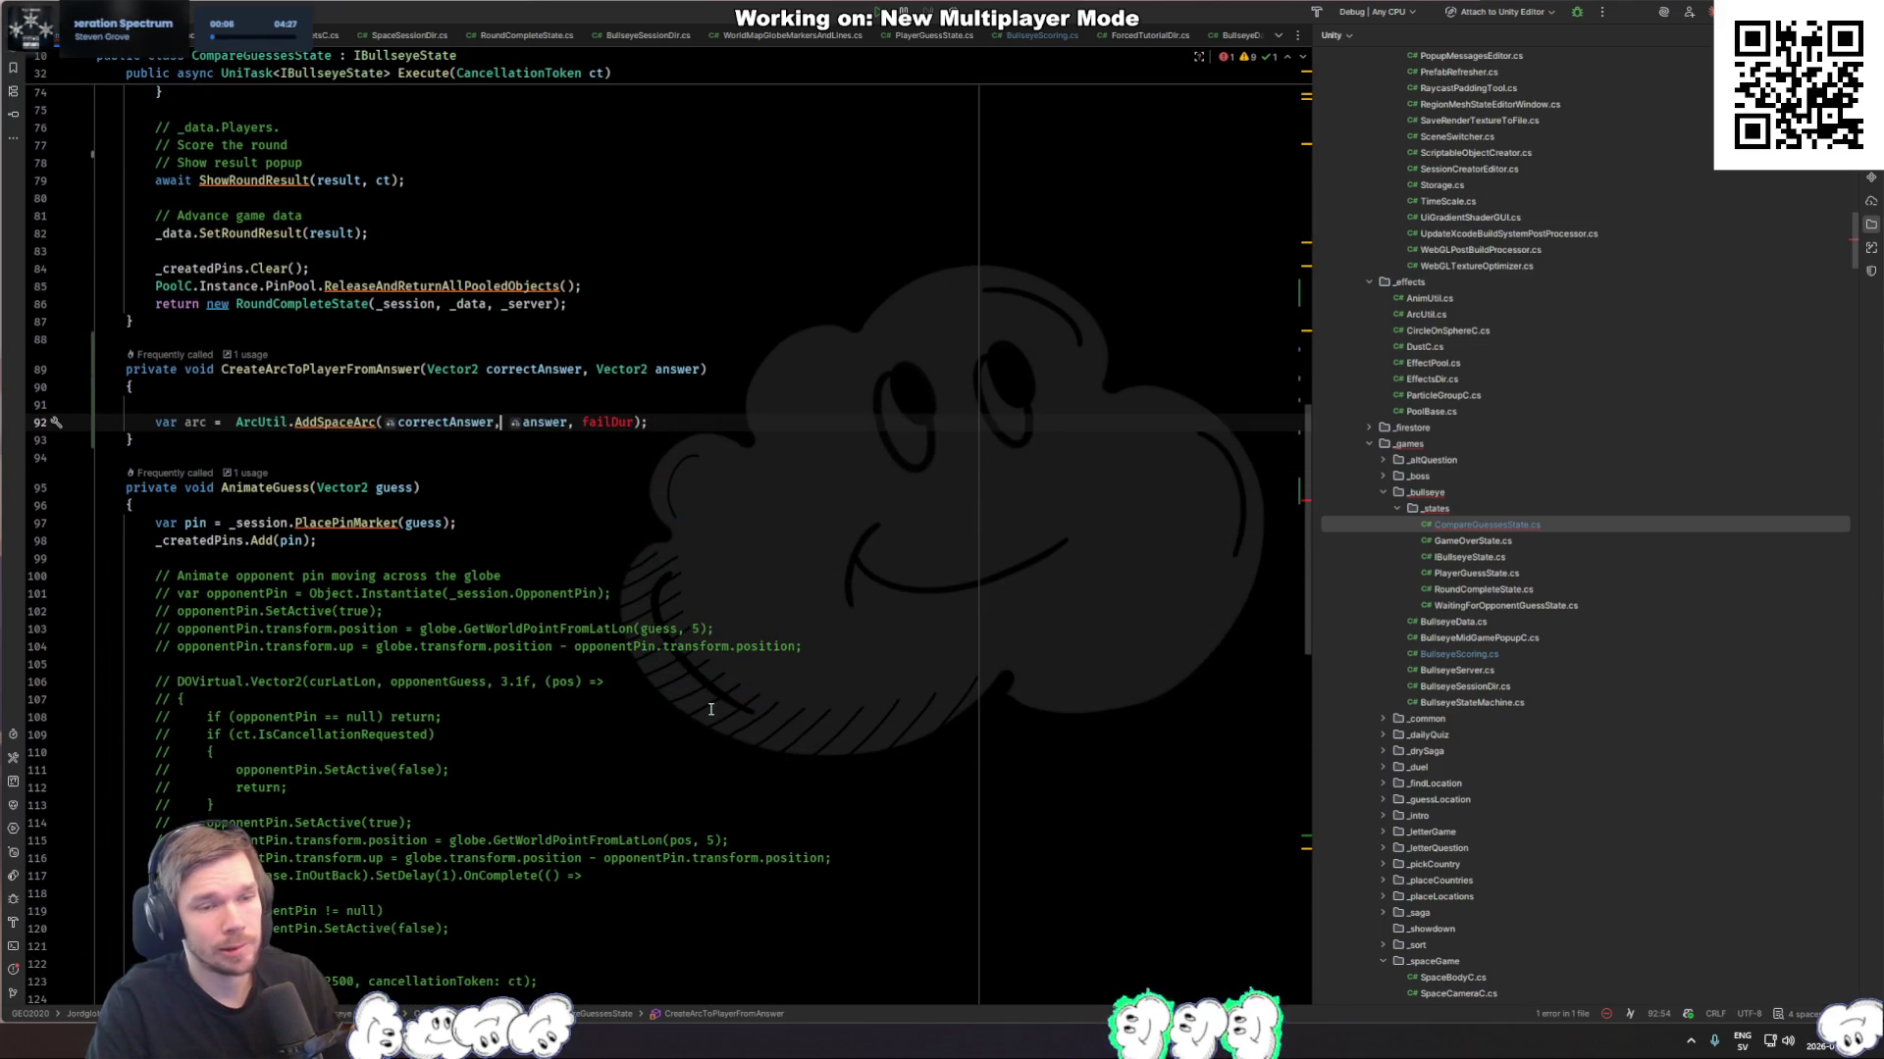
{"action": "left_click", "coordinate": [345, 311], "text": "ctrl"}
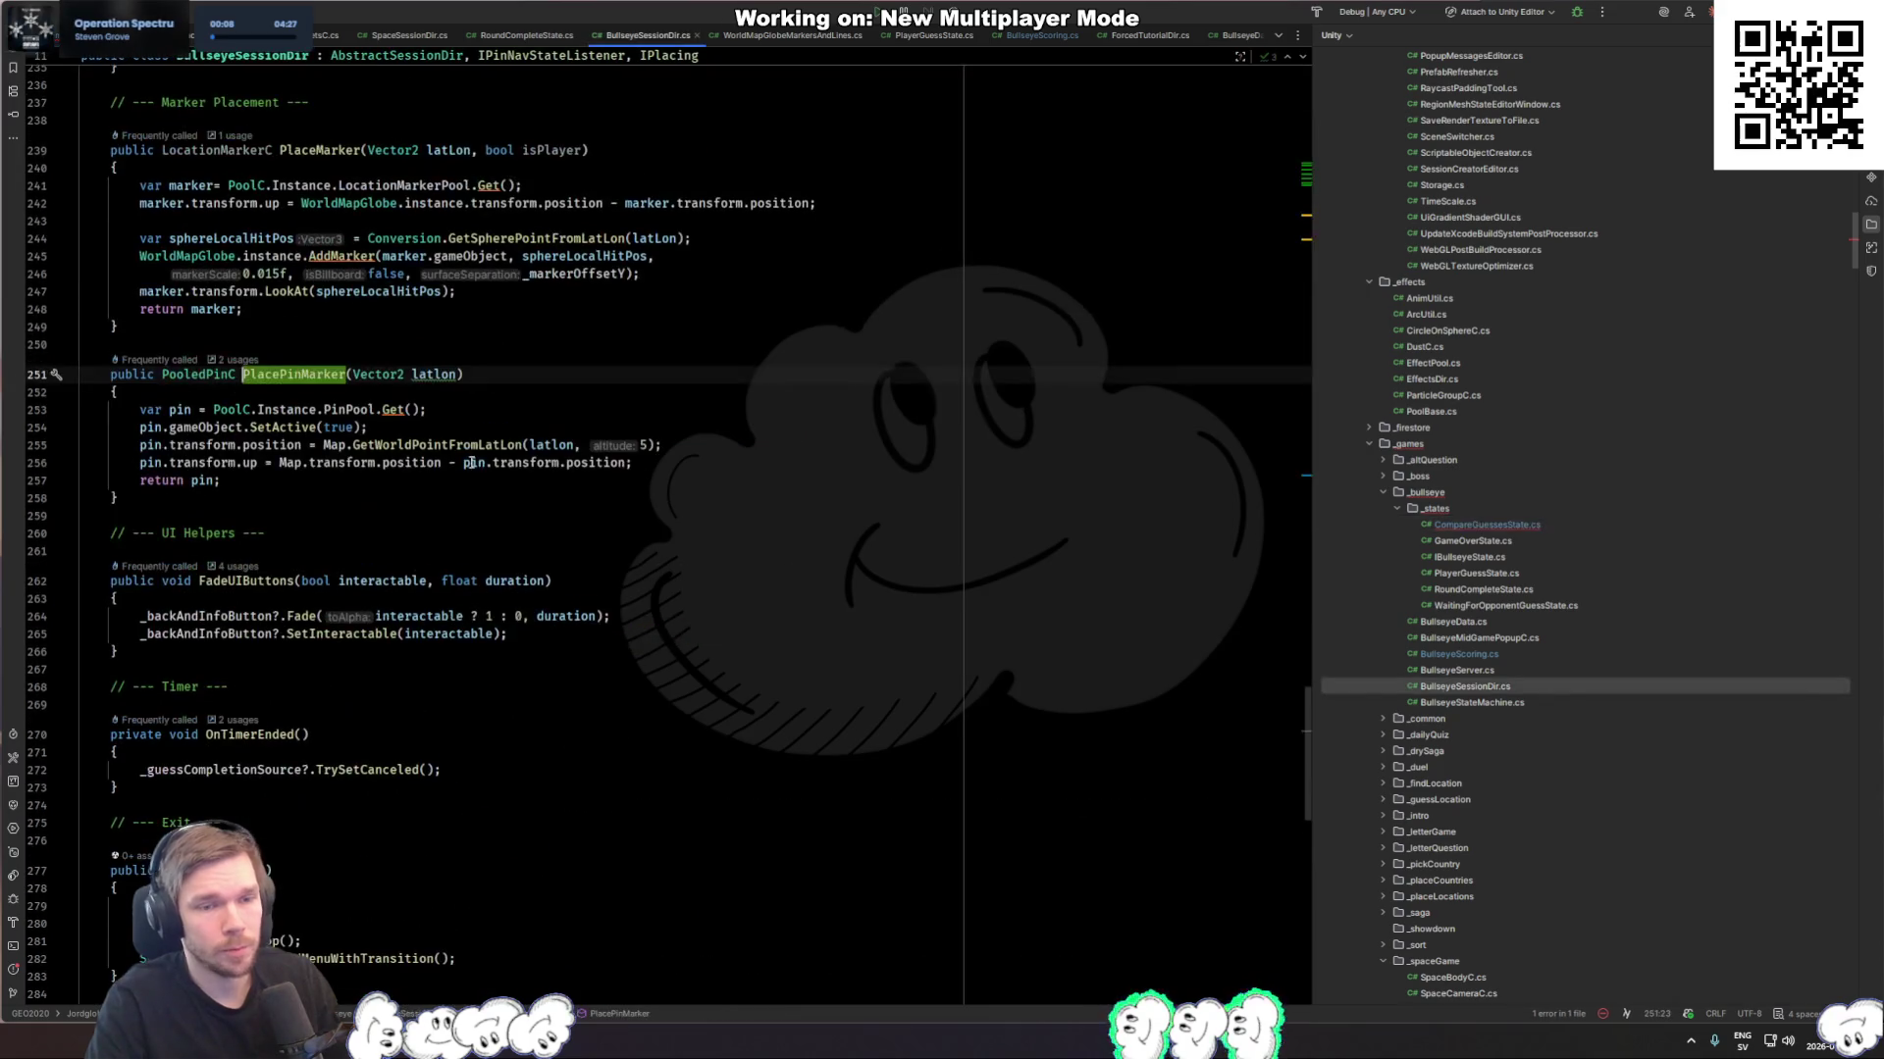
{"action": "left_click", "coordinate": [427, 445]}
{"action": "key", "text": "ctrl+alt+Left"}
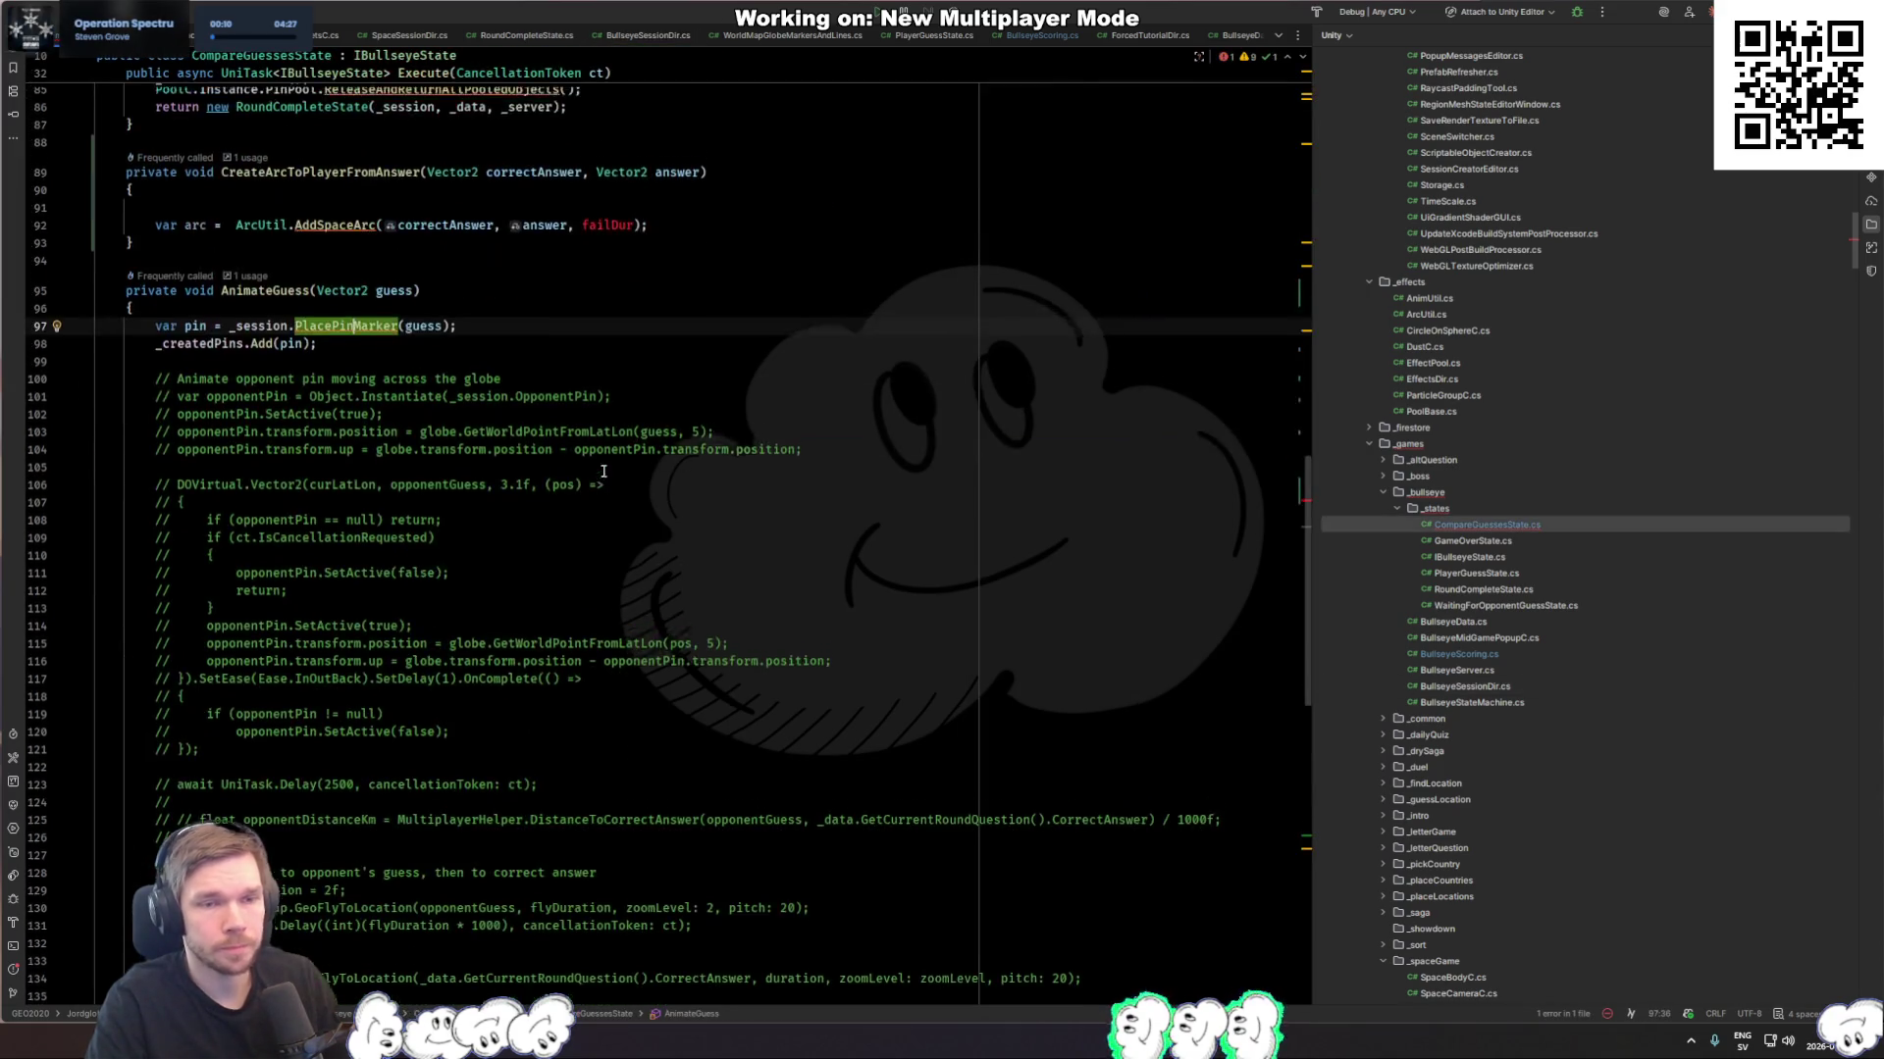
Step: Change the correctAnswer and answer parameter types from Vector2 to Vector3
{"action": "type", "text": "var"}
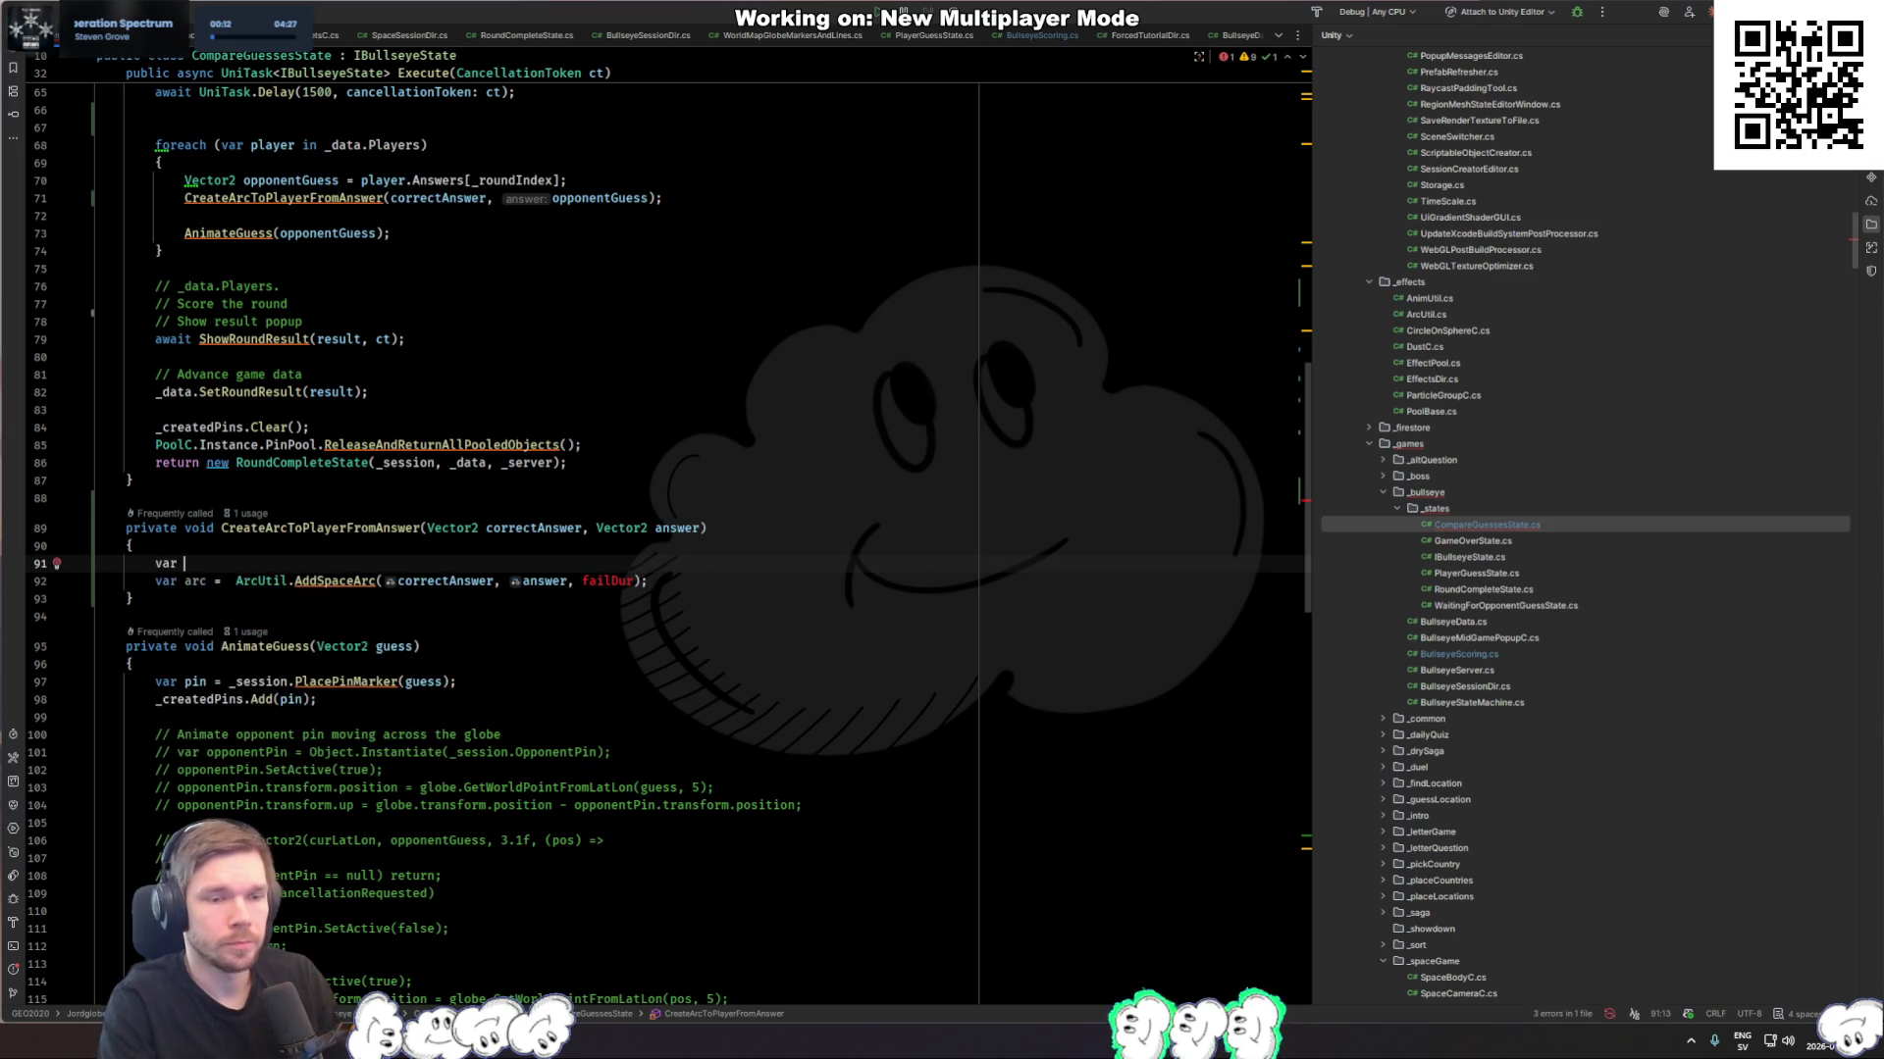
{"action": "key", "text": "ctrl+z"}
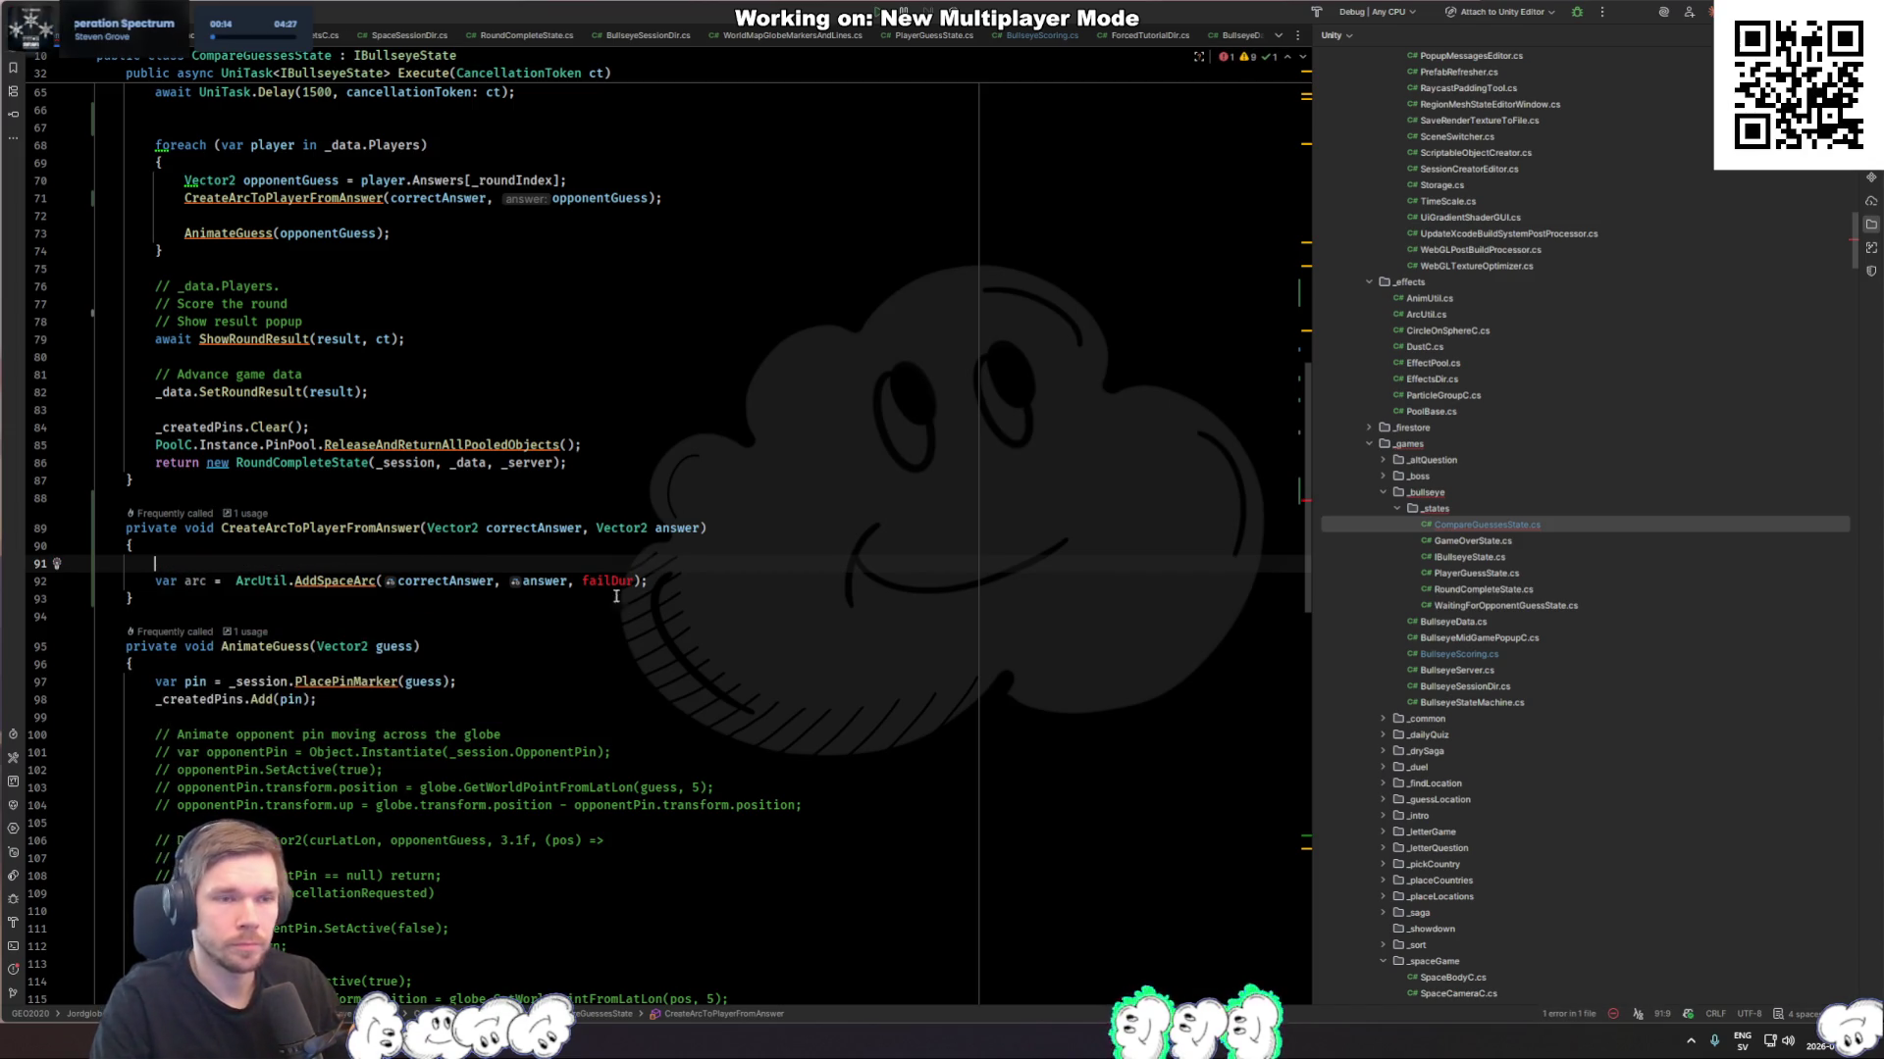
{"action": "left_click", "coordinate": [478, 528]}
{"action": "key", "text": "BackSpace"}
{"action": "type", "text": "3"}
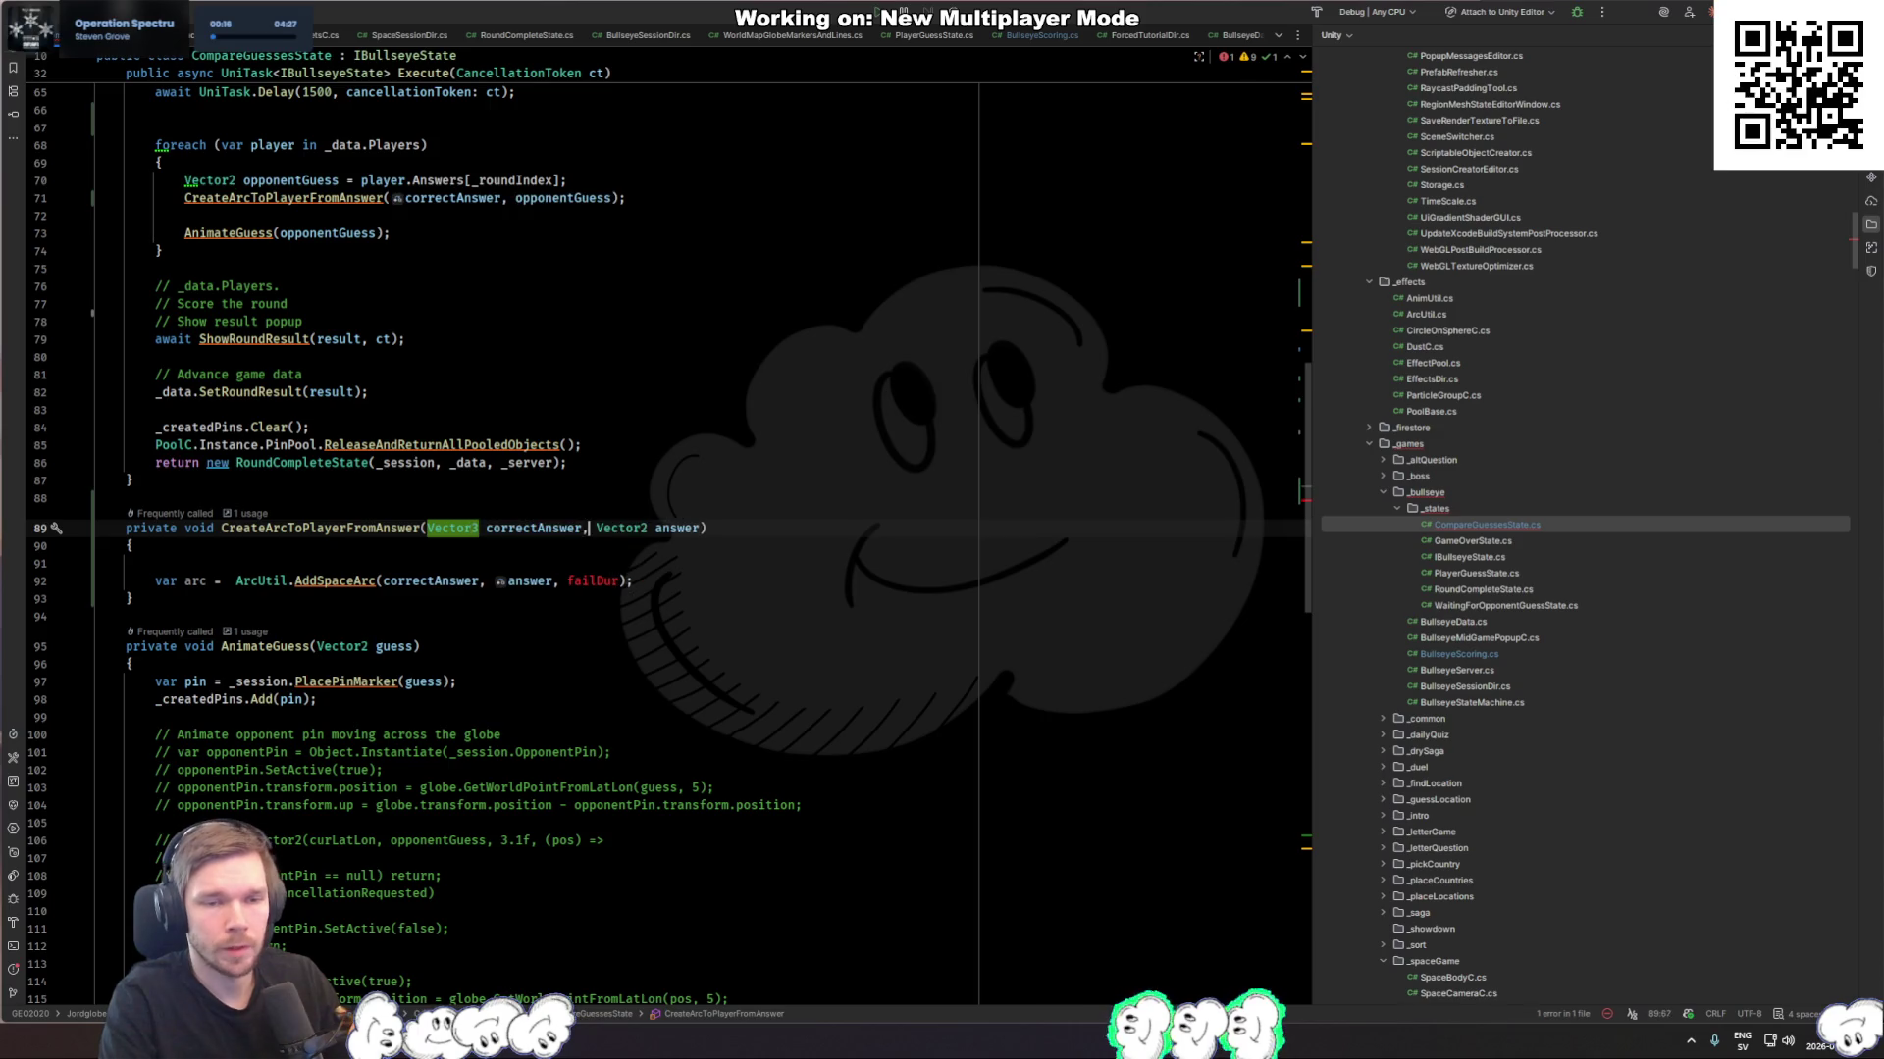
{"action": "key", "text": "Down"}
{"action": "key", "text": "Down"}
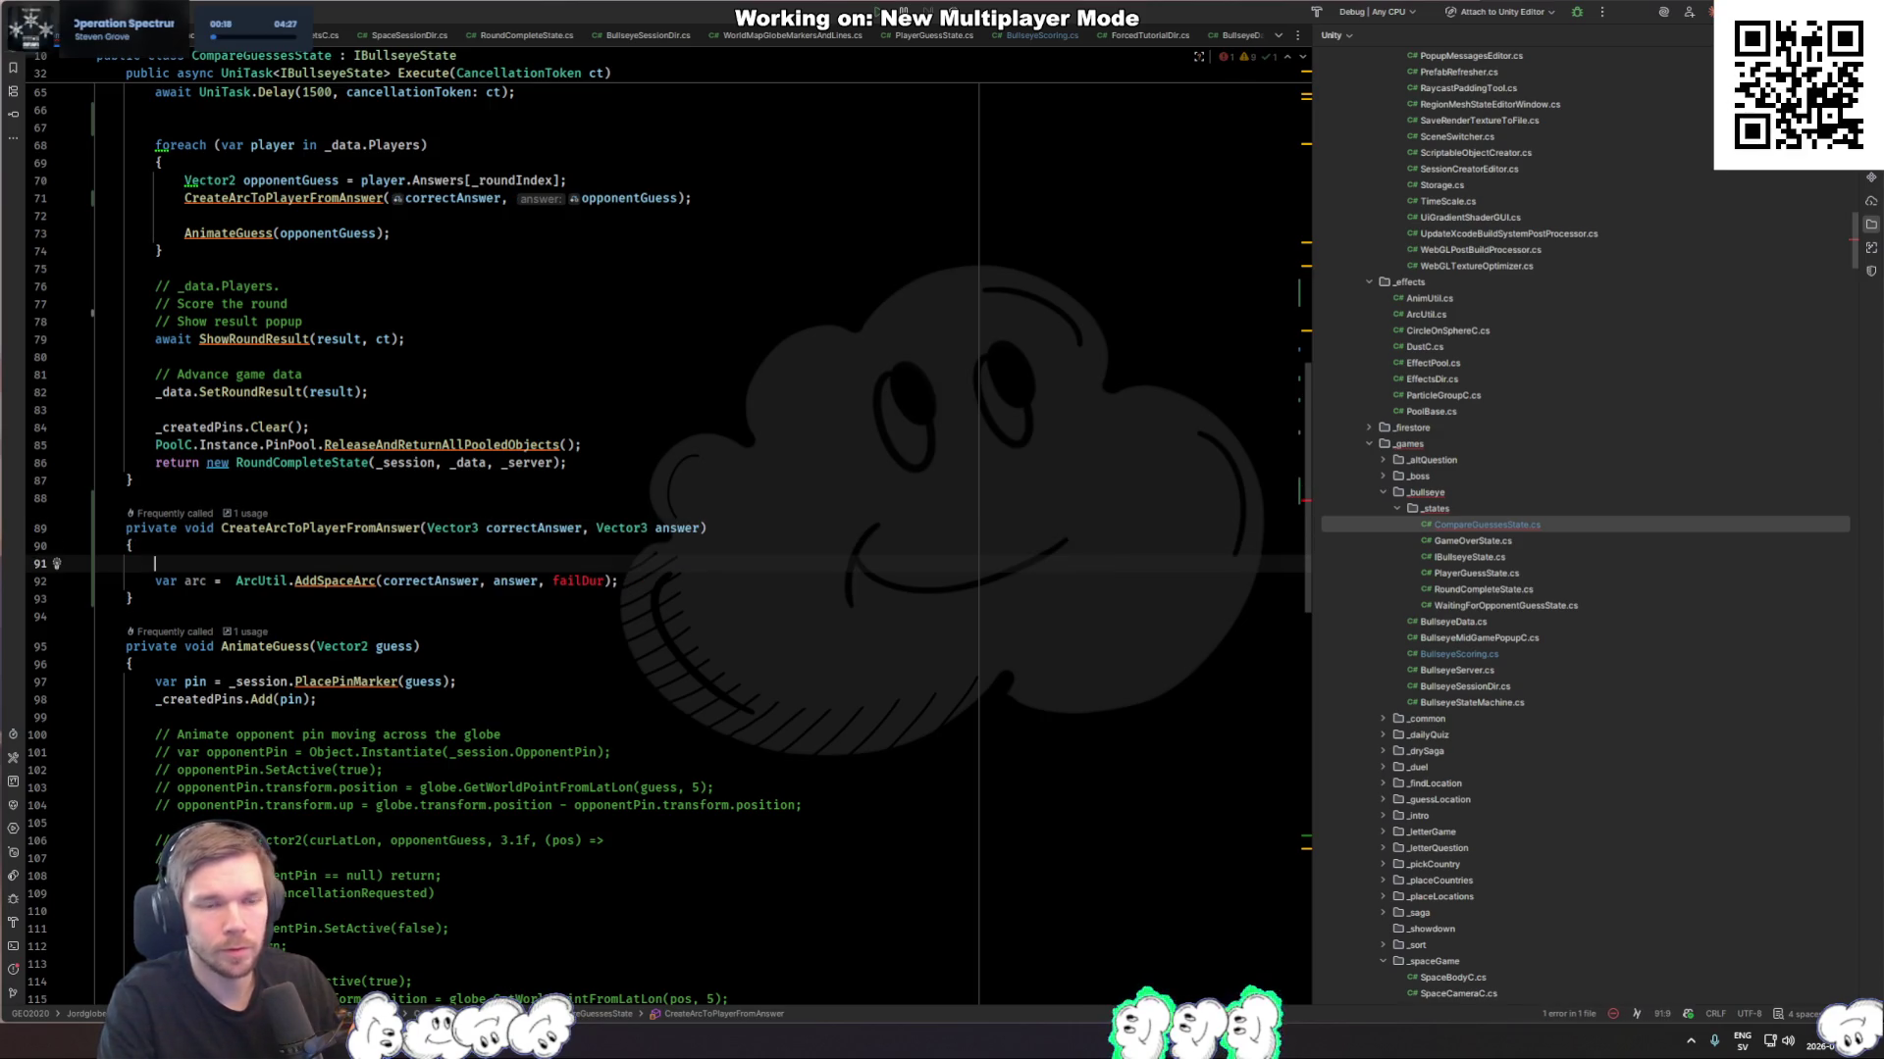
Step: Begin replacing AddSpaceArc in the call by typing Add
{"action": "scroll", "coordinate": [444, 581], "scroll_direction": "up", "scroll_amount": 4}
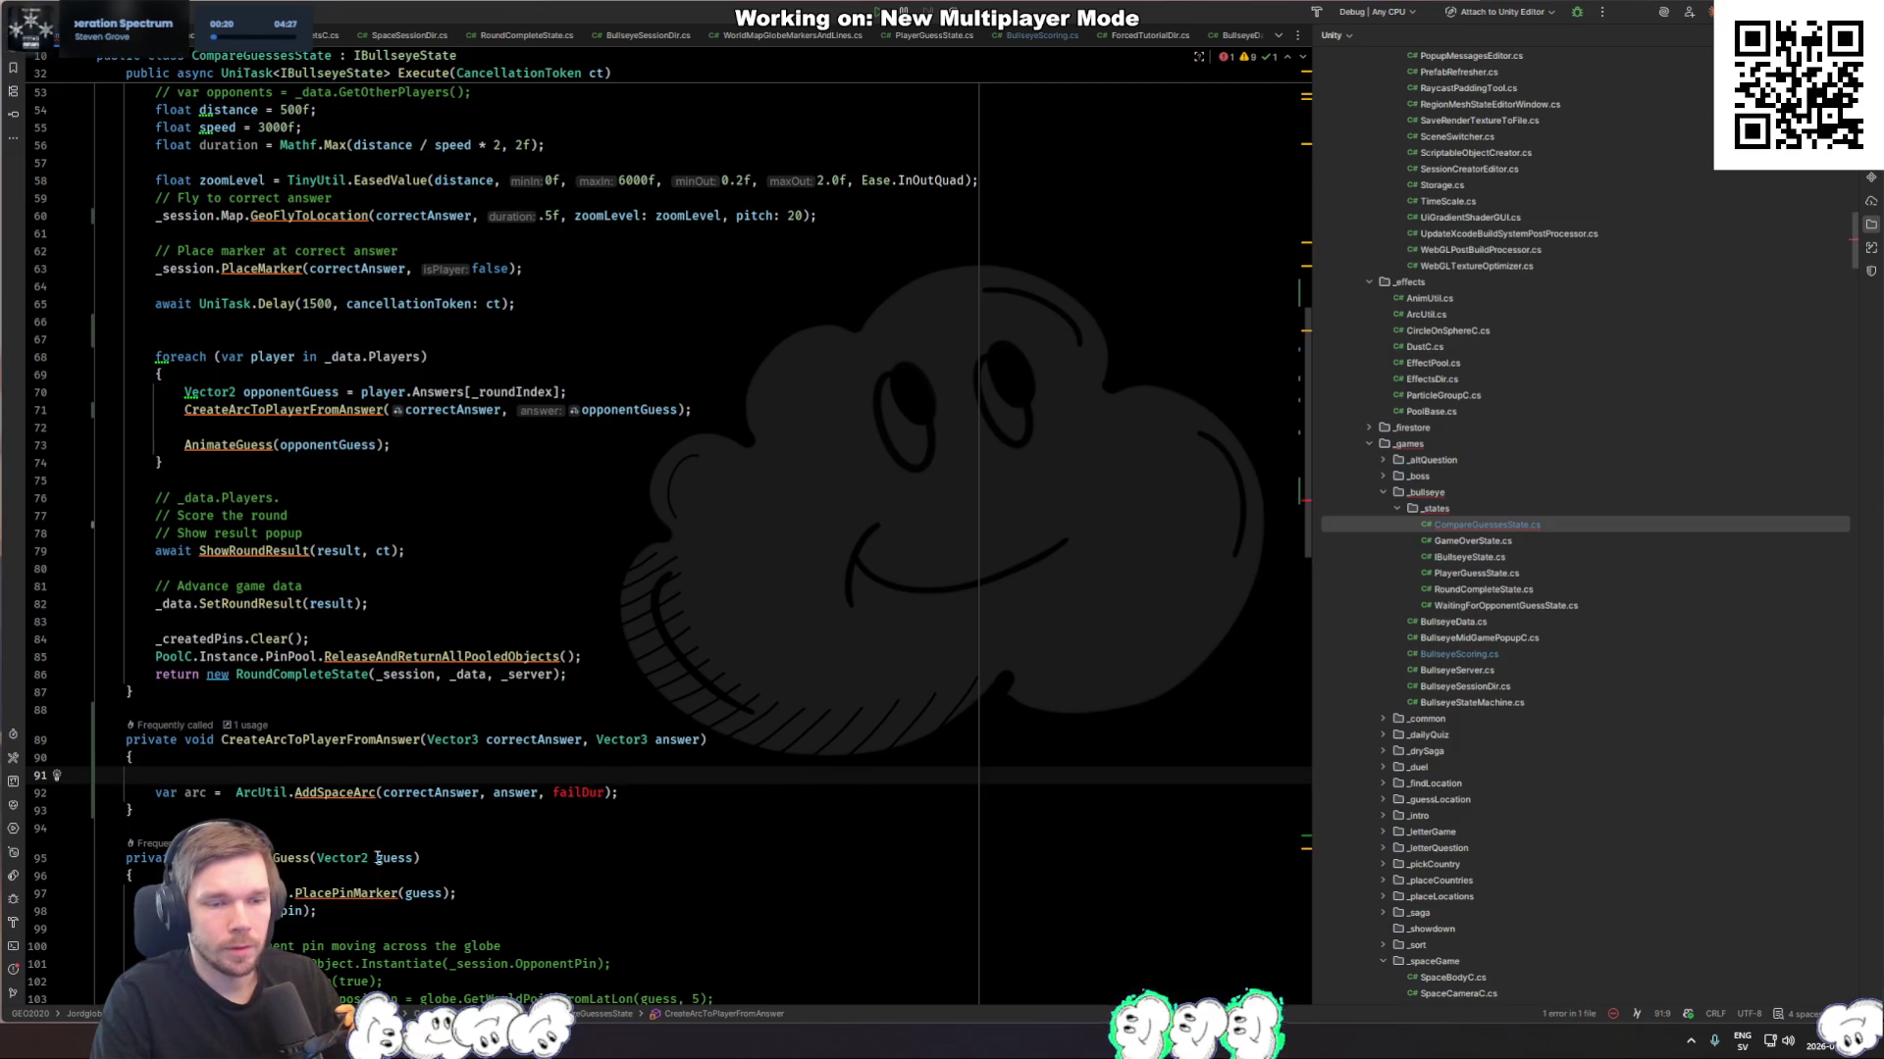
{"action": "left_click", "coordinate": [358, 792]}
{"action": "double_click", "coordinate": [358, 791]}
{"action": "type", "text": "Add"}
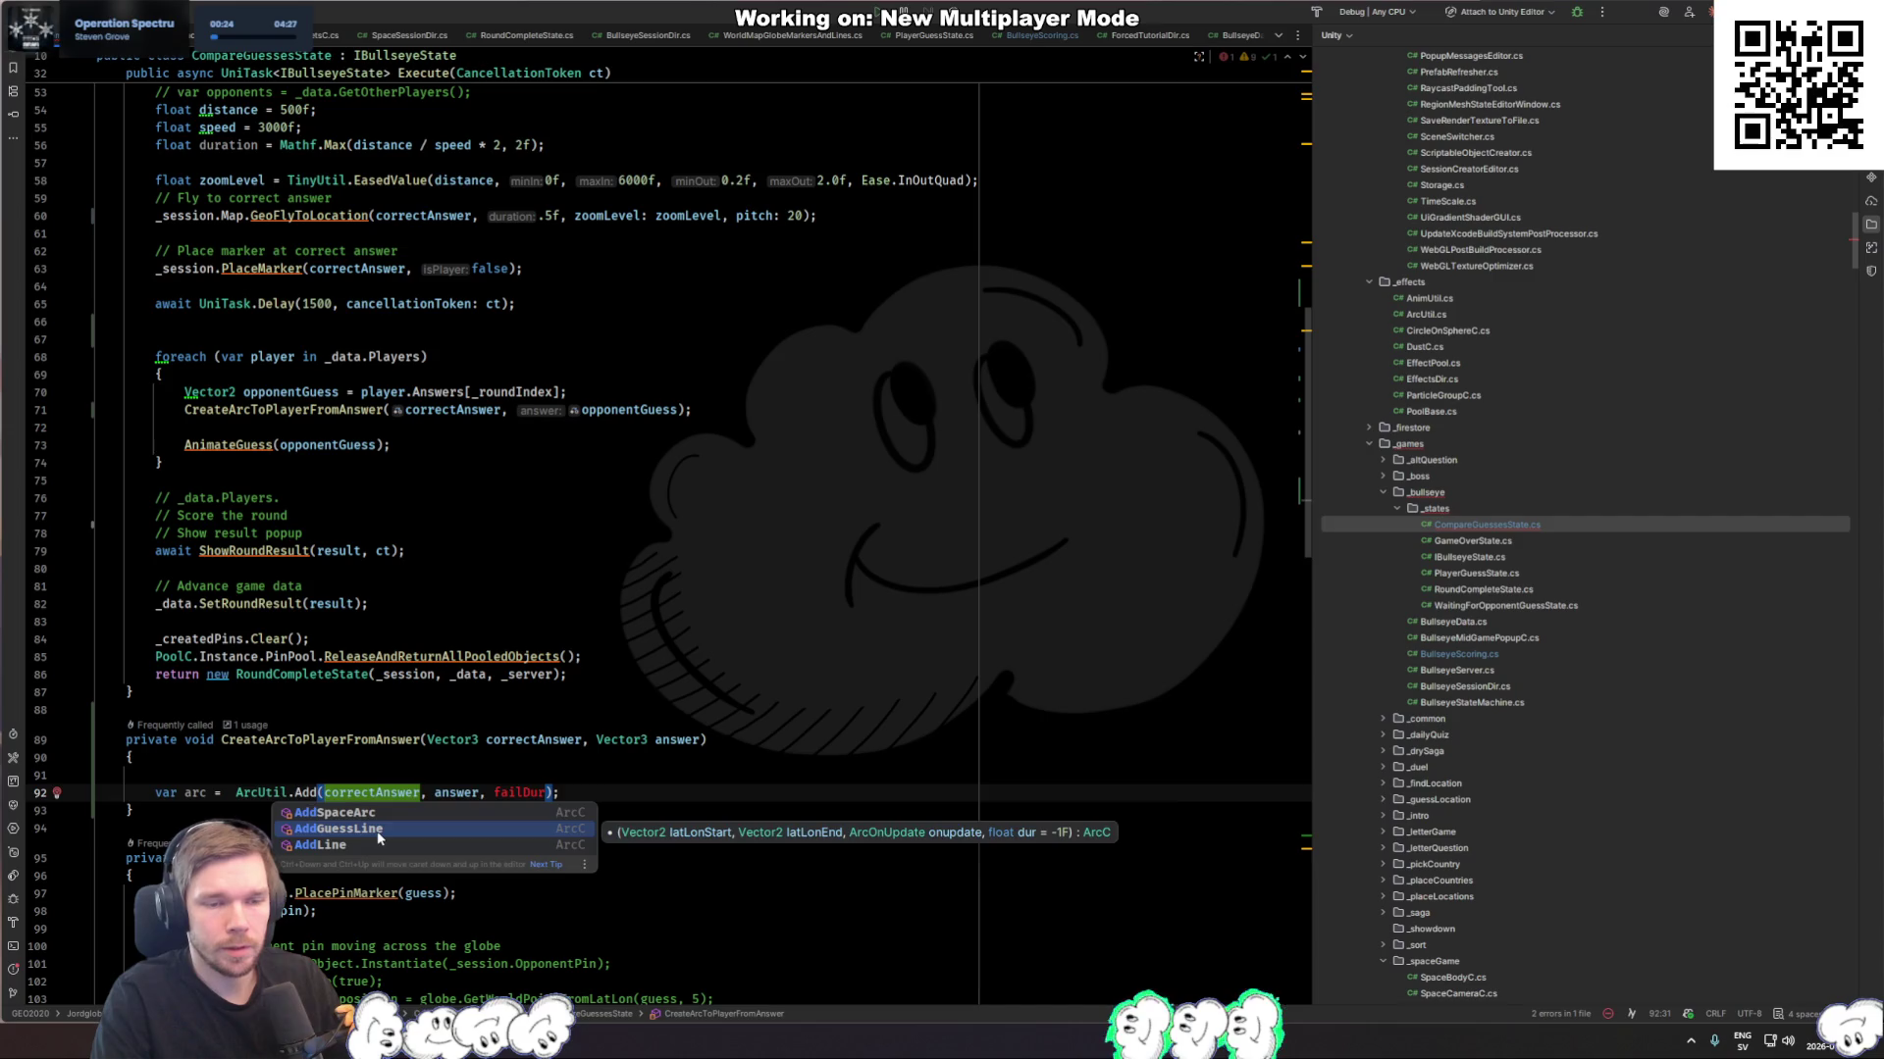
Step: Switch the call to ArcUtil.AddGuessLine from the completion list
{"action": "left_click", "coordinate": [383, 827]}
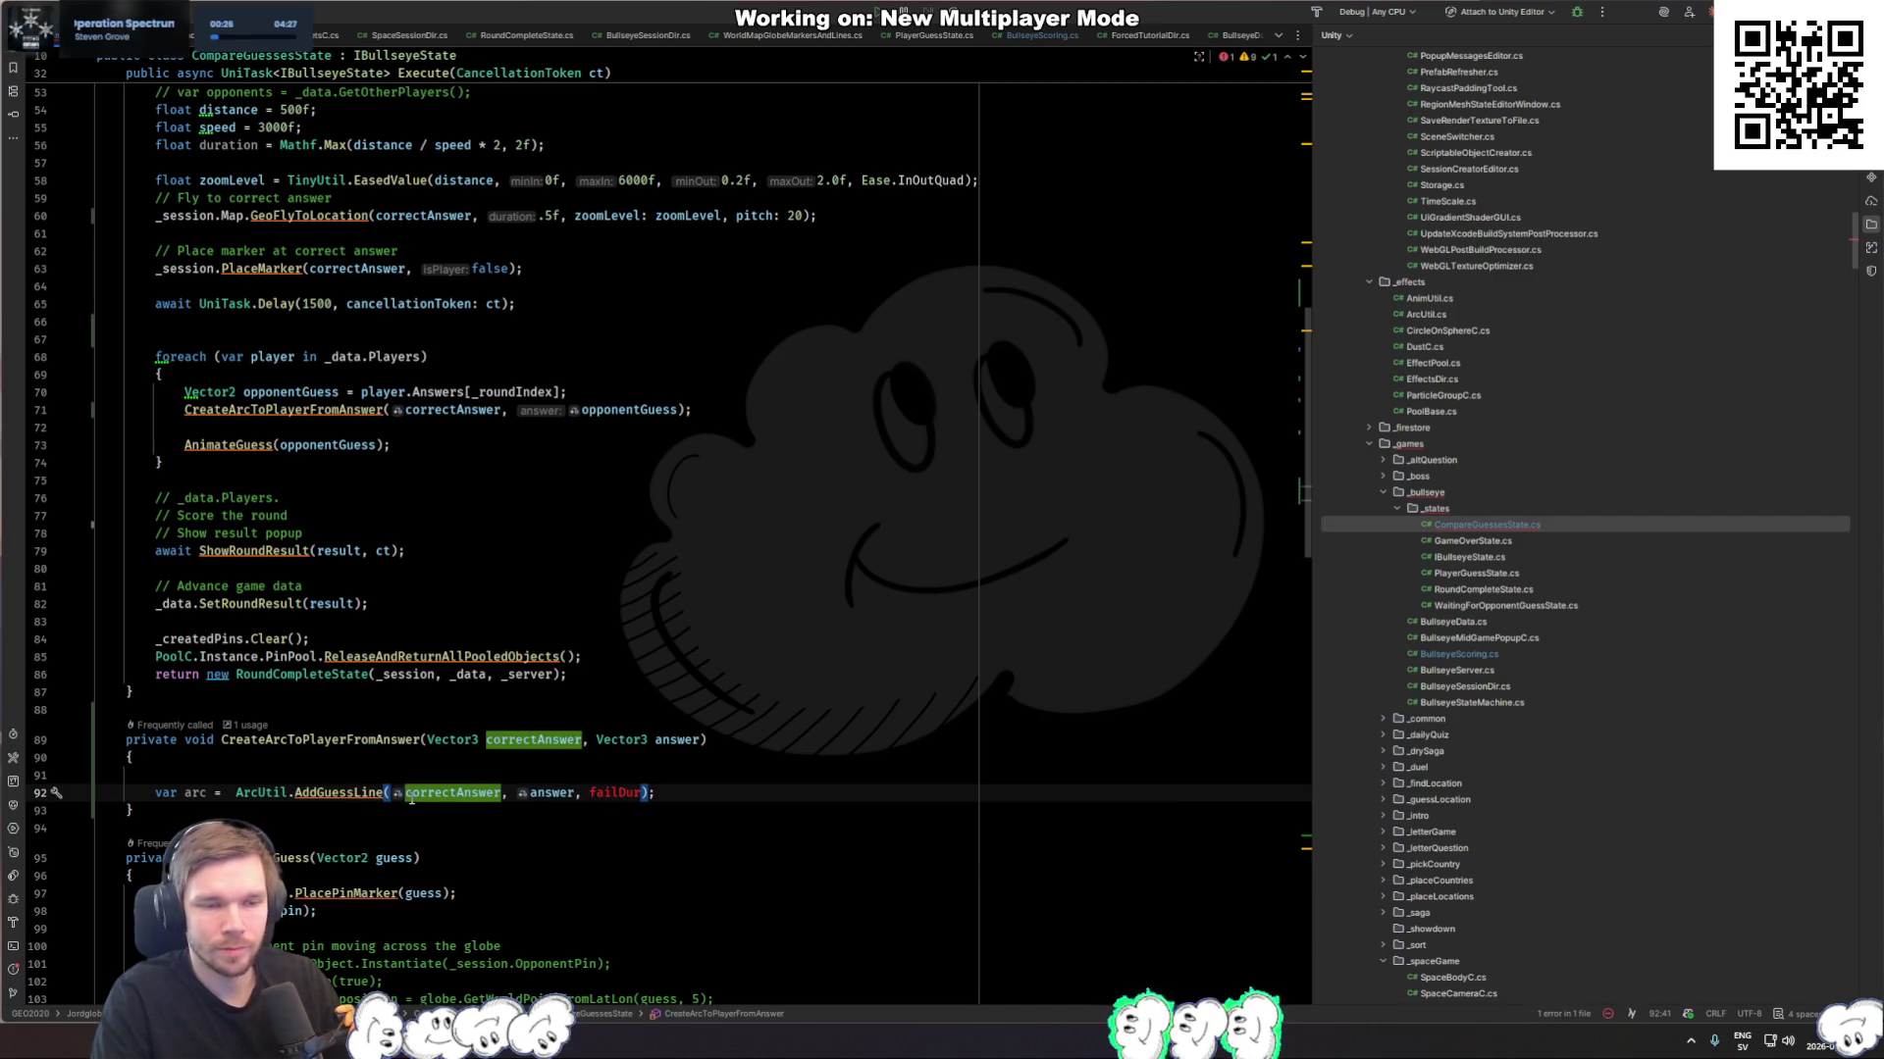
{"action": "key", "text": "BackSpace"}
{"action": "type", "text": "("}
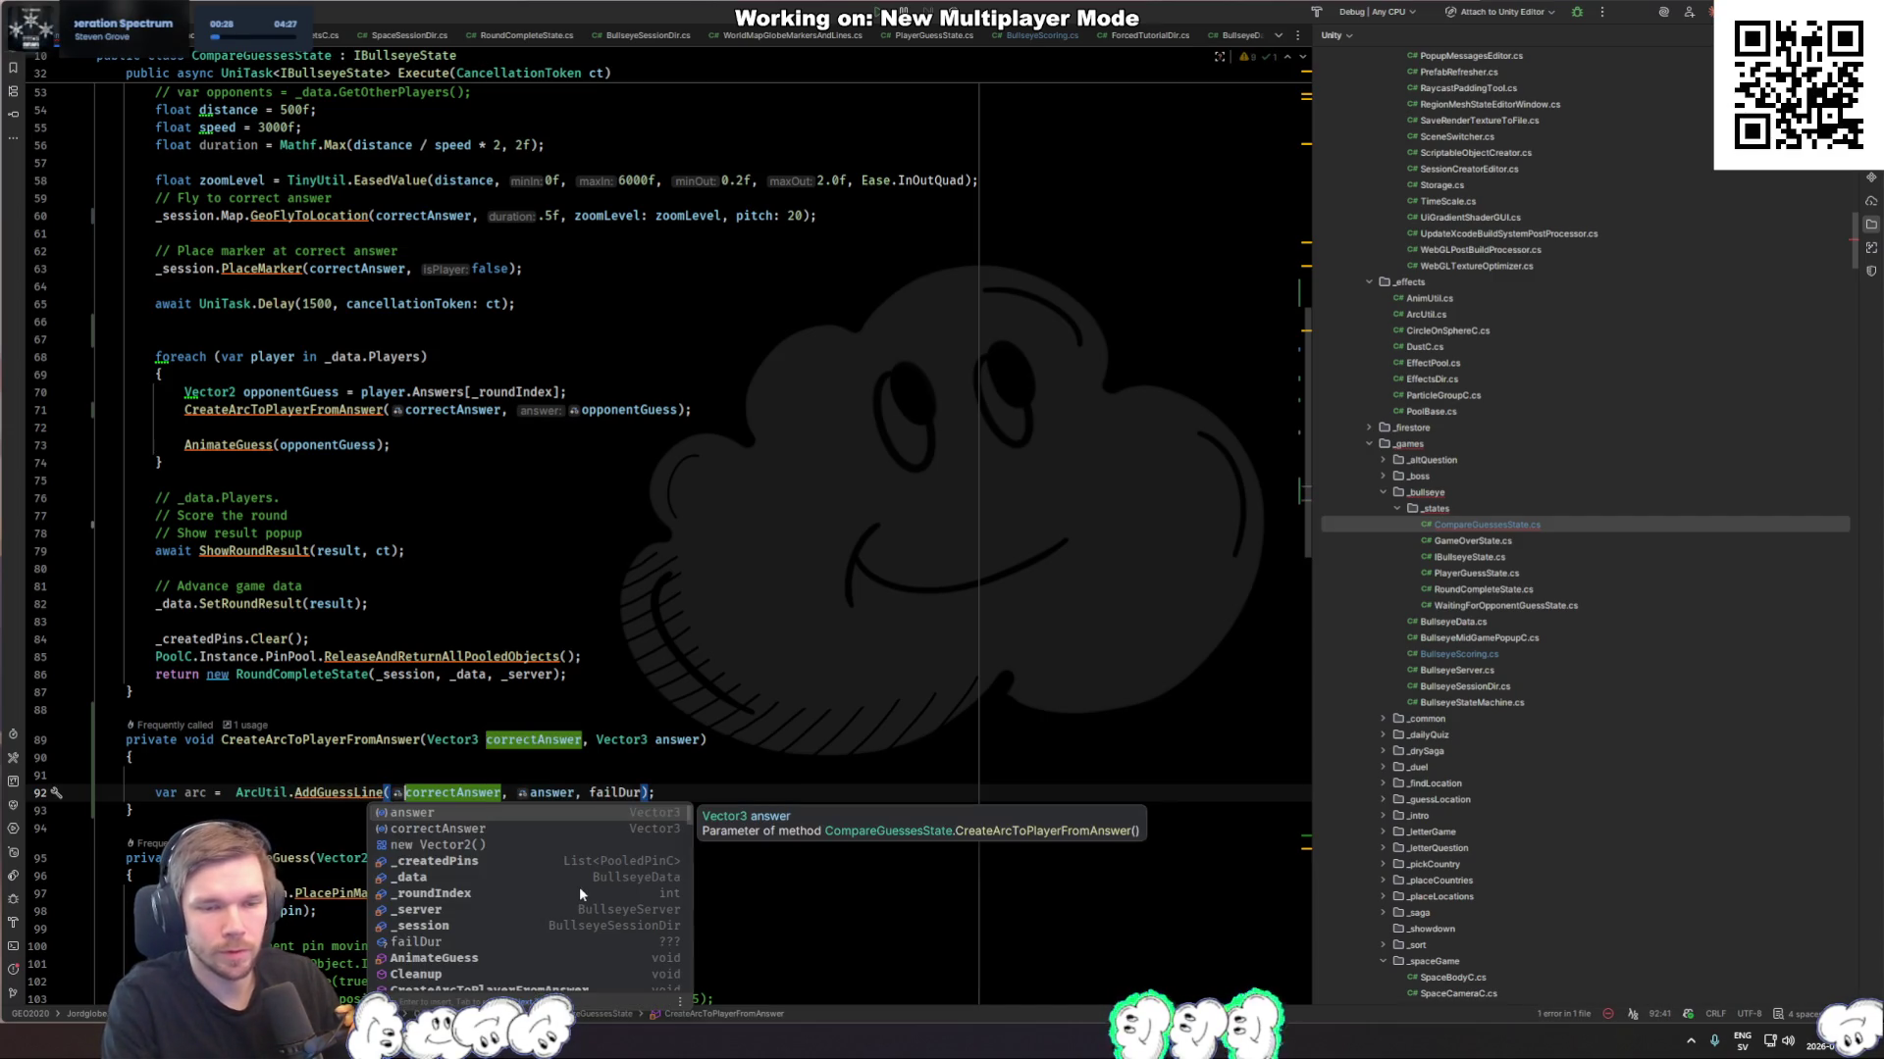
{"action": "key", "text": "Escape"}
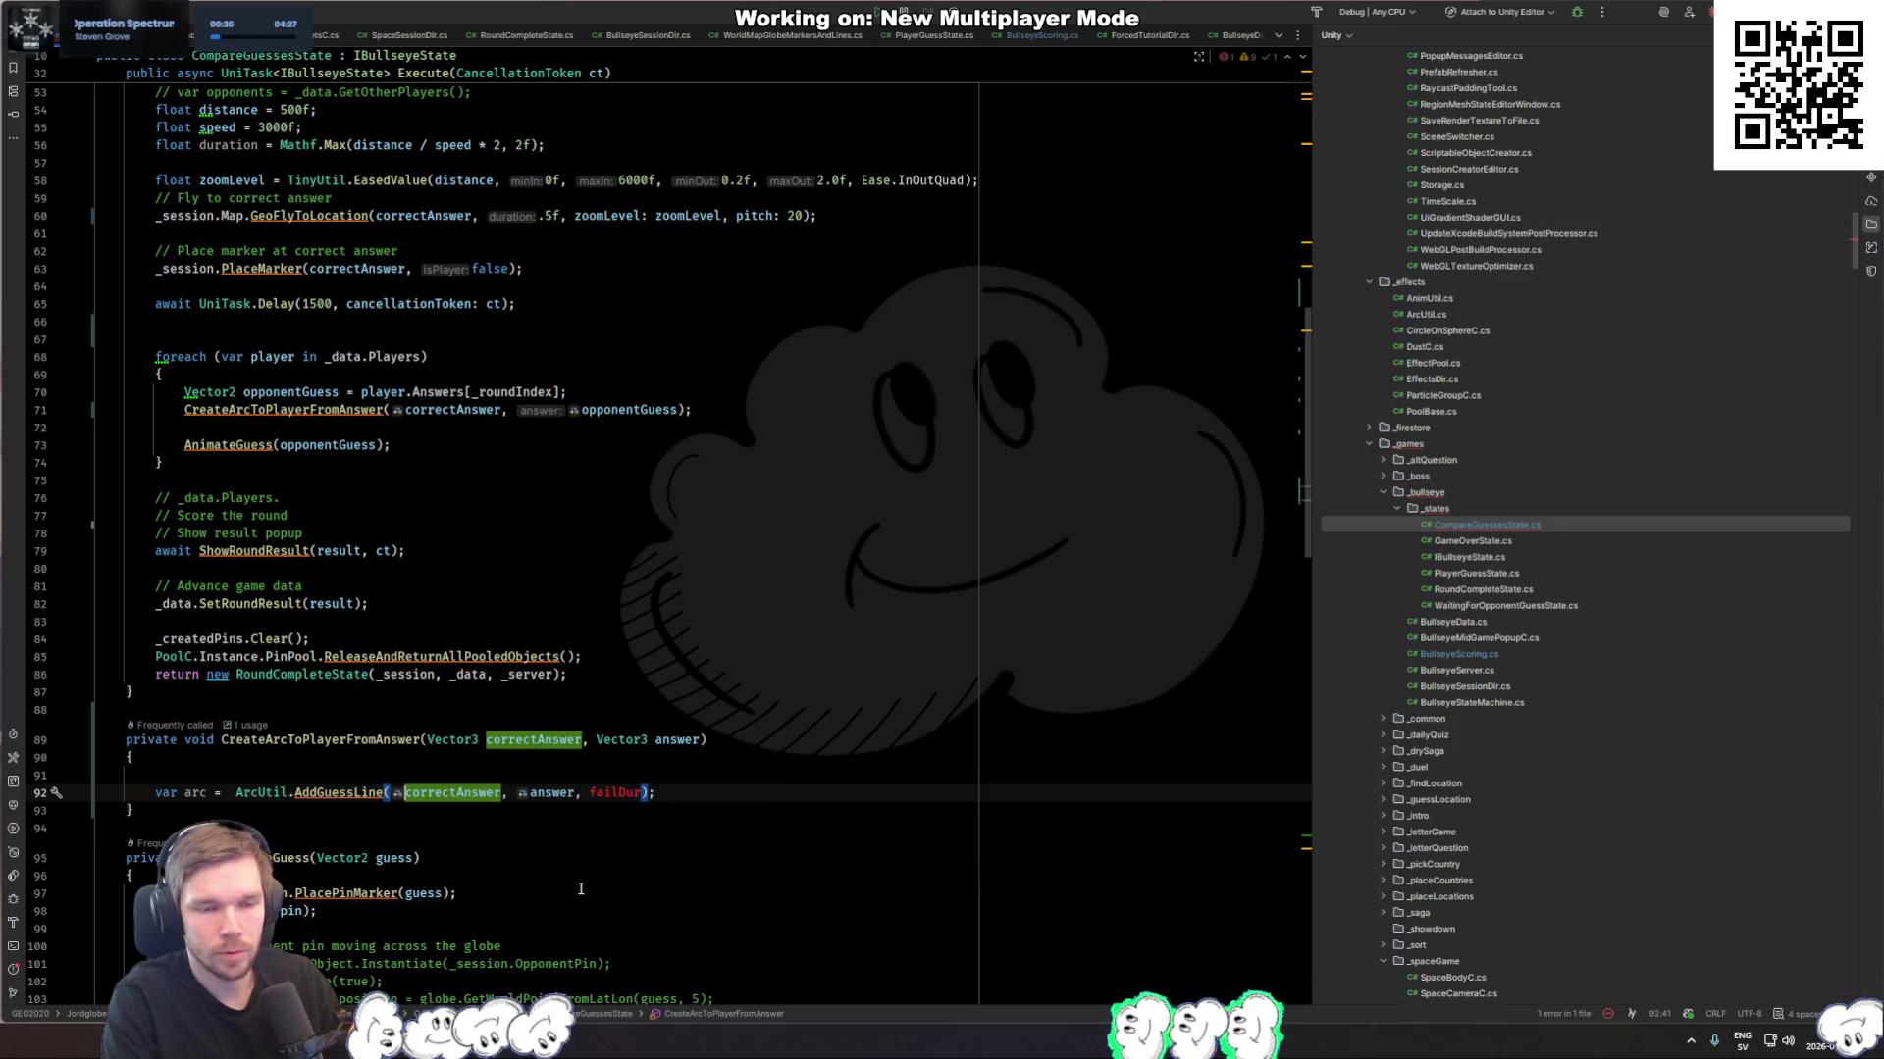
Step: Change both method parameters back from Vector3 to Vector2
{"action": "key", "text": "Up"}
{"action": "key", "text": "Up"}
{"action": "key", "text": "Up"}
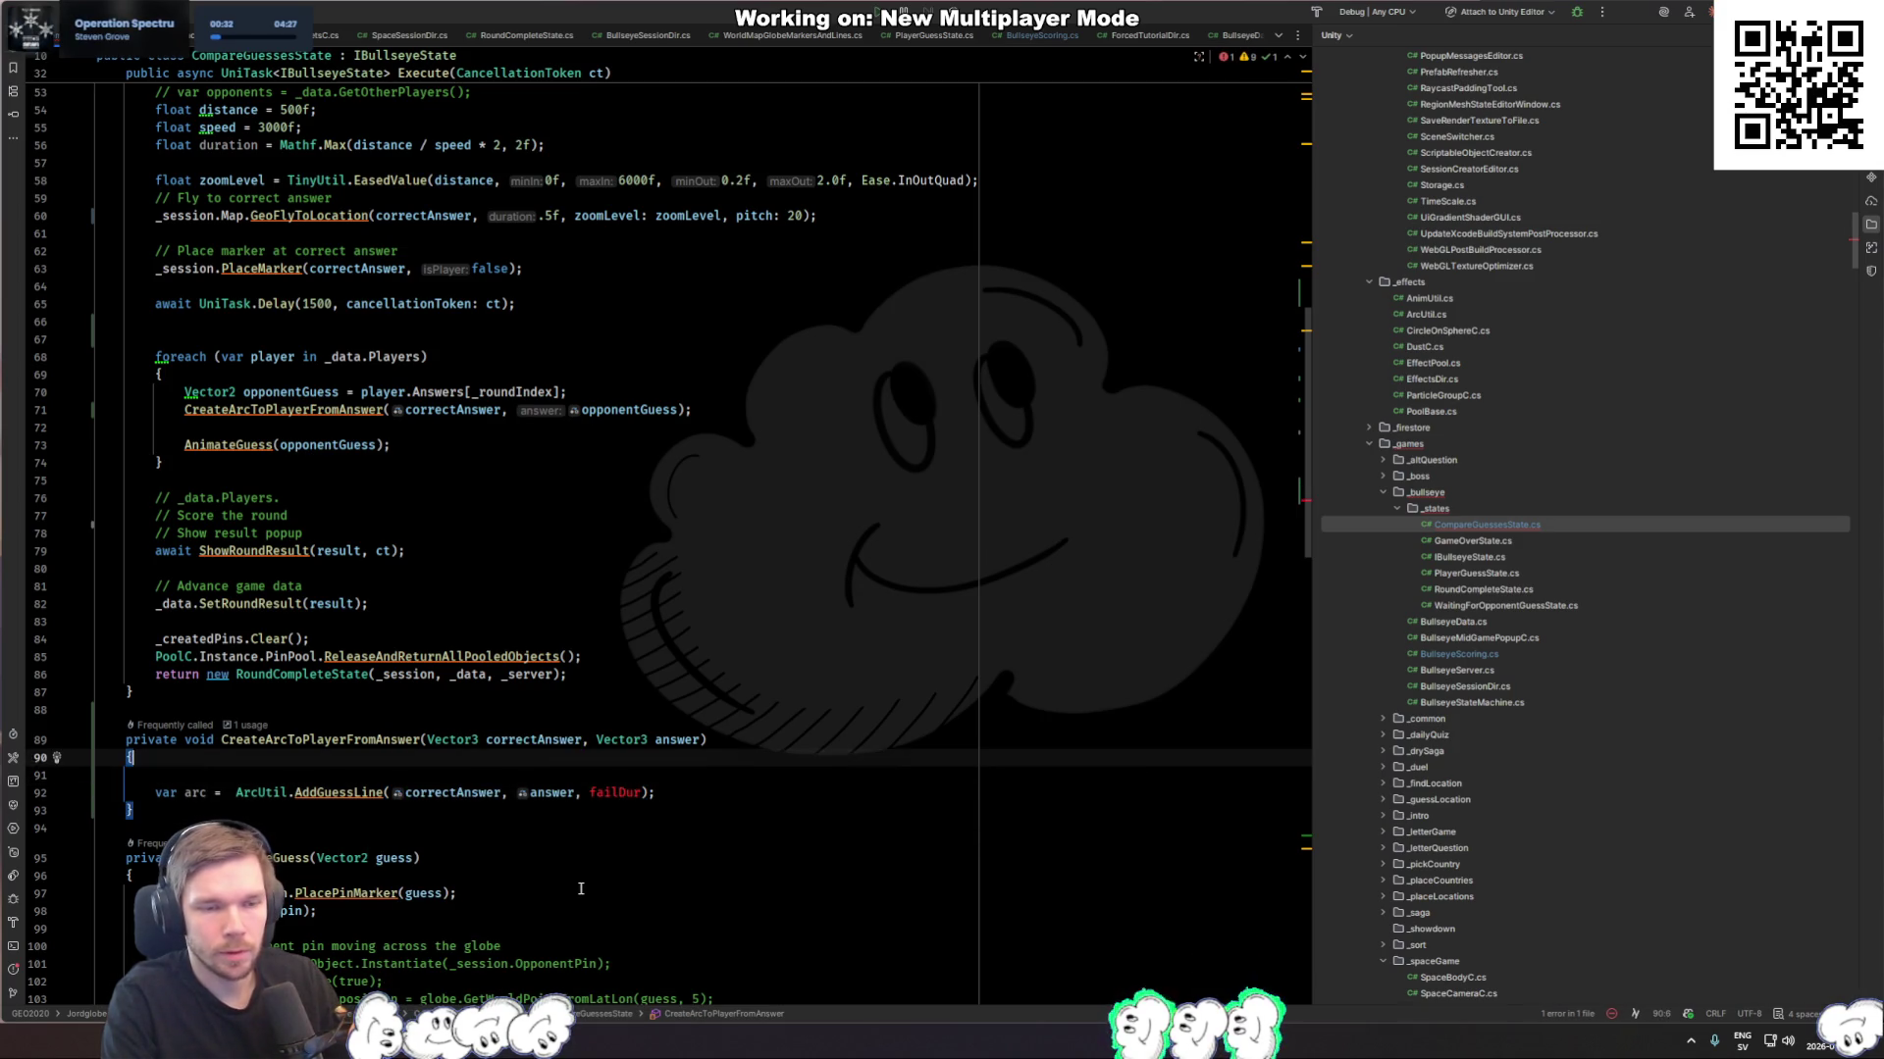
{"action": "key", "text": "ctrl+Right"}
{"action": "key", "text": "ctrl+Right"}
{"action": "key", "text": "ctrl+Right"}
{"action": "key", "text": "BackSpace"}
{"action": "type", "text": "2"}
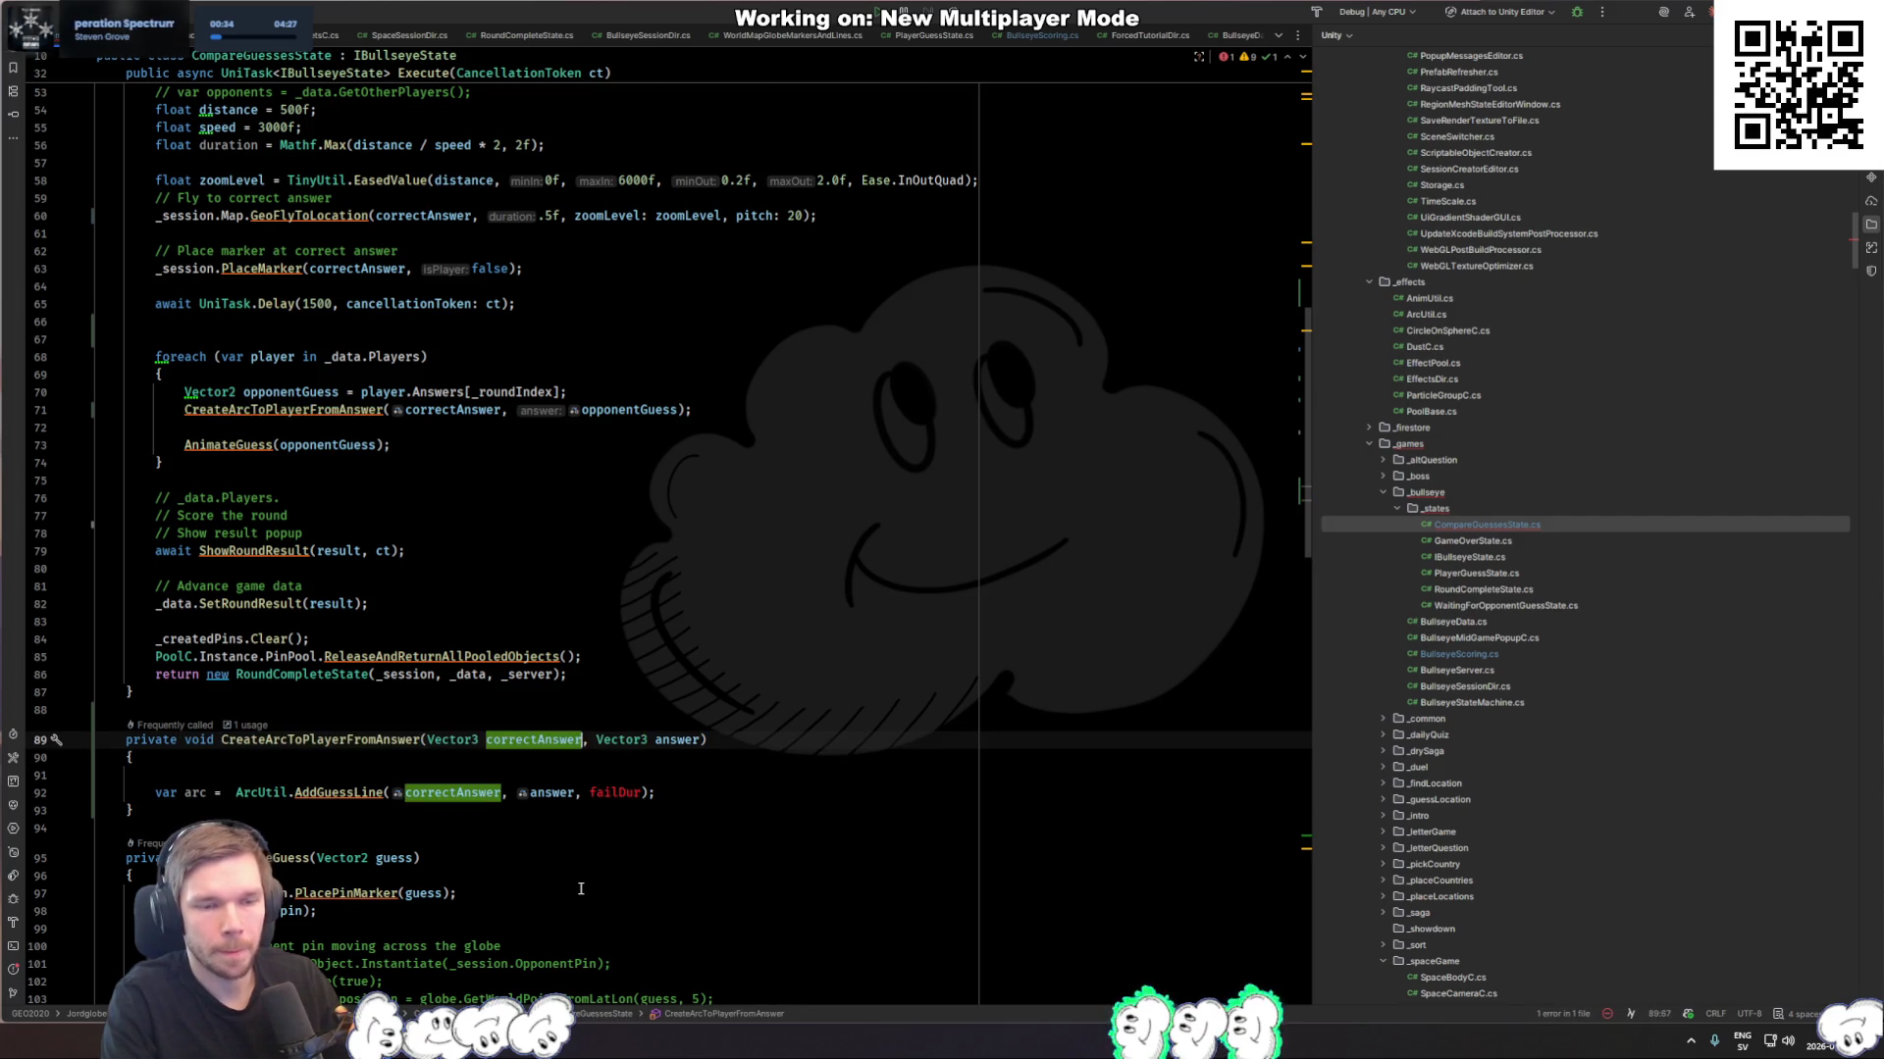
{"action": "key", "text": "ctrl+Right"}
{"action": "key", "text": "ctrl+Right"}
{"action": "key", "text": "ctrl+Right"}
{"action": "key", "text": "ctrl+Right"}
{"action": "key", "text": "BackSpace"}
{"action": "type", "text": "2"}
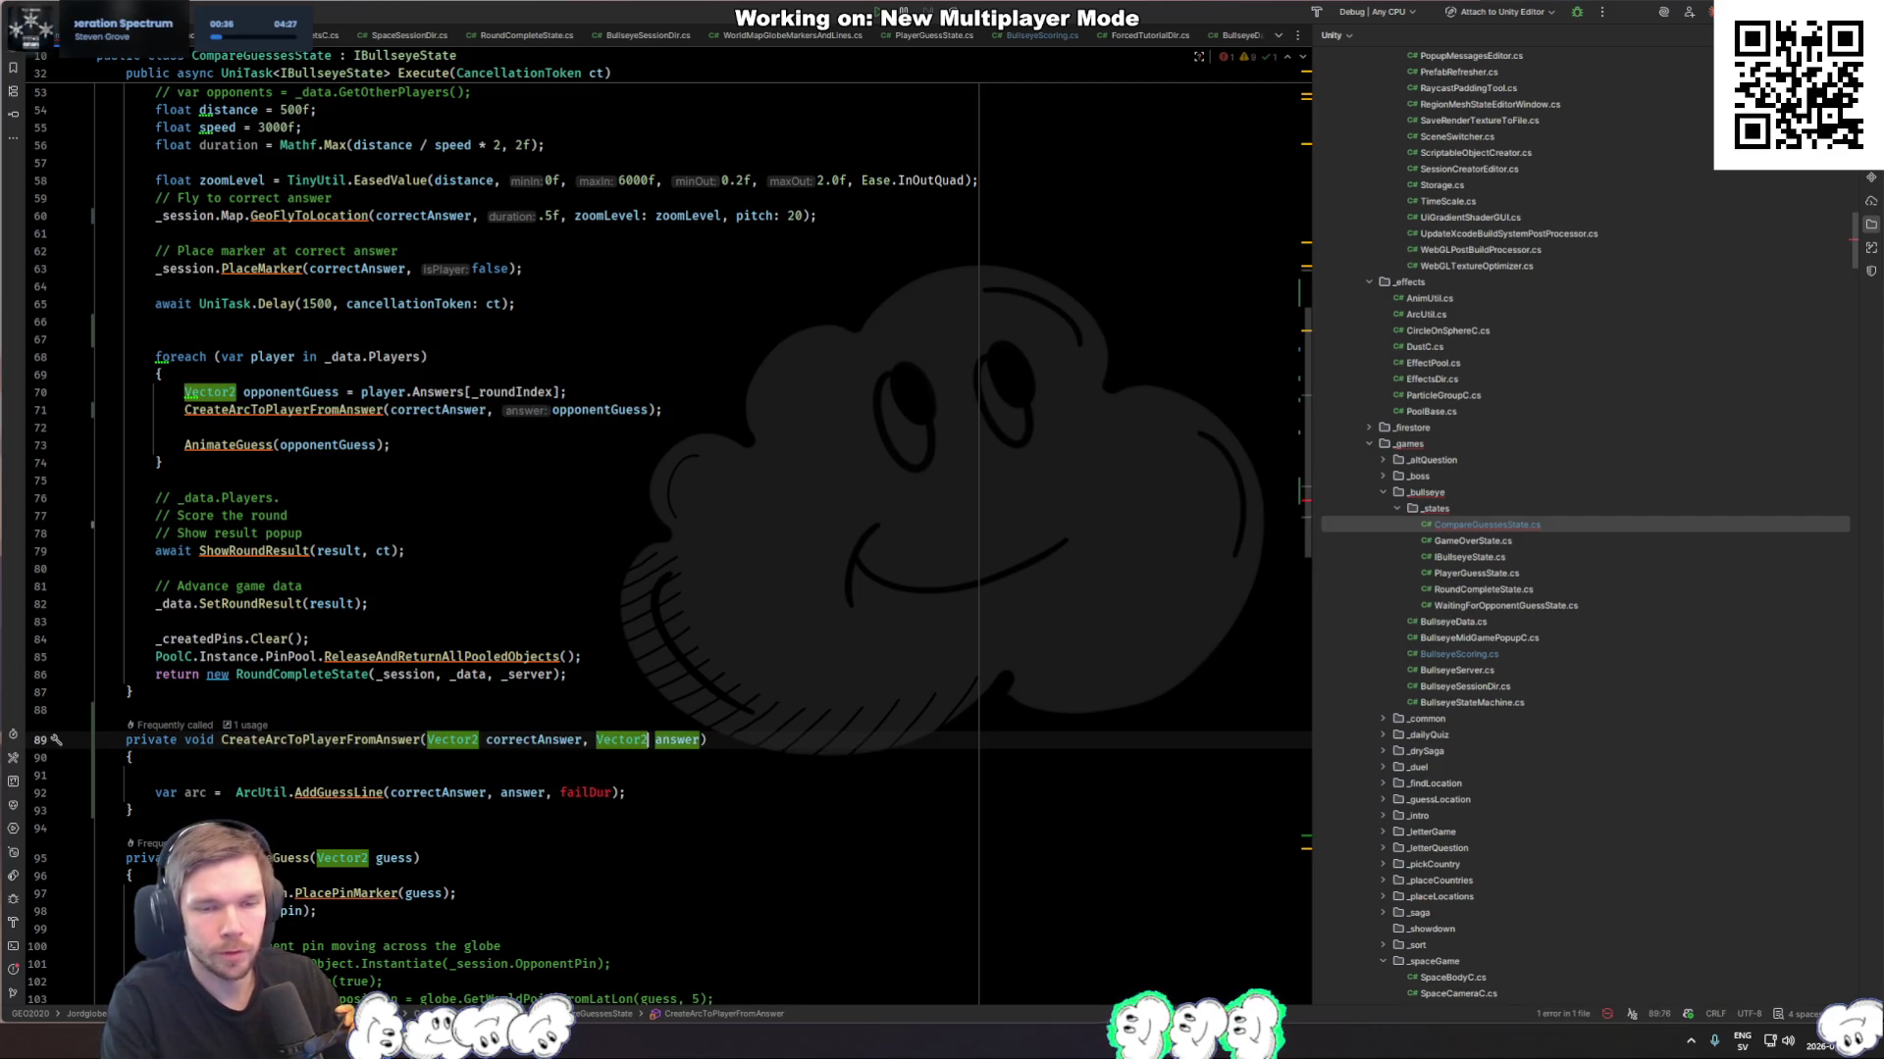
{"action": "key", "text": "Down"}
{"action": "key", "text": "Down"}
{"action": "key", "text": "Down"}
Step: Remove the failDur argument from the AddGuessLine call
{"action": "key", "text": "End"}
{"action": "key", "text": "Left"}
{"action": "key", "text": "Left"}
{"action": "key", "text": "ctrl+BackSpace"}
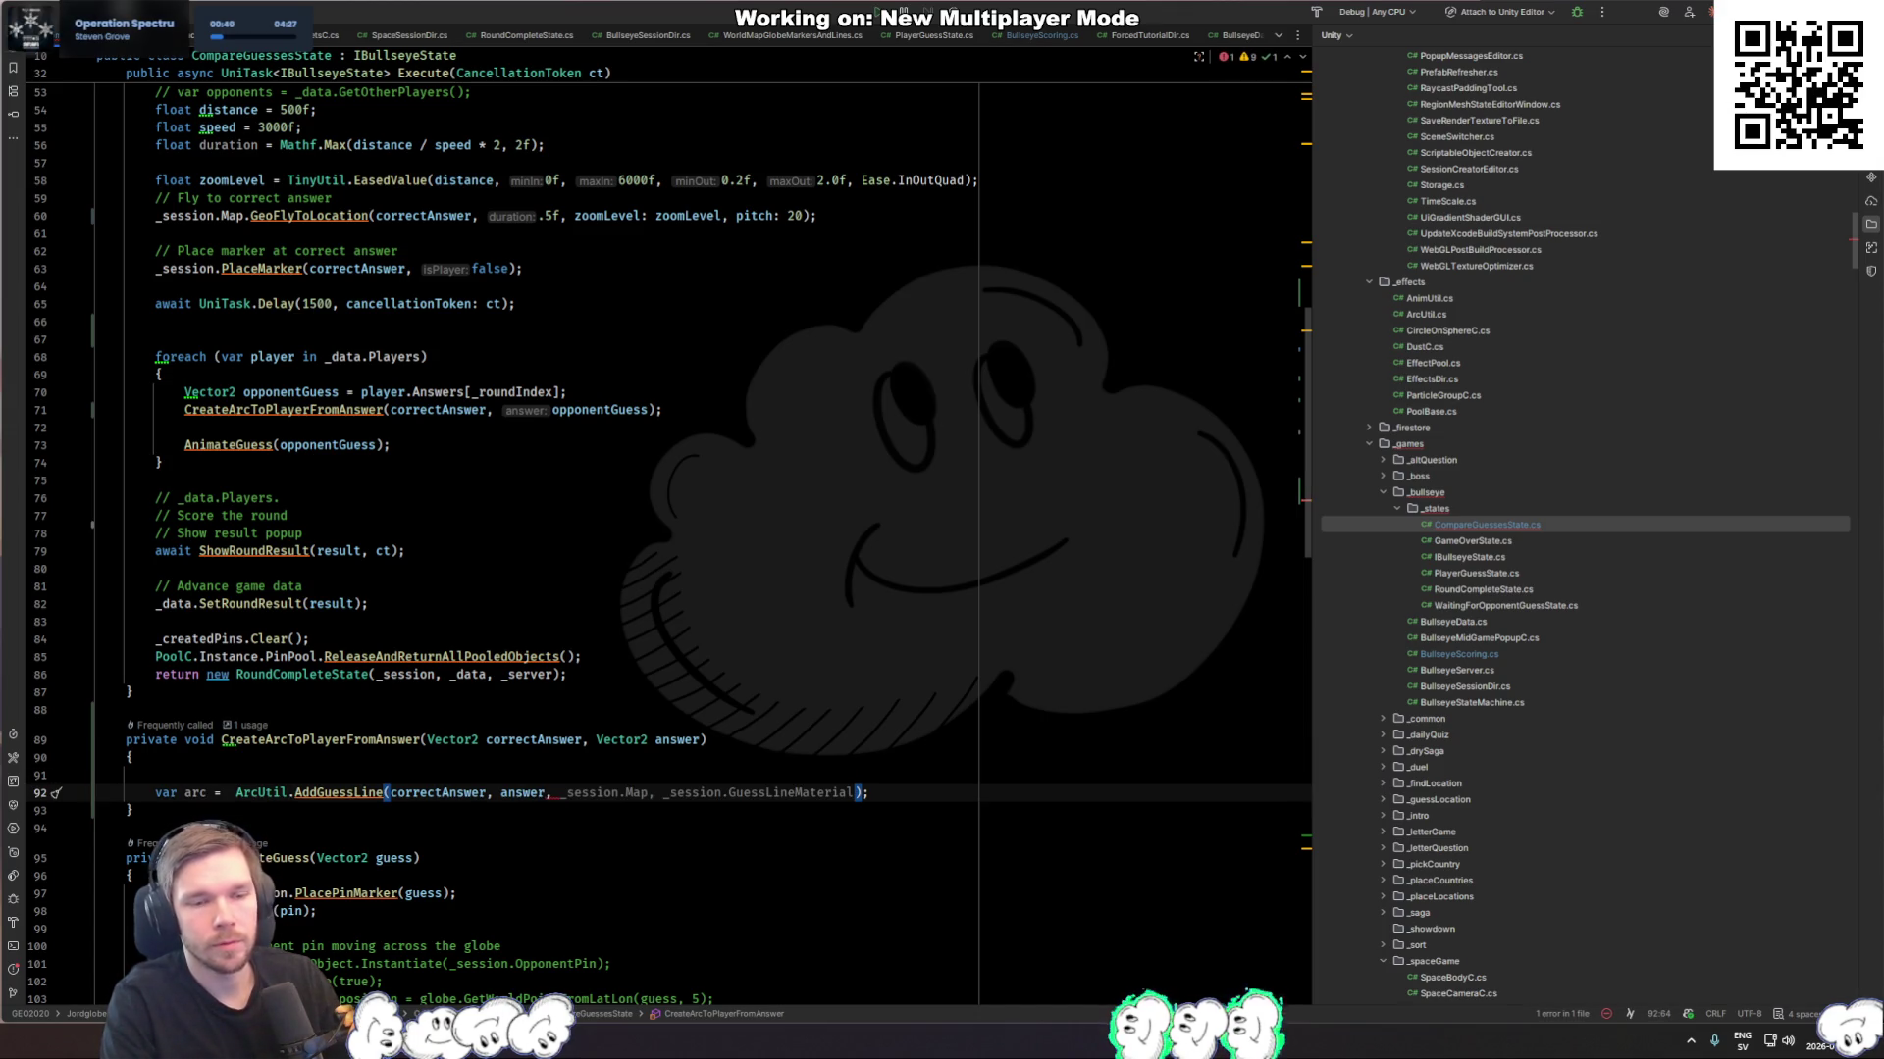
{"action": "key", "text": "Escape"}
Step: Try adding a float duration parameter, undo it, and start a 'var duration =' line instead
{"action": "key", "text": "Up"}
{"action": "key", "text": "Up"}
{"action": "key", "text": "Up"}
{"action": "key", "text": "End"}
{"action": "key", "text": "Left"}
{"action": "type", "text": ", float "}
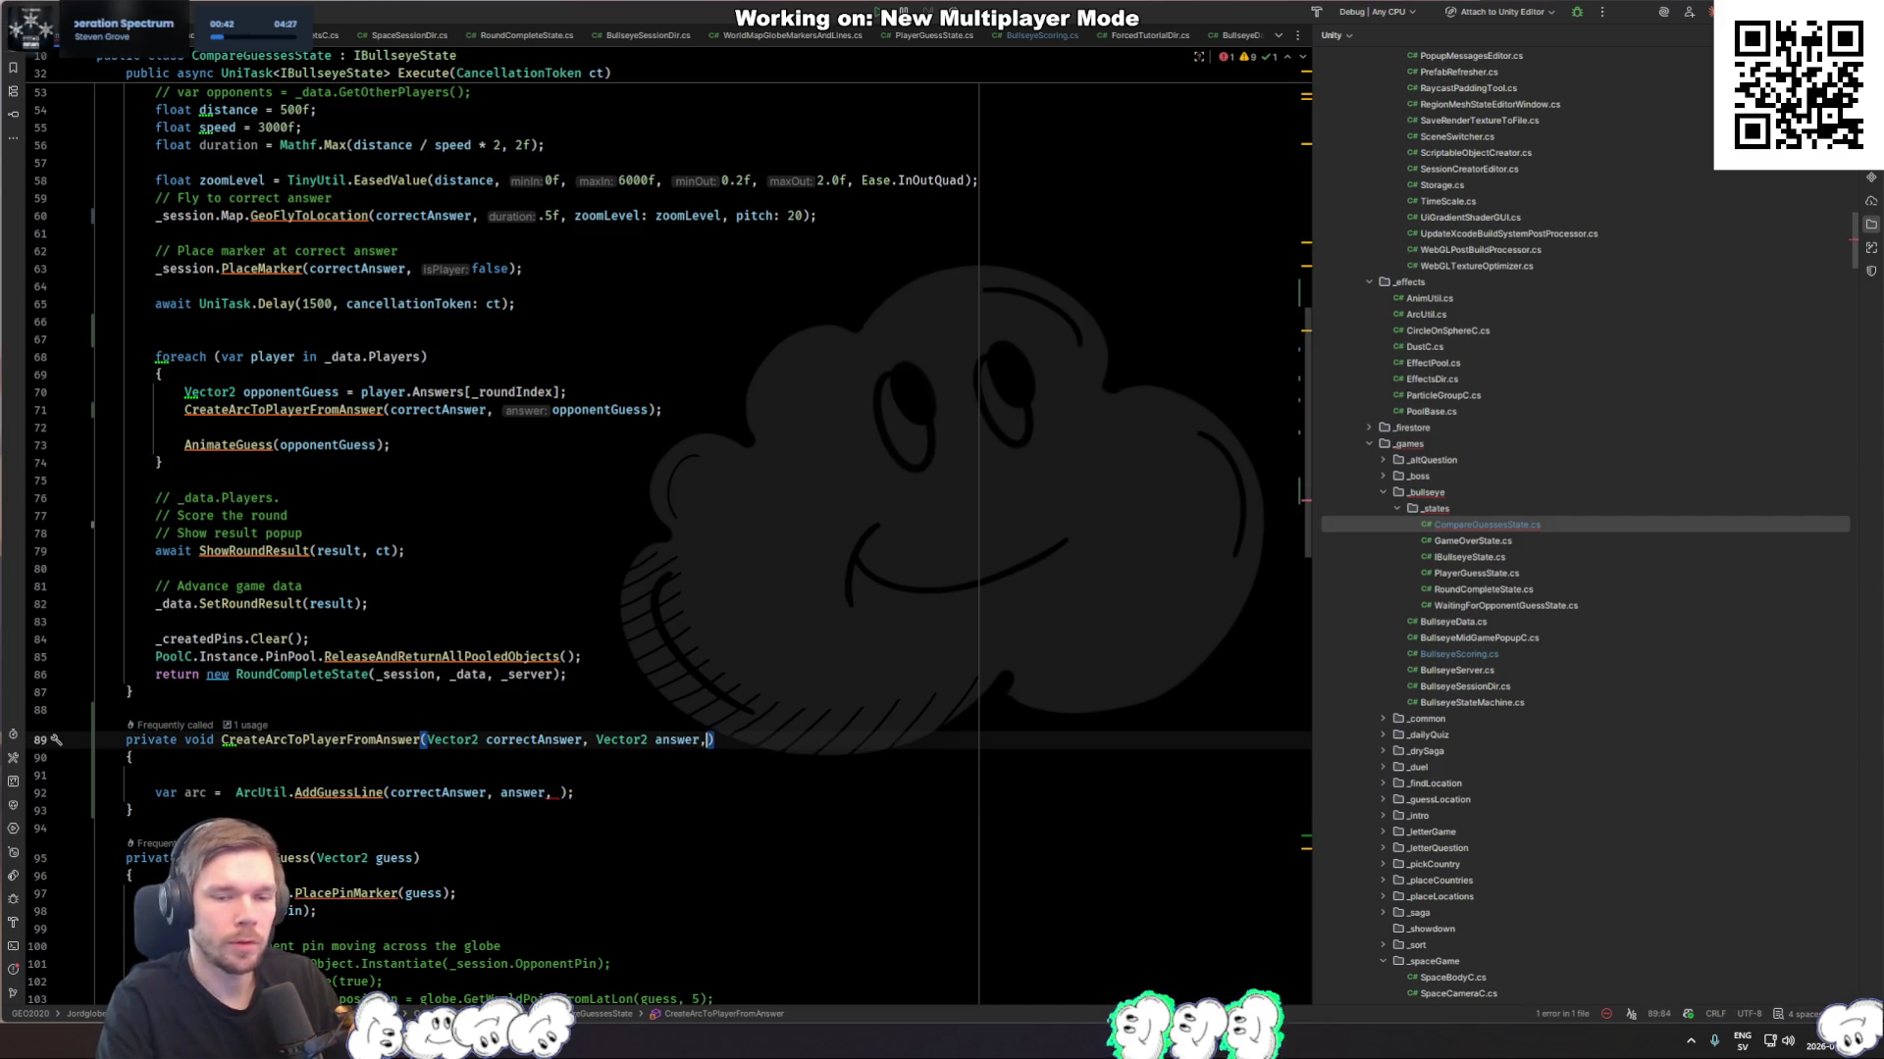
{"action": "type", "text": "duration"}
{"action": "key", "text": "Down"}
{"action": "key", "text": "Down"}
{"action": "key", "text": "Down"}
{"action": "key", "text": "Left"}
{"action": "key", "text": "Left"}
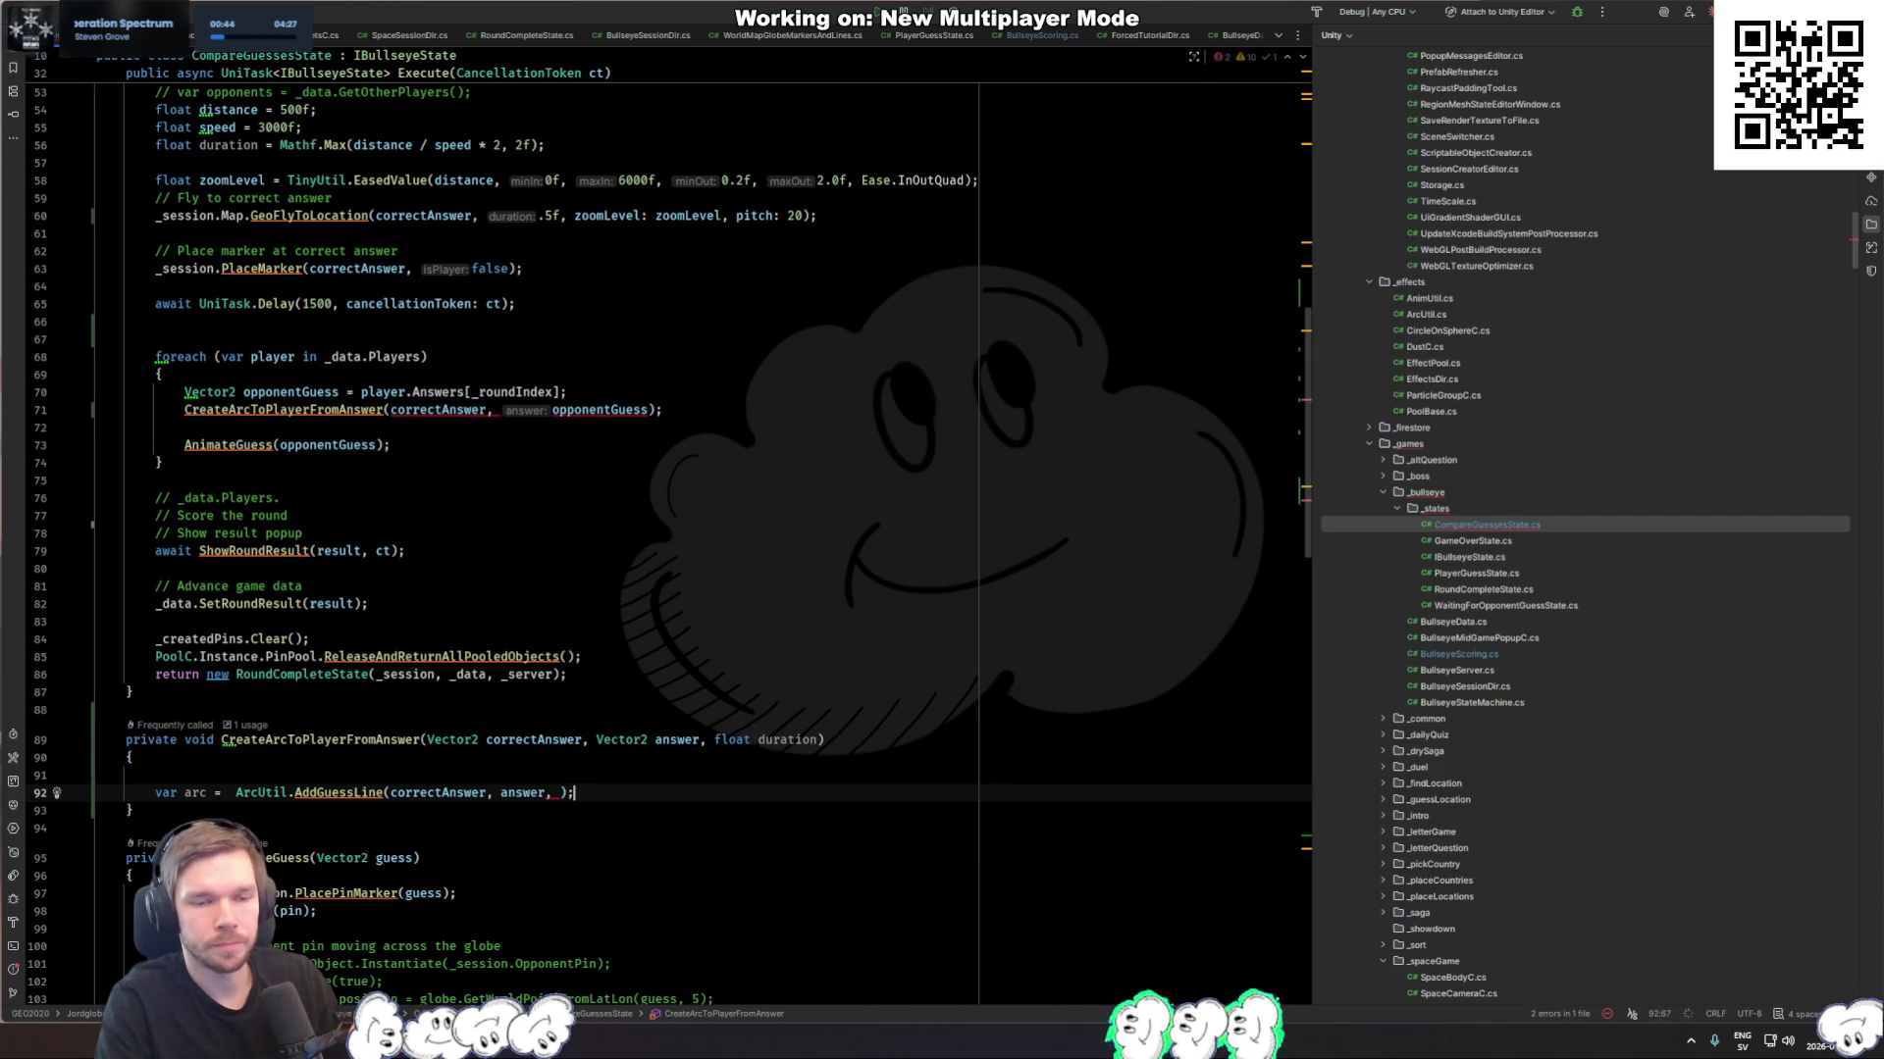
{"action": "type", "text": "d"}
{"action": "key", "text": "ctrl+z"}
{"action": "key", "text": "ctrl+z"}
{"action": "key", "text": "ctrl+z"}
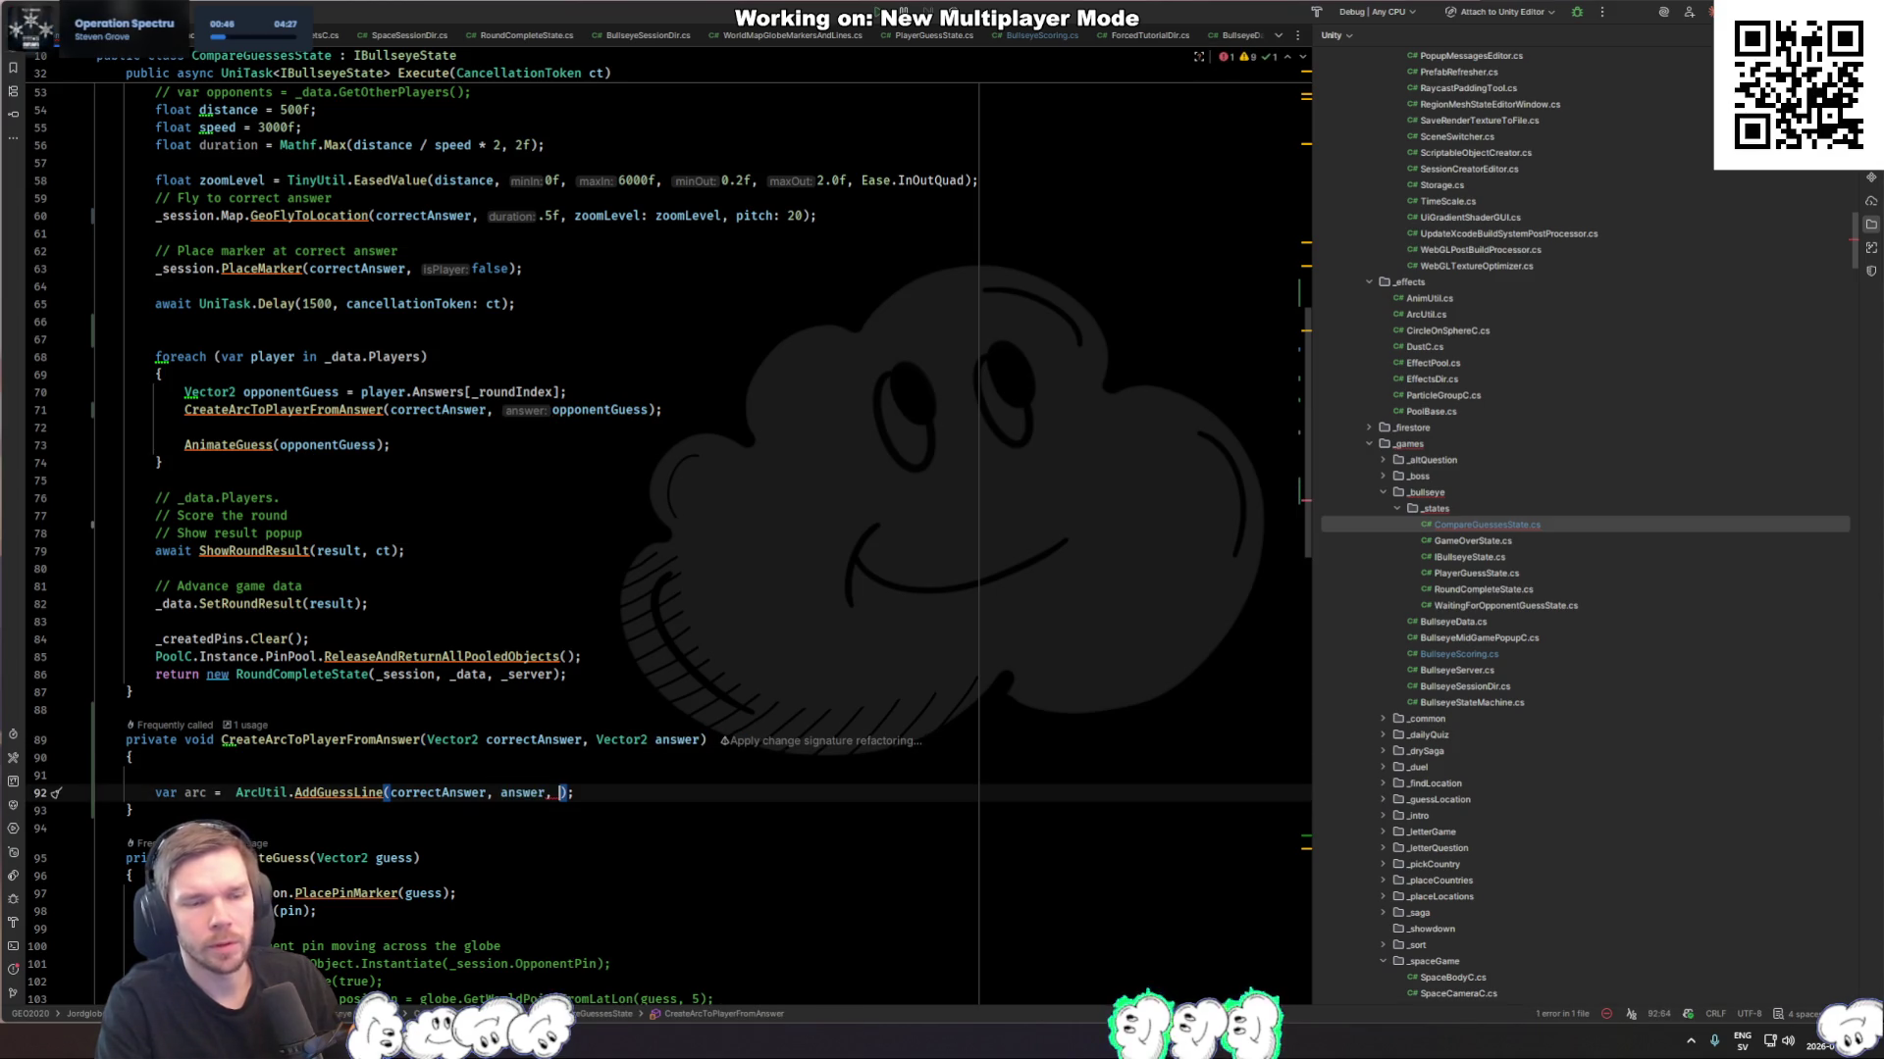
{"action": "type", "text": "var duration ="}
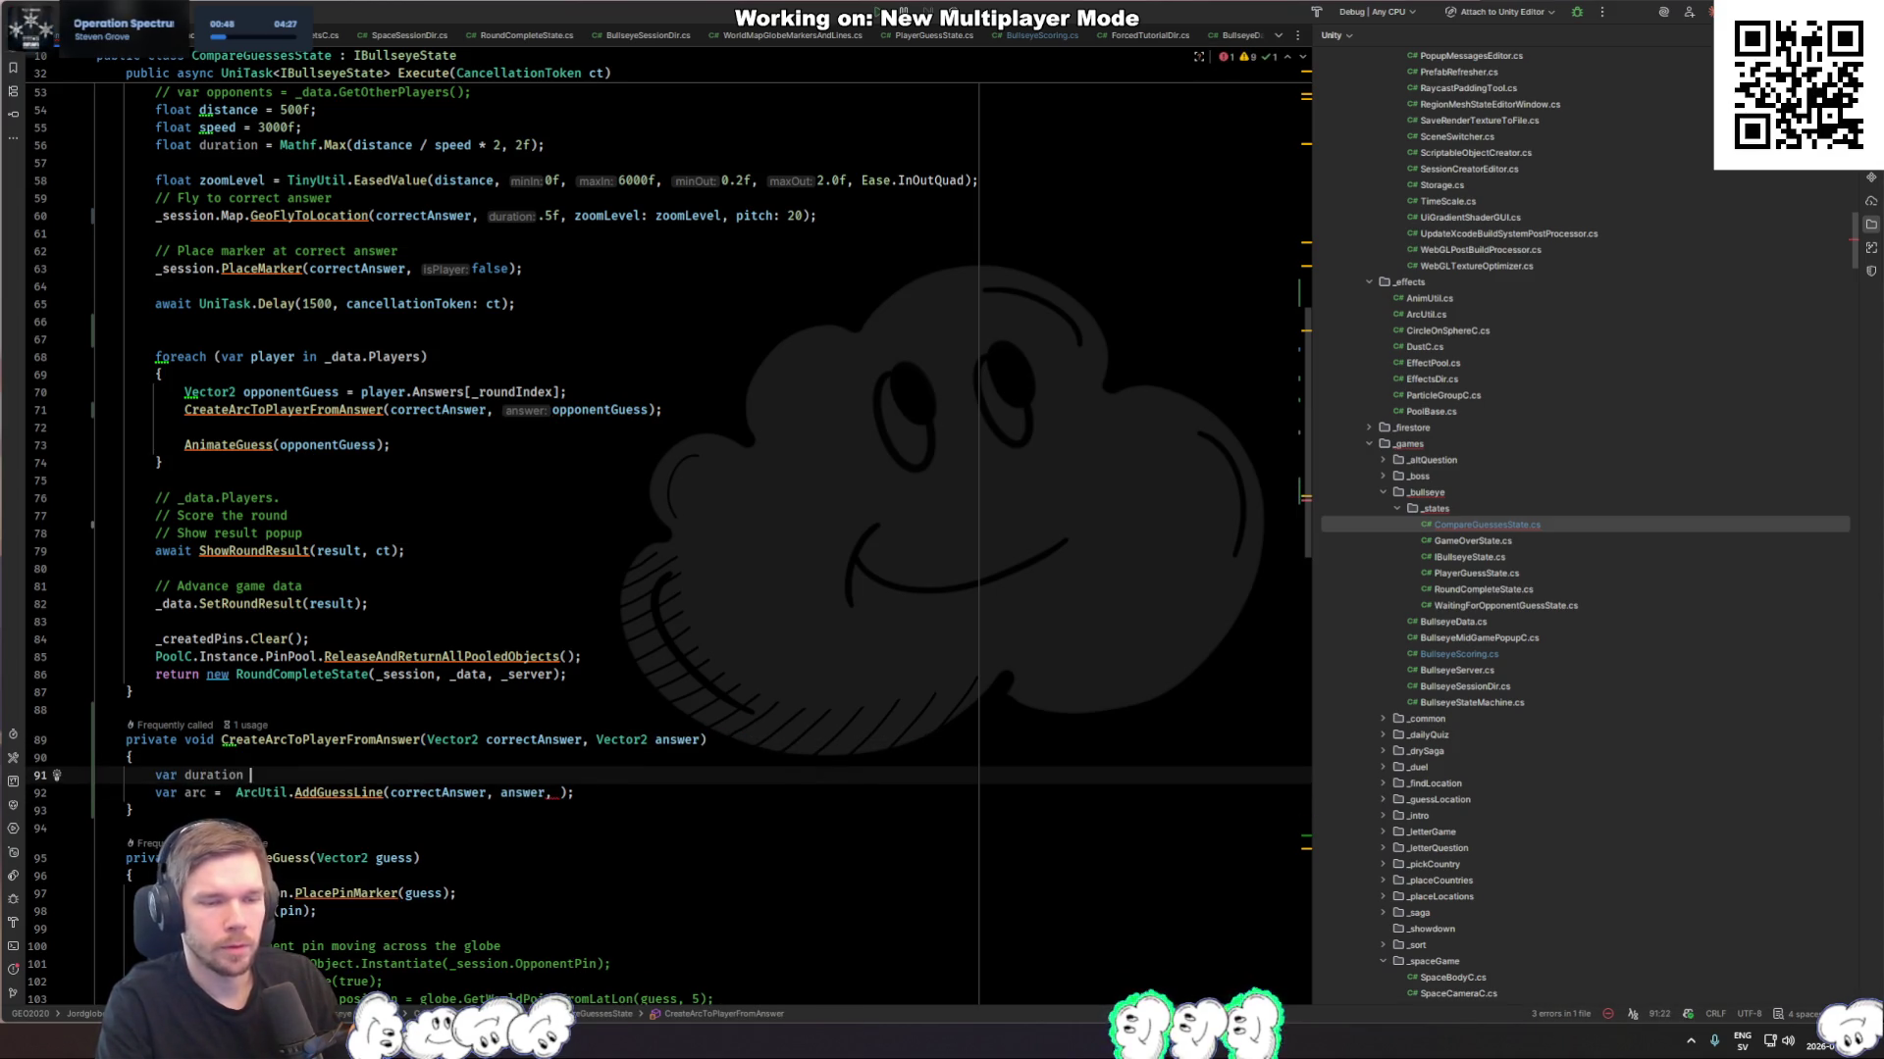
{"action": "key", "text": "Escape"}
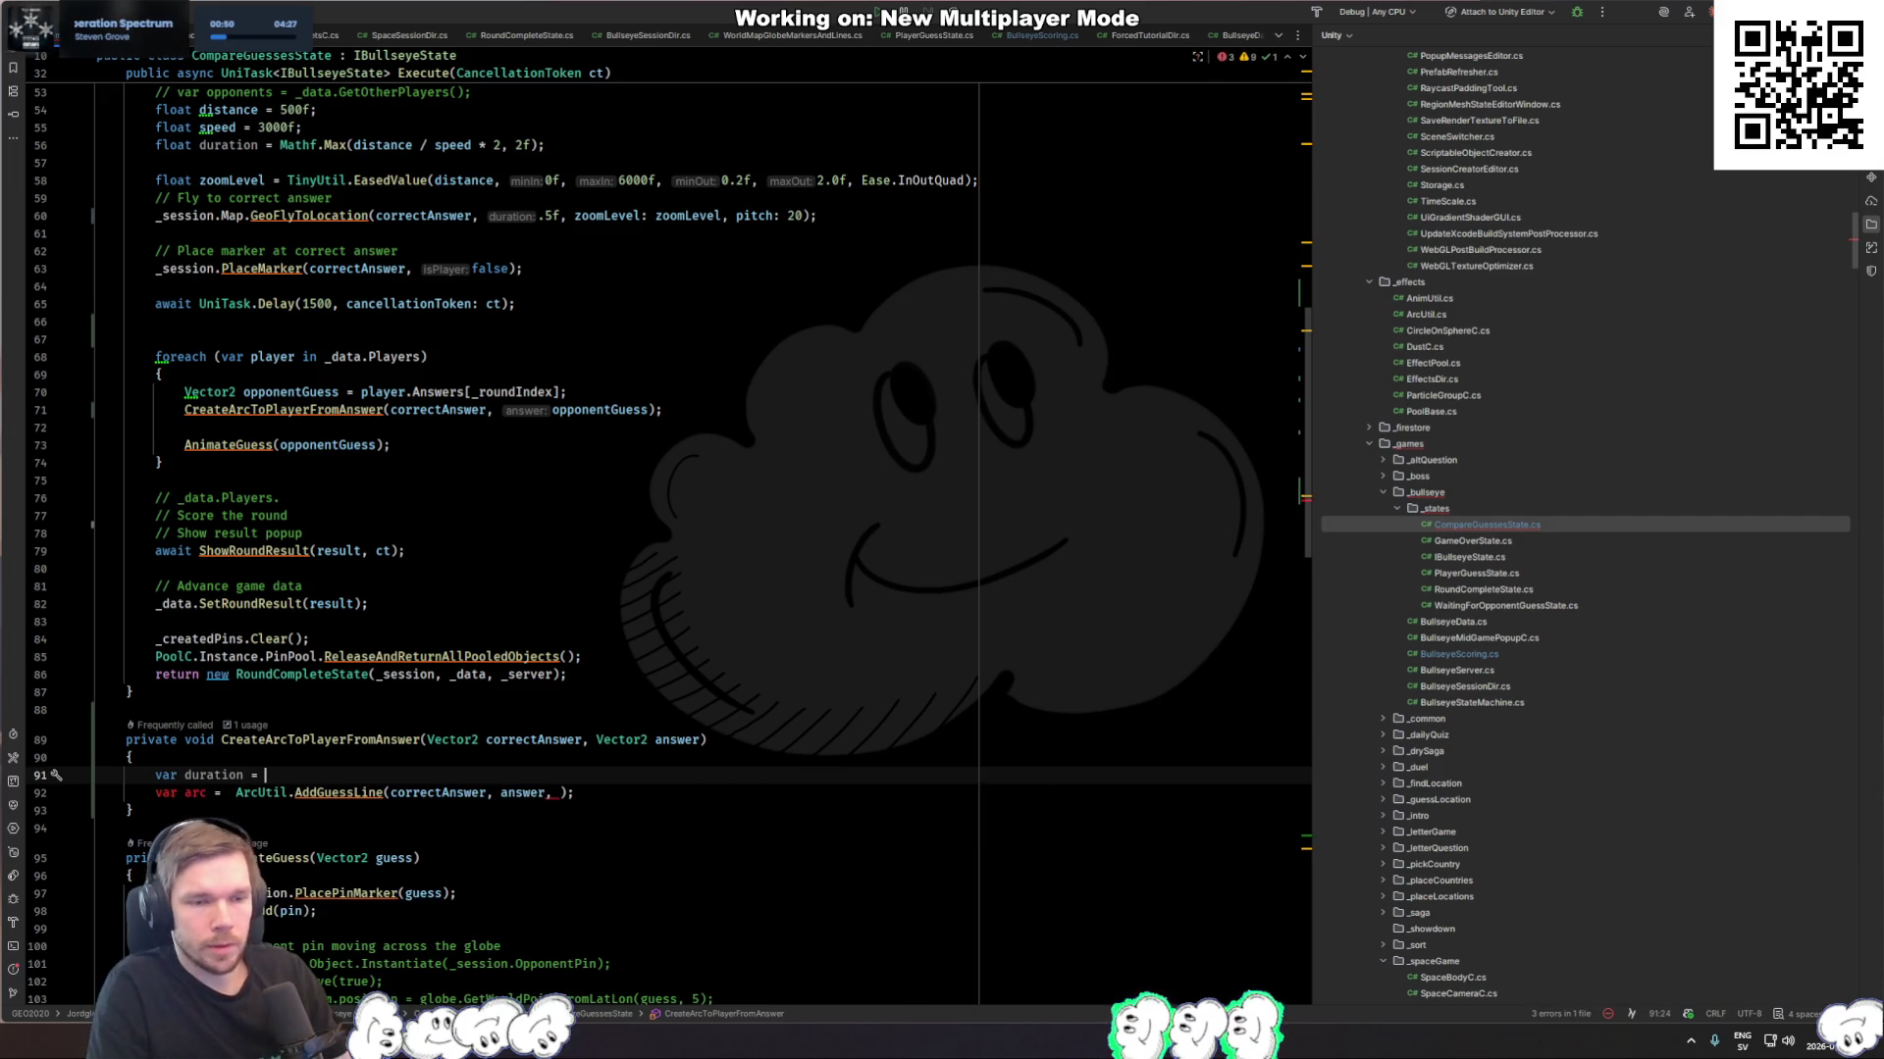
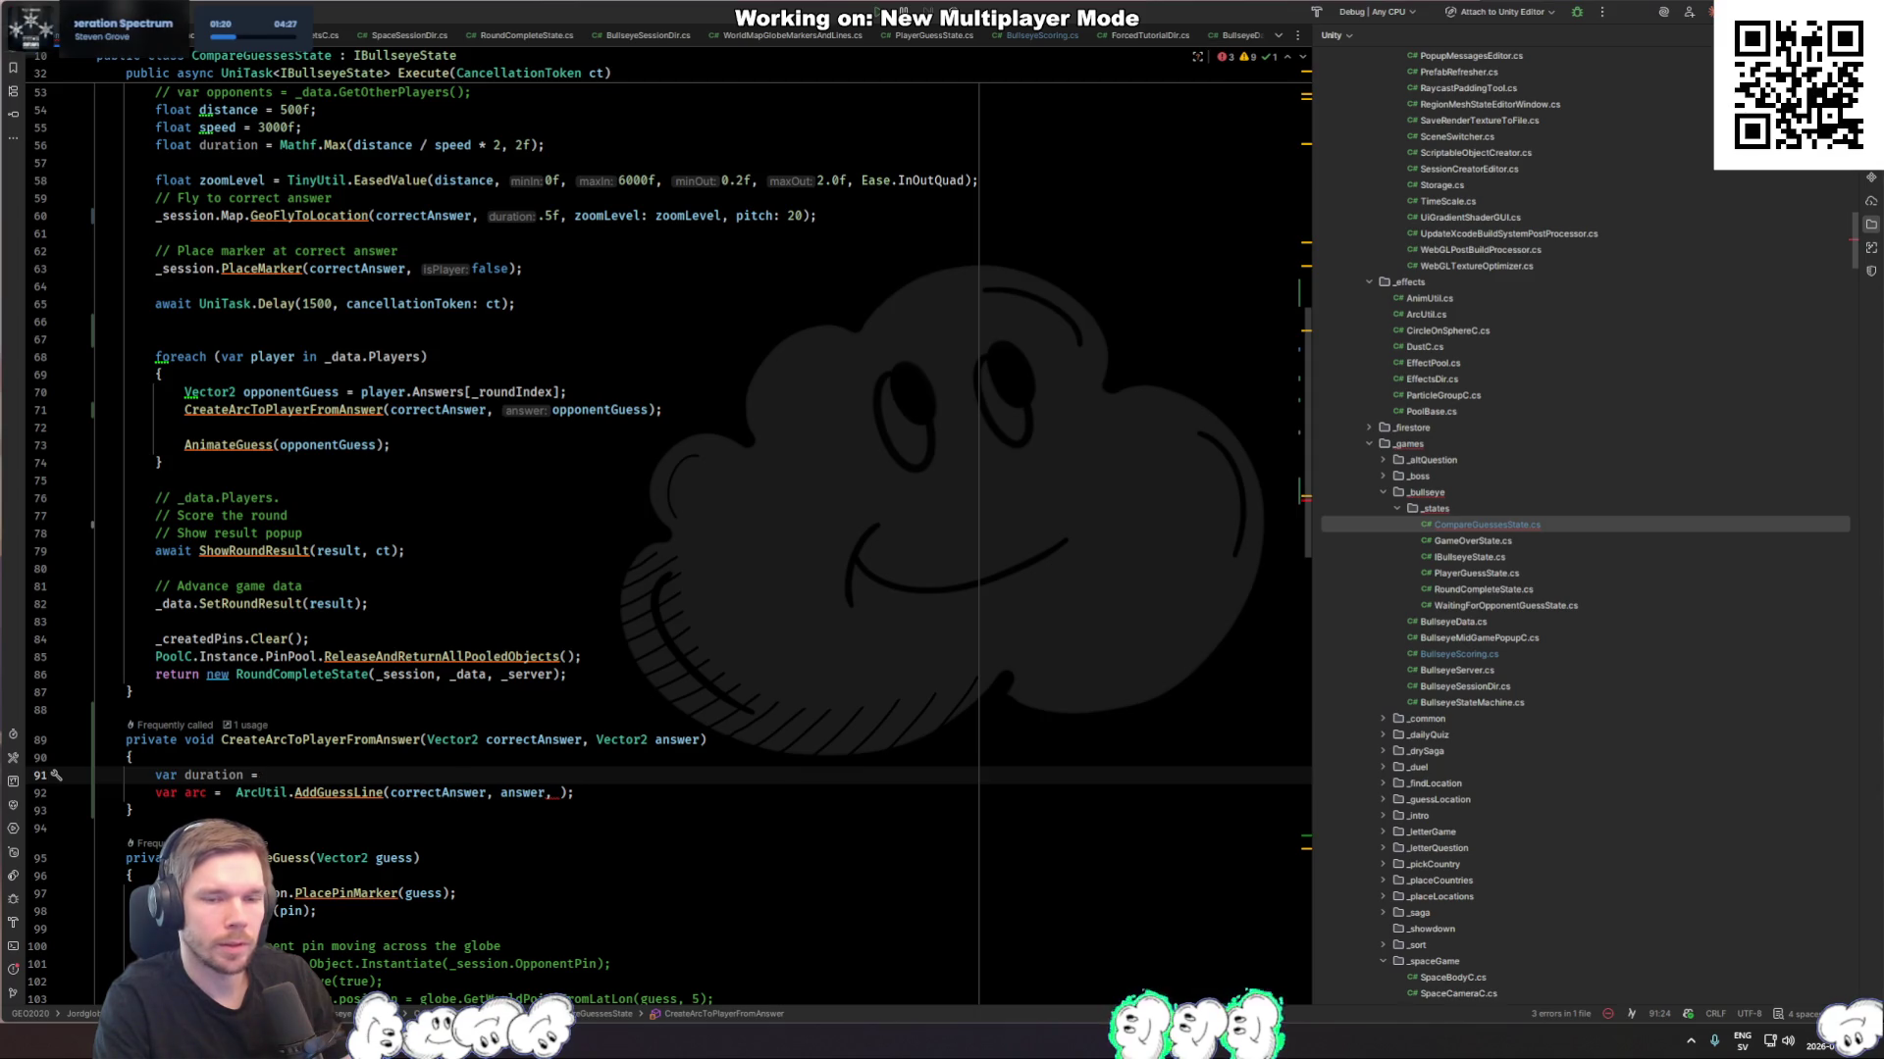
Step: Add a line 'var distance = DistanceUtil.CalculateTotalDistanceForPlayer()' above the duration line
{"action": "key", "text": "ctrl+d"}
{"action": "type", "text": "var"}
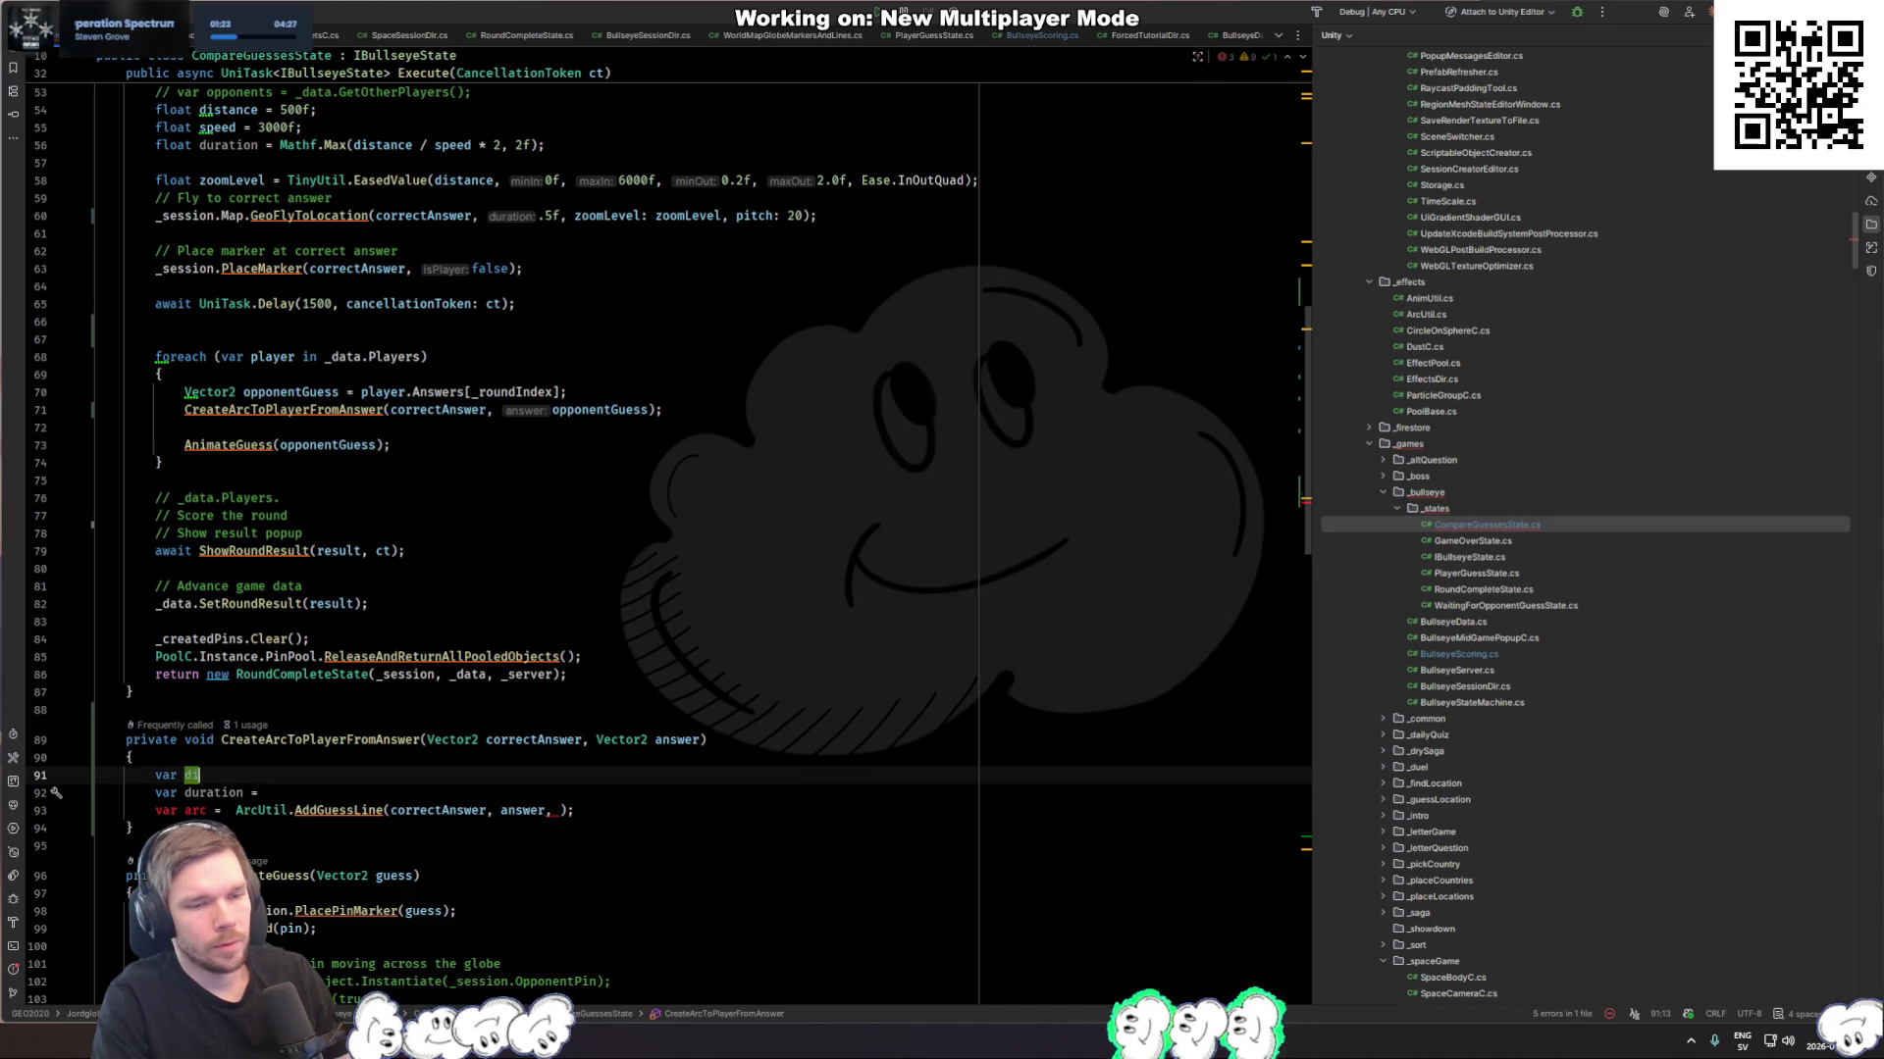
{"action": "type", "text": "distance = "}
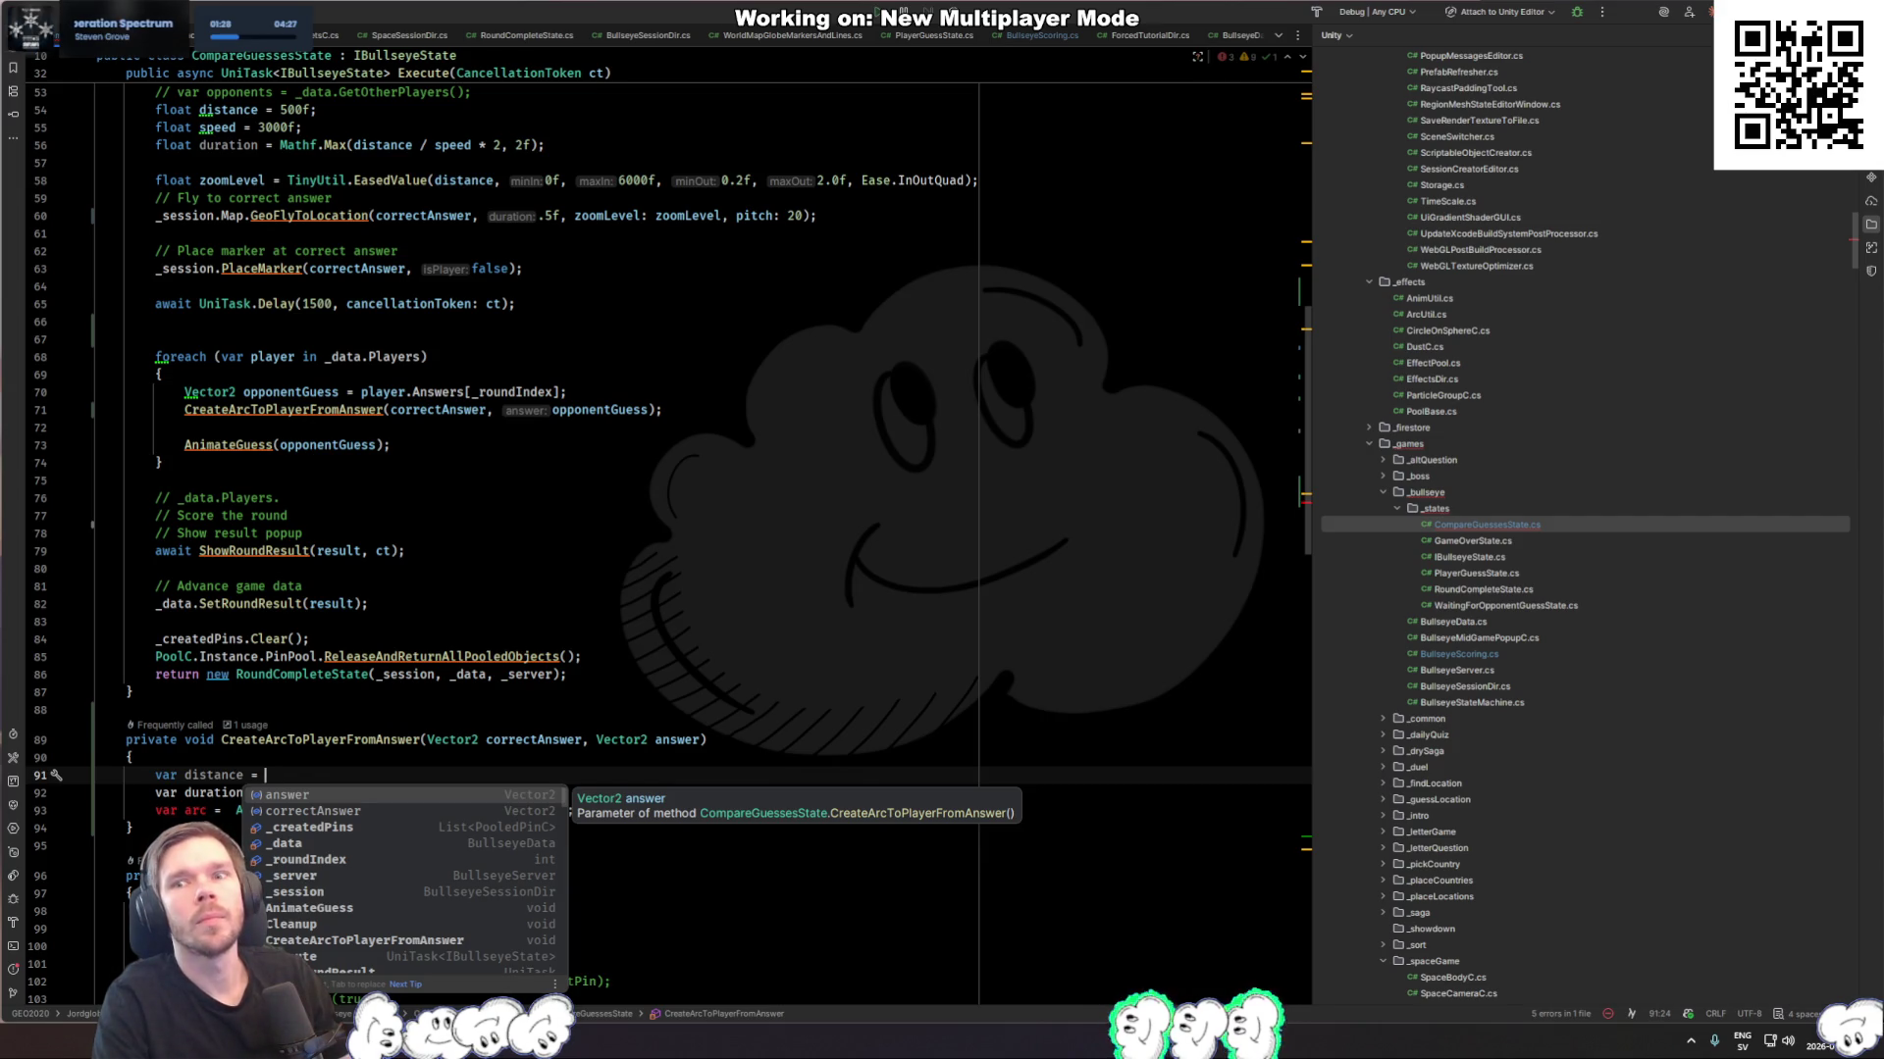
{"action": "type", "text": "DistanceUtil."}
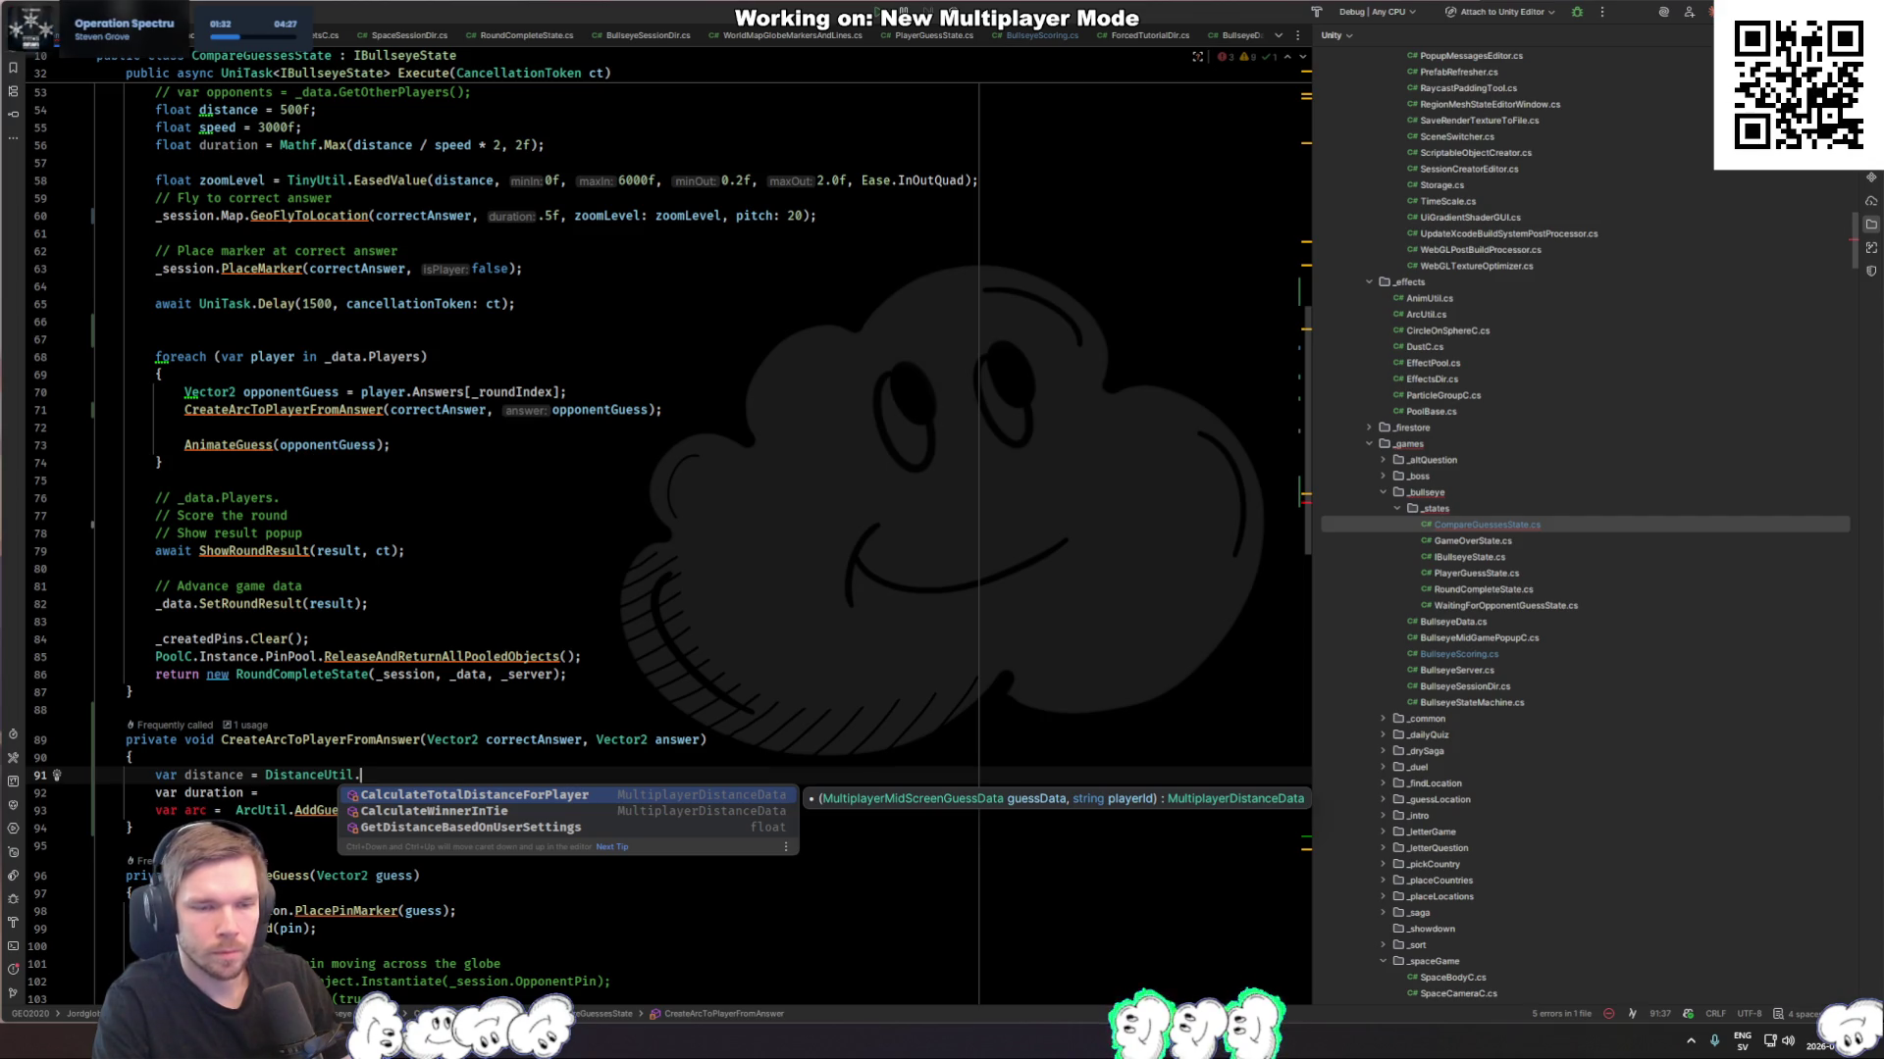
{"action": "key", "text": "Down"}
{"action": "key", "text": "Down"}
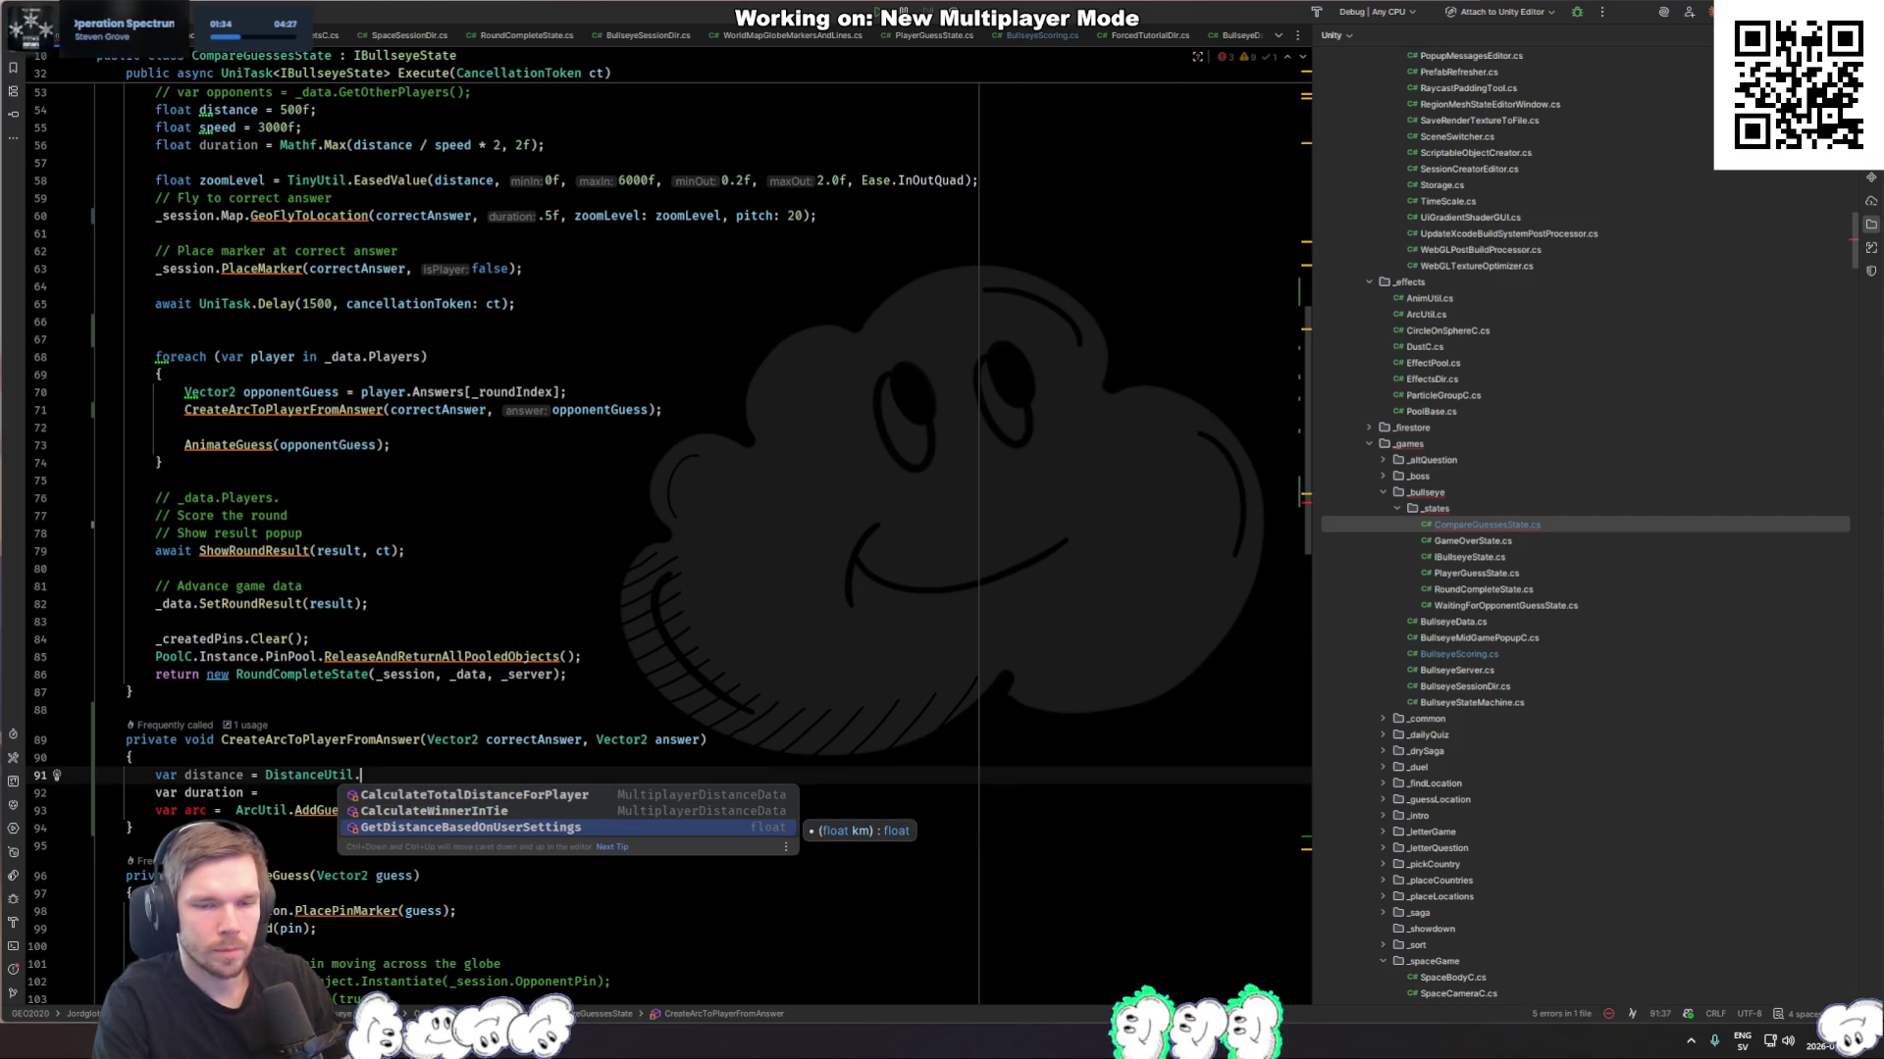
{"action": "key", "text": "Up"}
{"action": "key", "text": "Up"}
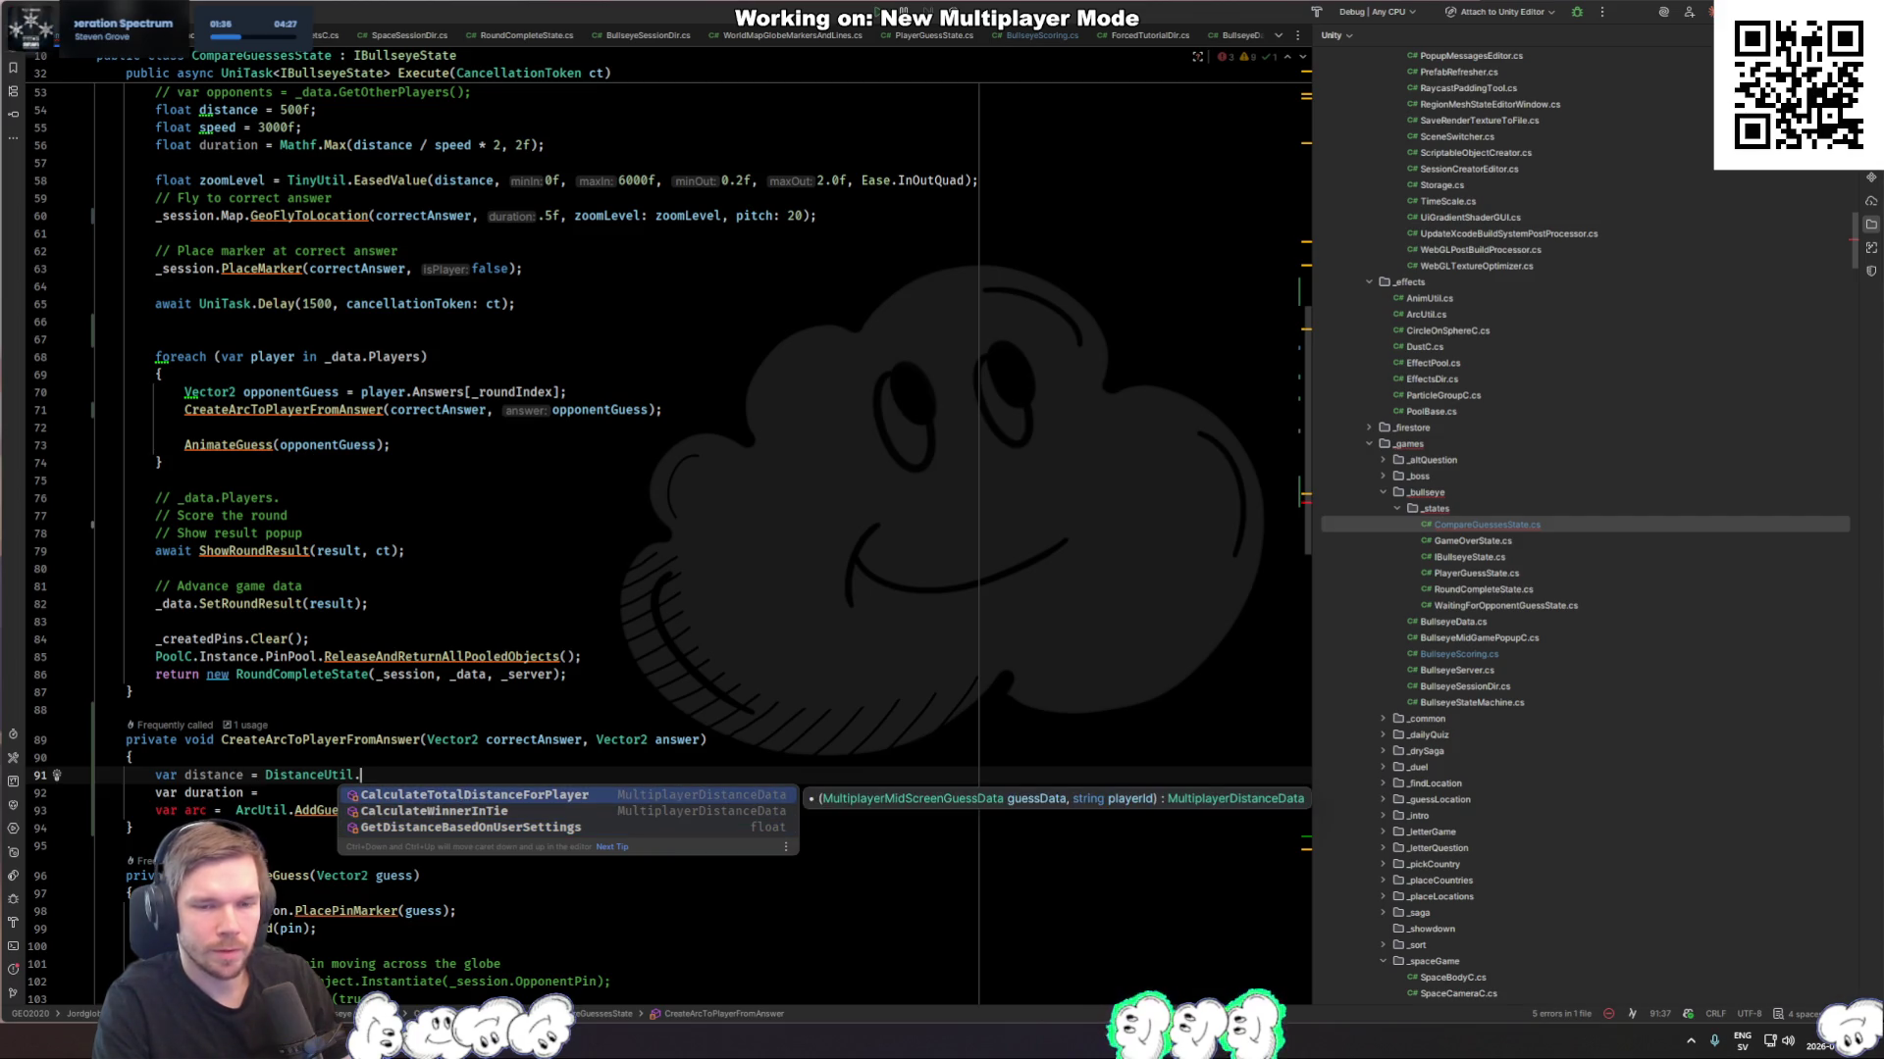
{"action": "key", "text": "Return"}
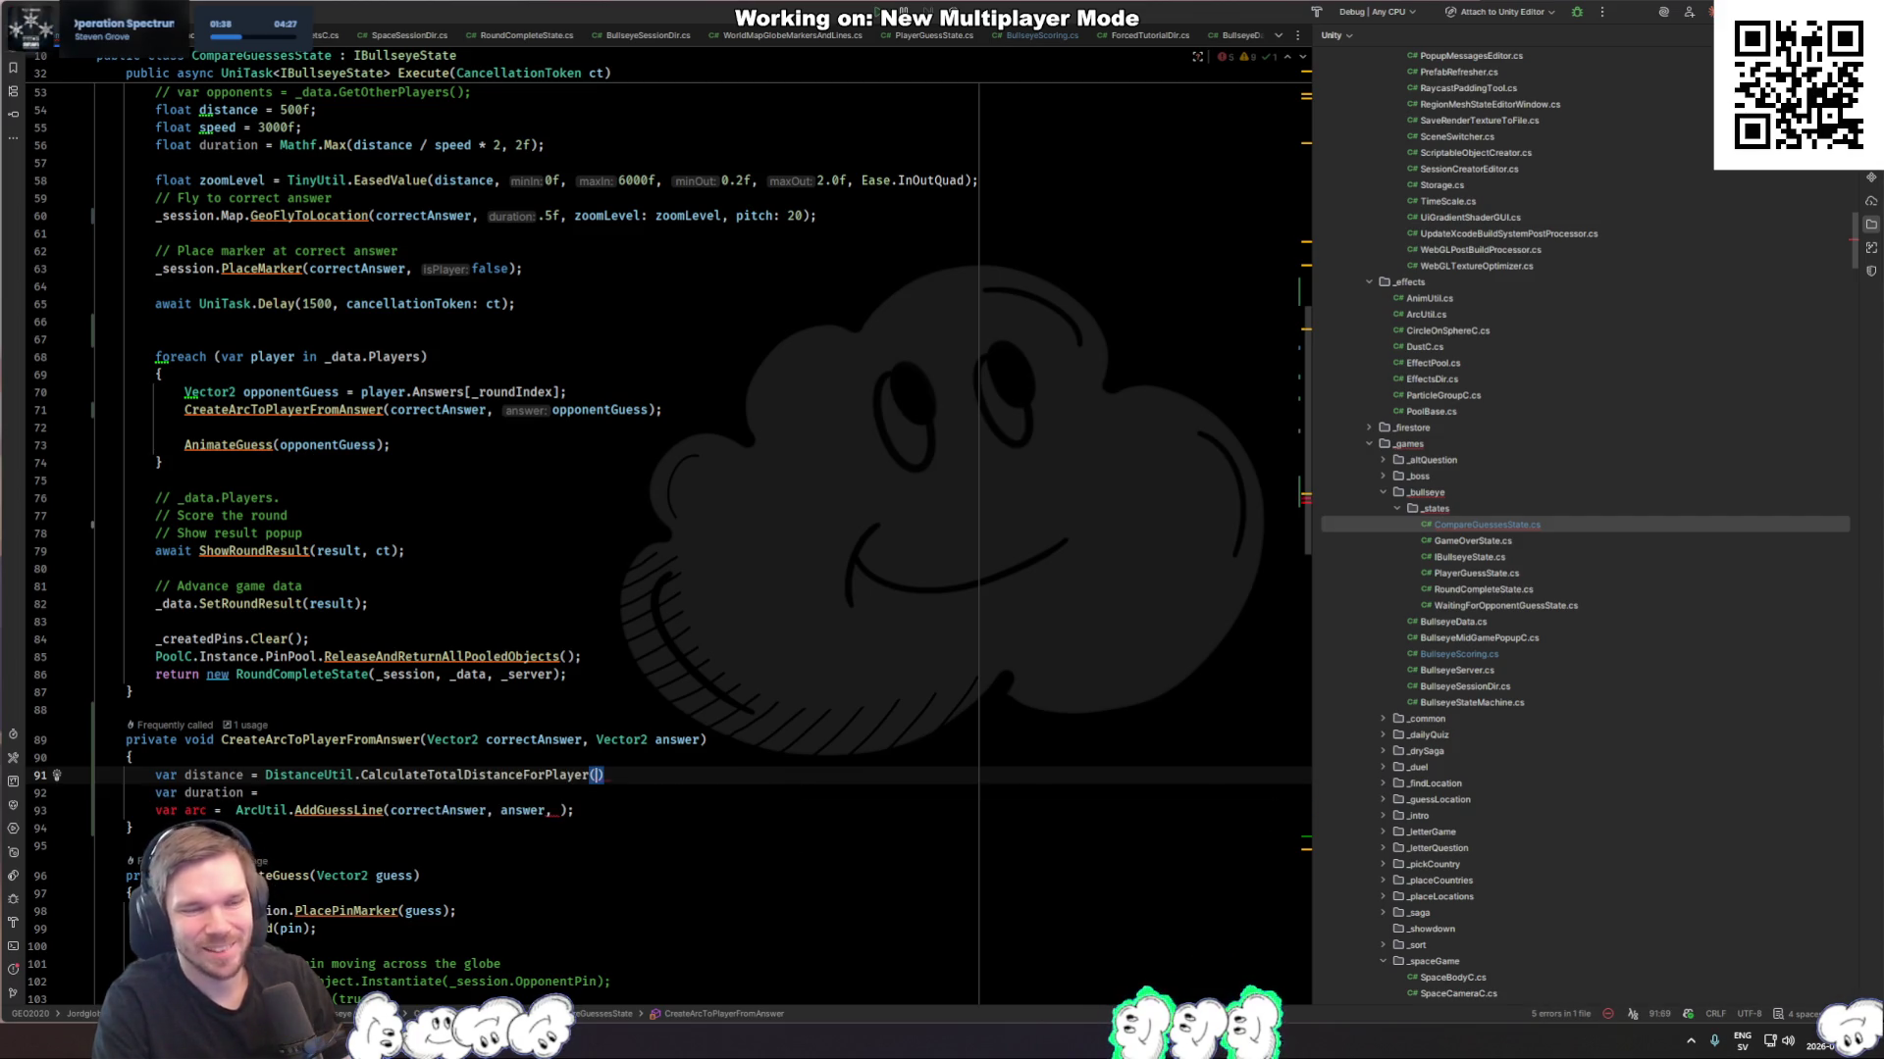
Step: Inspect CalculateTotalDistanceForPlayer's declaration and its Conversion.Distance call, then return to CompareGuessesState.cs
{"action": "key", "text": "F12"}
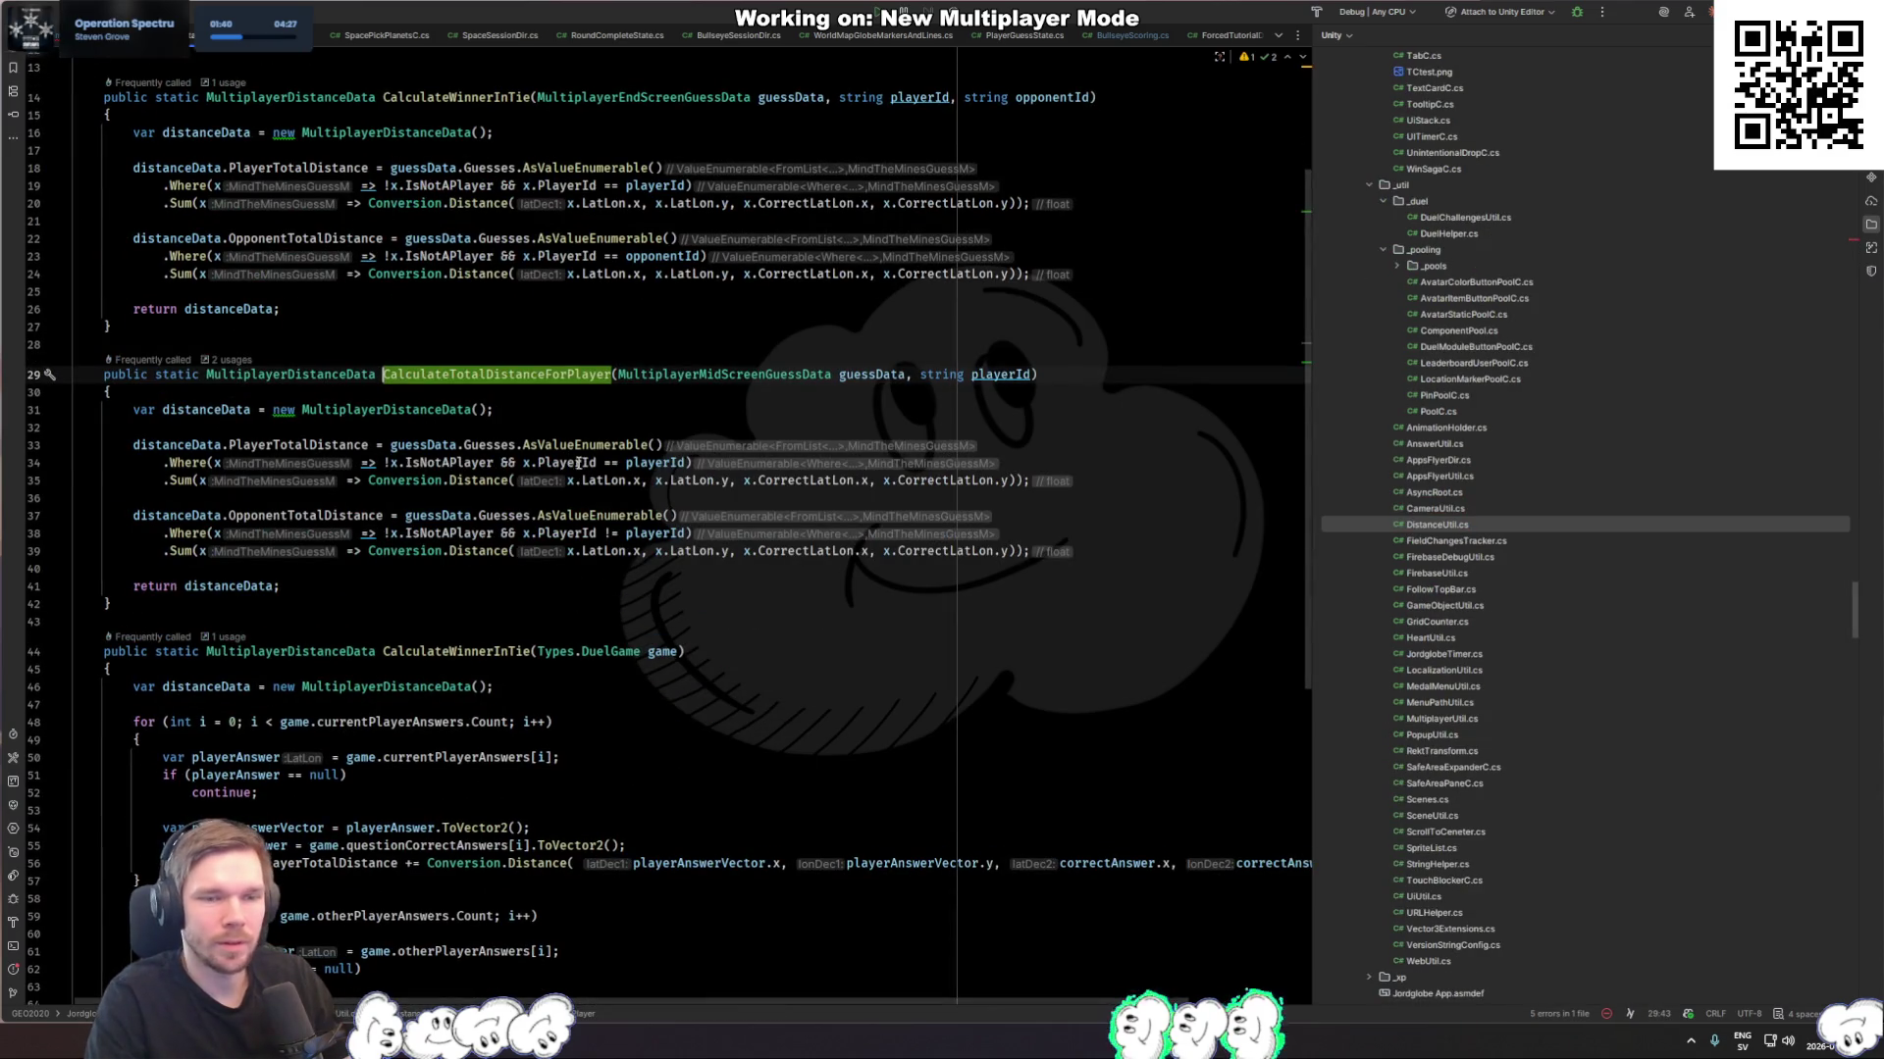
{"action": "left_click", "coordinate": [578, 463]}
{"action": "left_click", "coordinate": [549, 444]}
{"action": "left_click", "coordinate": [201, 481]}
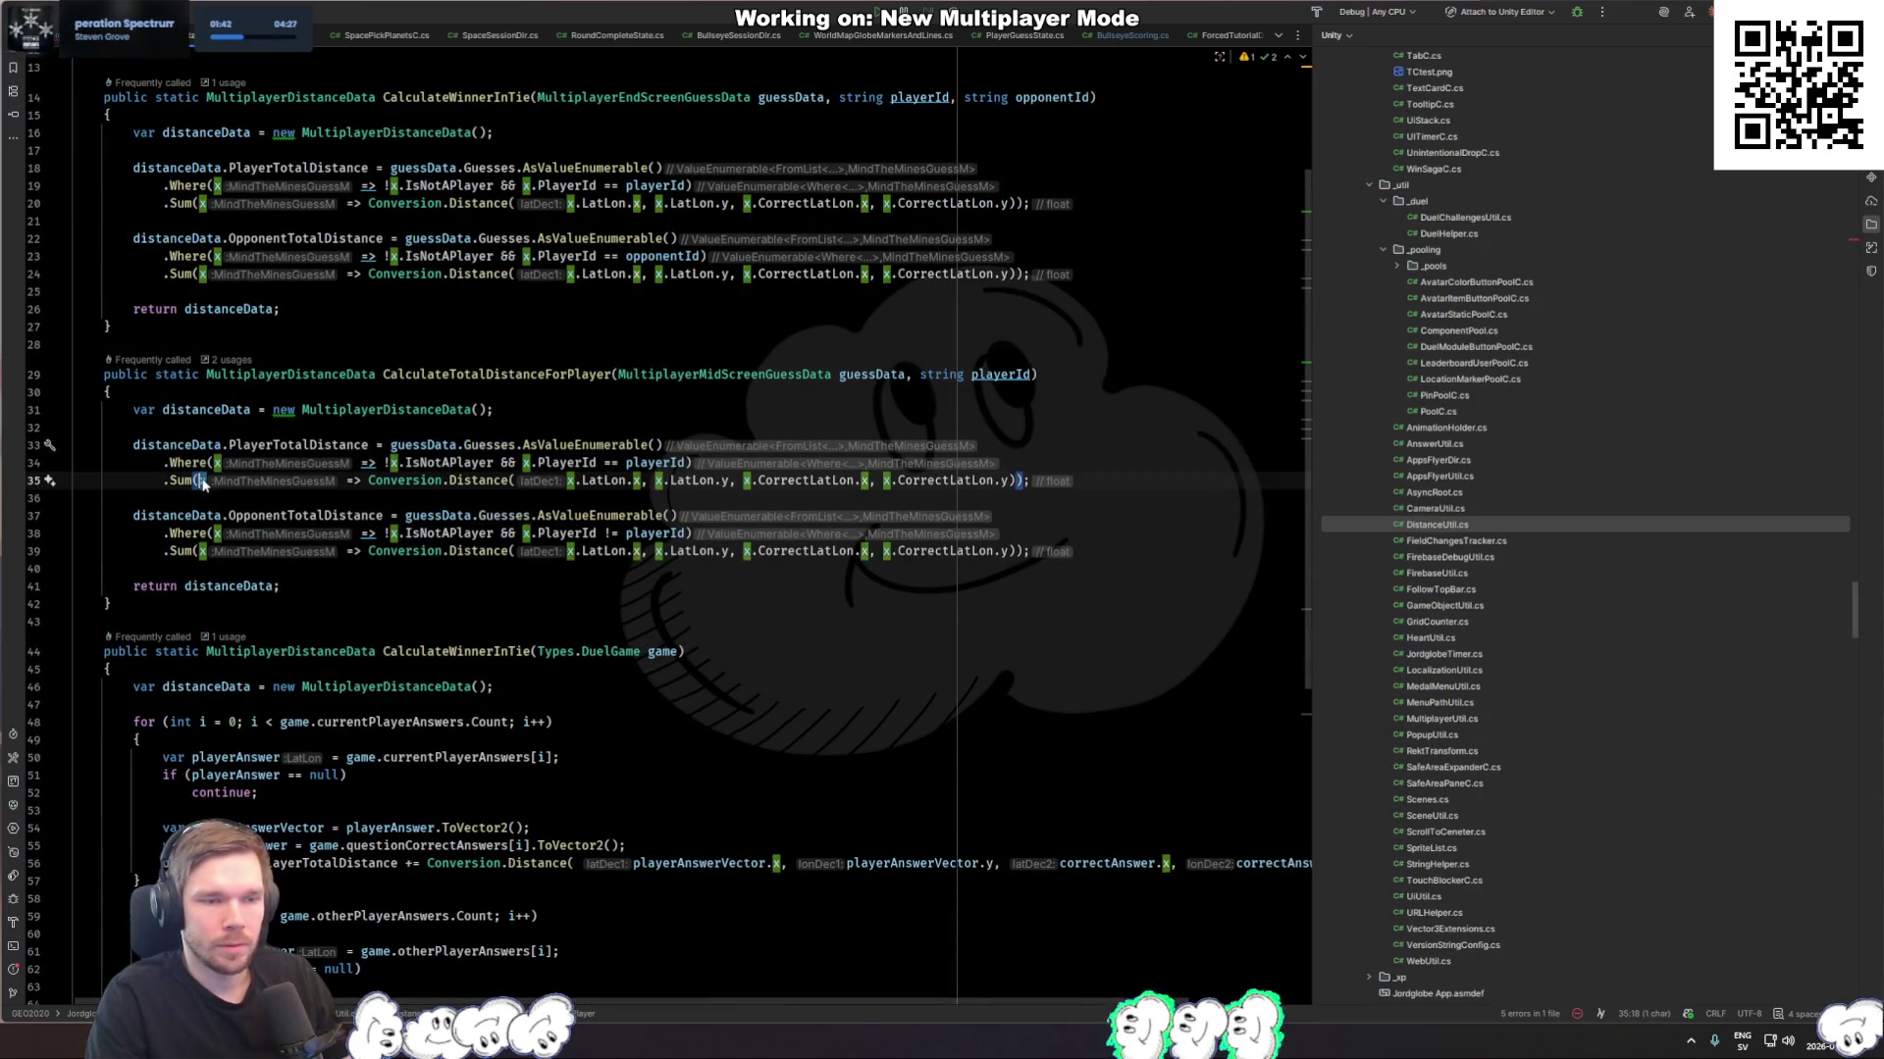
{"action": "left_click", "coordinate": [357, 588]}
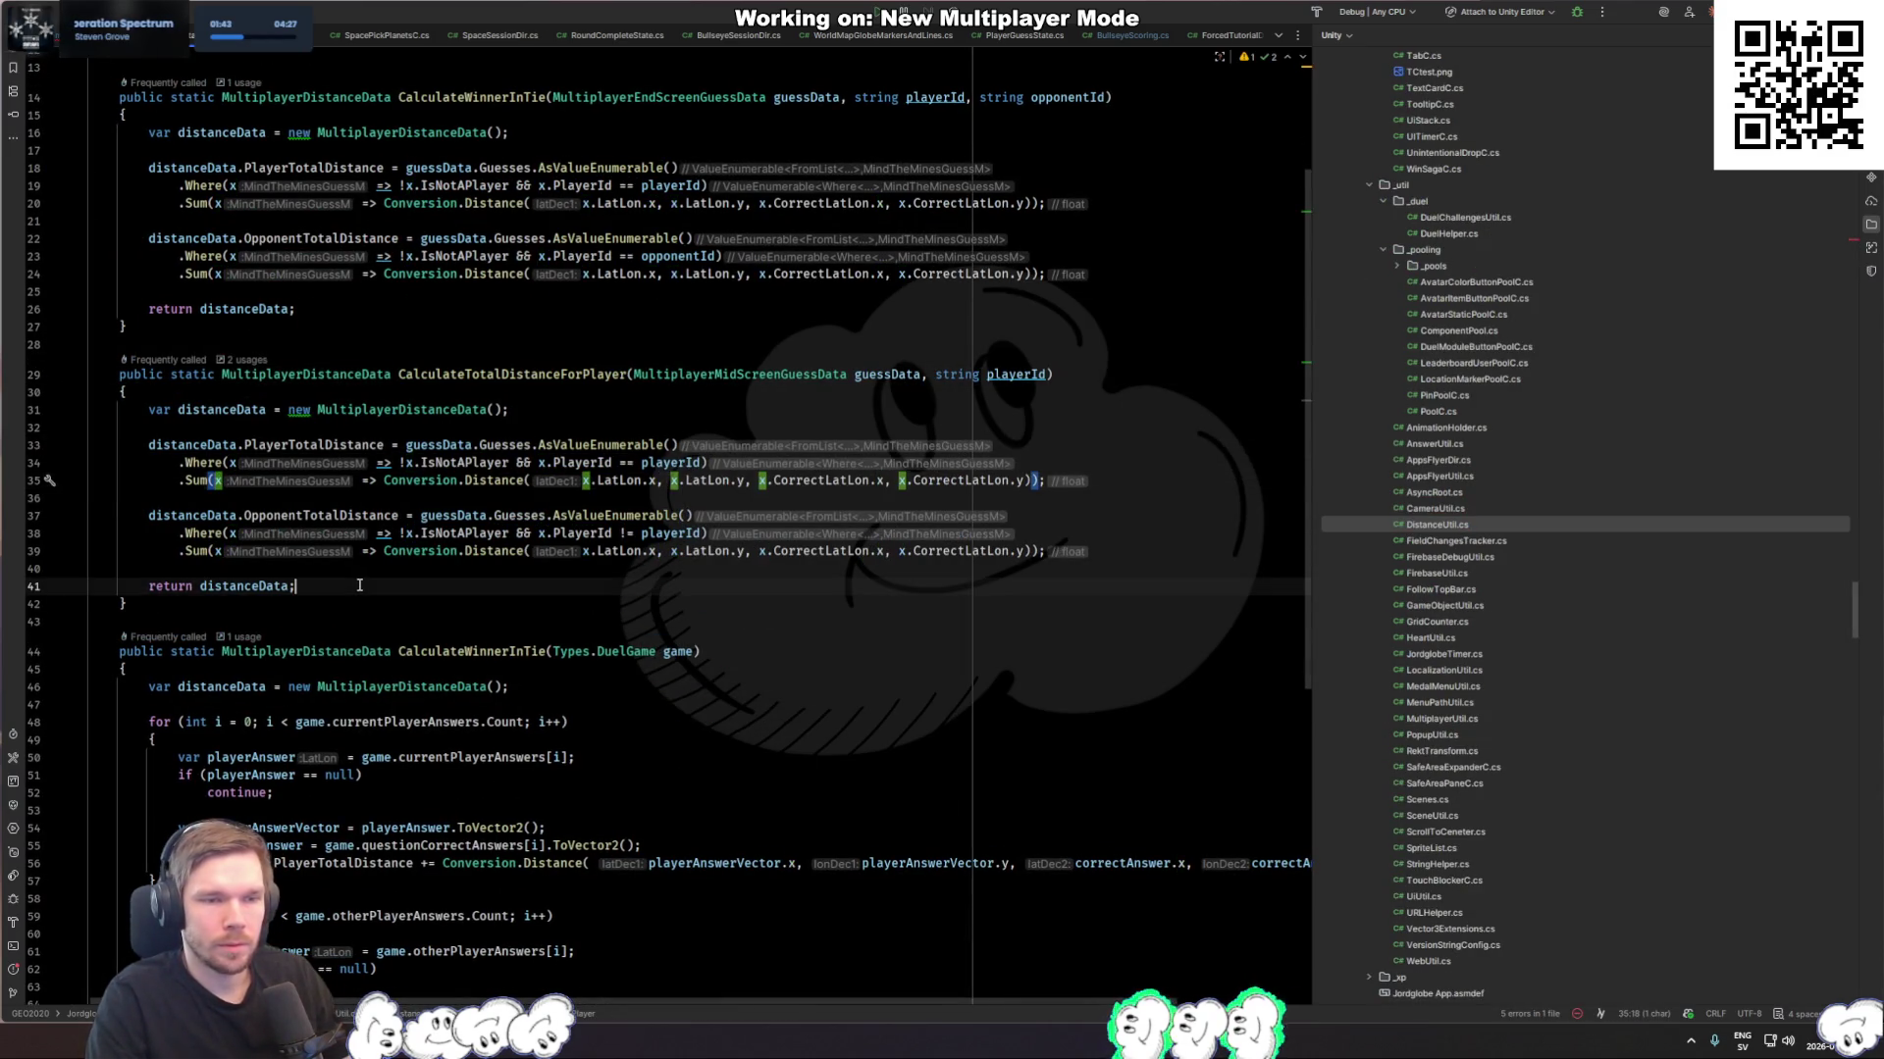
{"action": "left_click", "coordinate": [392, 475]}
{"action": "key", "text": "ctrl+minus"}
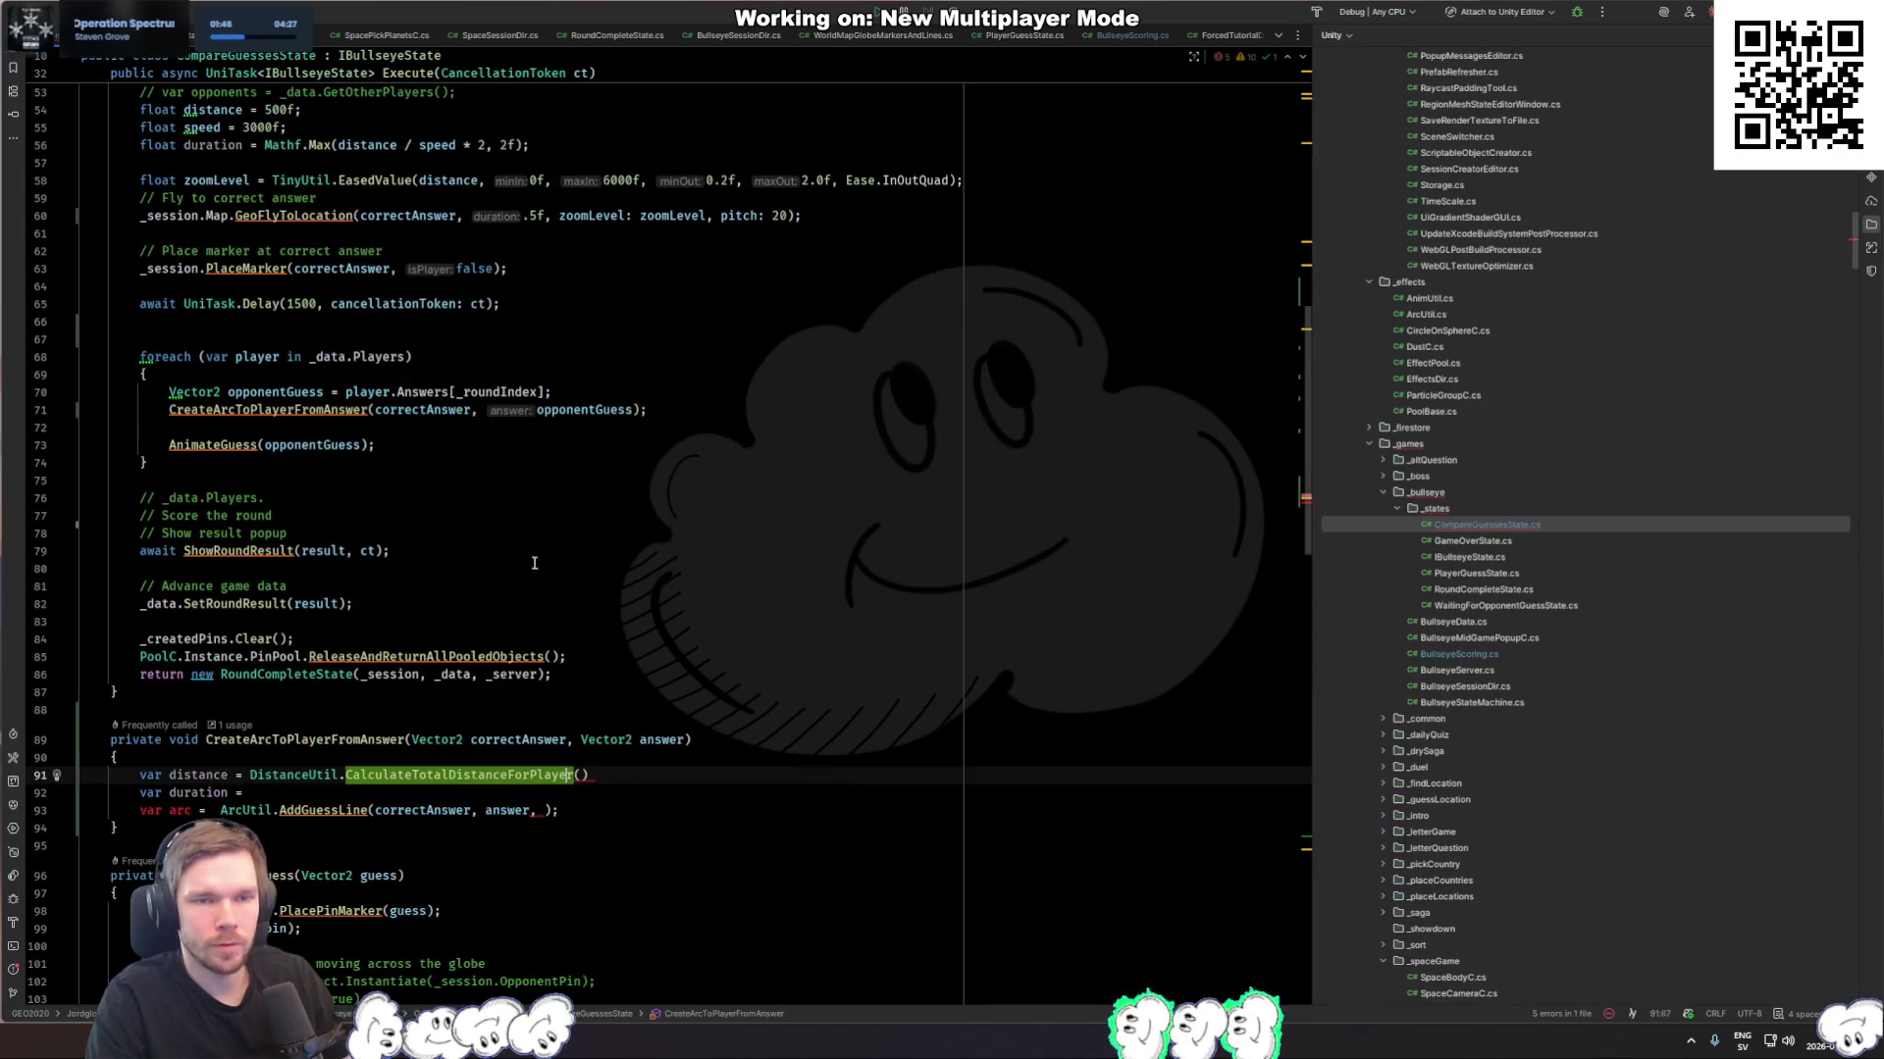
Step: Insert 'var distance = Conversion.Distance(correctAnswer.x, correctAnswer.y, answer.x, answer.y);' after the method's opening brace
{"action": "left_click", "coordinate": [594, 775]}
{"action": "key", "text": "Up"}
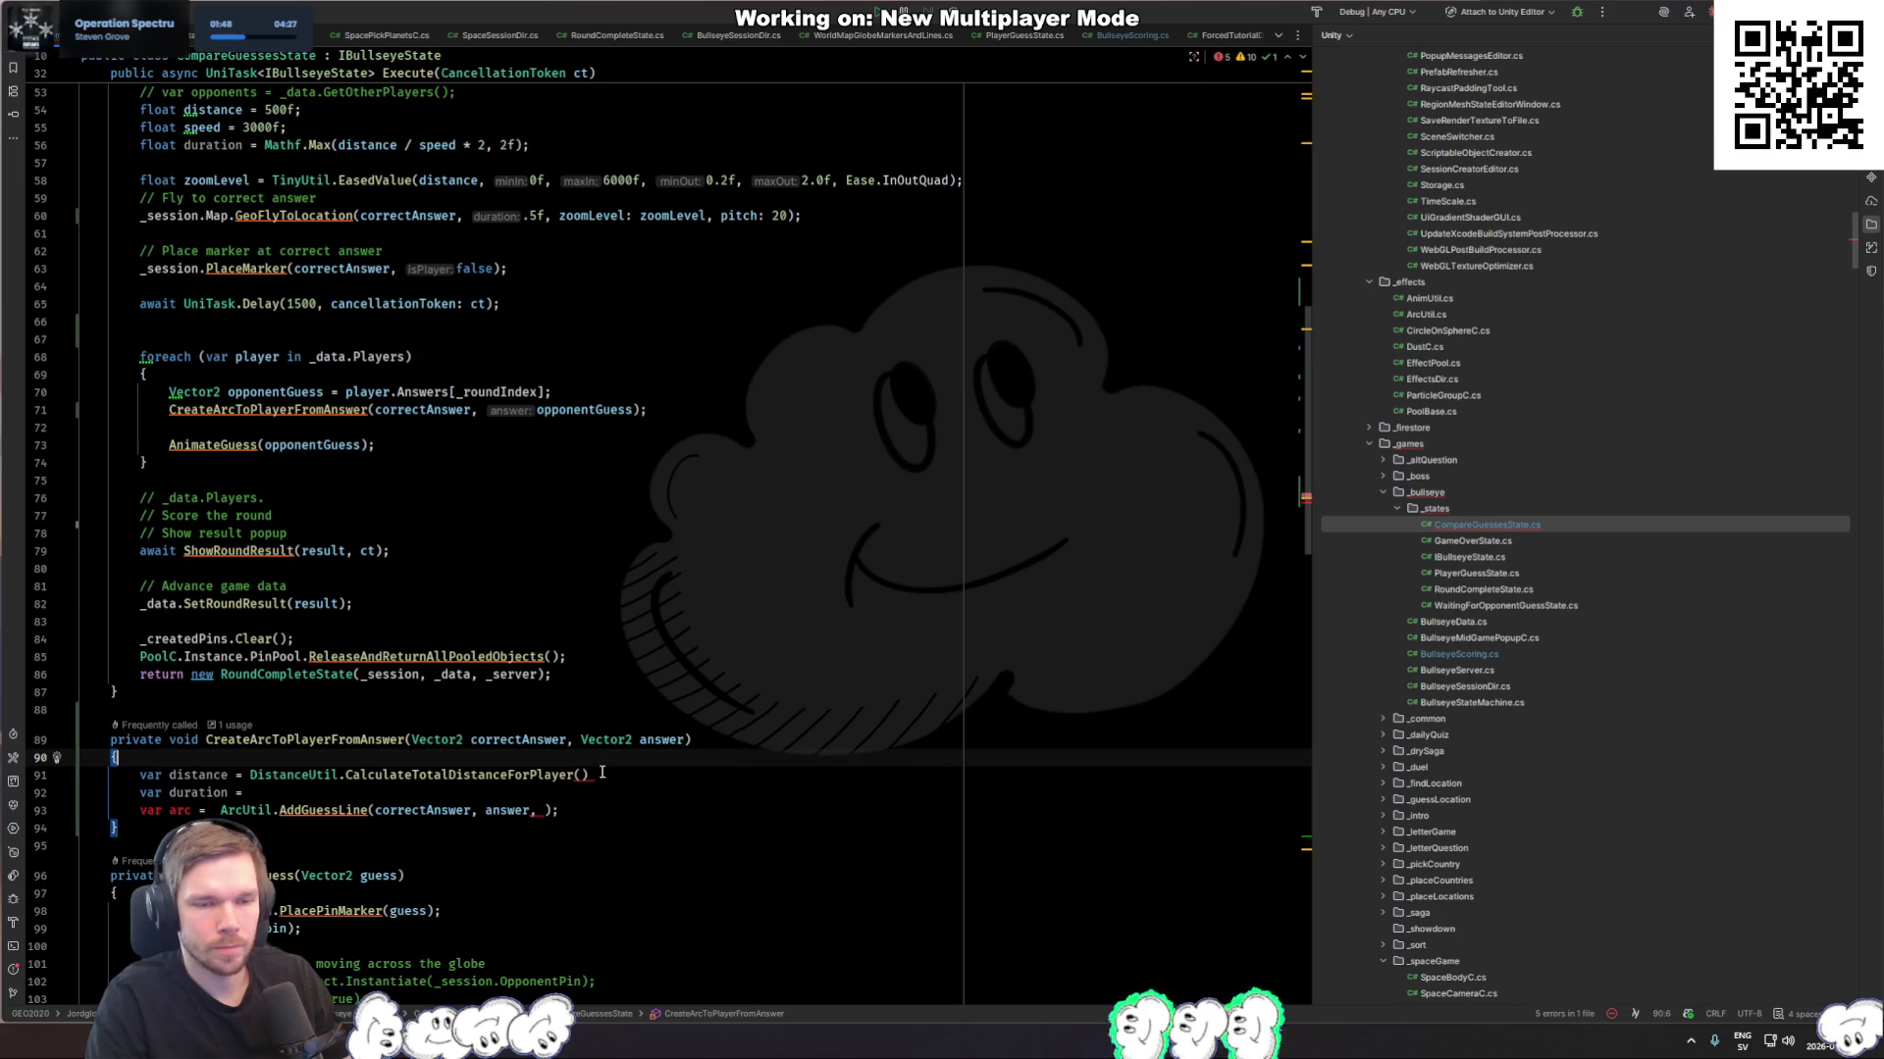
{"action": "key", "text": "Return"}
{"action": "type", "text": "var distance "}
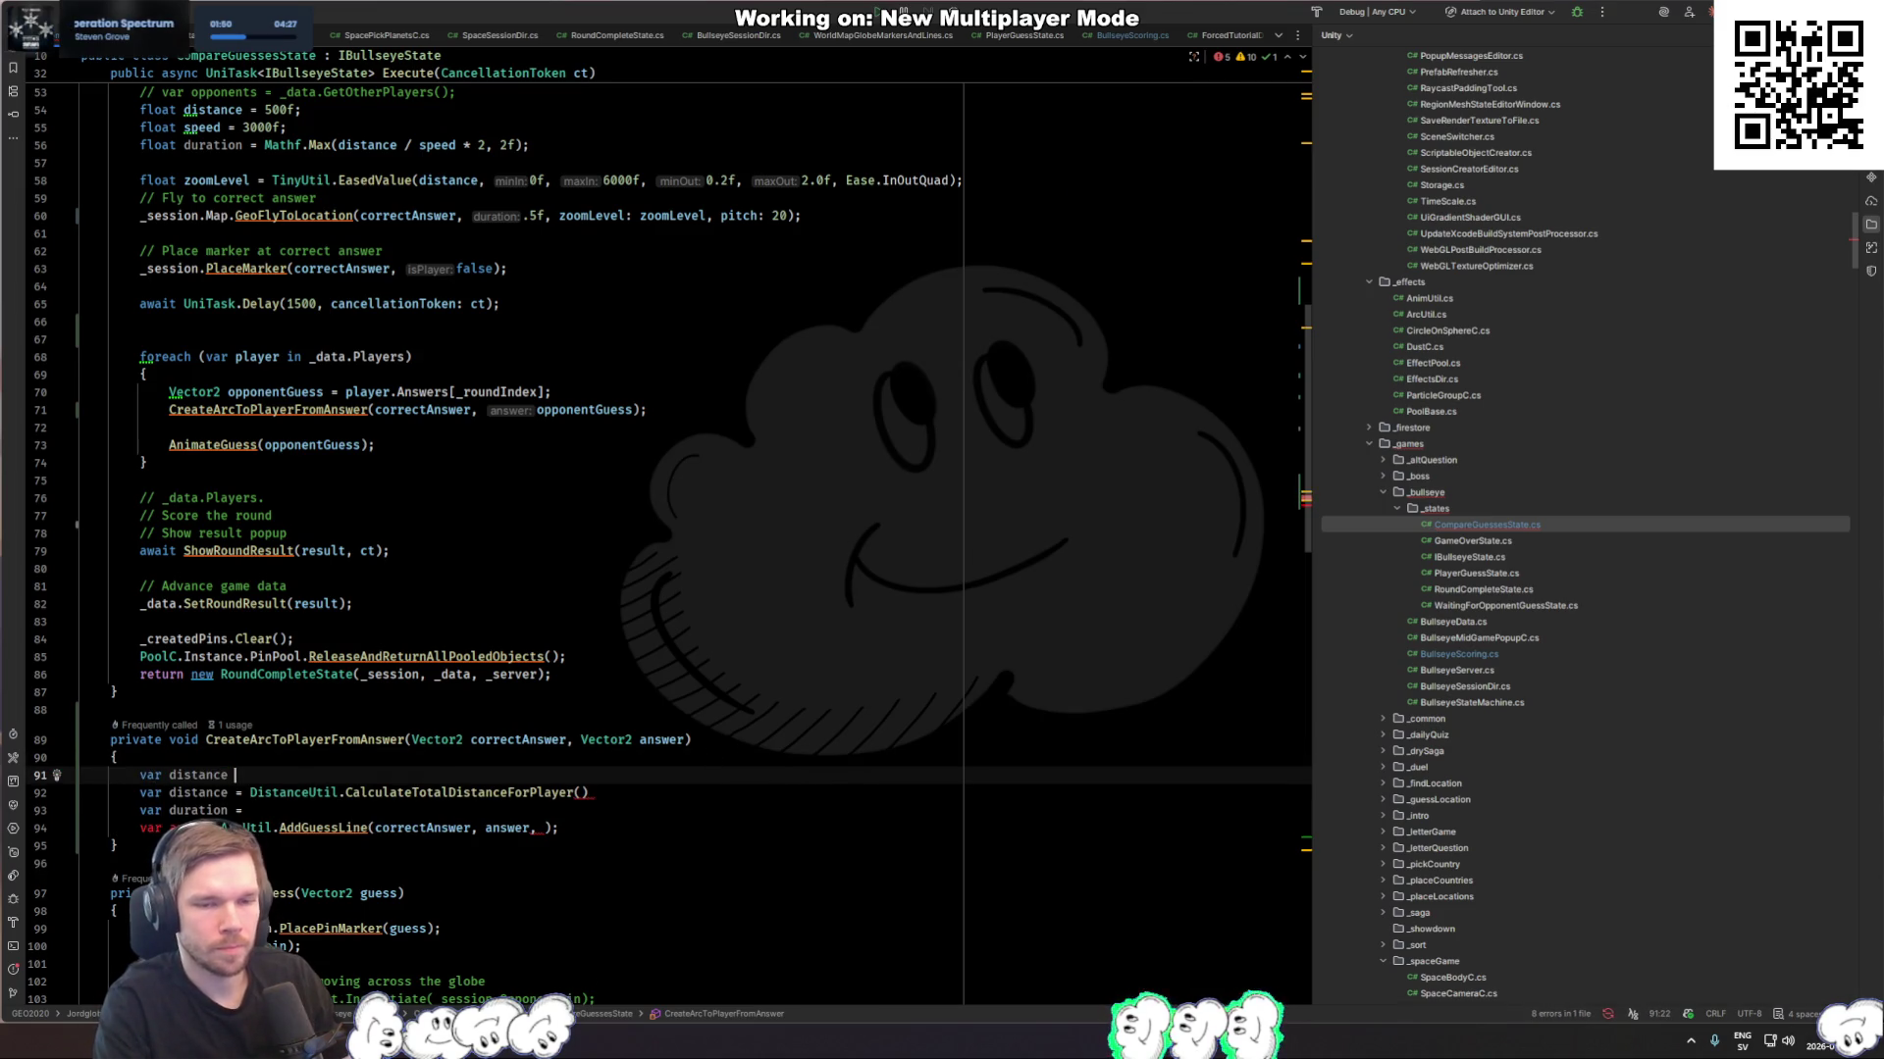
{"action": "type", "text": "= Conversion.Distance("}
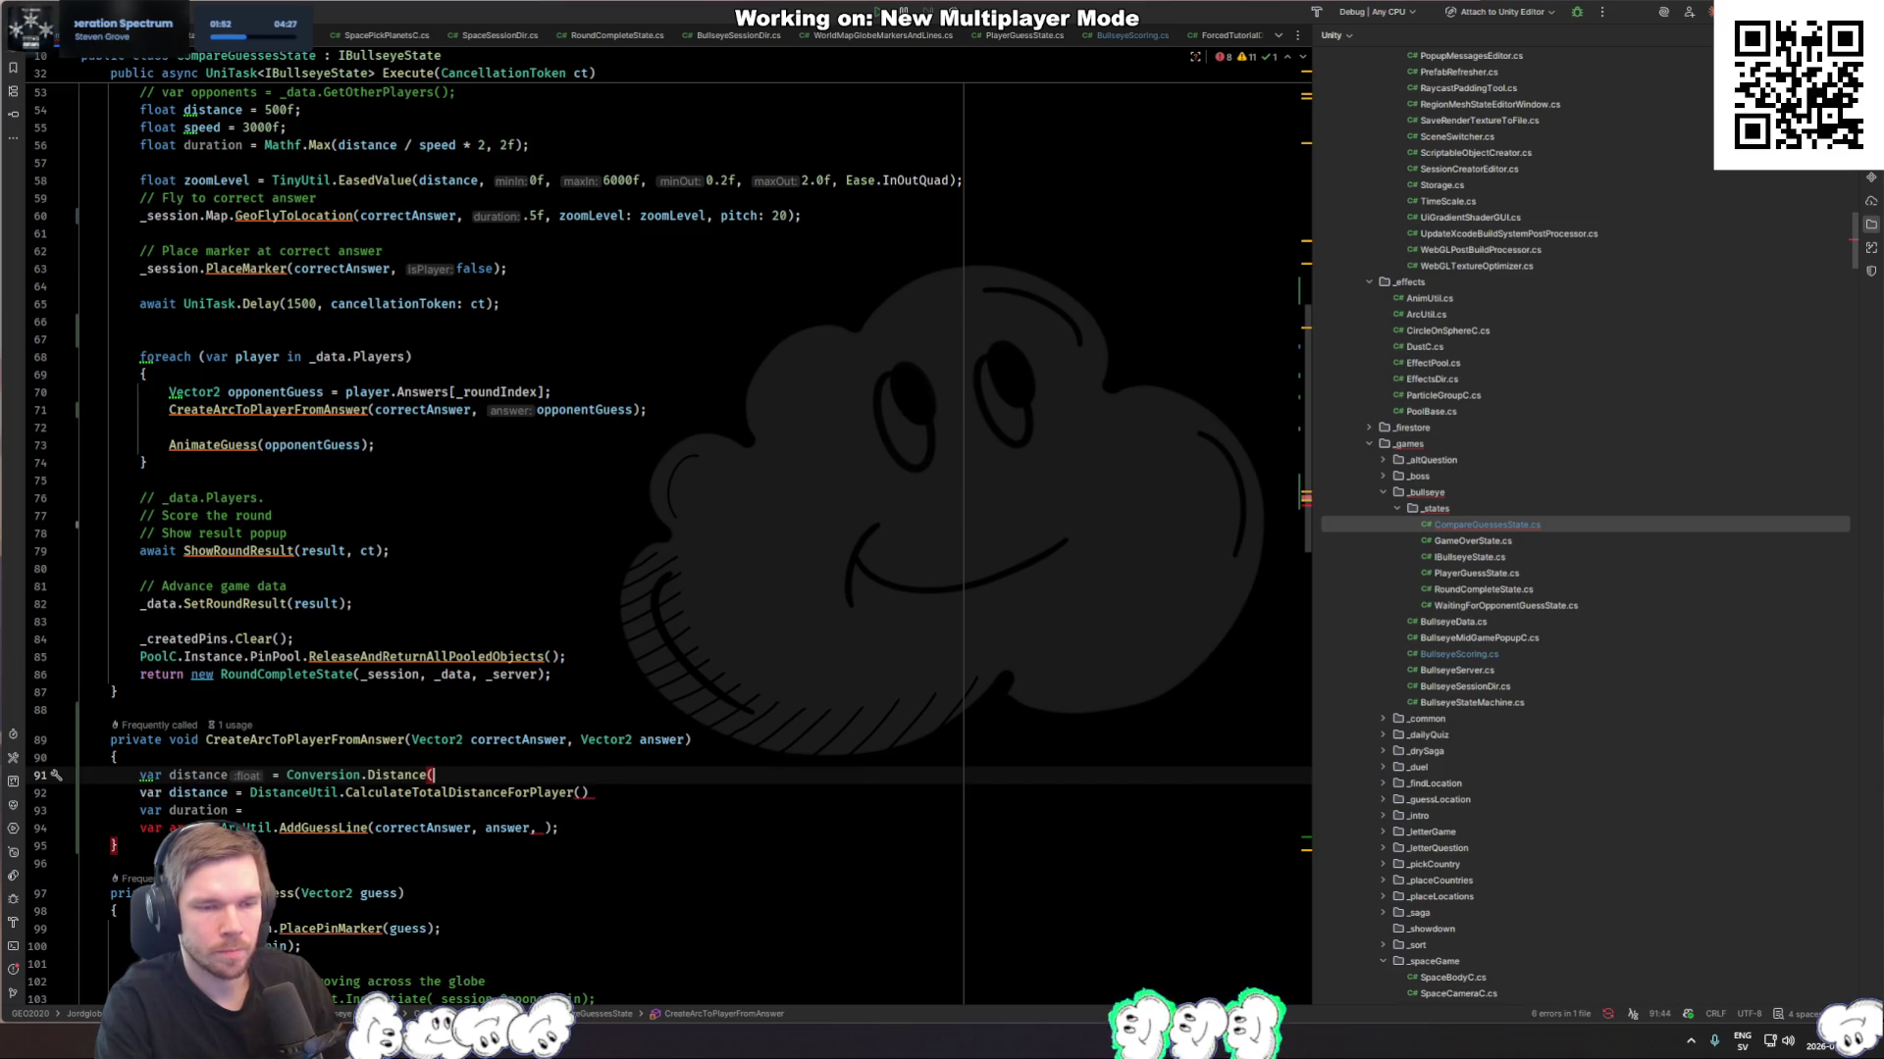
{"action": "type", "text": "correctAnswer"}
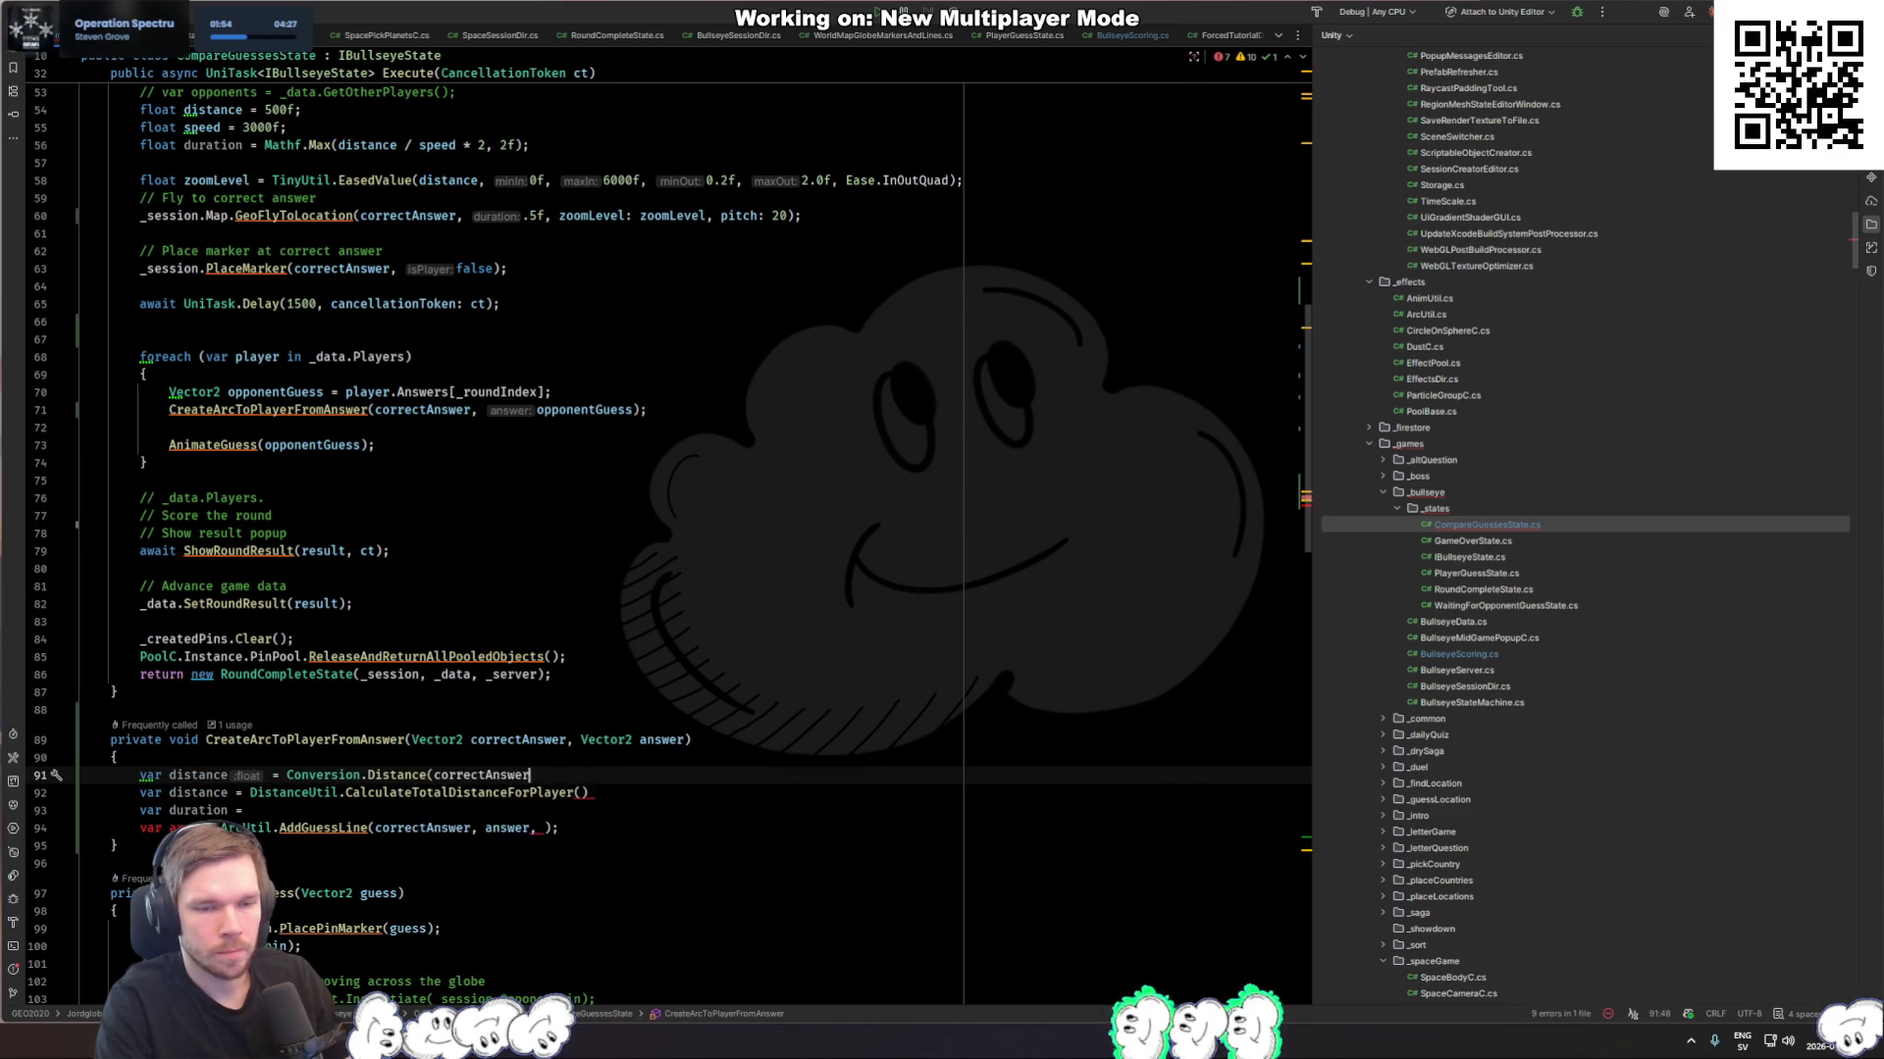
{"action": "type", "text": ".x, co"}
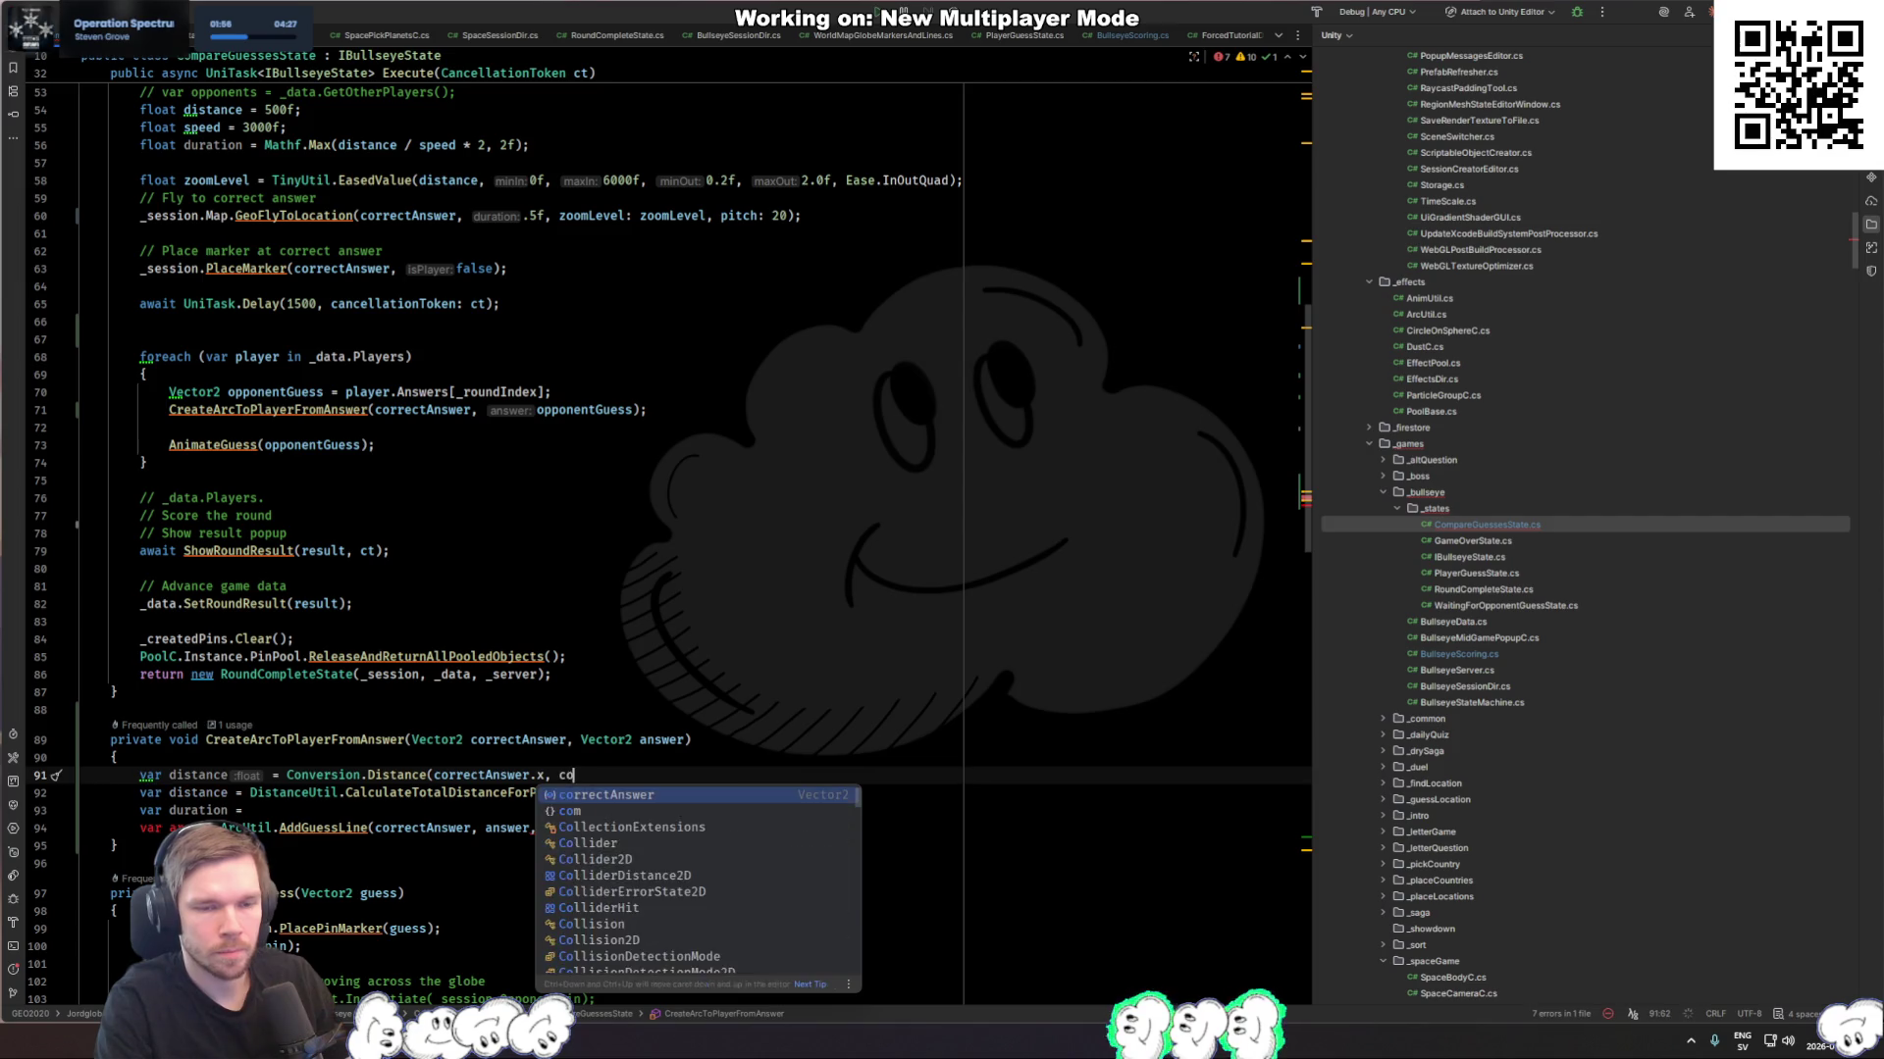
{"action": "type", "text": "rrectAnswer, y"}
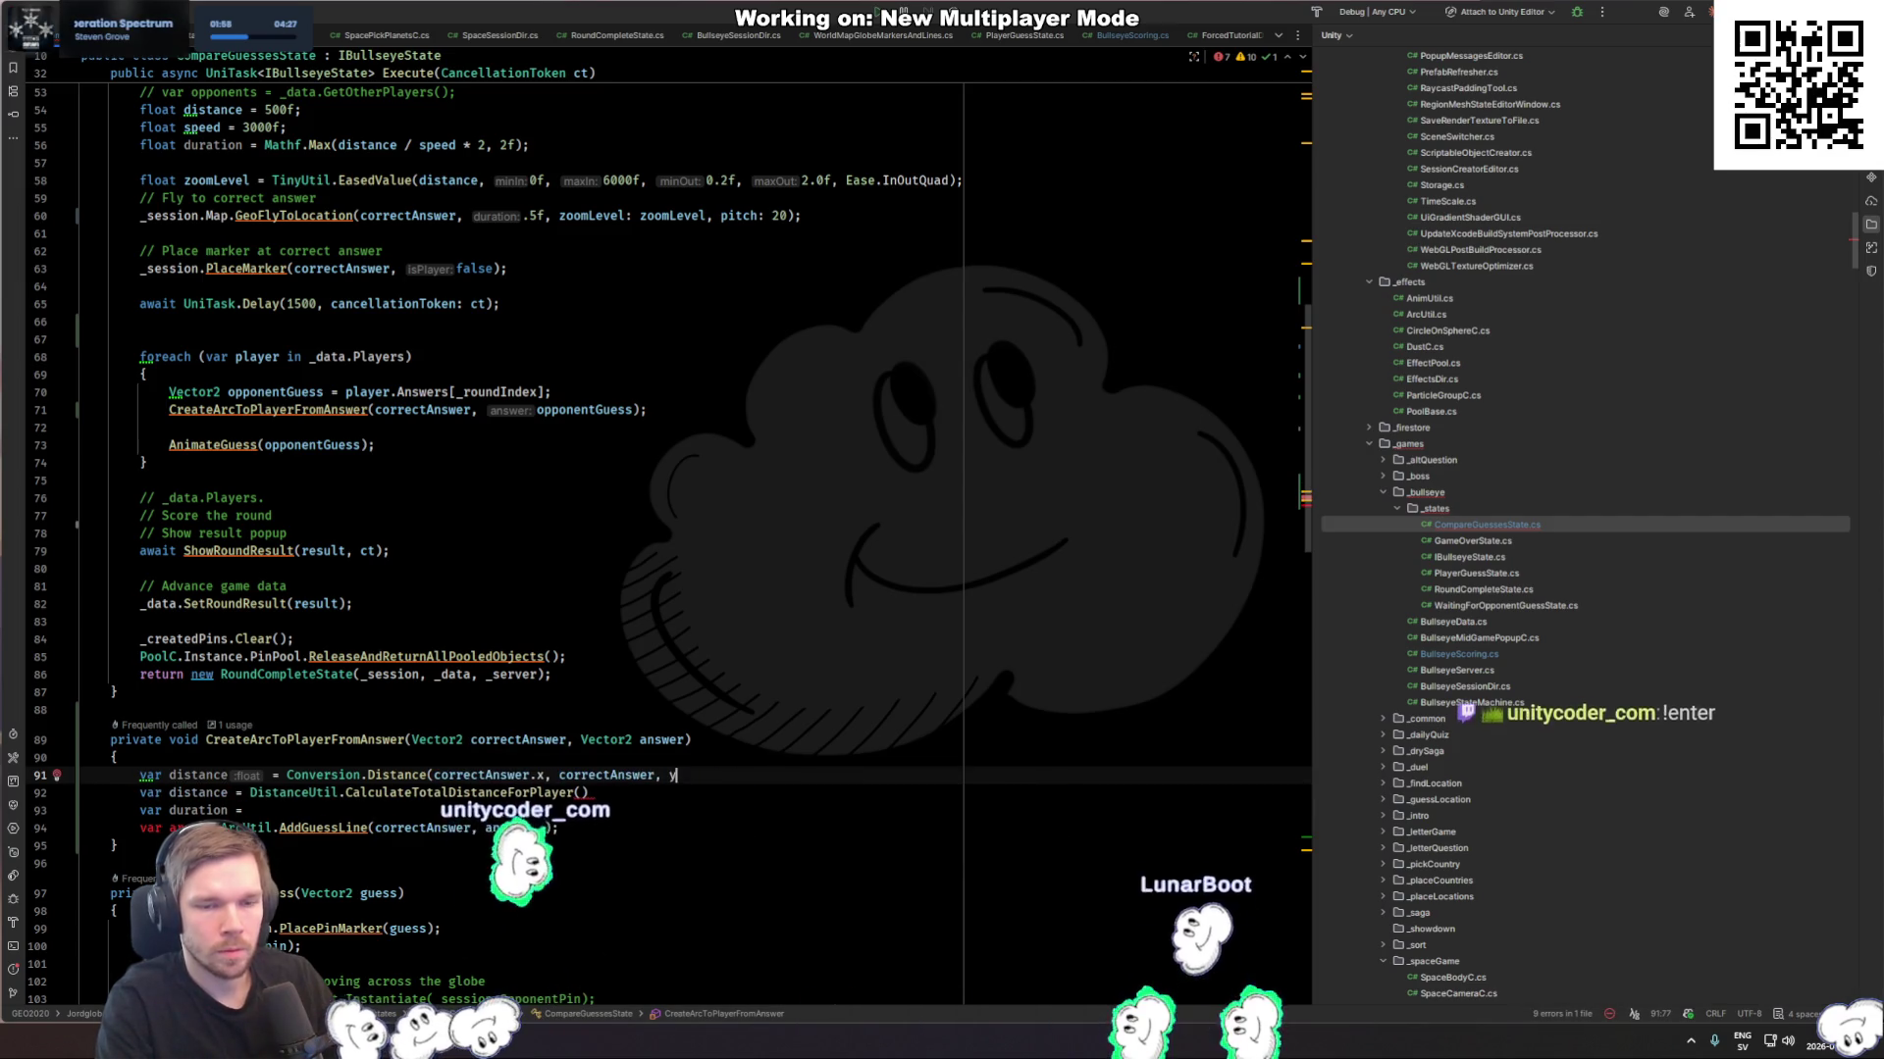
{"action": "key", "text": "BackSpace"}
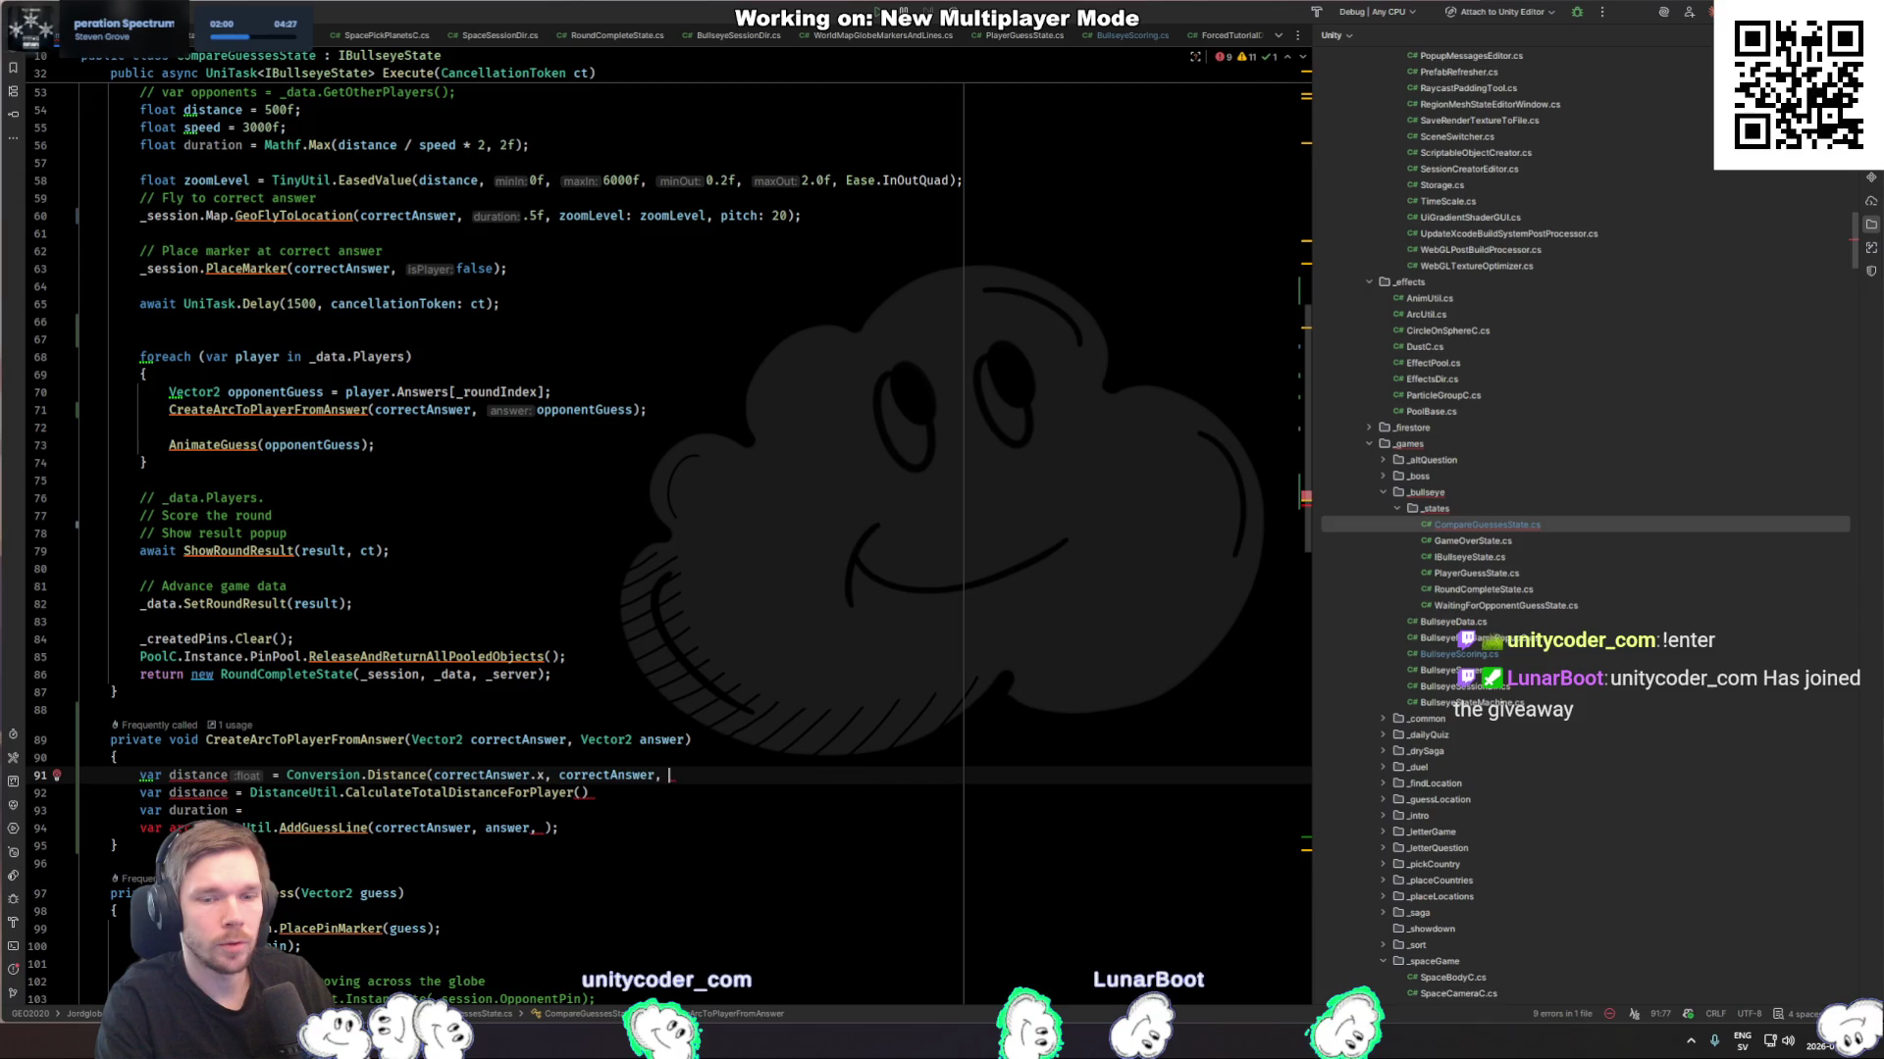
{"action": "type", "text": ".y"}
{"action": "key", "text": "ctrl+Tab"}
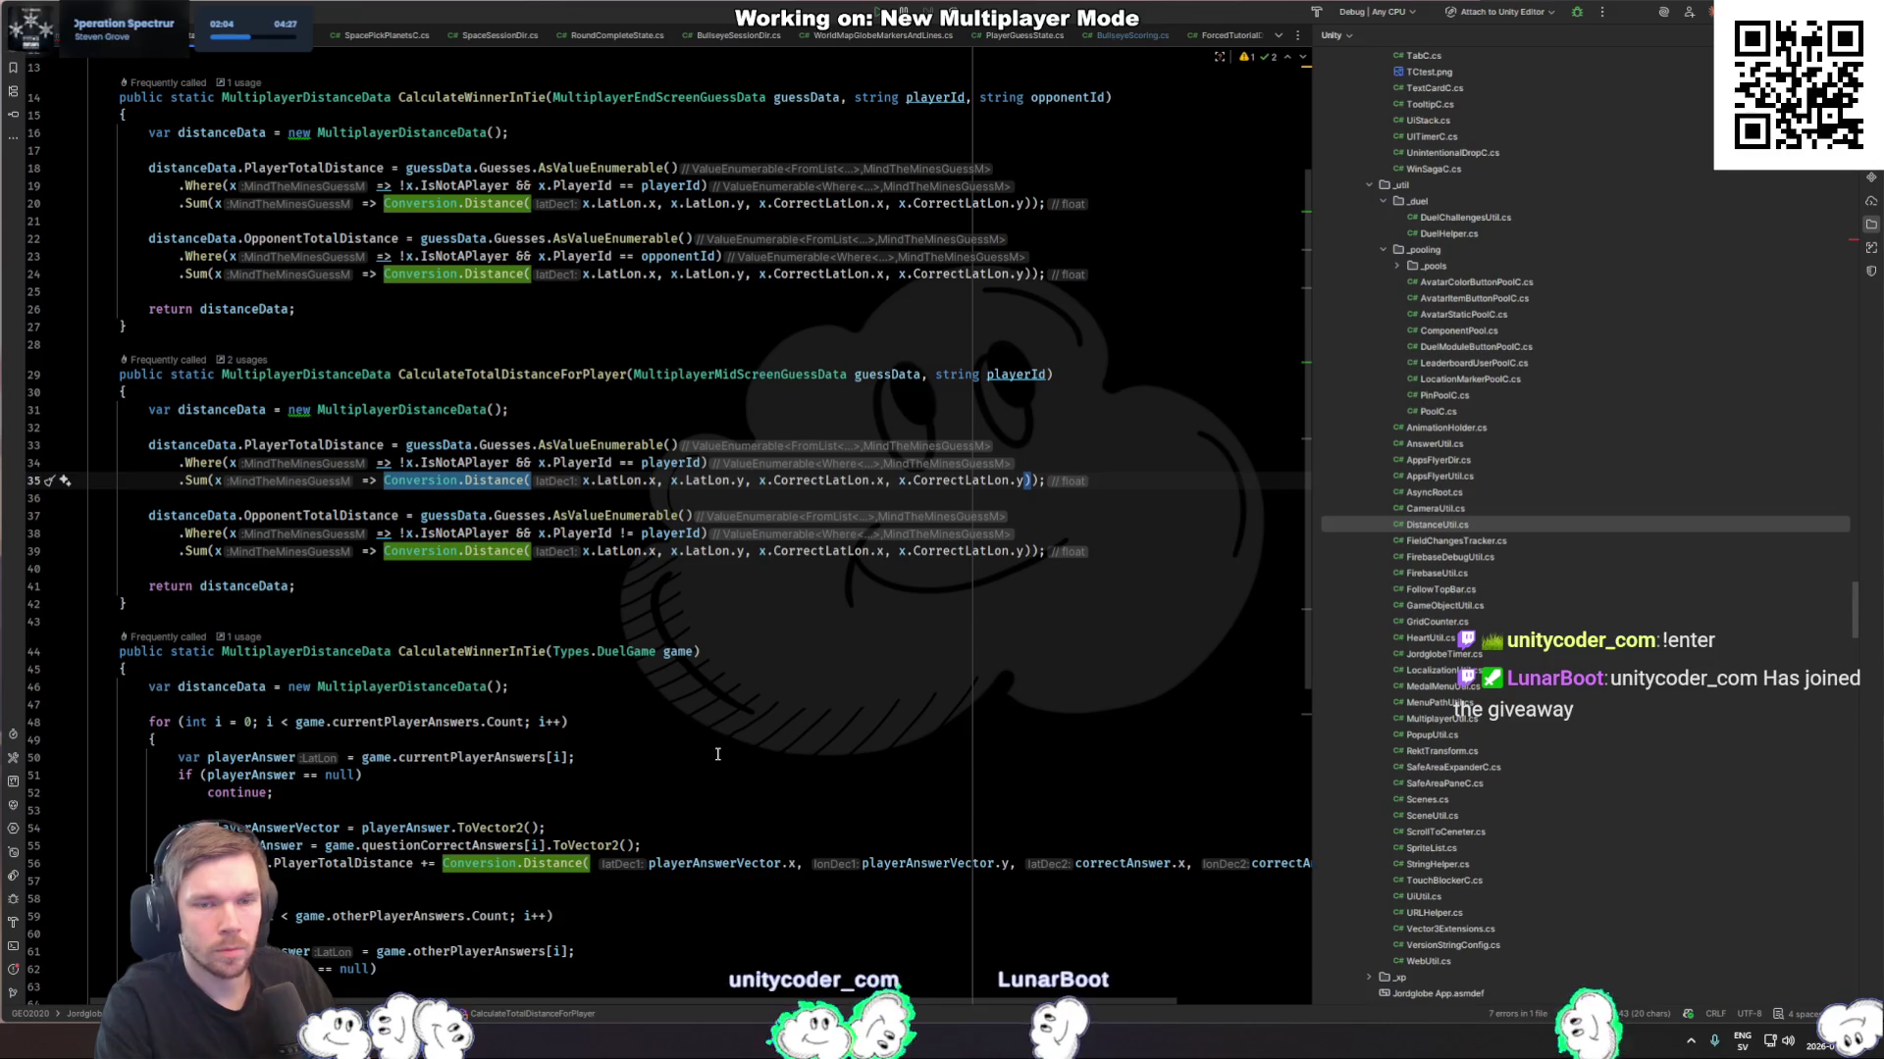
{"action": "key", "text": "ctrl+Tab"}
{"action": "type", "text": "answer"}
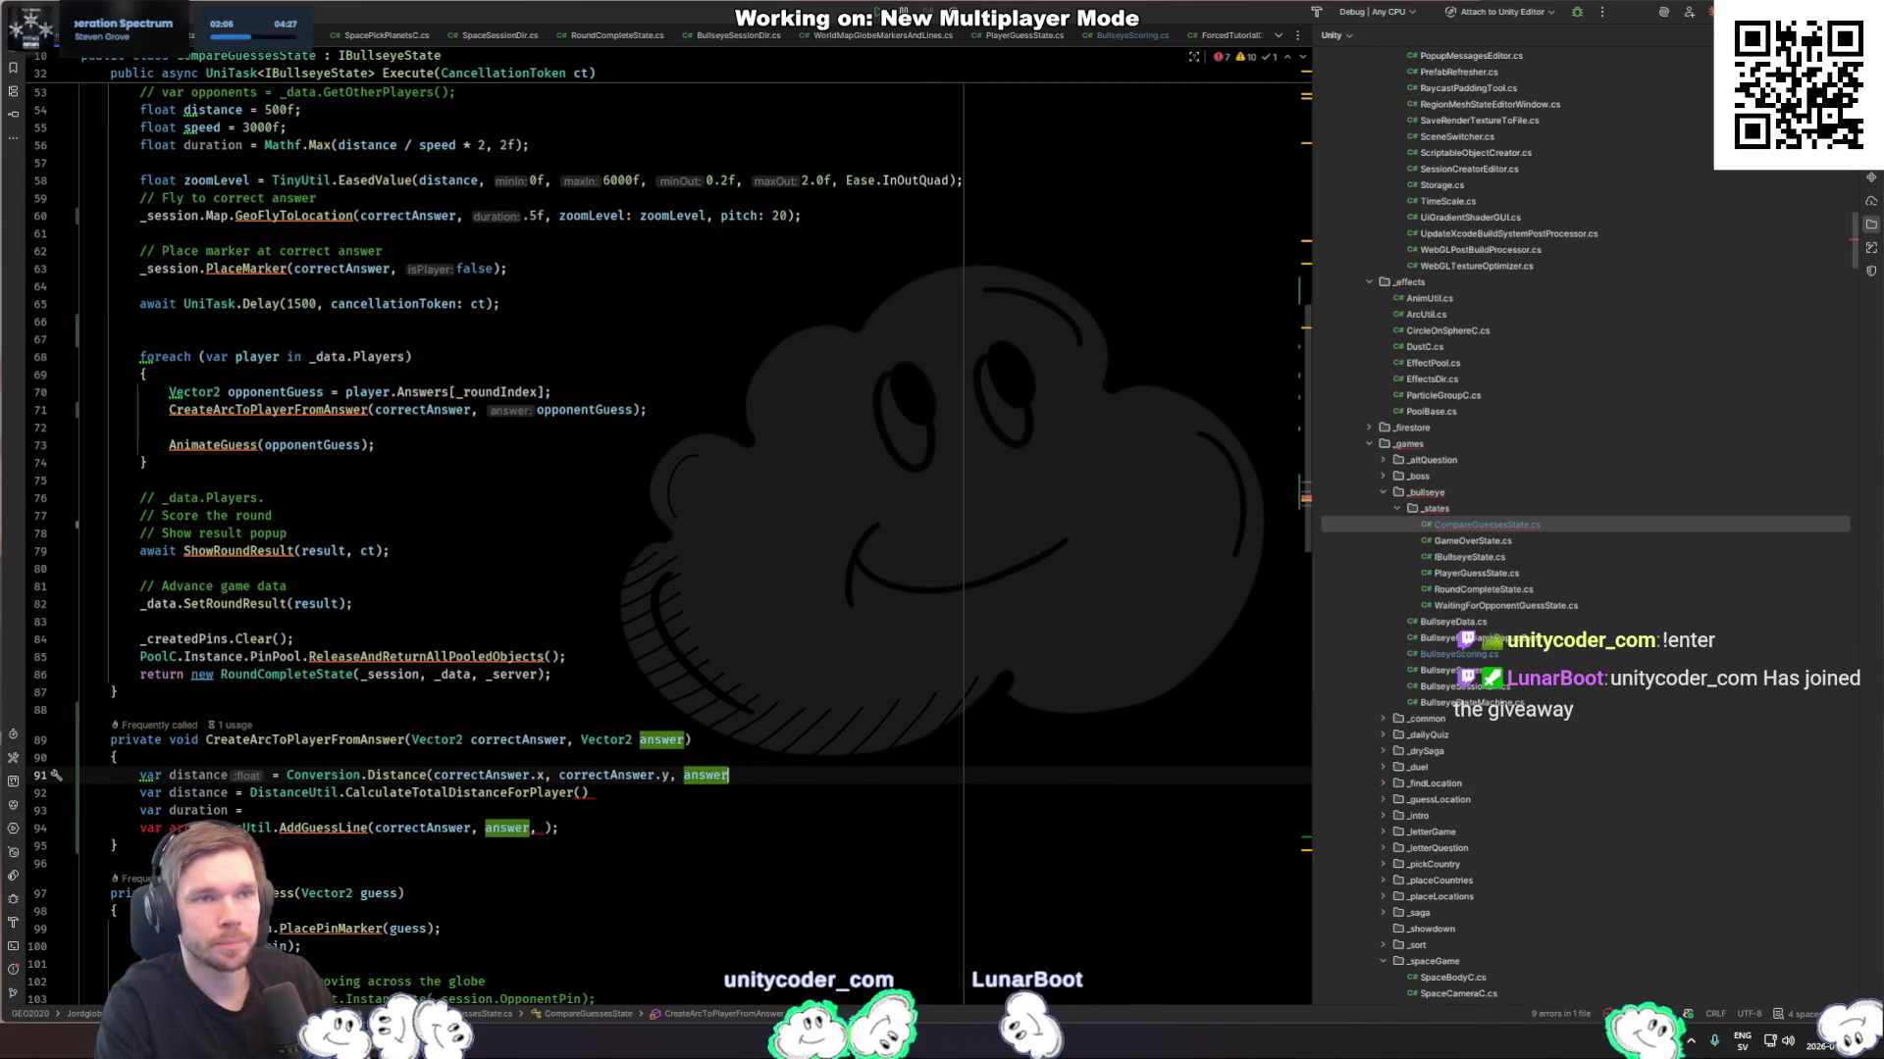
{"action": "type", "text": ".x, a"}
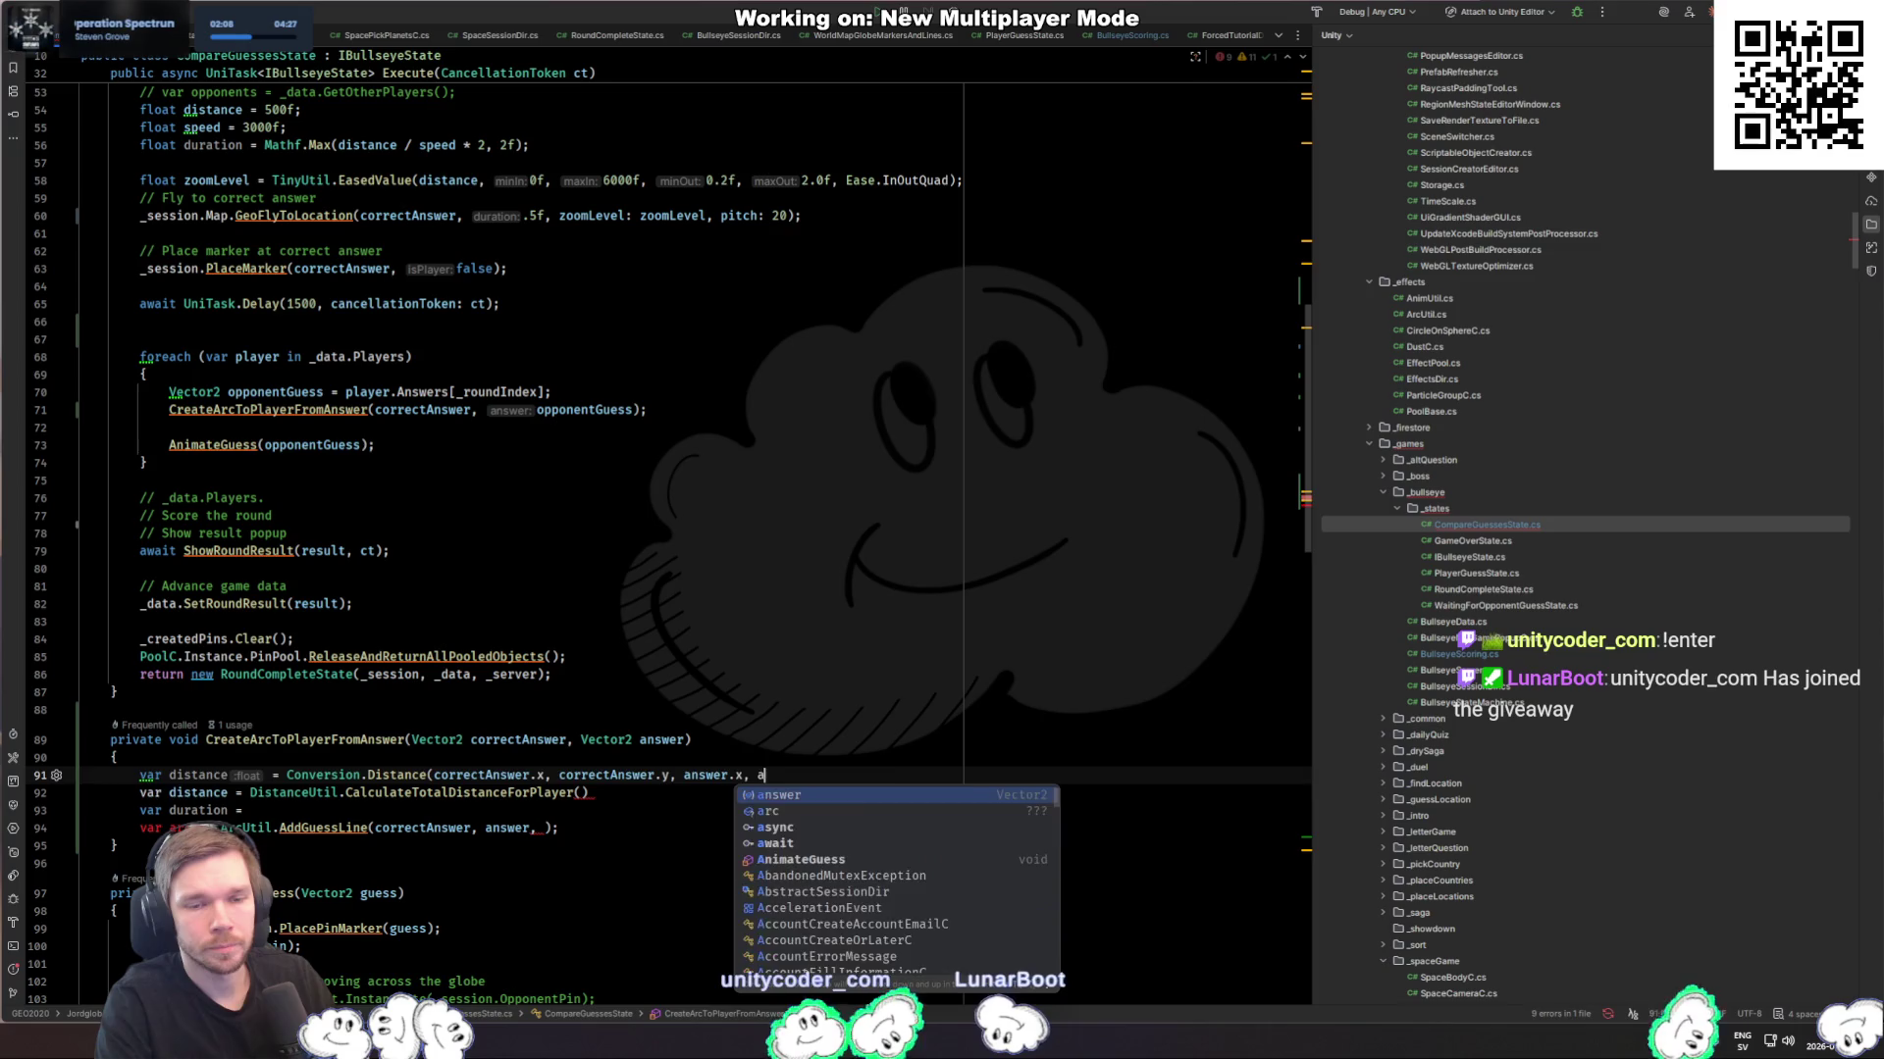
{"action": "key", "text": "Return"}
{"action": "type", "text": ".y);"}
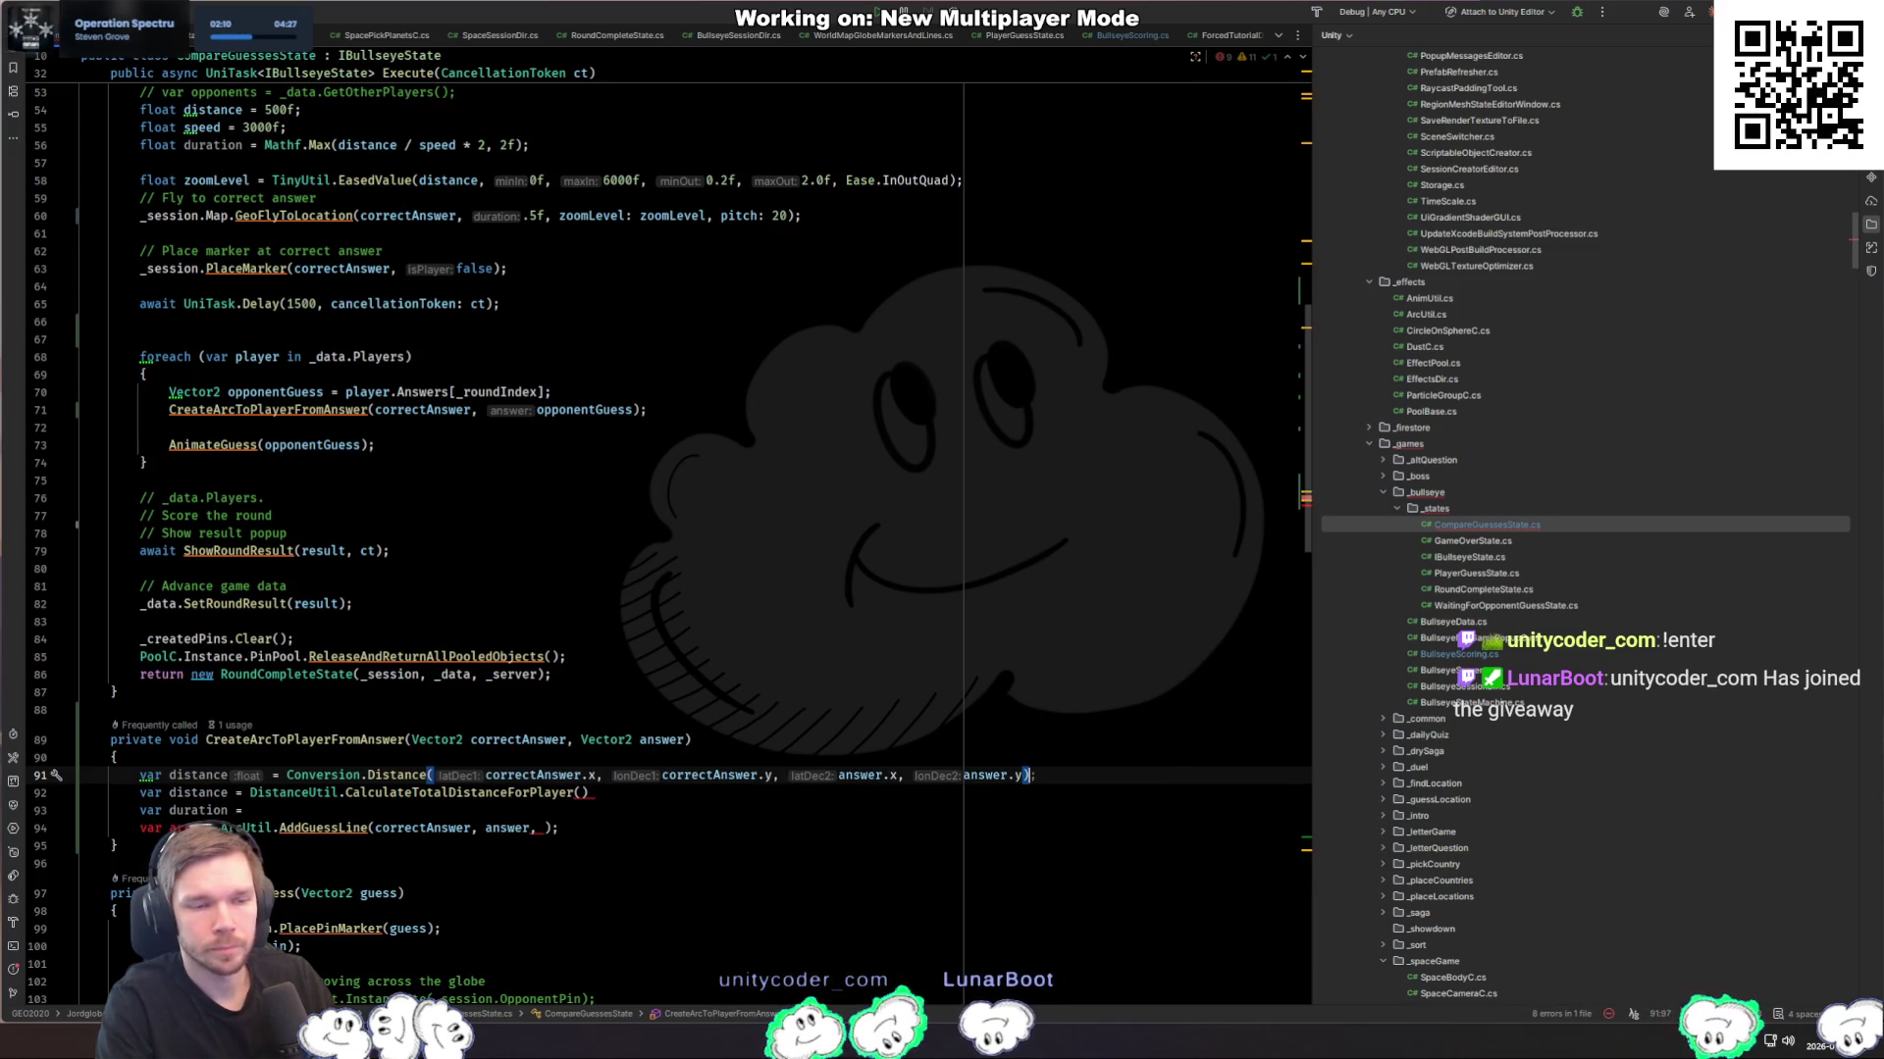
Step: Delete the old DistanceUtil and duration lines and retype 'var duration ='
{"action": "key", "text": "shift+Down"}
{"action": "key", "text": "shift+Down"}
{"action": "key", "text": "shift+End"}
{"action": "key", "text": "Return"}
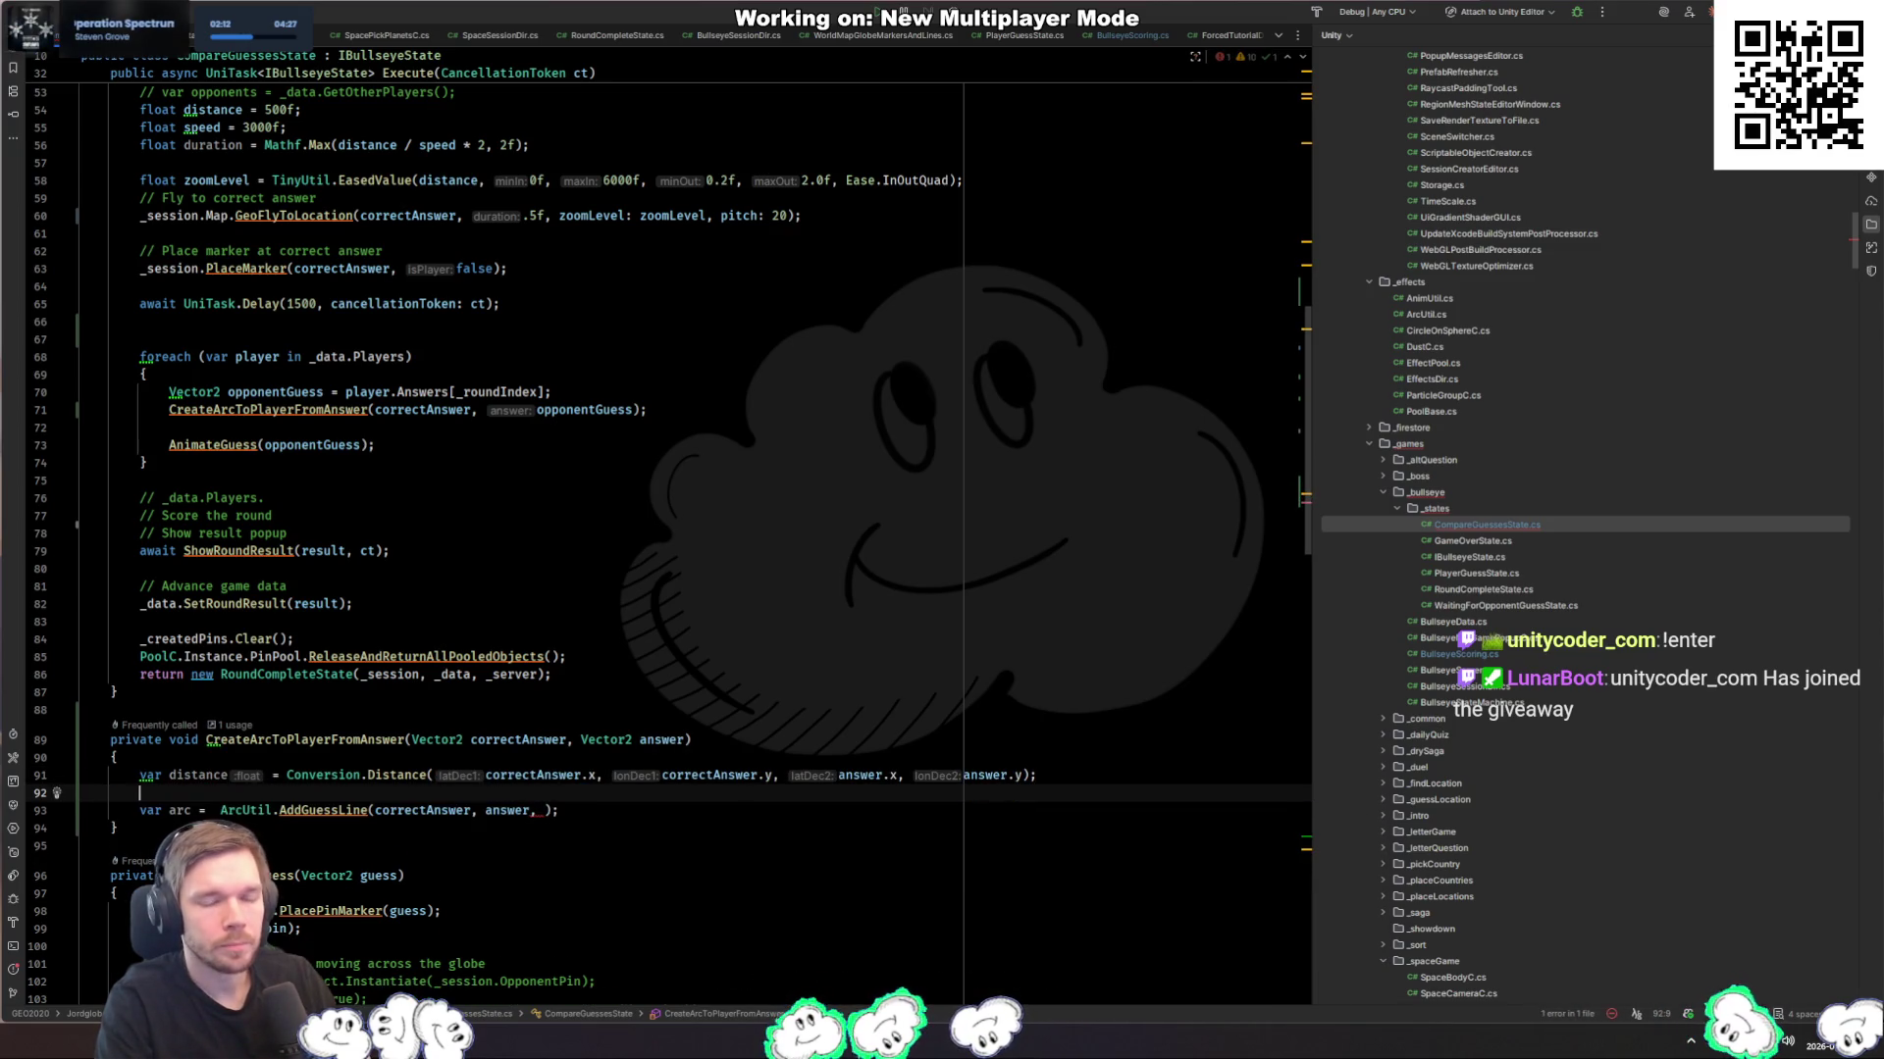
{"action": "type", "text": "var duration ="}
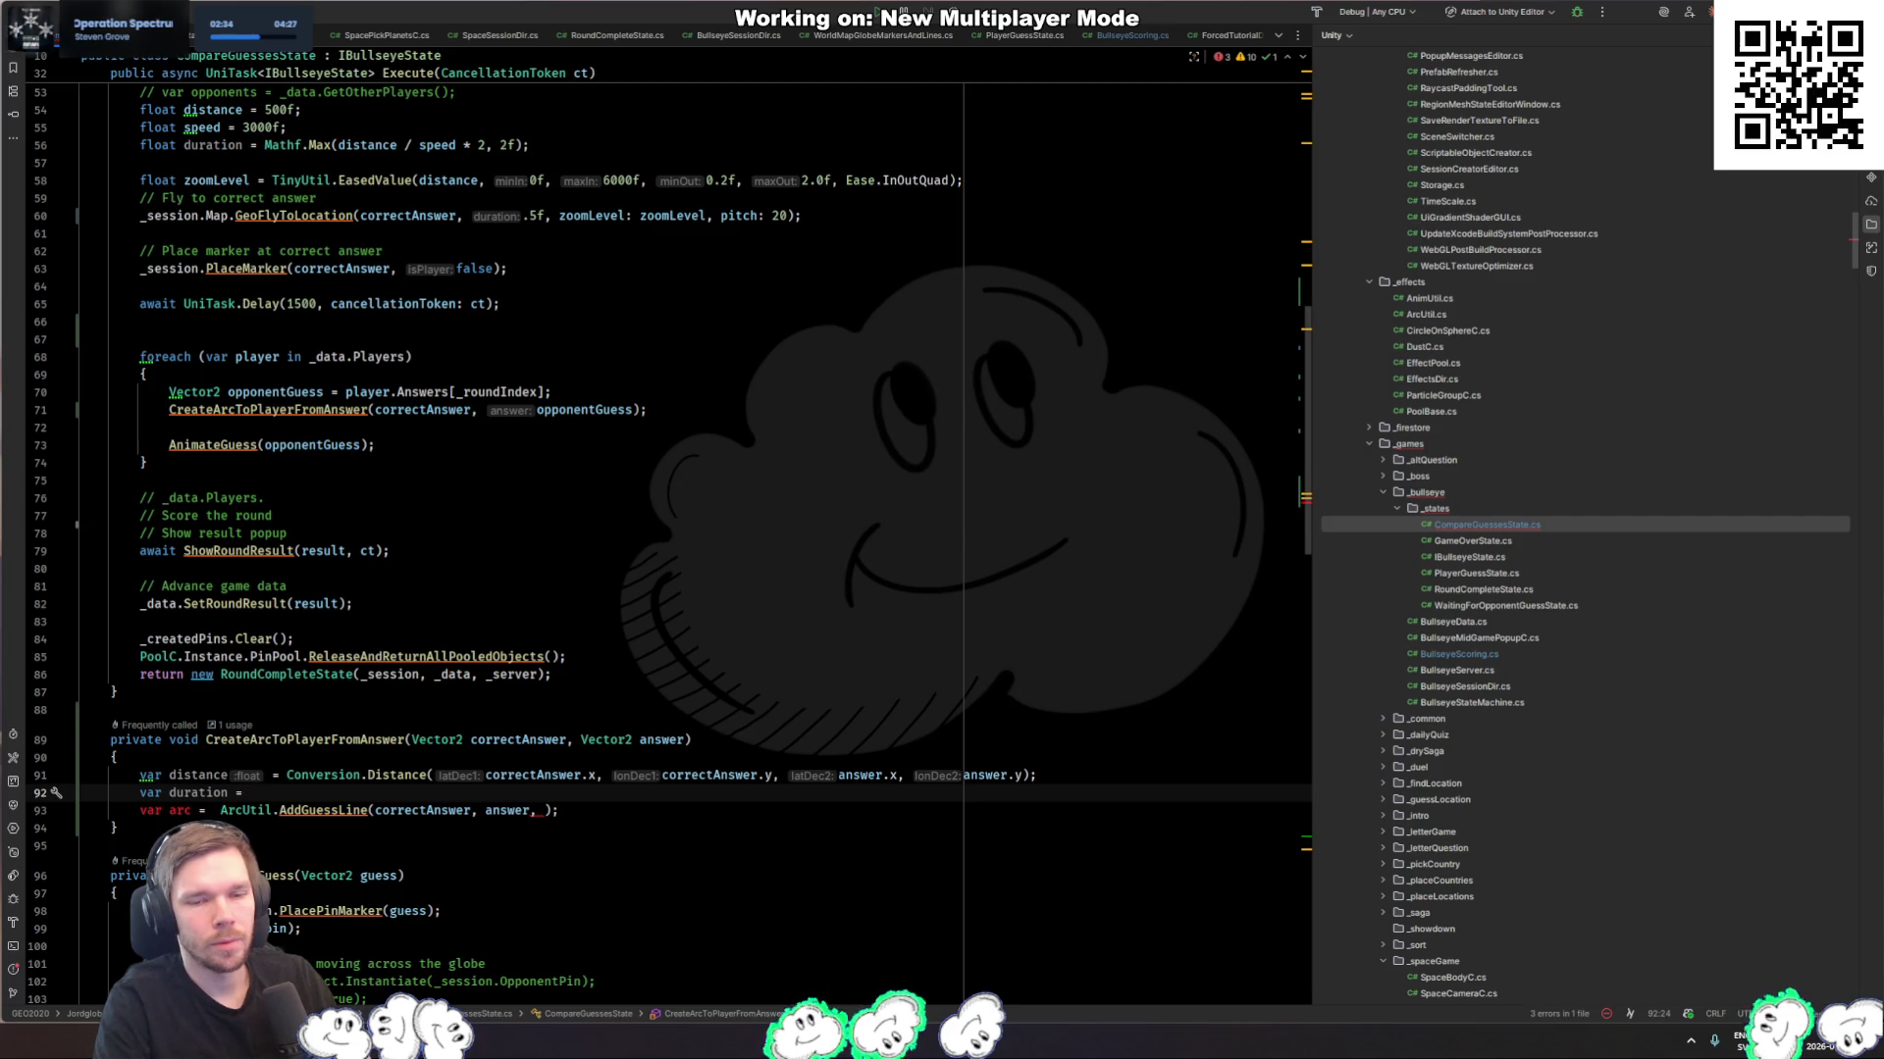
Step: Scale the Conversion.Distance result by dividing it by 1000f
{"action": "left_click", "coordinate": [1021, 775]}
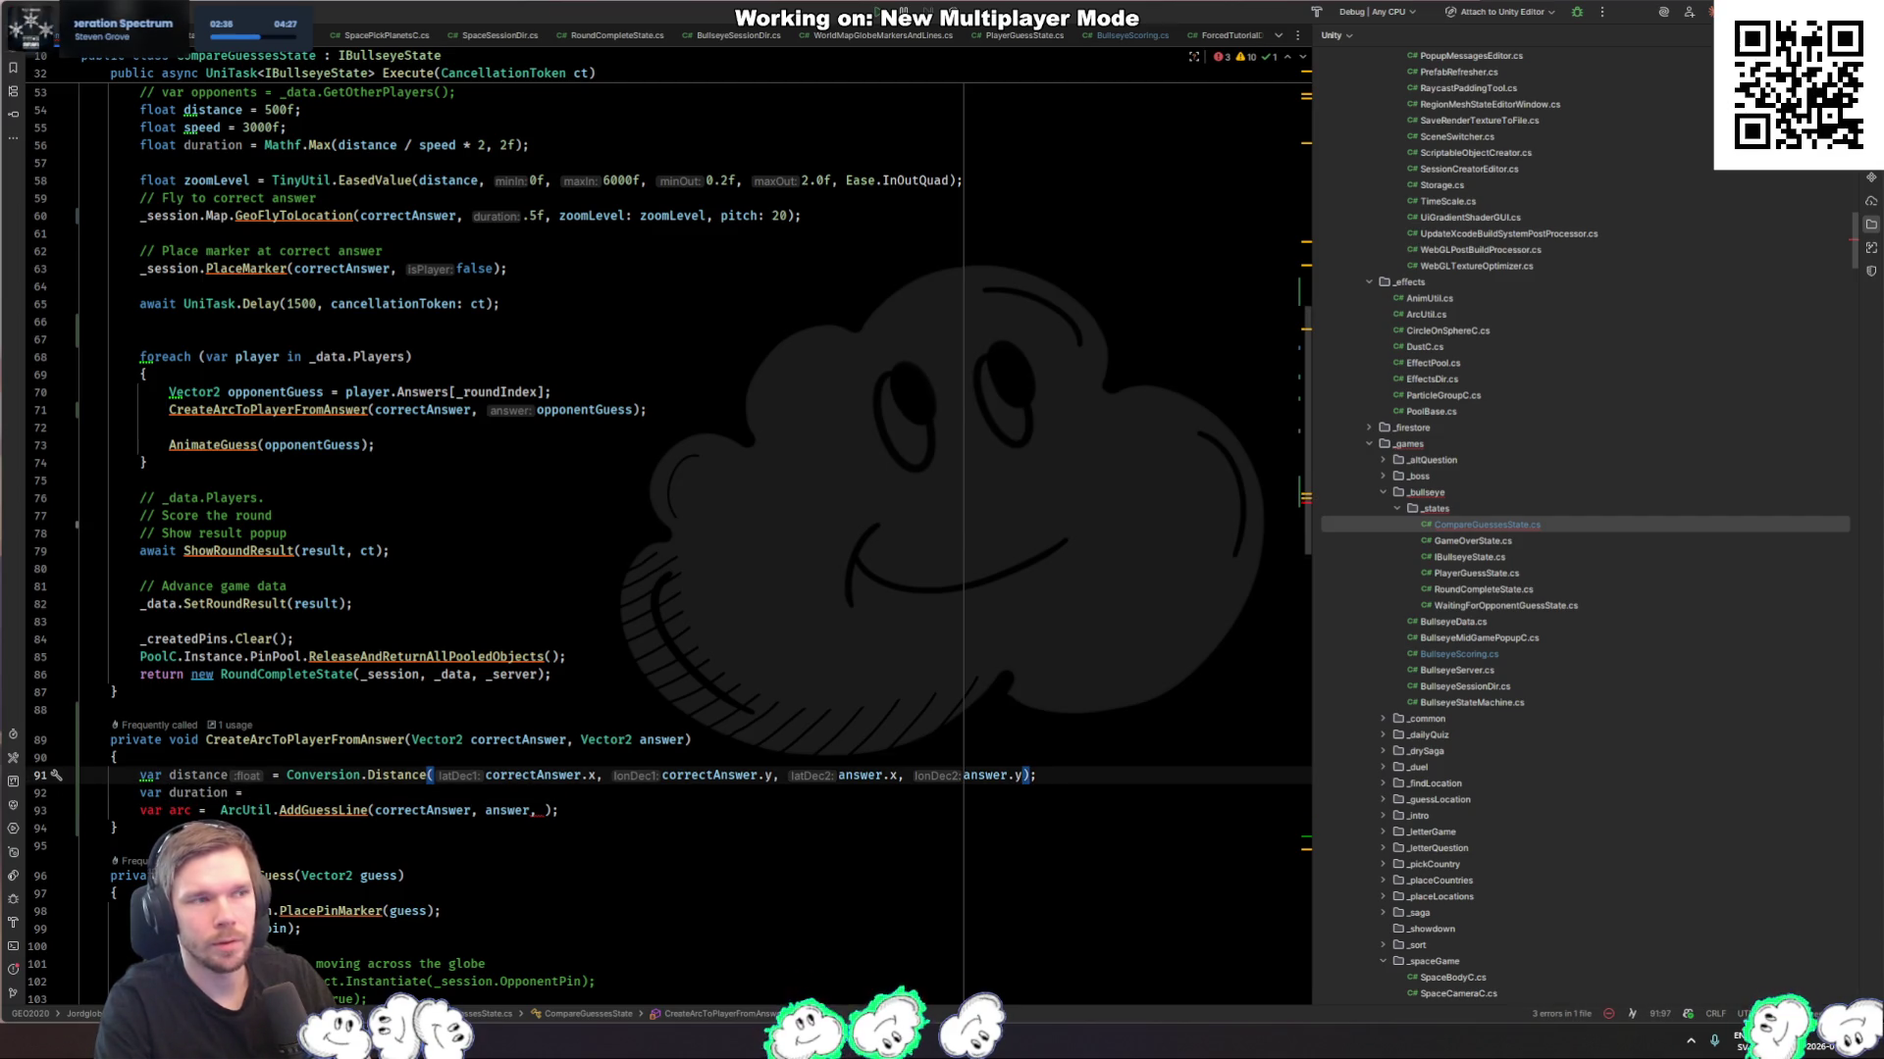
{"action": "type", "text": ") / 1000f"}
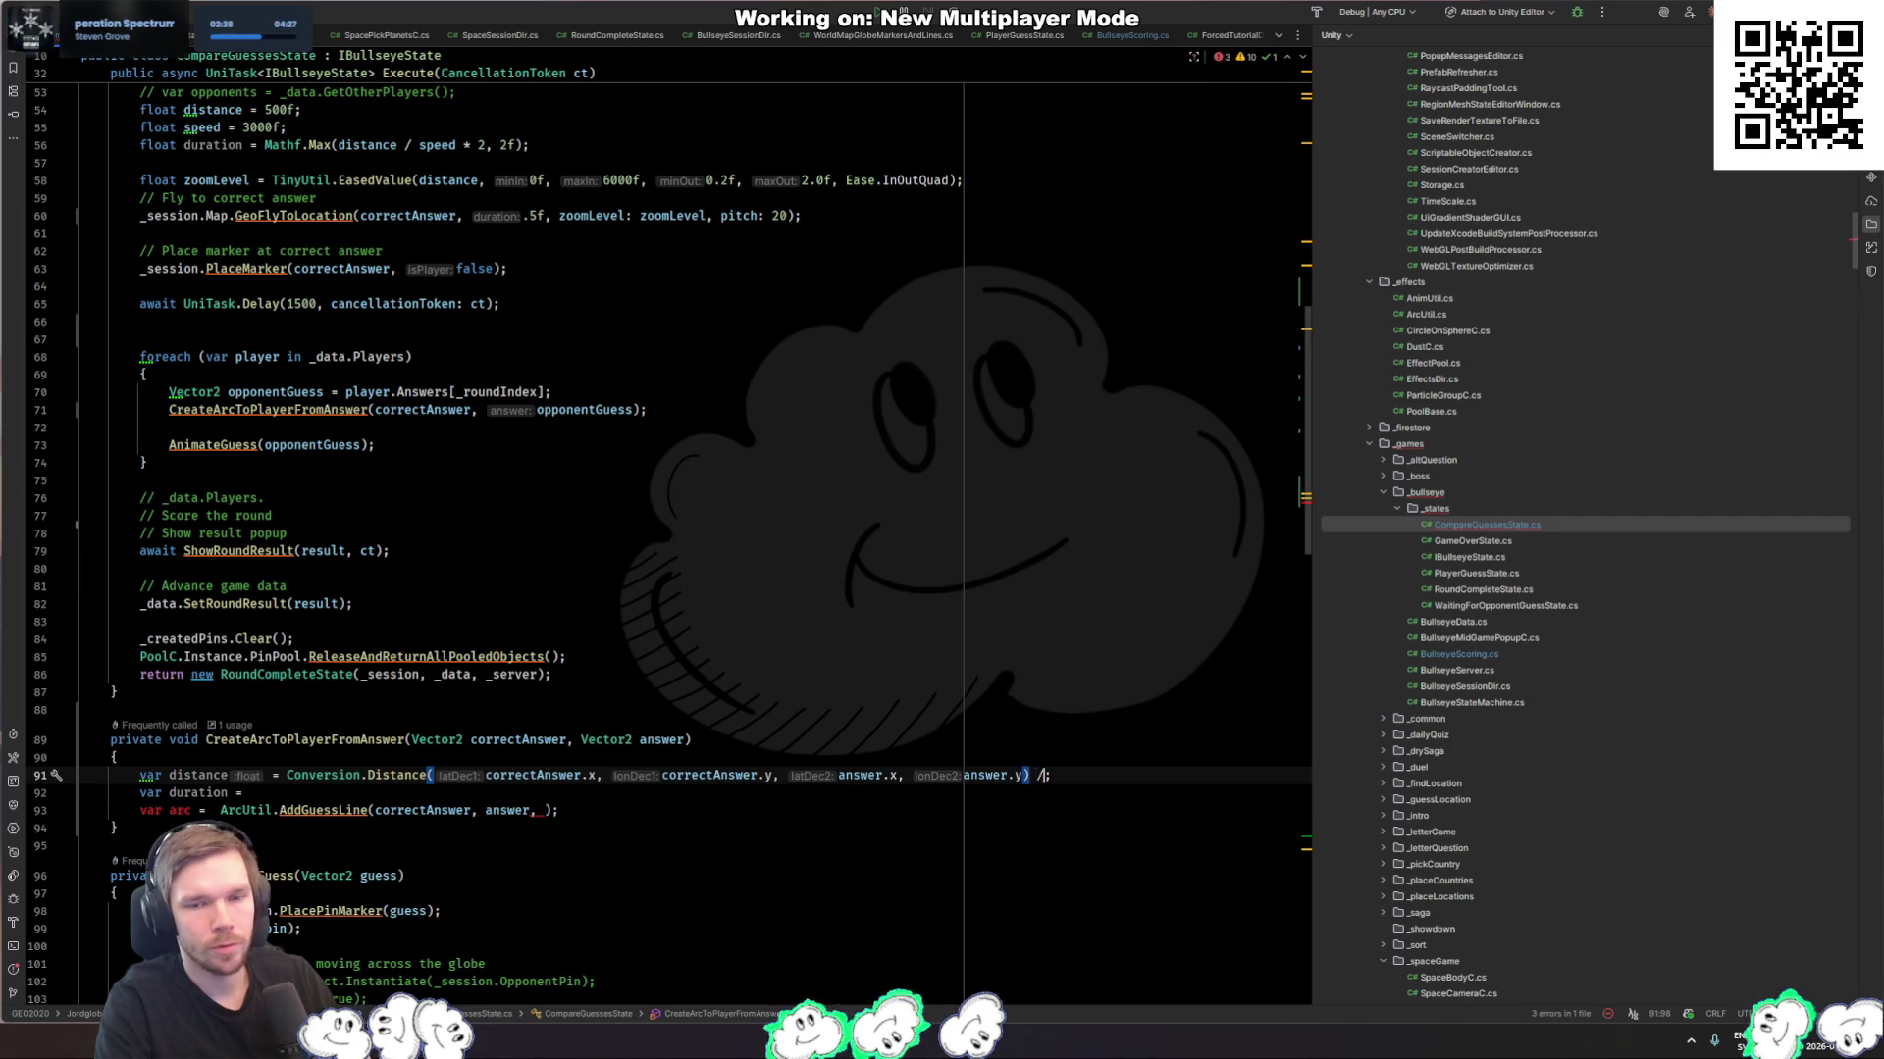
{"action": "type", "text": "f"}
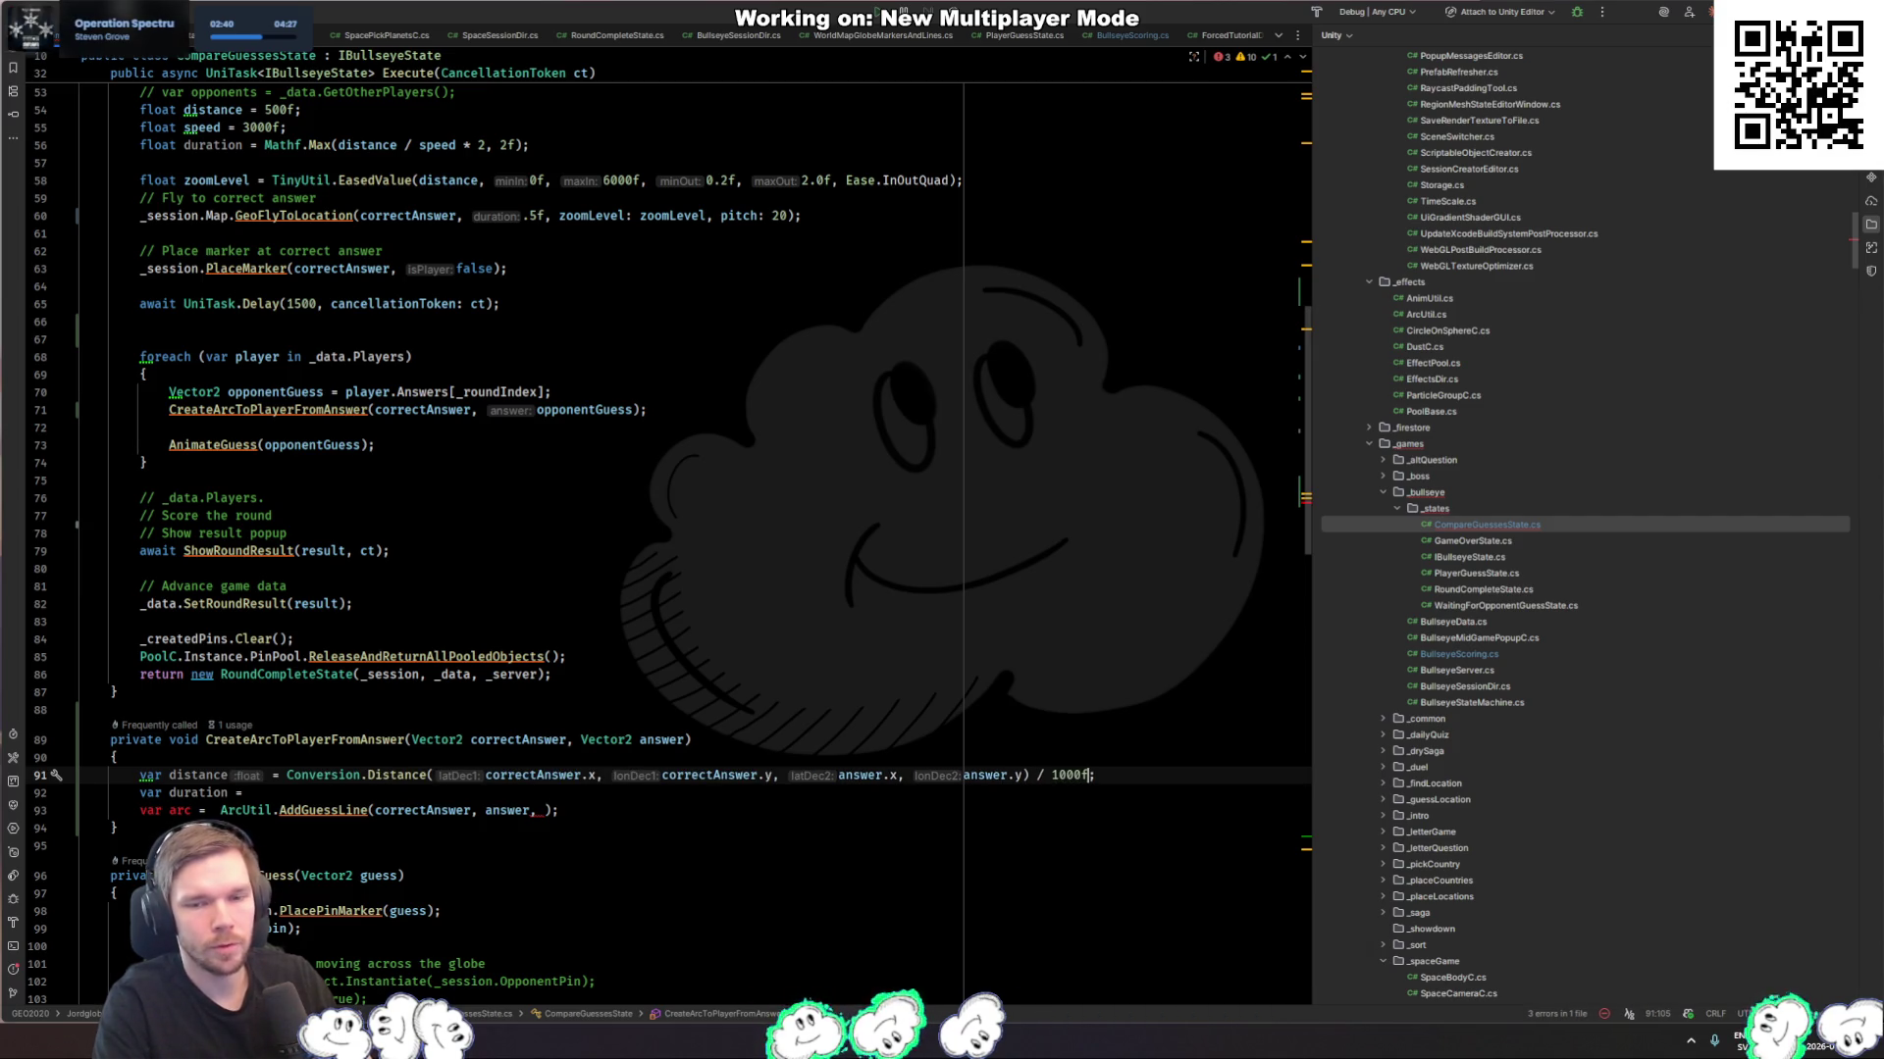
{"action": "key", "text": "Down"}
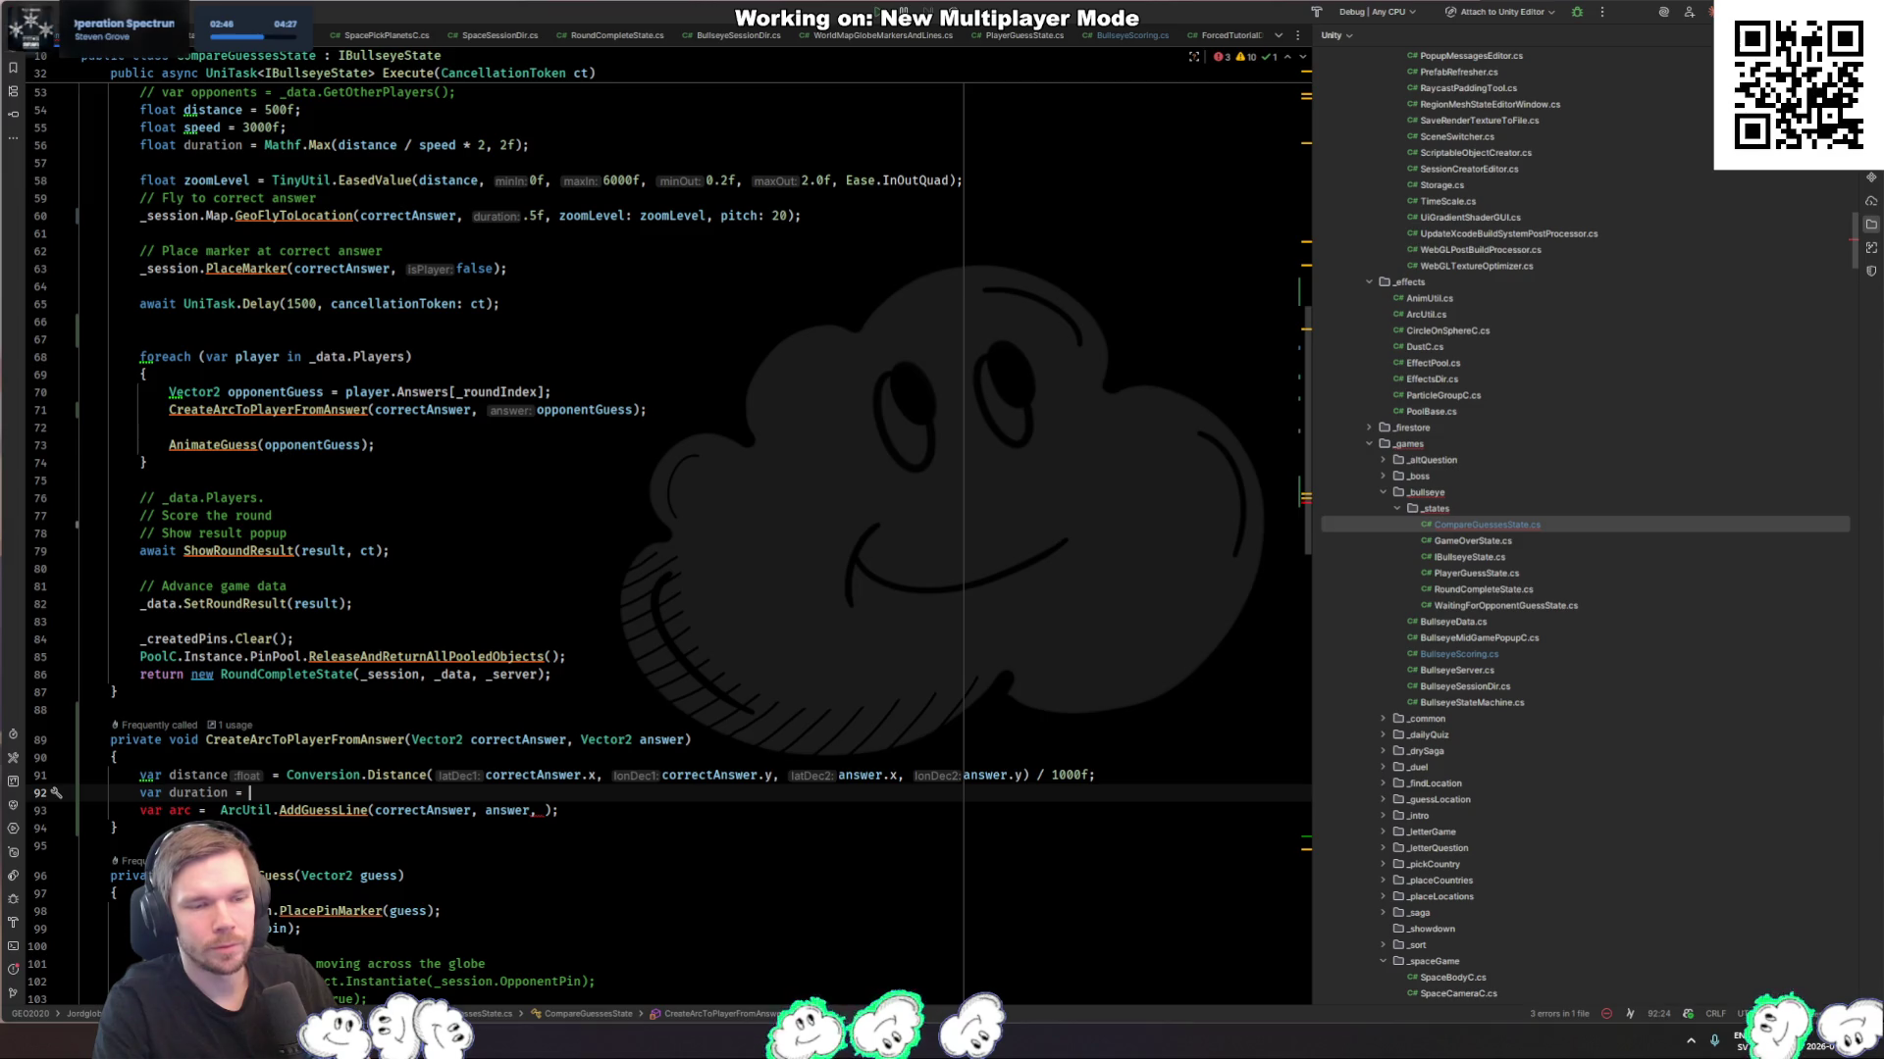
Step: Set the duration to Mathf.Max(distance / 6000f, 2f)
{"action": "type", "text": "Mathf.cla"}
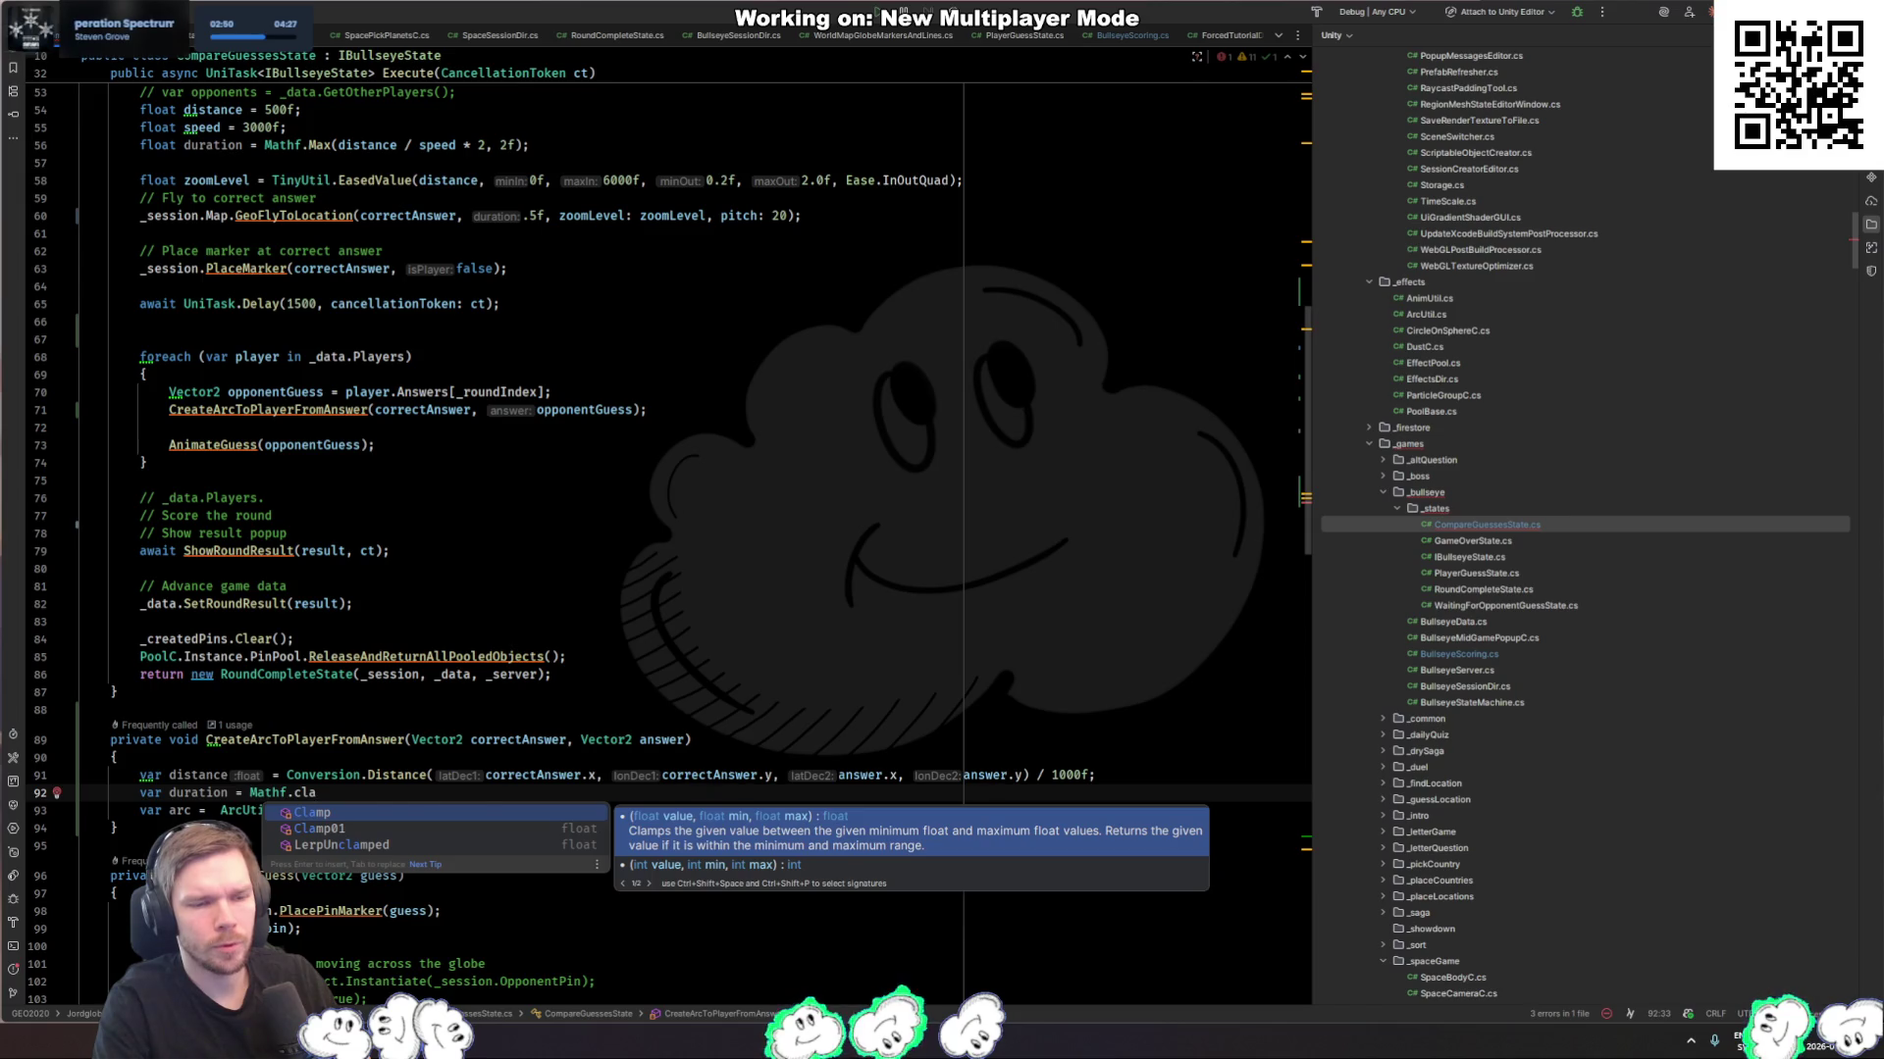
{"action": "key", "text": "Return"}
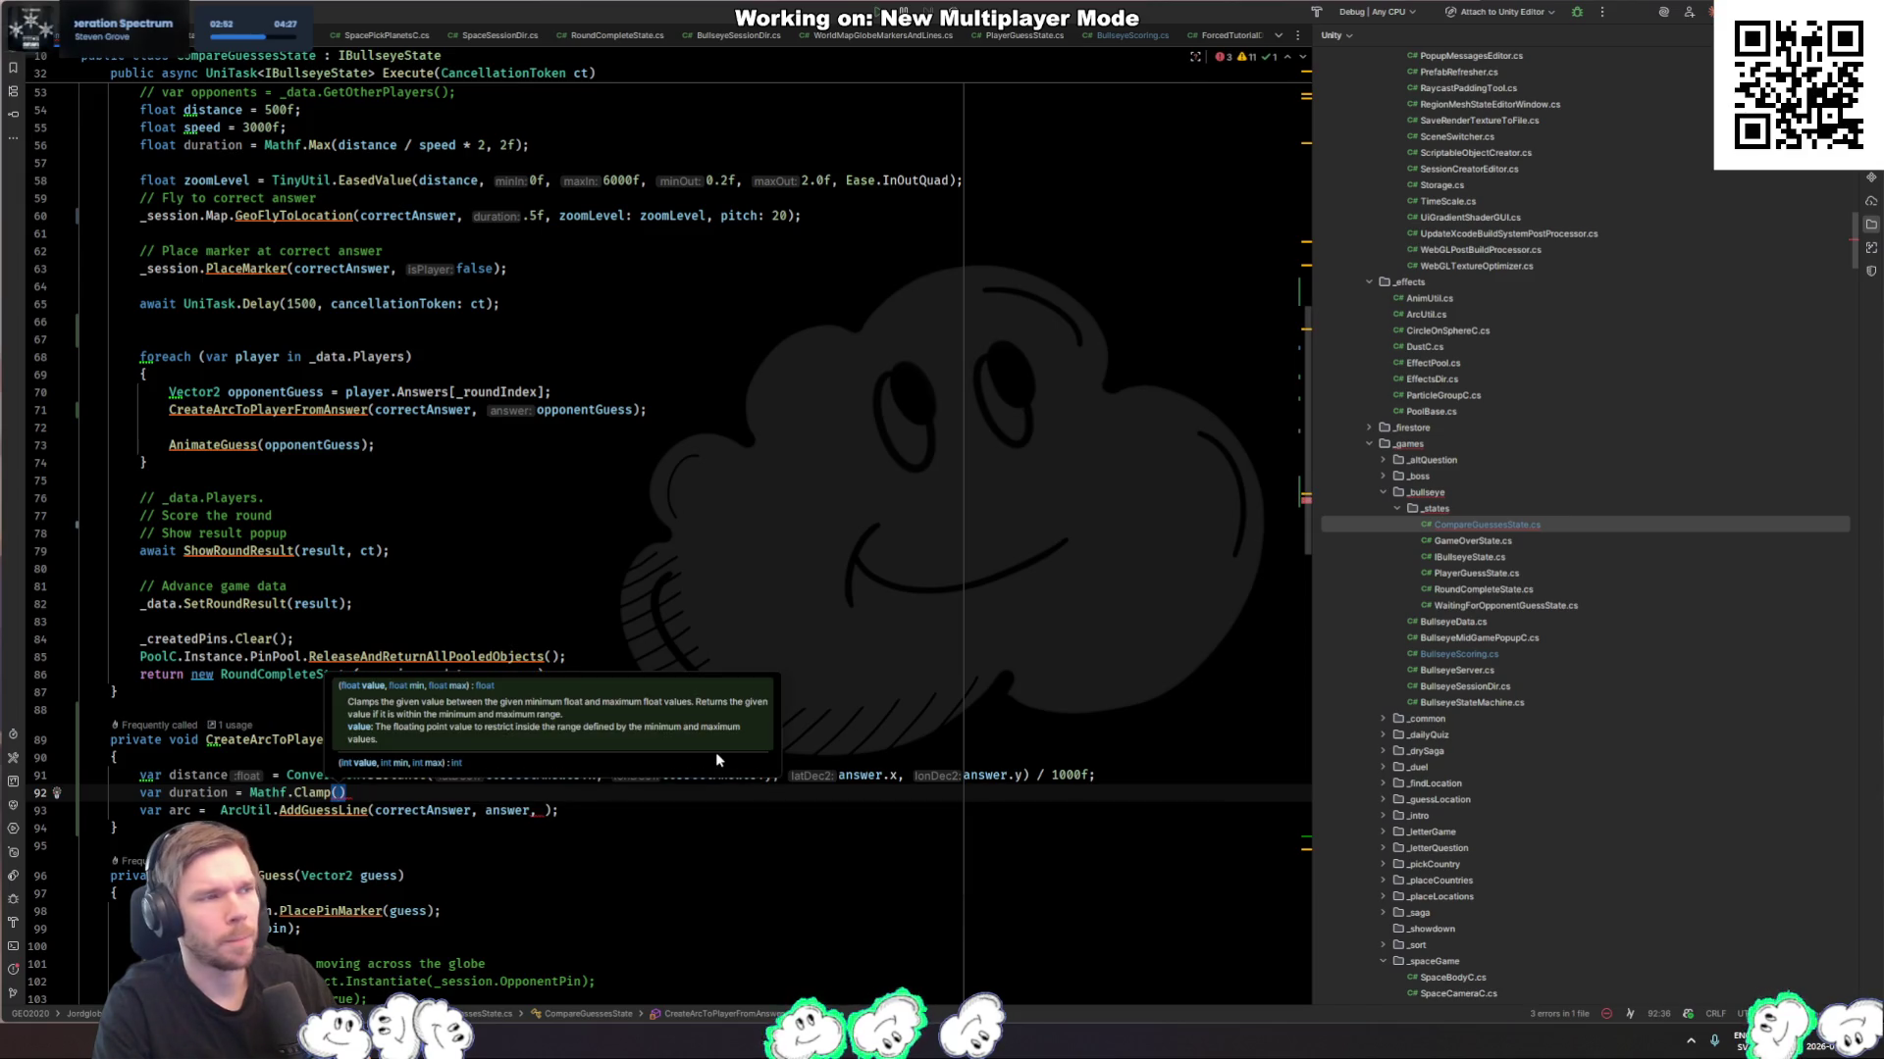
{"action": "key", "text": "Down"}
{"action": "key", "text": "Up"}
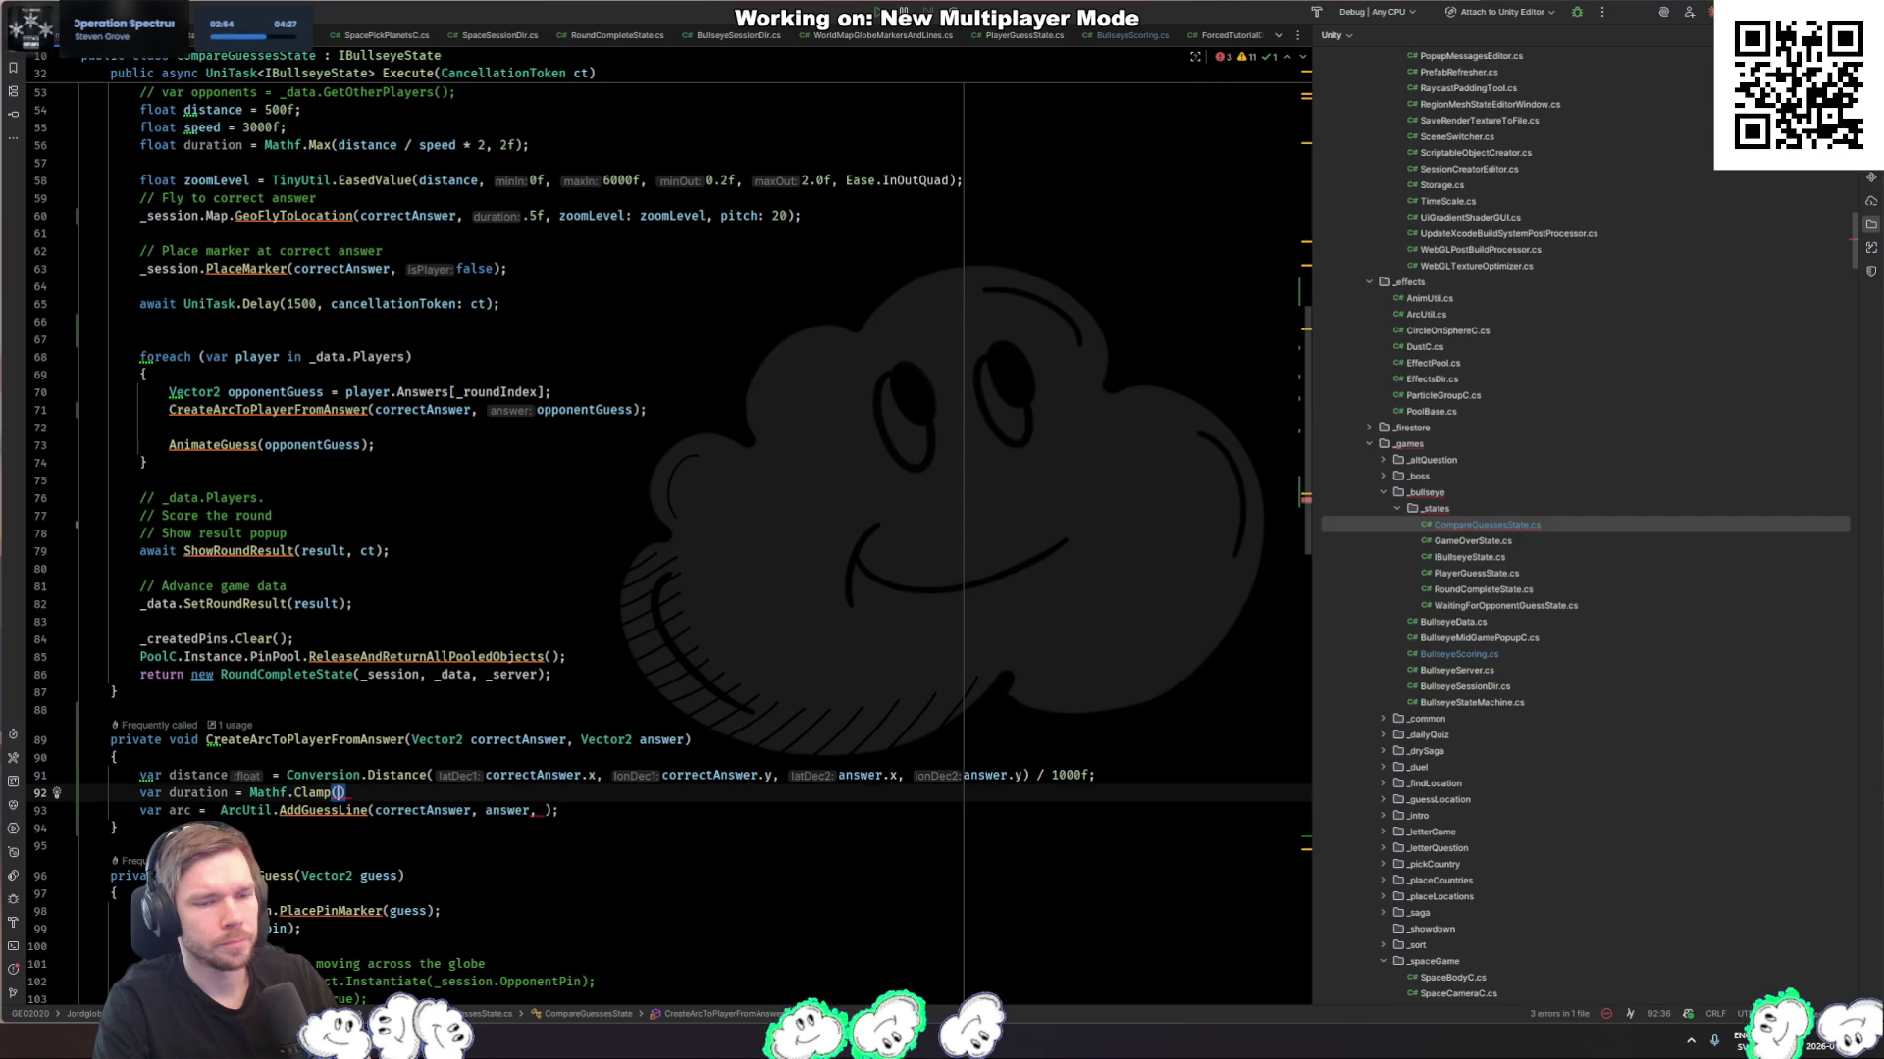
{"action": "key", "text": "BackSpace"}
{"action": "key", "text": "BackSpace"}
{"action": "key", "text": "BackSpace"}
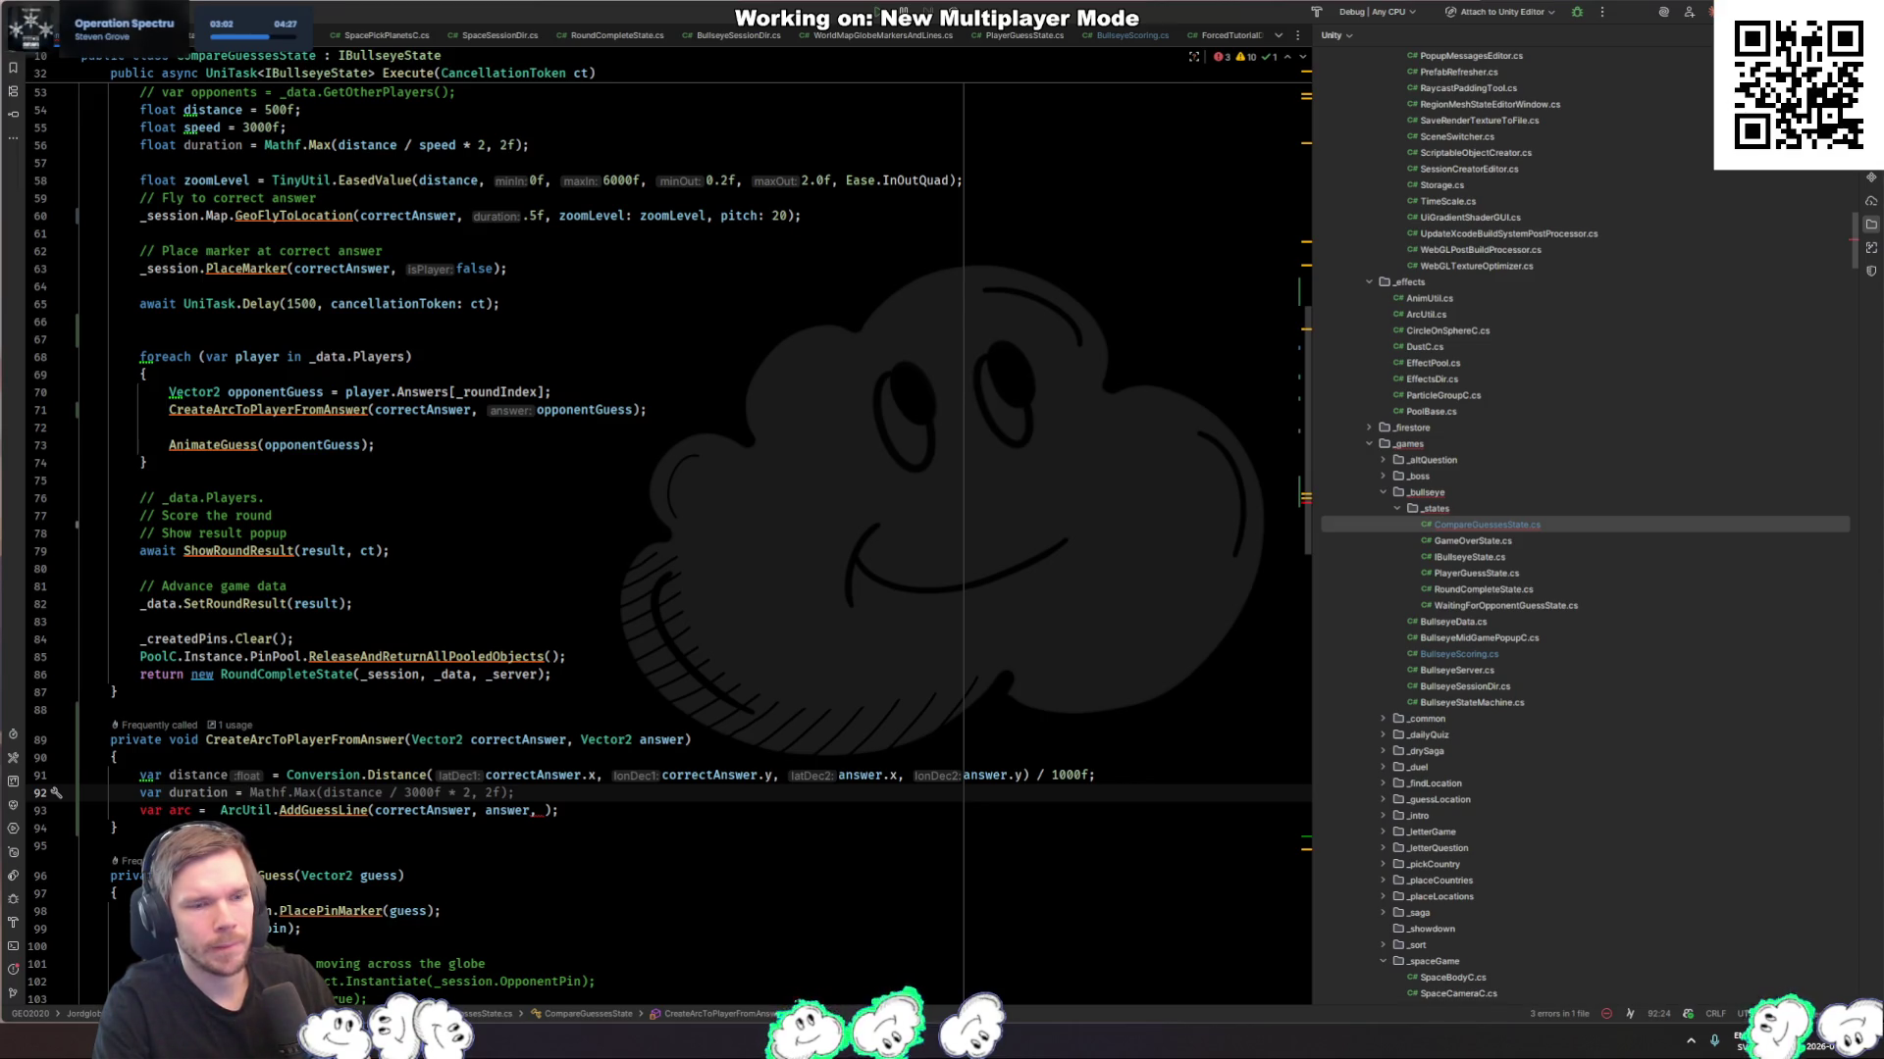
{"action": "key", "text": "Tab"}
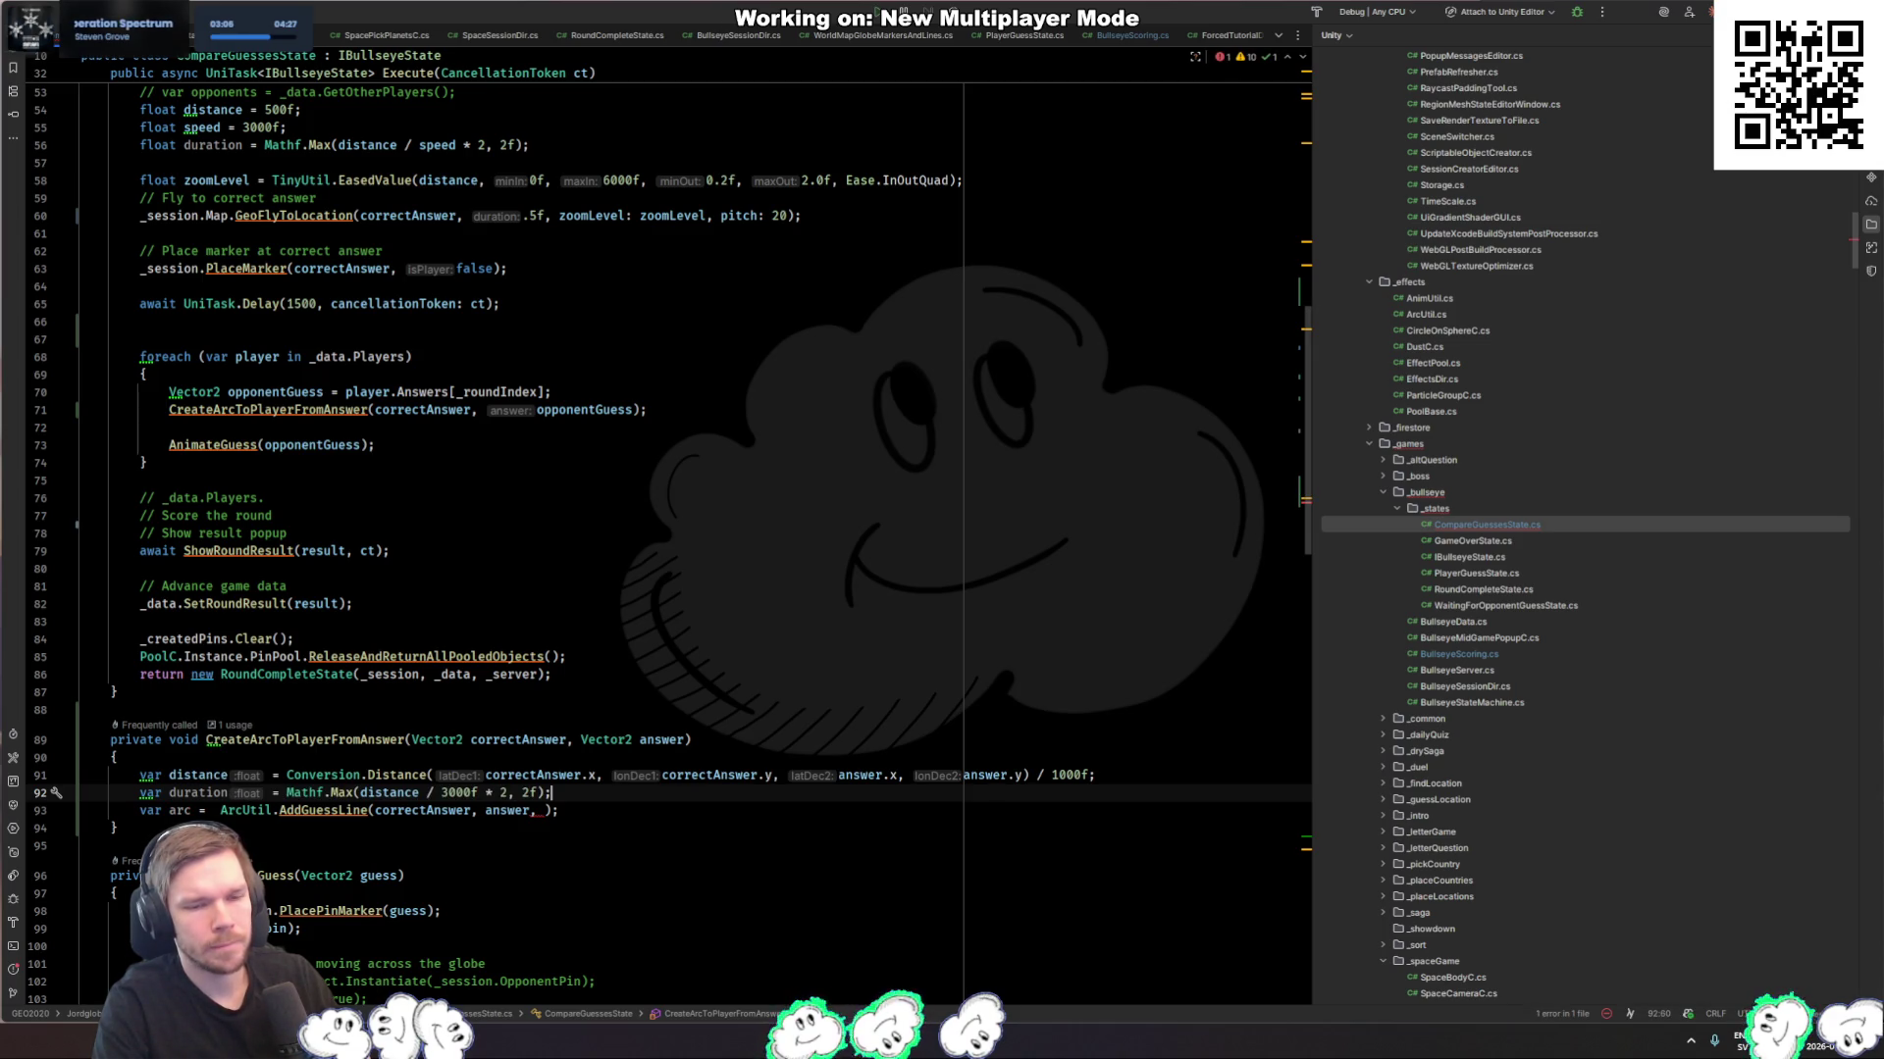
{"action": "double_click", "coordinate": [457, 793]}
{"action": "type", "text": "6000f"}
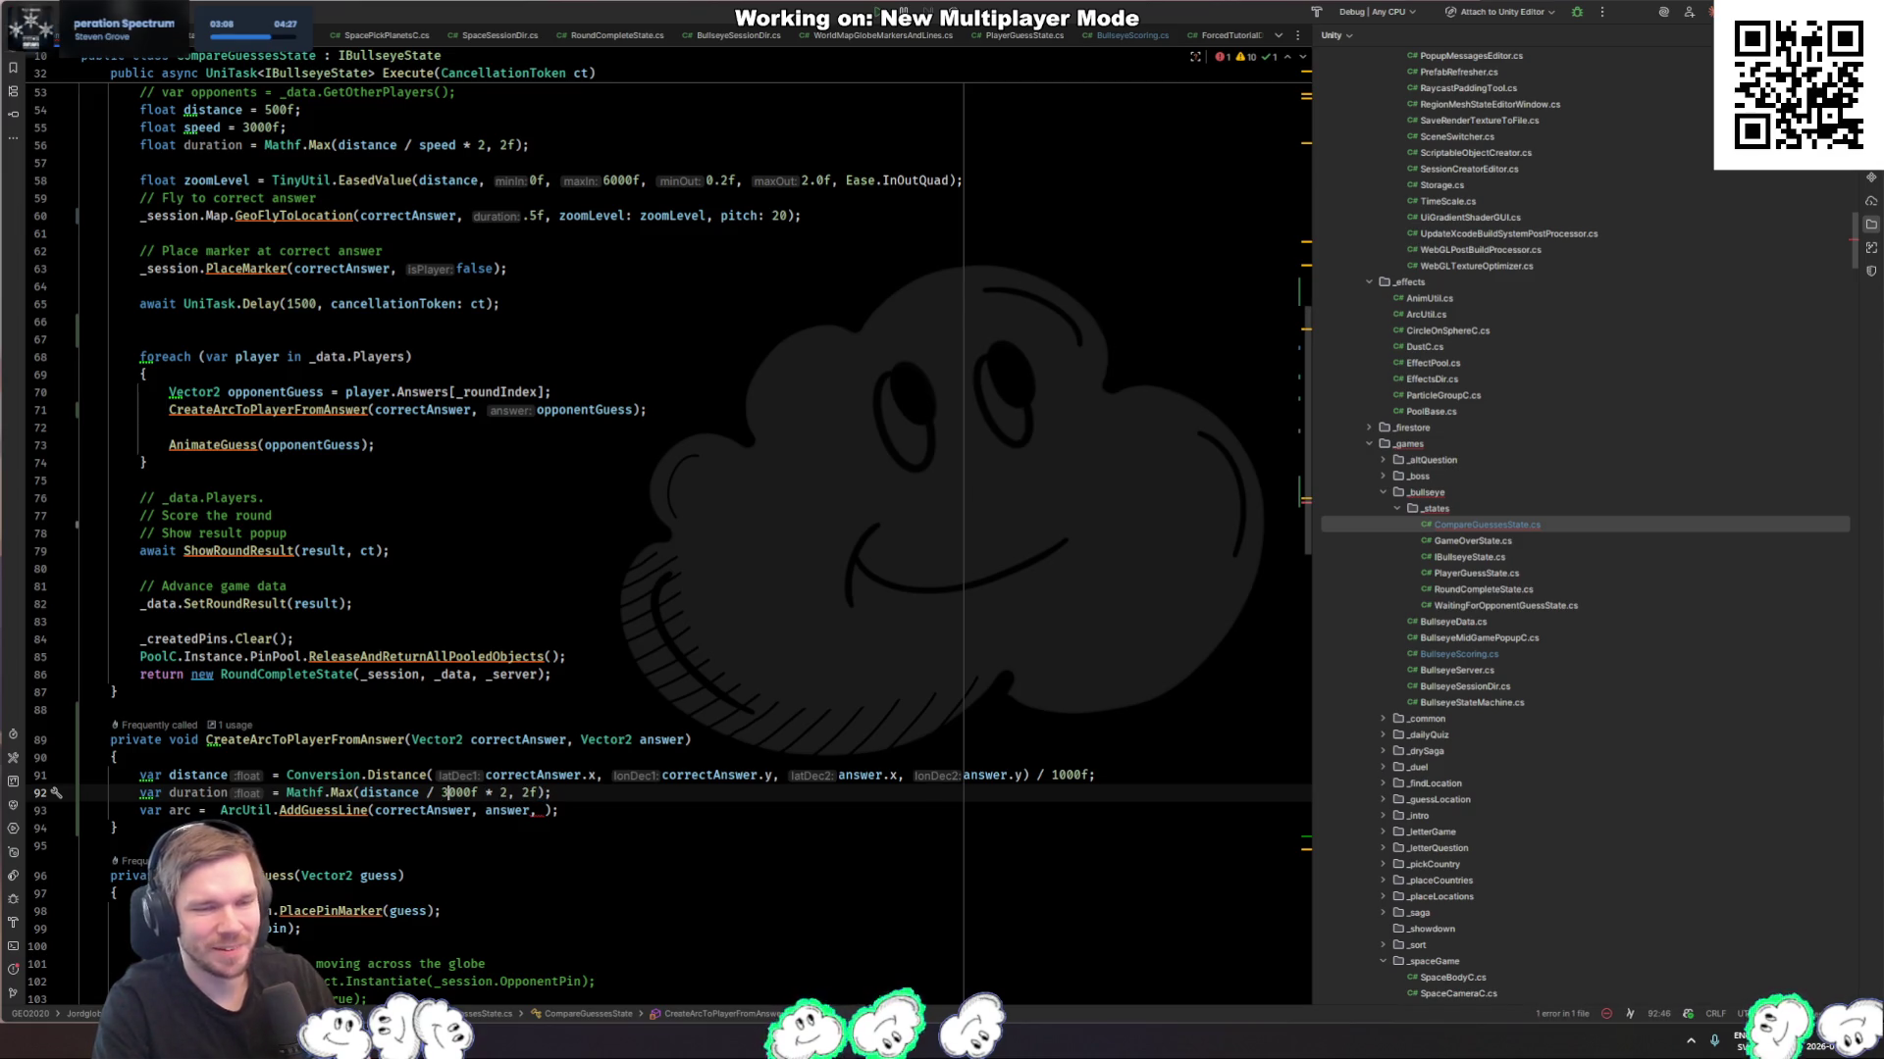
{"action": "key", "text": "Delete"}
{"action": "key", "text": "Delete"}
{"action": "key", "text": "Delete"}
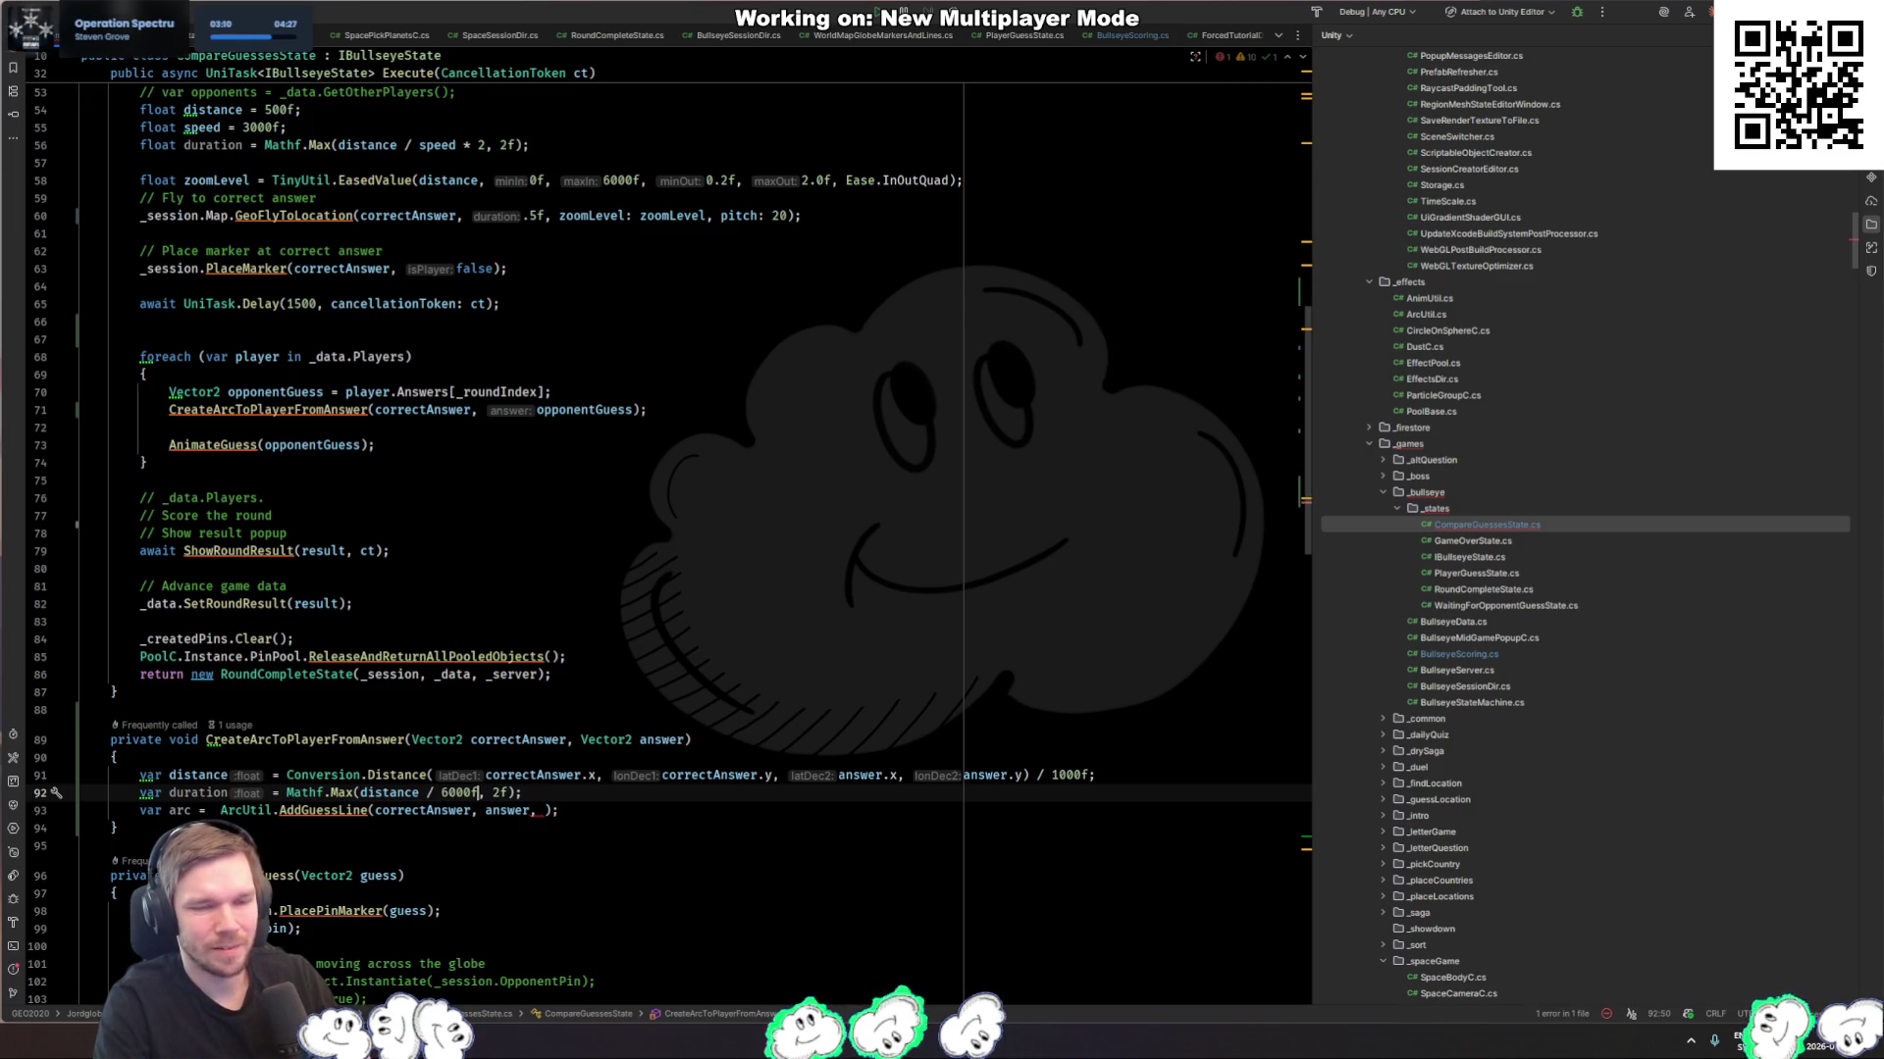
Step: Call AddGuessLine(correctAnswer, answer, null, duration) with a null update callback
{"action": "left_click", "coordinate": [542, 810]}
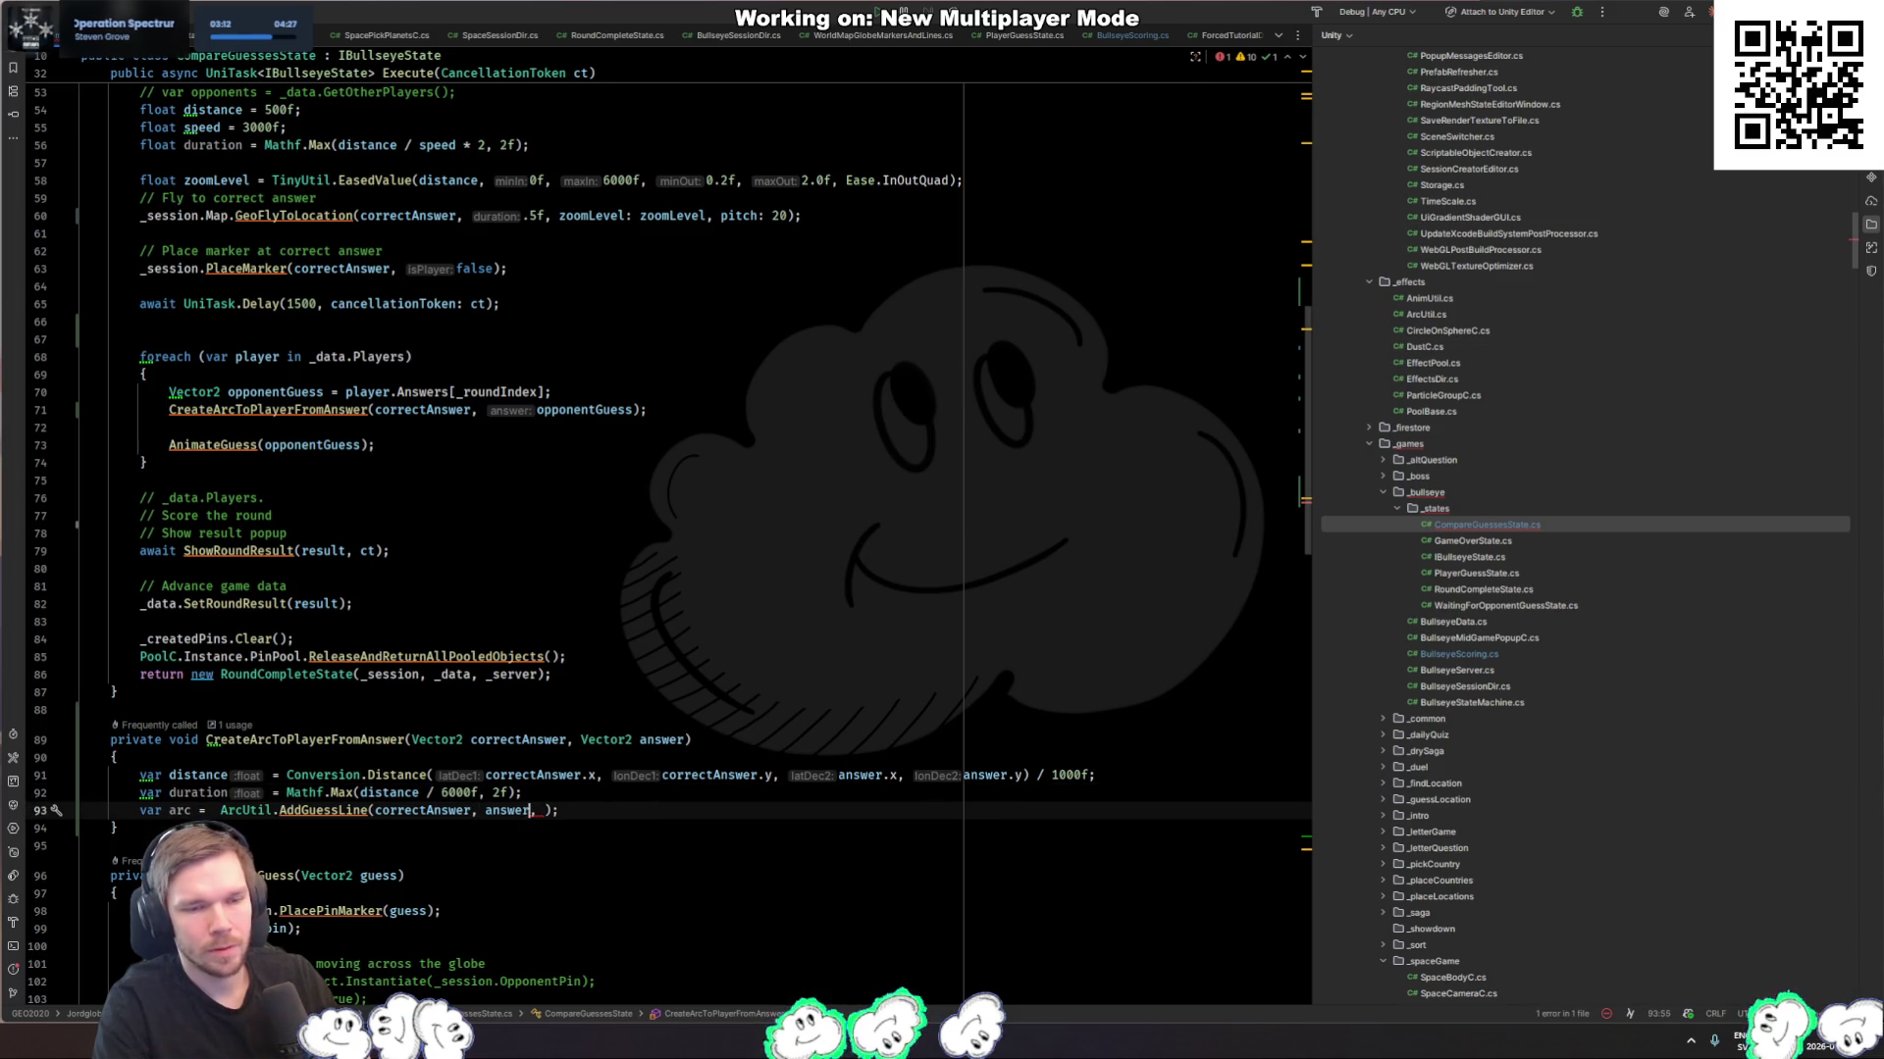
{"action": "type", "text": "dur:"}
{"action": "key", "text": "Return"}
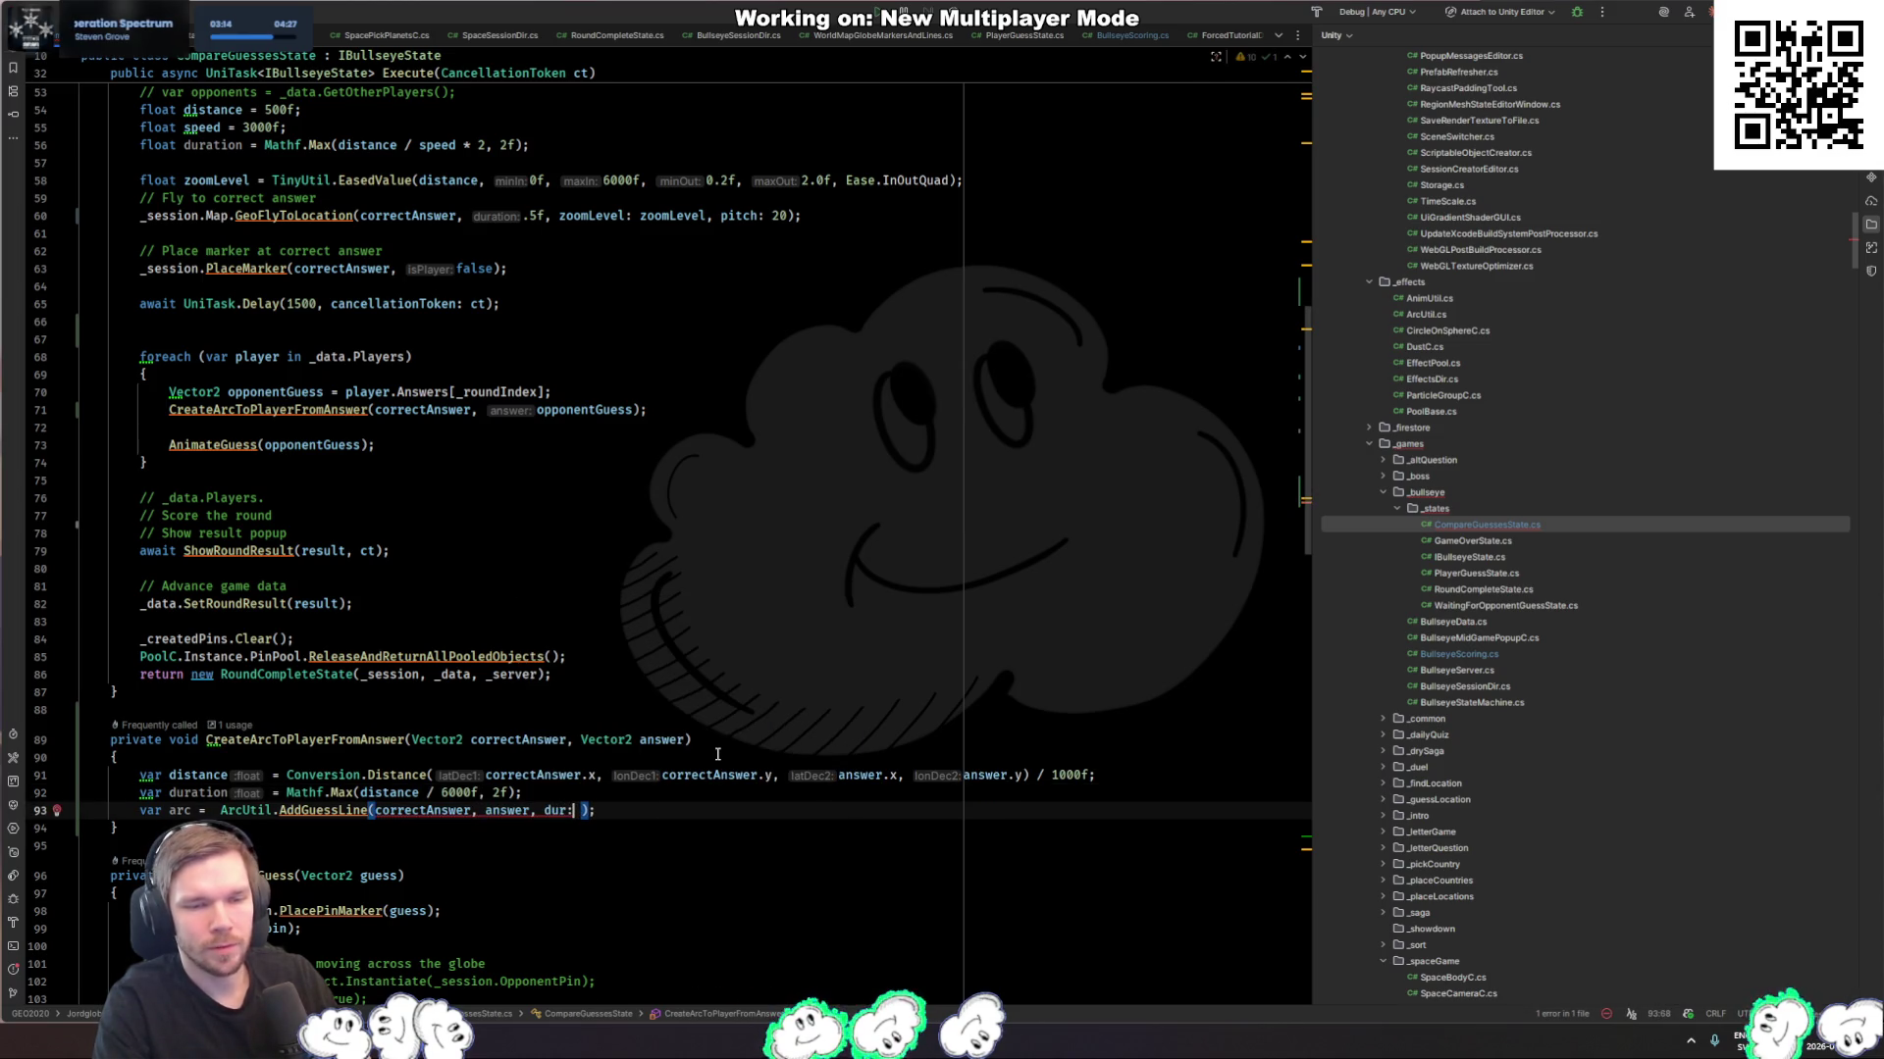
{"action": "left_click", "coordinate": [537, 810]}
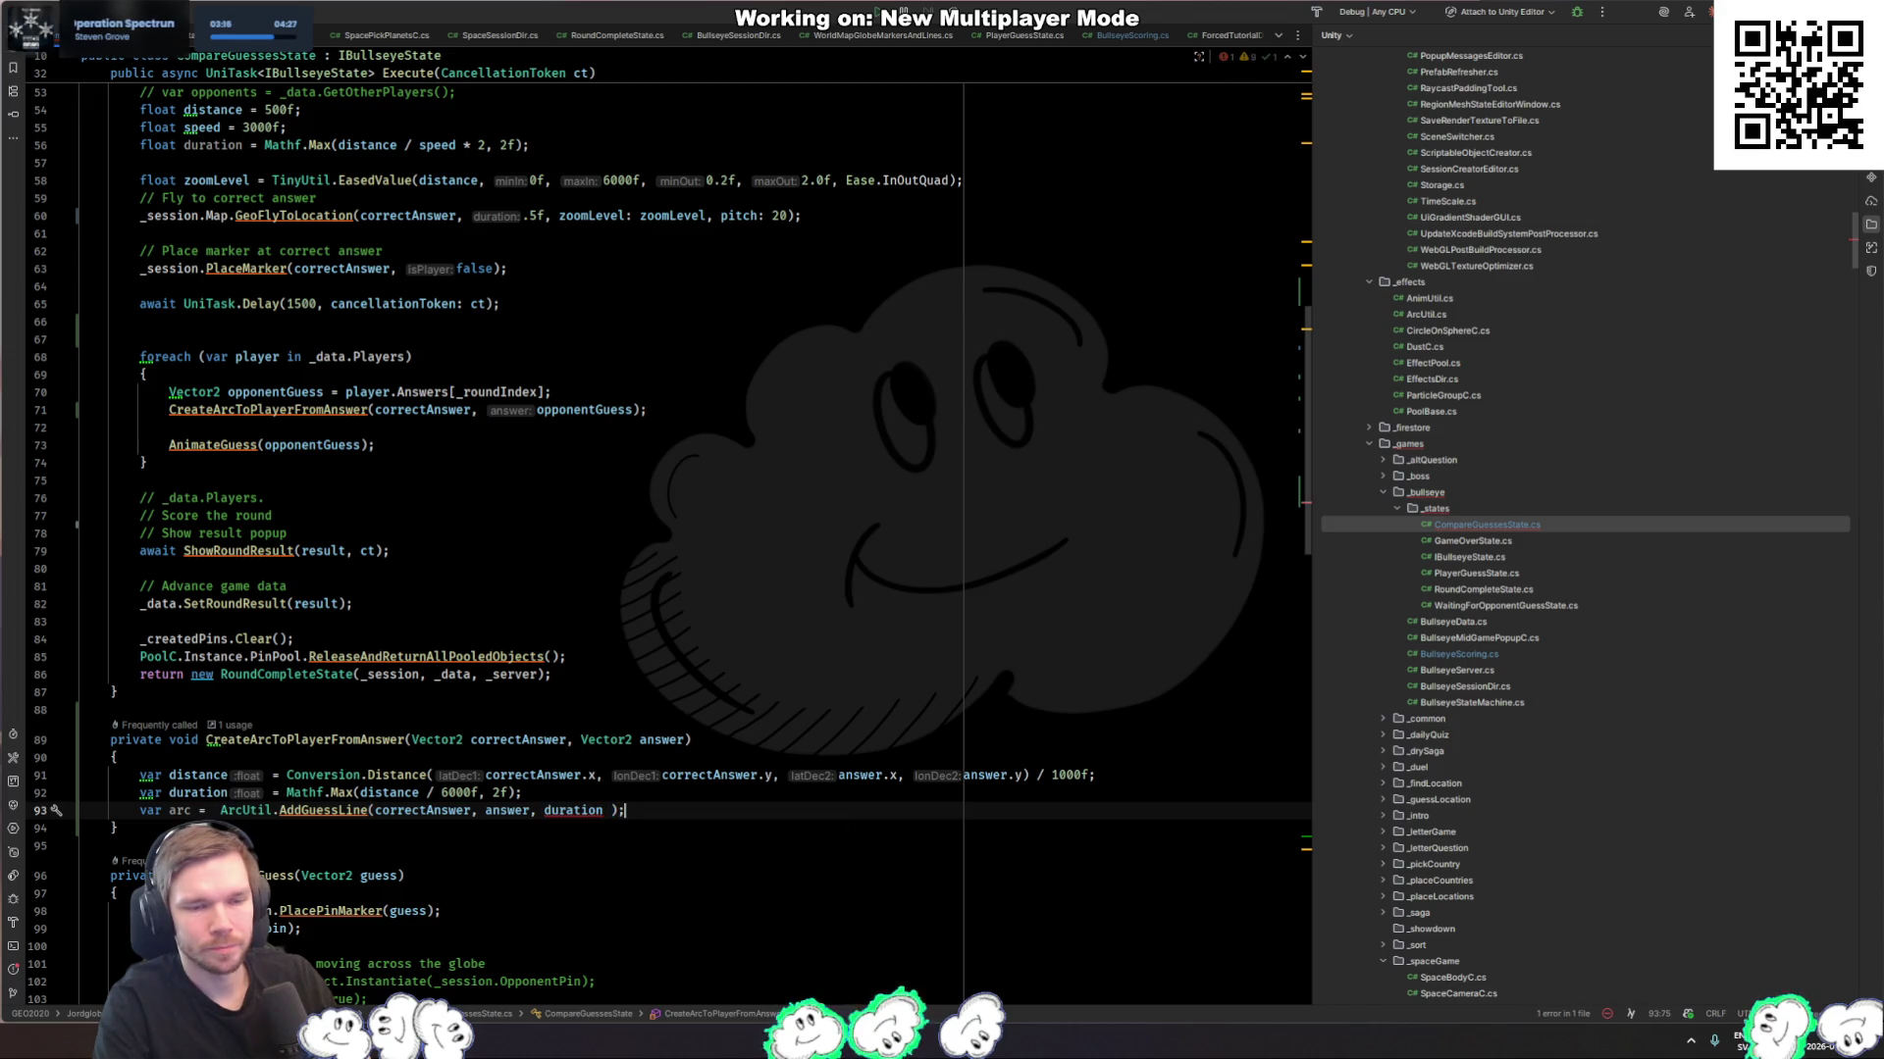
{"action": "key", "text": "BackSpace"}
{"action": "type", "text": ","}
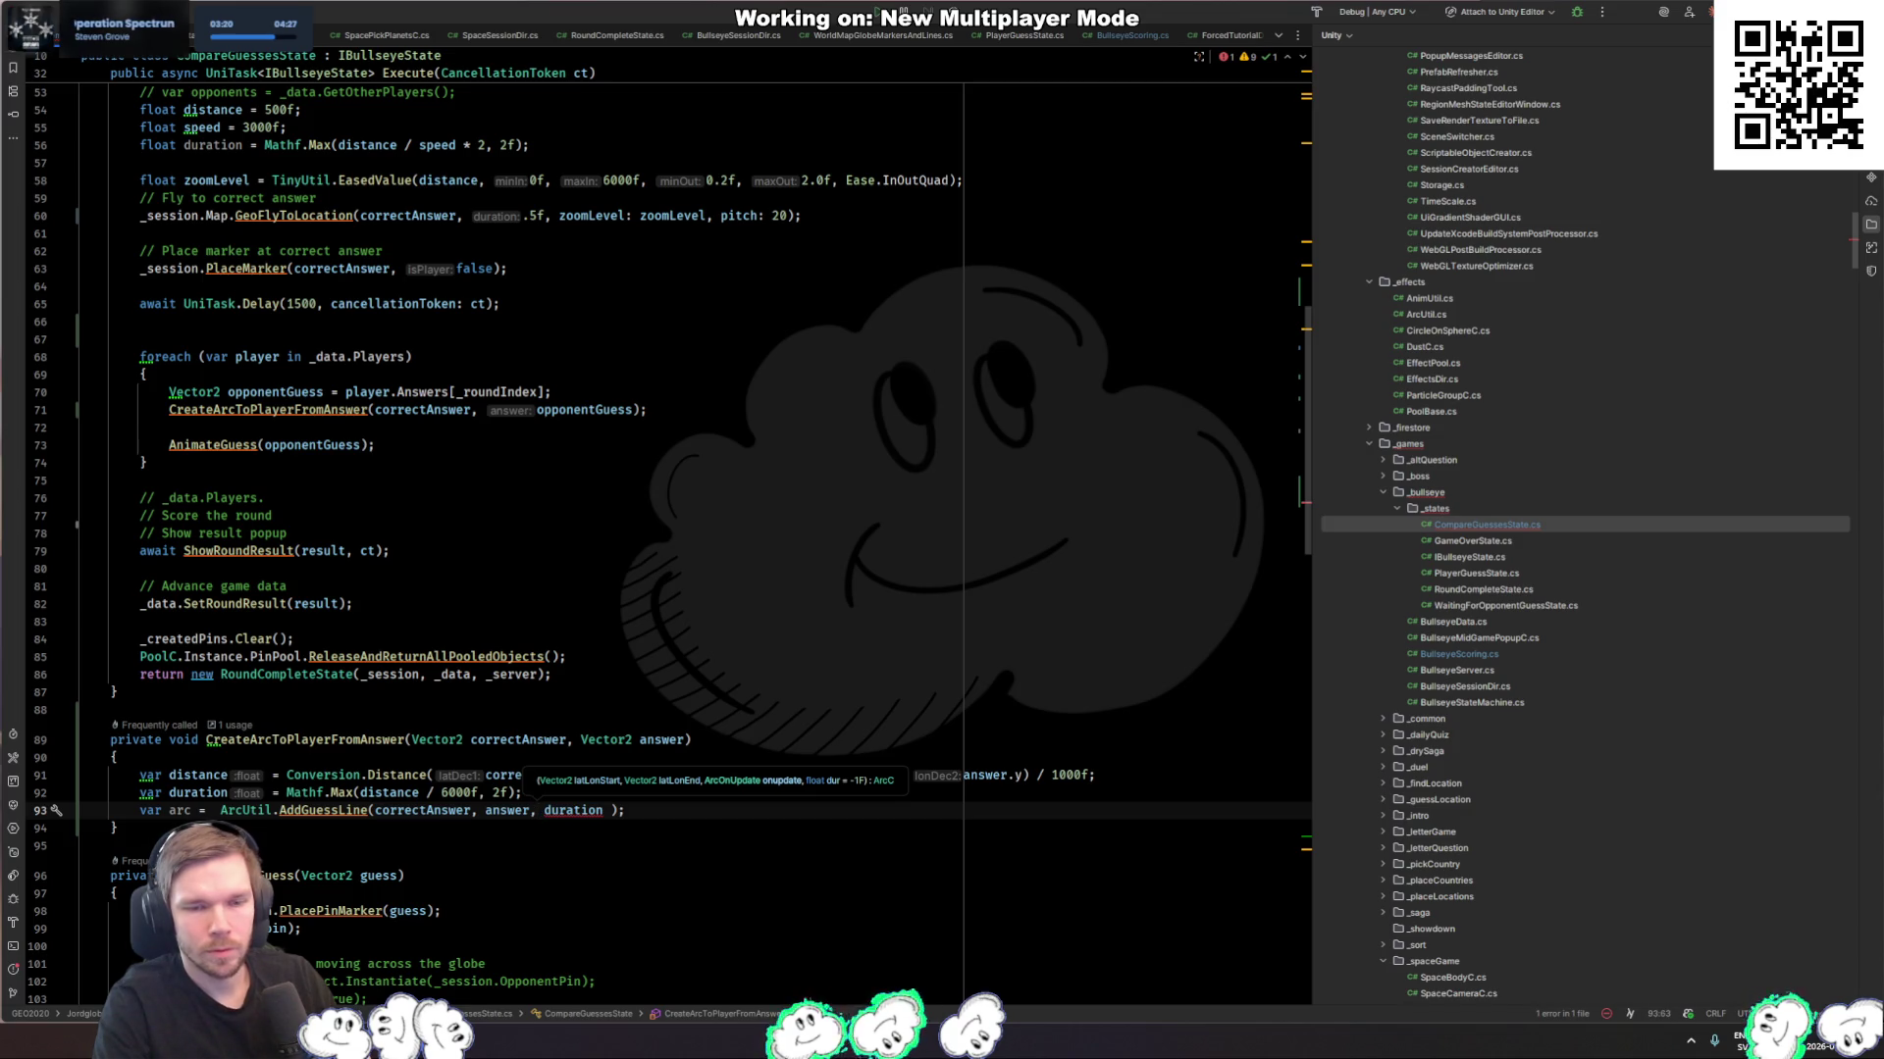
{"action": "key", "text": "BackSpace"}
{"action": "type", "text": "answer"}
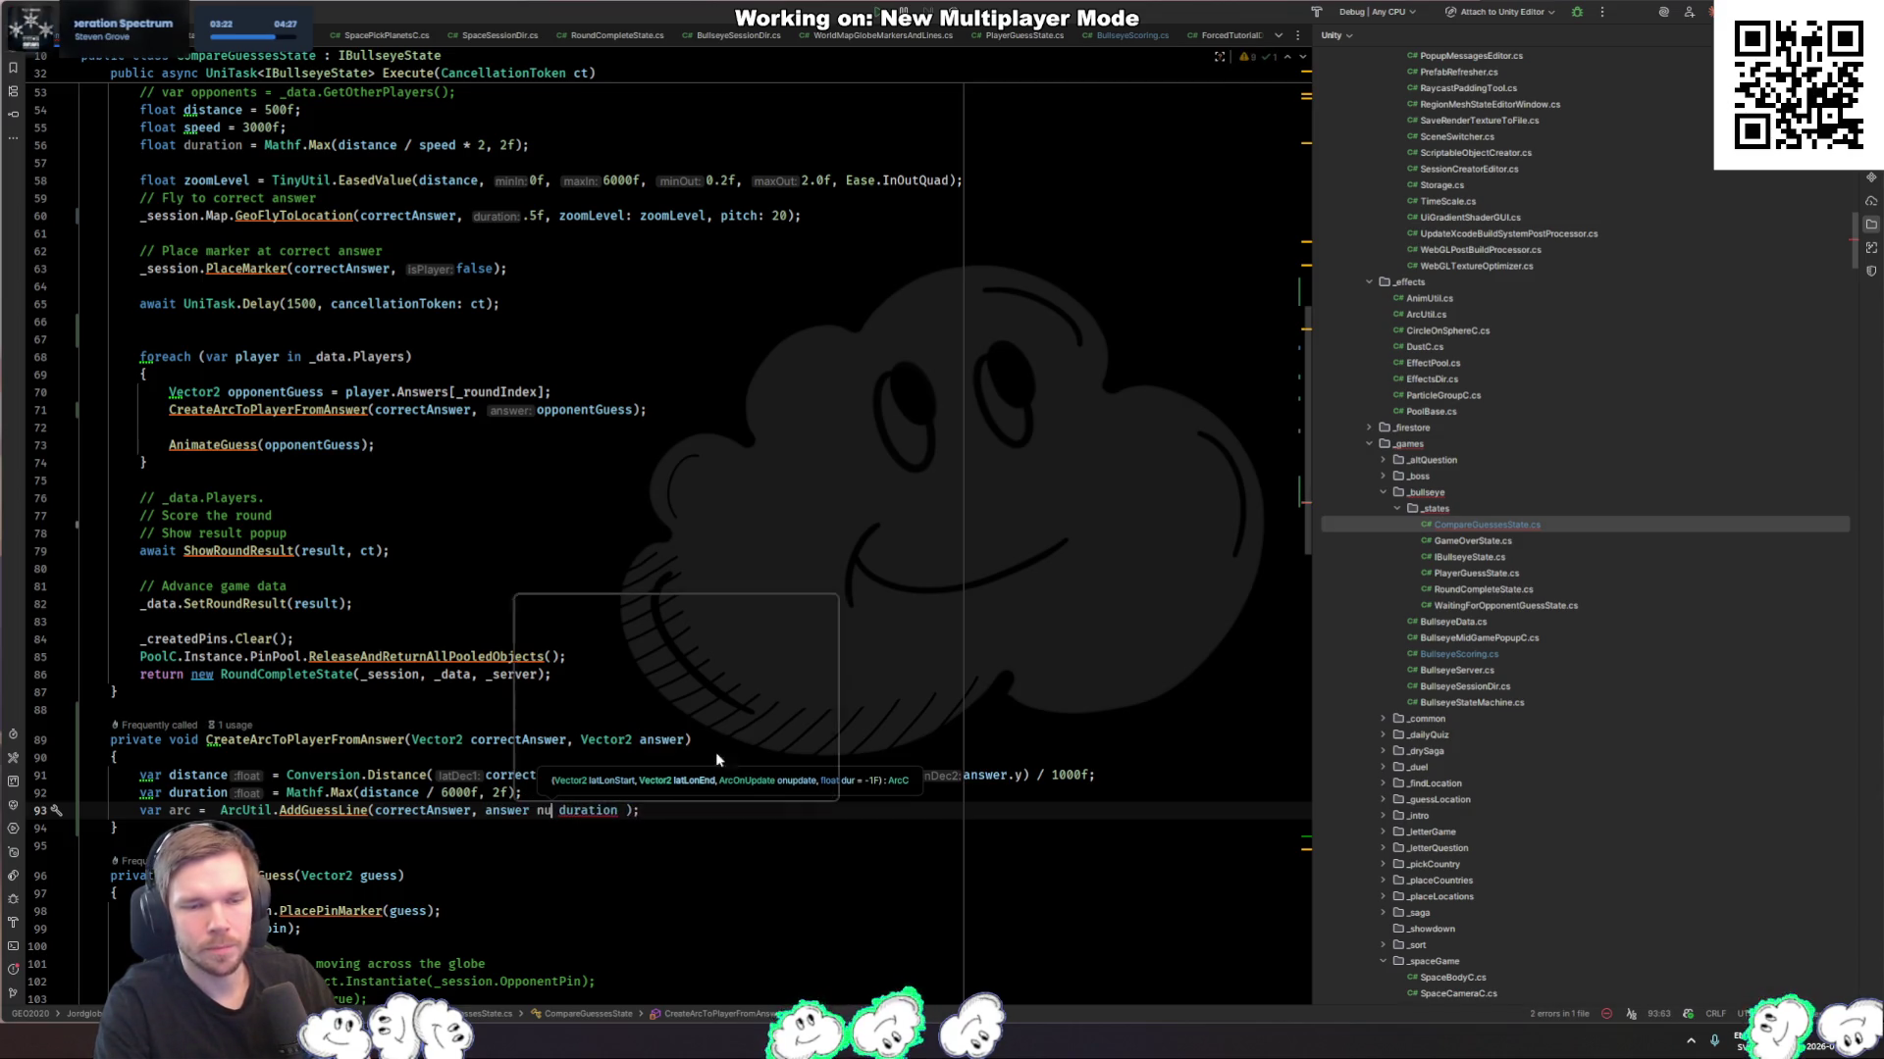
{"action": "type", "text": ", null,"}
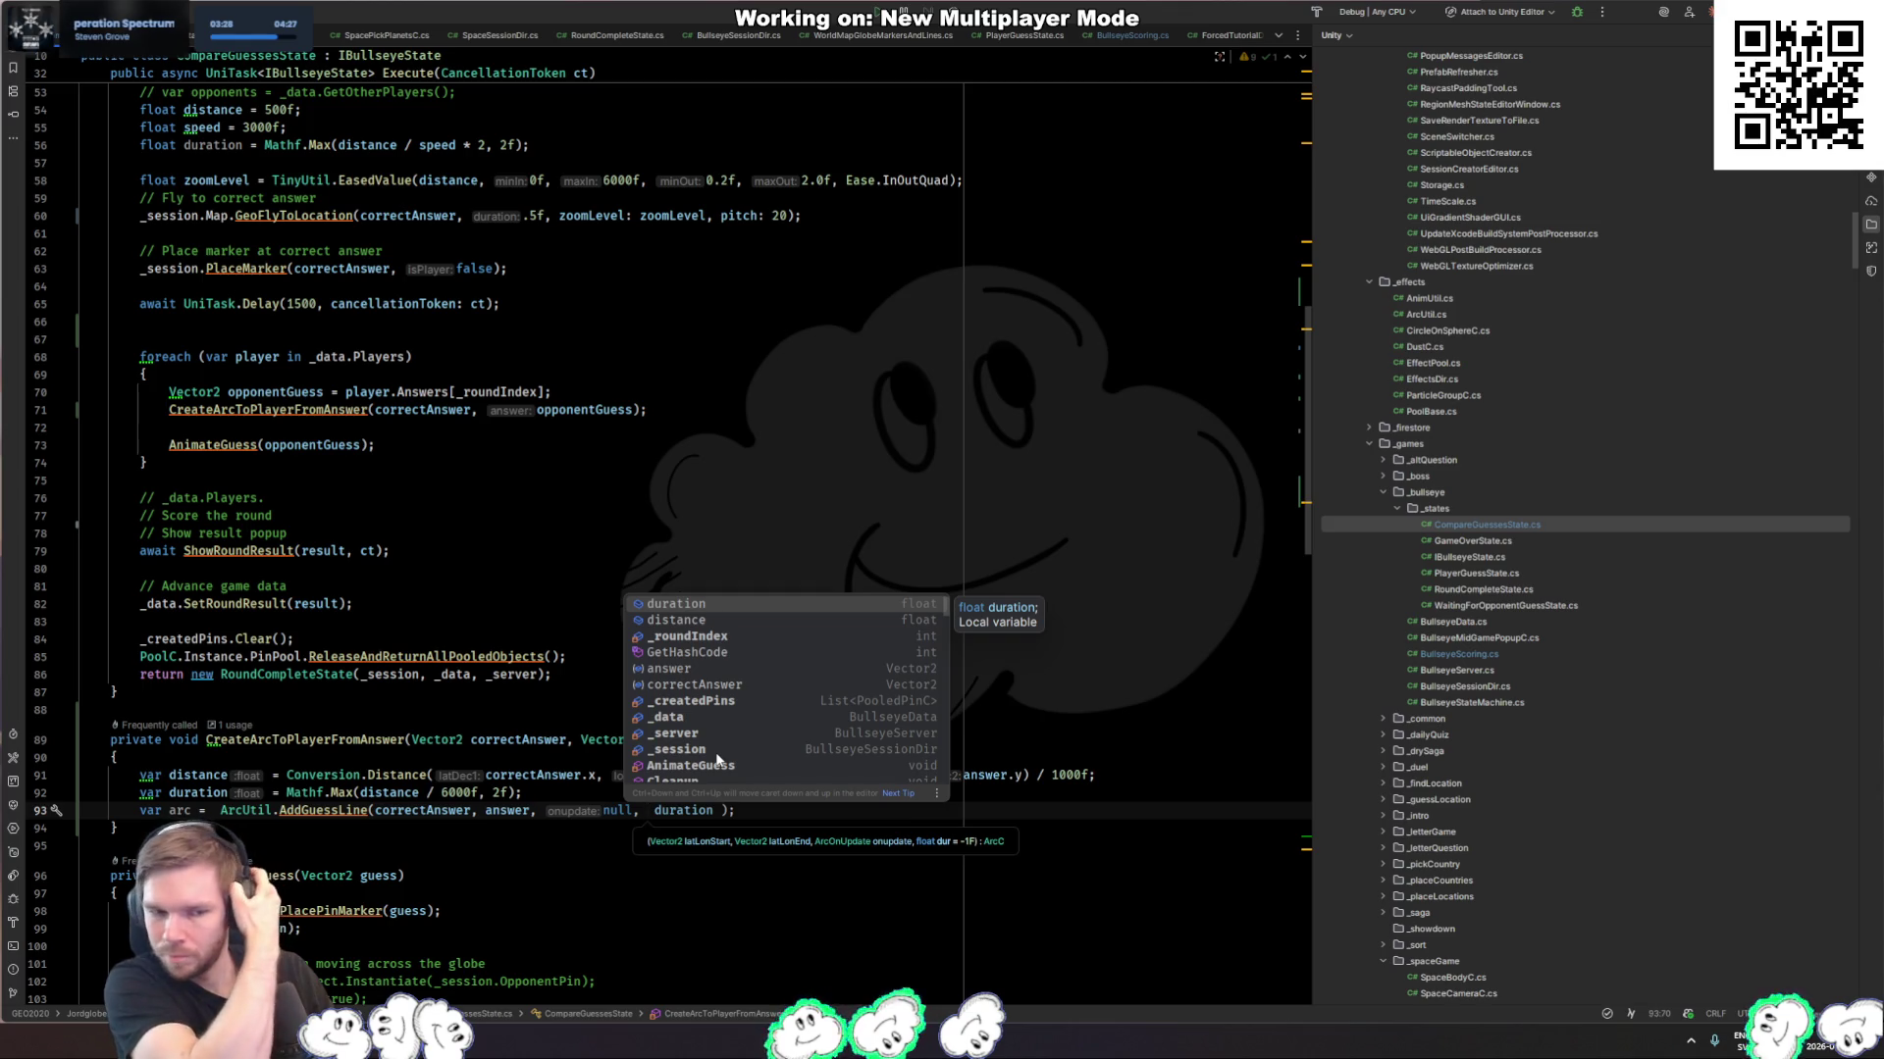
{"action": "key", "text": "Escape"}
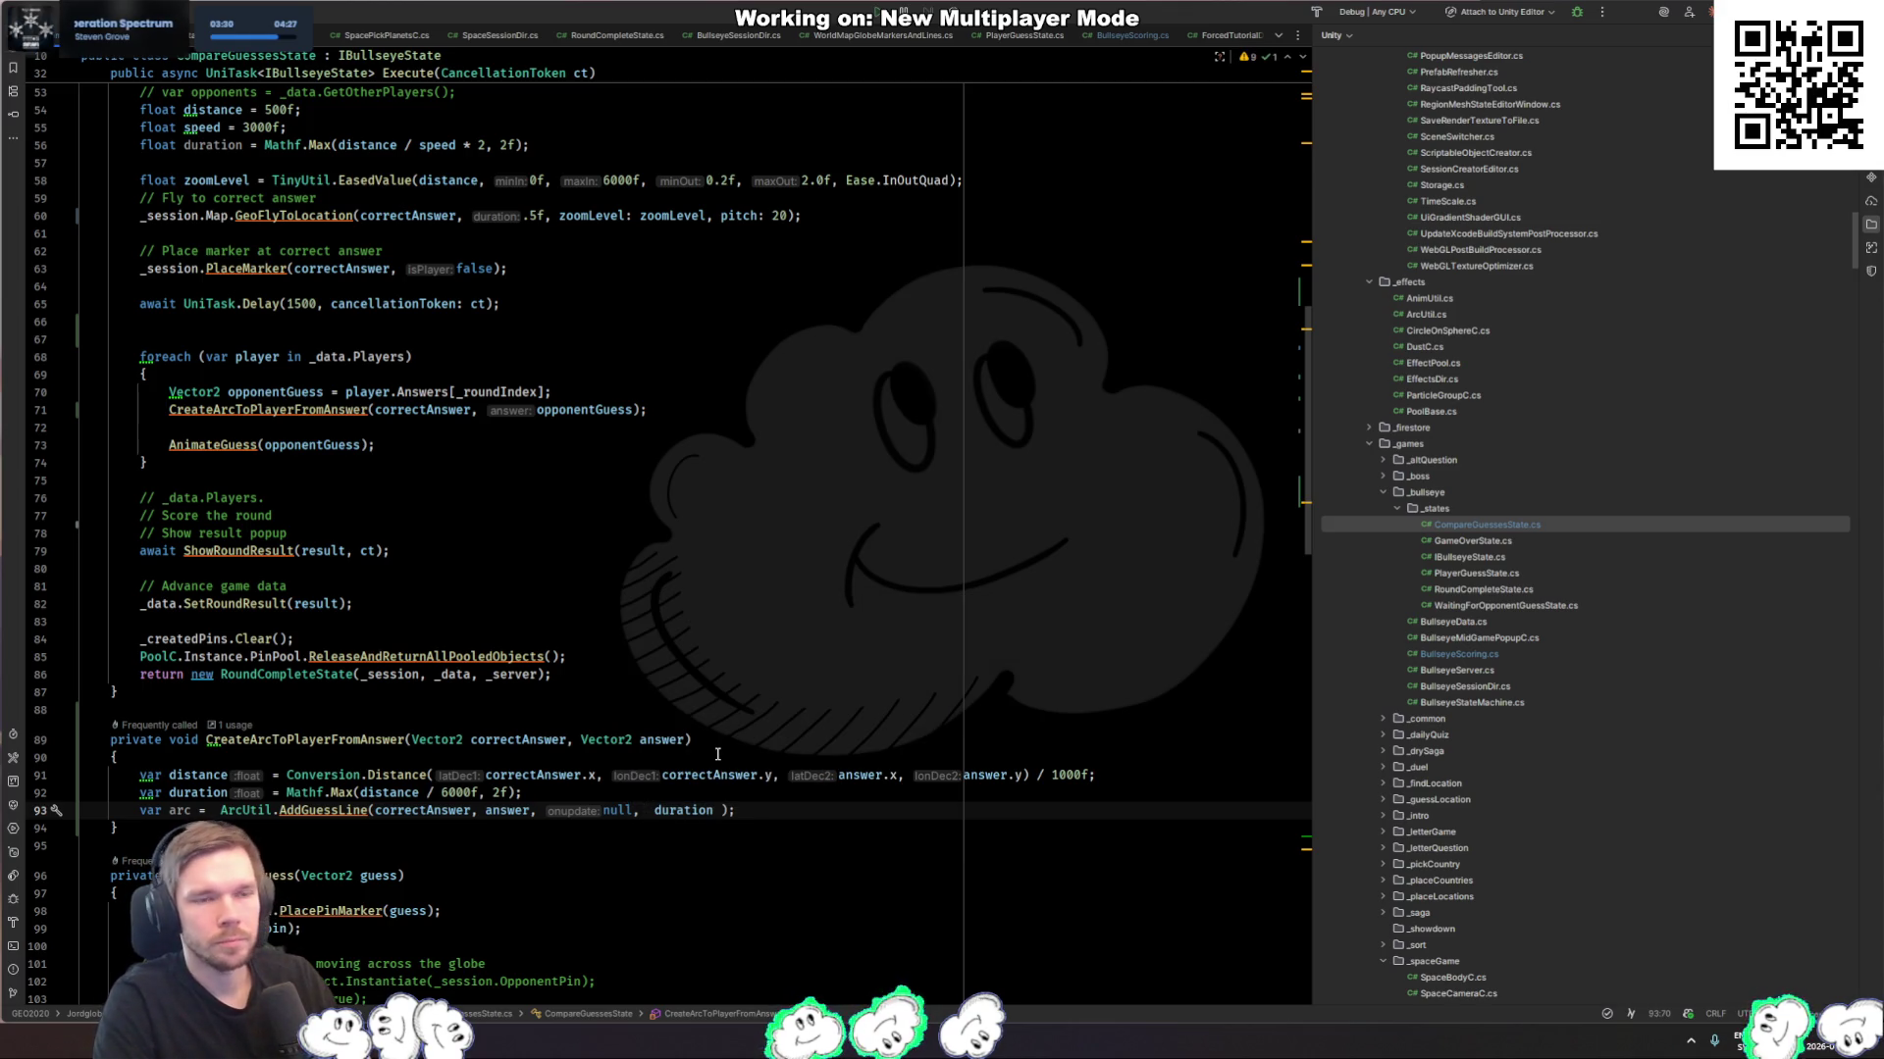
{"action": "key", "text": "alt+Tab"}
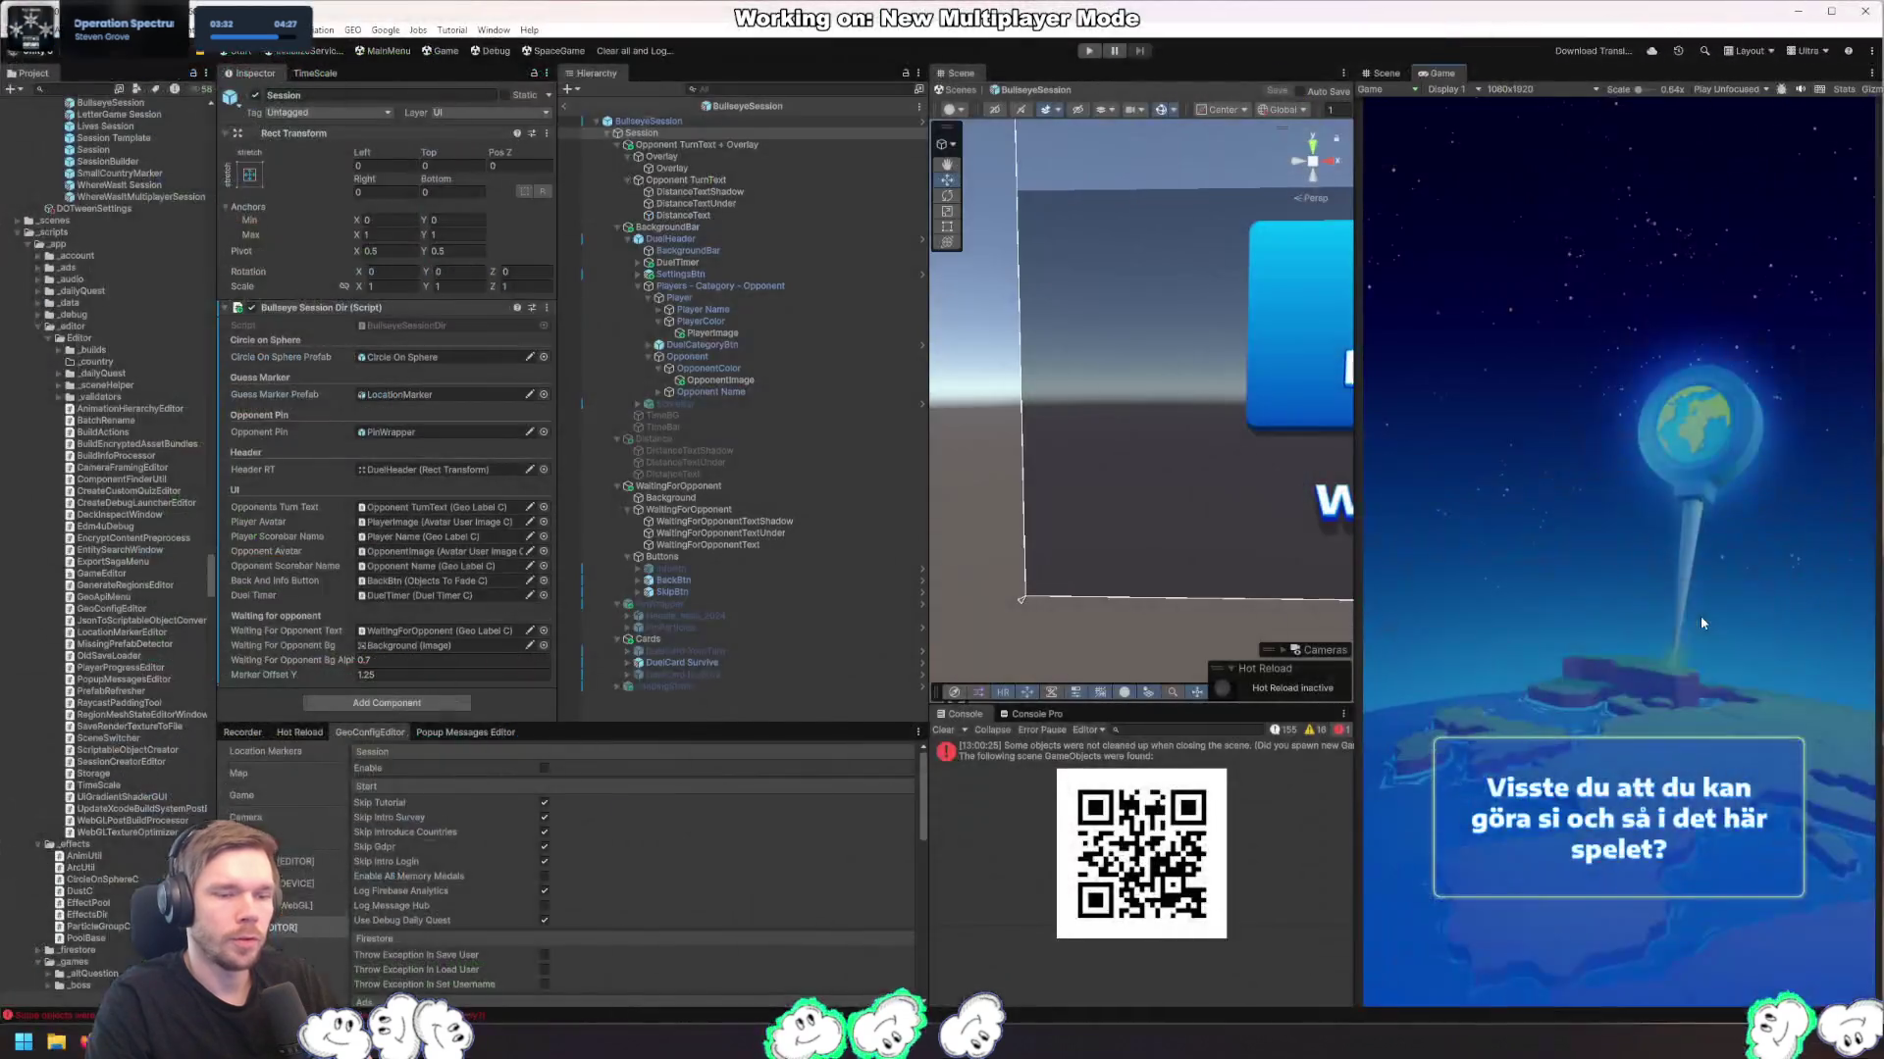
{"action": "key", "text": "alt+Tab"}
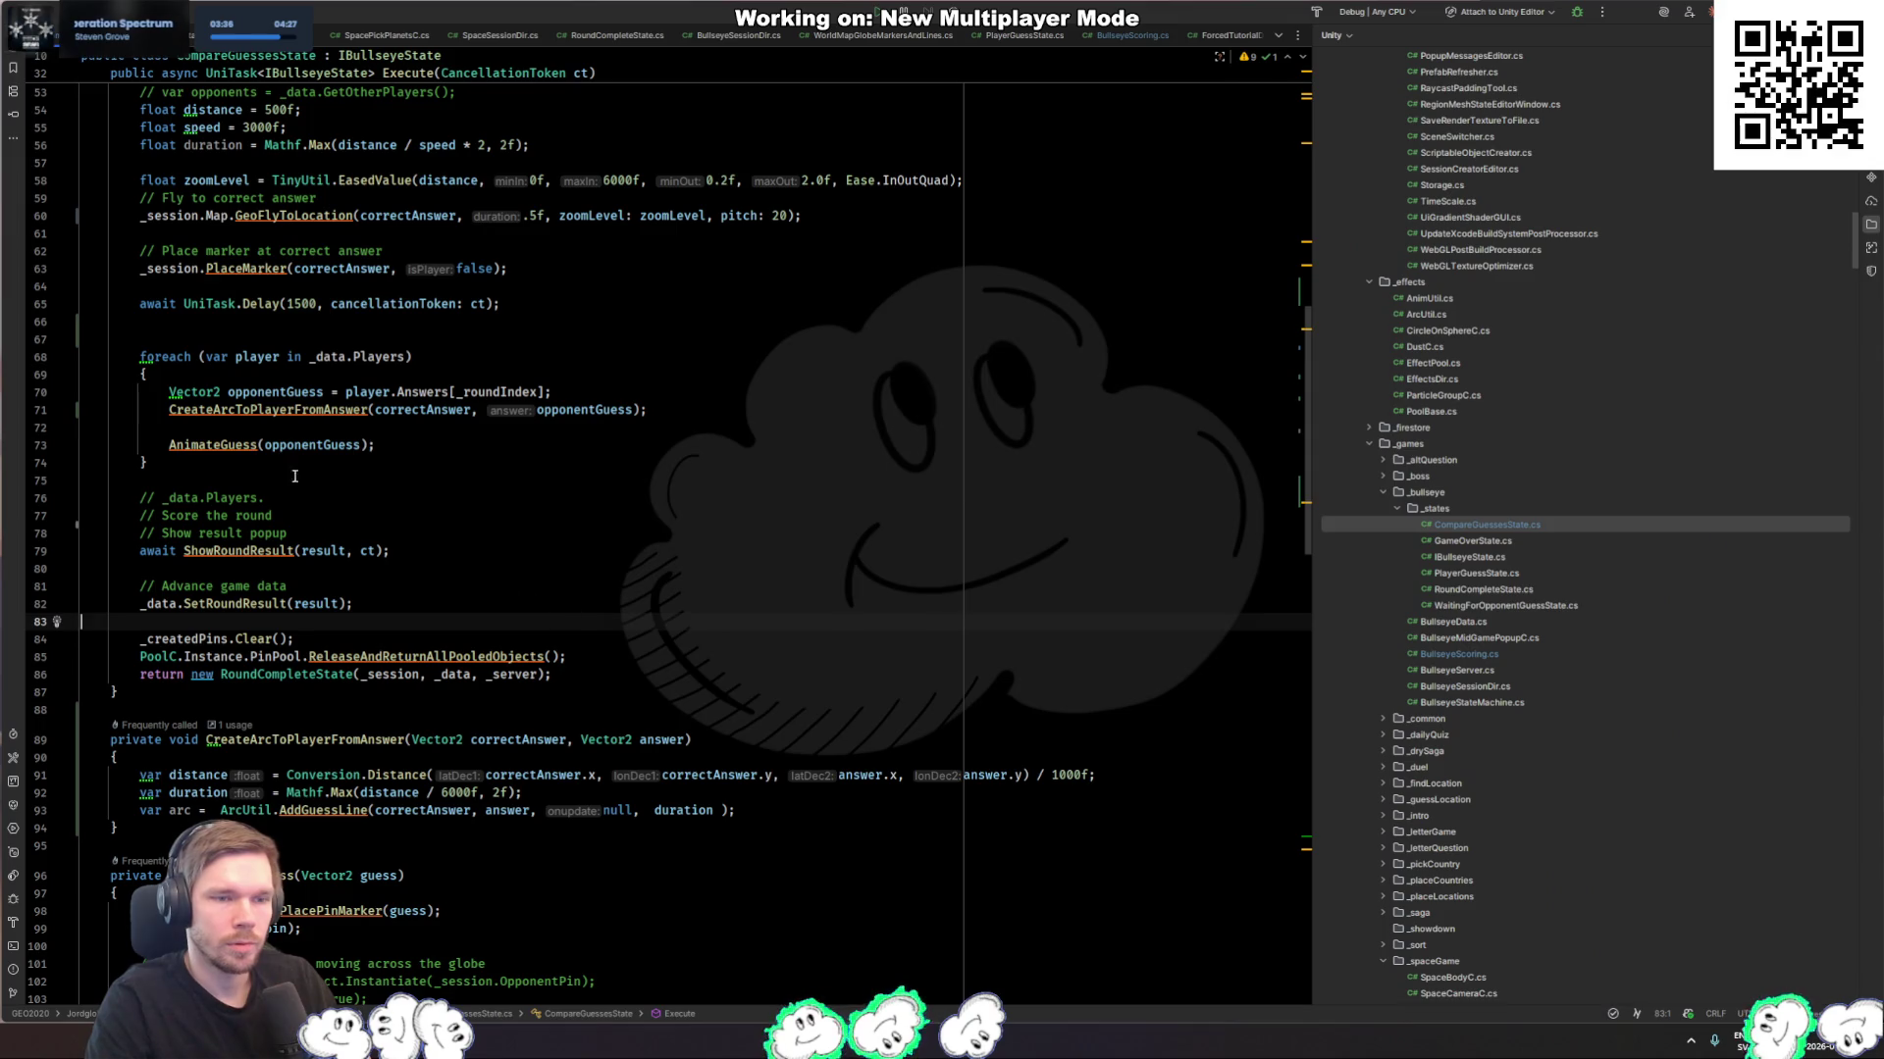
Step: Cut the AnimateGuess(opponentGuess) line, review AddGuessLine in ArcUtil.cs, then switch to Unity
{"action": "left_click", "coordinate": [216, 445]}
{"action": "key", "text": "ctrl+x"}
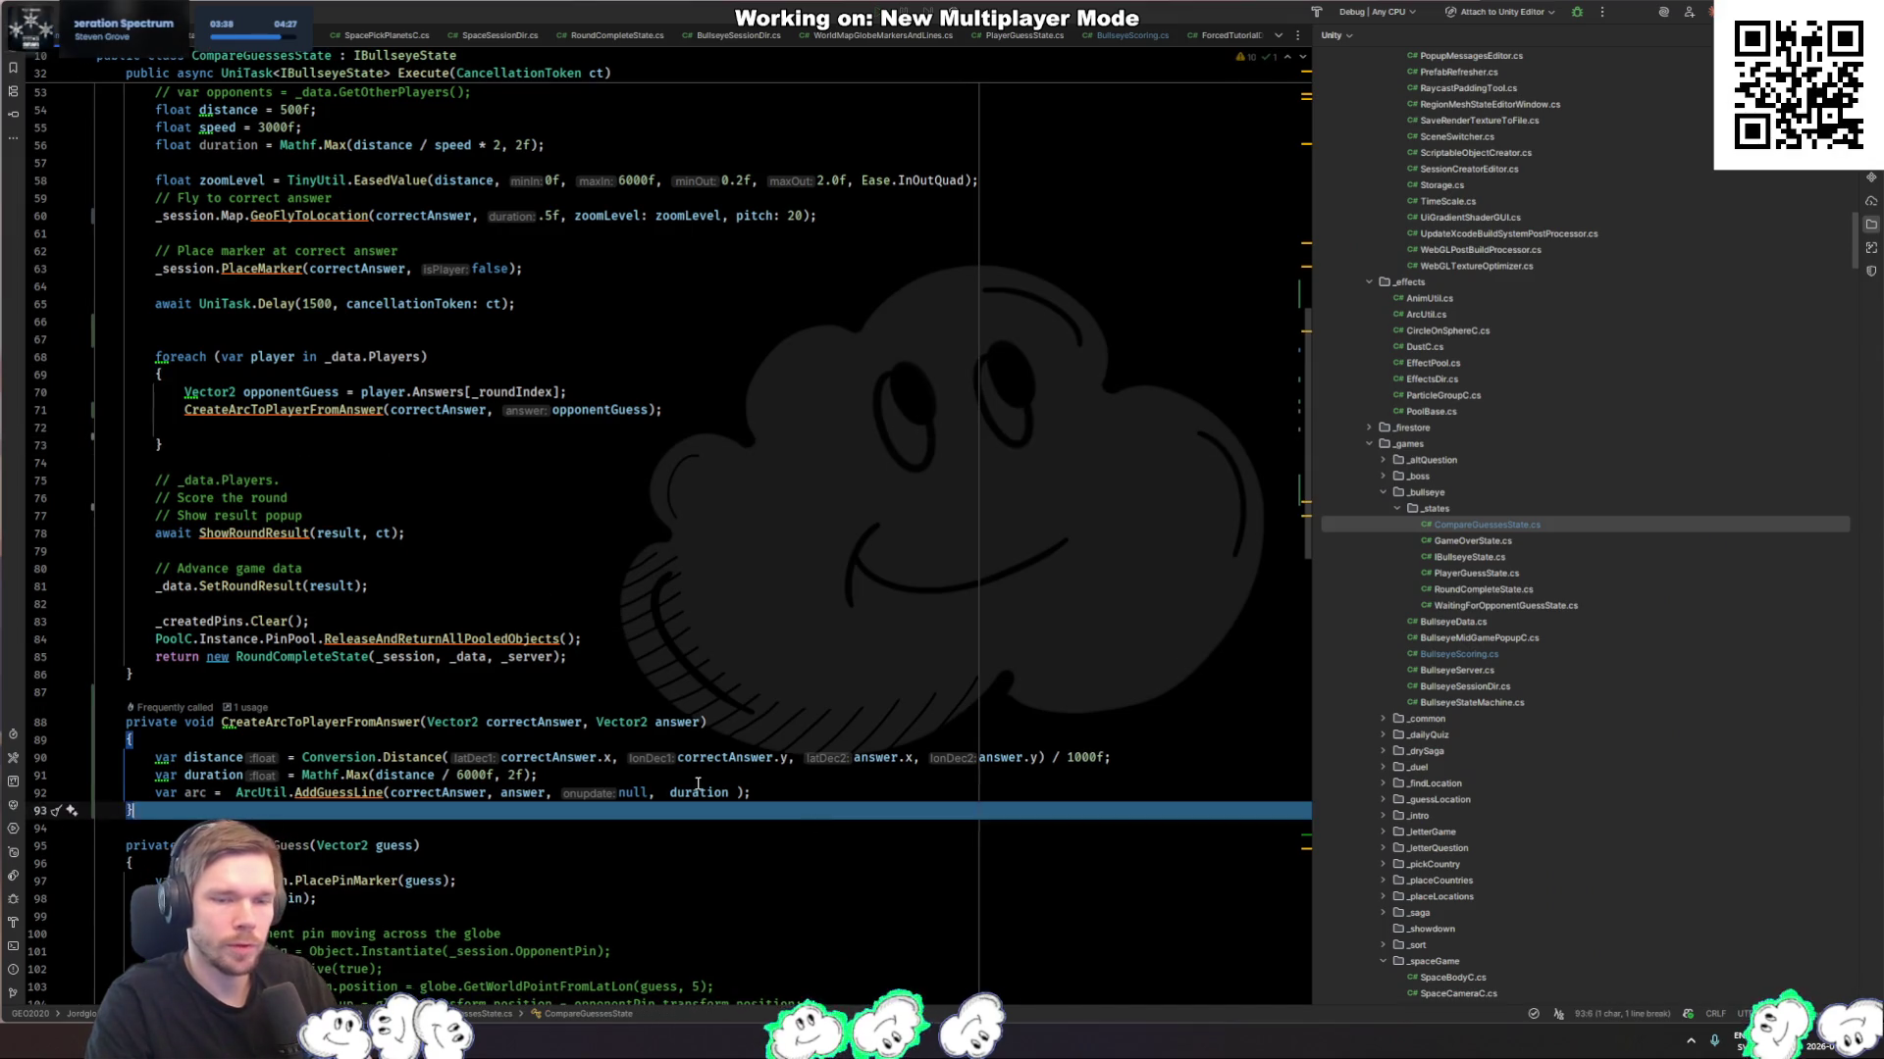
{"action": "left_click", "coordinate": [339, 793]}
{"action": "key", "text": "F12"}
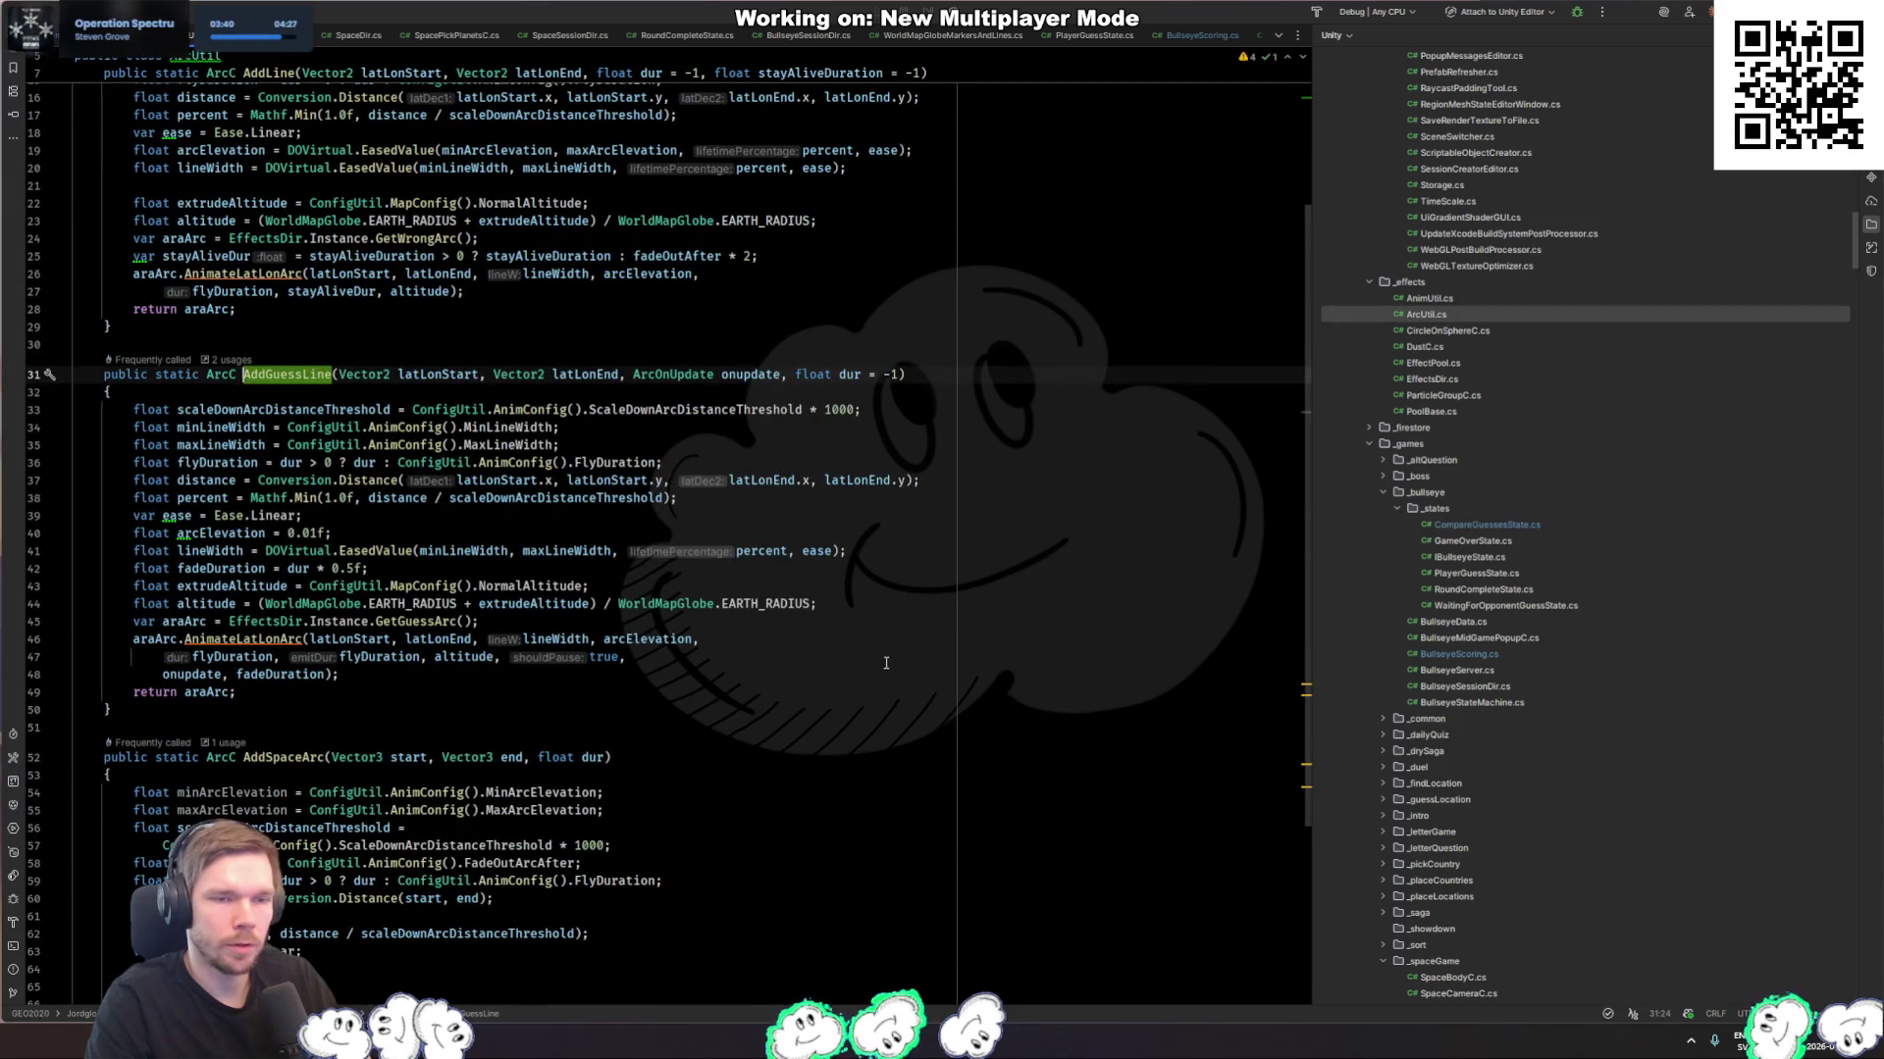
{"action": "left_click", "coordinate": [258, 639]}
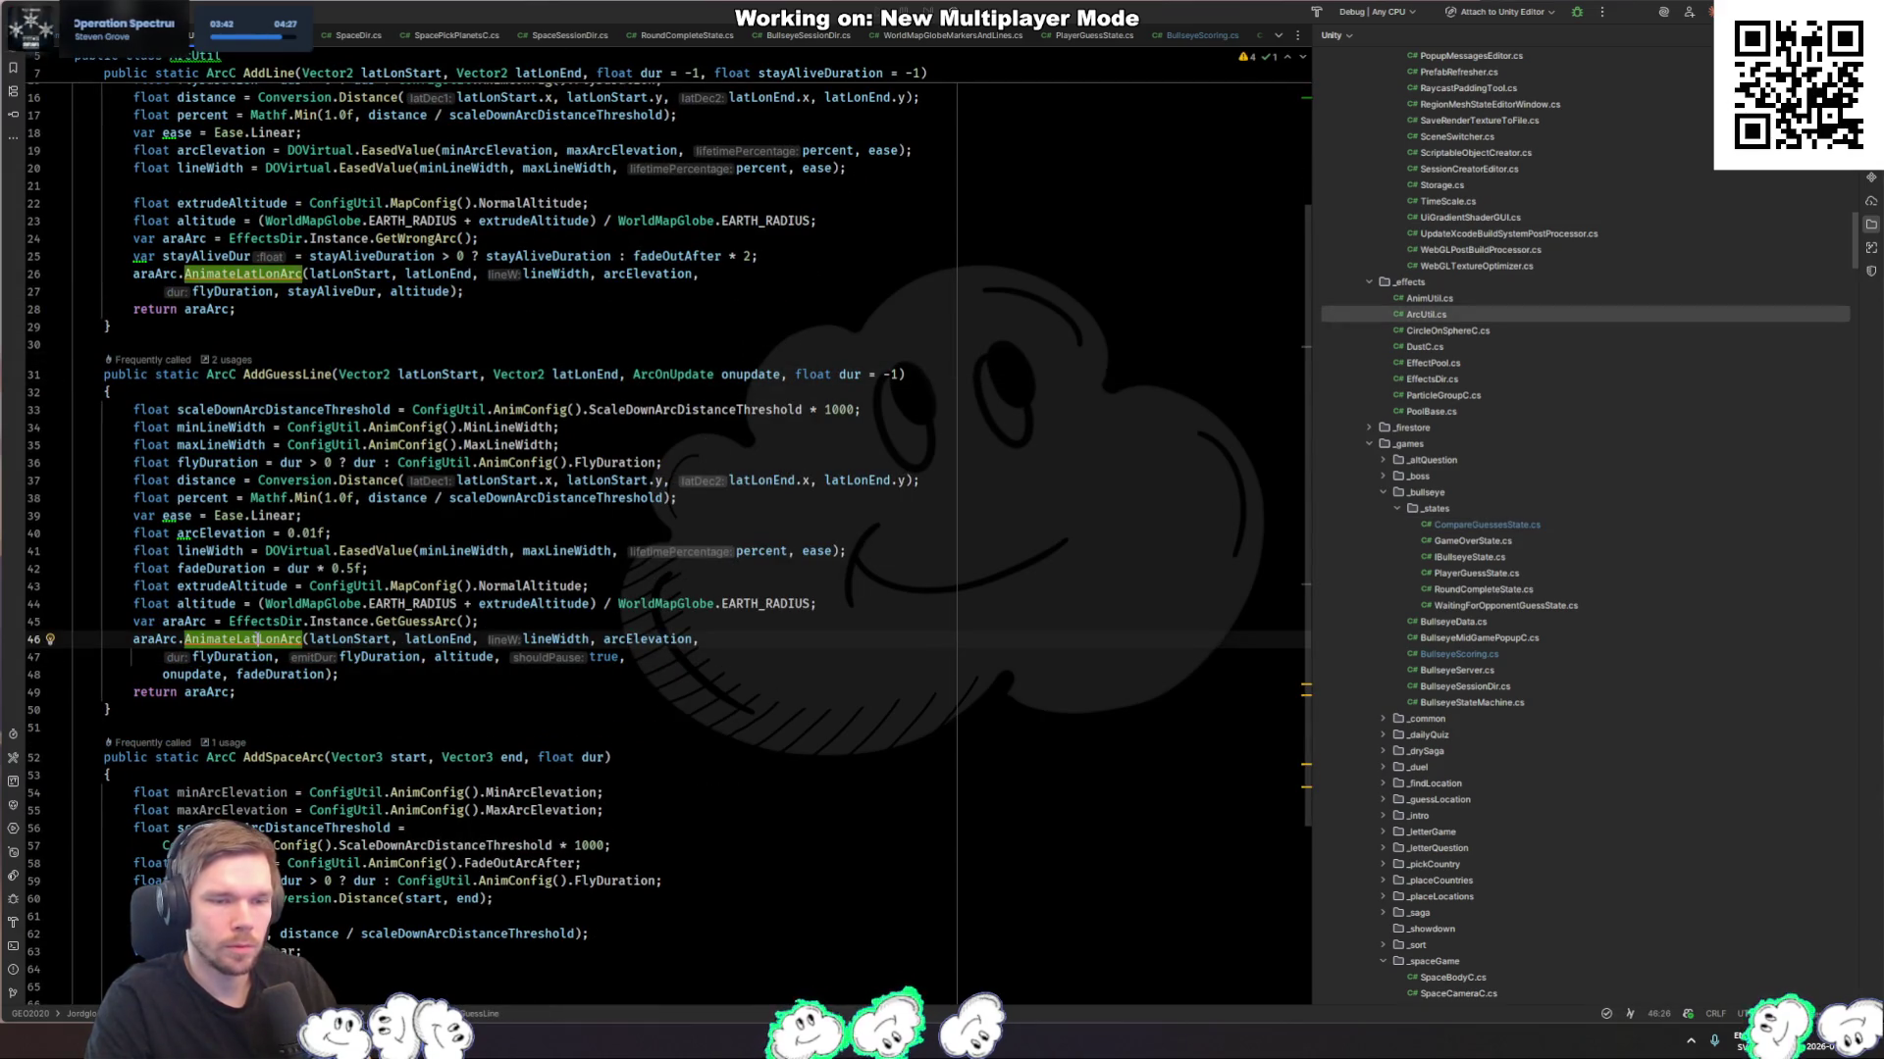
{"action": "left_click", "coordinate": [389, 679]}
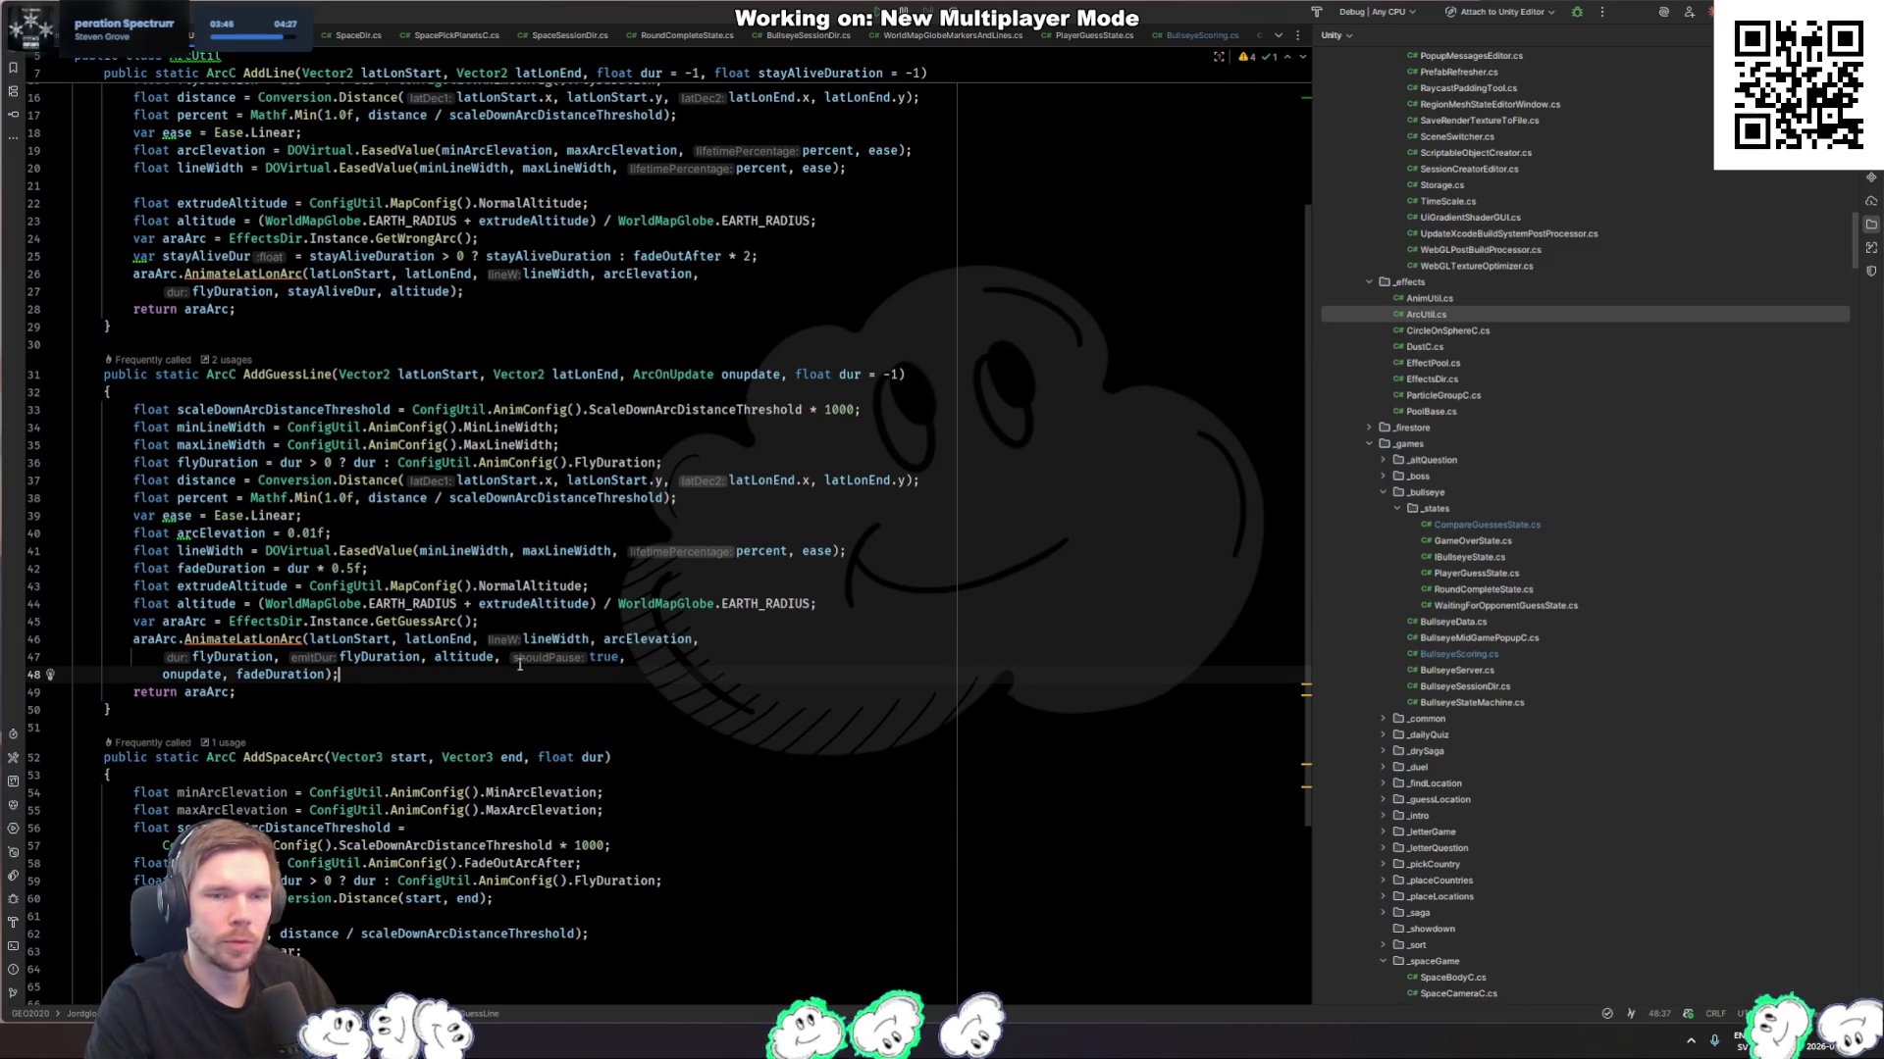
{"action": "scroll", "coordinate": [809, 649], "scroll_direction": "up", "scroll_amount": 4}
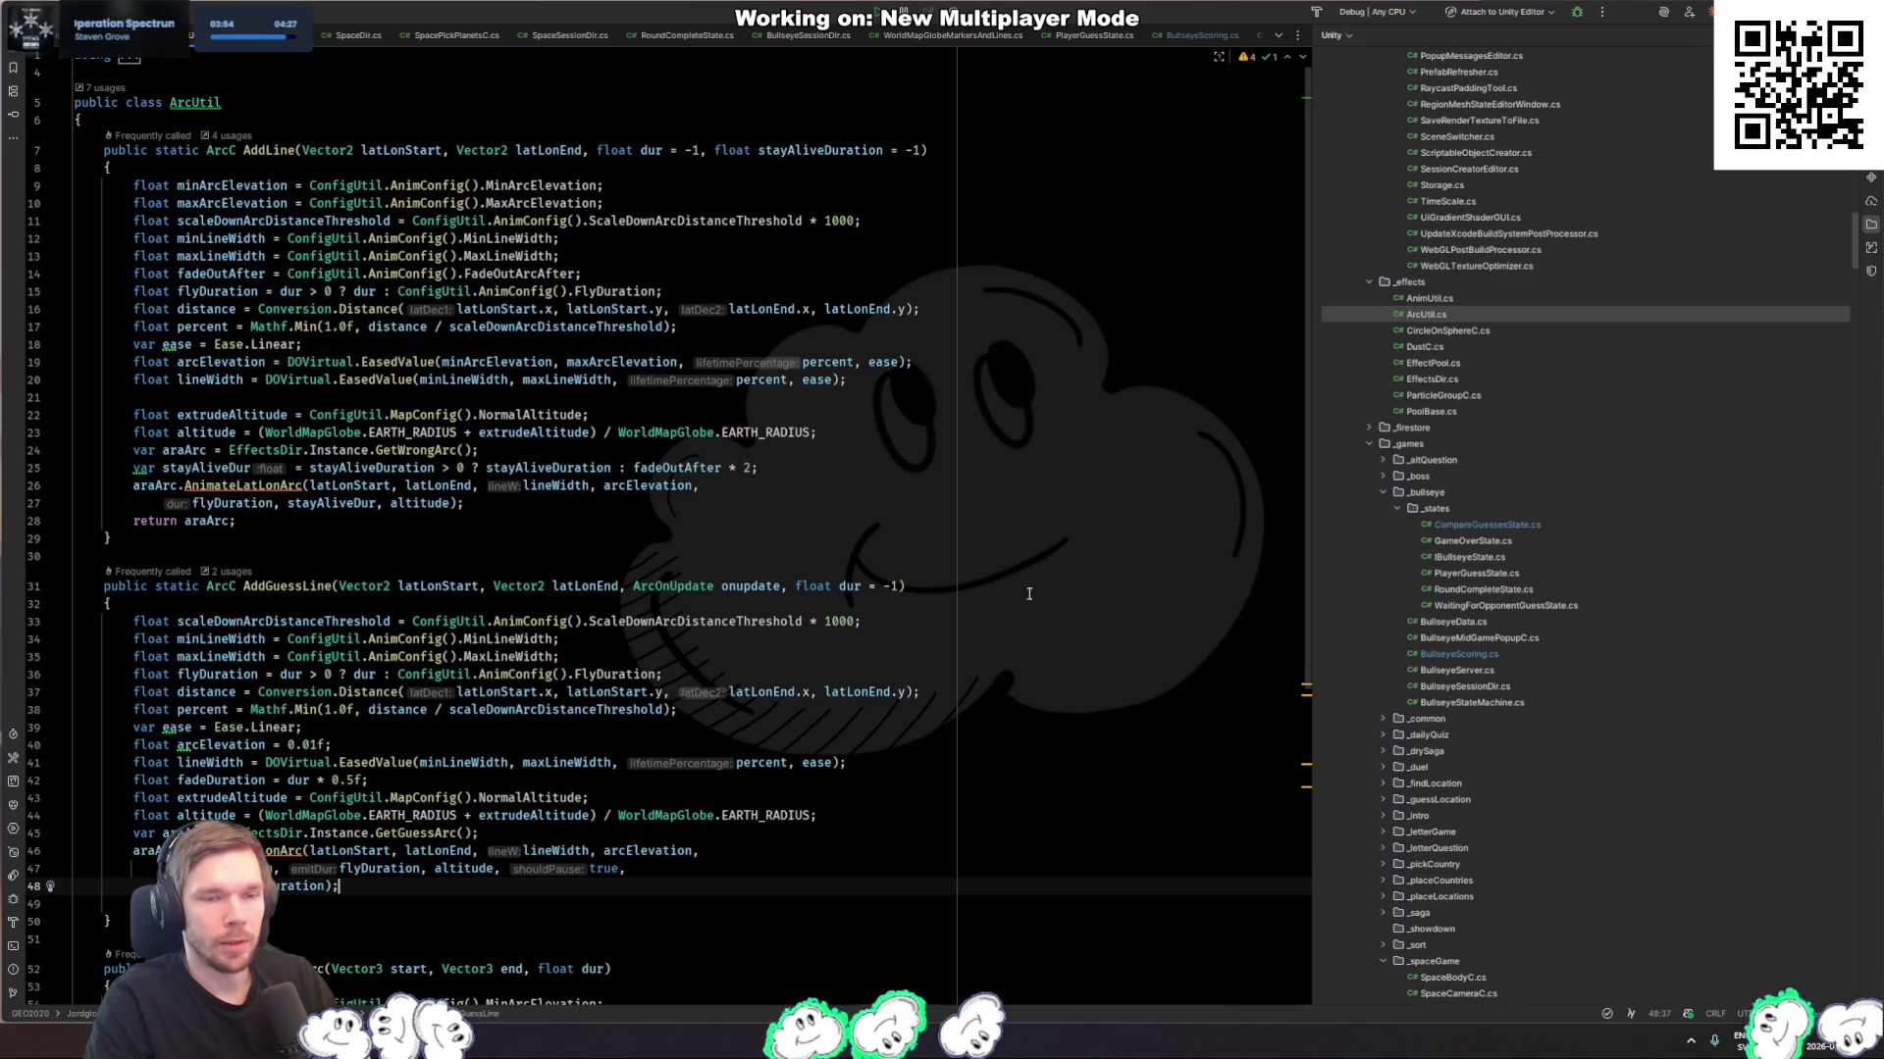
{"action": "key", "text": "ctrl+alt+Left"}
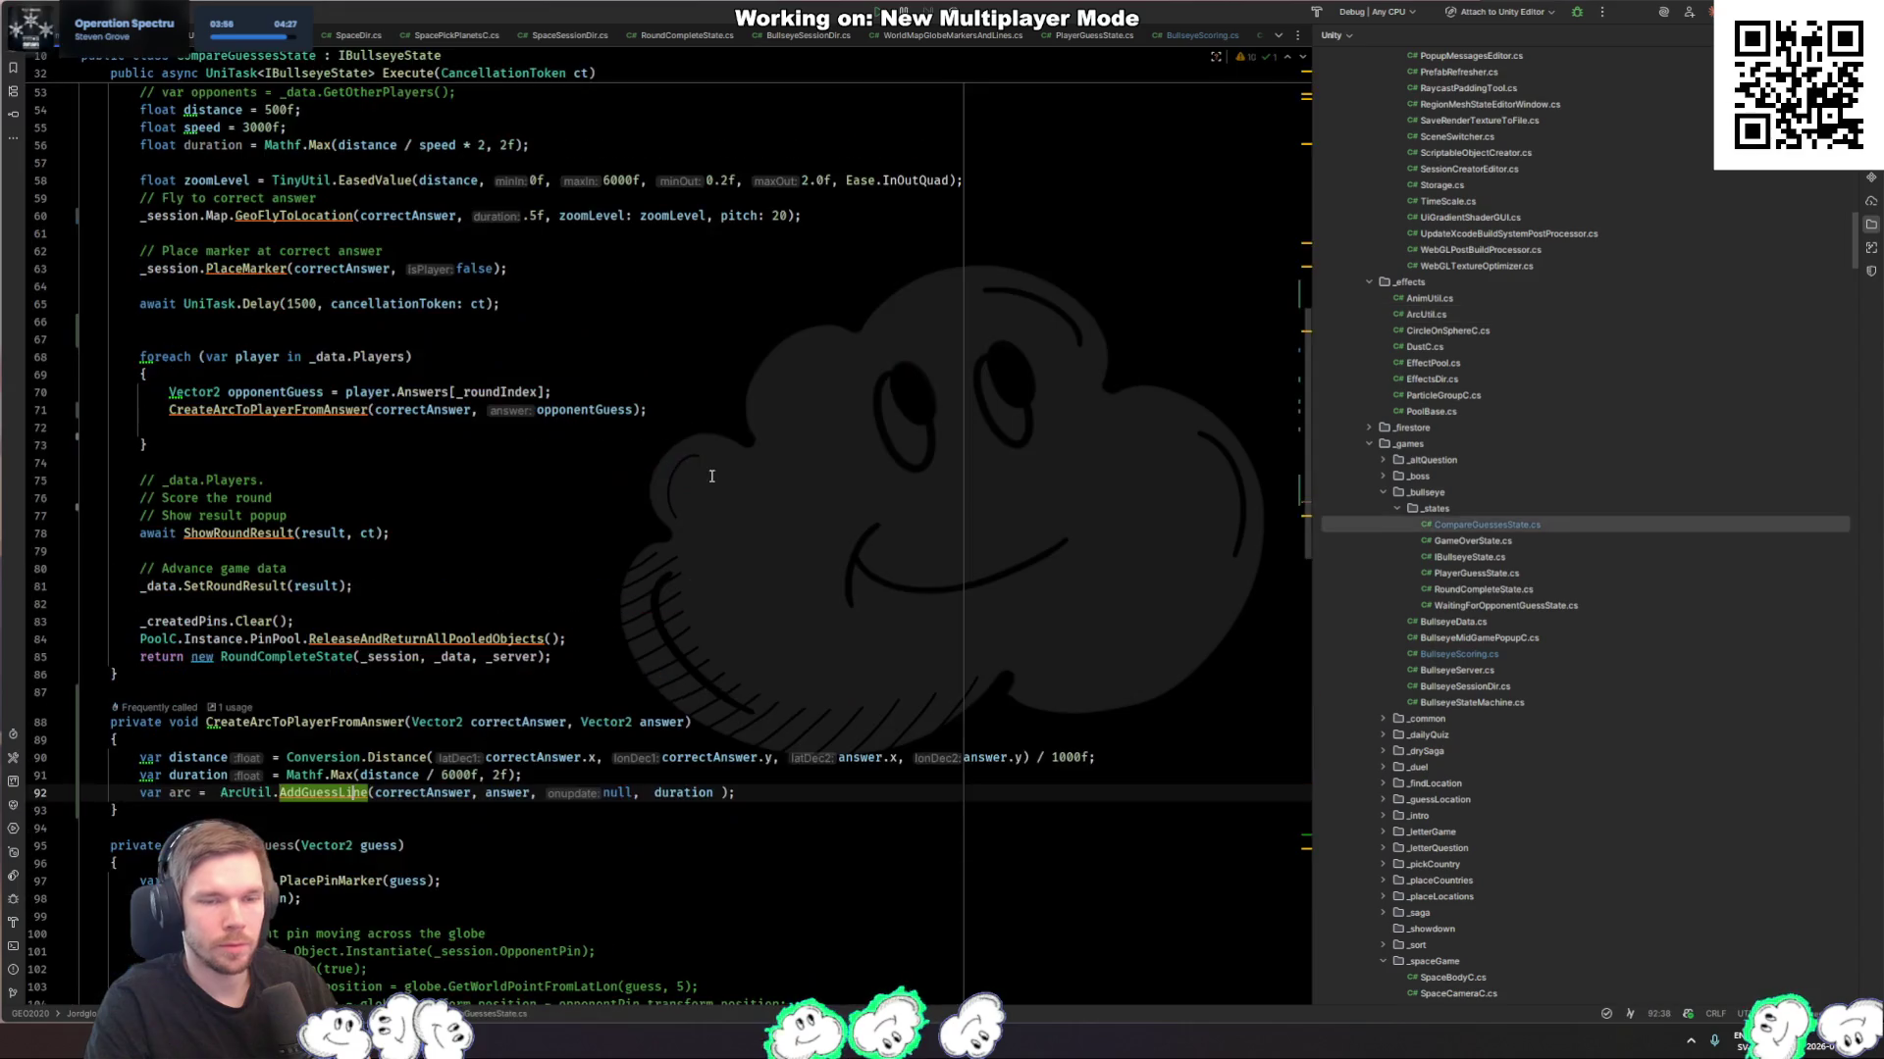
{"action": "key", "text": "alt+Tab"}
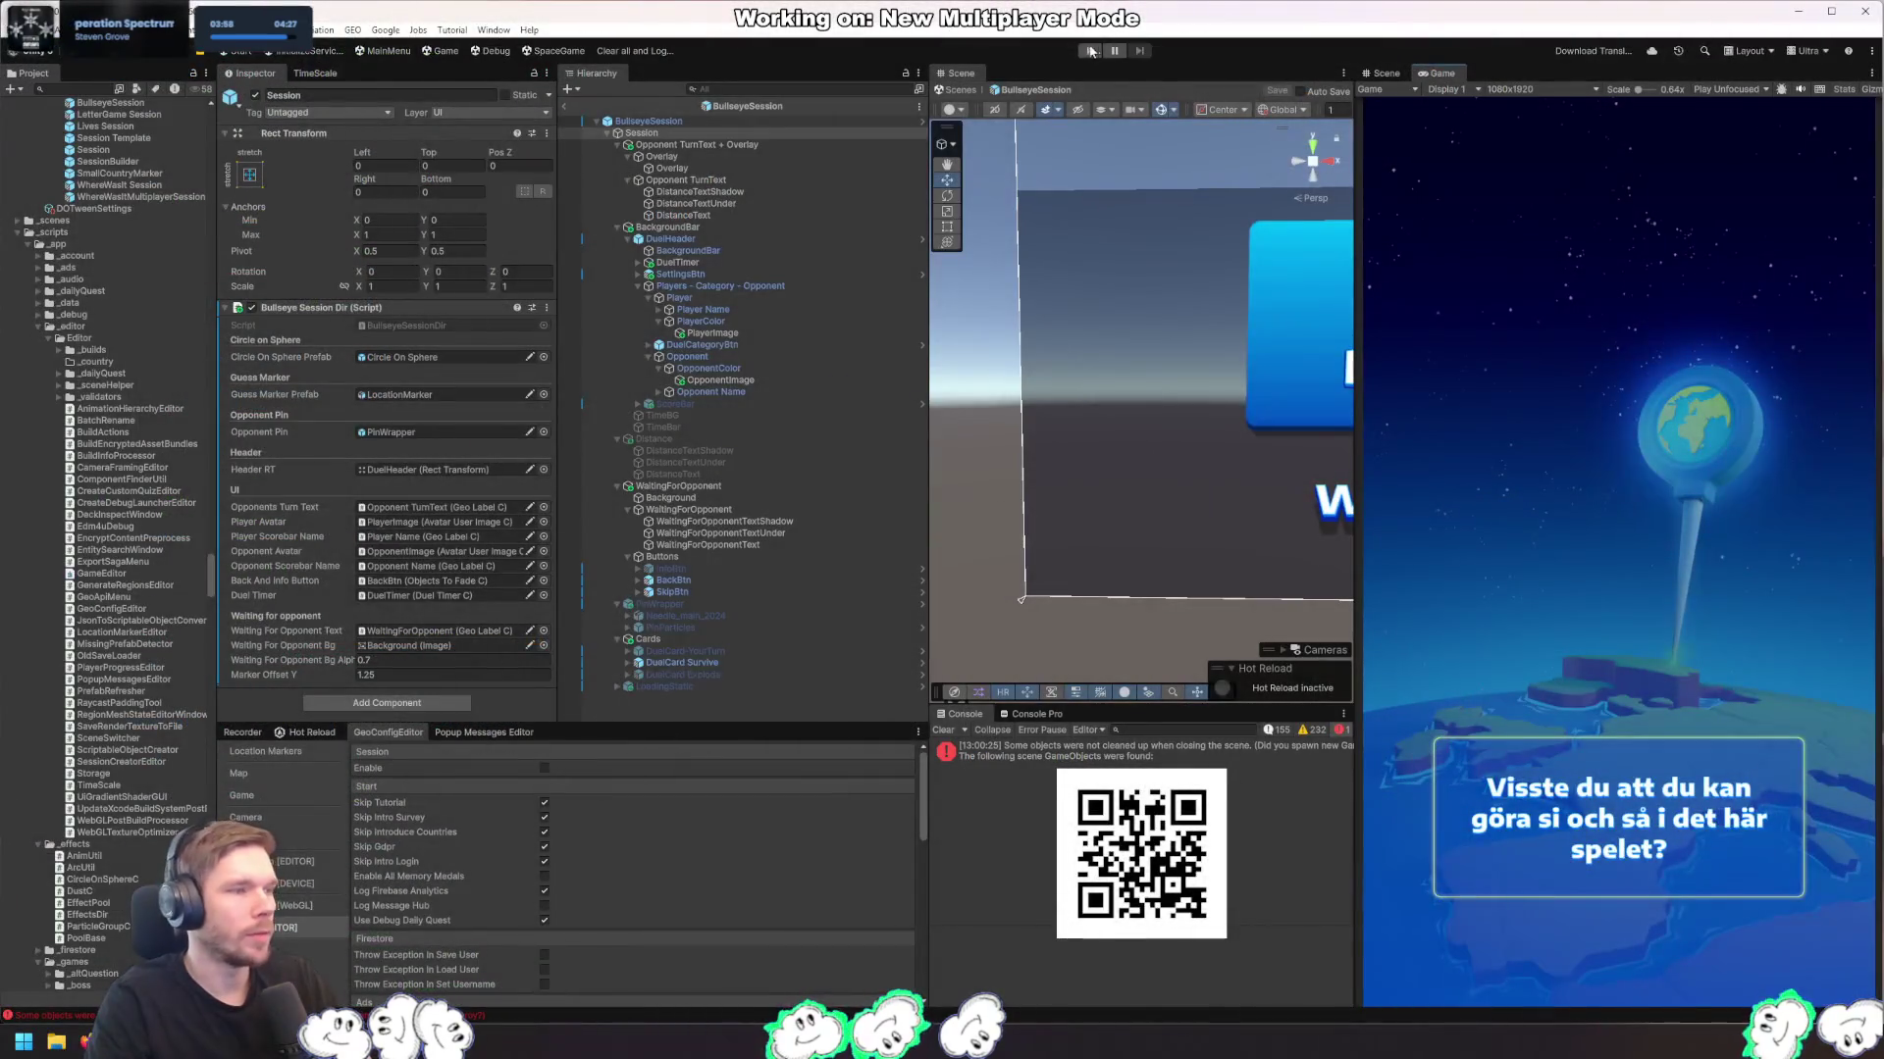
Step: Clear the Console and enter Play mode to run a test round
{"action": "left_click", "coordinate": [1089, 51]}
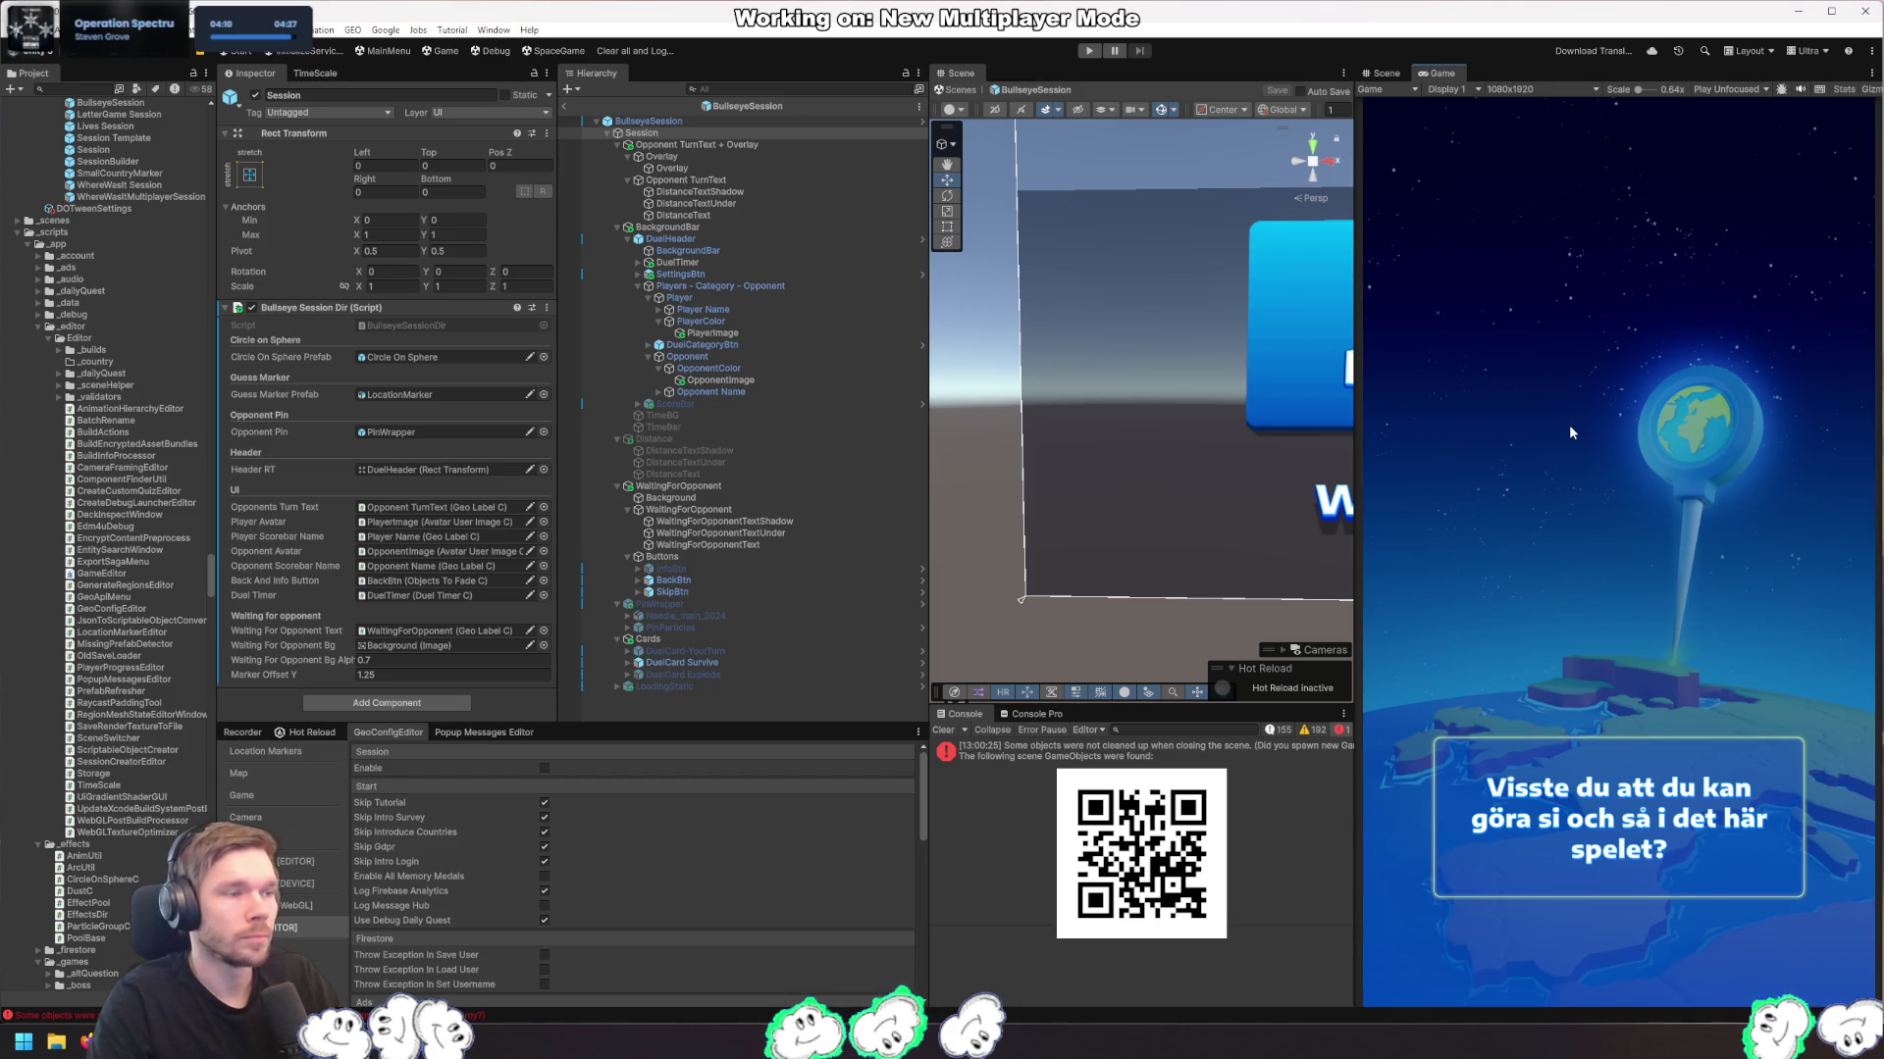
{"action": "left_click", "coordinate": [943, 730]}
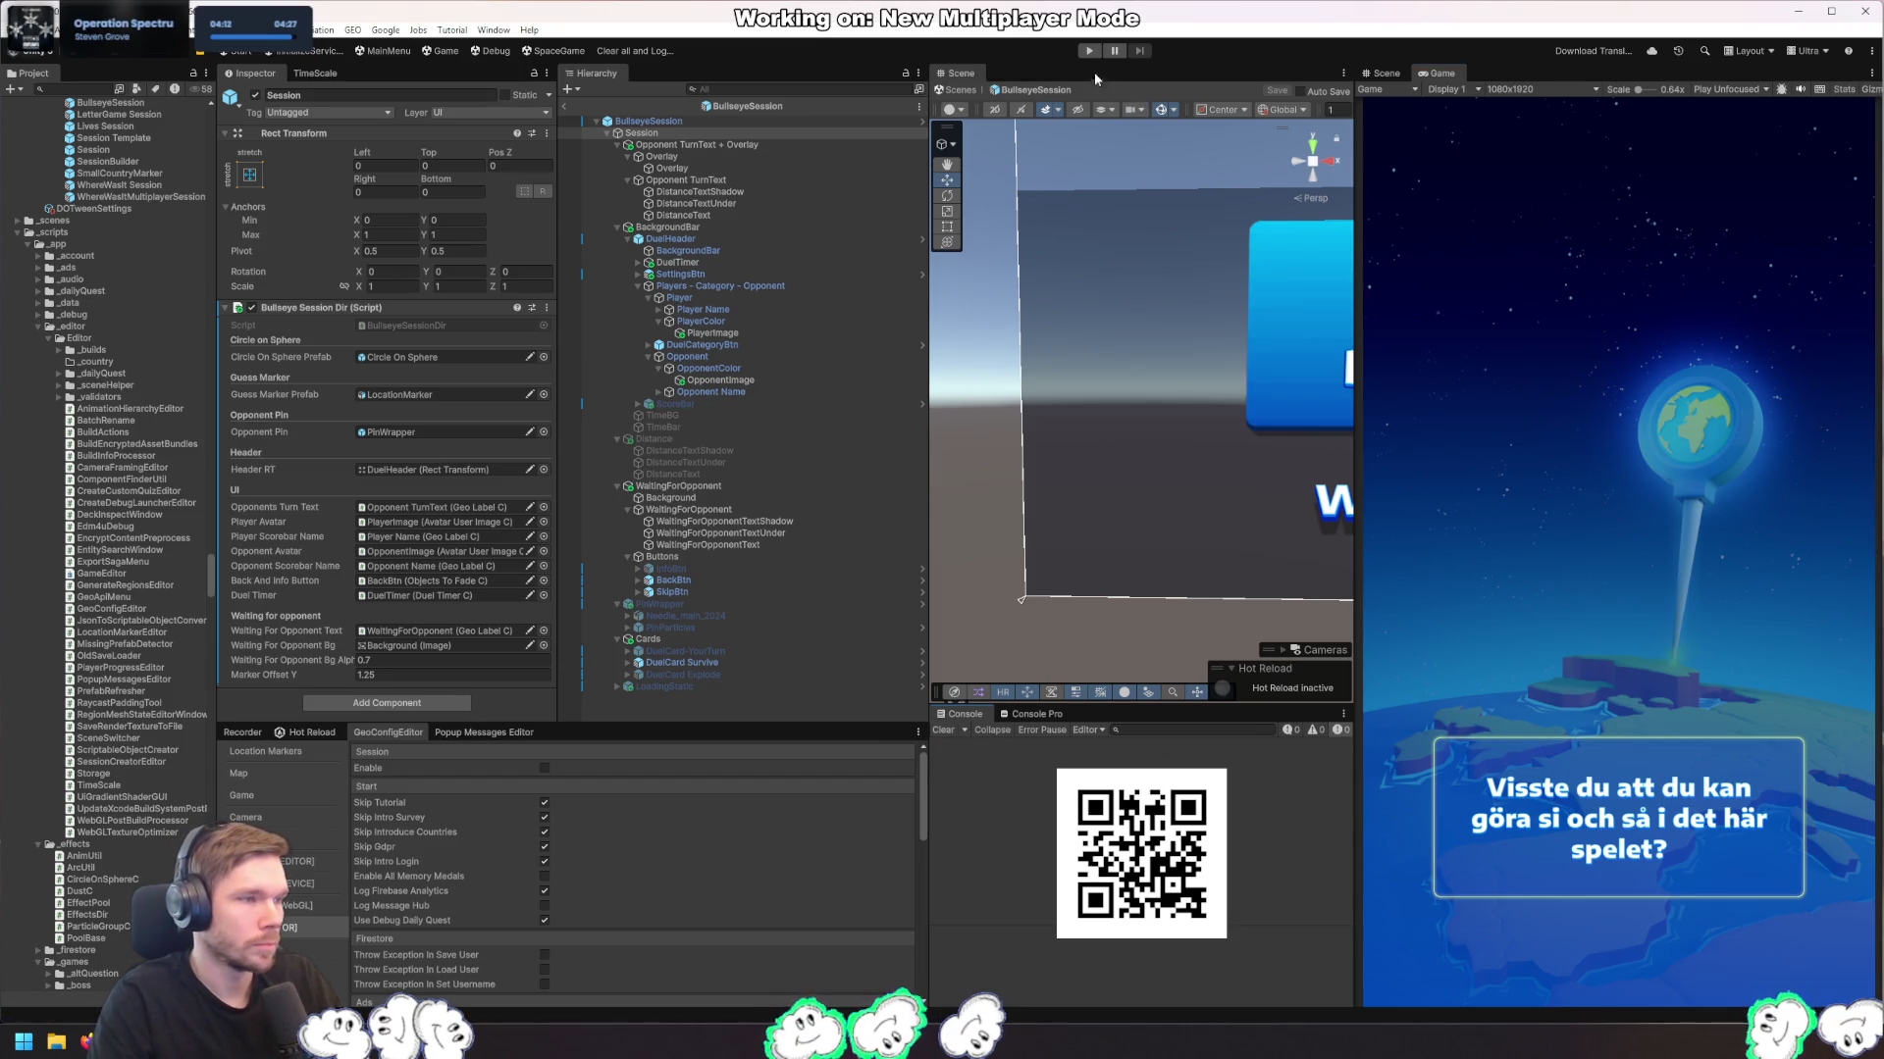
{"action": "left_click", "coordinate": [1089, 50]}
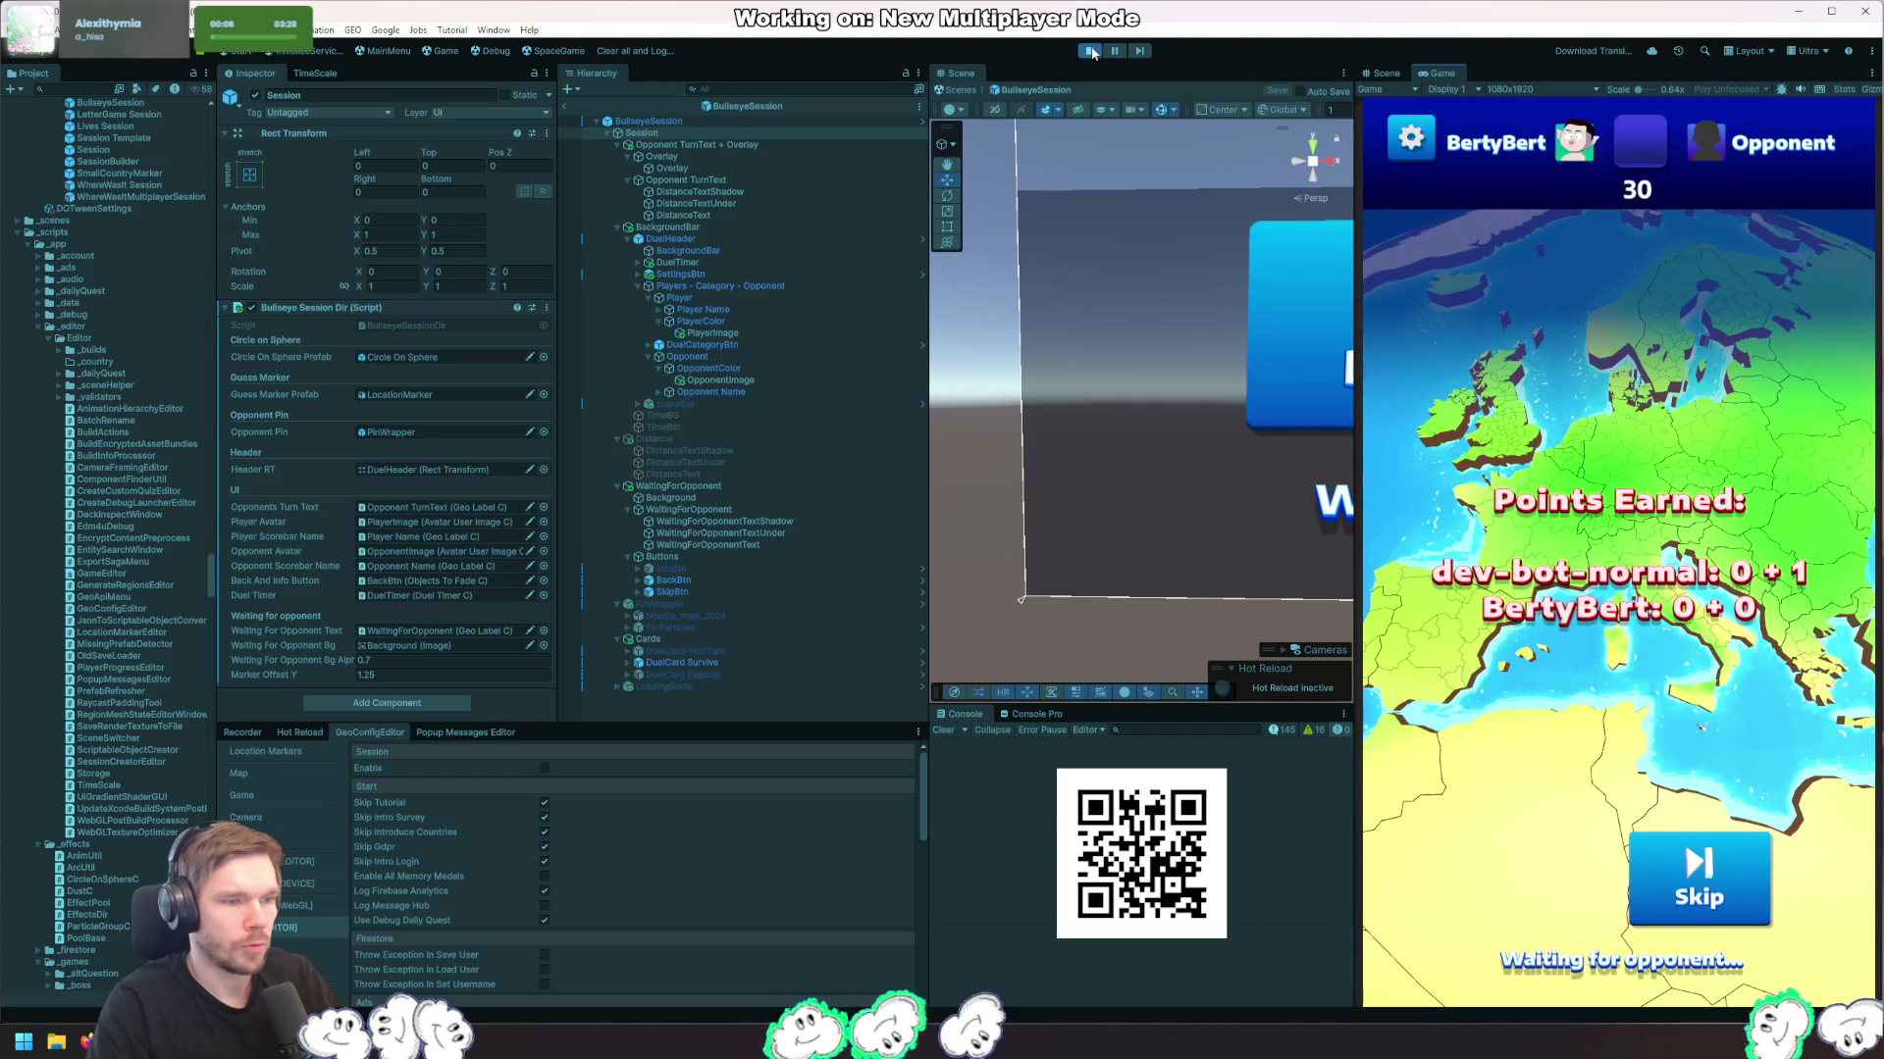
Step: Change the arc call to ArcUtil.AddLine(correctAnswer, answer, duration, 3f)
{"action": "key", "text": "alt+Tab"}
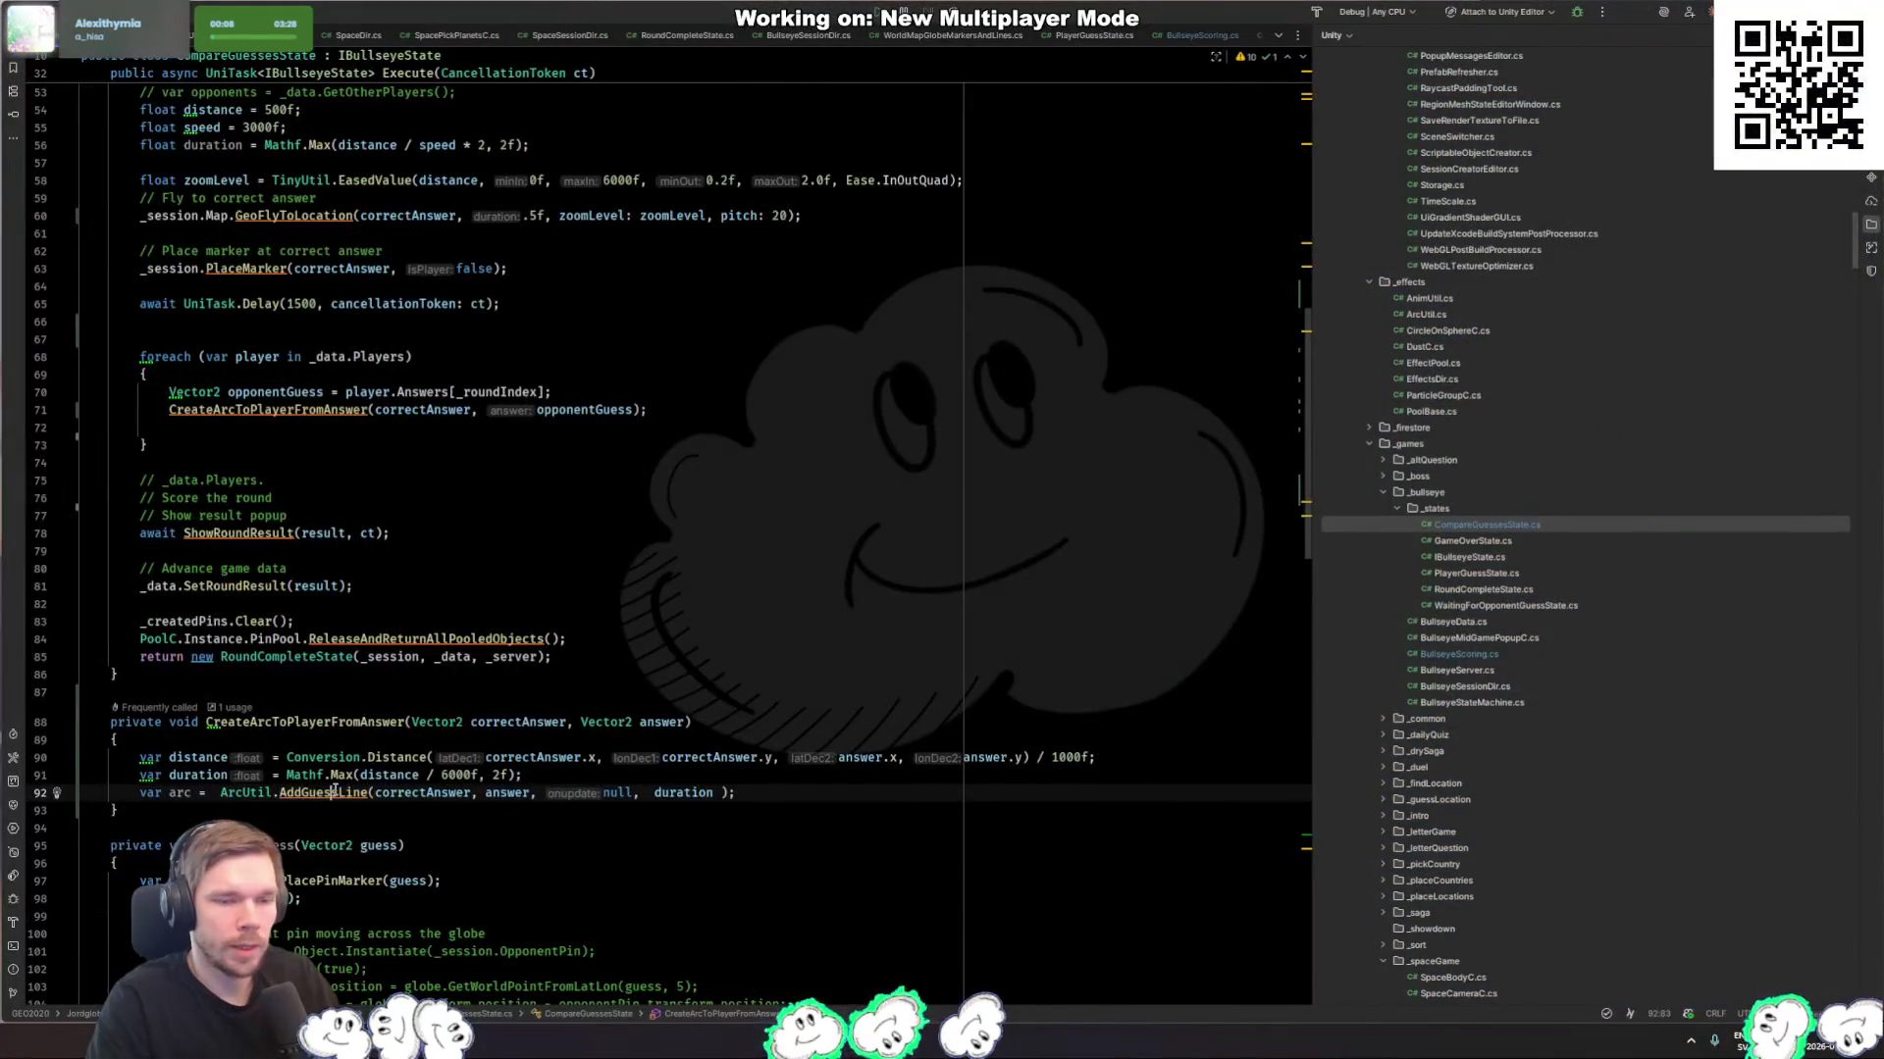
{"action": "key", "text": "BackSpace"}
{"action": "key", "text": "BackSpace"}
{"action": "key", "text": "BackSpace"}
{"action": "key", "text": "Down"}
{"action": "key", "text": "Down"}
{"action": "key", "text": "Return"}
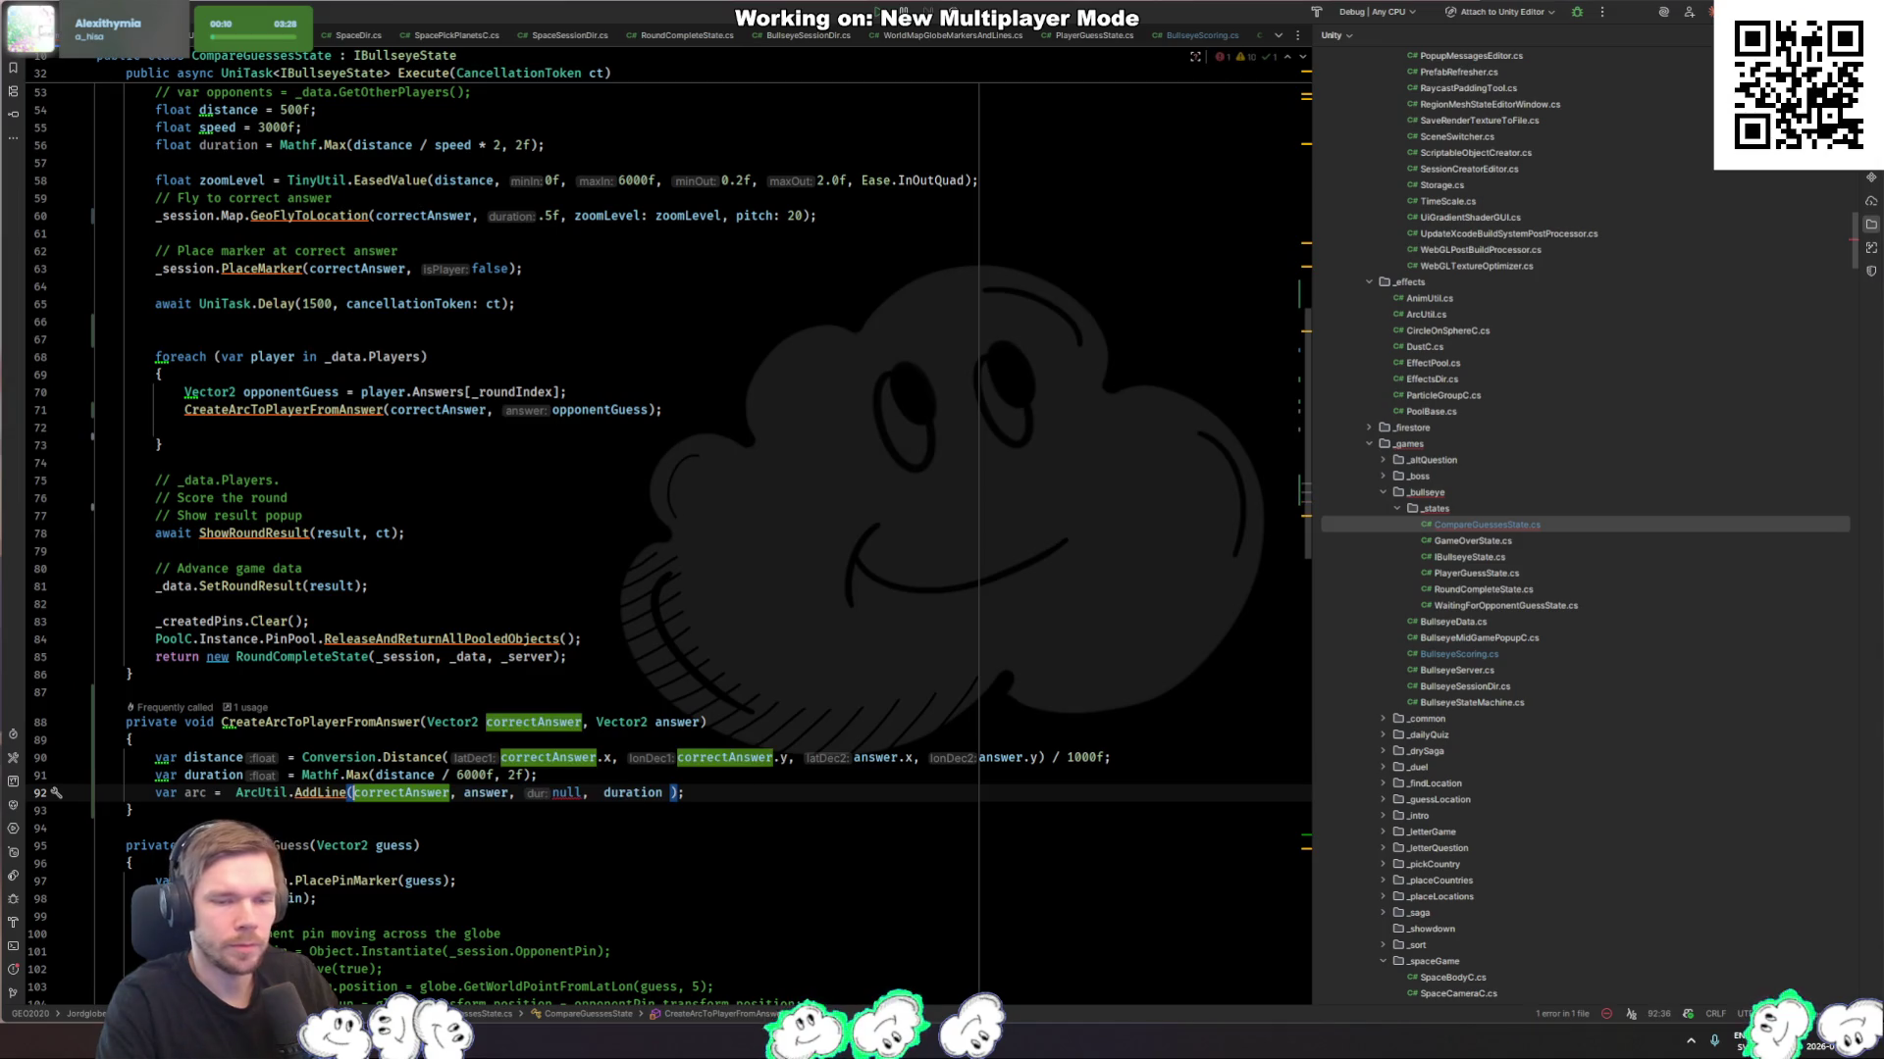
{"action": "left_click", "coordinate": [572, 791]}
{"action": "key", "text": "BackSpace"}
{"action": "key", "text": "BackSpace"}
{"action": "key", "text": "BackSpace"}
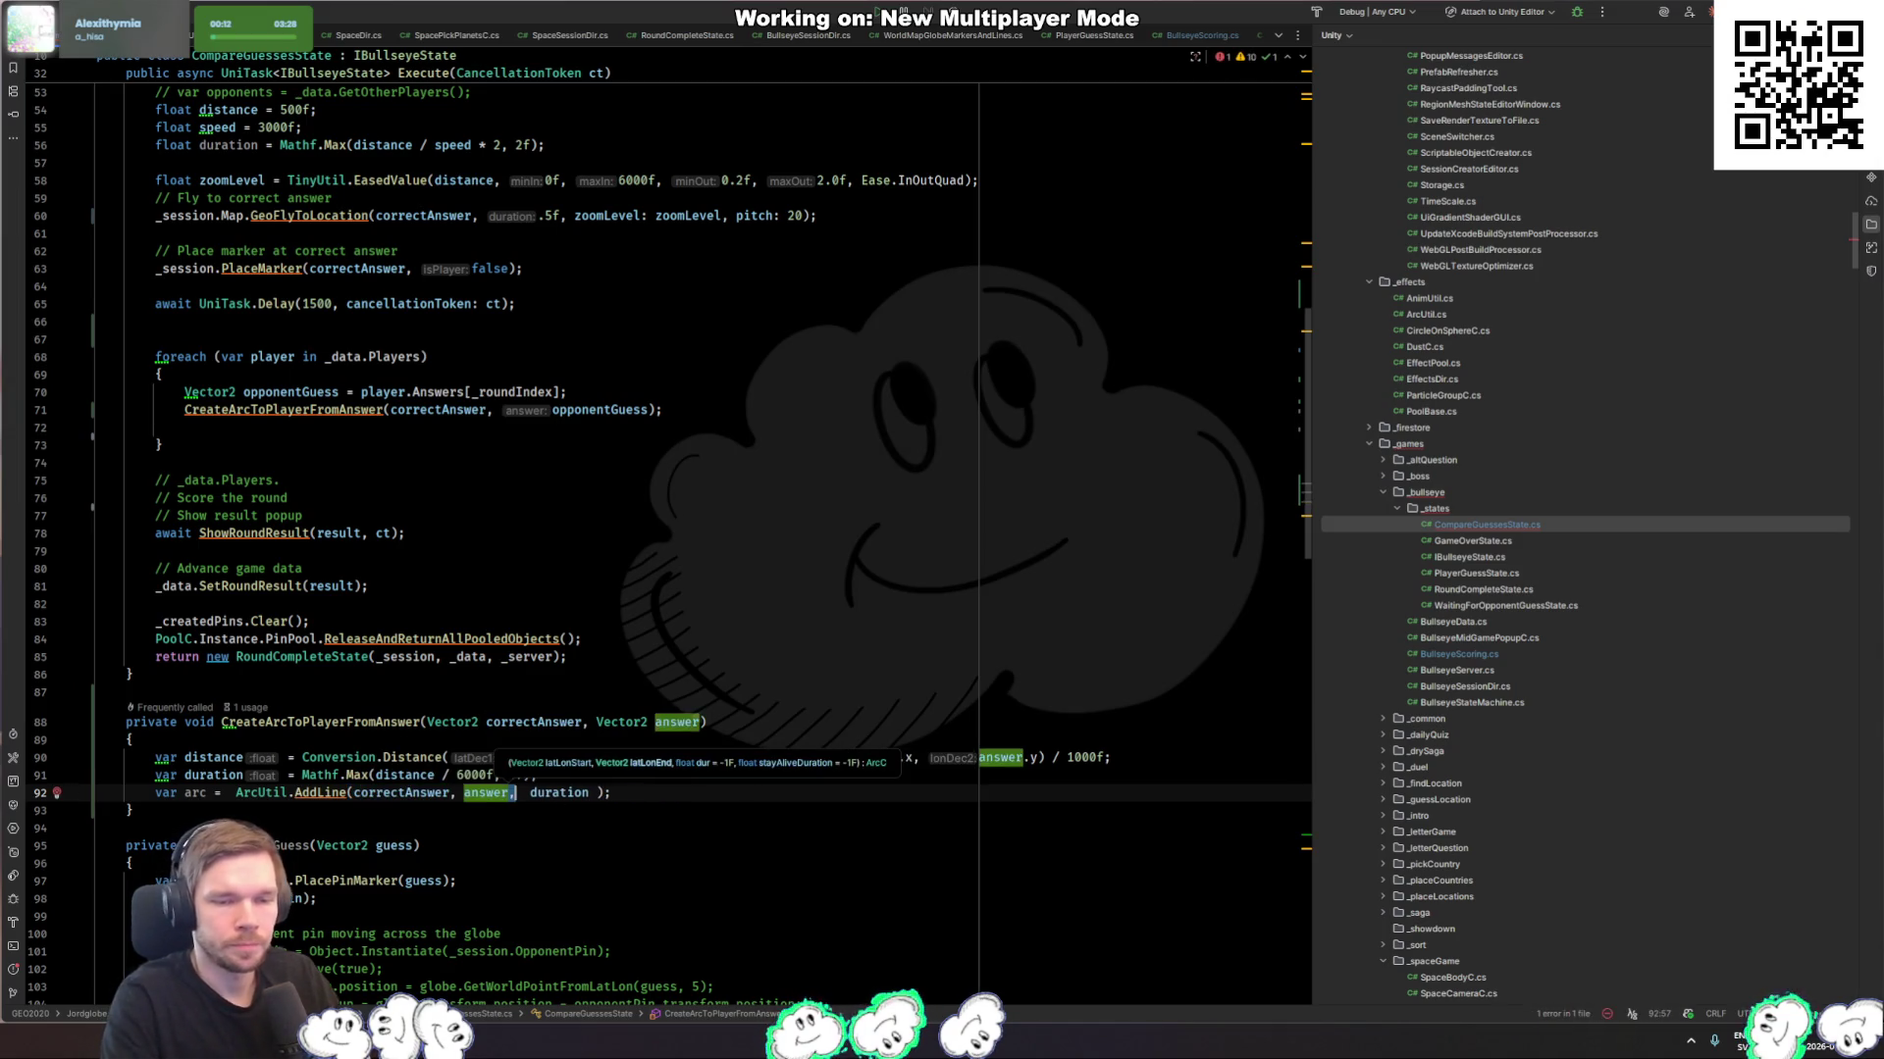
{"action": "type", "text": ","}
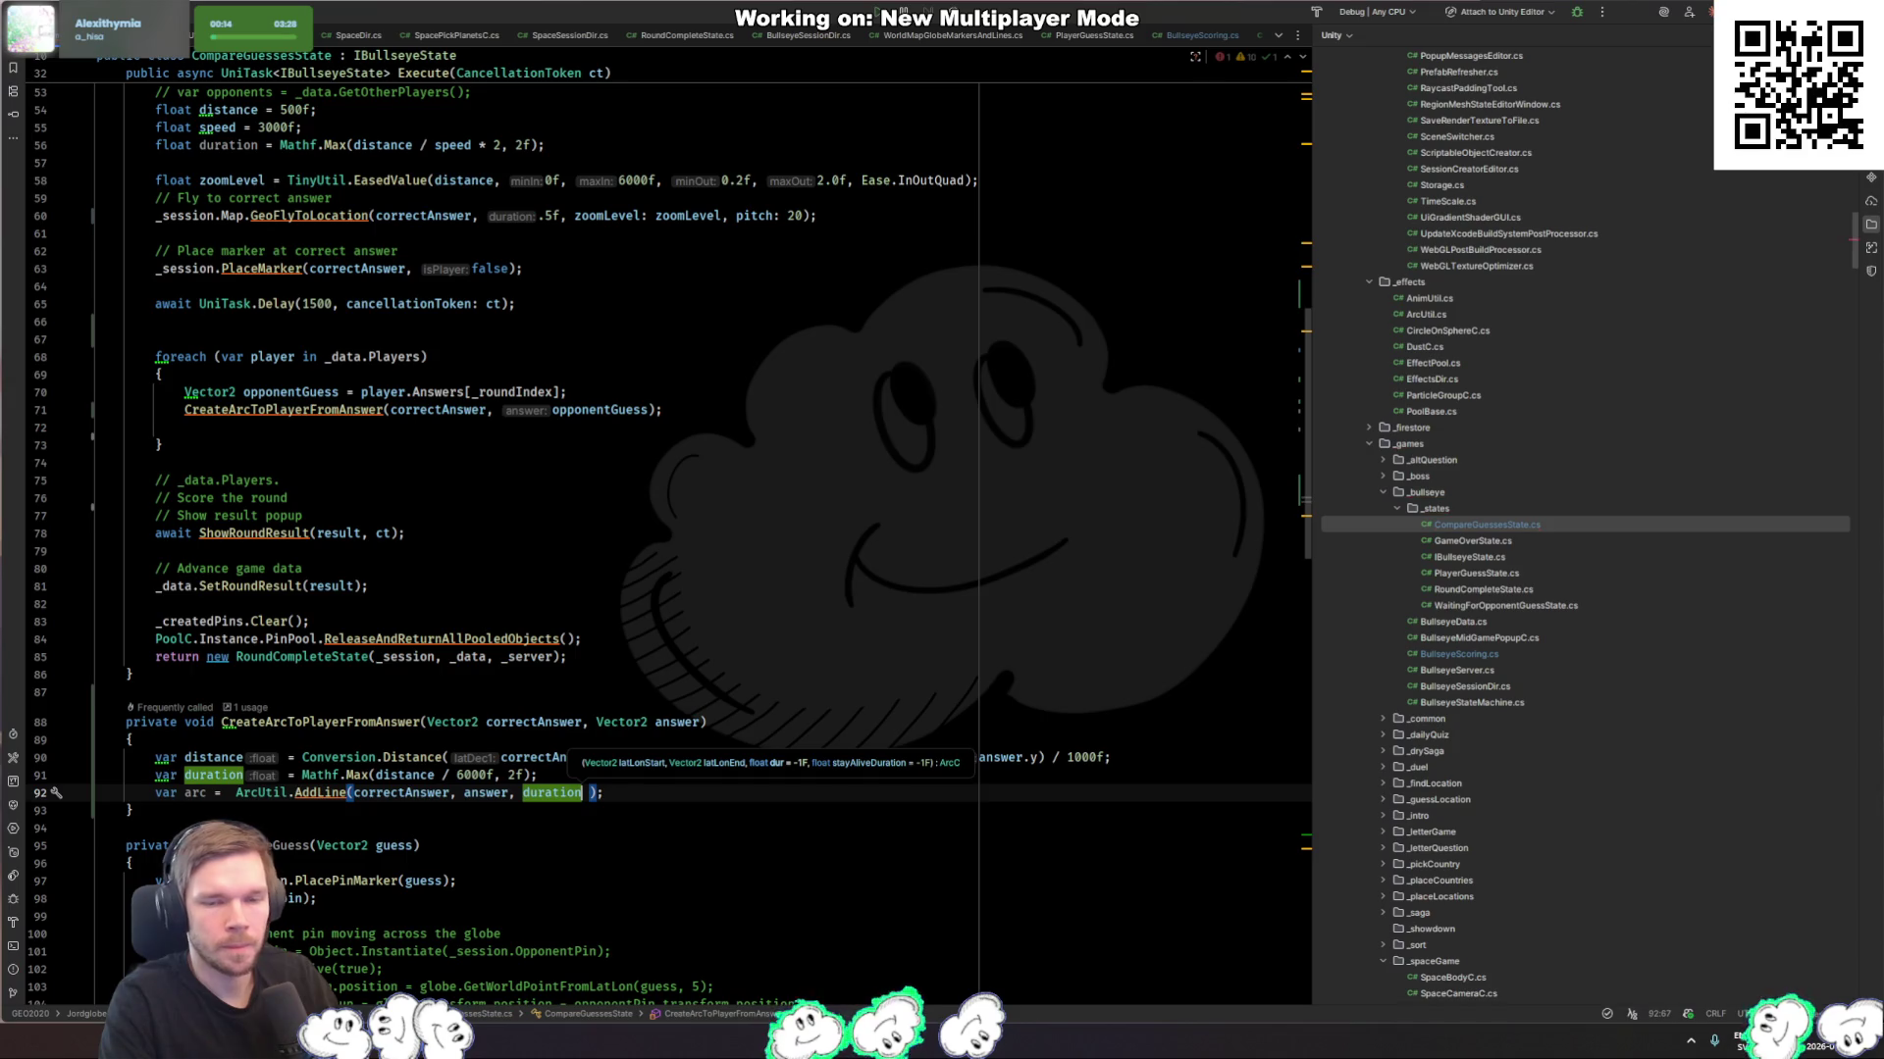
{"action": "type", "text": ", "}
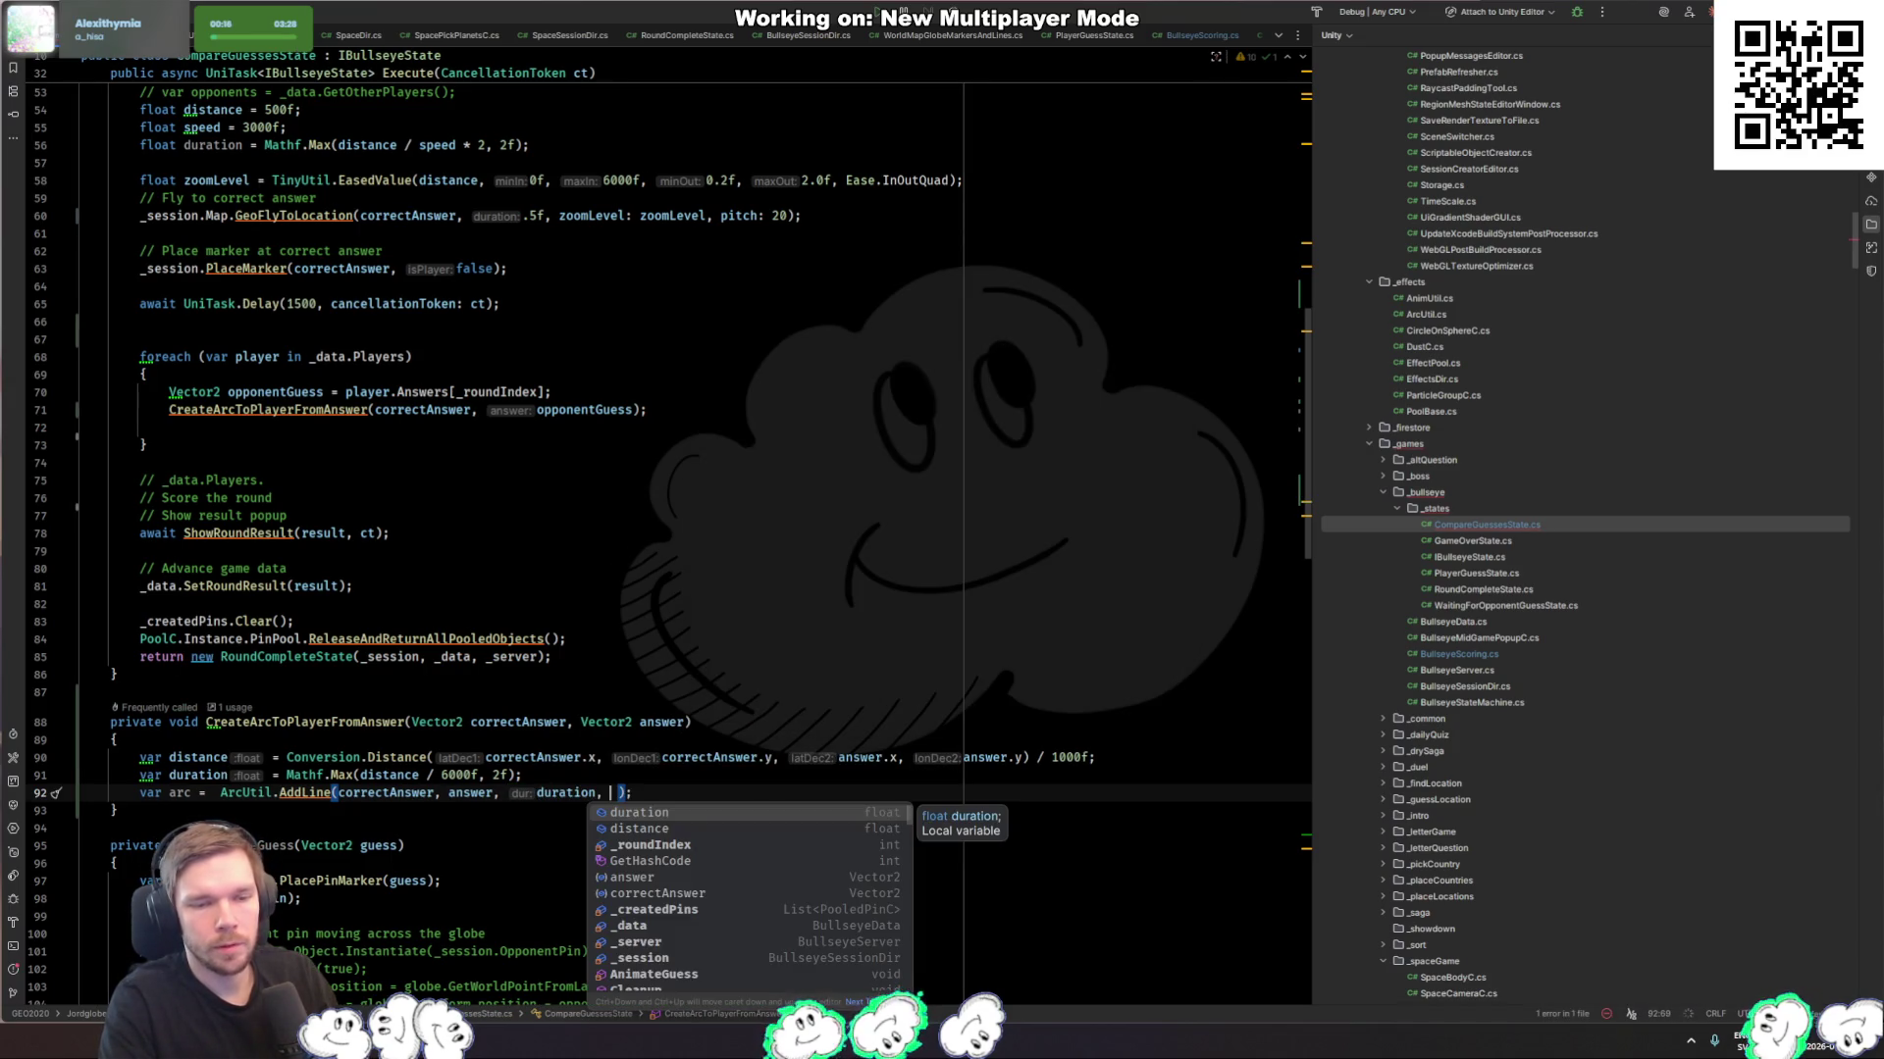
{"action": "type", "text": "3f"}
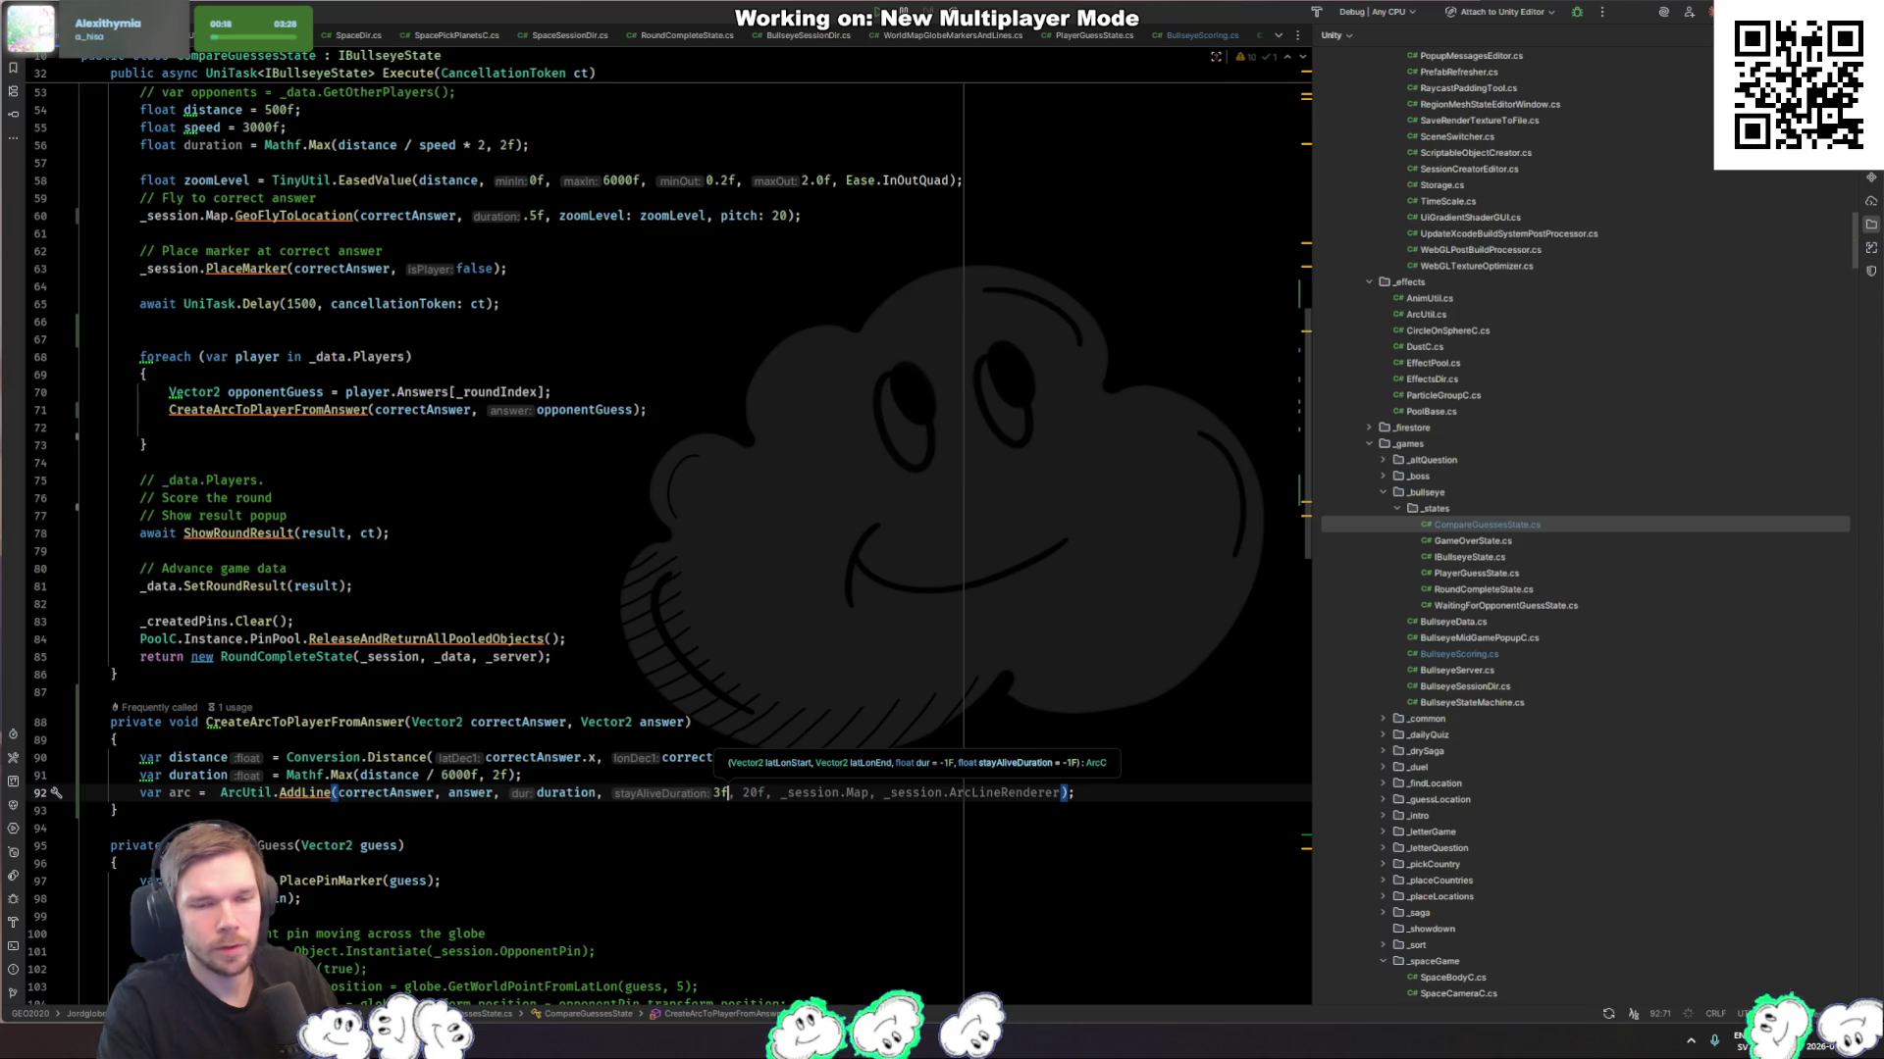
Step: Move the caret to the end of the player loop in Execute
{"action": "scroll", "coordinate": [822, 708], "scroll_direction": "down", "scroll_amount": 2}
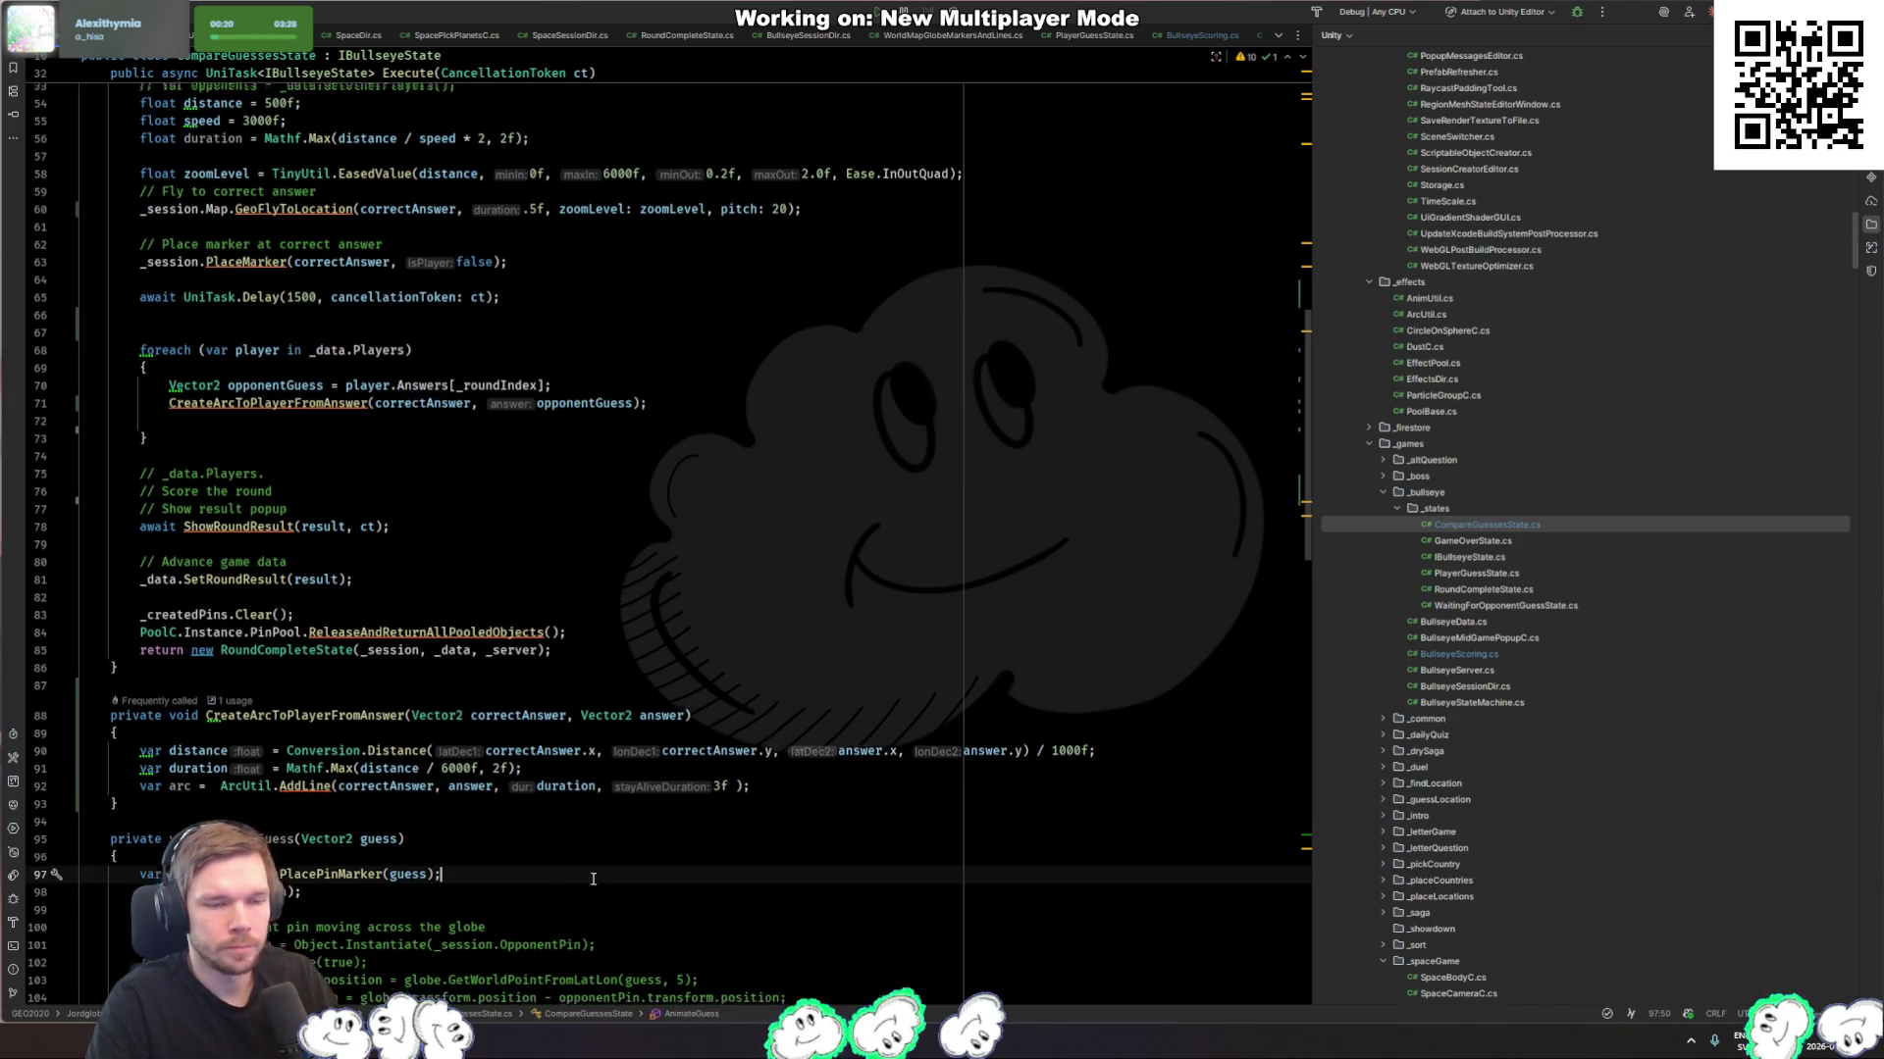
{"action": "left_click", "coordinate": [822, 708]}
{"action": "left_click", "coordinate": [802, 684]}
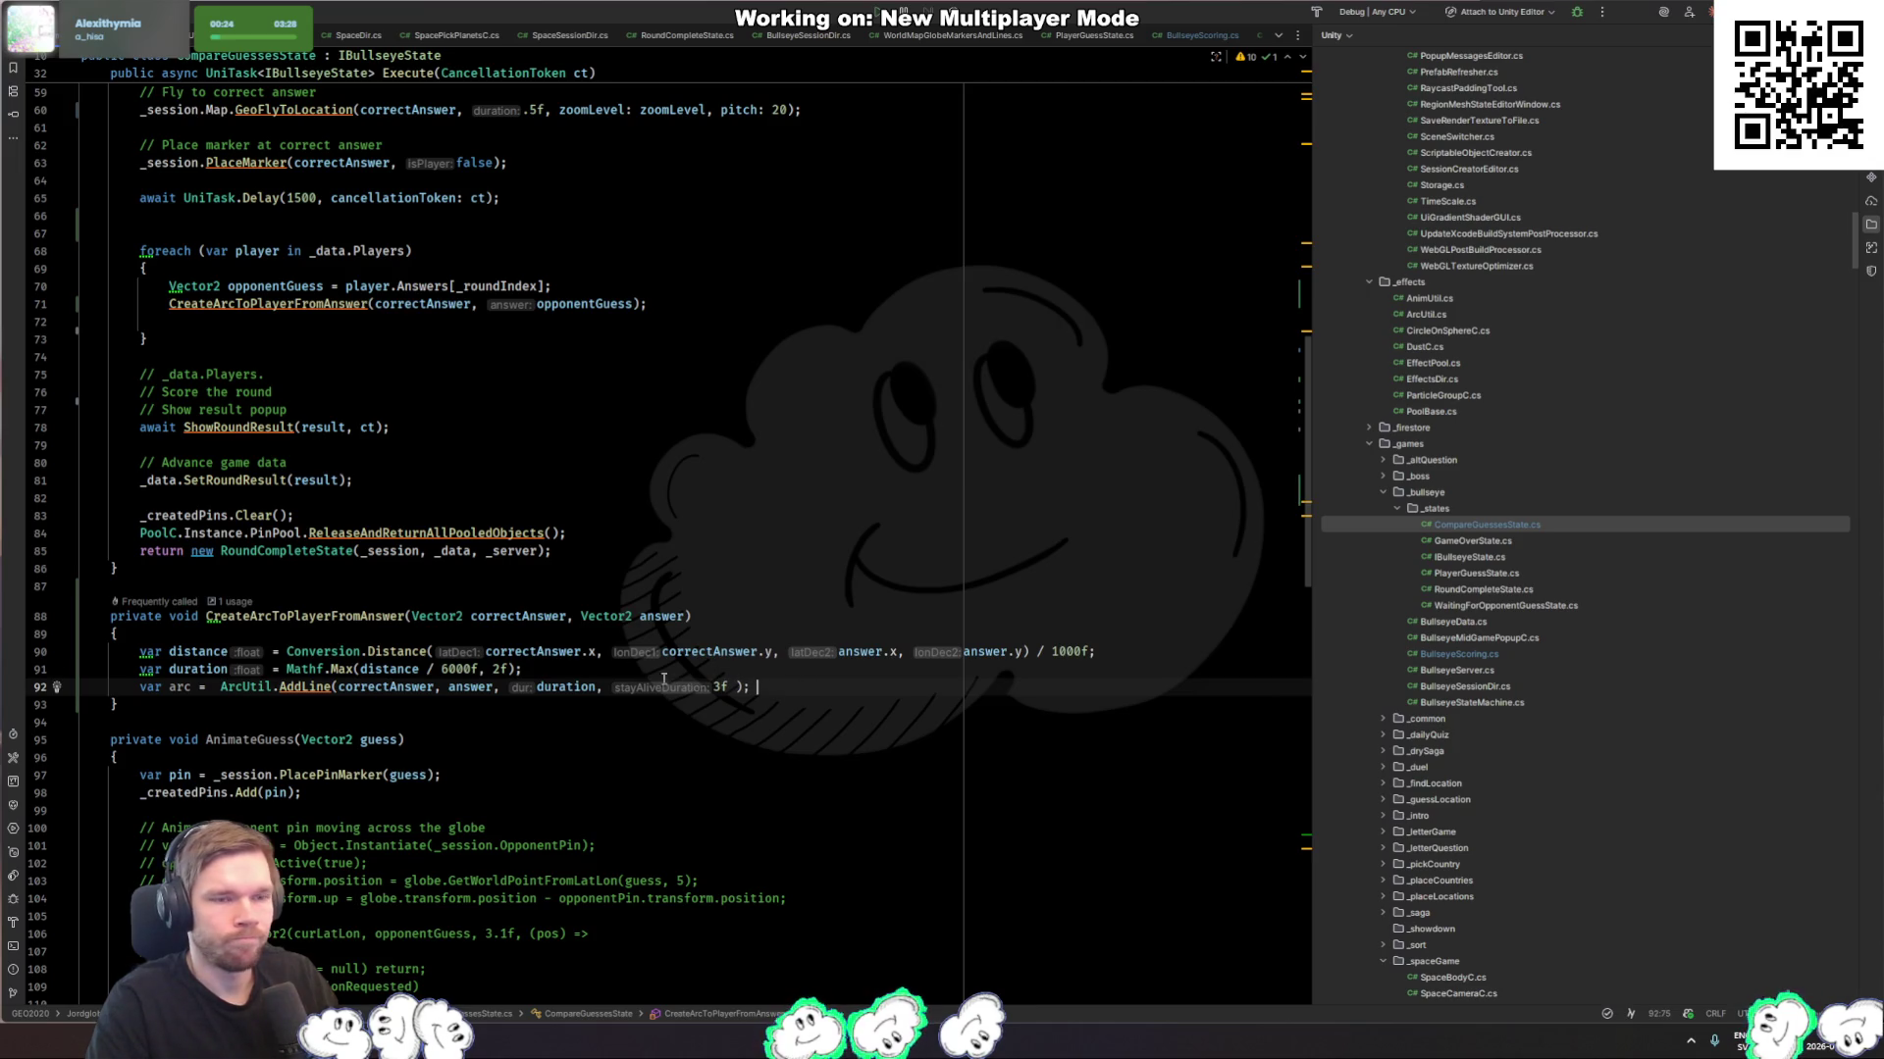
{"action": "left_click", "coordinate": [323, 428]}
{"action": "left_click", "coordinate": [385, 347]}
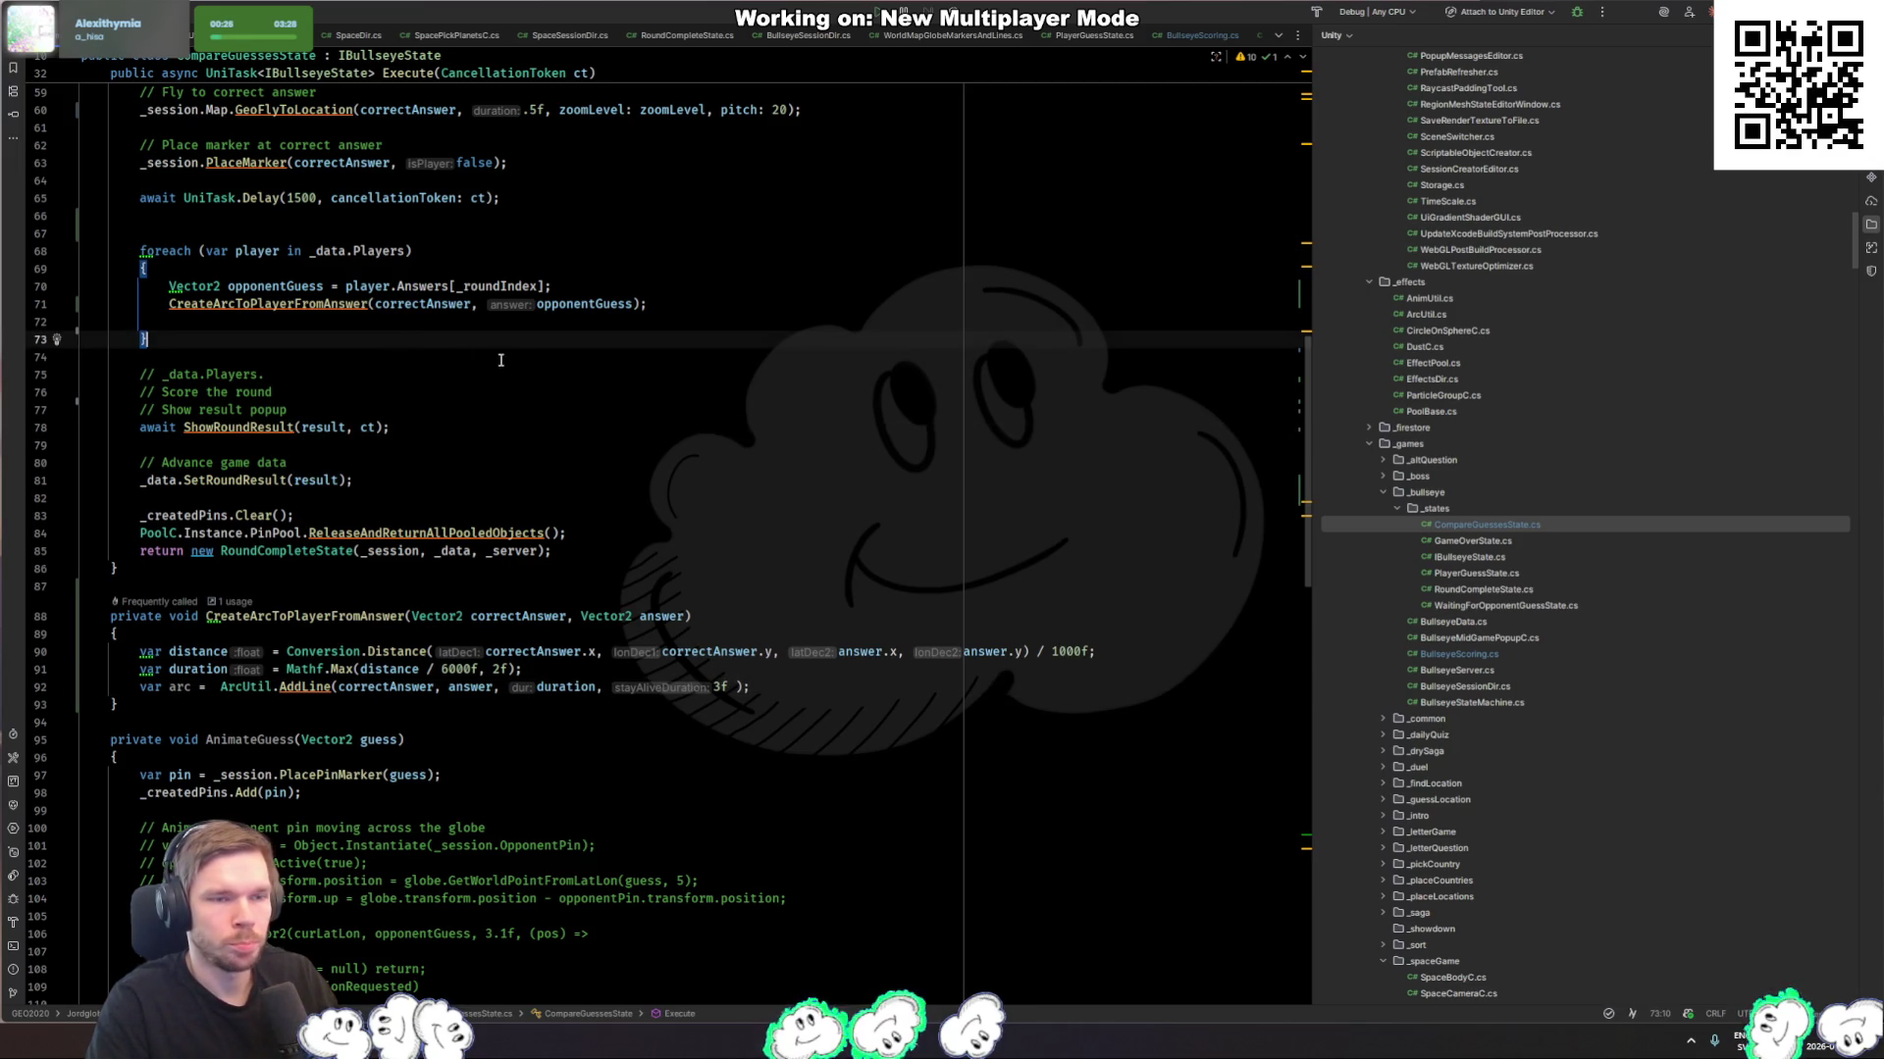
Step: Copy the UniTask.Delay(1500) line onto a new line after the player loop
{"action": "key", "text": "Return"}
{"action": "triple_click", "coordinate": [536, 199]}
{"action": "key", "text": "ctrl+c"}
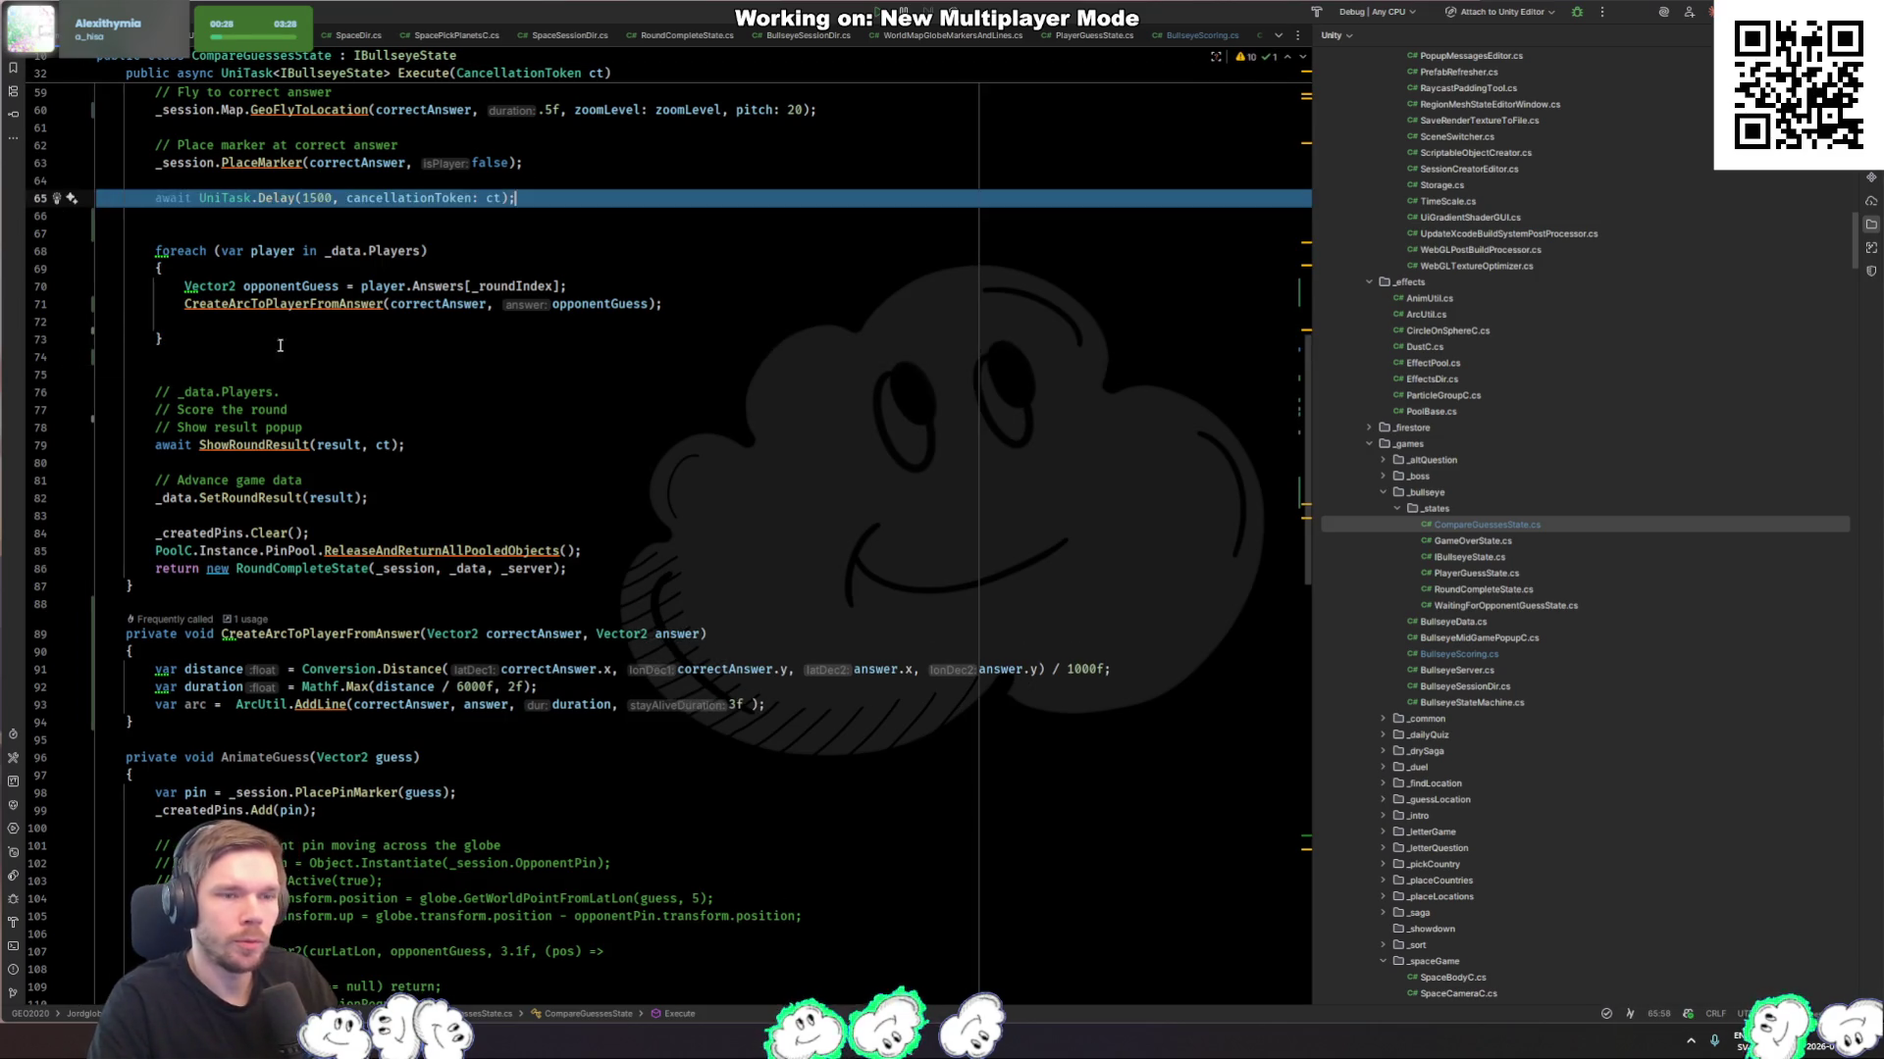
{"action": "left_click", "coordinate": [274, 359]}
{"action": "key", "text": "ctrl+v"}
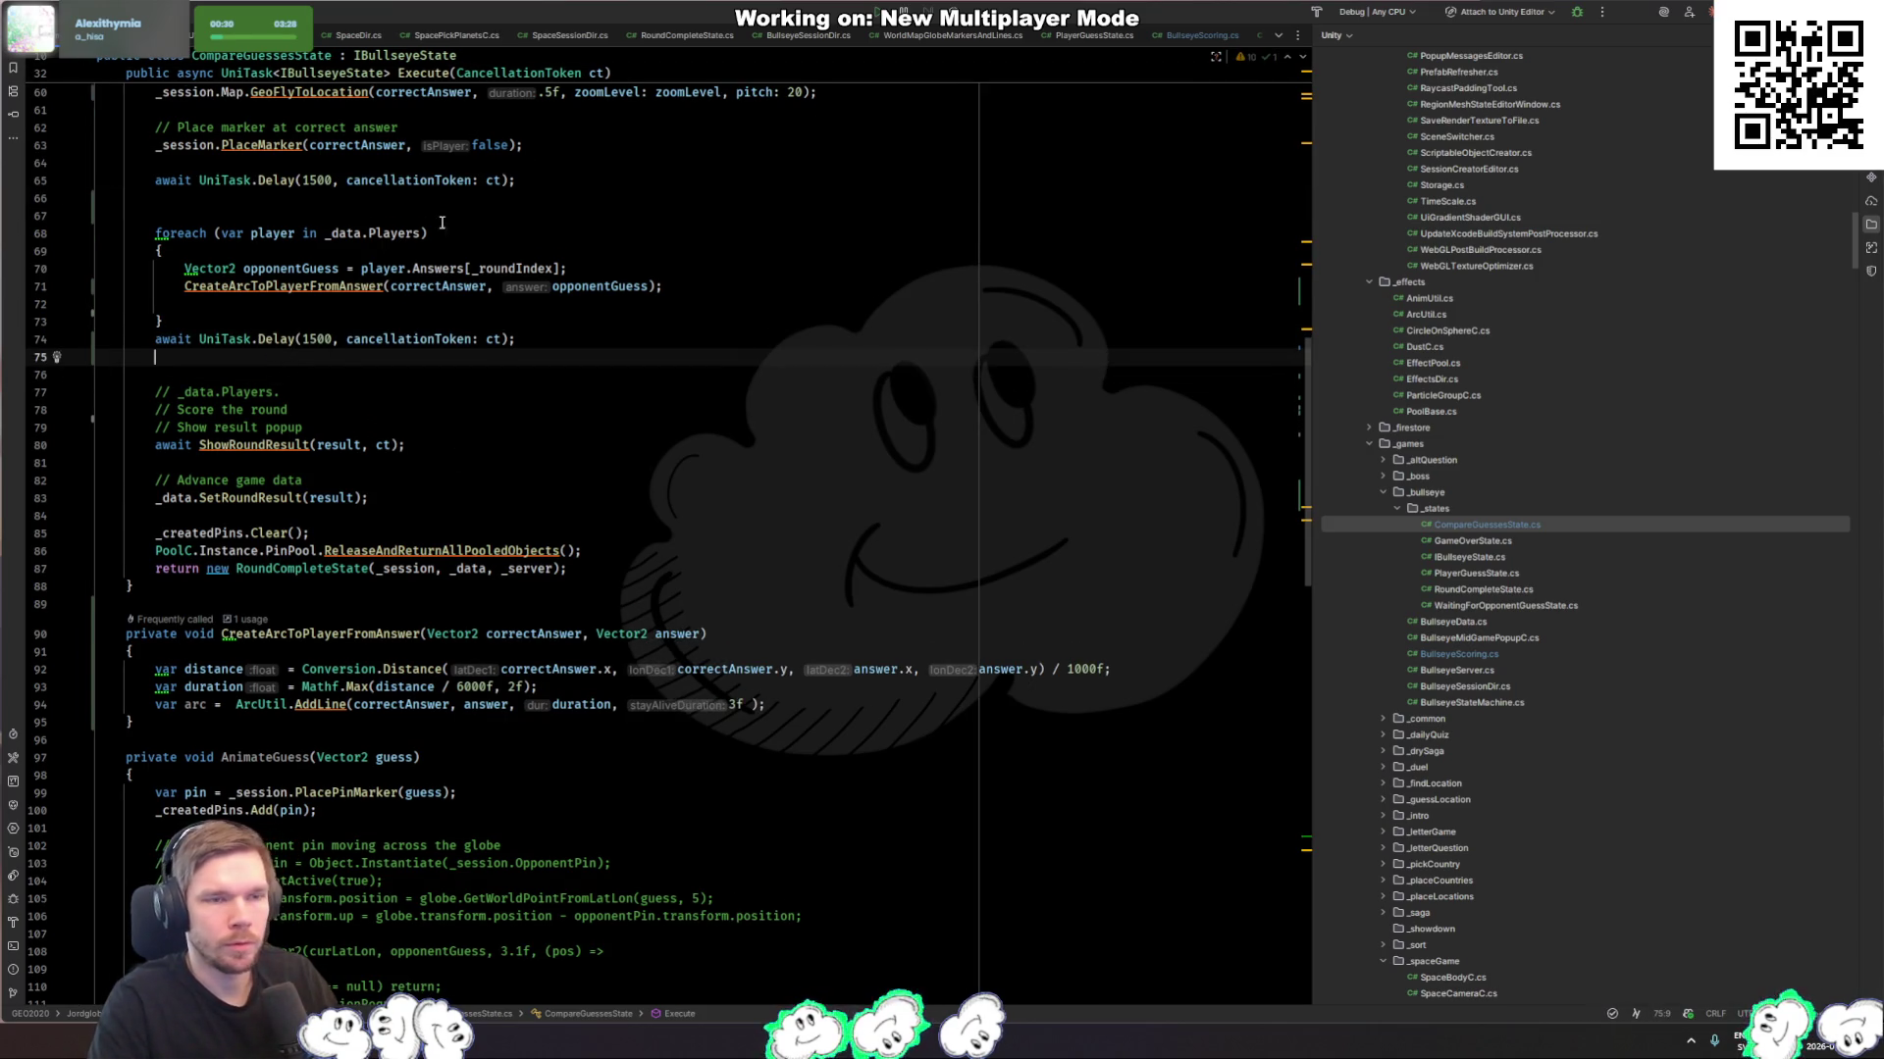
{"action": "left_click", "coordinate": [441, 199]}
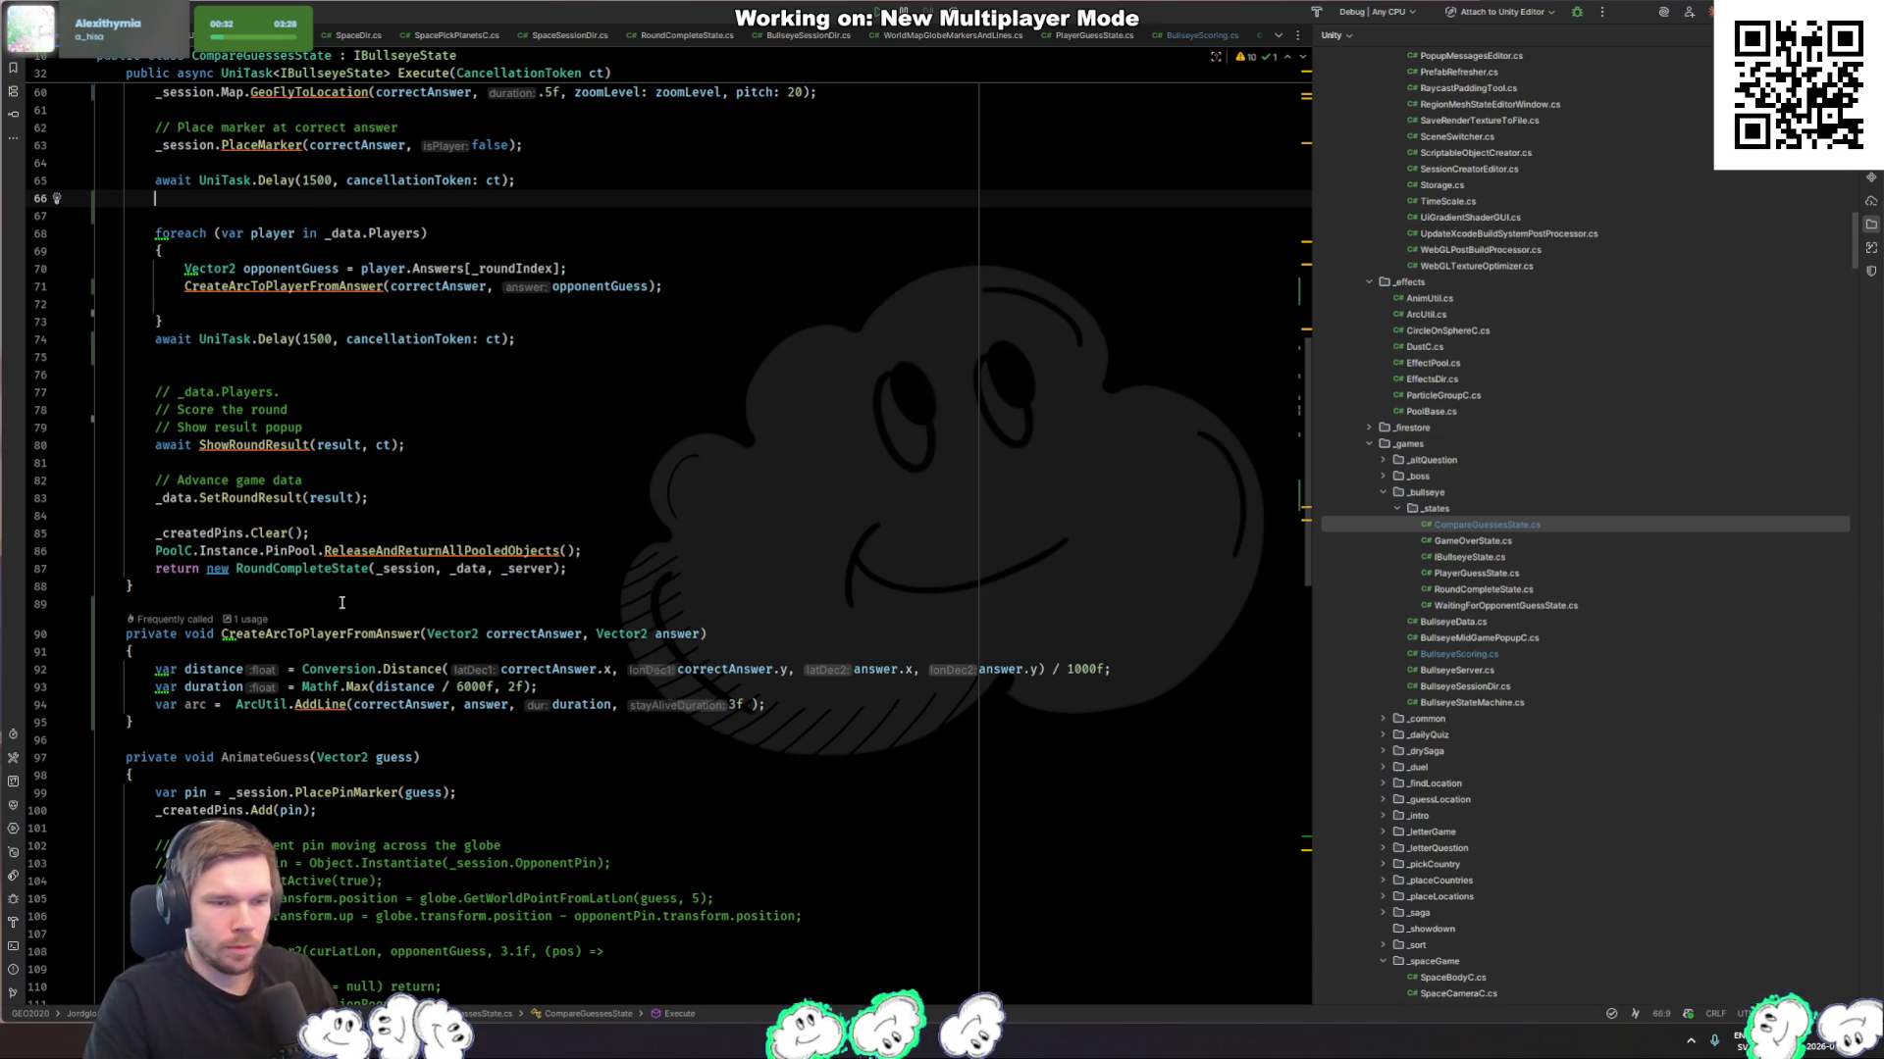
Step: Add a 'float duration' parameter to CreateArcToPlayerFromAnswer, keeping its void return type
{"action": "double_click", "coordinate": [207, 632]}
{"action": "type", "text": "float"}
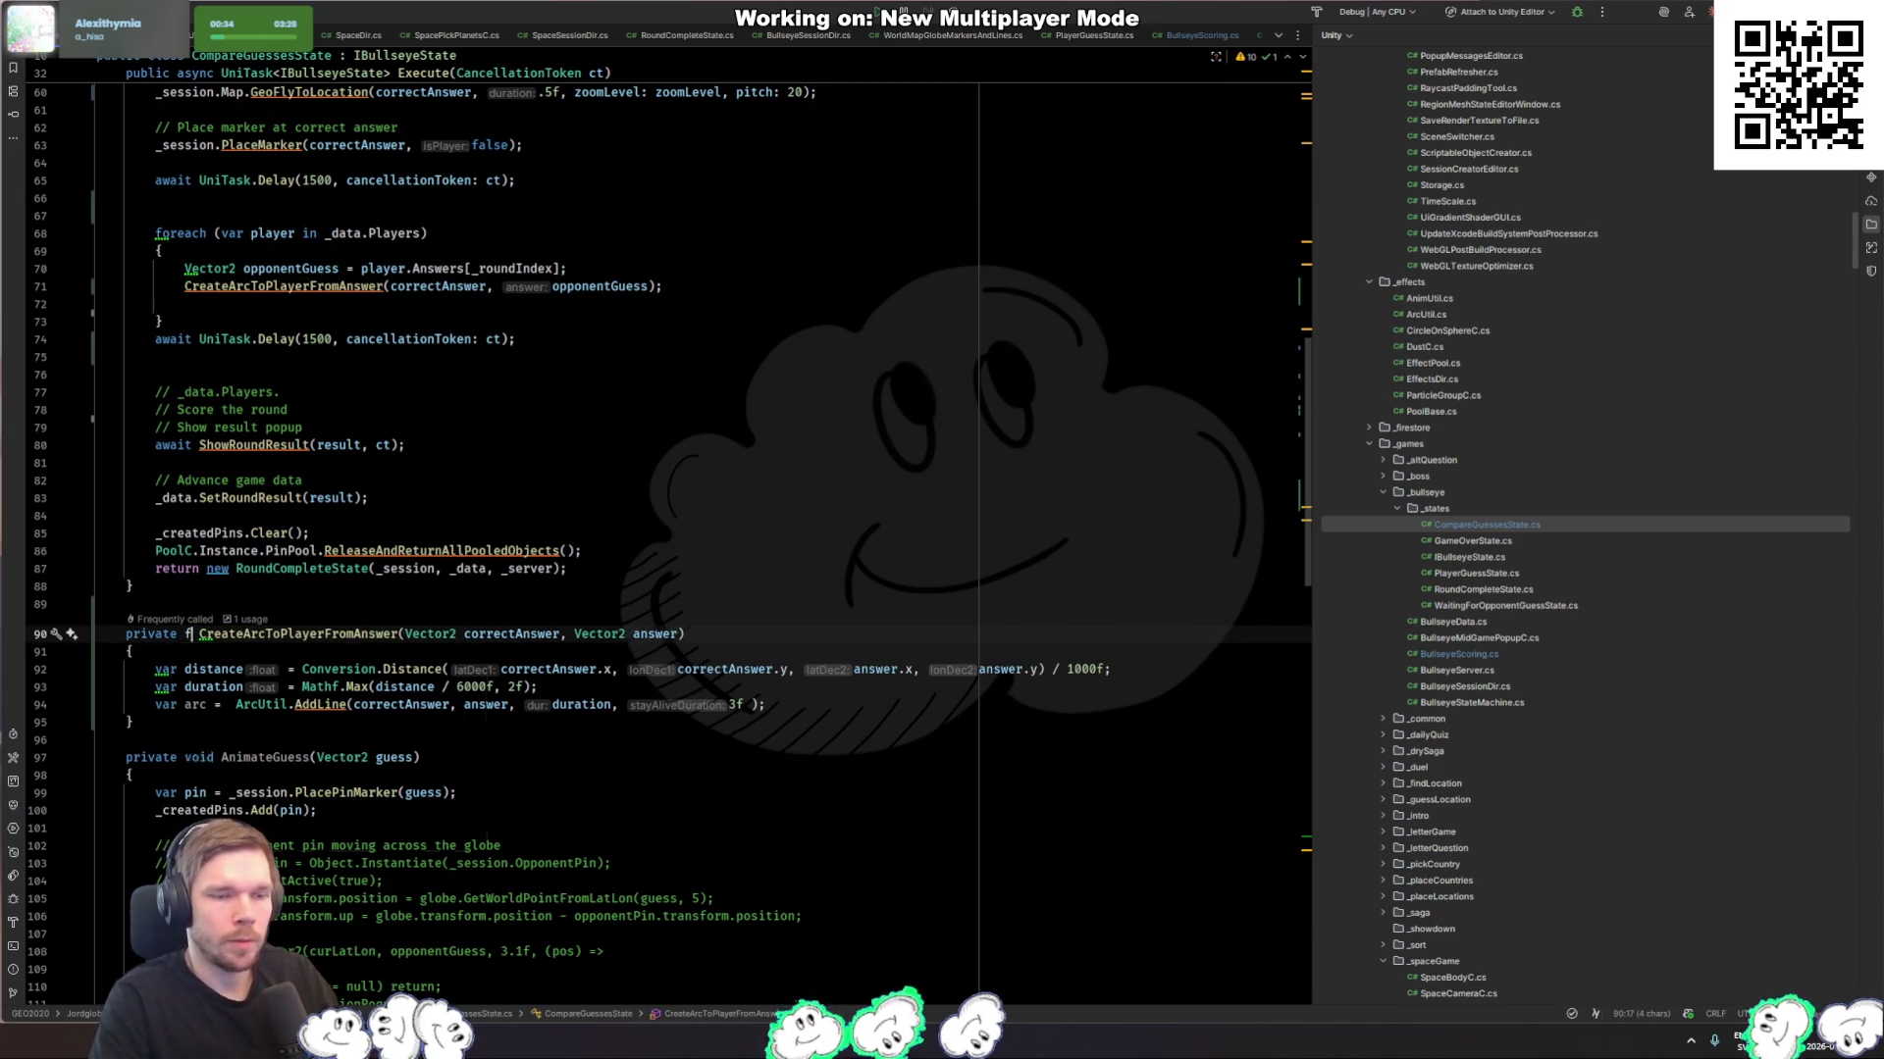
{"action": "key", "text": "Escape"}
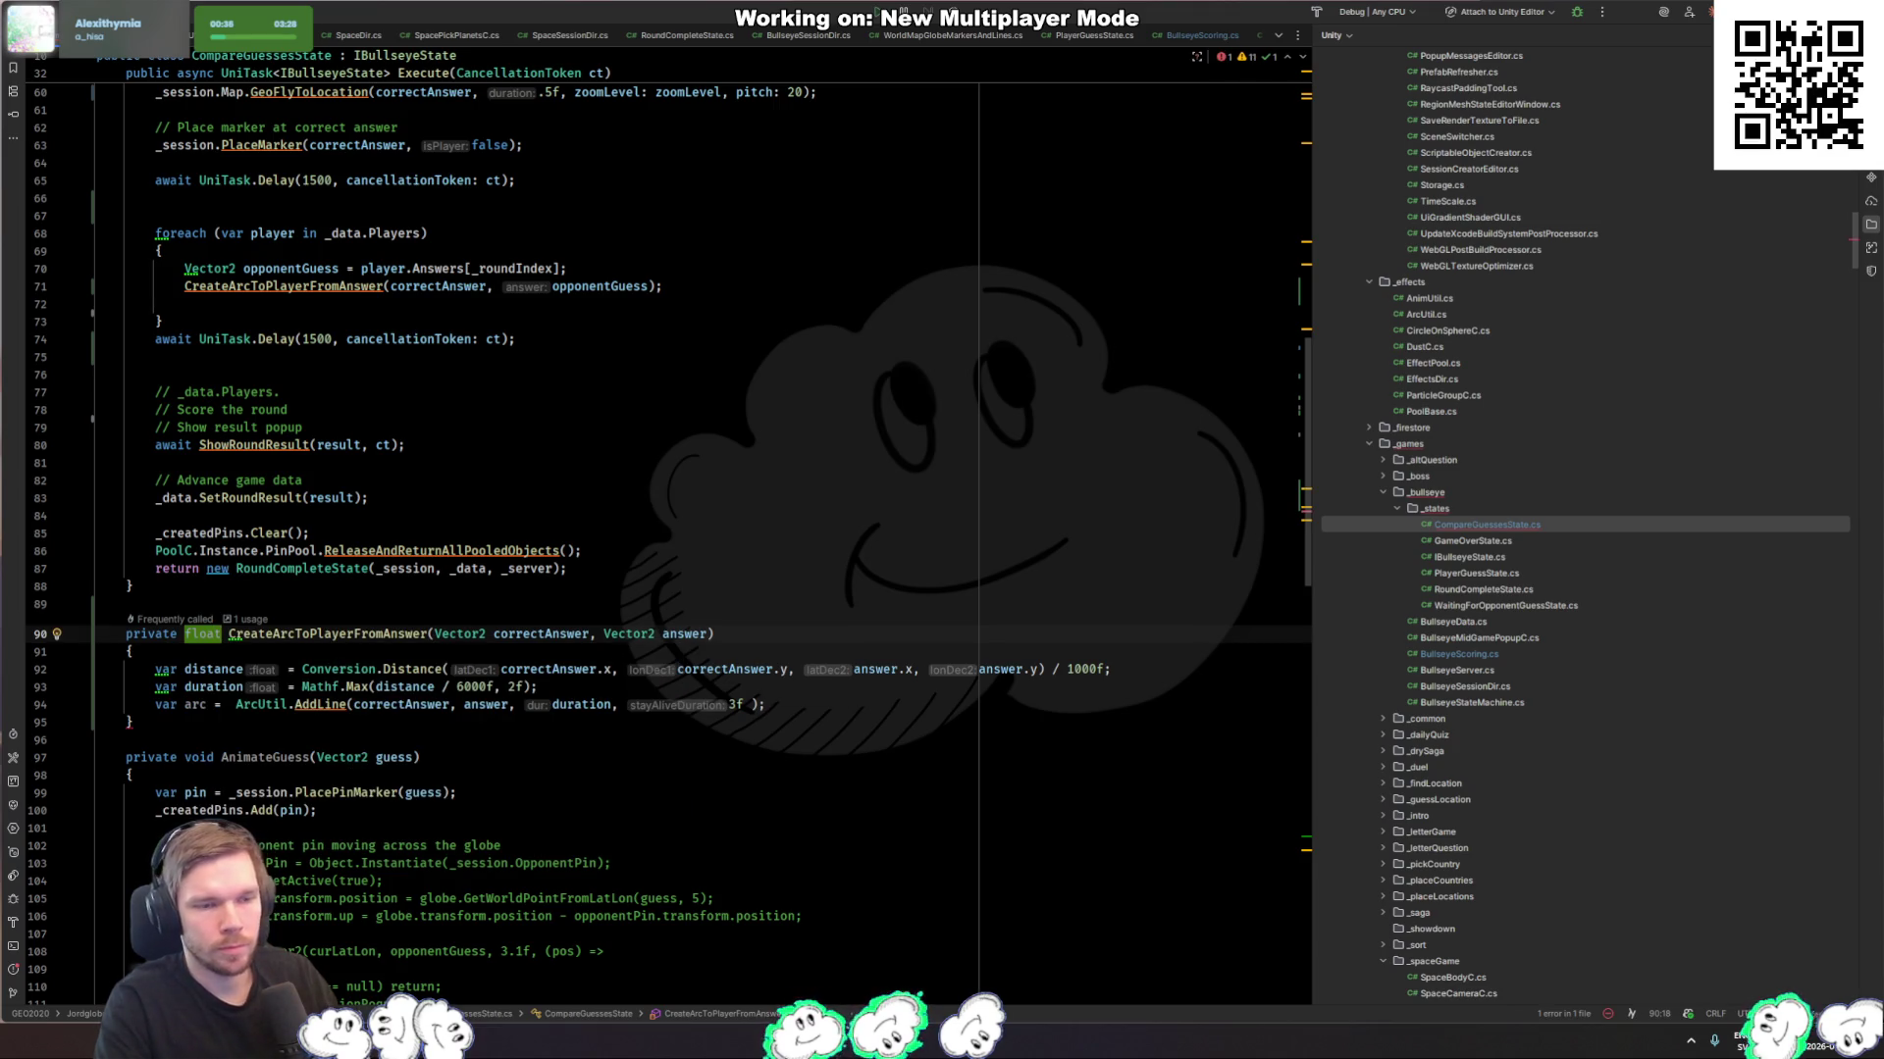
{"action": "key", "text": "ctrl+z"}
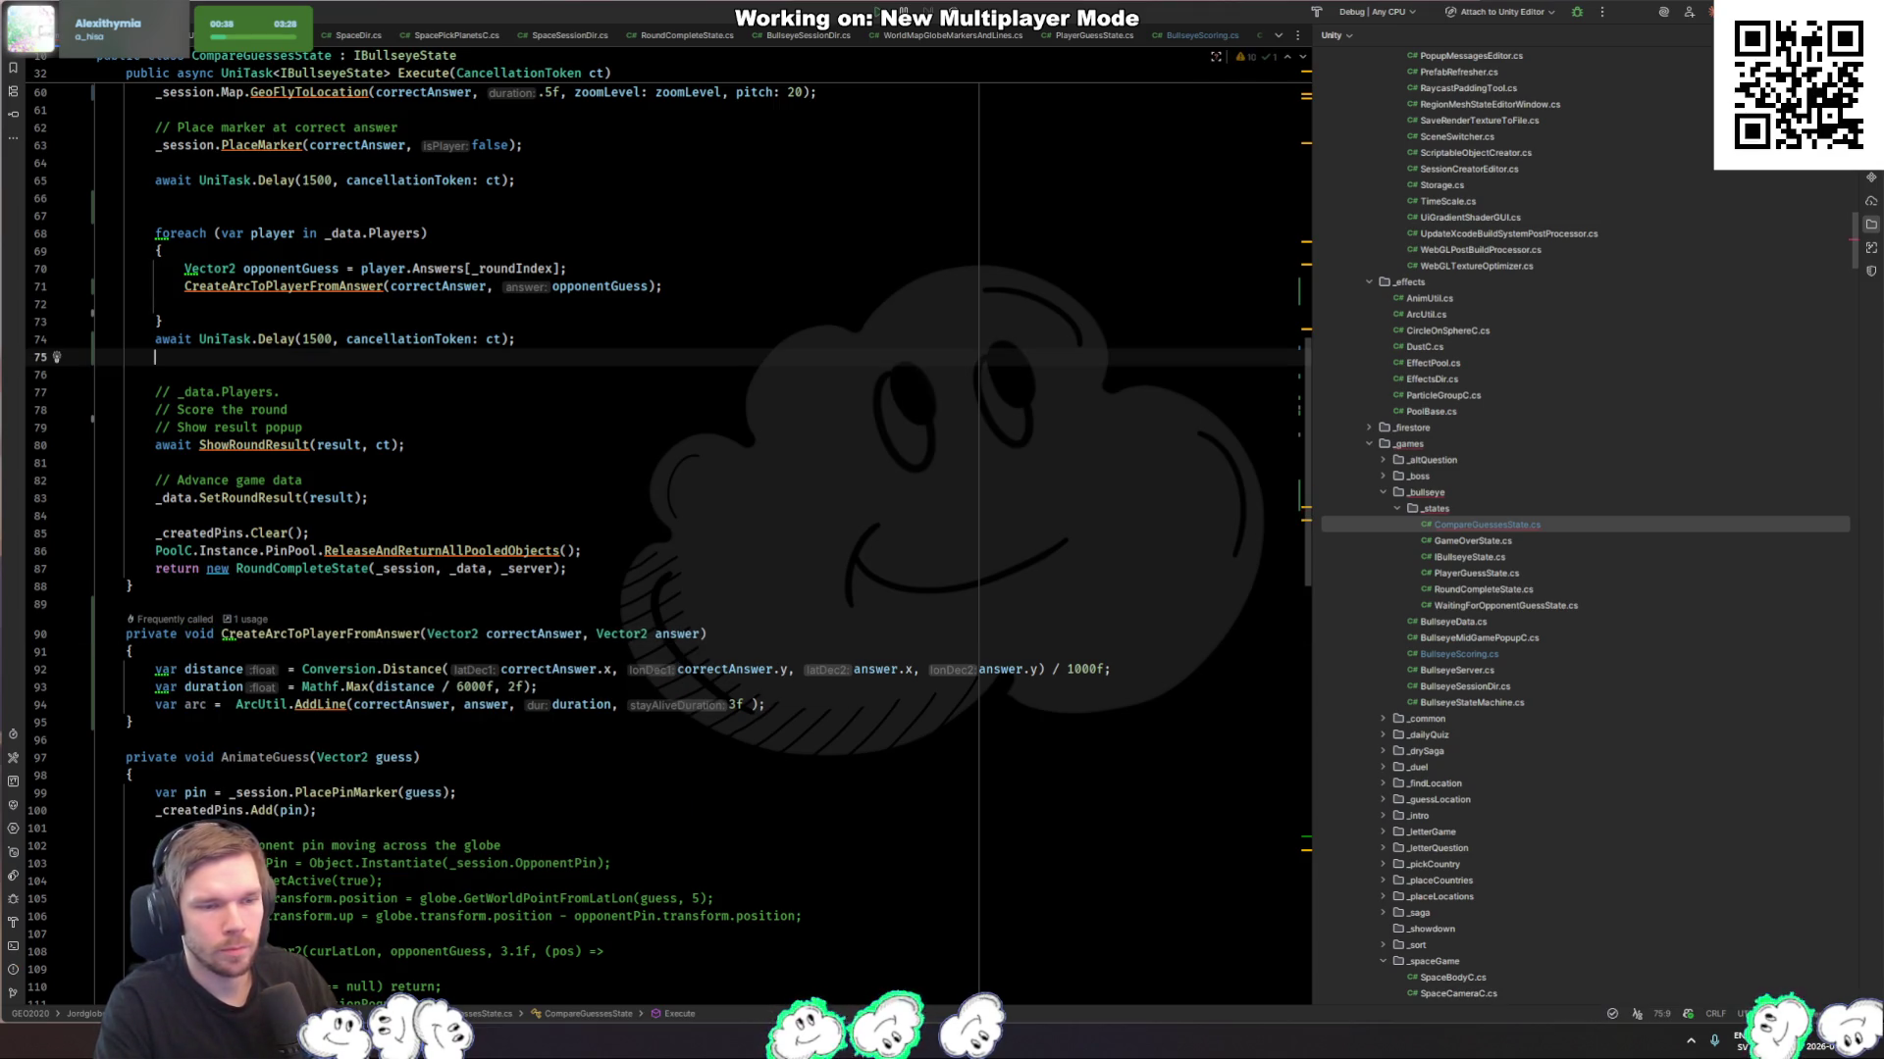
{"action": "left_click", "coordinate": [155, 391]}
{"action": "left_click", "coordinate": [700, 634]}
{"action": "type", "text": ", float d"}
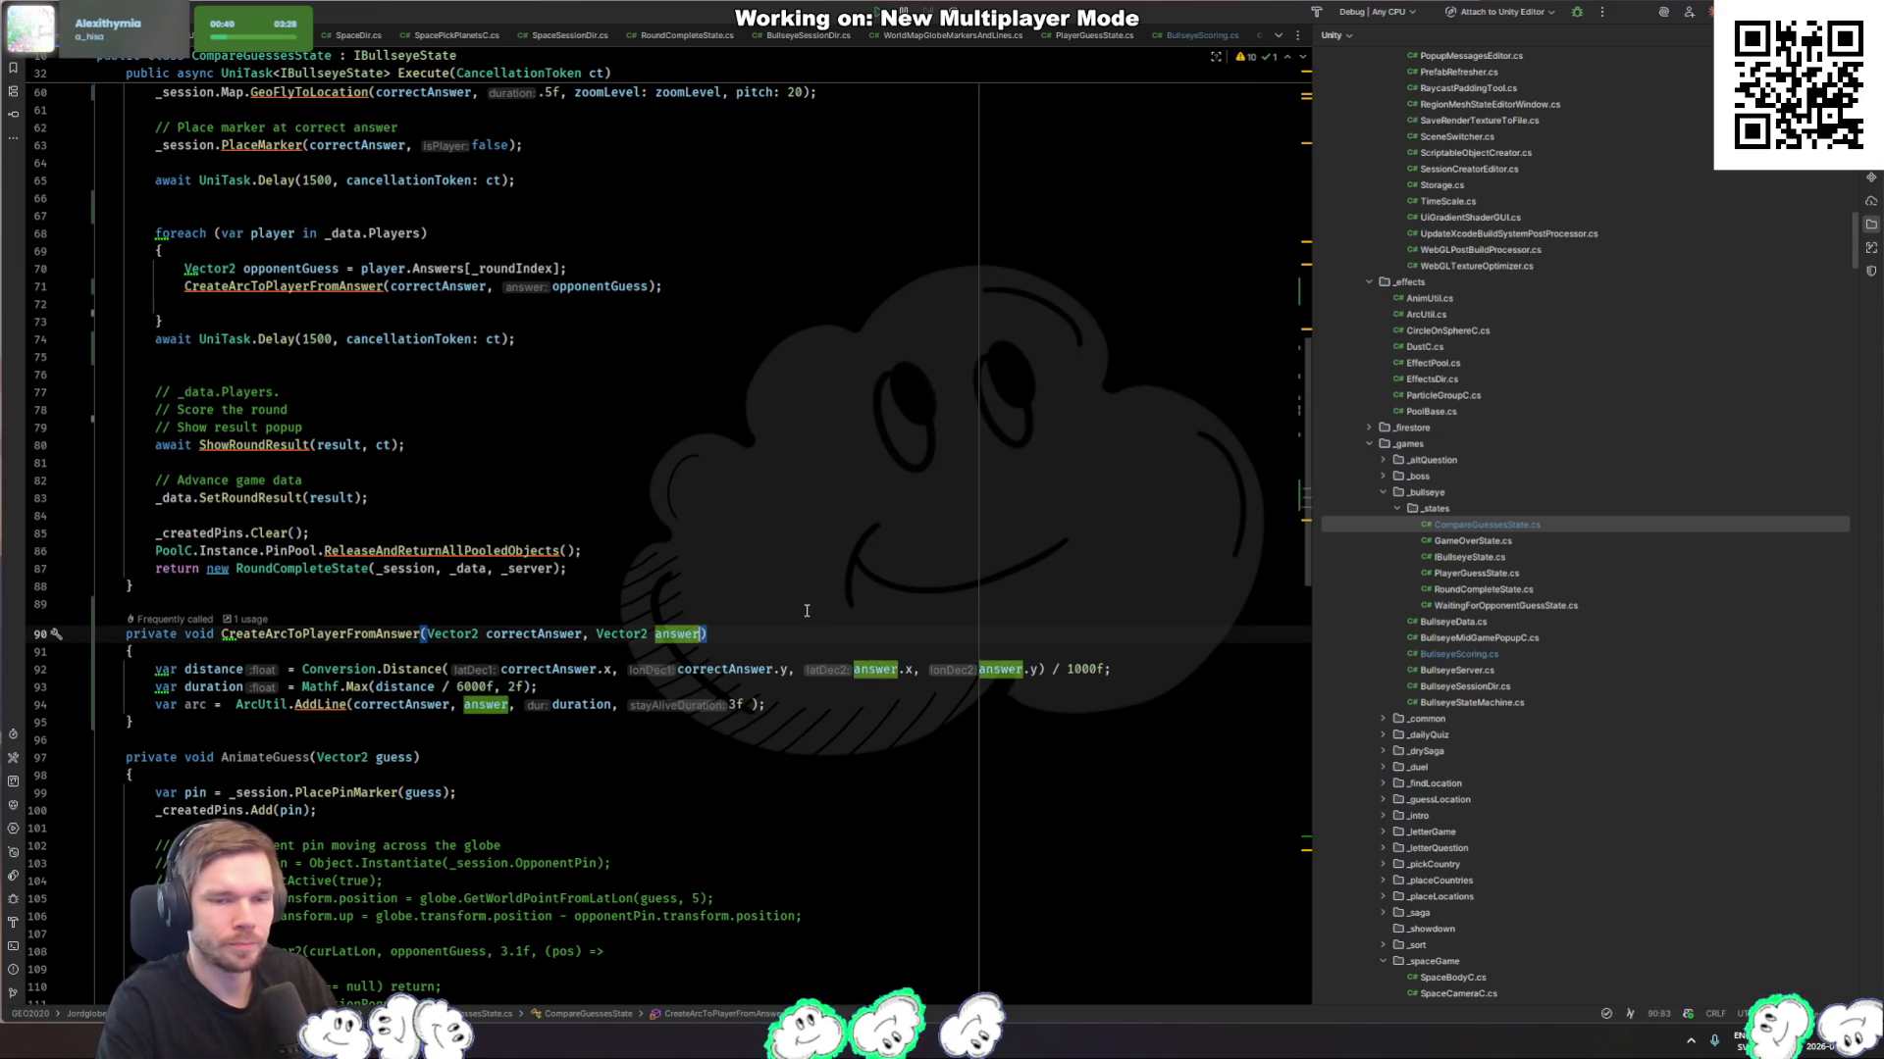
{"action": "type", "text": "uration"}
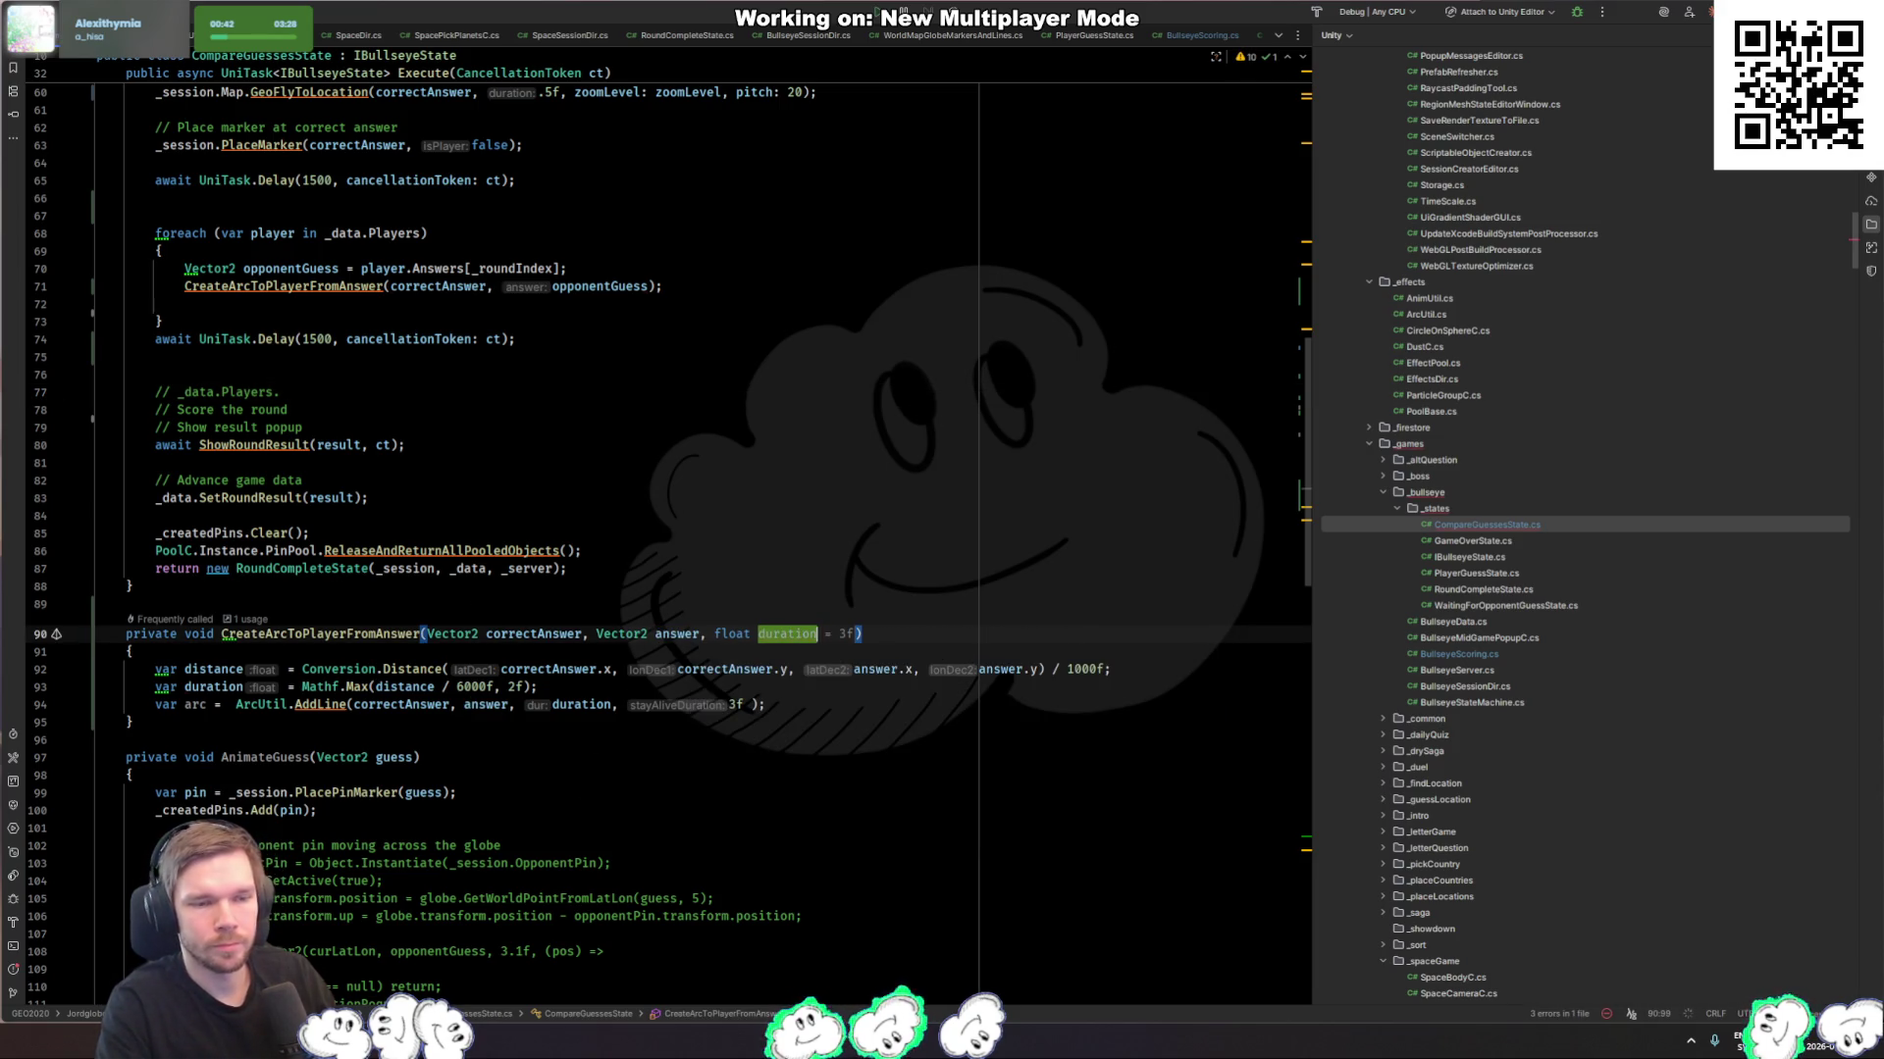
Step: Cut the distance and duration lines from the helper and open a line inside the player loop
{"action": "left_click_drag", "start_coordinate": [834, 693], "coordinate": [833, 655]}
{"action": "key", "text": "BackSpace"}
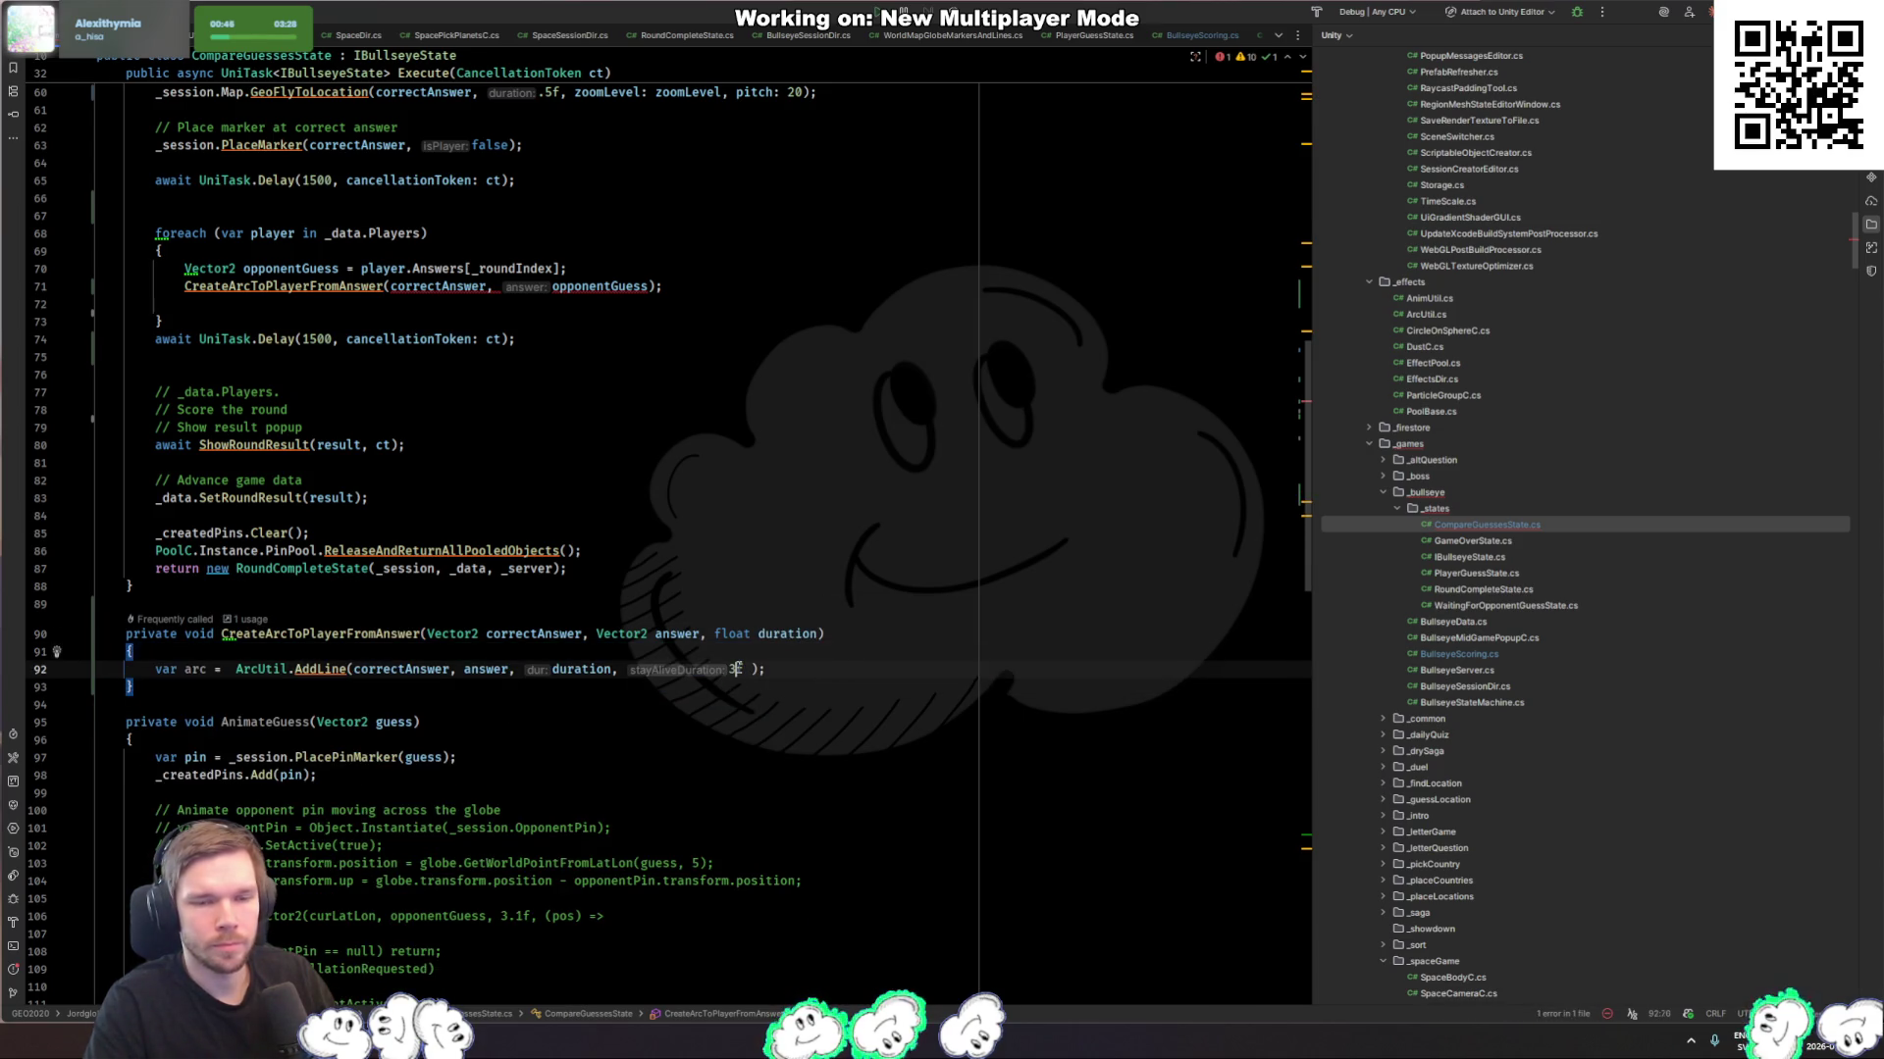
{"action": "left_click", "coordinate": [733, 669]}
{"action": "left_click", "coordinate": [569, 269]}
{"action": "key", "text": "Return"}
{"action": "key", "text": "Return"}
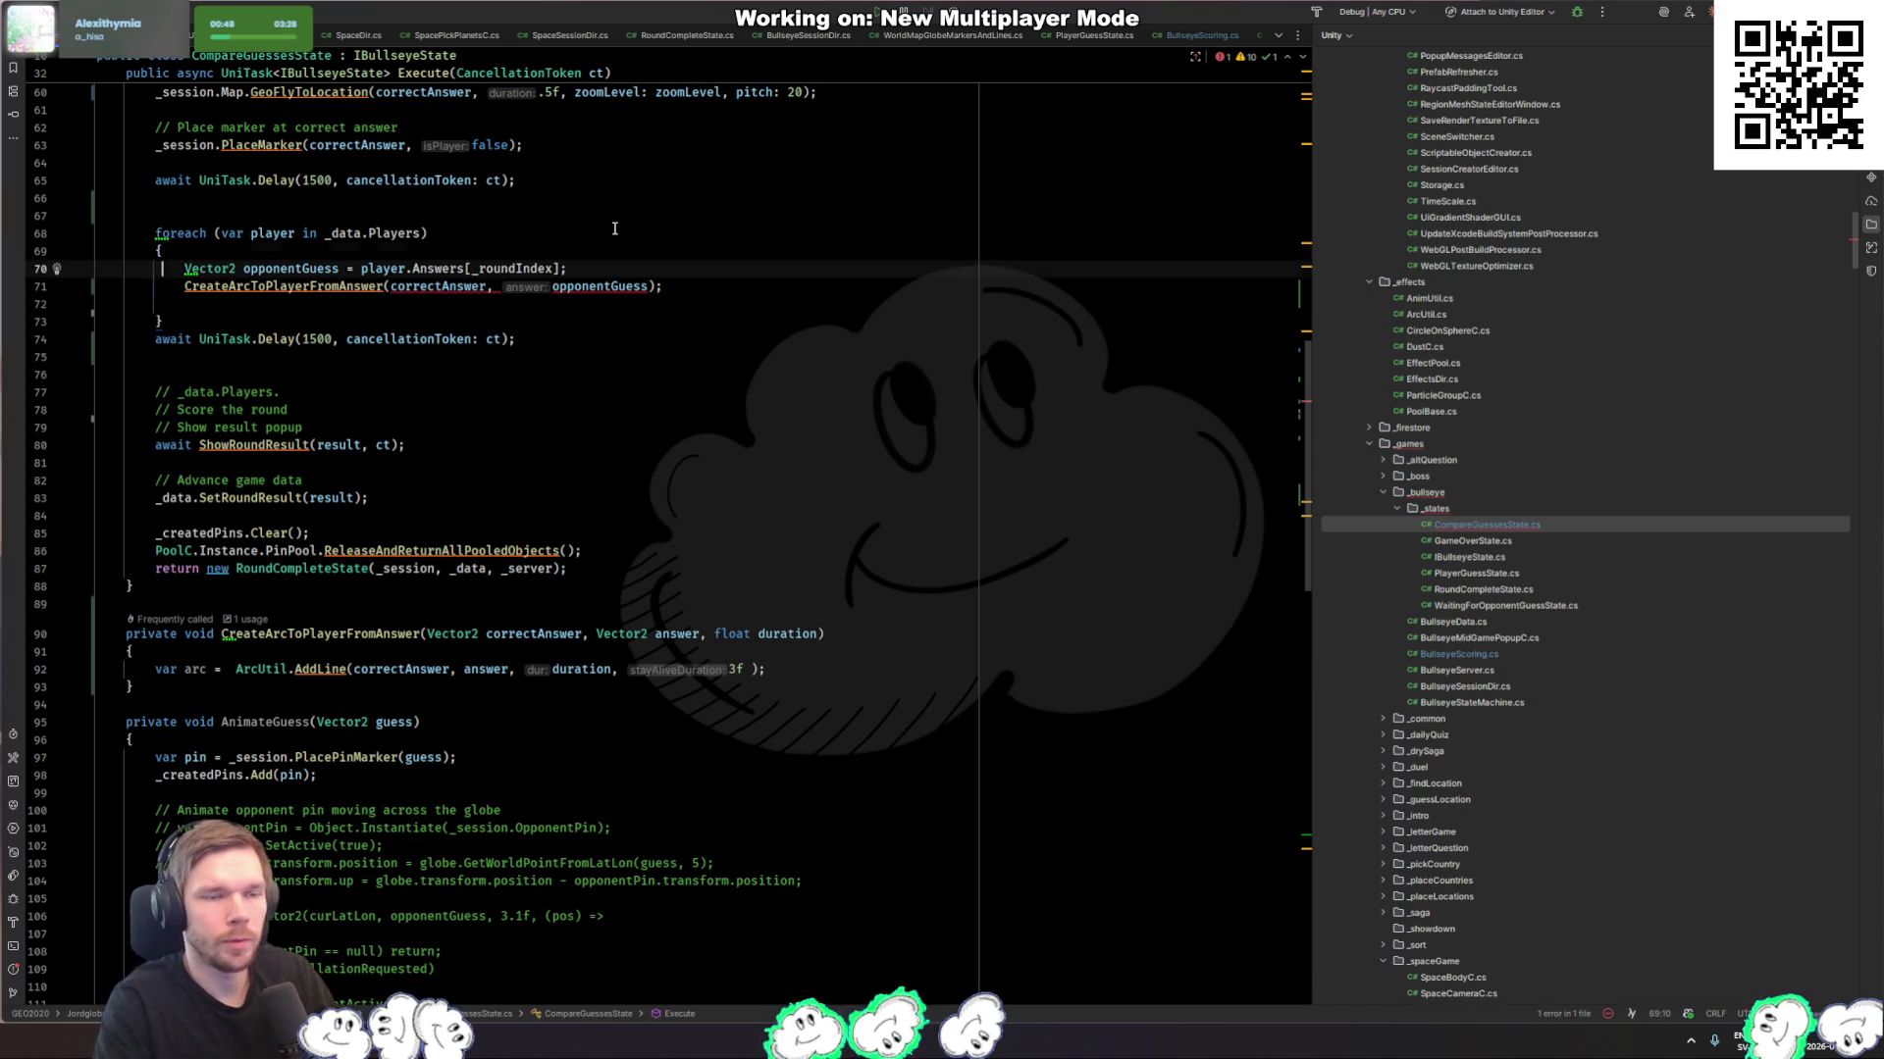
Step: Paste the distance and duration calculation into the loop, pointing the unresolved answer at opponentGuess
{"action": "key", "text": "Tab"}
{"action": "key", "text": "Up"}
{"action": "key", "text": "Up"}
{"action": "key", "text": "BackSpace"}
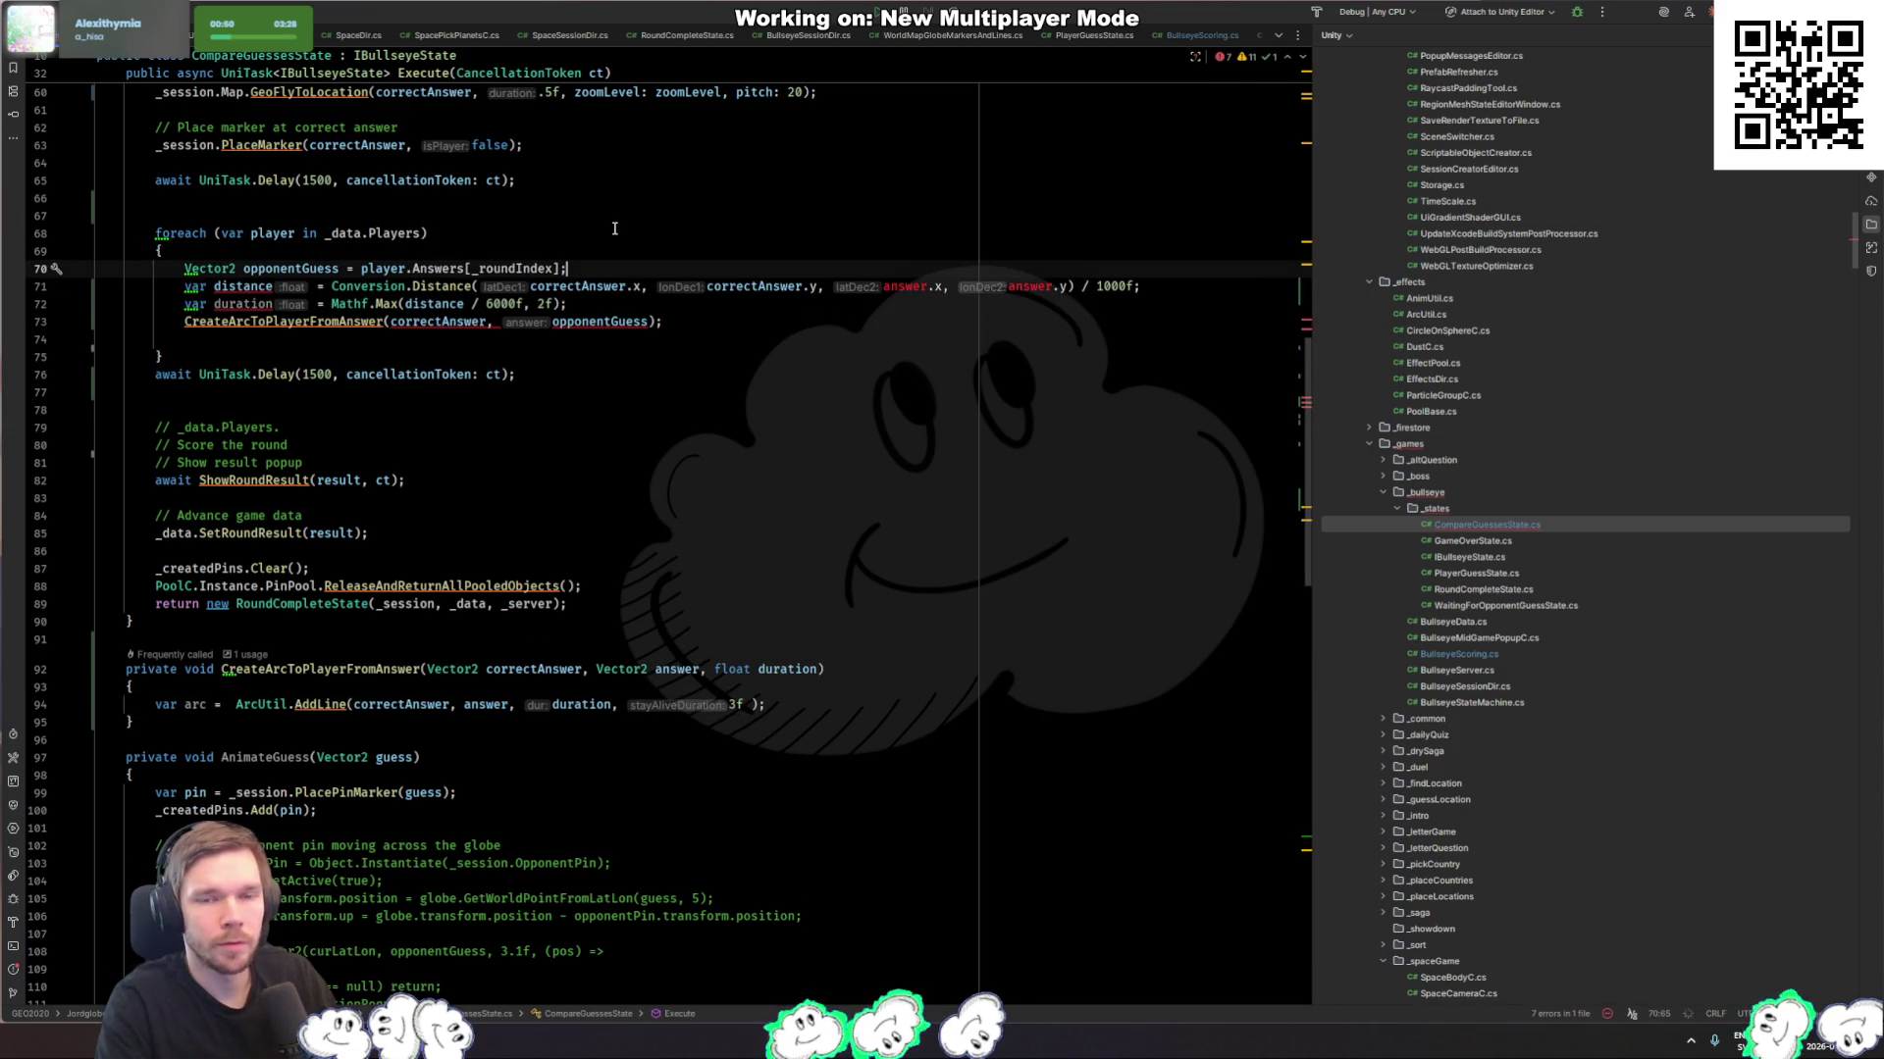
{"action": "scroll", "coordinate": [804, 396], "scroll_direction": "up", "scroll_amount": 1}
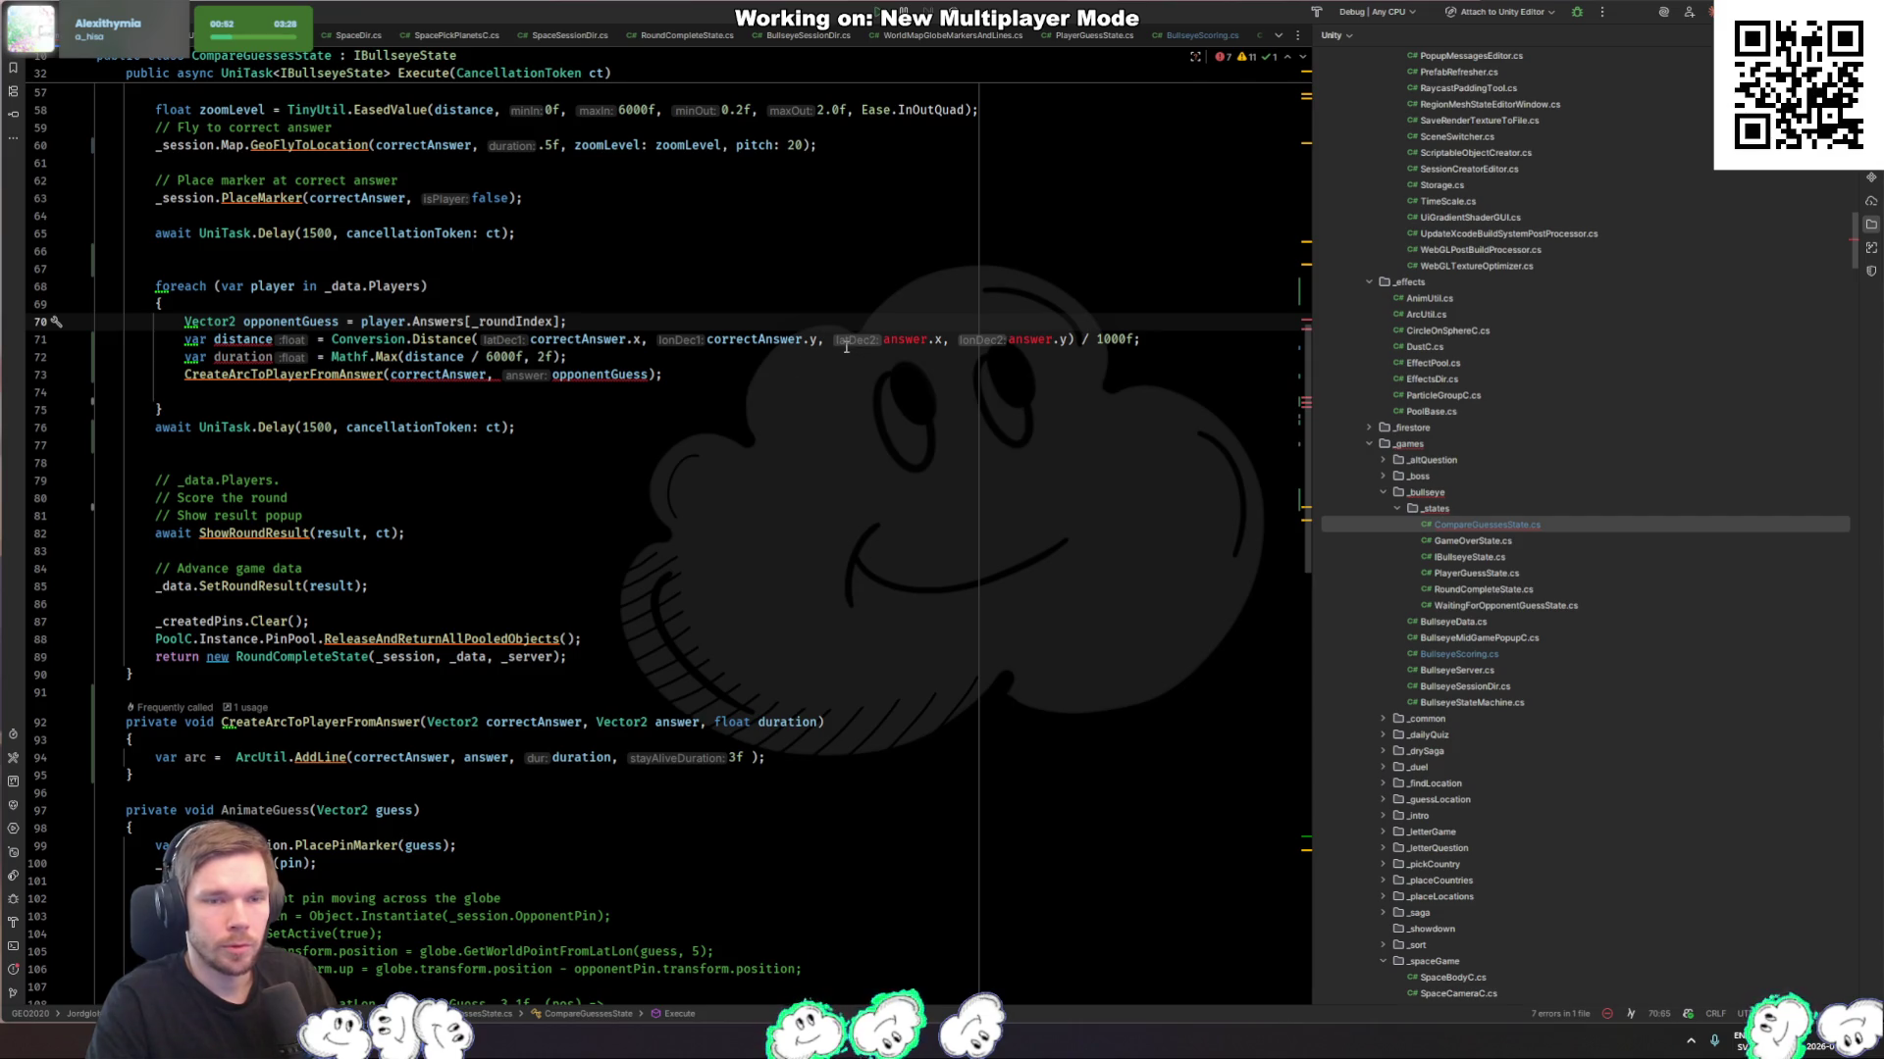
{"action": "mouse_move", "coordinate": [905, 331]}
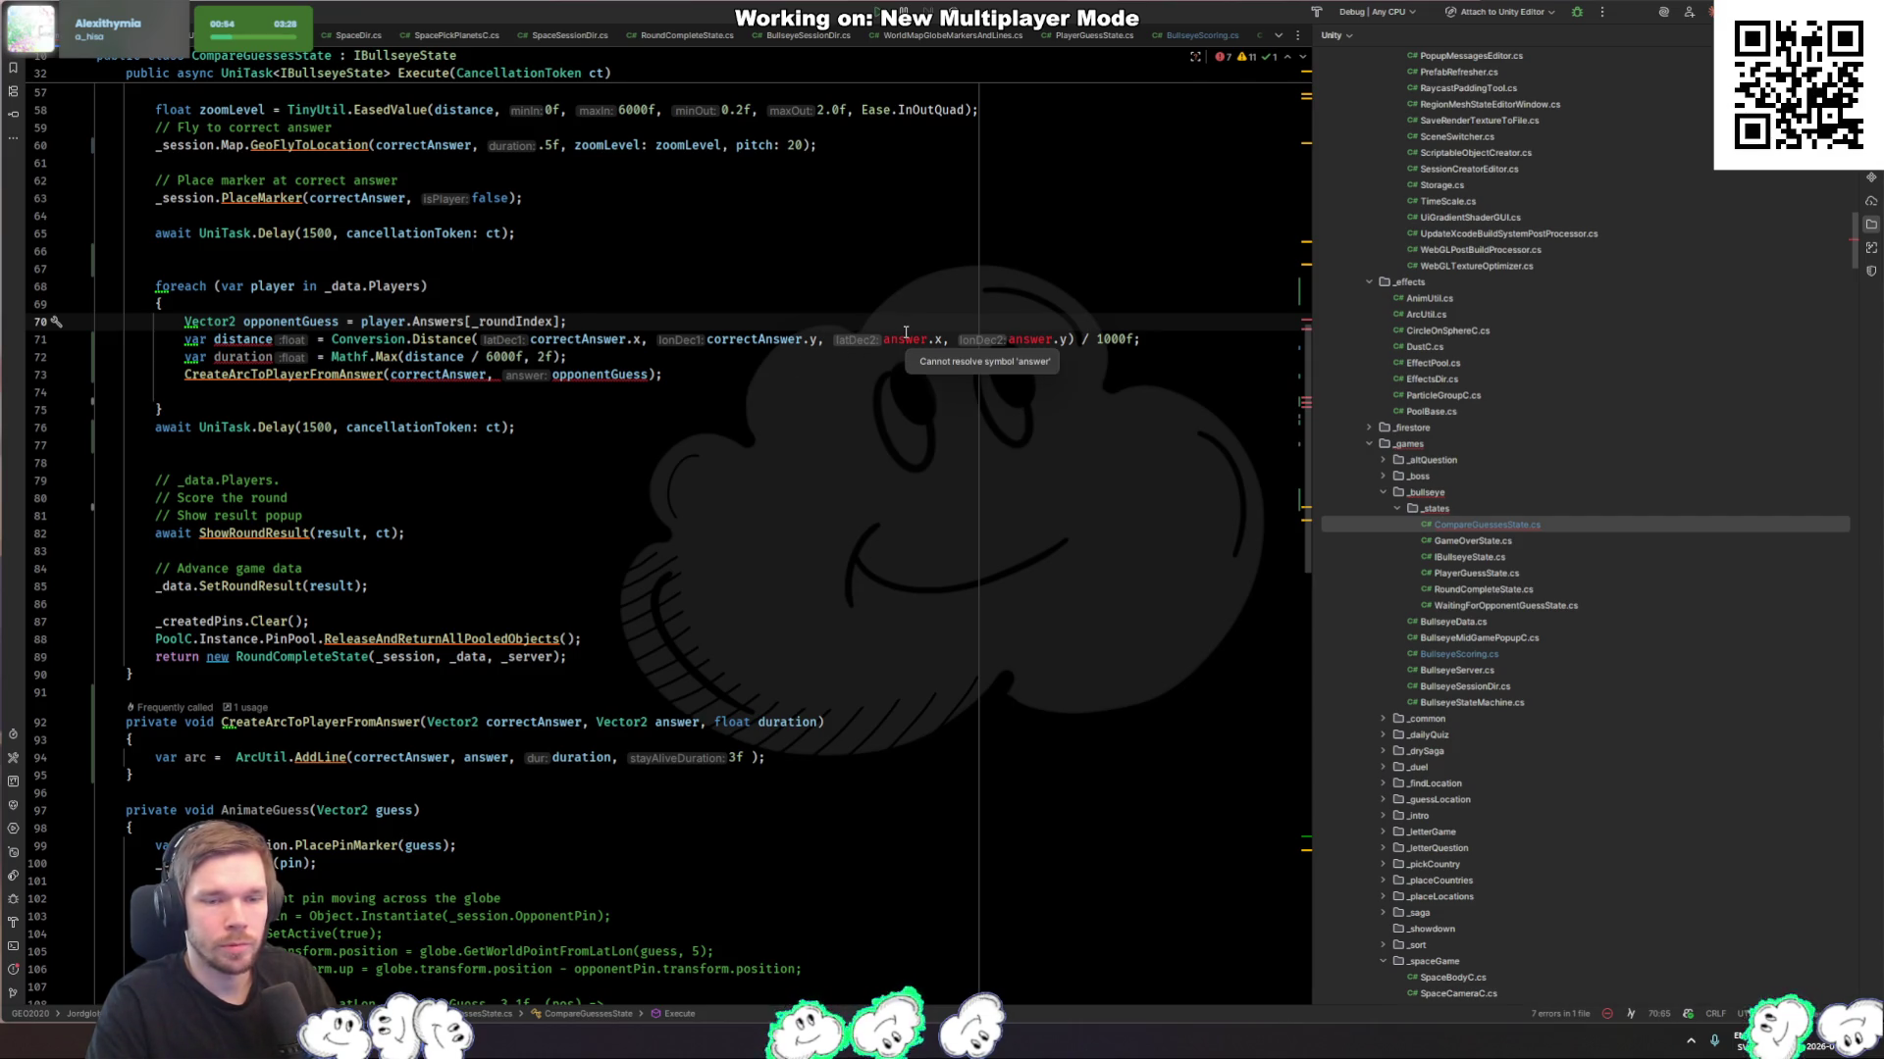
{"action": "double_click", "coordinate": [910, 339]}
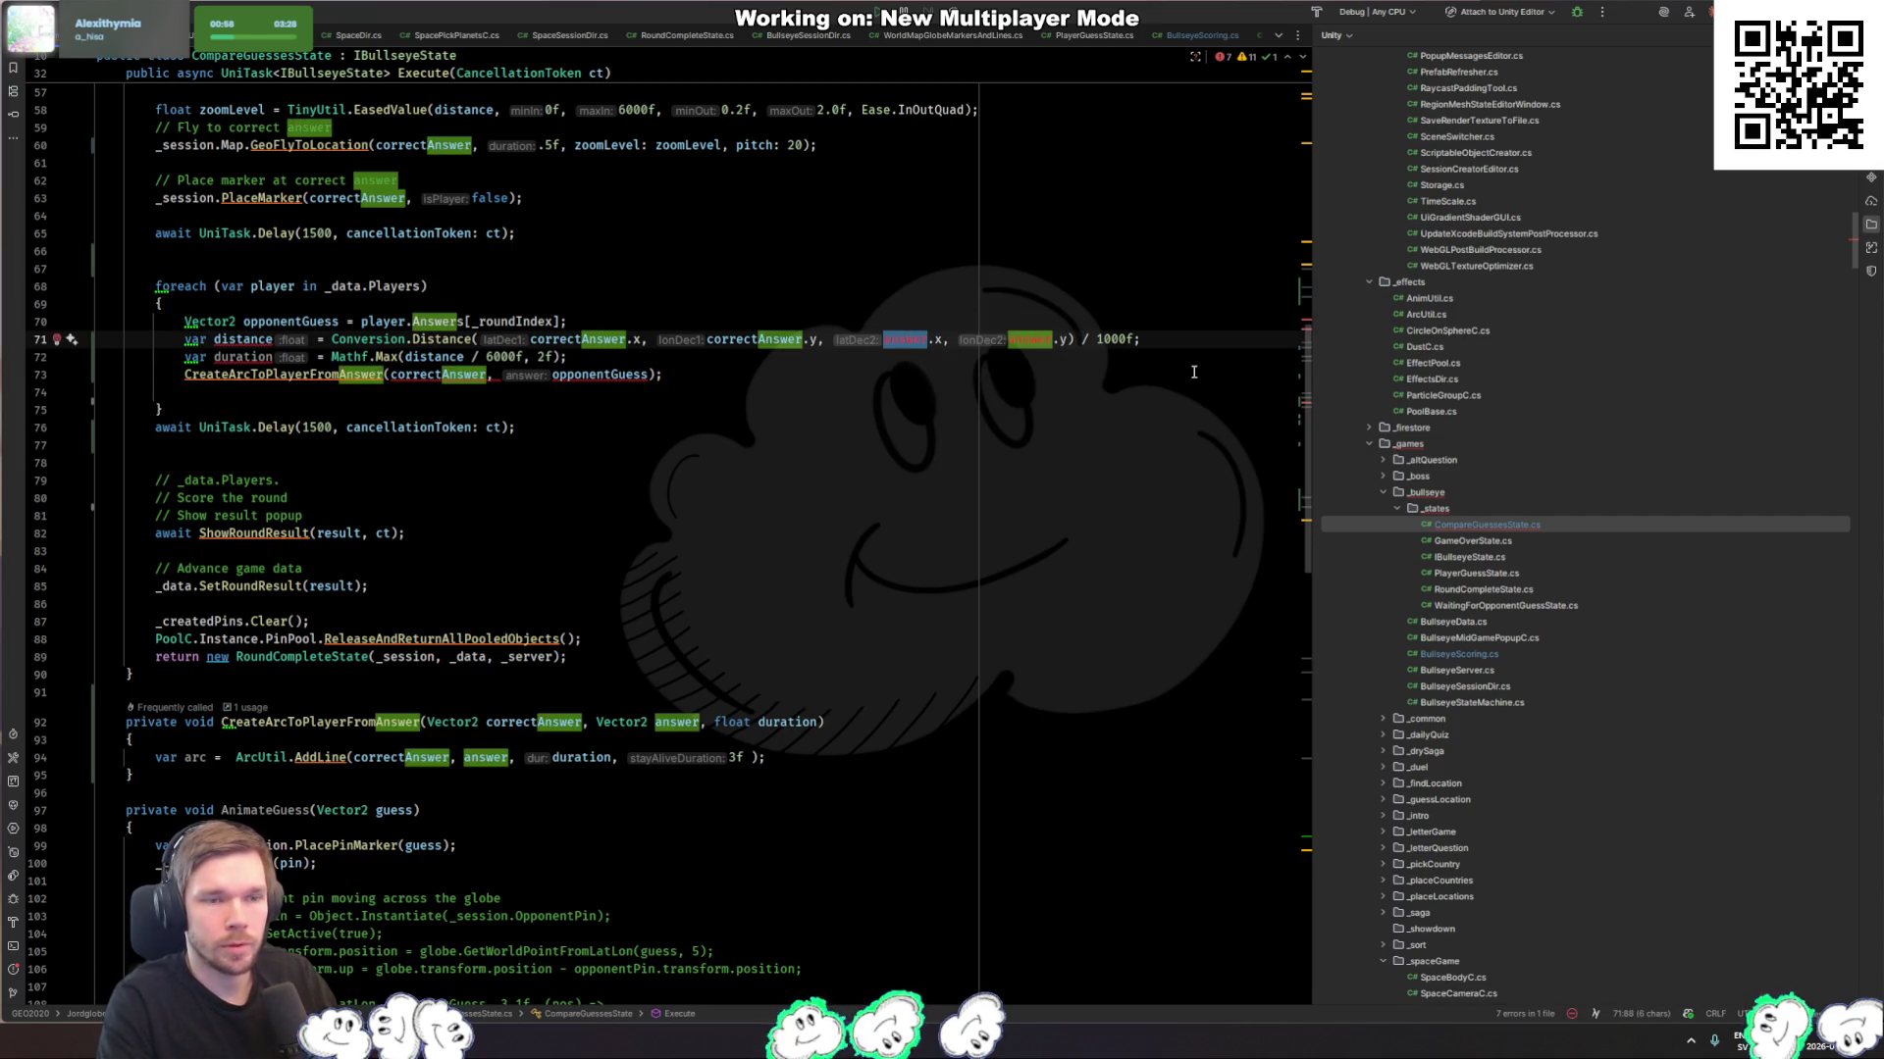
{"action": "type", "text": "opp"}
{"action": "key", "text": "Return"}
Step: Rename the opponentGuess variable to 'answer' throughout the loop
{"action": "key", "text": "shift+F6"}
{"action": "type", "text": "gu"}
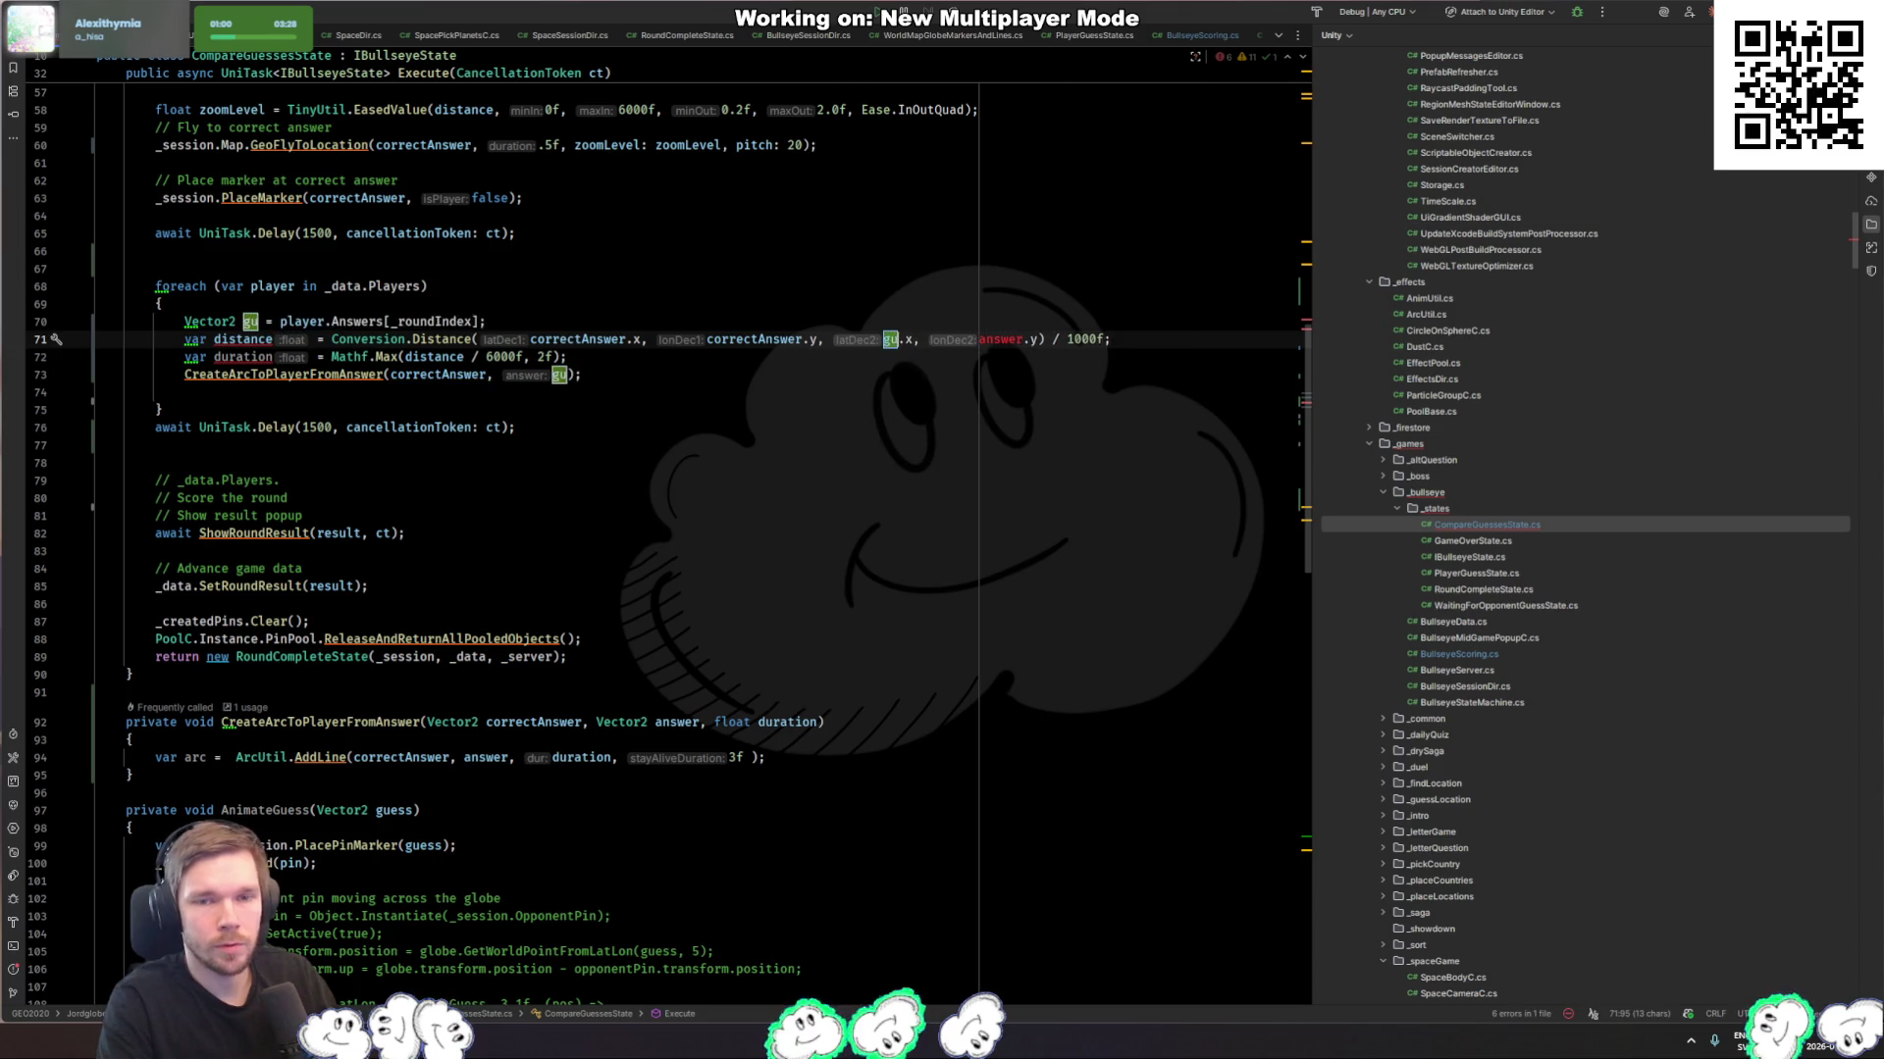
{"action": "key", "text": "BackSpace"}
{"action": "key", "text": "BackSpace"}
{"action": "type", "text": "answ"}
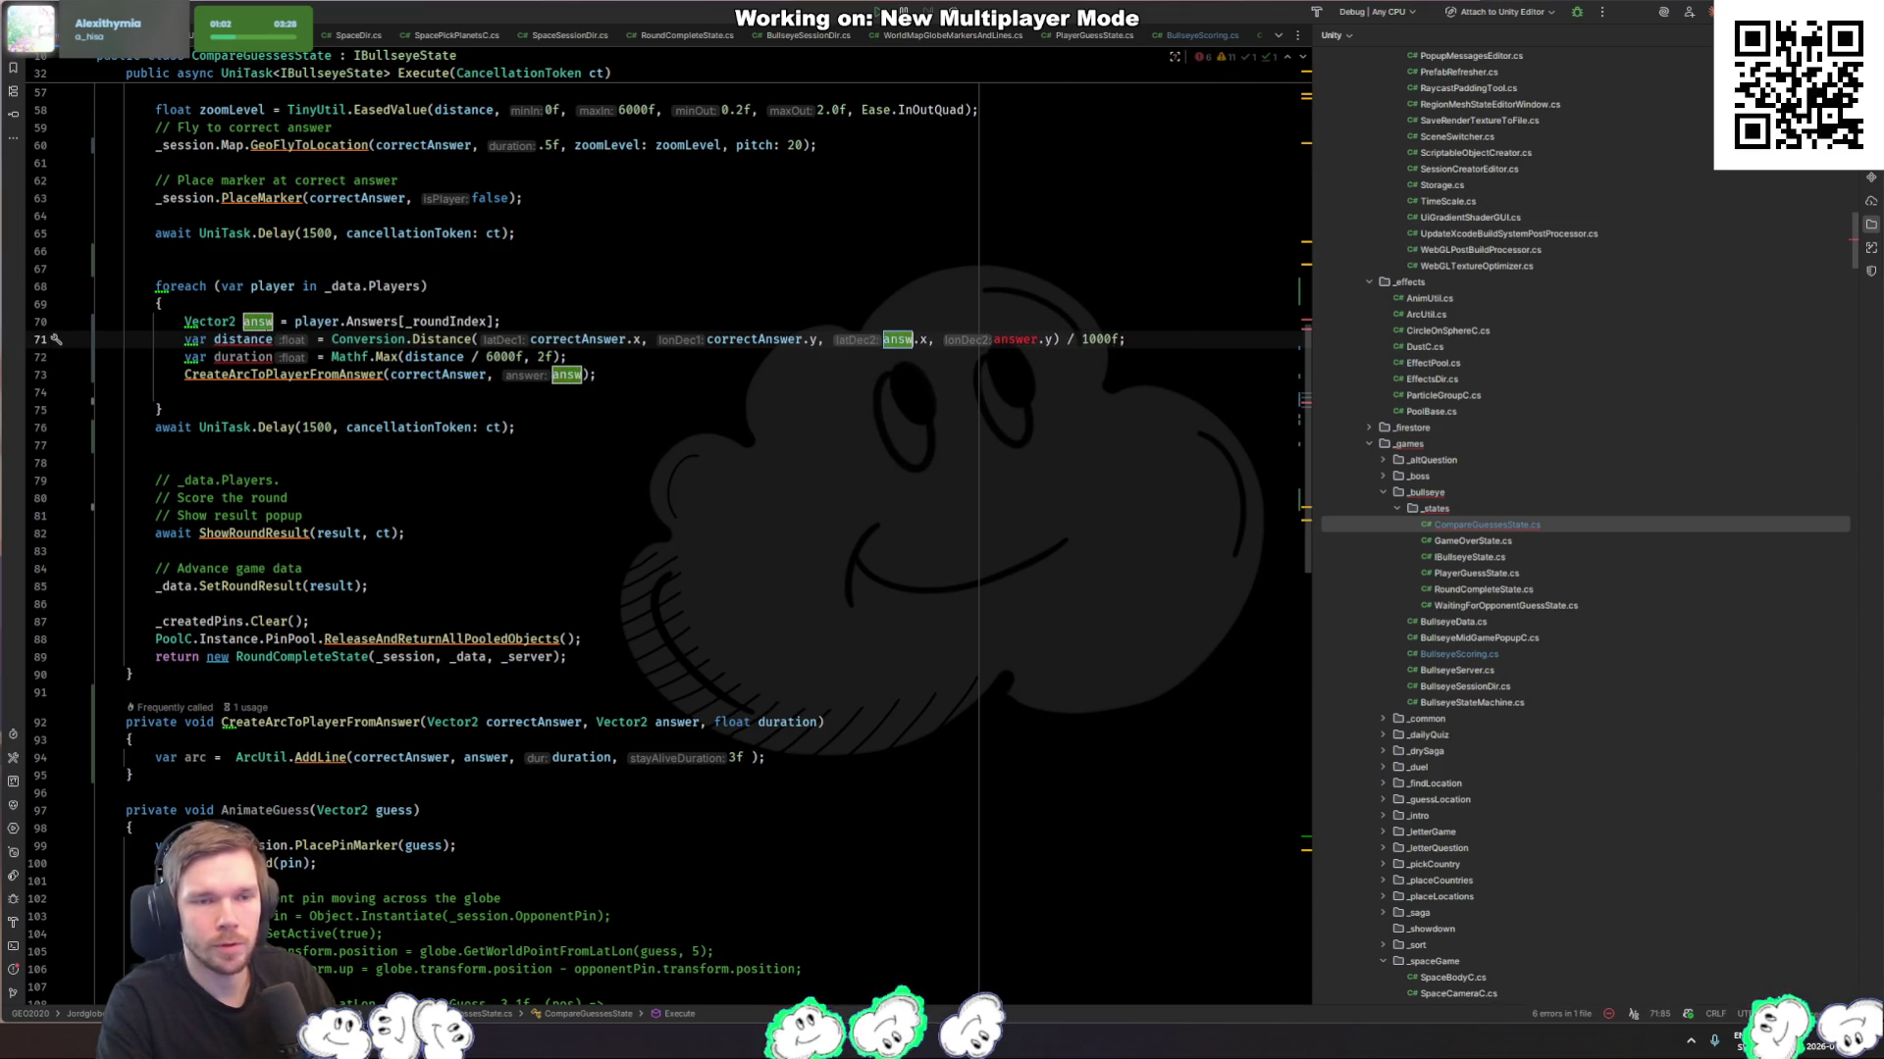
{"action": "type", "text": "er"}
{"action": "key", "text": "Return"}
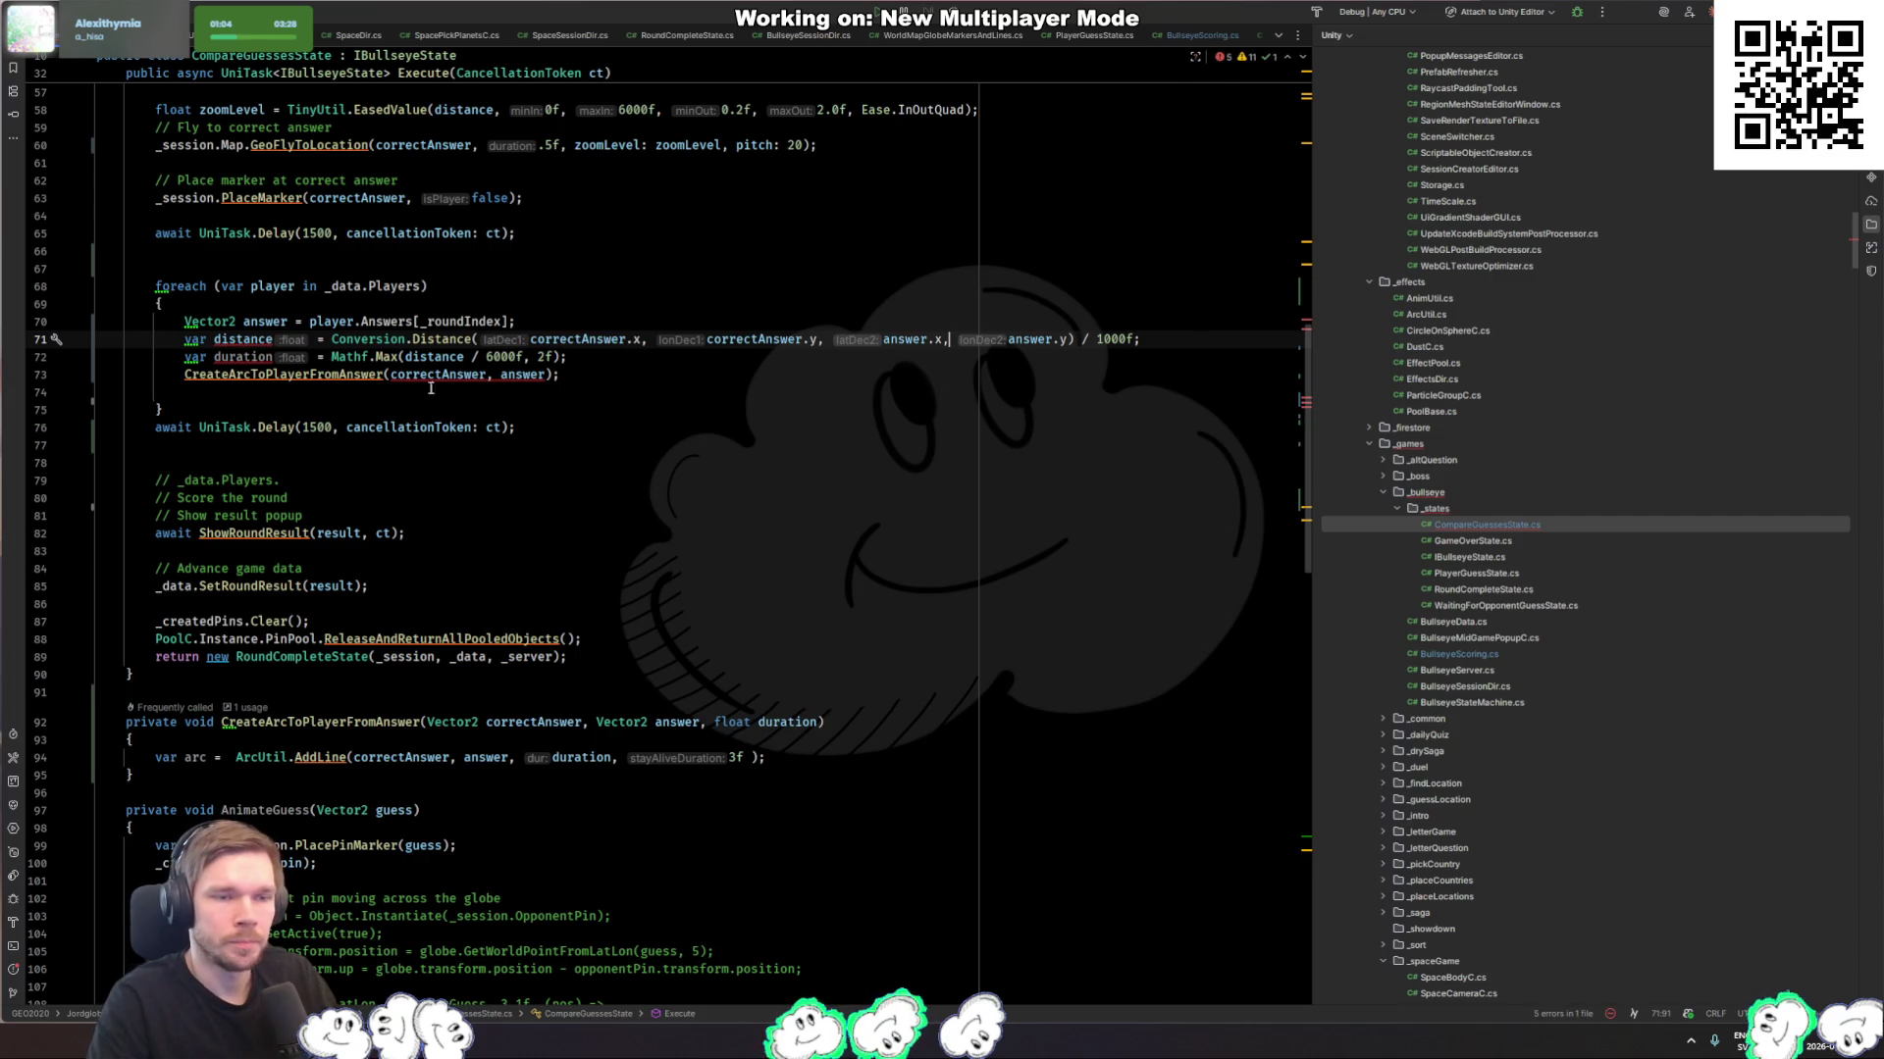
{"action": "left_click", "coordinate": [244, 338]}
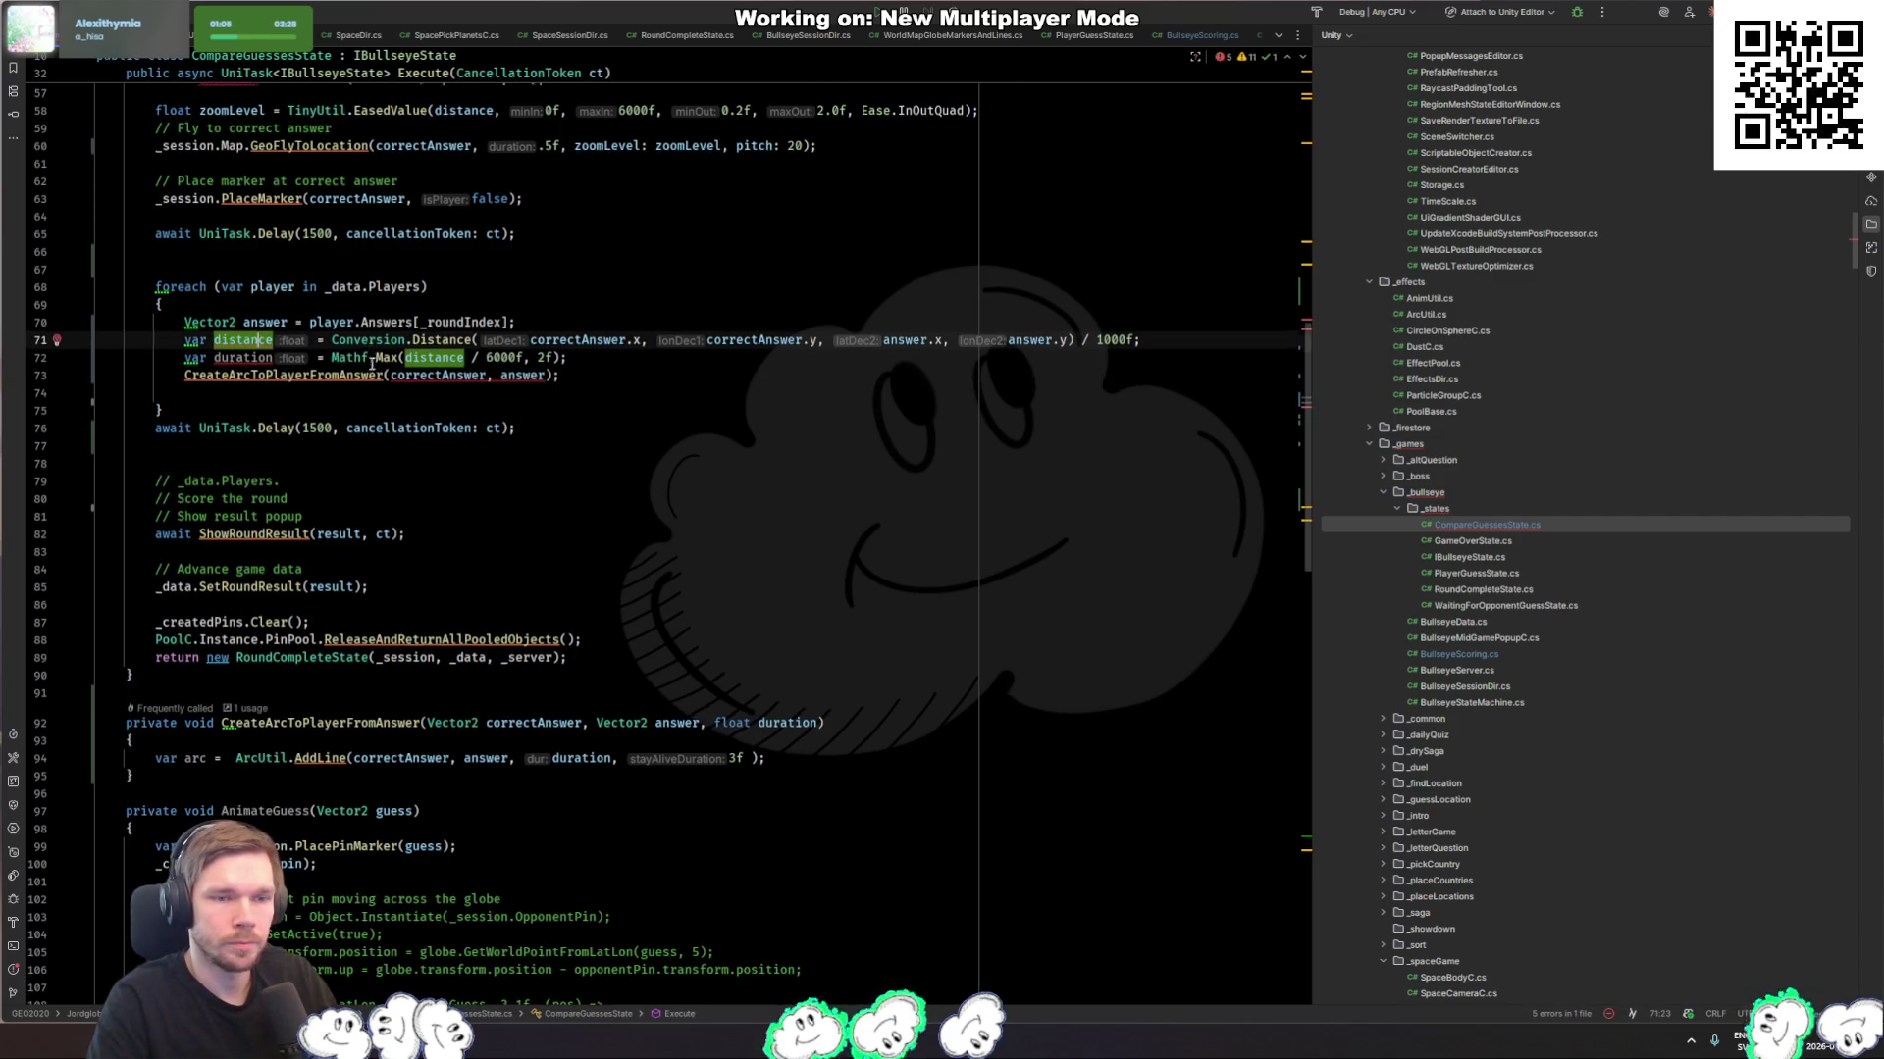
{"action": "scroll", "coordinate": [394, 360], "scroll_direction": "up", "scroll_amount": 8}
{"action": "scroll", "coordinate": [395, 359], "scroll_direction": "down", "scroll_amount": 4}
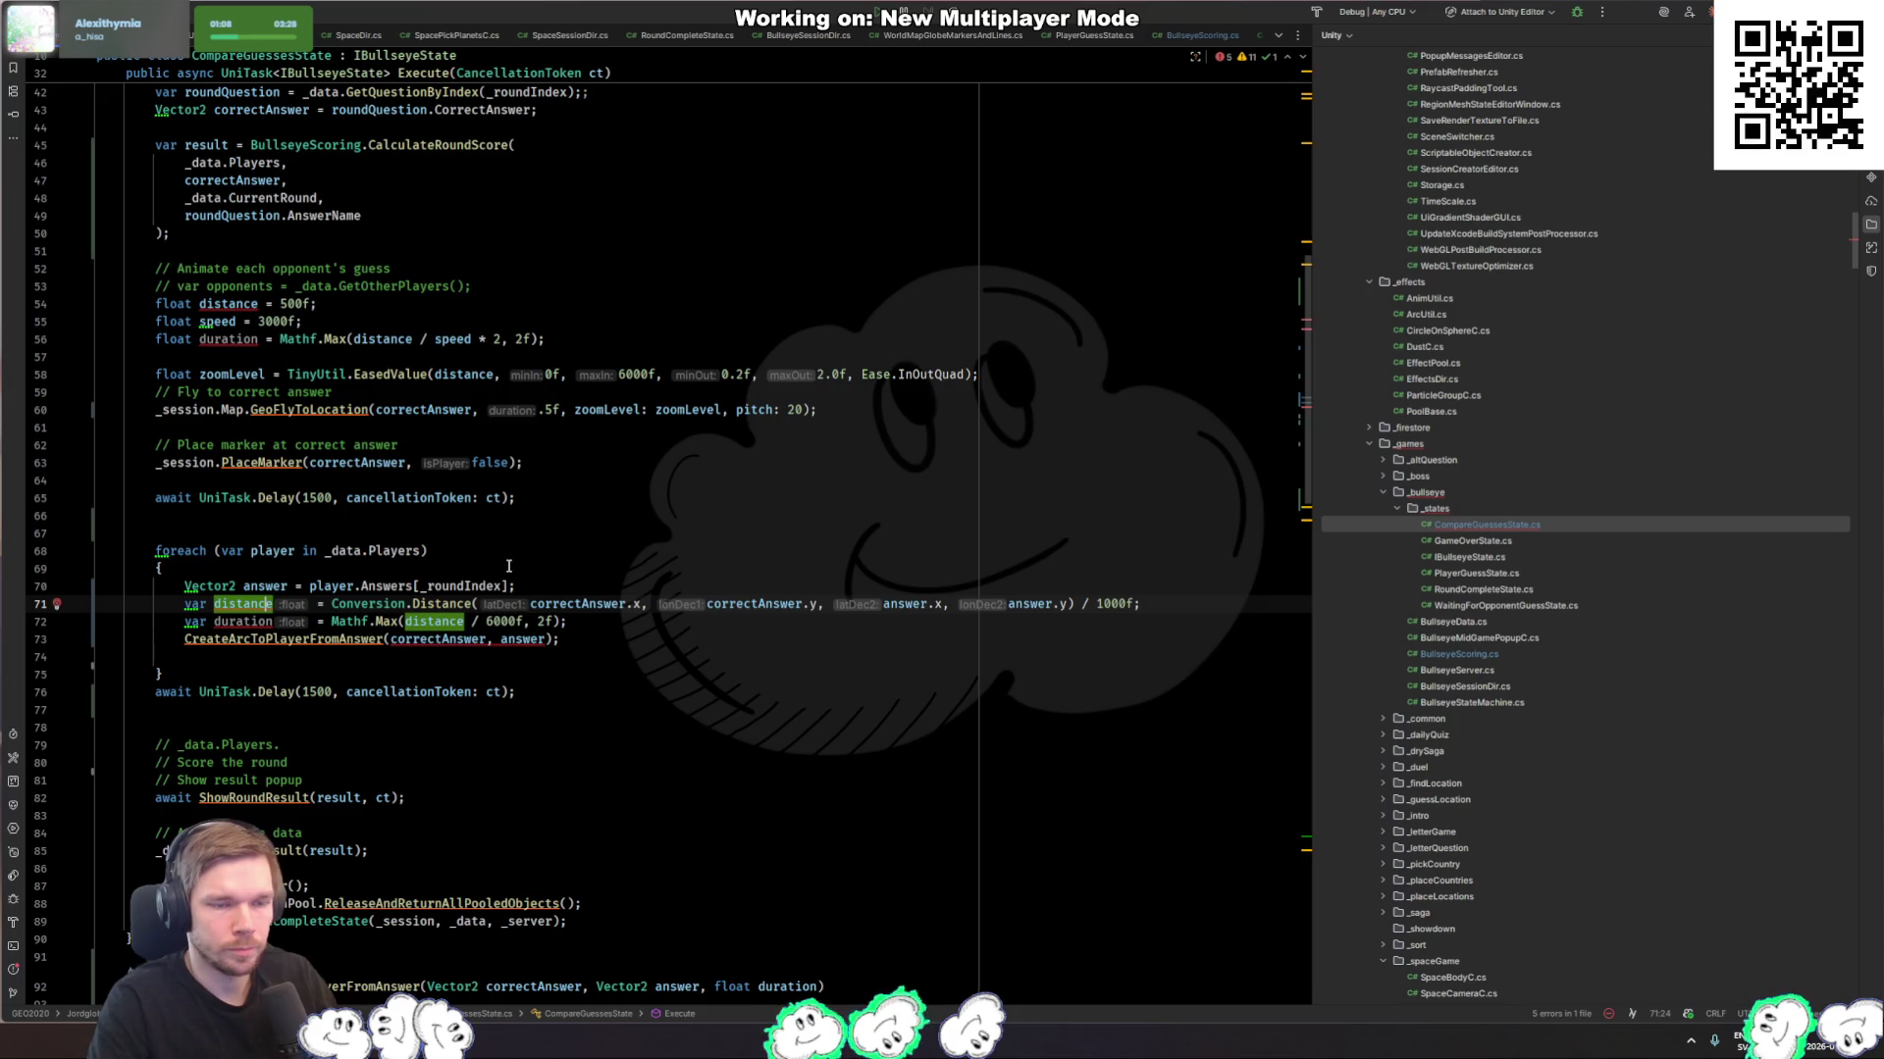
Step: Rename the loop variables distance and duration to answerDistance and answerDuration
{"action": "key", "text": "ctrl+Left"}
{"action": "type", "text": "asnwer"}
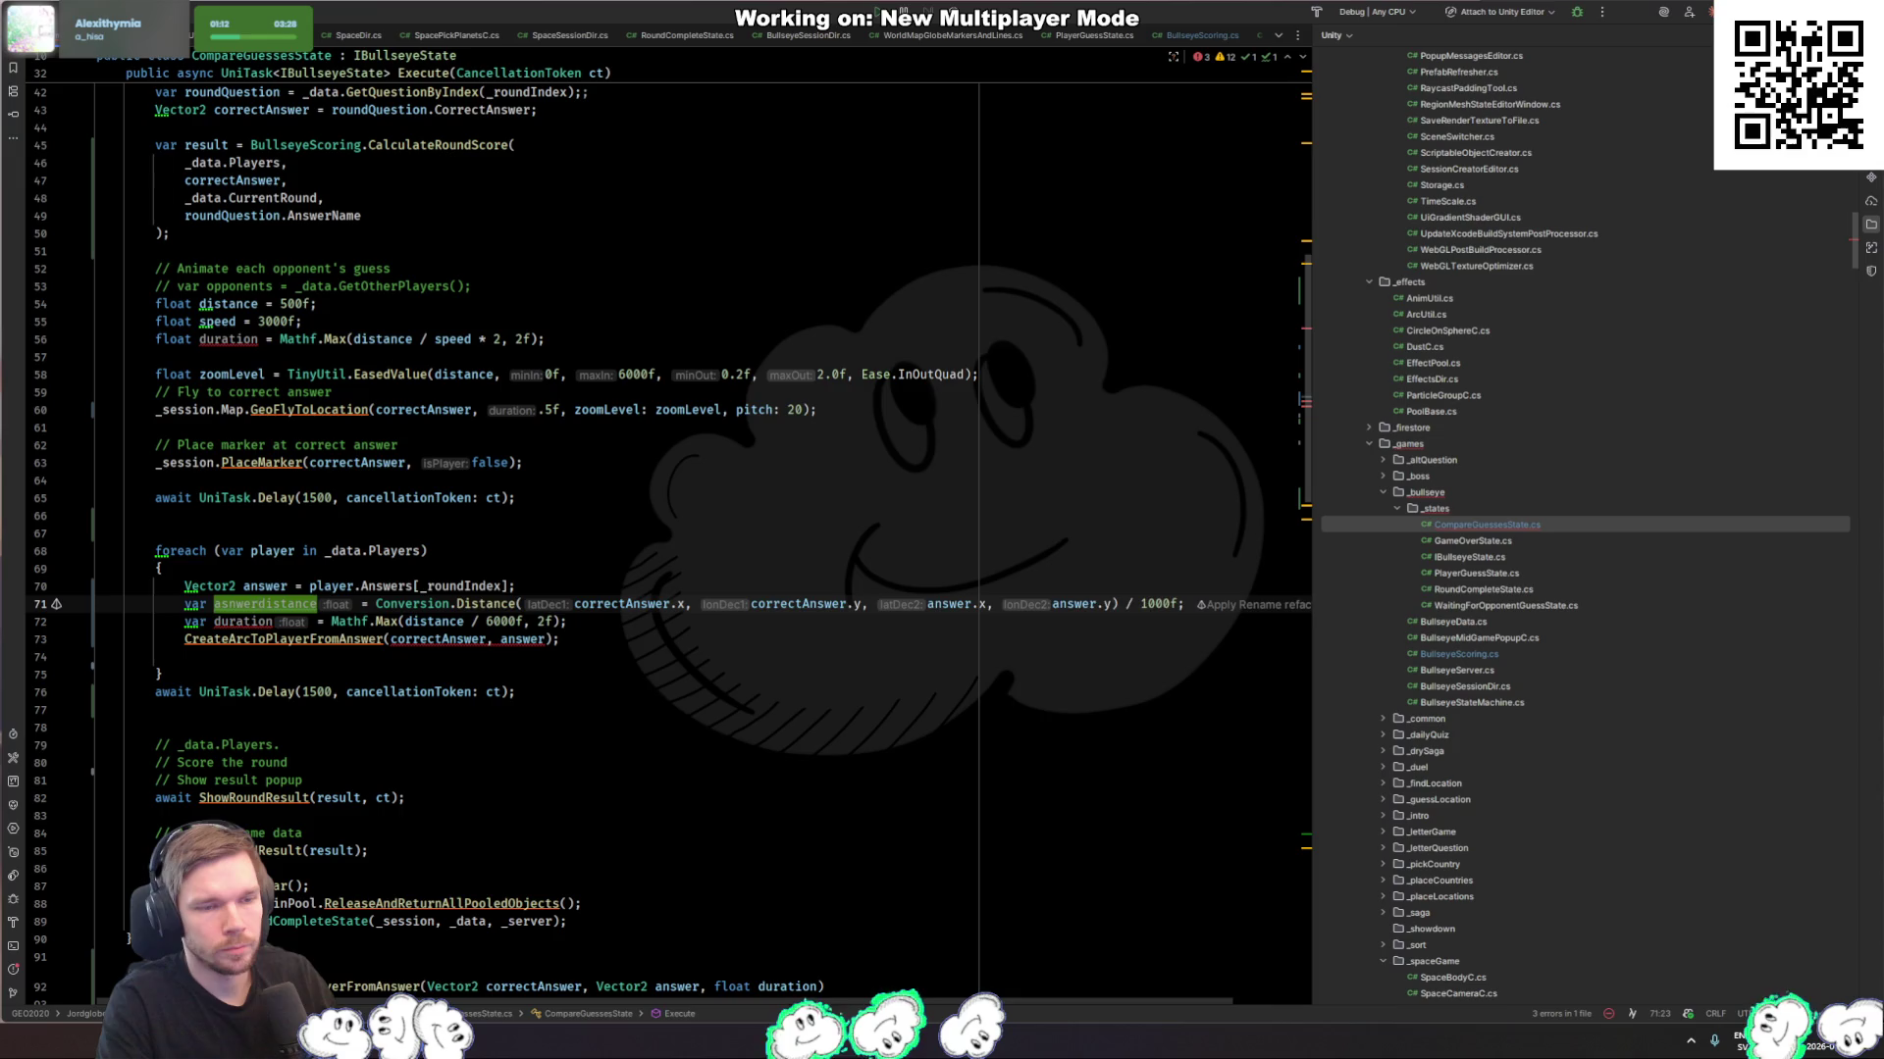
{"action": "key", "text": "BackSpace"}
{"action": "key", "text": "BackSpace"}
{"action": "key", "text": "BackSpace"}
{"action": "type", "text": "answerD"}
{"action": "key", "text": "Delete"}
{"action": "key", "text": "ctrl+Left"}
{"action": "key", "text": "Down"}
{"action": "type", "text": "a"}
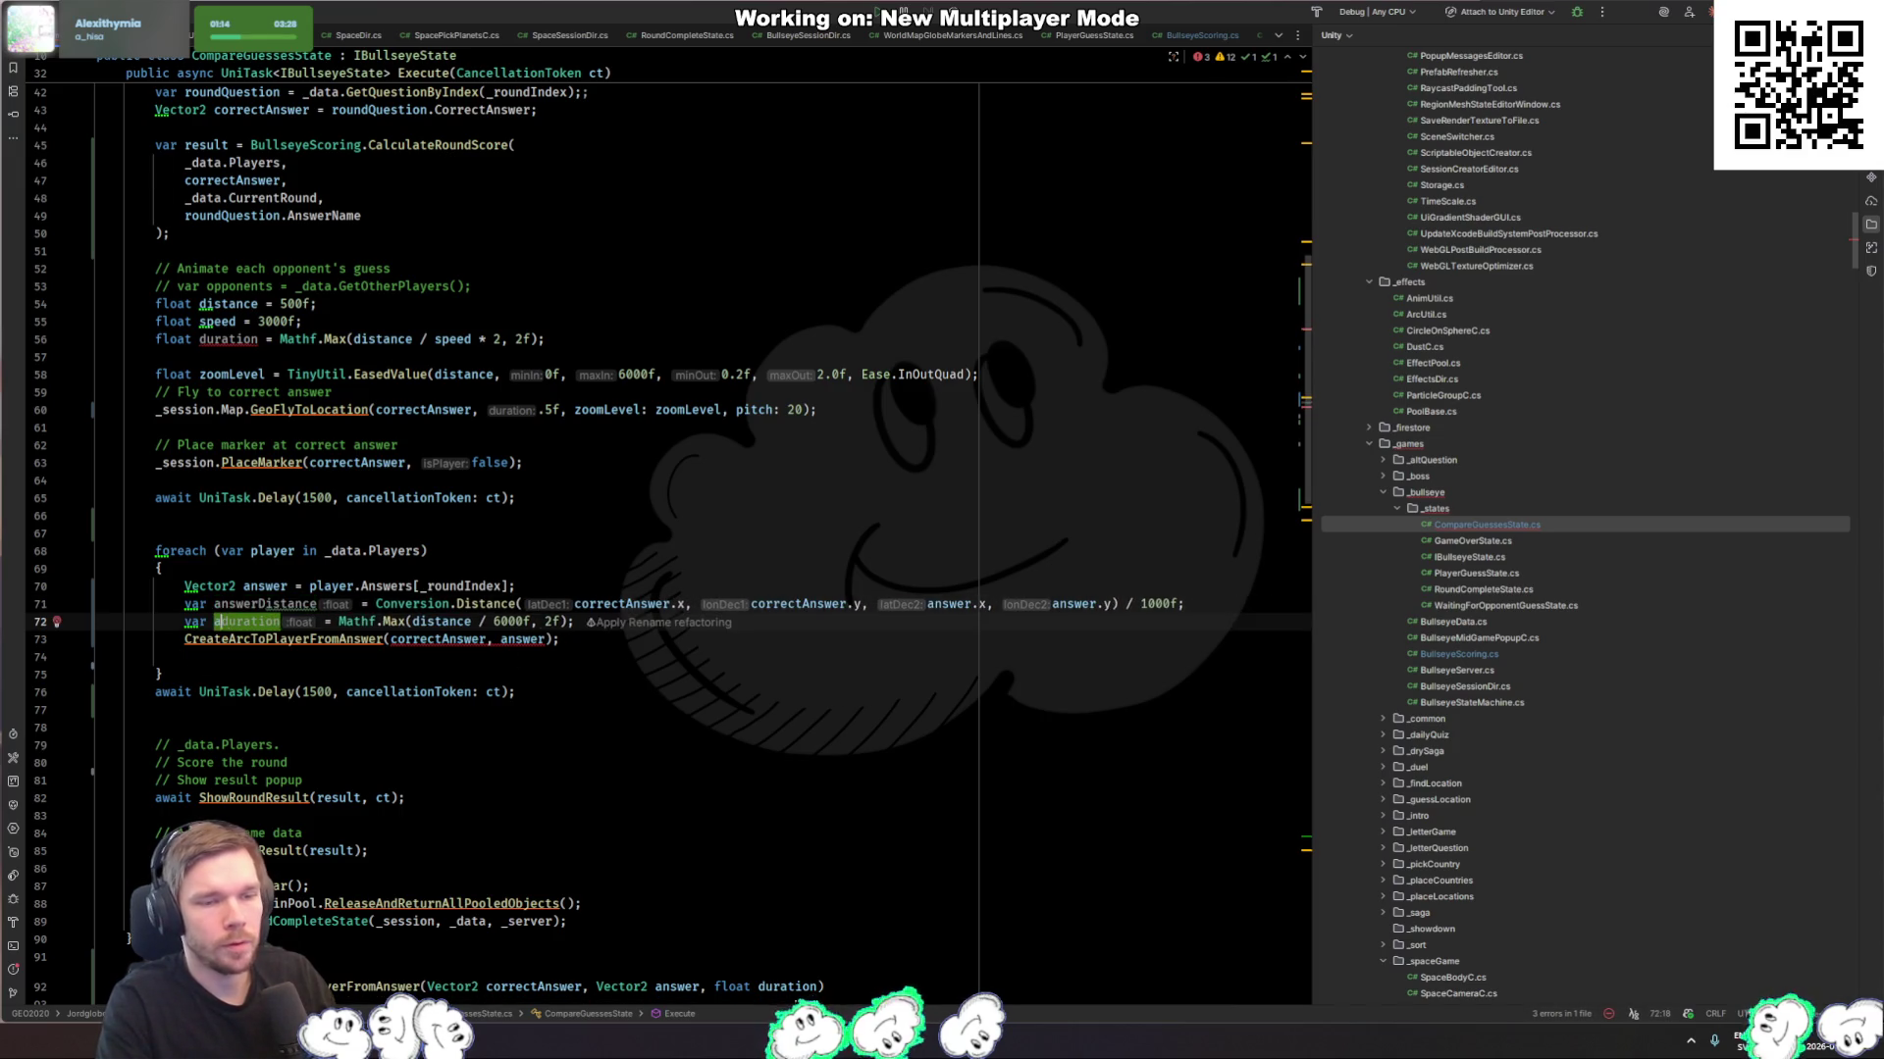
{"action": "type", "text": "nswerD"}
{"action": "key", "text": "Delete"}
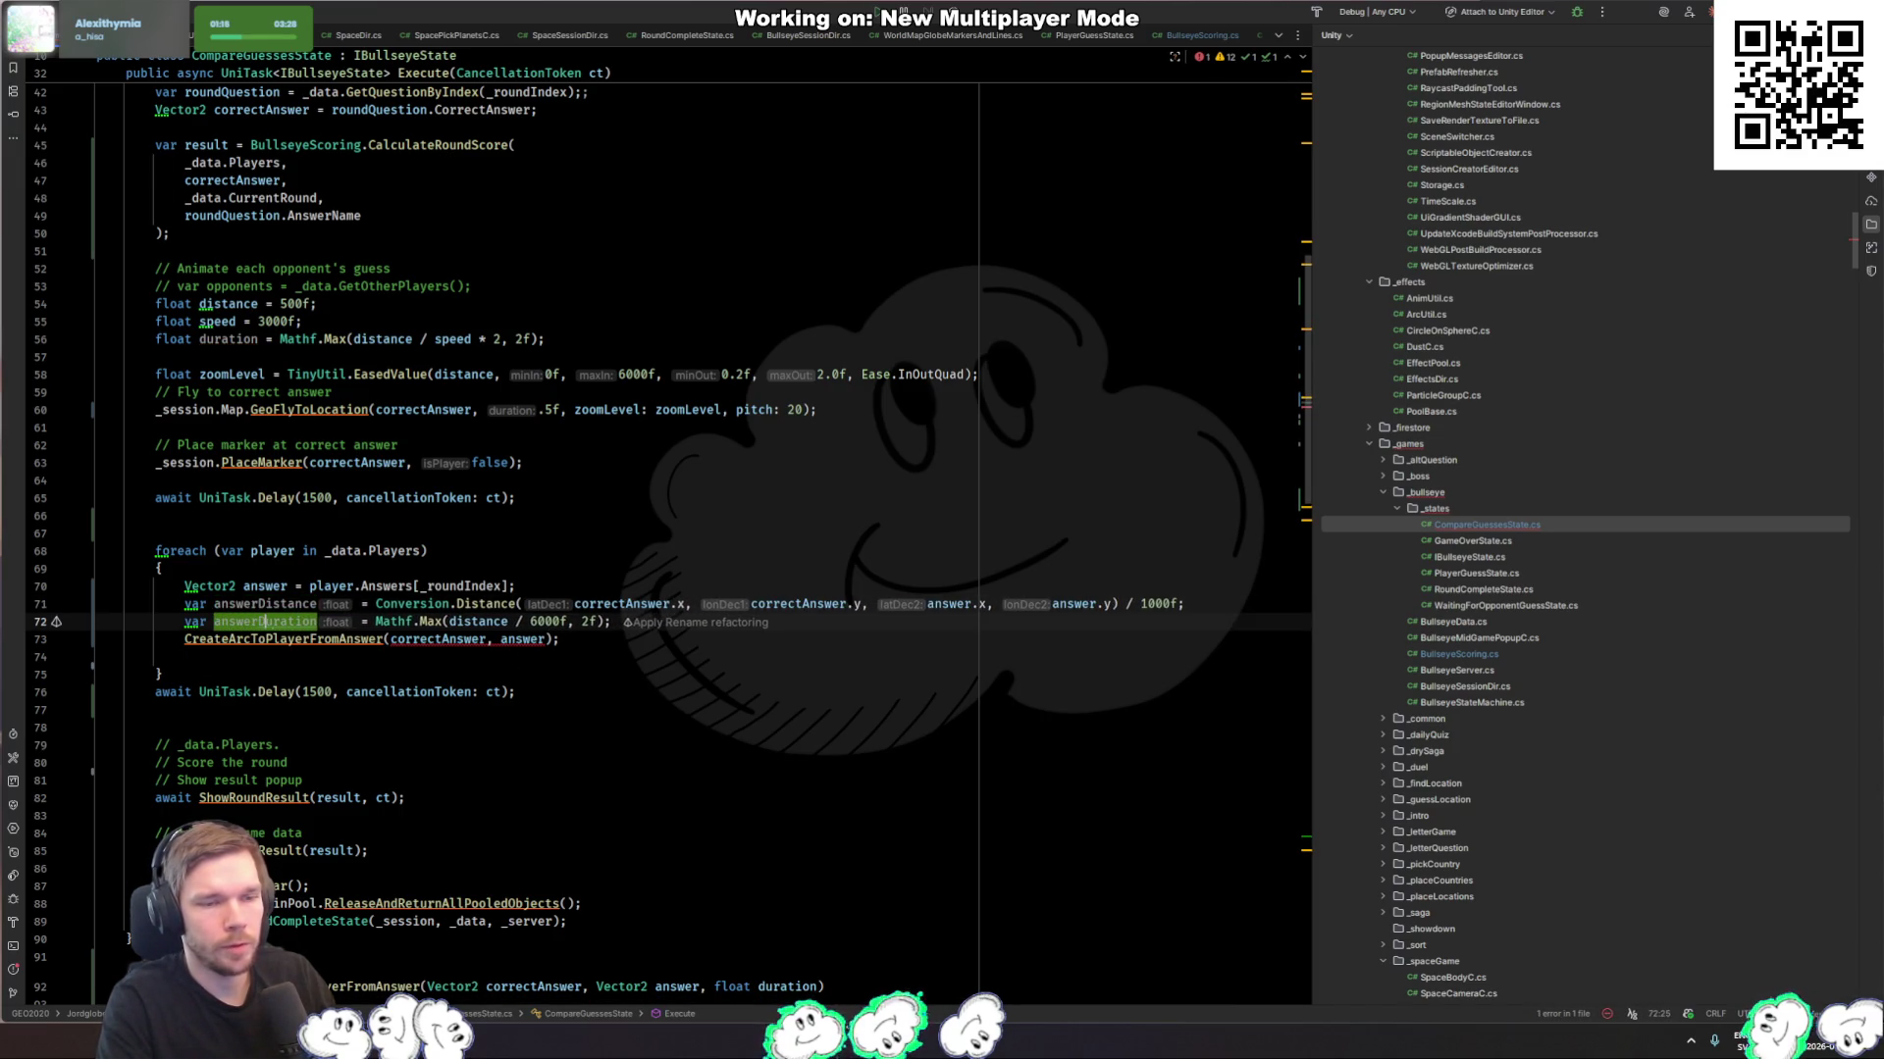
{"action": "key", "text": "ctrl+w"}
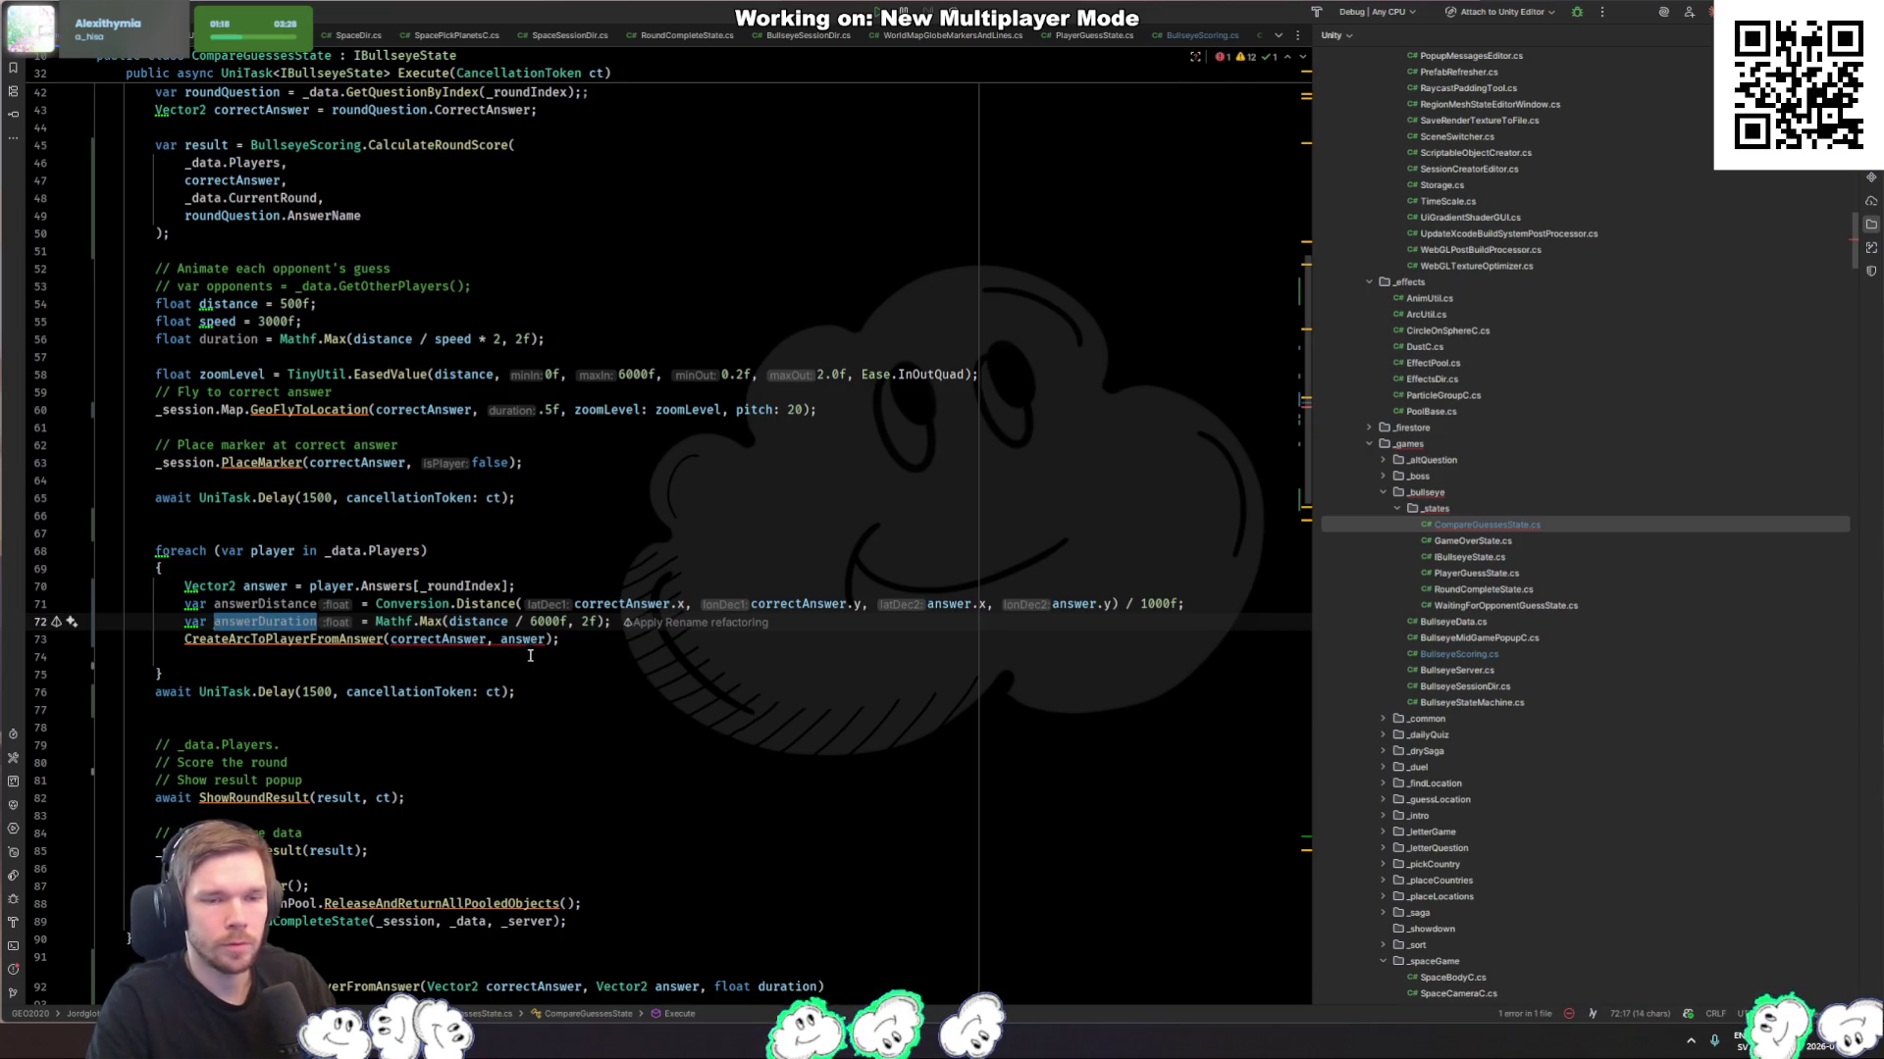
Step: Pass answerDuration as the third argument to CreateArcToPlayerFromAnswer
{"action": "key", "text": "Down"}
{"action": "key", "text": "End"}
{"action": "key", "text": "Left"}
{"action": "key", "text": "Left"}
{"action": "type", "text": ", answerD"}
{"action": "key", "text": "Return"}
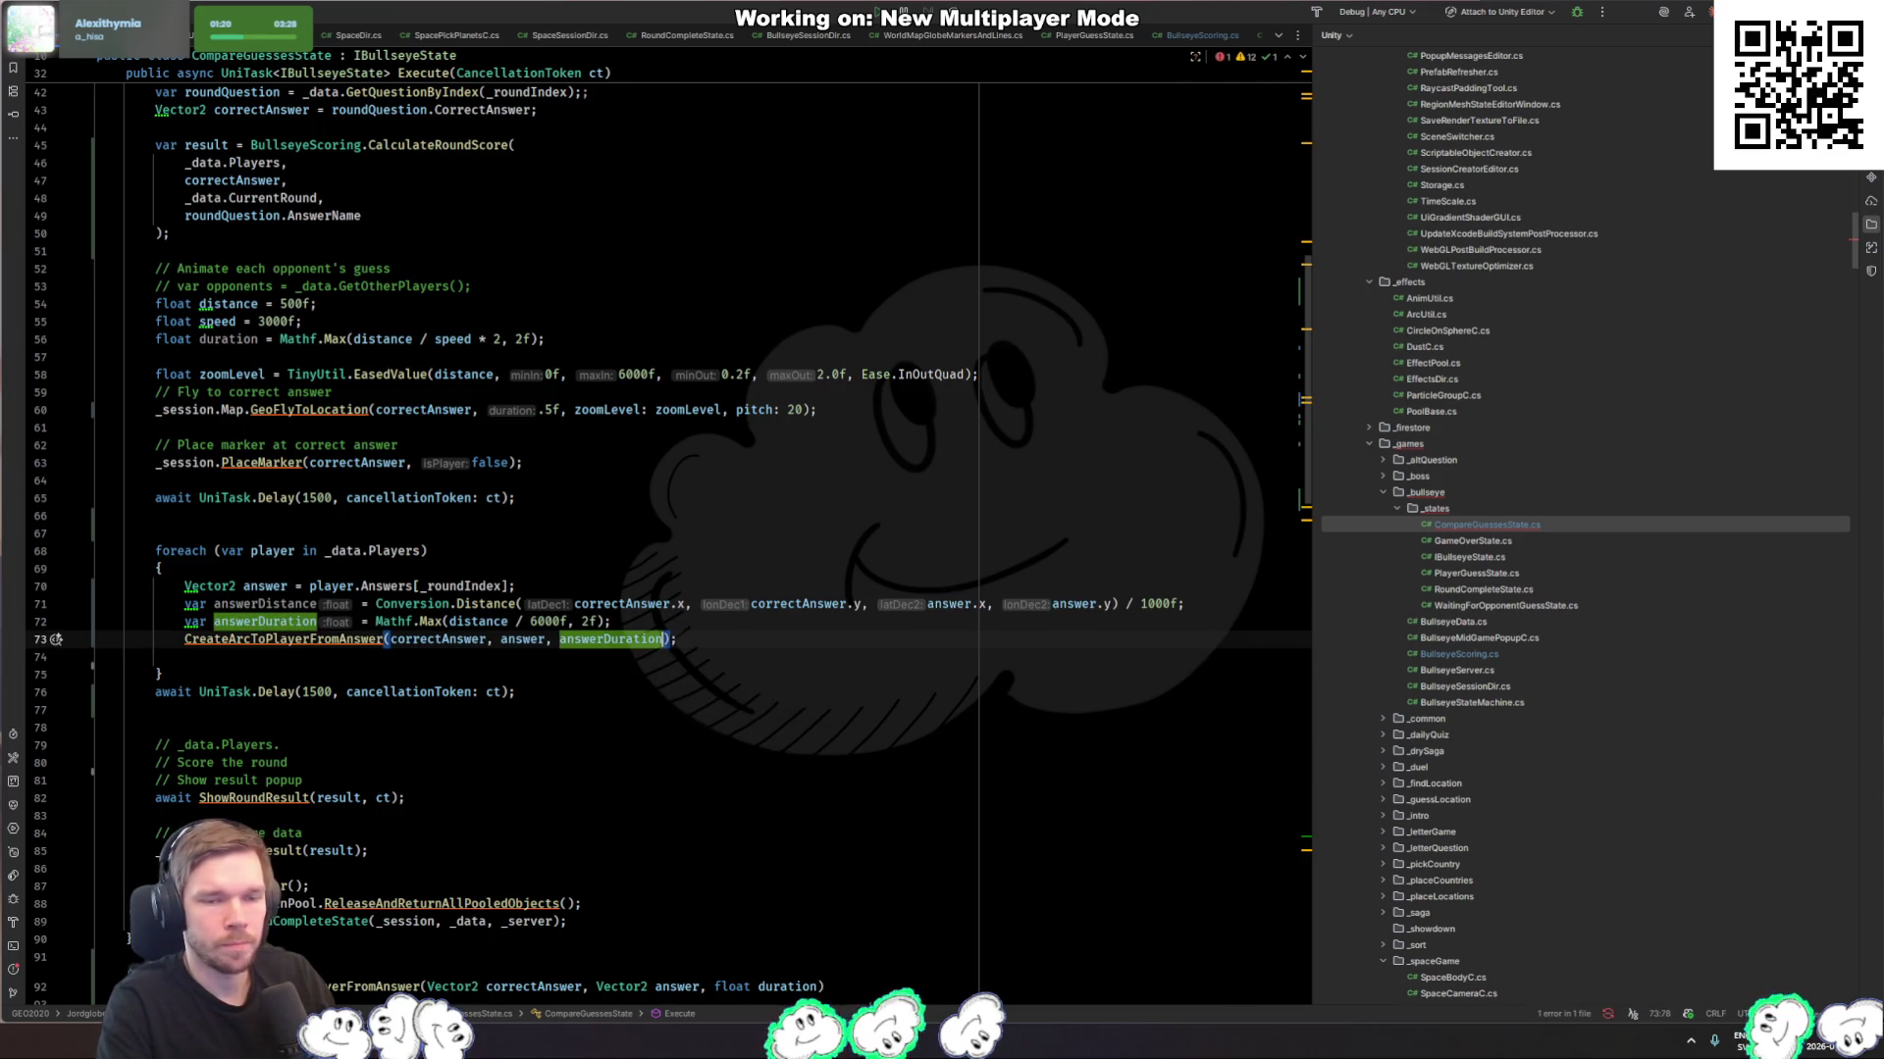
Step: Replace distance inside the Mathf.Max call with answerDistance
{"action": "key", "text": "Up"}
{"action": "key", "text": "Up"}
{"action": "key", "text": "ctrl+w"}
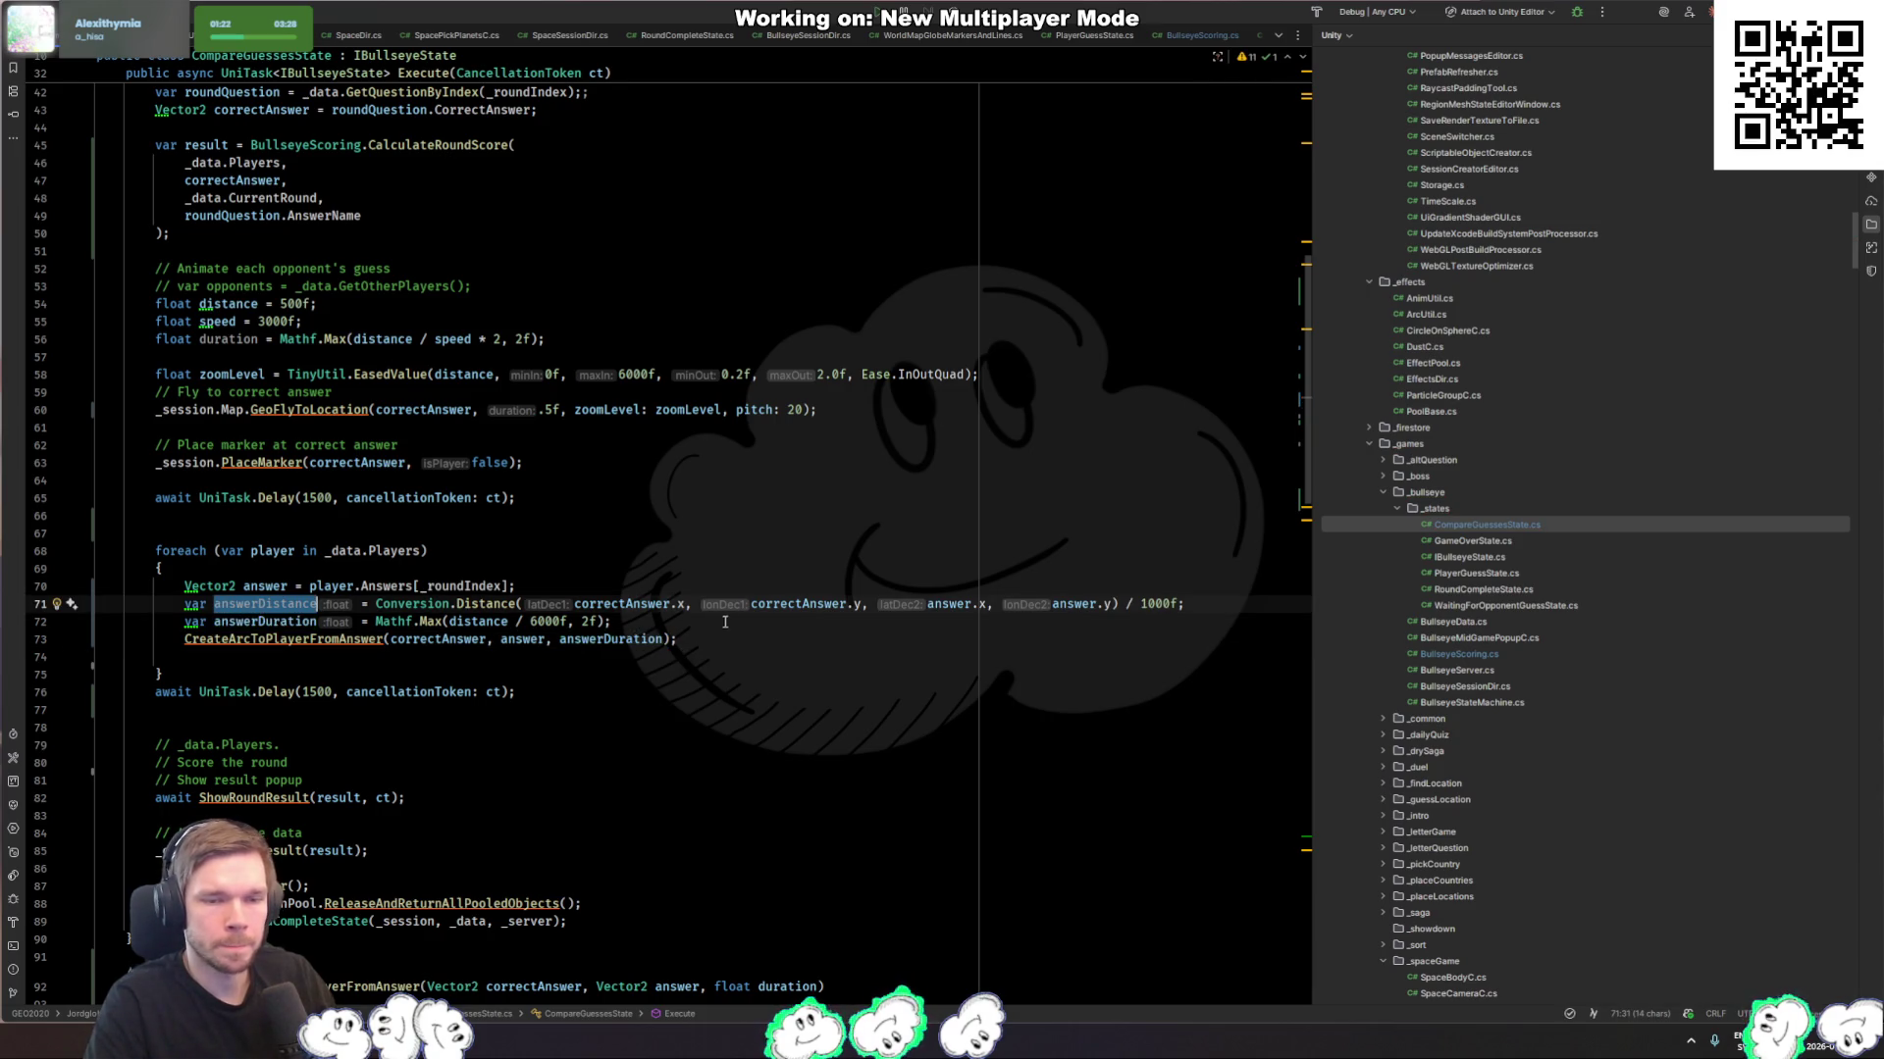
{"action": "key", "text": "ctrl+c"}
{"action": "double_click", "coordinate": [476, 624]}
{"action": "key", "text": "ctrl+v"}
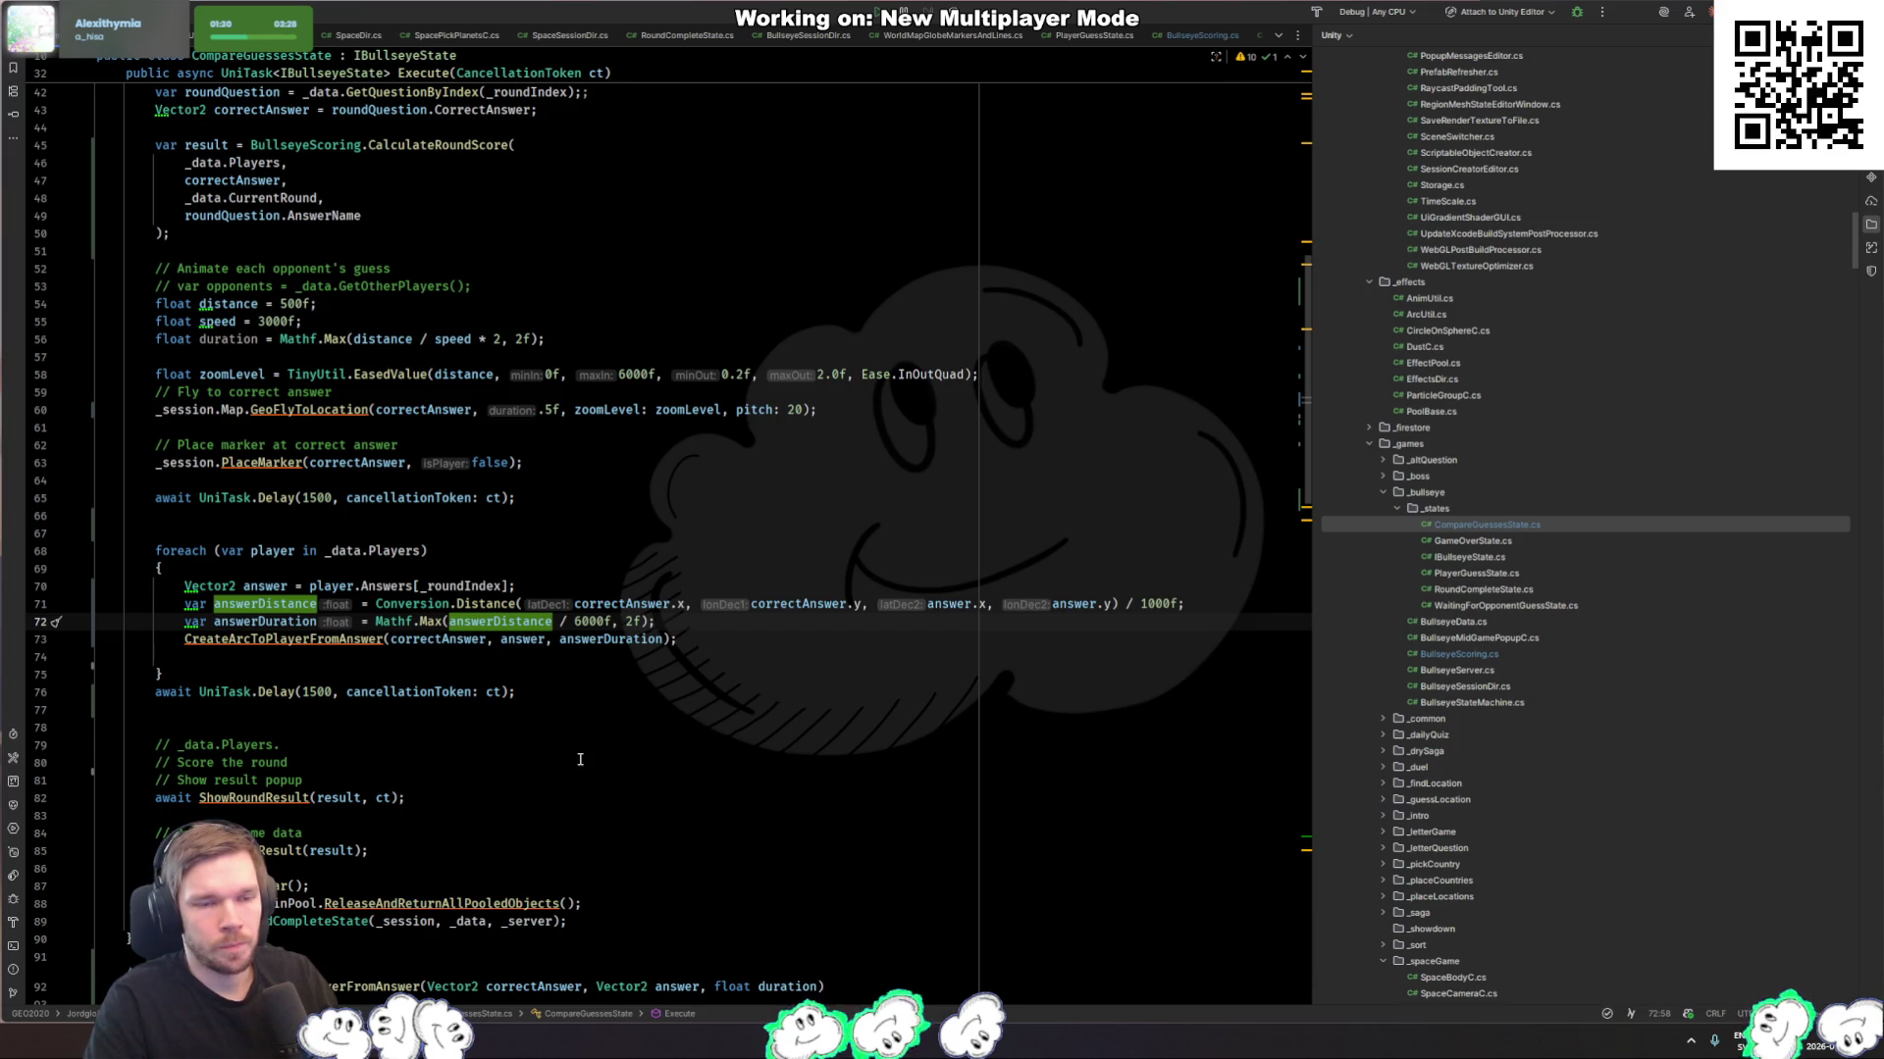
Step: Place the caret on the empty line 77 below the post-loop UniTask.Delay
{"action": "left_click", "coordinate": [382, 695]}
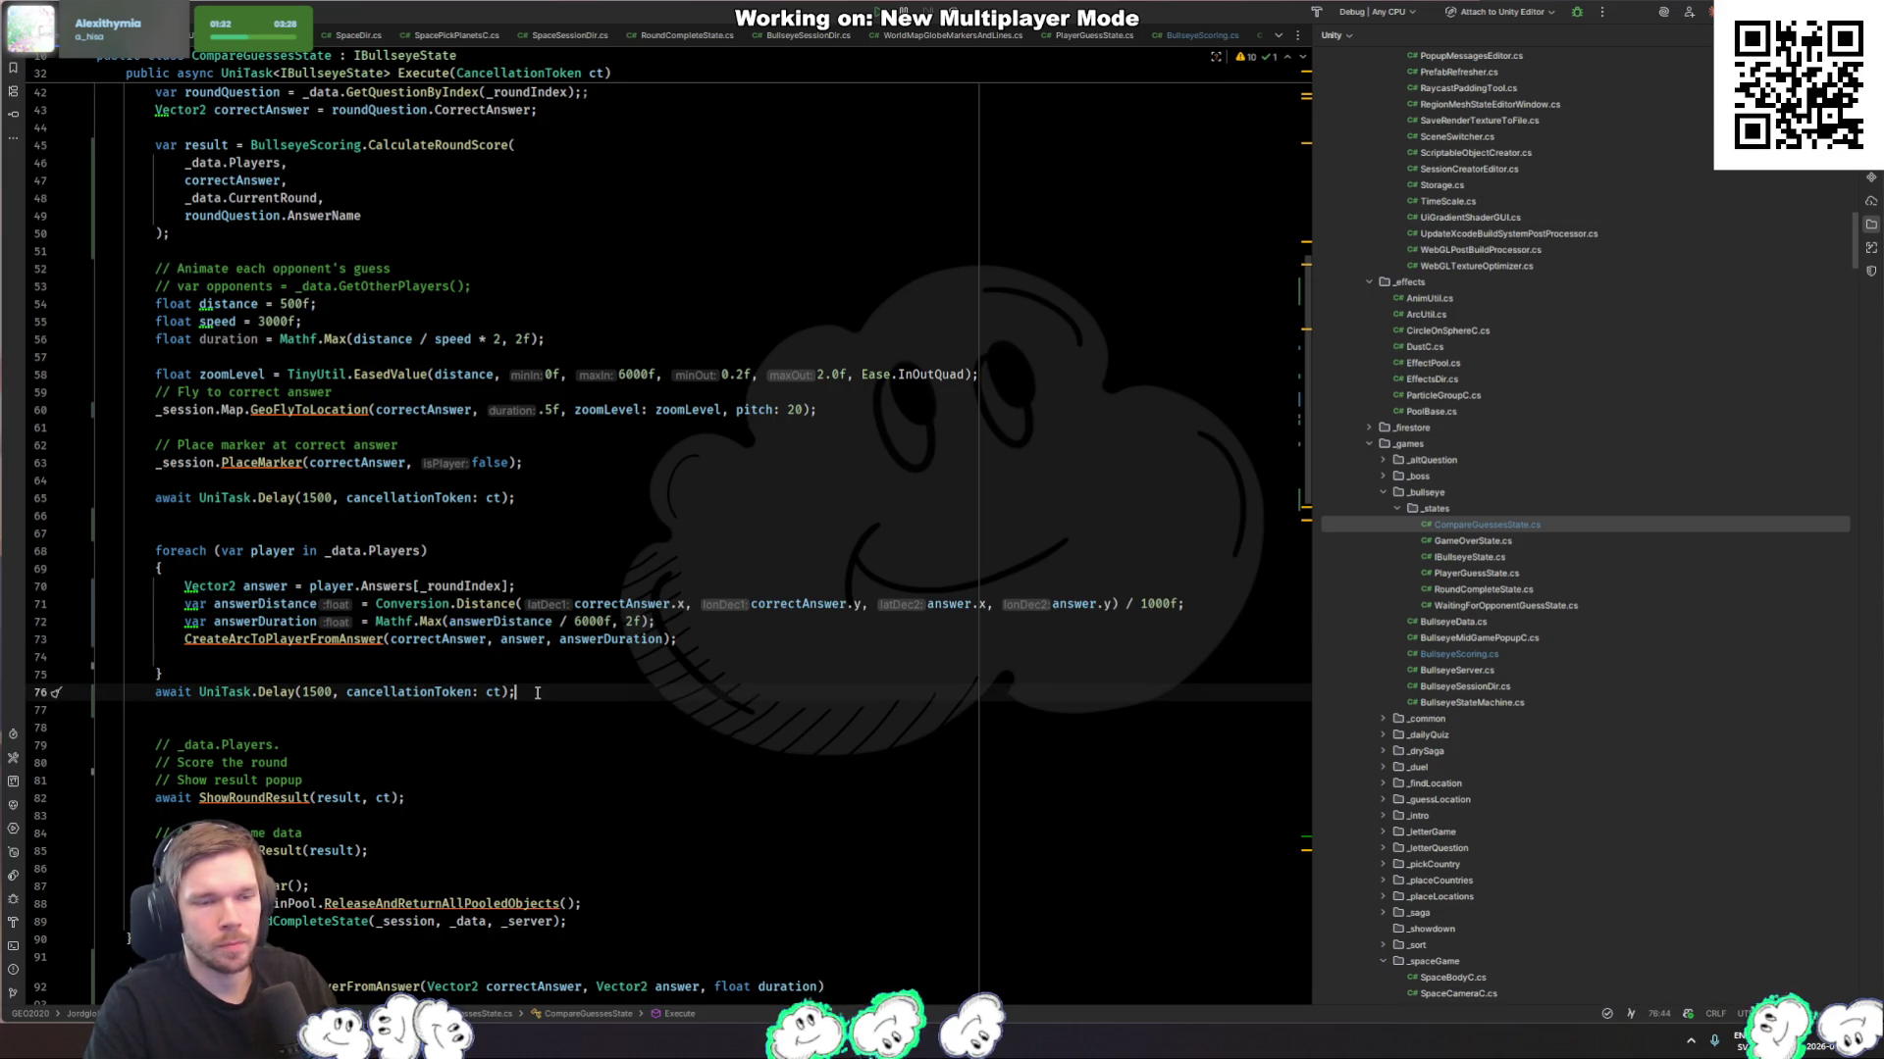
{"action": "left_click", "coordinate": [605, 680]}
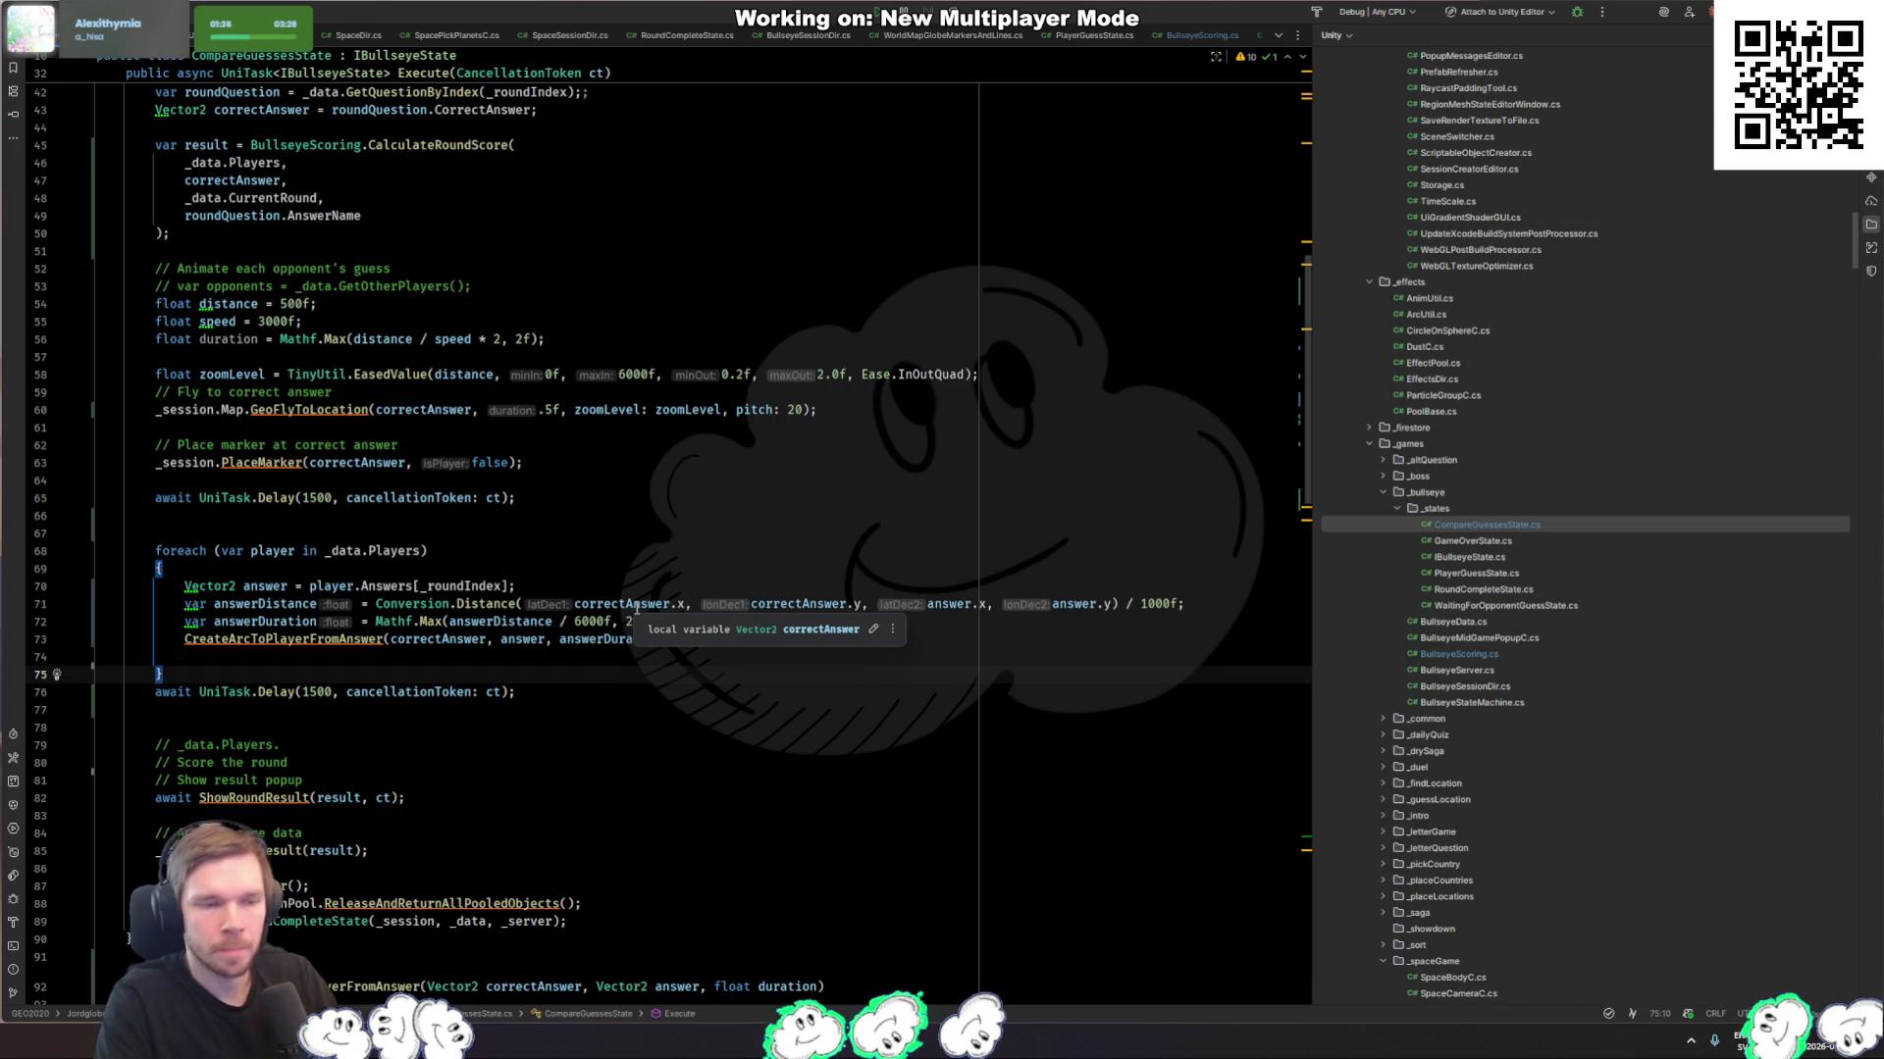
{"action": "key", "text": "Down"}
{"action": "key", "text": "Down"}
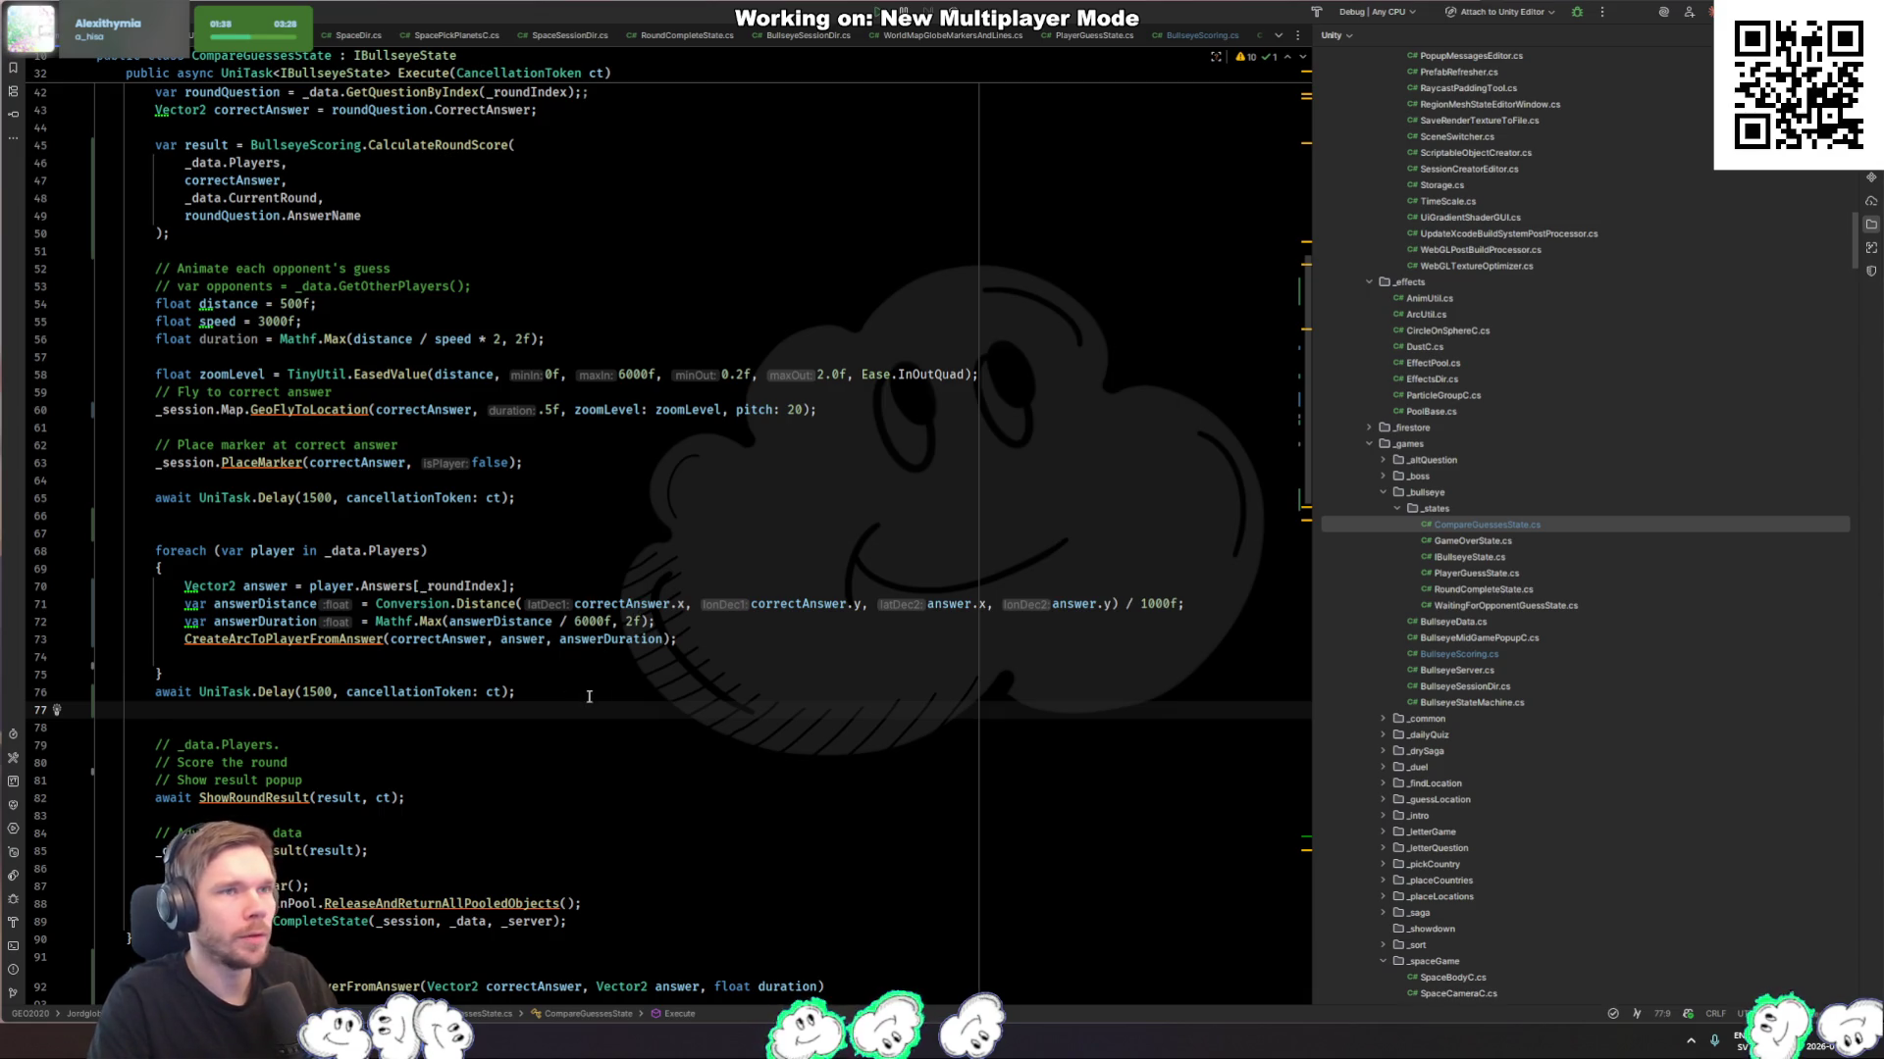
{"action": "type", "text": "GeoUti"}
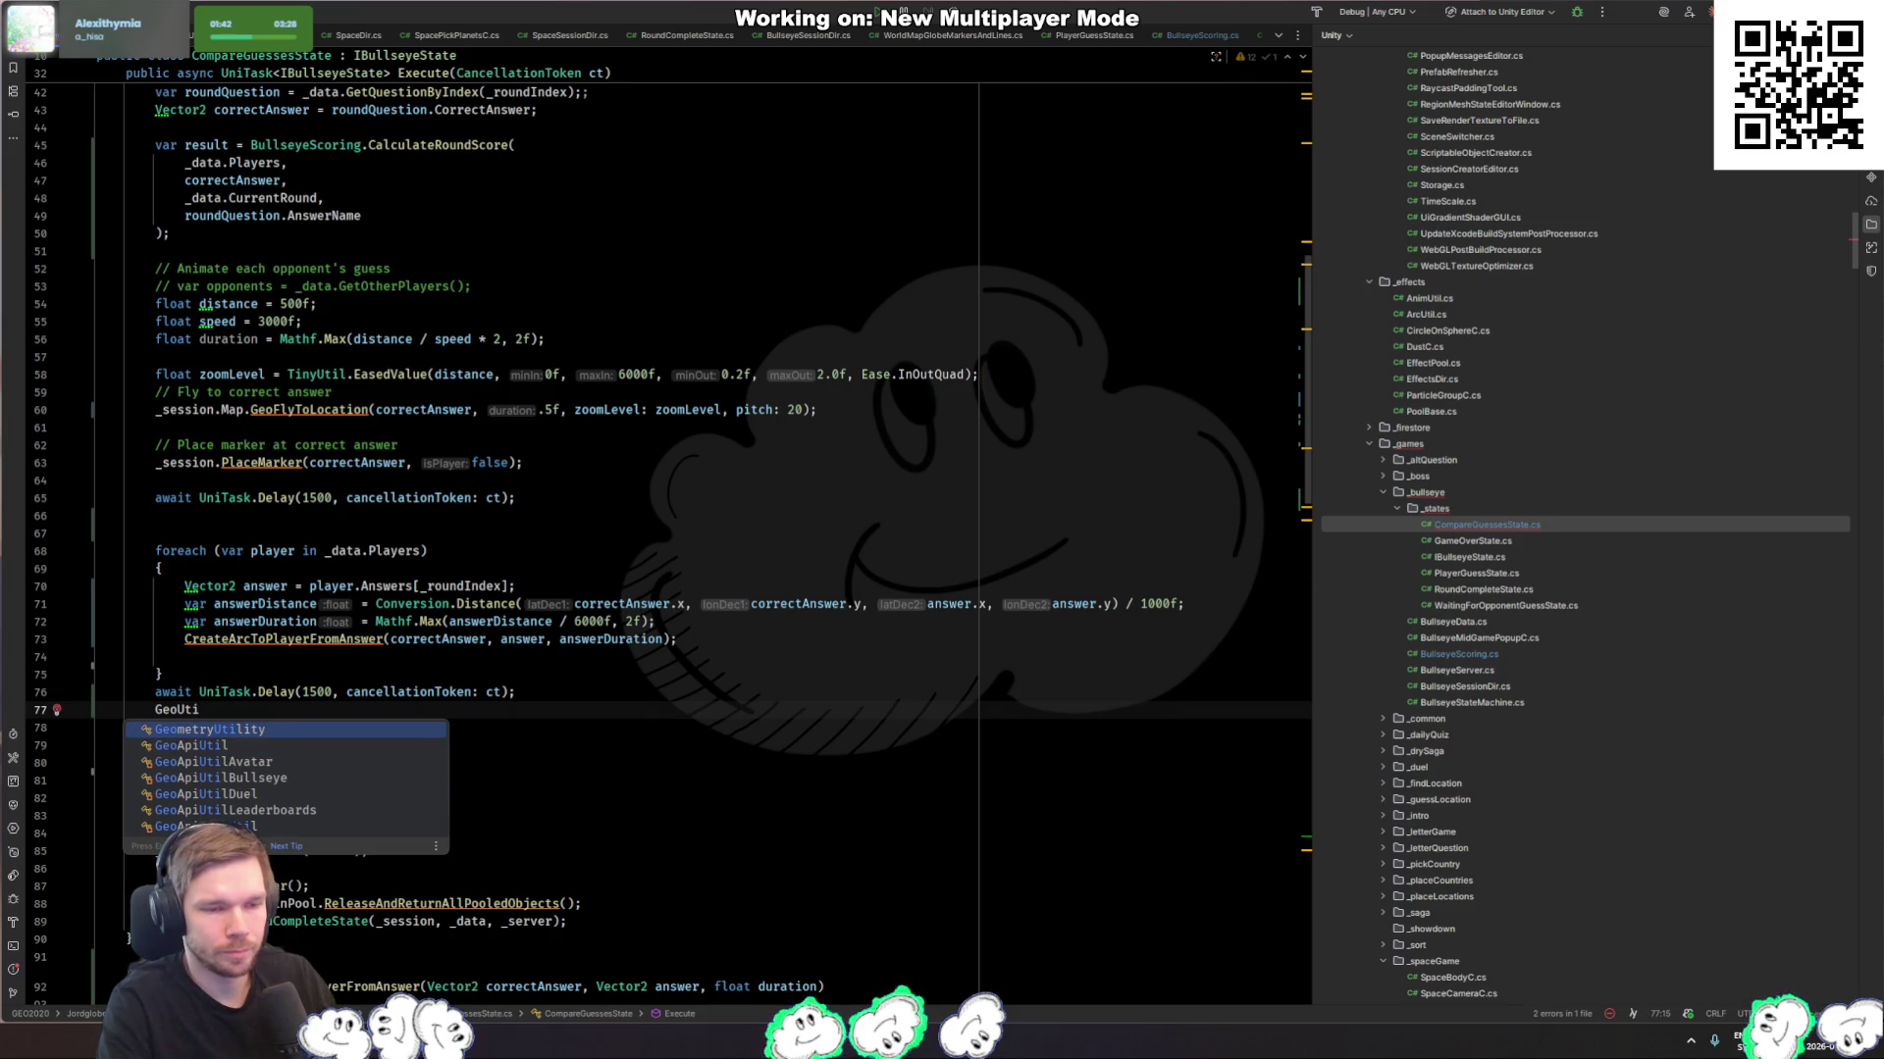
{"action": "key", "text": "Escape"}
{"action": "key", "text": "ctrl+BackSpace"}
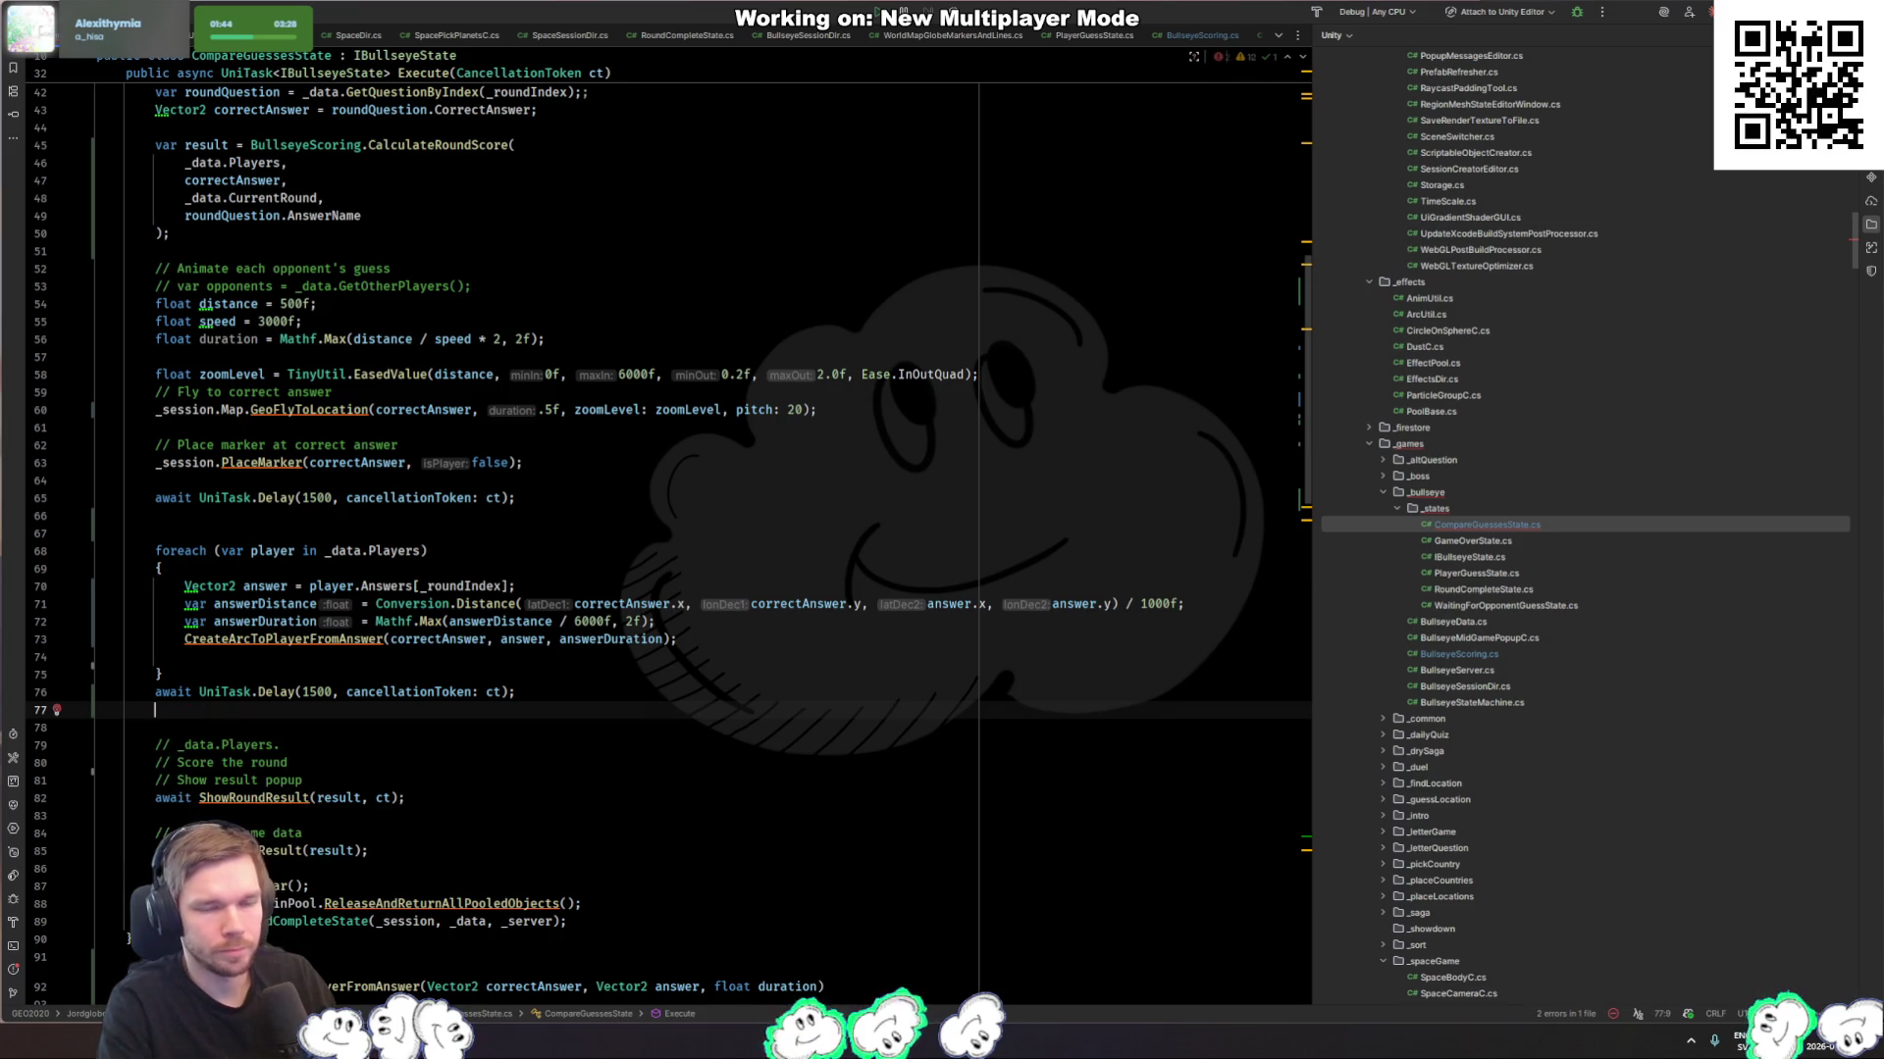
{"action": "type", "text": "_map"}
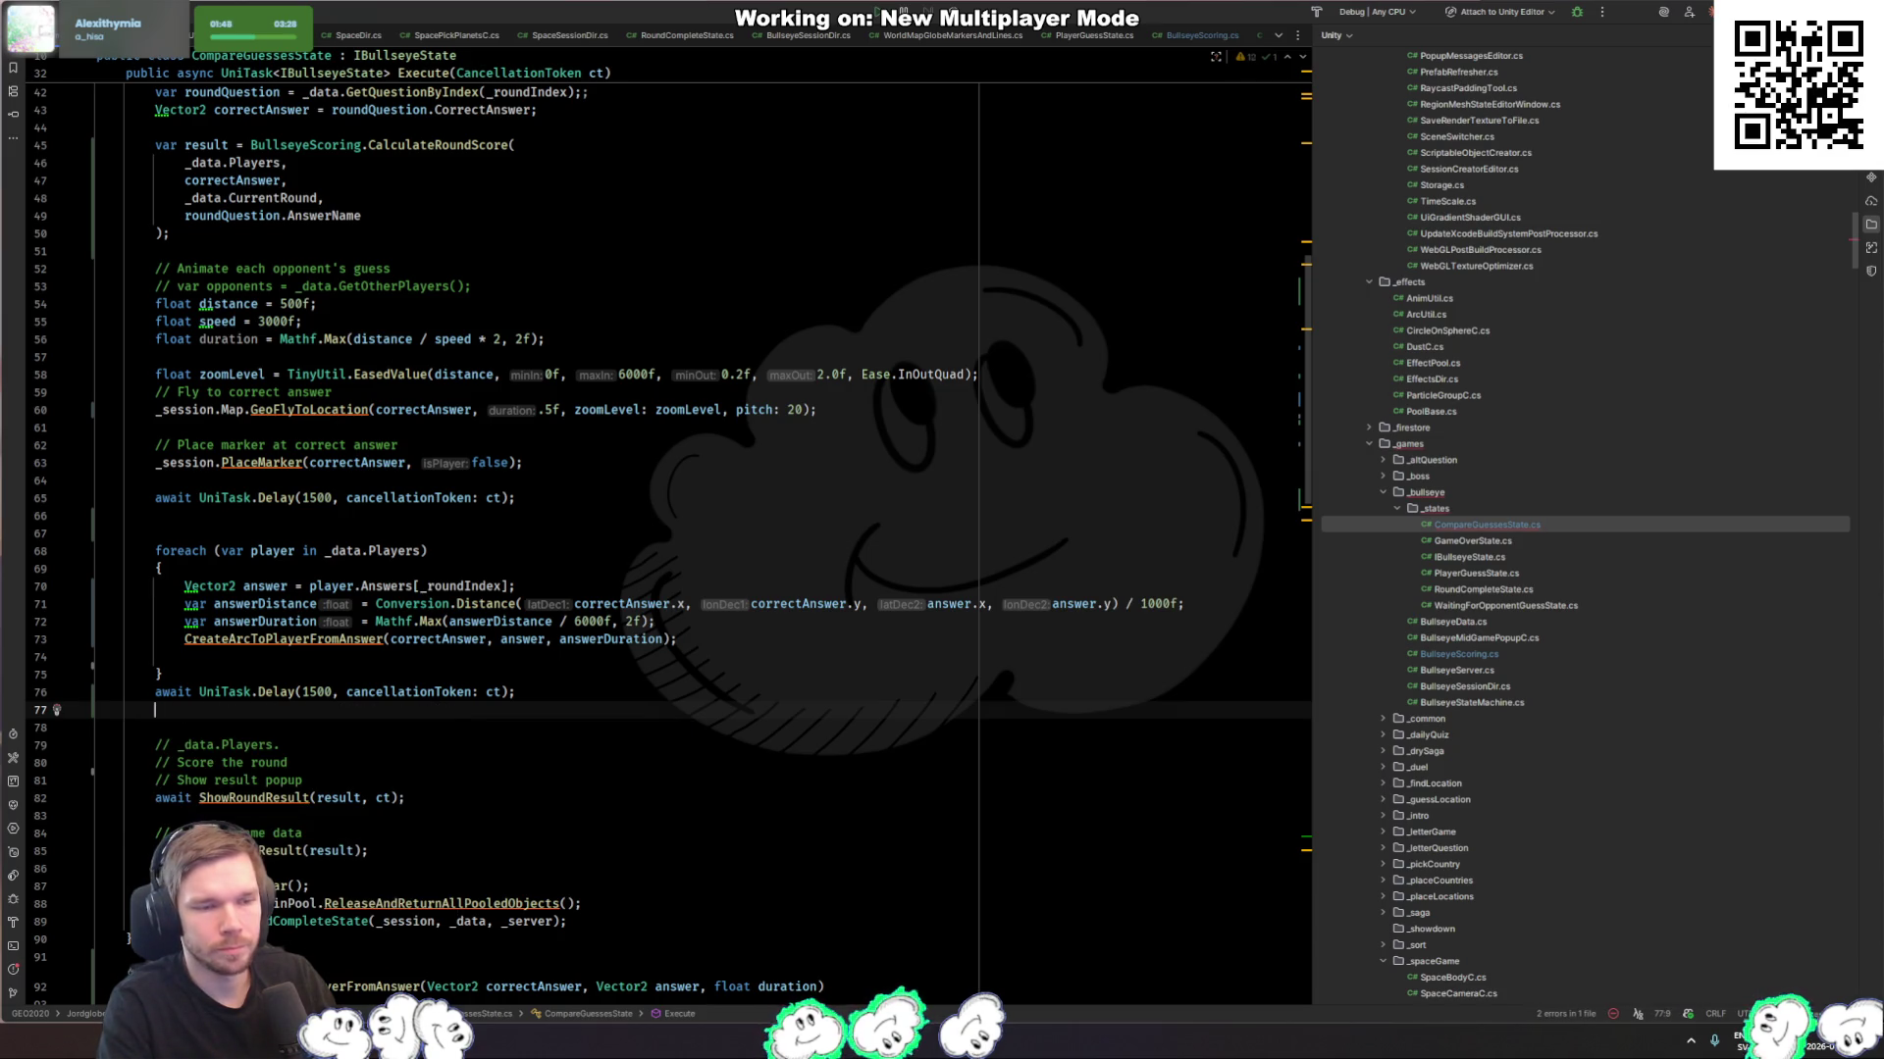
{"action": "type", "text": "Wor"}
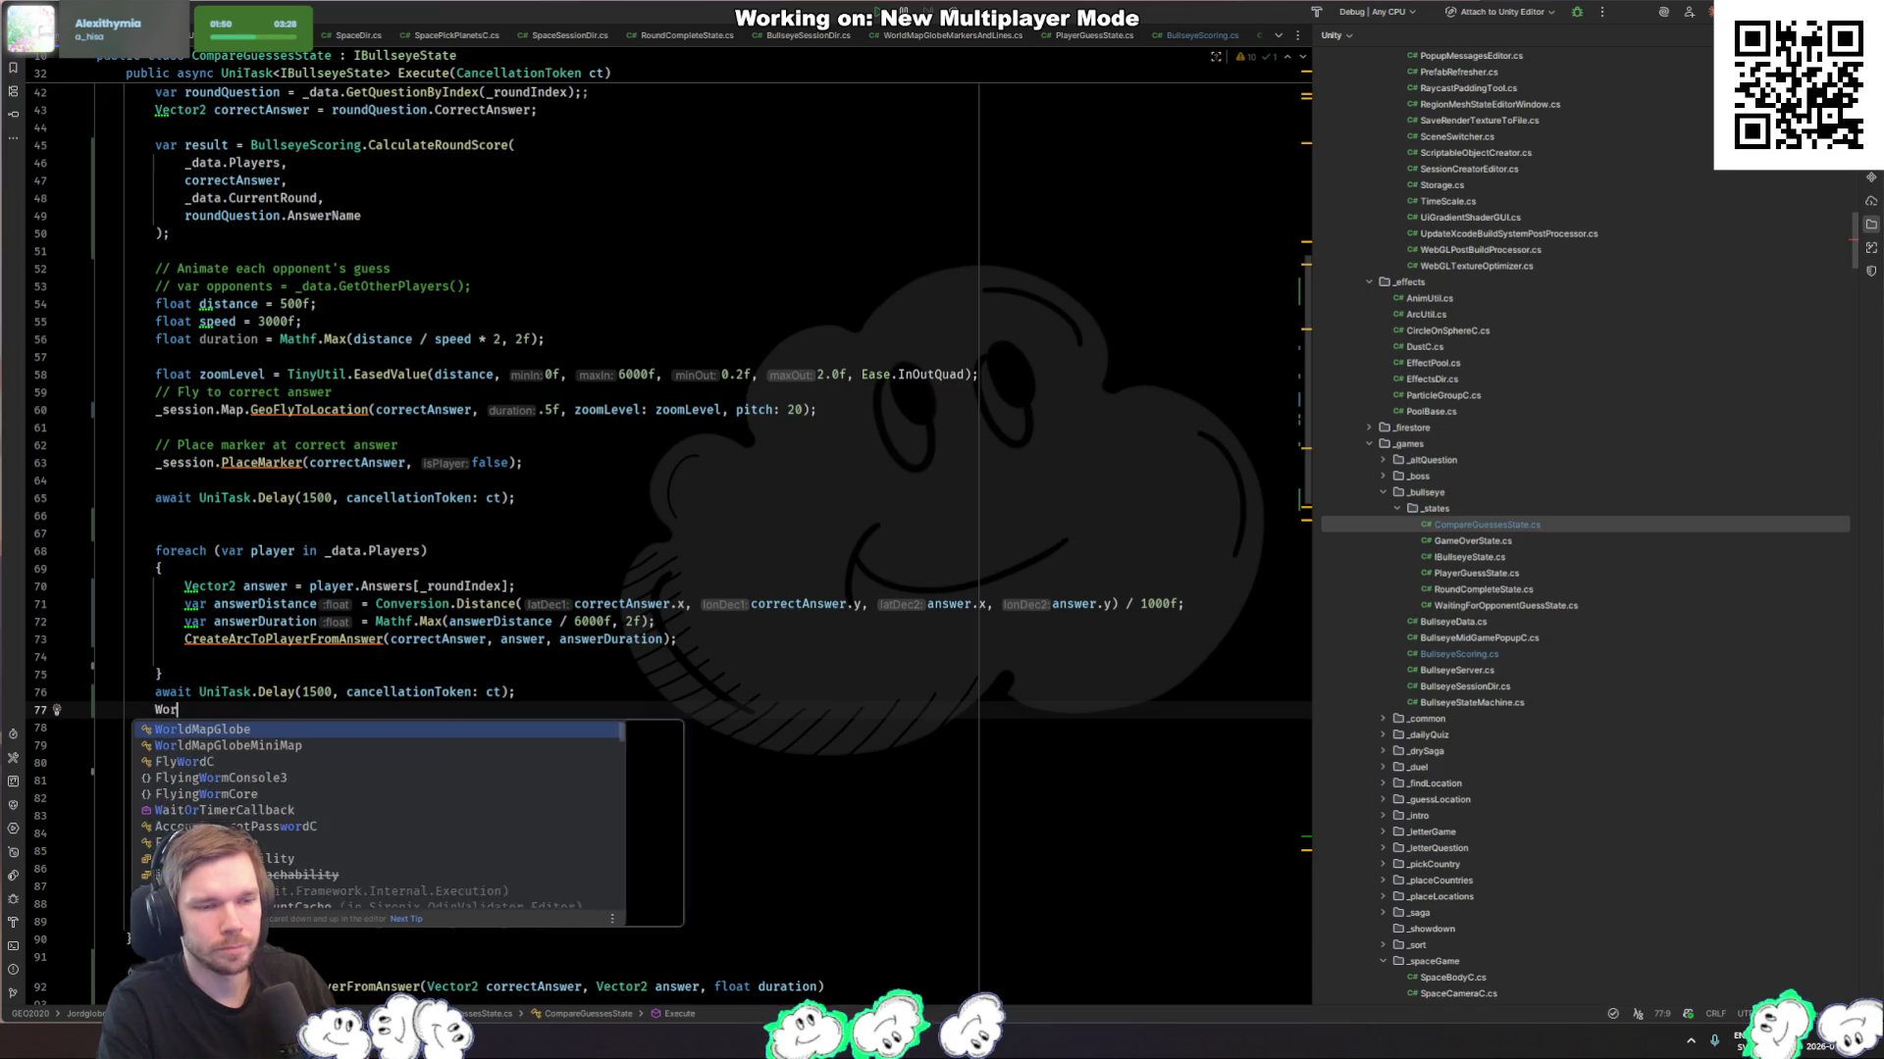
{"action": "key", "text": "Return"}
{"action": "type", "text": "."}
{"action": "key", "text": "Return"}
{"action": "type", "text": "."}
{"action": "key", "text": "Return"}
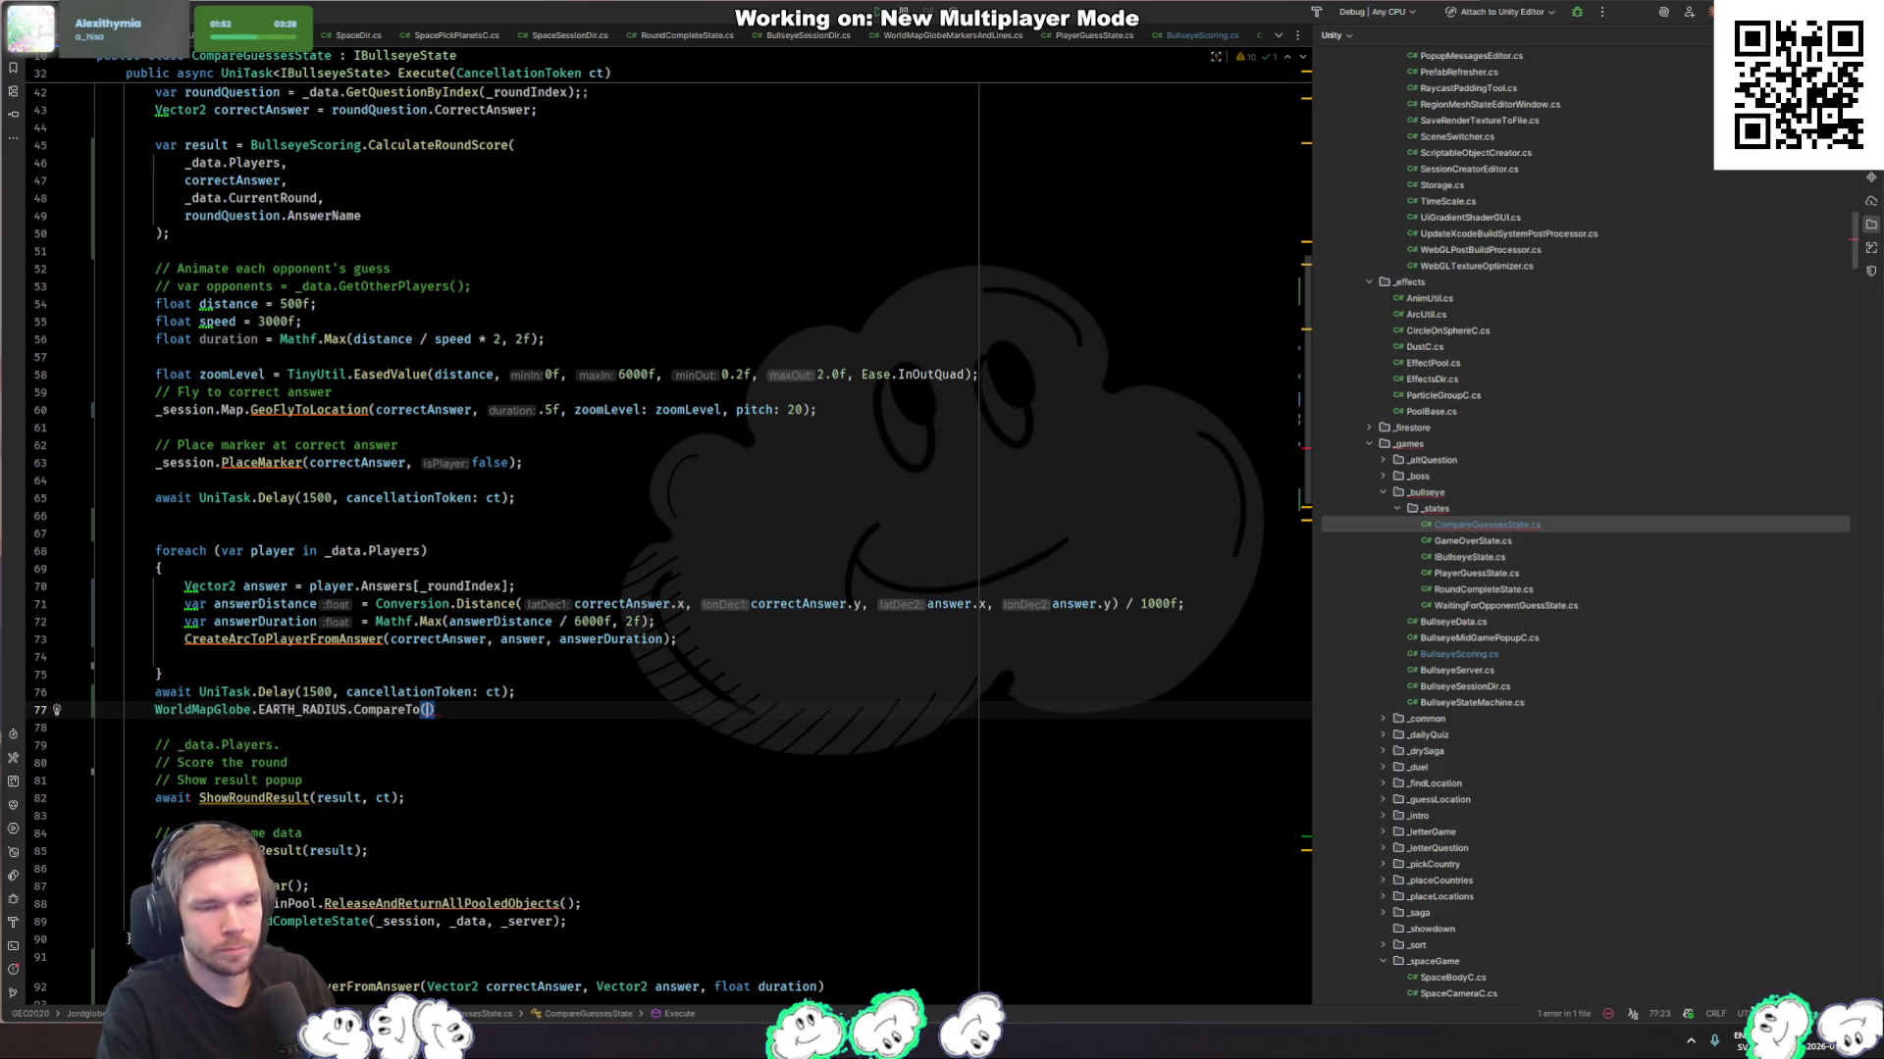
{"action": "key", "text": "ctrl+BackSpace"}
{"action": "key", "text": "ctrl+BackSpace"}
{"action": "key", "text": "ctrl+BackSpace"}
{"action": "type", "text": "instance.F"}
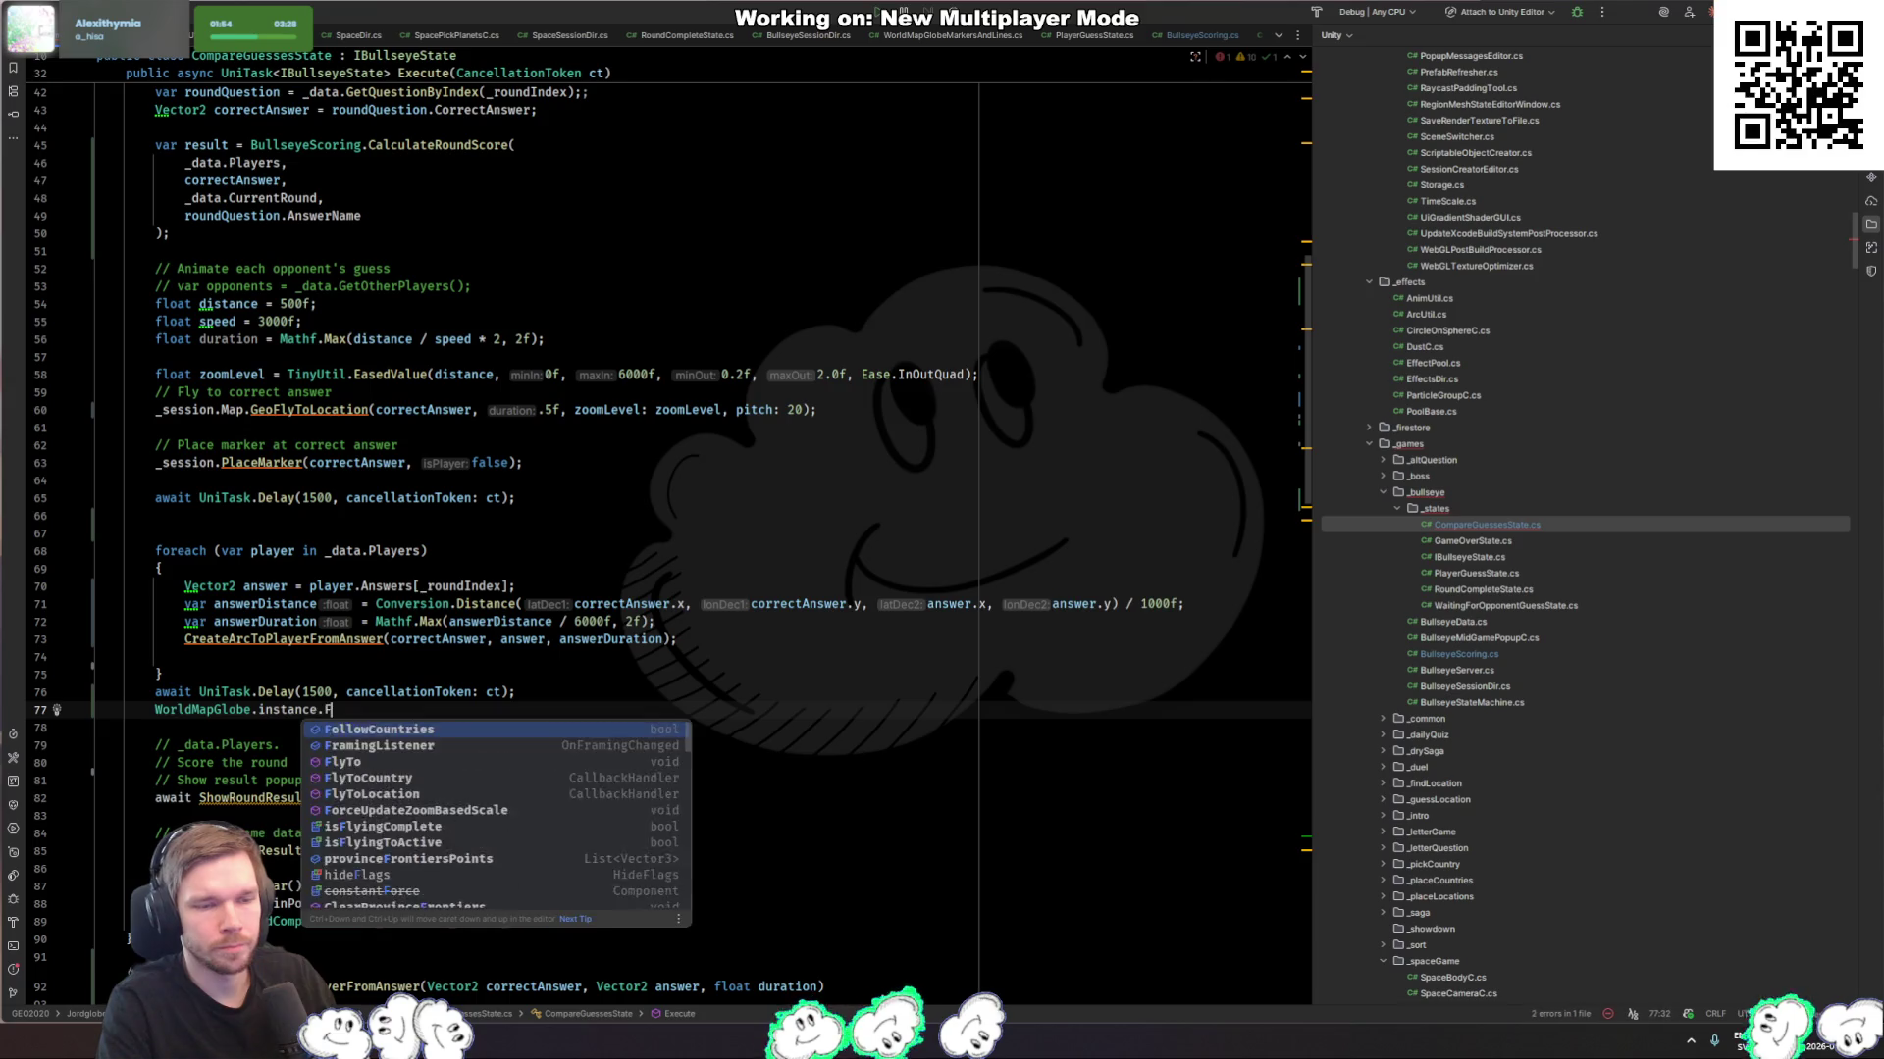
{"action": "key", "text": "ctrl+BackSpace"}
{"action": "key", "text": "ctrl+BackSpace"}
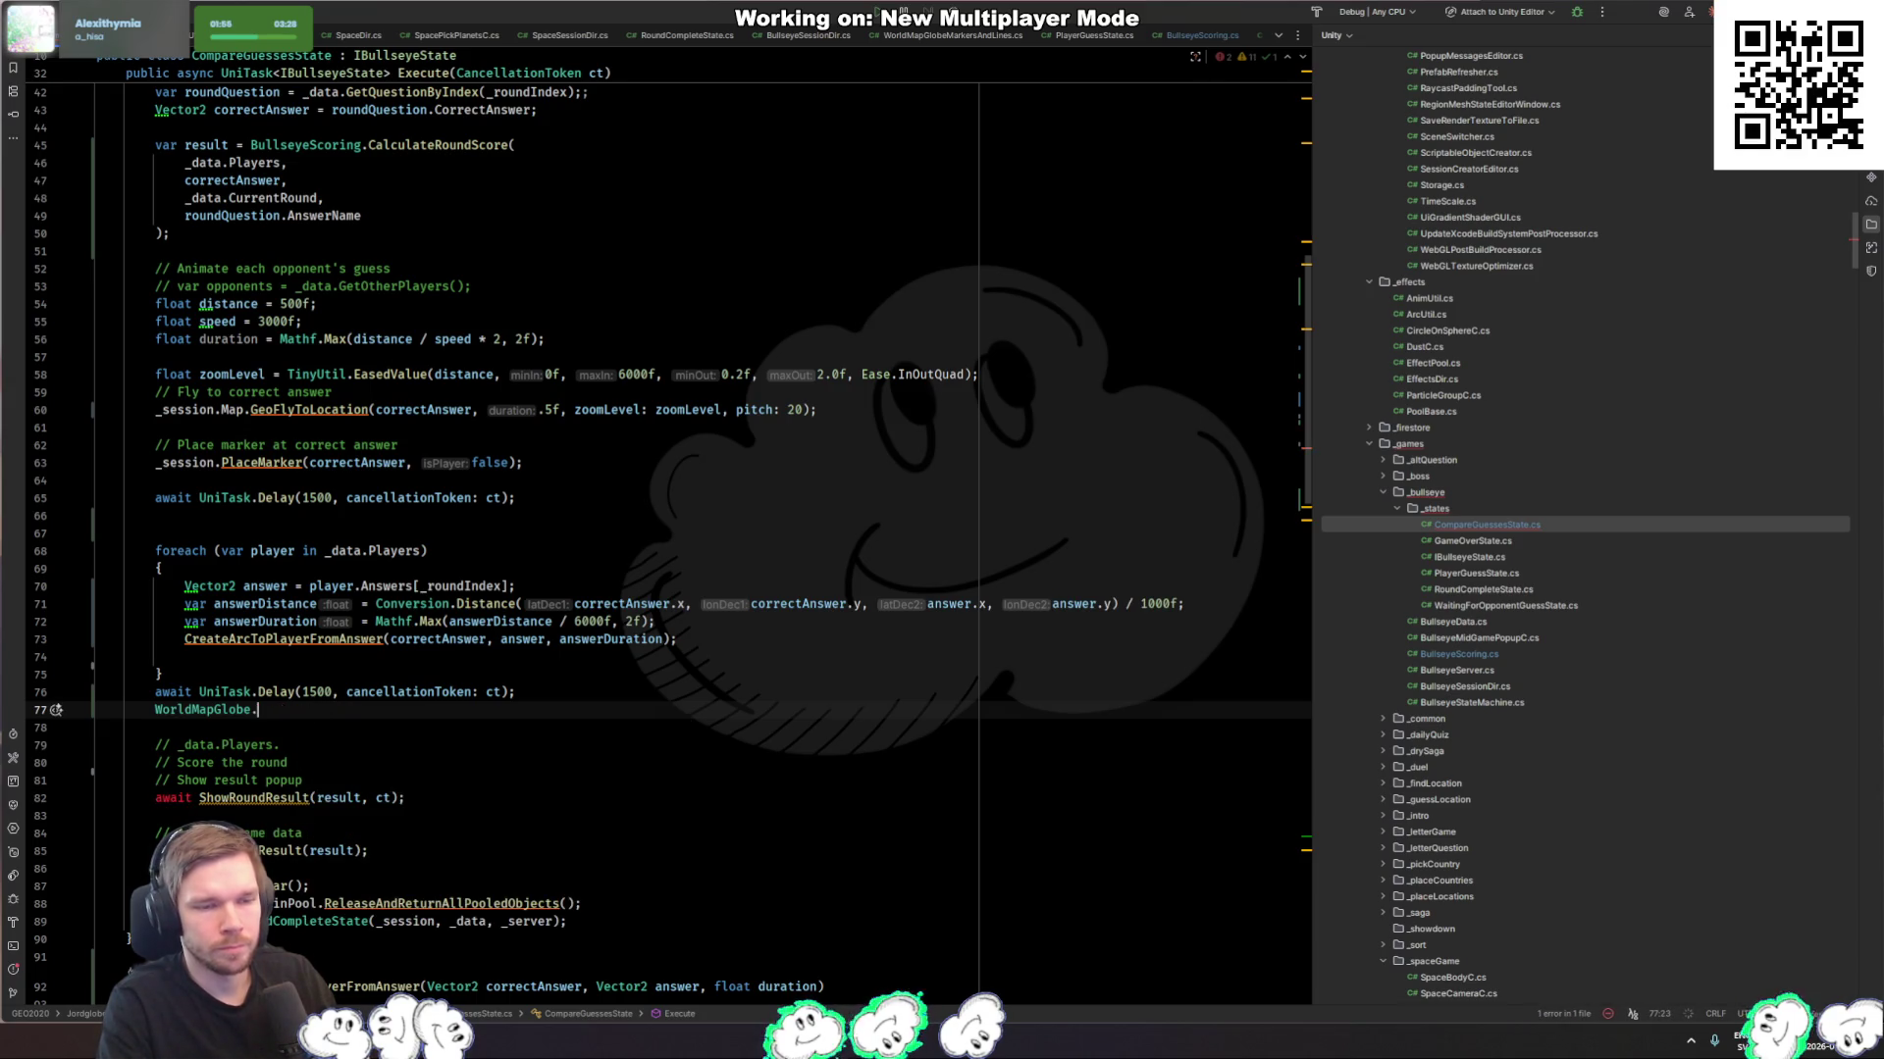
{"action": "type", "text": "fram"}
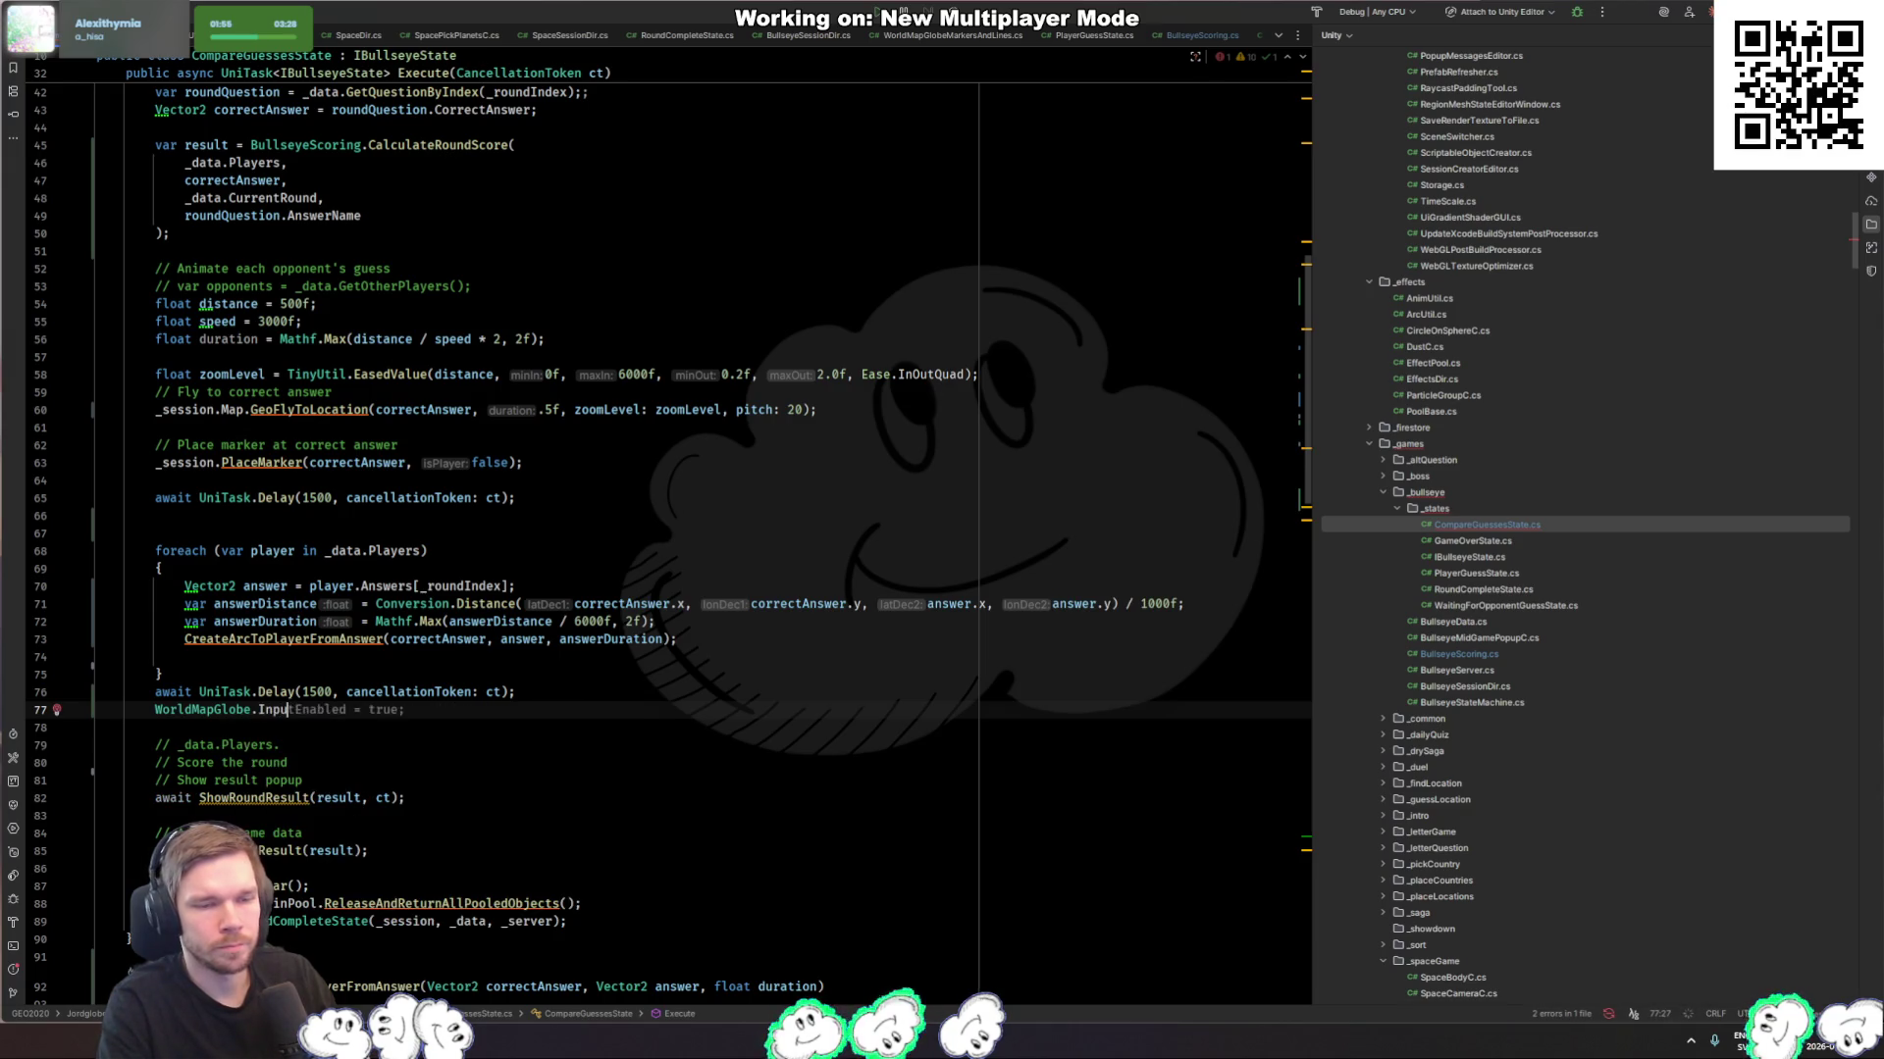
{"action": "key", "text": "ctrl+BackSpace"}
{"action": "key", "text": "ctrl+BackSpace"}
{"action": "key", "text": "ctrl+BackSpace"}
{"action": "type", "text": "MainDir."}
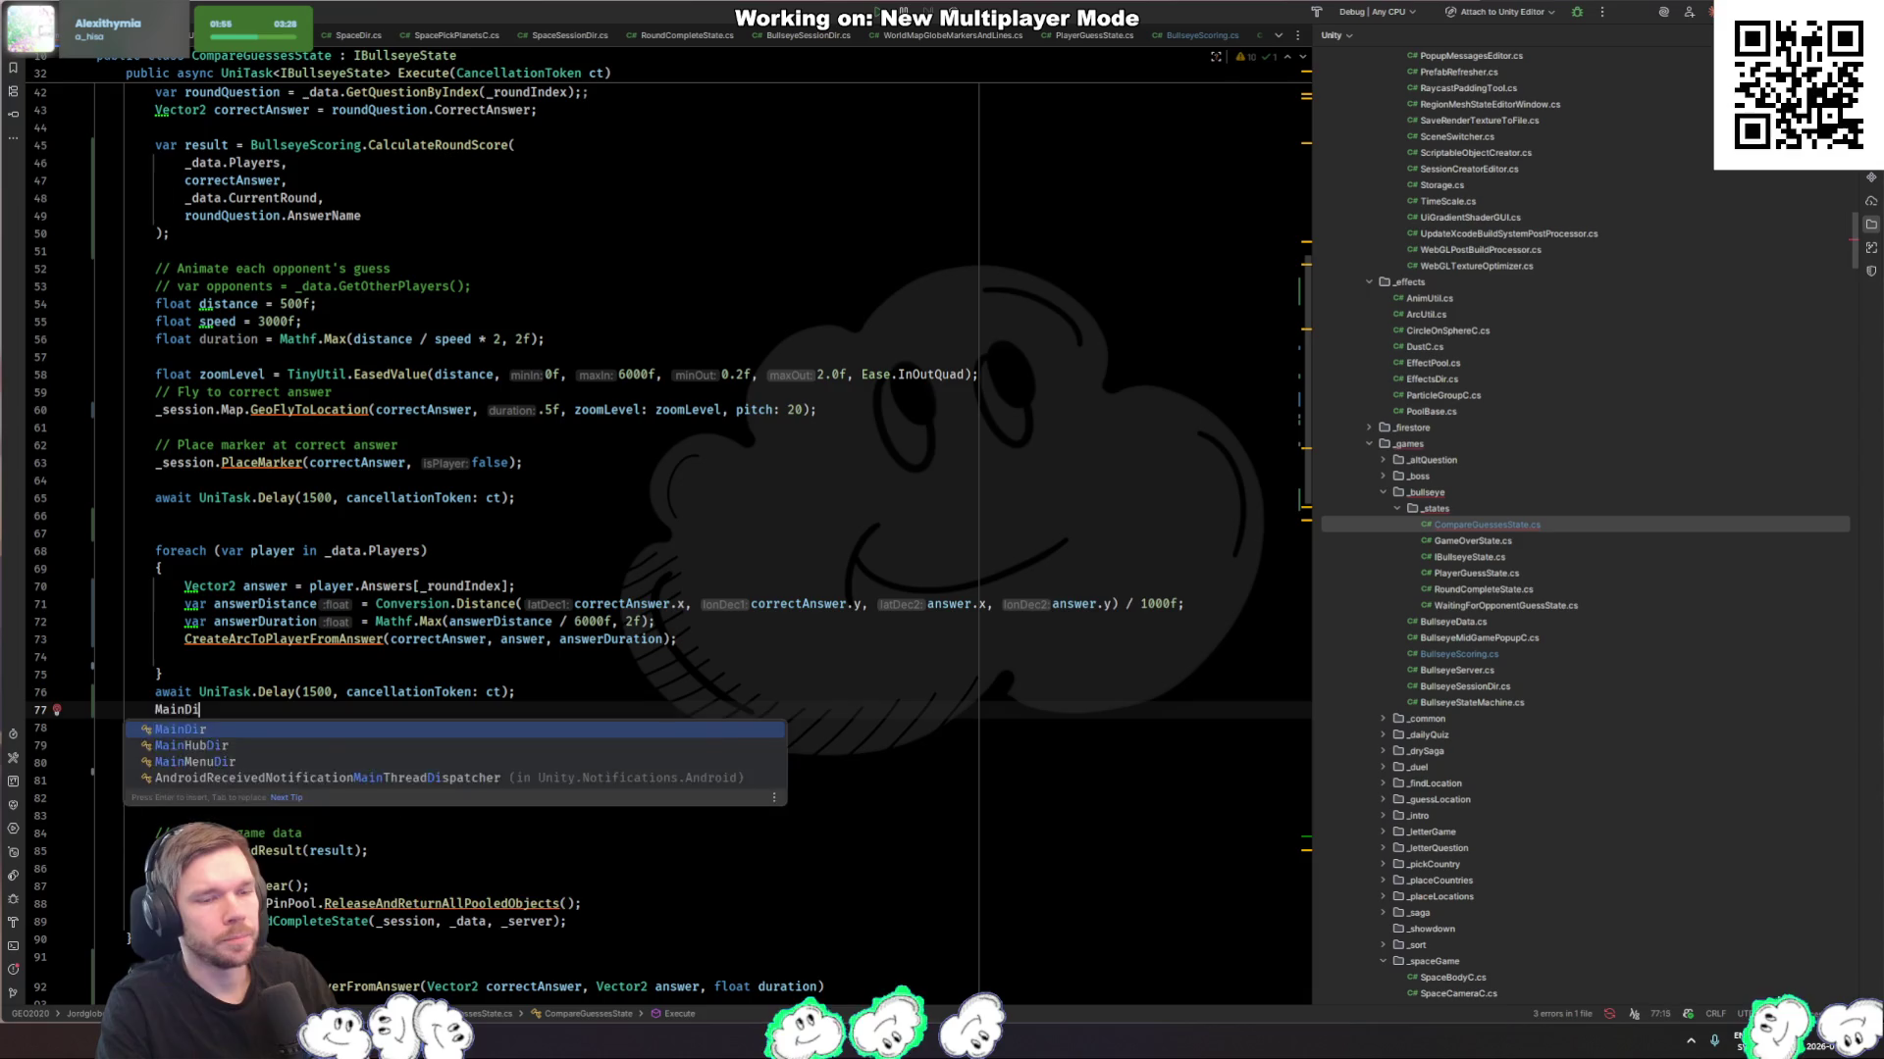
{"action": "key", "text": "Return"}
{"action": "type", "text": ".Gl"}
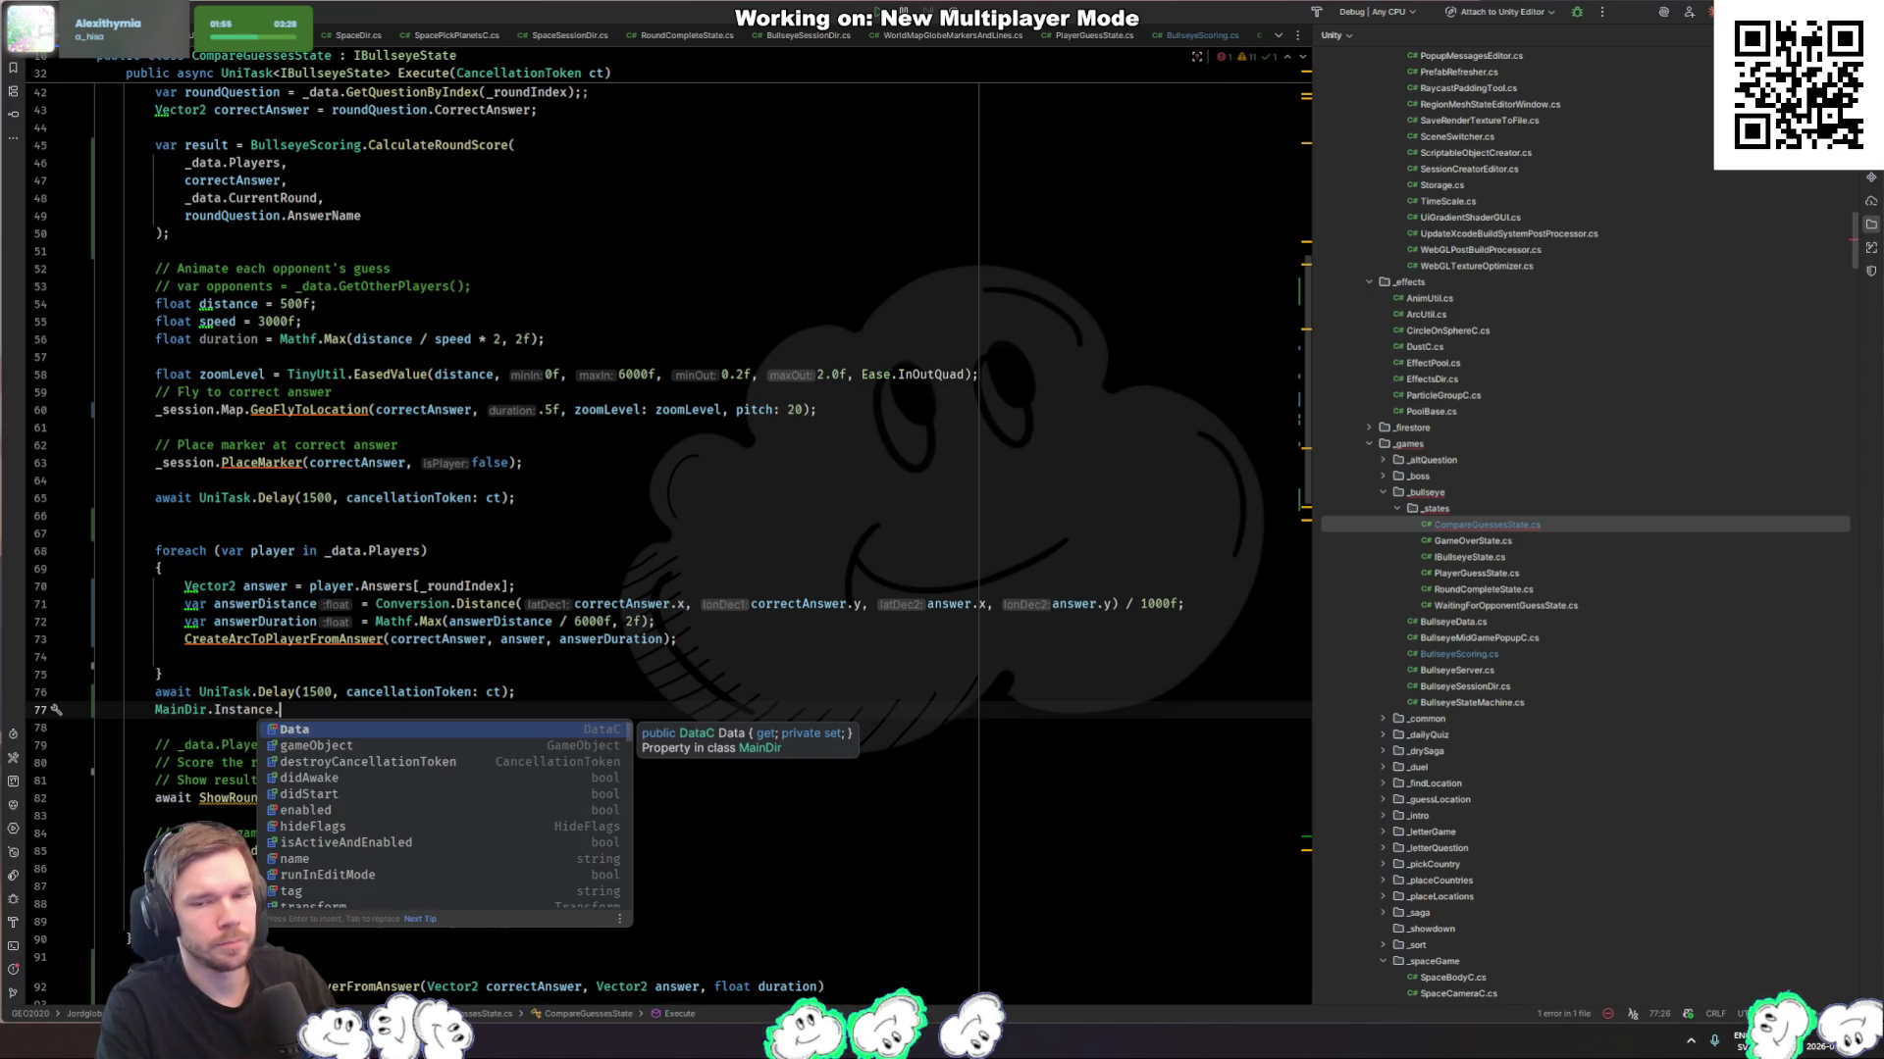
{"action": "key", "text": "BackSpace"}
{"action": "key", "text": "BackSpace"}
{"action": "key", "text": "BackSpace"}
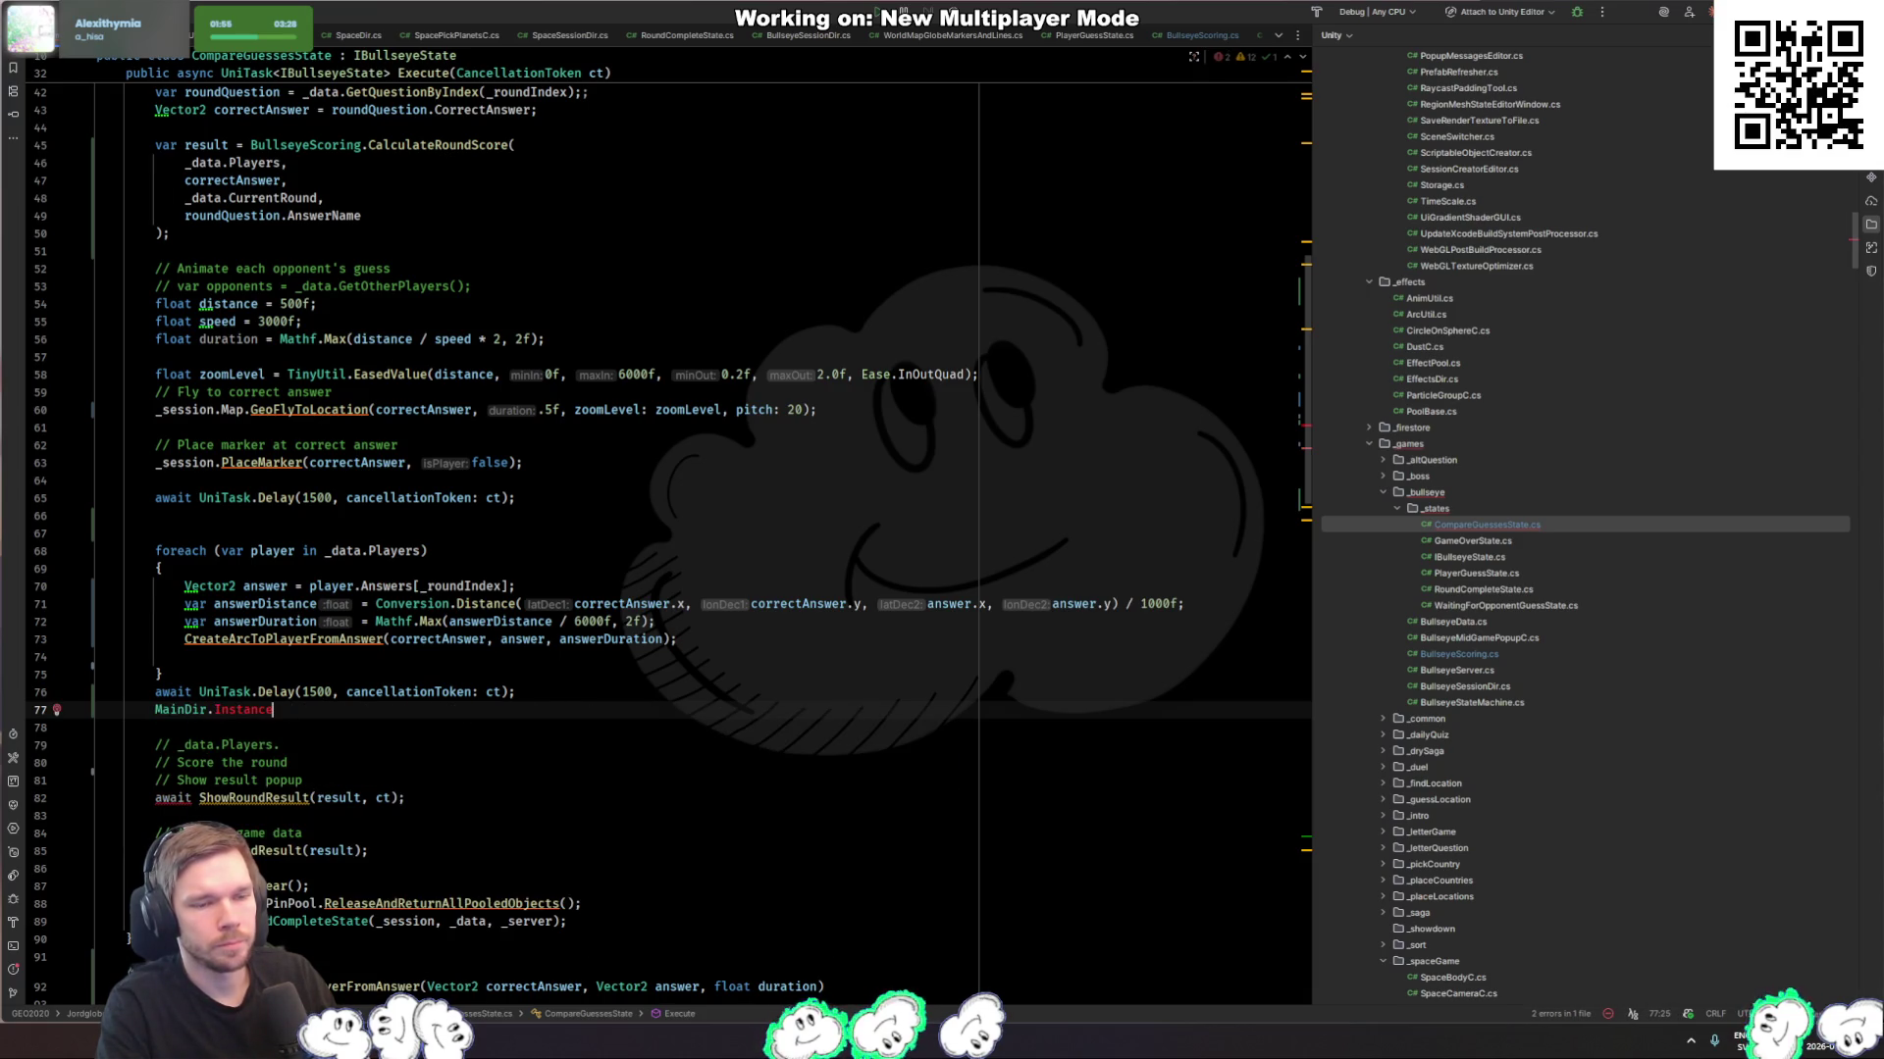
{"action": "type", "text": "."}
{"action": "key", "text": "Escape"}
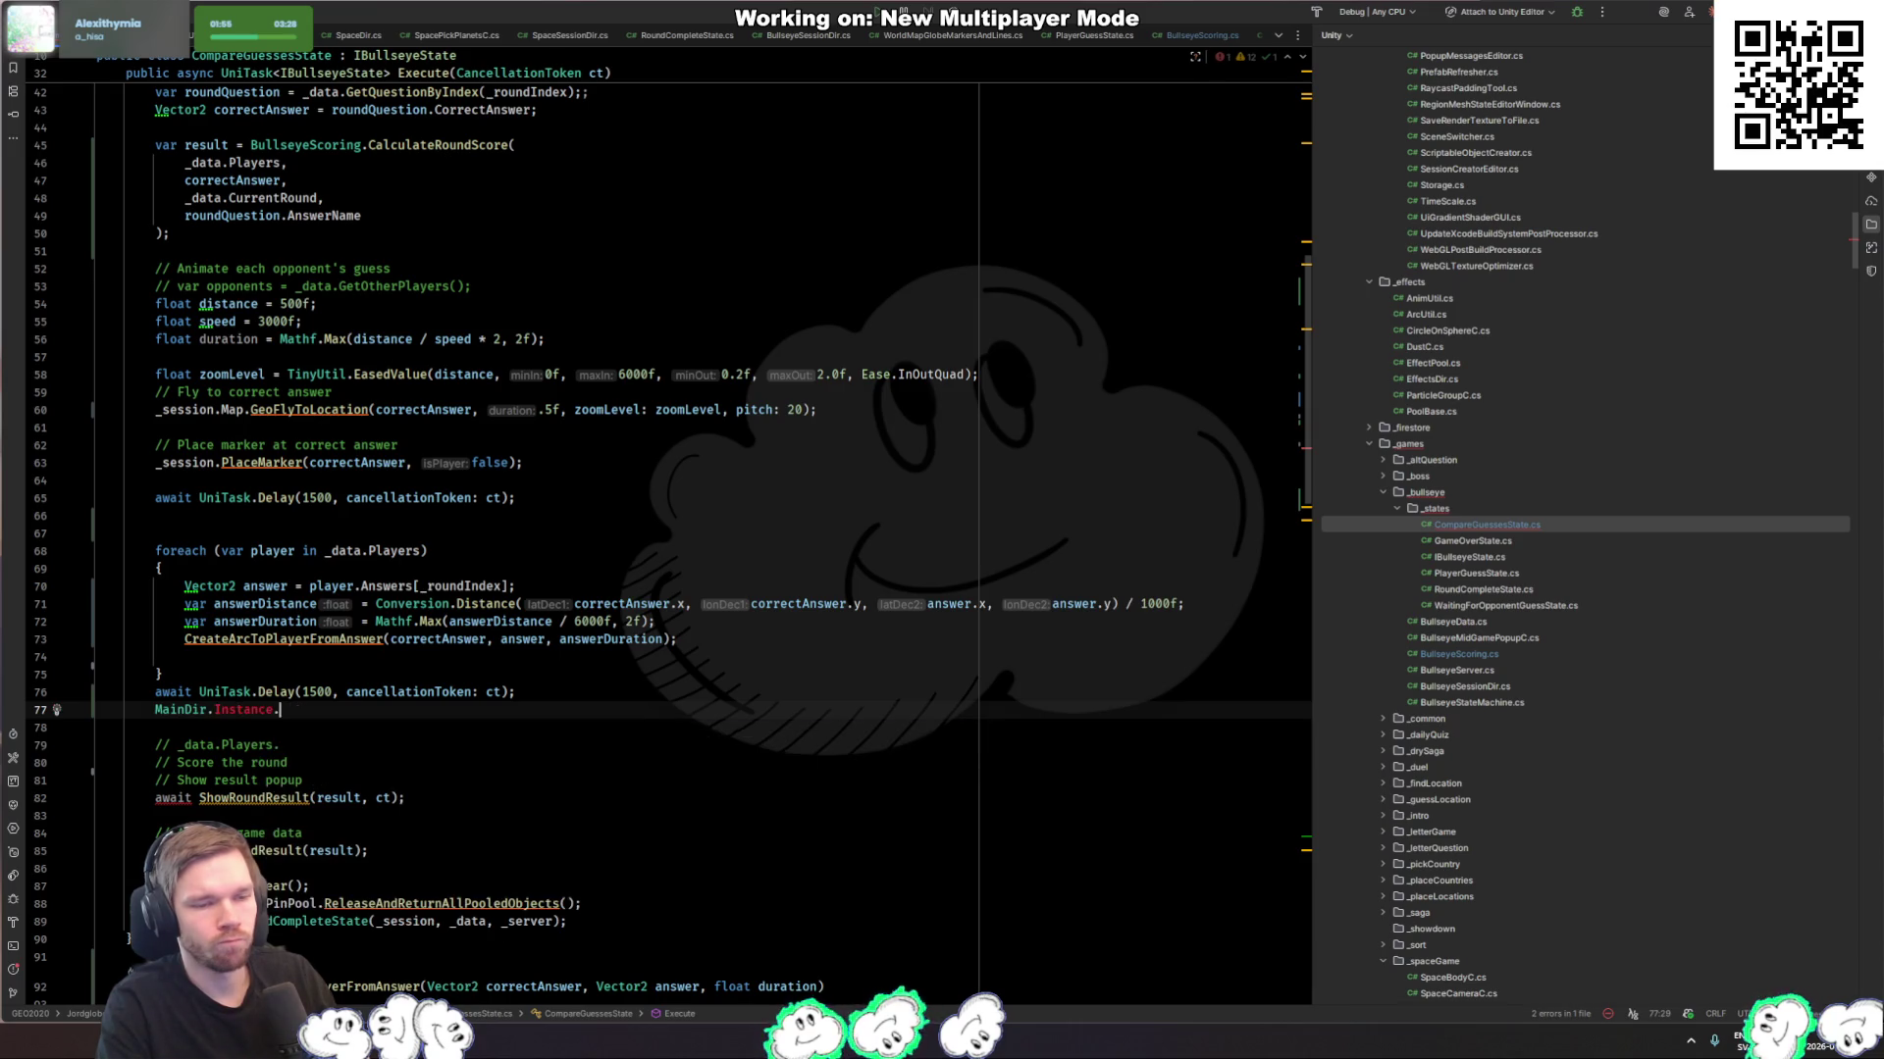
{"action": "key", "text": "ctrl+BackSpace"}
{"action": "key", "text": "ctrl+BackSpace"}
{"action": "key", "text": "ctrl+BackSpace"}
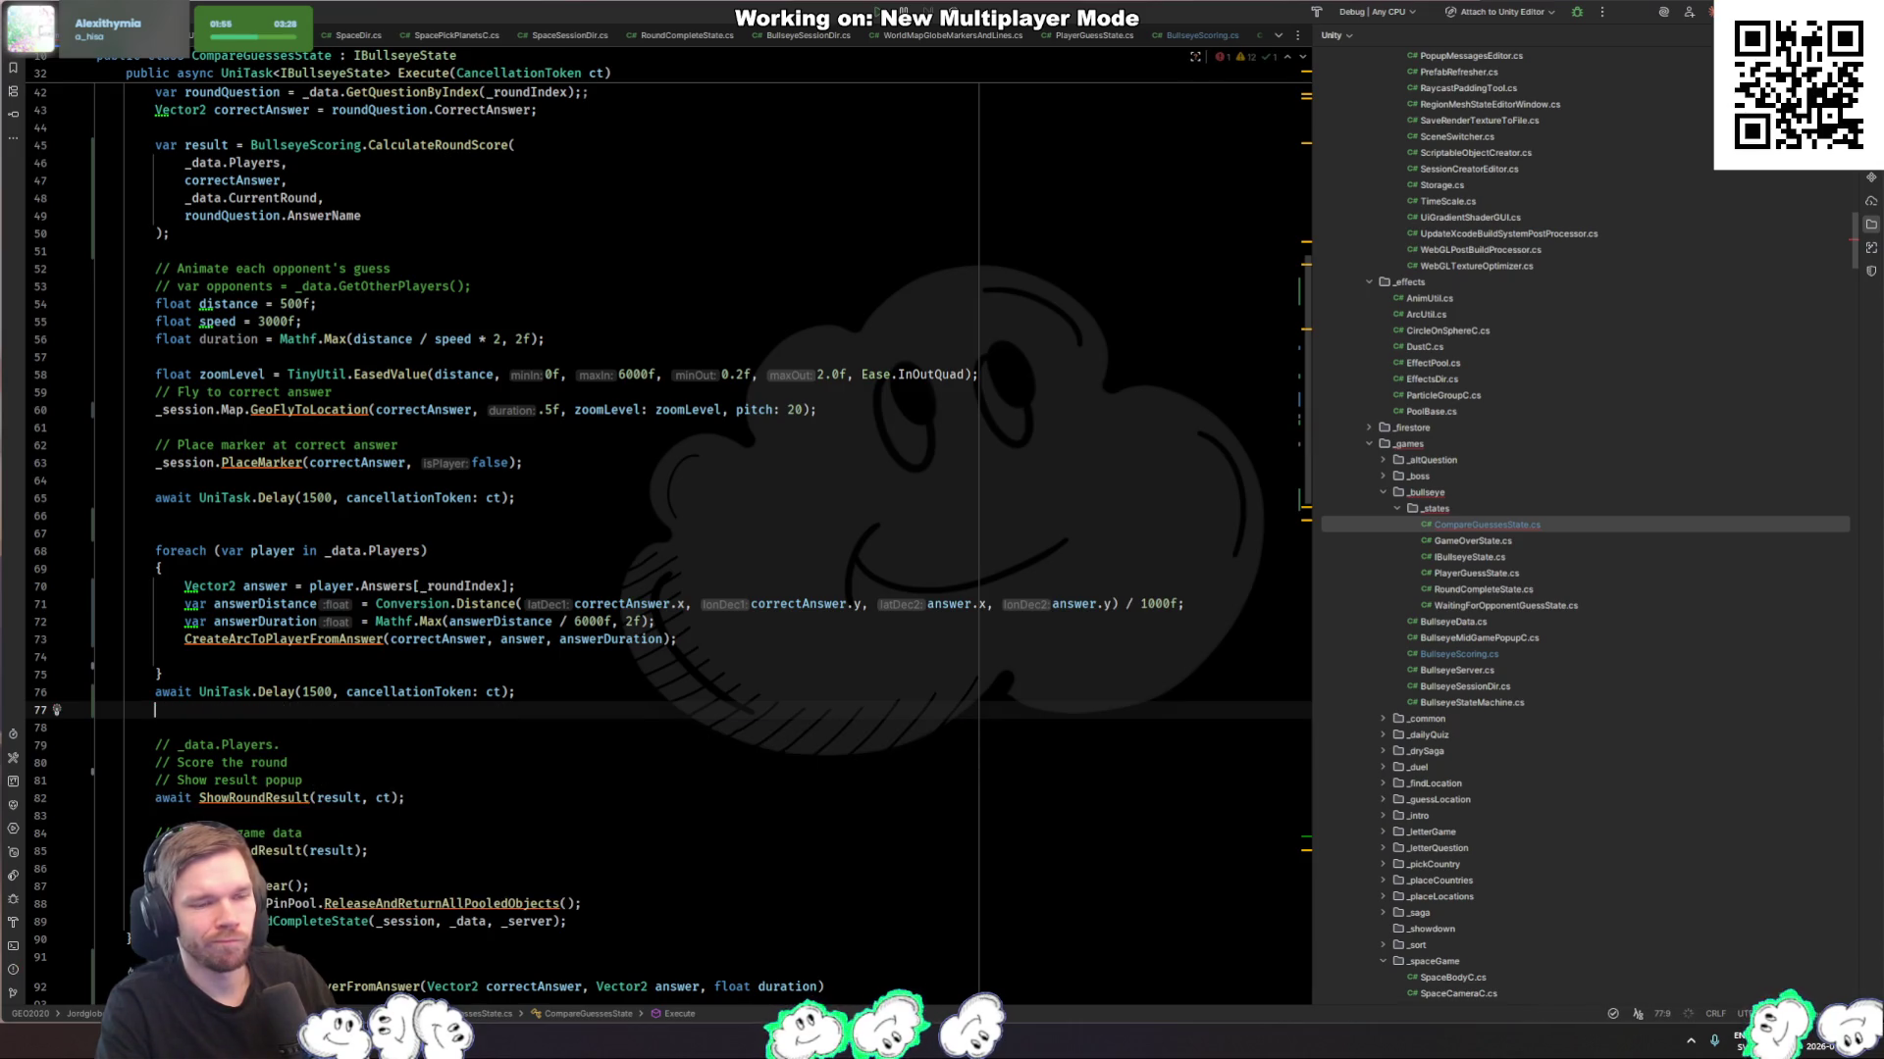
{"action": "type", "text": "GameDir"}
{"action": "key", "text": "Escape"}
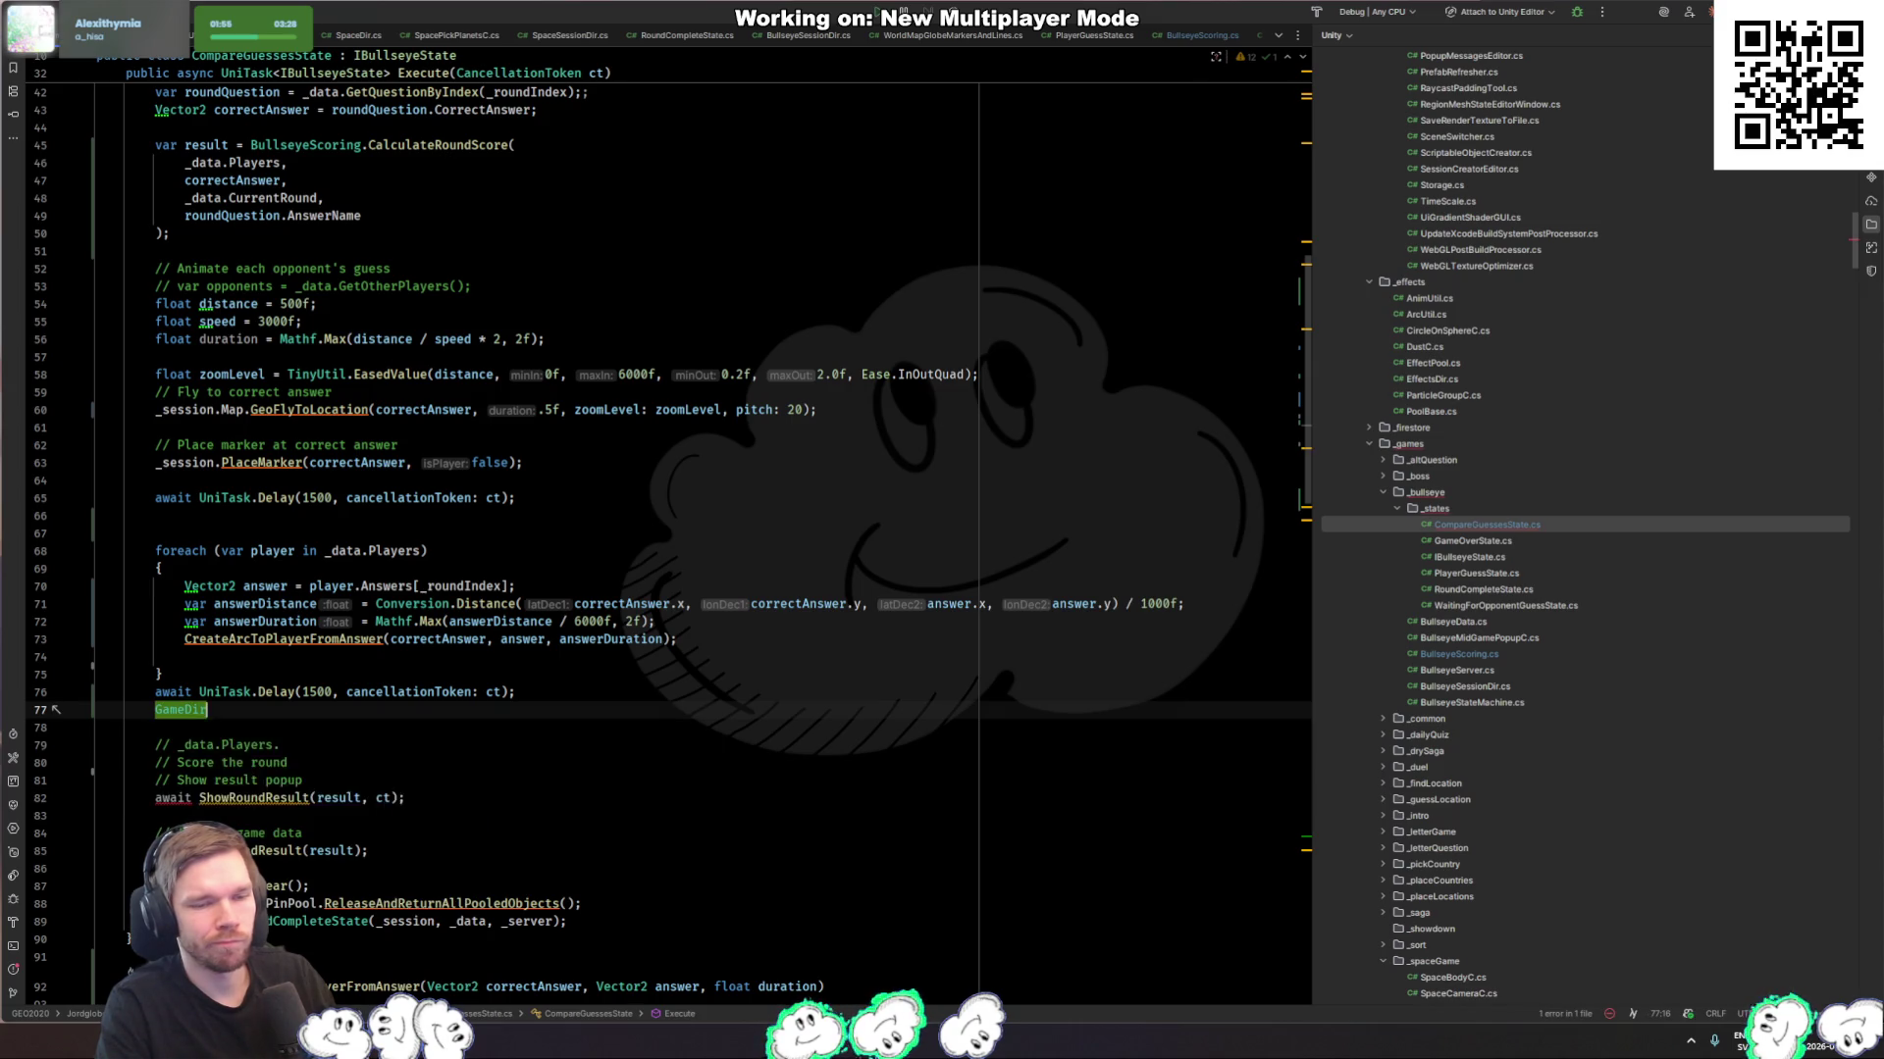
{"action": "type", "text": ".Instance.Fr"}
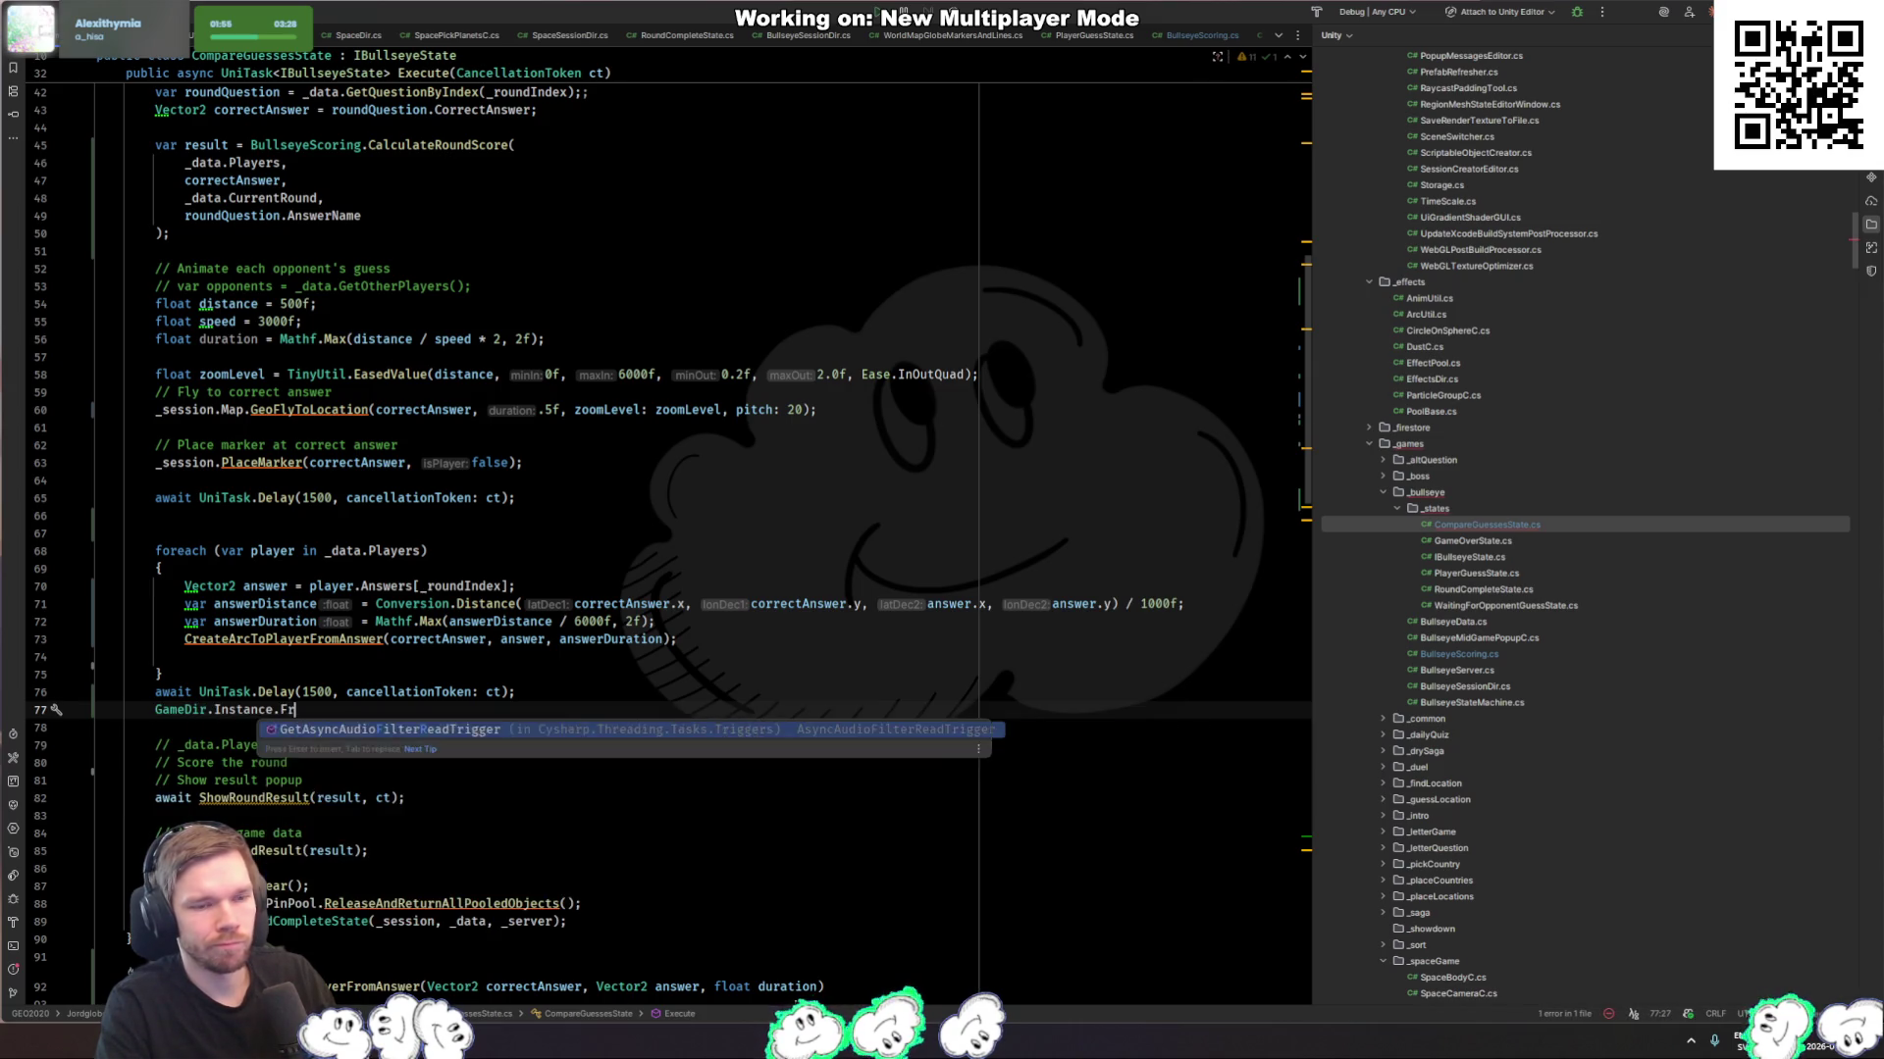
{"action": "key", "text": "BackSpace"}
{"action": "key", "text": "BackSpace"}
{"action": "type", "text": "Get"}
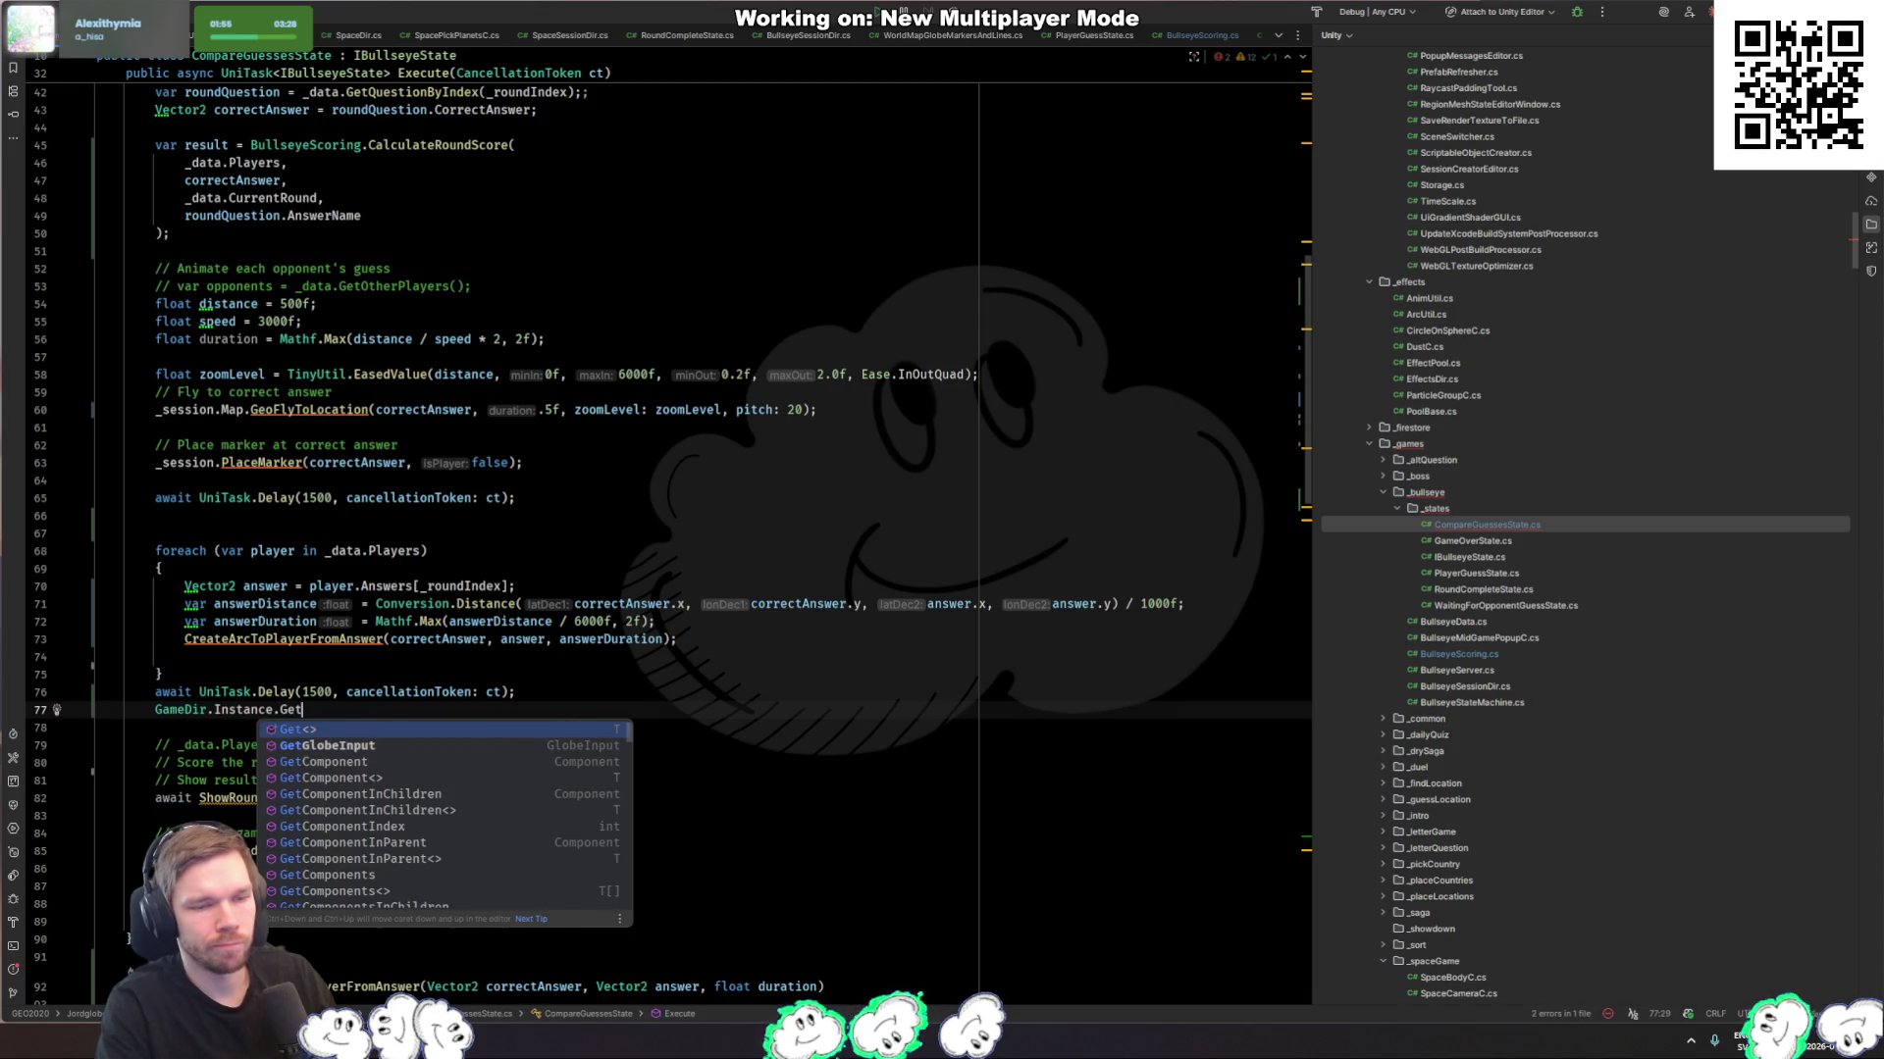
{"action": "key", "text": "Down"}
{"action": "key", "text": "Return"}
{"action": "type", "text": ".Frame"}
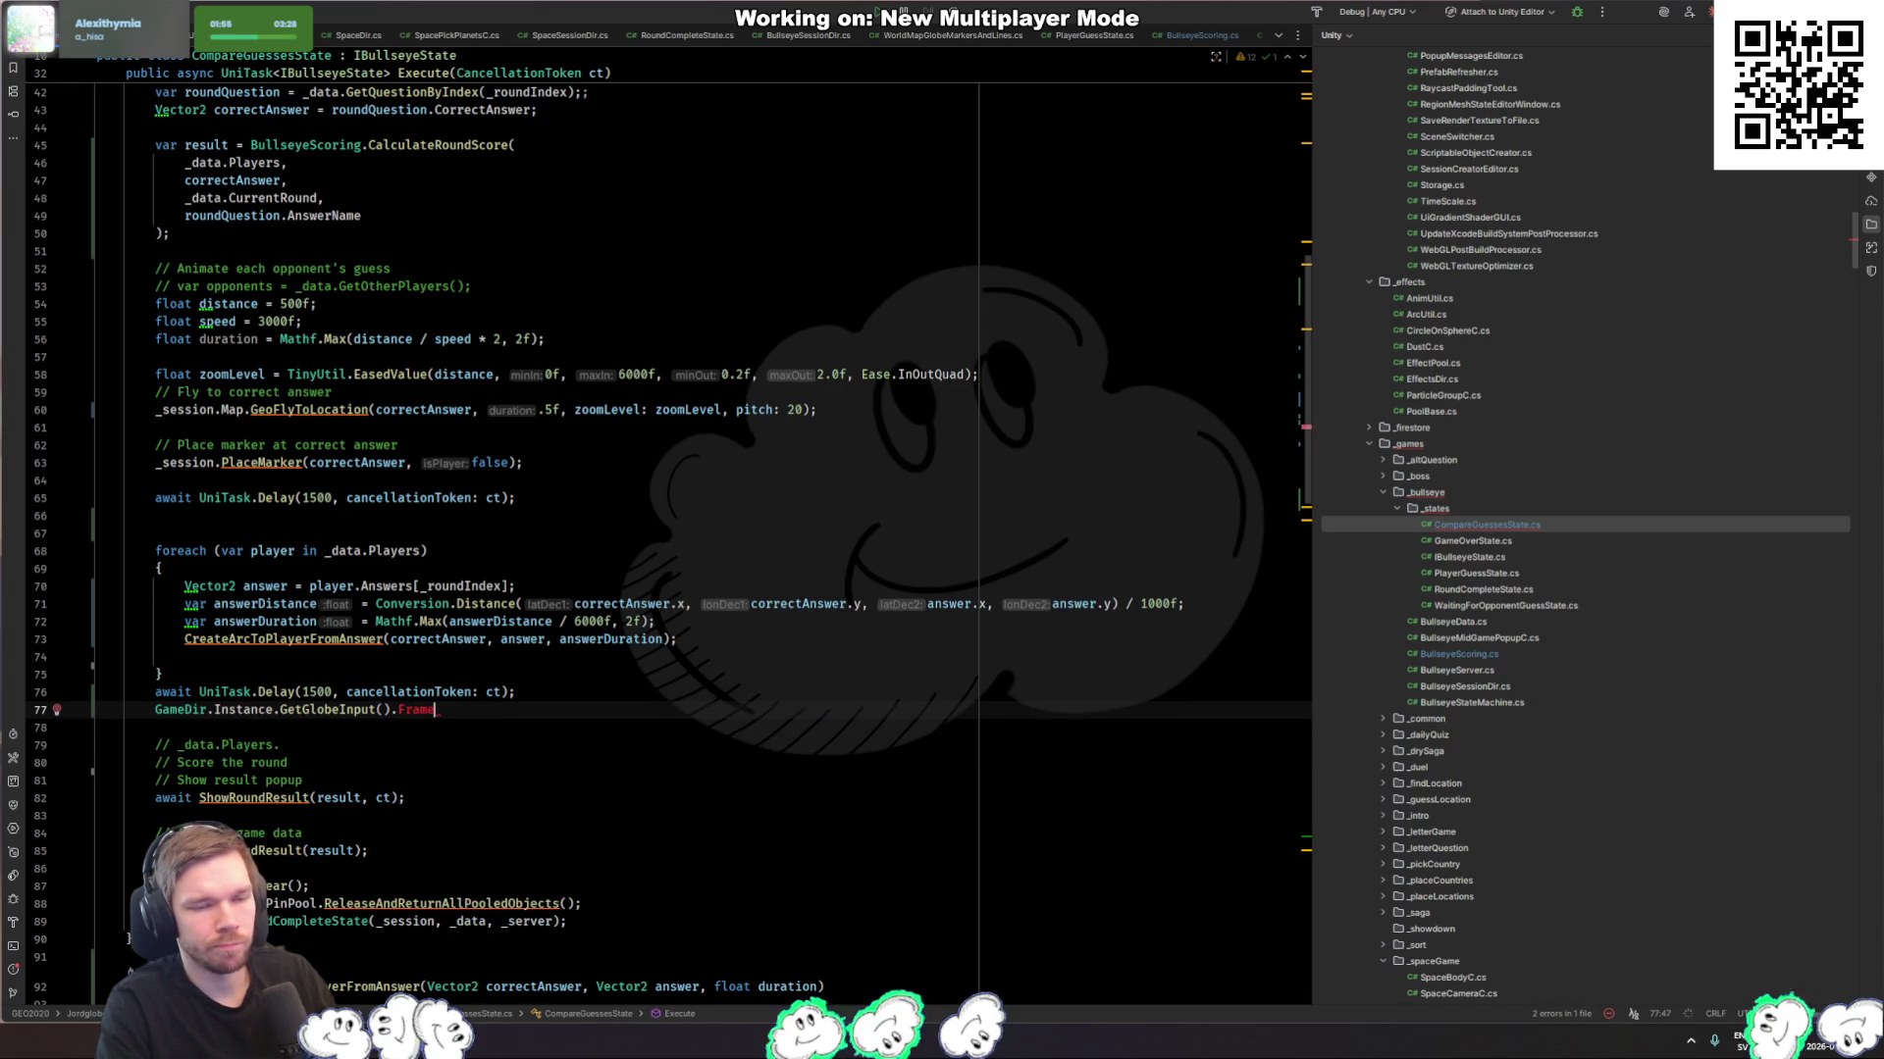
{"action": "key", "text": "ctrl+x"}
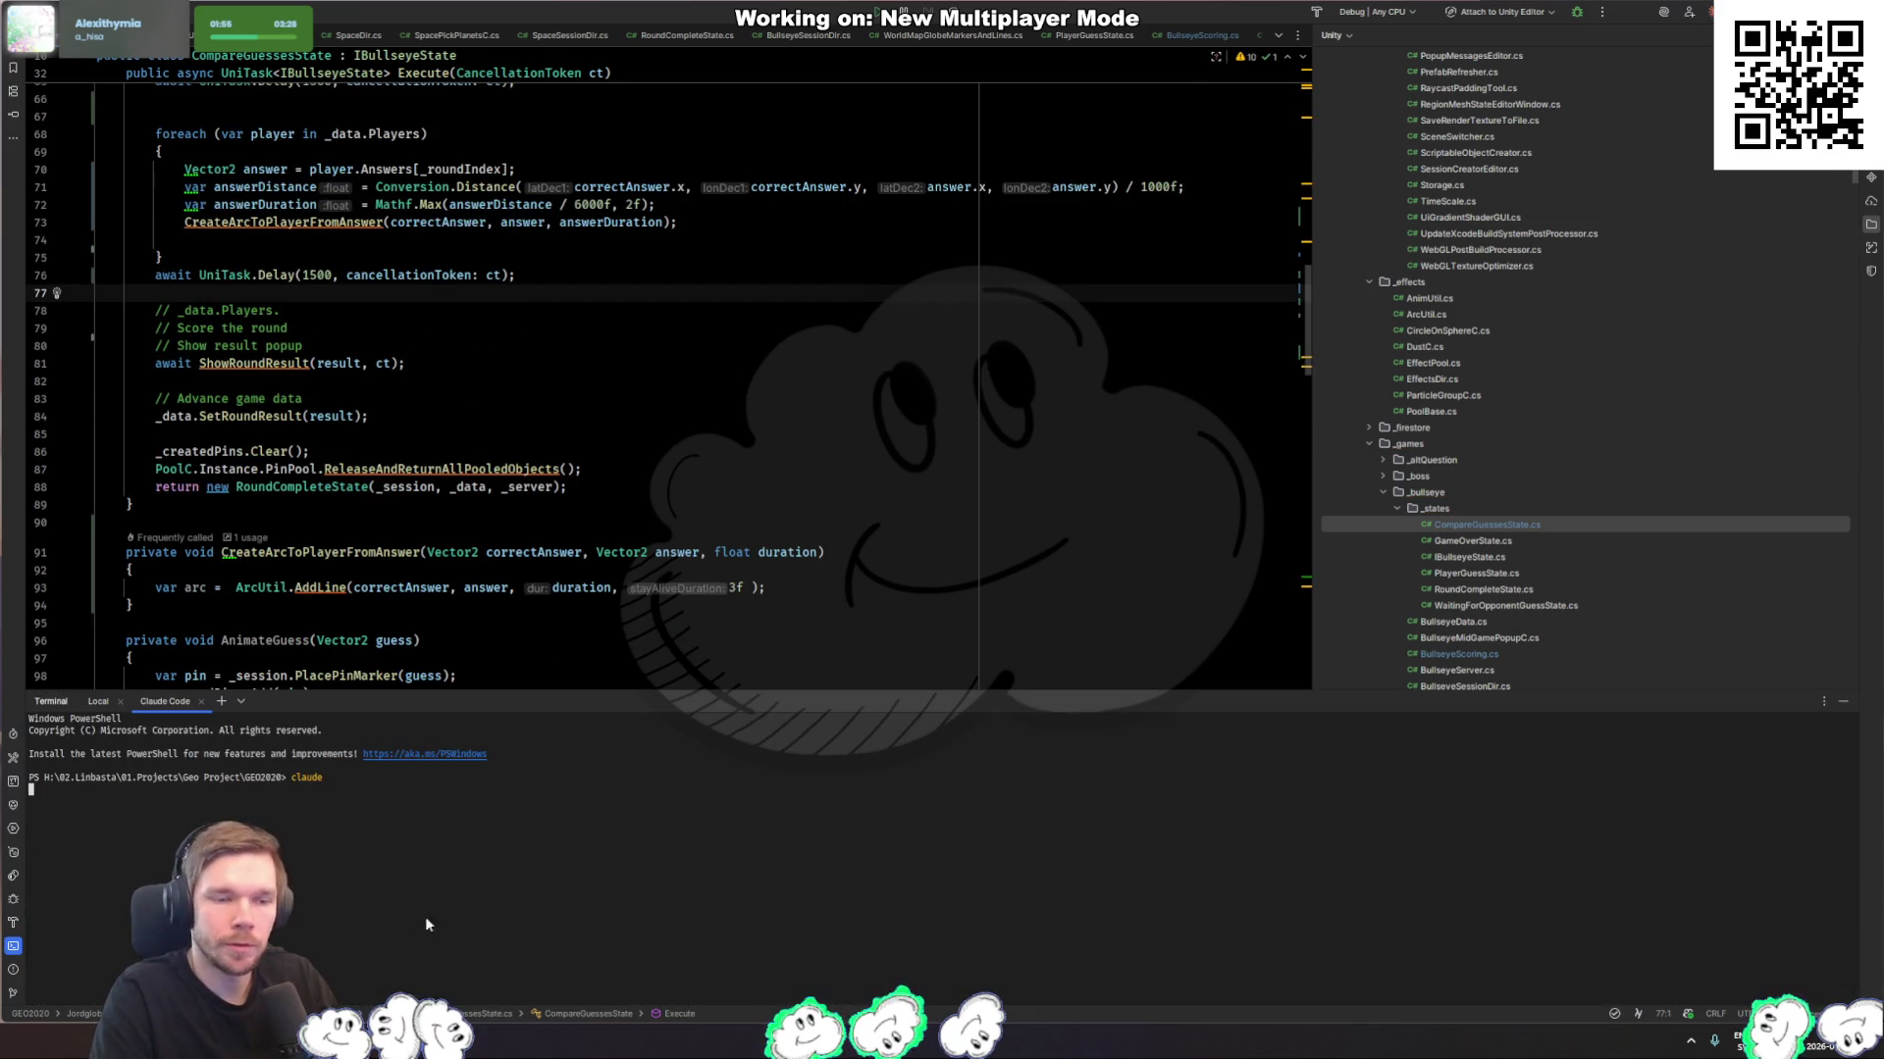
Step: Start a Claude Code prompt 'I want to frame' and change CreateArcToPlayerFromAnswer's return type to ArcC
{"action": "type", "text": "I want to frame"}
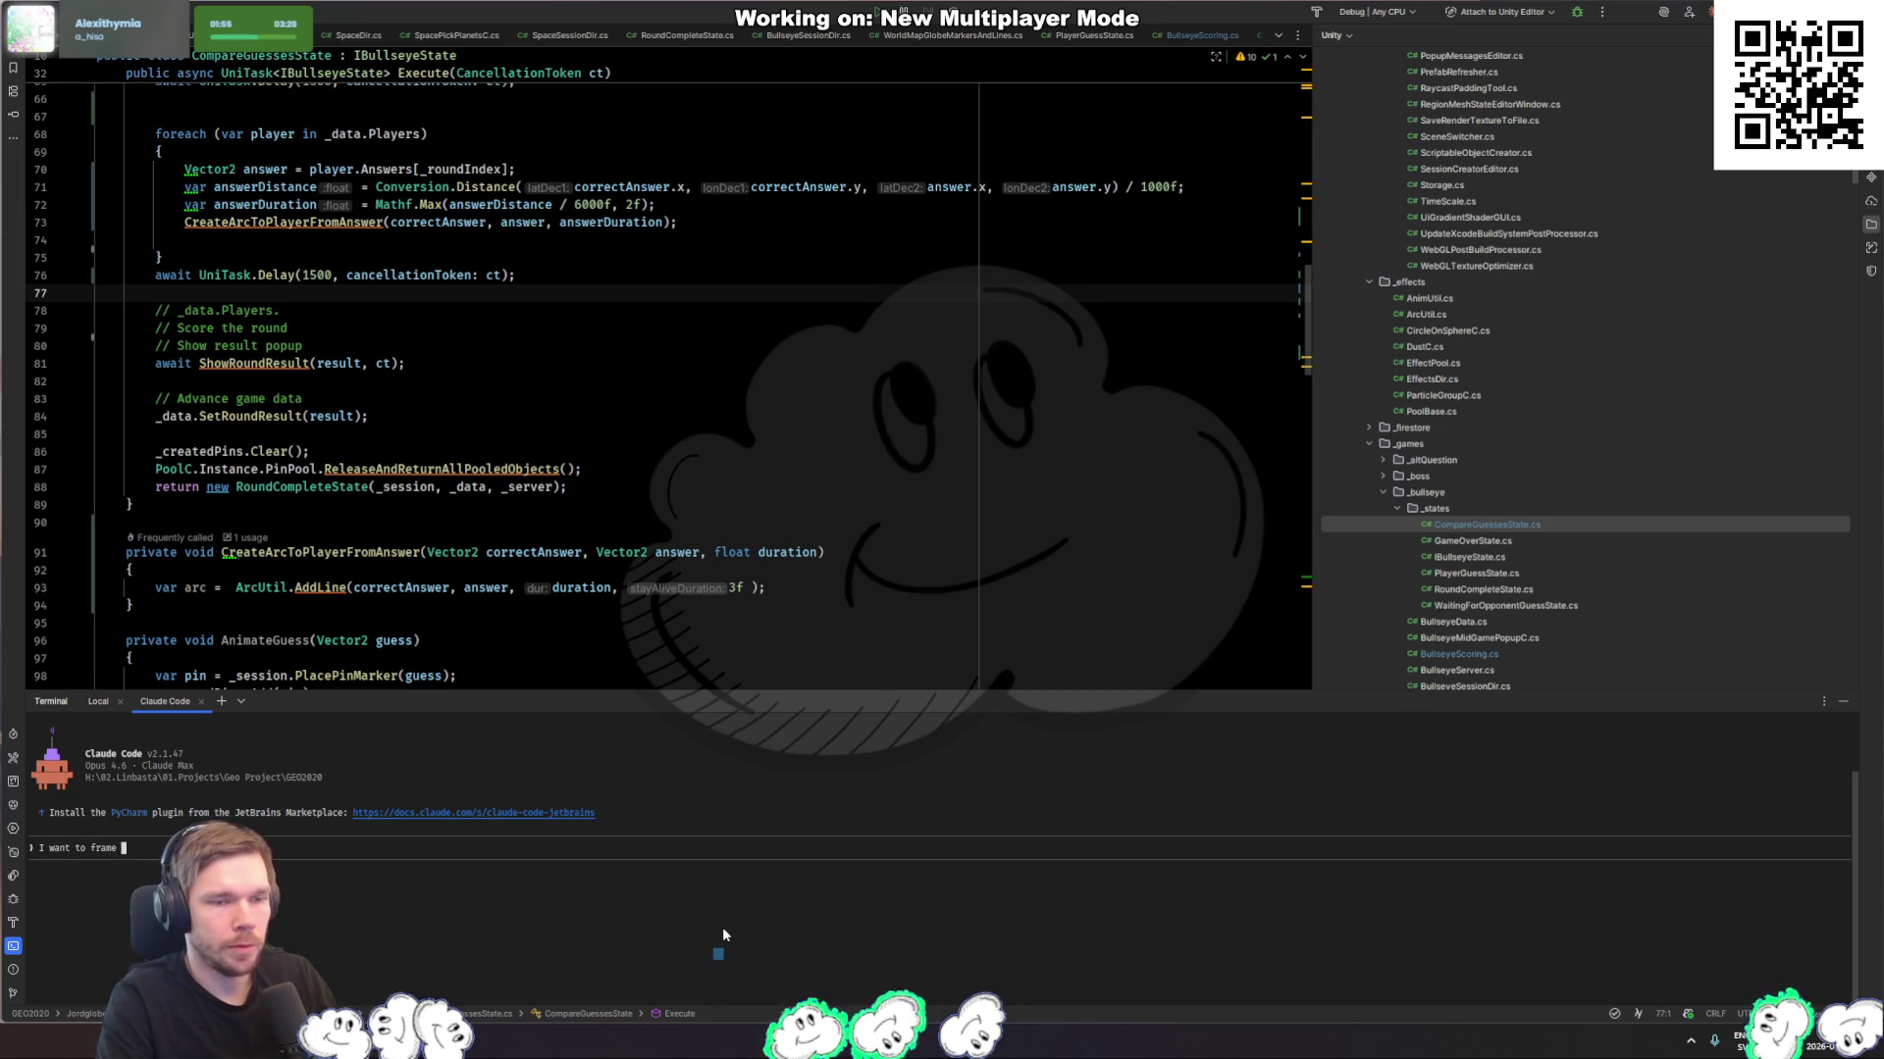
{"action": "left_click", "coordinate": [194, 567]}
{"action": "left_click", "coordinate": [210, 558]}
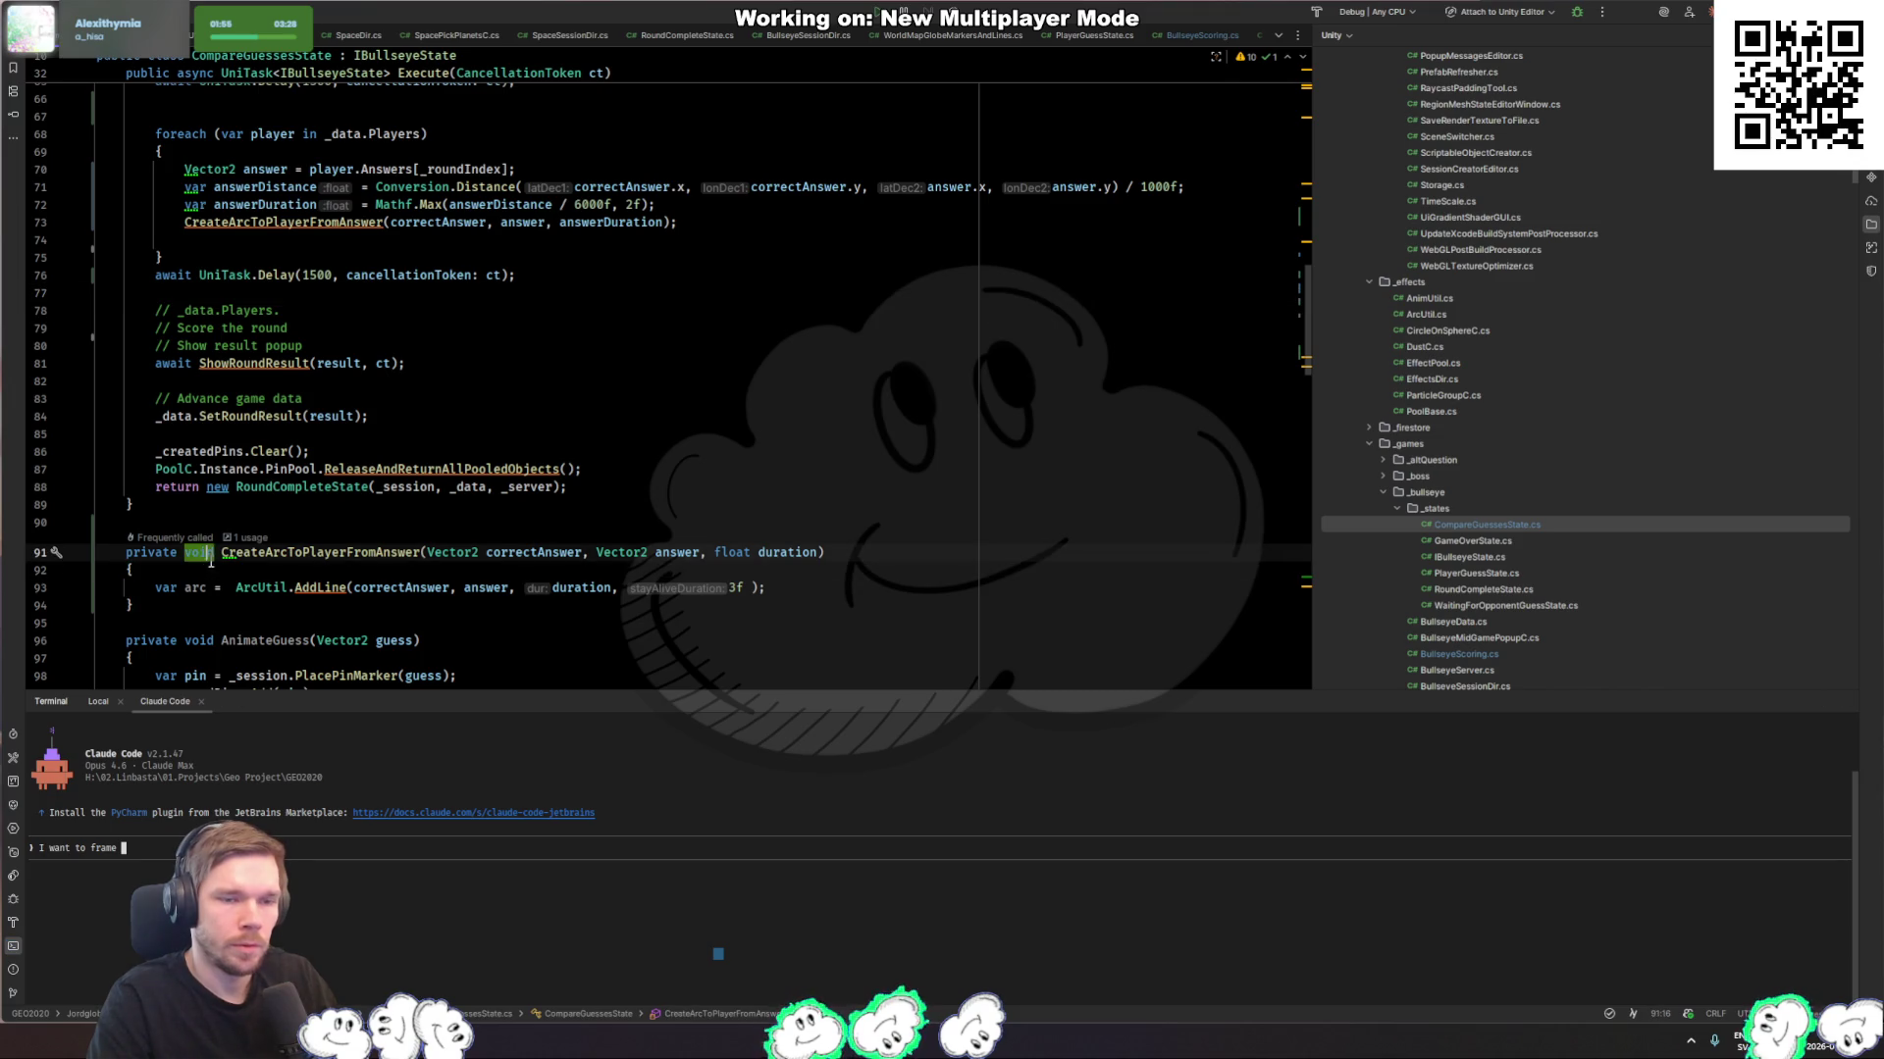
{"action": "mouse_move", "coordinate": [327, 587]}
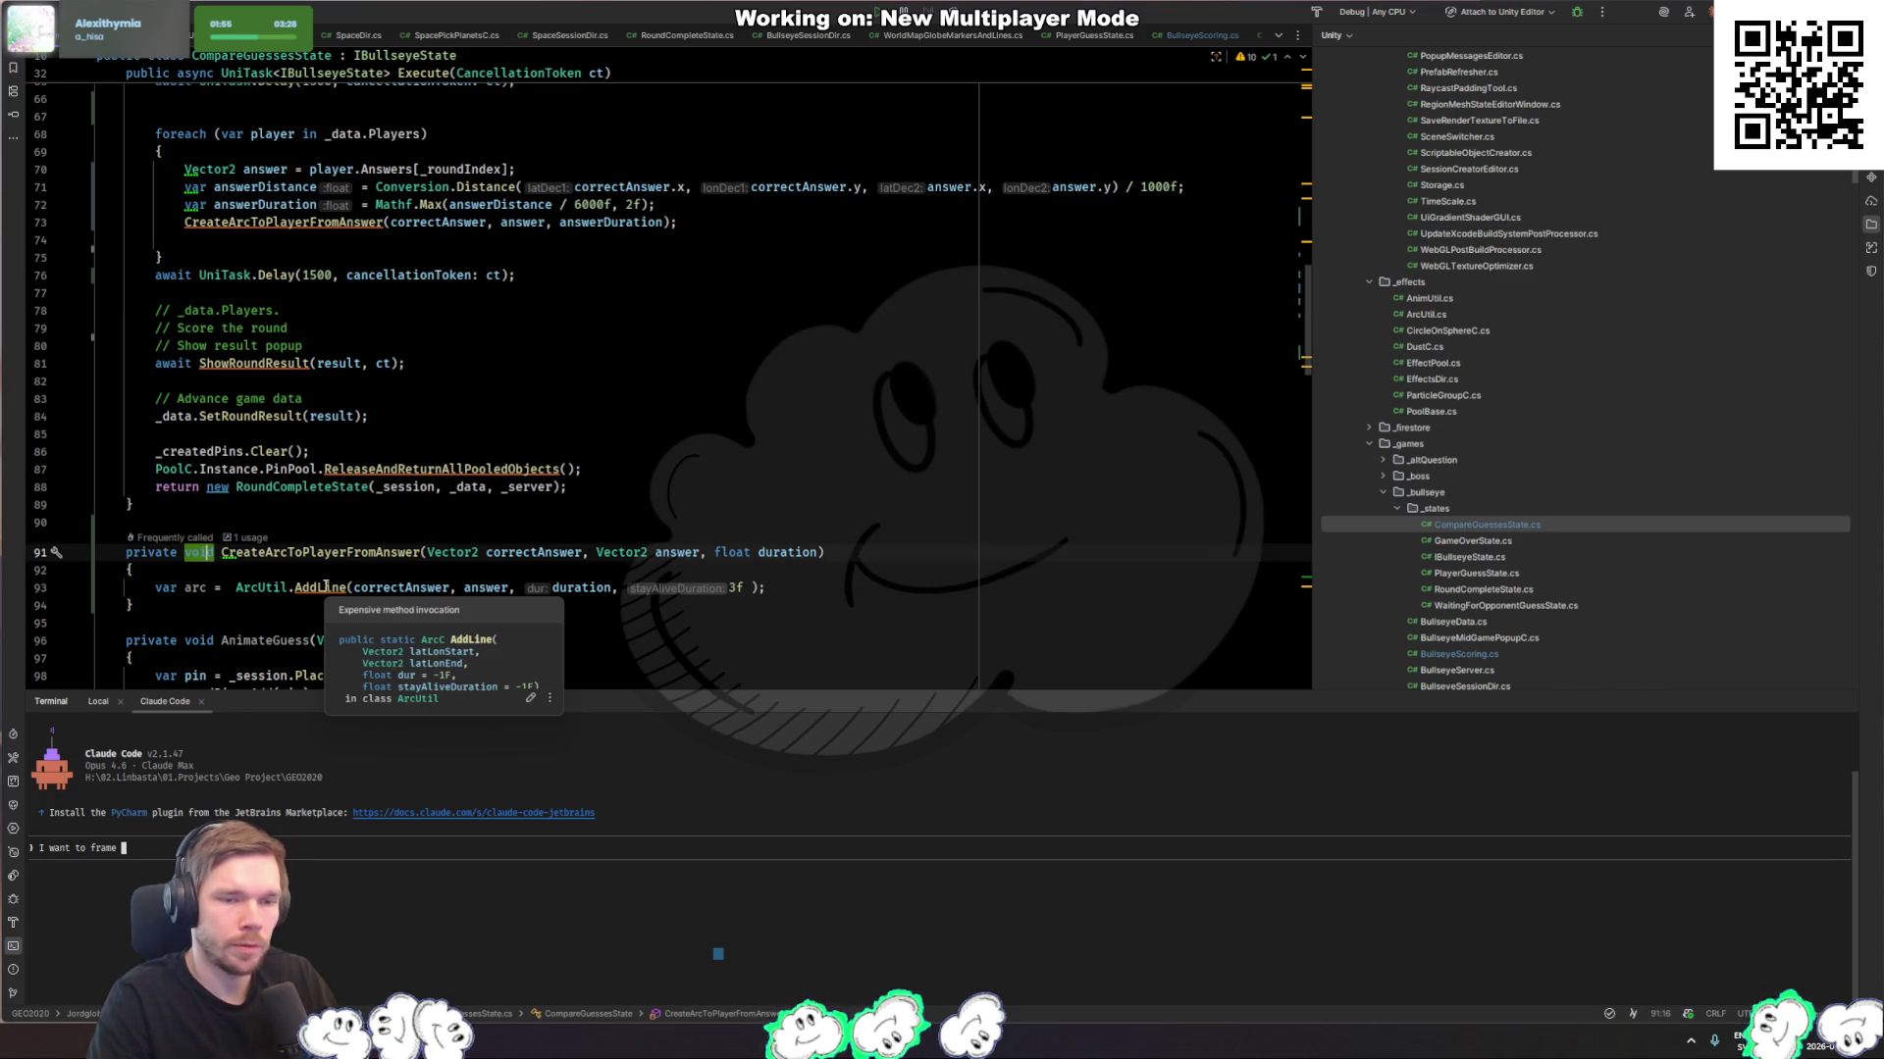
{"action": "type", "text": "ArcC"}
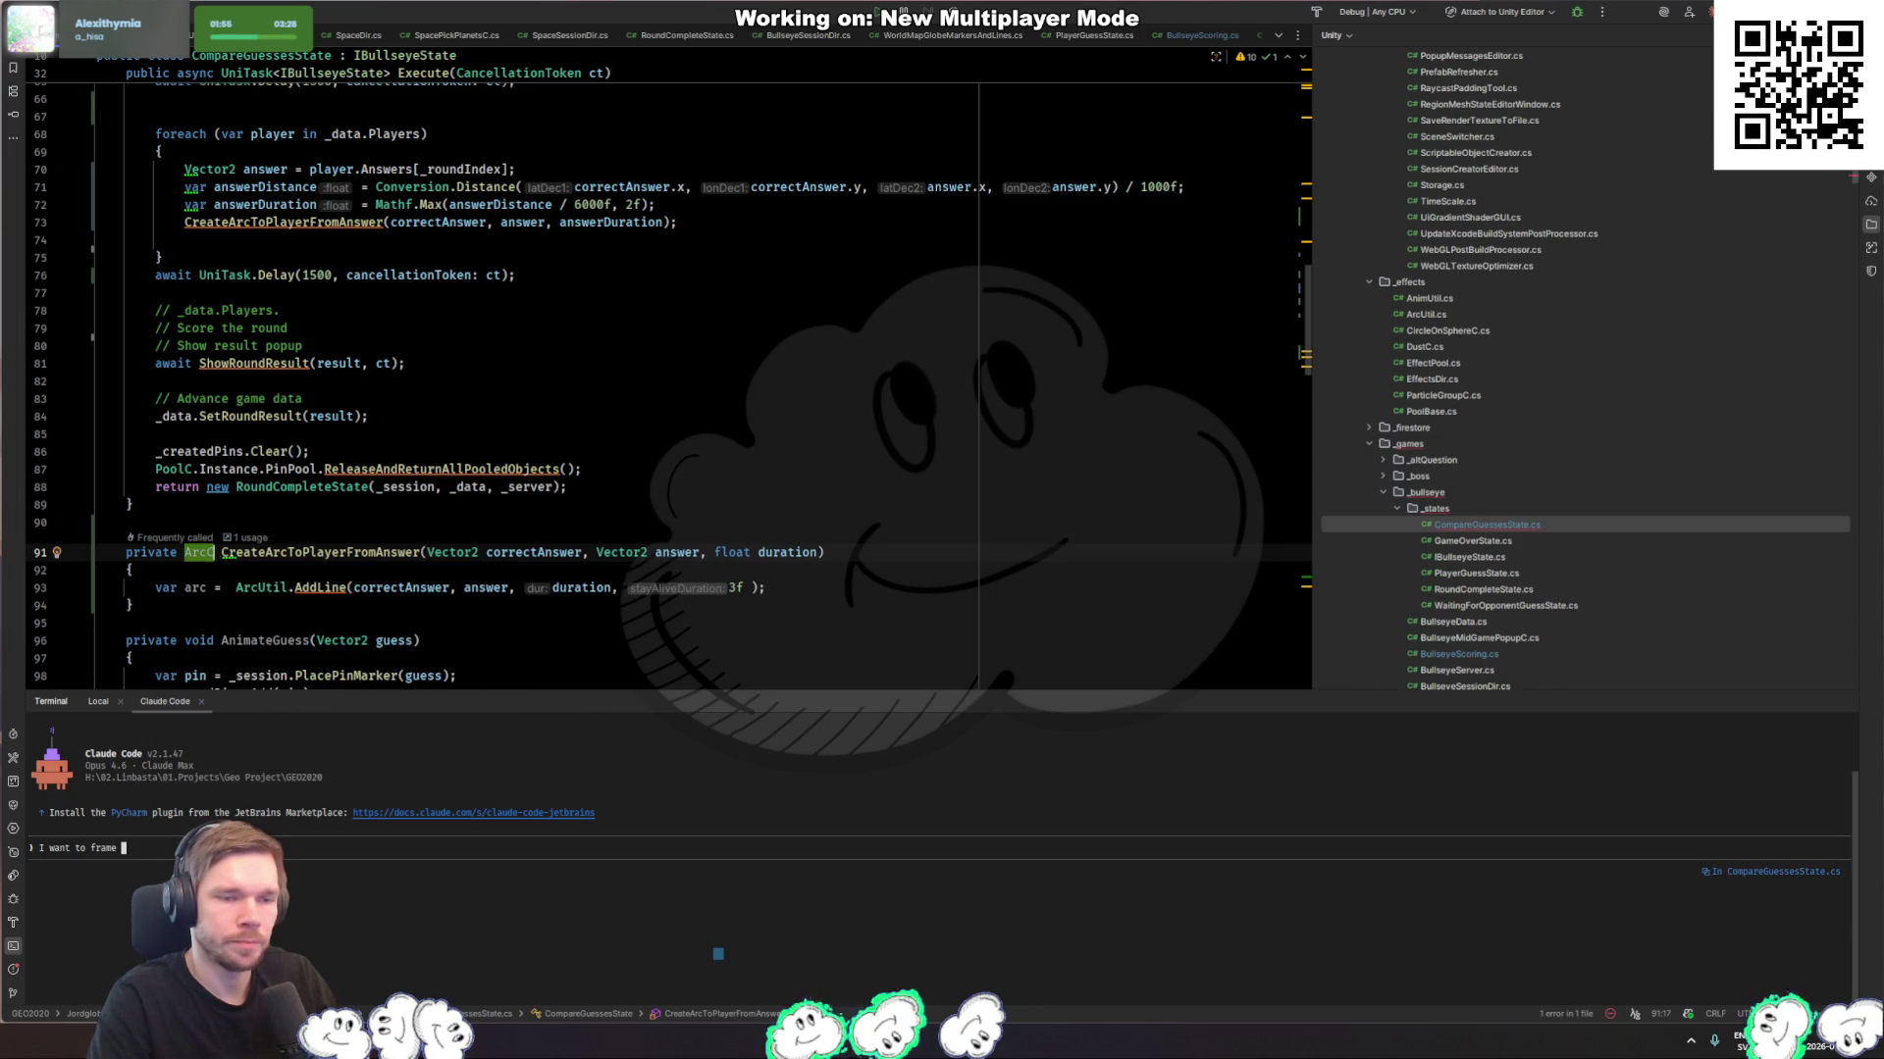
Step: Replace 'var arc =' with 'return' so the method returns ArcUtil.AddLine(correctAnswer, answer, duration, 3f)
{"action": "key", "text": "Down"}
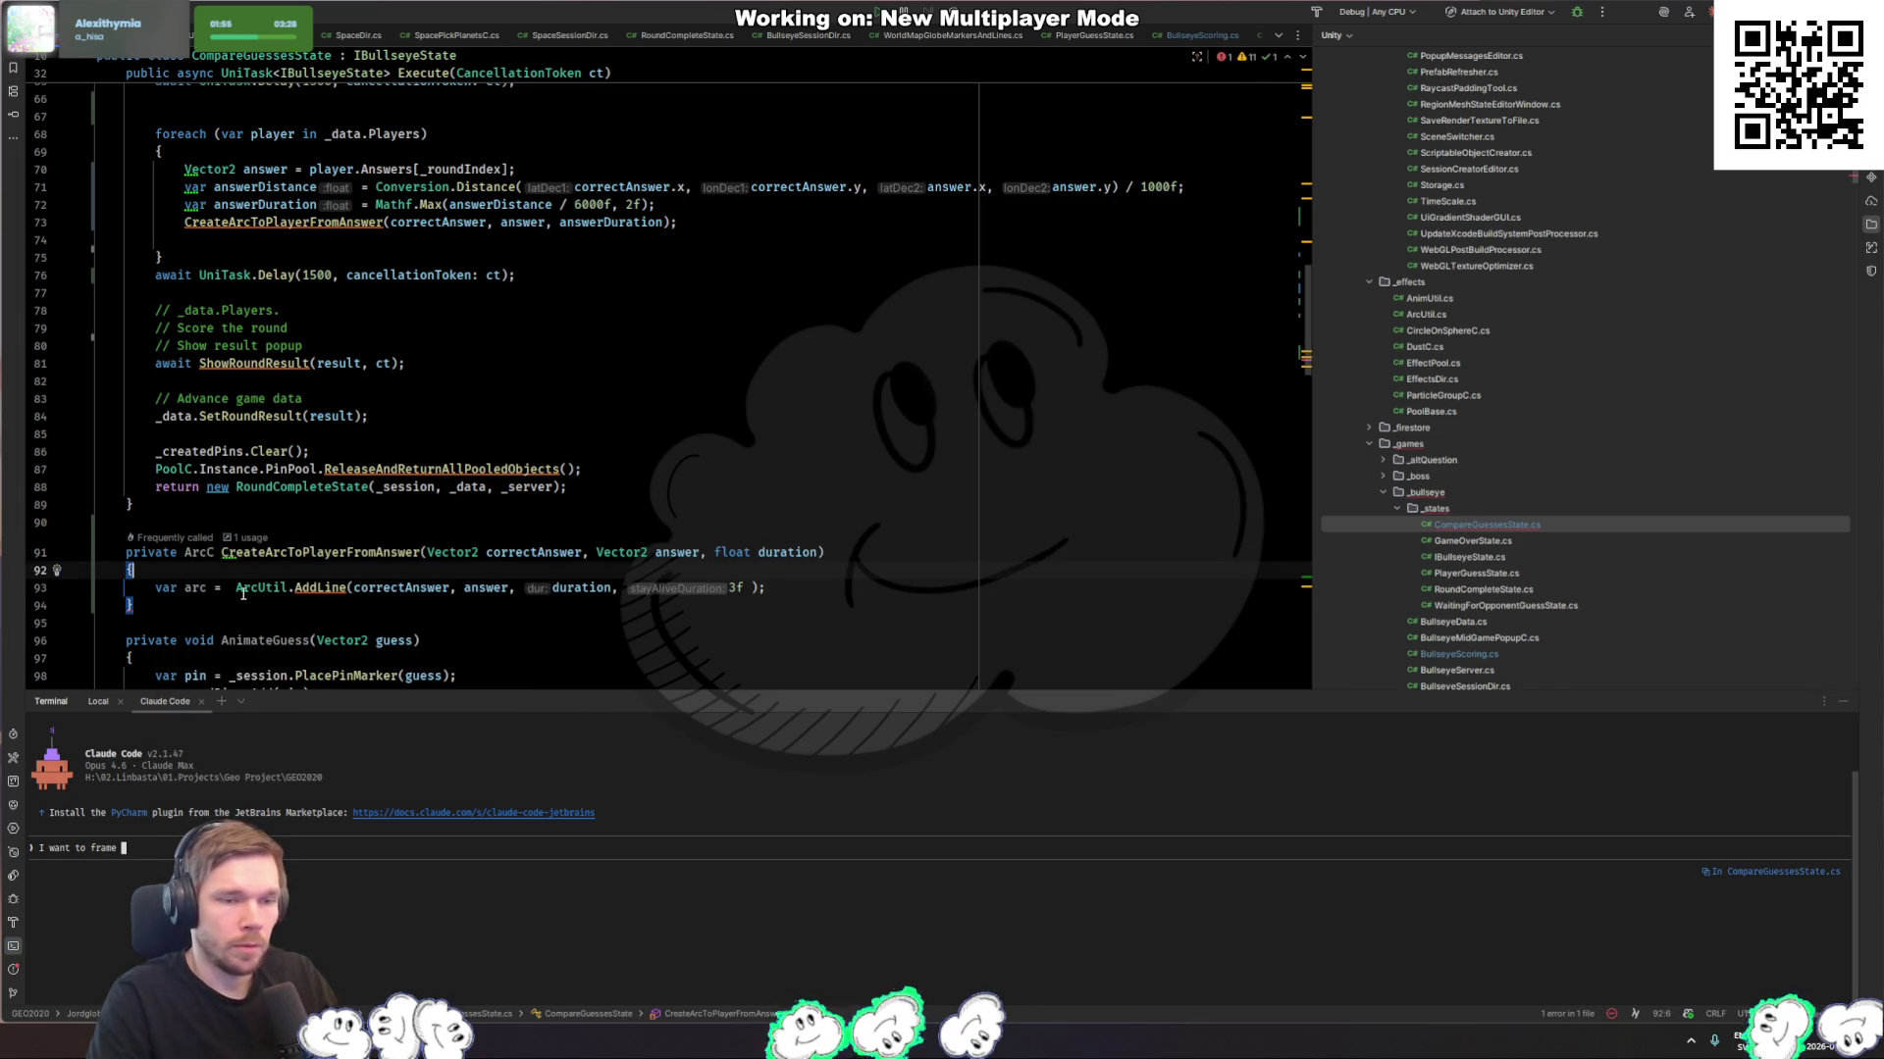
{"action": "left_click", "coordinate": [237, 588]}
{"action": "key", "text": "shift+Home"}
{"action": "type", "text": "r"}
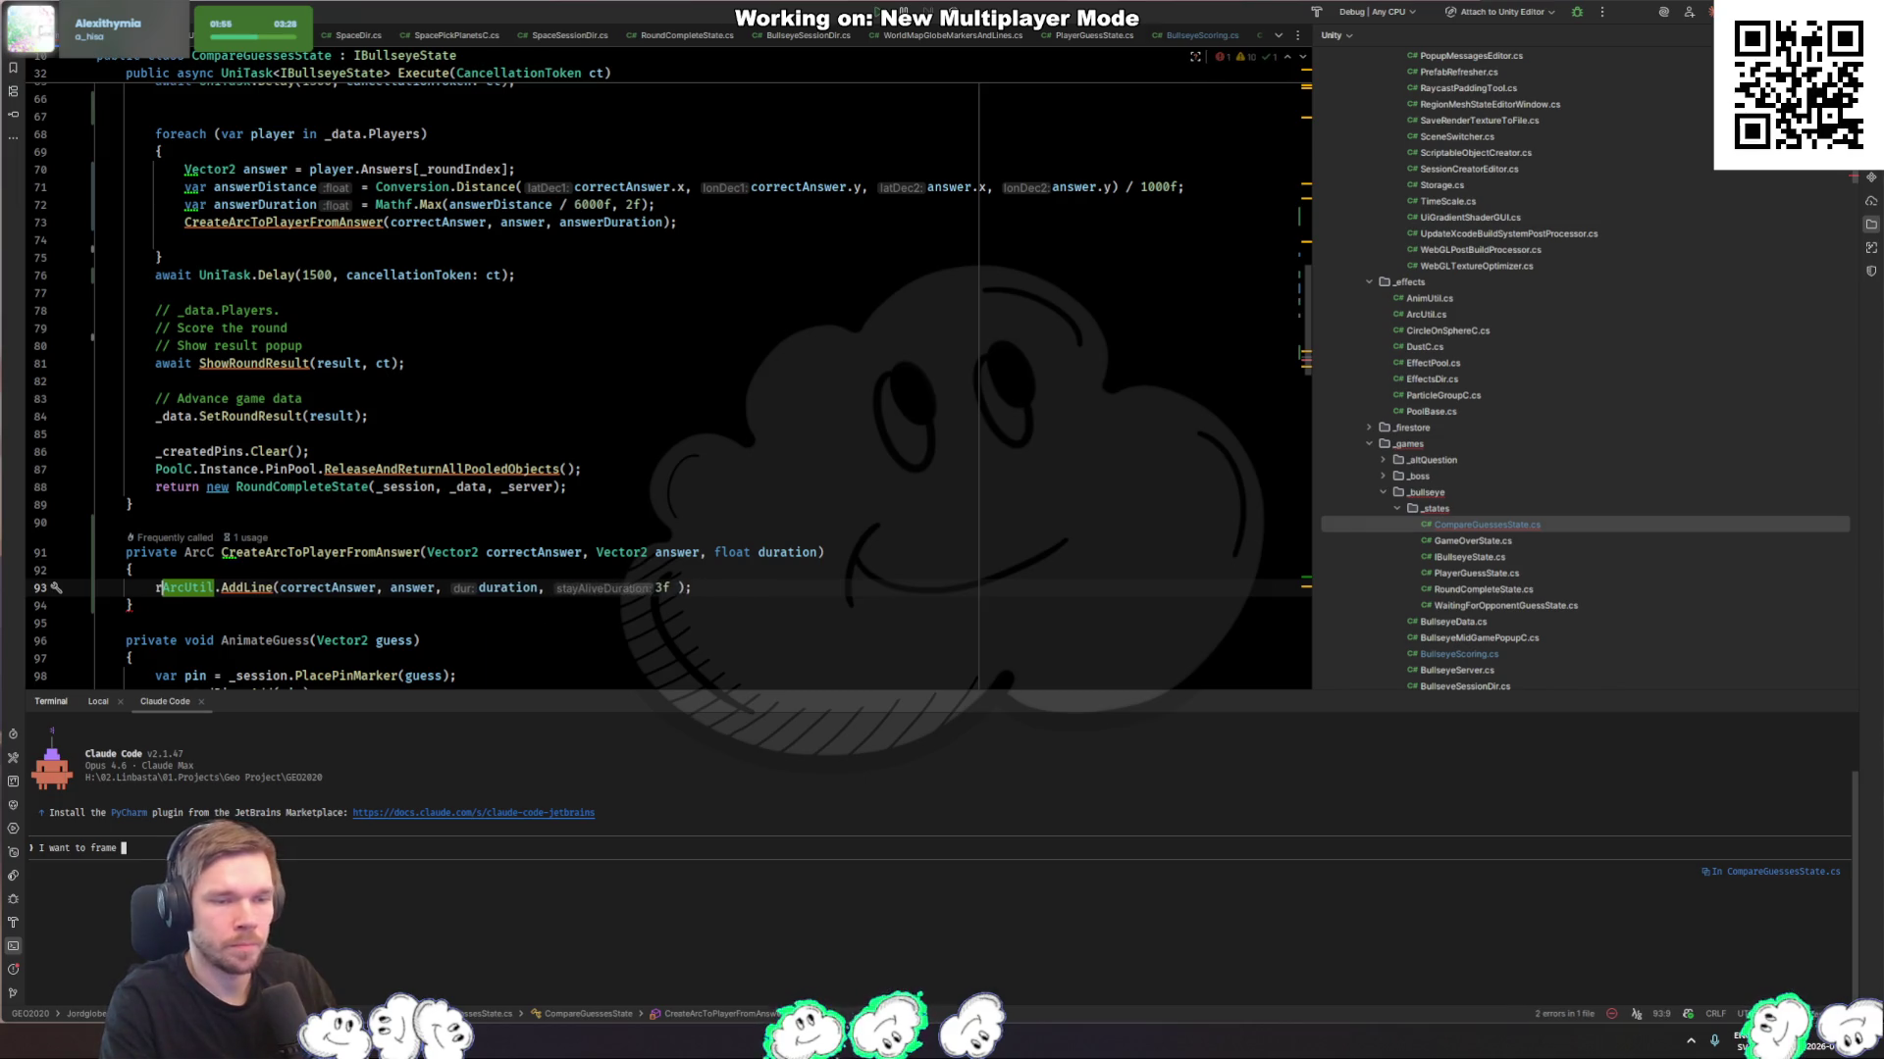
{"action": "type", "text": "eturn"}
{"action": "key", "text": "Down"}
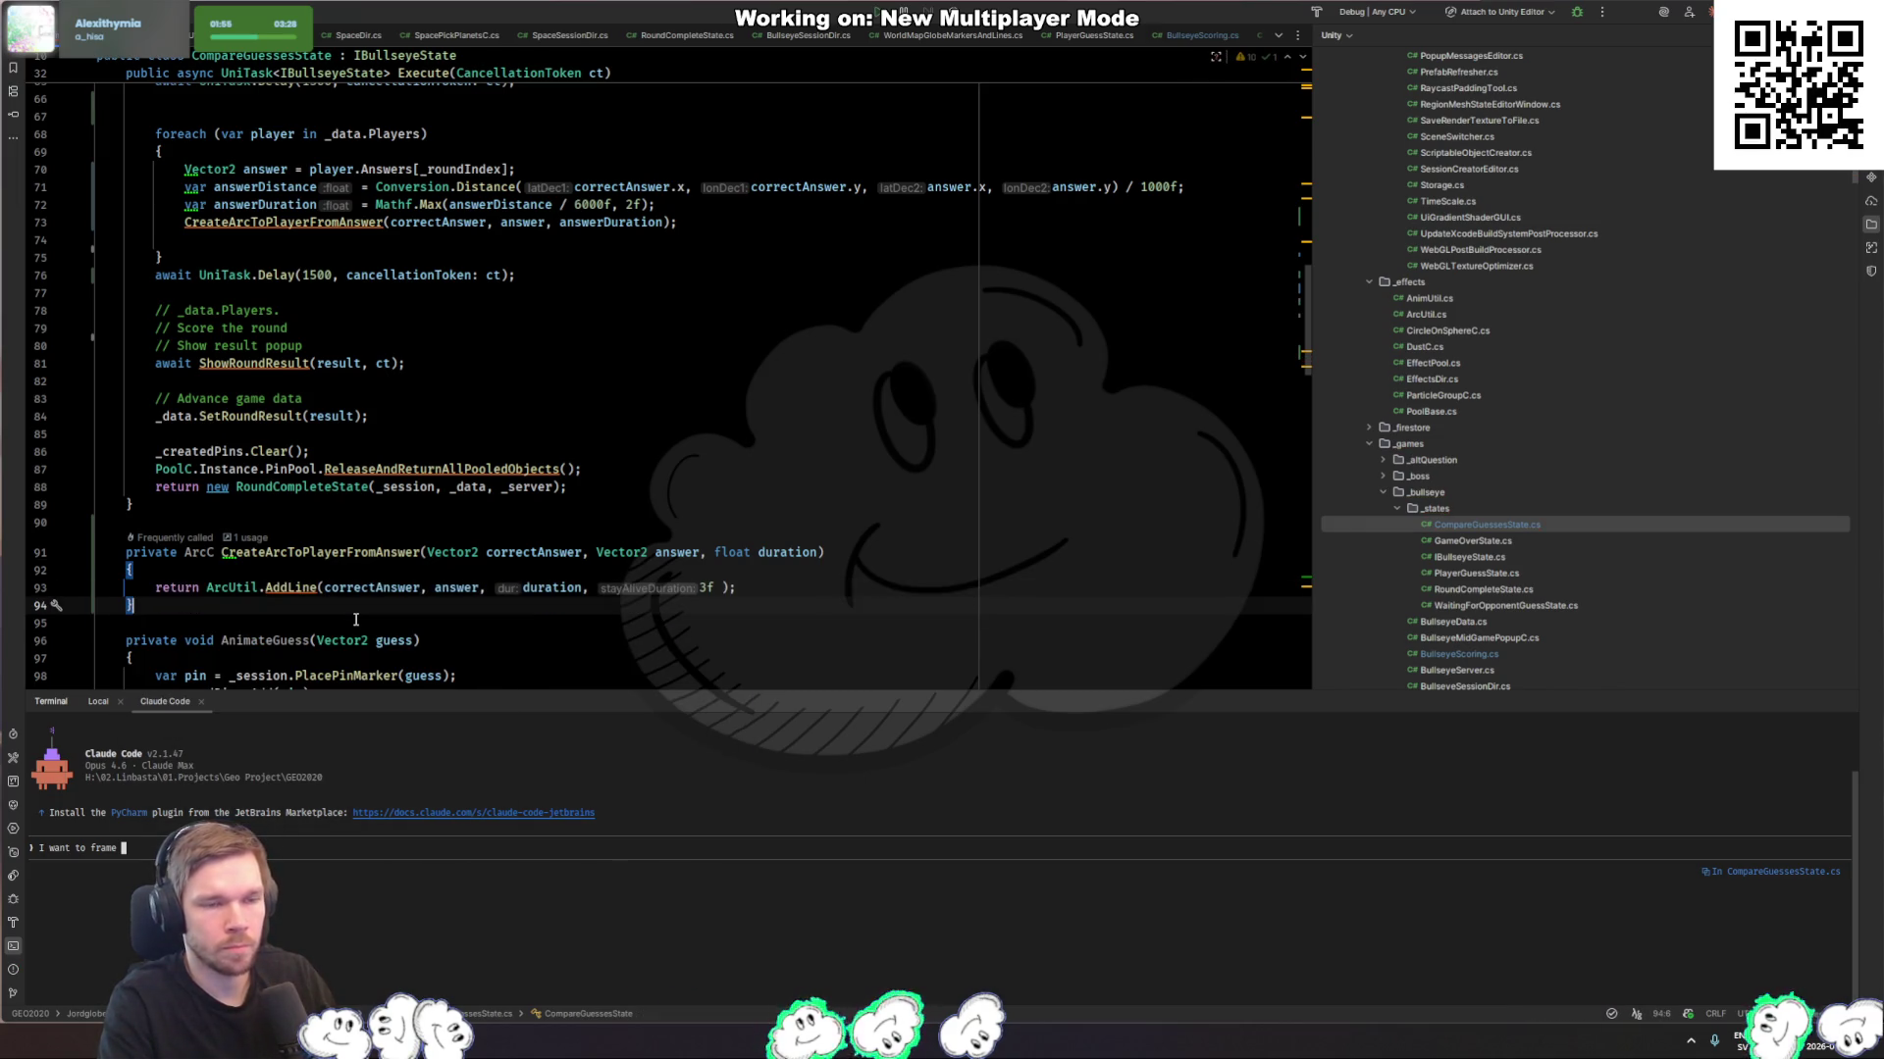
{"action": "left_click", "coordinate": [308, 873]}
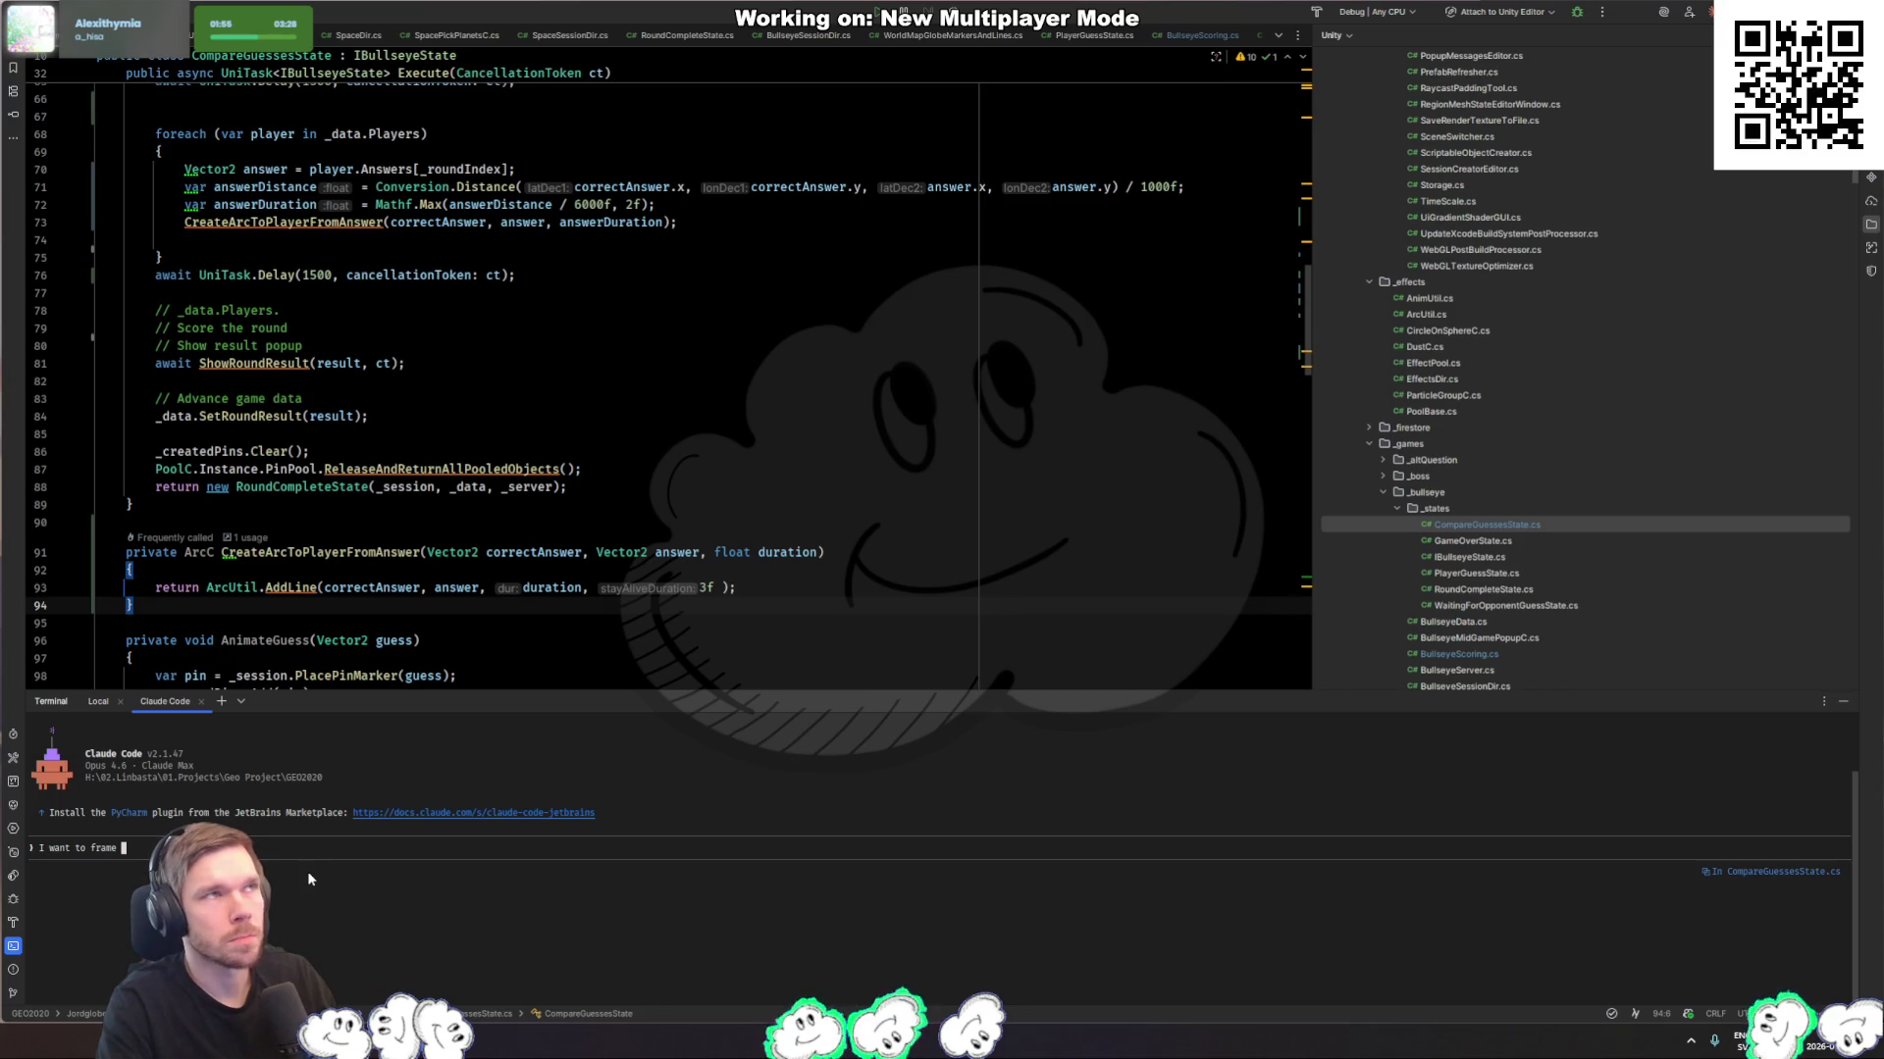
Step: Ask Claude Code how to frame the camera on the players' answer locations and the correct location in CompareGuessesState
{"action": "key", "text": "ctrl+Left"}
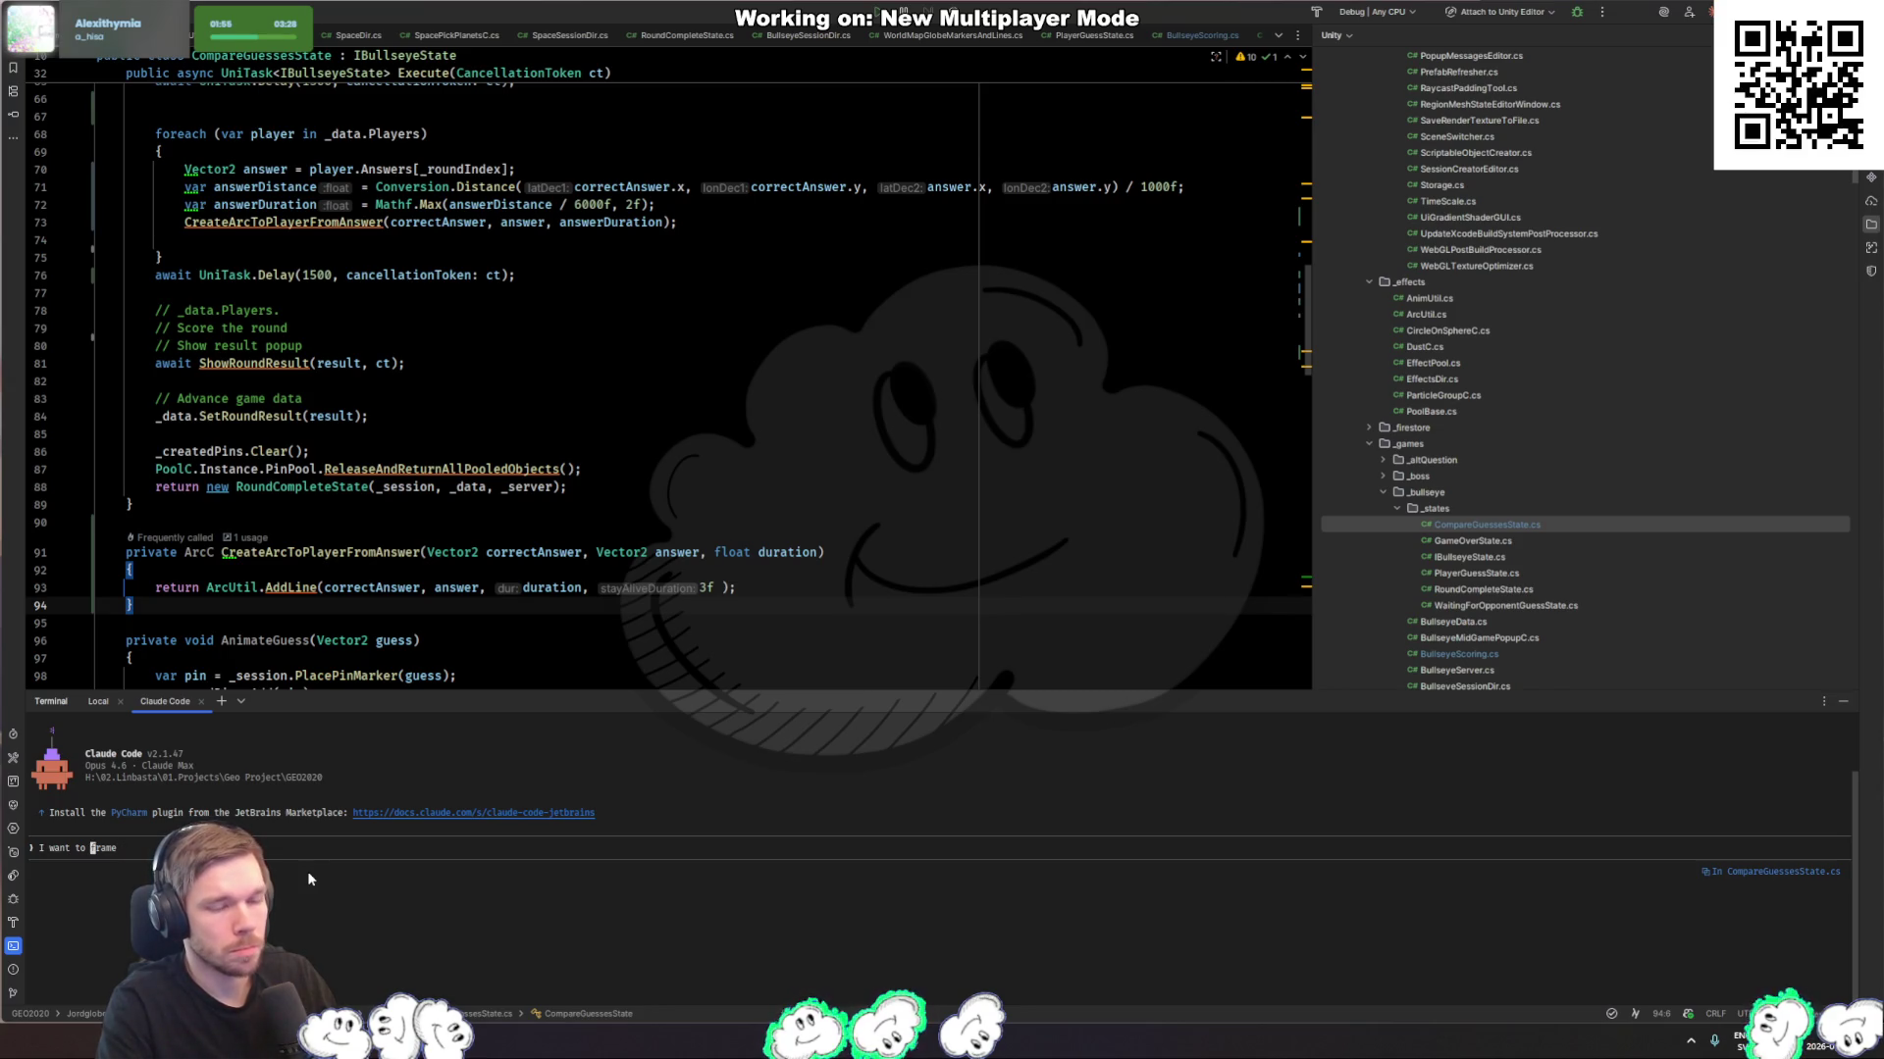
{"action": "key", "text": "End"}
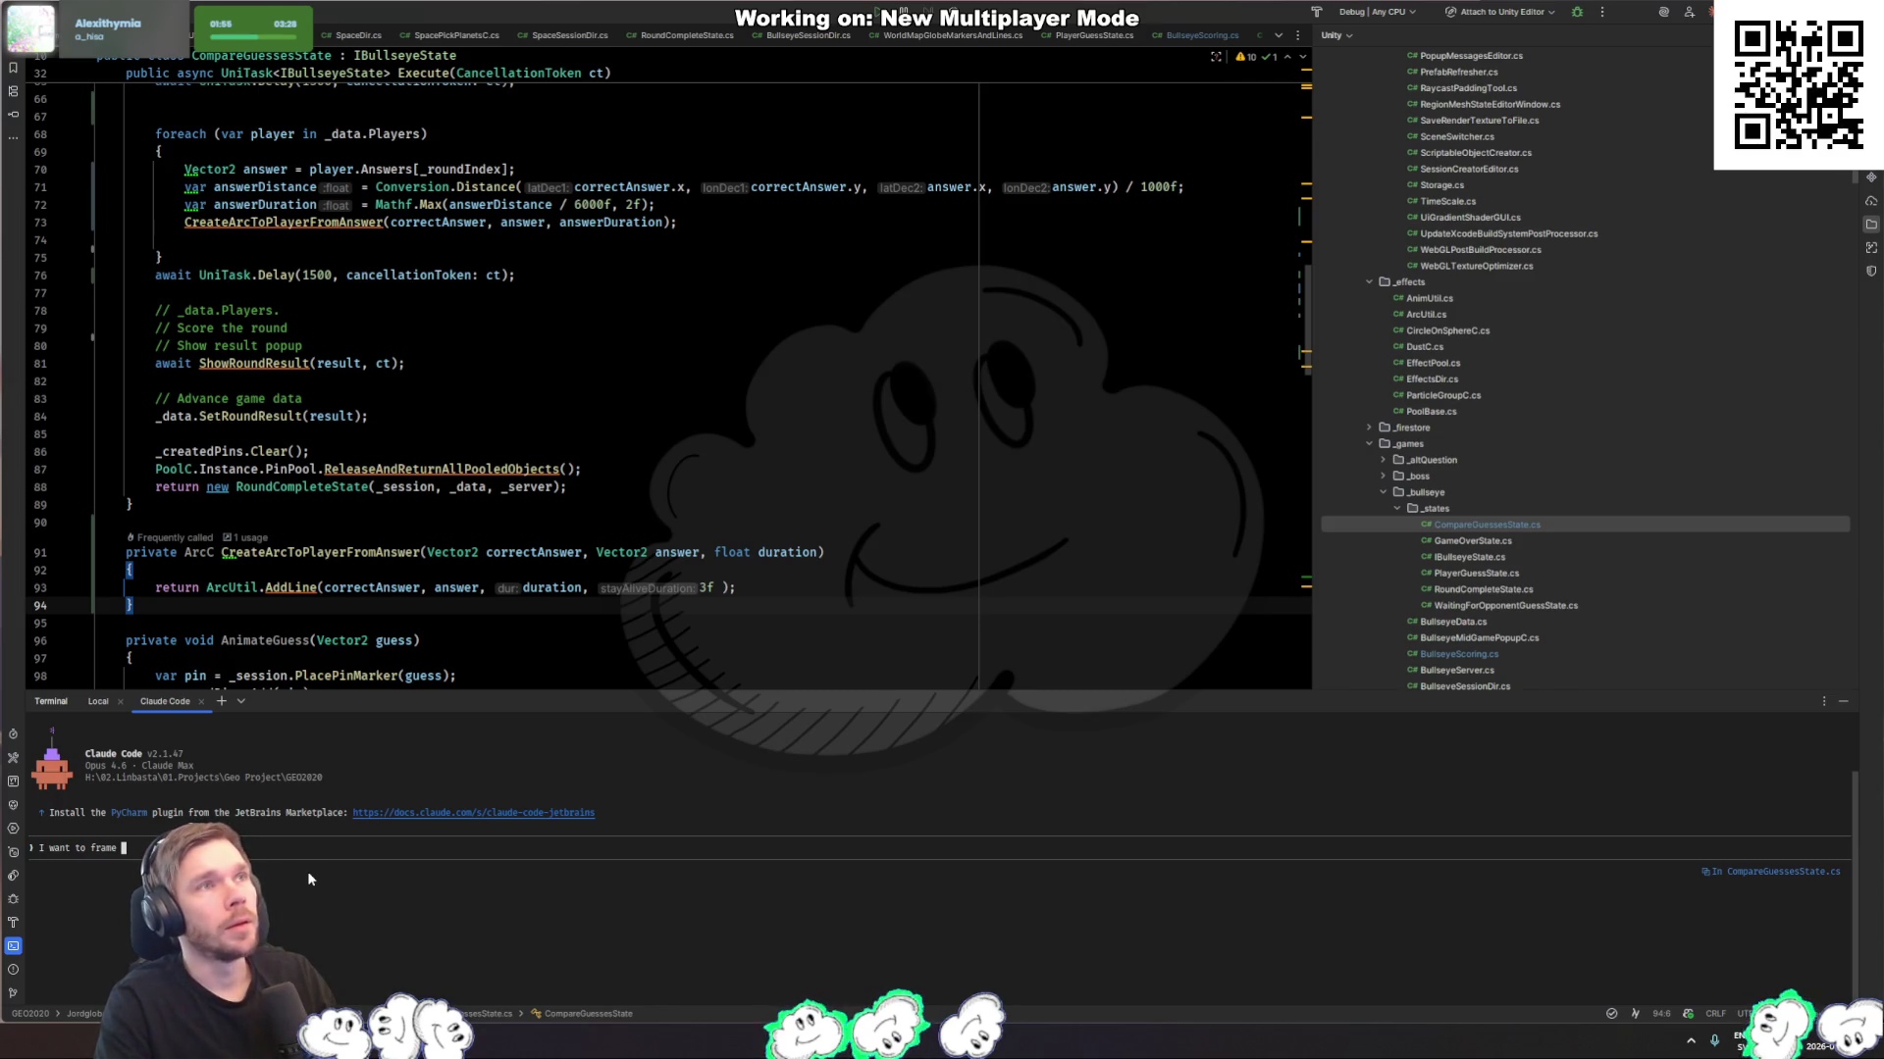
{"action": "type", "text": "the loc"}
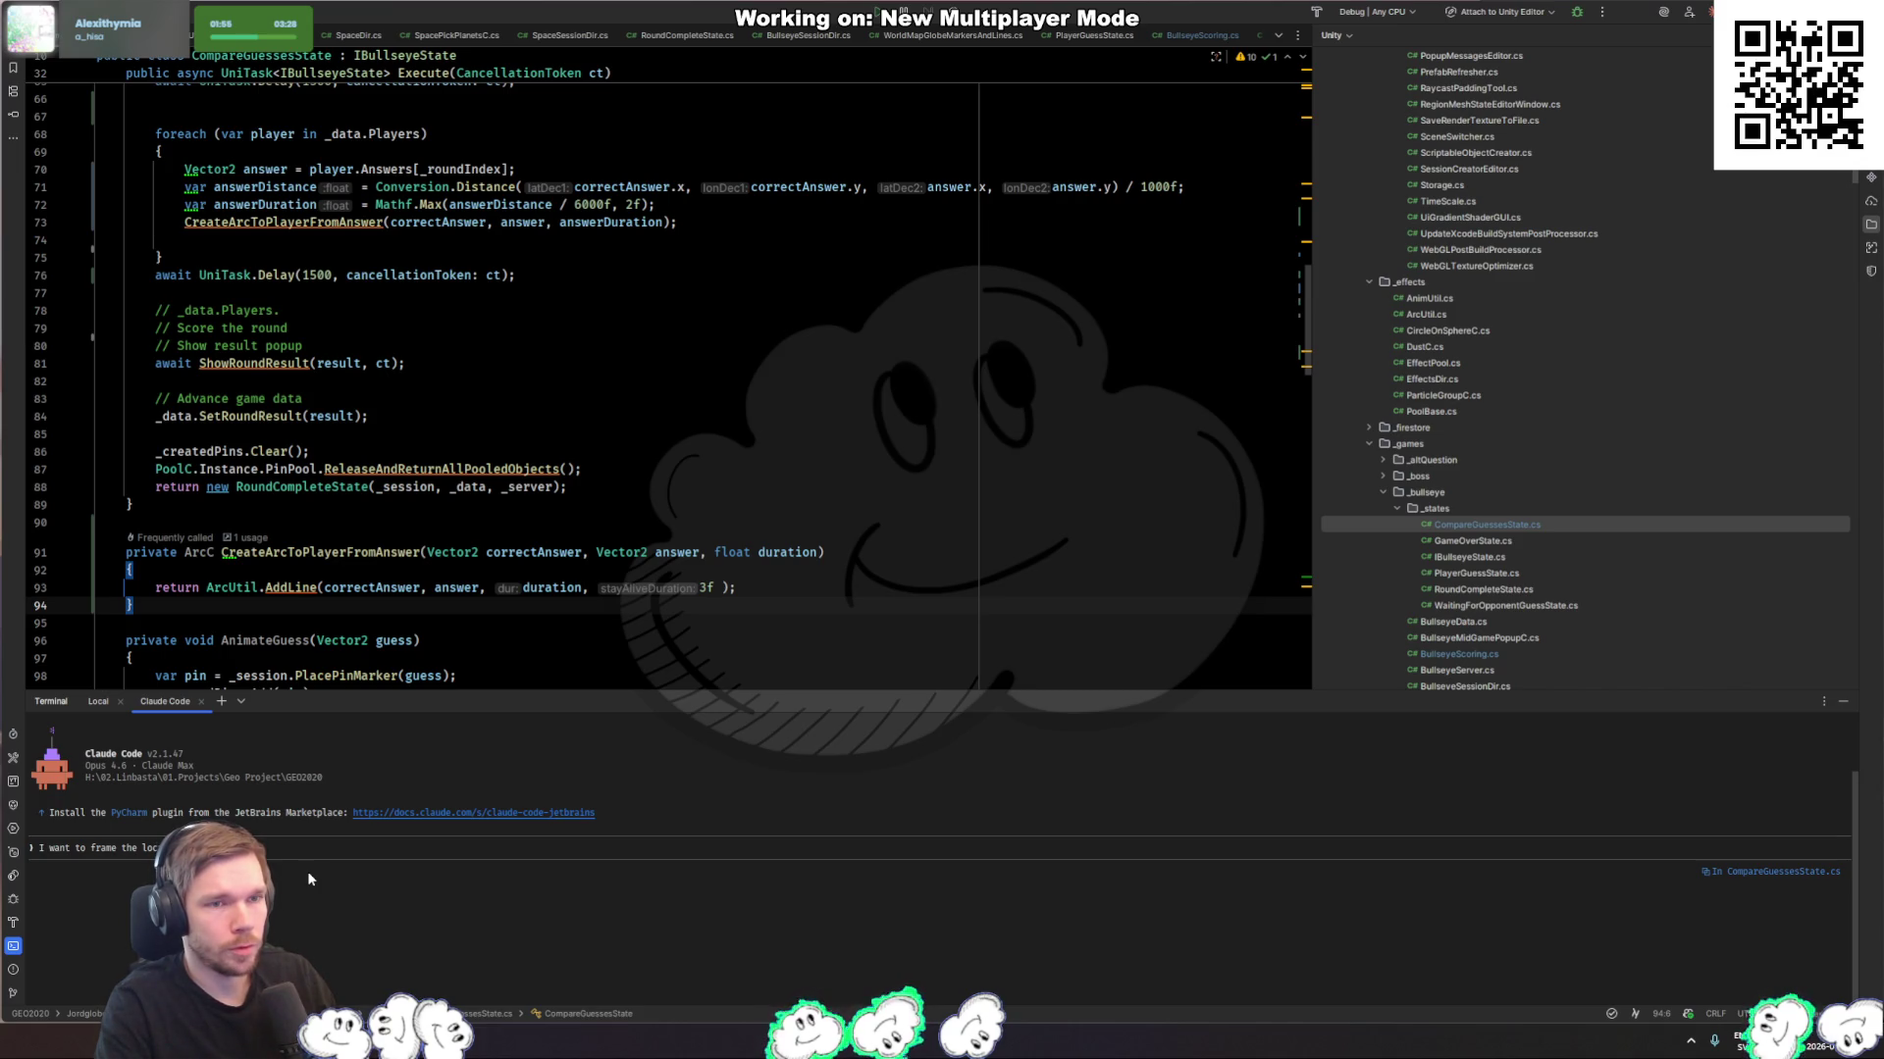
{"action": "type", "text": "ations of the players"}
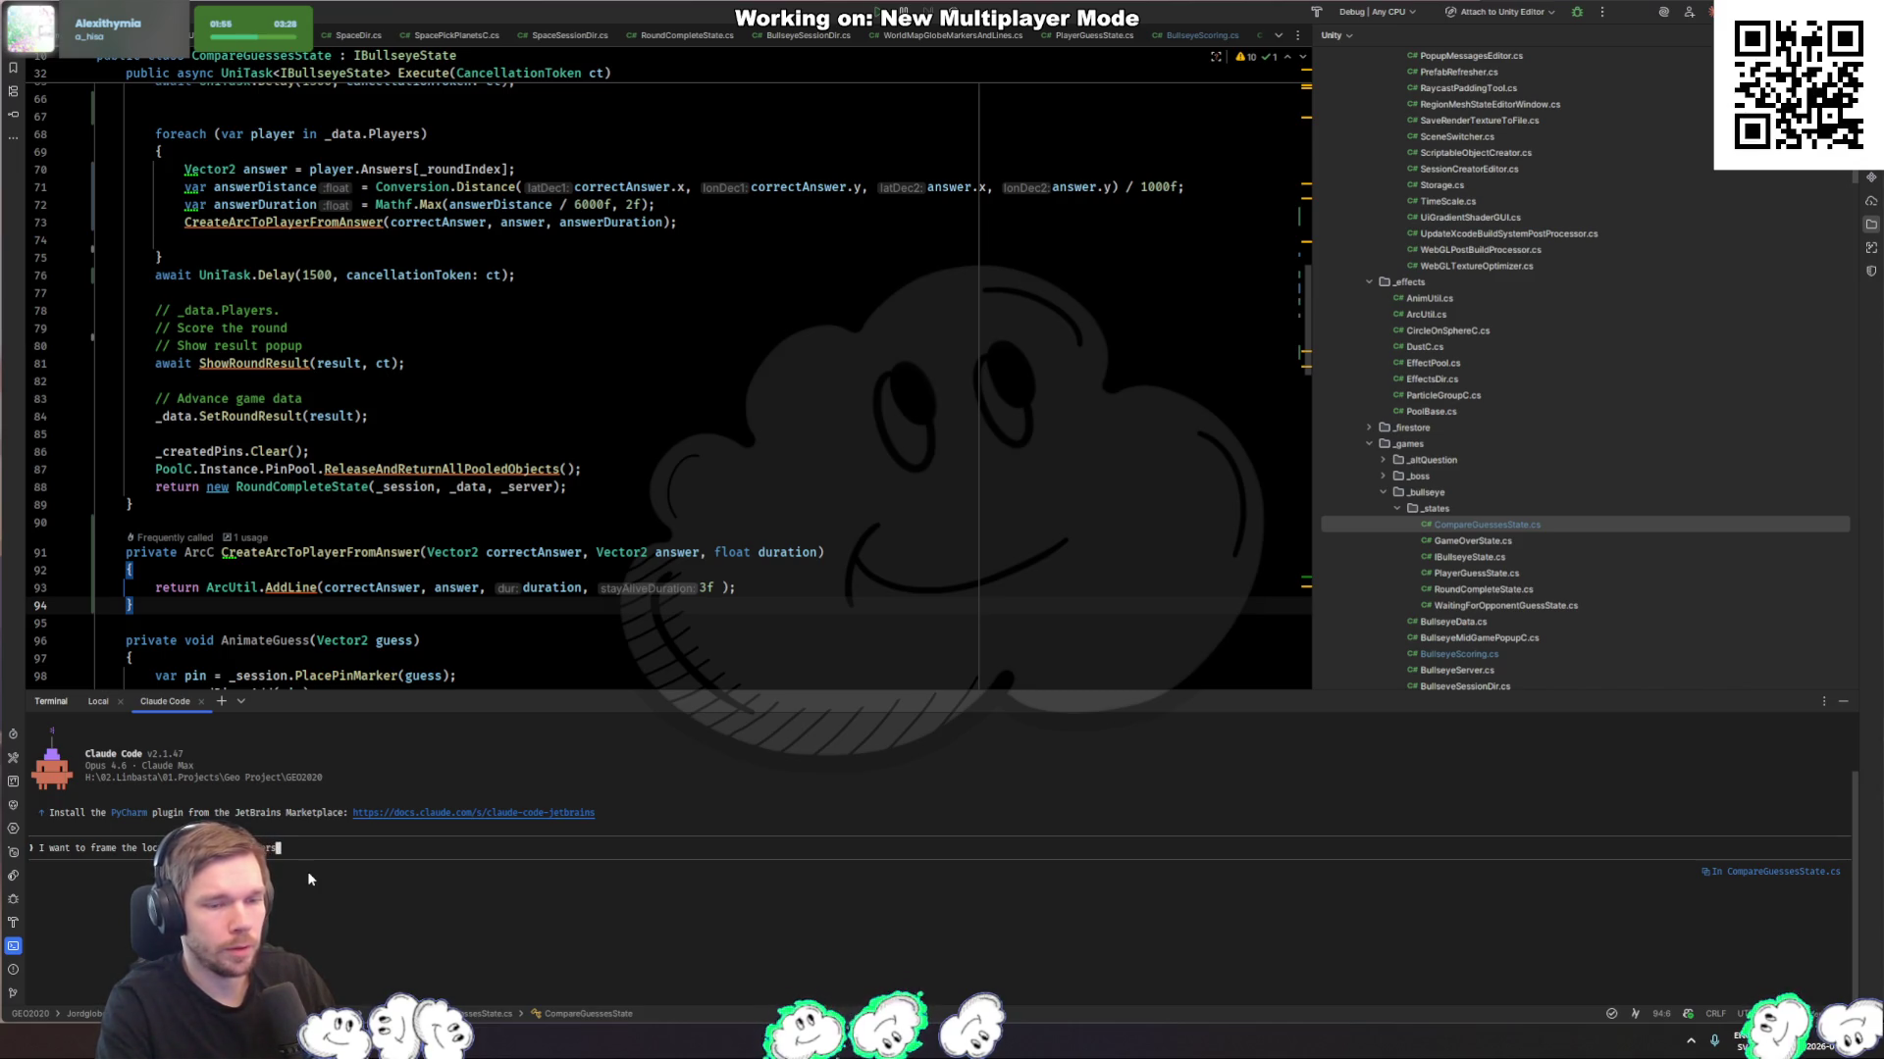
{"action": "type", "text": " answered as well "}
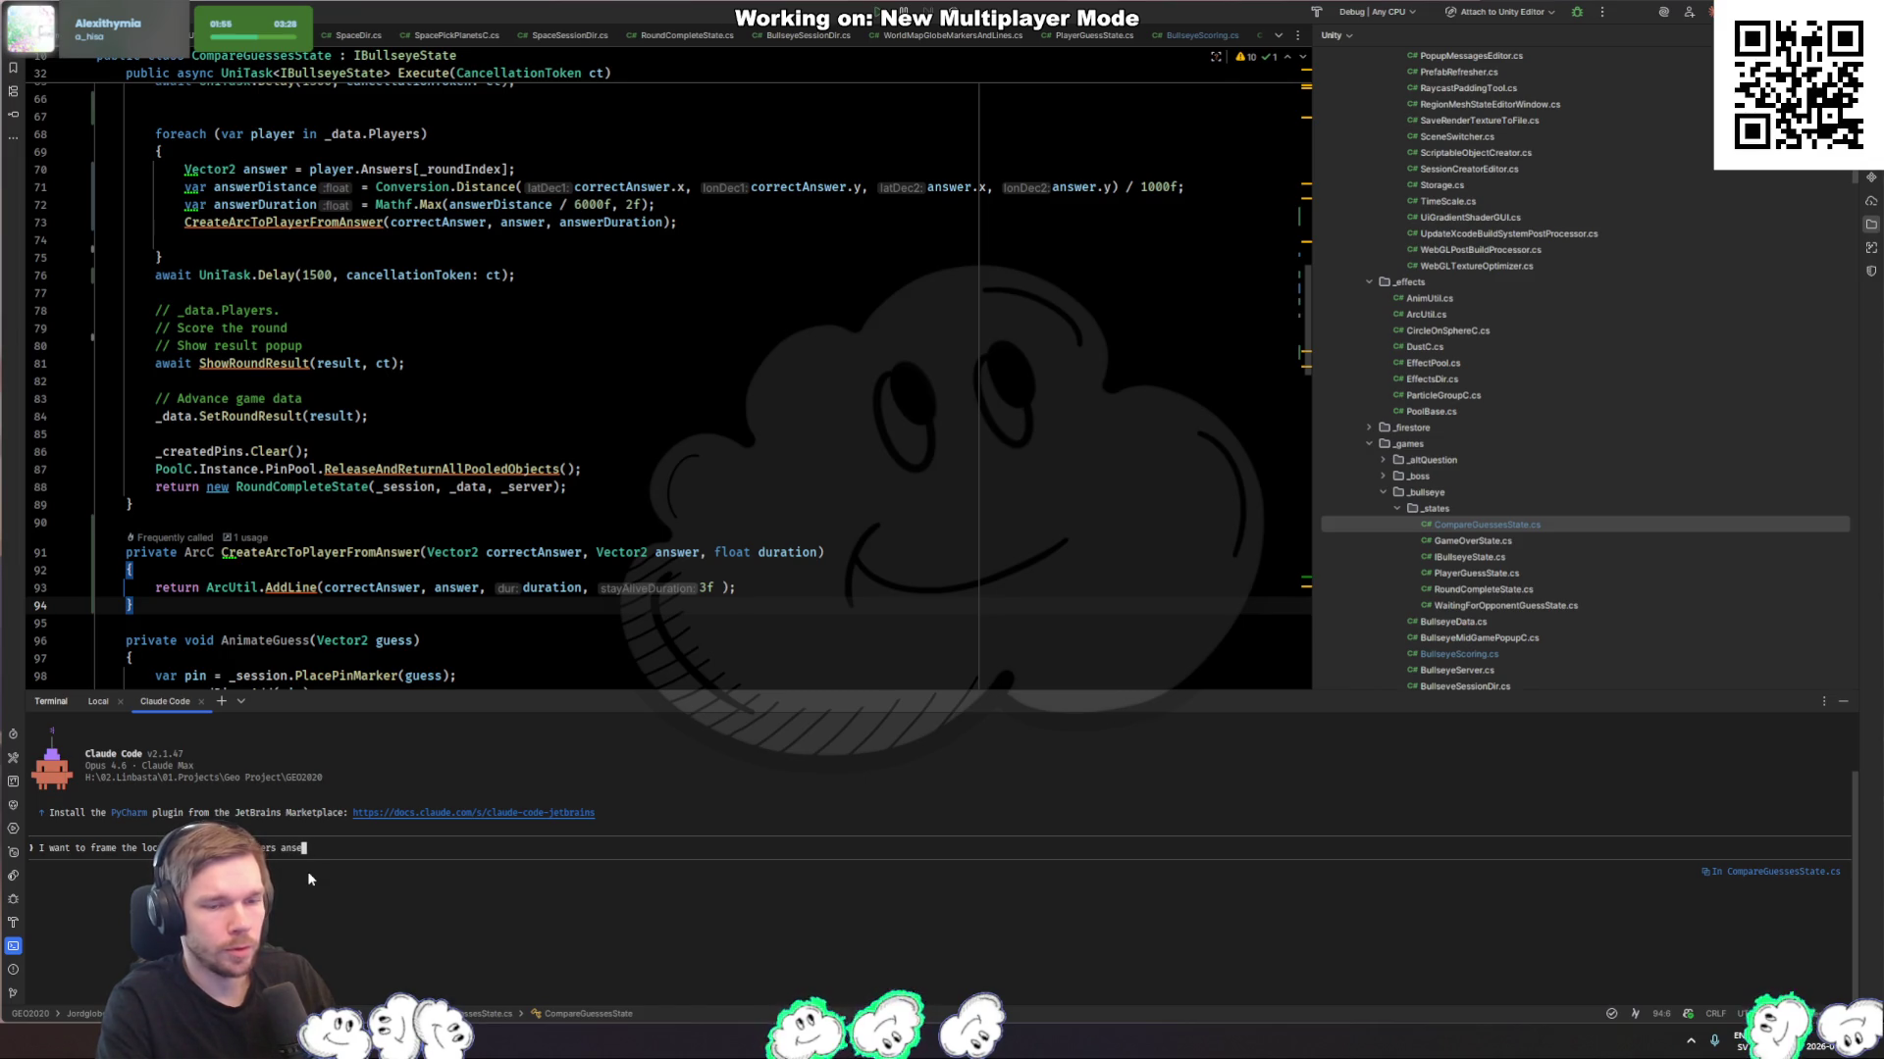
{"action": "type", "text": "as the "}
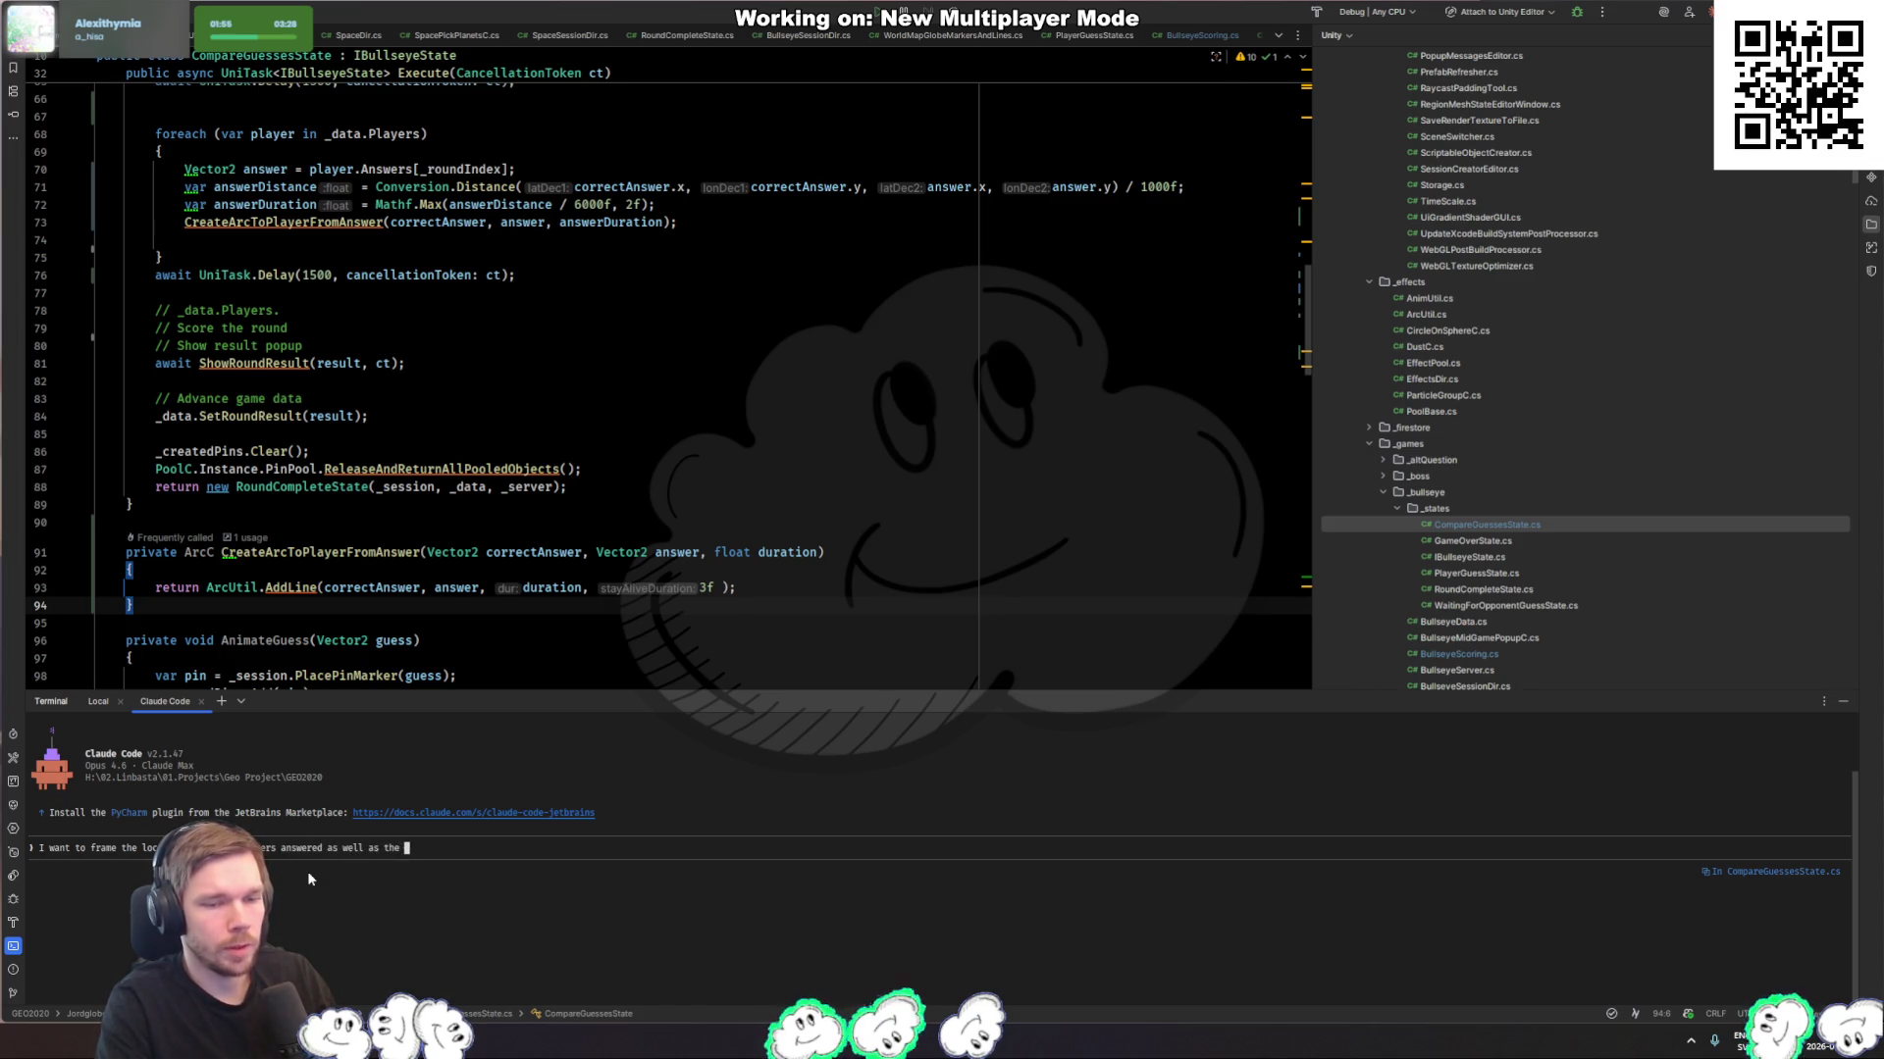
{"action": "type", "text": "correct location in C"}
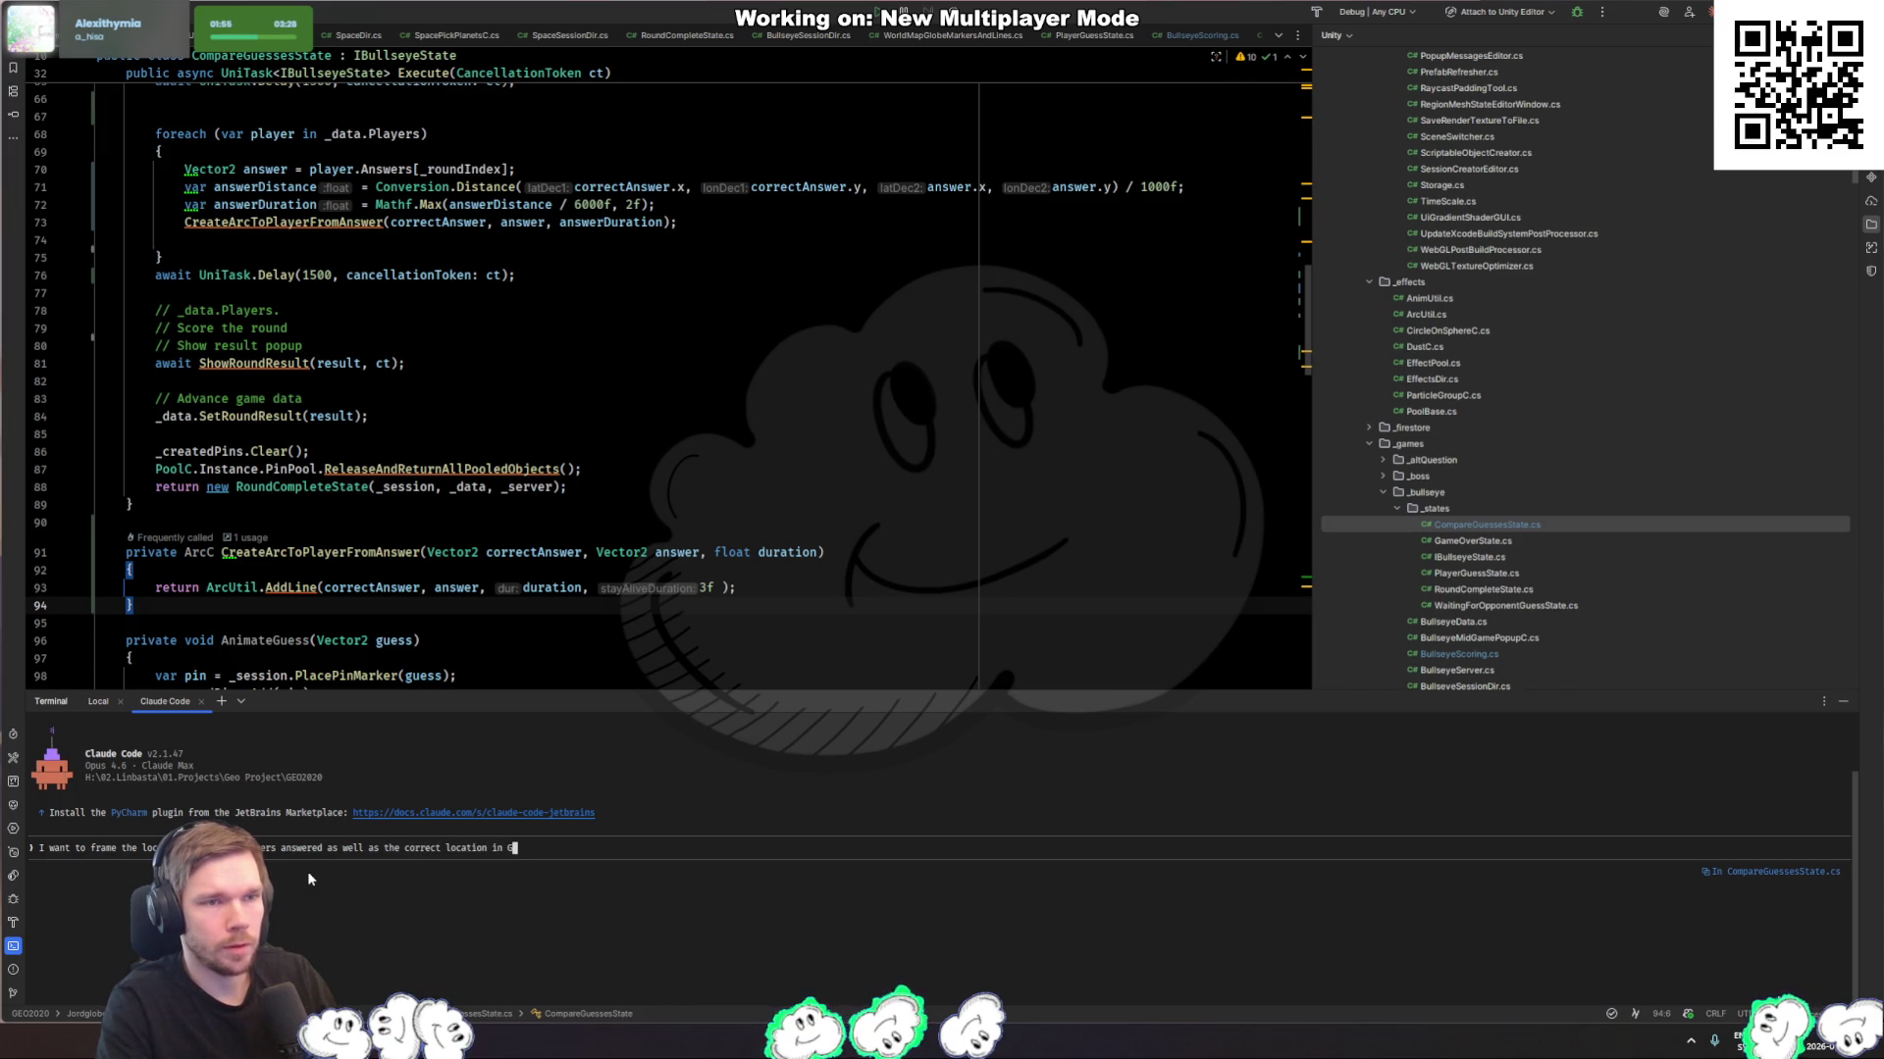
{"action": "type", "text": "ompareGuessesState"}
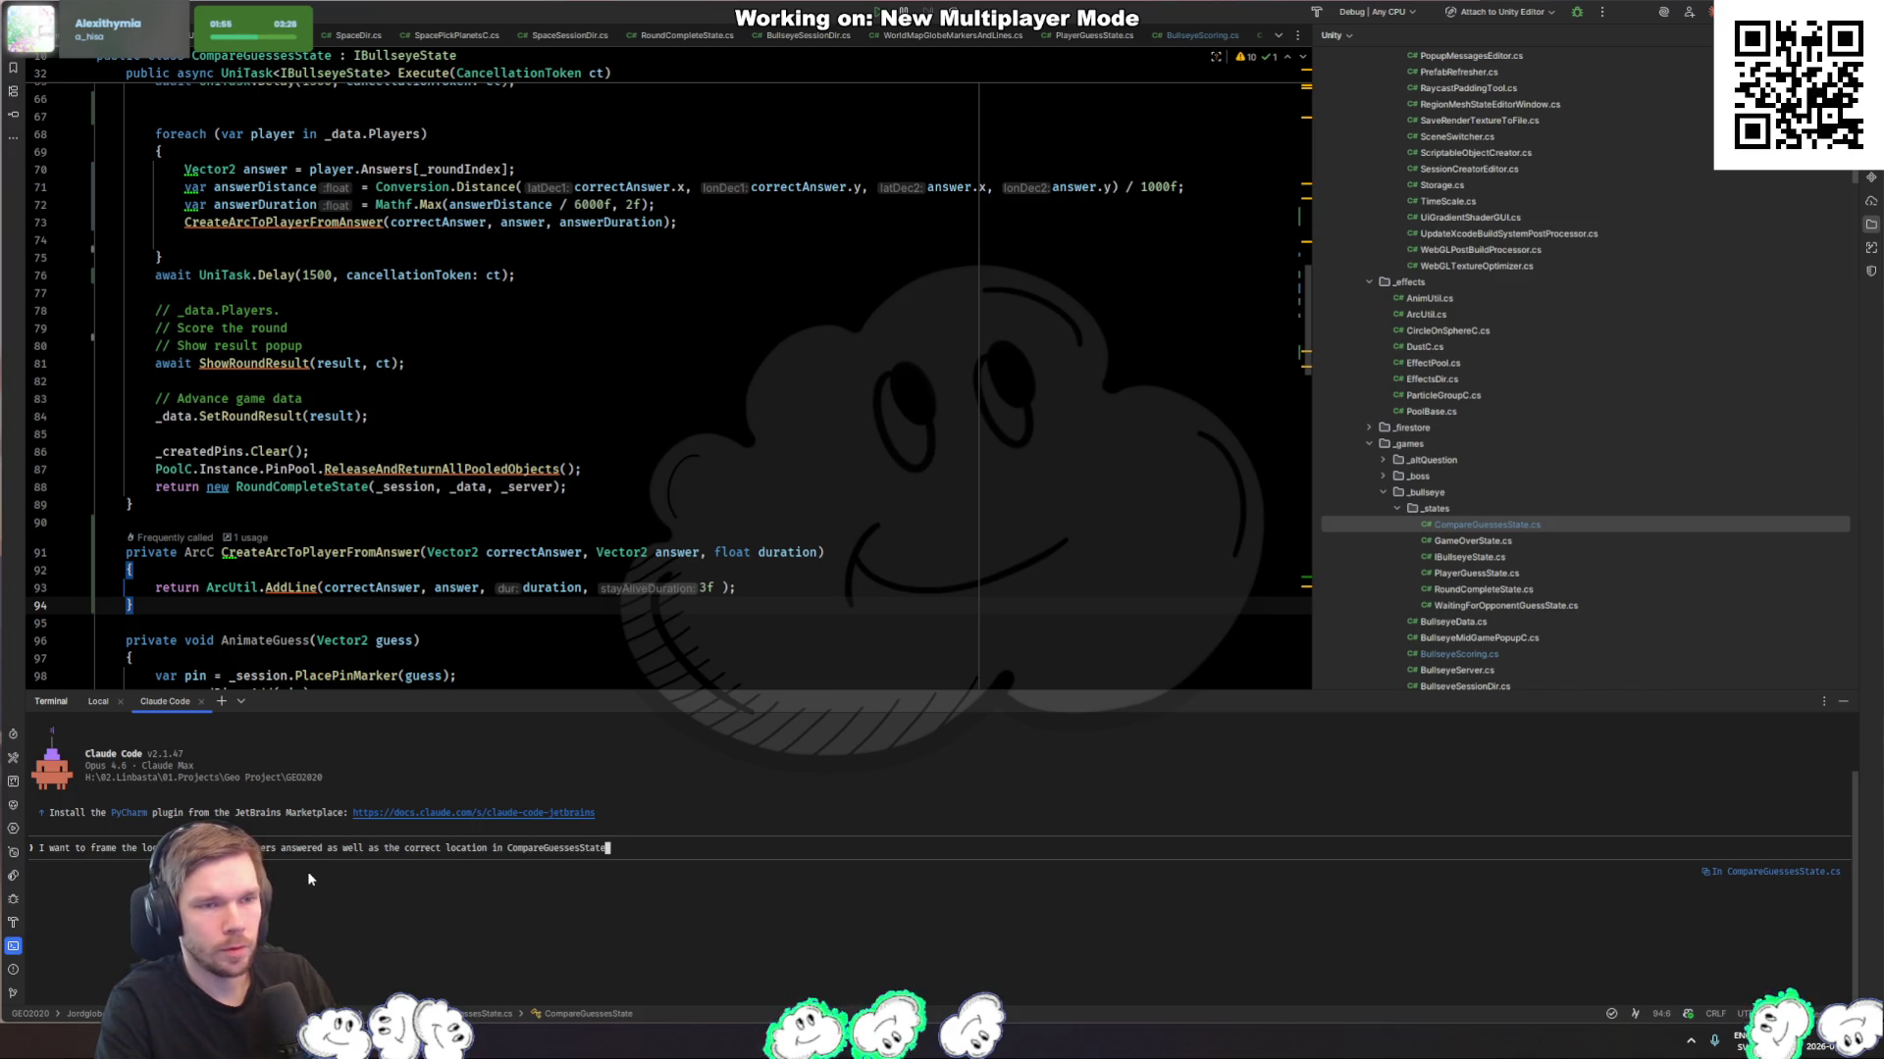
{"action": "type", "text": ". Somewhere in the cod"}
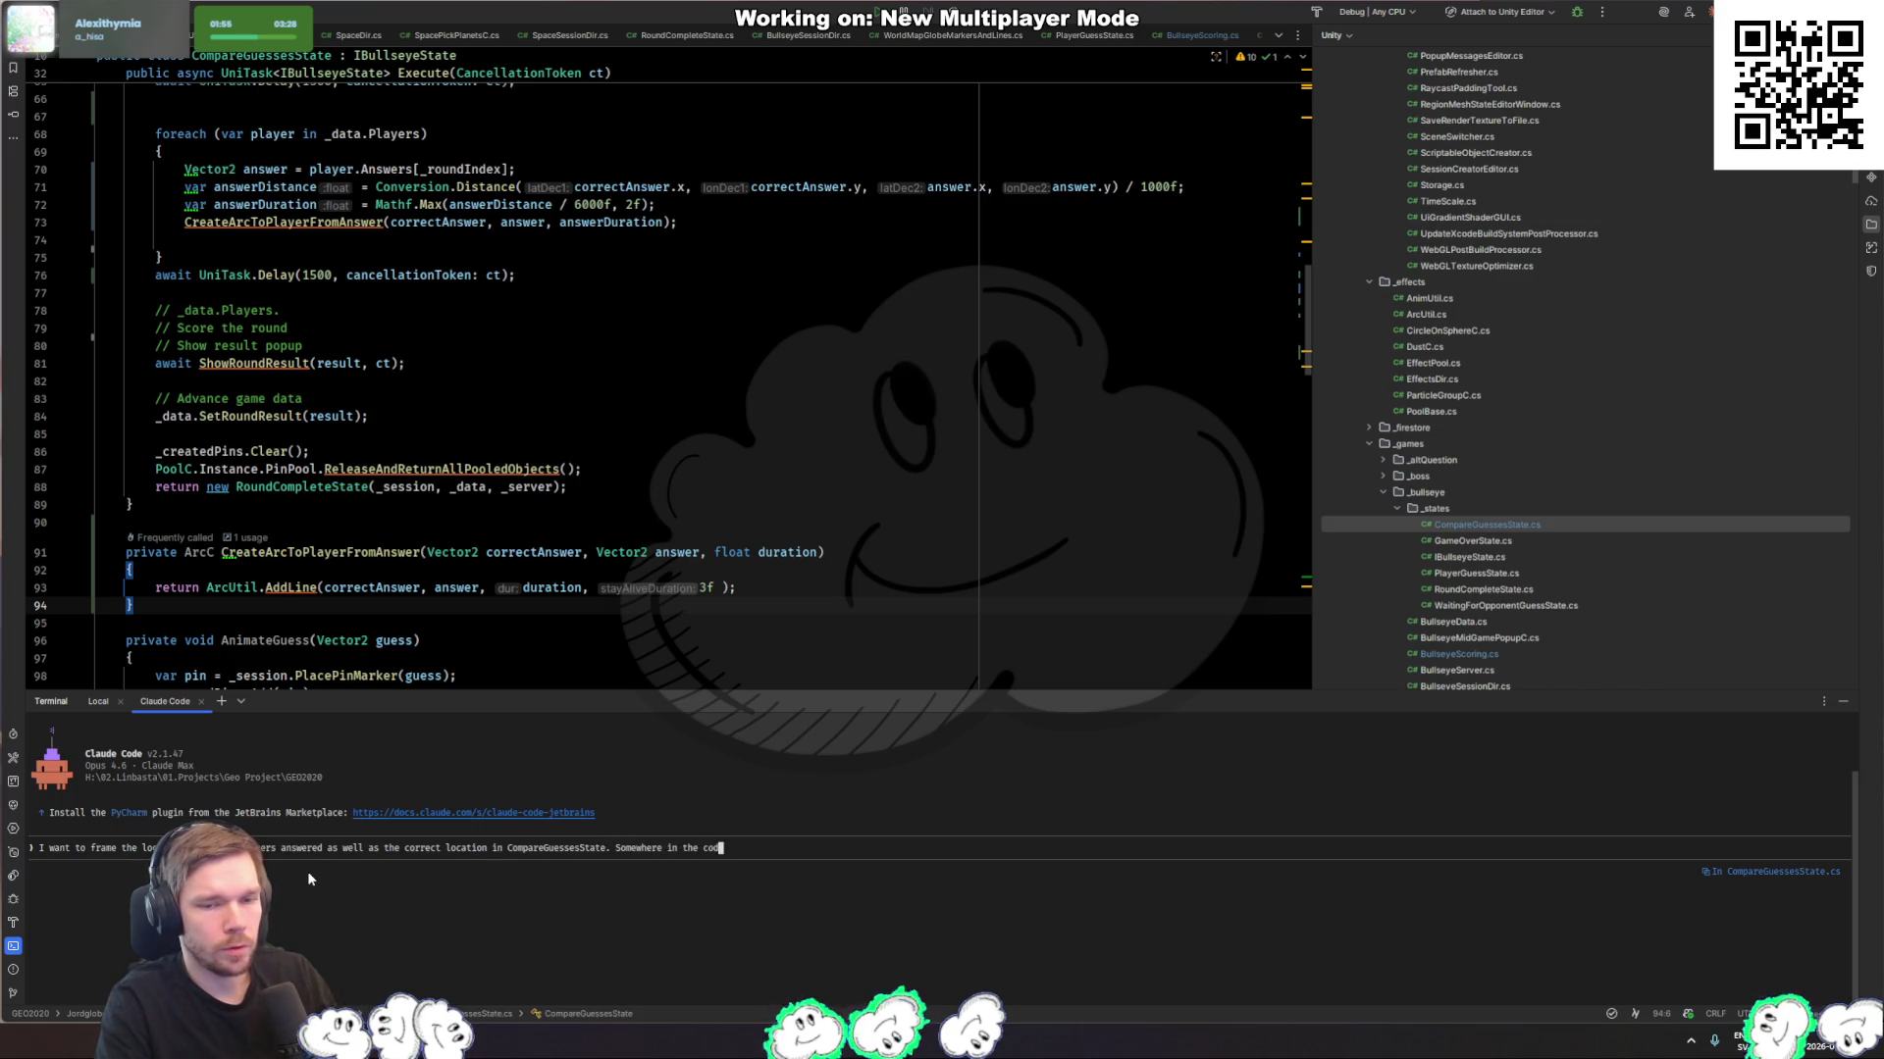
{"action": "type", "text": "e we have a metho "}
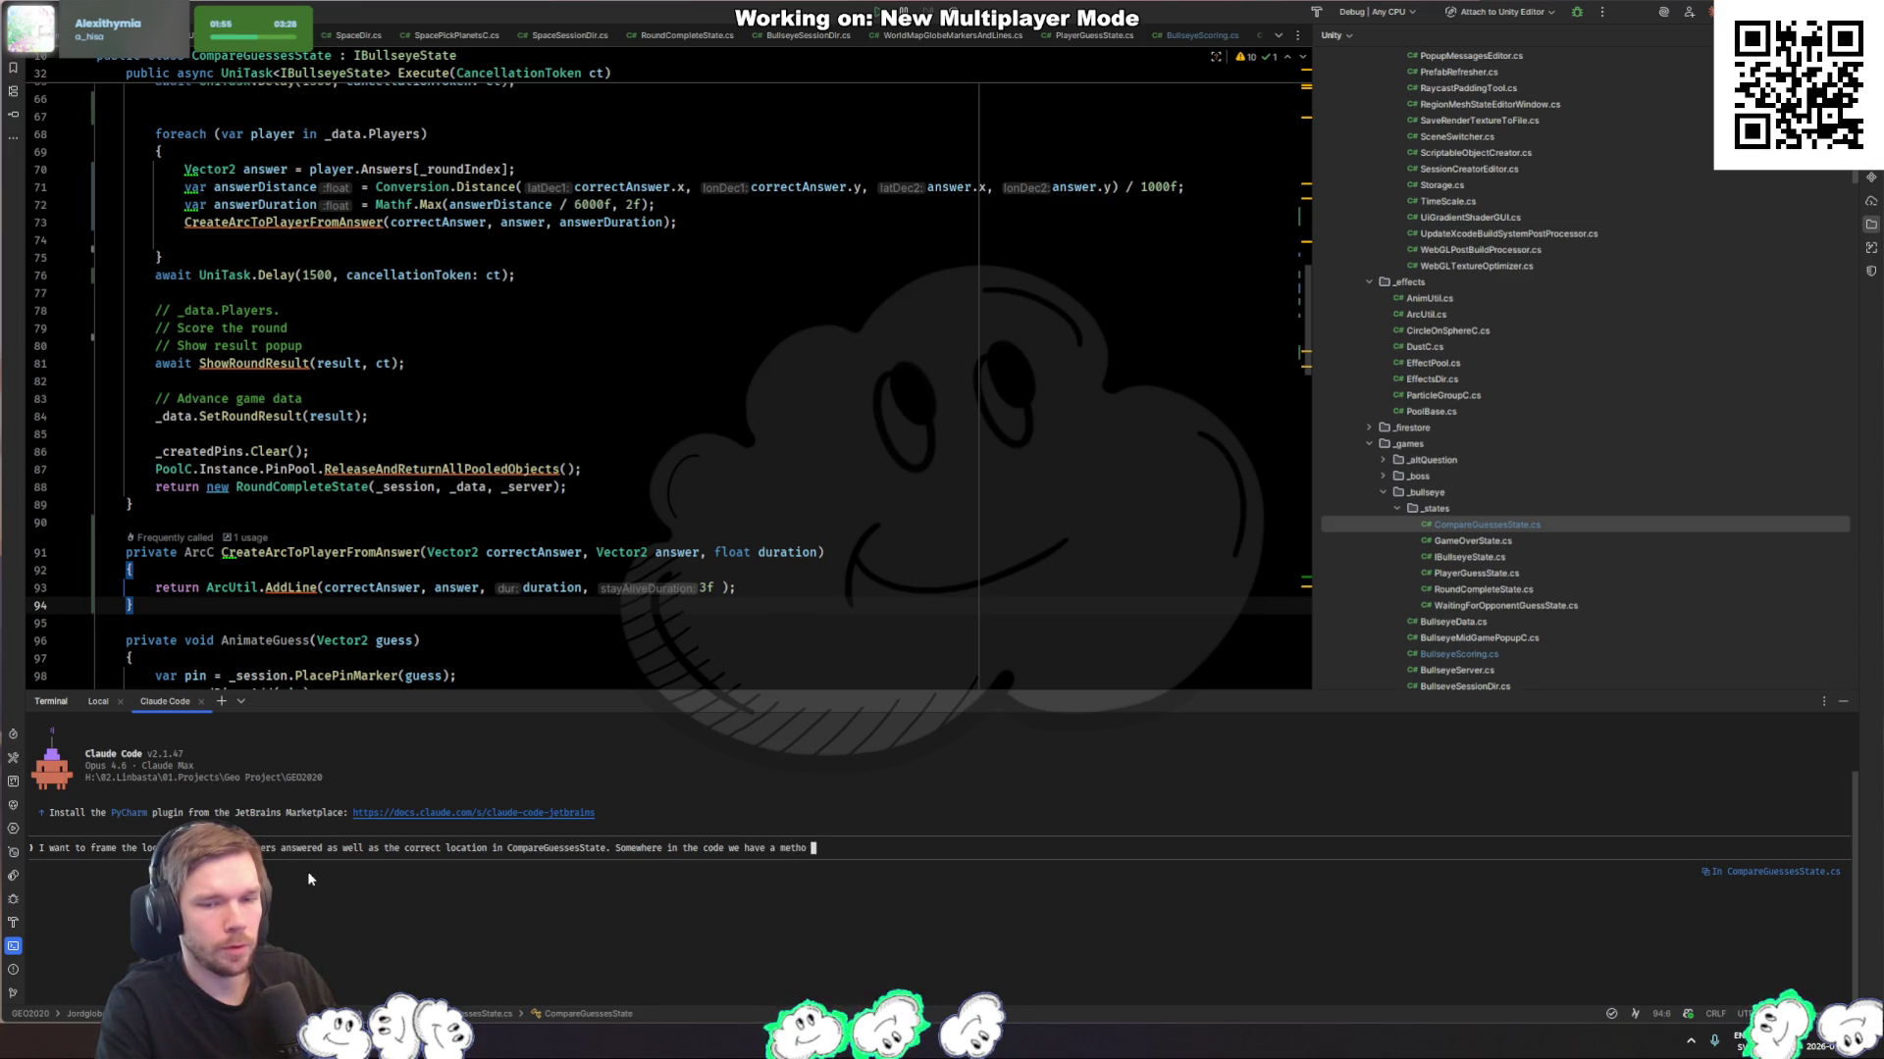
{"action": "type", "text": "d to frame"}
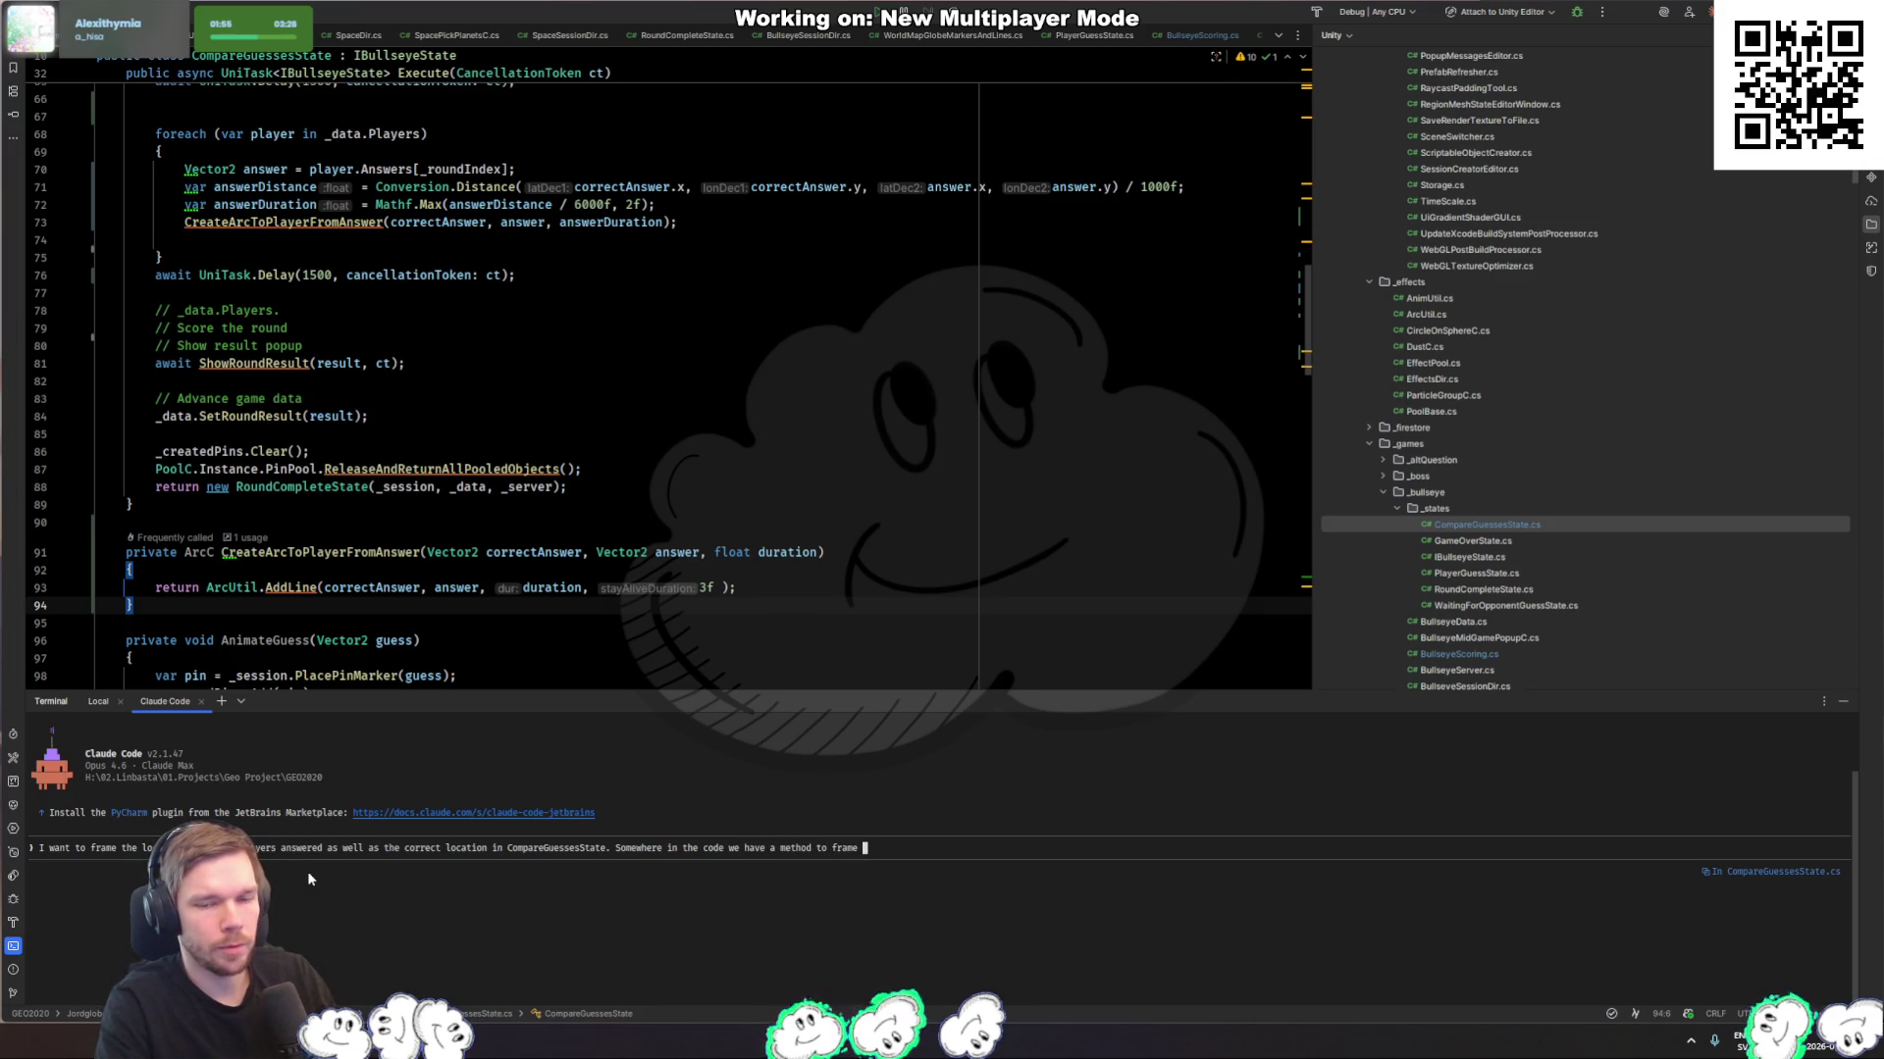
{"action": "type", "text": "the came"}
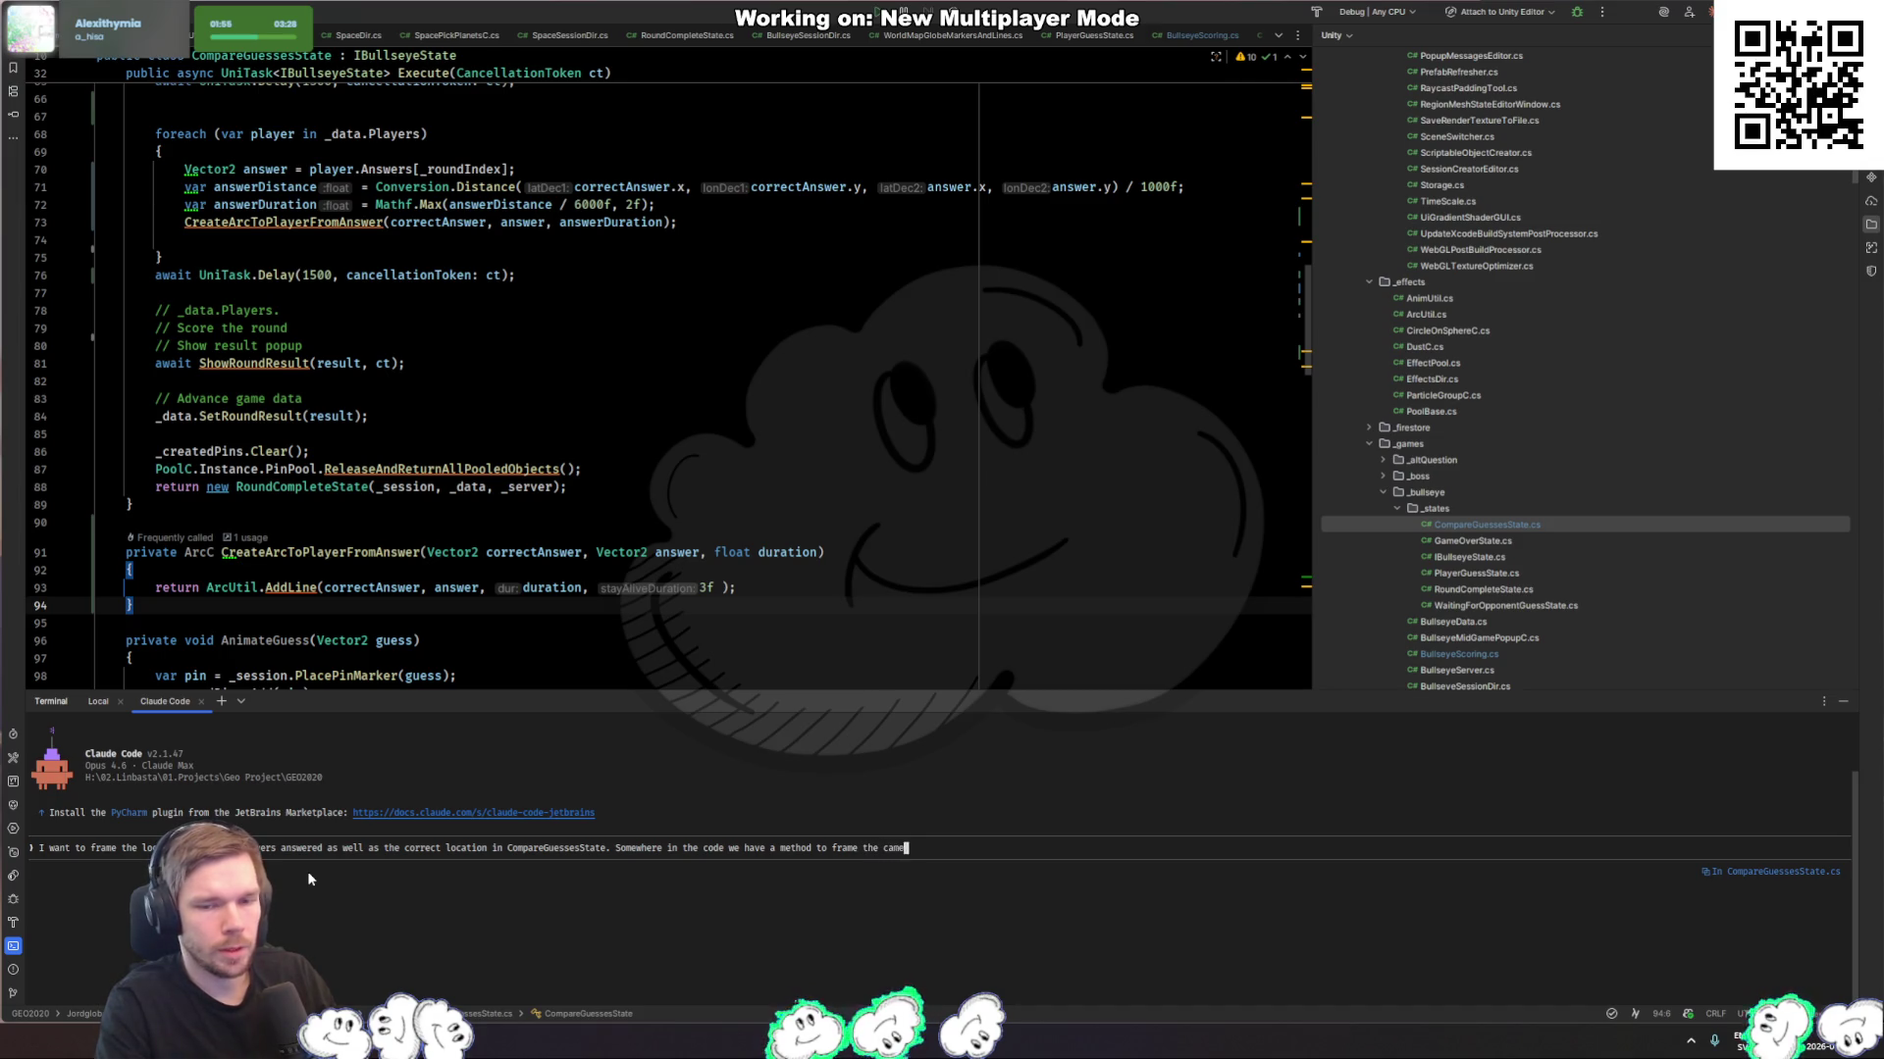
{"action": "type", "text": "ra to "}
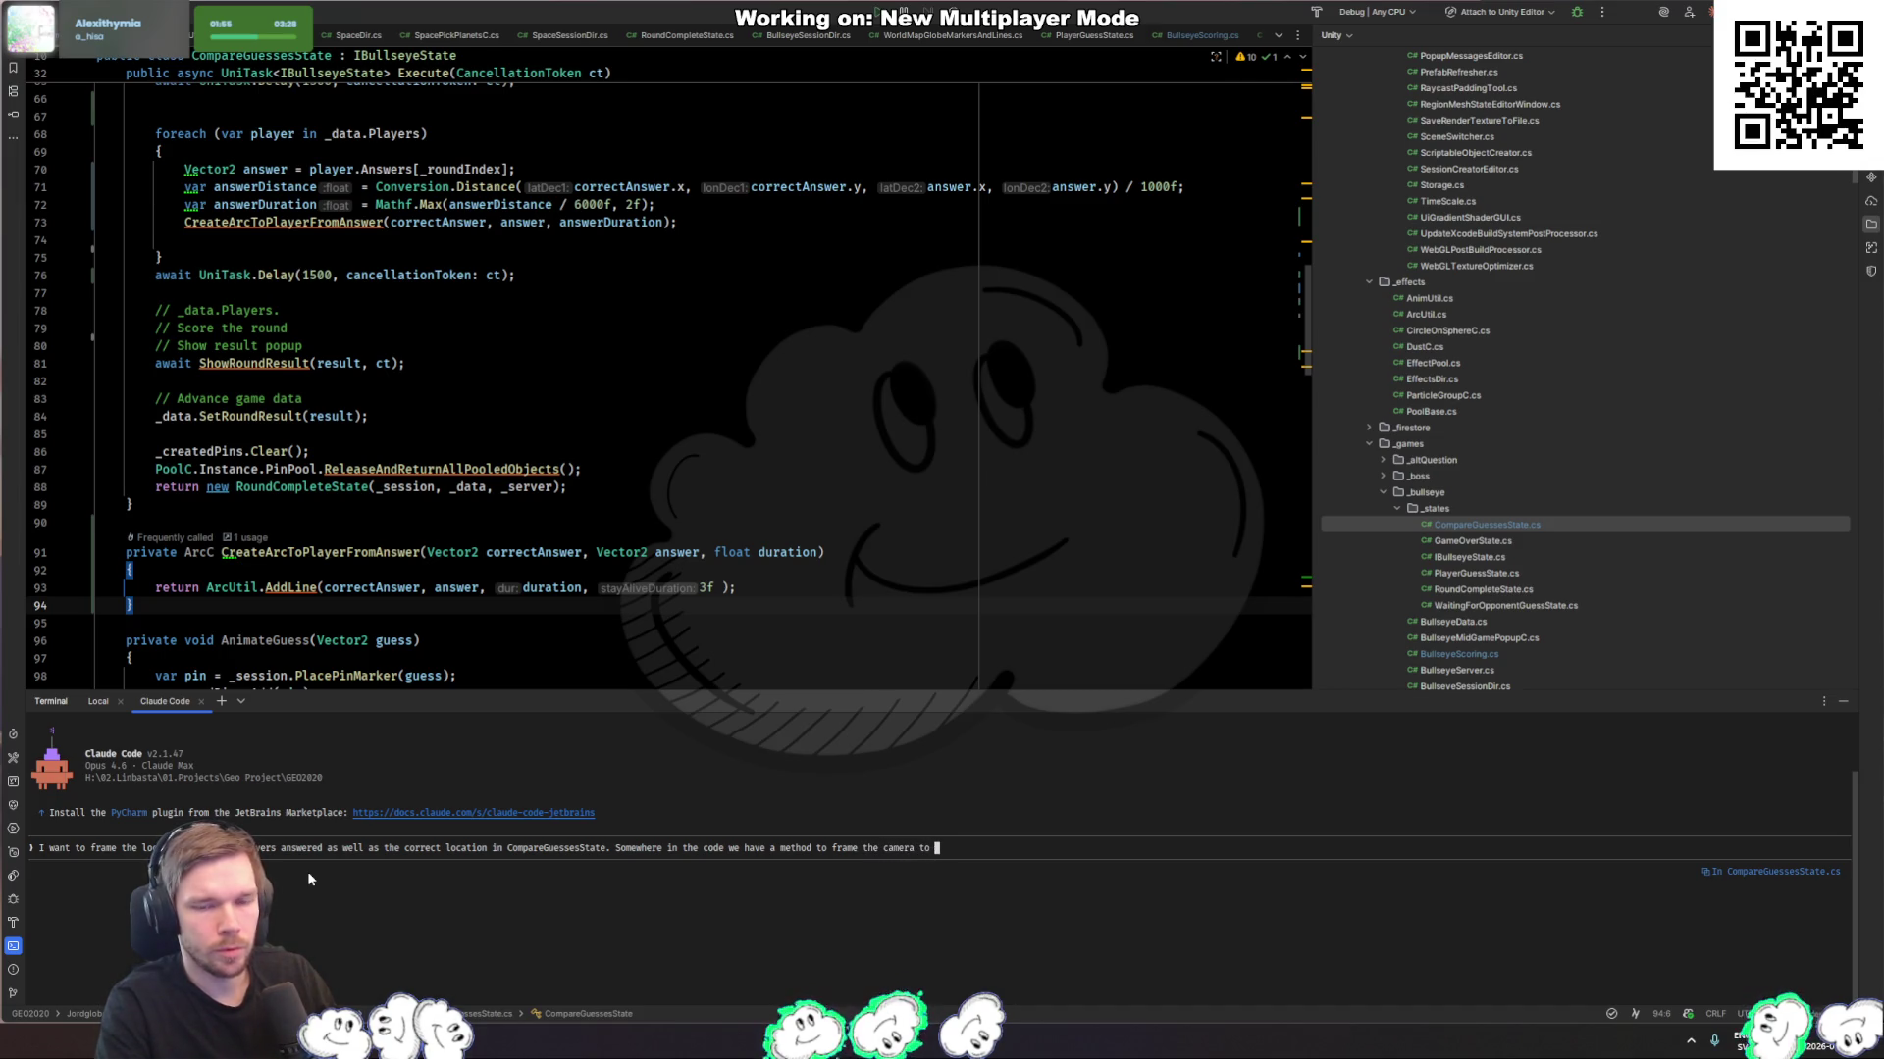
{"action": "type", "text": "a "}
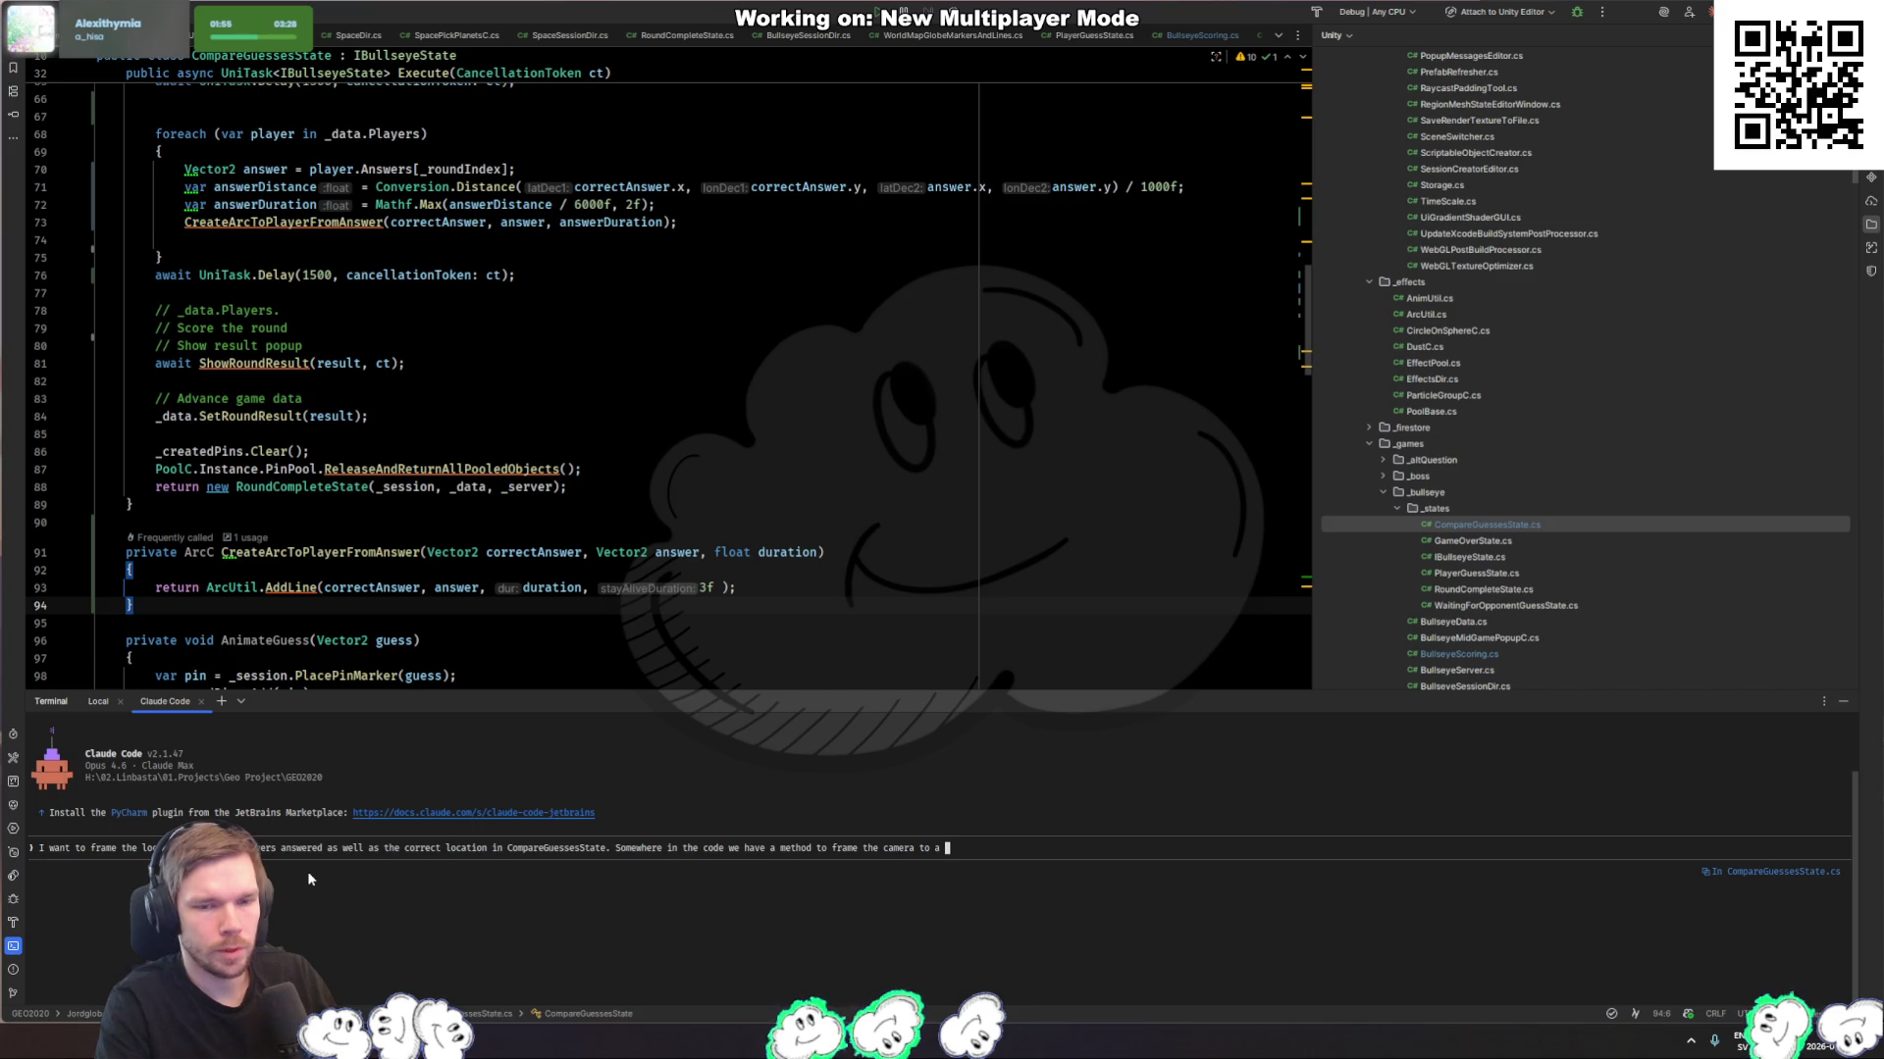
{"action": "type", "text": "list of locations. can you find it?"}
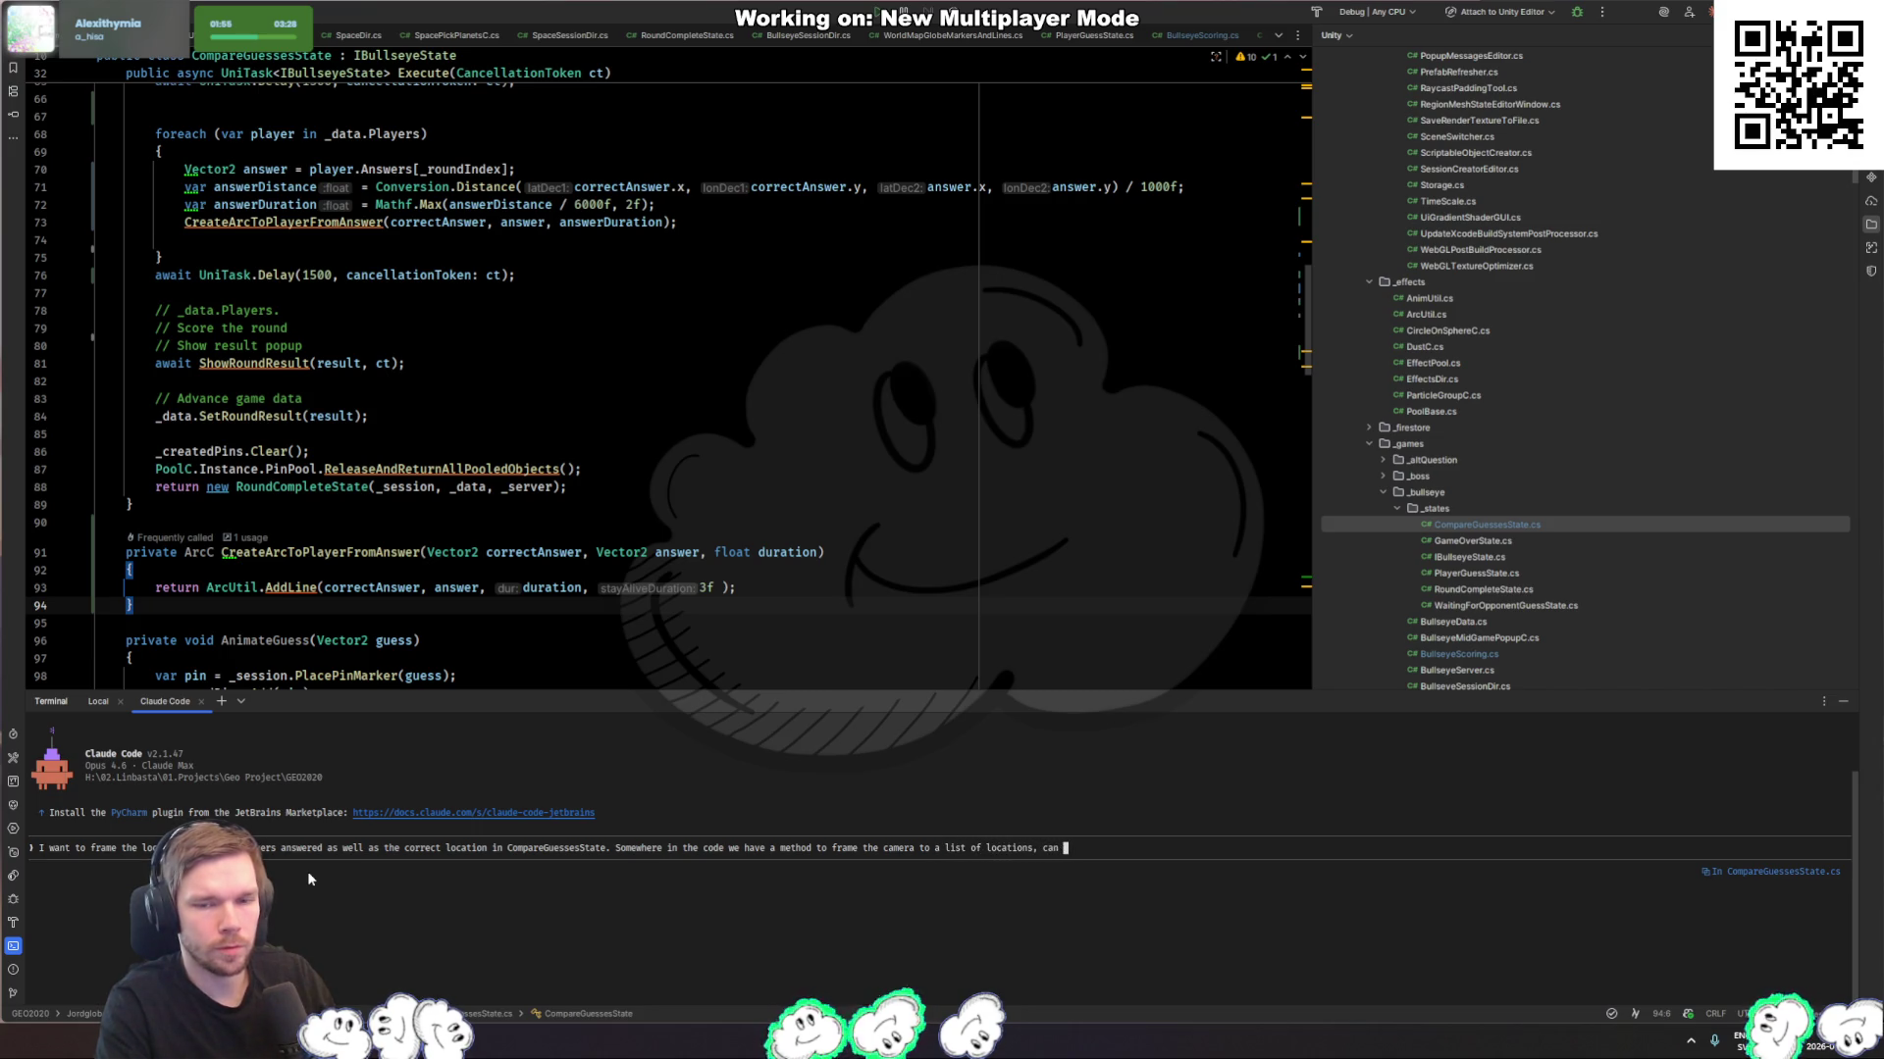
{"action": "key", "text": "Return"}
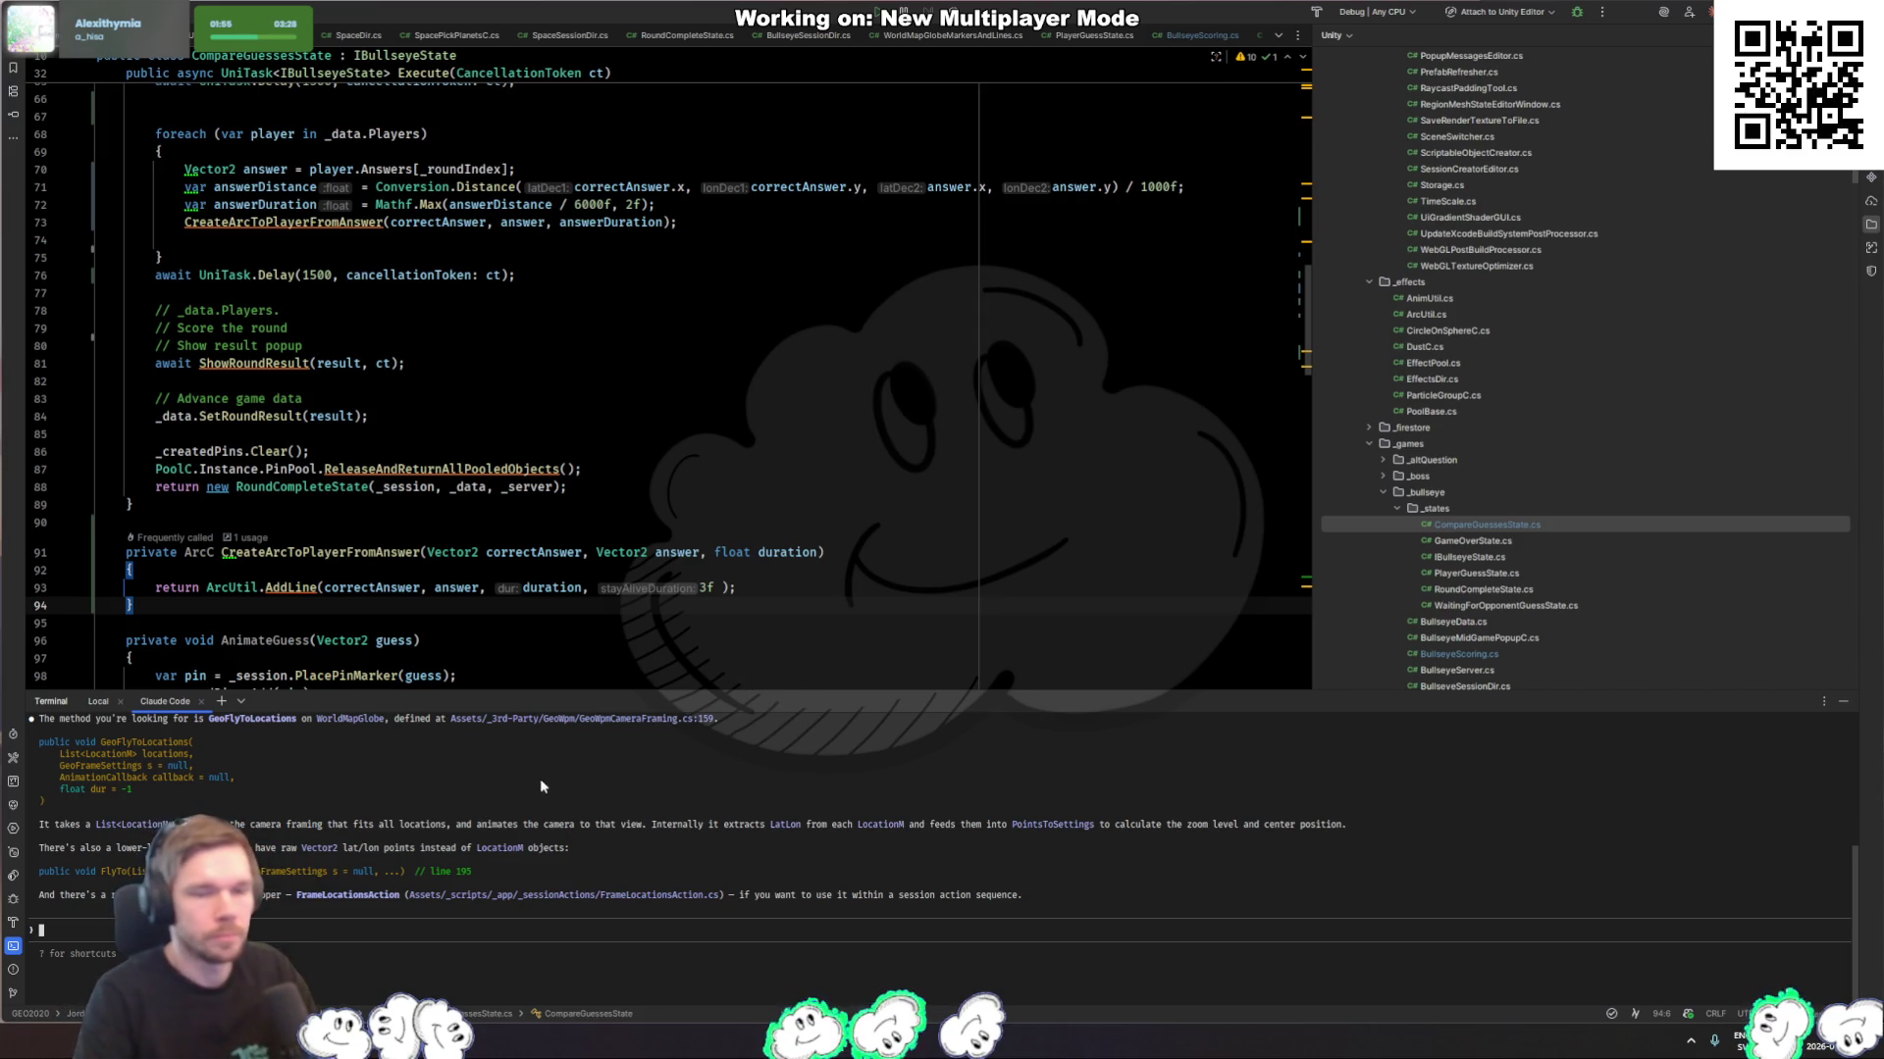
Step: Scroll through Claude Code's reply naming GeoFlyToLocations, a Vector2 FlyTo overload and FrameLocationsAction
{"action": "scroll", "coordinate": [510, 812], "scroll_direction": "up", "scroll_amount": 1}
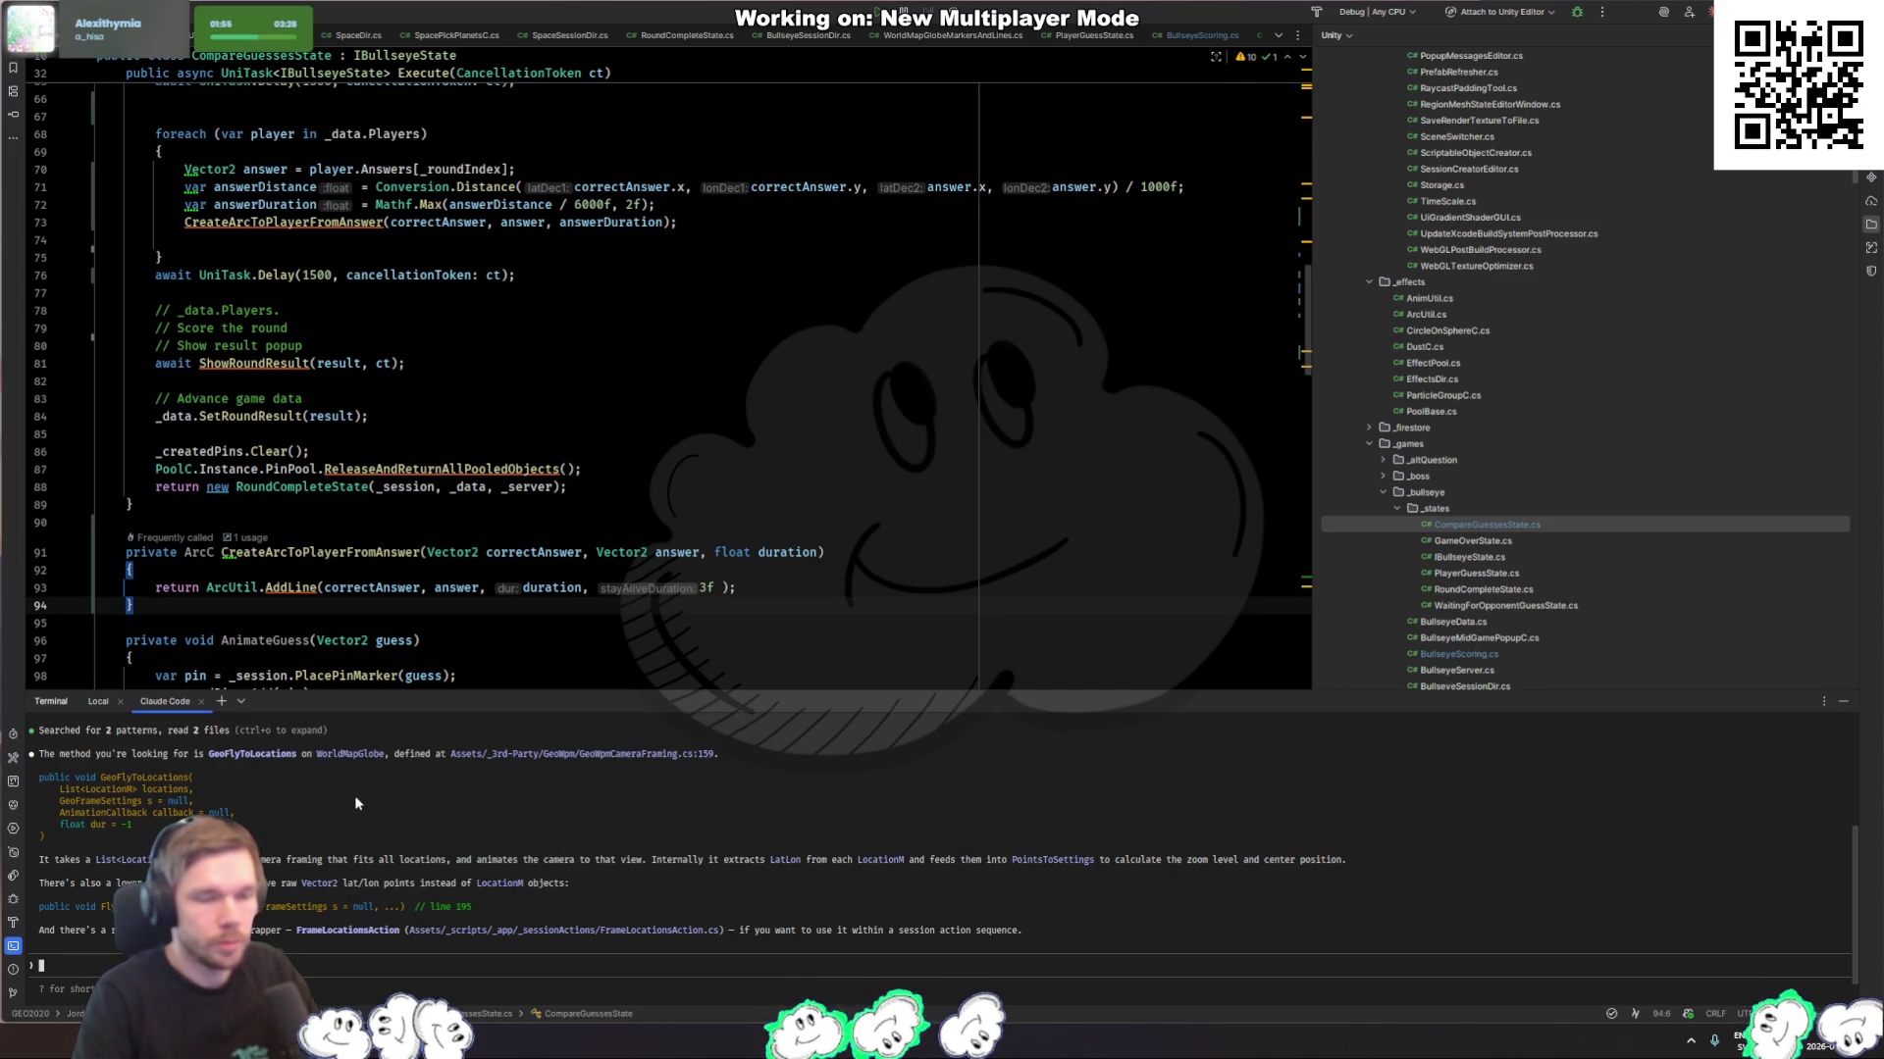
{"action": "scroll", "coordinate": [601, 572], "scroll_direction": "up", "scroll_amount": 3}
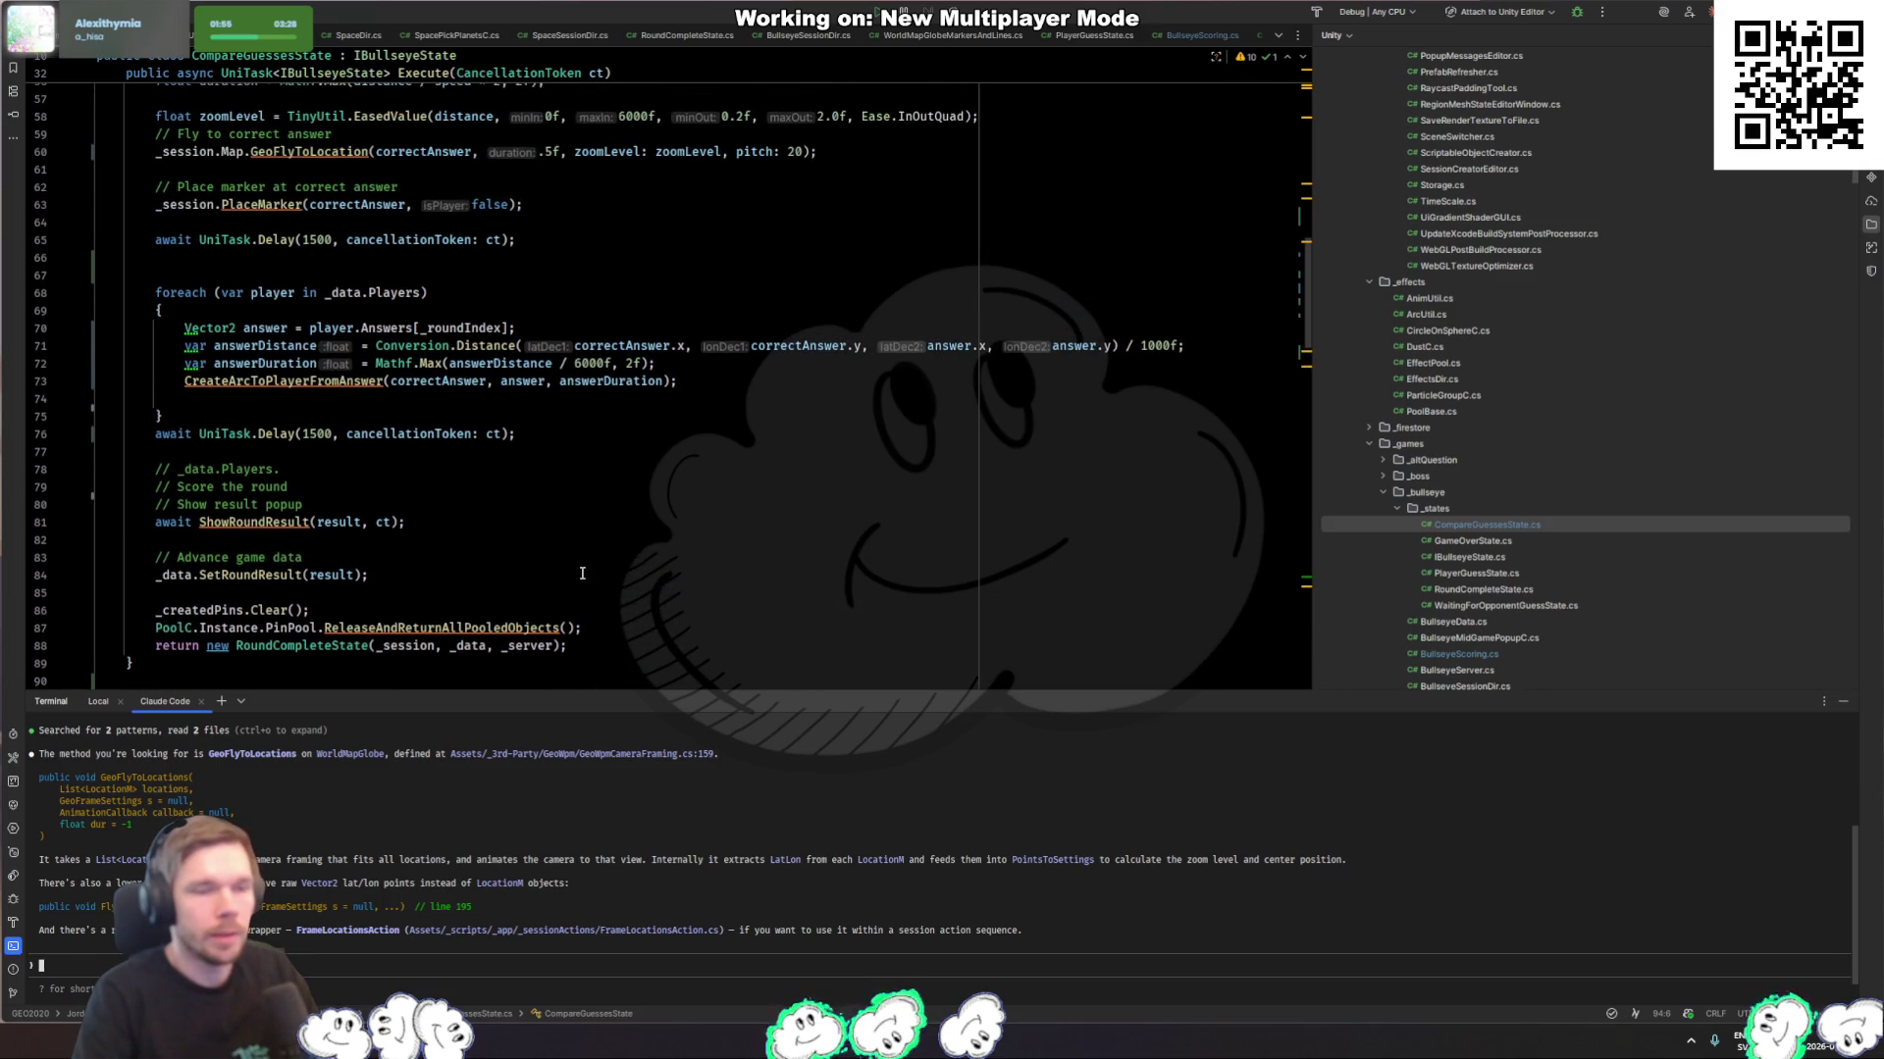
Step: Jump to the GeoFlyToLocation declaration and check where it is used
{"action": "left_click", "coordinate": [371, 153]}
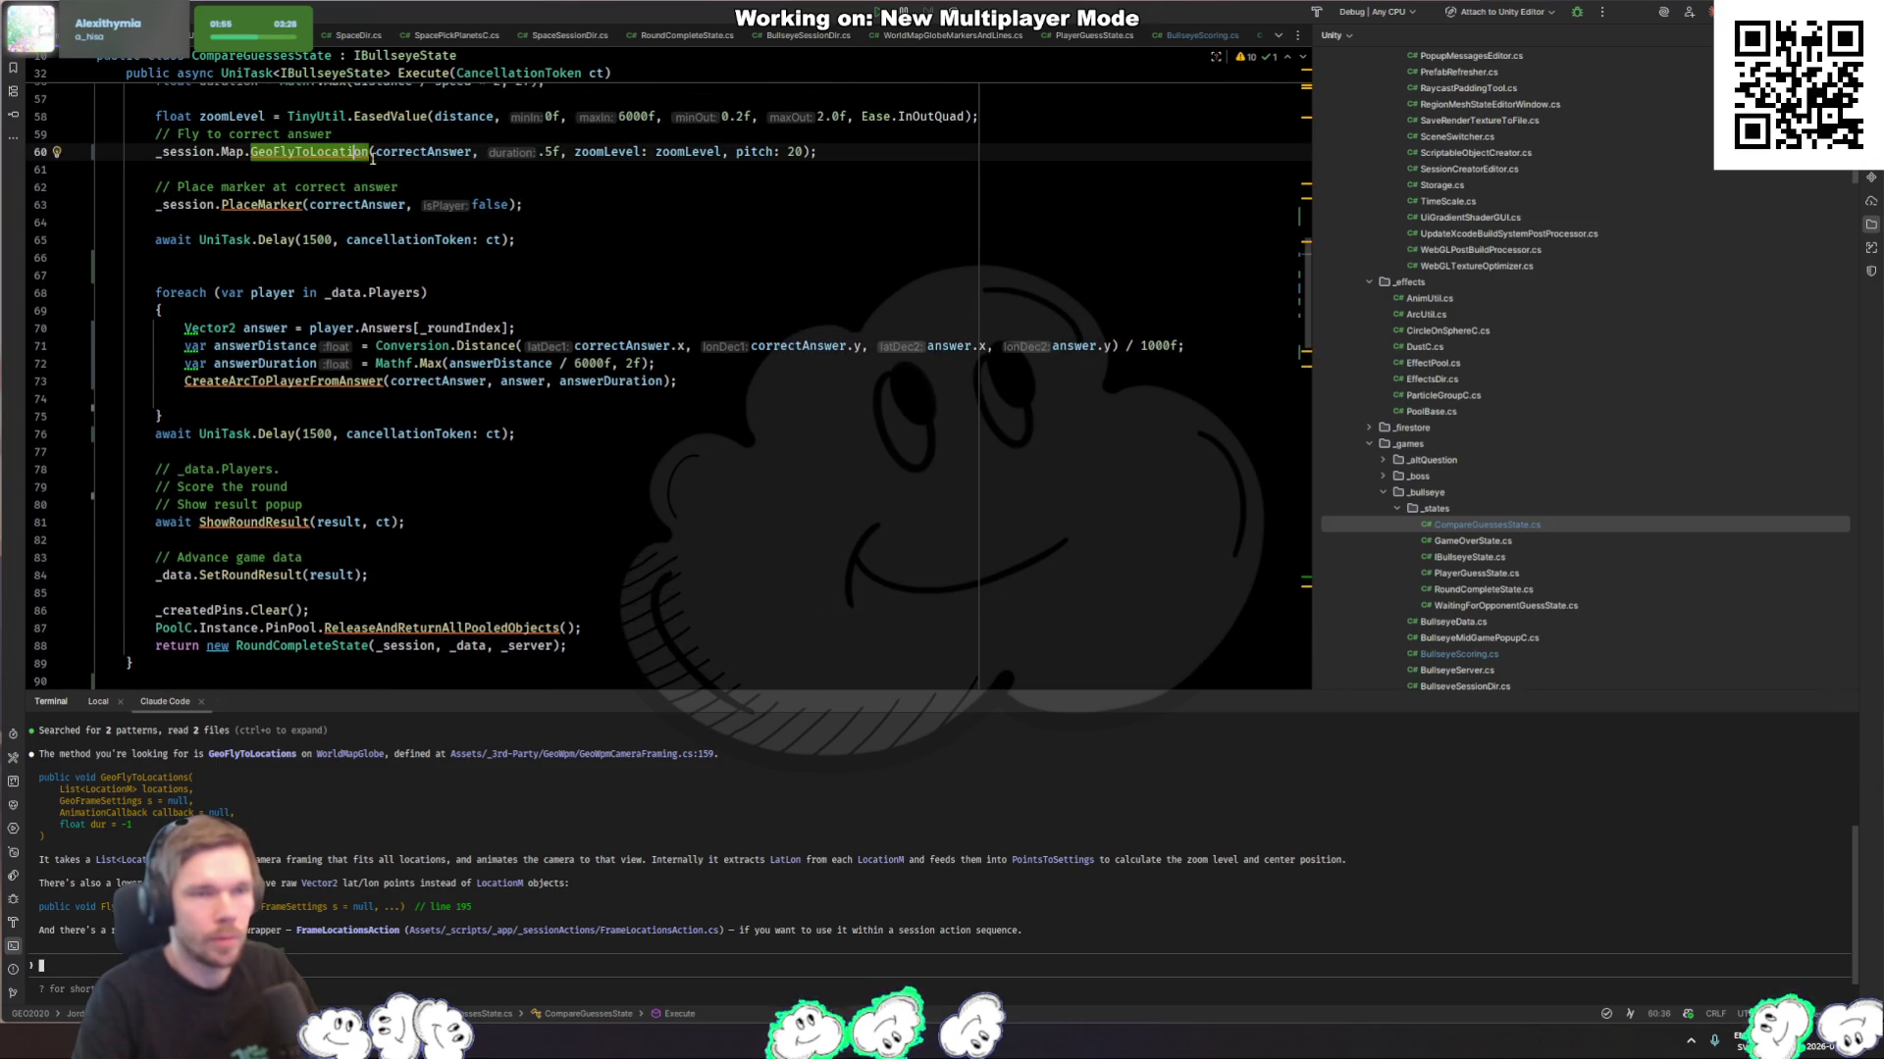
{"action": "key", "text": "F12"}
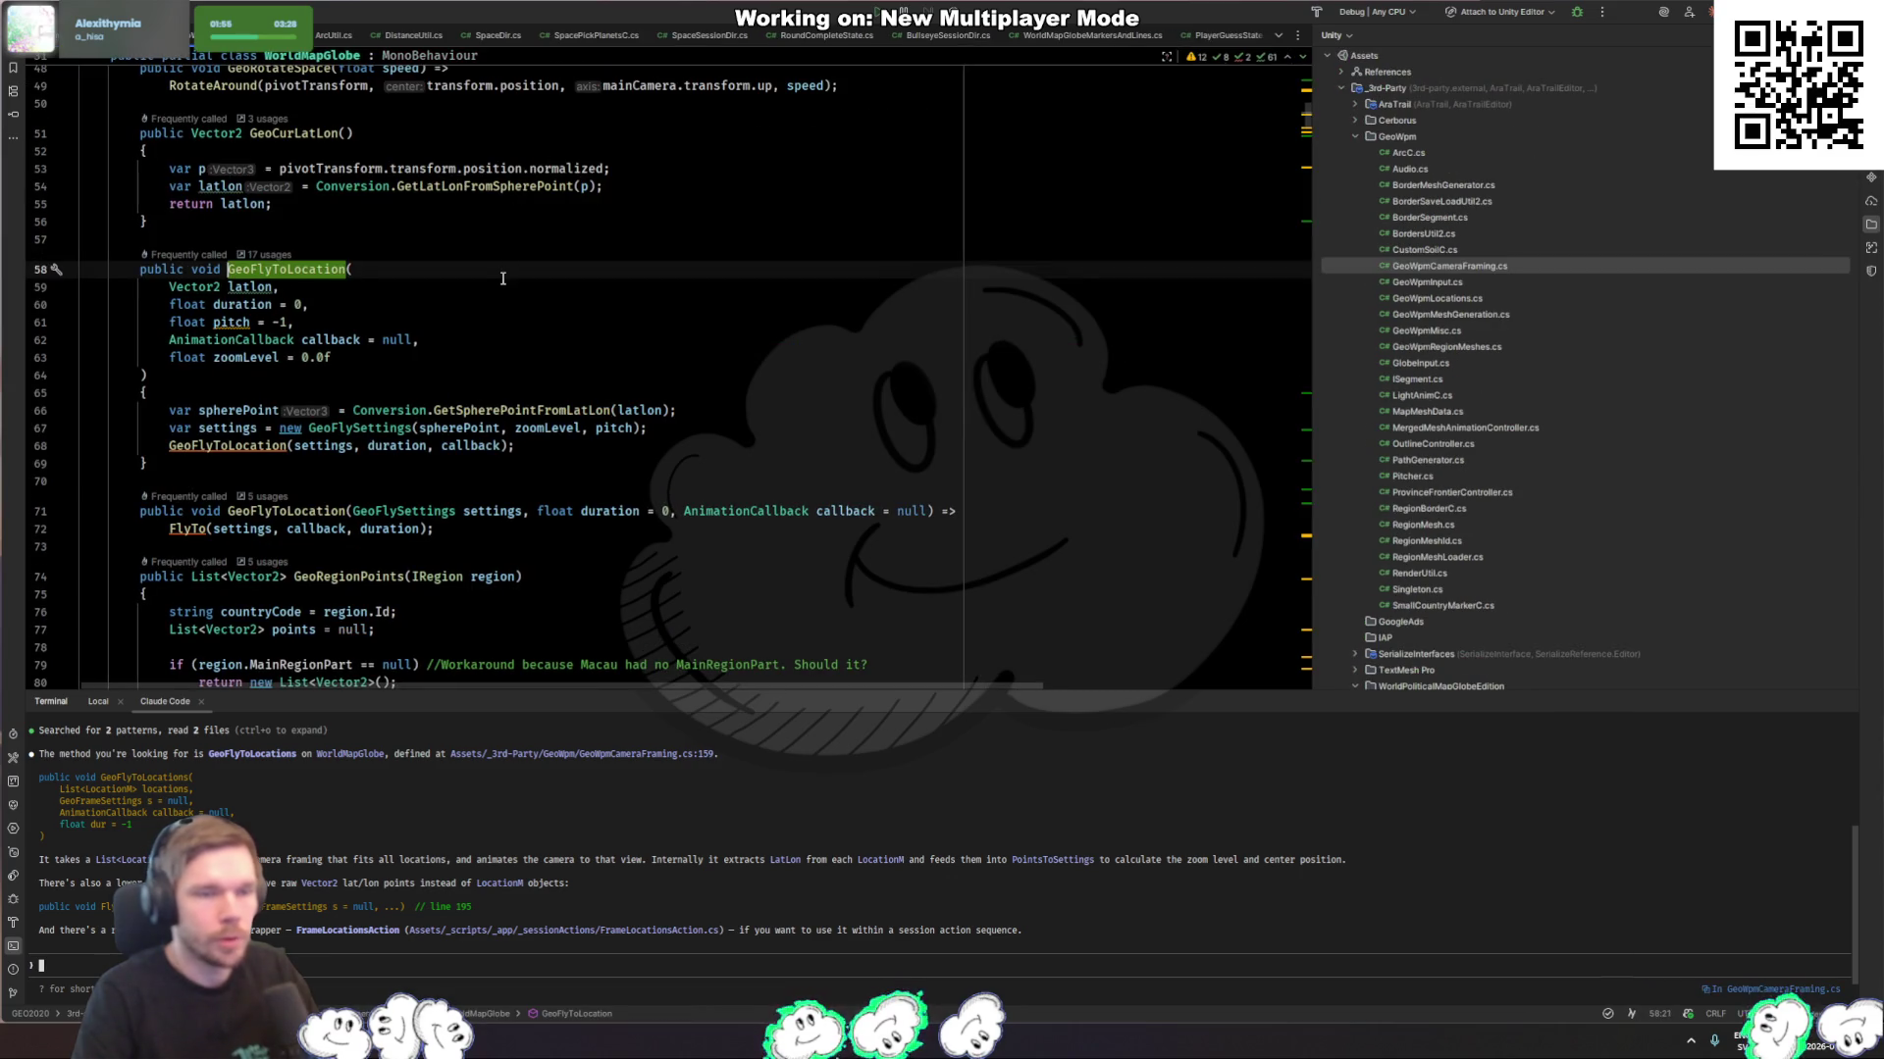
{"action": "scroll", "coordinate": [501, 288], "scroll_direction": "down", "scroll_amount": 2}
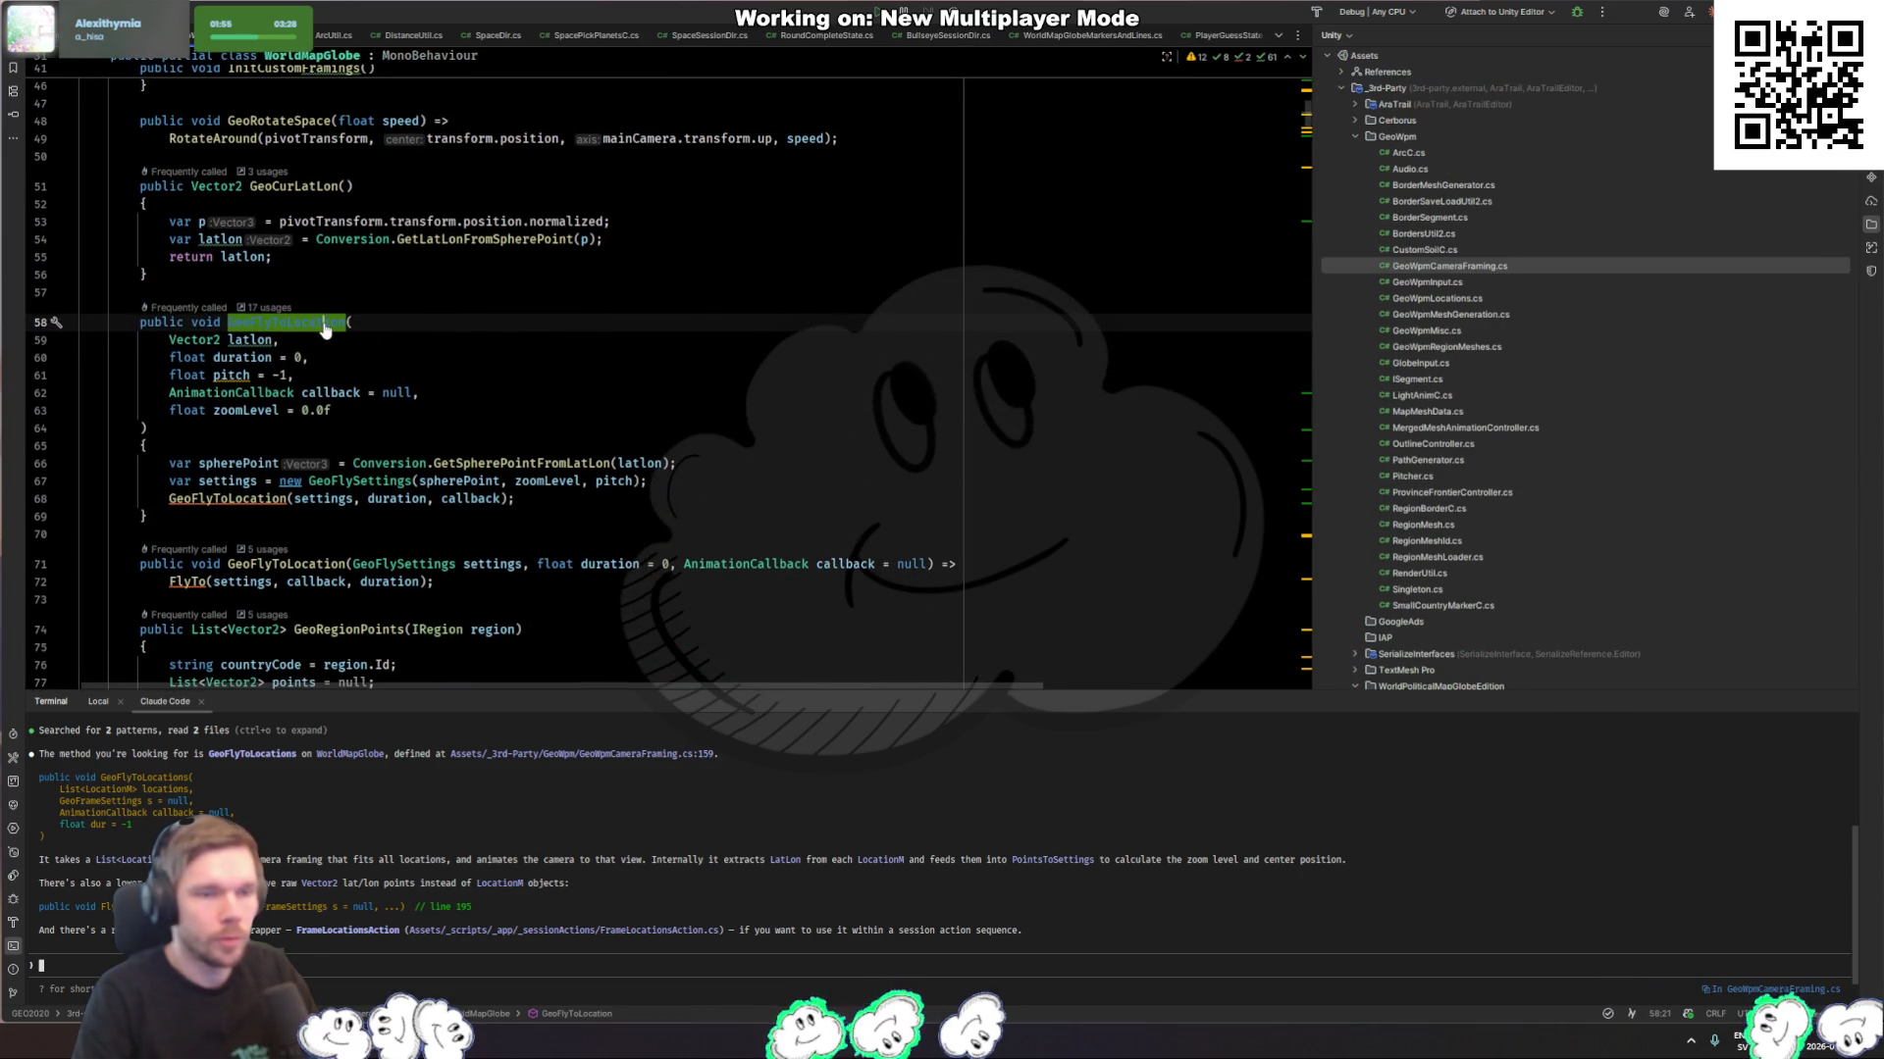
{"action": "left_click", "coordinate": [324, 323], "text": "ctrl"}
{"action": "key", "text": "Escape"}
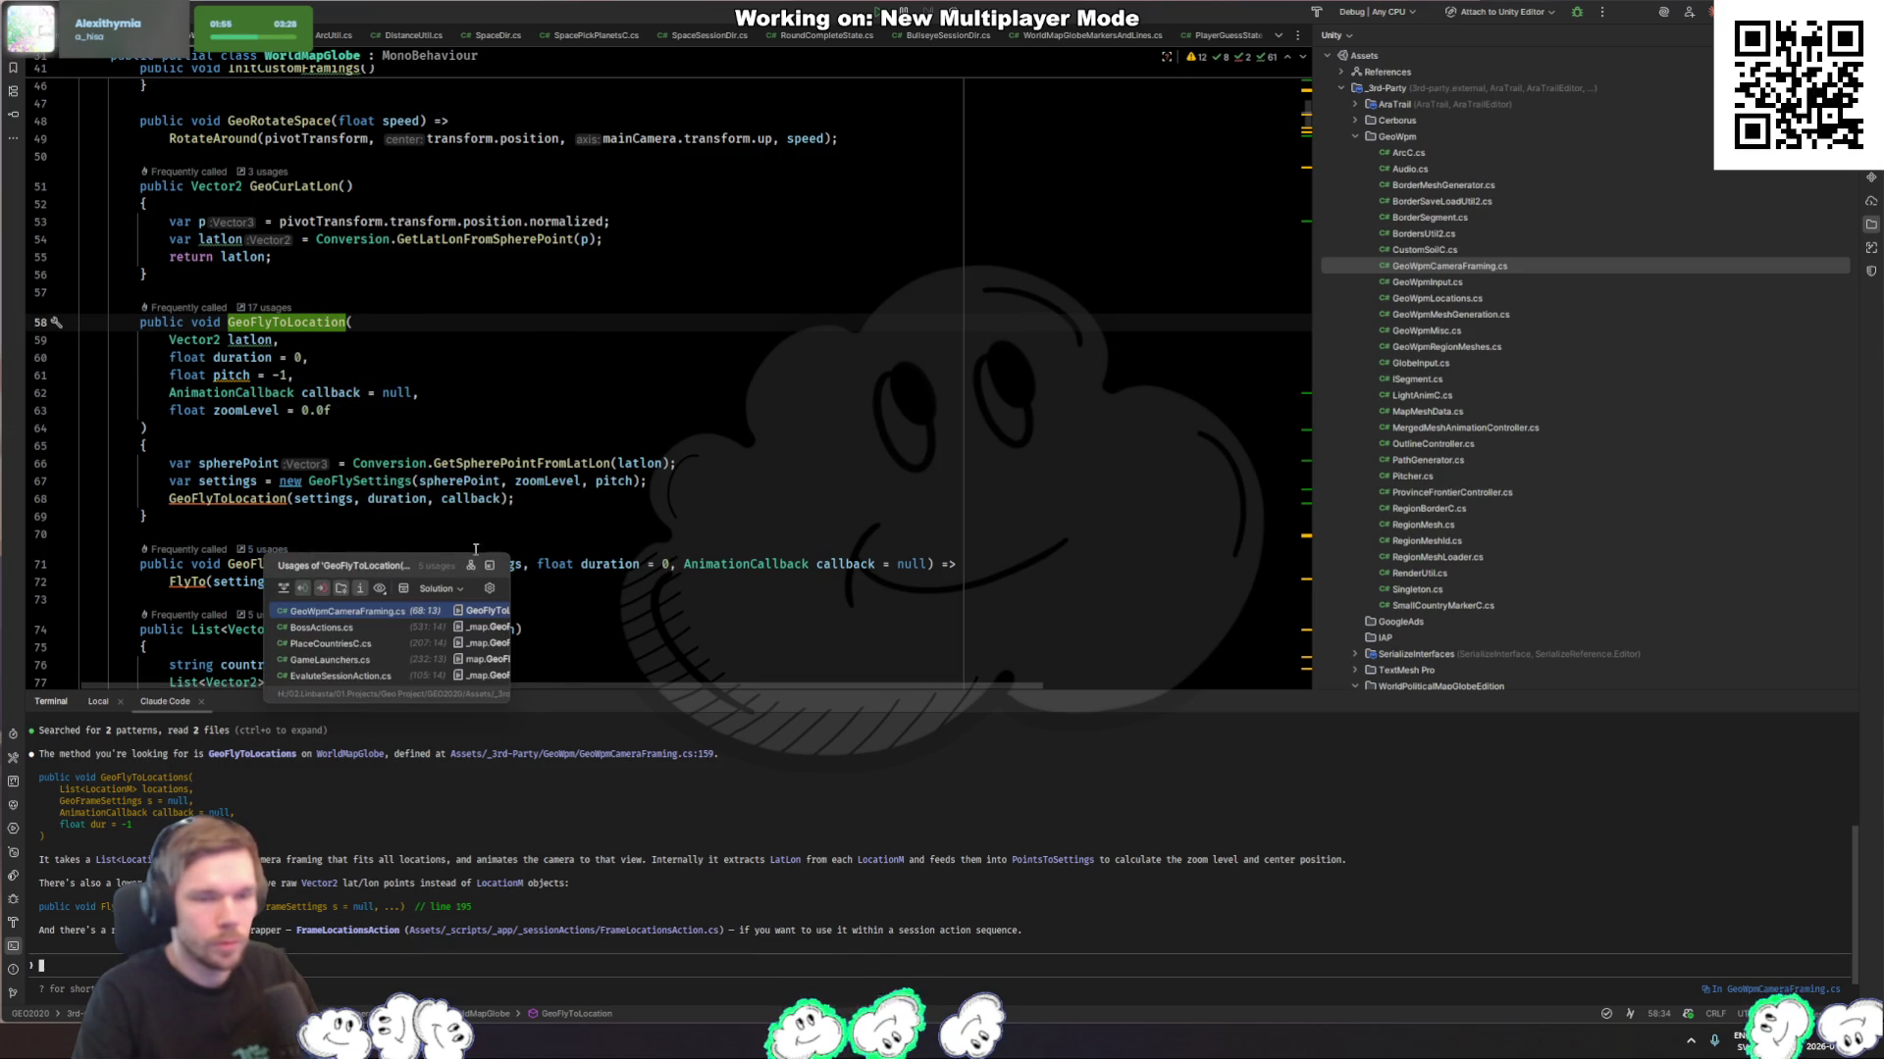
{"action": "left_click", "coordinate": [452, 534]}
{"action": "scroll", "coordinate": [452, 536], "scroll_direction": "down", "scroll_amount": 2}
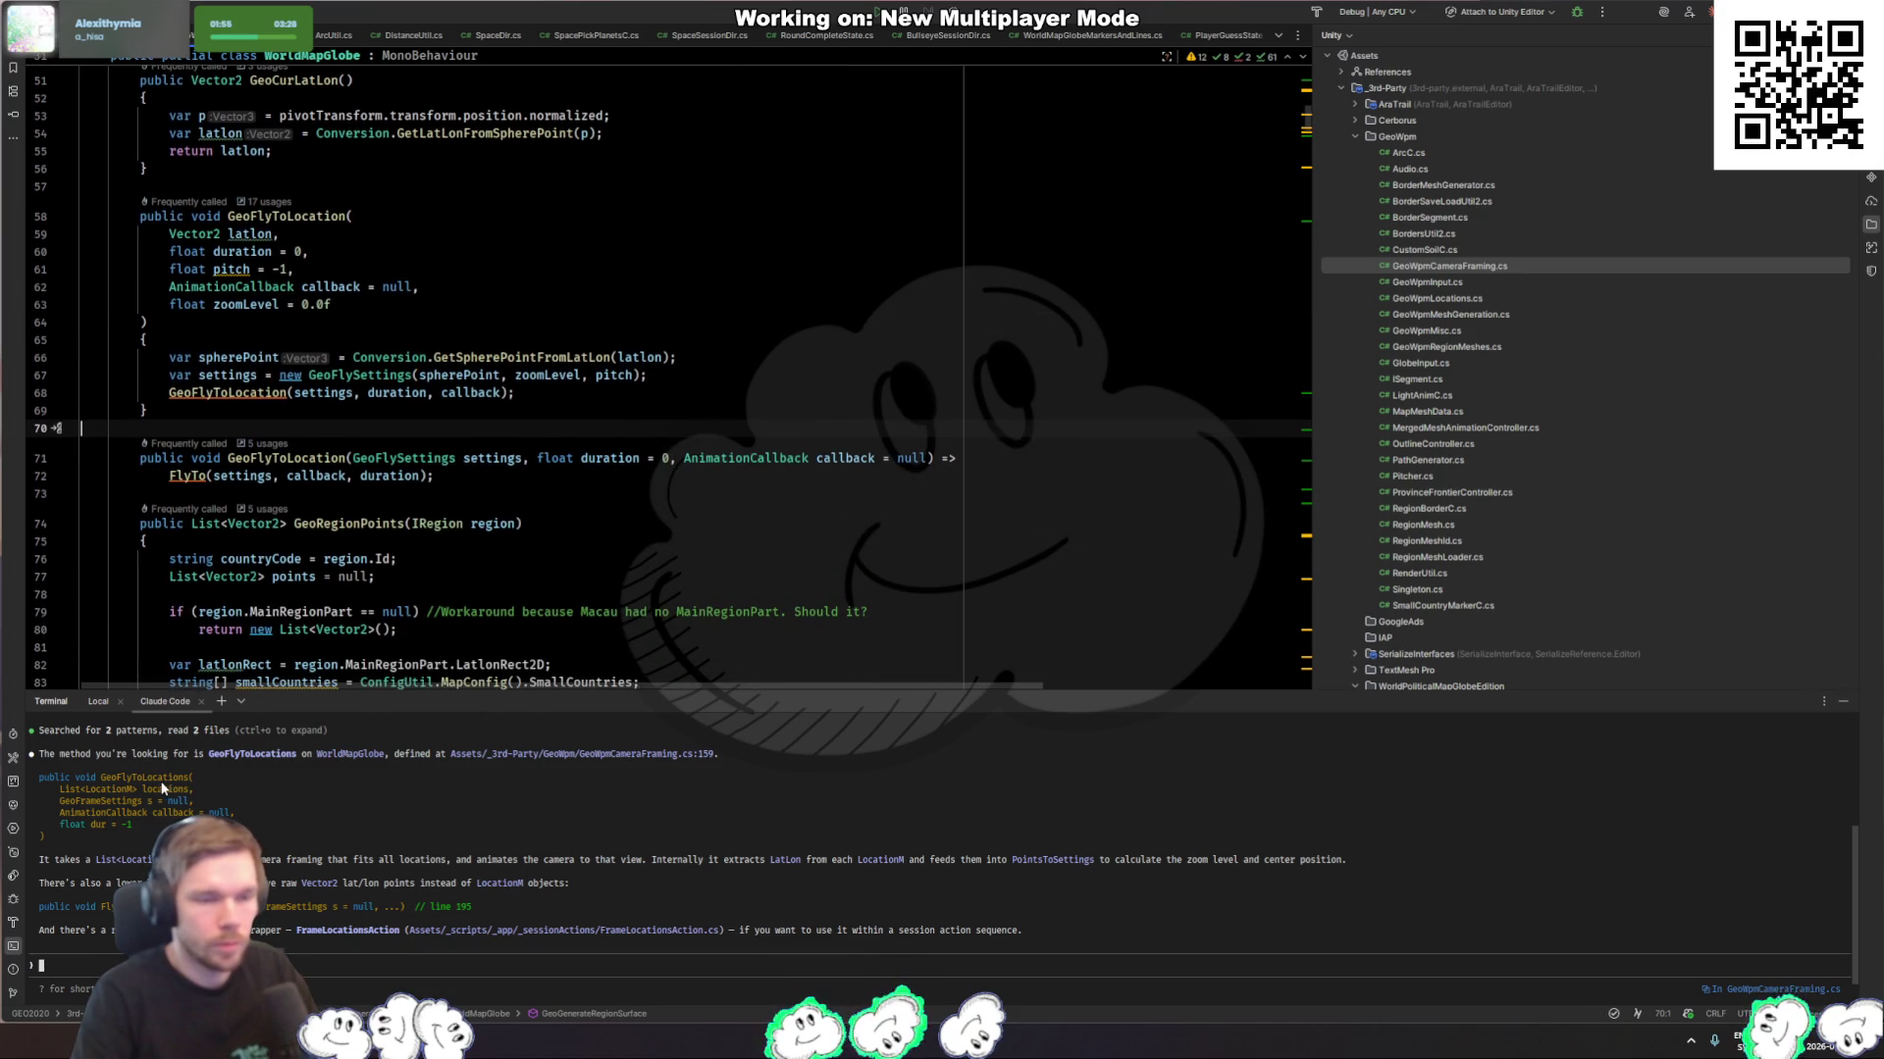
Step: Search the file for GeoFlyToLocations to view its List<LocationM>, GeoFrameSettings, callback and duration parameters
{"action": "double_click", "coordinate": [333, 213]}
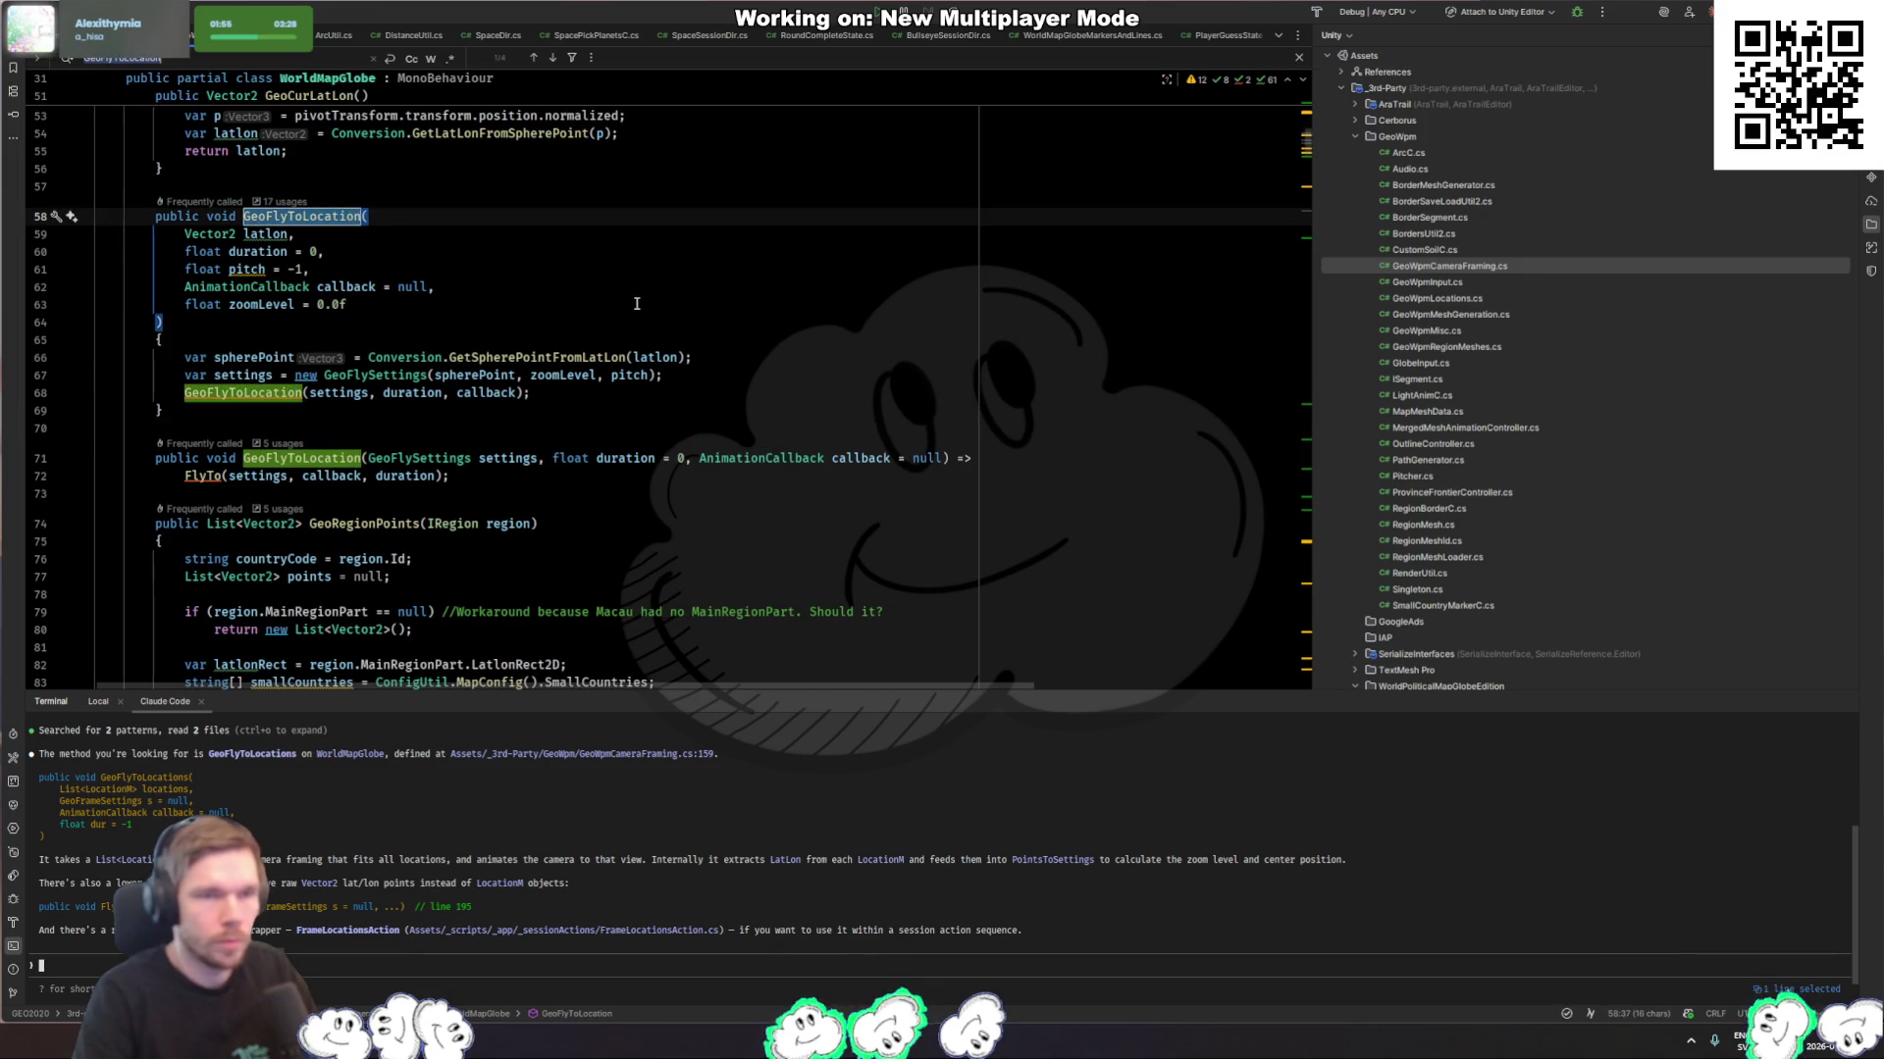
{"action": "key", "text": "ctrl+f"}
{"action": "key", "text": "Return"}
{"action": "type", "text": "s"}
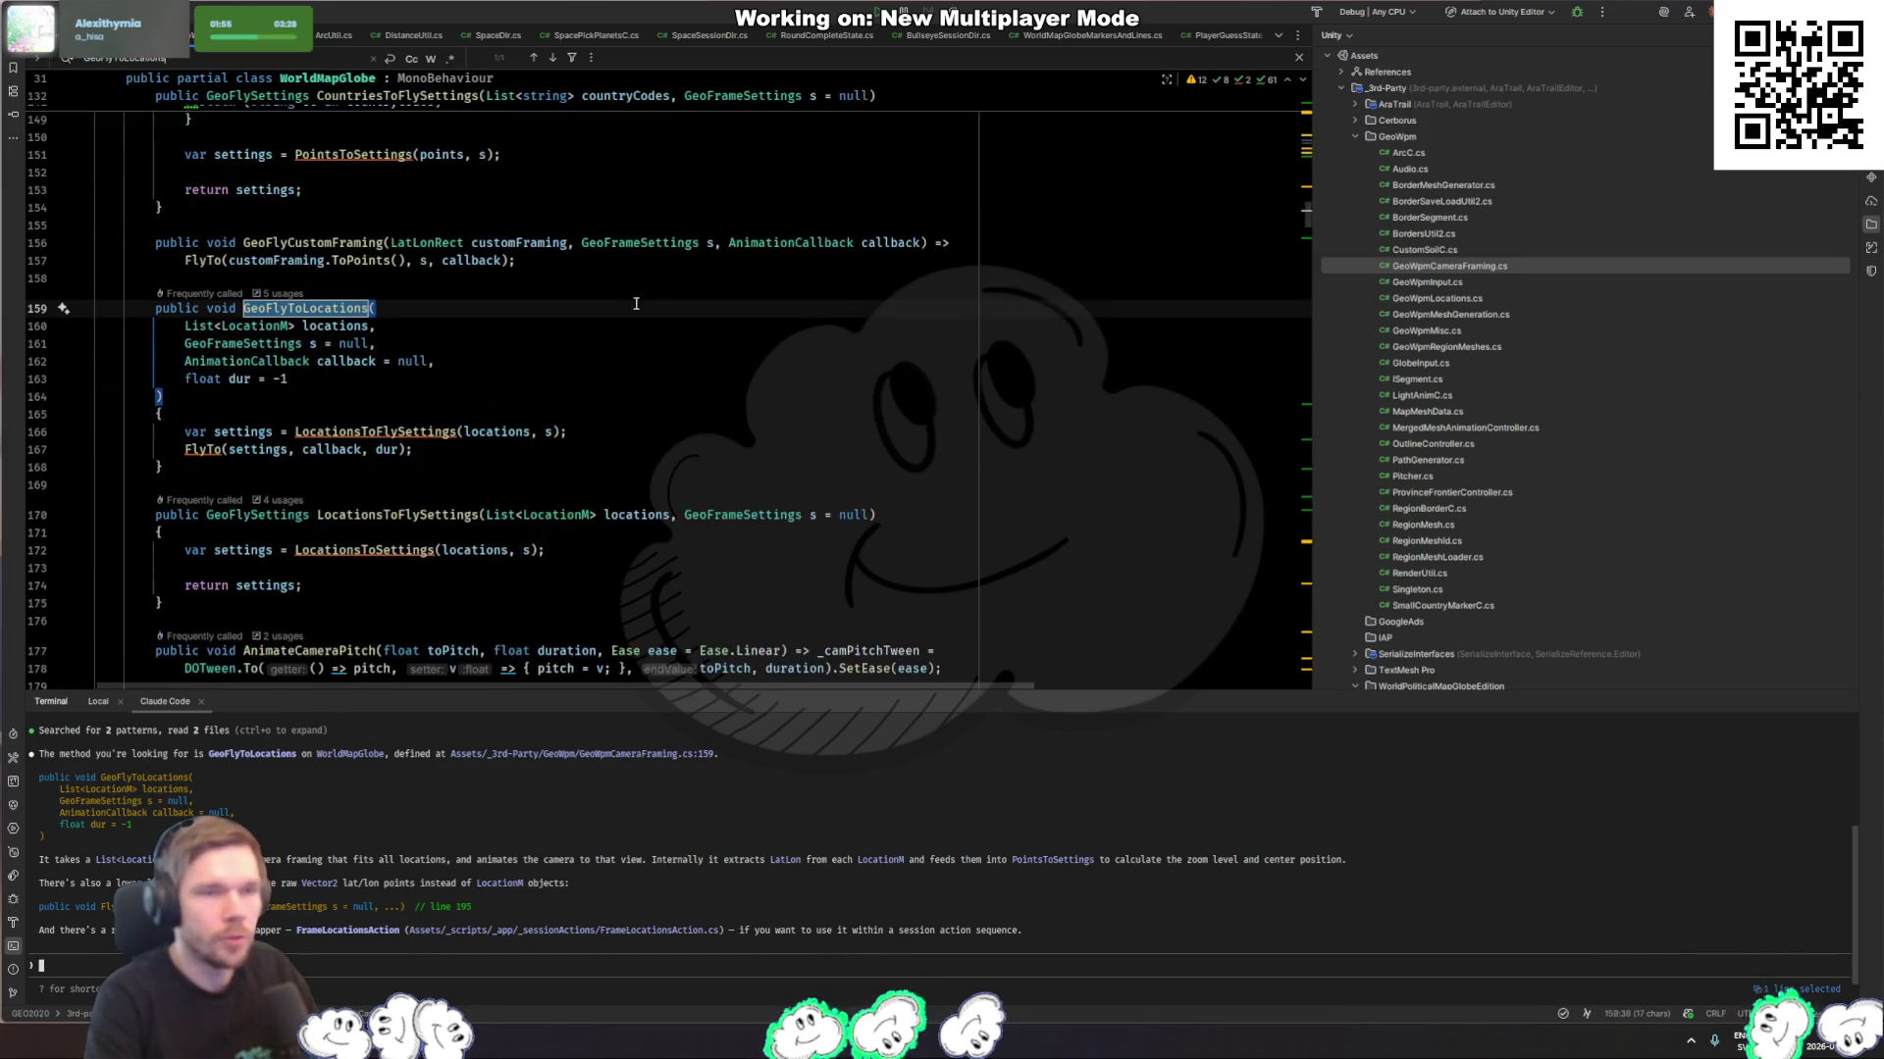
{"action": "key", "text": "Escape"}
{"action": "key", "text": "ctrl+minus"}
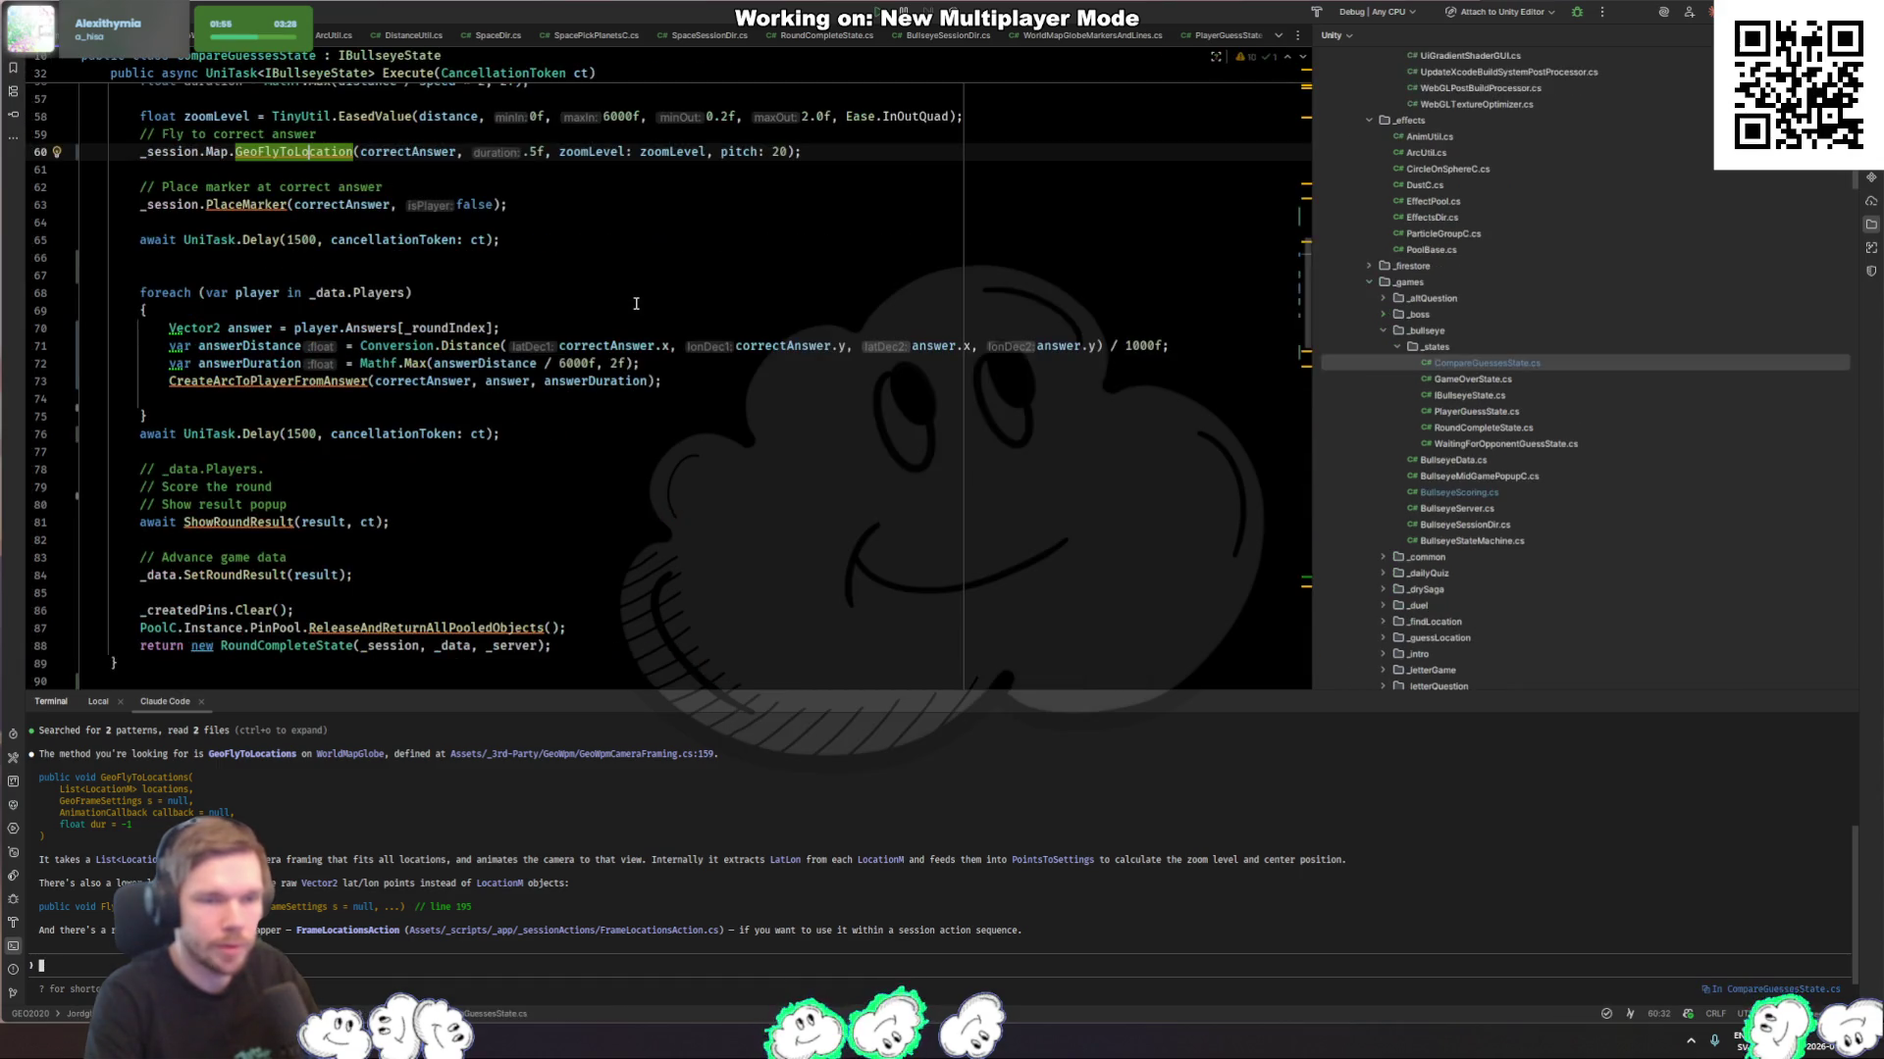
{"action": "key", "text": "ctrl+shift+minus"}
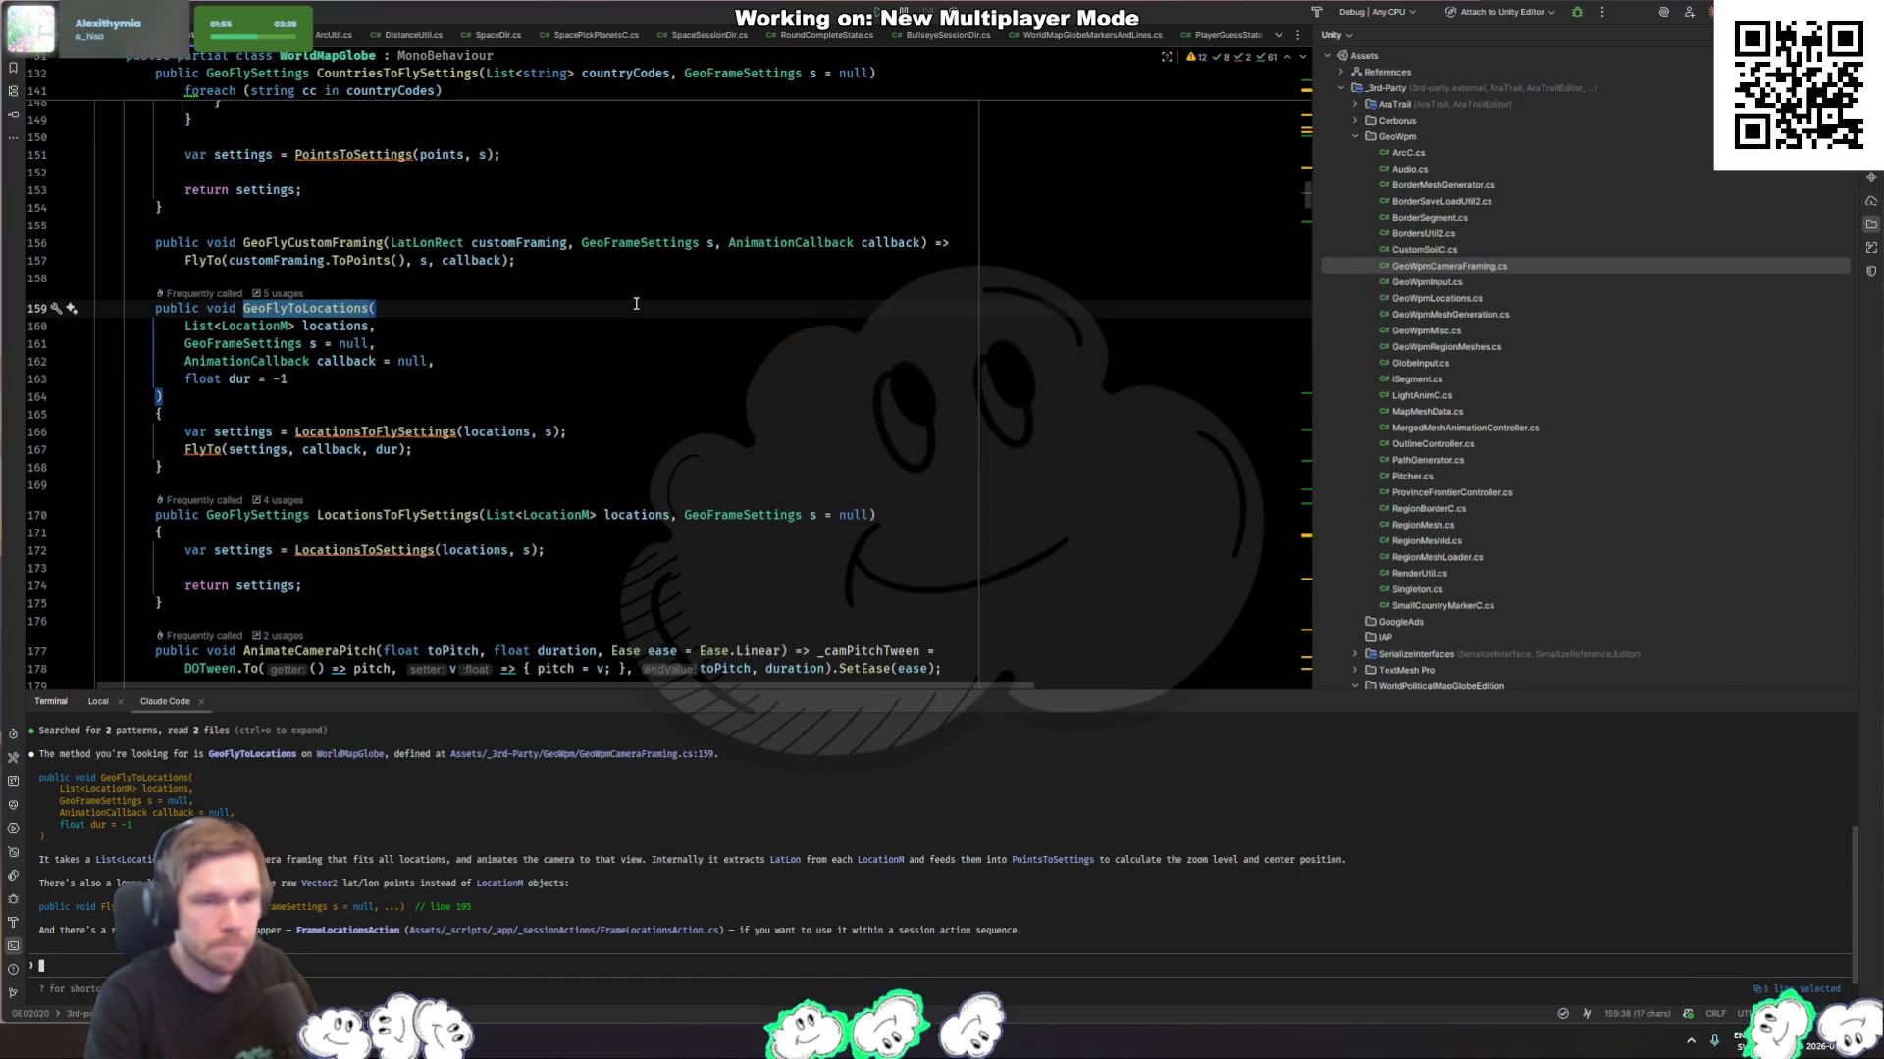
Step: Add a List<LocationM> locations line in CompareGuessesState collecting every player's round answer
{"action": "left_click", "coordinate": [702, 431]}
{"action": "key", "text": "ctrl+minus"}
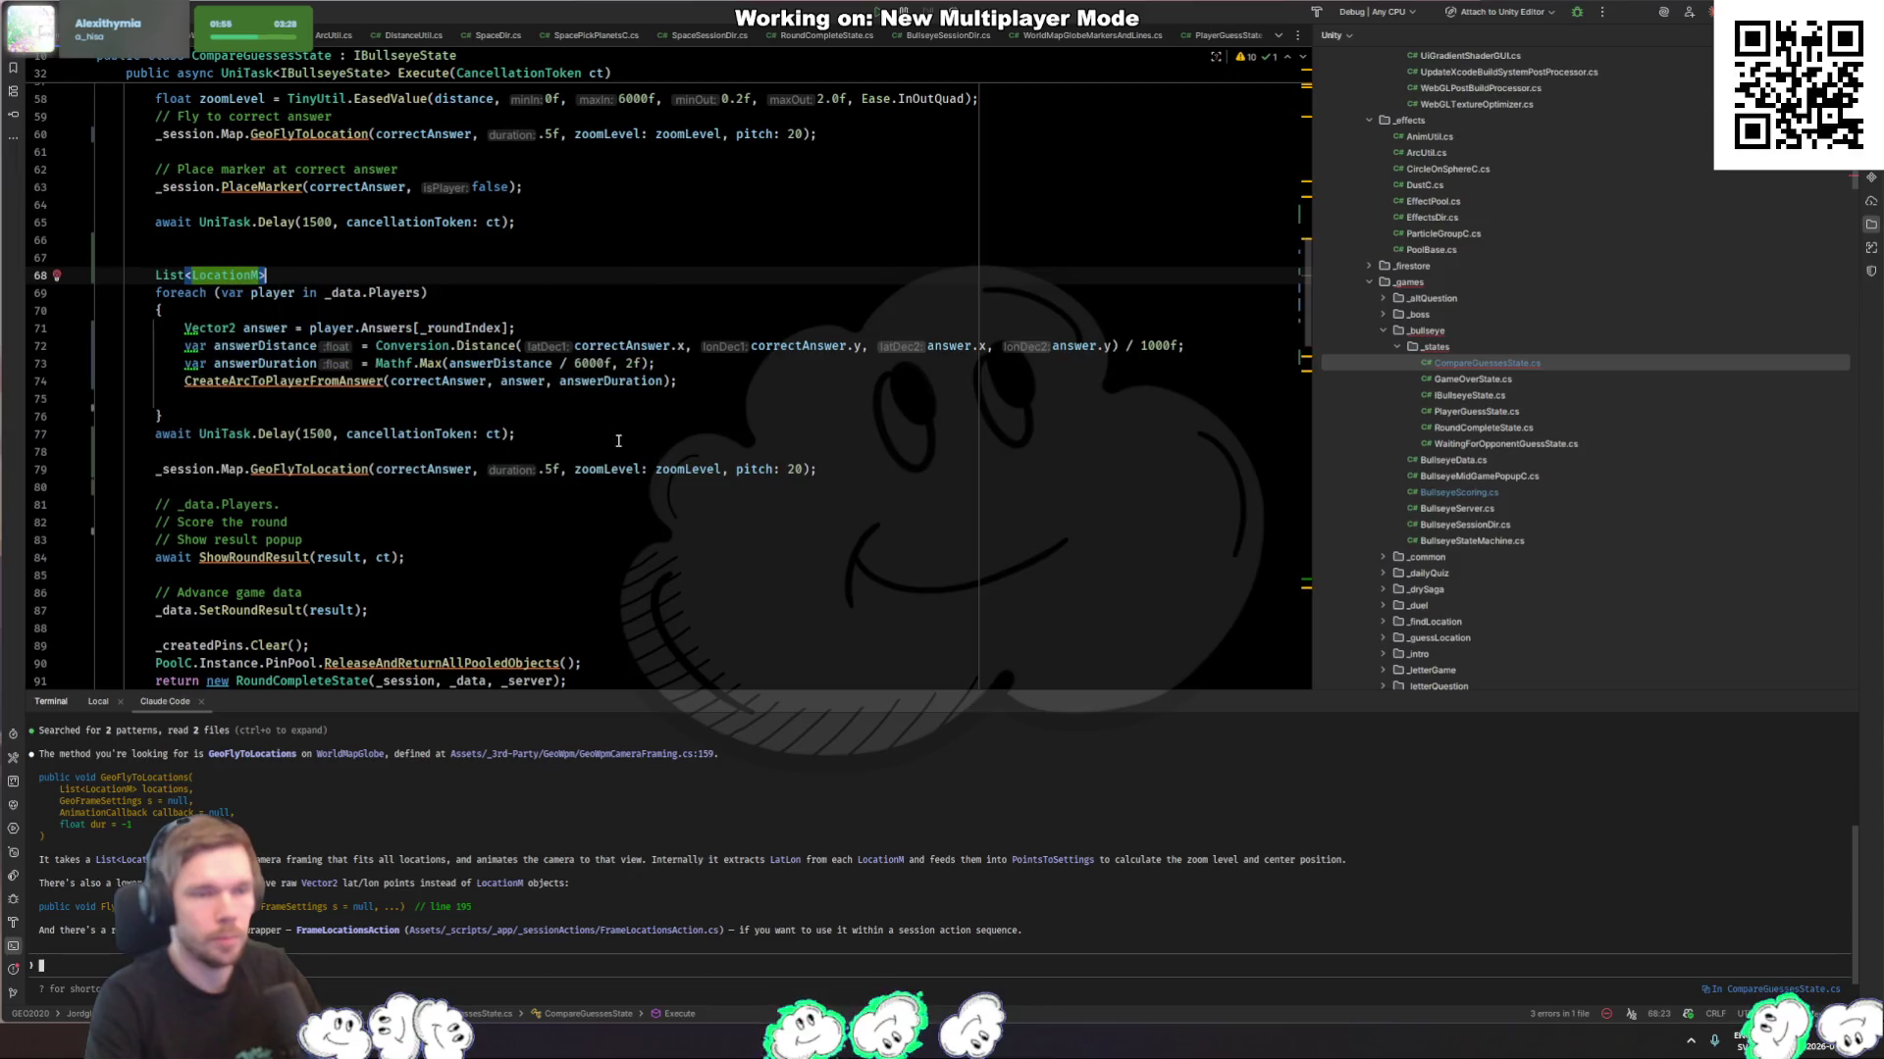
{"action": "type", "text": "locations"}
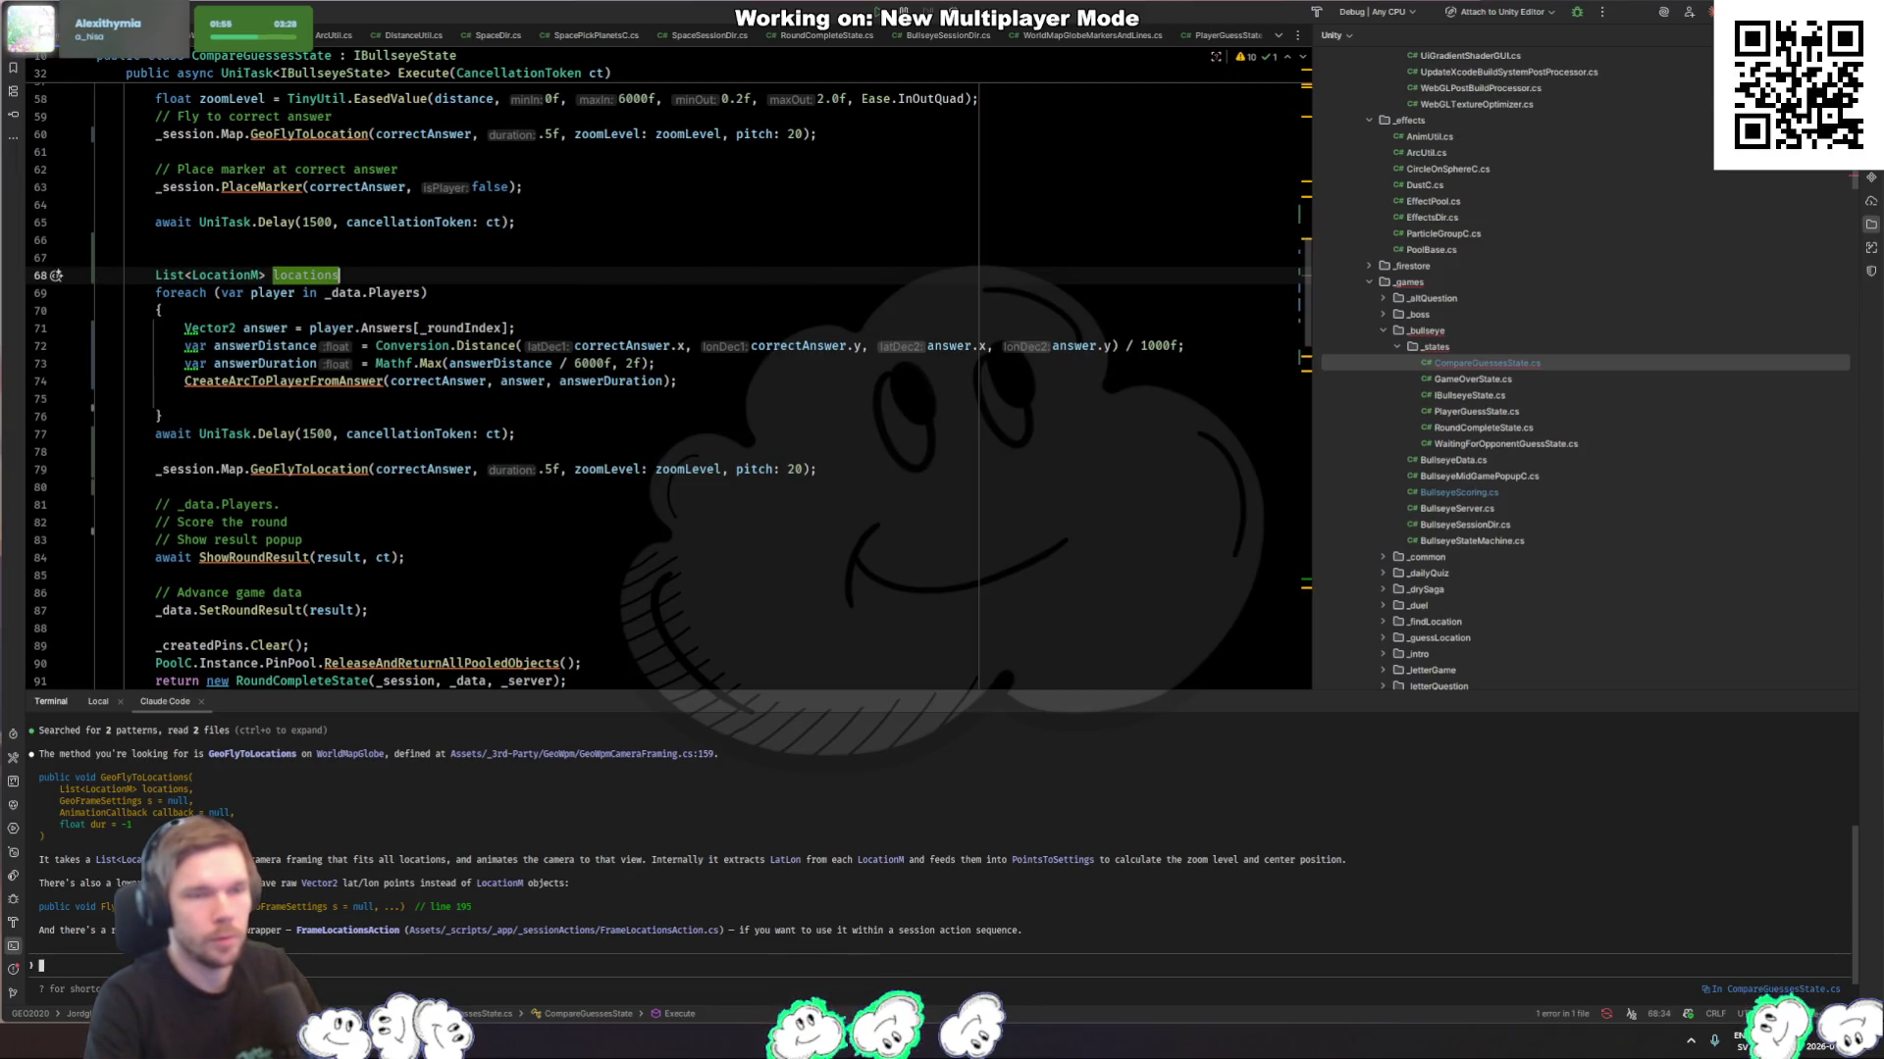
{"action": "type", "text": " = new"}
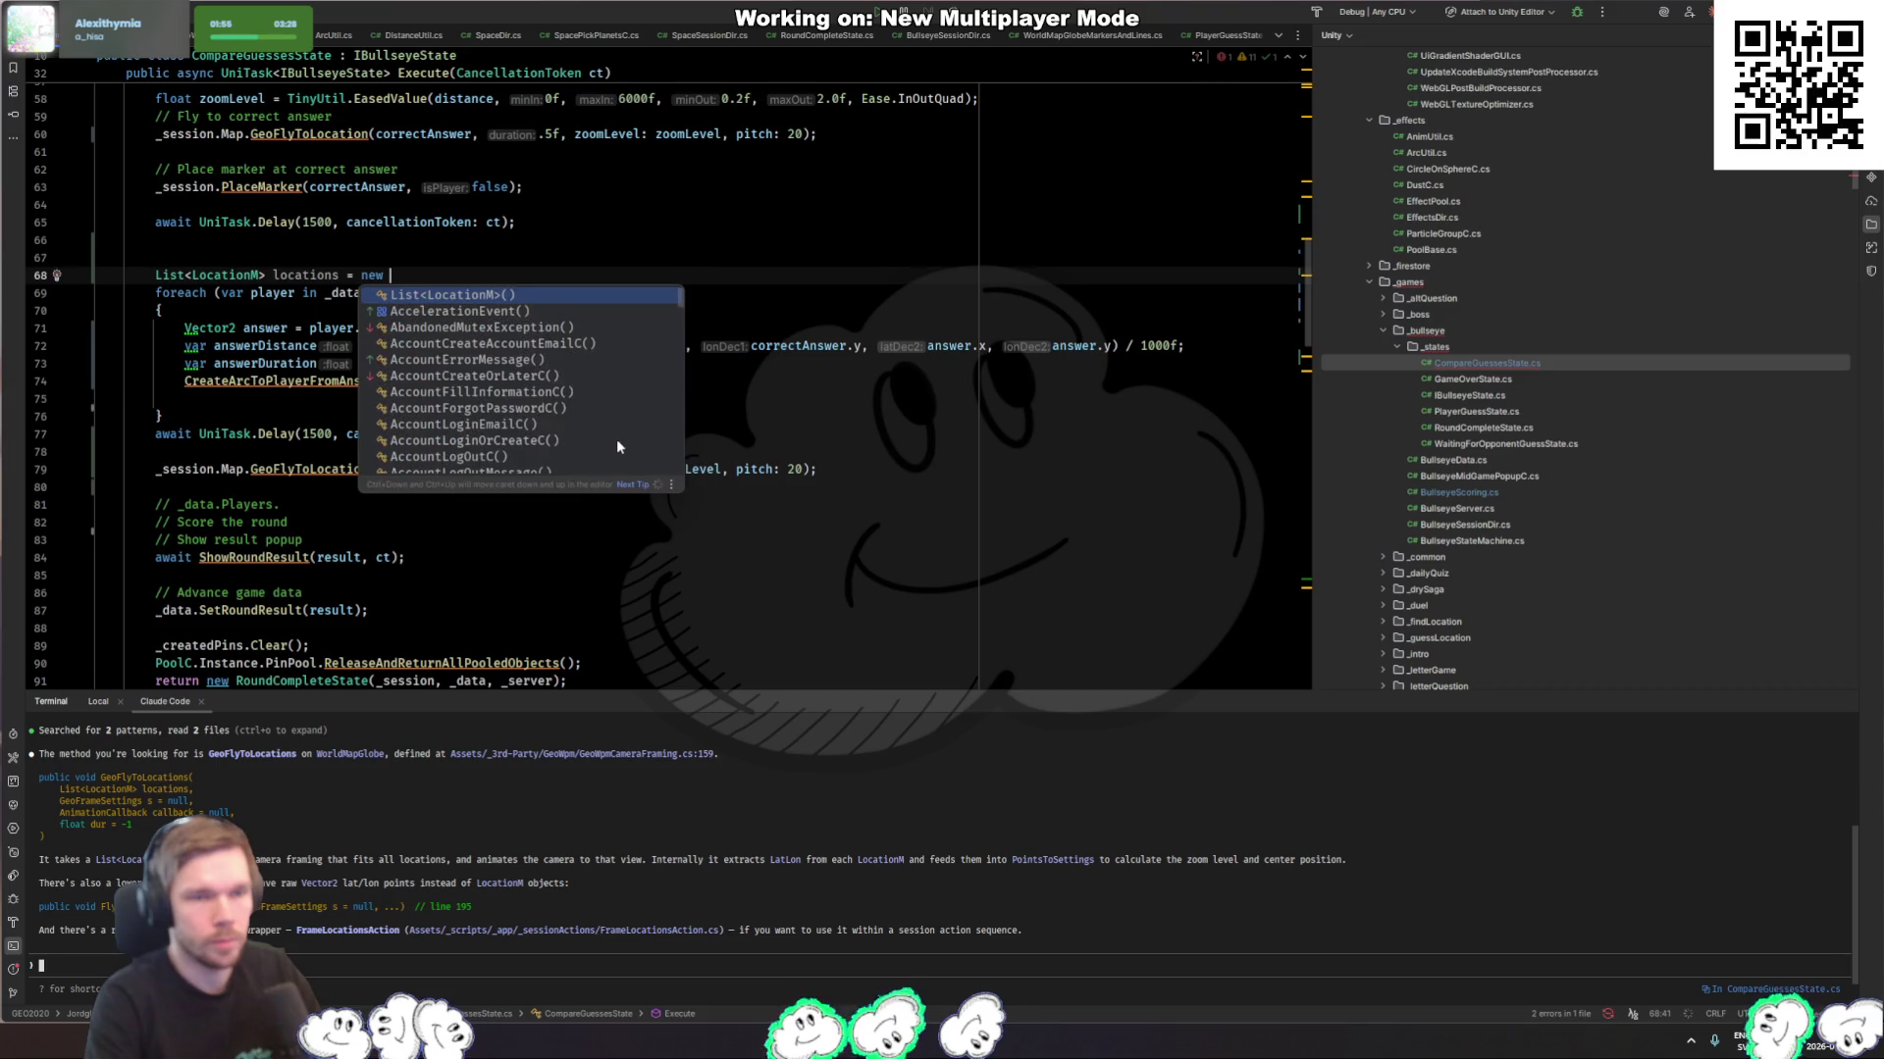
{"action": "key", "text": "Tab"}
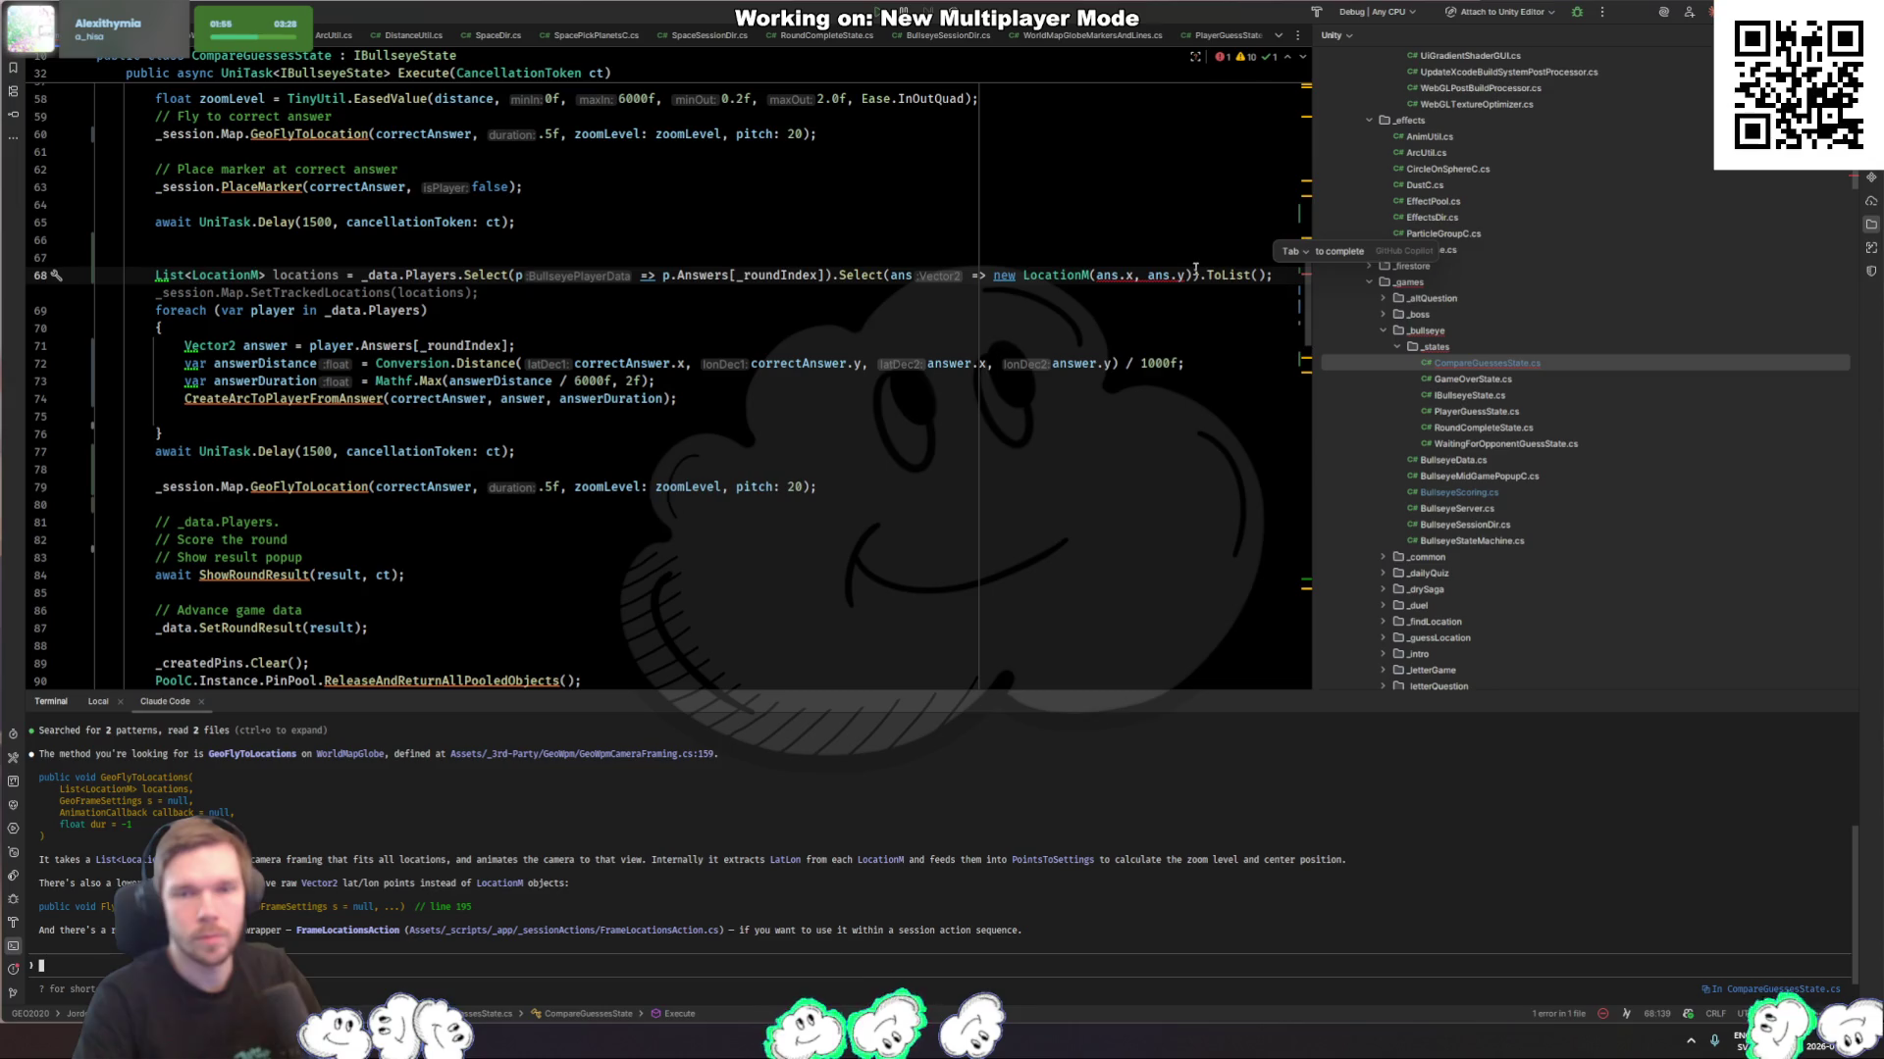
{"action": "left_click_drag", "start_coordinate": [1195, 275], "coordinate": [969, 276]}
{"action": "key", "text": "Down"}
{"action": "key", "text": "Down"}
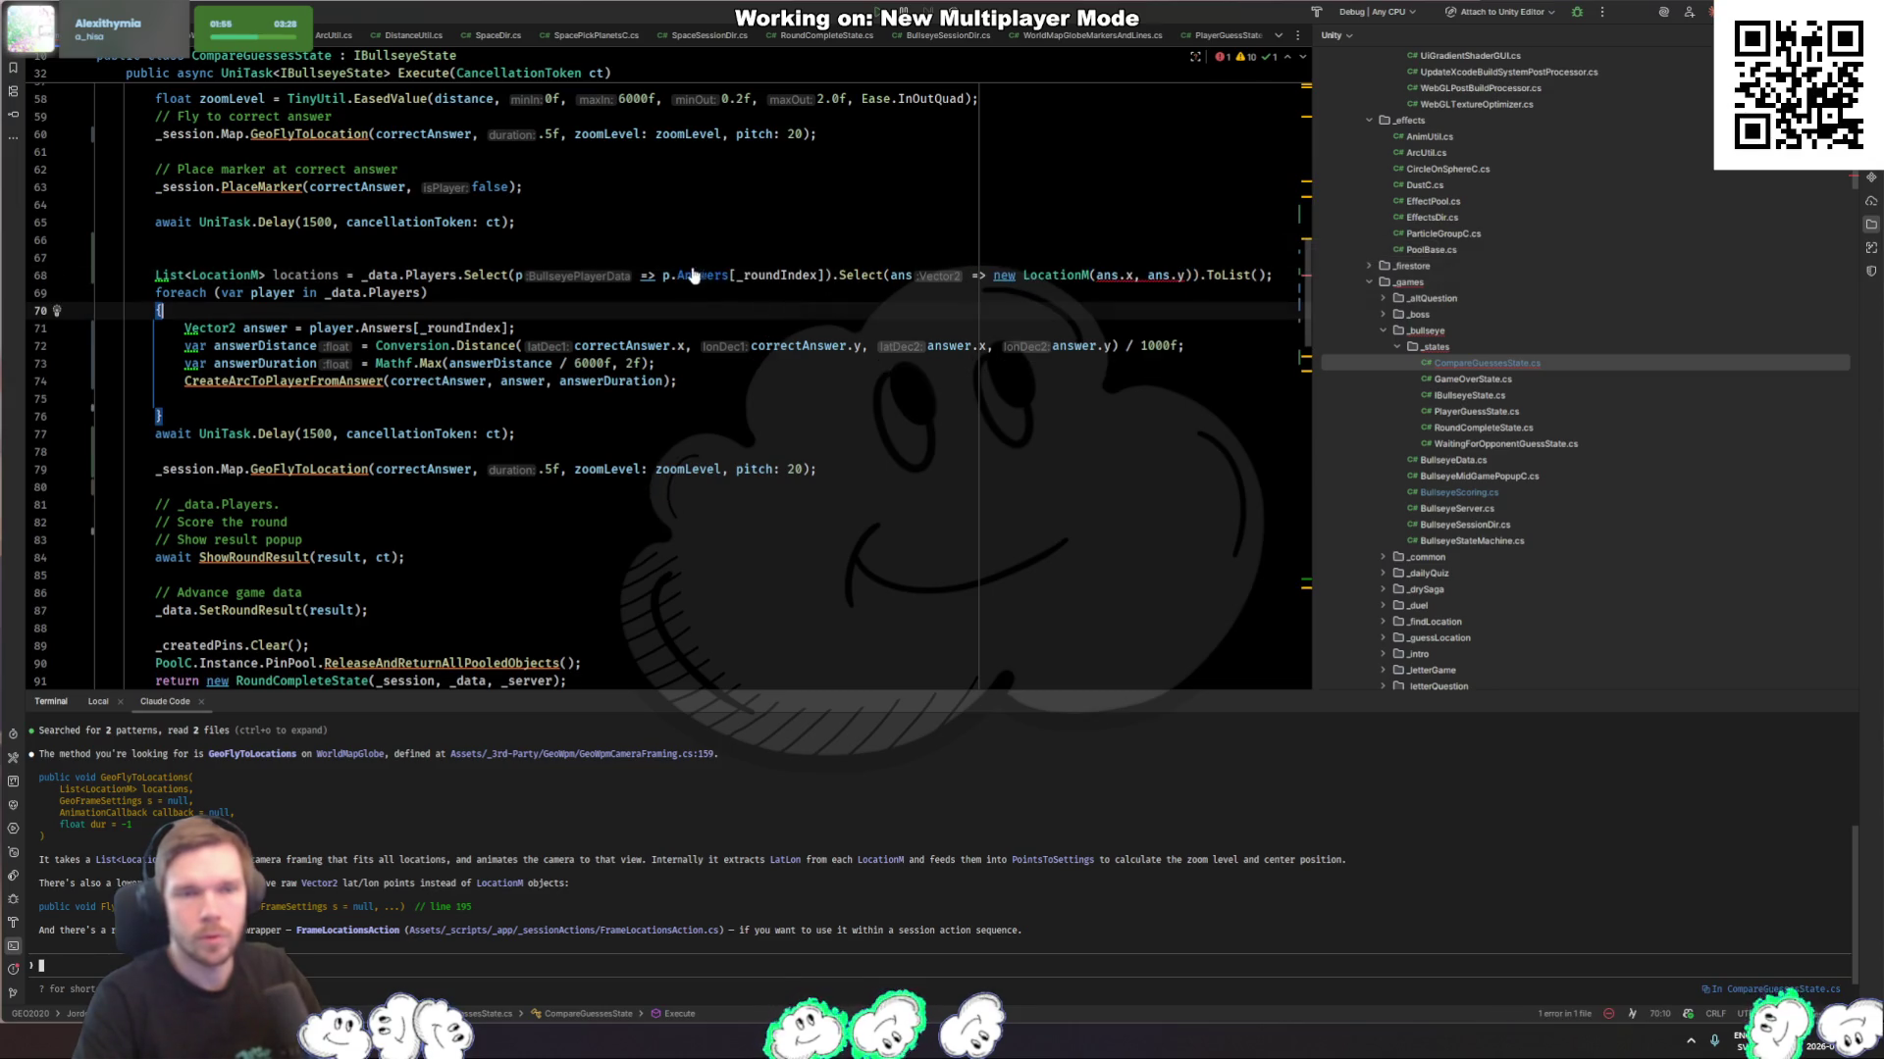
Step: Inspect the Answers and LocationM declarations, then jump to the GeoFlyToLocation definition
{"action": "left_click", "coordinate": [693, 275], "text": "ctrl"}
{"action": "key", "text": "ctrl+alt+Left"}
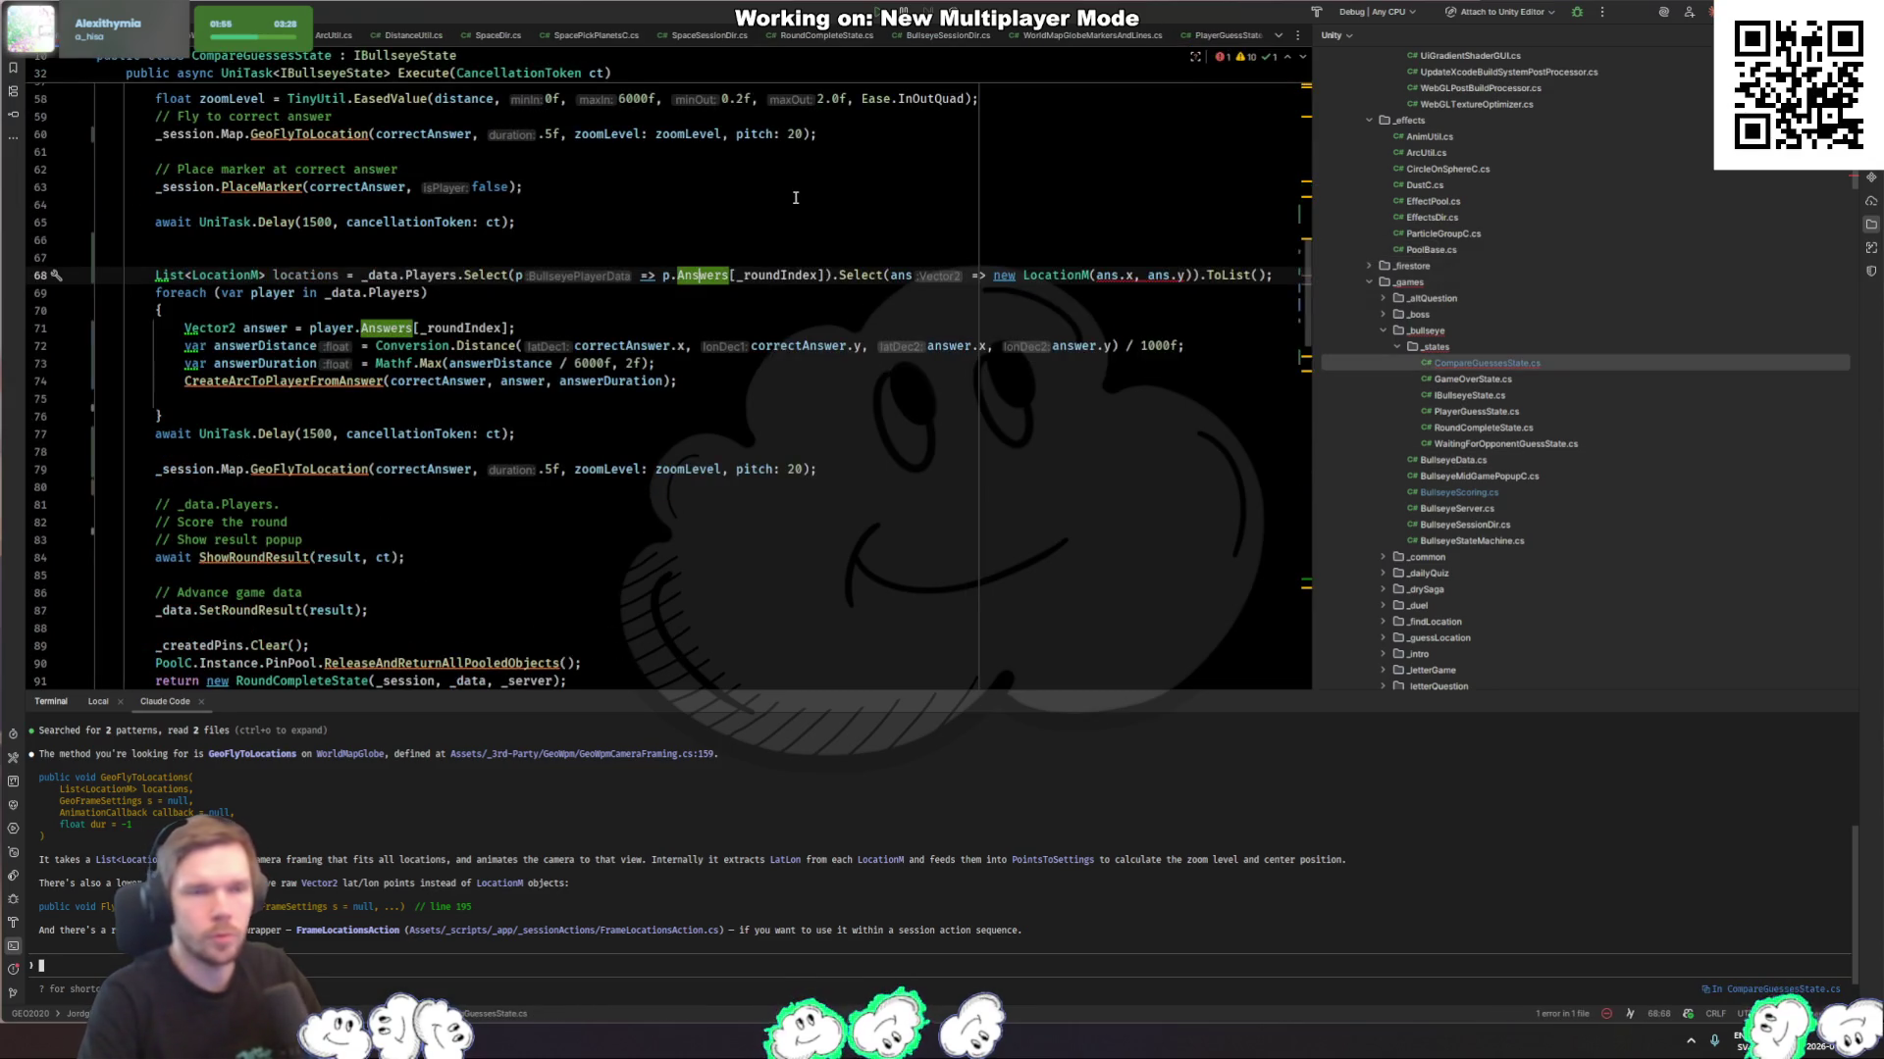
{"action": "left_click", "coordinate": [203, 275]}
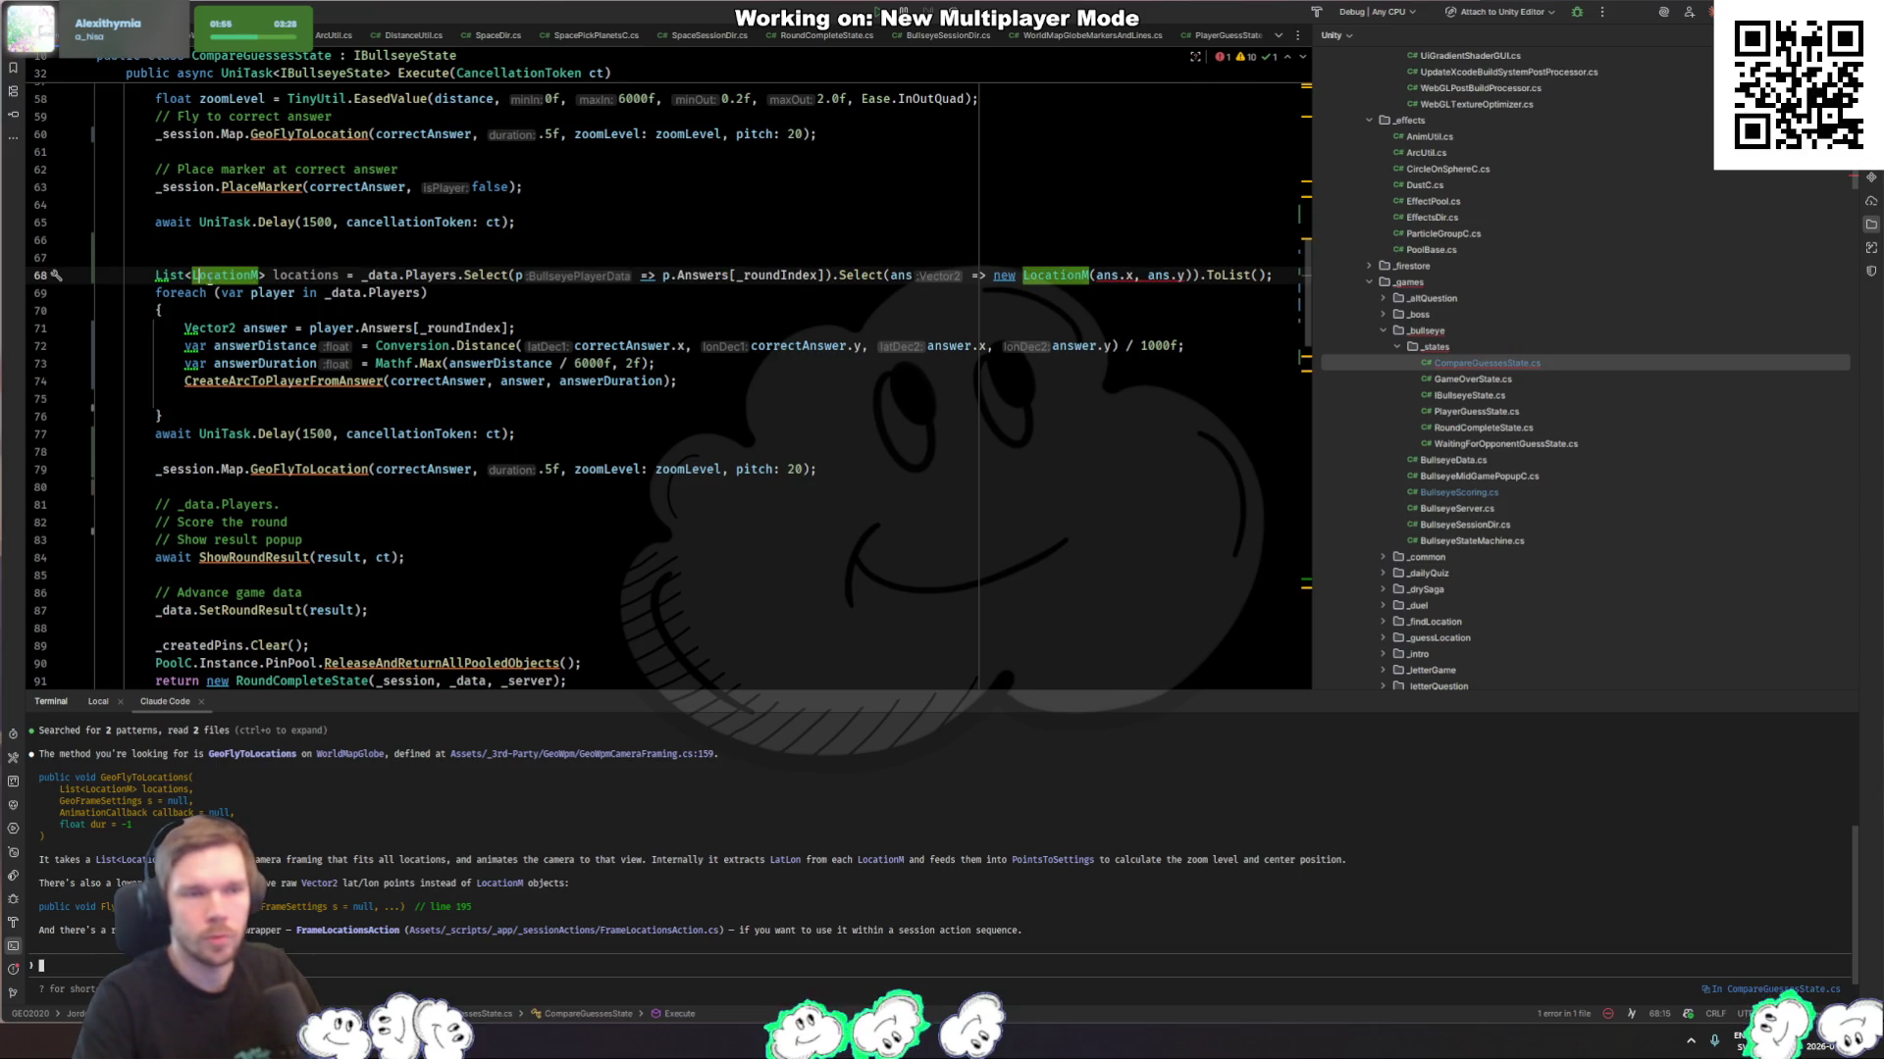
{"action": "left_click", "coordinate": [357, 471], "text": "ctrl"}
{"action": "key", "text": "ctrl+f"}
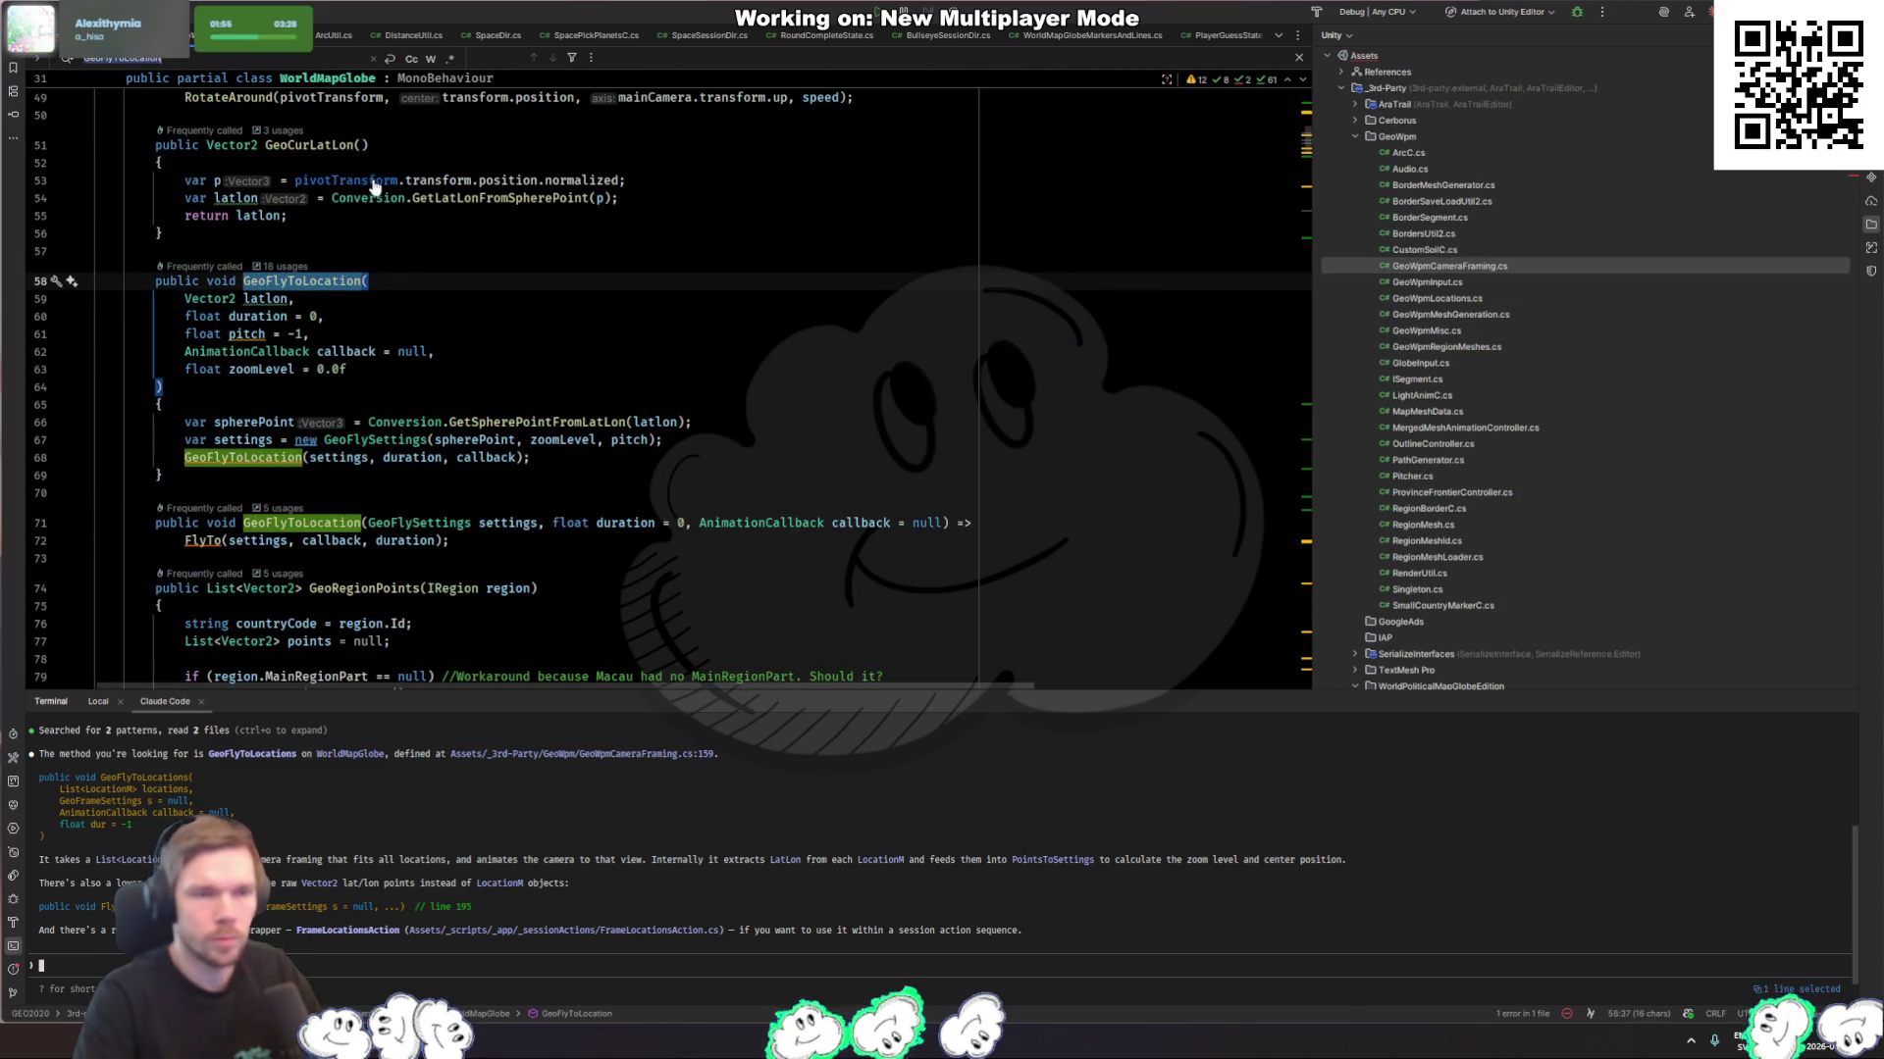
Step: Follow GeoFlyToLocations through LocationsToFlySettings to LocationsToSettings and examine how LatLon comes from each LocationM
{"action": "type", "text": "s"}
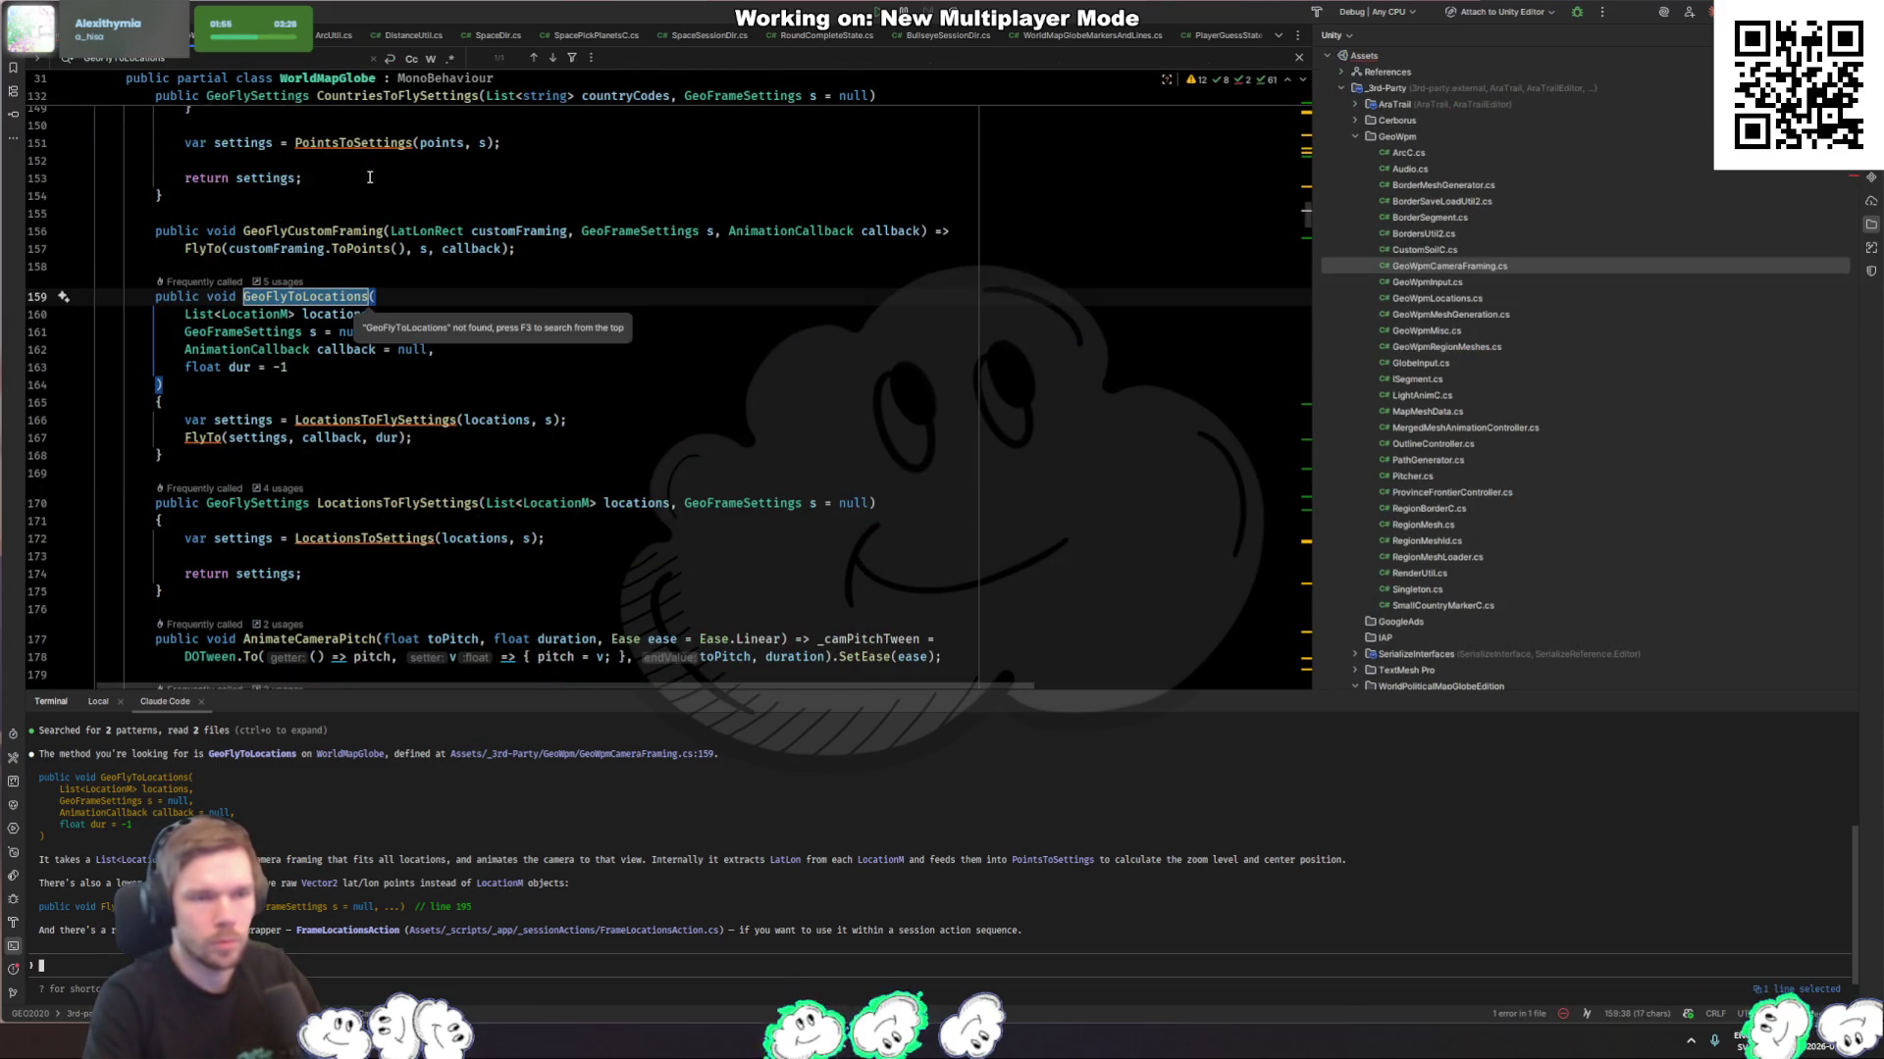
{"action": "key", "text": "Escape"}
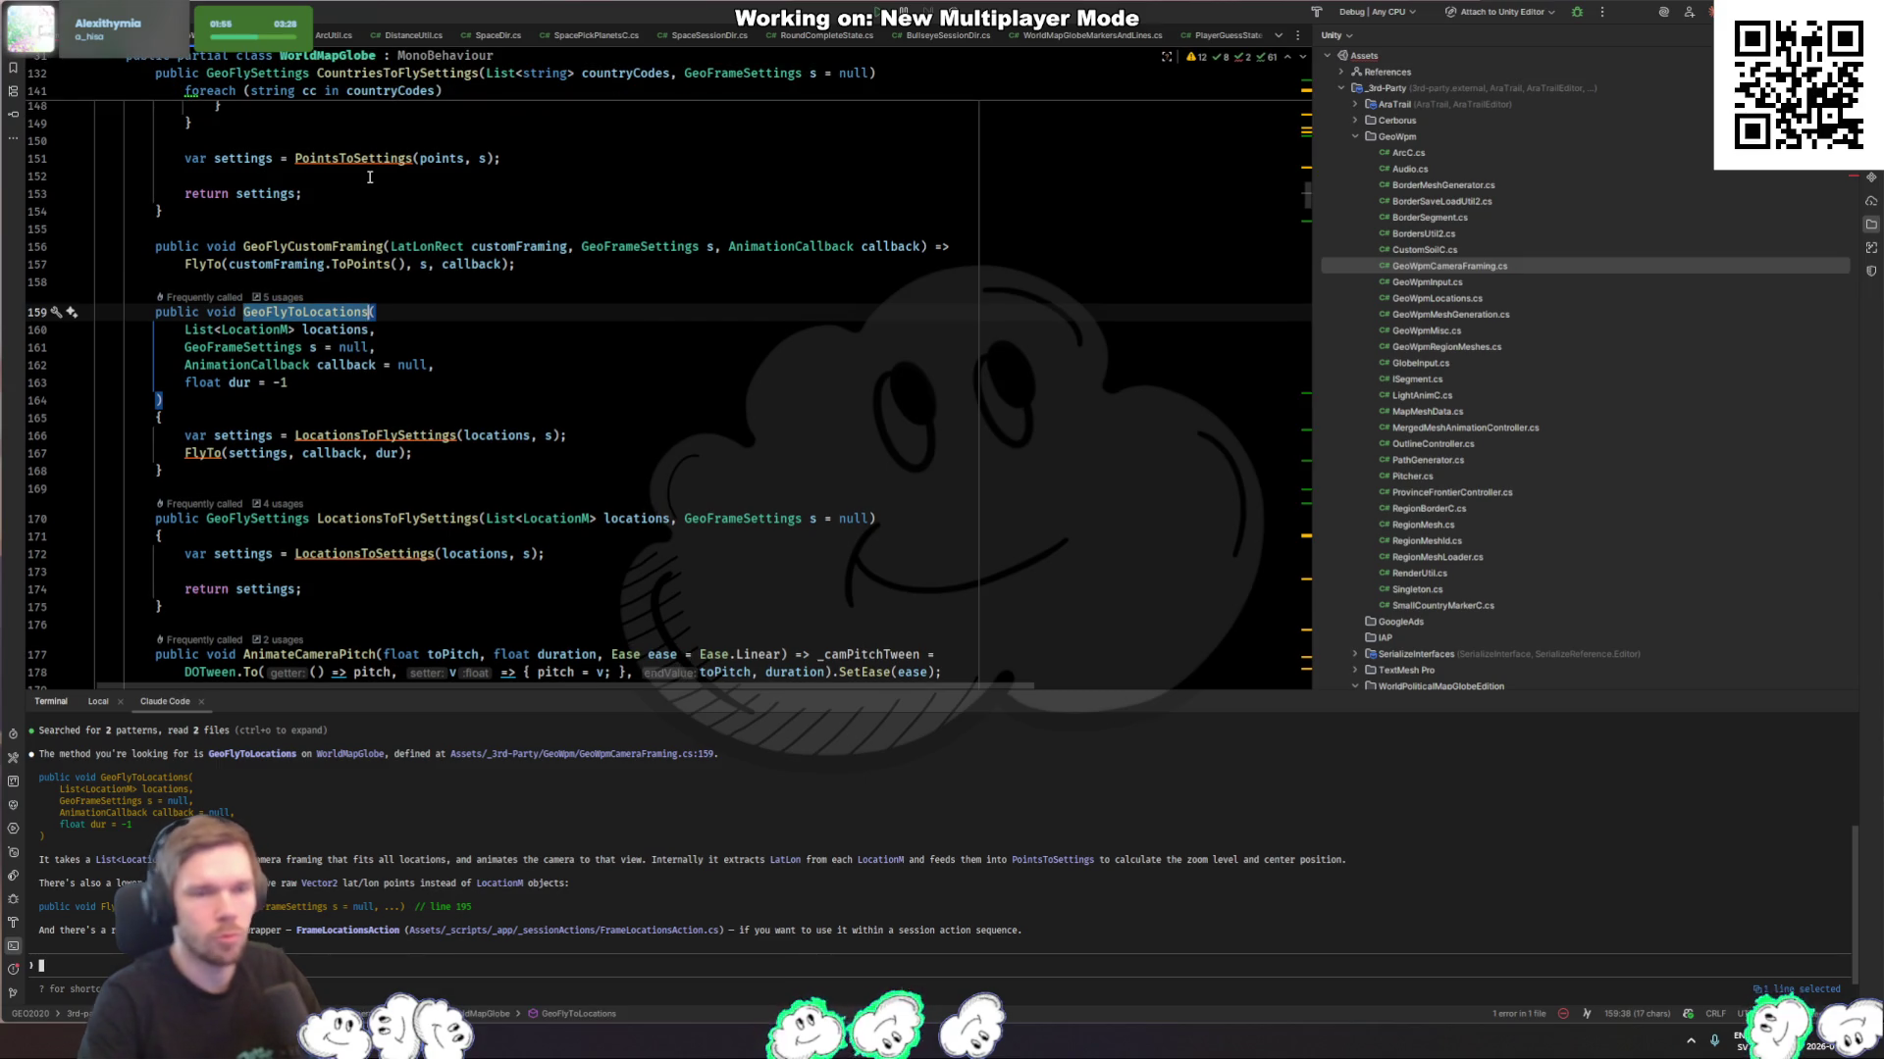
{"action": "left_click", "coordinate": [392, 435], "text": "ctrl"}
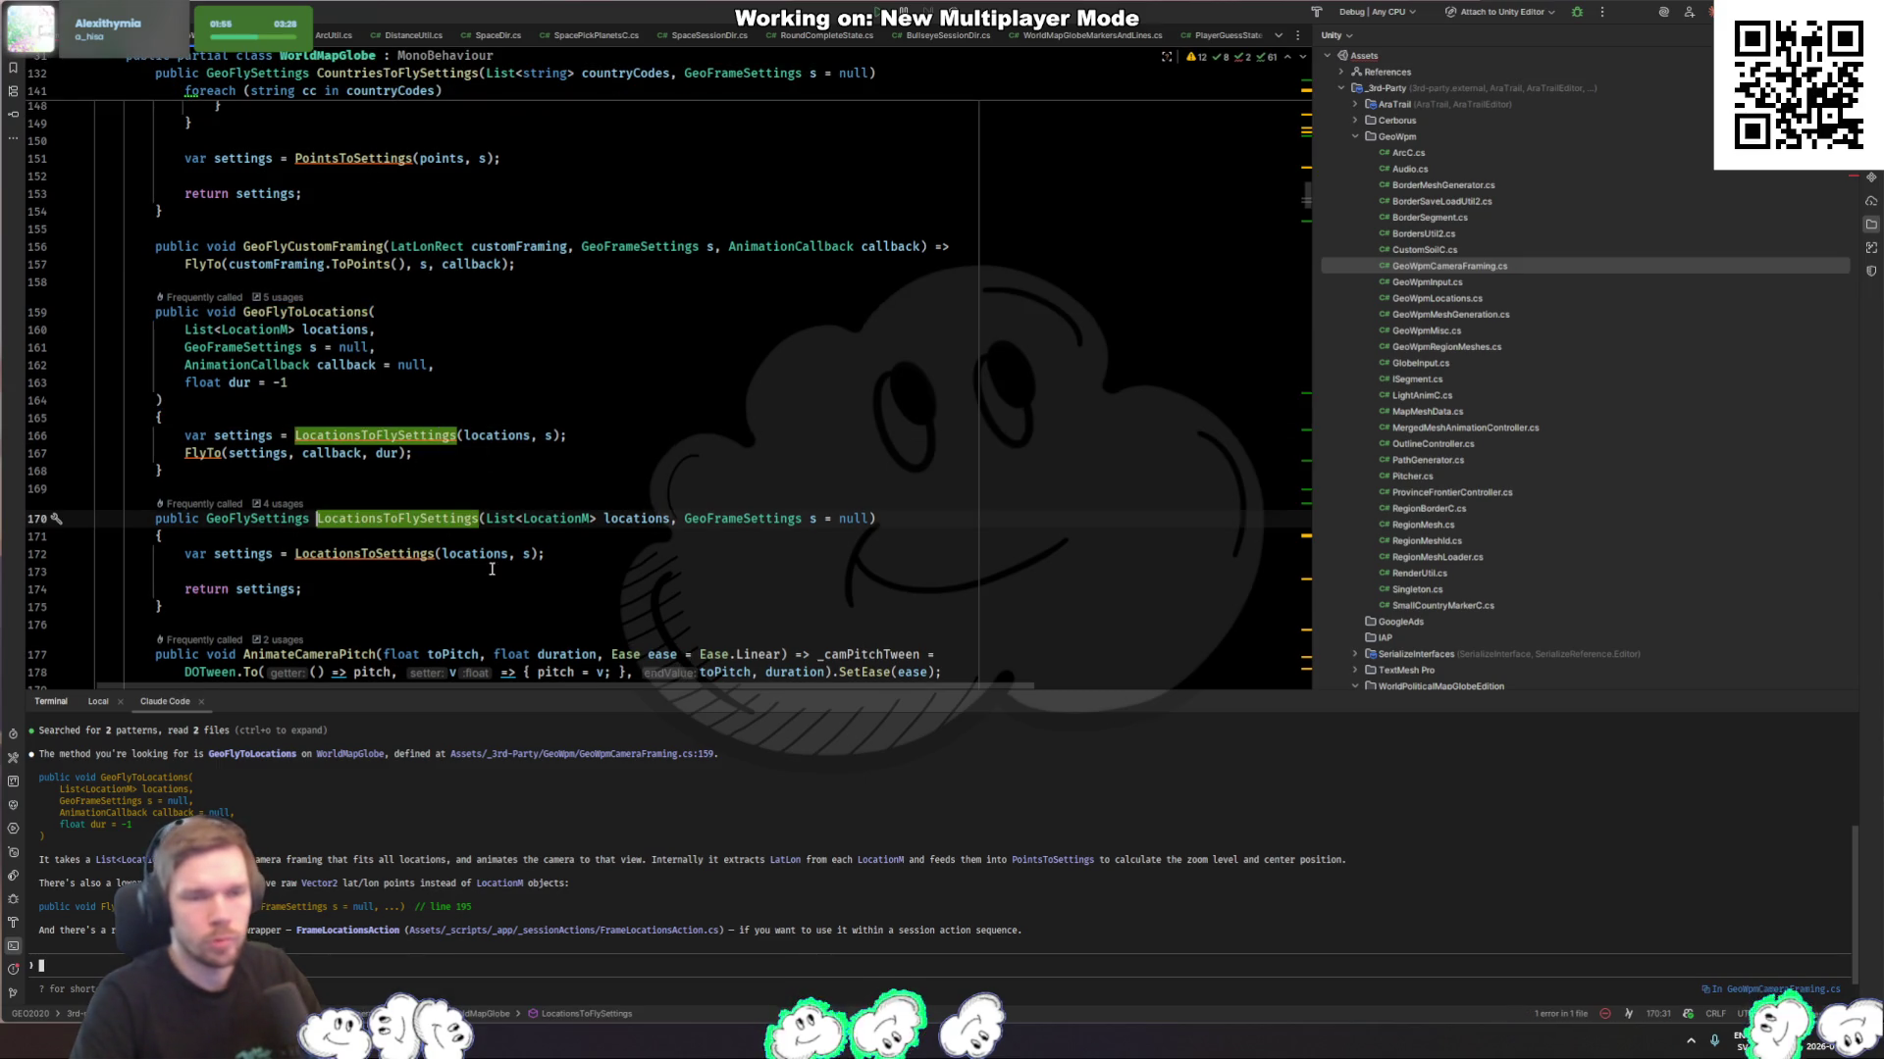
{"action": "left_click", "coordinate": [397, 554], "text": "ctrl"}
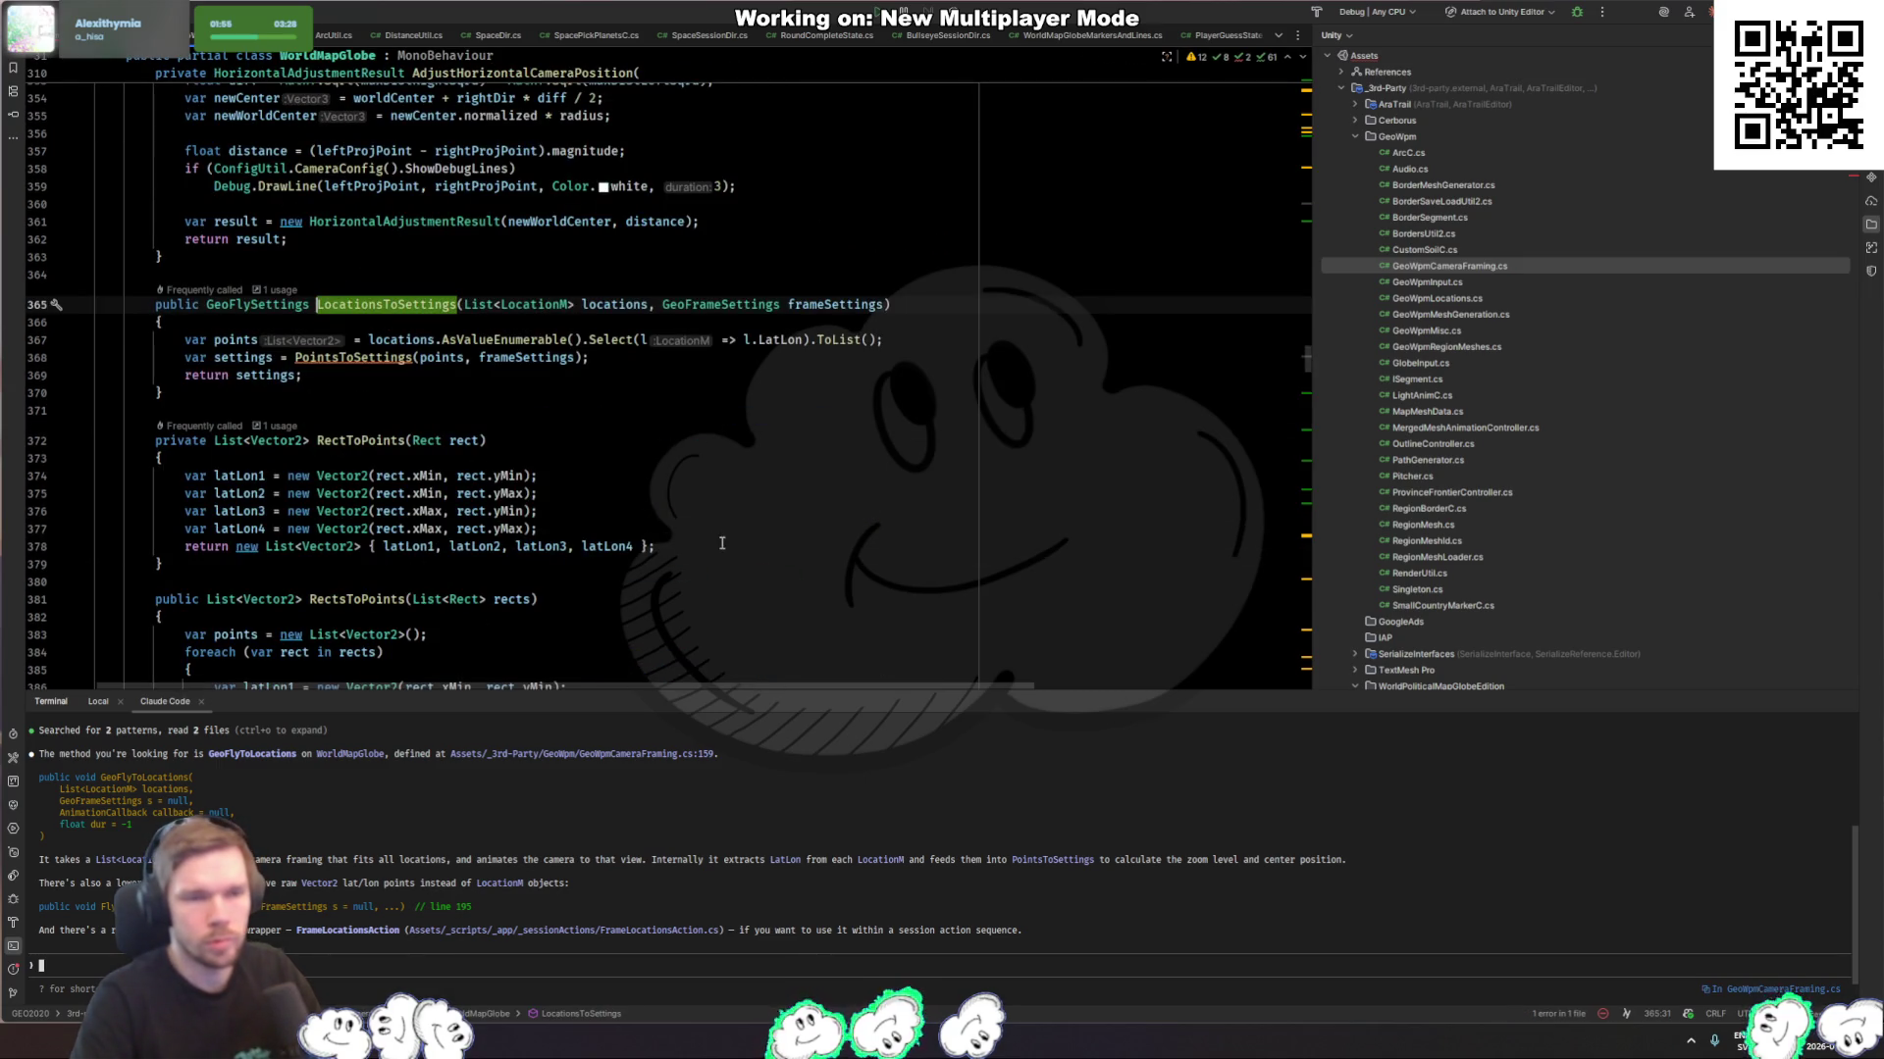
{"action": "left_click", "coordinate": [805, 341]}
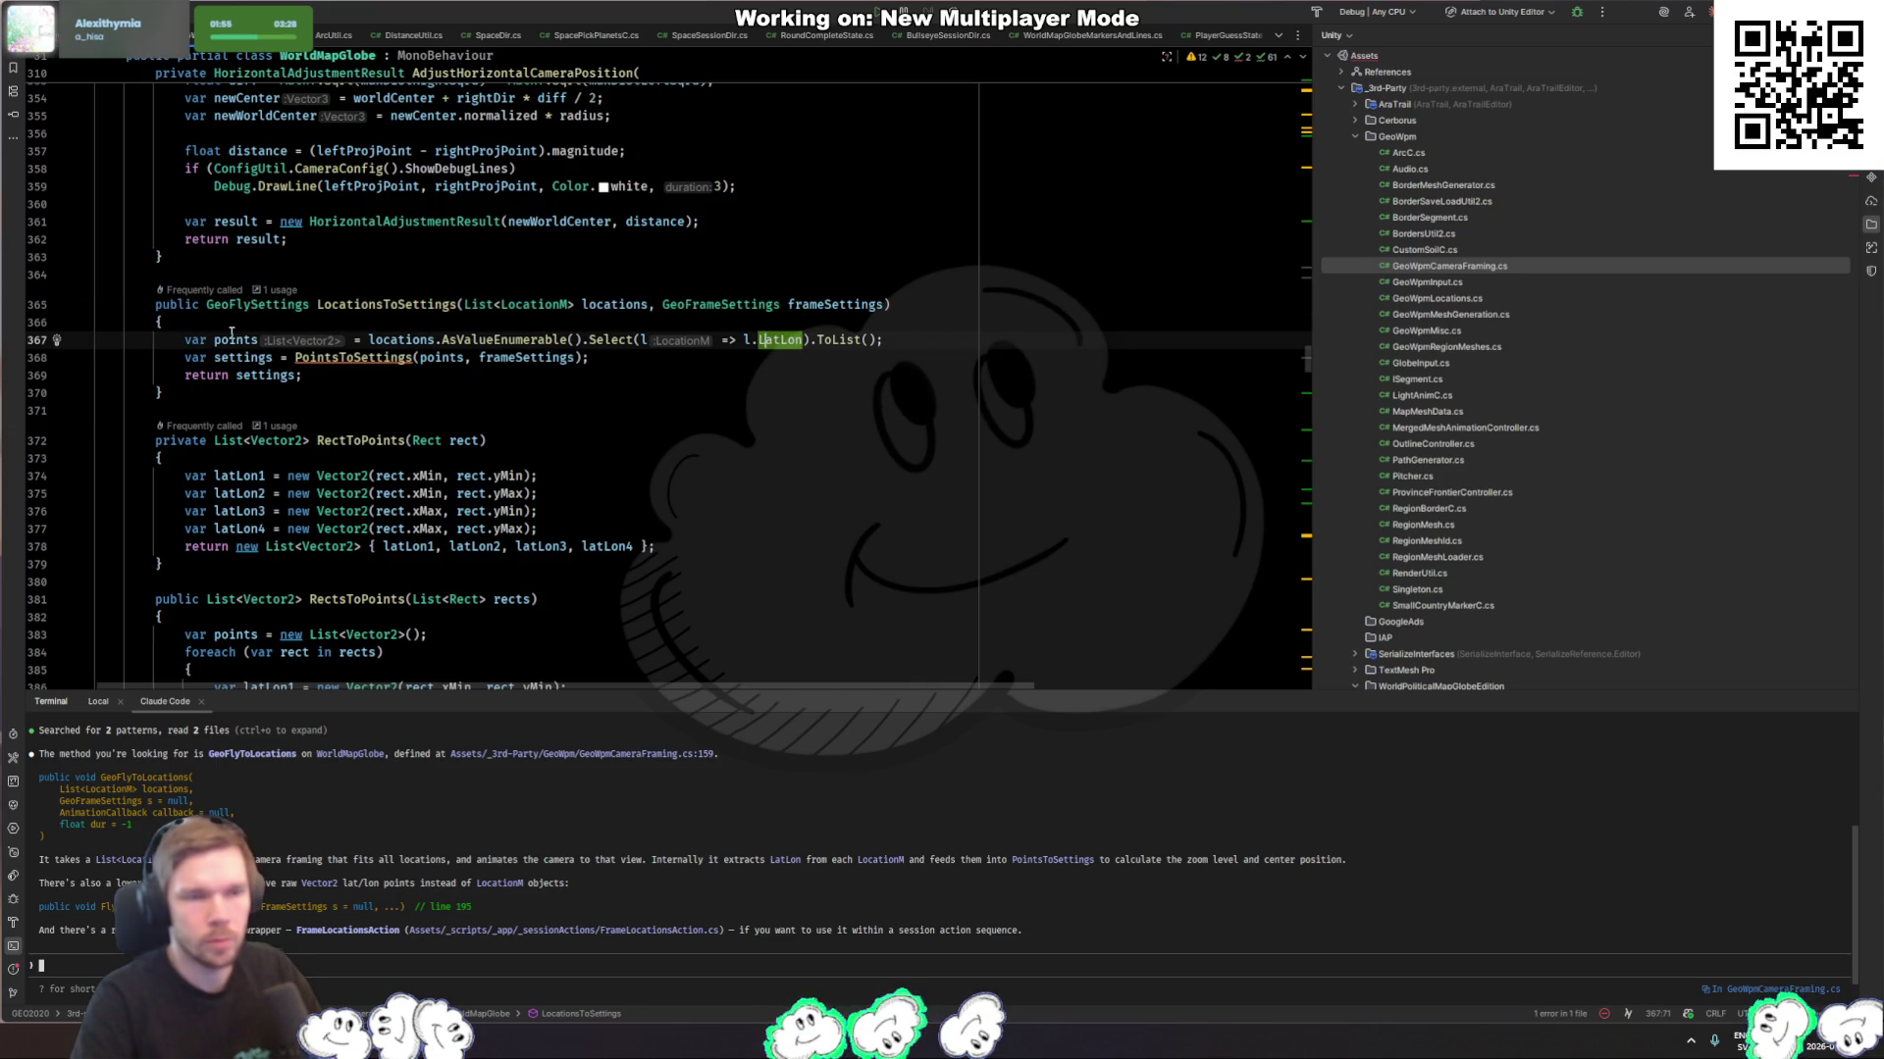
{"action": "left_click", "coordinate": [518, 304]}
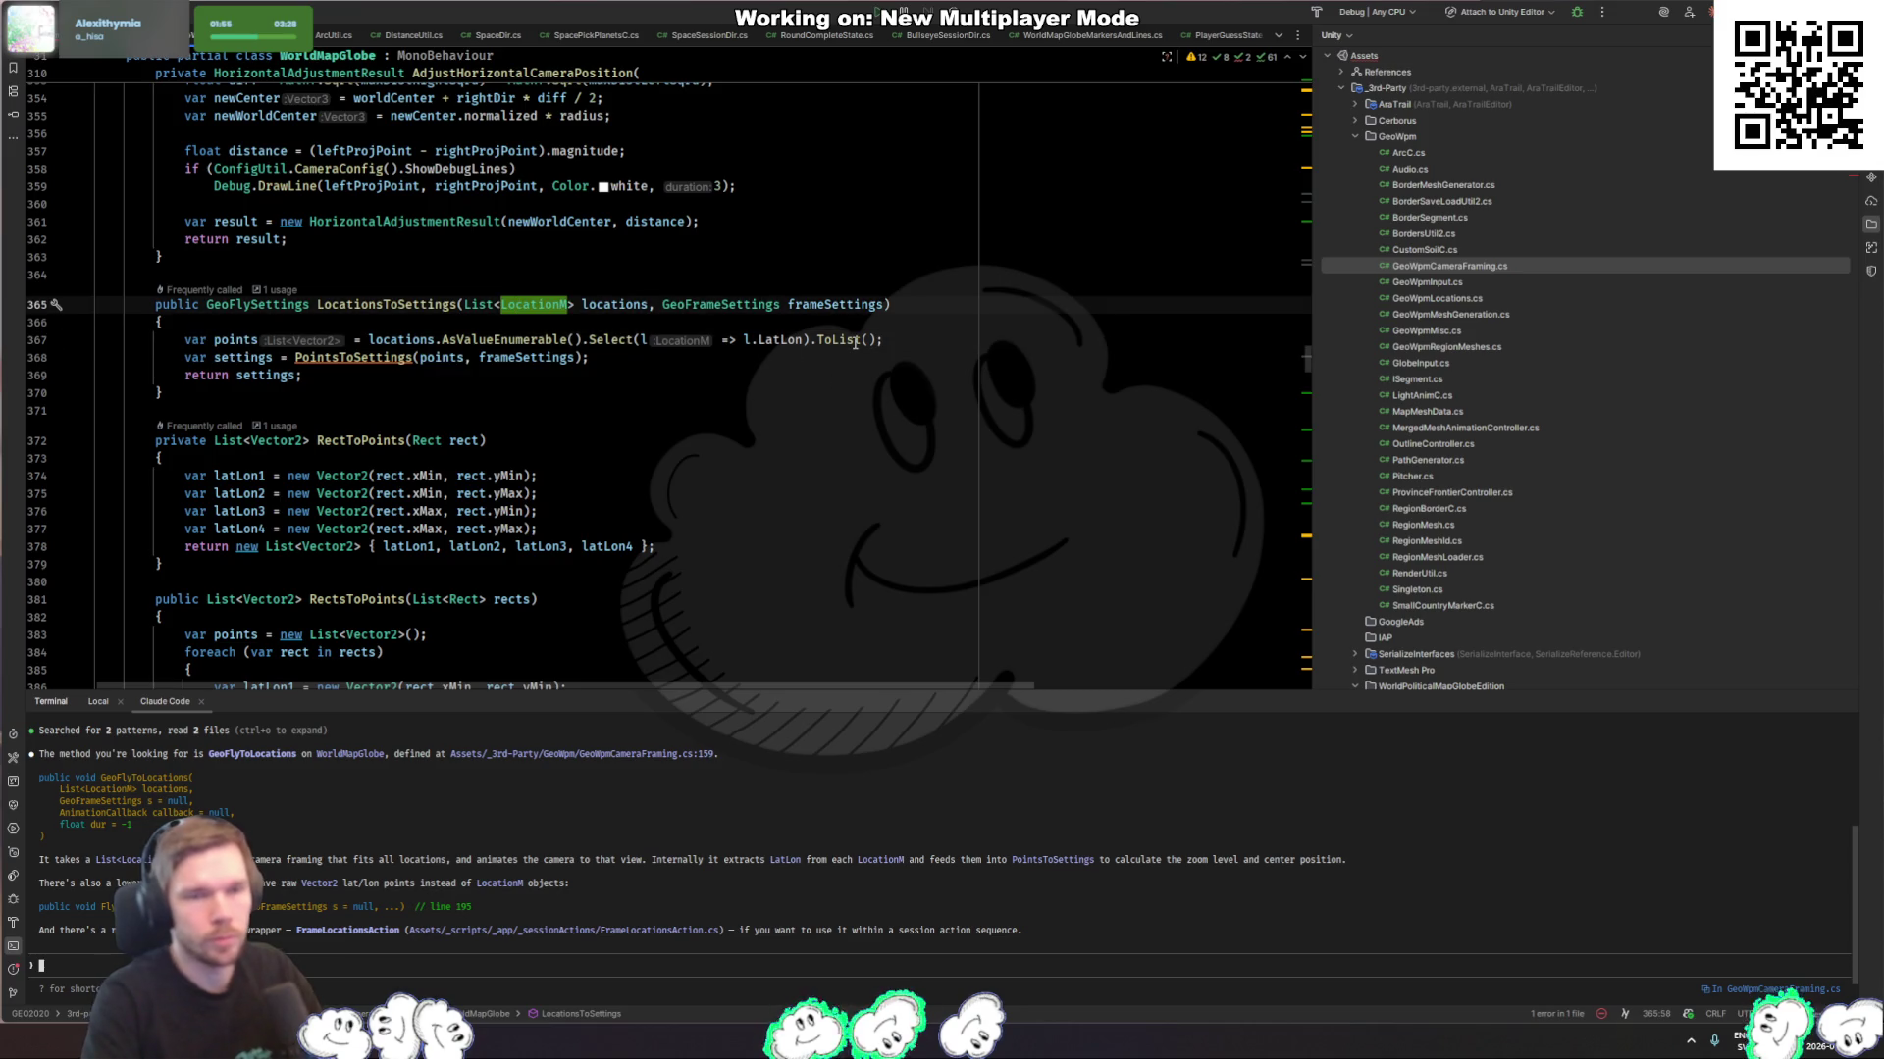
{"action": "mouse_move", "coordinate": [855, 342]}
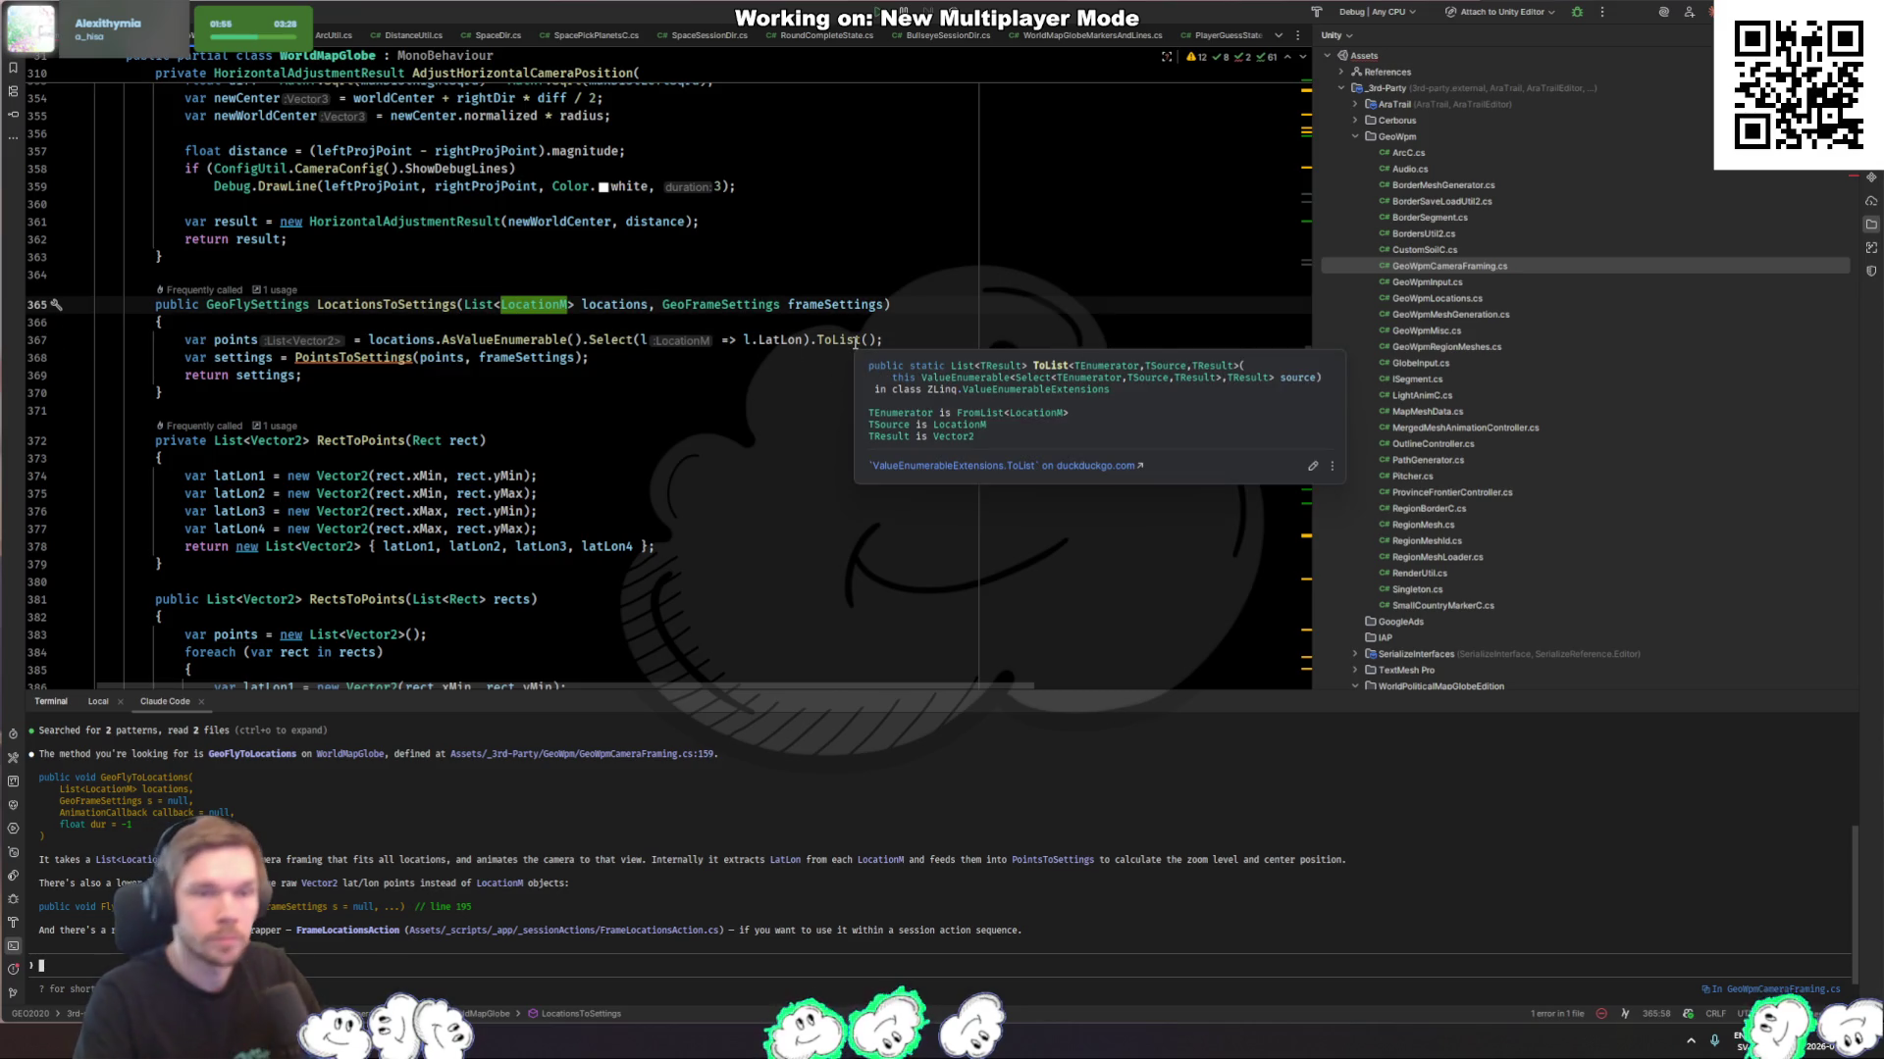
Step: Start a new 'public GeoFlySettings LocationsToSettings(' declaration below the existing method
{"action": "left_click", "coordinate": [210, 395]}
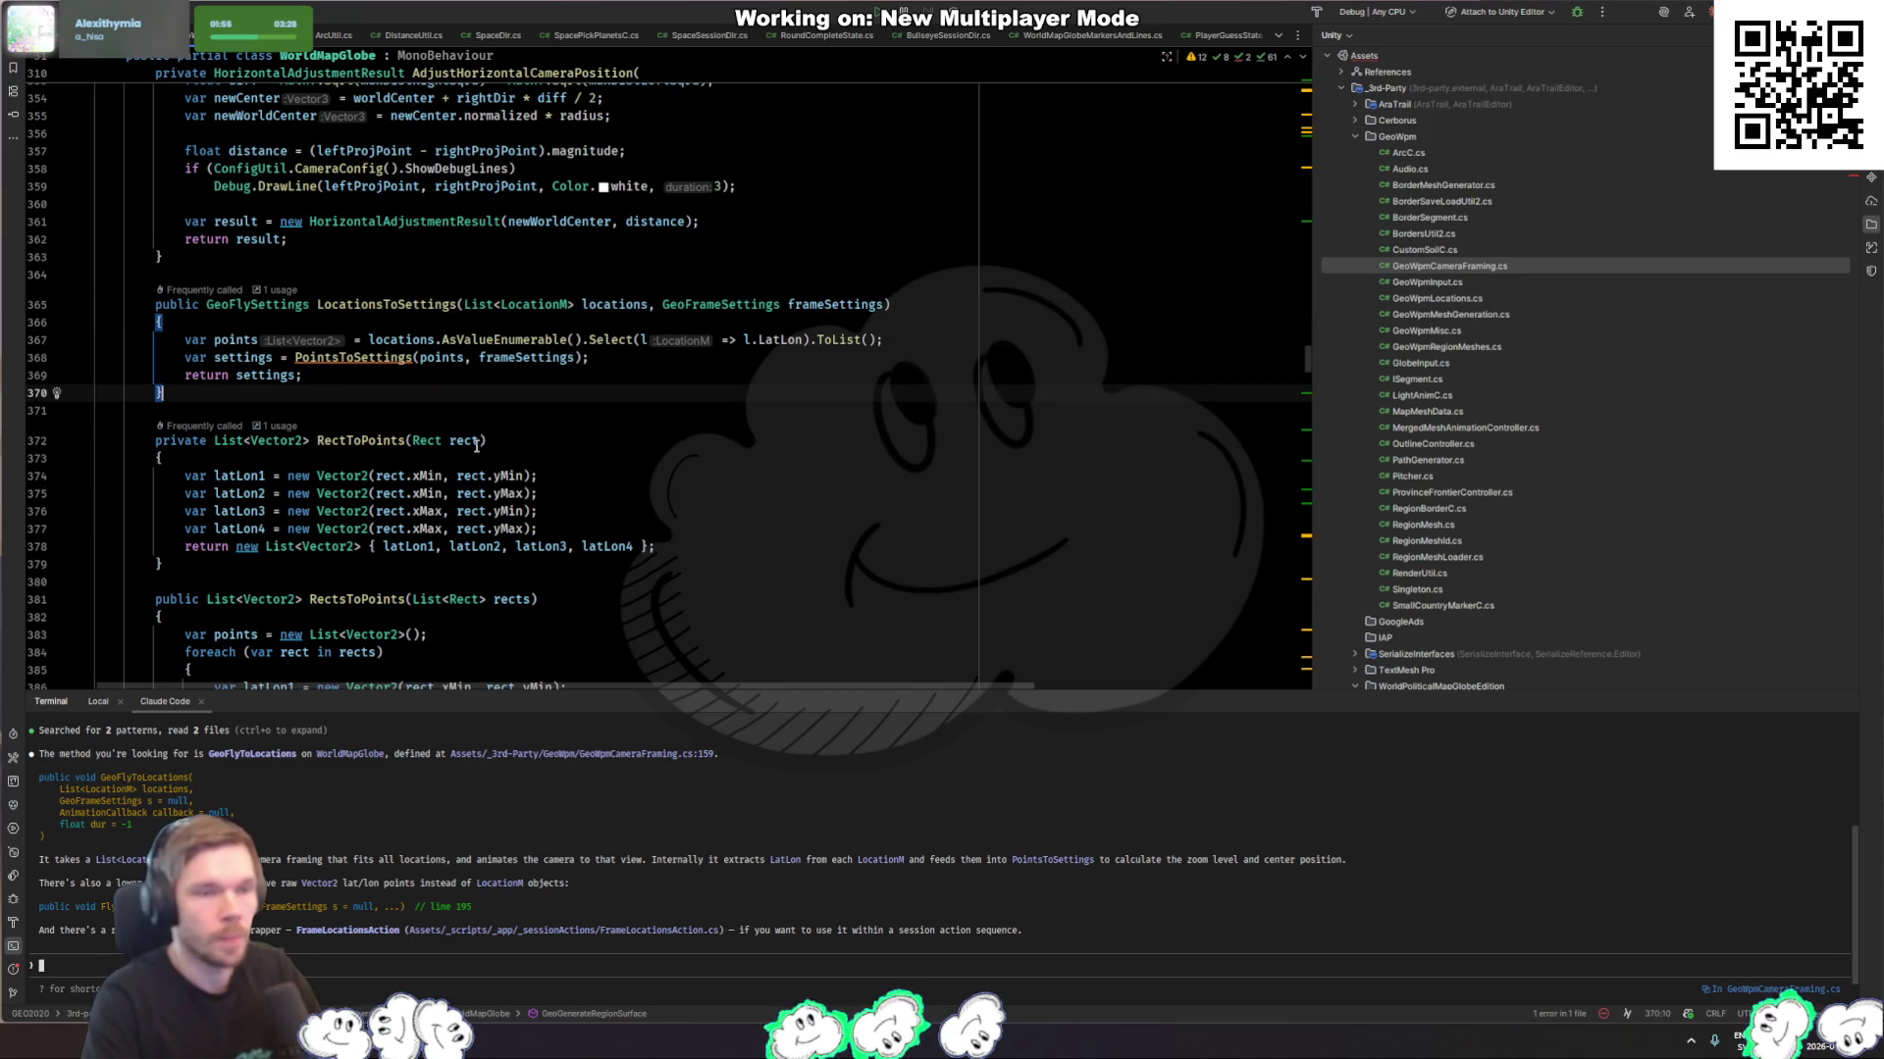
{"action": "key", "text": "Return"}
{"action": "key", "text": "Return"}
{"action": "type", "text": "public GeoFlySettings LocationsToSettings"}
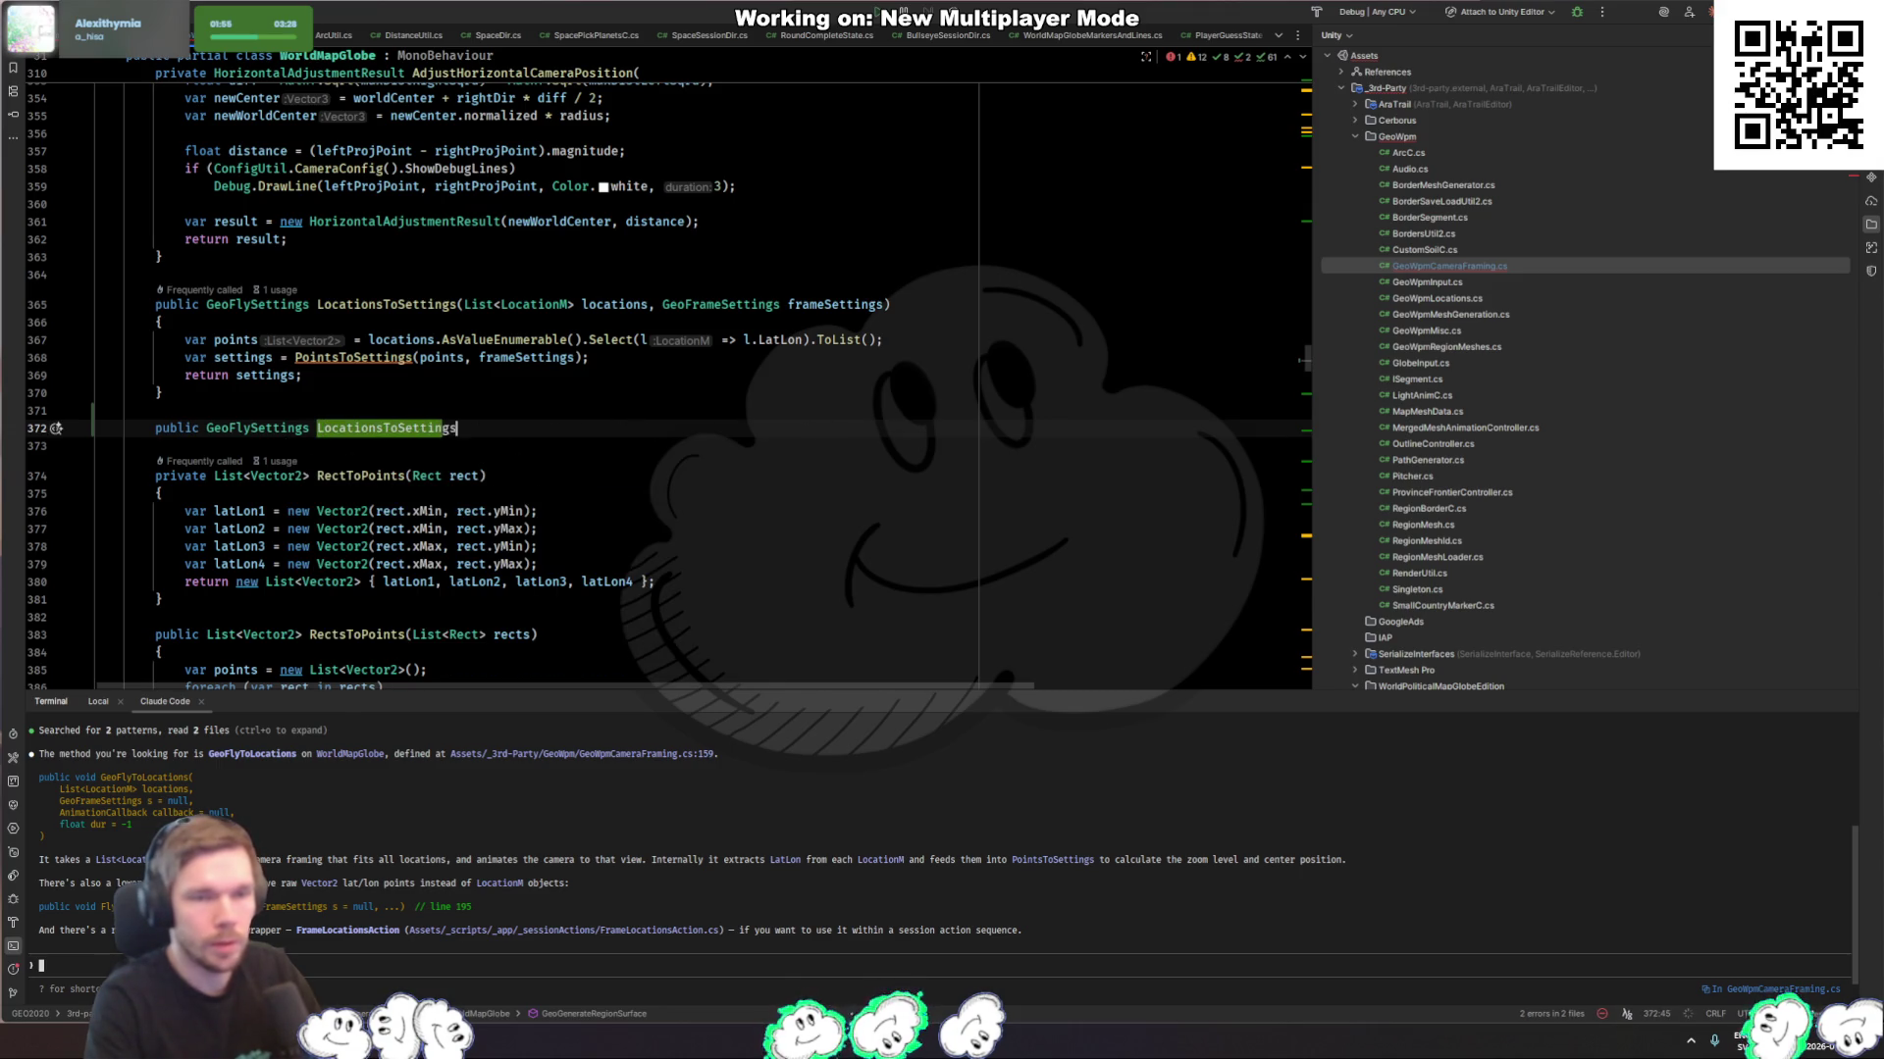
{"action": "type", "text": "(List<Lat"}
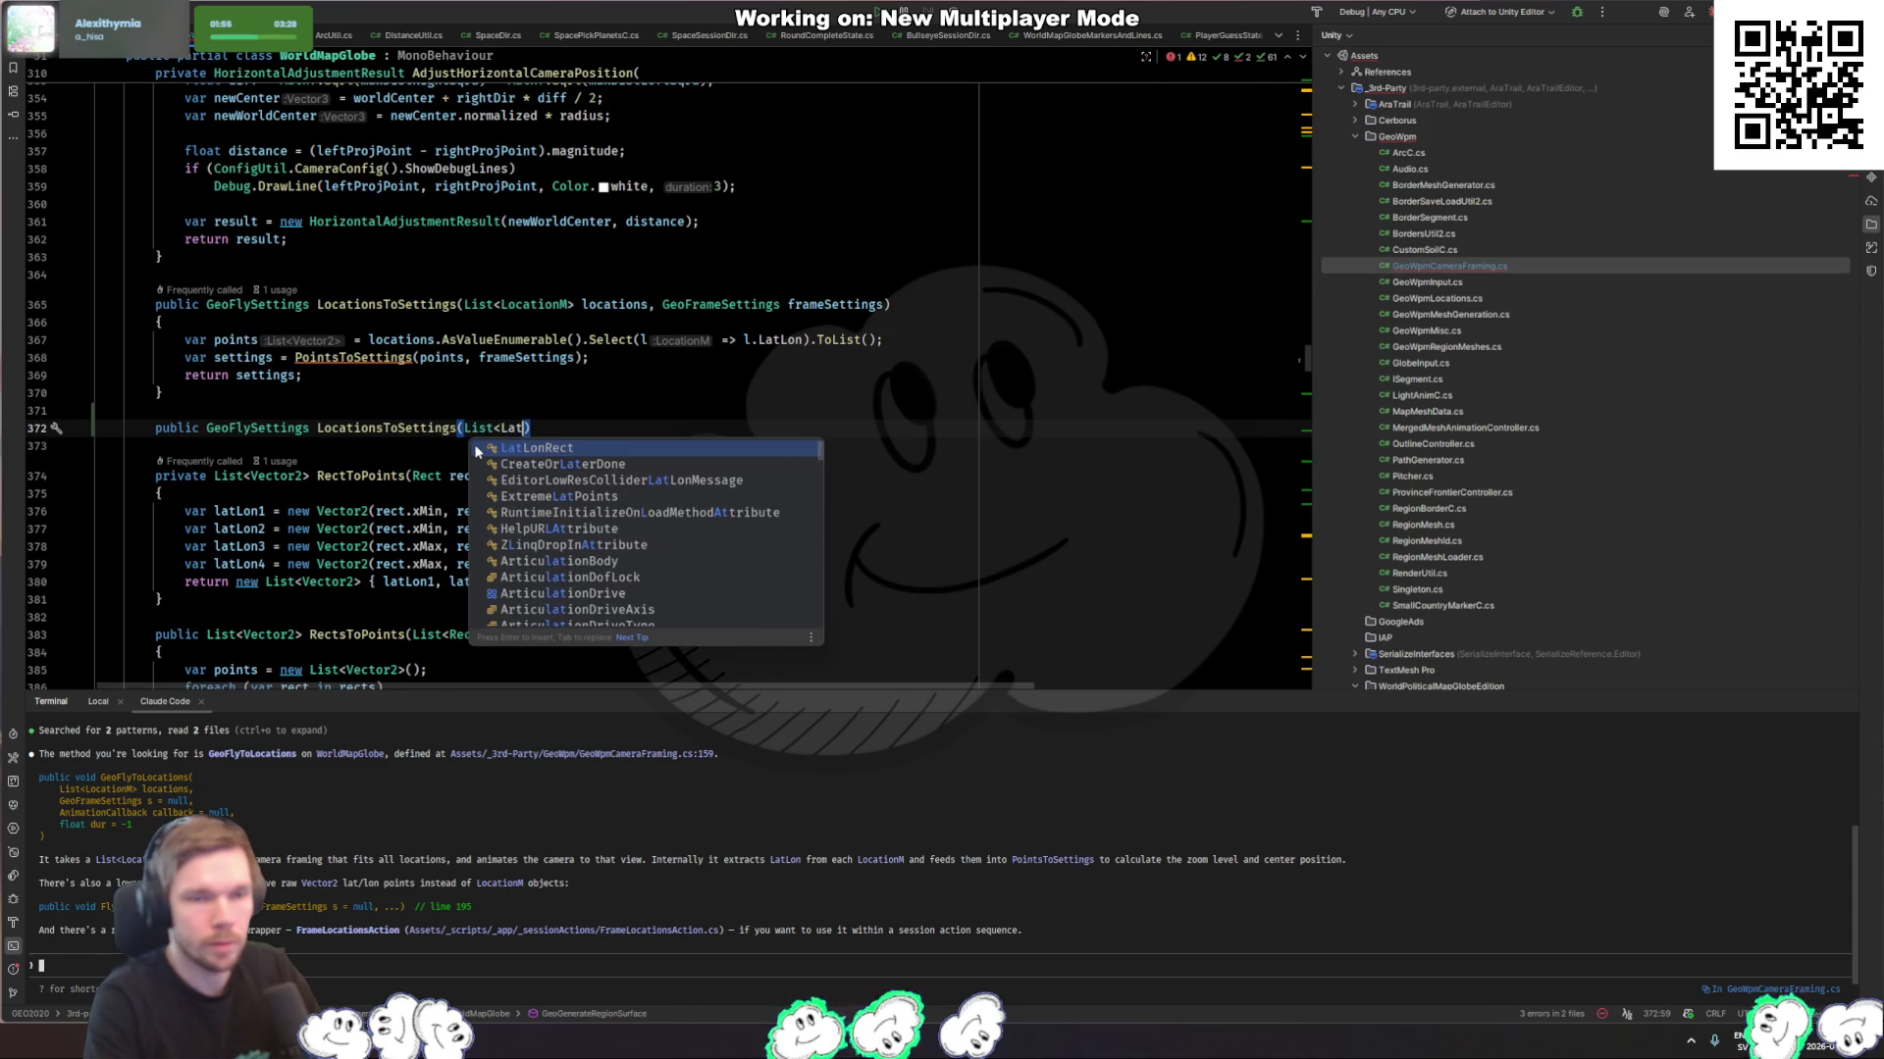
Step: Complete the signature LocationsToSettings(List<Vector2> latlons, GeoFrameSettings frameSettings) and open its body
{"action": "key", "text": "BackSpace"}
{"action": "key", "text": "BackSpace"}
{"action": "key", "text": "BackSpace"}
{"action": "type", "text": "latlon"}
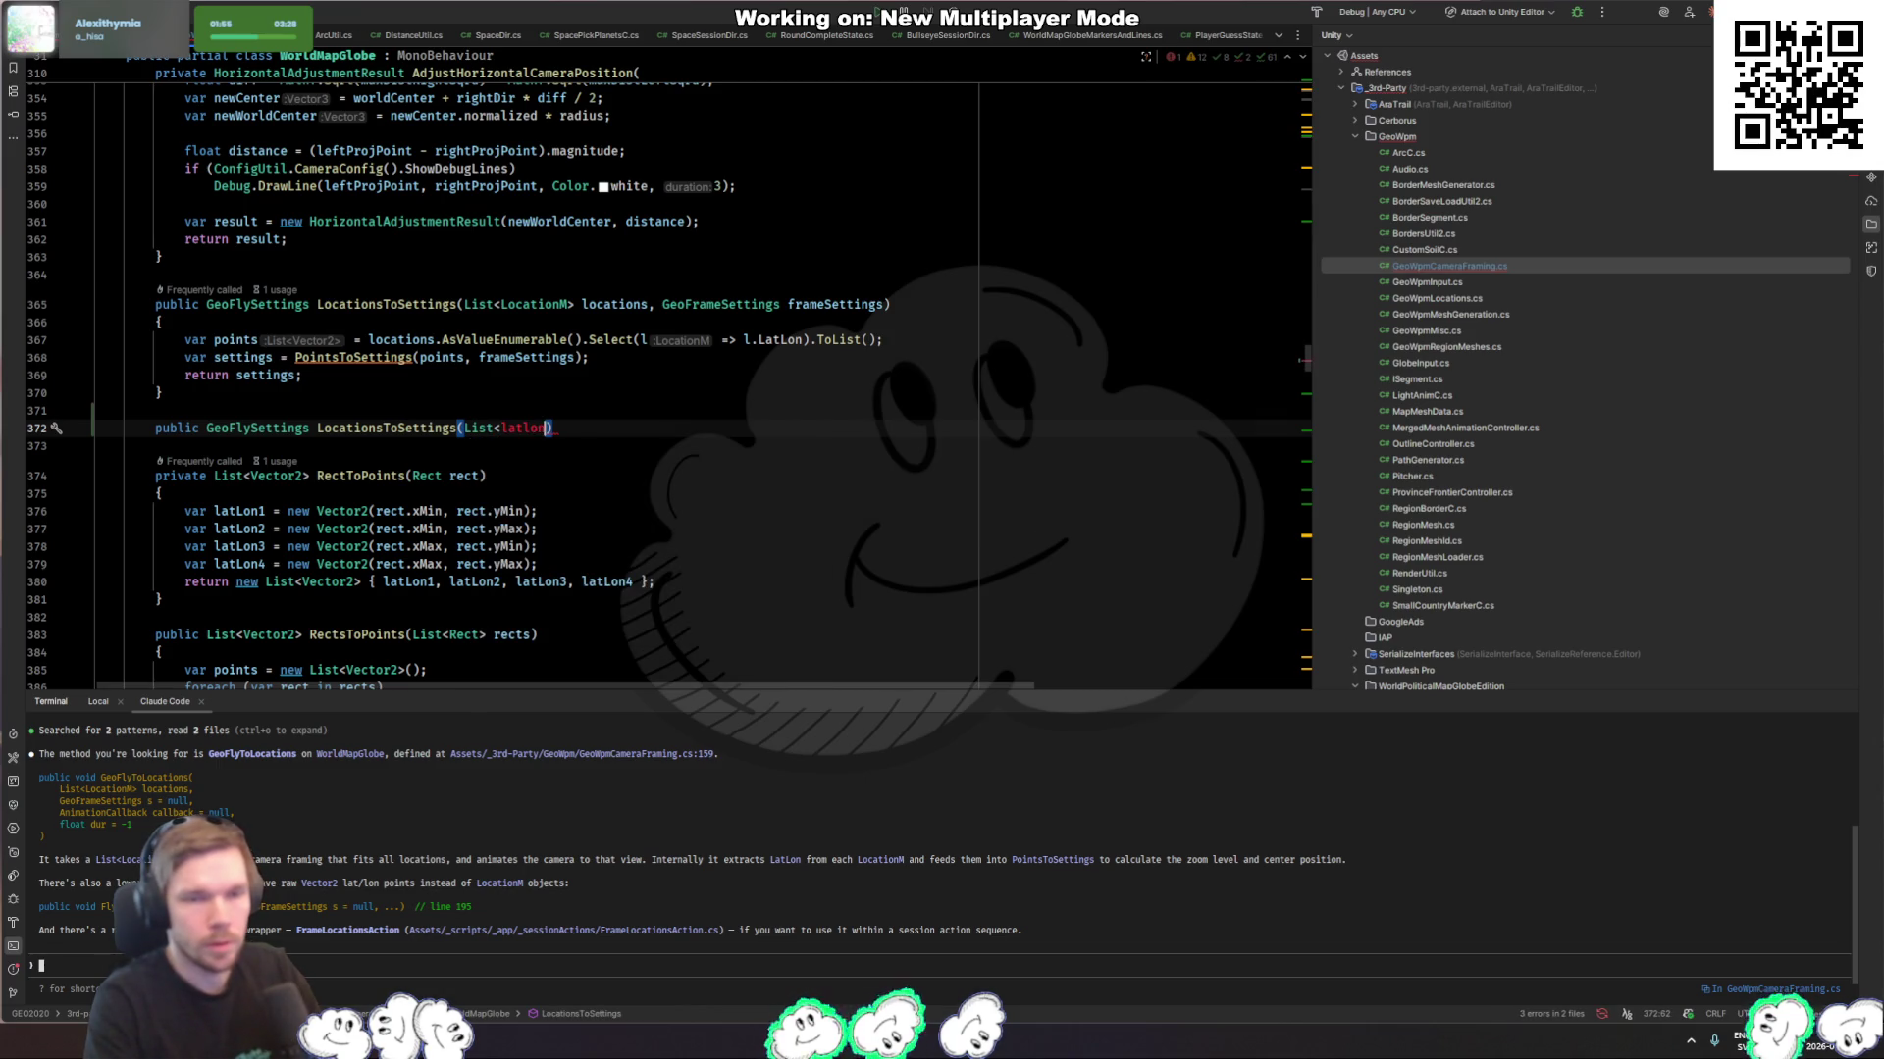
{"action": "key", "text": "ctrl+BackSpace"}
{"action": "type", "text": "Vector2> l"}
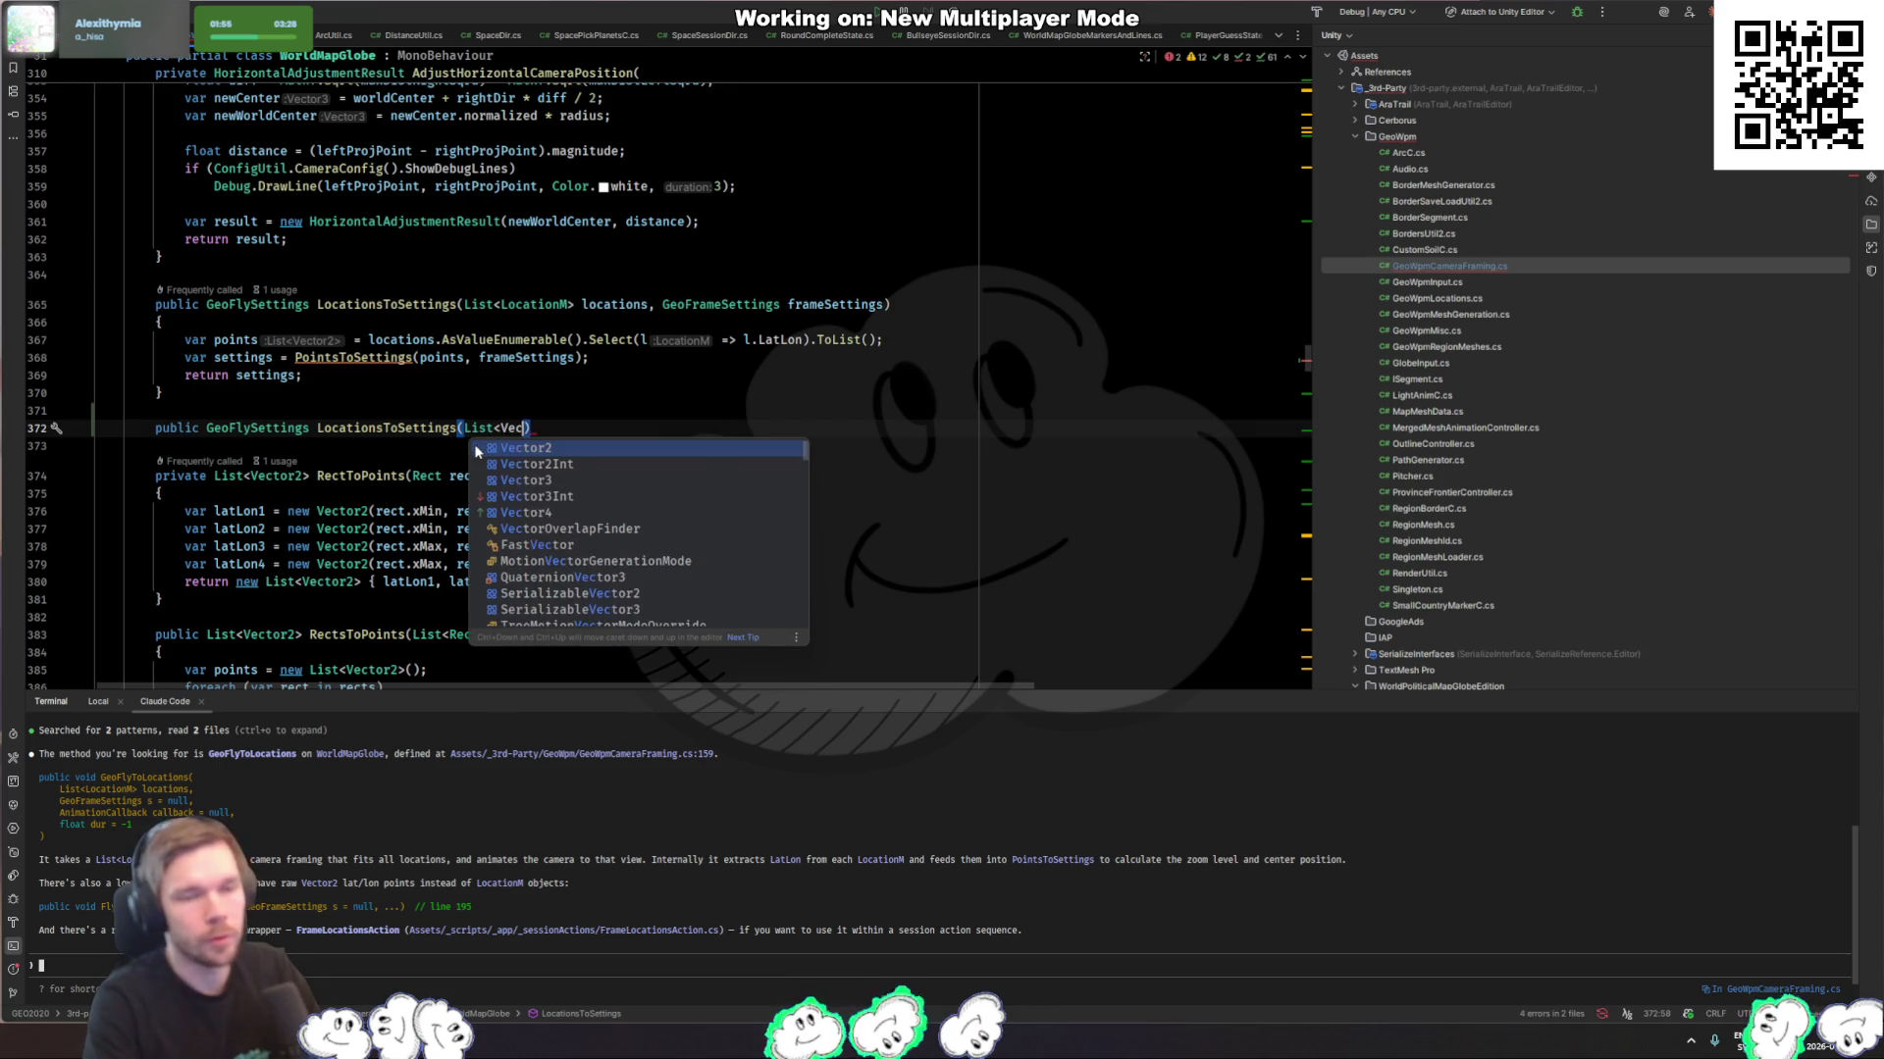
{"action": "type", "text": "atlons"}
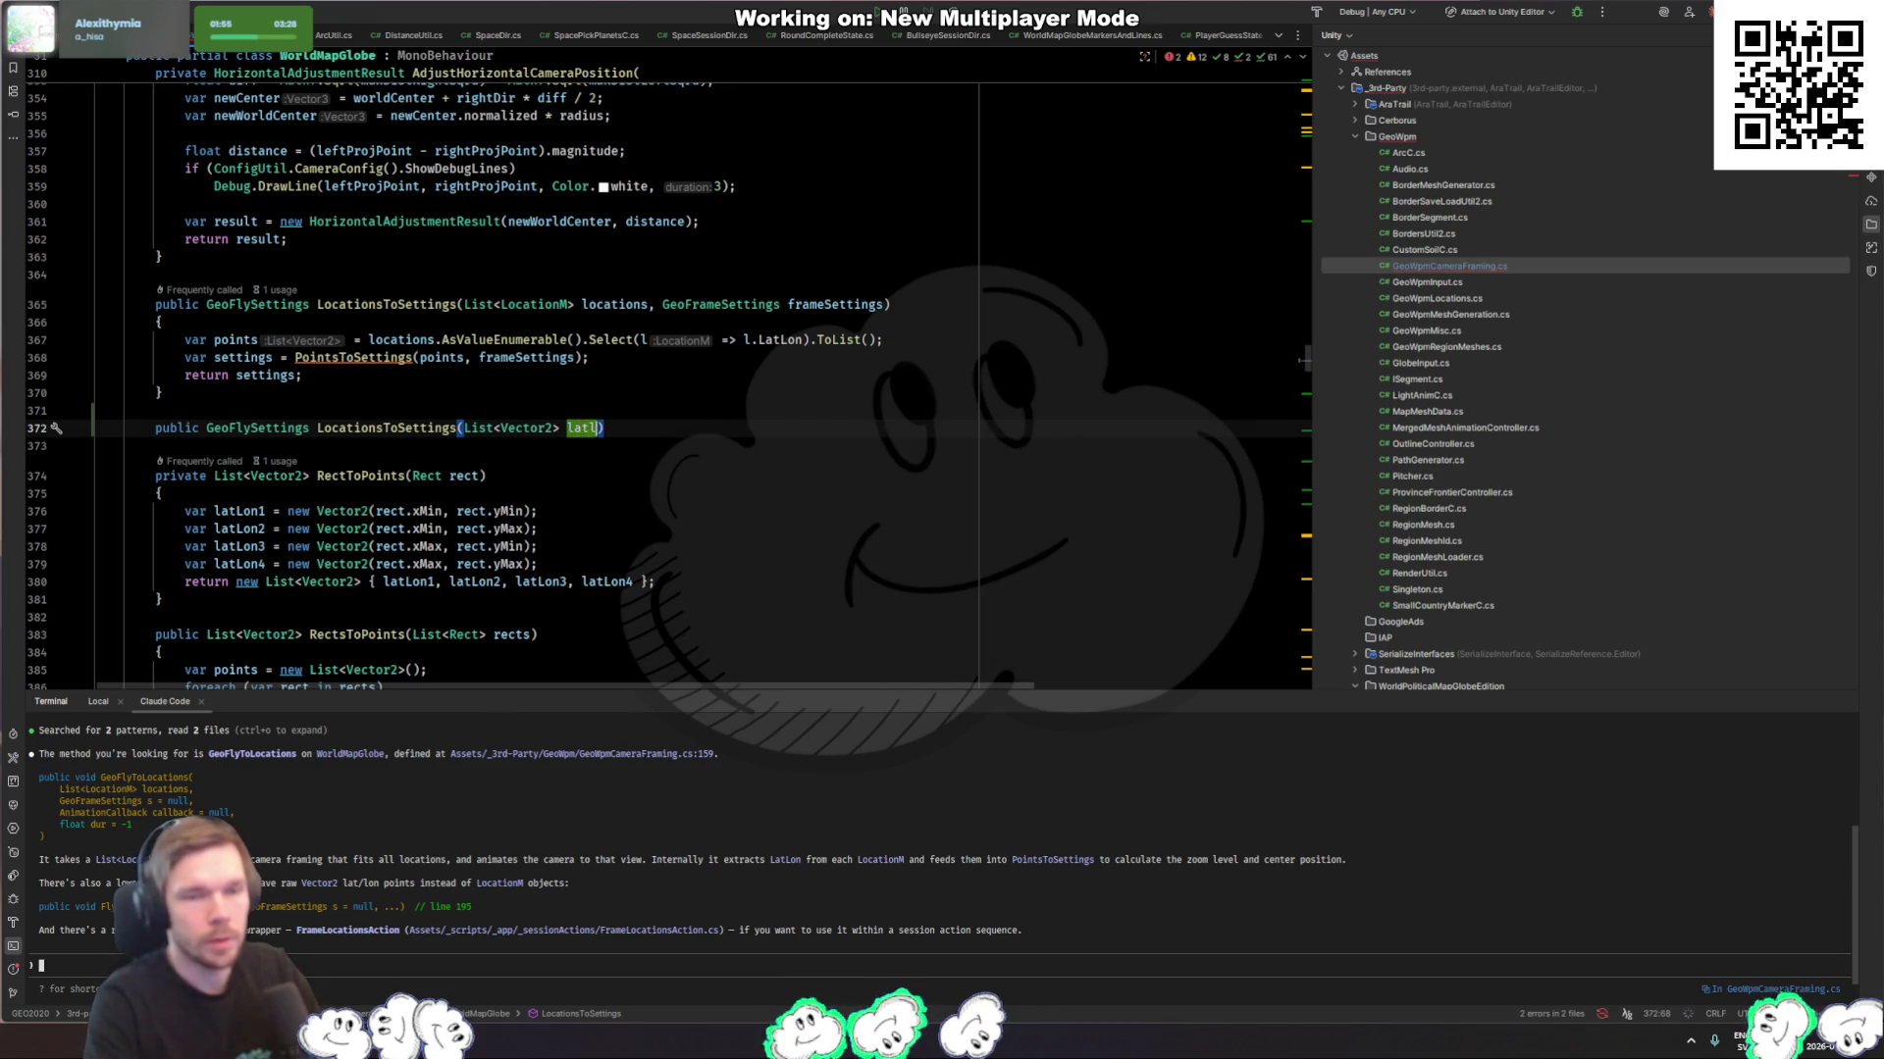
{"action": "type", "text": ", GeoFrams"}
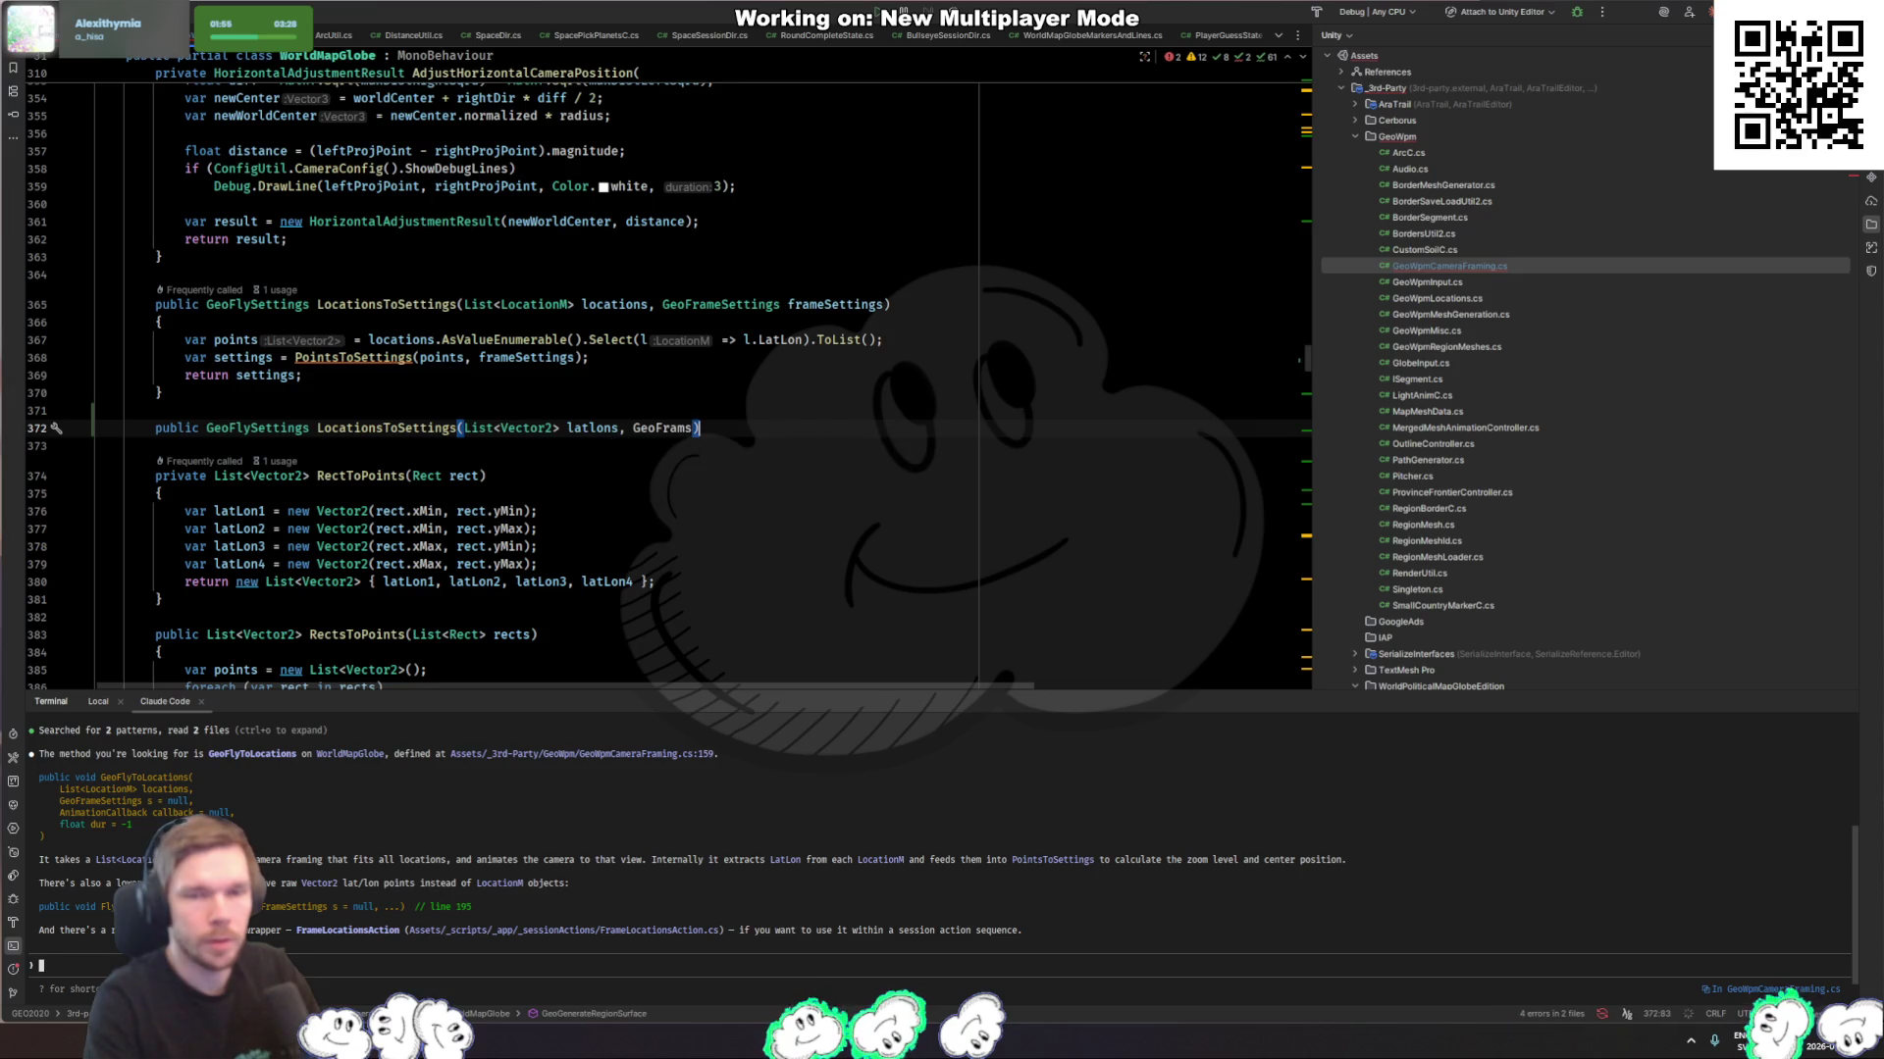
{"action": "key", "text": "BackSpace"}
{"action": "type", "text": "e"}
{"action": "key", "text": "Return"}
{"action": "type", "text": "frameS"}
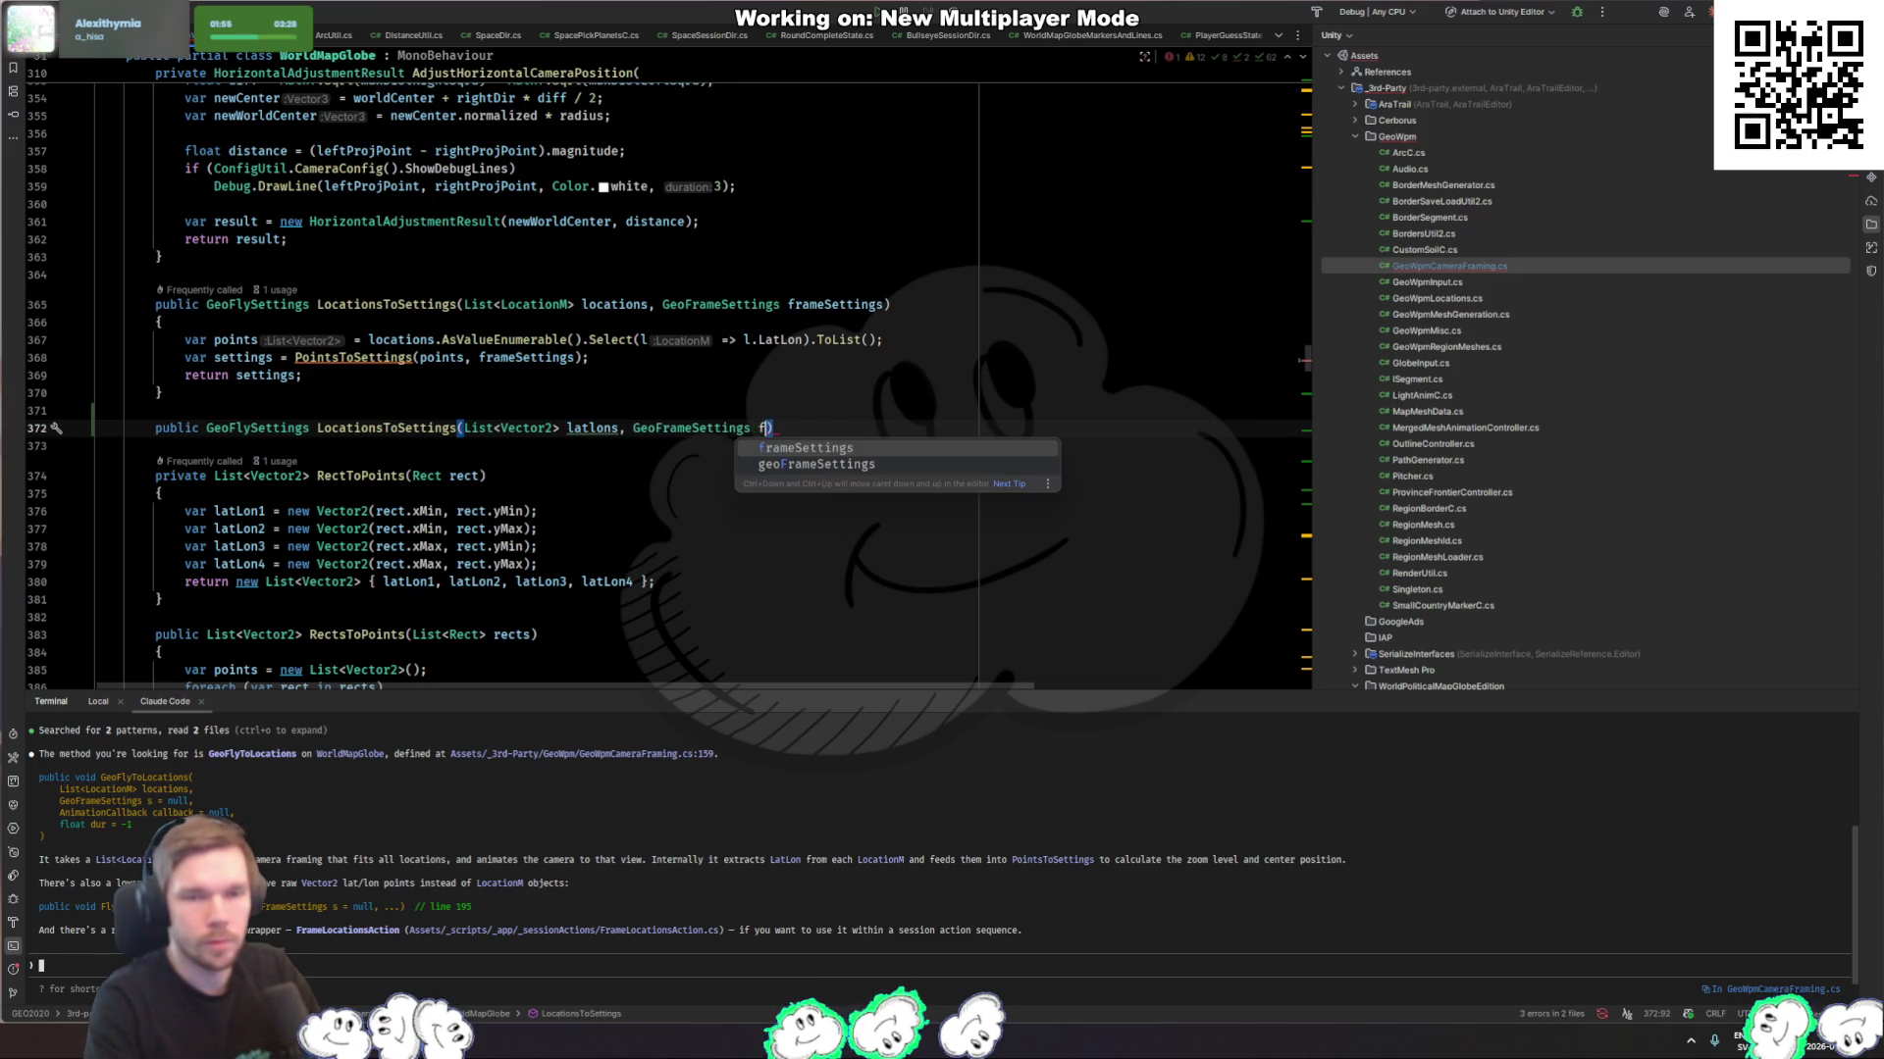
{"action": "key", "text": "Return"}
{"action": "key", "text": "End"}
{"action": "key", "text": "Return"}
{"action": "type", "text": "{"}
{"action": "key", "text": "Return"}
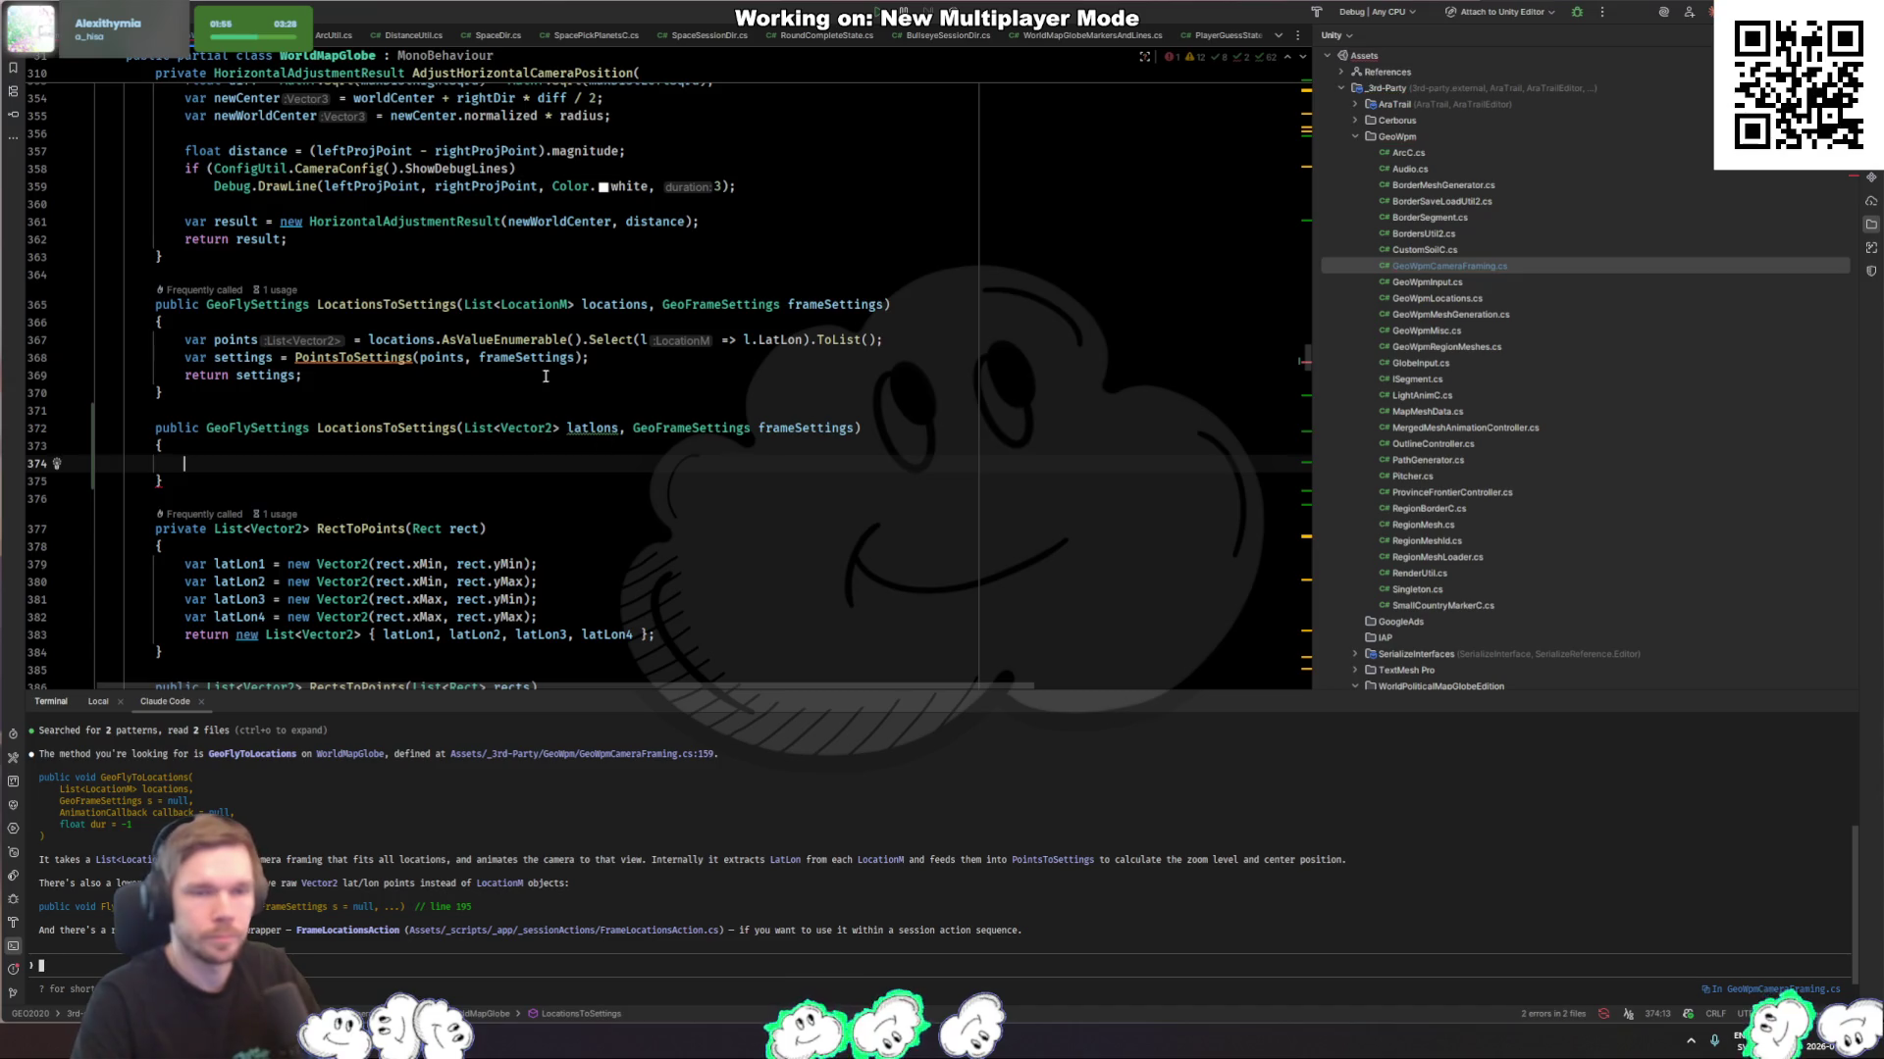
Step: Copy the settings-building and return lines into the new overload, using latlons instead of points
{"action": "mouse_move", "coordinate": [964, 376]}
{"action": "left_mouse_down"}
{"action": "mouse_move", "coordinate": [964, 328]}
{"action": "mouse_move", "coordinate": [1002, 344]}
{"action": "left_mouse_up"}
{"action": "key", "text": "ctrl+c"}
{"action": "left_click", "coordinate": [517, 463]}
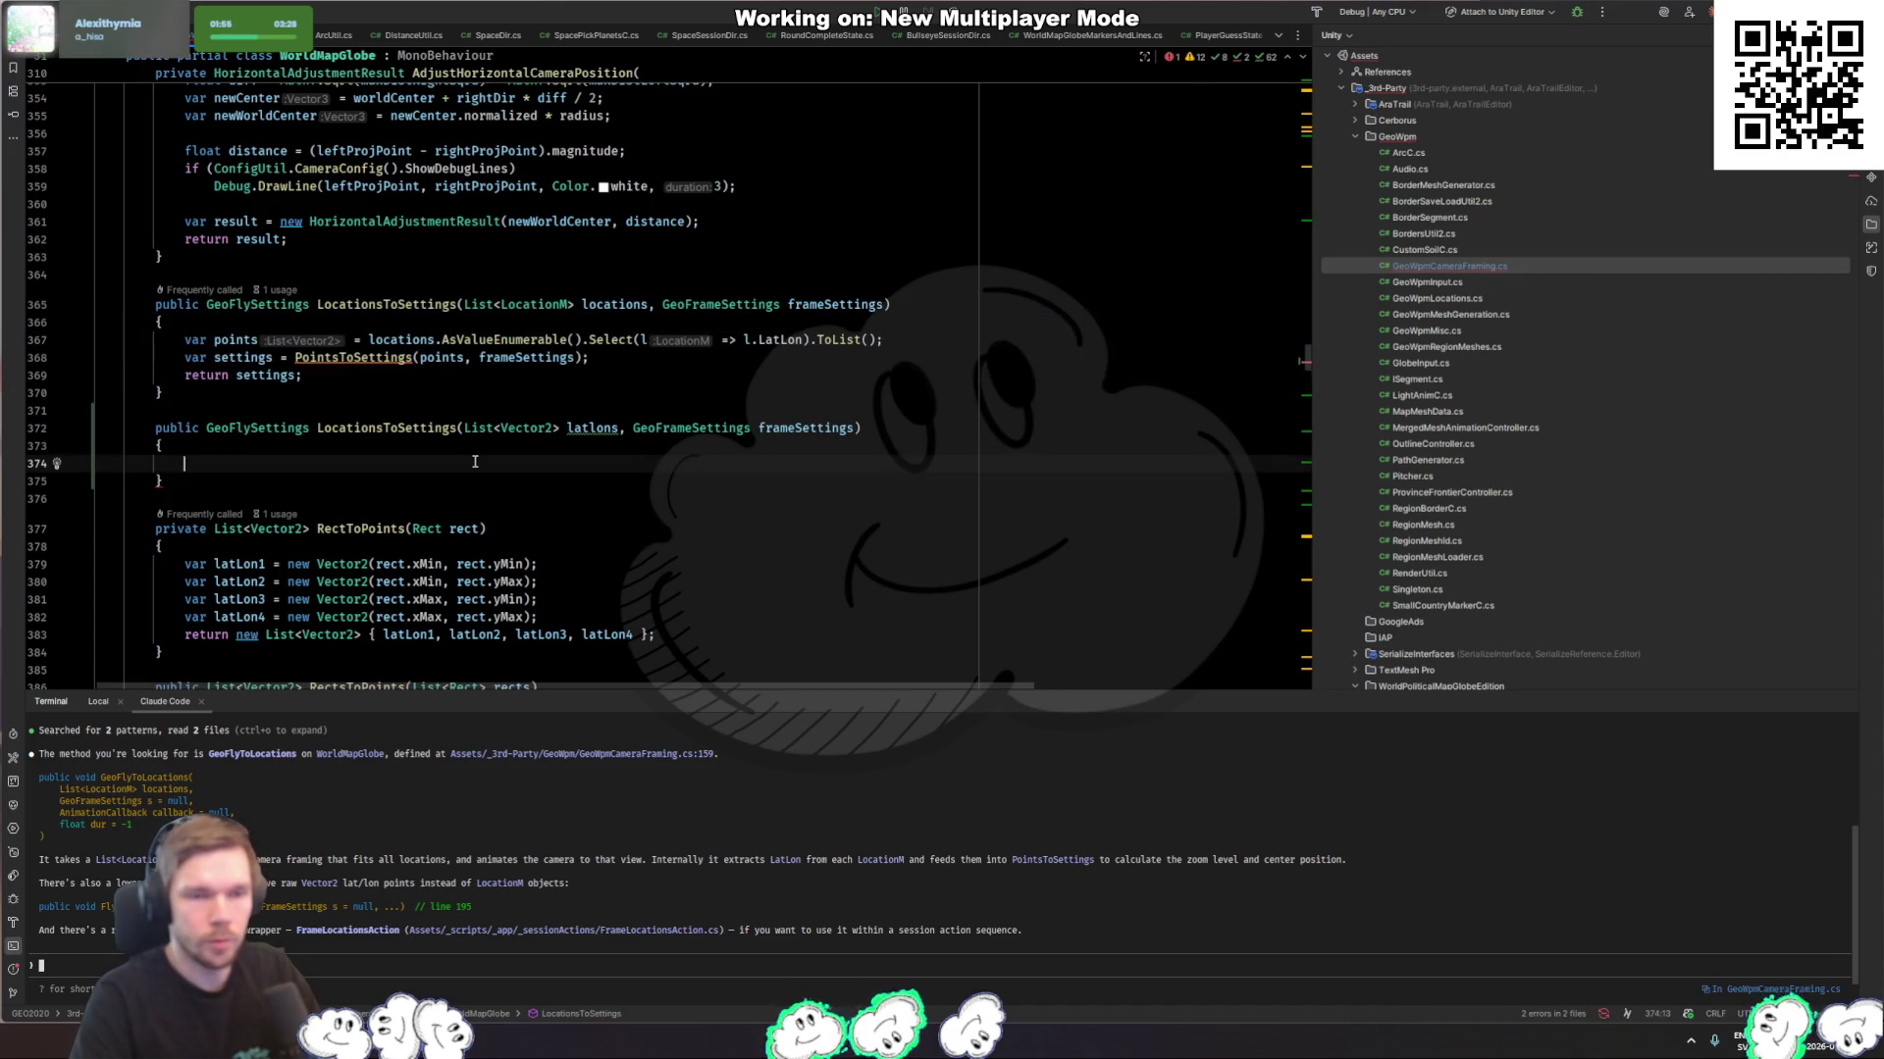
{"action": "key", "text": "ctrl+v"}
{"action": "left_click", "coordinate": [517, 463]}
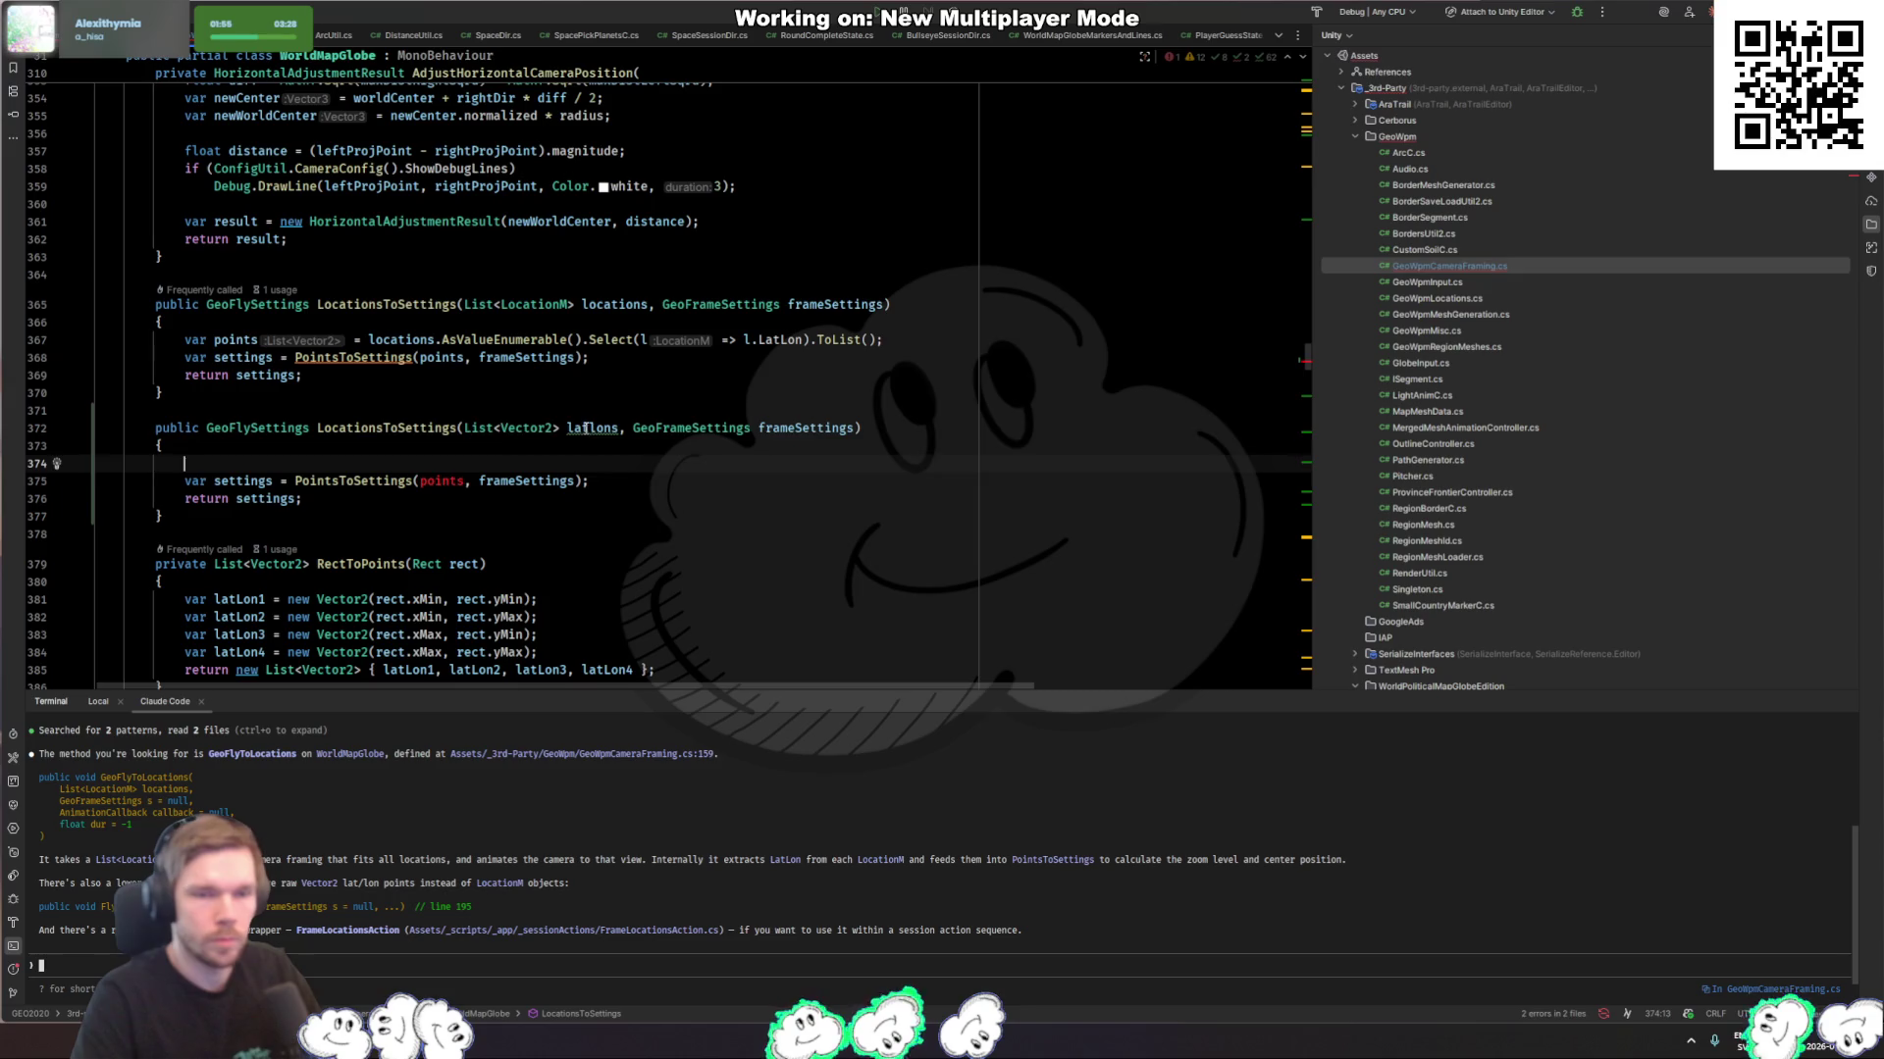
{"action": "double_click", "coordinate": [586, 429]}
{"action": "key", "text": "ctrl+c"}
{"action": "double_click", "coordinate": [442, 480]}
{"action": "key", "text": "ctrl+v"}
{"action": "left_click", "coordinate": [670, 455]}
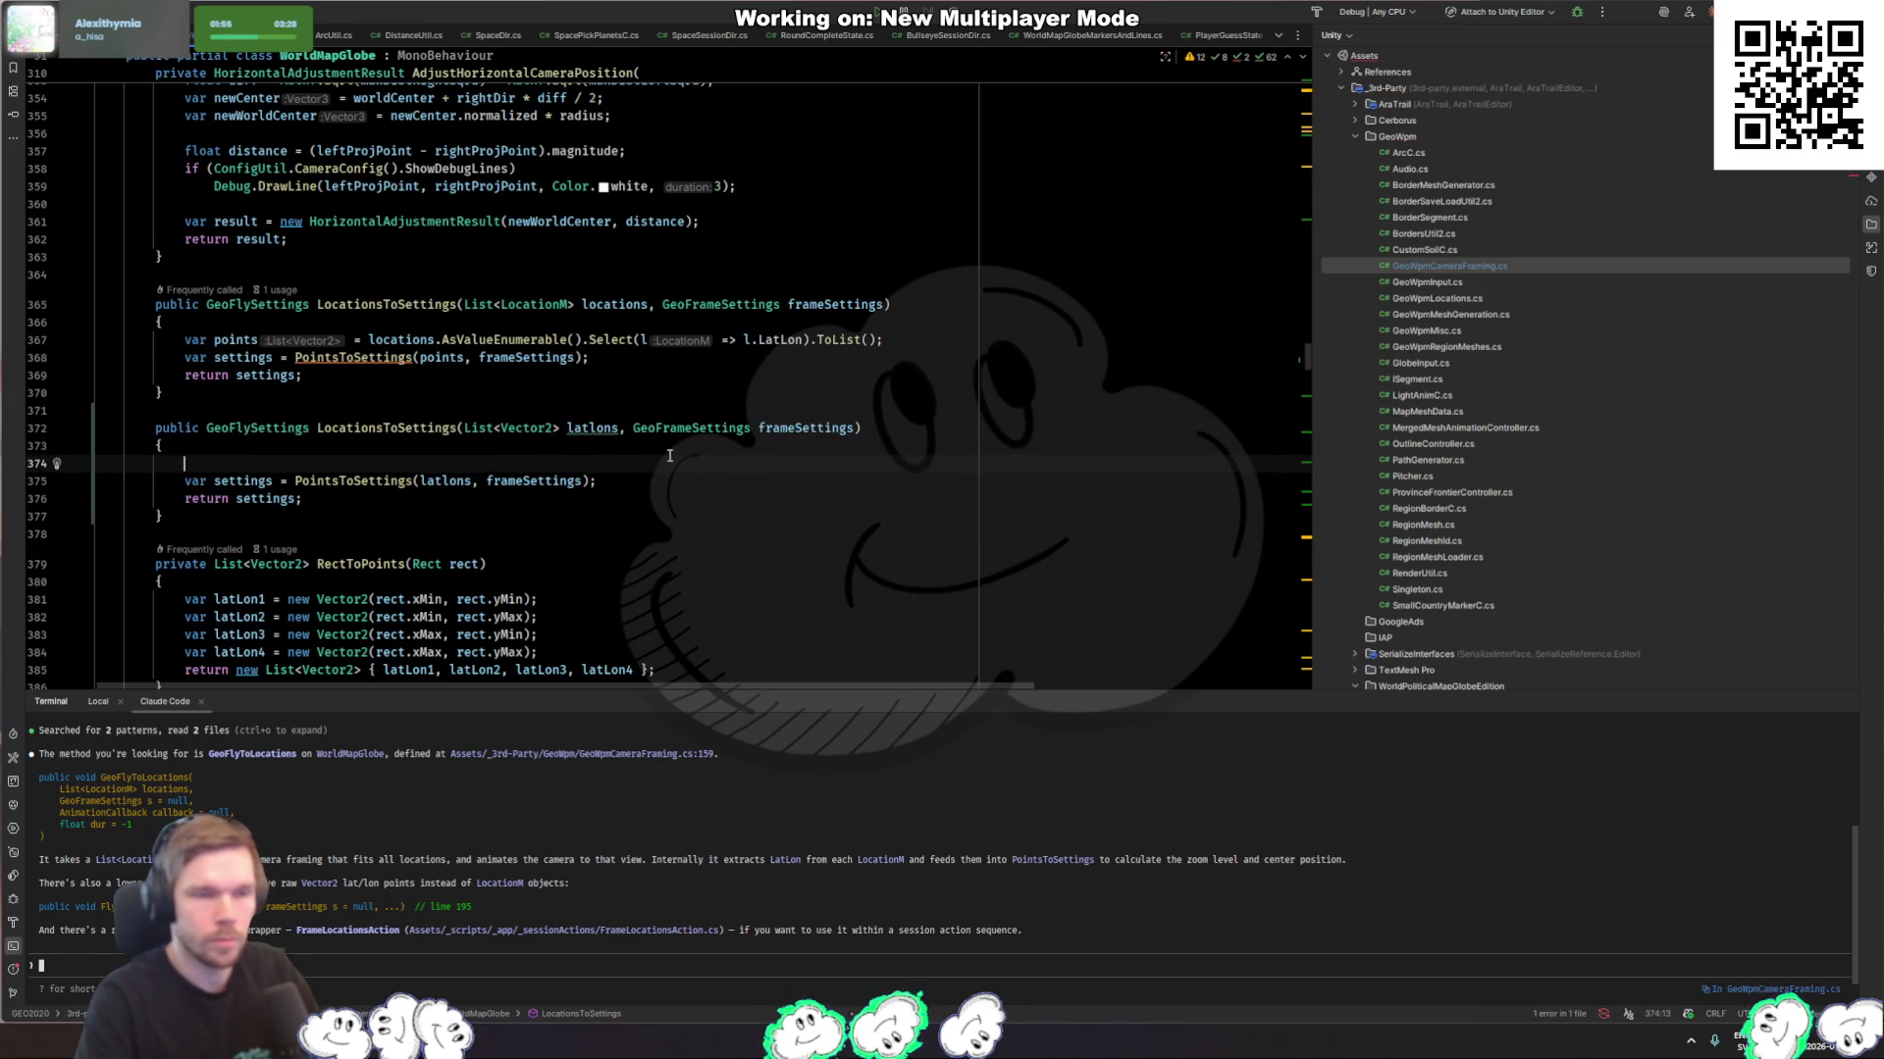
{"action": "key", "text": "BackSpace"}
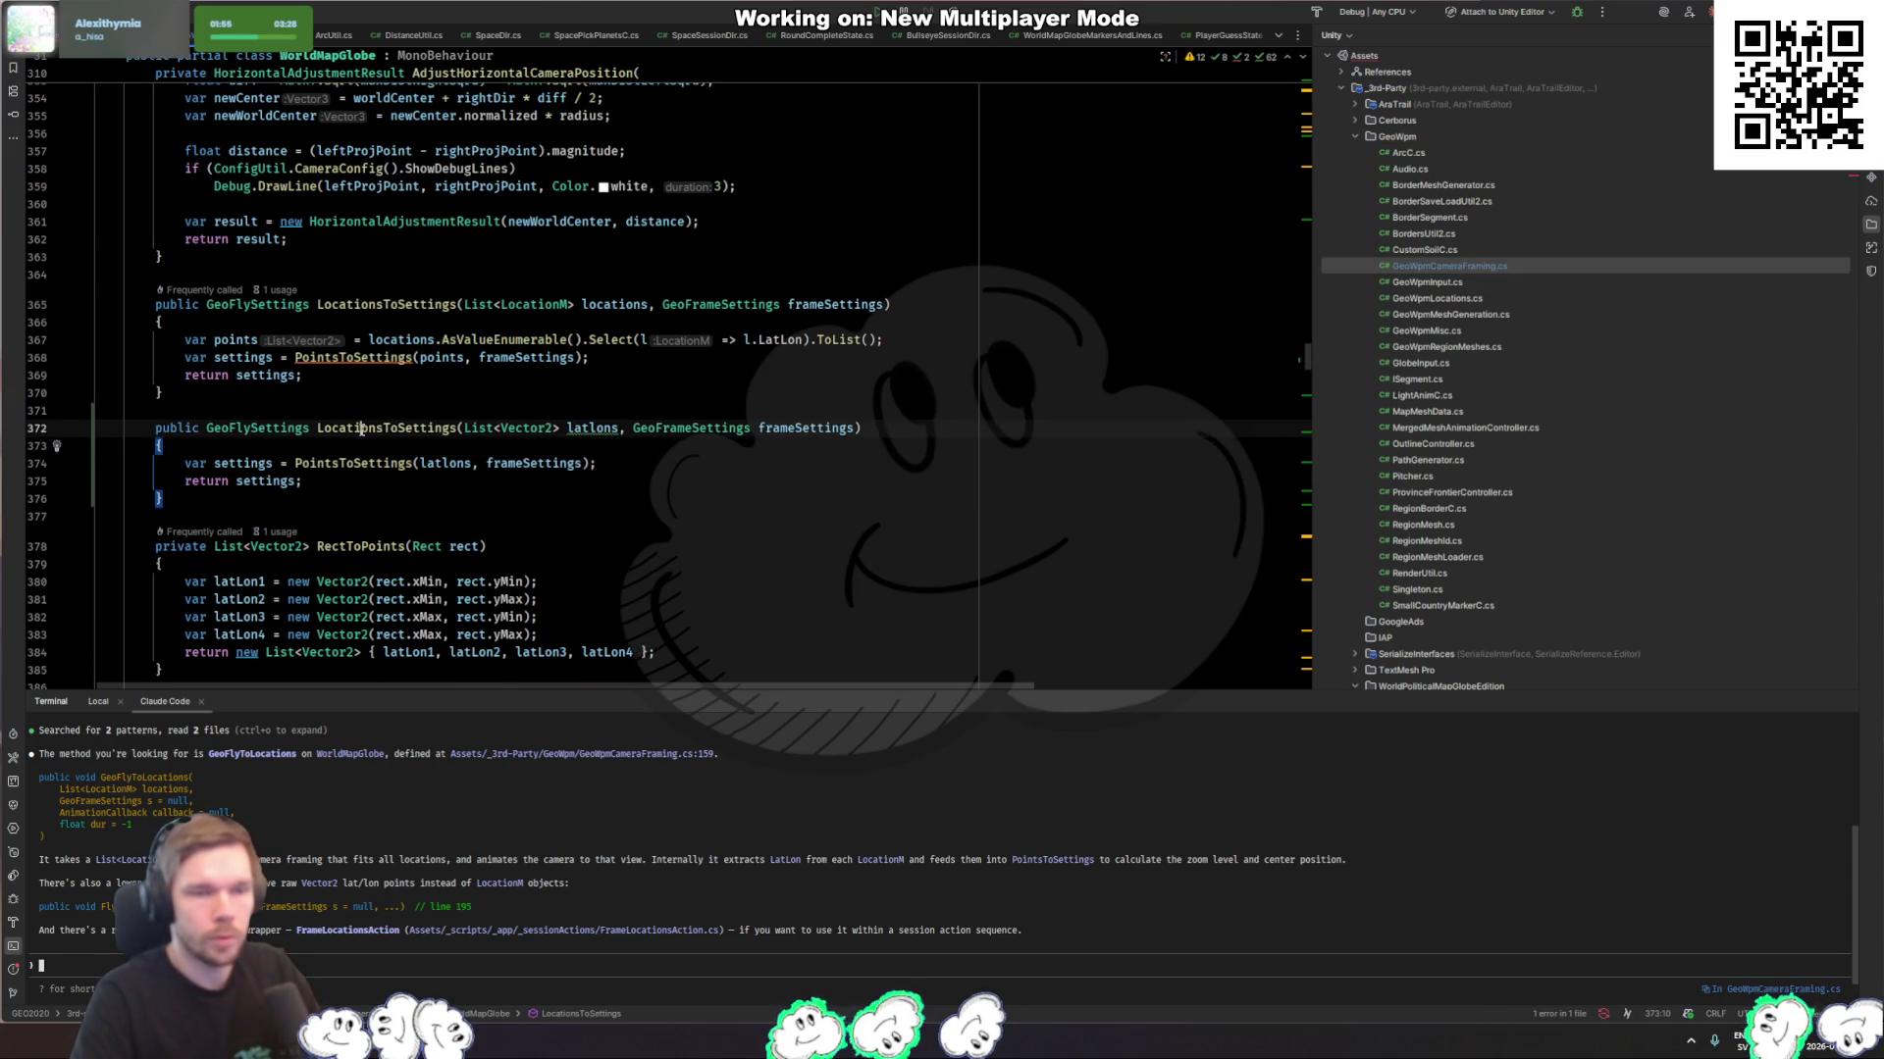
Step: Make the original method return LocationsToSettings(points, frameSettings) and delete its redundant lines
{"action": "left_click", "coordinate": [971, 342]}
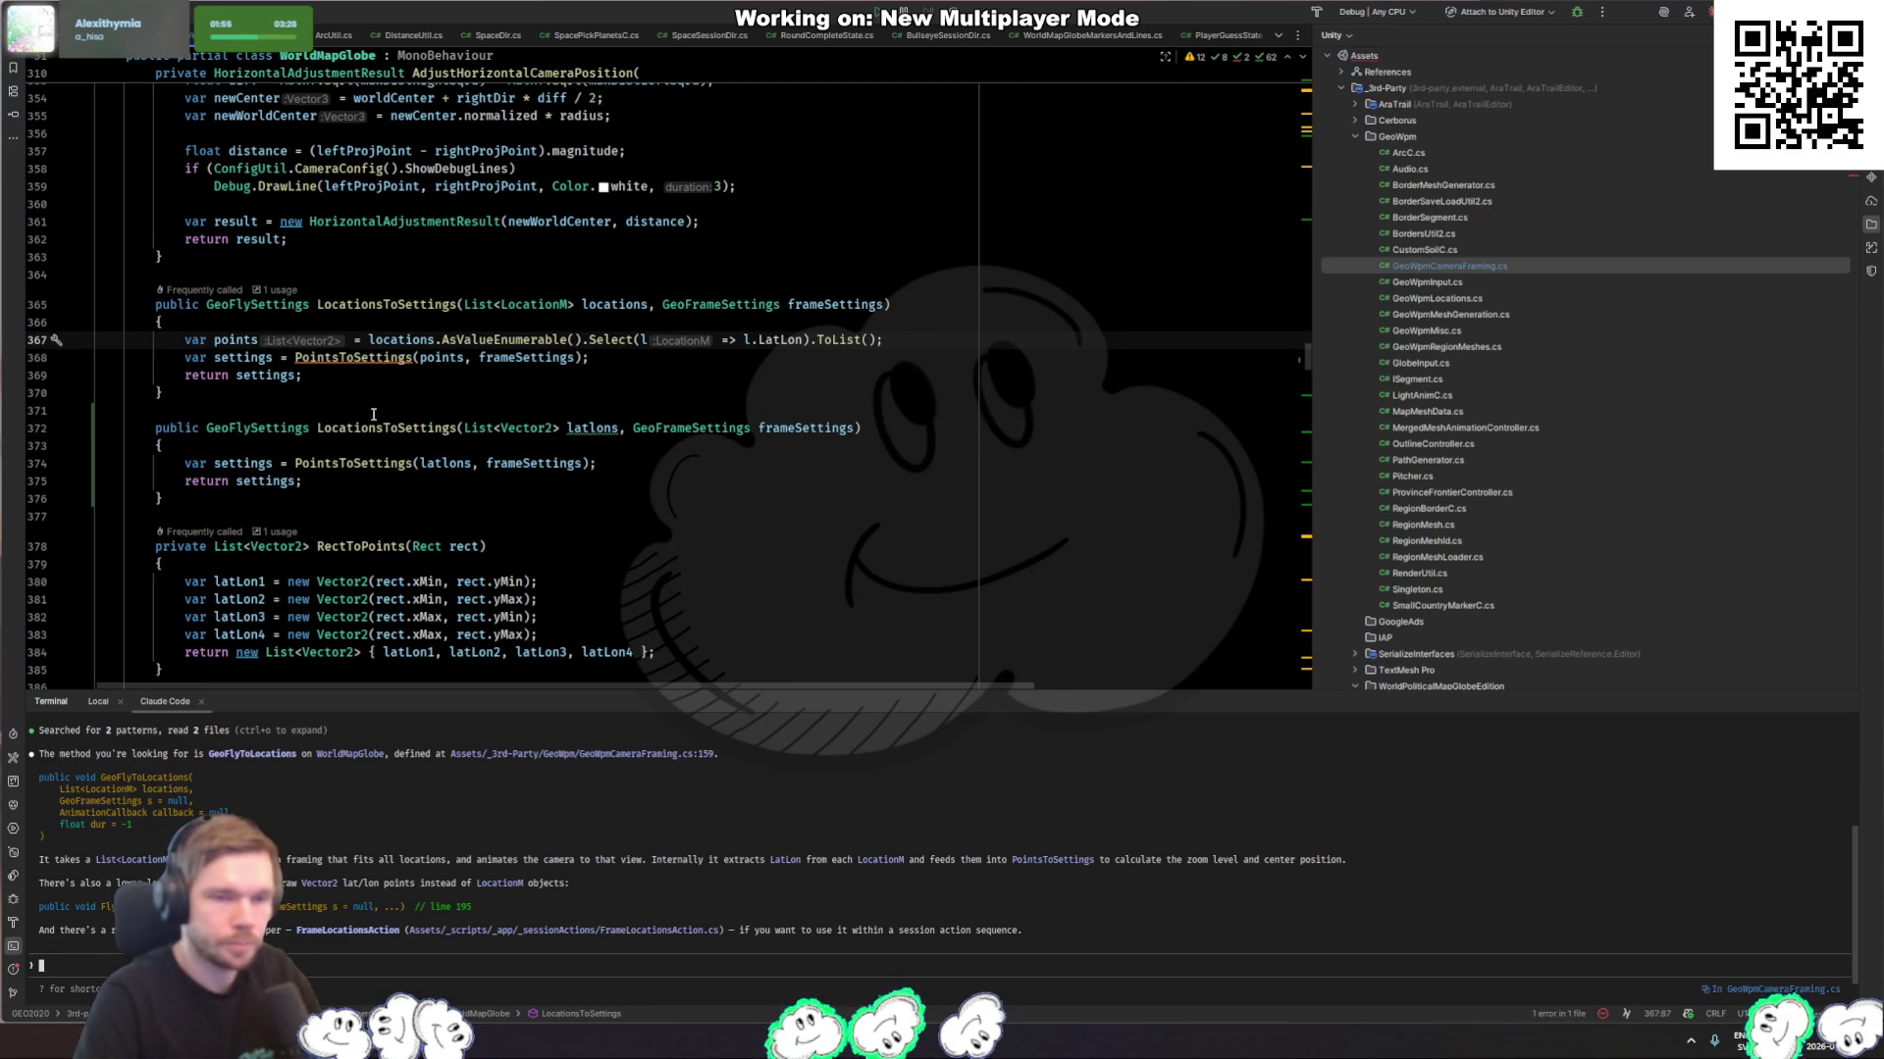
{"action": "key", "text": "Return"}
{"action": "type", "text": "retur"}
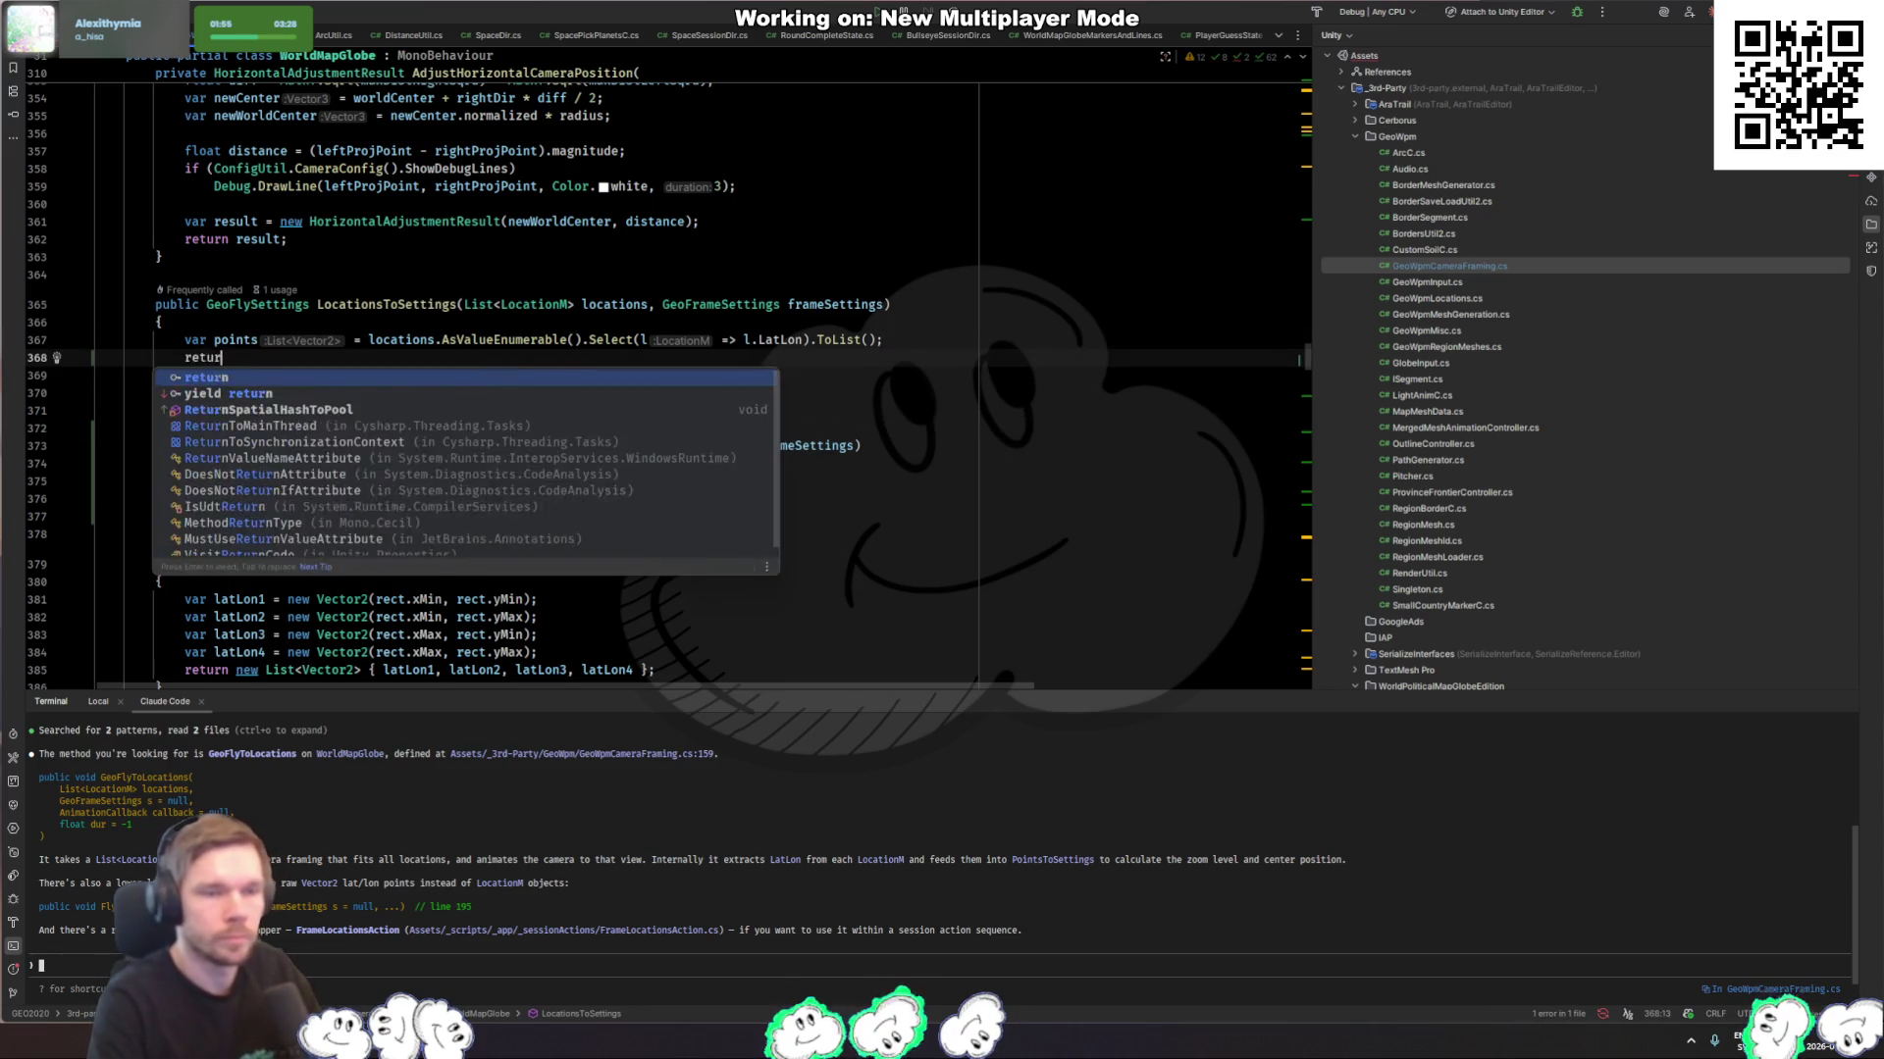
{"action": "type", "text": "n LocationsToSettings("}
{"action": "type", "text": "points"}
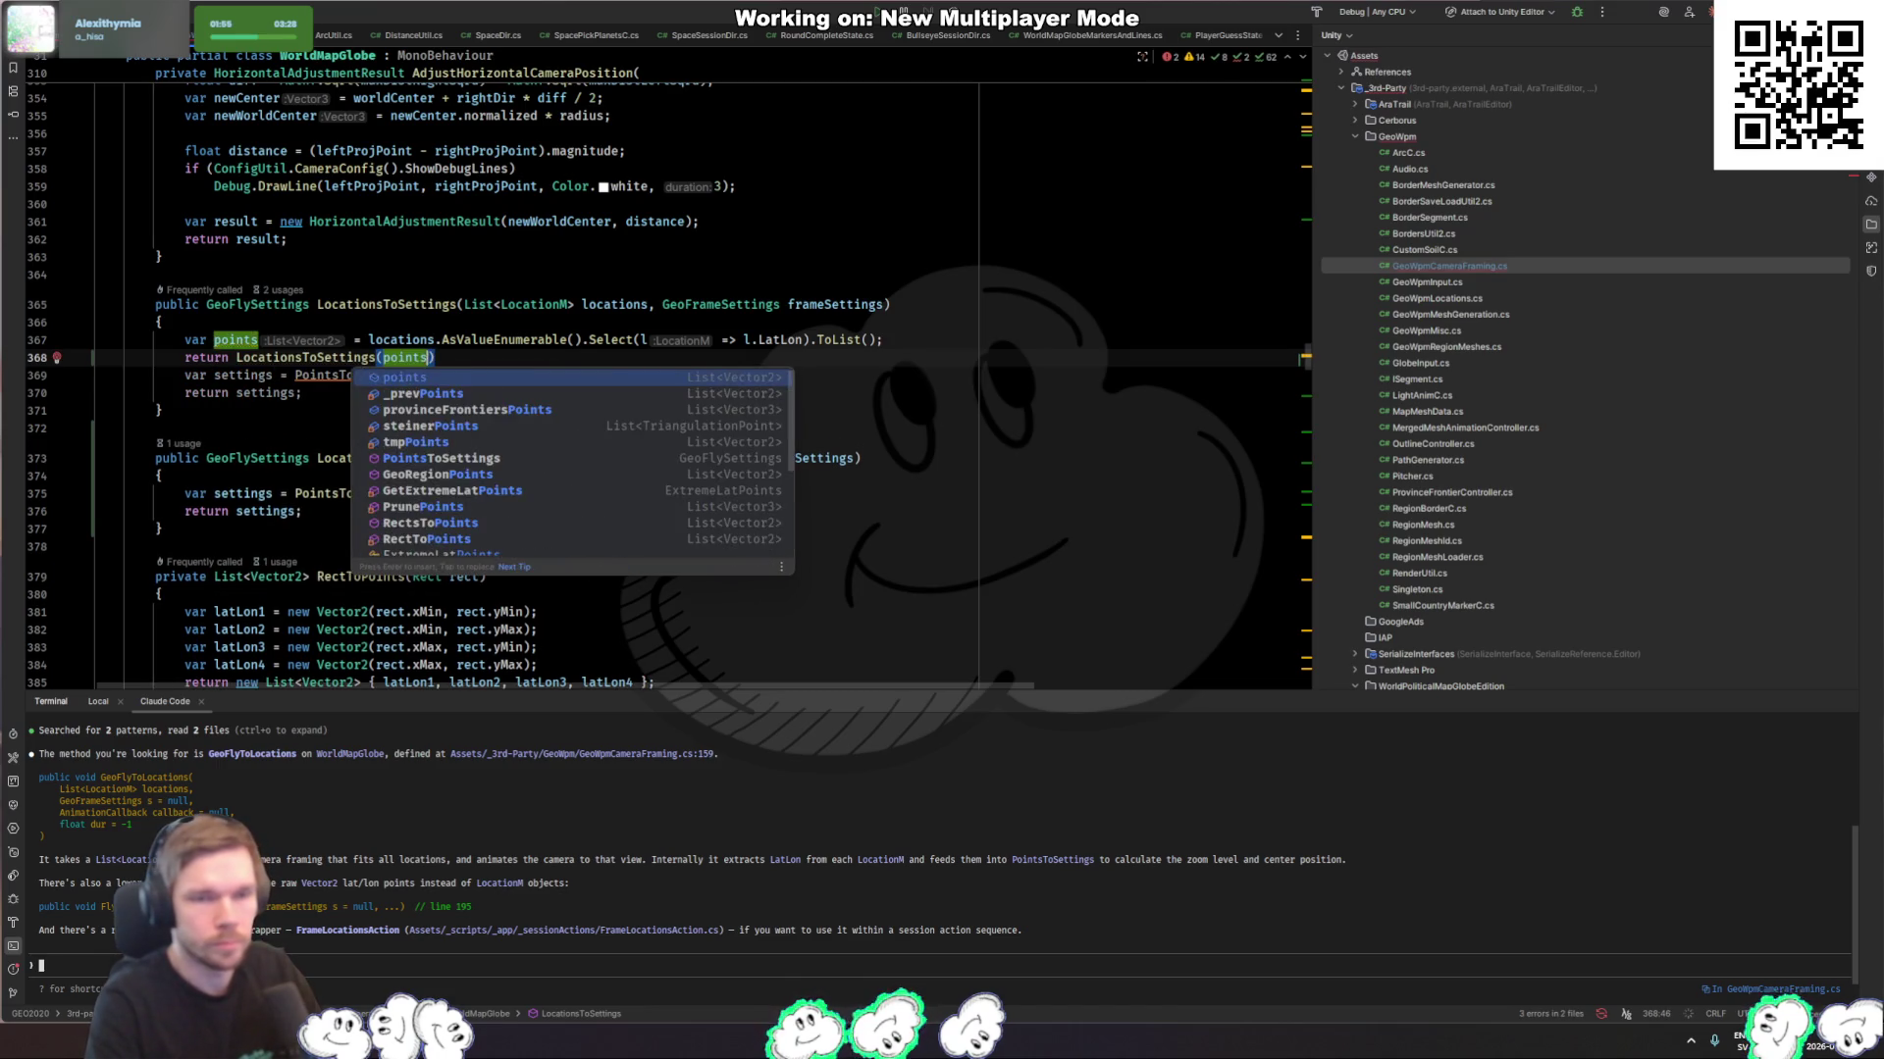
{"action": "key", "text": "Return"}
{"action": "type", "text": ", "}
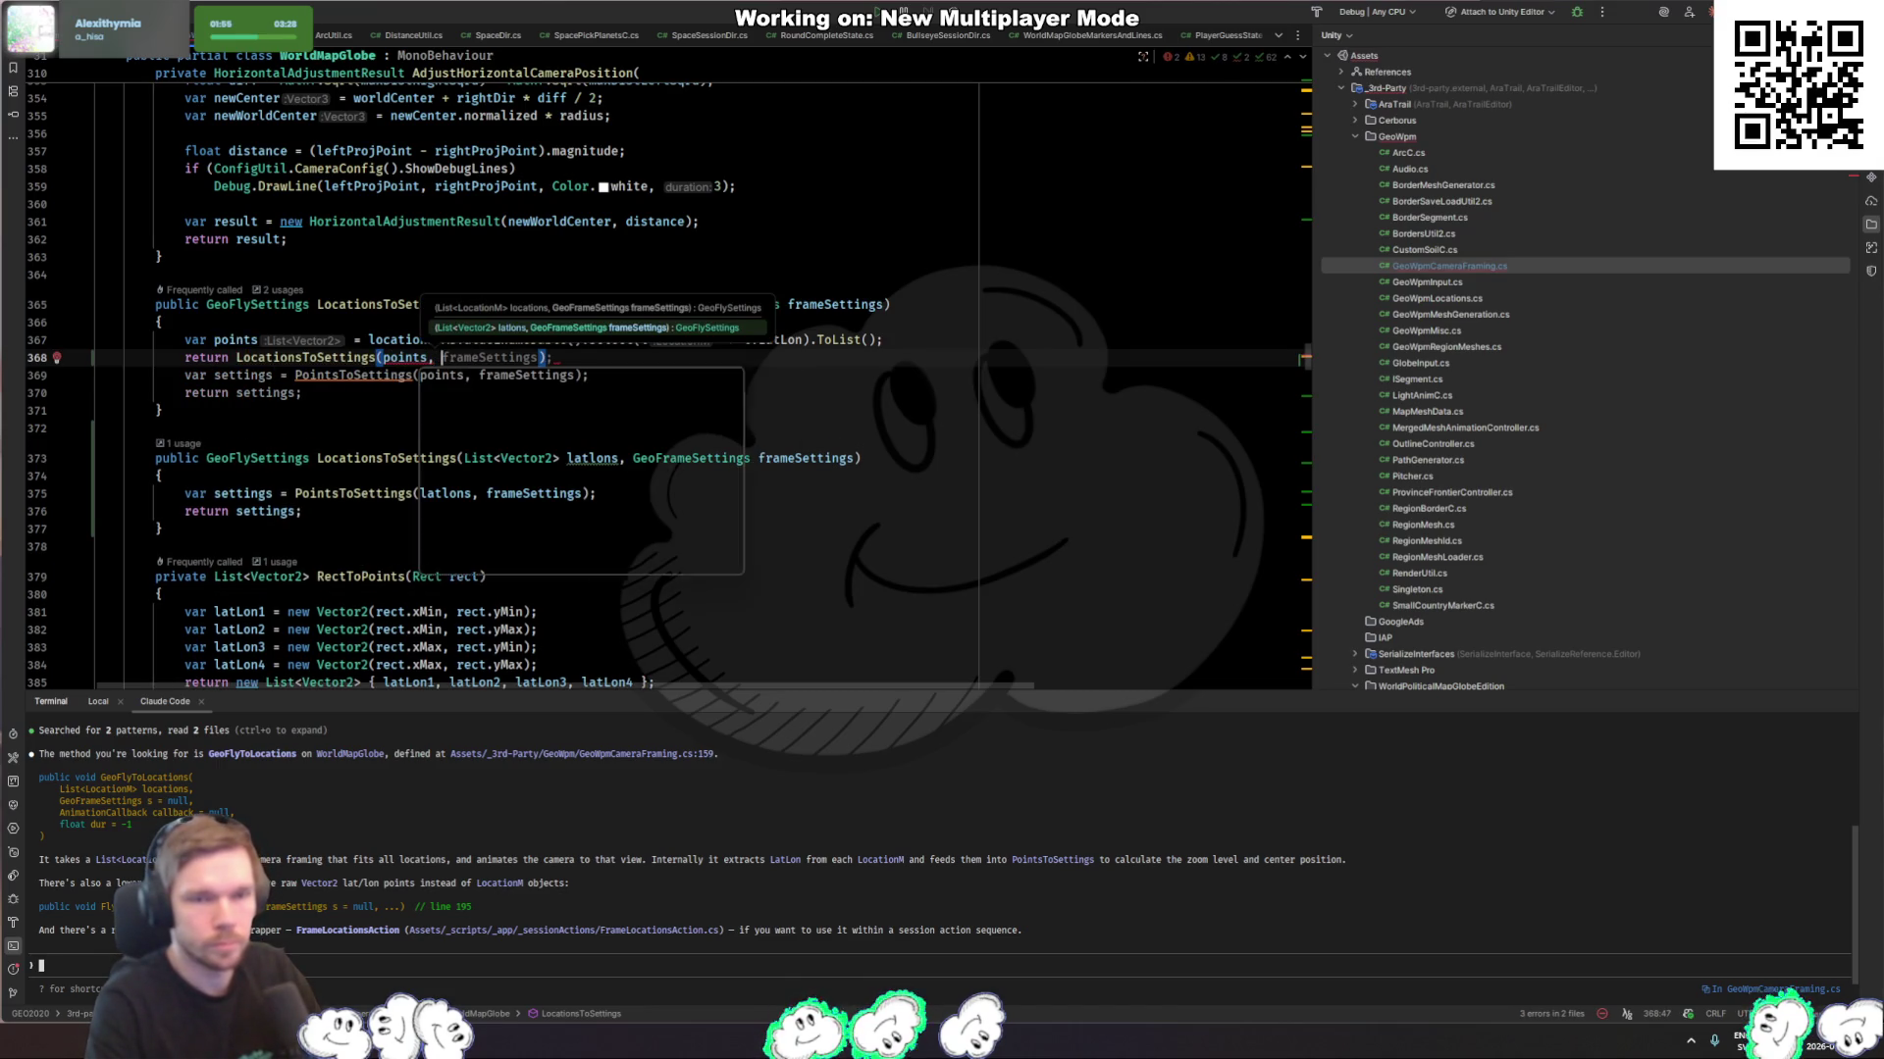
{"action": "type", "text": "frames"}
{"action": "key", "text": "Return"}
{"action": "key", "text": "End"}
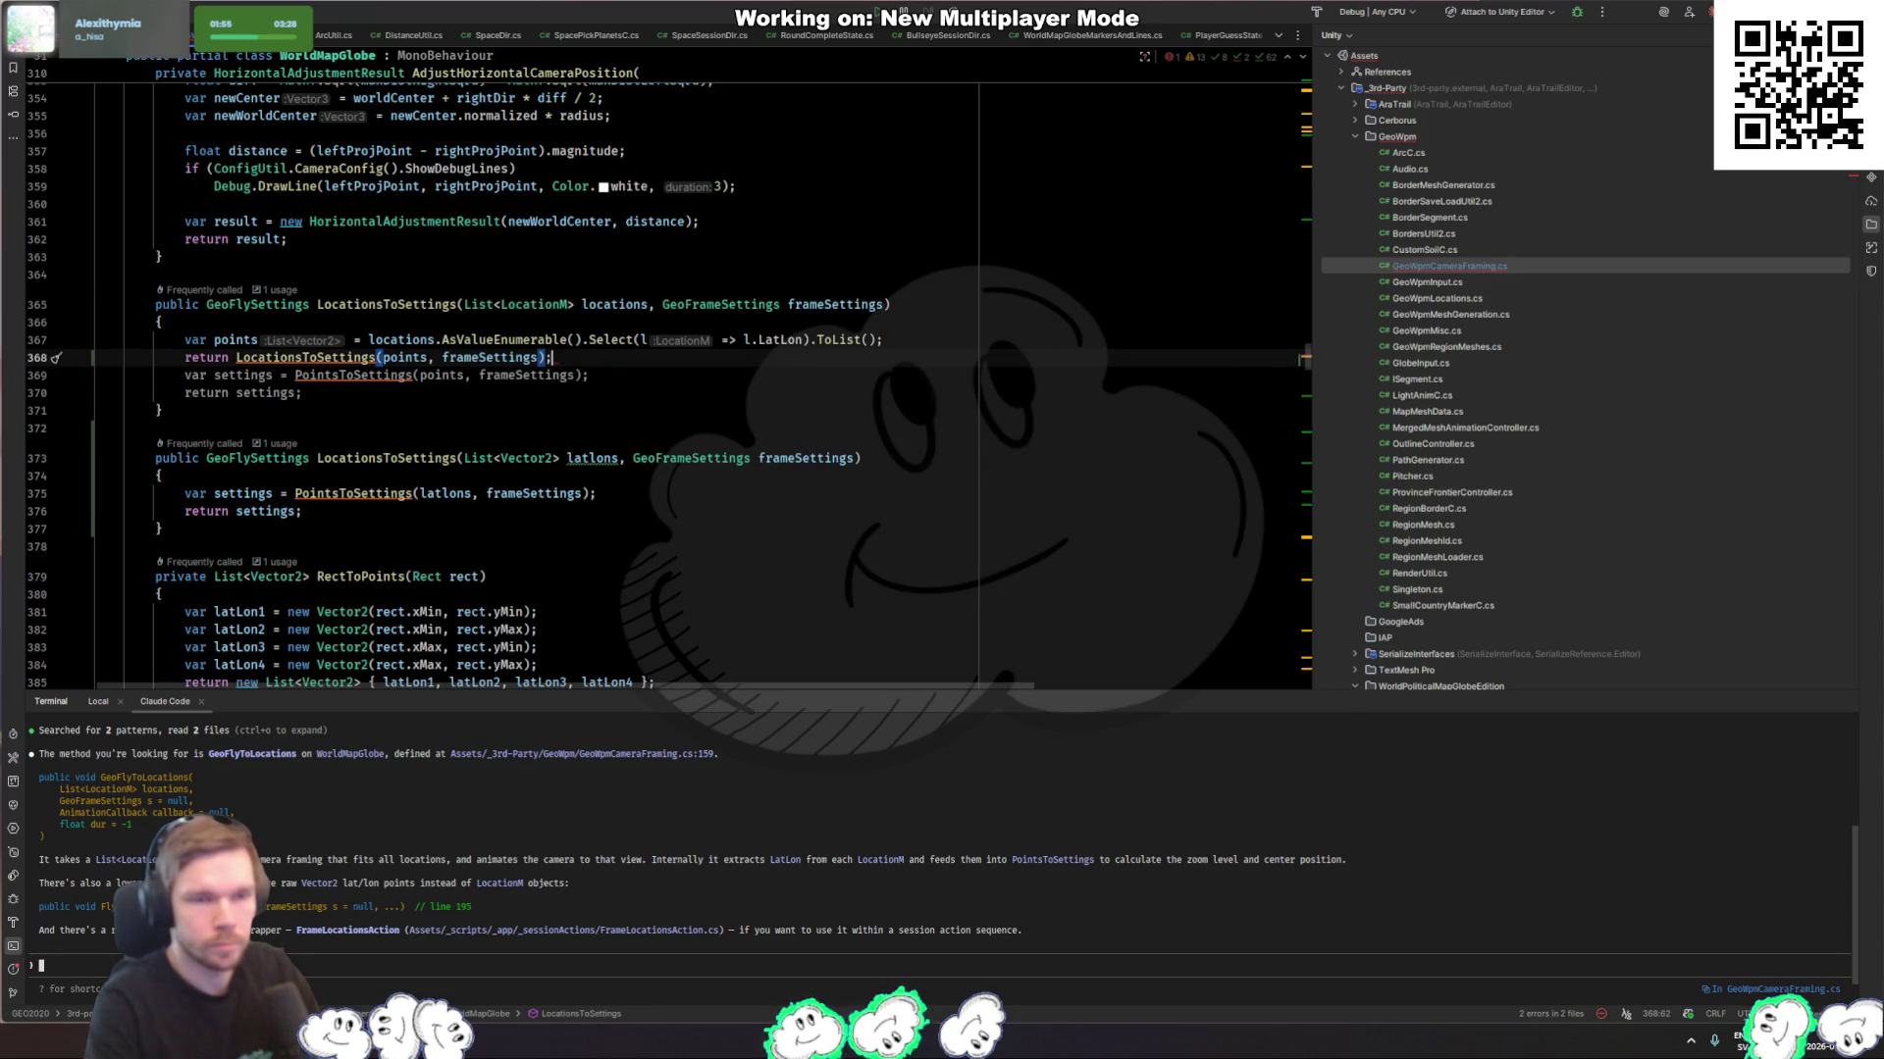
{"action": "key", "text": "shift+Down"}
{"action": "key", "text": "shift+Down"}
{"action": "key", "text": "Delete"}
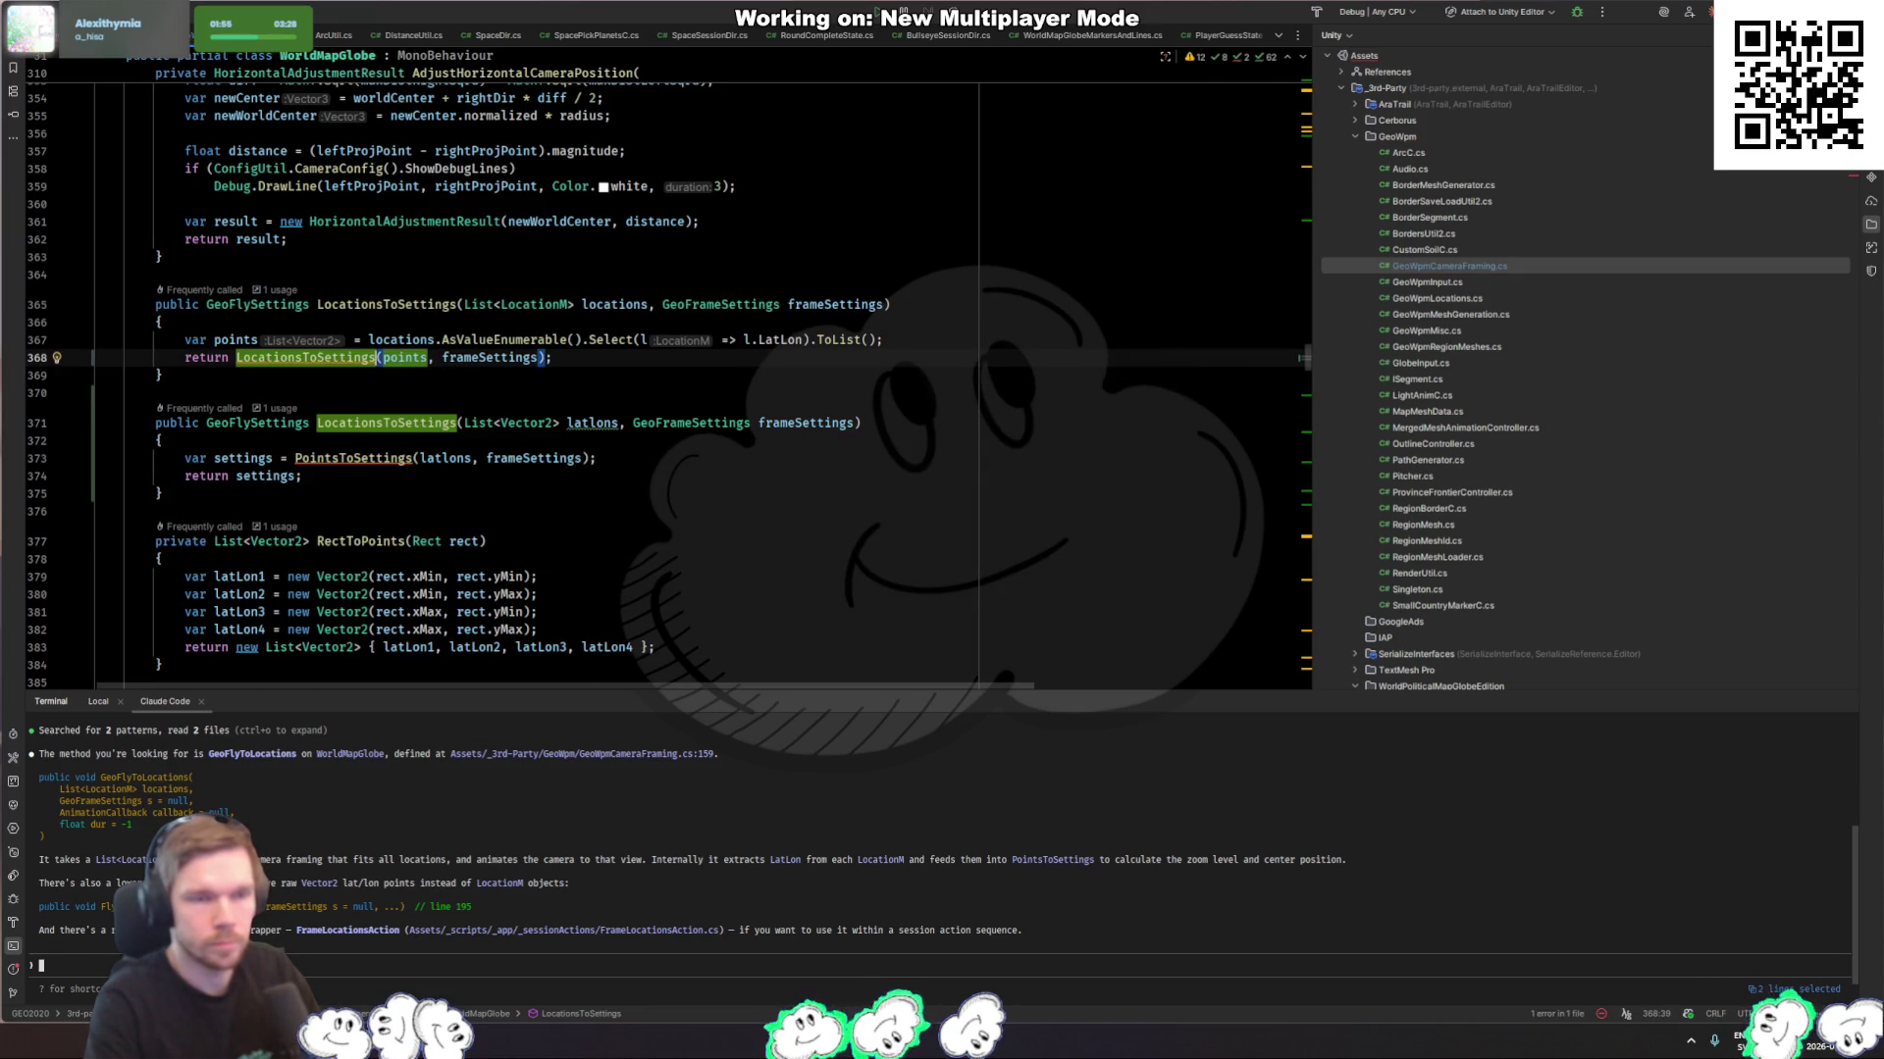
Step: Navigate back through CompareGuessesState to the LocationsToFlySettings method
{"action": "key", "text": "ctrl+alt+Left"}
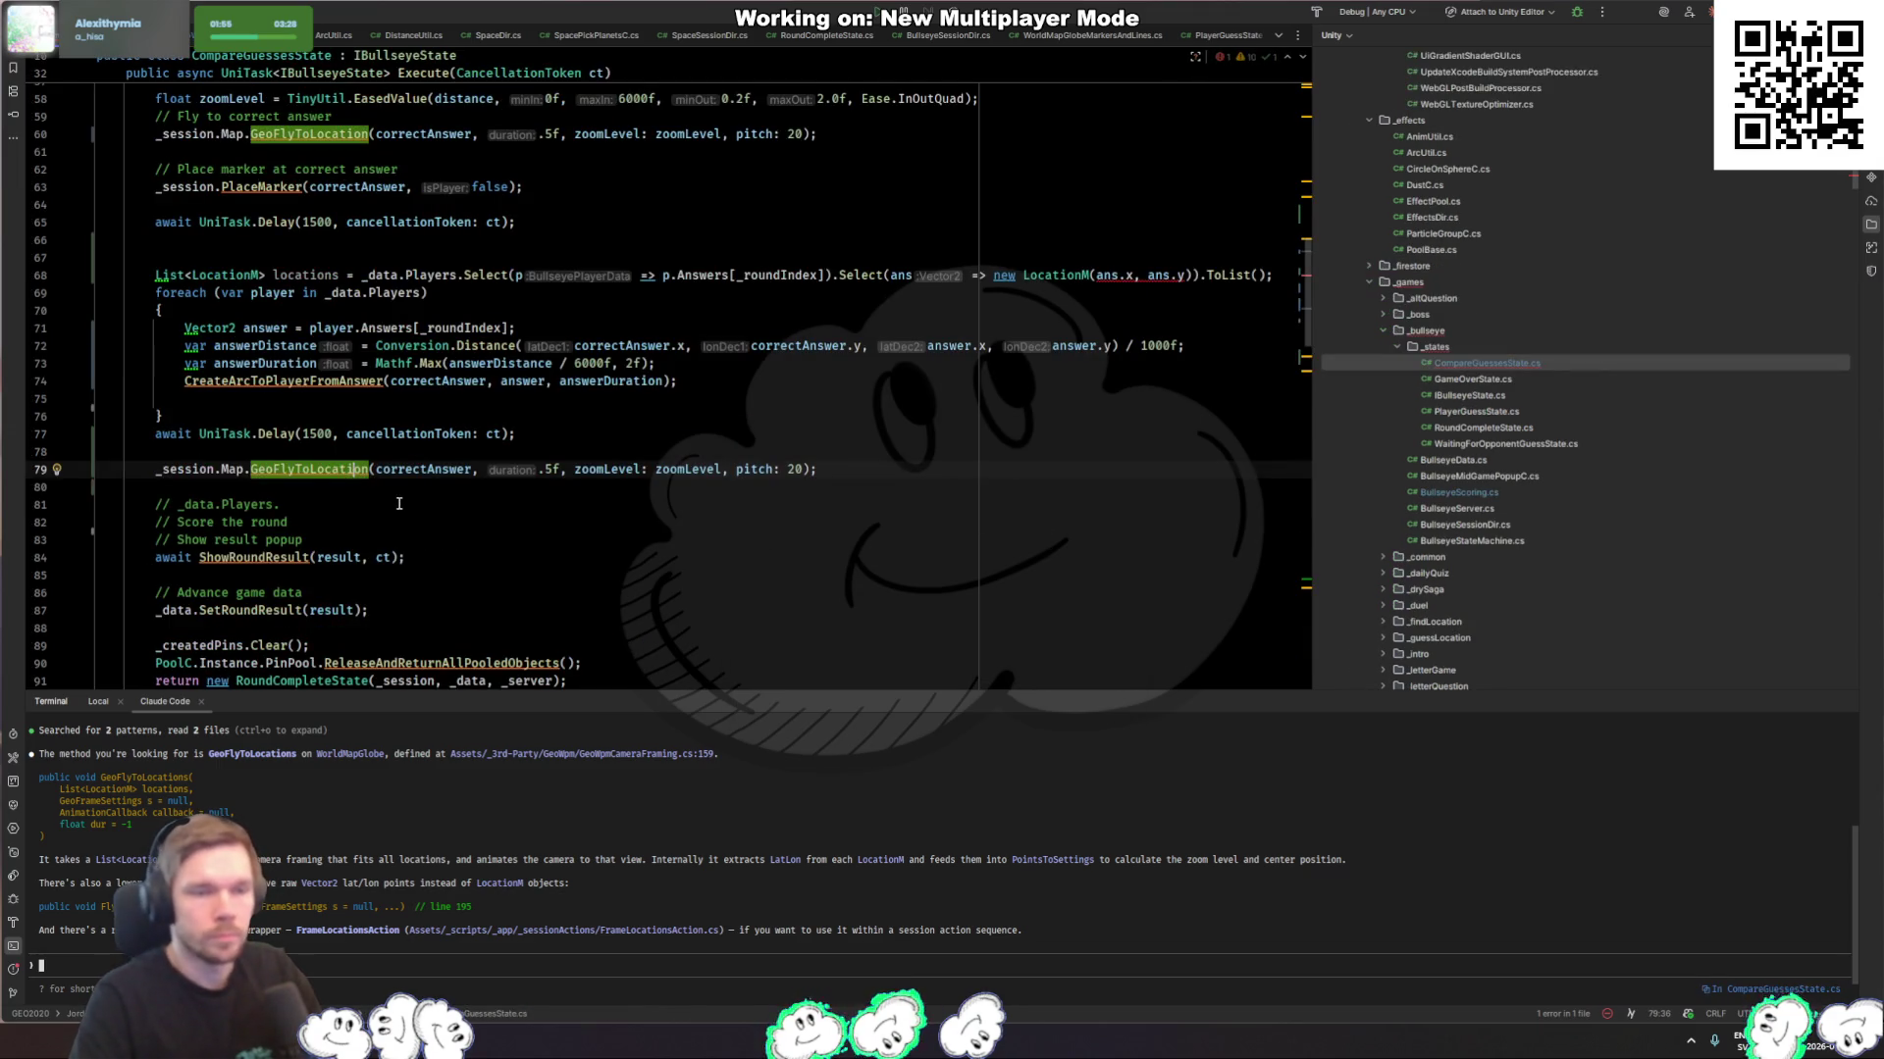
{"action": "left_click", "coordinate": [399, 503]}
{"action": "key", "text": "ctrl+alt+Right"}
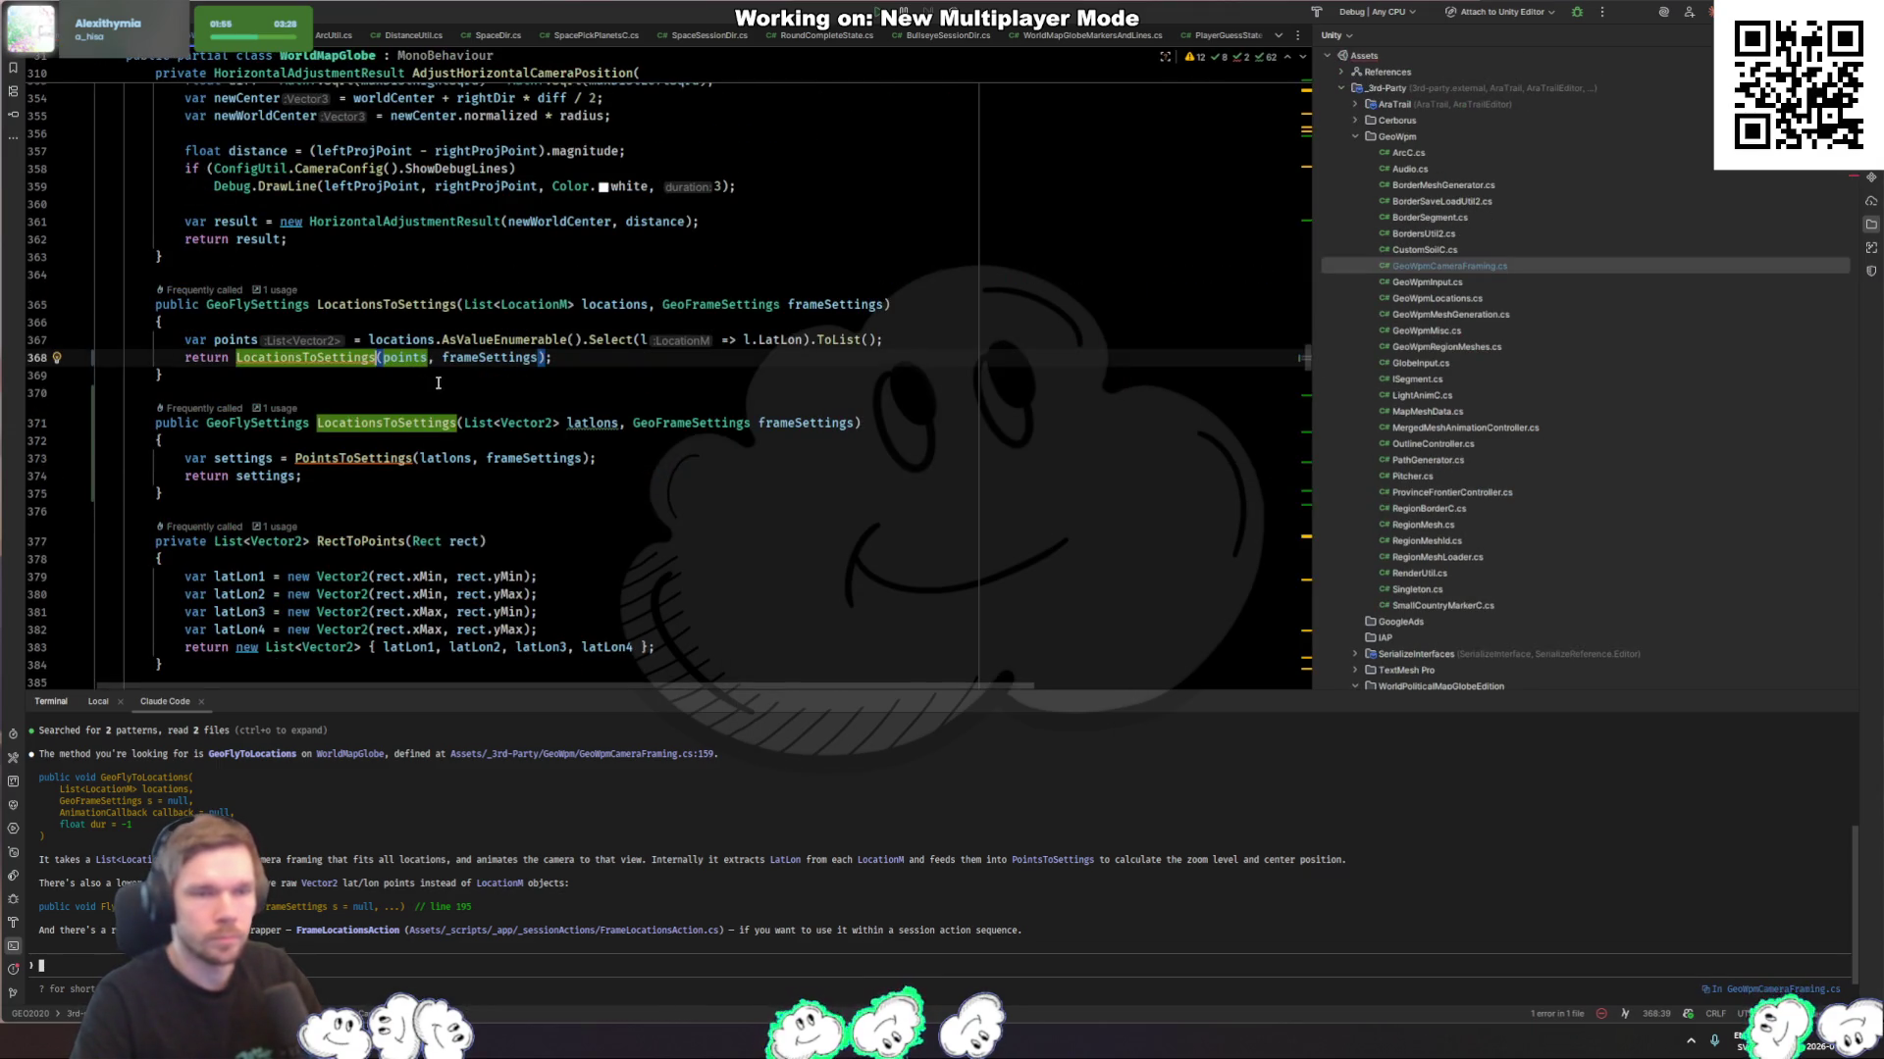
{"action": "key", "text": "ctrl+alt+Left"}
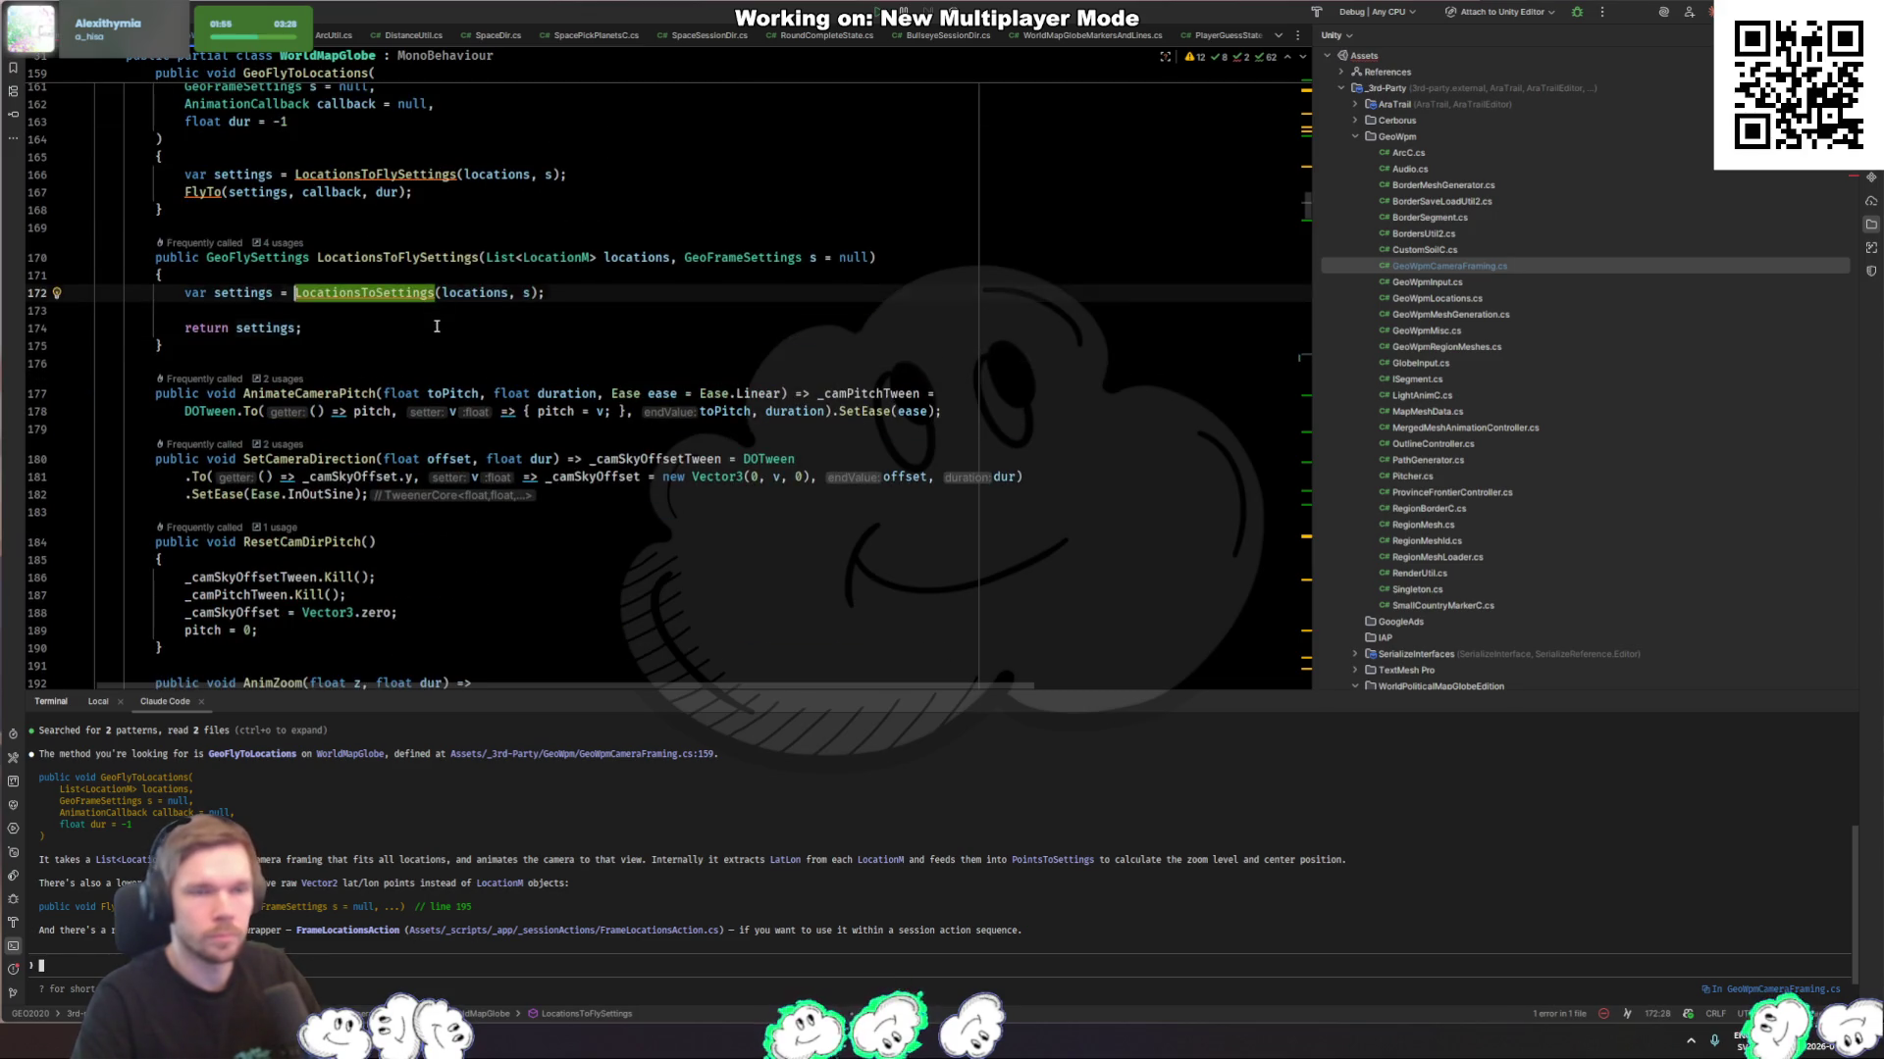
Step: Duplicate LocationsToFlySettings with List<Vector2> instead of List<LocationM> and remove its blank line
{"action": "left_click_drag", "start_coordinate": [436, 334], "coordinate": [414, 225]}
{"action": "key", "text": "ctrl+c"}
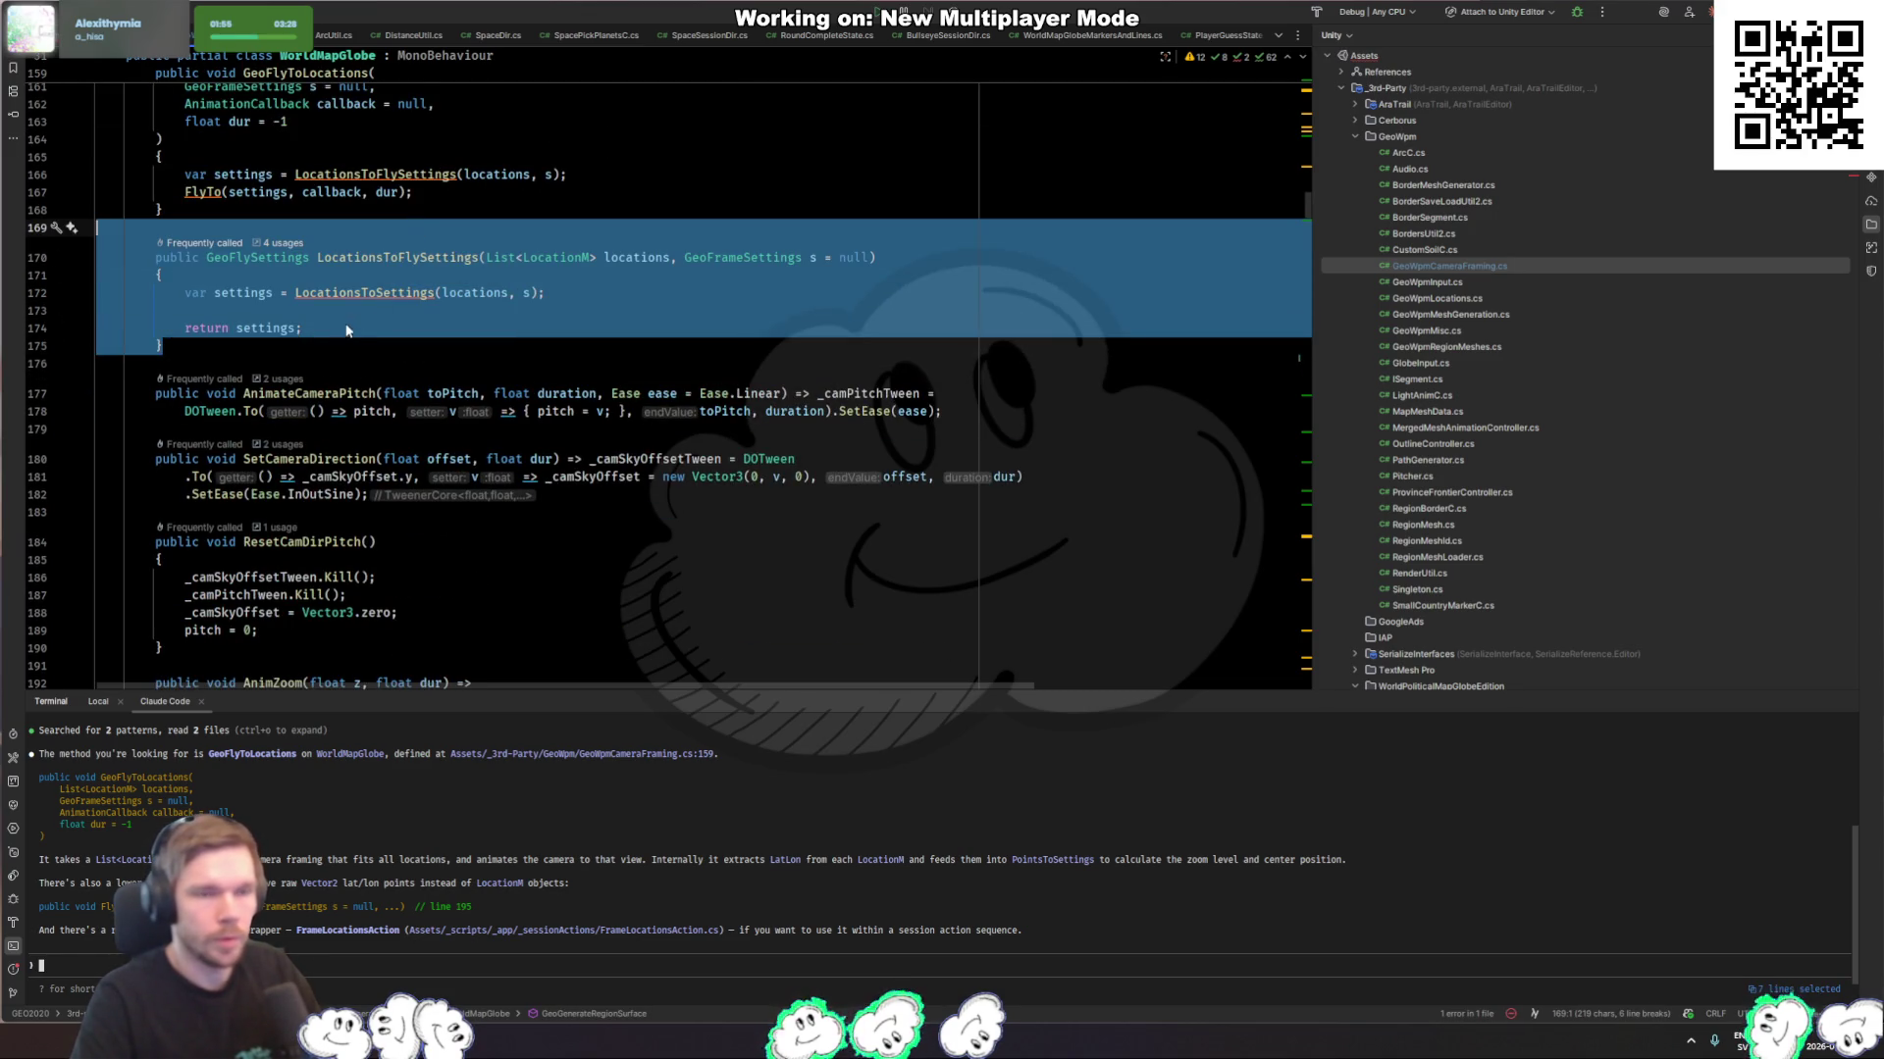
{"action": "left_click", "coordinate": [330, 343]}
{"action": "key", "text": "ctrl+v"}
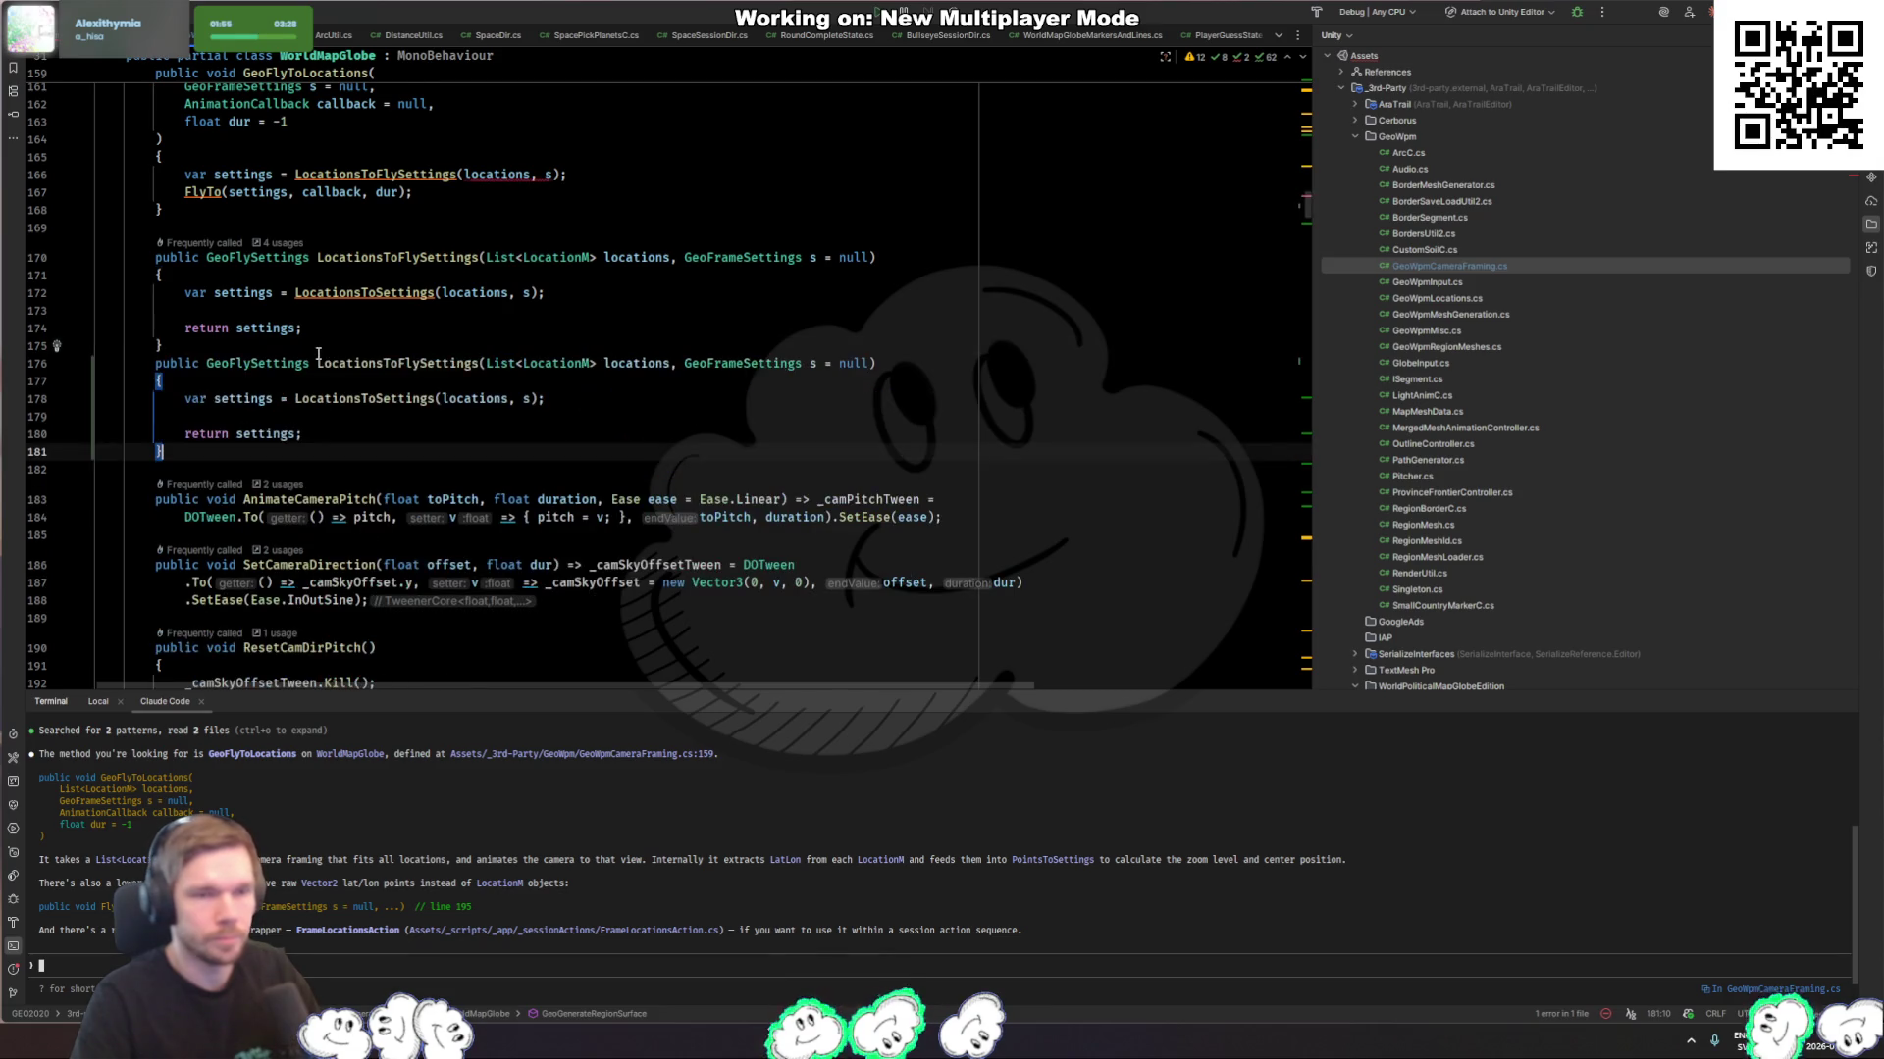
{"action": "double_click", "coordinate": [554, 363]}
{"action": "type", "text": "Vector2"}
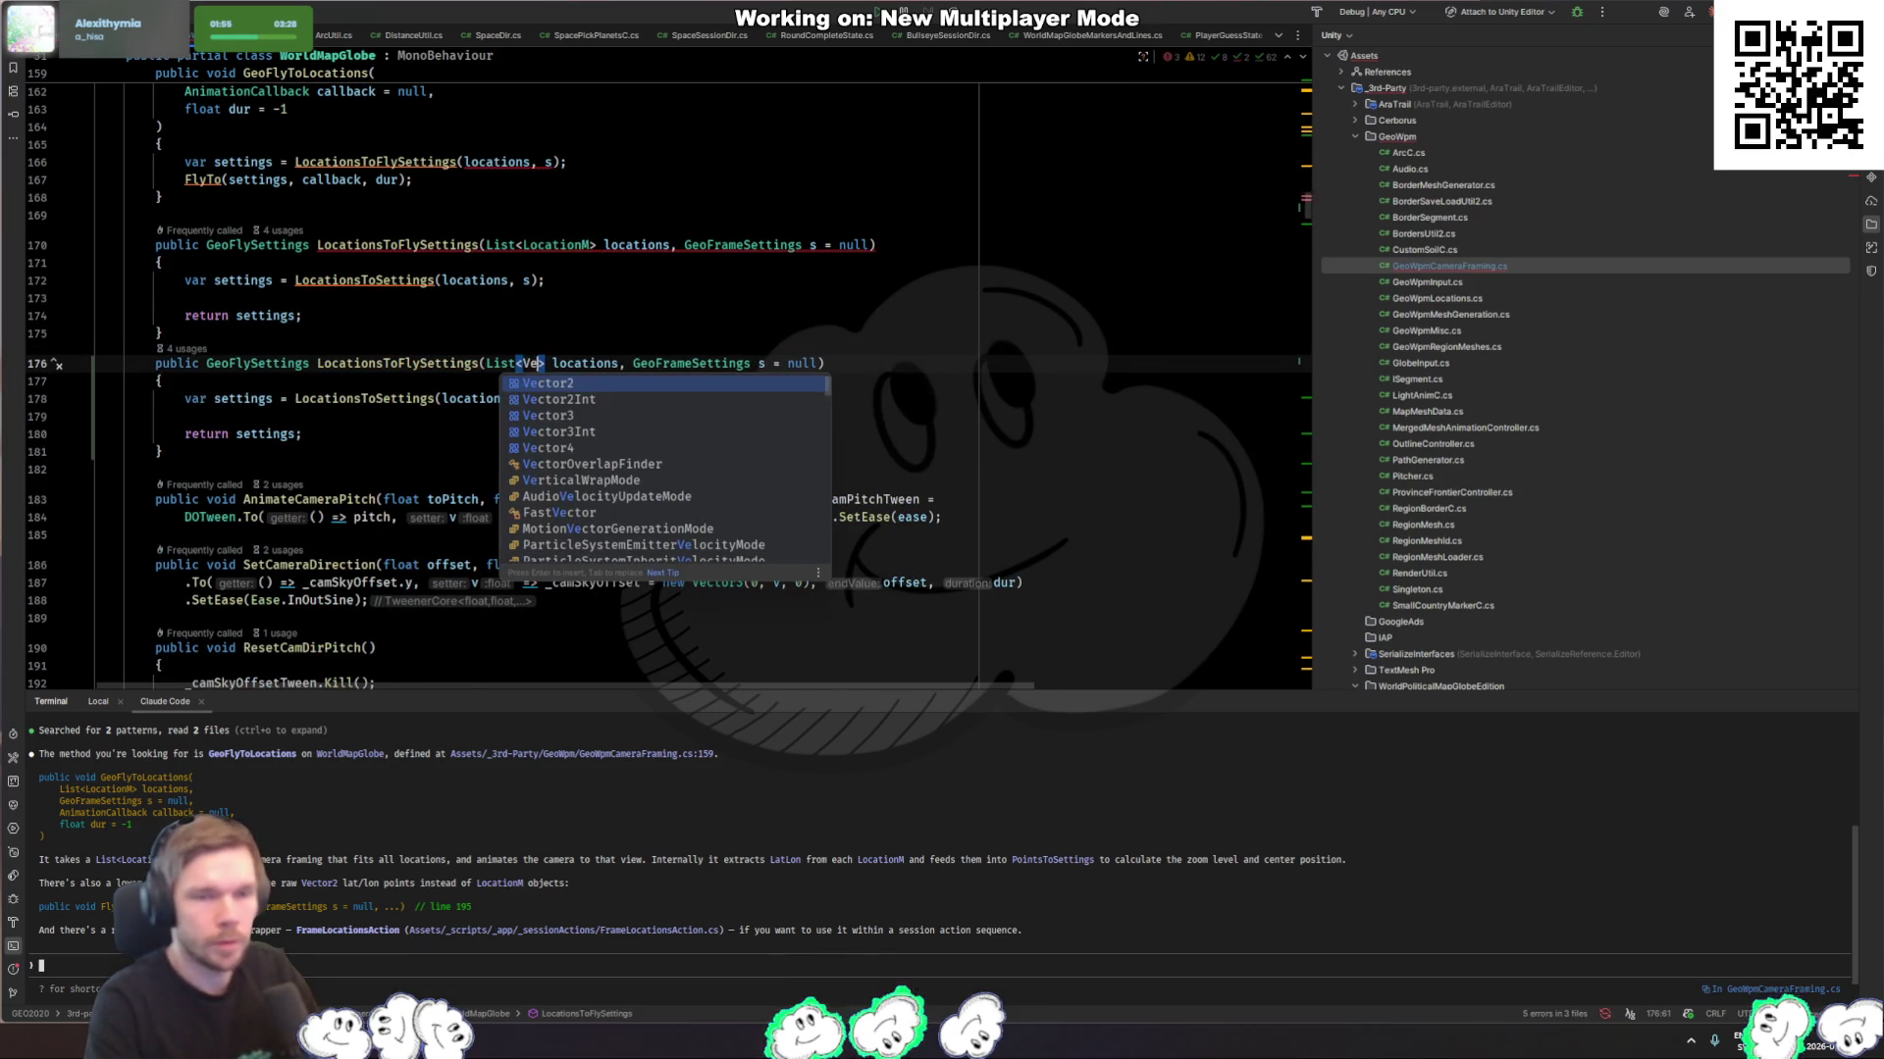
{"action": "key", "text": "Down"}
{"action": "key", "text": "Down"}
{"action": "key", "text": "End"}
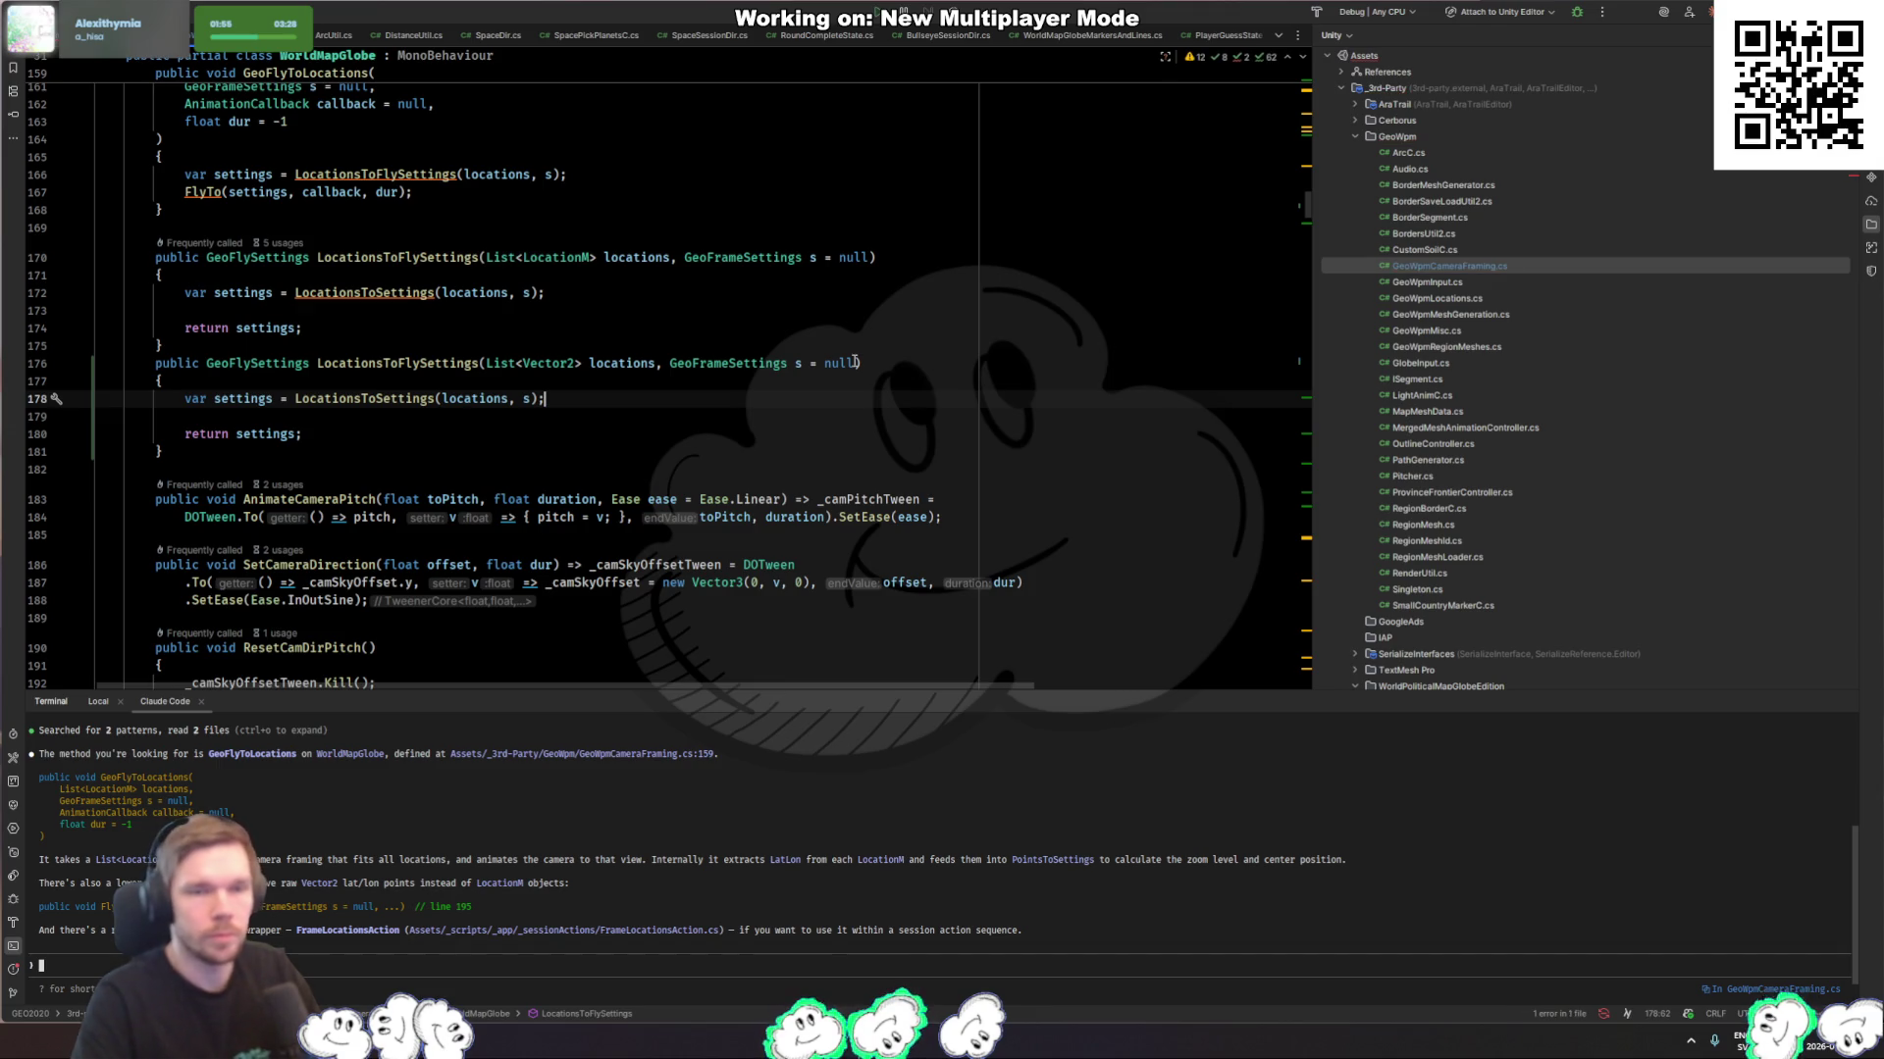
{"action": "left_click", "coordinate": [633, 441]}
{"action": "left_click", "coordinate": [385, 416]}
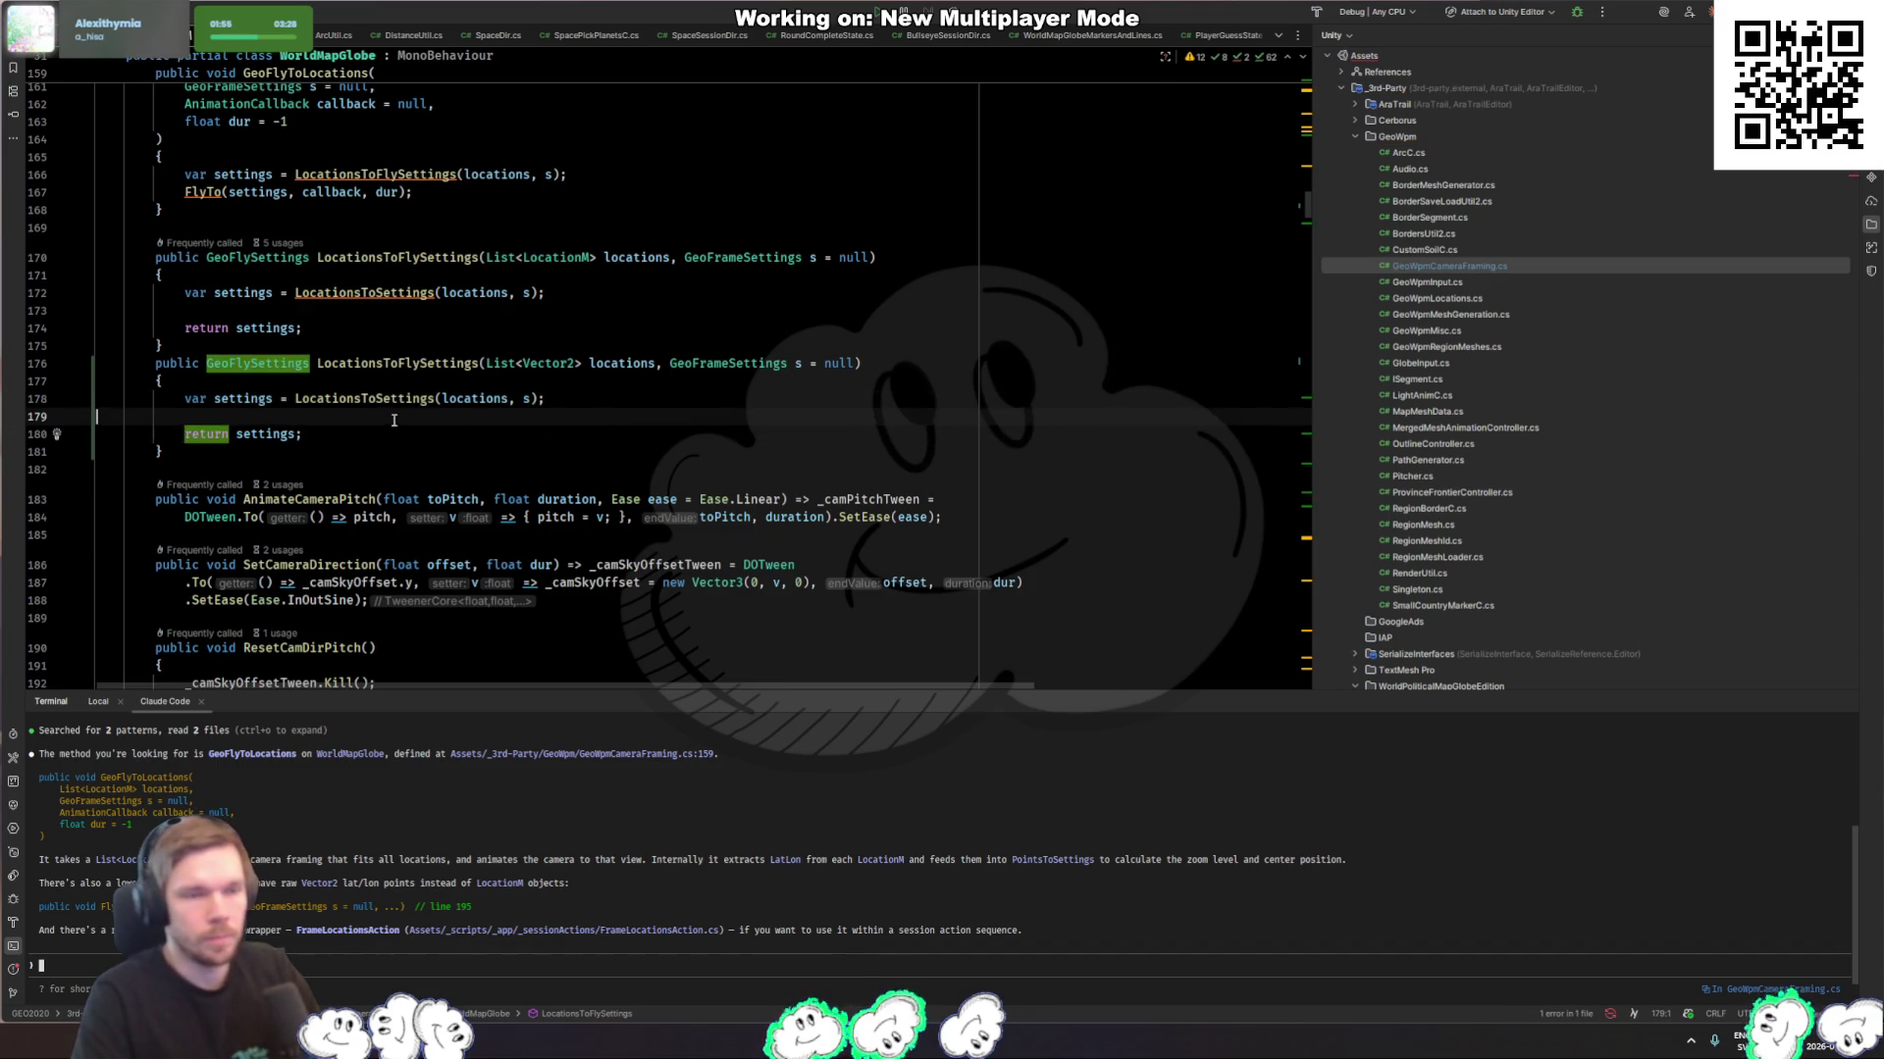
{"action": "key", "text": "BackSpace"}
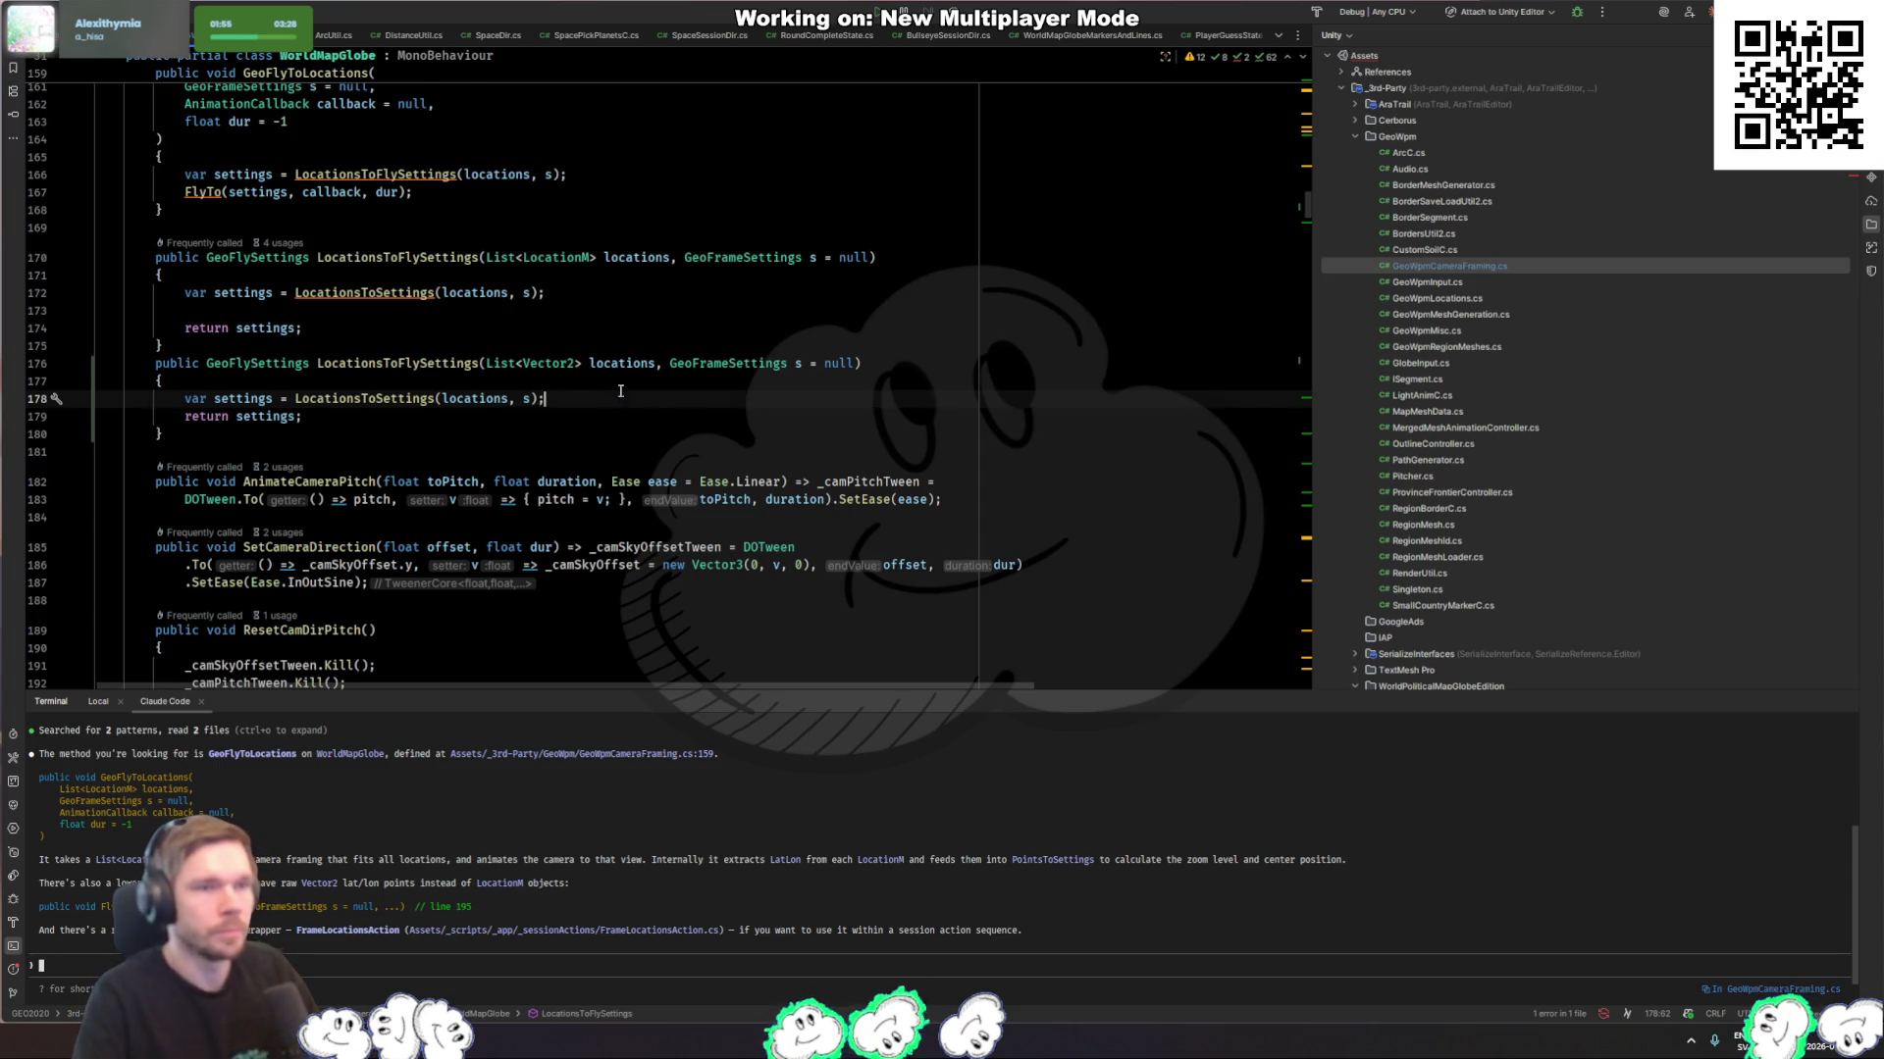
{"action": "key", "text": "ctrl+alt+Left"}
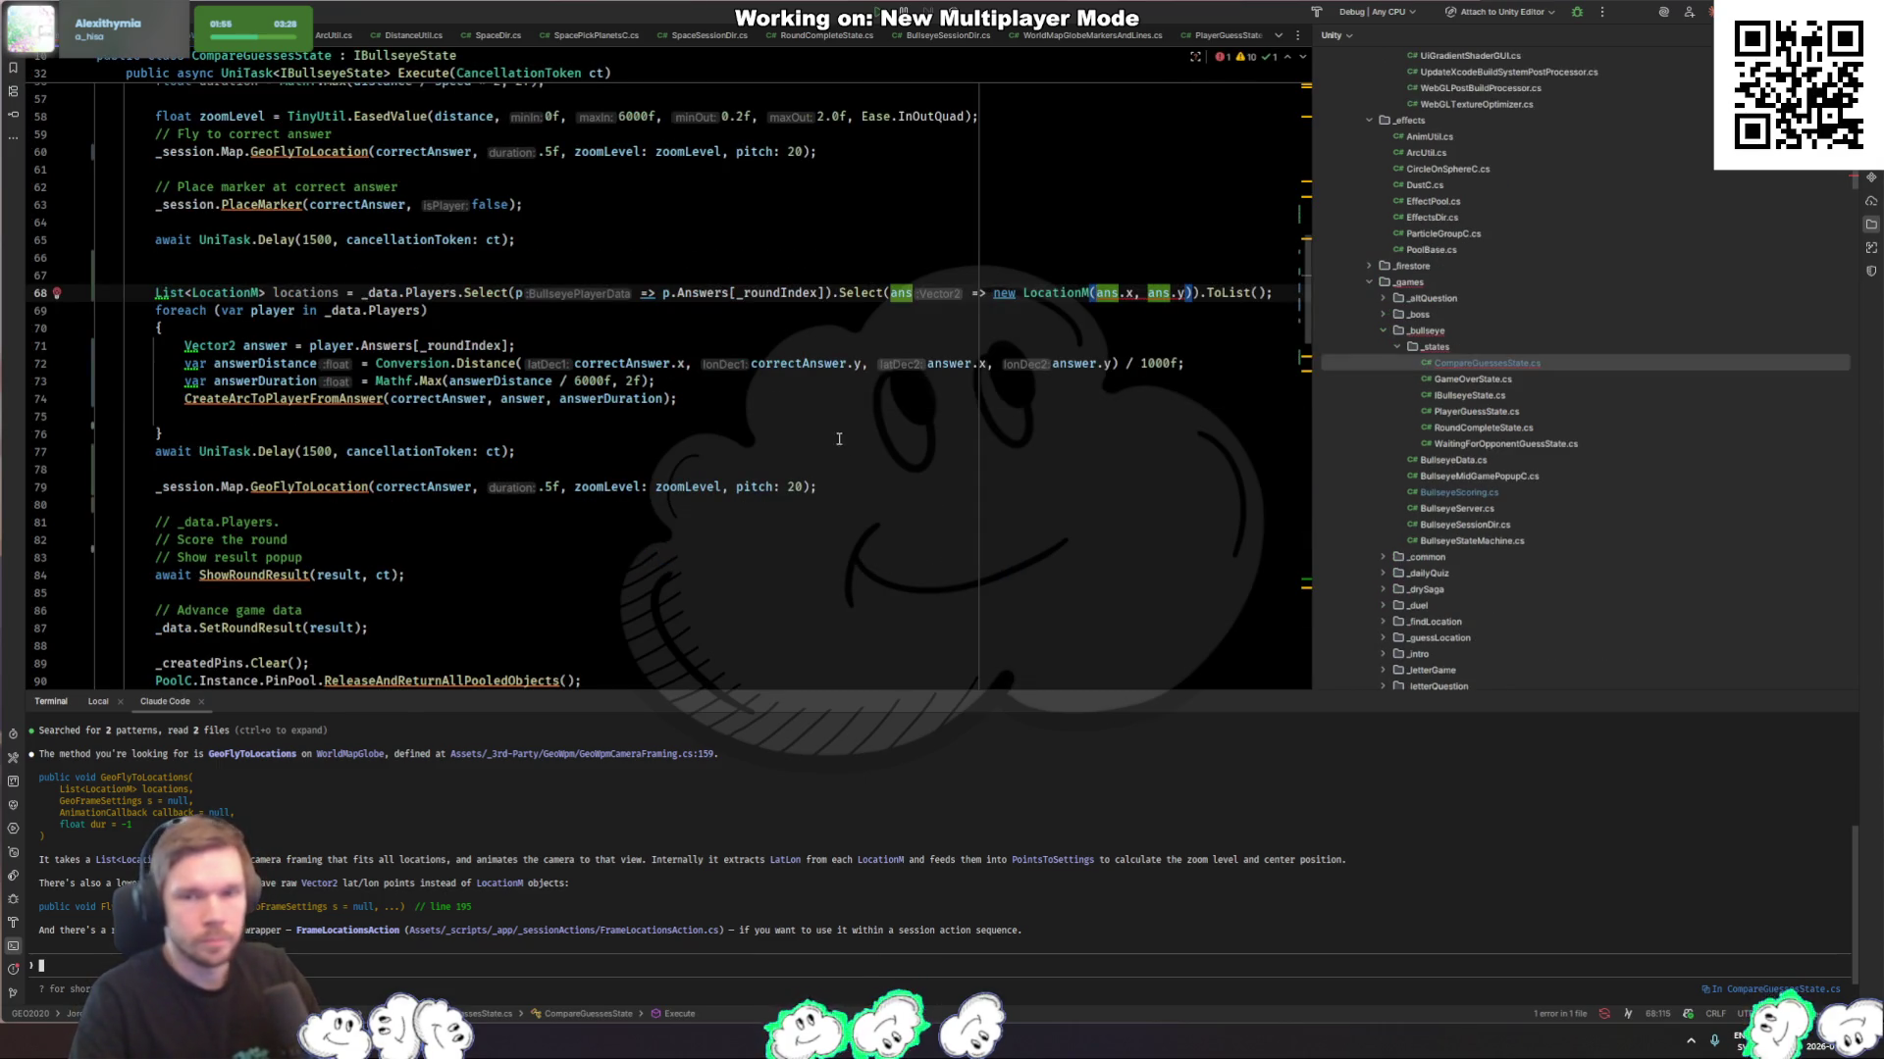
Step: On line 68, drop the LocationM Select conversion and change the list type to List<Vector2>
{"action": "scroll", "coordinate": [506, 481], "scroll_direction": "up", "scroll_amount": 3}
{"action": "left_click", "coordinate": [469, 452]}
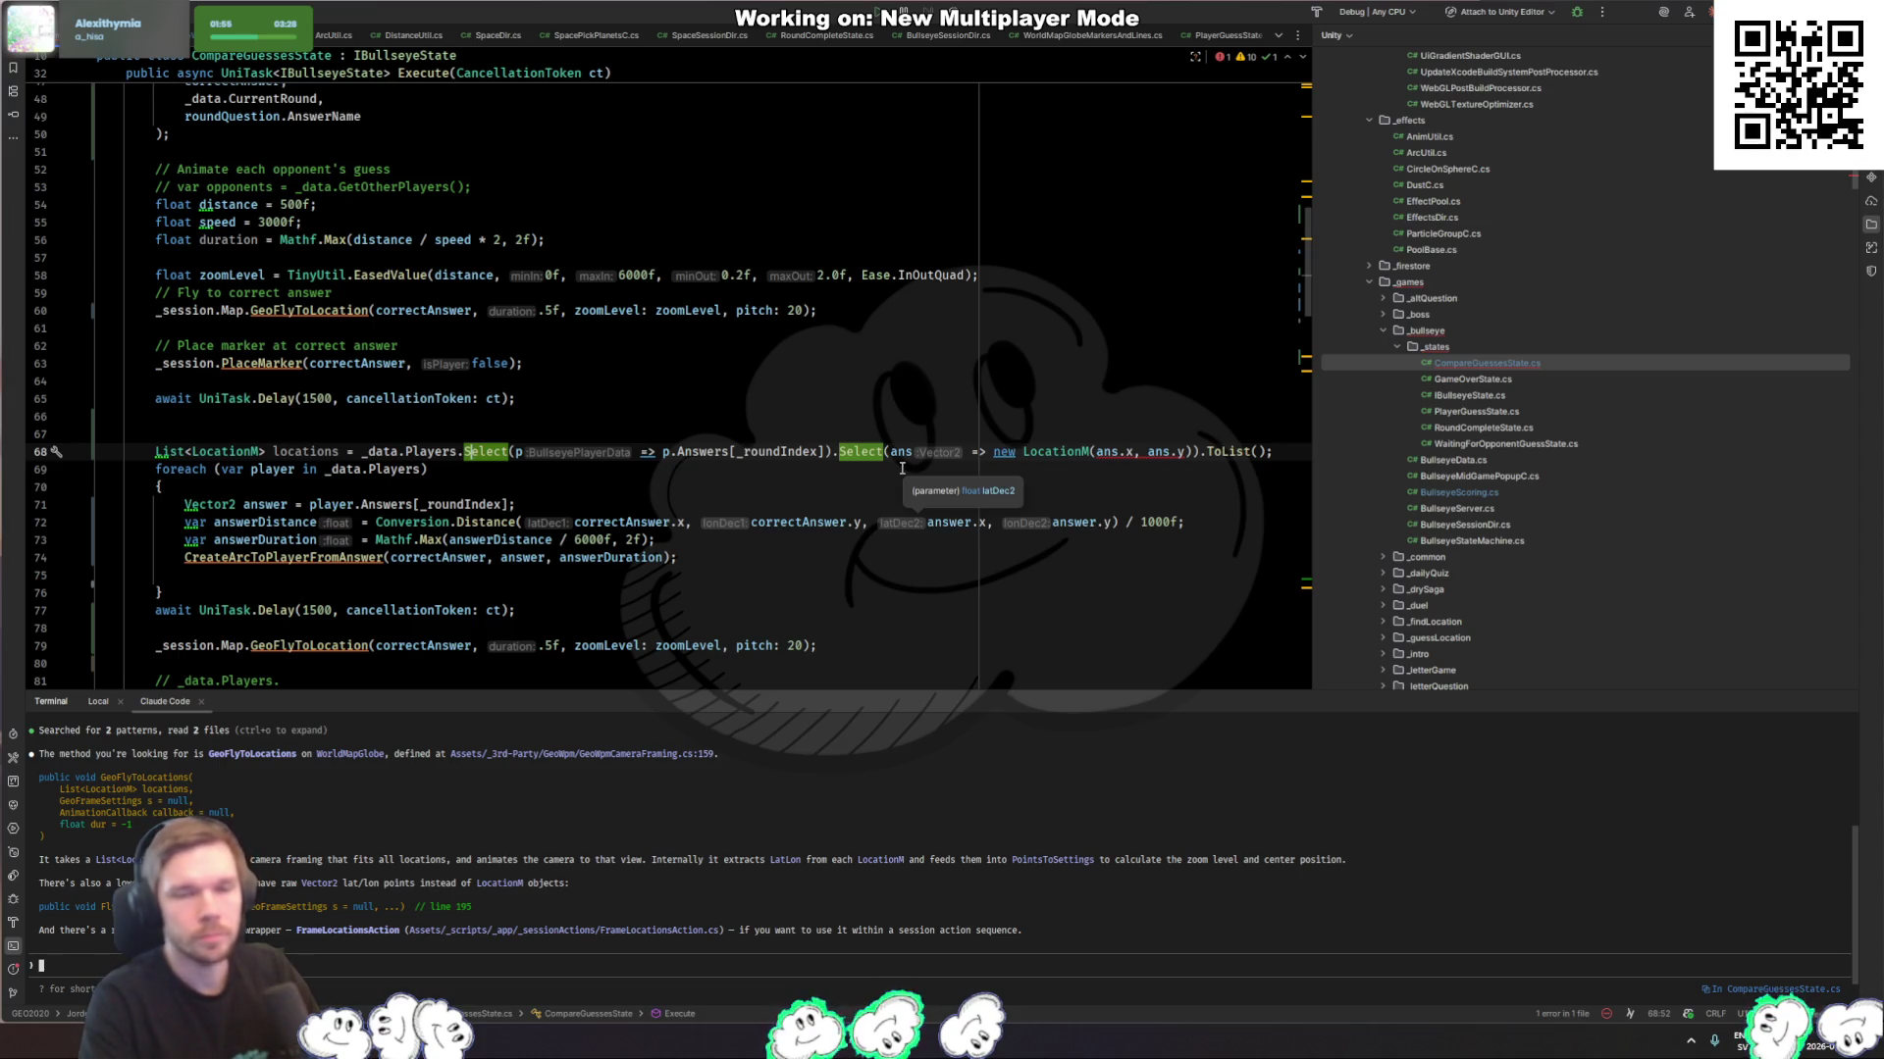
{"action": "left_click_drag", "start_coordinate": [1195, 451], "coordinate": [839, 451]}
{"action": "key", "text": "BackSpace"}
{"action": "key", "text": "BackSpace"}
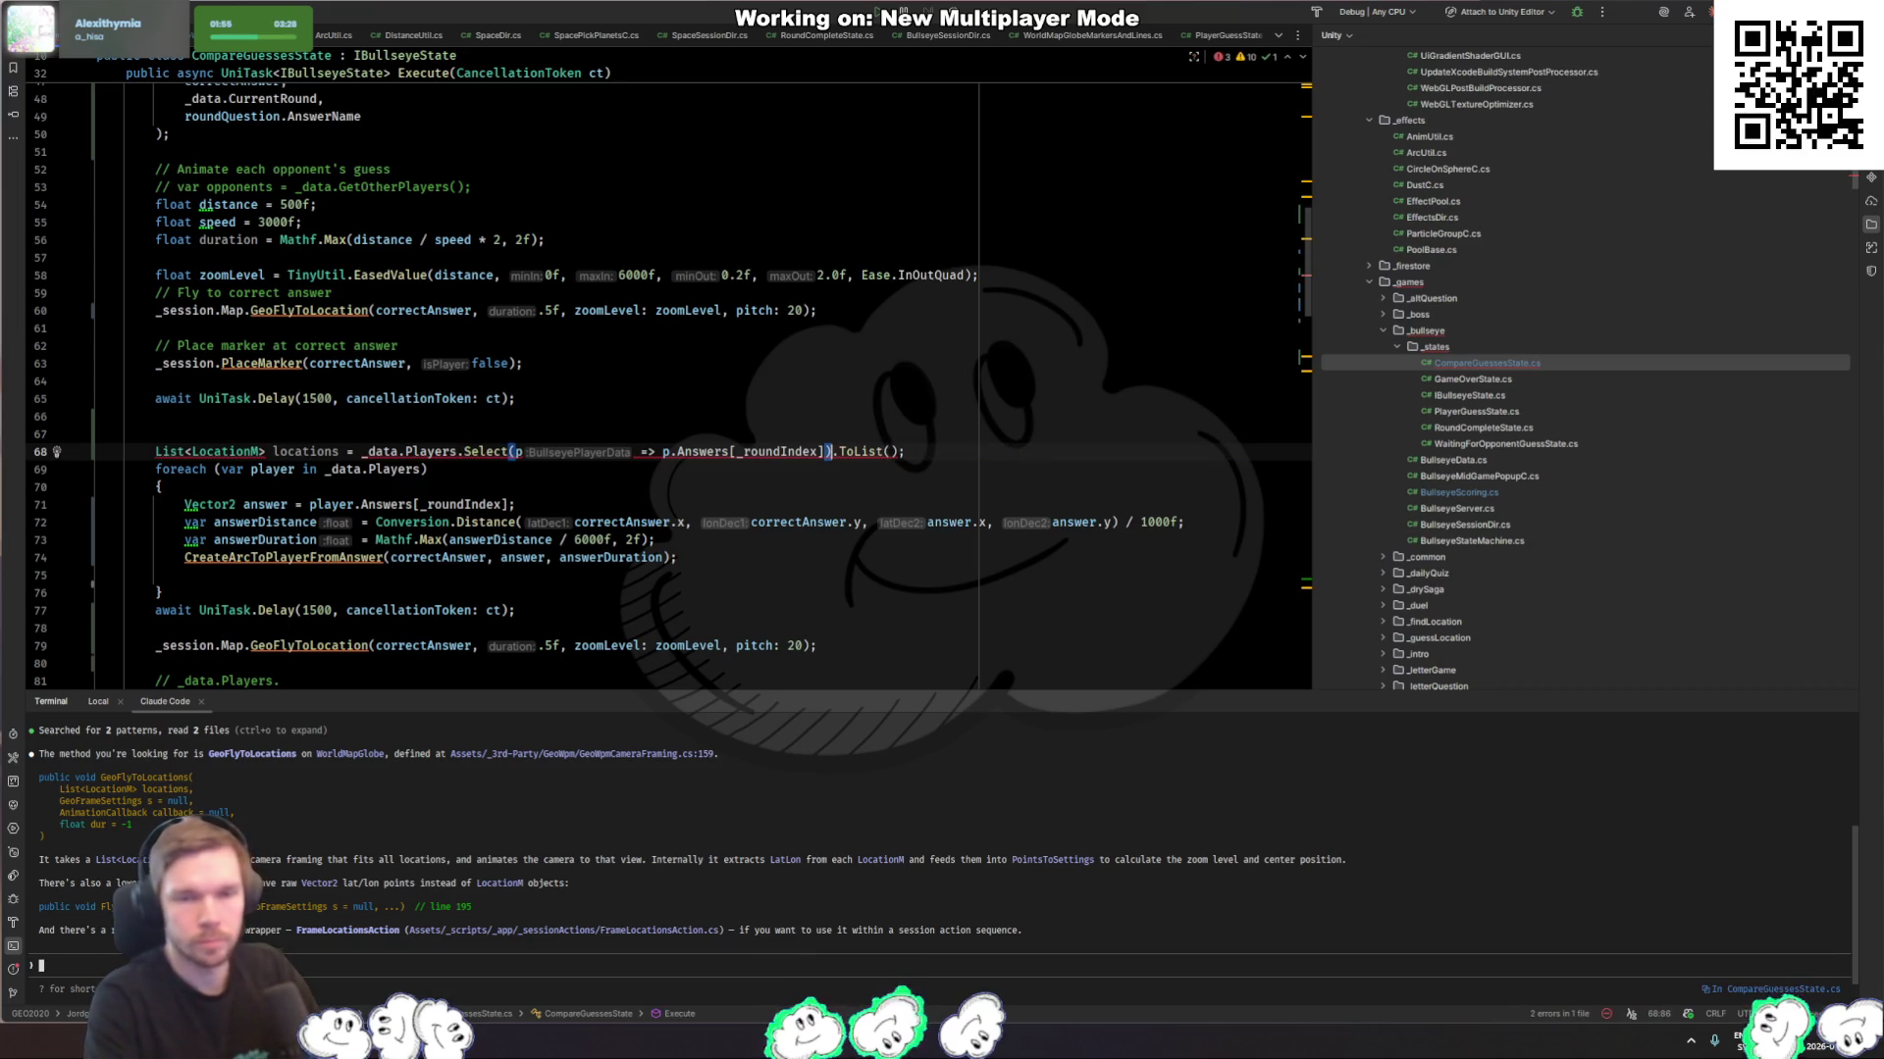
{"action": "double_click", "coordinate": [227, 451]}
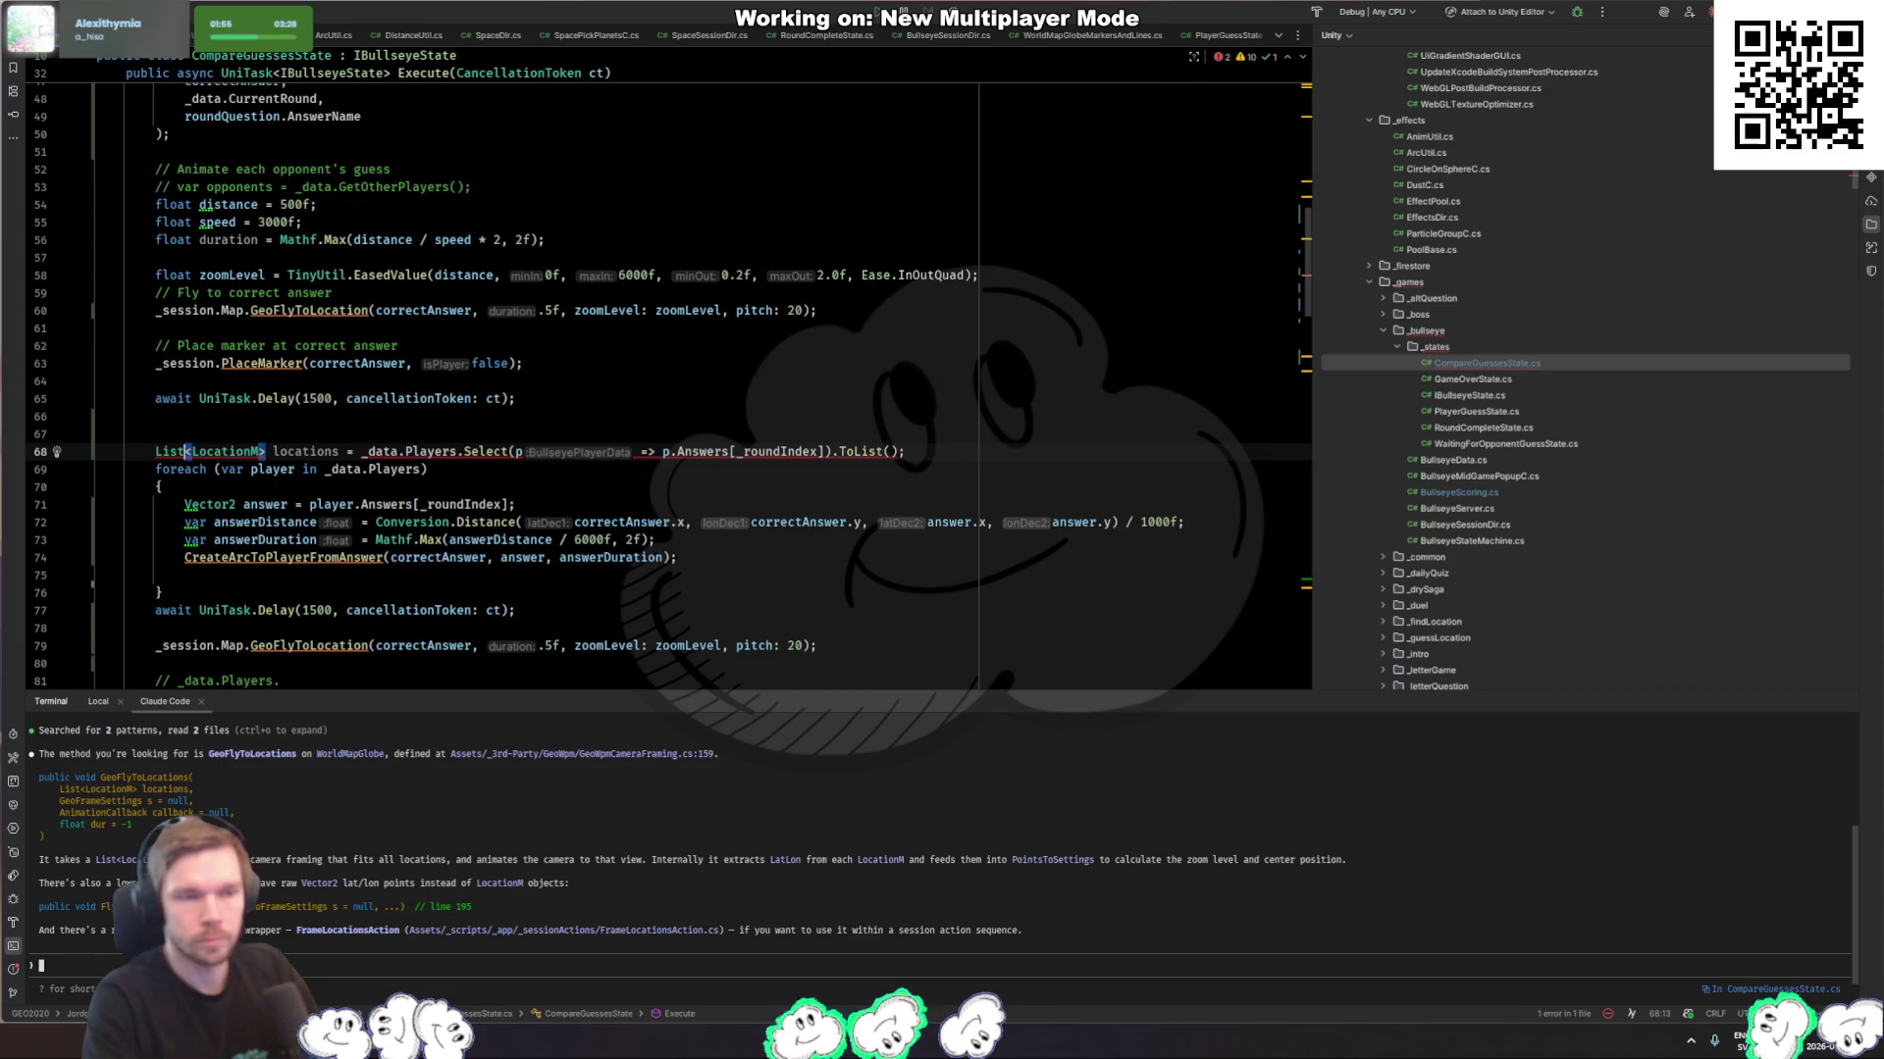
{"action": "key", "text": "BackSpace"}
{"action": "type", "text": "Vector2"}
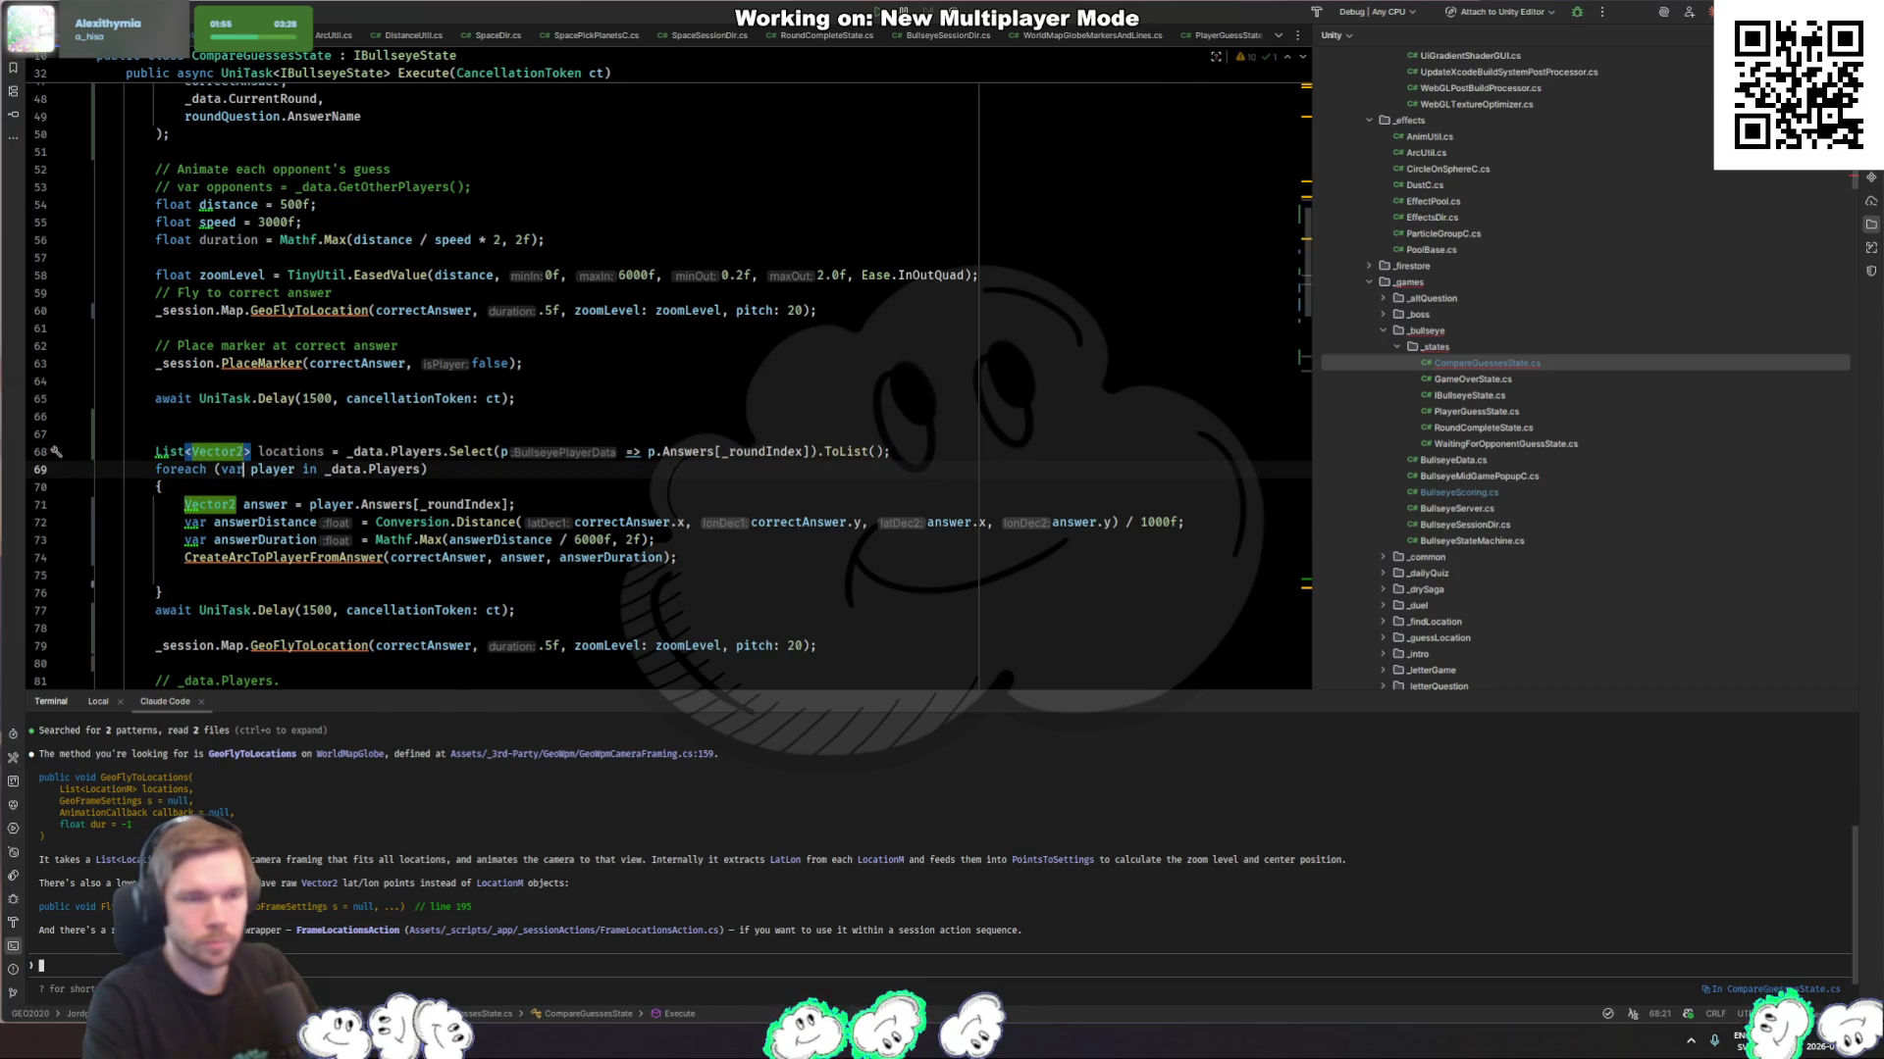
{"action": "left_click", "coordinate": [155, 469]}
Step: Add locations.Add(correctAnswer) below the locations declaration
{"action": "left_click", "coordinate": [442, 475]}
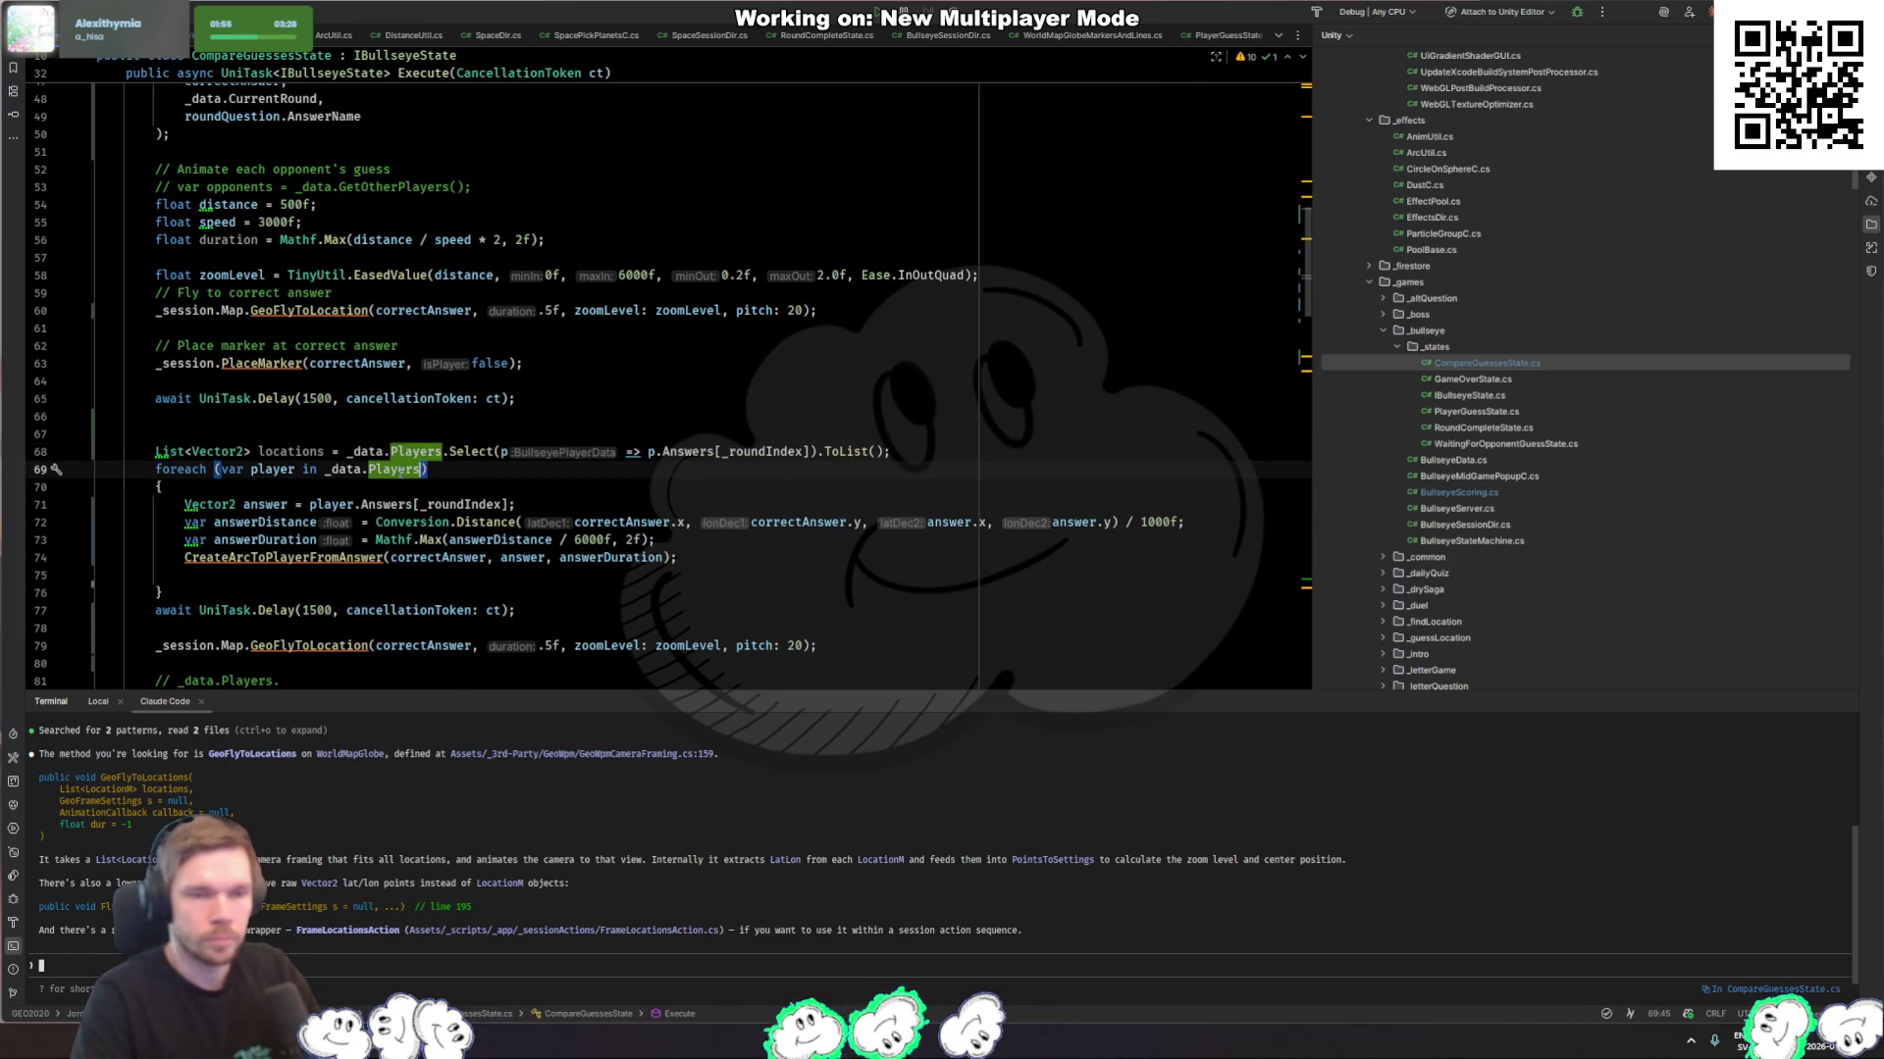
{"action": "left_click", "coordinate": [287, 451]}
{"action": "double_click", "coordinate": [287, 451]}
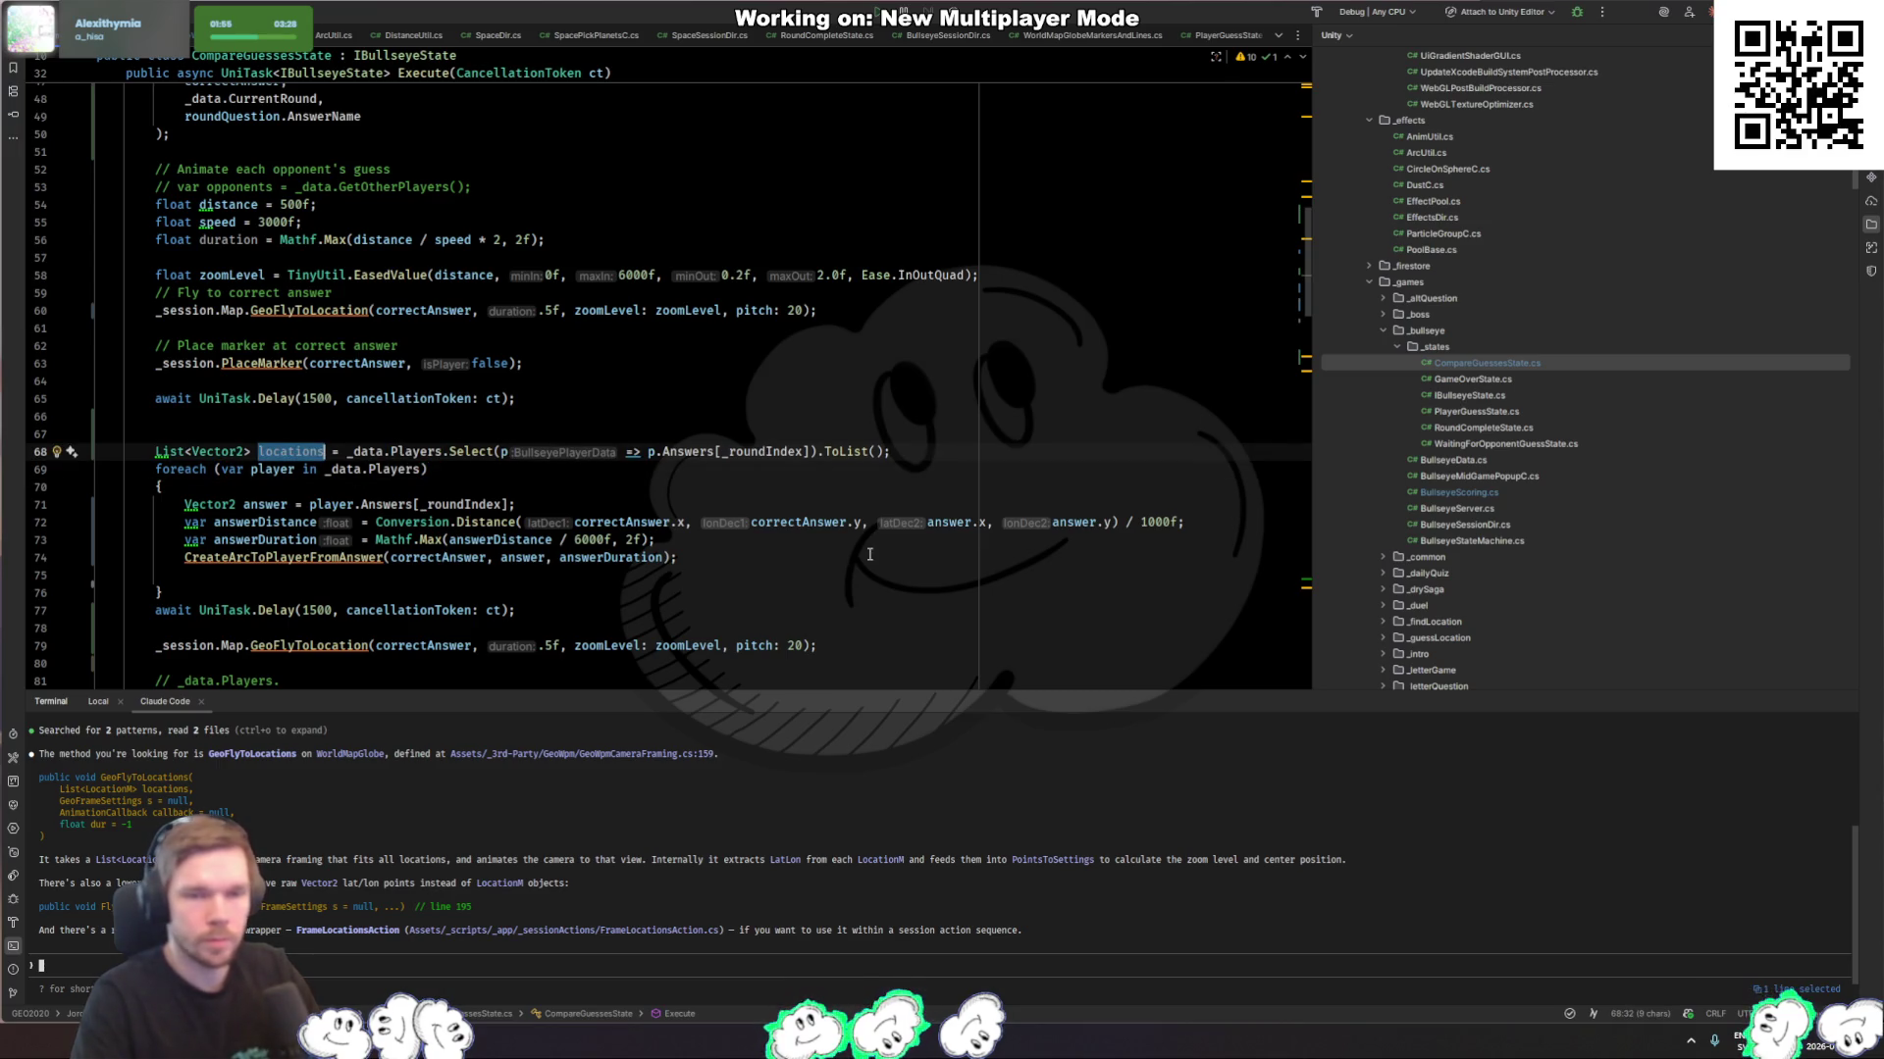
{"action": "left_click", "coordinate": [562, 576]}
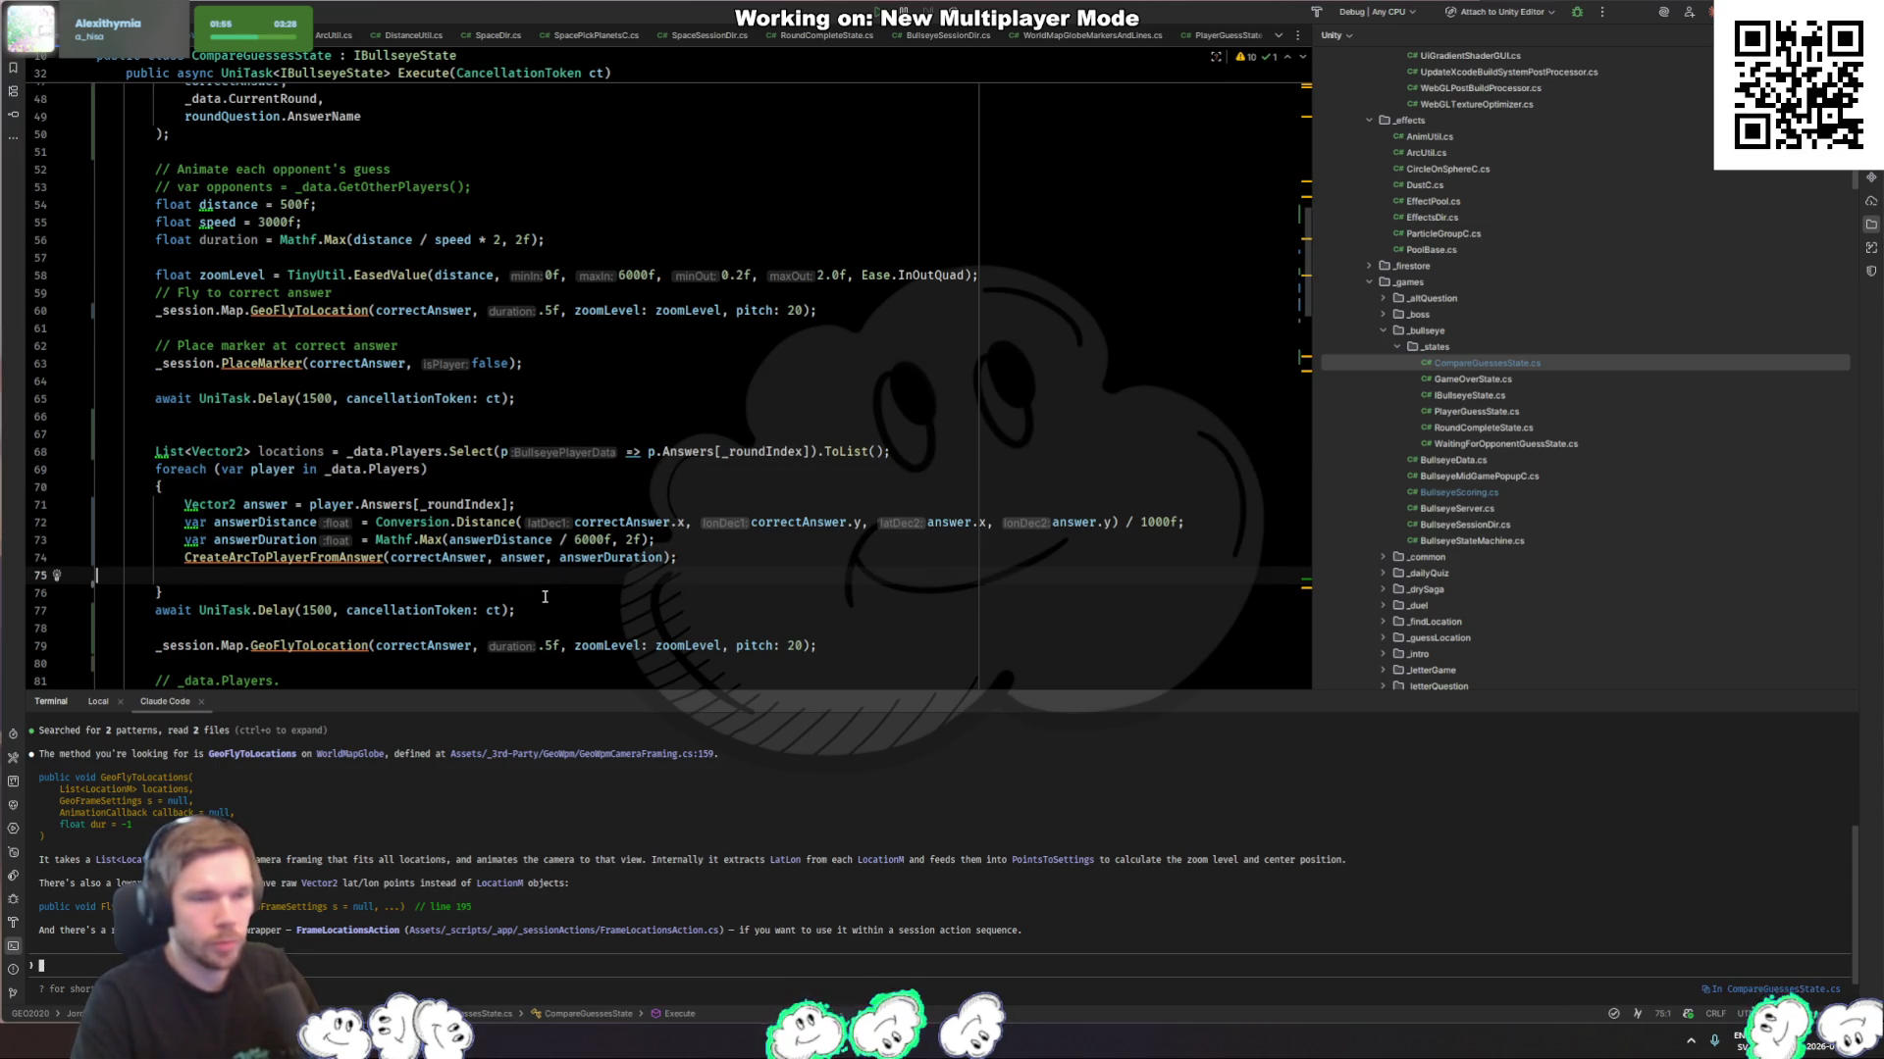
{"action": "left_click", "coordinate": [545, 596]}
{"action": "left_click", "coordinate": [825, 469]}
{"action": "key", "text": "ctrl+alt+Return"}
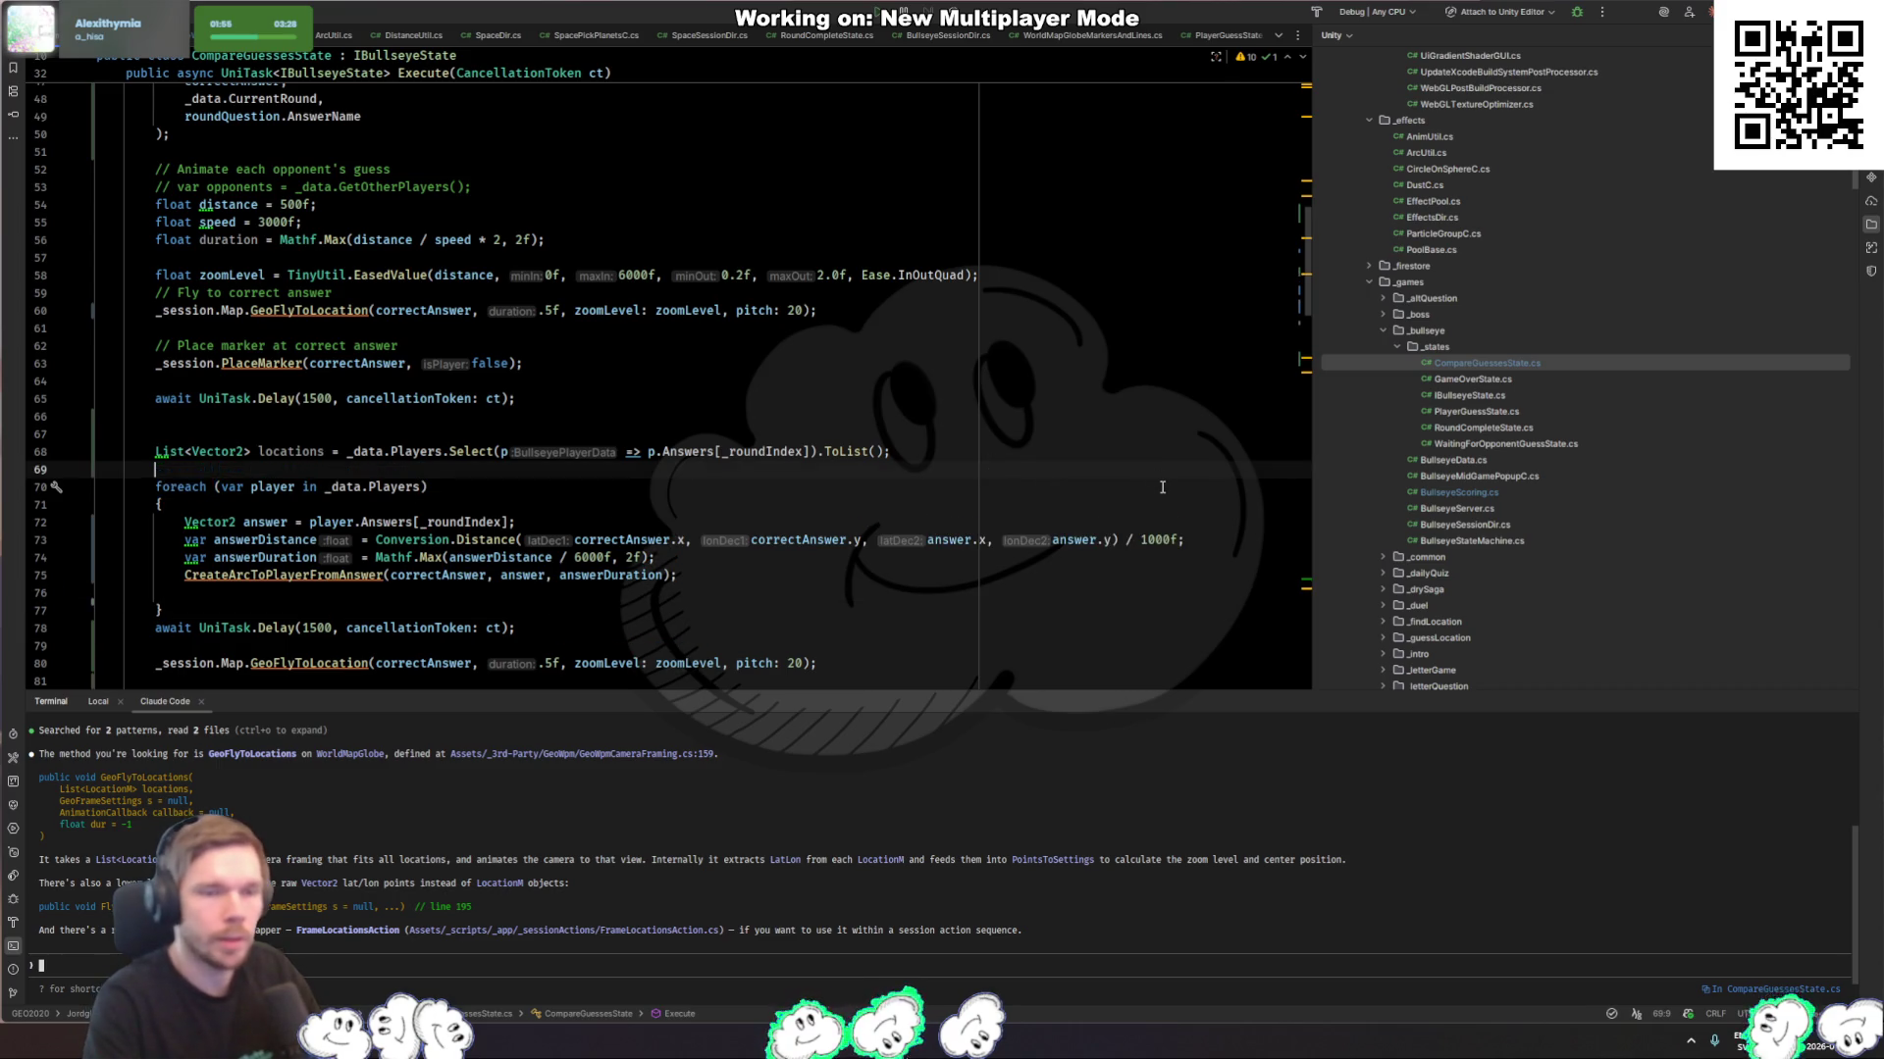
{"action": "type", "text": "locations.Add(correctAnswer);"}
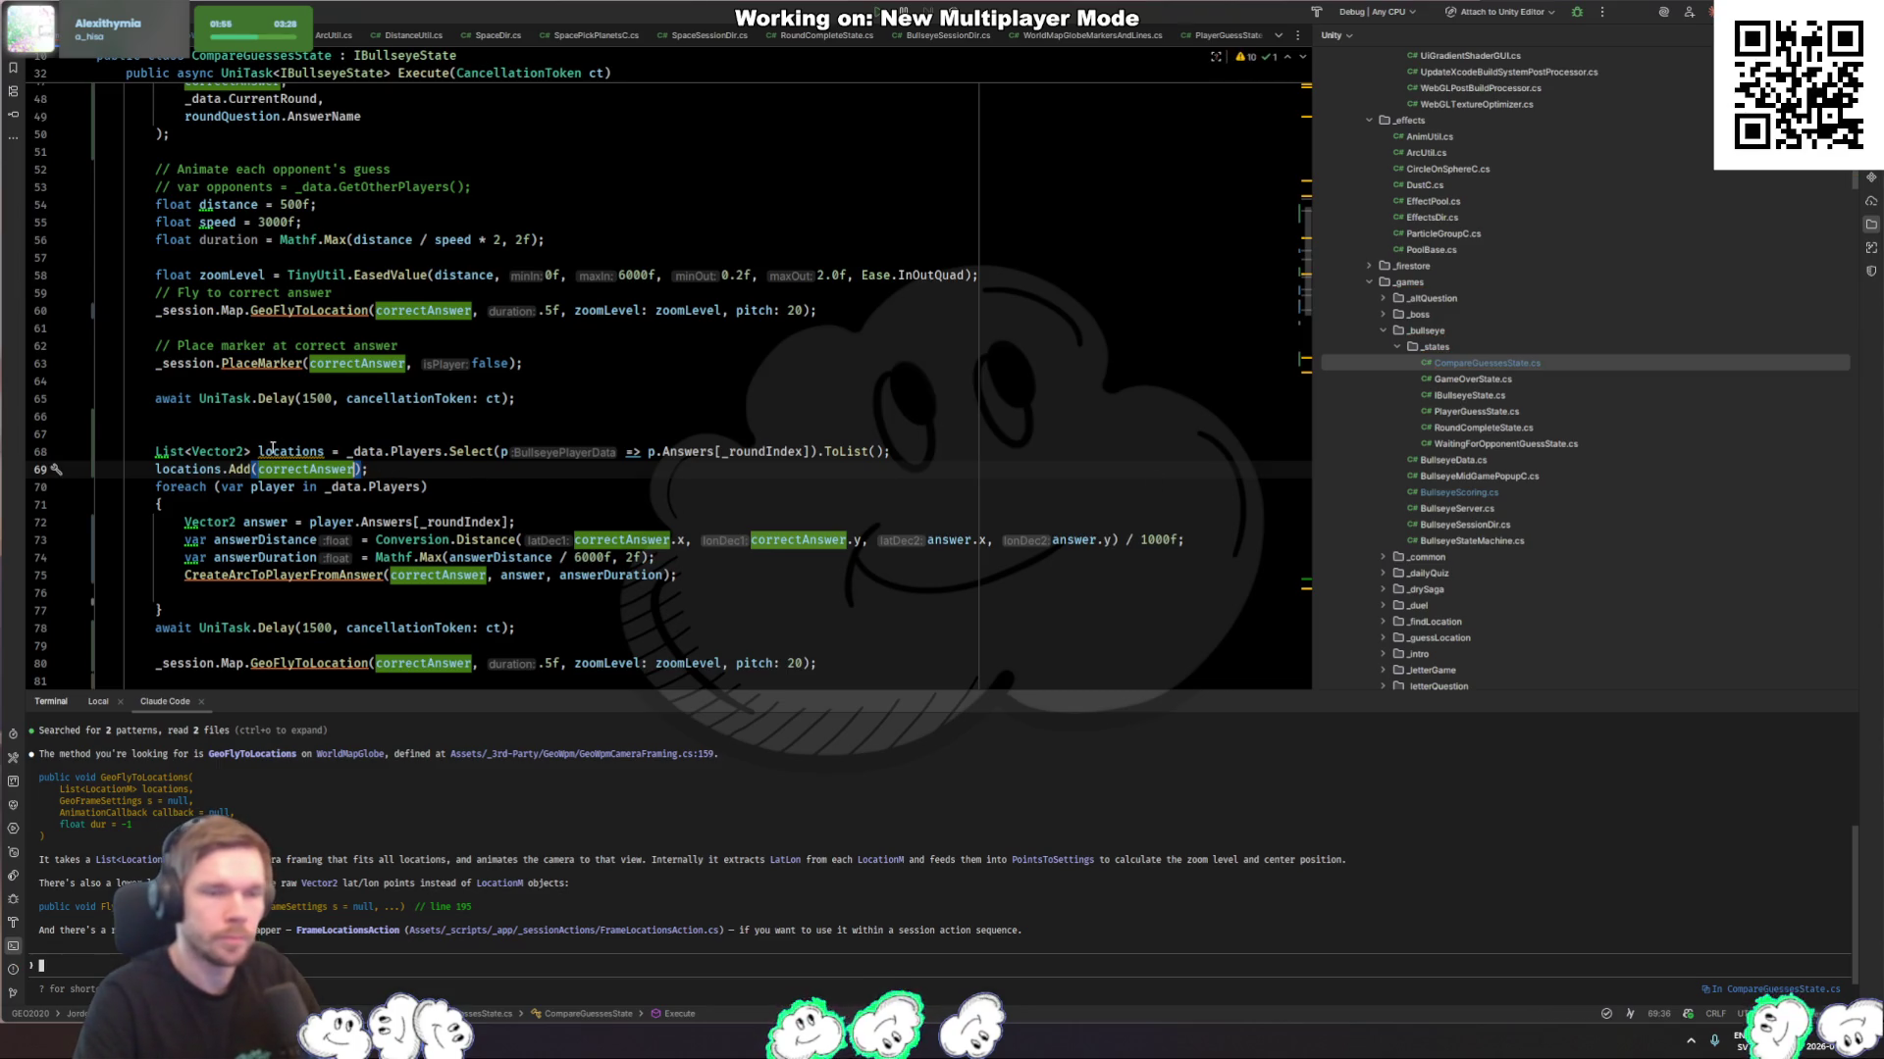
Step: Review the fly-to call on line 80 that still passes correctAnswer
{"action": "mouse_move", "coordinate": [273, 447]}
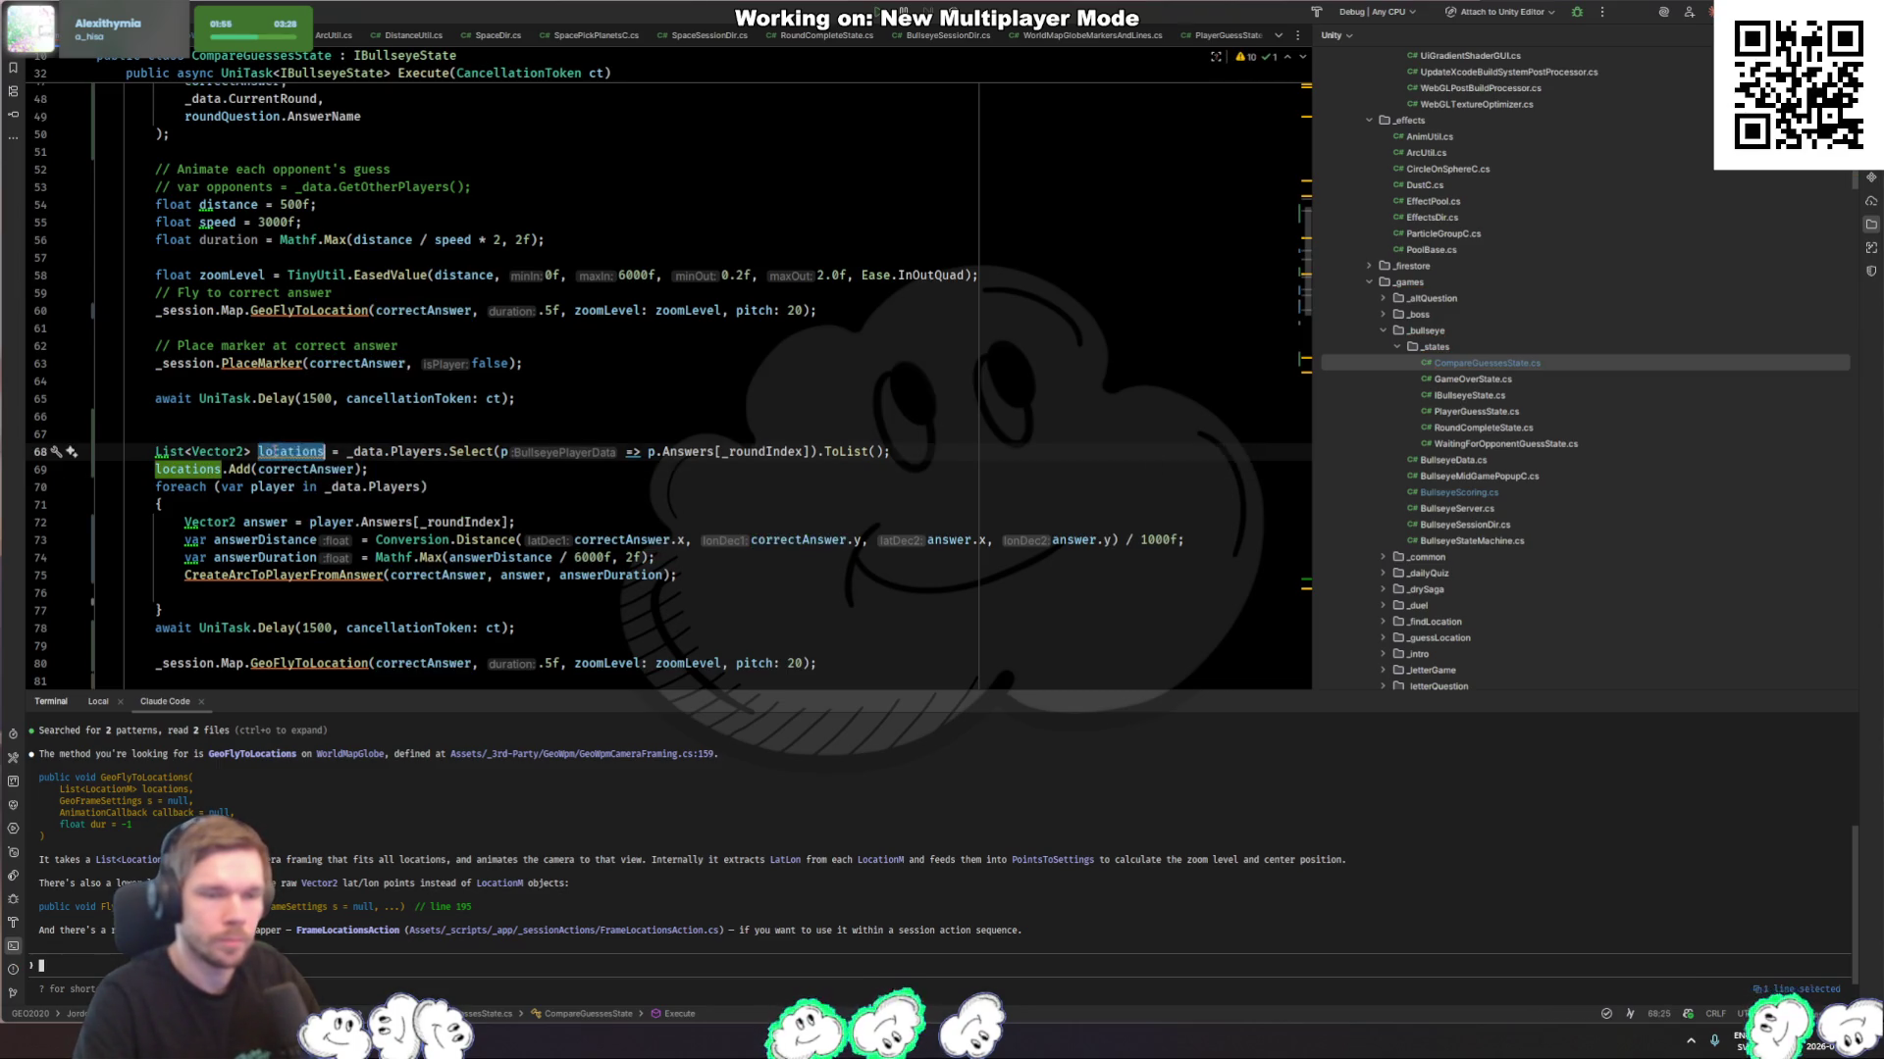
{"action": "scroll", "coordinate": [294, 490], "scroll_direction": "down", "scroll_amount": 3}
{"action": "left_click", "coordinate": [313, 526]}
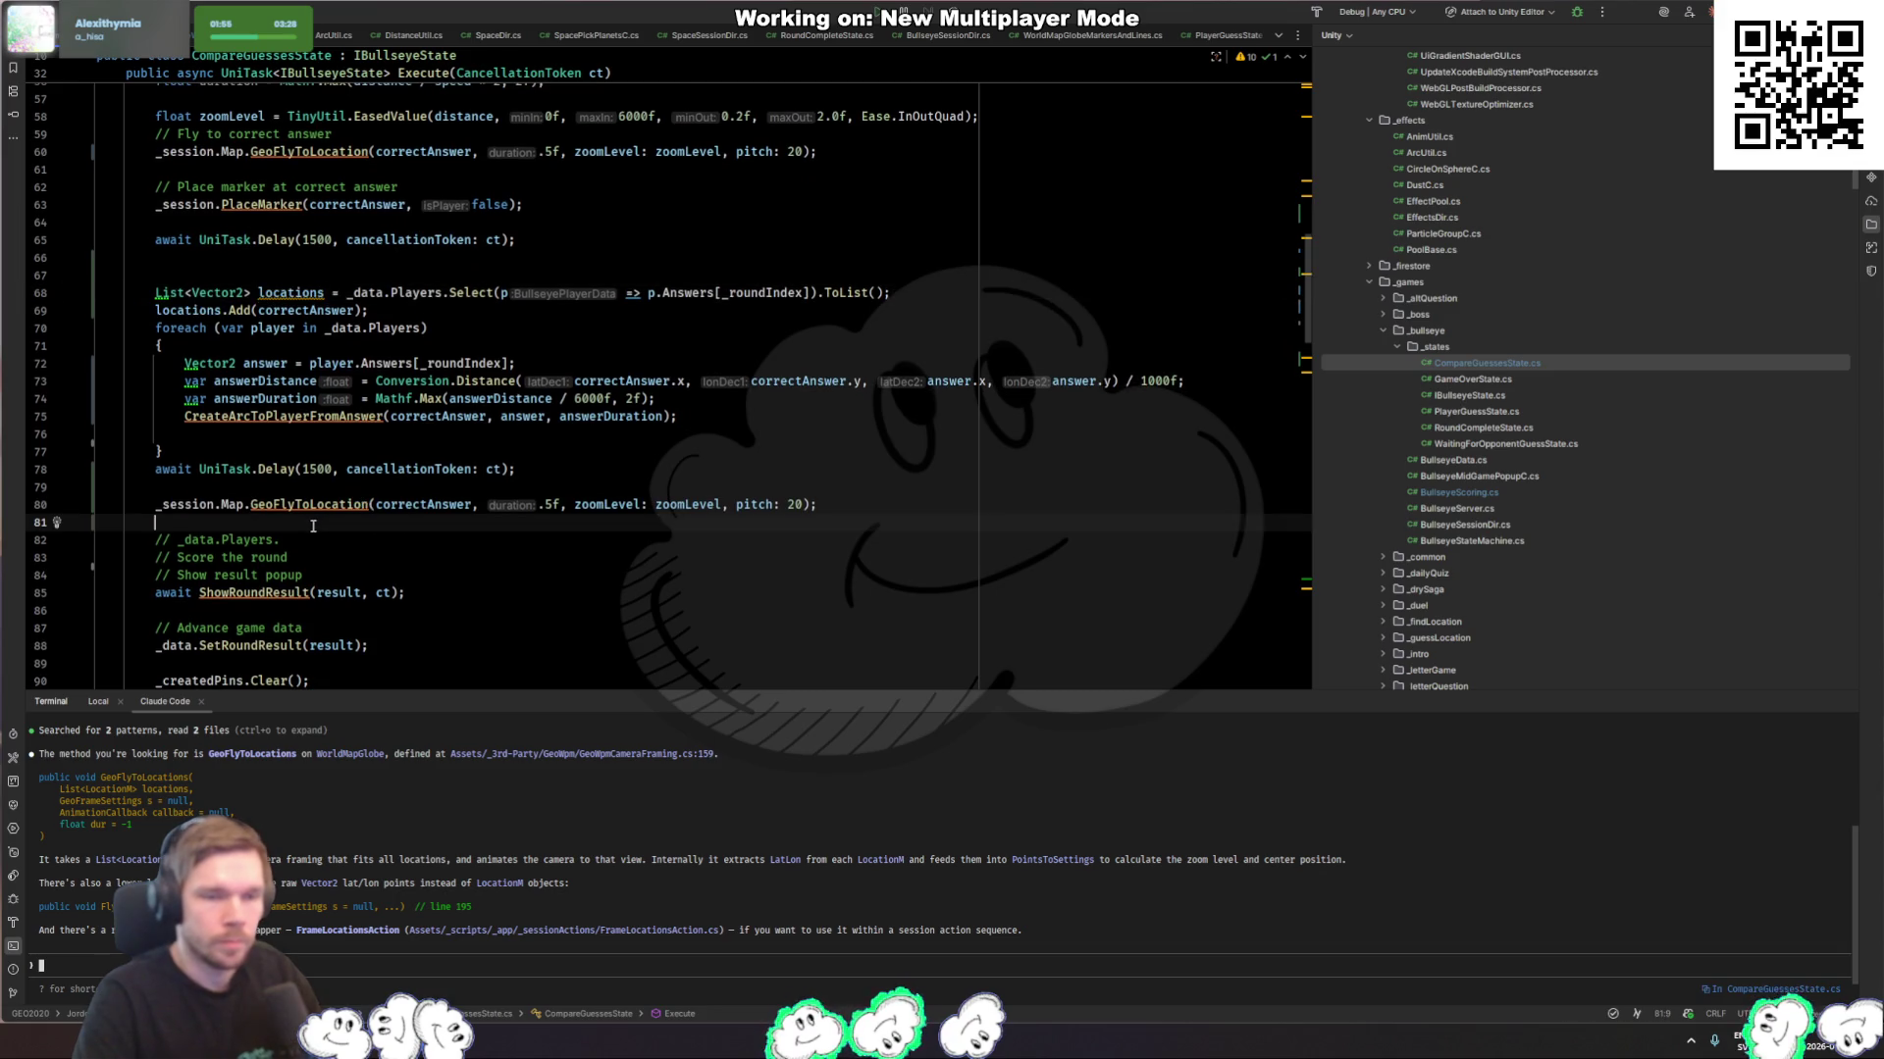
{"action": "double_click", "coordinate": [453, 508]}
{"action": "scroll", "coordinate": [402, 538], "scroll_direction": "down", "scroll_amount": 3}
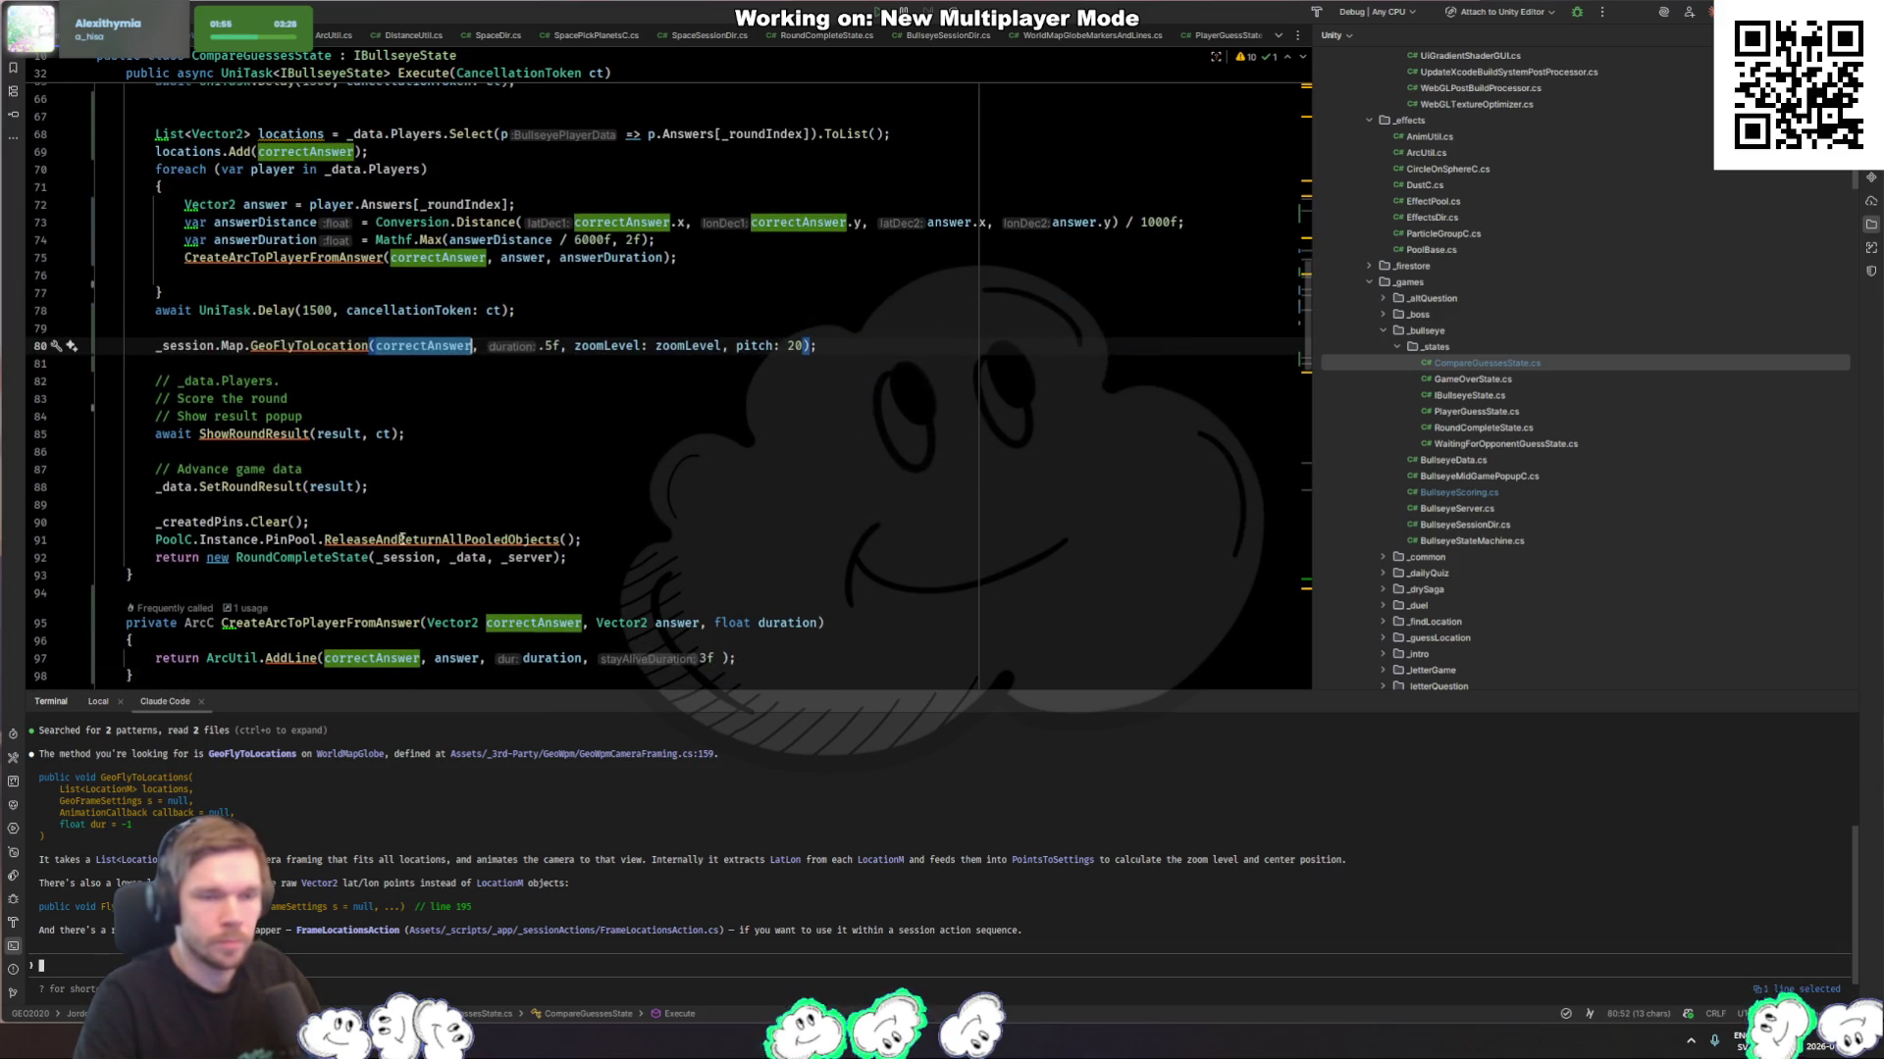
{"action": "left_click", "coordinate": [314, 398]}
{"action": "key", "text": "Up"}
{"action": "scroll", "coordinate": [296, 488], "scroll_direction": "up", "scroll_amount": 3}
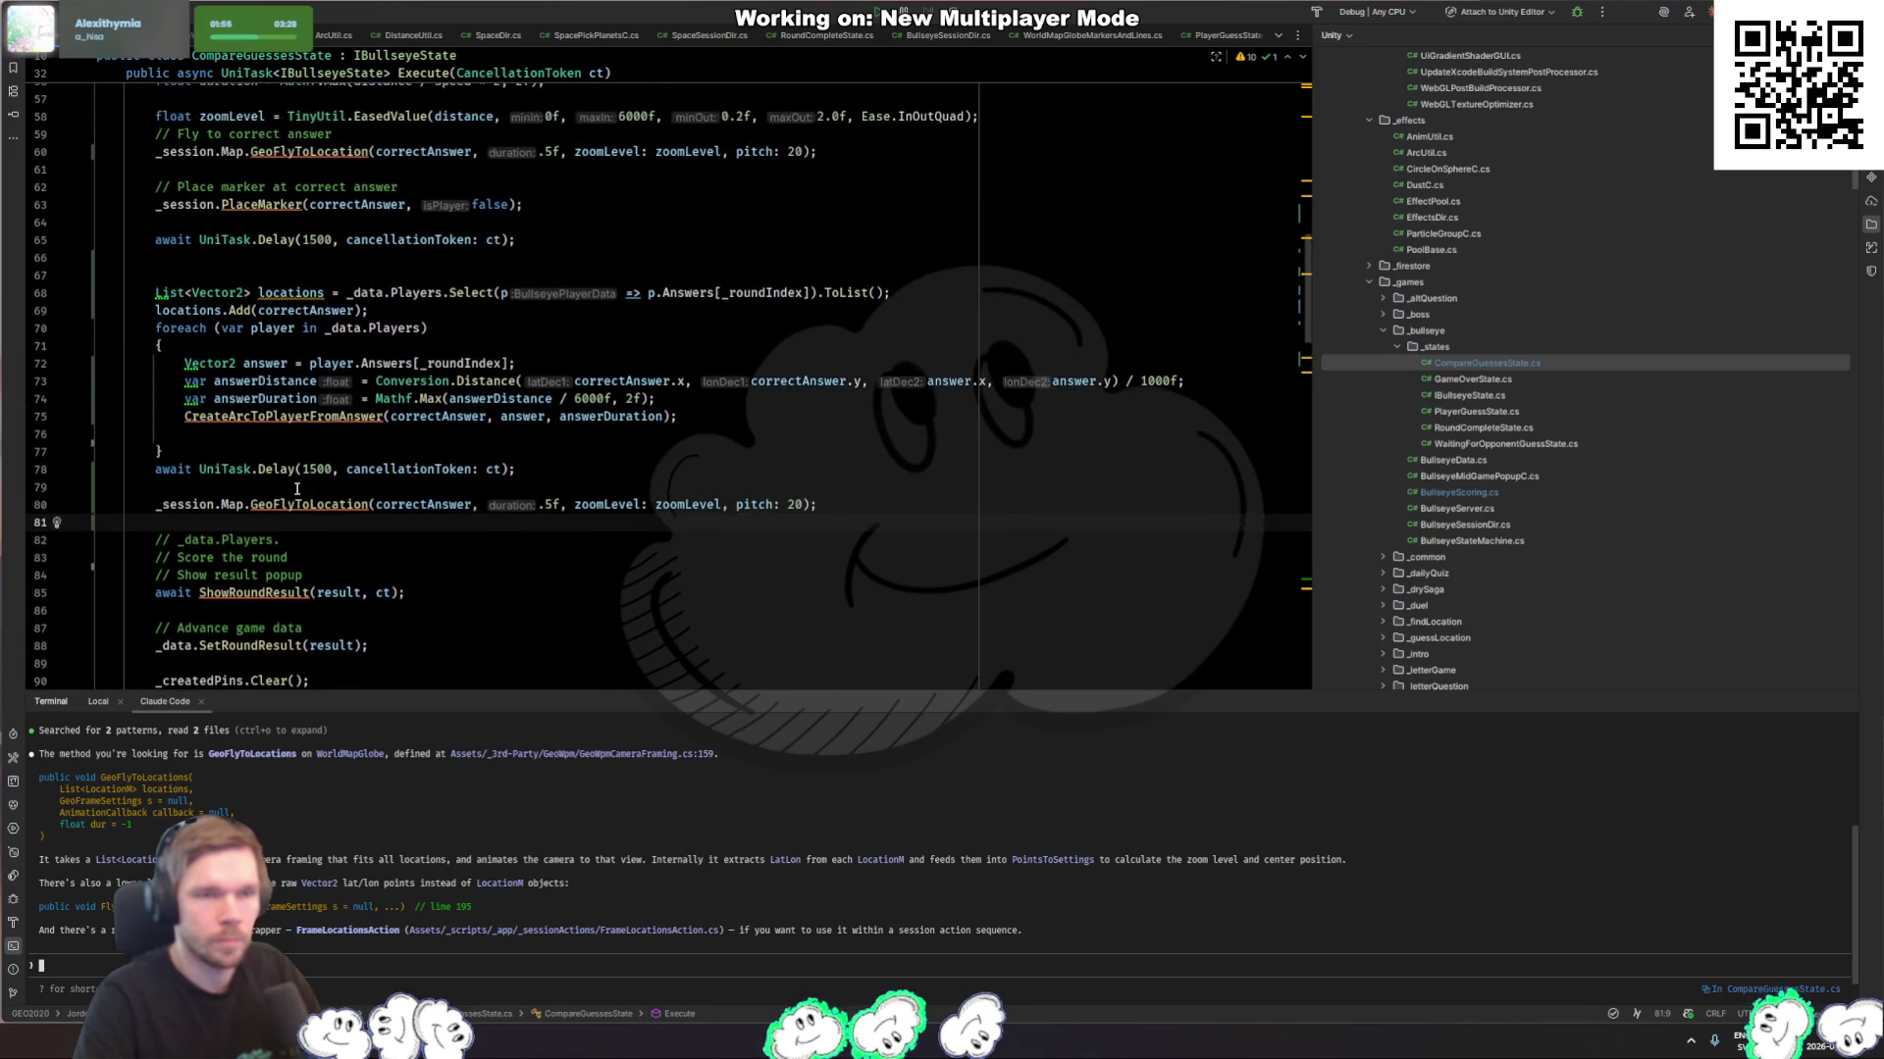
Step: Pass locations instead of correctAnswer and rename the call to GeoFlyToLocations
{"action": "double_click", "coordinate": [442, 503]}
{"action": "type", "text": "locations"}
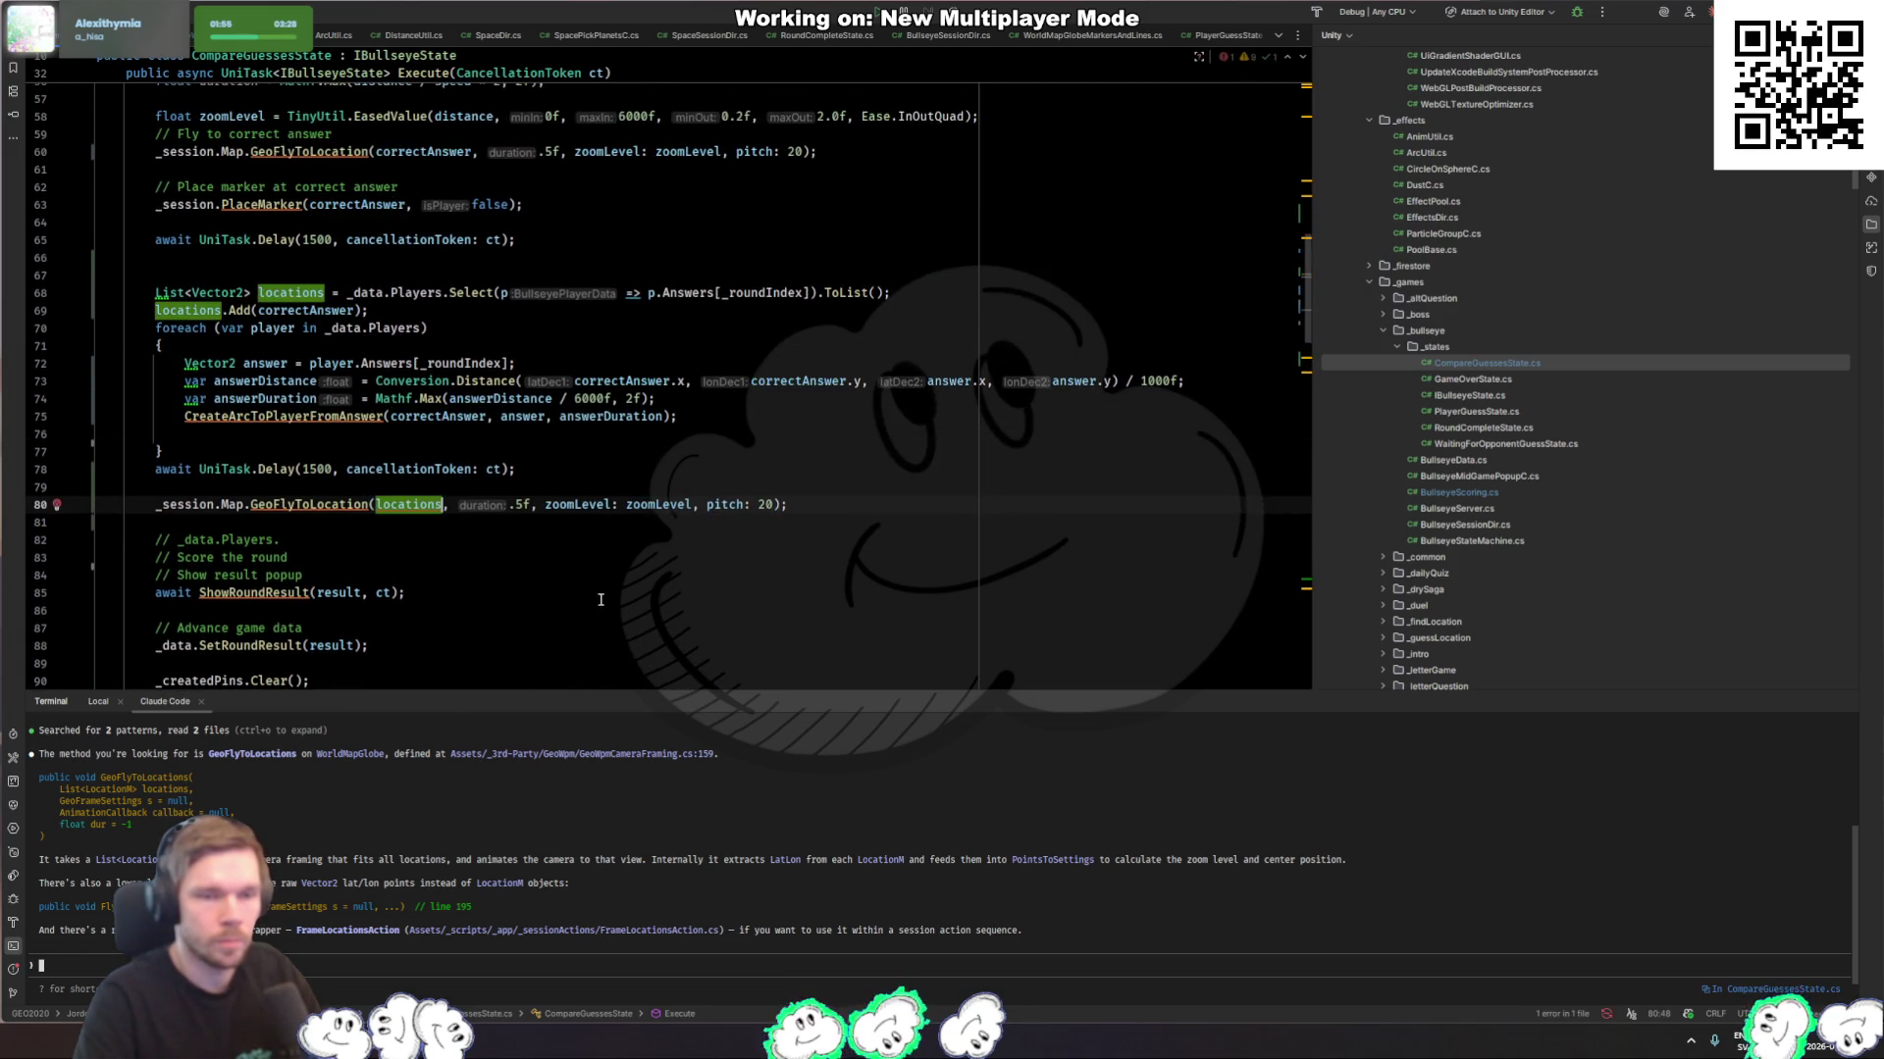
{"action": "key", "text": "ctrl+Left"}
{"action": "key", "text": "ctrl+Left"}
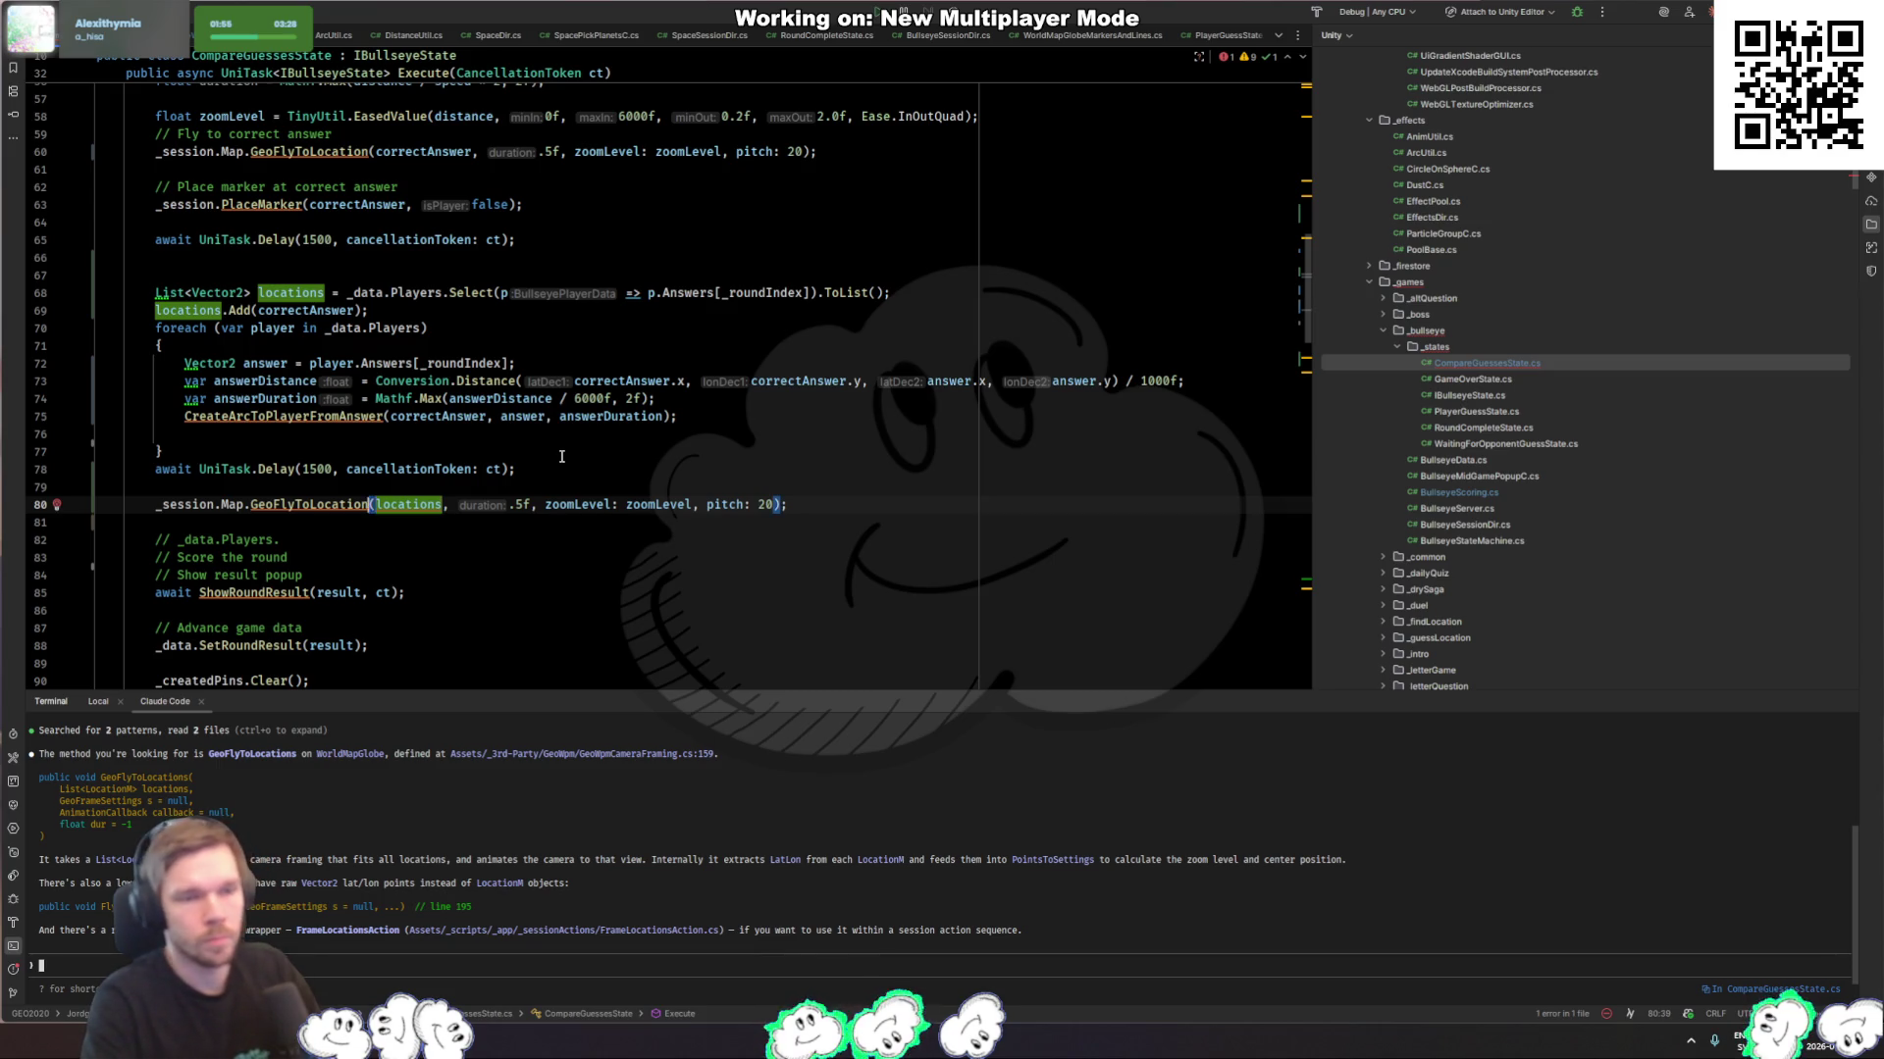
{"action": "key", "text": "F12"}
{"action": "key", "text": "ctrl+minus"}
{"action": "key", "text": "ctrl+Right"}
{"action": "type", "text": "s"}
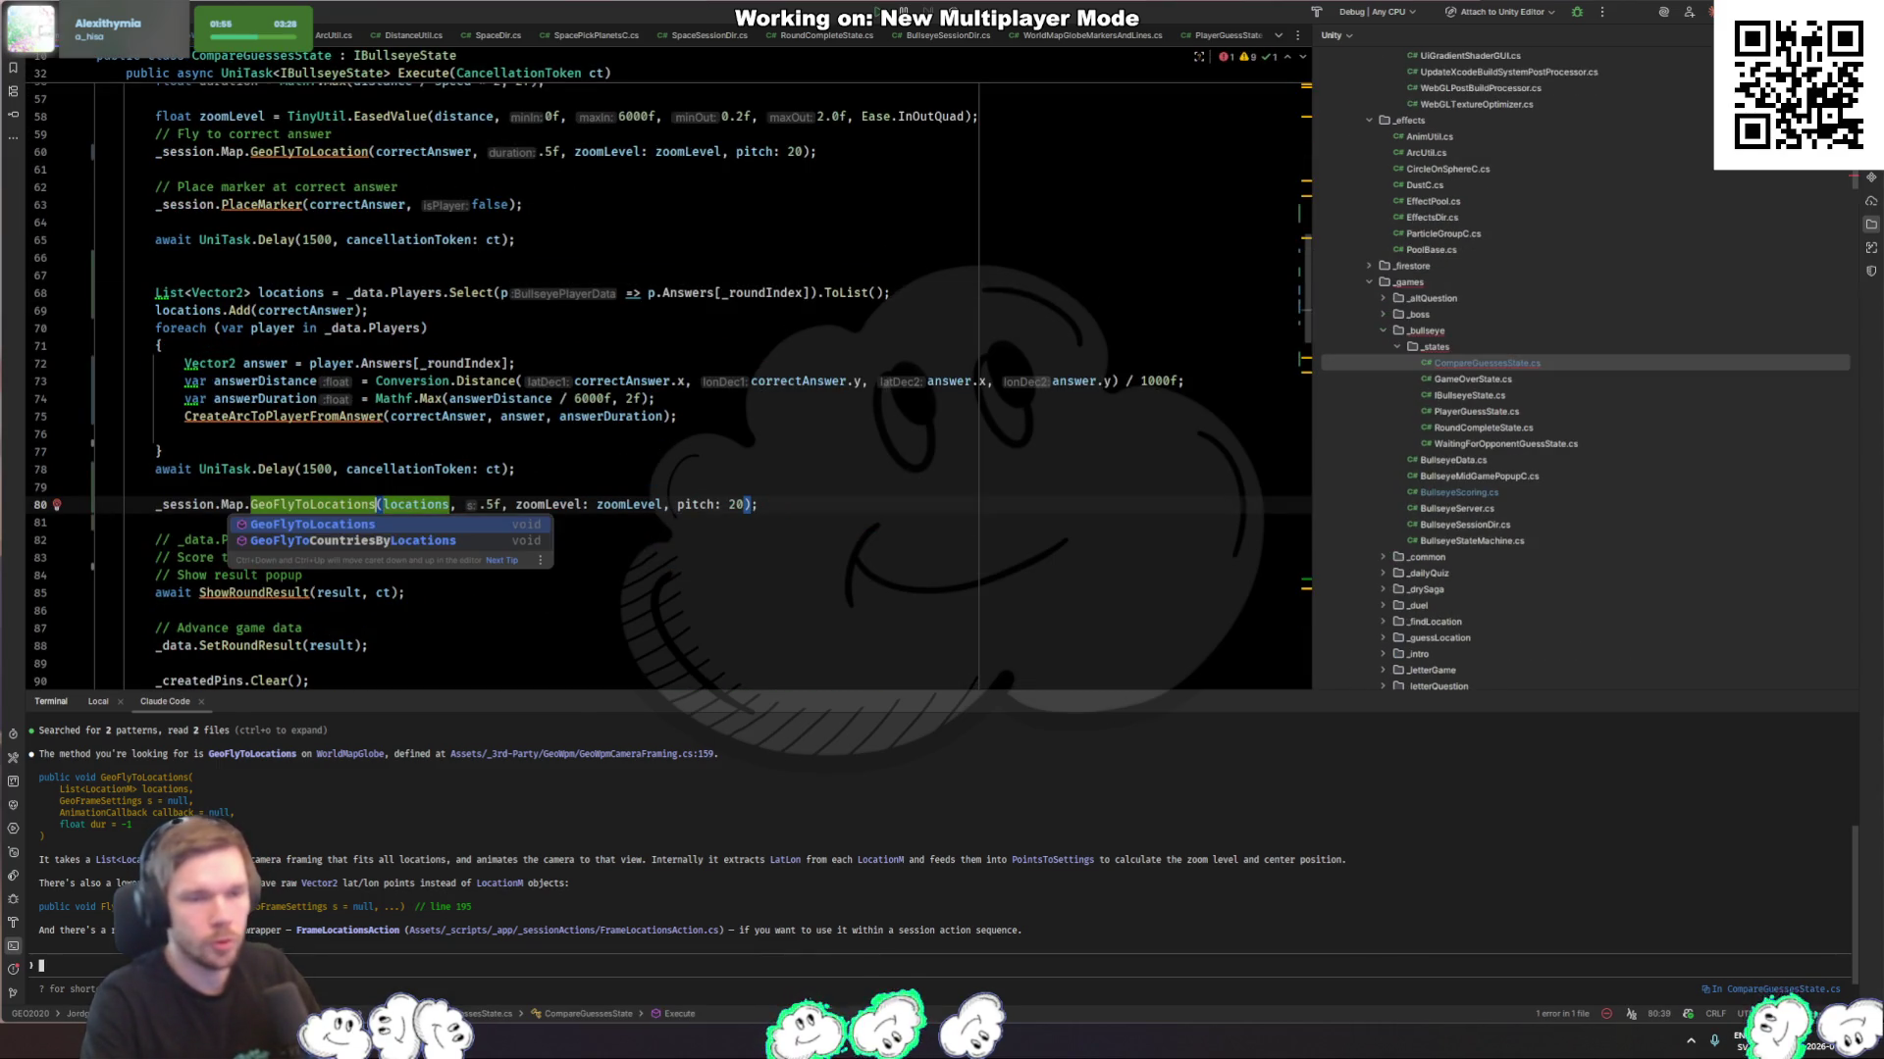
{"action": "key", "text": "ctrl+Right"}
{"action": "key", "text": "ctrl+Right"}
{"action": "key", "text": "ctrl+Right"}
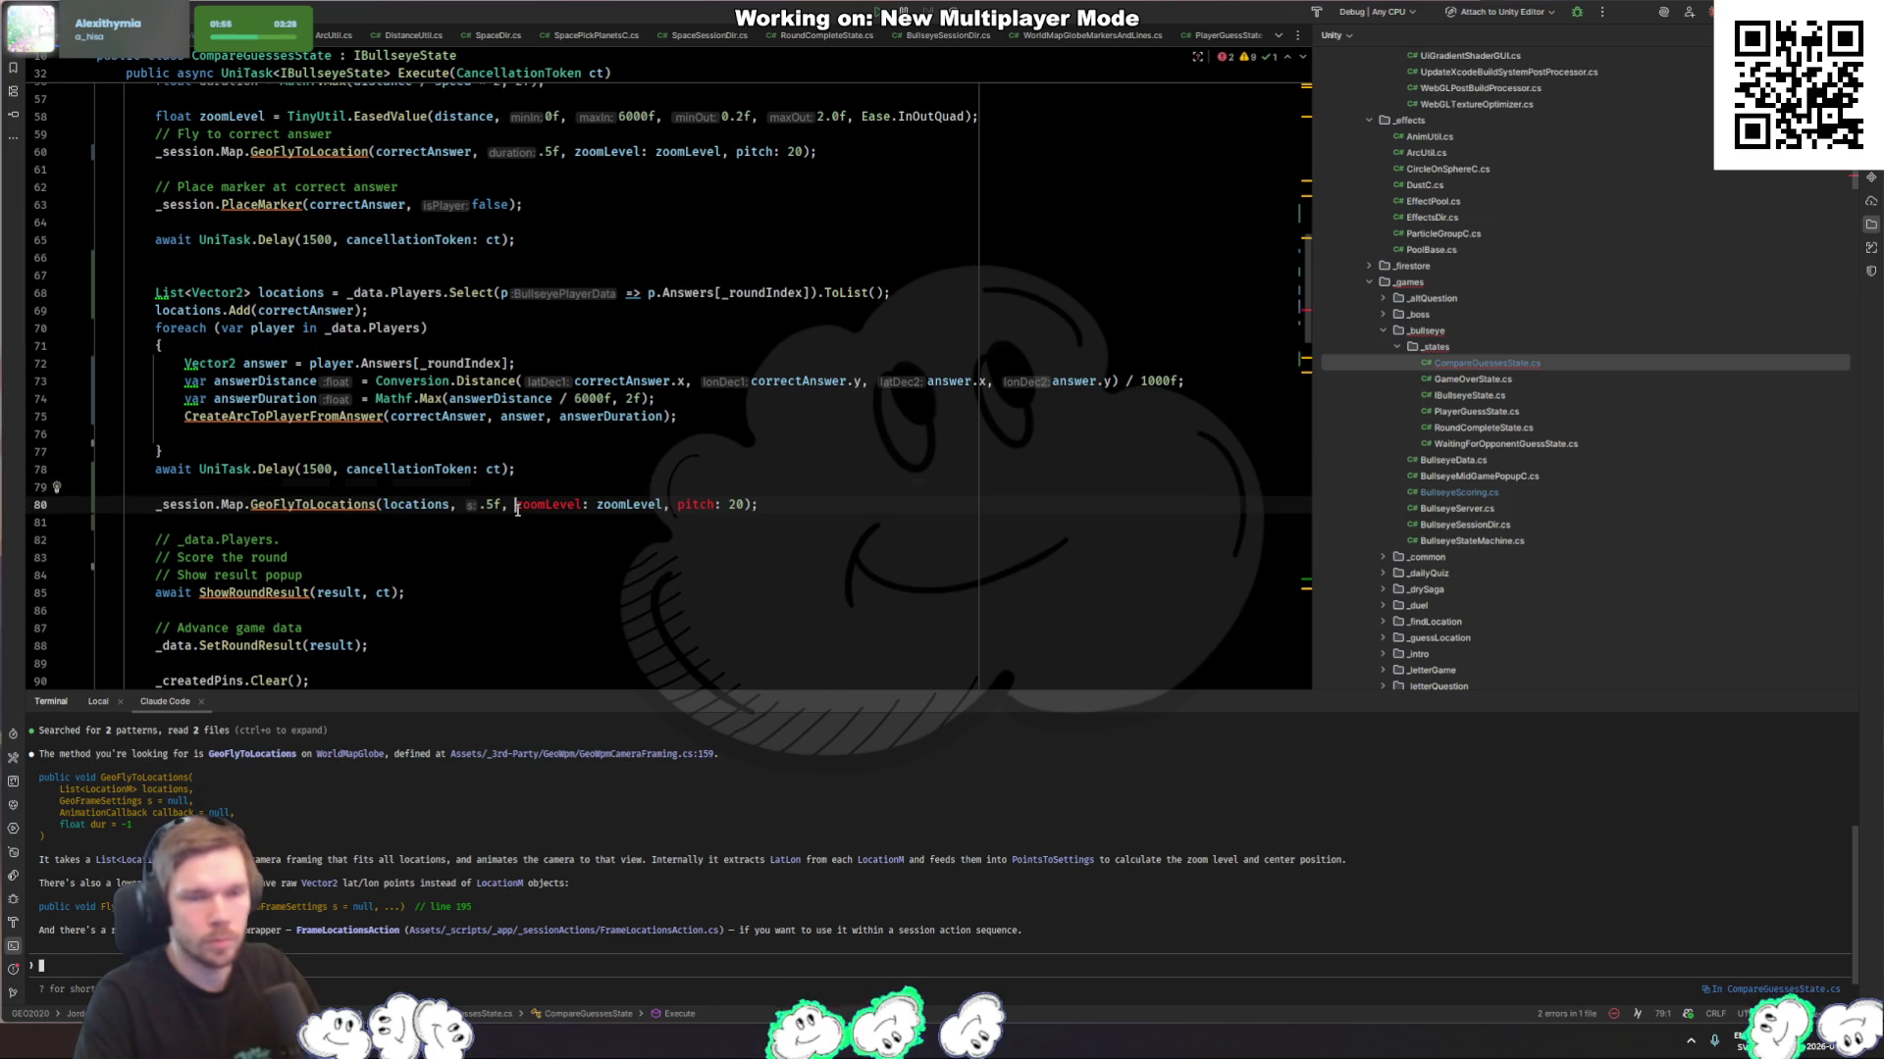
{"action": "key", "text": "Left"}
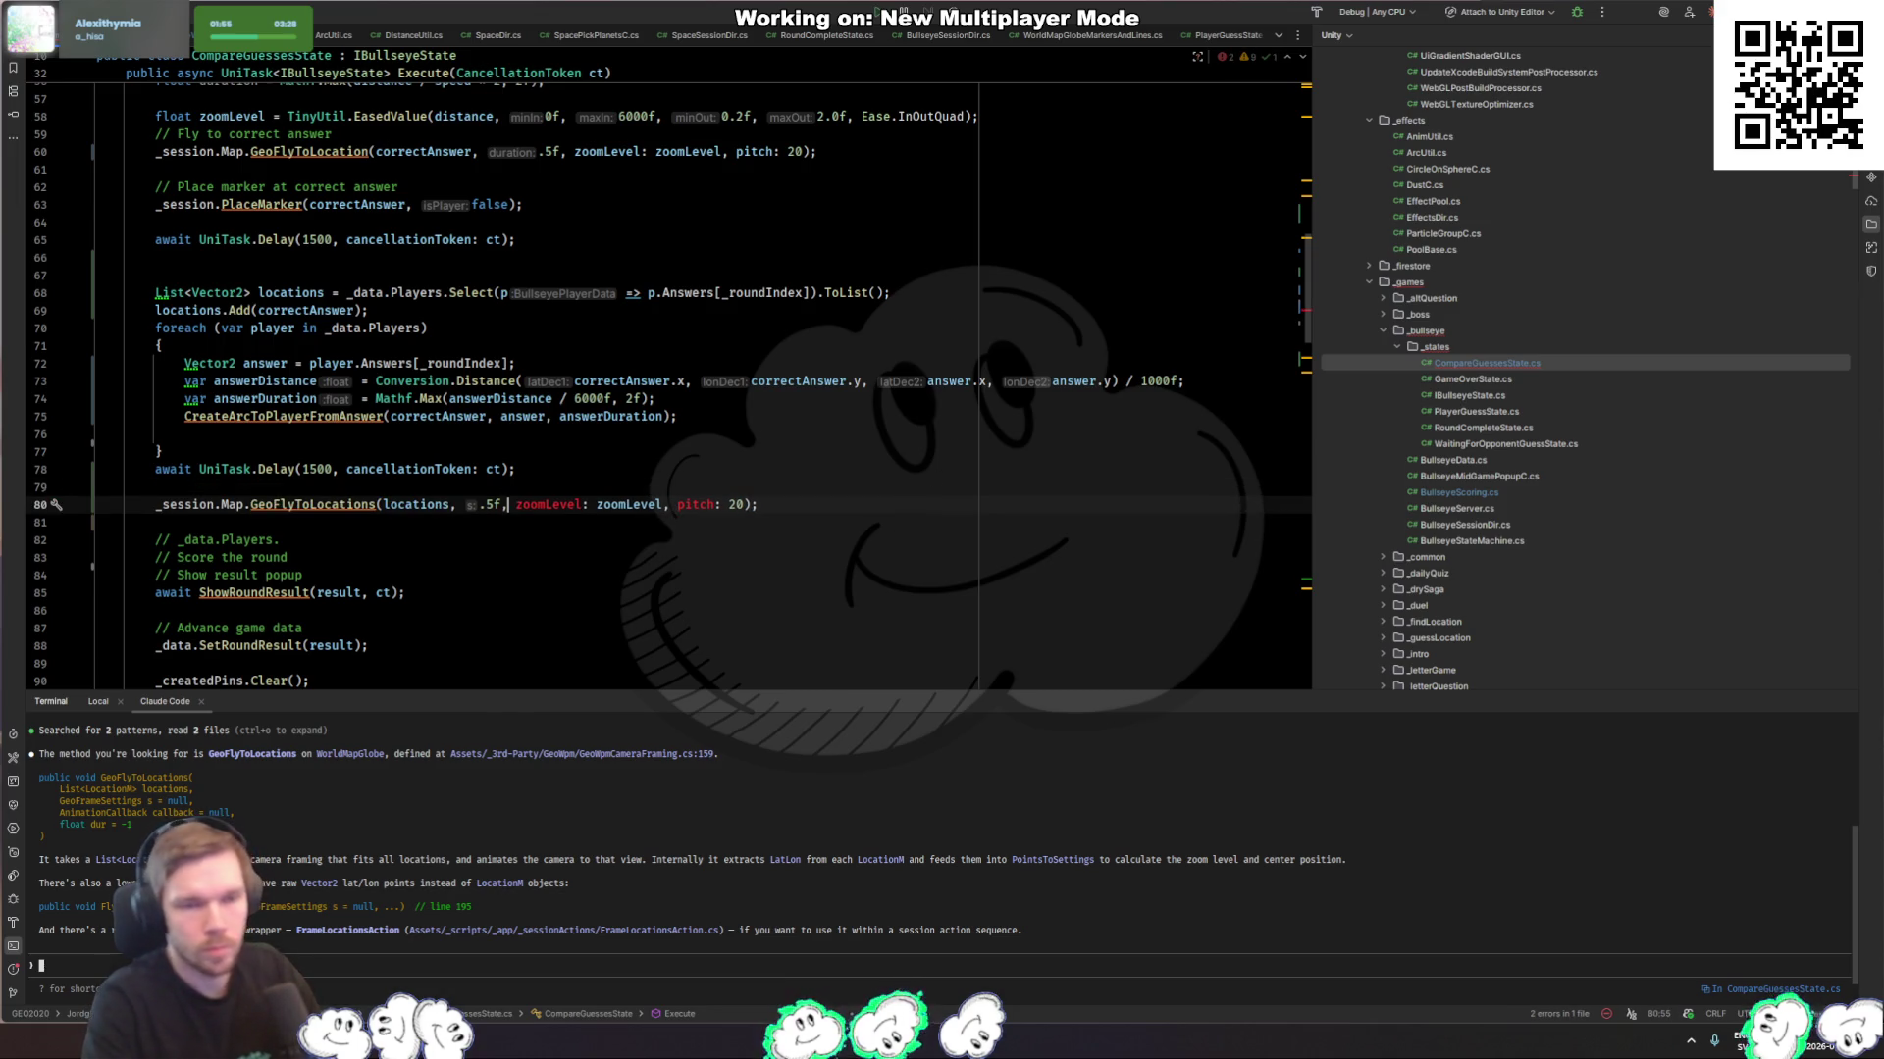
Step: Insert a new GeoFrameSettings() with an empty object initializer before the .5 duration
{"action": "key", "text": "ctrl+shift+space"}
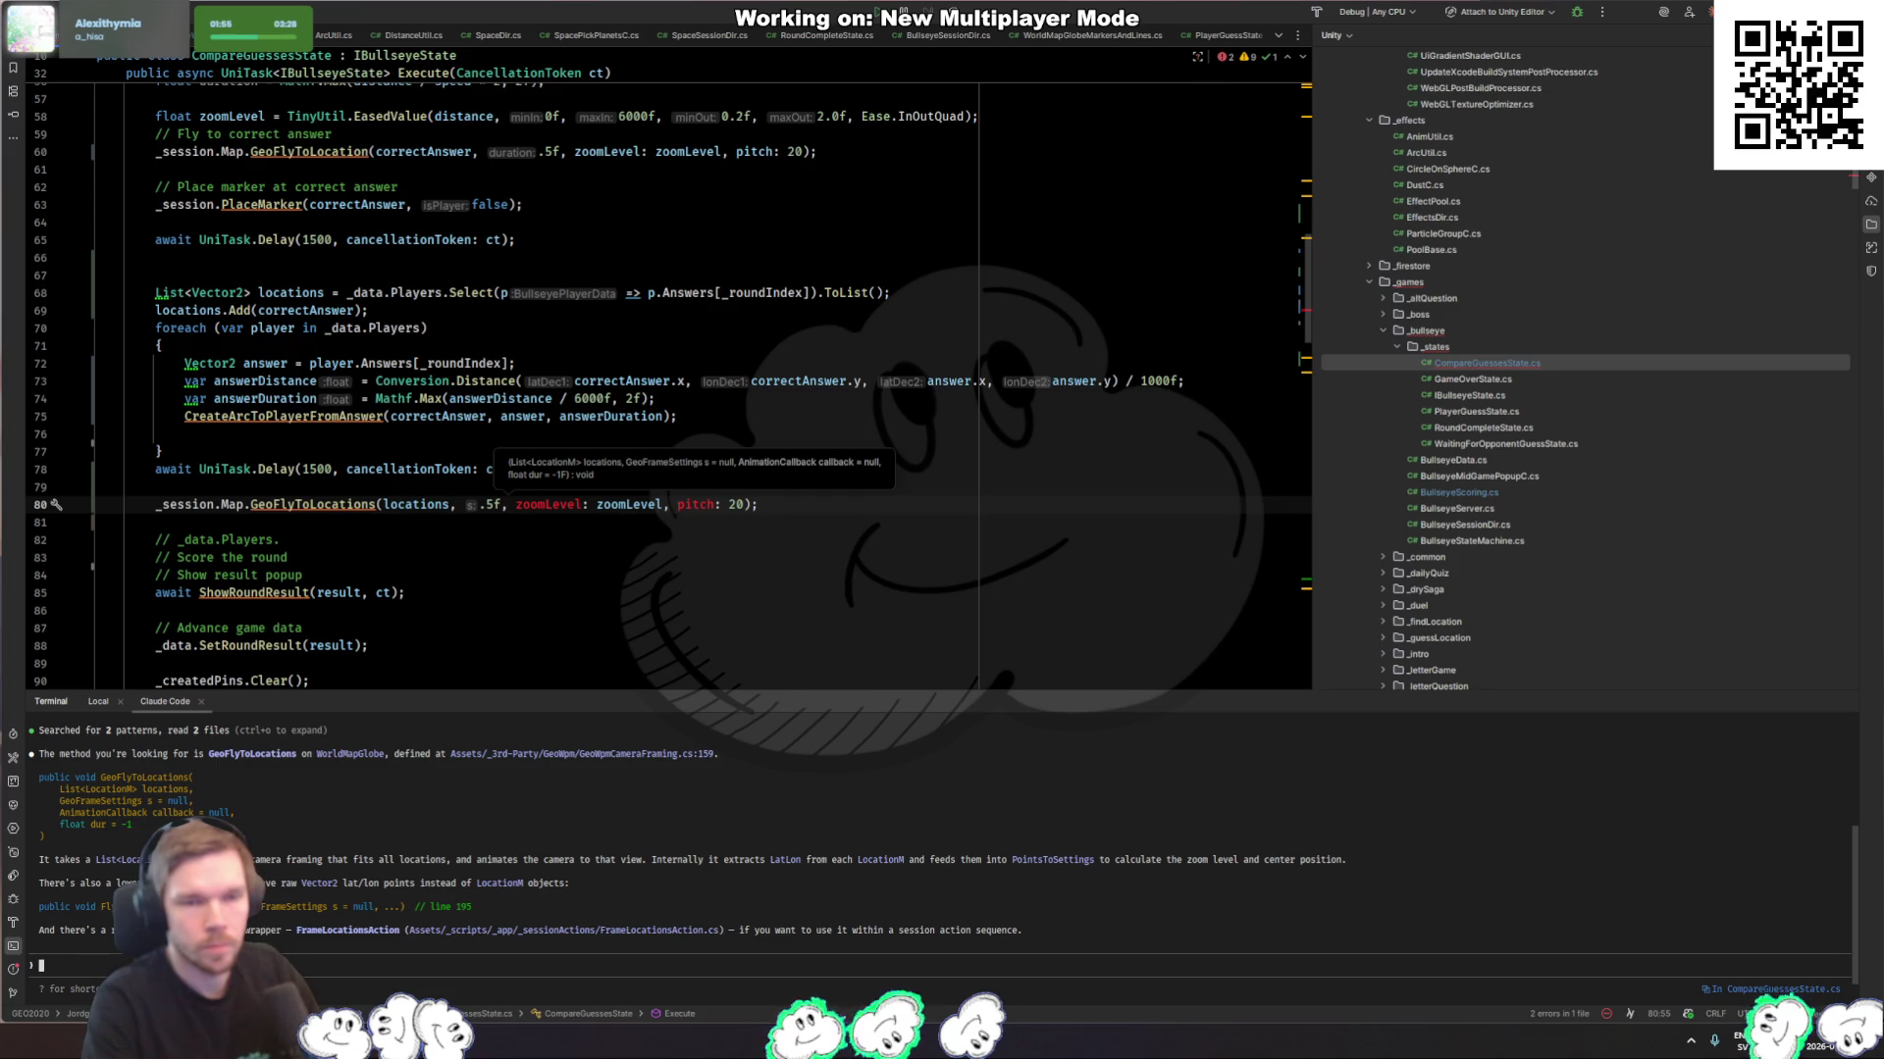
{"action": "key", "text": "Left"}
{"action": "key", "text": "Left"}
{"action": "type", "text": "new GeoFrameSettings("}
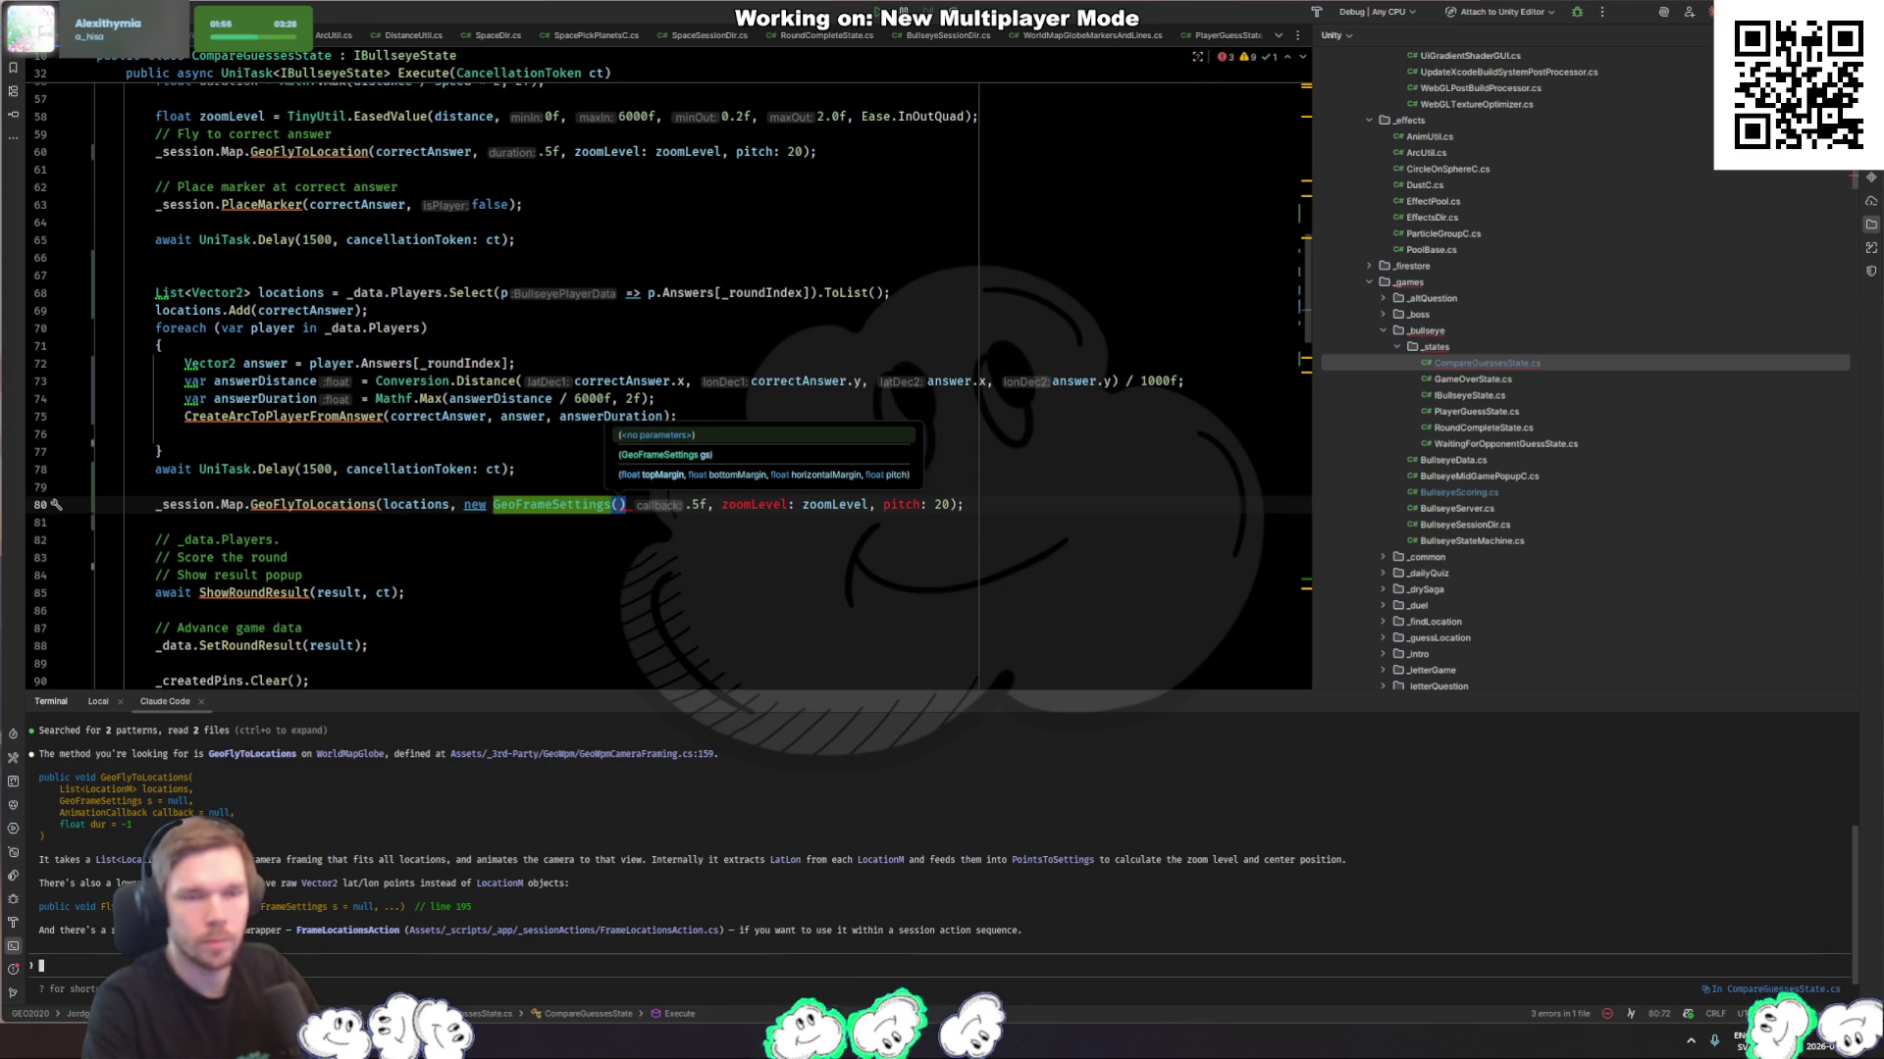
{"action": "type", "text": "new"}
{"action": "key", "text": "Return"}
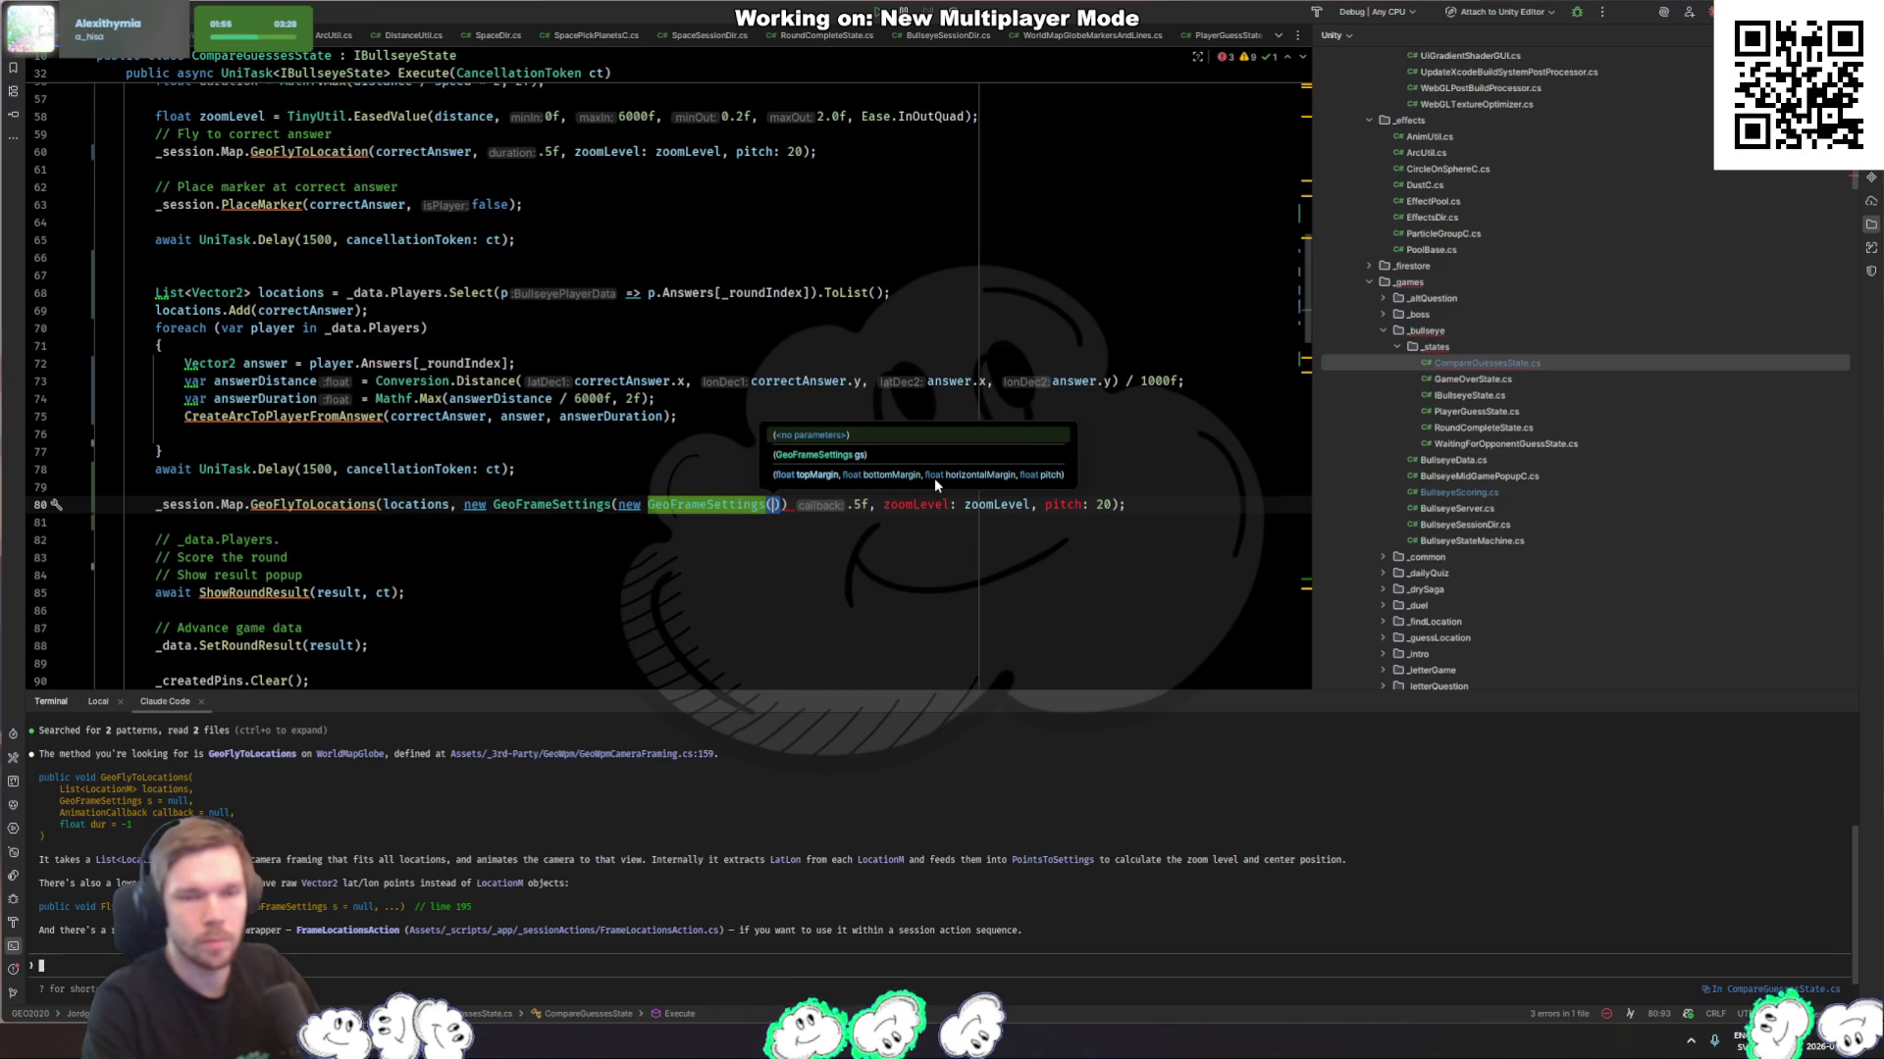
{"action": "key", "text": "ctrl+z"}
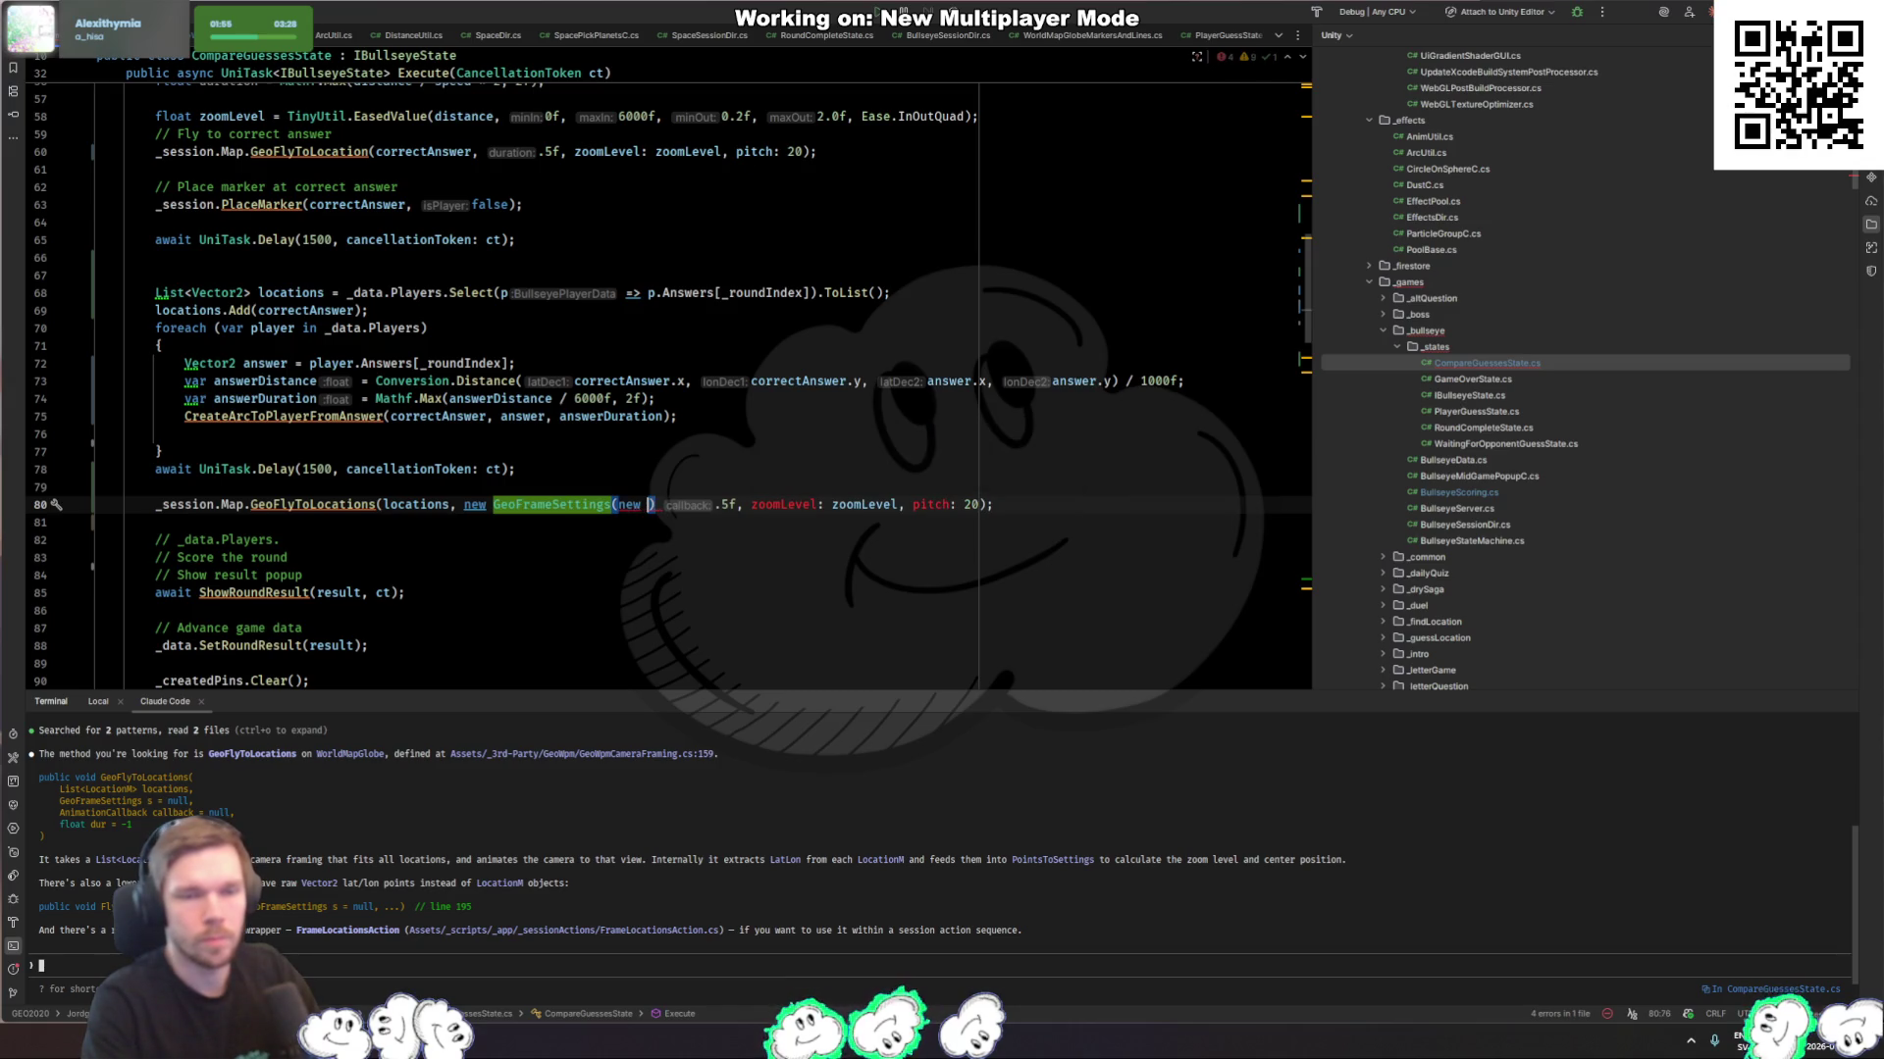
{"action": "type", "text": ") {"}
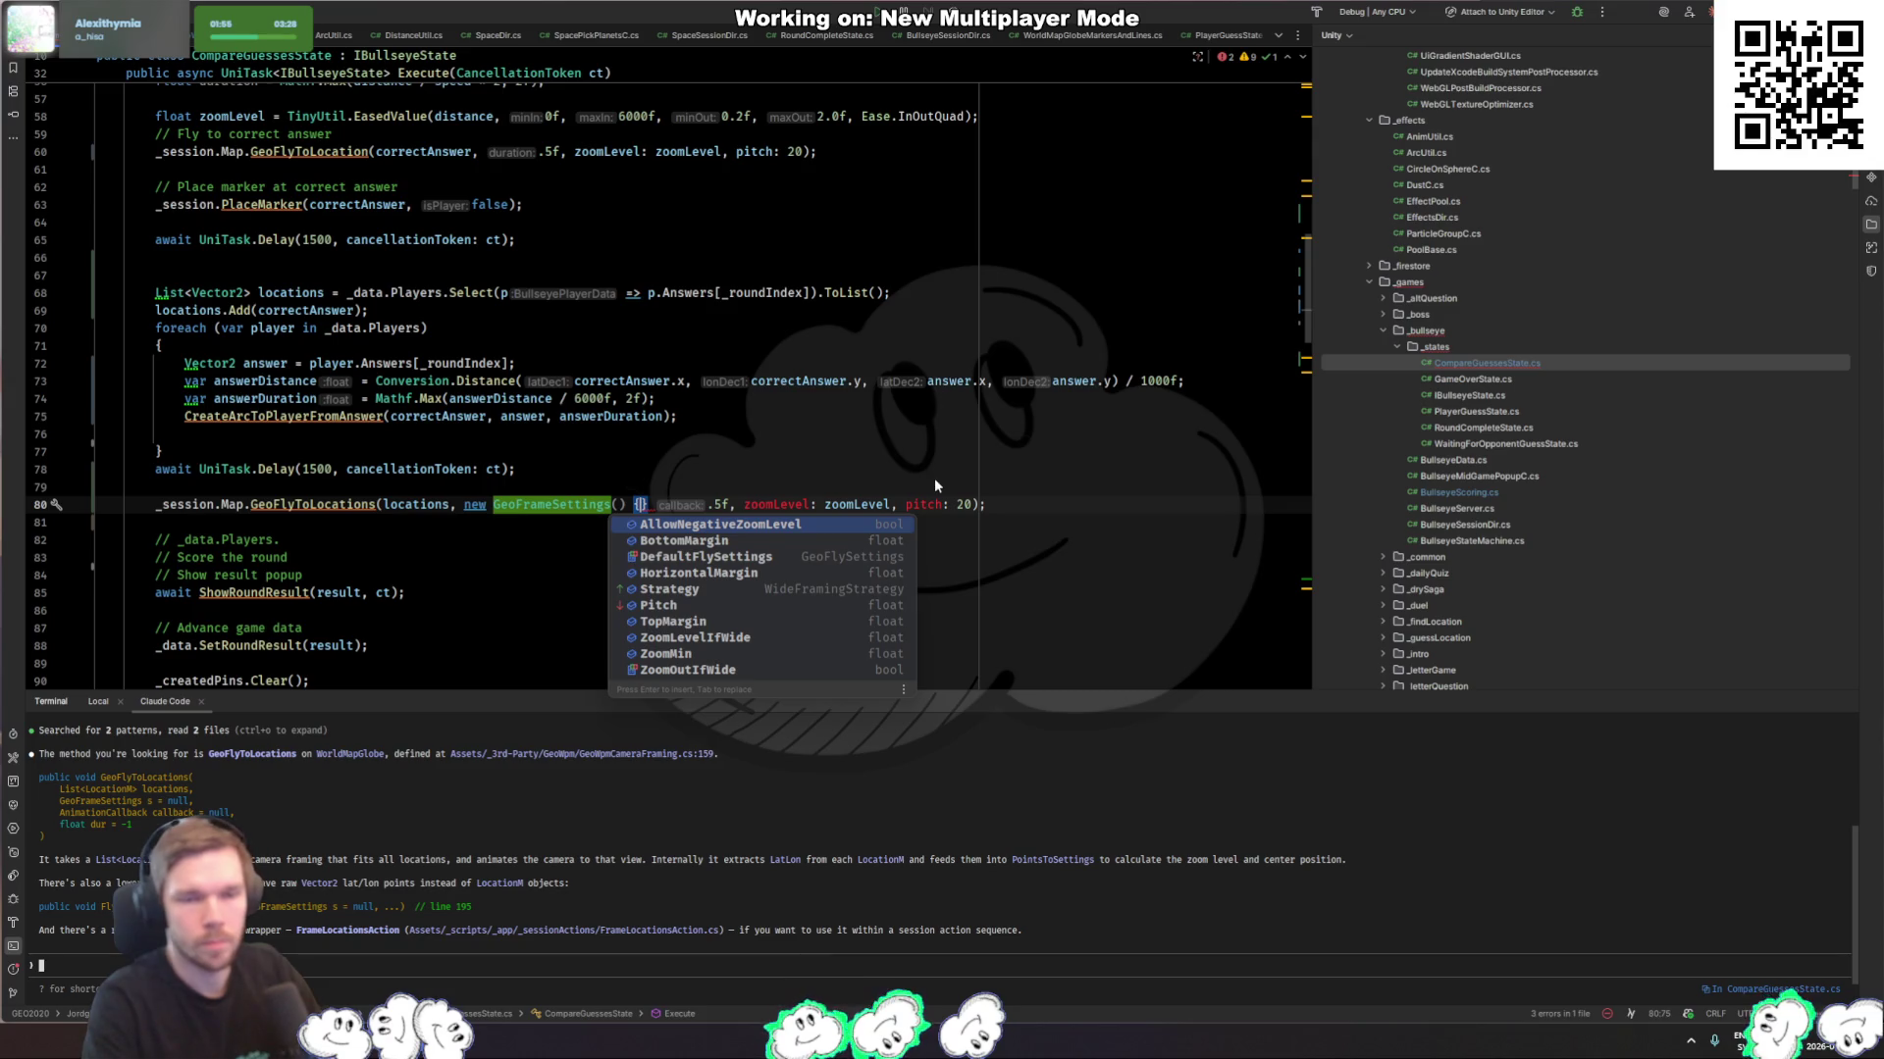
{"action": "type", "text": "zoo"}
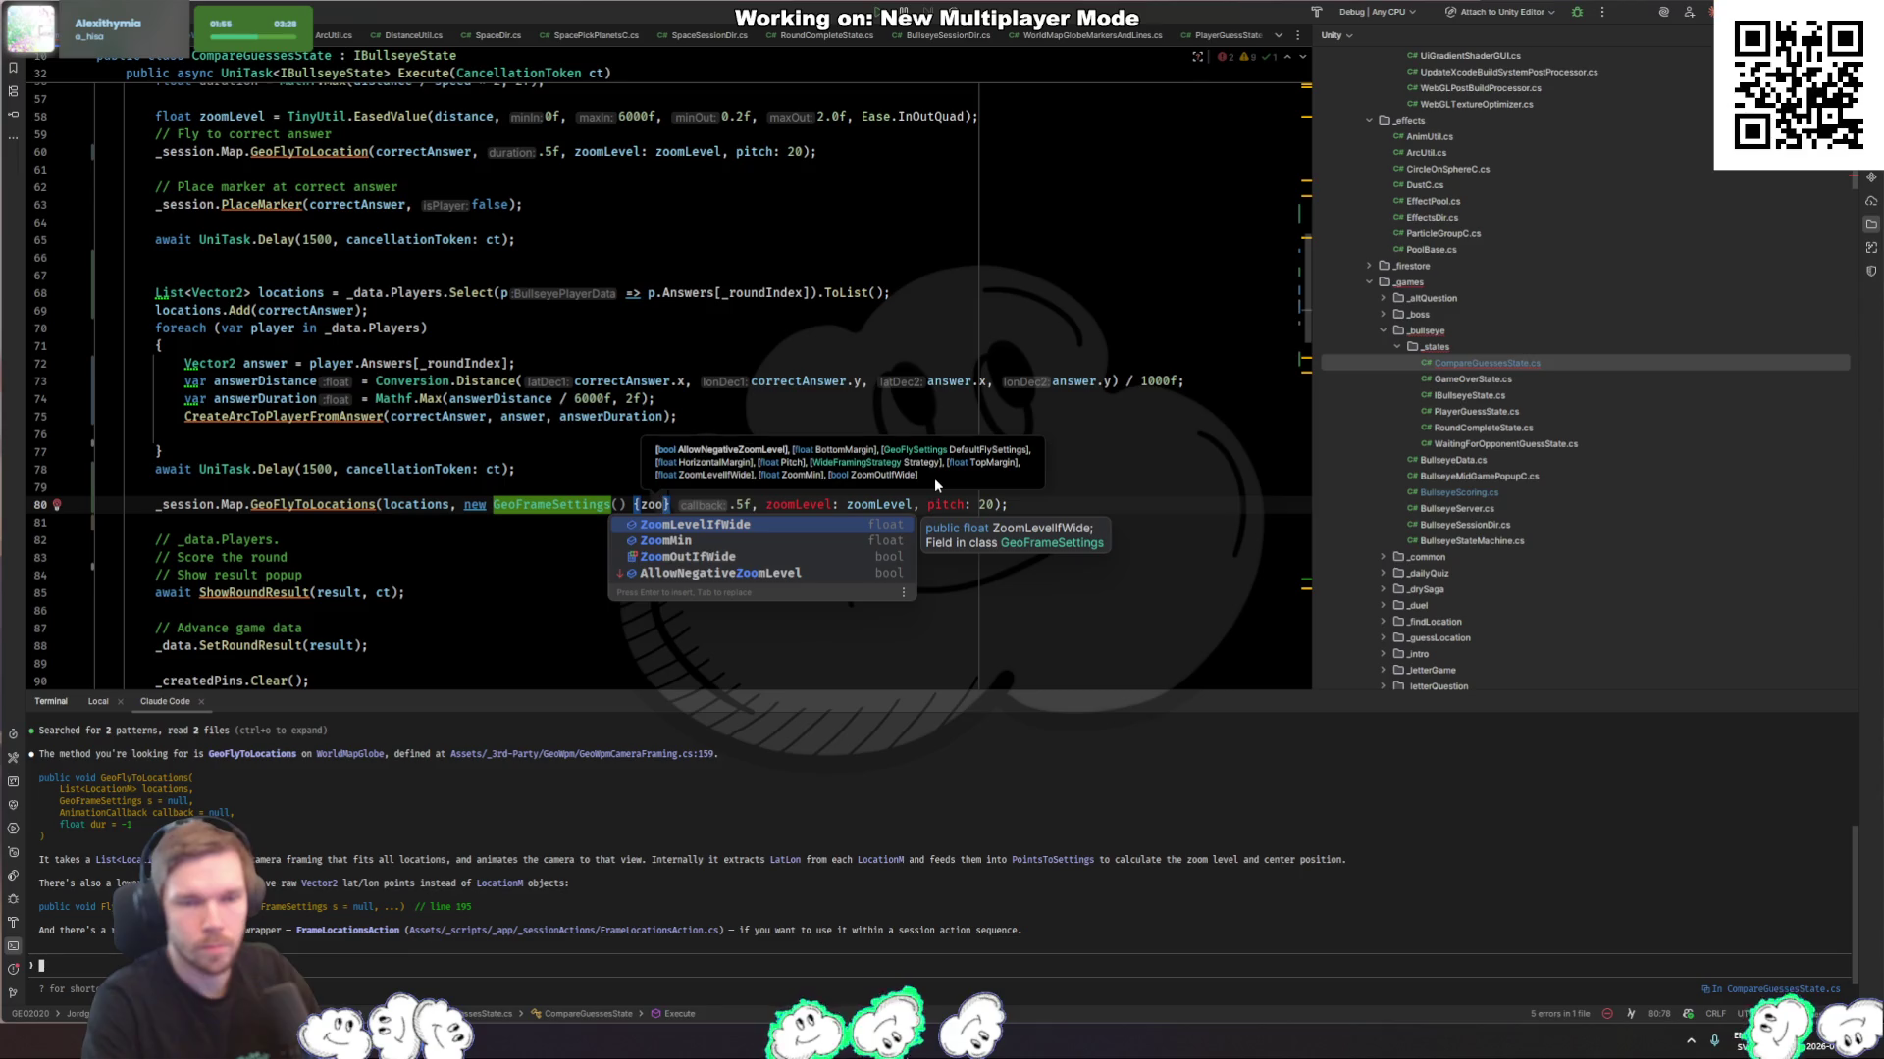
{"action": "key", "text": "ctrl+BackSpace"}
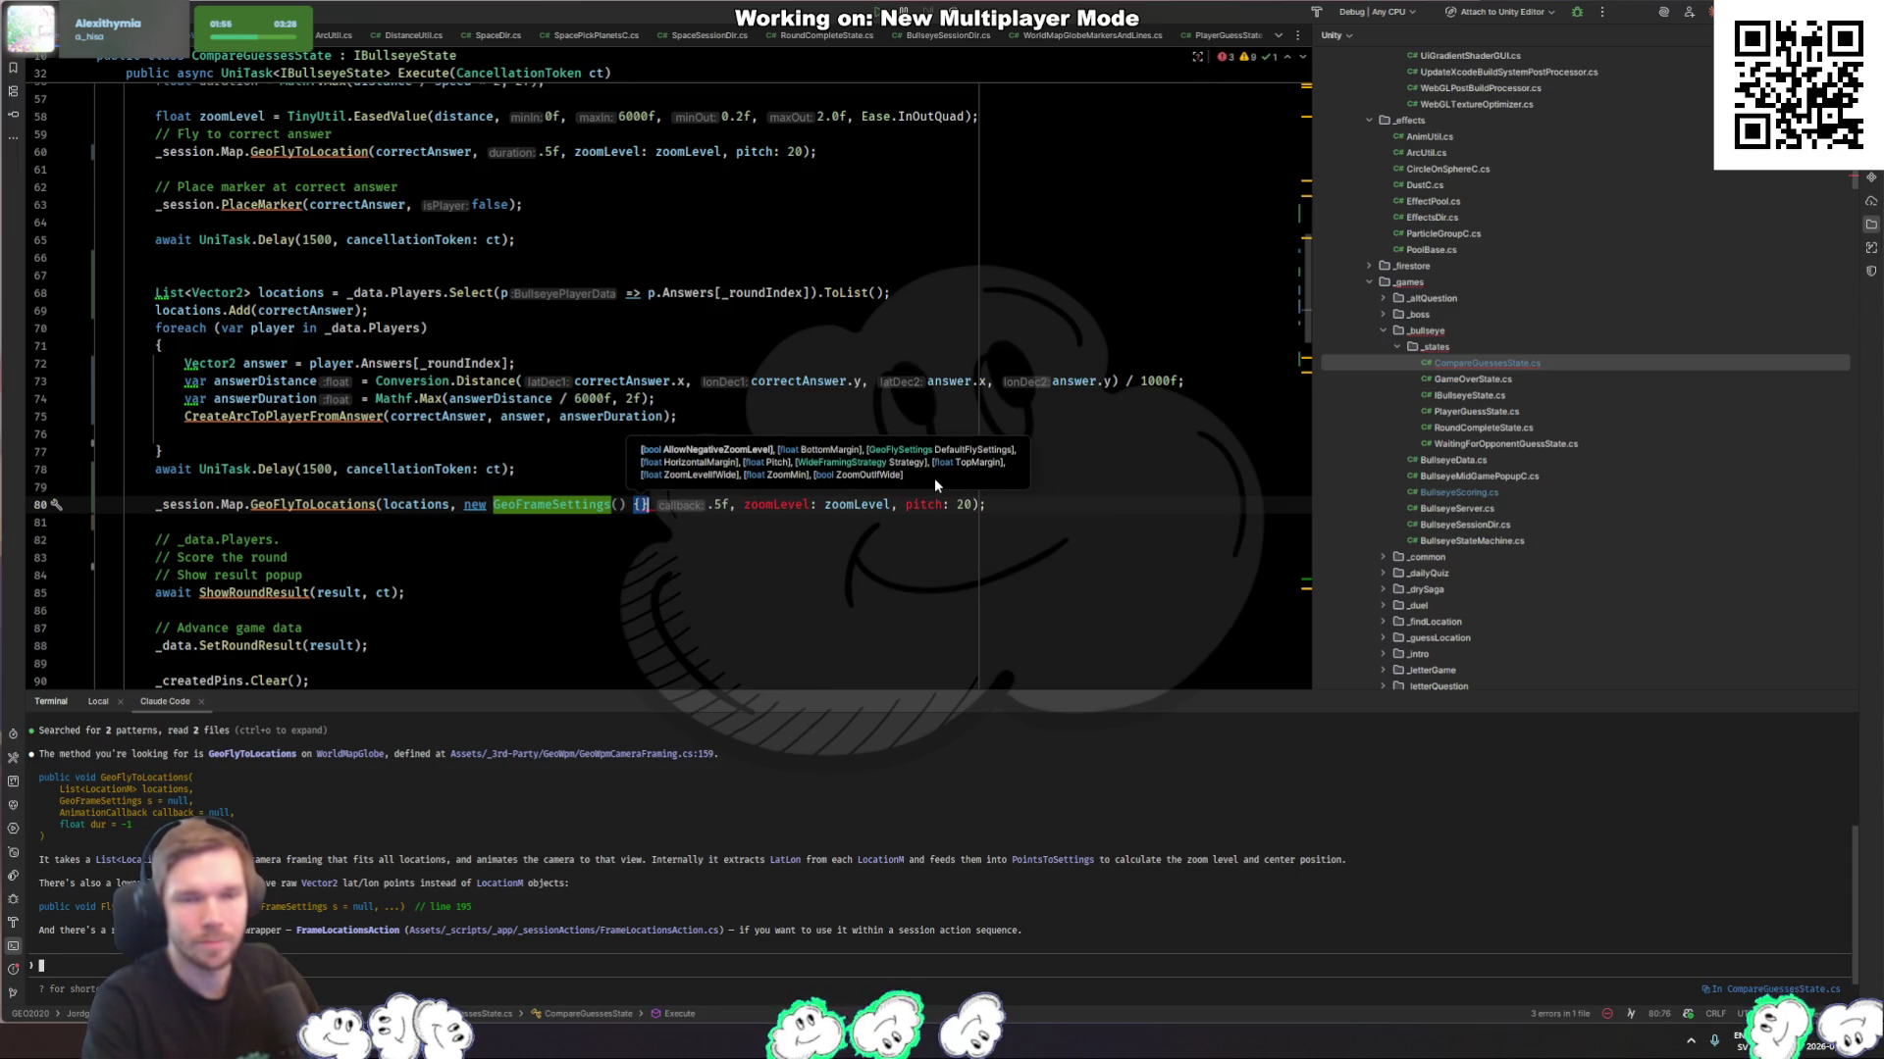
{"action": "key", "text": "ctrl+shift+Right"}
{"action": "key", "text": "ctrl+shift+Right"}
{"action": "key", "text": "ctrl+shift+Right"}
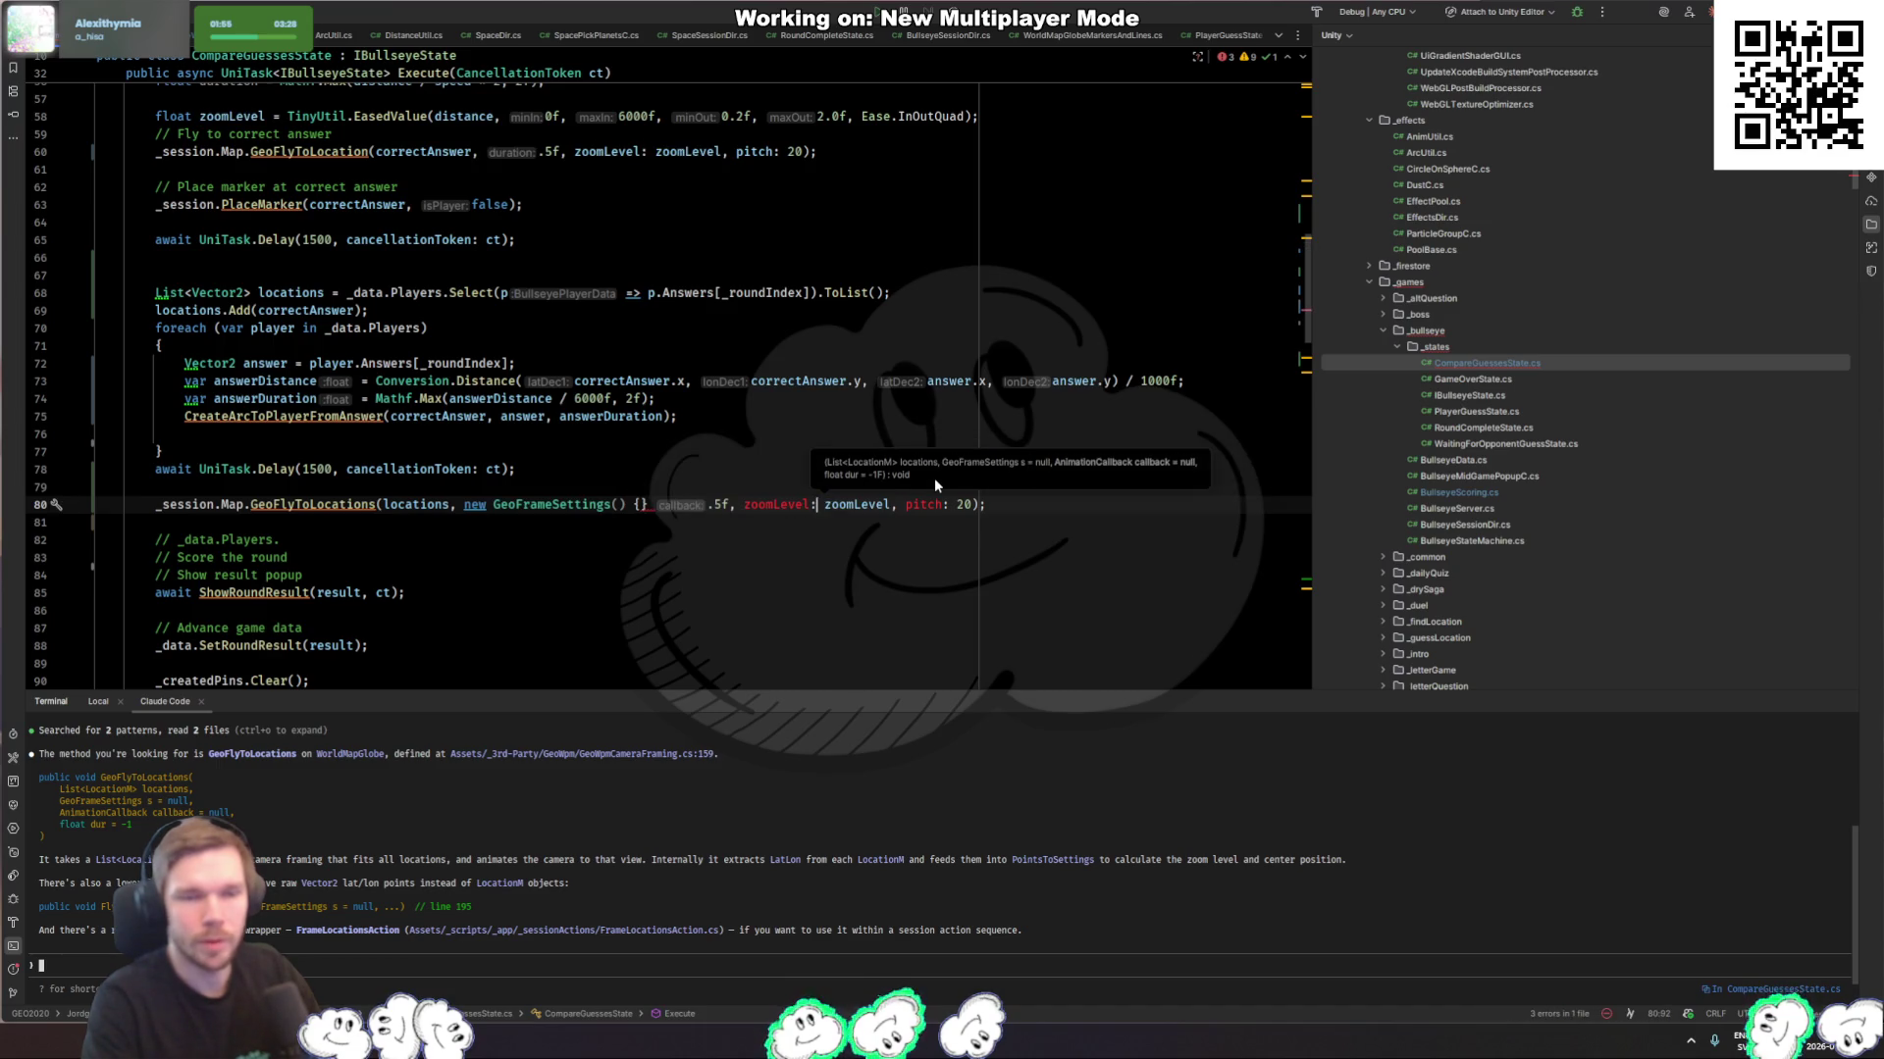
{"action": "key", "text": "Left"}
Step: Fill the initializer with Pitch = 20 and ZoomOutIfWide = true, starting a DefaultFlySettings entry
{"action": "type", "text": "Pitch = 20,"}
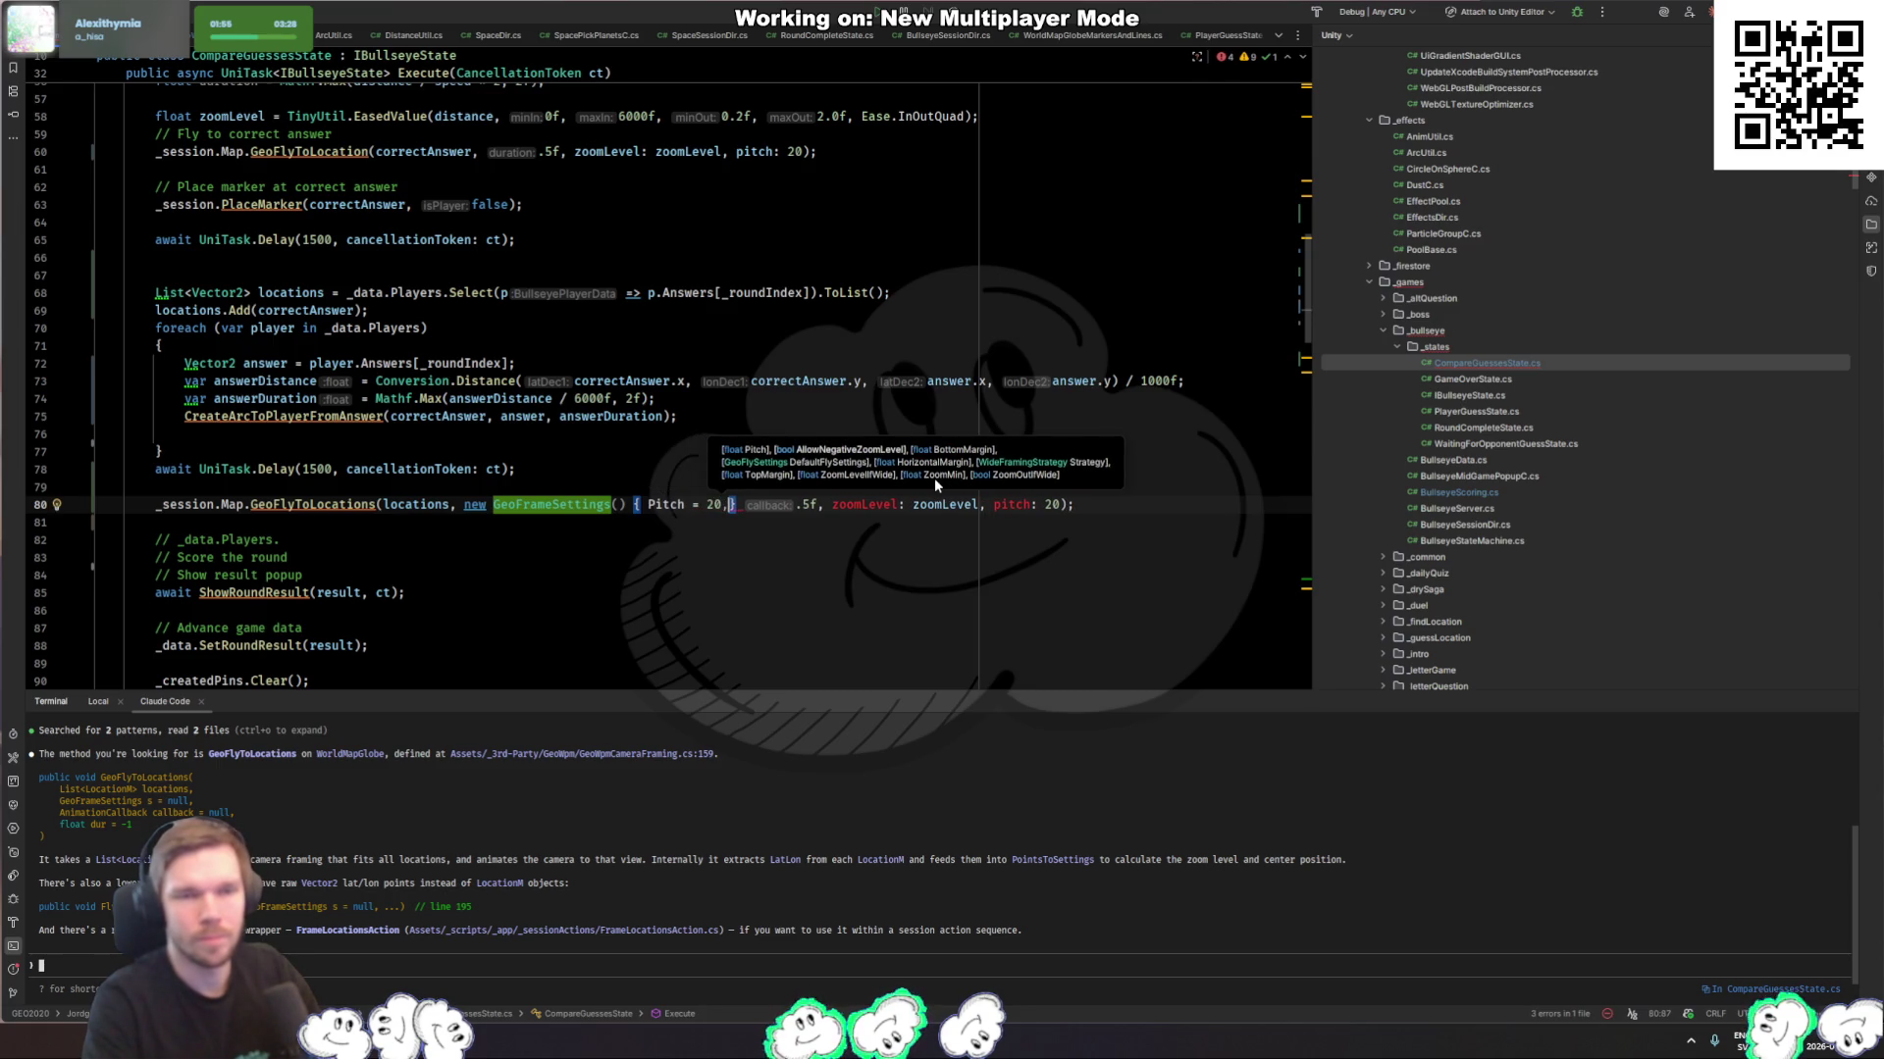
{"action": "type", "text": " zoo"}
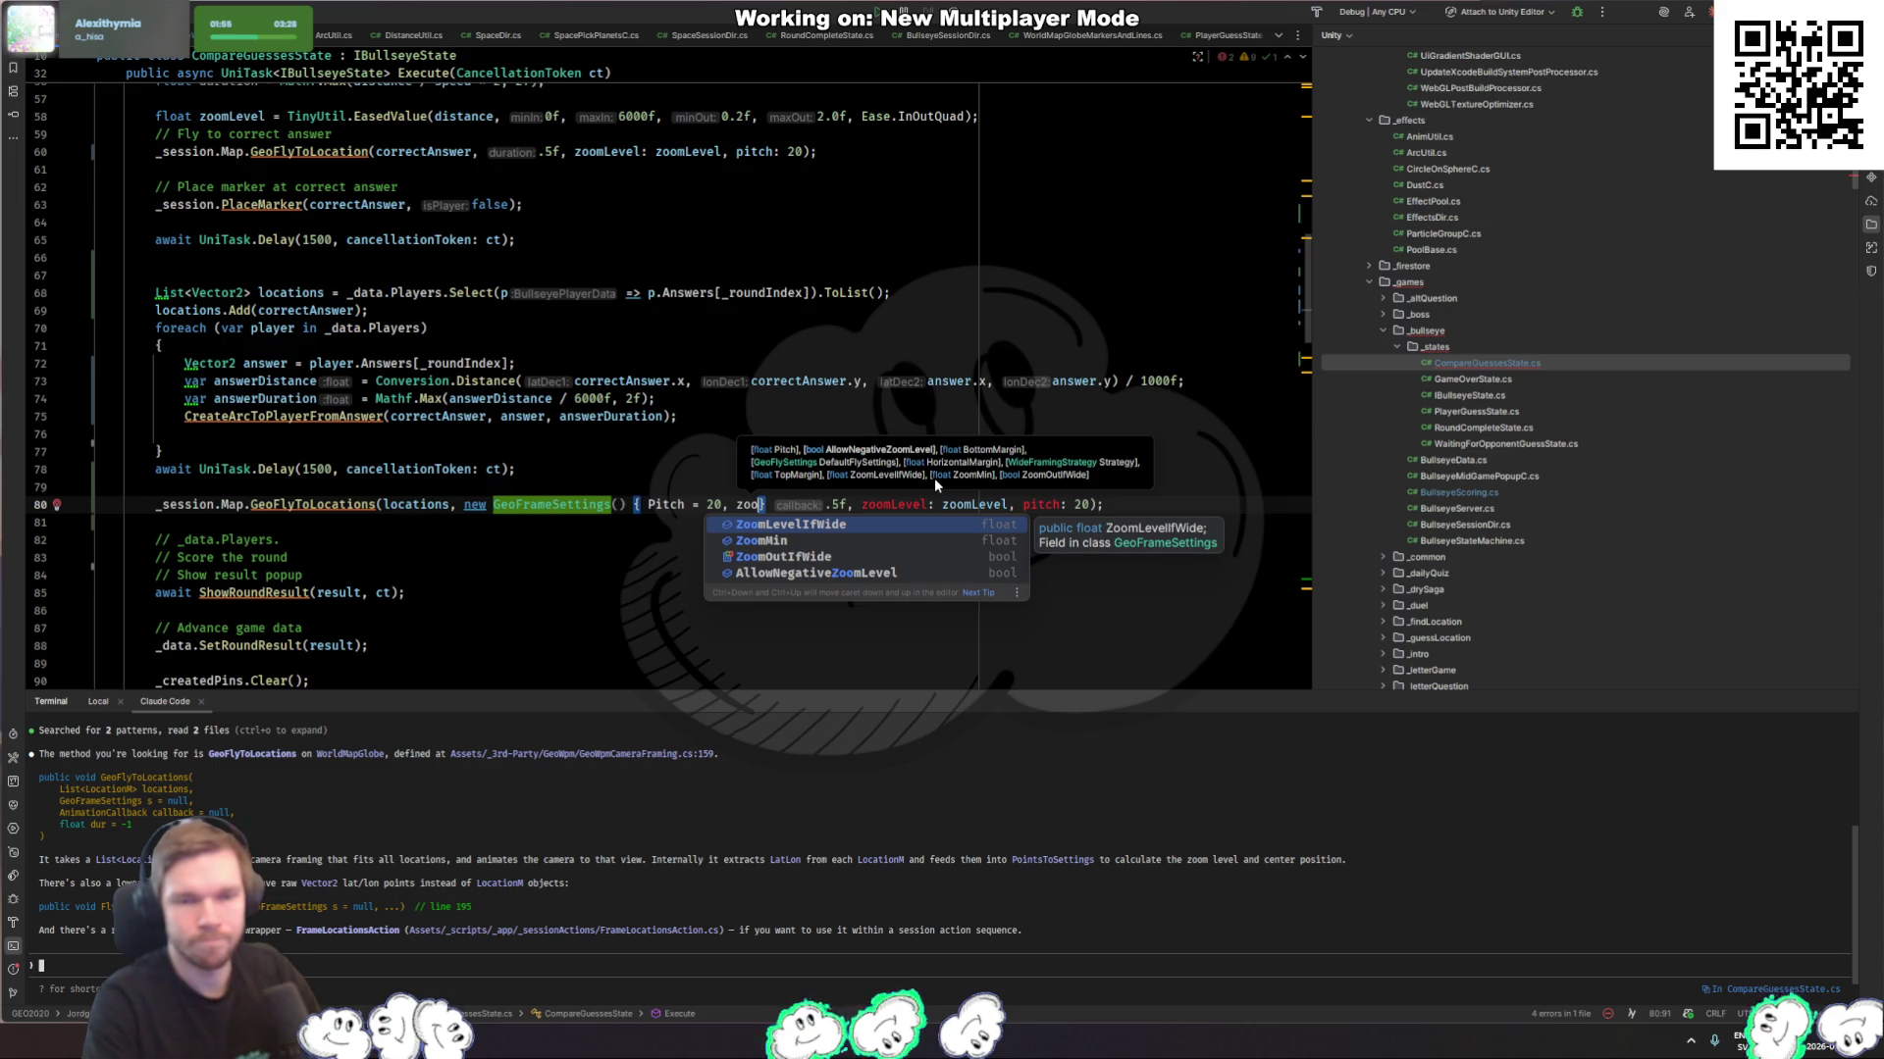
{"action": "key", "text": "Down"}
{"action": "key", "text": "Down"}
{"action": "key", "text": "Return"}
{"action": "type", "text": "true"}
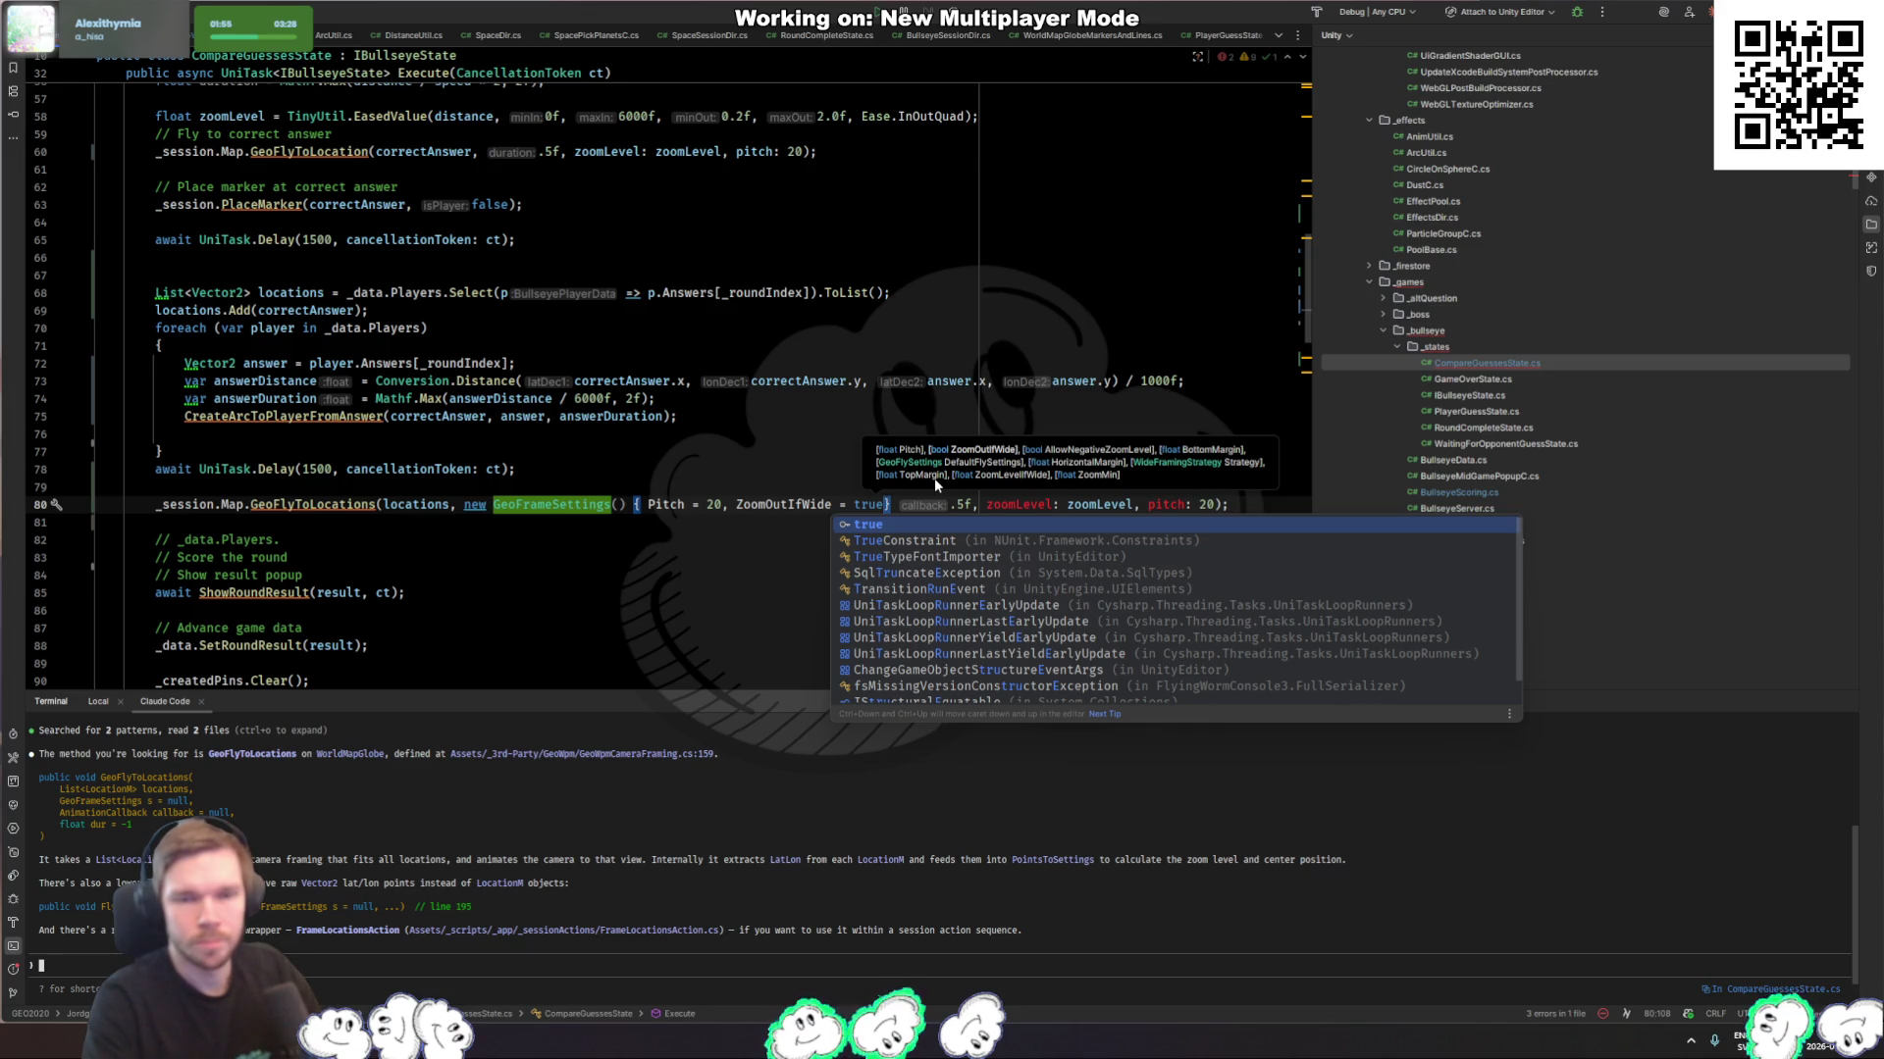
{"action": "type", "text": ","}
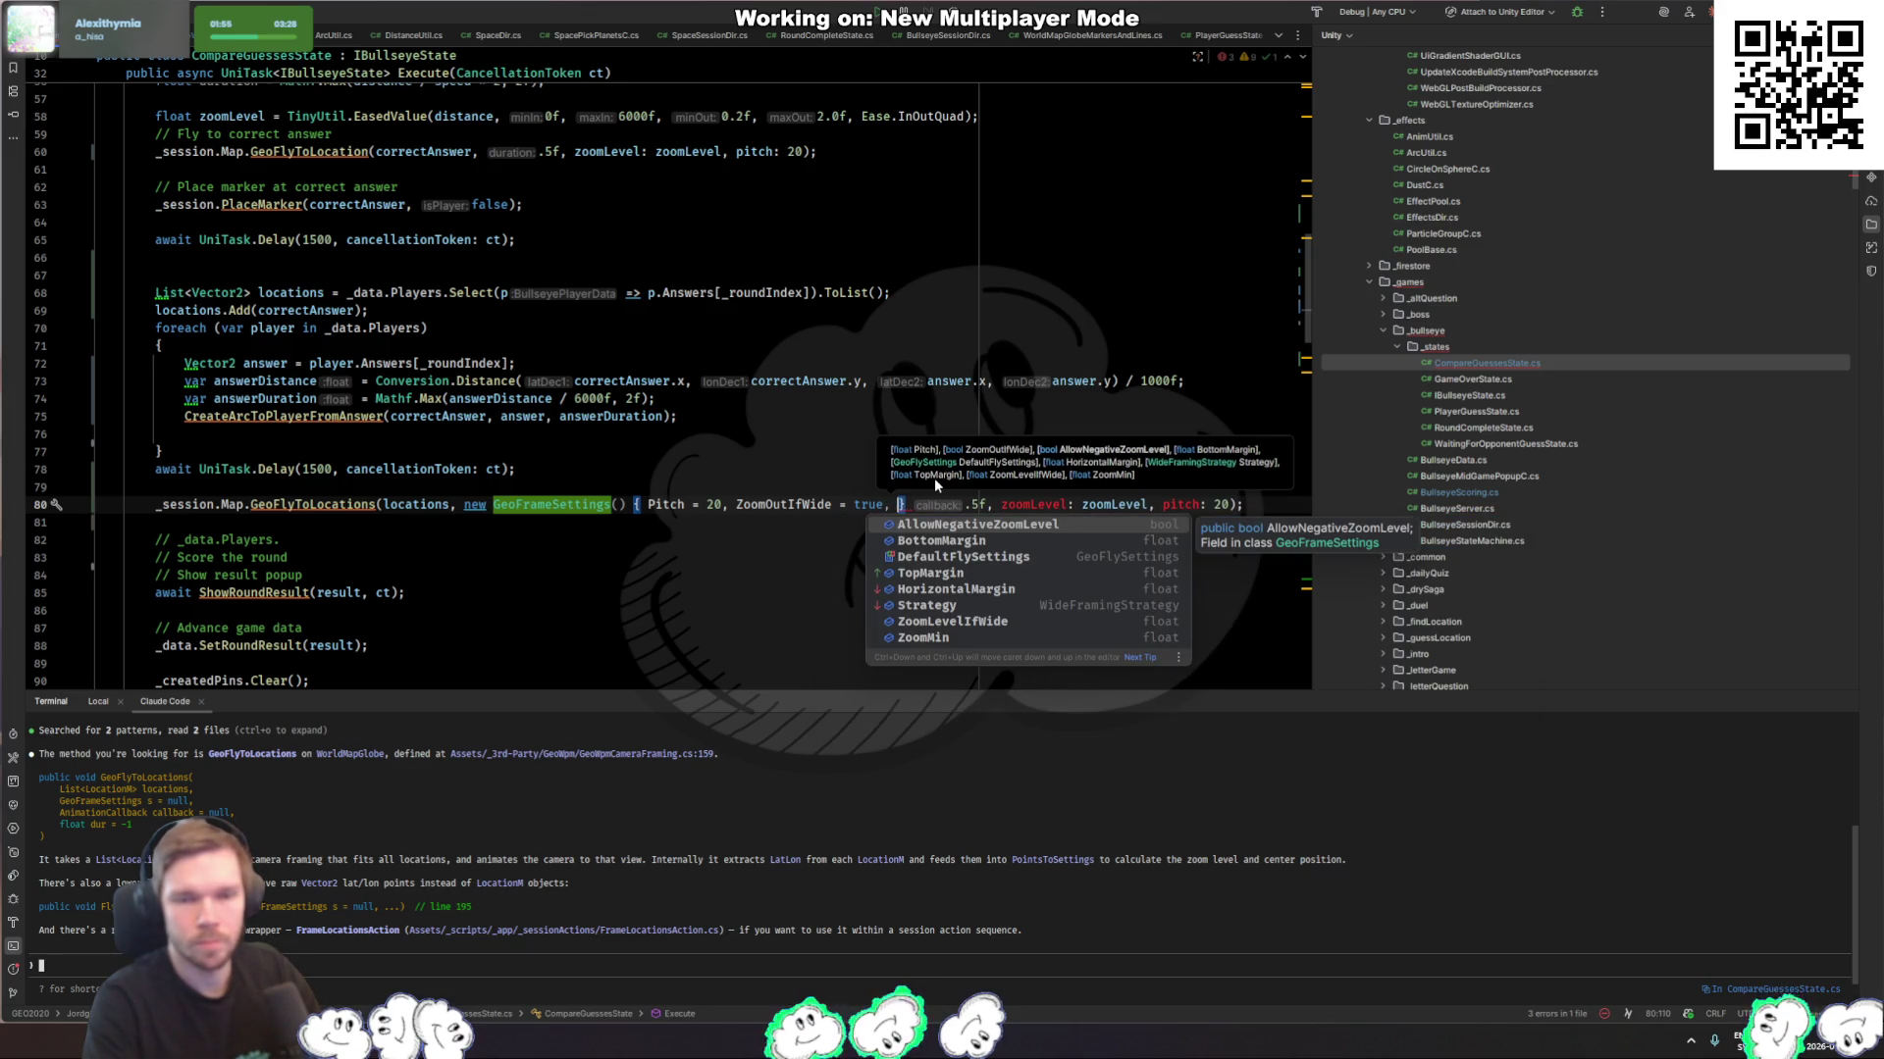
{"action": "key", "text": "Down"}
{"action": "key", "text": "Down"}
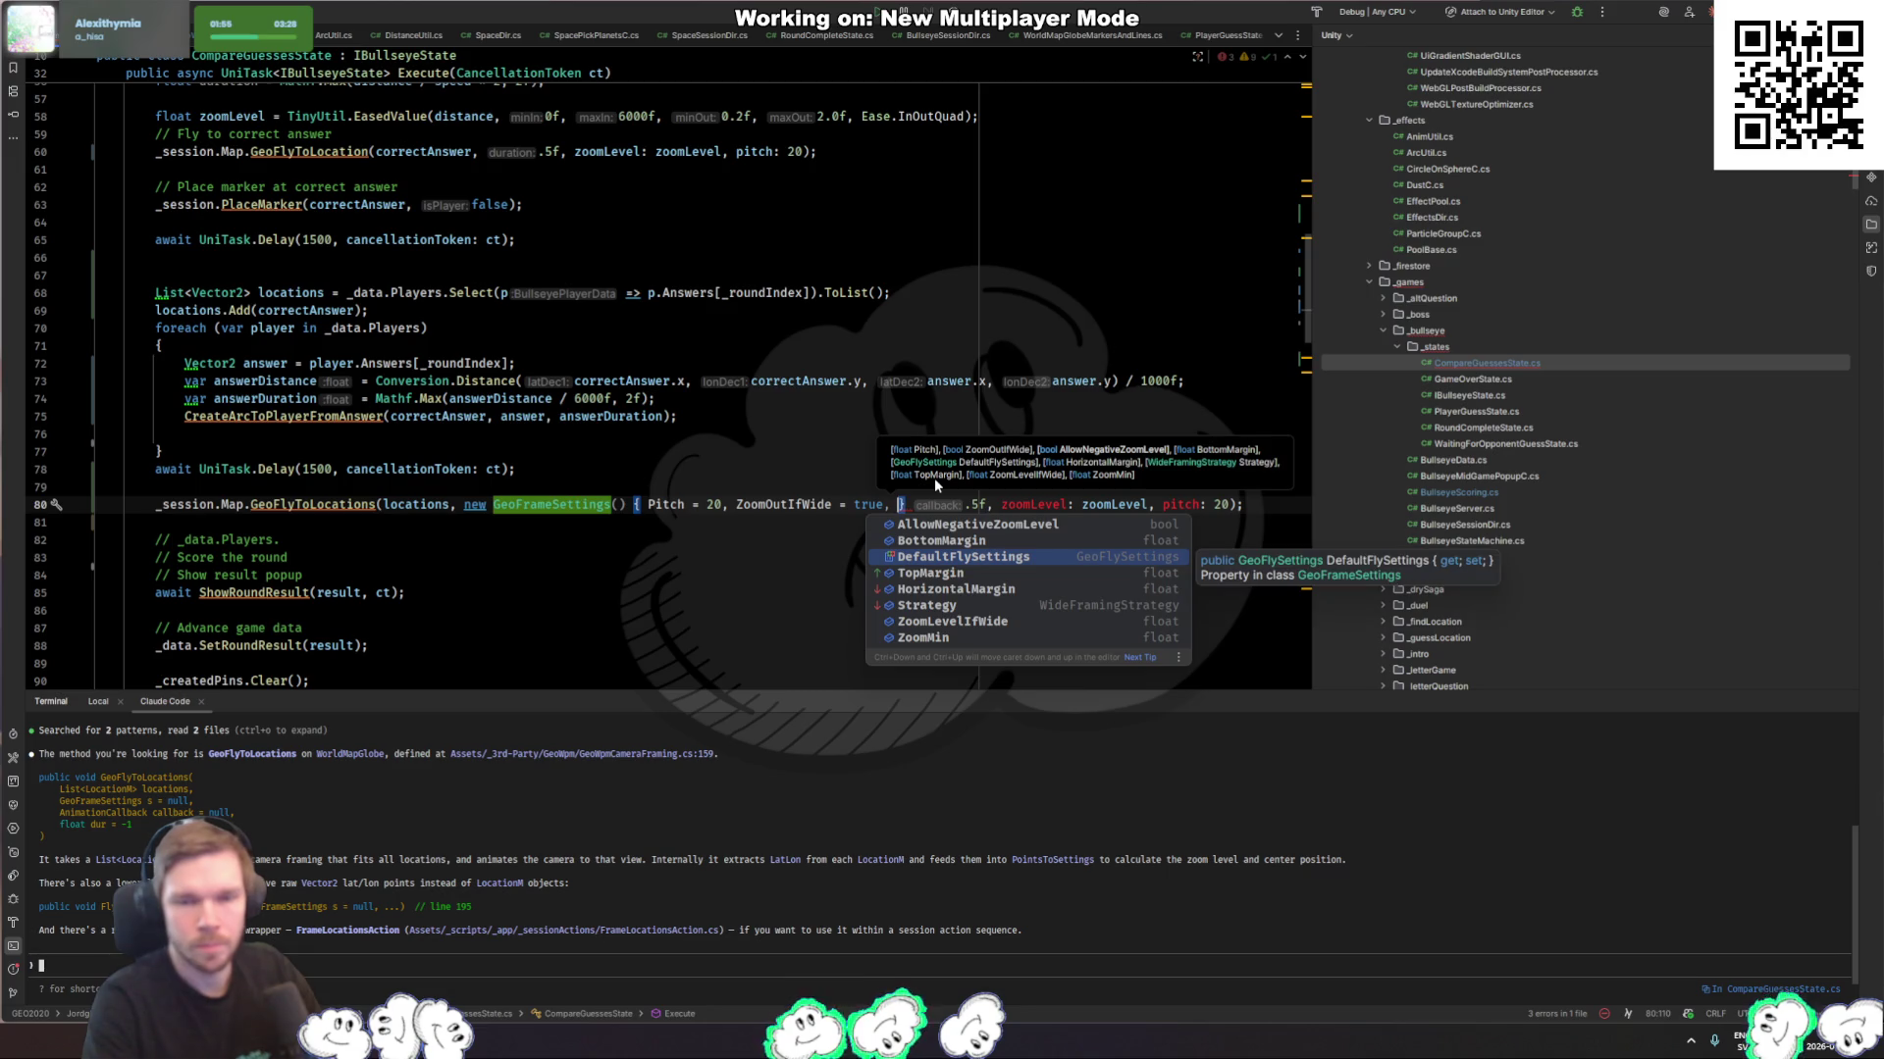
{"action": "key", "text": "Return"}
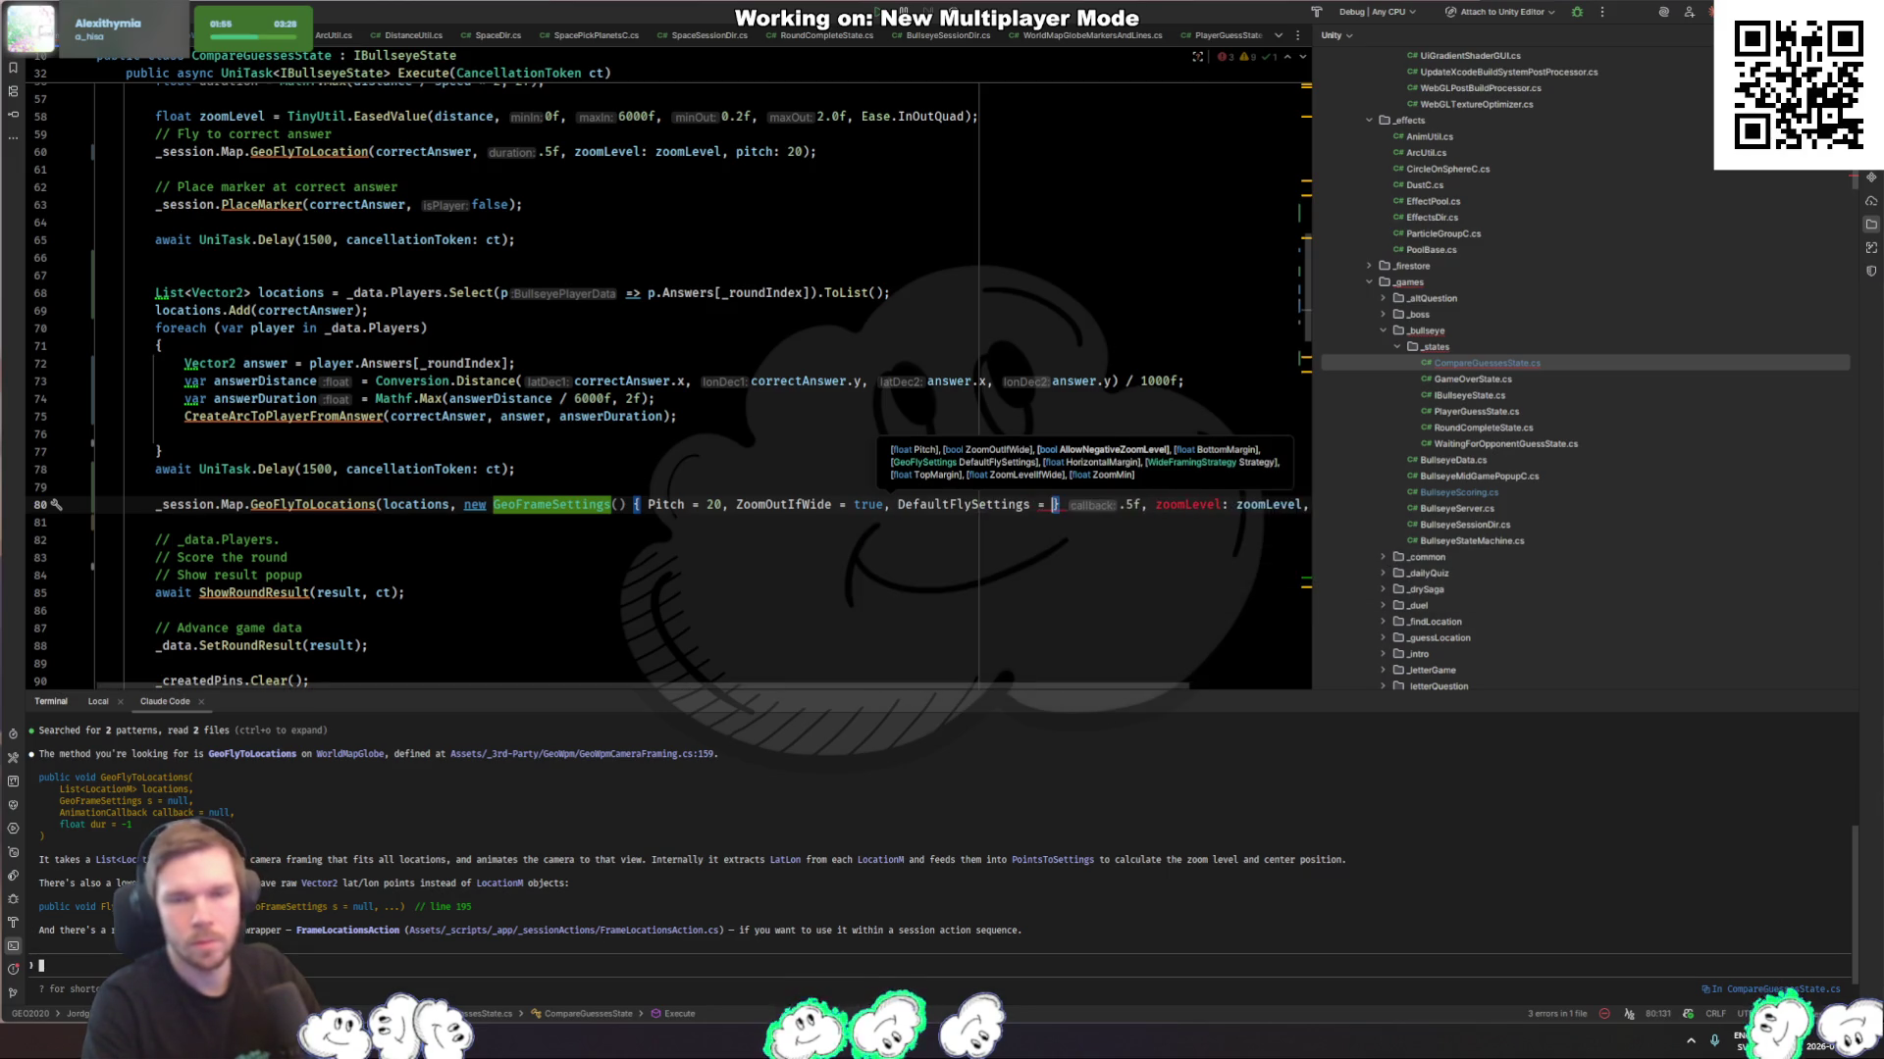
Step: Remove the DefaultFlySettings entry and the old callback, zoom and pitch arguments
{"action": "type", "text": "."}
{"action": "key", "text": "BackSpace"}
{"action": "type", "text": "new"}
{"action": "key", "text": "Return"}
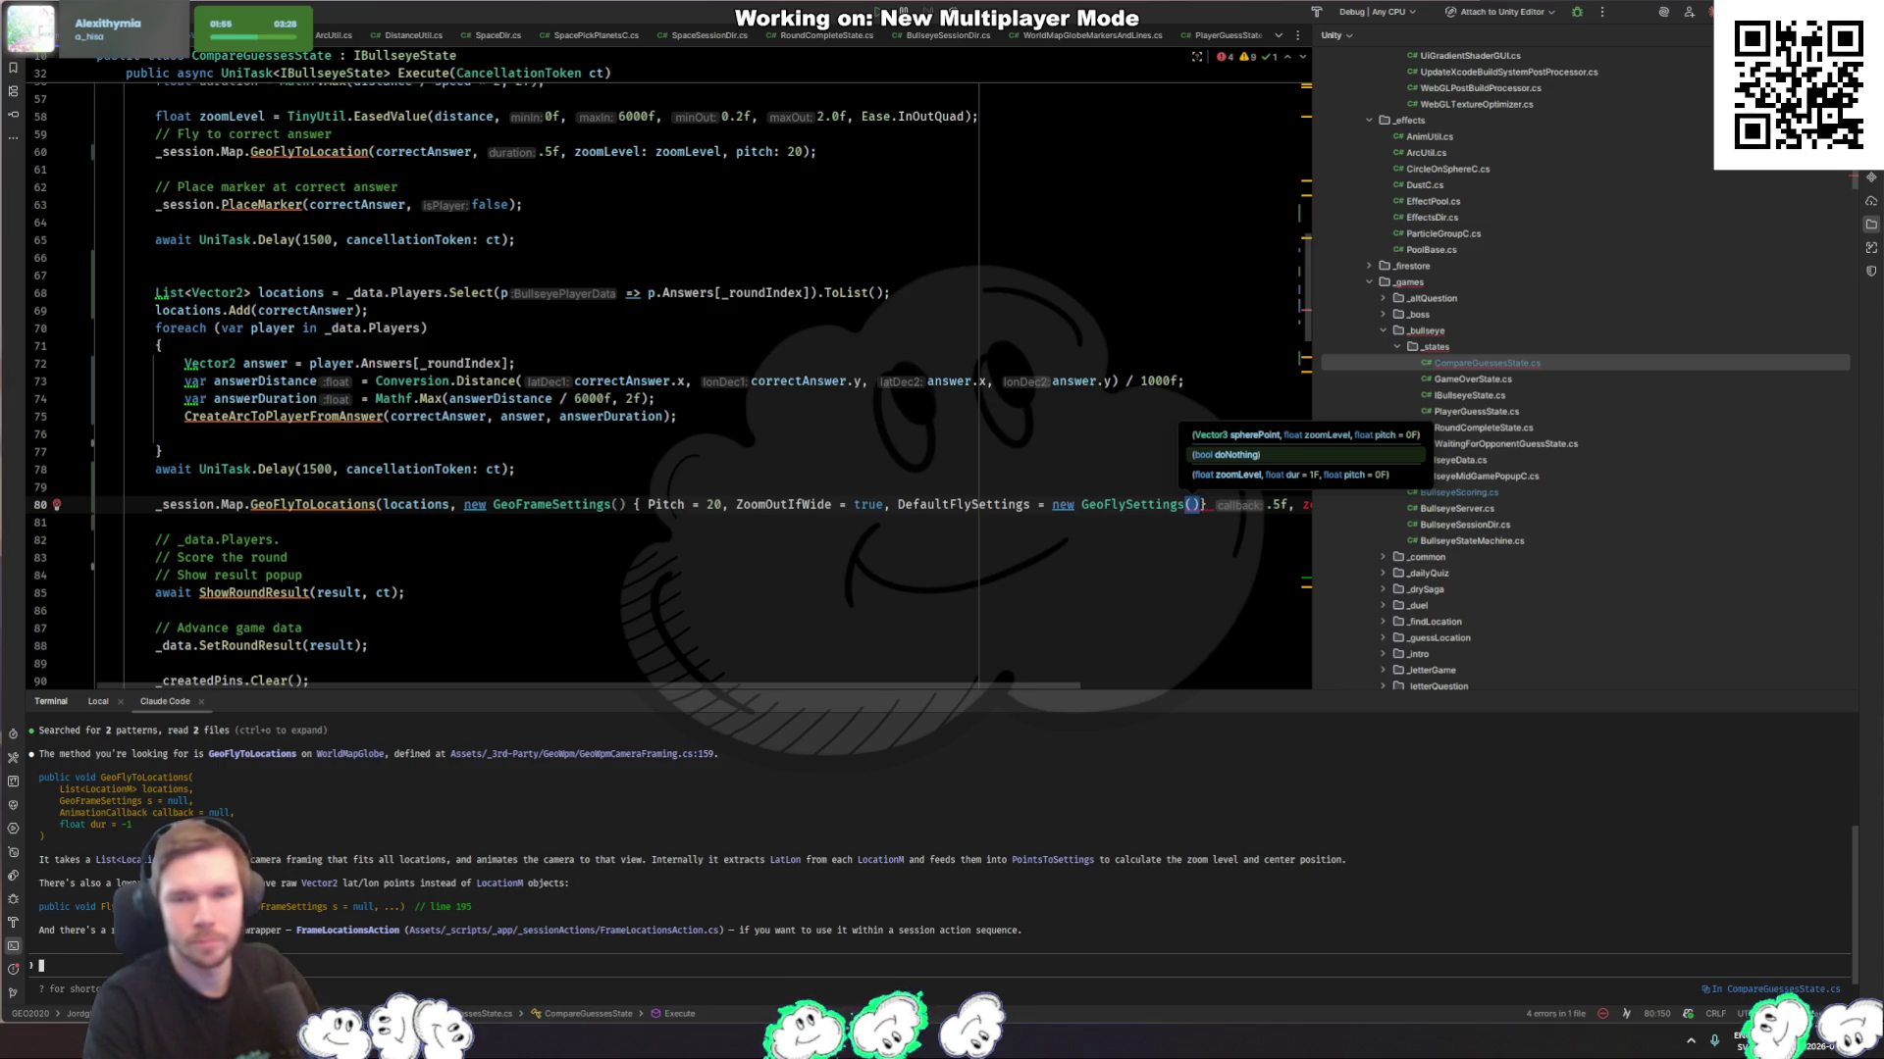
{"action": "key", "text": "ctrl+BackSpace"}
{"action": "key", "text": "ctrl+BackSpace"}
{"action": "key", "text": "ctrl+BackSpace"}
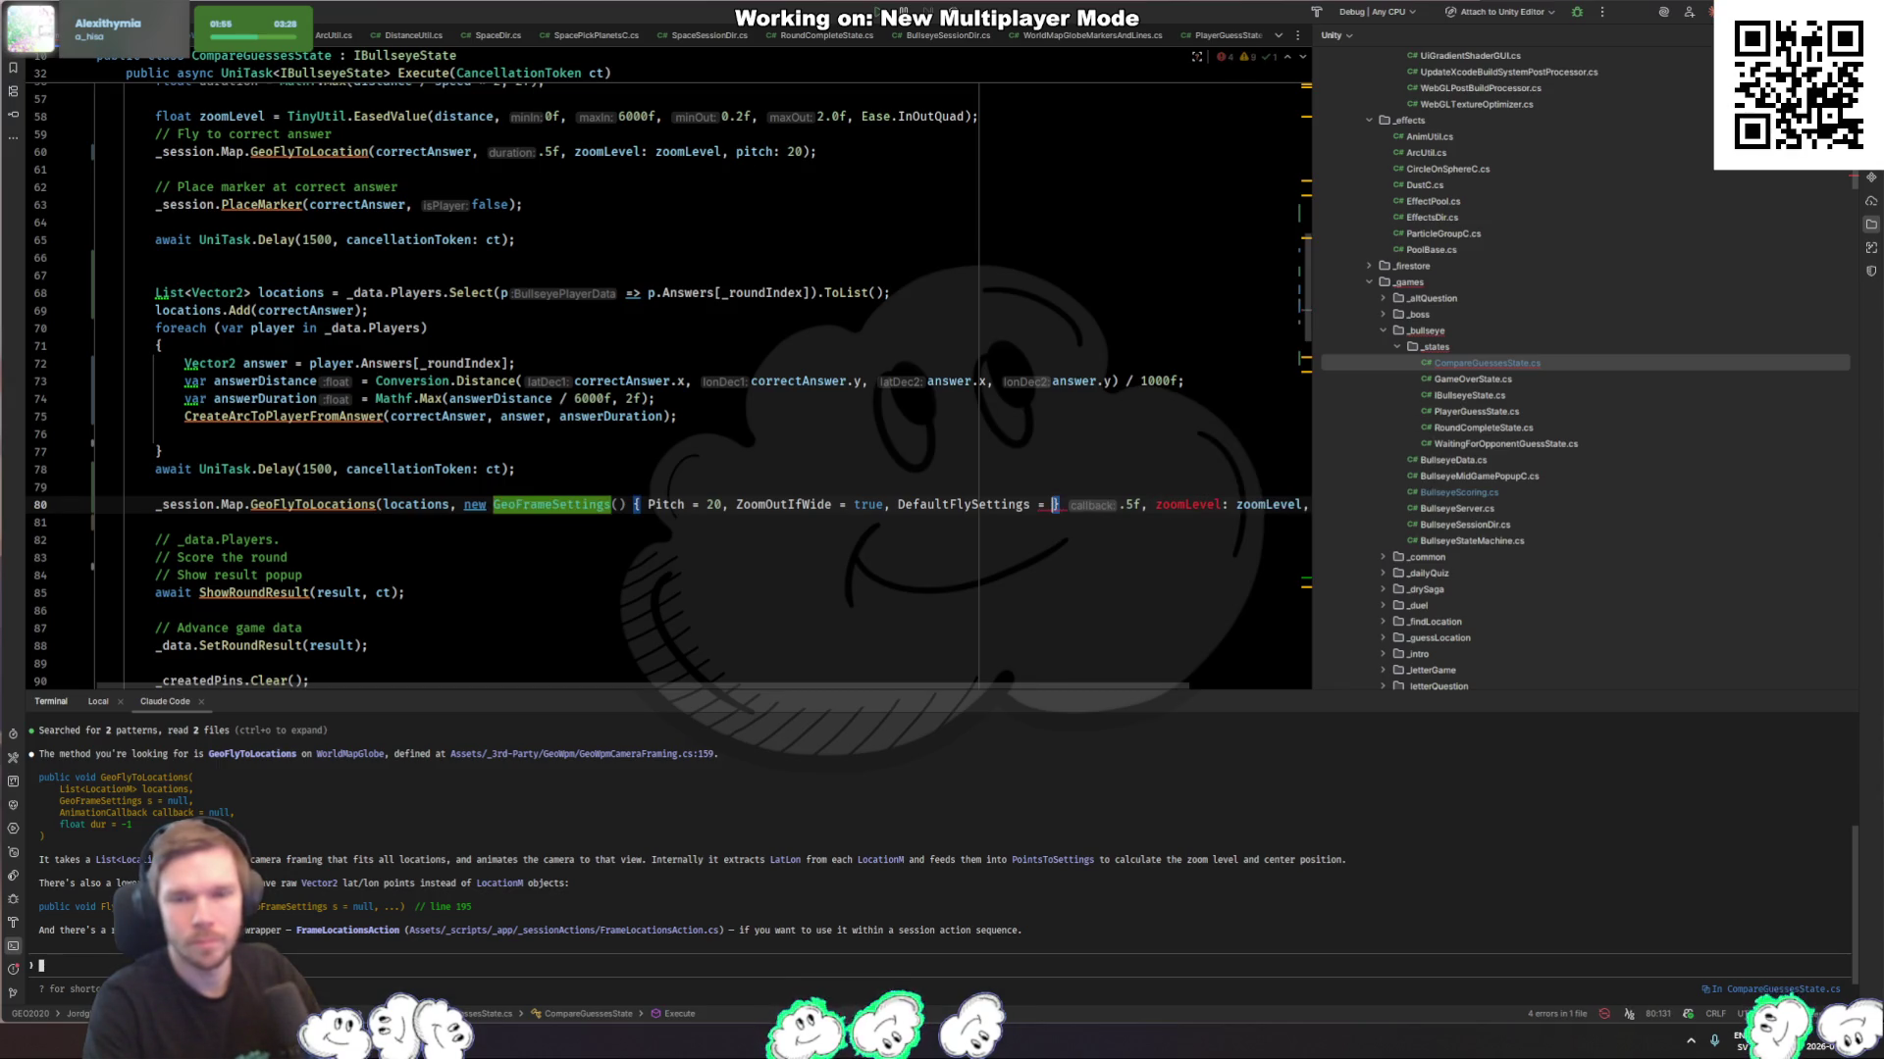
{"action": "key", "text": "BackSpace"}
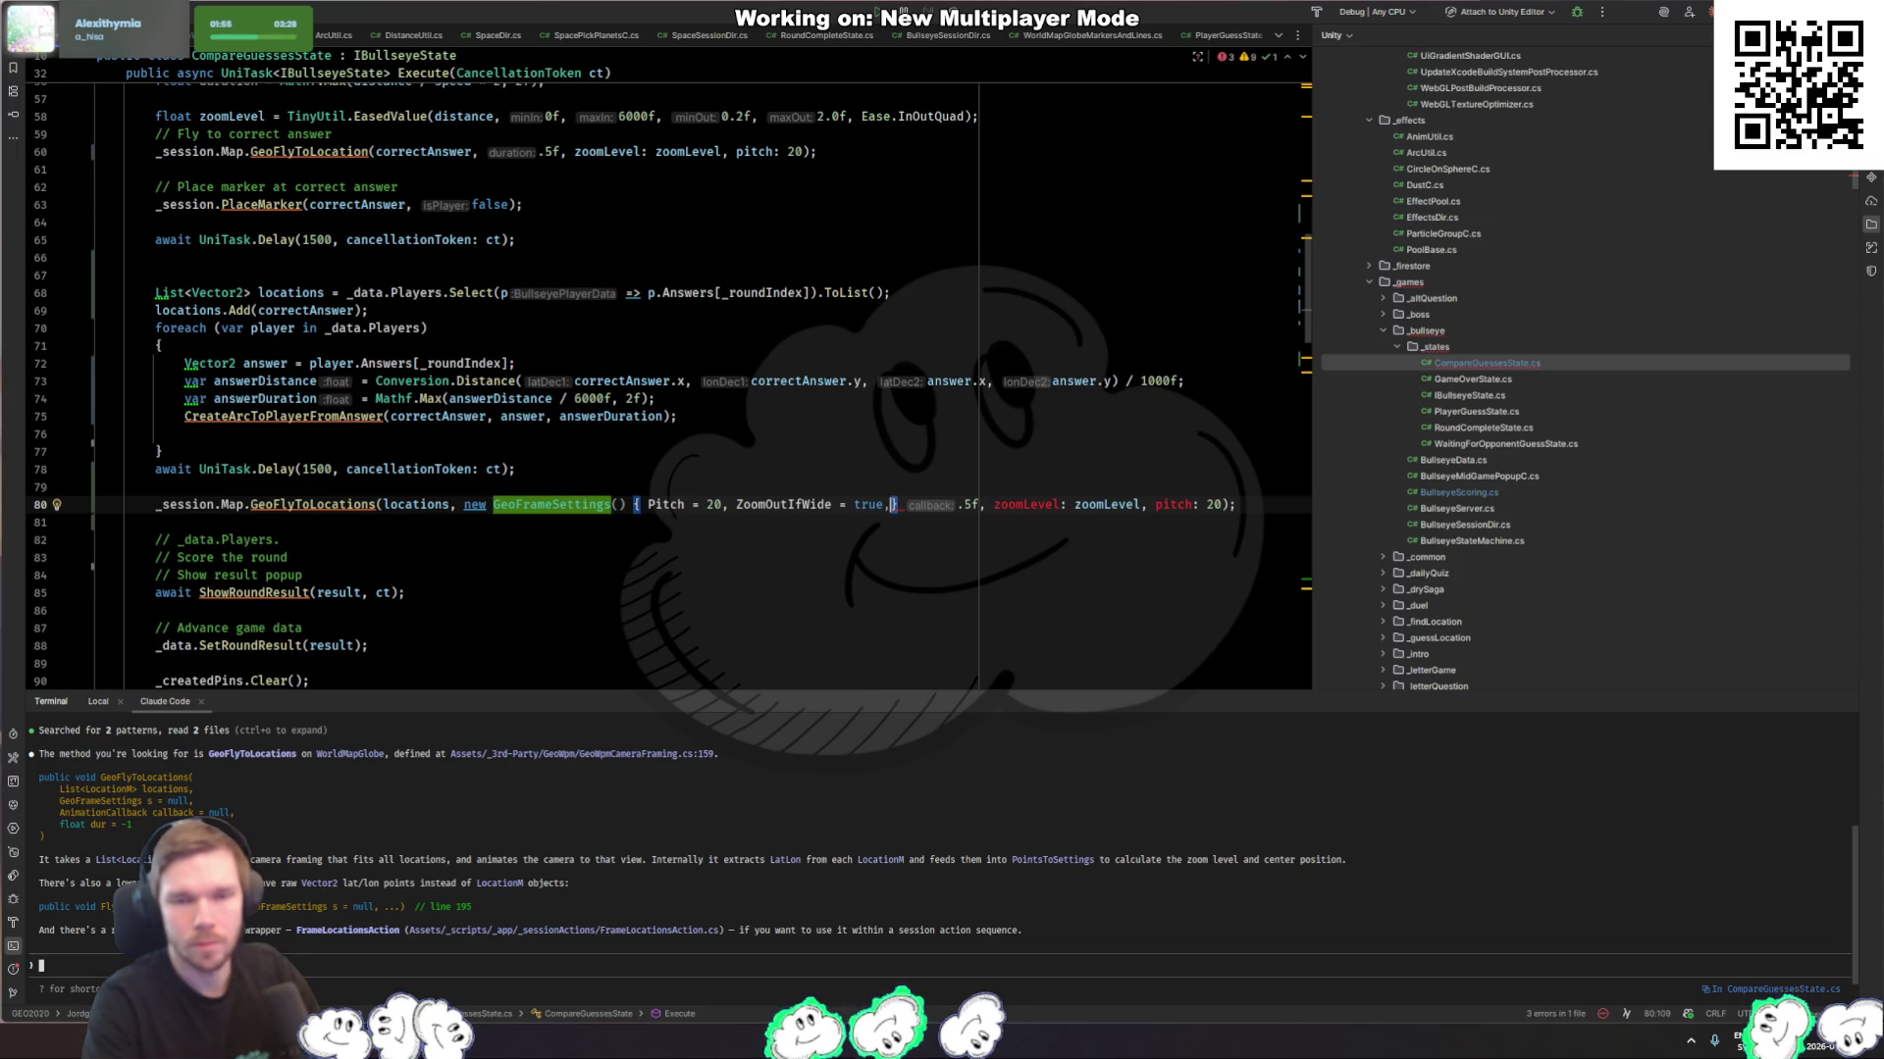
{"action": "key", "text": "ctrl+shift+Right"}
{"action": "key", "text": "ctrl+shift+Right"}
{"action": "key", "text": "ctrl+shift+Right"}
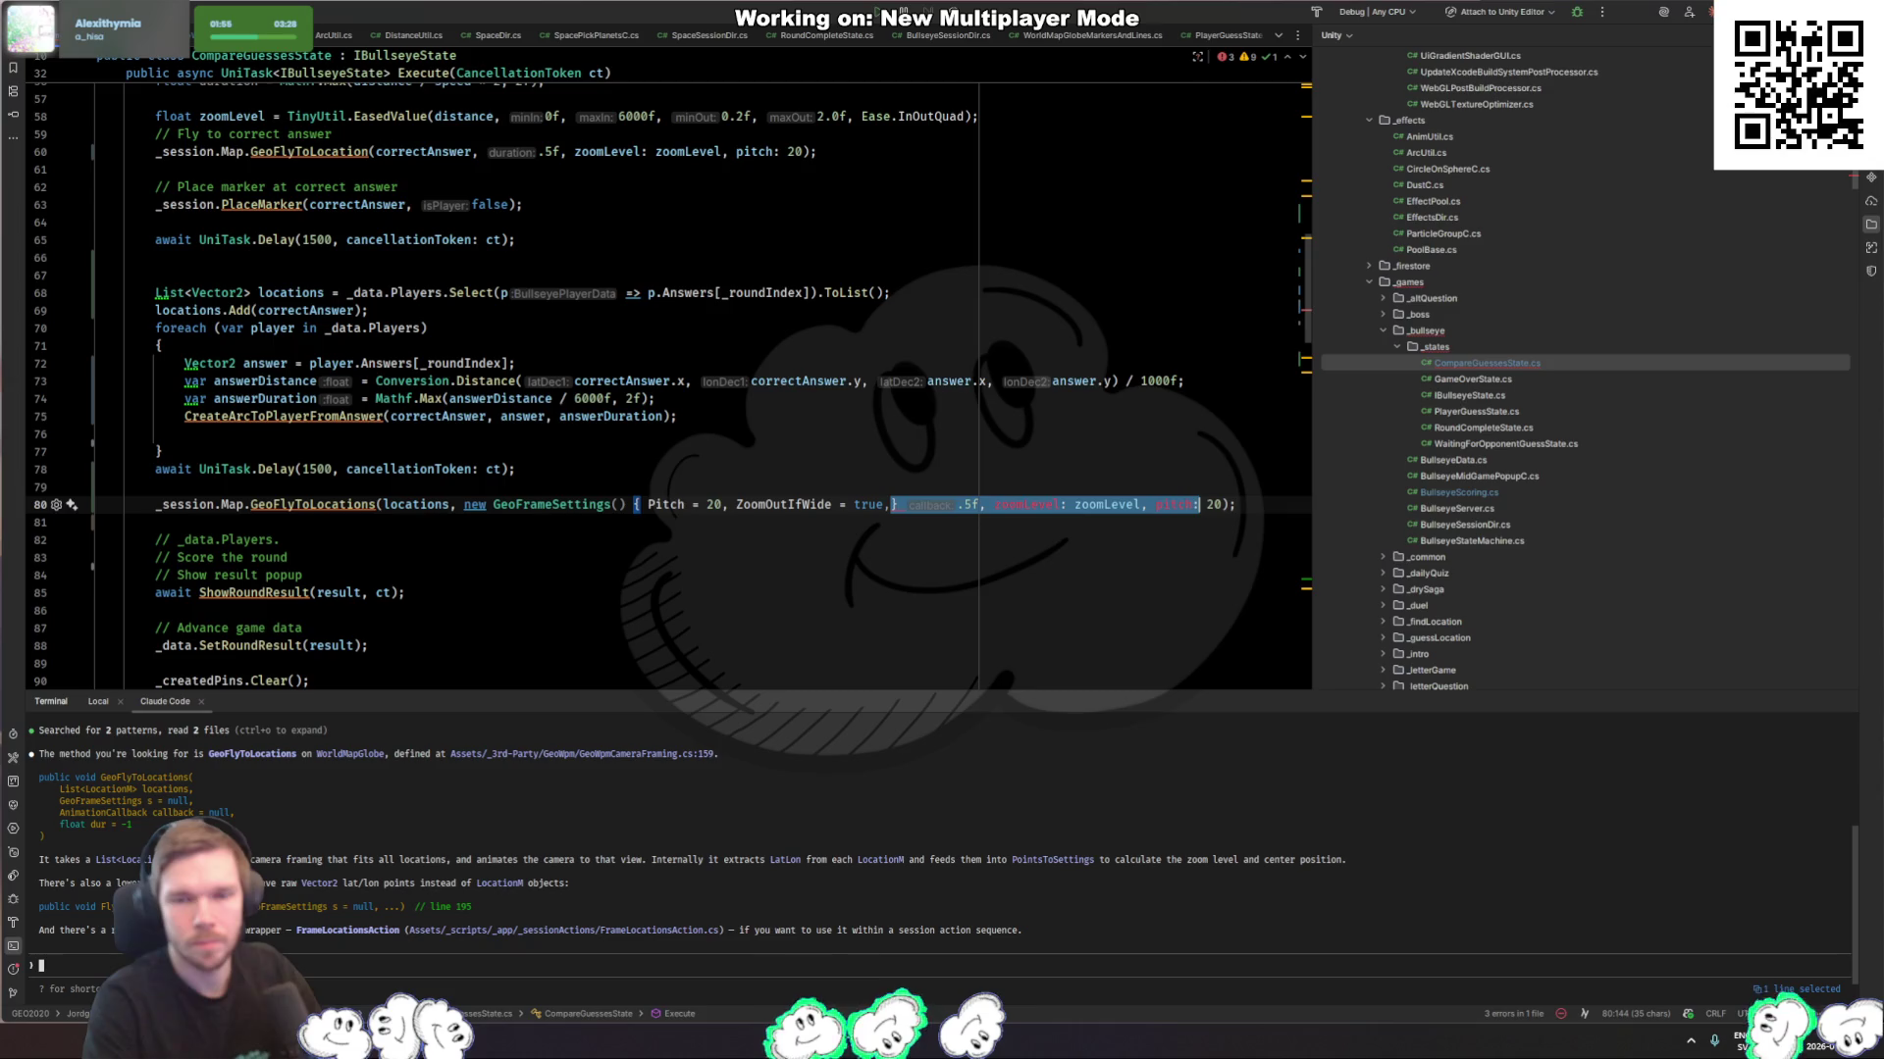
{"action": "key", "text": "ctrl+shift+Right"}
{"action": "key", "text": "Delete"}
{"action": "key", "text": "BackSpace"}
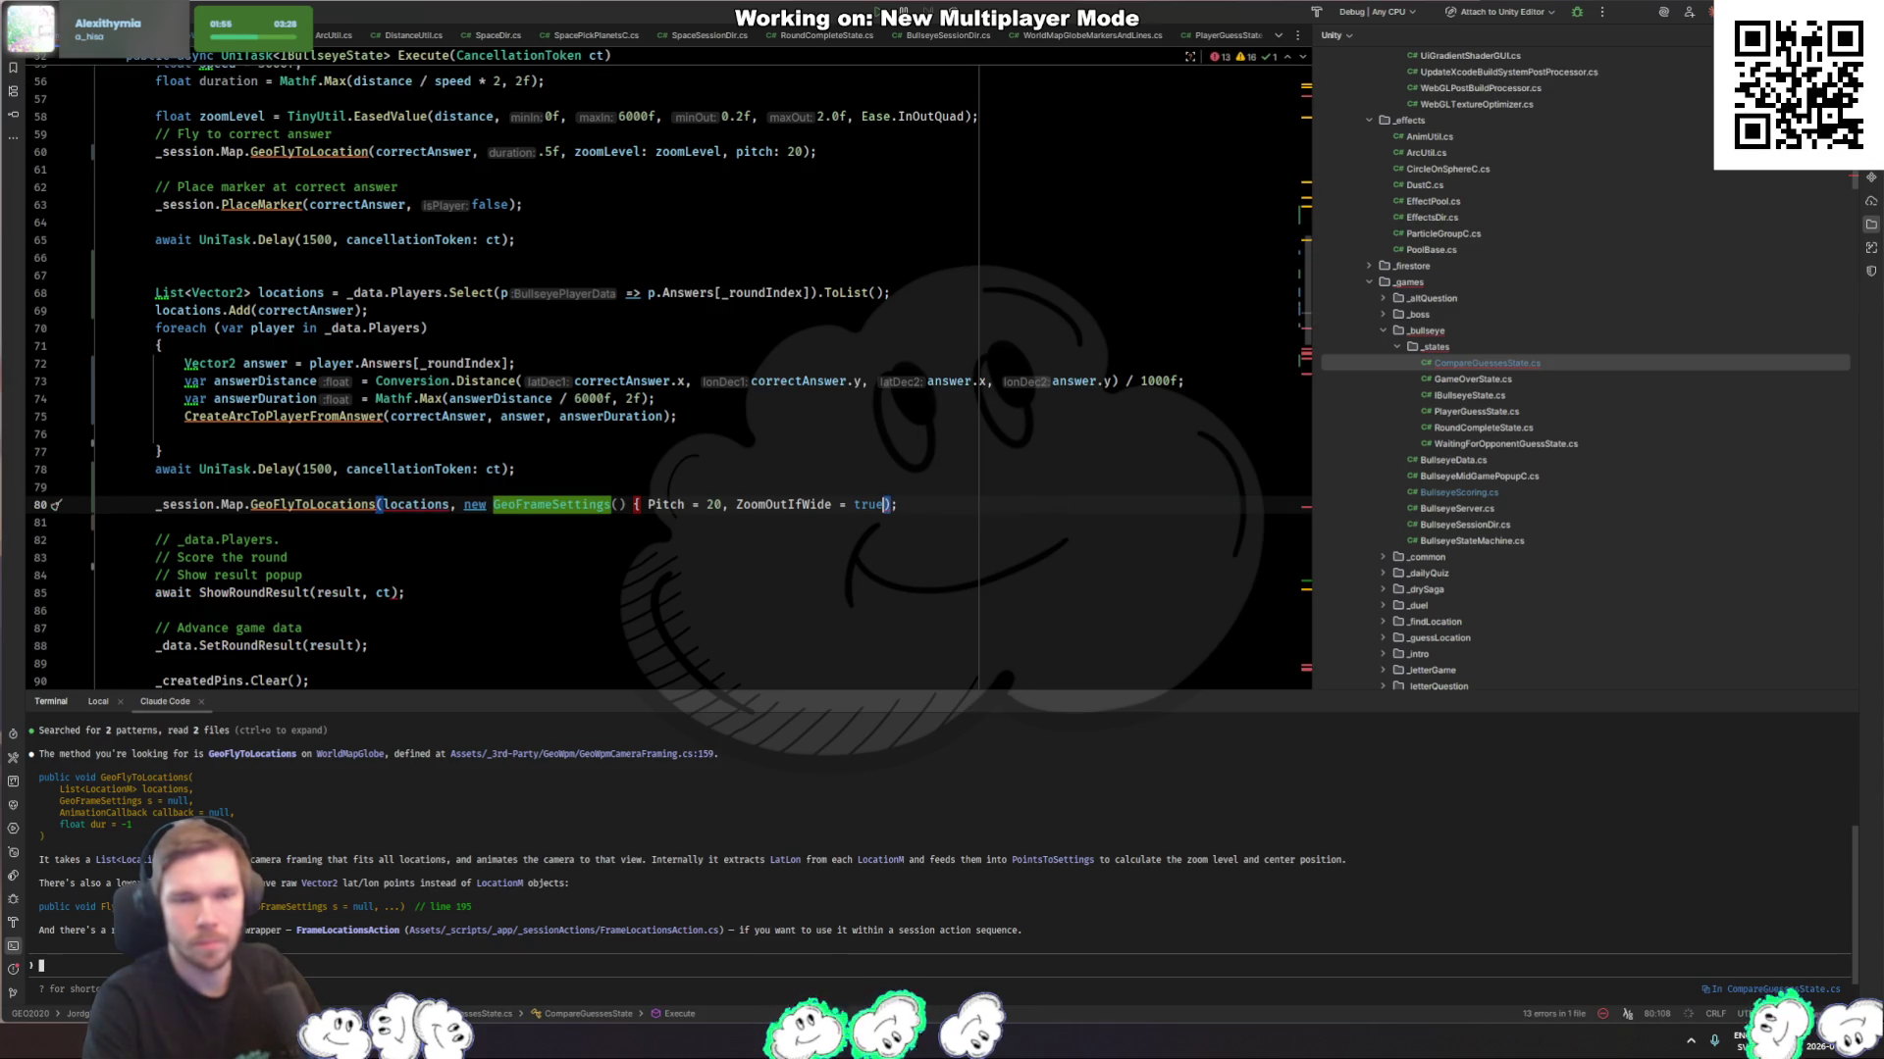
Step: Close the initializer and pass null as callback and 1500 as duration
{"action": "type", "text": "},"}
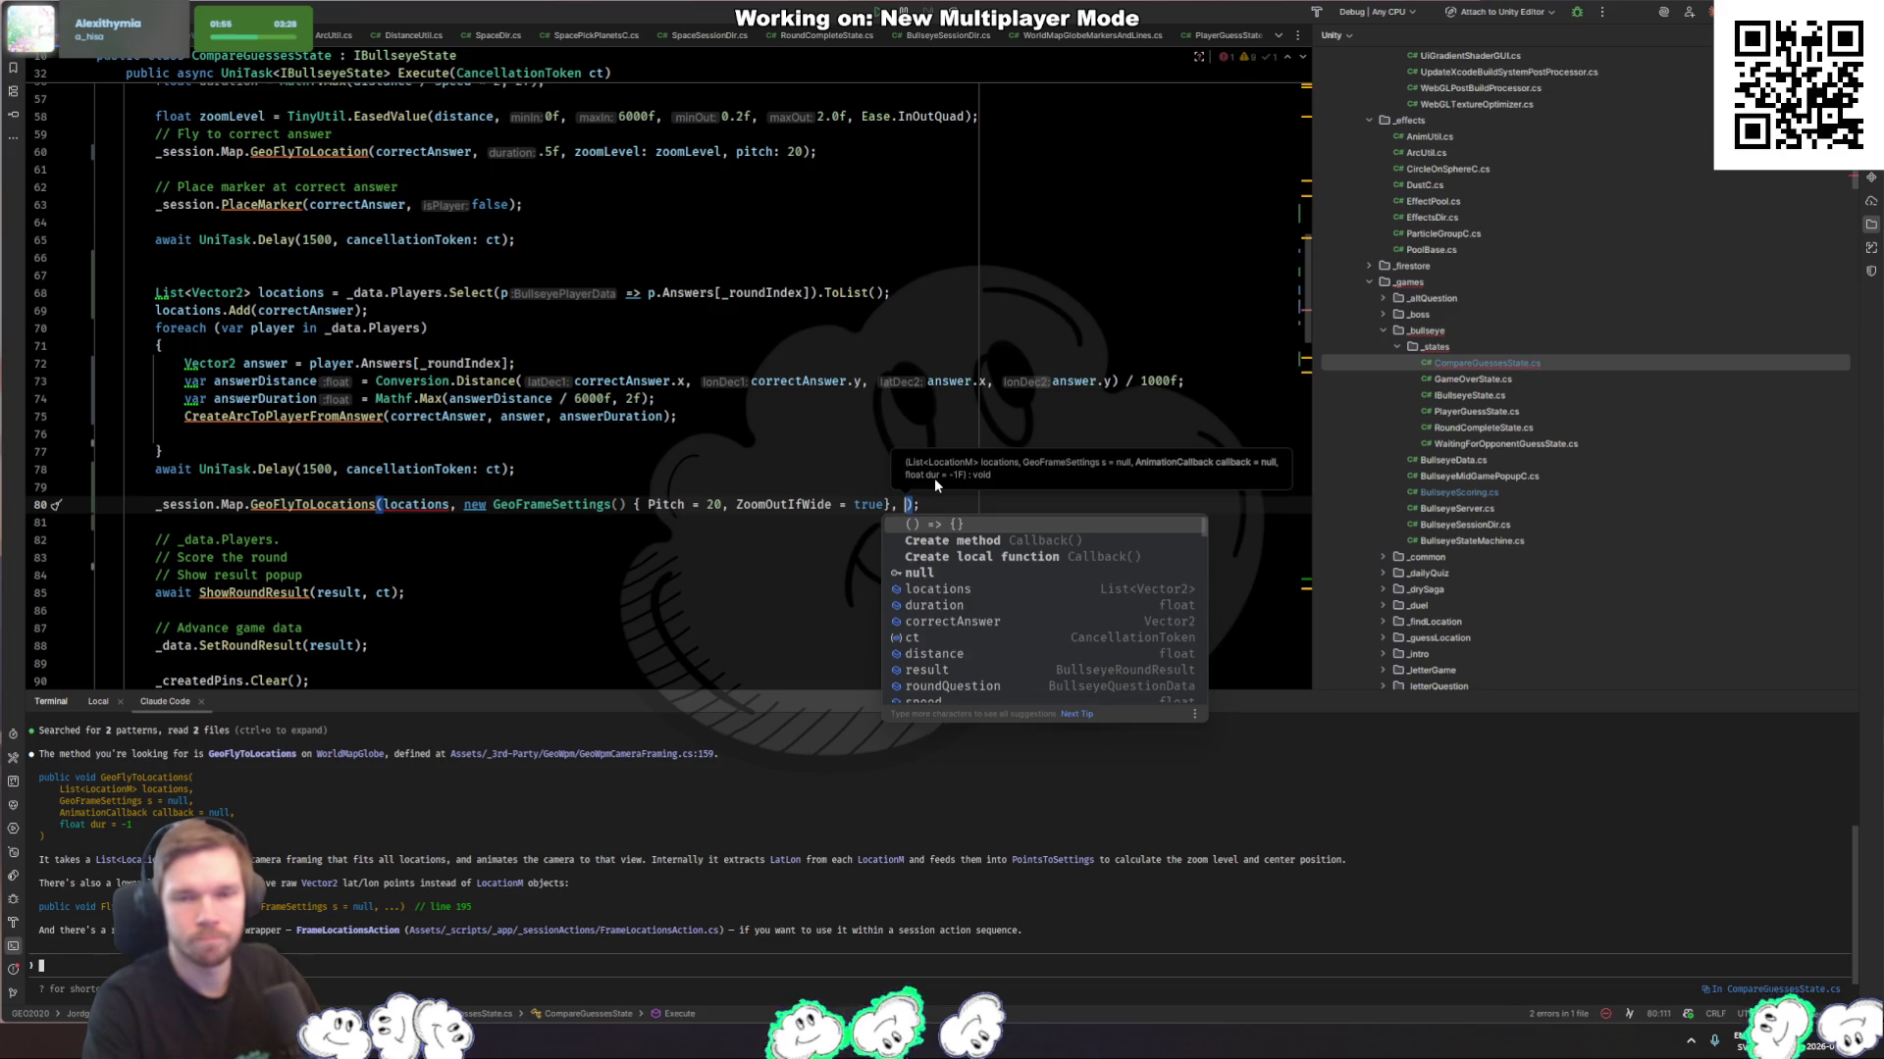
{"action": "type", "text": "null, "}
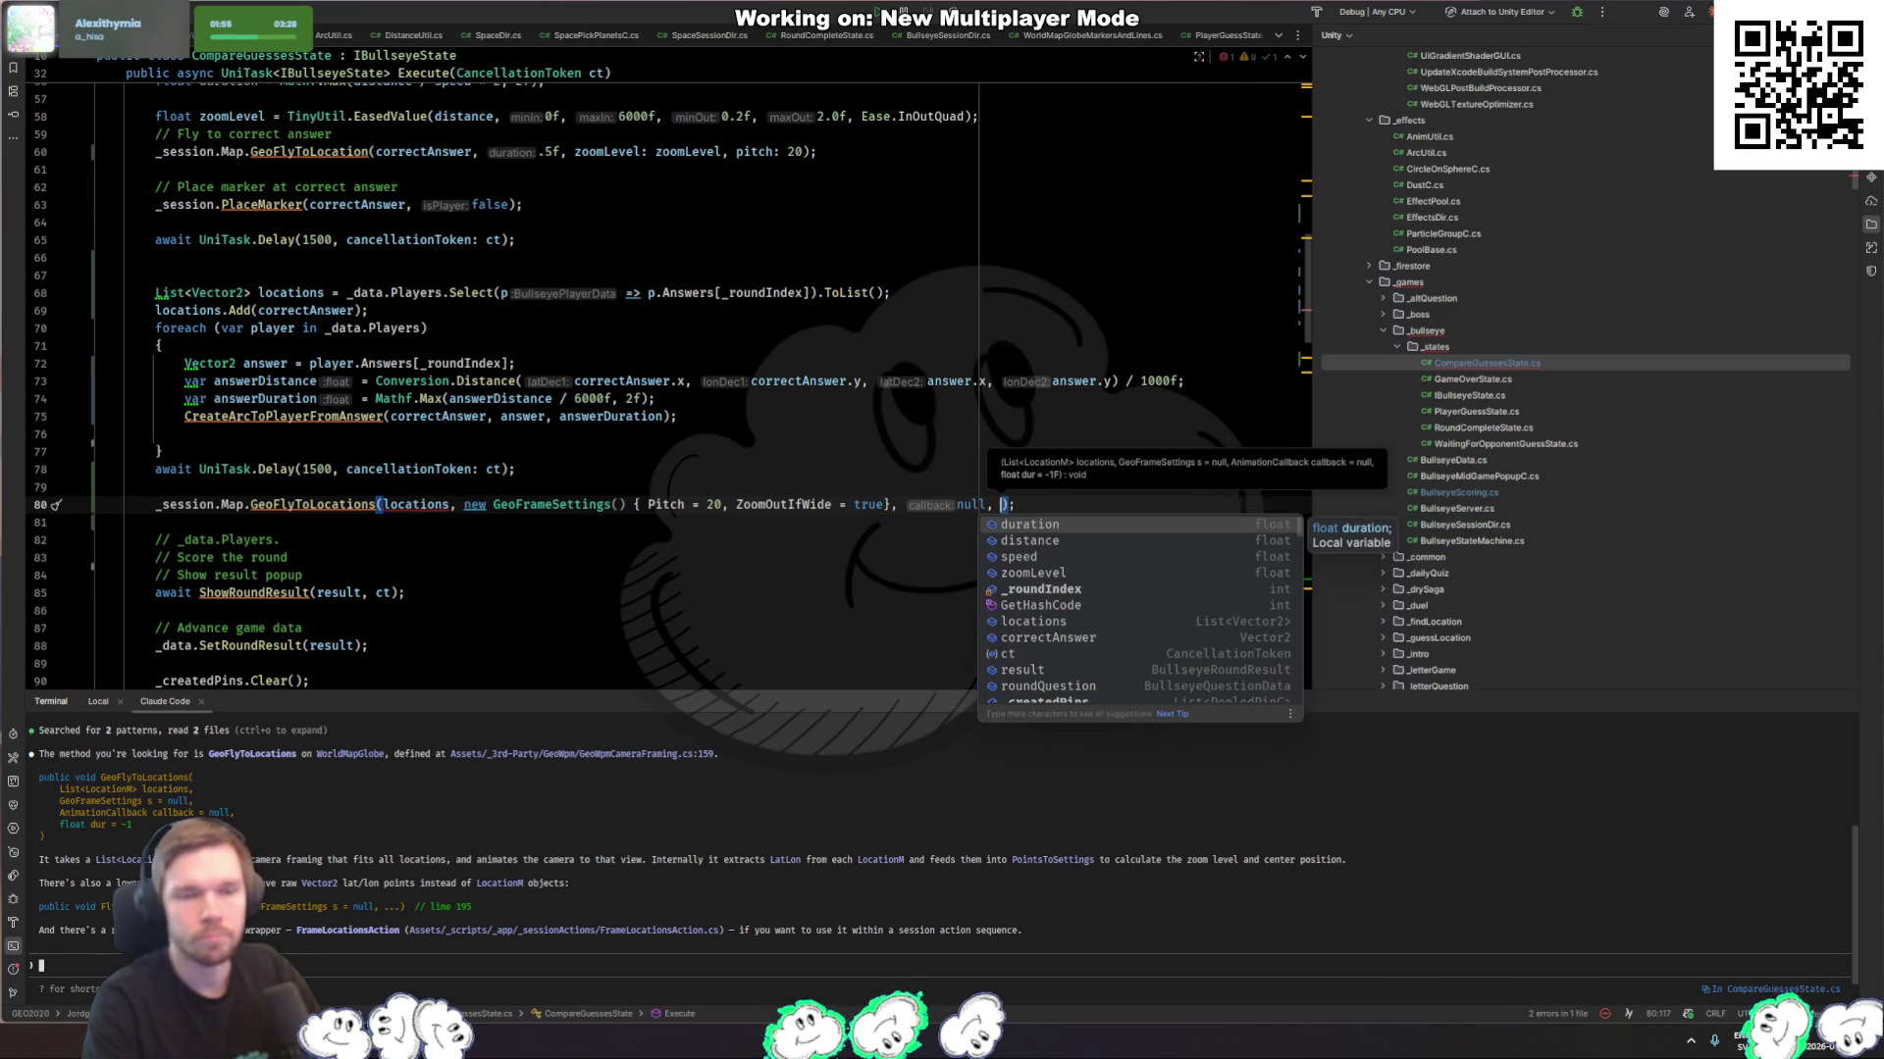
{"action": "type", "text": "dura"}
{"action": "key", "text": "Return"}
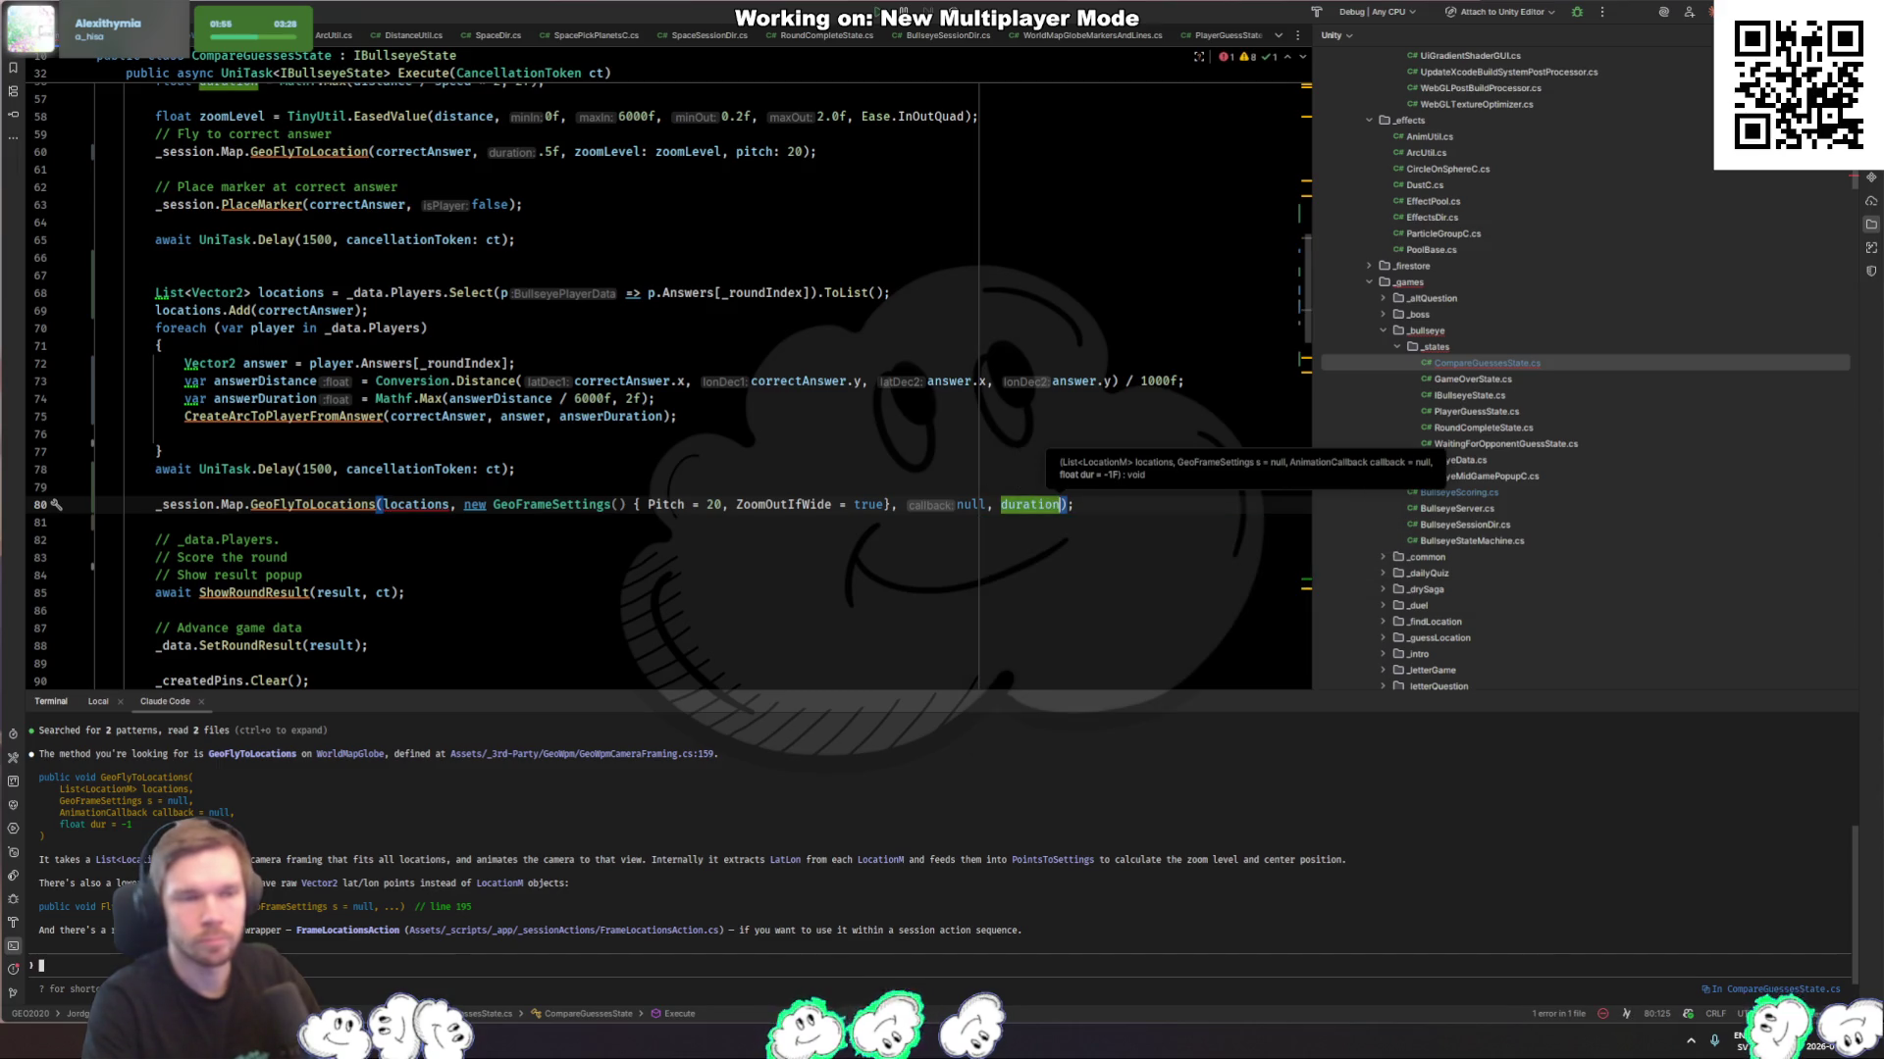
{"action": "type", "text": "15000"}
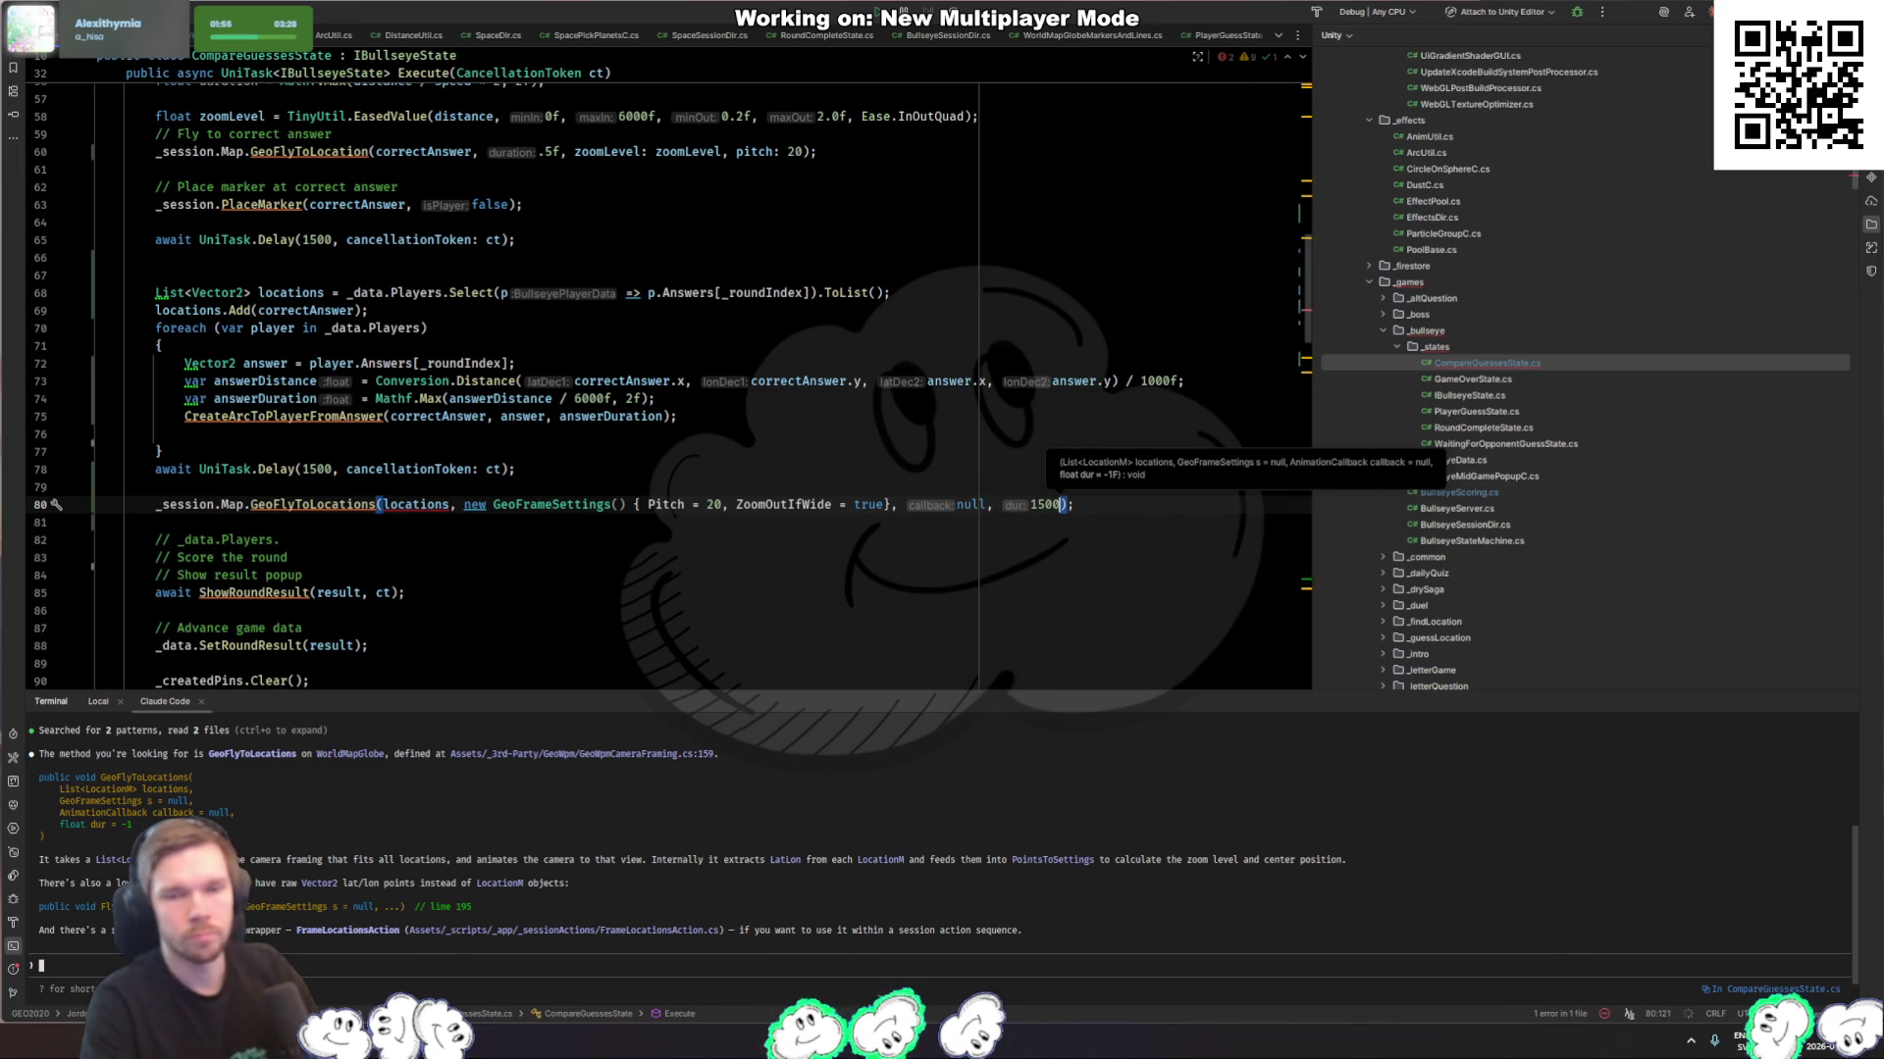
{"action": "key", "text": "BackSpace"}
Step: Jump to the GeoFlyToLocations declaration in GeoWpmCameraFraming.cs
{"action": "left_click", "coordinate": [441, 554]}
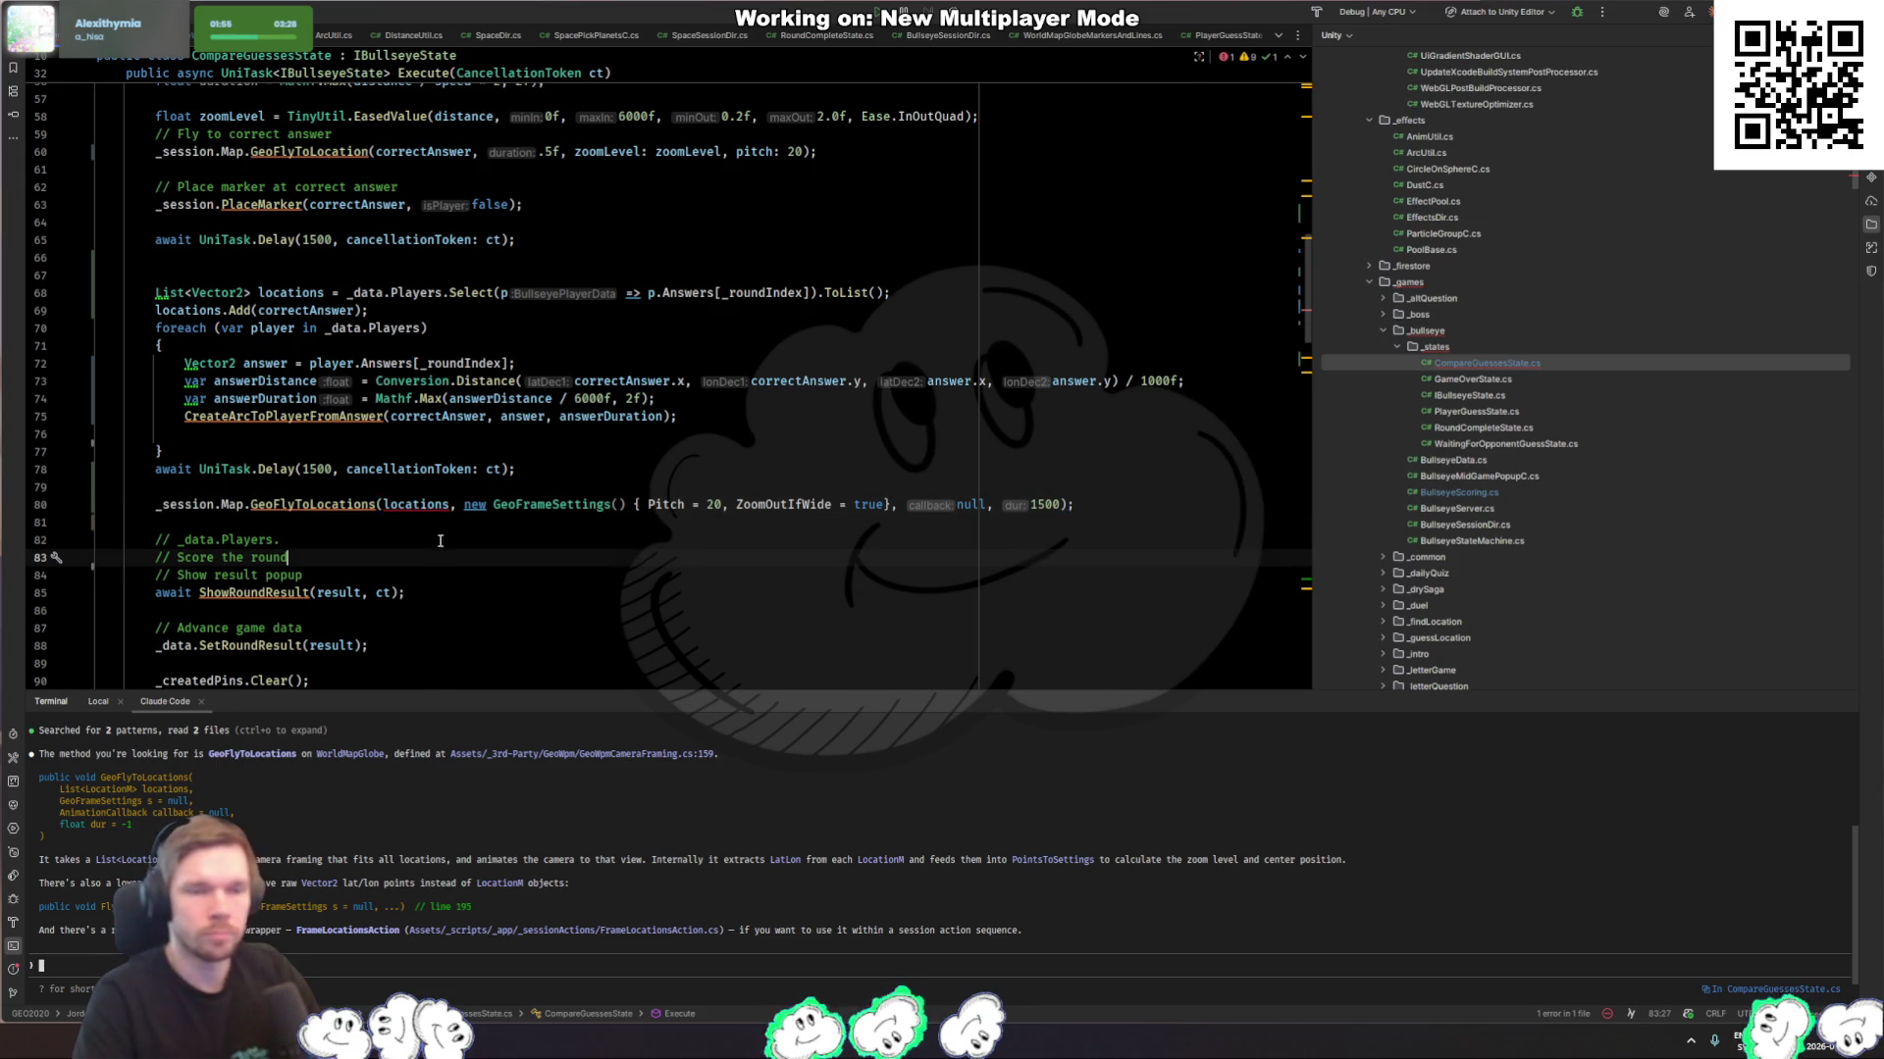
{"action": "mouse_move", "coordinate": [438, 505]}
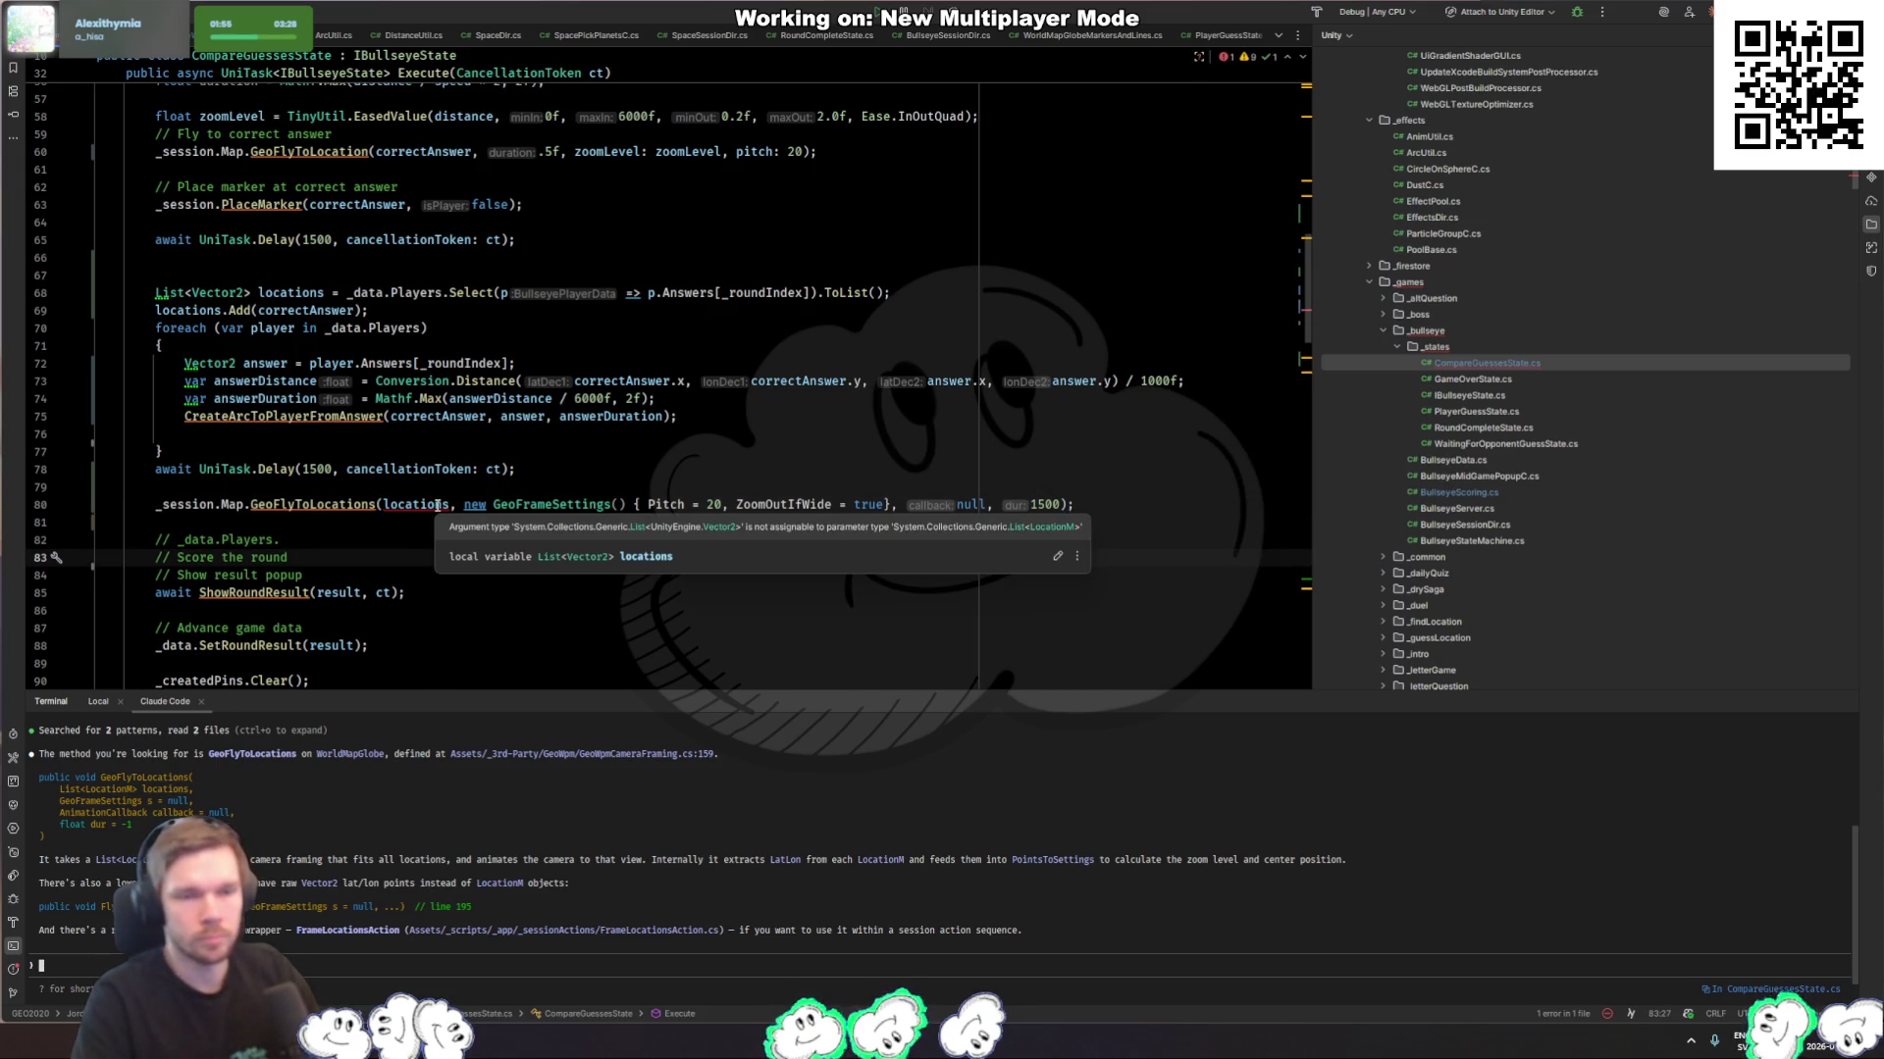
{"action": "left_click", "coordinate": [324, 504], "text": "ctrl"}
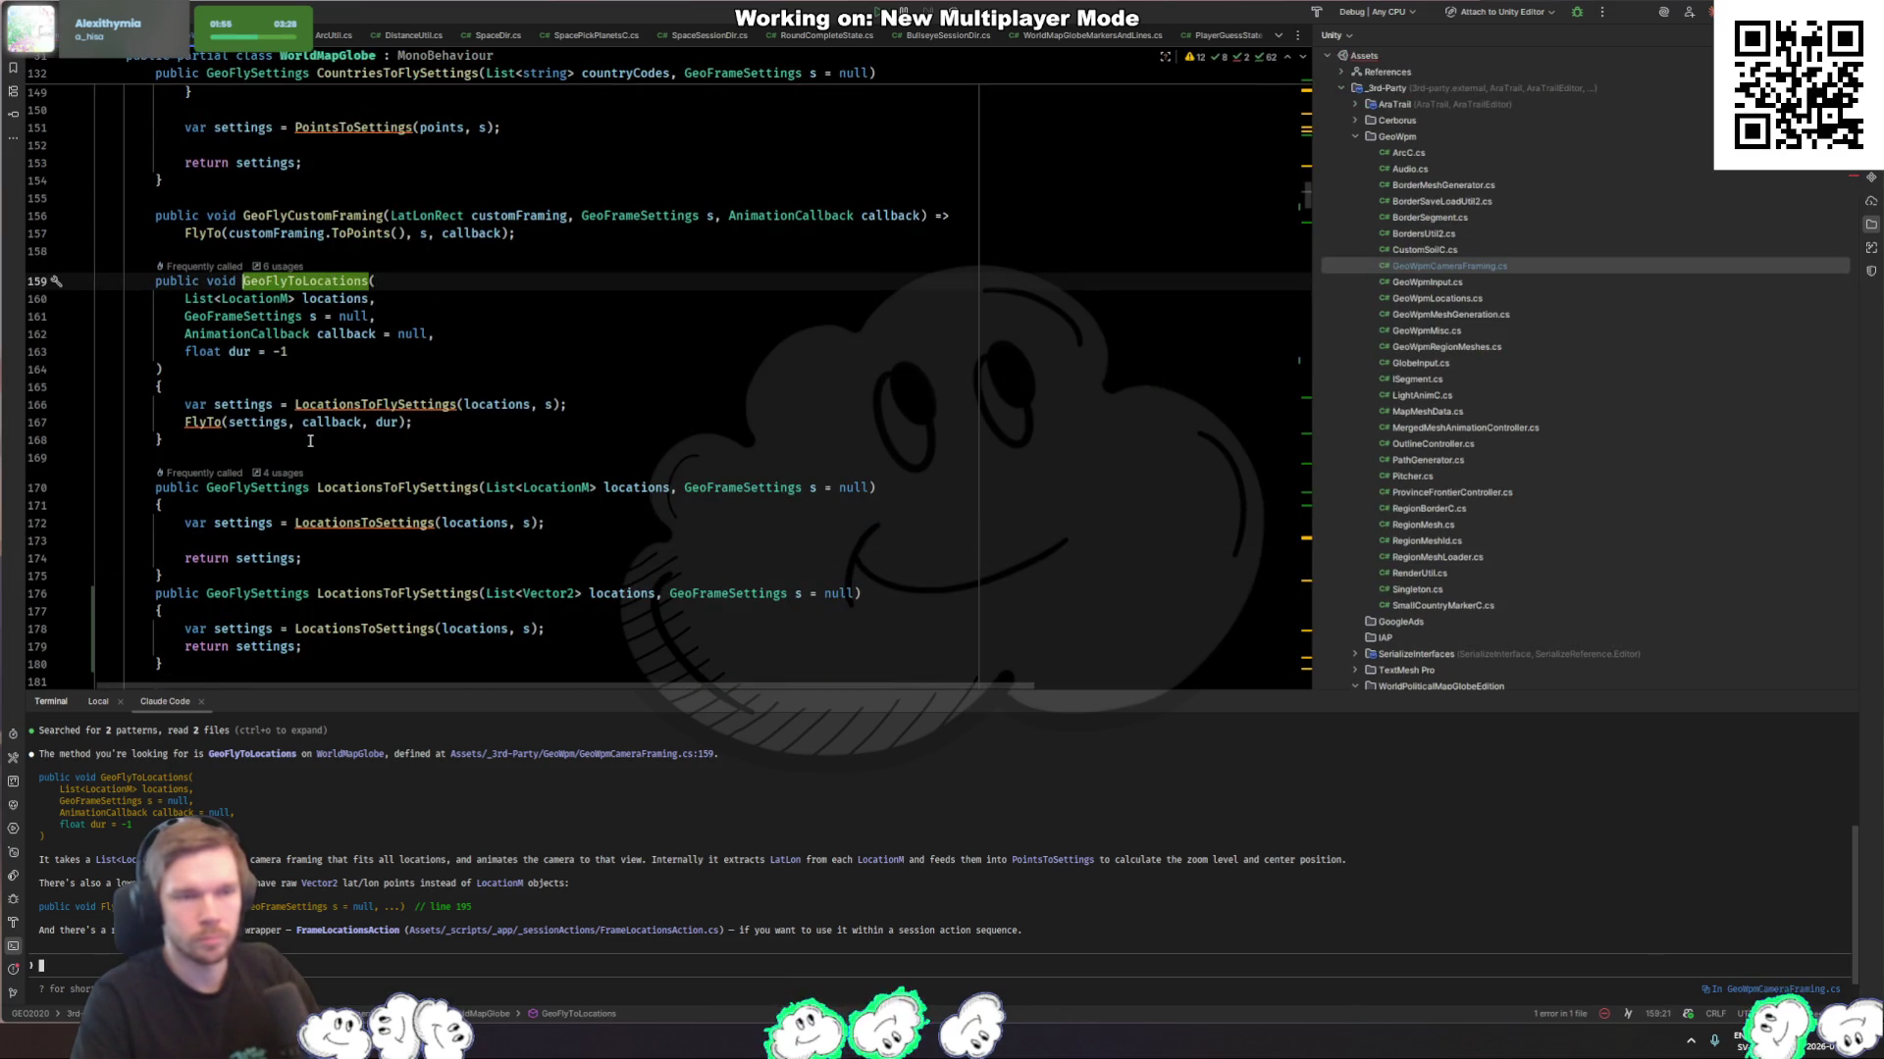
Step: Duplicate the GeoFlyToLocations method as an overload taking List<Vector2> locations
{"action": "left_click", "coordinate": [370, 441]}
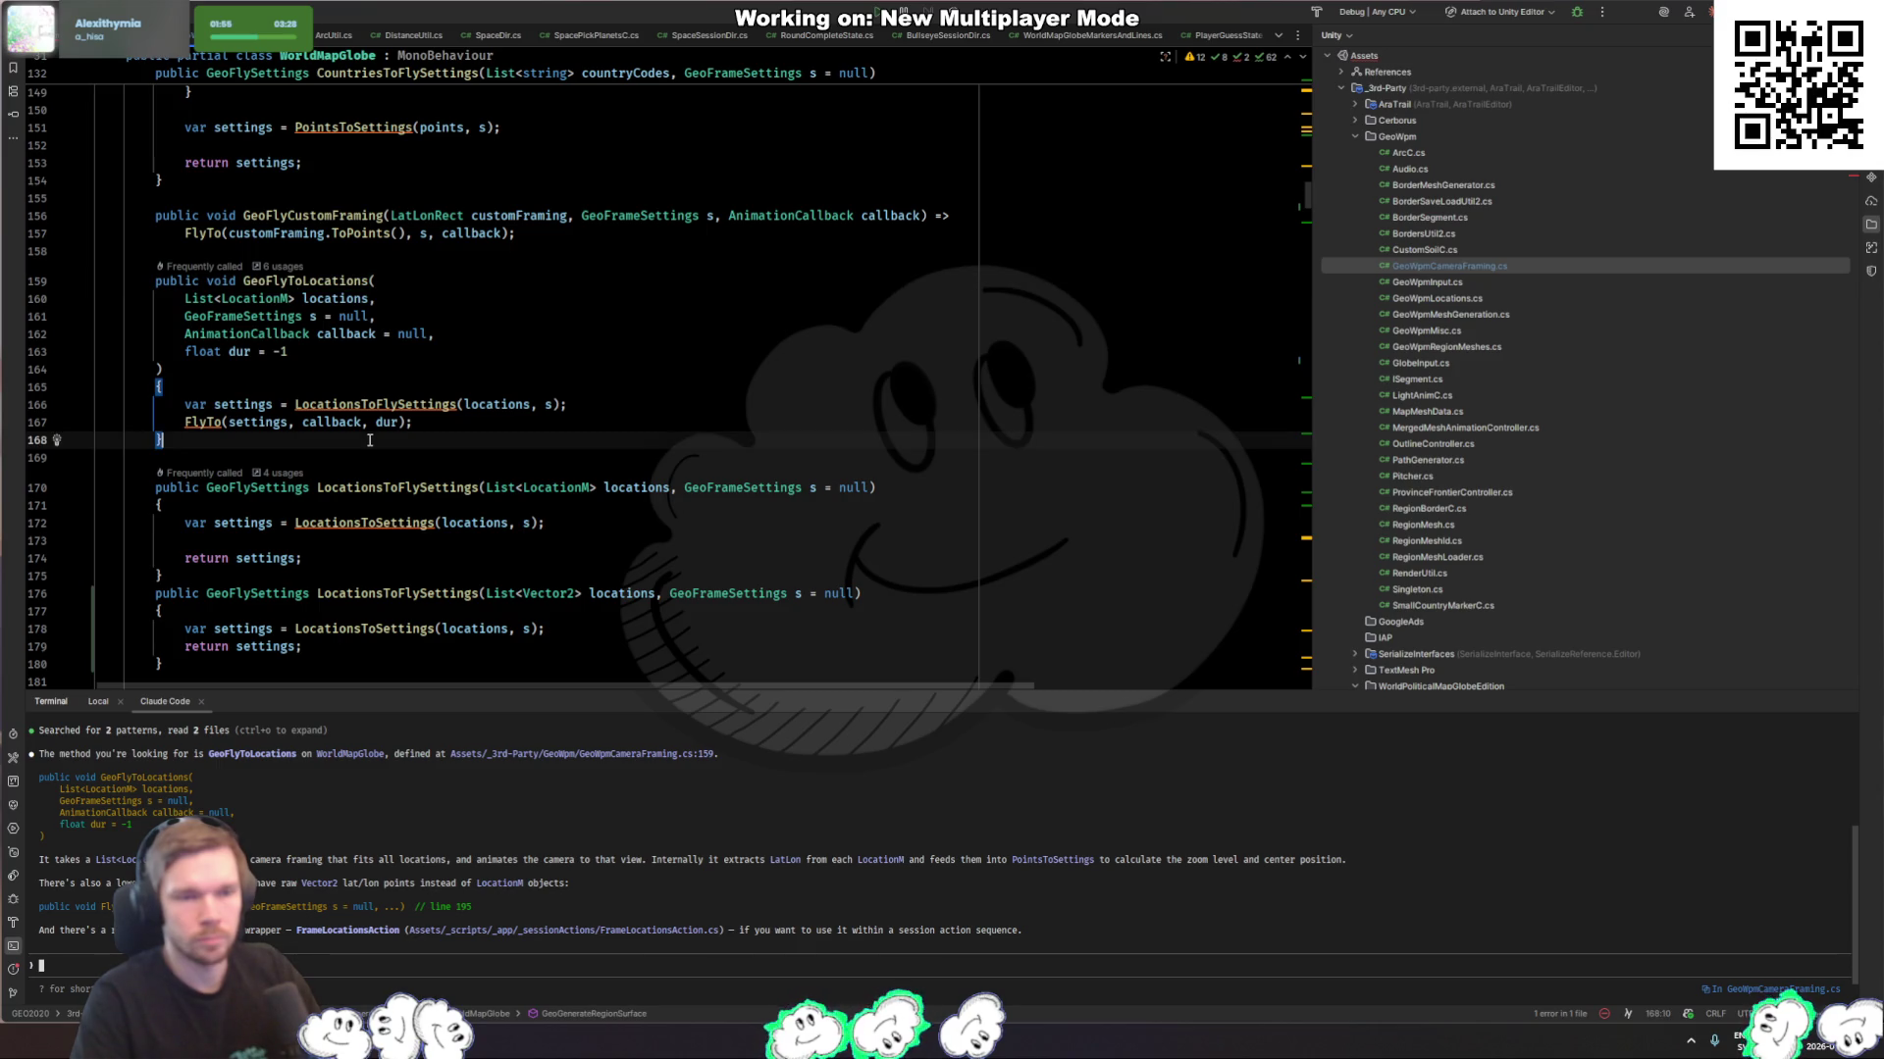
{"action": "key", "text": "ctrl+w"}
{"action": "key", "text": "ctrl+w"}
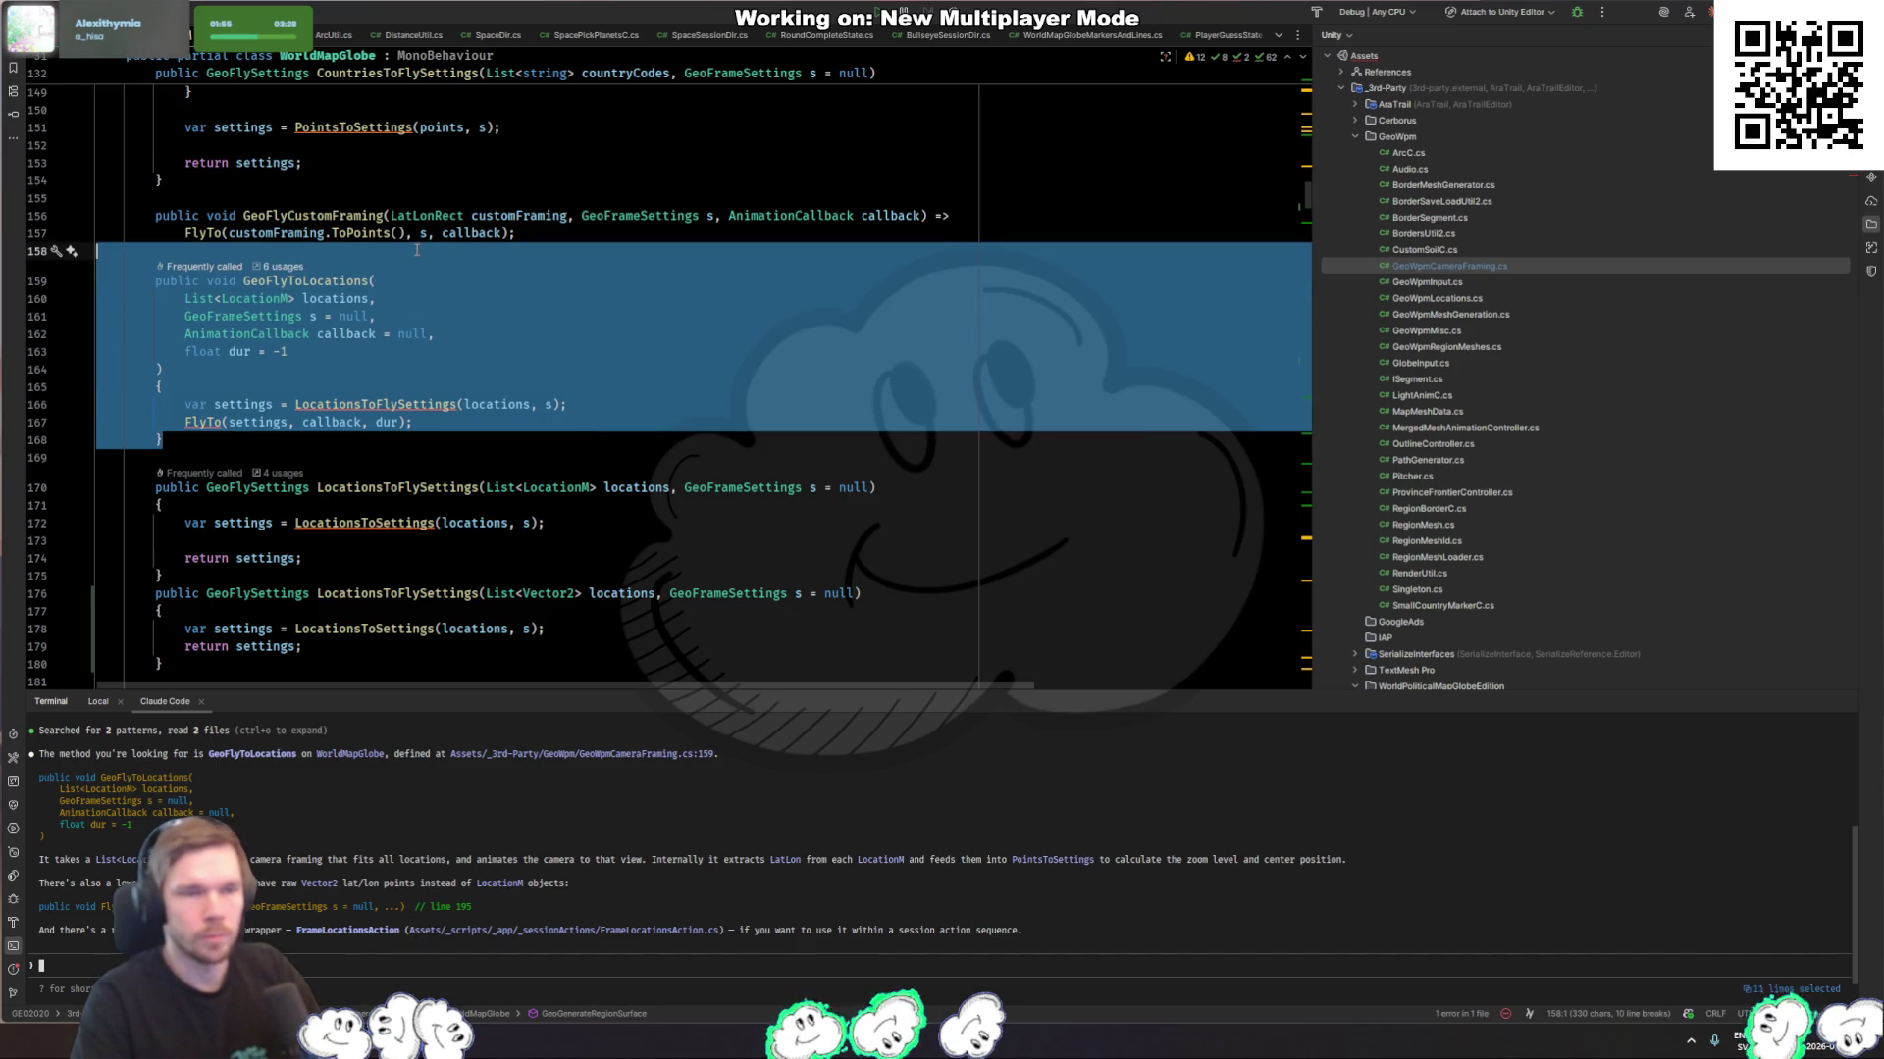
{"action": "key", "text": "Escape"}
{"action": "scroll", "coordinate": [564, 305], "scroll_direction": "down", "scroll_amount": 1}
{"action": "key", "text": "ctrl+v"}
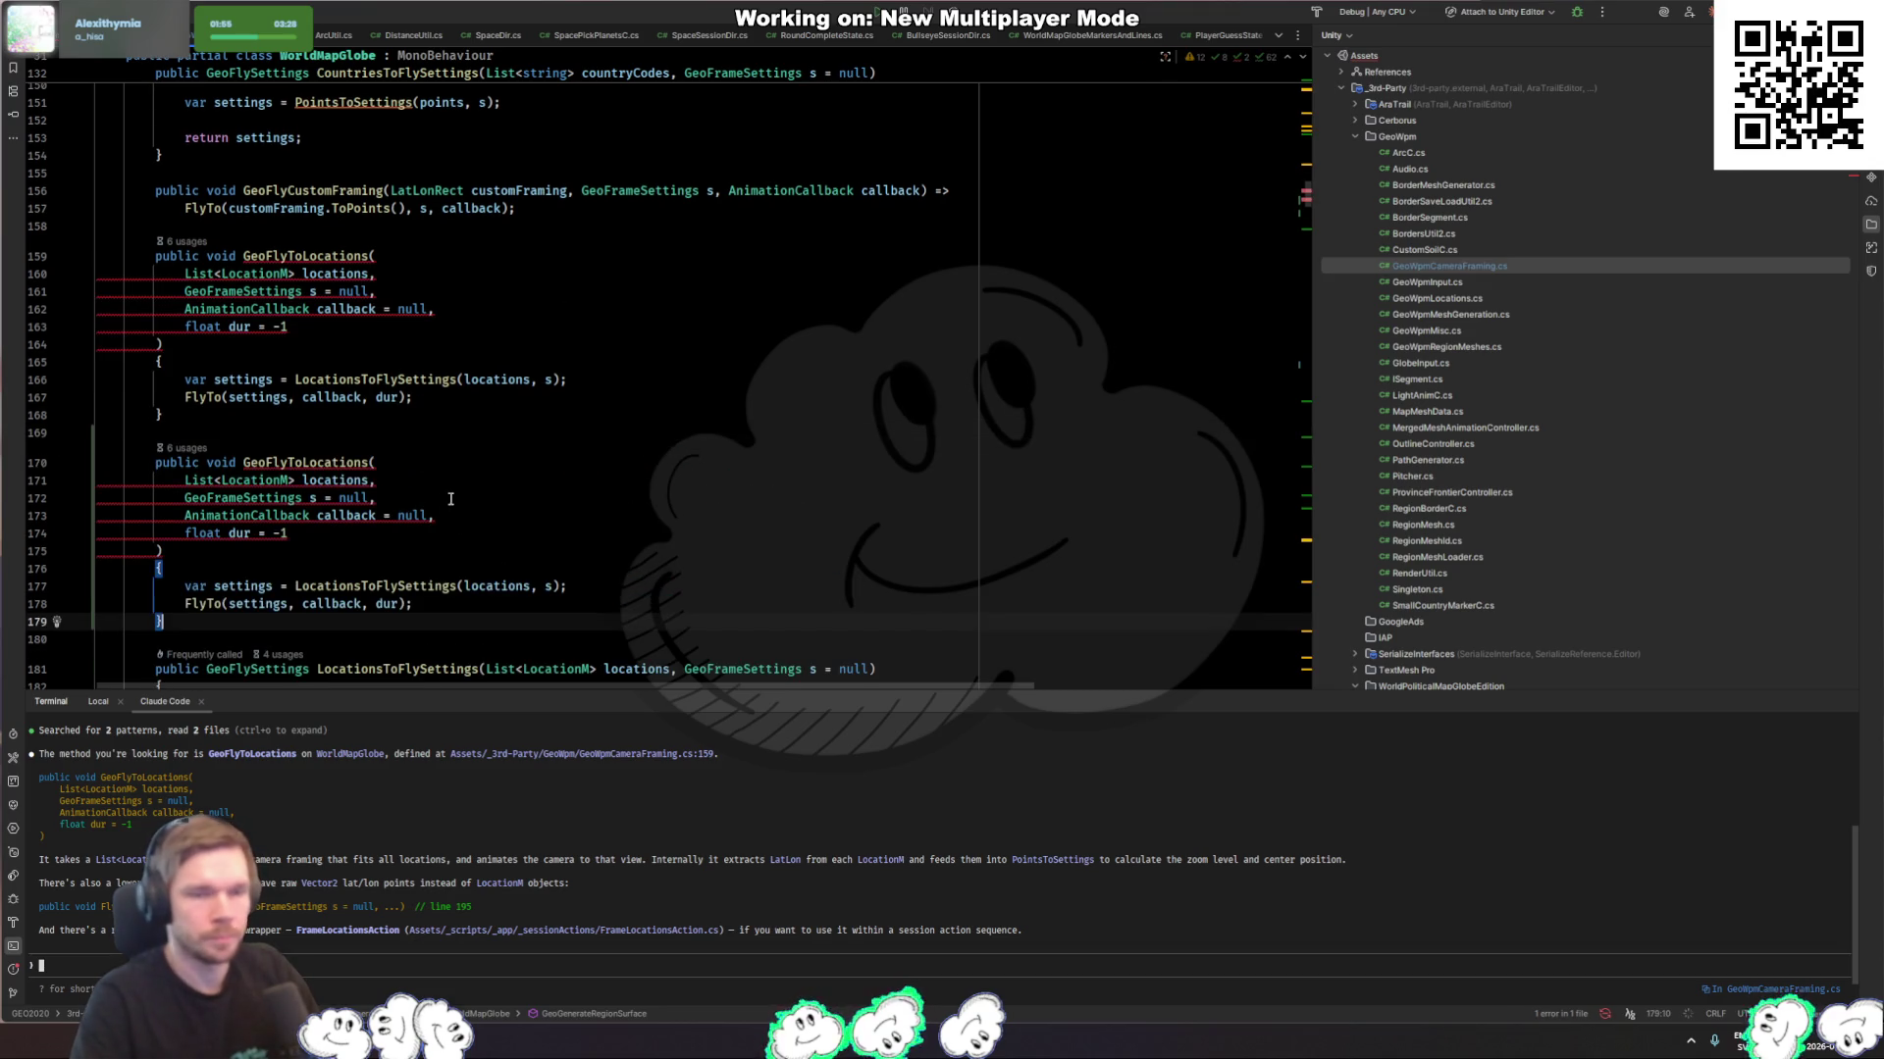
{"action": "double_click", "coordinate": [225, 479]}
{"action": "type", "text": "Vector2"}
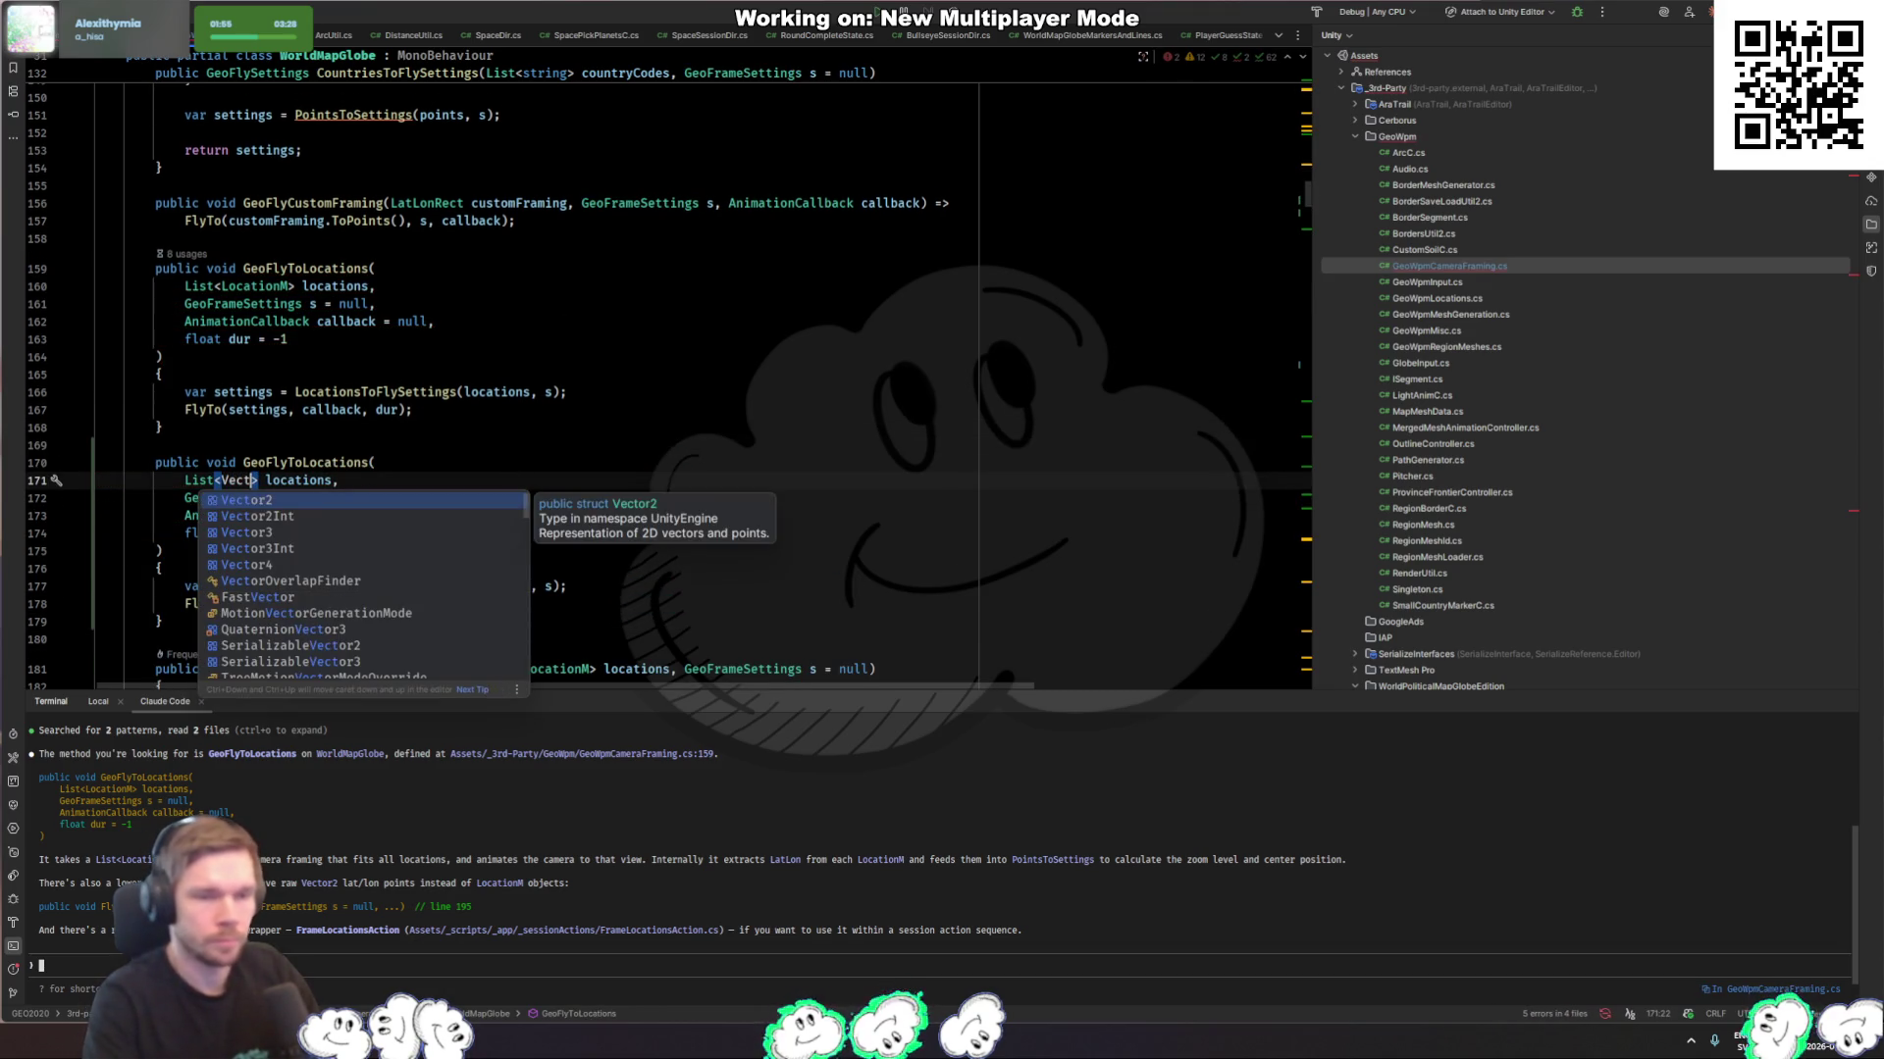
{"action": "key", "text": "Return"}
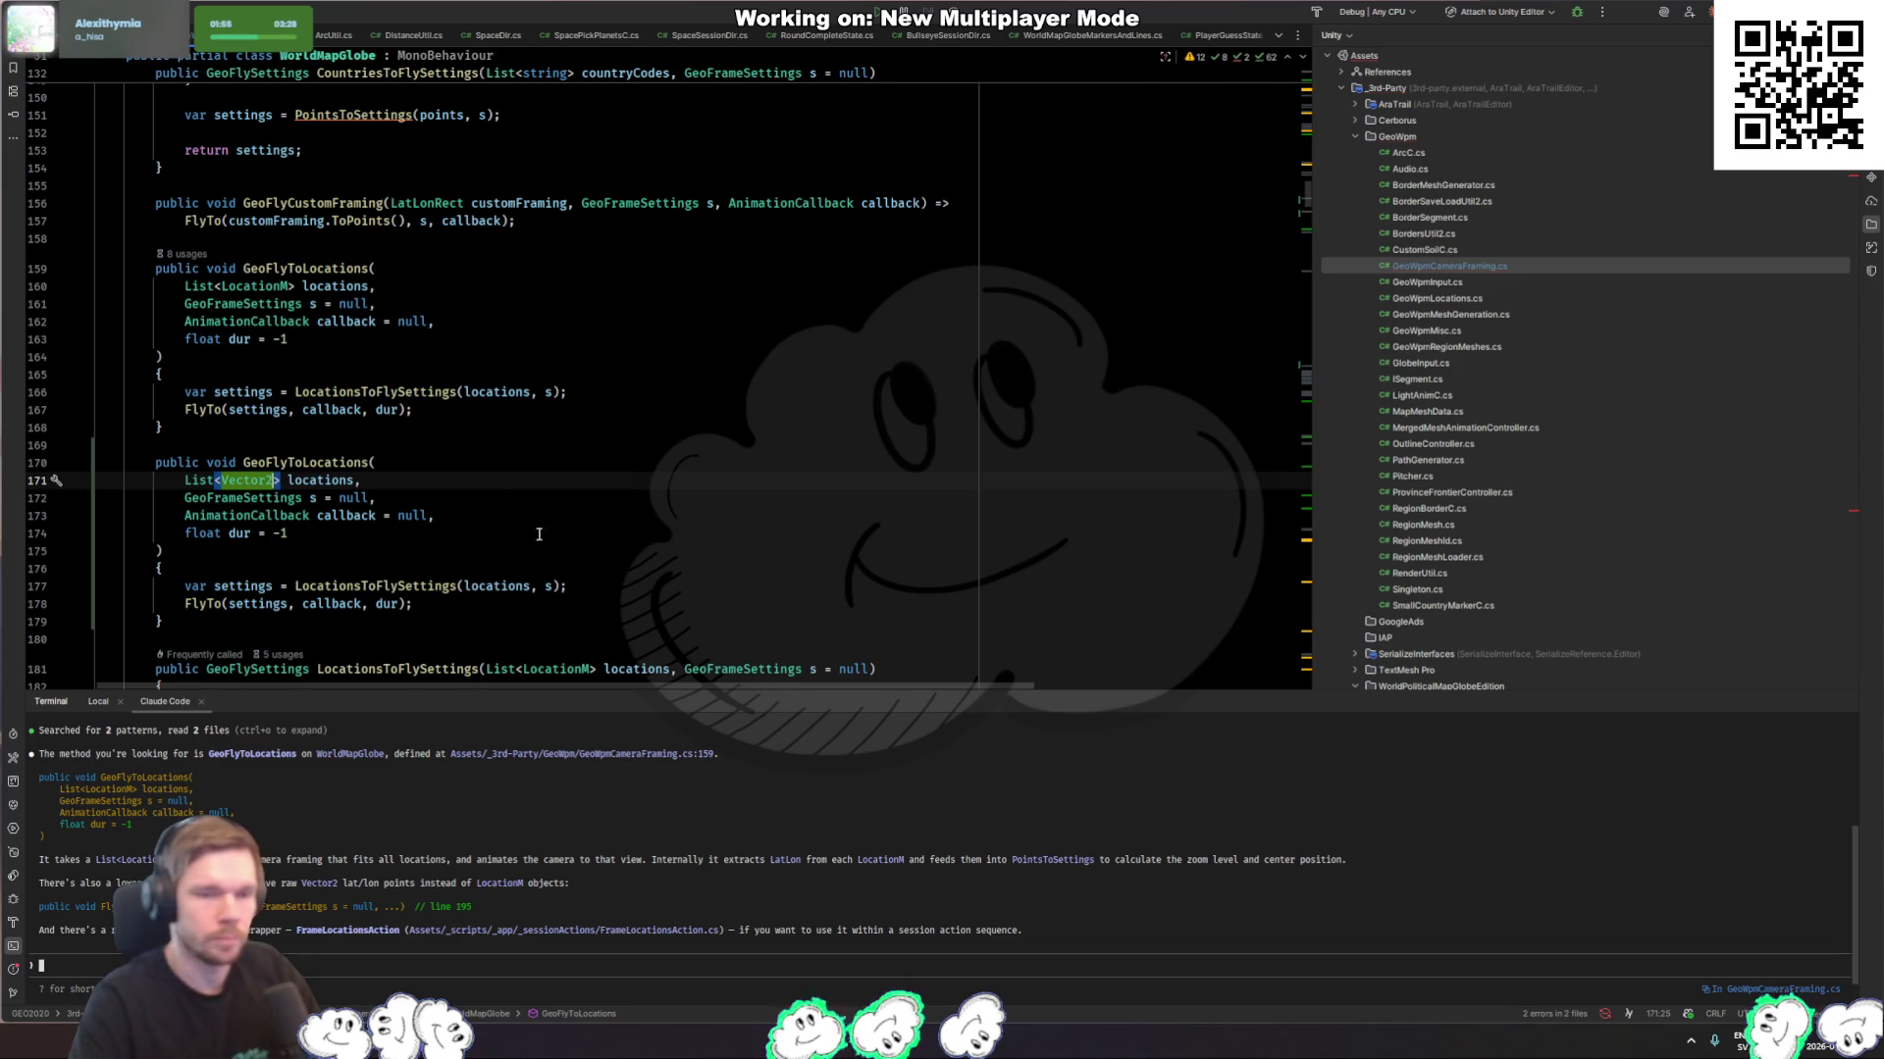
Step: Go back to CompareGuessesState.cs and switch to the Unity Editor
{"action": "key", "text": "ctrl+minus"}
{"action": "left_click", "coordinate": [589, 539]}
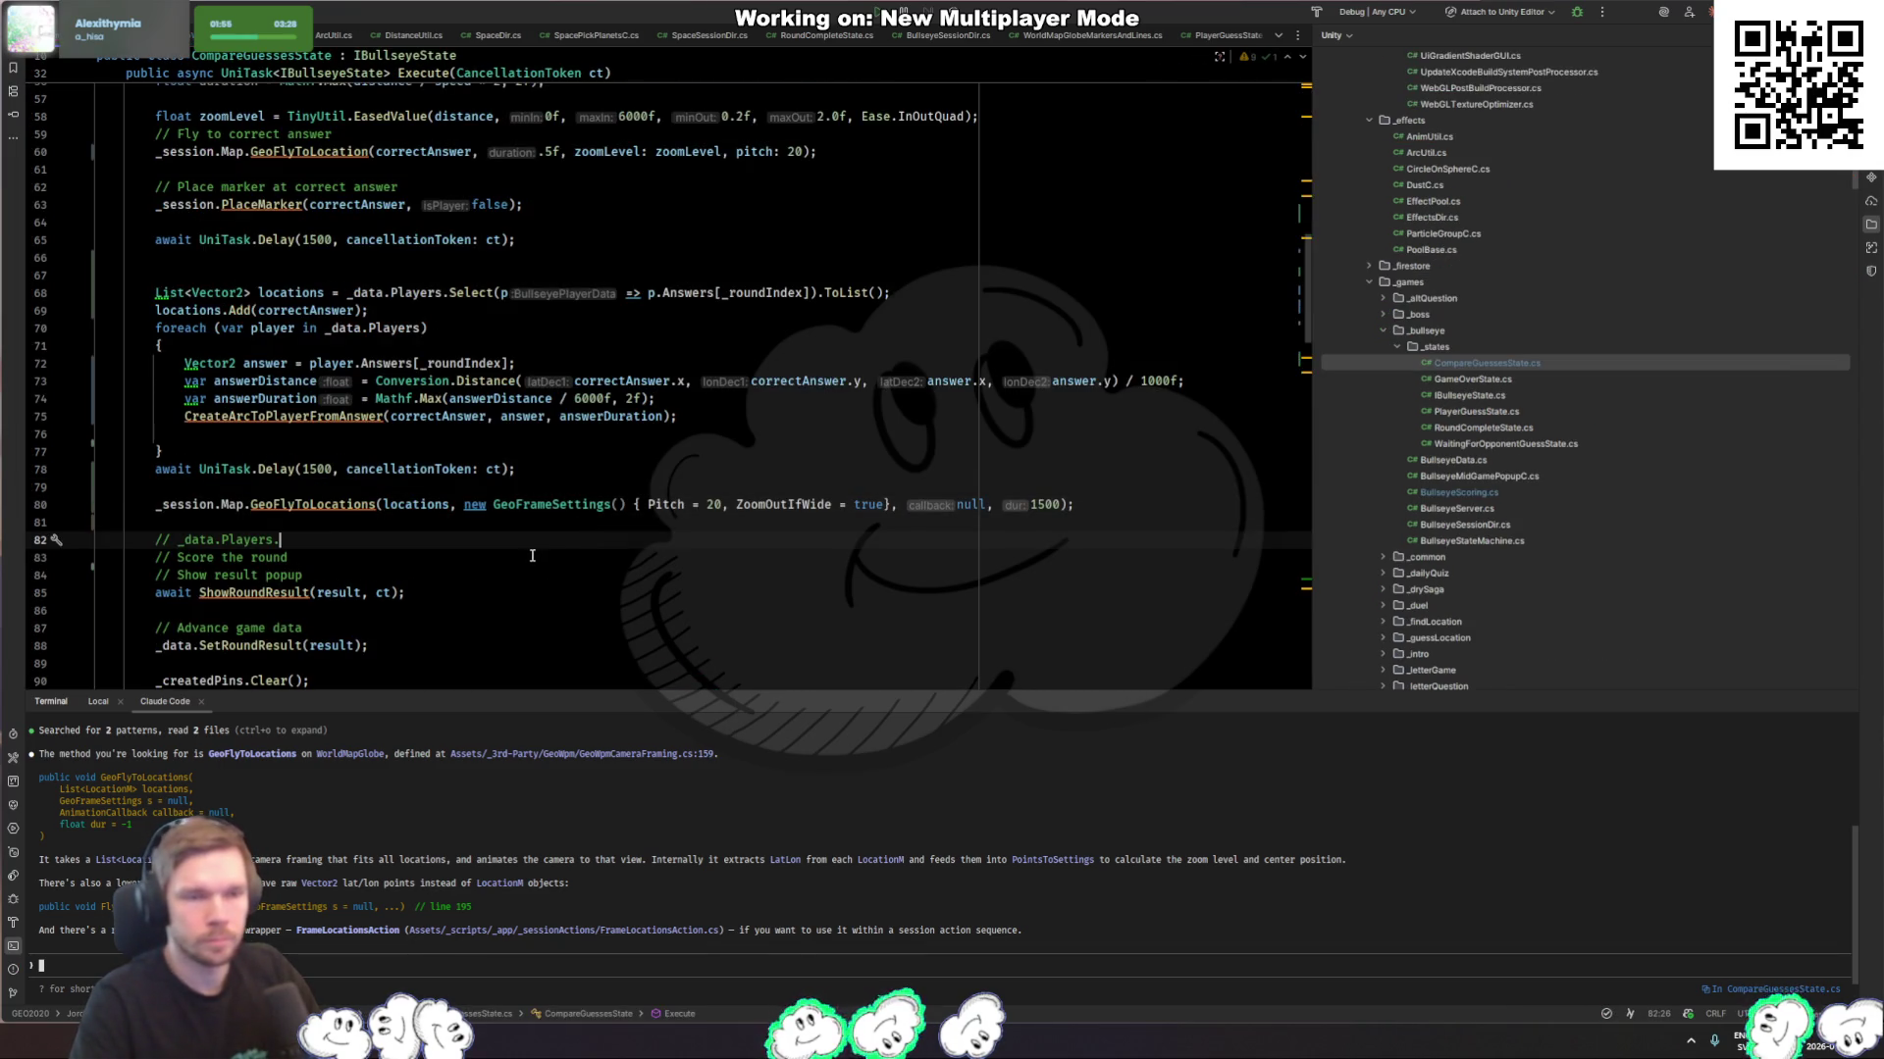
{"action": "key", "text": "alt+Tab"}
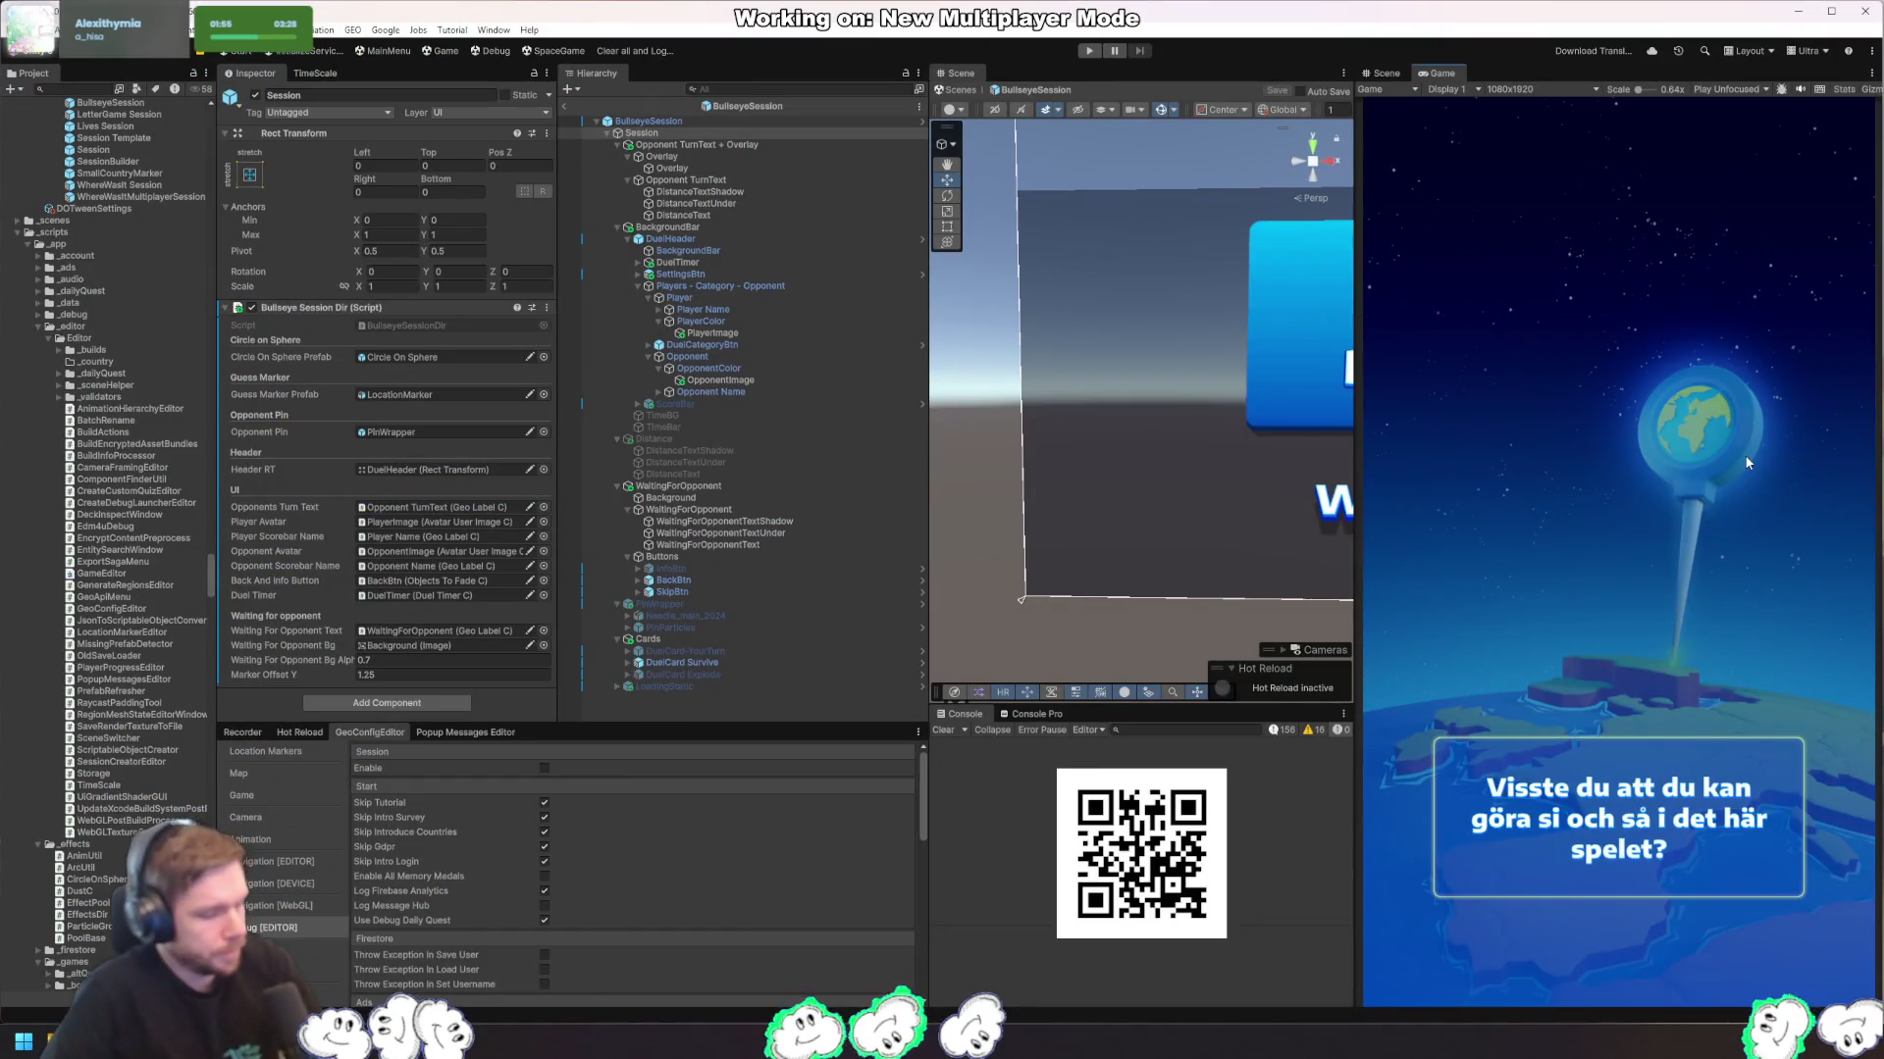
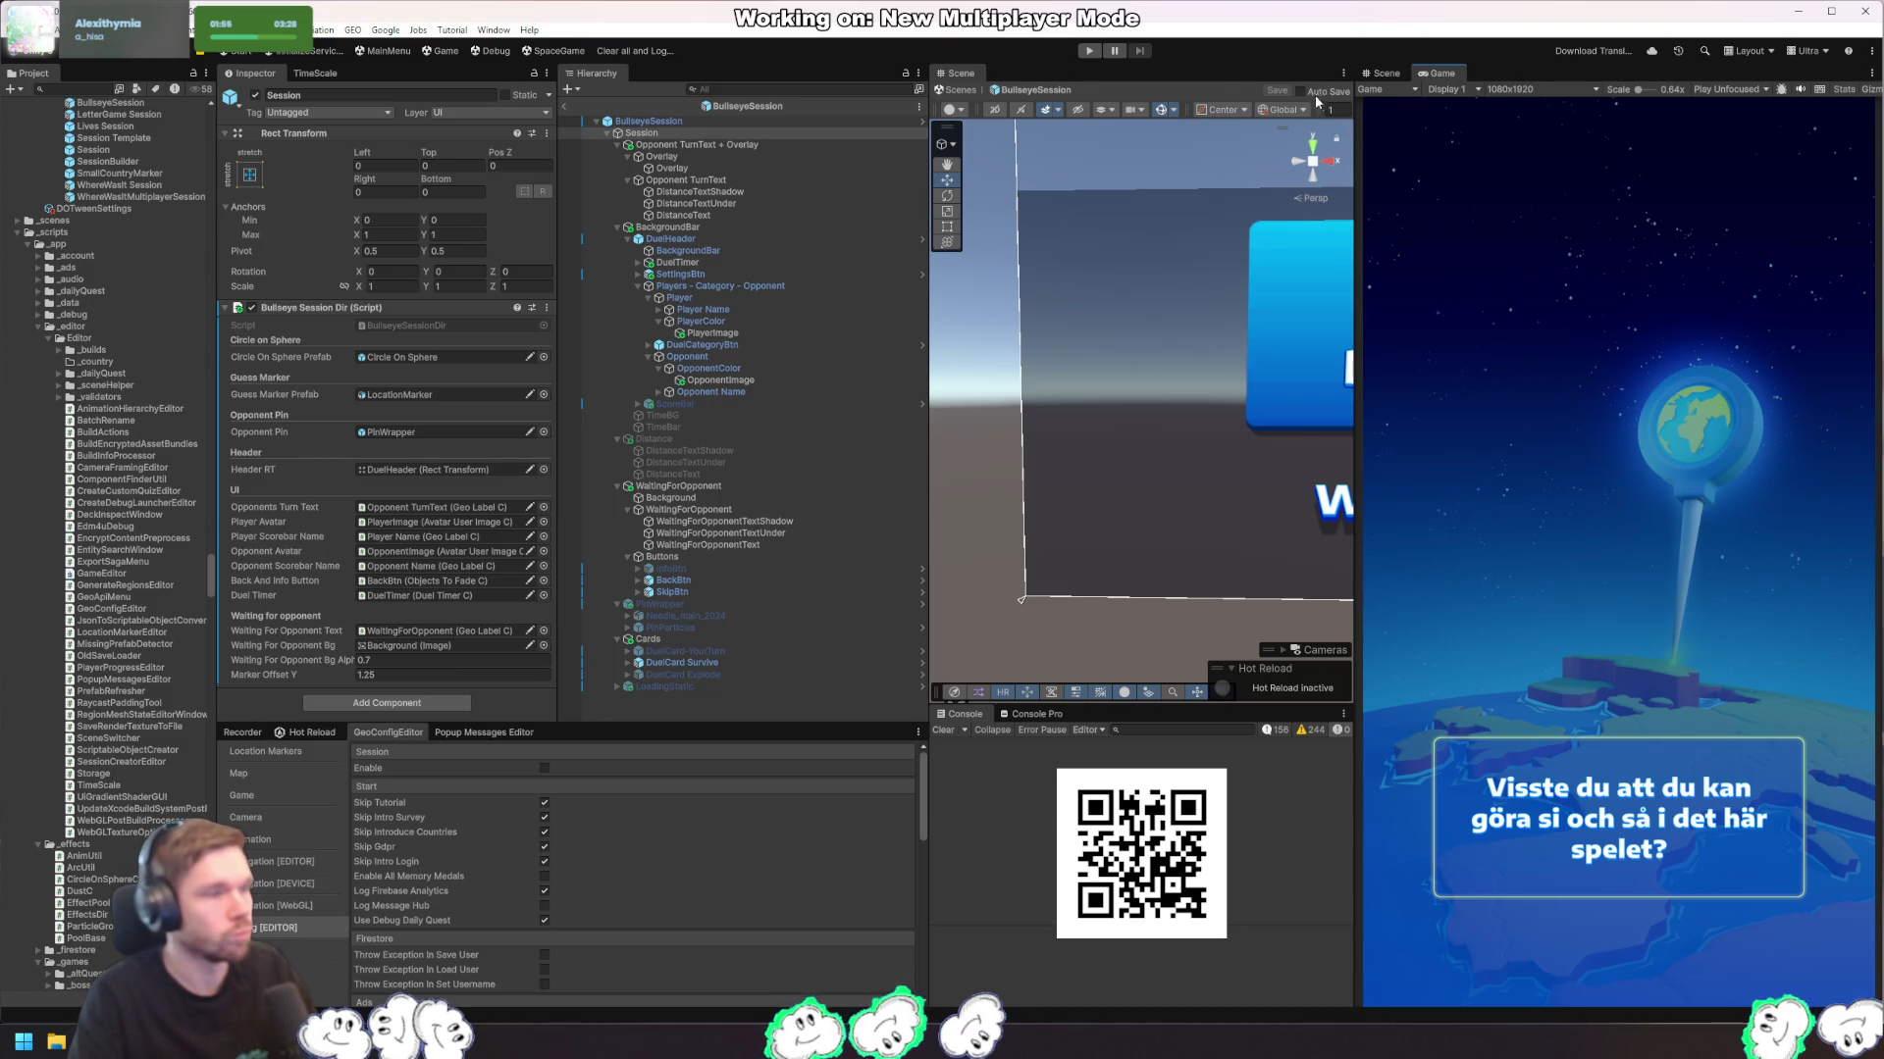
Step: Test the game with a Daily Quiz round, then stop play mode
{"action": "left_click", "coordinate": [1090, 51]}
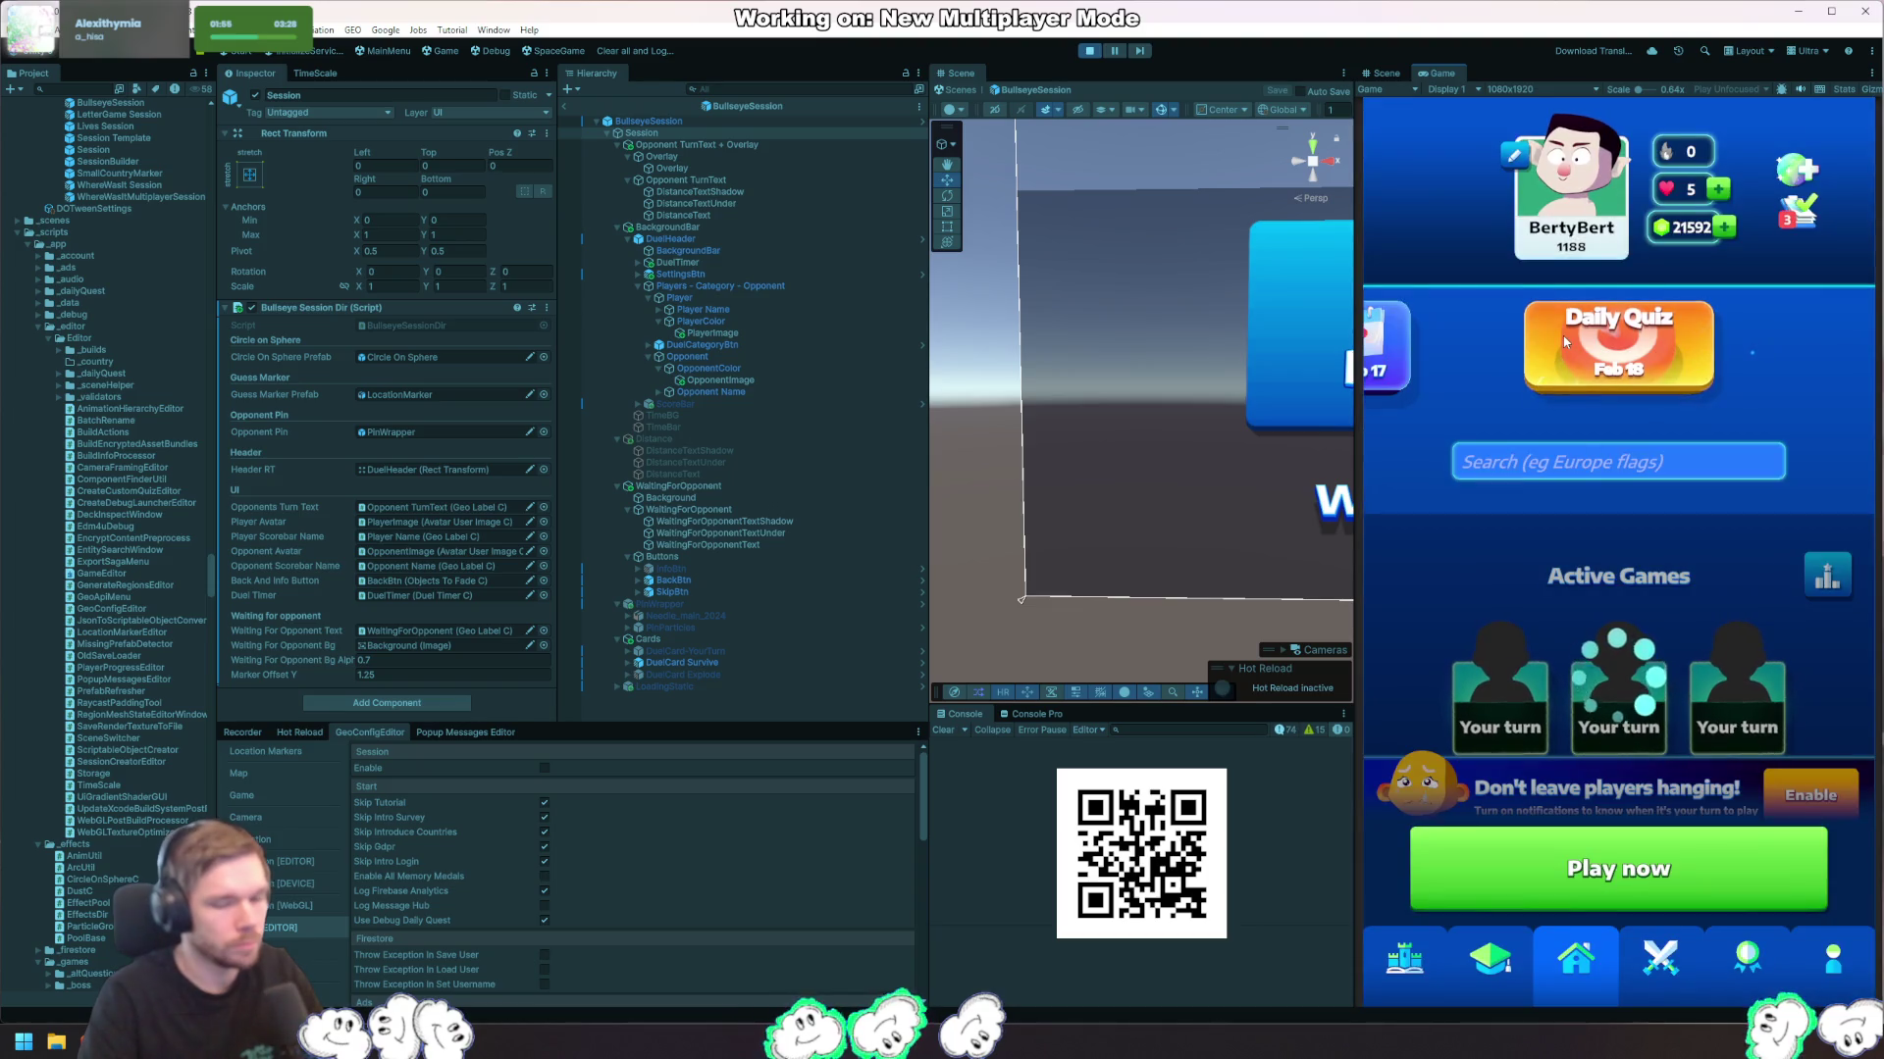
{"action": "left_click", "coordinate": [1562, 333]}
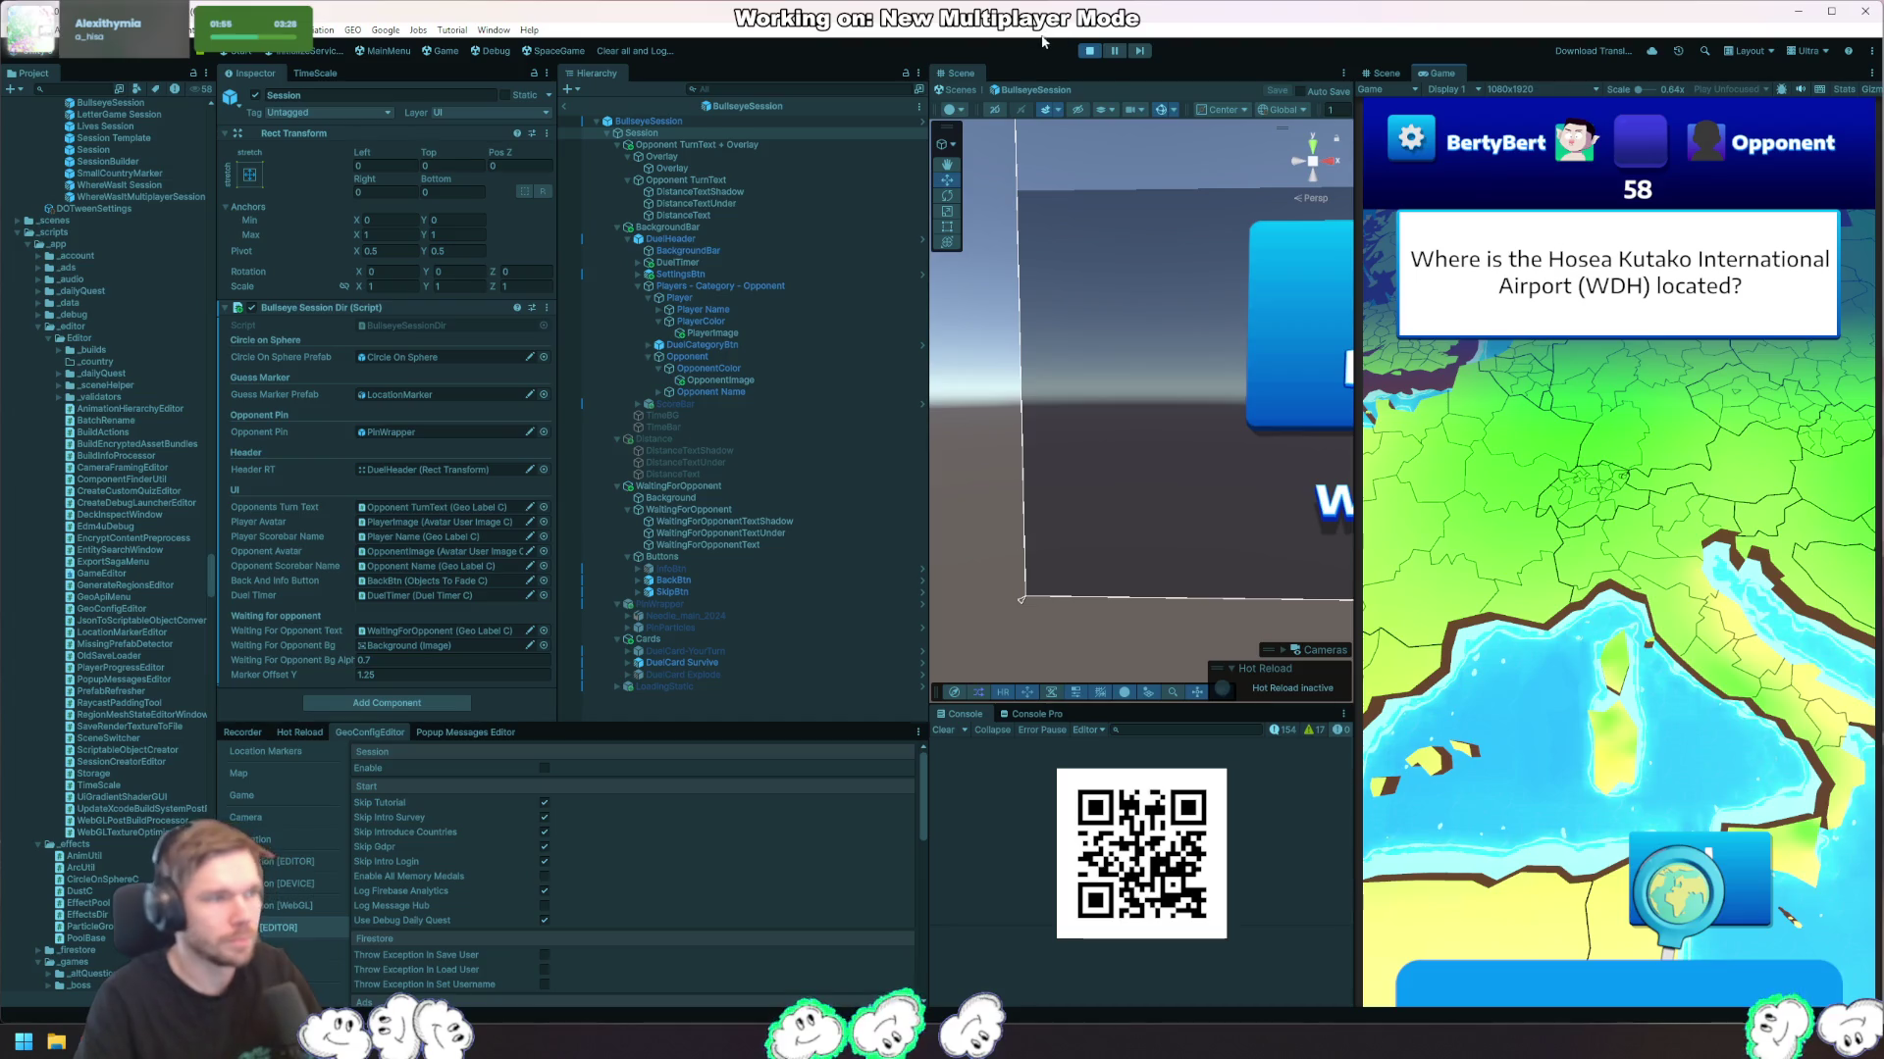
{"action": "key", "text": "ctrl+p"}
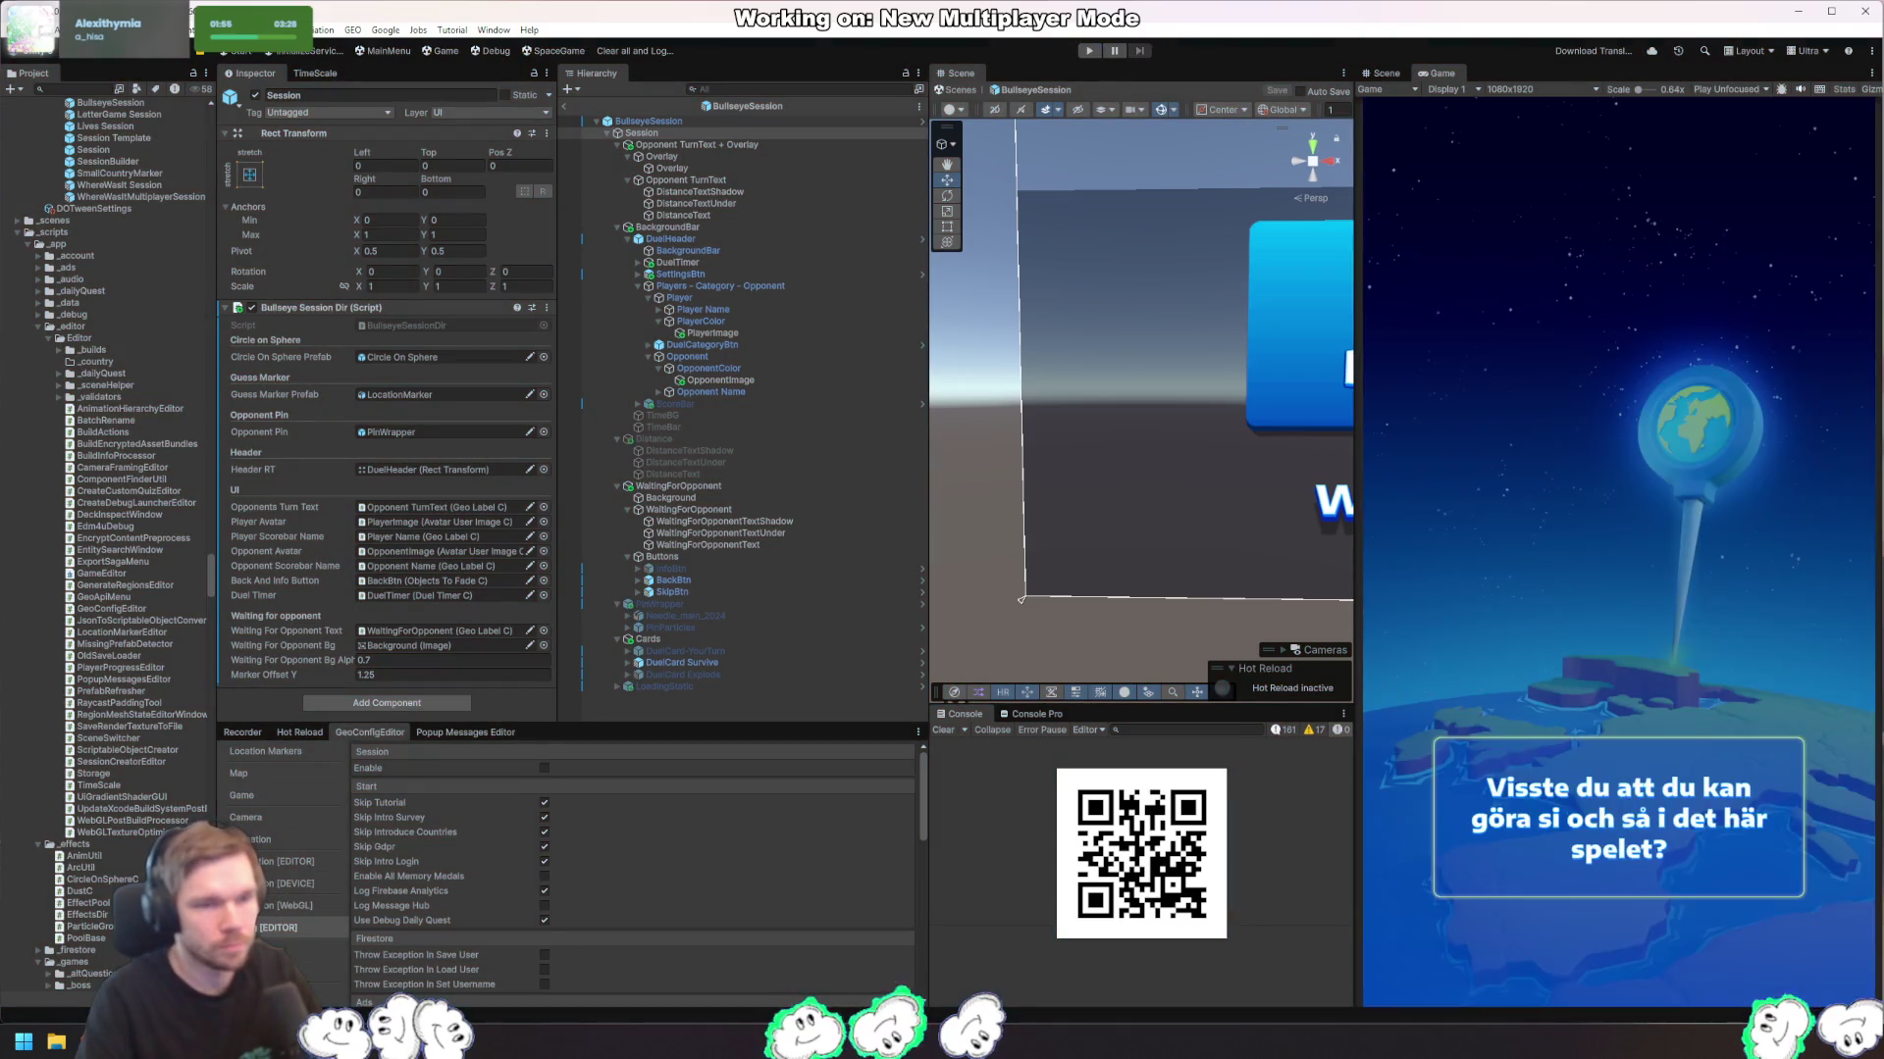
{"action": "key", "text": "alt+Tab"}
Step: Switch the arc call on line 97 from AddLine to AddGuessLine
{"action": "left_click", "coordinate": [263, 469]}
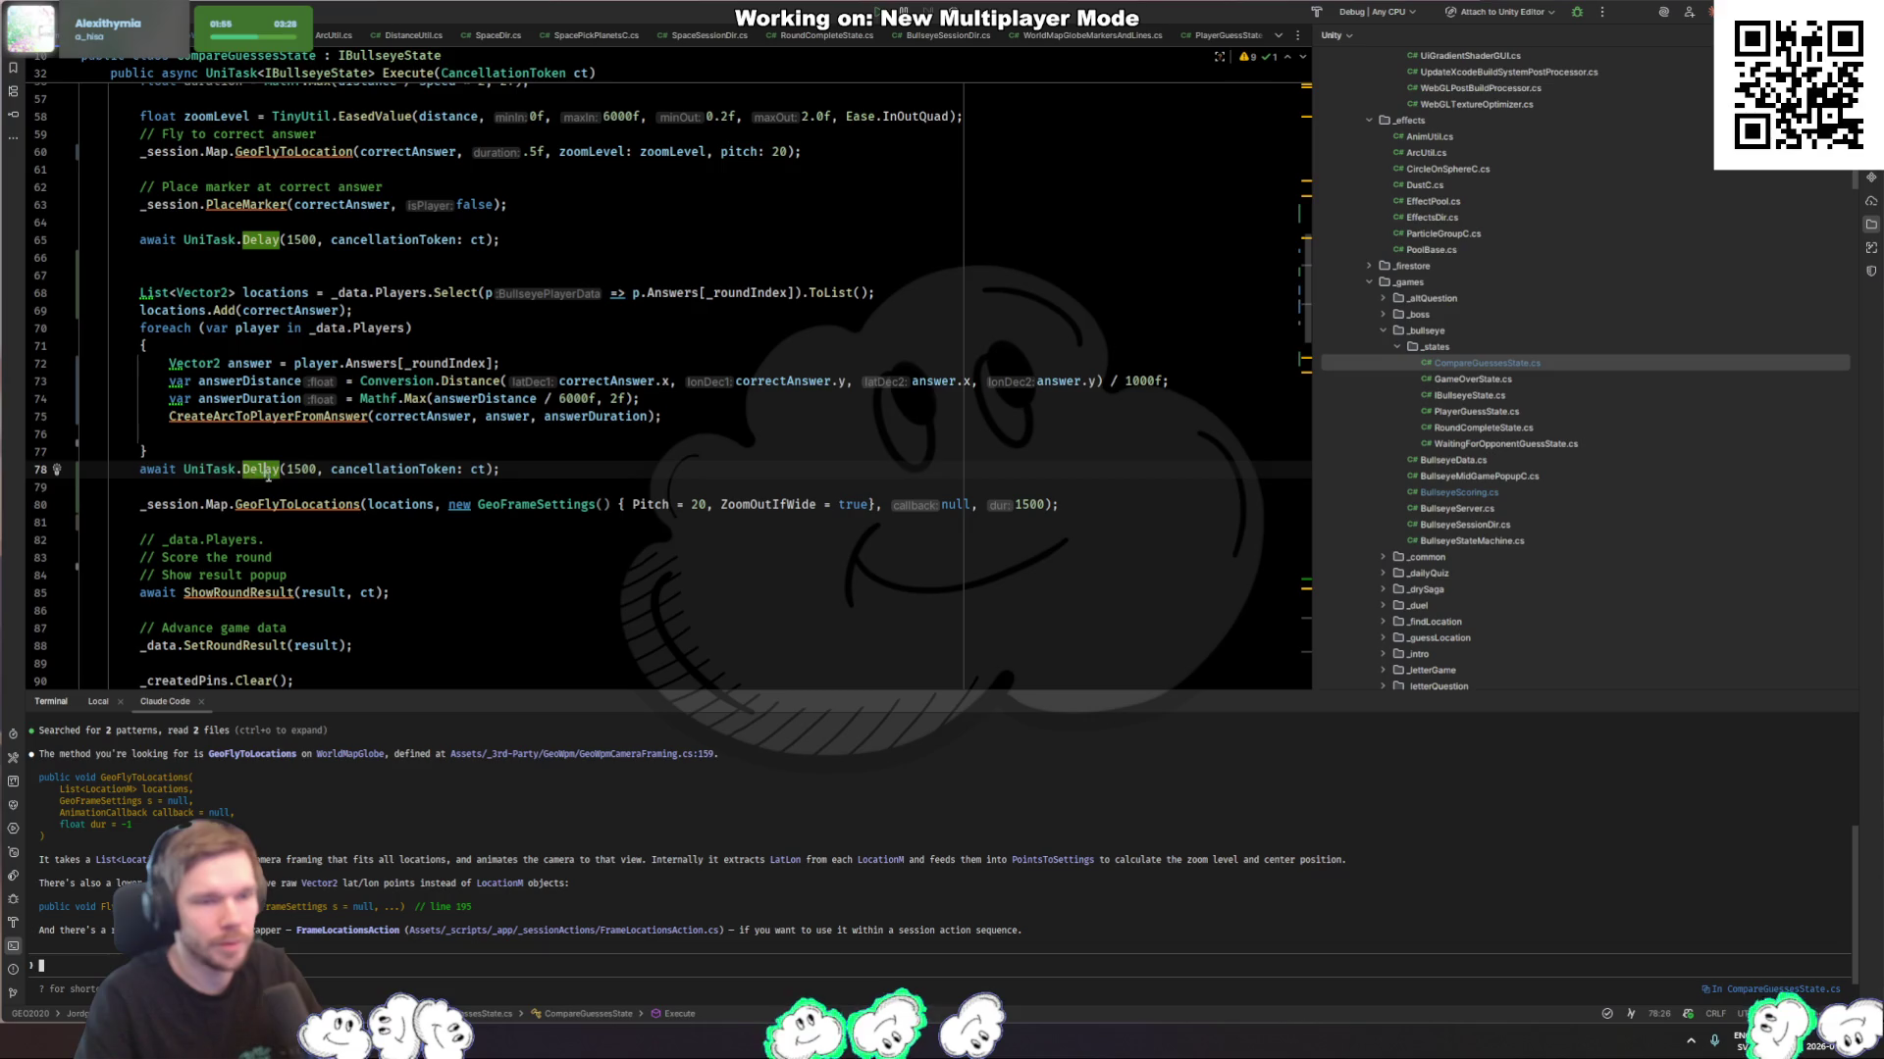
{"action": "left_click", "coordinate": [293, 326]}
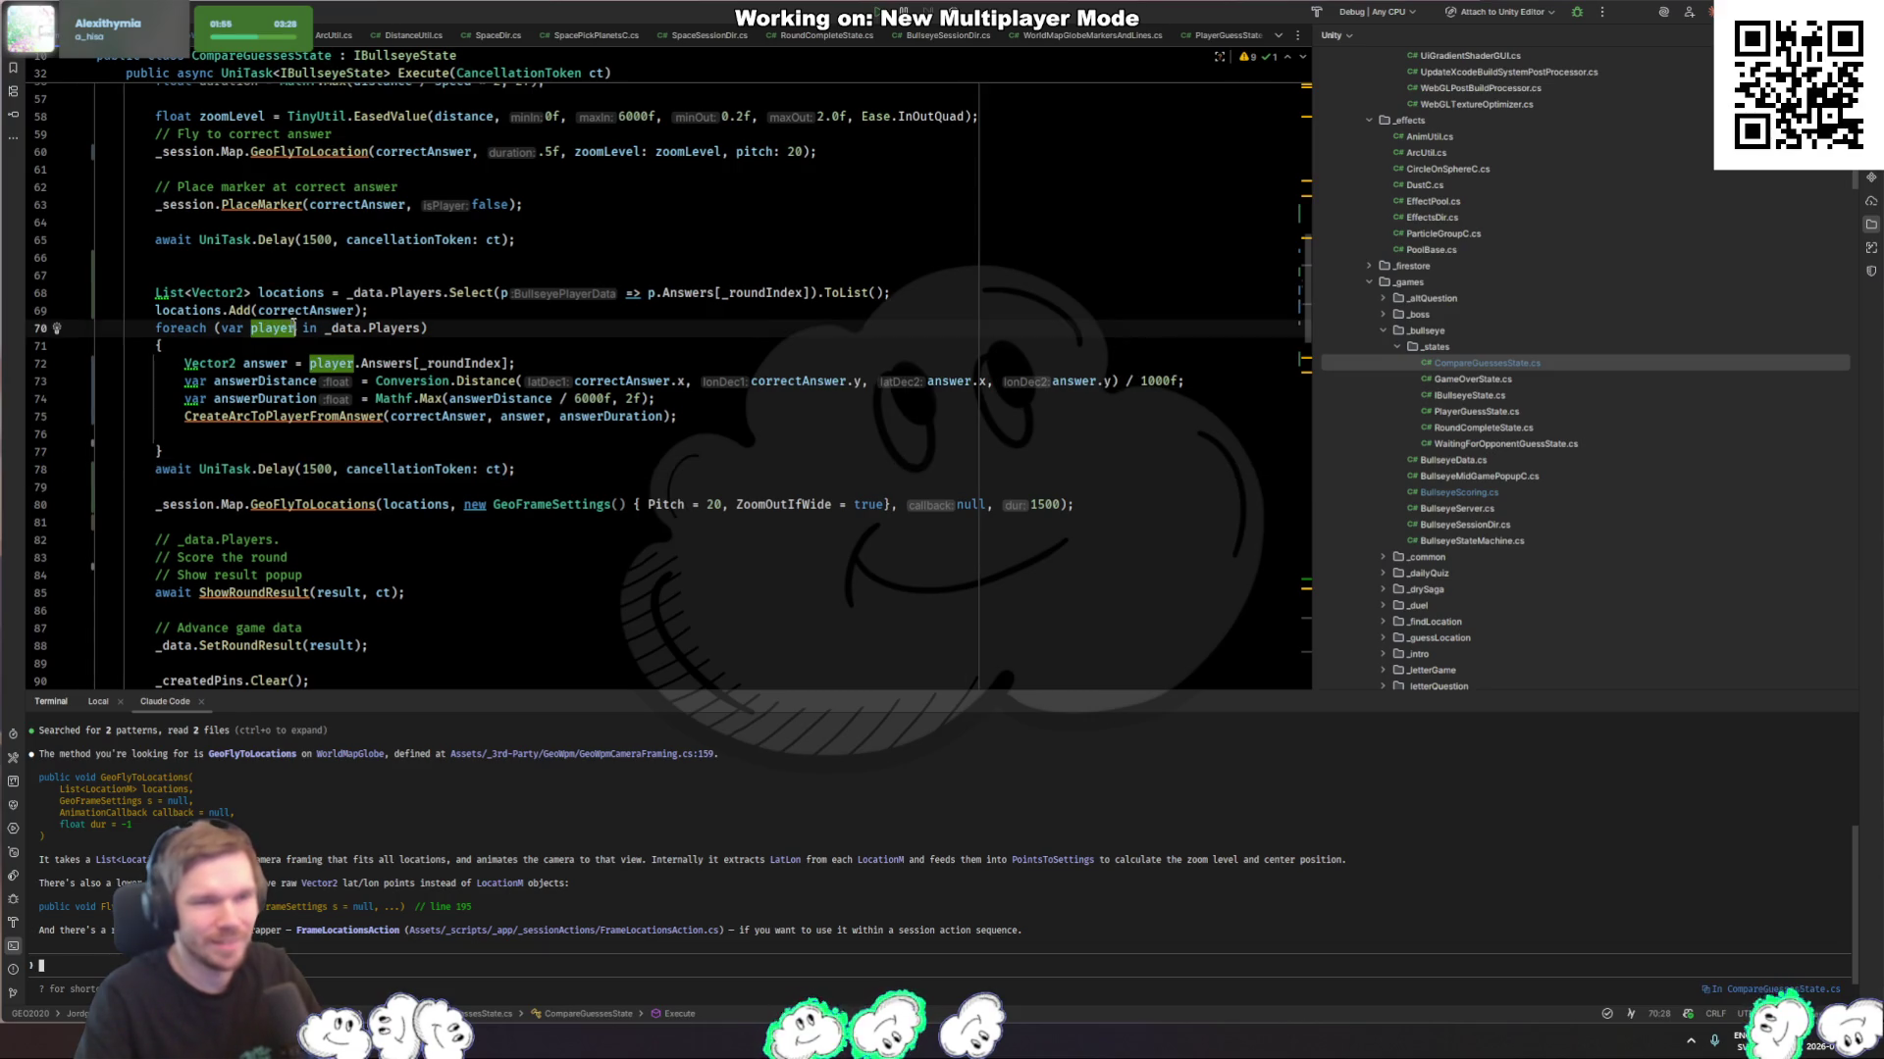
{"action": "left_click", "coordinate": [290, 470]}
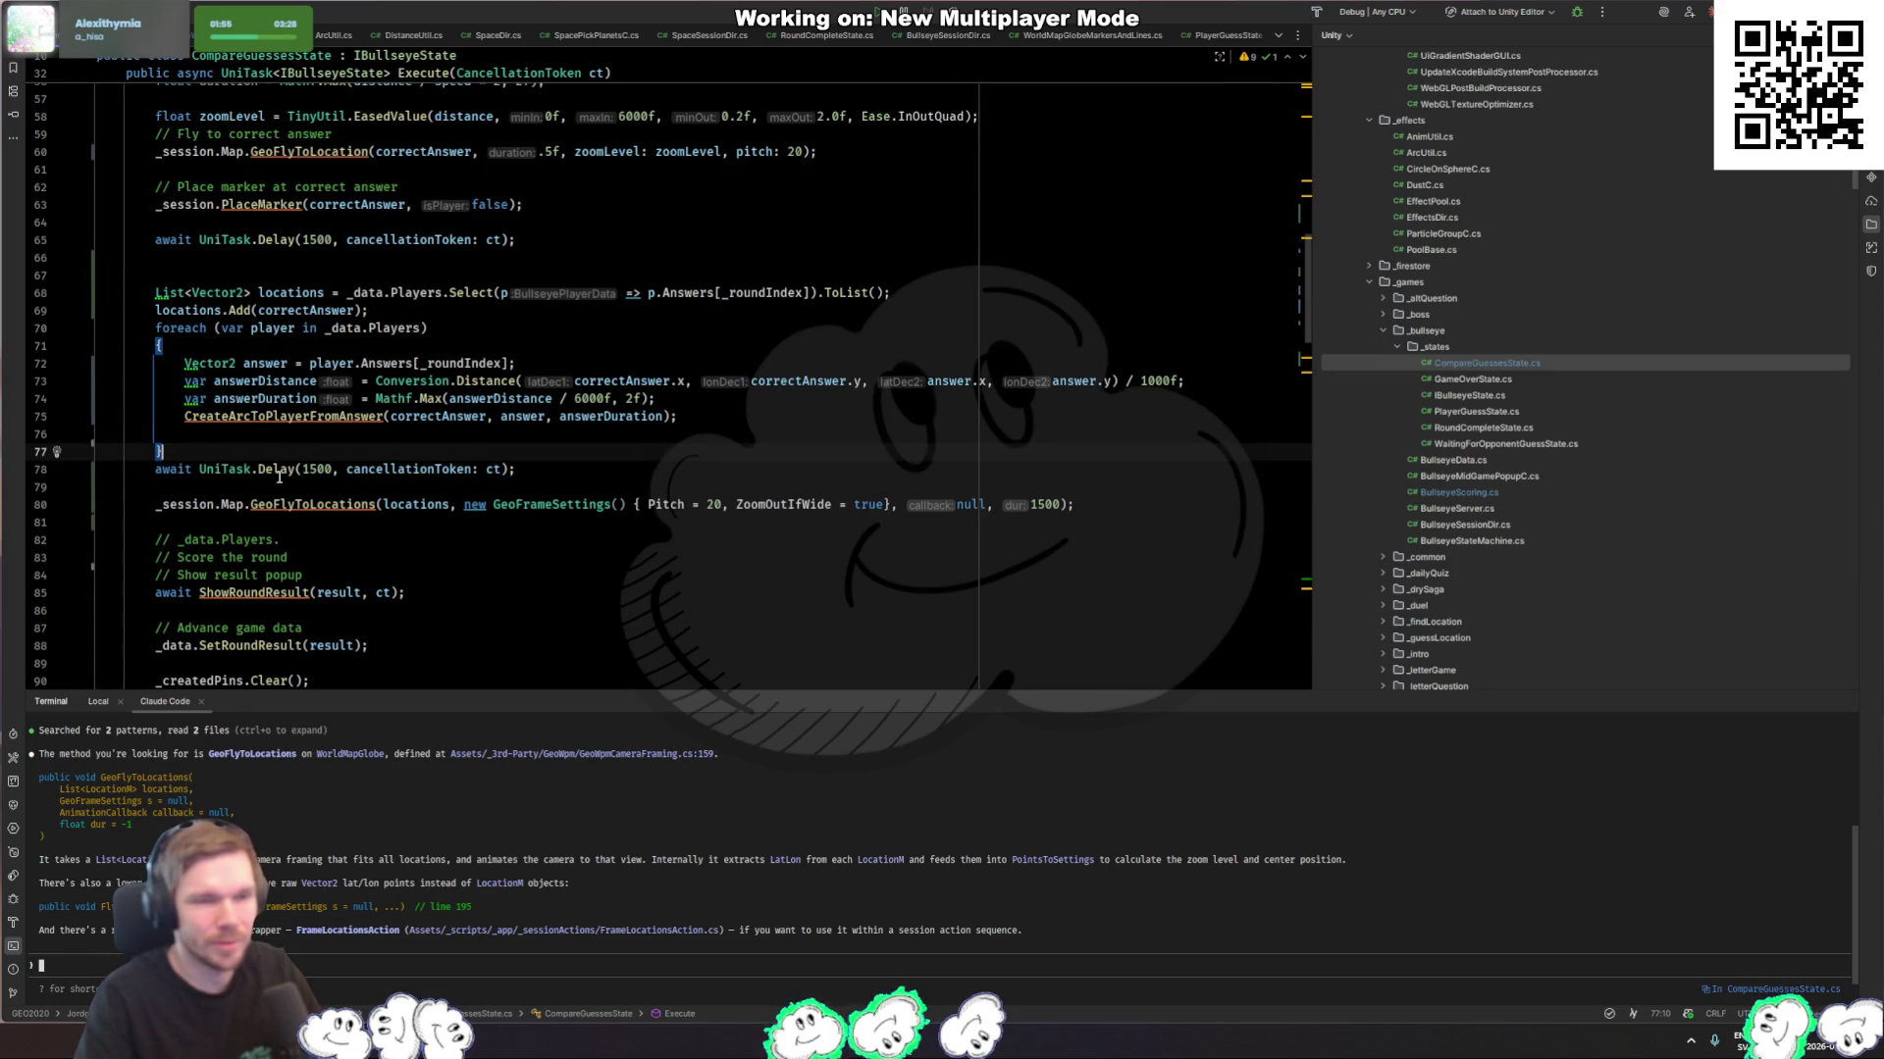
{"action": "left_click", "coordinate": [289, 416]}
{"action": "scroll", "coordinate": [344, 602], "scroll_direction": "down", "scroll_amount": 4}
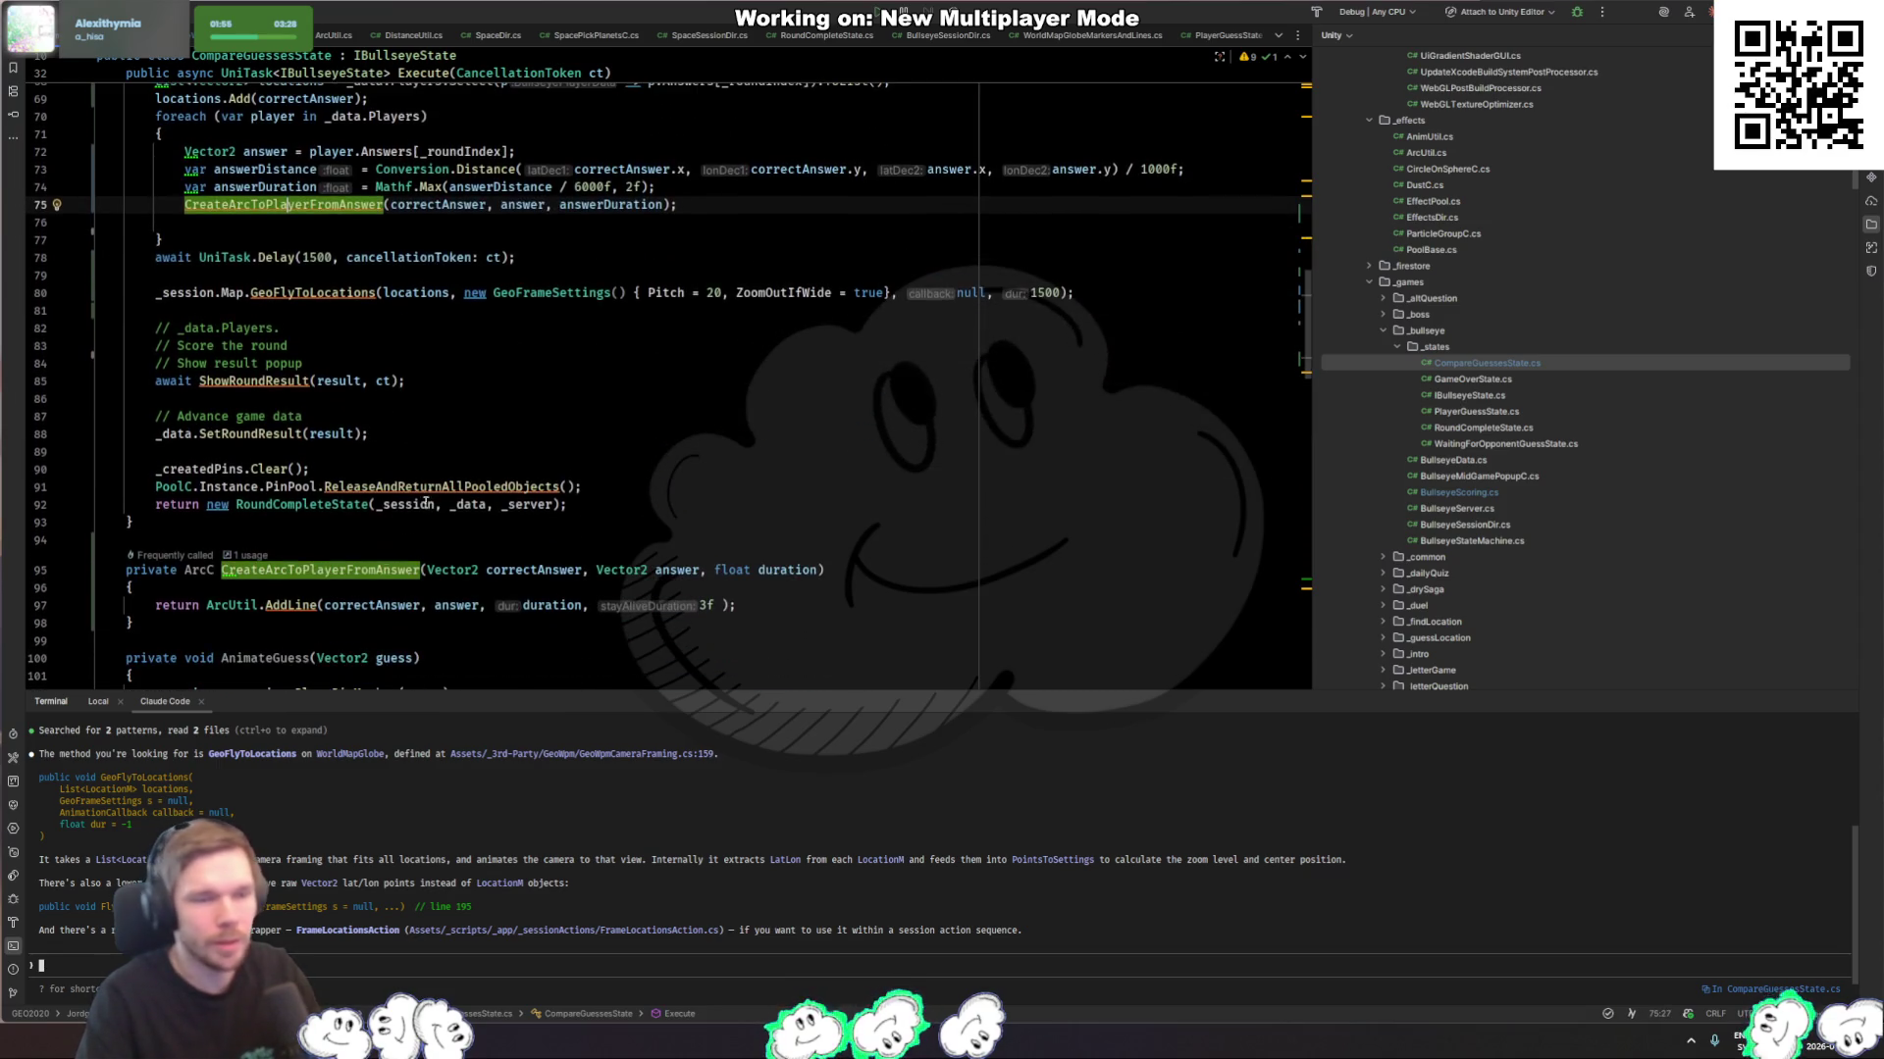
{"action": "left_click", "coordinate": [291, 605], "text": "ctrl"}
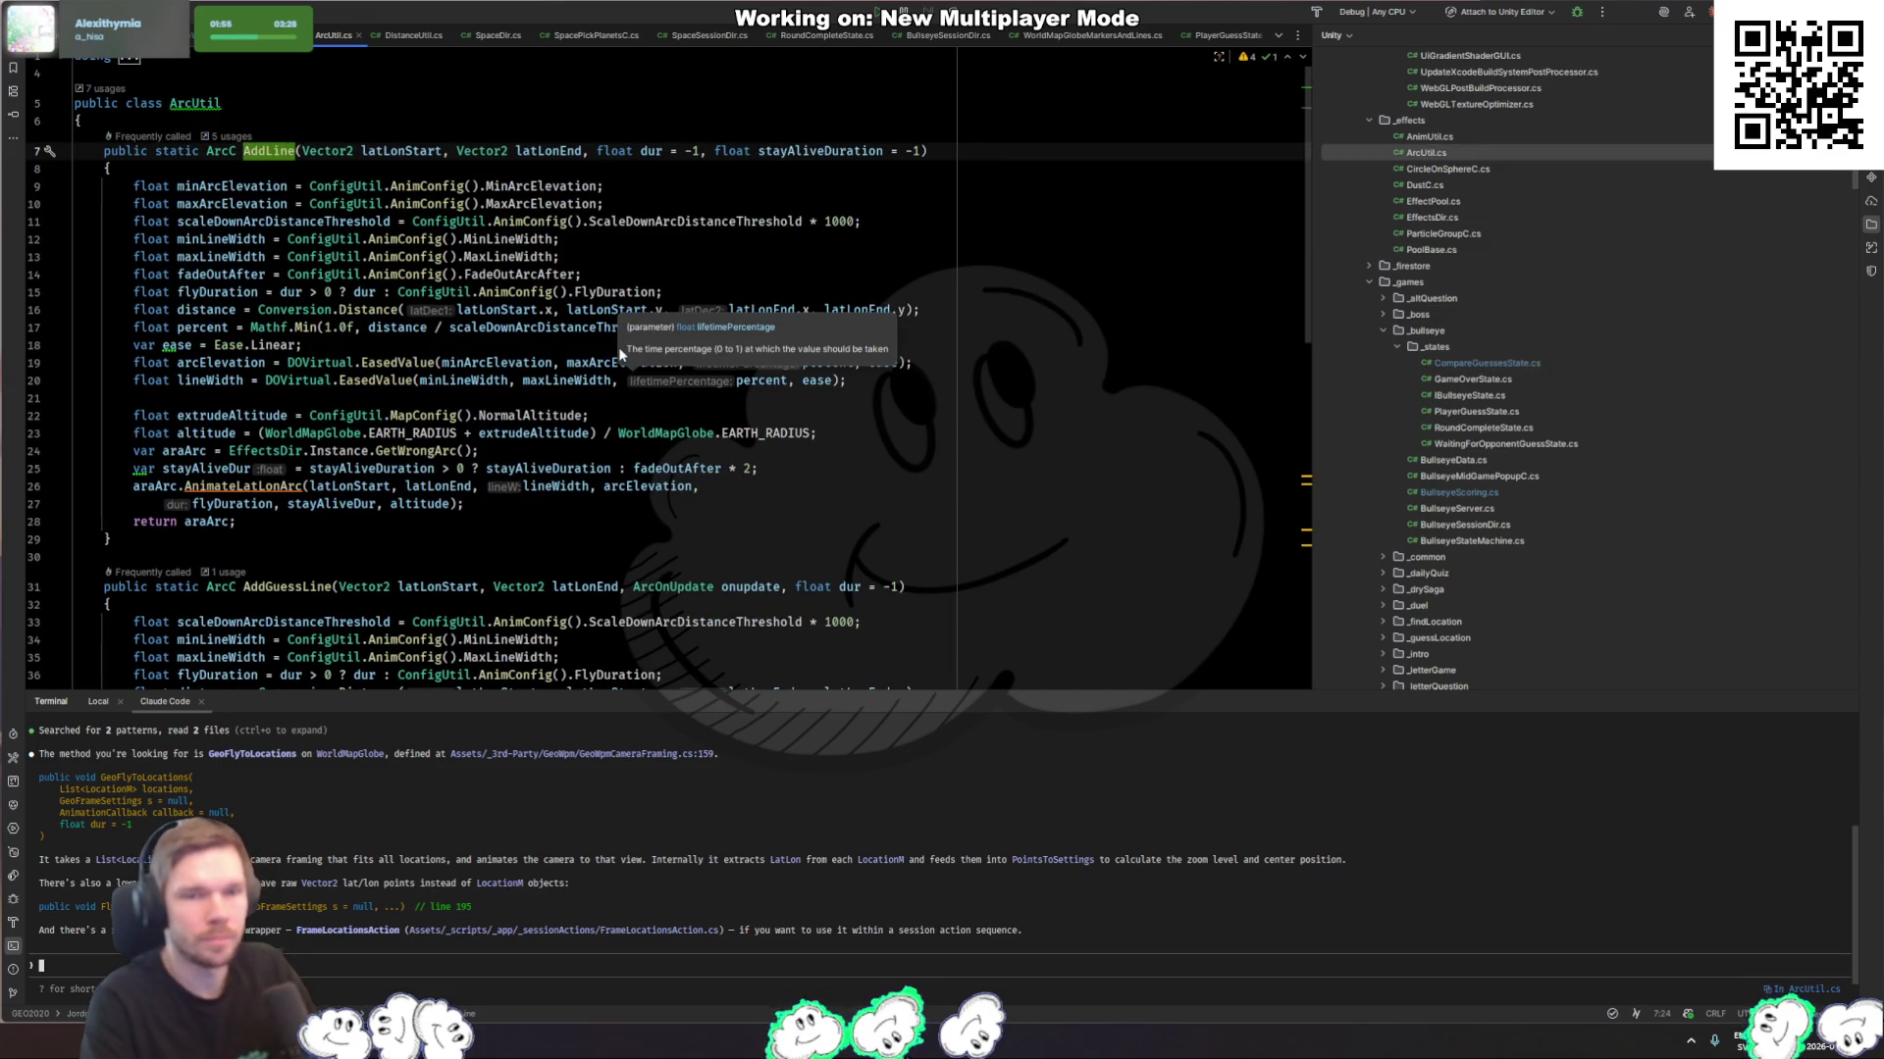
{"action": "key", "text": "ctrl+alt+Left"}
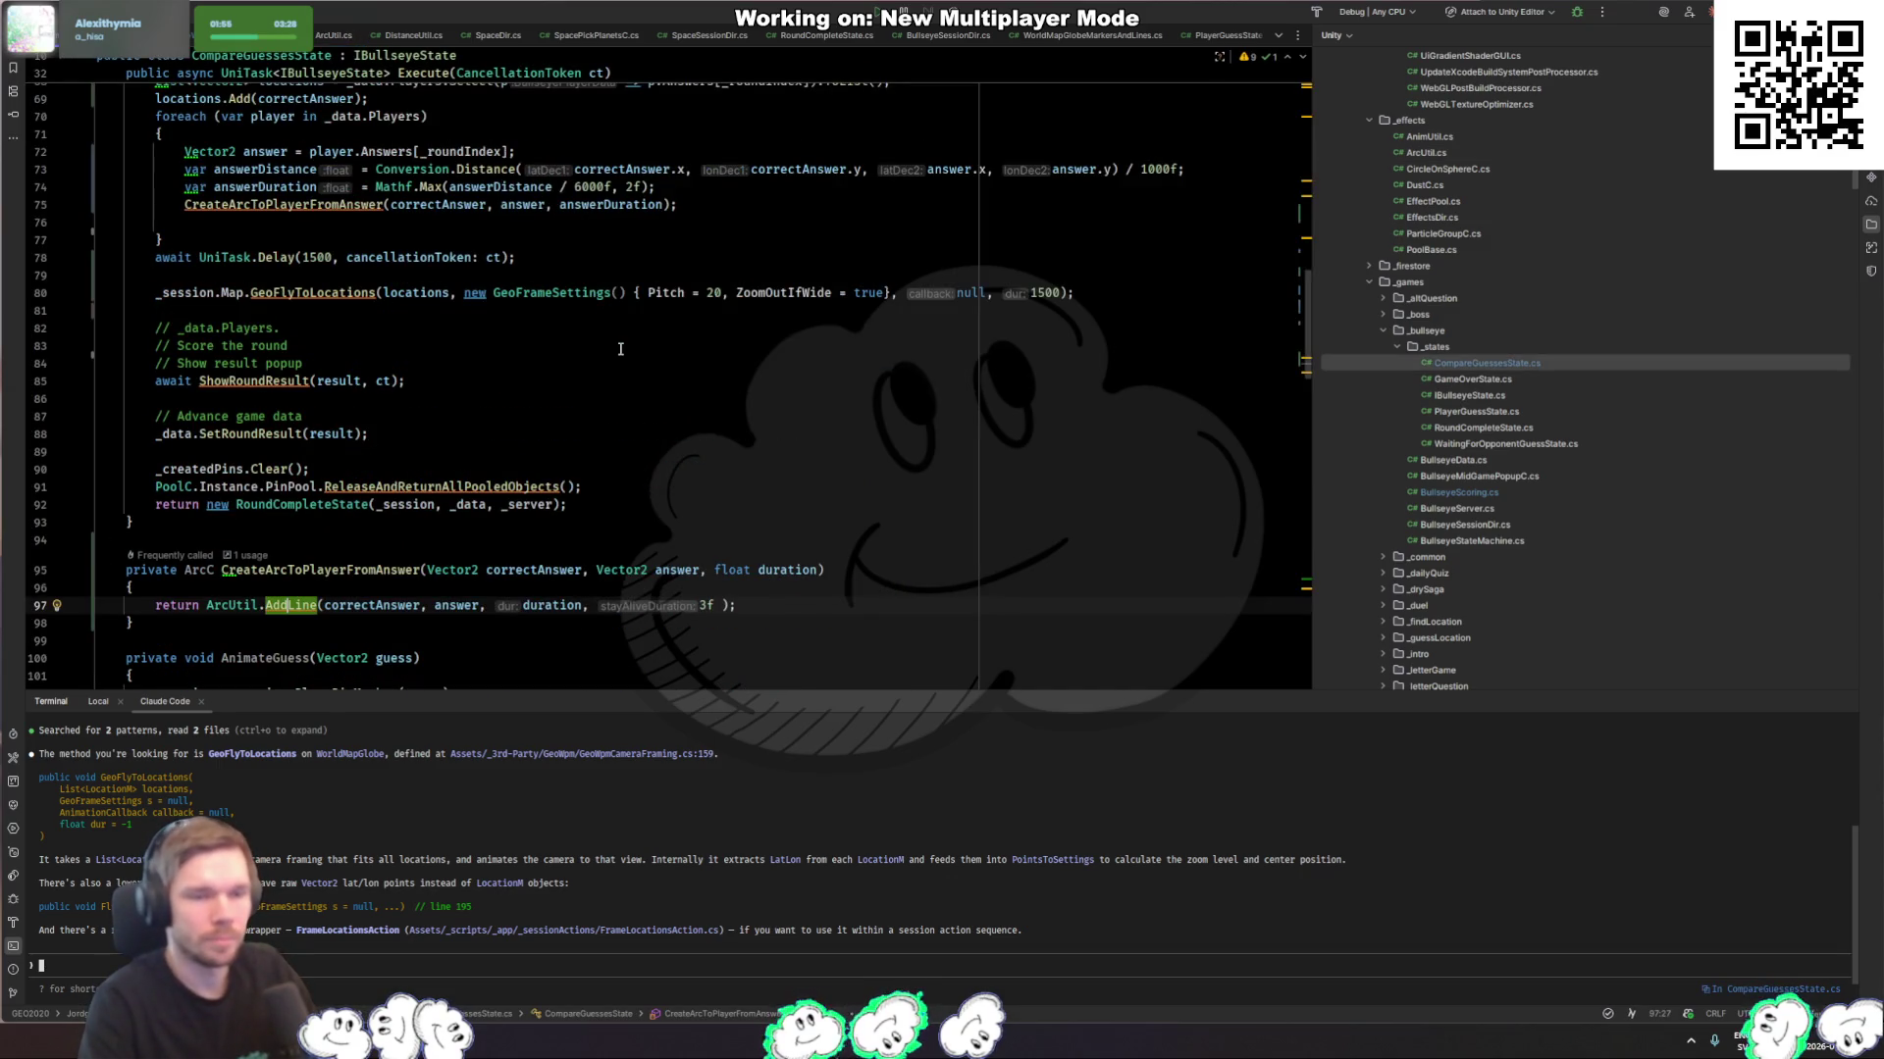
{"action": "type", "text": "Guess"}
{"action": "key", "text": "Tab"}
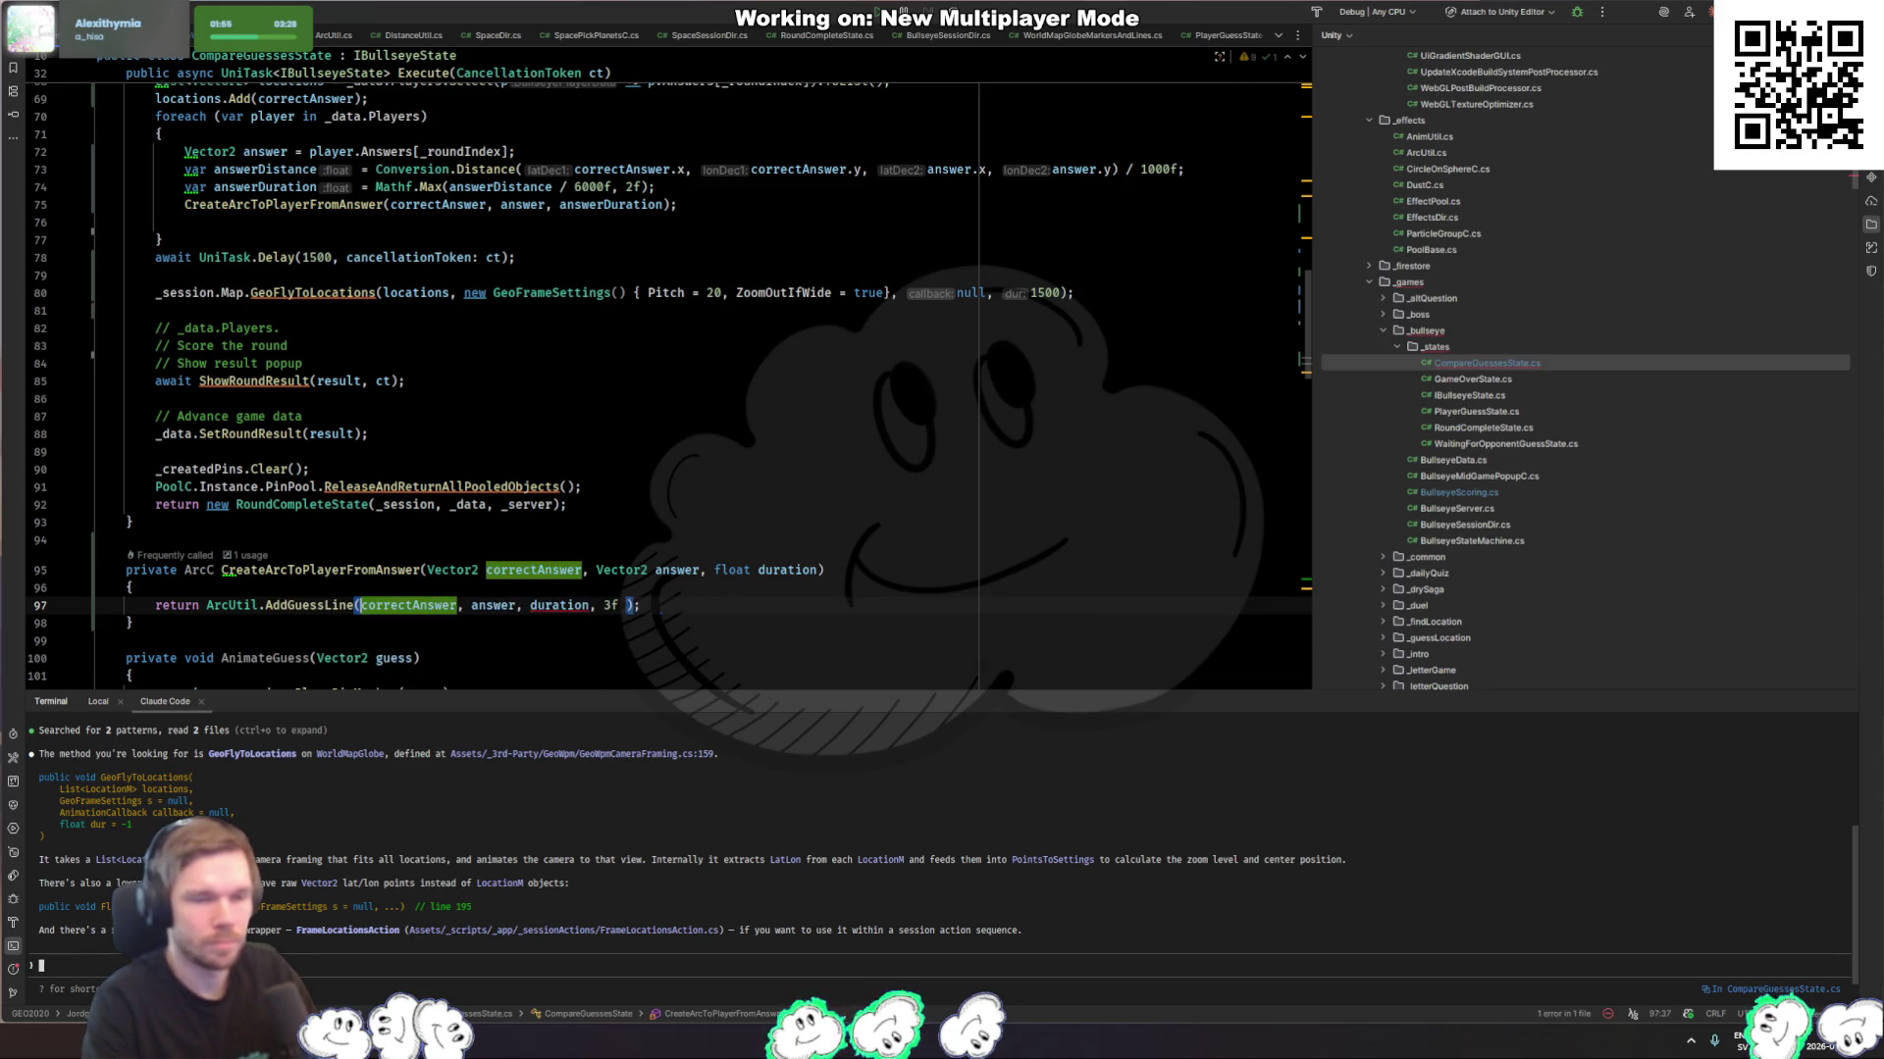
Step: Replace the duration argument in the line 97 call with null
{"action": "double_click", "coordinate": [569, 606]}
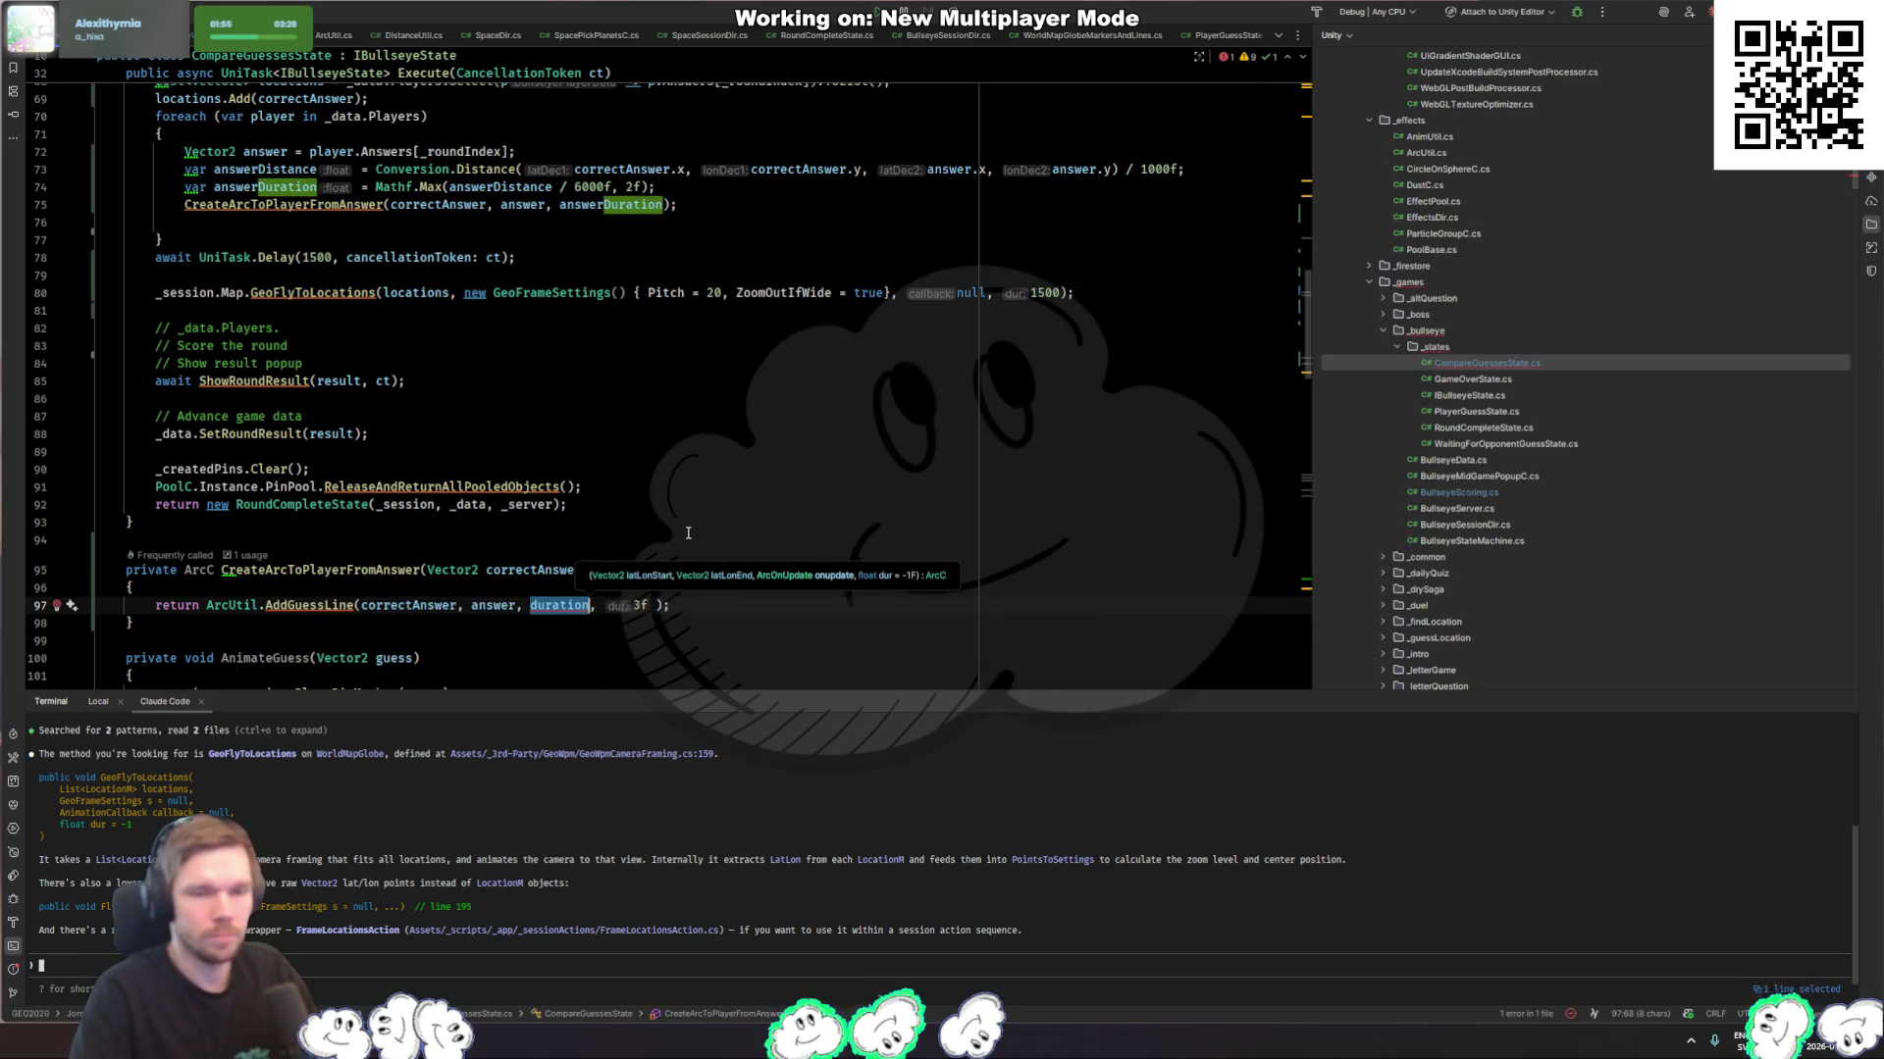
{"action": "key", "text": "Delete"}
{"action": "key", "text": "Delete"}
{"action": "key", "text": "Delete"}
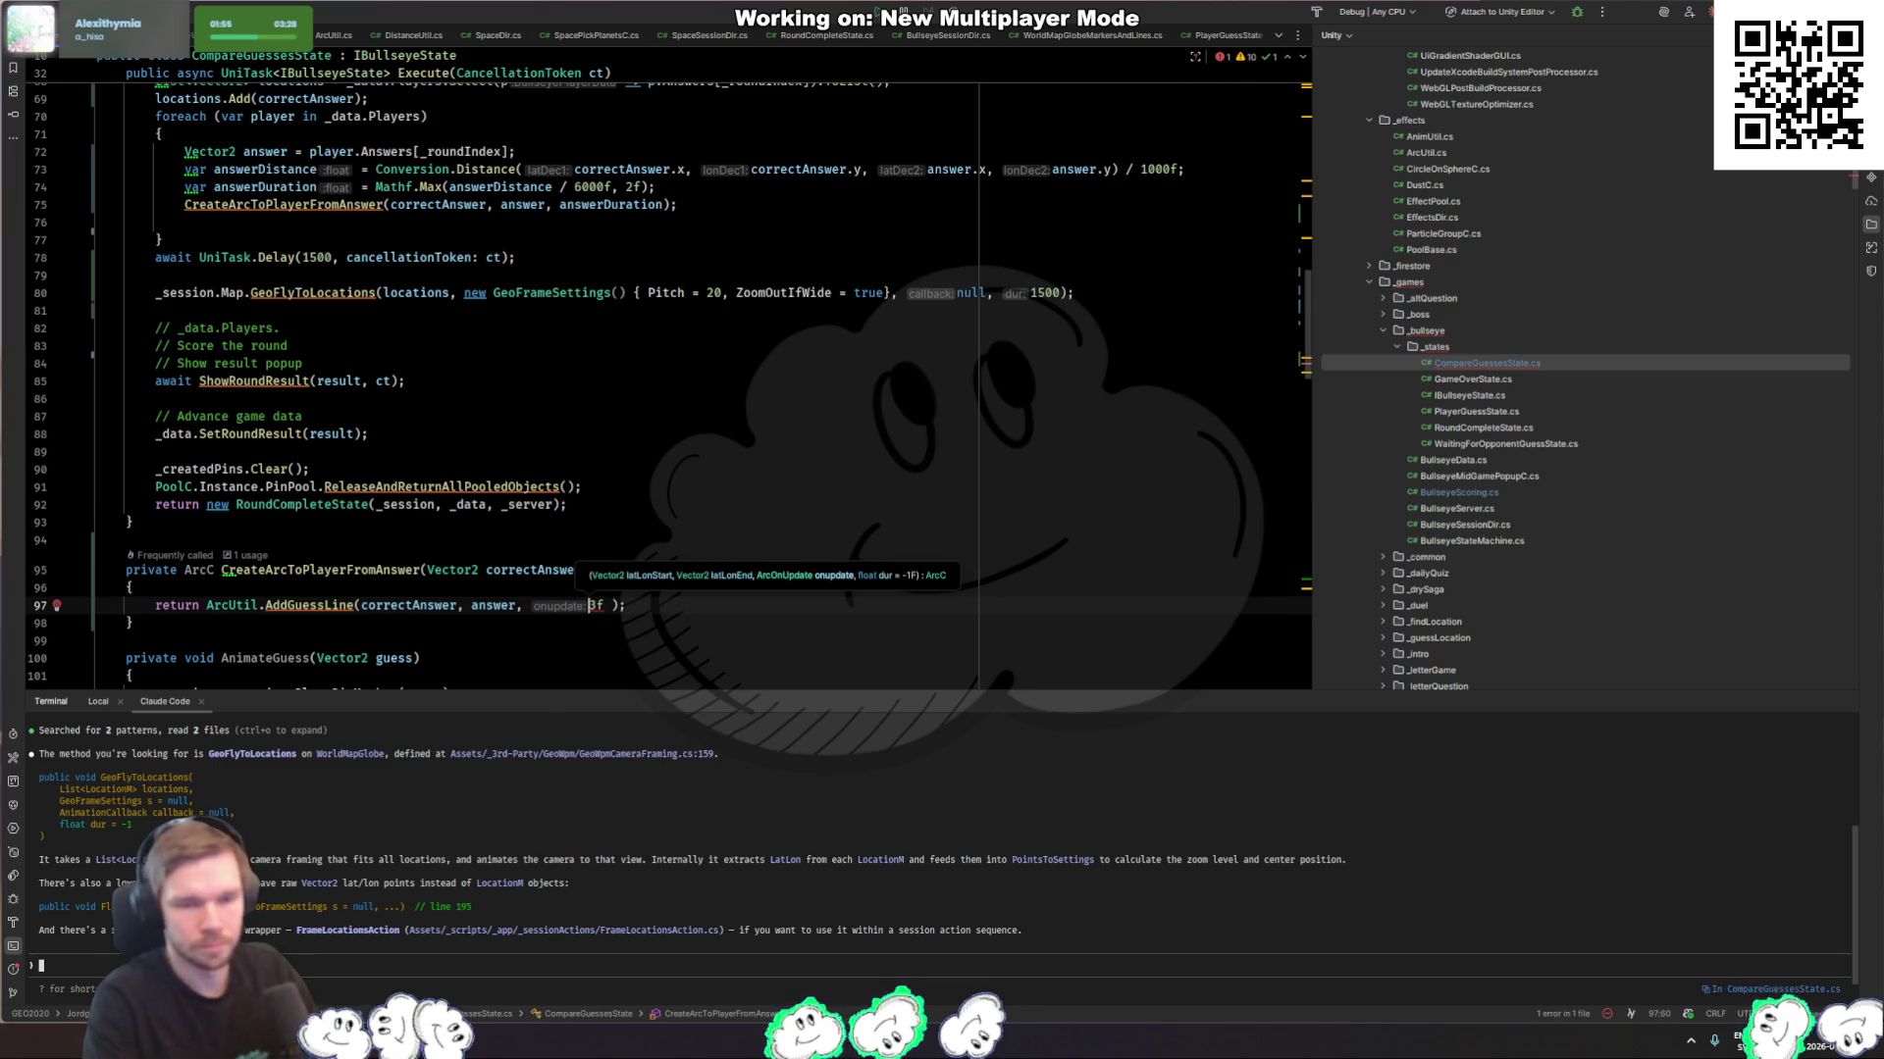
{"action": "type", "text": "nu"}
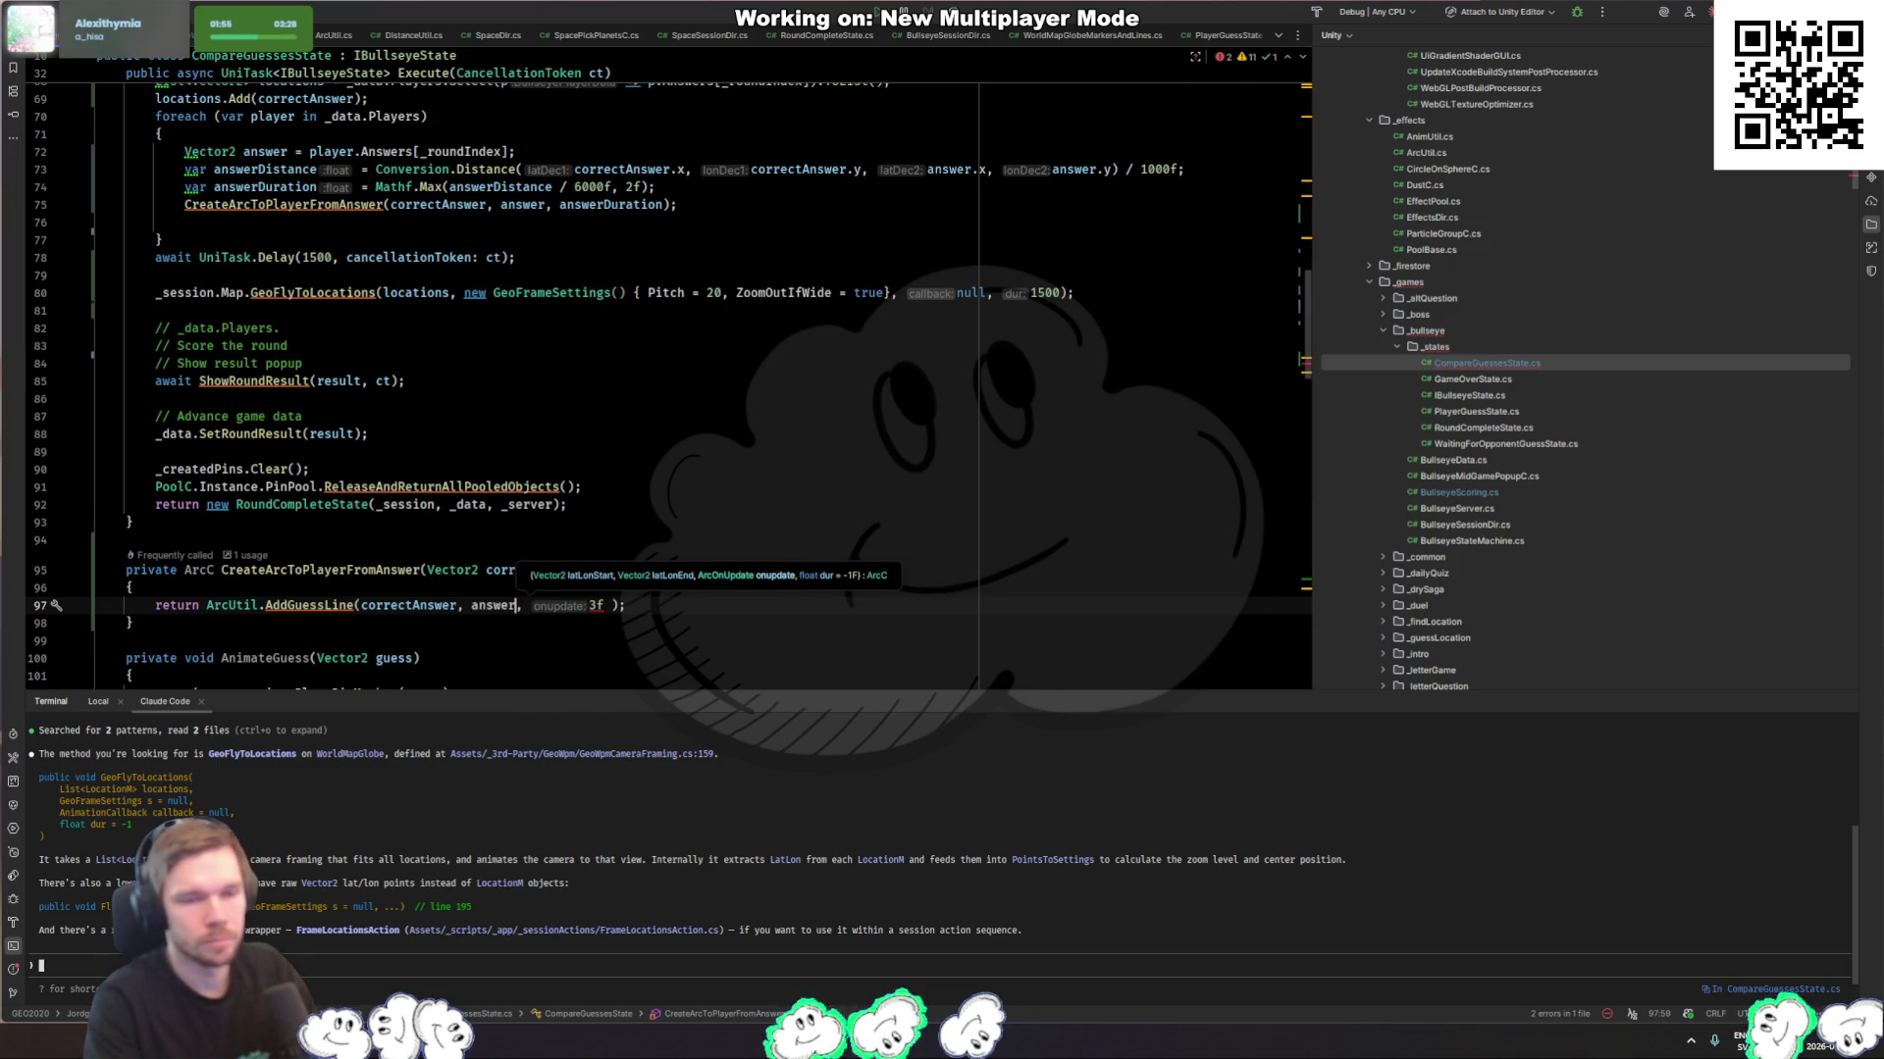
{"action": "key", "text": "Return"}
{"action": "type", "text": ","}
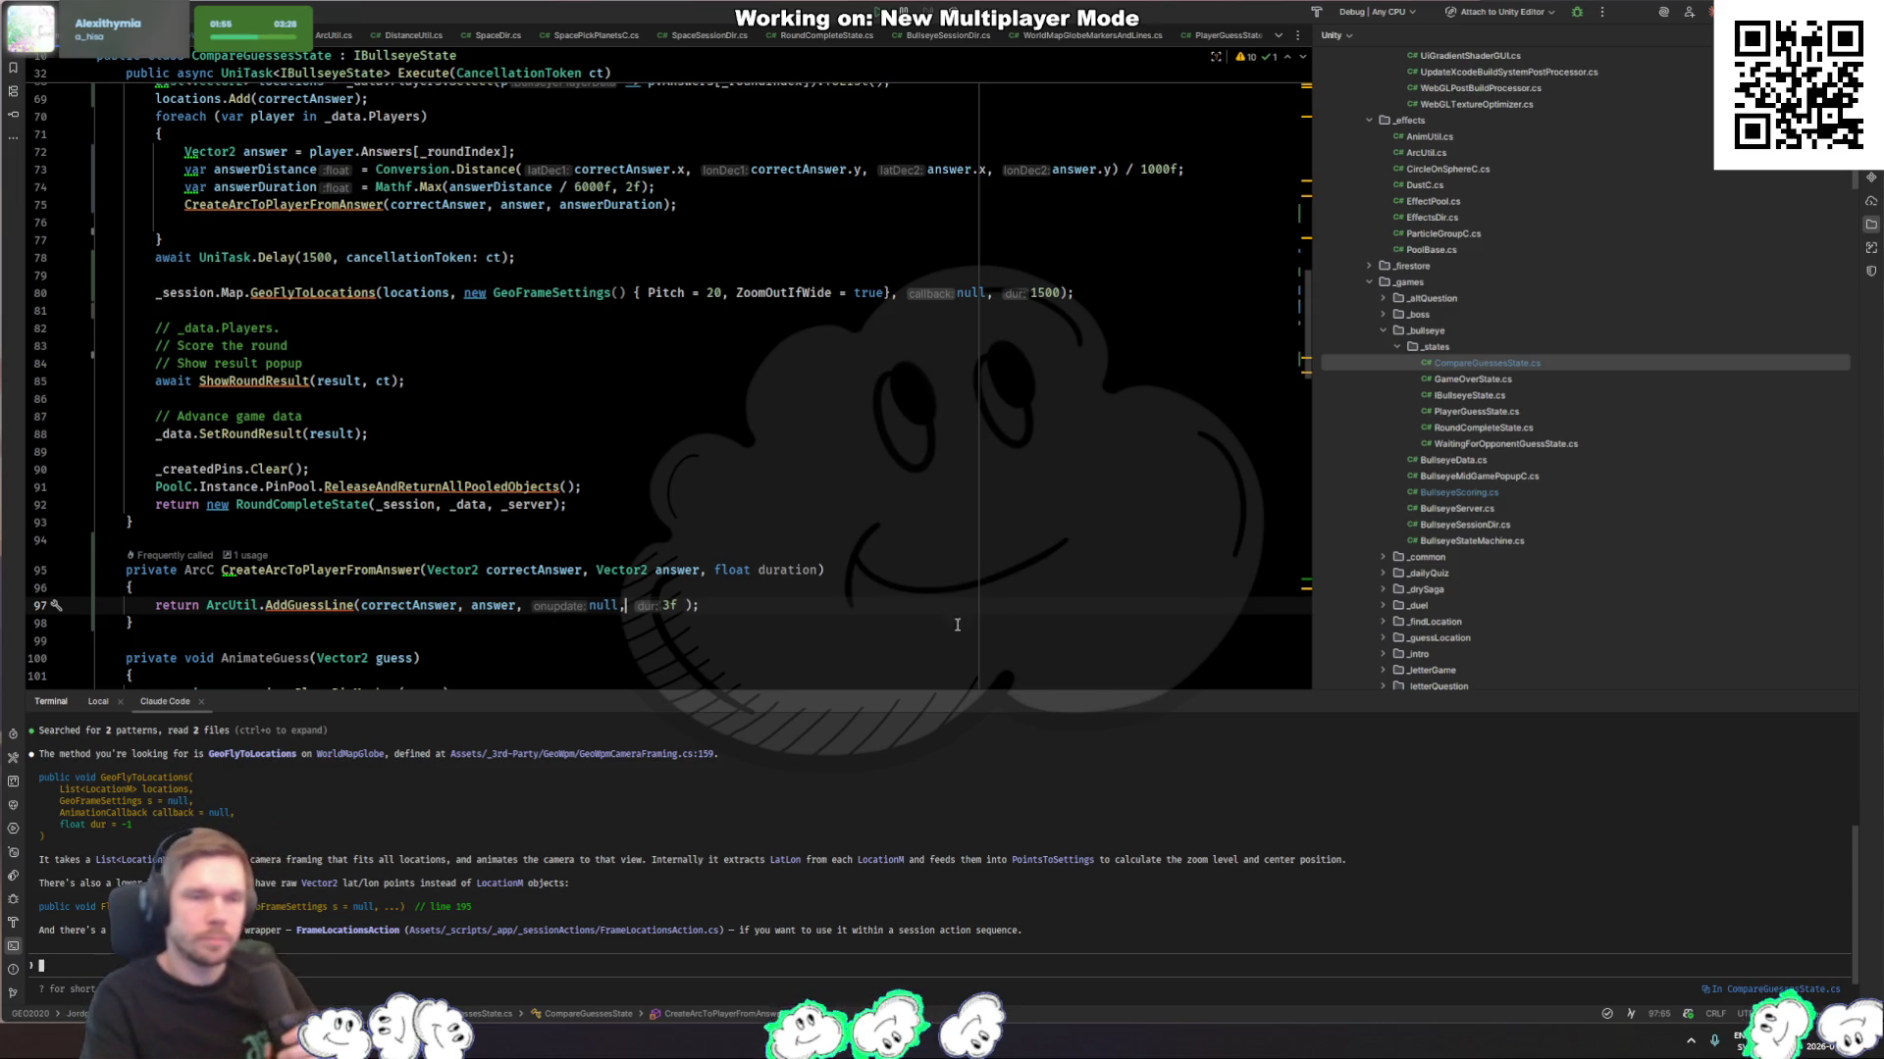
Step: Change the GeoFlyToLocations duration on line 80 from 1500 to 1.5f
{"action": "left_click", "coordinate": [369, 310]}
{"action": "left_click", "coordinate": [331, 292]}
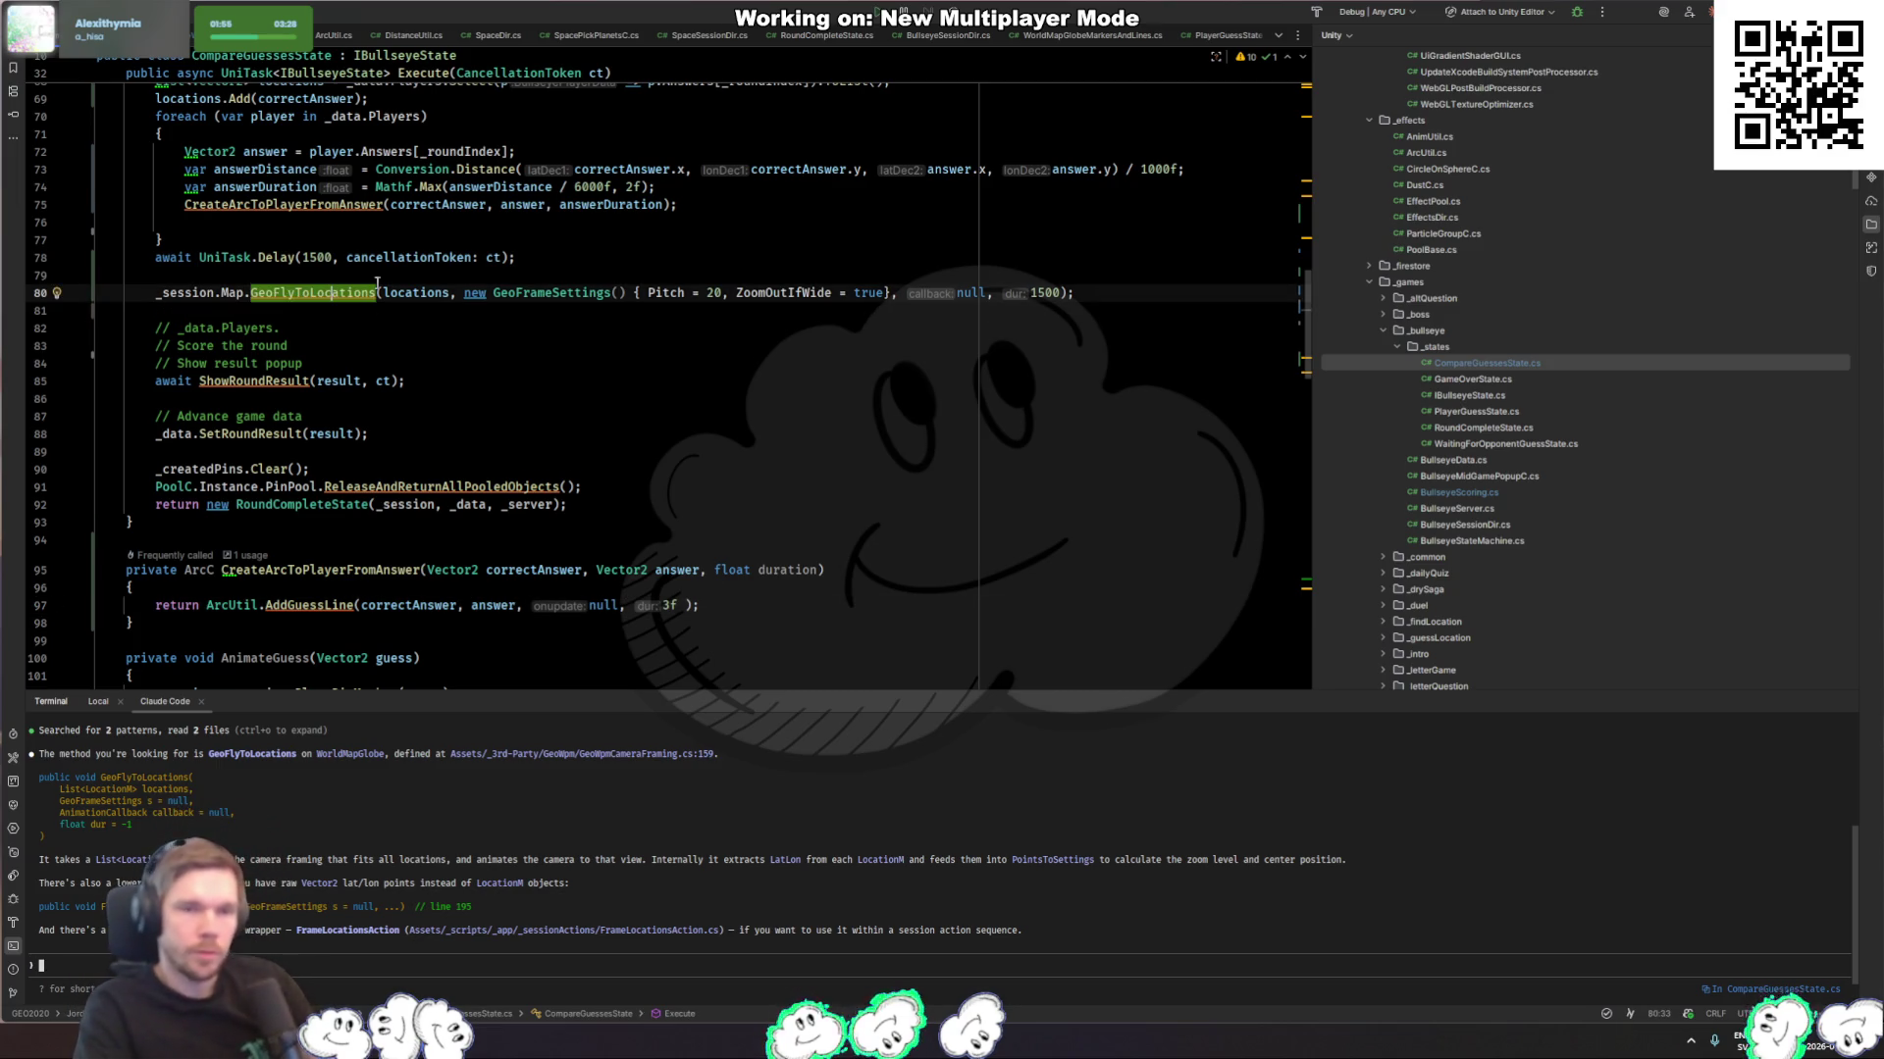
{"action": "double_click", "coordinate": [1045, 293]}
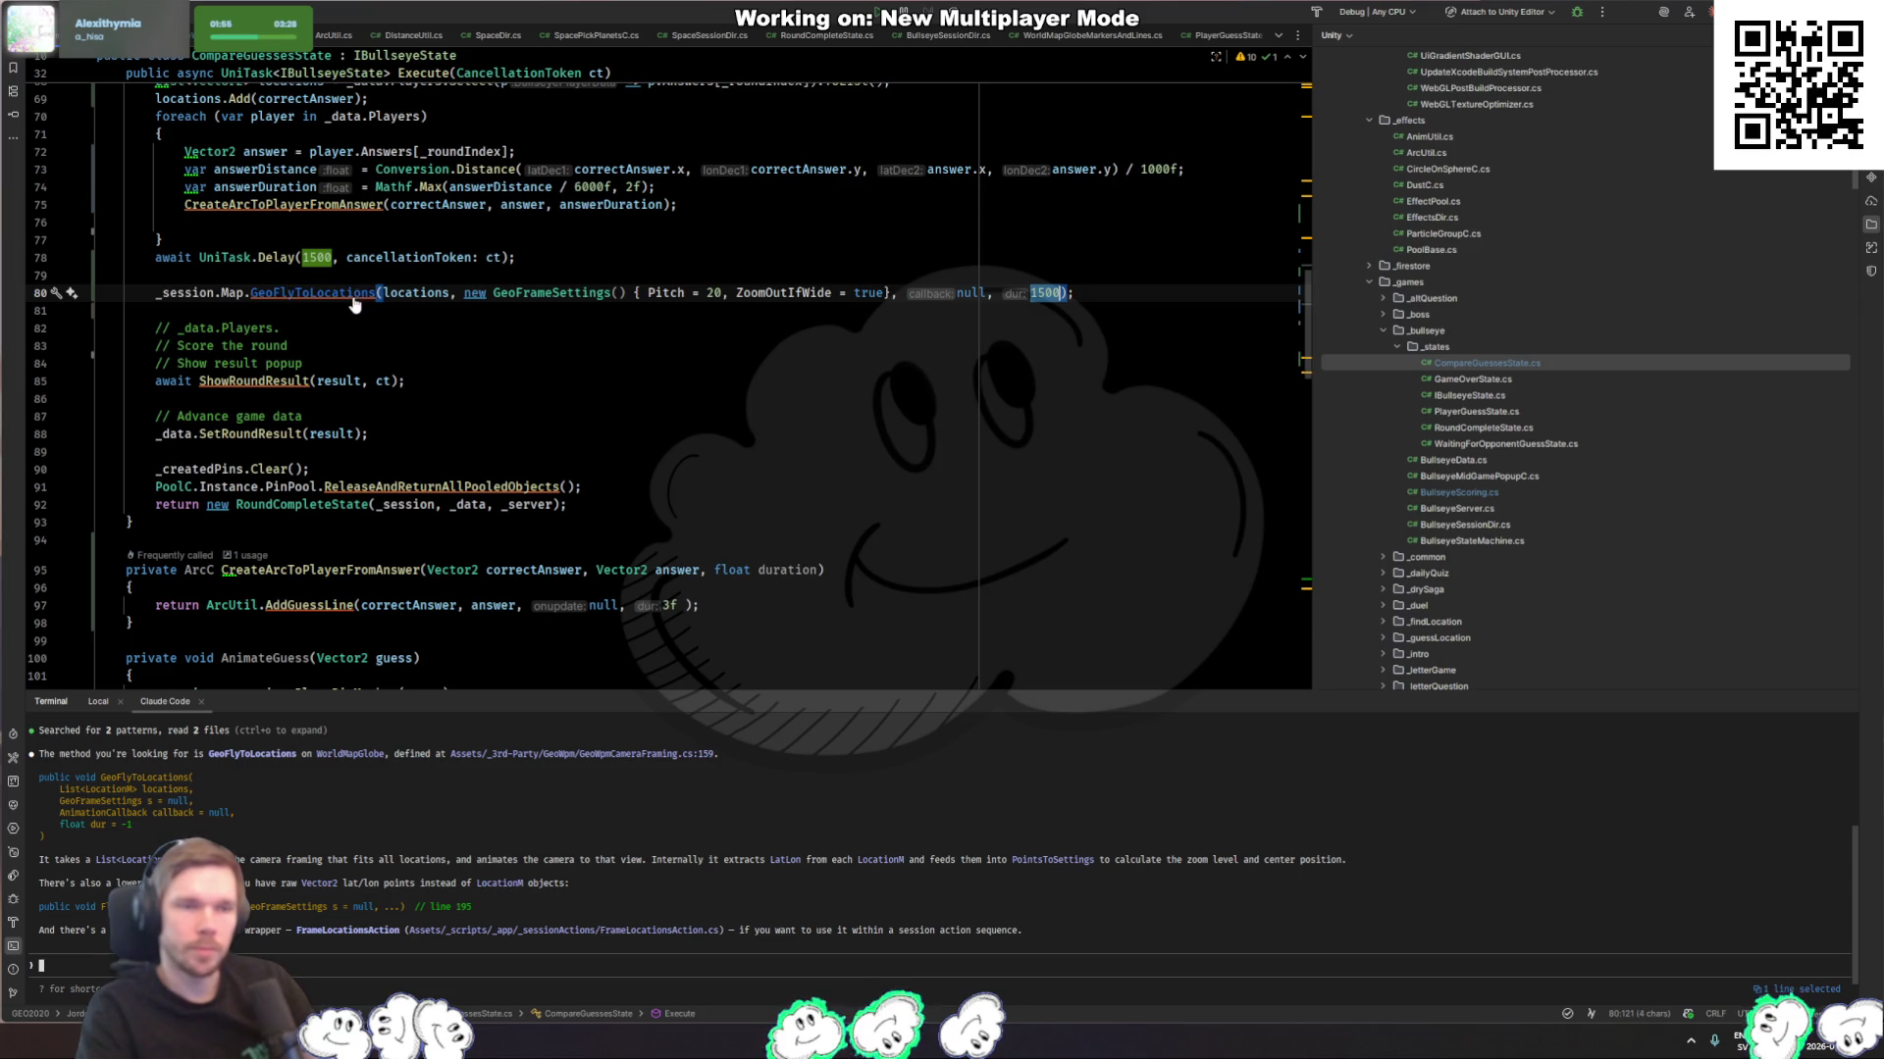
{"action": "type", "text": "1.5f"}
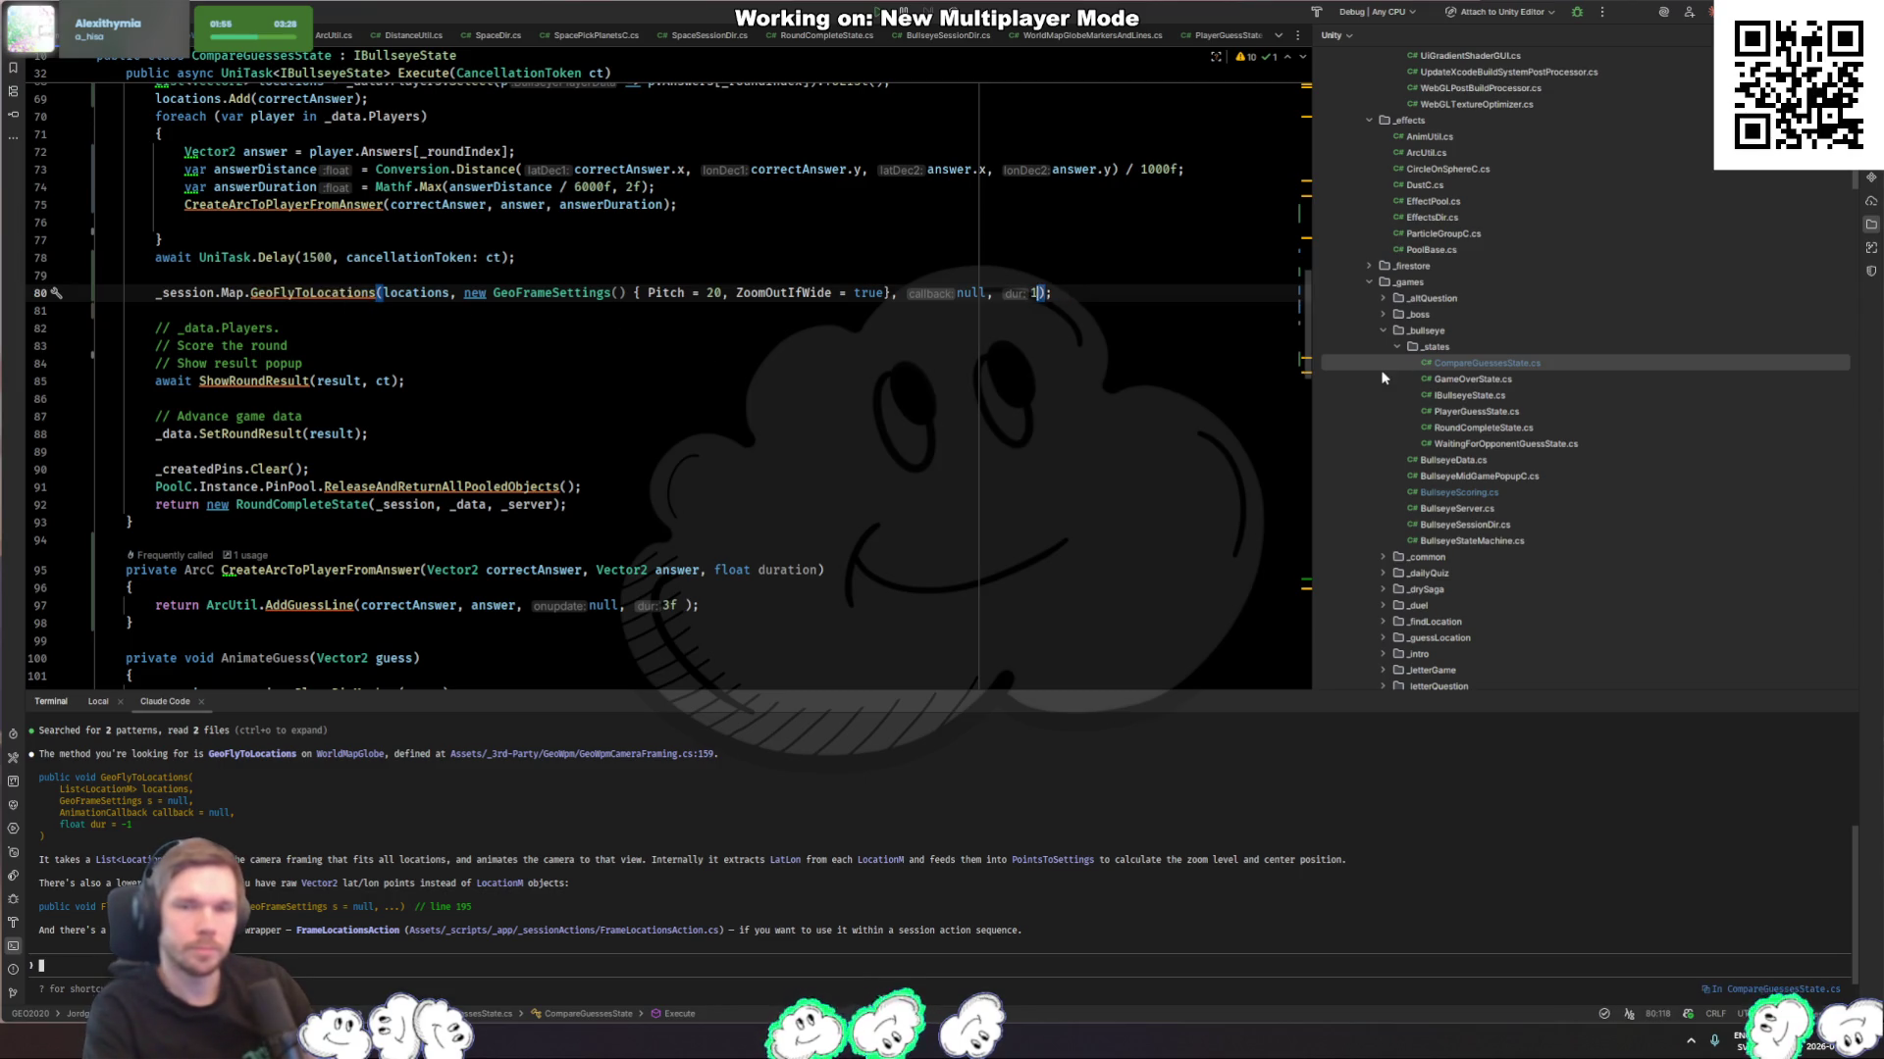
{"action": "key", "text": "alt+Tab"}
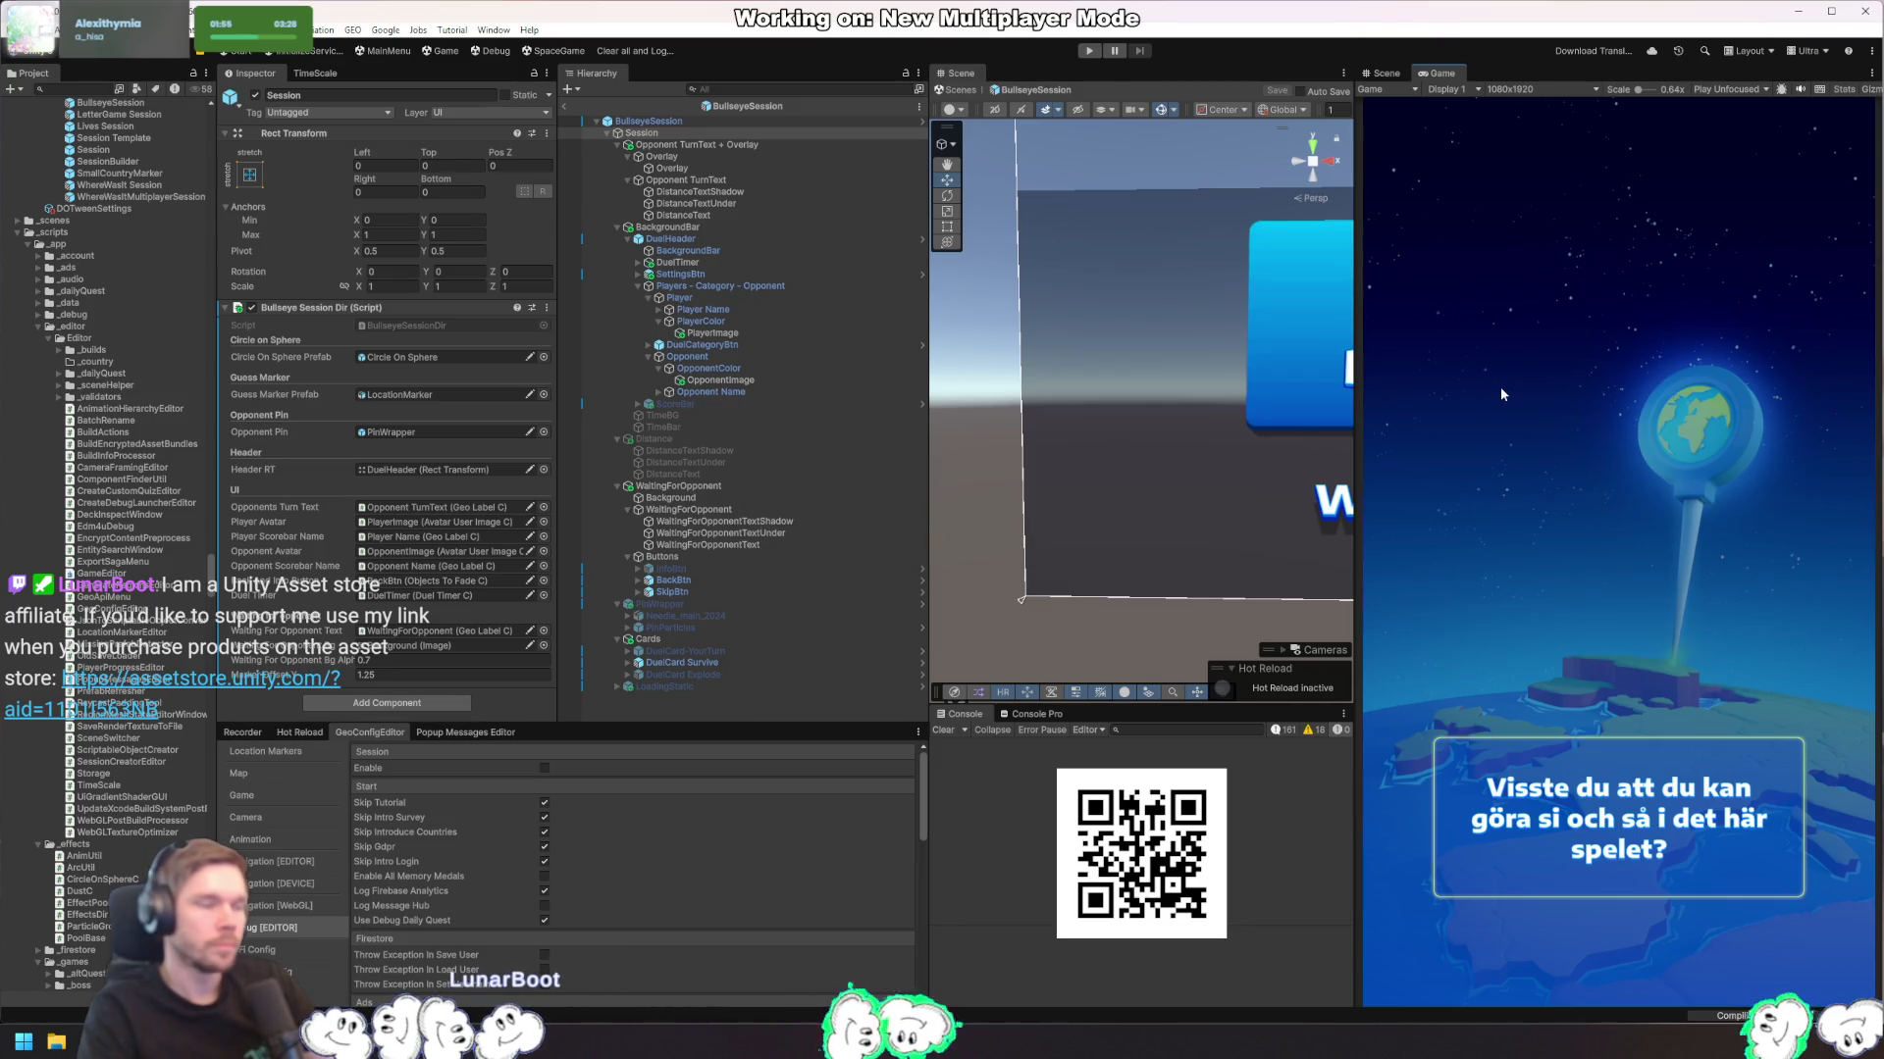
Step: Play a multiplayer round for Milan through to the Points Earned results
{"action": "left_click", "coordinate": [1089, 51]}
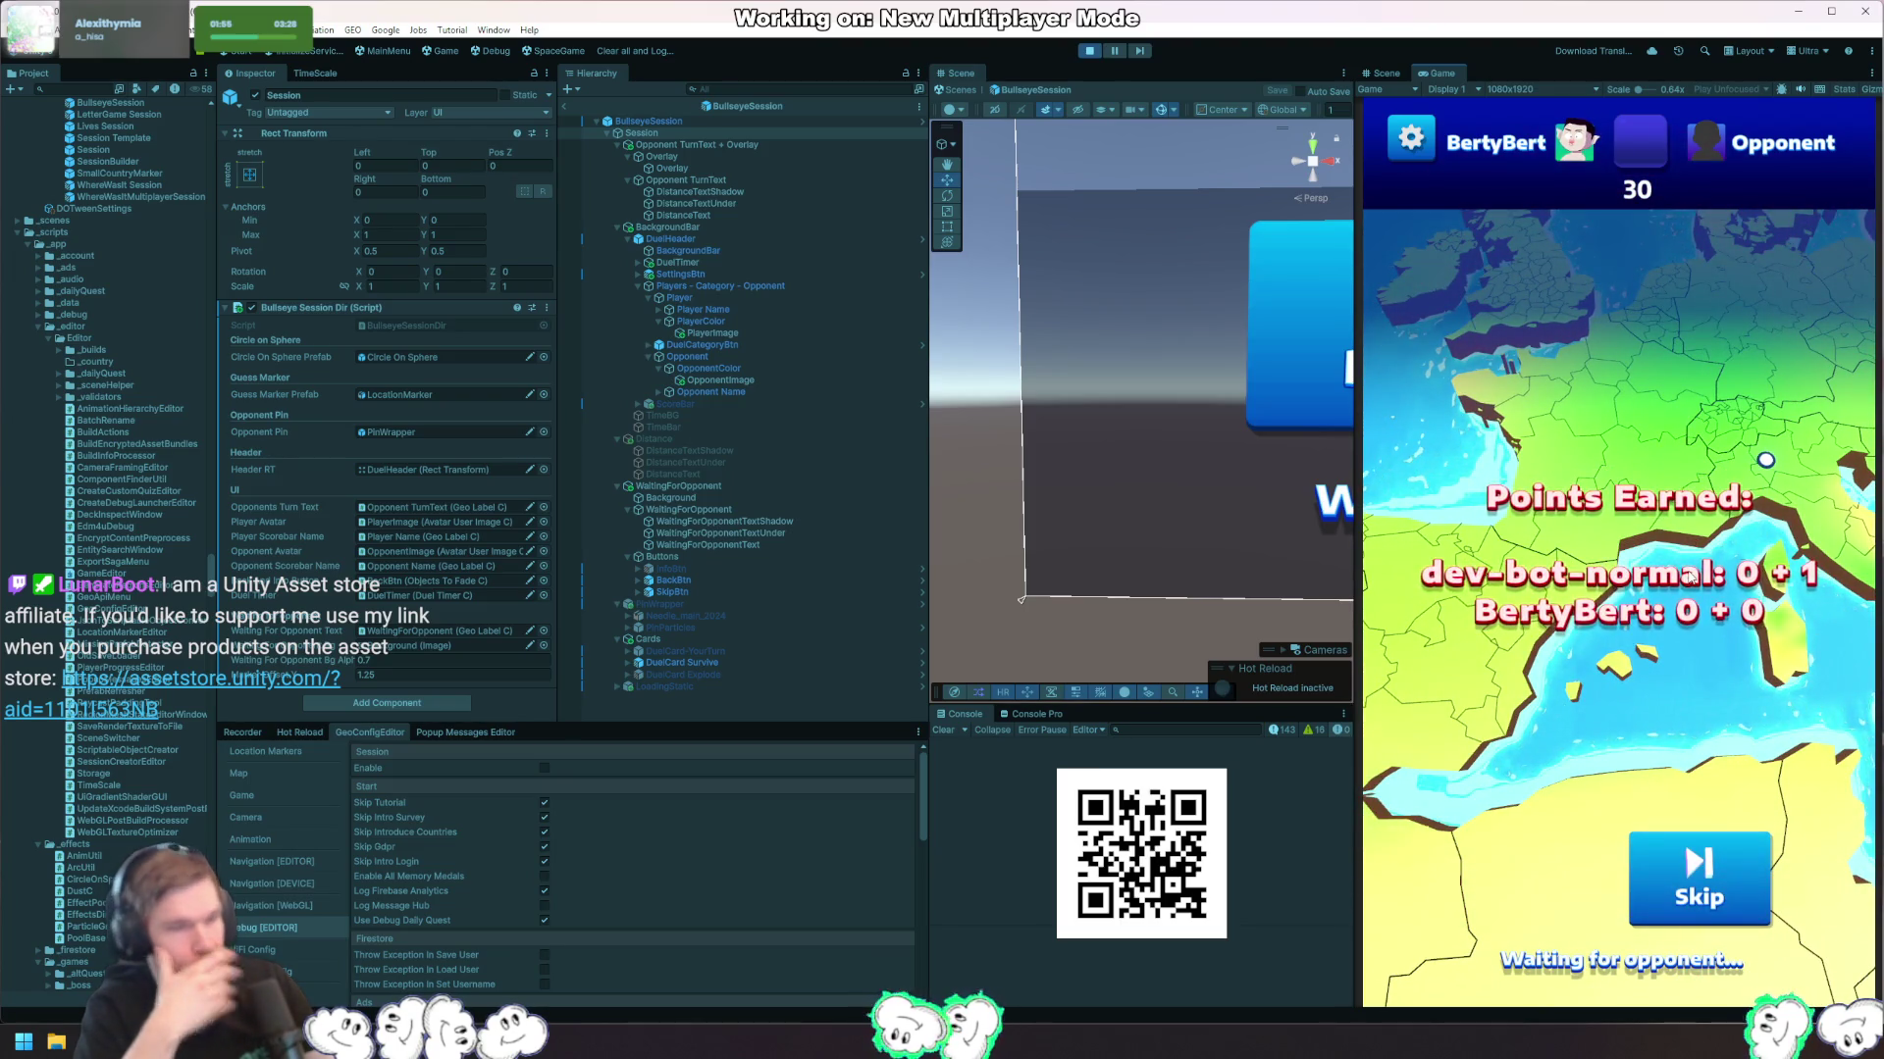
{"action": "key", "text": "alt+Tab"}
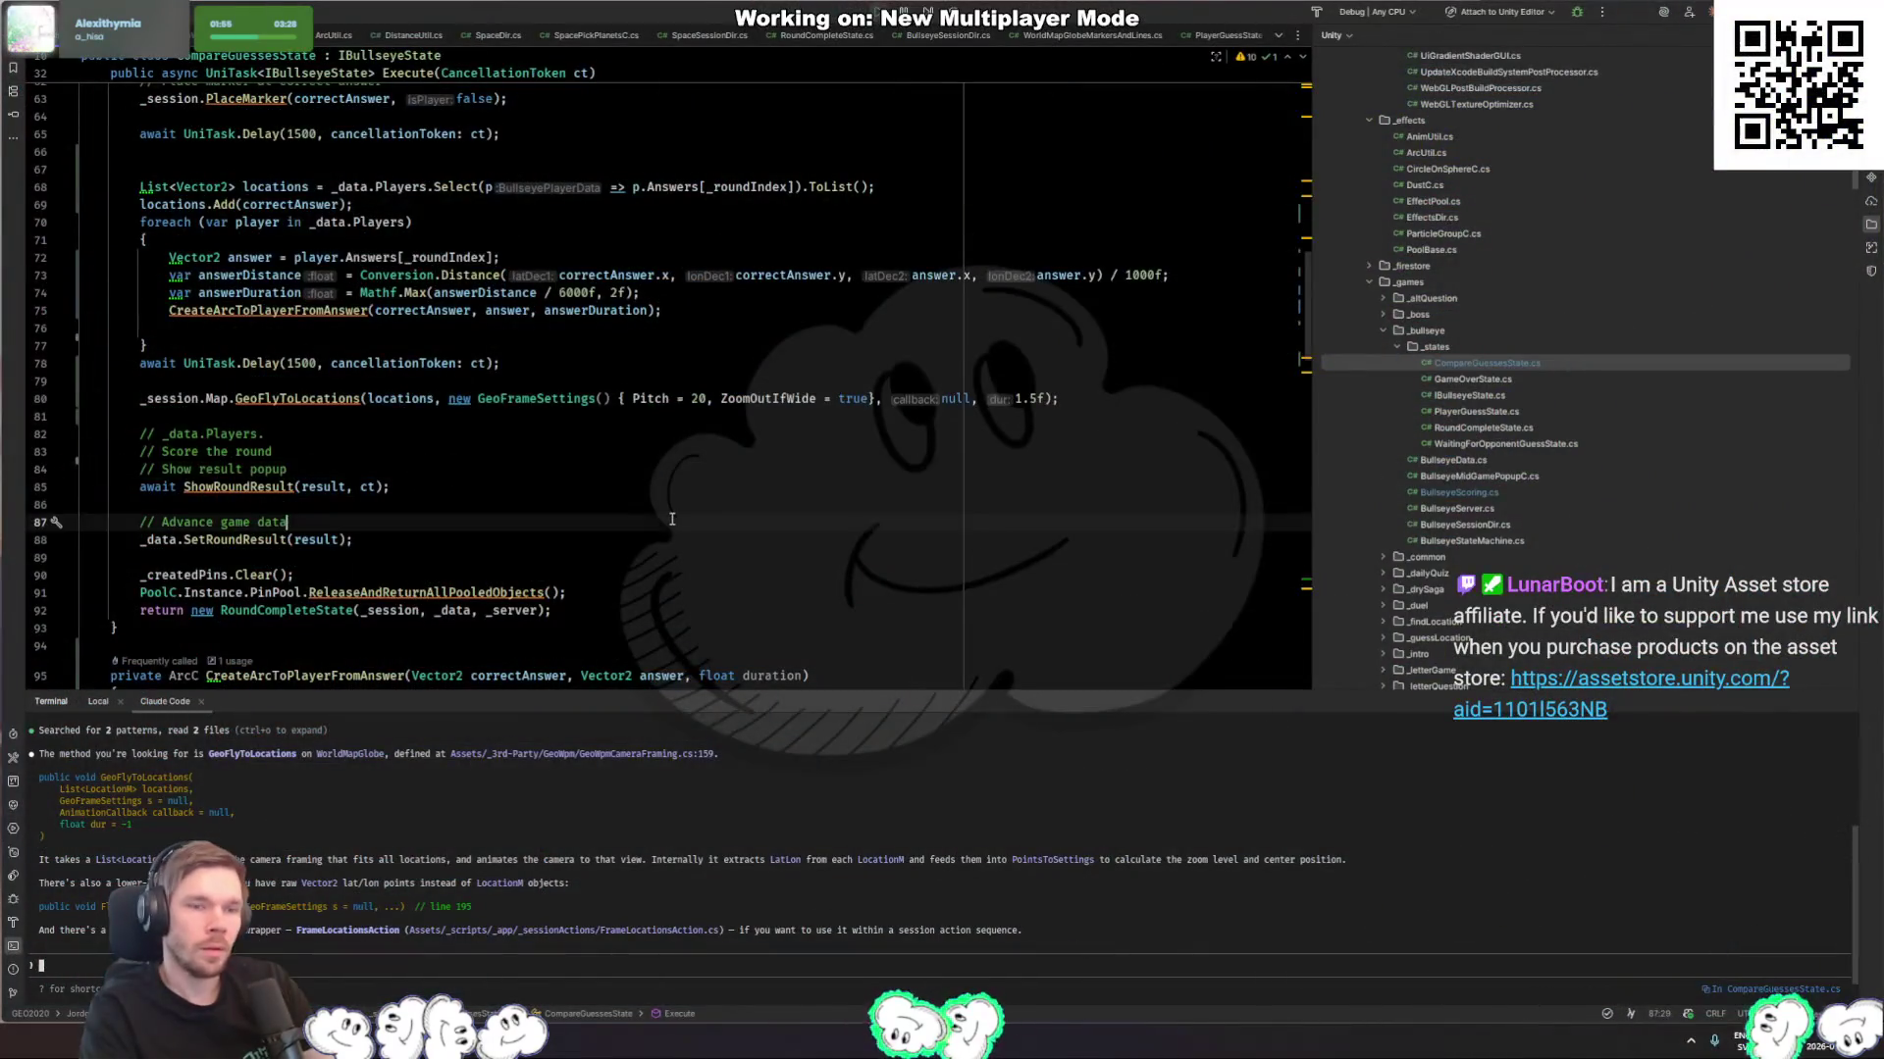
Step: Add DOVirtual.DelayedCall(answerDuration on empty line 76
{"action": "left_click", "coordinate": [307, 310]}
{"action": "scroll", "coordinate": [464, 479], "scroll_direction": "down", "scroll_amount": 3}
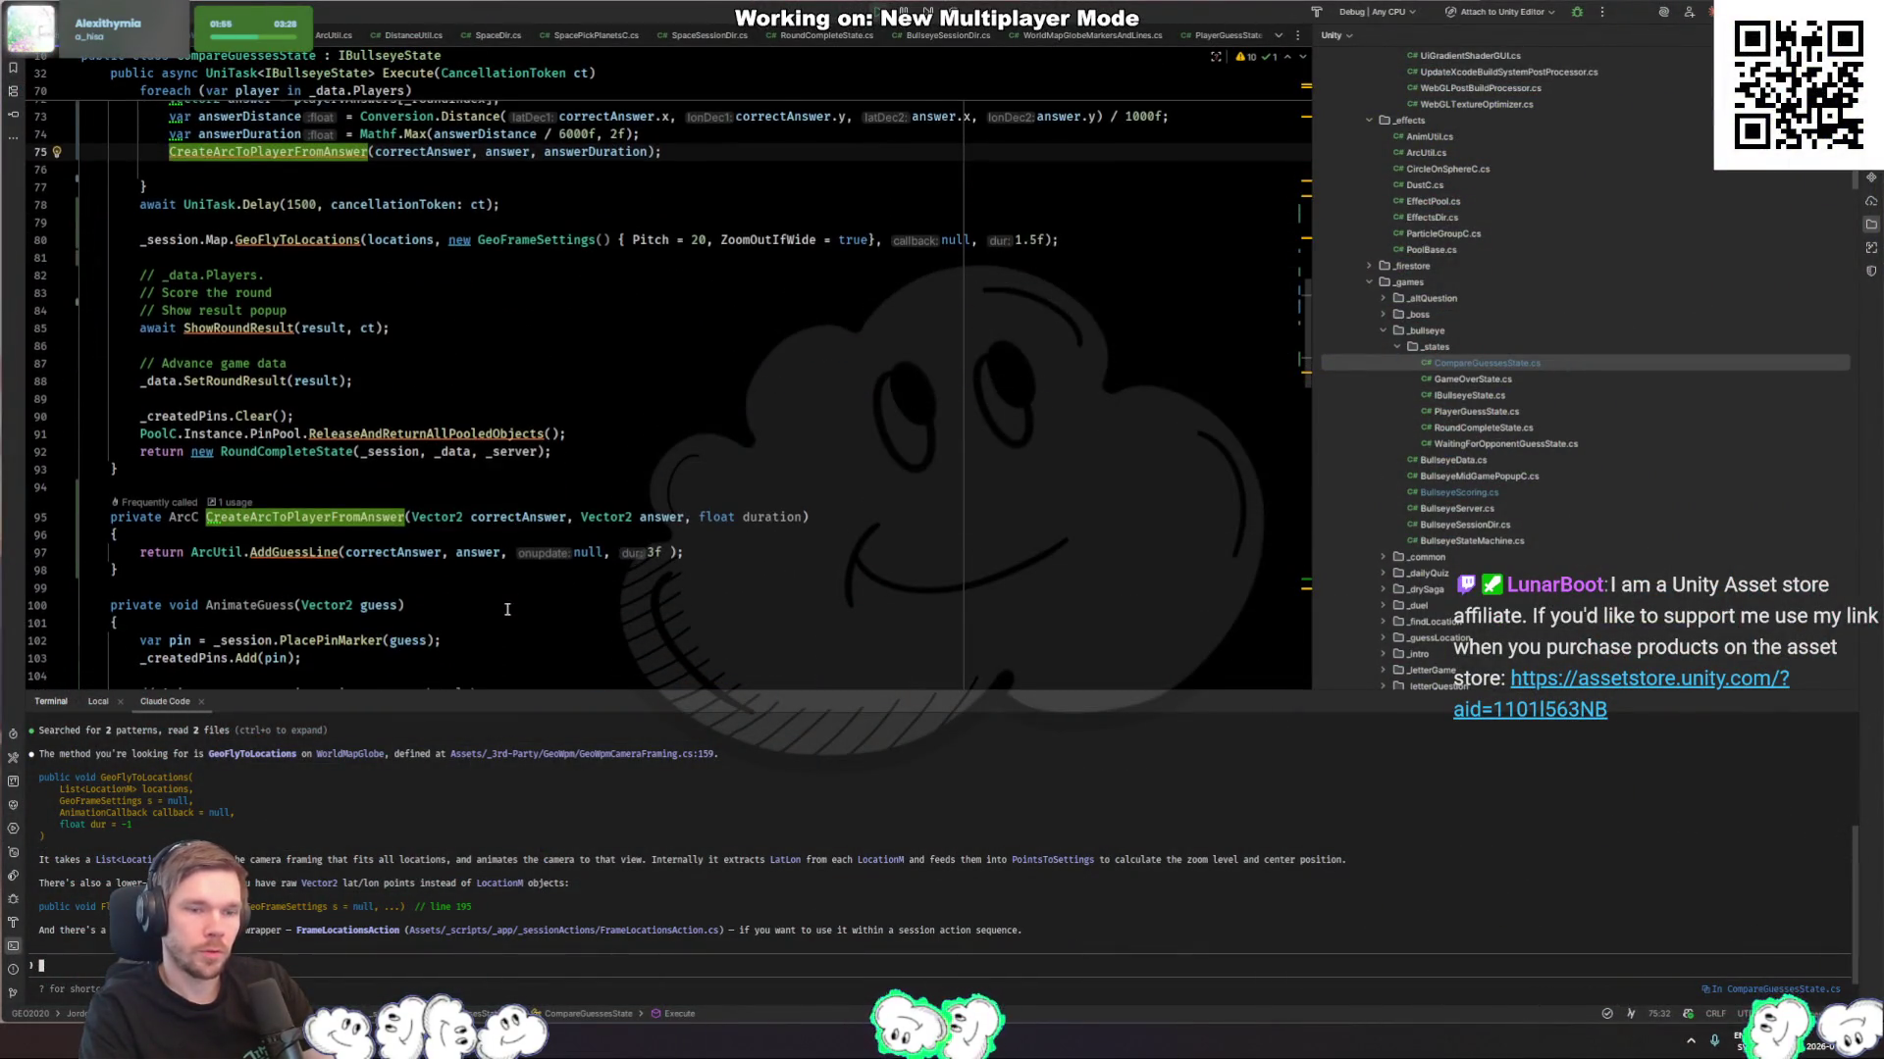
{"action": "left_click", "coordinate": [785, 552]}
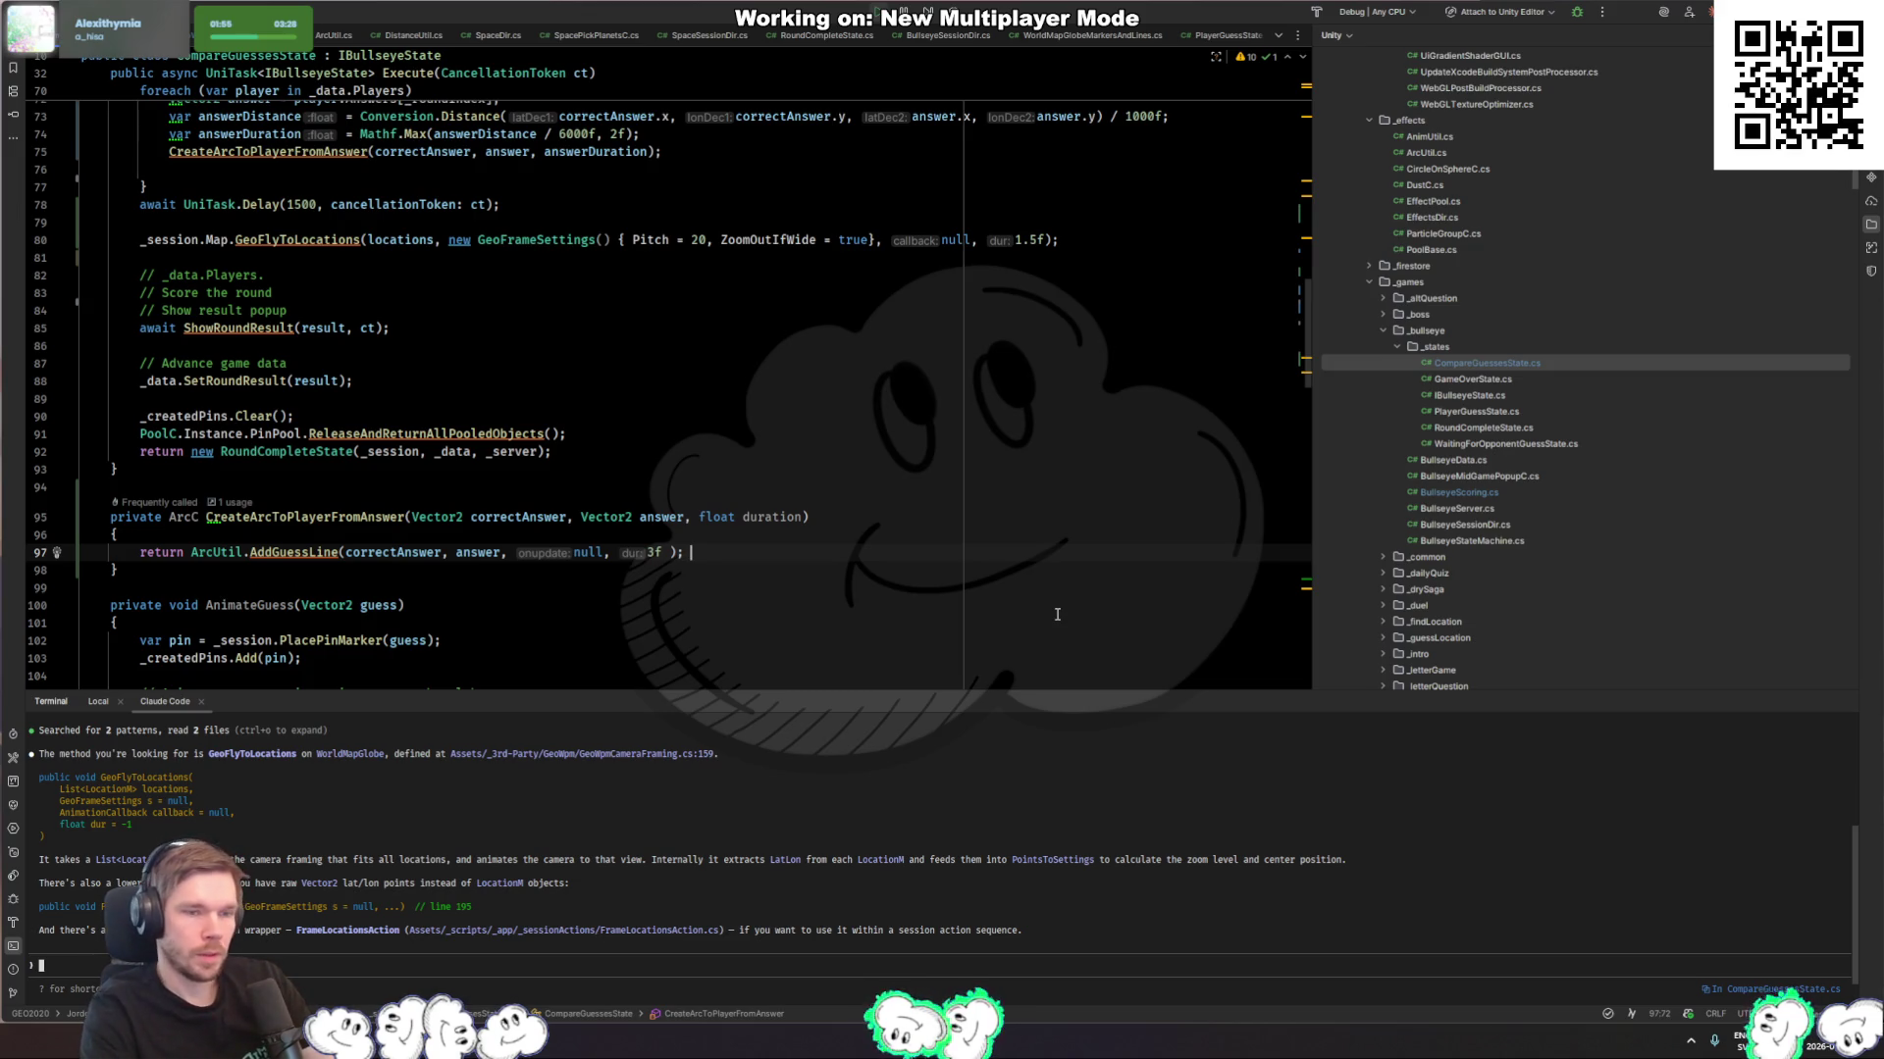
{"action": "scroll", "coordinate": [516, 448], "scroll_direction": "up", "scroll_amount": 3}
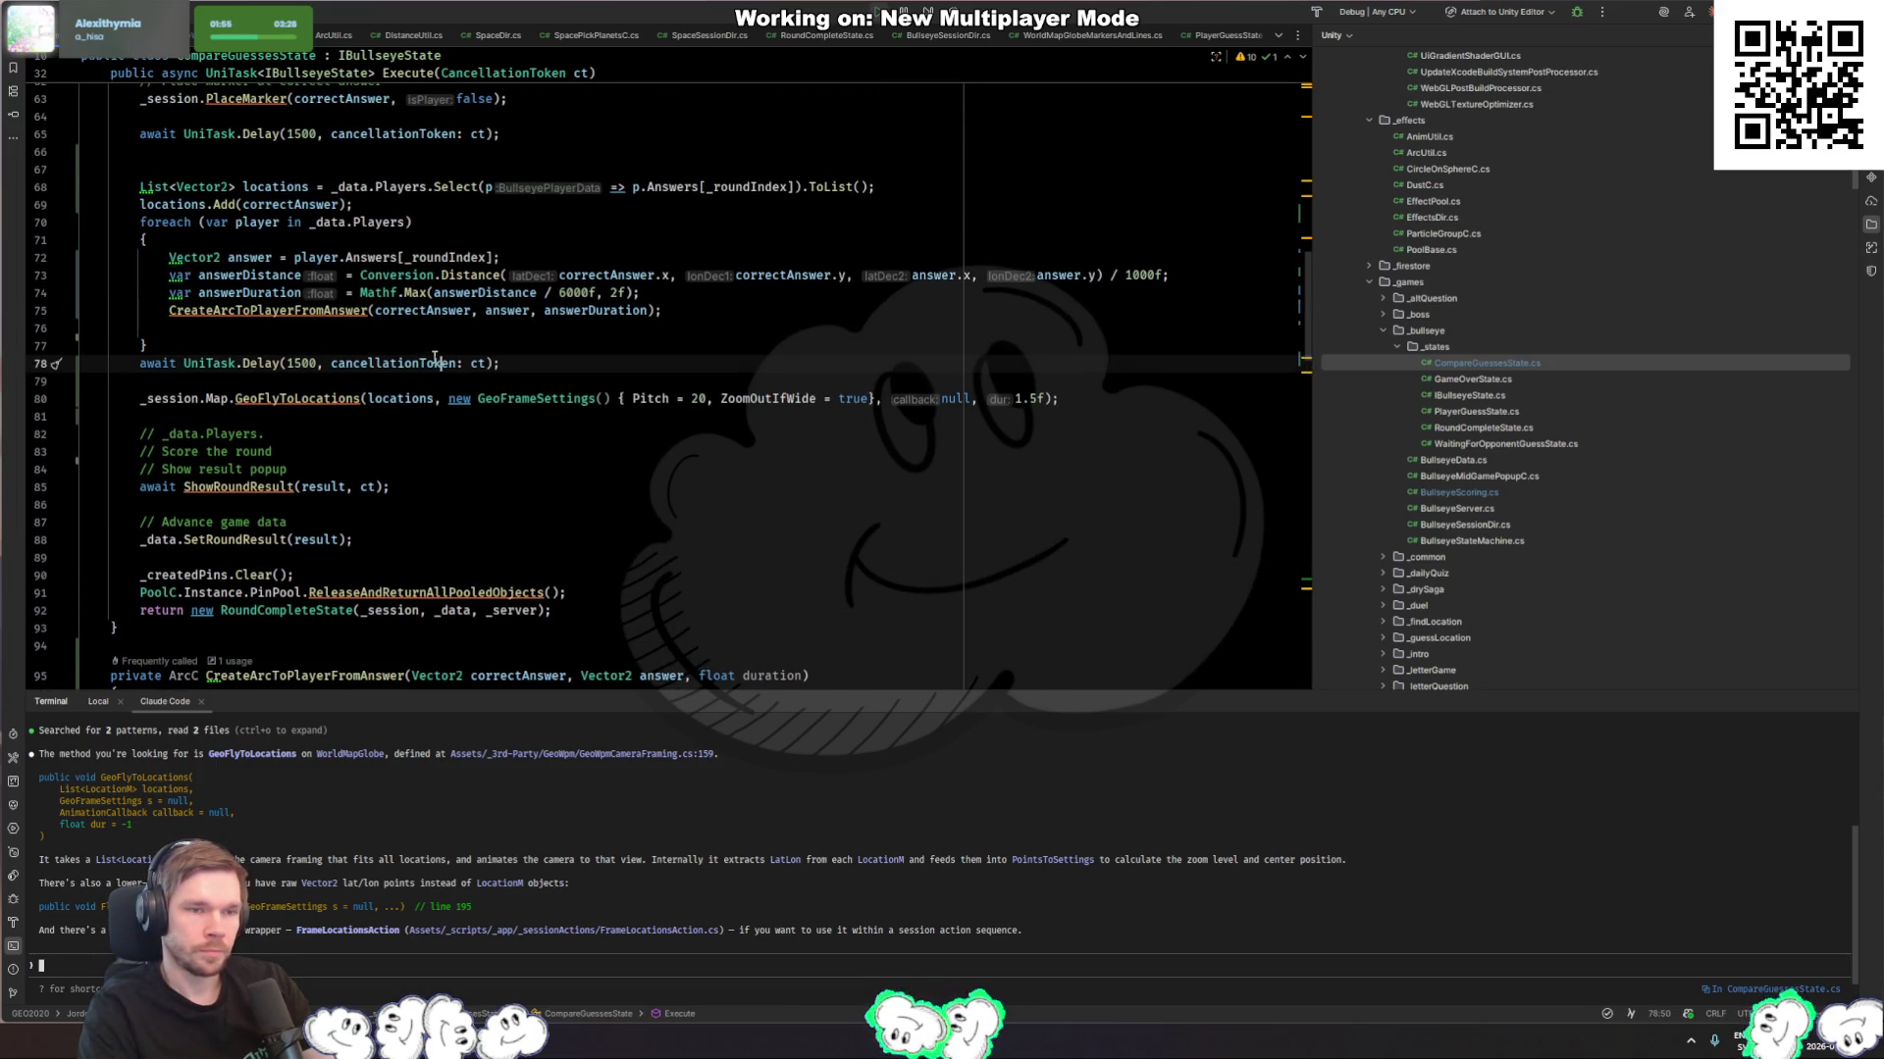
{"action": "left_click", "coordinate": [476, 334]}
{"action": "key", "text": "Tab"}
{"action": "type", "text": "DOVirtual"}
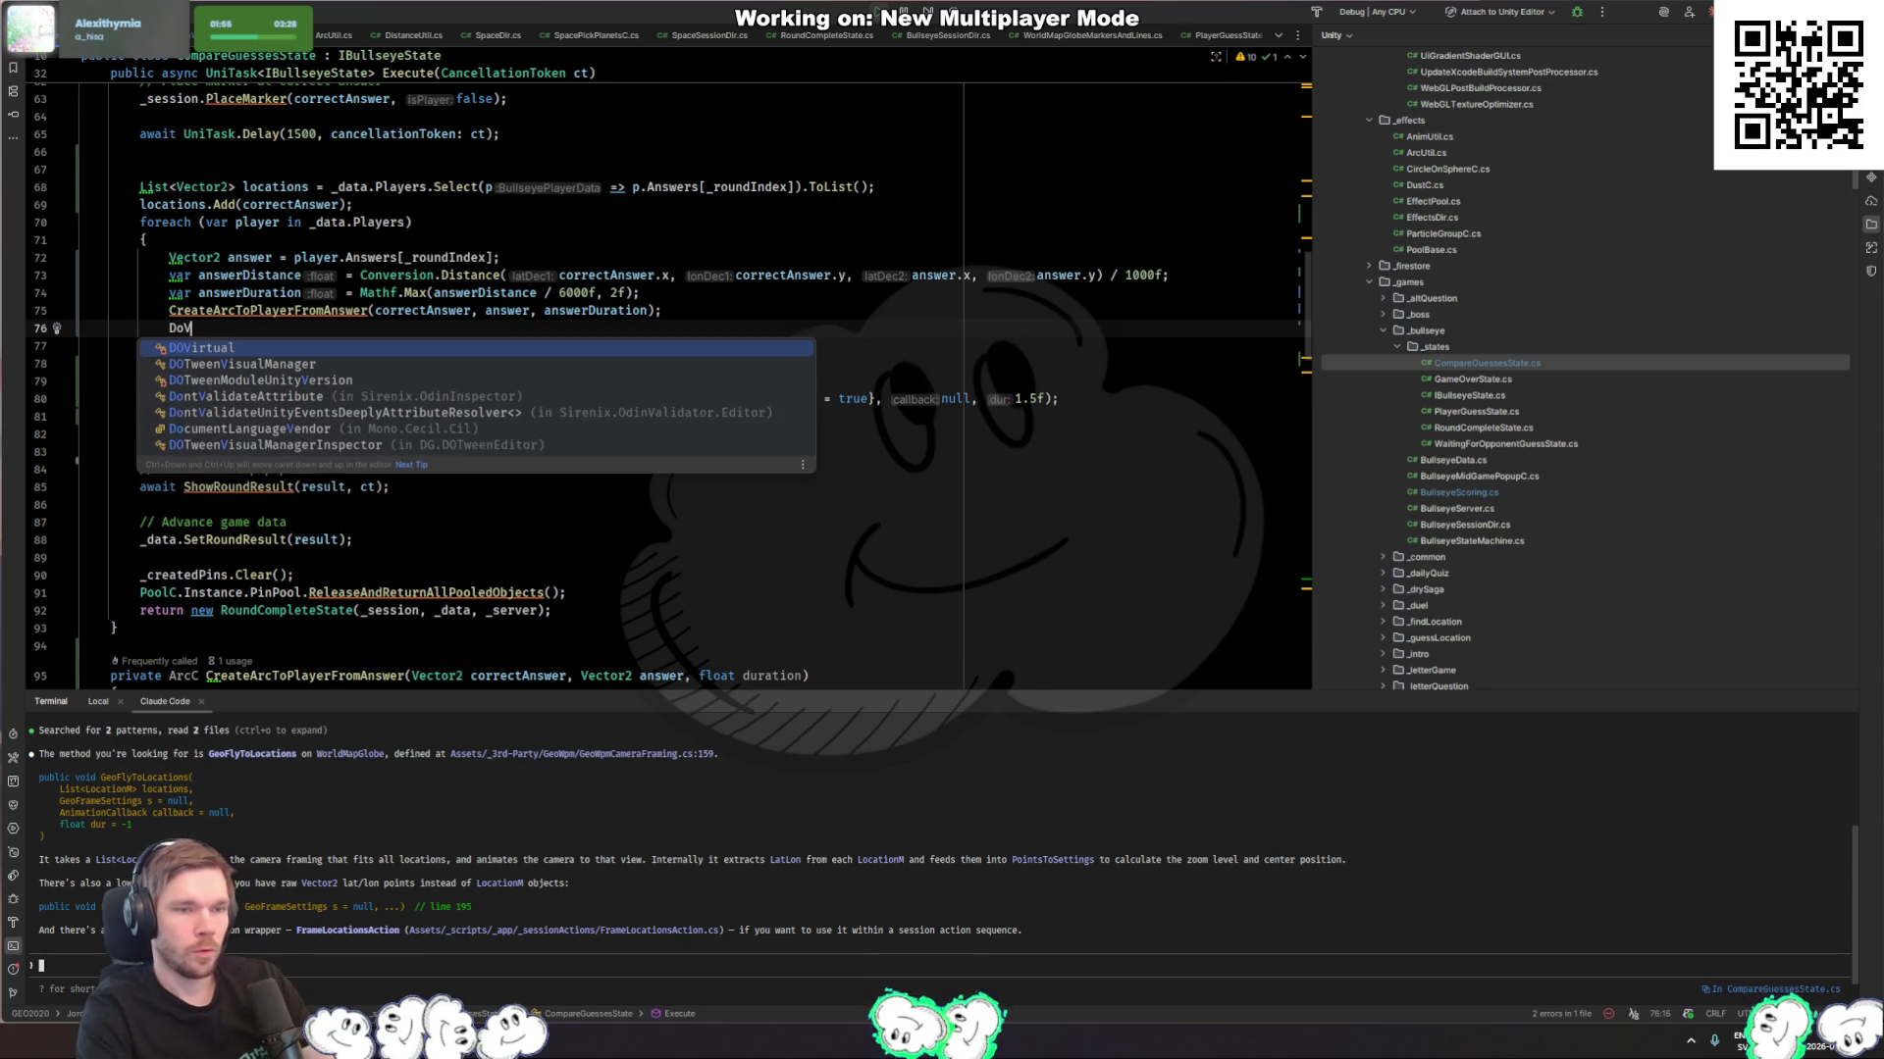
{"action": "type", "text": ".DelayedCall("}
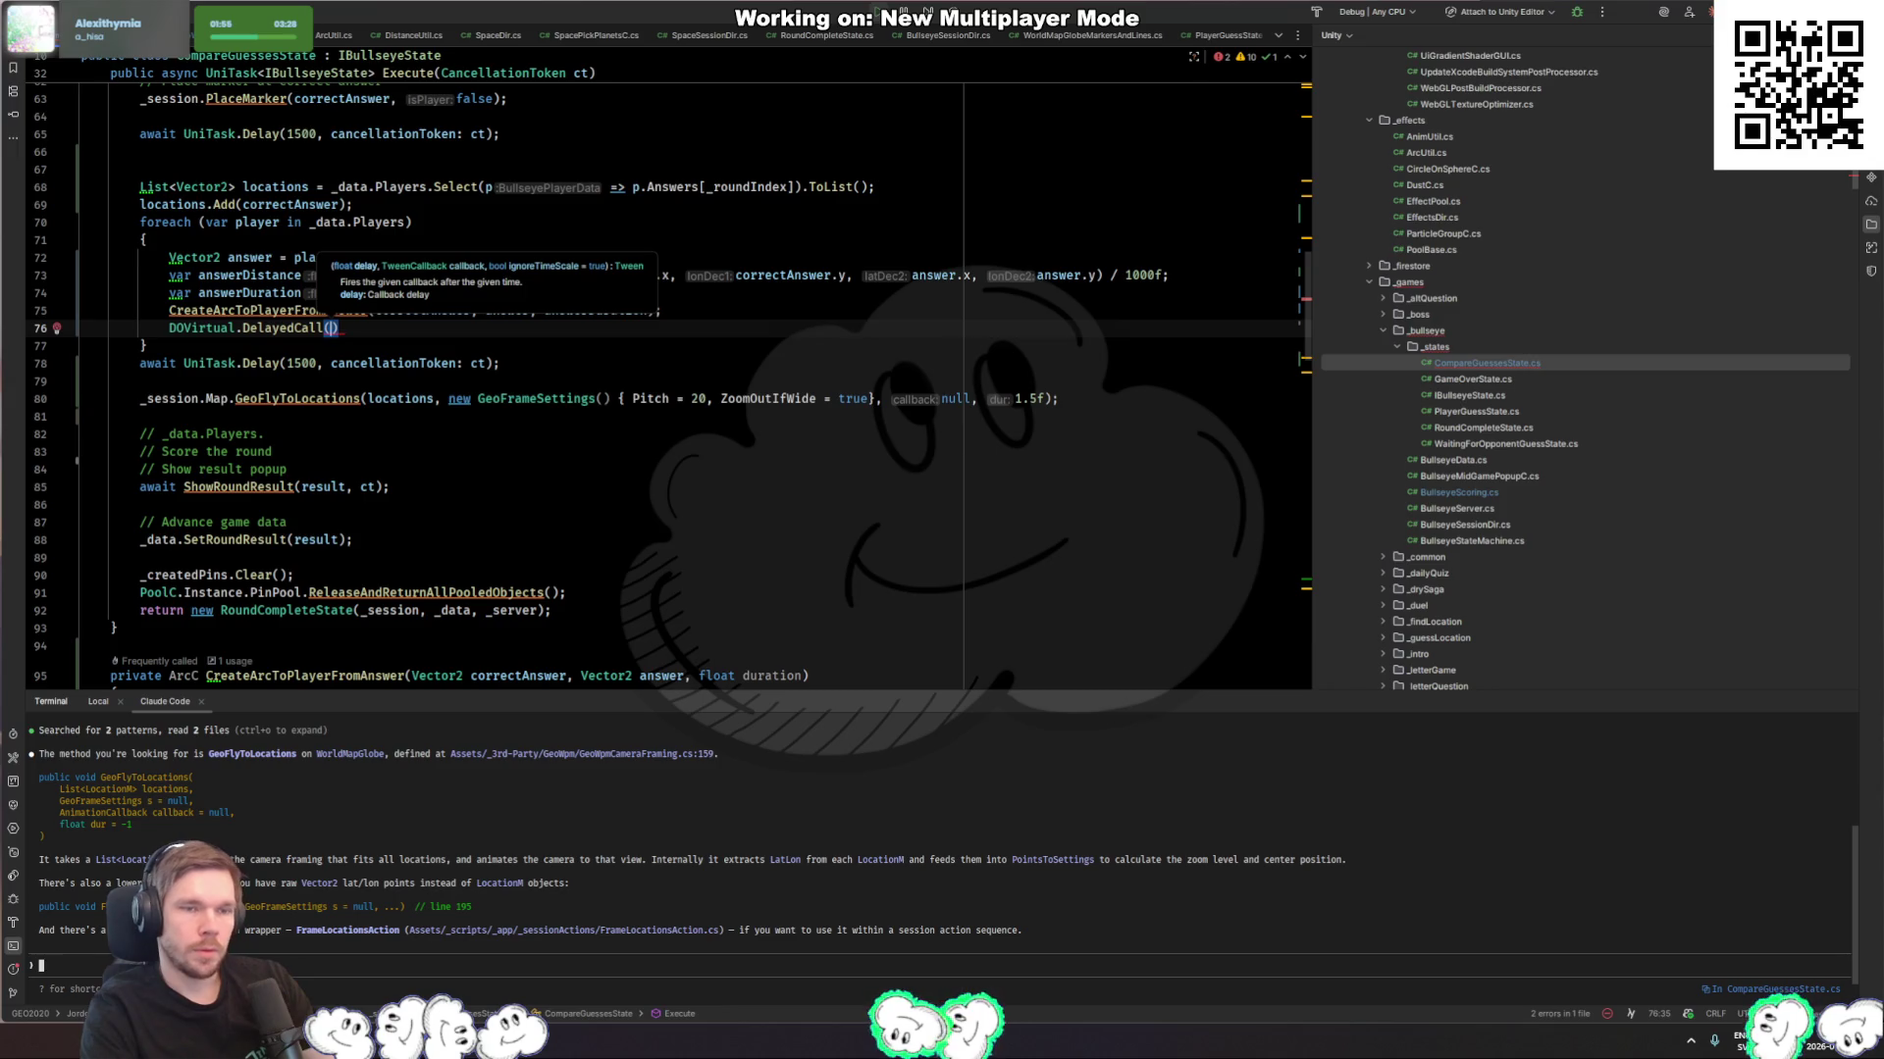
{"action": "key", "text": "Escape"}
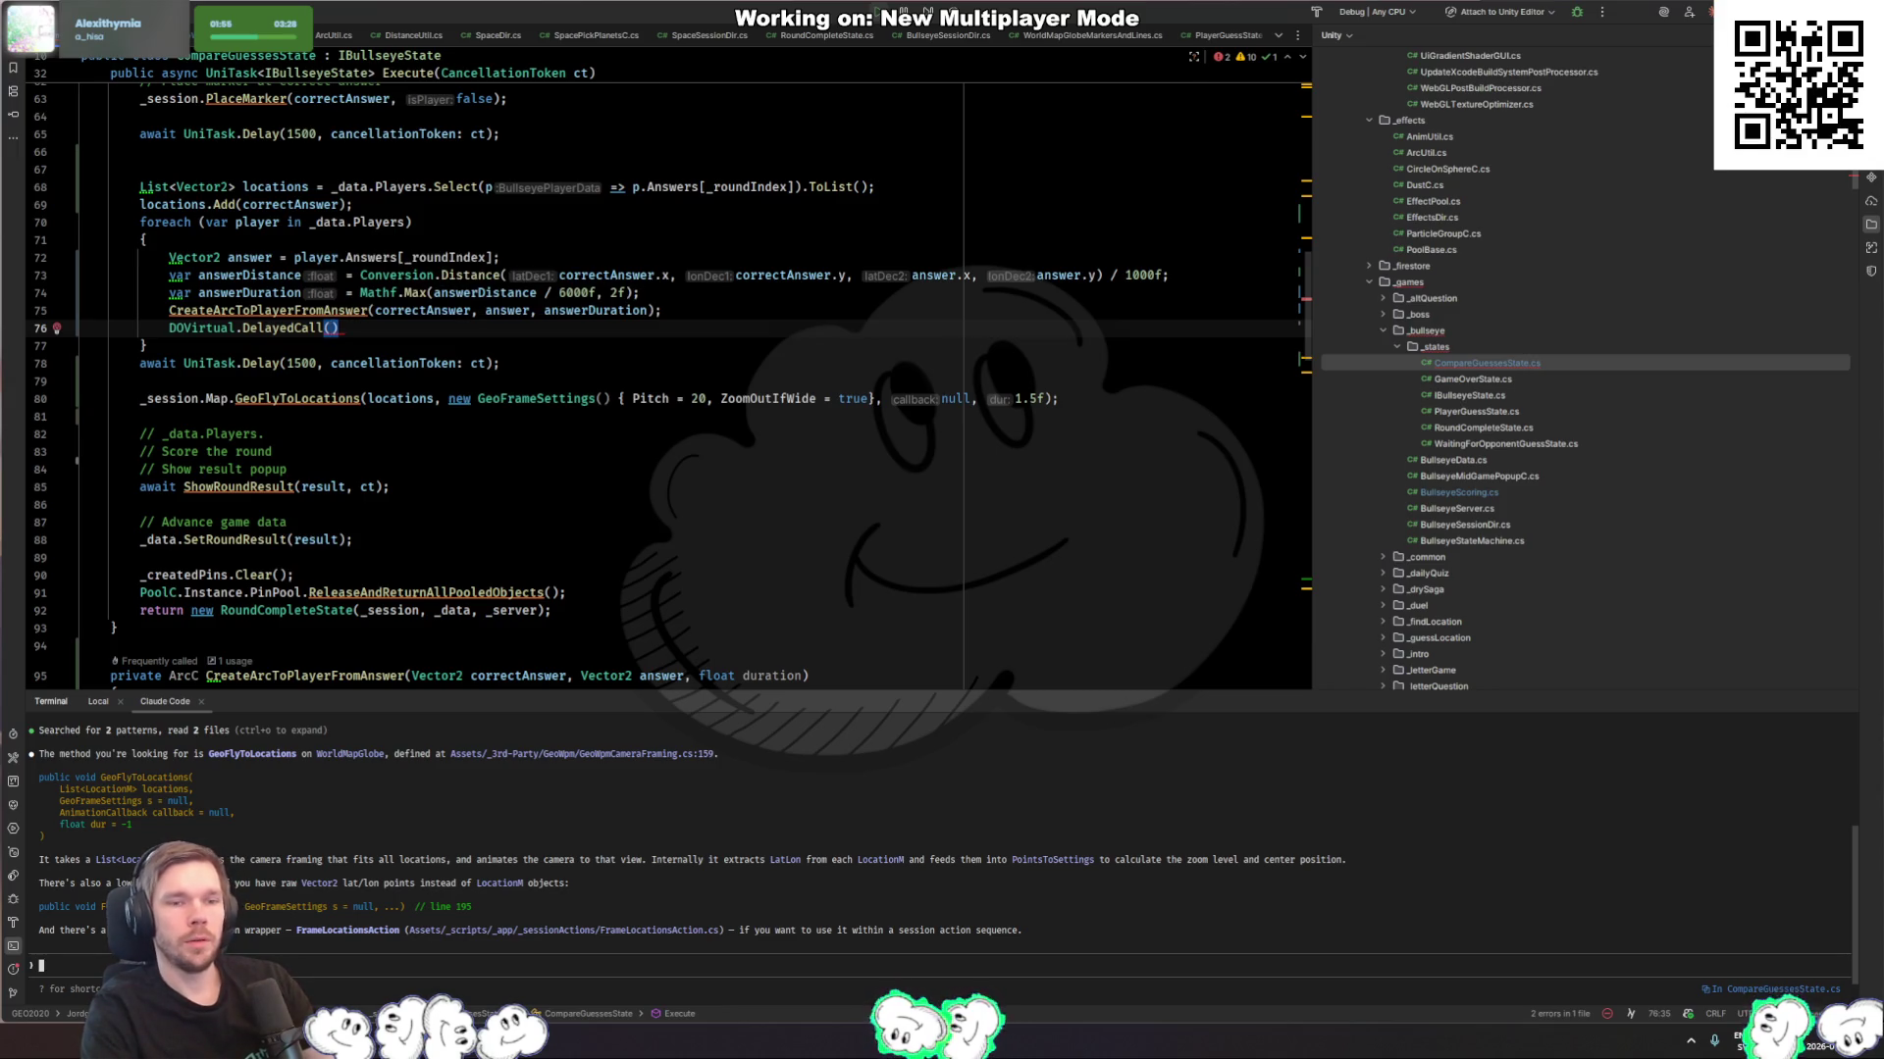
{"action": "type", "text": "answerDuration"}
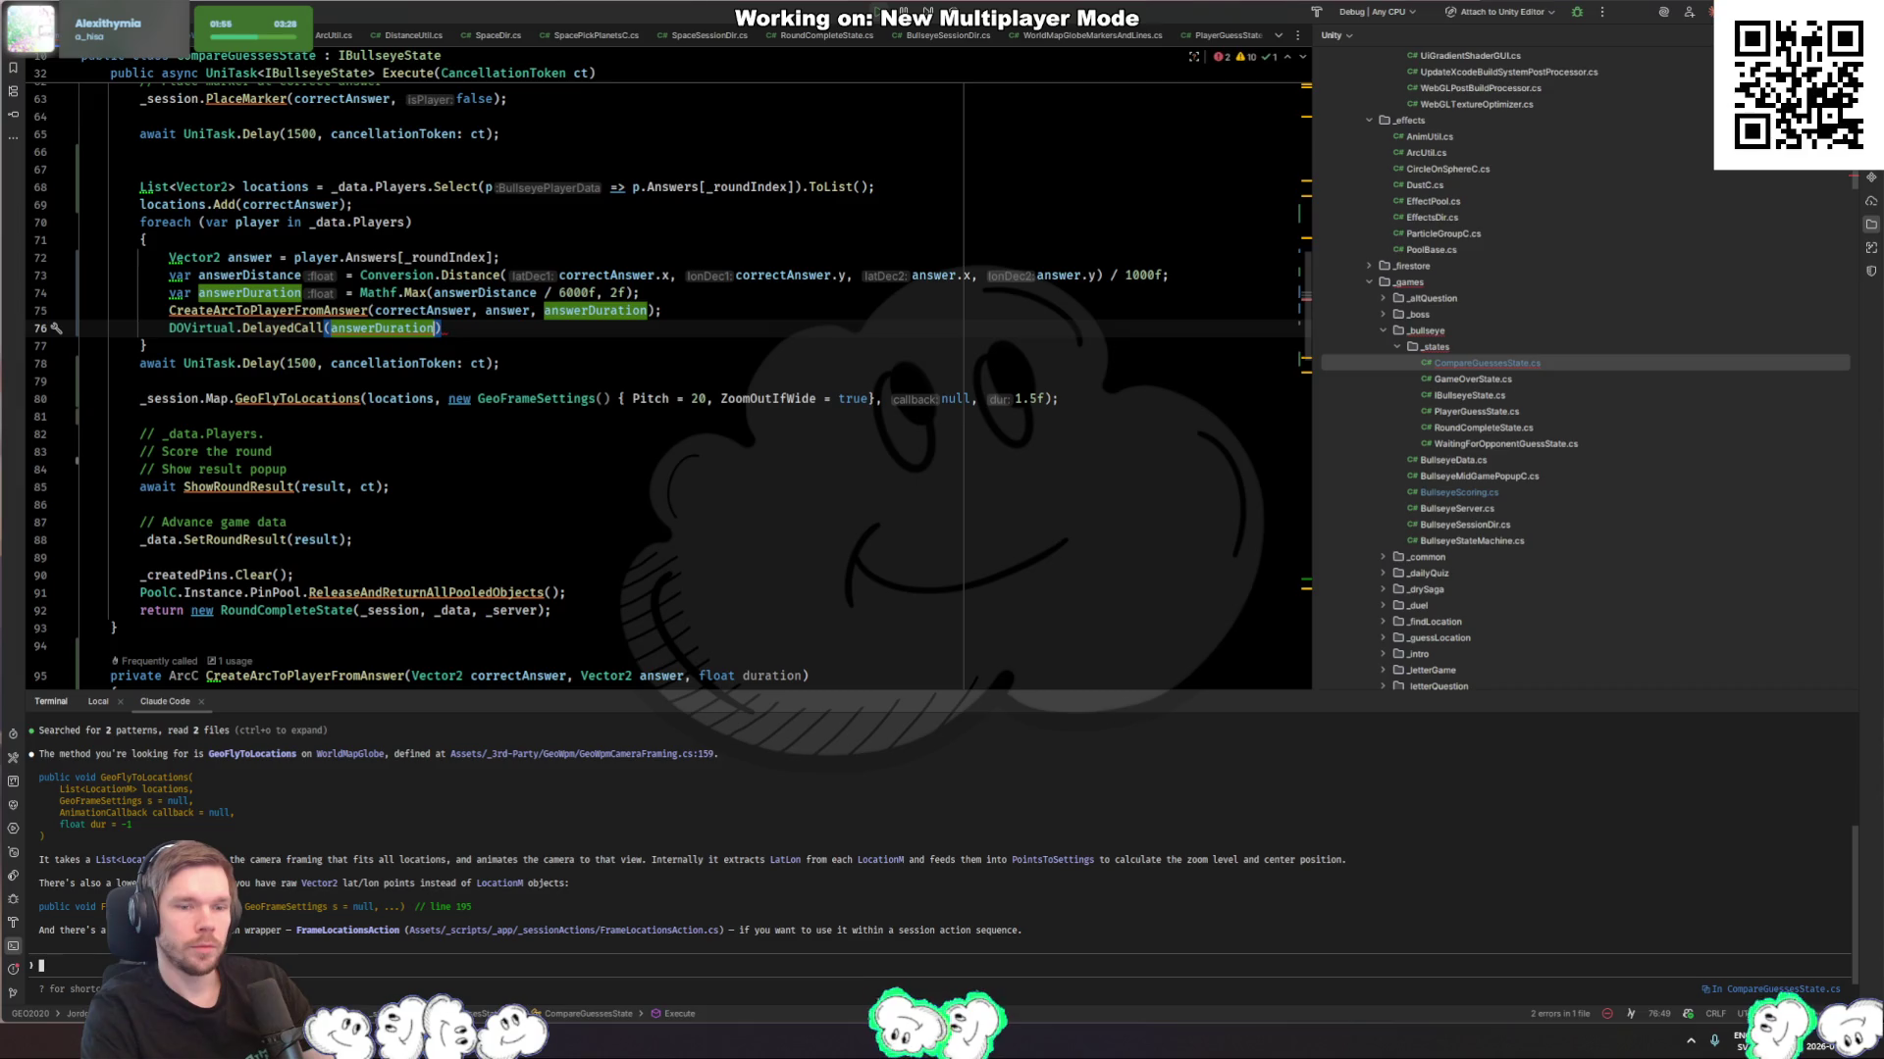
Step: Start a ', () => createp' lambda callback in the DelayedCall
{"action": "scroll", "coordinate": [786, 521], "scroll_direction": "down", "scroll_amount": 3}
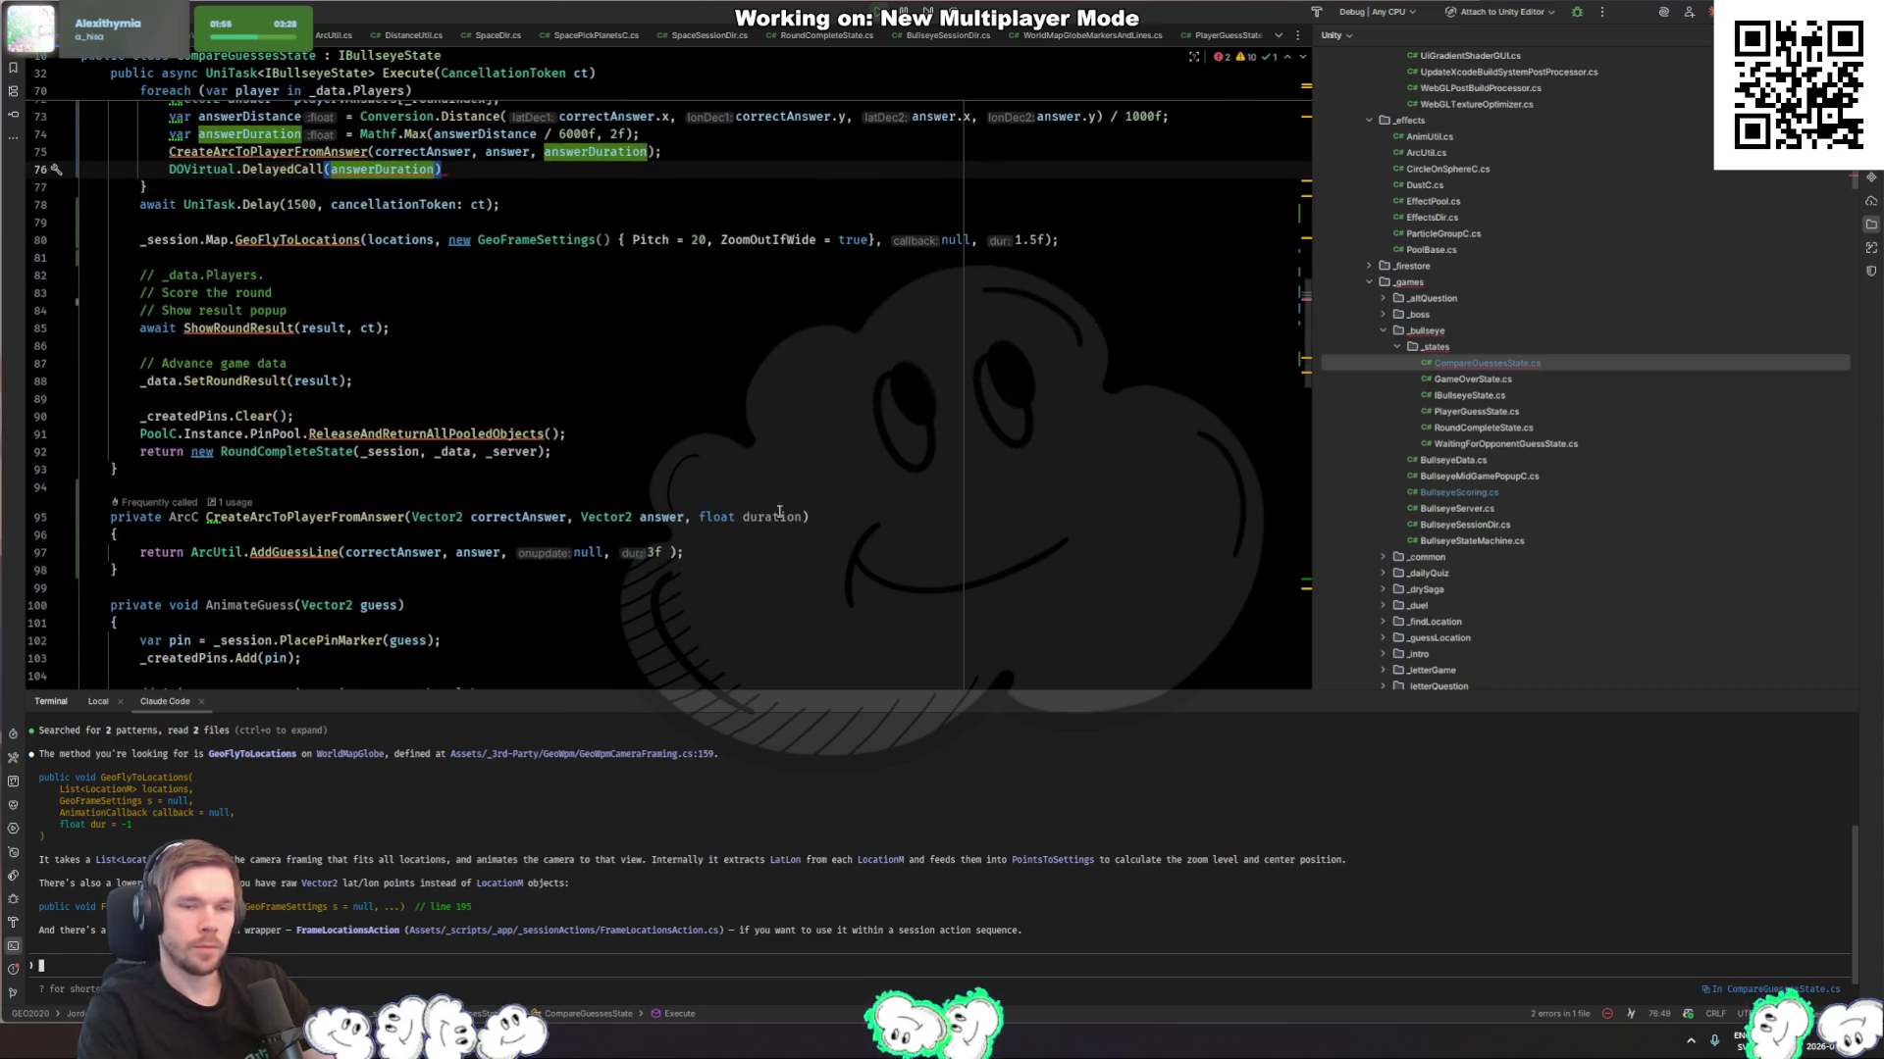
{"action": "double_click", "coordinate": [770, 519]}
{"action": "left_click", "coordinate": [657, 547]}
{"action": "type", "text": "duration"}
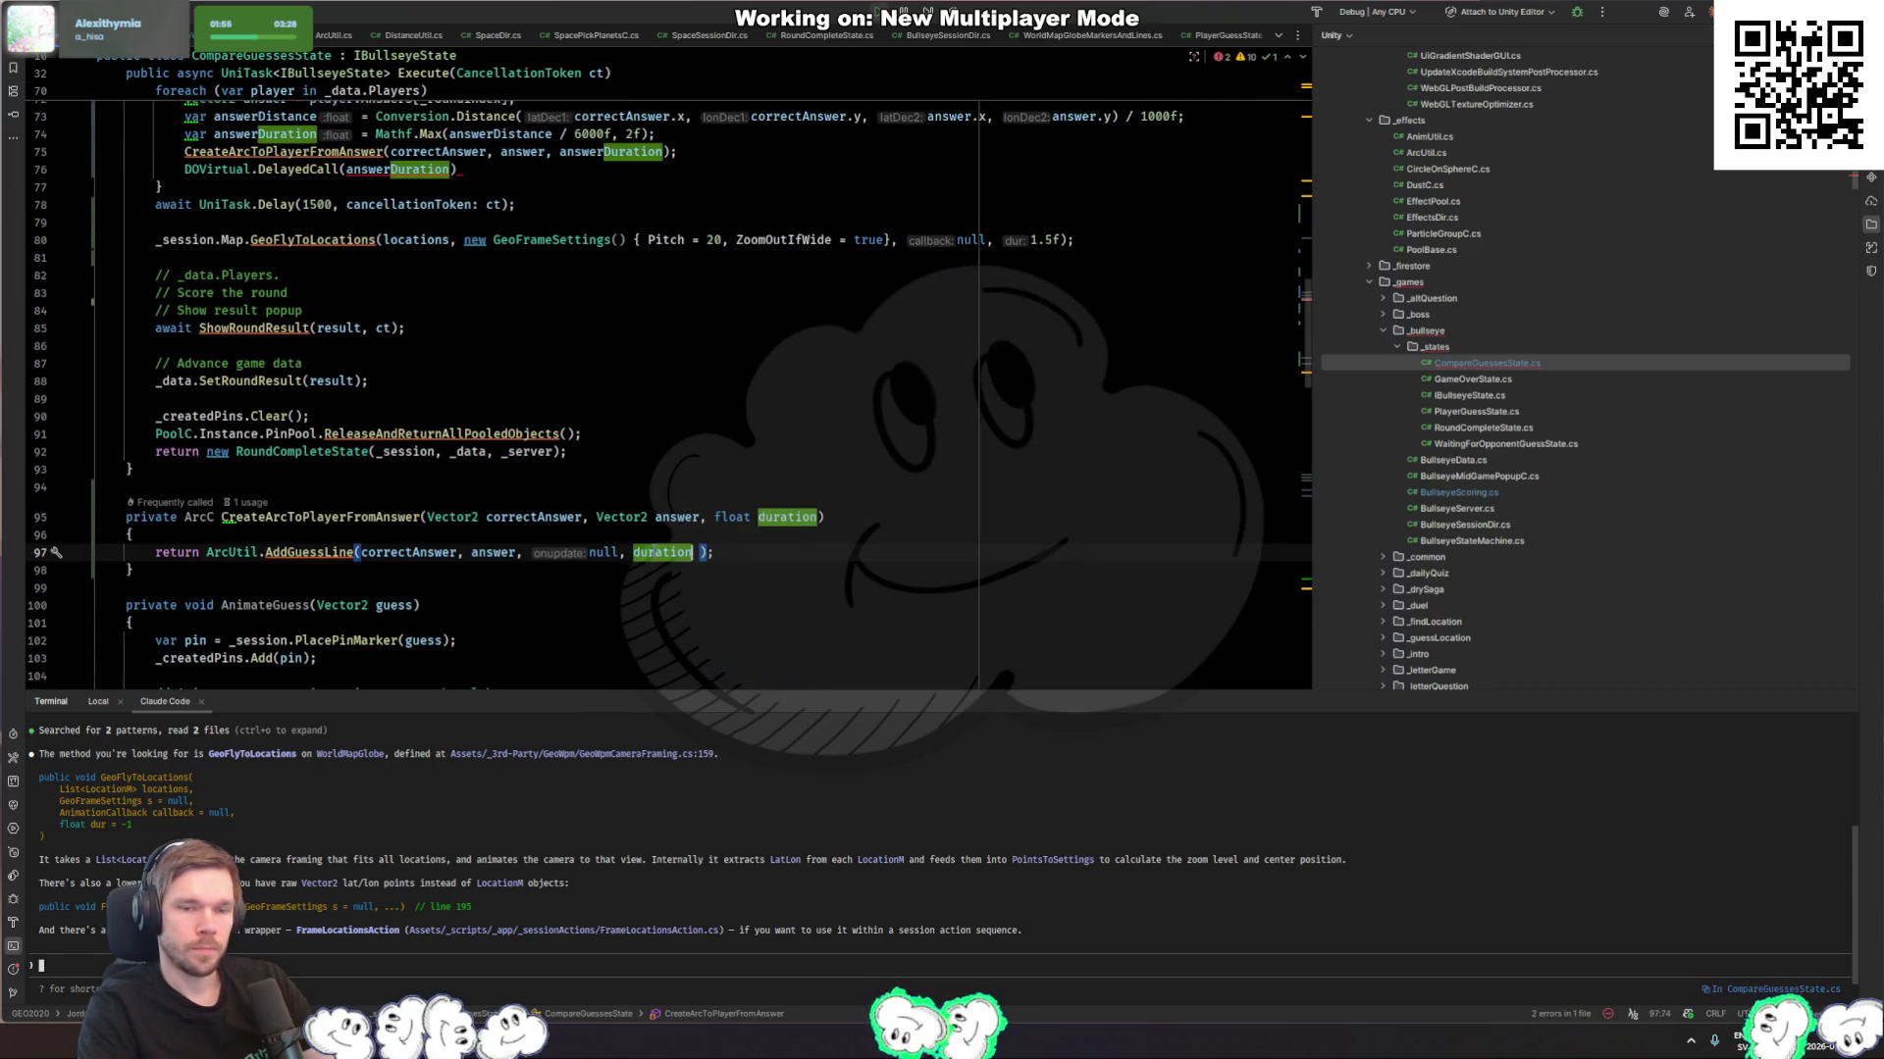
{"action": "scroll", "coordinate": [588, 441], "scroll_direction": "up", "scroll_amount": 4}
{"action": "left_click", "coordinate": [512, 391]}
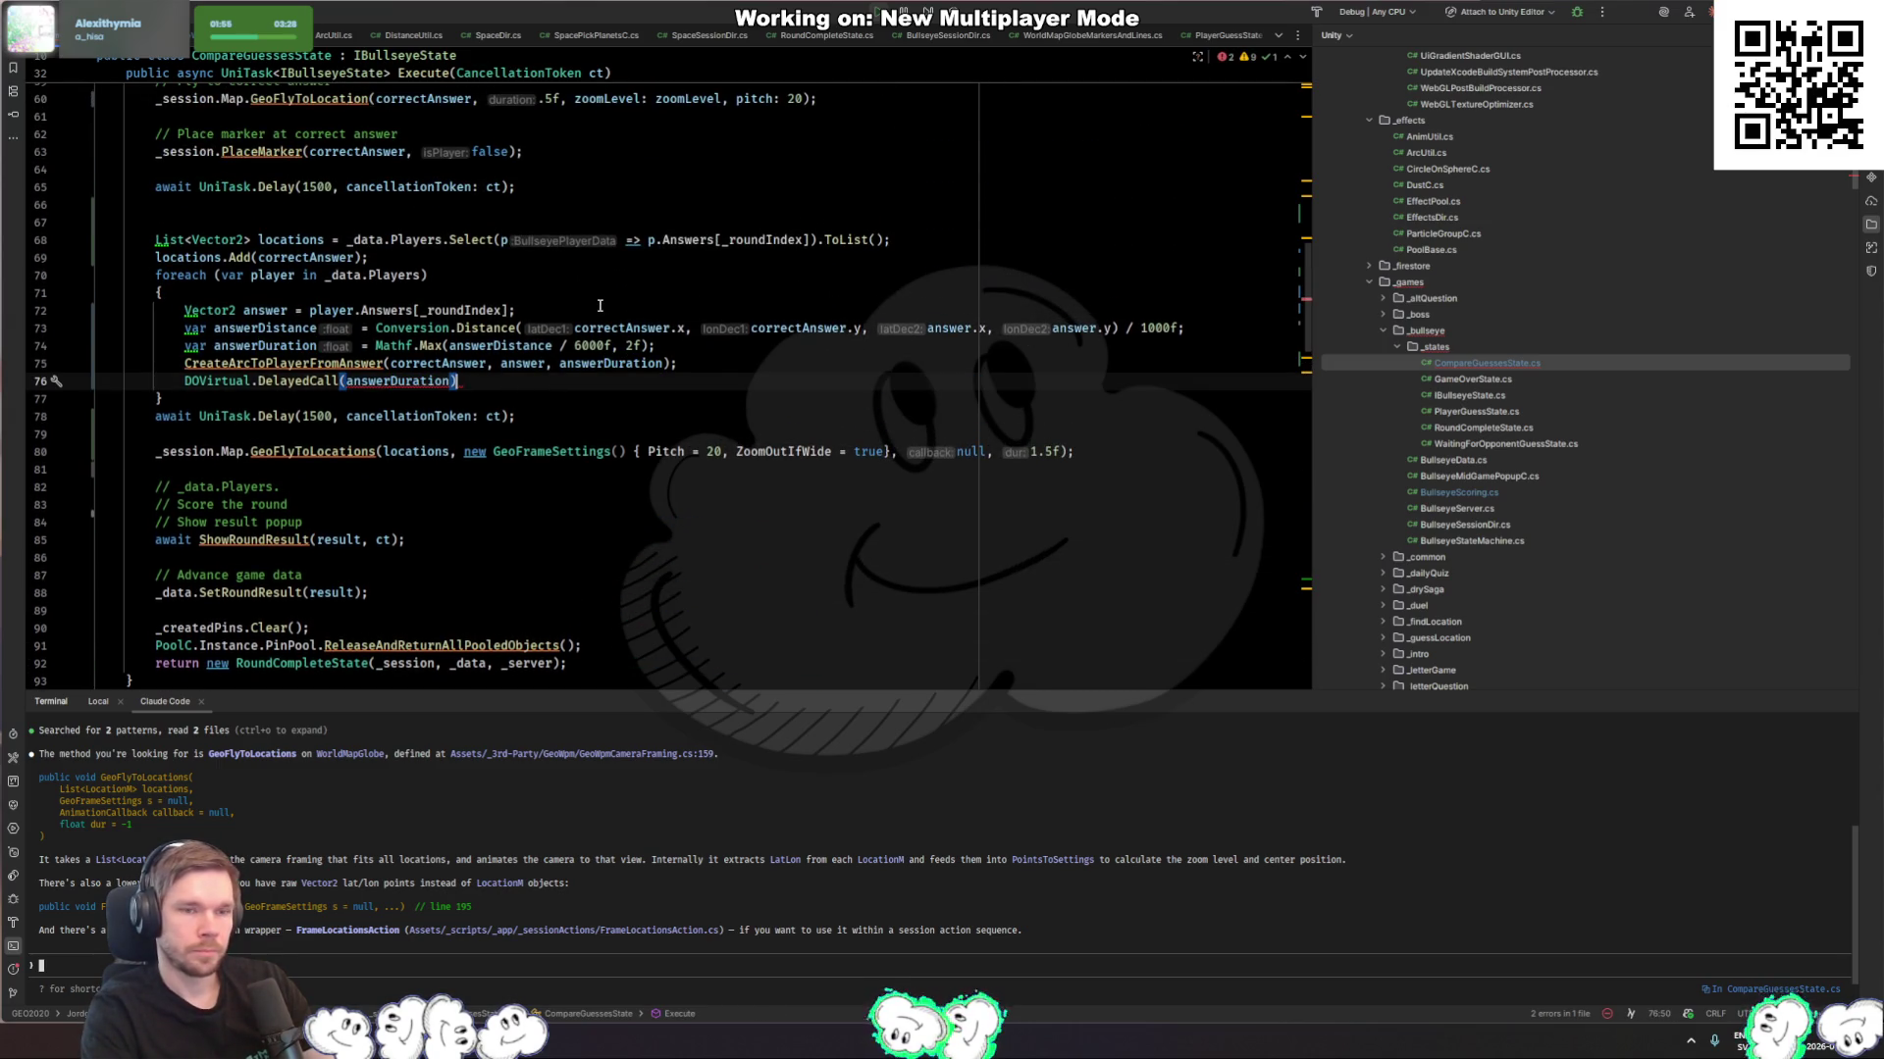
{"action": "type", "text": ", () => "}
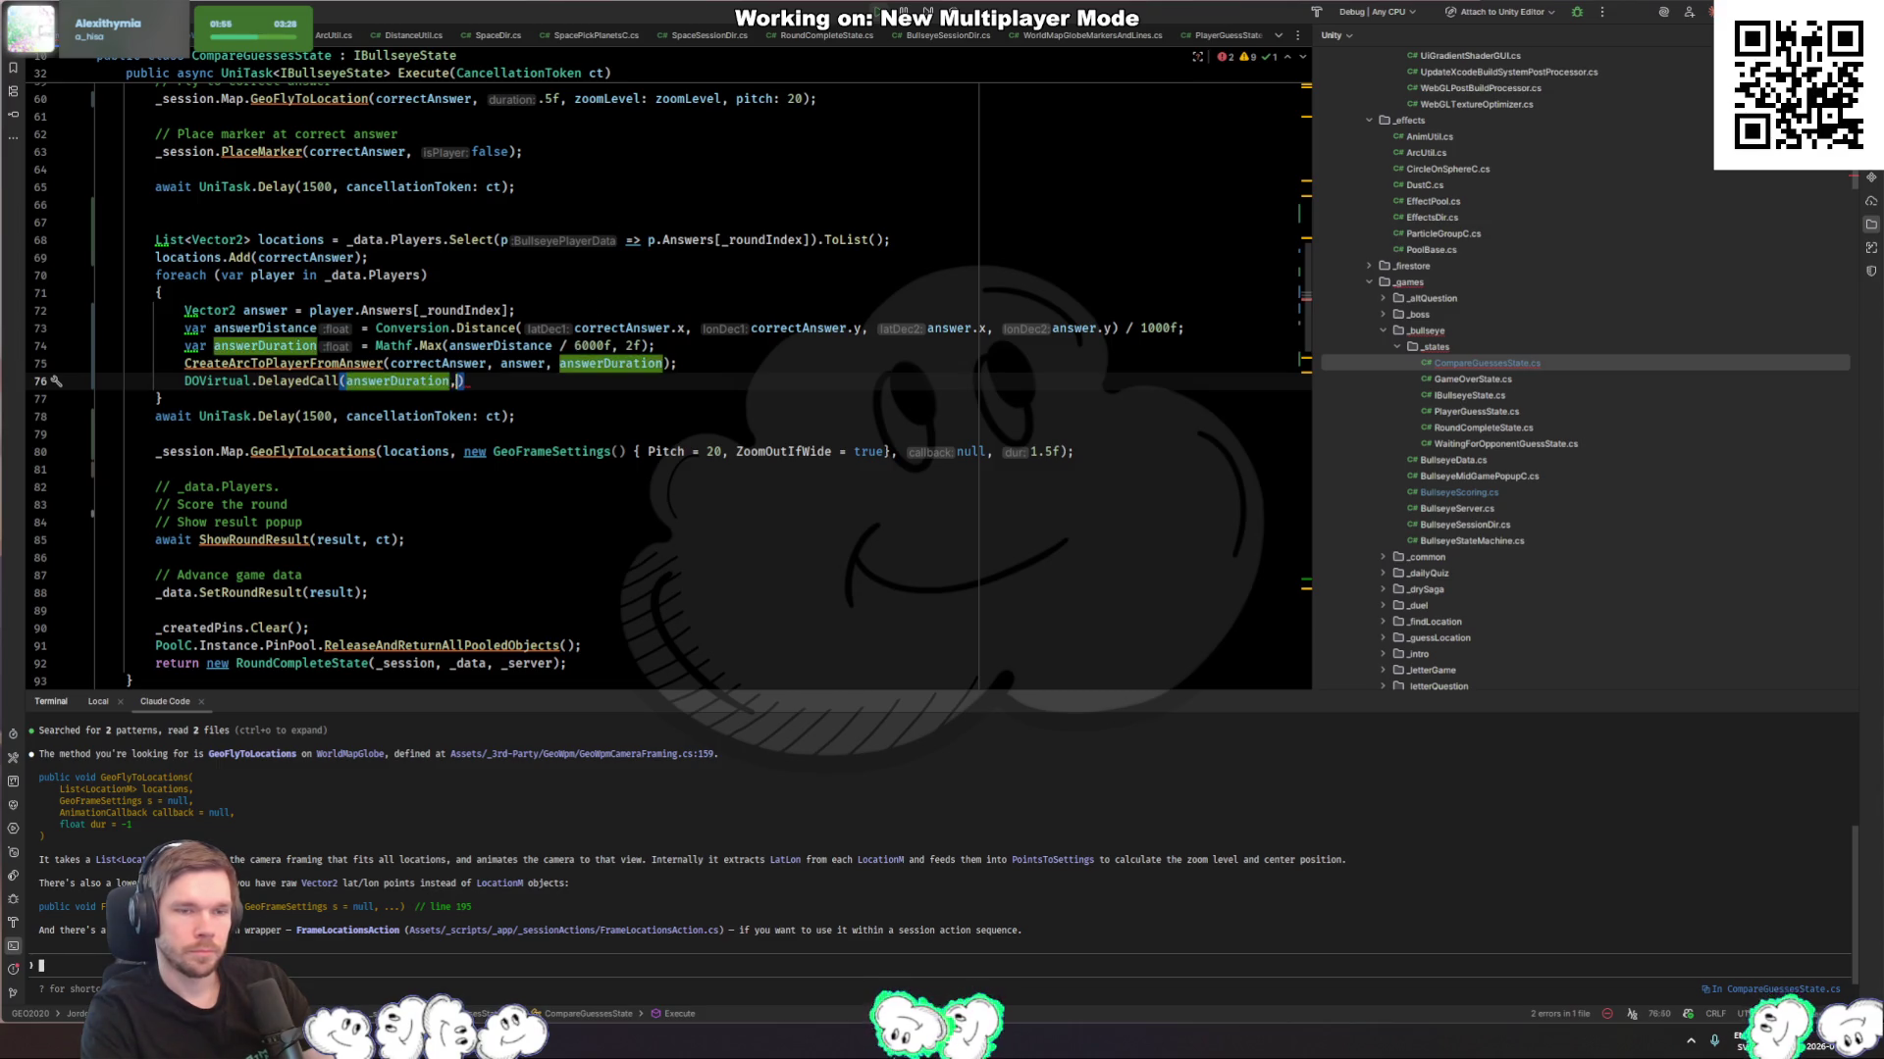
{"action": "type", "text": "> .Creat"}
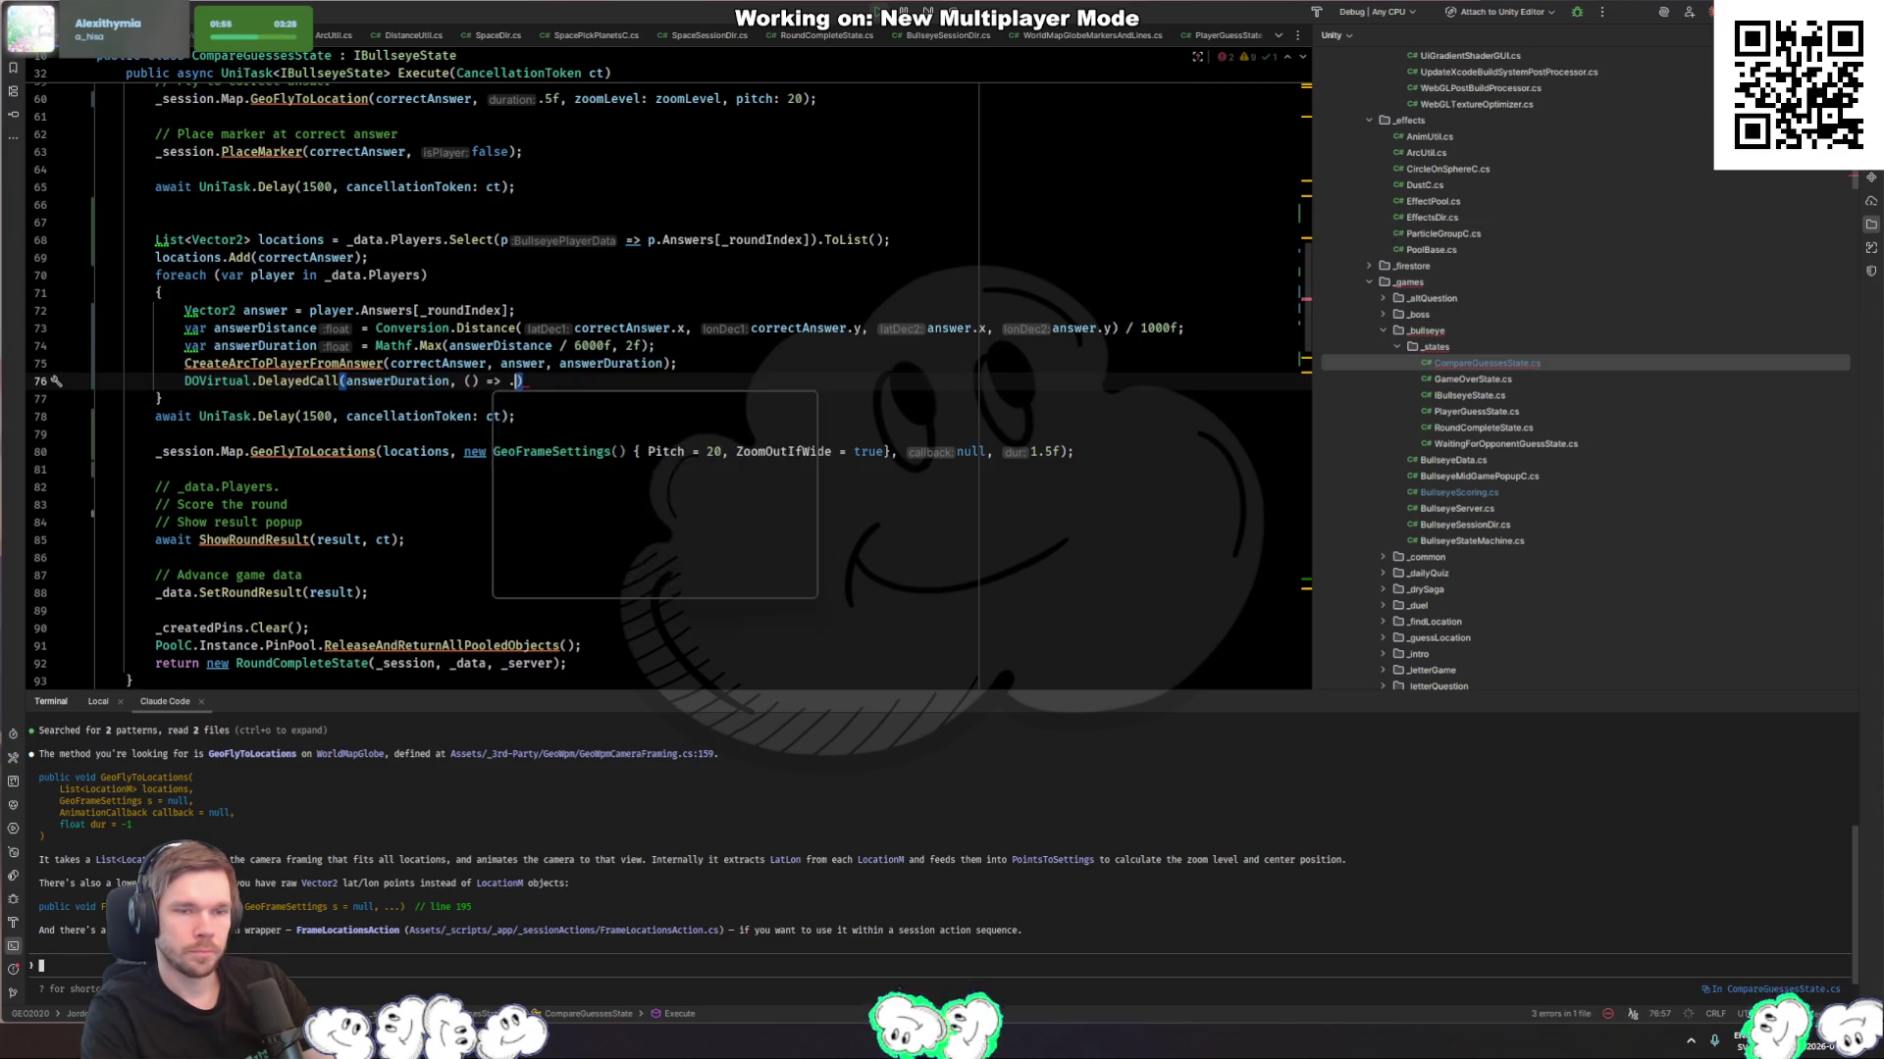
{"action": "key", "text": "BackSpace"}
{"action": "key", "text": "BackSpace"}
{"action": "key", "text": "BackSpace"}
{"action": "type", "text": "createp"}
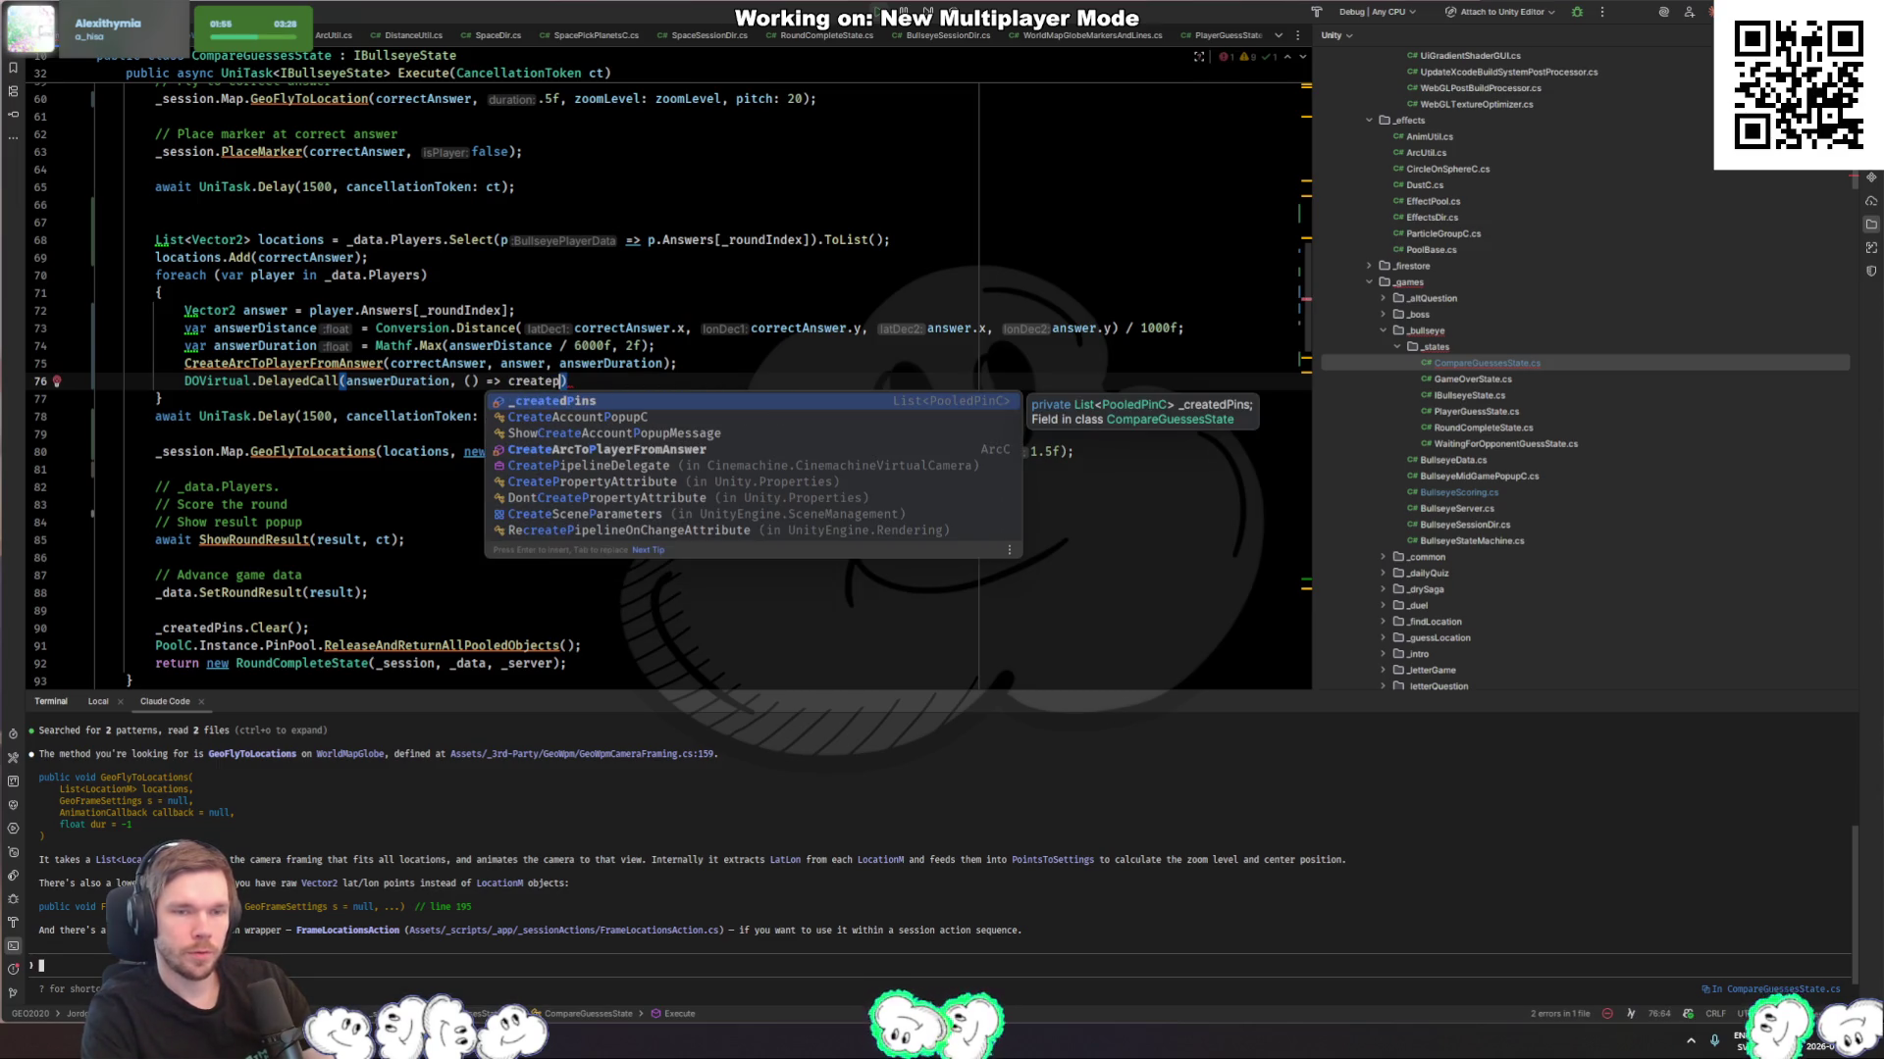
{"action": "scroll", "coordinate": [262, 449], "scroll_direction": "down", "scroll_amount": 7}
{"action": "left_click", "coordinate": [262, 449]}
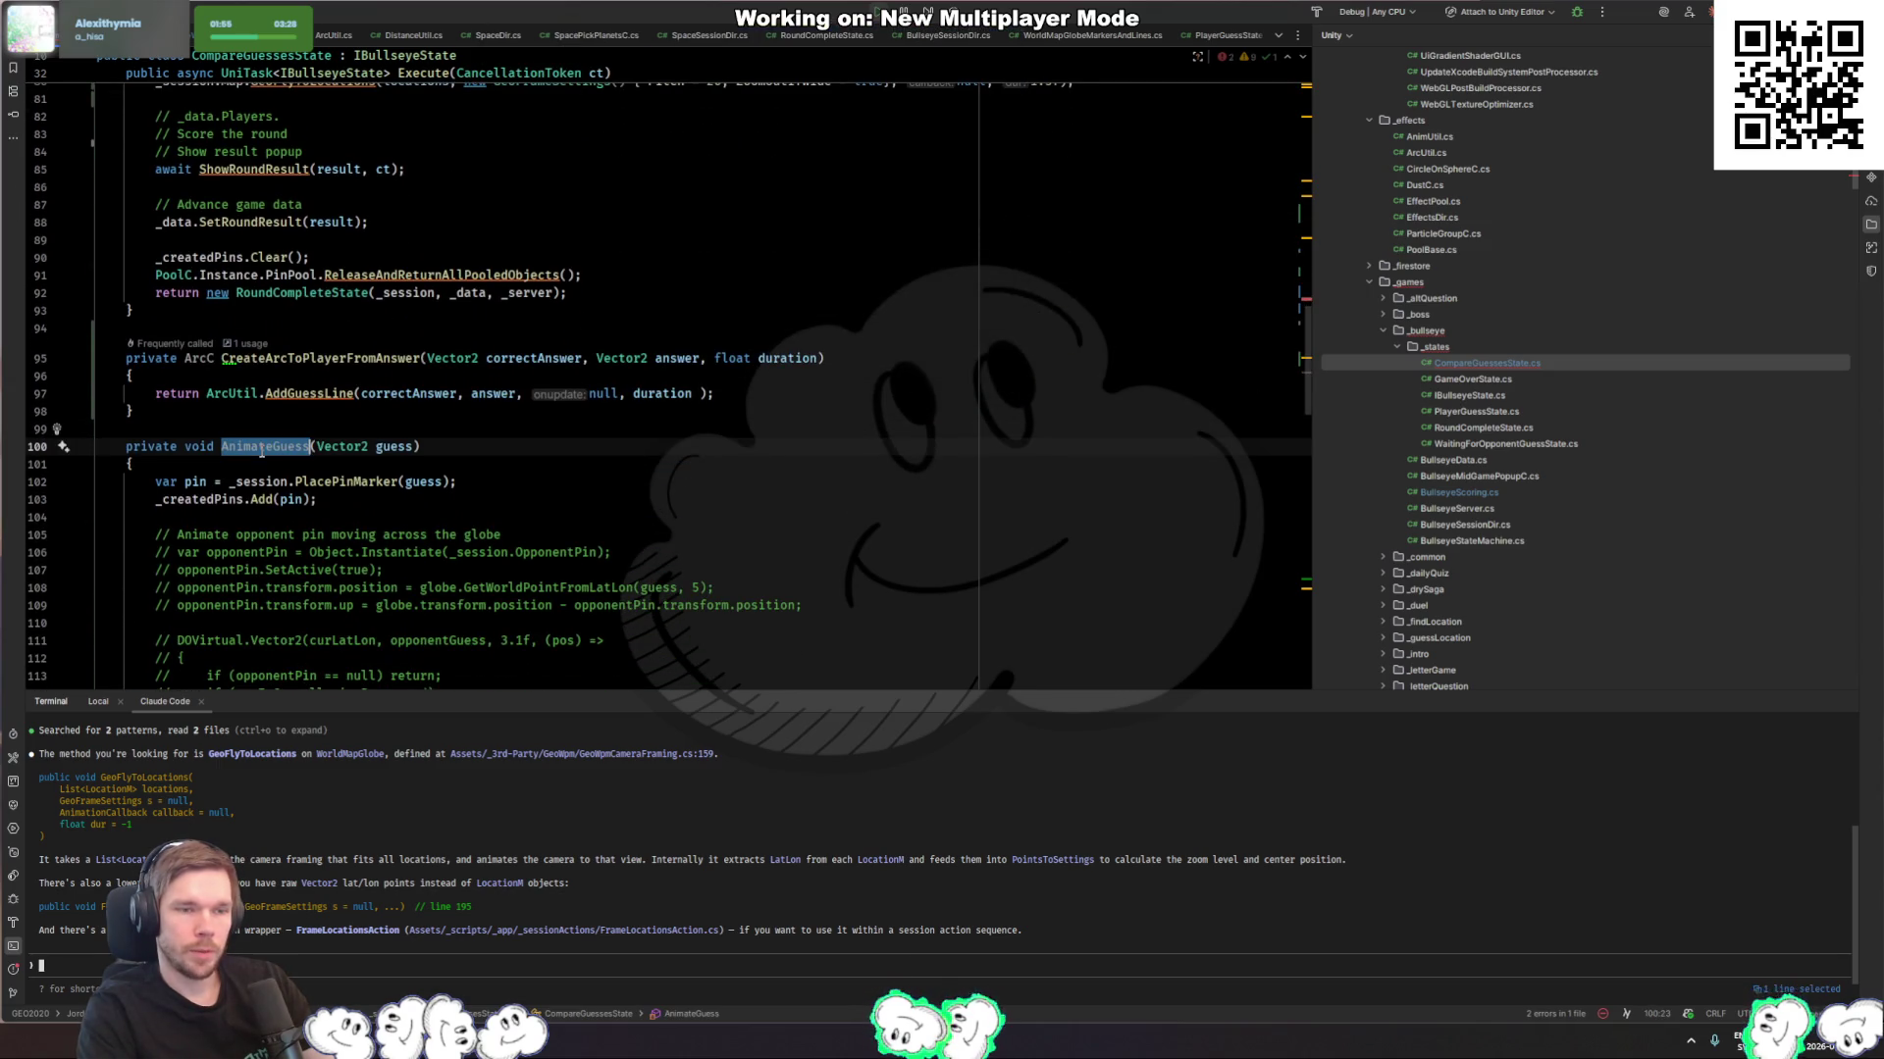
Step: Rename AnimateGuess to CreatePins and make it the DelayedCall callback
{"action": "type", "text": "CreatePins"}
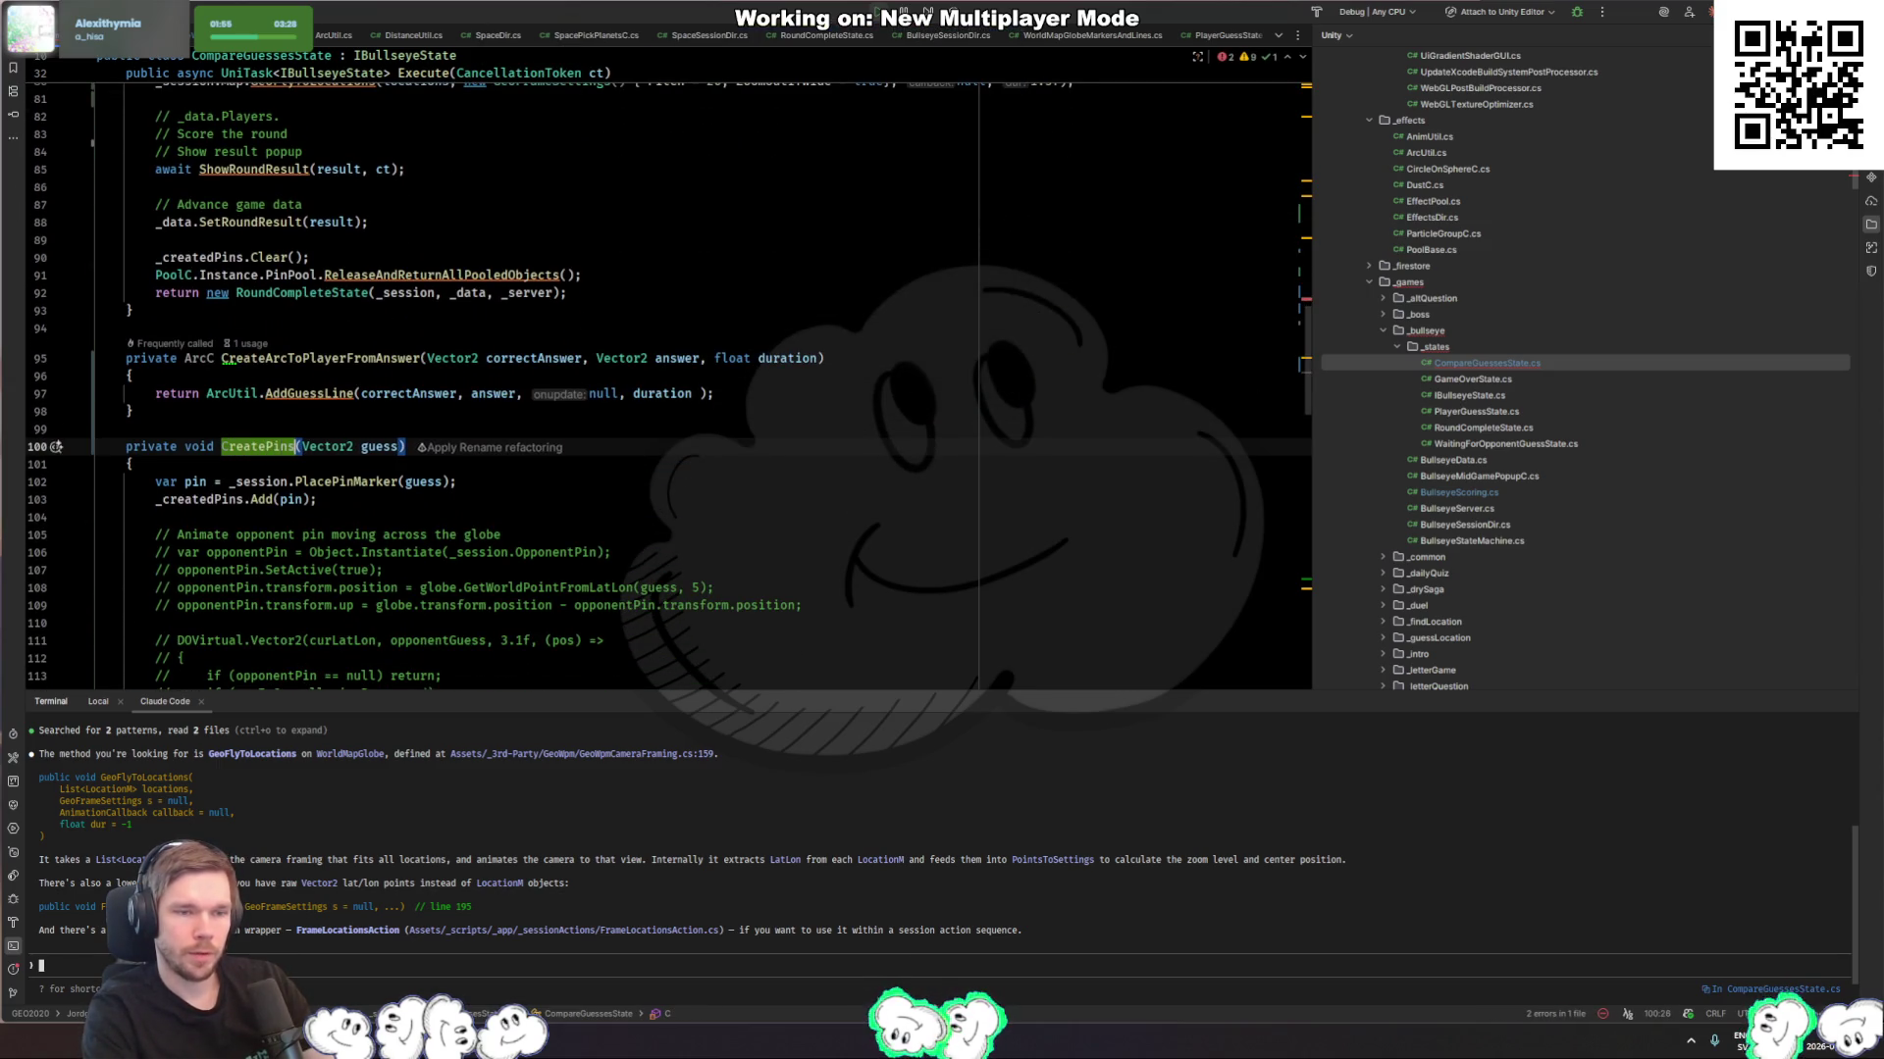
{"action": "scroll", "coordinate": [330, 569], "scroll_direction": "up", "scroll_amount": 2}
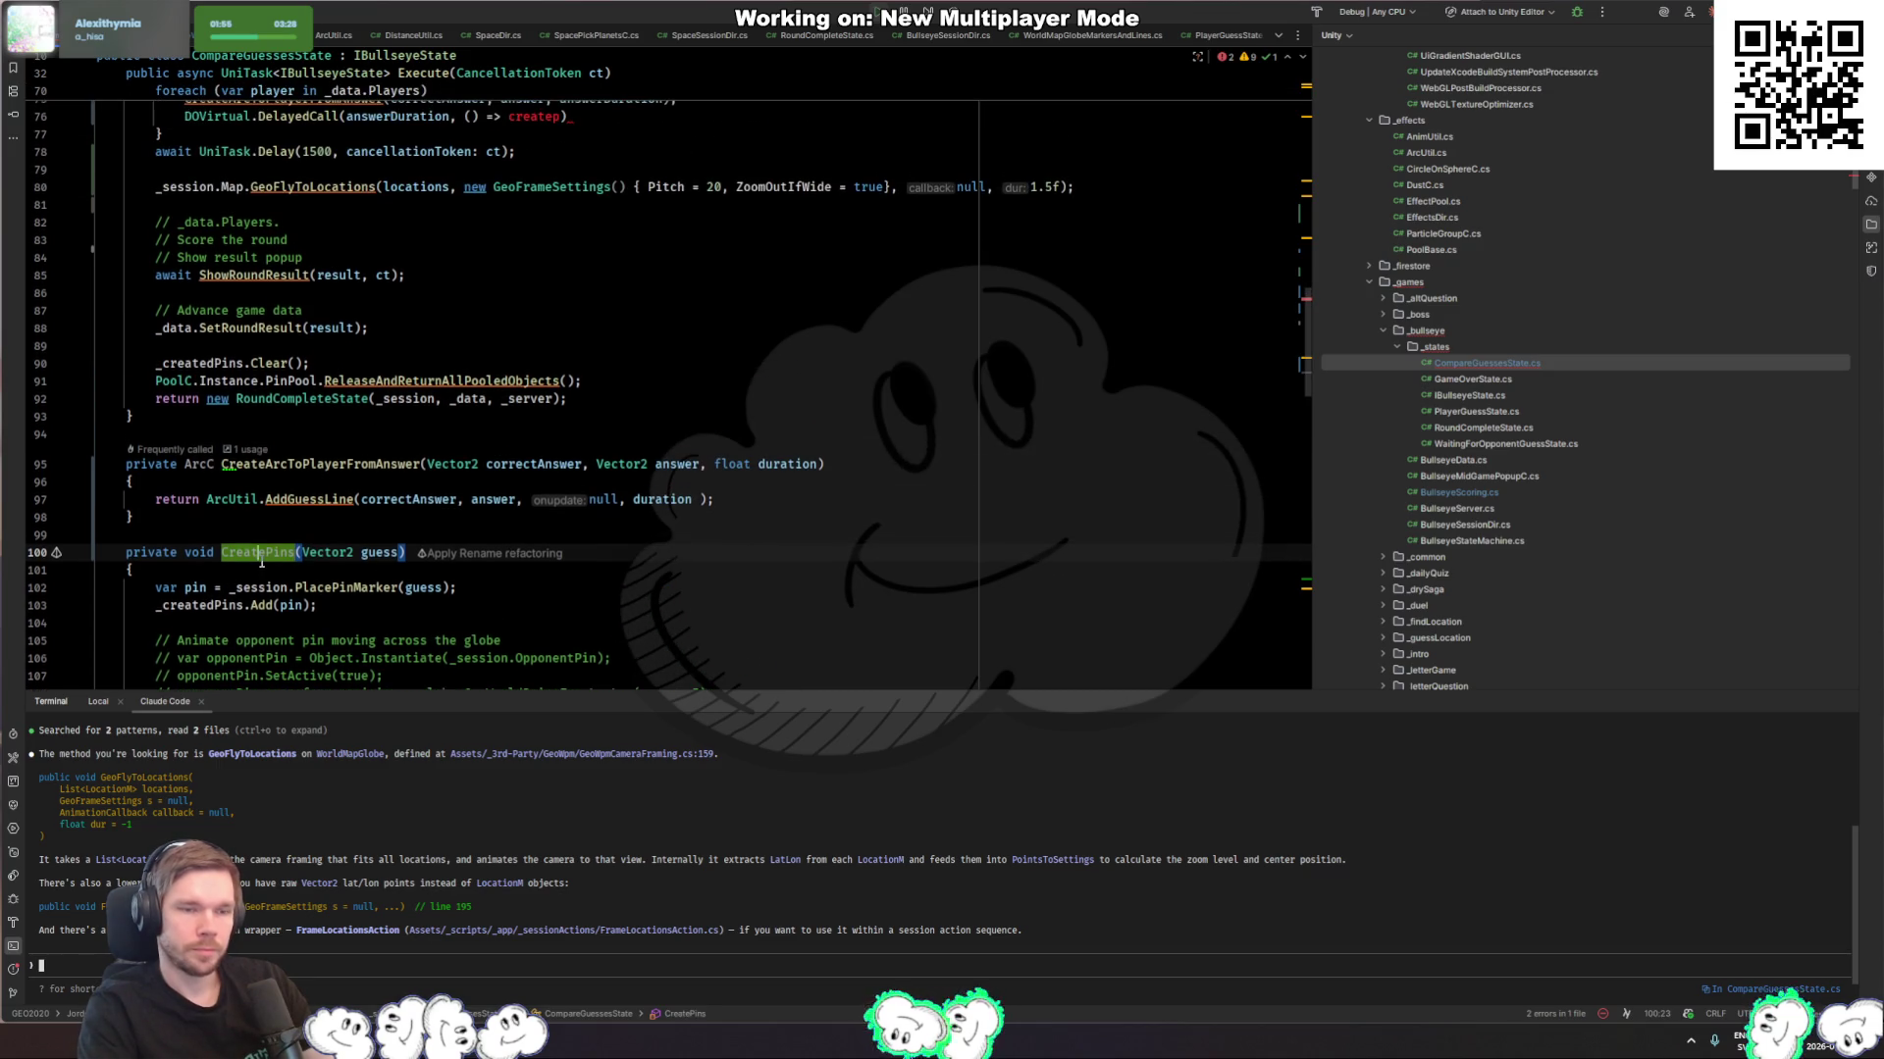
{"action": "left_click", "coordinate": [527, 115]}
{"action": "key", "text": "ctrl+BackSpace"}
{"action": "key", "text": "ctrl+BackSpace"}
{"action": "key", "text": "ctrl+BackSpace"}
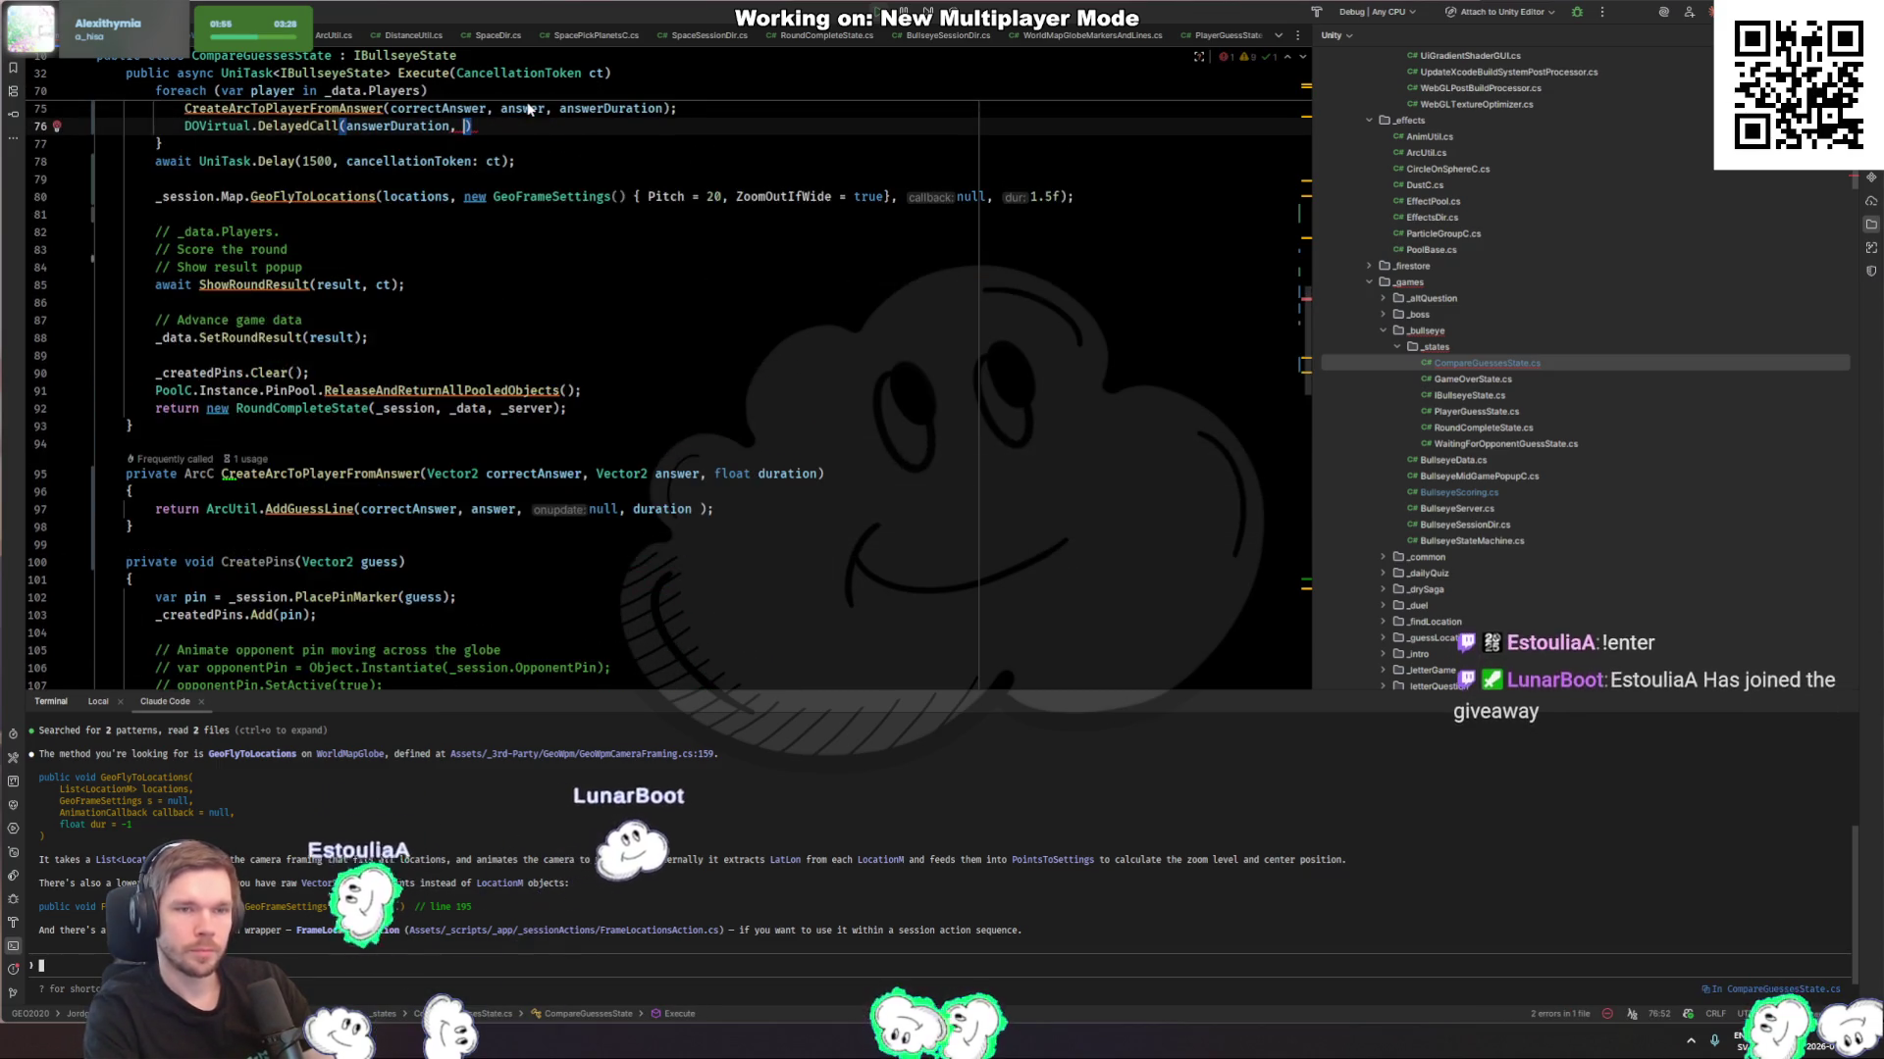
{"action": "type", "text": "C"}
{"action": "key", "text": "Down"}
{"action": "key", "text": "Down"}
{"action": "key", "text": "Down"}
{"action": "key", "text": "Return"}
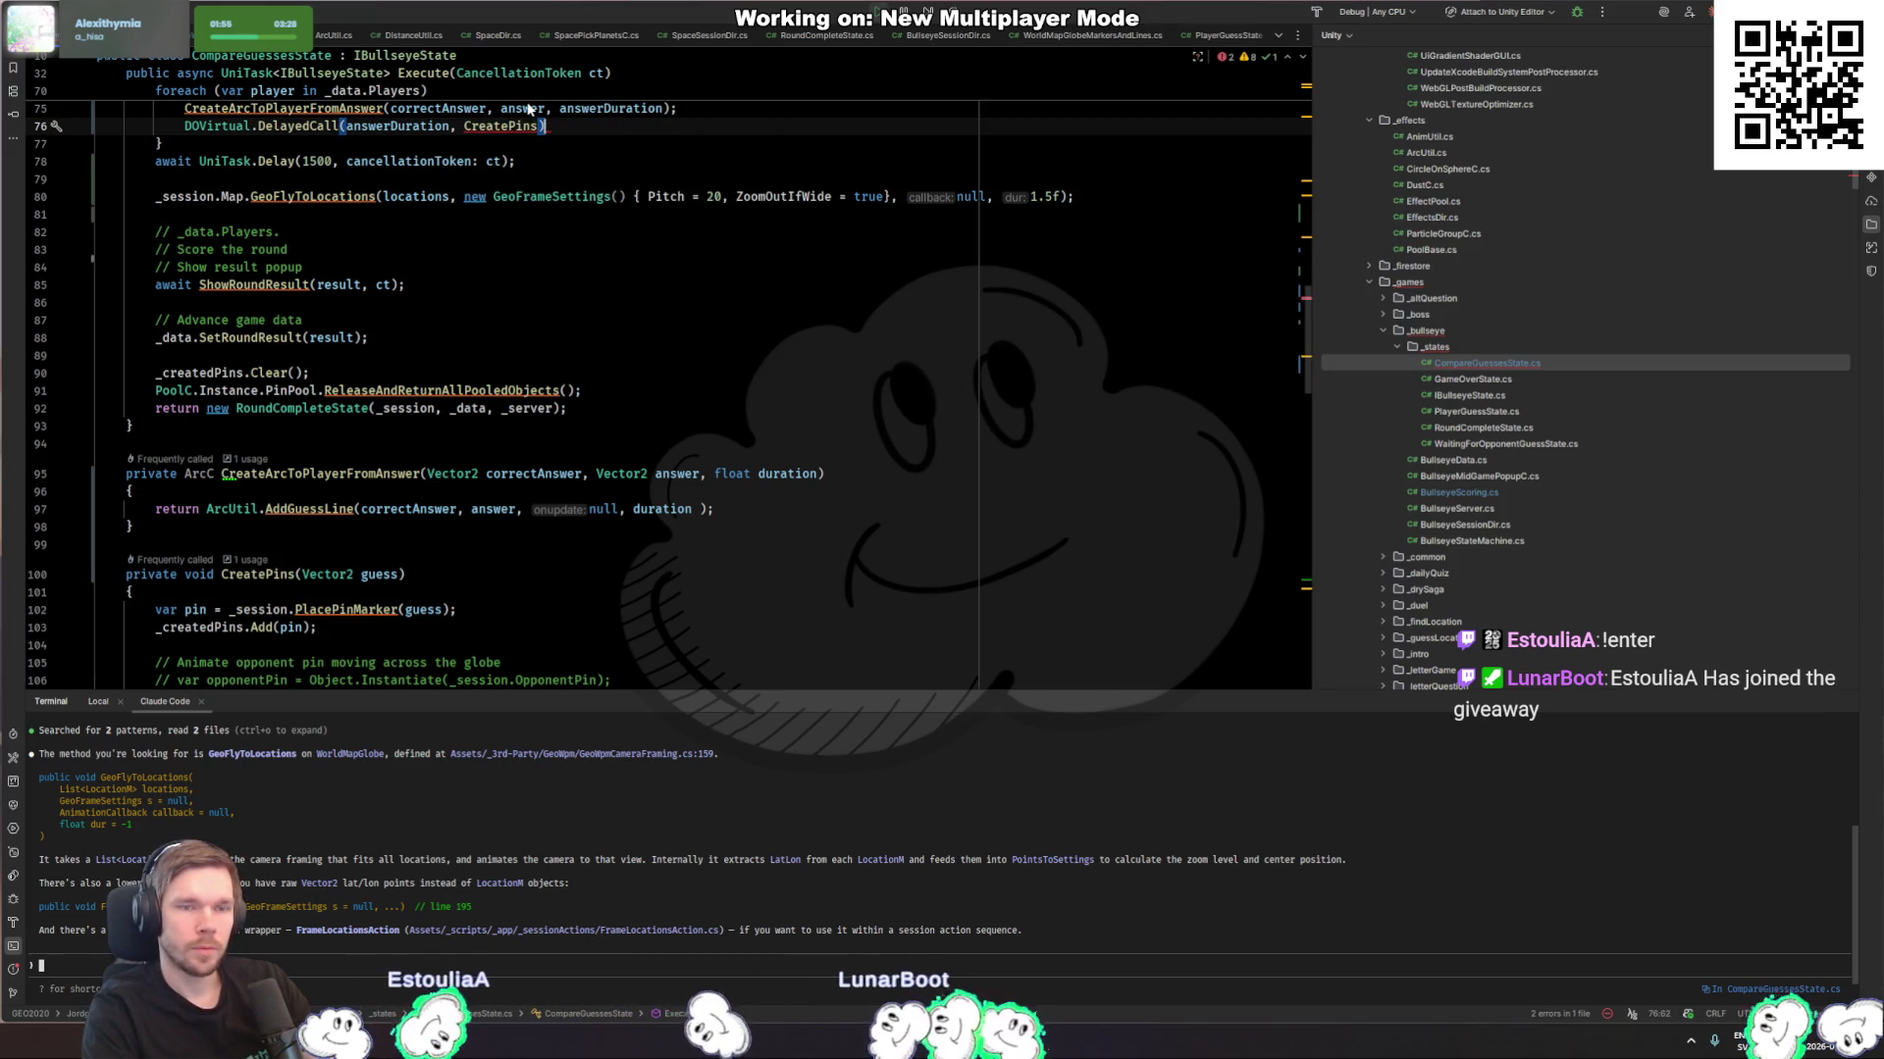
{"action": "key", "text": "BackSpace"}
{"action": "type", "text": "() =>"}
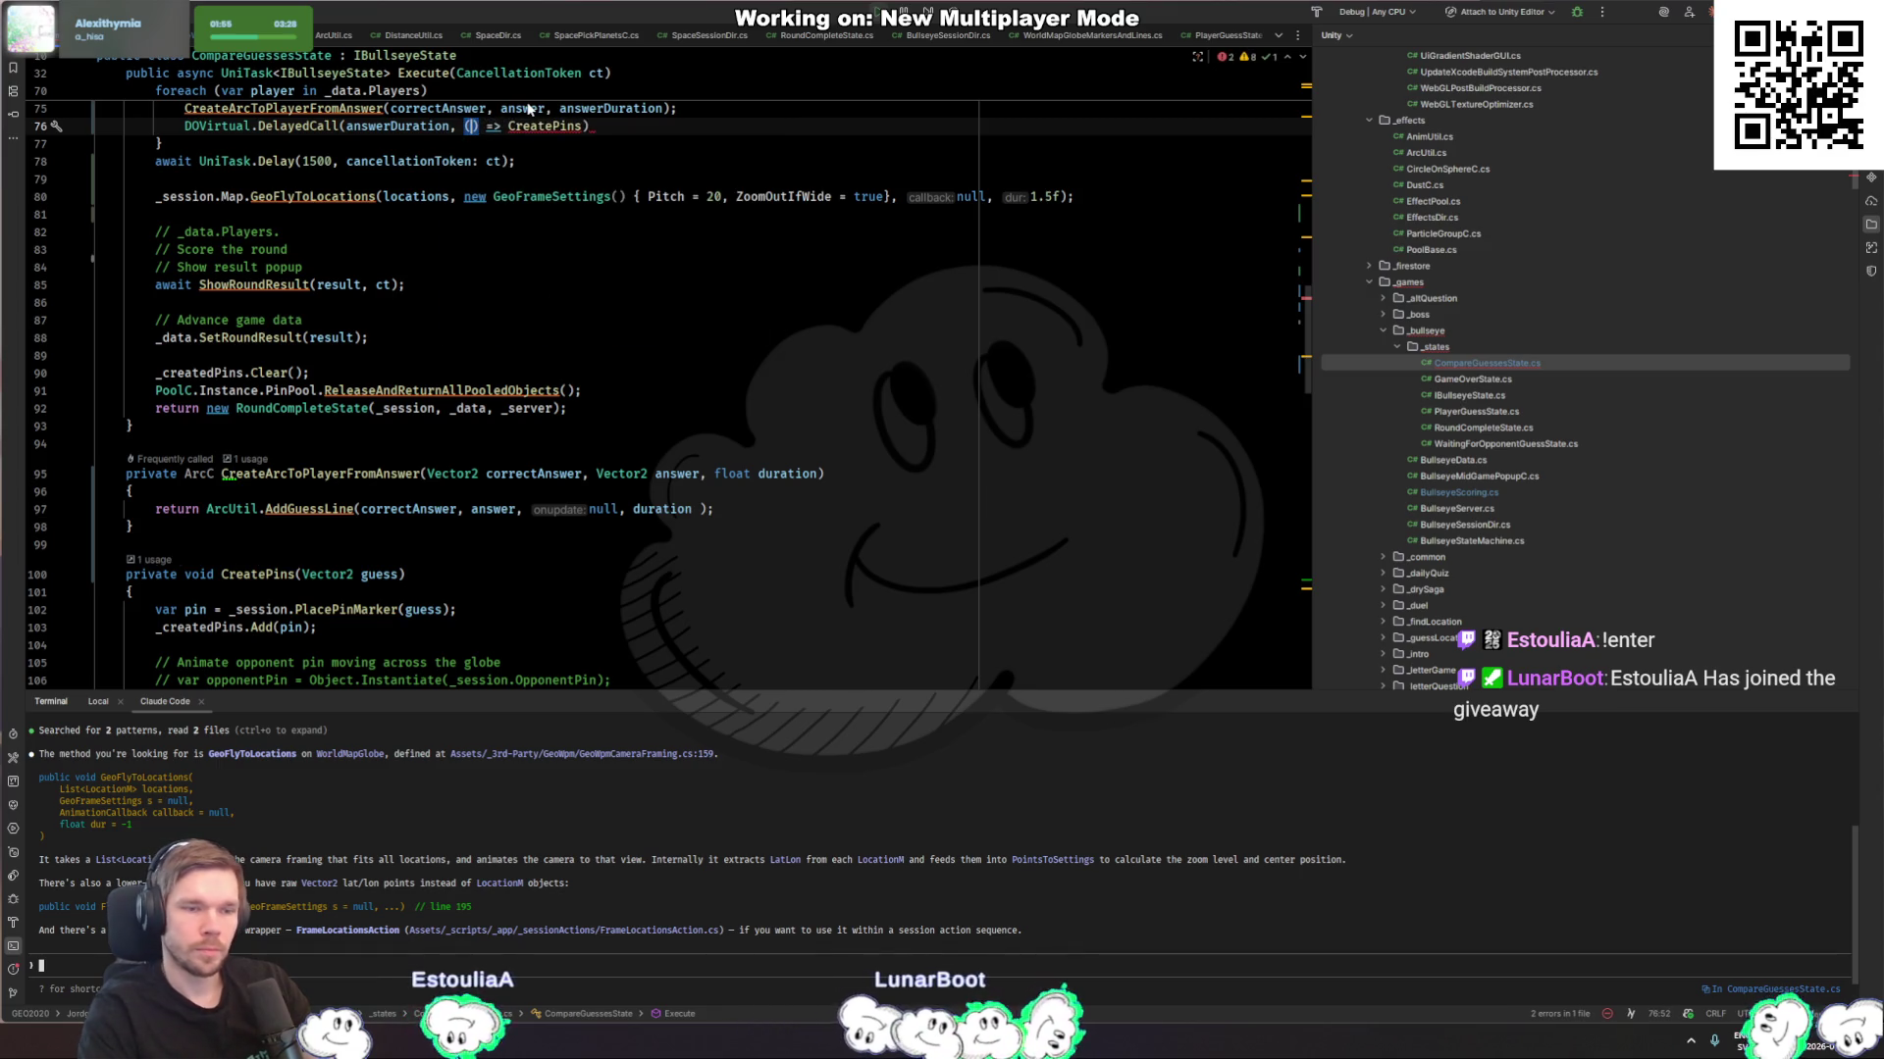
Step: Complete the callback as () => CreatePins(answer) and let Unity recompile
{"action": "scroll", "coordinate": [592, 119], "scroll_direction": "up", "scroll_amount": 3}
{"action": "left_click", "coordinate": [585, 284]}
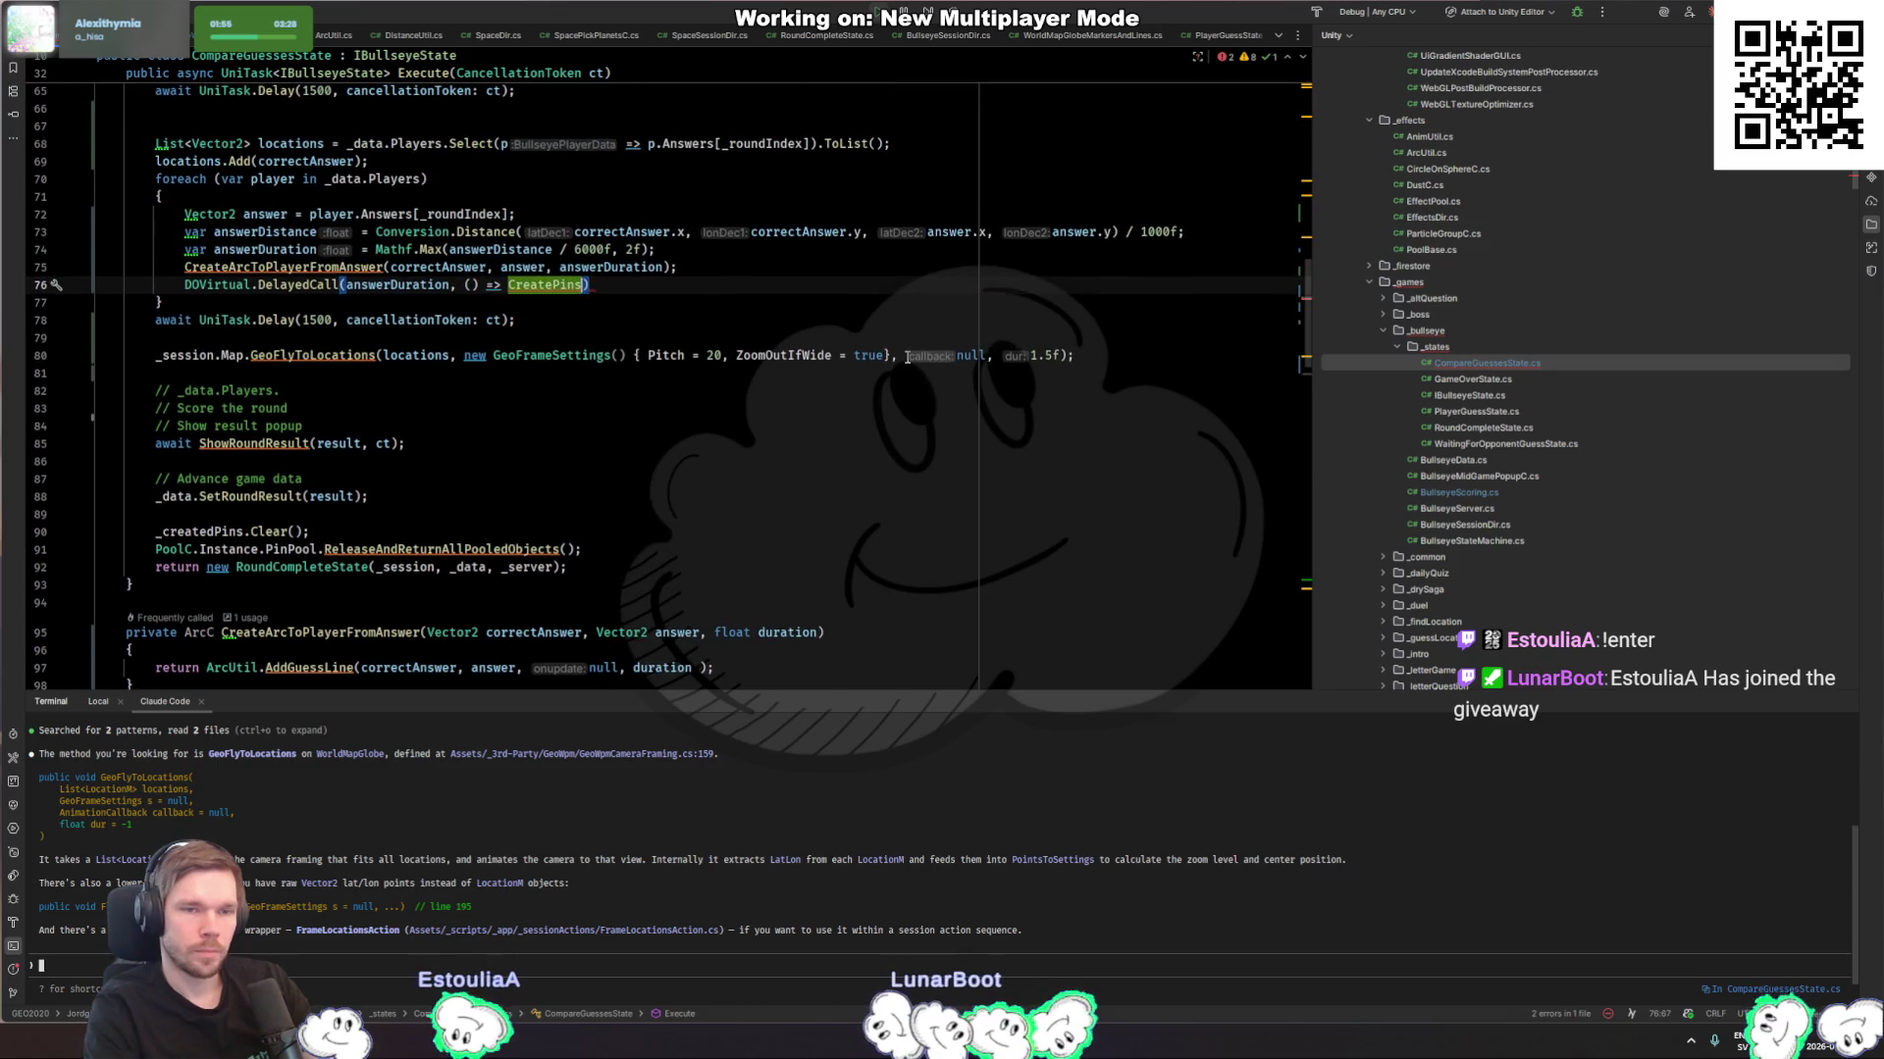
{"action": "type", "text": "("}
{"action": "key", "text": "Down"}
{"action": "key", "text": "Return"}
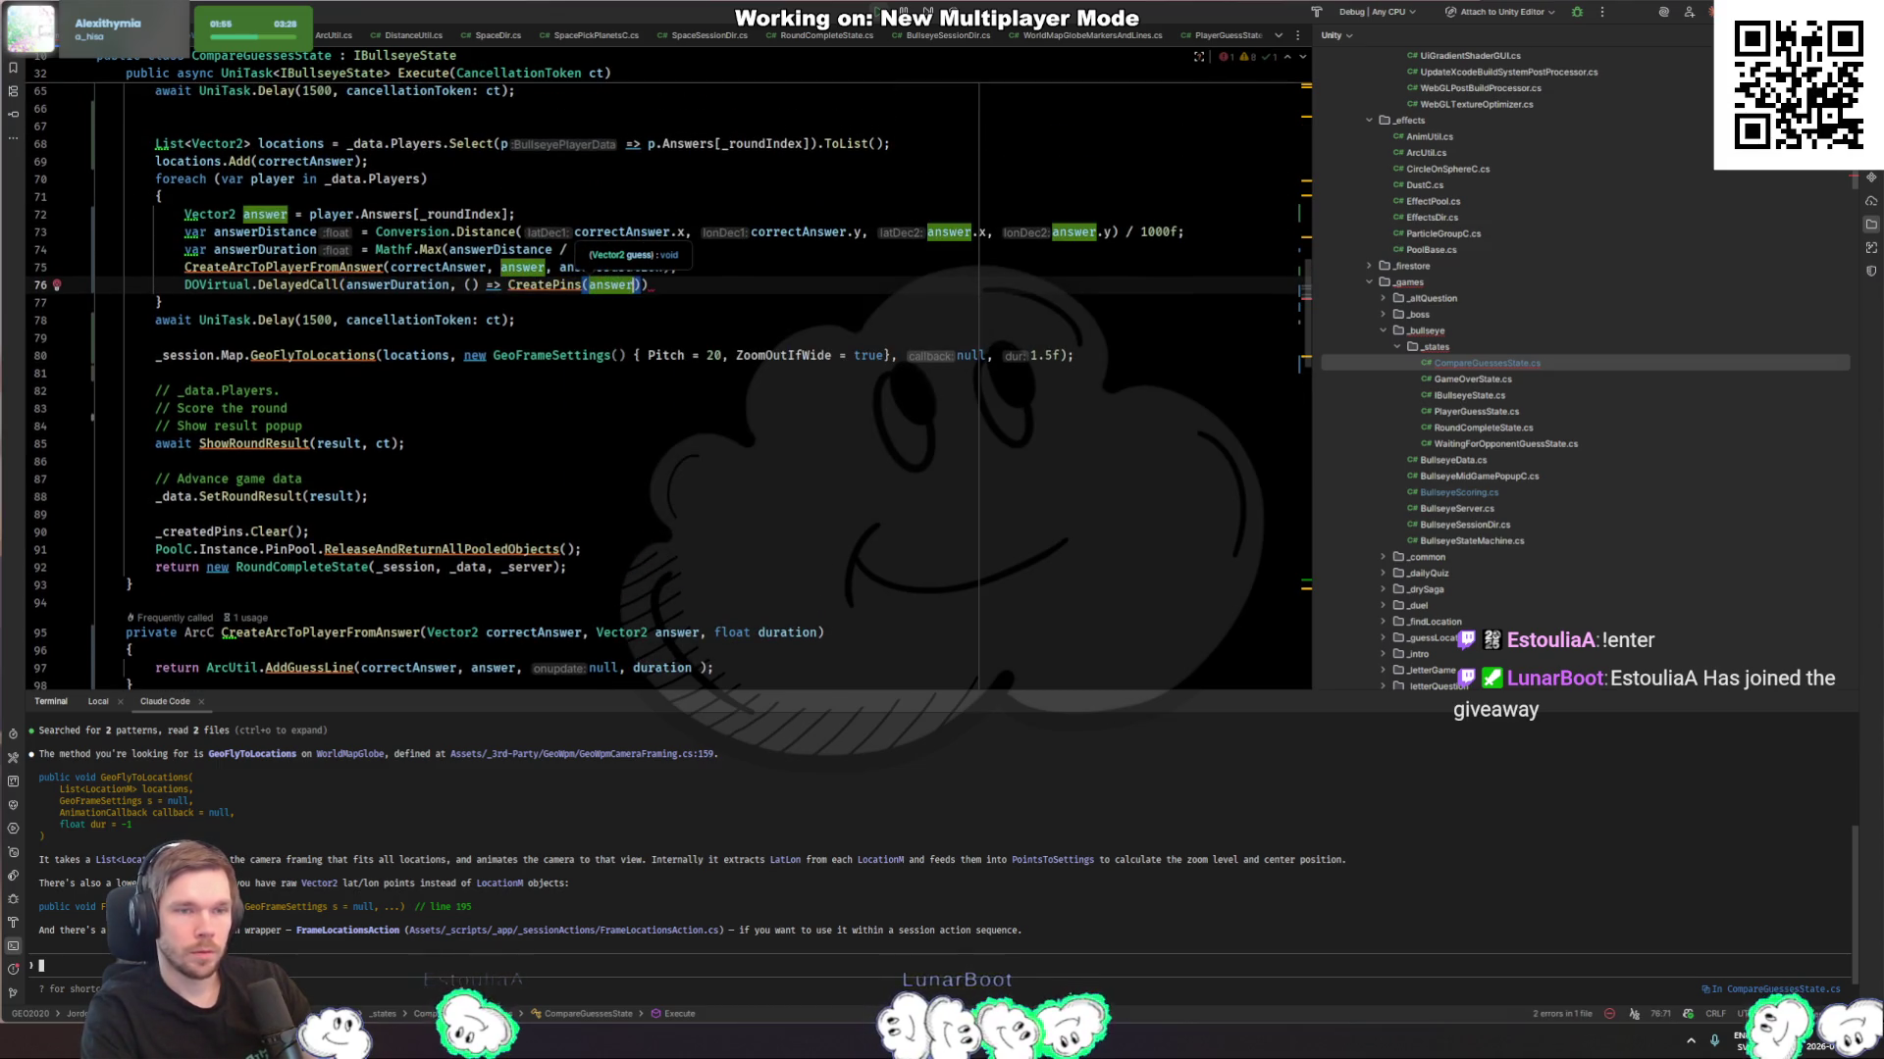
{"action": "key", "text": "End"}
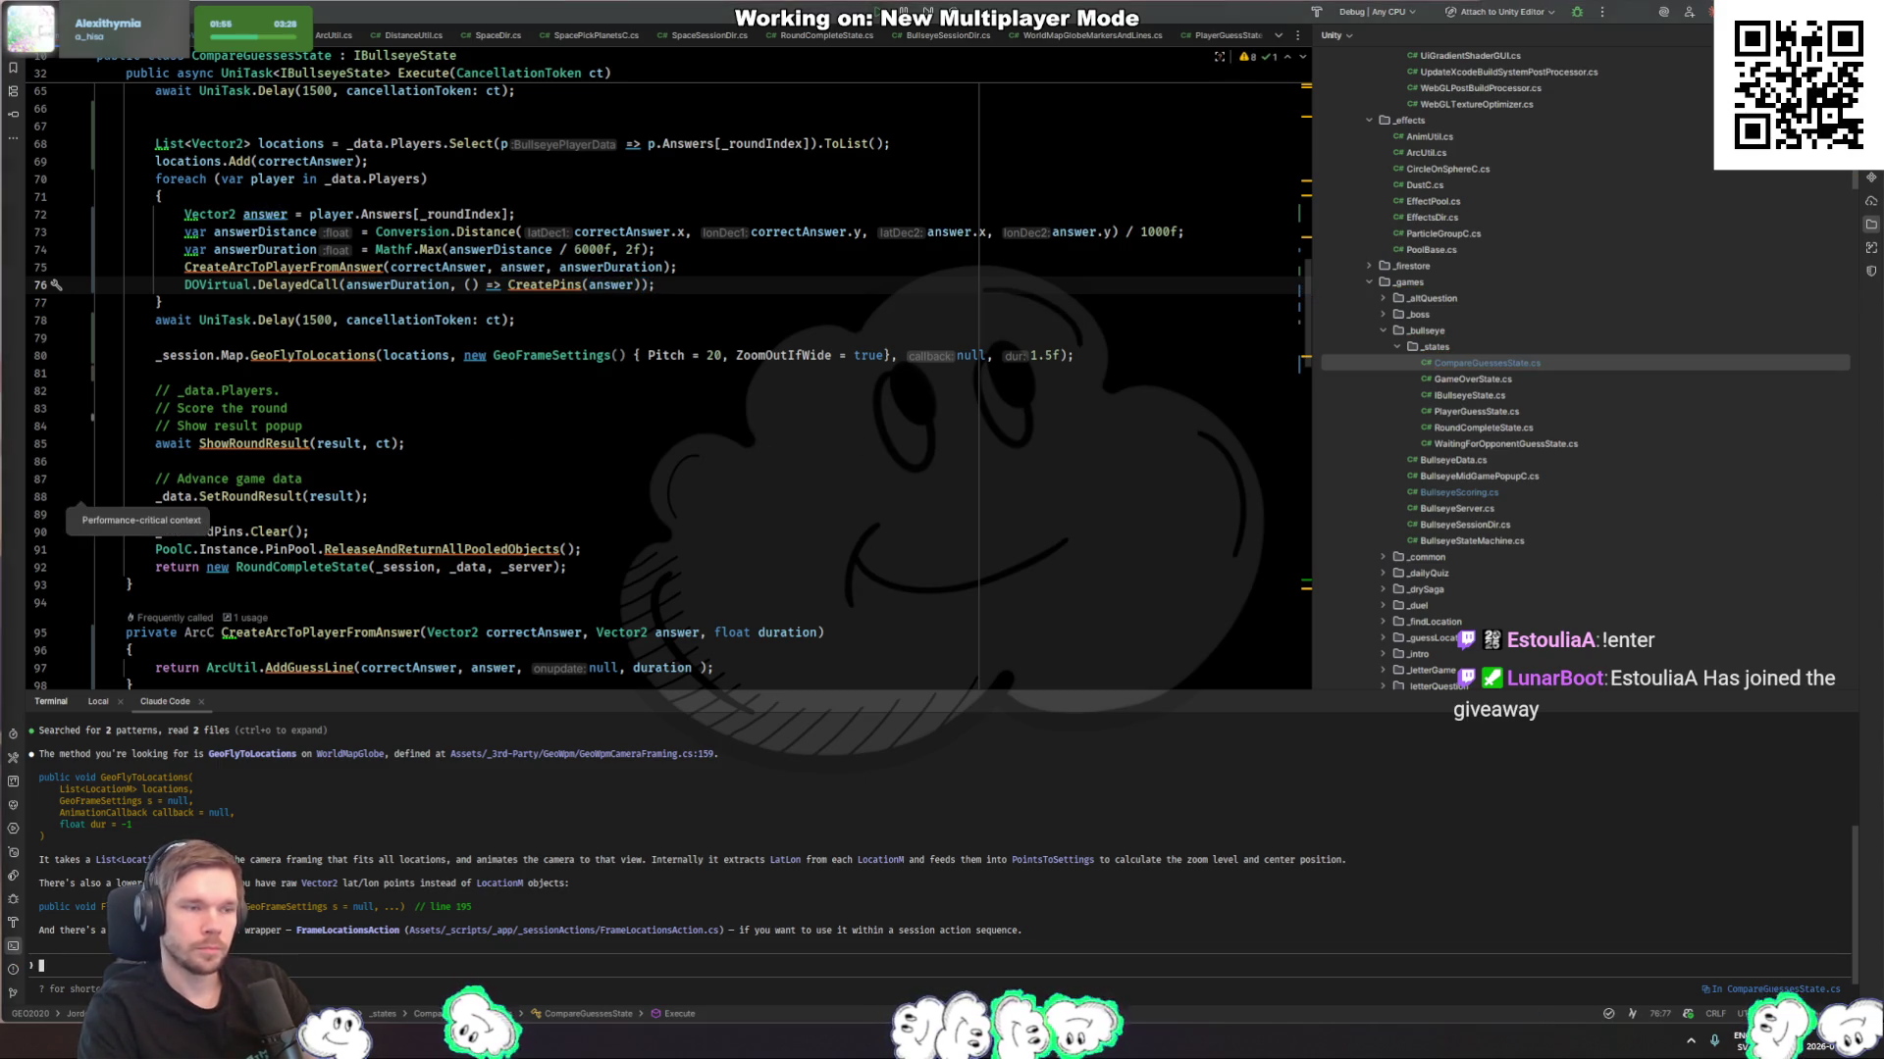
{"action": "key", "text": "alt+Tab"}
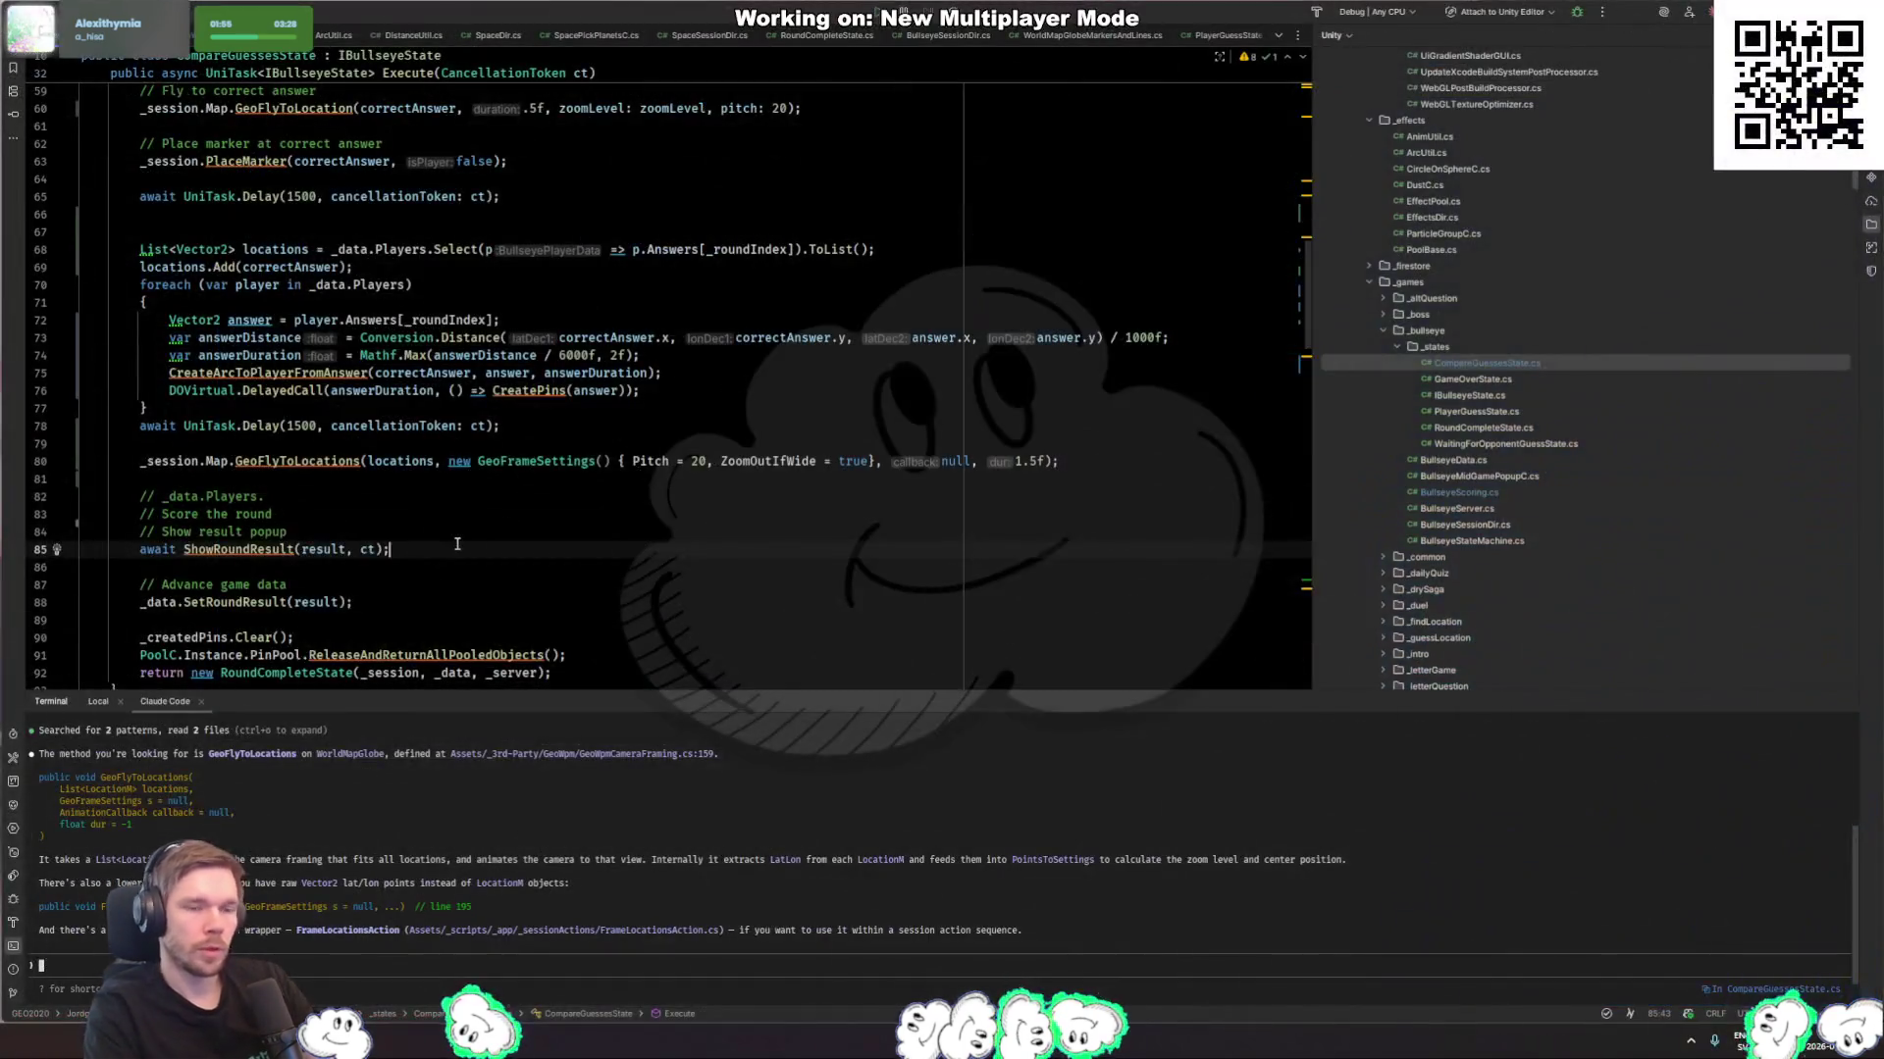
Step: Comment out the ShowRoundResult popup line with Ctrl+/
{"action": "key", "text": "ctrl+slash"}
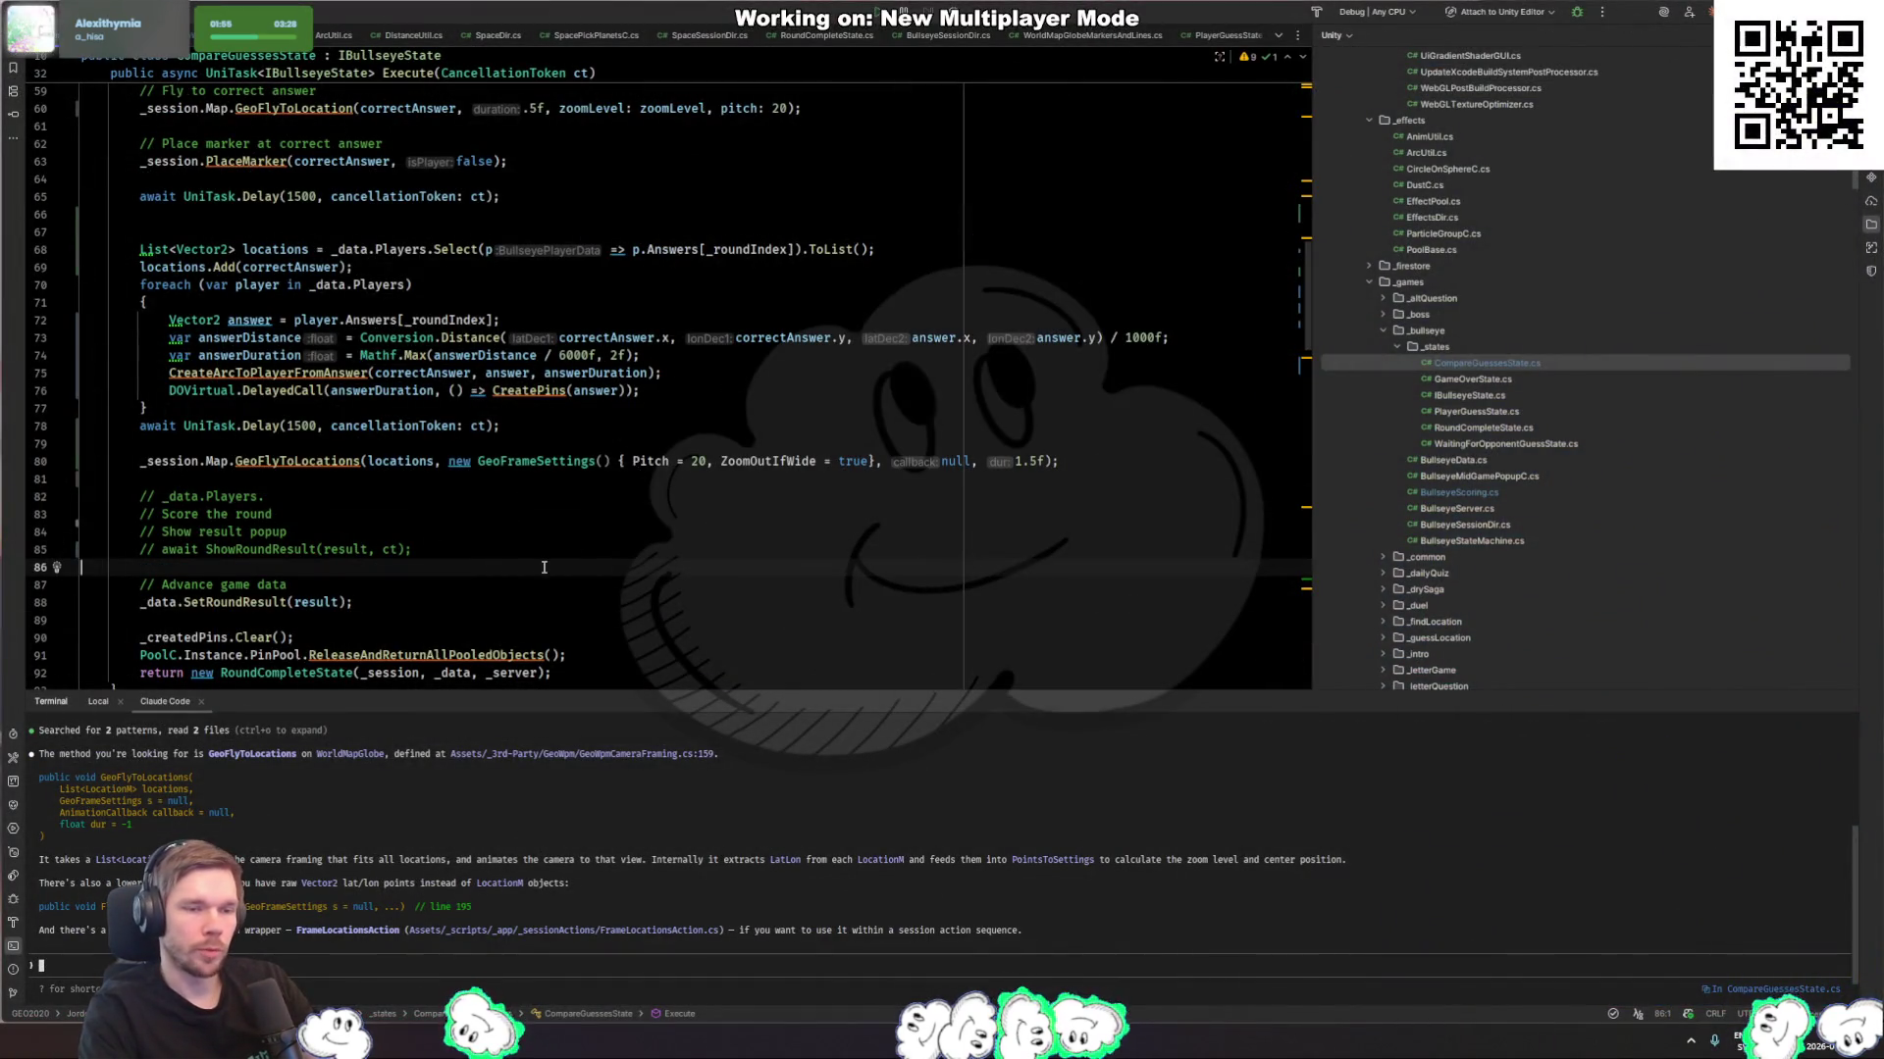
{"action": "scroll", "coordinate": [543, 567], "scroll_direction": "down", "scroll_amount": 1}
{"action": "left_click", "coordinate": [273, 373]}
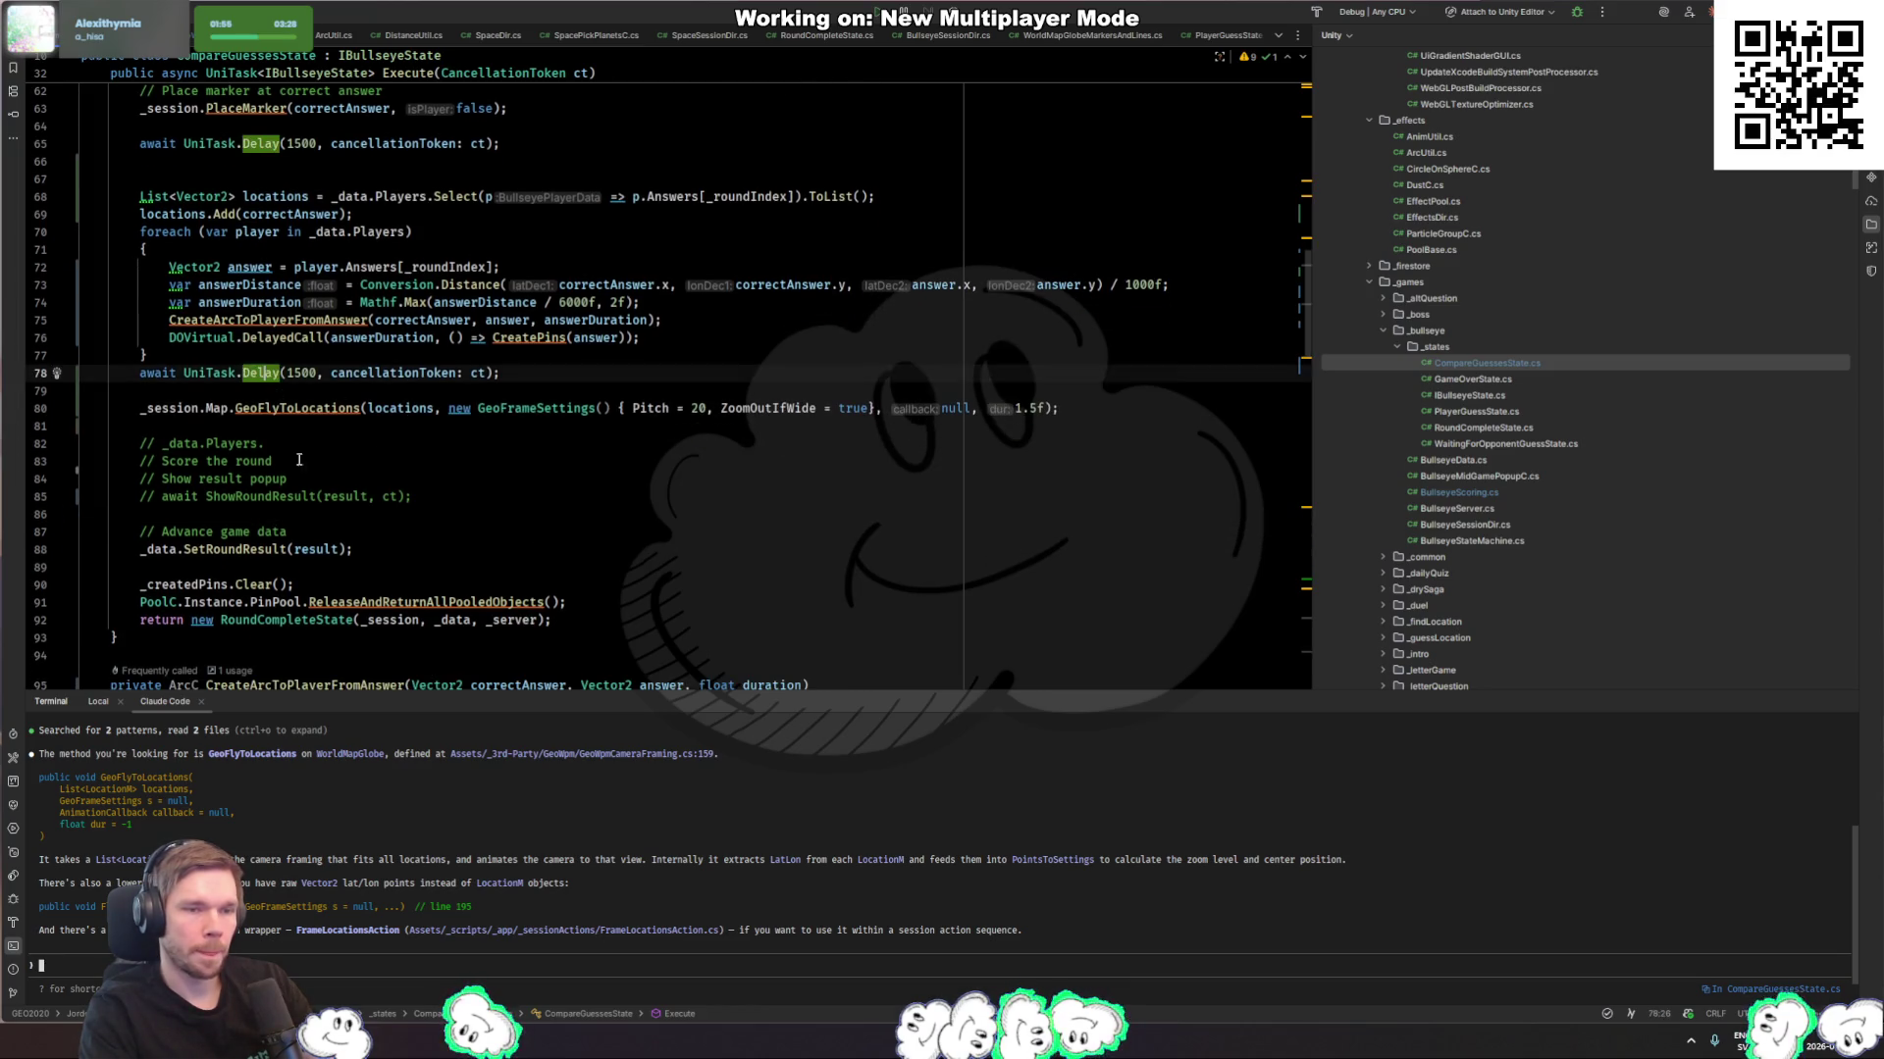
Step: Duplicate the Delay(1500) line below the camera framing call and clear its value
{"action": "left_click", "coordinate": [469, 561]}
{"action": "left_click", "coordinate": [537, 373]}
{"action": "key", "text": "ctrl+c"}
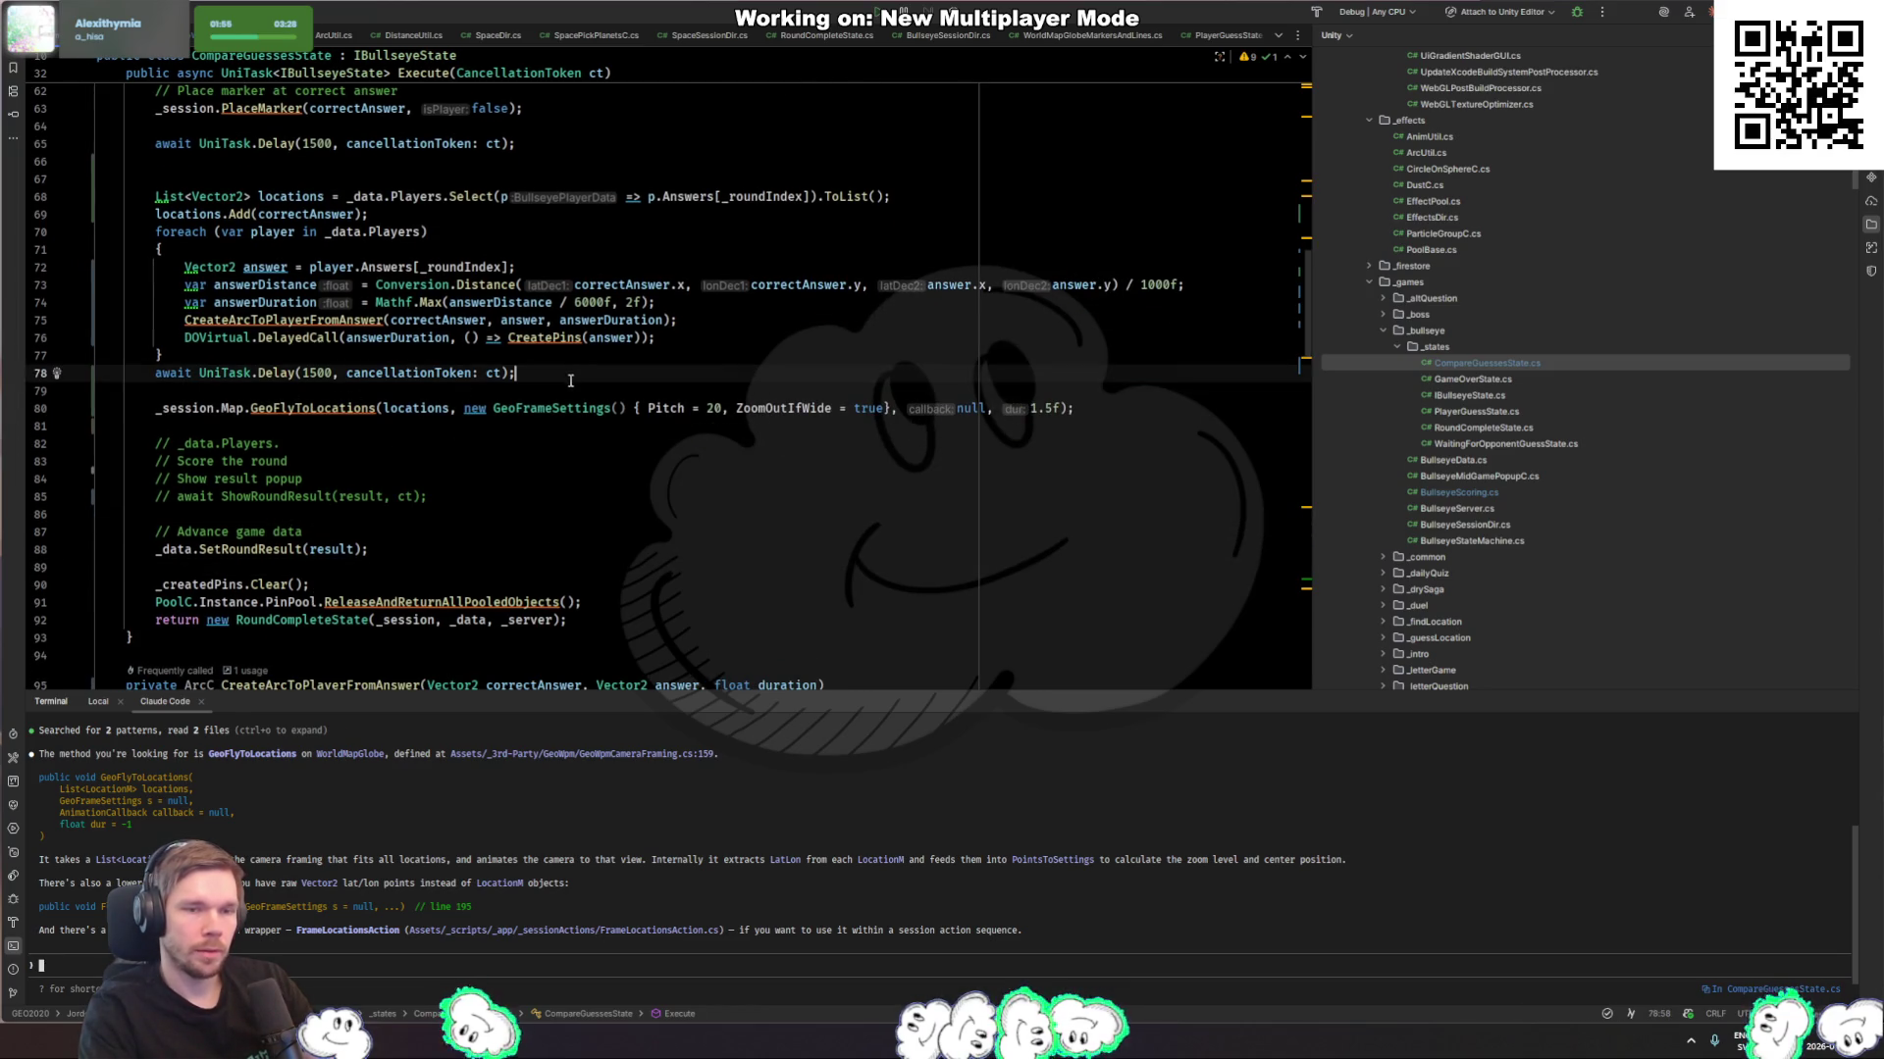
{"action": "left_click", "coordinate": [448, 425]}
{"action": "key", "text": "Return"}
{"action": "key", "text": "ctrl+v"}
{"action": "key", "text": "Up"}
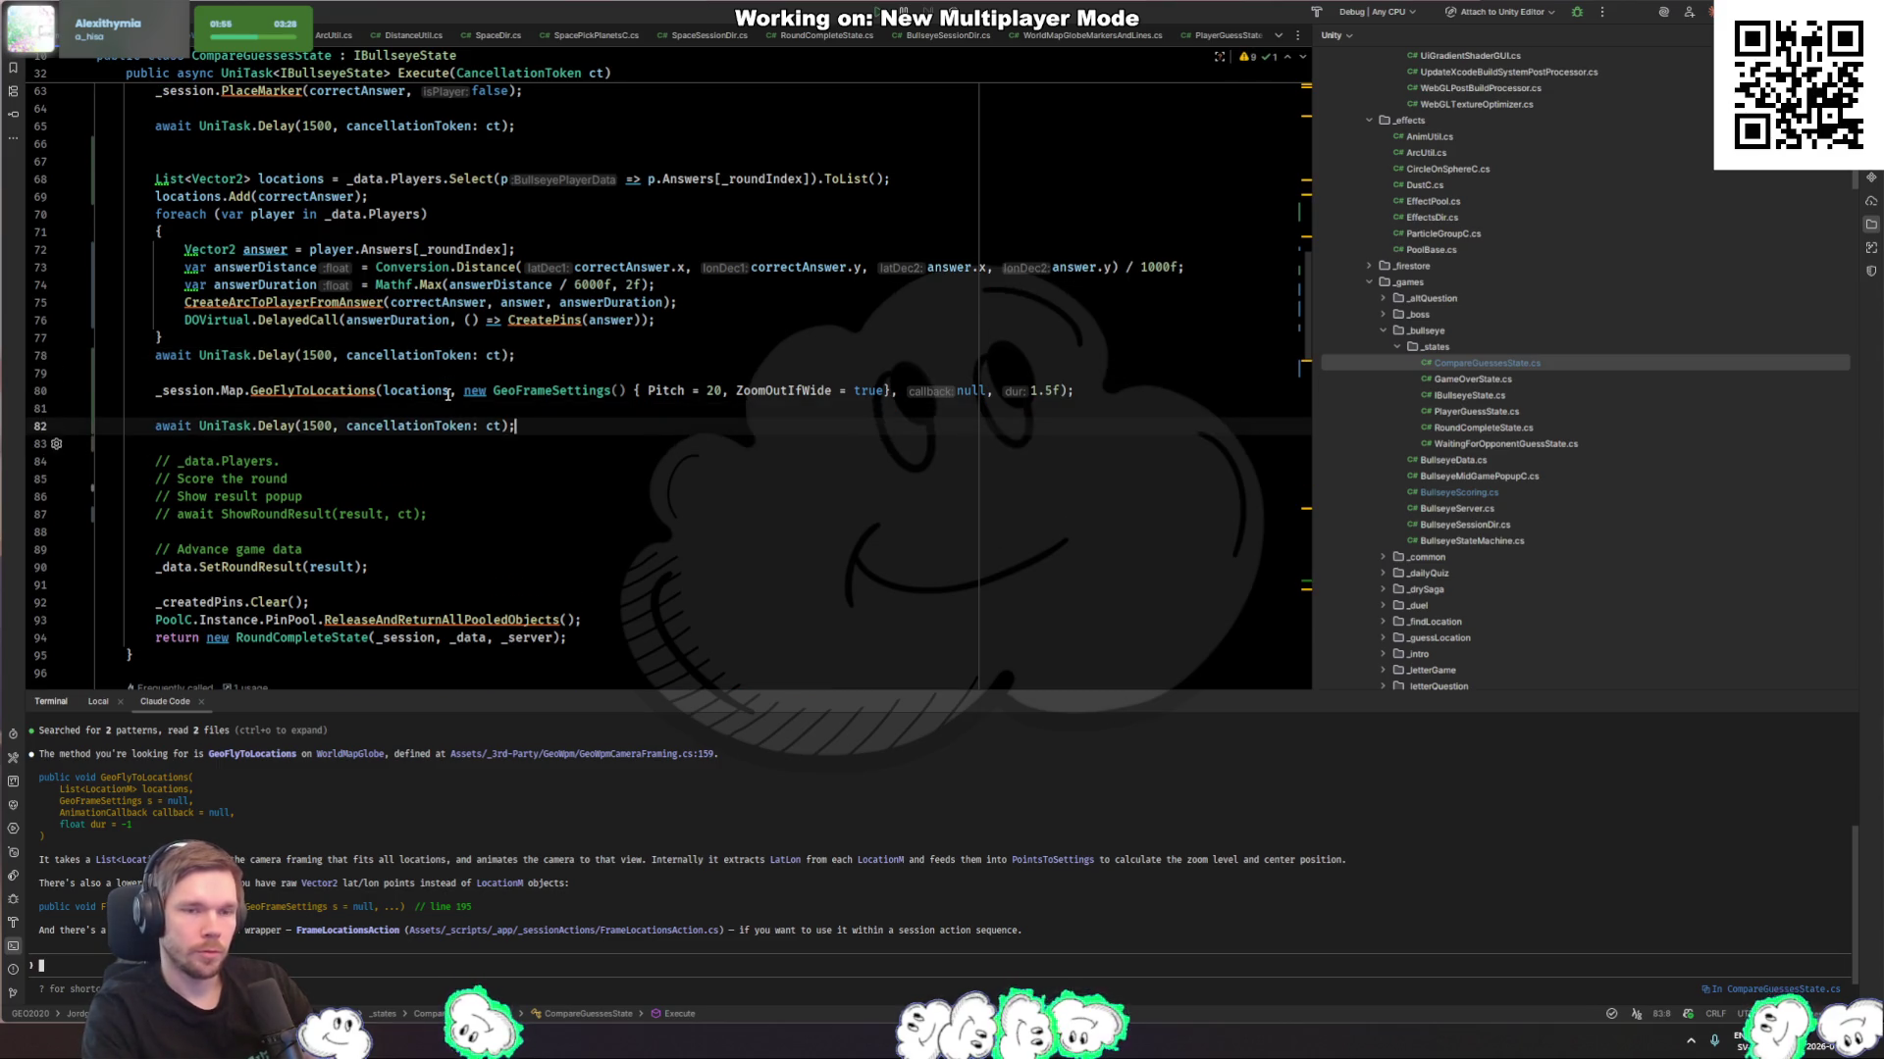
{"action": "key", "text": "ctrl+Right"}
{"action": "key", "text": "ctrl+Right"}
{"action": "key", "text": "ctrl+Right"}
{"action": "key", "text": "ctrl+BackSpace"}
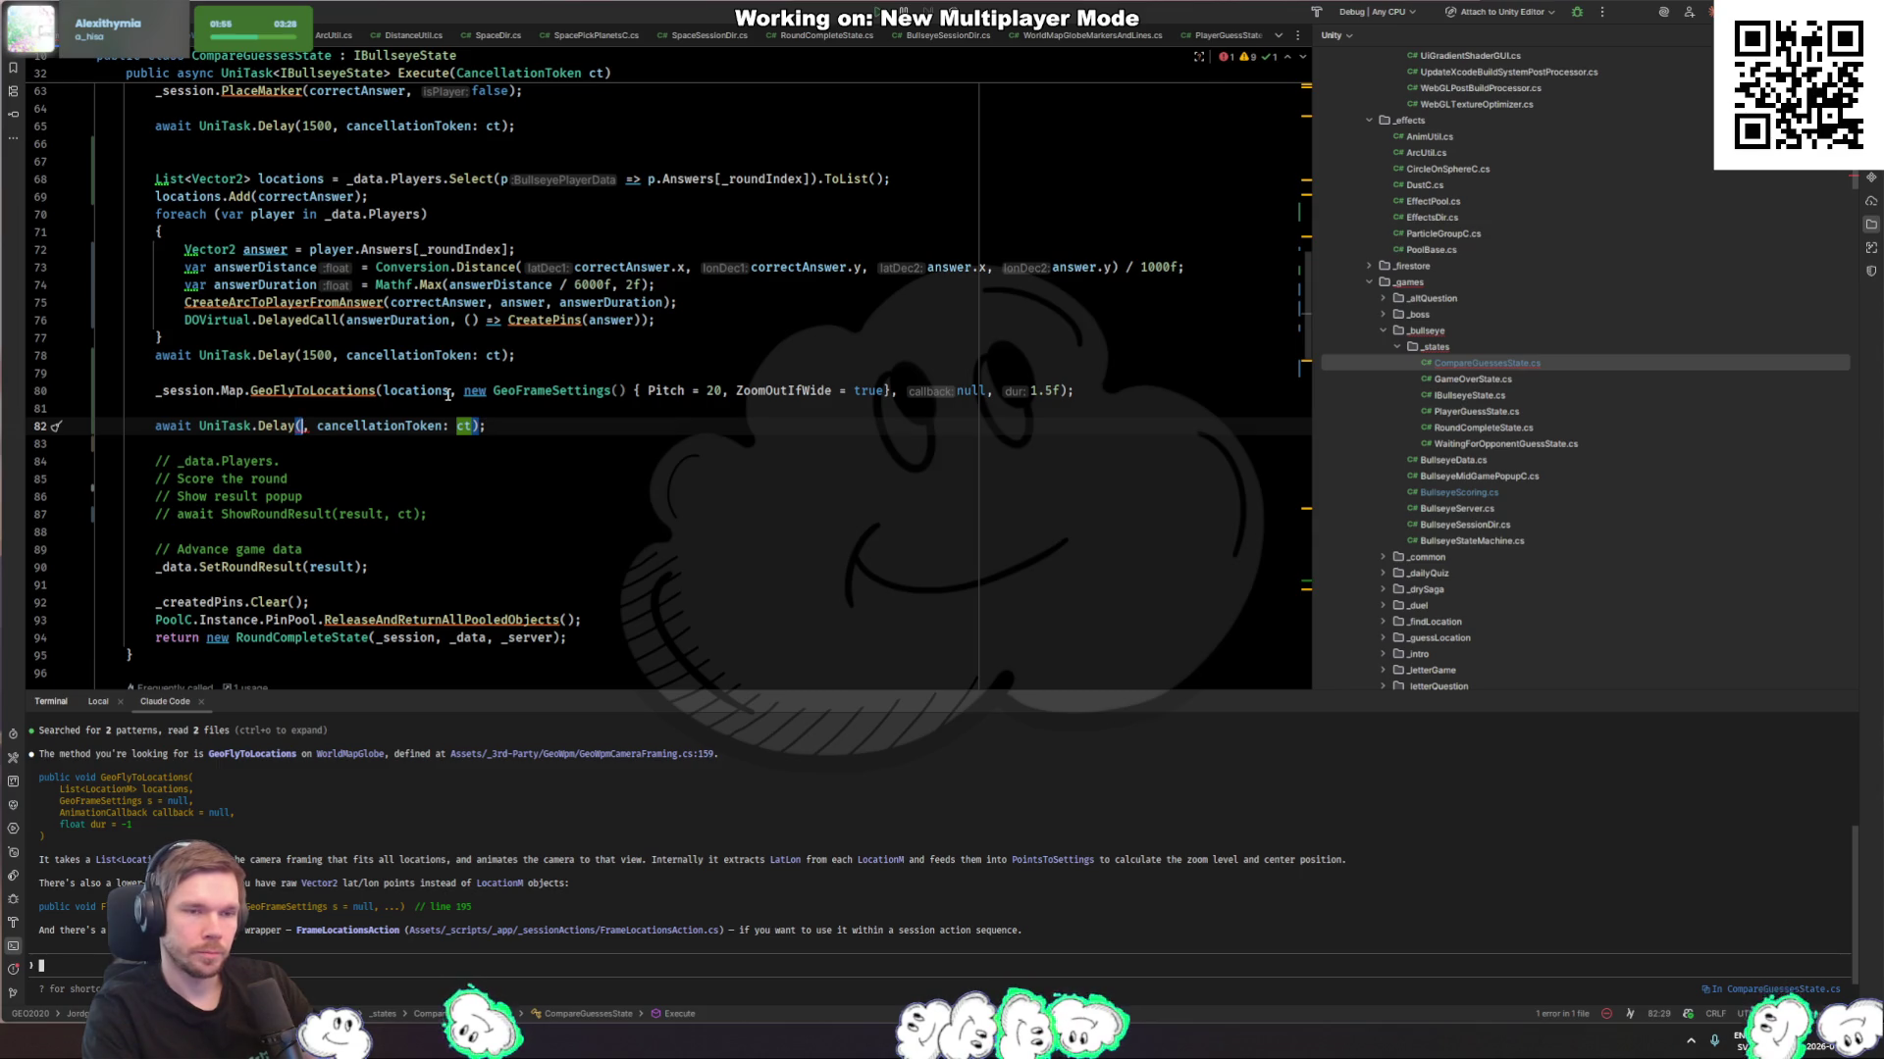
Step: Move the GeoFlyToLocations framing line above the 1500 ms delay
{"action": "left_click", "coordinate": [448, 383]}
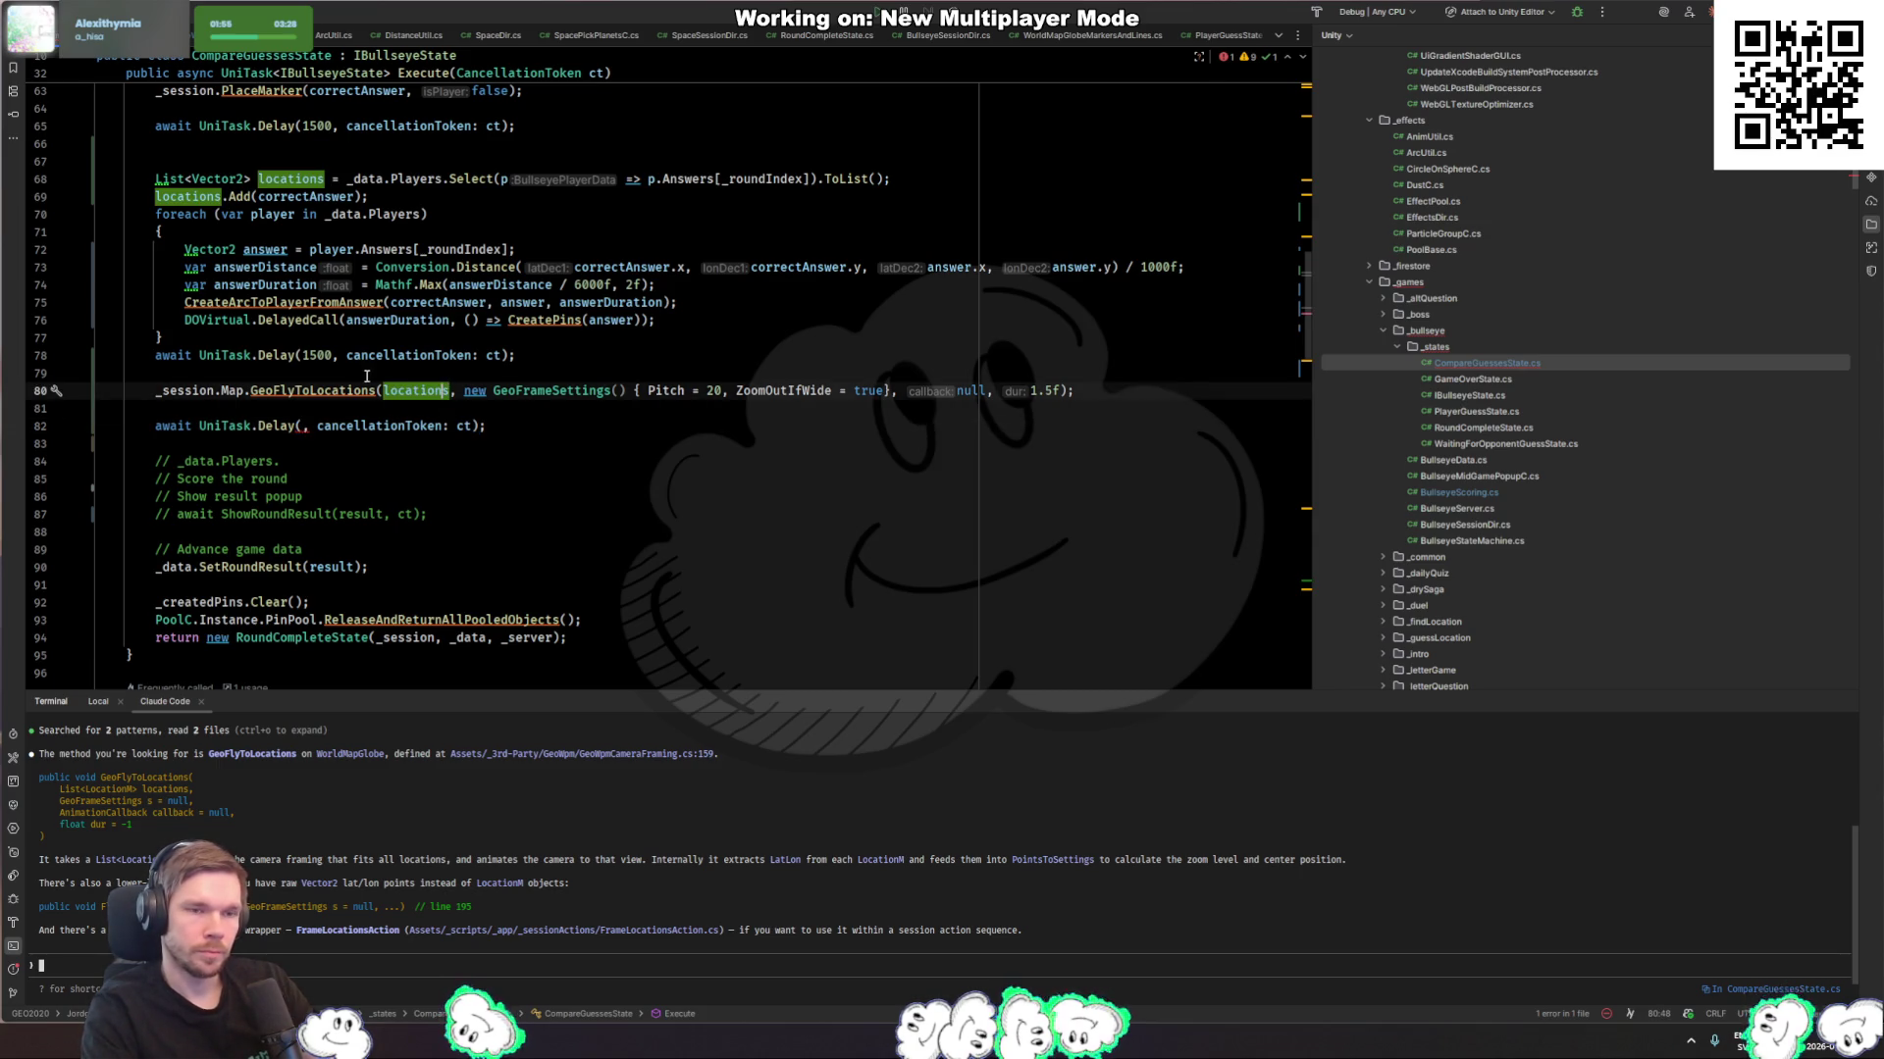
{"action": "key", "text": "ctrl+x"}
{"action": "key", "text": "Up"}
{"action": "key", "text": "Up"}
{"action": "key", "text": "ctrl+v"}
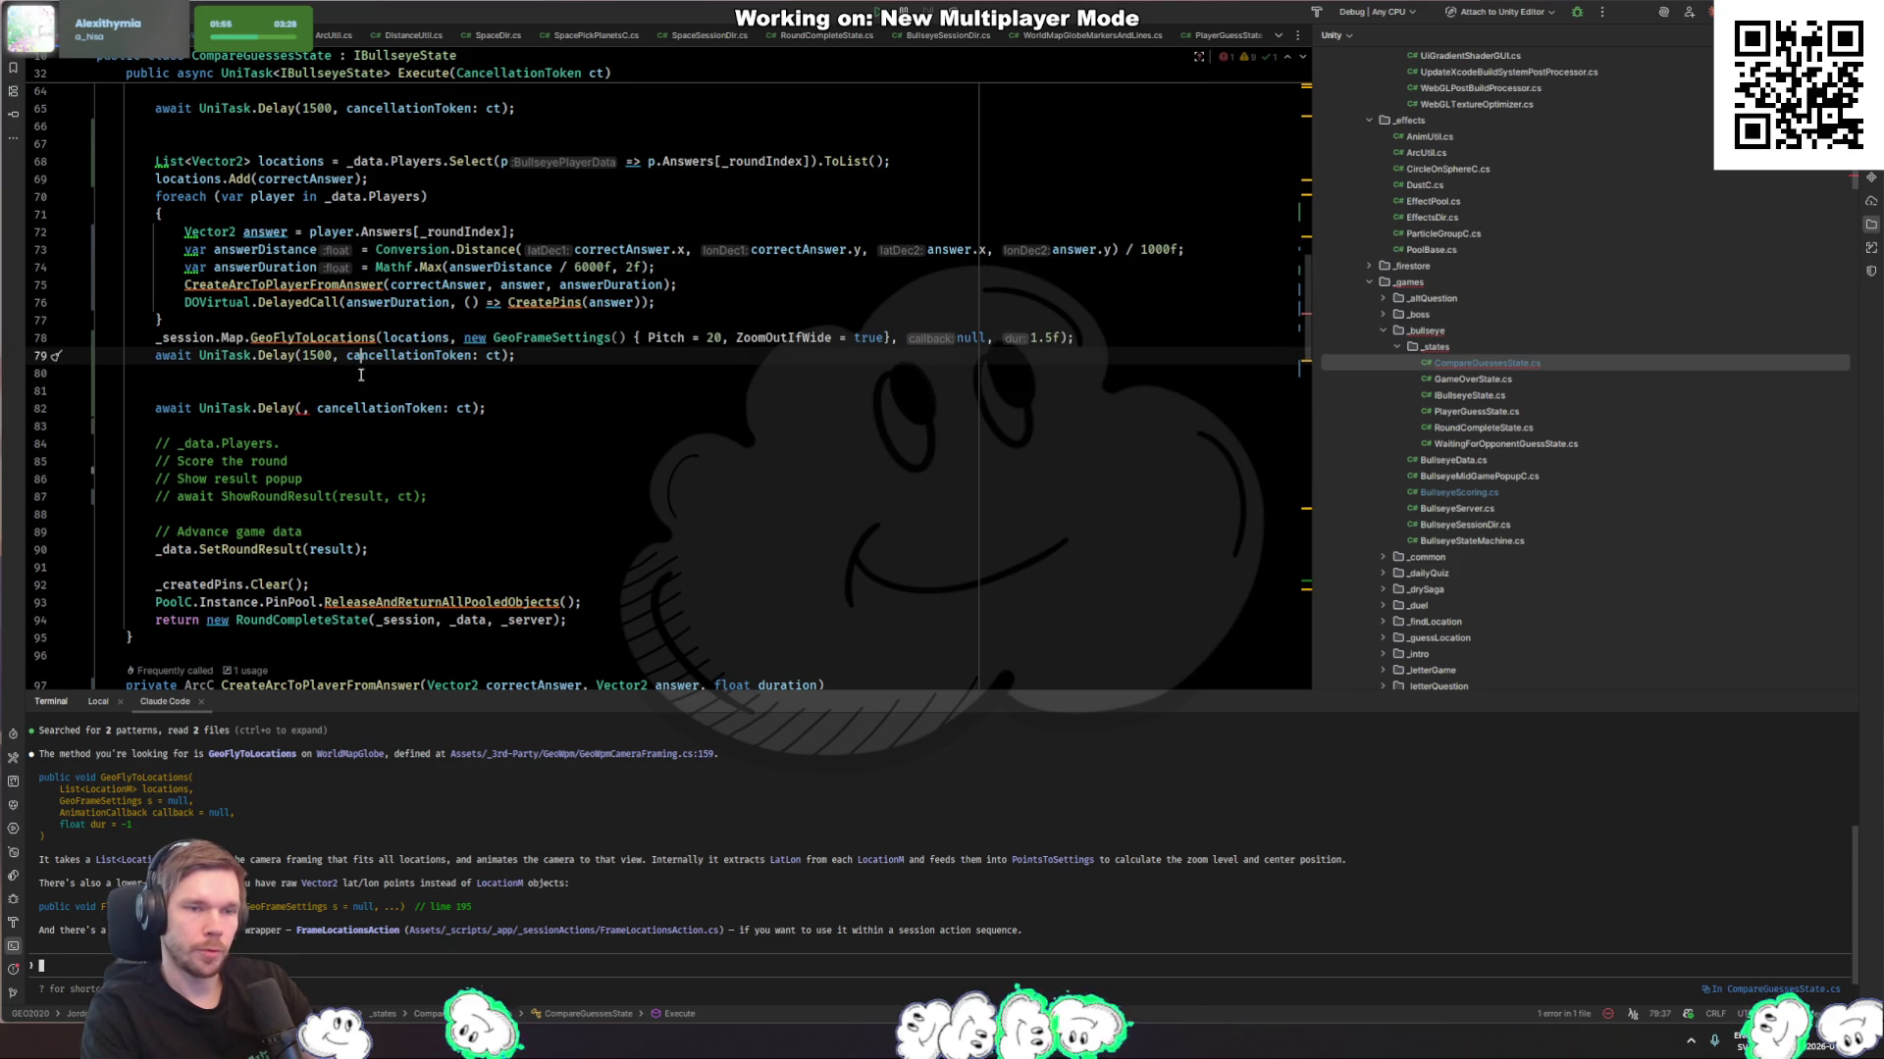
{"action": "key", "text": "Down"}
Step: Set the new delay after the framing to 3000 ms
{"action": "left_click", "coordinate": [291, 413]}
{"action": "key", "text": "shift+Right"}
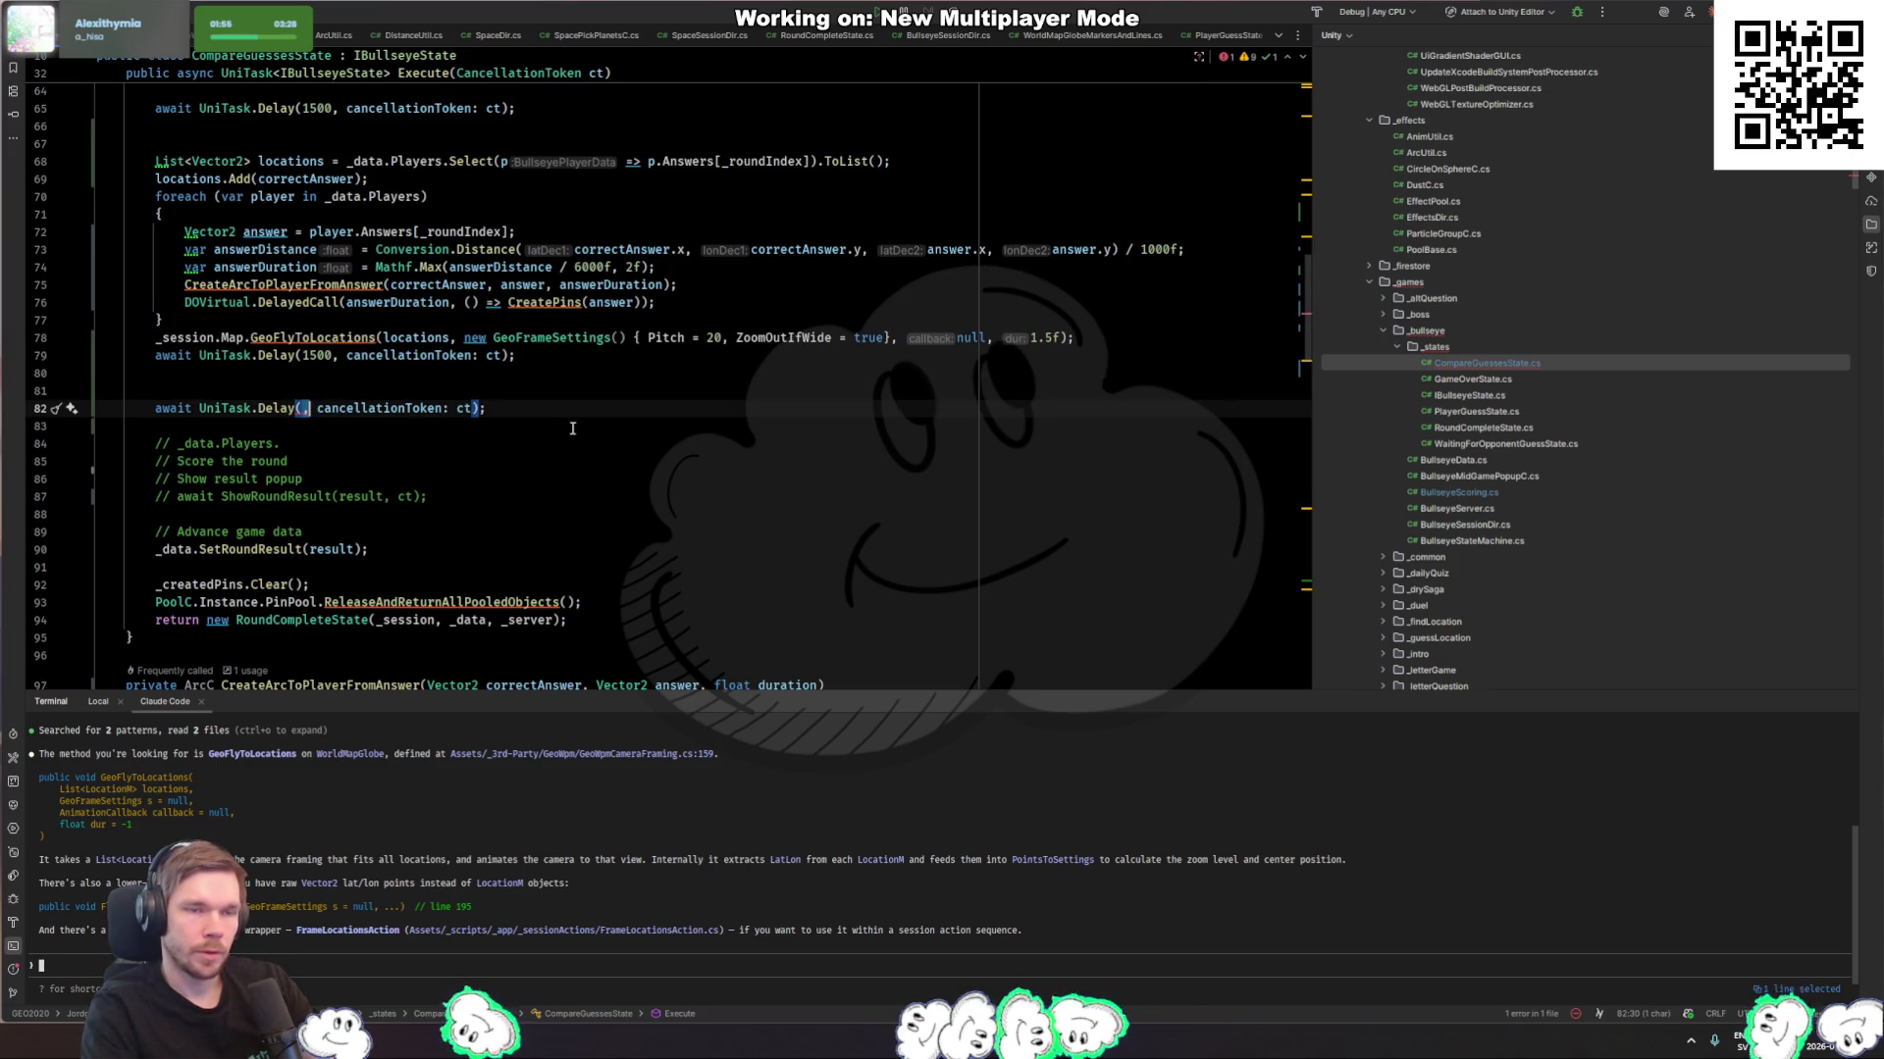
{"action": "scroll", "coordinate": [692, 444], "scroll_direction": "up", "scroll_amount": 1}
{"action": "key", "text": "Left"}
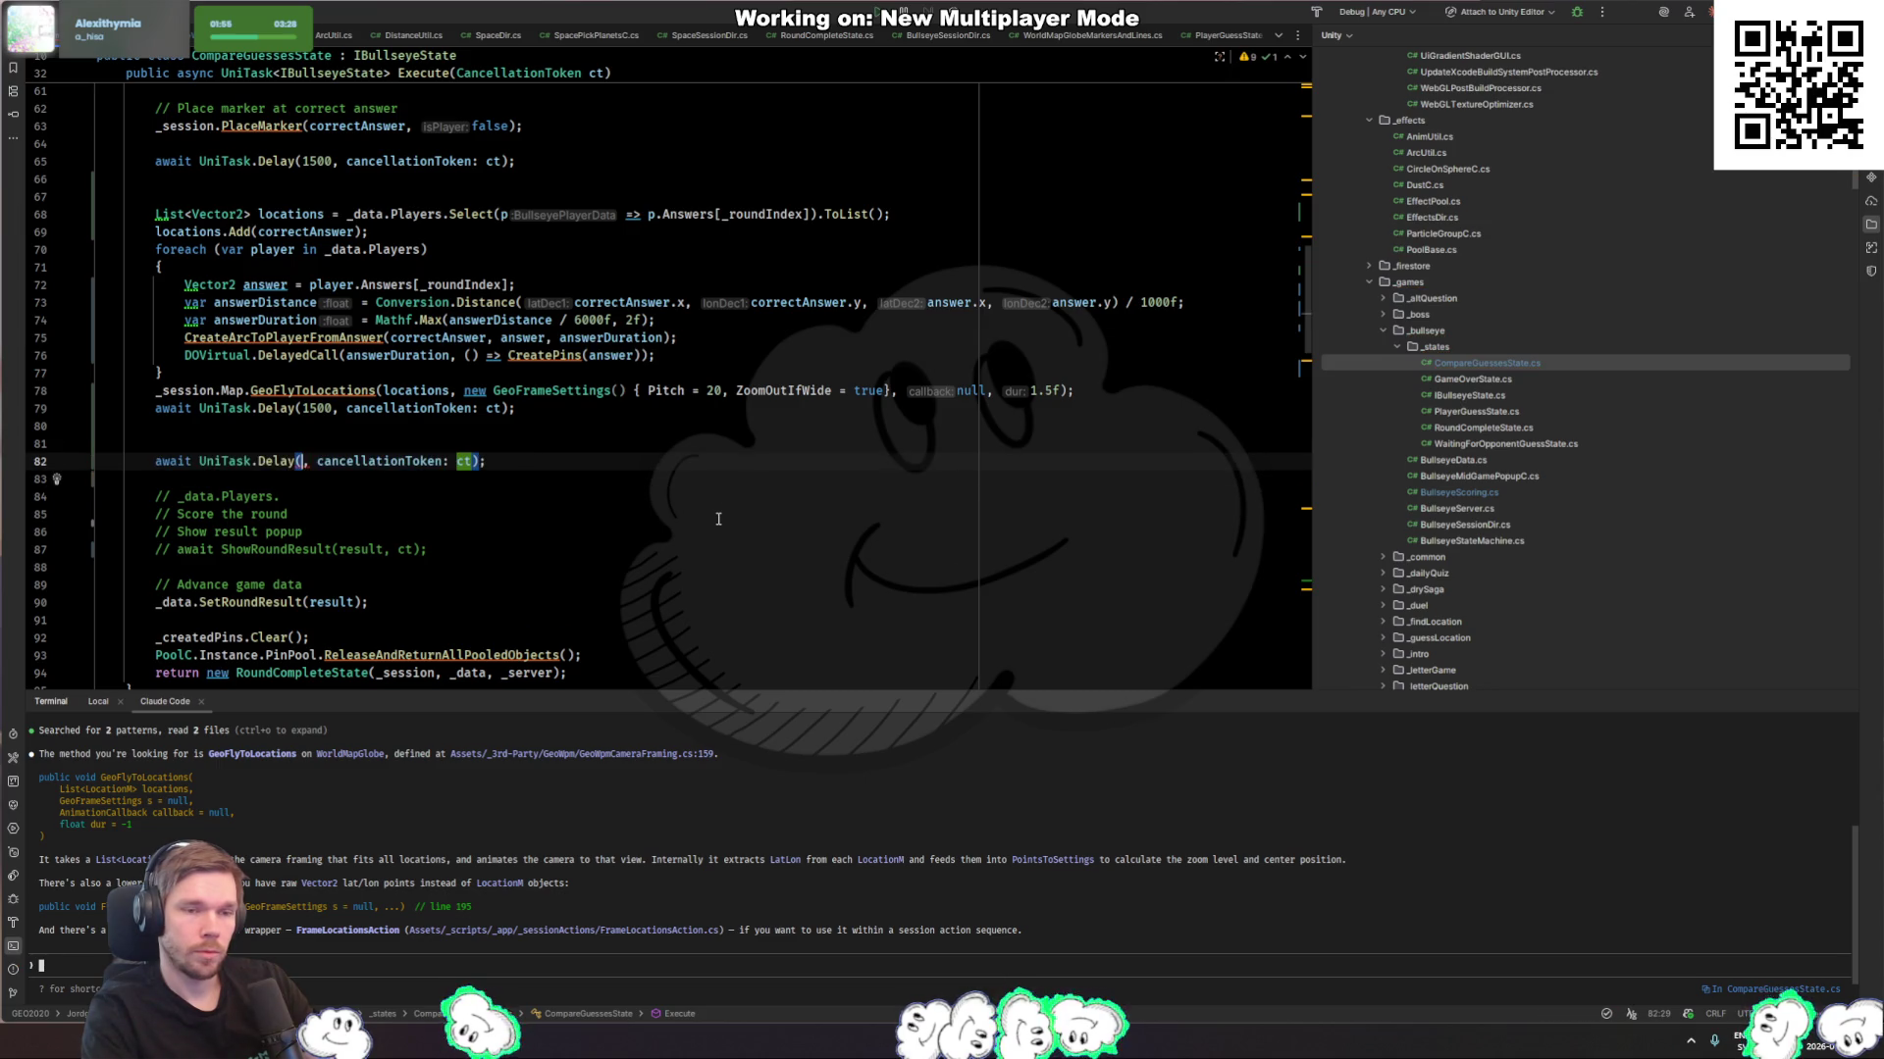
{"action": "type", "text": "3000"}
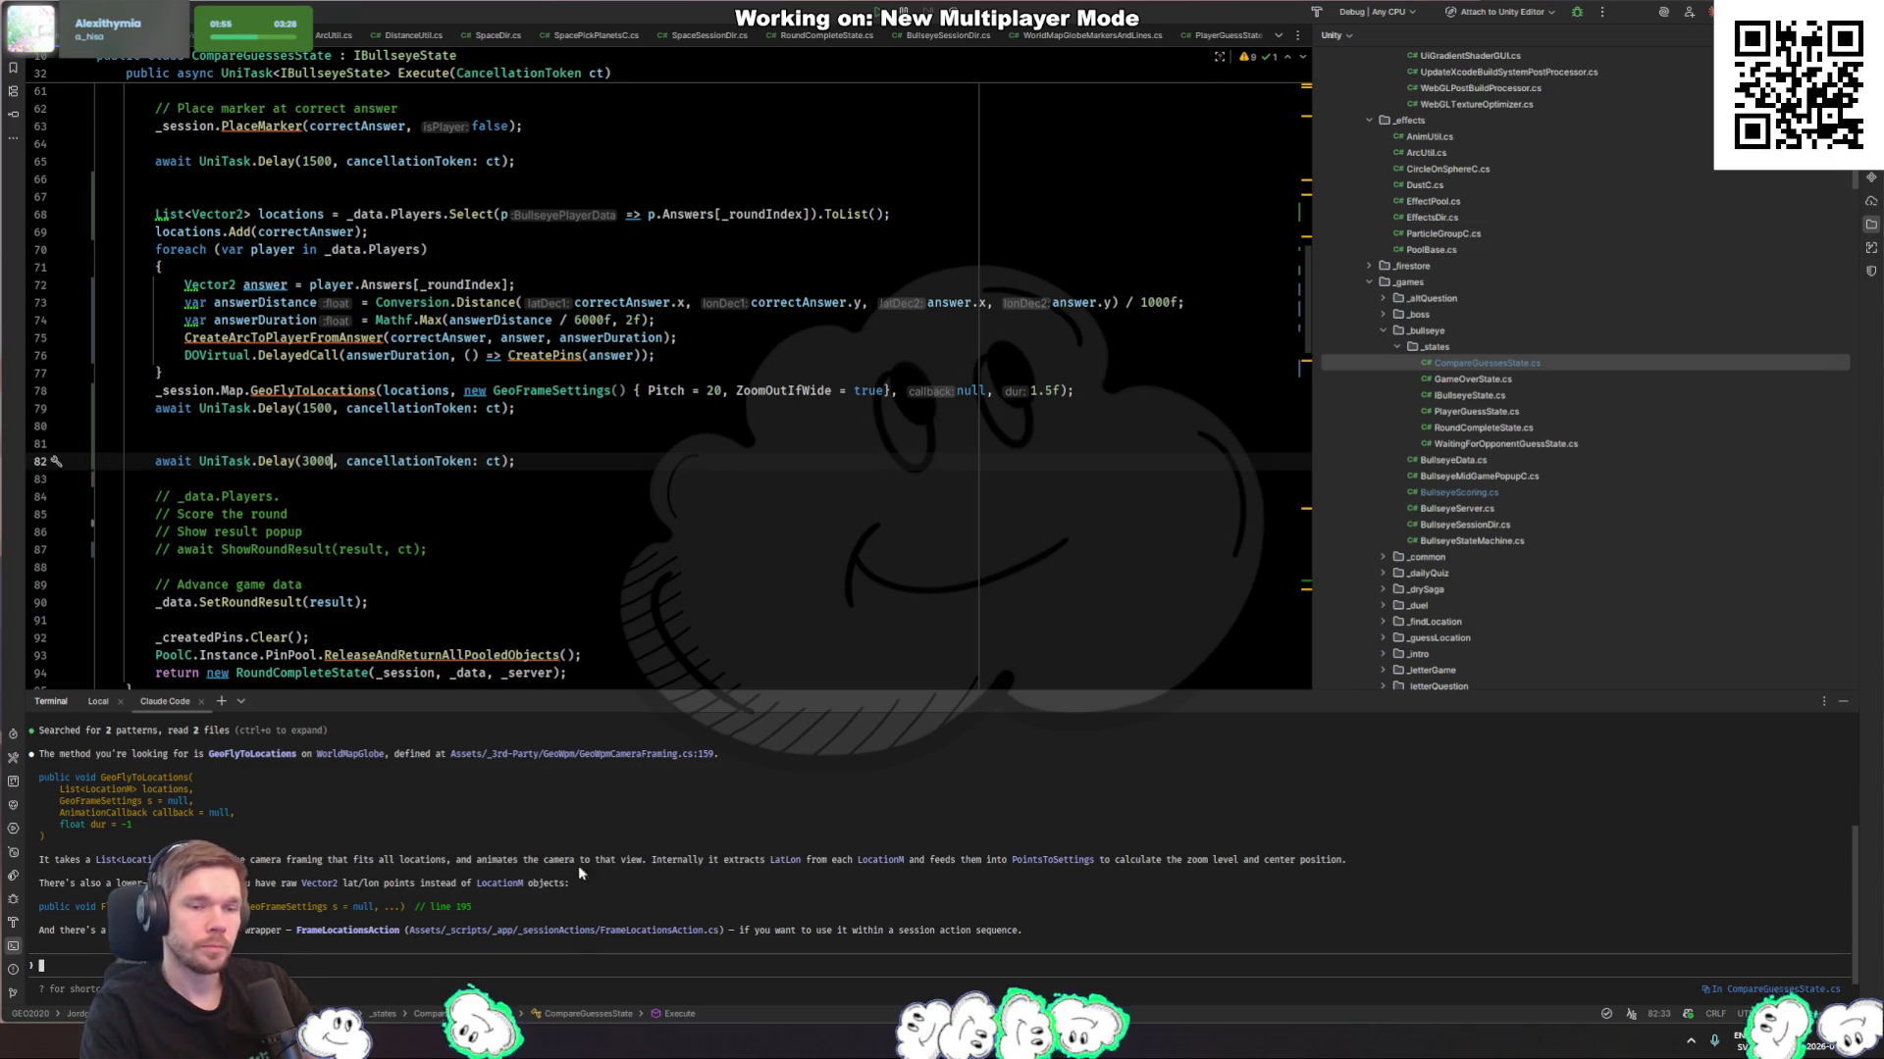
{"action": "key", "text": "alt+Tab"}
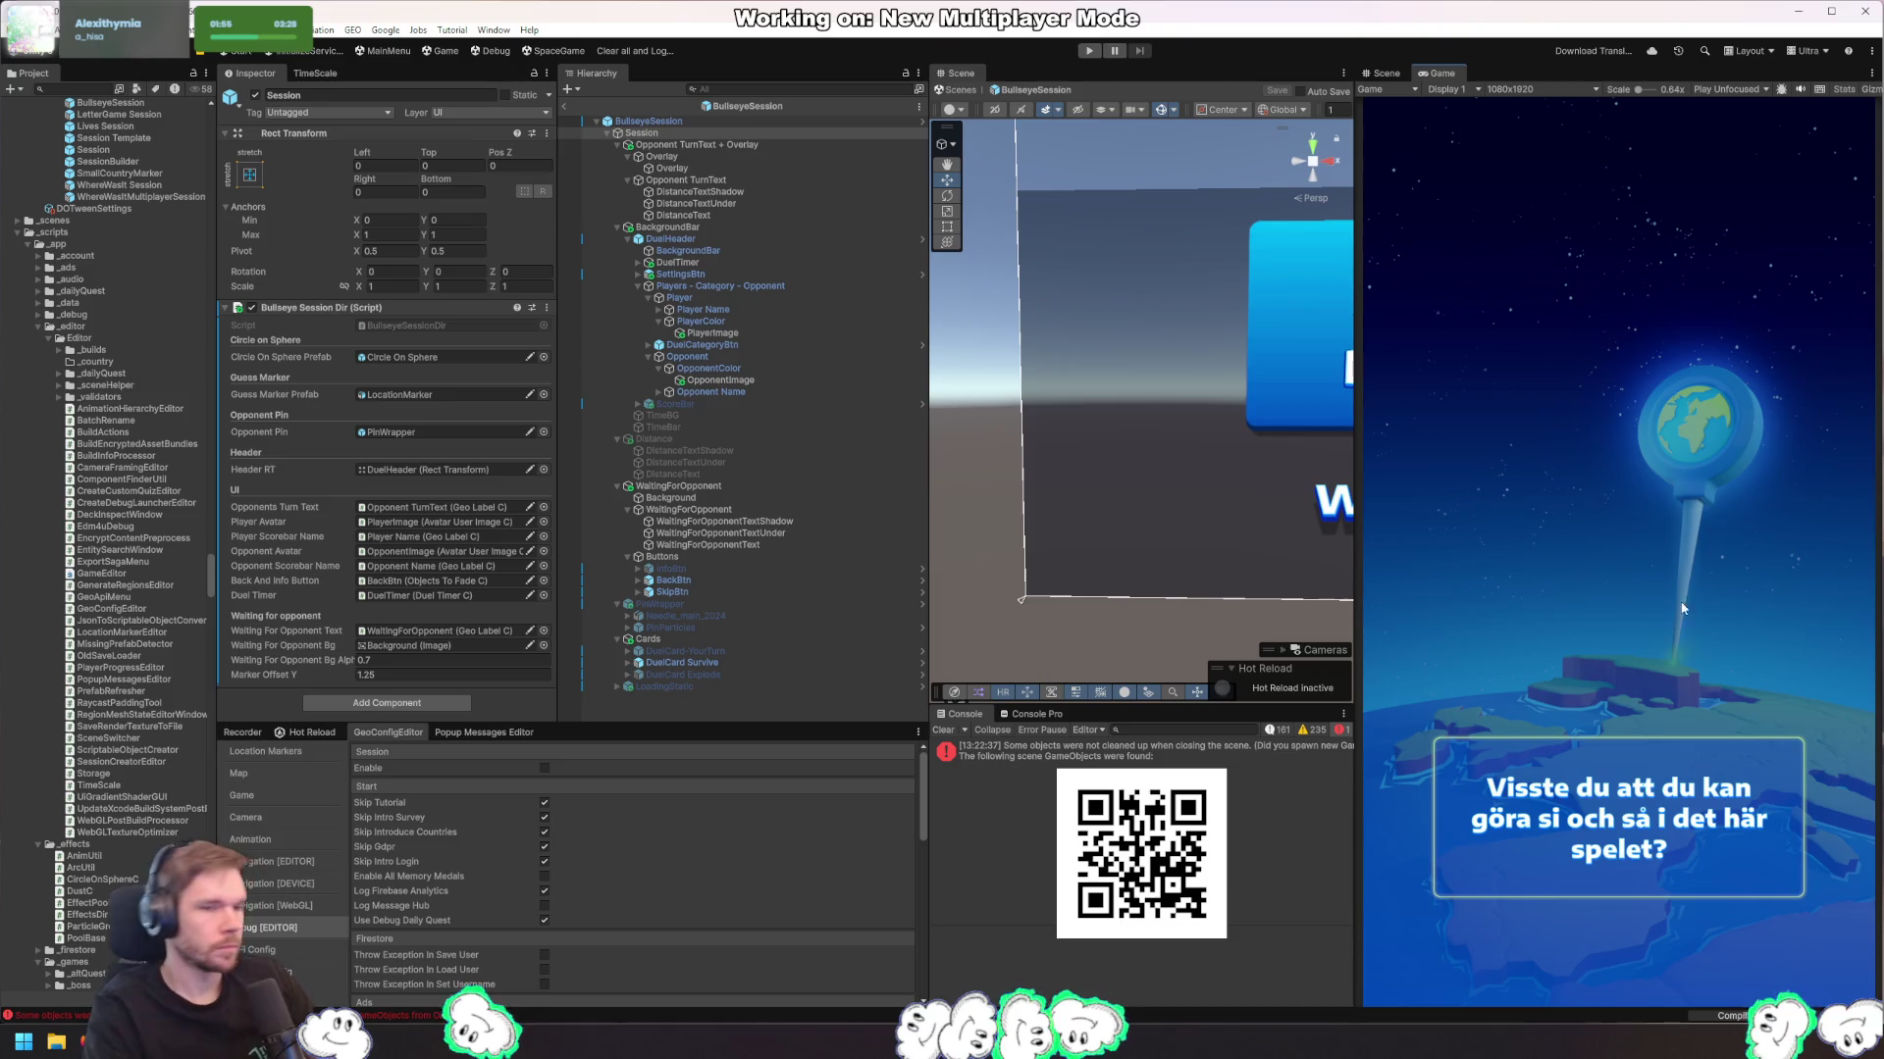
Step: Play a multiplayer round up to the Hosea Kutako Airport (WDH) question
{"action": "left_click", "coordinate": [1089, 51]}
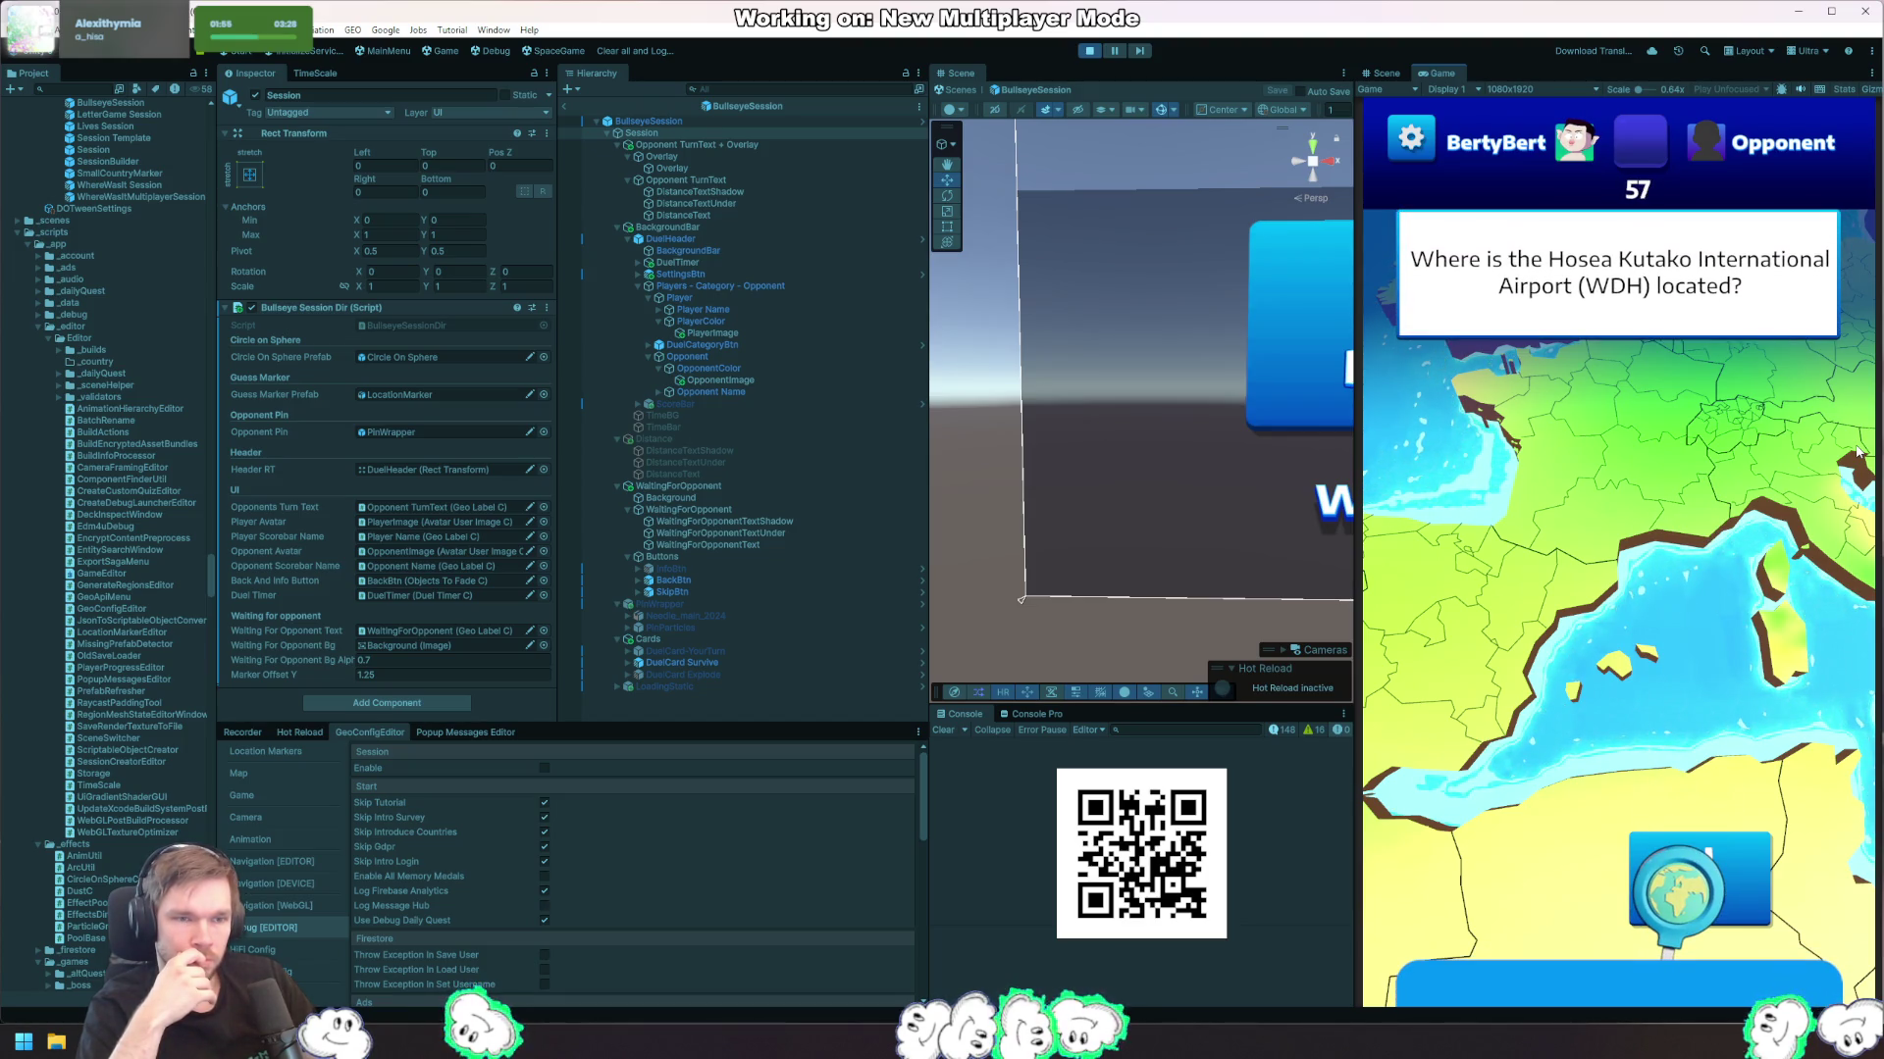
{"action": "scroll", "coordinate": [1857, 452], "scroll_direction": "down", "scroll_amount": 5}
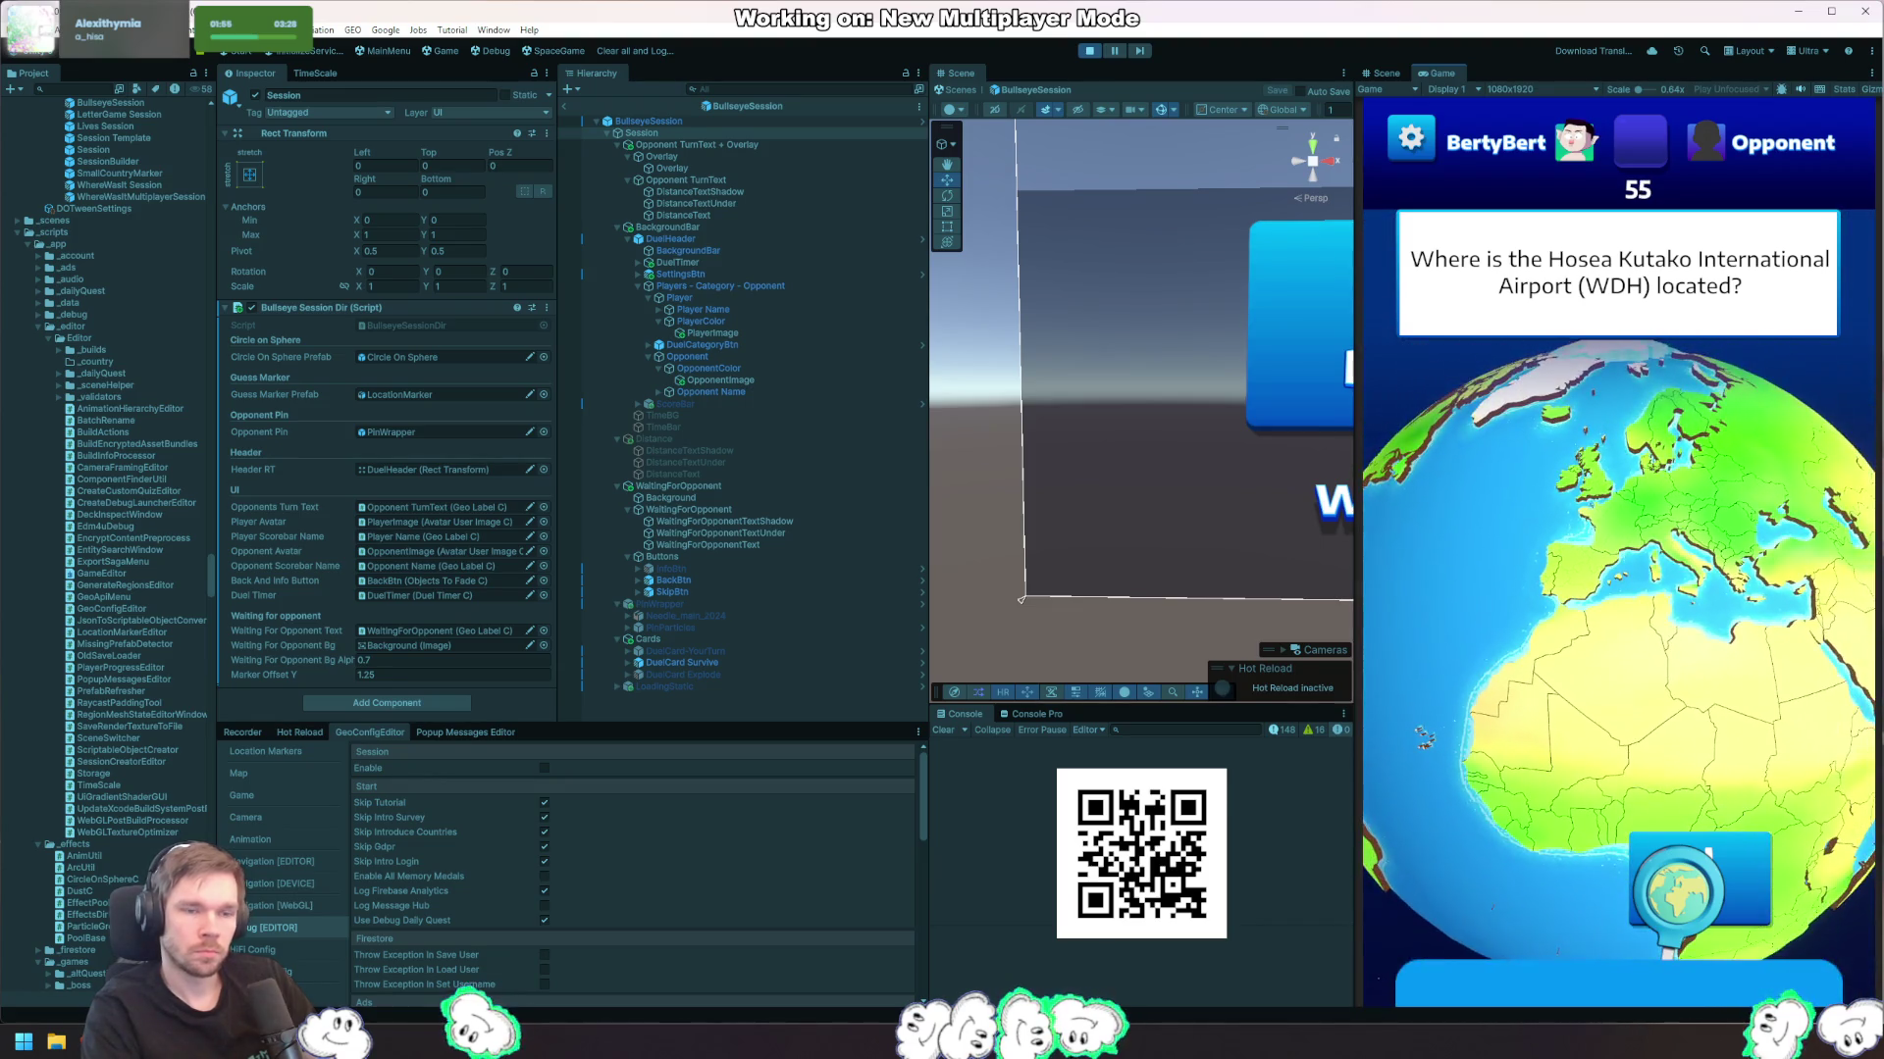
{"action": "scroll", "coordinate": [1619, 589], "scroll_direction": "up", "scroll_amount": 5}
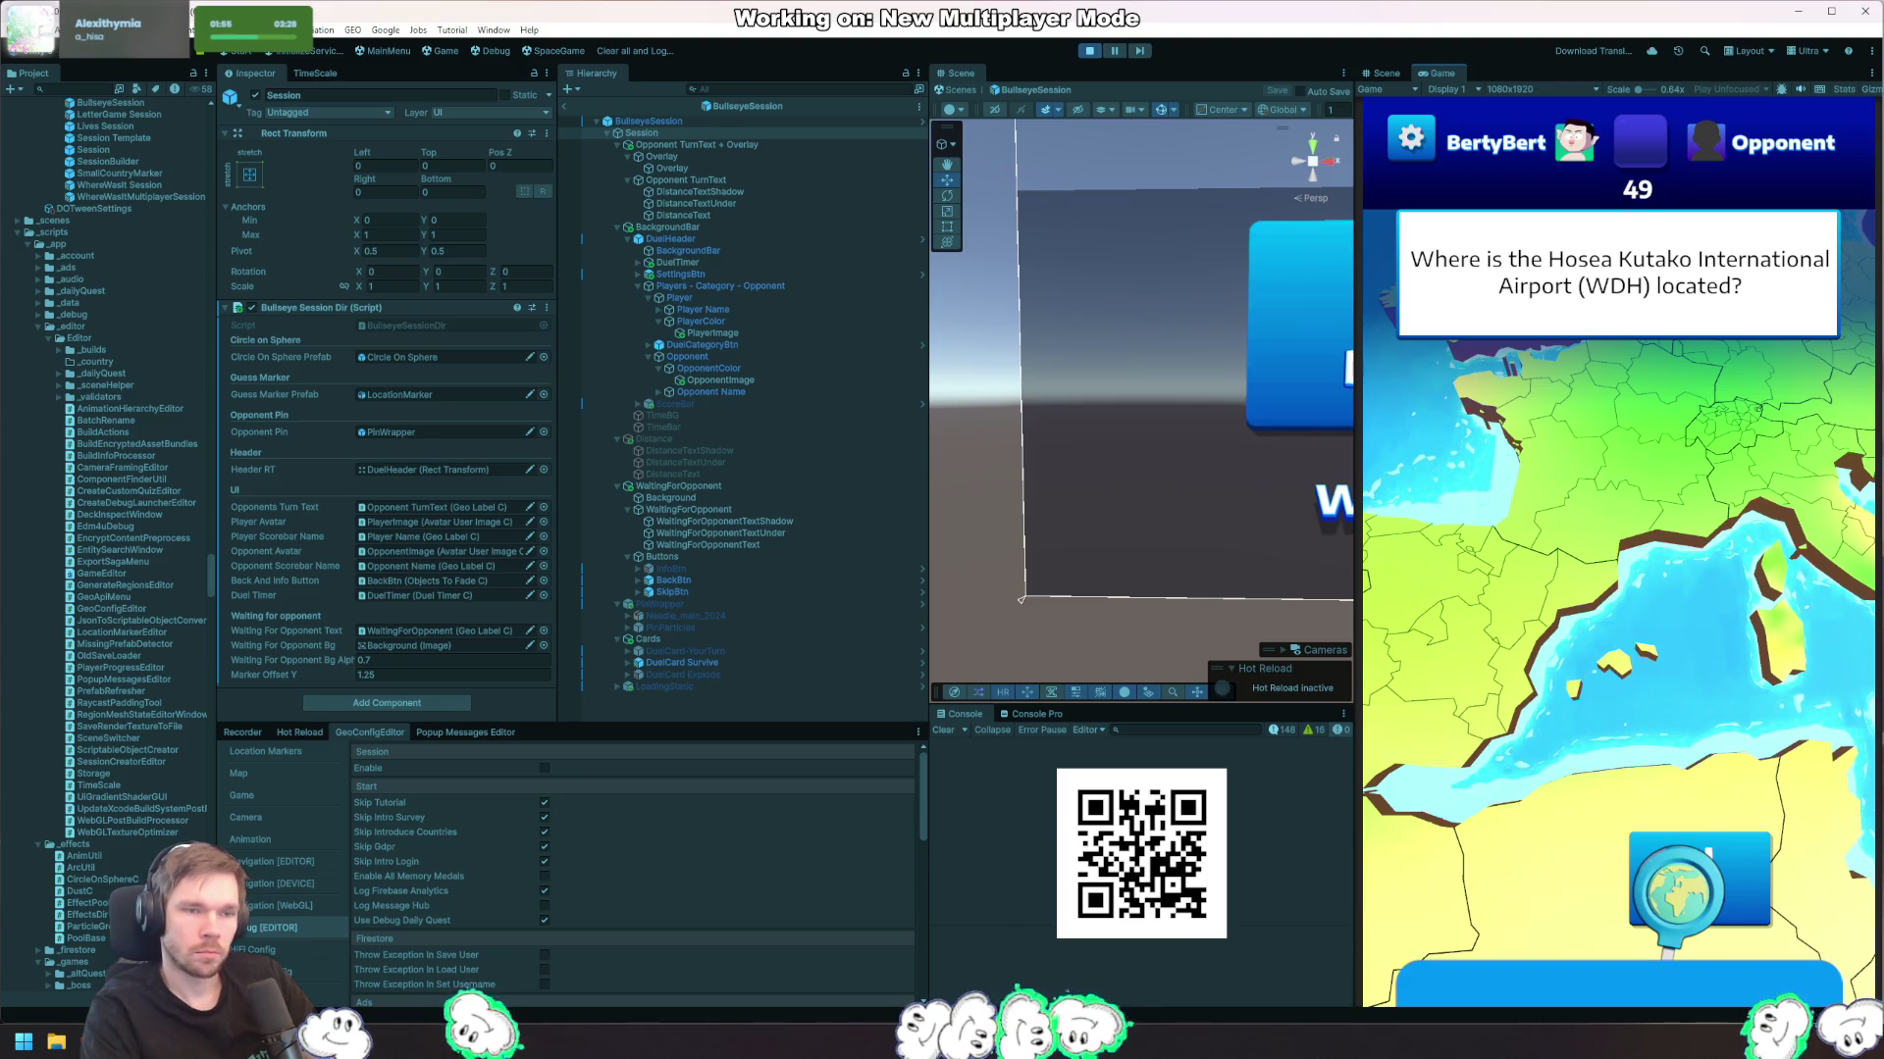
{"action": "key", "text": "alt+Tab"}
Step: Raise the Mathf.Max arc-duration minimum from 2f to 5f
{"action": "left_click", "coordinate": [507, 319]}
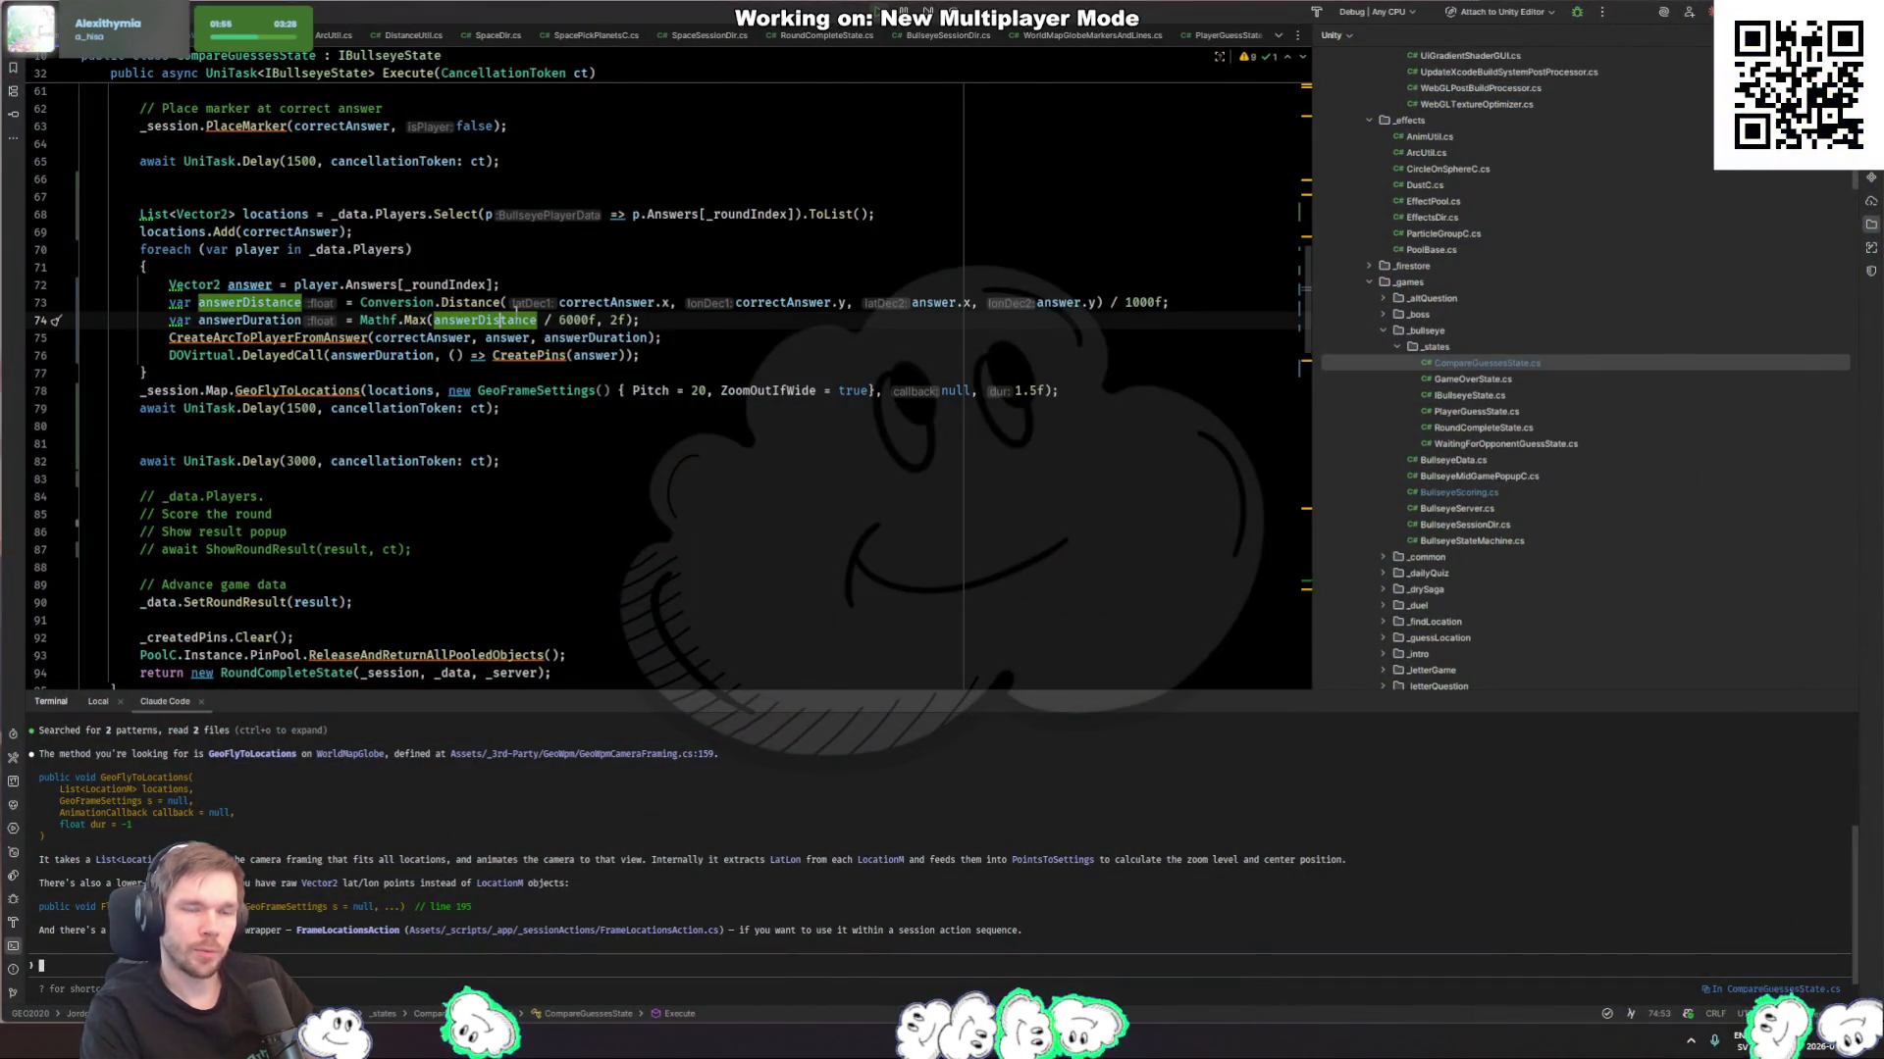
{"action": "left_click", "coordinate": [718, 328]}
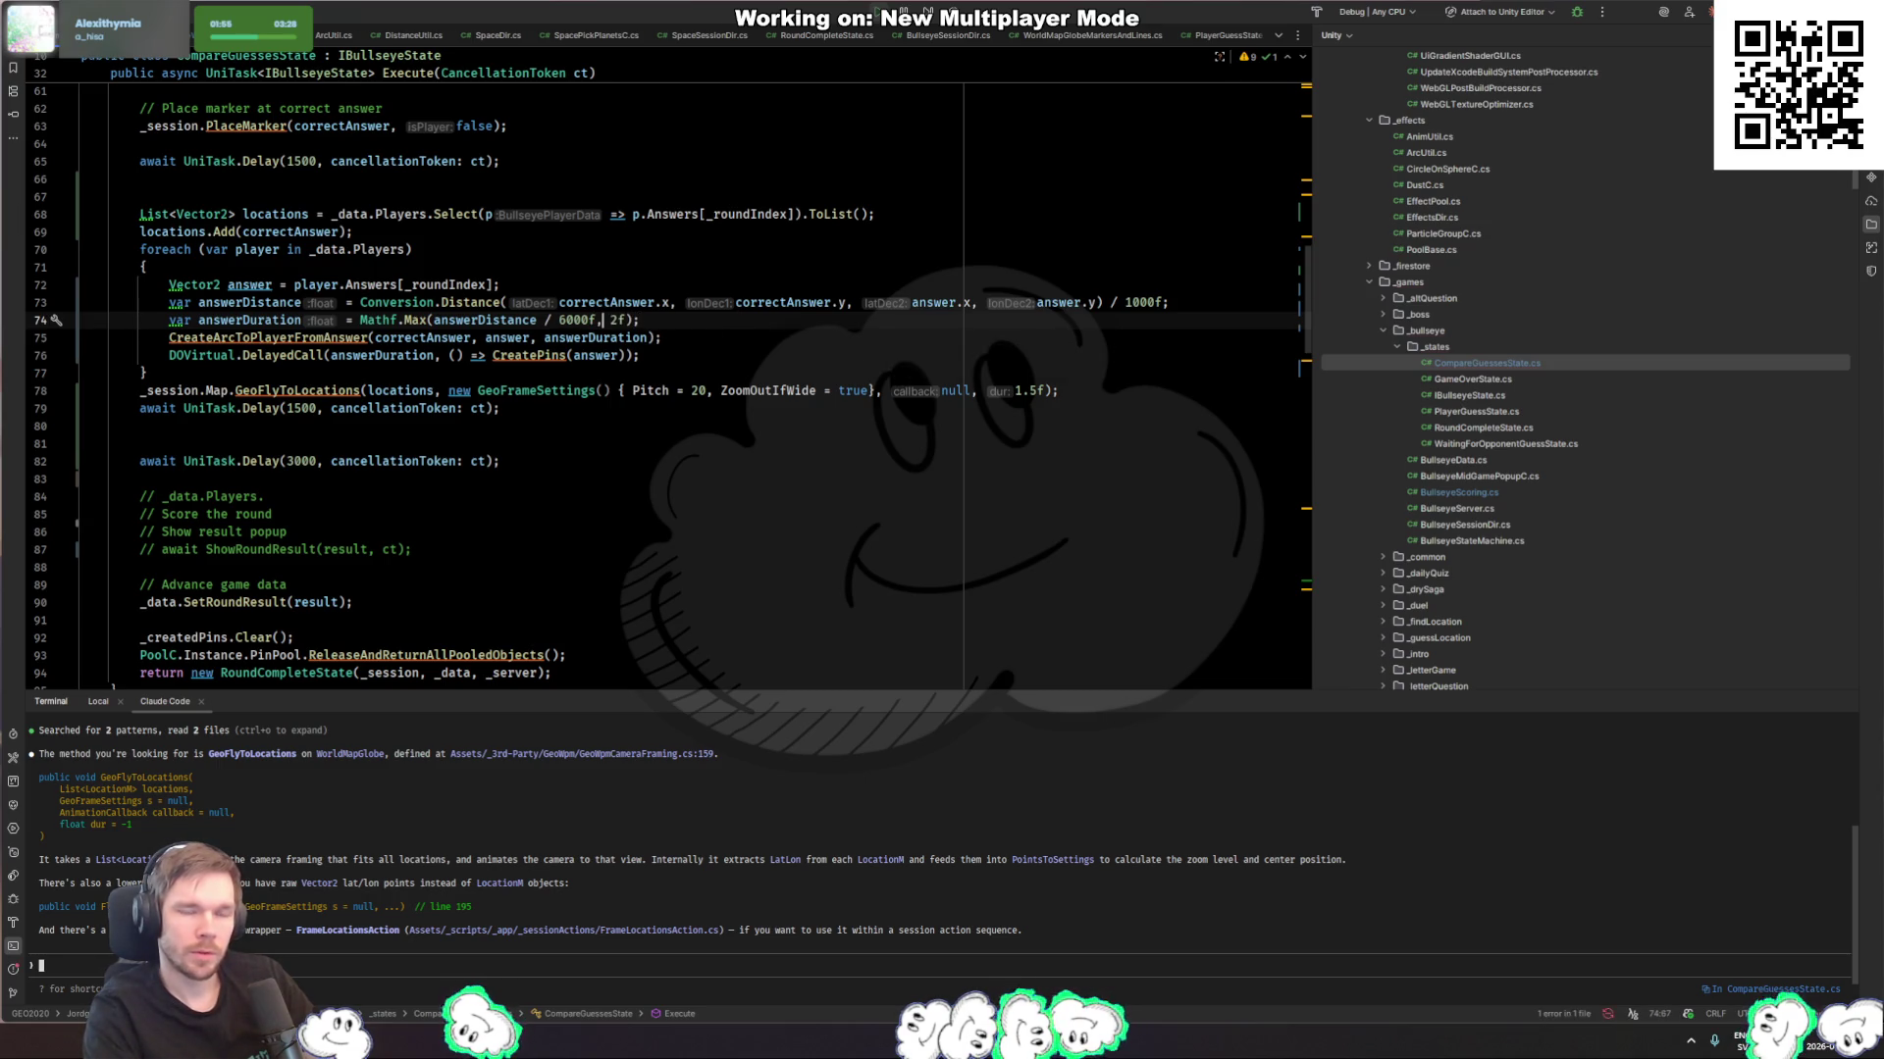
{"action": "key", "text": "ctrl+p"}
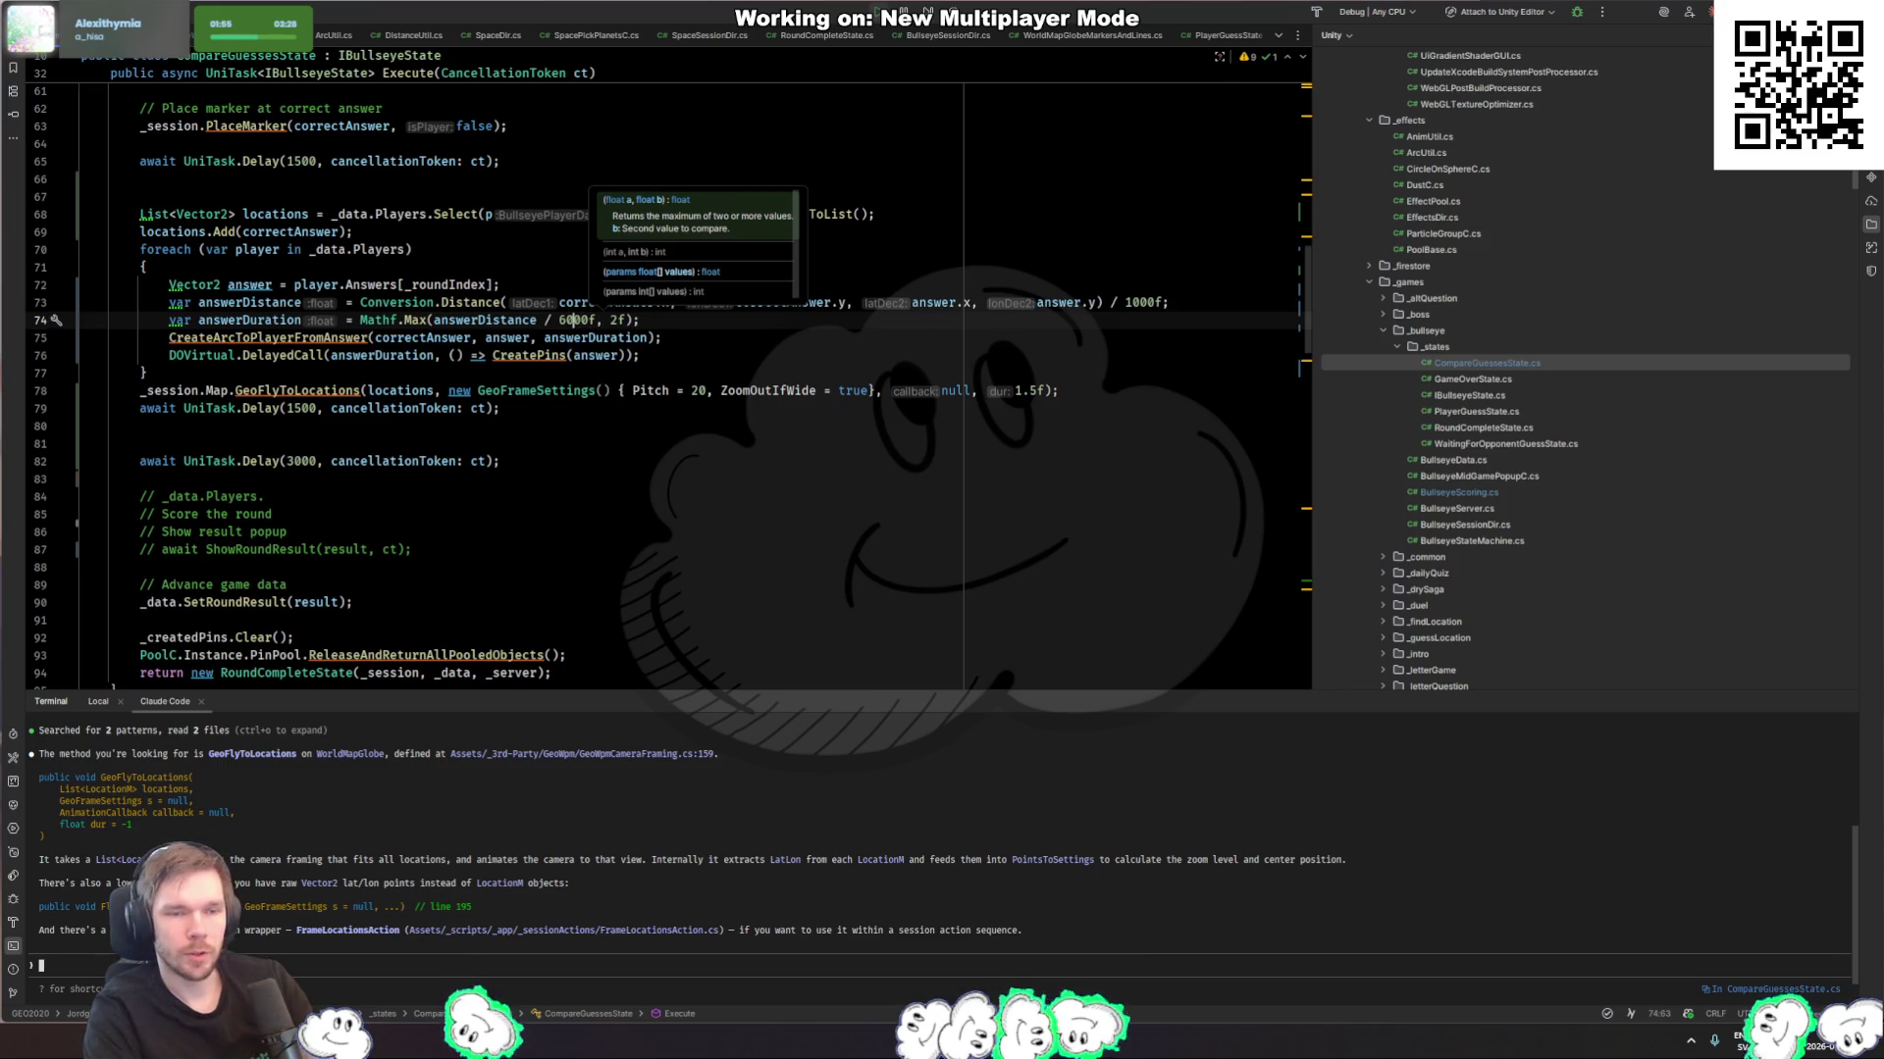
{"action": "key", "text": "Left"}
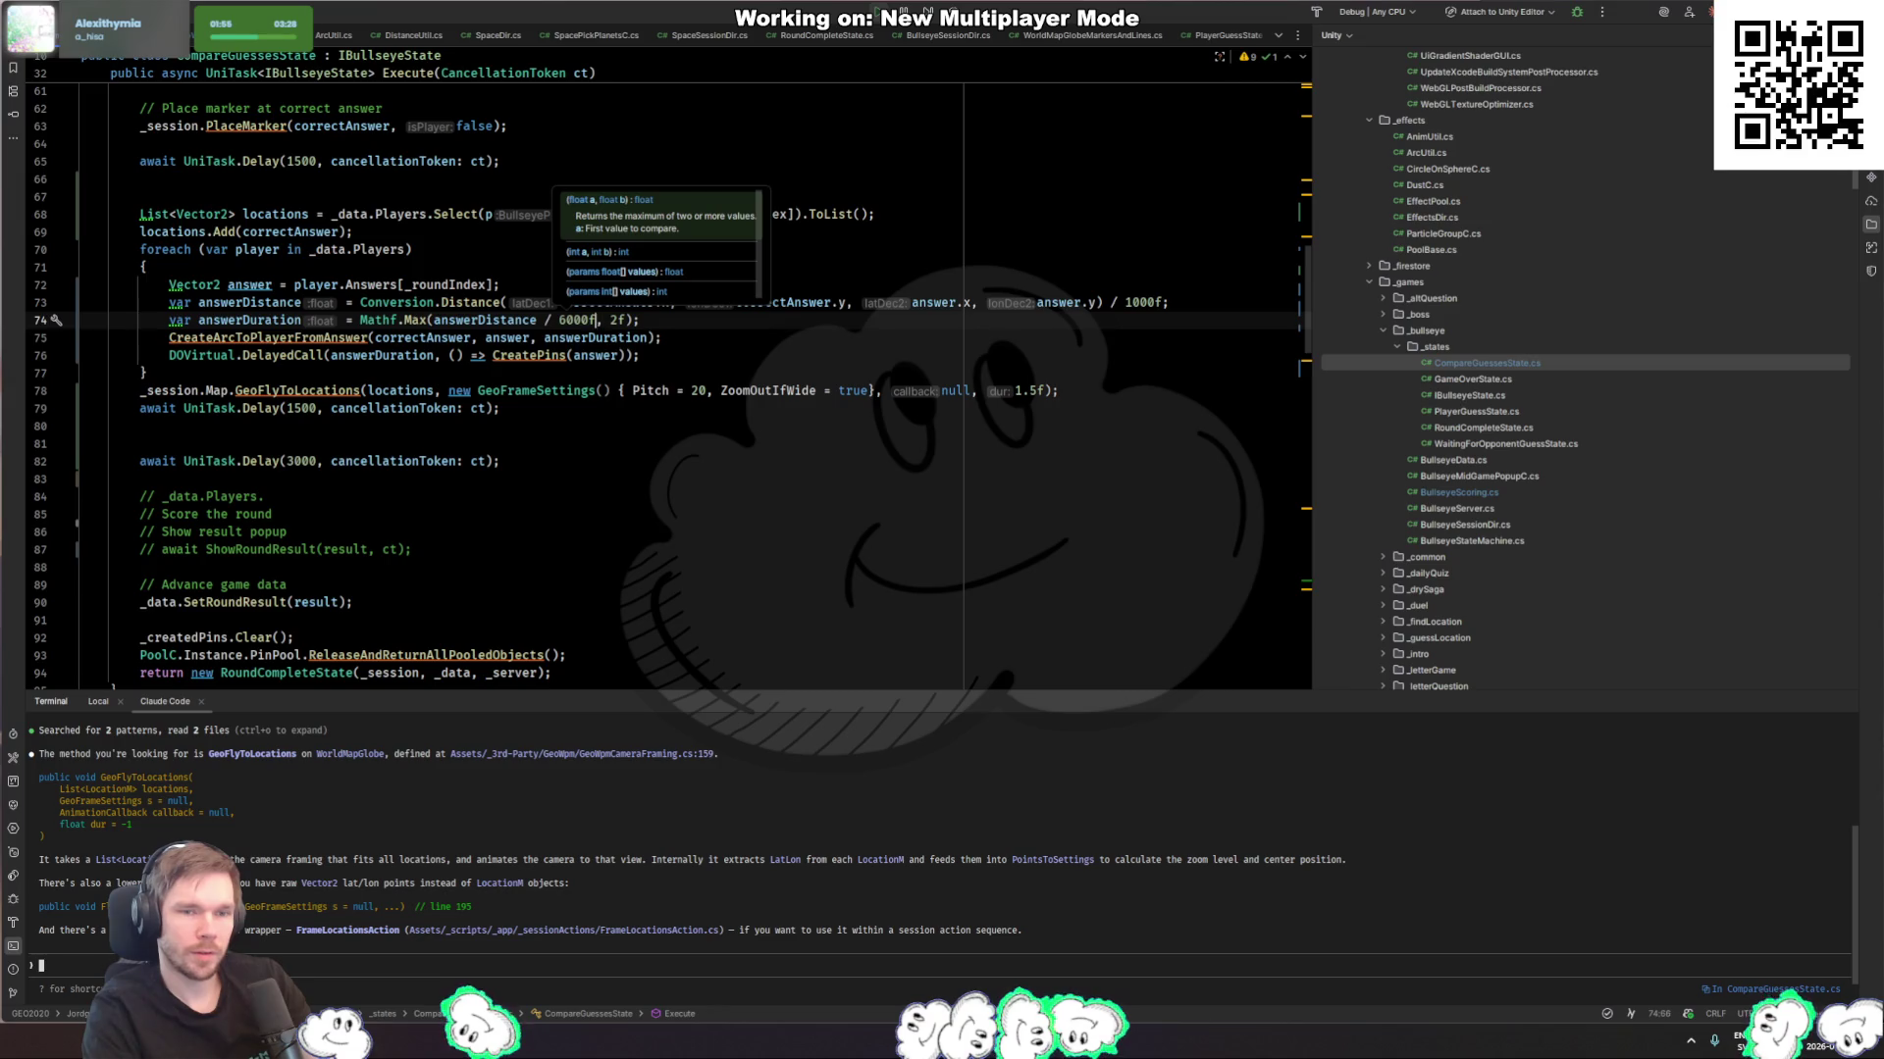
{"action": "key", "text": "Right"}
{"action": "key", "text": "Right"}
{"action": "key", "text": "Right"}
{"action": "key", "text": "BackSpace"}
{"action": "type", "text": "5"}
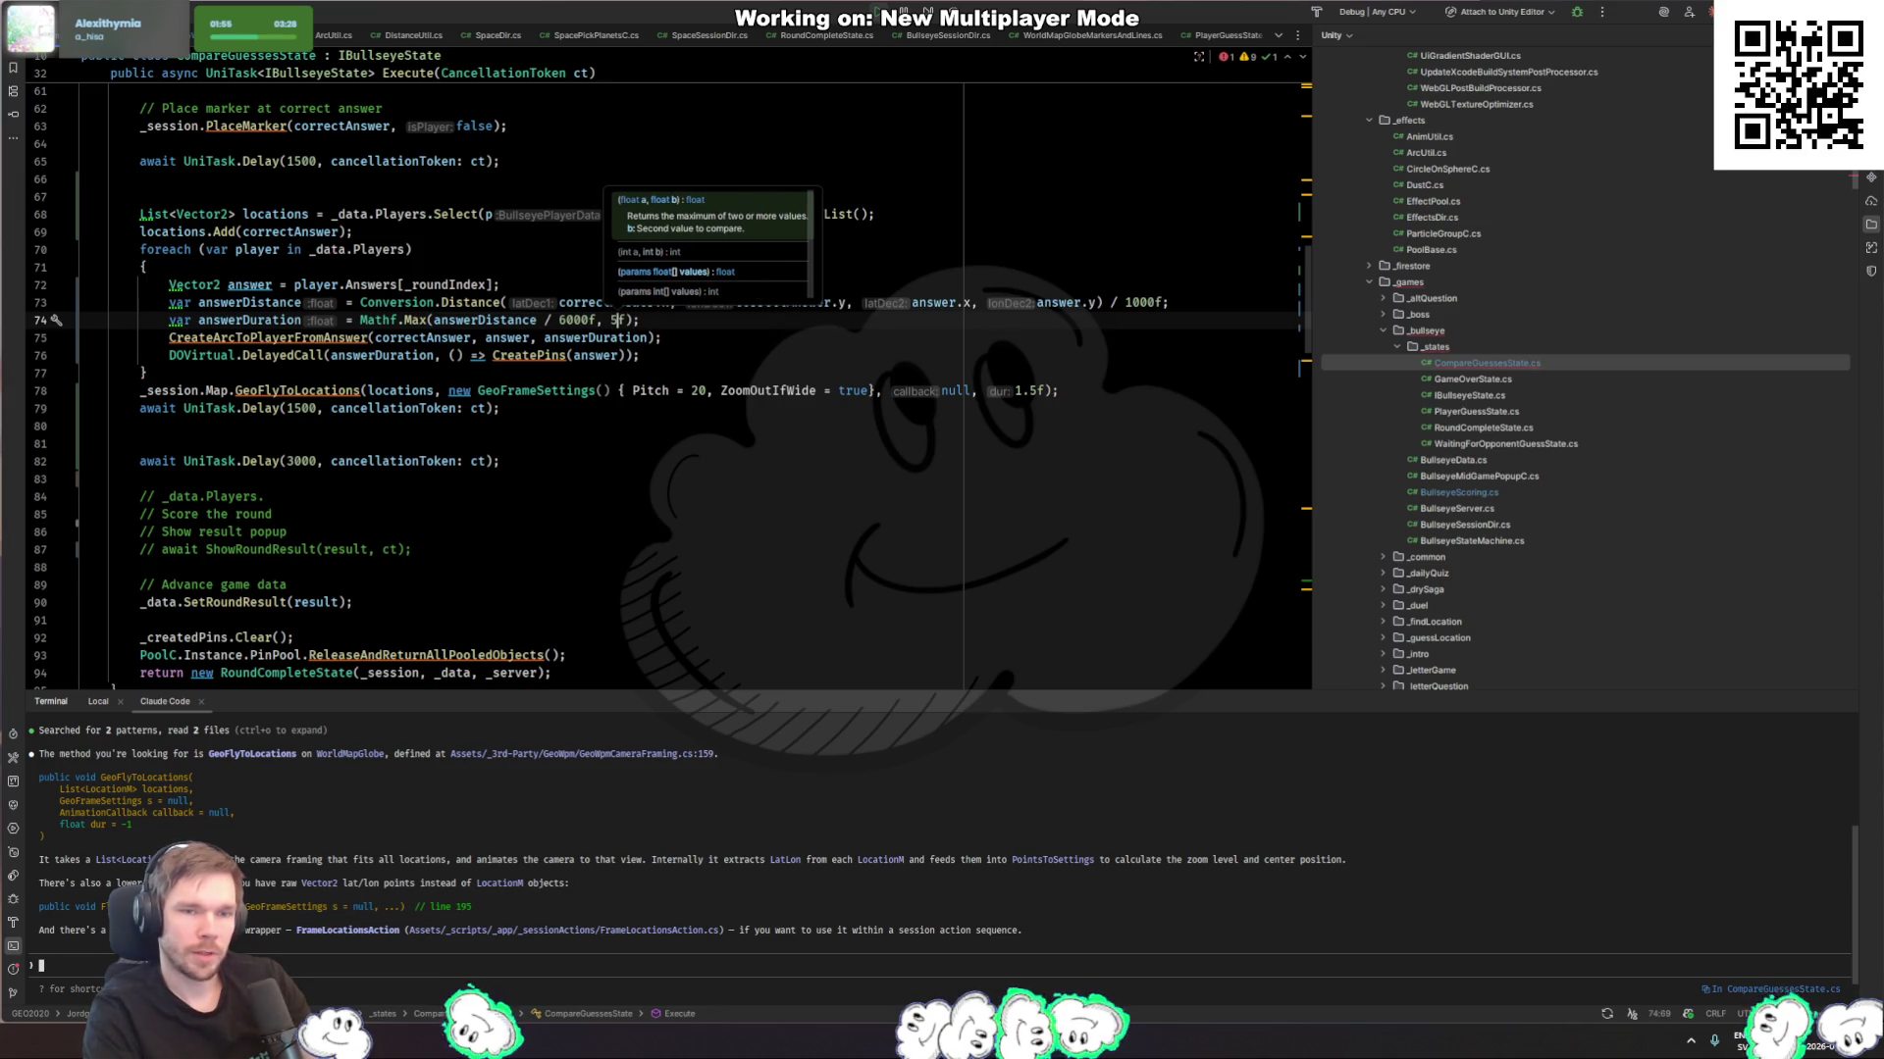
{"action": "key", "text": "Escape"}
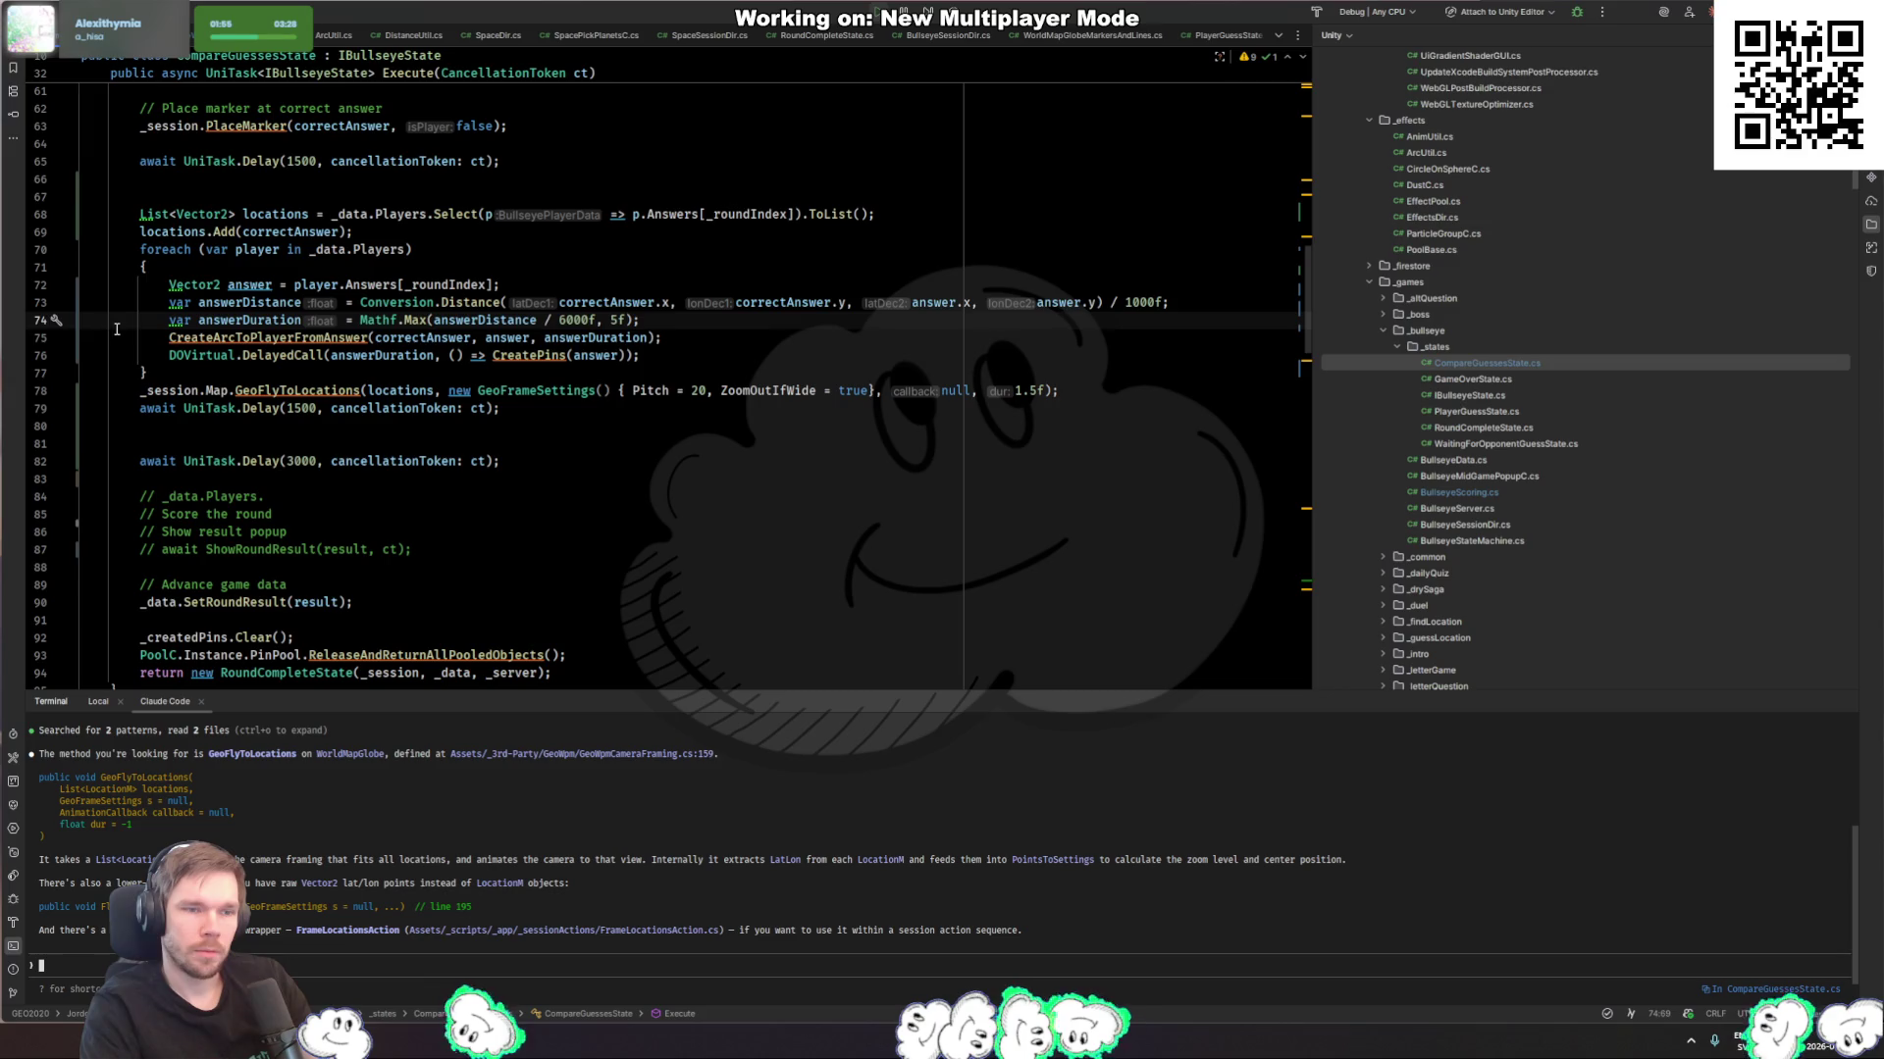
Step: Add Debug.Log(answerDuration); on a new line below the duration formula
{"action": "key", "text": "Return"}
{"action": "type", "text": "Debug.Log"}
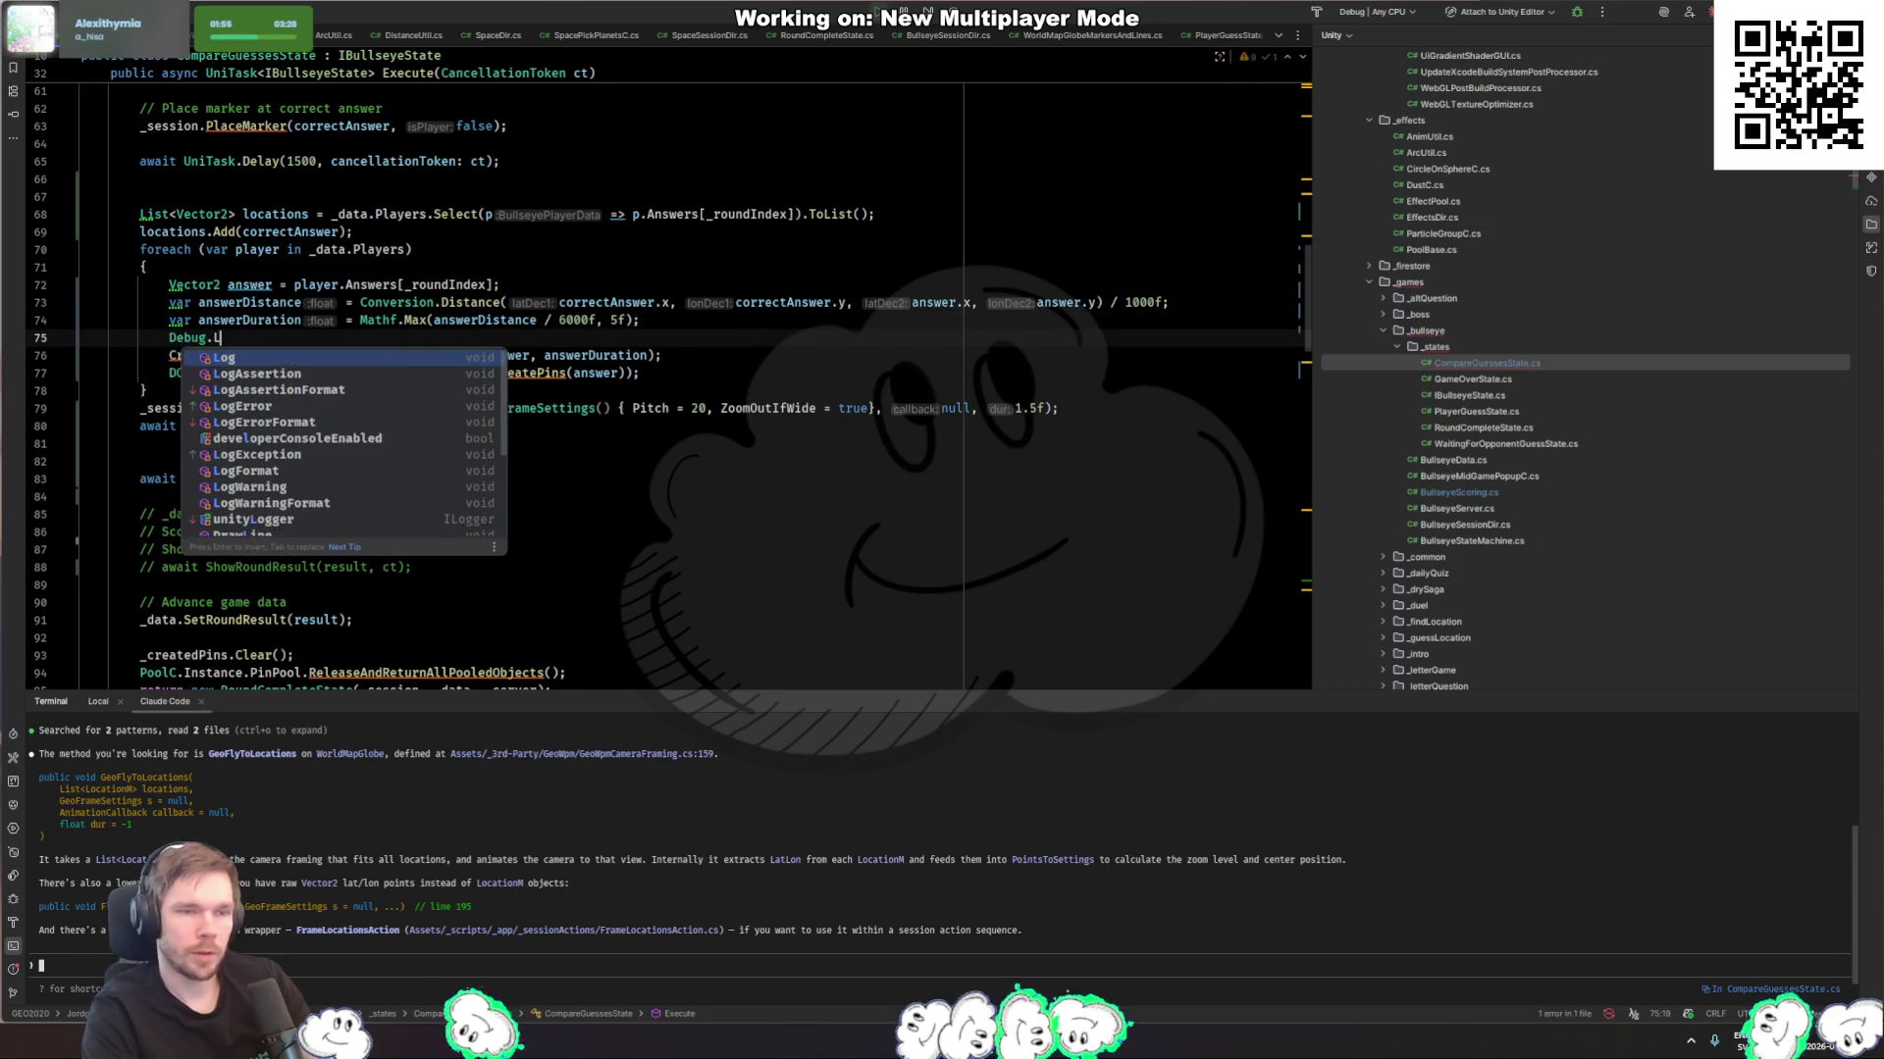
{"action": "key", "text": "Return"}
{"action": "type", "text": "ans"}
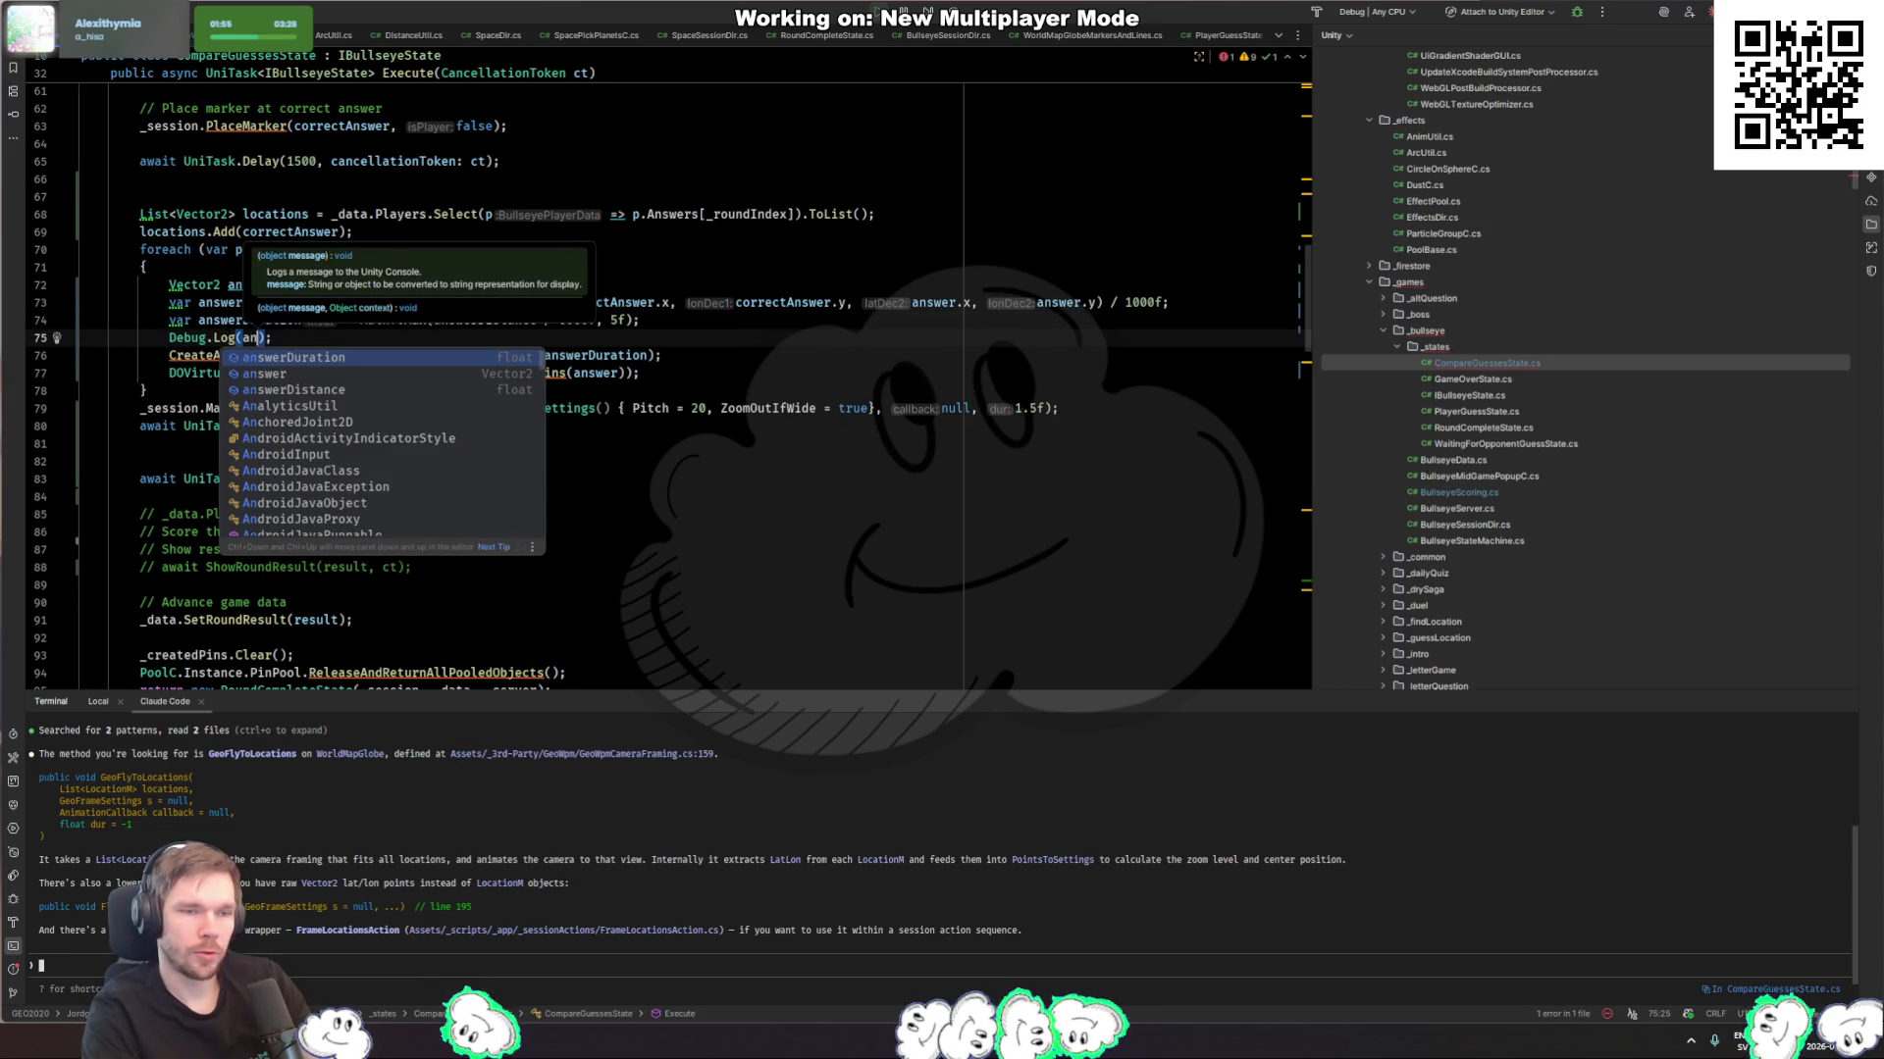
{"action": "key", "text": "Return"}
{"action": "key", "text": "Escape"}
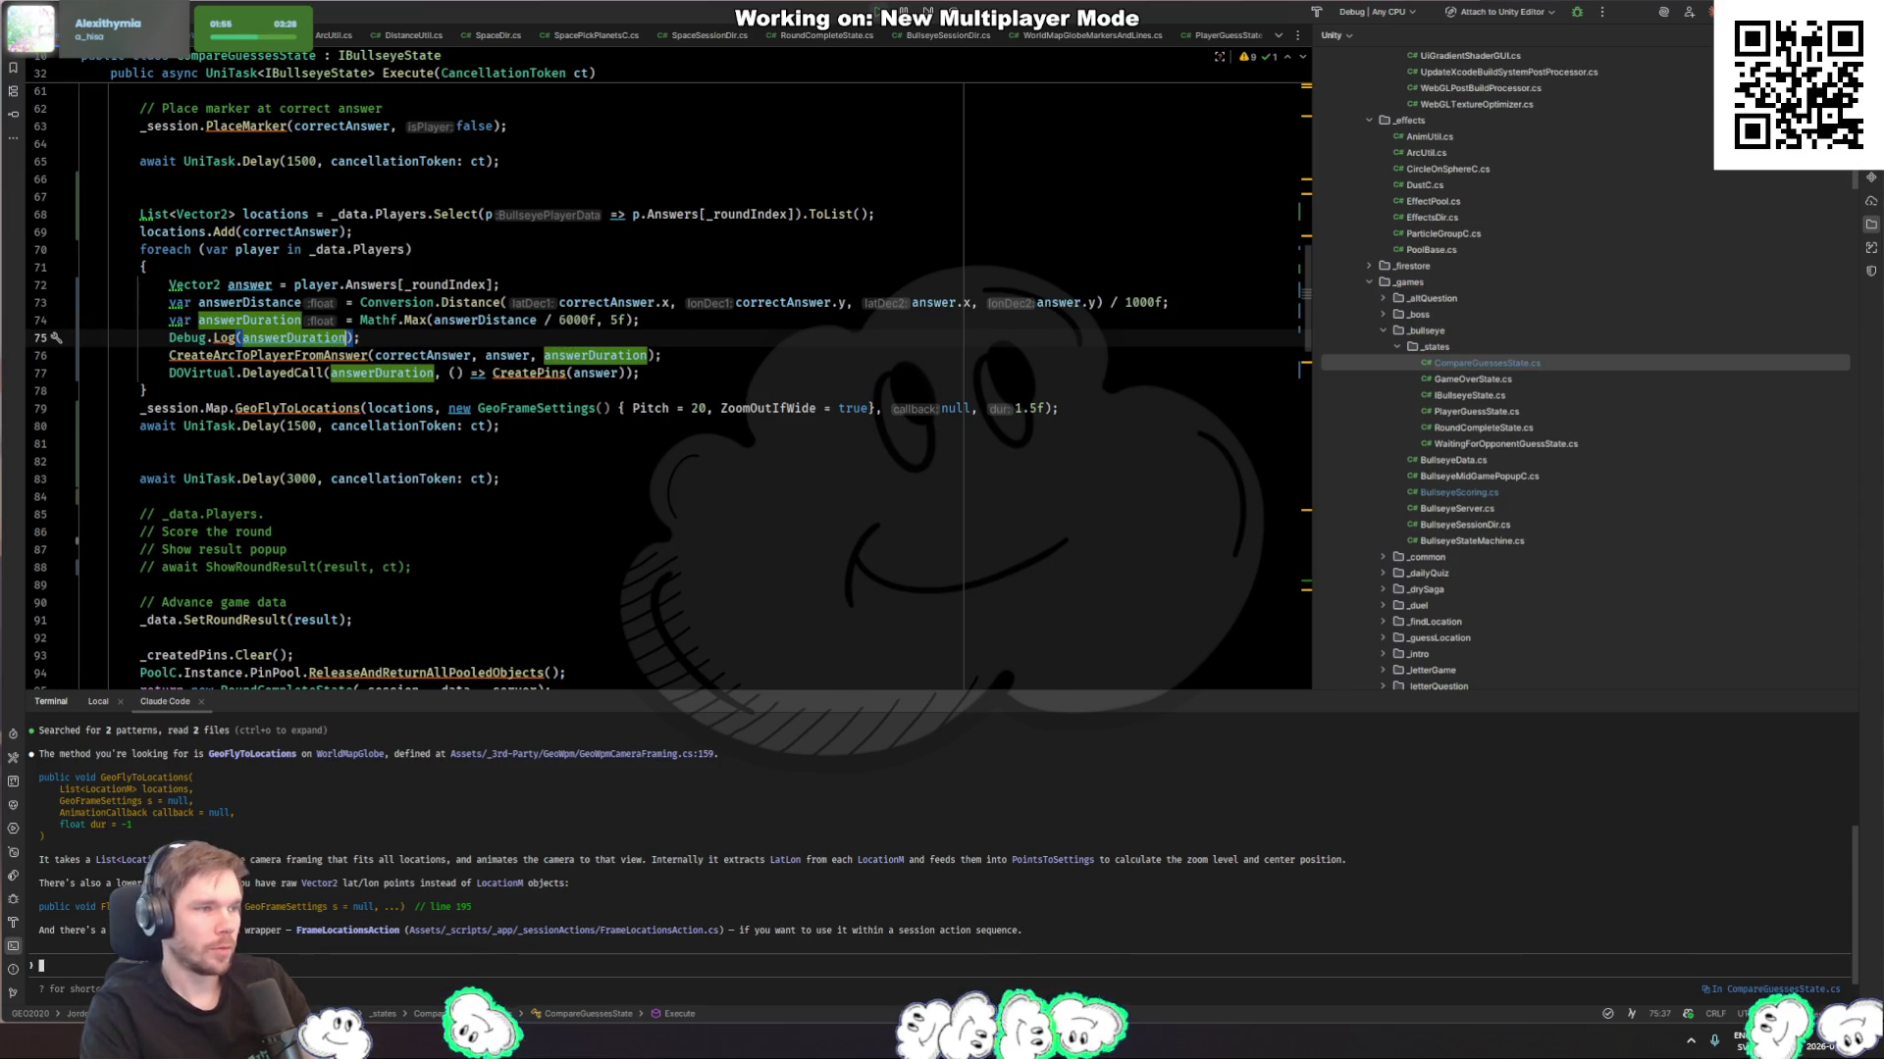
{"action": "key", "text": "alt+Tab"}
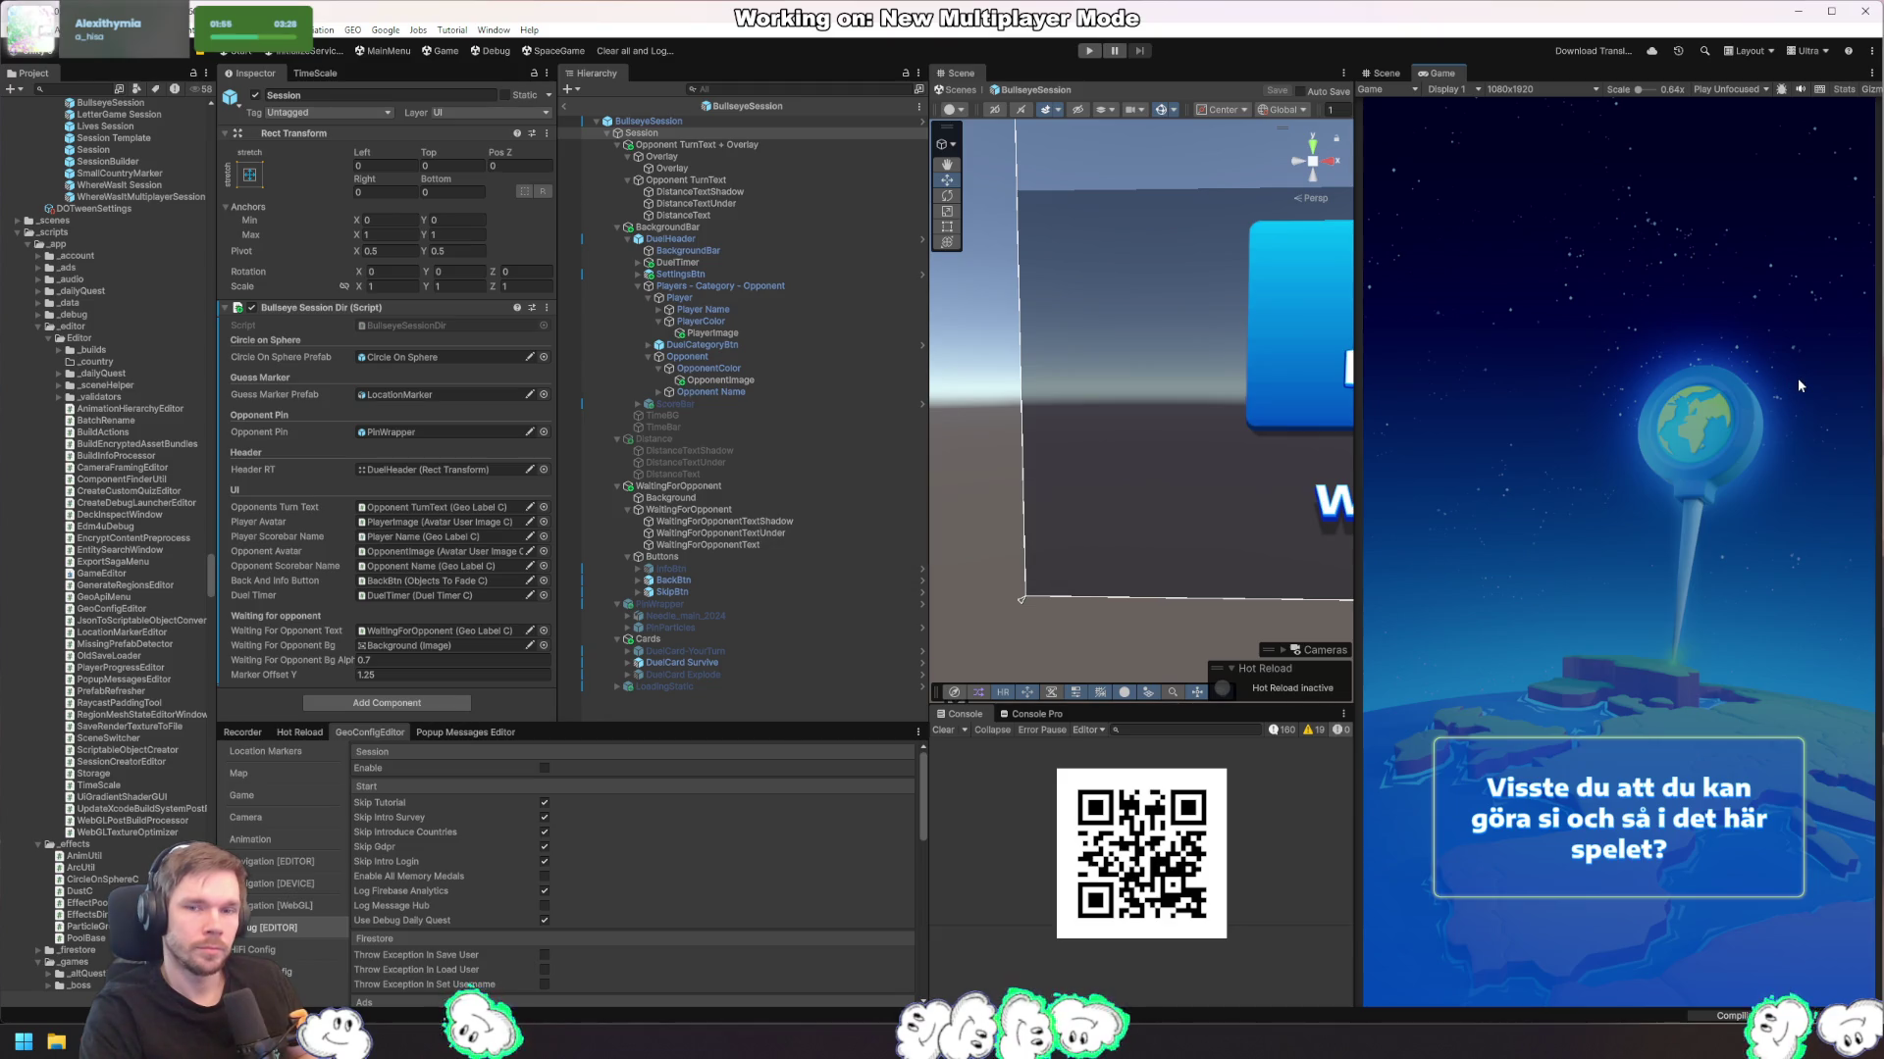
Step: Start play mode and wait for the game's loading screen
{"action": "left_click", "coordinate": [1091, 53]}
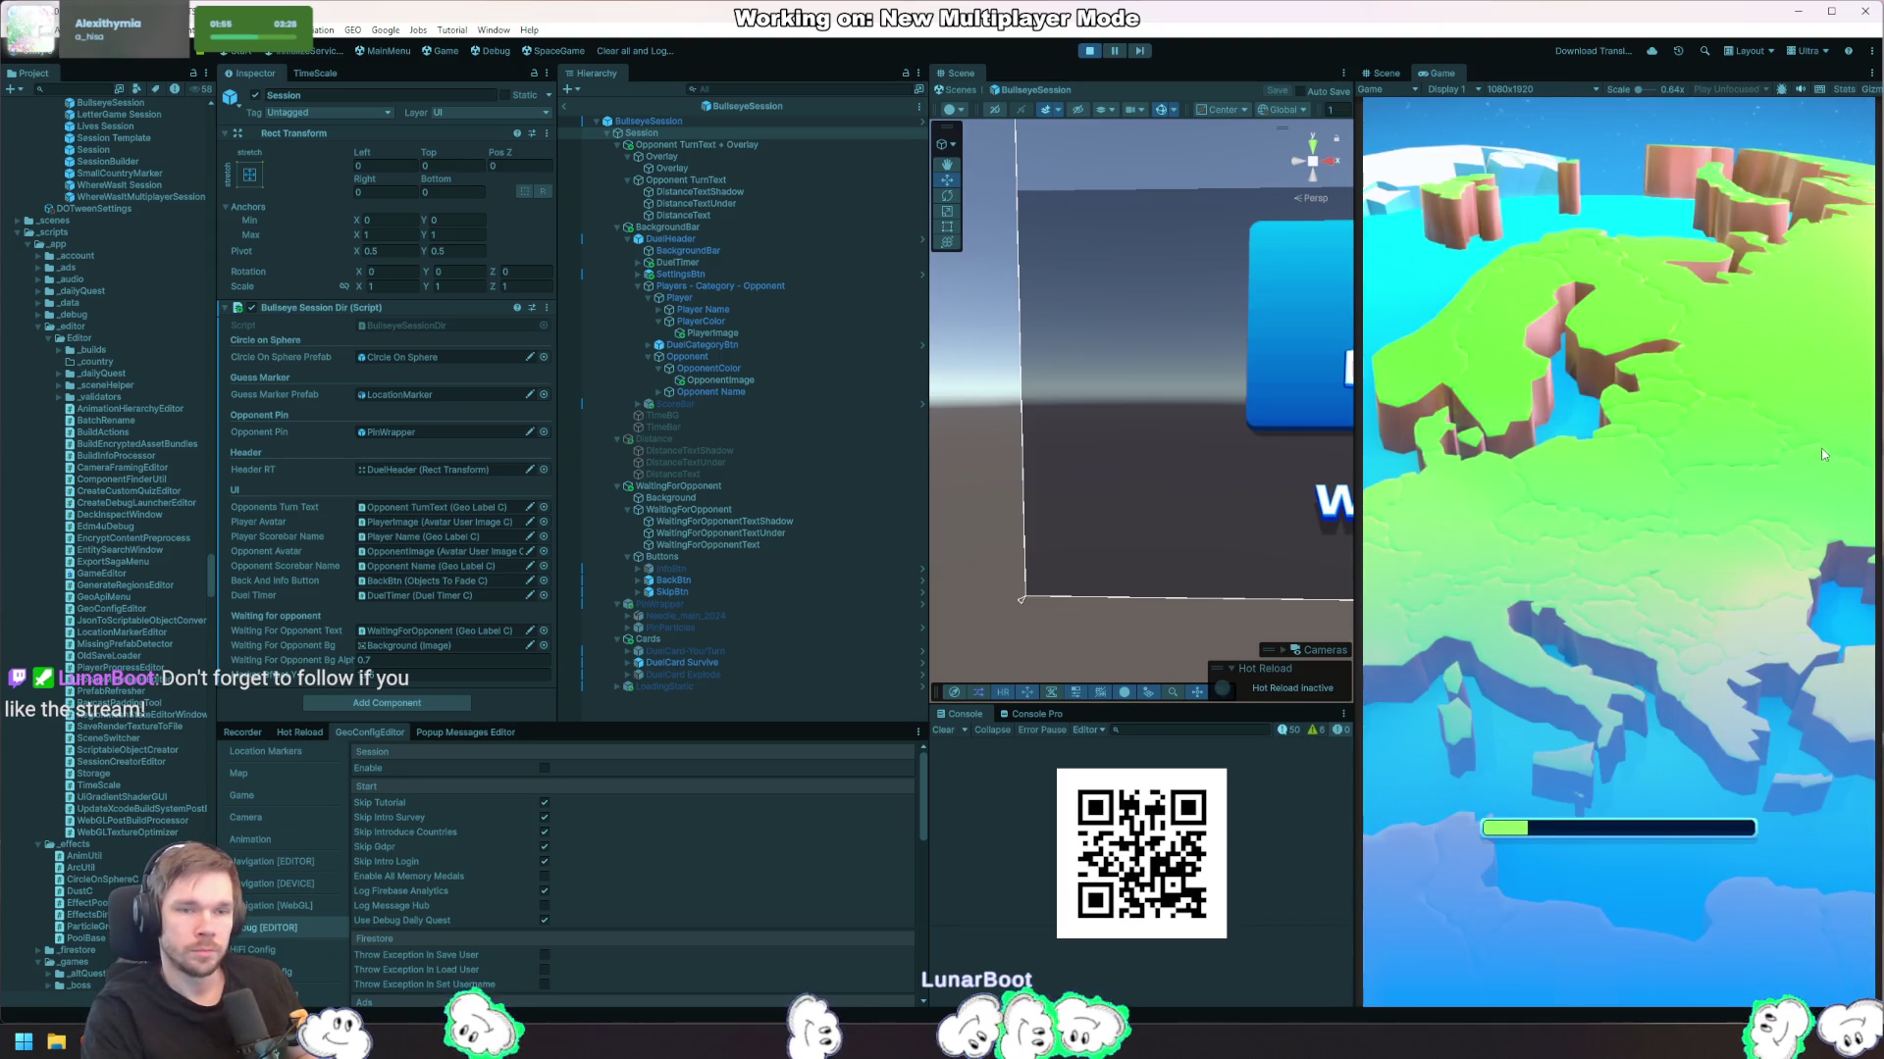
{"action": "key", "text": "alt+Tab"}
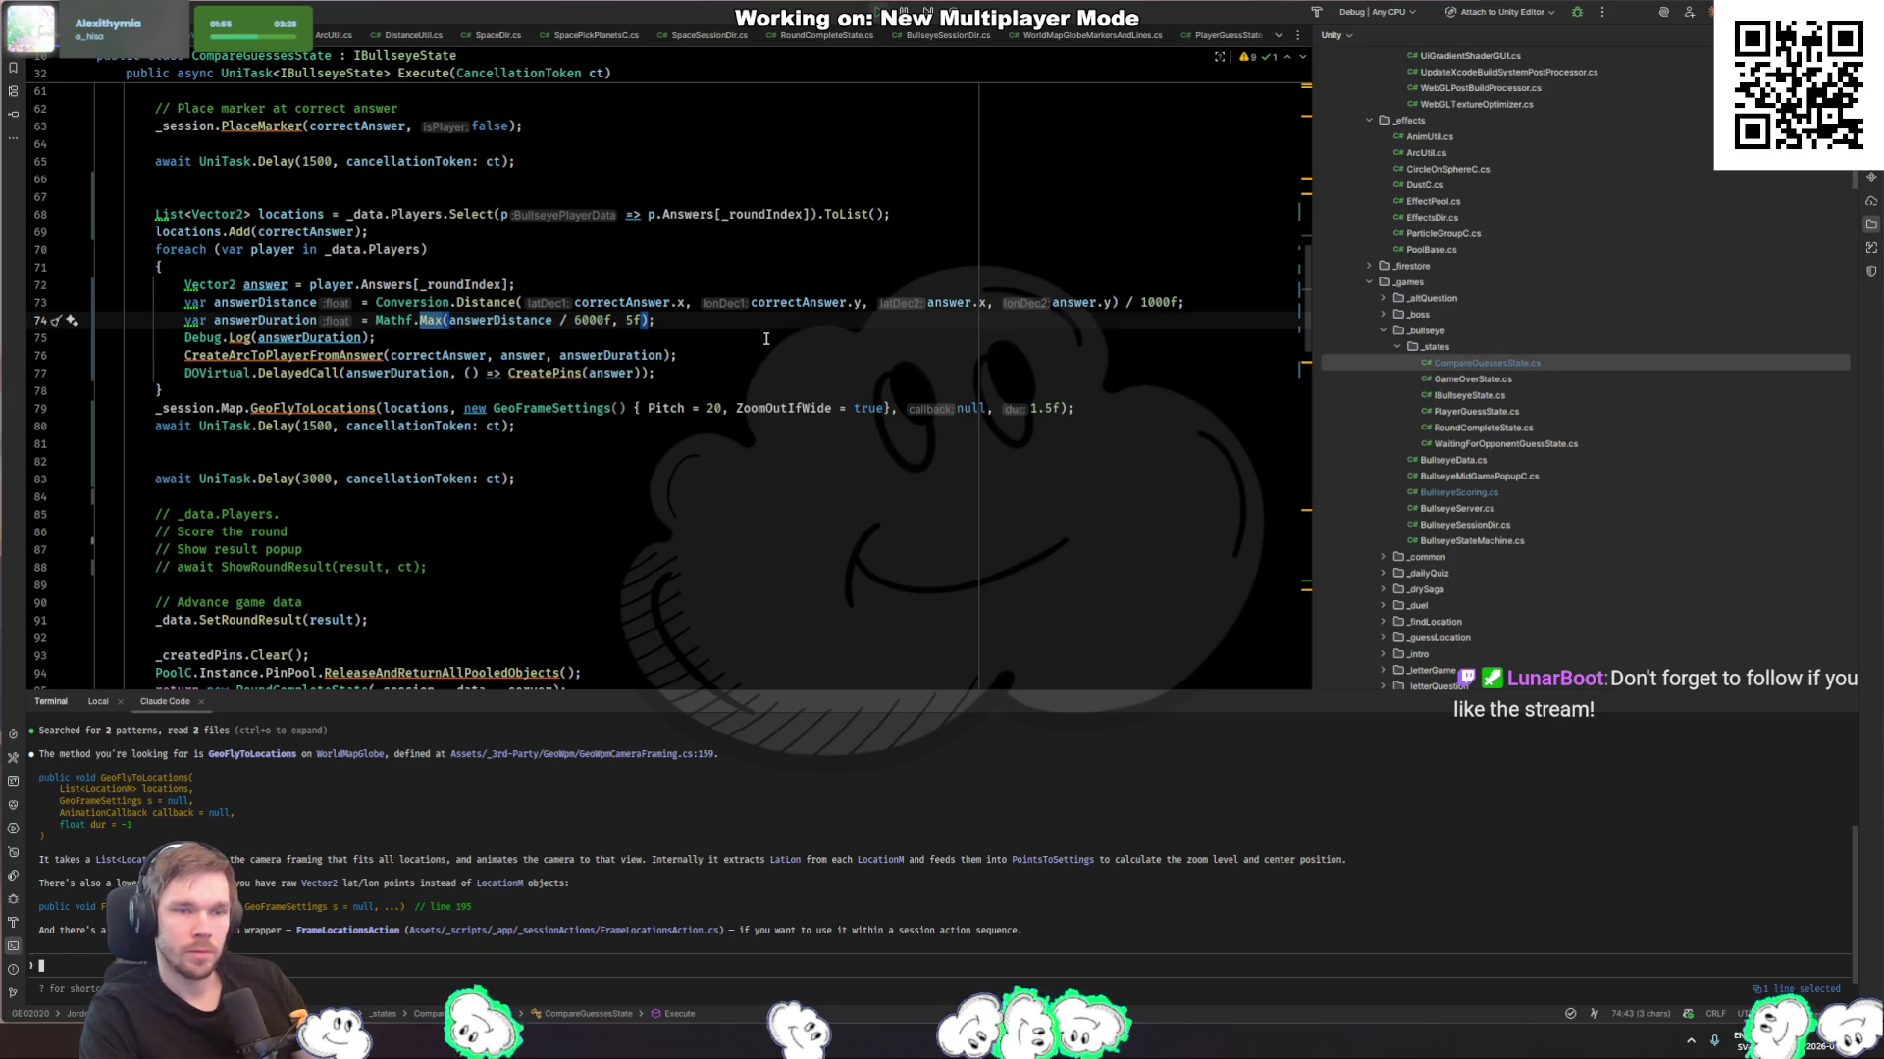
Step: Change the arc duration to Mathf.Min(answerDistance / 6000f, 5f) and save
{"action": "type", "text": "Min("}
{"action": "key", "text": "BackSpace"}
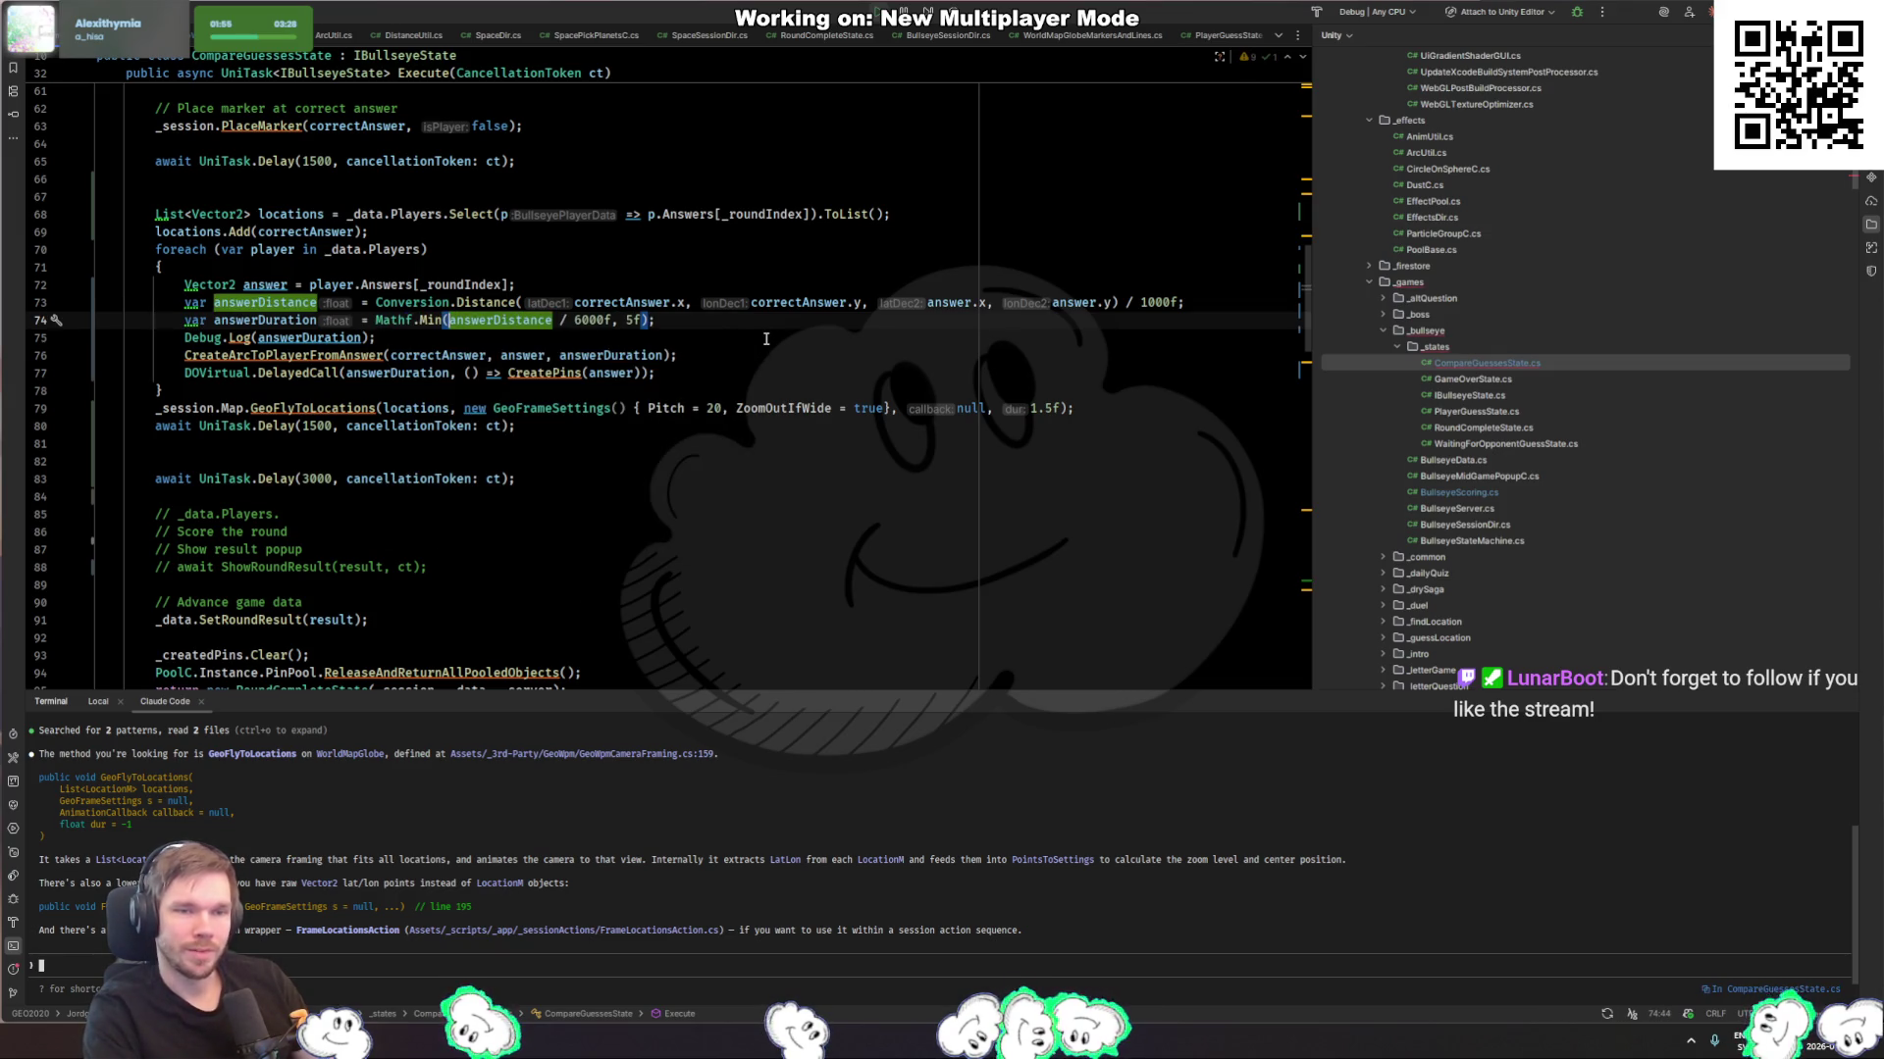
{"action": "key", "text": "End"}
{"action": "key", "text": "Left"}
{"action": "key", "text": "Left"}
{"action": "key", "text": "Left"}
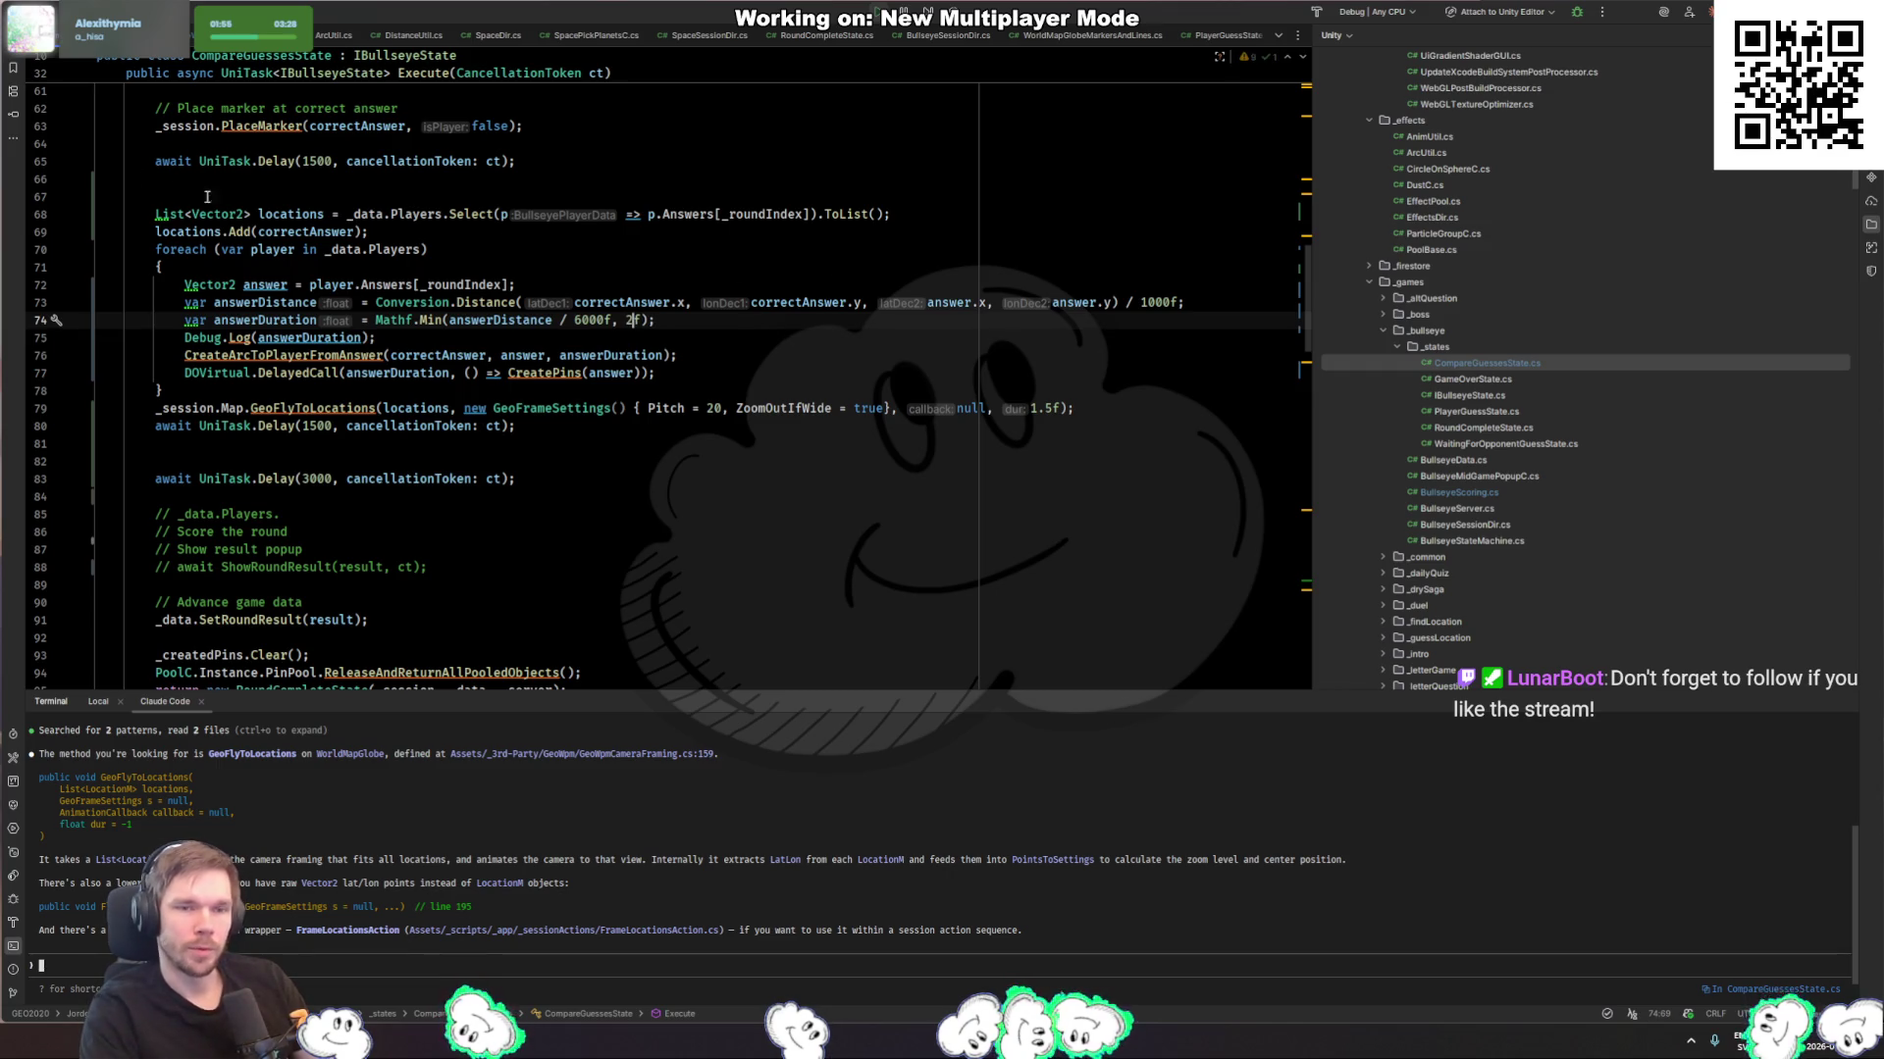
{"action": "key", "text": "alt+Tab"}
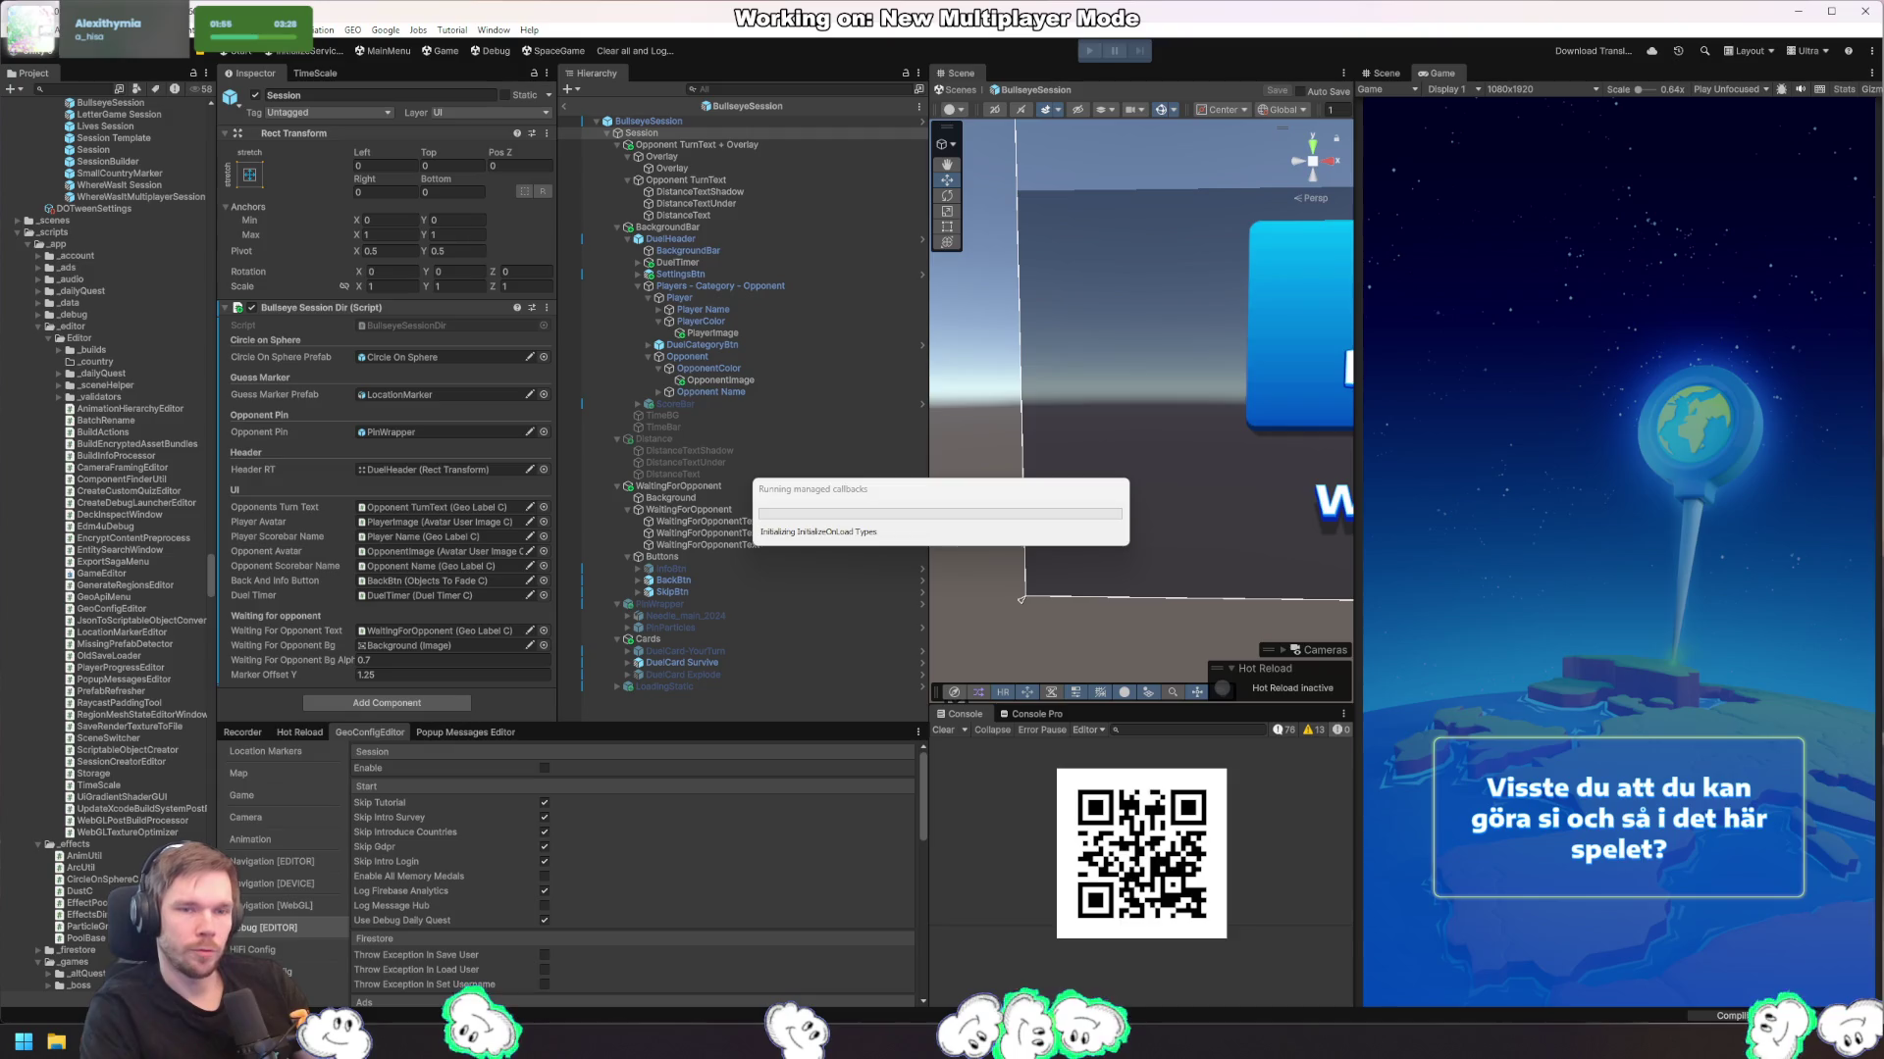
{"action": "key", "text": "alt+Tab"}
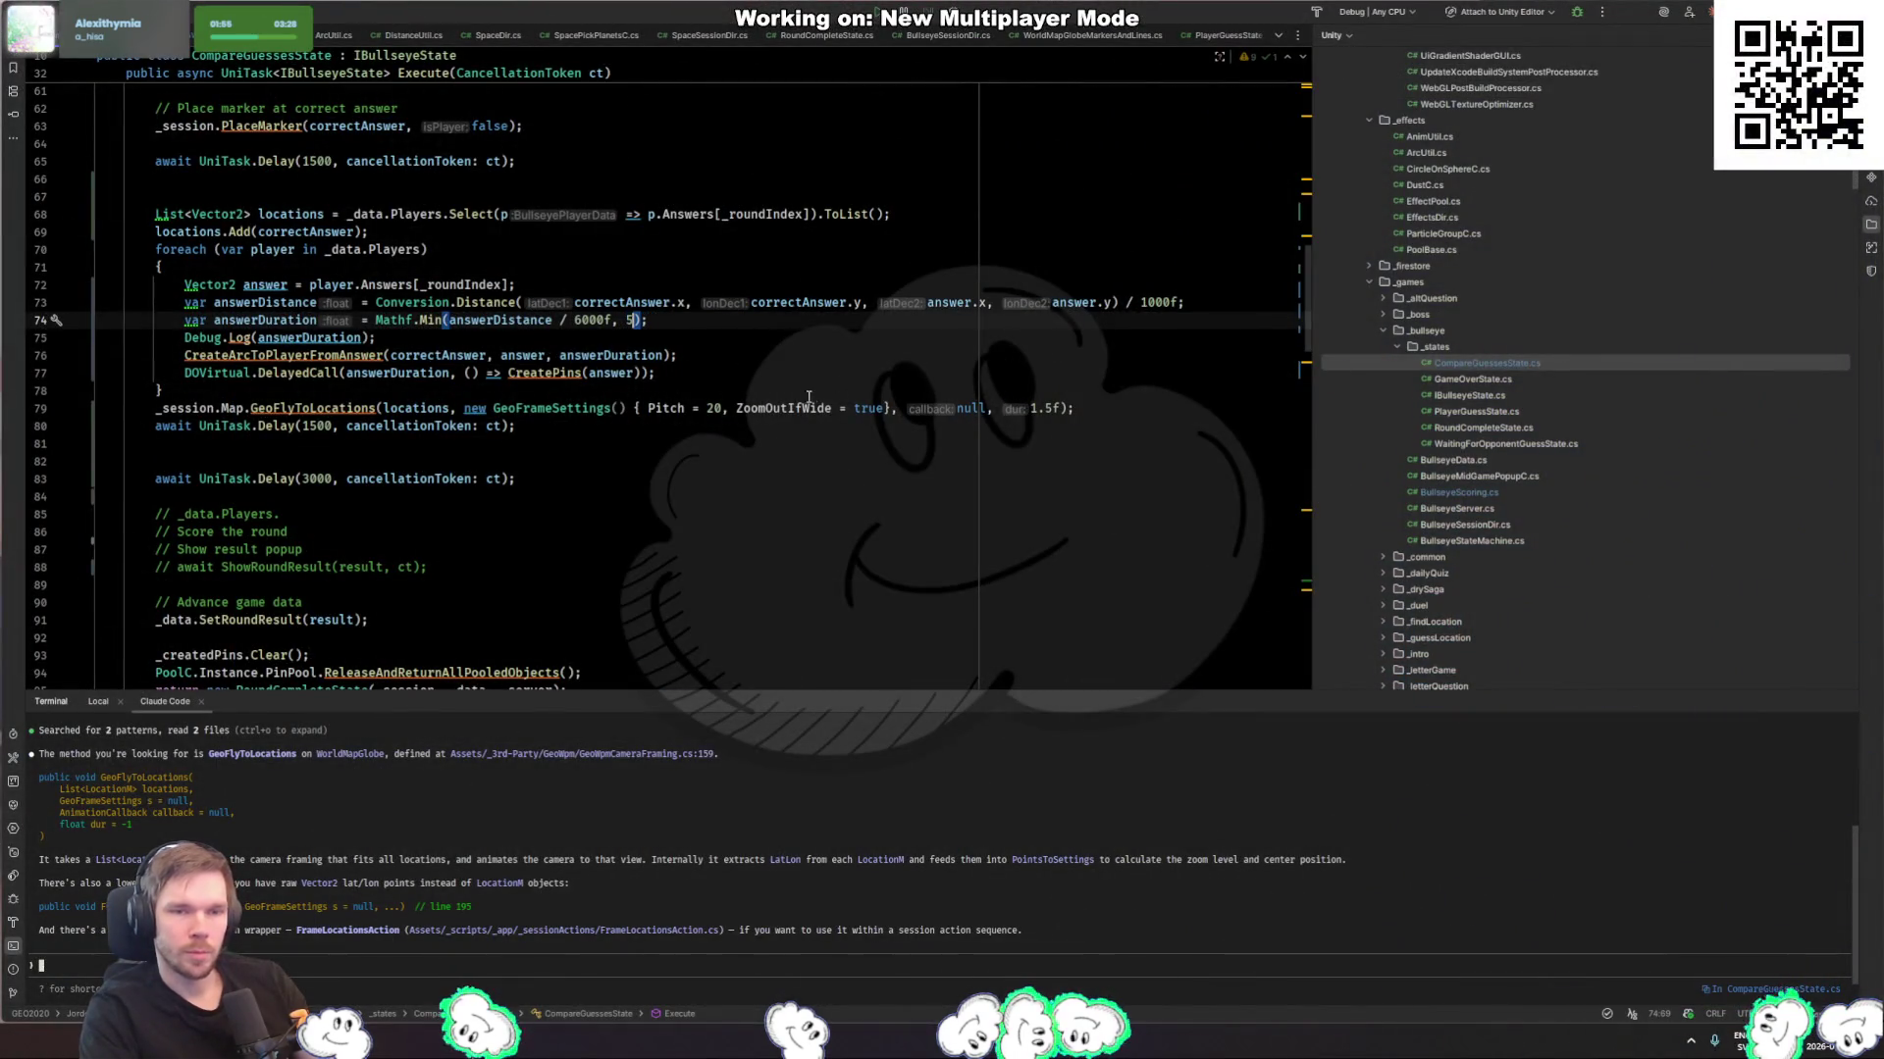
{"action": "type", "text": "f"}
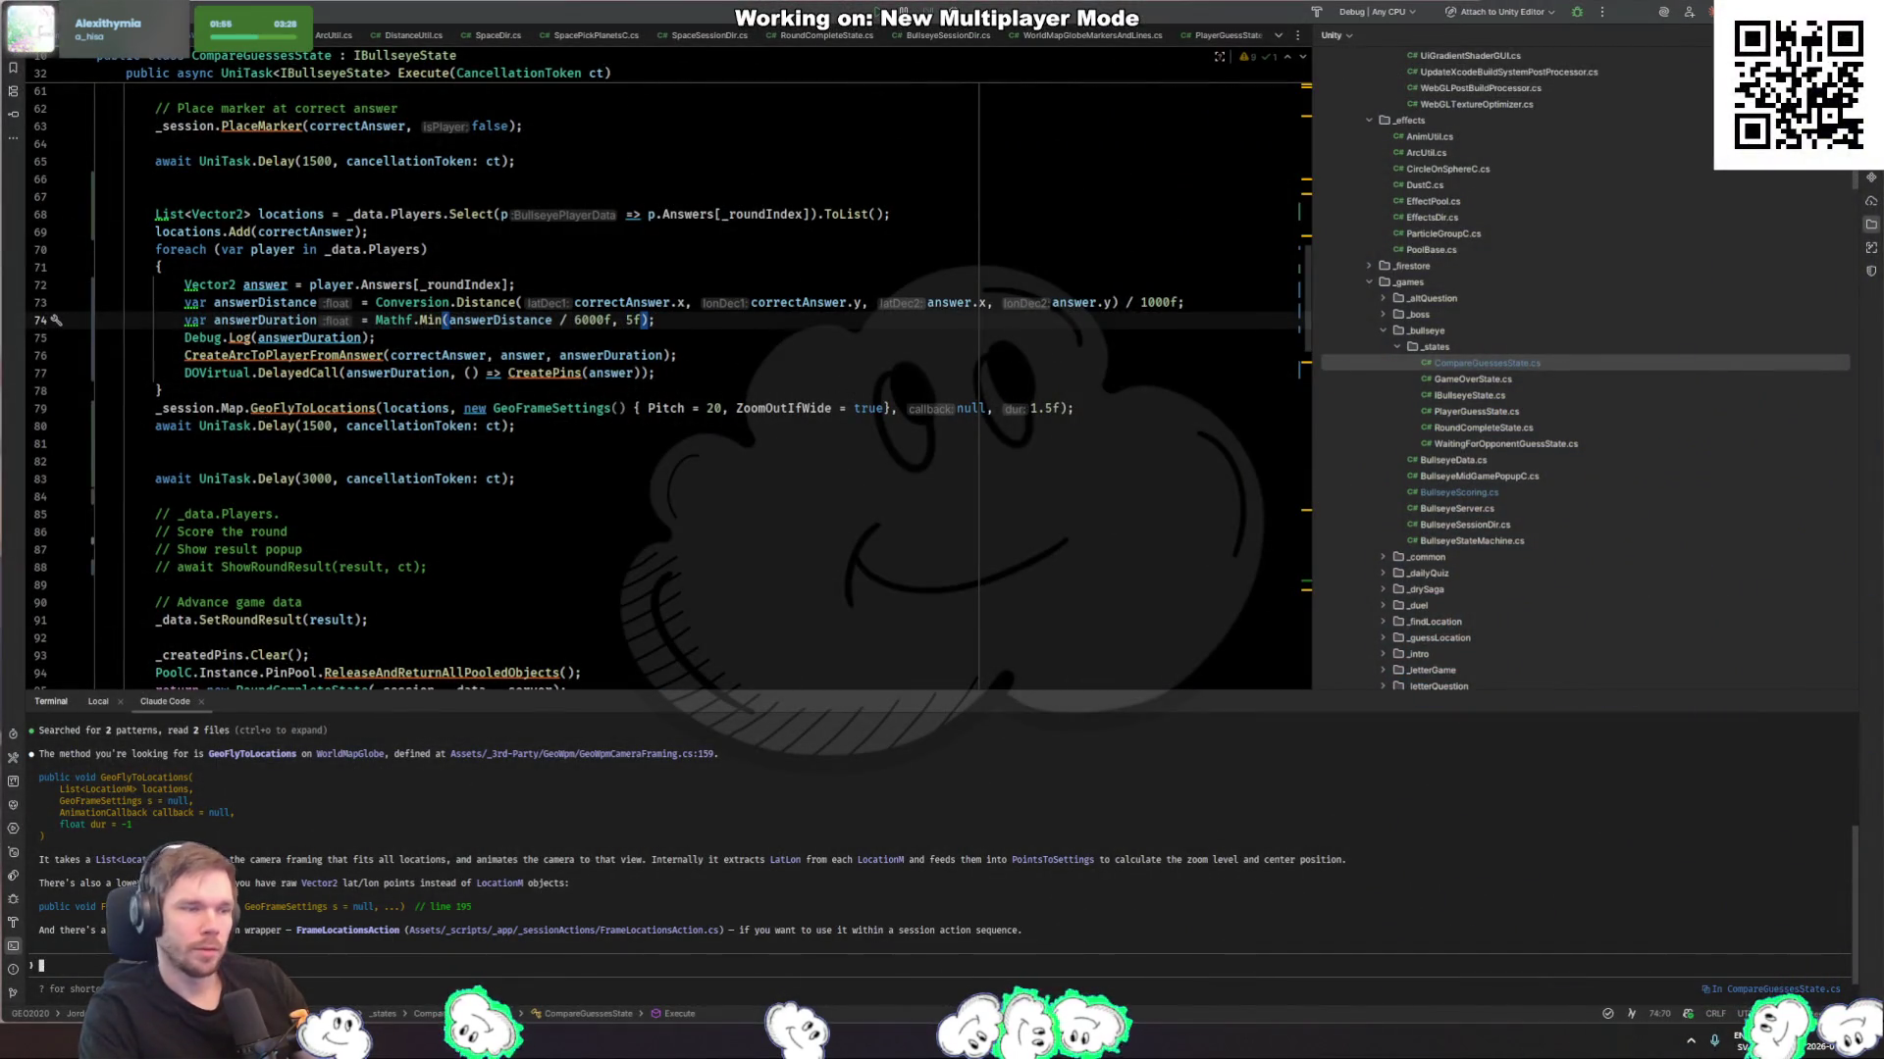
{"action": "key", "text": "ctrl+s"}
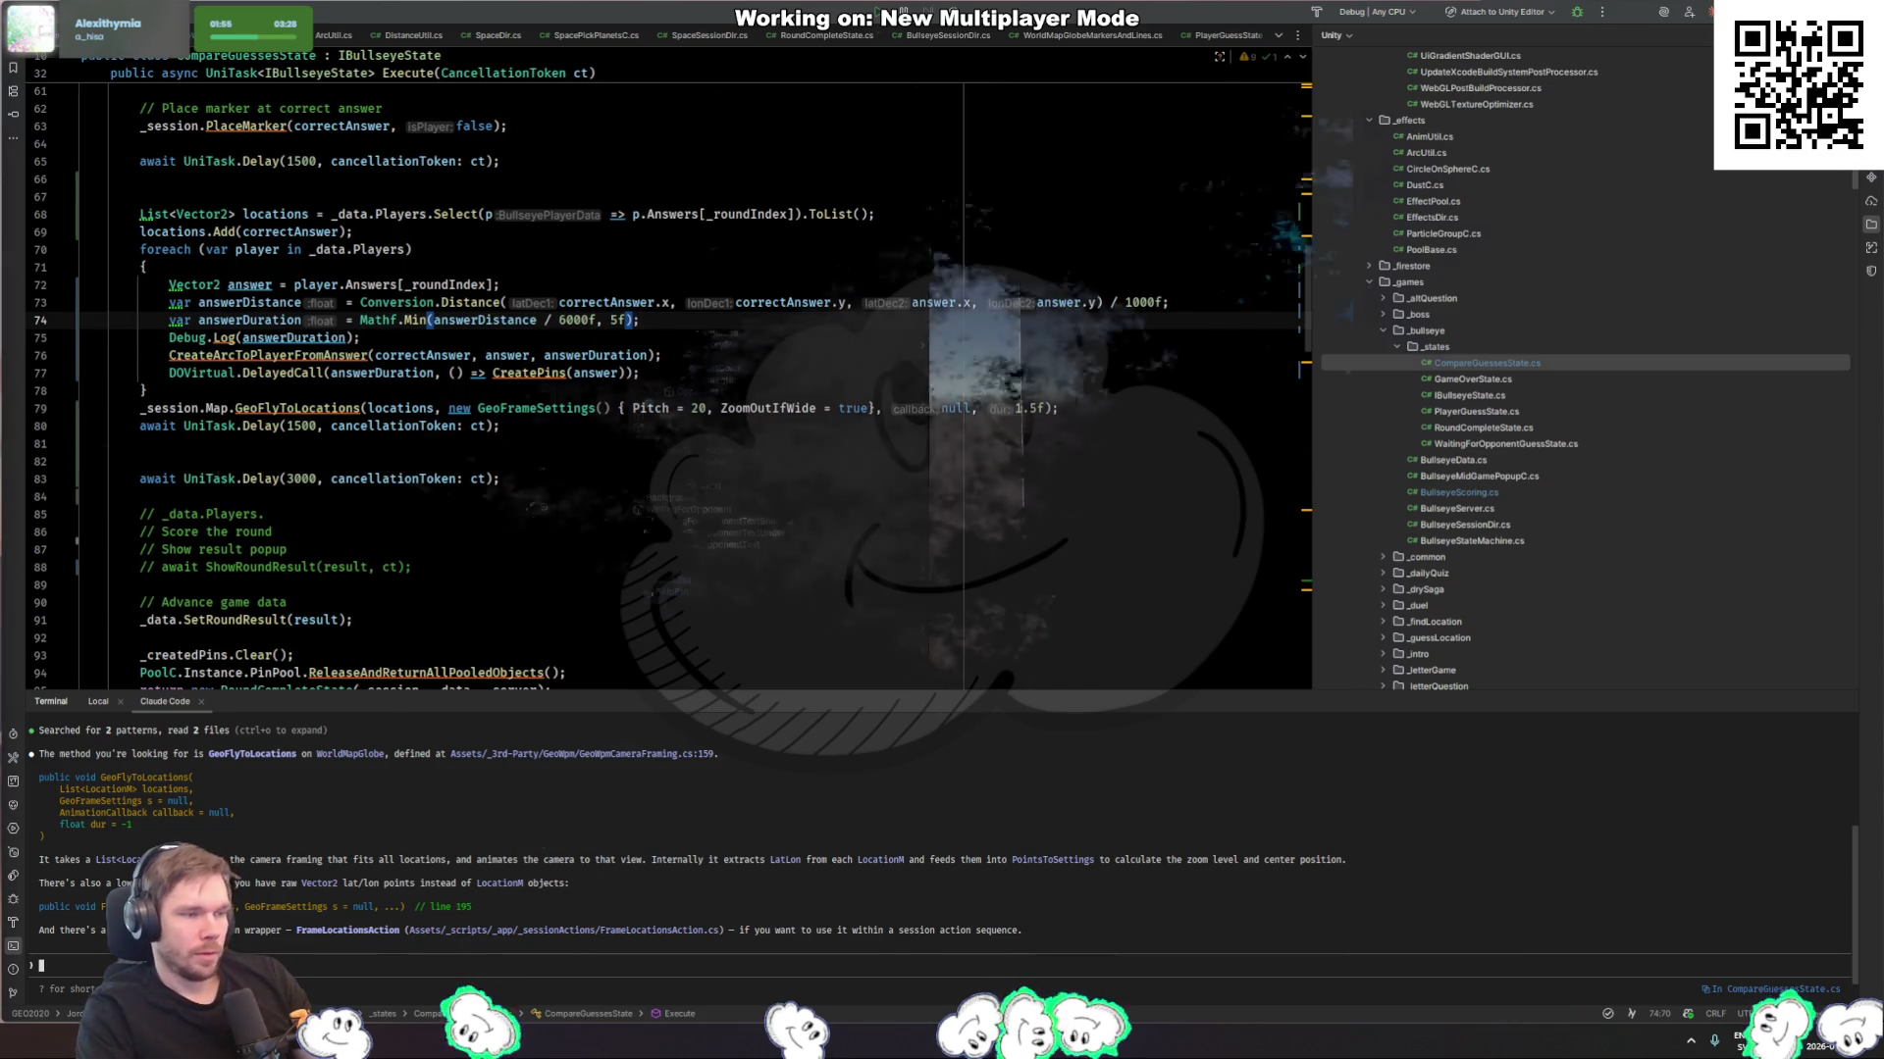
{"action": "key", "text": "alt+Tab"}
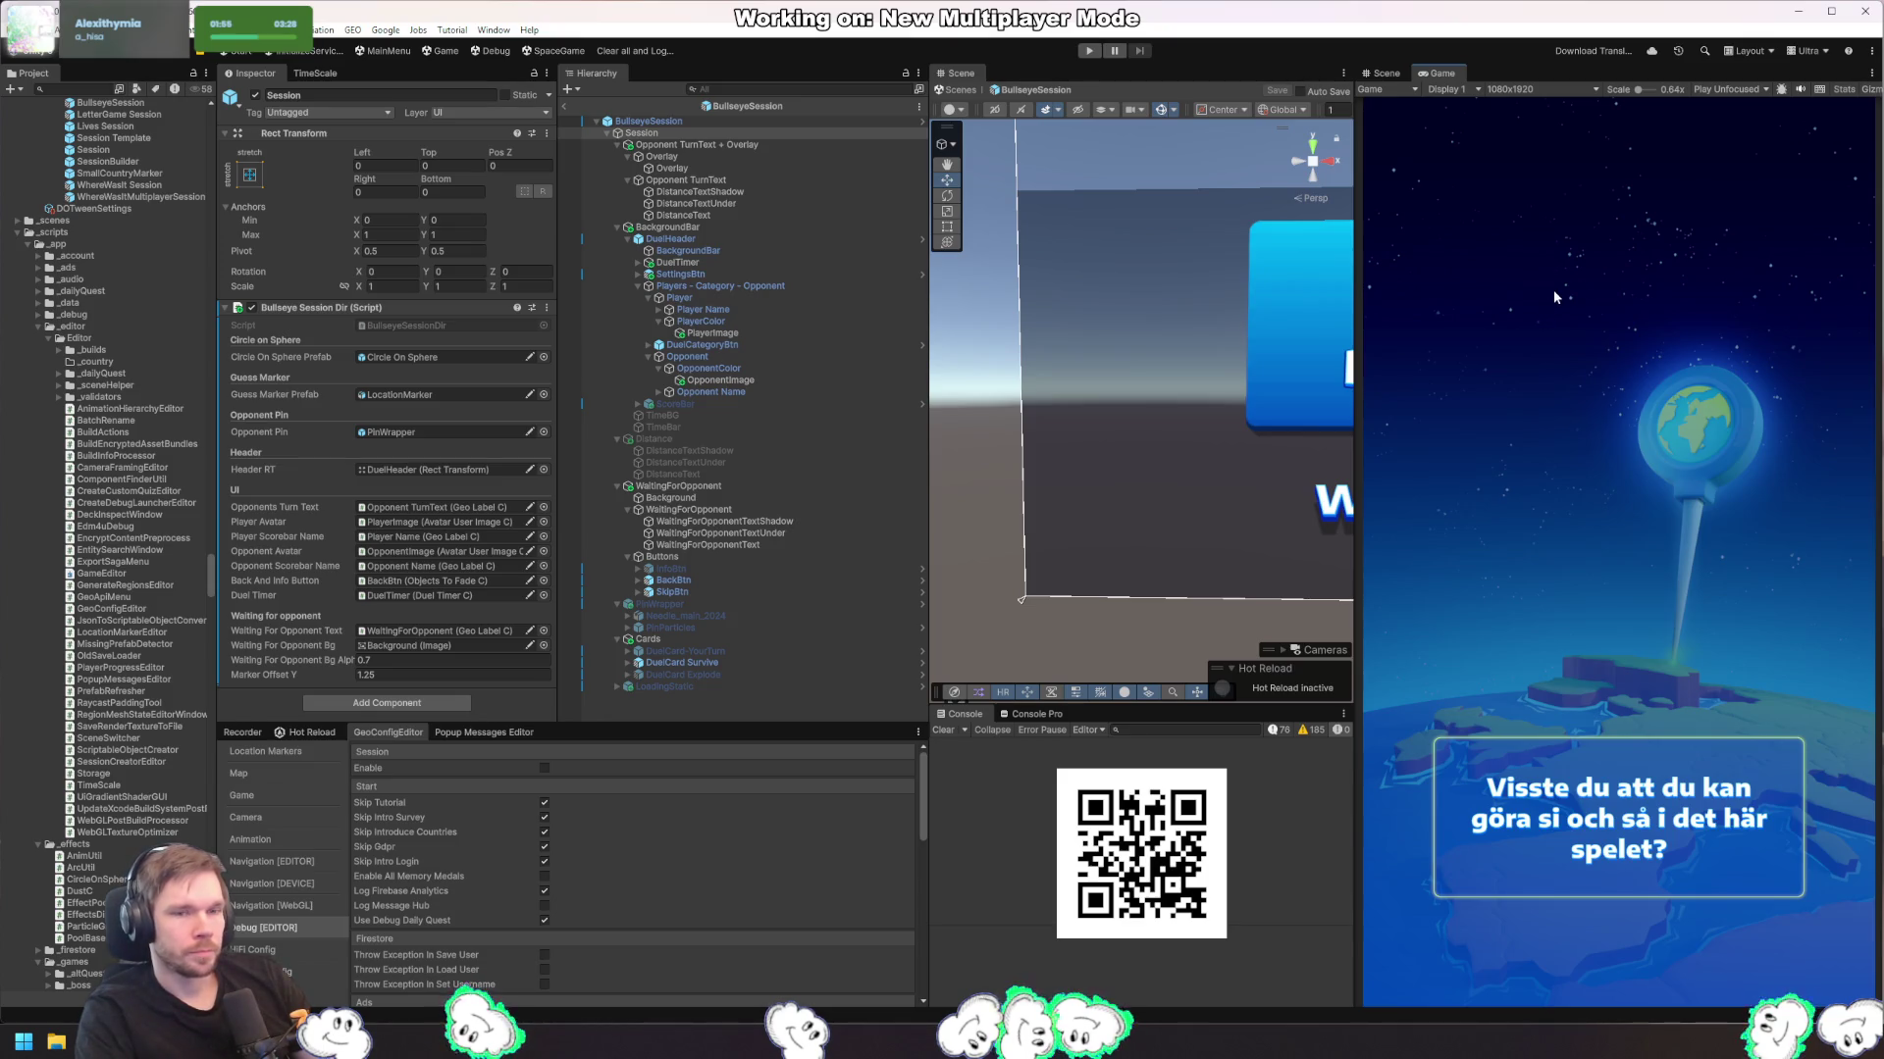
Step: Start a duel round to watch the guess arcs animate, then stop play mode
{"action": "left_click", "coordinate": [1090, 51]}
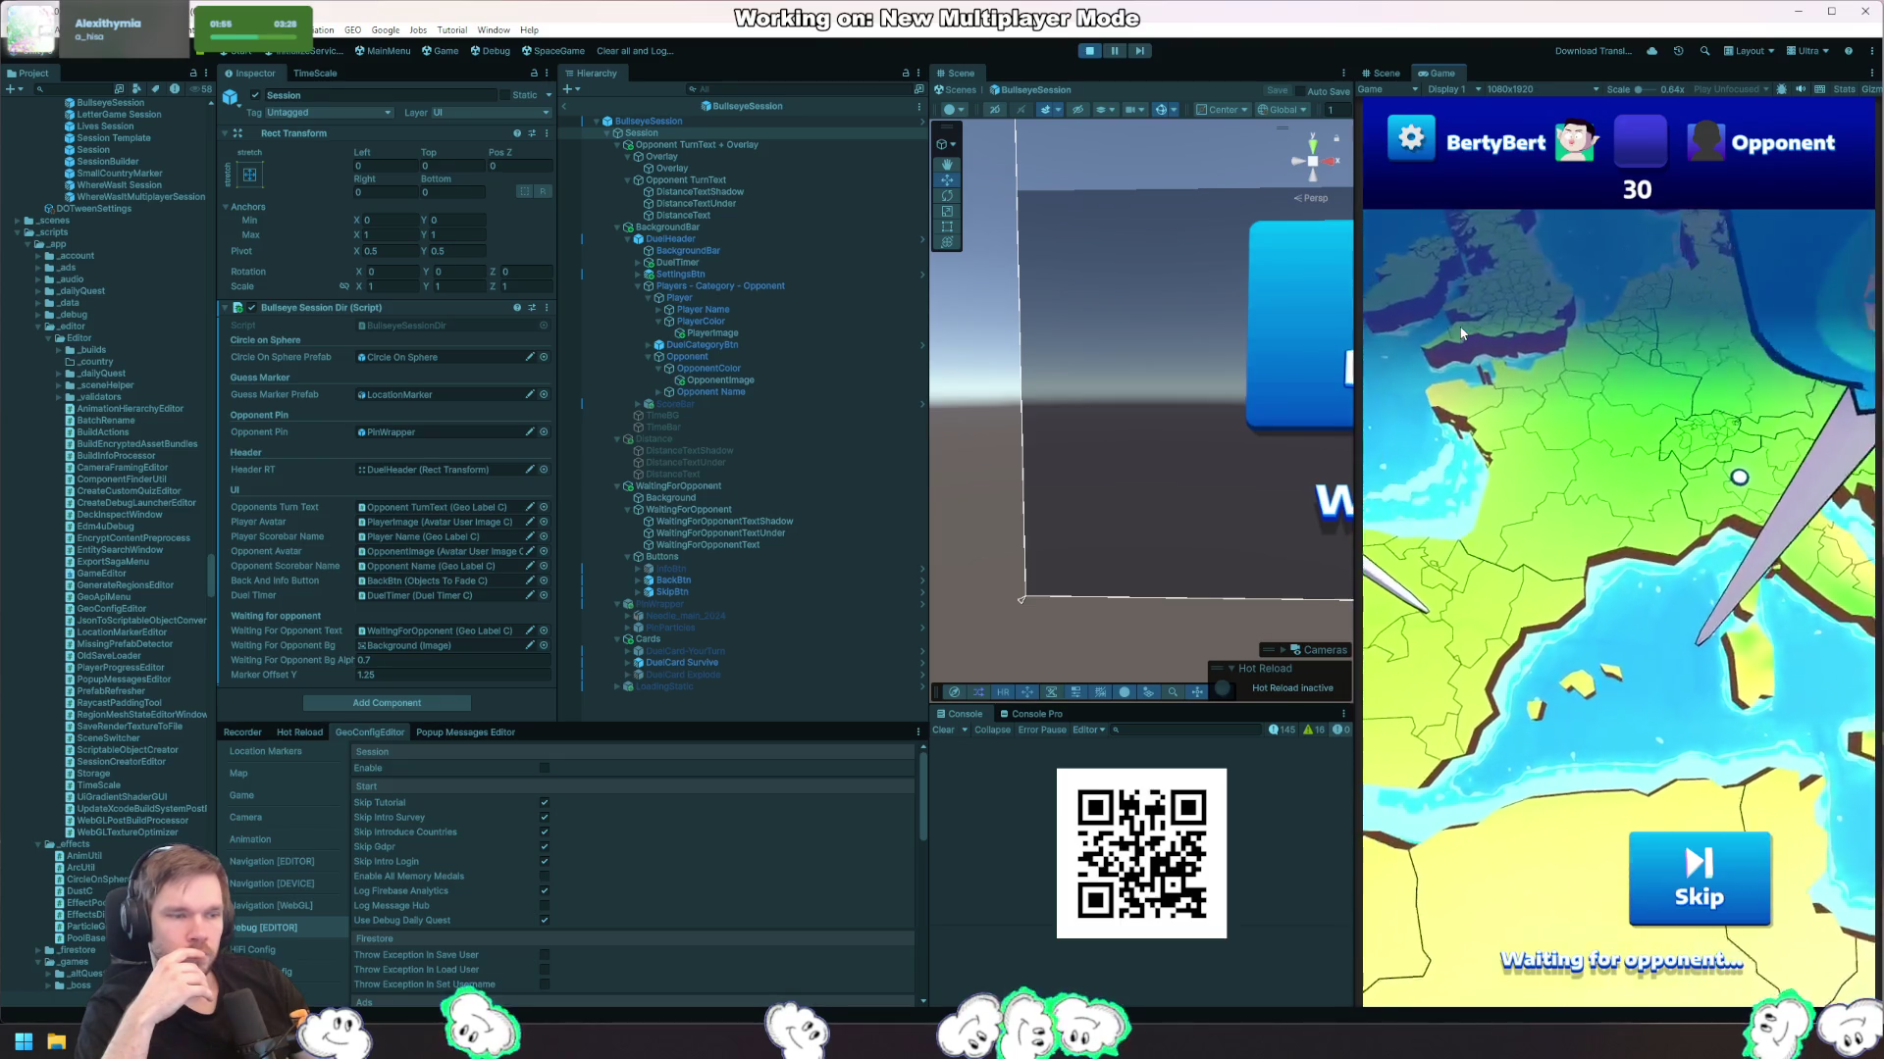
{"action": "left_click", "coordinate": [1089, 51]}
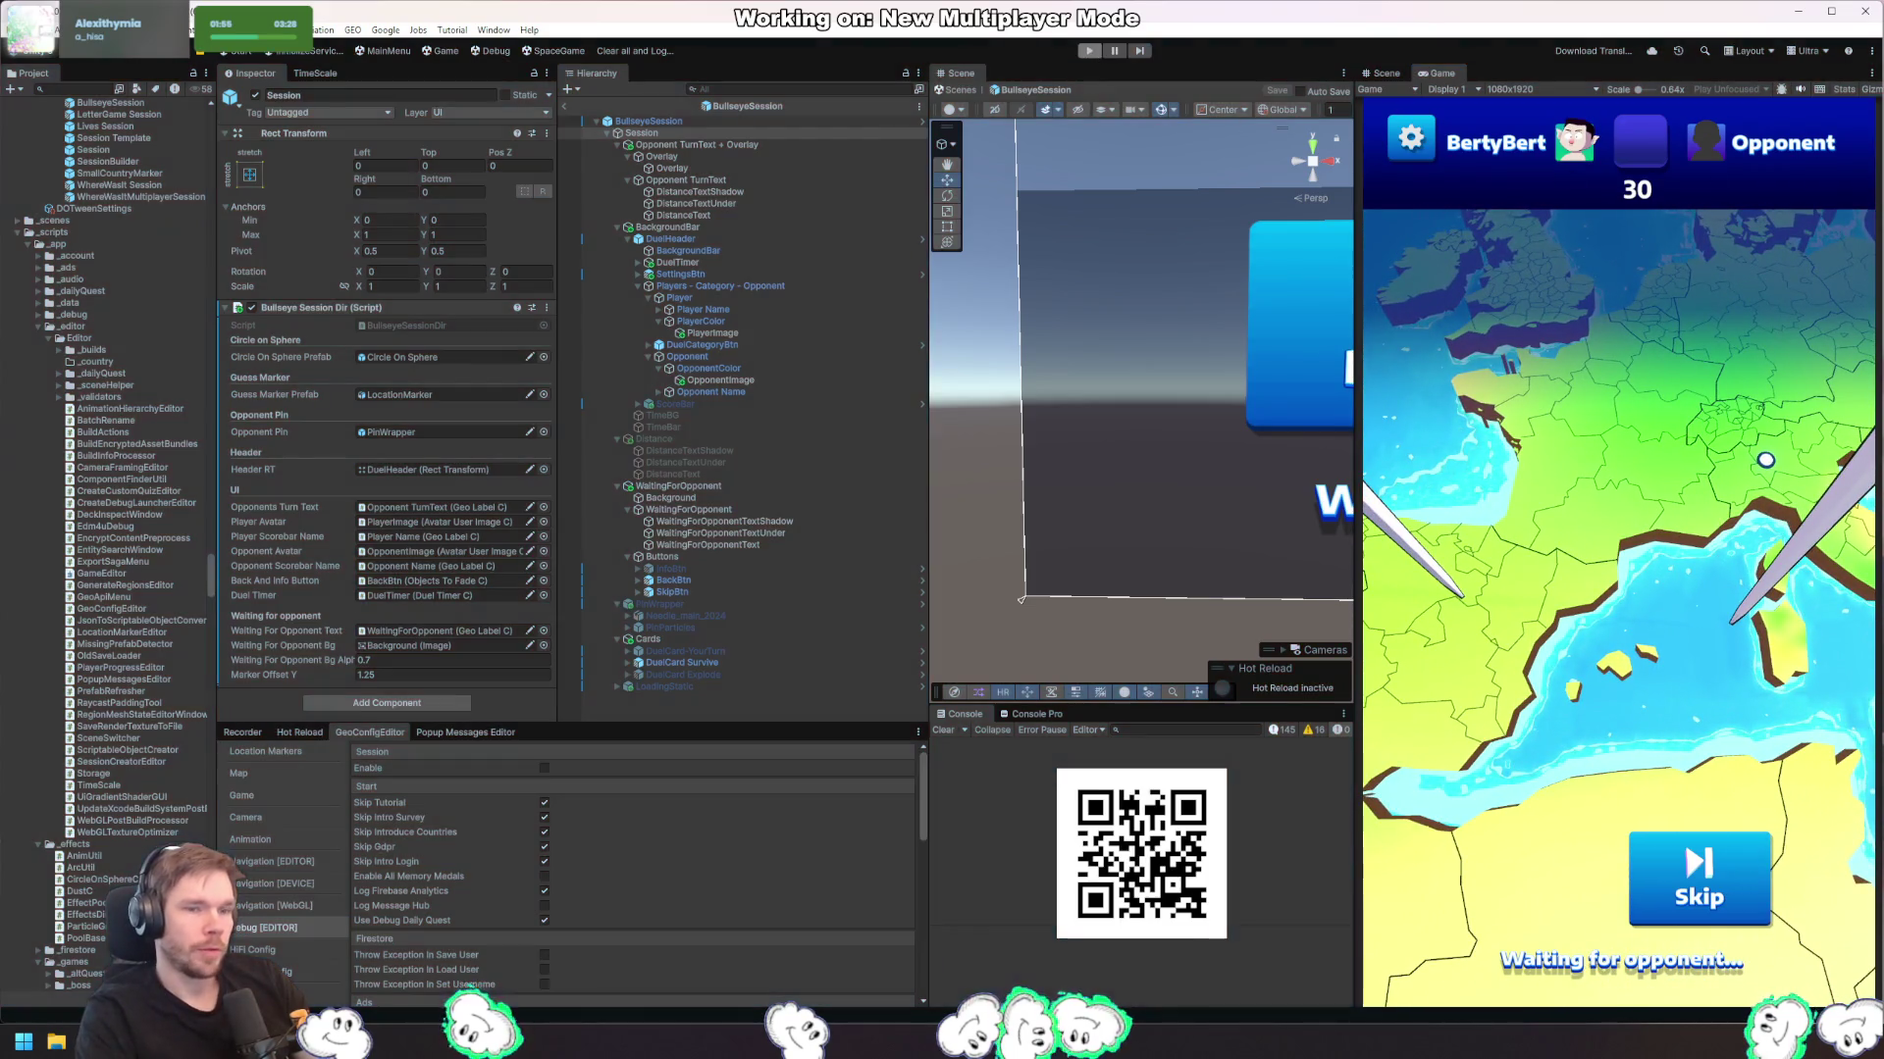
Step: Trace CreateArcToPlayerFromAnswer into AddGuessLine to check how flyDuration and its default are used
{"action": "key", "text": "alt+Tab"}
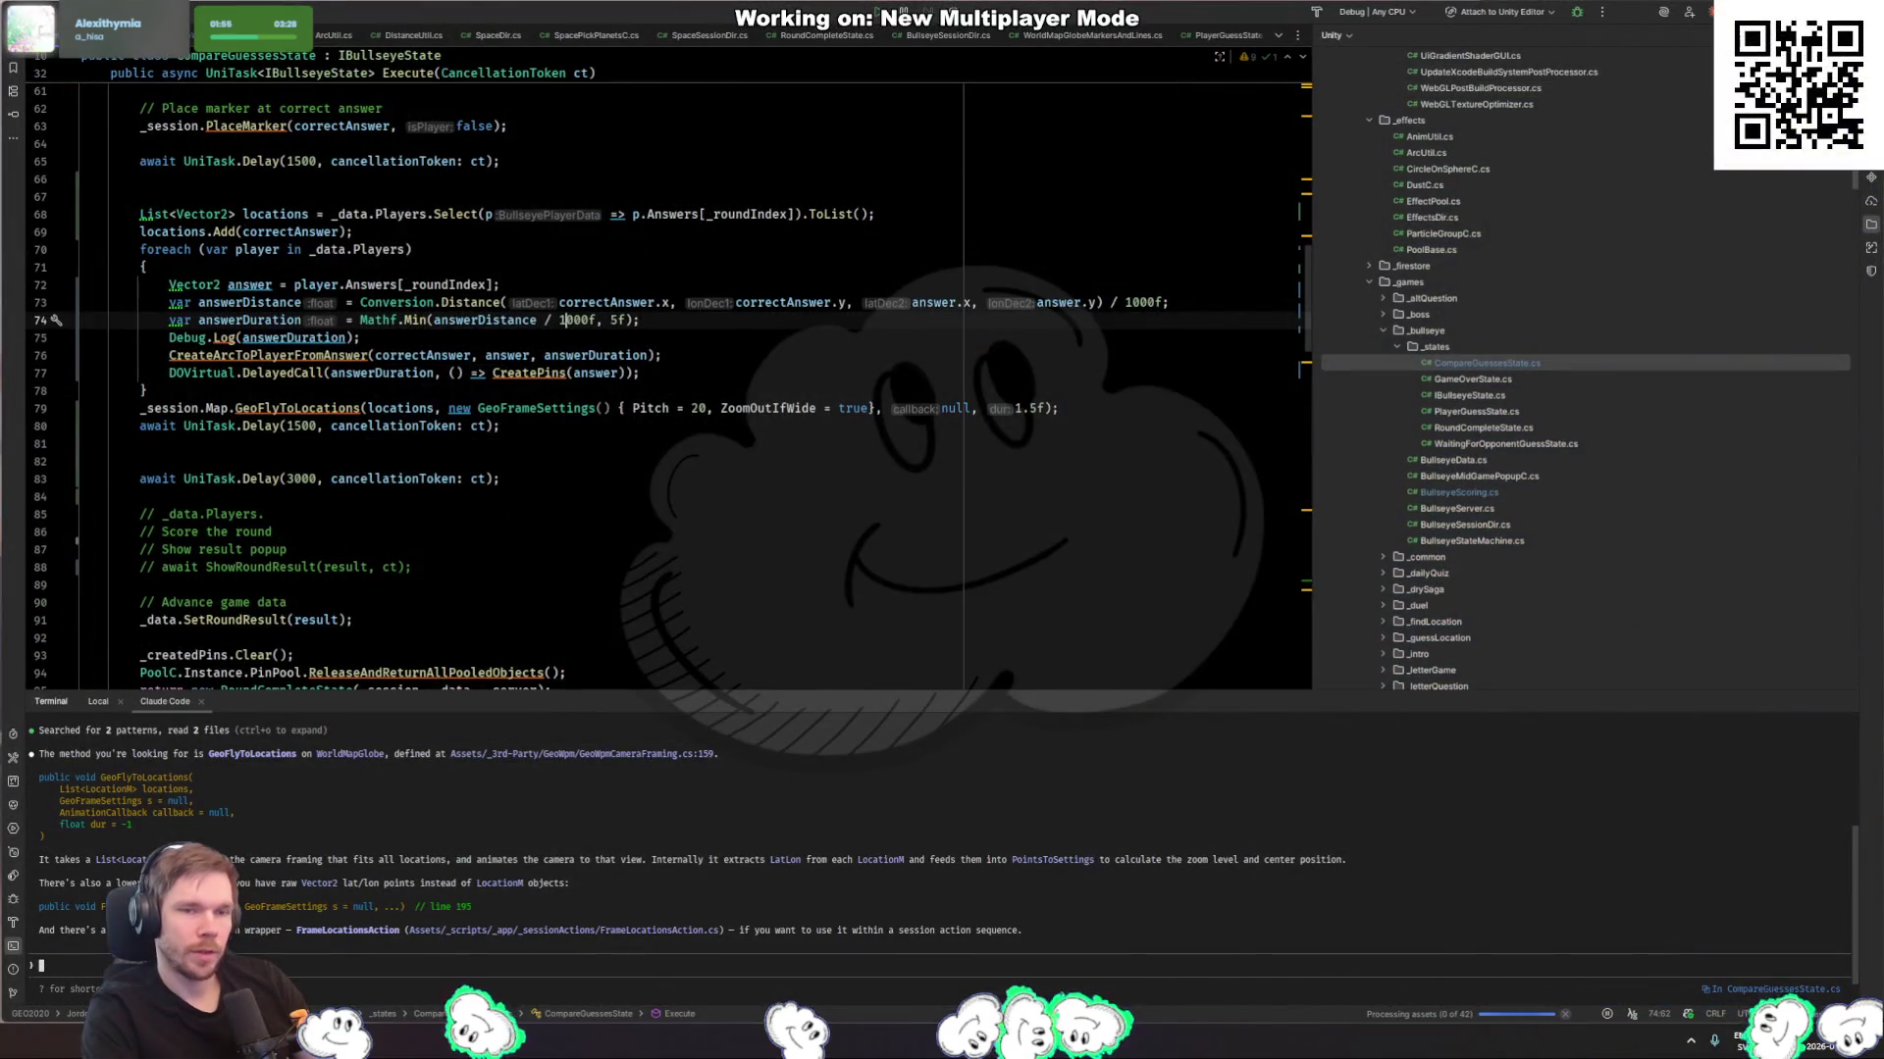
{"action": "key", "text": "BackSpace"}
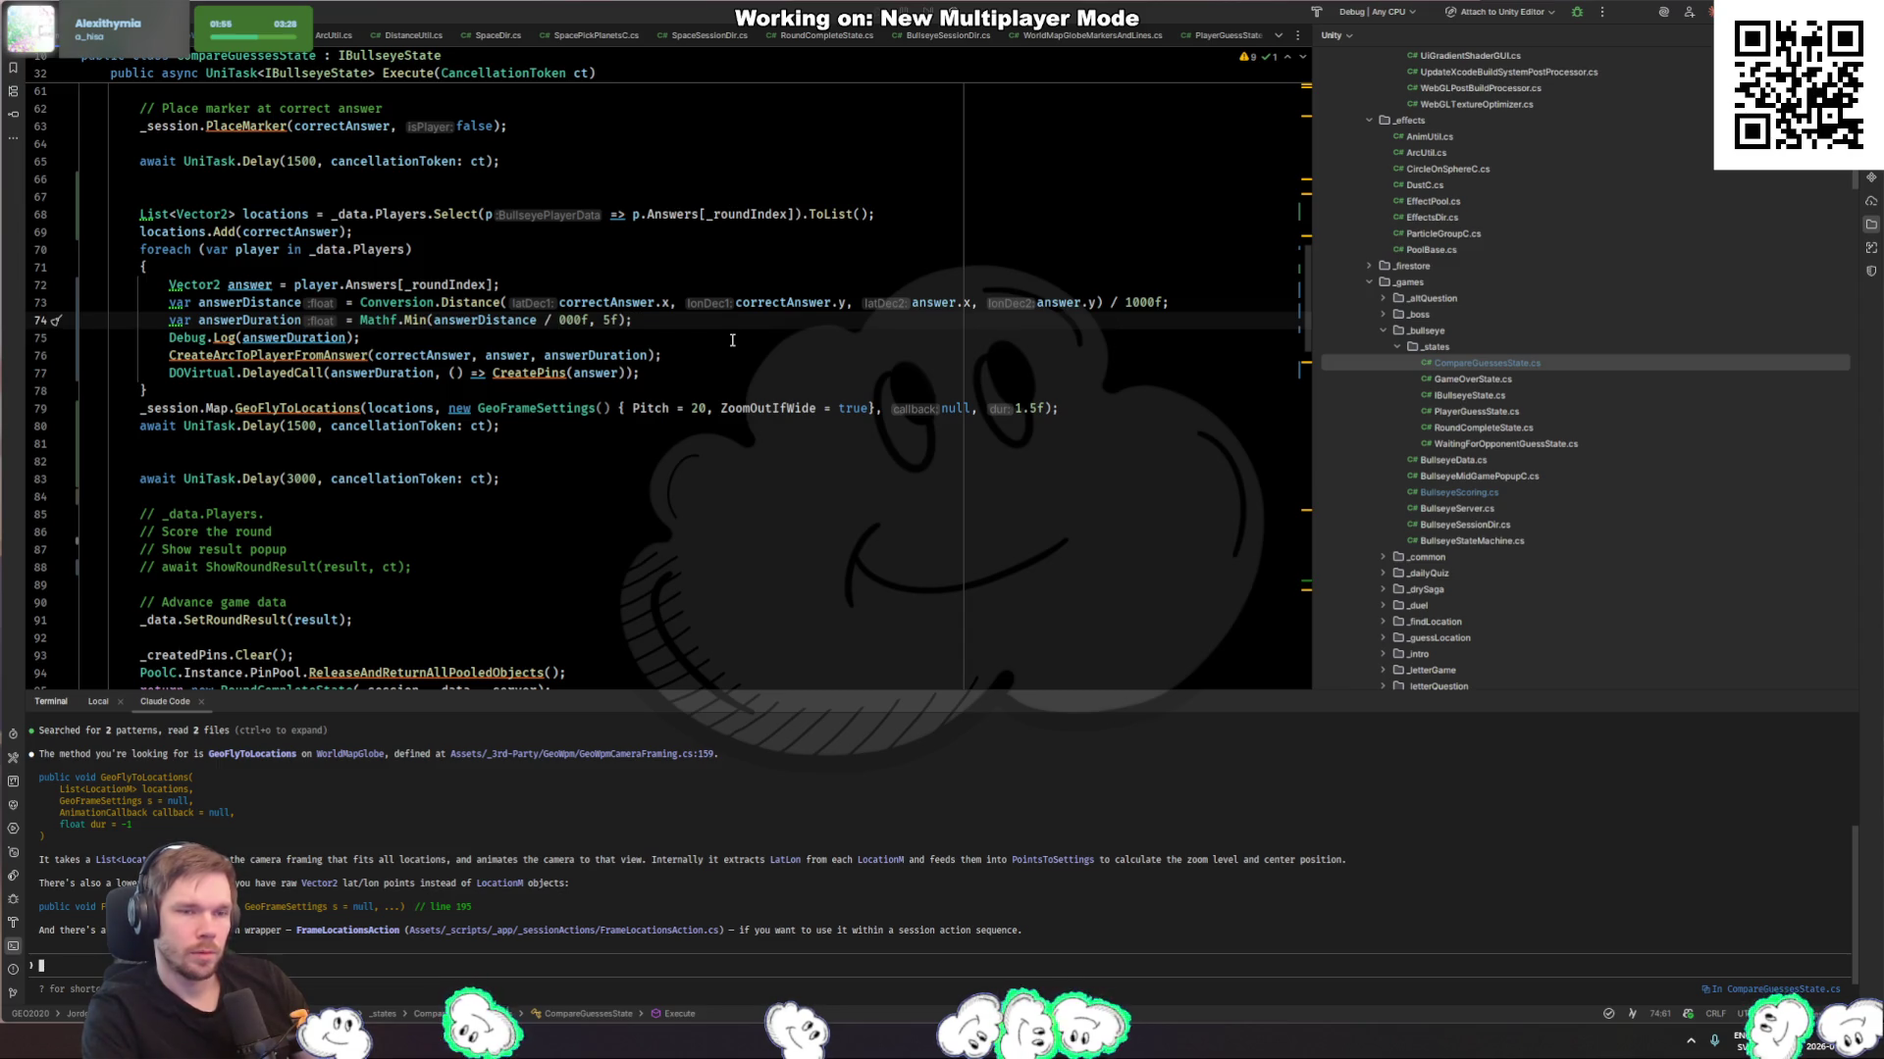
{"action": "left_click", "coordinate": [559, 357]}
{"action": "left_click", "coordinate": [299, 357], "text": "ctrl"}
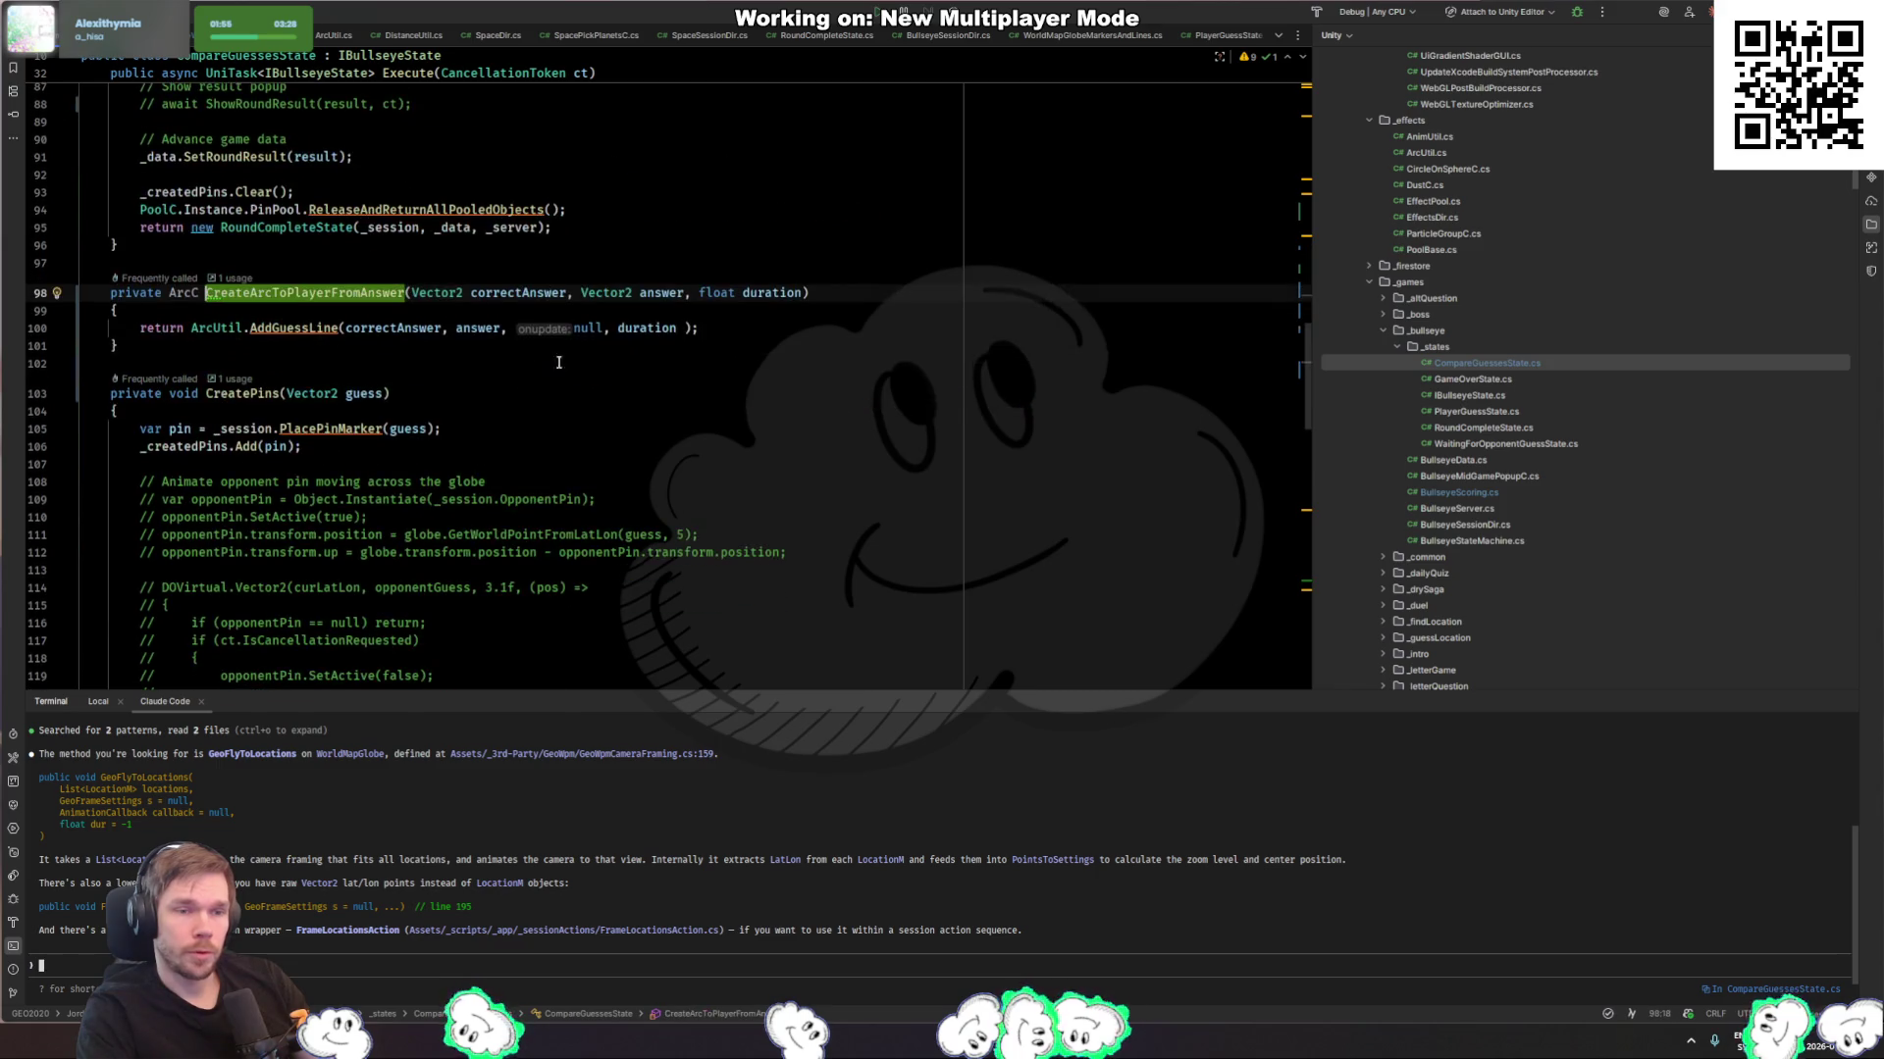
{"action": "left_click", "coordinate": [324, 330], "text": "ctrl"}
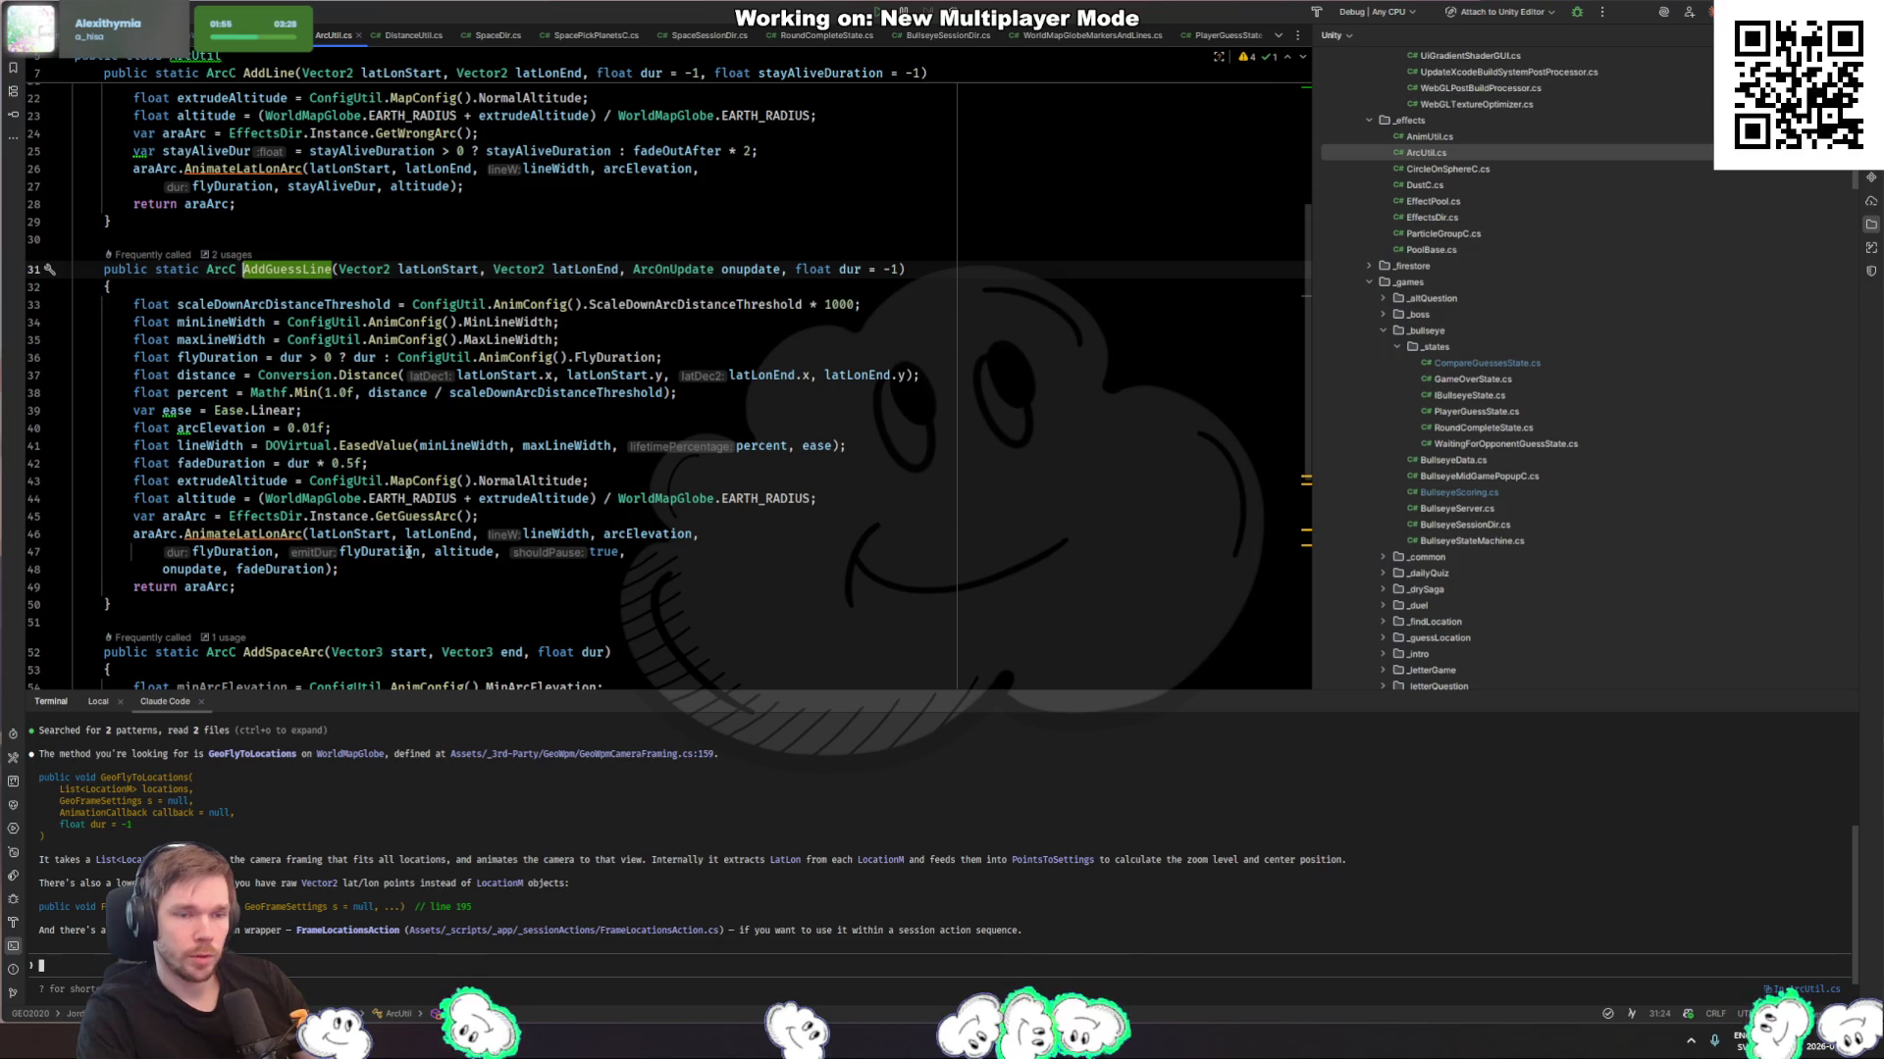
{"action": "left_click", "coordinate": [419, 553]}
{"action": "left_click", "coordinate": [892, 271]}
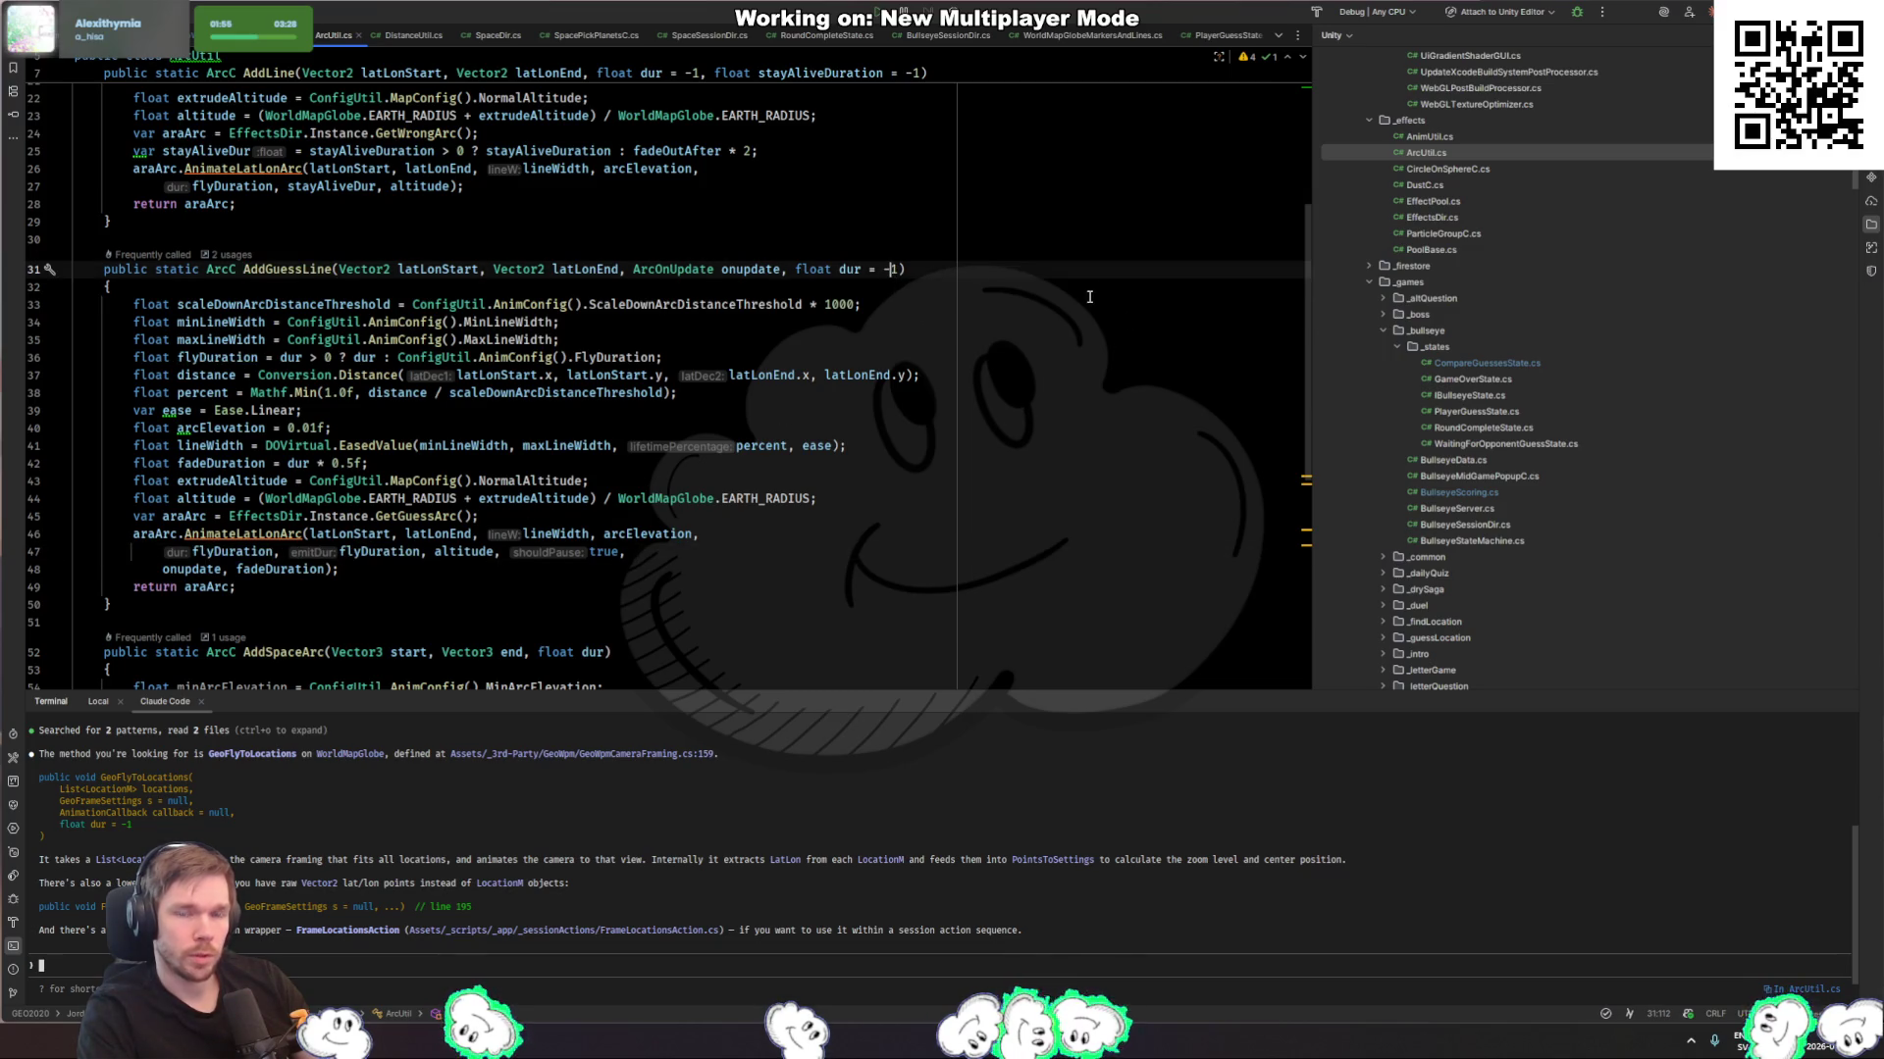
Step: Change line 74's arc duration to Mathf.Min(answerDistance / 100f, 5f) and let Unity recompile
{"action": "key", "text": "ctrl+alt+Left"}
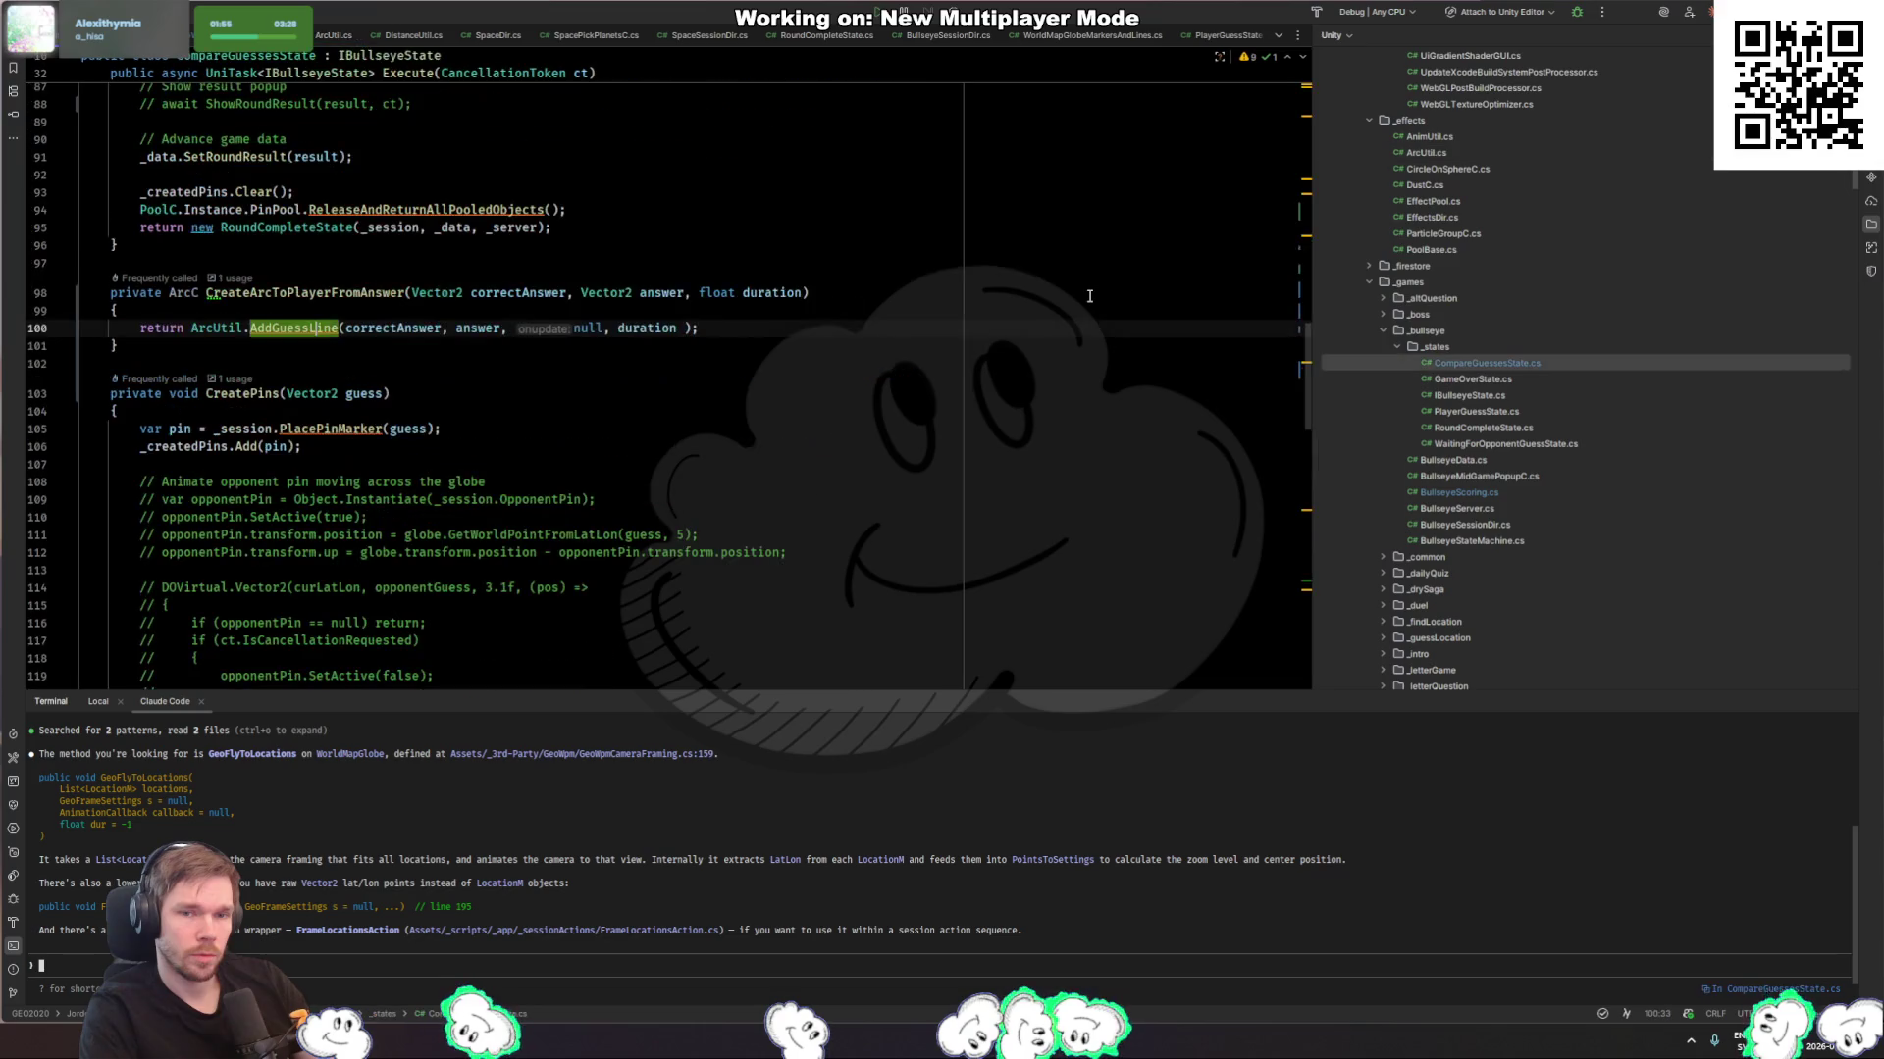
{"action": "key", "text": "ctrl+alt+Left"}
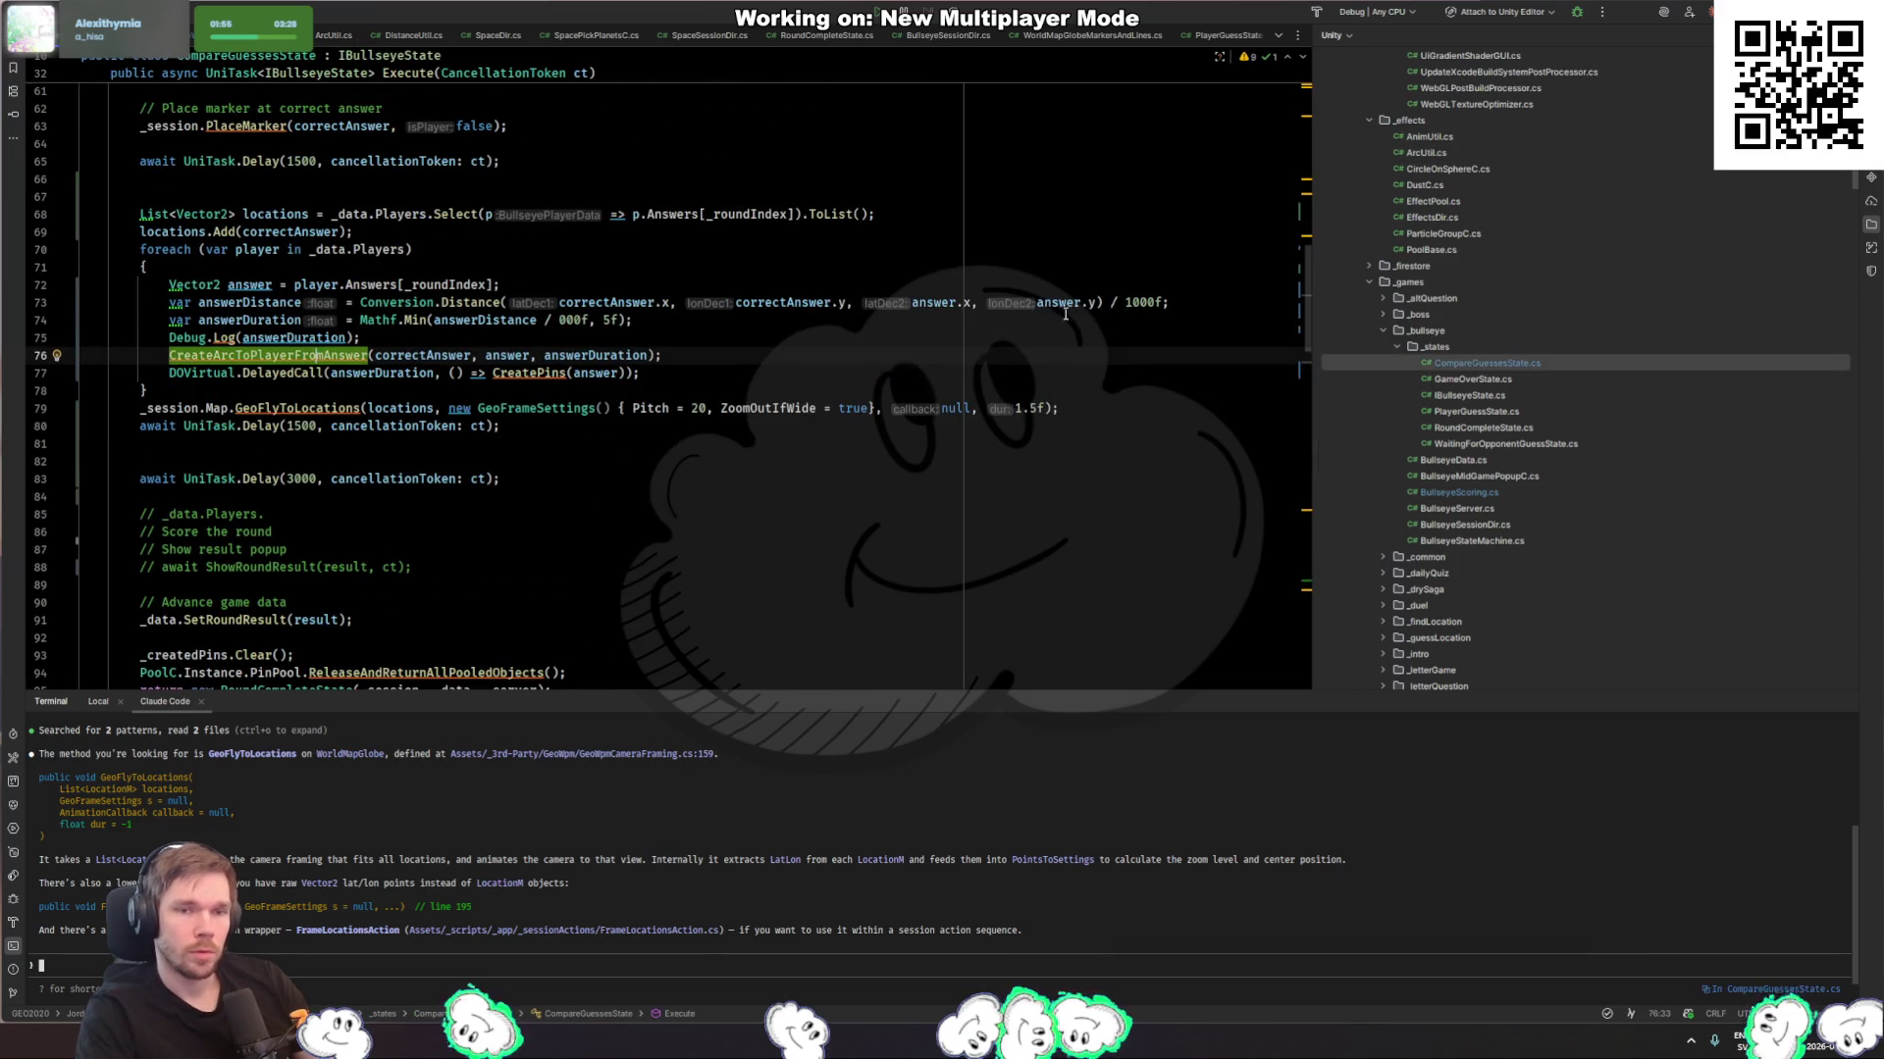
{"action": "double_click", "coordinate": [562, 321]}
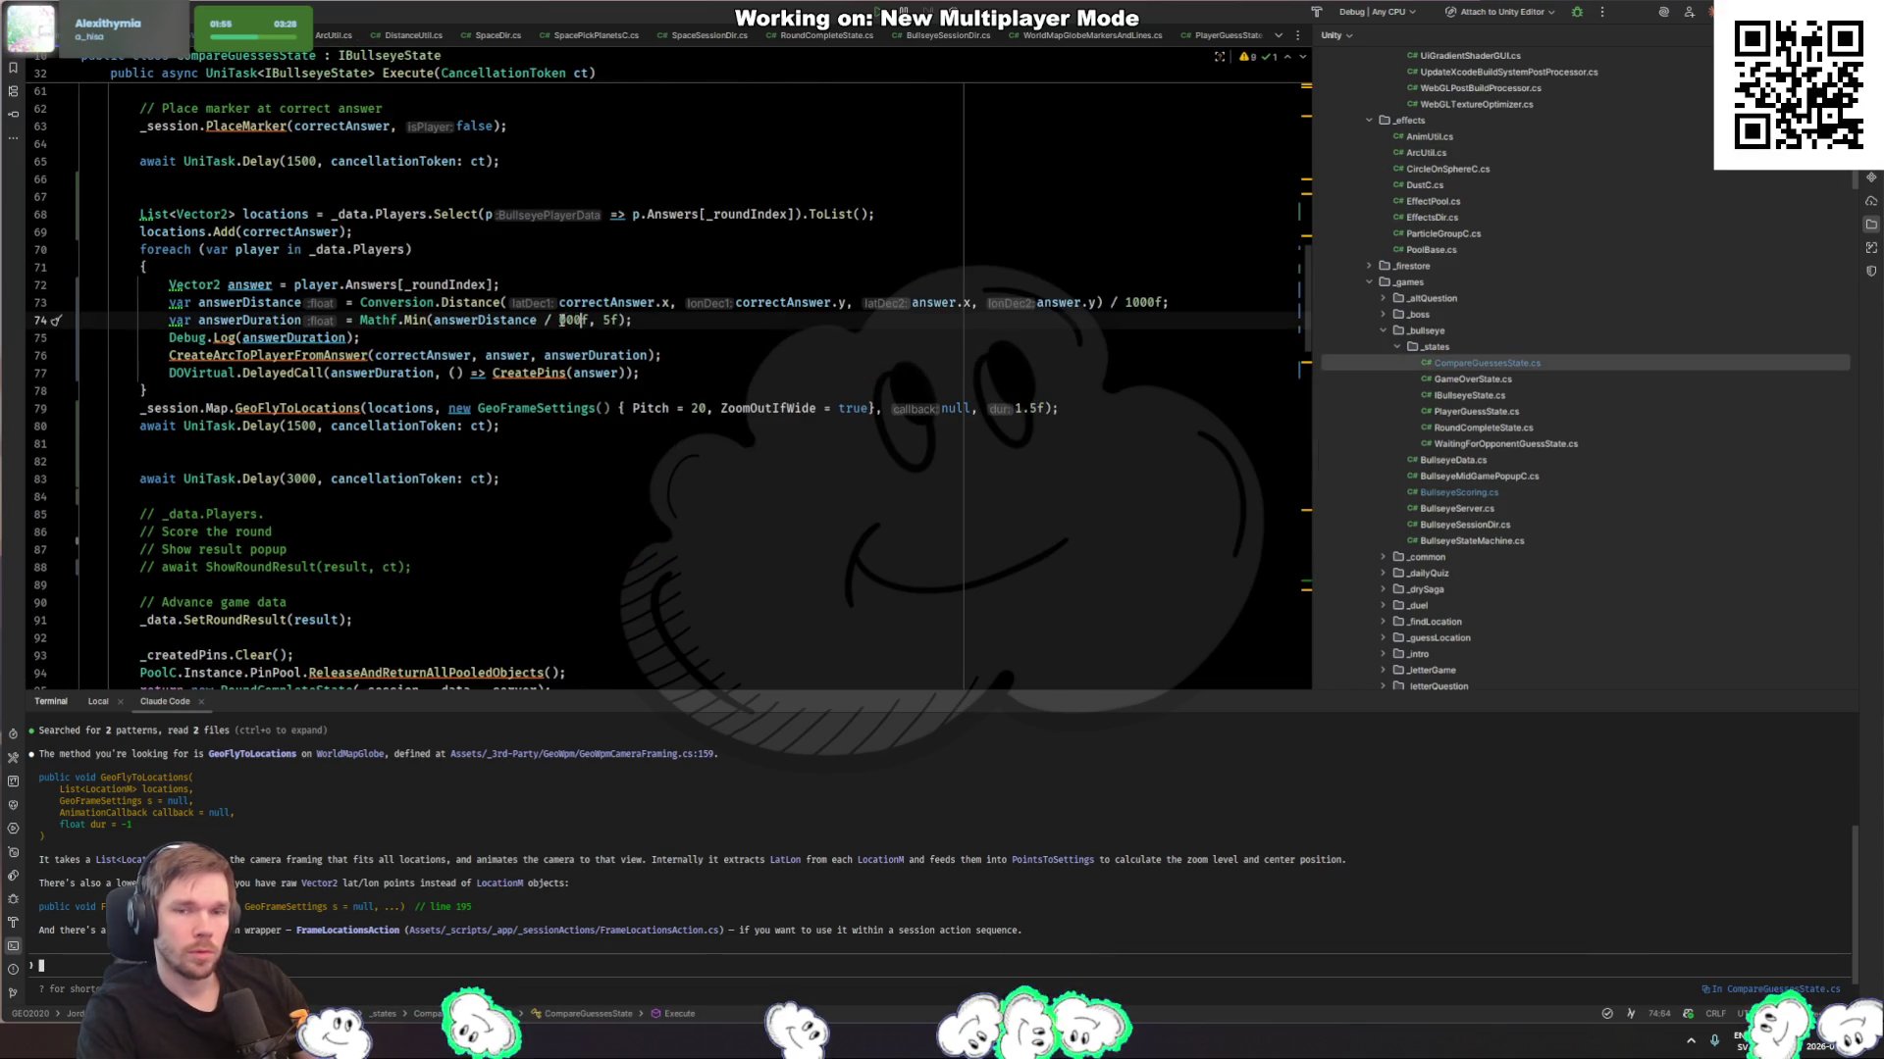
{"action": "left_click", "coordinate": [1161, 304]}
{"action": "double_click", "coordinate": [580, 321]}
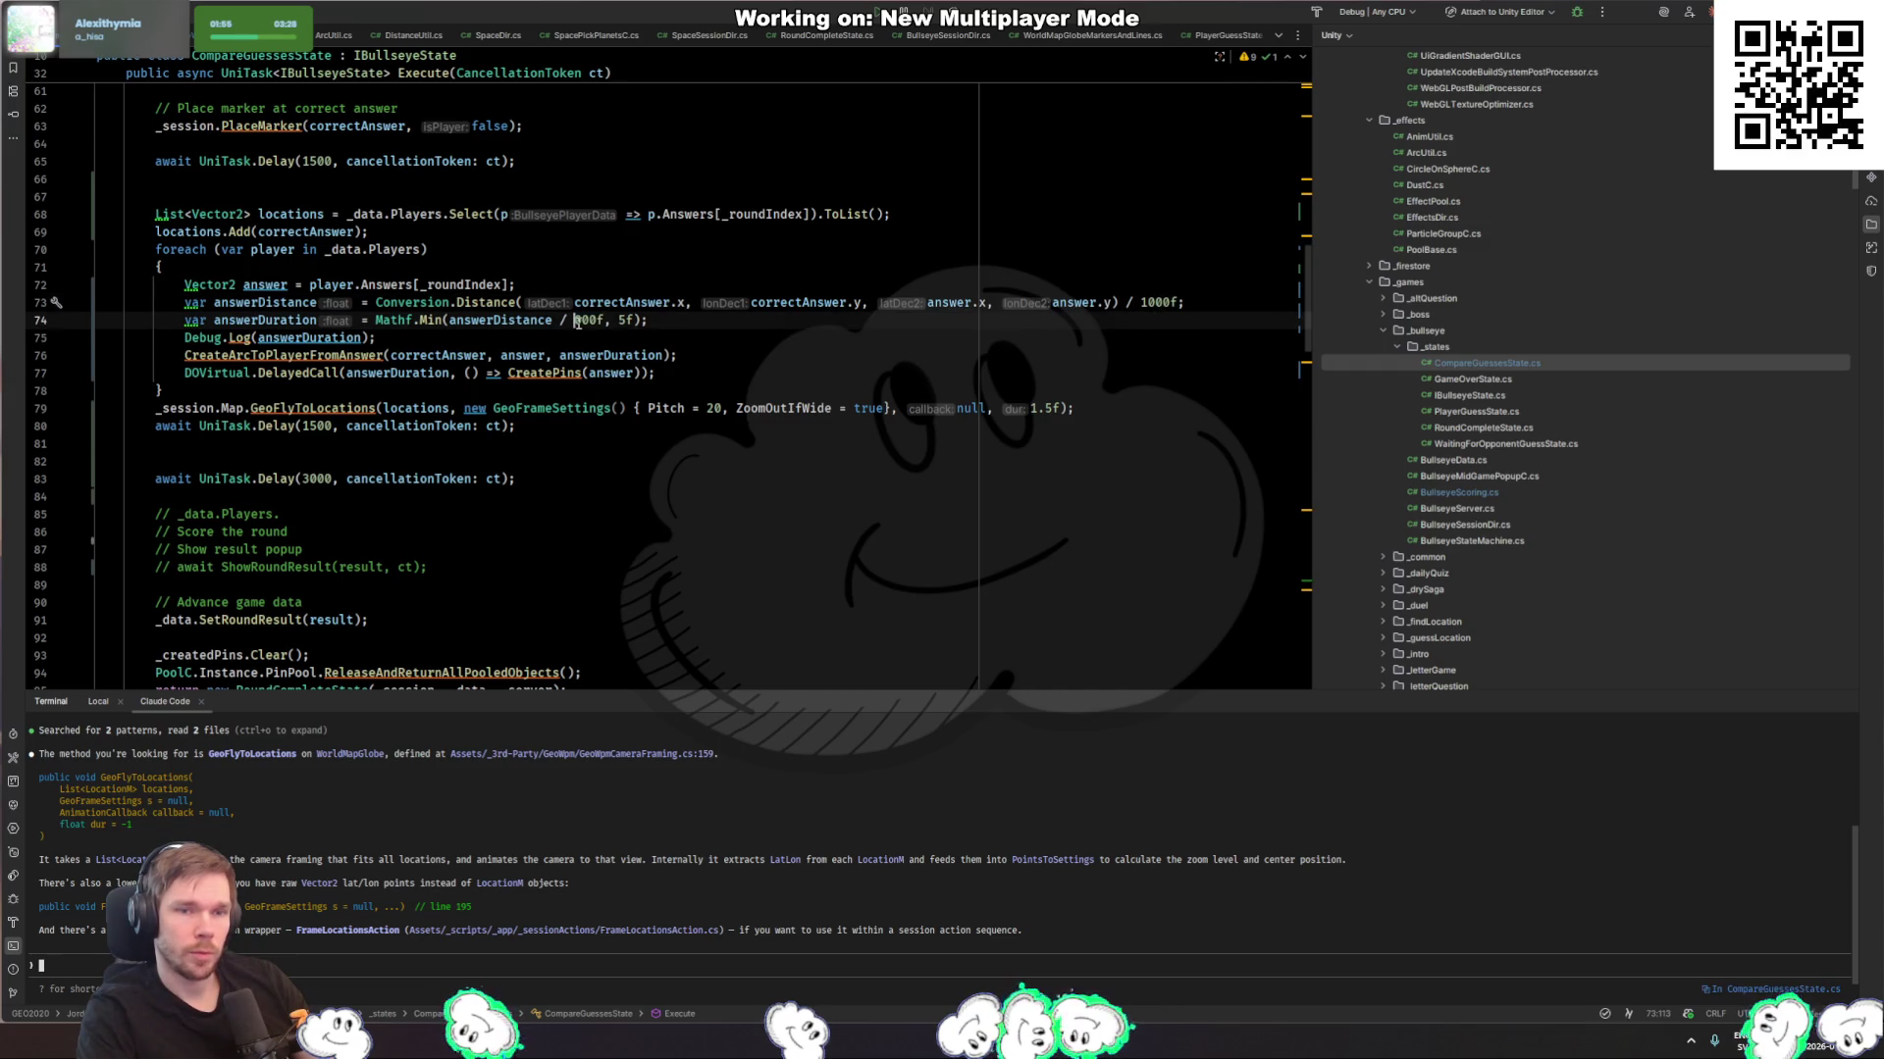
{"action": "type", "text": "100f"}
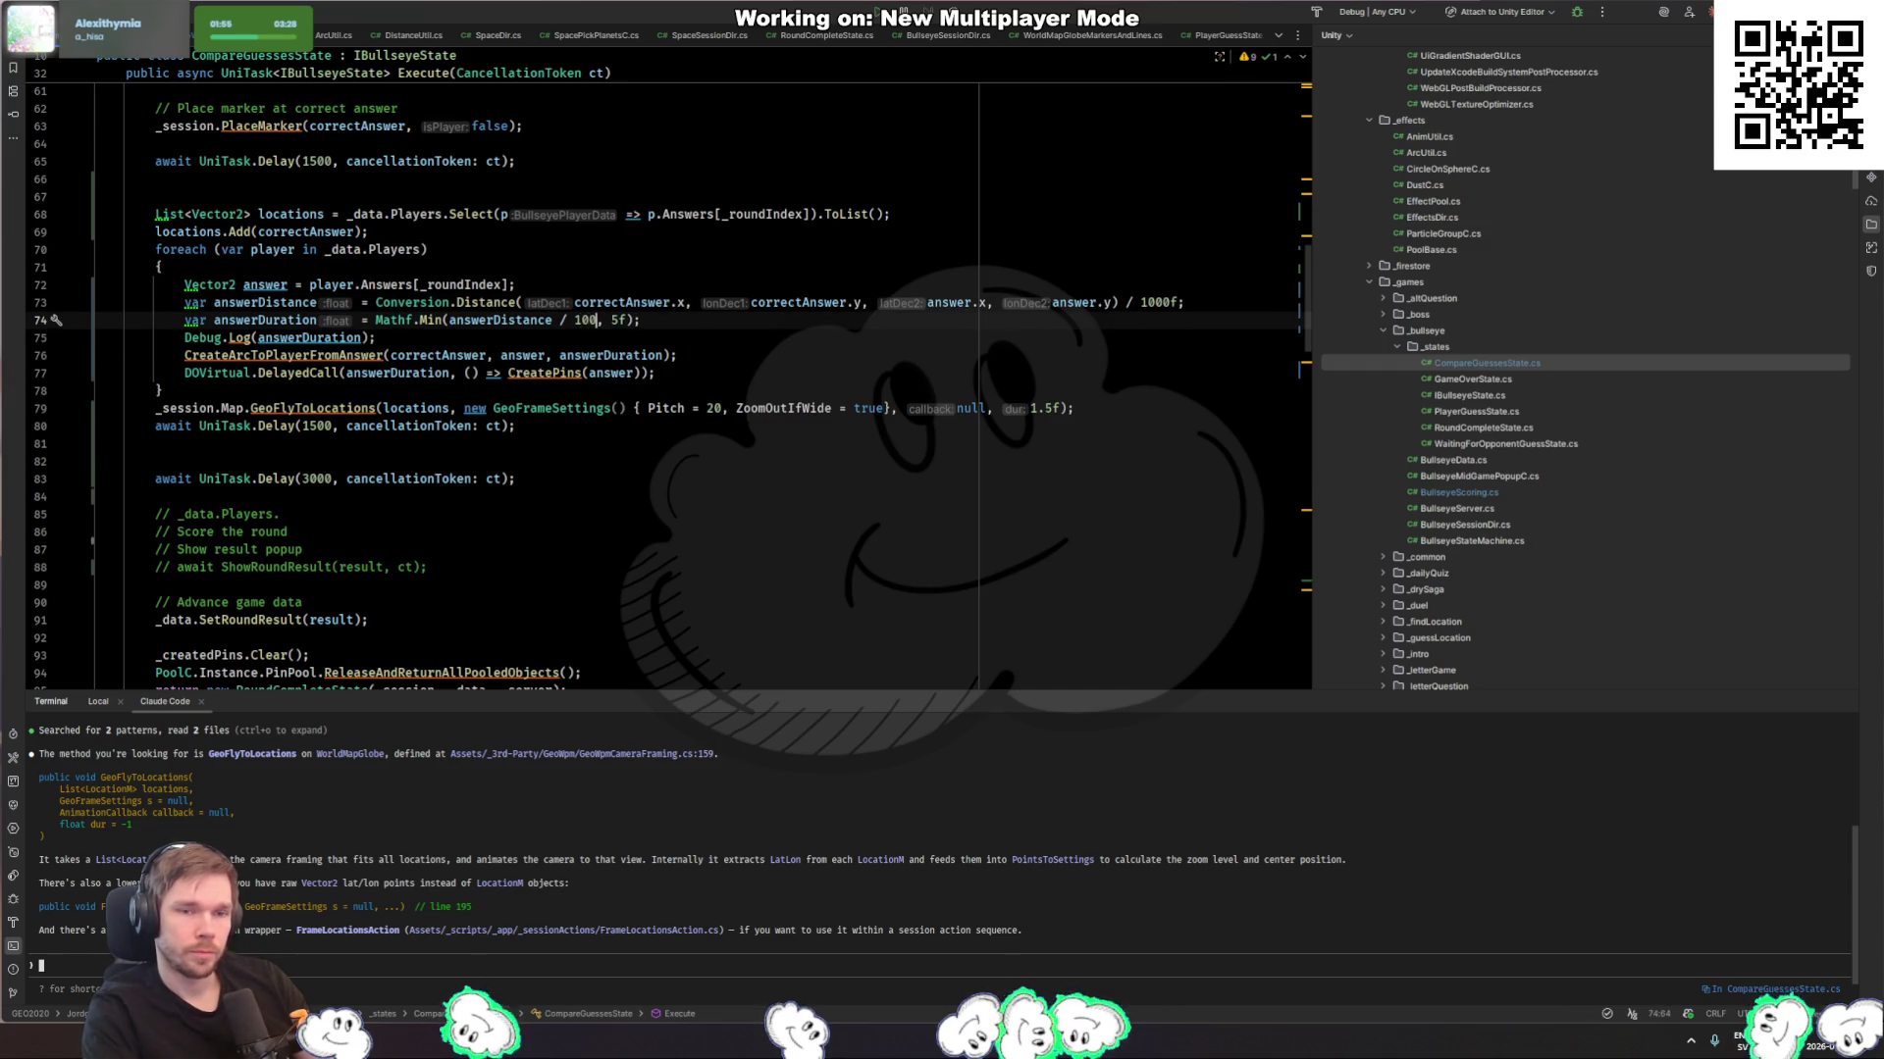
{"action": "key", "text": "alt+Tab"}
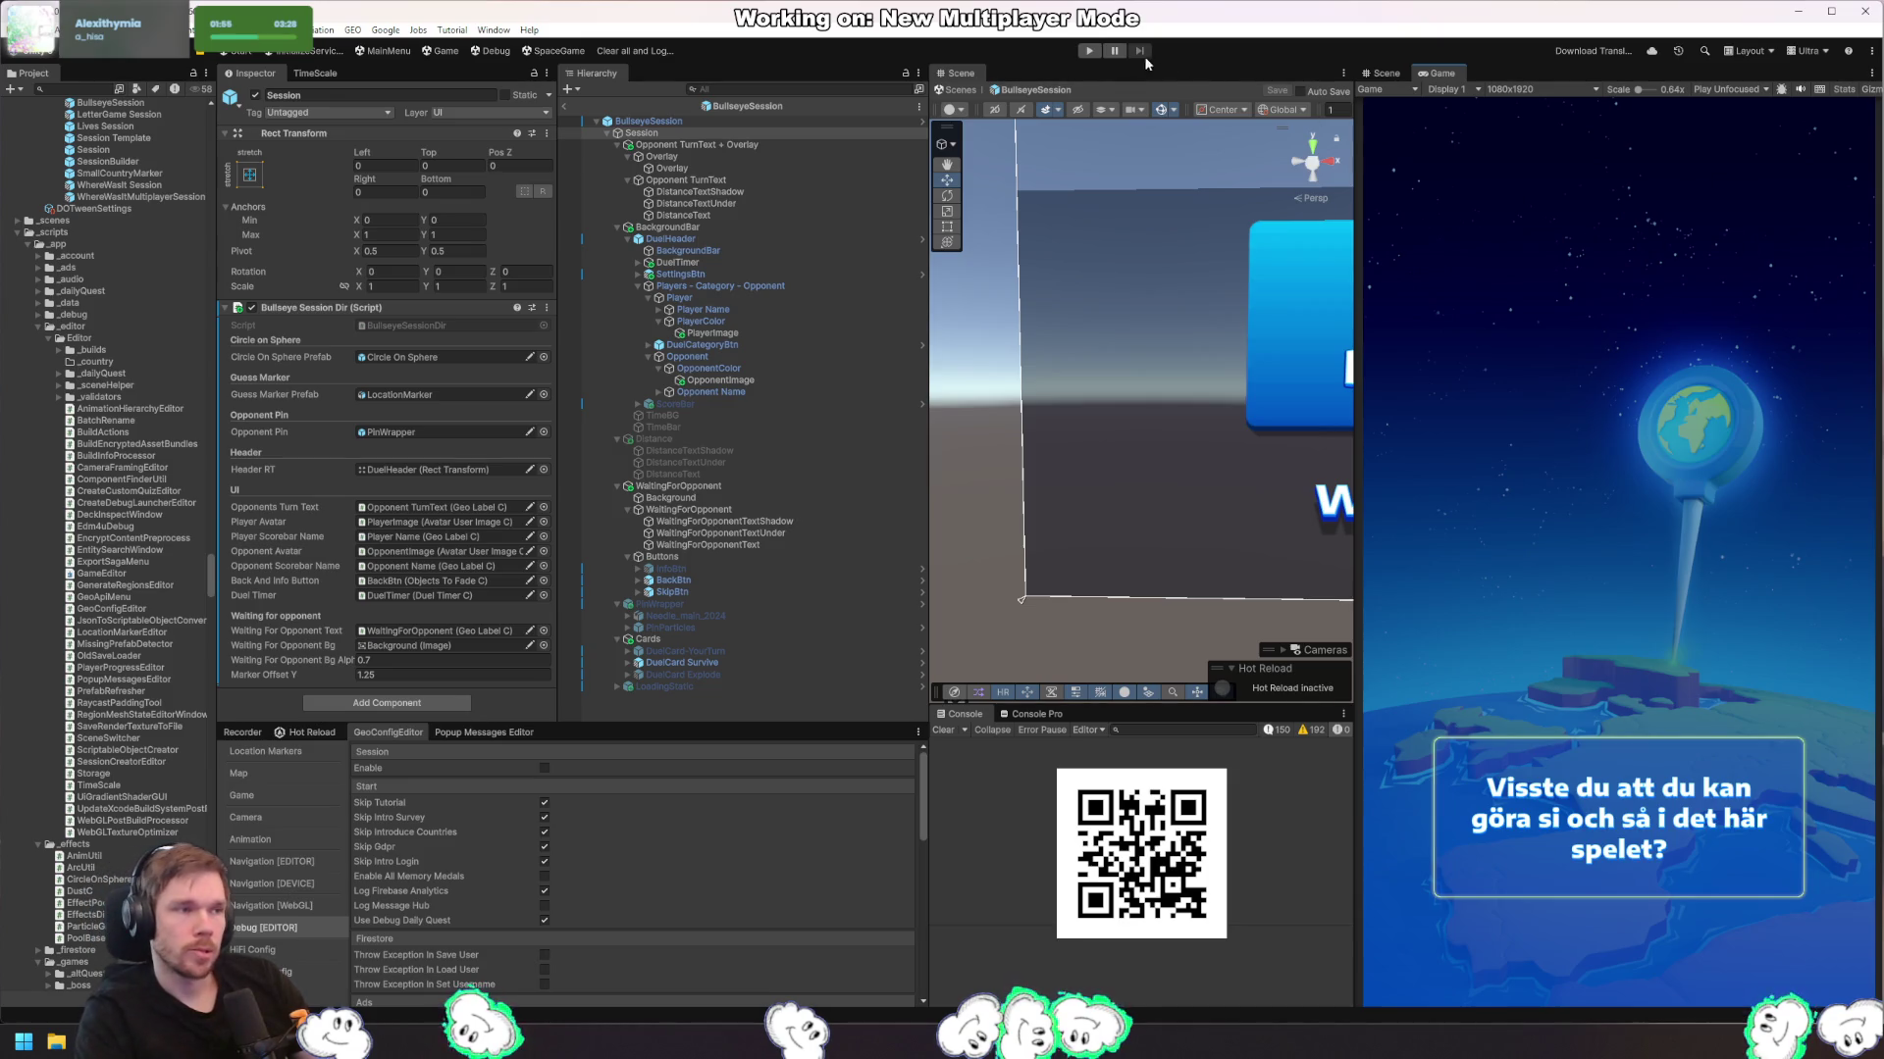
Step: Play a test round and inspect the Console entry logging an arc duration of 5
{"action": "left_click", "coordinate": [1090, 51]}
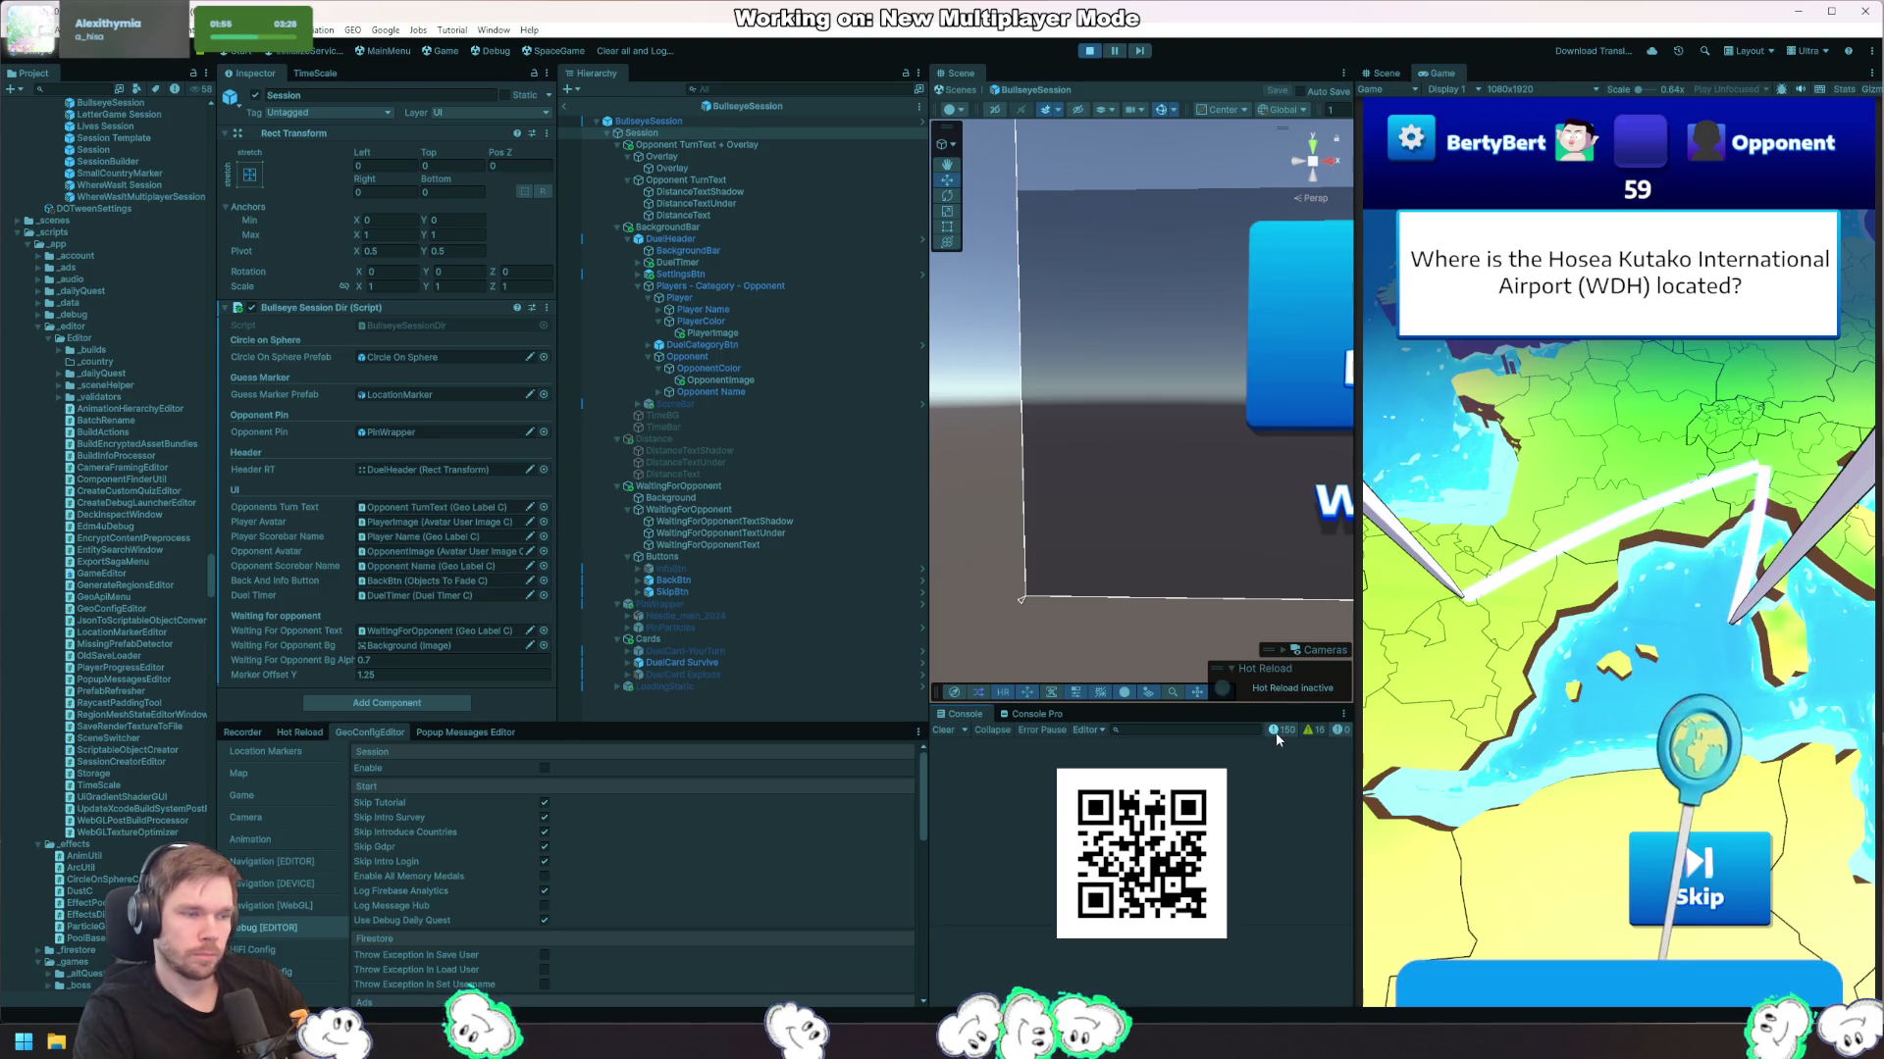
{"action": "left_click_drag", "start_coordinate": [1348, 770], "coordinate": [1349, 898]}
{"action": "left_click", "coordinate": [1138, 829]}
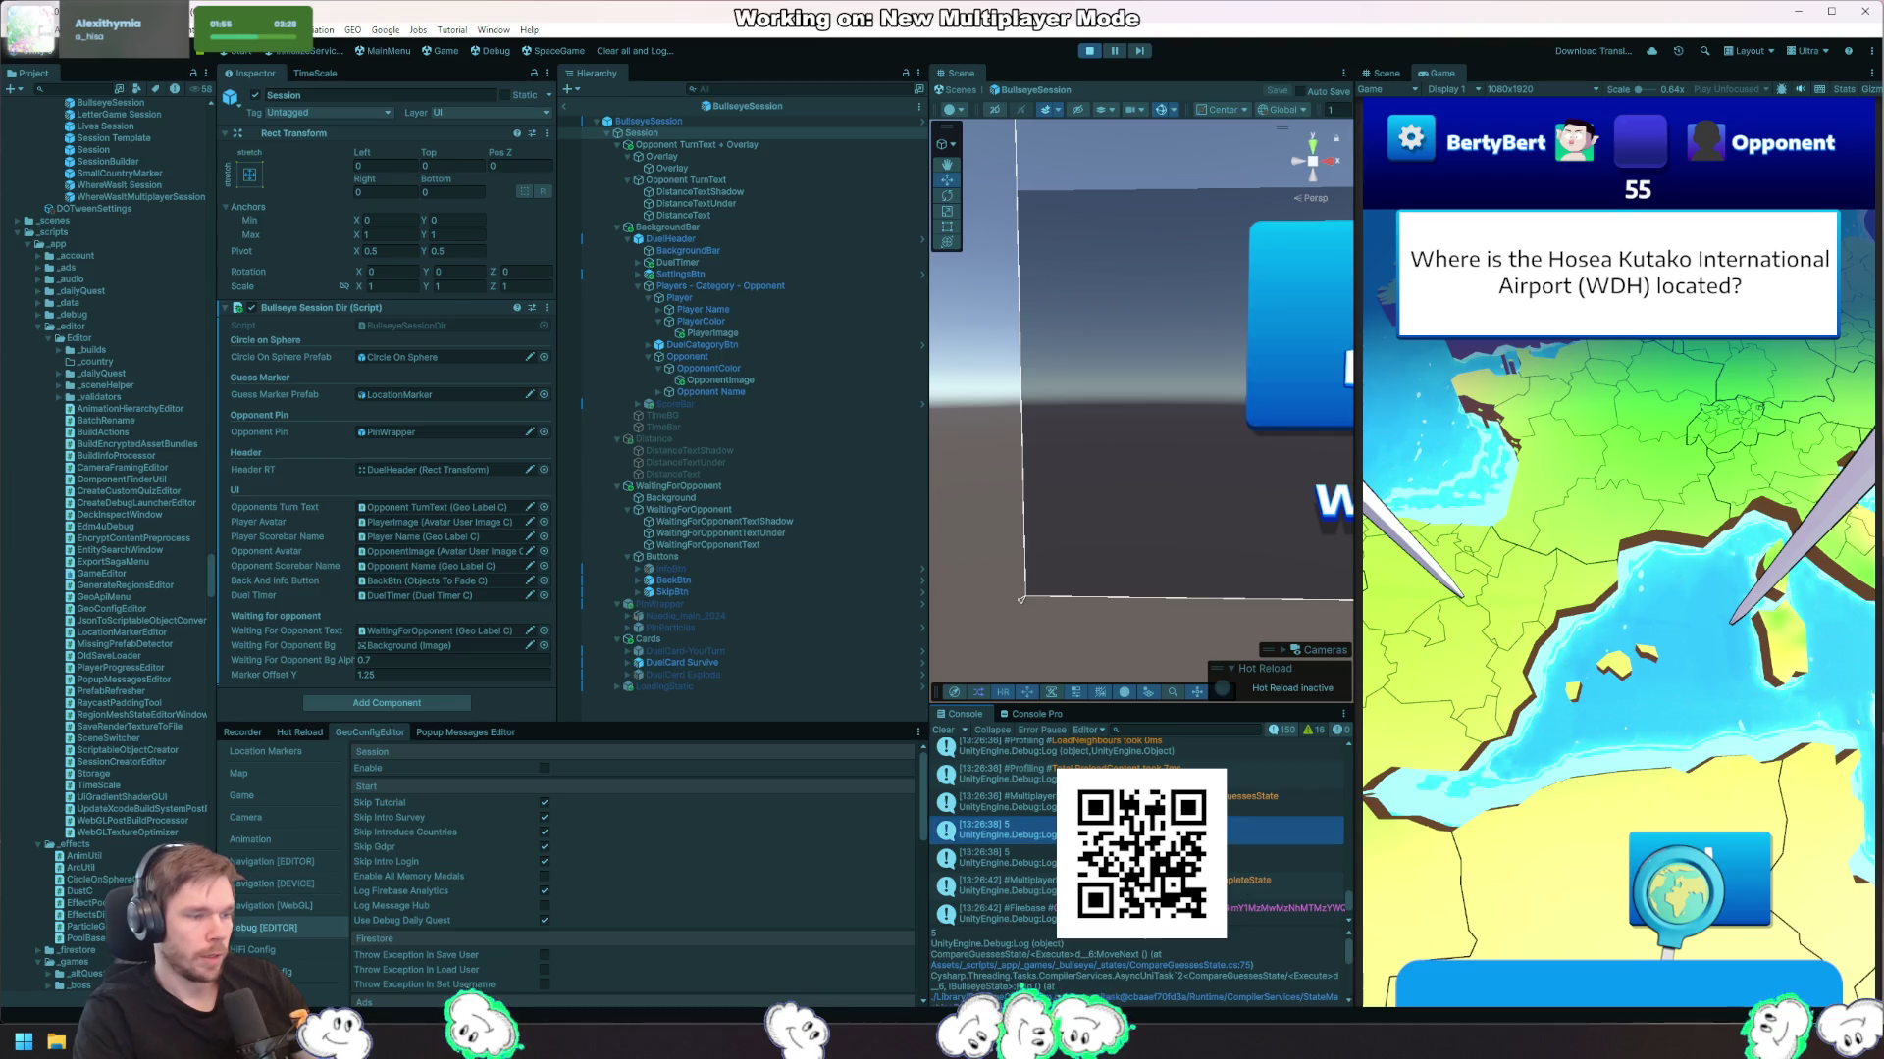
{"action": "key", "text": "alt+Tab"}
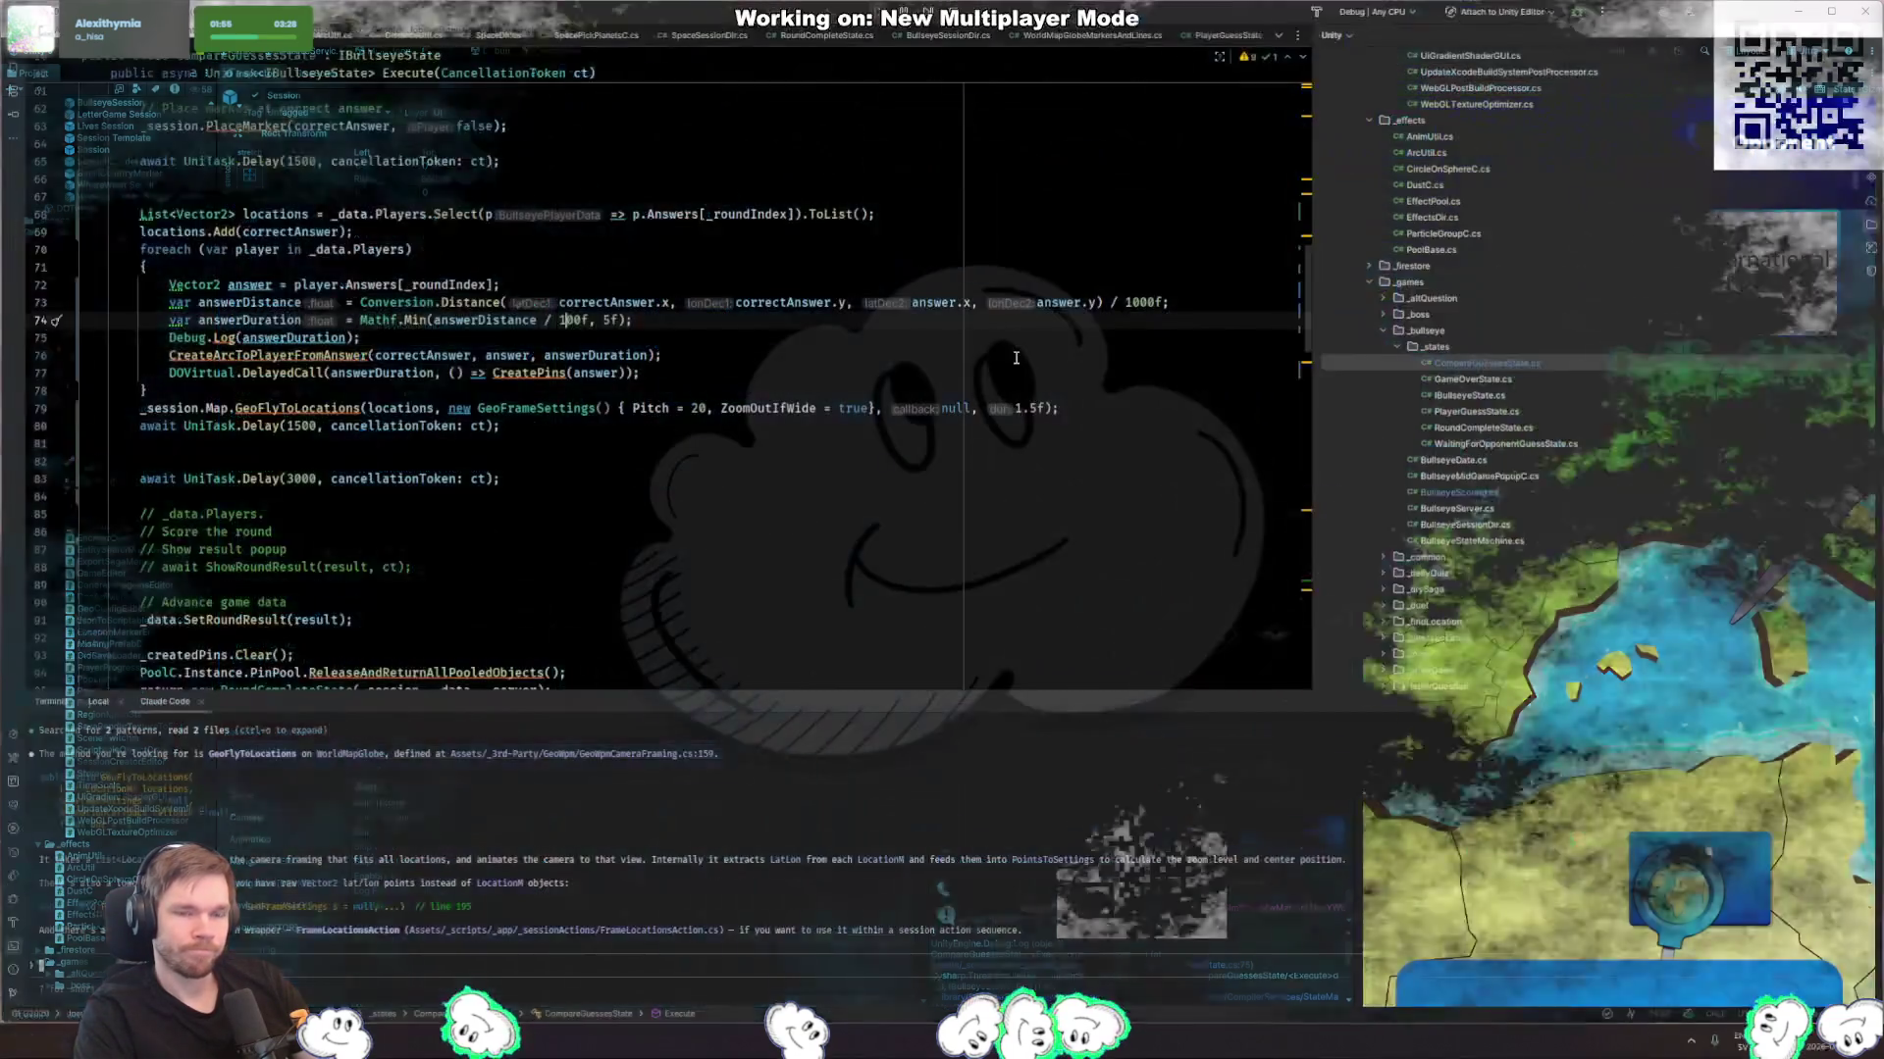
Step: Change the line 74 divisor to 500f, test a round in Play mode, then stop it
{"action": "type", "text": "5"}
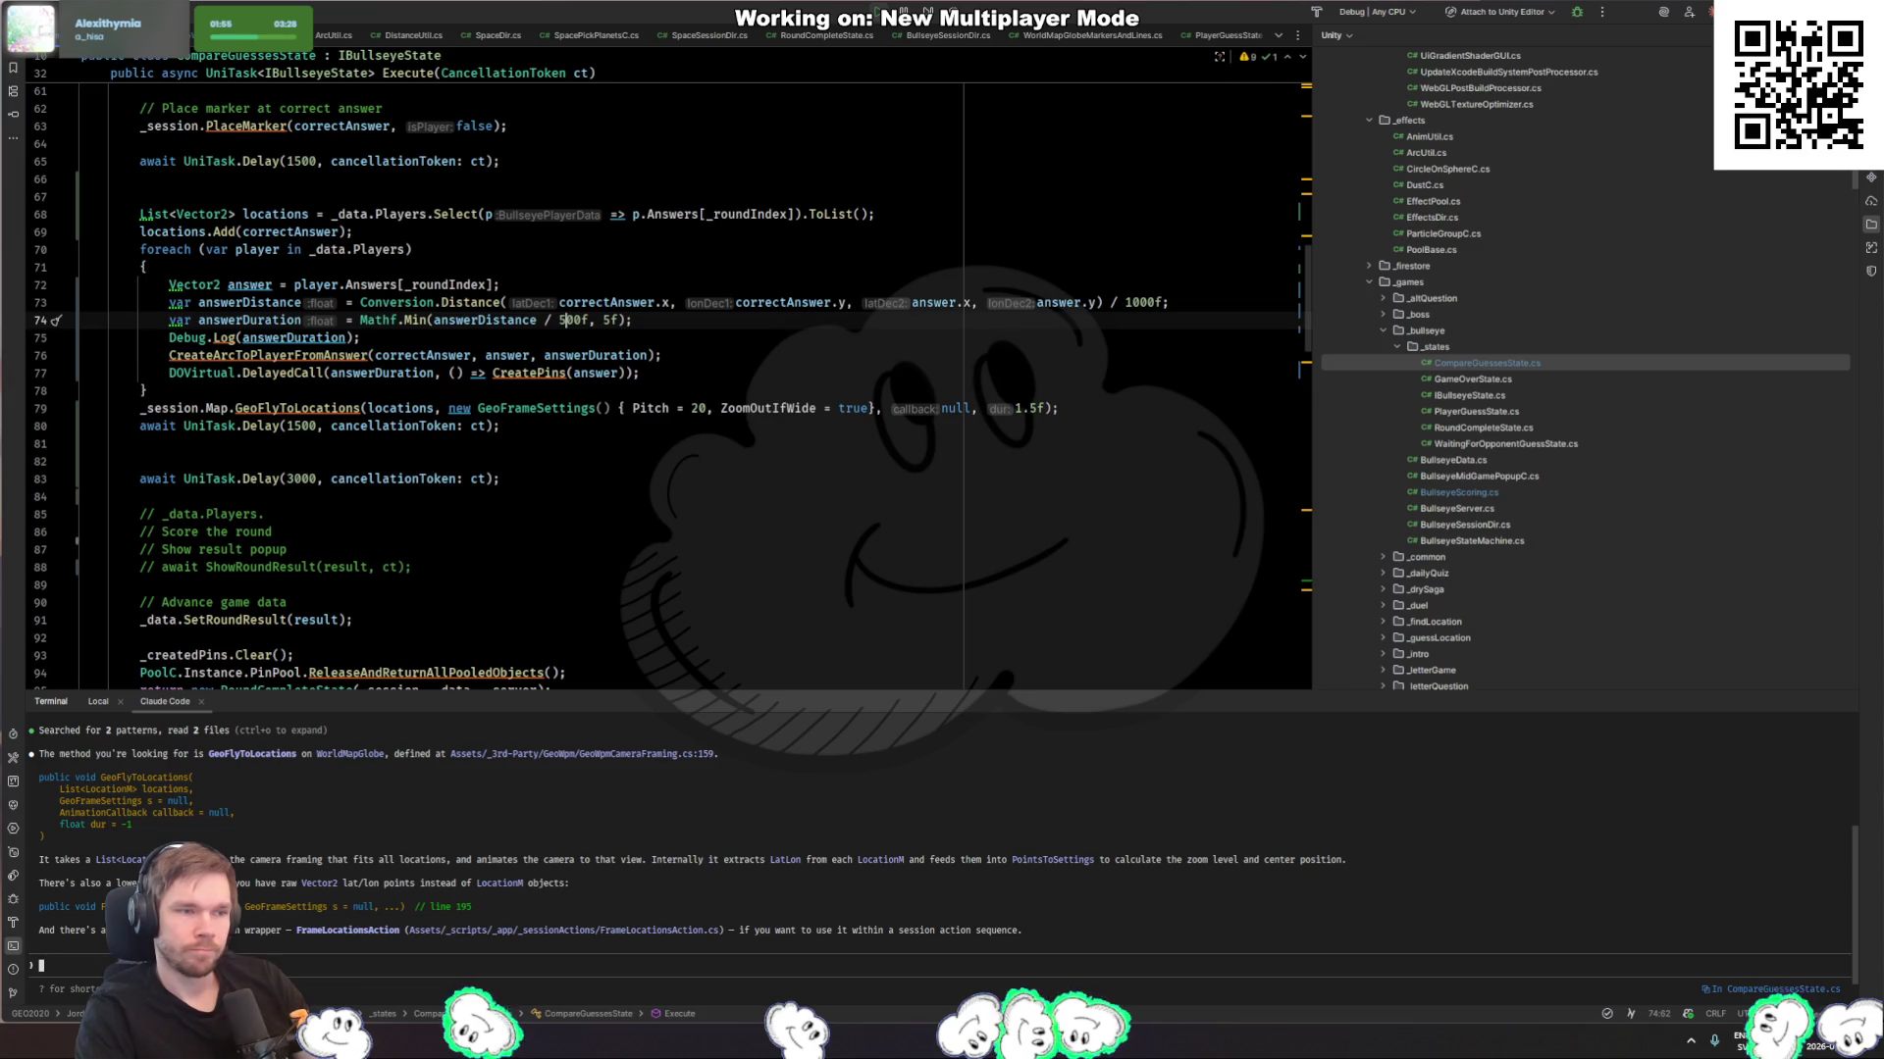
{"action": "key", "text": "alt+Tab"}
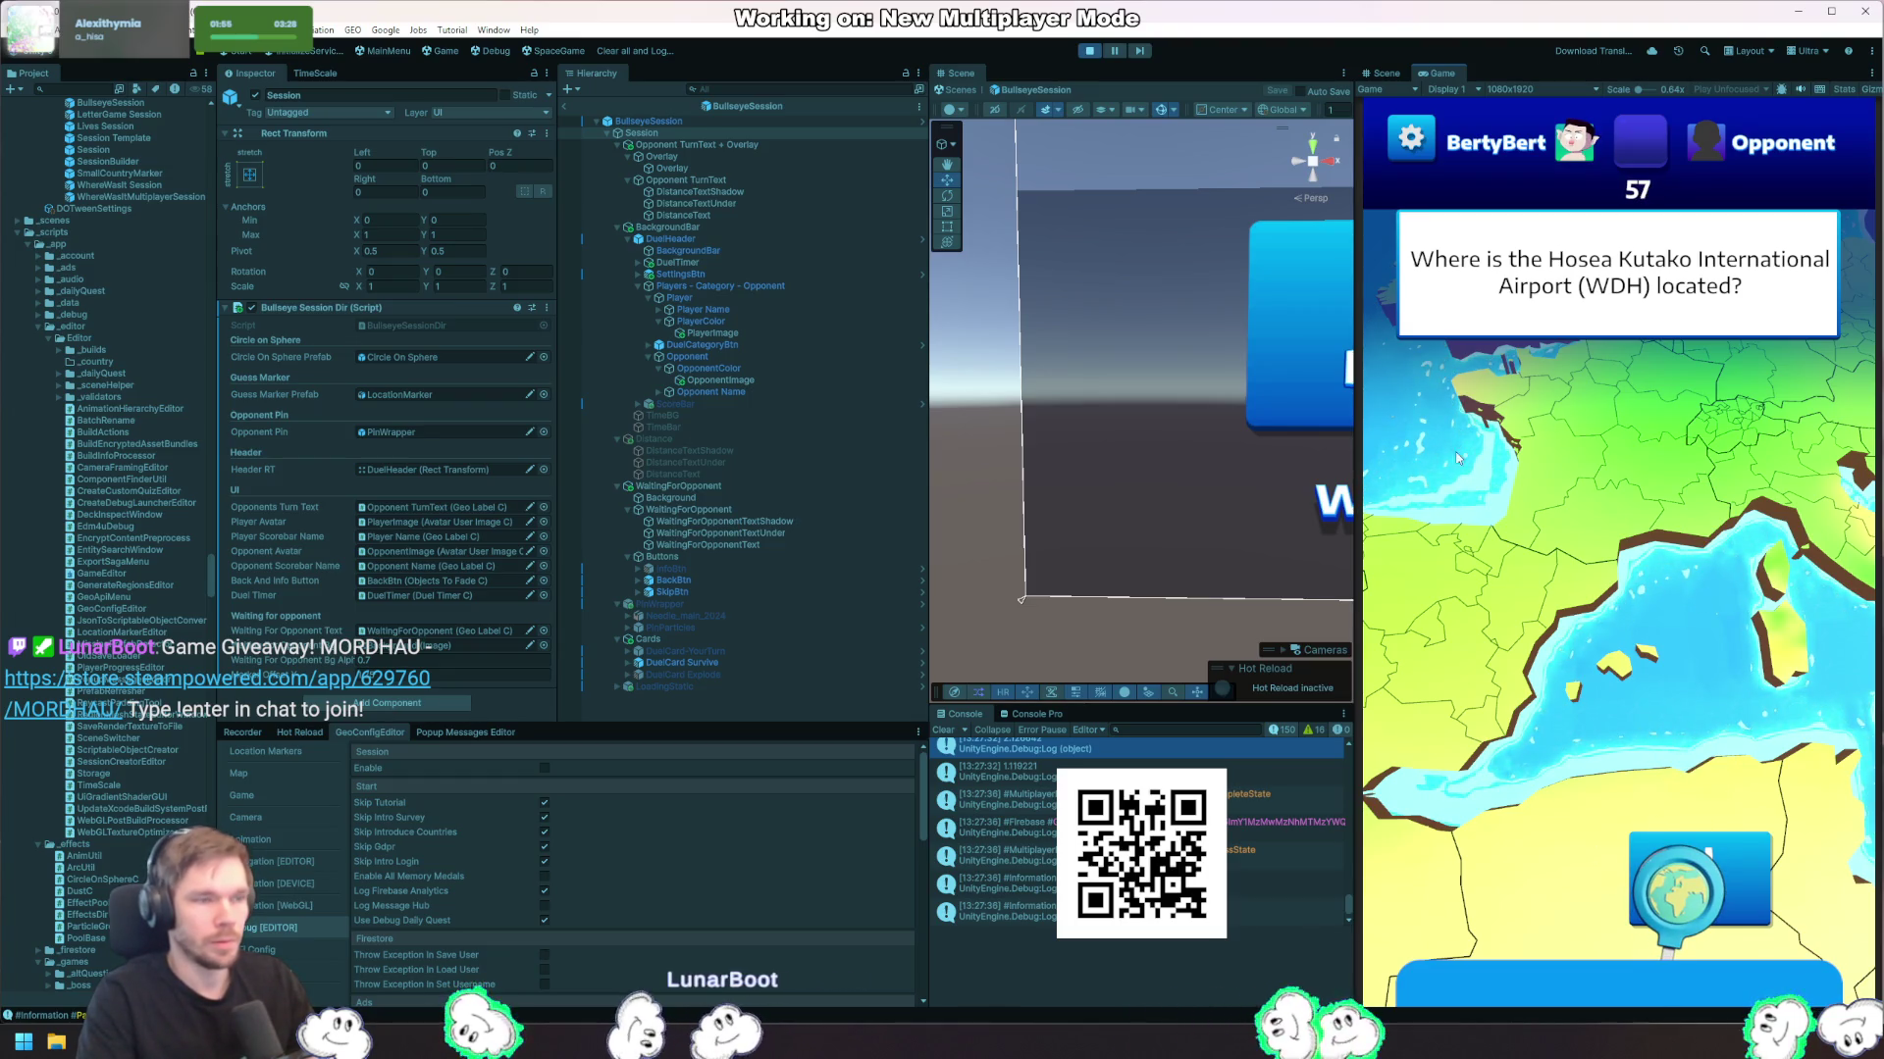
{"action": "left_click", "coordinate": [1089, 51]}
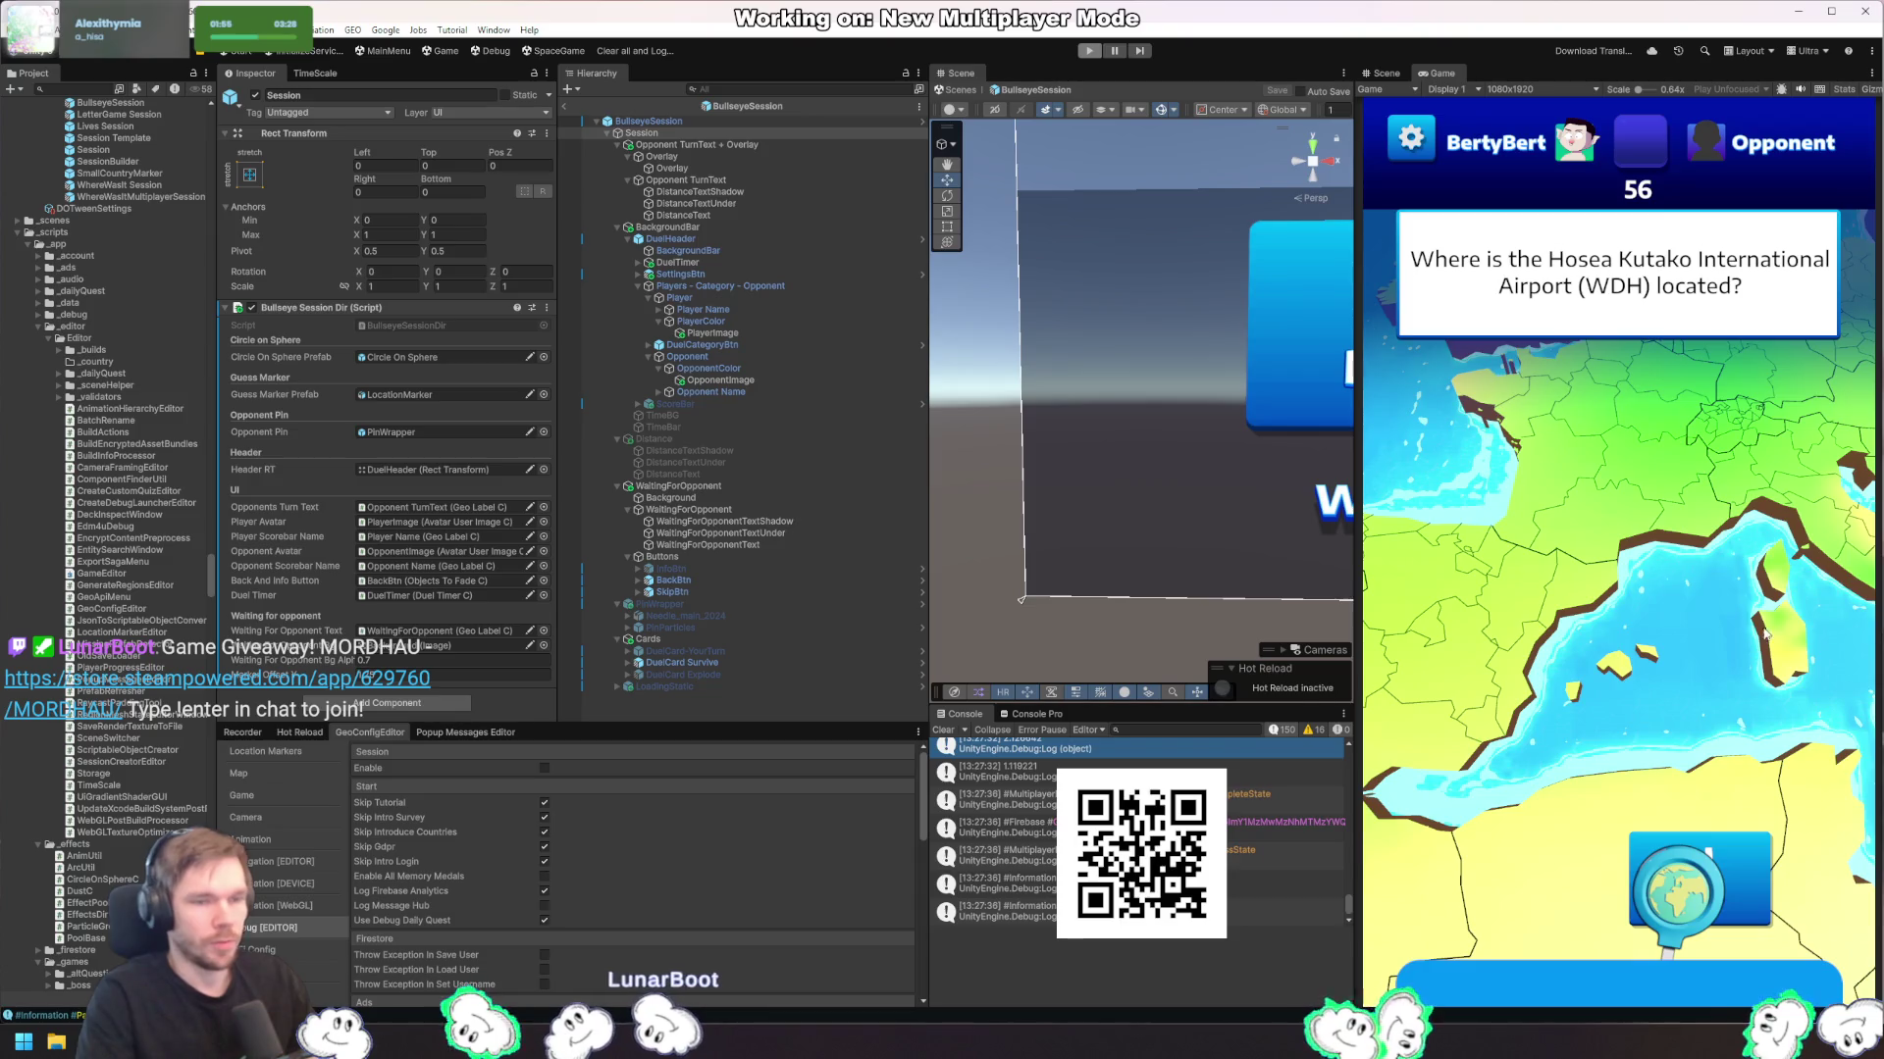
{"action": "key", "text": "alt+Tab"}
{"action": "left_click", "coordinate": [525, 373], "text": "ctrl"}
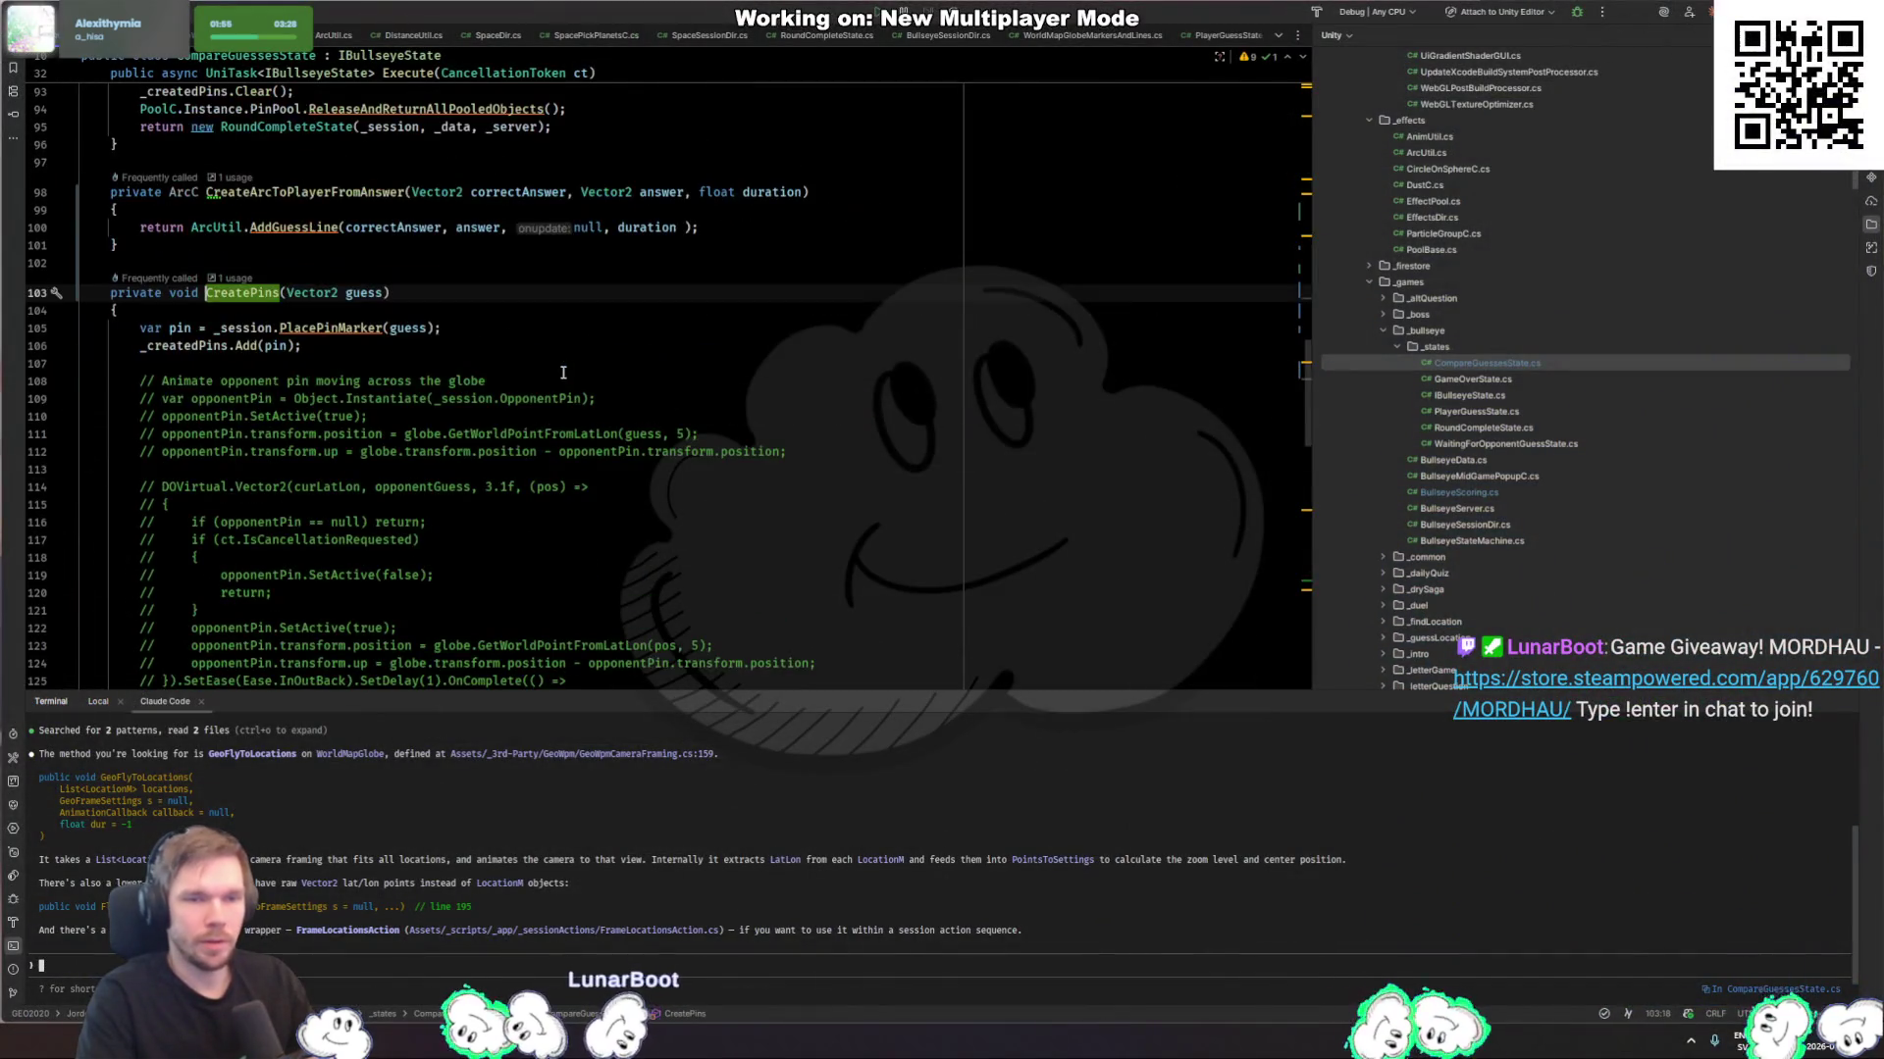
Step: Insert a blank line after SetActive(true) in PlacePinMarker, then go to the PinPoolC class
{"action": "left_click", "coordinate": [513, 345]}
{"action": "left_click", "coordinate": [329, 328], "text": "ctrl"}
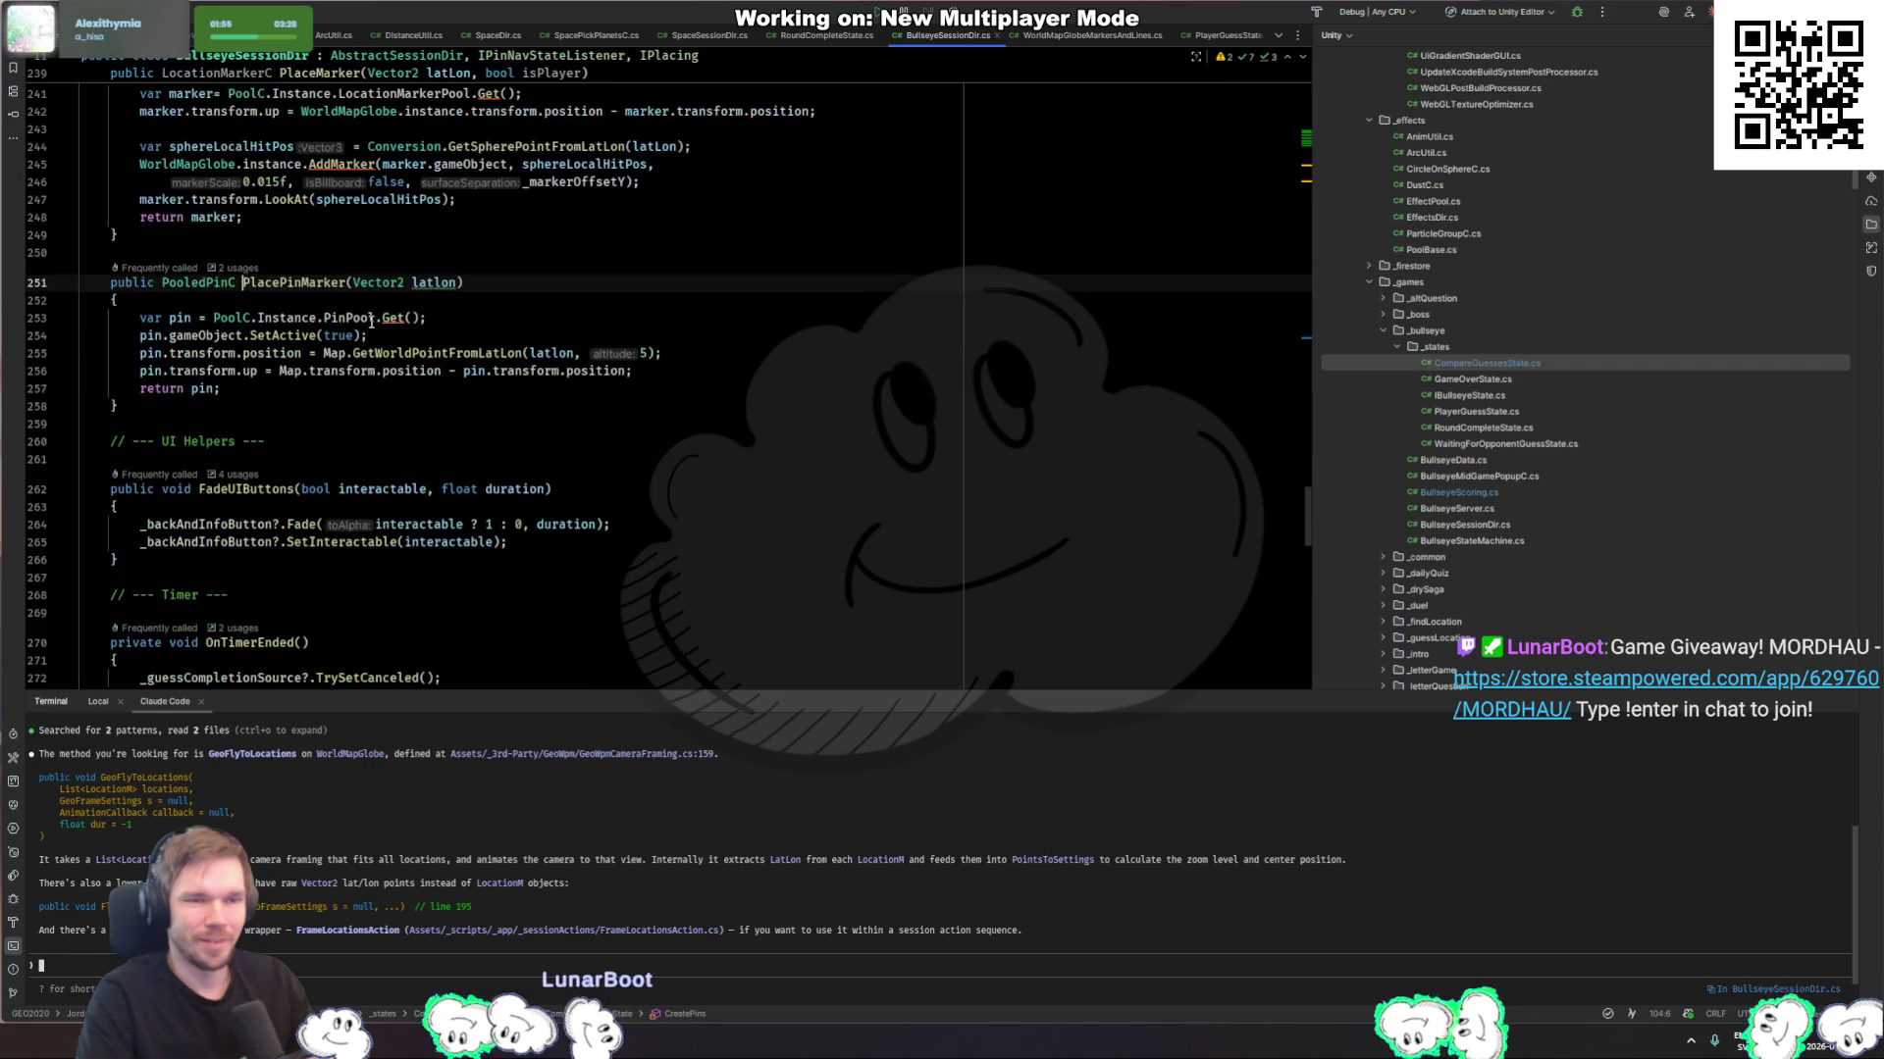
{"action": "left_click", "coordinate": [663, 351]}
{"action": "key", "text": "Down"}
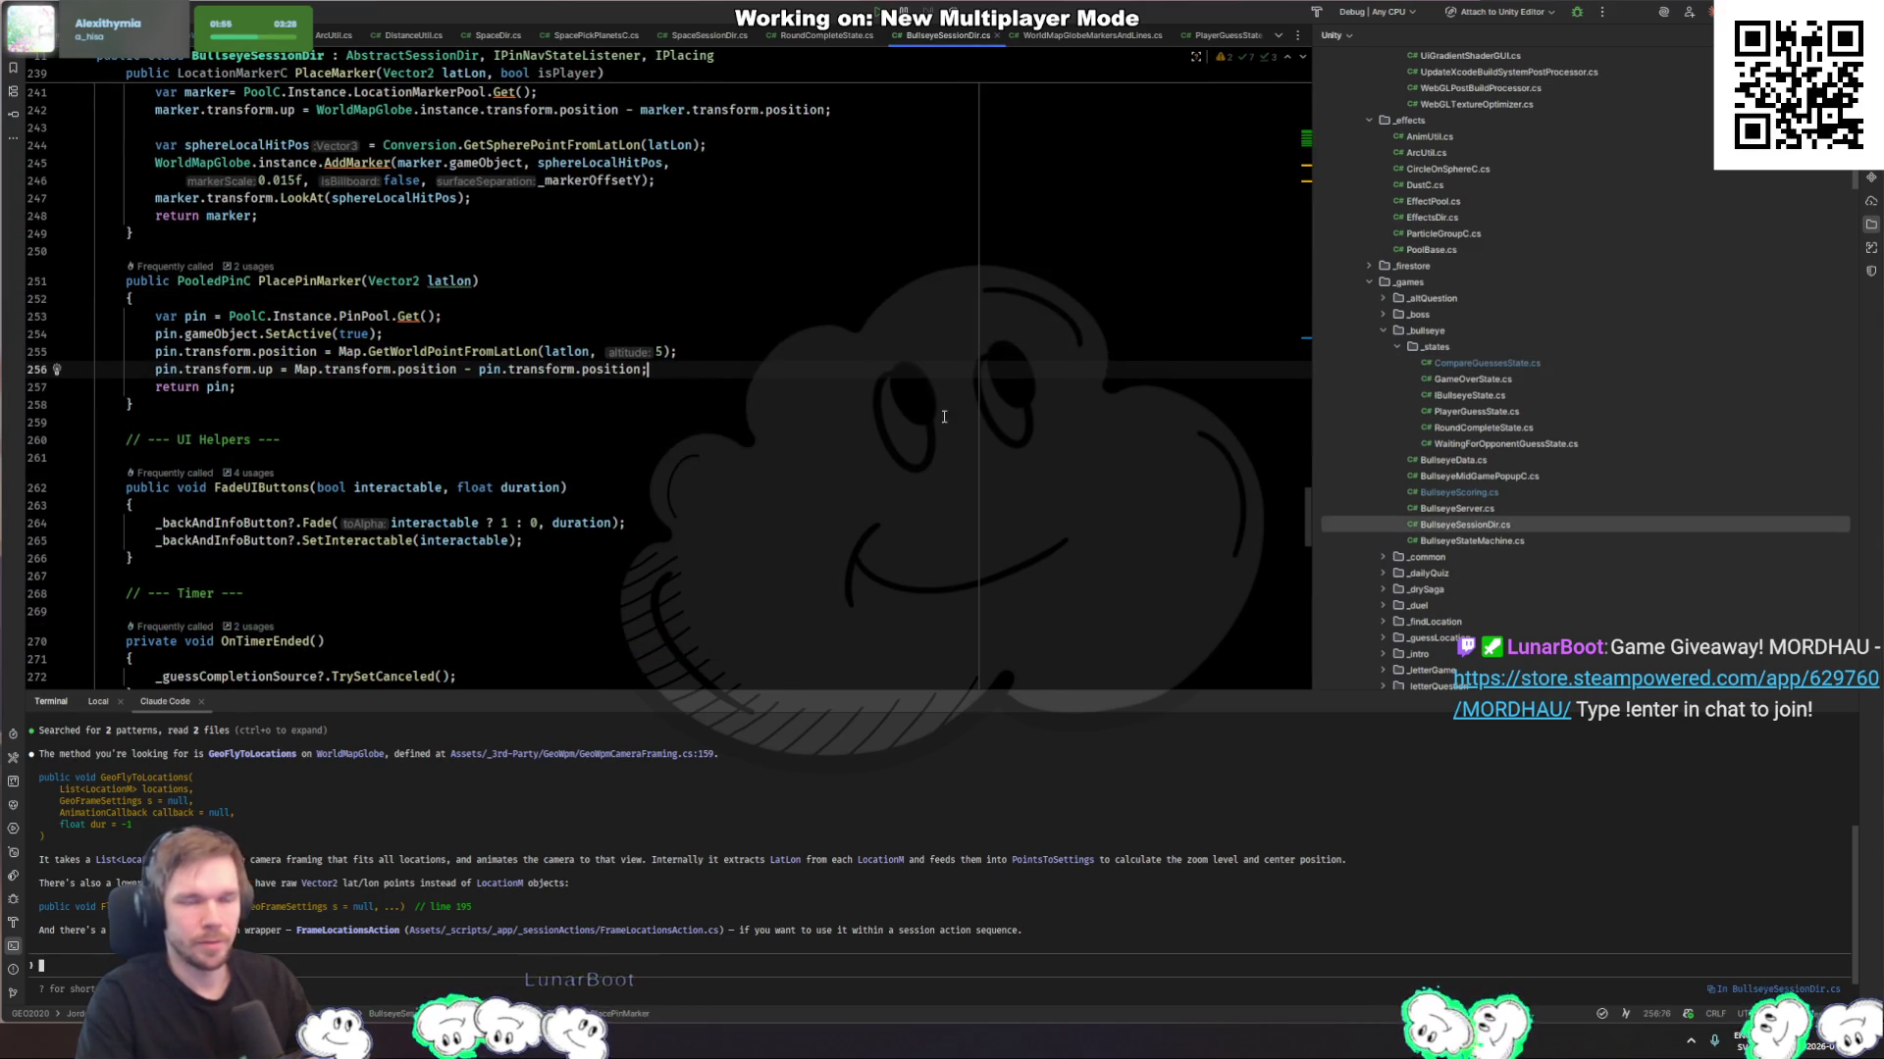
{"action": "key", "text": "Up"}
{"action": "key", "text": "Up"}
{"action": "key", "text": "Return"}
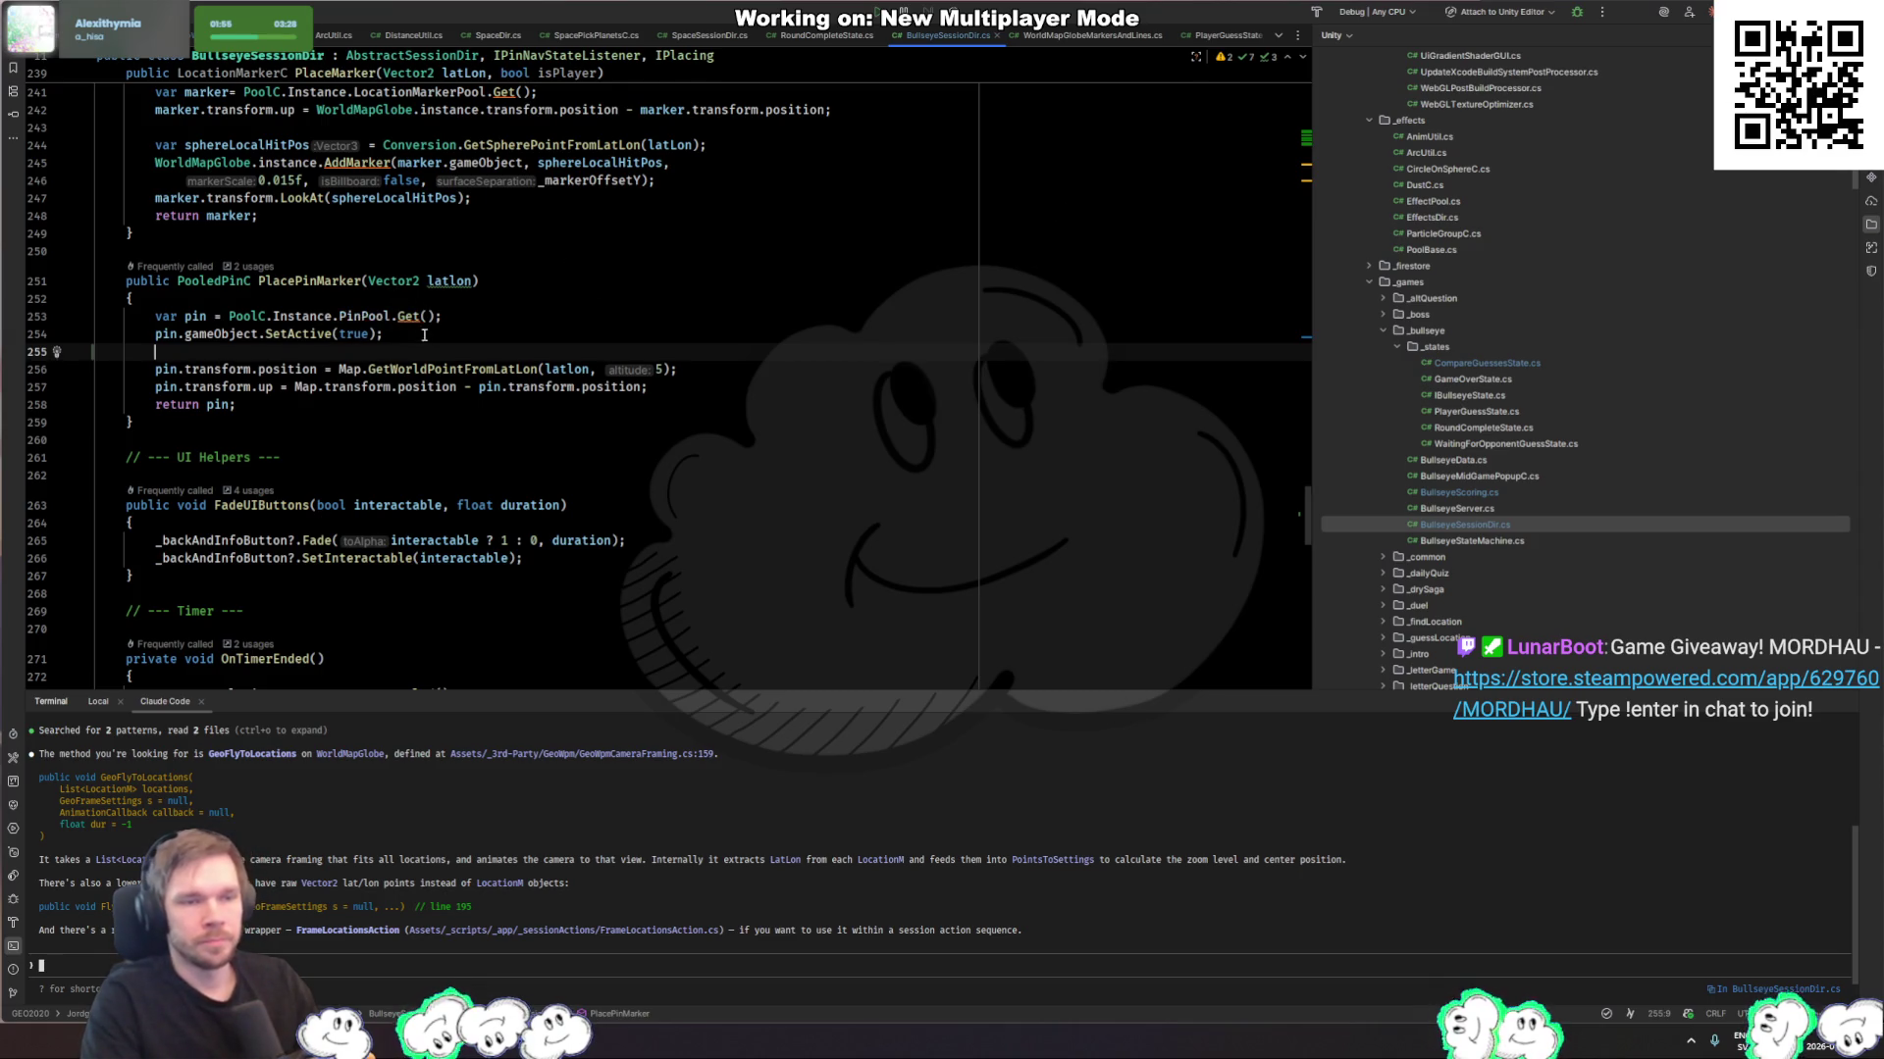
{"action": "left_click", "coordinate": [363, 316], "text": "ctrl"}
{"action": "left_click", "coordinate": [189, 284], "text": "ctrl"}
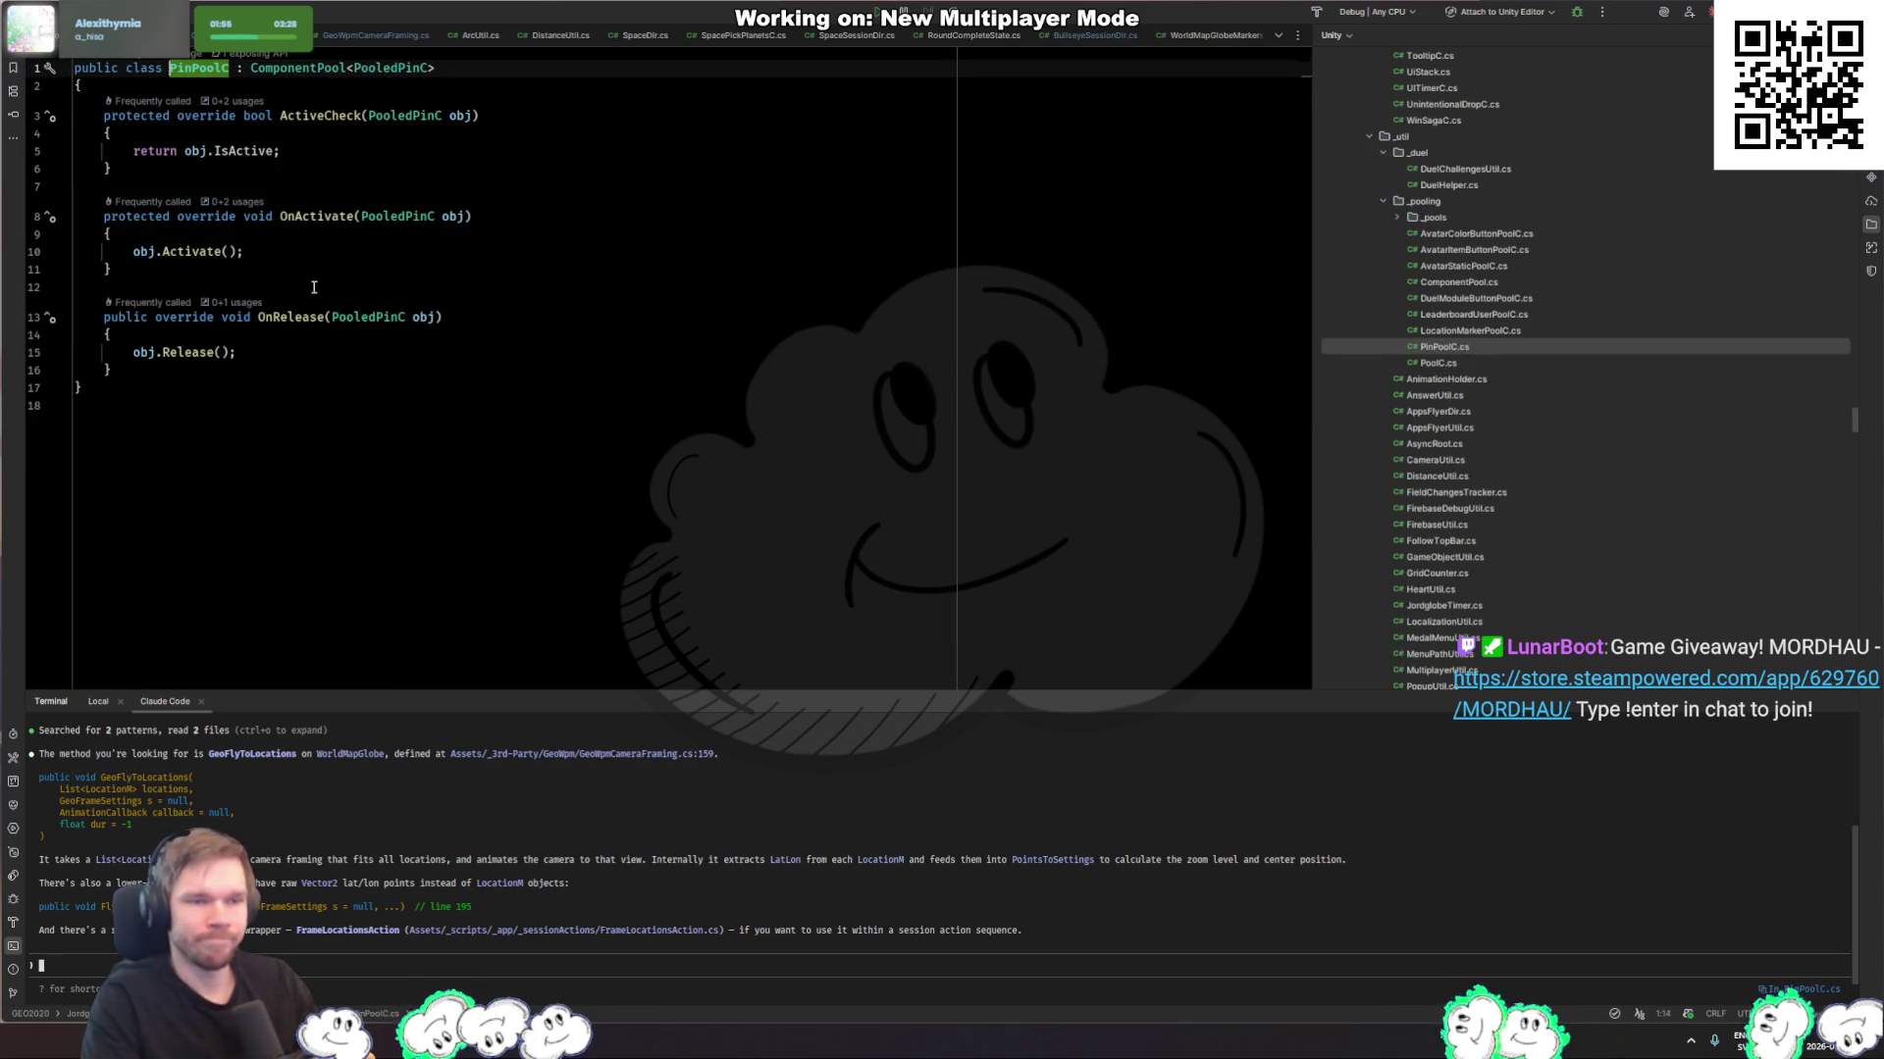
Step: Add an Awake() method to the PooledPinC class below the IsActive property
{"action": "left_click", "coordinate": [357, 315], "text": "ctrl"}
{"action": "left_click", "coordinate": [410, 452]}
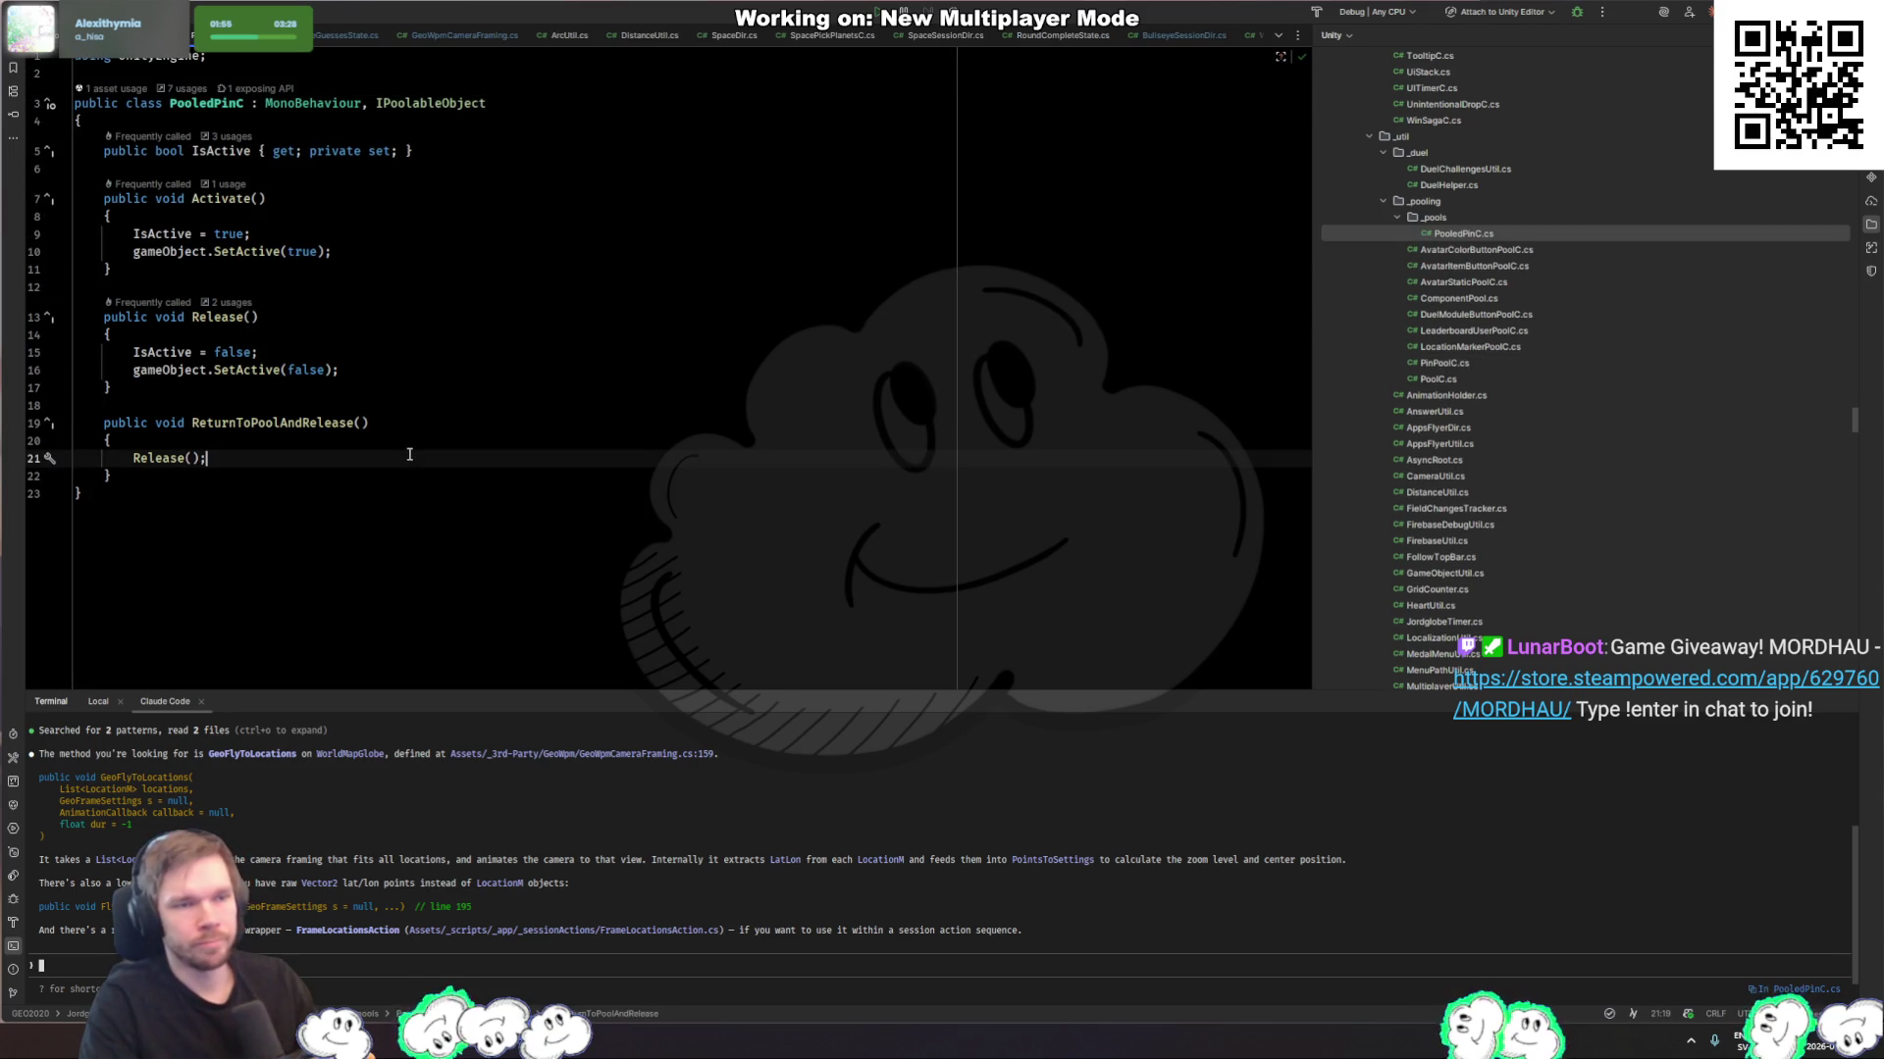
{"action": "left_click", "coordinate": [285, 172]}
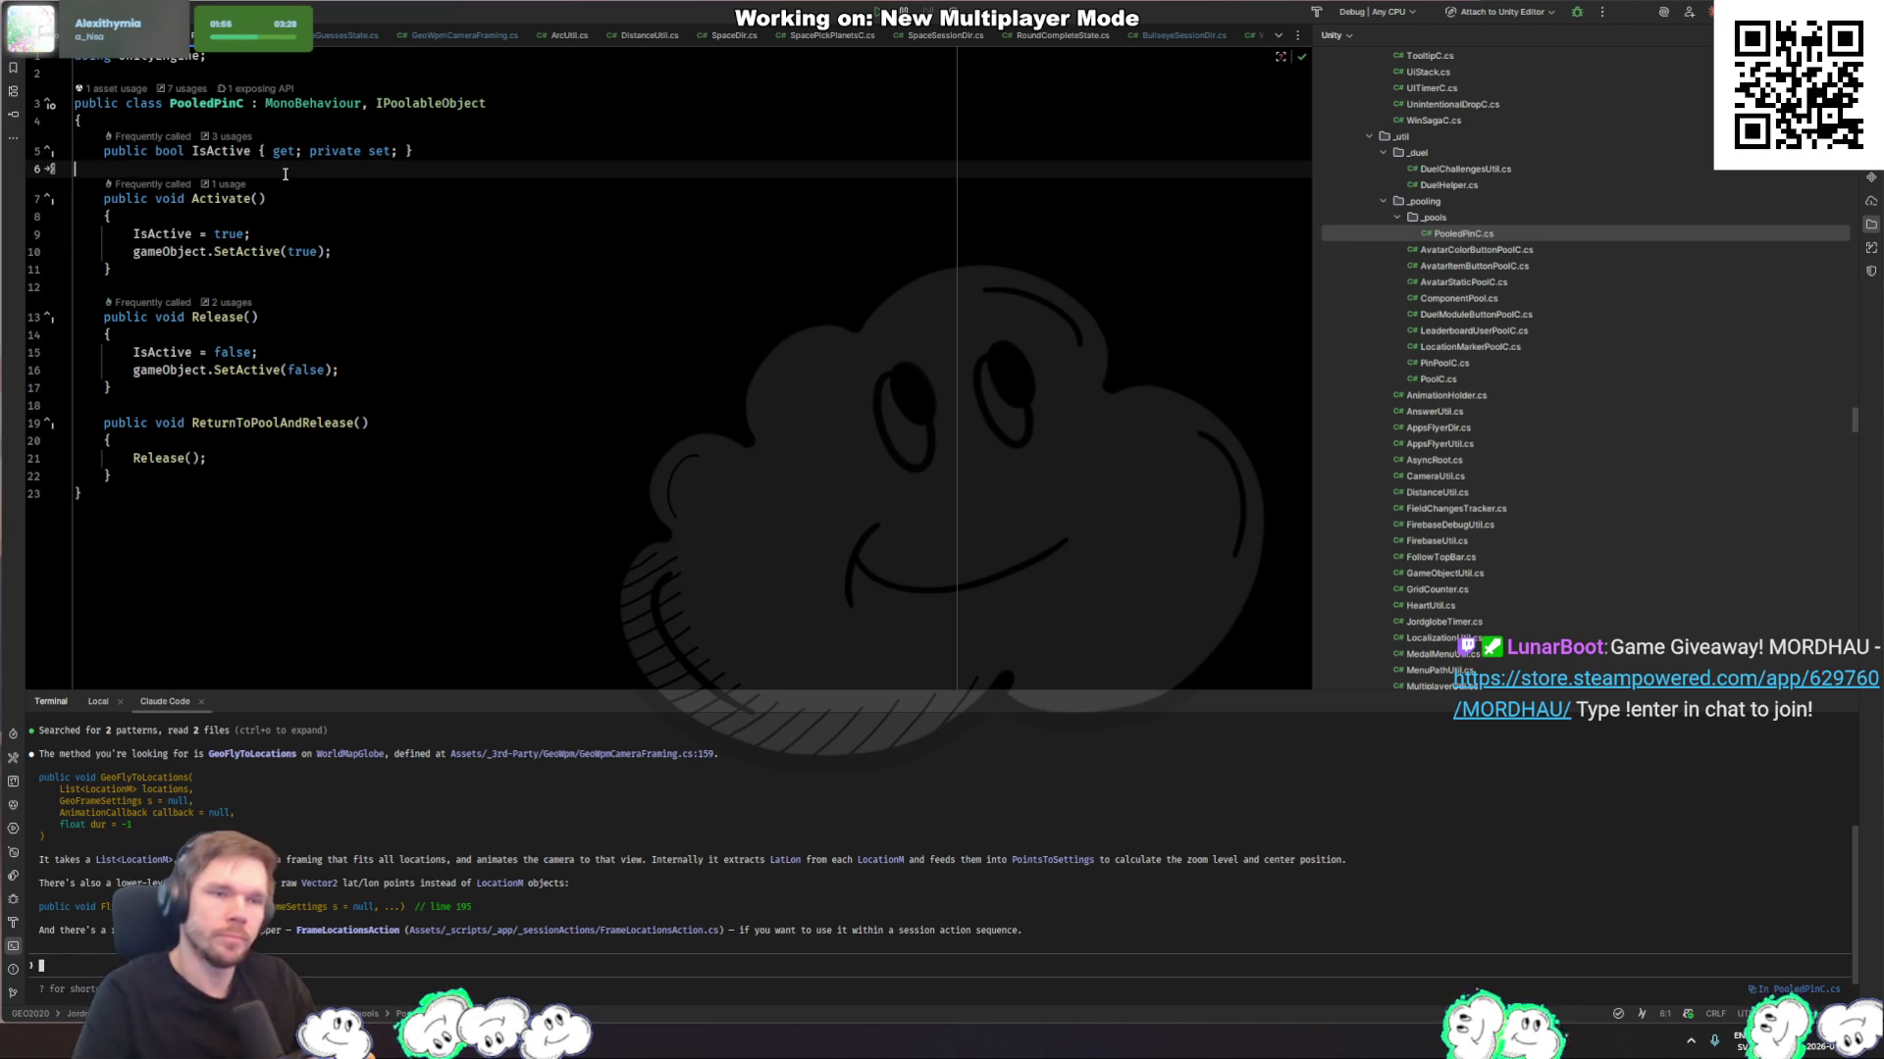
{"action": "key", "text": "Return"}
{"action": "key", "text": "Return"}
{"action": "key", "text": "Up"}
{"action": "type", "text": "priv"}
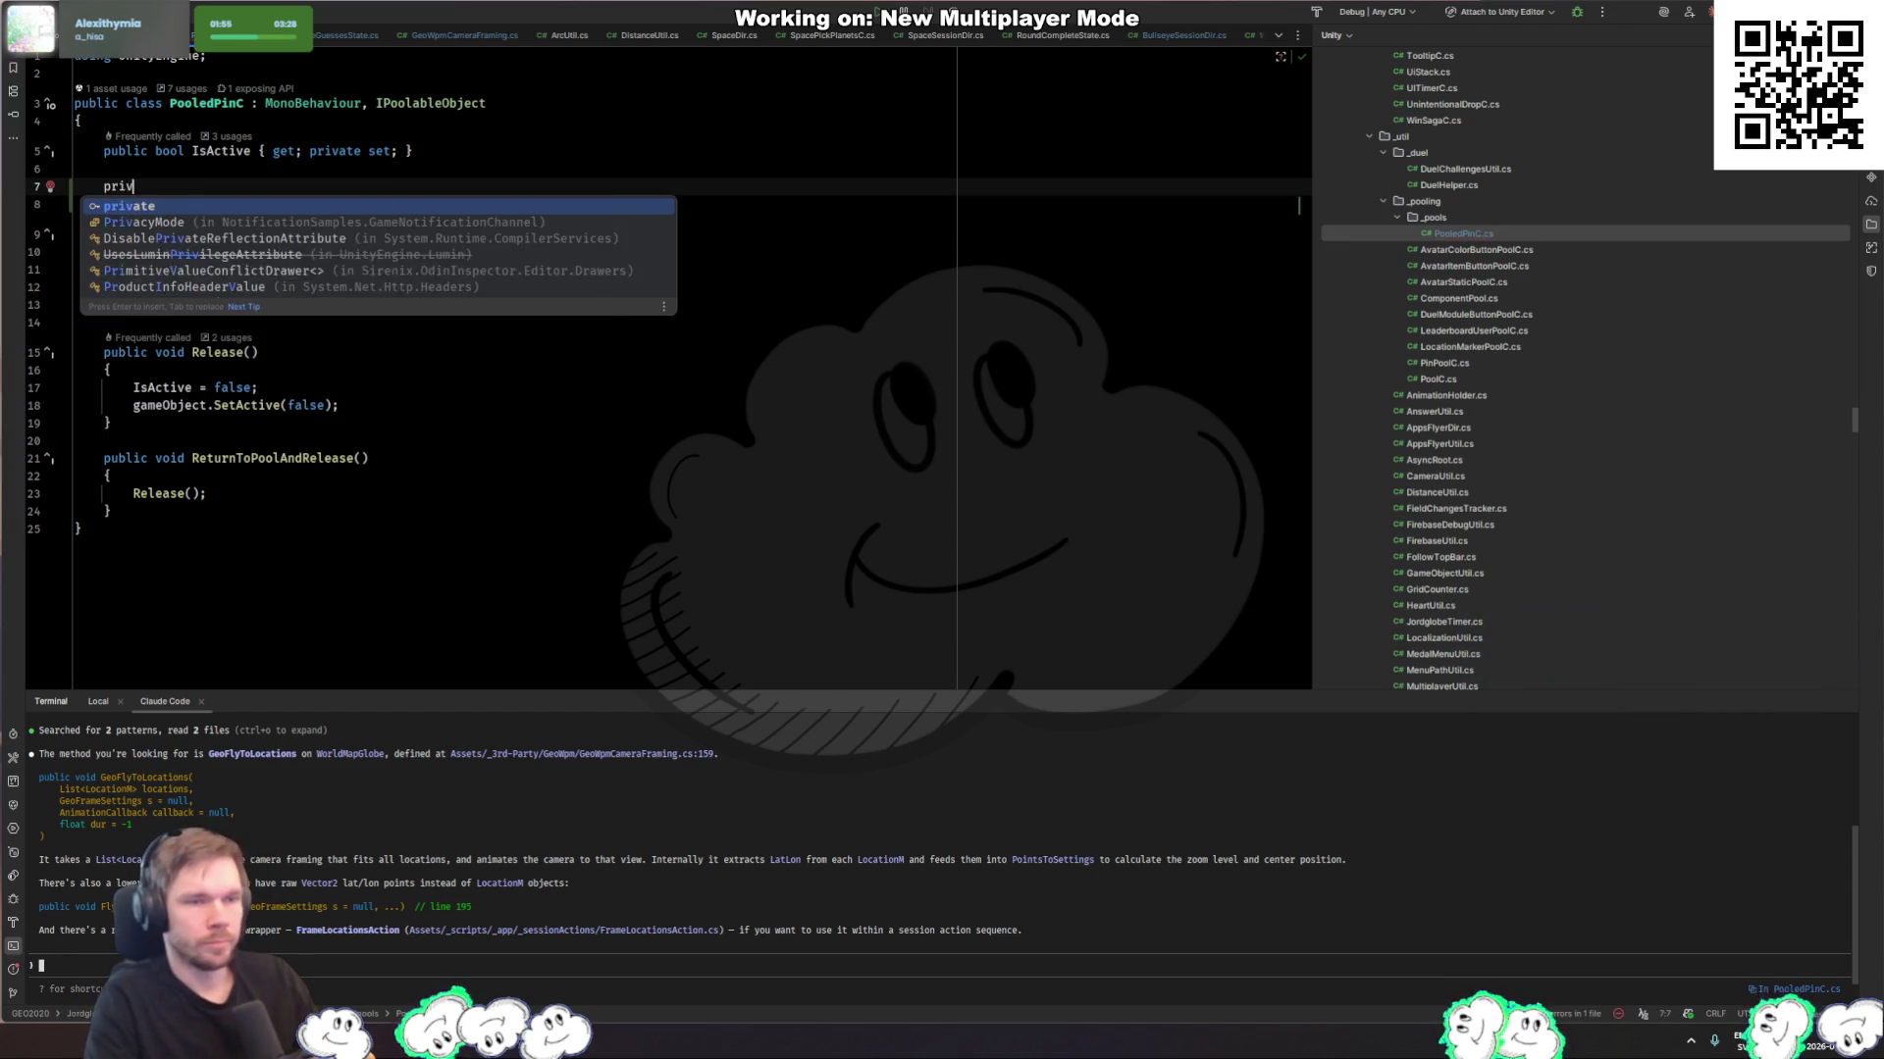
{"action": "key", "text": "Return"}
{"action": "key", "text": "ctrl+BackSpace"}
{"action": "type", "text": "awak"}
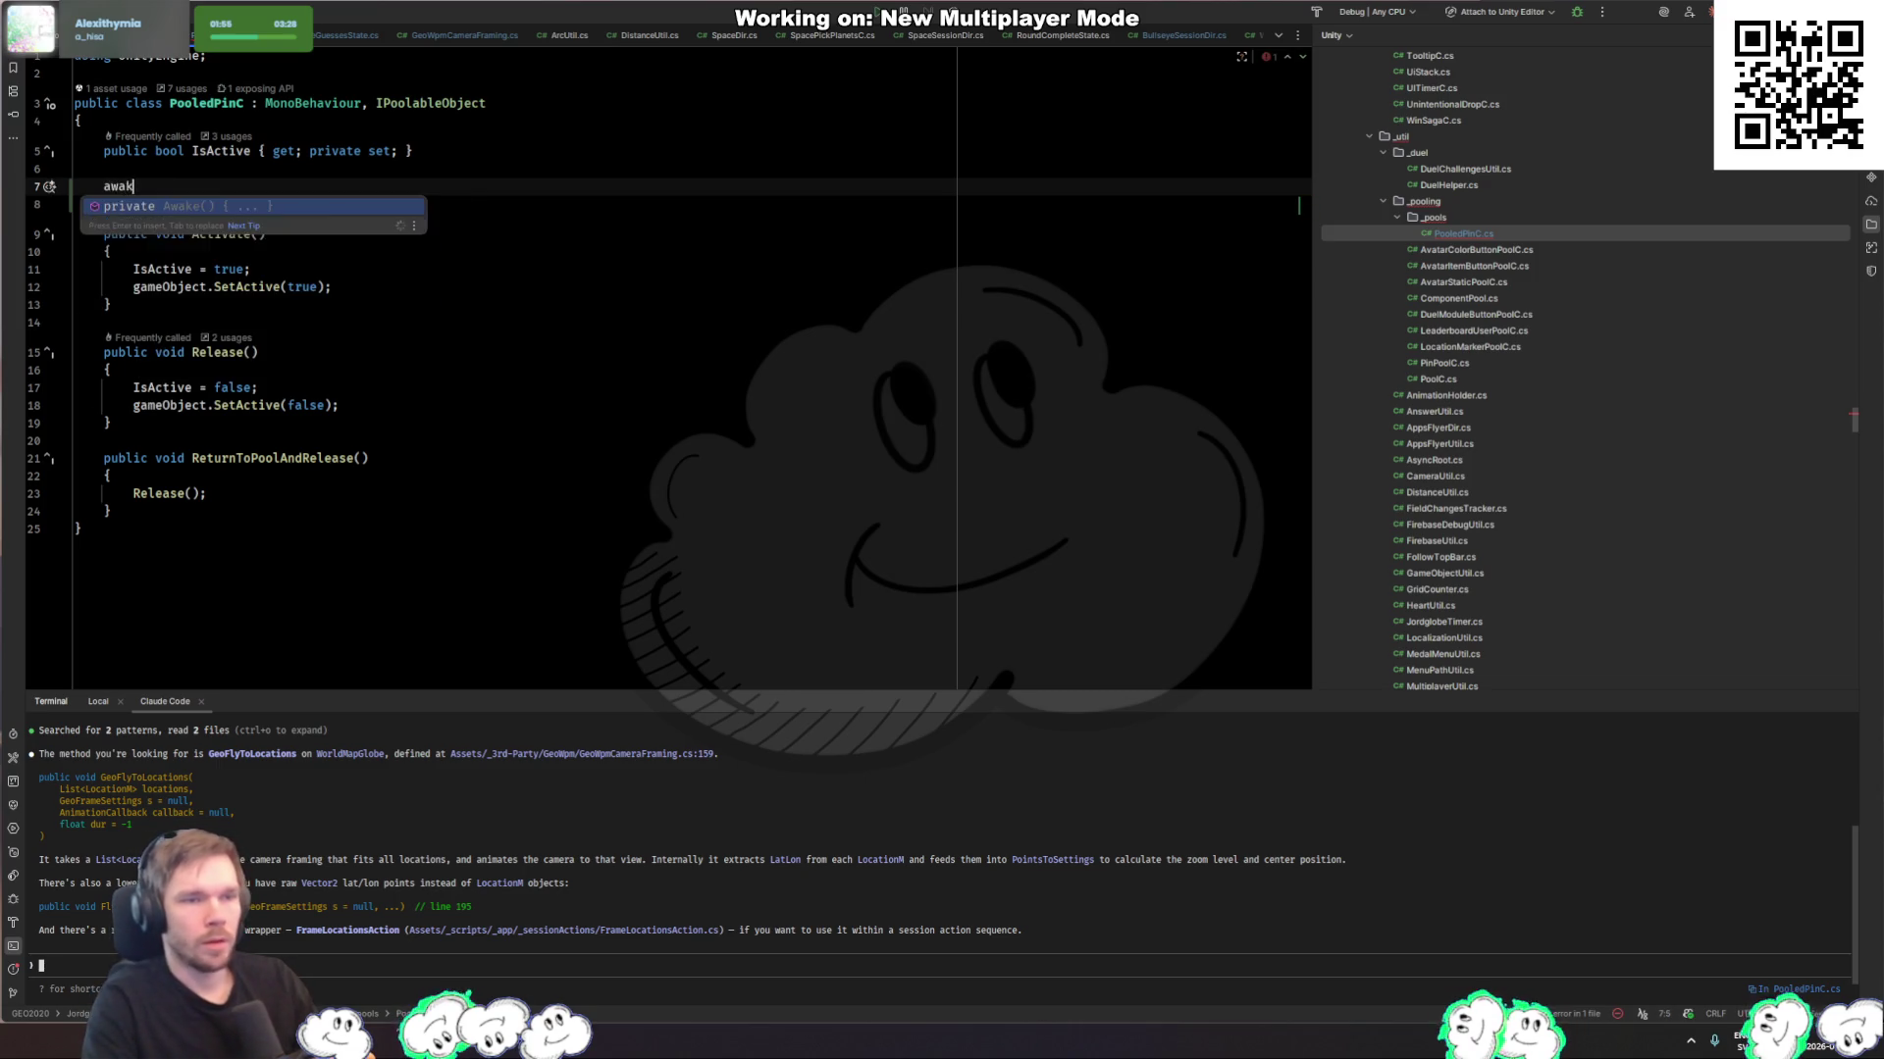
{"action": "key", "text": "Return"}
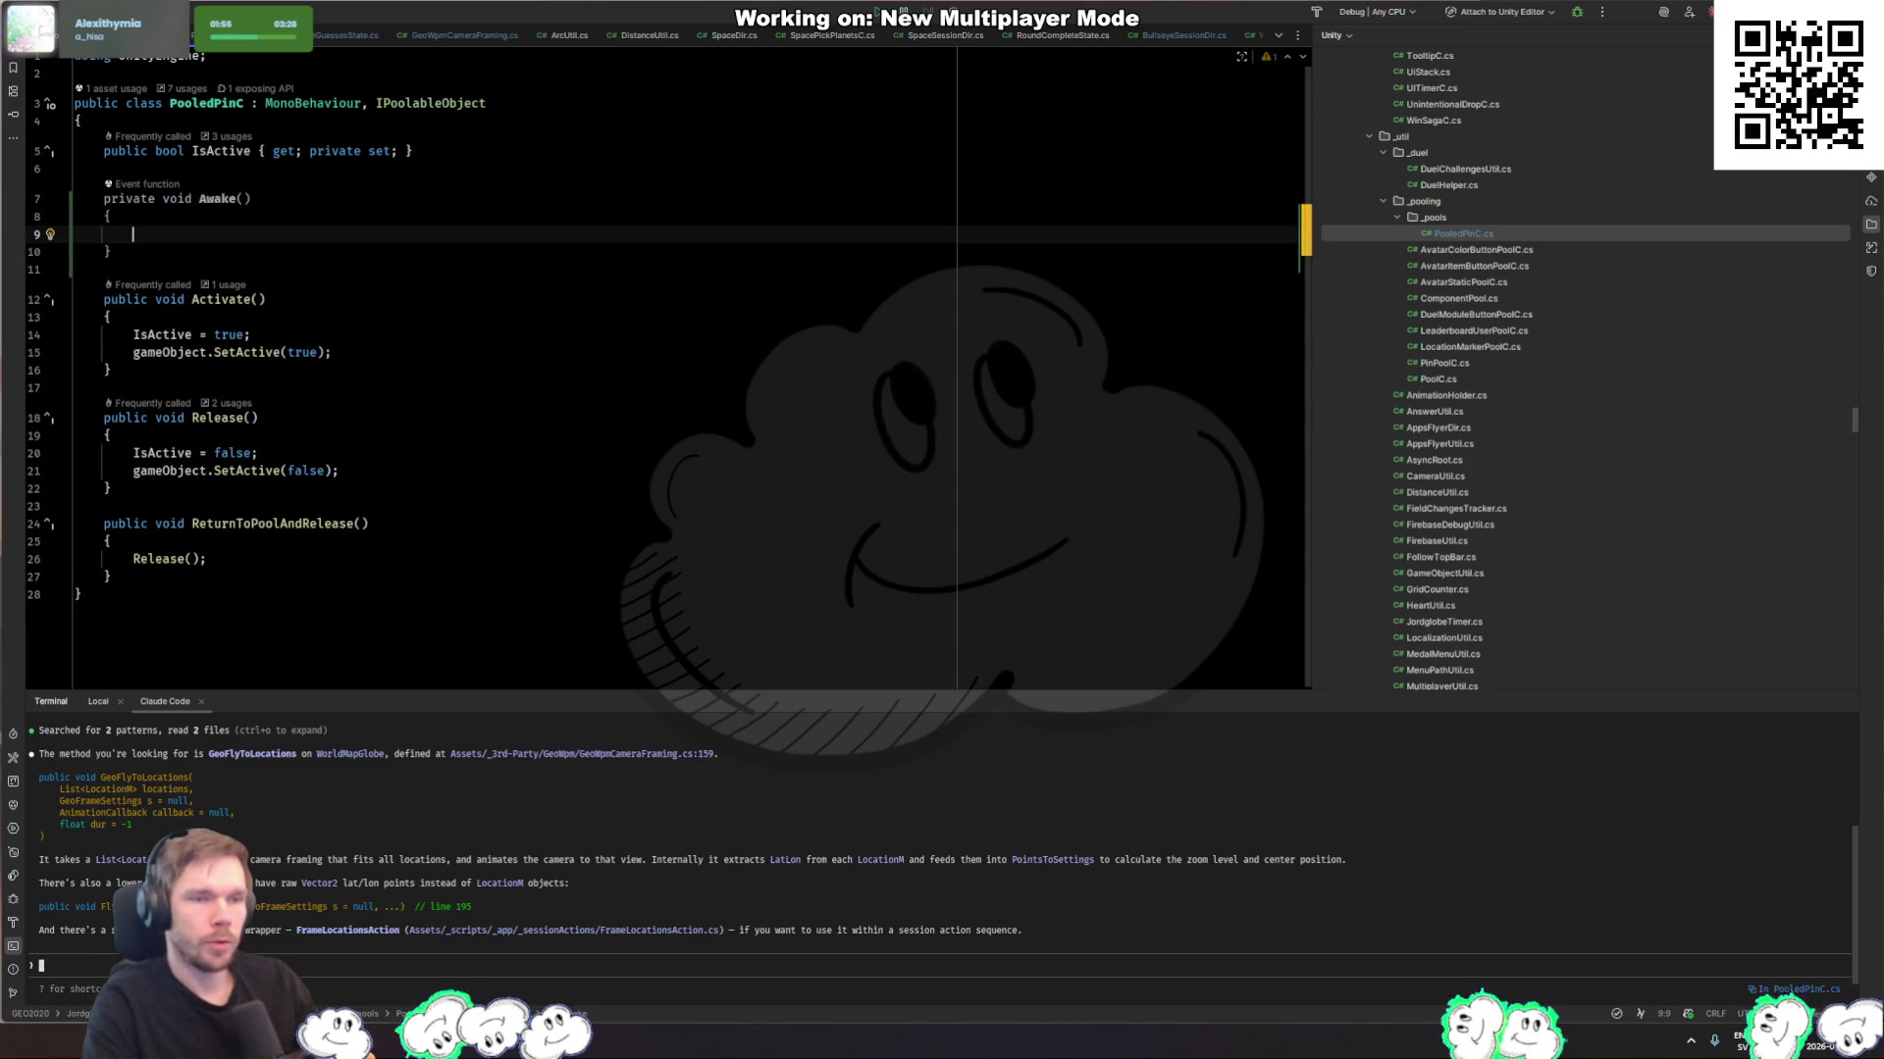
Step: Declare a private Vector3 _initialScale field above Awake
{"action": "key", "text": "Up"}
{"action": "key", "text": "Up"}
{"action": "key", "text": "Up"}
{"action": "key", "text": "Return"}
{"action": "key", "text": "Return"}
{"action": "key", "text": "Up"}
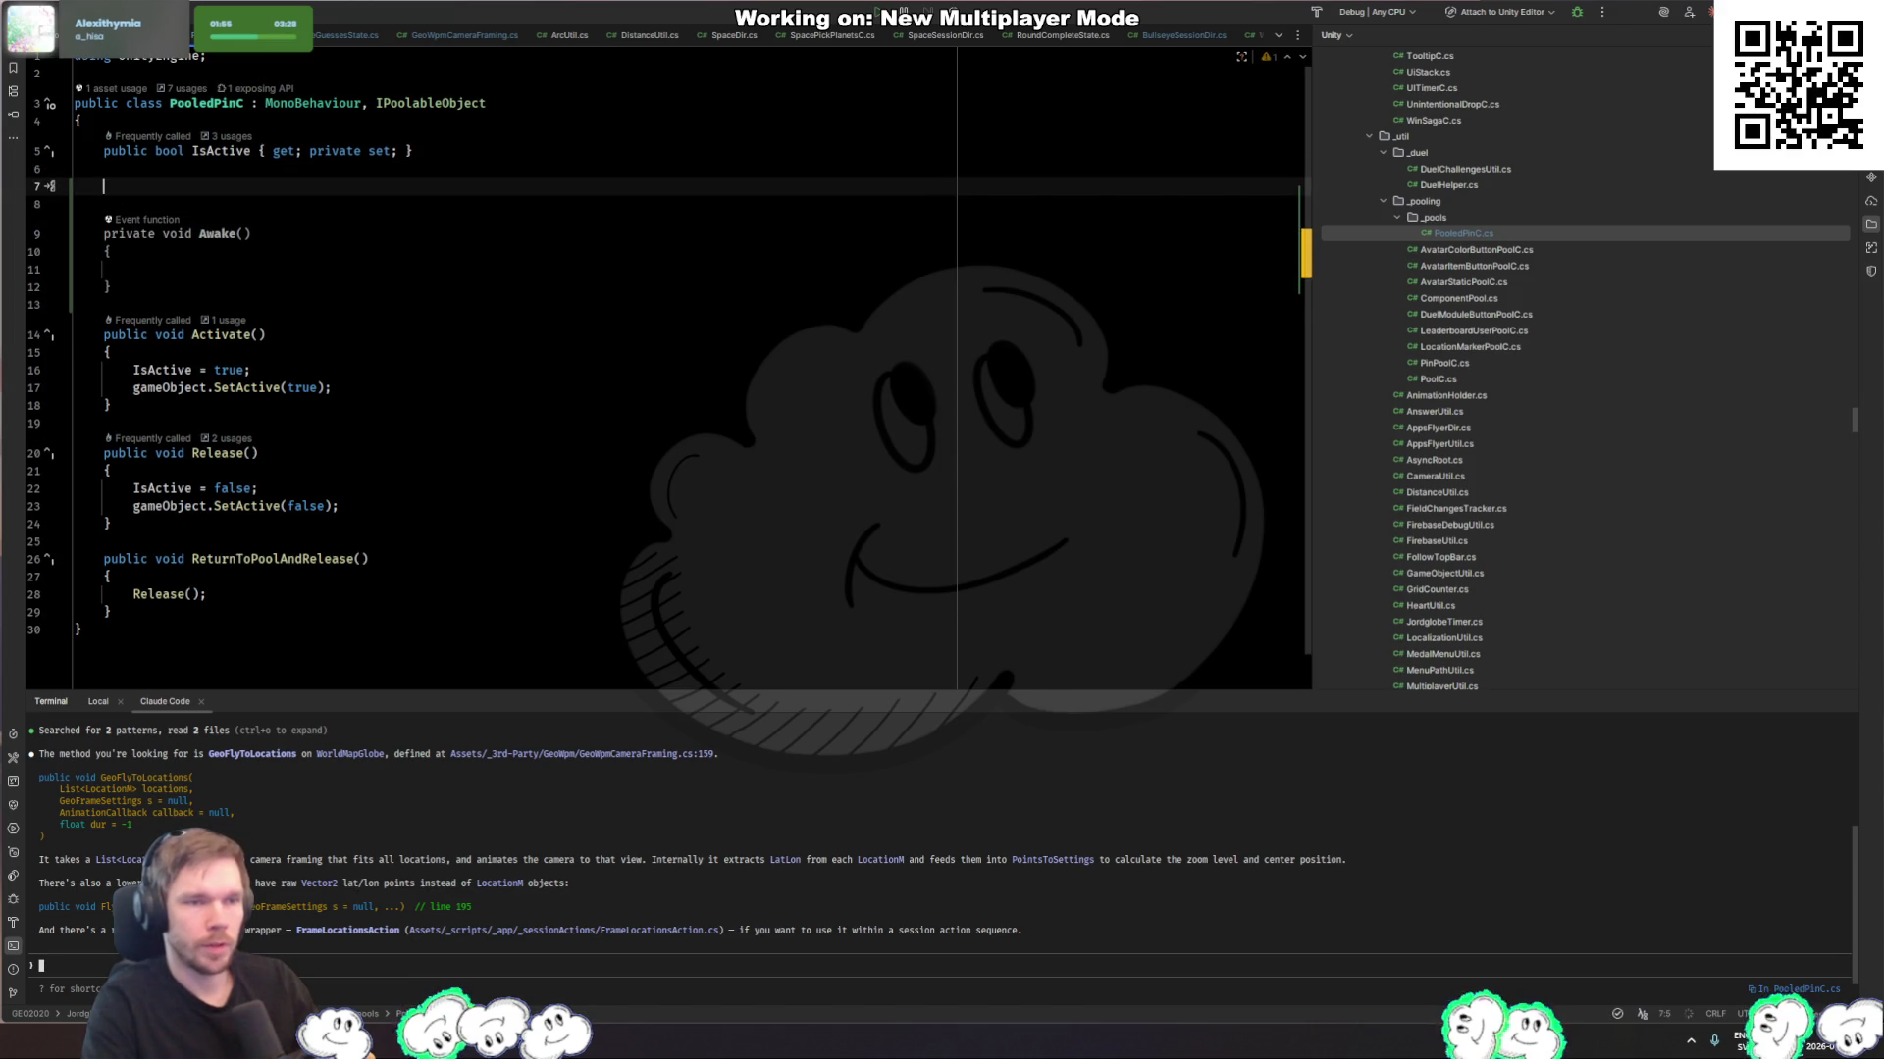
{"action": "type", "text": "priv"}
{"action": "key", "text": "Return"}
{"action": "type", "text": "private void"}
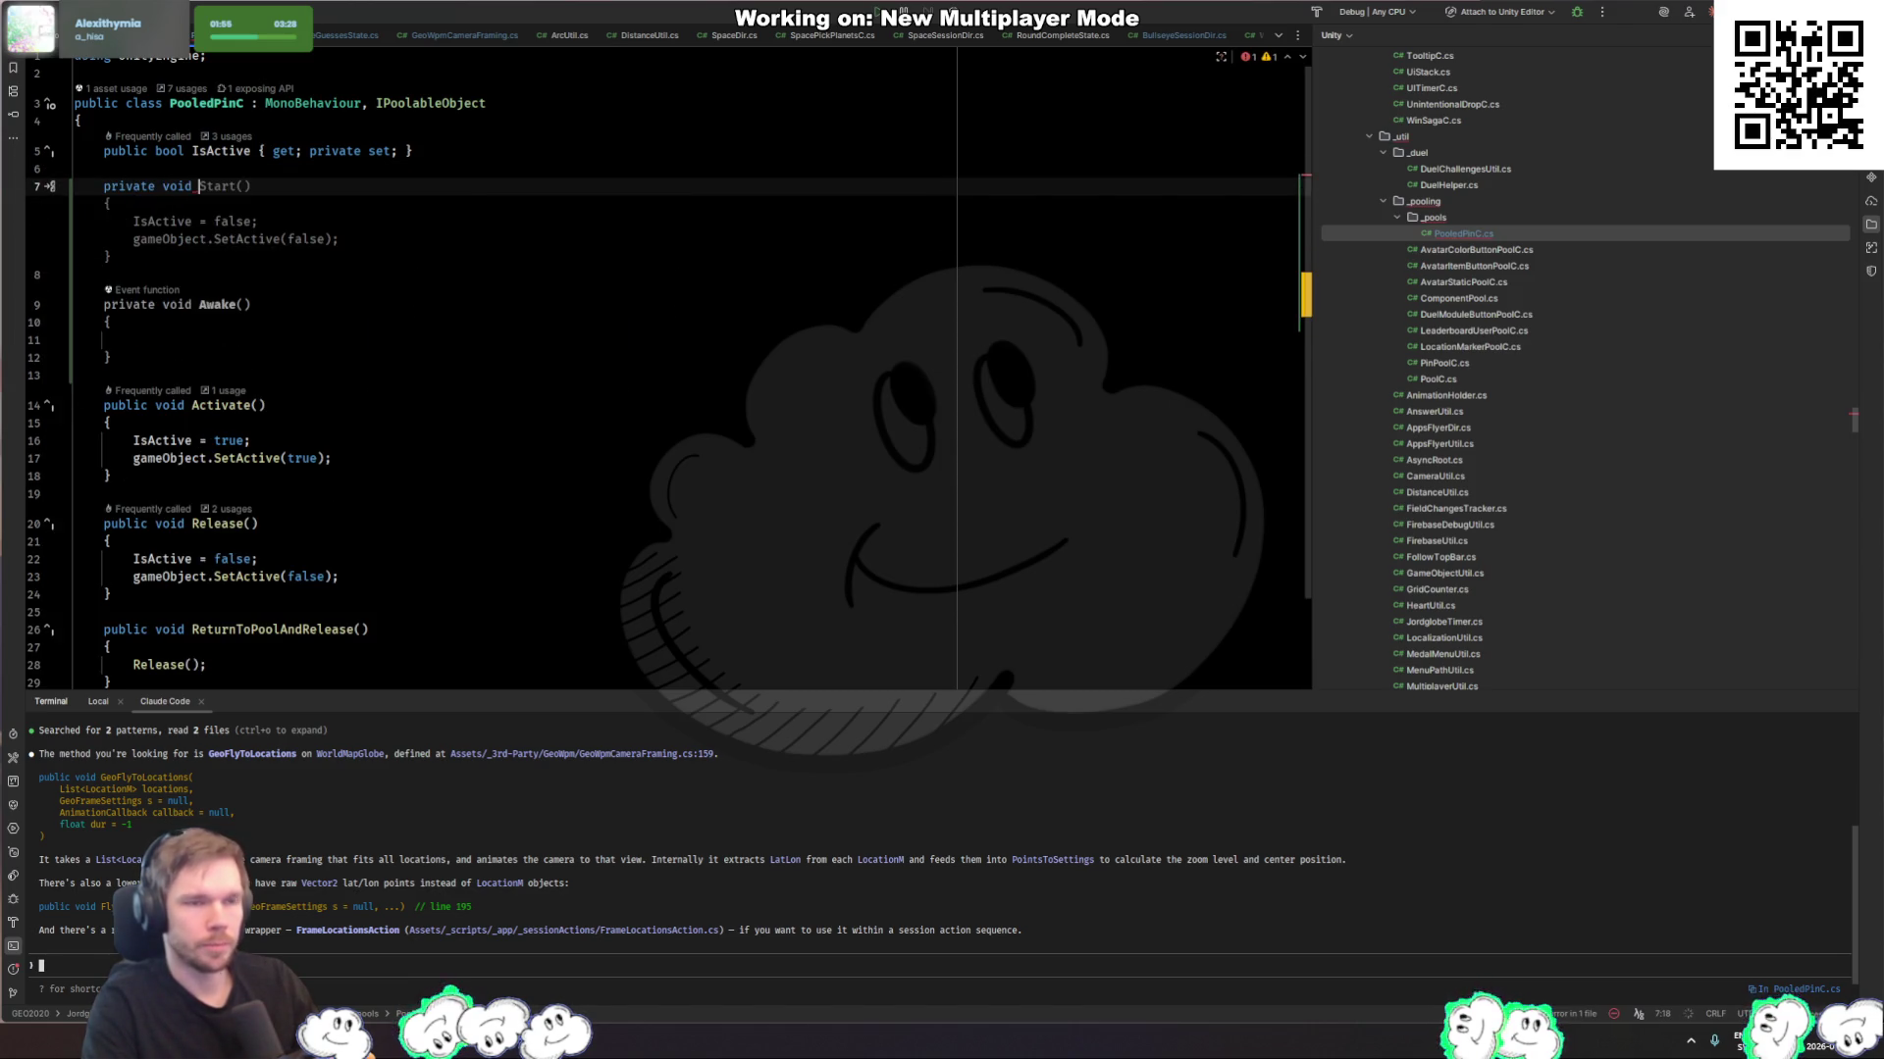
{"action": "key", "text": "BackSpace"}
{"action": "key", "text": "BackSpace"}
{"action": "key", "text": "BackSpace"}
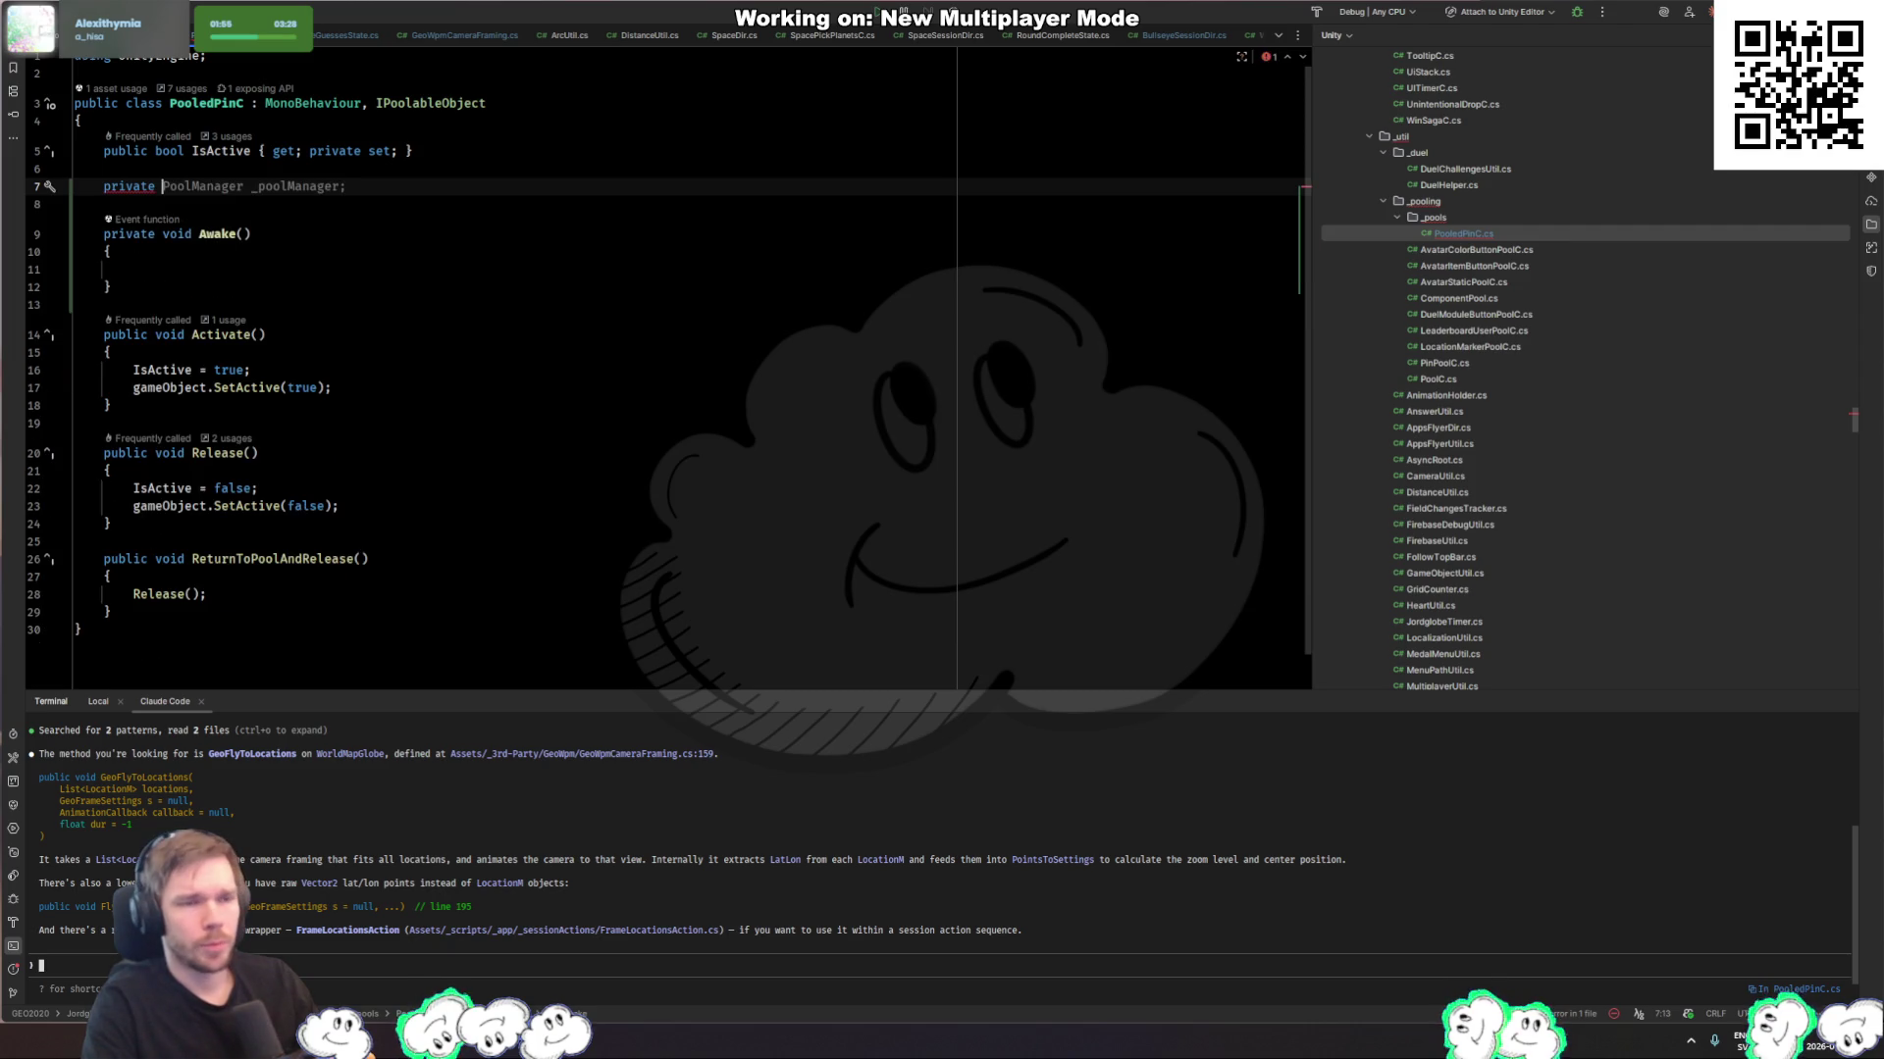
{"action": "type", "text": "Vec"}
{"action": "key", "text": "Return"}
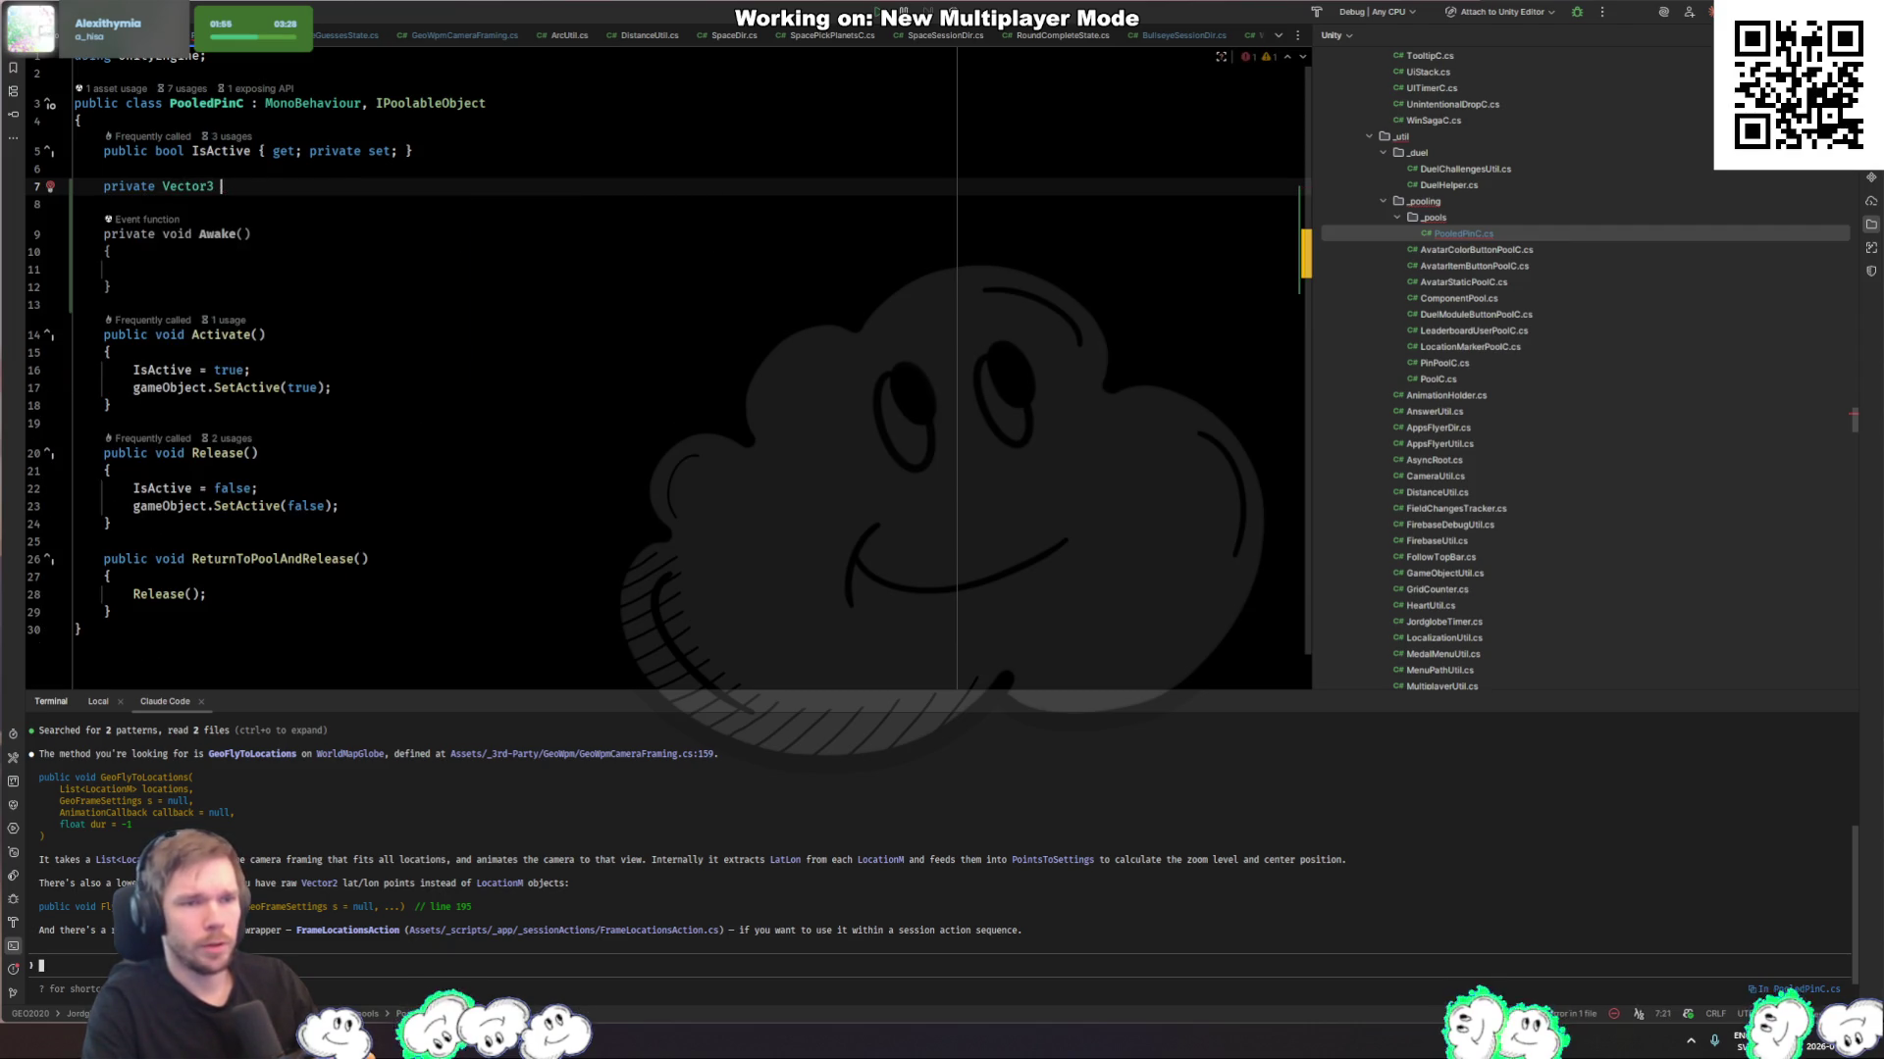
{"action": "type", "text": "_initialS"}
{"action": "key", "text": "Tab"}
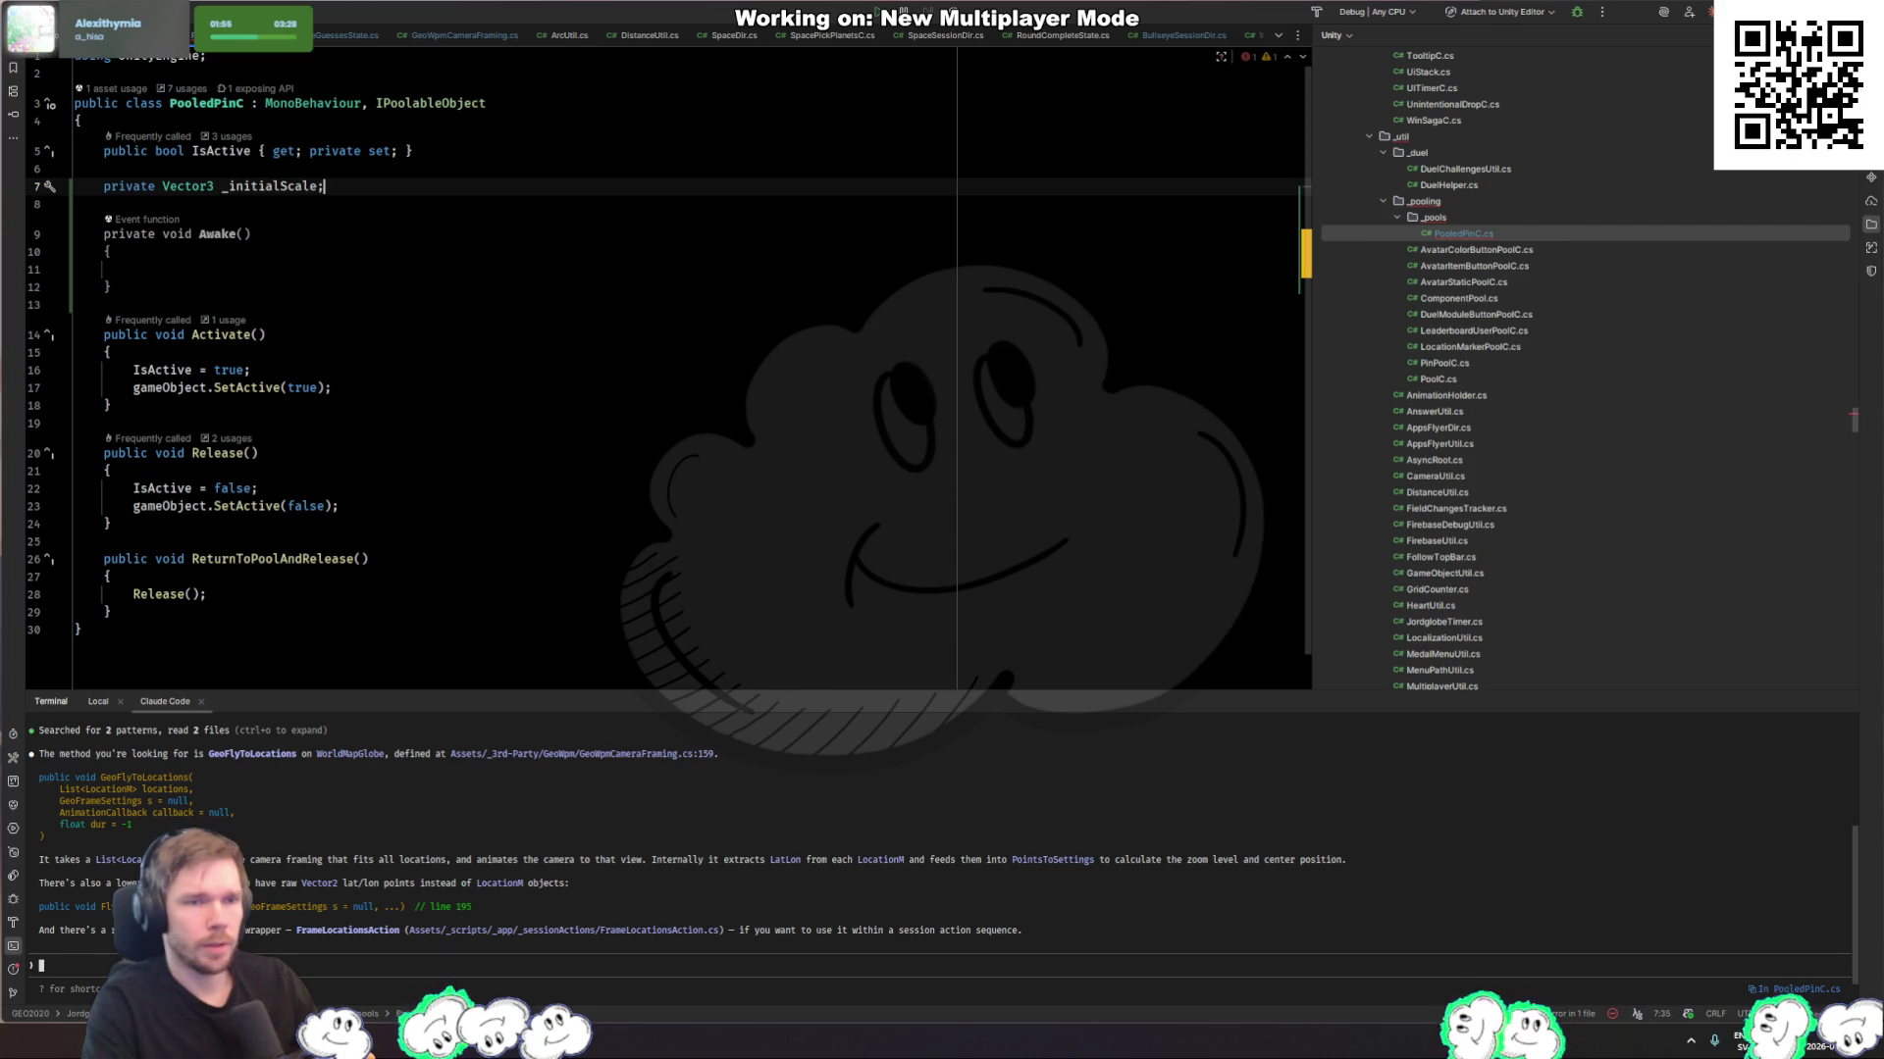
Step: Set _initialScale to transform.localScale in Awake, adjust Activate, and return to PinPoolC.cs
{"action": "key", "text": "Down"}
{"action": "key", "text": "Down"}
{"action": "key", "text": "Down"}
{"action": "key", "text": "Tab"}
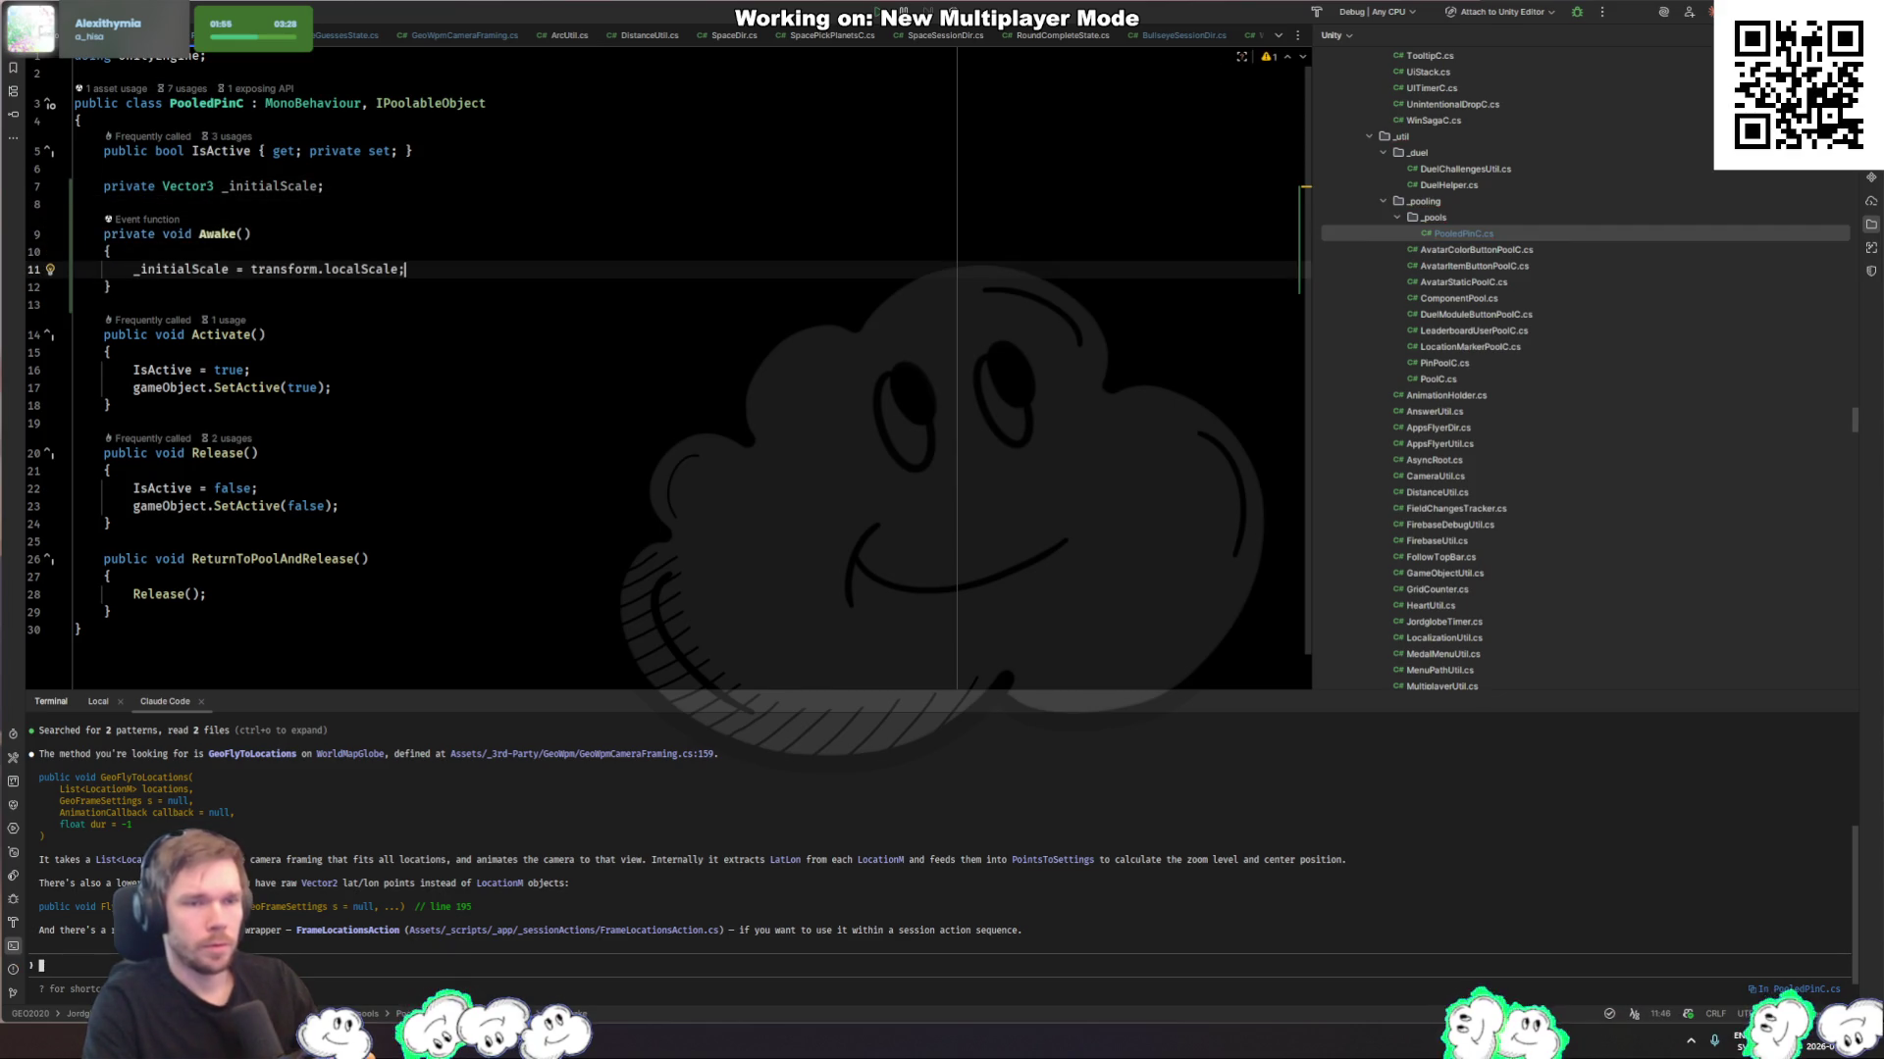
{"action": "key", "text": "Down"}
{"action": "key", "text": "Down"}
{"action": "key", "text": "Down"}
{"action": "key", "text": "Return"}
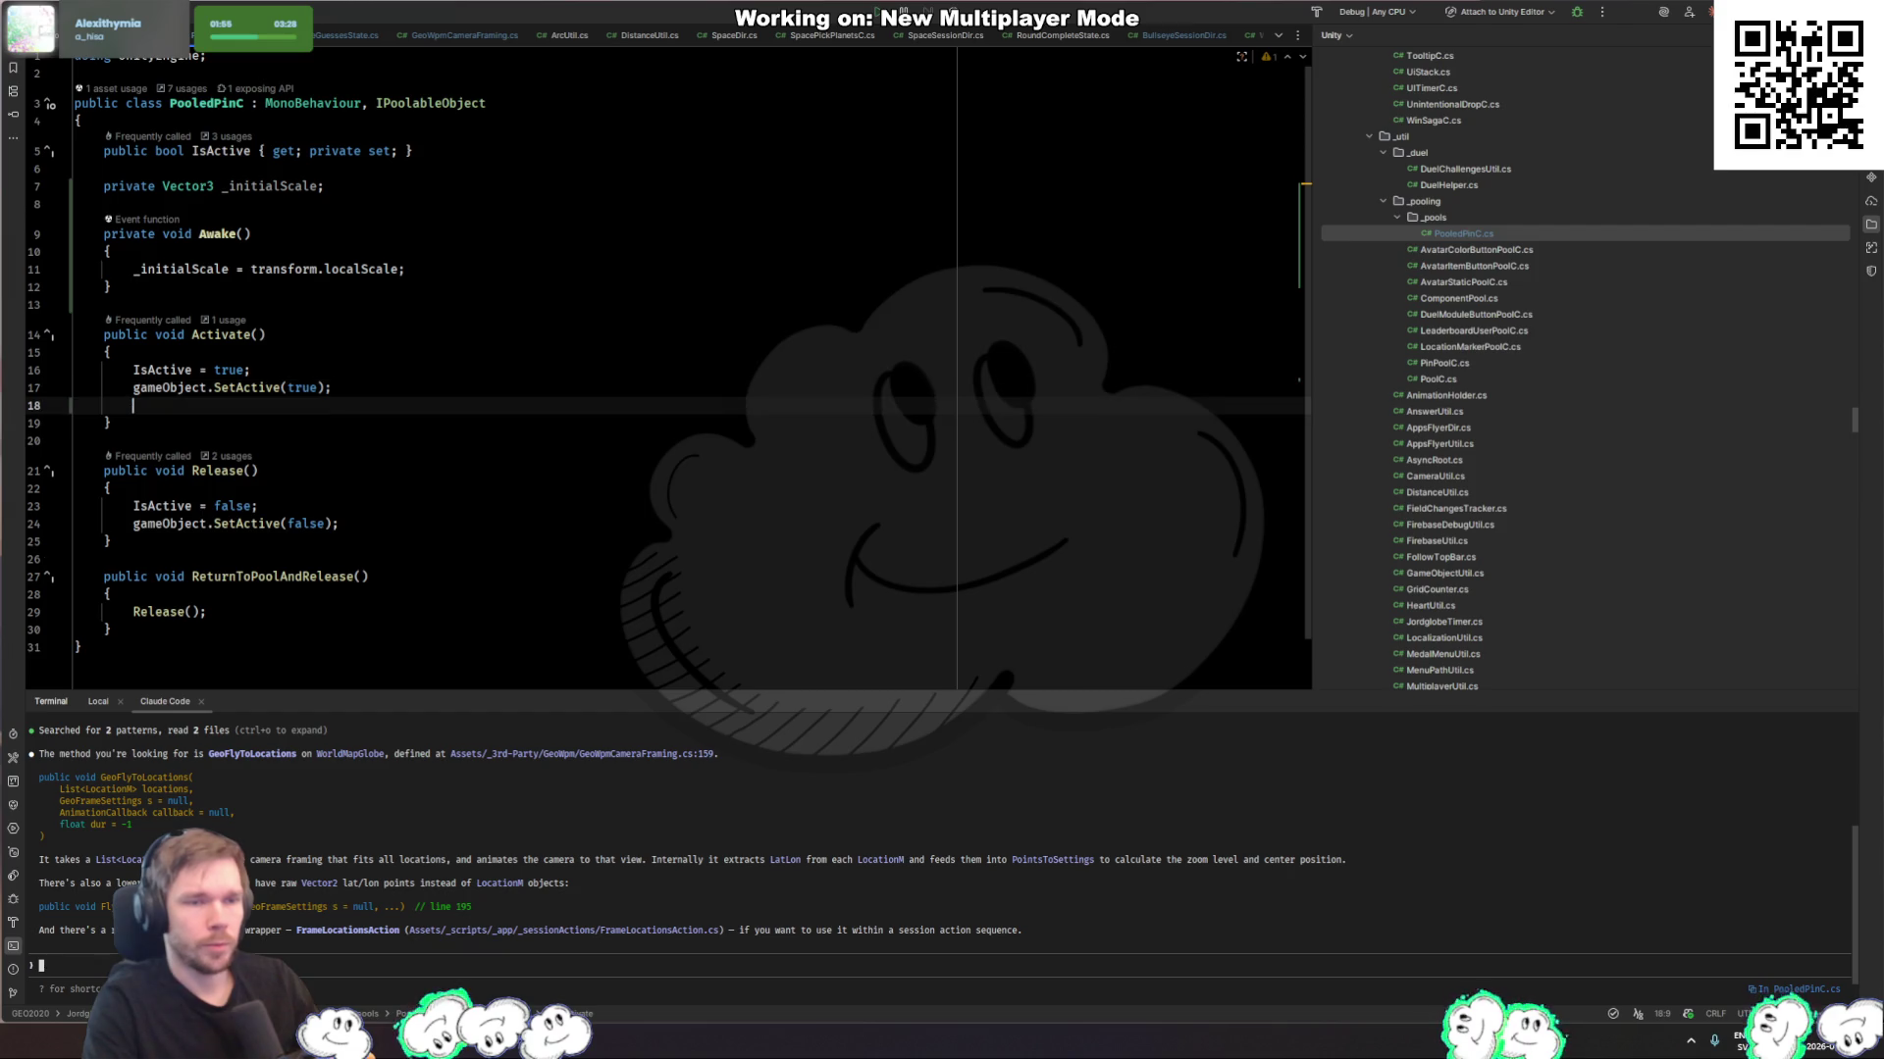
{"action": "key", "text": "Tab"}
{"action": "left_click", "coordinate": [230, 405]}
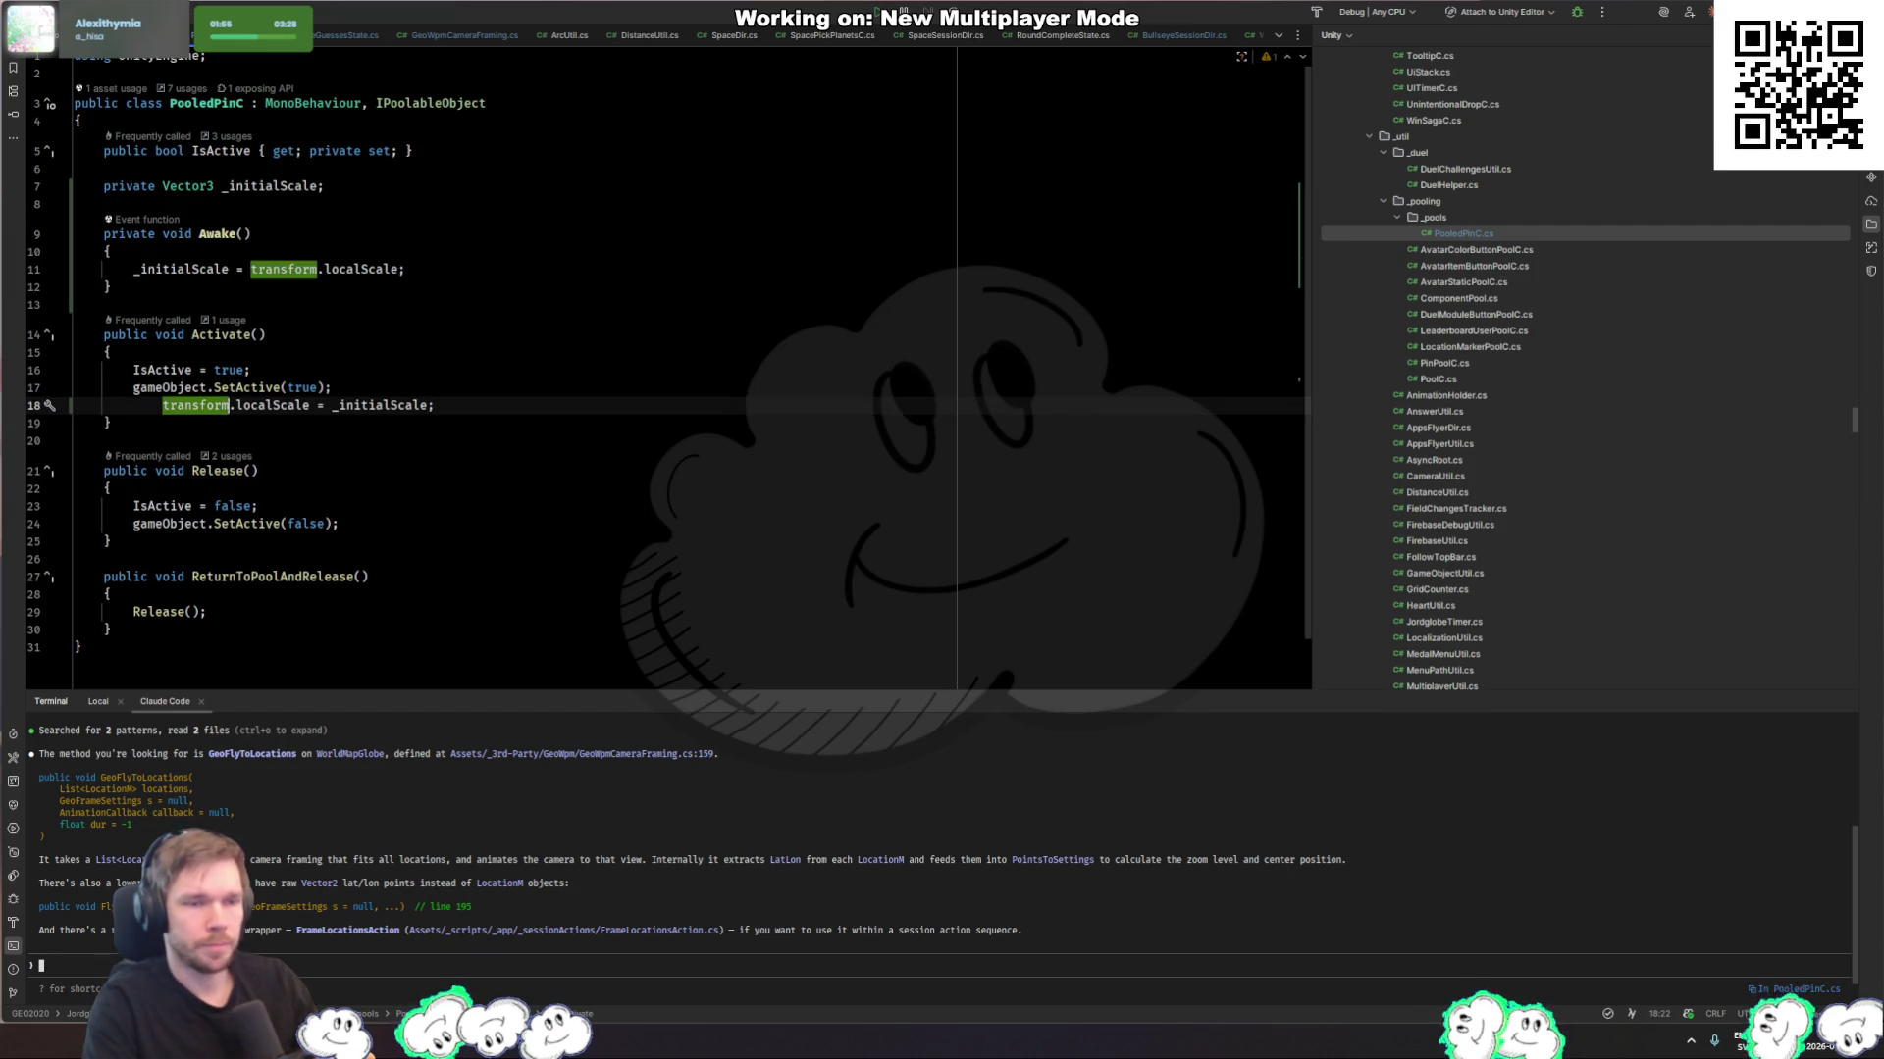
{"action": "key", "text": "BackSpace"}
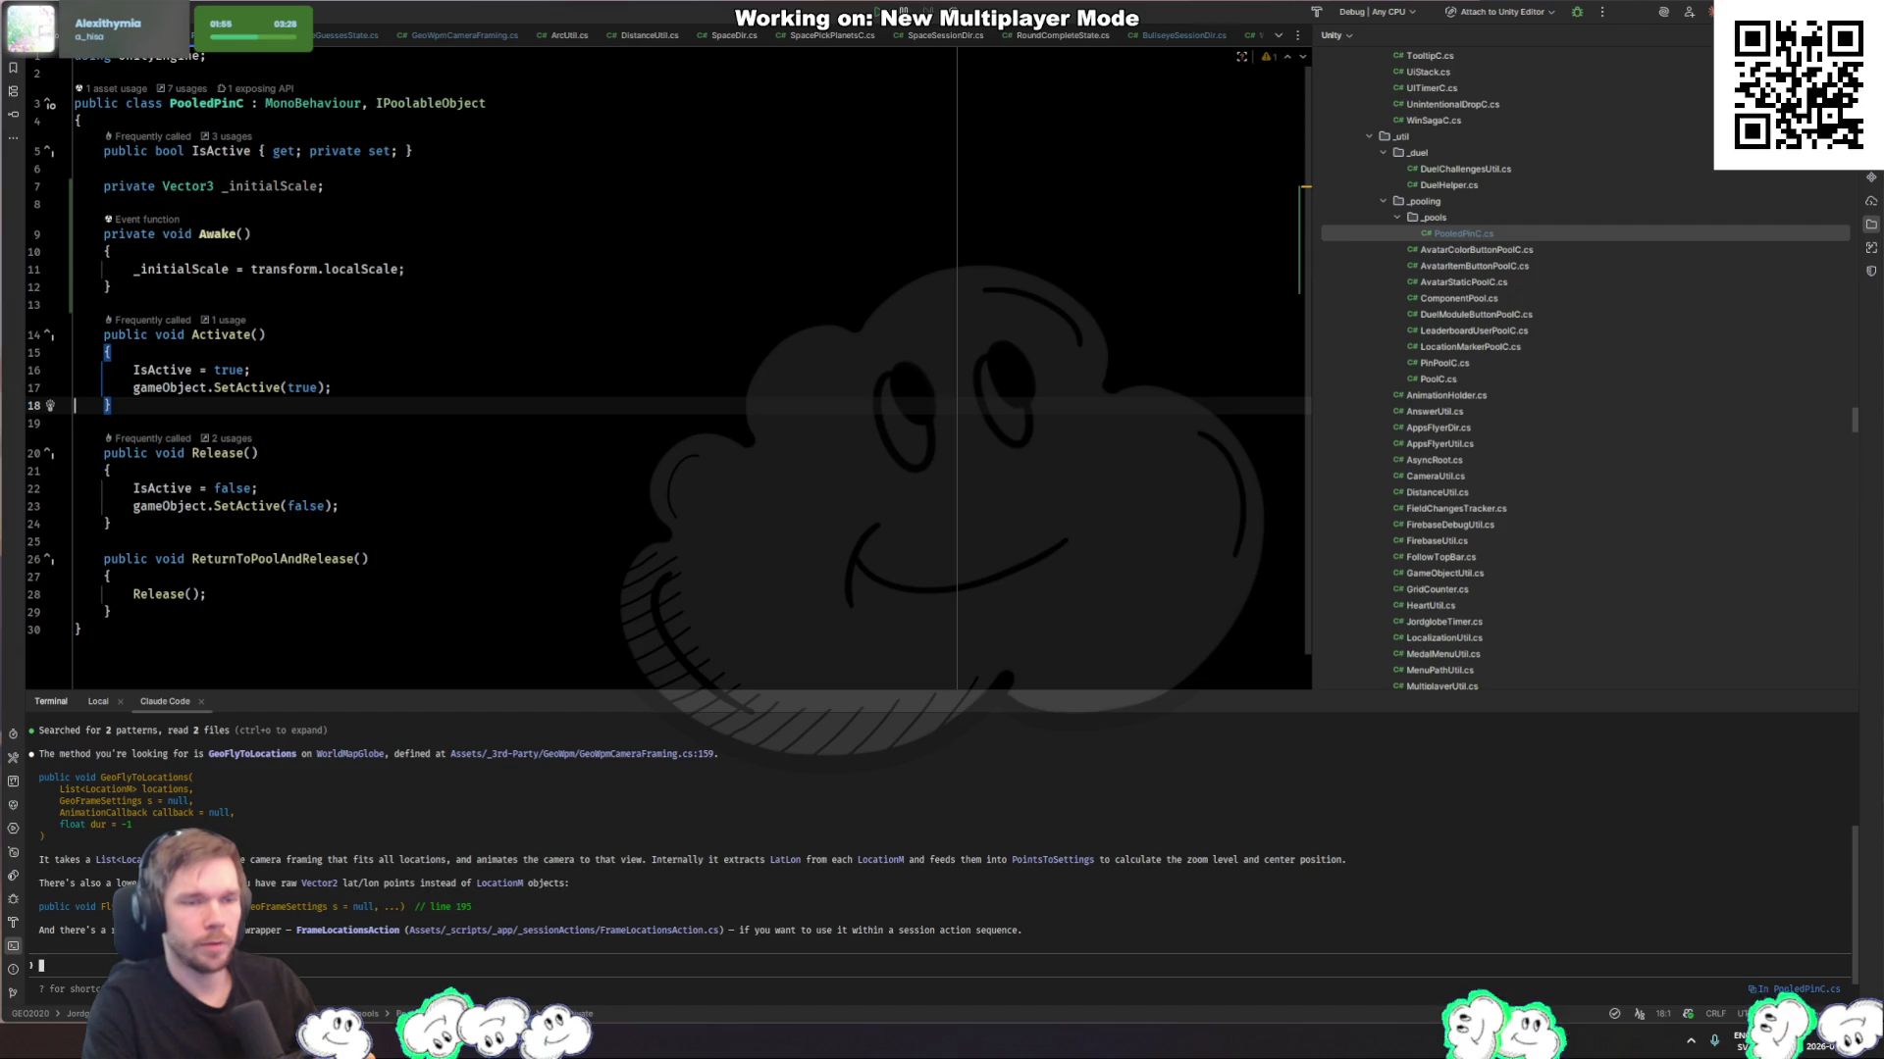
{"action": "key", "text": "ctrl+alt+Left"}
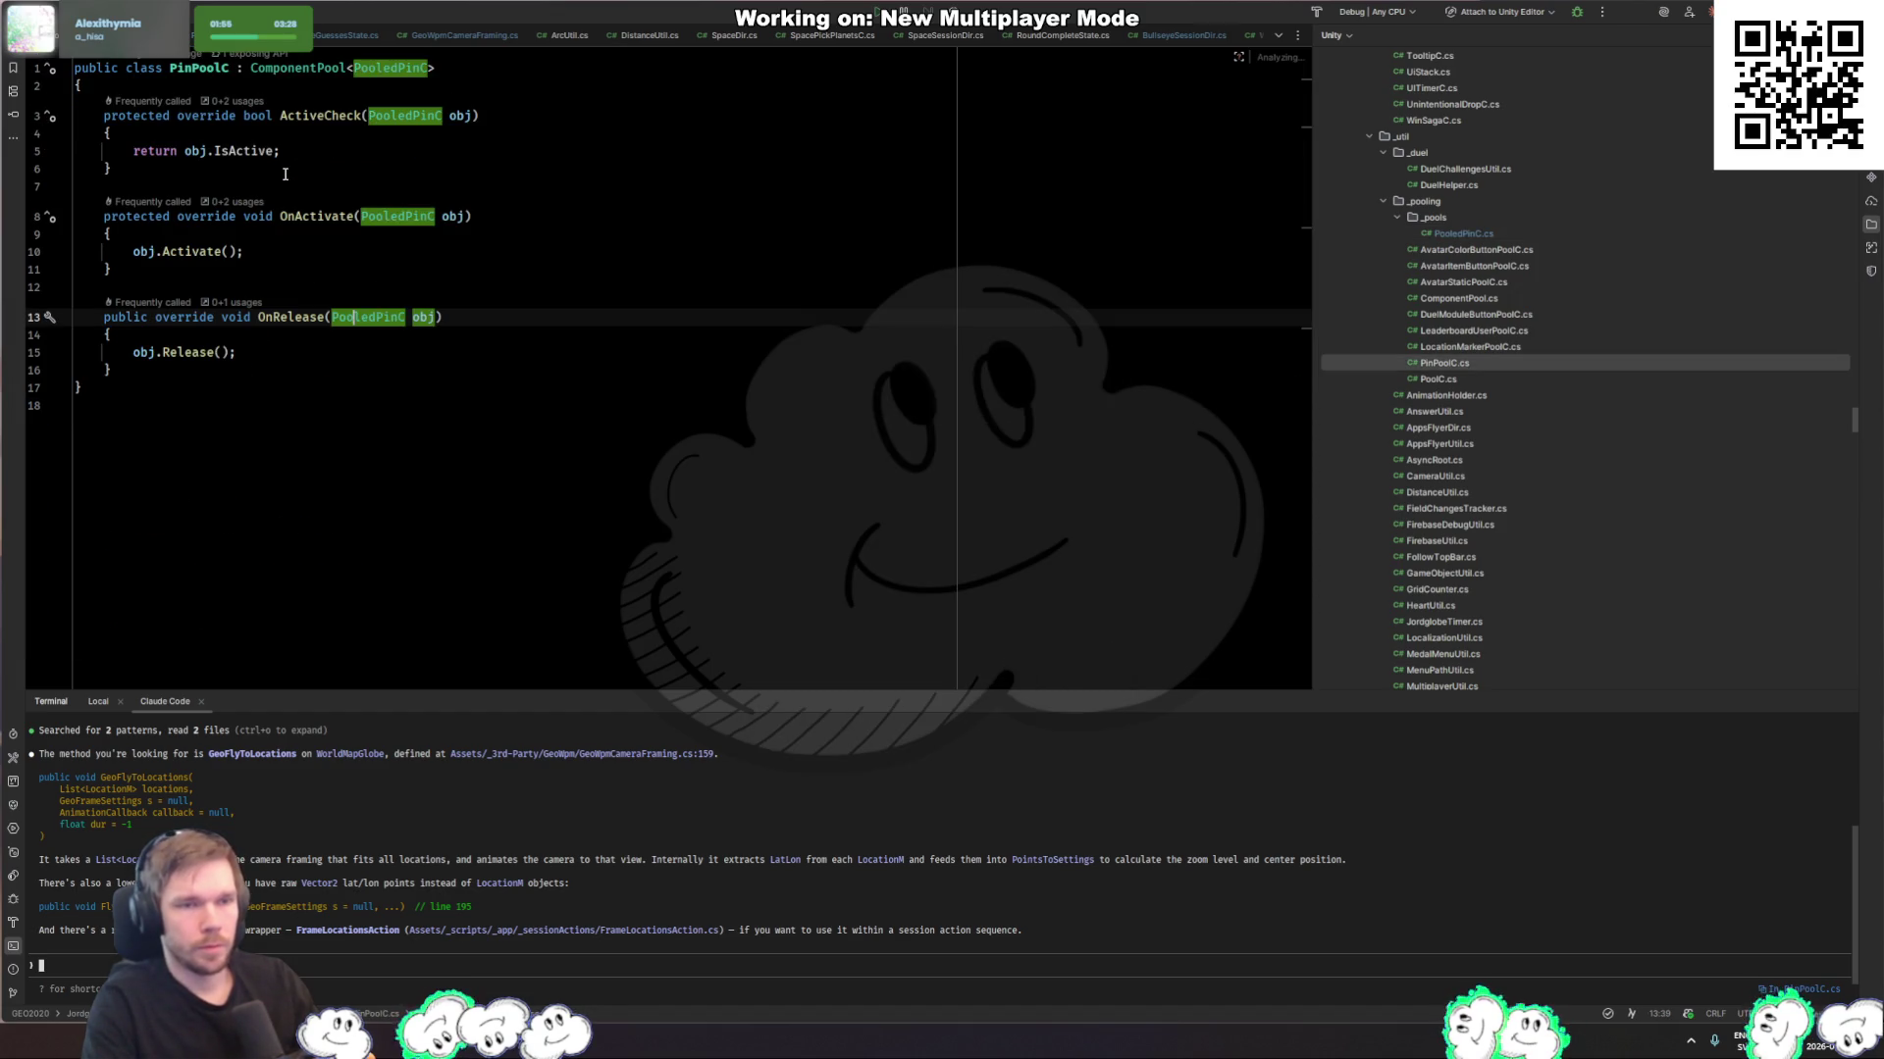
Step: Start a pin.transform.localScale line on the empty line in PlacePinMarker
{"action": "key", "text": "ctrl+alt+Left"}
{"action": "key", "text": "ctrl+Tab"}
{"action": "key", "text": "ctrl+Tab"}
{"action": "key", "text": "ctrl+Tab"}
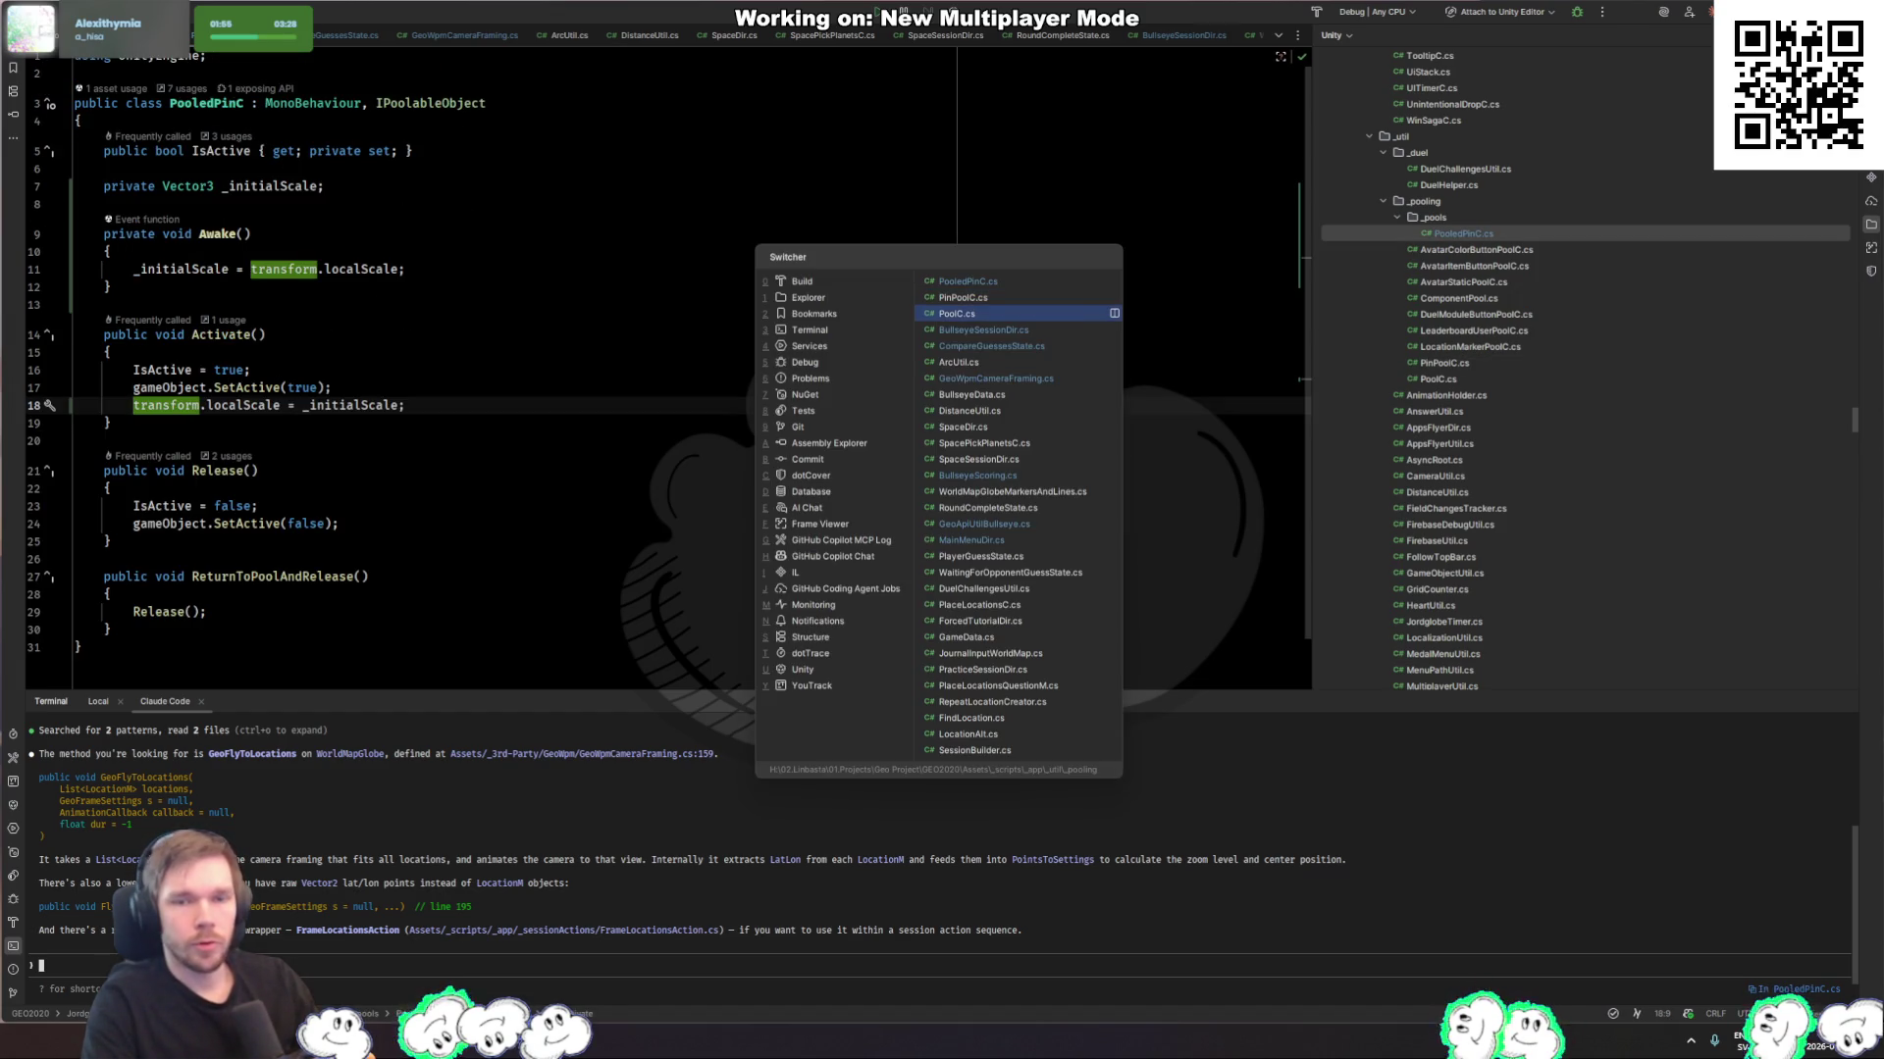
{"action": "key", "text": "Down"}
{"action": "key", "text": "Down"}
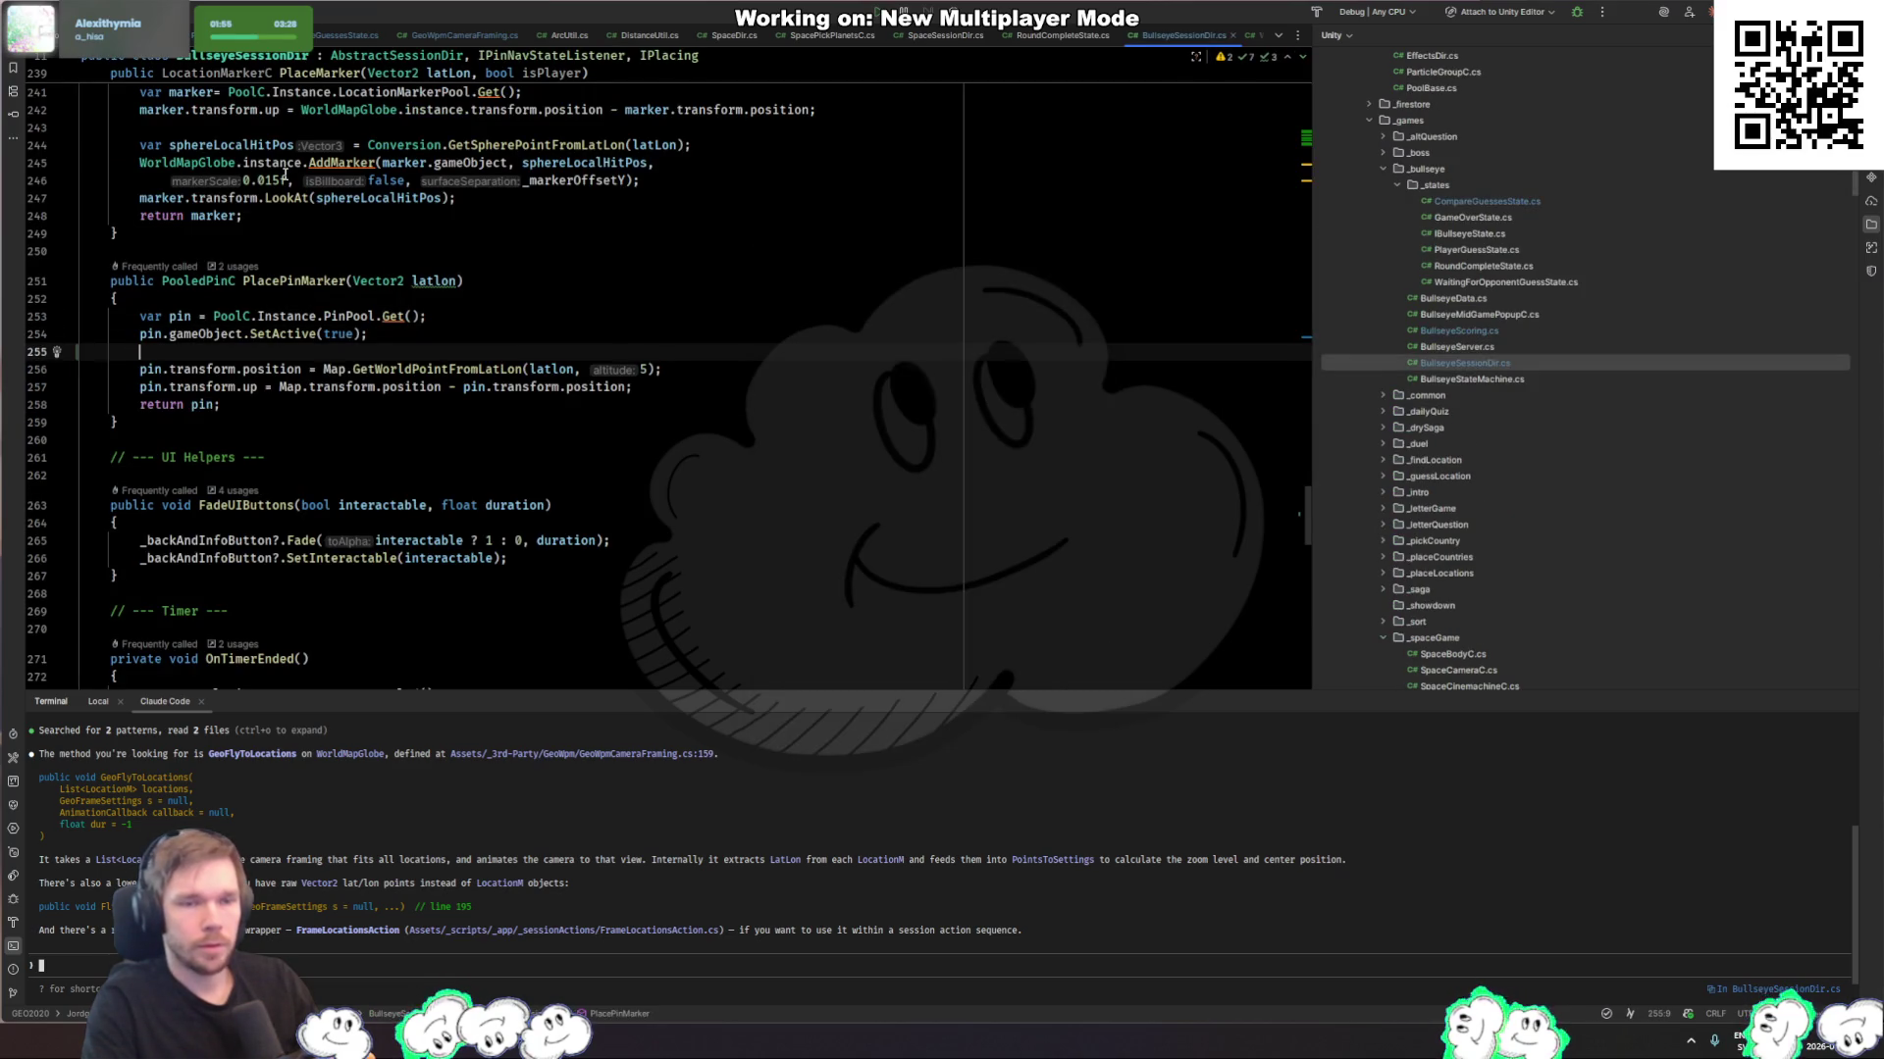
{"action": "type", "text": "pin.S"}
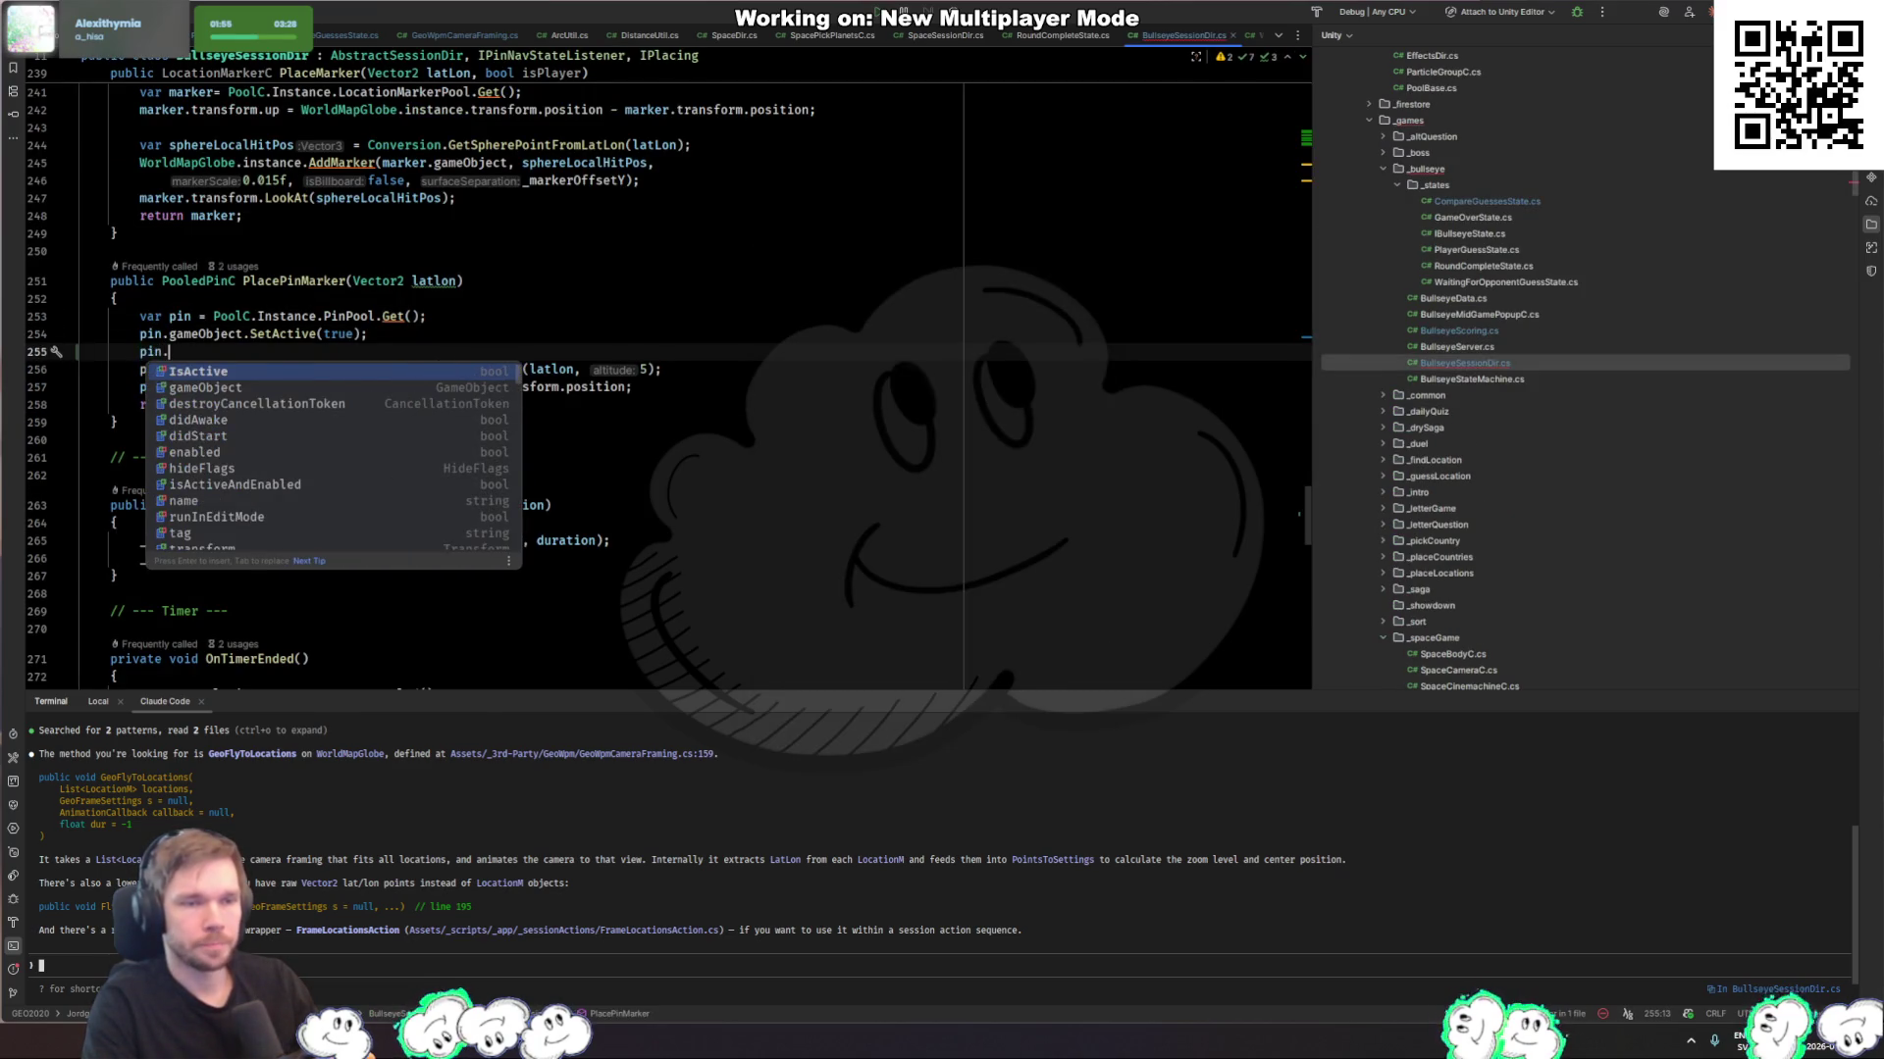
{"action": "key", "text": "BackSpace"}
{"action": "type", "text": "transform.l"}
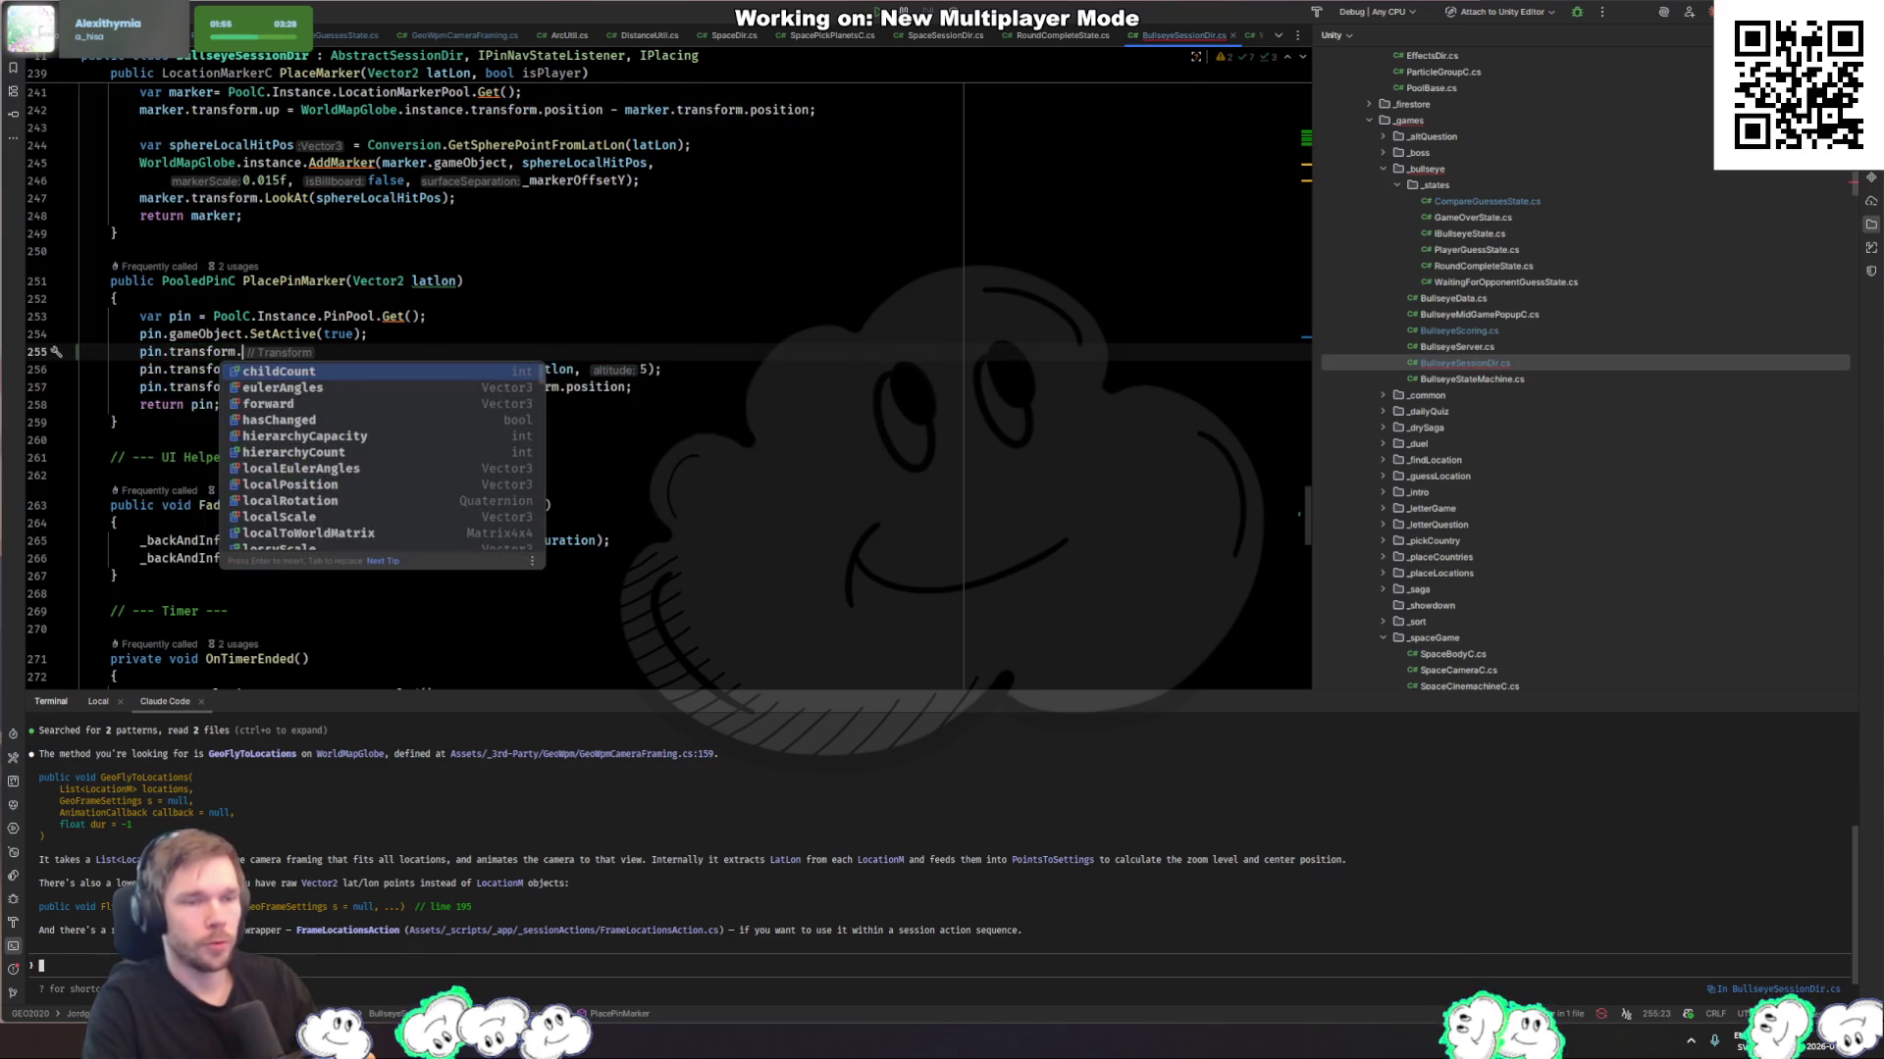
{"action": "key", "text": "Down"}
{"action": "key", "text": "Down"}
{"action": "key", "text": "Down"}
{"action": "key", "text": "Return"}
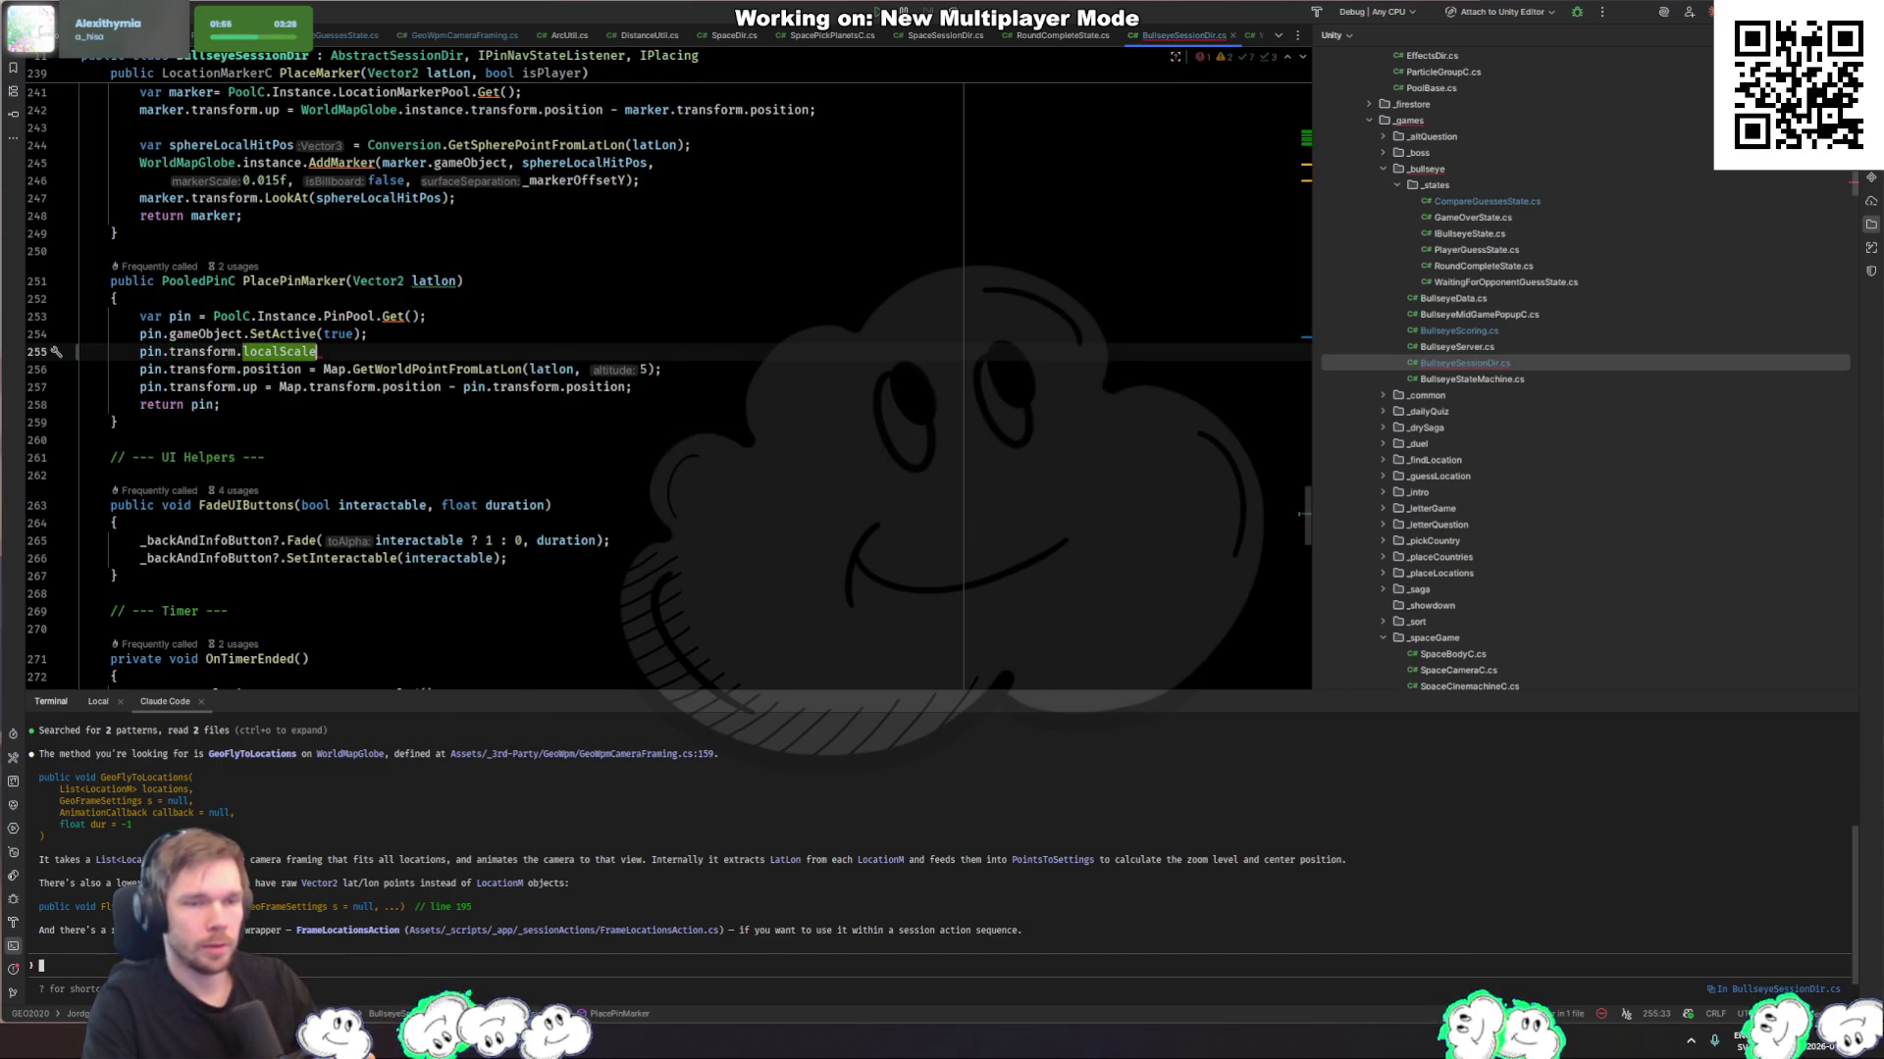
Step: Assign new Vector3(.2f, .2f, .2f) to the pin's localScale and let Unity recompile
{"action": "type", "text": "= new V"}
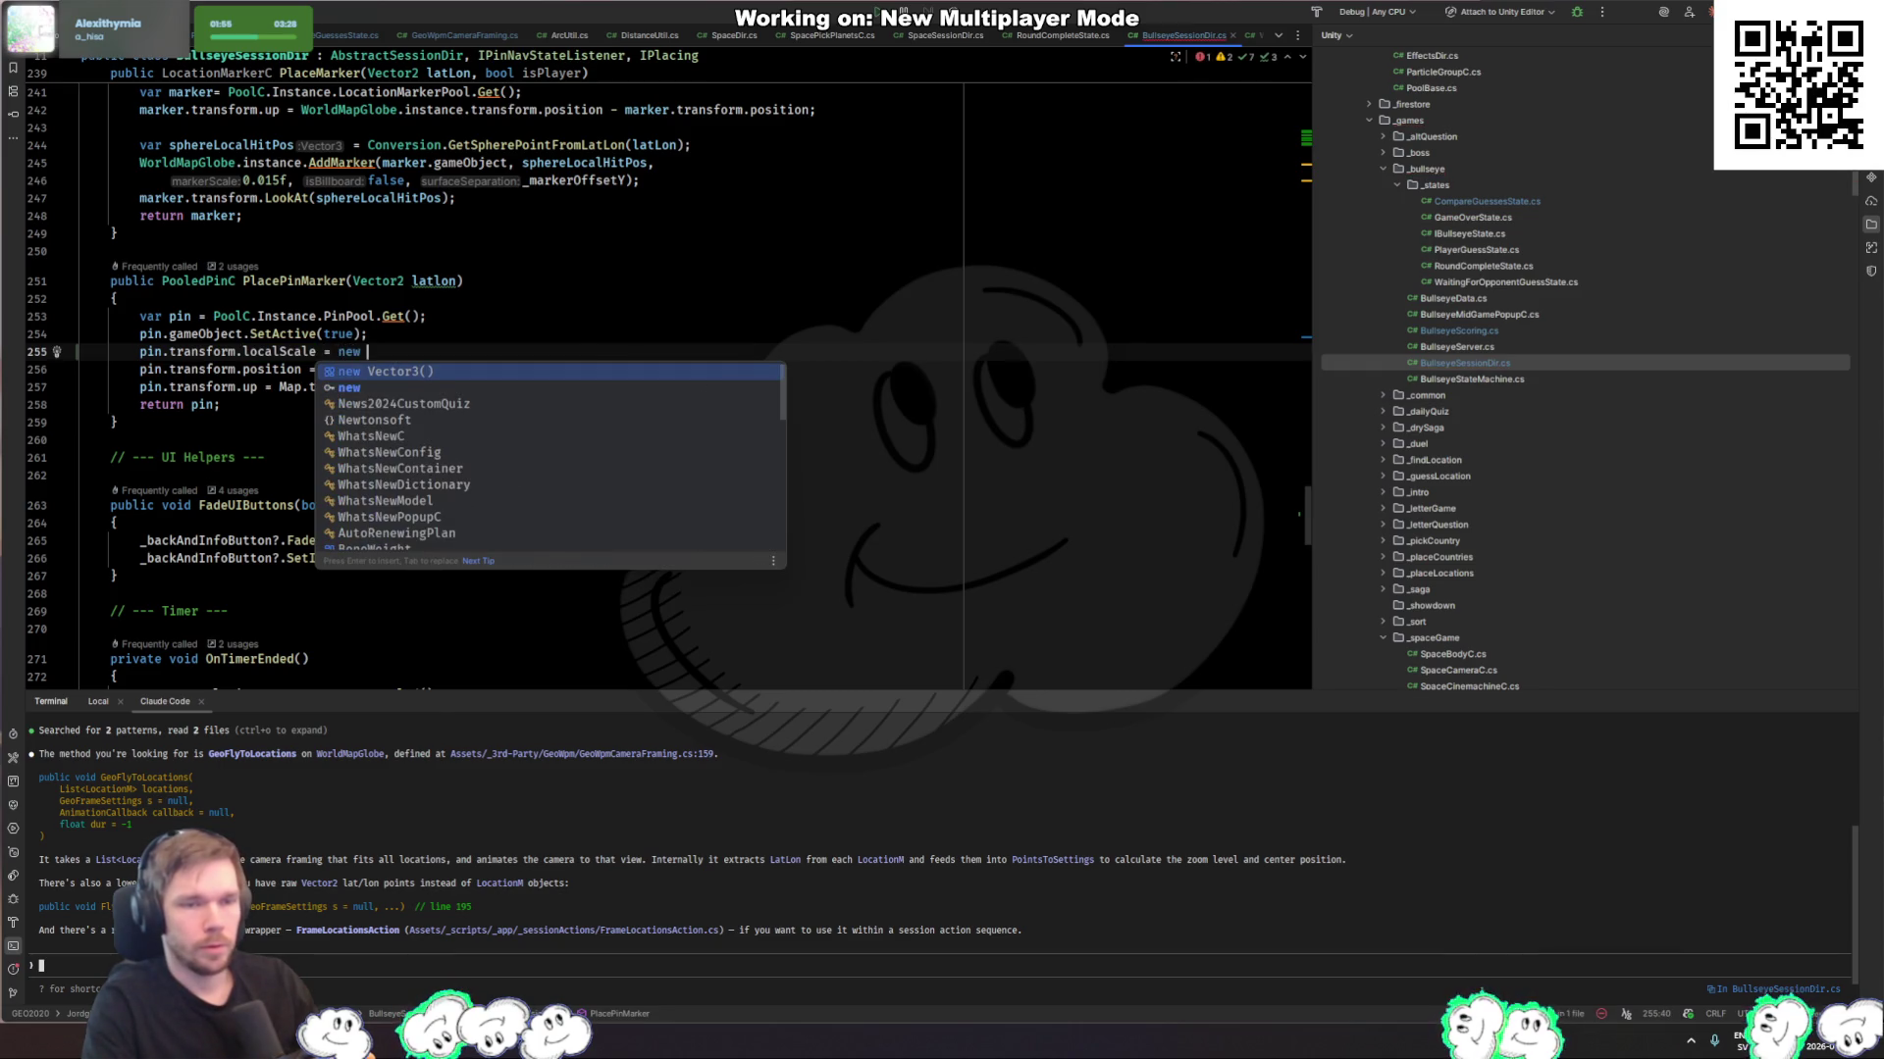
{"action": "key", "text": "Return"}
{"action": "type", "text": "0.2"}
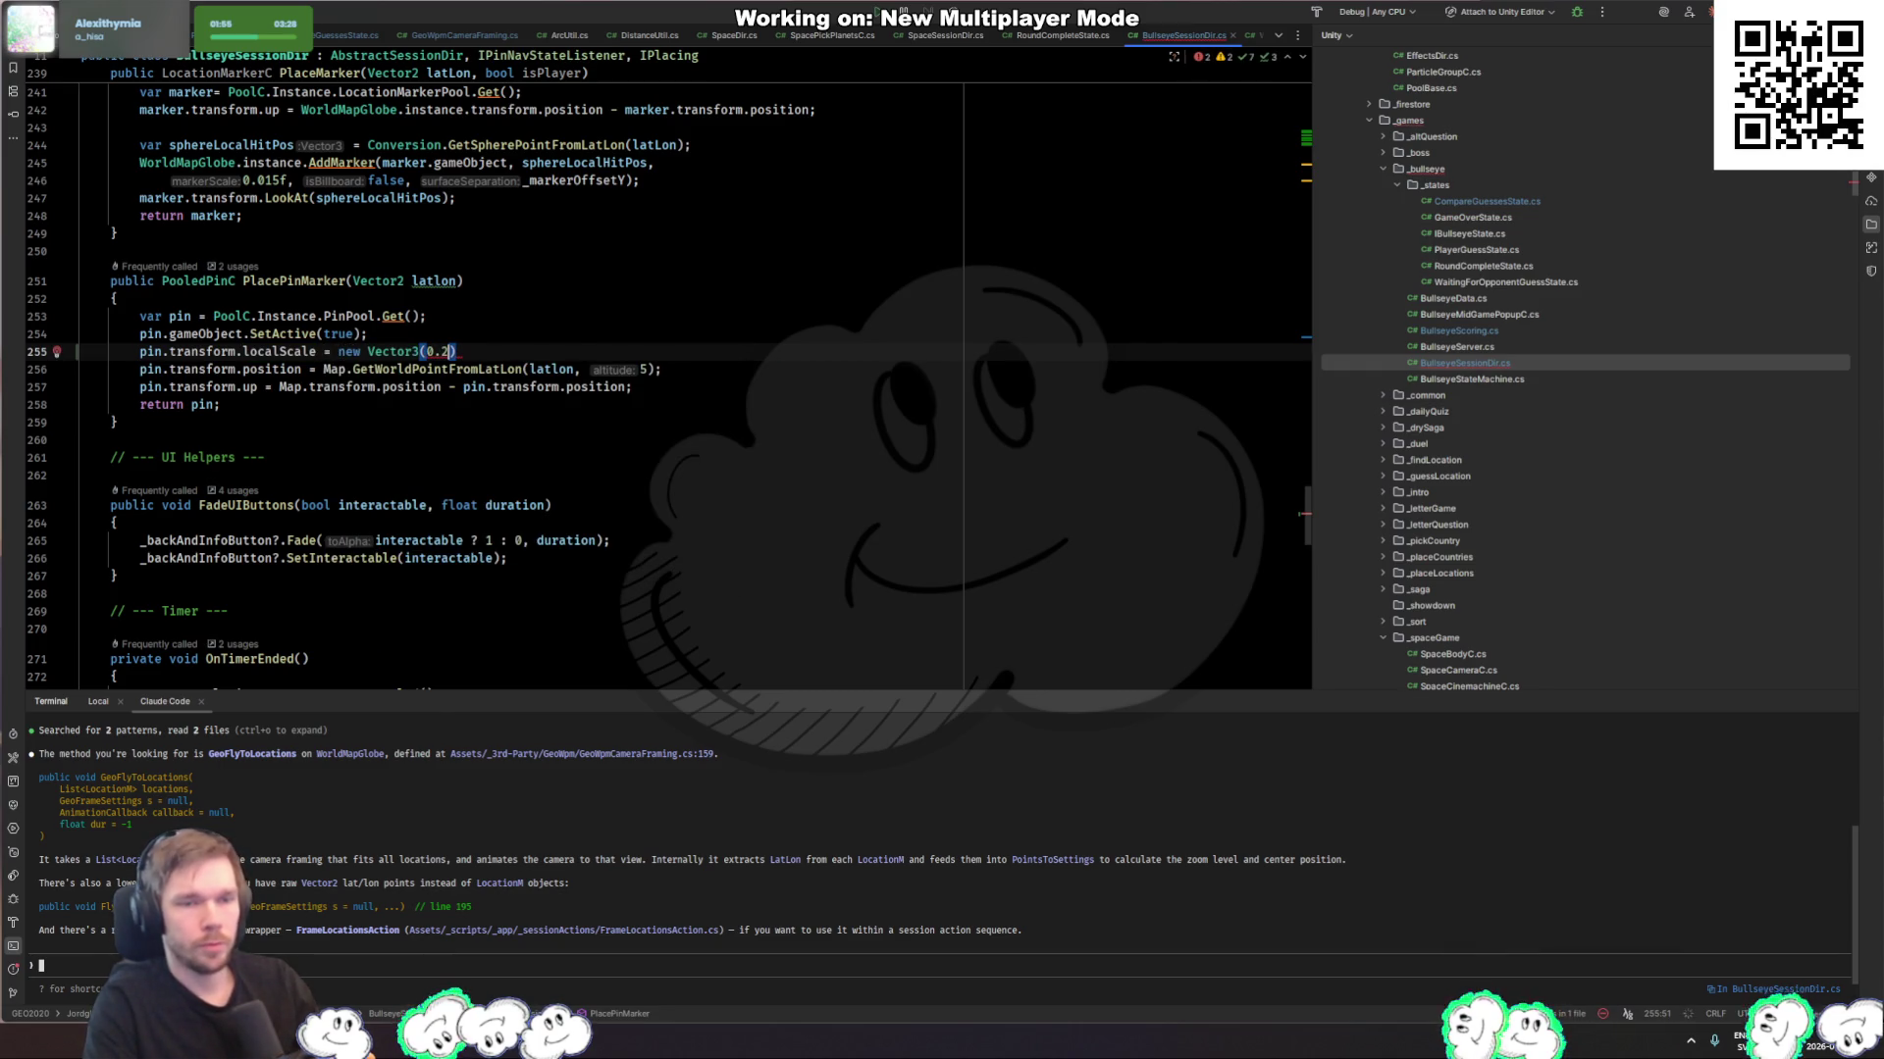
{"action": "key", "text": "BackSpace"}
{"action": "key", "text": "BackSpace"}
{"action": "key", "text": "BackSpace"}
{"action": "type", "text": ".2f,"}
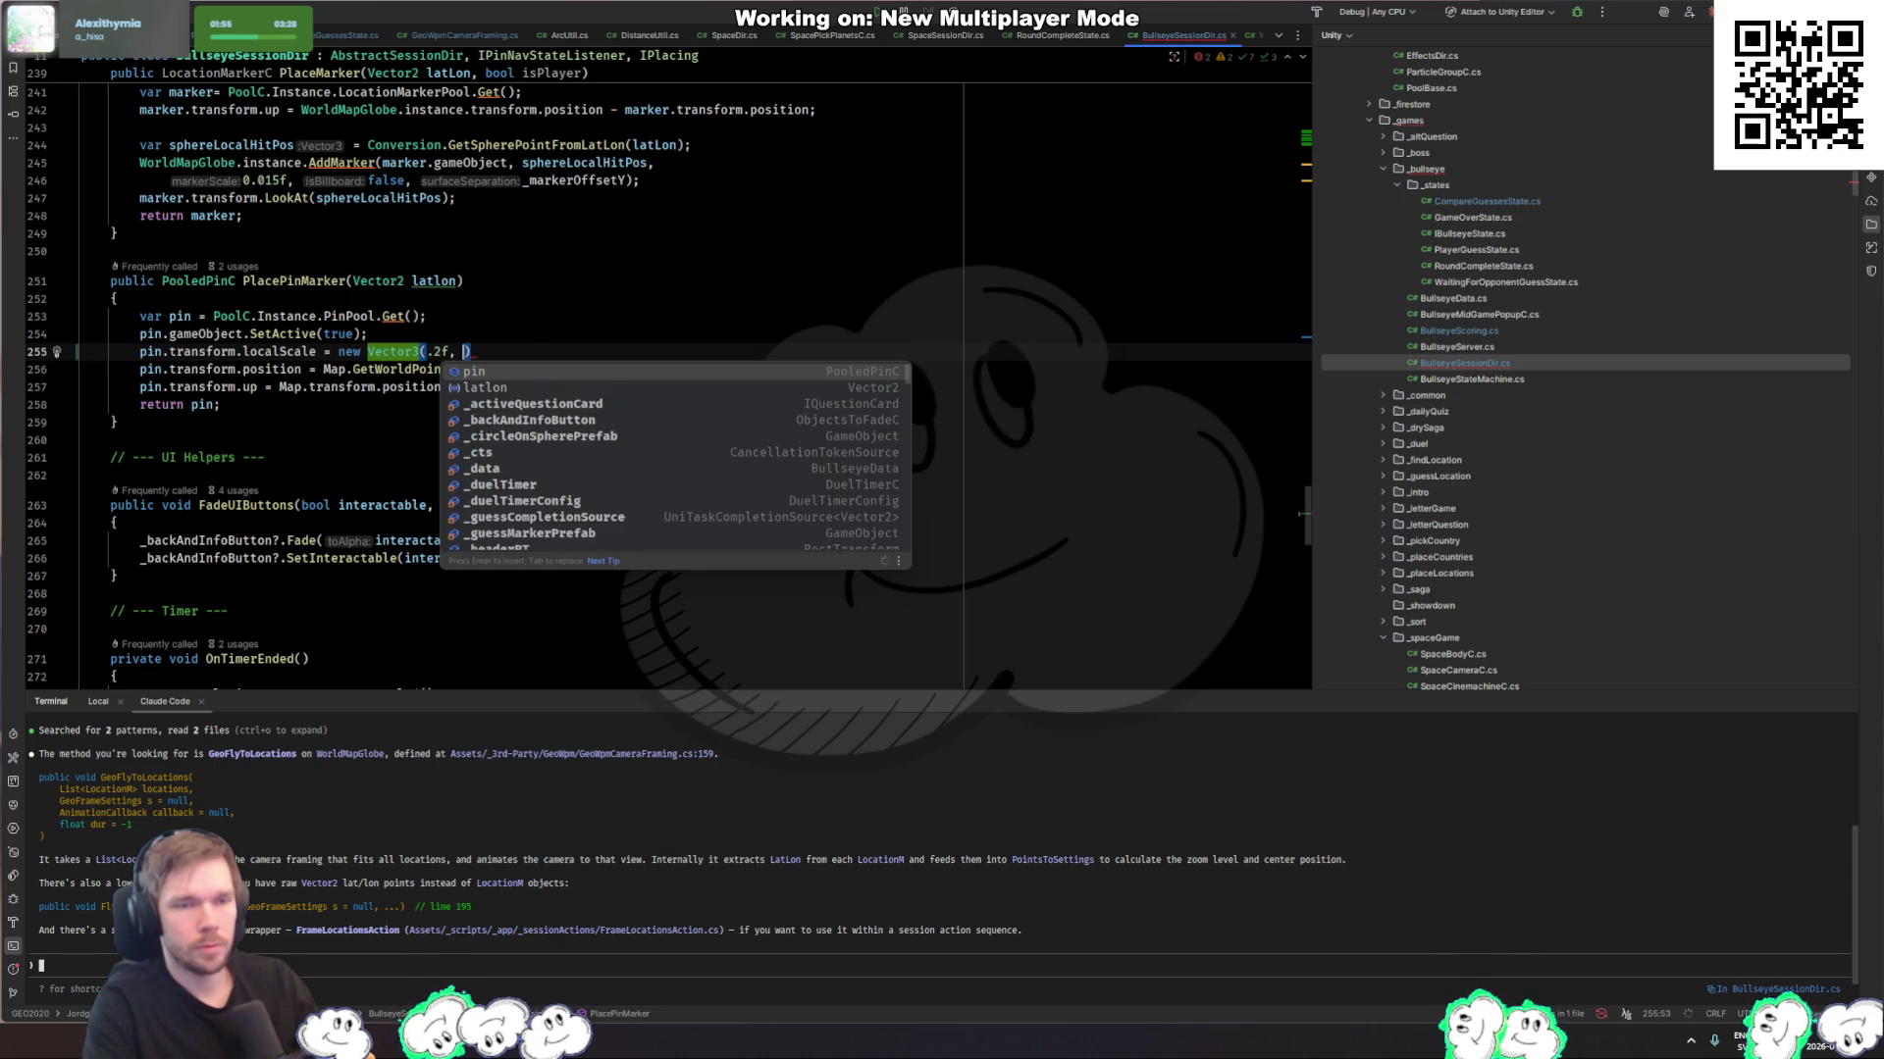
{"action": "key", "text": "Escape"}
{"action": "key", "text": "Tab"}
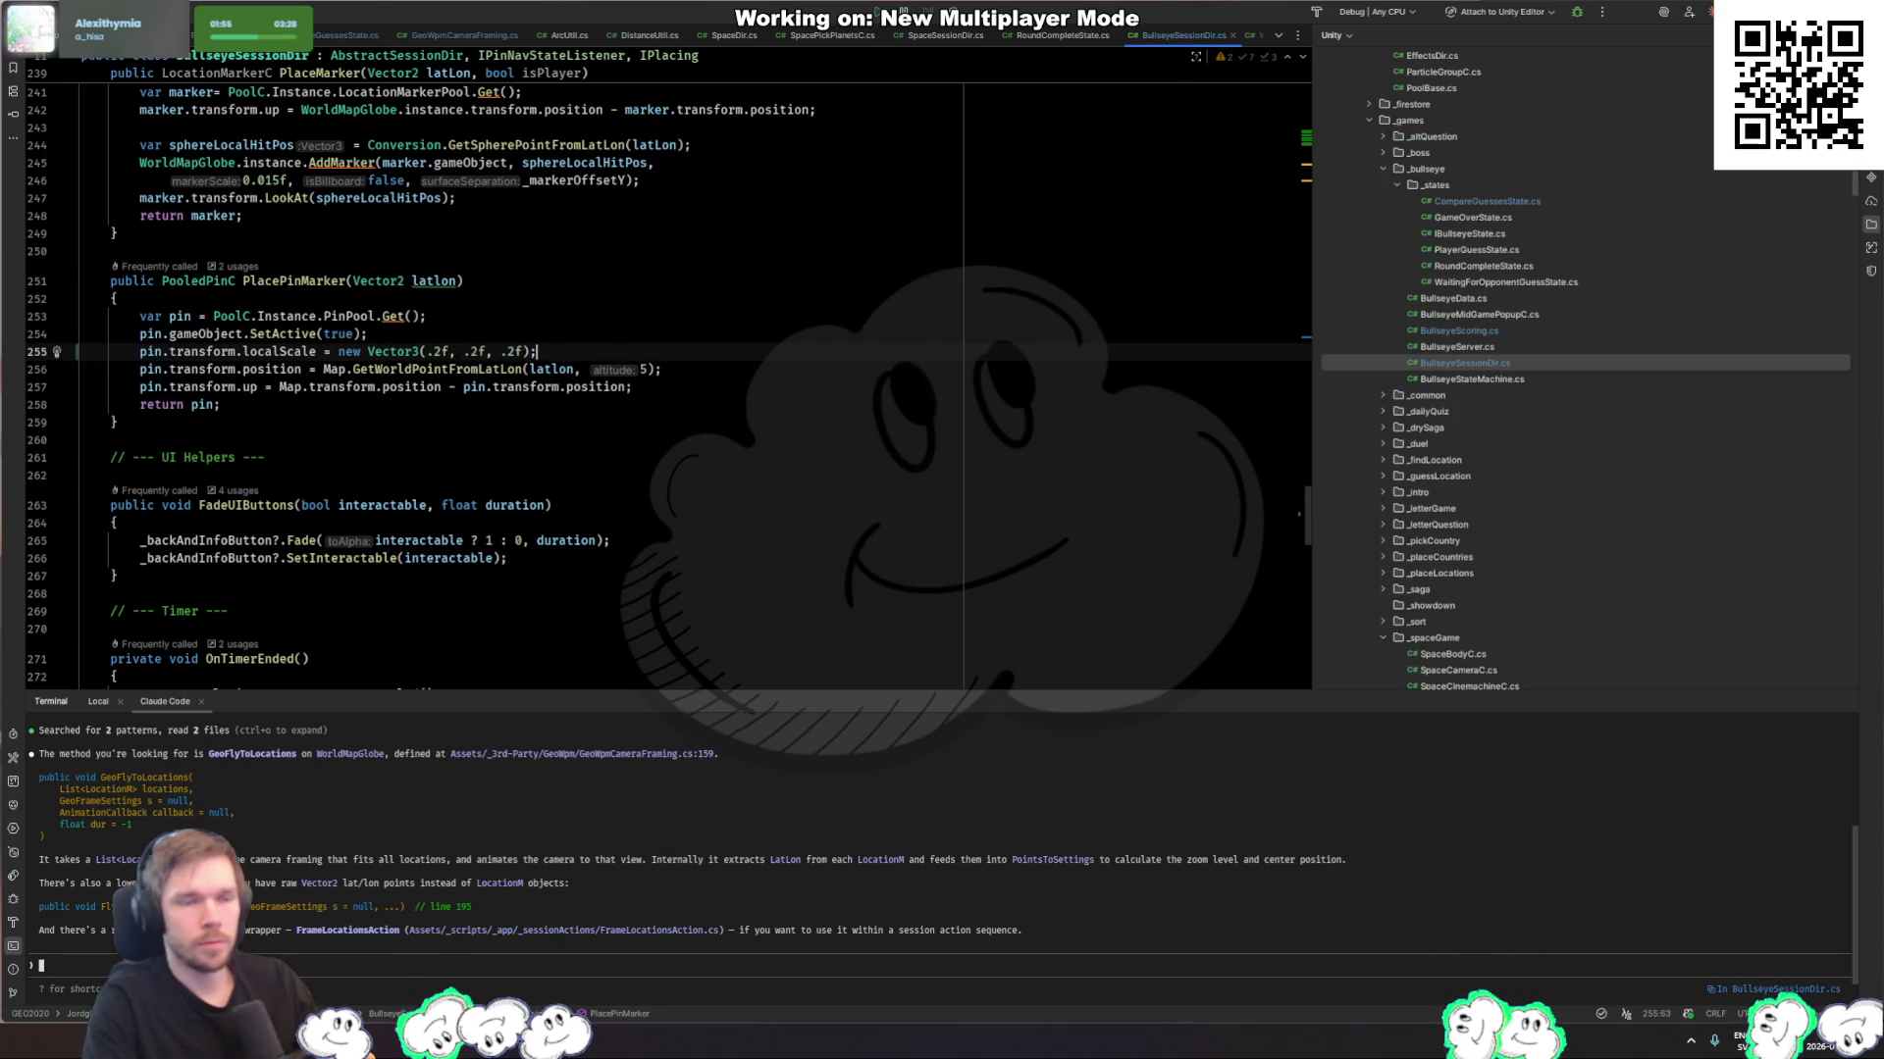
{"action": "key", "text": "alt+Tab"}
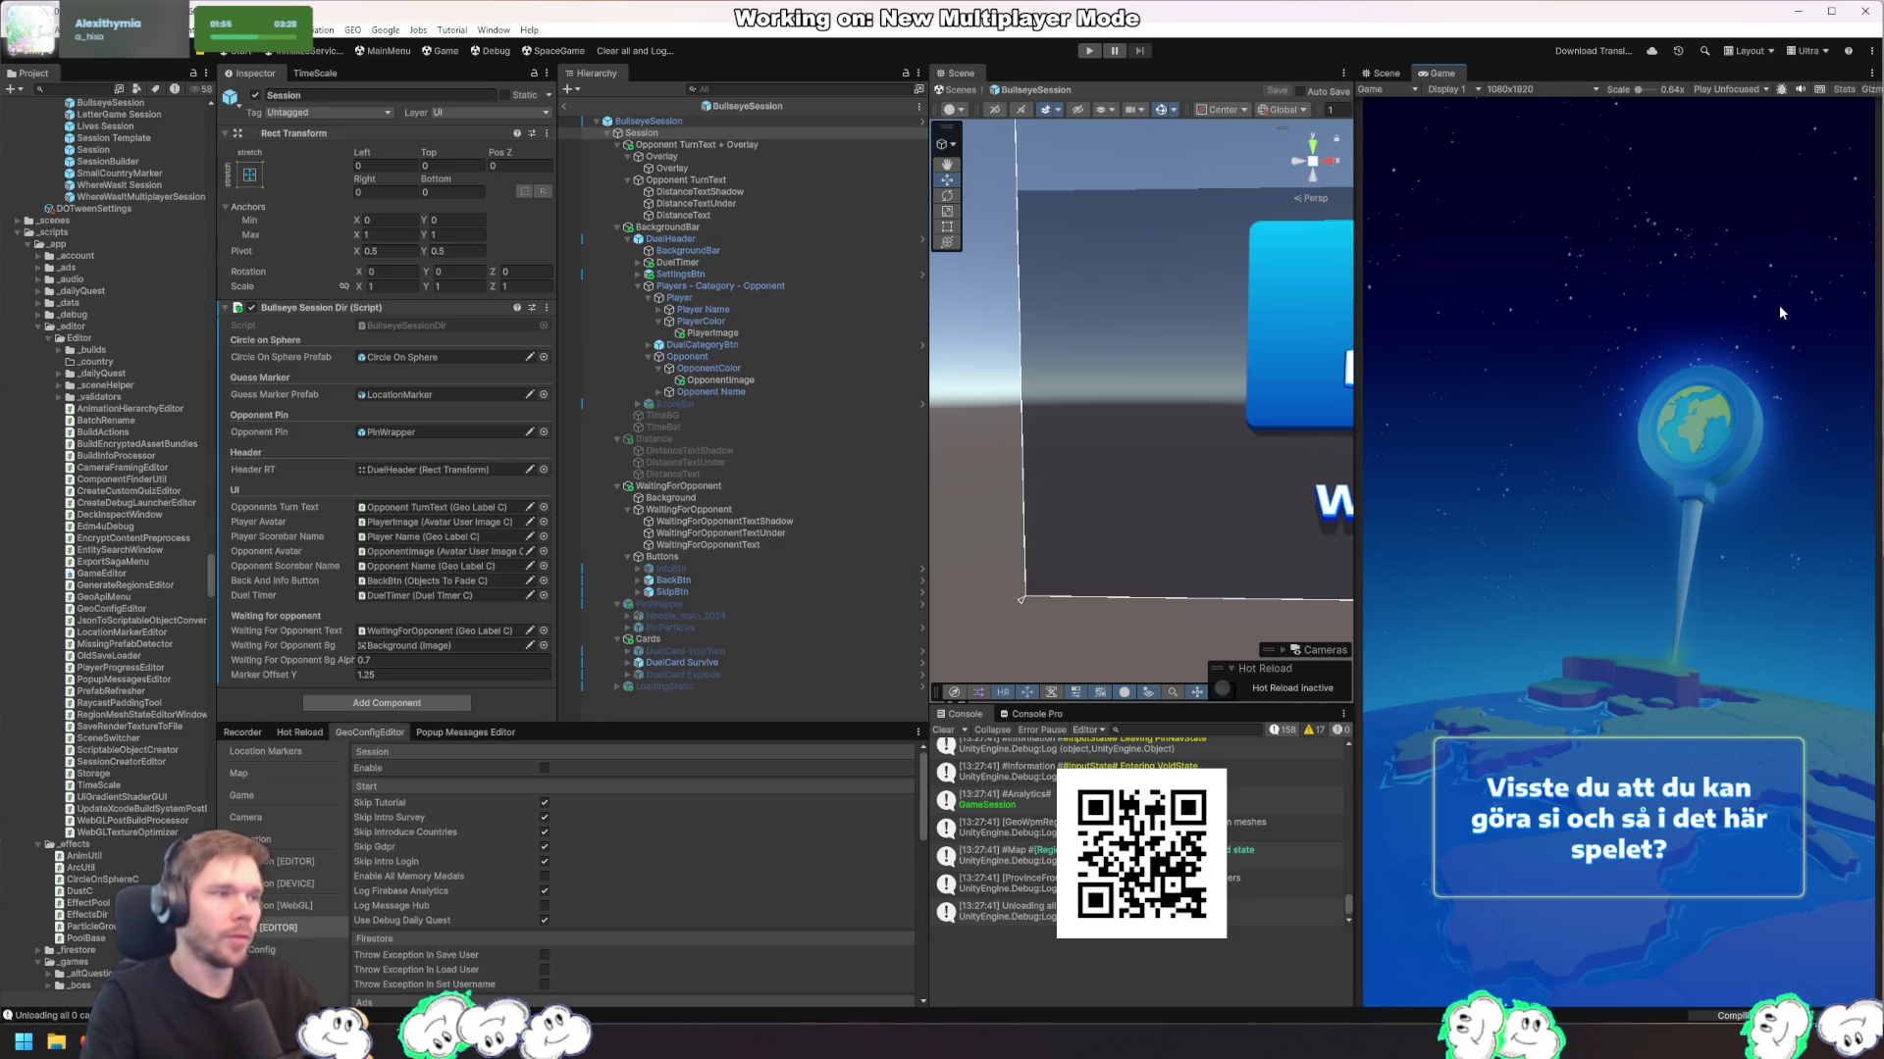
Step: Enter Play mode and play a Bullseye match up to the Hosea Kutako Airport question
{"action": "left_click", "coordinate": [1090, 51]}
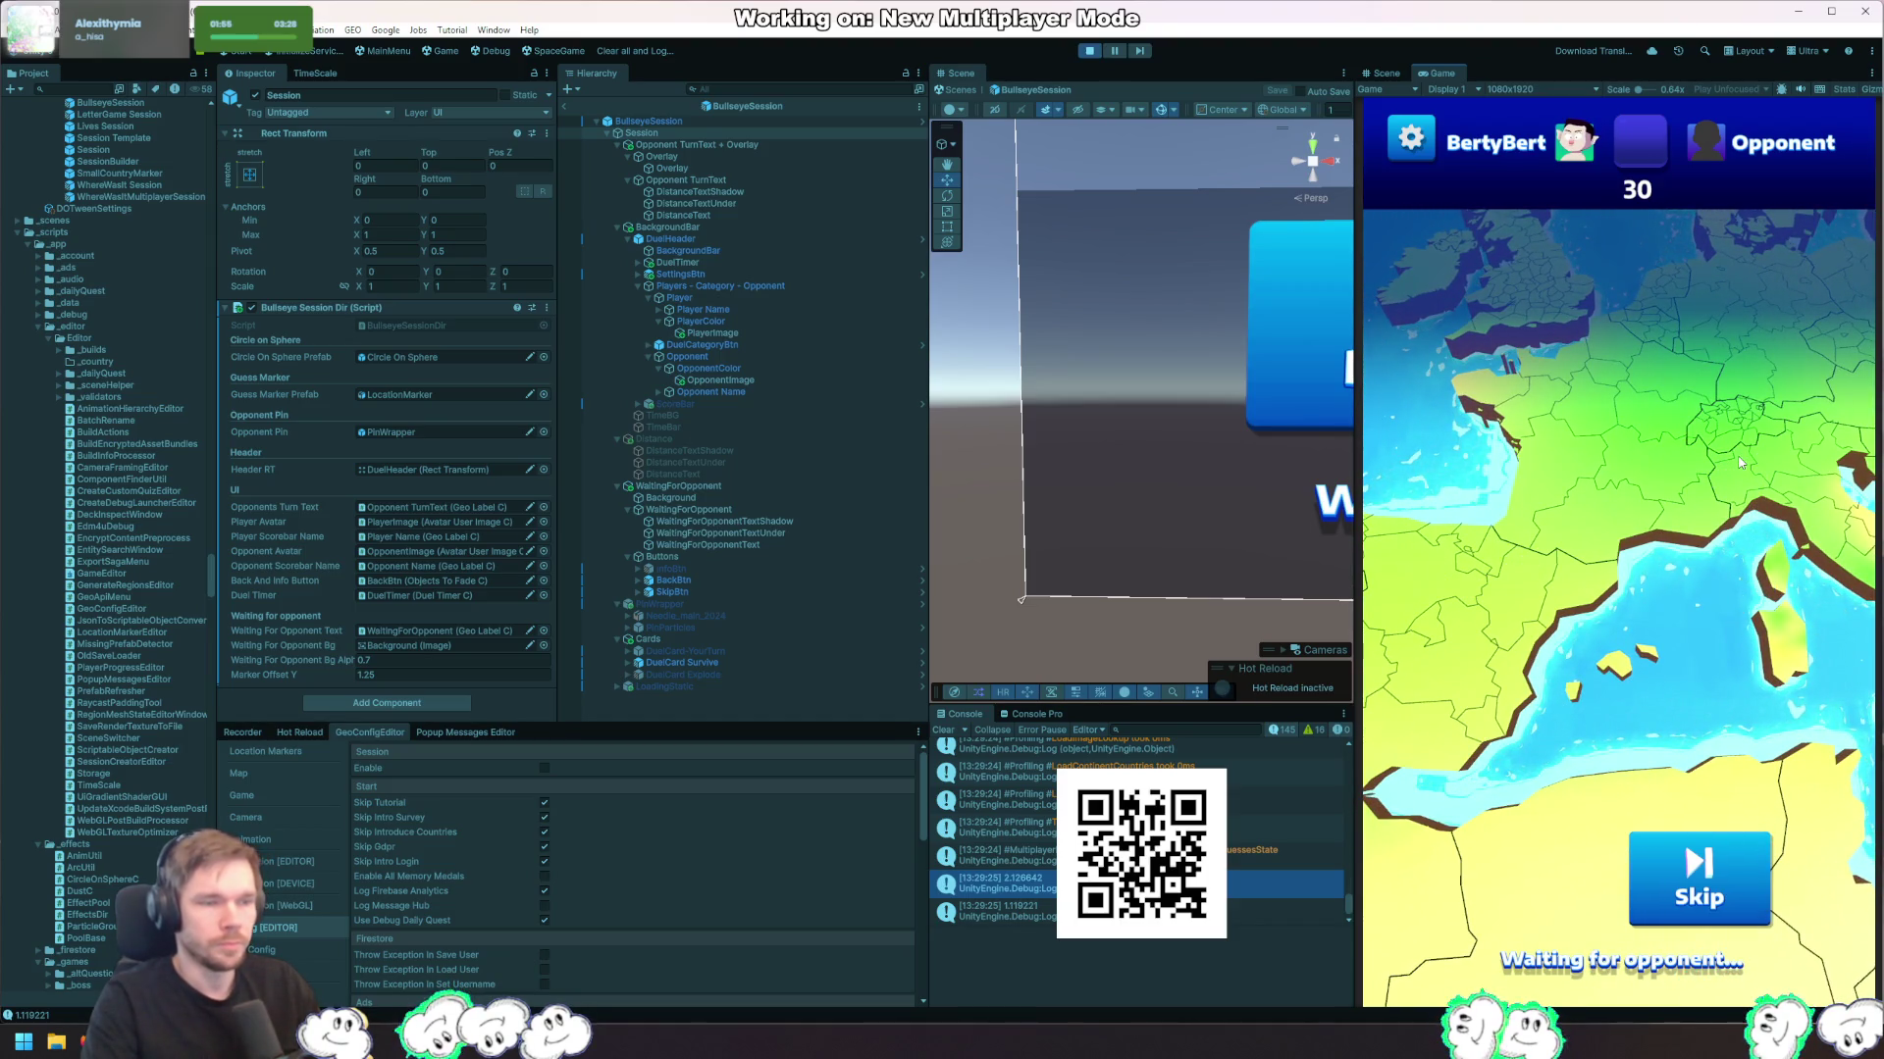
Step: Exit Play mode to stop the running duel
{"action": "left_click", "coordinate": [1086, 51]}
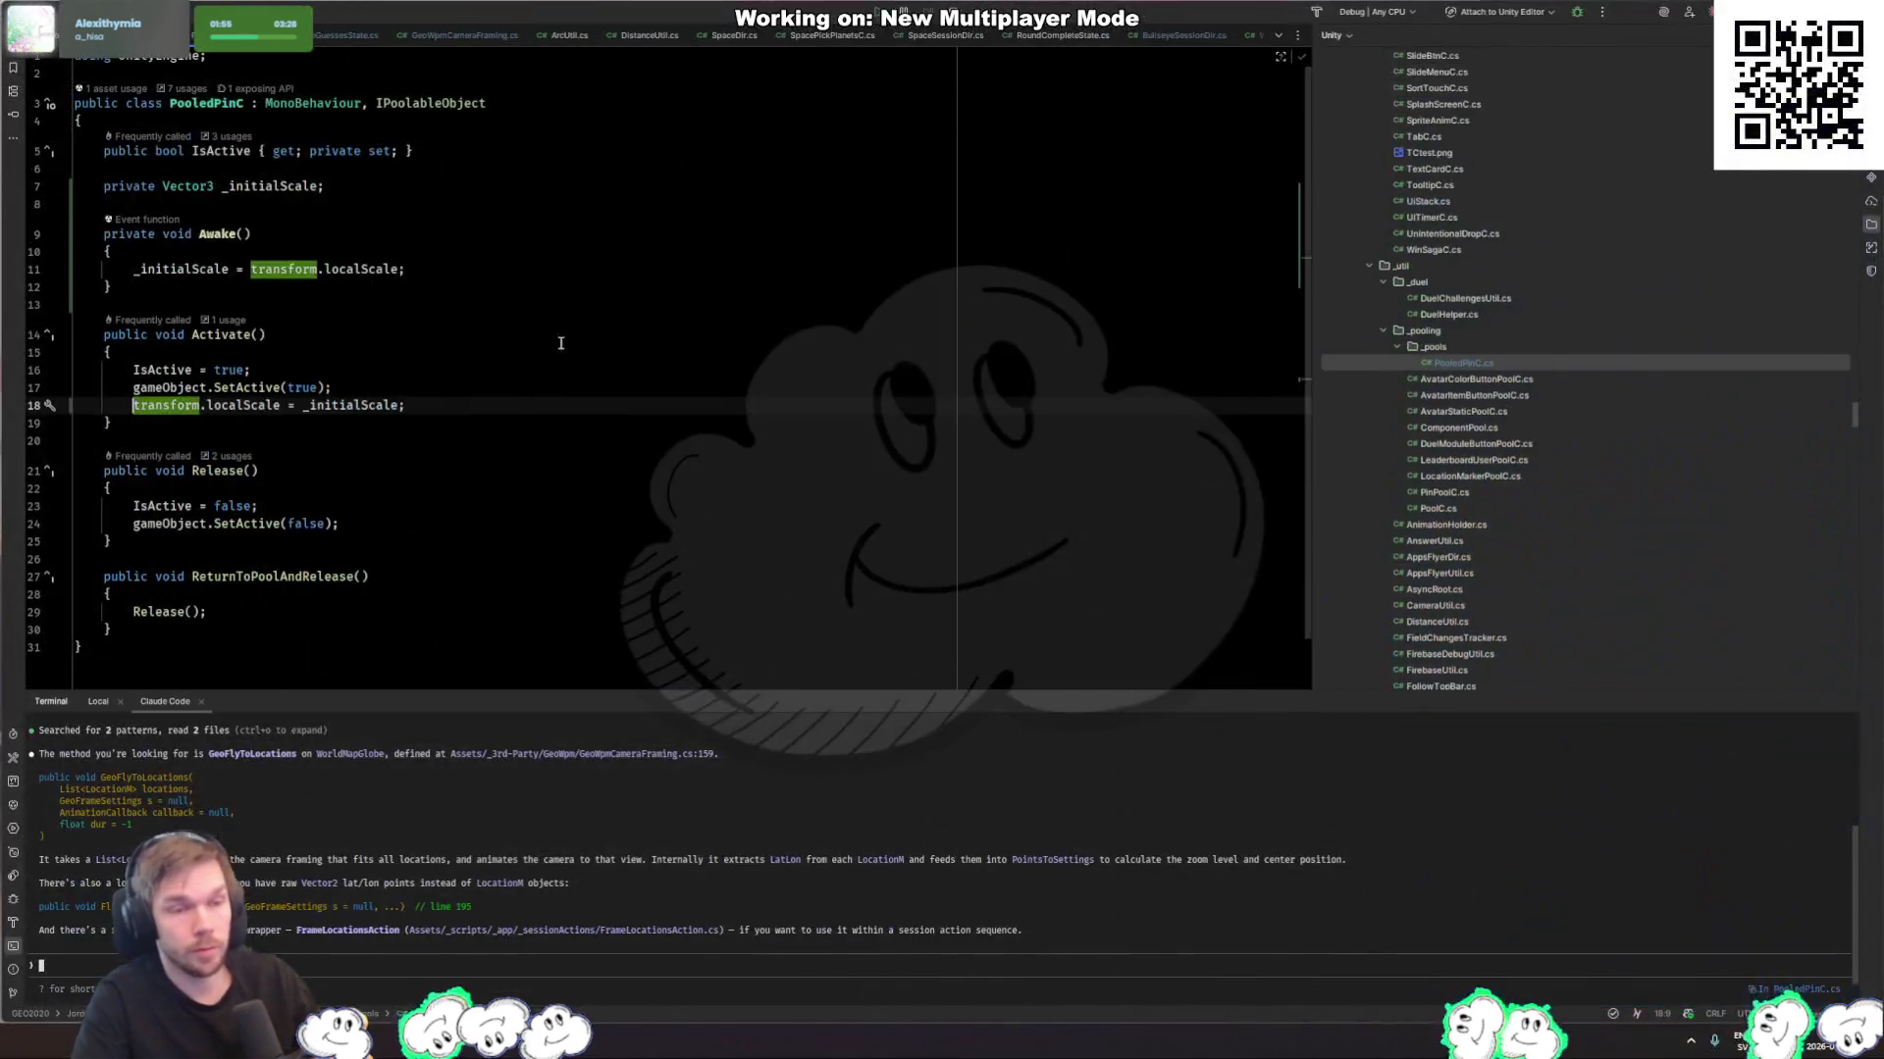
Step: In CompareGuessesState.cs, uncomment await ShowRoundResult(result, ct) and comment out UniTask.Delay(3000)
{"action": "key", "text": "ctrl+Tab"}
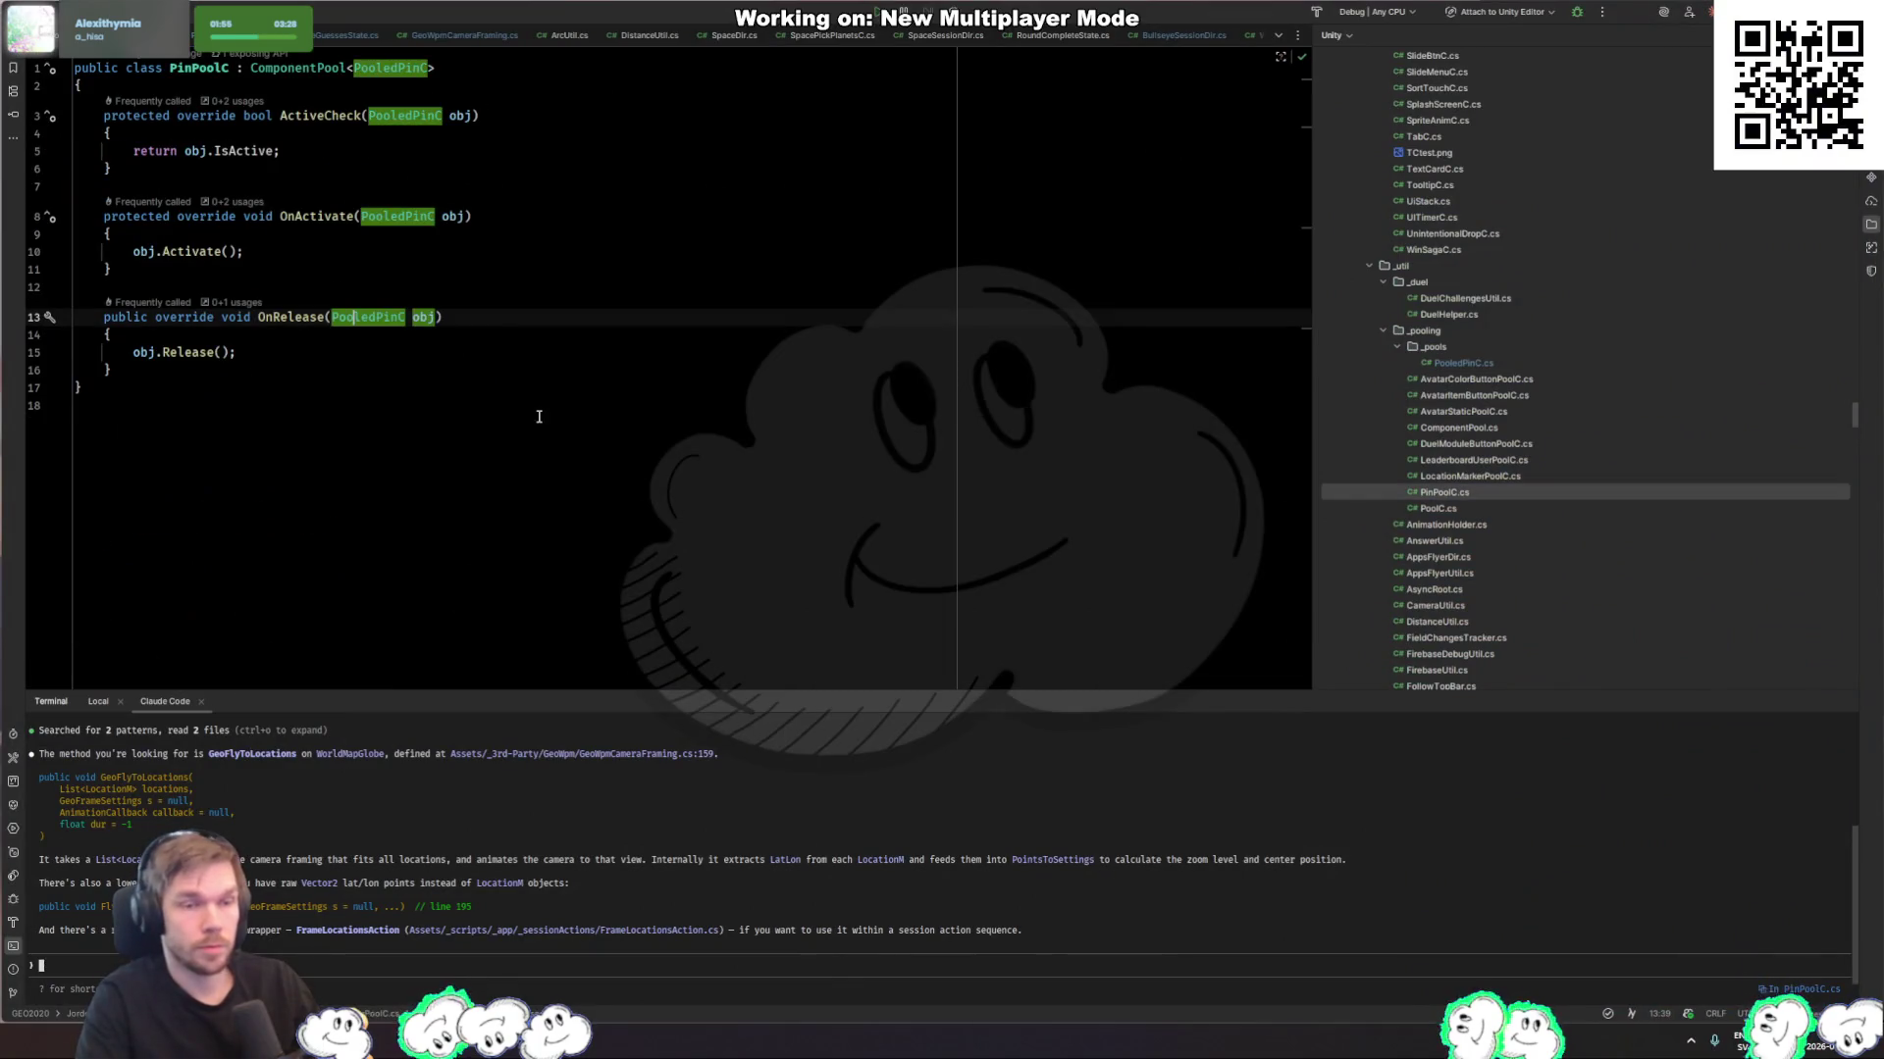
{"action": "key", "text": "ctrl+Tab"}
{"action": "key", "text": "ctrl+Tab"}
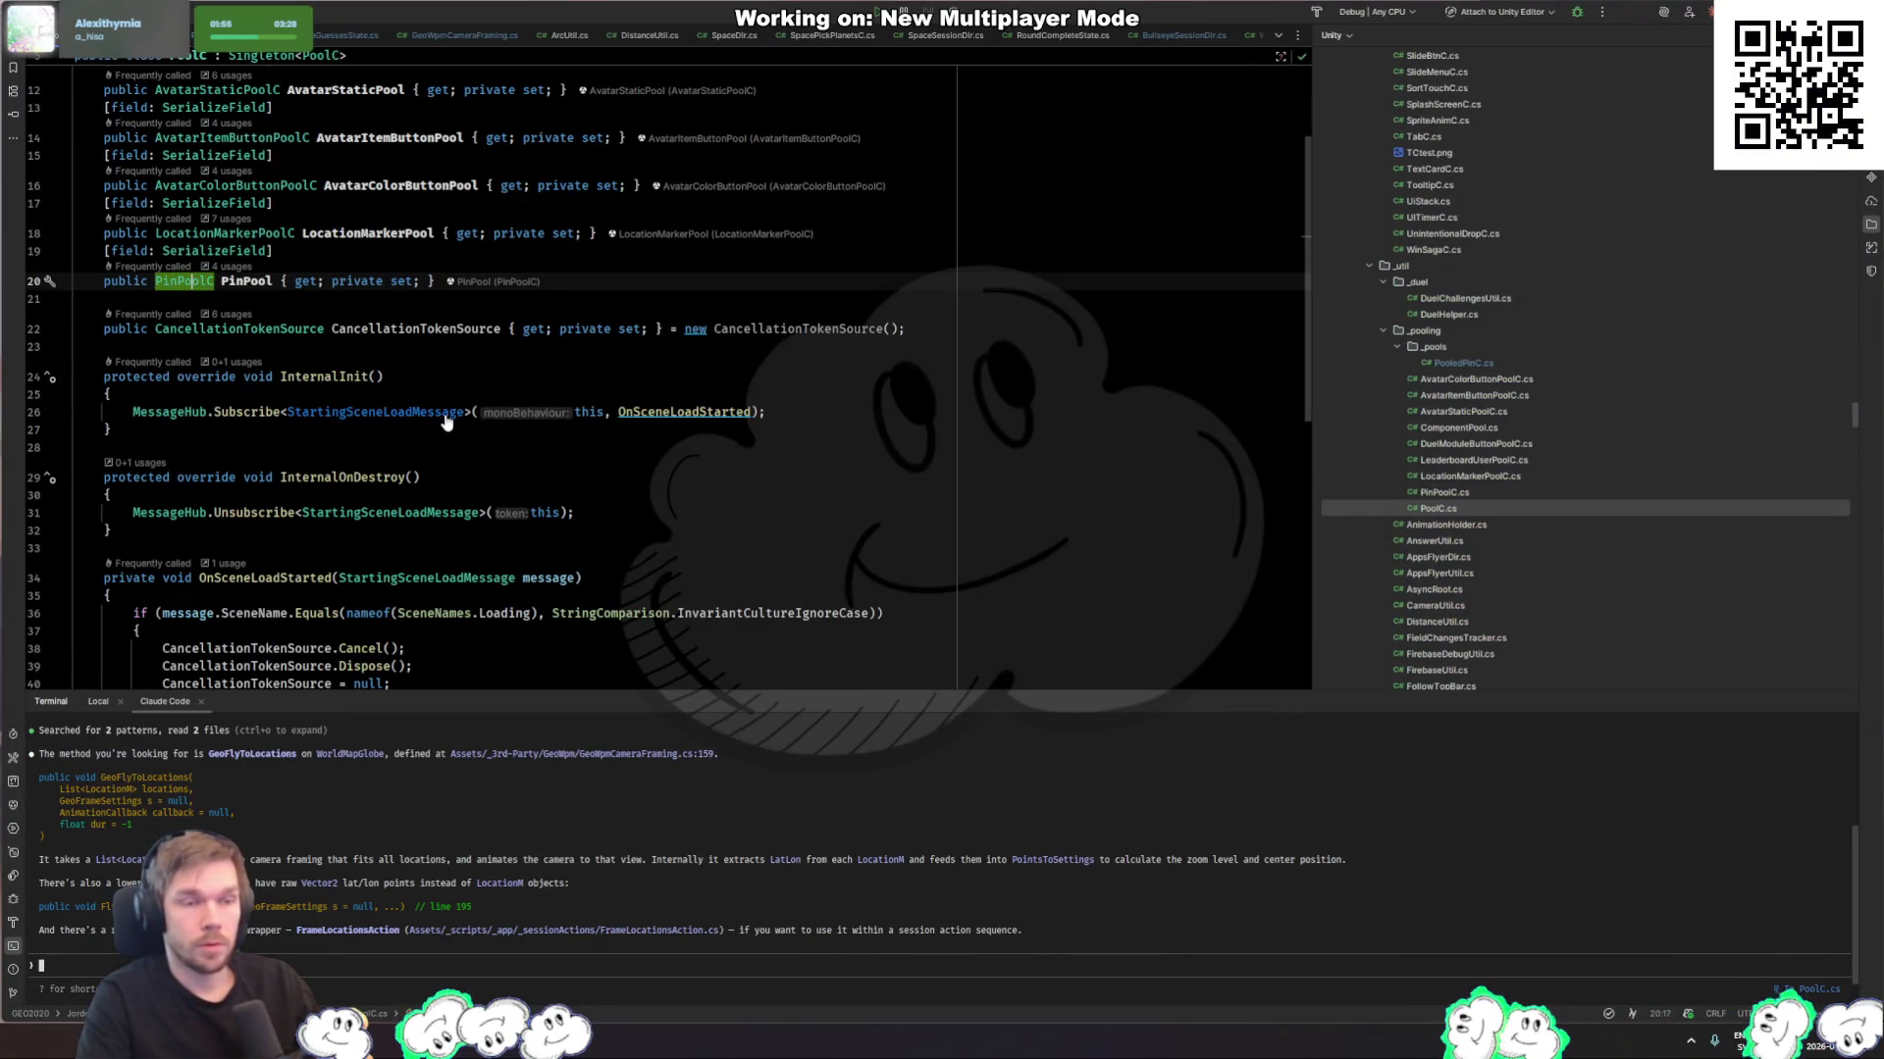
{"action": "key", "text": "ctrl+Tab"}
{"action": "key", "text": "Tab"}
{"action": "key", "text": "Tab"}
{"action": "key", "text": "ctrl+Tab"}
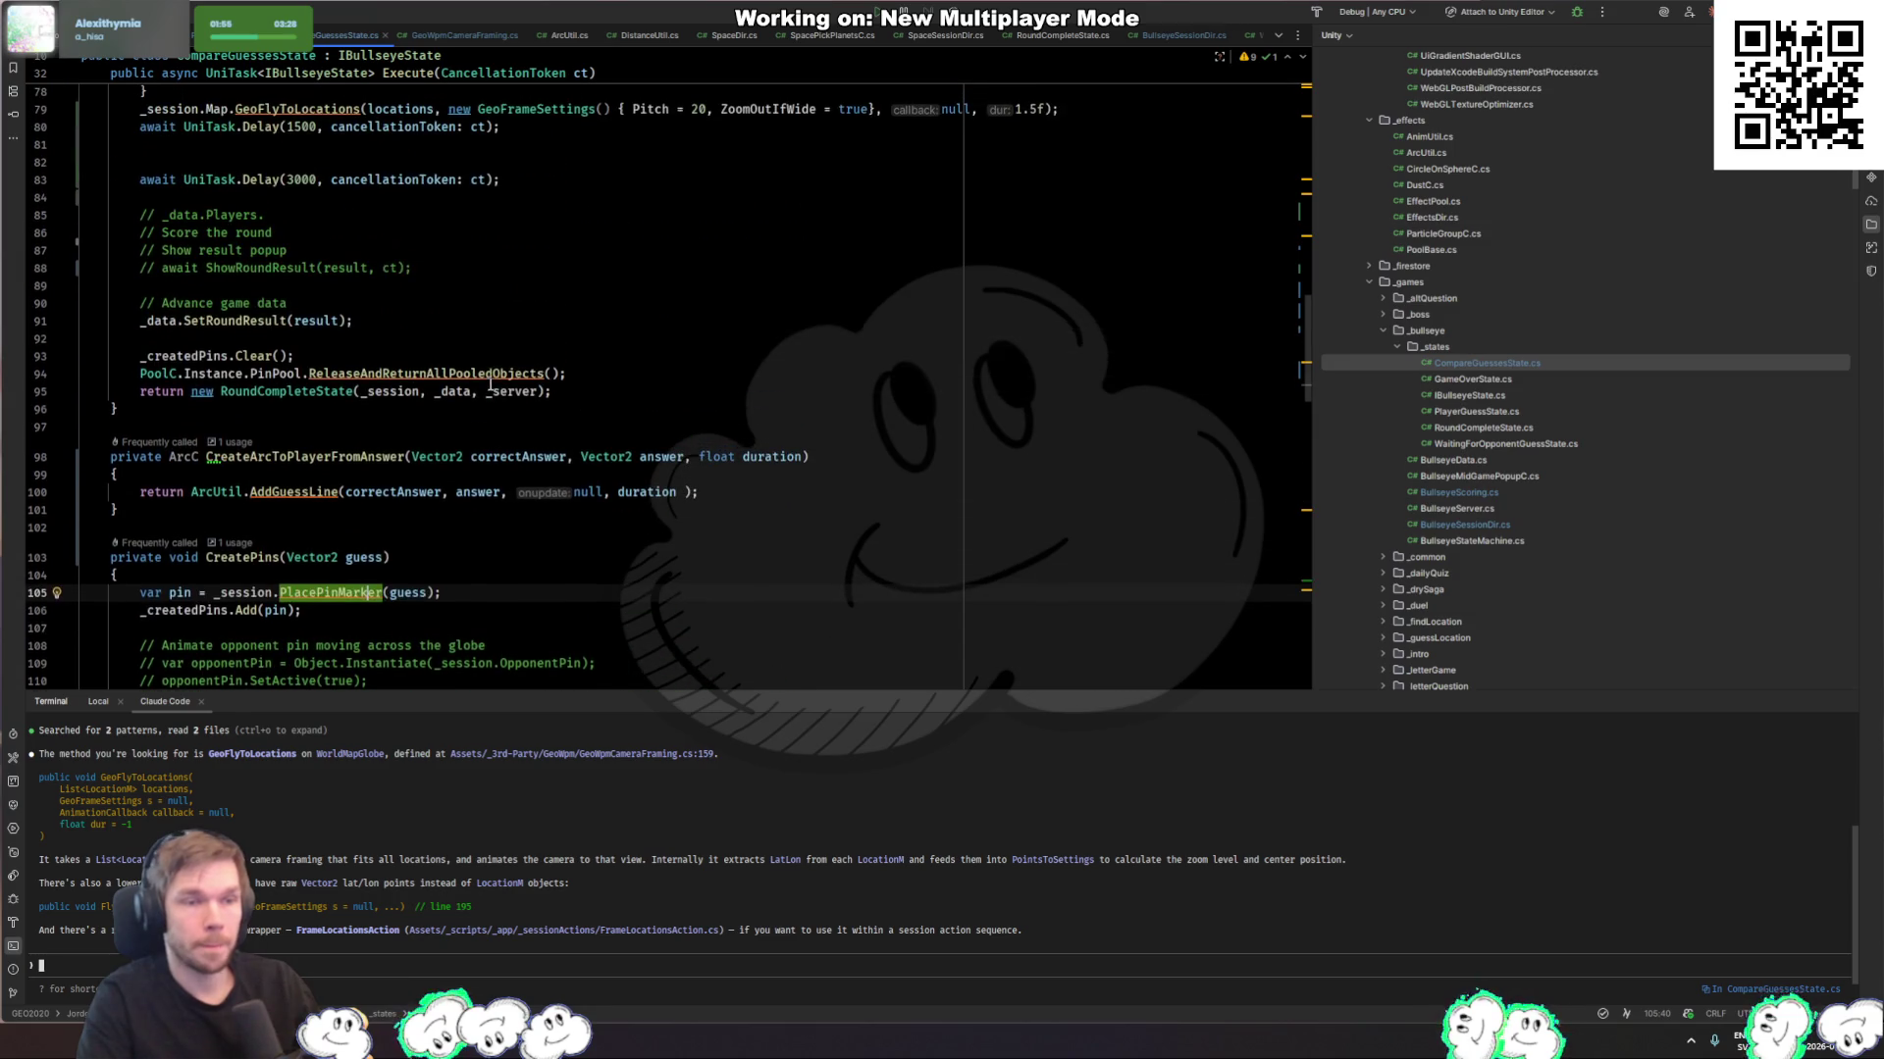
{"action": "left_click", "coordinate": [412, 267]}
{"action": "key", "text": "ctrl+slash"}
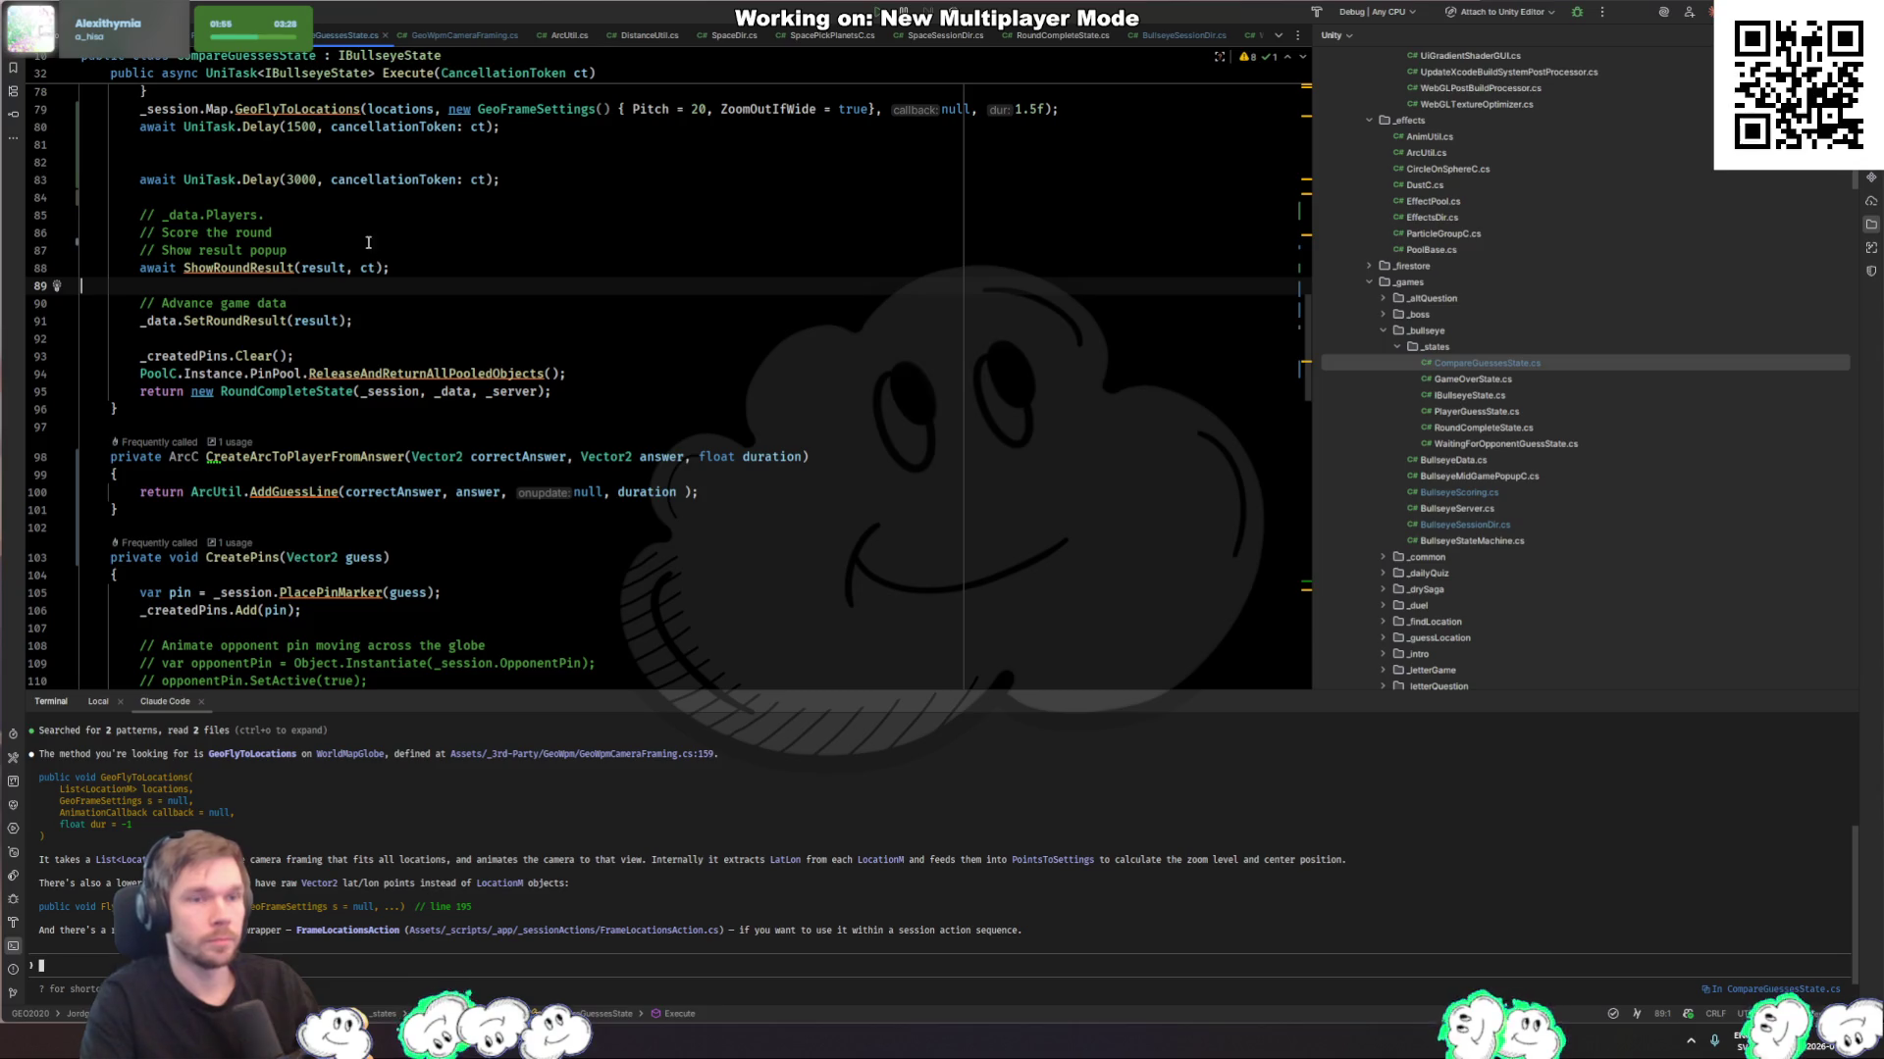
{"action": "scroll", "coordinate": [369, 242], "scroll_direction": "up", "scroll_amount": 3}
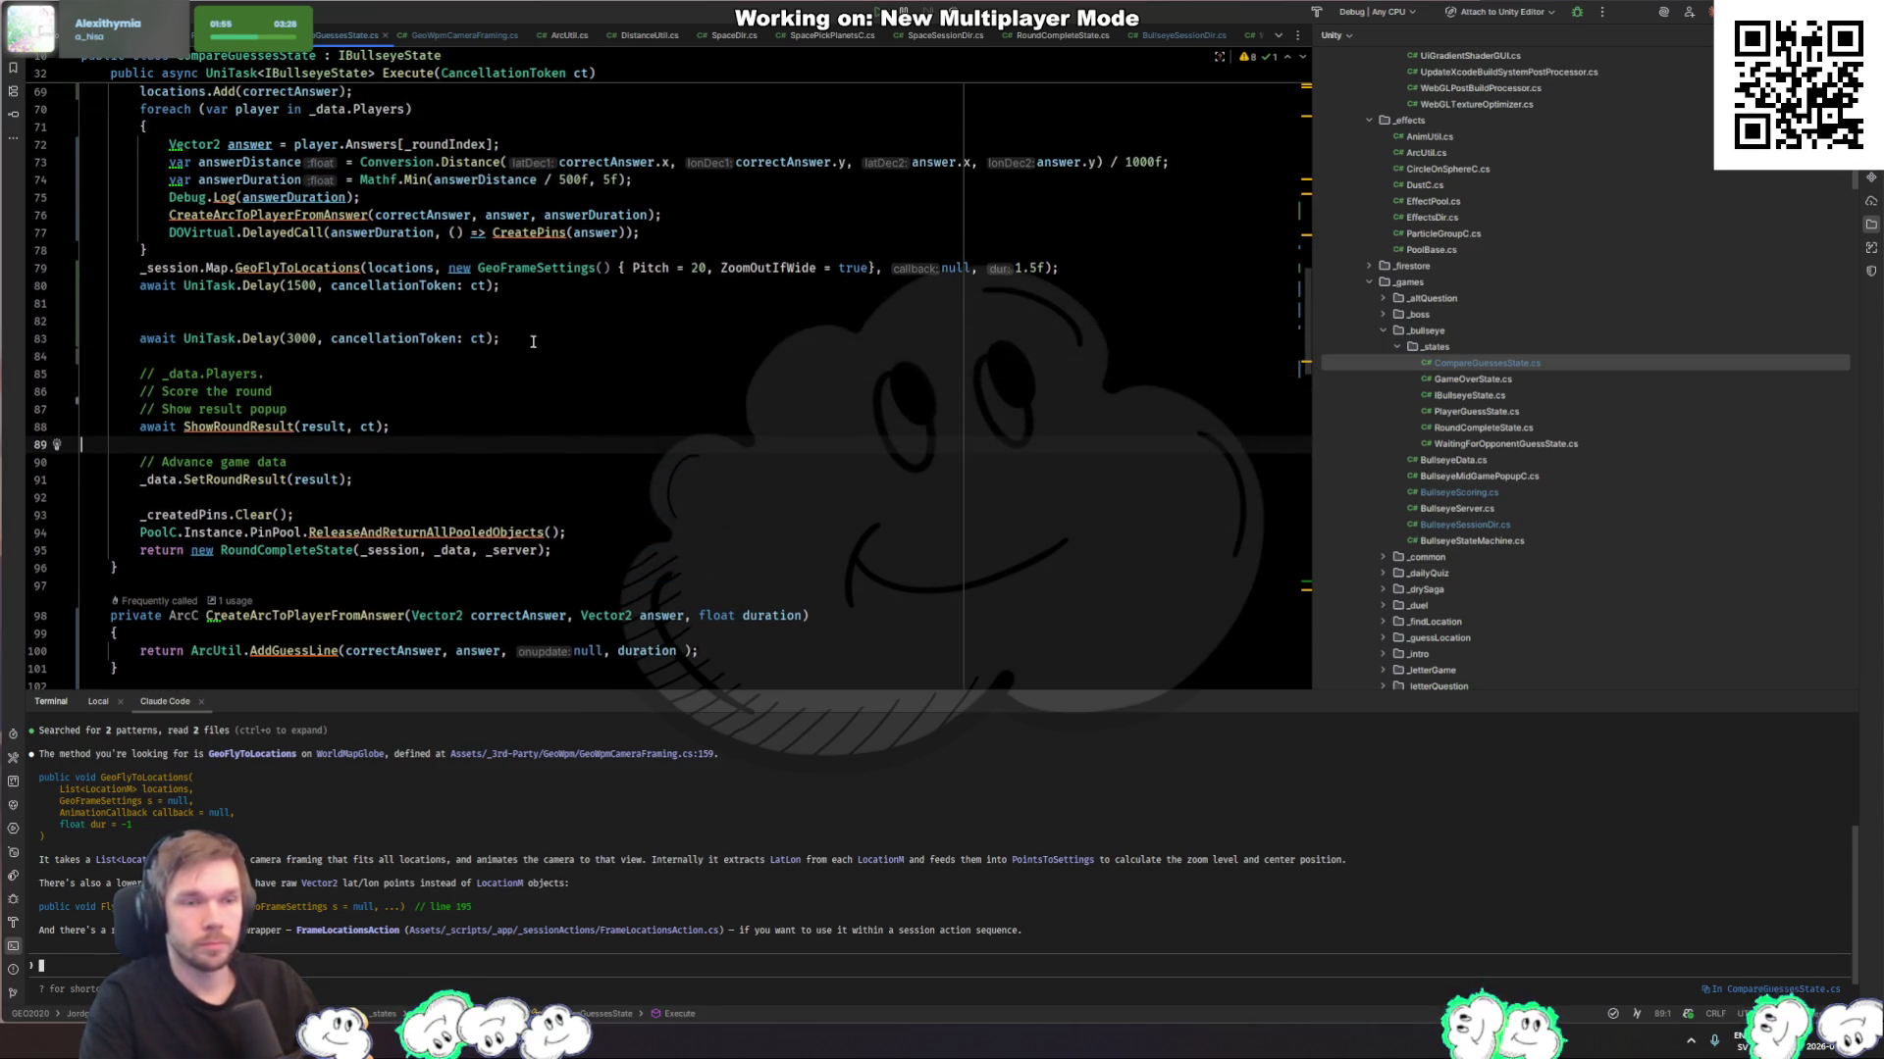
{"action": "left_click", "coordinate": [533, 340]}
{"action": "key", "text": "ctrl+slash"}
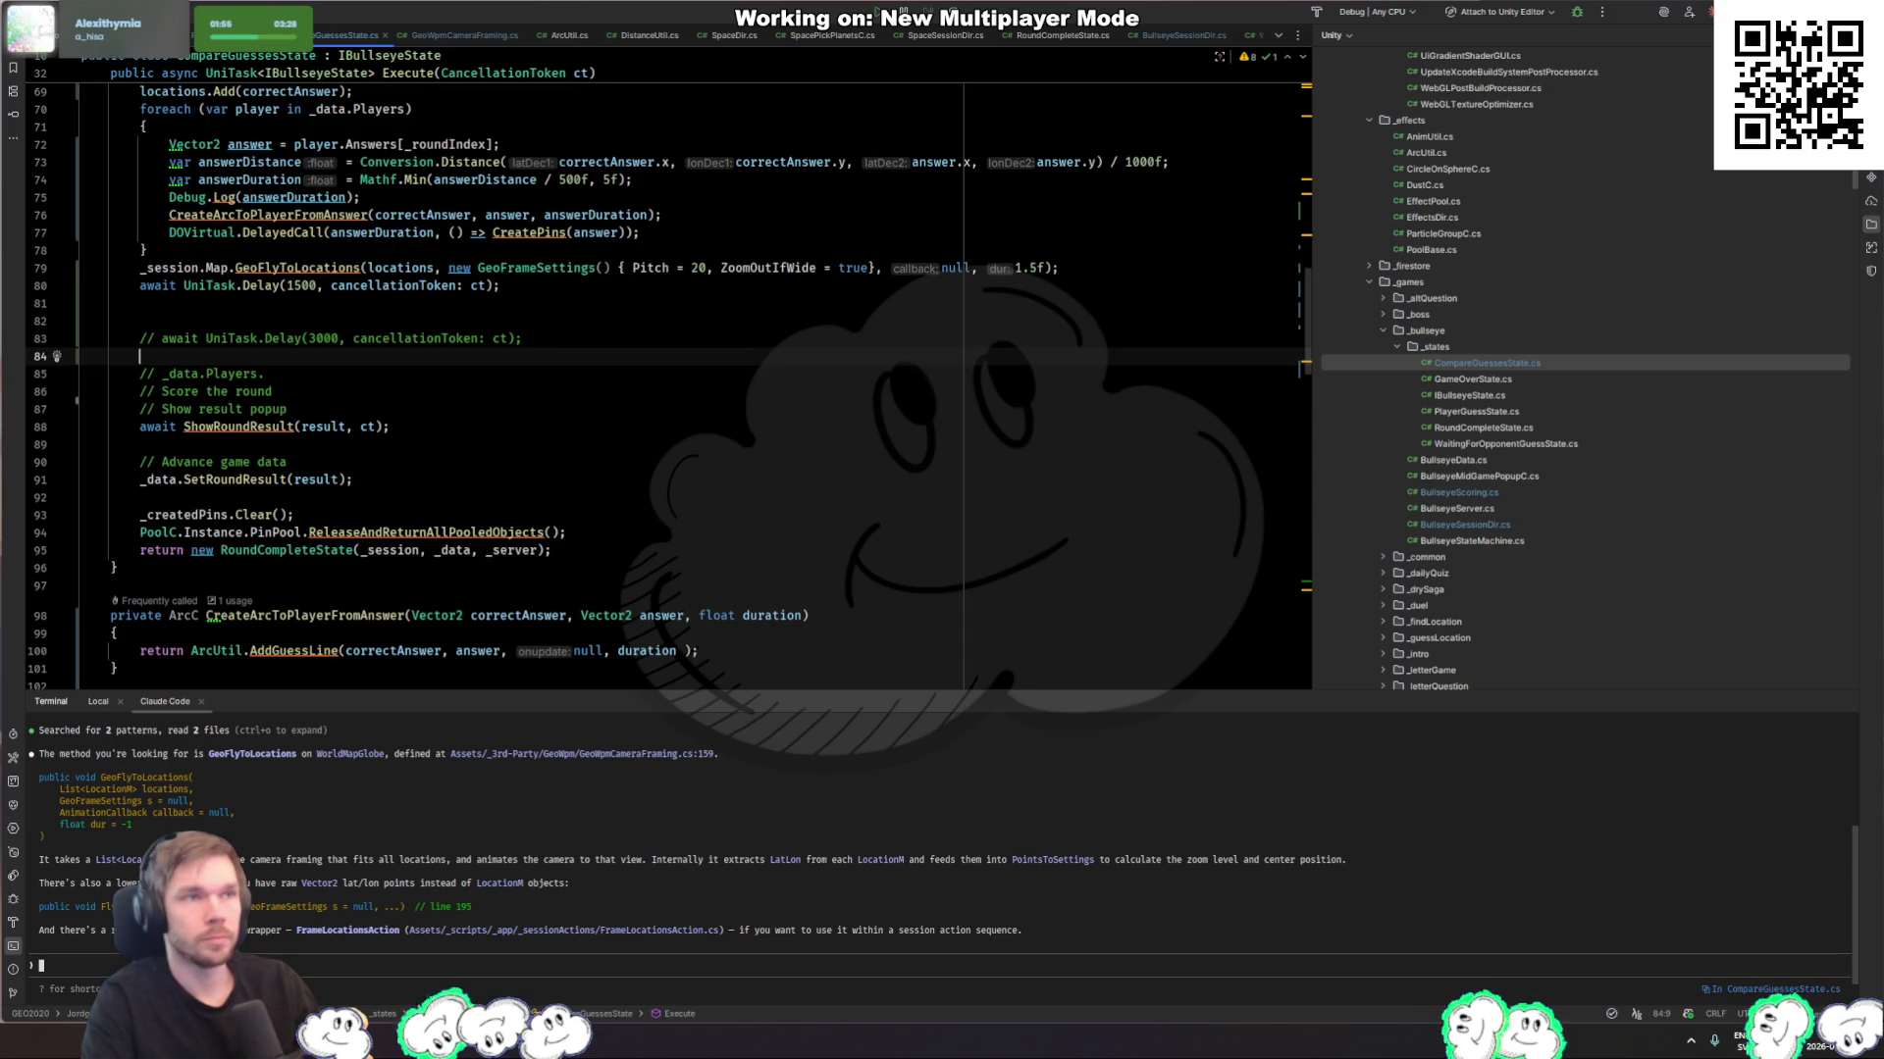
{"action": "key", "text": "alt+Tab"}
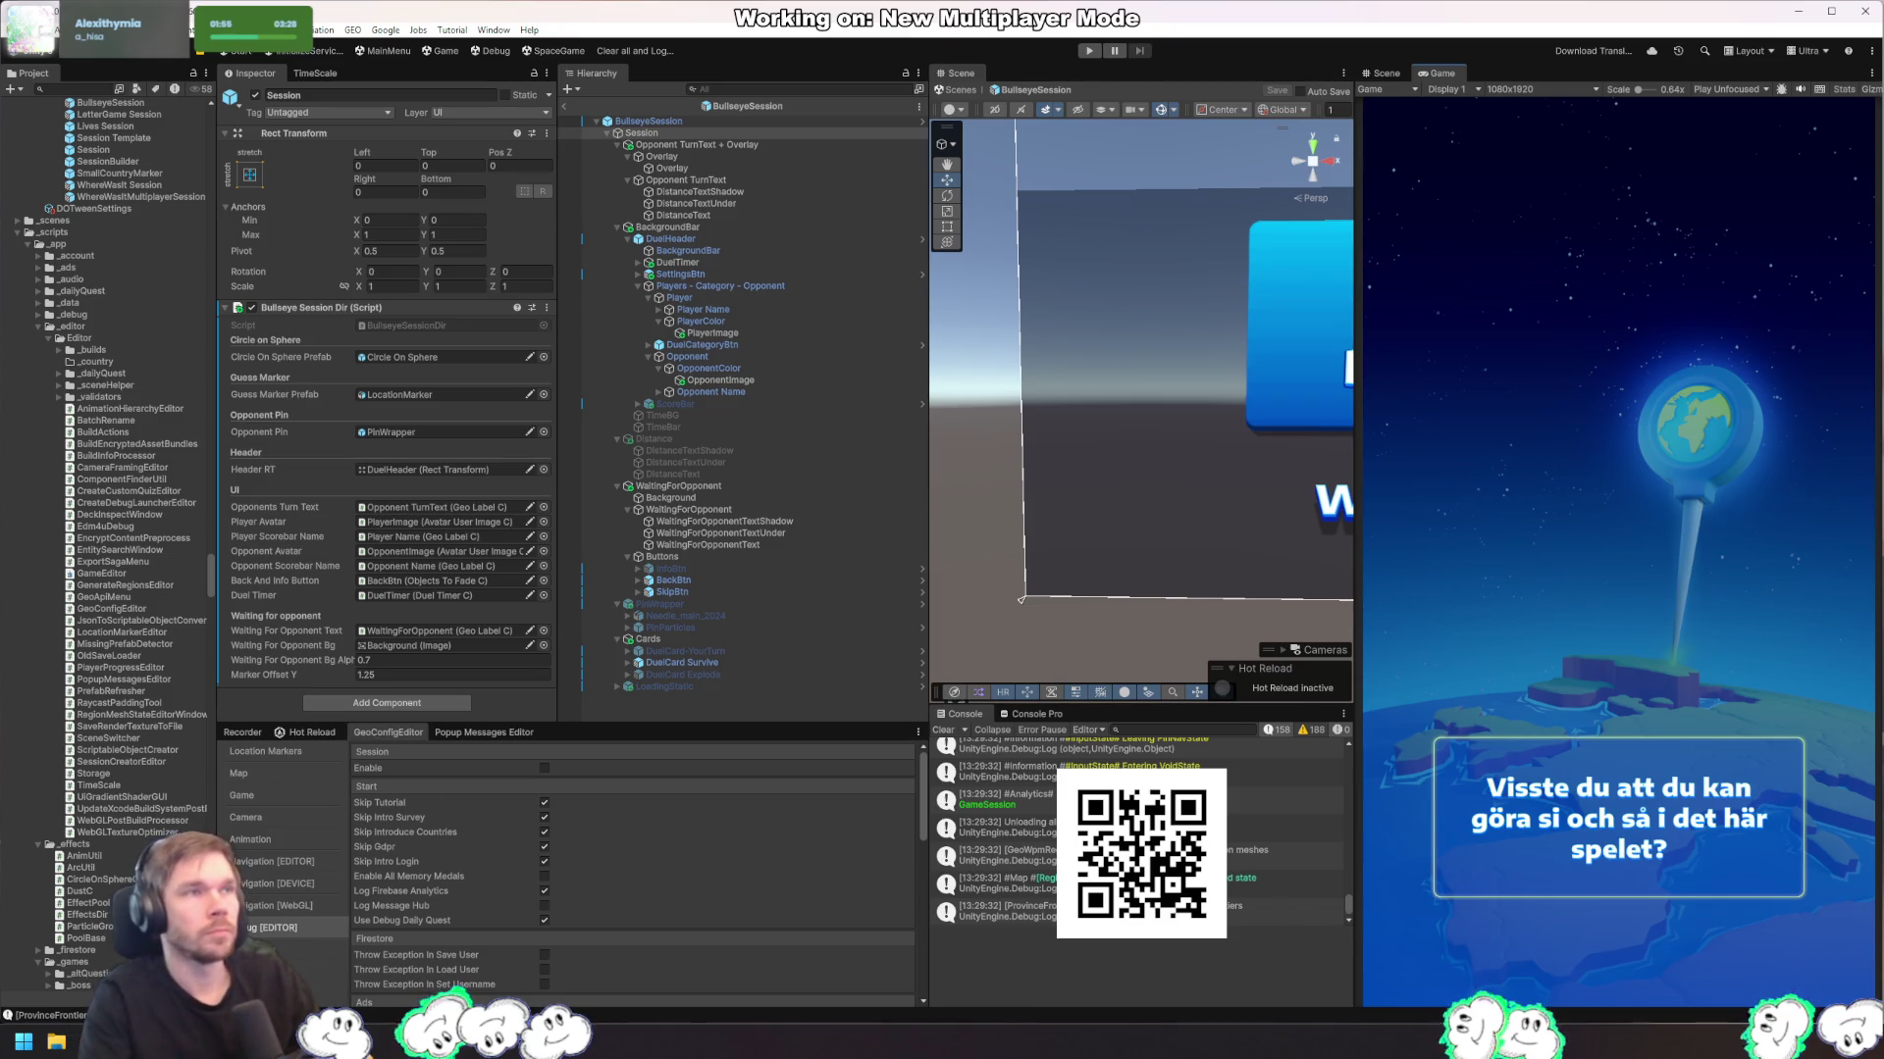
Step: Enter Play mode again after the recompile to test the round-result flow
{"action": "left_click", "coordinate": [1087, 52]}
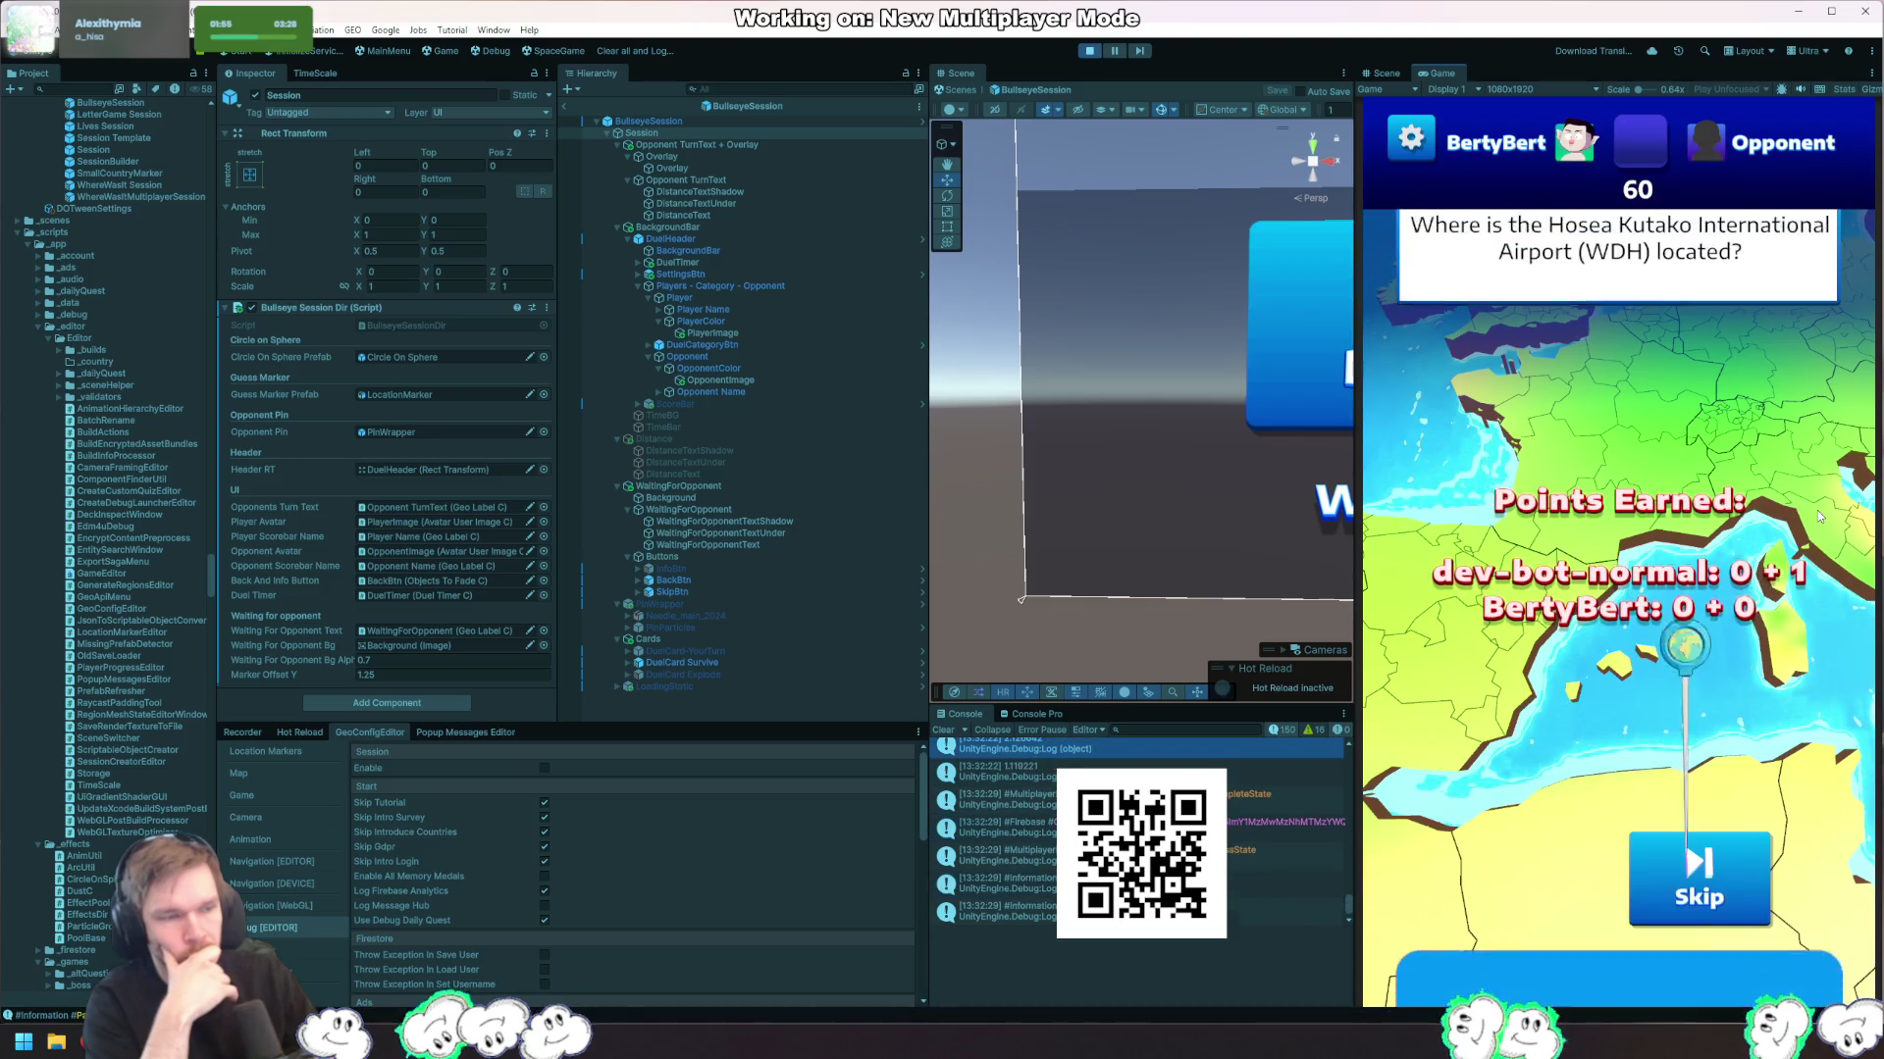
Step: Stop the running Bullseye test to return the editor to edit mode
{"action": "left_click", "coordinate": [1089, 50]}
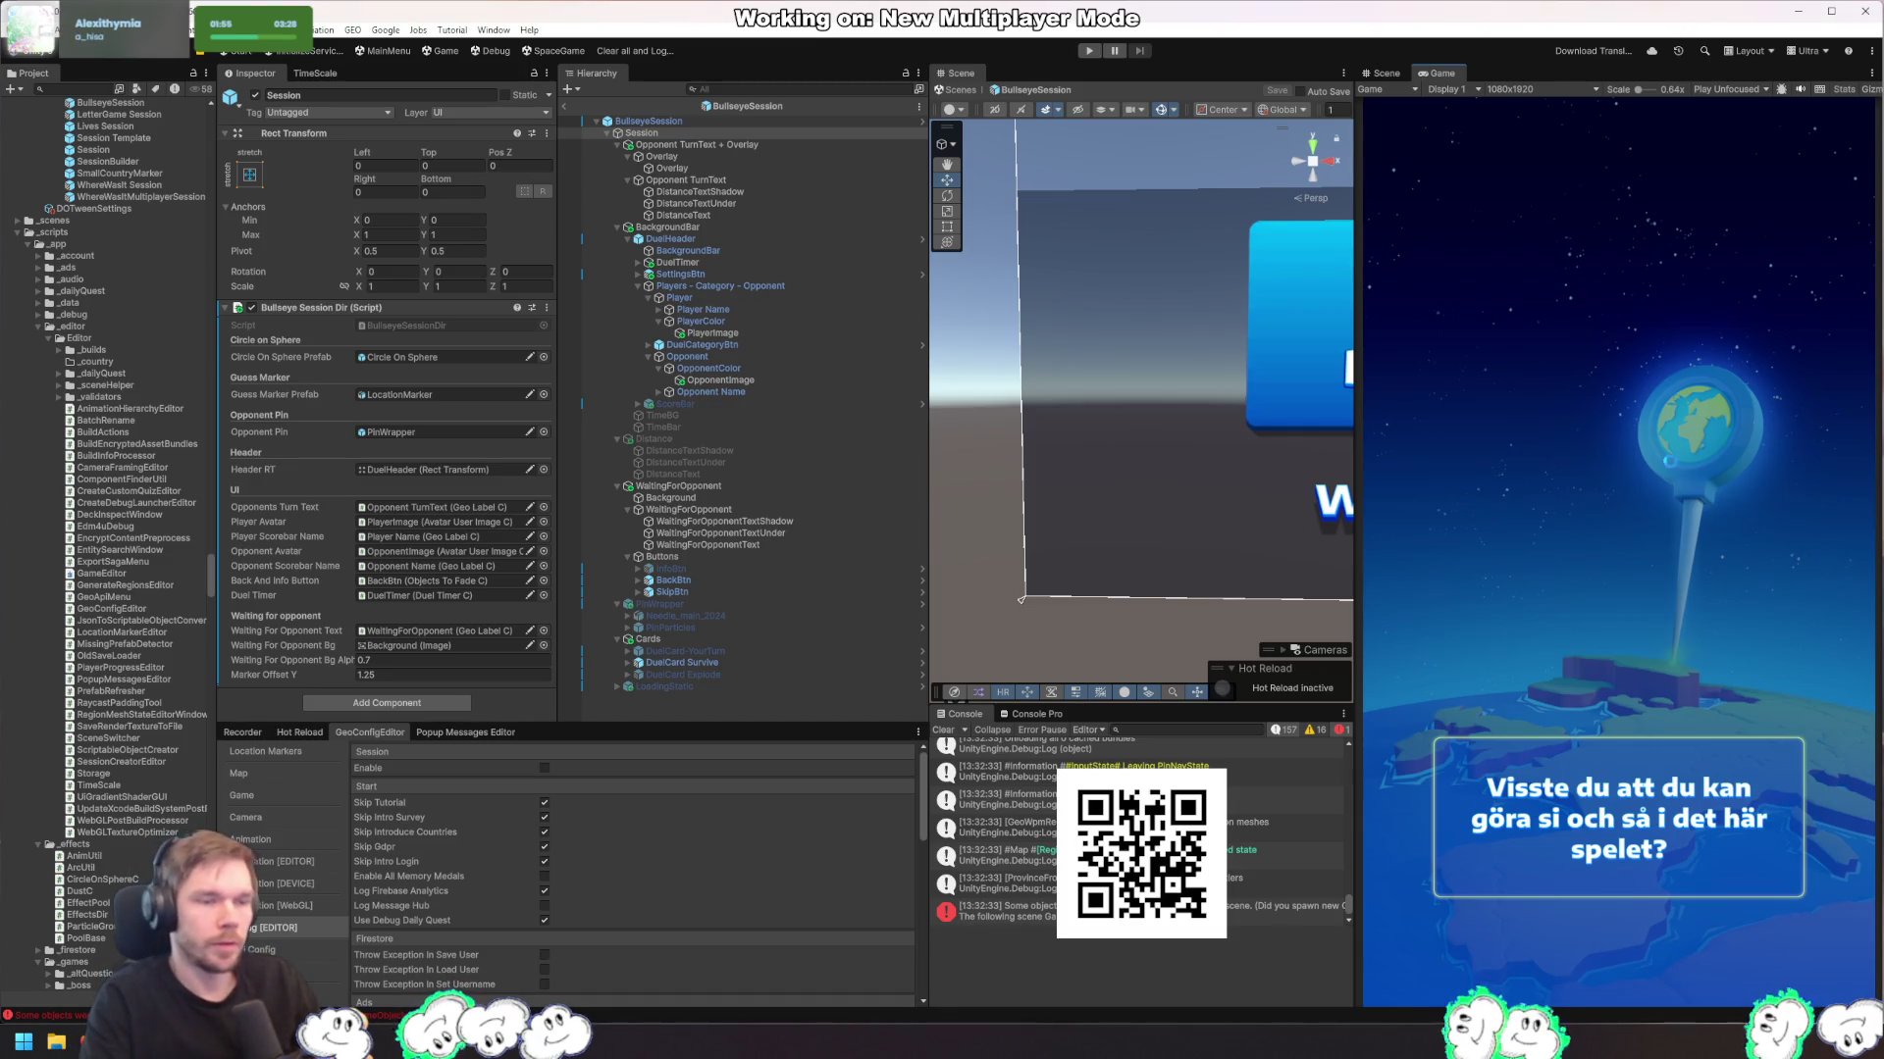
Step: Enter Play mode, rotate the globe and submit a guess for the hurricane Mitch capital round
{"action": "left_click", "coordinate": [1390, 218]}
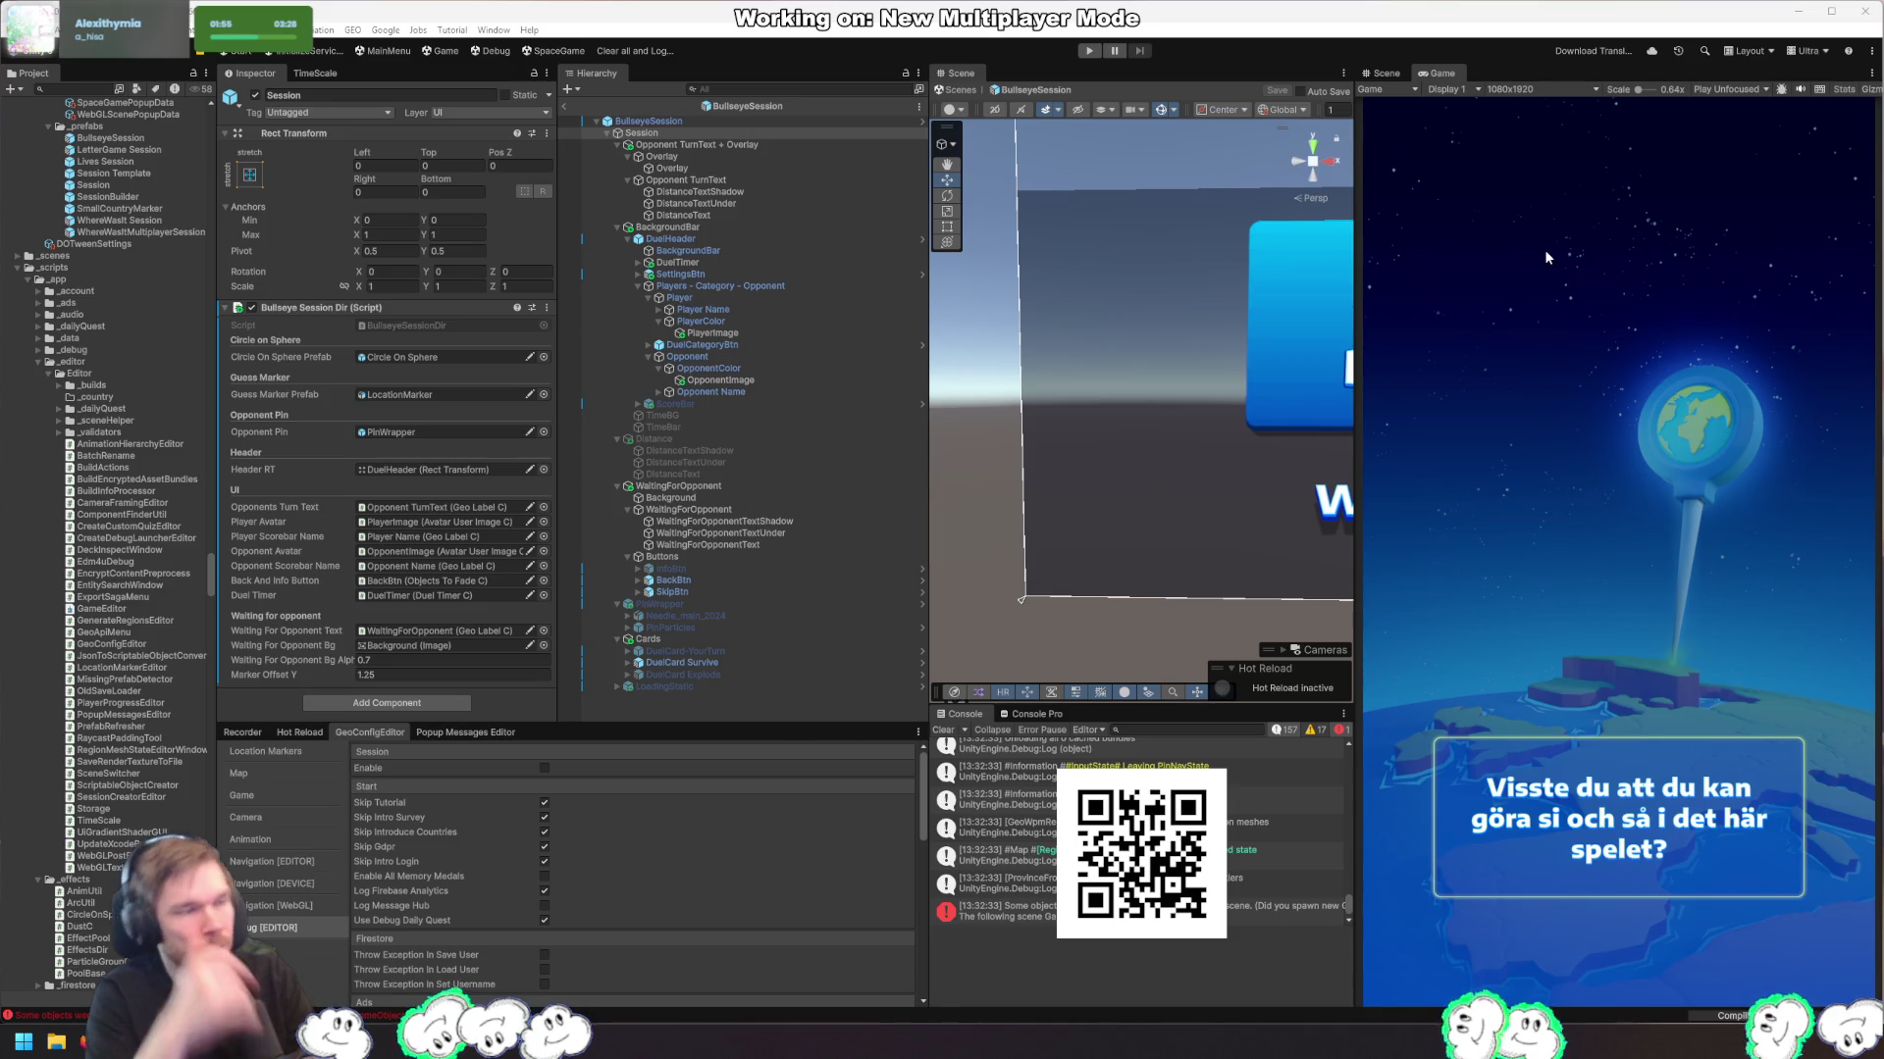
{"action": "left_click", "coordinate": [1090, 51]}
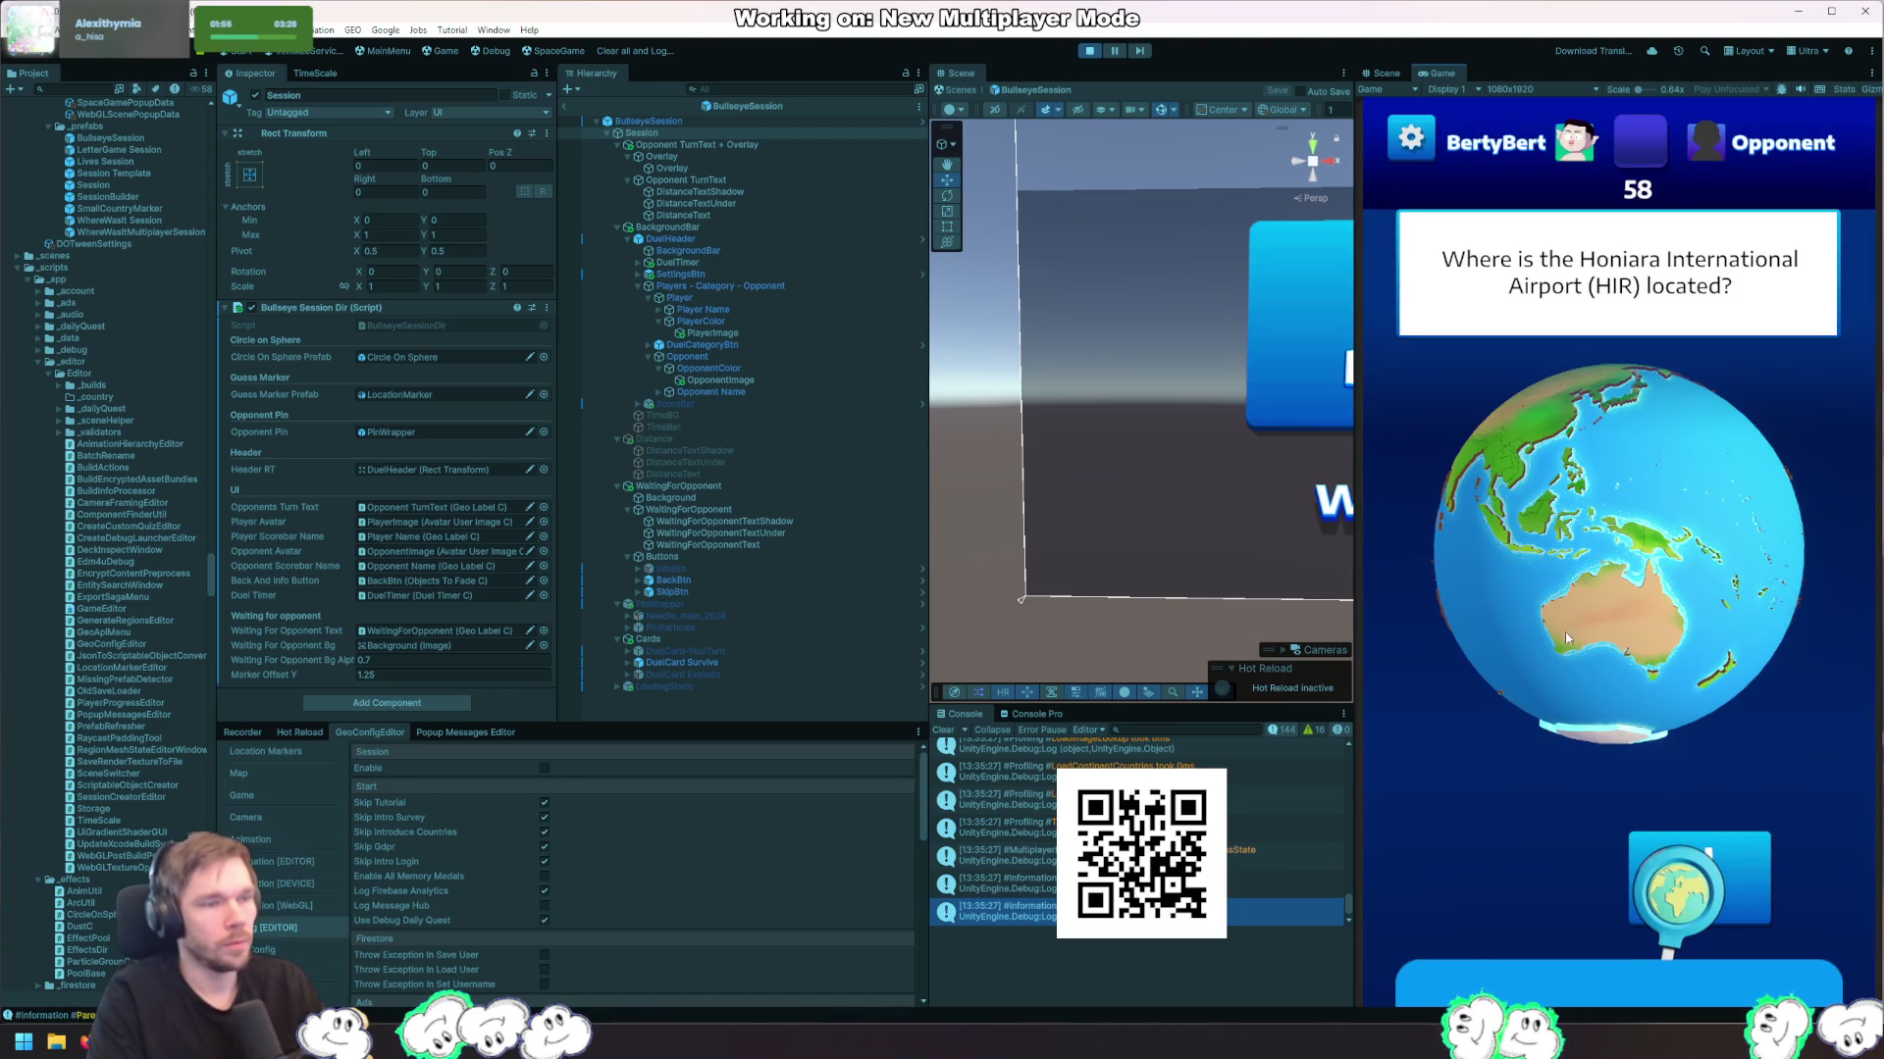
{"action": "mouse_move", "coordinate": [1597, 607]}
{"action": "left_mouse_down"}
{"action": "mouse_move", "coordinate": [1562, 579]}
{"action": "mouse_move", "coordinate": [1528, 597]}
{"action": "mouse_move", "coordinate": [1580, 574]}
{"action": "mouse_move", "coordinate": [1528, 551]}
{"action": "mouse_move", "coordinate": [1594, 587]}
{"action": "mouse_move", "coordinate": [1687, 579]}
{"action": "mouse_move", "coordinate": [1542, 615]}
{"action": "mouse_move", "coordinate": [1599, 584]}
{"action": "left_mouse_up"}
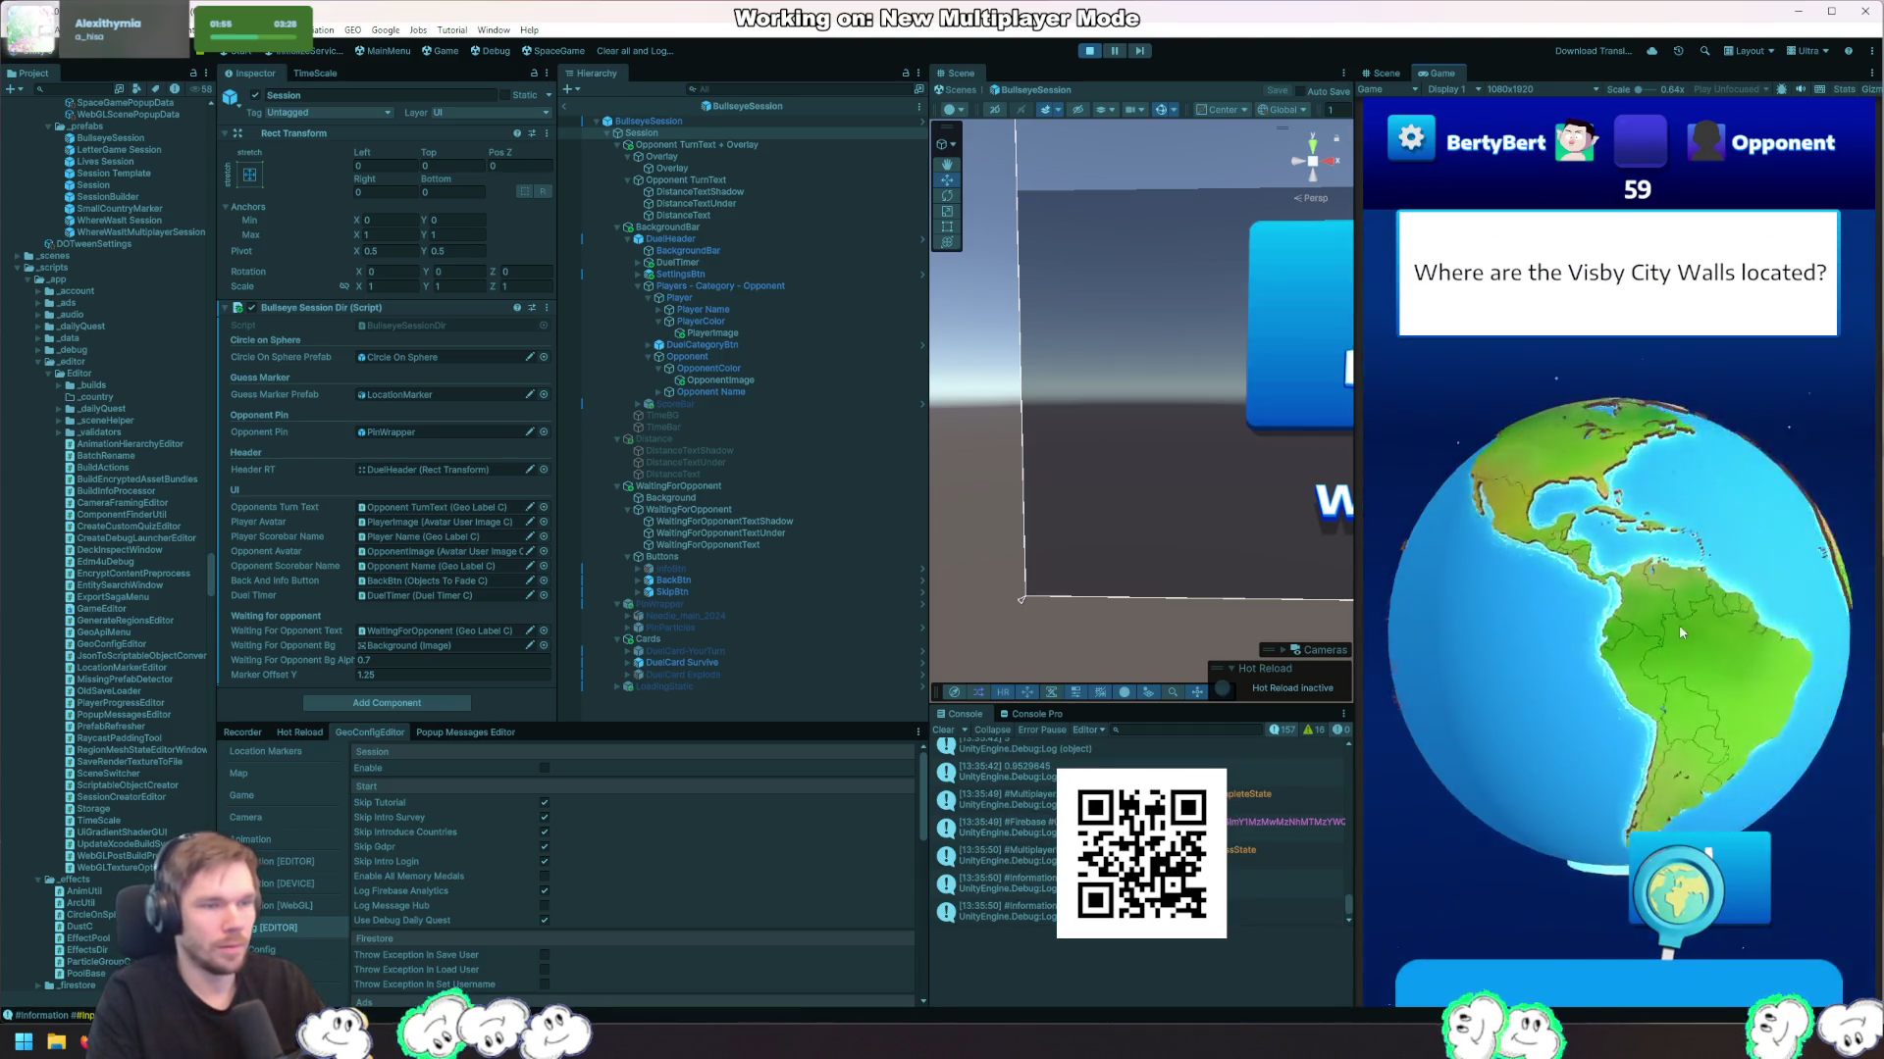
{"action": "scroll", "coordinate": [1644, 718], "scroll_direction": "up", "scroll_amount": 5}
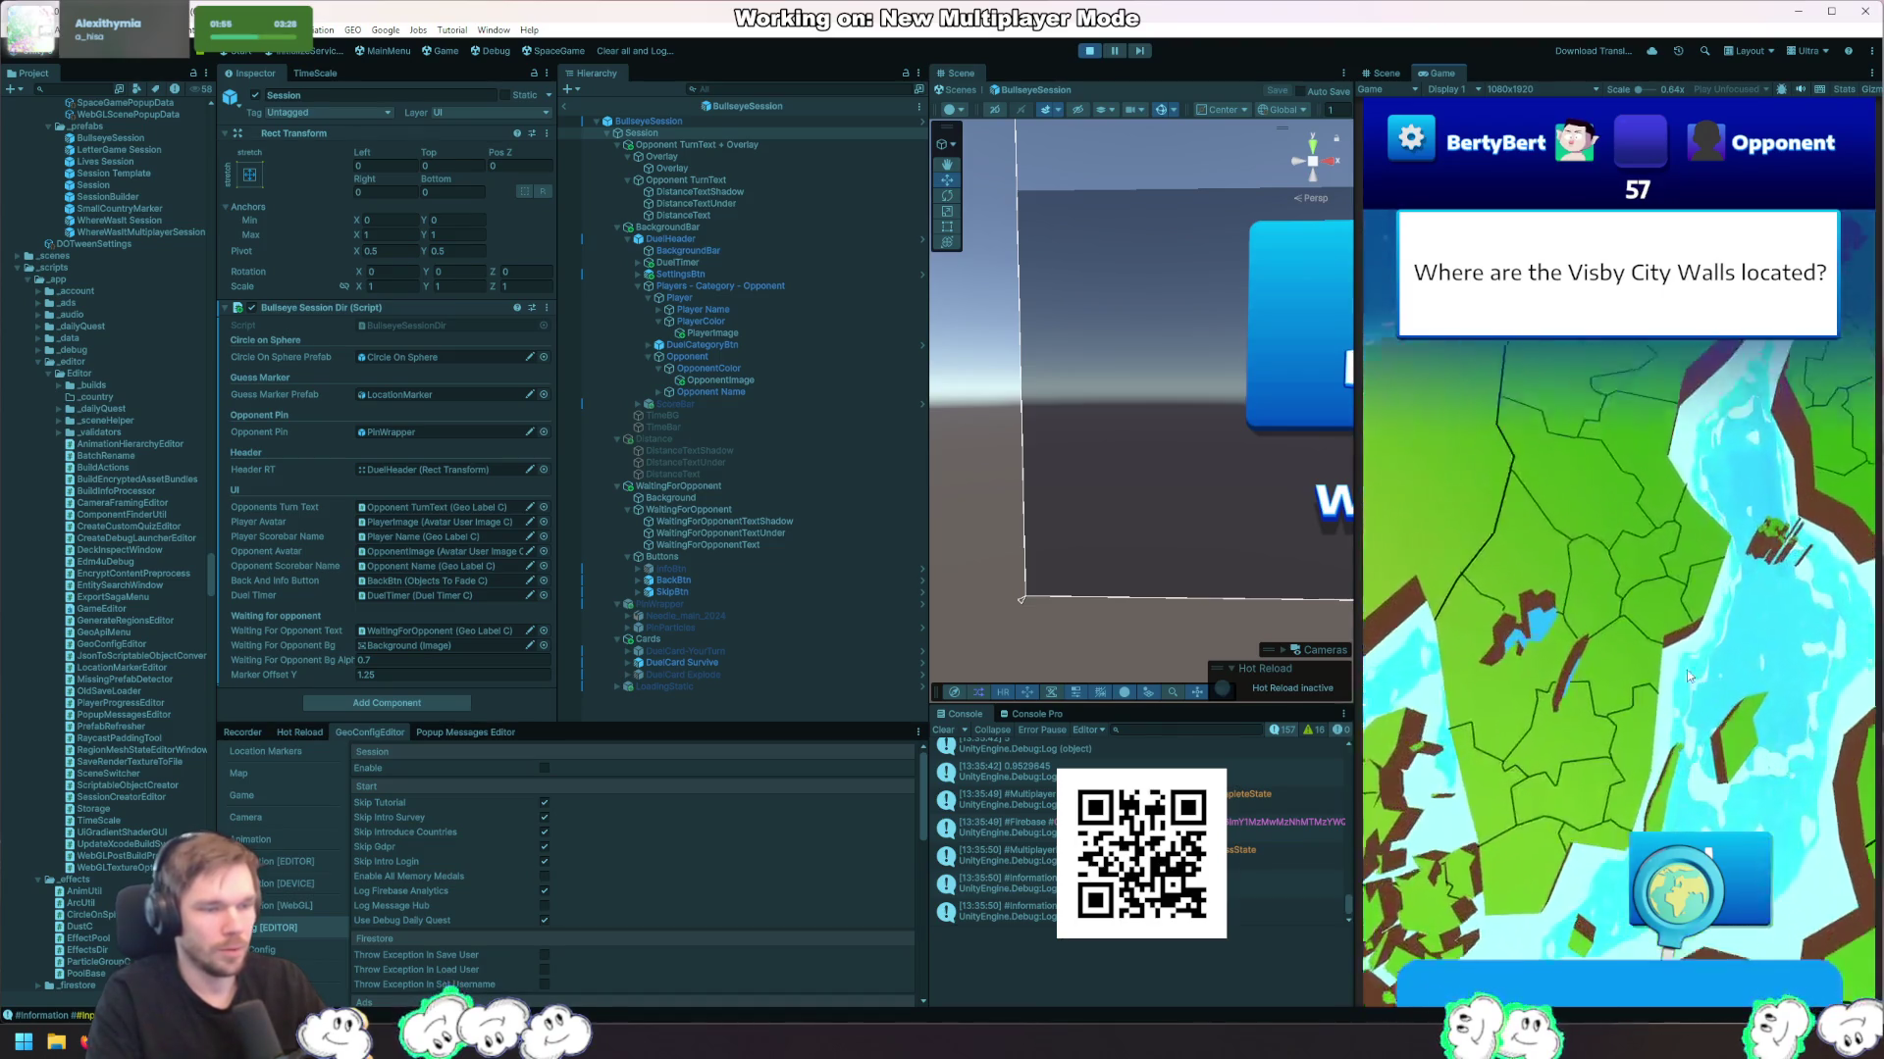
{"action": "left_click", "coordinate": [1660, 956]}
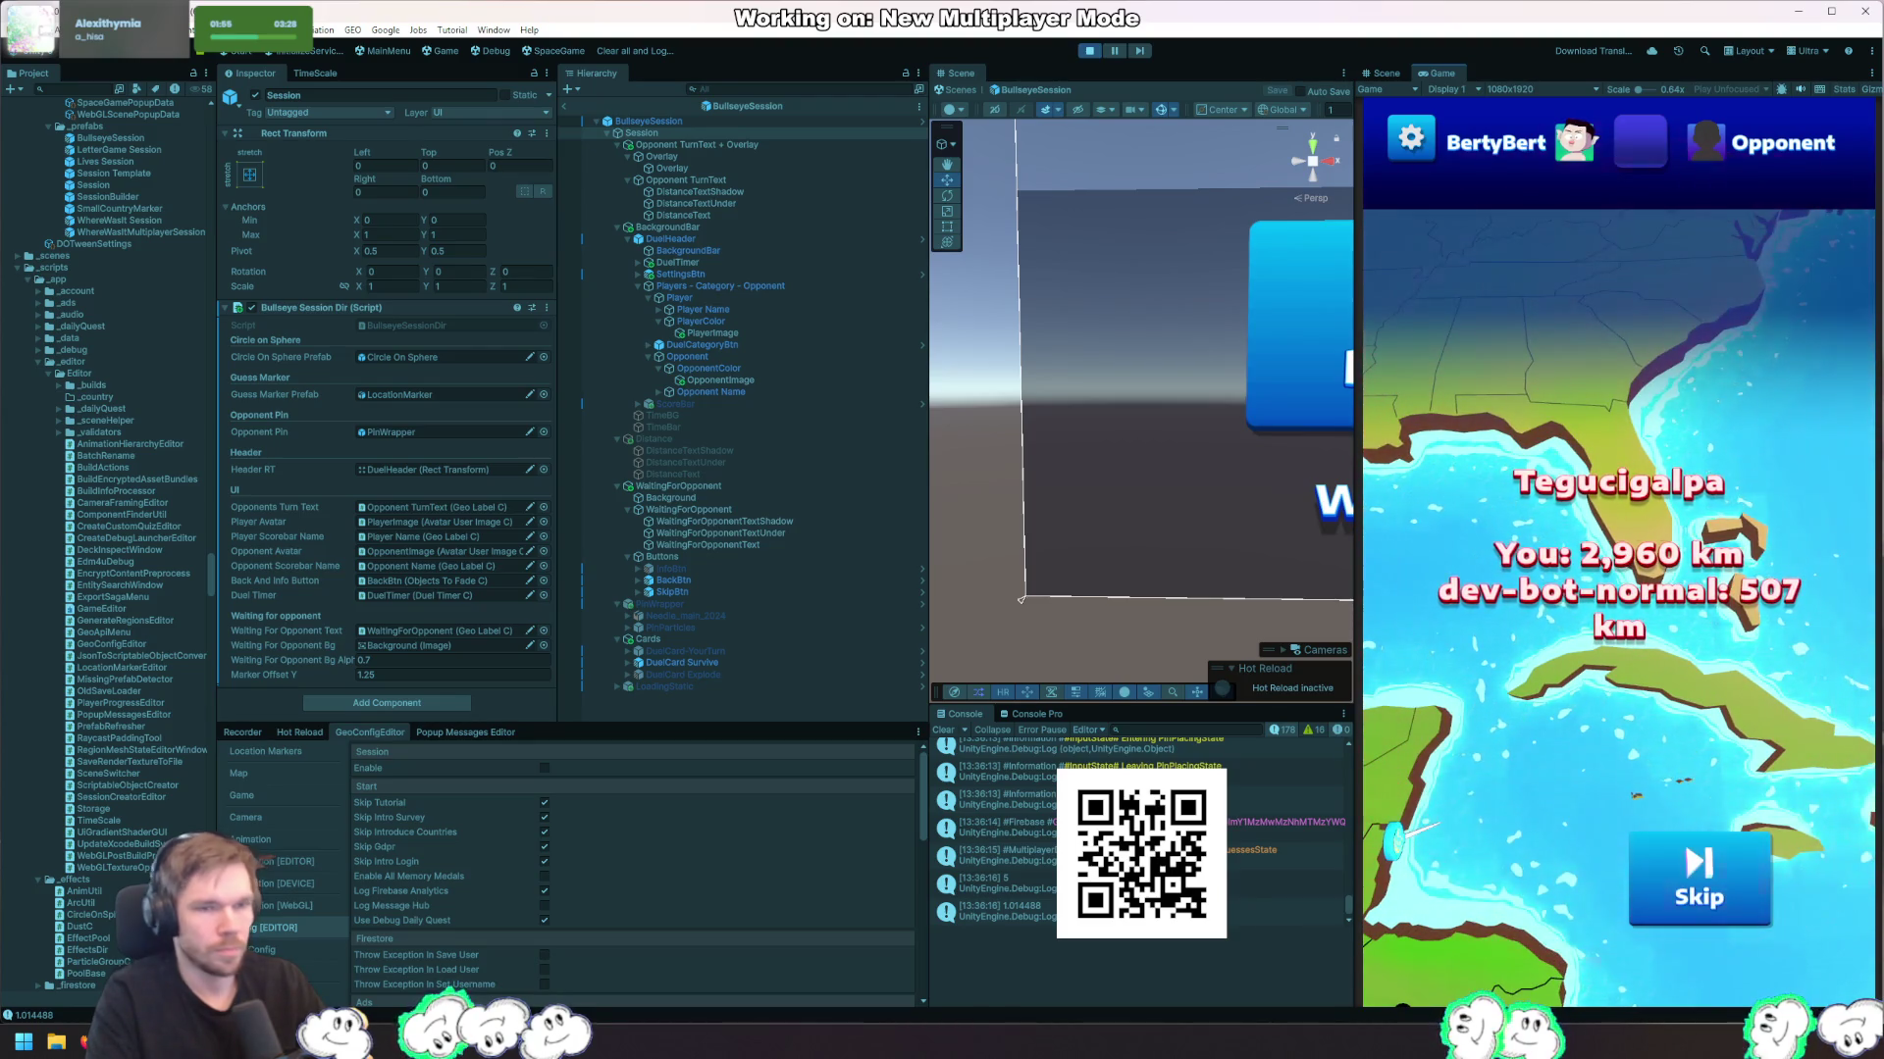
Step: Declare a new List<ArcC> arcs right after the locations.Add line in the player loop
{"action": "key", "text": "alt+Tab"}
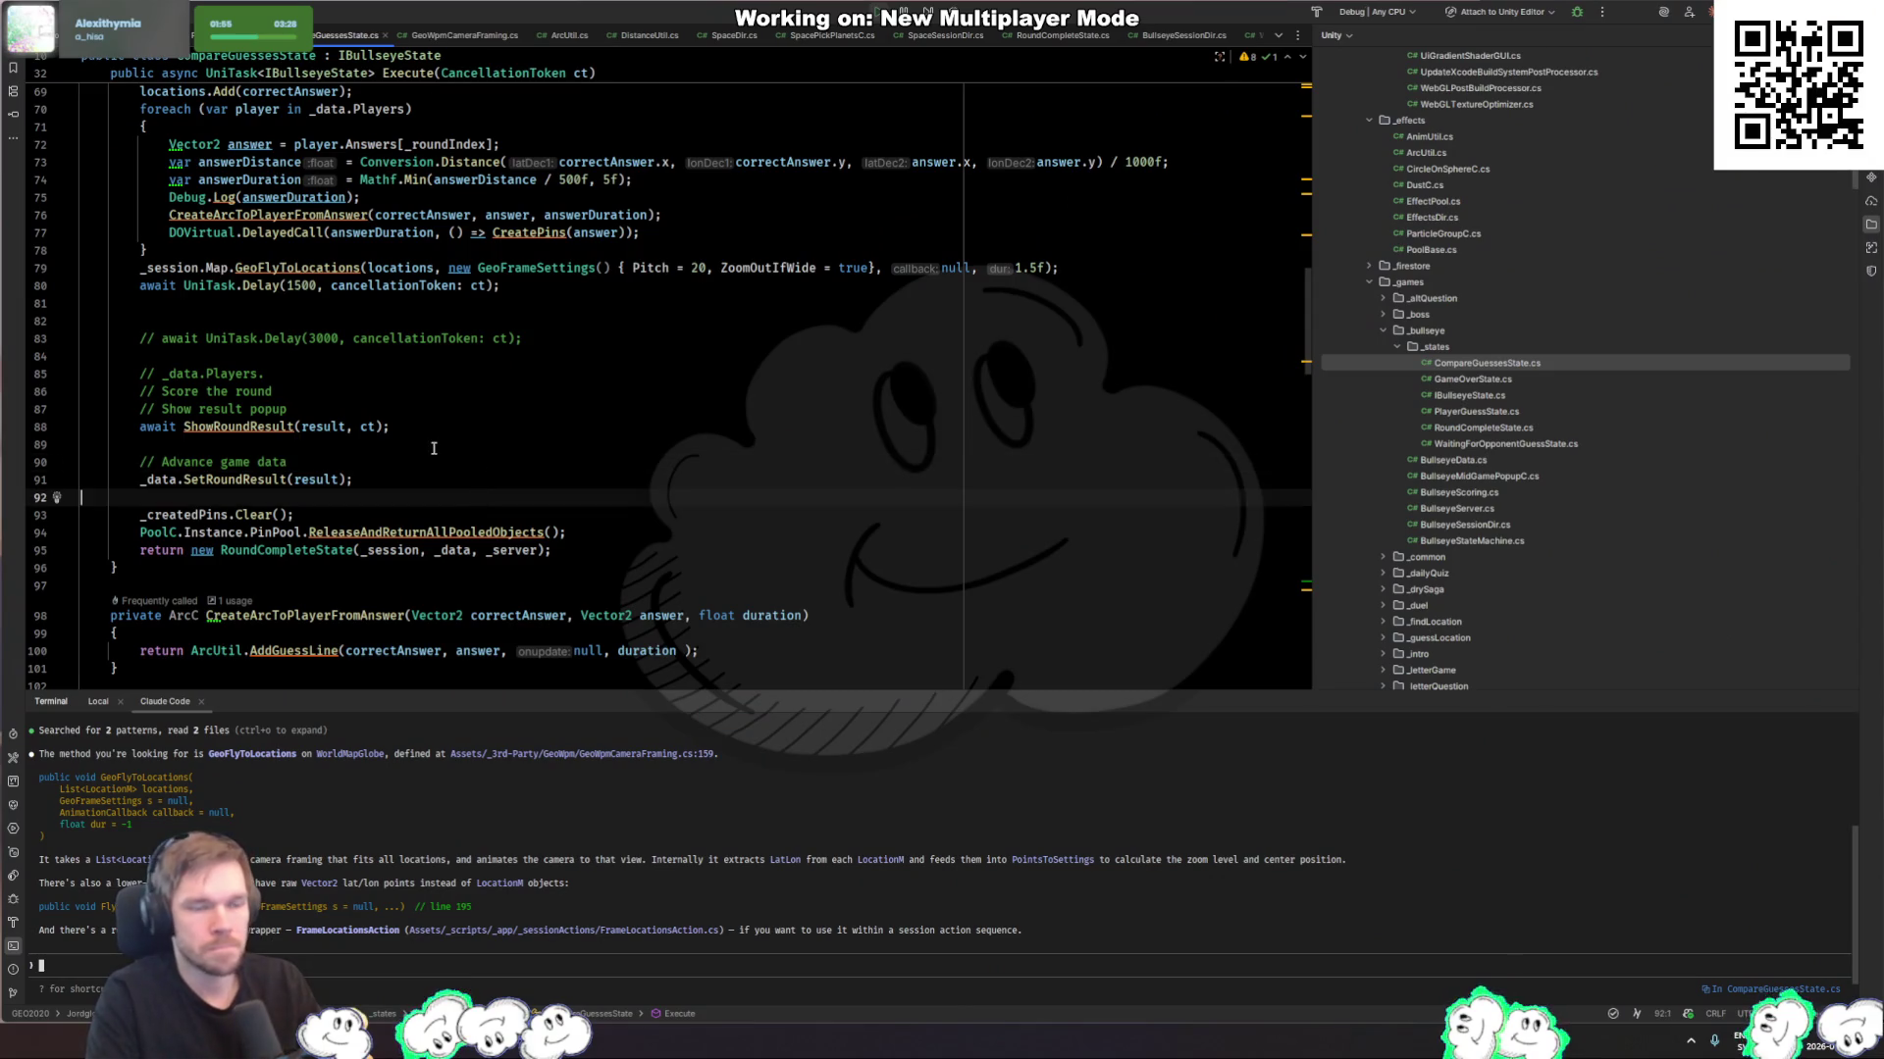
{"action": "left_click", "coordinate": [236, 616]}
{"action": "left_click", "coordinate": [275, 306]}
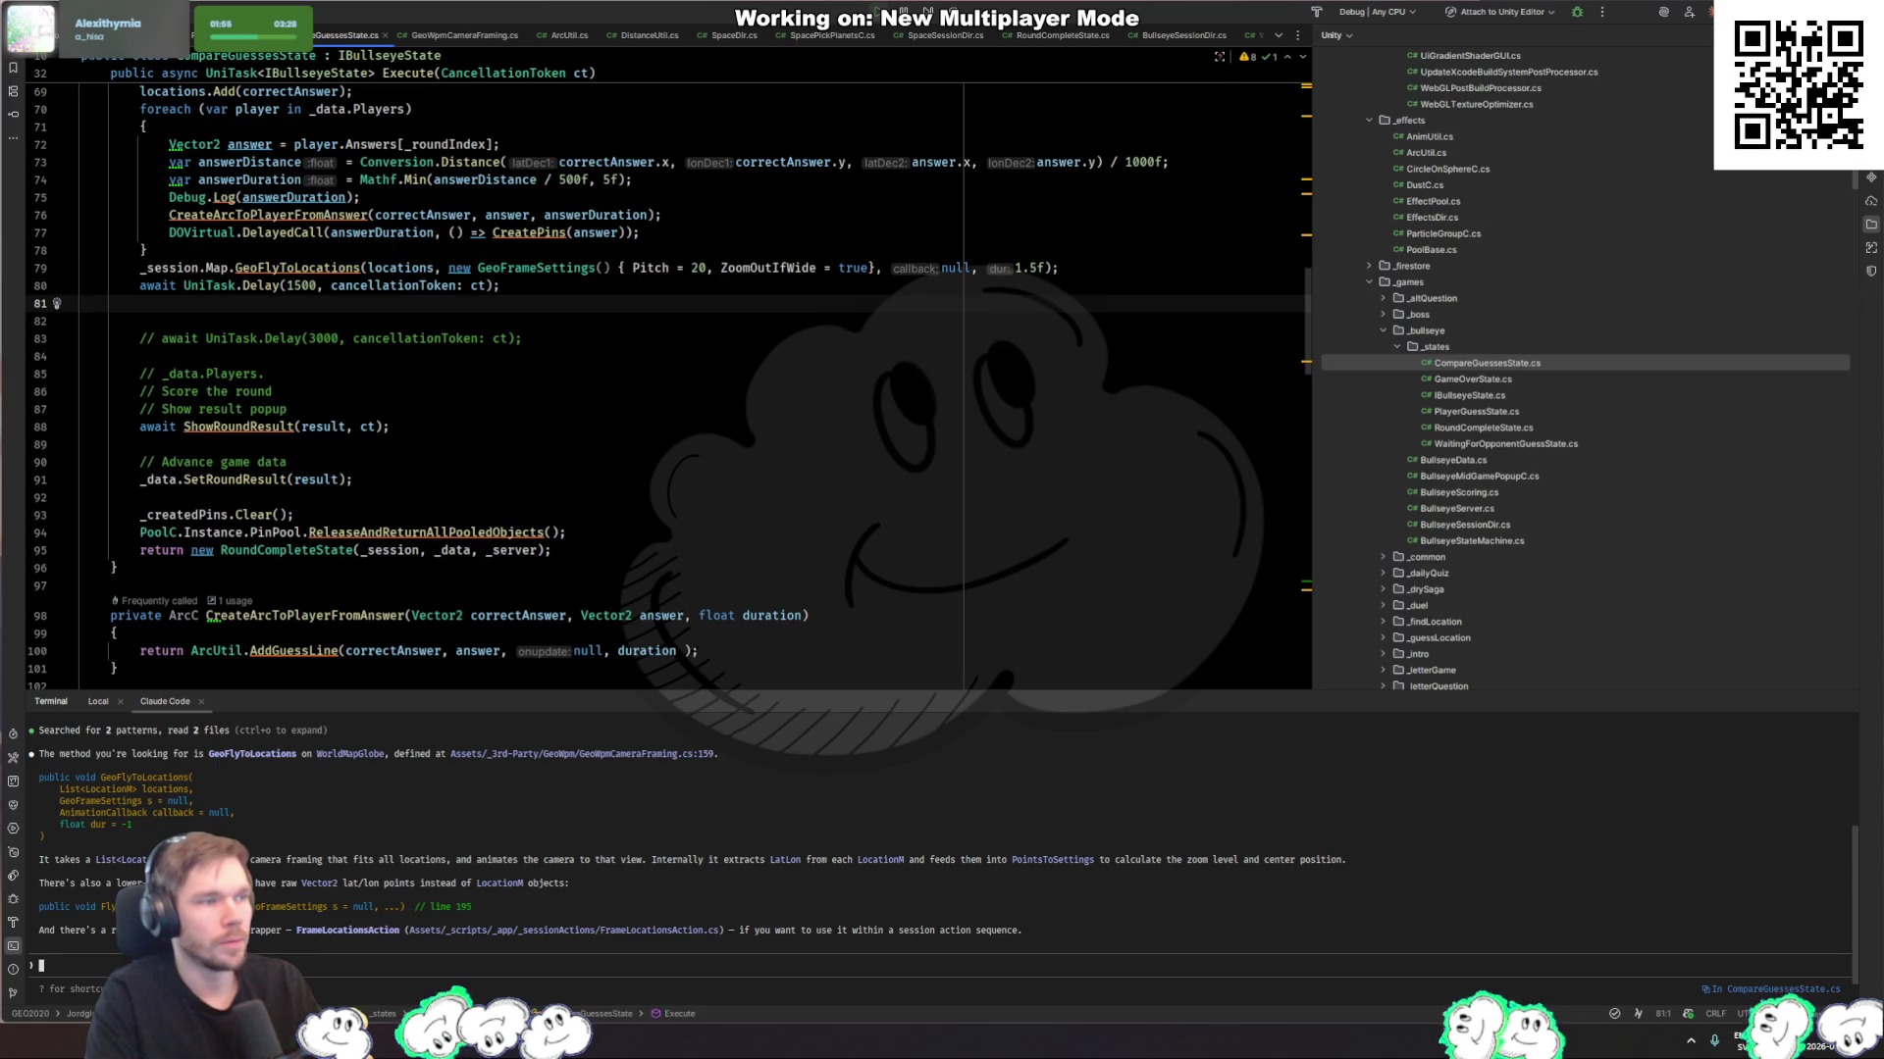
{"action": "key", "text": "alt+Tab"}
{"action": "key", "text": "alt+Tab"}
{"action": "scroll", "coordinate": [376, 455], "scroll_direction": "up", "scroll_amount": 5}
{"action": "left_click", "coordinate": [375, 455]}
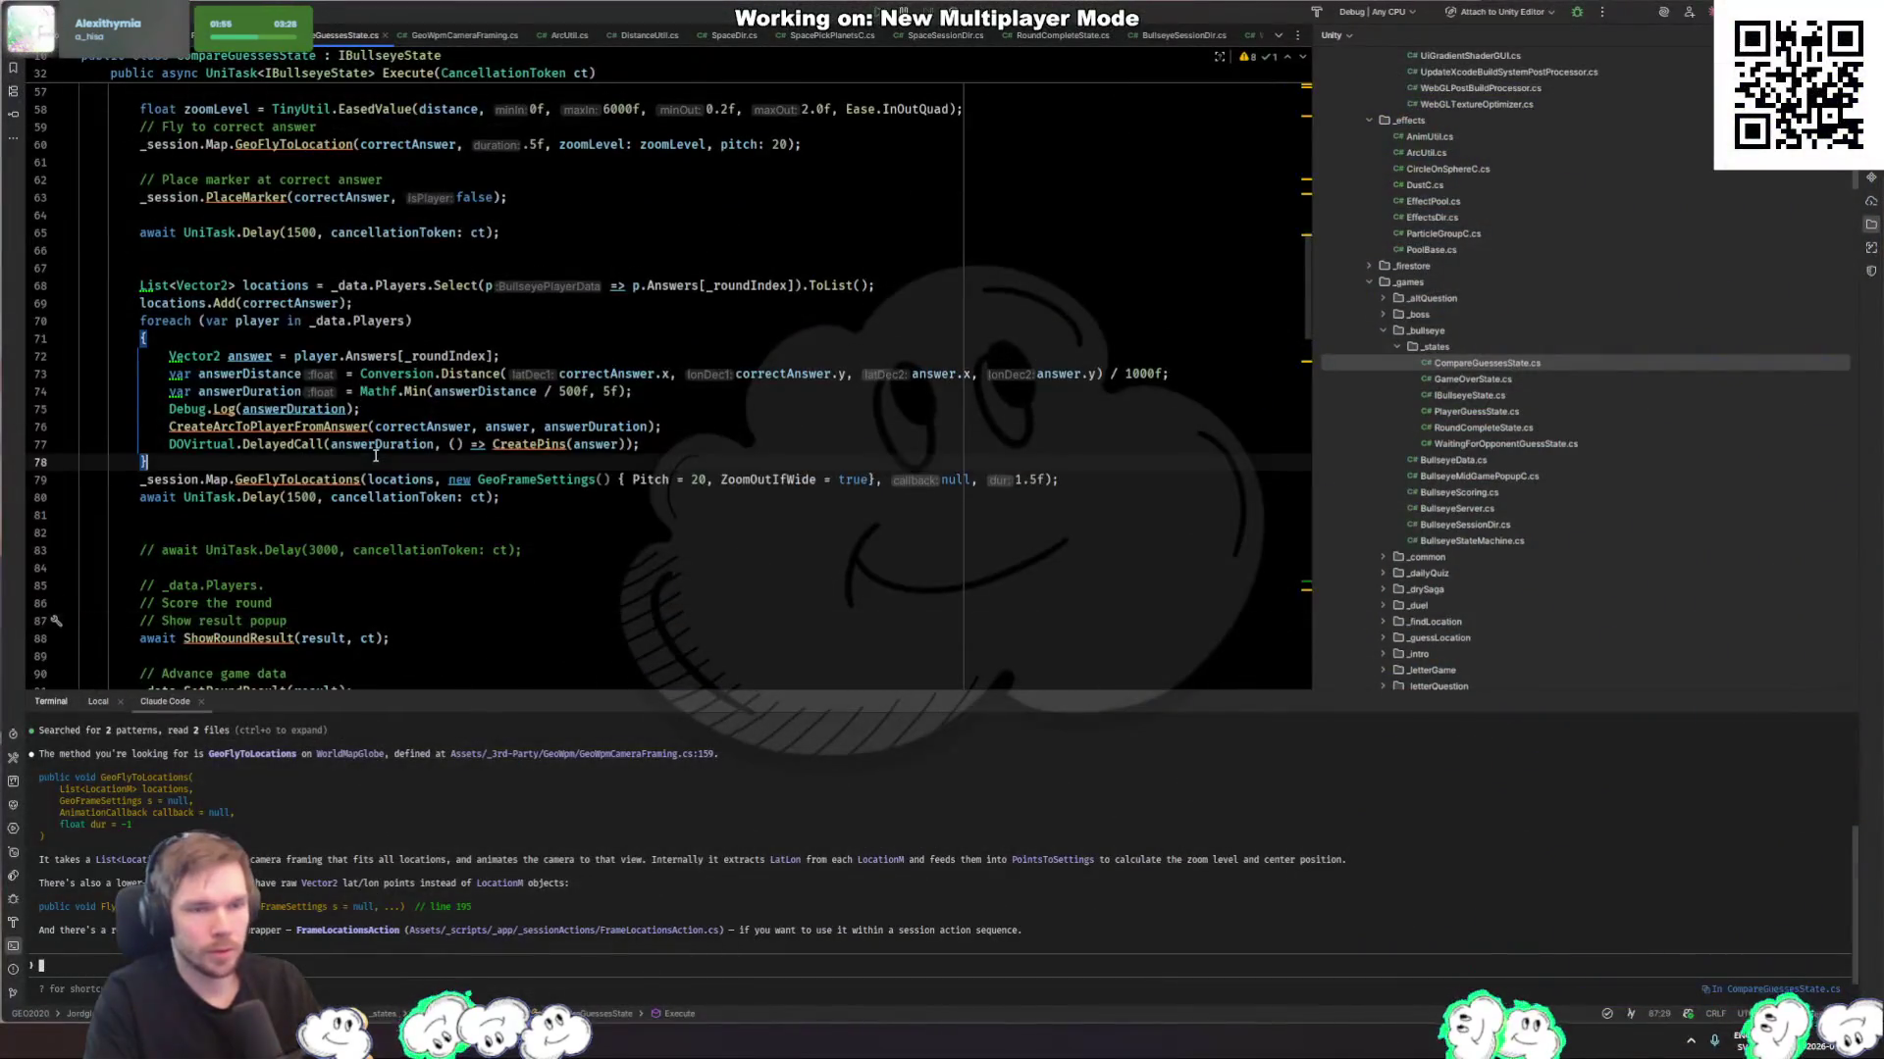
{"action": "left_click", "coordinate": [628, 308]}
{"action": "key", "text": "Return"}
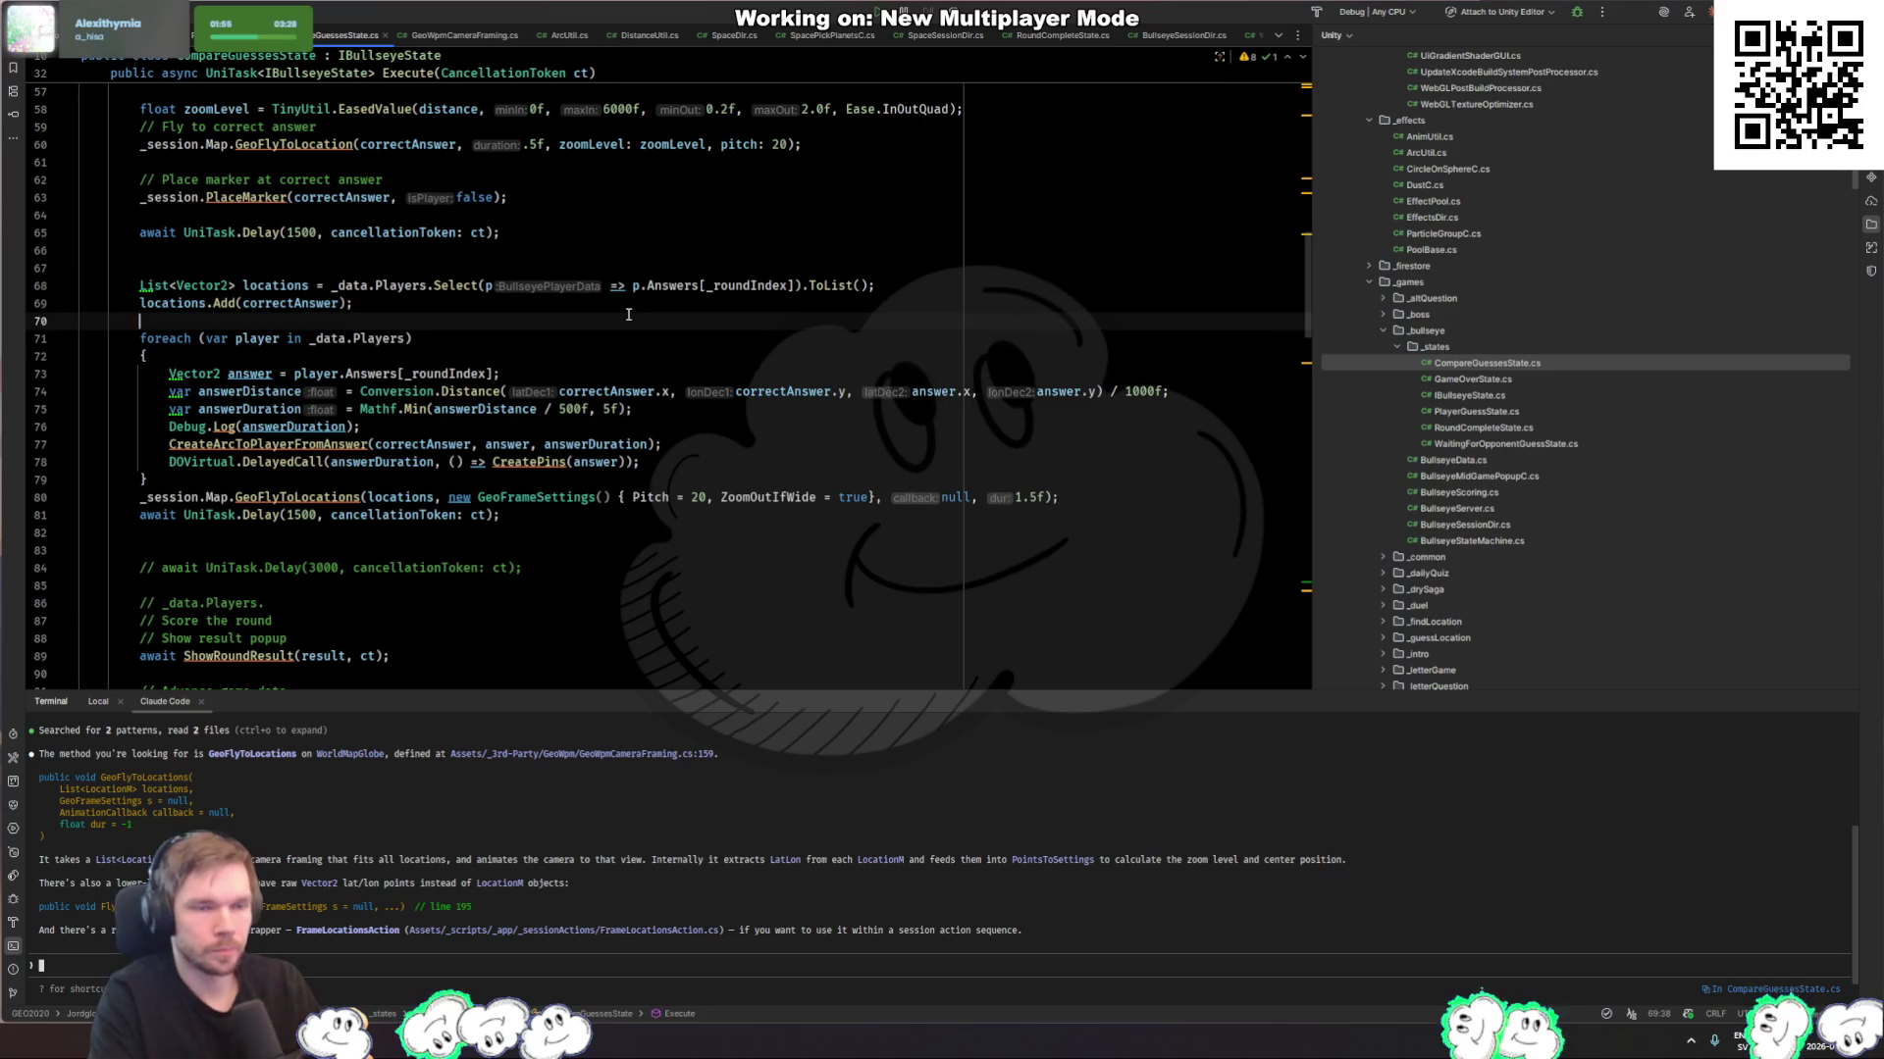
{"action": "type", "text": "List<ArcC"}
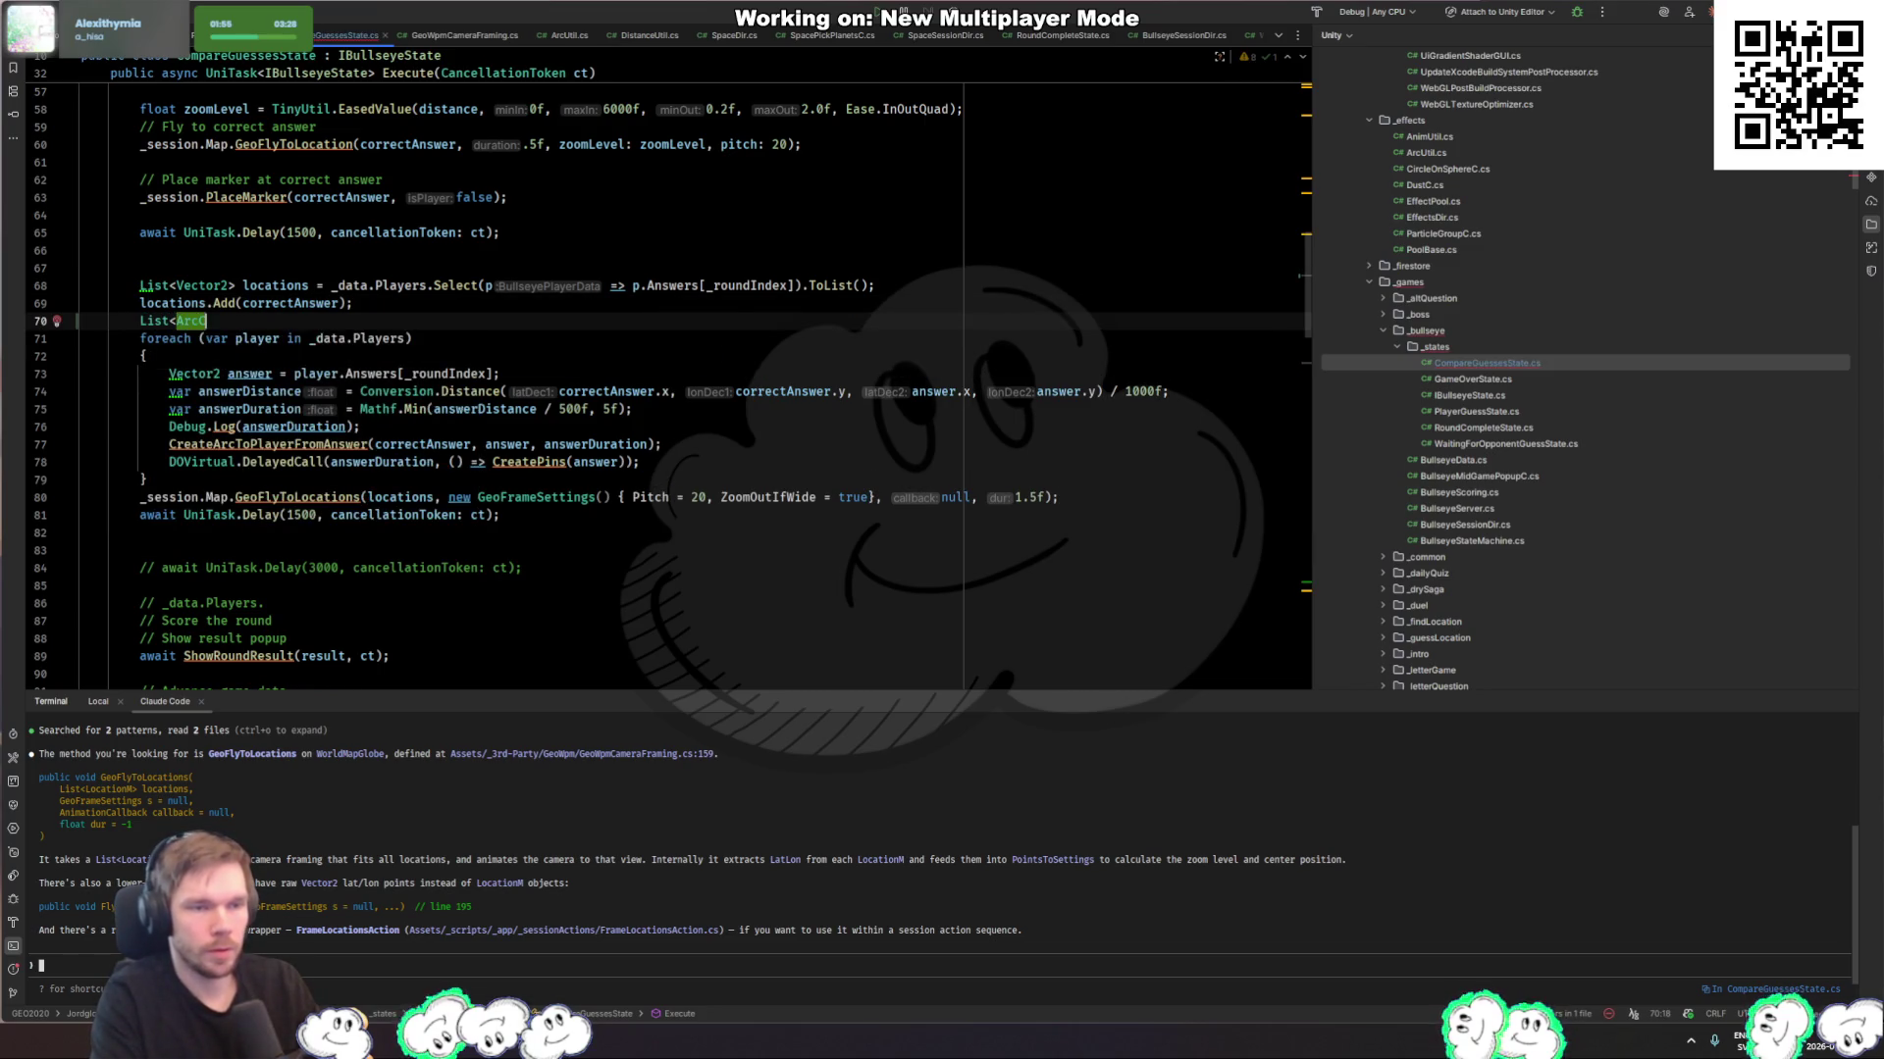
{"action": "type", "text": "> -ar"}
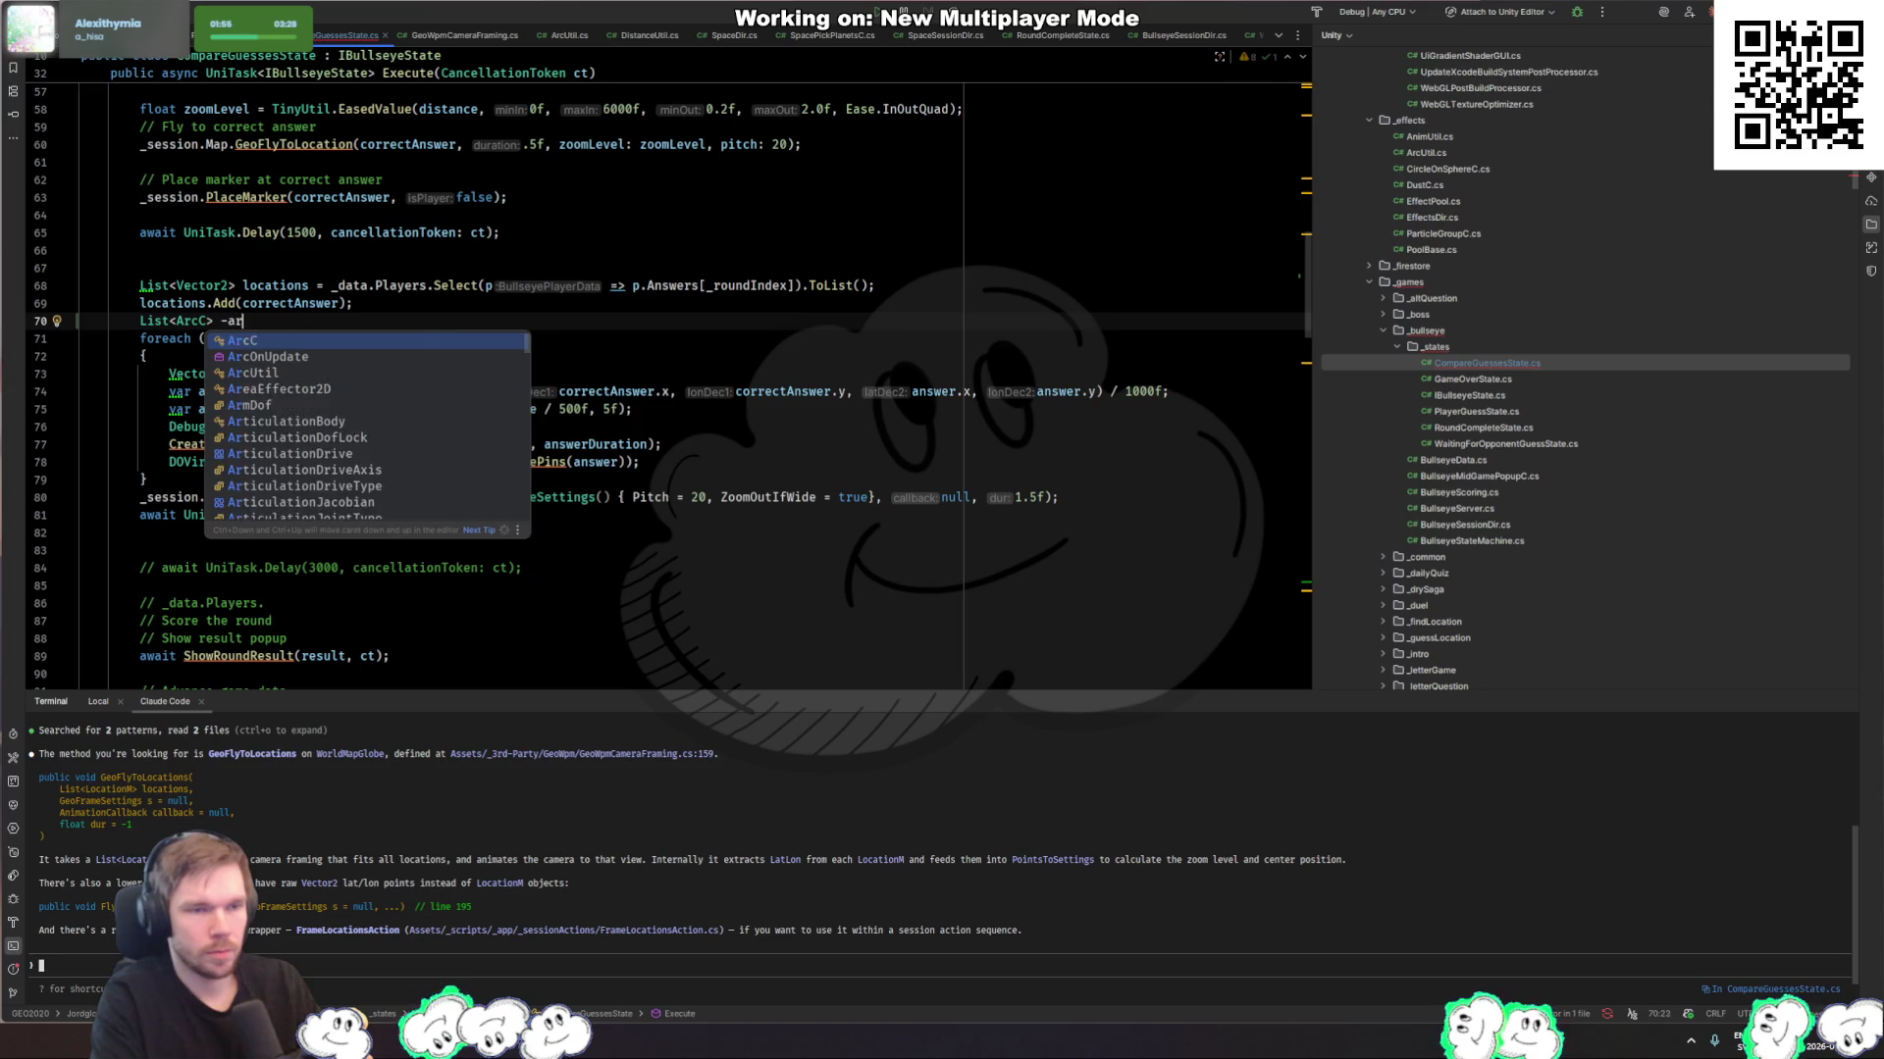
{"action": "type", "text": "cs = new List<ArcC>();"}
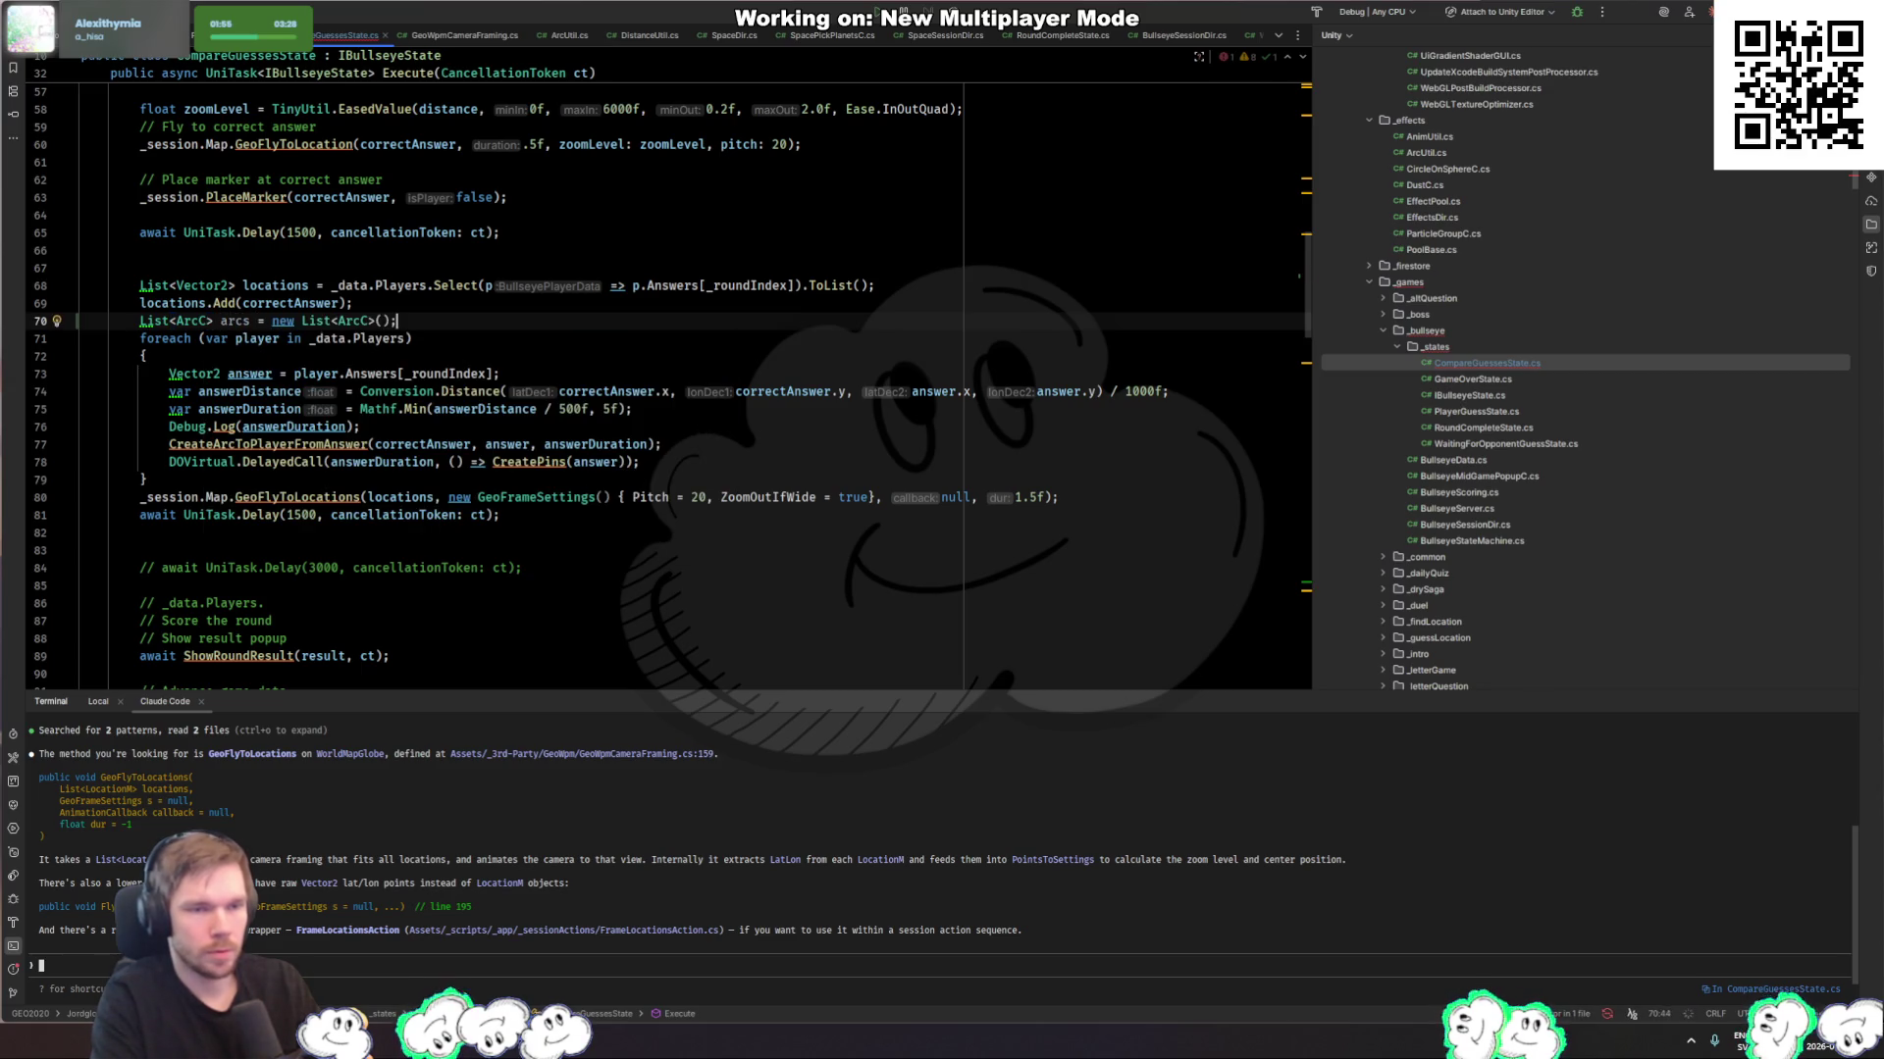
Step: Wrap the CreateArcToPlayerFromAnswer(...) call in arcs.Add(...) so each arc is stored
{"action": "key", "text": "Down"}
{"action": "key", "text": "Down"}
{"action": "key", "text": "Down"}
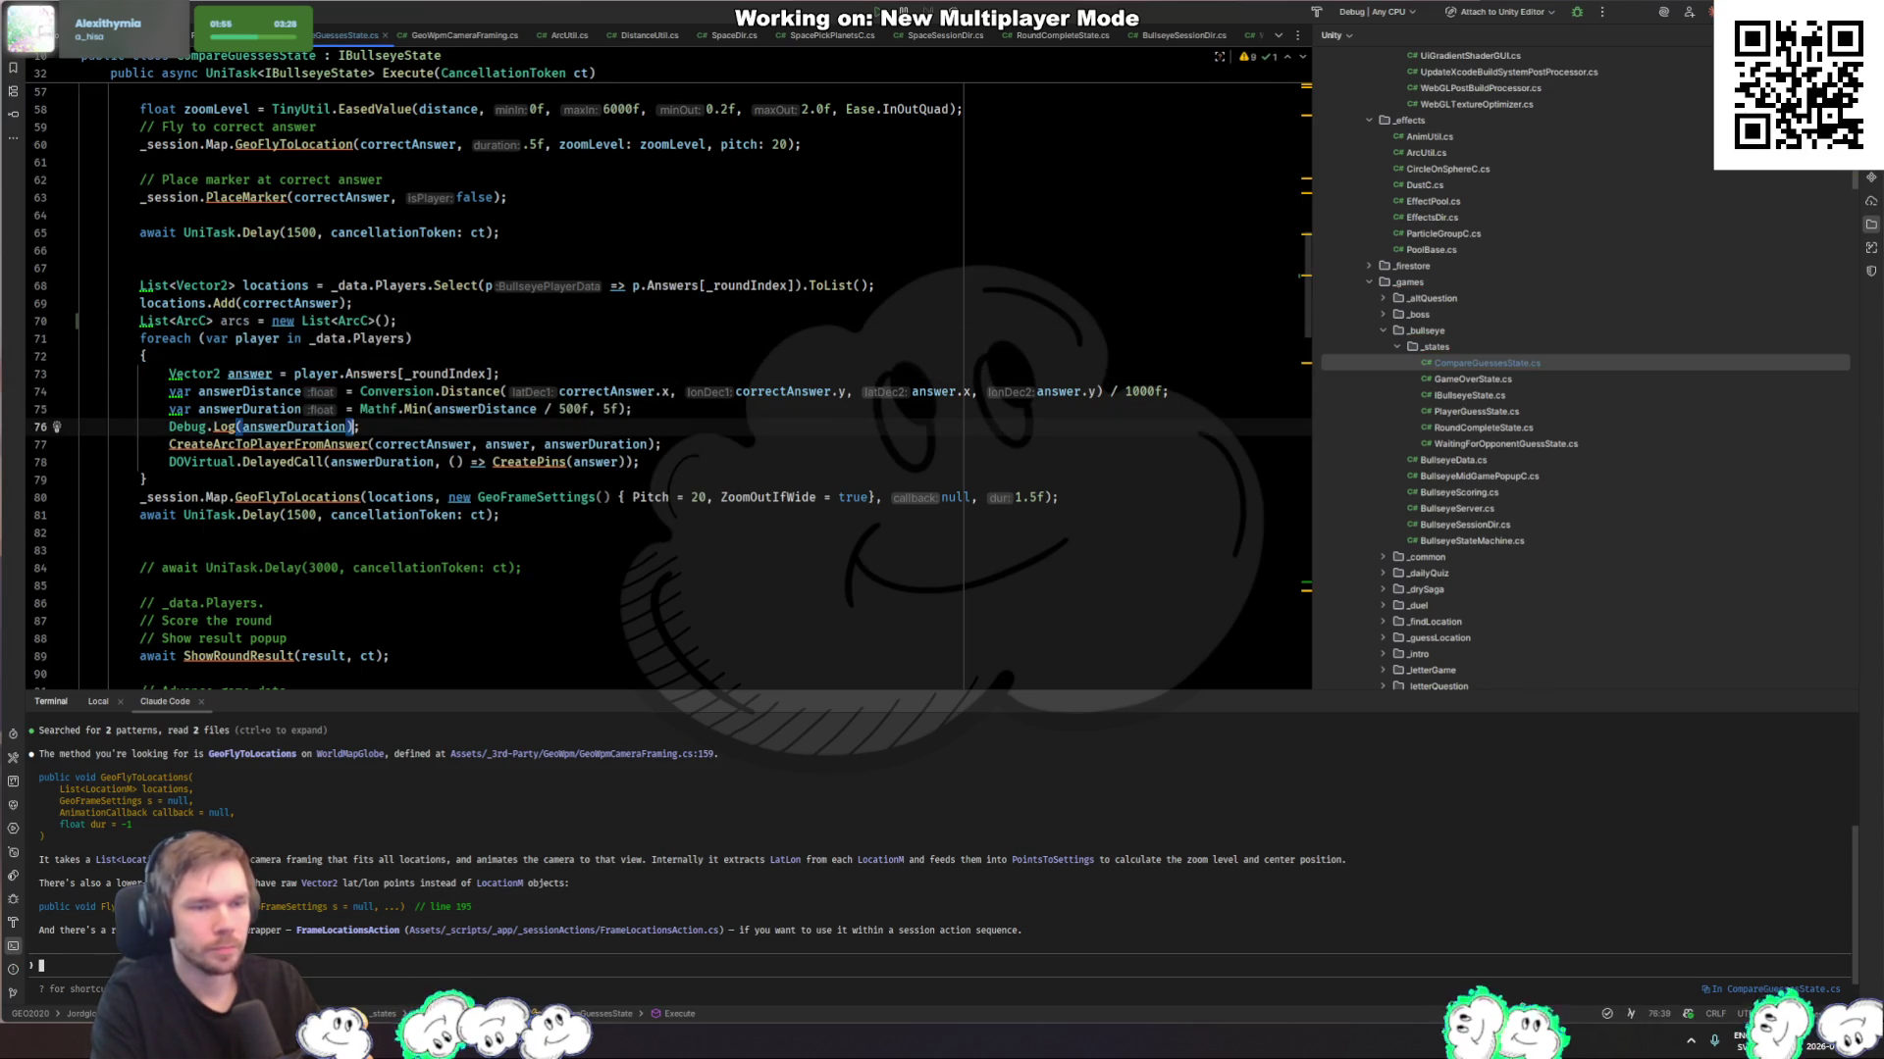
{"action": "key", "text": "Home"}
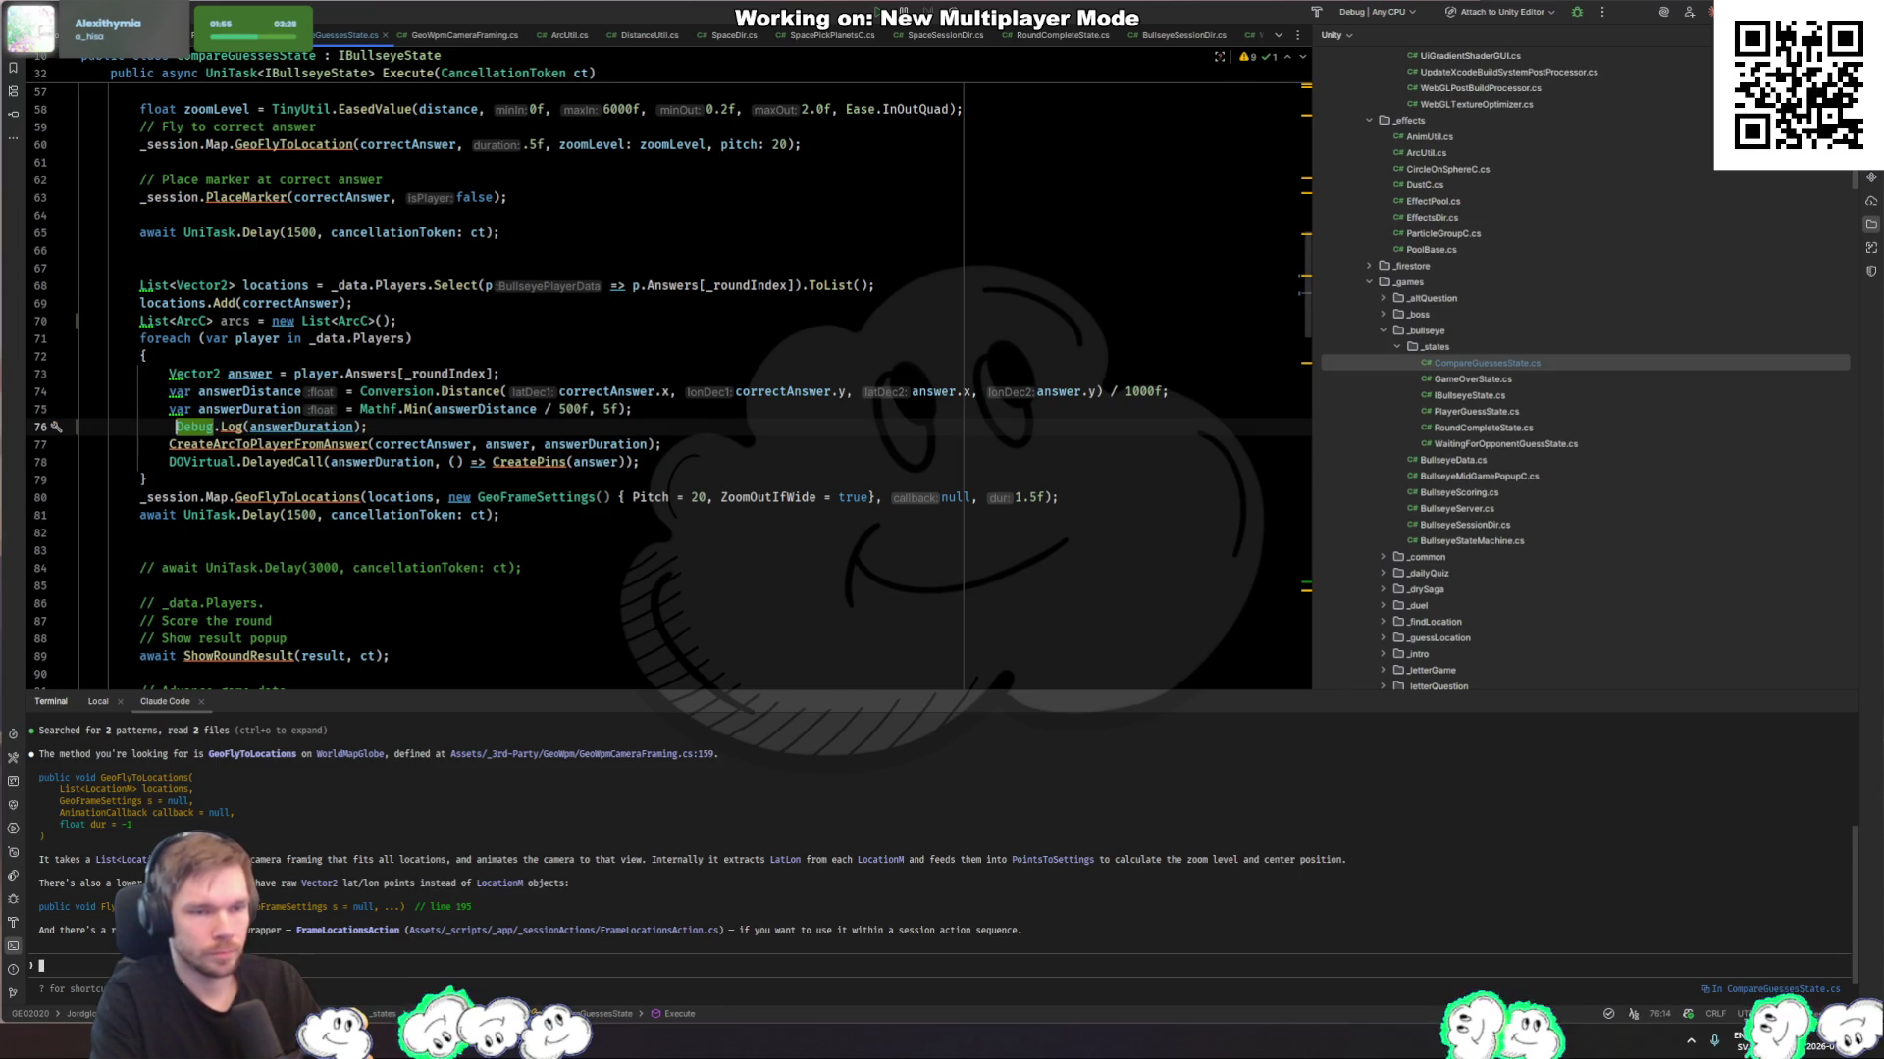
{"action": "key", "text": "Down"}
{"action": "type", "text": "_ar"}
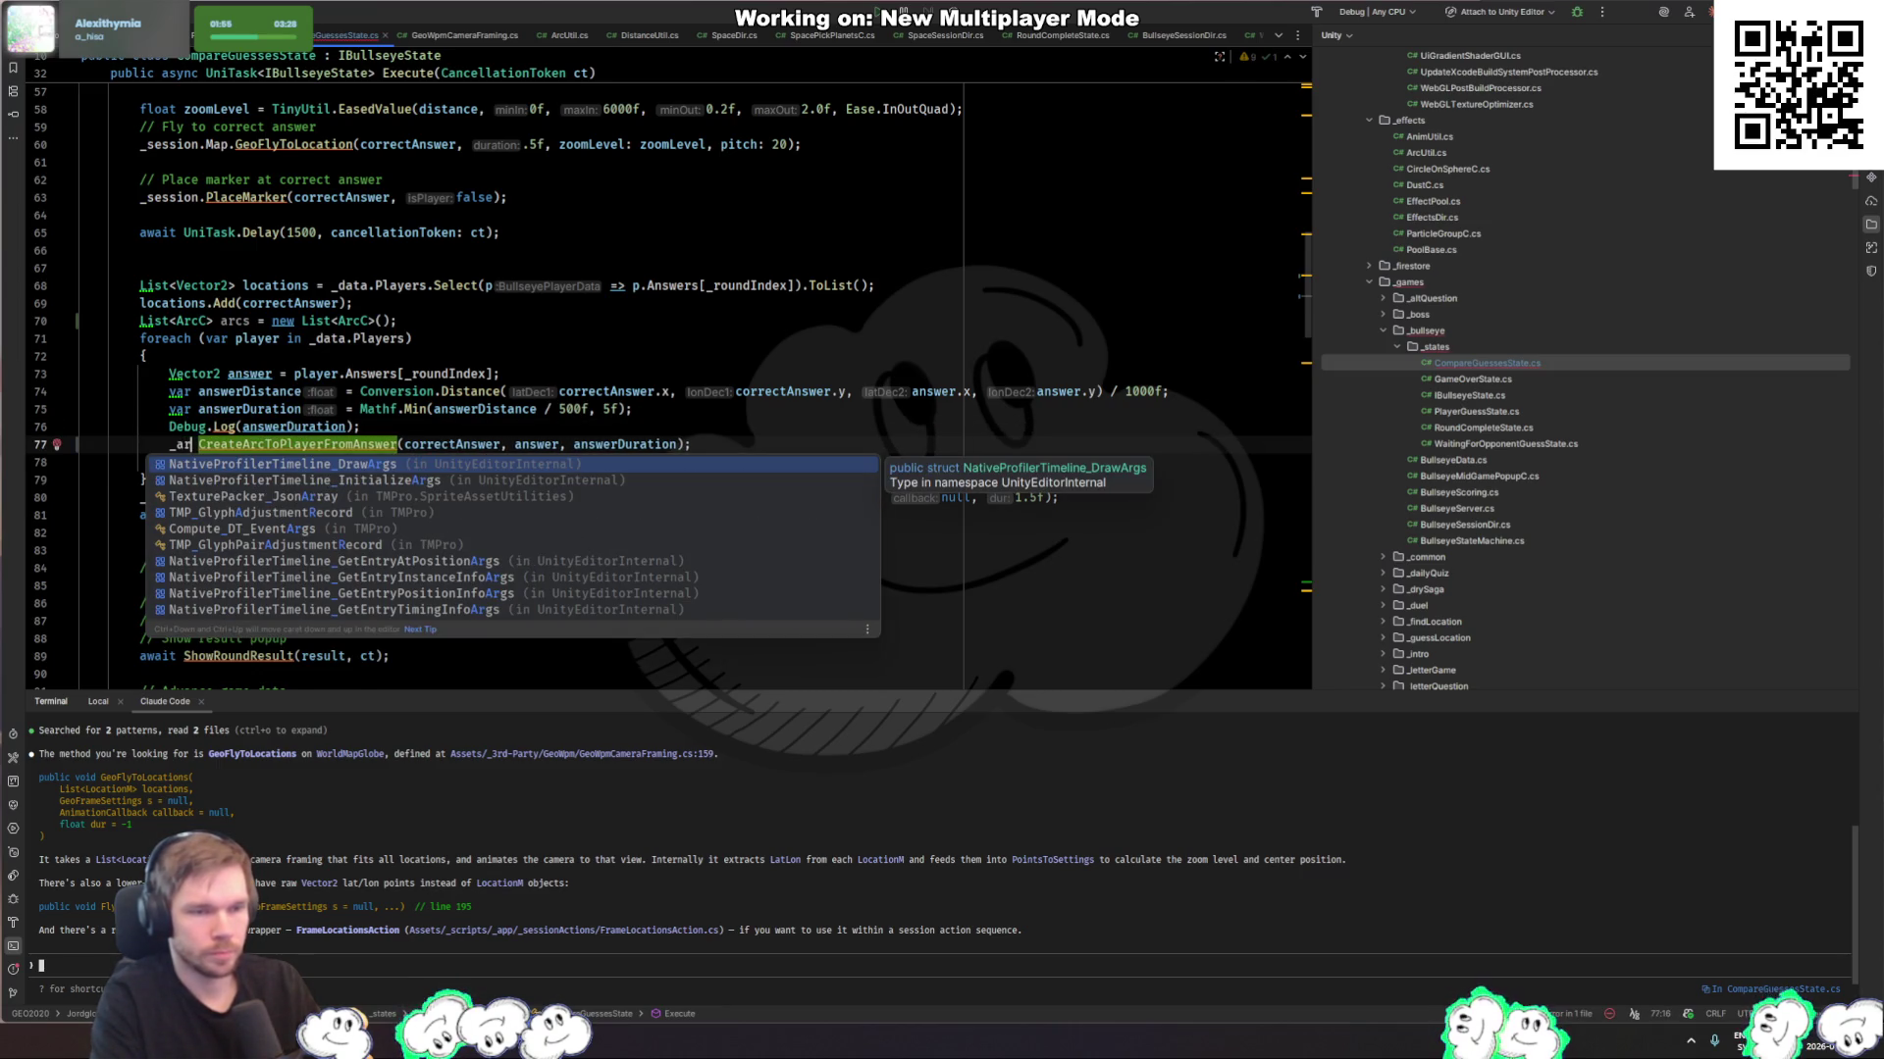
{"action": "key", "text": "BackSpace"}
{"action": "key", "text": "BackSpace"}
{"action": "key", "text": "BackSpace"}
{"action": "type", "text": "arcs.Add();"}
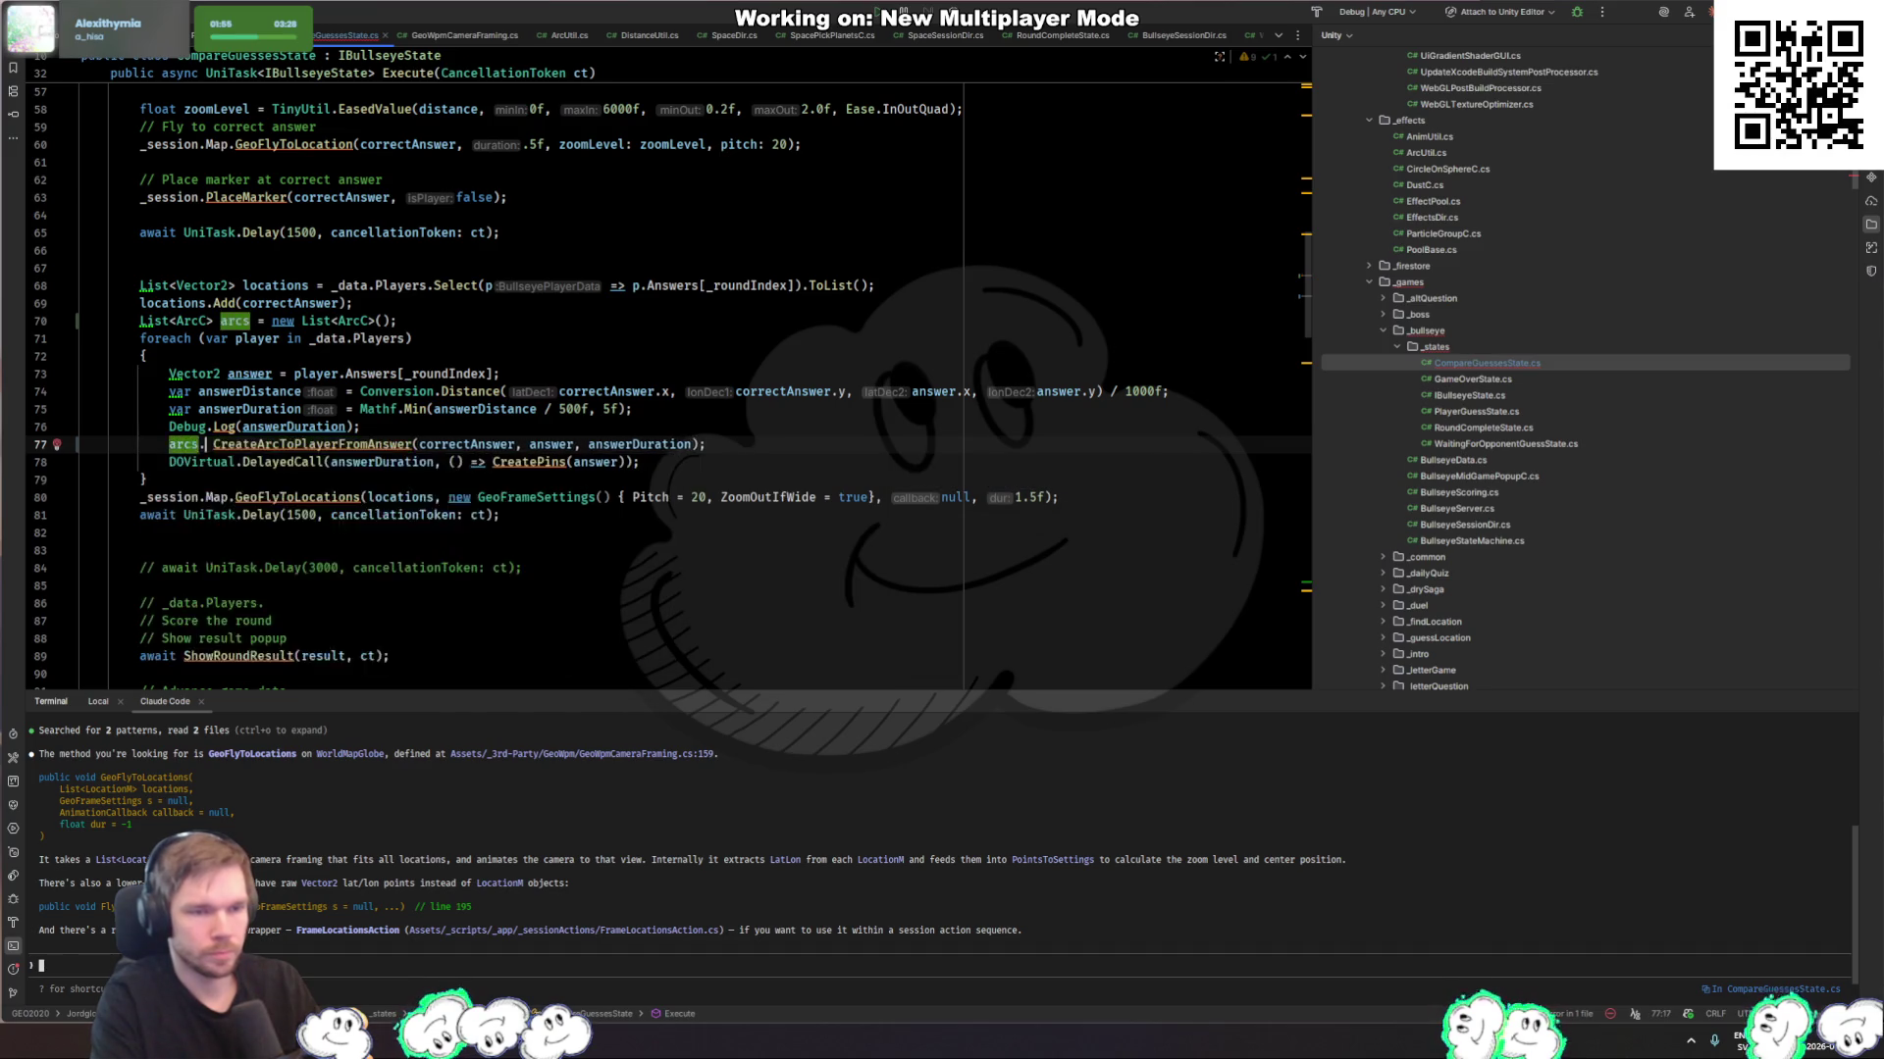
{"action": "key", "text": "BackSpace"}
{"action": "key", "text": "BackSpace"}
{"action": "key", "text": "Delete"}
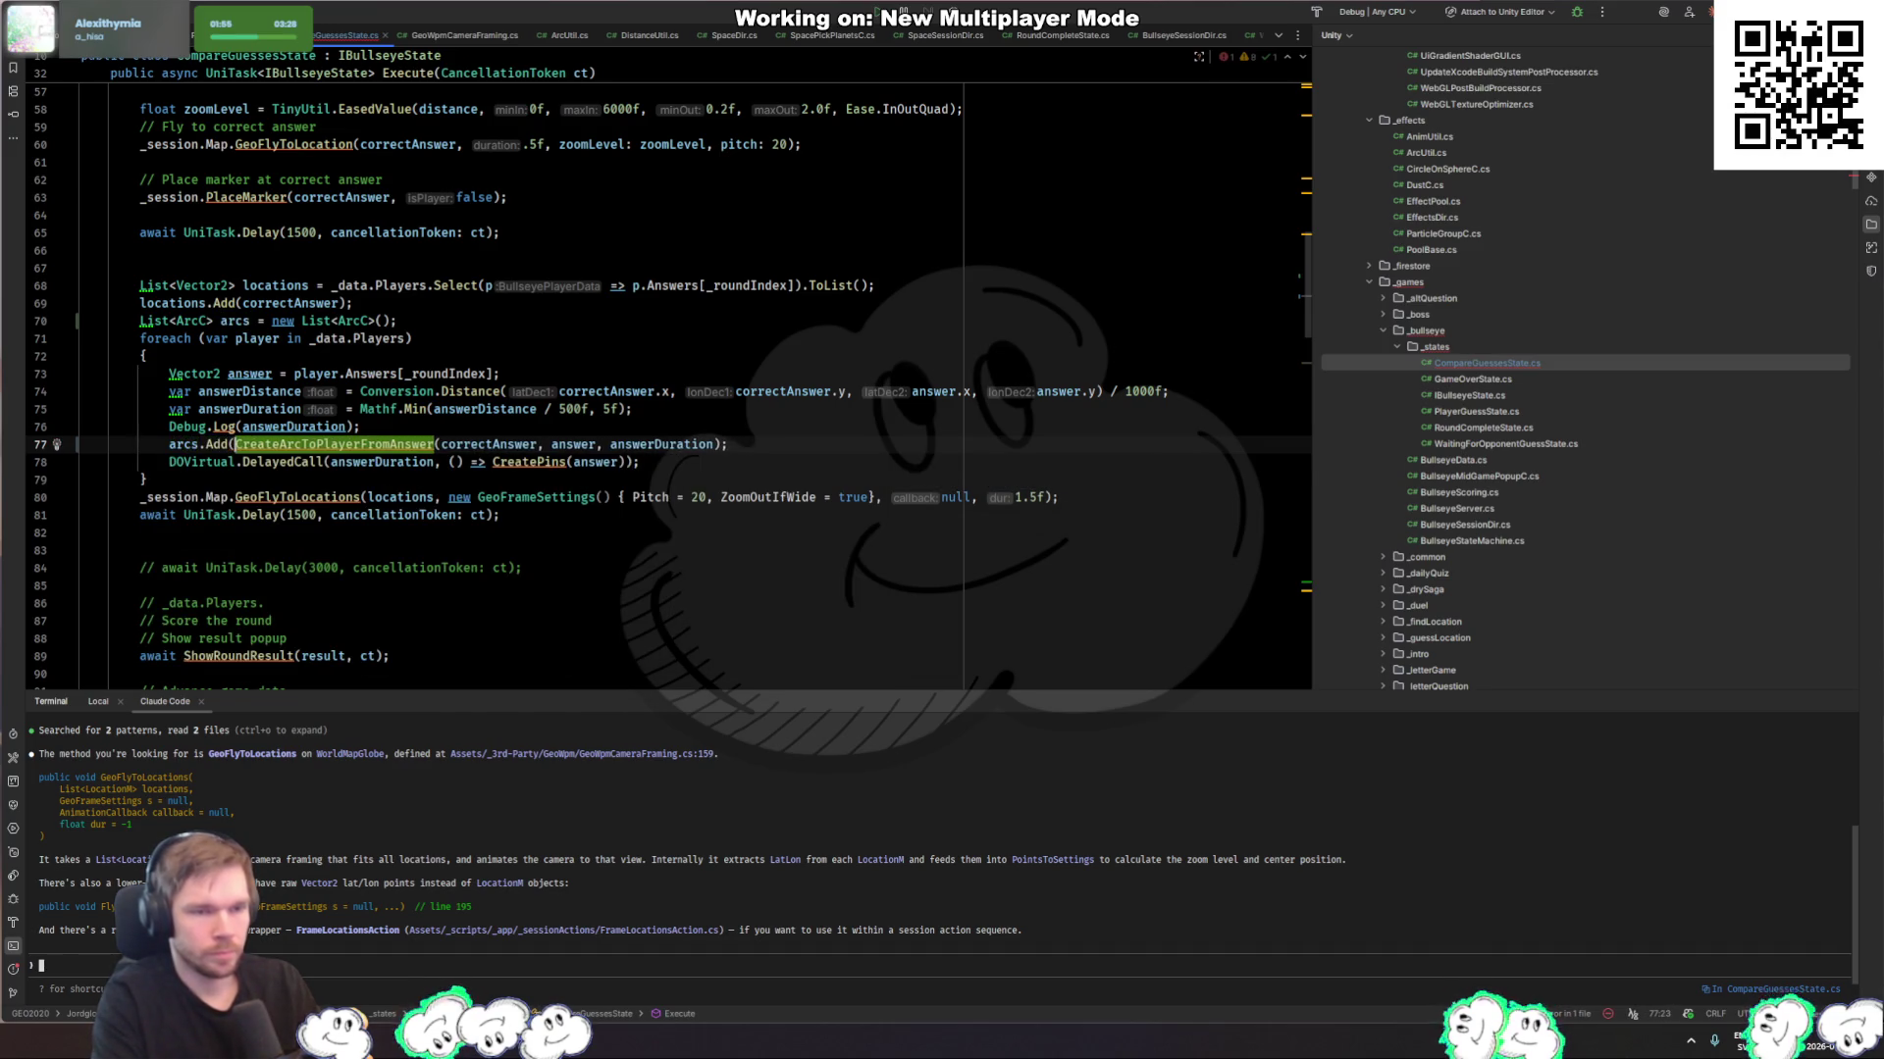
{"action": "type", "text": ")"}
{"action": "key", "text": "Down"}
{"action": "key", "text": "Down"}
{"action": "key", "text": "Down"}
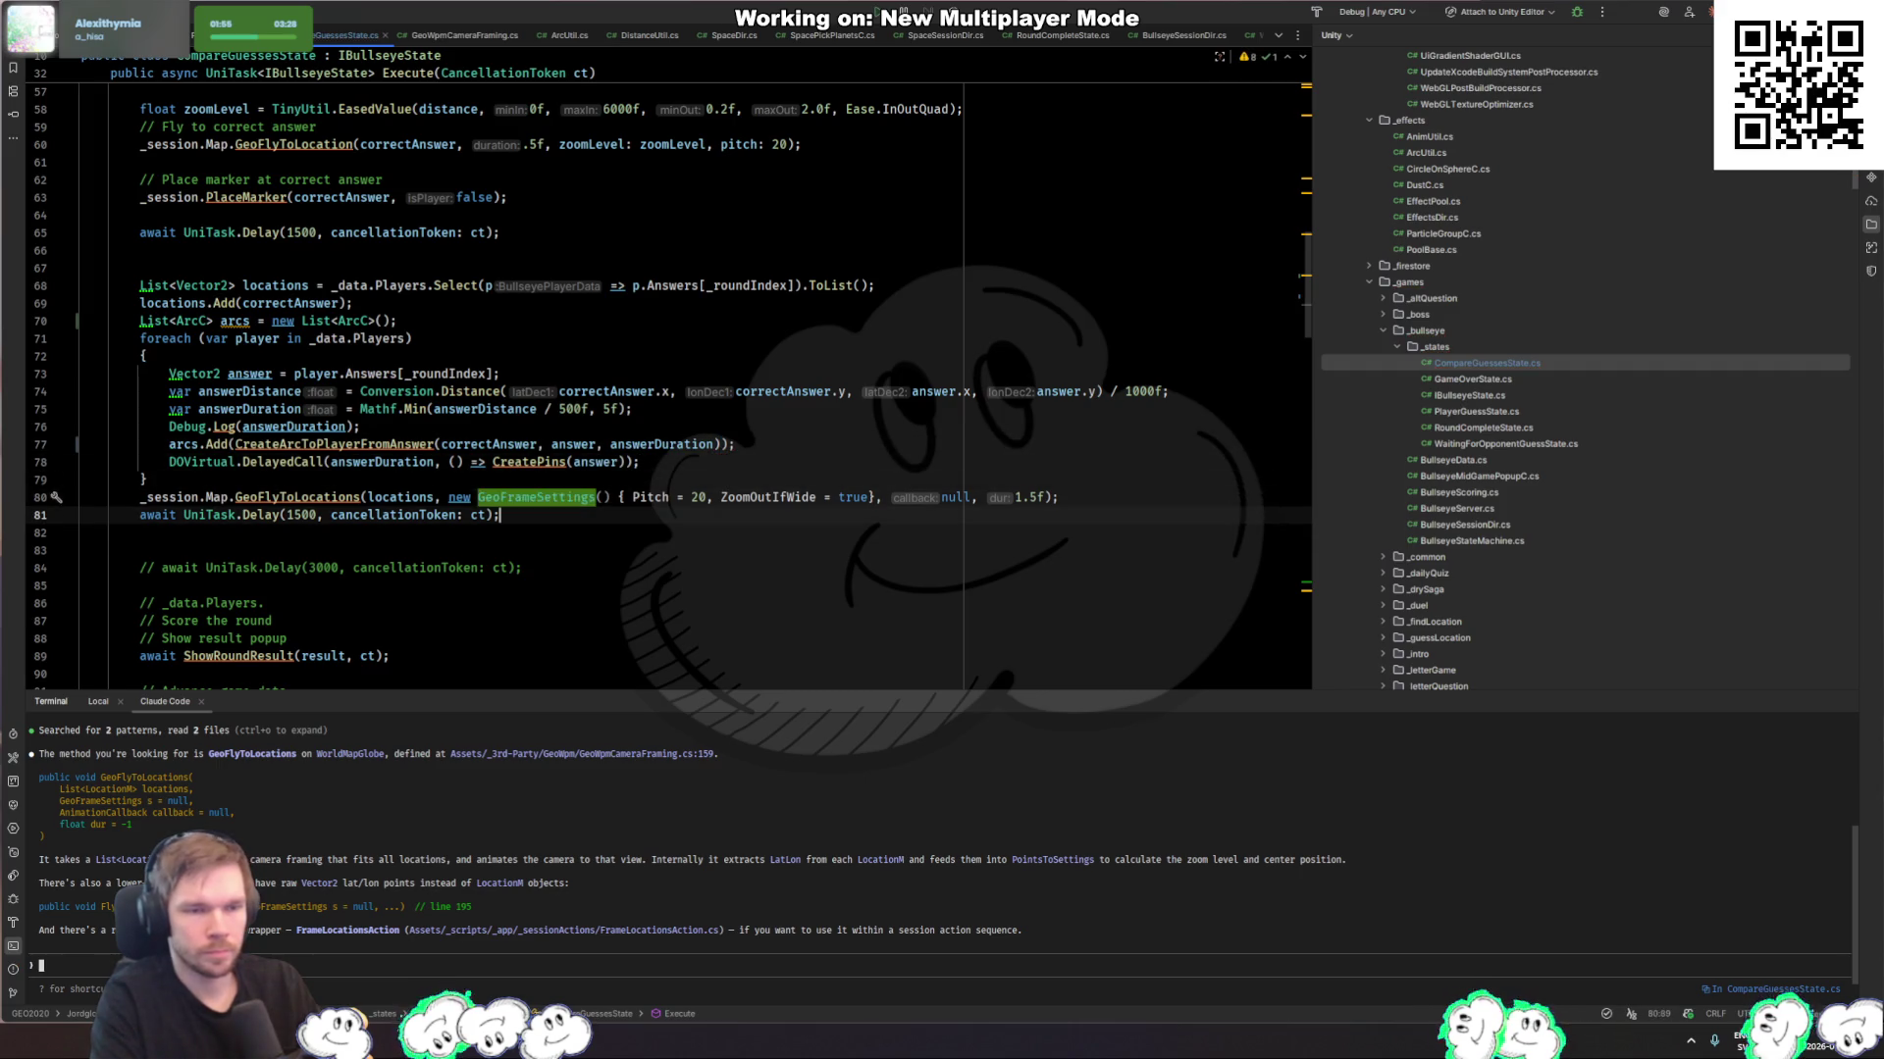
Step: Try a brace block in the delayed CreatePins(answer) callback, then undo it
{"action": "scroll", "coordinate": [883, 345], "scroll_direction": "down", "scroll_amount": 1}
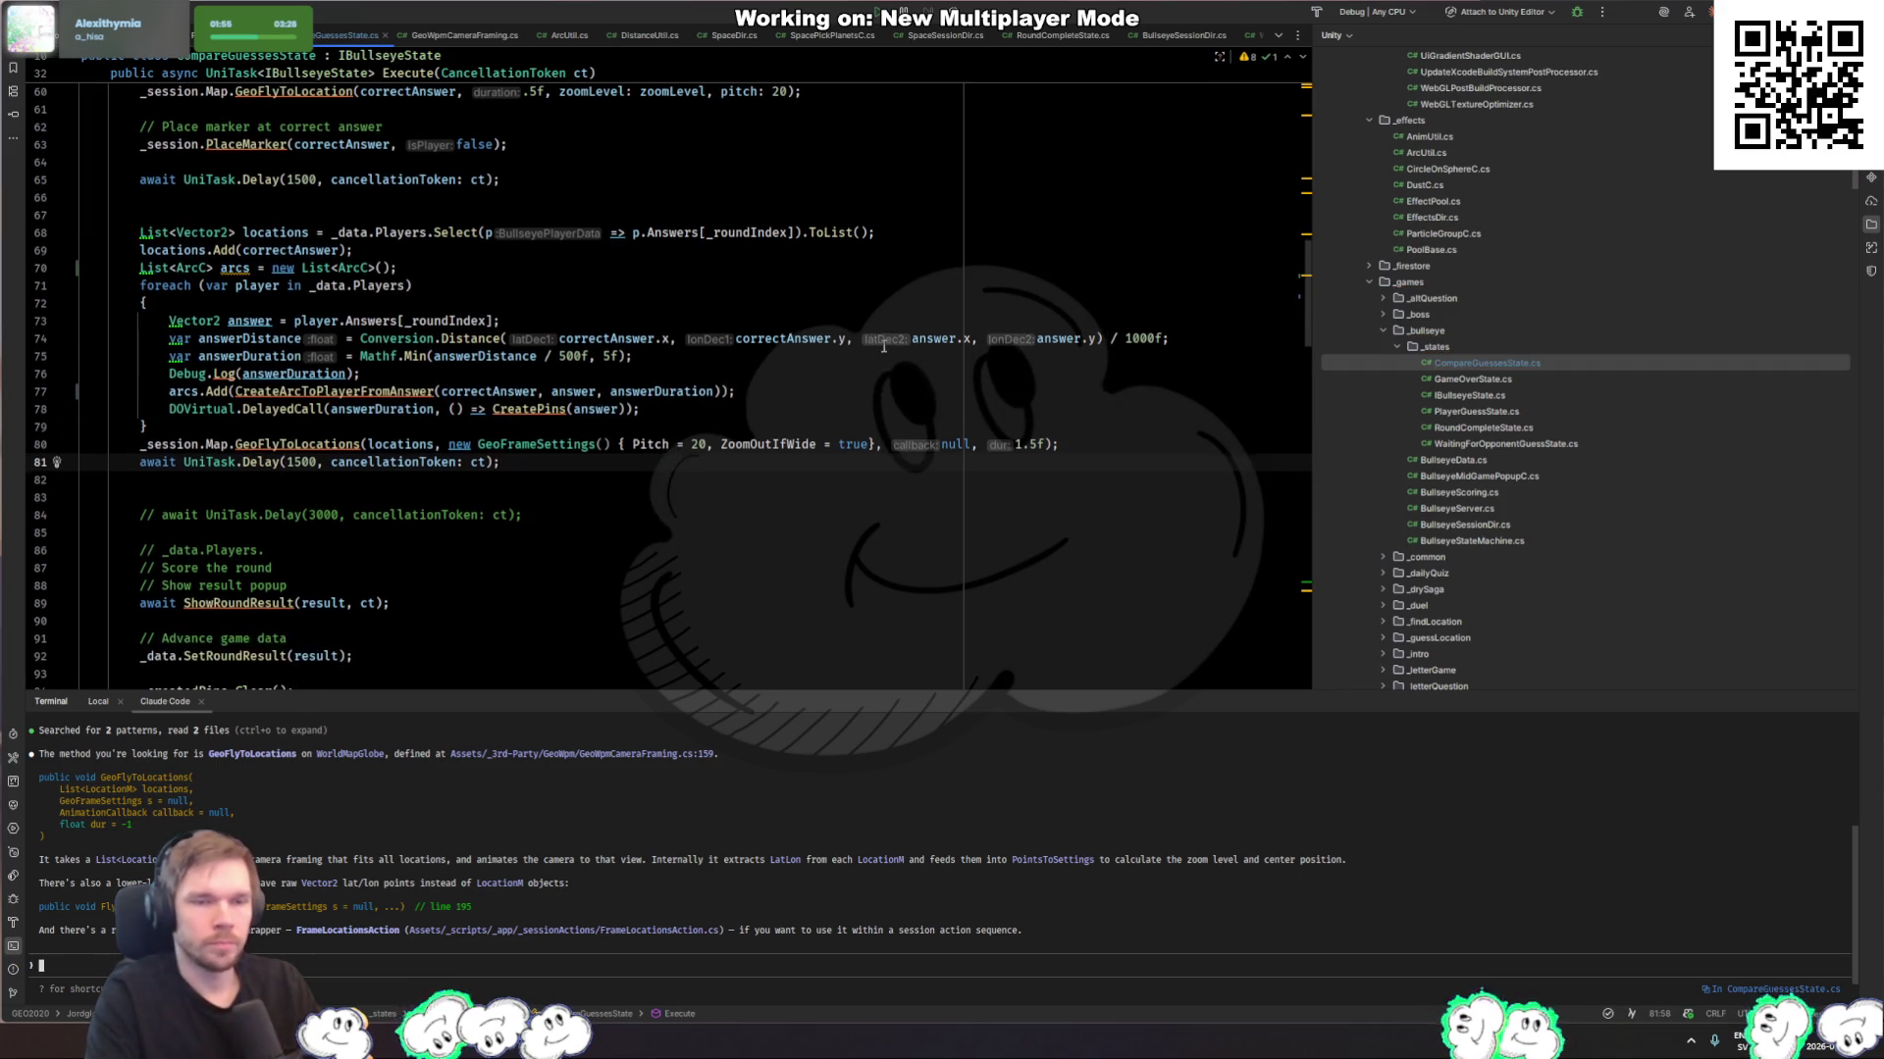
{"action": "left_click", "coordinate": [628, 414]}
{"action": "type", "text": "{"}
{"action": "key", "text": "Return"}
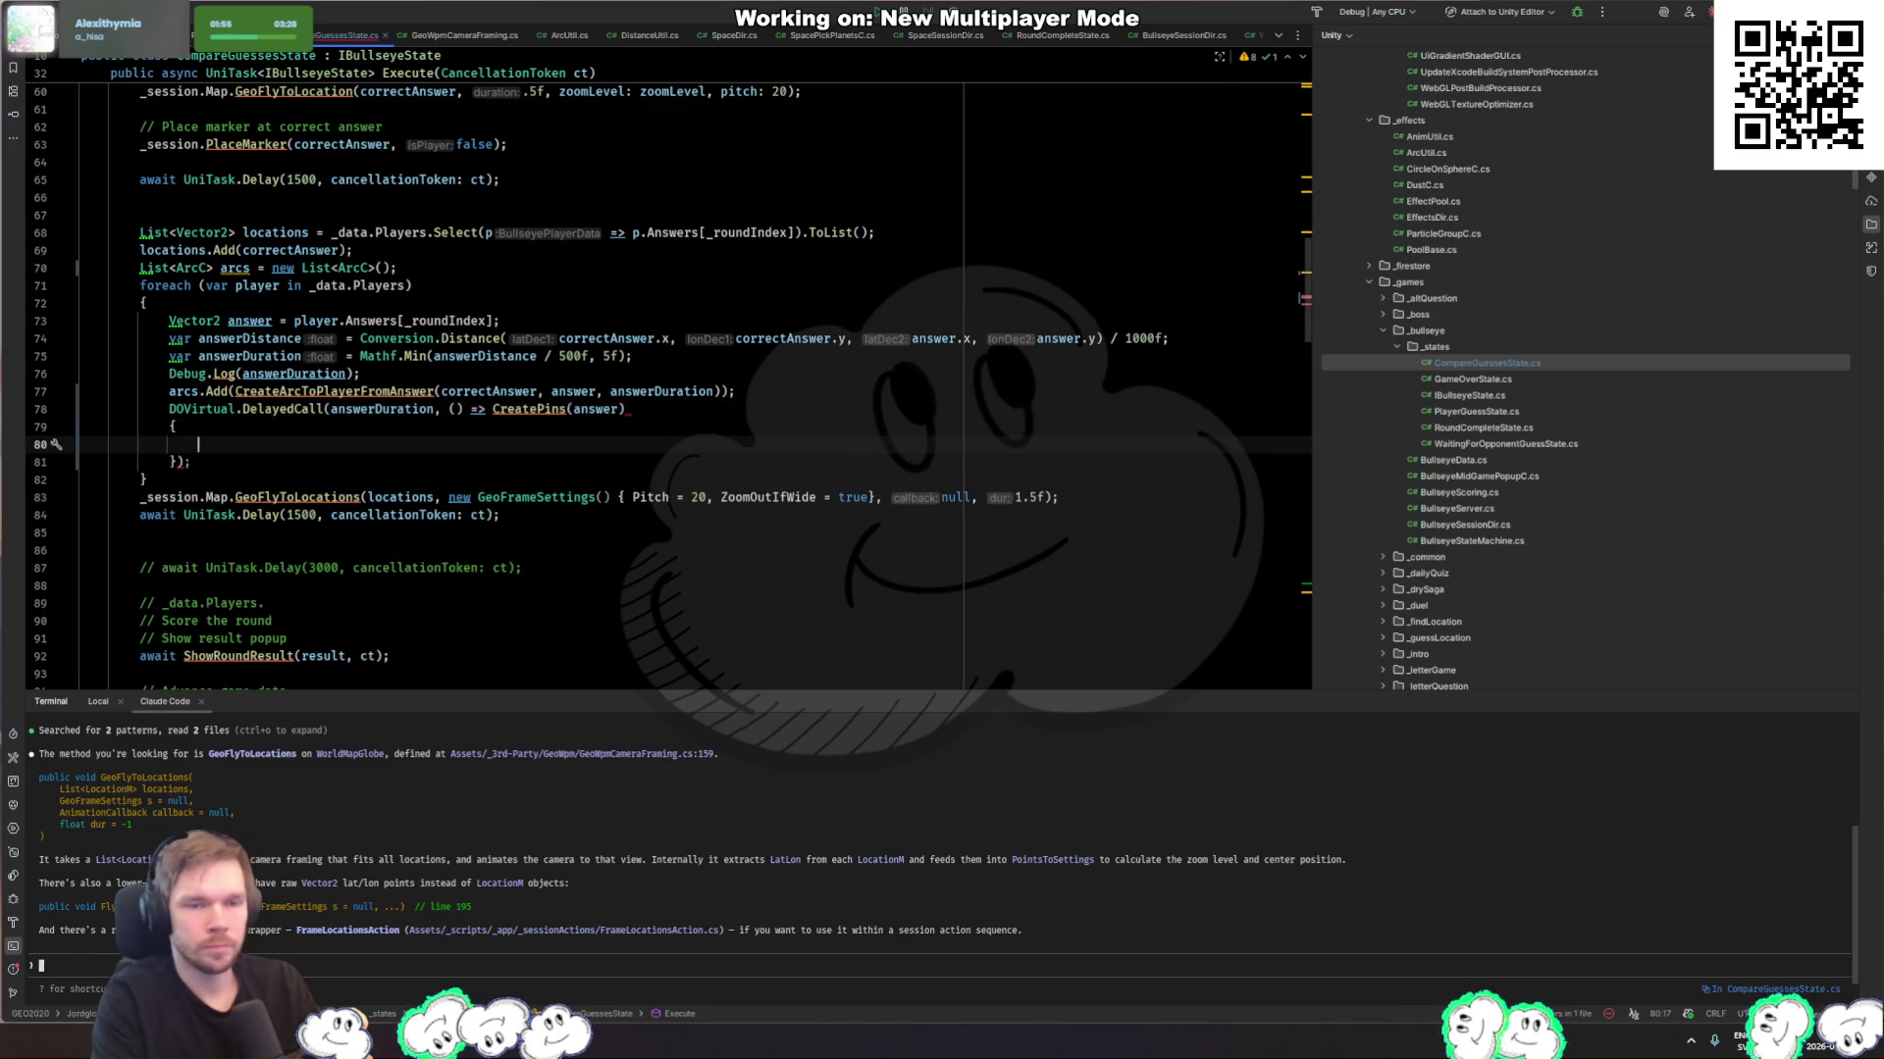
{"action": "key", "text": "ctrl+z"}
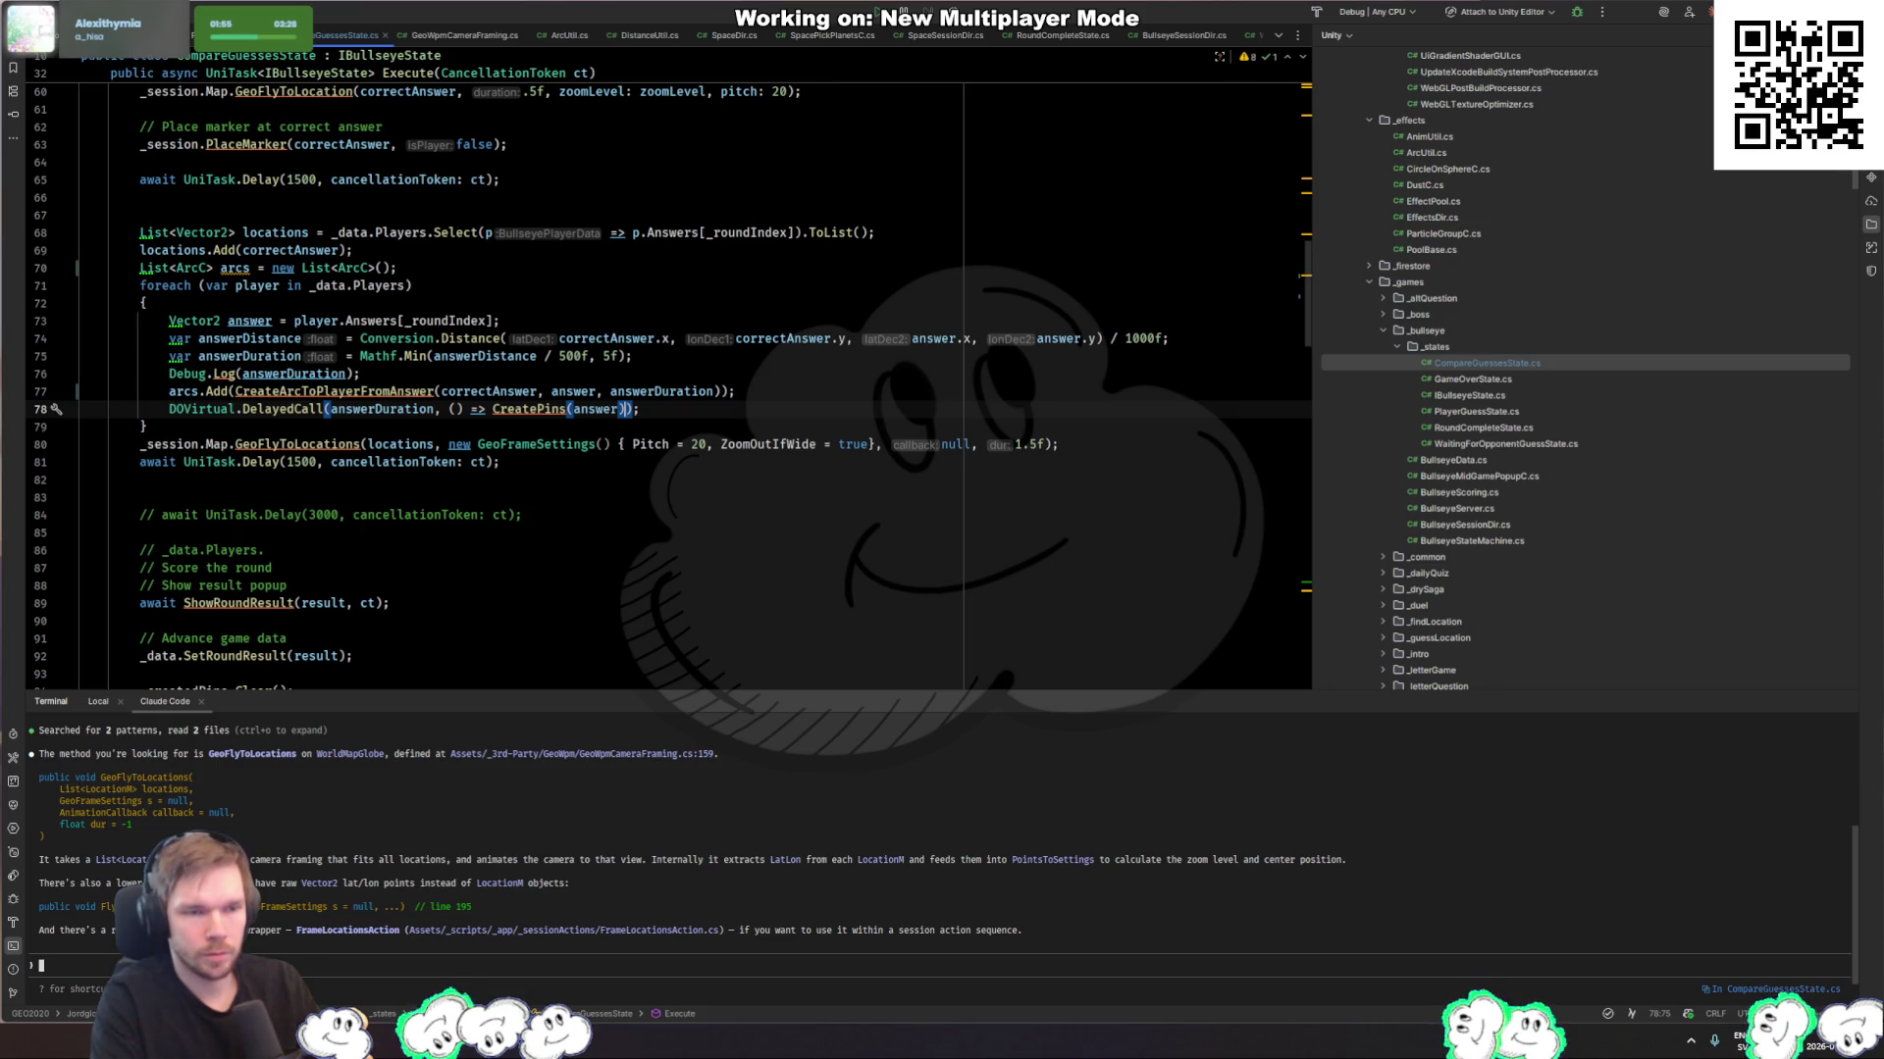
Step: Add foreach (var arc in arcs) { arc.Reset(); } above _createdPins.Clear()
{"action": "key", "text": "Down"}
{"action": "key", "text": "Down"}
{"action": "key", "text": "Down"}
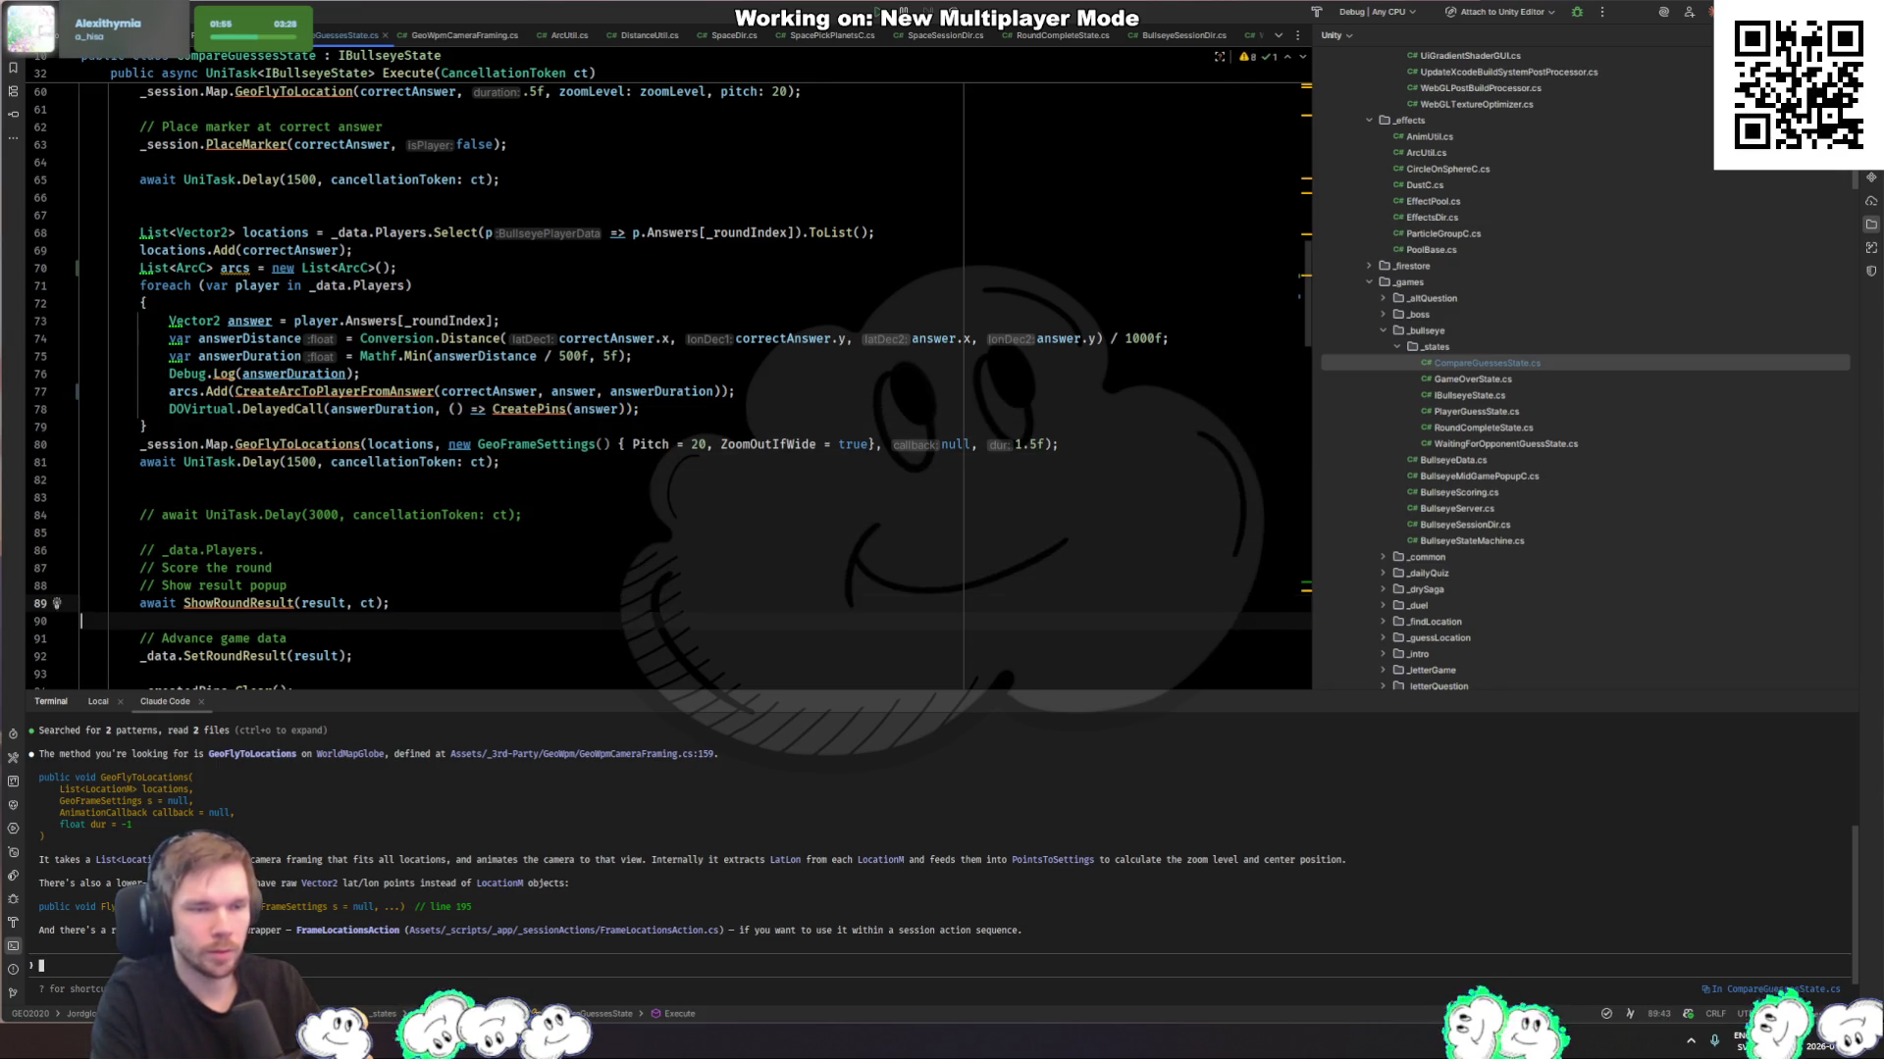
{"action": "scroll", "coordinate": [907, 310], "scroll_direction": "down", "scroll_amount": 1}
{"action": "left_click", "coordinate": [469, 483]}
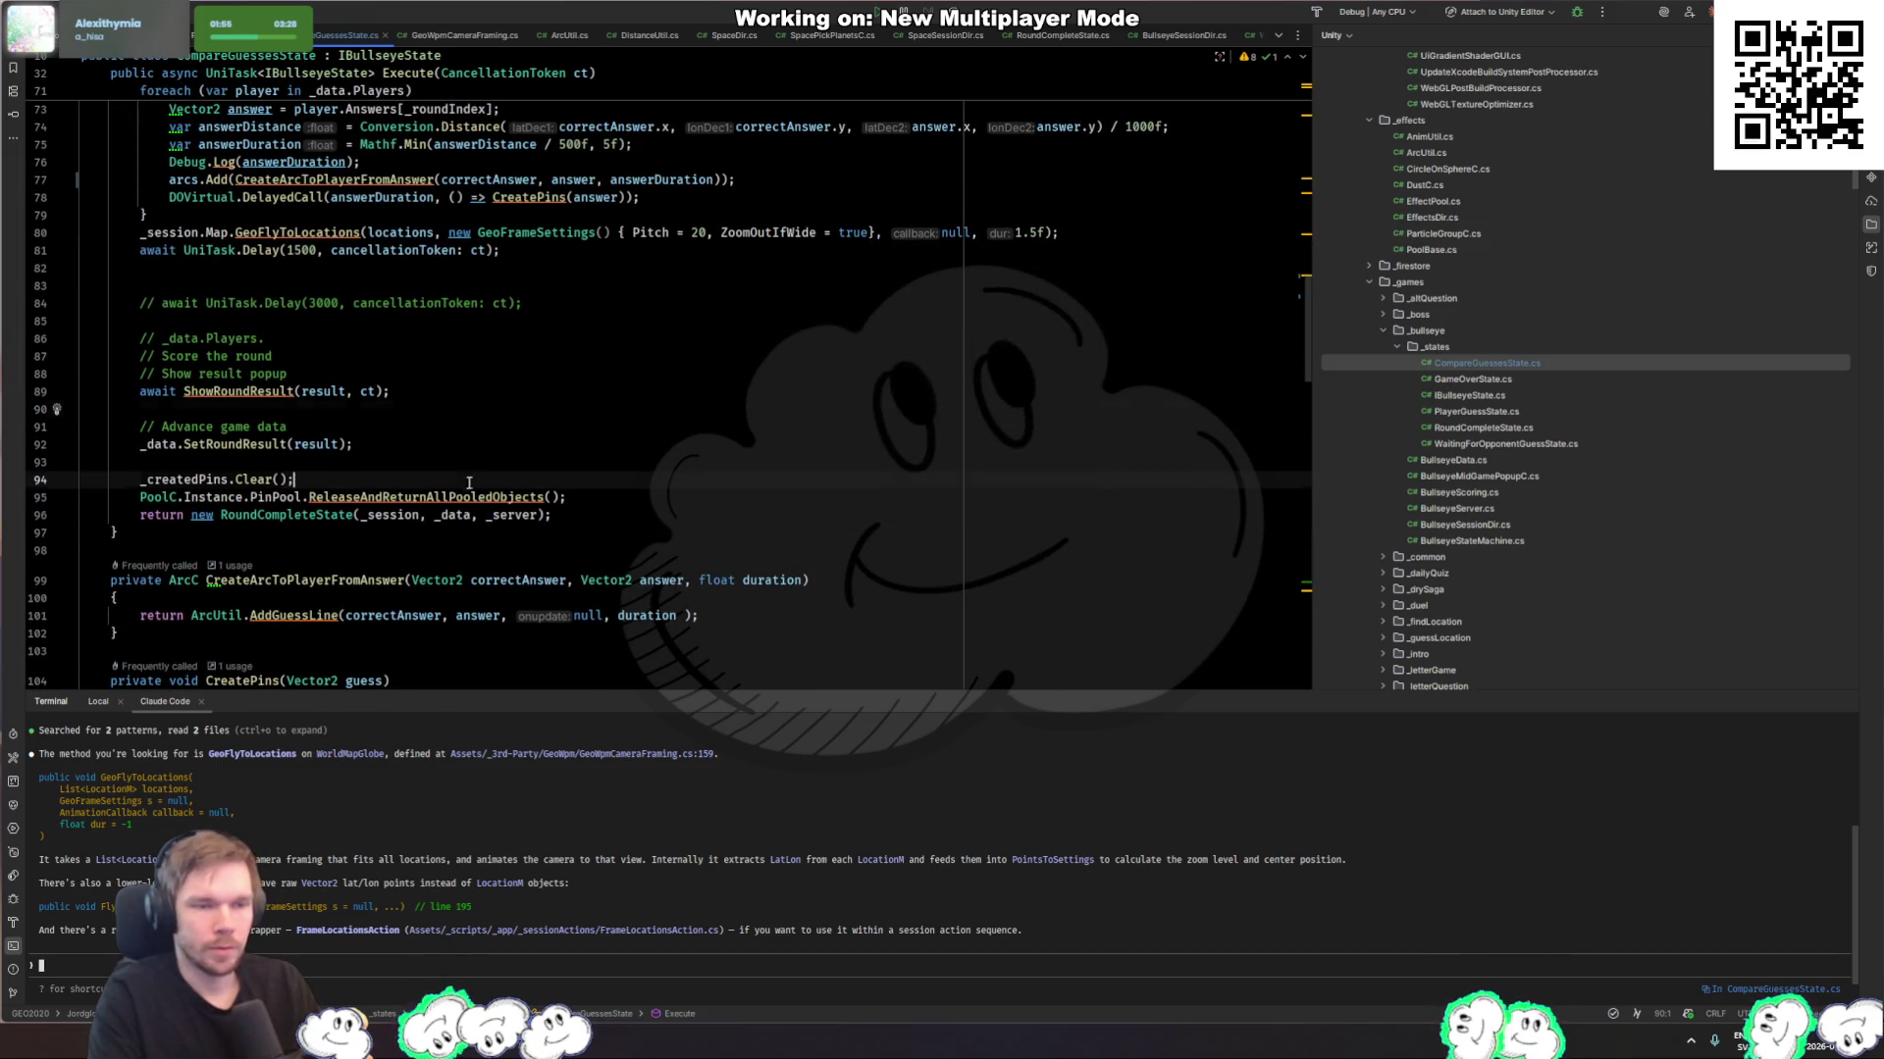
{"action": "key", "text": "Up"}
{"action": "key", "text": "Return"}
{"action": "type", "text": "fore"}
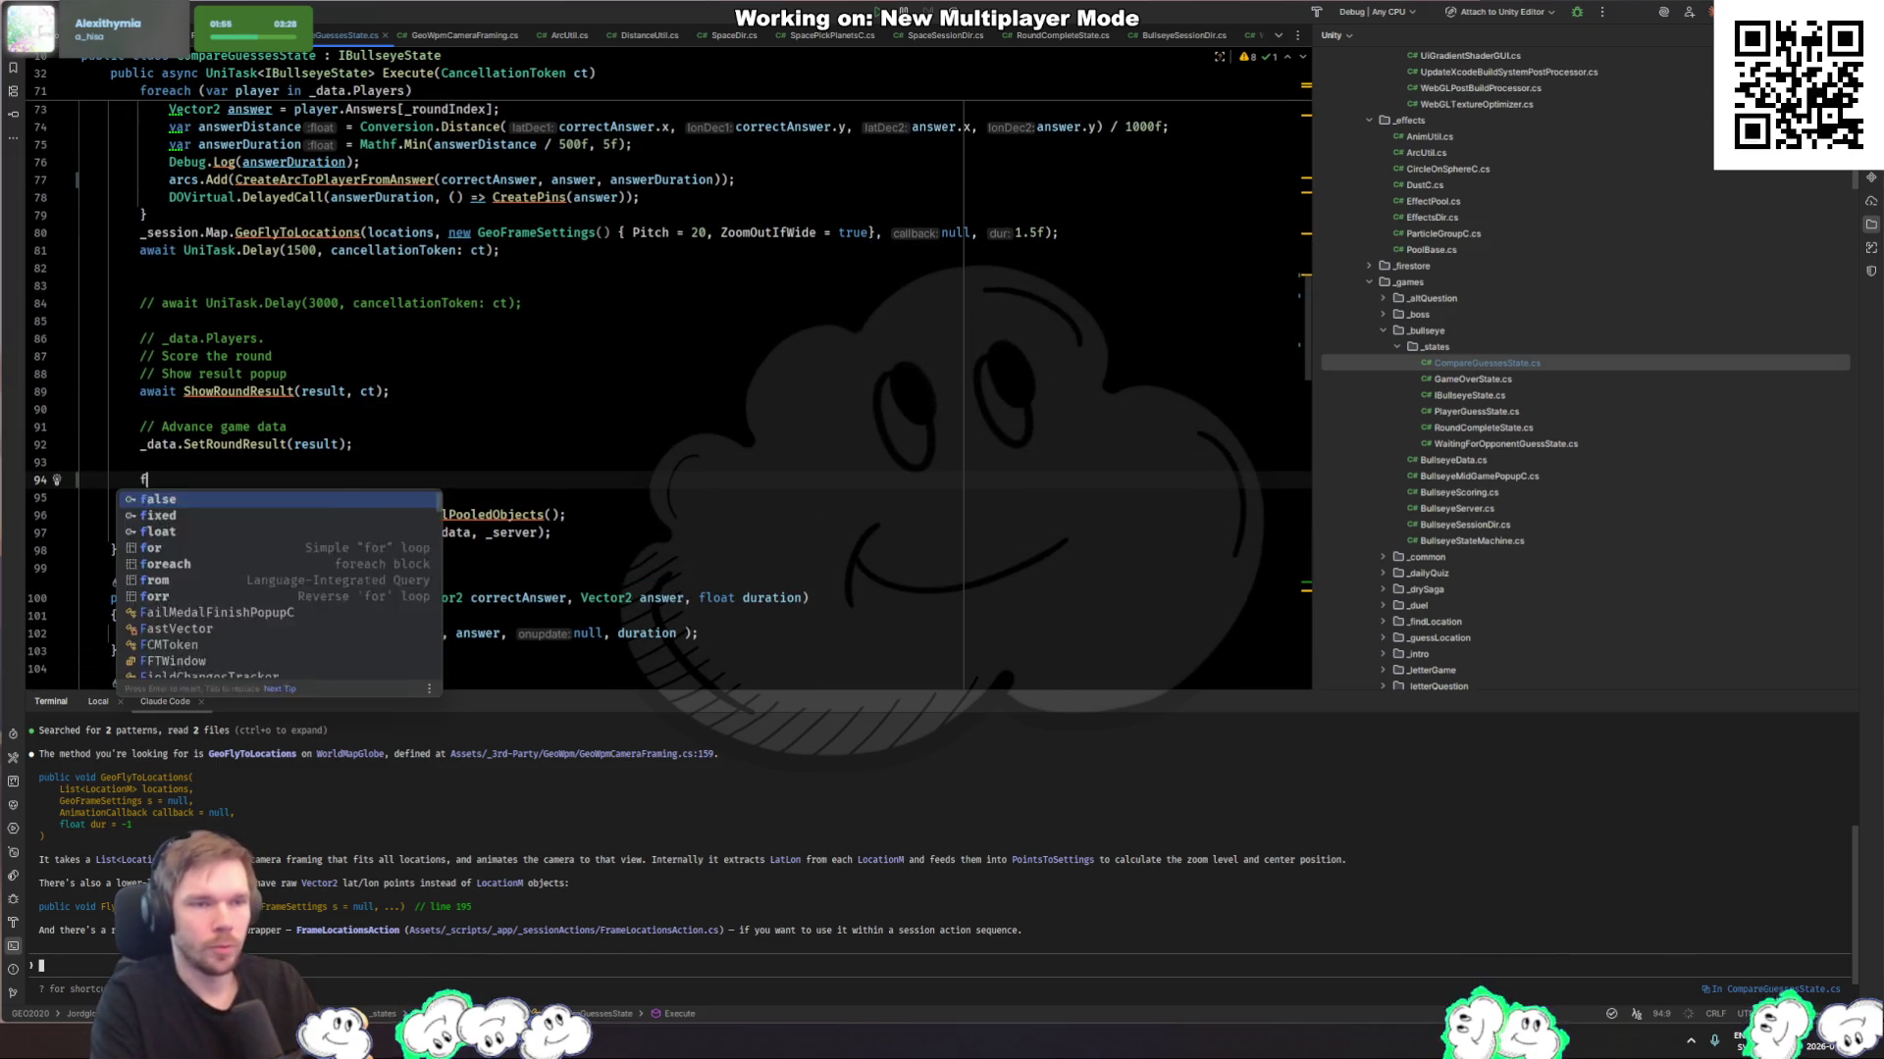
{"action": "key", "text": "Return"}
{"action": "type", "text": "arcs"}
{"action": "key", "text": "Return"}
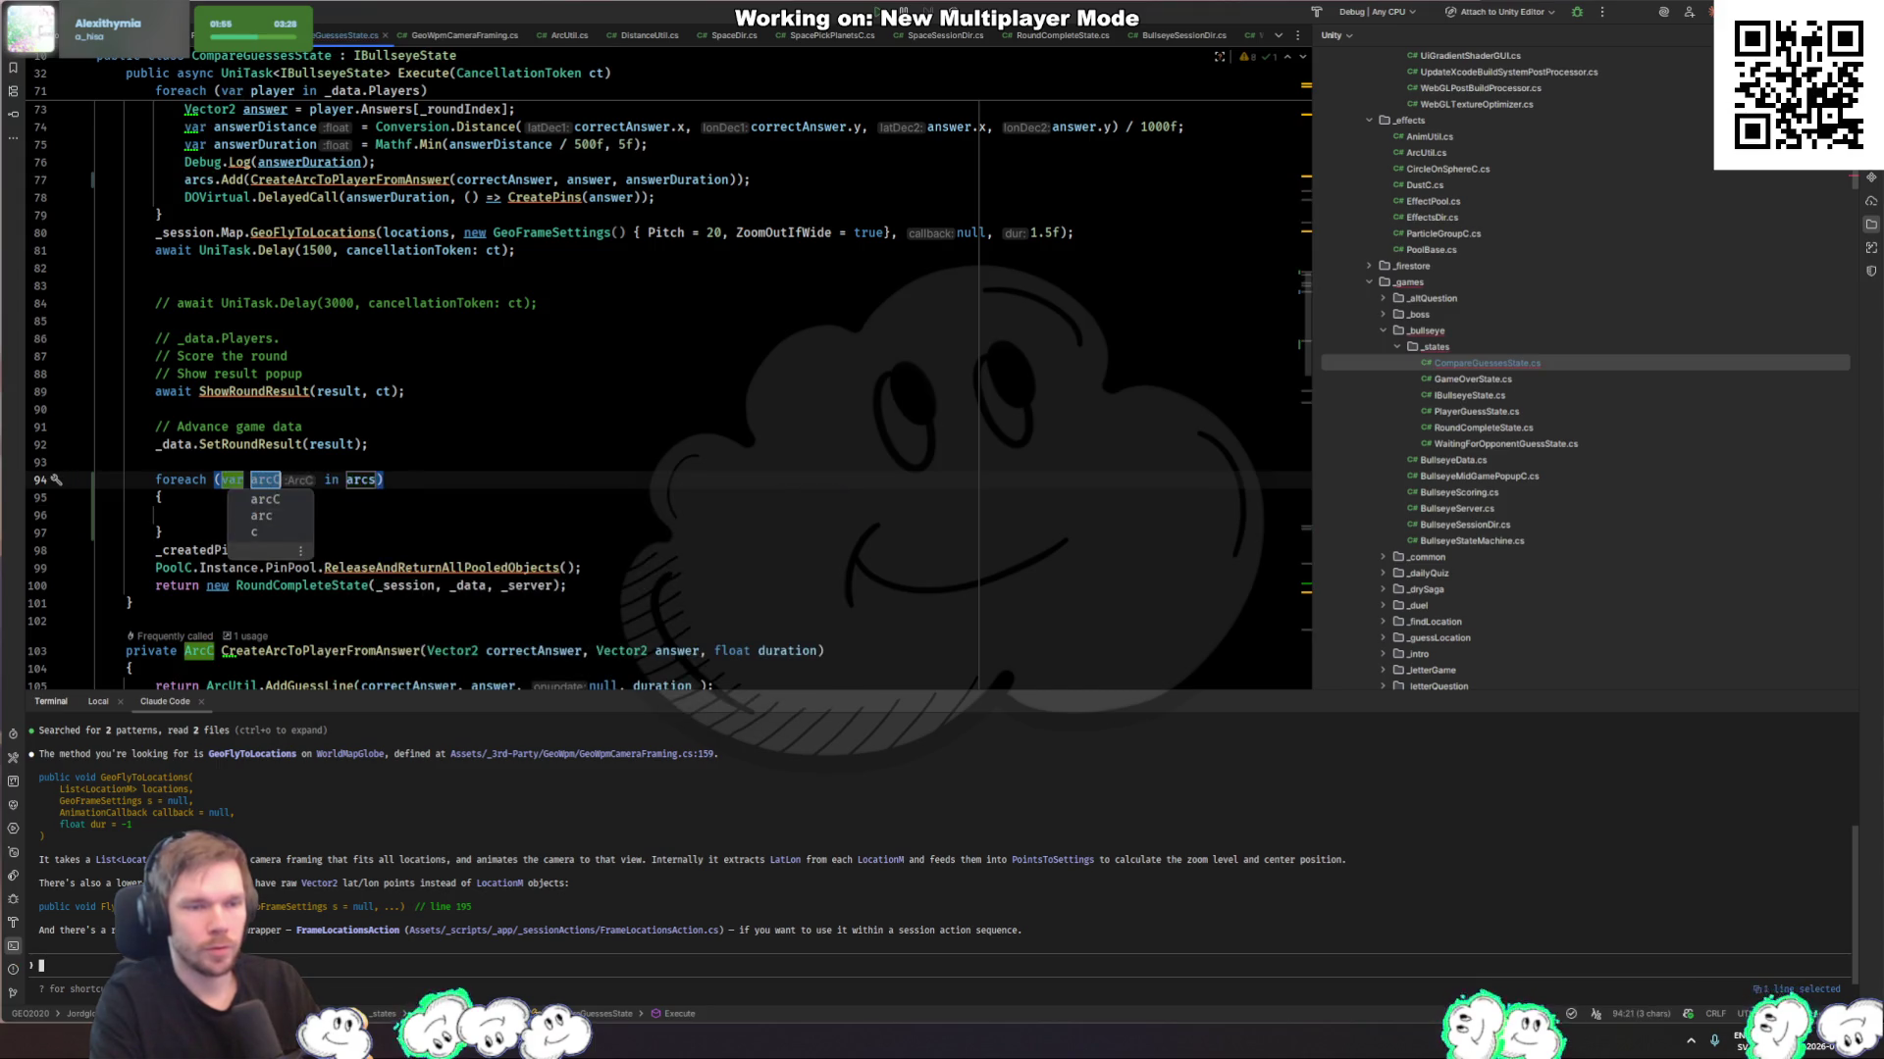
{"action": "key", "text": "Down"}
{"action": "key", "text": "Return"}
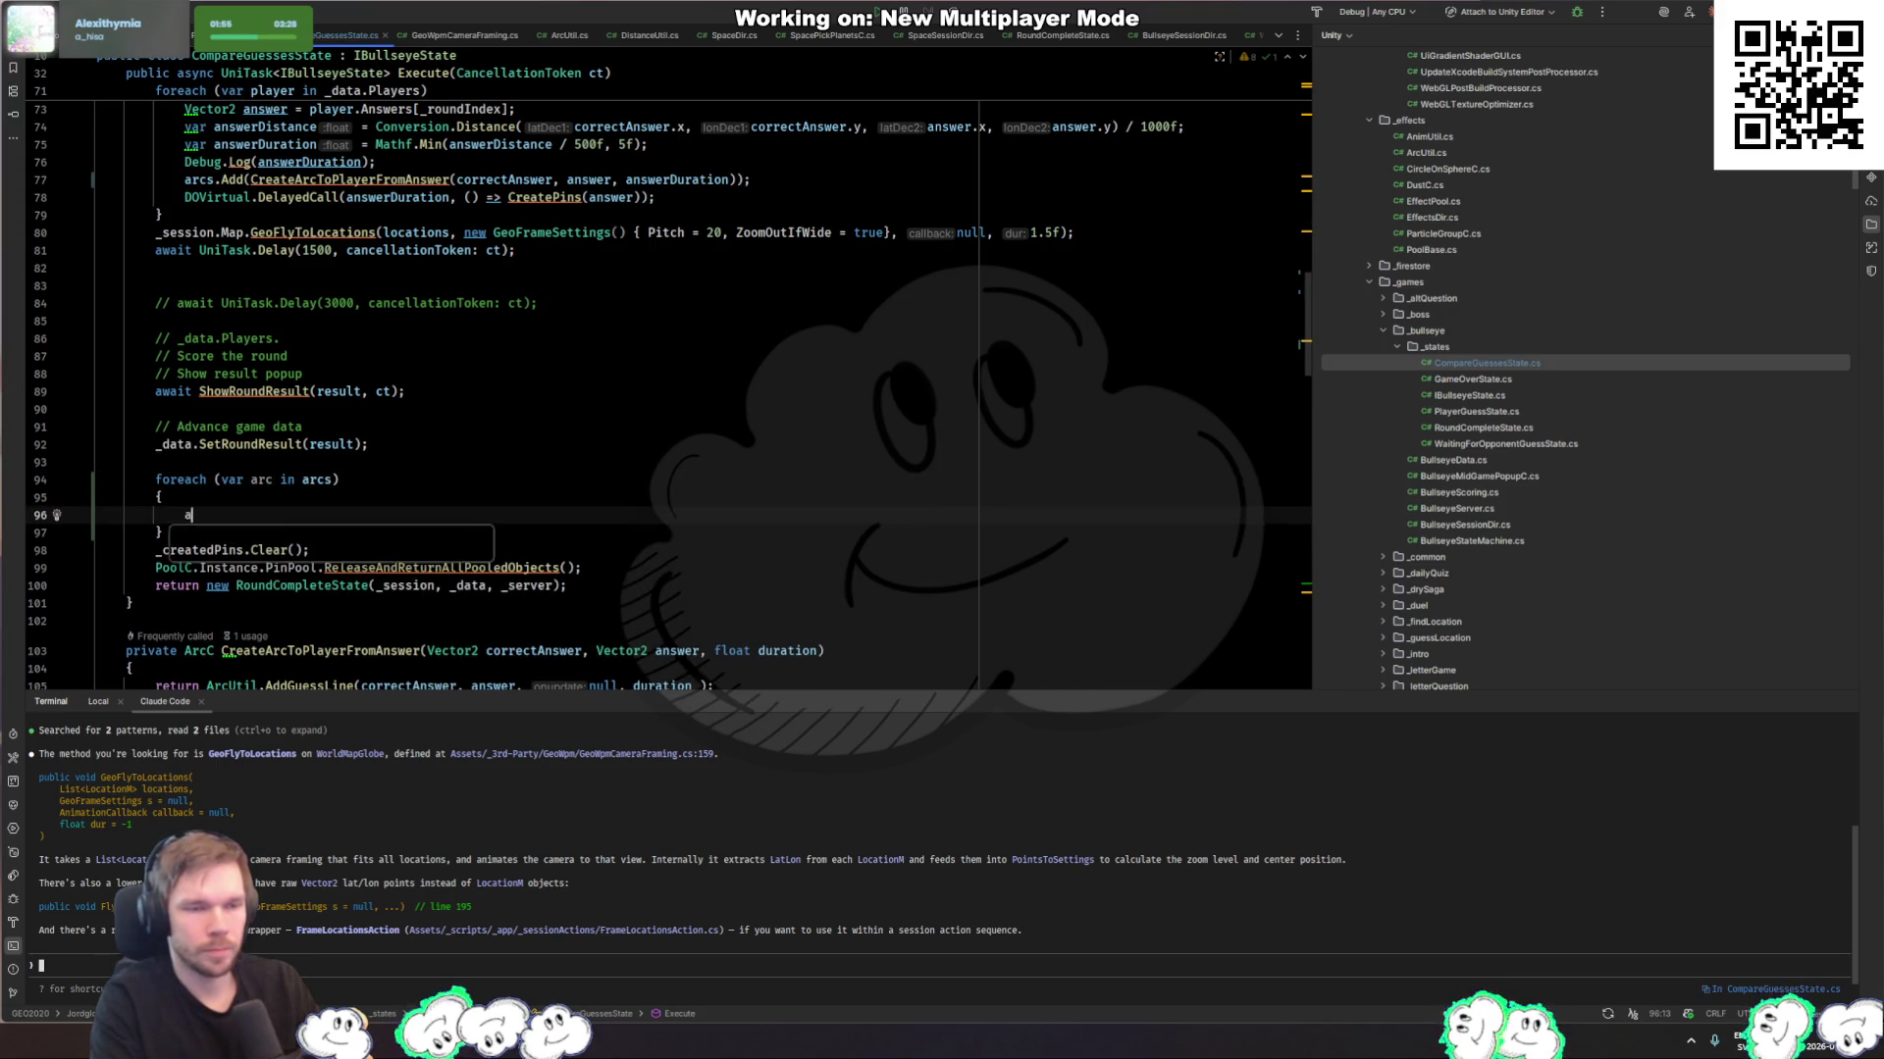
{"action": "type", "text": "arc."}
{"action": "type", "text": "rele"}
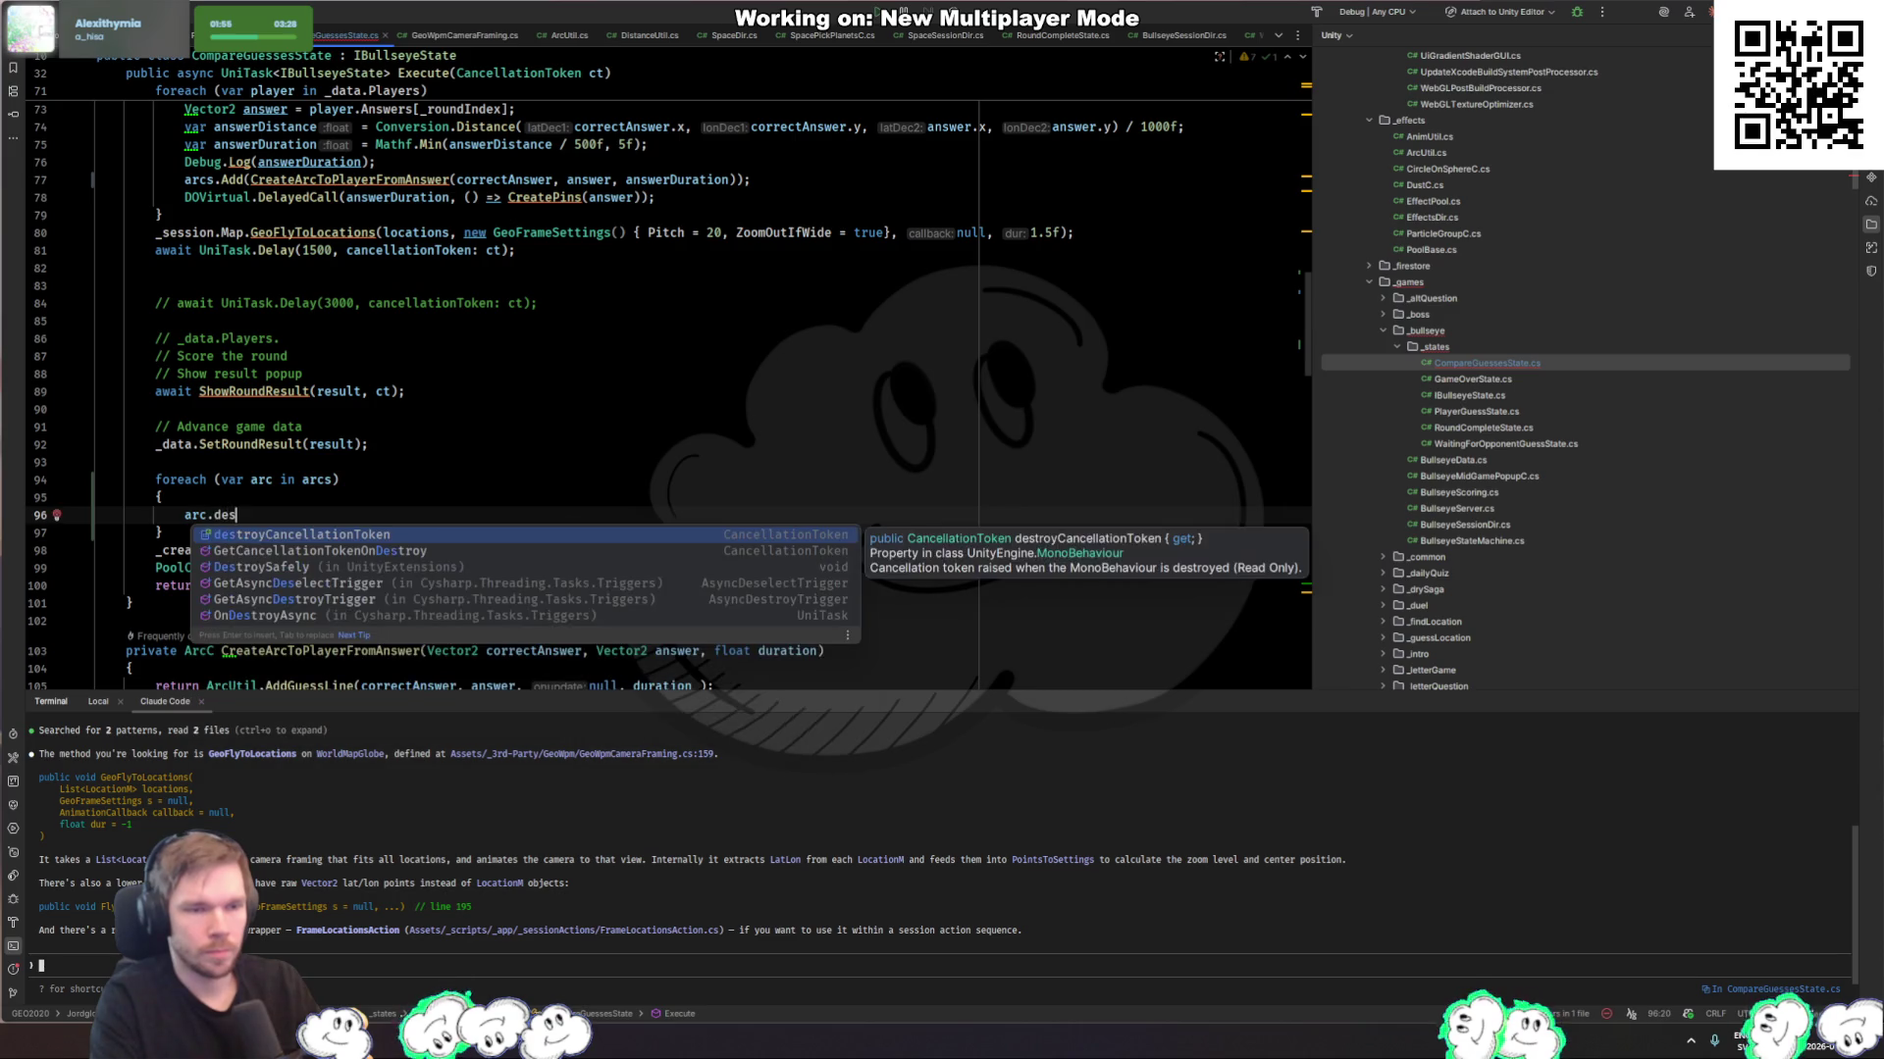
{"action": "type", "text": "."}
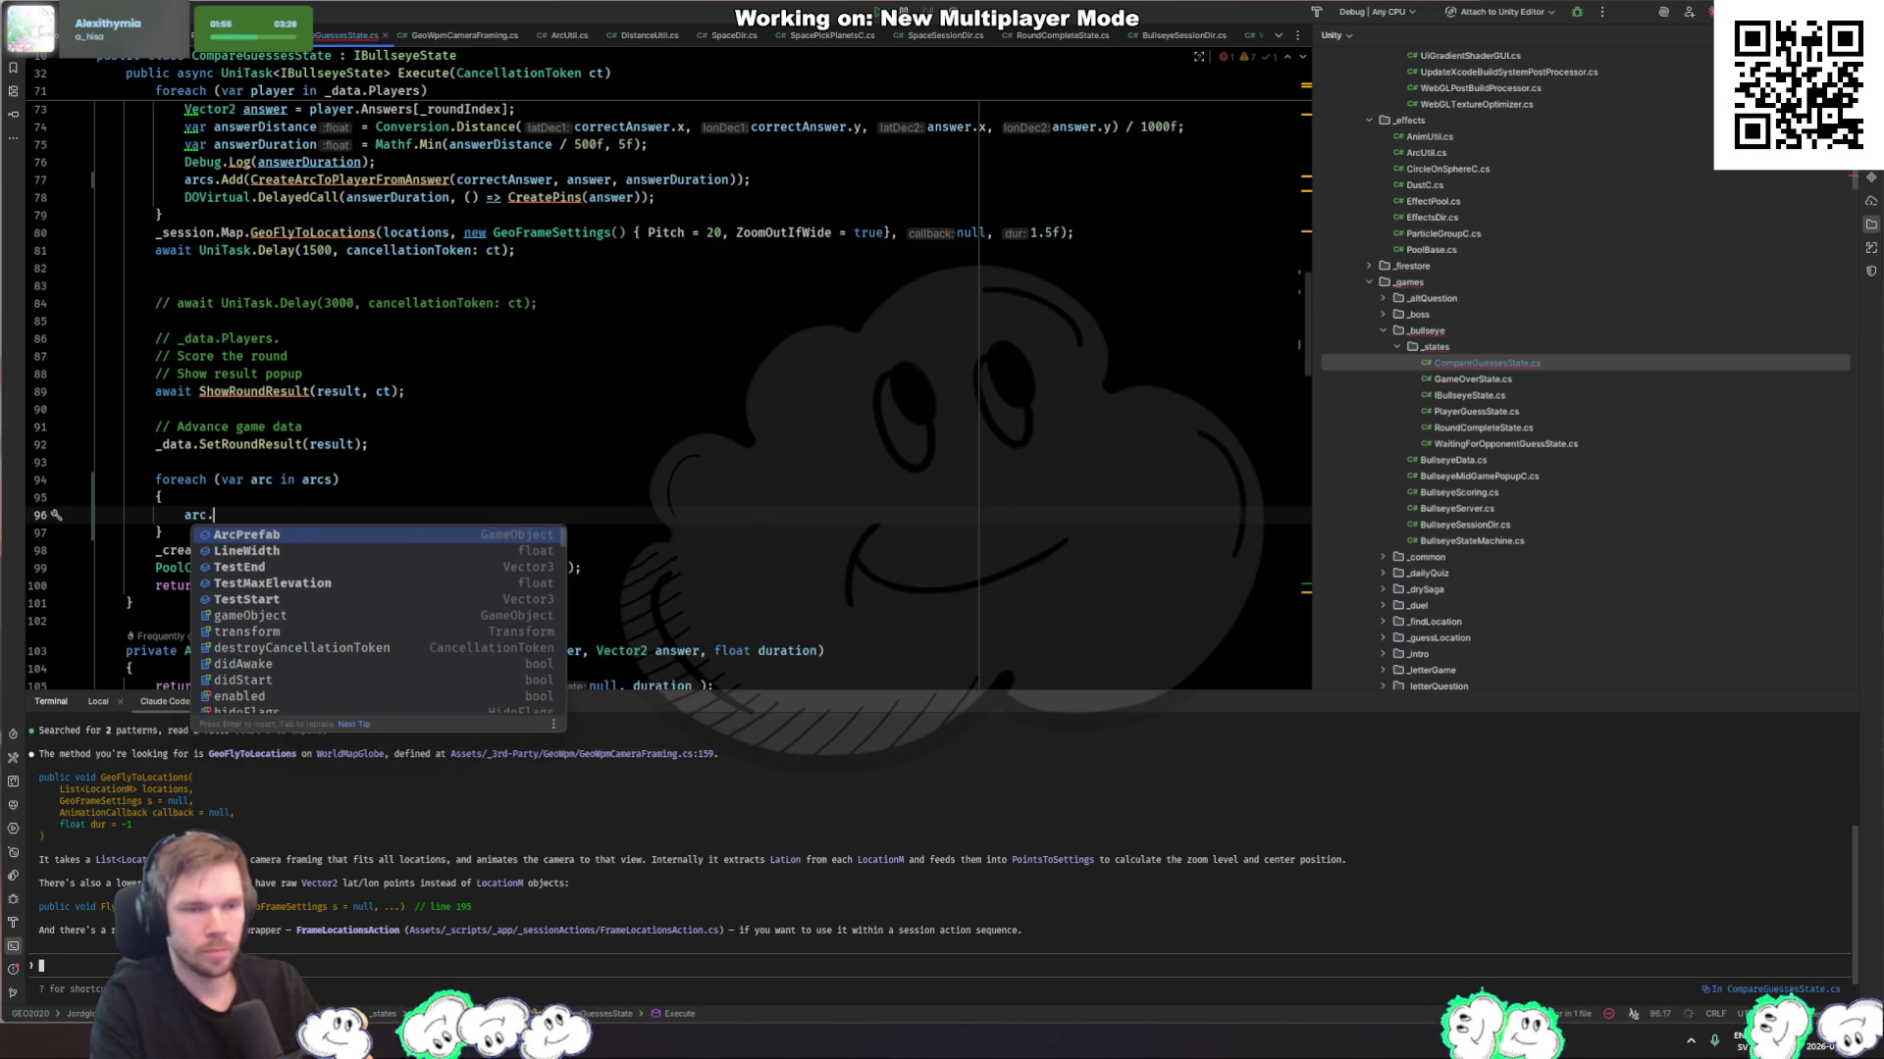
{"action": "scroll", "coordinate": [377, 589], "scroll_direction": "down", "scroll_amount": 10}
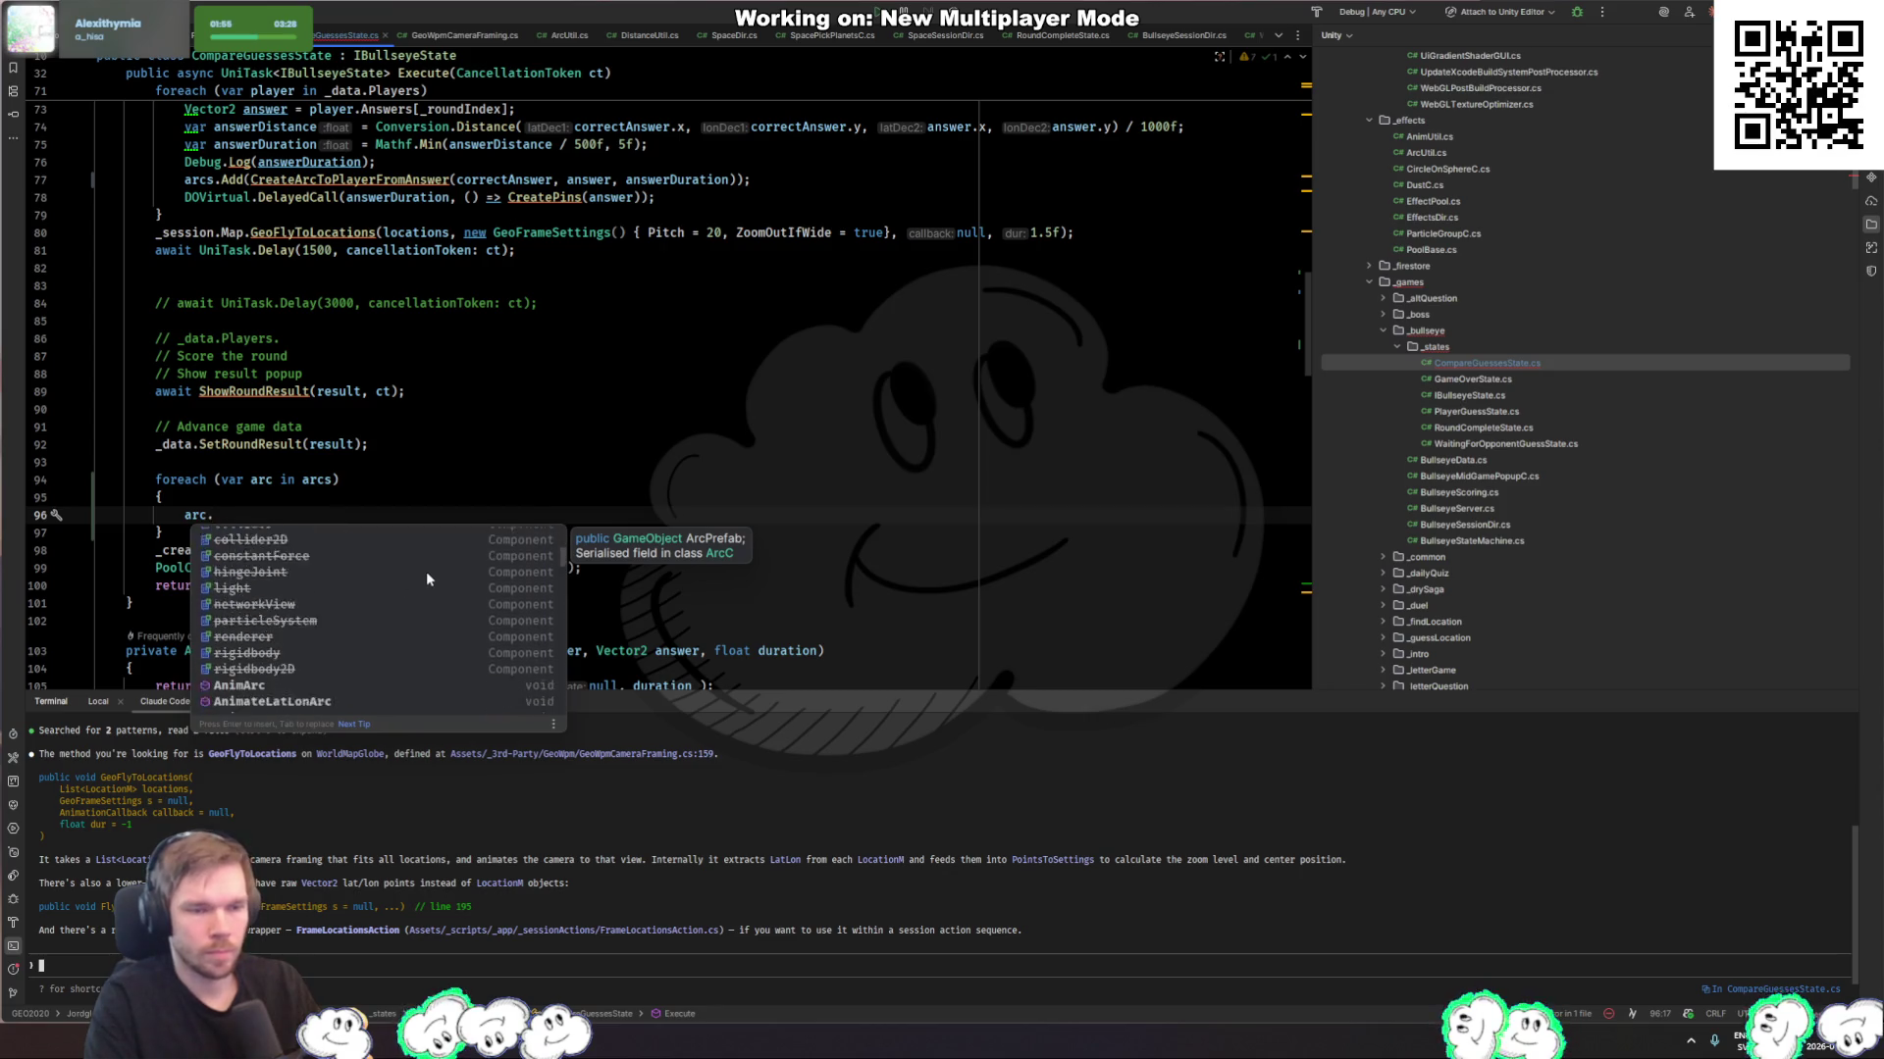
{"action": "left_click", "coordinate": [273, 618]}
{"action": "type", "text": "Reset();"}
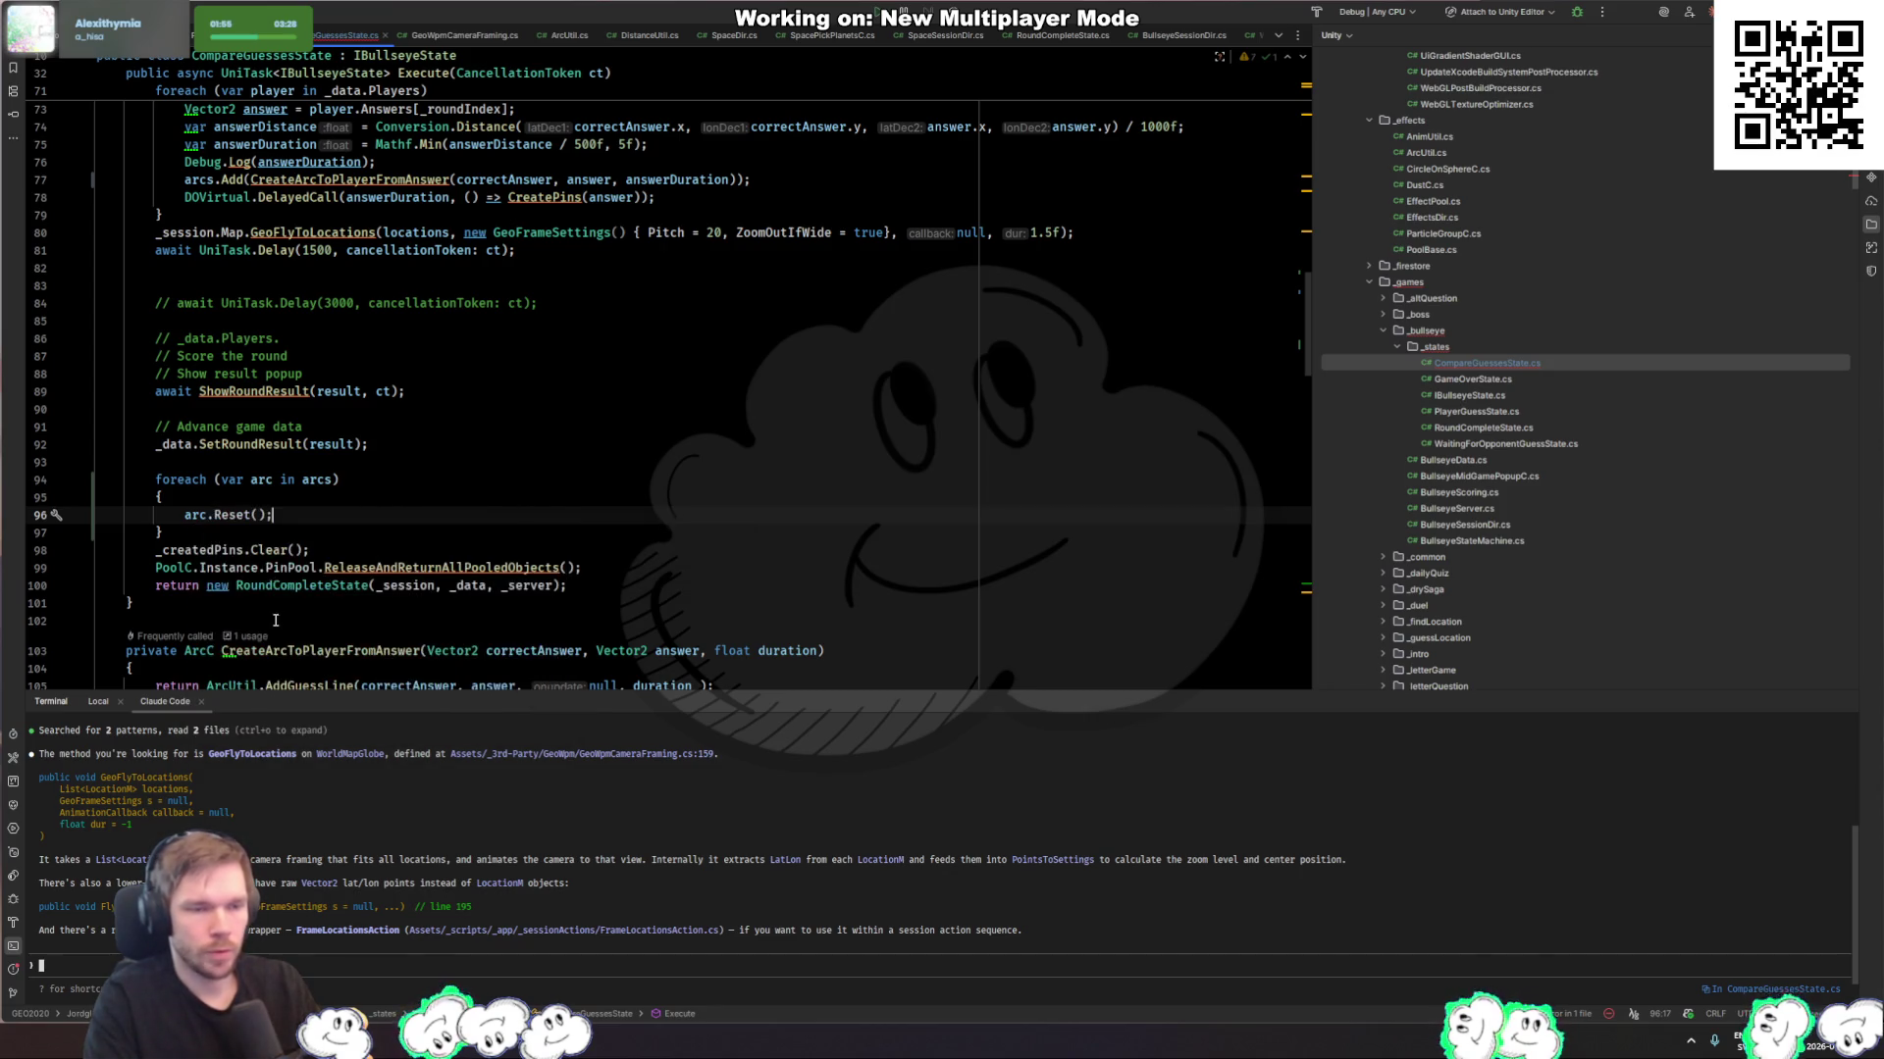
{"action": "key", "text": "alt+Tab"}
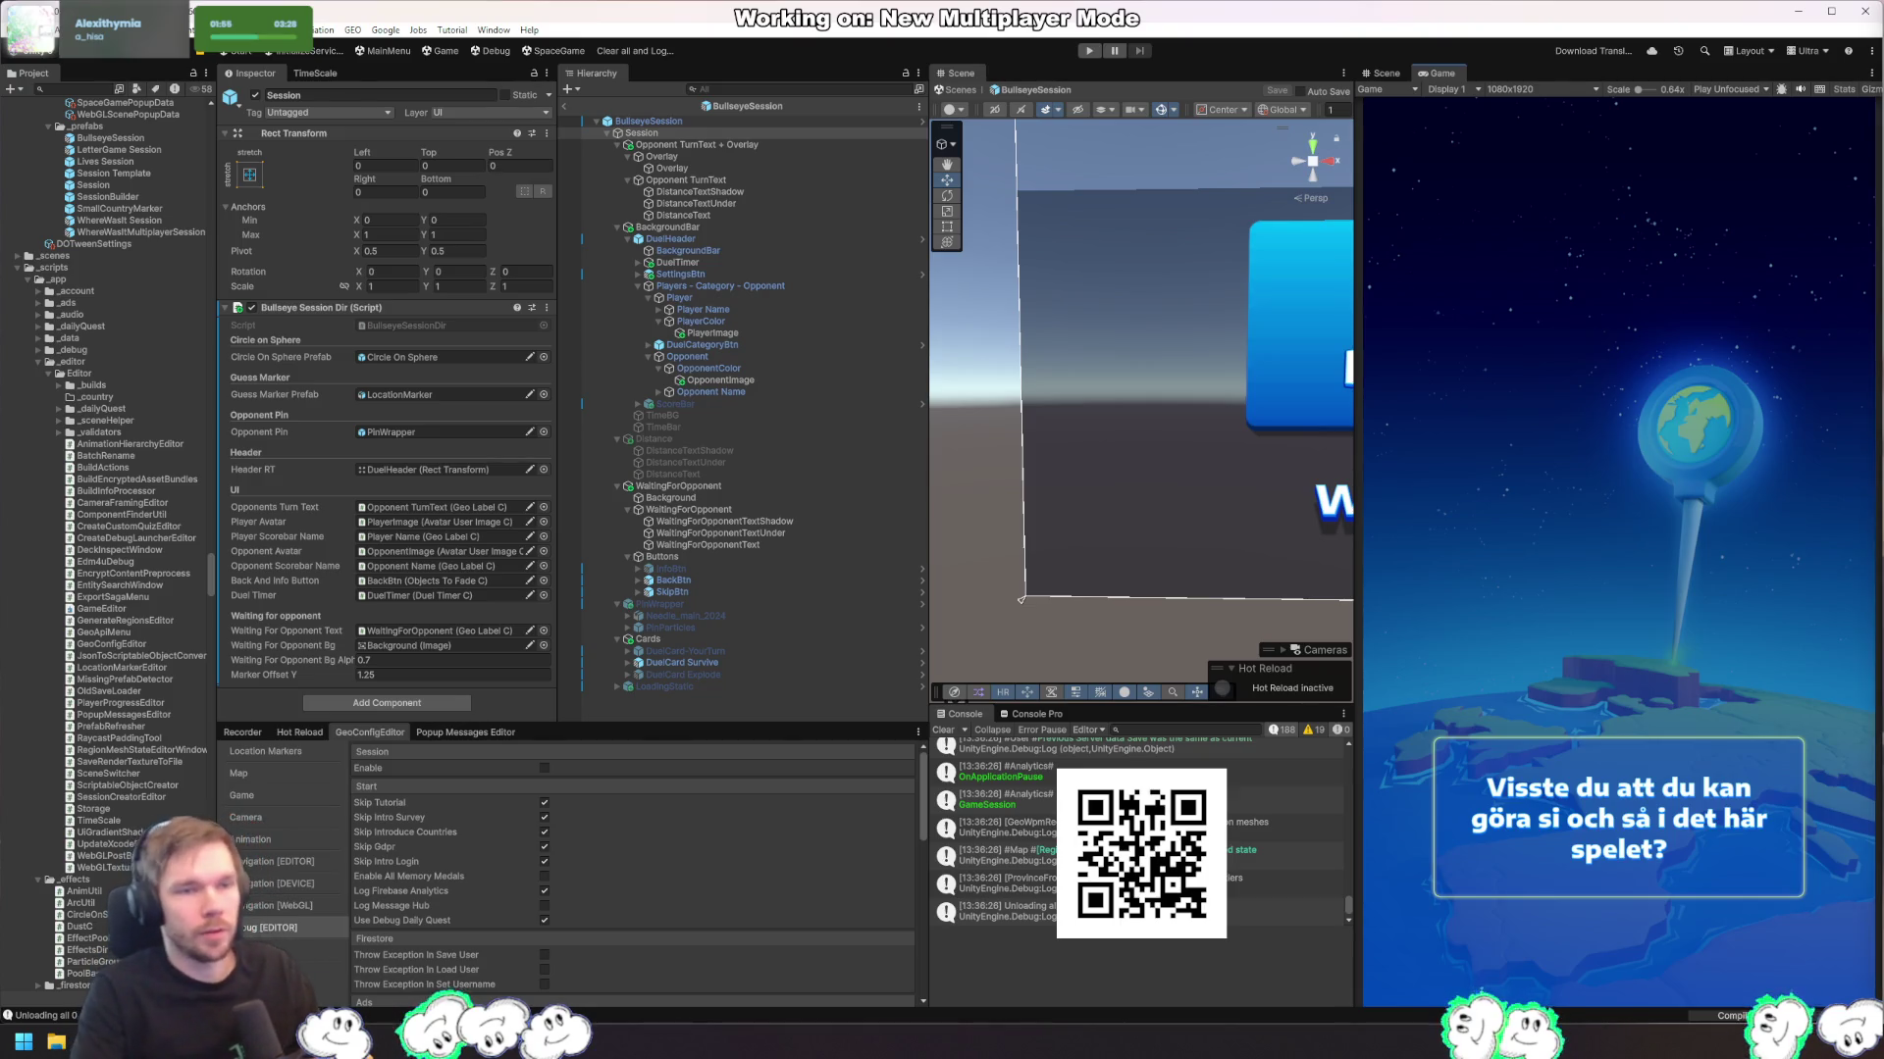
Step: Jump to the AddGuessLine definition in ArcUtil and place the caret on GetGuessArc
{"action": "key", "text": "alt+Tab"}
{"action": "scroll", "coordinate": [301, 644], "scroll_direction": "down", "scroll_amount": 2}
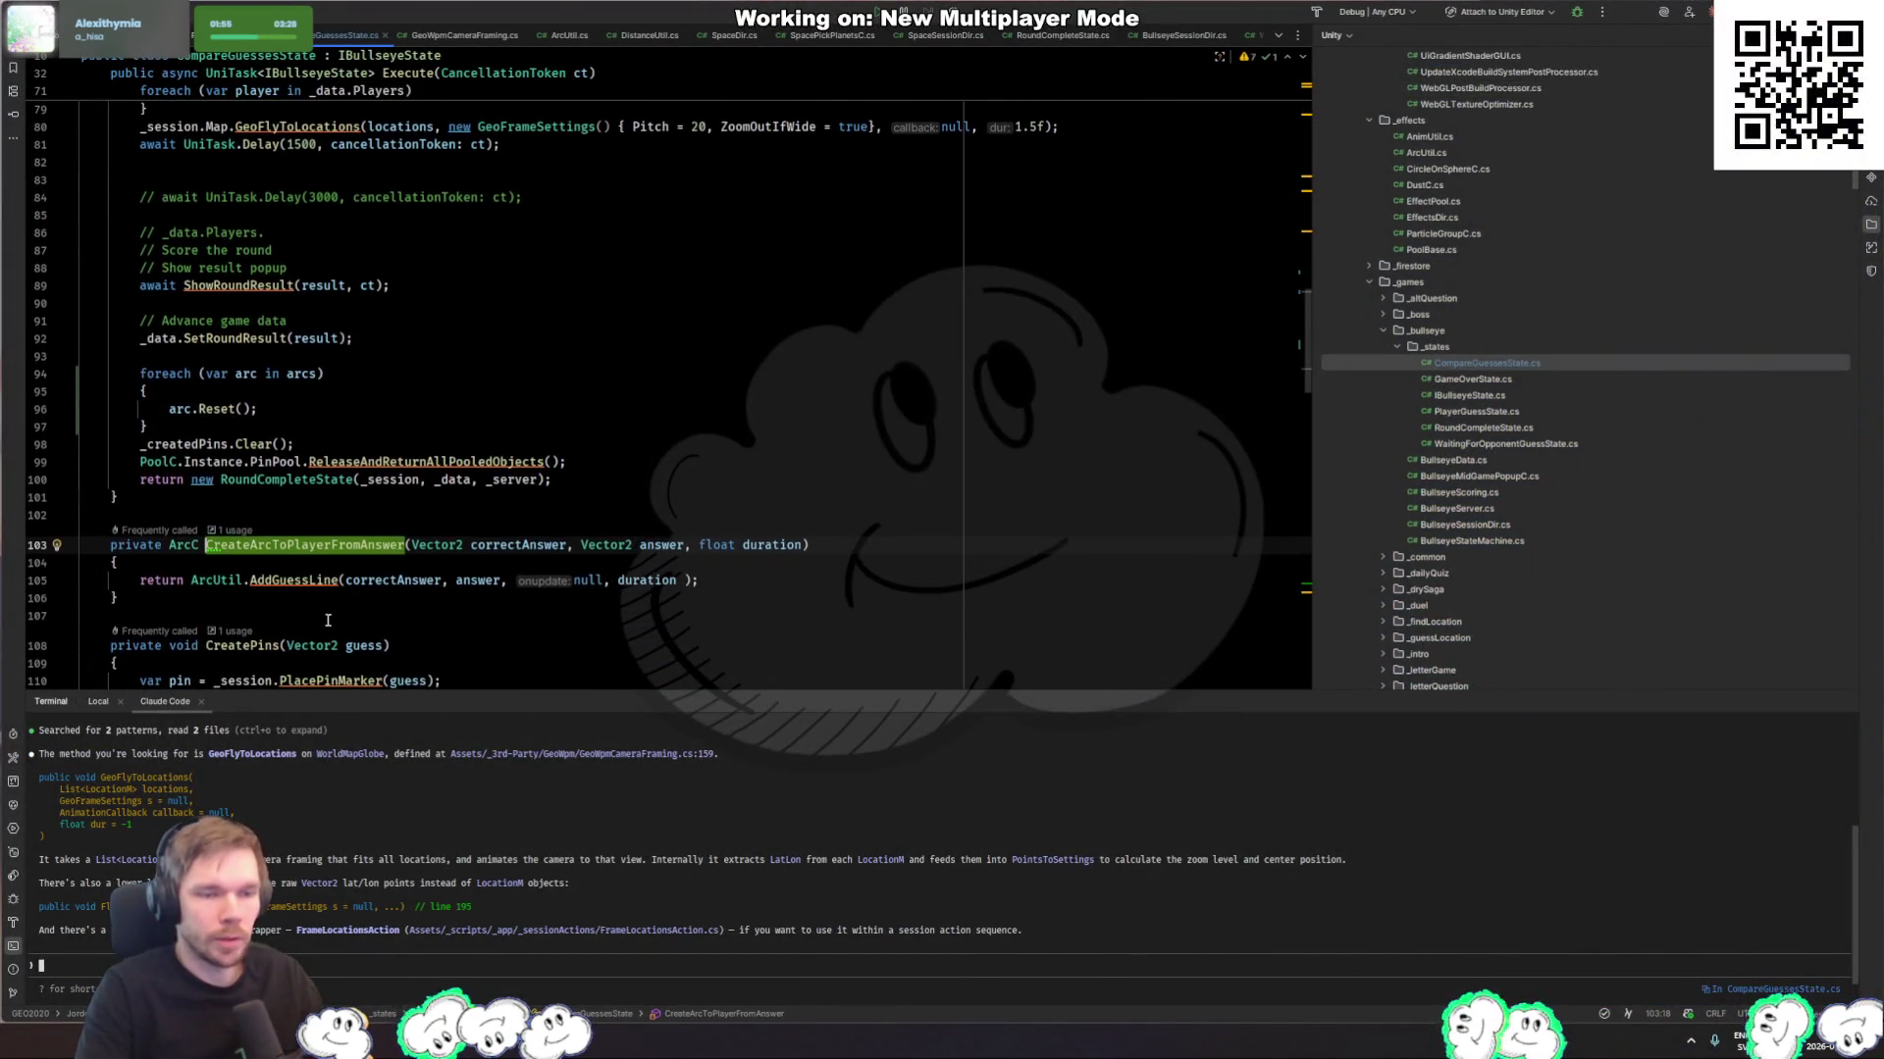
{"action": "left_click", "coordinate": [294, 580], "text": "ctrl"}
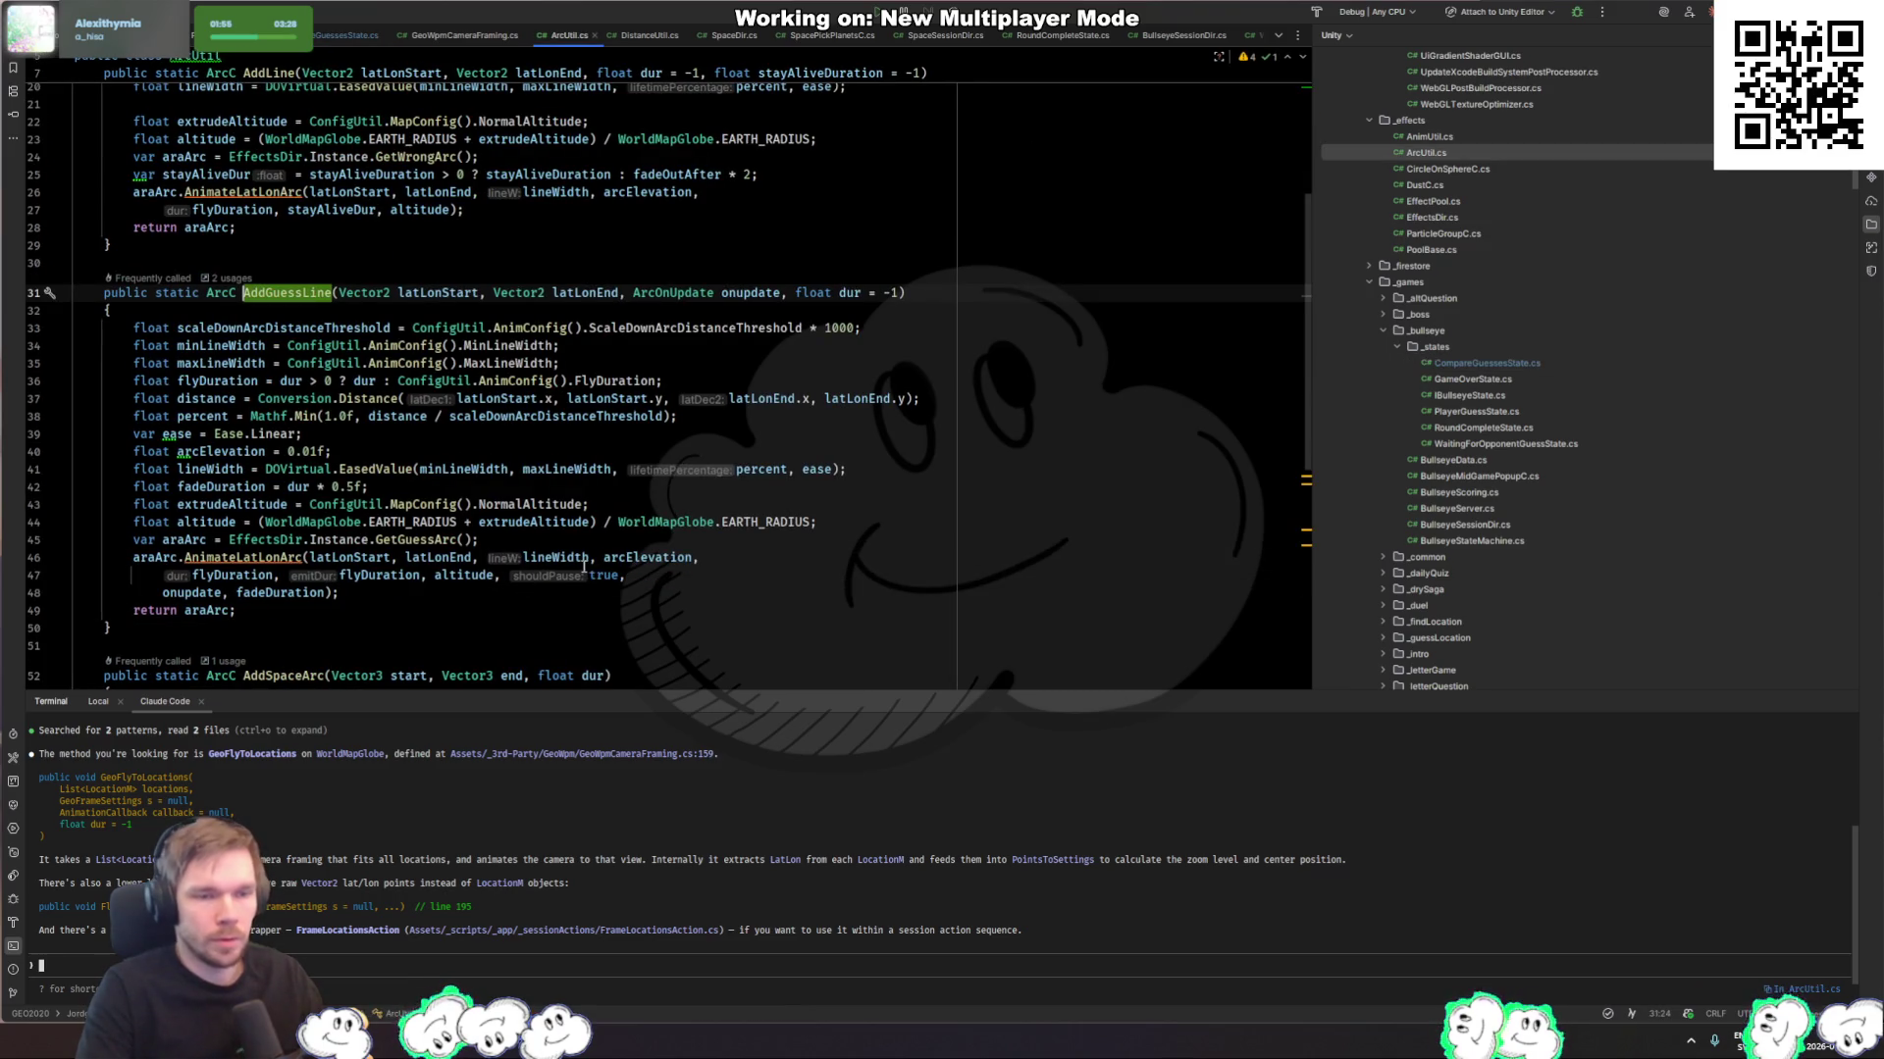
{"action": "left_click", "coordinate": [437, 541]}
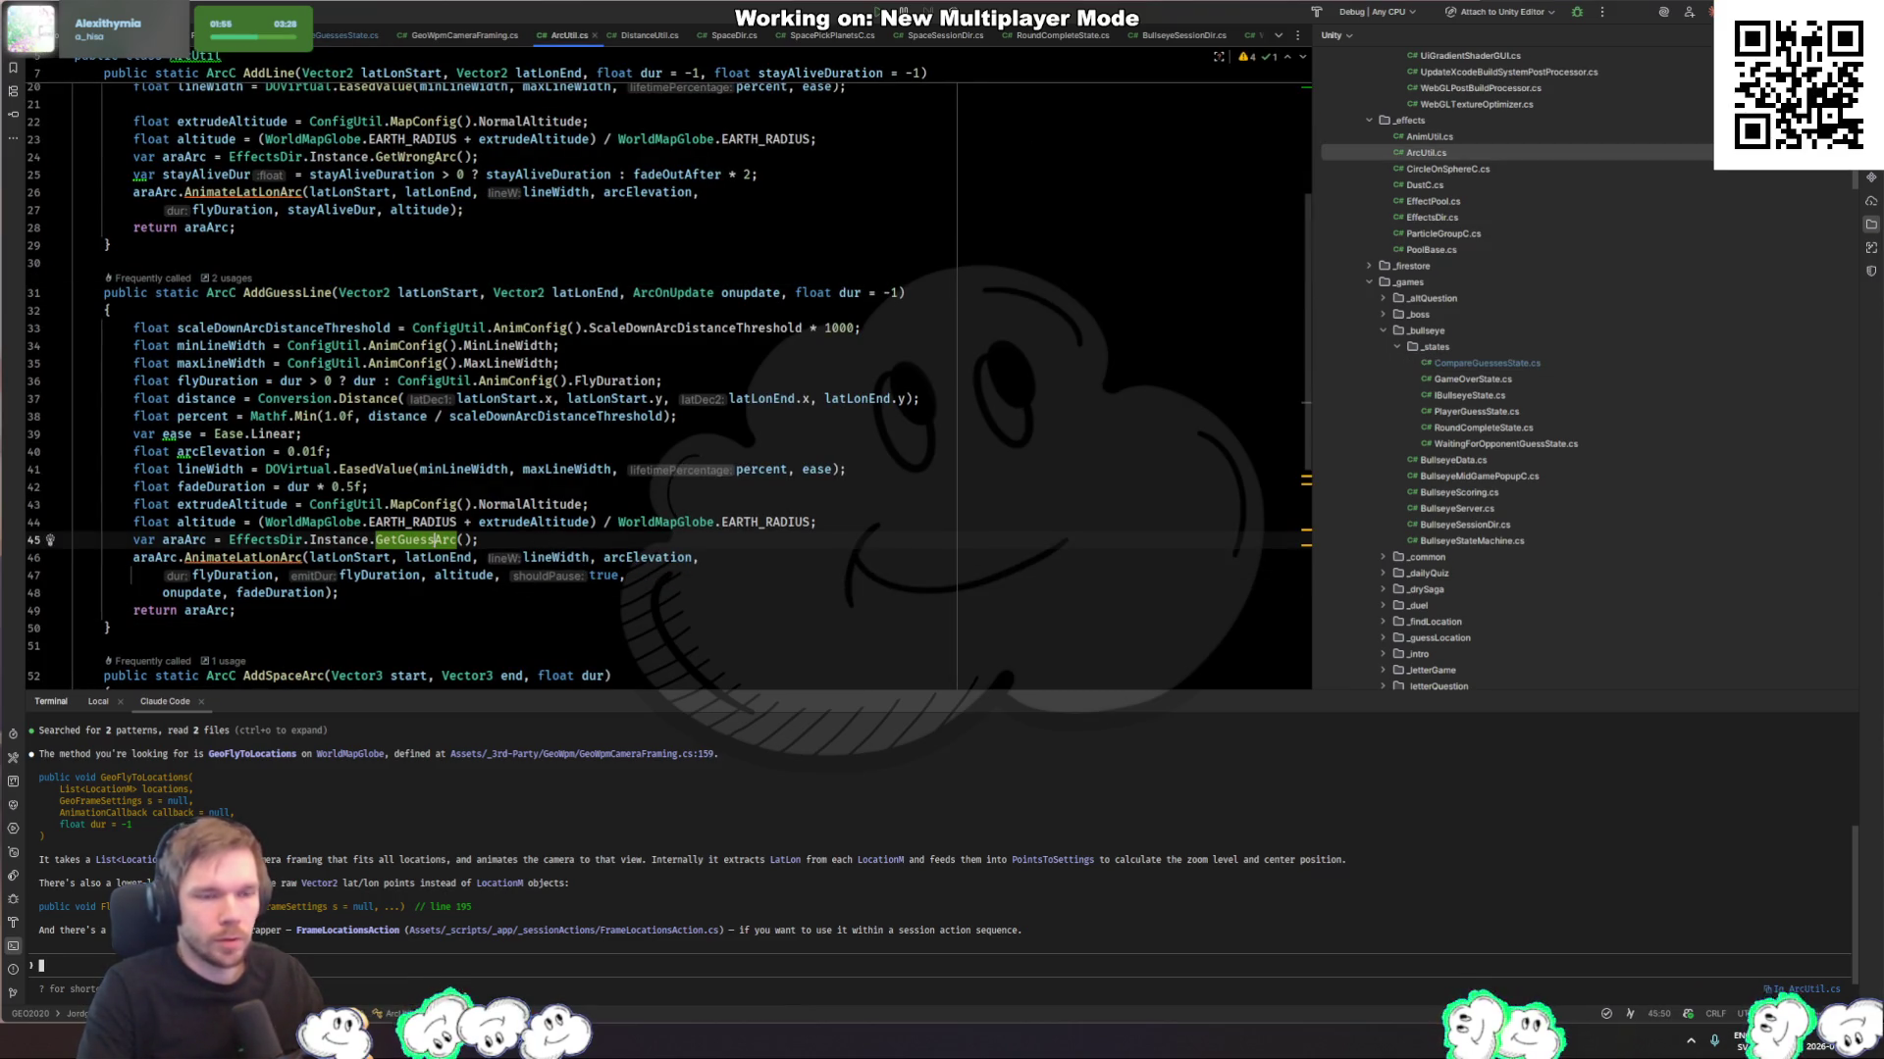
Step: Start the game in Play mode, check GetGuessArc in EffectsDir, then return to the game
{"action": "key", "text": "alt+Tab"}
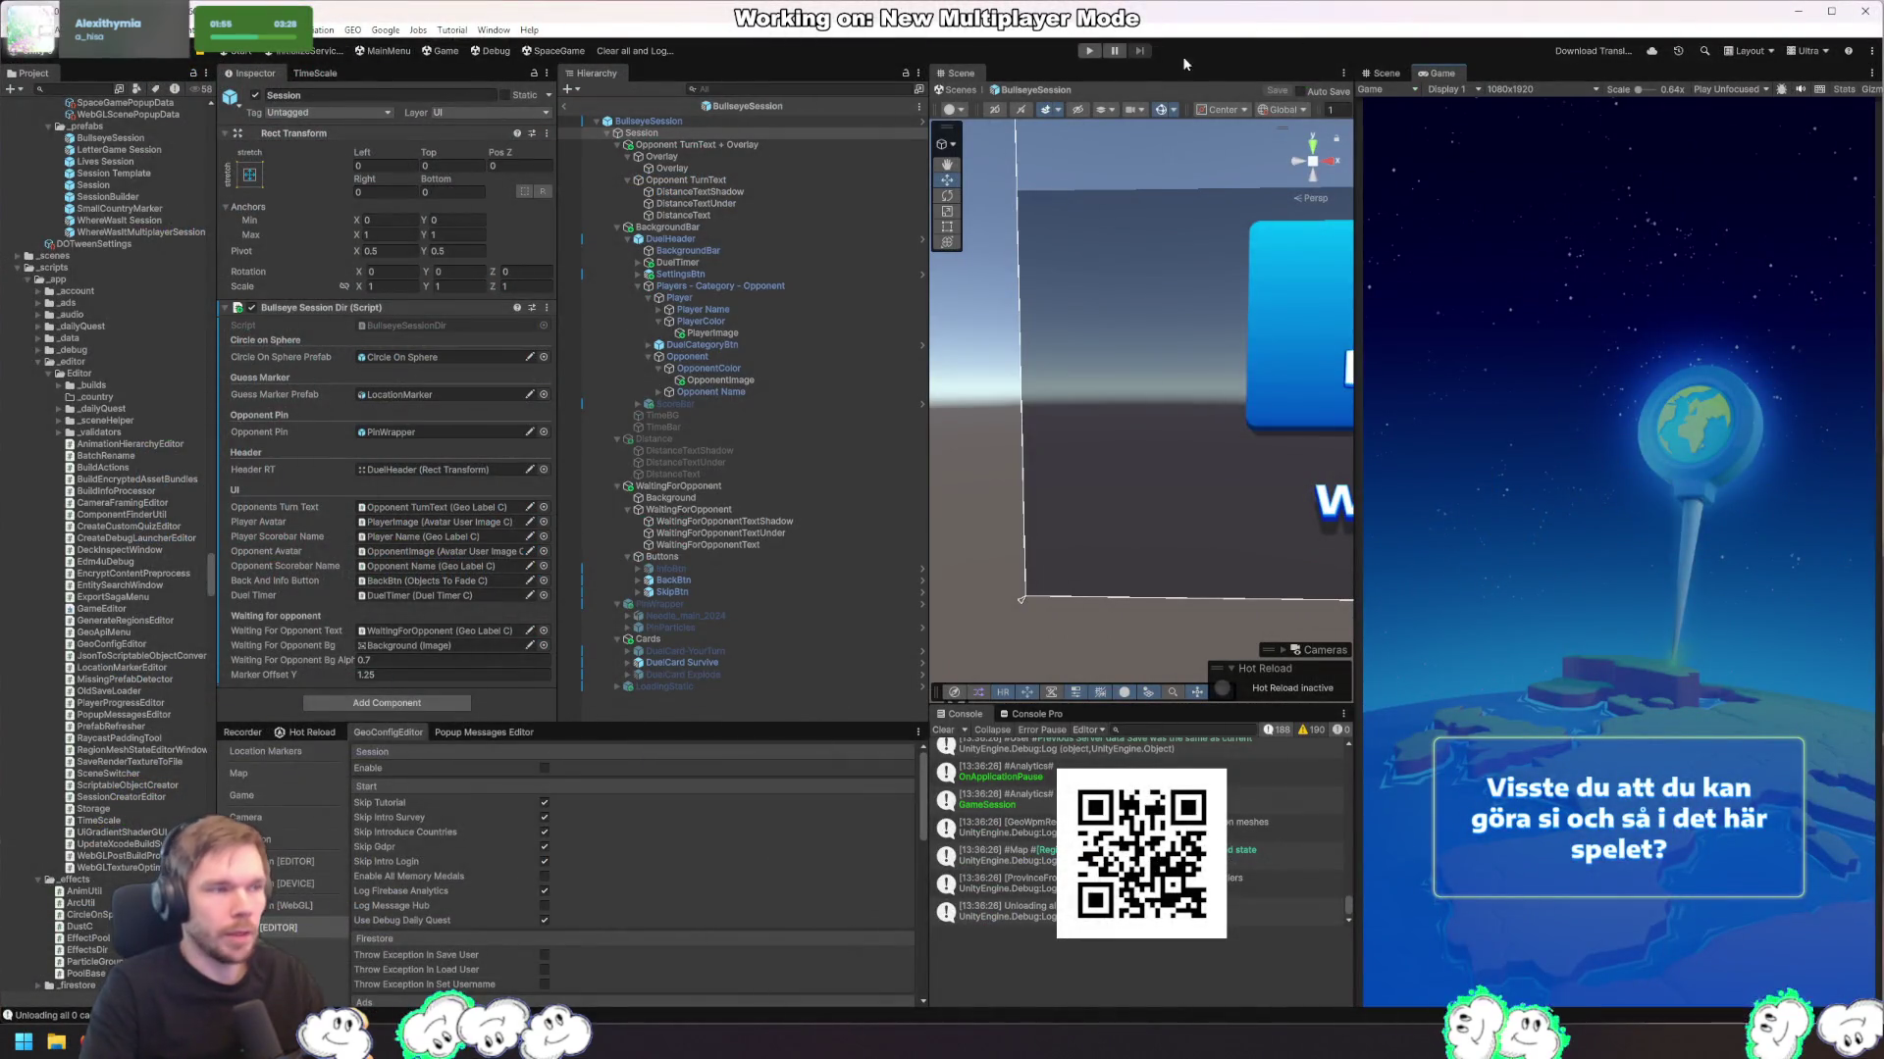
{"action": "left_click", "coordinate": [1086, 52]}
{"action": "key", "text": "alt+Tab"}
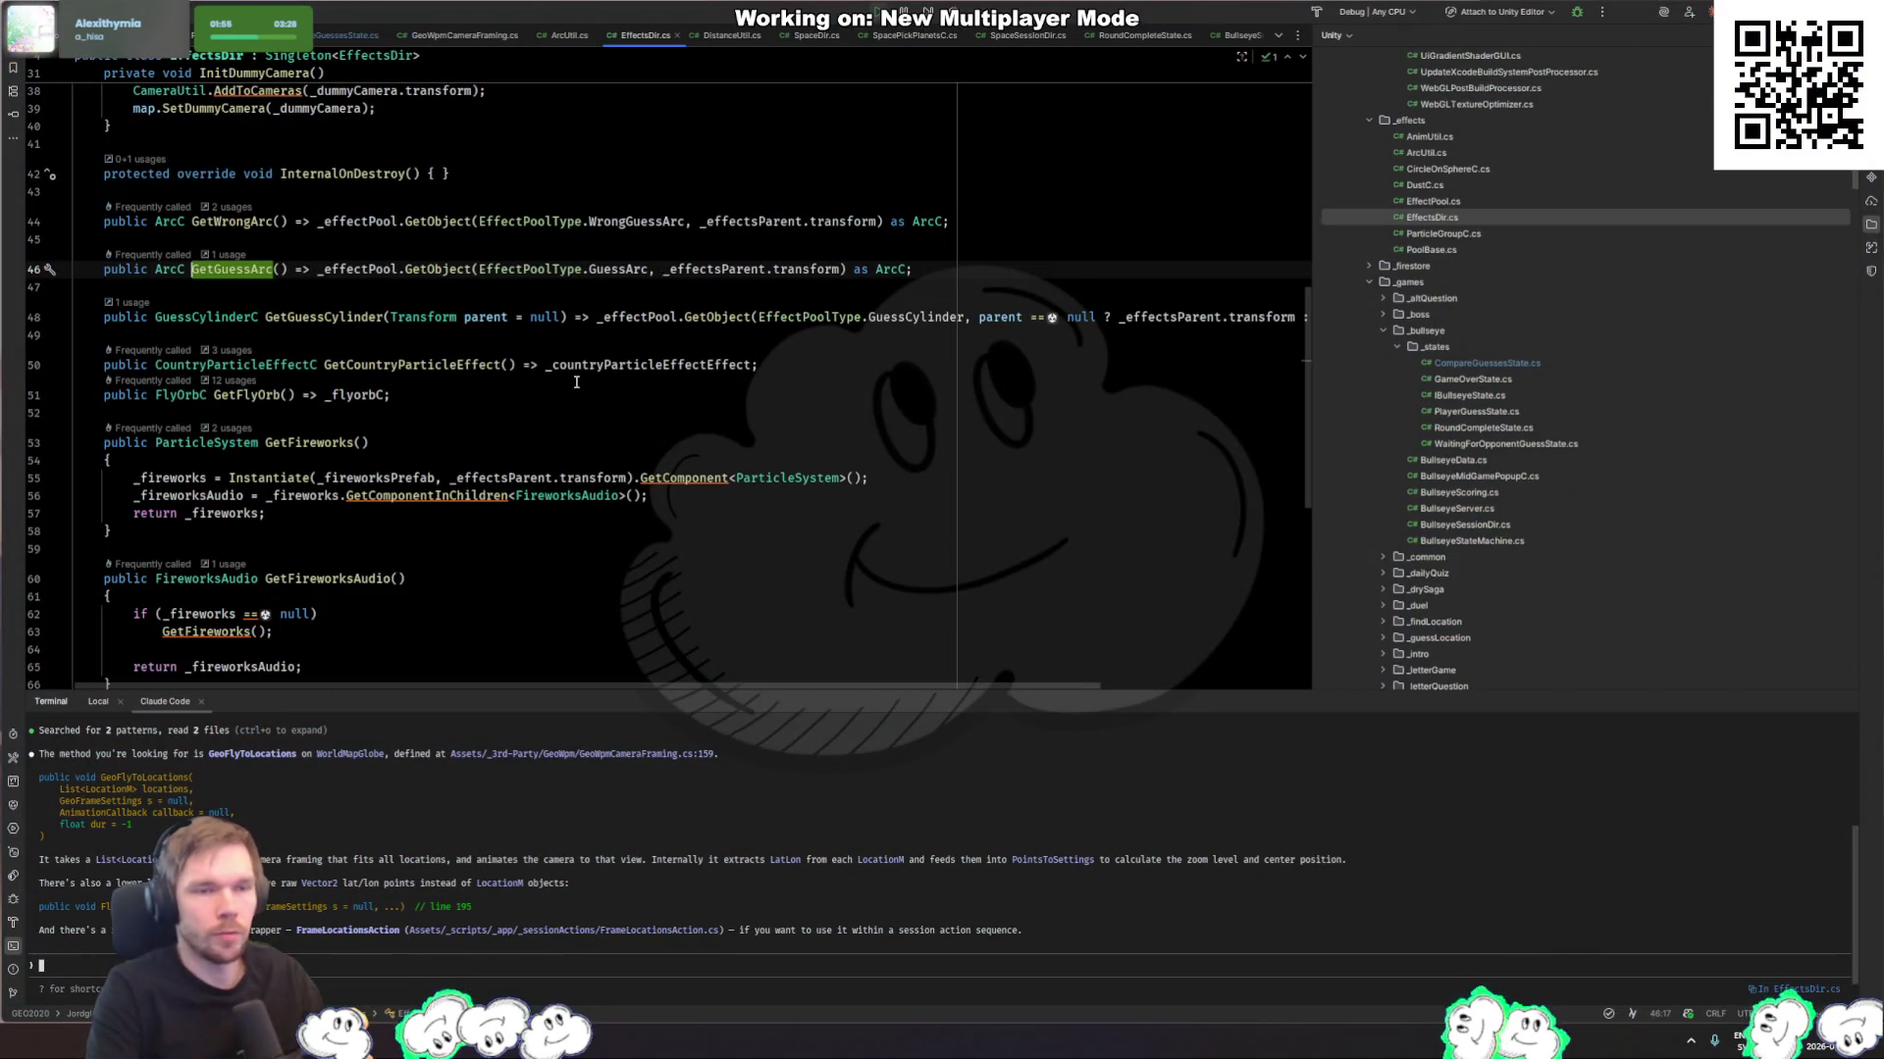
{"action": "key", "text": "ctrl+minus"}
{"action": "key", "text": "ctrl+minus"}
{"action": "key", "text": "ctrl+minus"}
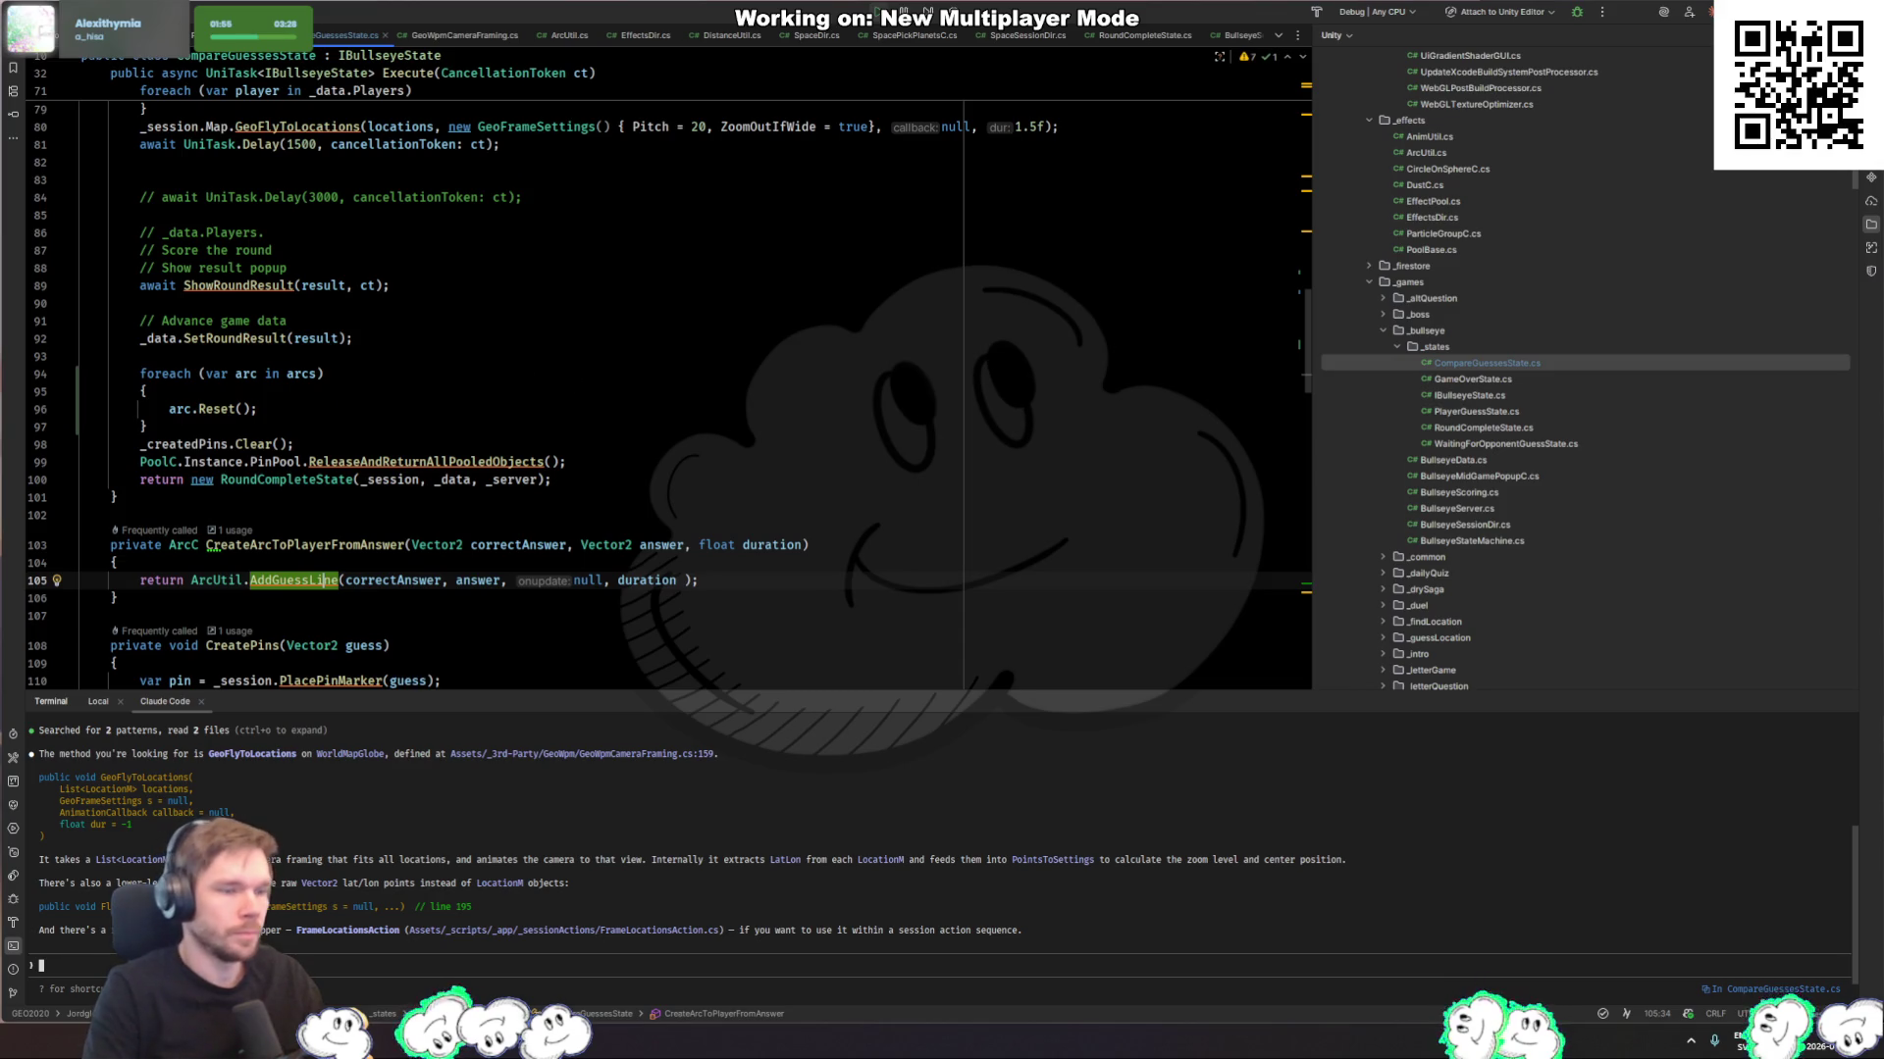
{"action": "key", "text": "alt+Tab"}
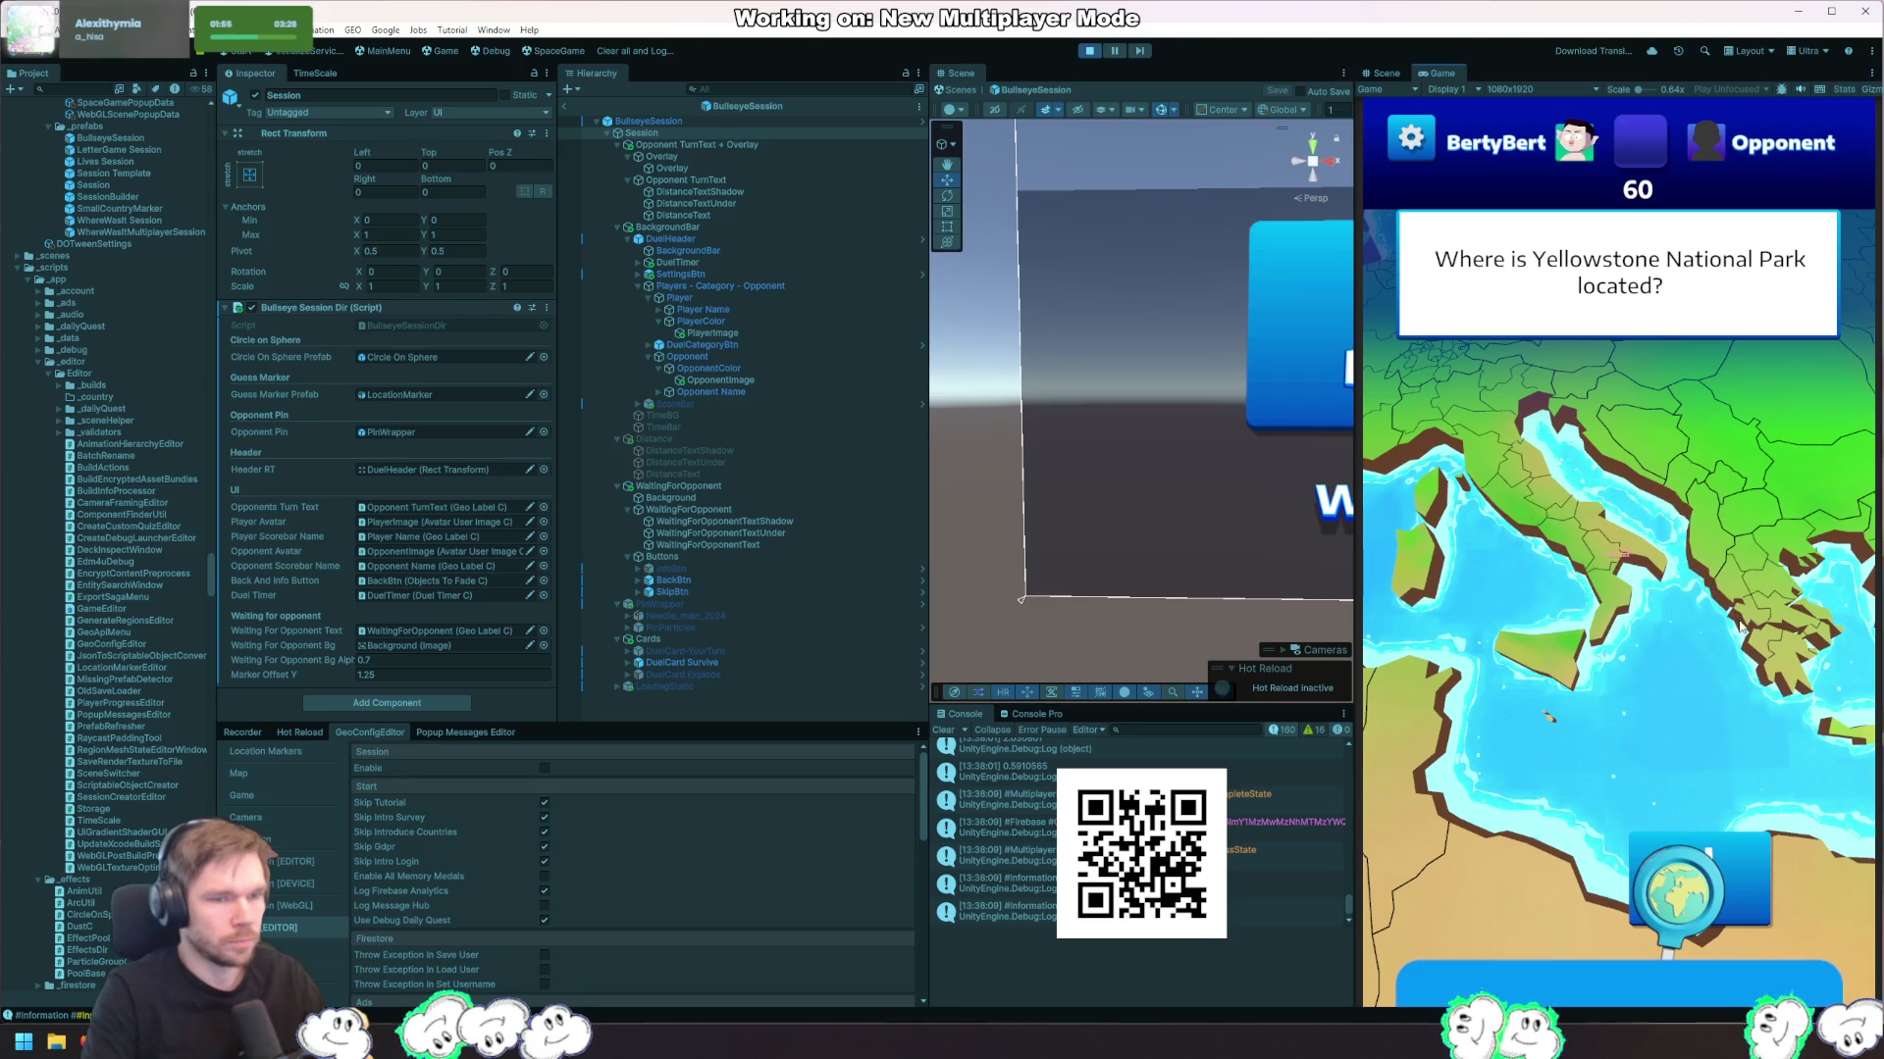
Step: Pan the globe to North America for the Yellowstone guess, finishing 330 km off versus the bot's 400 km
{"action": "key", "text": "alt+Tab"}
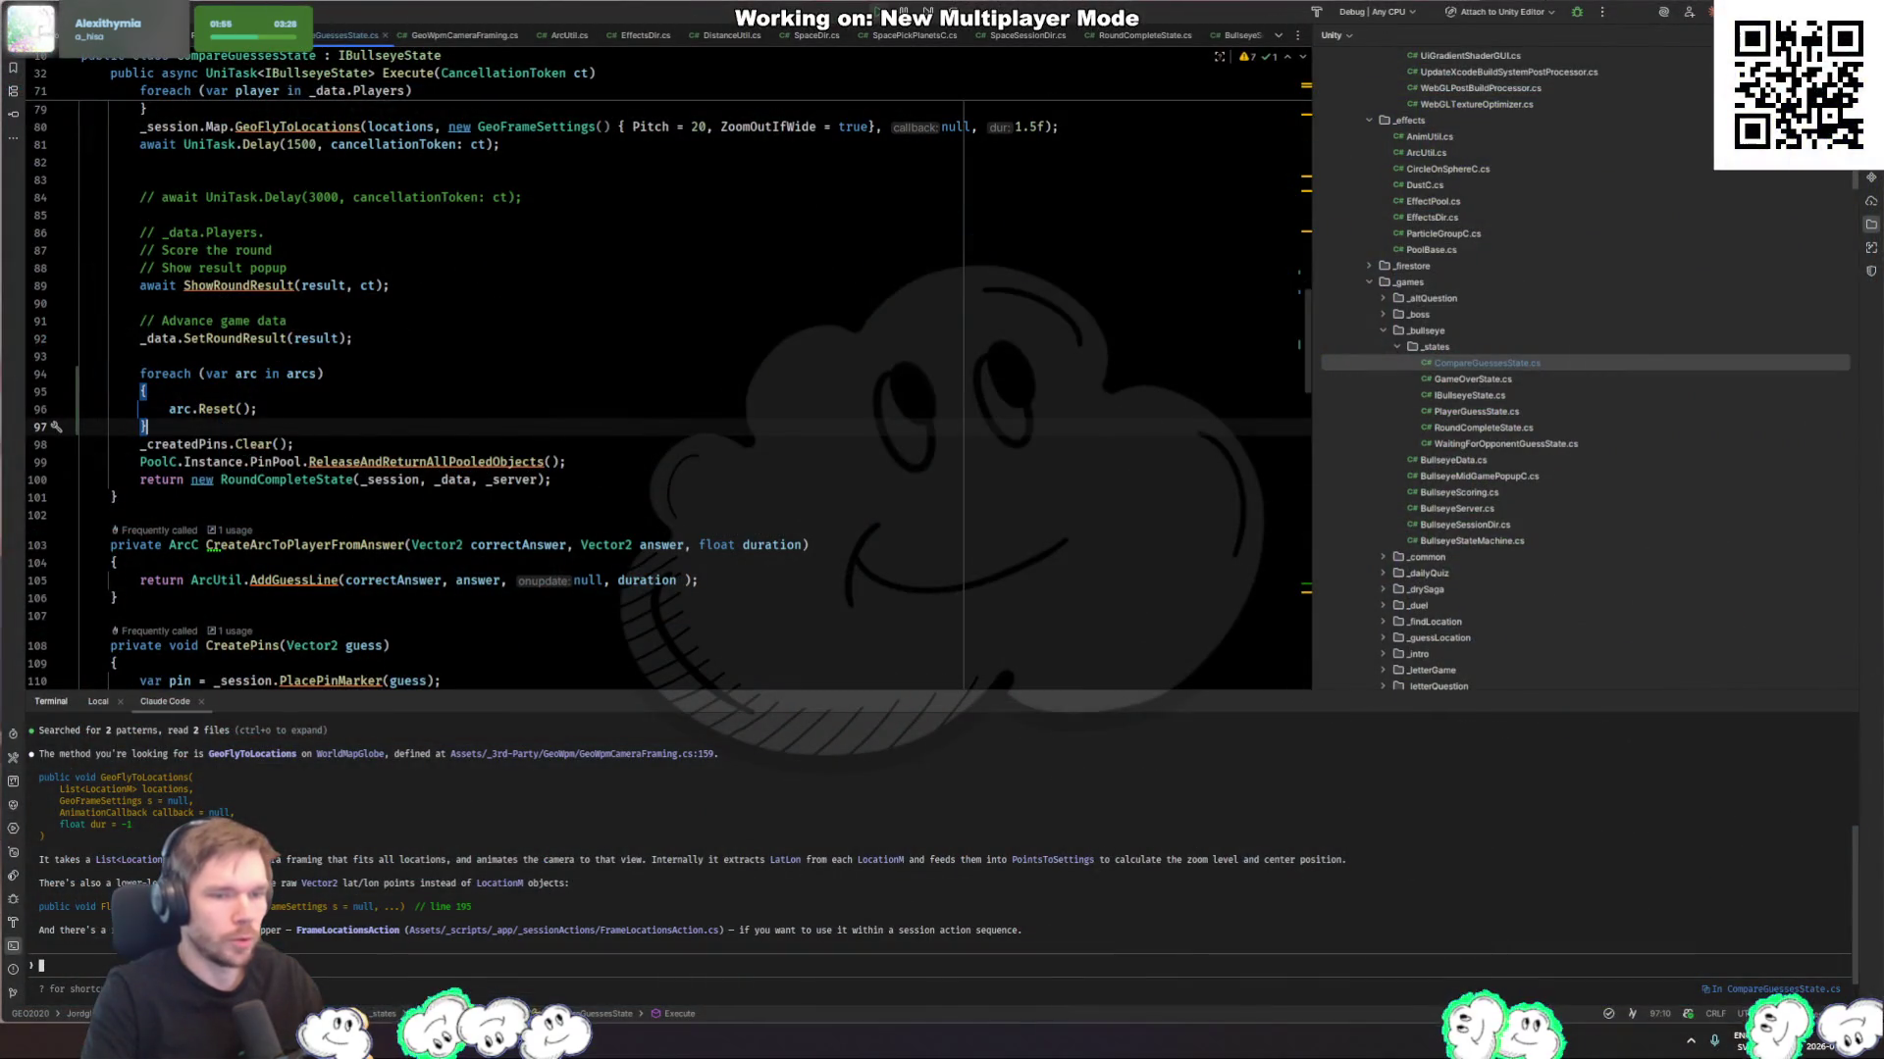
{"action": "key", "text": "alt+Tab"}
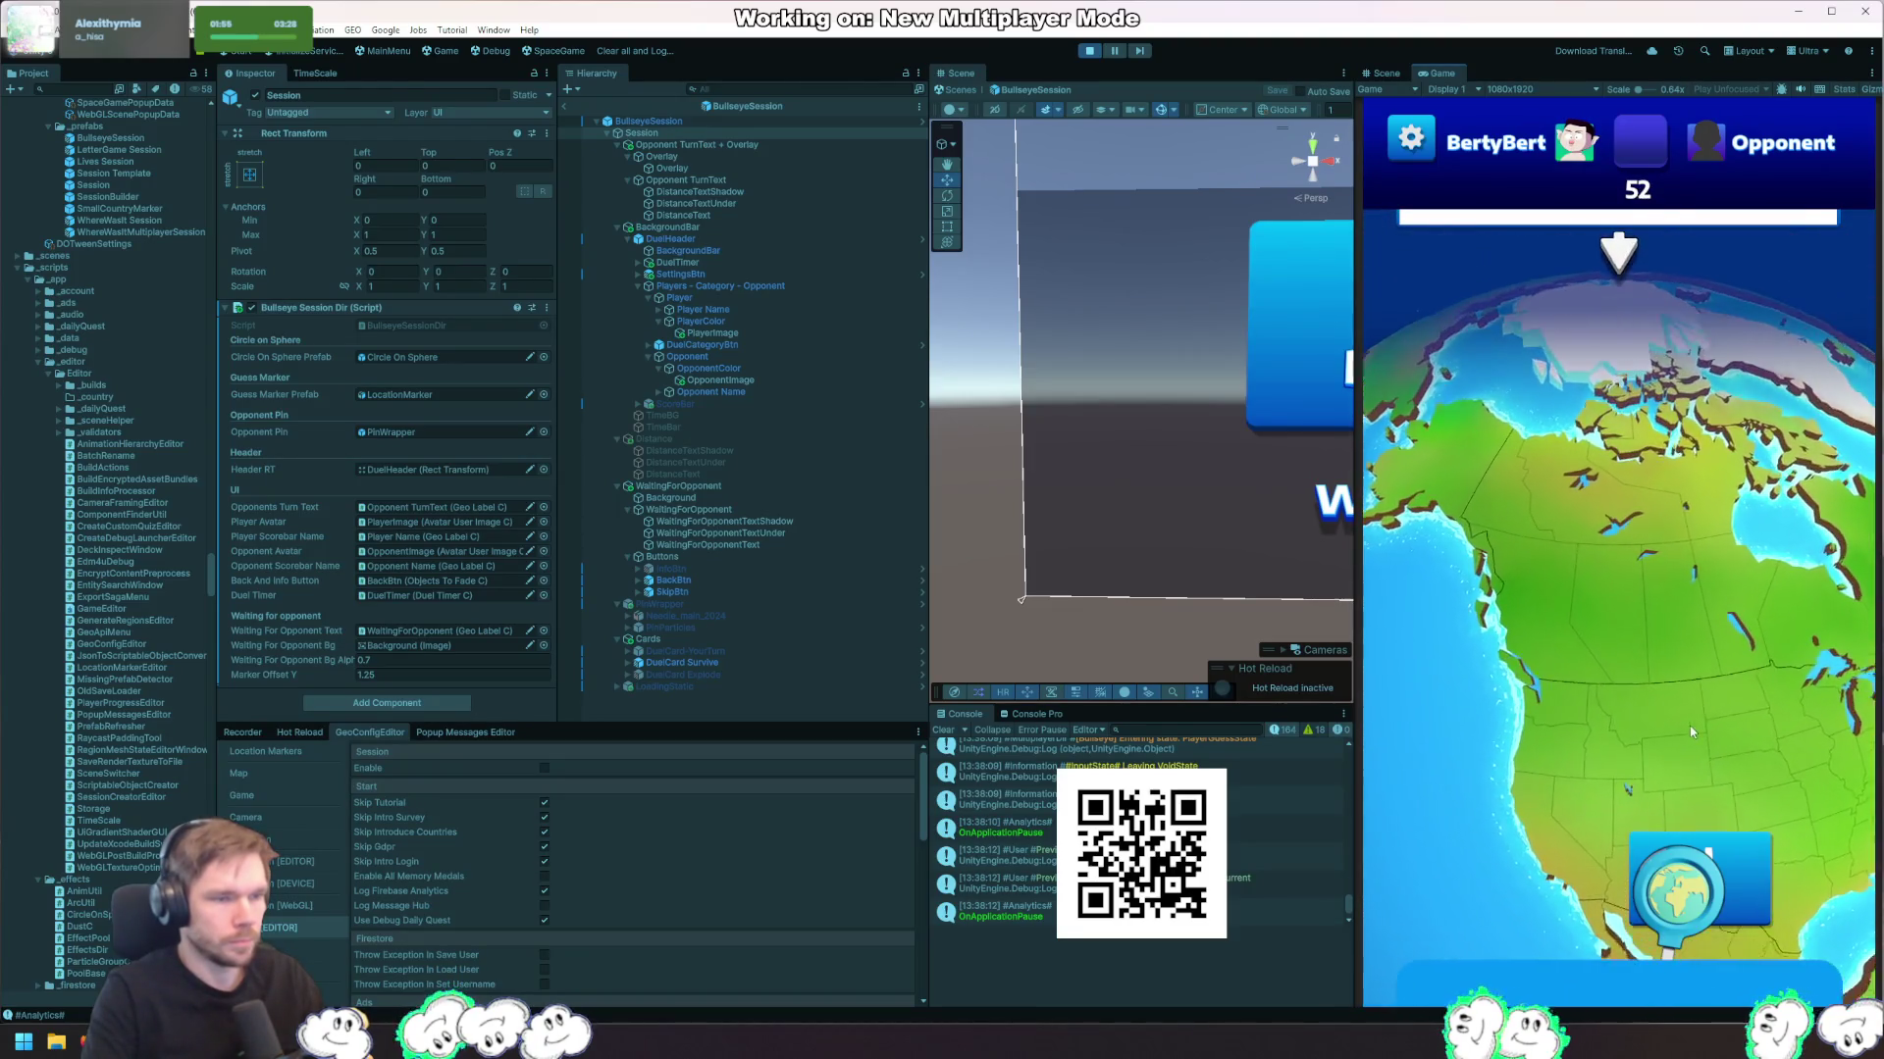
{"action": "mouse_move", "coordinate": [1681, 886]}
{"action": "left_mouse_down"}
{"action": "mouse_move", "coordinate": [1657, 653]}
{"action": "mouse_move", "coordinate": [1610, 685]}
{"action": "mouse_move", "coordinate": [1629, 703]}
{"action": "left_mouse_up"}
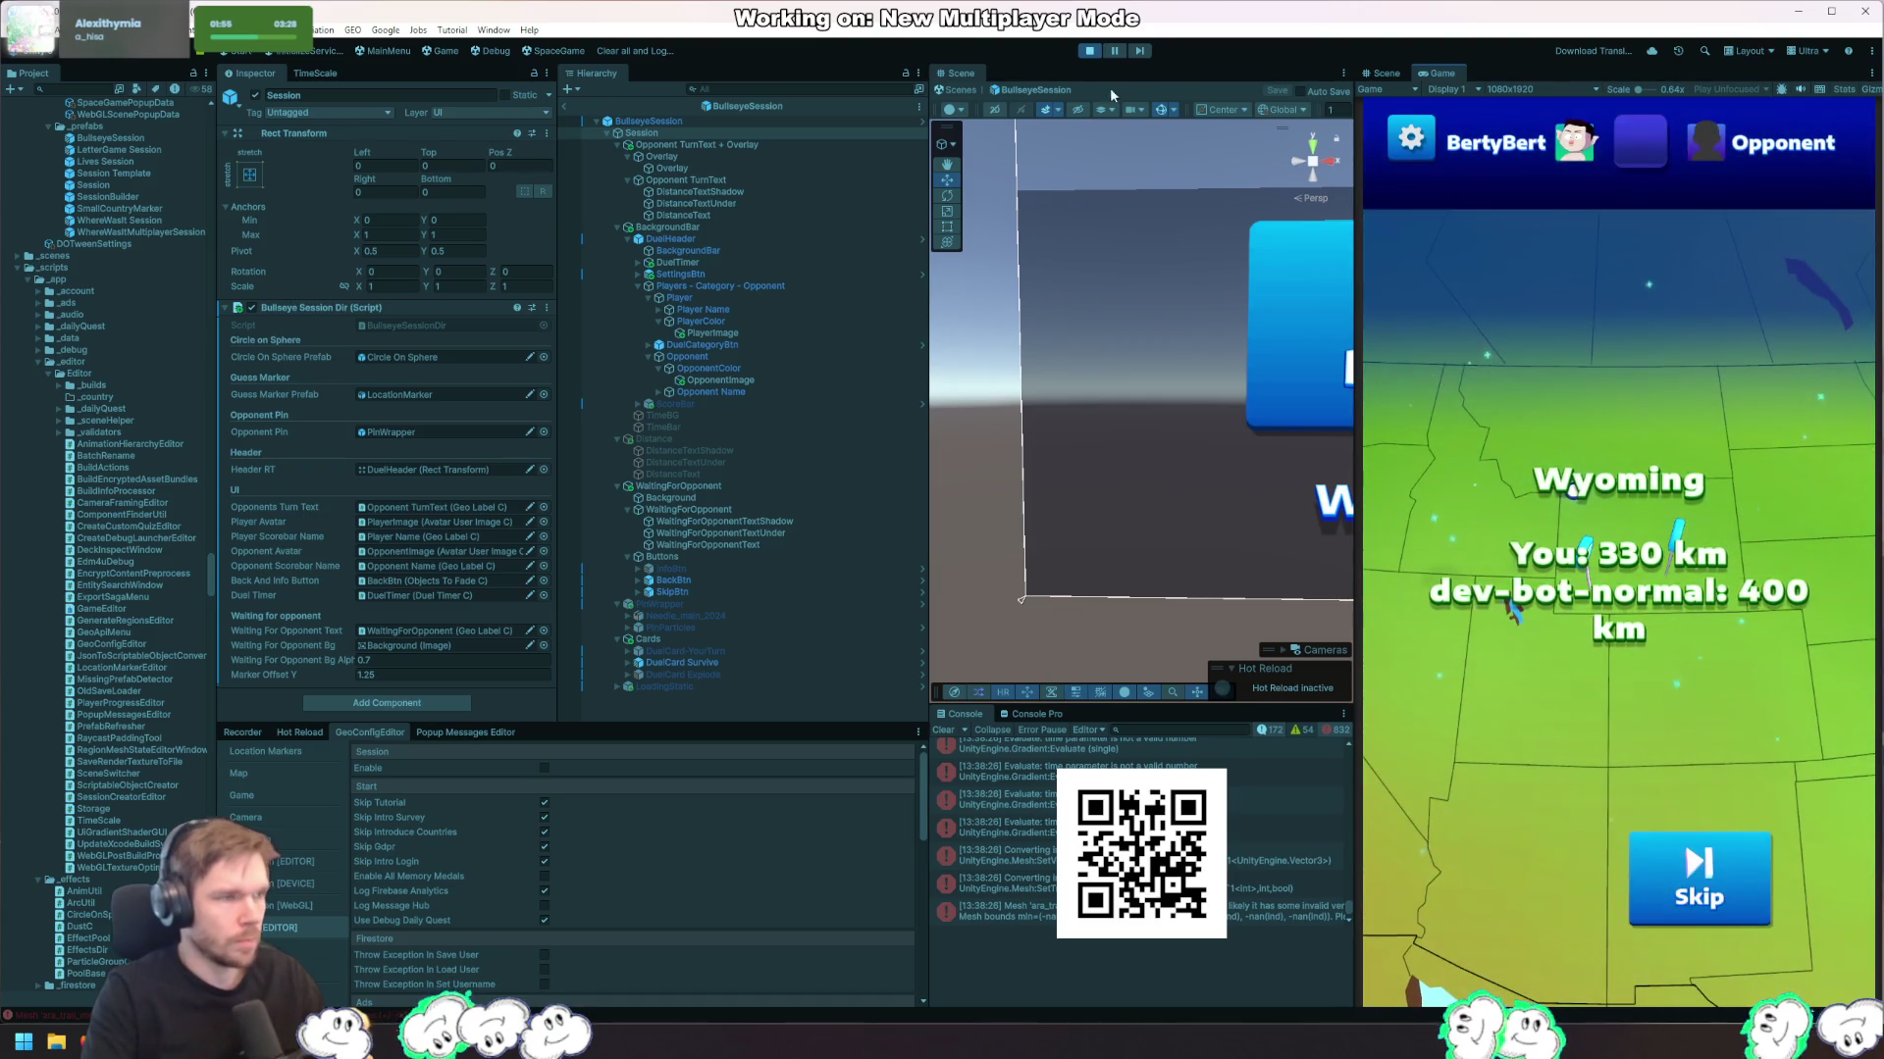
{"action": "key", "text": "alt+Tab"}
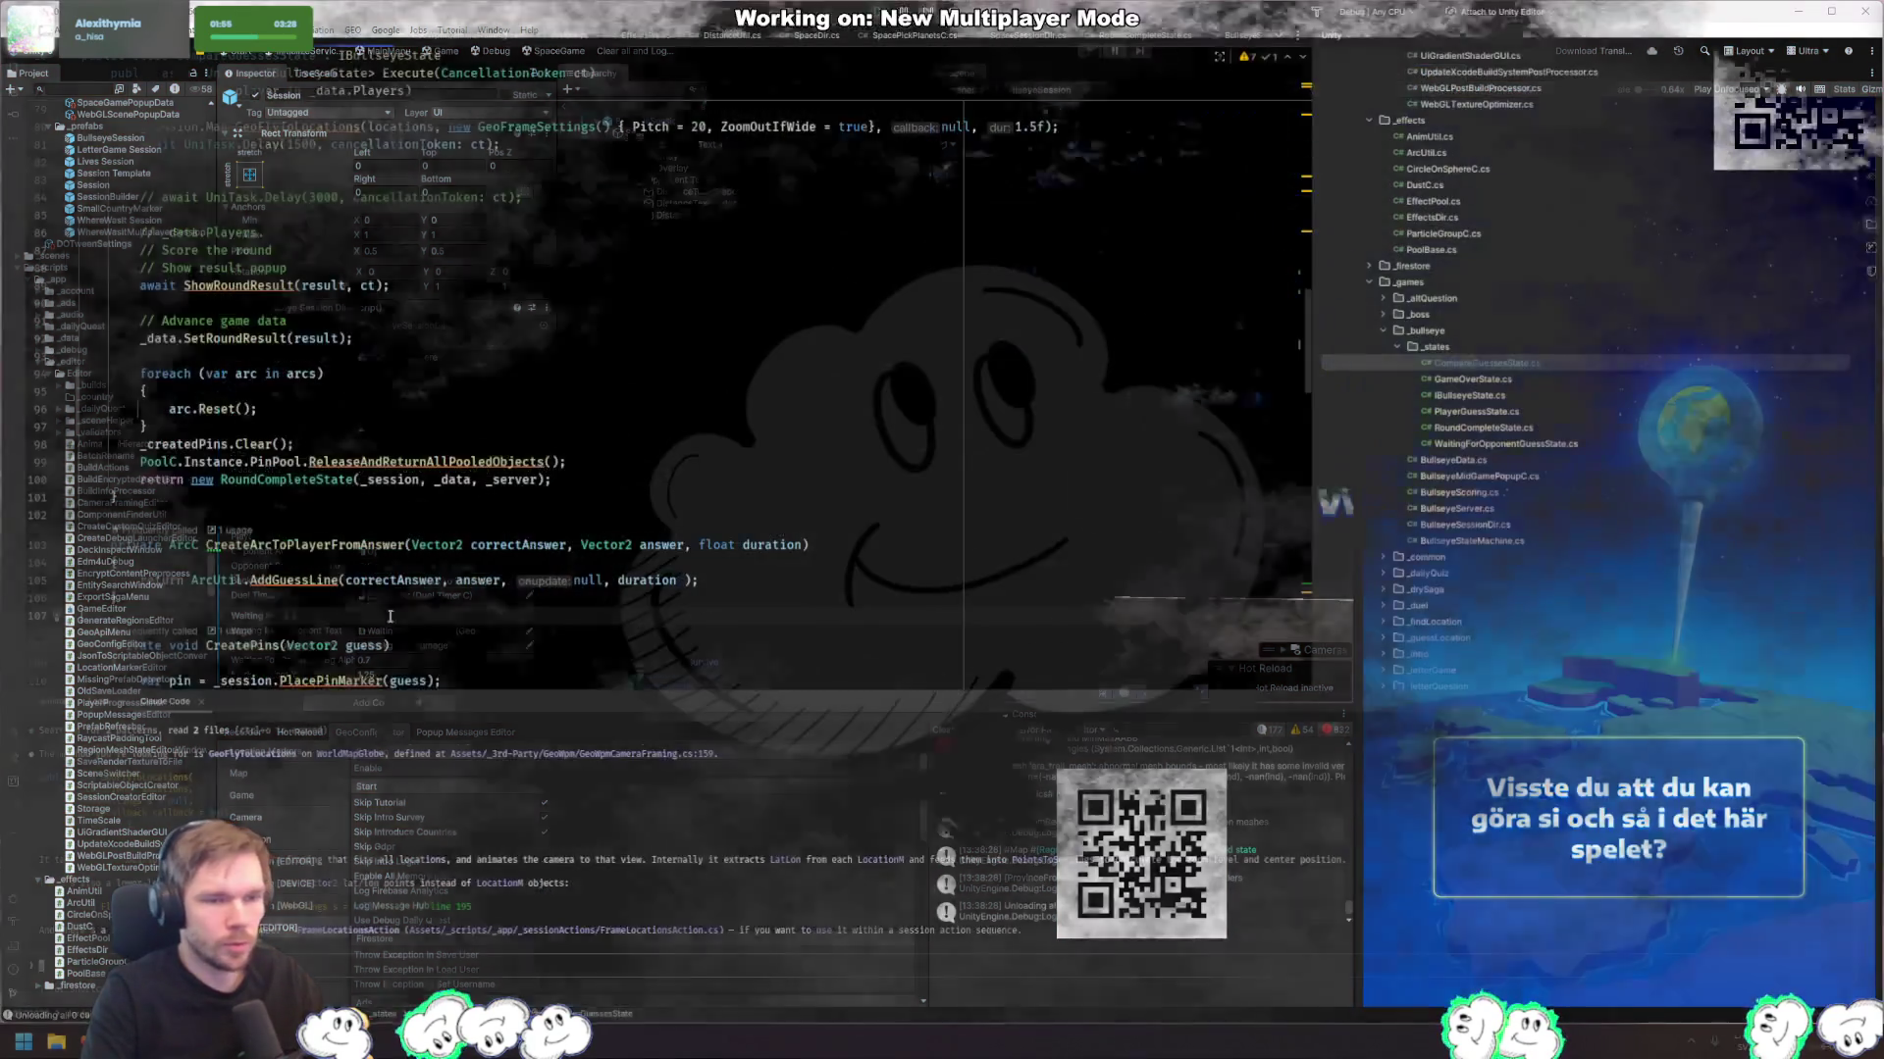
Step: Check the ArcC Reset() definition, then browse the arc's available members in the reset loop
{"action": "left_click", "coordinate": [228, 404]}
{"action": "left_click", "coordinate": [202, 410], "text": "ctrl"}
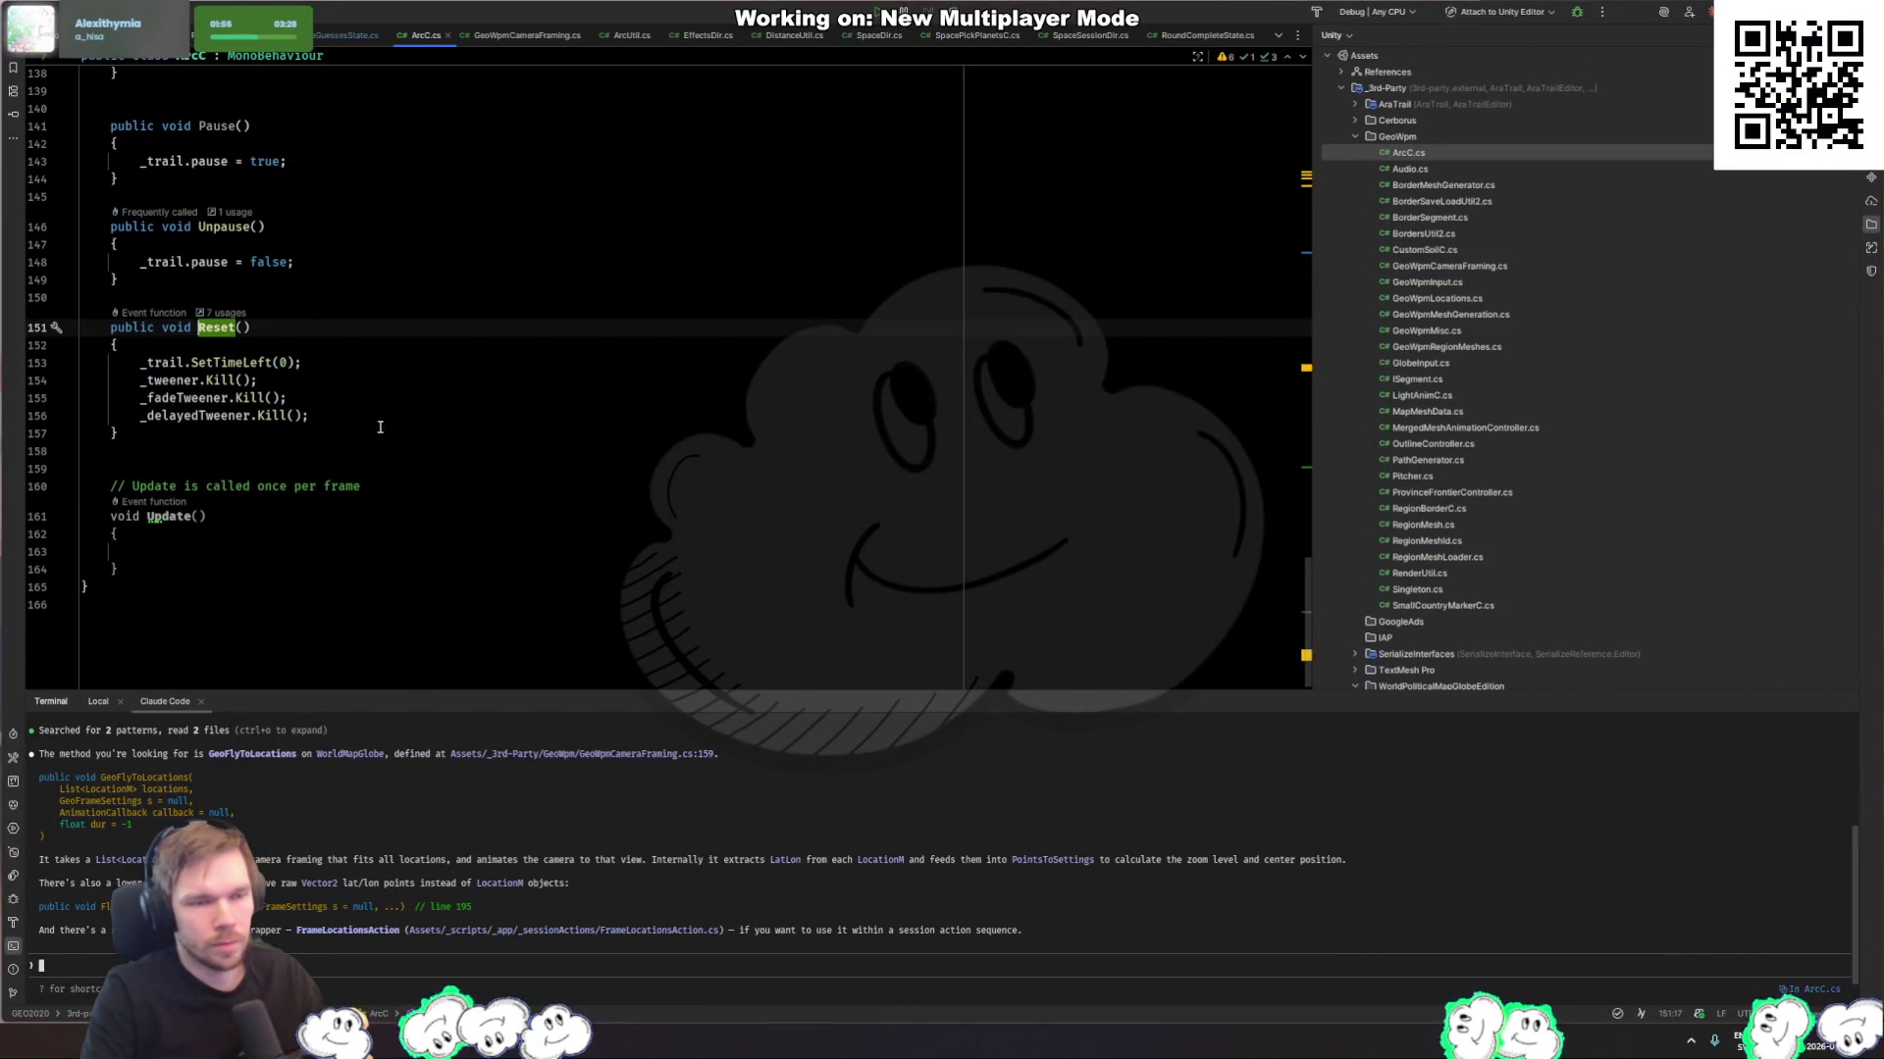
{"action": "key", "text": "ctrl+minus"}
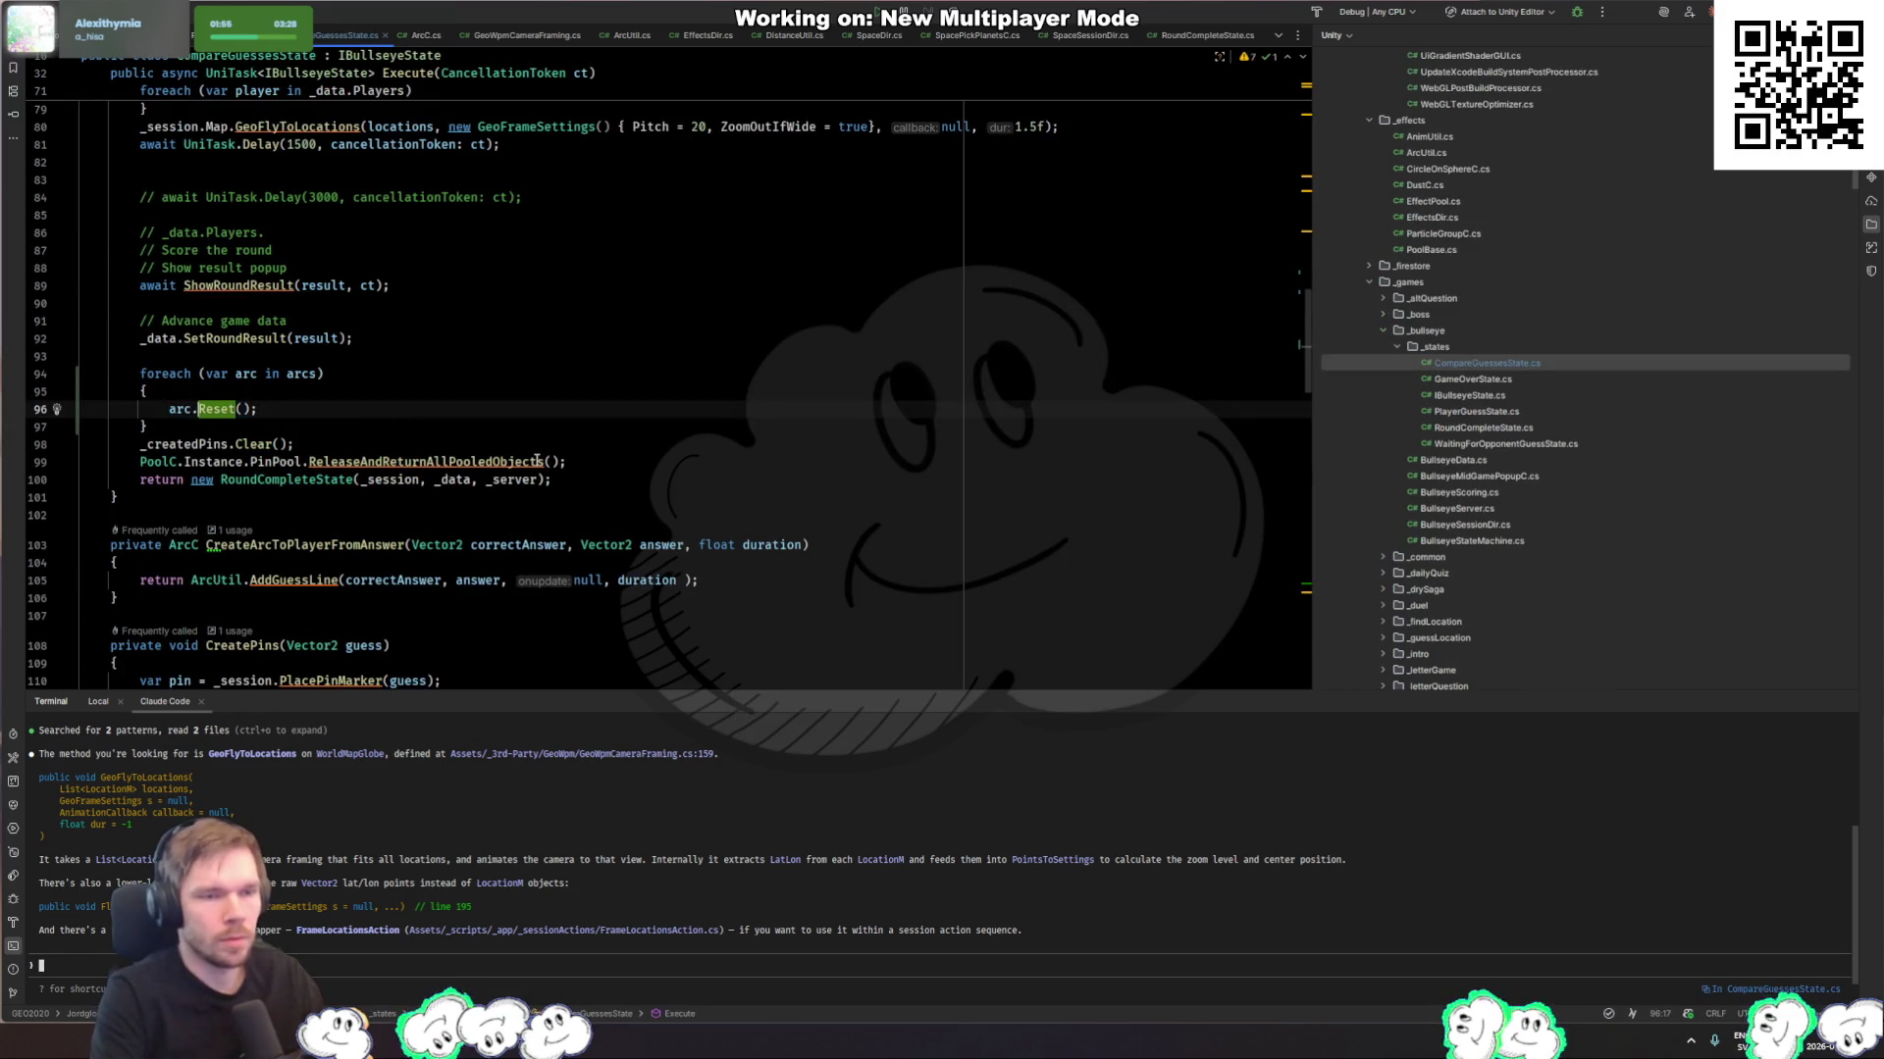
{"action": "type", "text": "."}
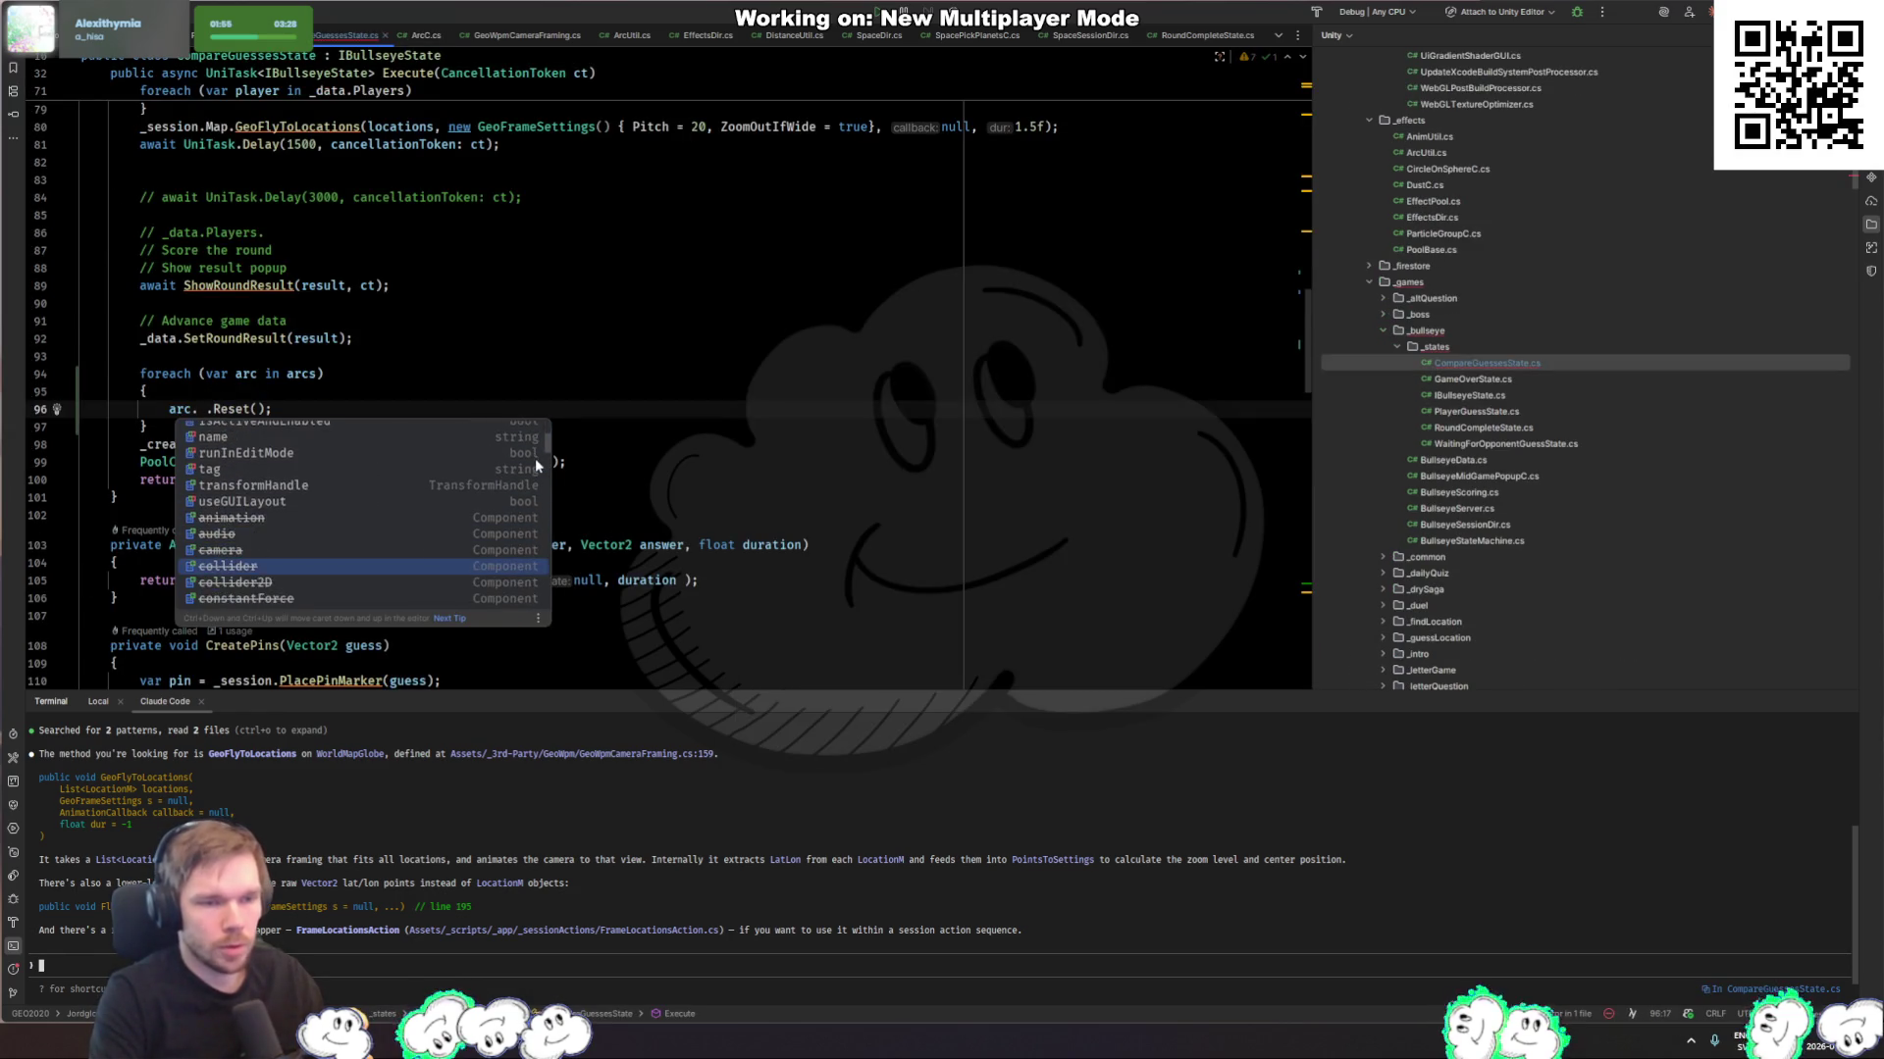
{"action": "key", "text": "Down"}
{"action": "key", "text": "Down"}
{"action": "key", "text": "Down"}
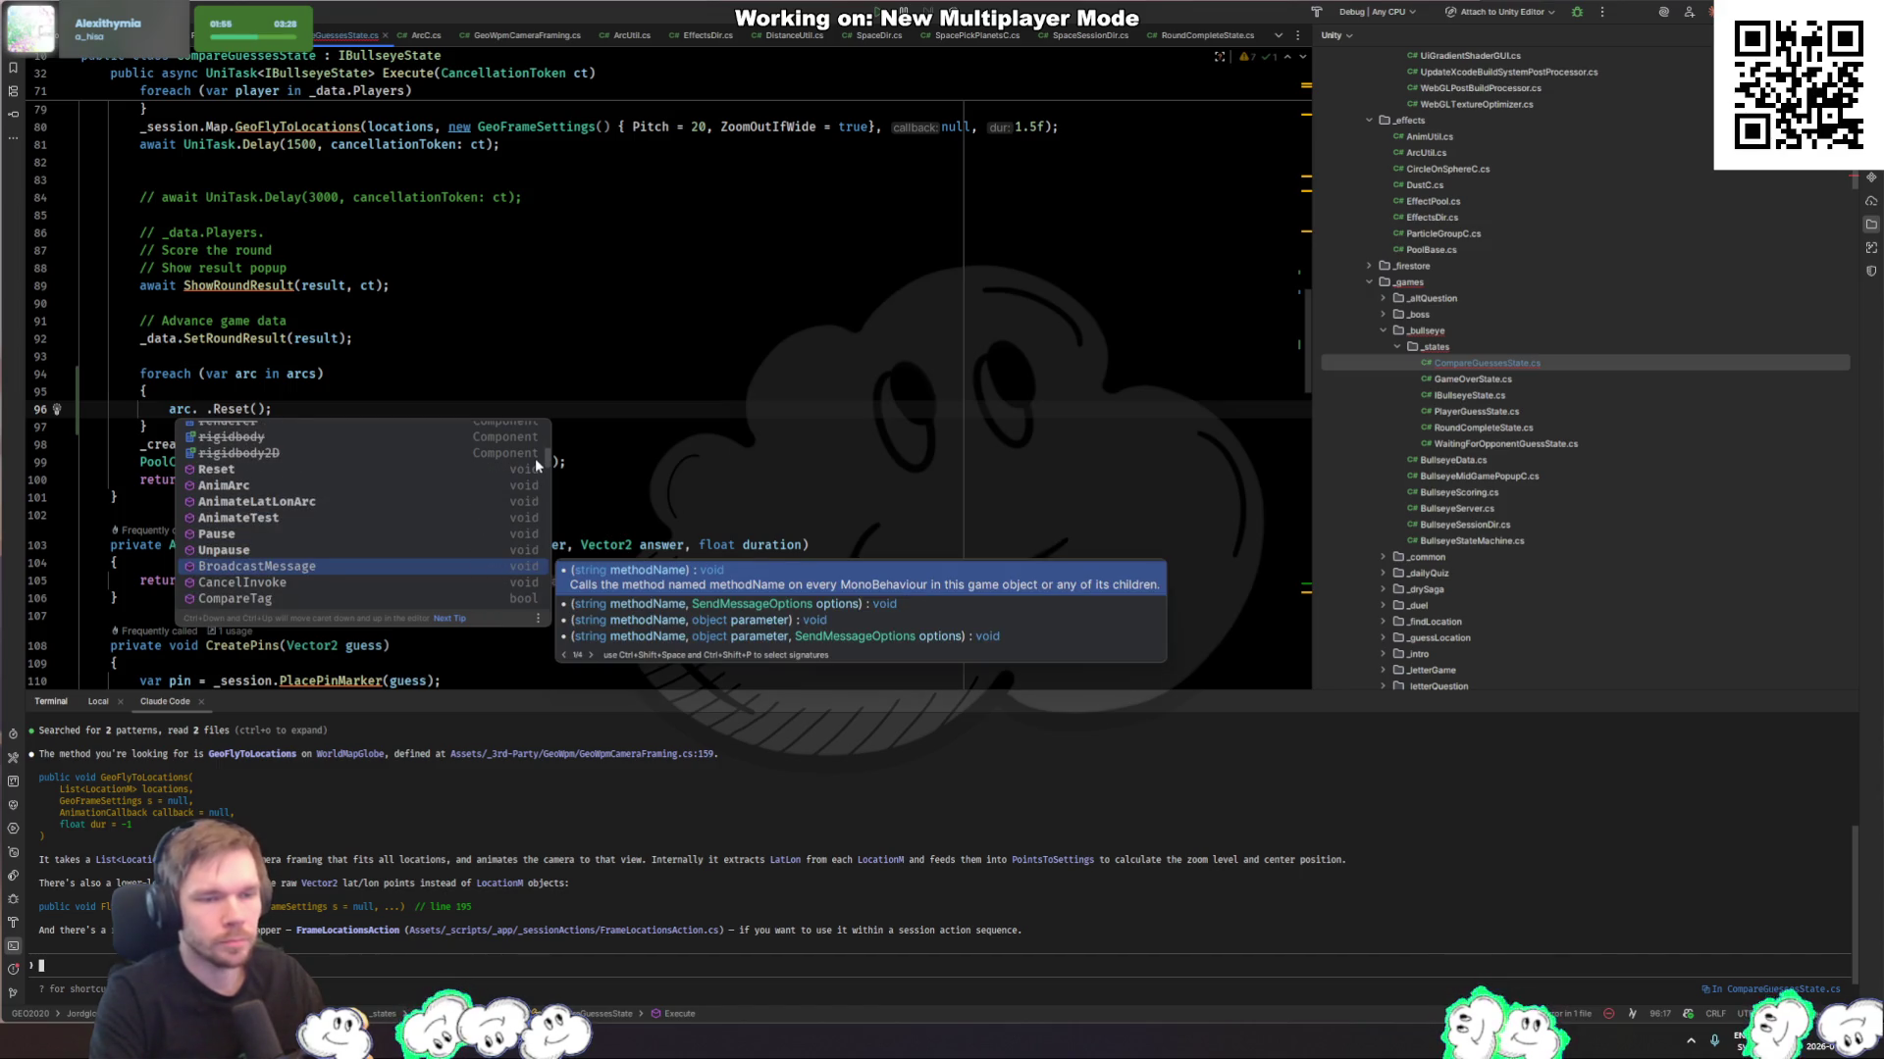
{"action": "key", "text": "Down"}
{"action": "key", "text": "Down"}
{"action": "key", "text": "Down"}
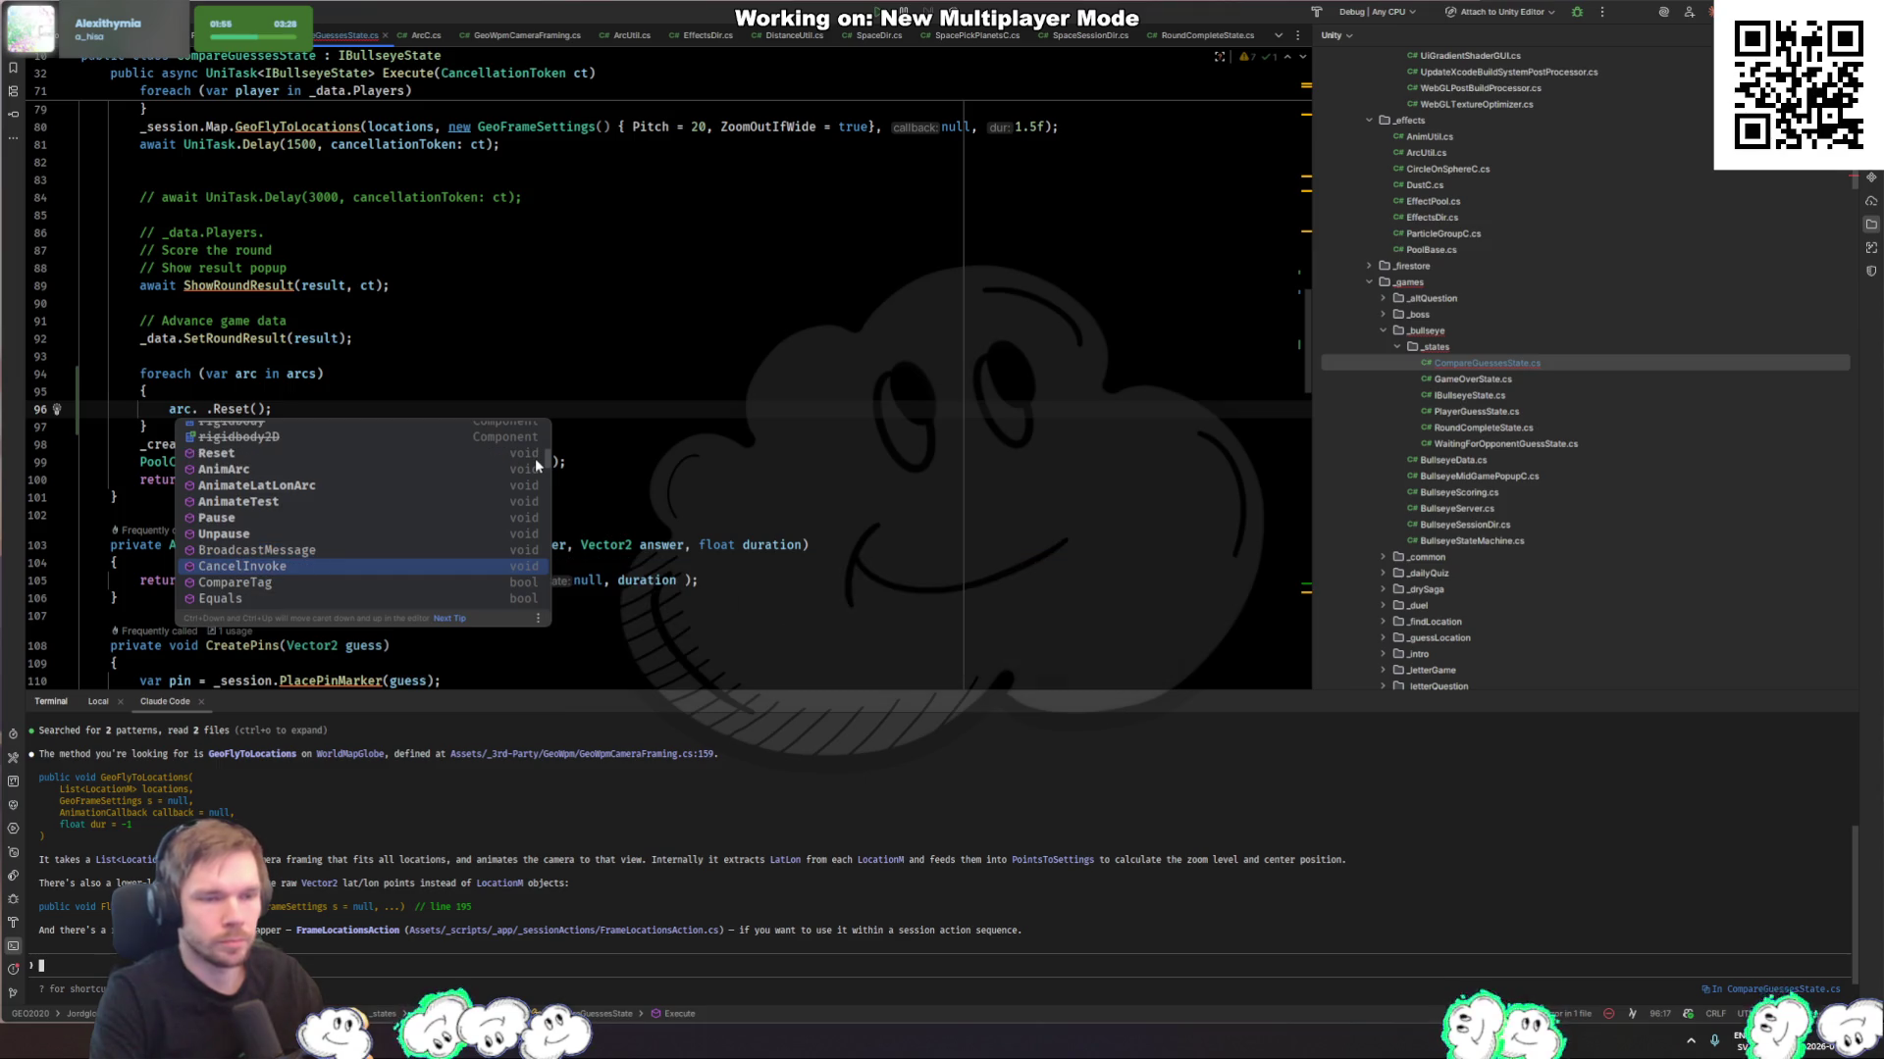
{"action": "key", "text": "Down"}
{"action": "key", "text": "Down"}
{"action": "key", "text": "Down"}
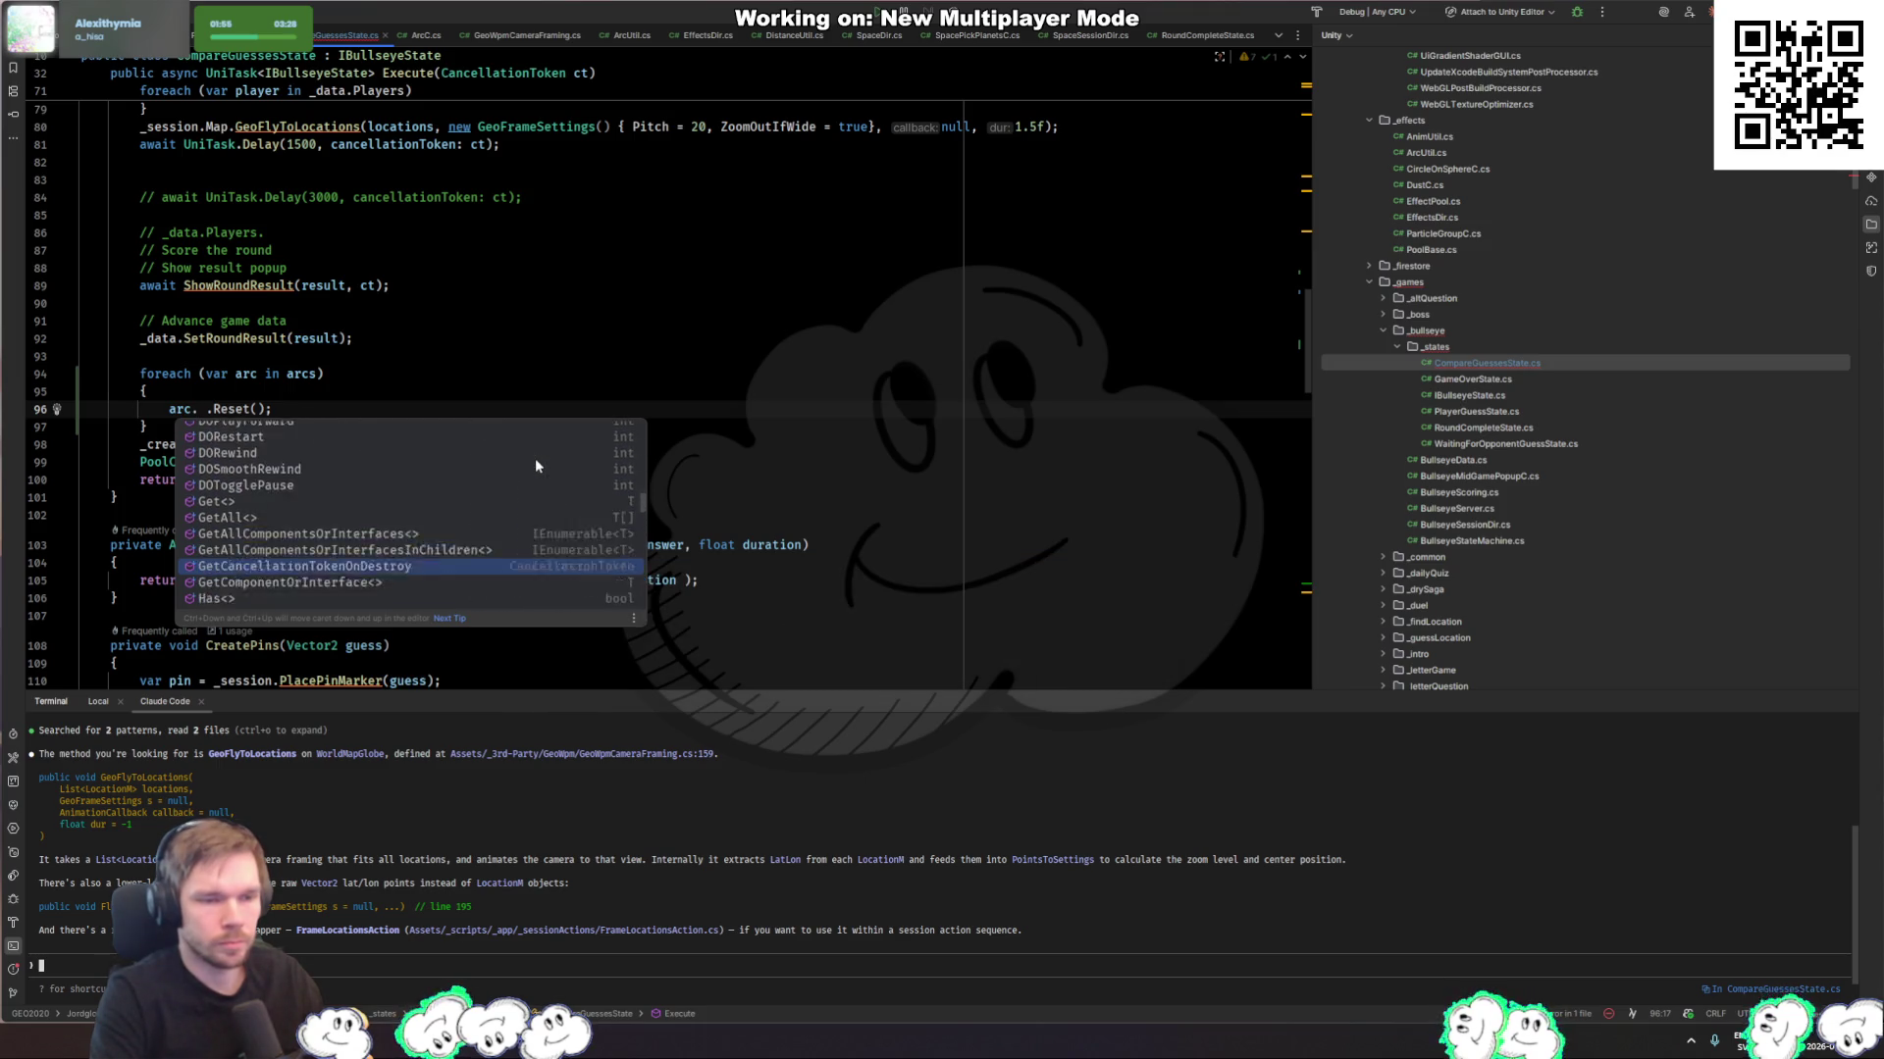
{"action": "key", "text": "Down"}
{"action": "key", "text": "Down"}
{"action": "key", "text": "Down"}
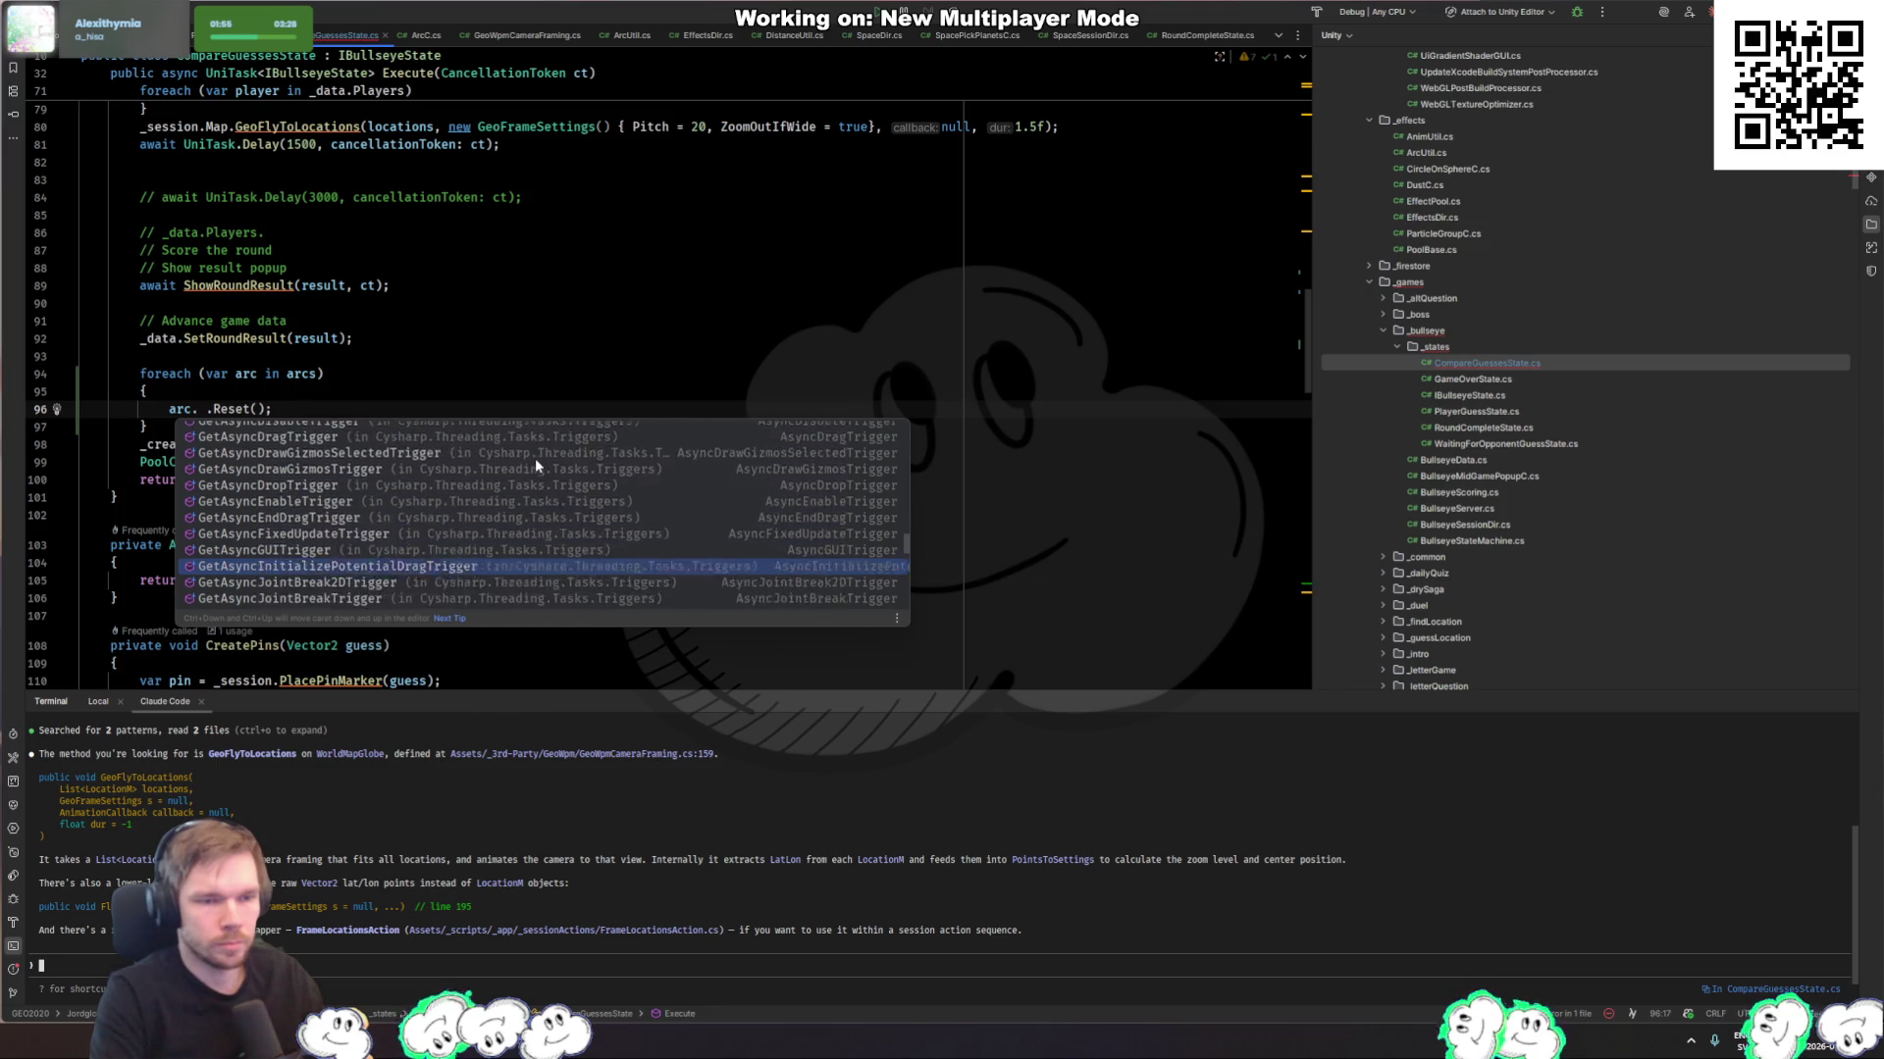
{"action": "key", "text": "Down"}
{"action": "key", "text": "Down"}
{"action": "key", "text": "Down"}
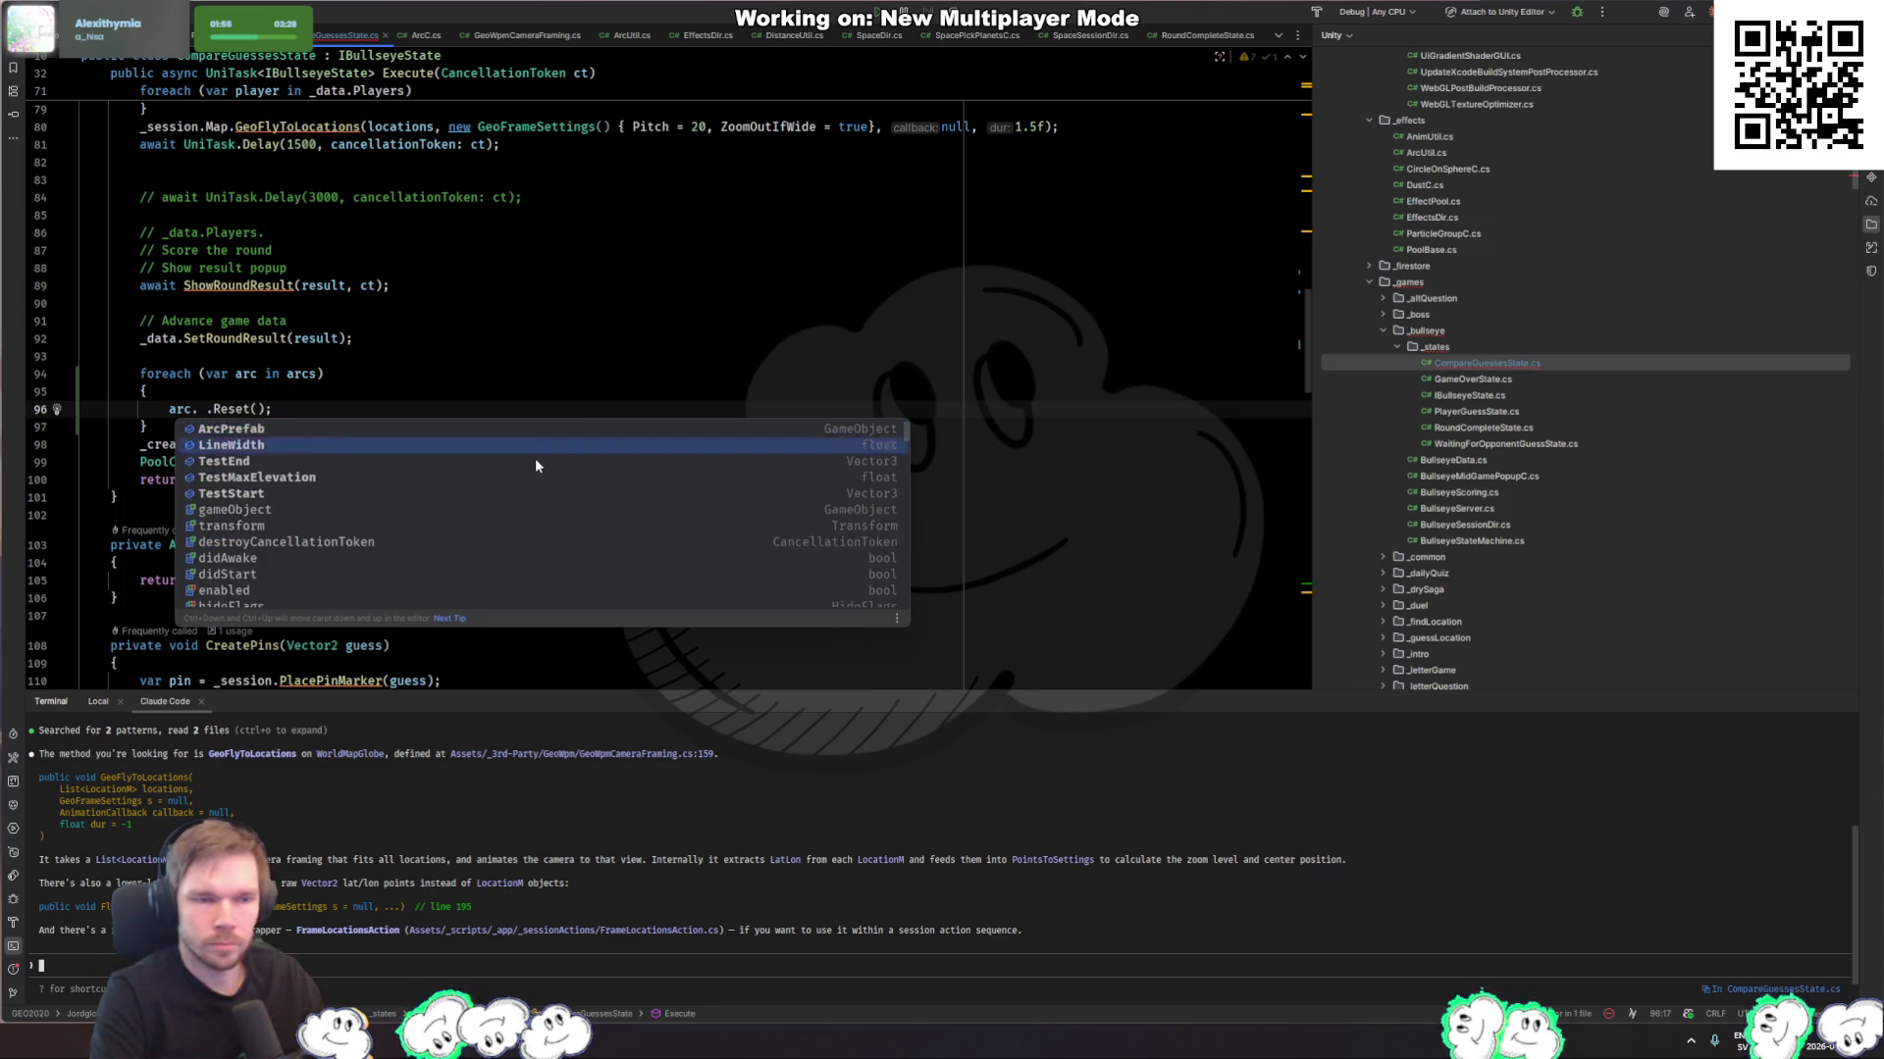
{"action": "key", "text": "Escape"}
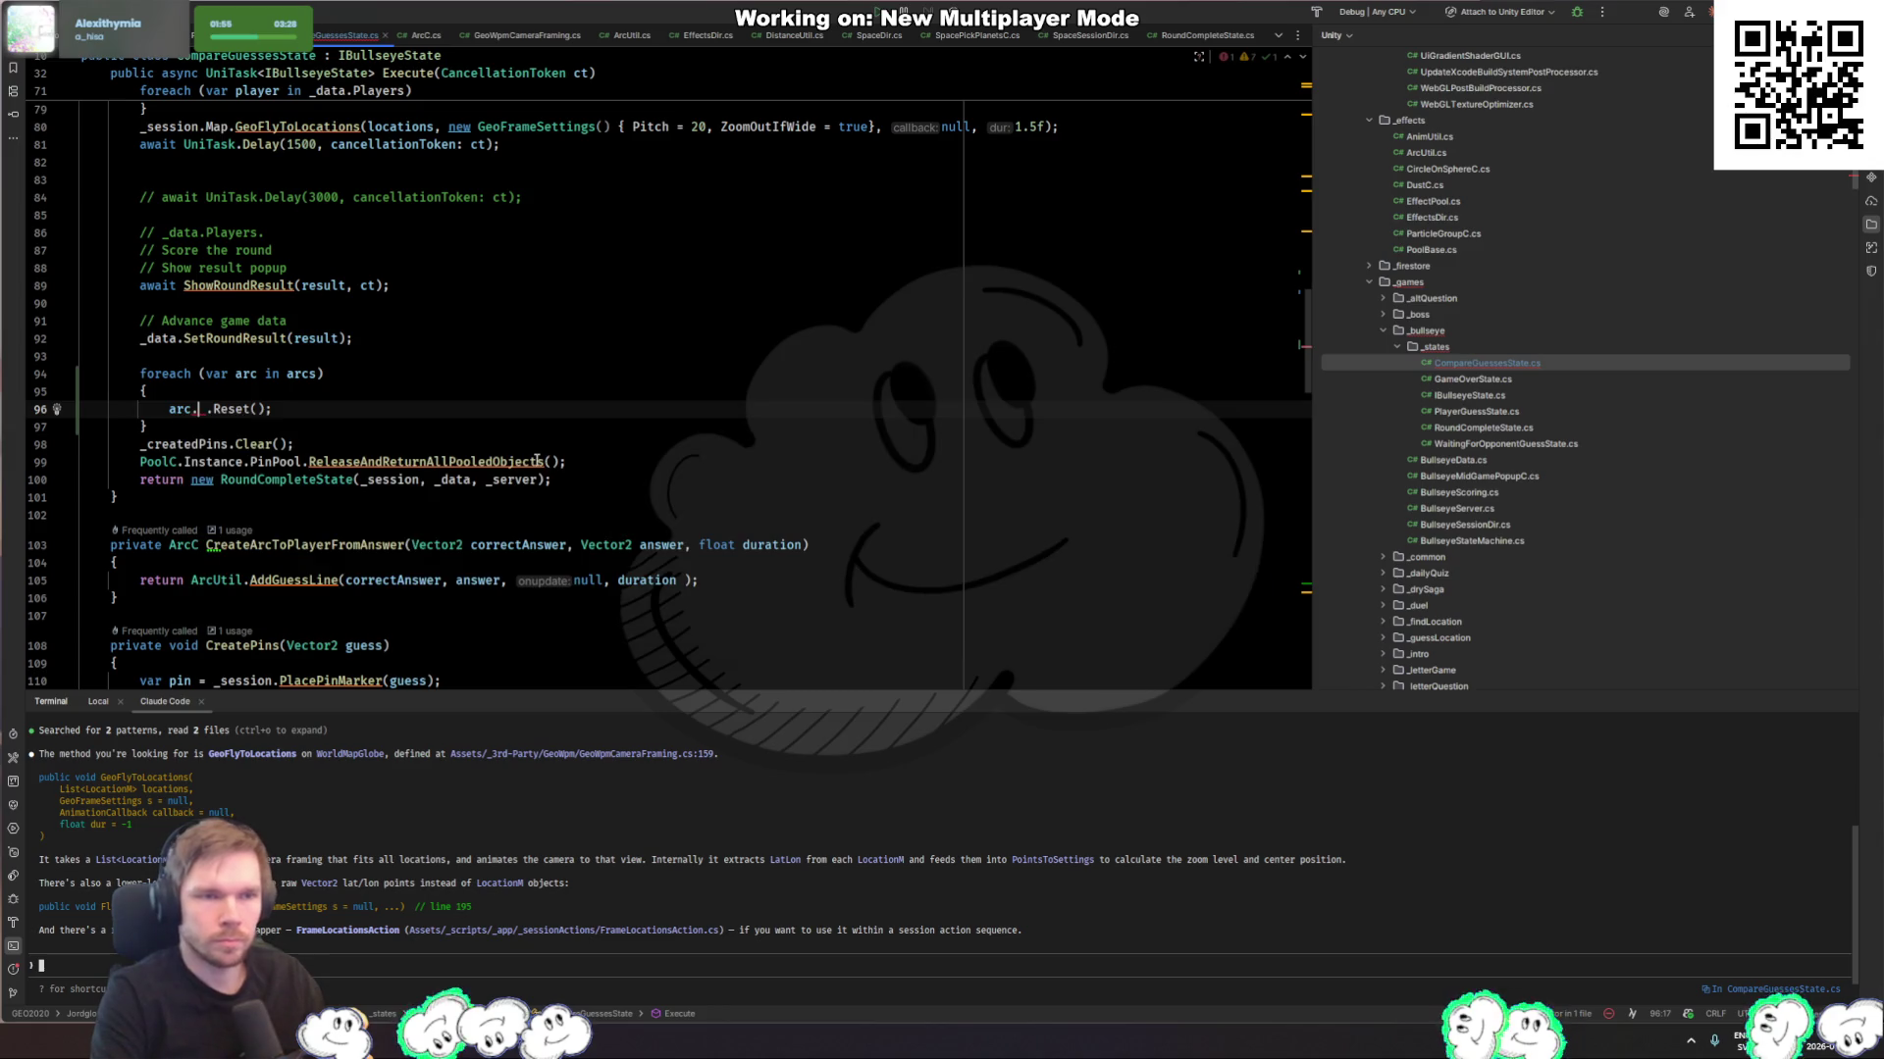
Step: Restore line 96 to arc.Reset(), then open the AddGuessLine definition in ArcUtil.cs
{"action": "scroll", "coordinate": [531, 416], "scroll_direction": "up", "scroll_amount": 6}
{"action": "scroll", "coordinate": [495, 401], "scroll_direction": "down", "scroll_amount": 3}
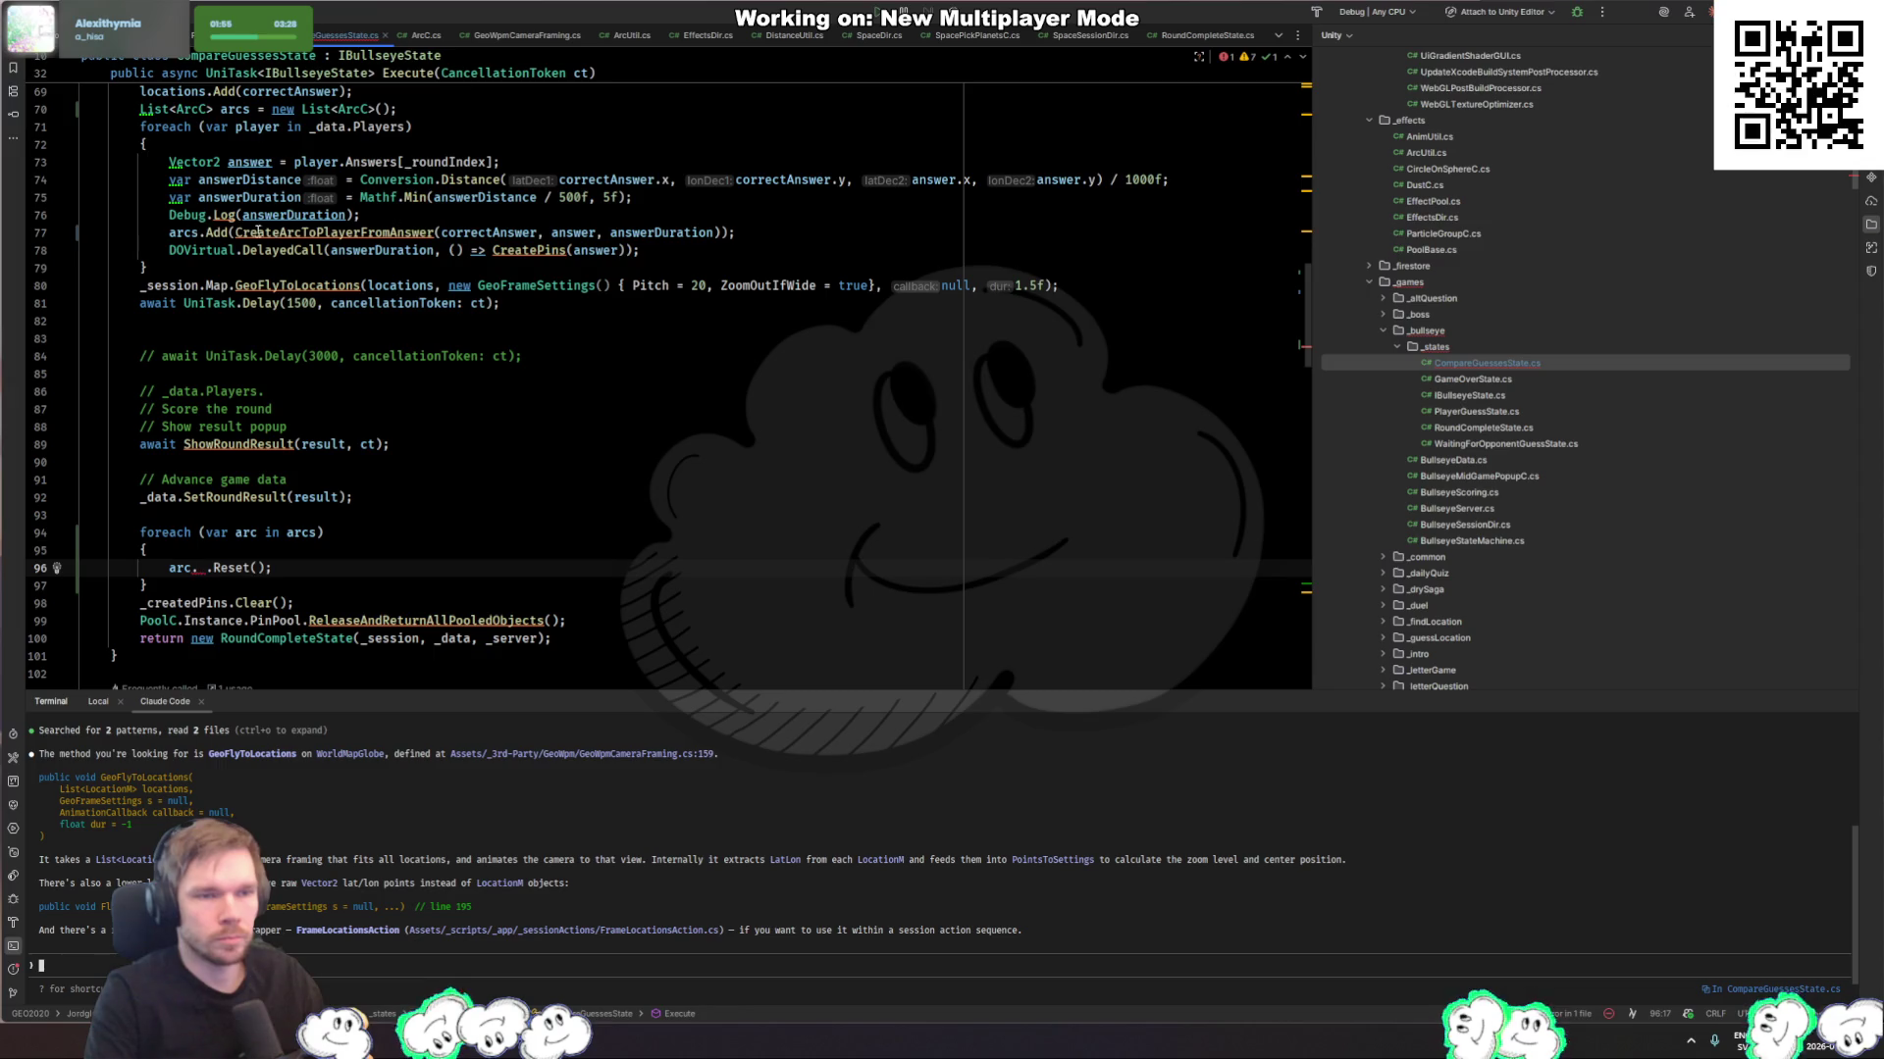
{"action": "left_click", "coordinate": [415, 239], "text": "ctrl"}
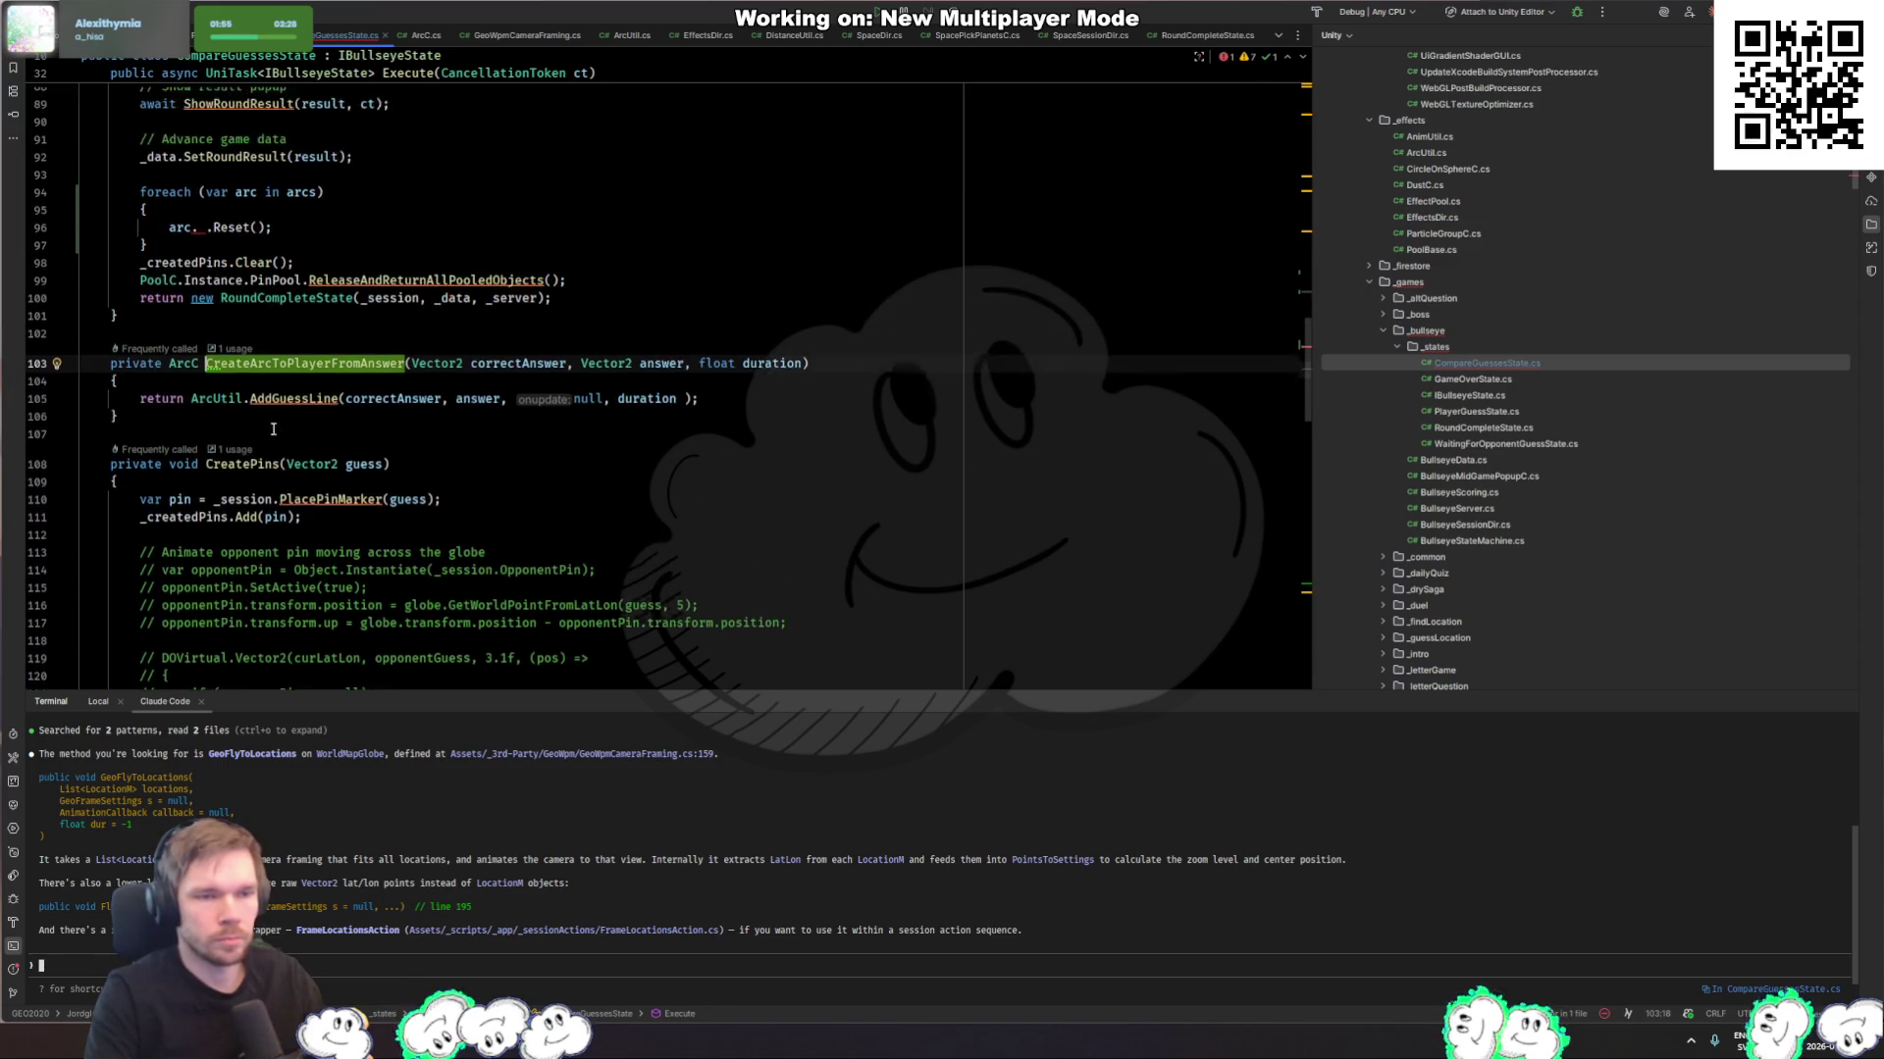
{"action": "scroll", "coordinate": [294, 392], "scroll_direction": "up", "scroll_amount": 6}
{"action": "left_click", "coordinate": [201, 459]}
{"action": "left_click", "coordinate": [201, 474]}
{"action": "double_click", "coordinate": [180, 474]}
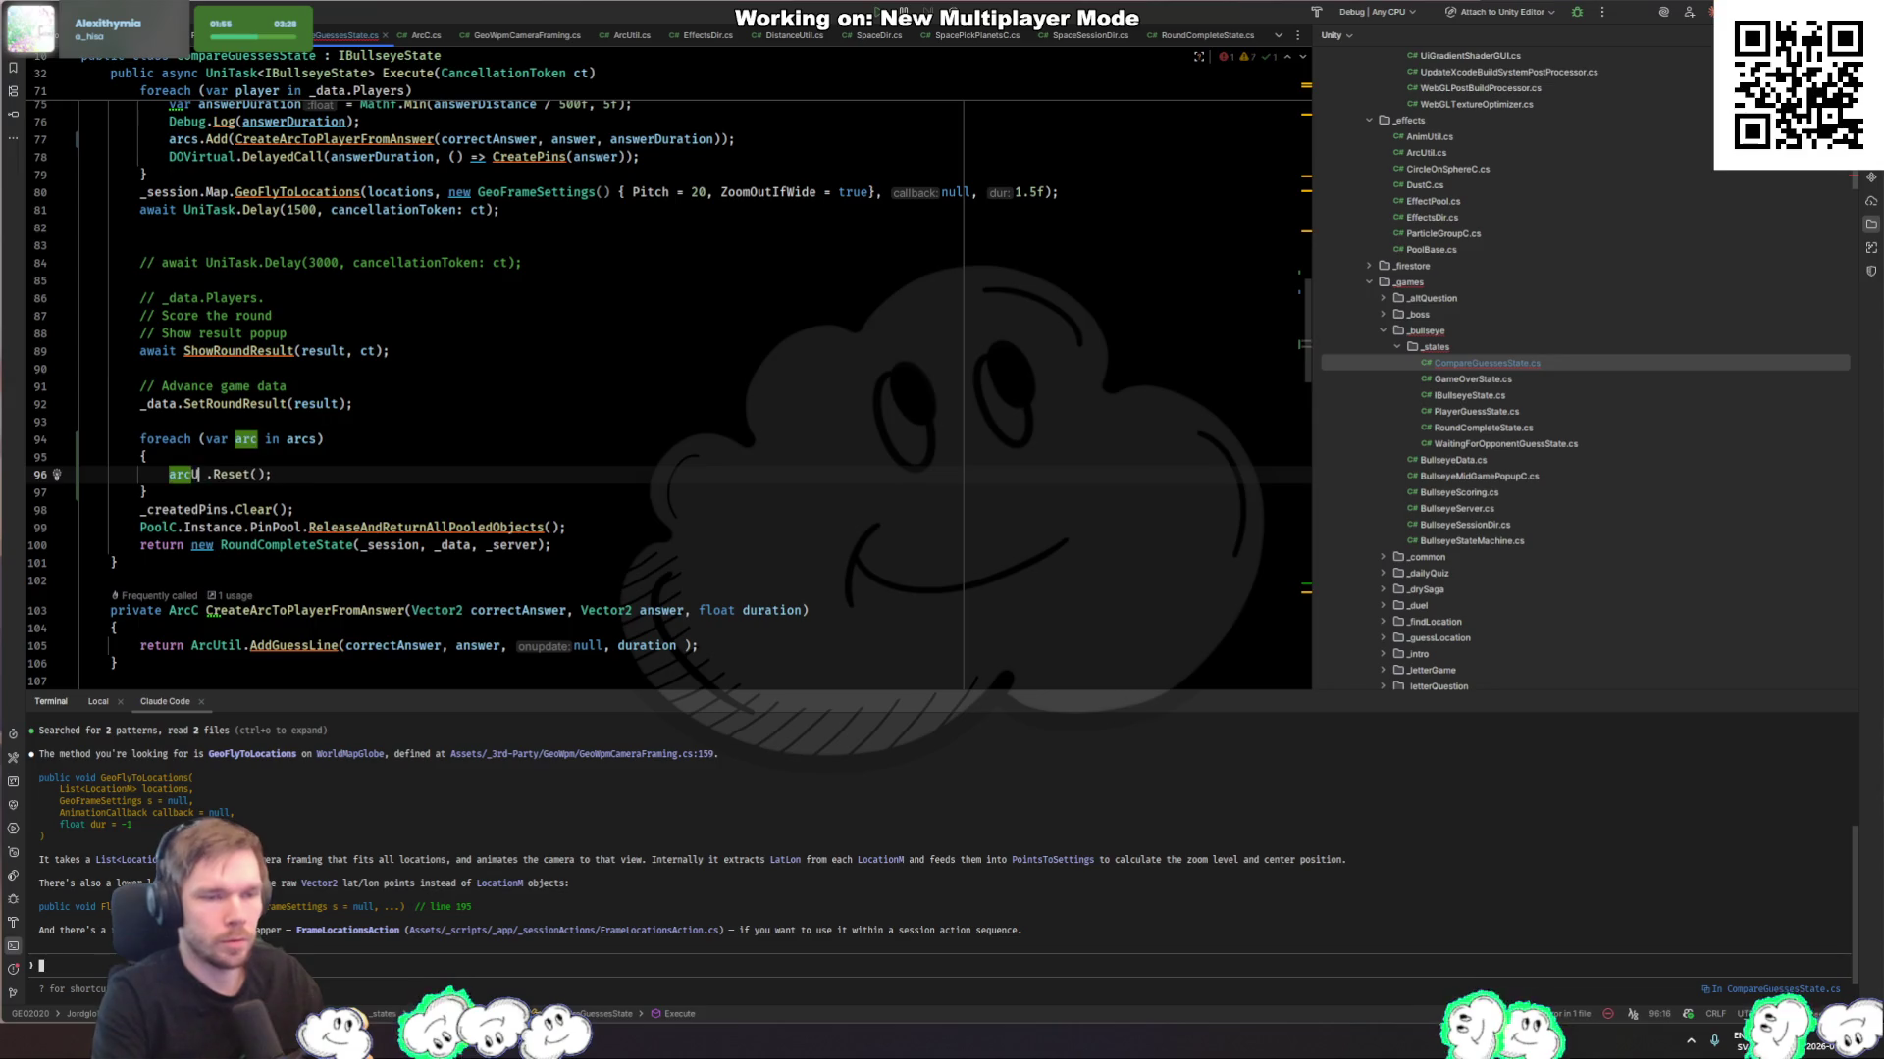
{"action": "type", "text": "ArcUtil."}
{"action": "key", "text": "BackSpace"}
{"action": "key", "text": "BackSpace"}
{"action": "key", "text": "BackSpace"}
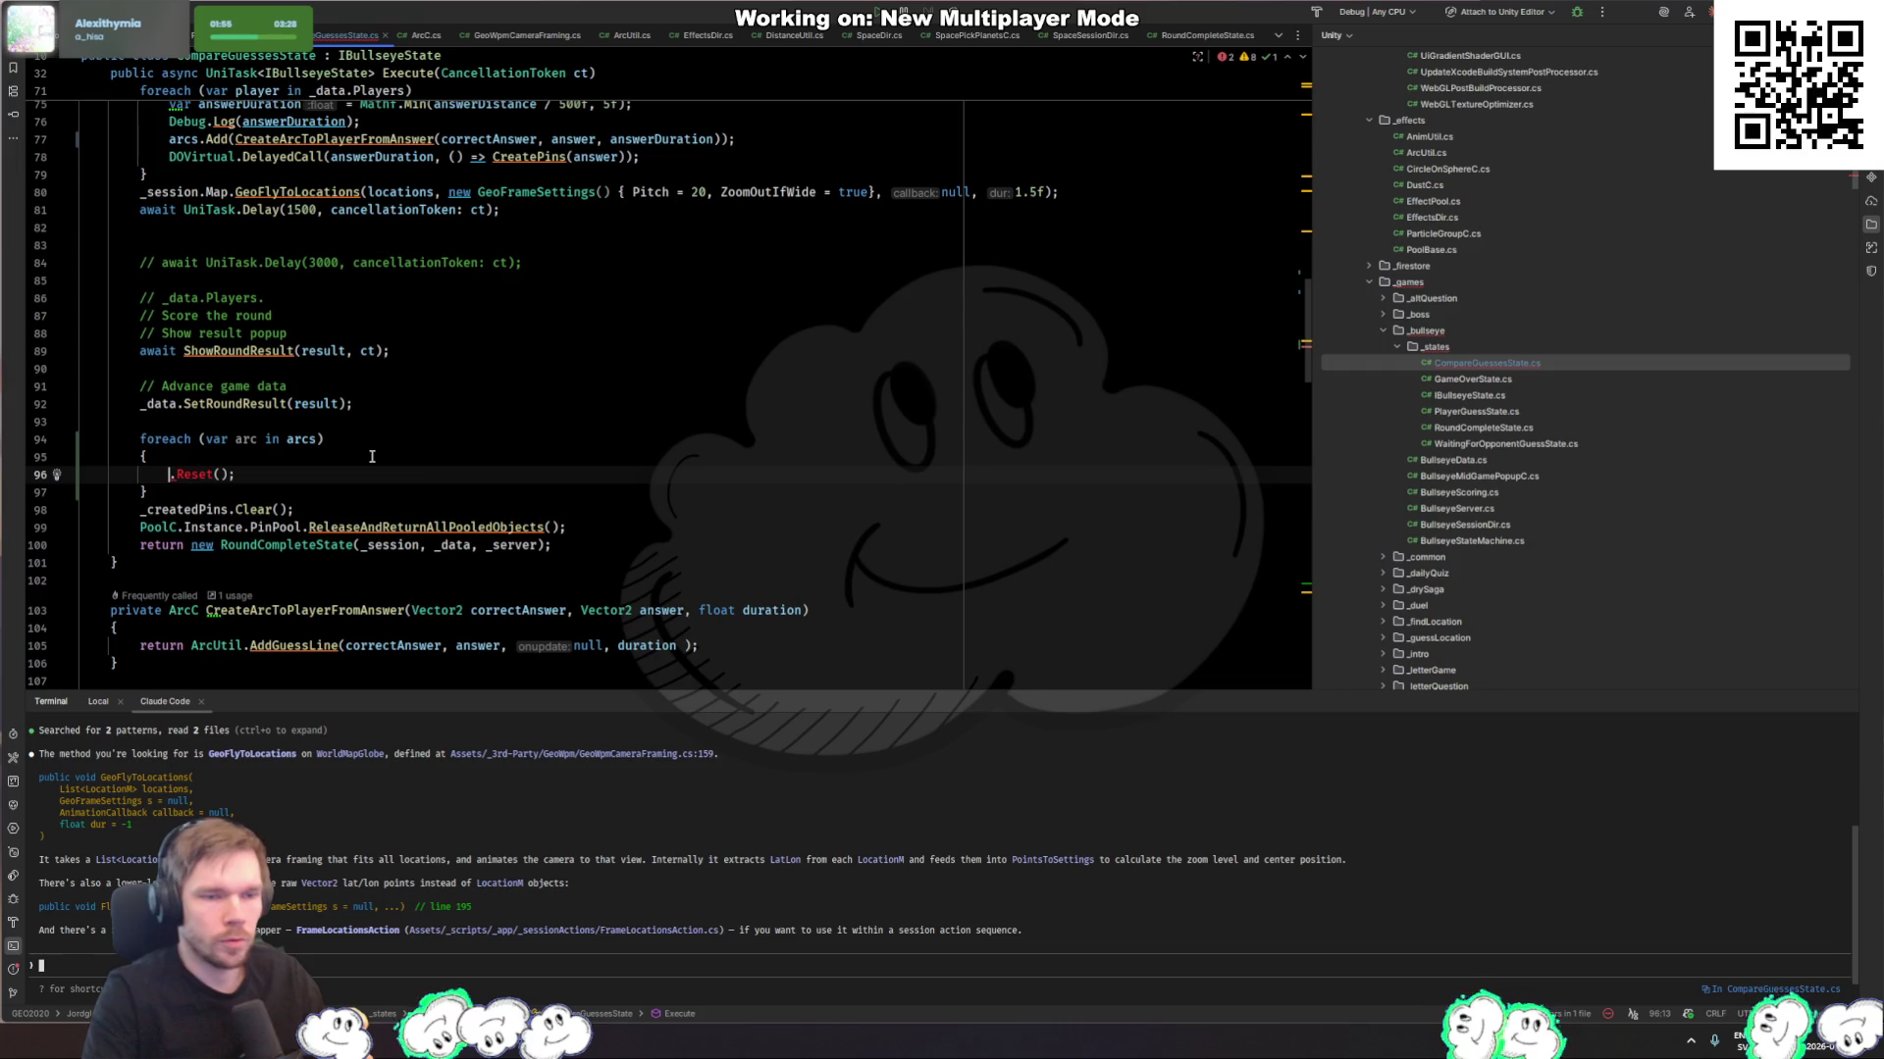
{"action": "type", "text": "arc "}
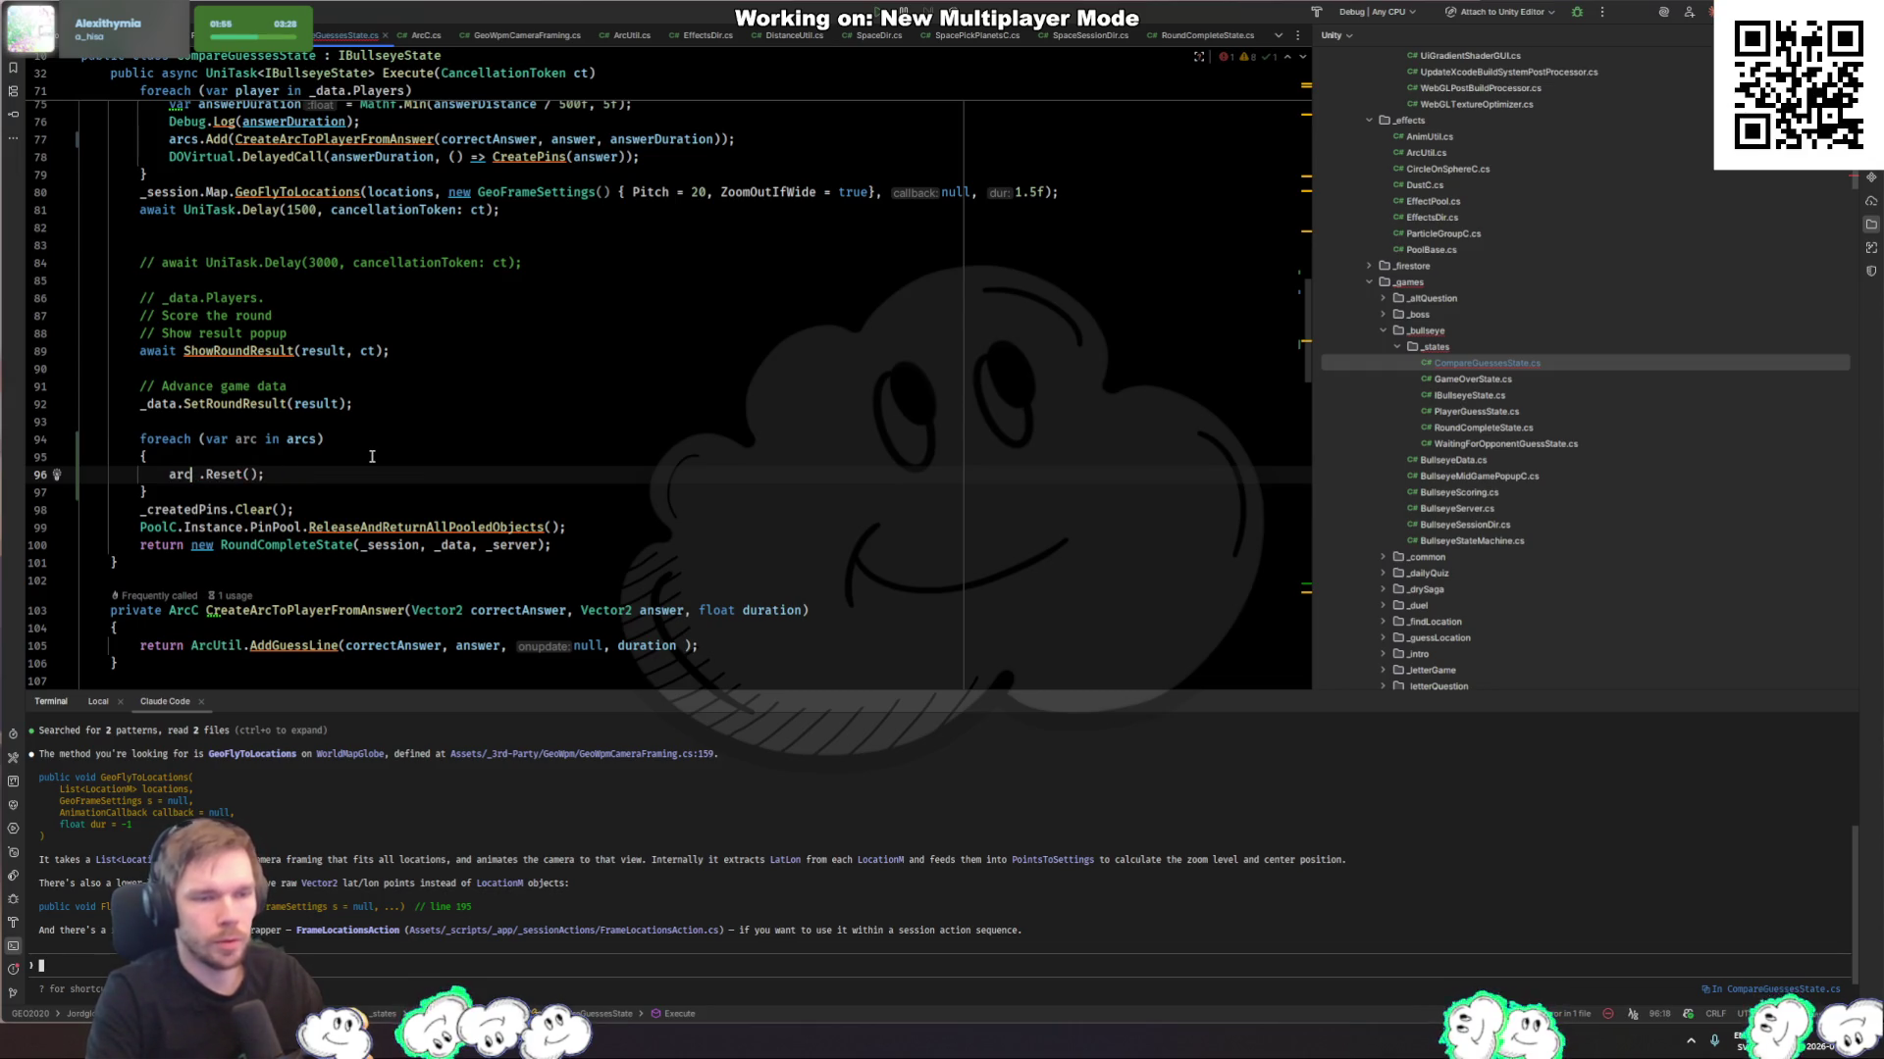
{"action": "type", "text": "."}
{"action": "key", "text": "BackSpace"}
{"action": "key", "text": "BackSpace"}
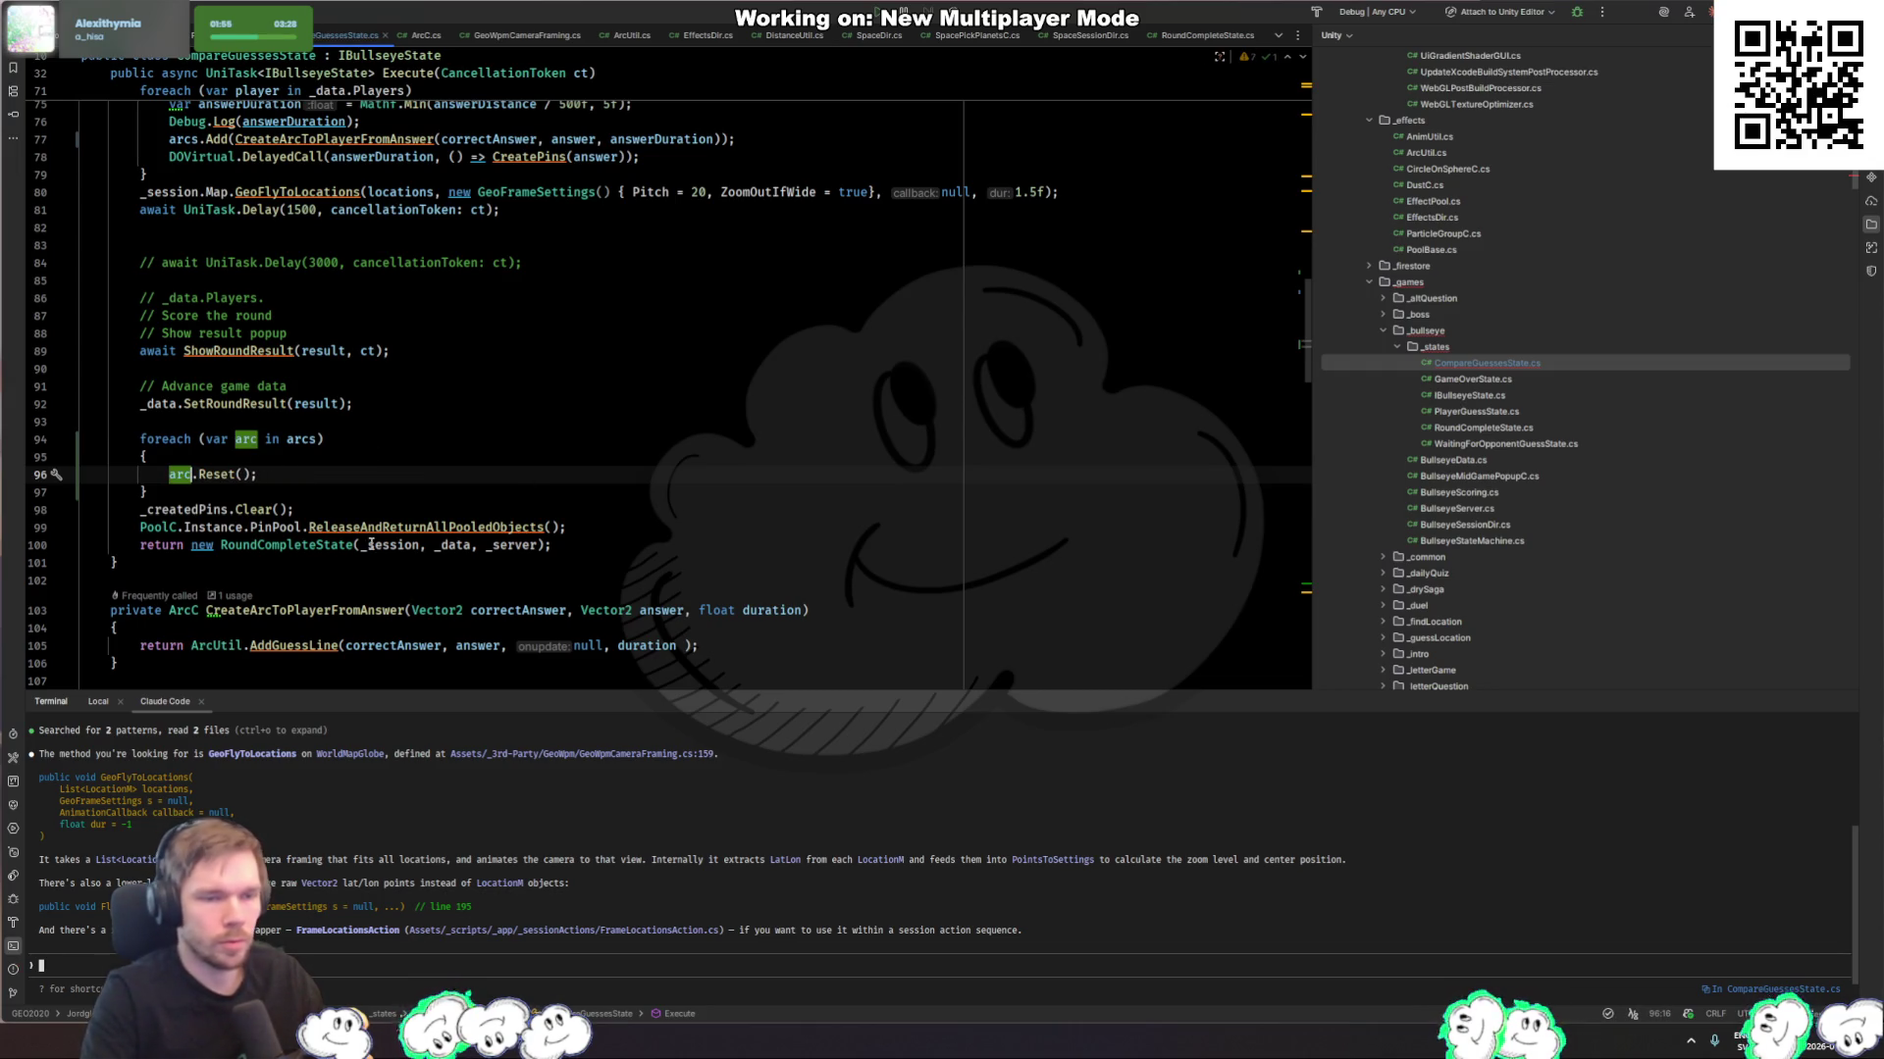
{"action": "left_click", "coordinate": [294, 611]}
{"action": "left_click", "coordinate": [293, 645], "text": "ctrl"}
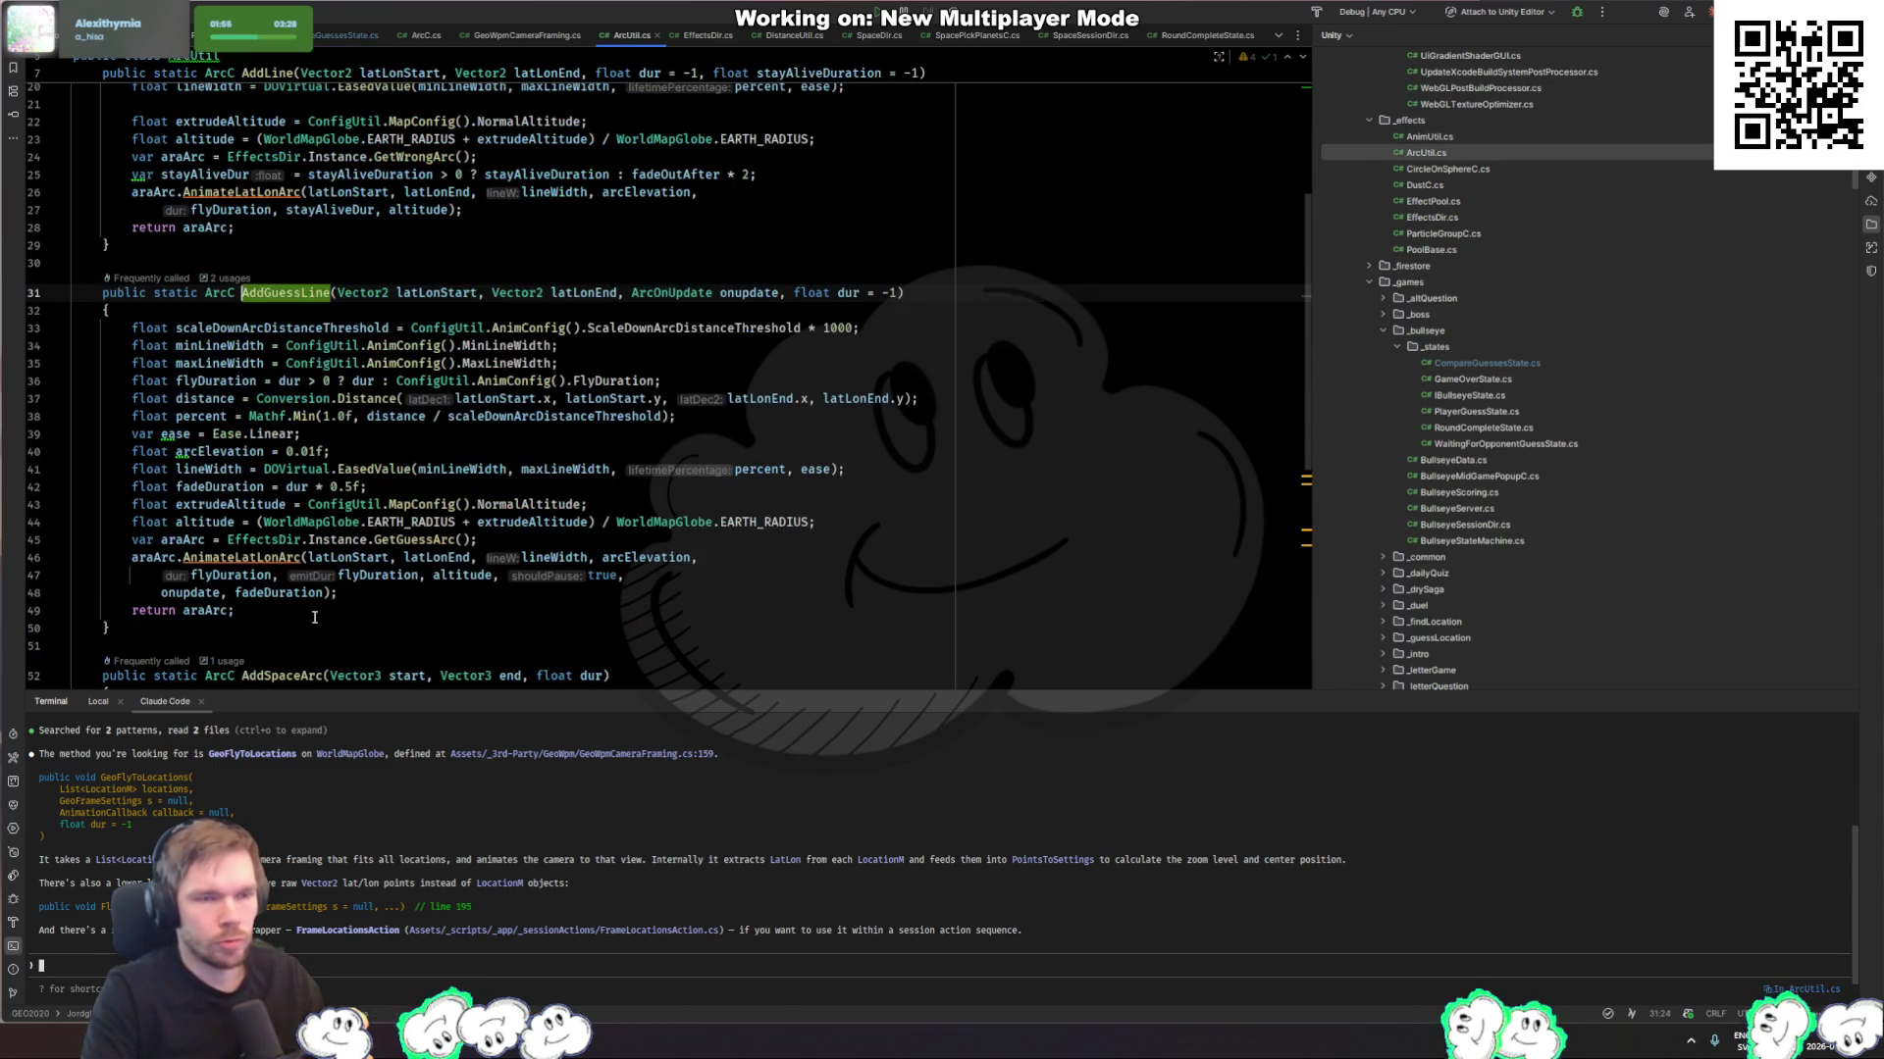
Step: Find the AddGuessLine usage in GuessLocation.cs and inspect how _trail.Unpause() is used
{"action": "left_click", "coordinate": [294, 299], "text": "ctrl"}
{"action": "left_click", "coordinate": [387, 363]}
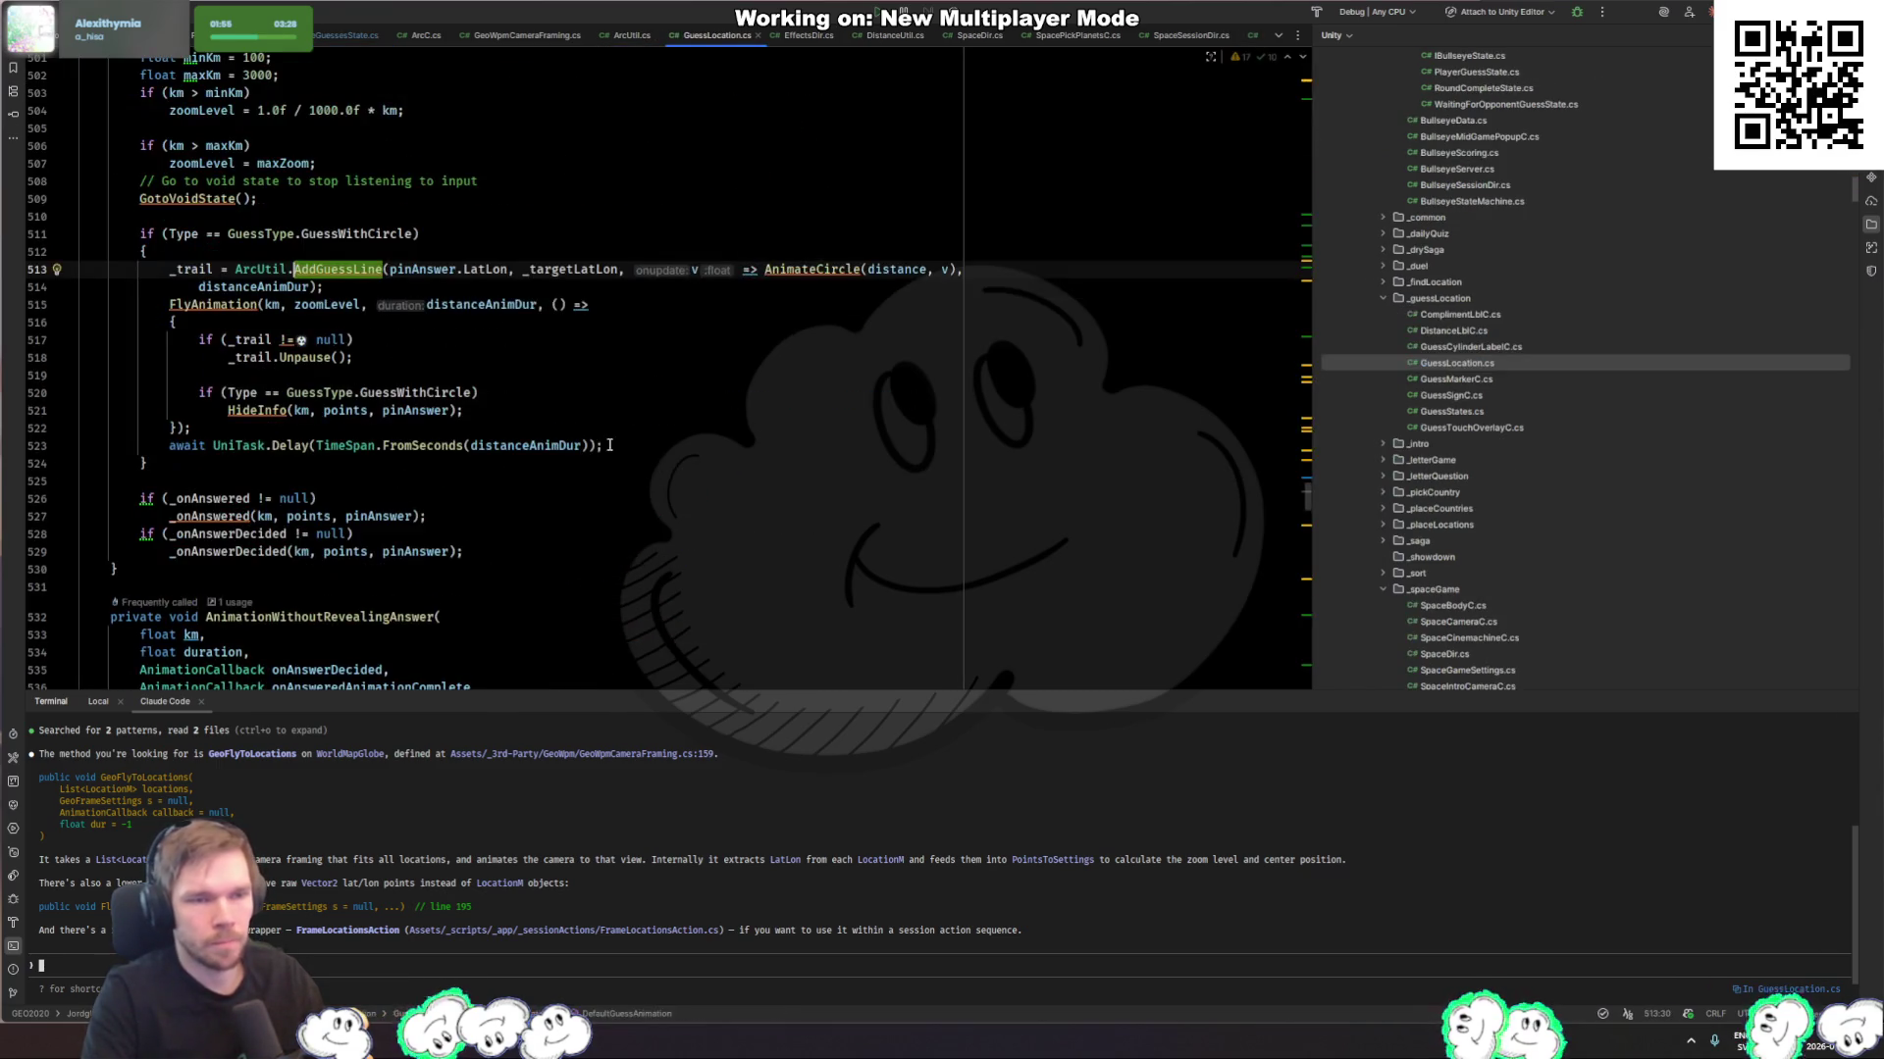
{"action": "left_click", "coordinate": [757, 274]}
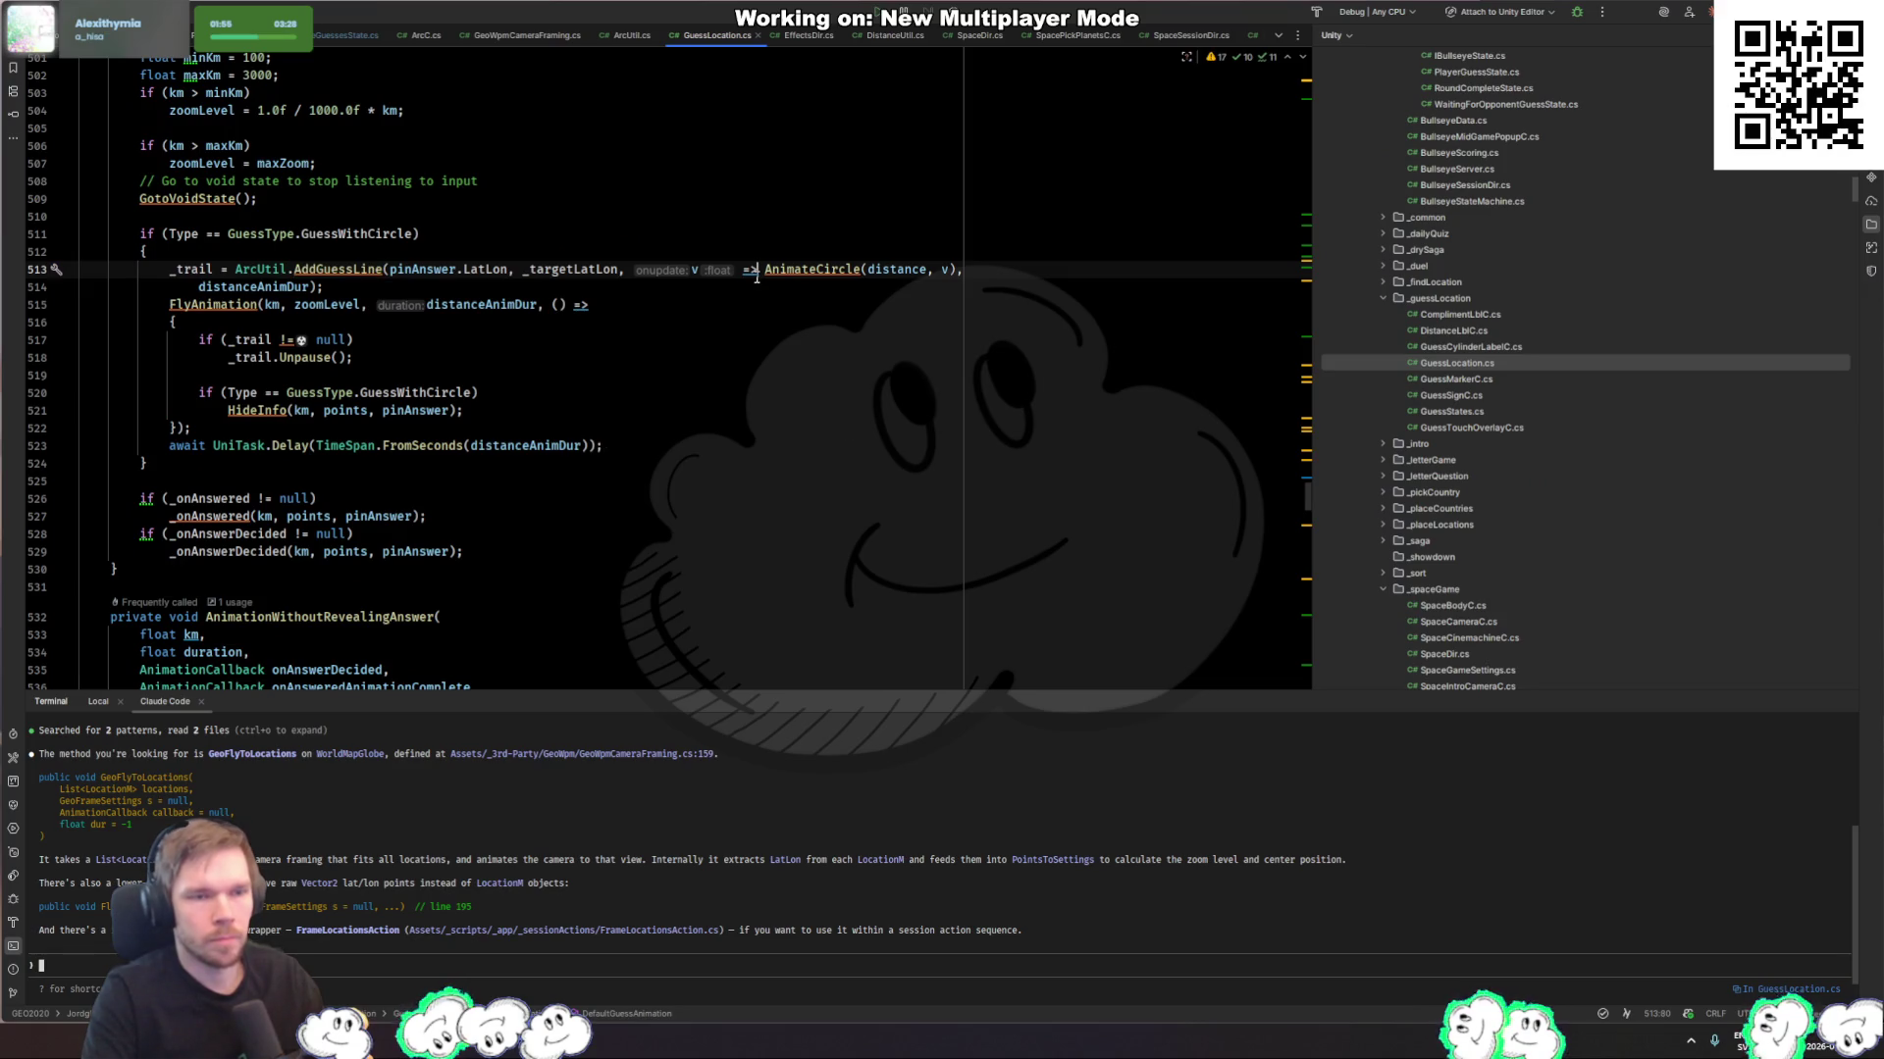
{"action": "left_click", "coordinate": [289, 358]}
{"action": "left_click", "coordinate": [410, 357]}
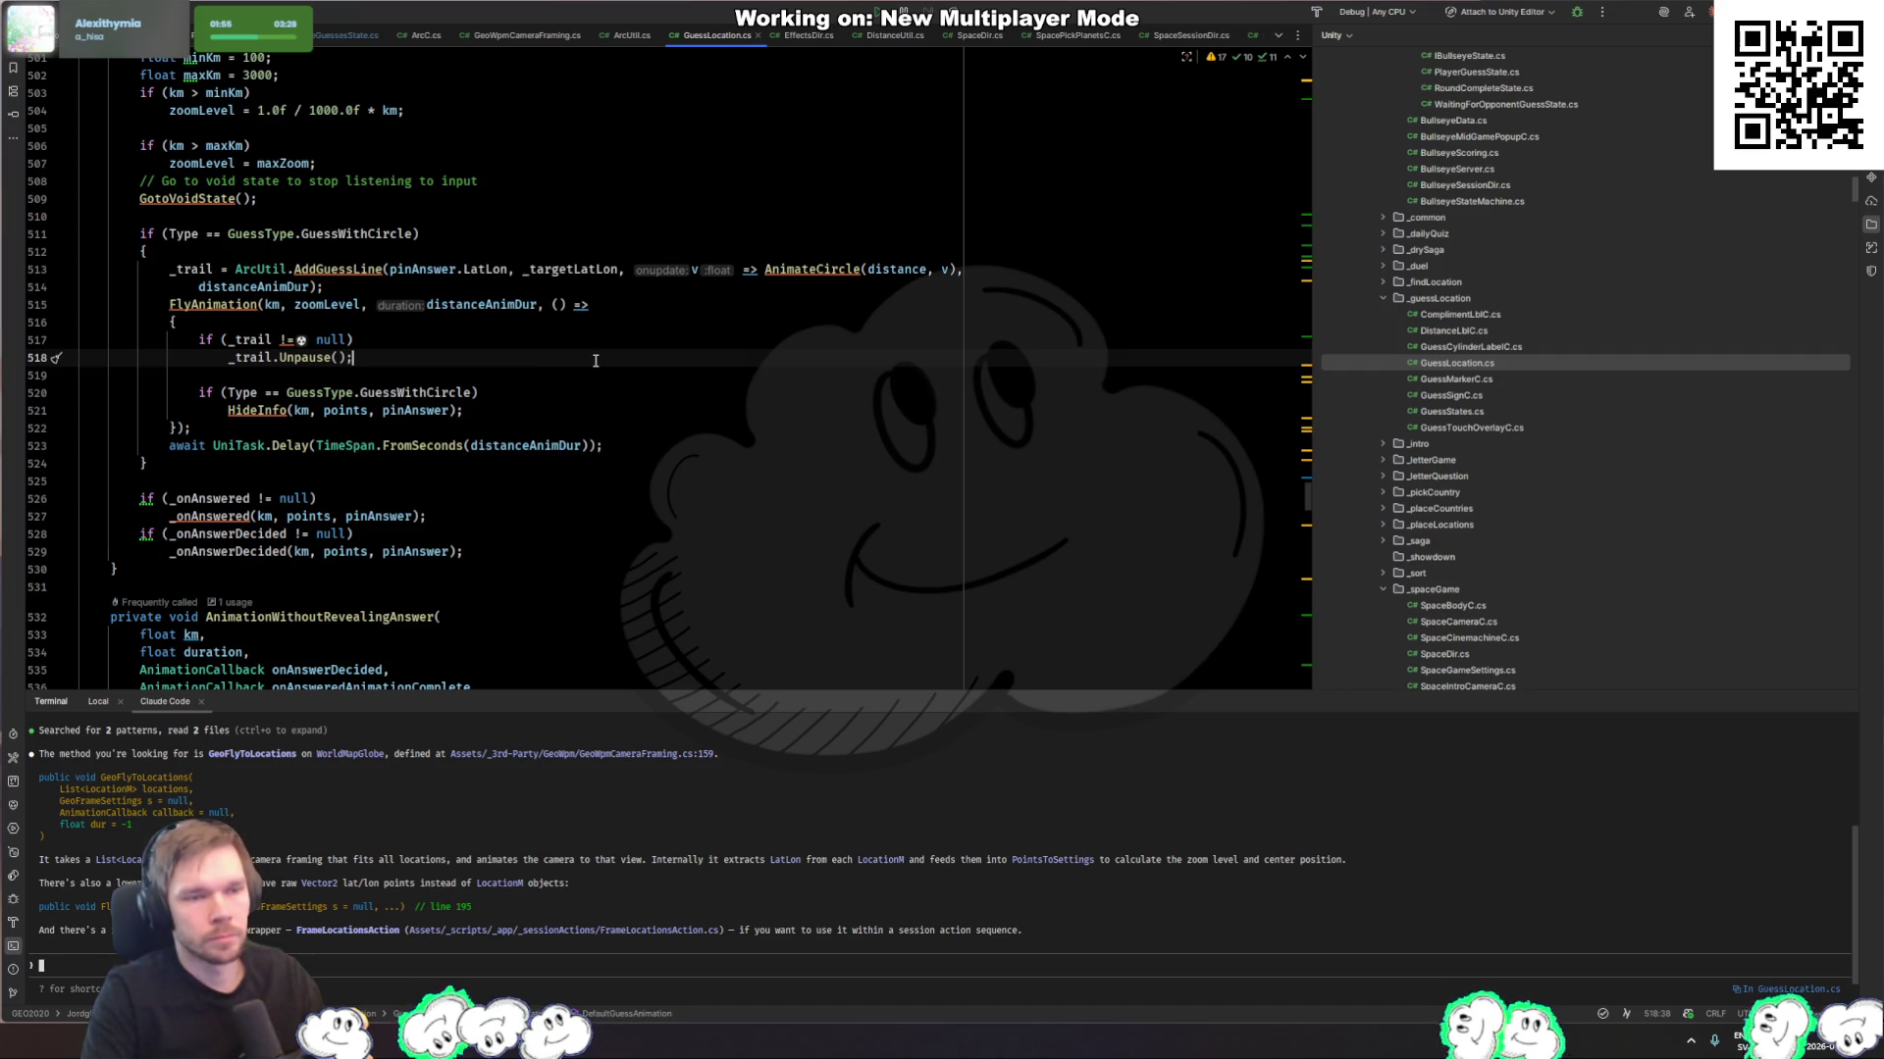
{"action": "left_click", "coordinate": [251, 358]}
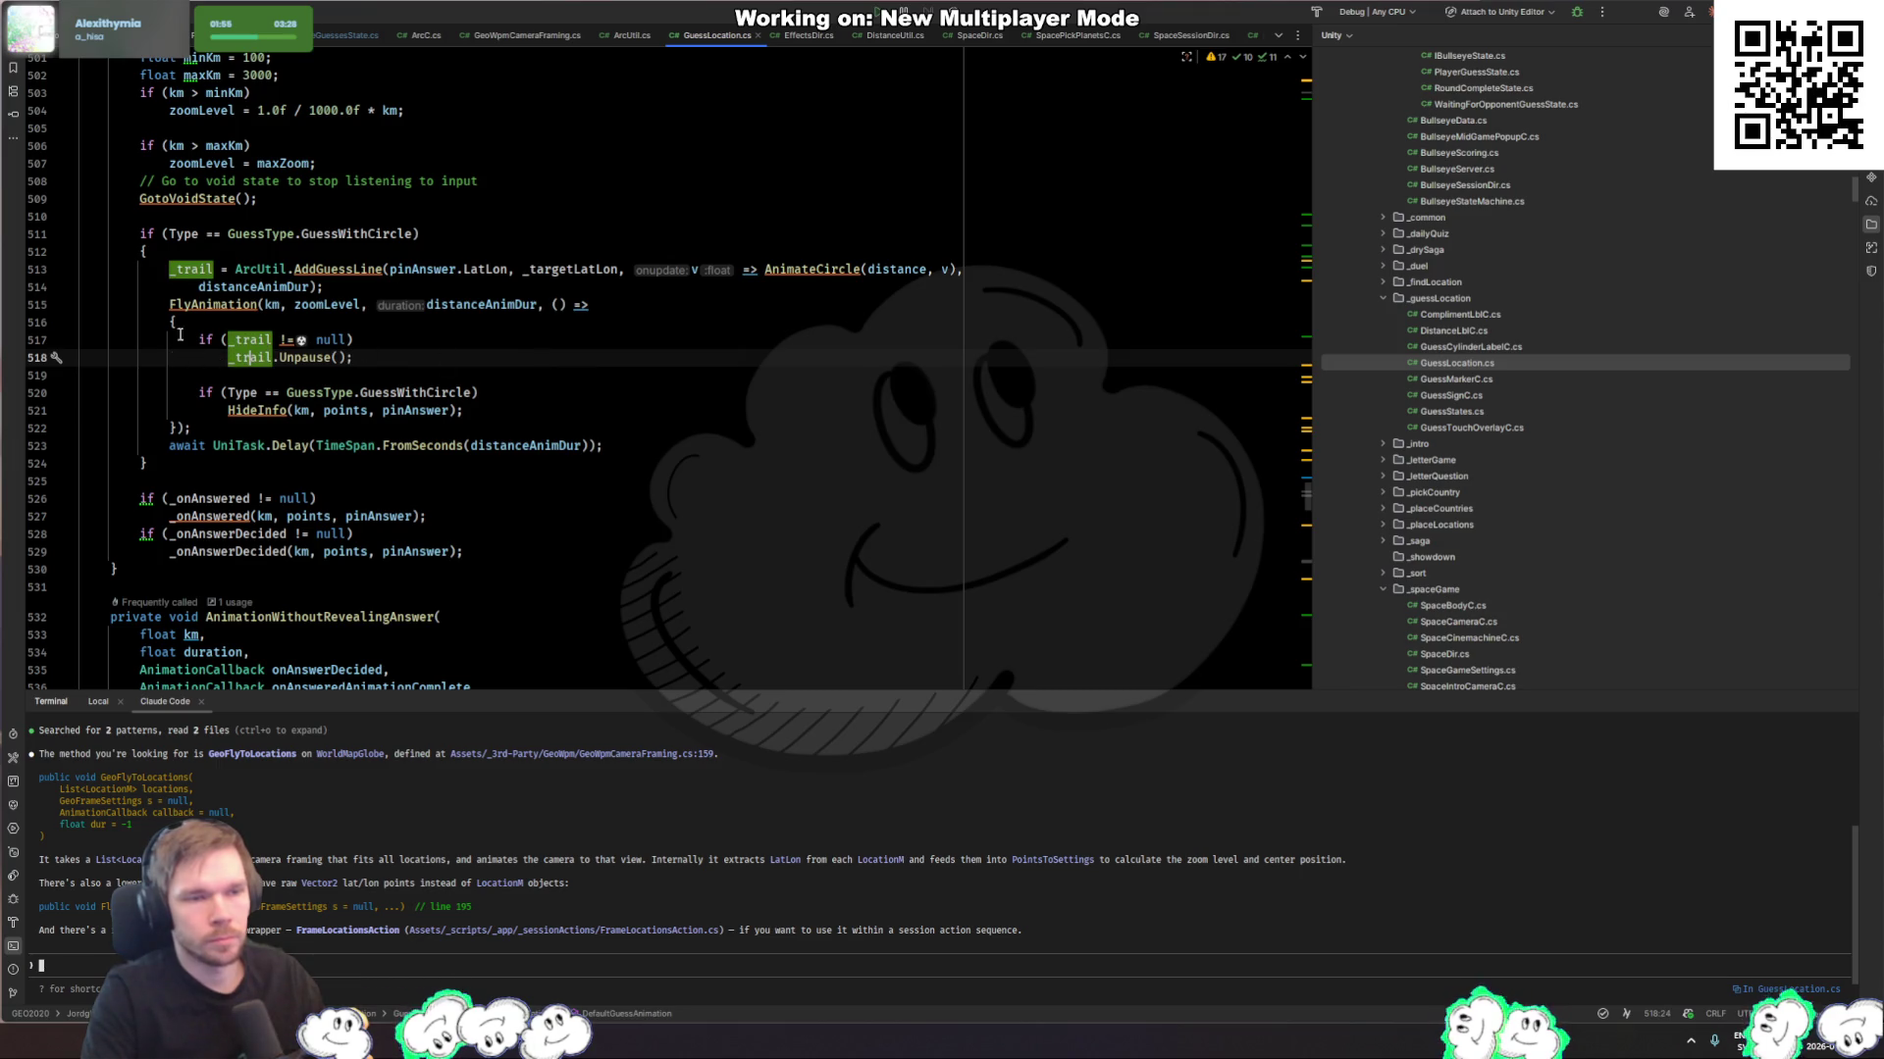
{"action": "left_click", "coordinate": [373, 270], "text": "ctrl"}
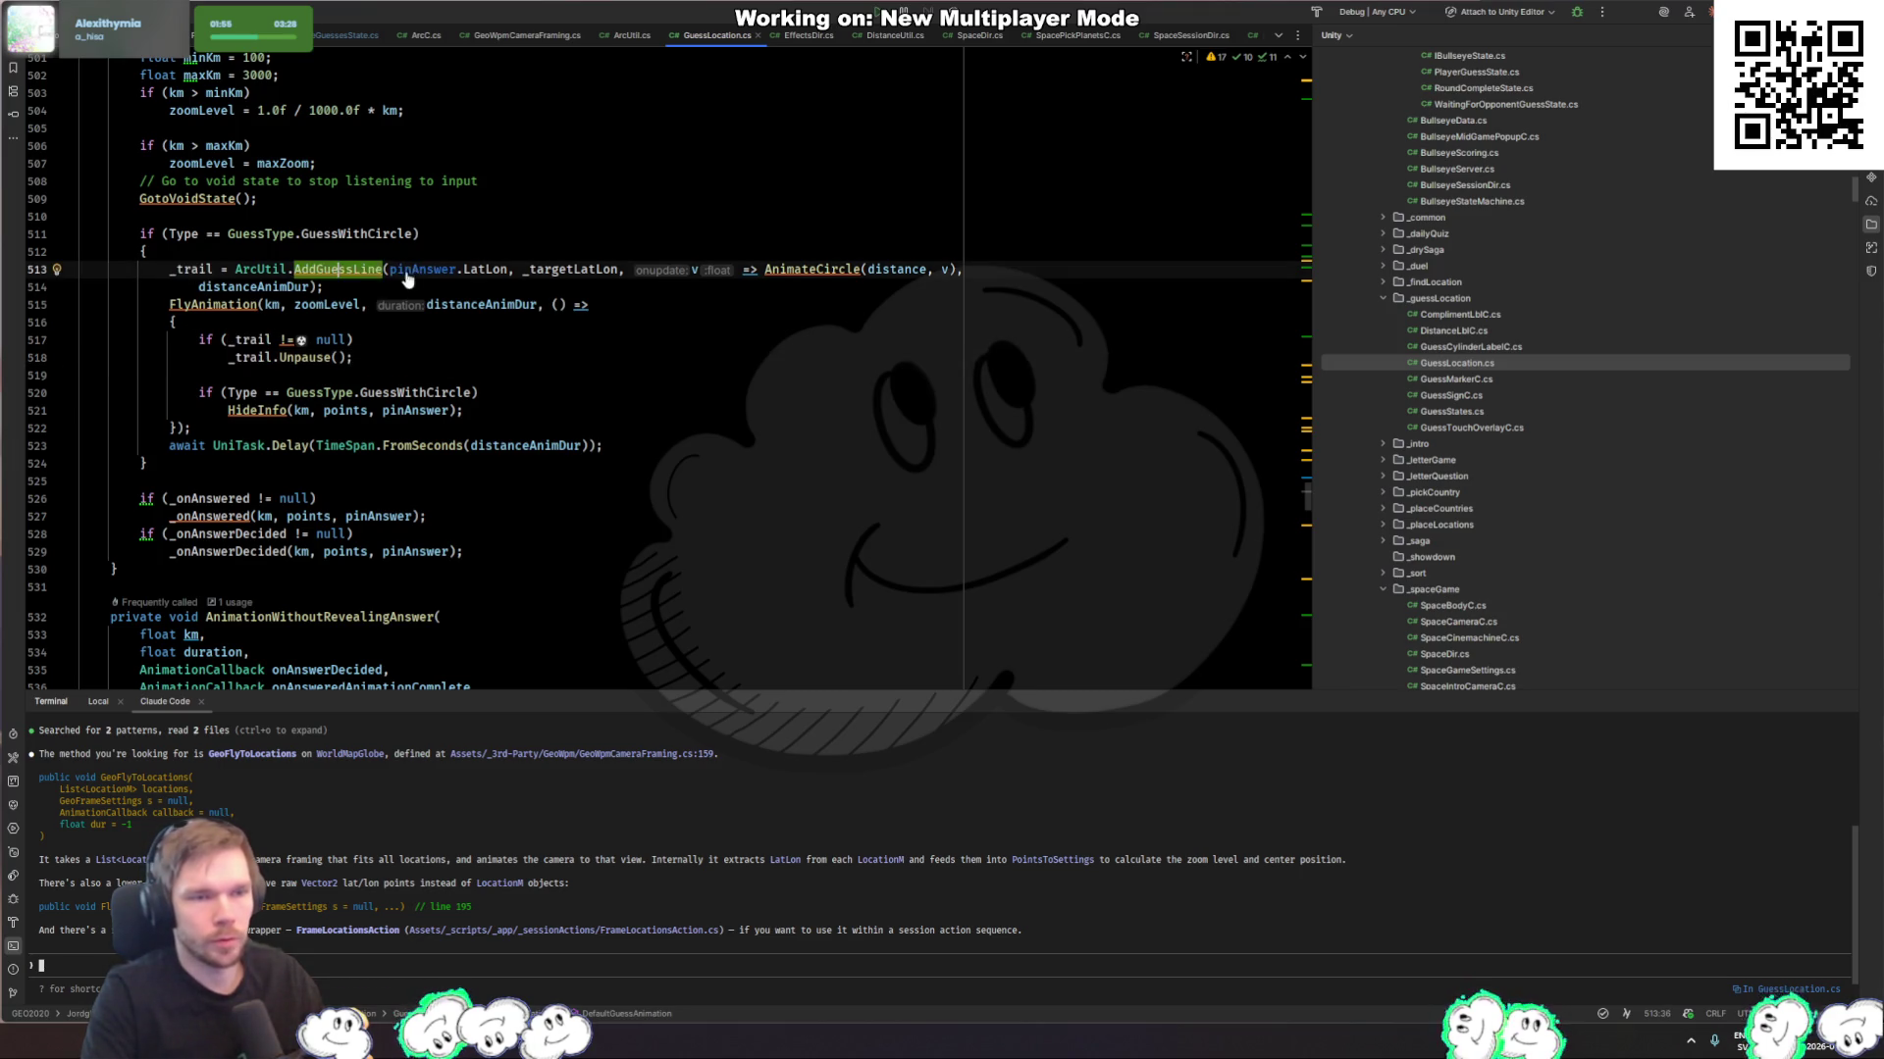
{"action": "key", "text": "ctrl+minus"}
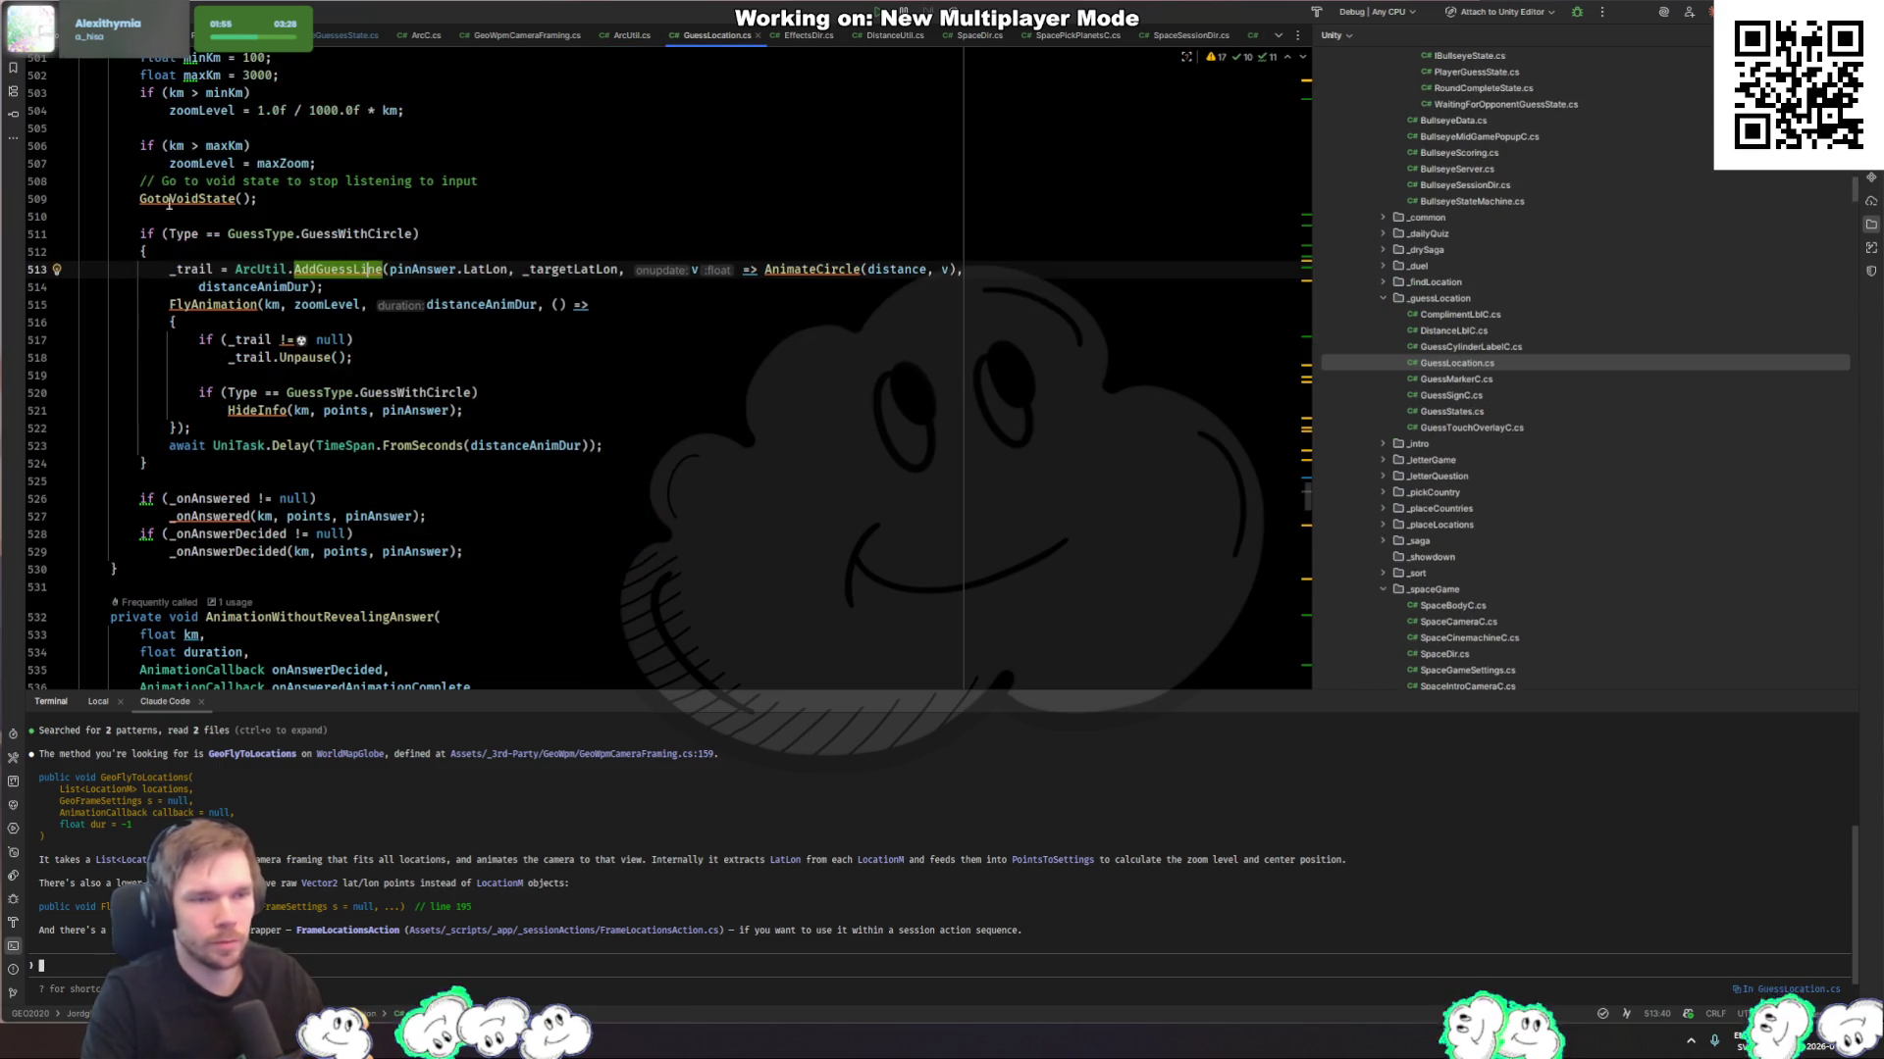
{"action": "left_click", "coordinate": [193, 268]}
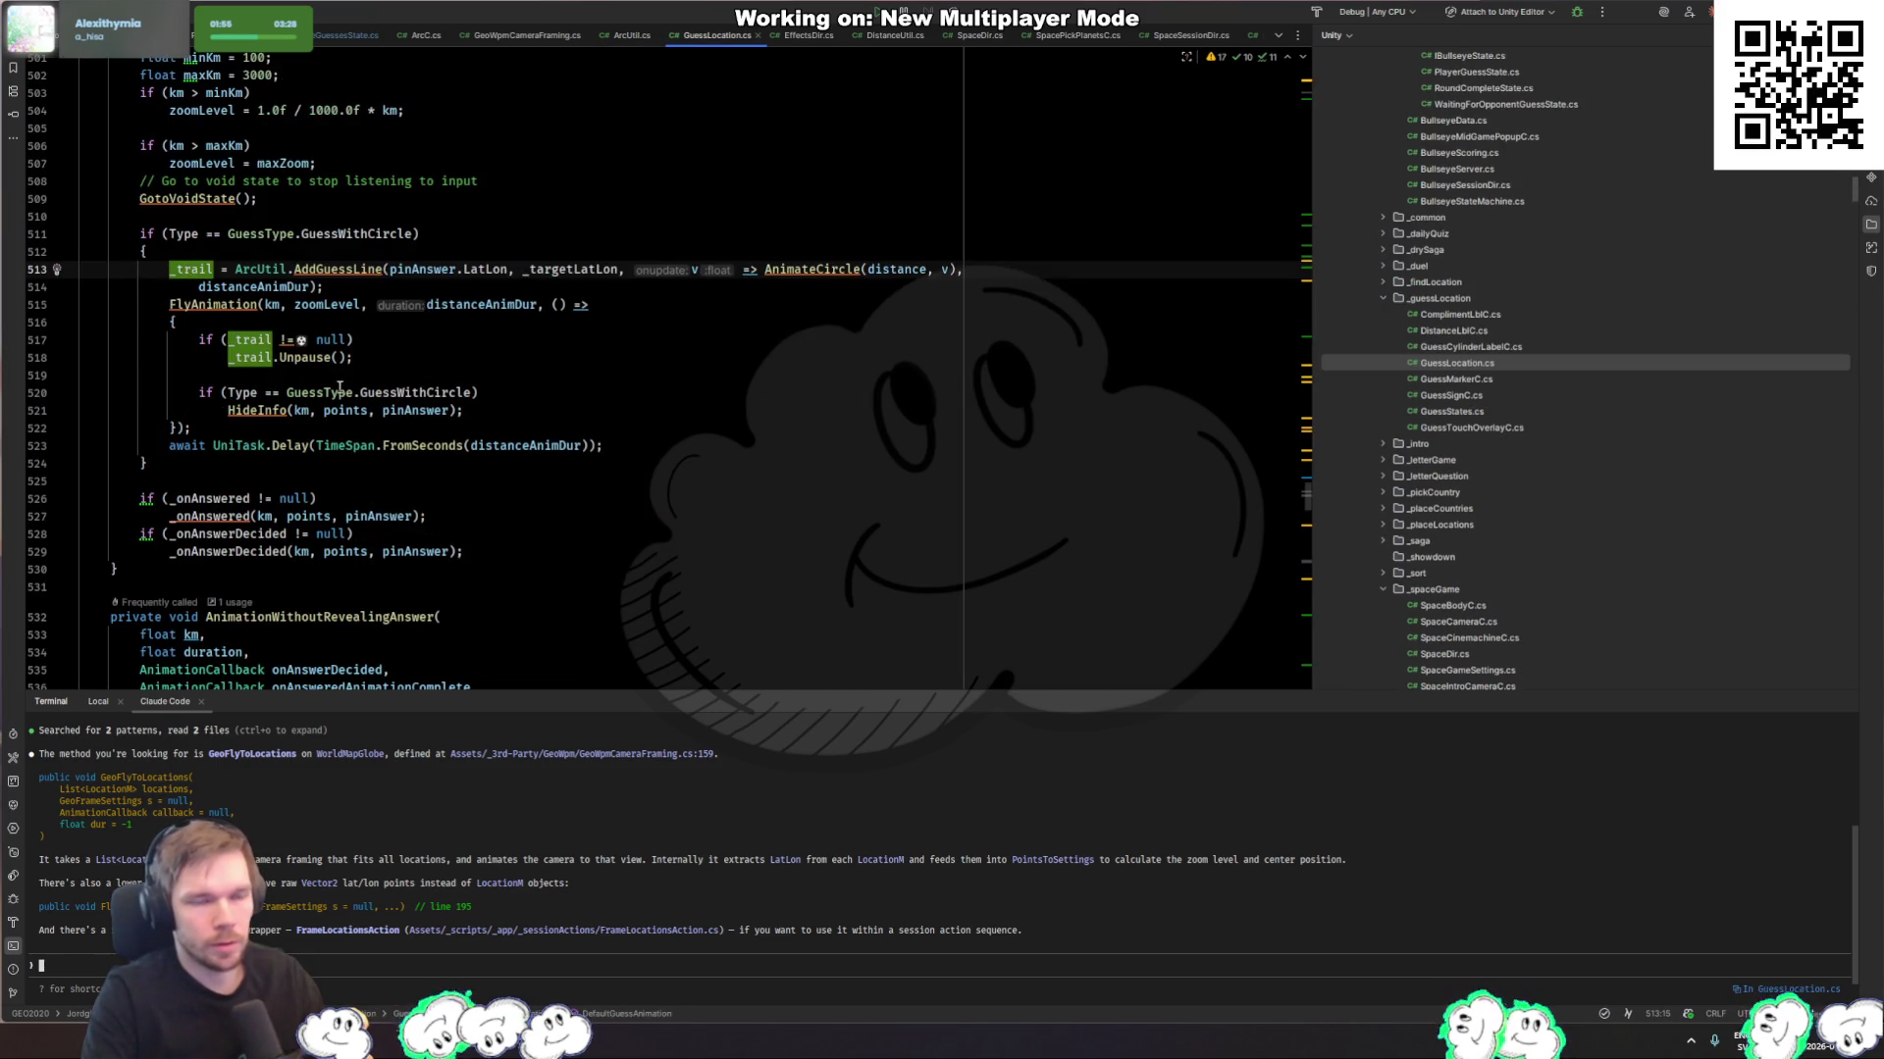
{"action": "mouse_move", "coordinate": [309, 361]}
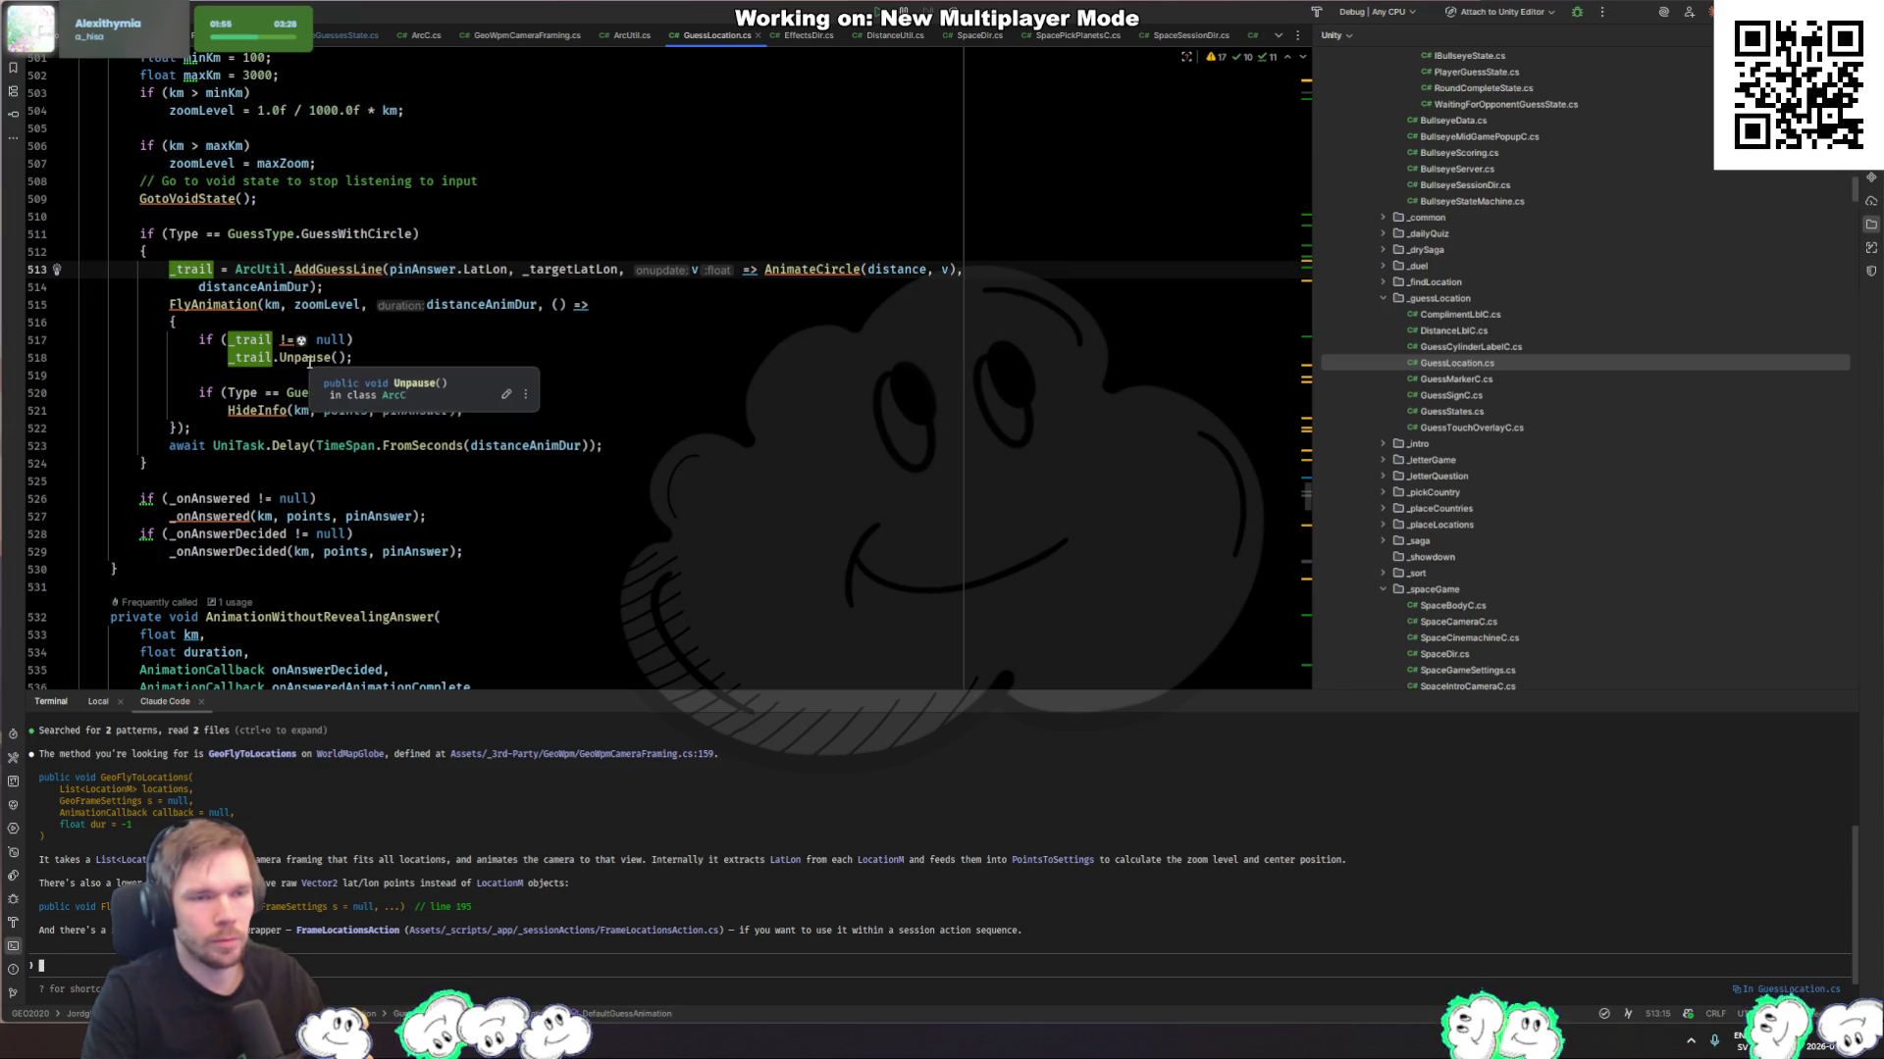
{"action": "left_click", "coordinate": [412, 360]}
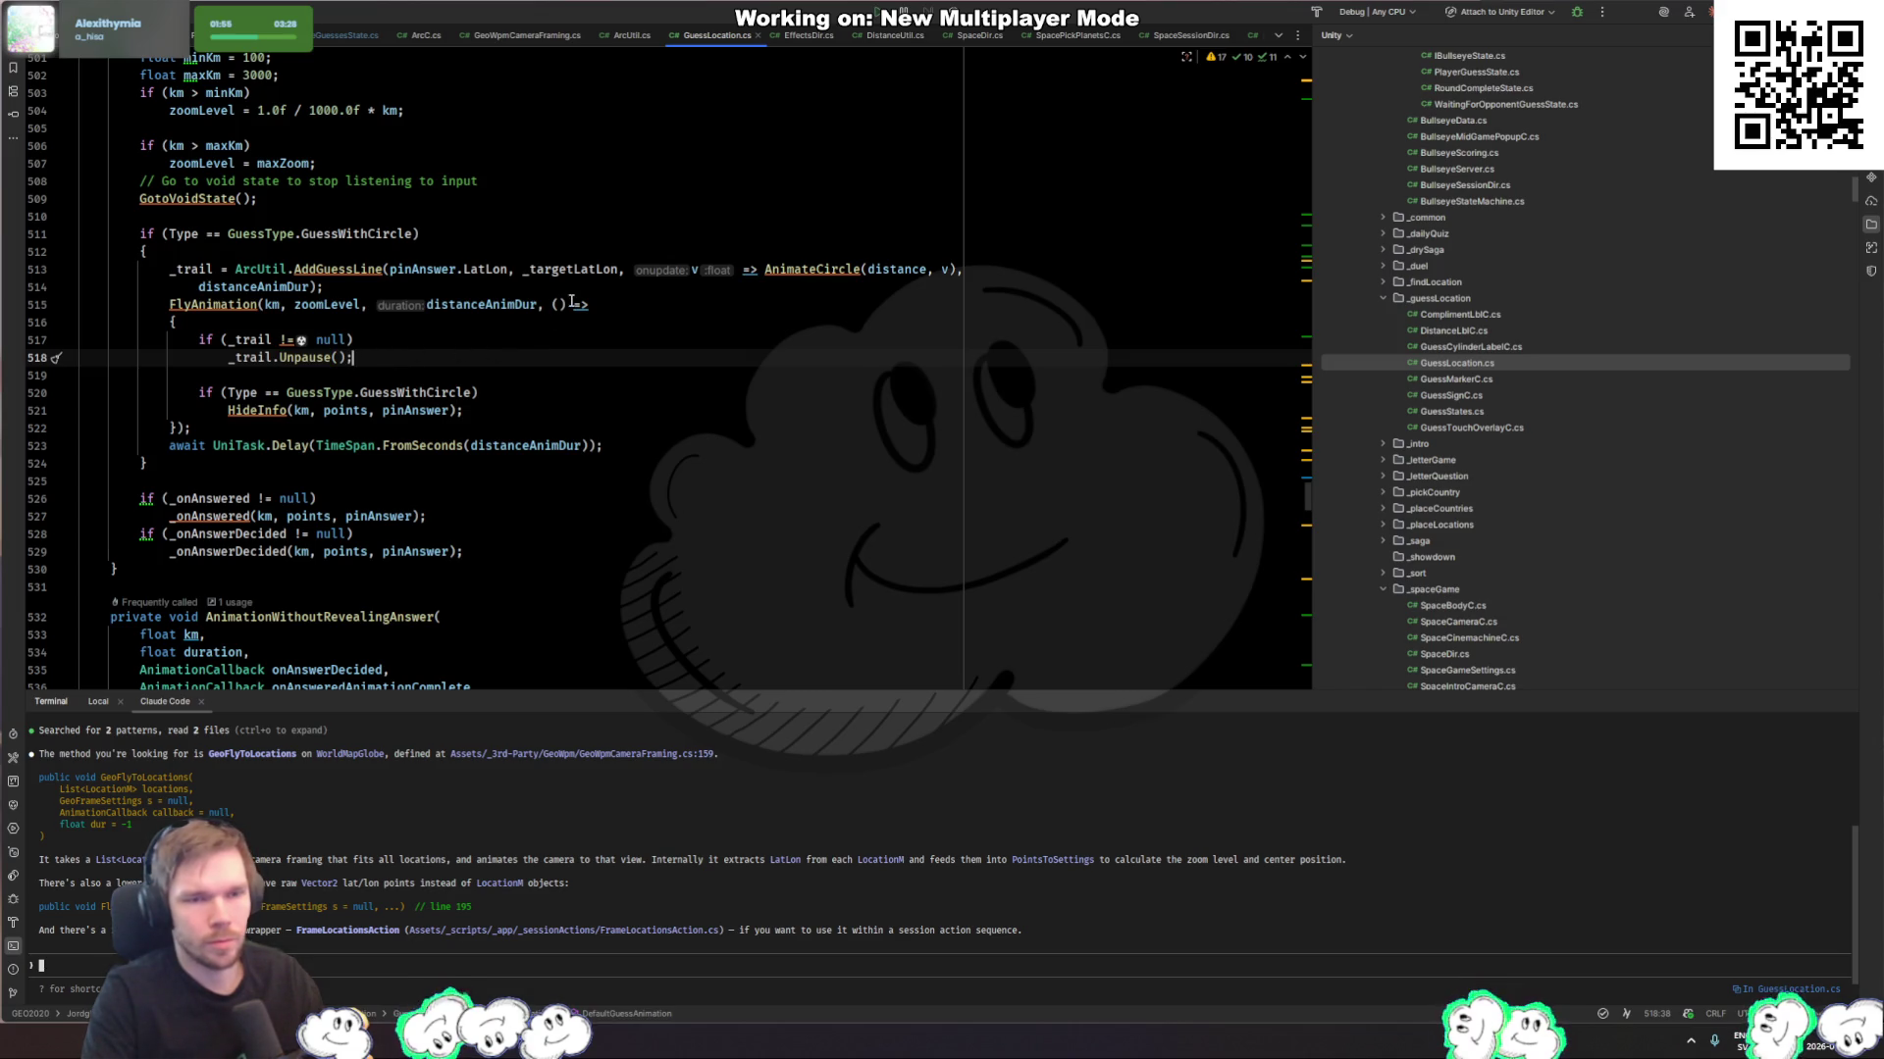
{"action": "mouse_move", "coordinate": [571, 301]}
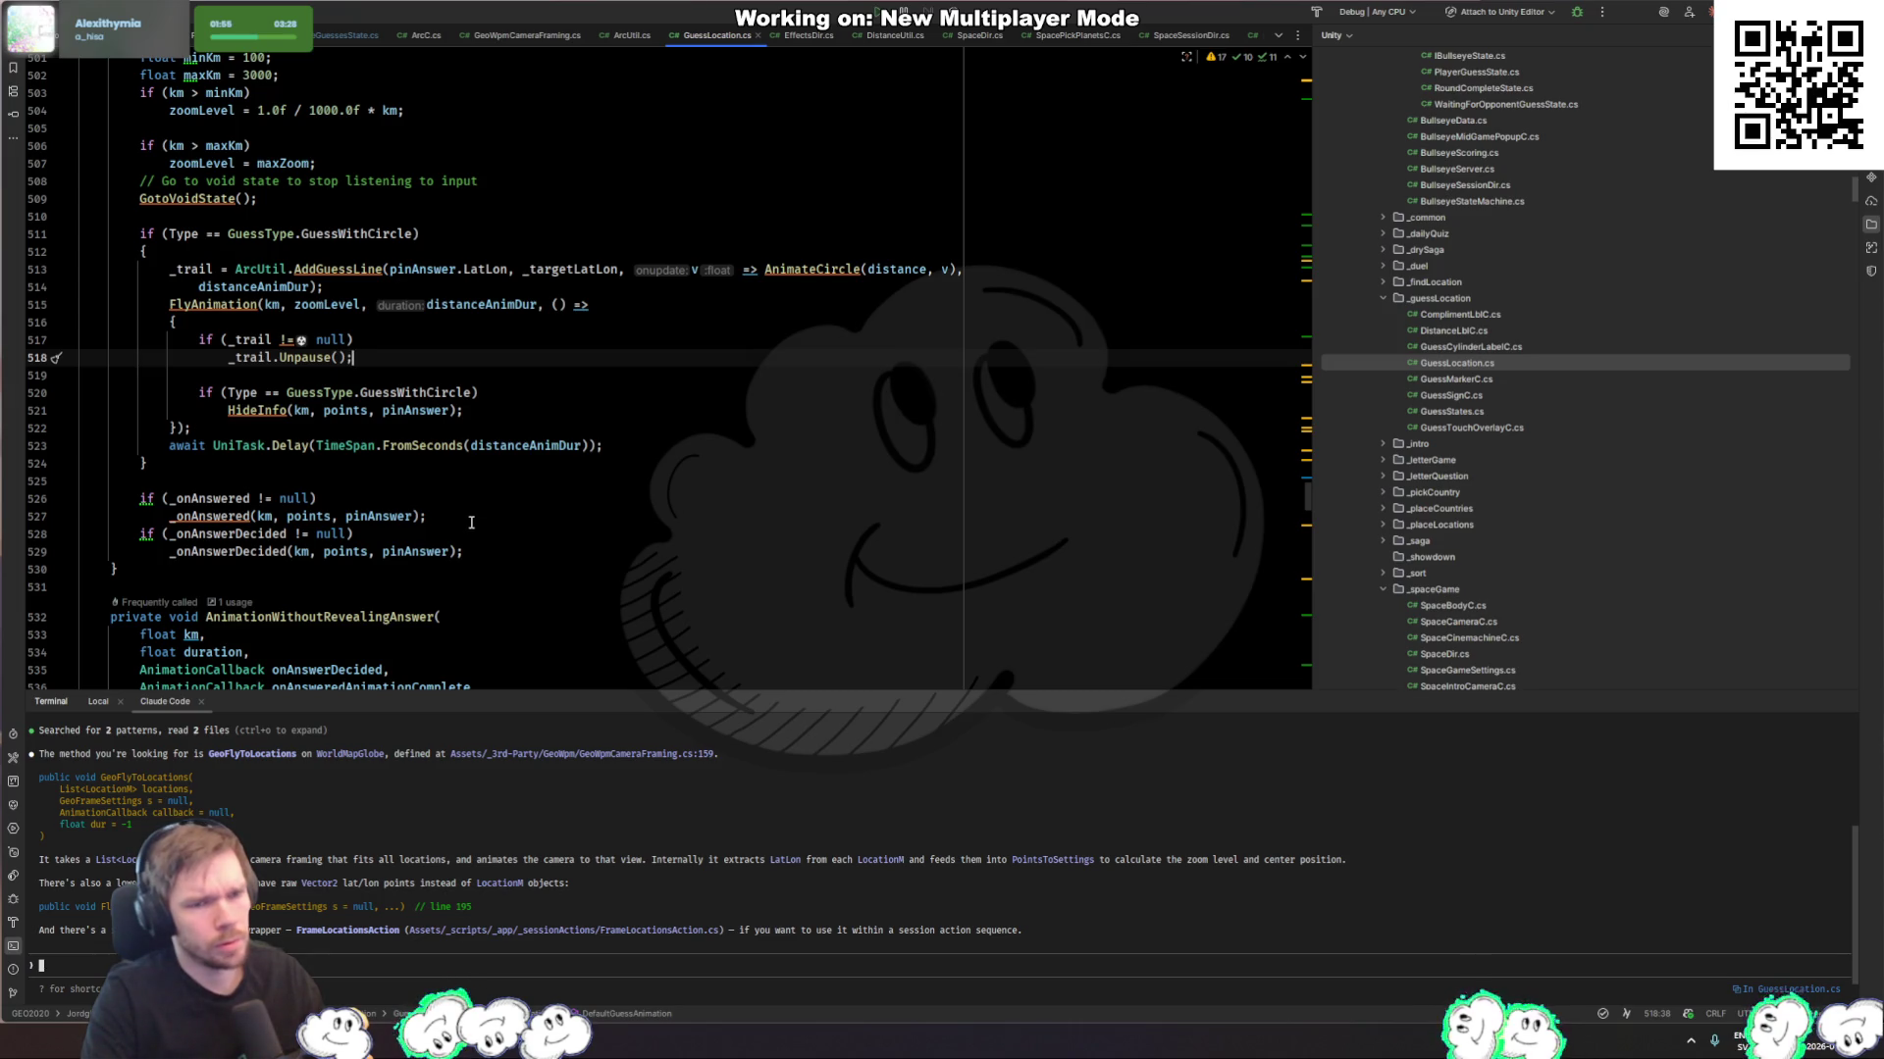
Step: Change arc.Reset() to arc.Unpause() in the round-end loop and open Unpause in ArcC
{"action": "double_click", "coordinate": [254, 364]}
{"action": "scroll", "coordinate": [251, 363], "scroll_direction": "down", "scroll_amount": 4}
{"action": "scroll", "coordinate": [444, 527], "scroll_direction": "up", "scroll_amount": 5}
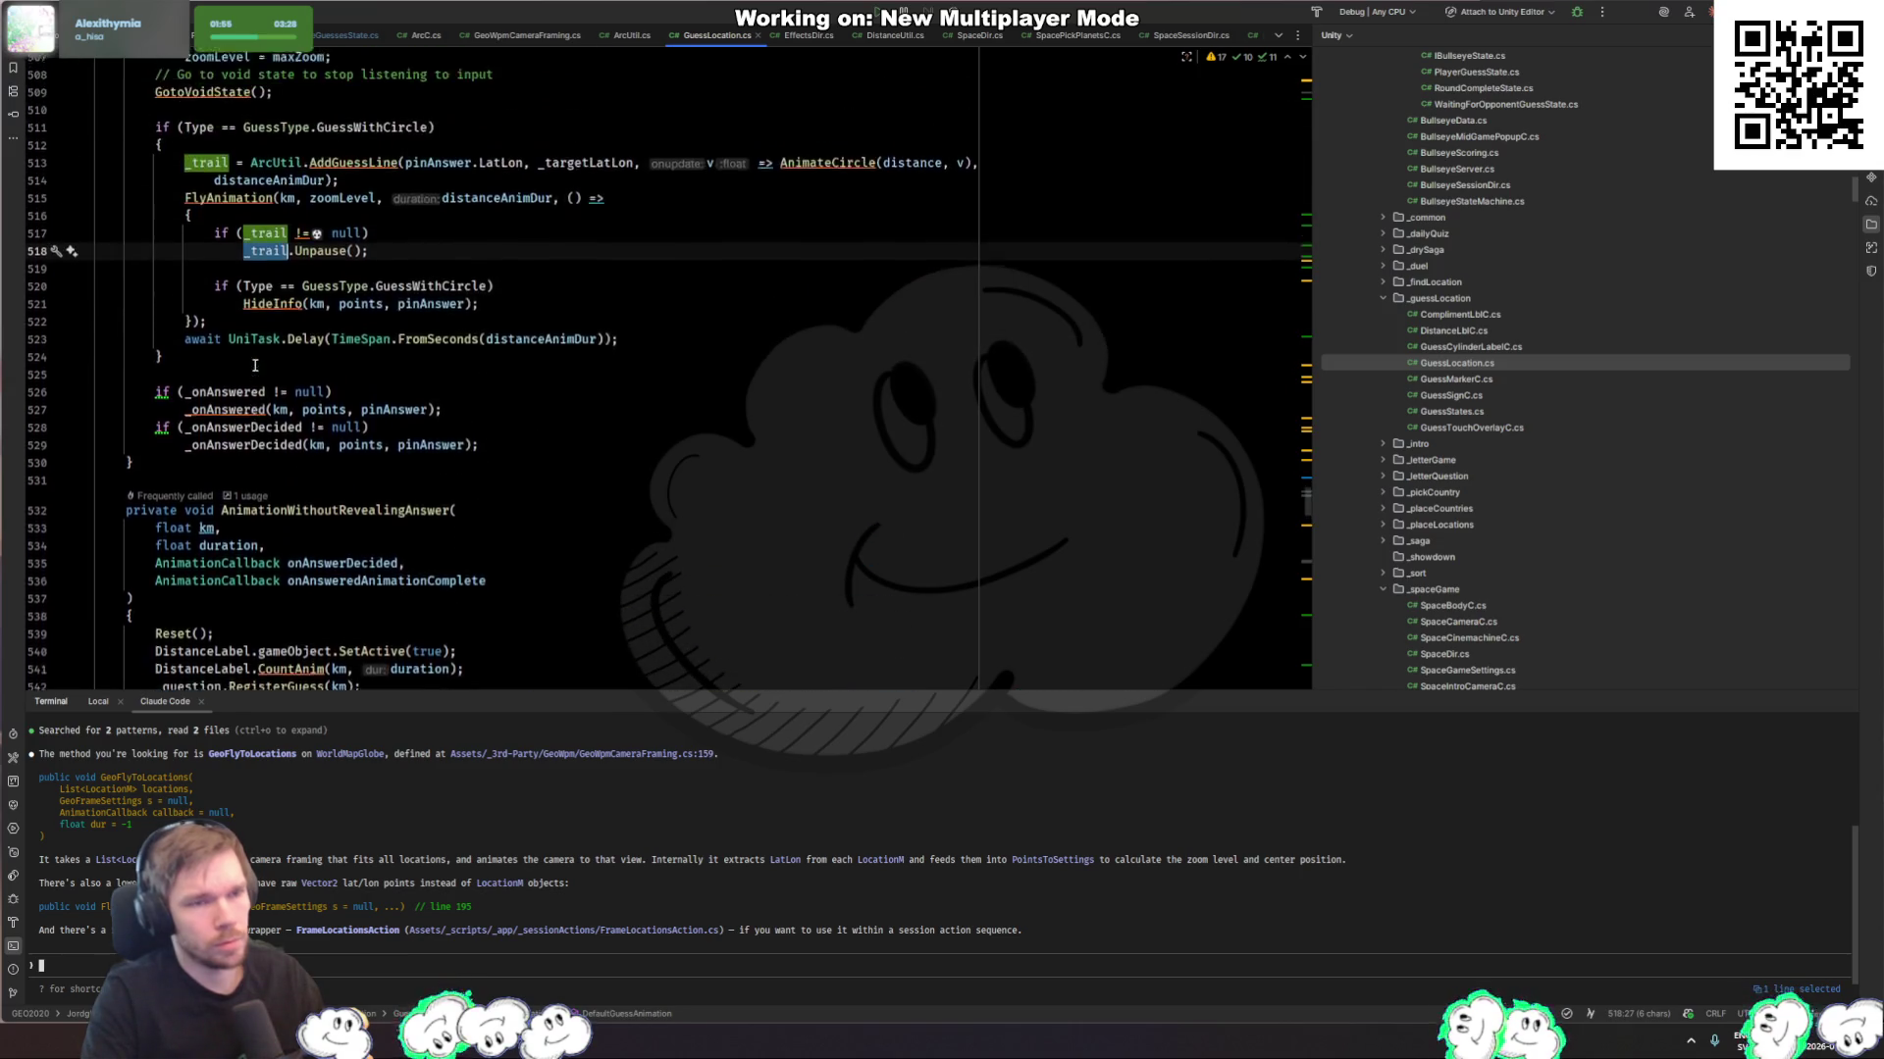
{"action": "key", "text": "ctrl+alt+Left"}
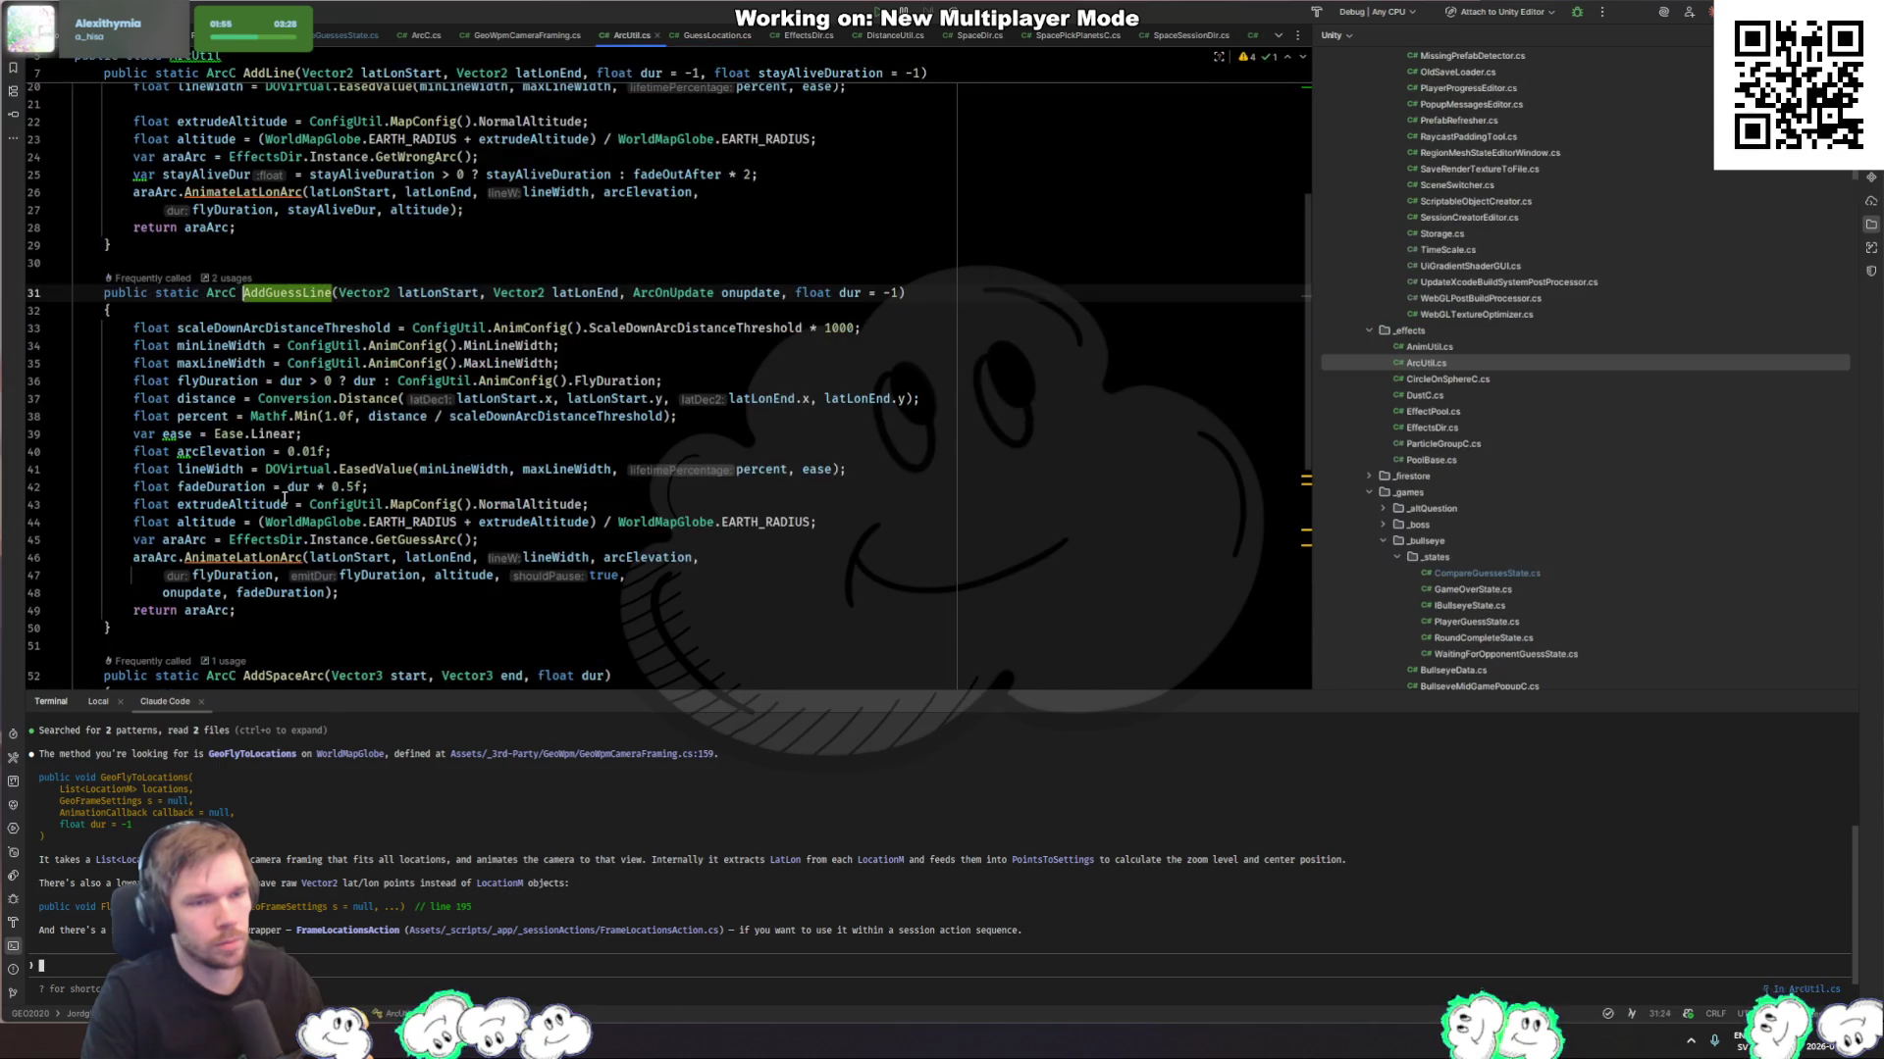
{"action": "key", "text": "ctrl+alt+Left"}
{"action": "type", "text": "Unp"}
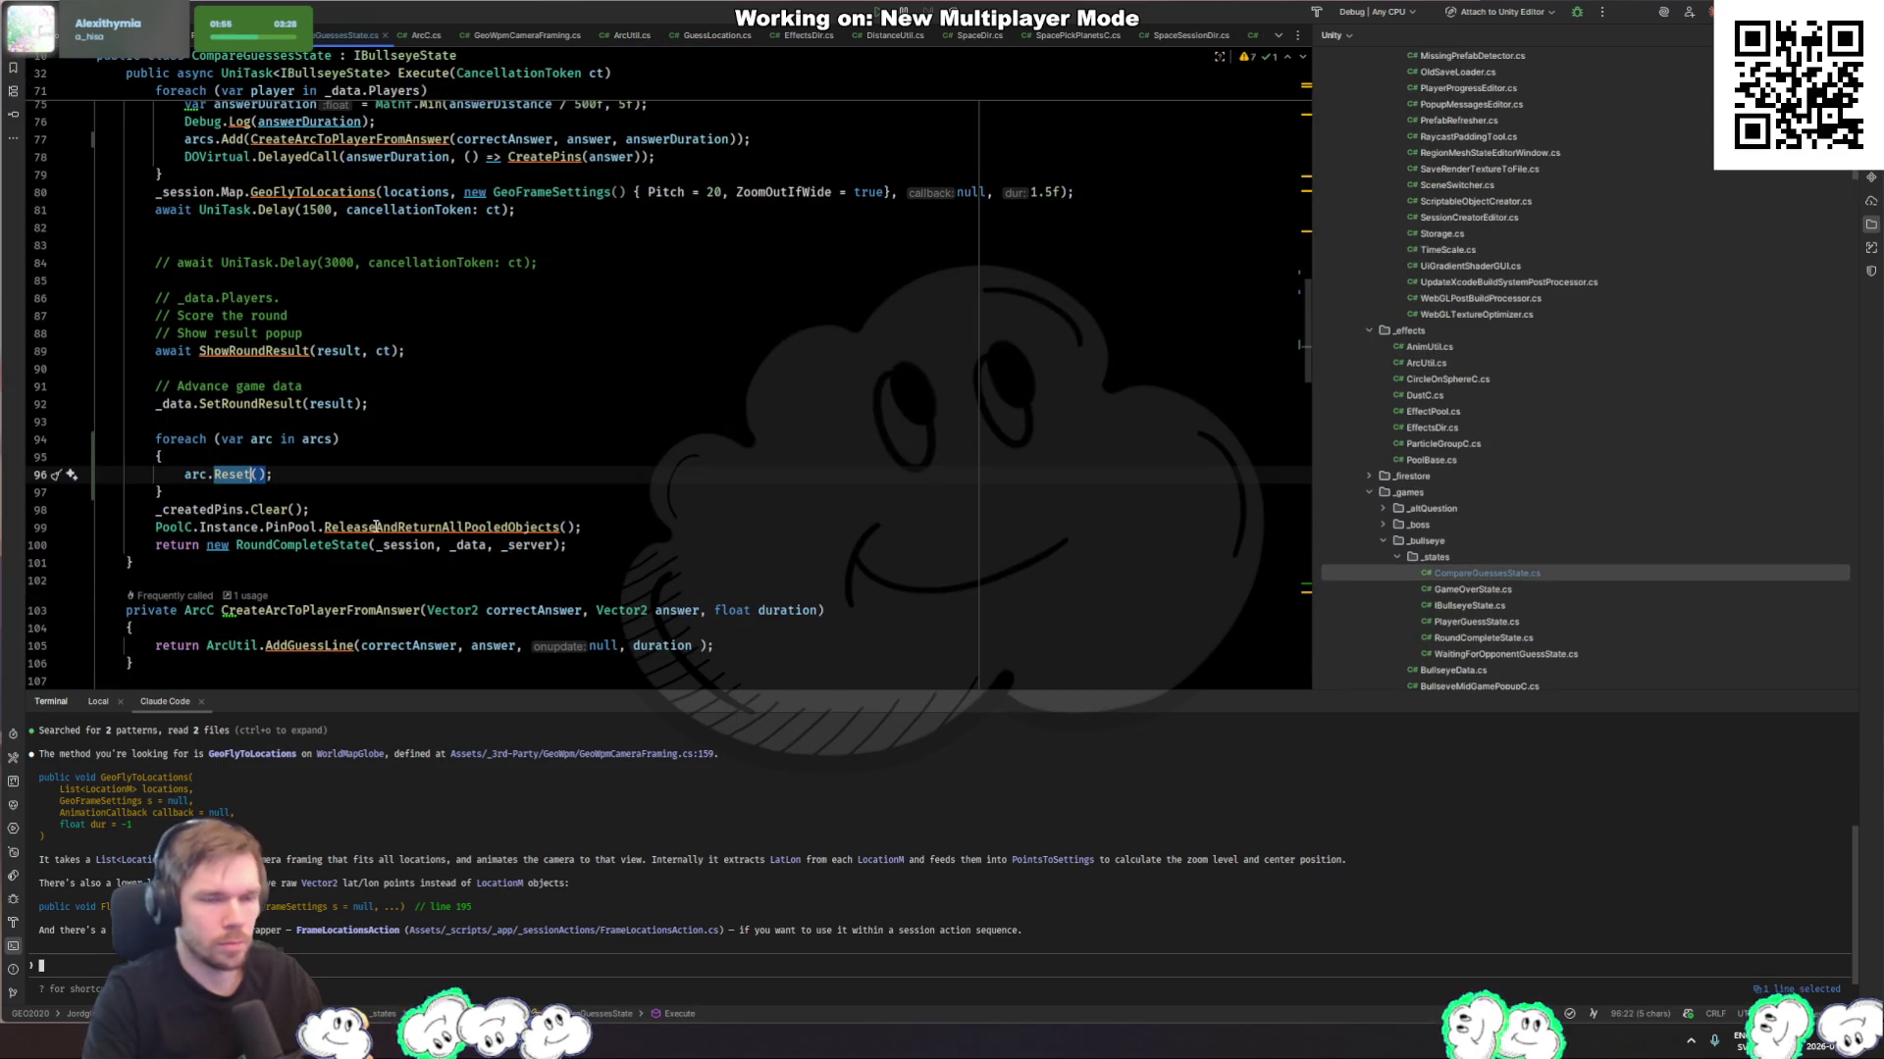
{"action": "key", "text": "Return"}
{"action": "key", "text": "ctrl+b"}
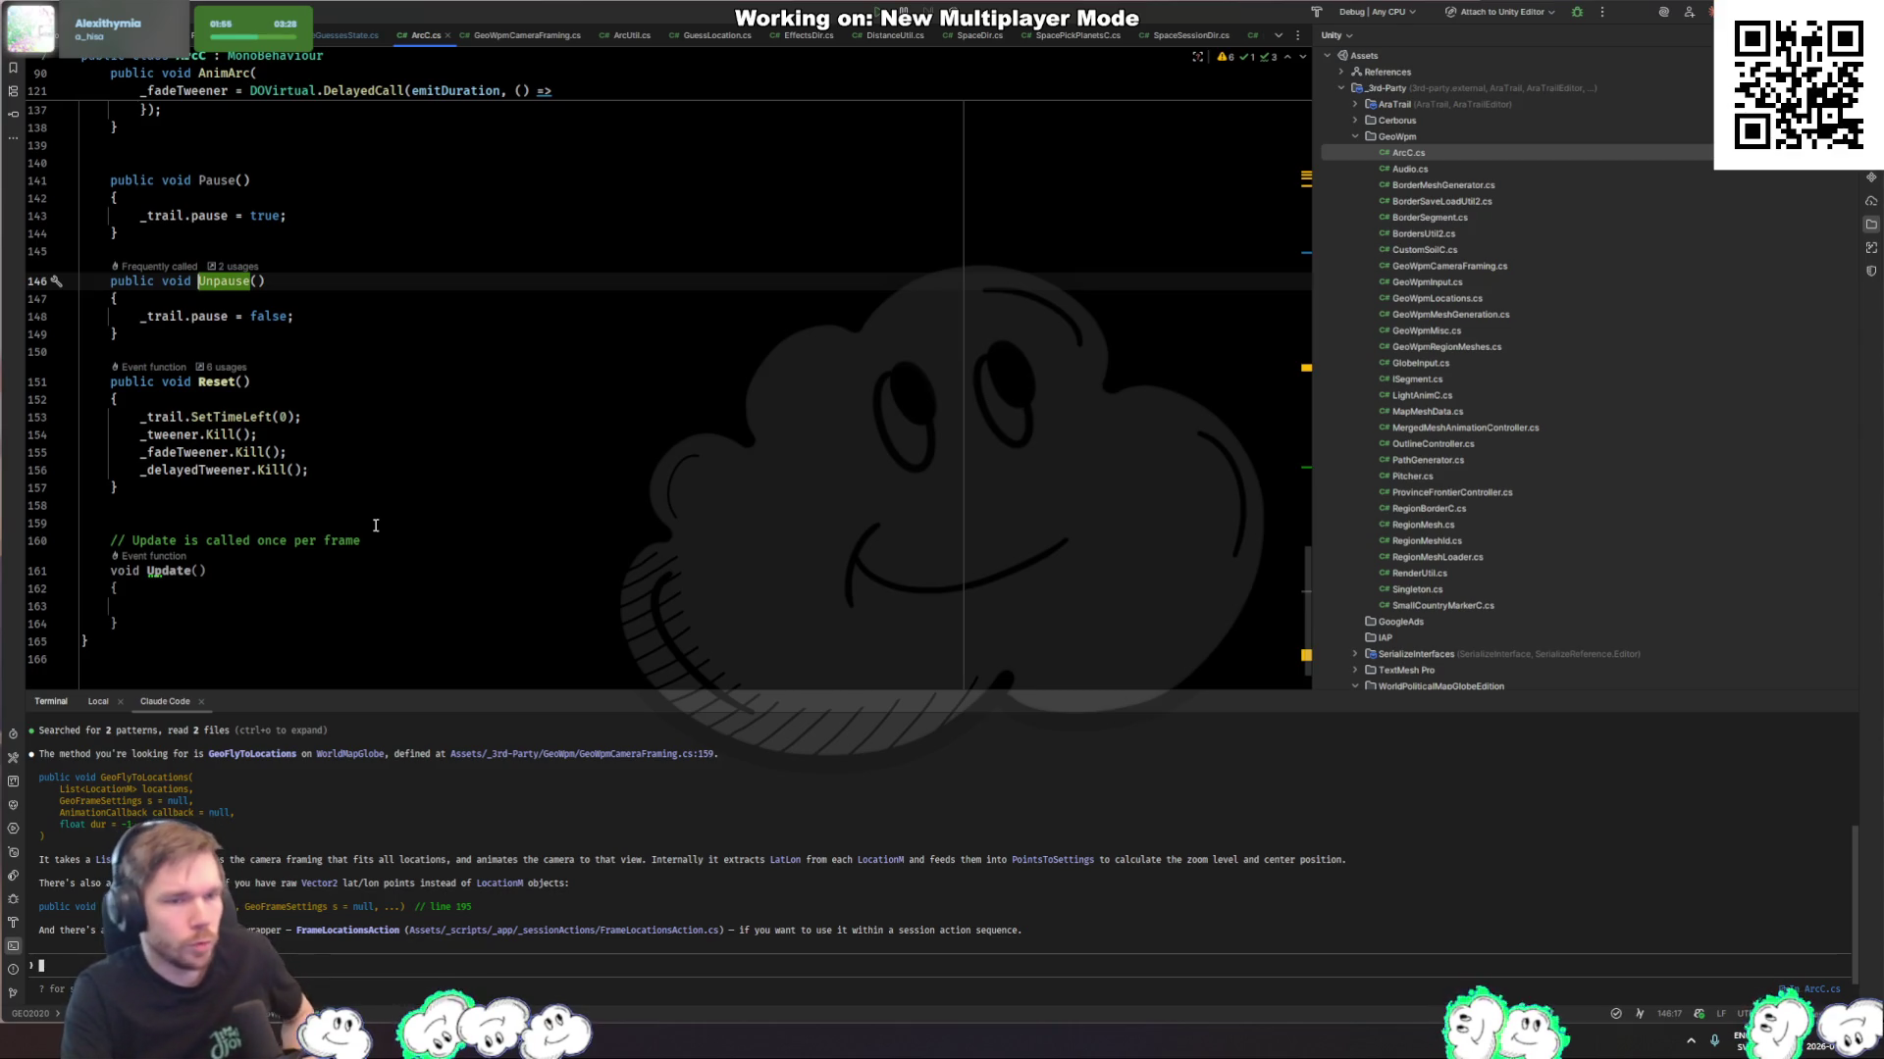
Step: Delete the empty Update() method and its comment at the end of ArcC.cs
{"action": "scroll", "coordinate": [375, 527], "scroll_direction": "up", "scroll_amount": 8}
{"action": "scroll", "coordinate": [375, 460], "scroll_direction": "up", "scroll_amount": 1}
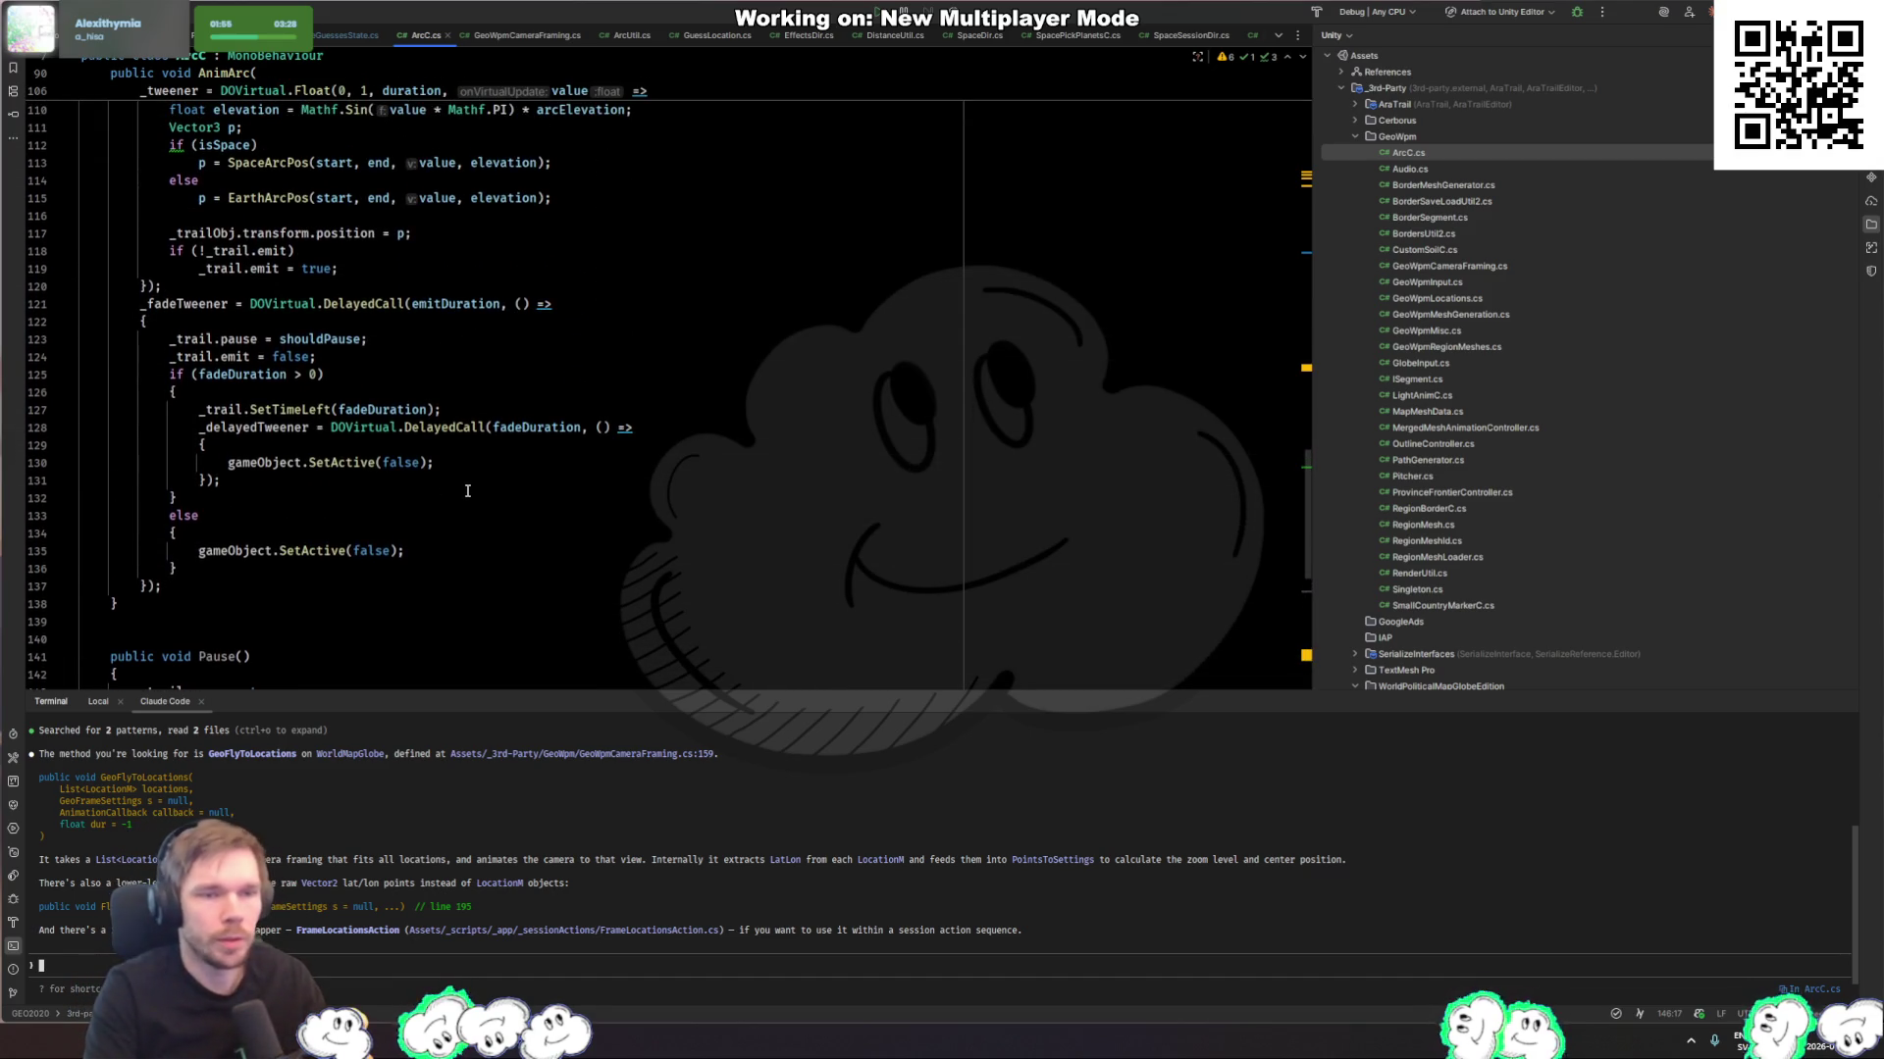
{"action": "scroll", "coordinate": [460, 544], "scroll_direction": "up", "scroll_amount": 9}
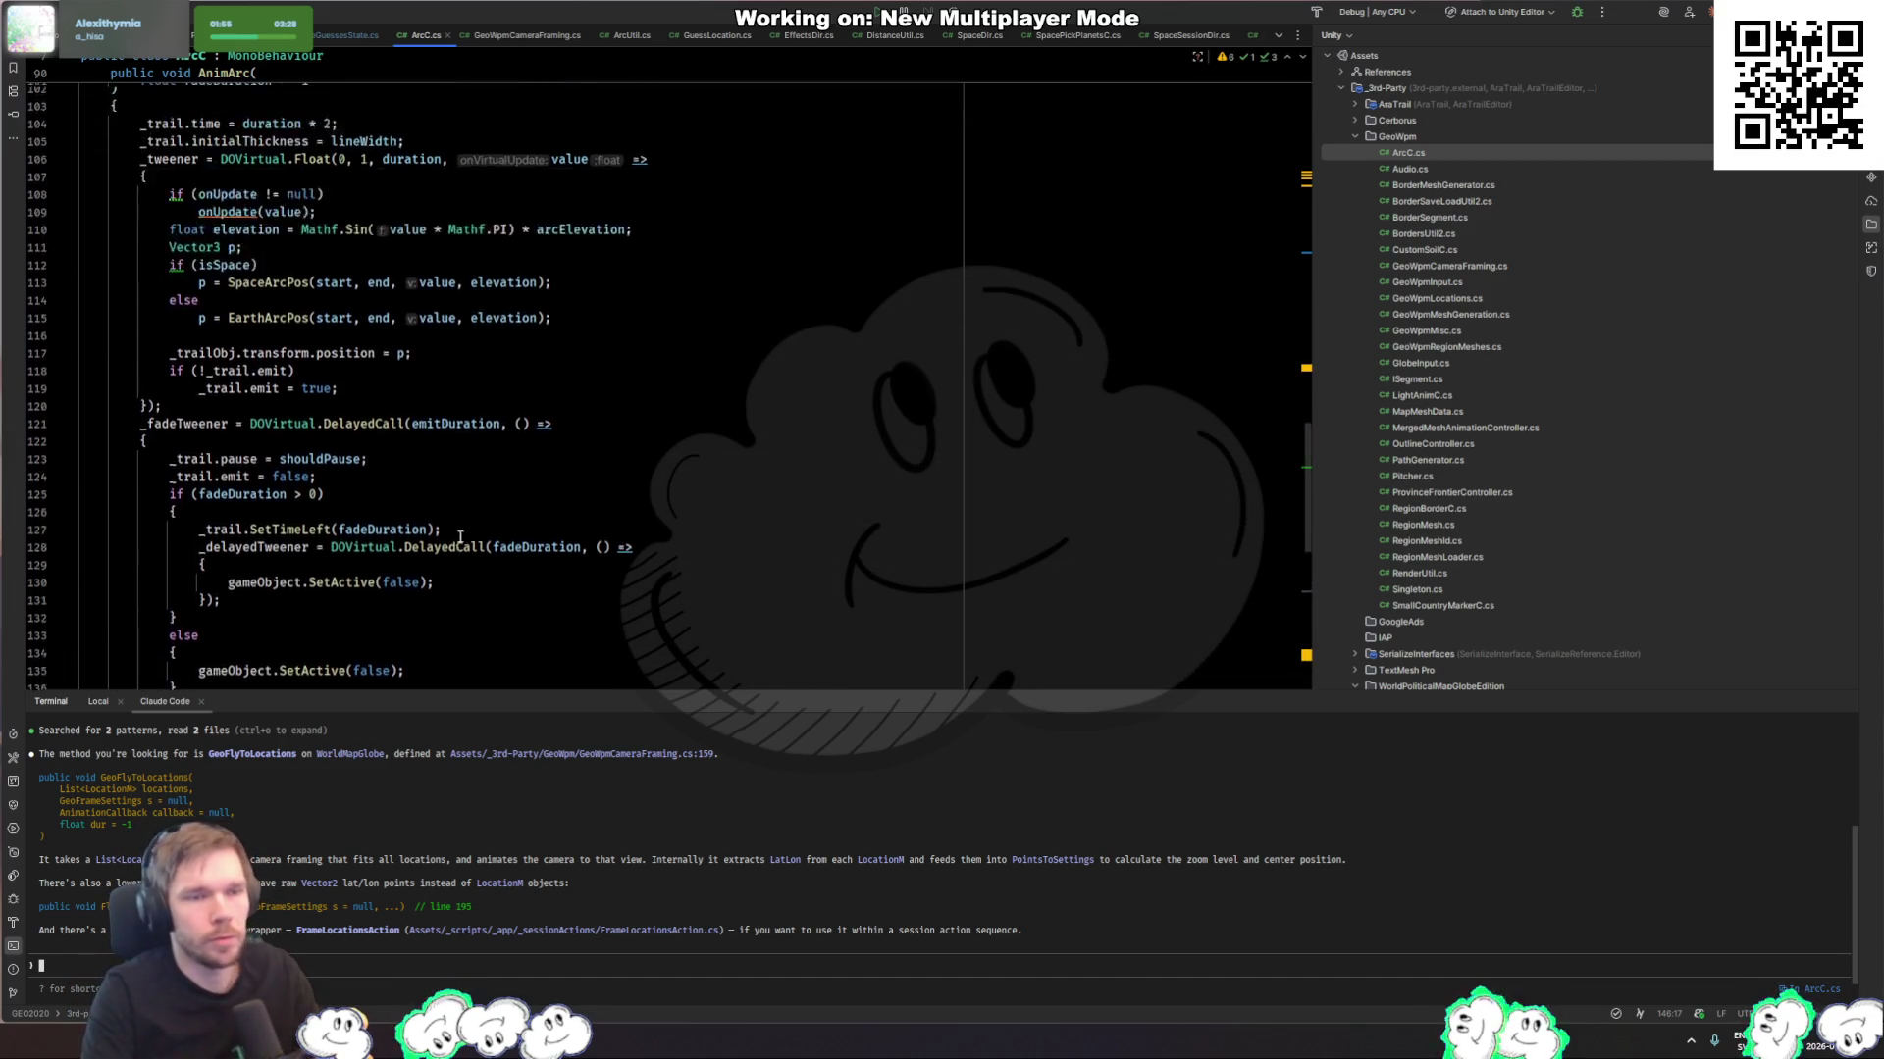
{"action": "scroll", "coordinate": [460, 537], "scroll_direction": "up", "scroll_amount": 4}
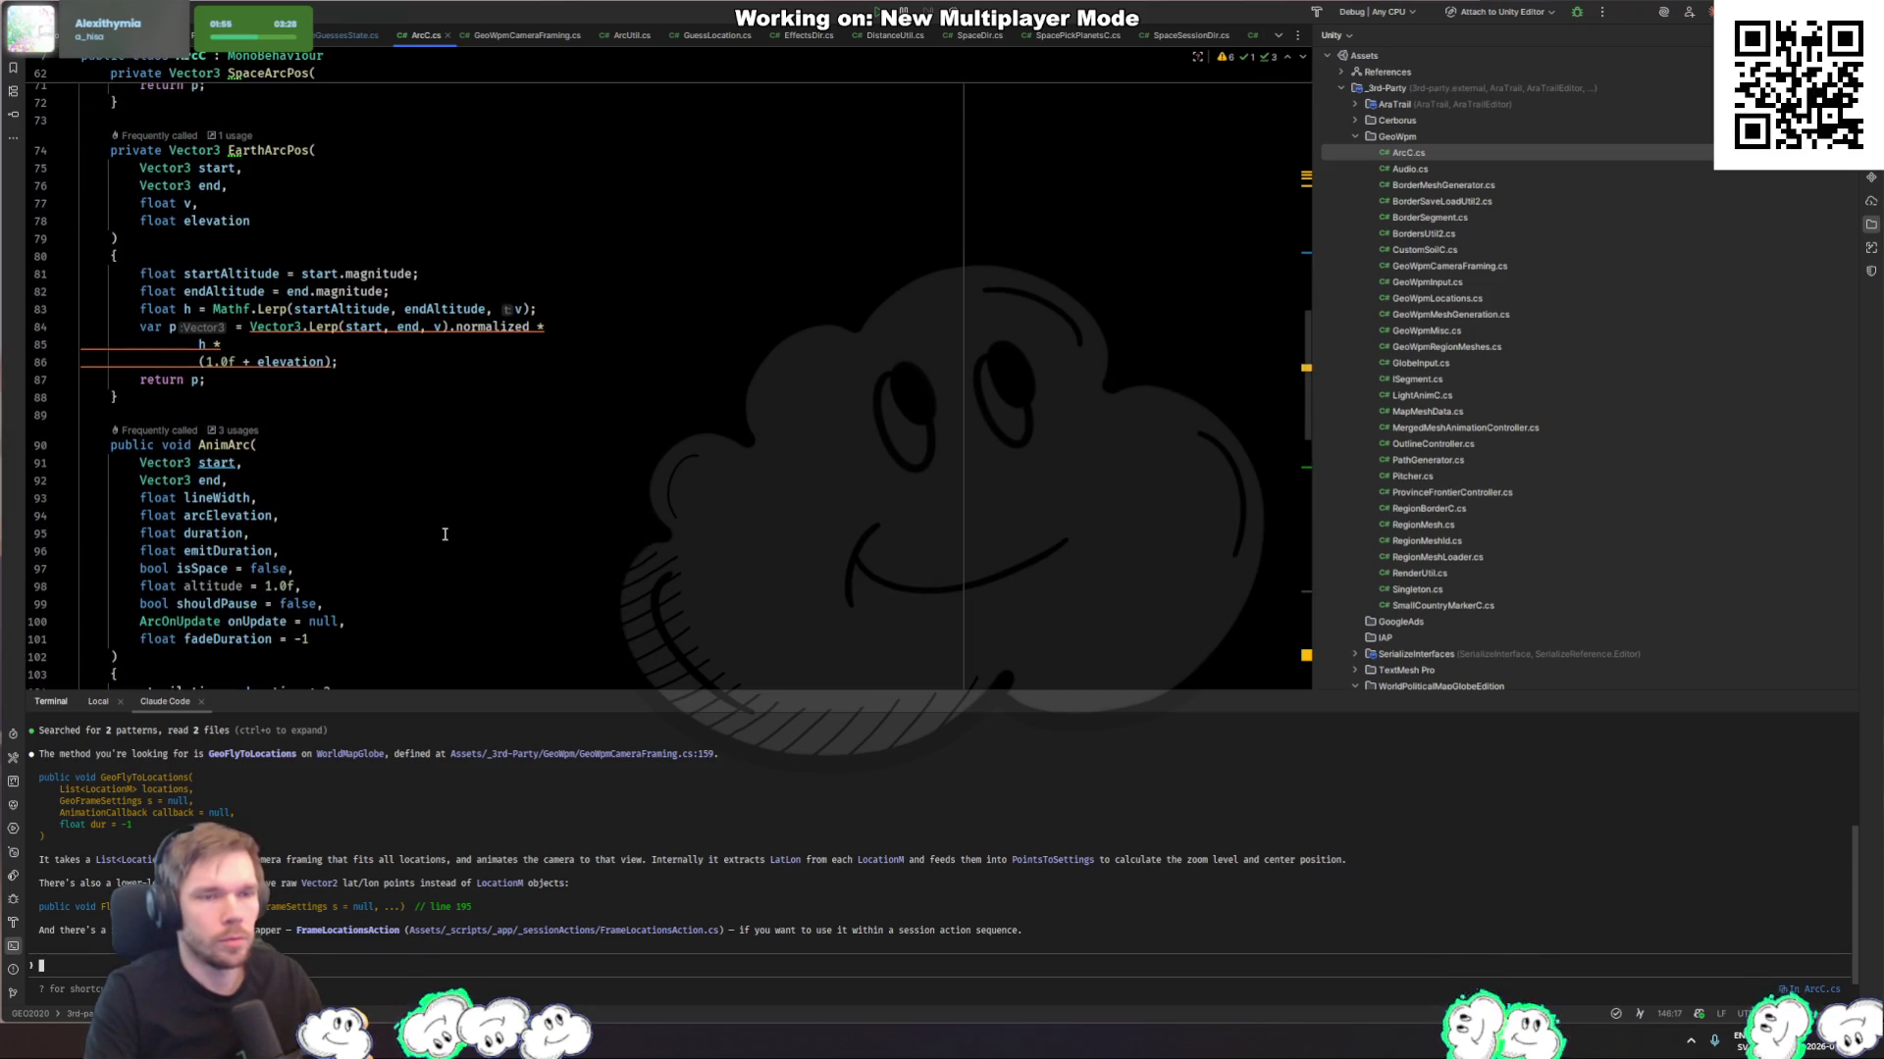
{"action": "scroll", "coordinate": [445, 534], "scroll_direction": "down", "scroll_amount": 20}
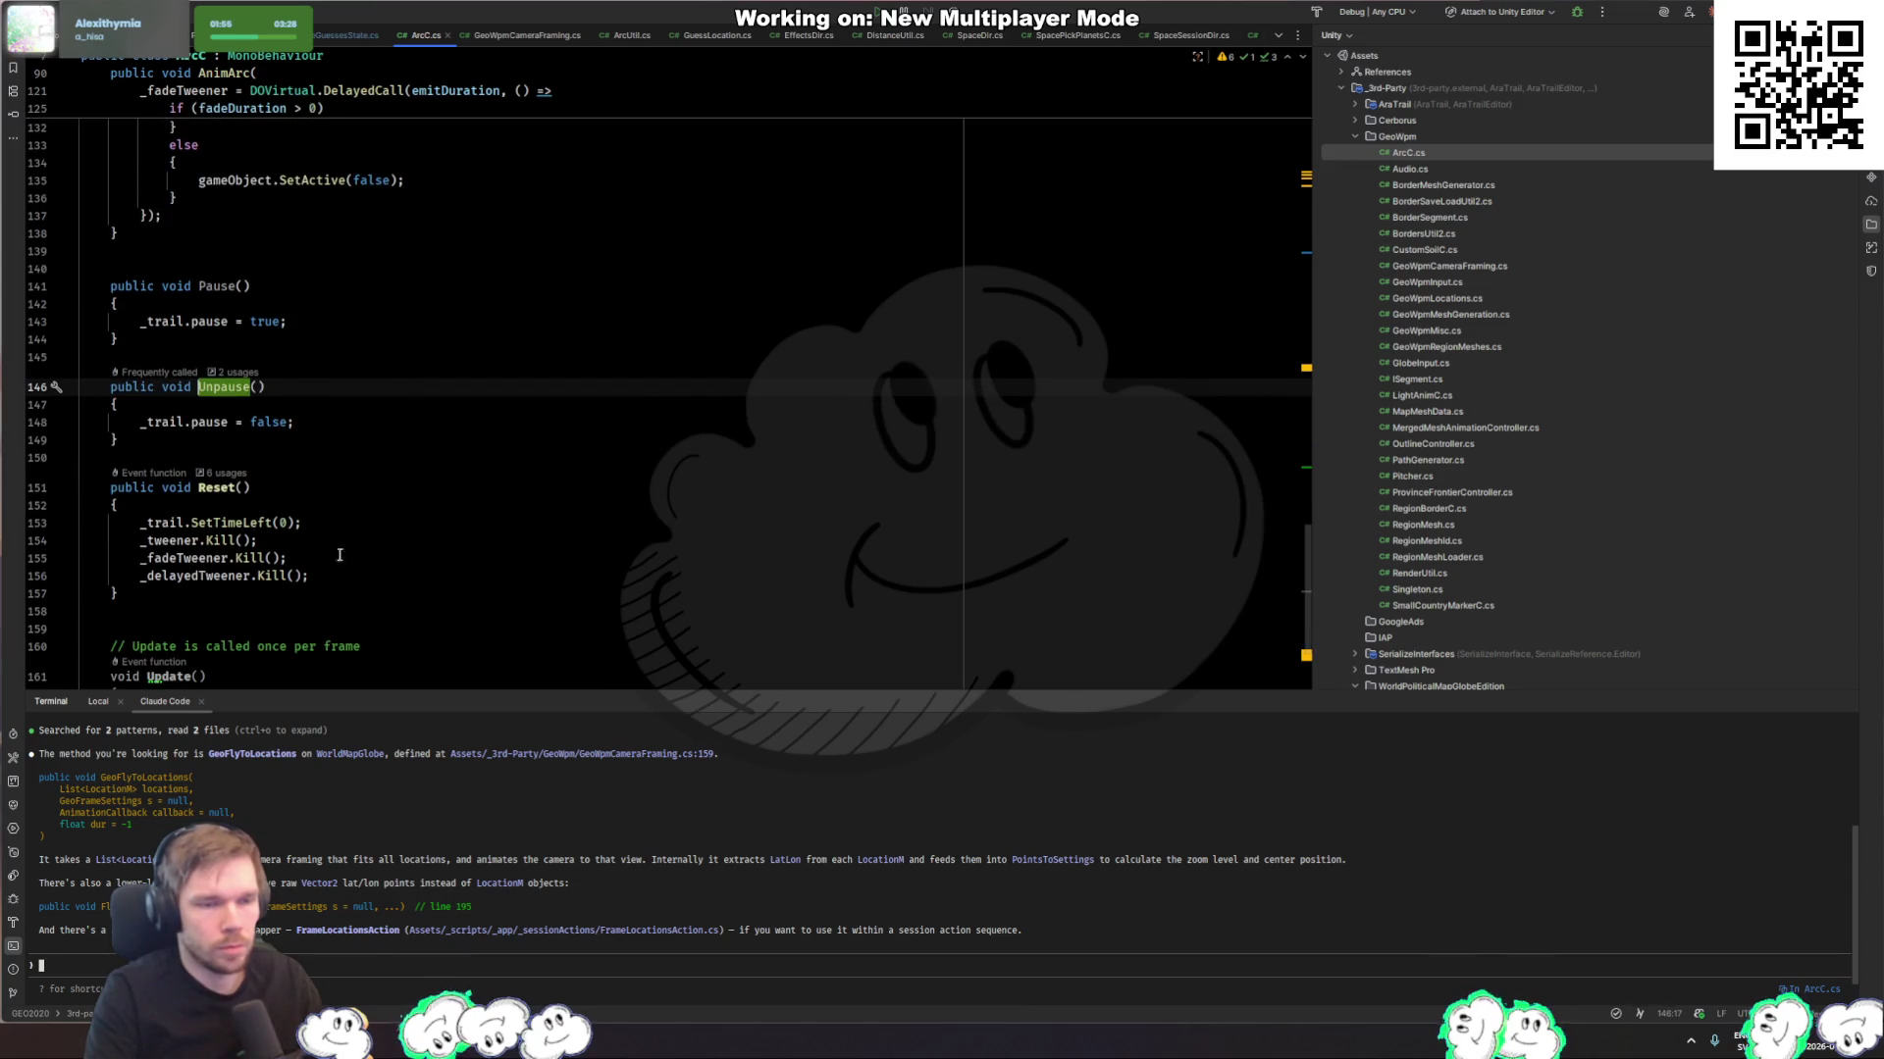
{"action": "left_click", "coordinate": [330, 545]}
{"action": "left_click", "coordinate": [318, 518]}
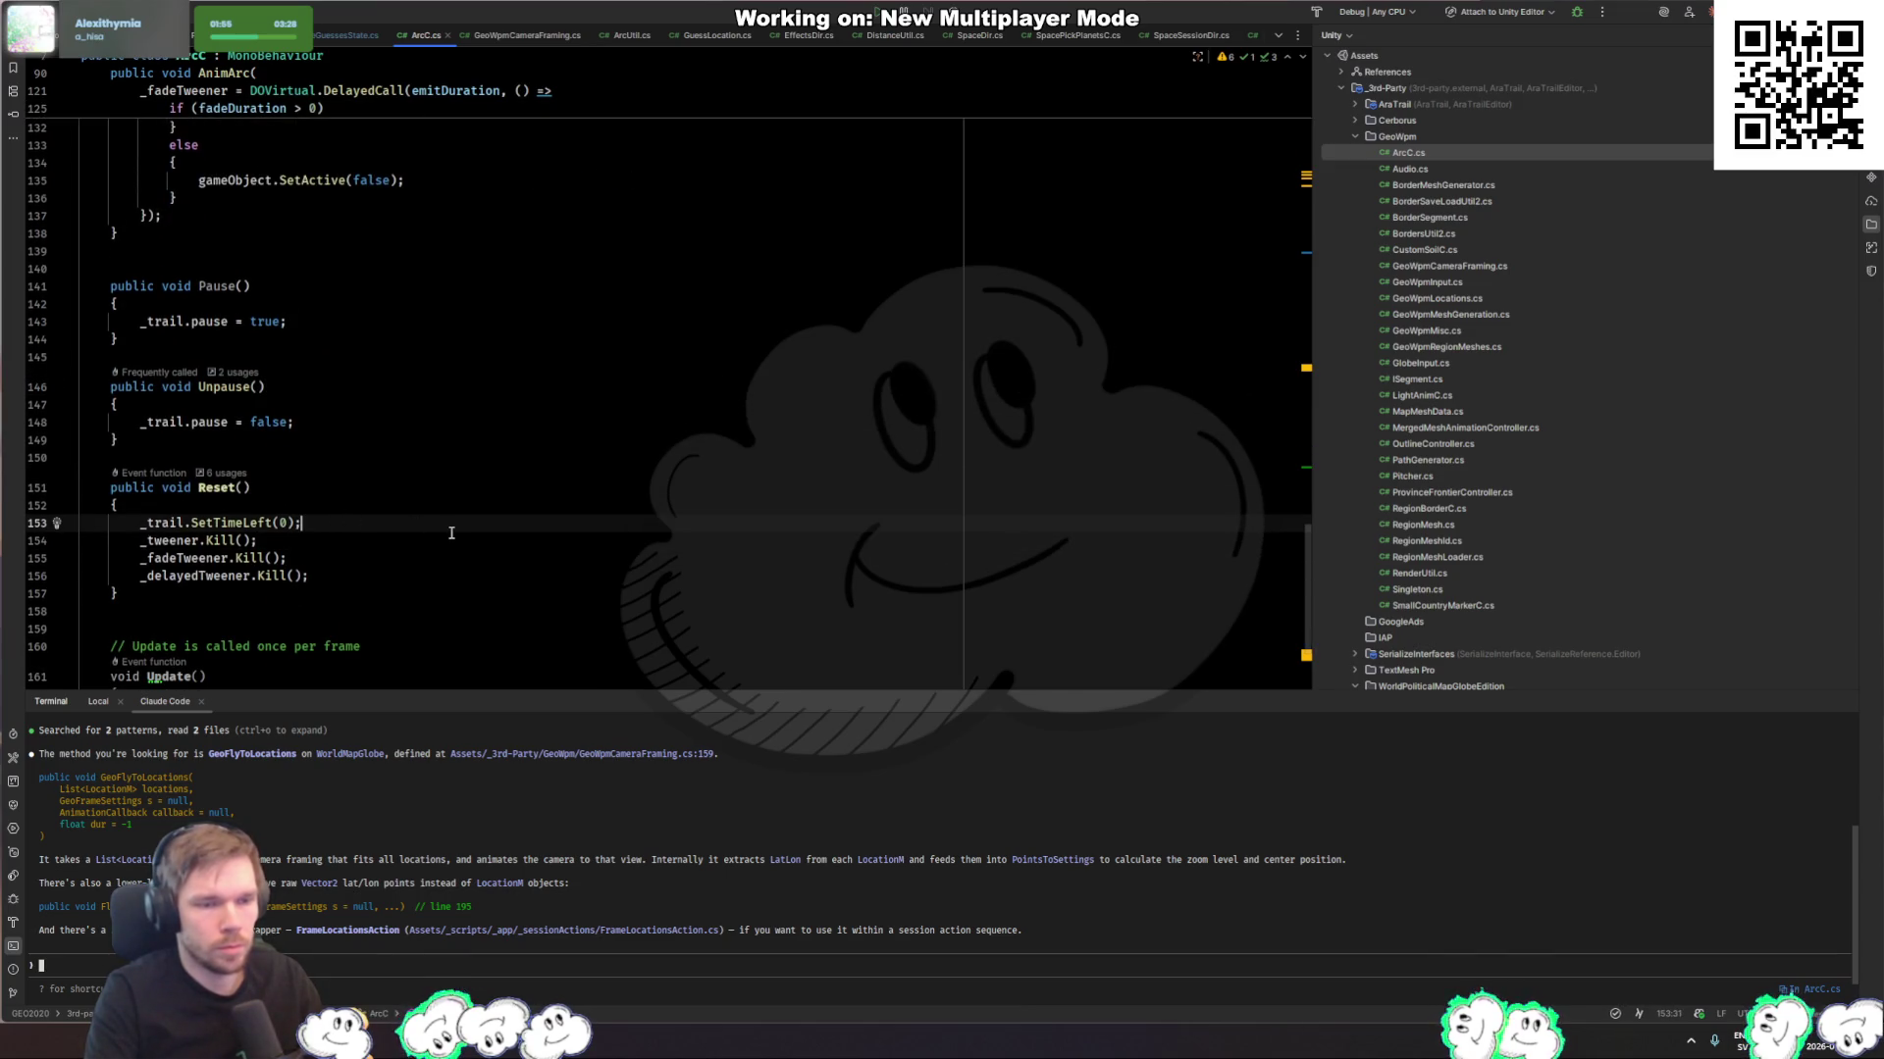
{"action": "scroll", "coordinate": [393, 489], "scroll_direction": "down", "scroll_amount": 3}
{"action": "left_click_drag", "start_coordinate": [294, 556], "coordinate": [592, 450]}
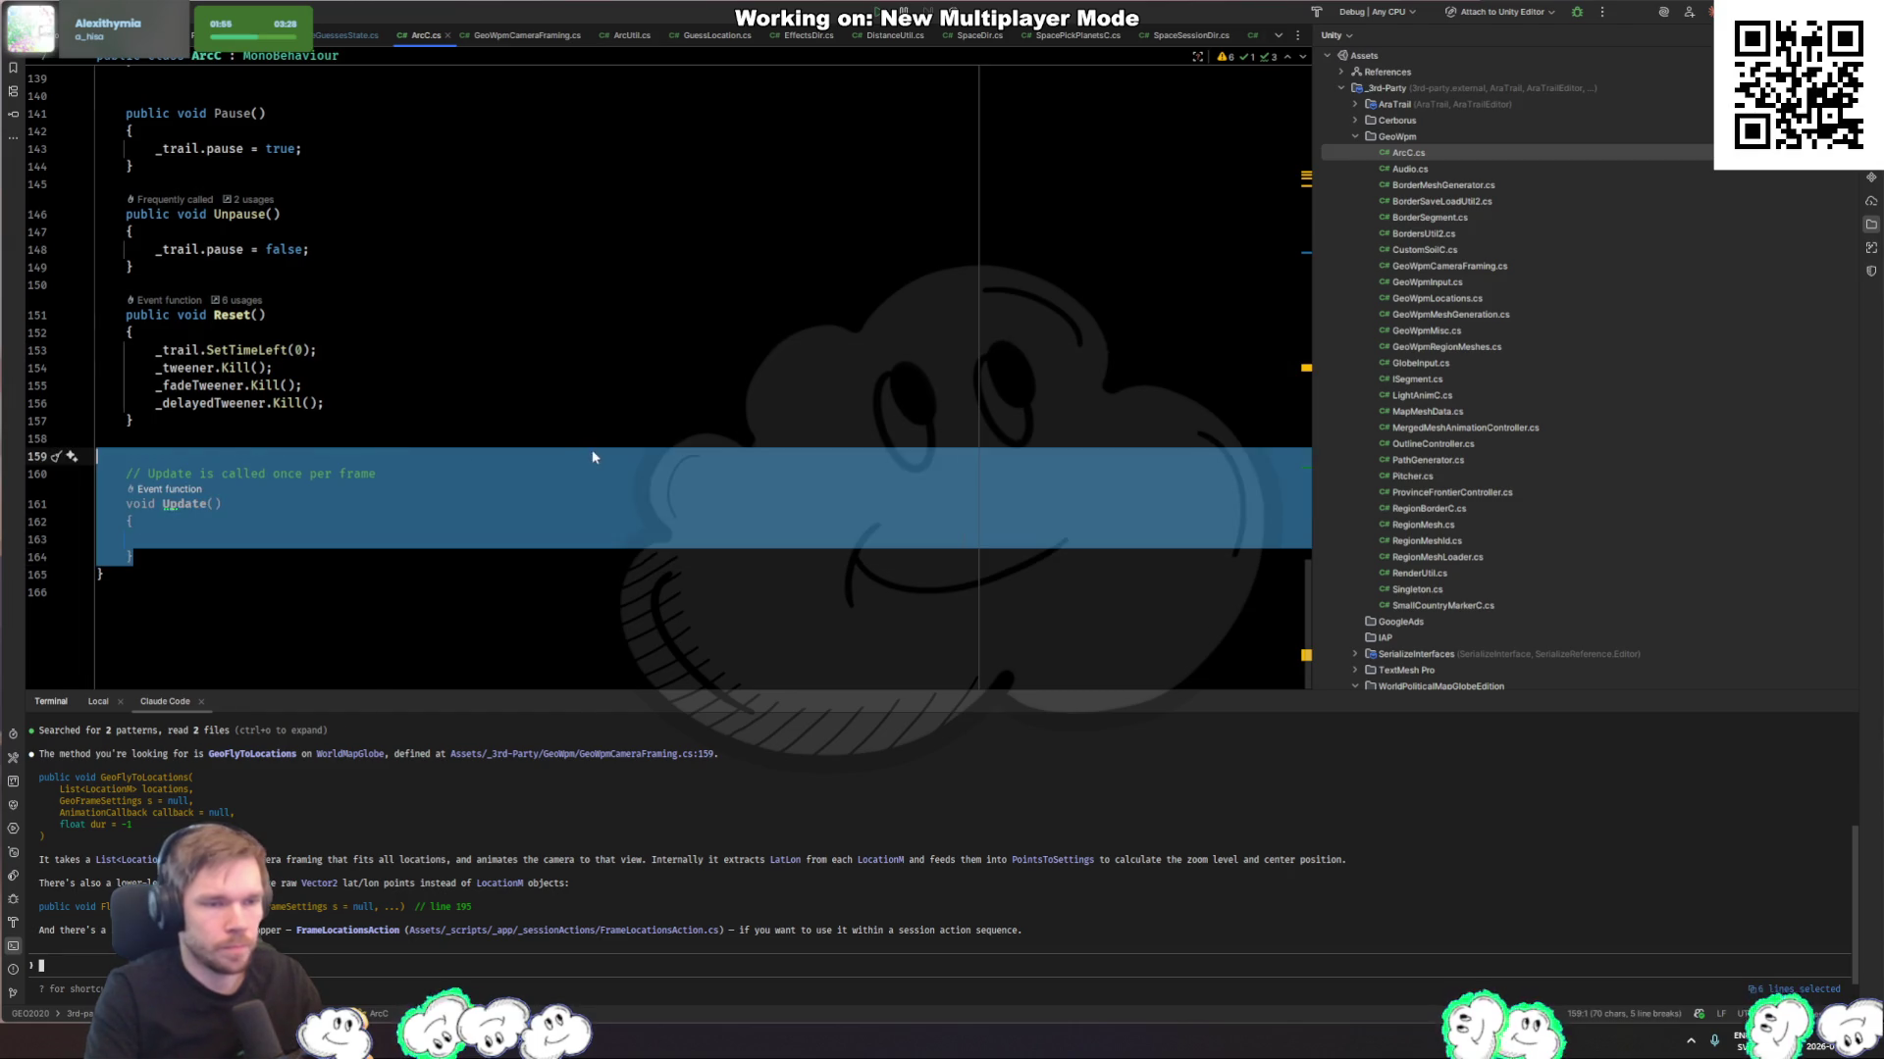
{"action": "key", "text": "BackSpace"}
Step: Hide the terminal panel and review how altitude scales positions in AnimateLatLonArc
{"action": "scroll", "coordinate": [682, 343], "scroll_direction": "up", "scroll_amount": 13}
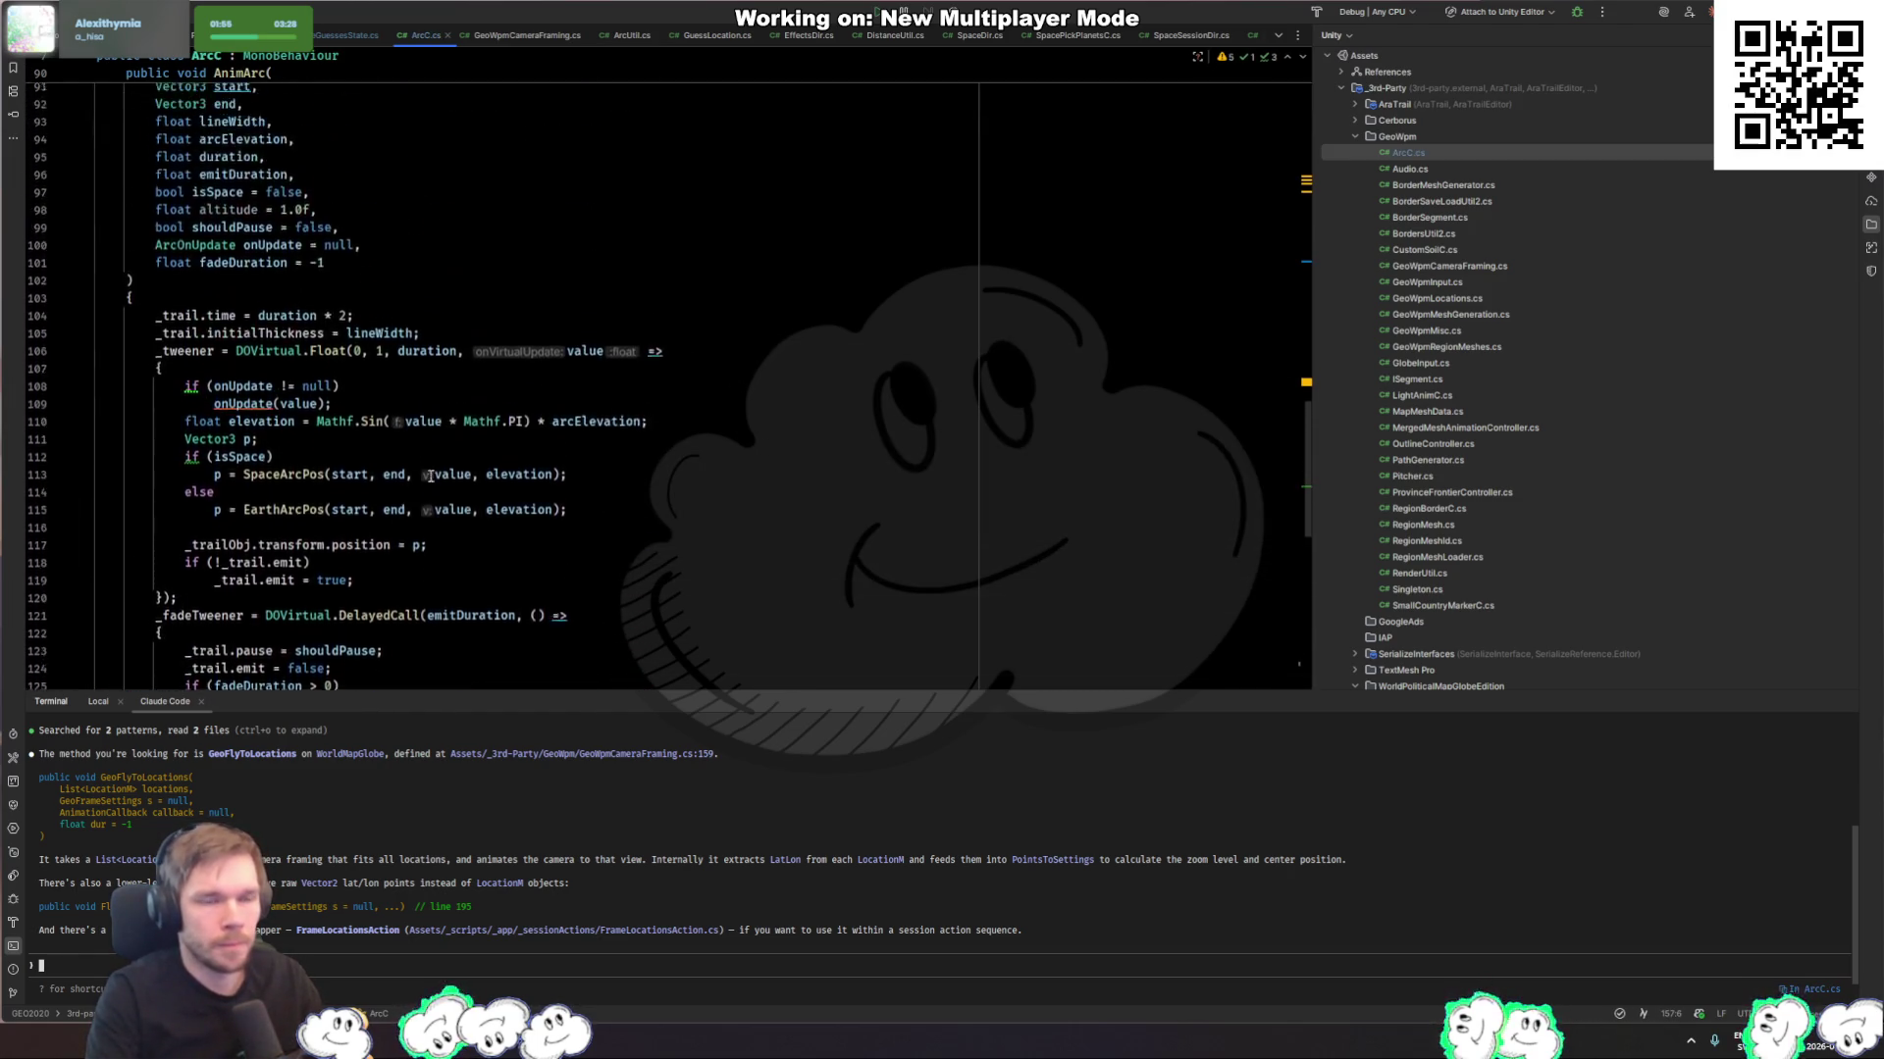
{"action": "left_click", "coordinate": [1842, 700]}
{"action": "left_click", "coordinate": [520, 549]}
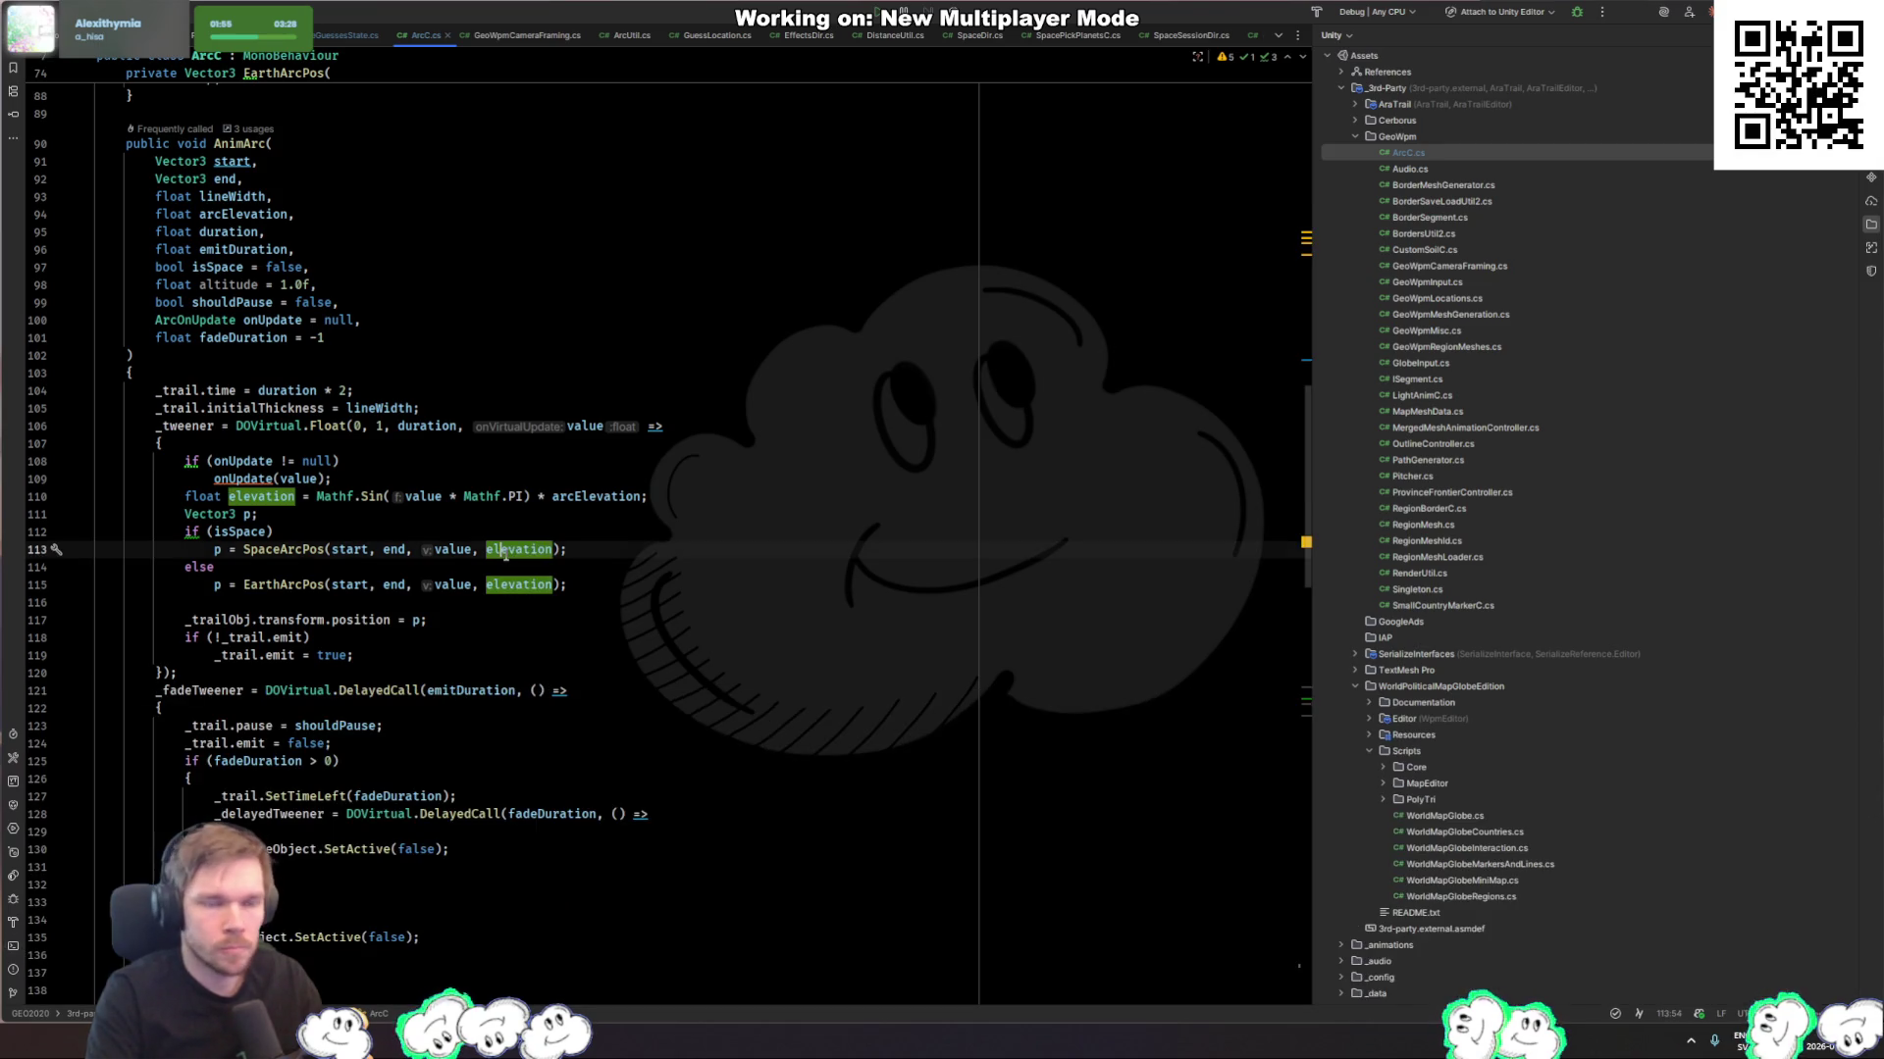
{"action": "left_click", "coordinate": [775, 523]}
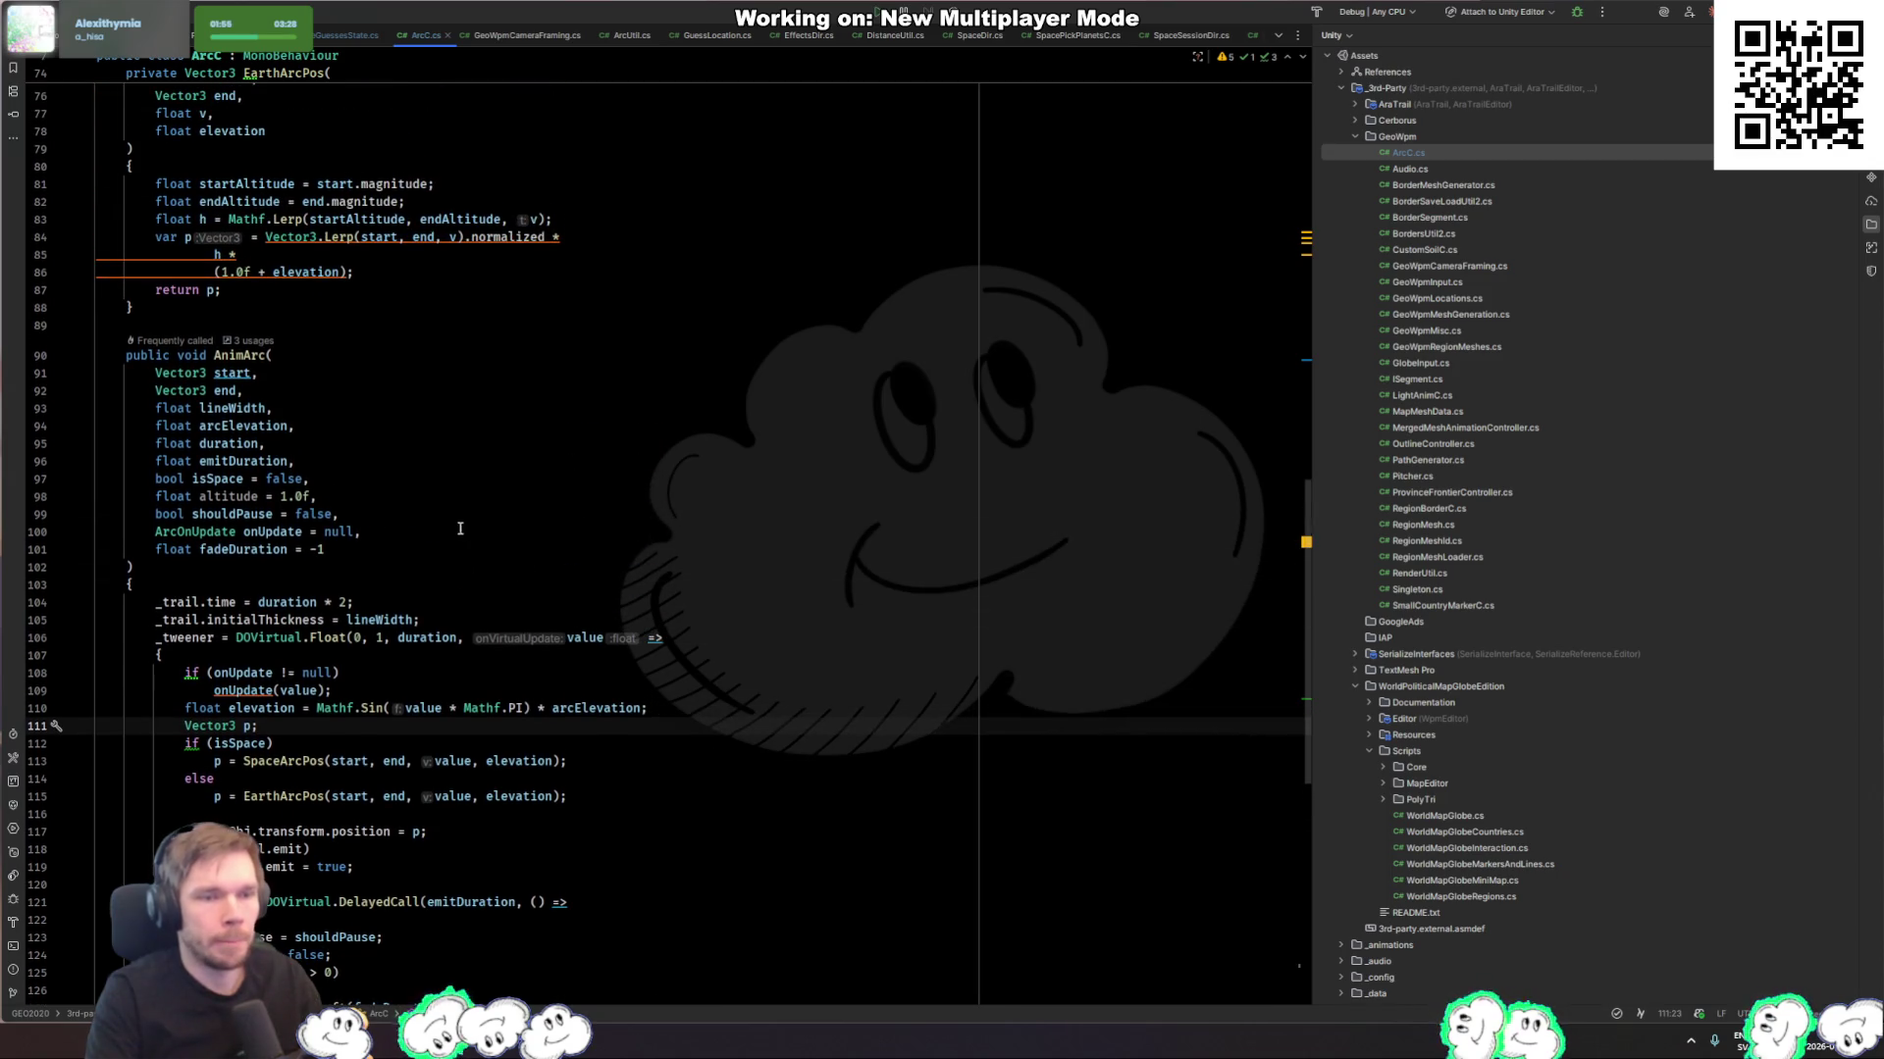
{"action": "scroll", "coordinate": [412, 530], "scroll_direction": "up", "scroll_amount": 5}
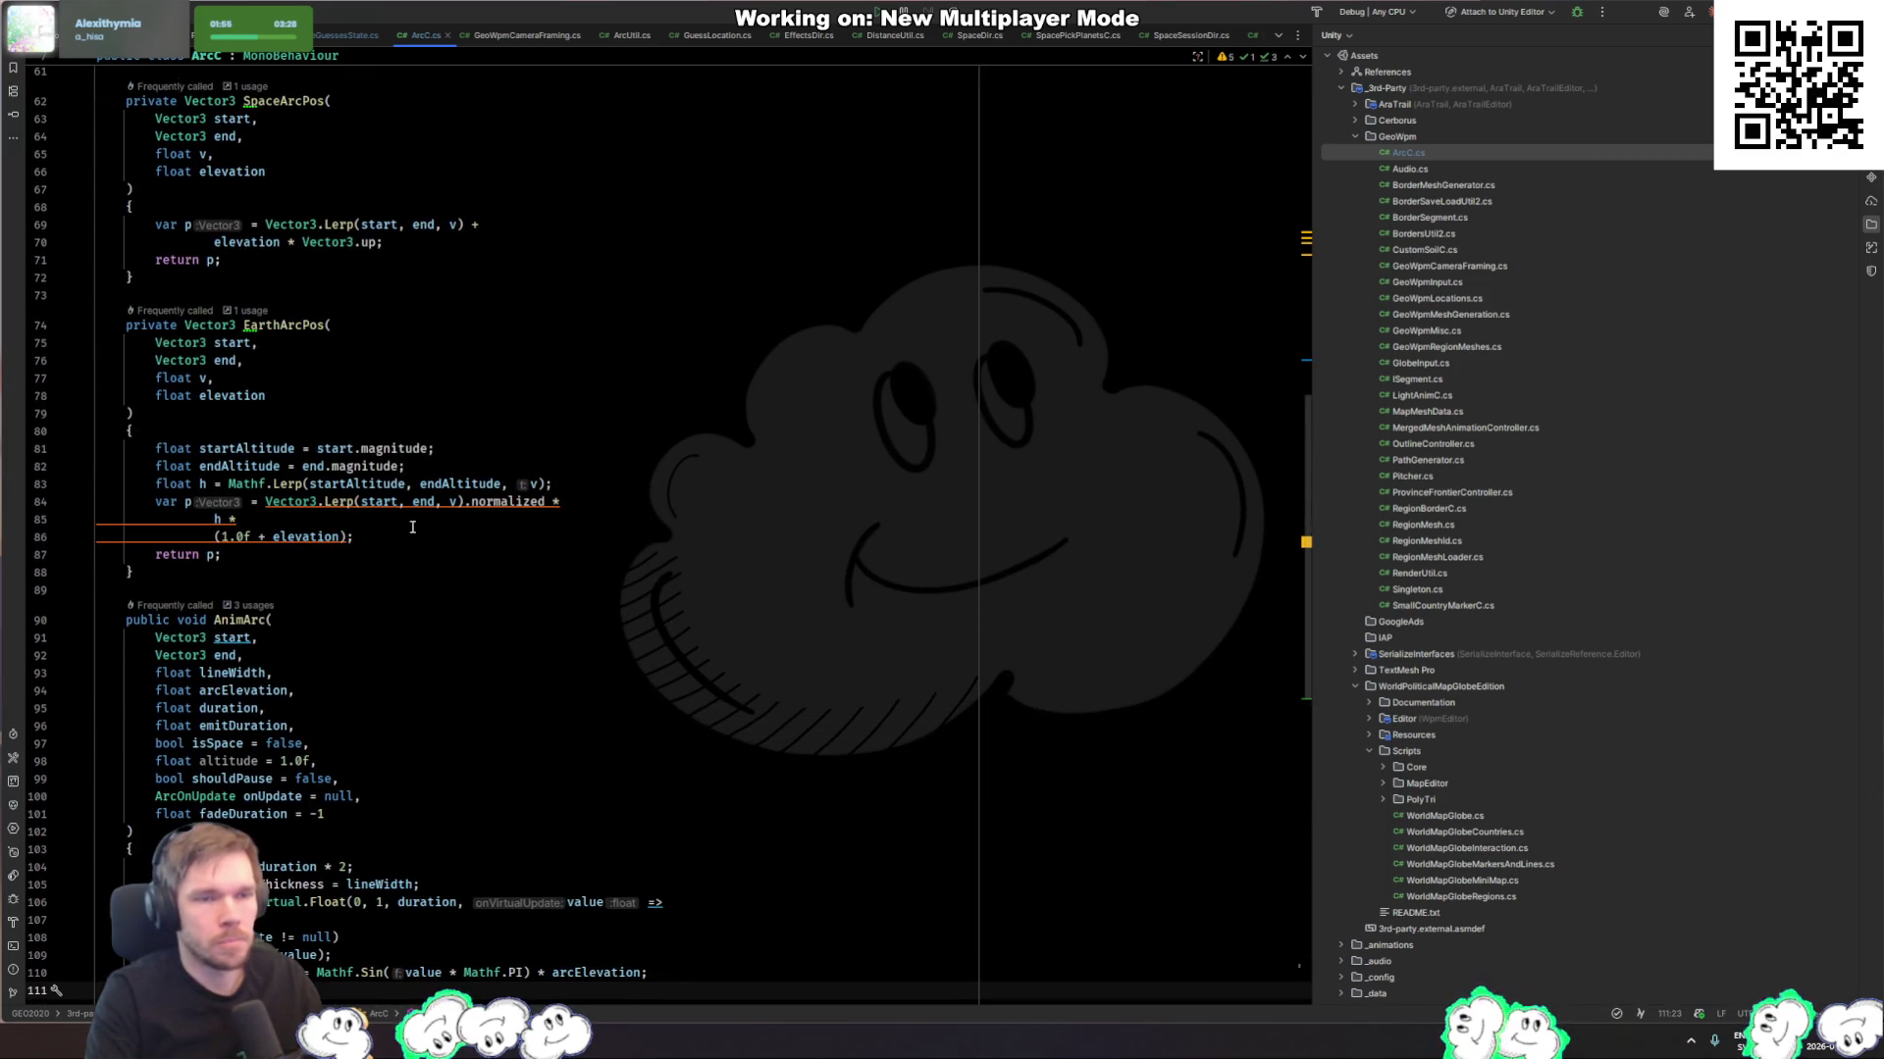
{"action": "scroll", "coordinate": [412, 528], "scroll_direction": "up", "scroll_amount": 14}
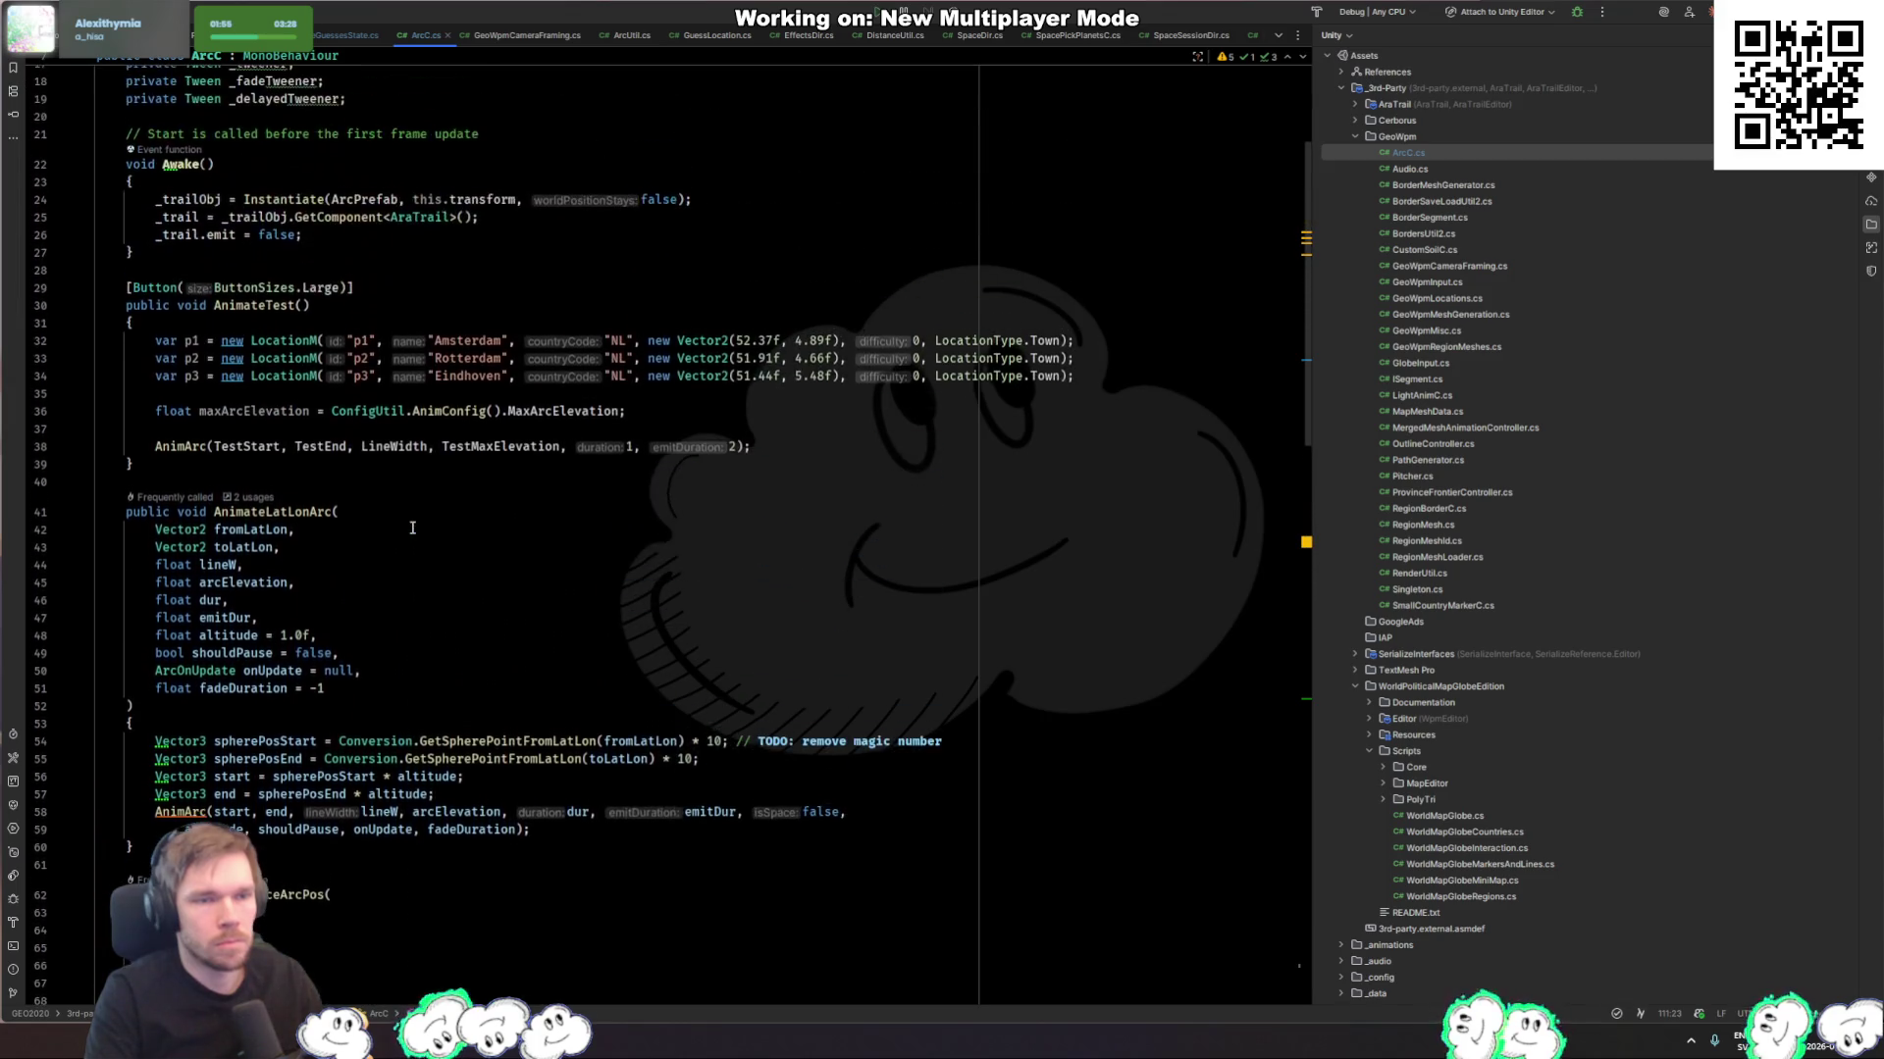
Step: Highlight _trailObj usages and search the file for trail.emit, narrowing the selection to emit
{"action": "scroll", "coordinate": [412, 527], "scroll_direction": "up", "scroll_amount": 4}
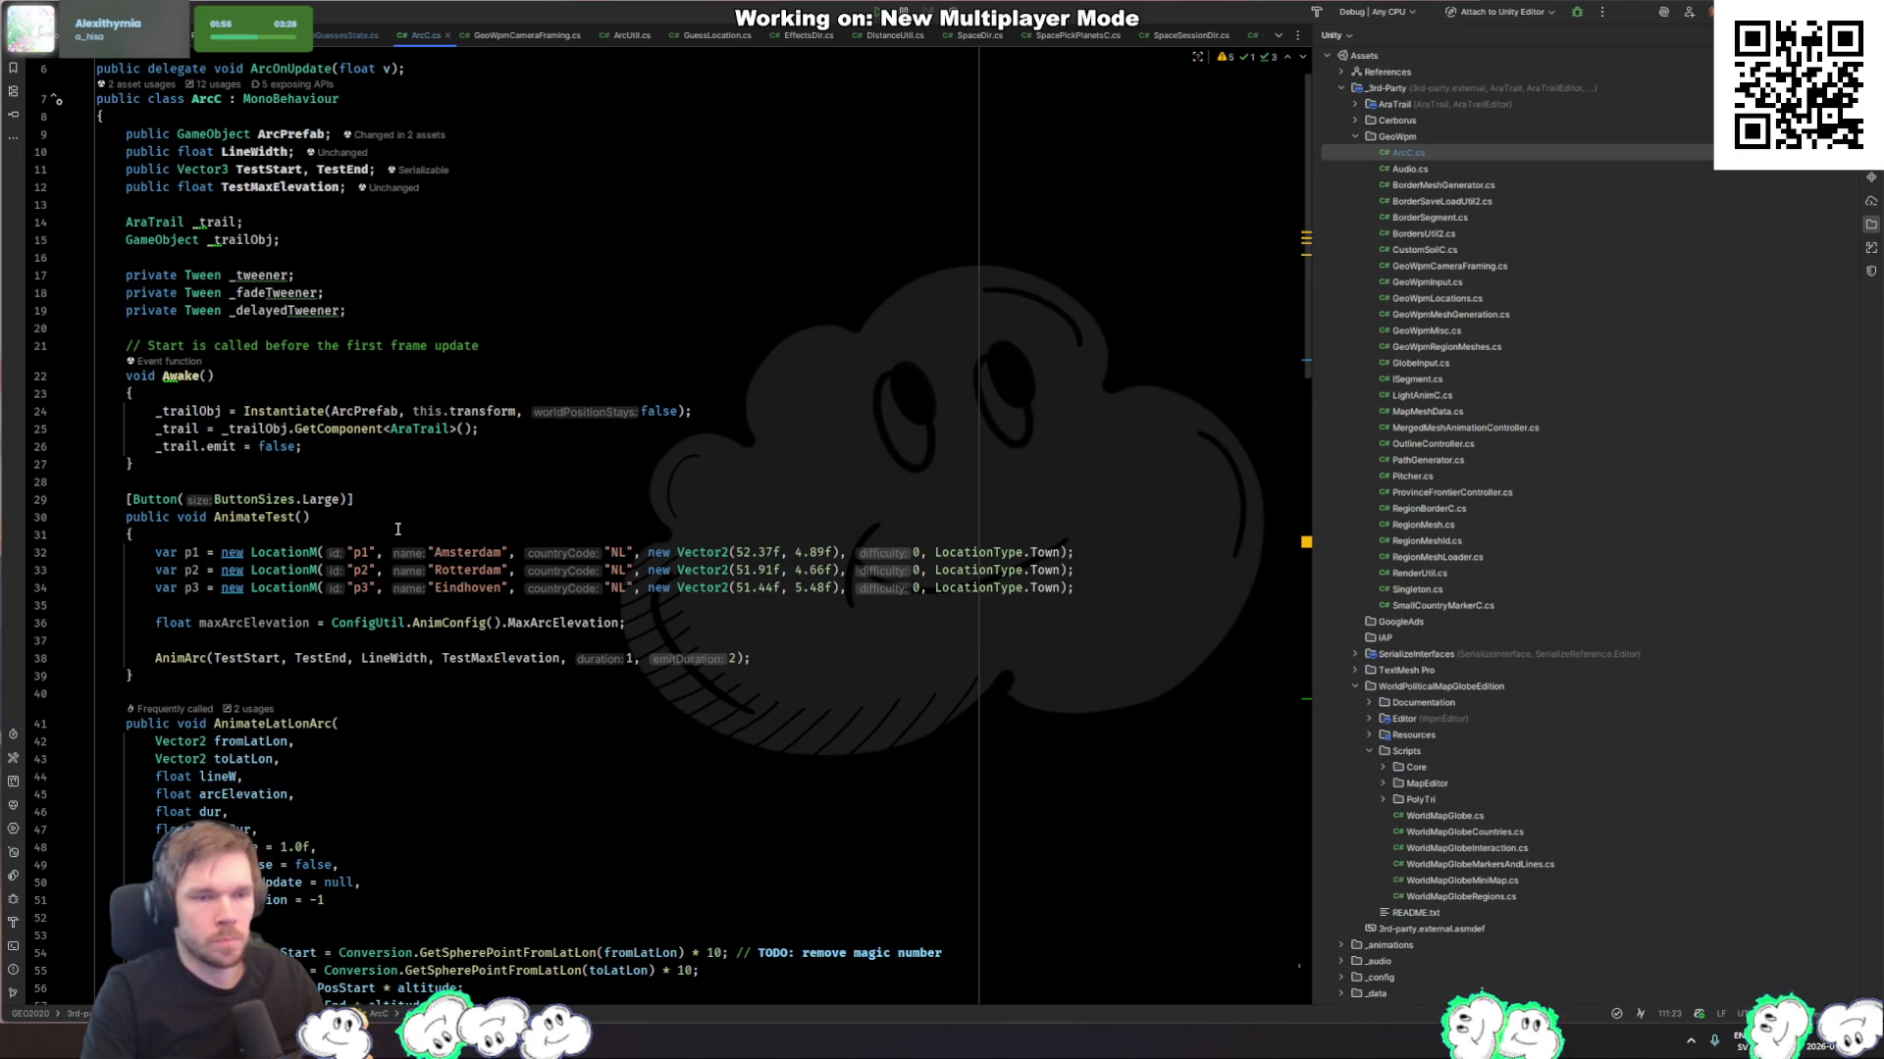
{"action": "left_click", "coordinate": [186, 411]}
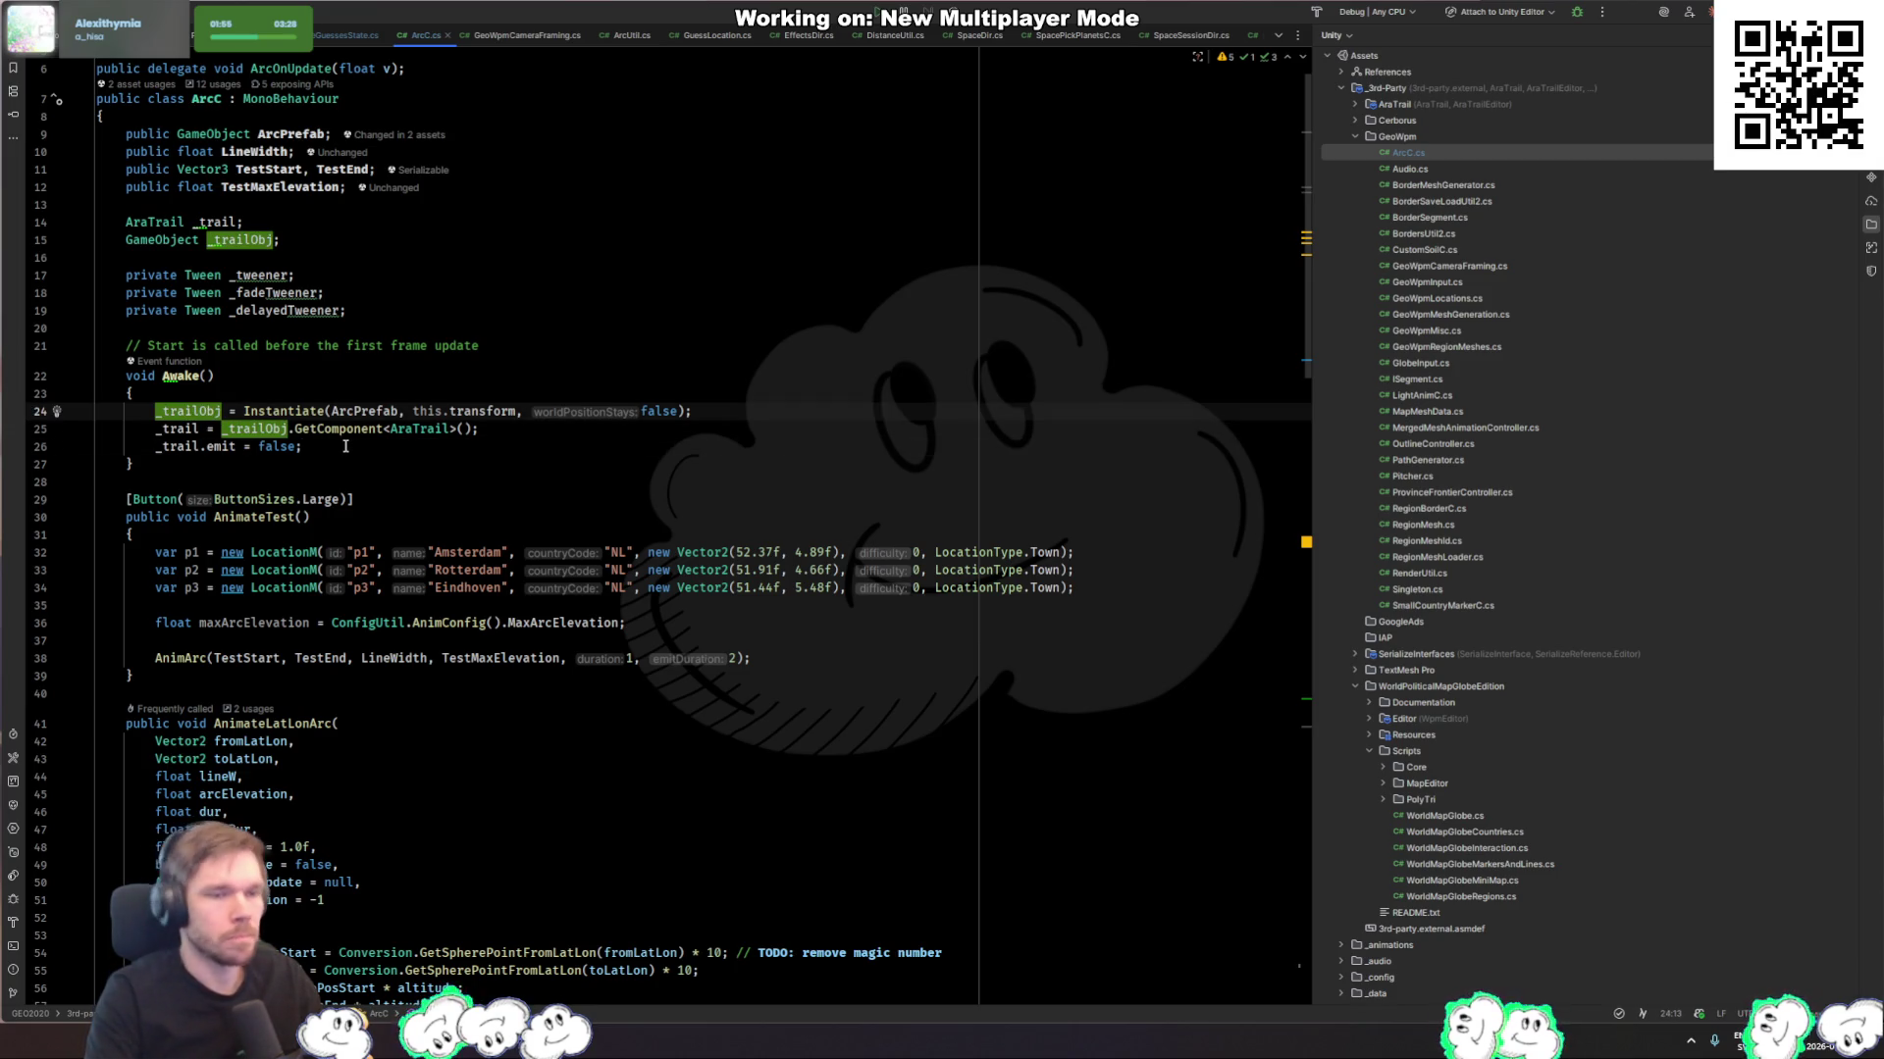
{"action": "scroll", "coordinate": [344, 446], "scroll_direction": "down", "scroll_amount": 20}
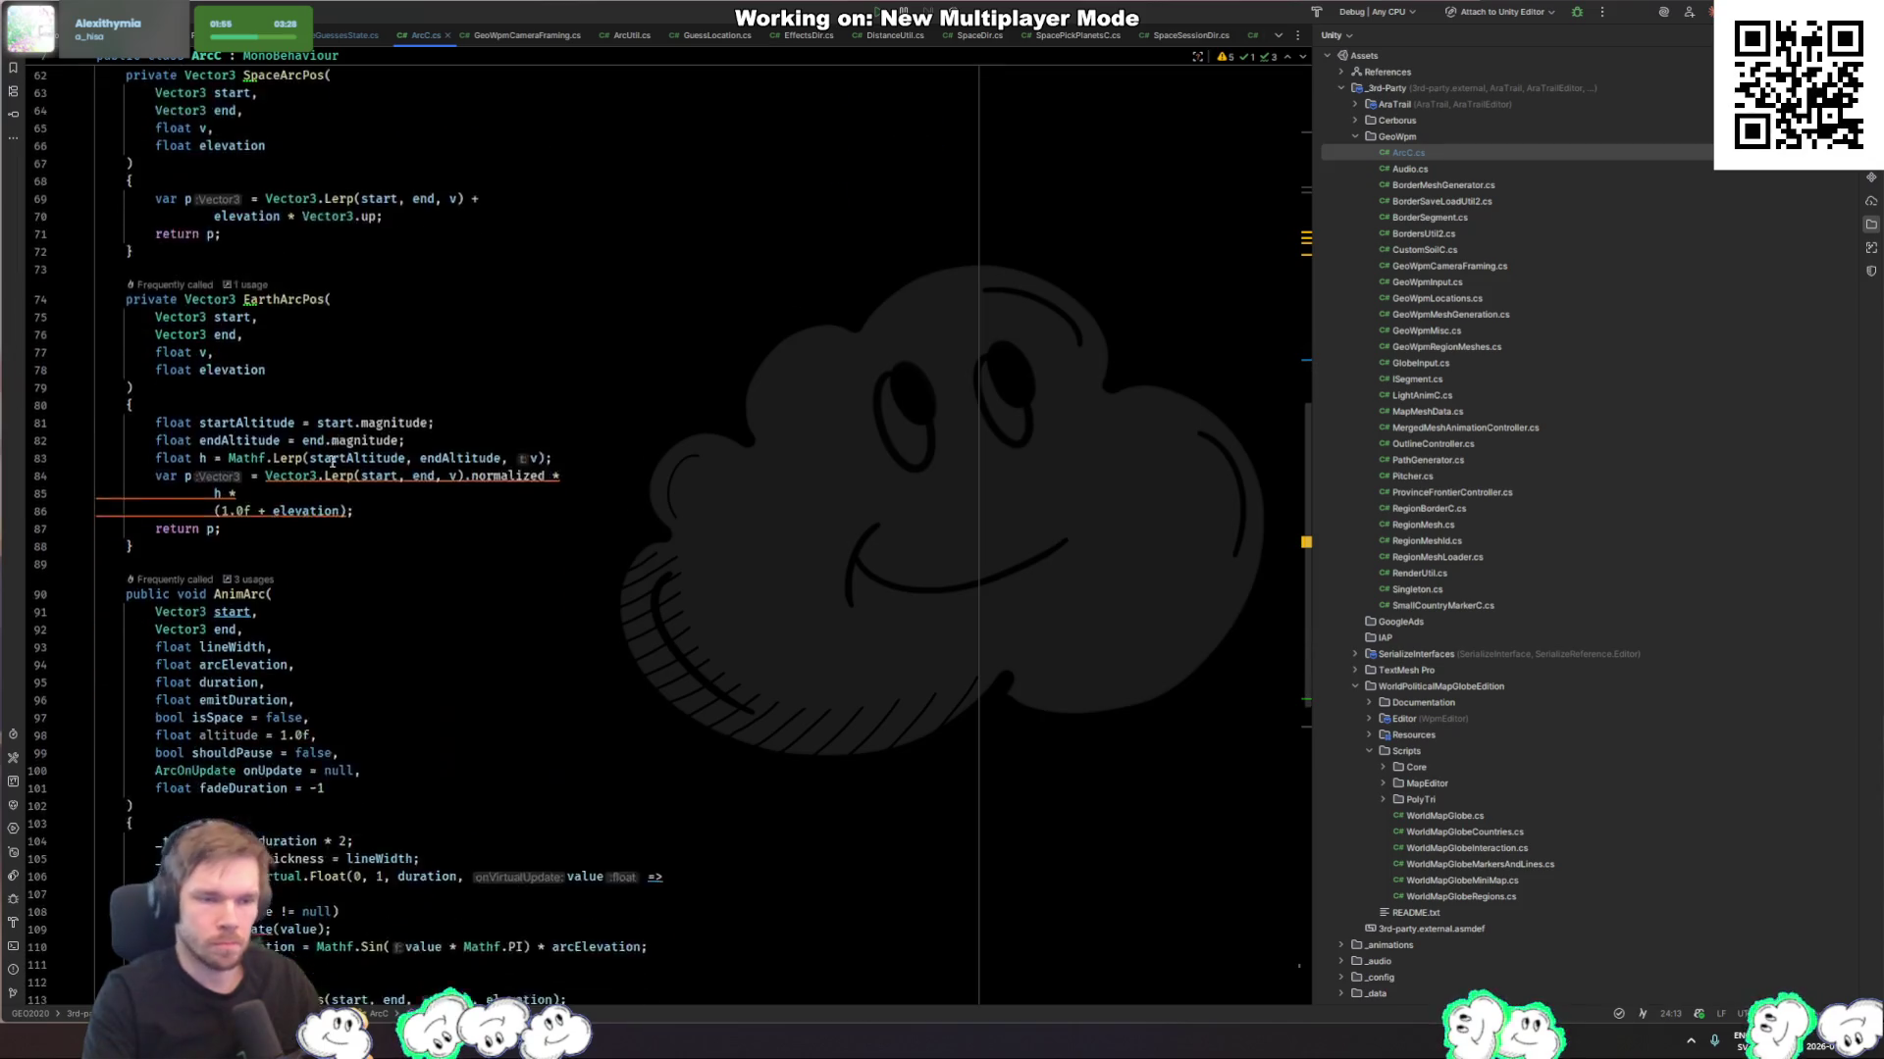
{"action": "scroll", "coordinate": [410, 455], "scroll_direction": "down", "scroll_amount": 4}
{"action": "key", "text": "ctrl+f"}
{"action": "type", "text": "trai"}
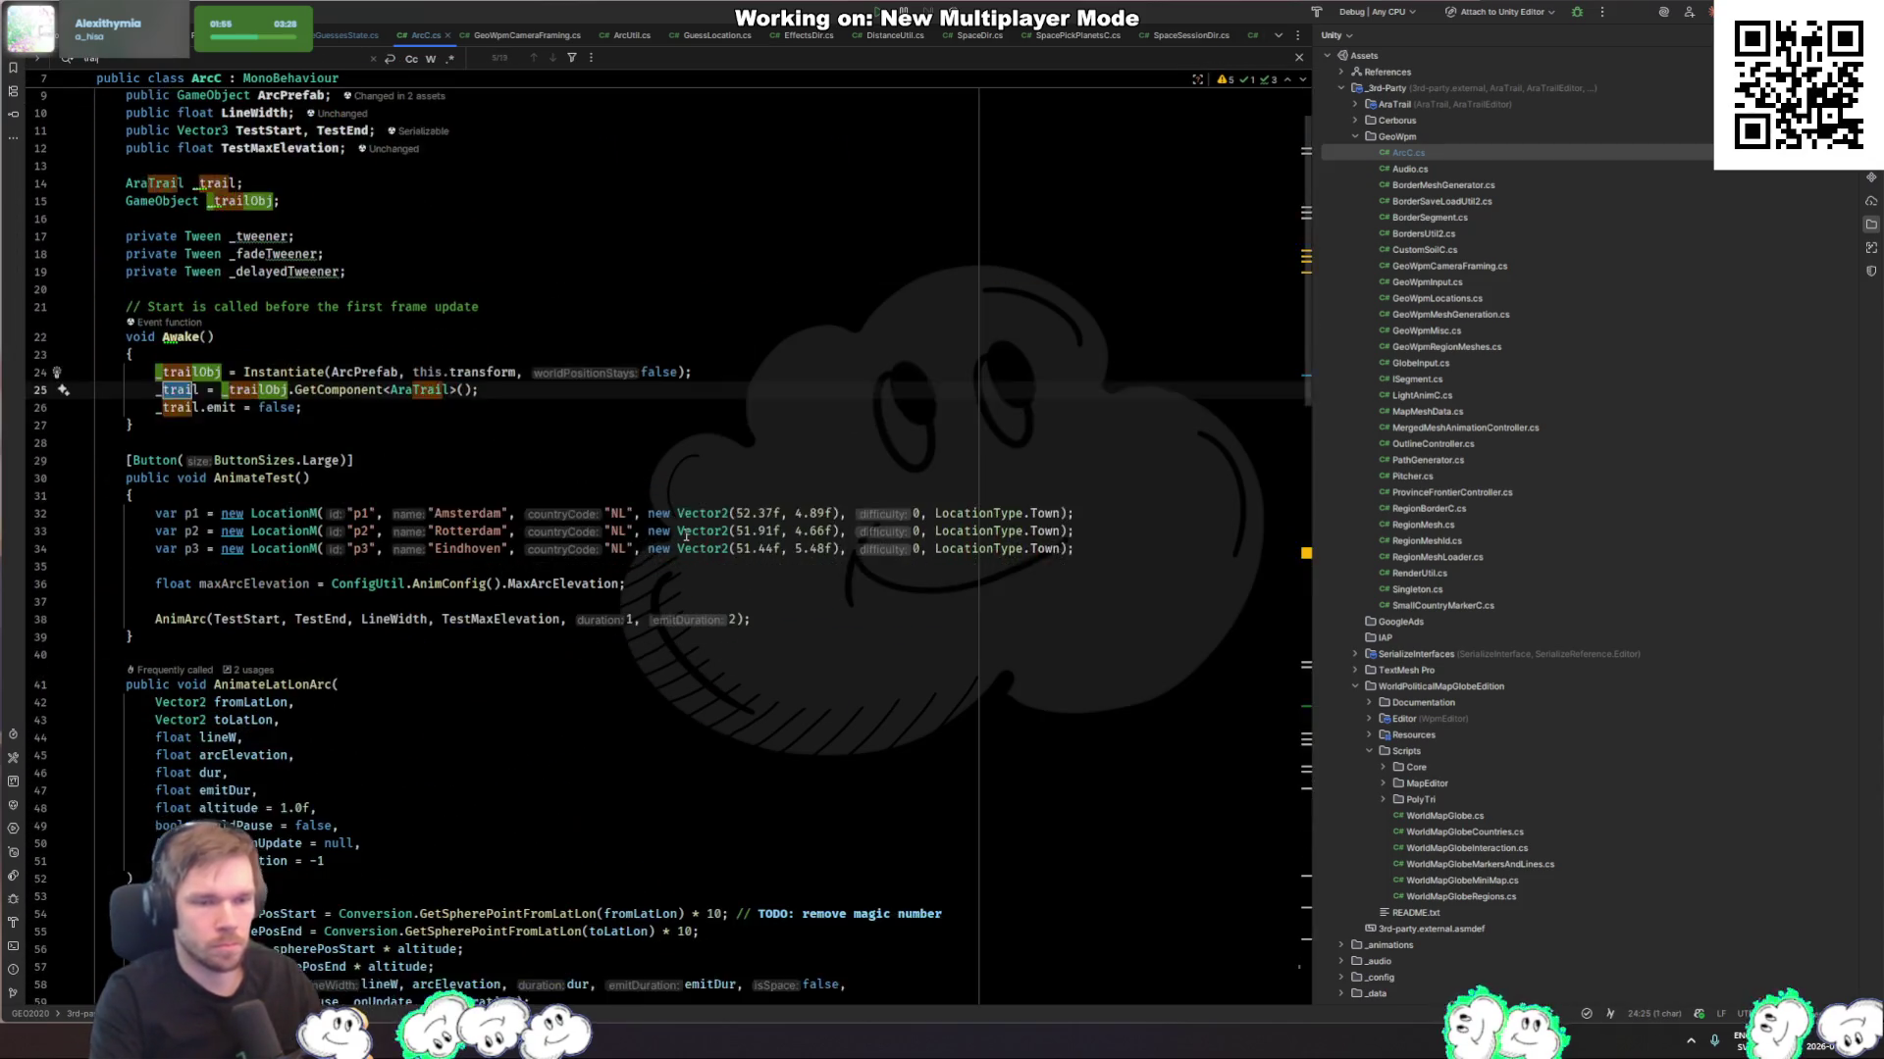
{"action": "type", "text": "l.emit"}
{"action": "key", "text": "Return"}
{"action": "key", "text": "Return"}
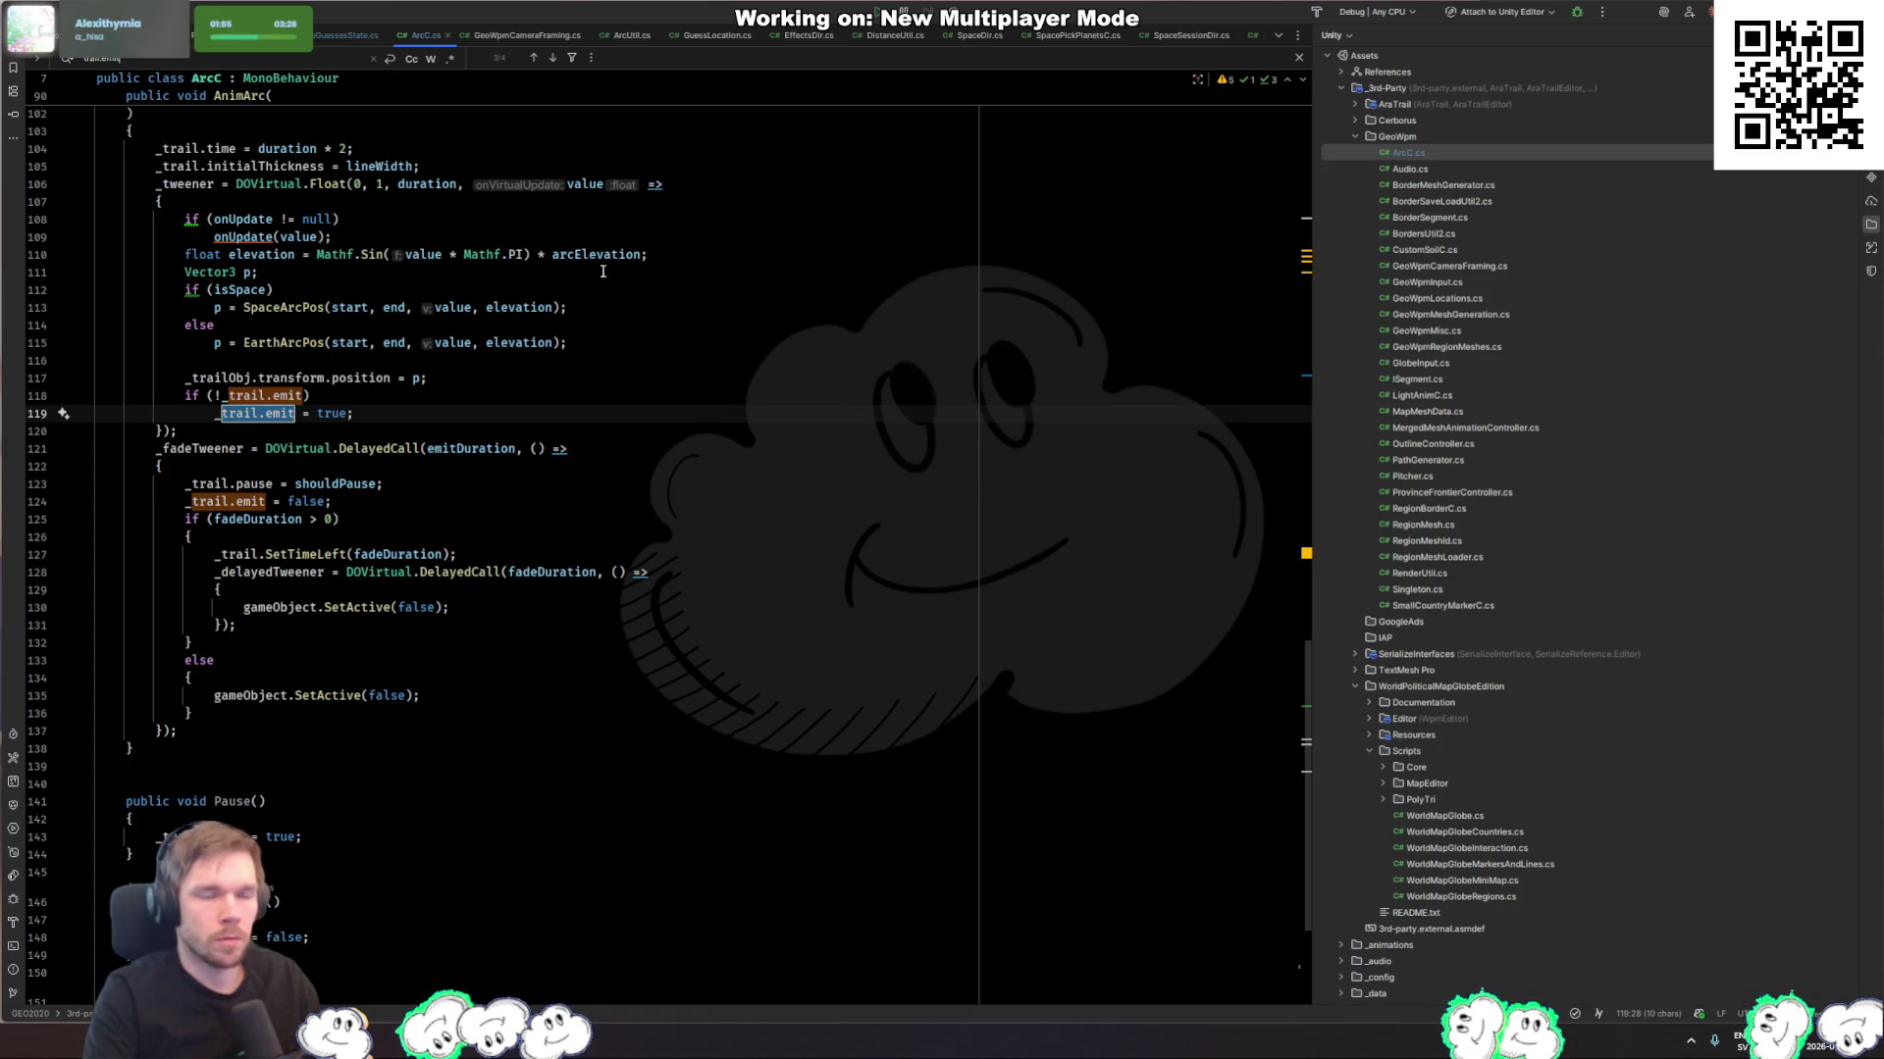
{"action": "key", "text": "ctrl+shift+w"}
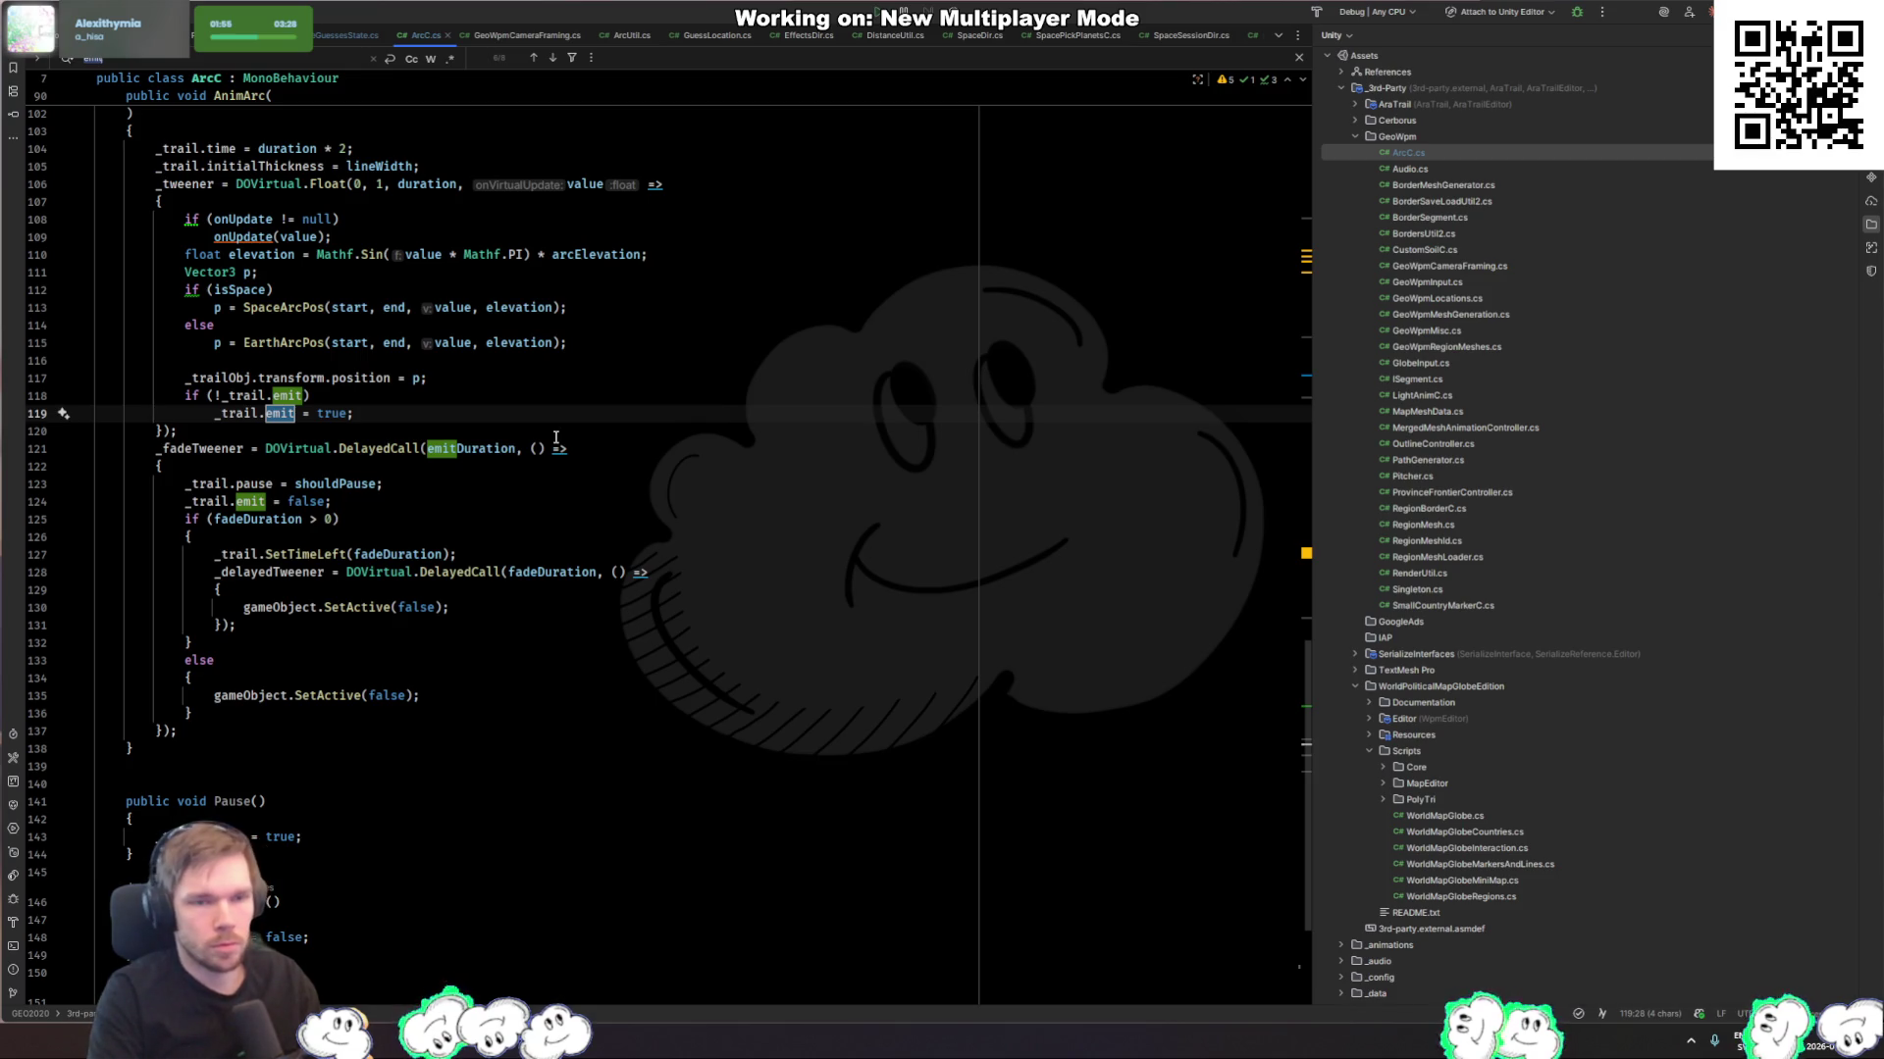
Step: Trace the _trail field, its AraTrail type, the Awake fetch and the end of AnimateTest
{"action": "left_click", "coordinate": [416, 406]}
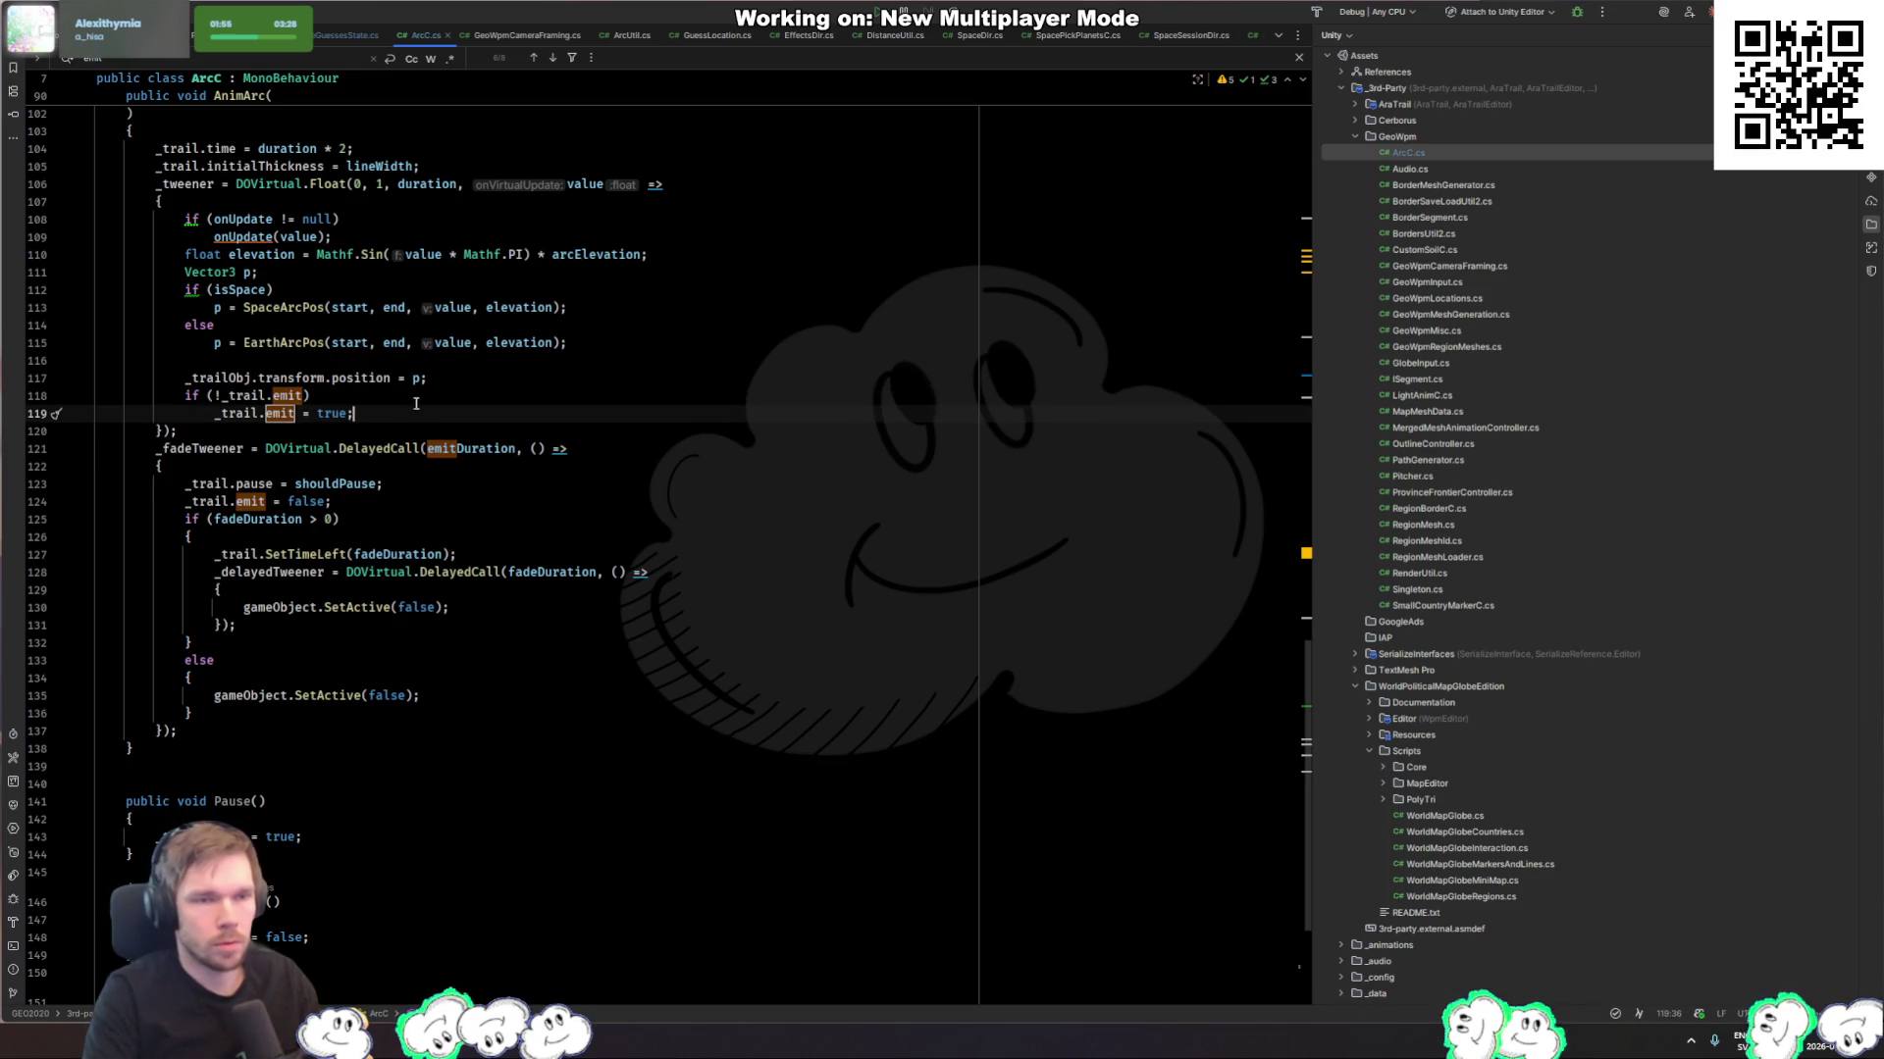
{"action": "left_click", "coordinate": [218, 501]}
{"action": "scroll", "coordinate": [220, 520], "scroll_direction": "down", "scroll_amount": 4}
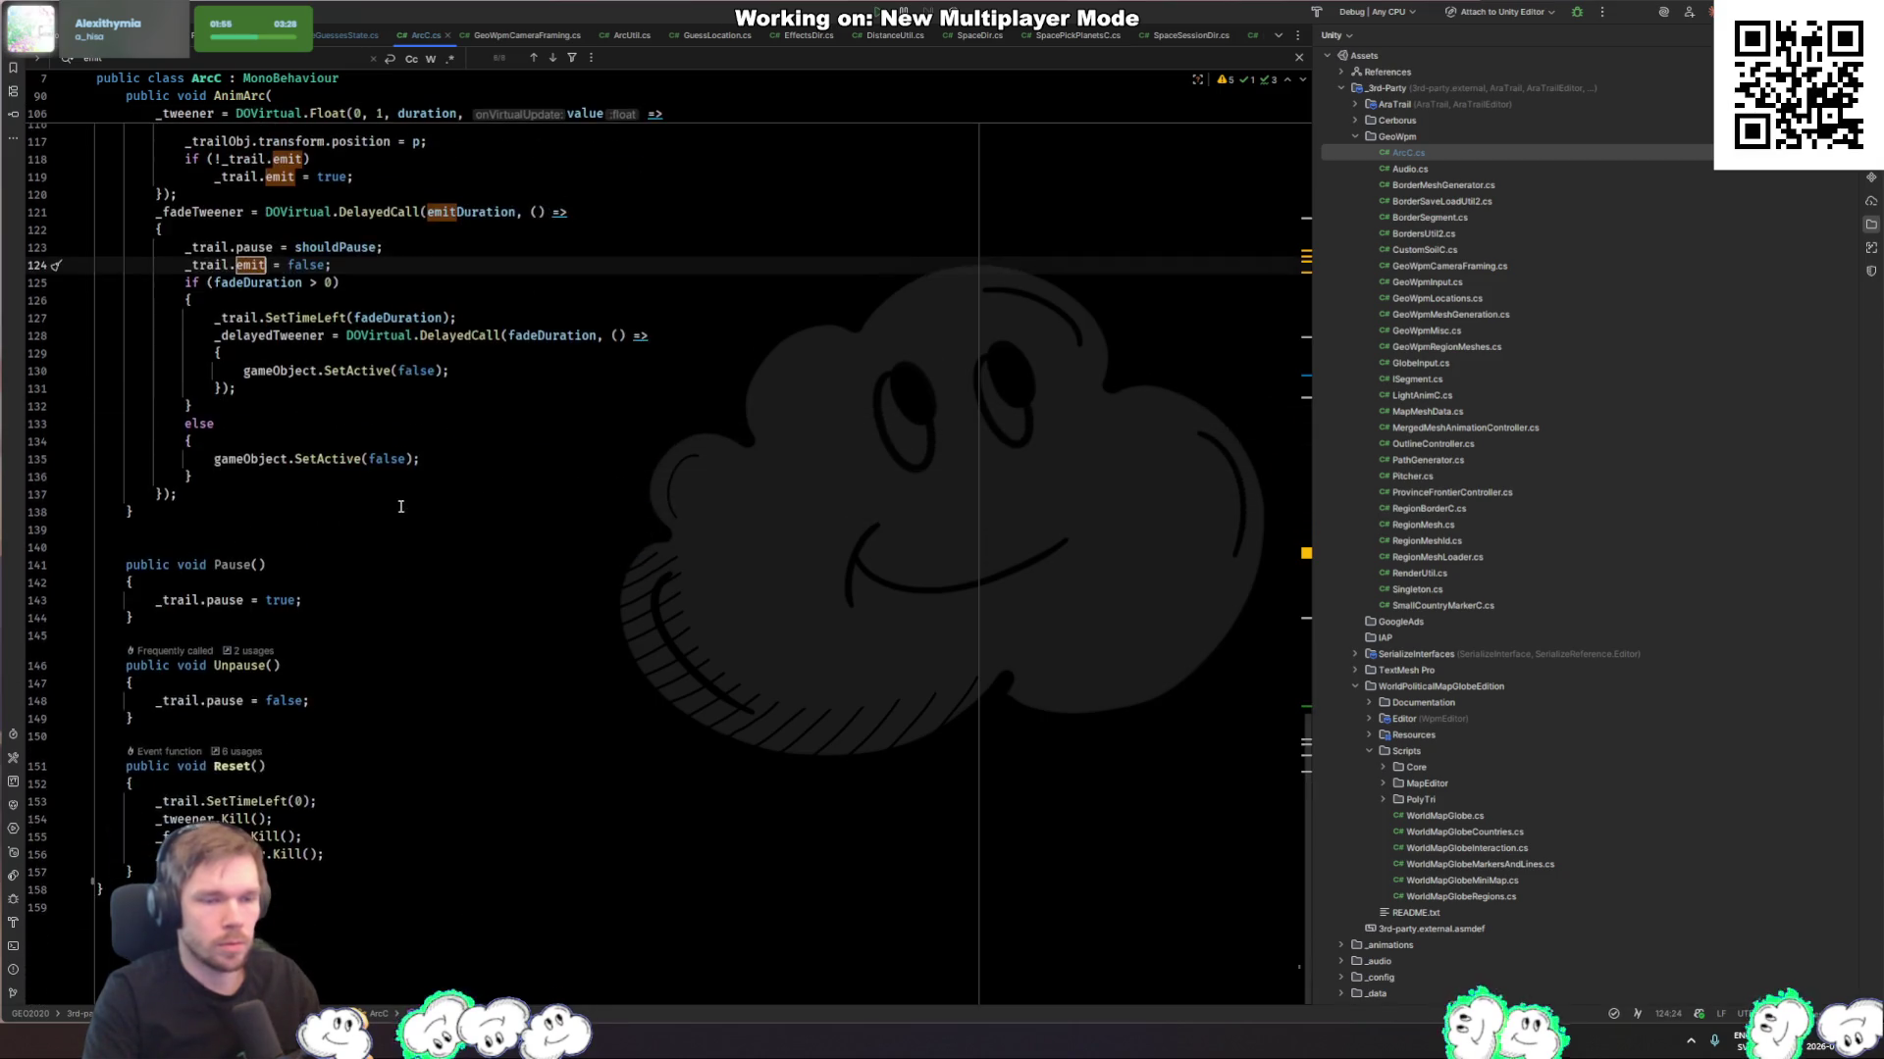
{"action": "scroll", "coordinate": [220, 530], "scroll_direction": "up", "scroll_amount": 5}
{"action": "left_click", "coordinate": [218, 531], "text": "ctrl"}
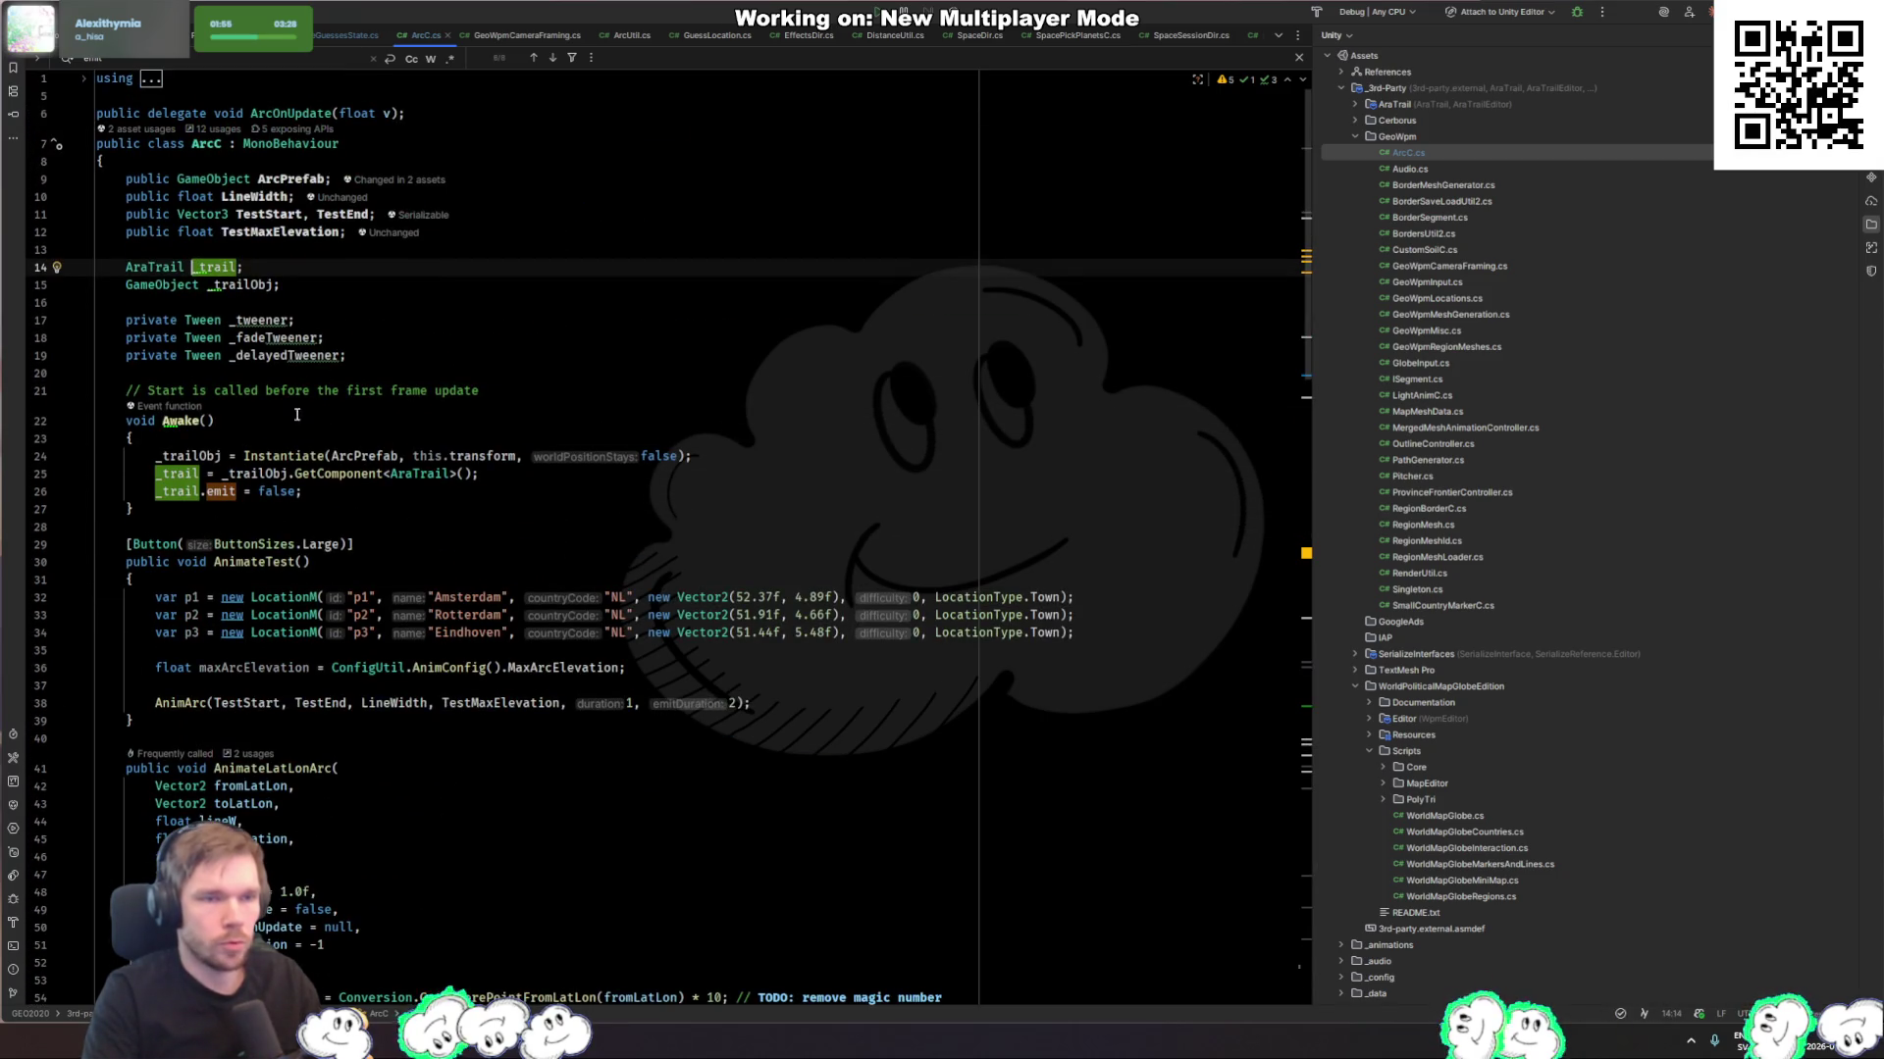
{"action": "left_click", "coordinate": [156, 267]}
{"action": "left_click", "coordinate": [578, 473]}
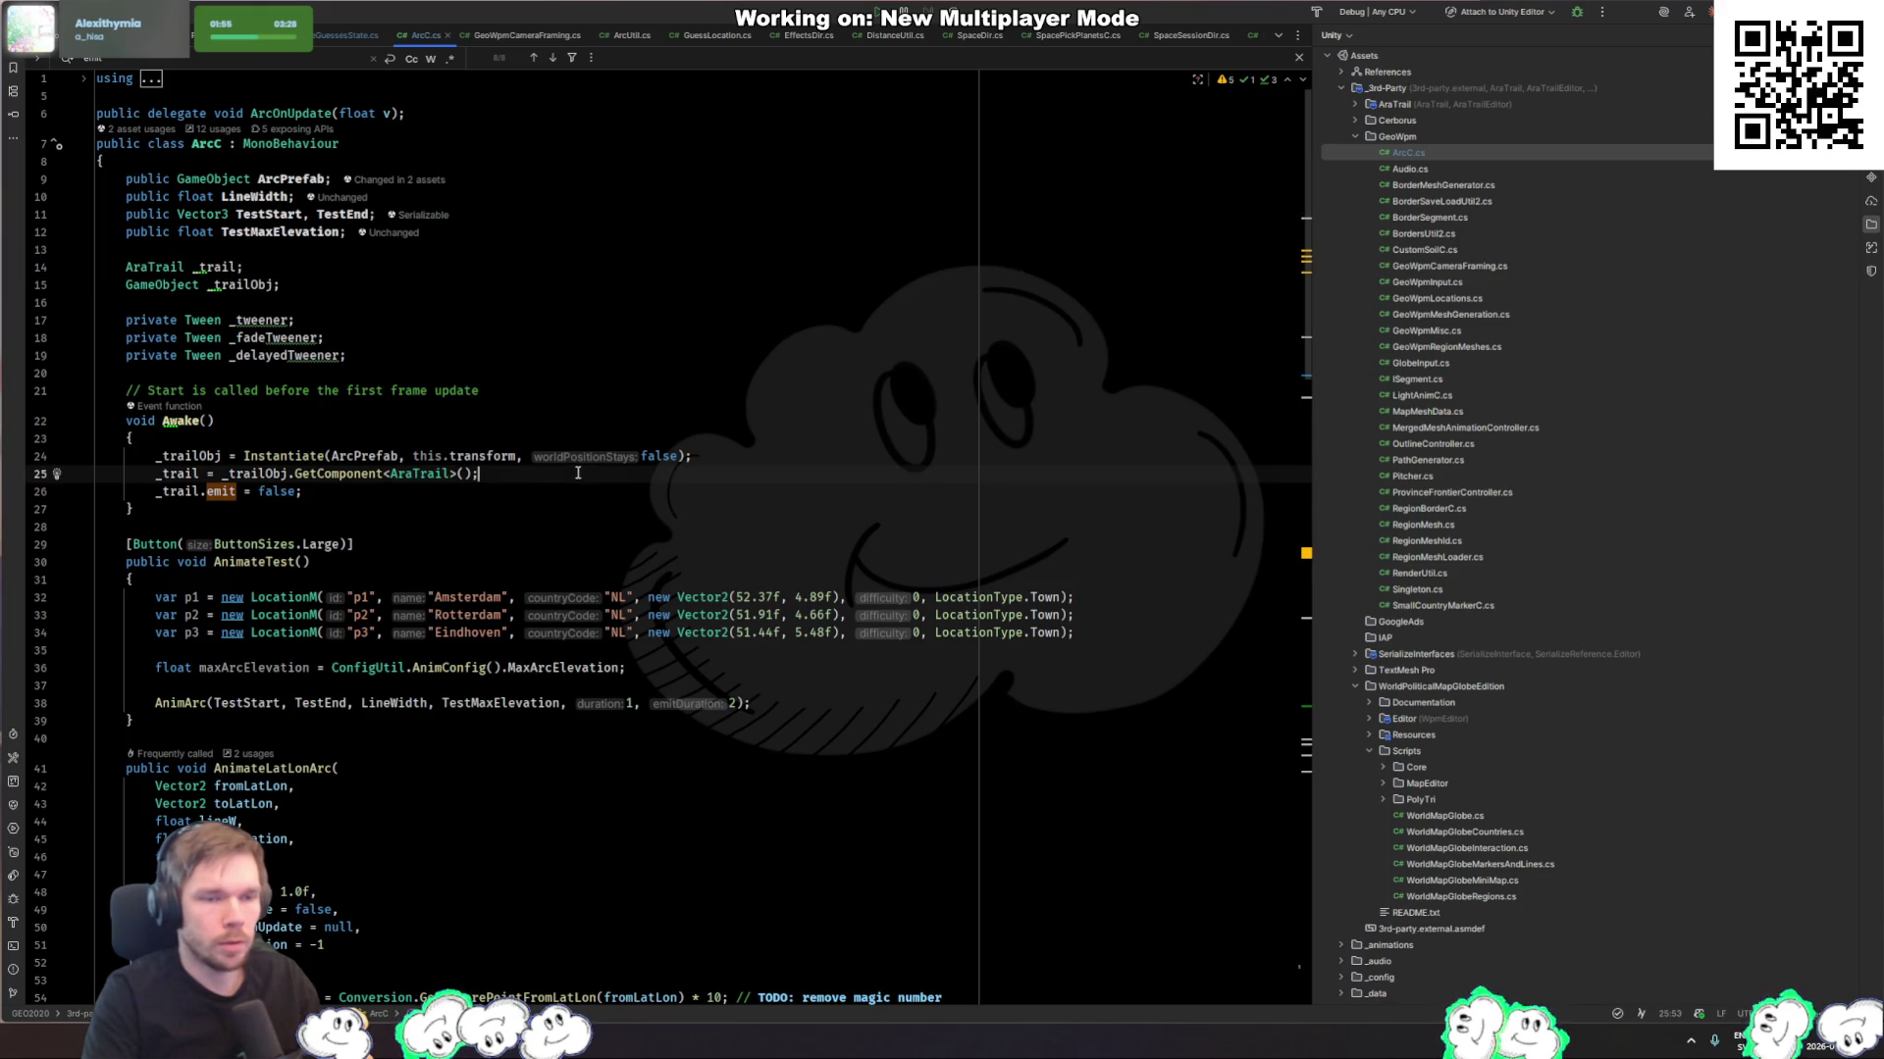
{"action": "scroll", "coordinate": [528, 482], "scroll_direction": "down", "scroll_amount": 5}
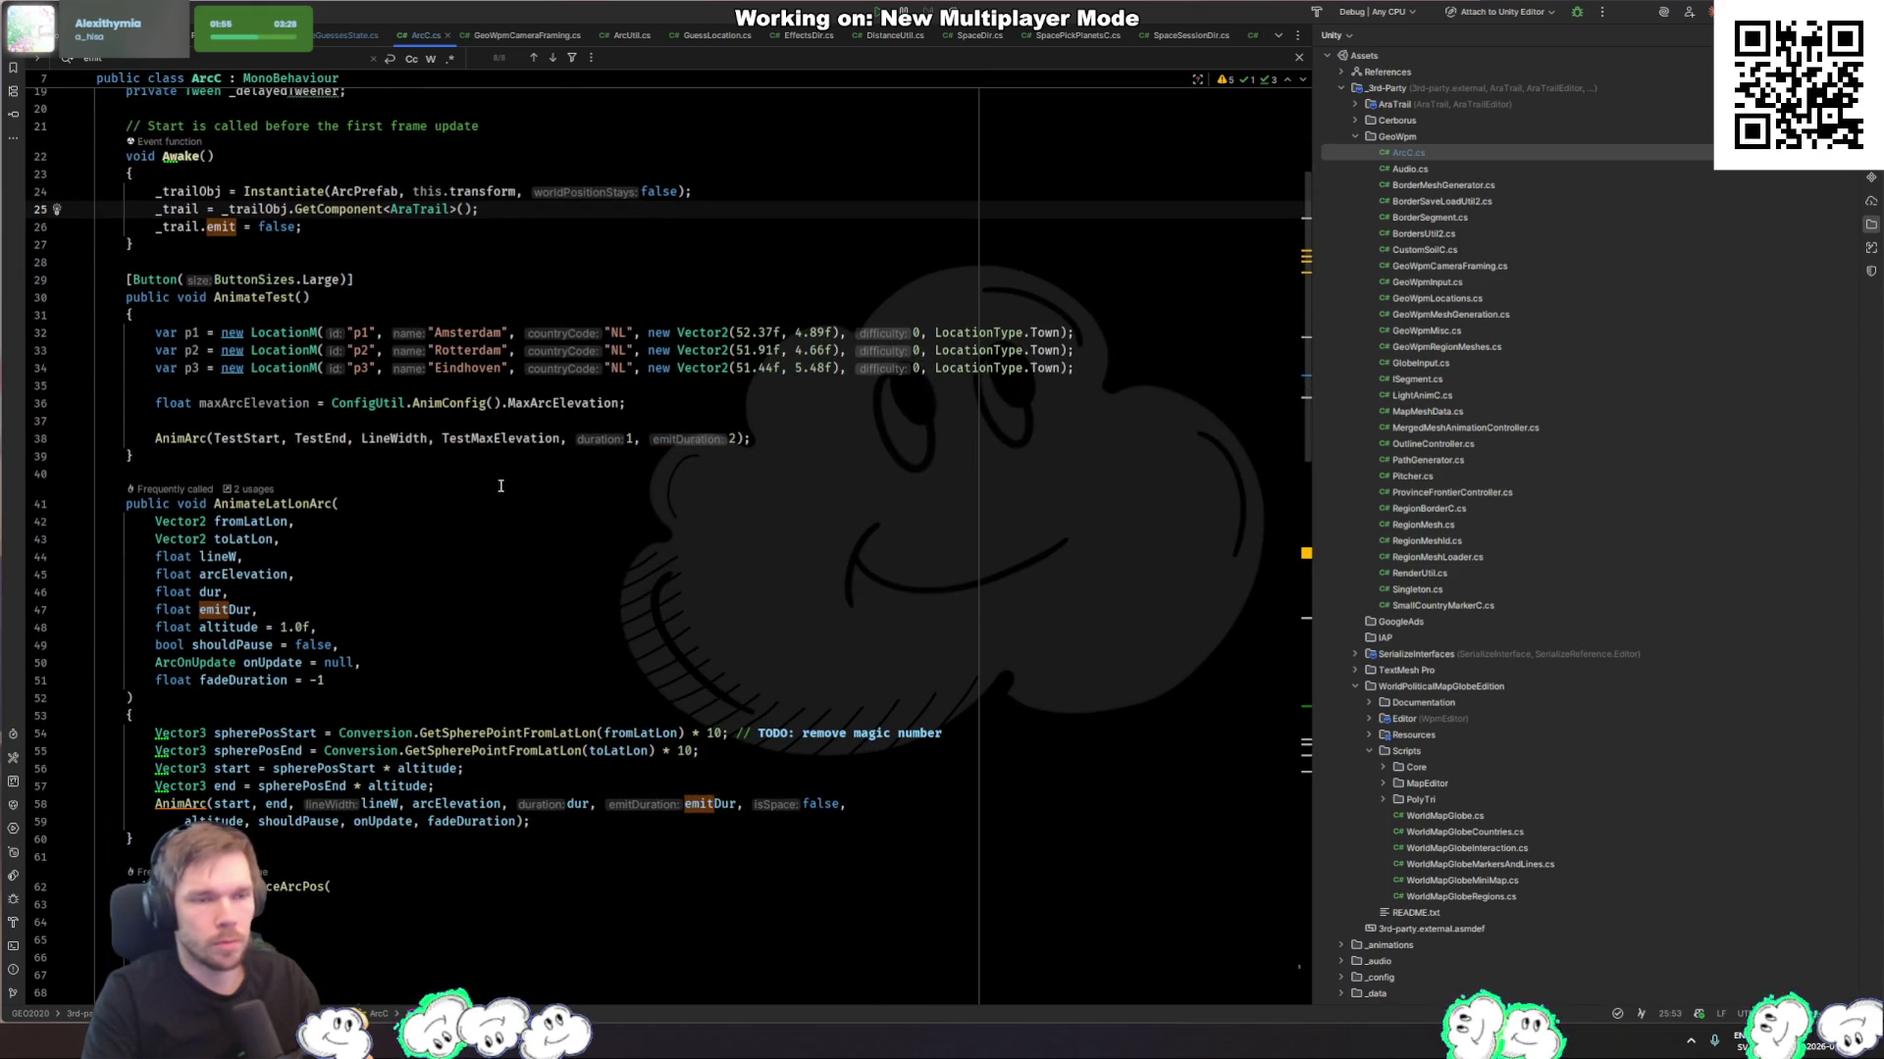
{"action": "left_click", "coordinate": [307, 454]}
{"action": "scroll", "coordinate": [312, 454], "scroll_direction": "down", "scroll_amount": 15}
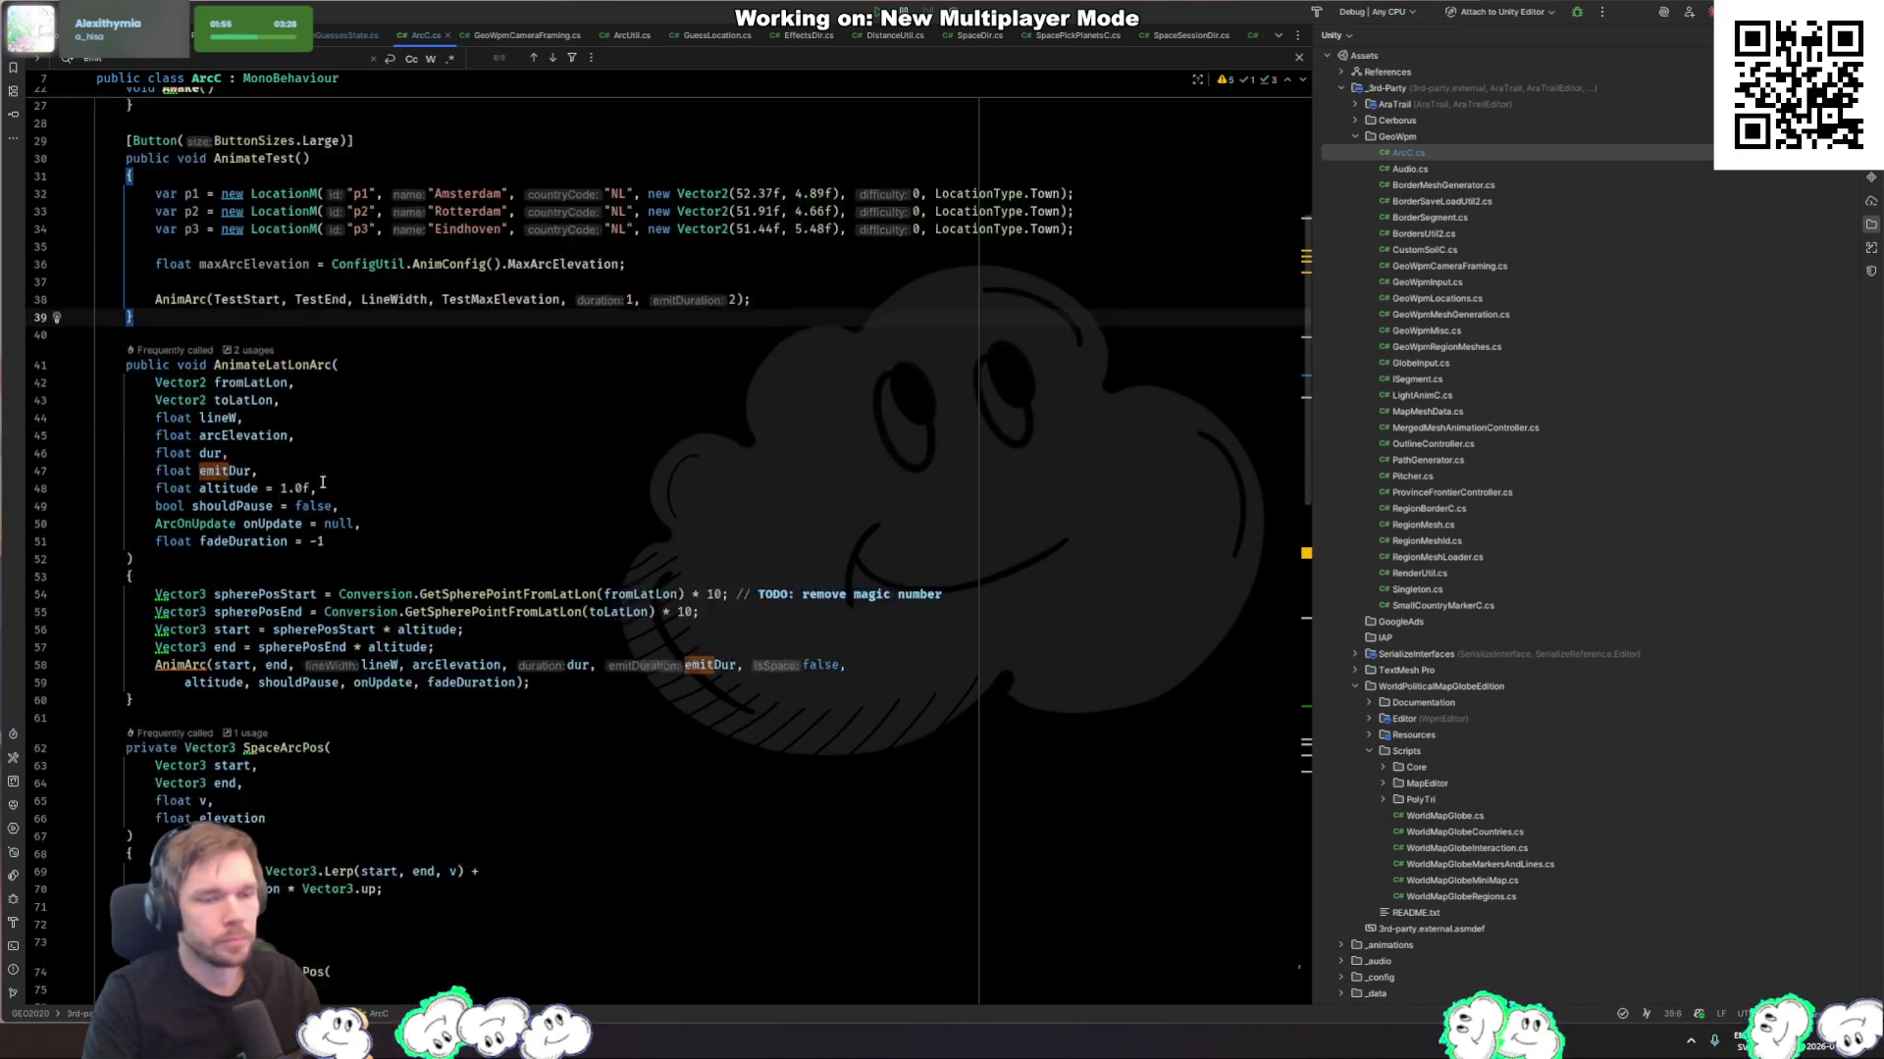
{"action": "scroll", "coordinate": [296, 487], "scroll_direction": "down", "scroll_amount": 4}
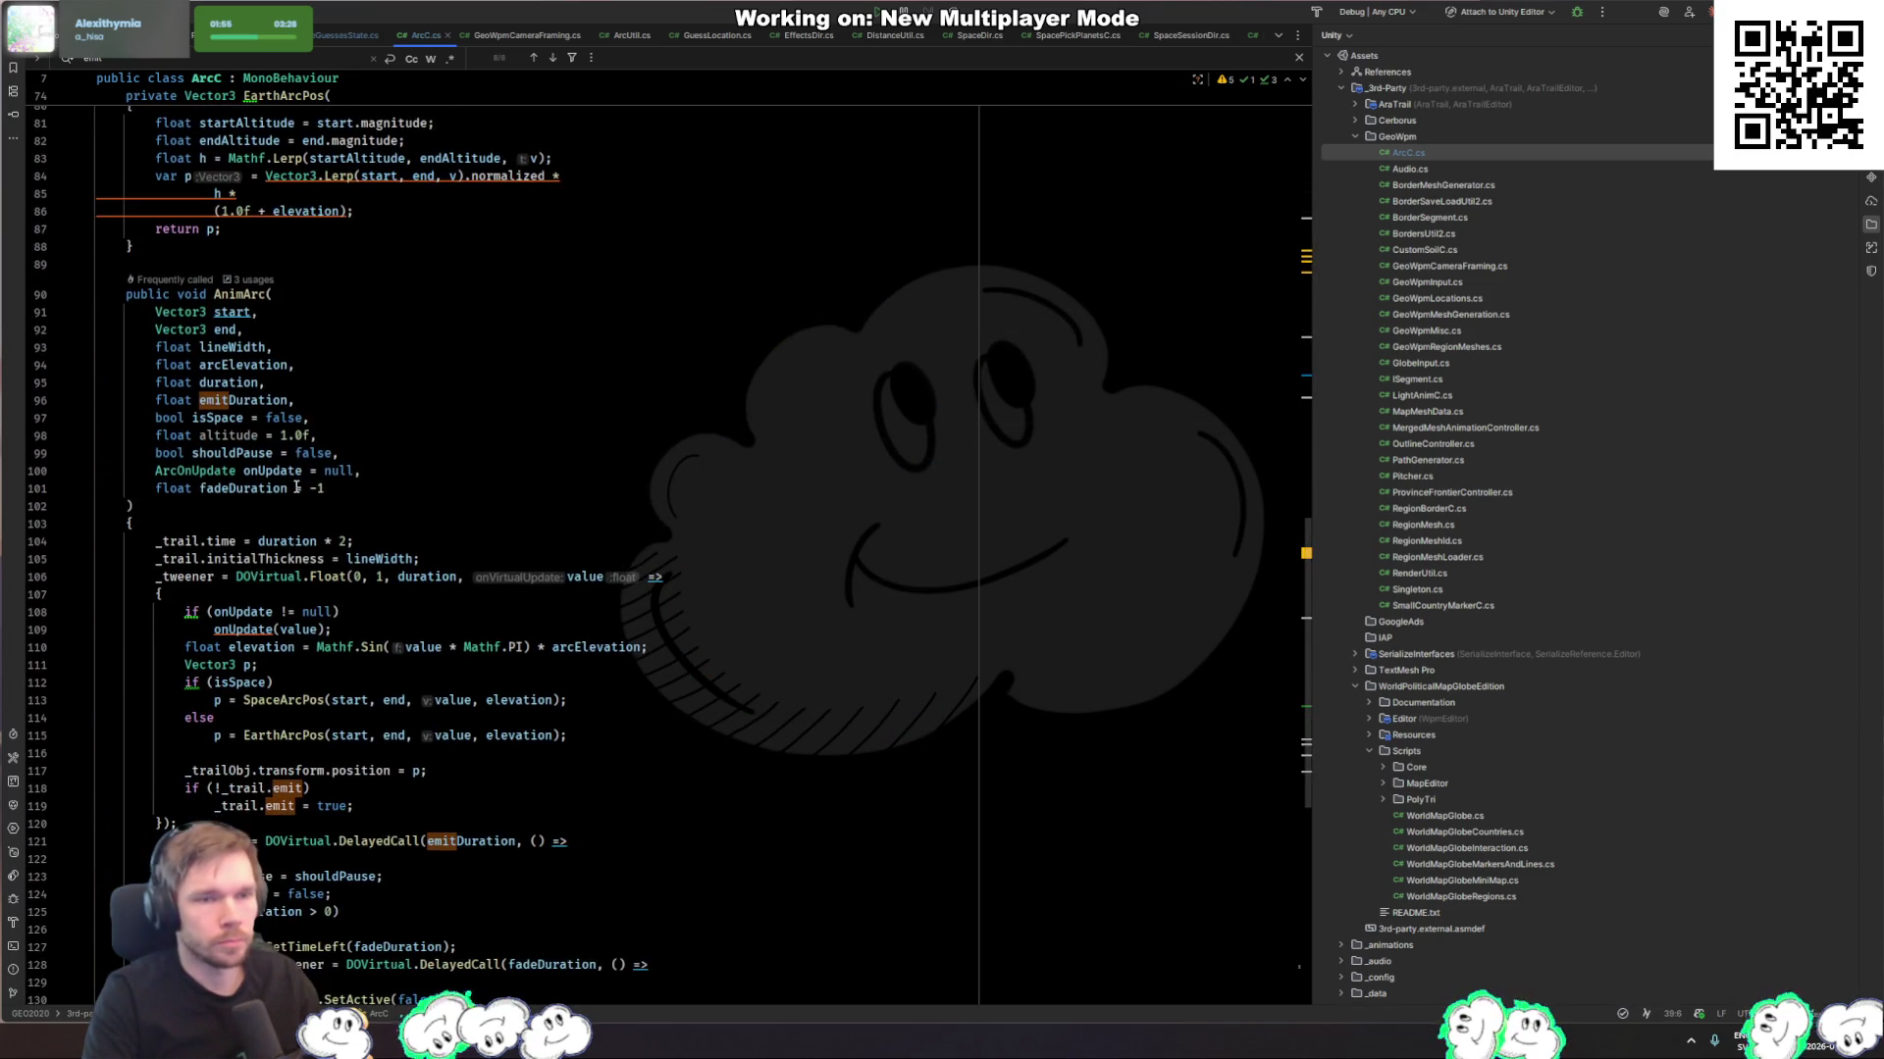
Step: Reorder line 84's EarthArcPos multiplication onto one line using the Alt+Enter fix
{"action": "left_click", "coordinate": [420, 175]}
{"action": "key", "text": "alt+Return"}
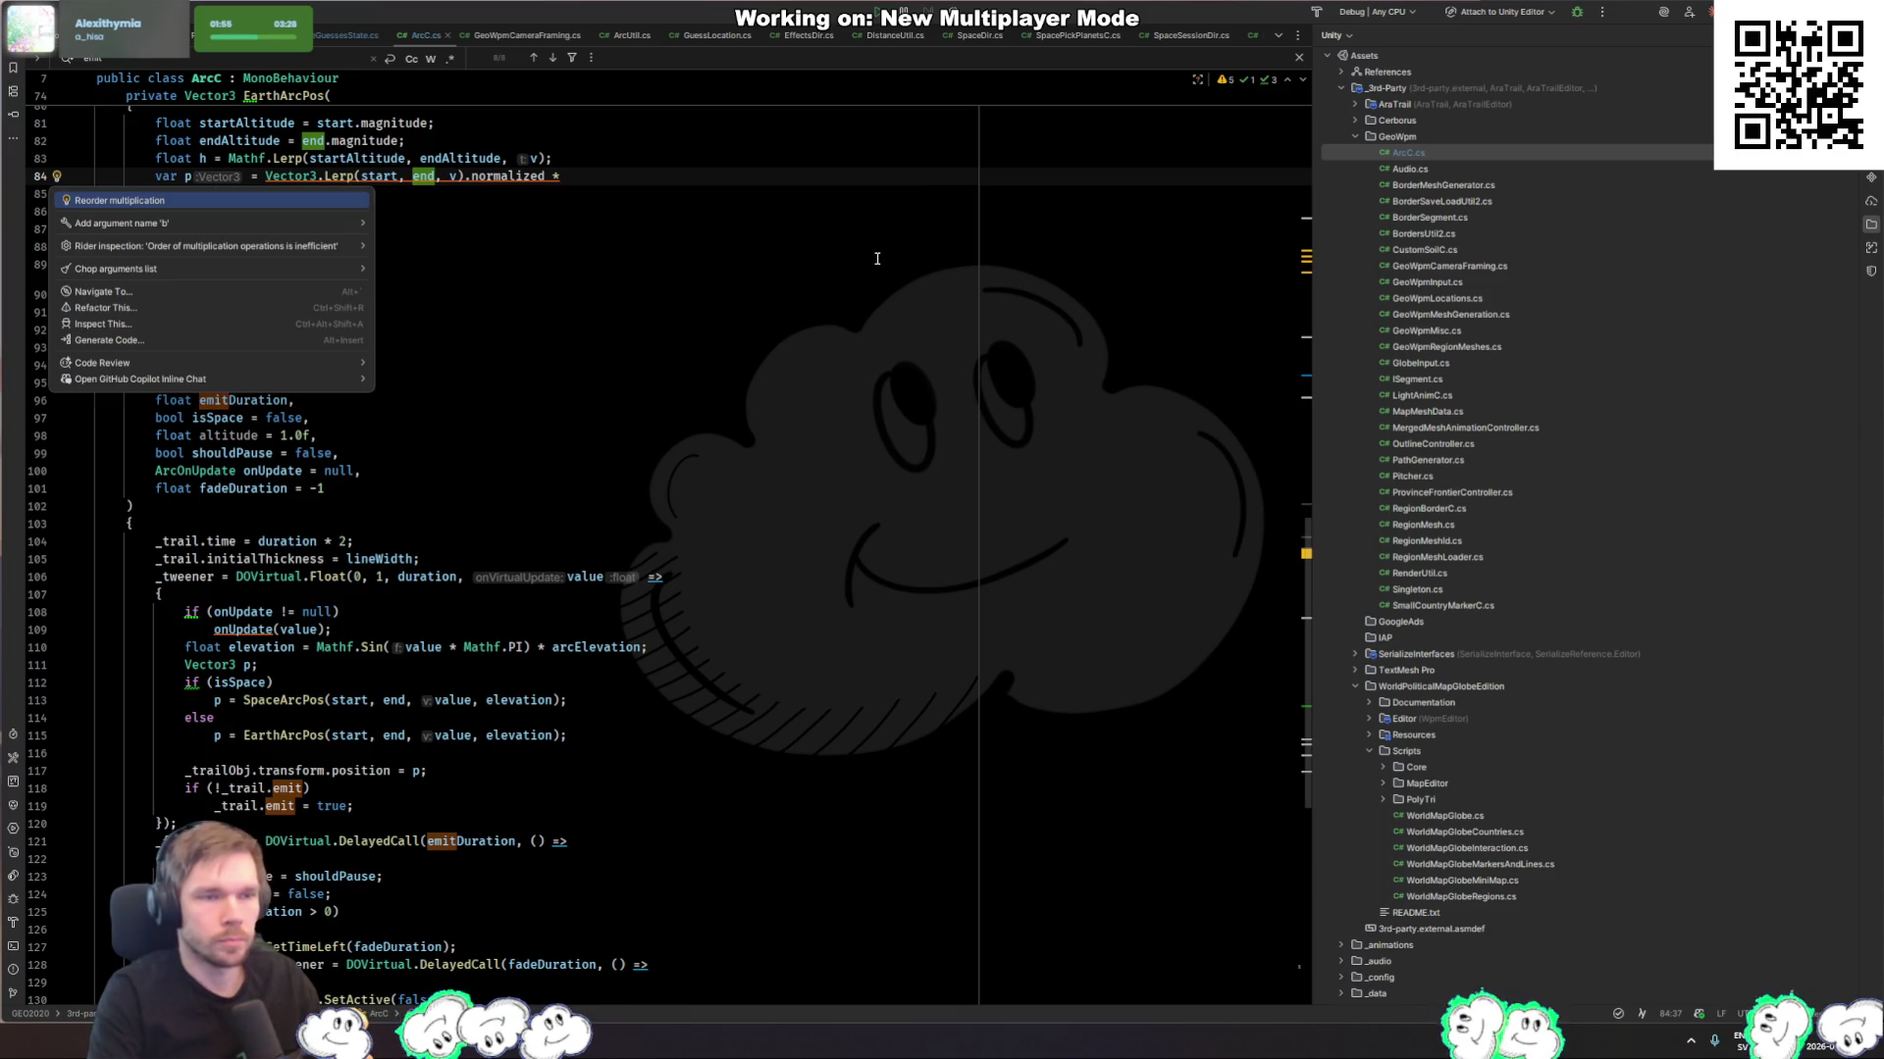
{"action": "key", "text": "Return"}
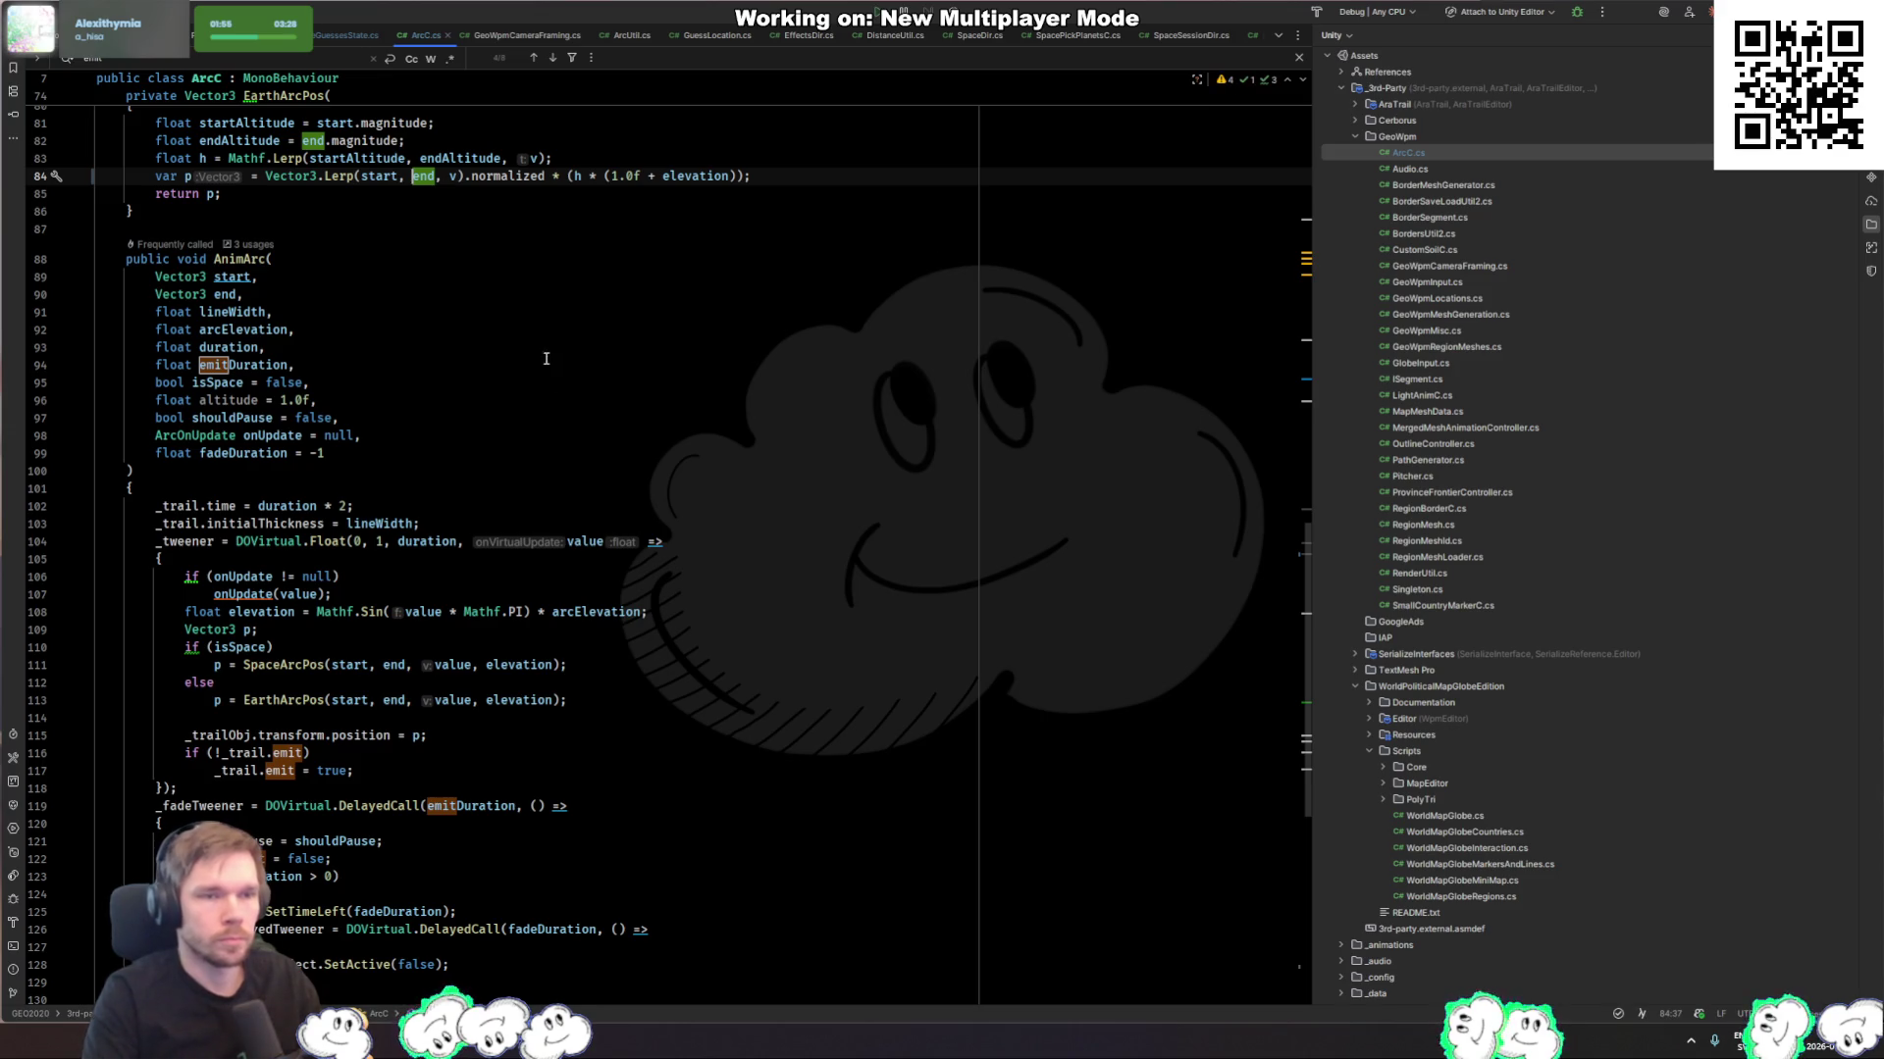
Step: Review the Reset method, open the AraTrail source file, then switch to CompareGuessesState.cs
{"action": "scroll", "coordinate": [546, 358], "scroll_direction": "down", "scroll_amount": 10}
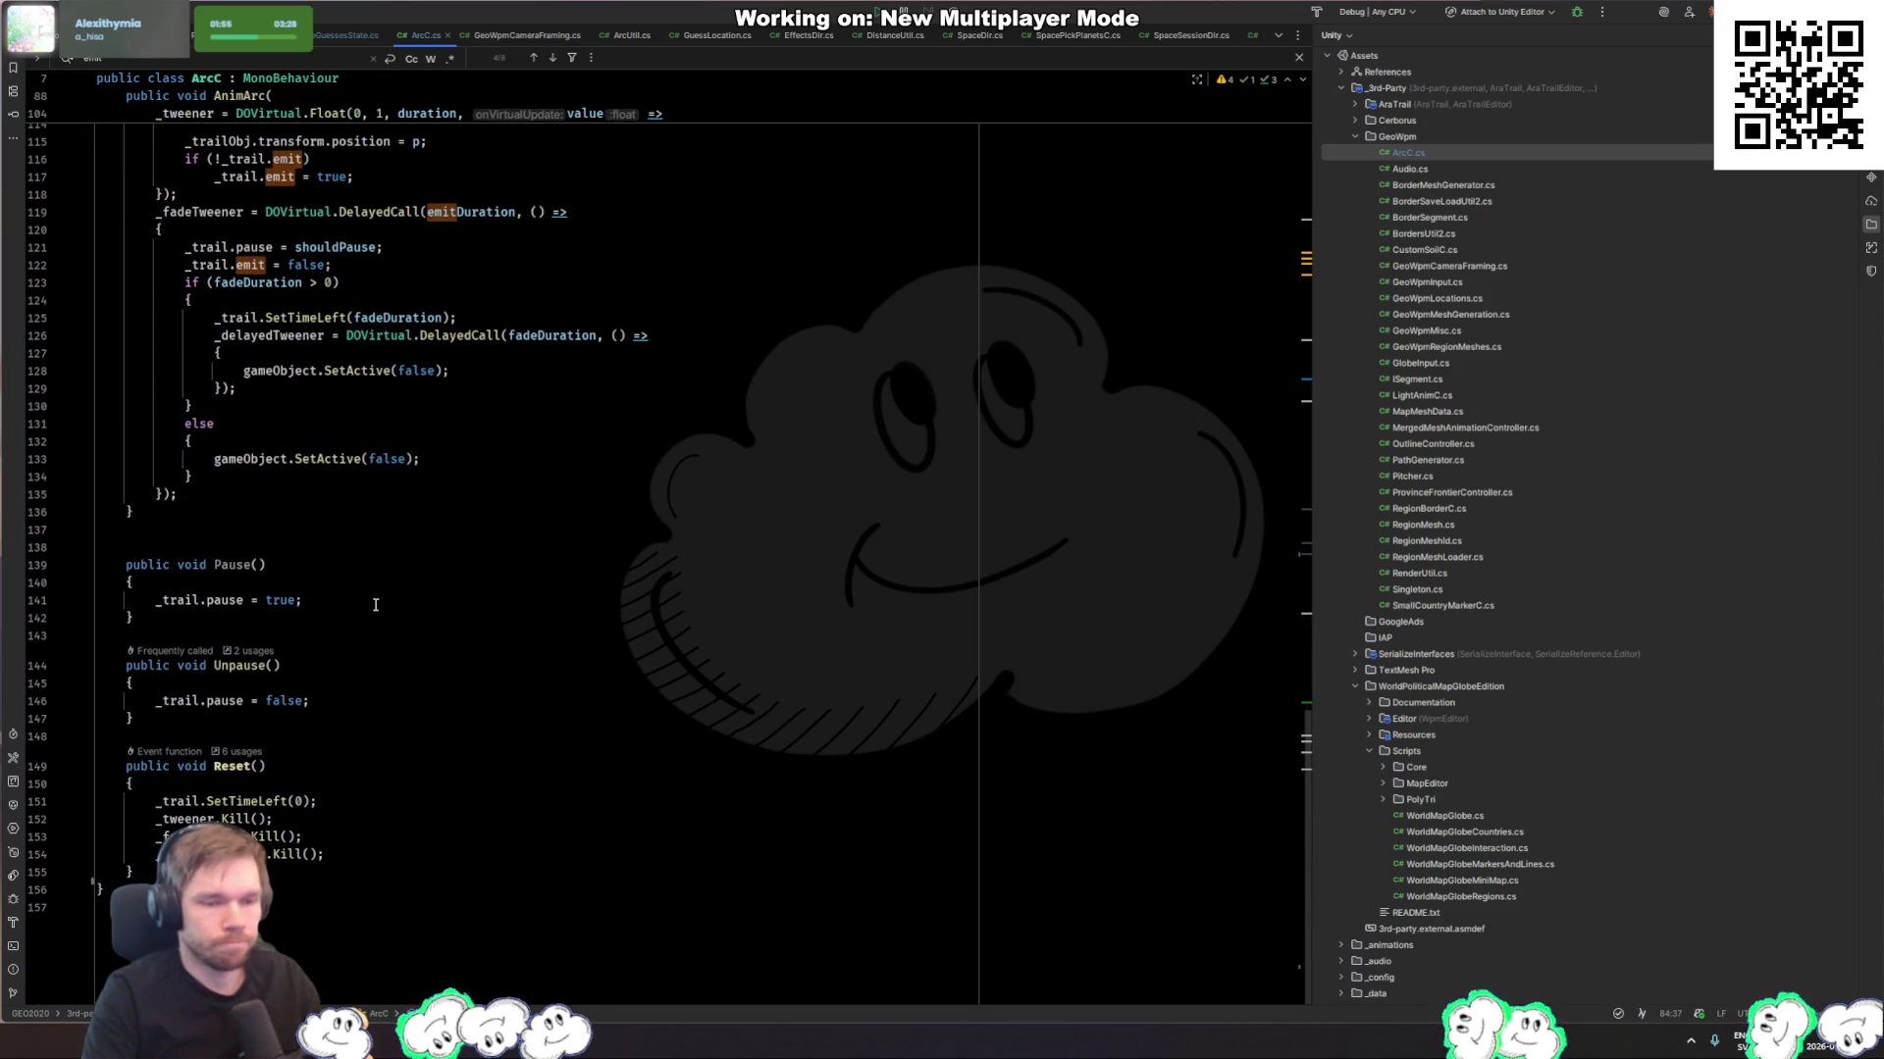
{"action": "left_click", "coordinate": [375, 600]}
{"action": "left_click", "coordinate": [354, 854]}
{"action": "left_click", "coordinate": [228, 766]}
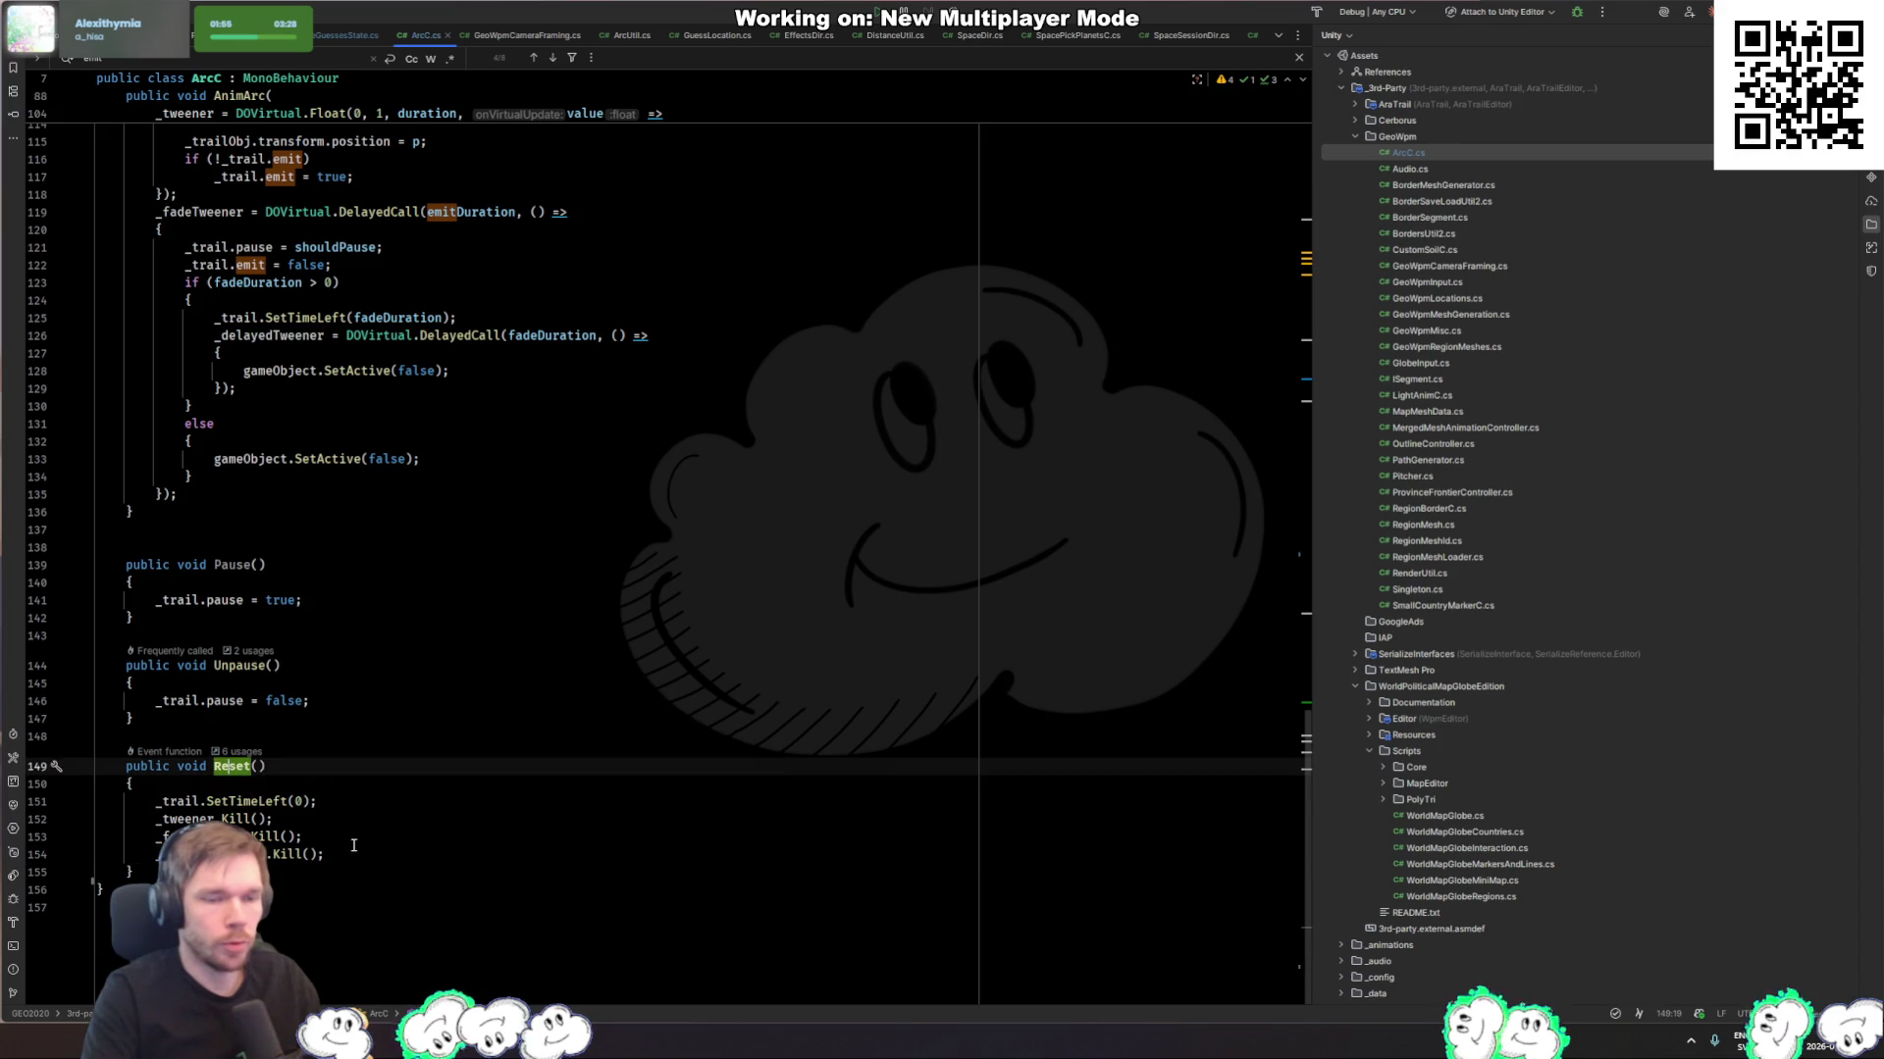
{"action": "left_click", "coordinate": [349, 851]}
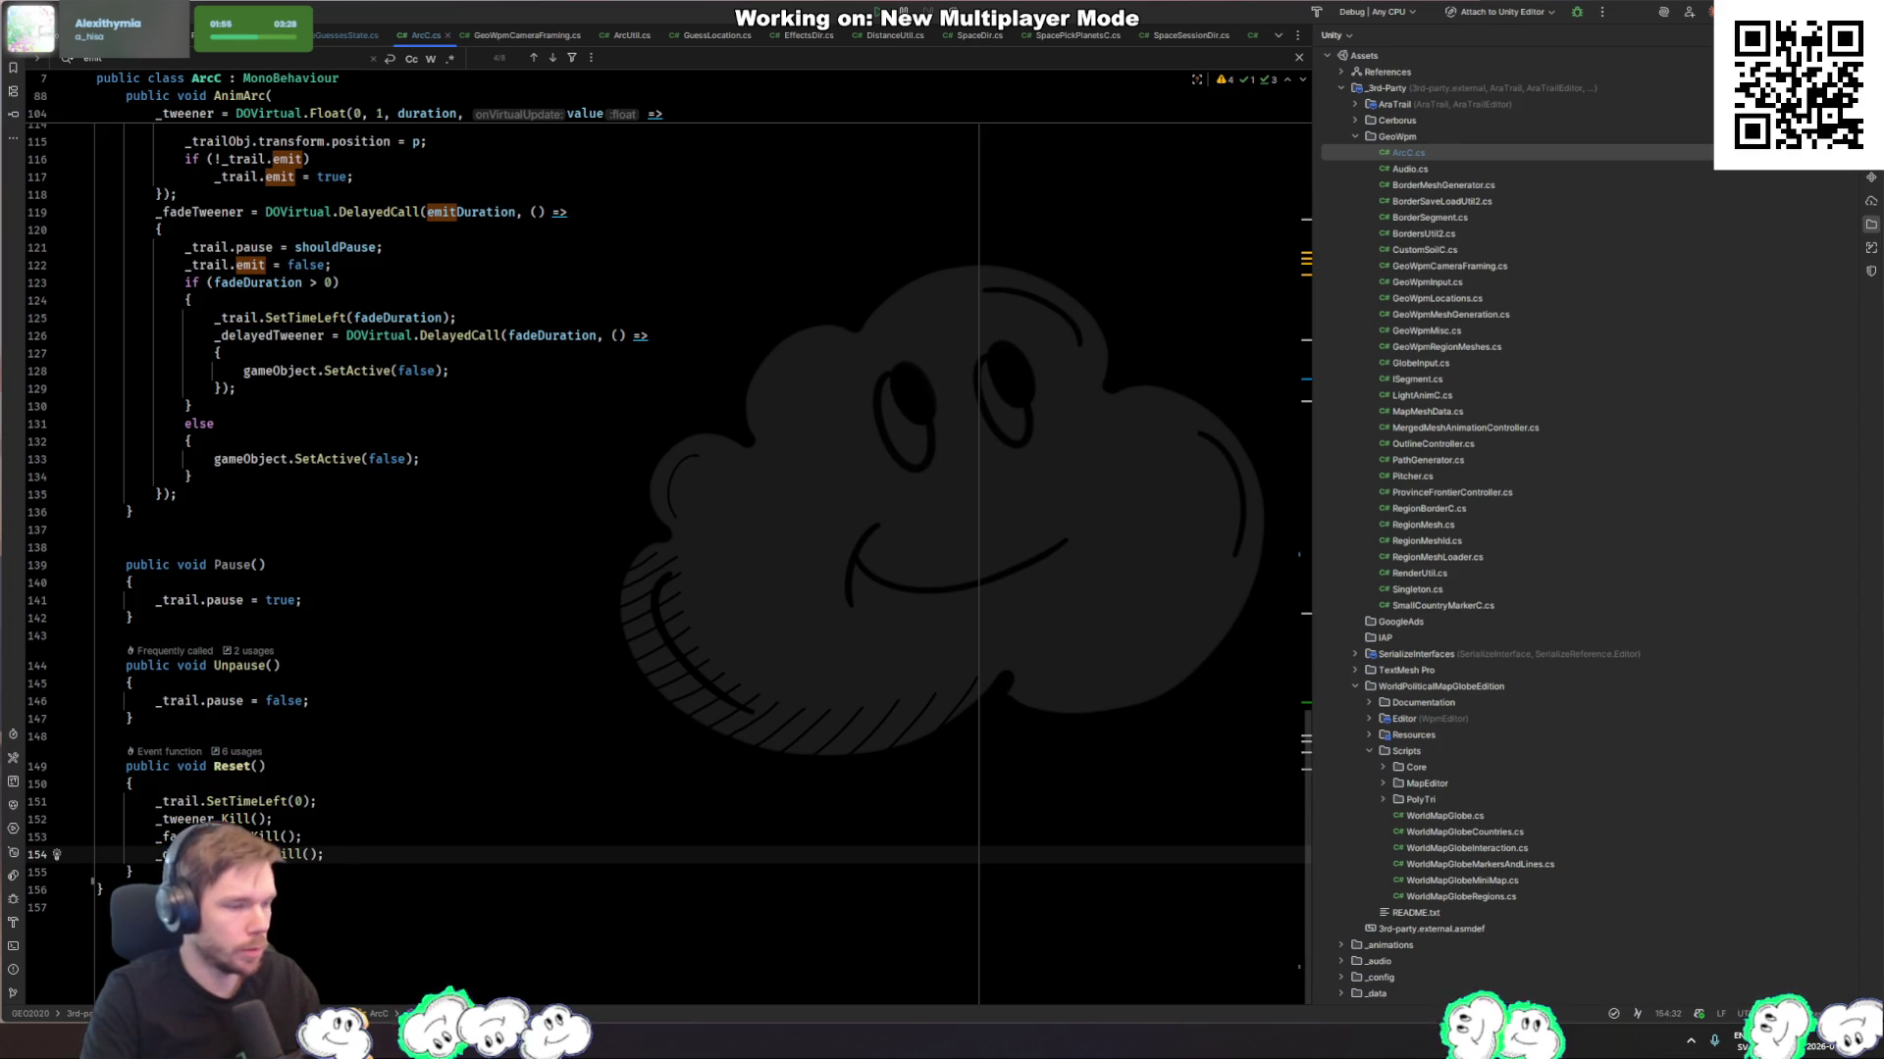
{"action": "key", "text": "alt+Tab"}
{"action": "double_click", "coordinate": [1228, 856]}
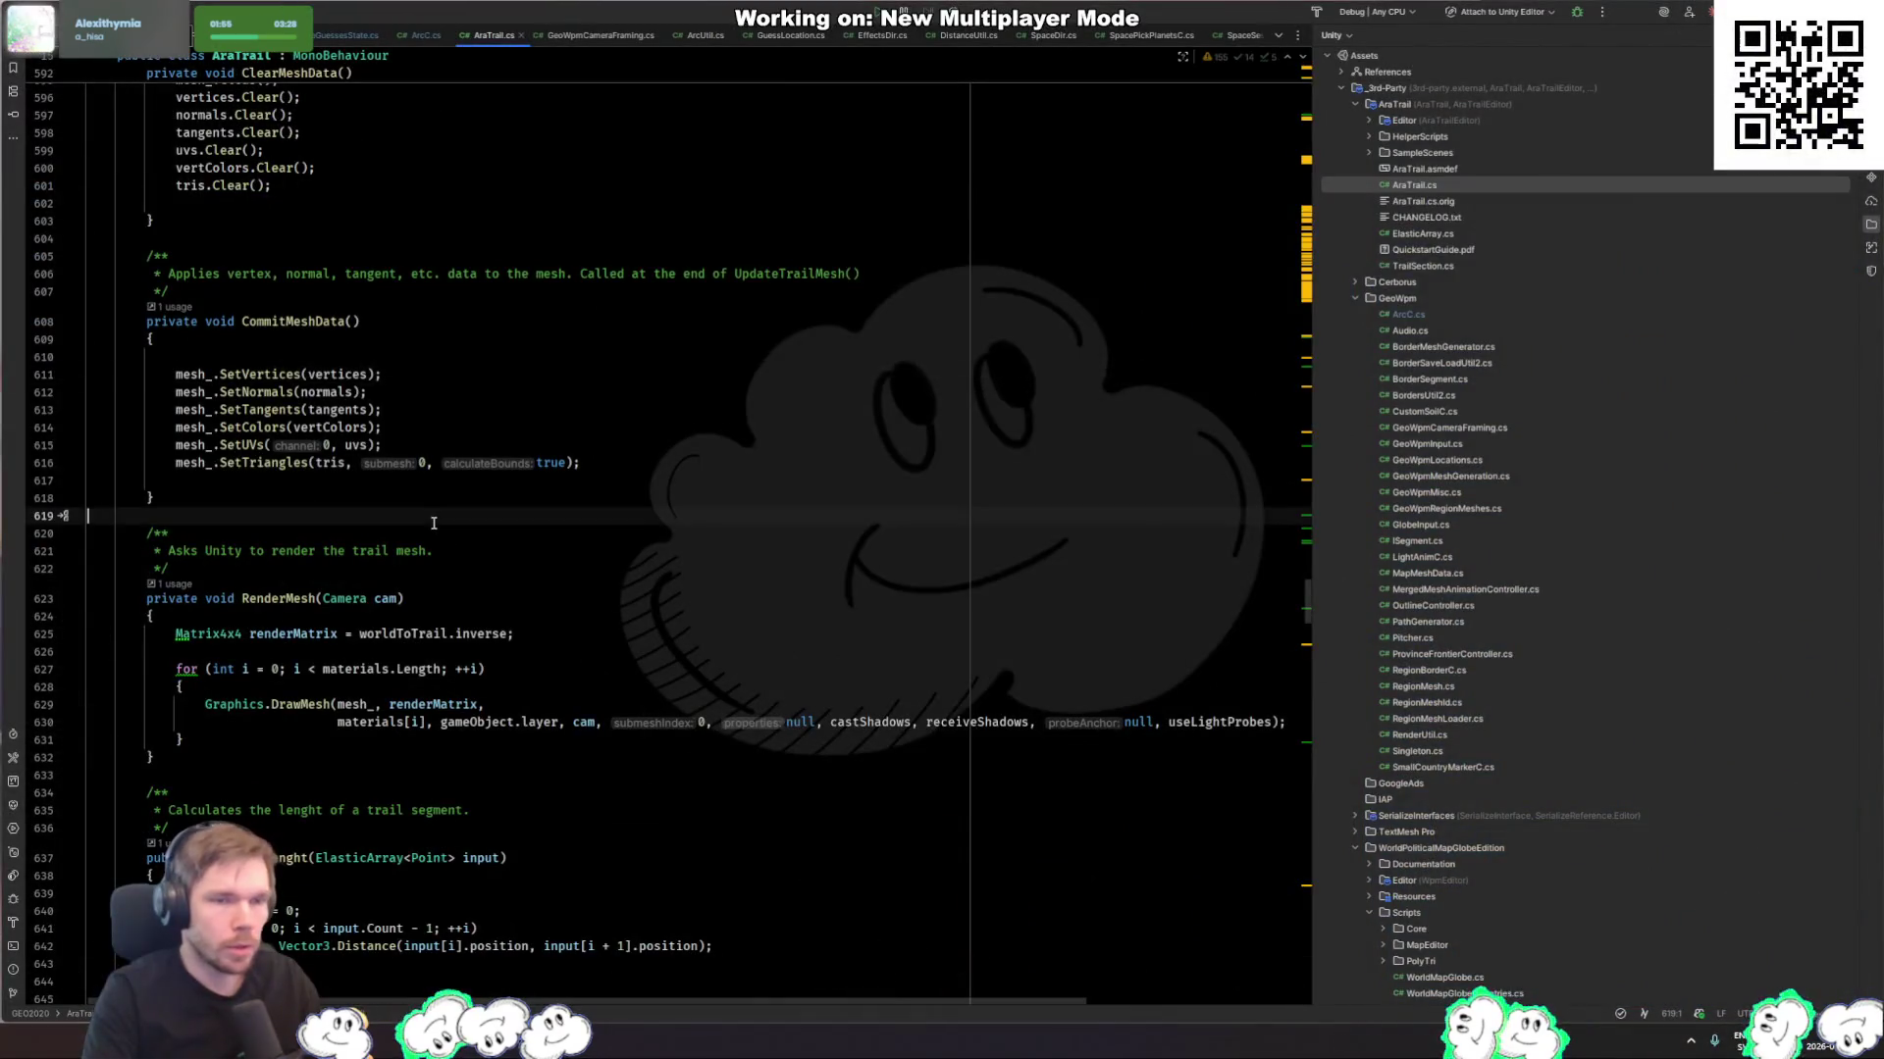
{"action": "key", "text": "ctrl+Tab"}
{"action": "key", "text": "ctrl+Tab"}
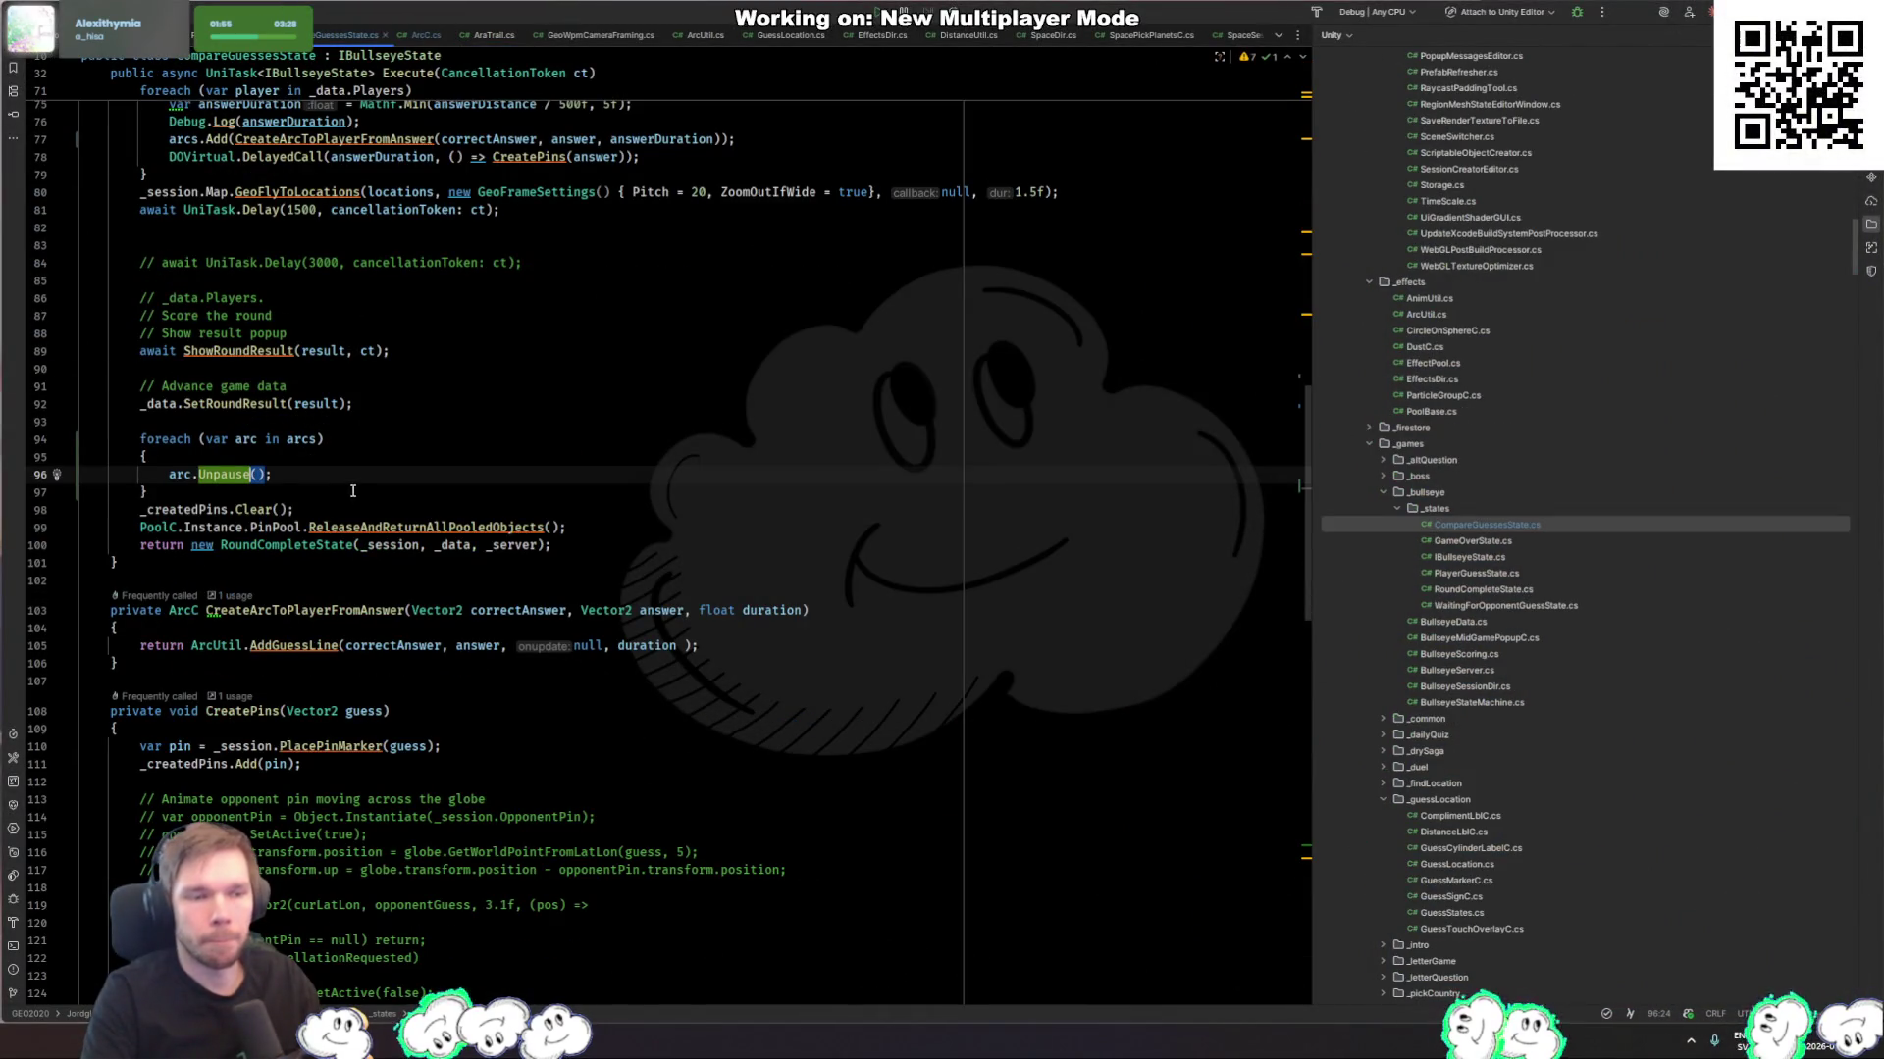
Step: Add arcs.Clear() after the arcs loop and change arc.Unpause() to arc.Reset()
{"action": "left_click", "coordinate": [353, 491]}
{"action": "key", "text": "Return"}
{"action": "type", "text": "arcs."}
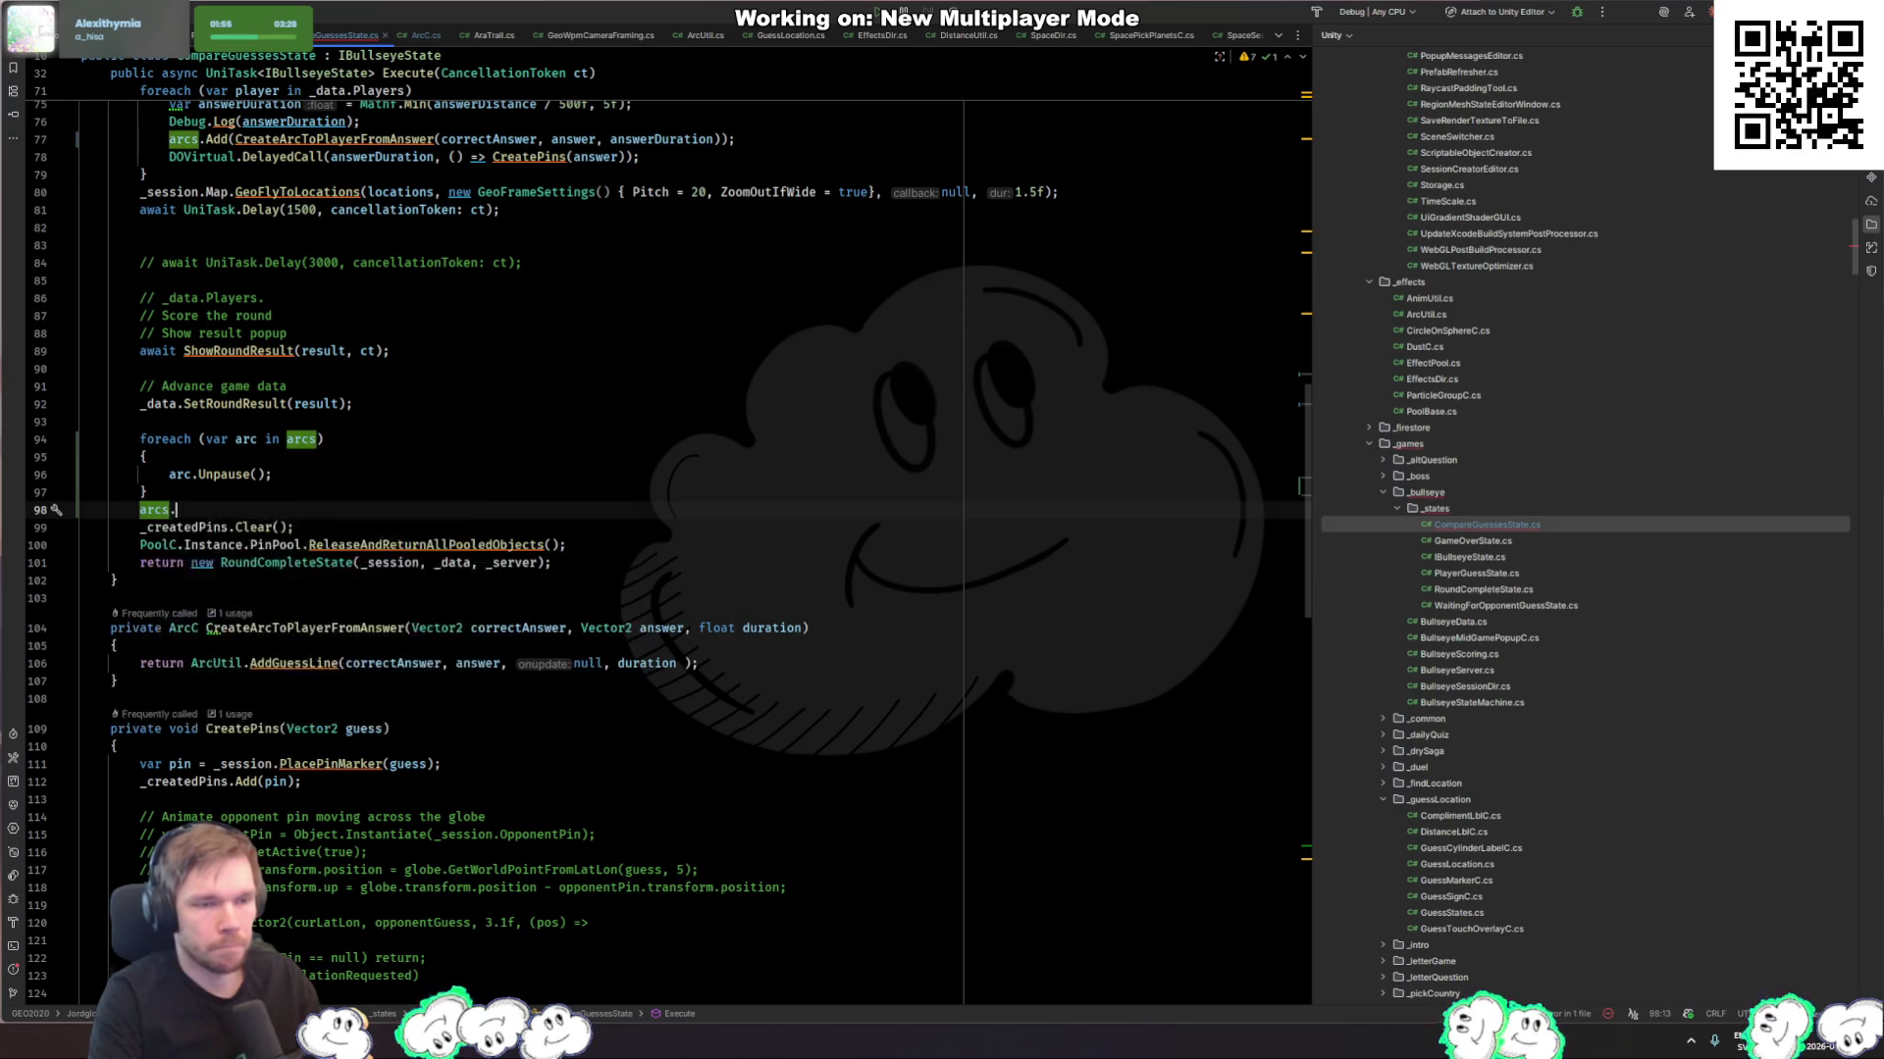
{"action": "key", "text": "ctrl+space"}
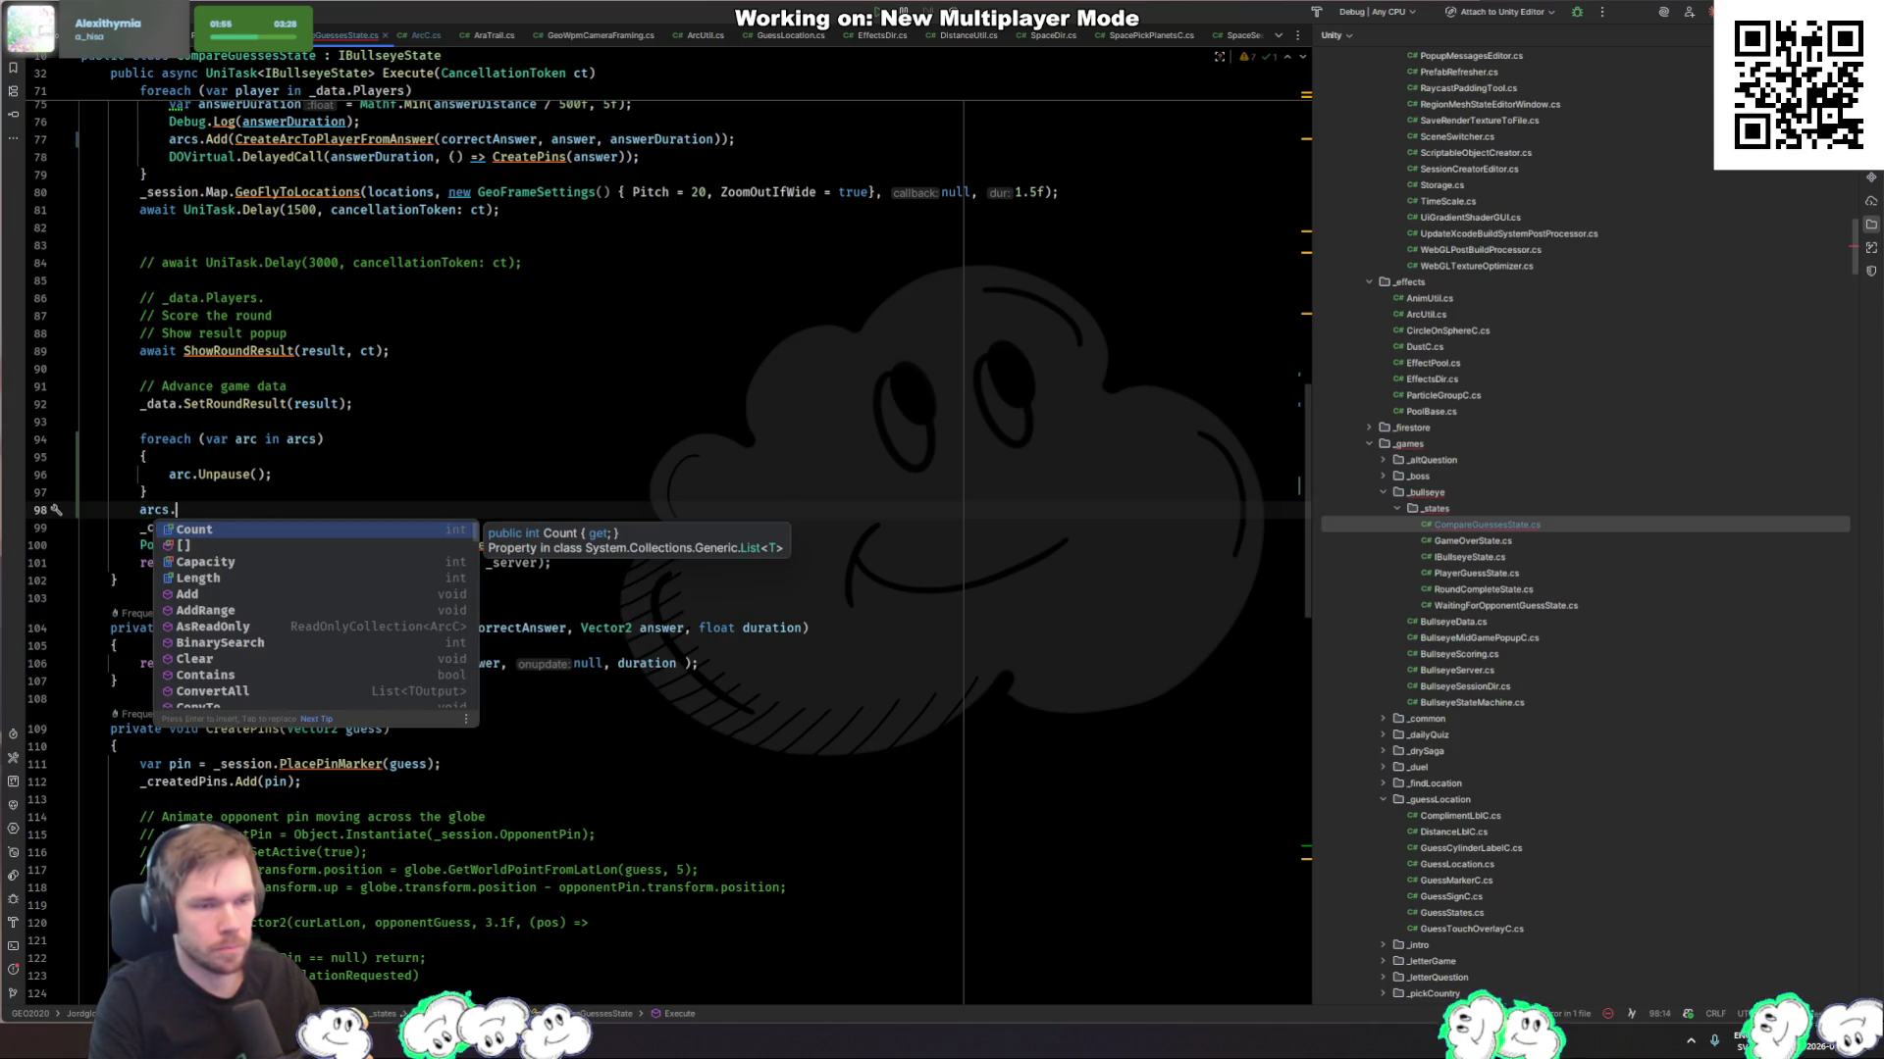
{"action": "type", "text": "Cl"}
{"action": "key", "text": "Return"}
{"action": "key", "text": "Up"}
{"action": "key", "text": "Up"}
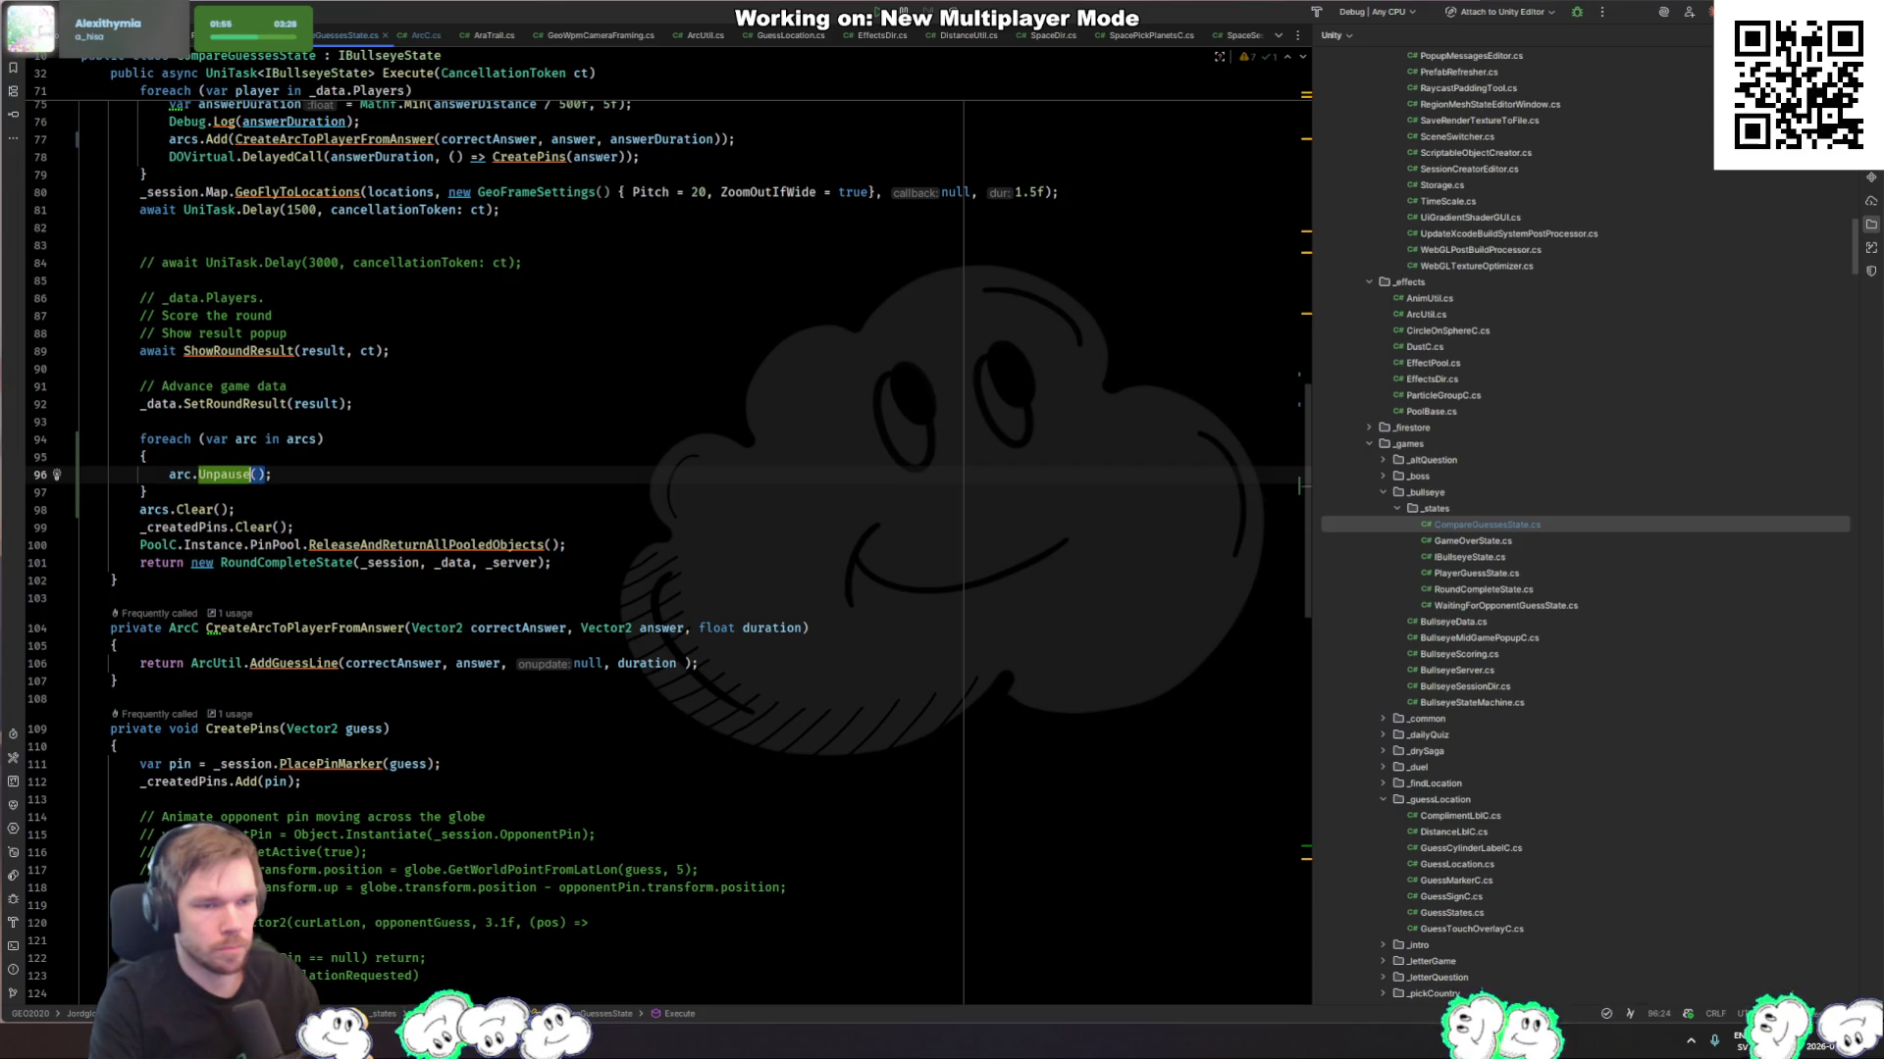
{"action": "key", "text": "BackSpace"}
{"action": "type", "text": "Res"}
{"action": "key", "text": "Return"}
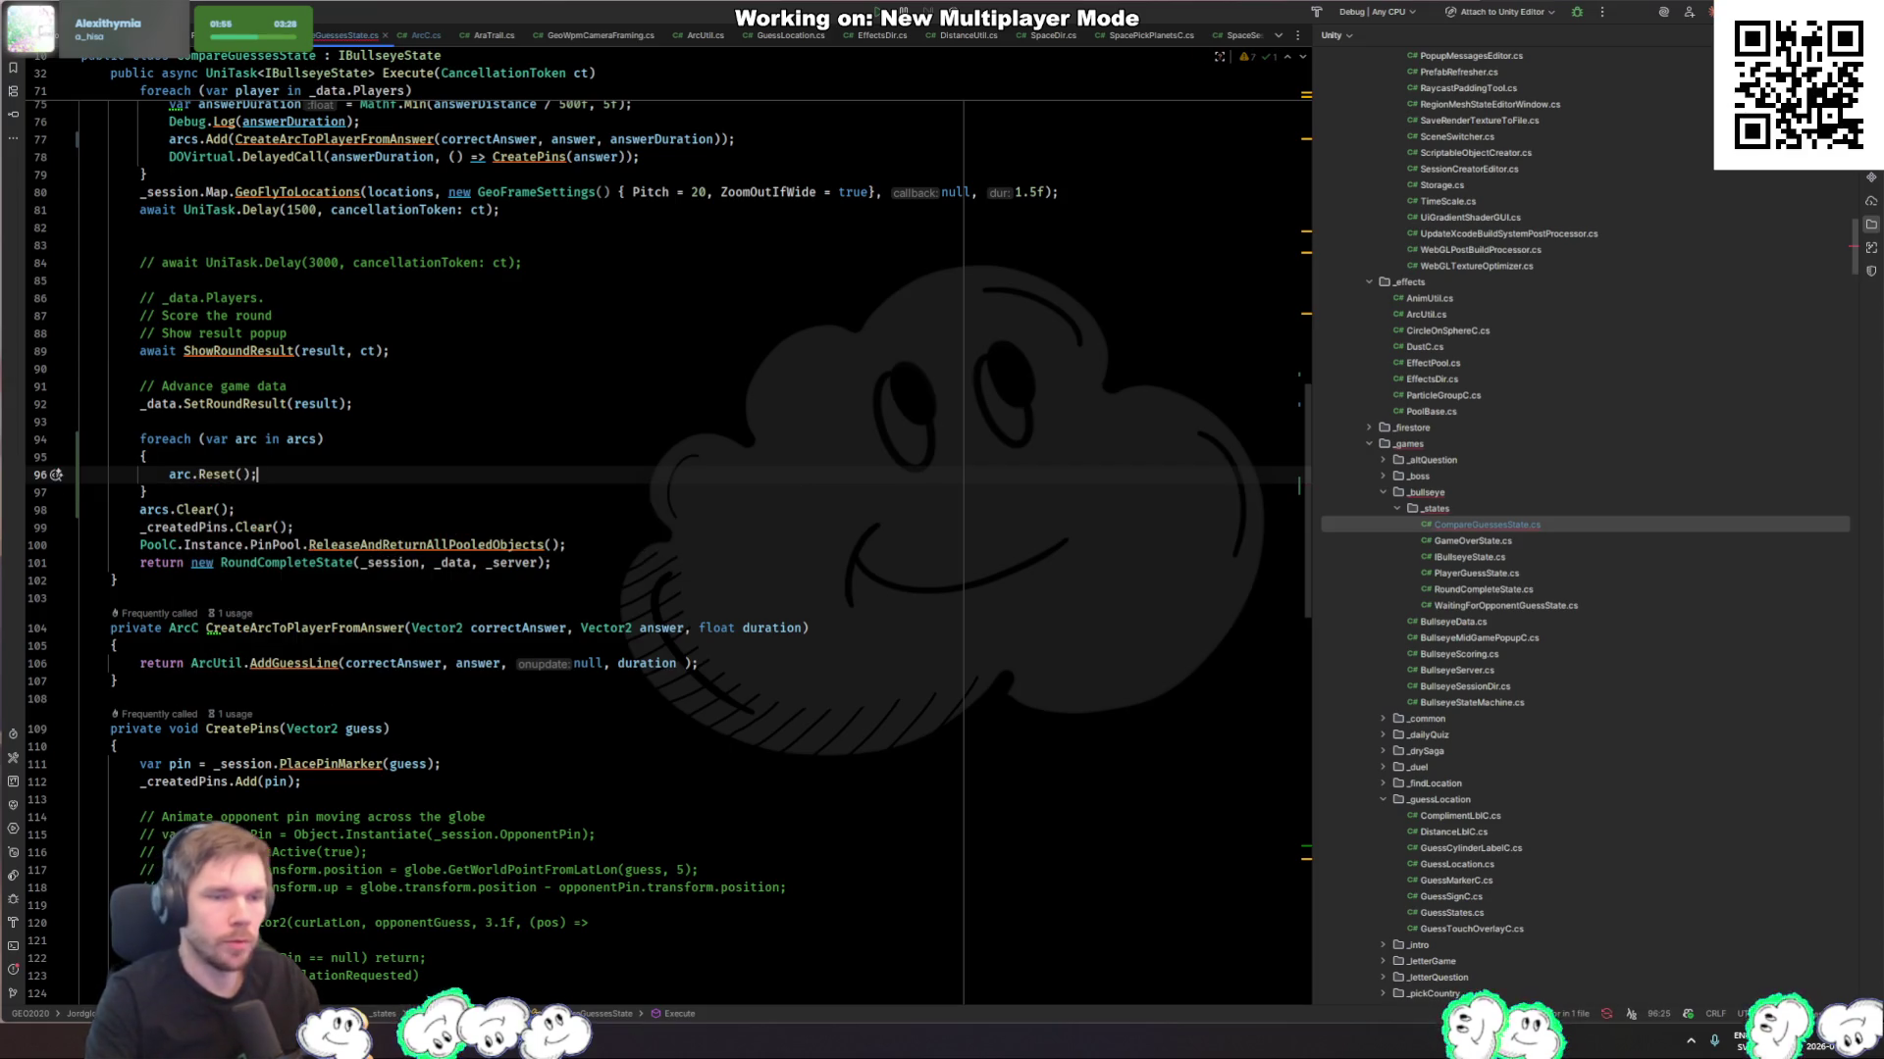
Step: Declare float longestDuration = 0f below the arcs list declaration
{"action": "left_click_drag", "start_coordinate": [240, 492], "coordinate": [354, 420]}
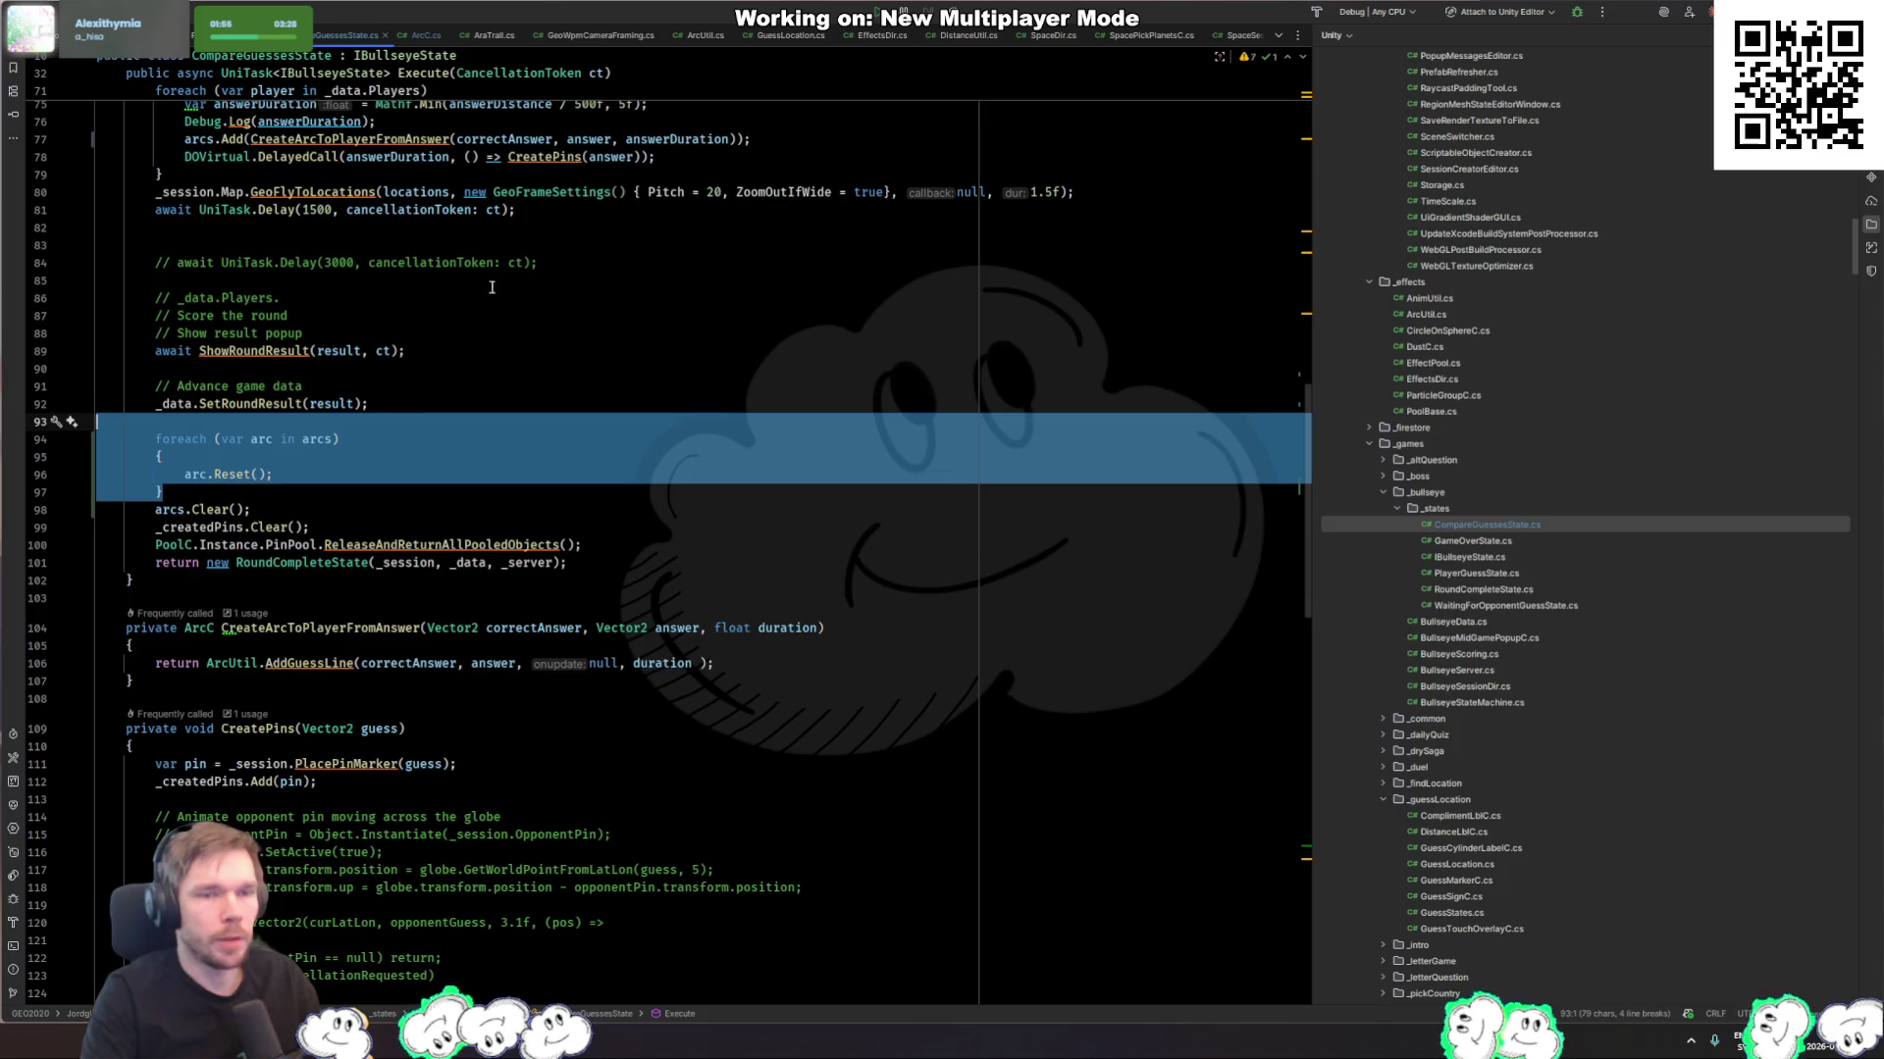
{"action": "scroll", "coordinate": [354, 420], "scroll_direction": "up", "scroll_amount": 3}
{"action": "left_click", "coordinate": [540, 171]}
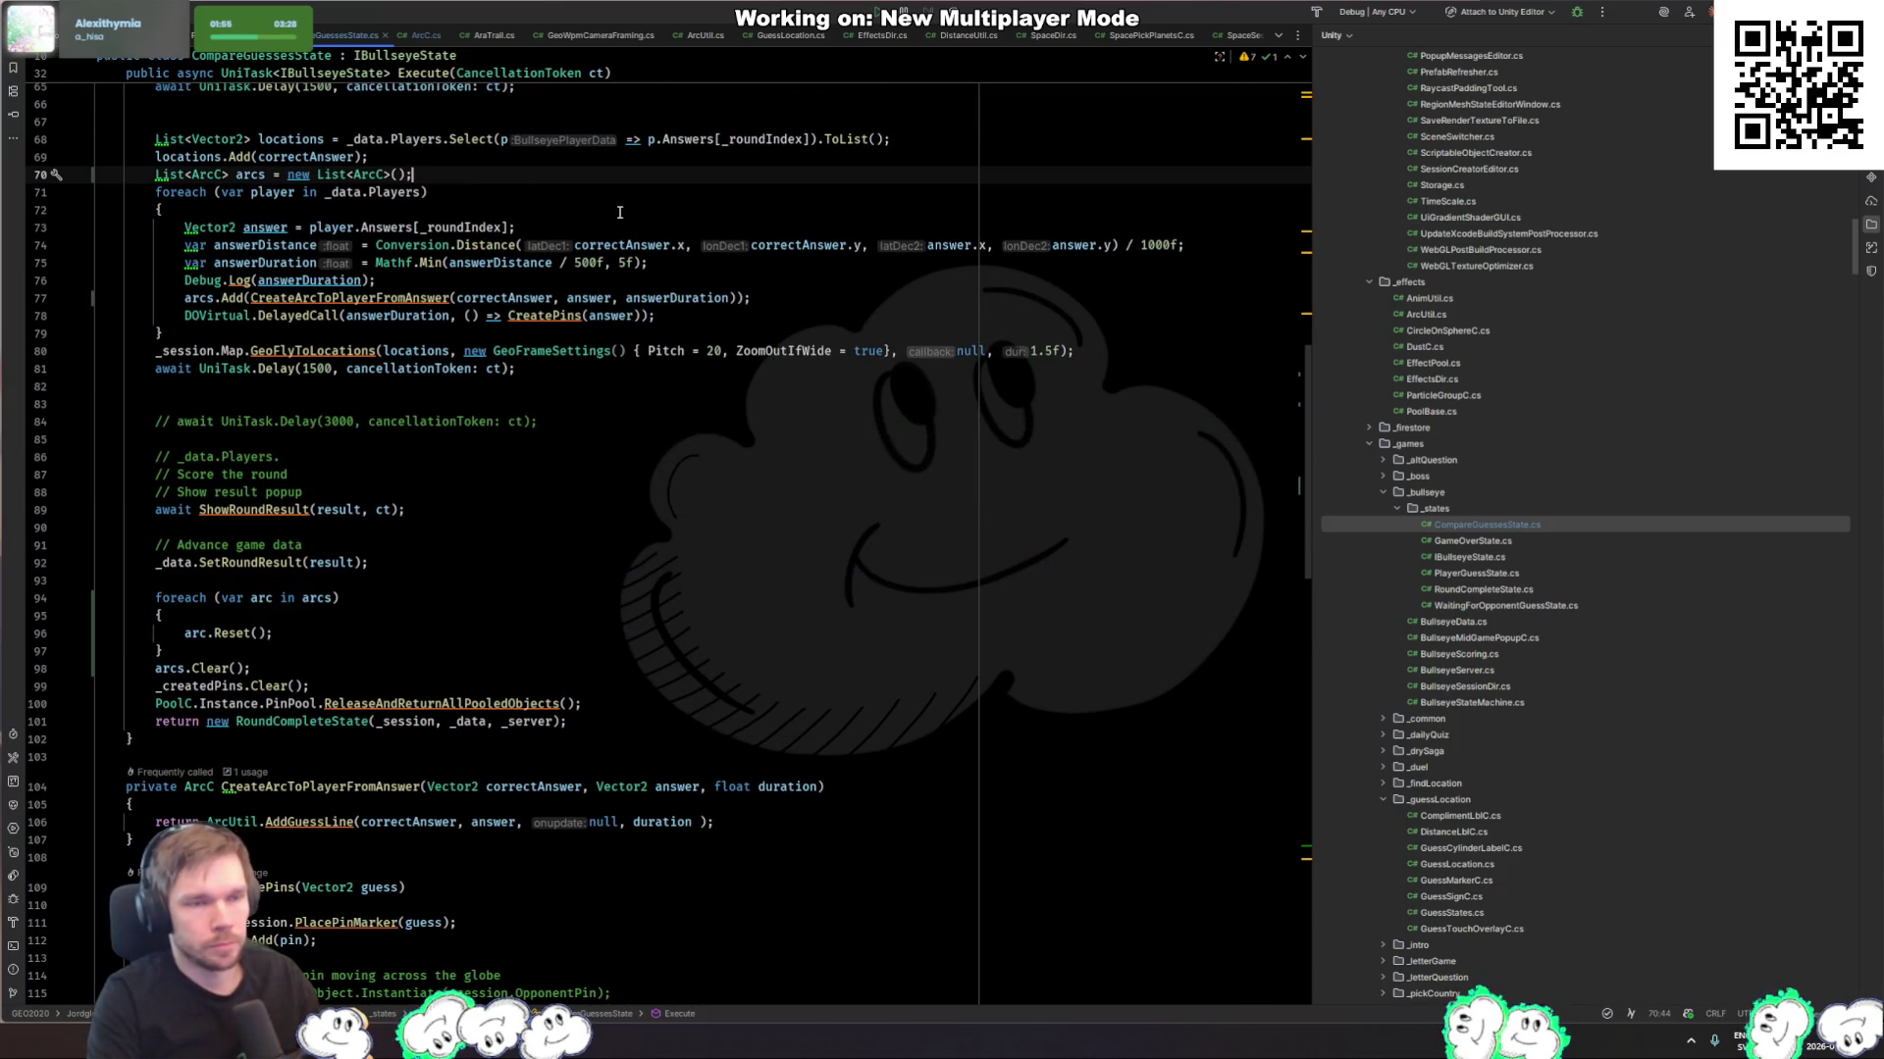
{"action": "key", "text": "Return"}
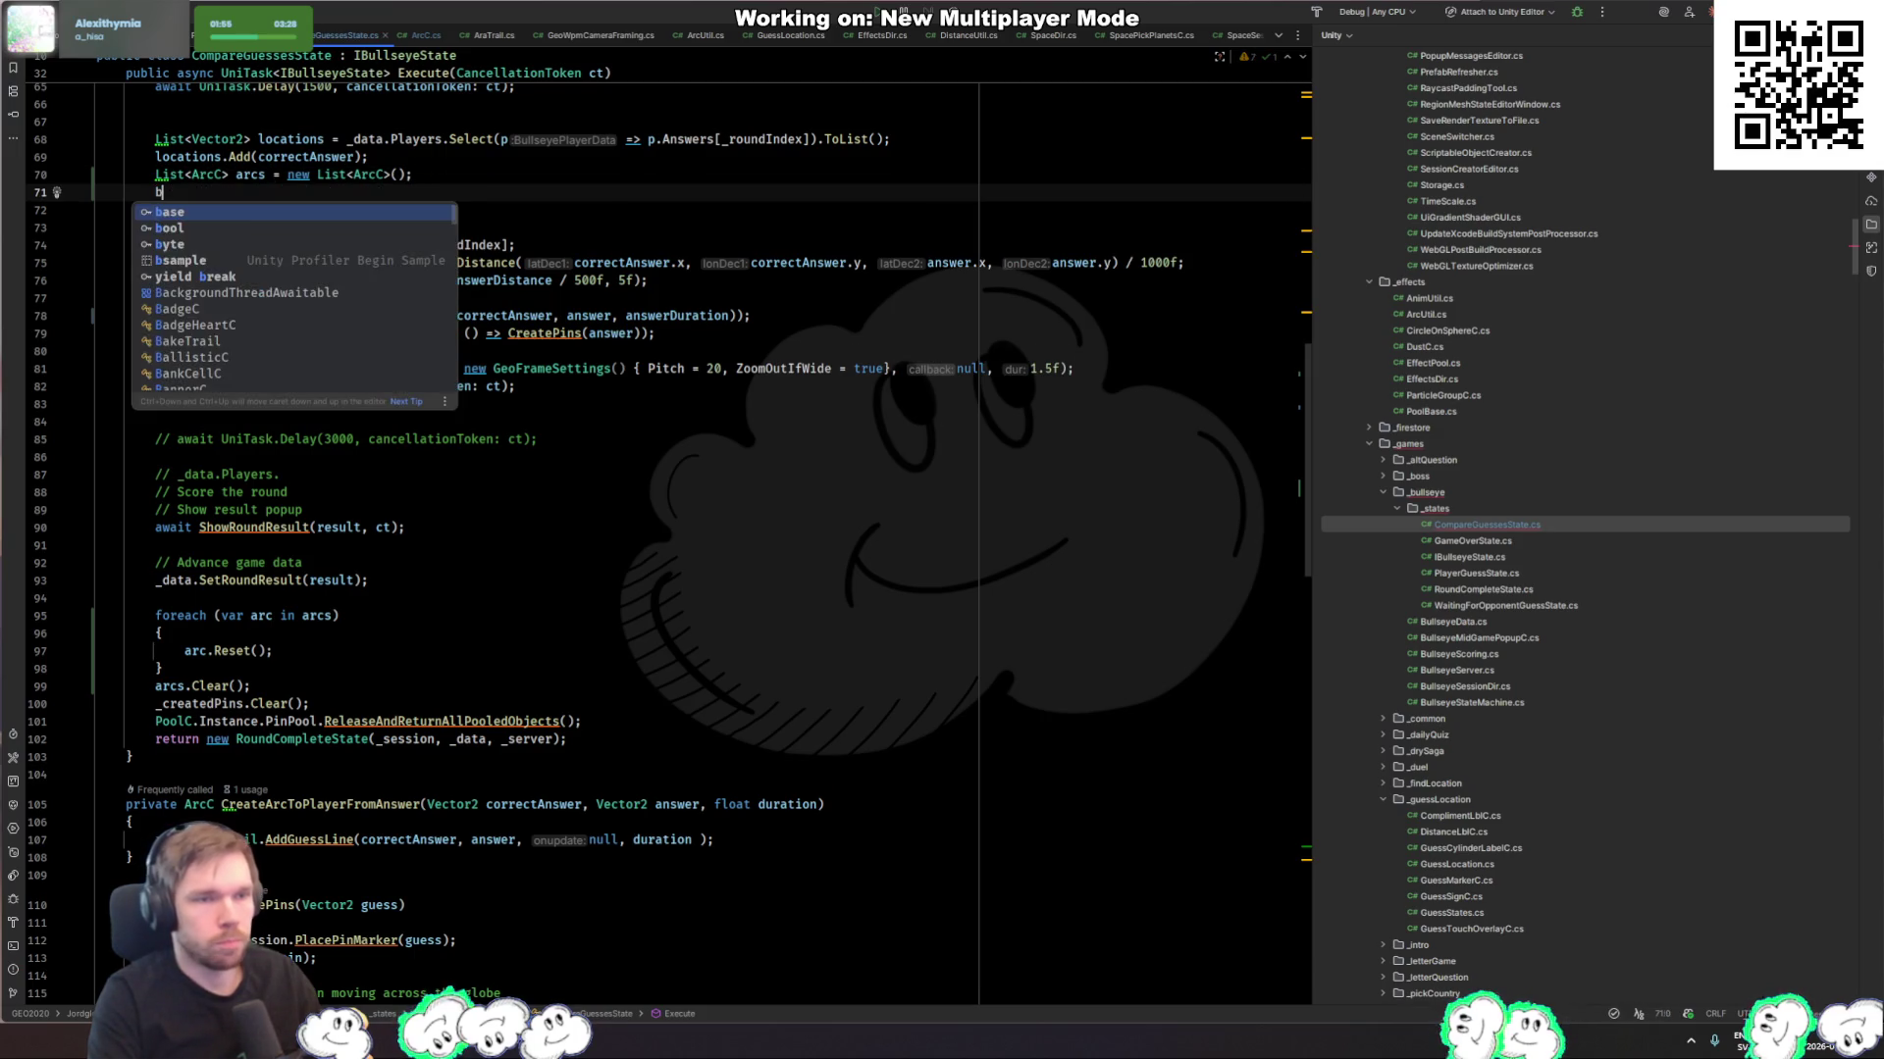
{"action": "type", "text": "float longestDuration"}
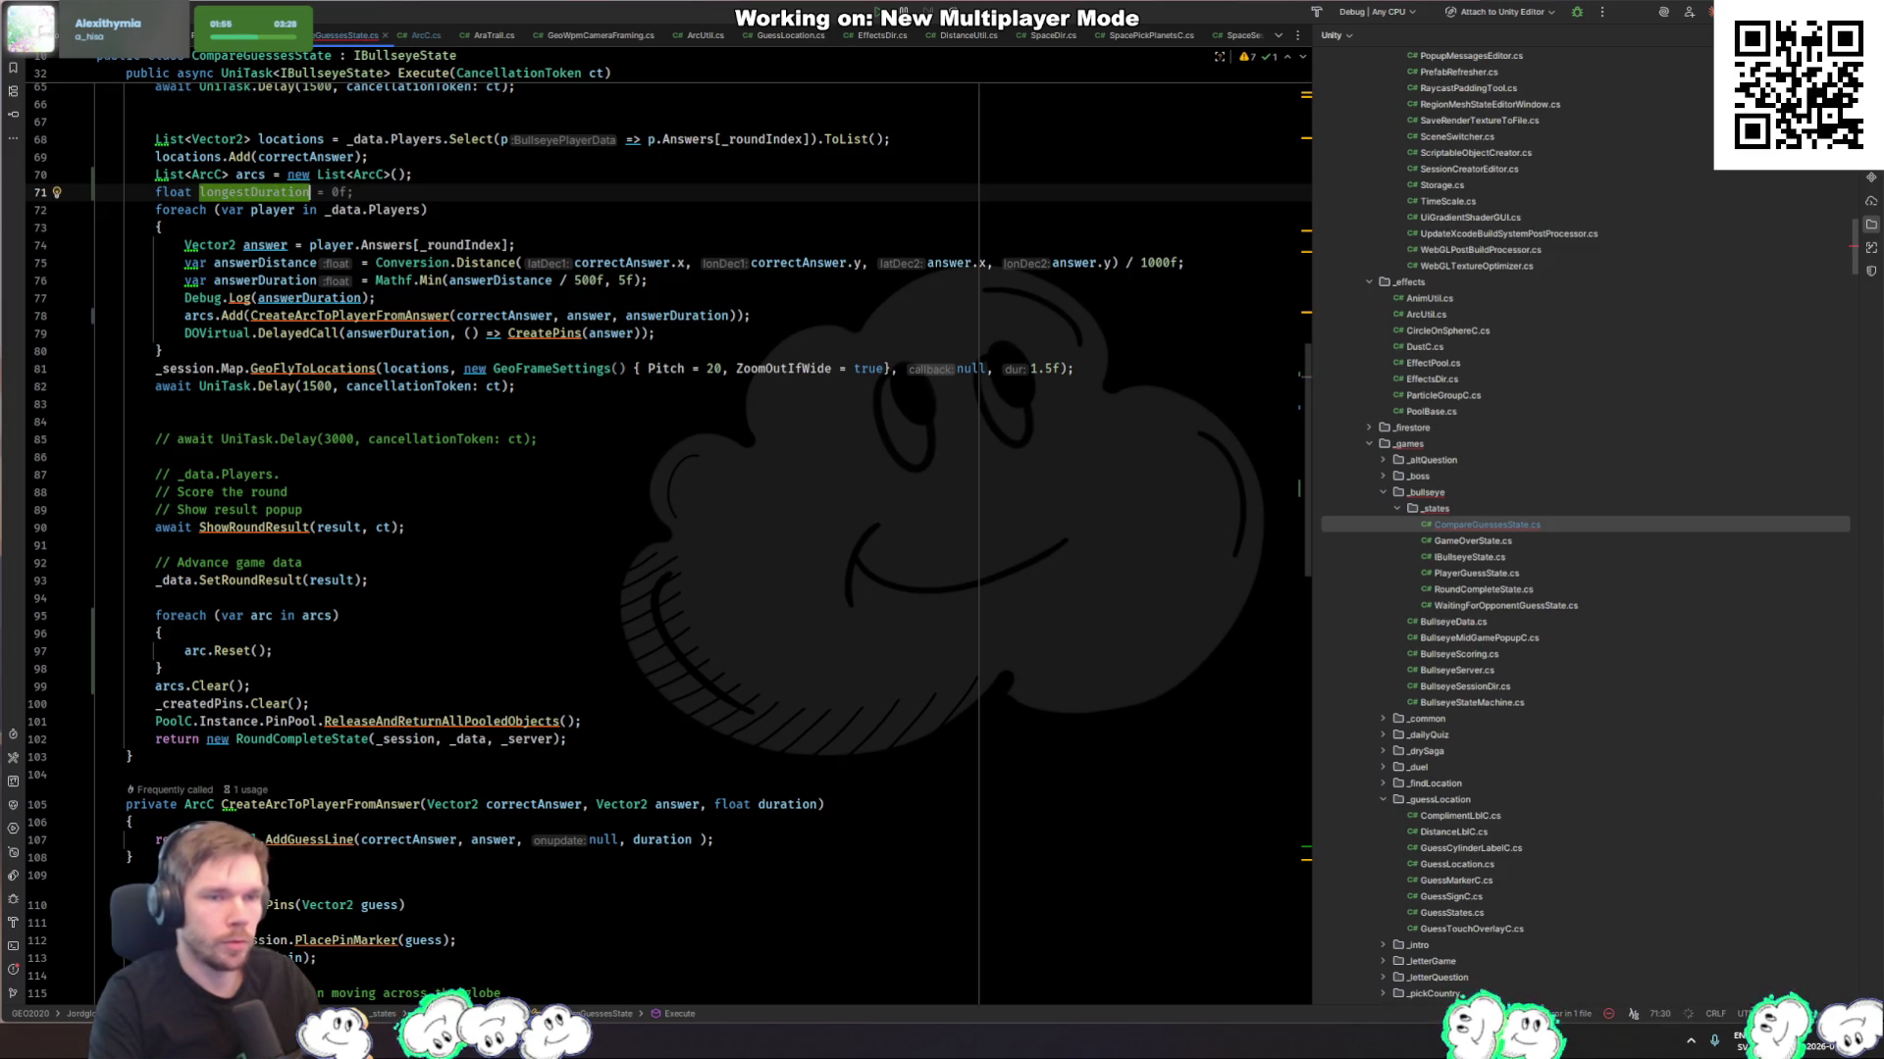
{"action": "key", "text": "Down"}
{"action": "key", "text": "Down"}
{"action": "key", "text": "Down"}
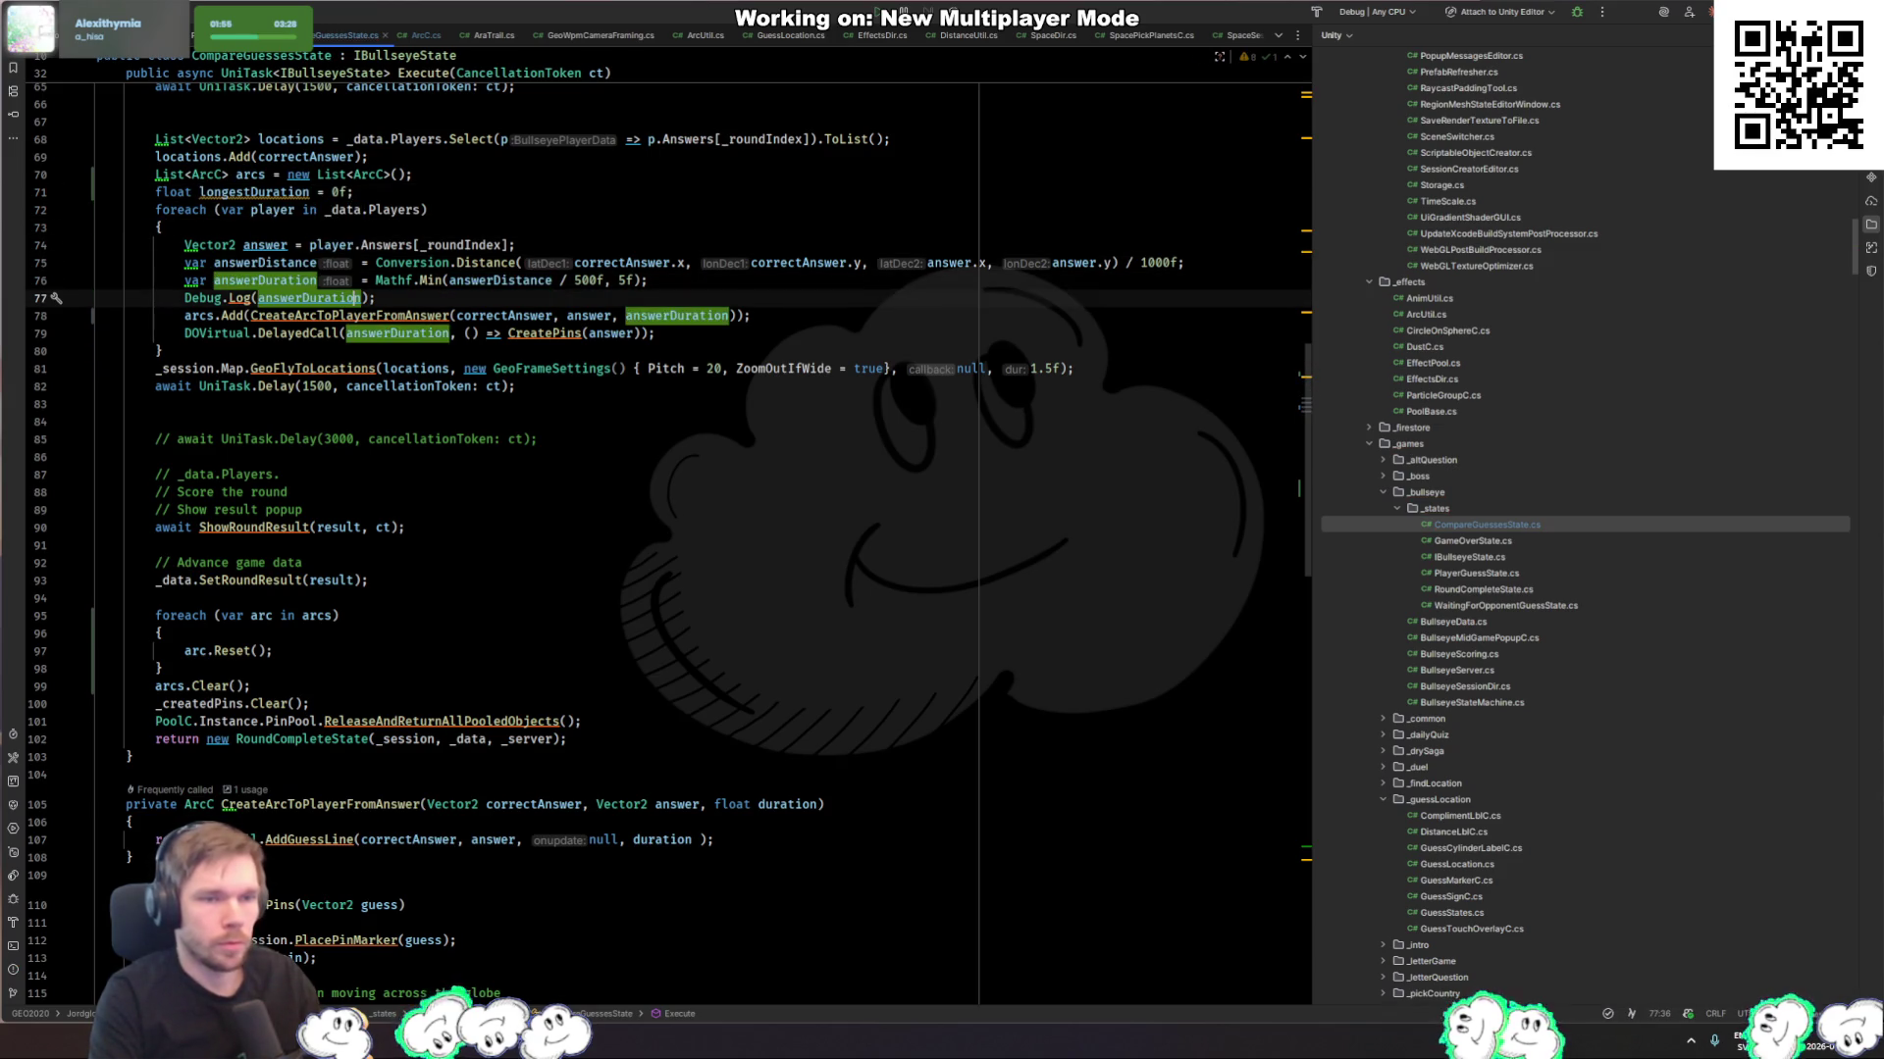
Step: Inside the player loop, update longestDuration when answerDuration exceeds it; insert a blank line above the reset loop
{"action": "key", "text": "Up"}
{"action": "key", "text": "End"}
{"action": "key", "text": "Return"}
{"action": "type", "text": "if"}
{"action": "key", "text": "Escape"}
{"action": "key", "text": "Tab"}
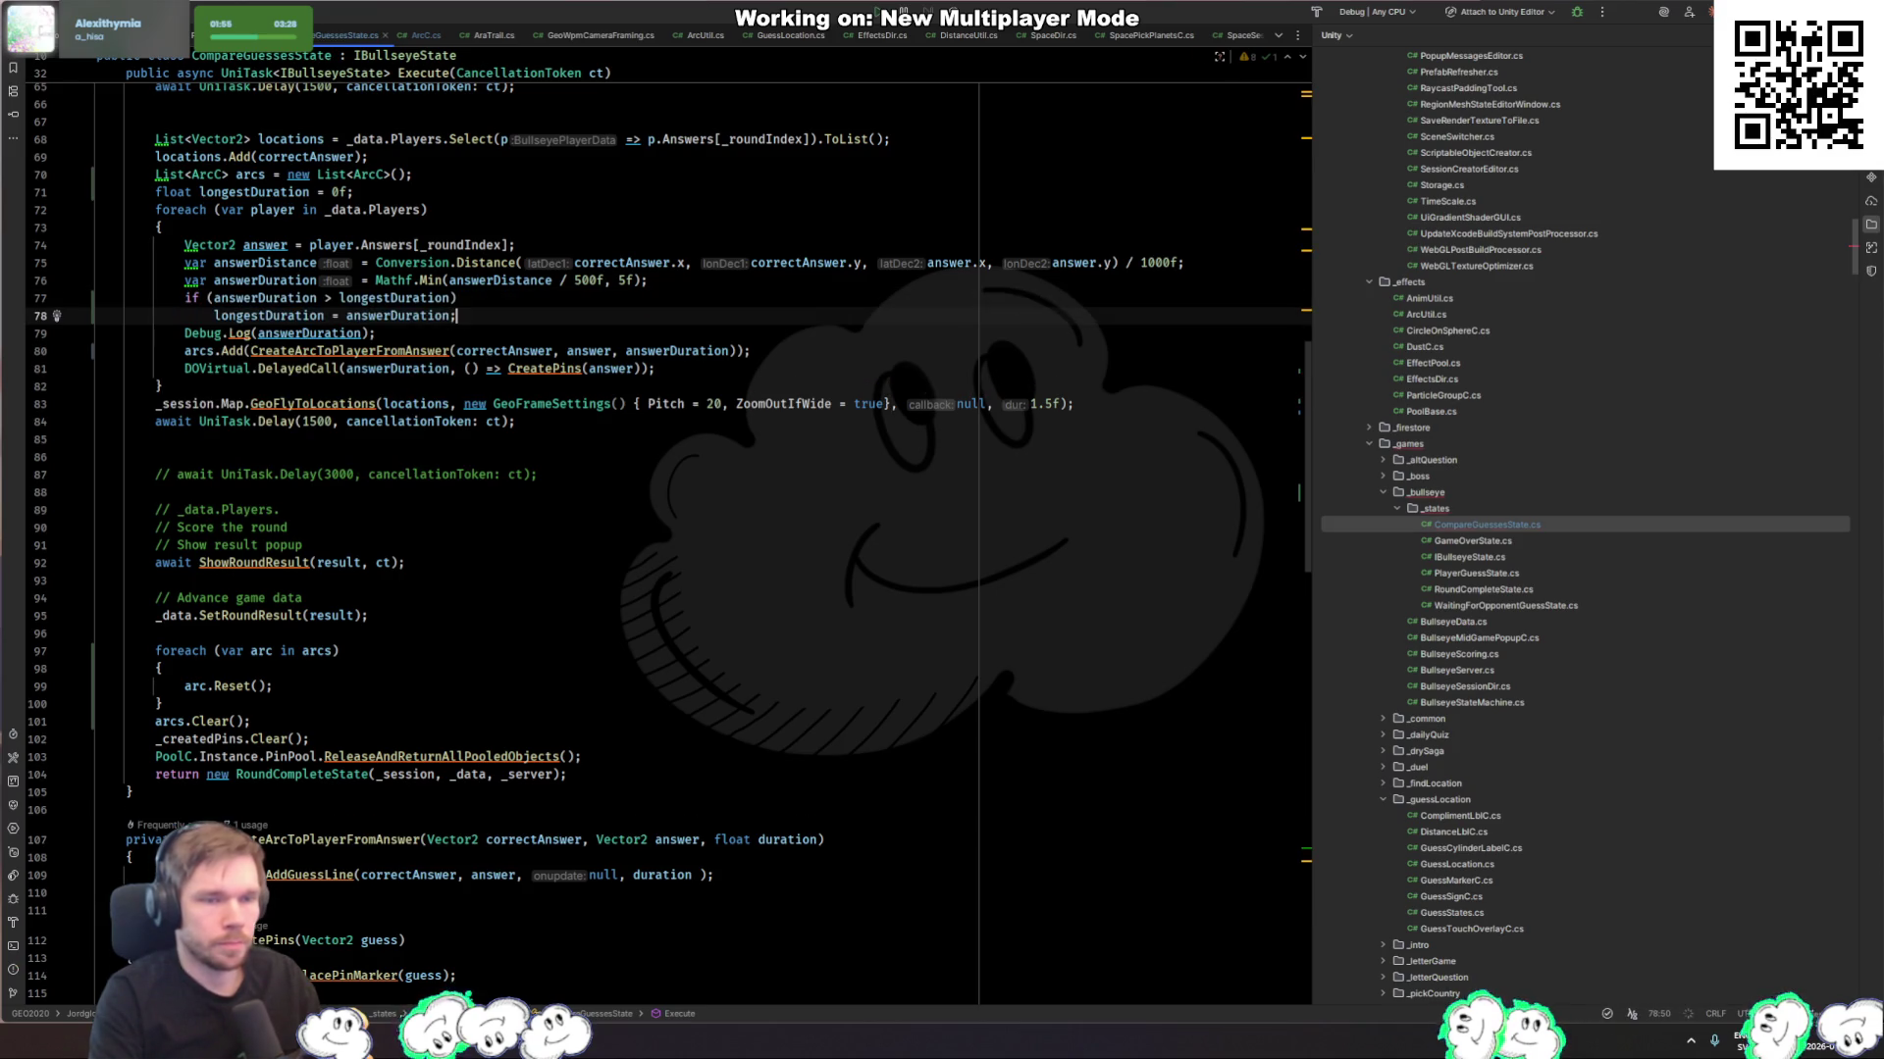
{"action": "key", "text": "Down"}
{"action": "key", "text": "Down"}
{"action": "key", "text": "Down"}
{"action": "key", "text": "Down"}
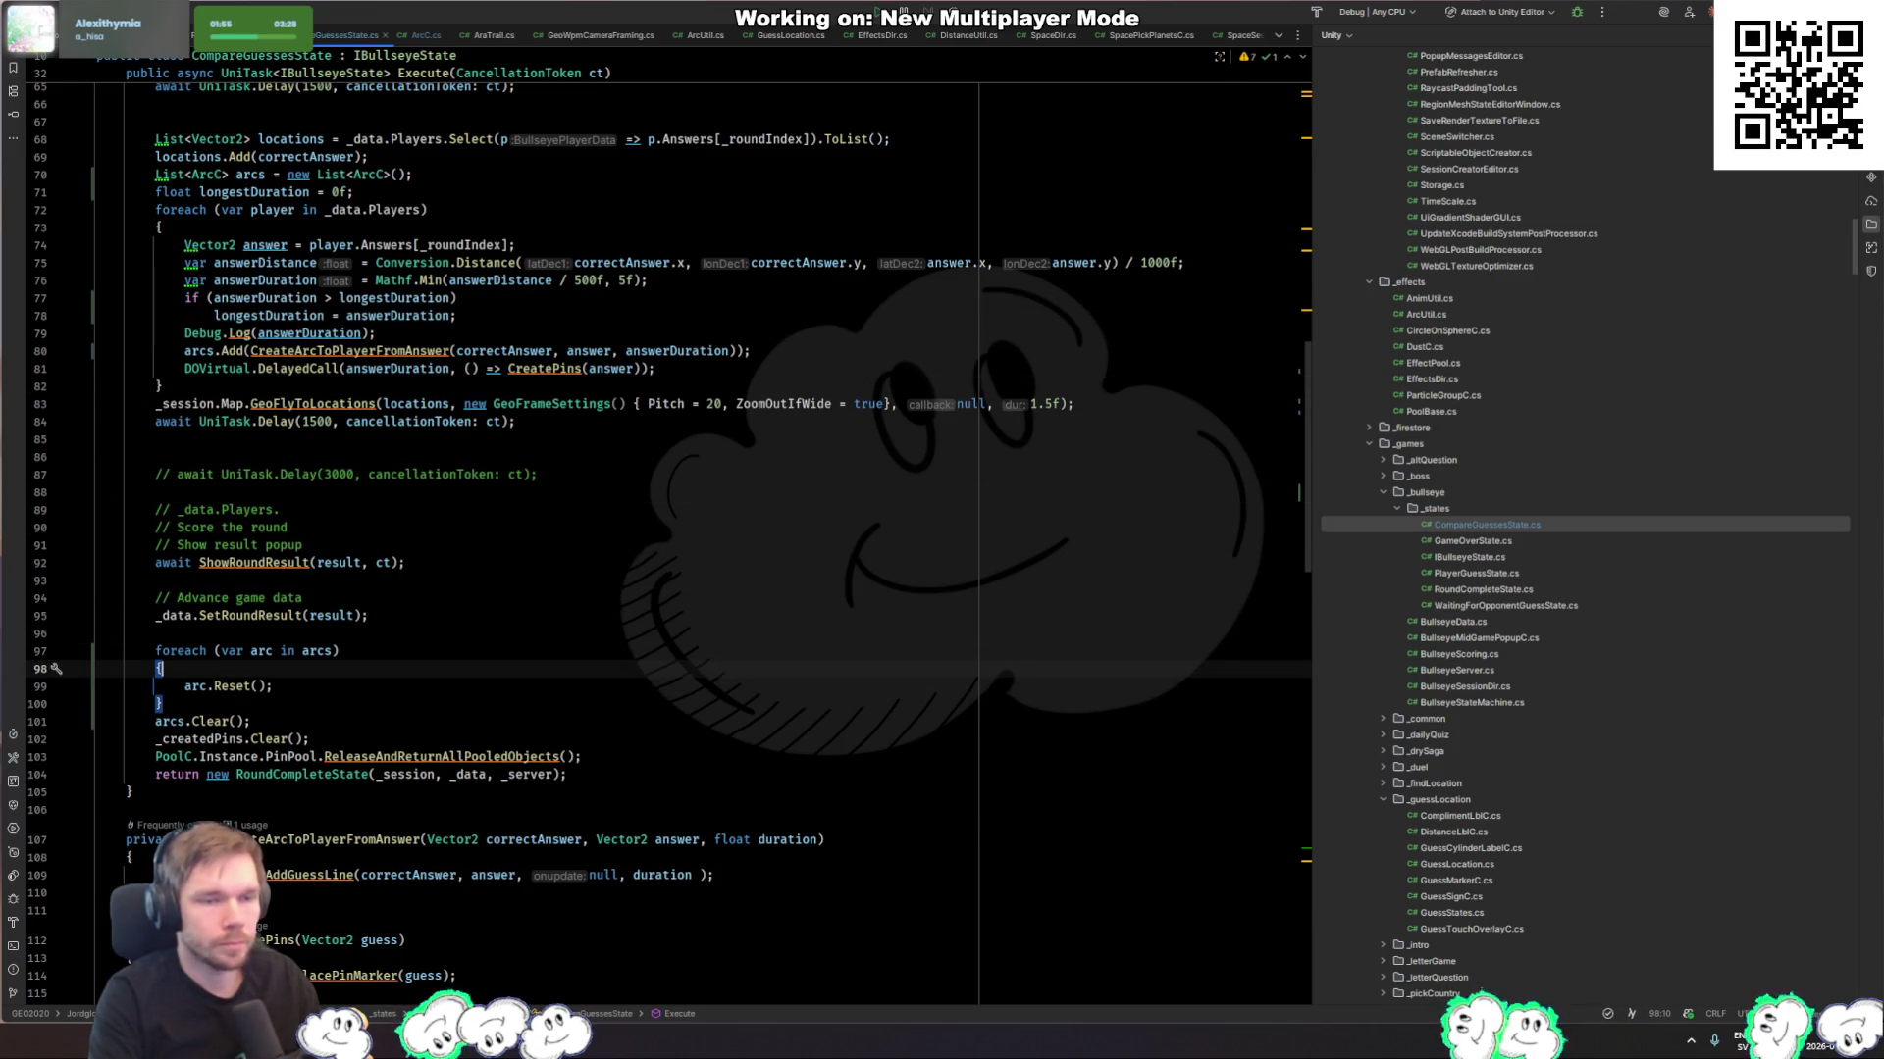
{"action": "key", "text": "Up"}
{"action": "key", "text": "End"}
{"action": "key", "text": "ctrl+Return"}
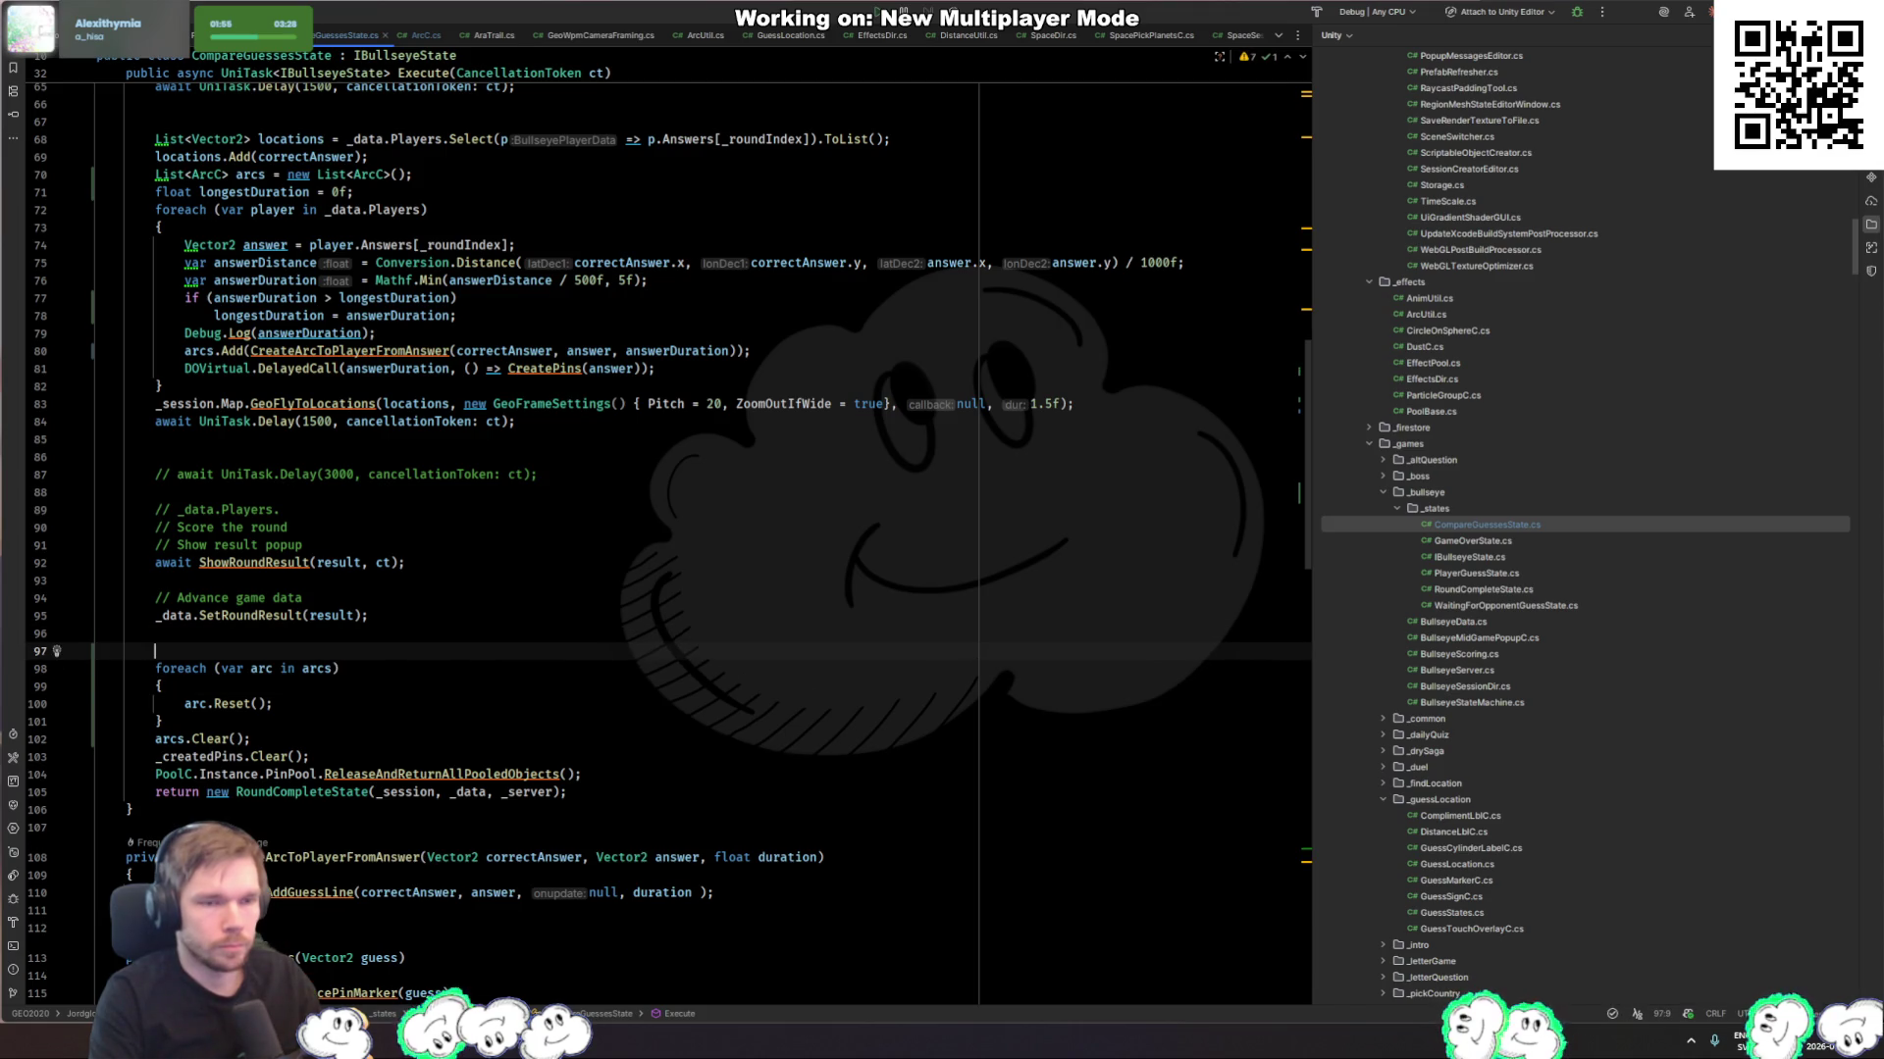
Step: Add DOVirtual.DelayedCall(longestDuration, () => { }) after the player loop
{"action": "left_click", "coordinate": [328, 373]}
{"action": "key", "text": "Down"}
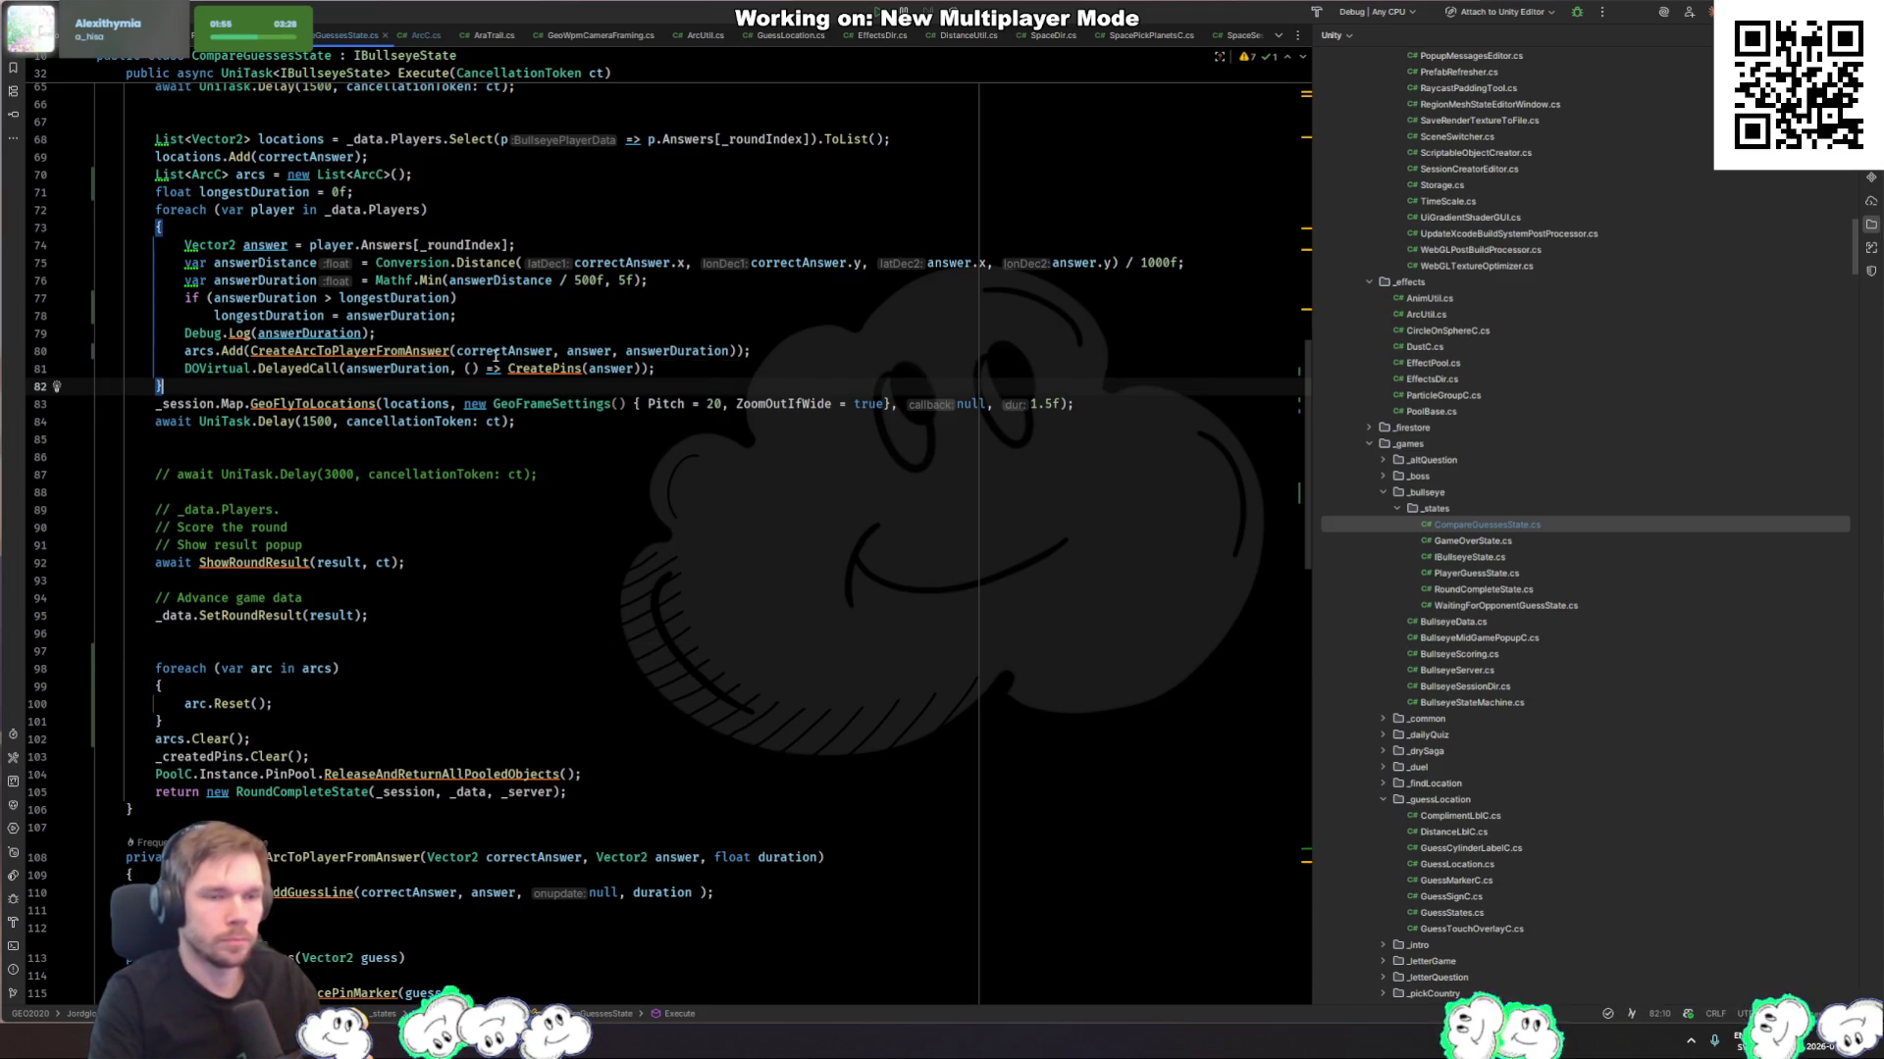
{"action": "key", "text": "Return"}
{"action": "type", "text": "DoFVi"}
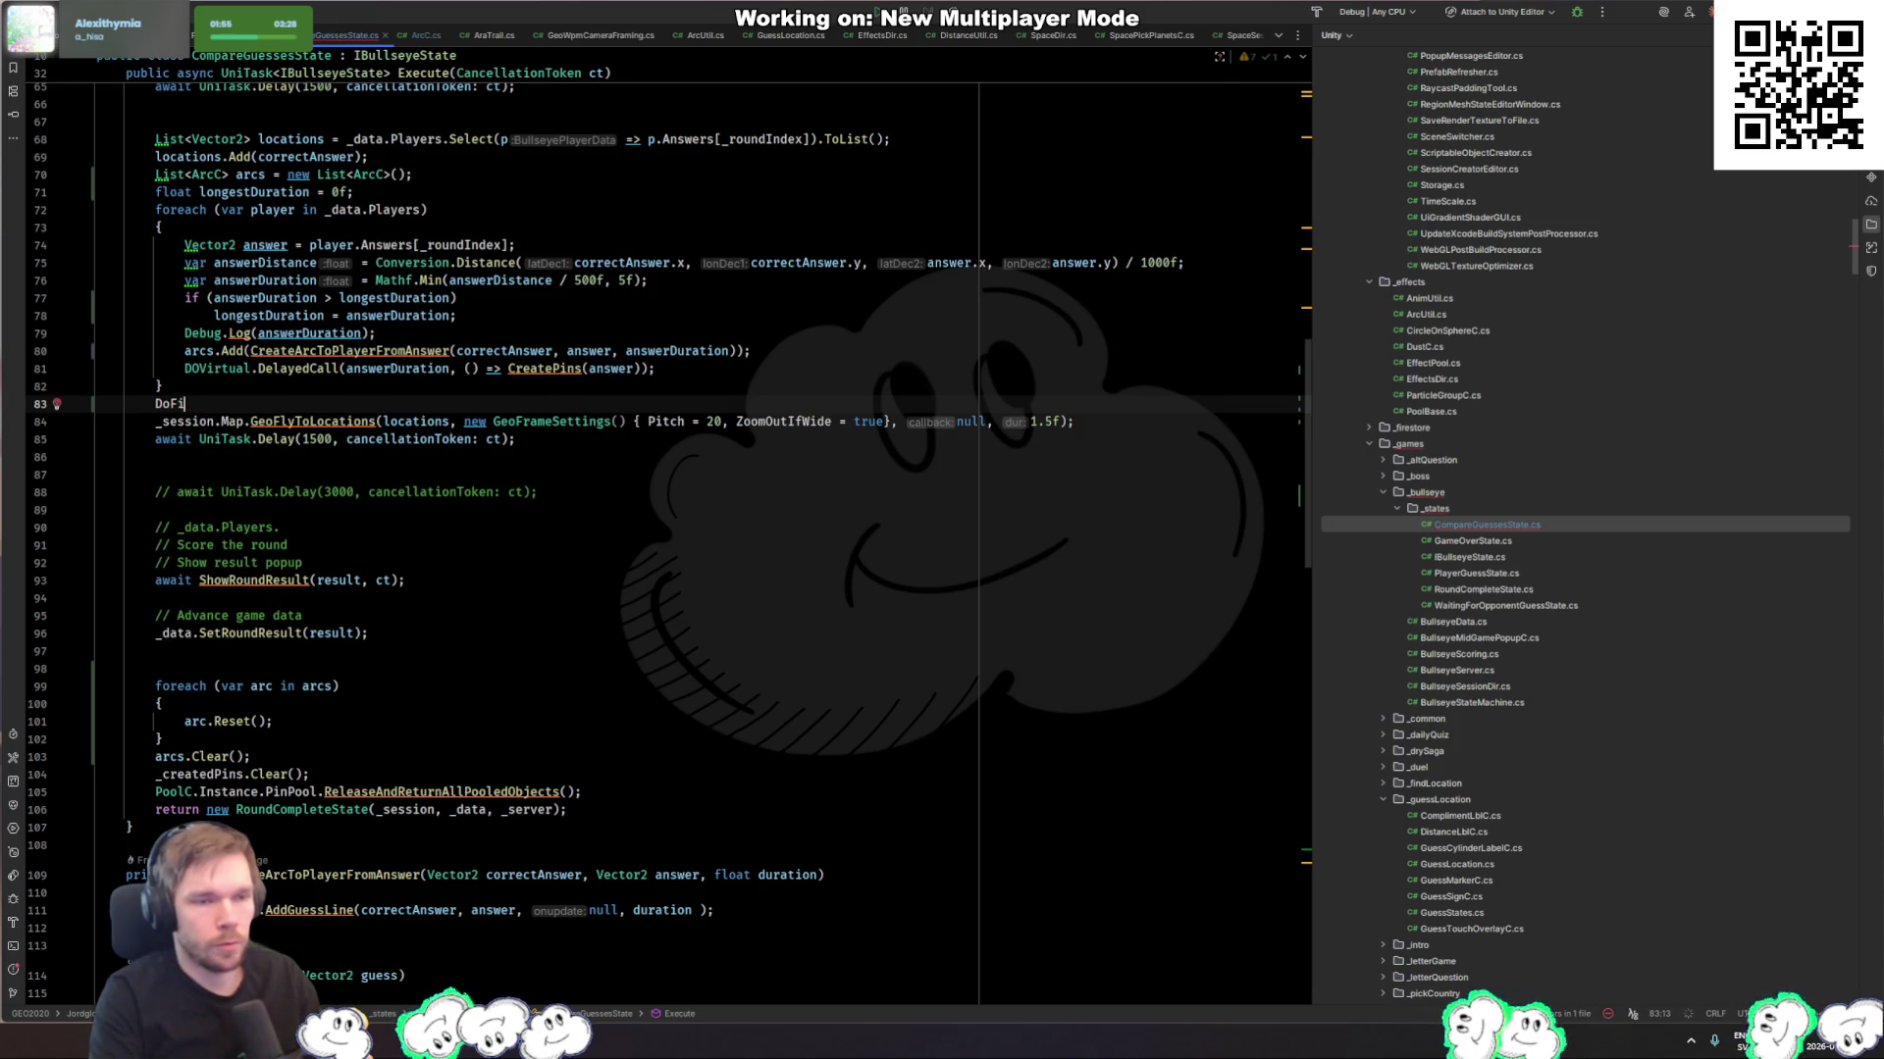
{"action": "key", "text": "Return"}
{"action": "type", "text": ".Del"}
{"action": "key", "text": "Return"}
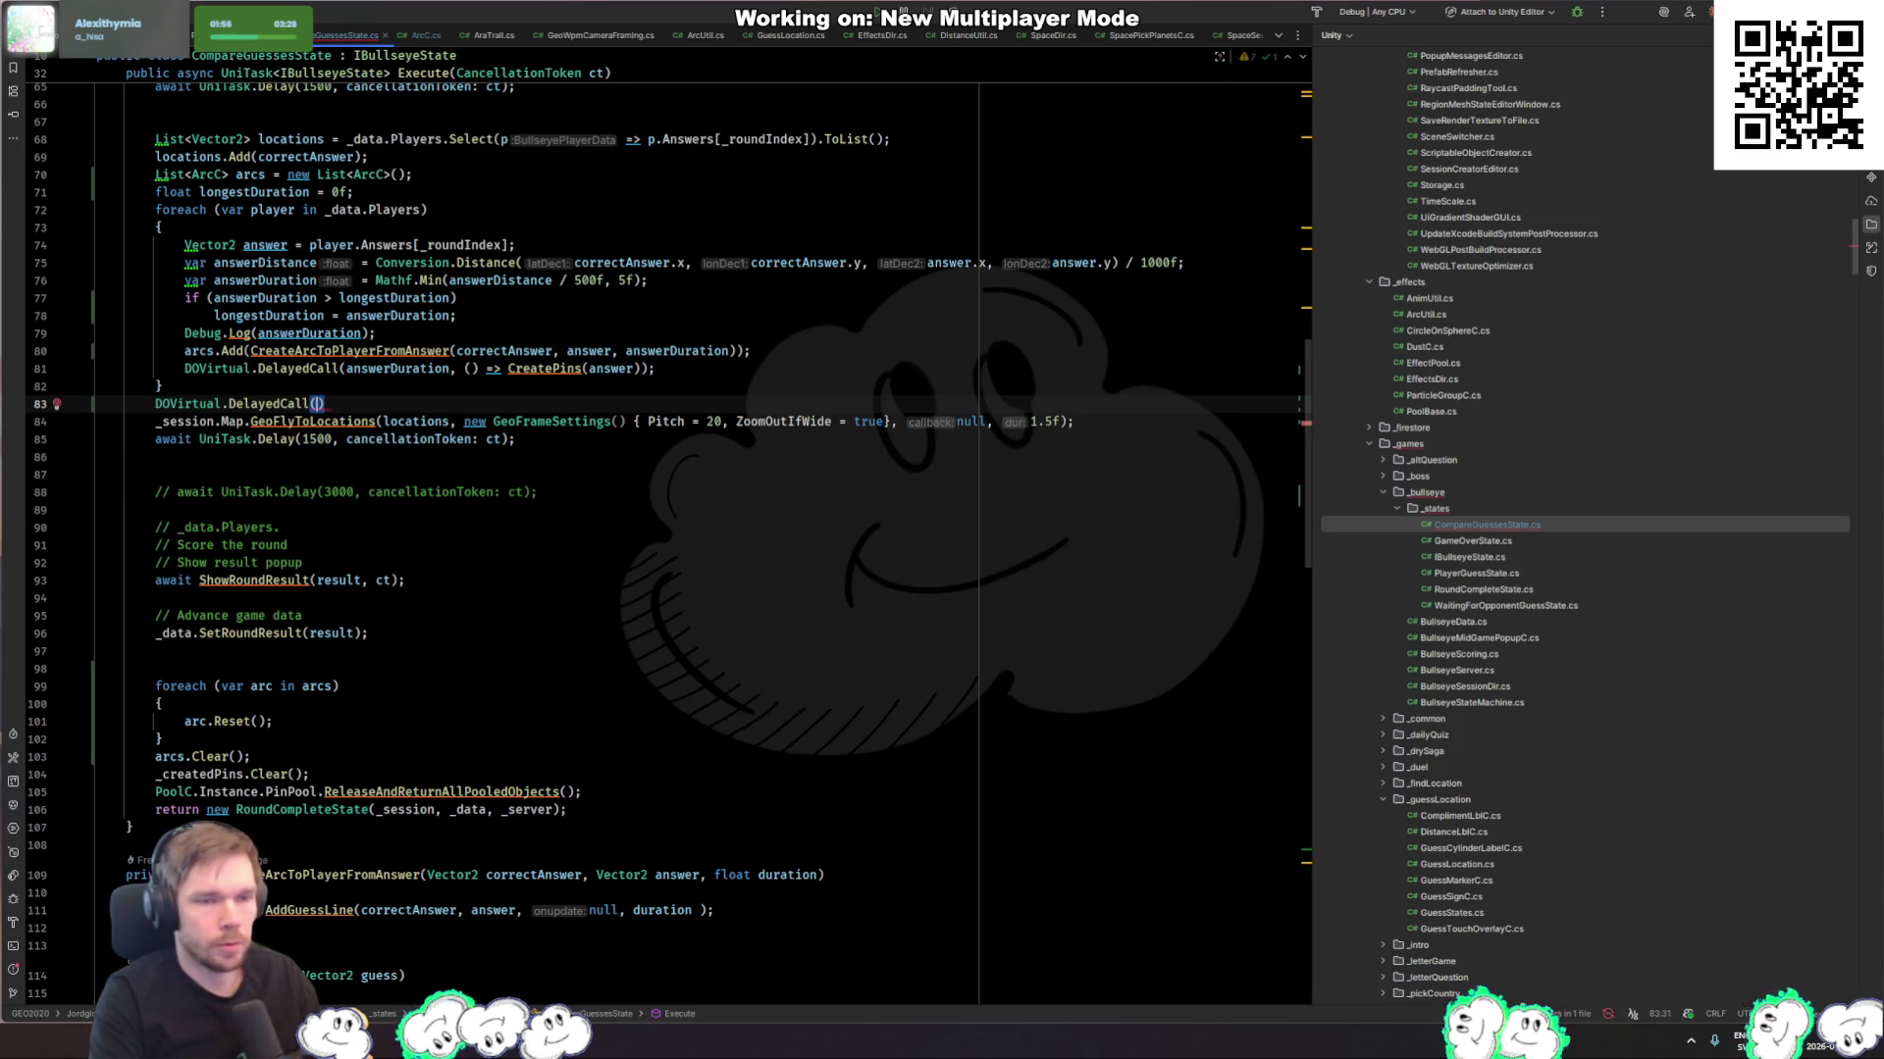
{"action": "type", "text": "longe"}
{"action": "key", "text": "Return"}
{"action": "type", "text": "() => {"}
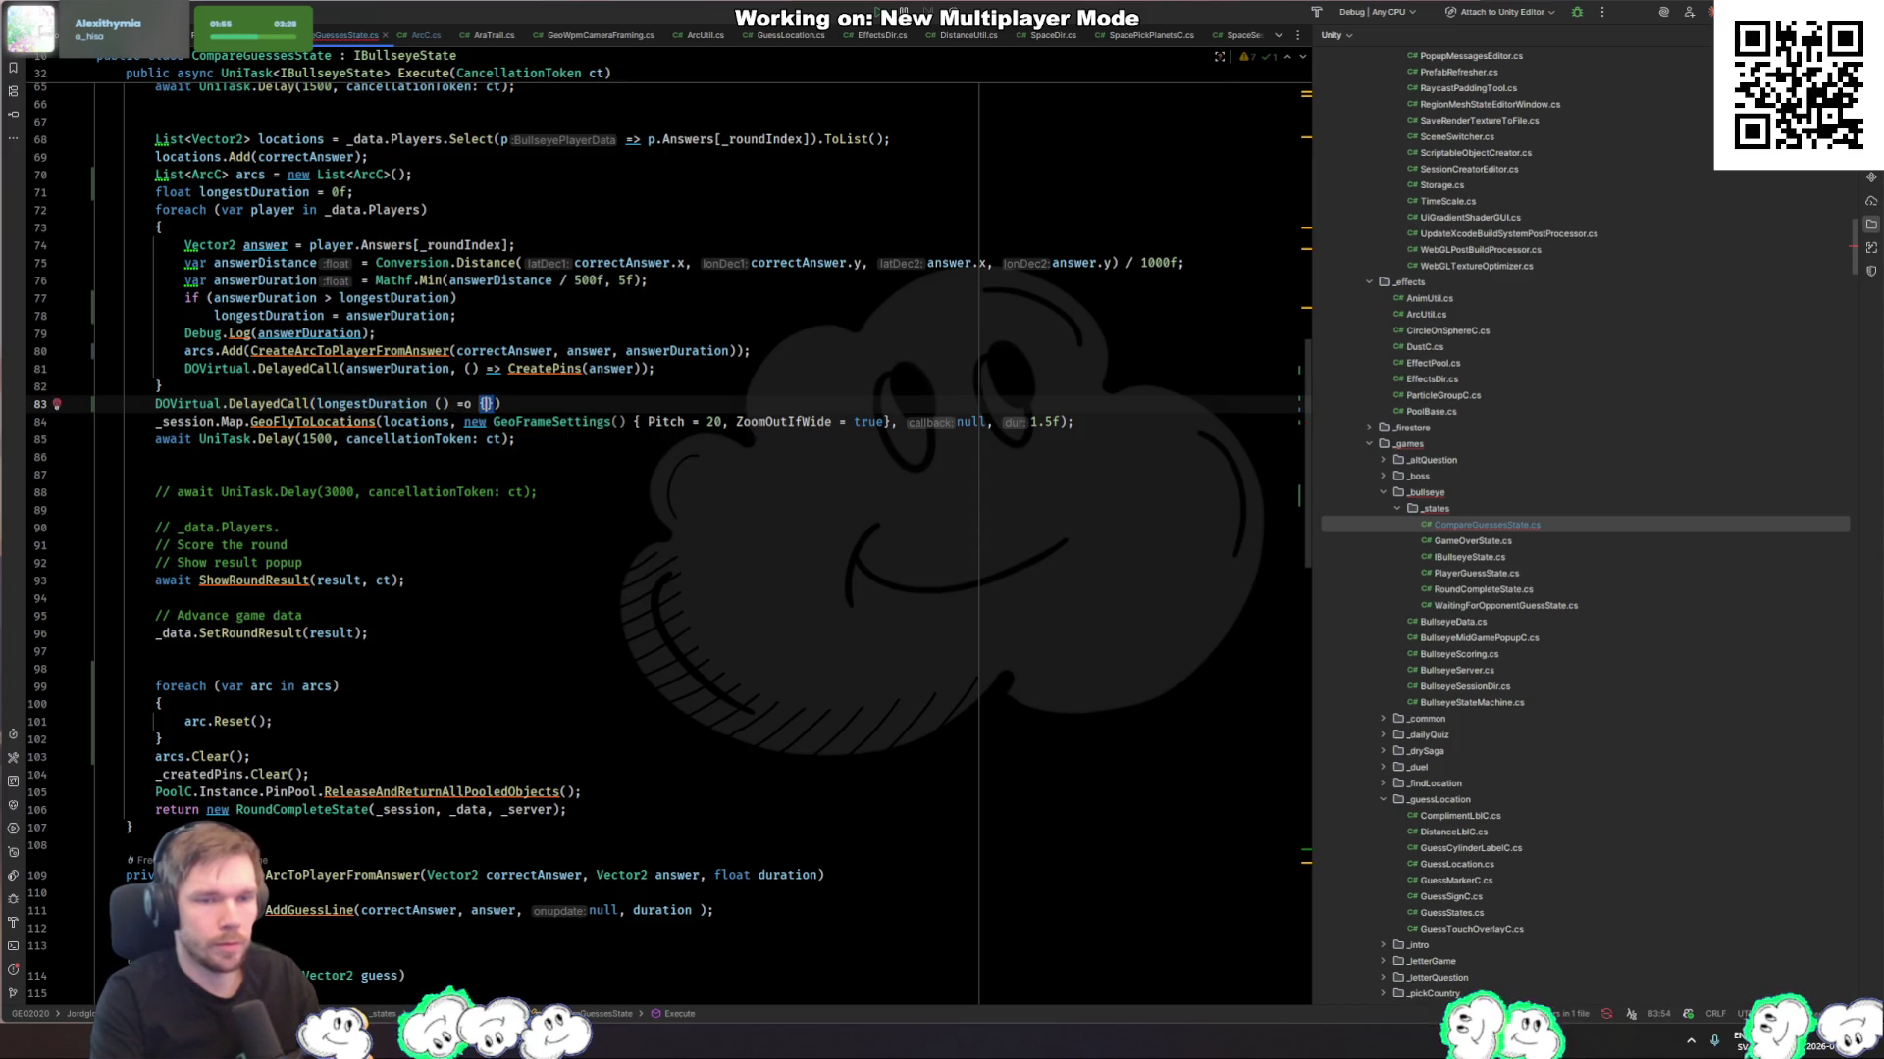
{"action": "key", "text": "Return"}
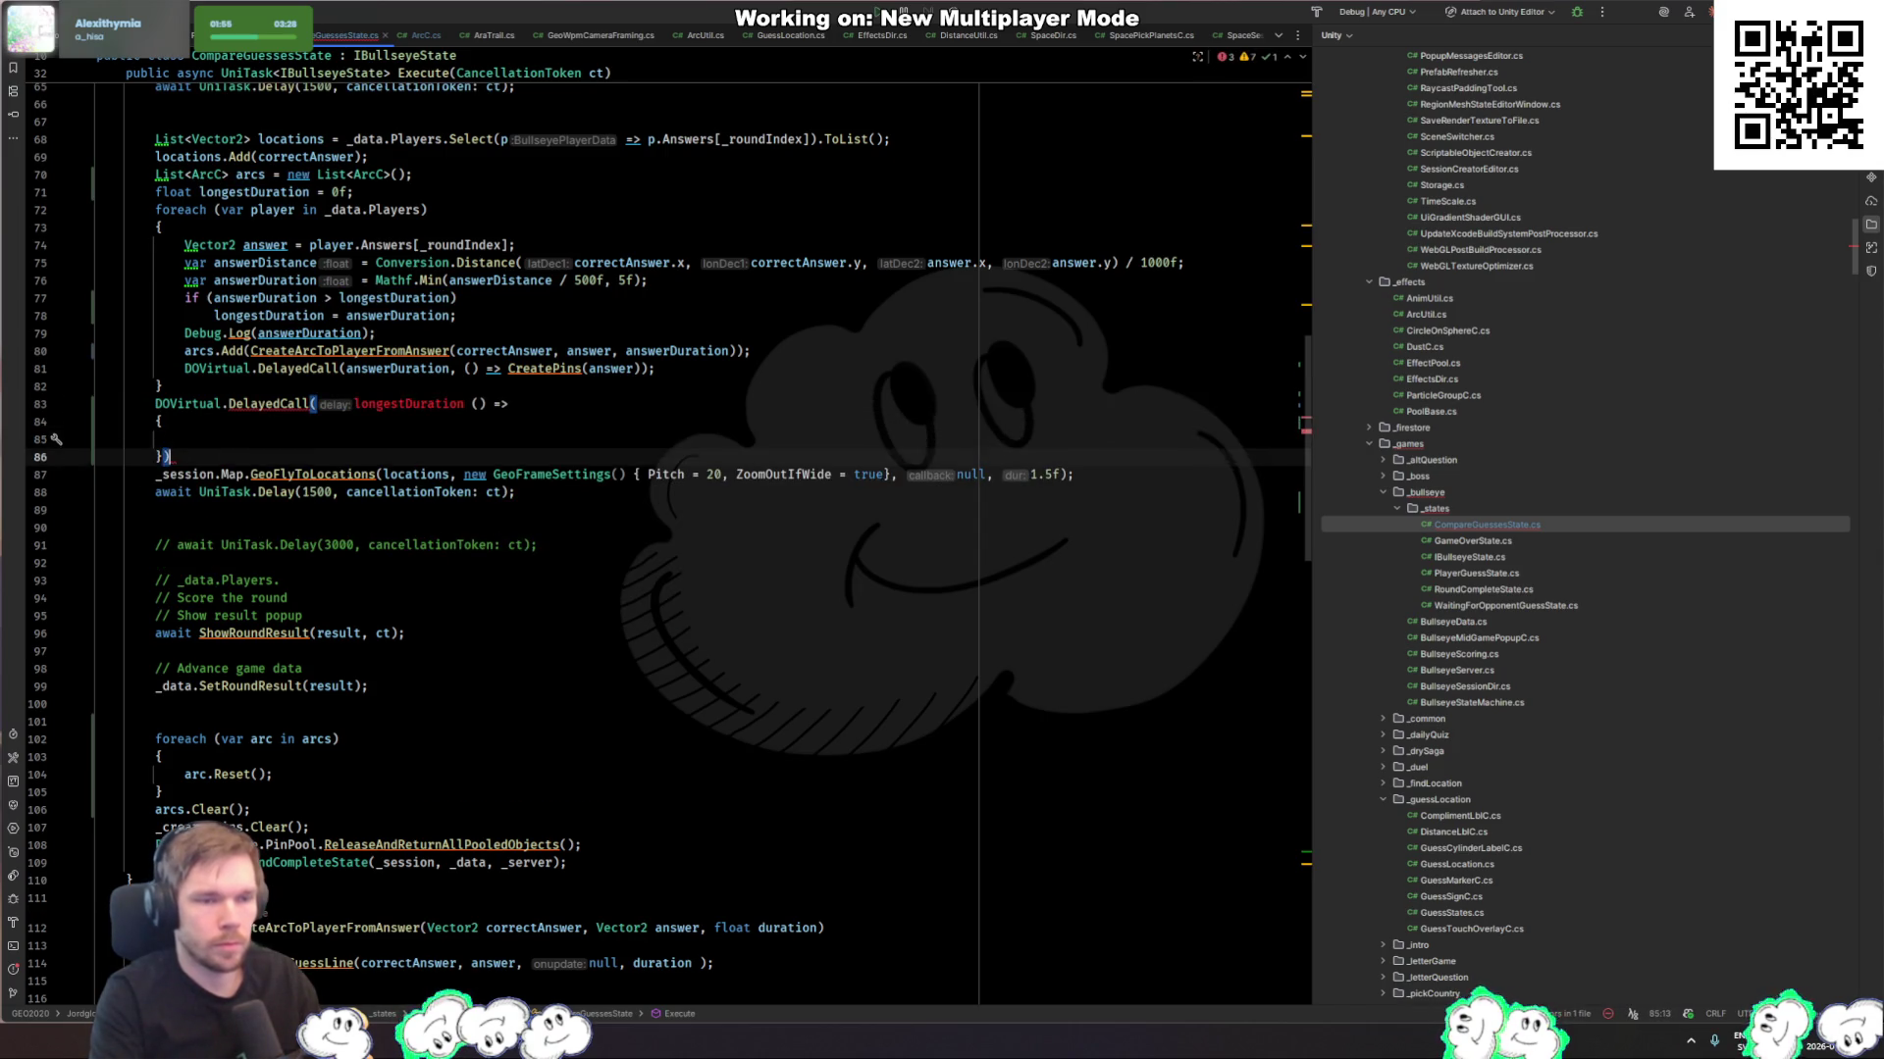
{"action": "type", "text": " { });"}
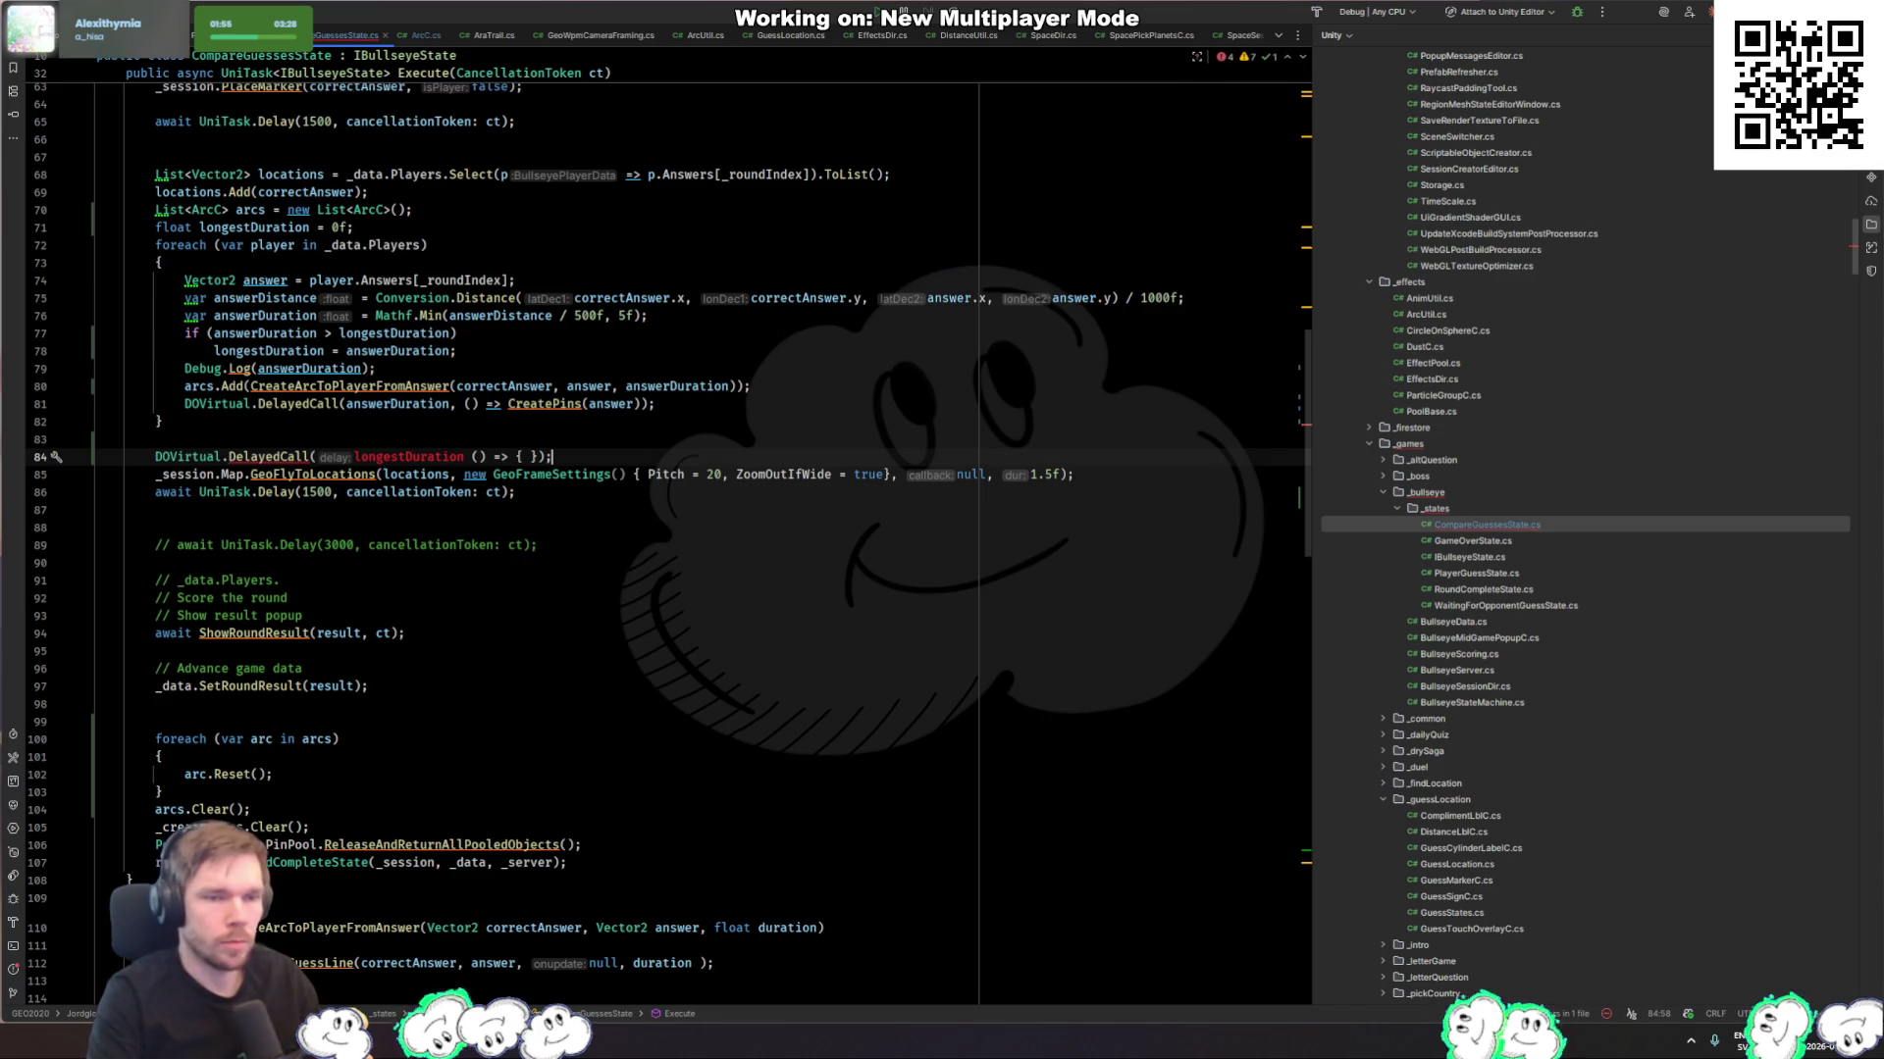
{"action": "left_click", "coordinate": [374, 810]}
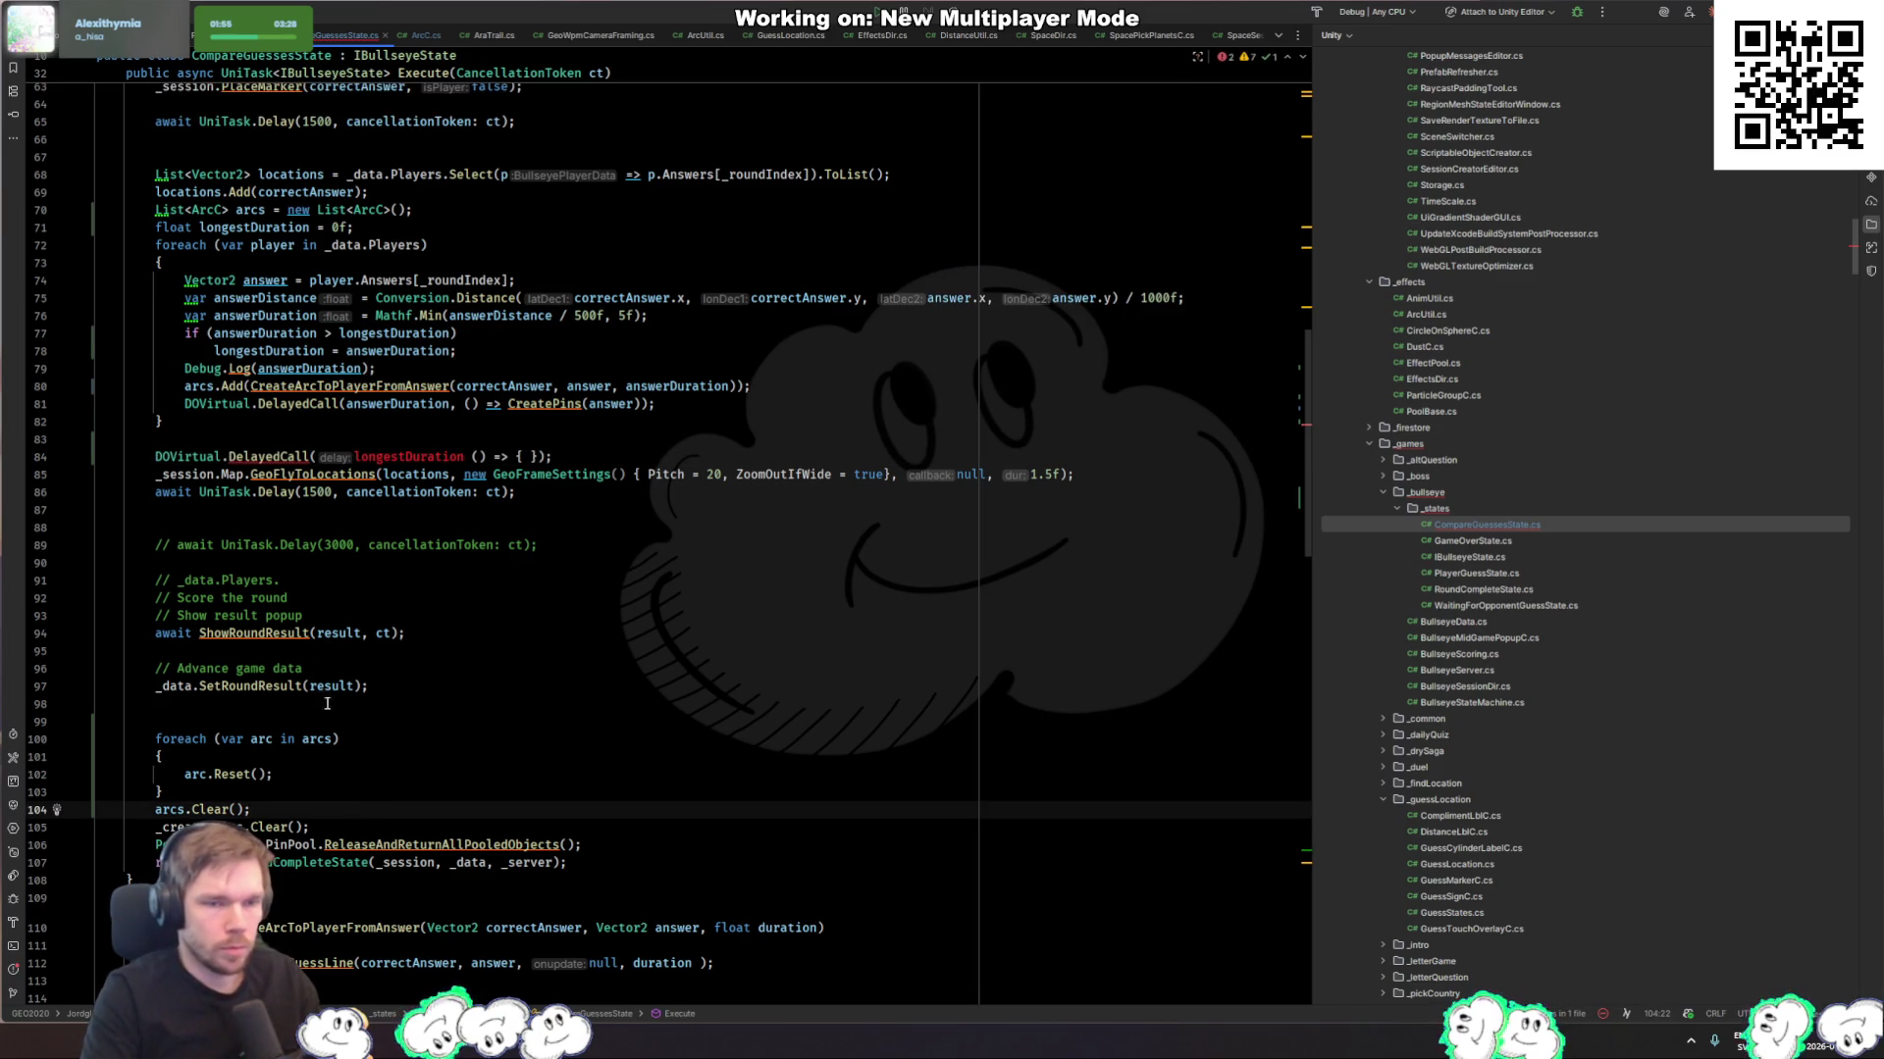
{"action": "left_click", "coordinate": [464, 457]}
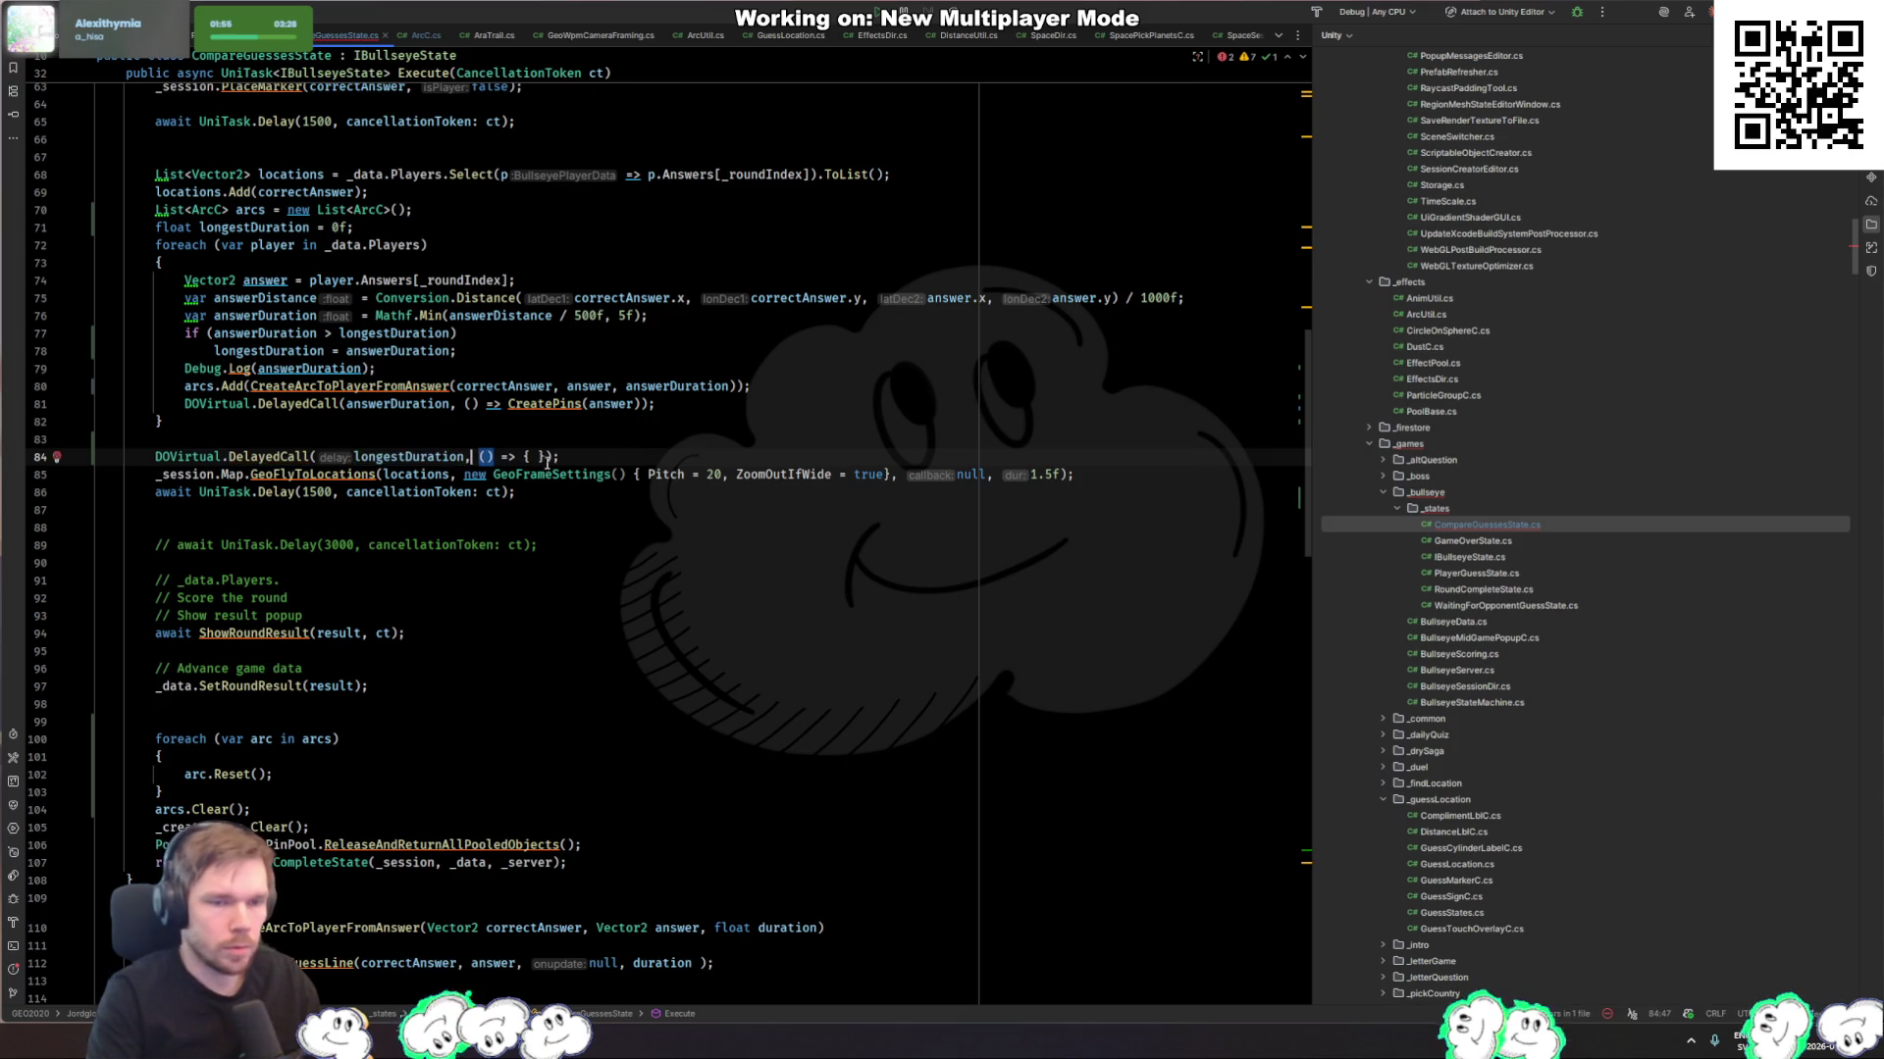
{"action": "type", "text": ","}
Step: Move the foreach arc reset loop into the delayed call's body and change it to arc?.Reset()
{"action": "mouse_move", "coordinate": [98, 801]}
{"action": "left_mouse_down"}
{"action": "mouse_move", "coordinate": [59, 756]}
{"action": "mouse_move", "coordinate": [59, 713]}
{"action": "left_mouse_up"}
{"action": "key", "text": "ctrl+c"}
{"action": "key", "text": "Delete"}
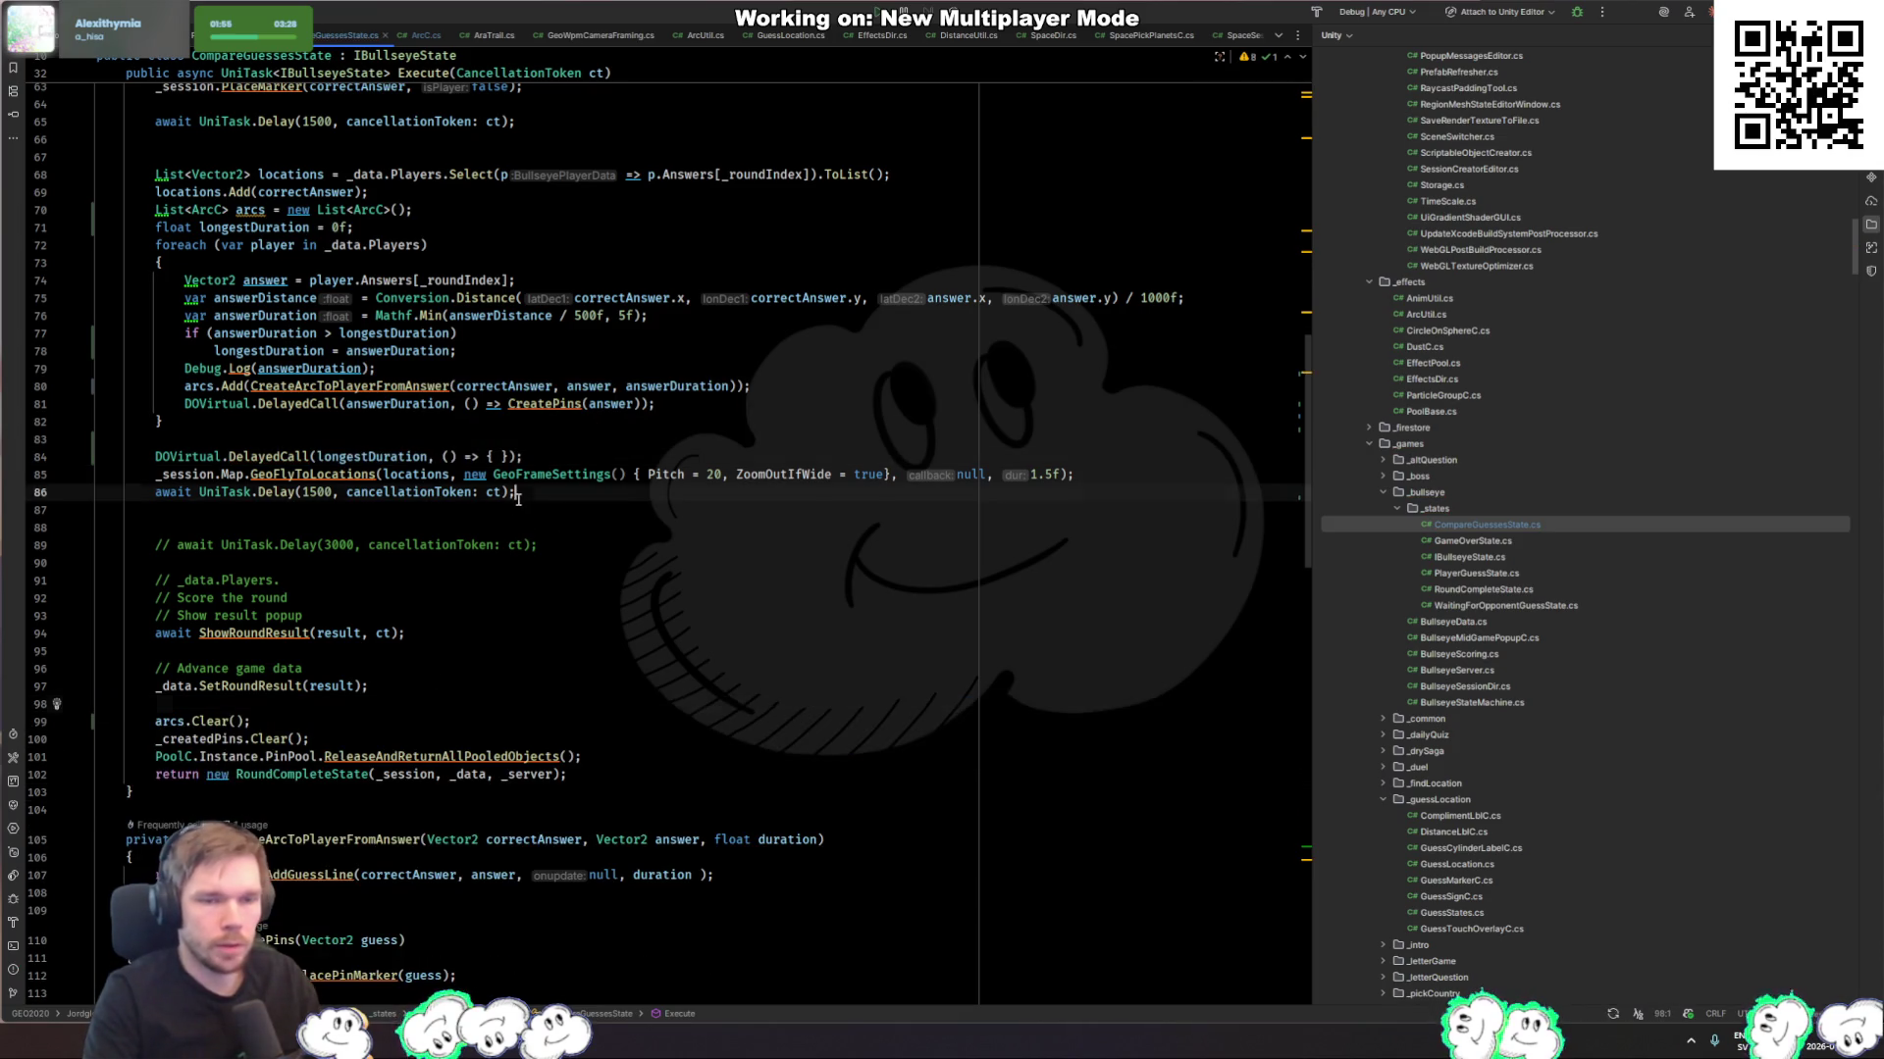
{"action": "left_click", "coordinate": [513, 457]}
{"action": "key", "text": "ctrl+v"}
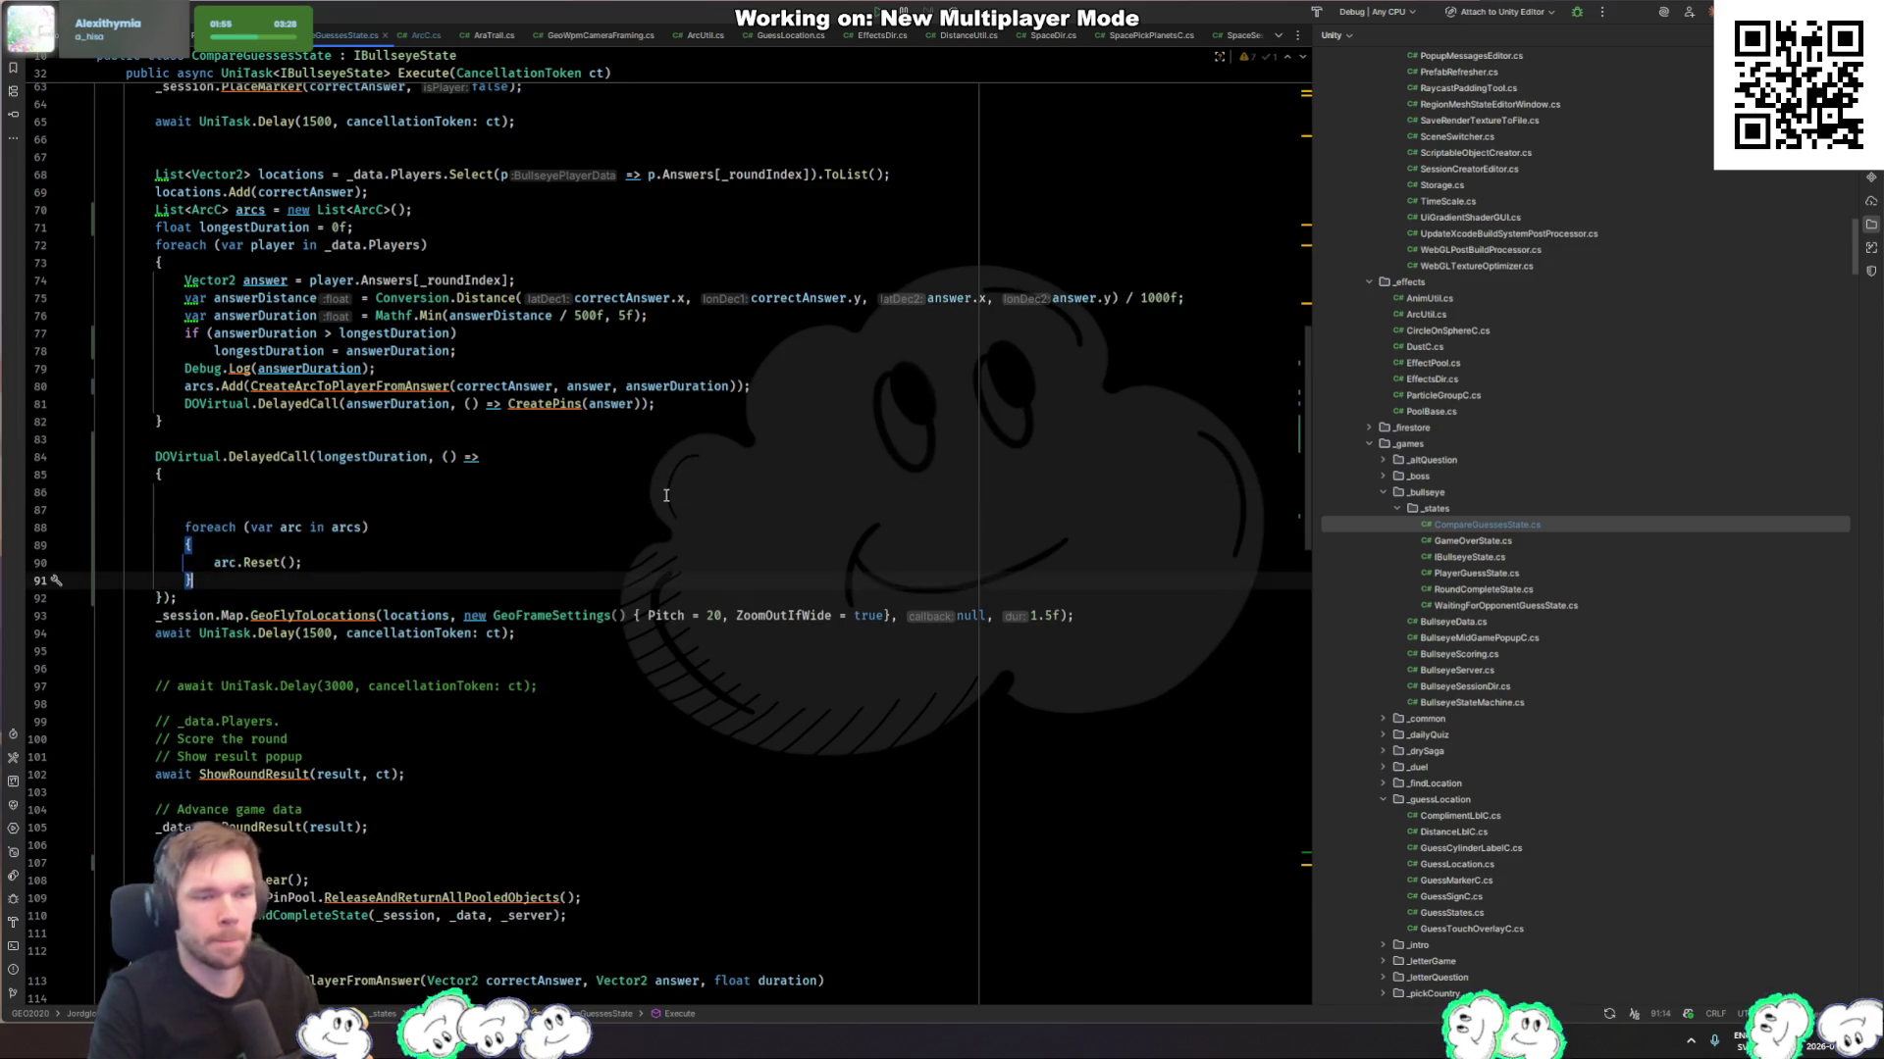
{"action": "key", "text": "Down"}
{"action": "key", "text": "Down"}
{"action": "key", "text": "Down"}
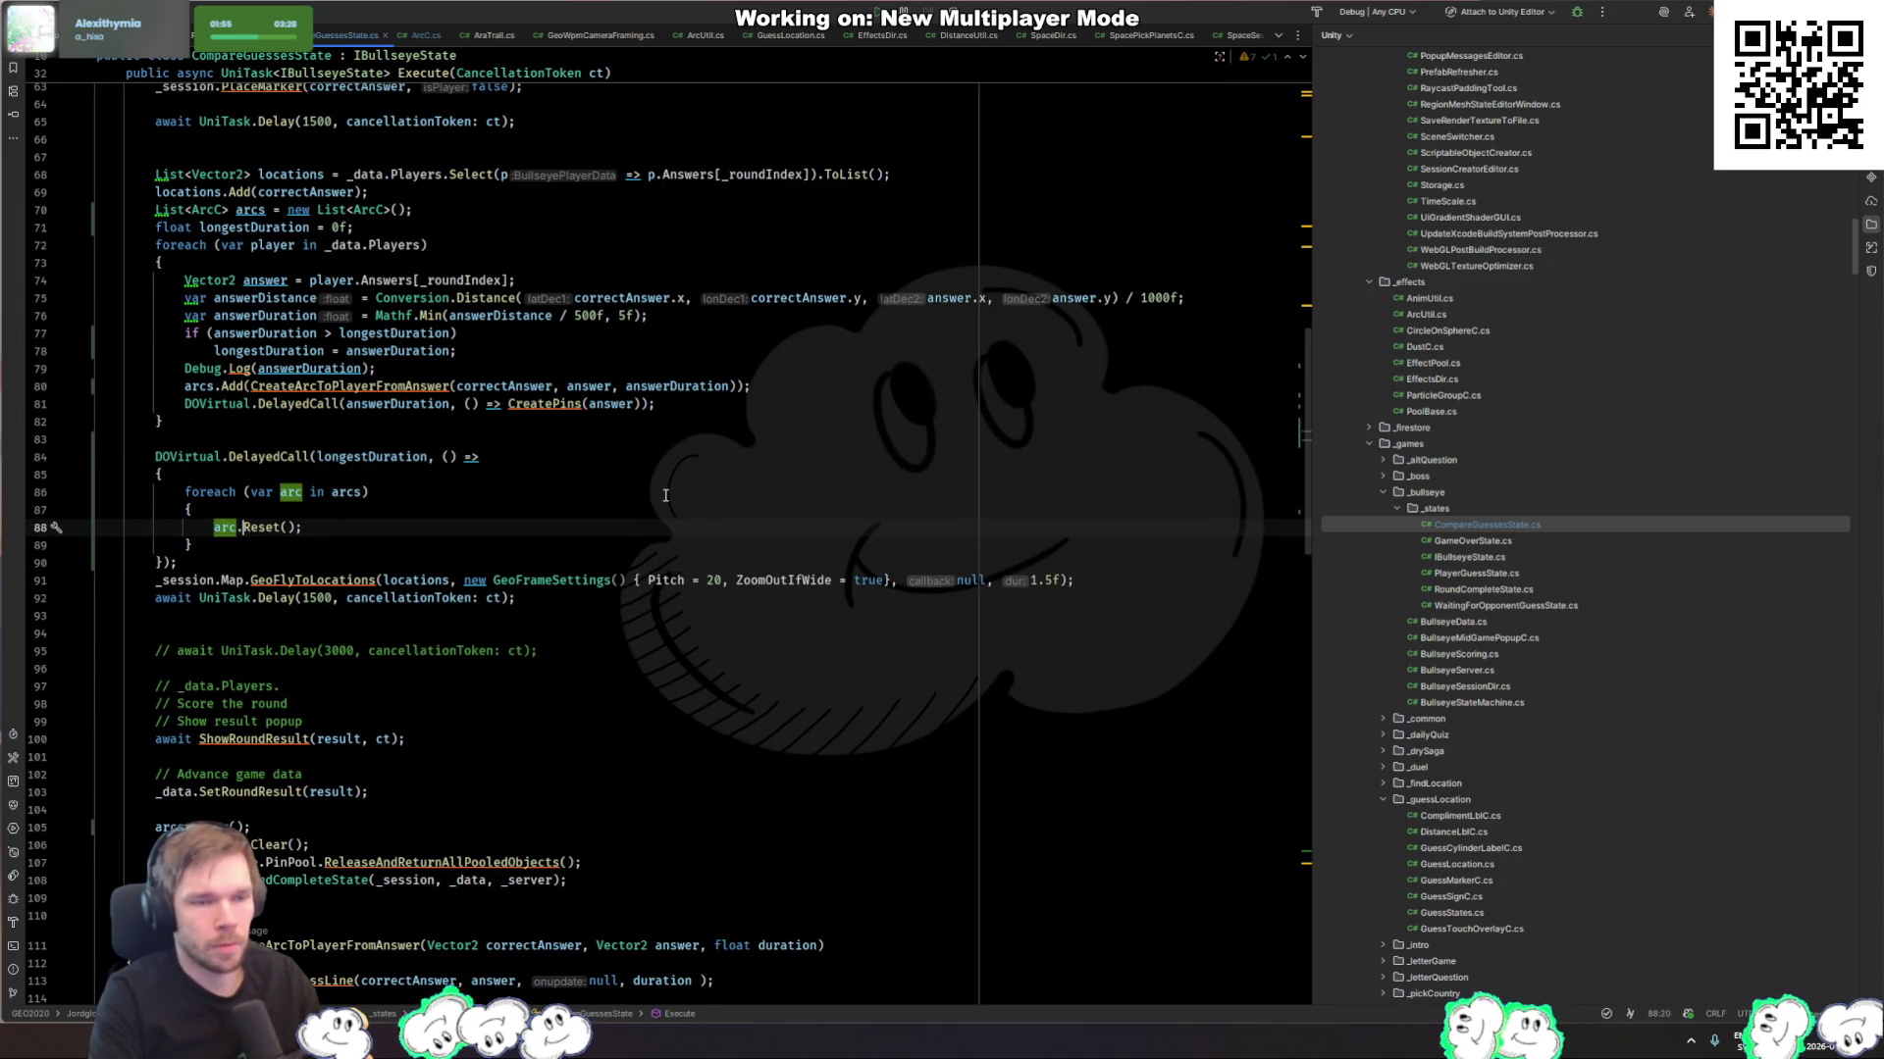
{"action": "type", "text": "?"}
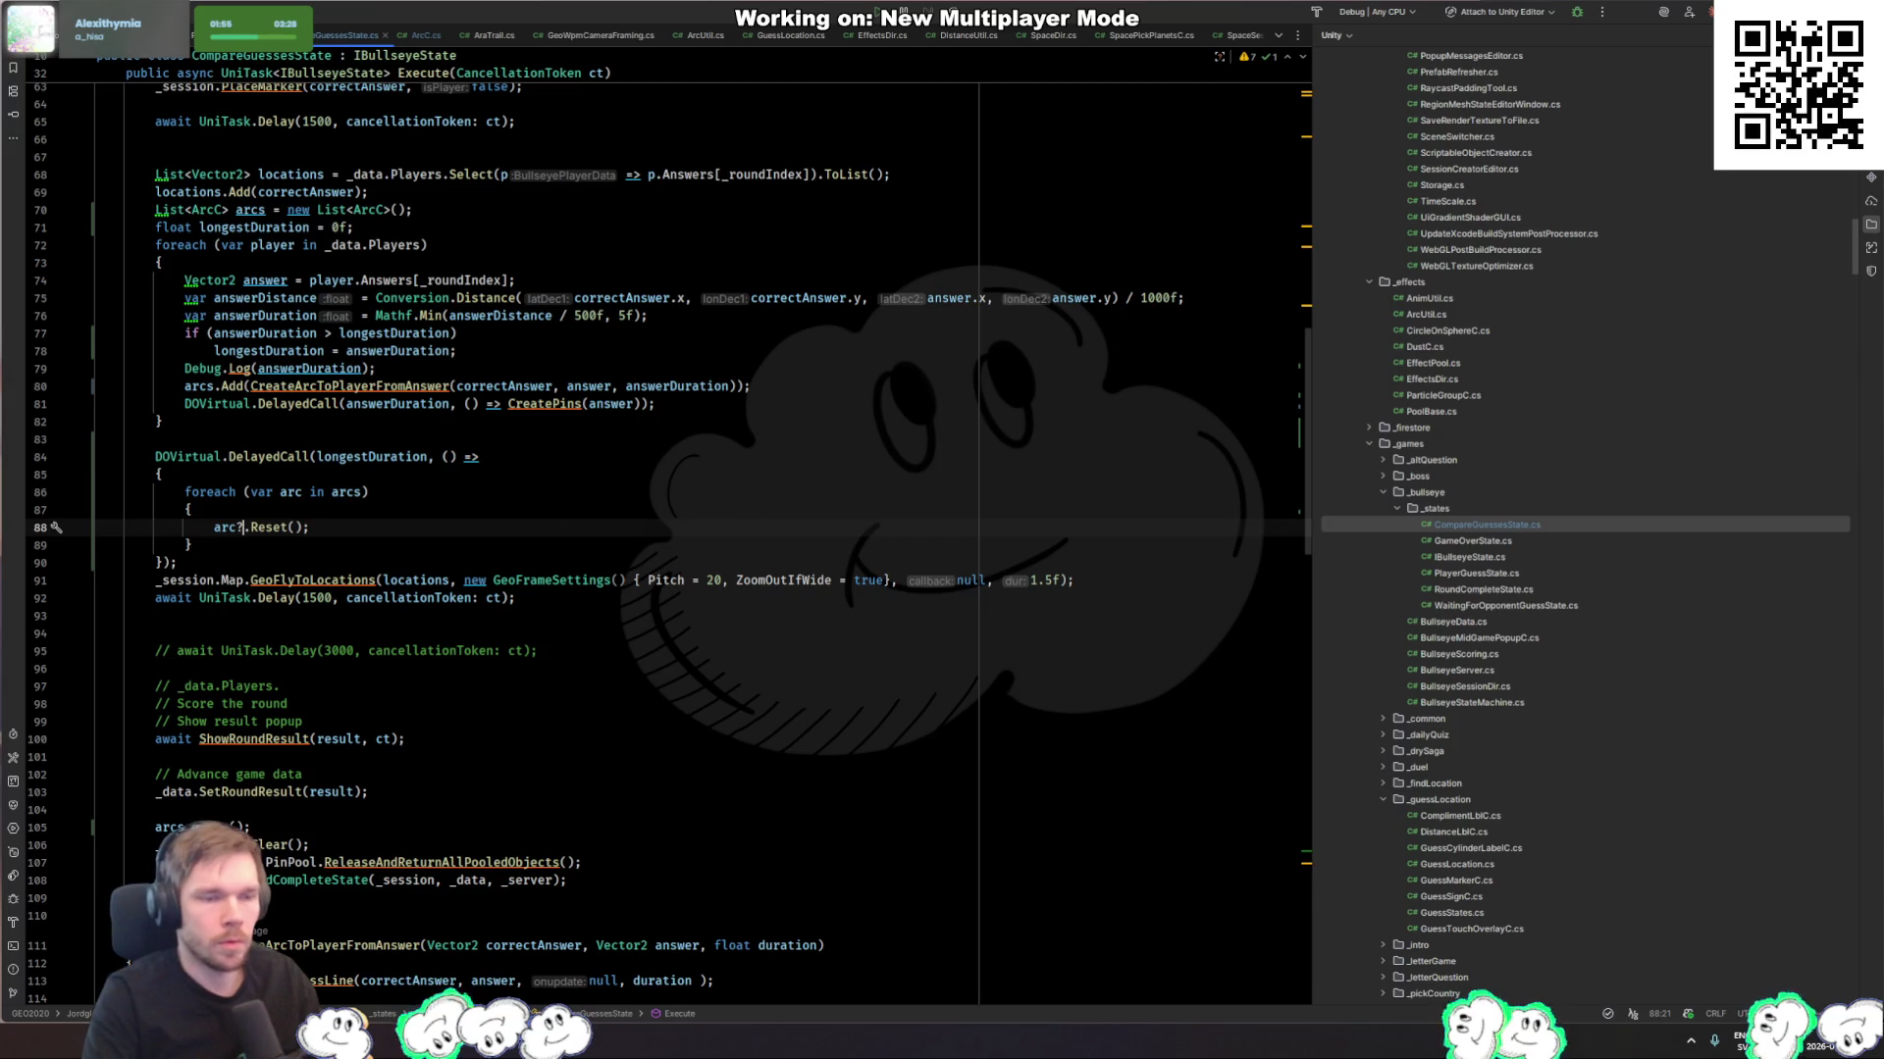
{"action": "key", "text": "alt+Tab"}
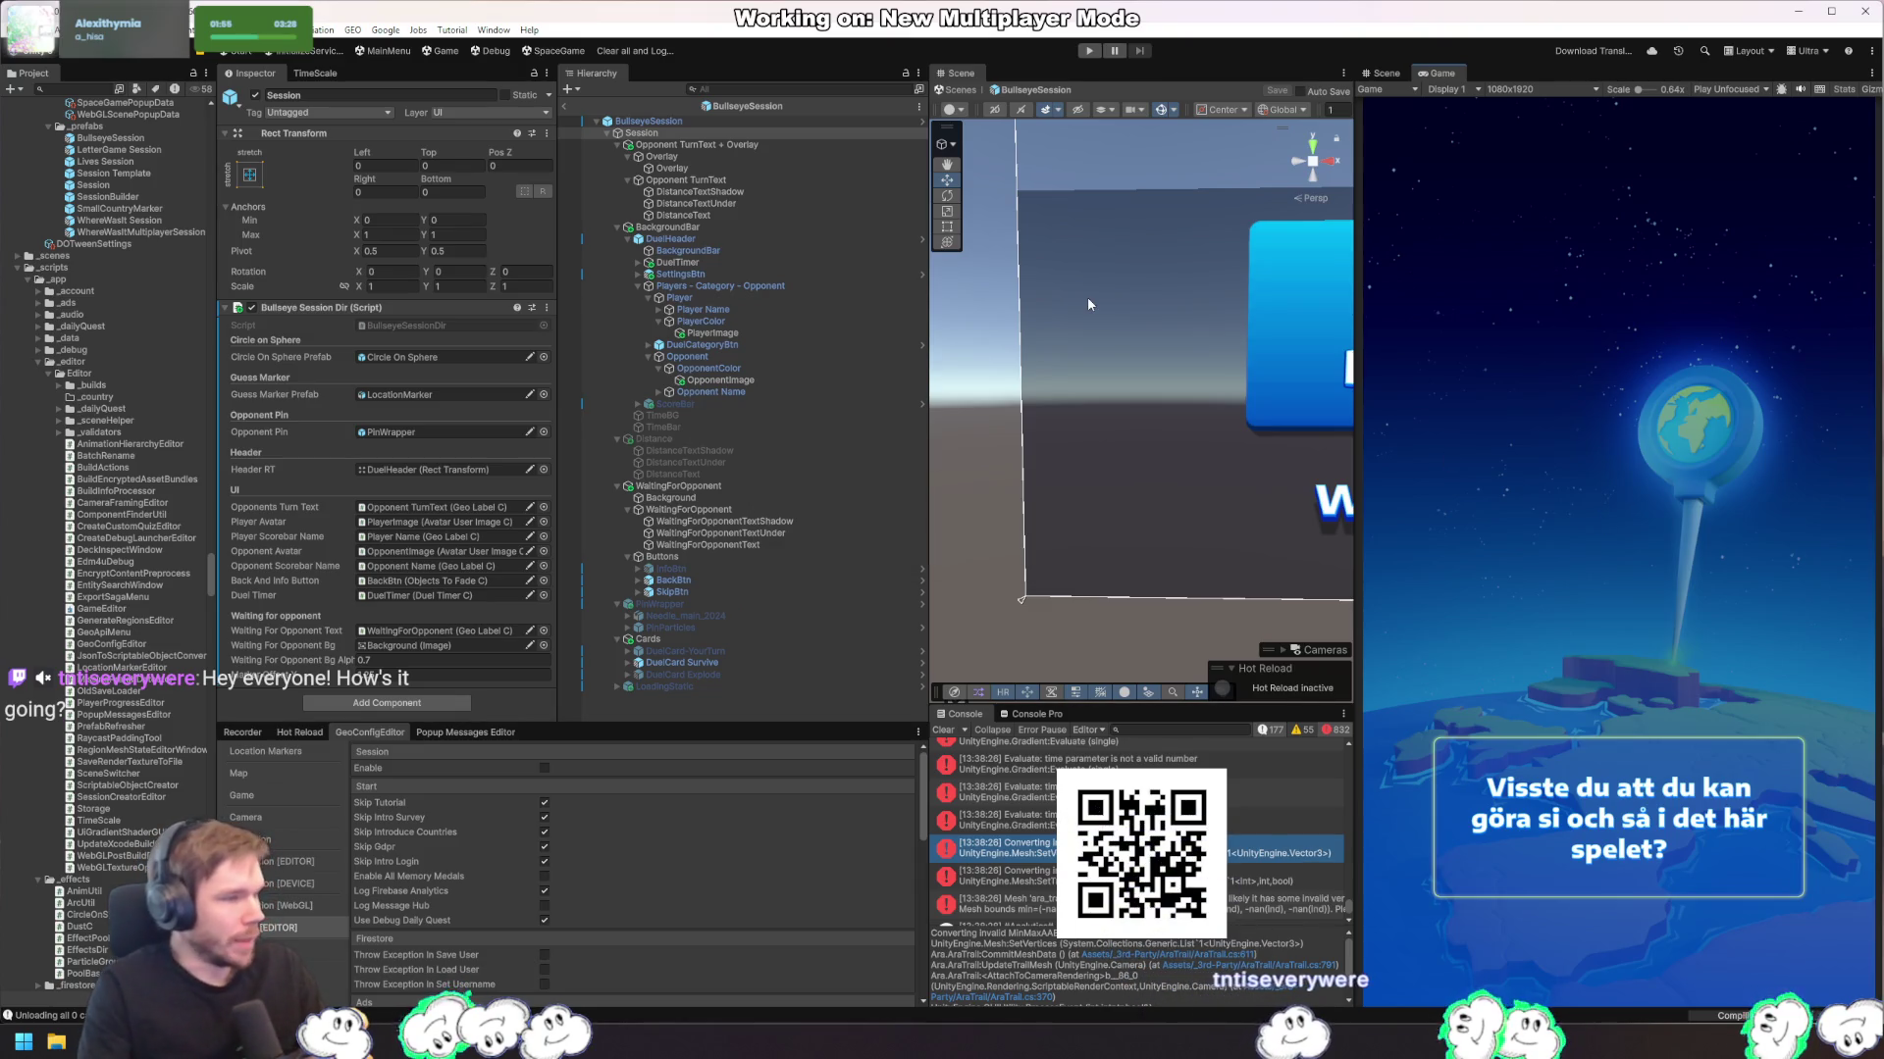
Step: Enter Play mode, skip to the next question, turn the globe to Europe and guess near Stalingrad
{"action": "left_click", "coordinate": [1090, 51]}
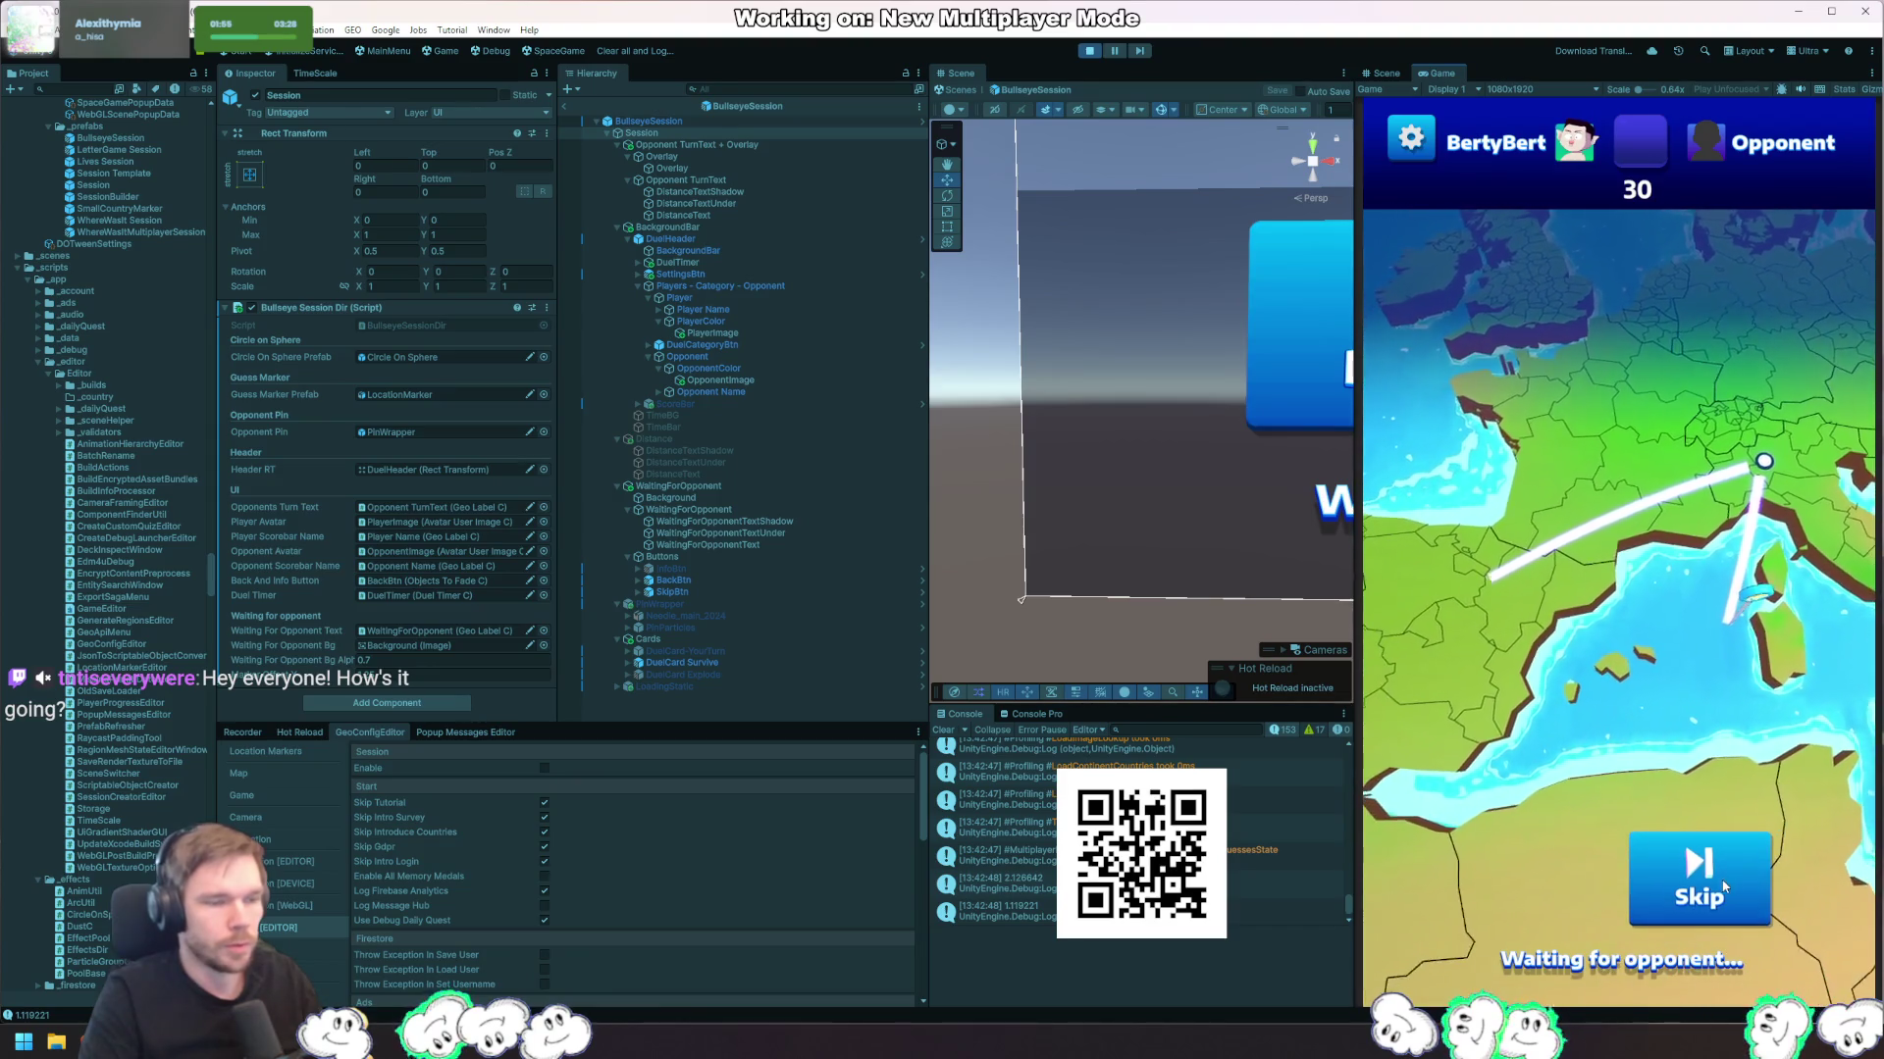
{"action": "left_click", "coordinate": [1405, 130]}
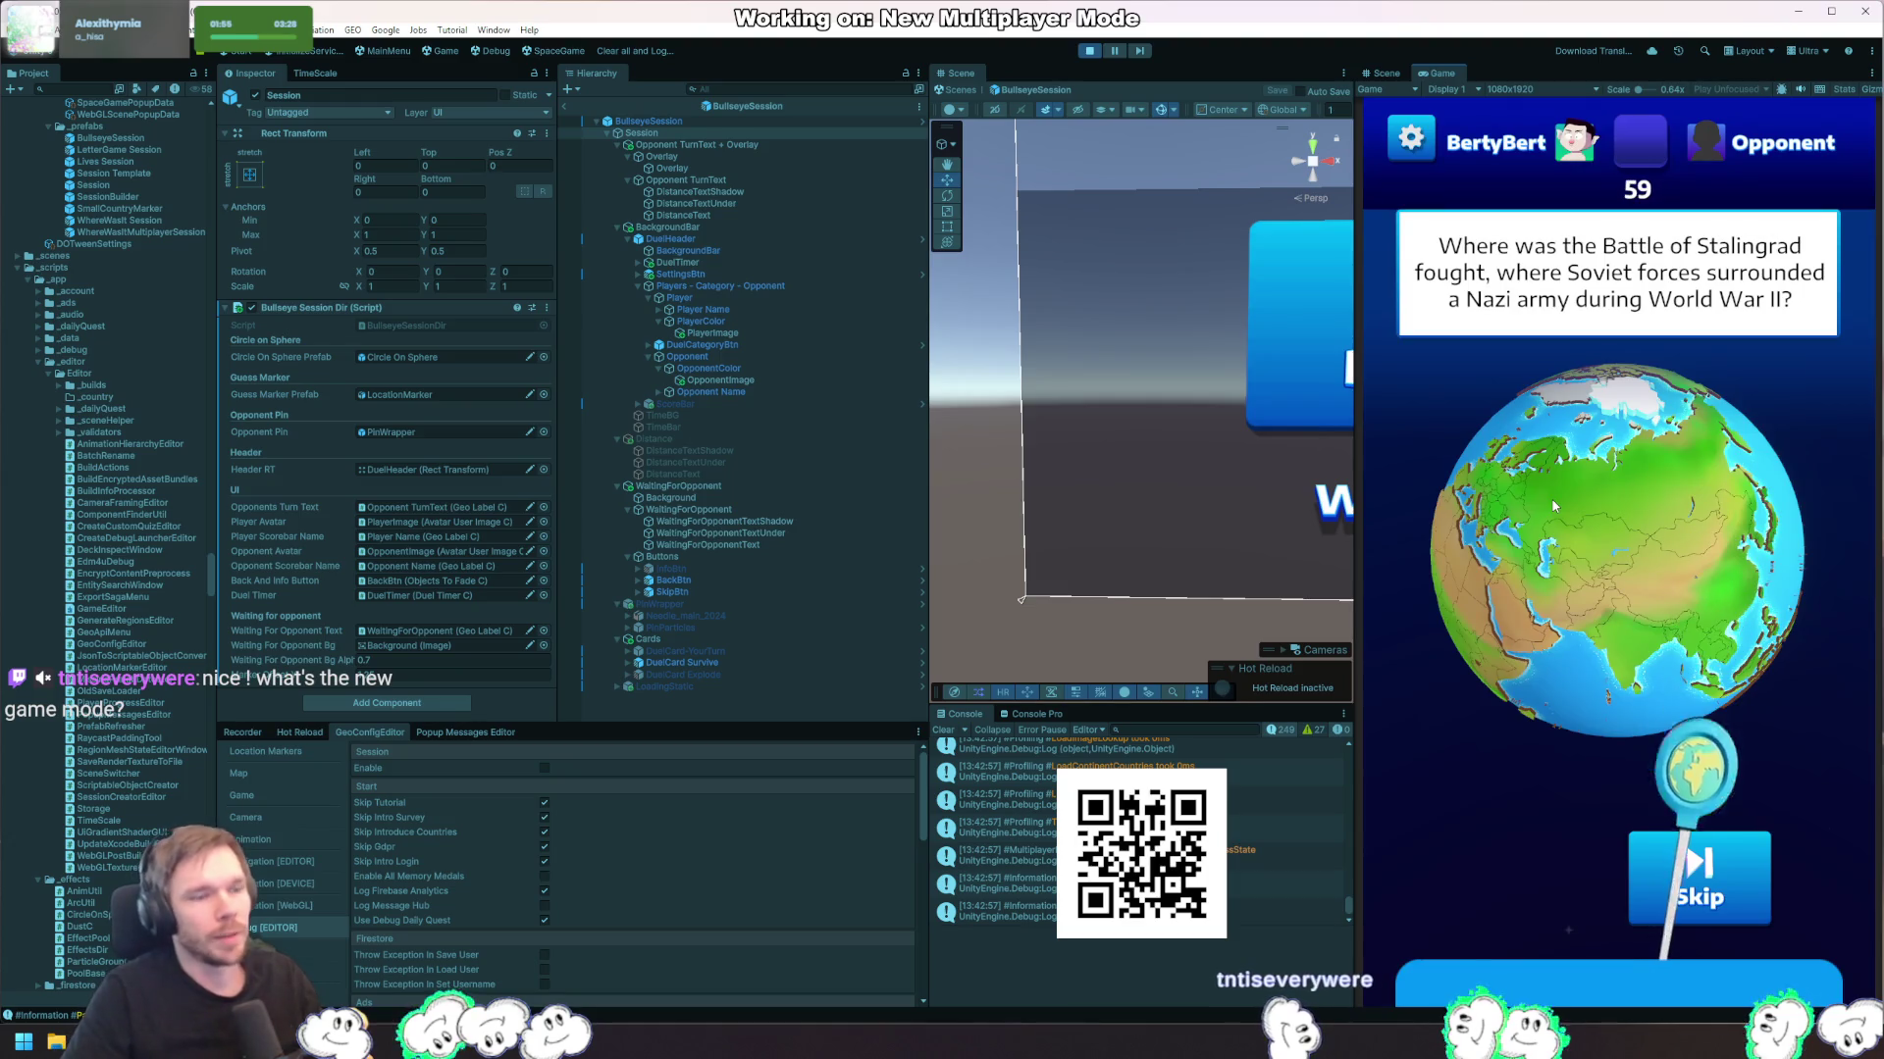
{"action": "mouse_move", "coordinate": [1553, 506]}
{"action": "left_mouse_down"}
{"action": "mouse_move", "coordinate": [1710, 520]}
{"action": "mouse_move", "coordinate": [1626, 628]}
{"action": "left_mouse_up"}
{"action": "scroll", "coordinate": [1697, 501], "scroll_direction": "up", "scroll_amount": 5}
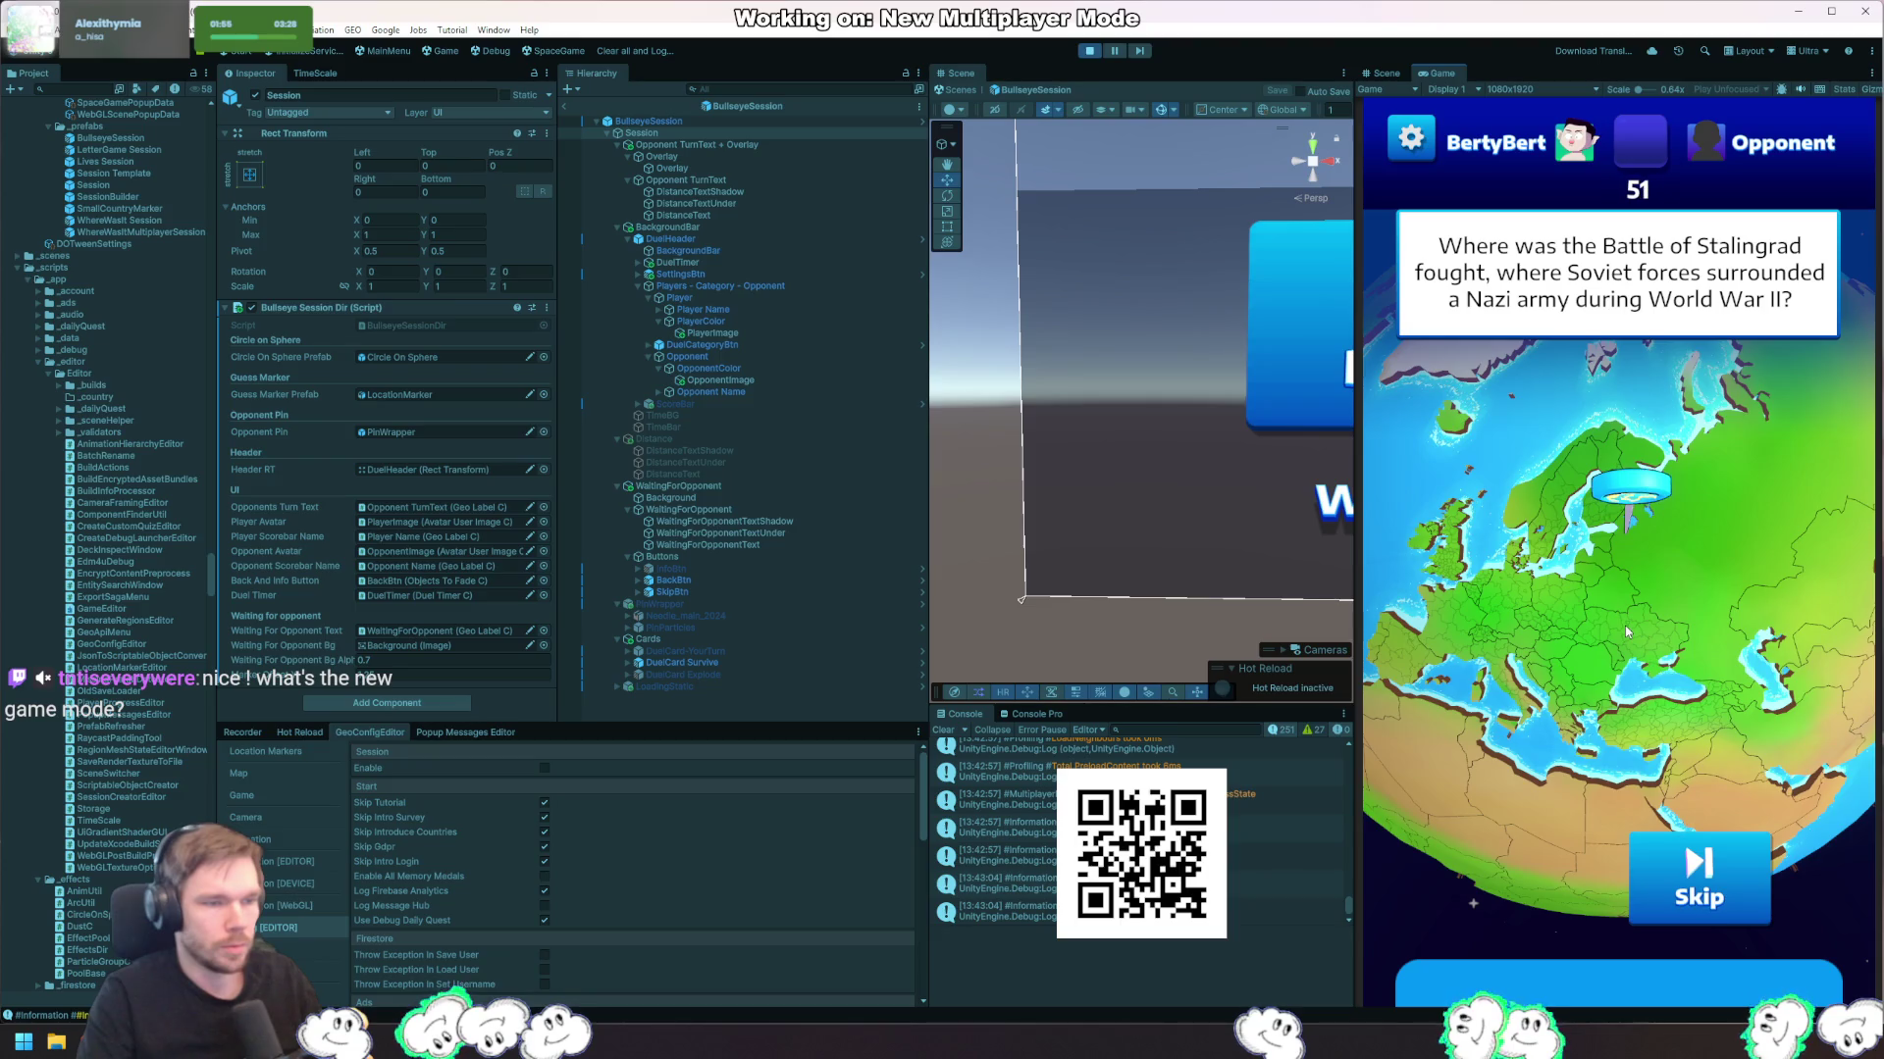
{"action": "scroll", "coordinate": [1624, 626], "scroll_direction": "down", "scroll_amount": 5}
{"action": "left_click", "coordinate": [1624, 630]}
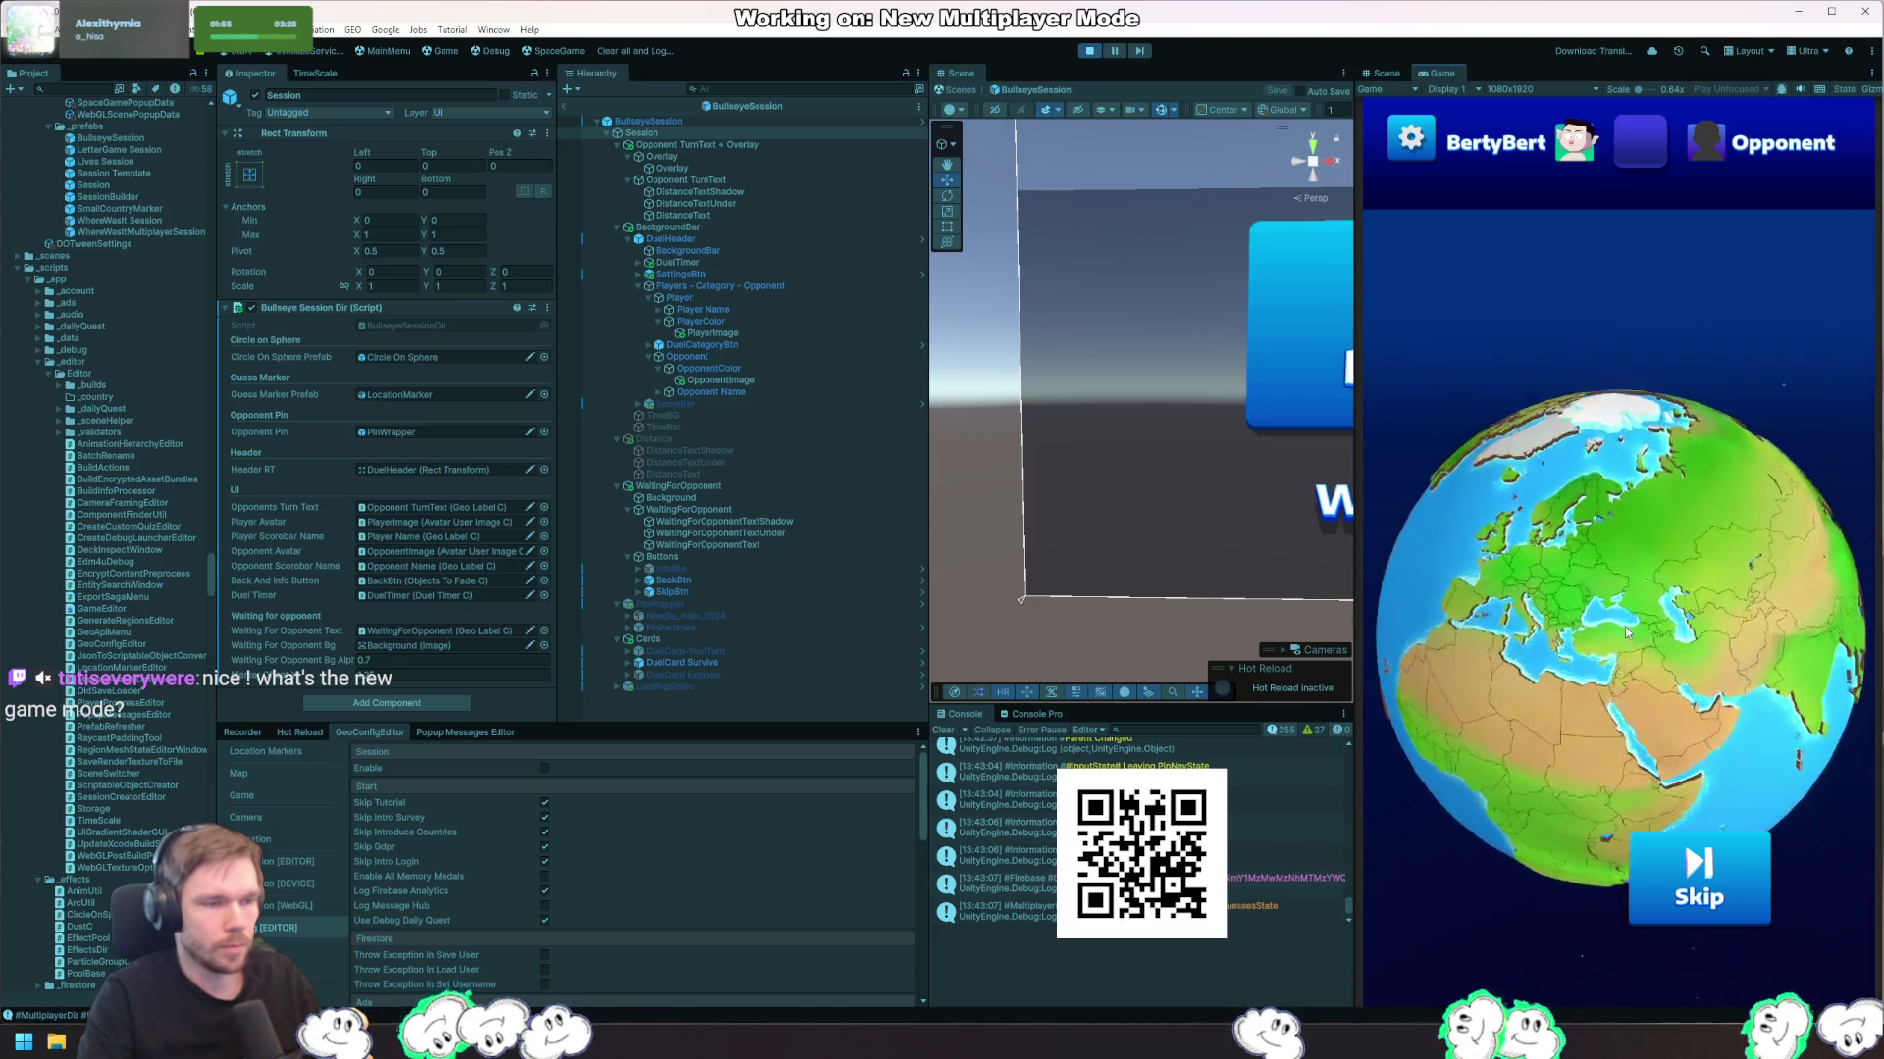
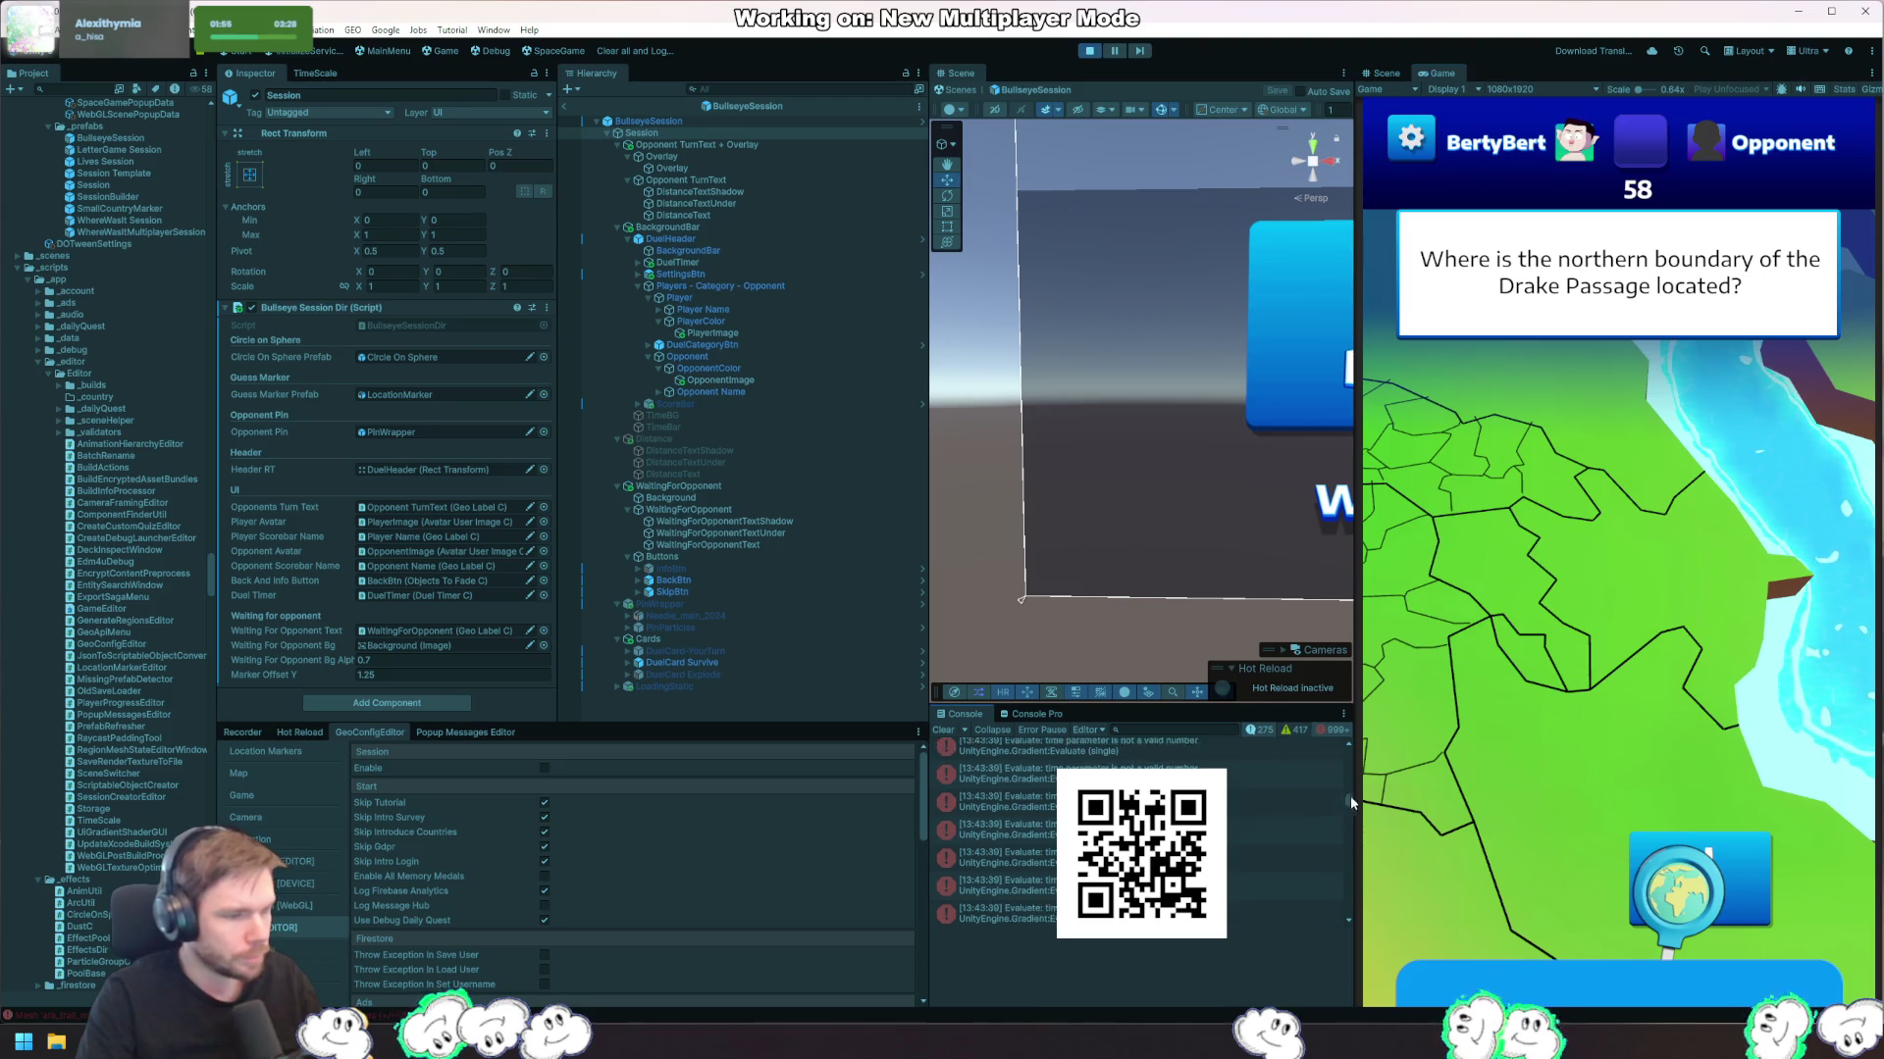
Step: Open AraTrail.cs at line 883 from the Gradient.Evaluate invalid-time error's stack trace
{"action": "scroll", "coordinate": [1334, 799], "scroll_direction": "up", "scroll_amount": 10}
{"action": "scroll", "coordinate": [1265, 752], "scroll_direction": "down", "scroll_amount": 3}
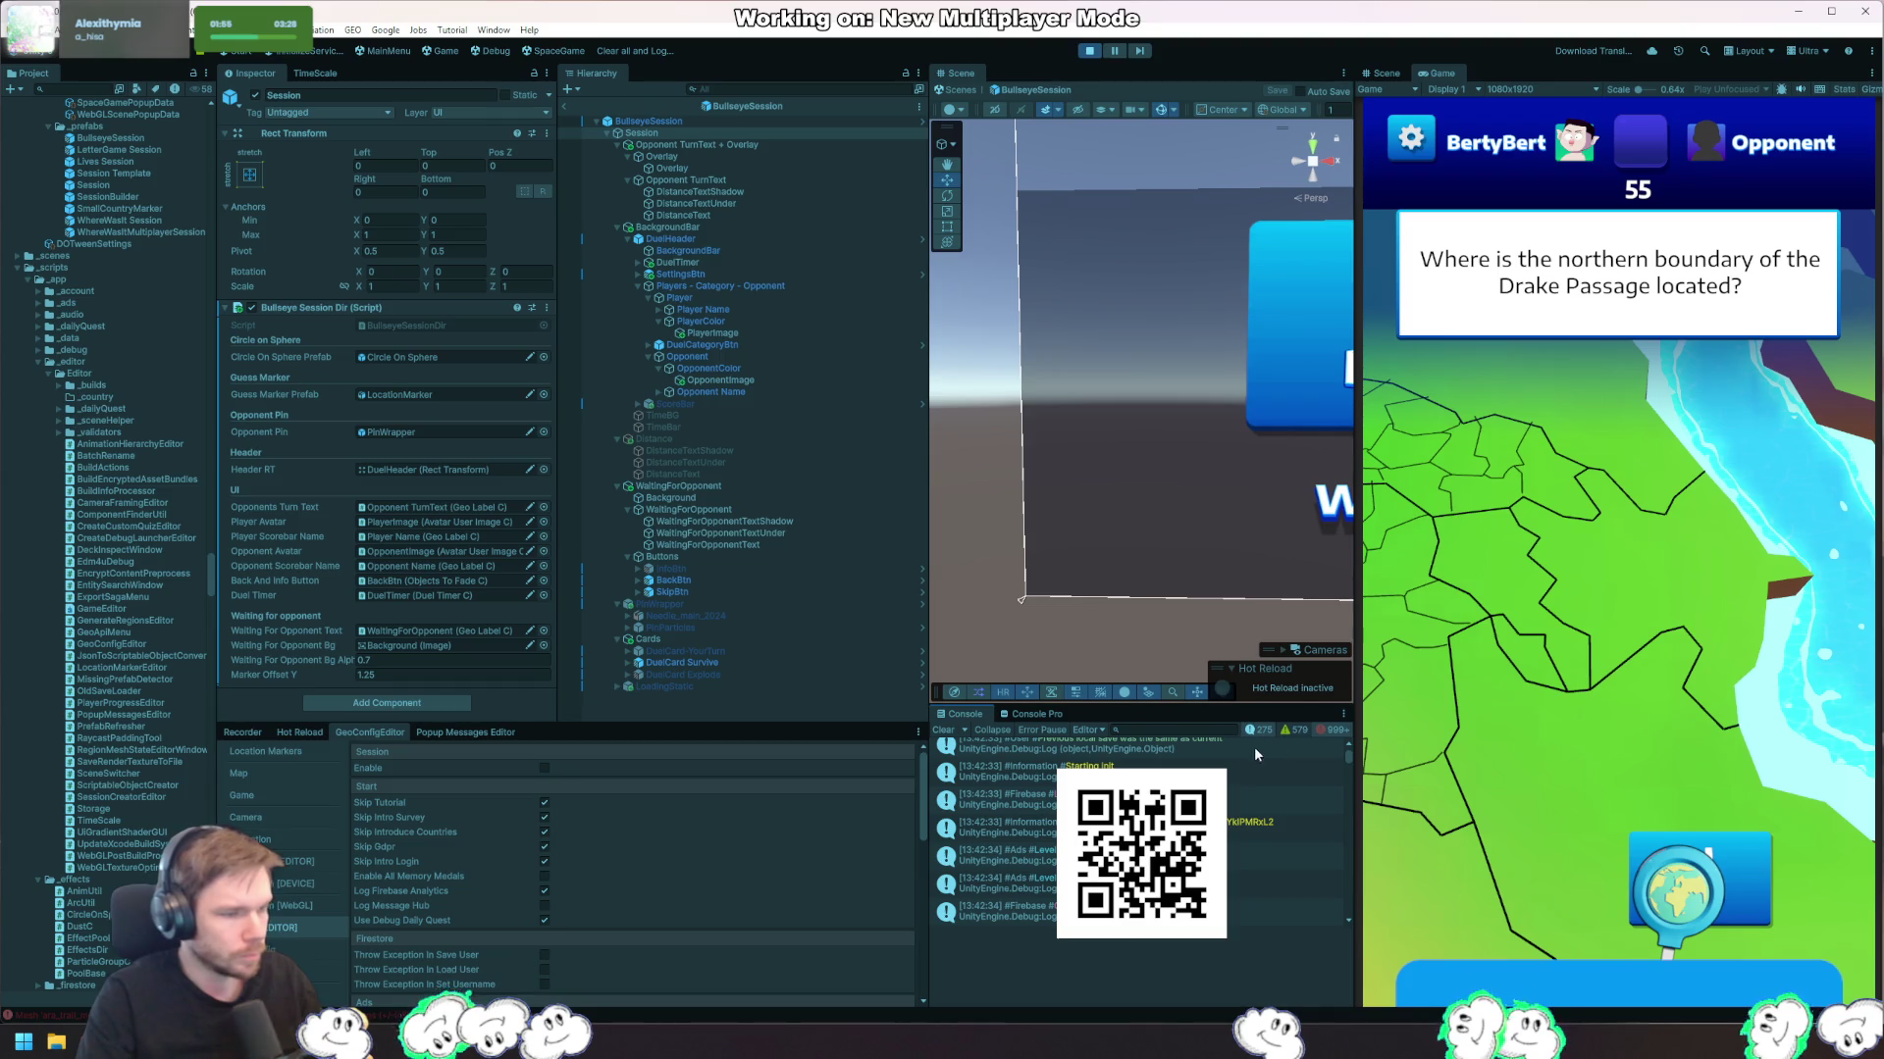
{"action": "scroll", "coordinate": [1350, 739], "scroll_direction": "down", "scroll_amount": 10}
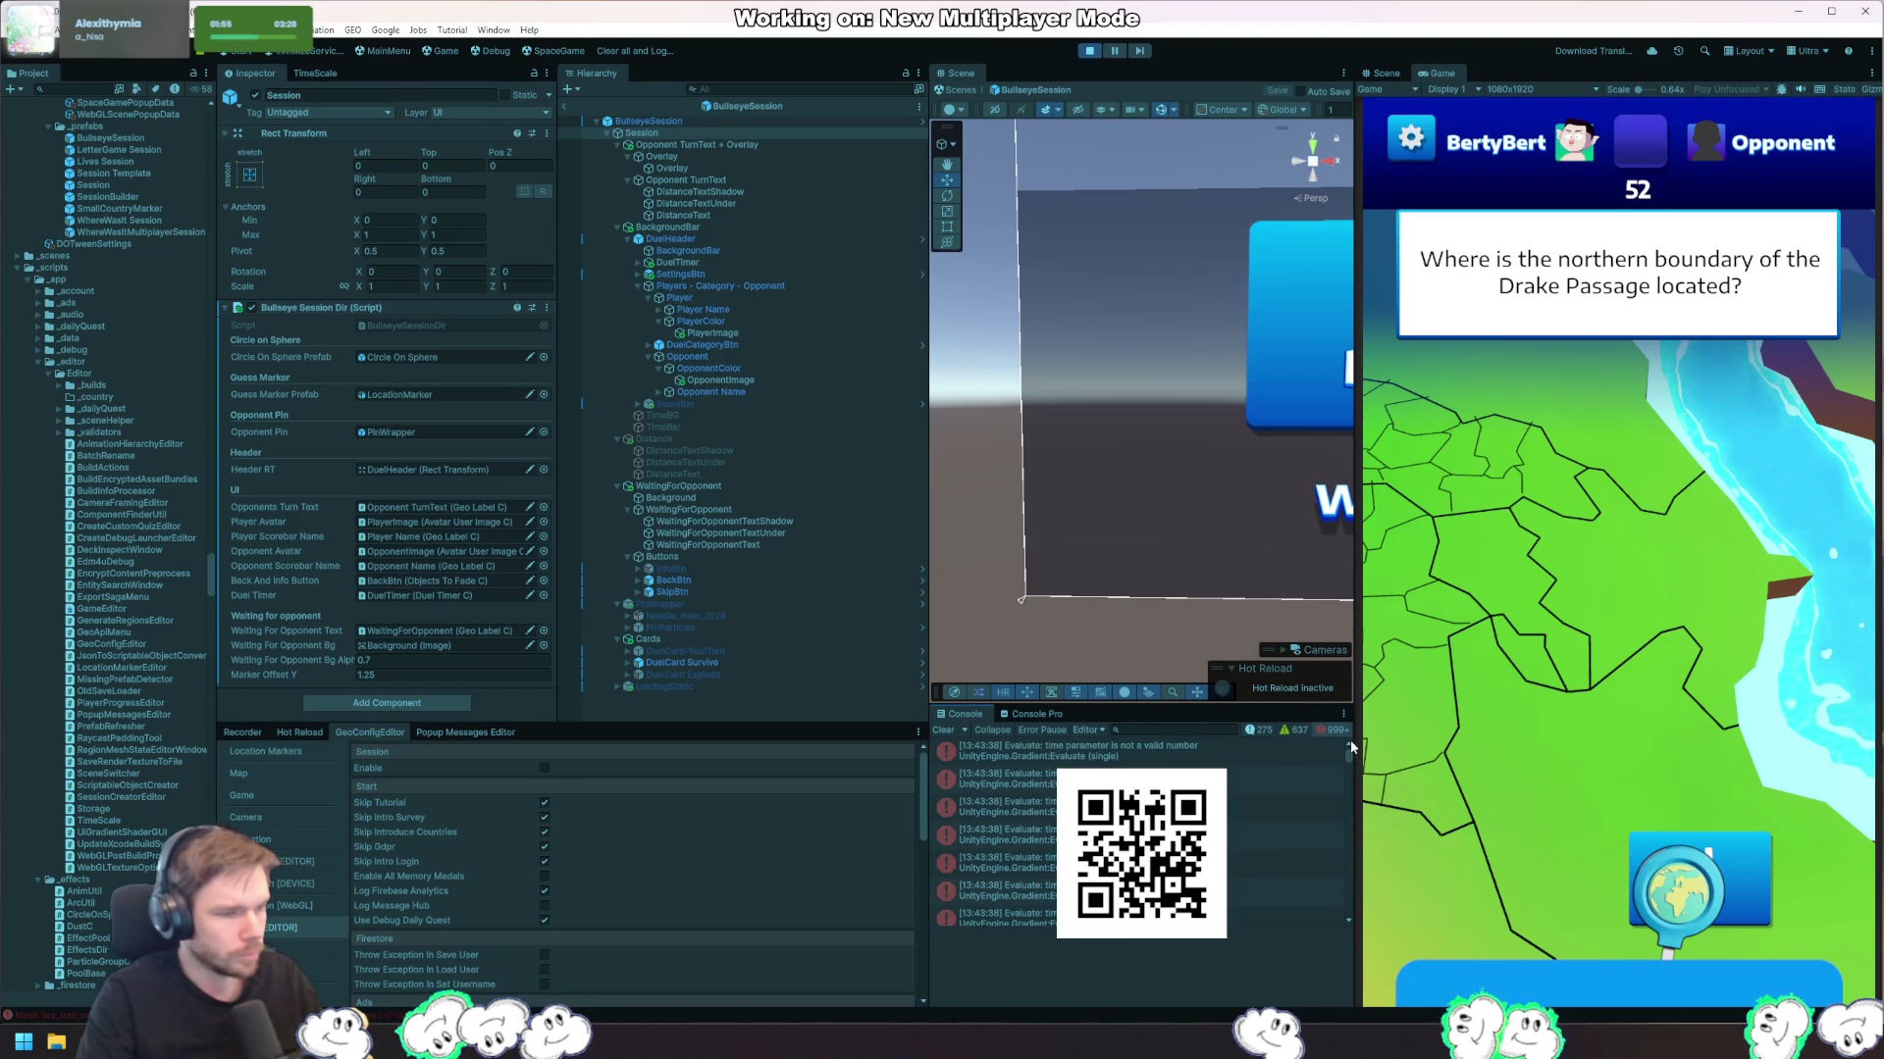
{"action": "left_click", "coordinate": [1228, 756]}
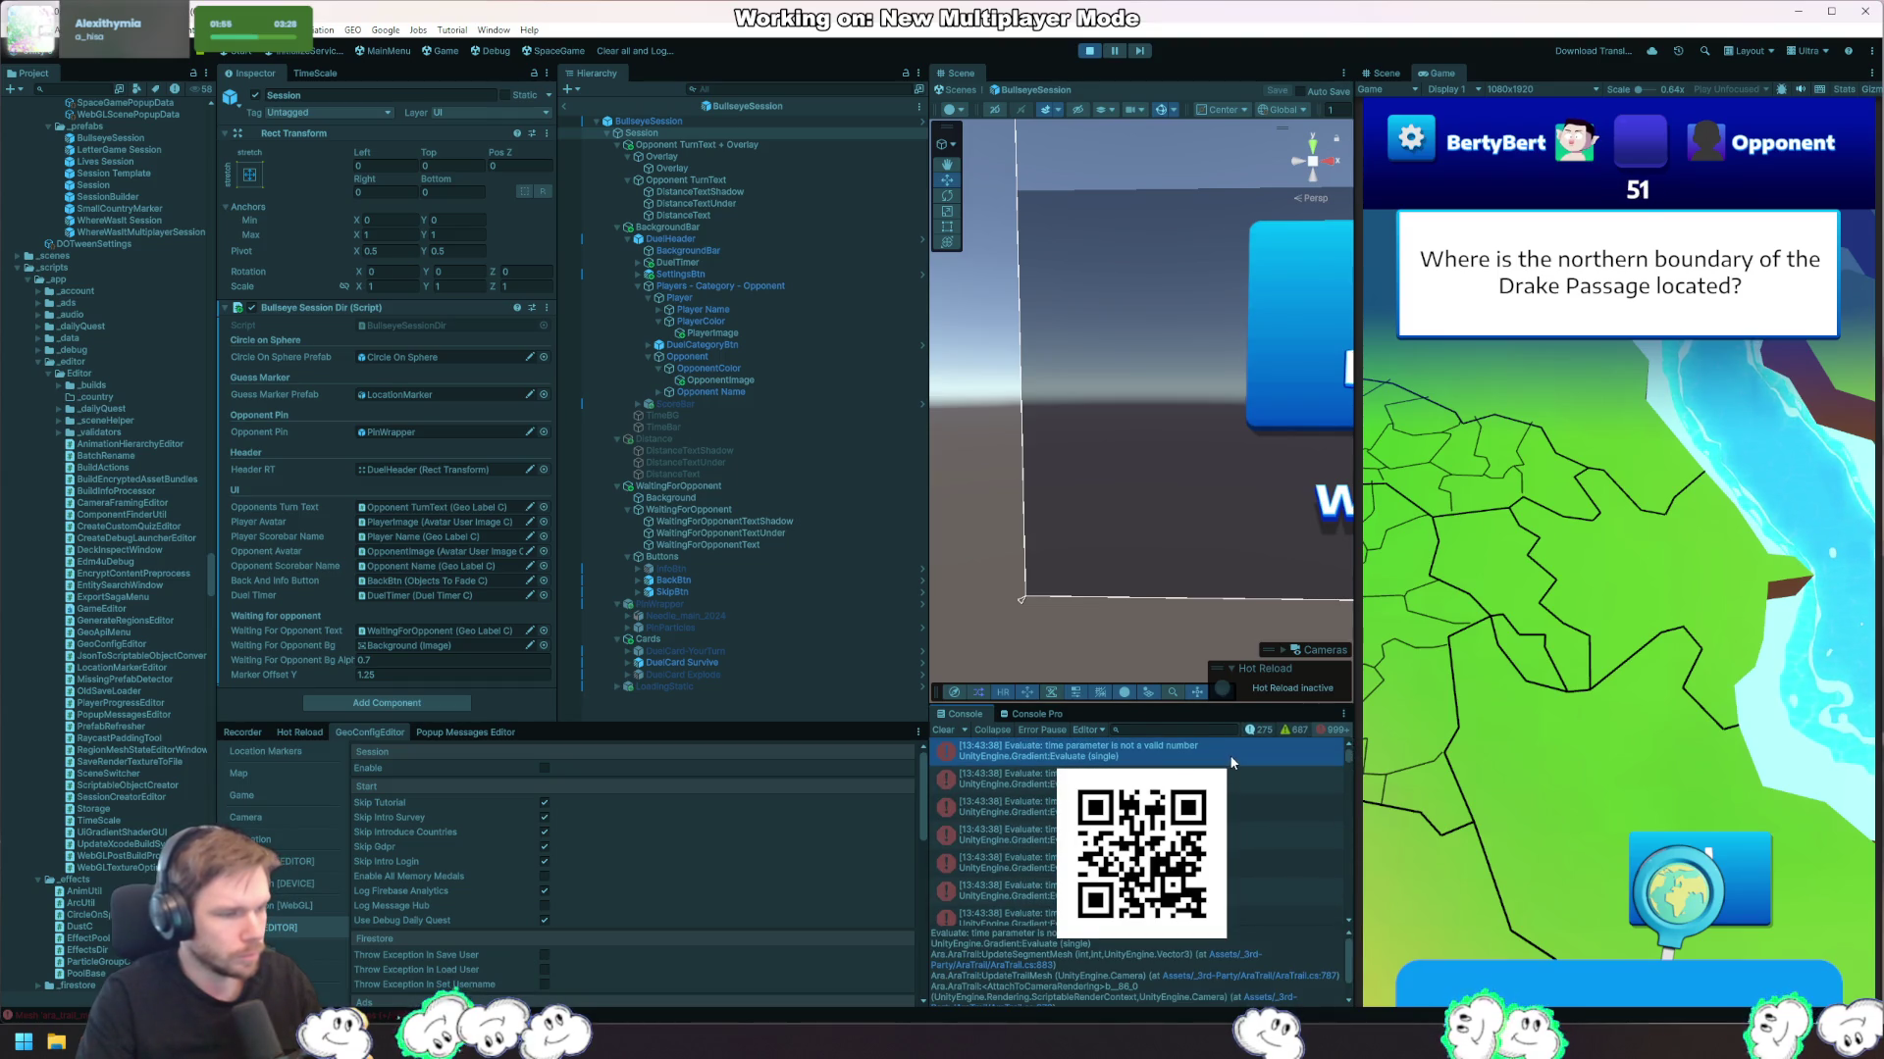
{"action": "left_click", "coordinate": [1247, 959]}
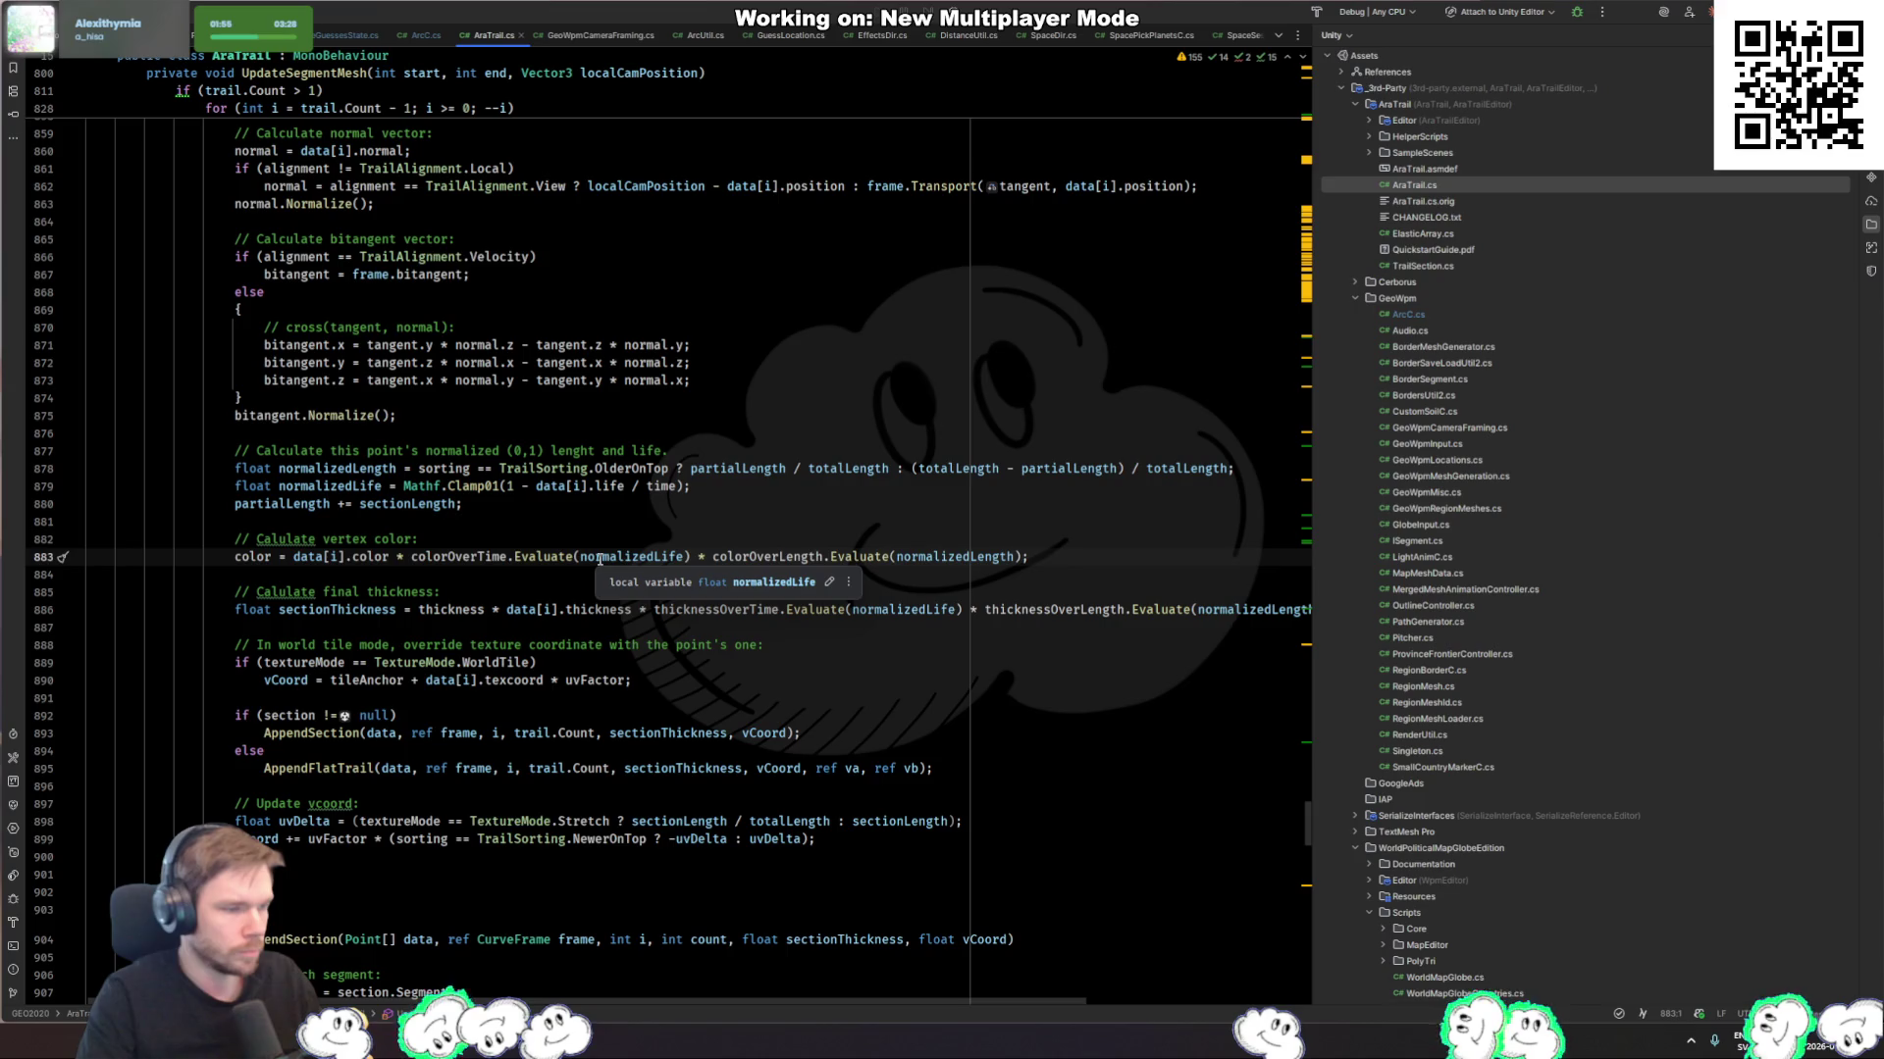
Step: Set a breakpoint on AraTrail.cs line 883 and attach the debugger to Unity until it hits
{"action": "left_click", "coordinate": [600, 557]}
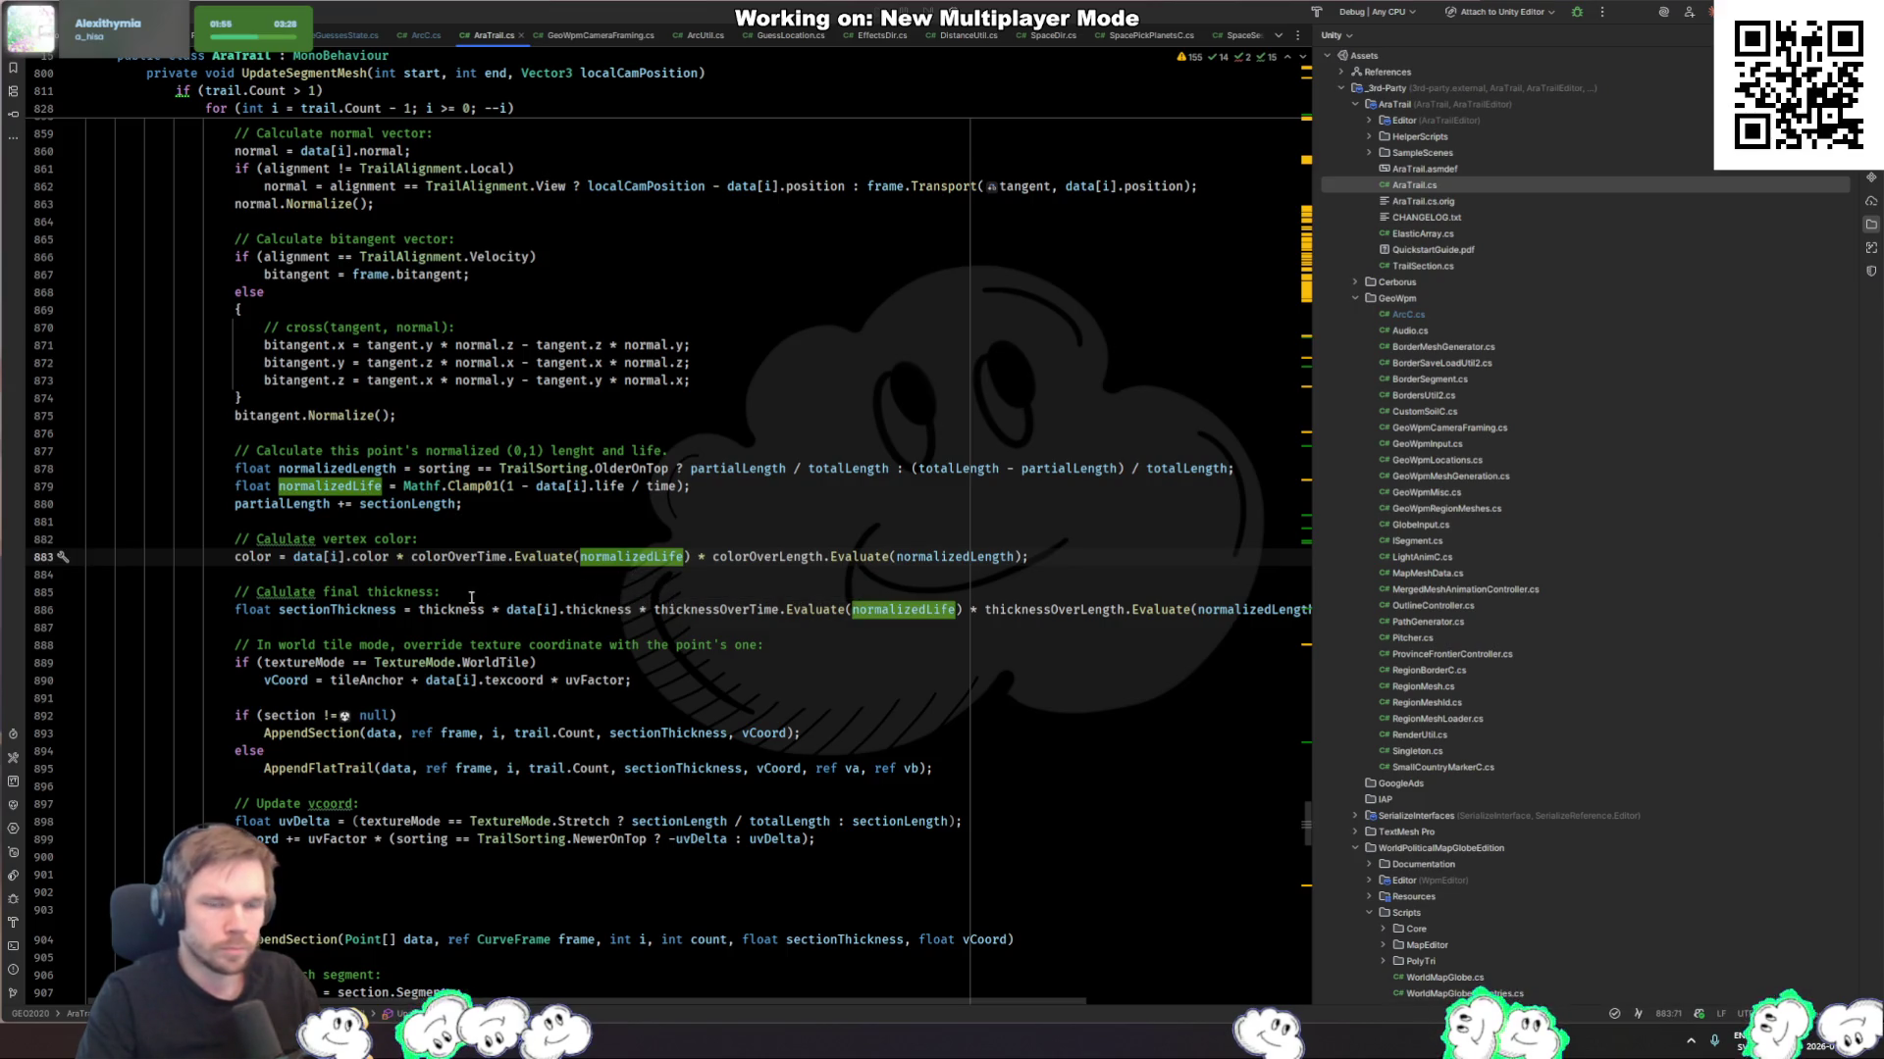
{"action": "left_click", "coordinate": [42, 559]}
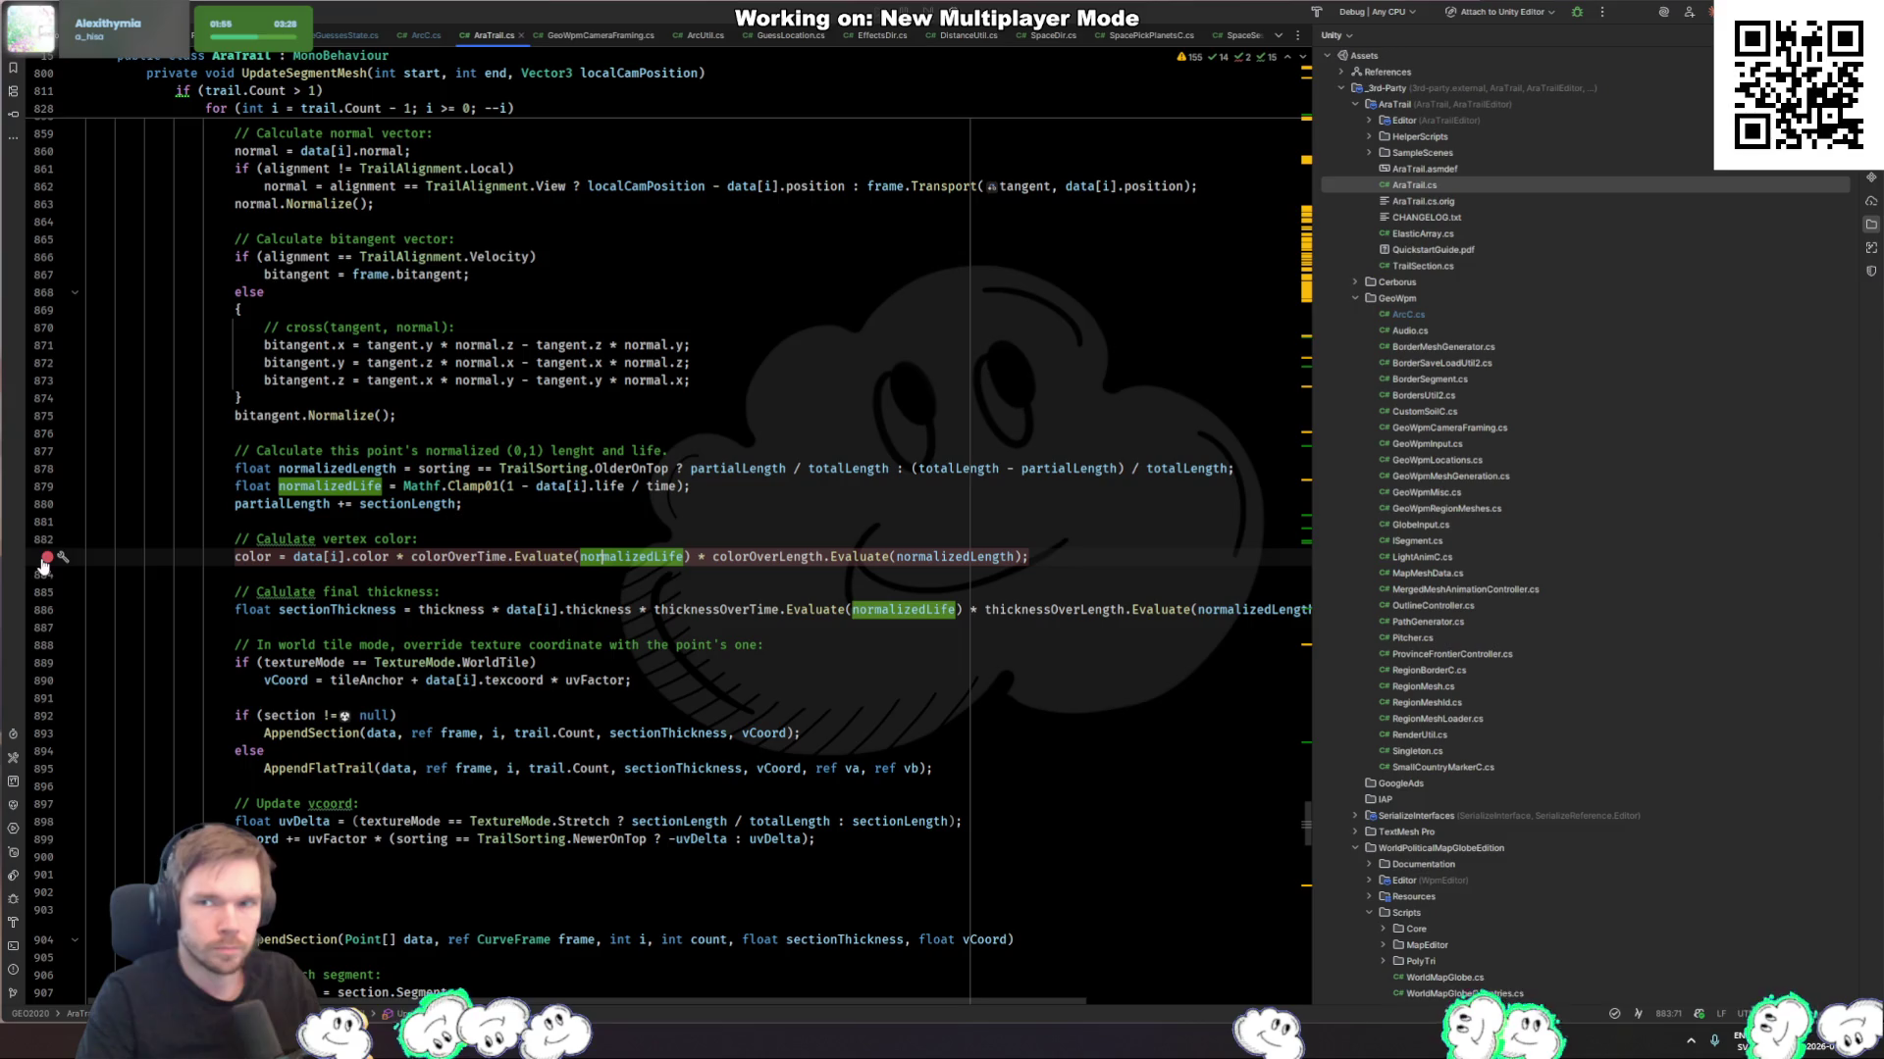
{"action": "left_click", "coordinate": [1577, 12]}
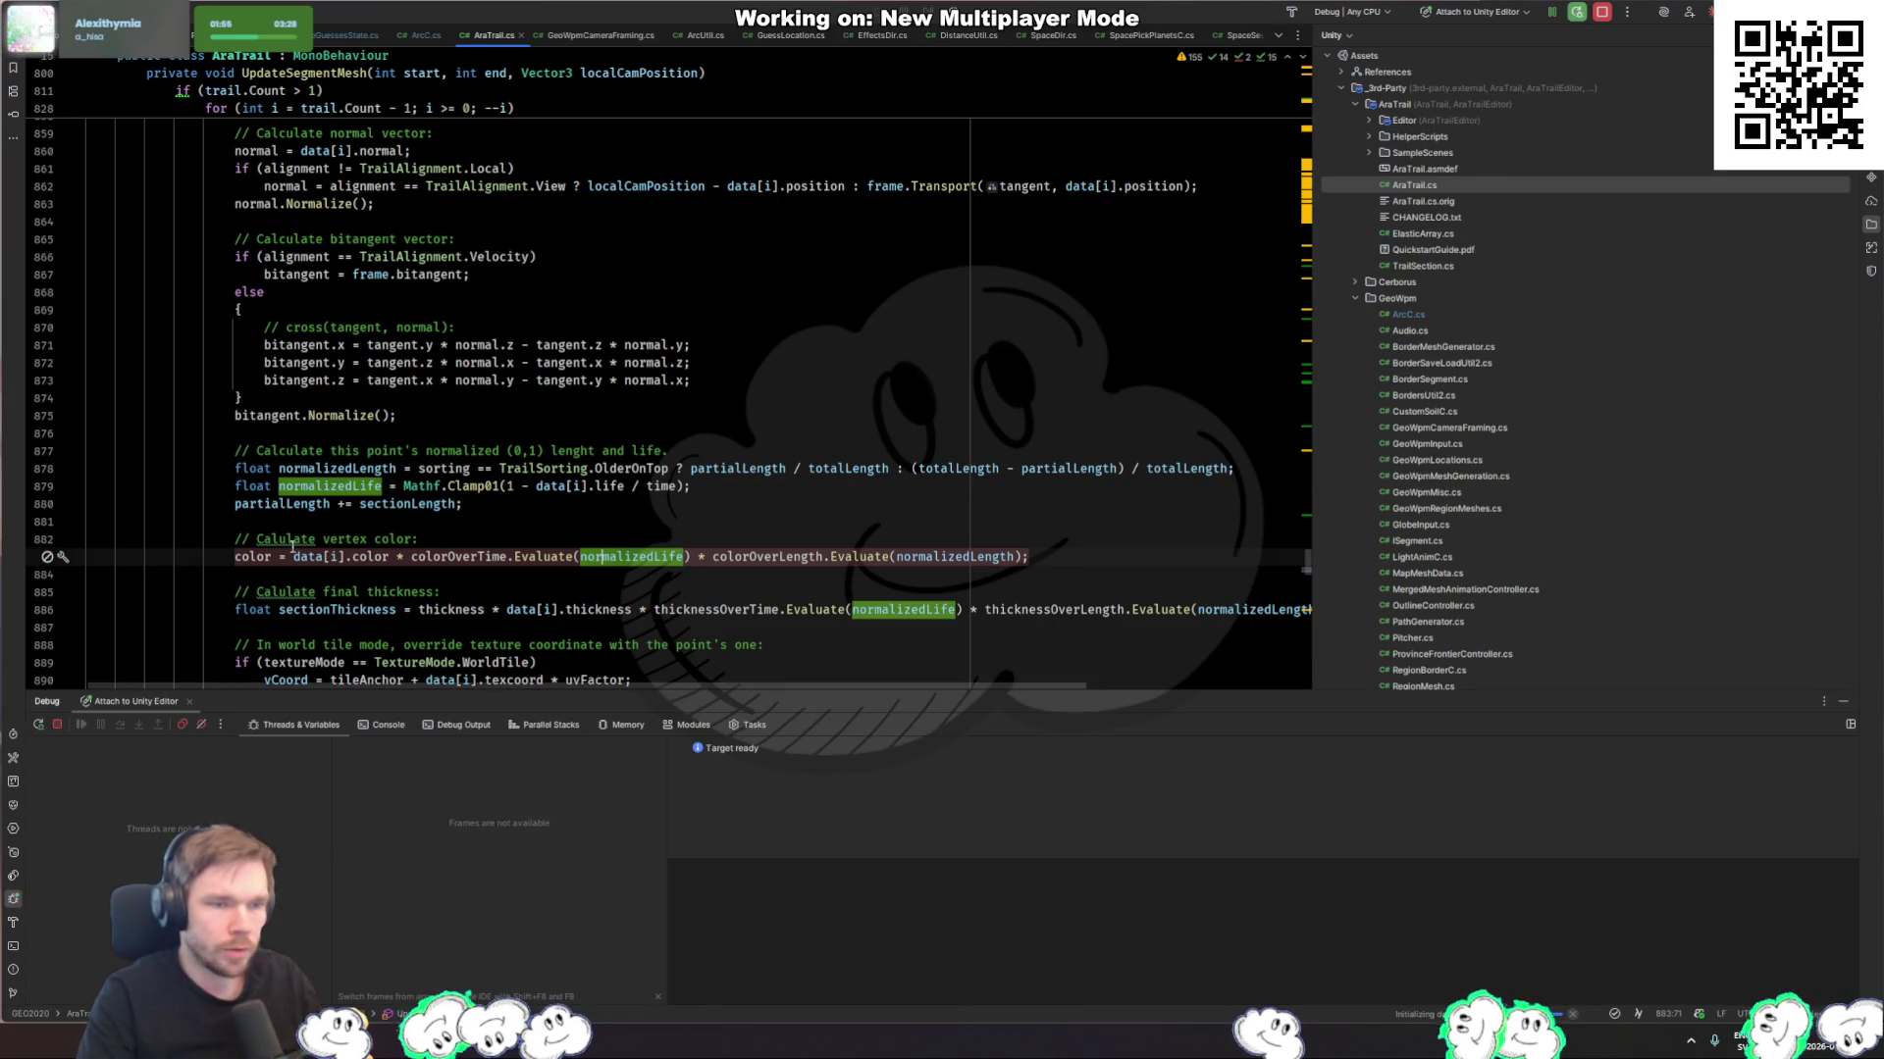
{"action": "left_click", "coordinate": [341, 557]}
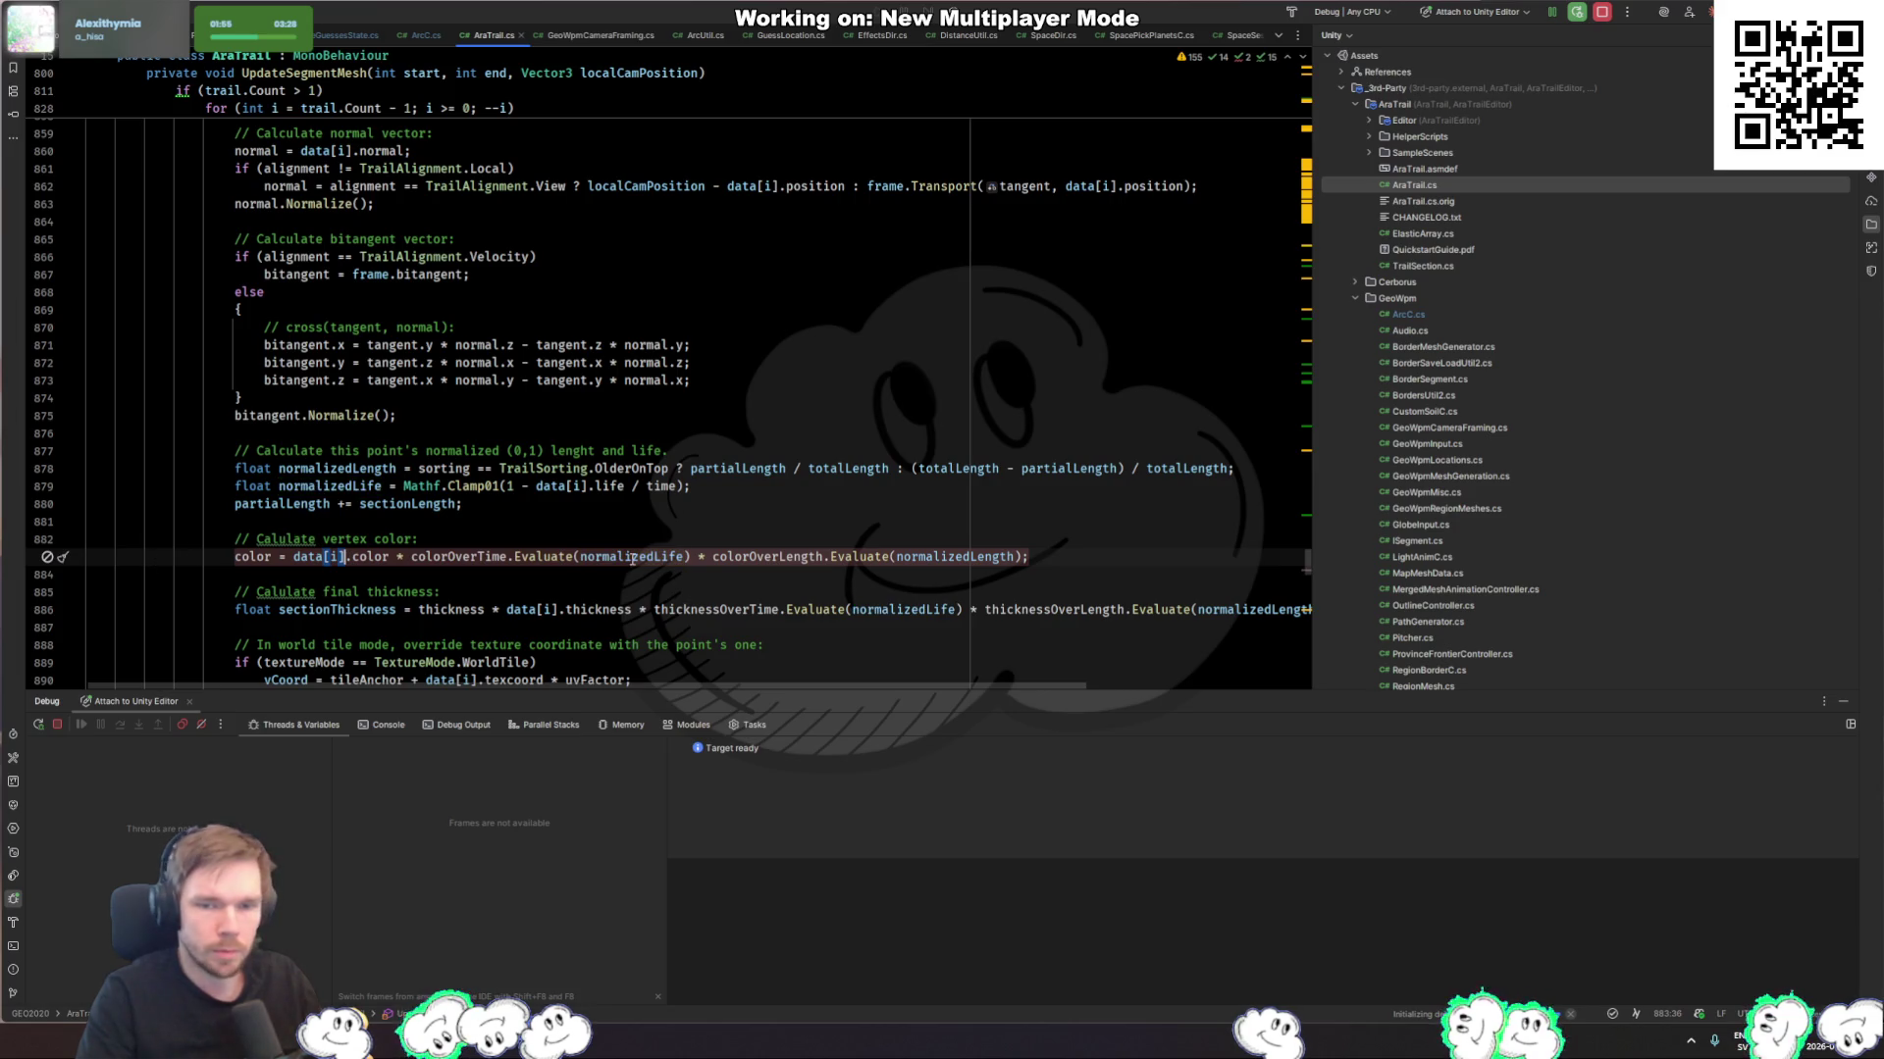
{"action": "left_click", "coordinate": [471, 556]}
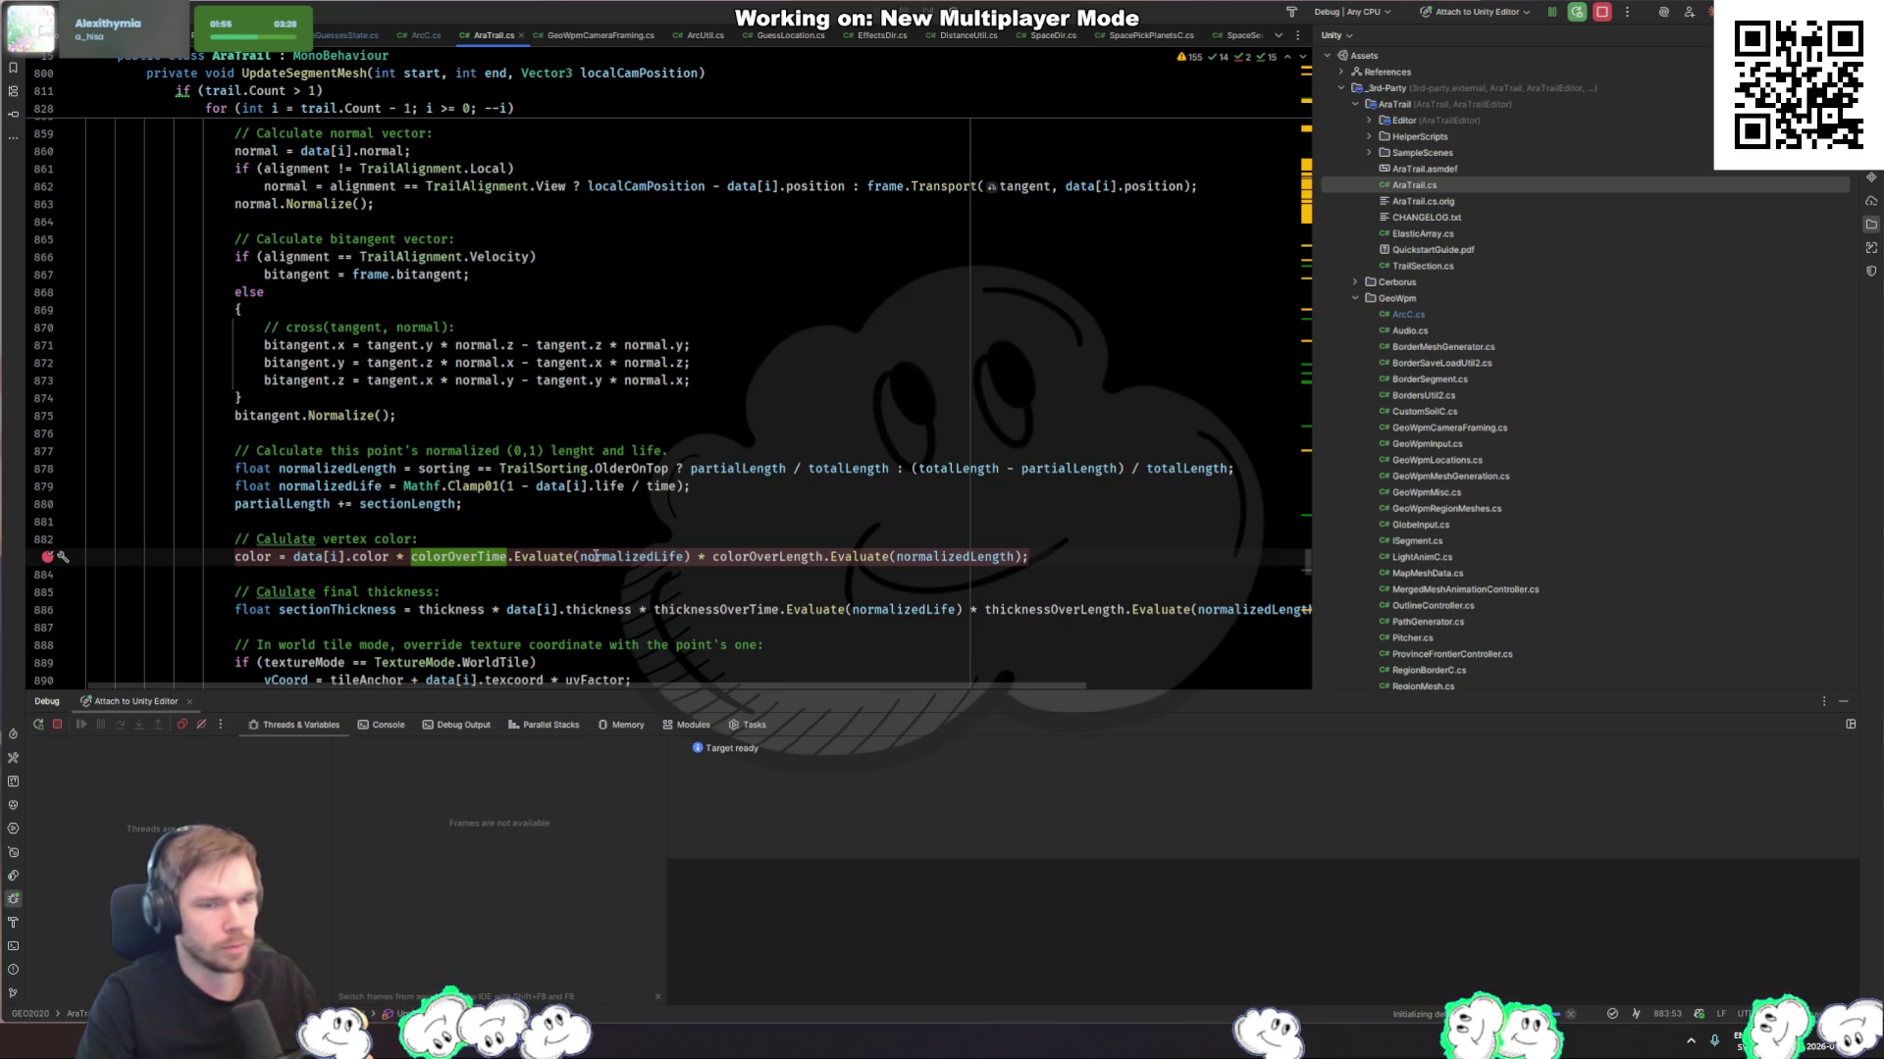
{"action": "key", "text": "Down"}
{"action": "key", "text": "Down"}
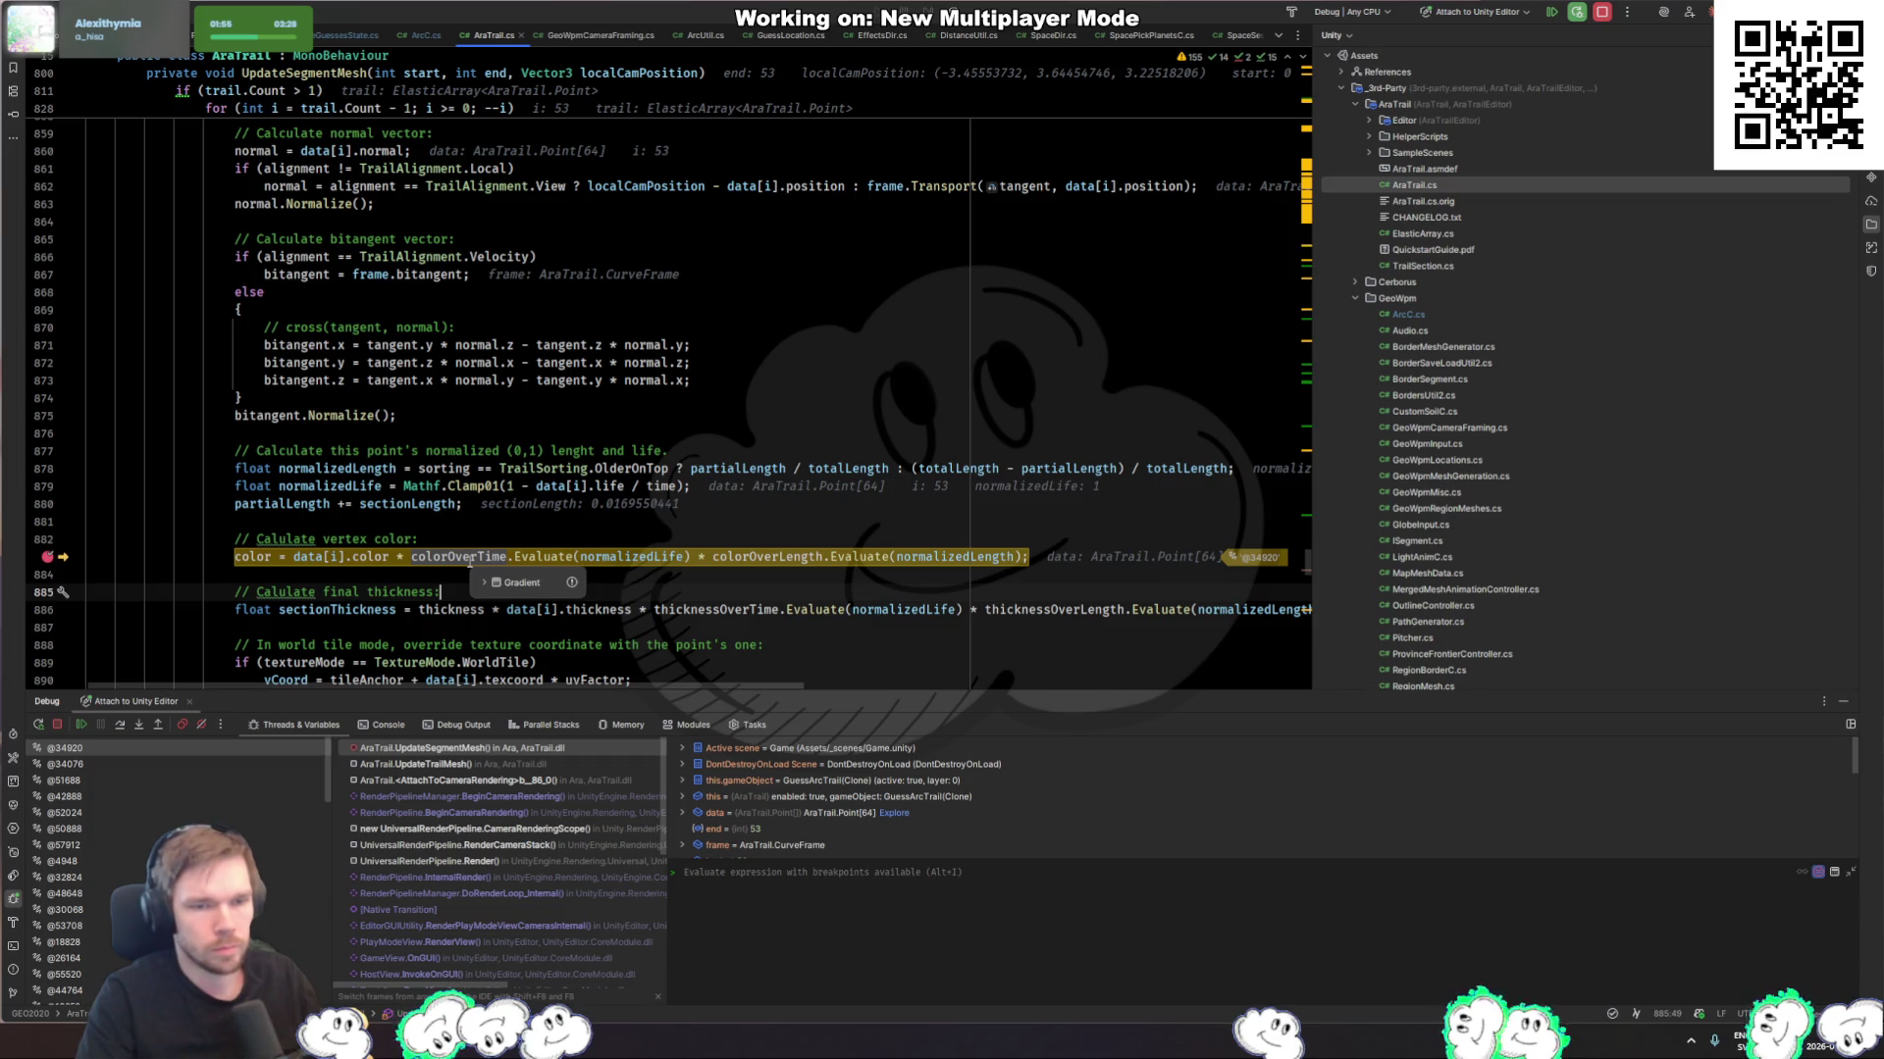
Step: Inspect colorOverTime's gradient values and view the Gradient.Evaluate definition in Gradient.cs
{"action": "left_click", "coordinate": [486, 584]}
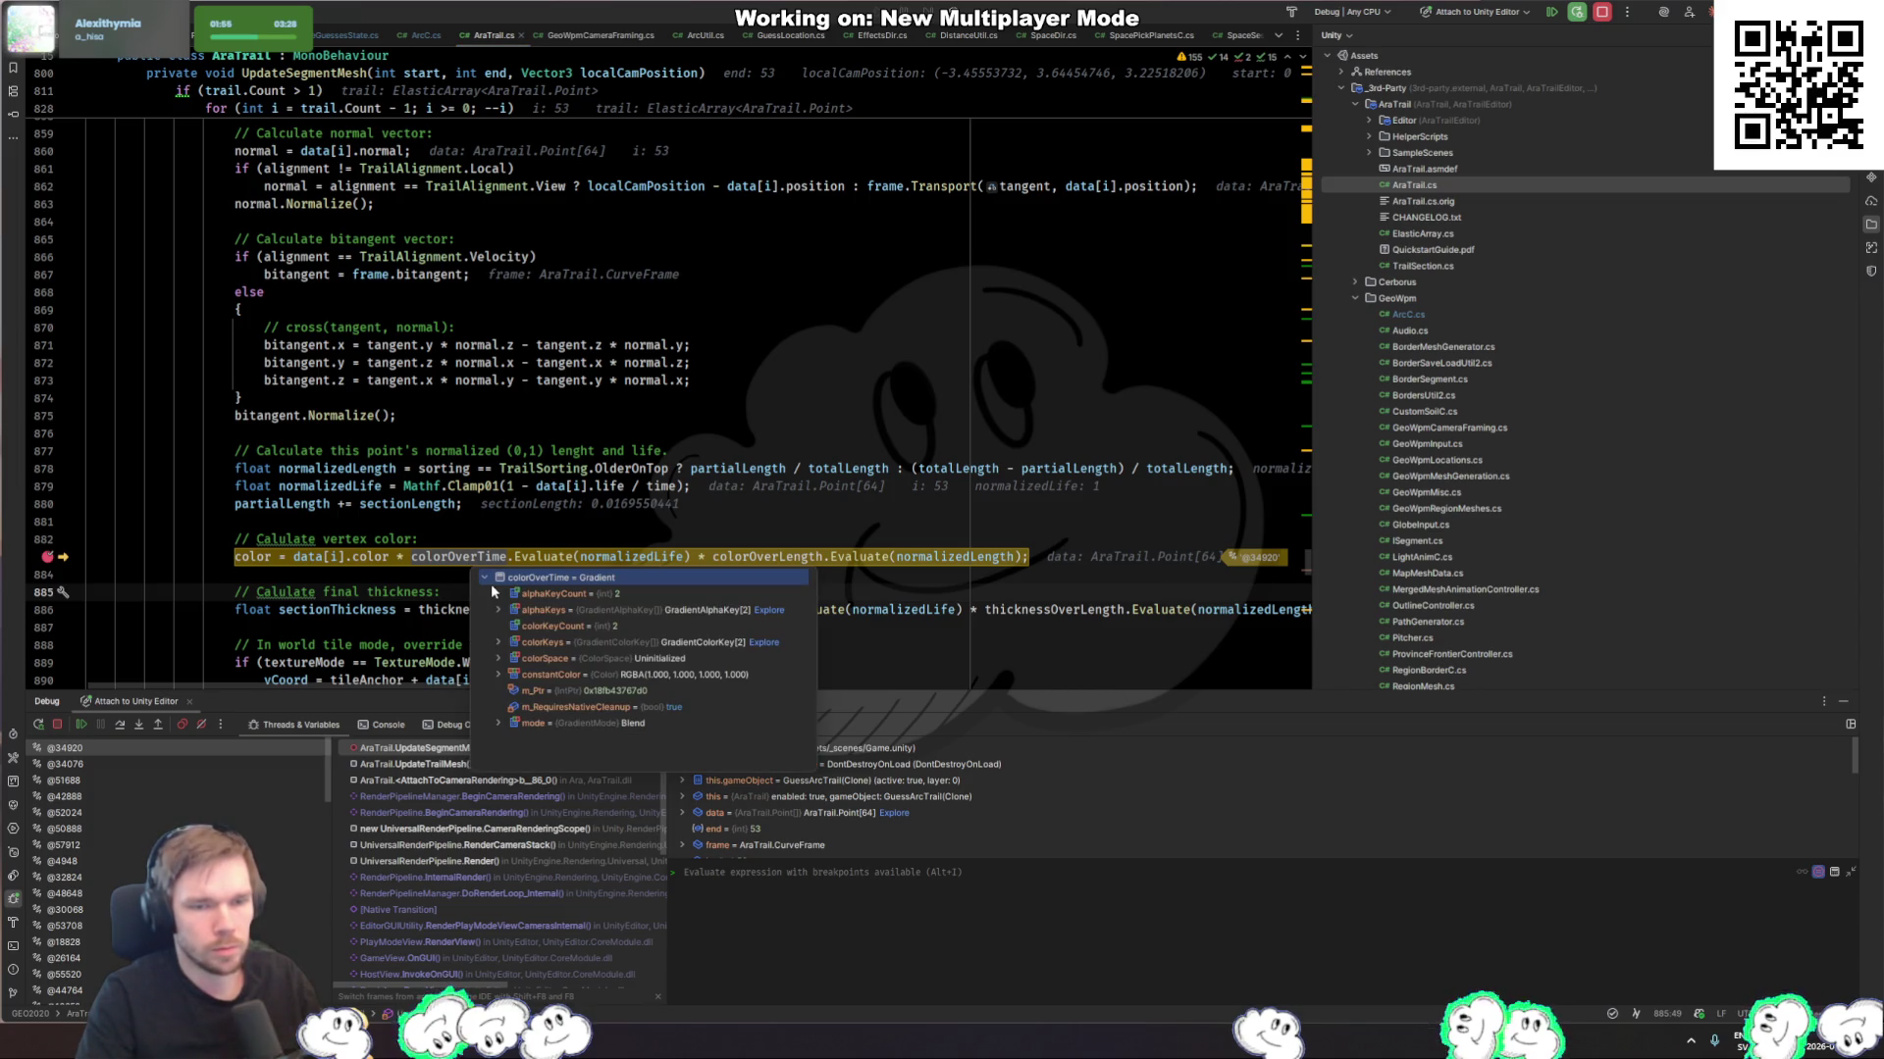
{"action": "left_click", "coordinate": [633, 485]}
{"action": "mouse_move", "coordinate": [649, 557]}
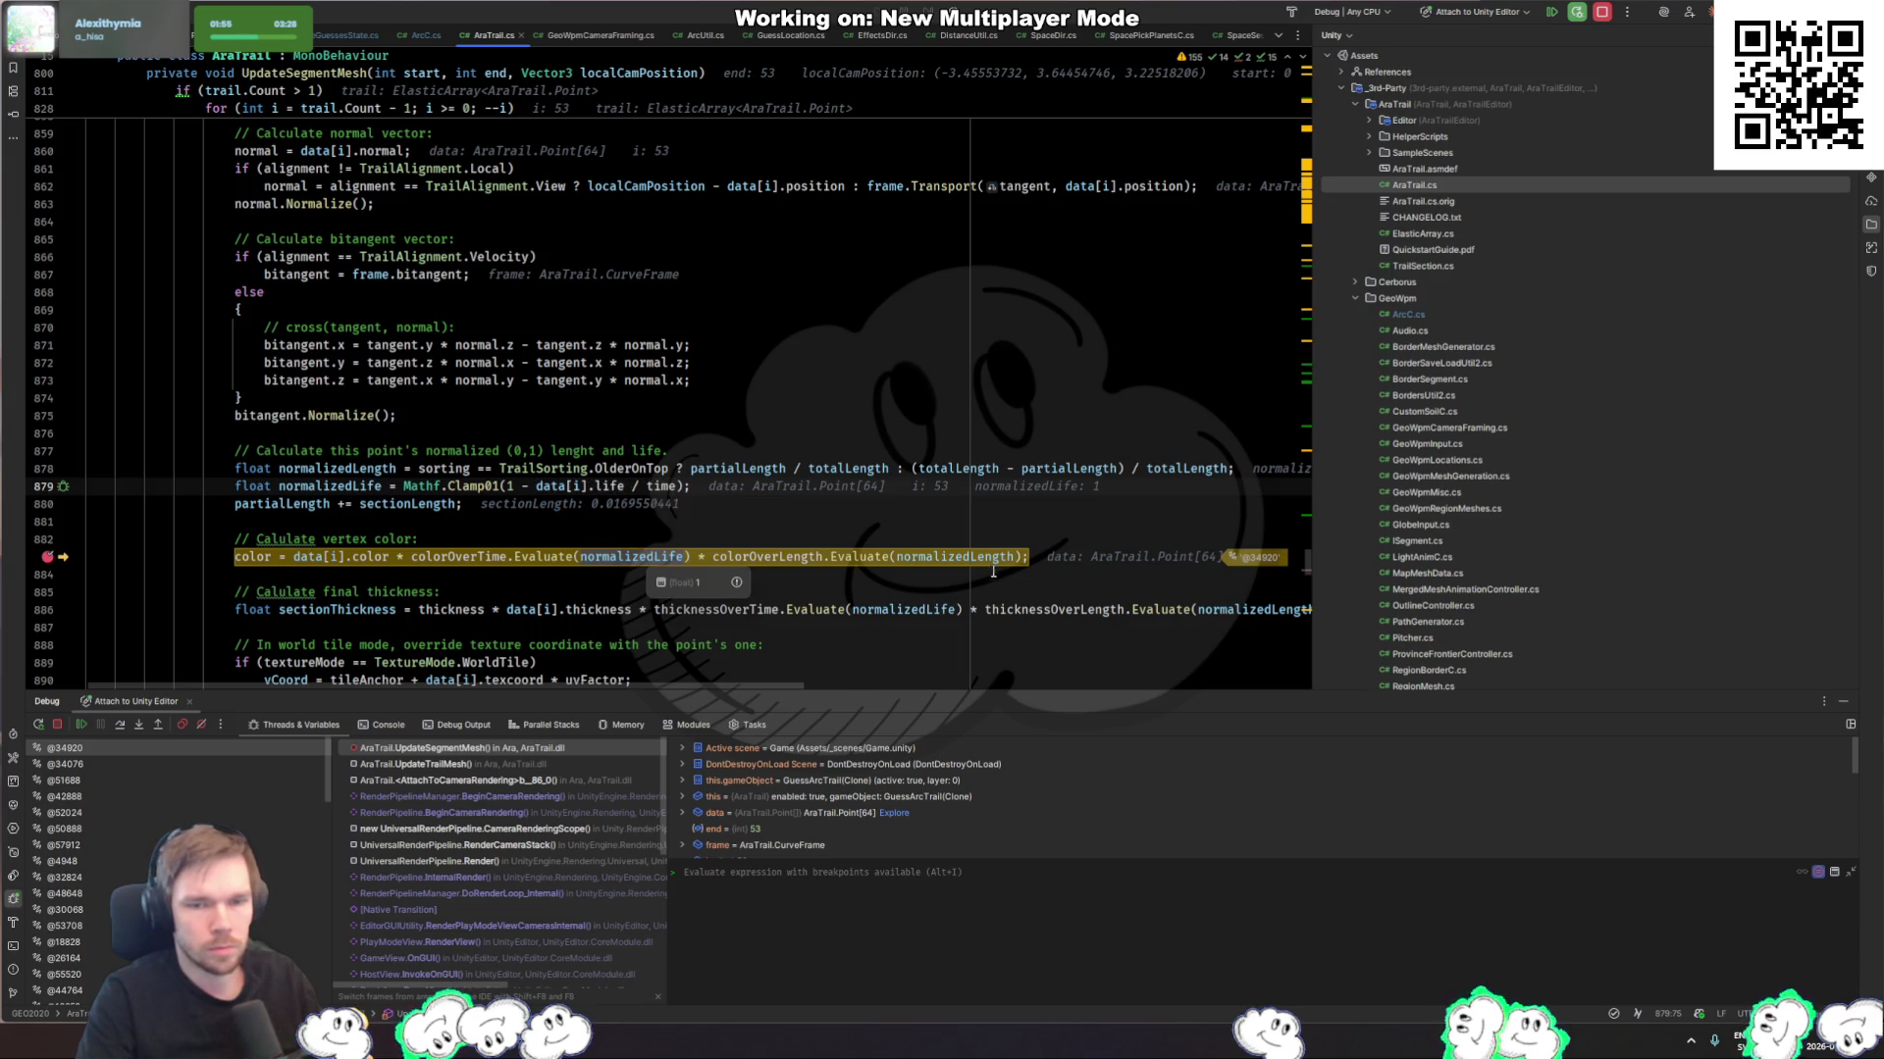
{"action": "mouse_move", "coordinate": [972, 556]}
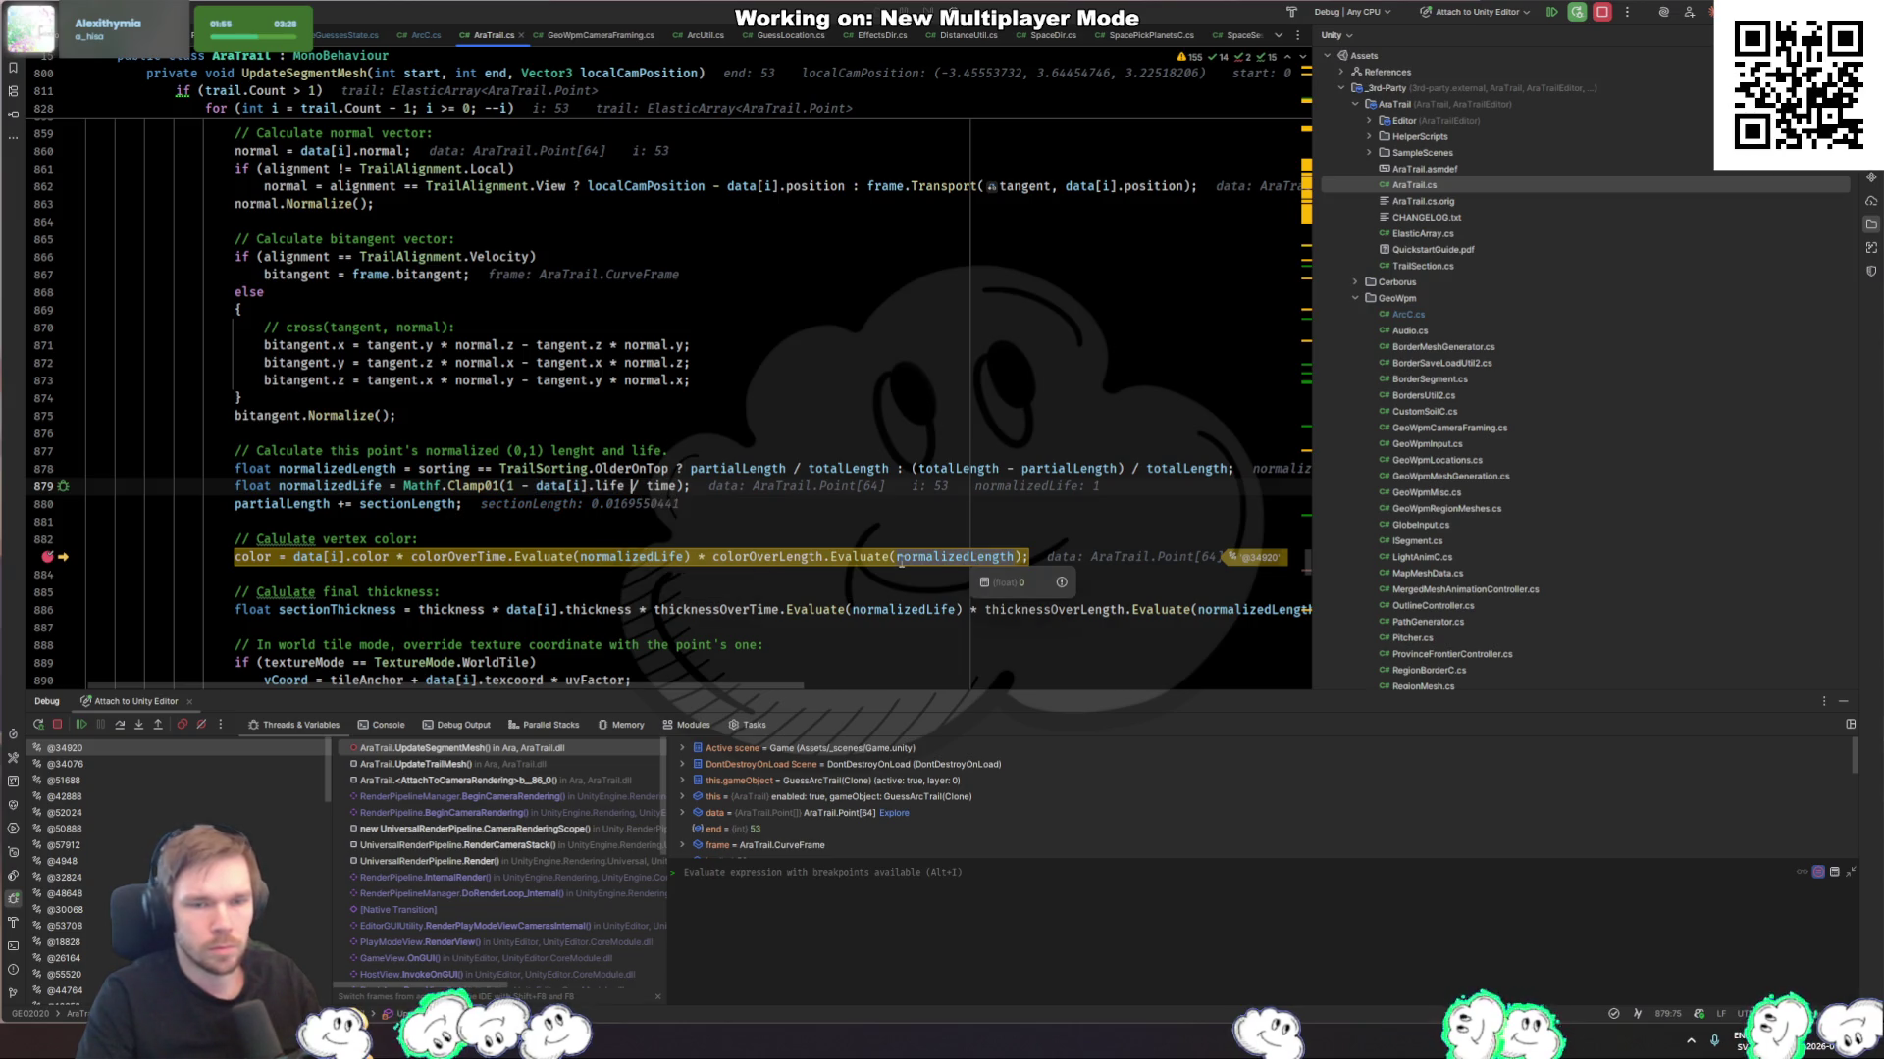
{"action": "mouse_move", "coordinate": [382, 558]}
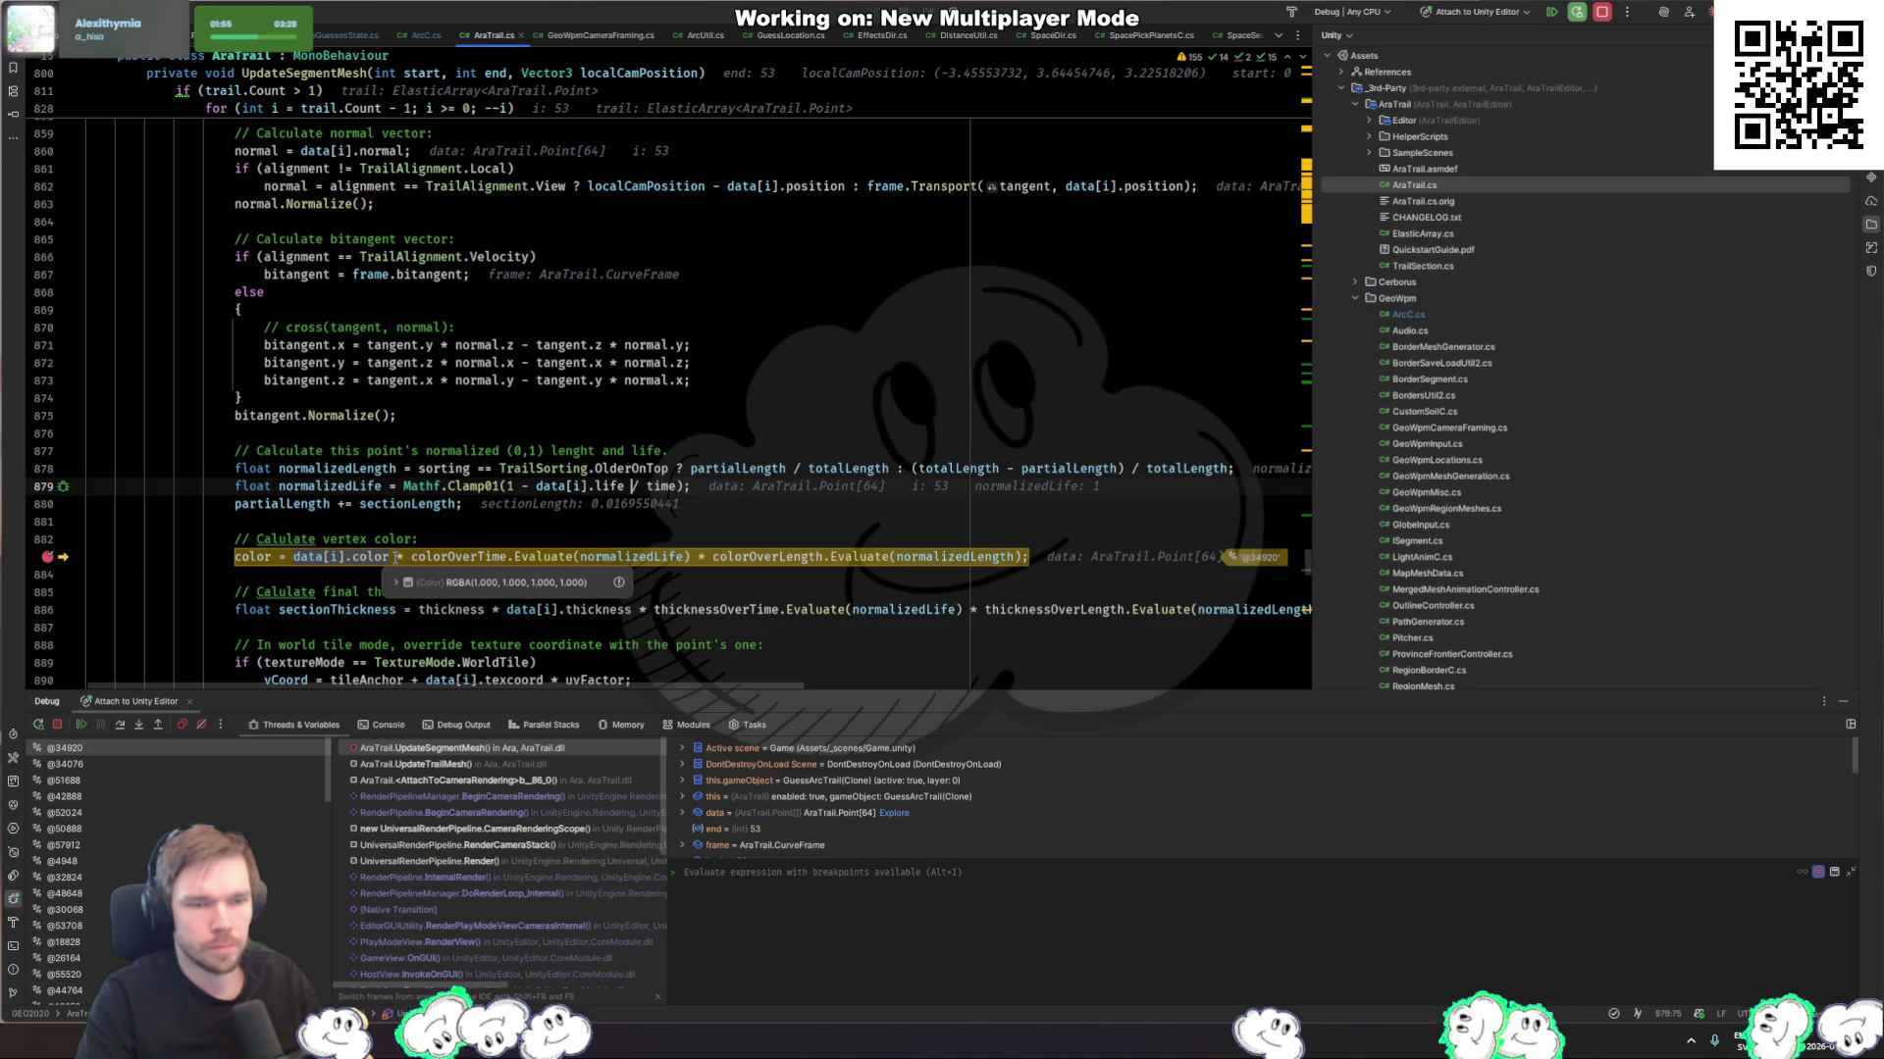
{"action": "left_click", "coordinate": [529, 558]}
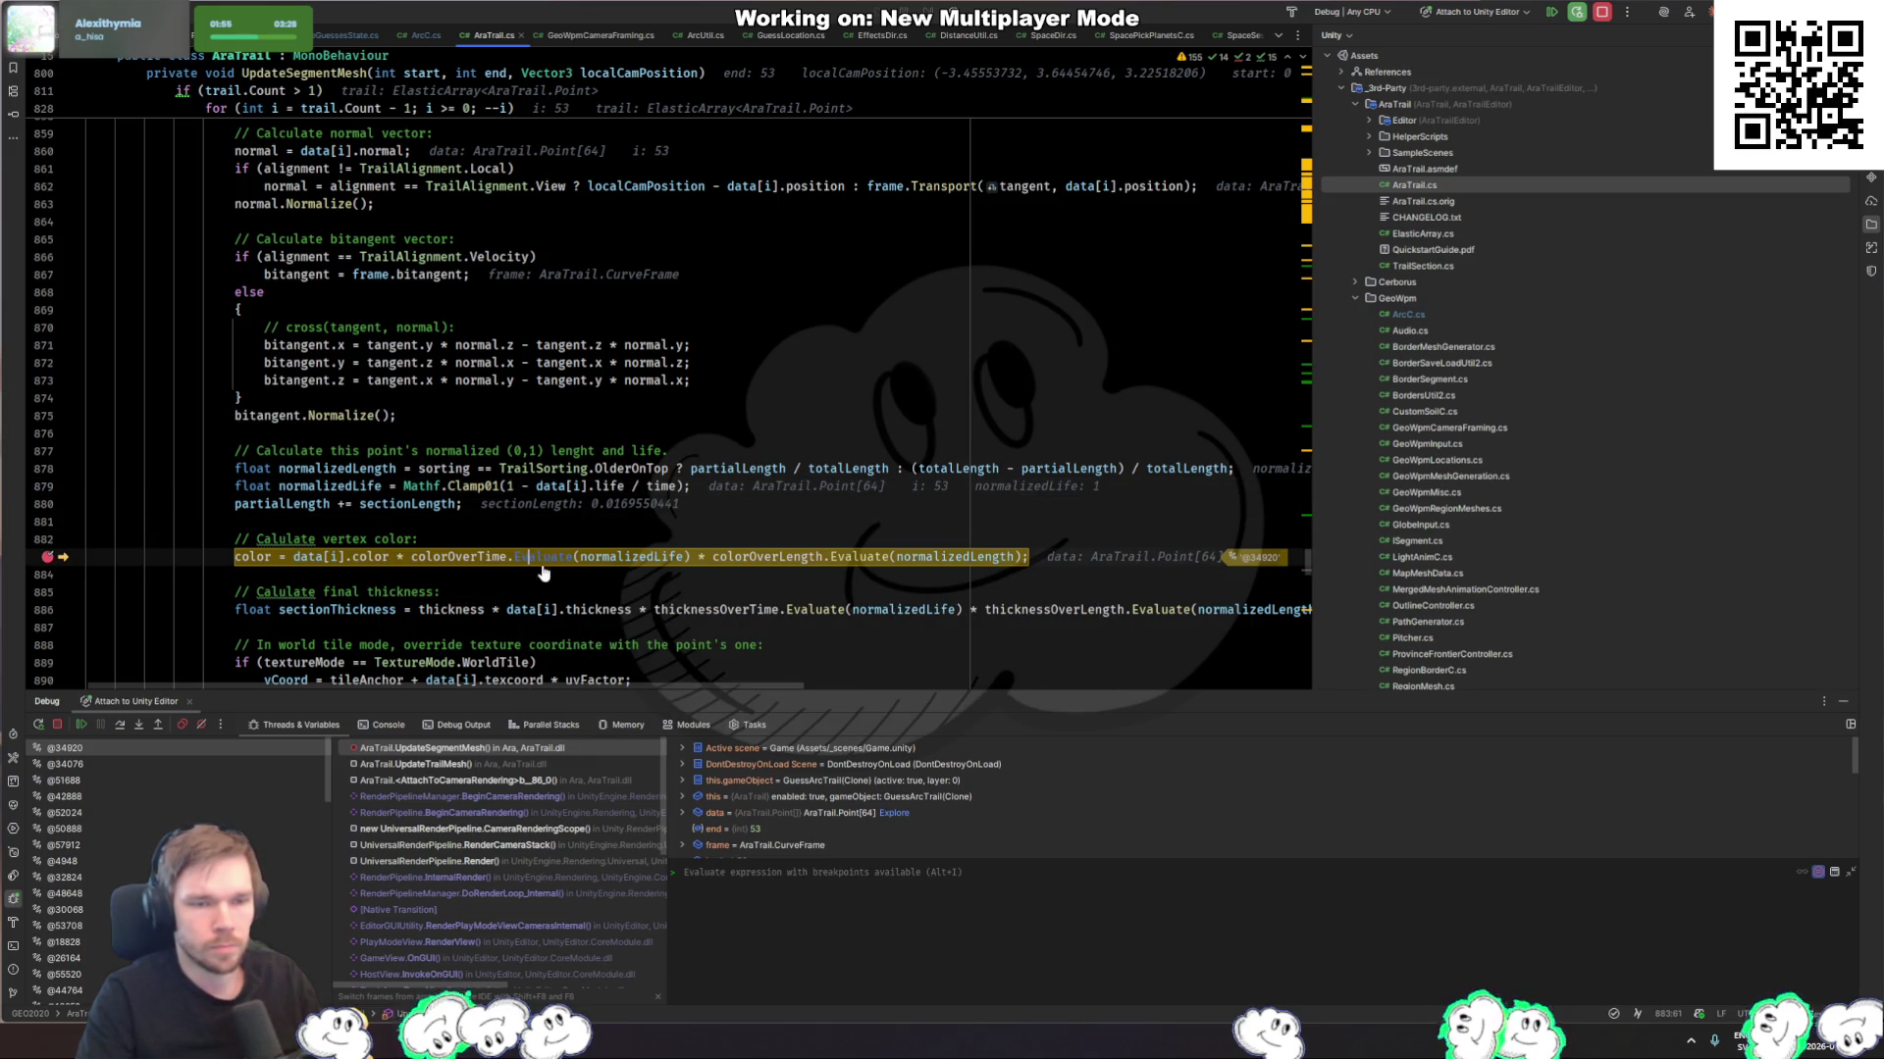
{"action": "mouse_move", "coordinate": [543, 558]}
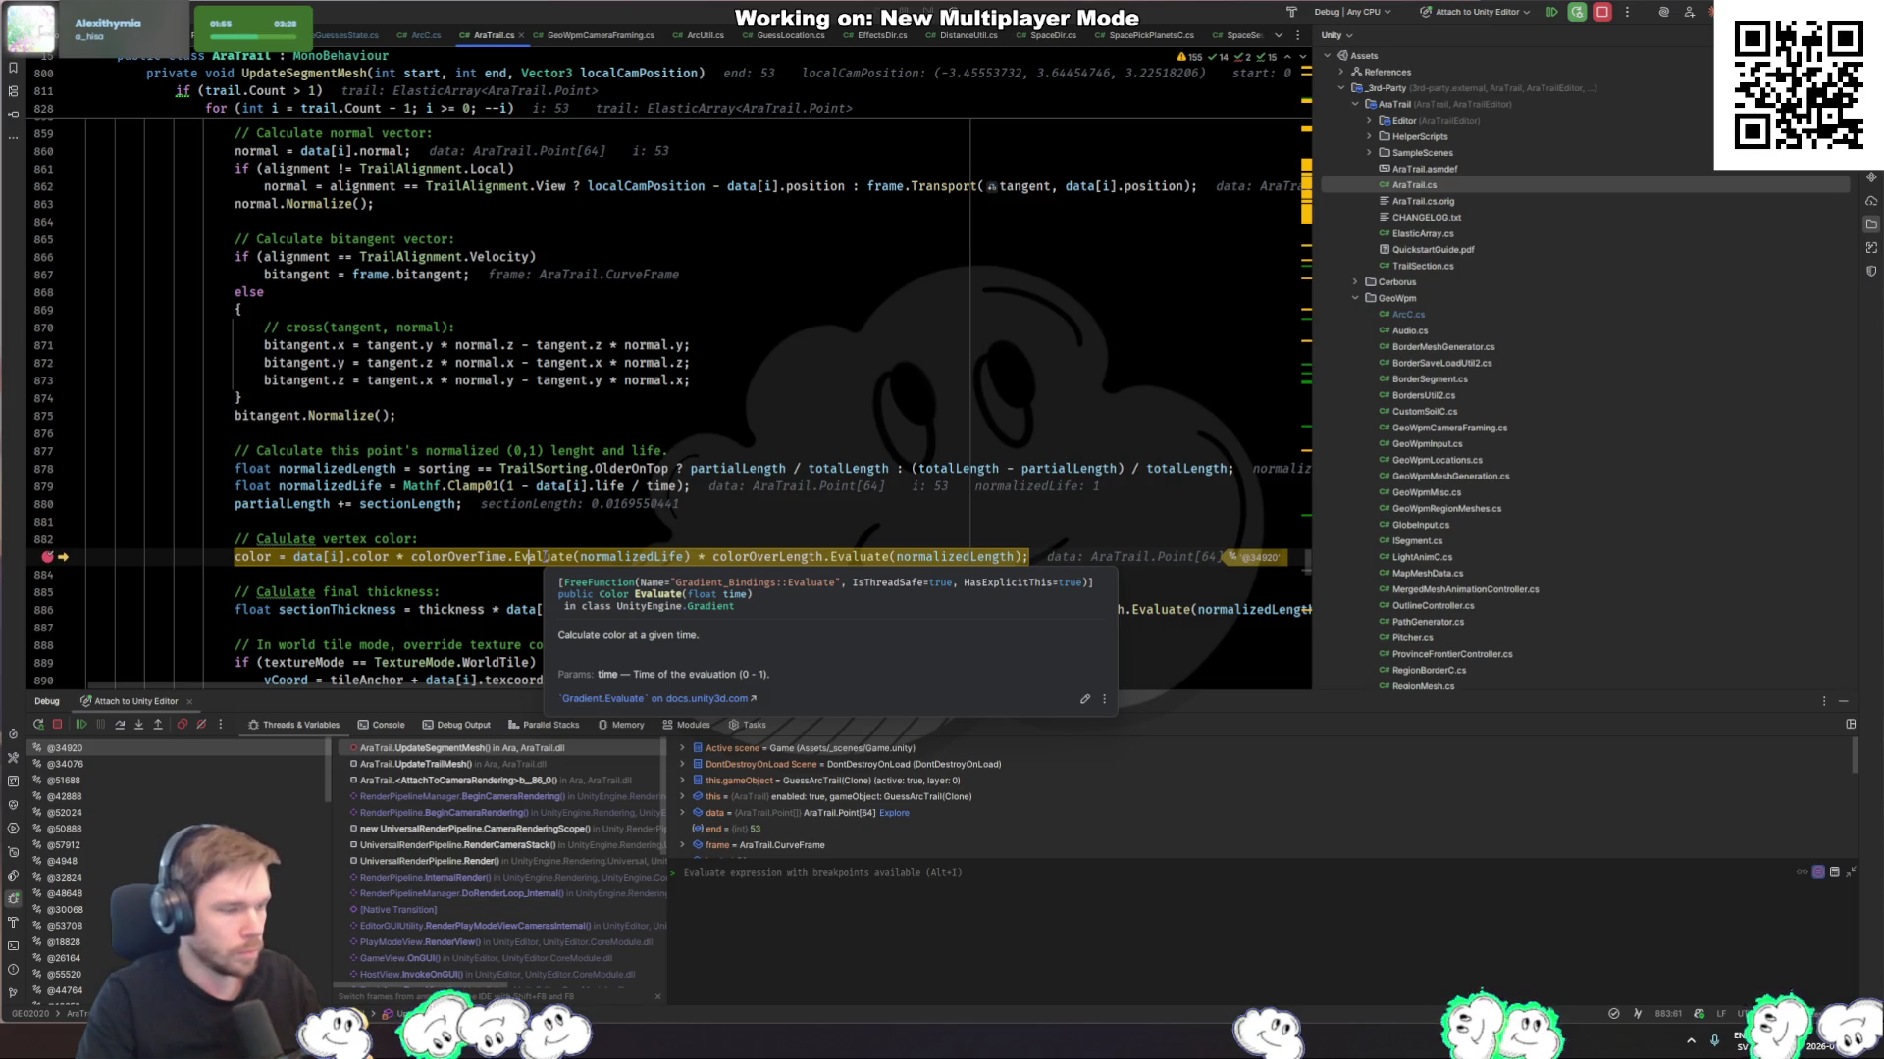
{"action": "left_click", "coordinate": [551, 557]}
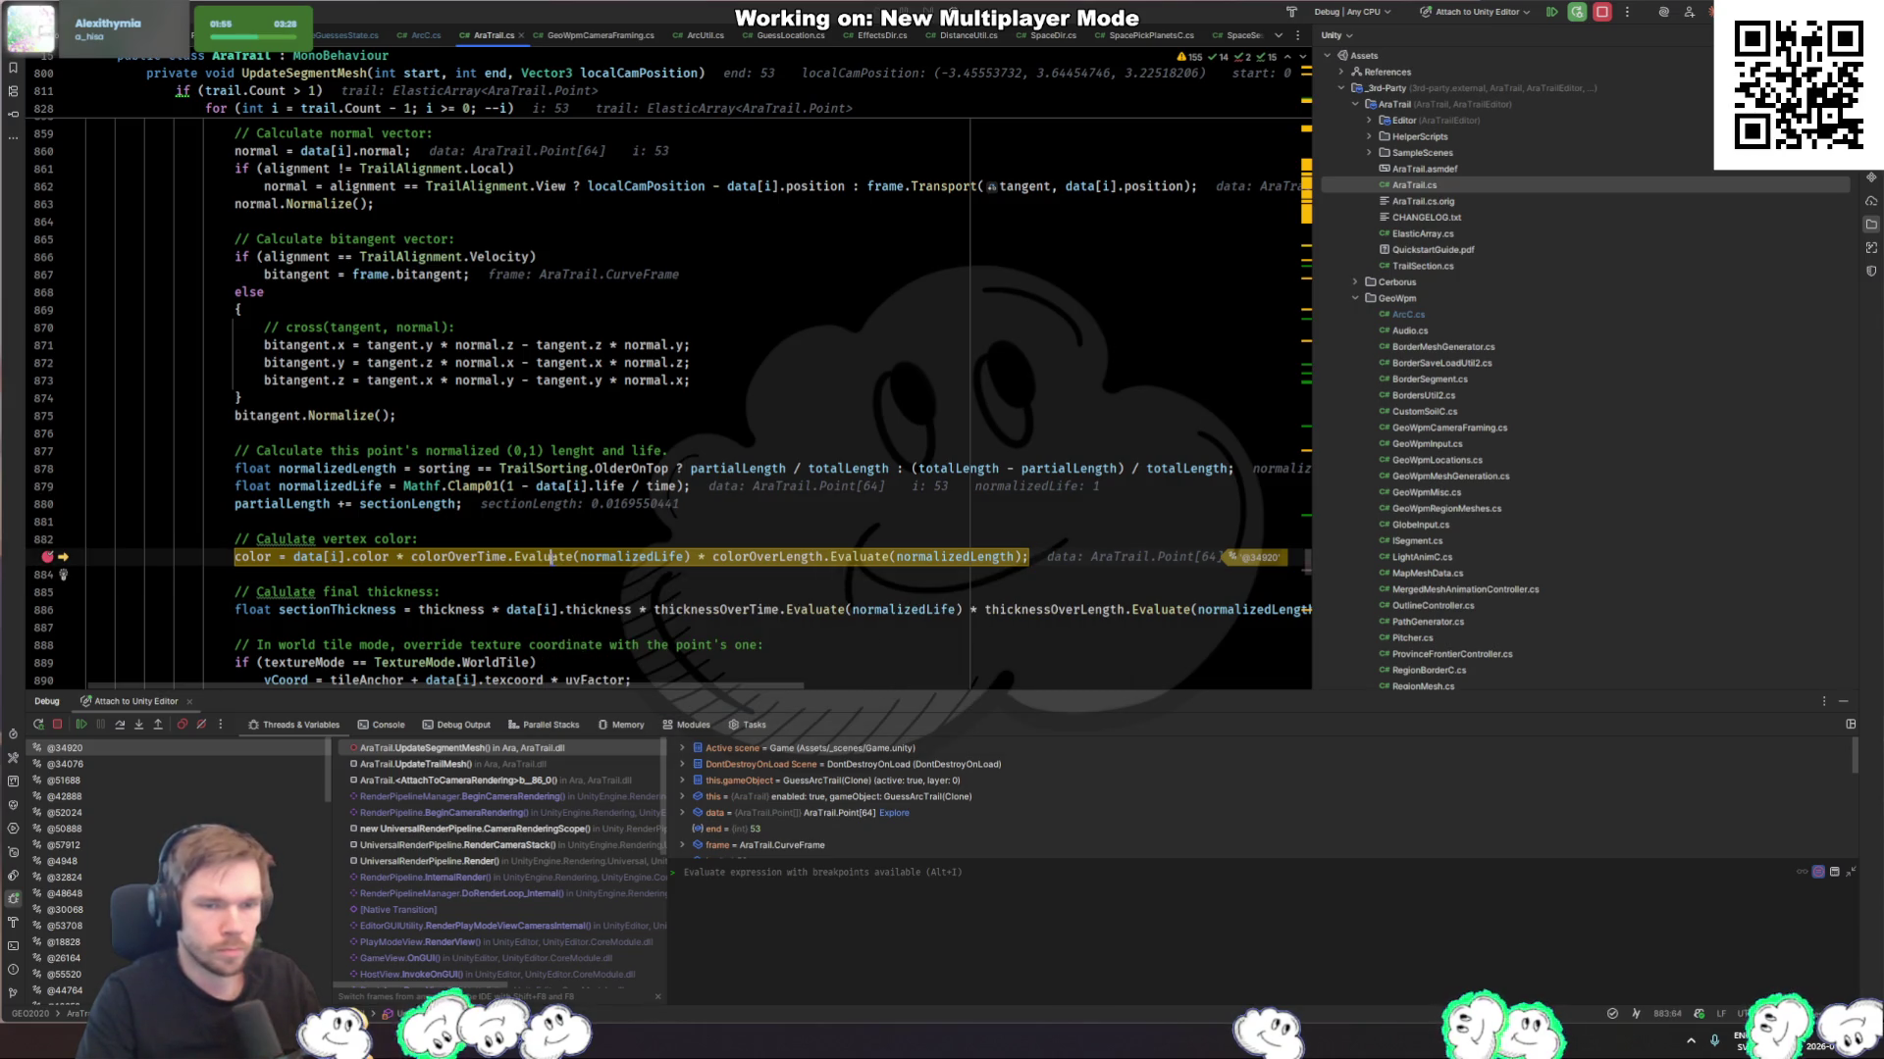
{"action": "left_click", "coordinate": [551, 557], "text": "ctrl"}
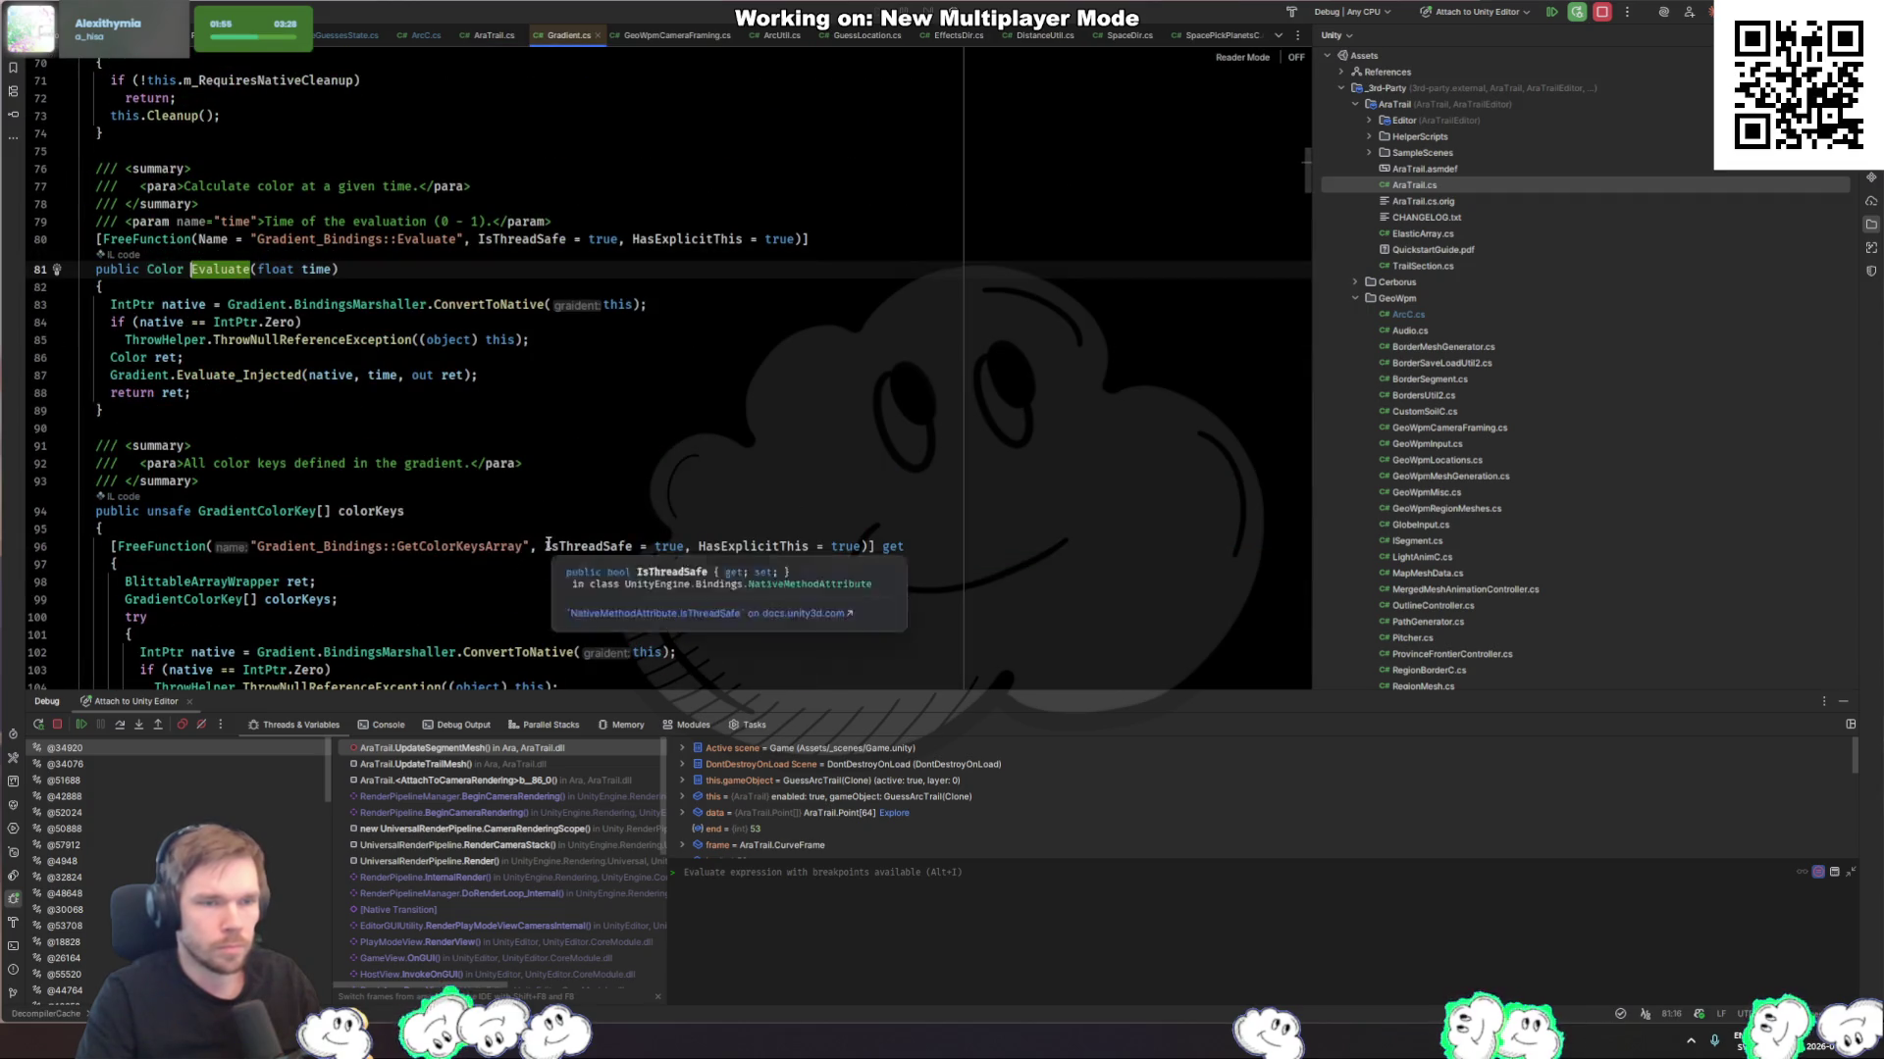
{"action": "key", "text": "ctrl+Tab"}
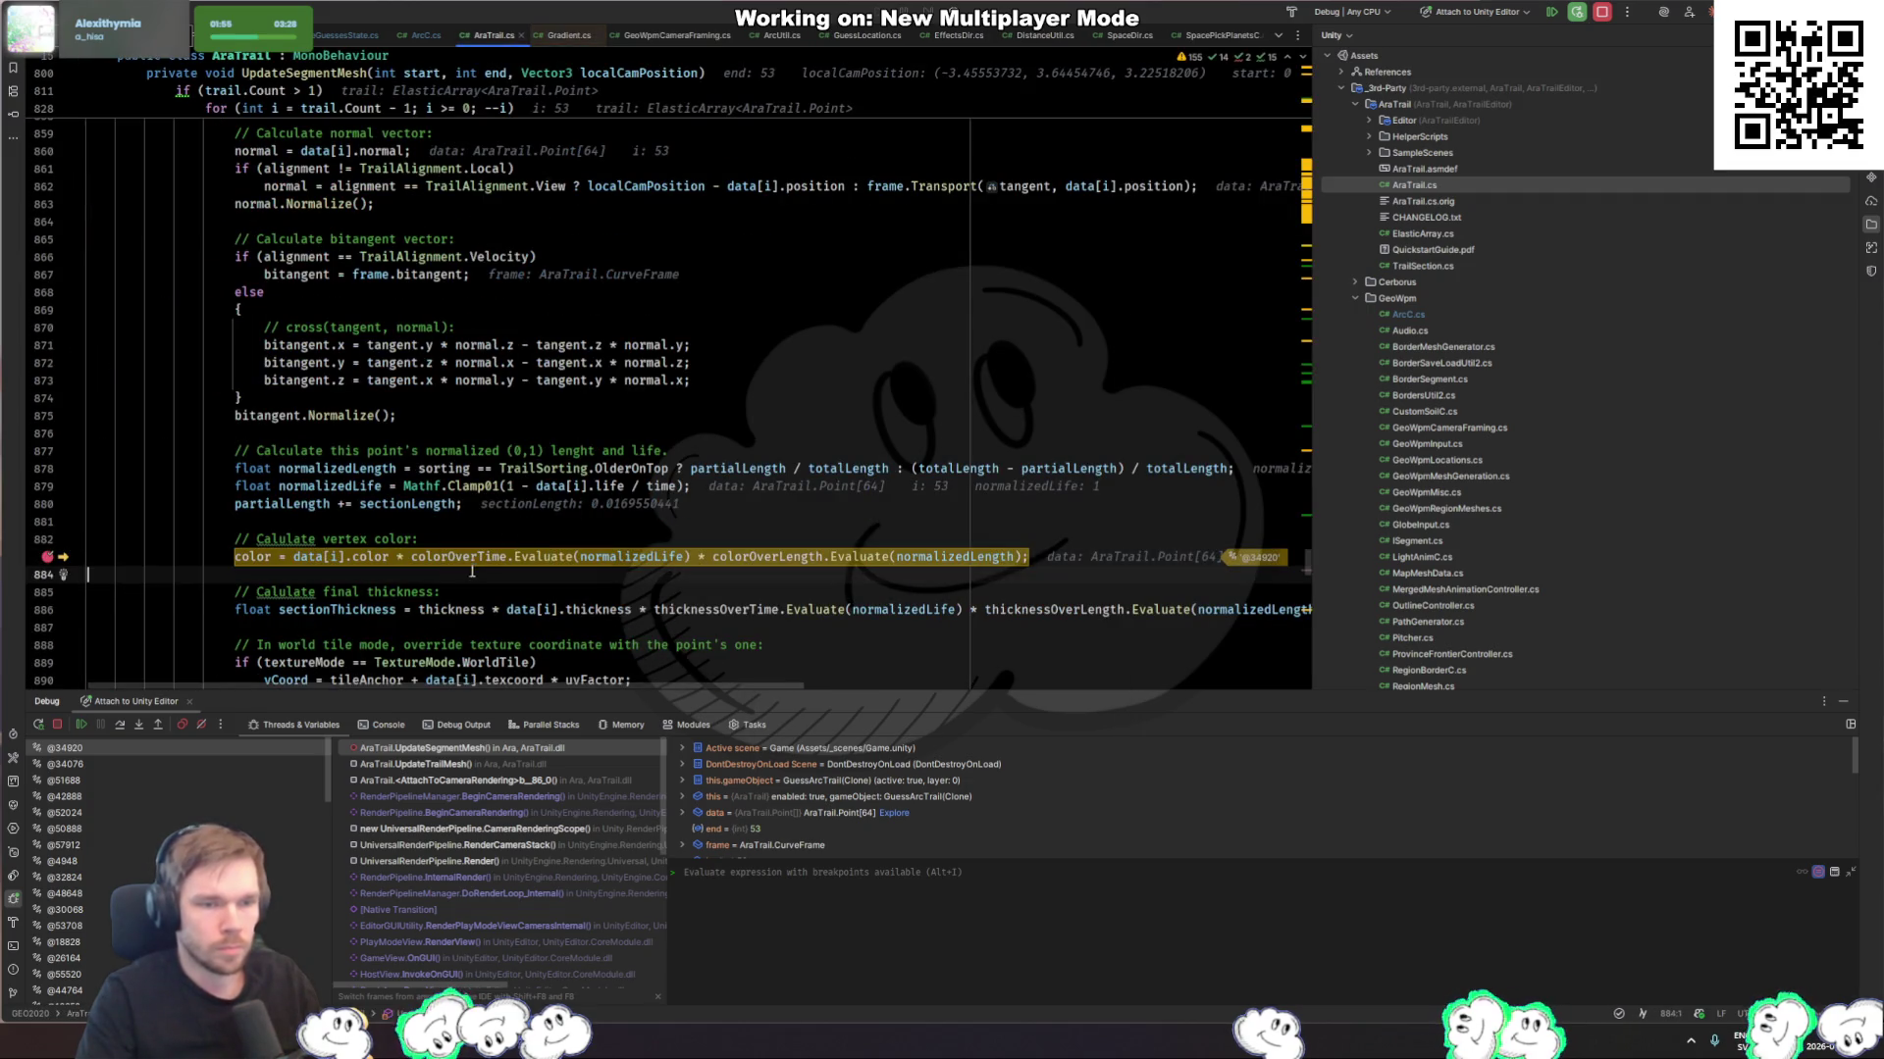
Step: Check the remaining line 883 values, then remove the breakpoint and resume the game
{"action": "mouse_move", "coordinate": [375, 556]}
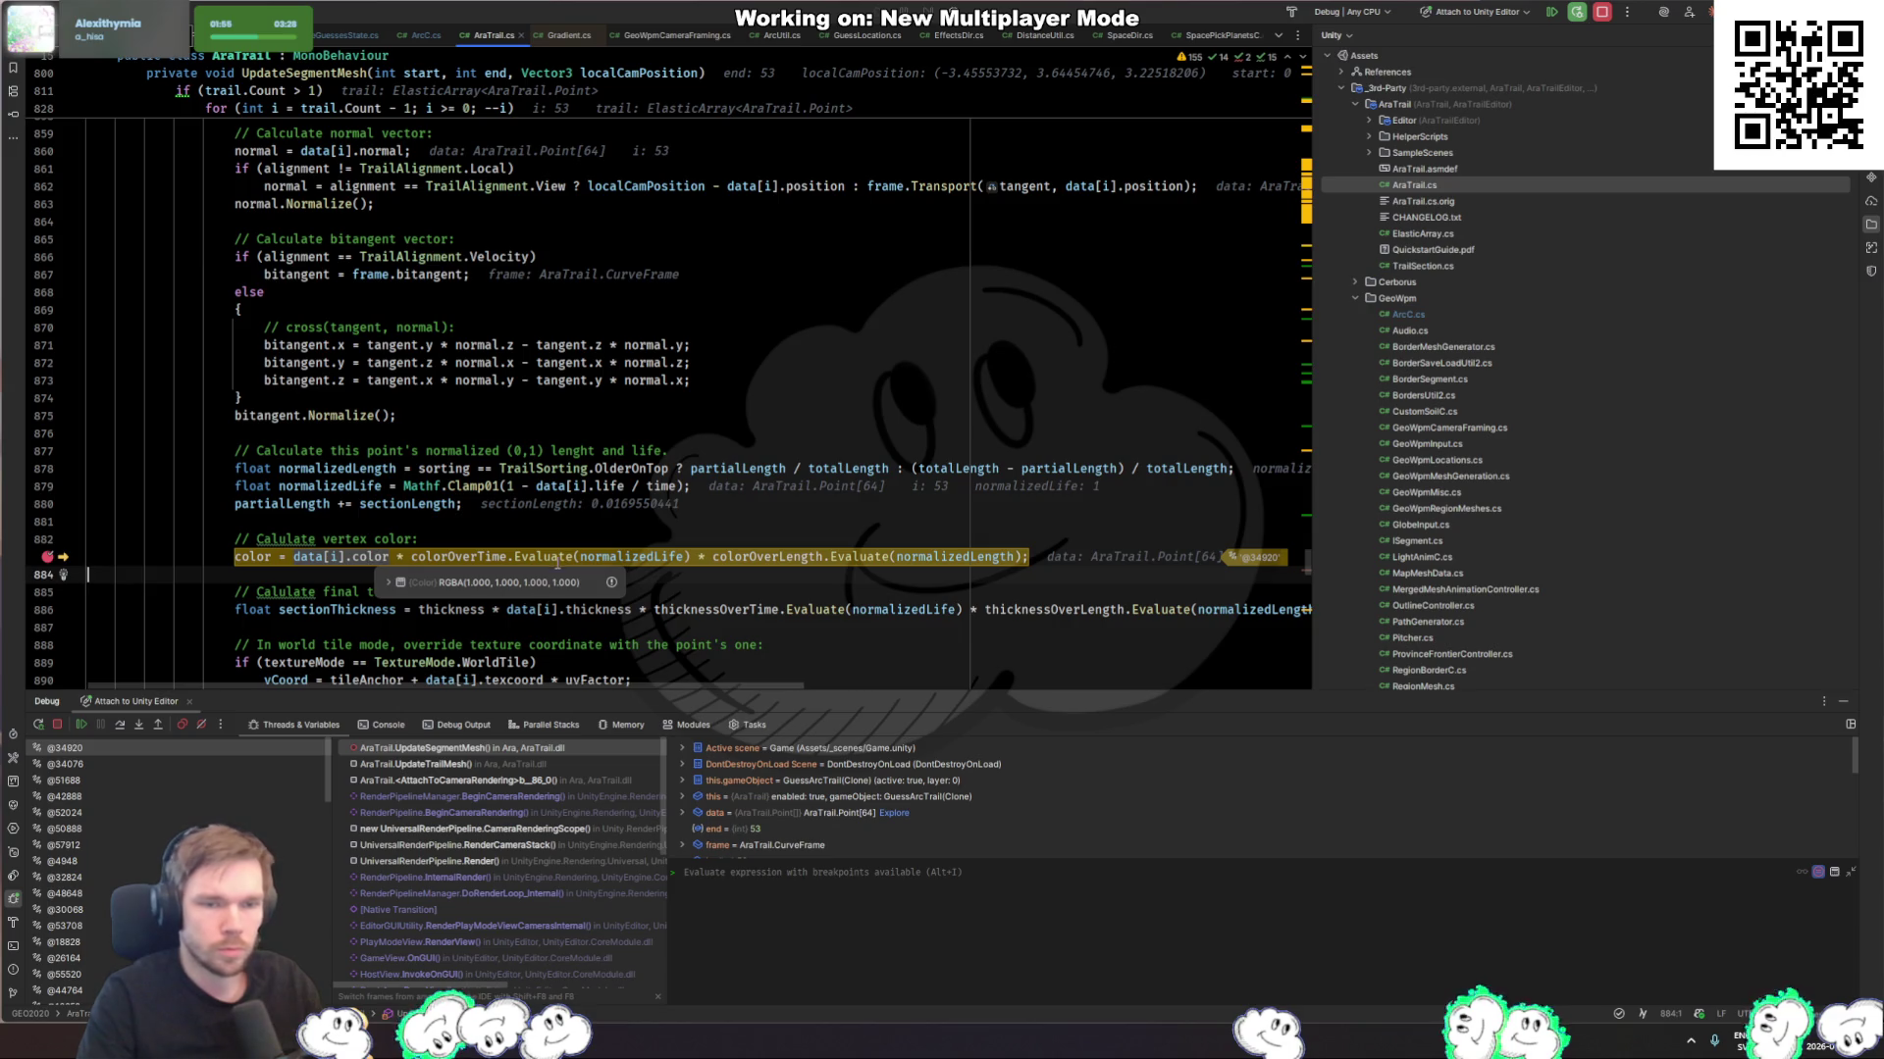
{"action": "mouse_move", "coordinate": [481, 556]}
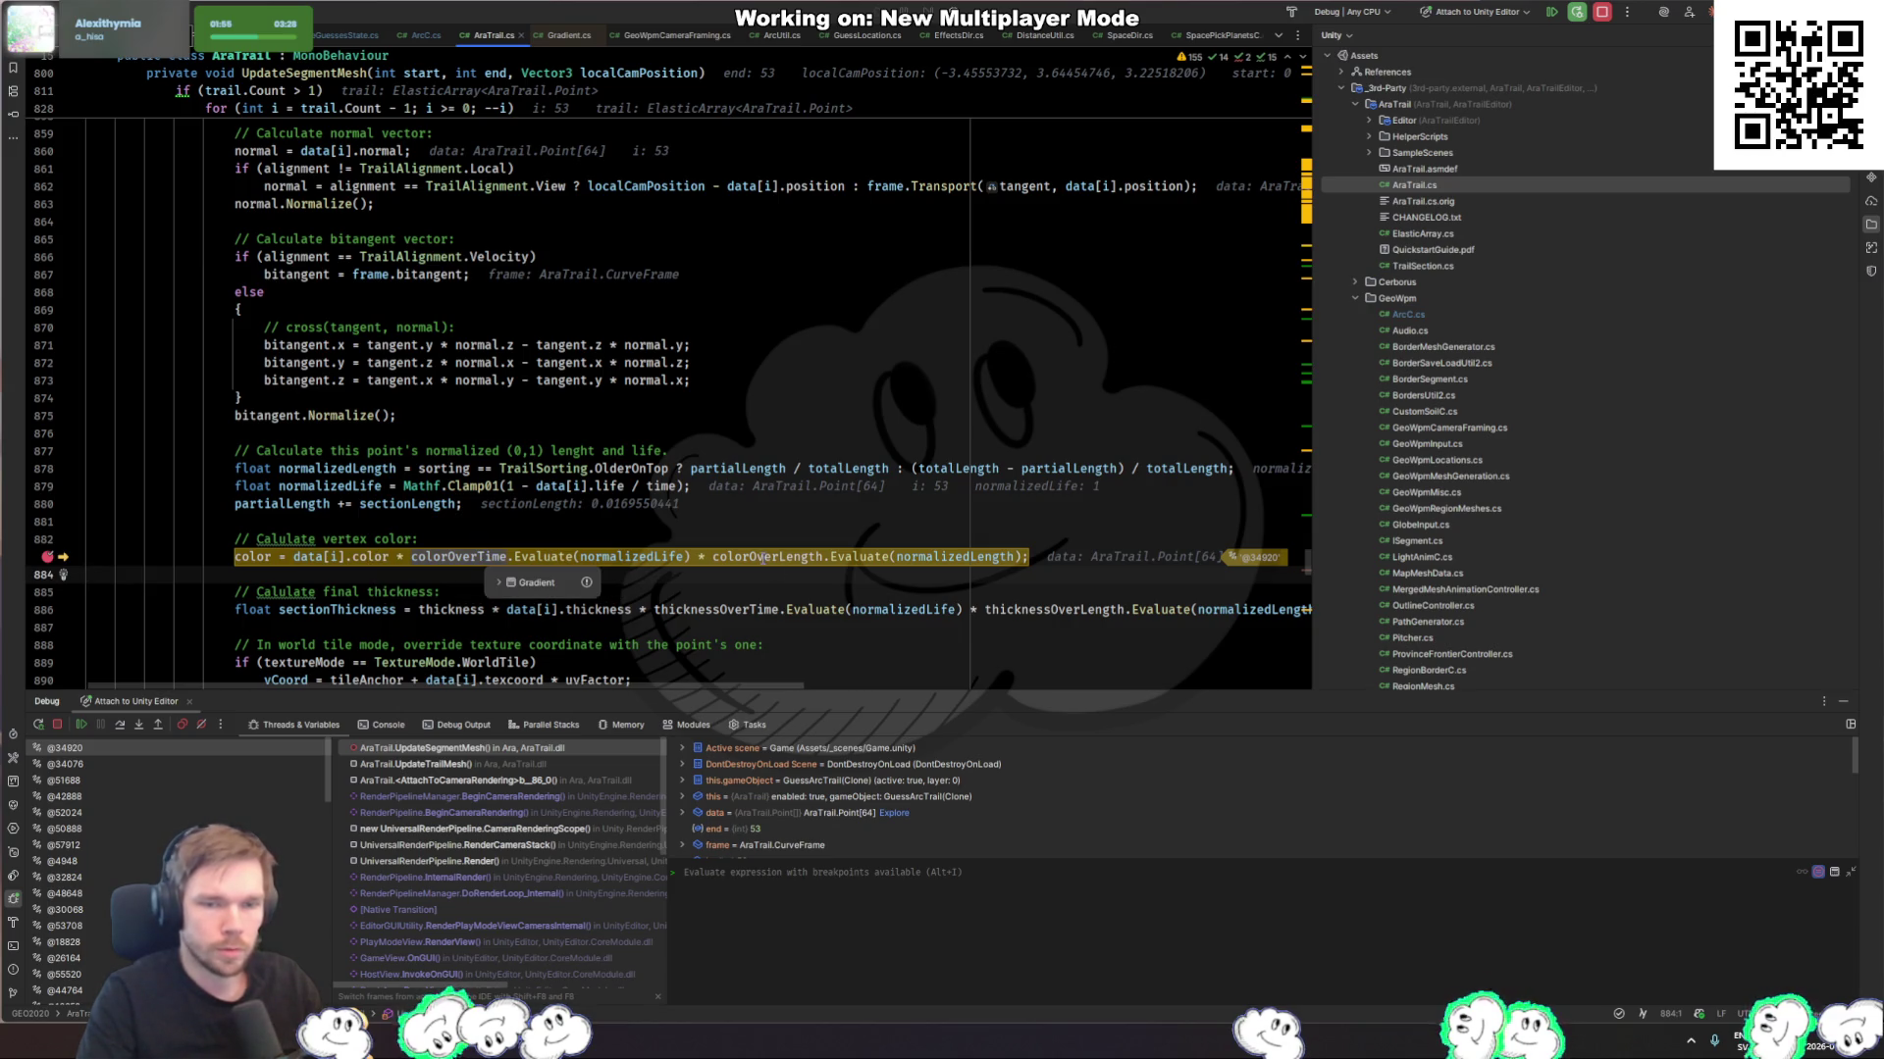
{"action": "mouse_move", "coordinate": [763, 558]}
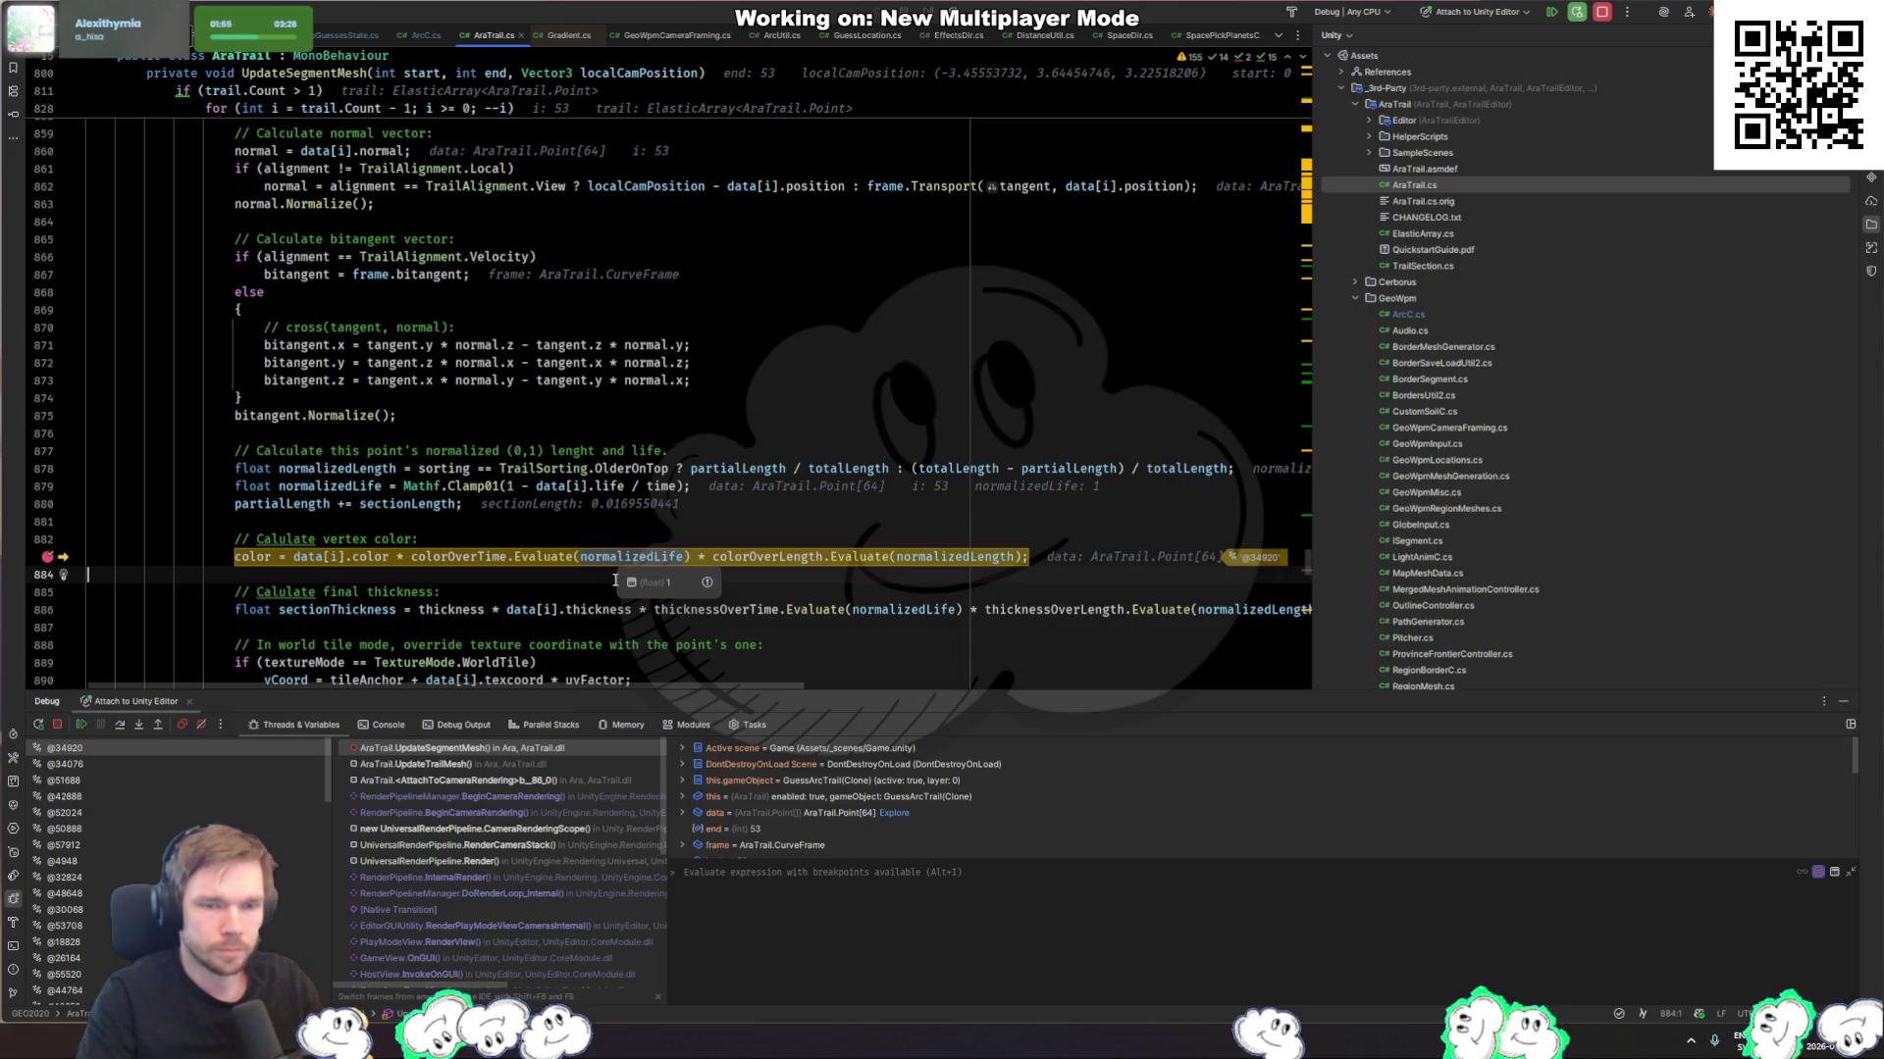
{"action": "key", "text": "F5"}
{"action": "key", "text": "F5"}
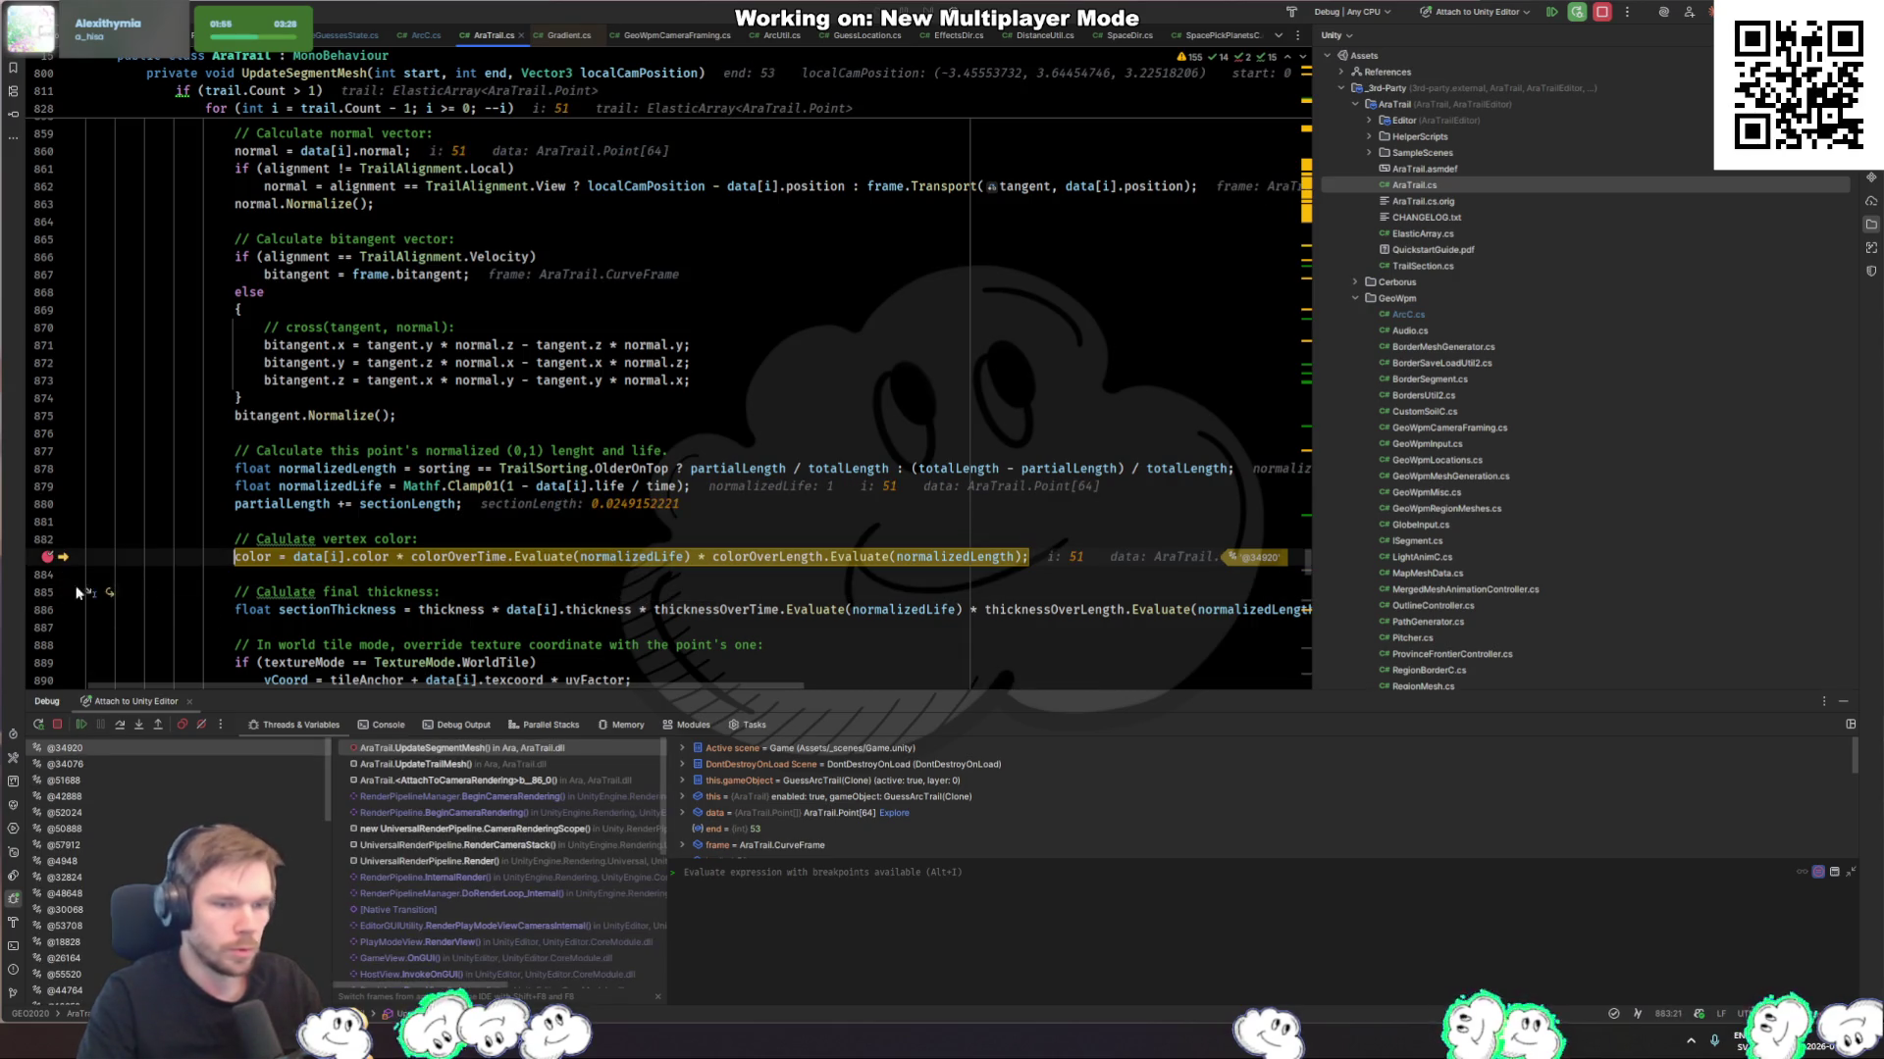
{"action": "left_click", "coordinate": [47, 557]}
{"action": "key", "text": "F5"}
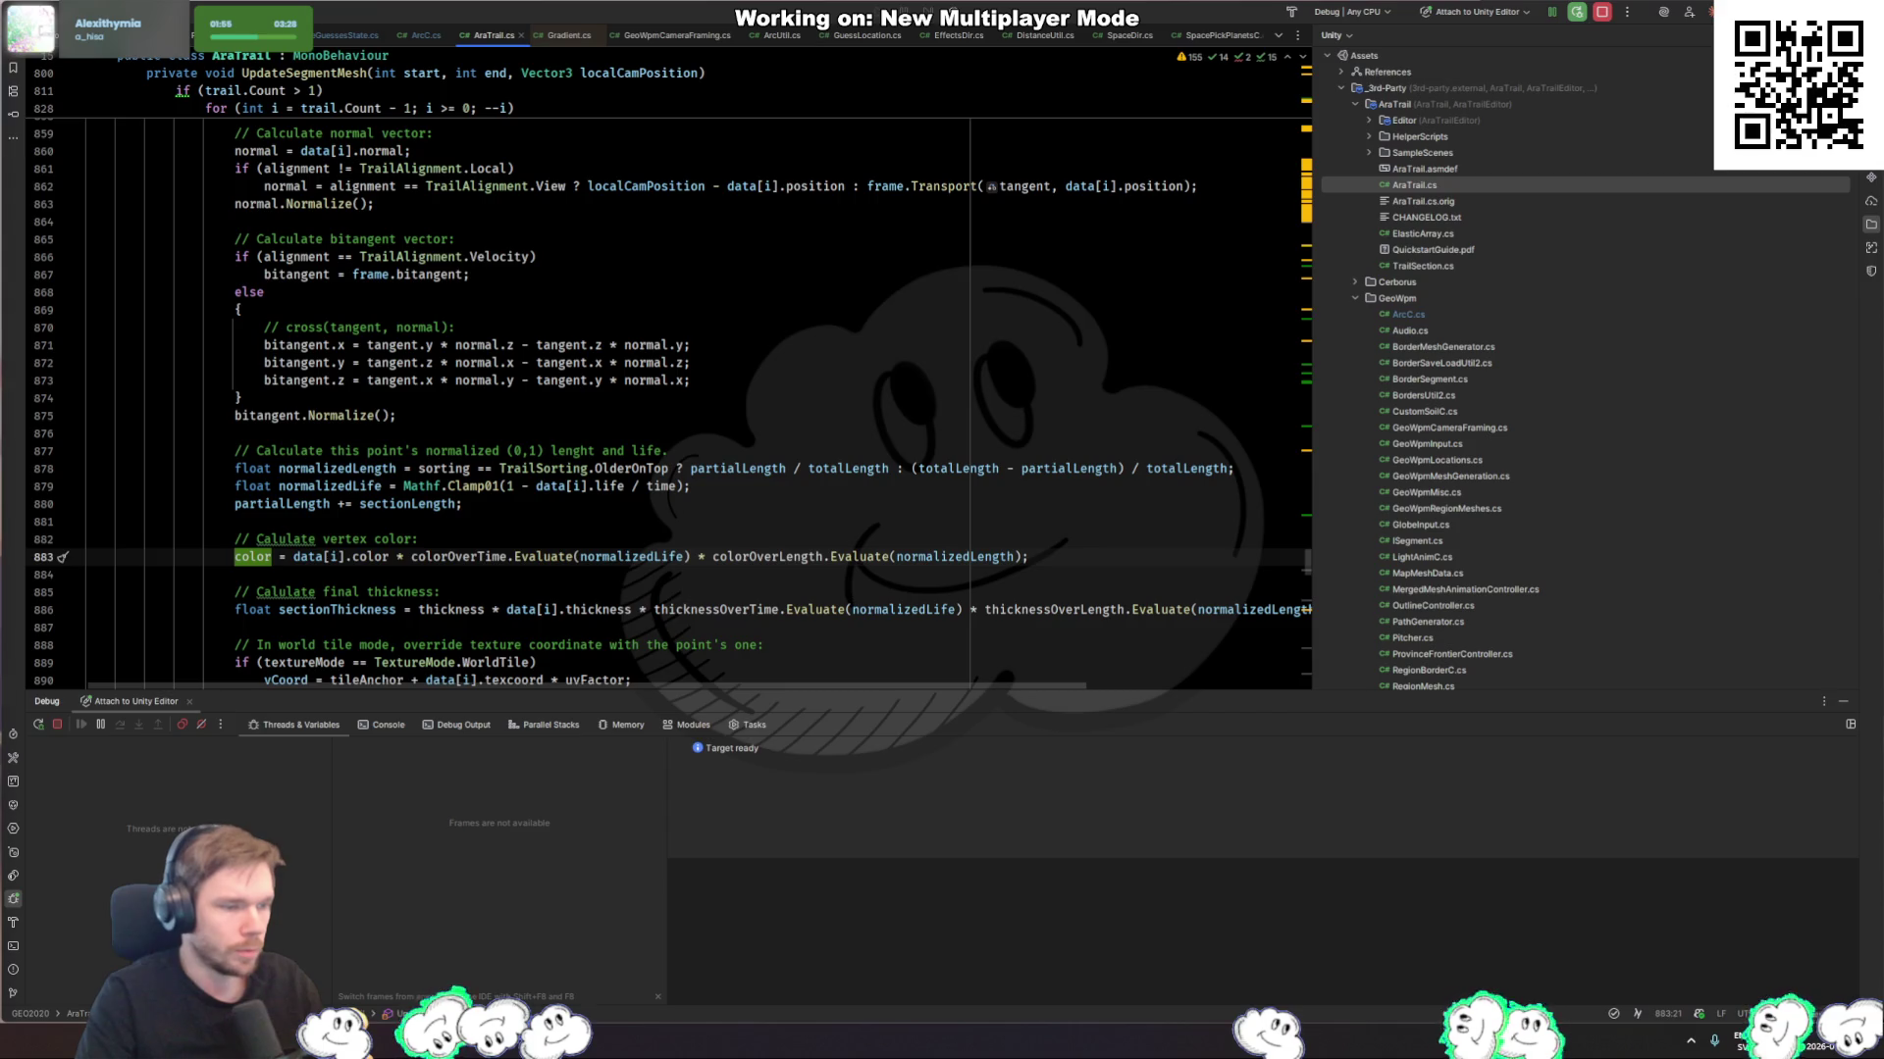
{"action": "key", "text": "alt+Tab"}
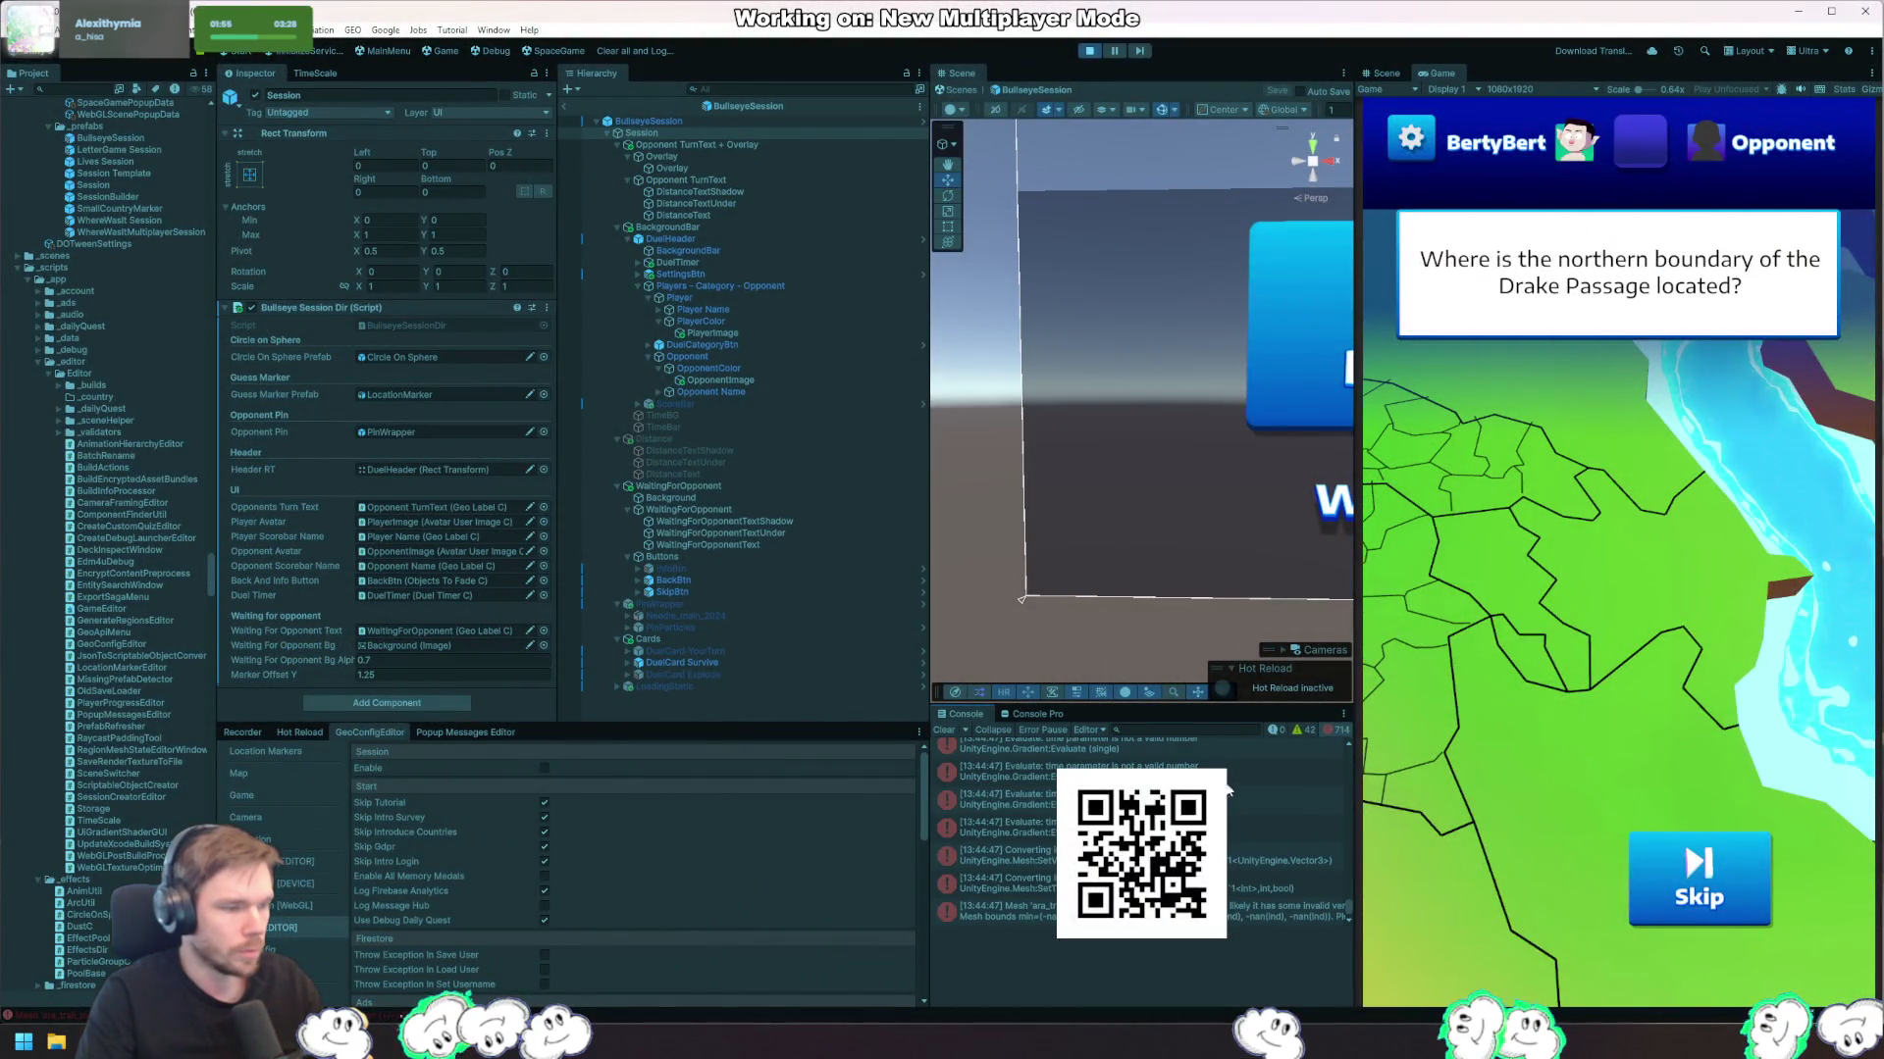
Step: Open AraTrail.cs line 791 from the MinMaxAABB error's stack trace, then return to CompareGuessesState.cs
{"action": "left_click", "coordinate": [1286, 860]}
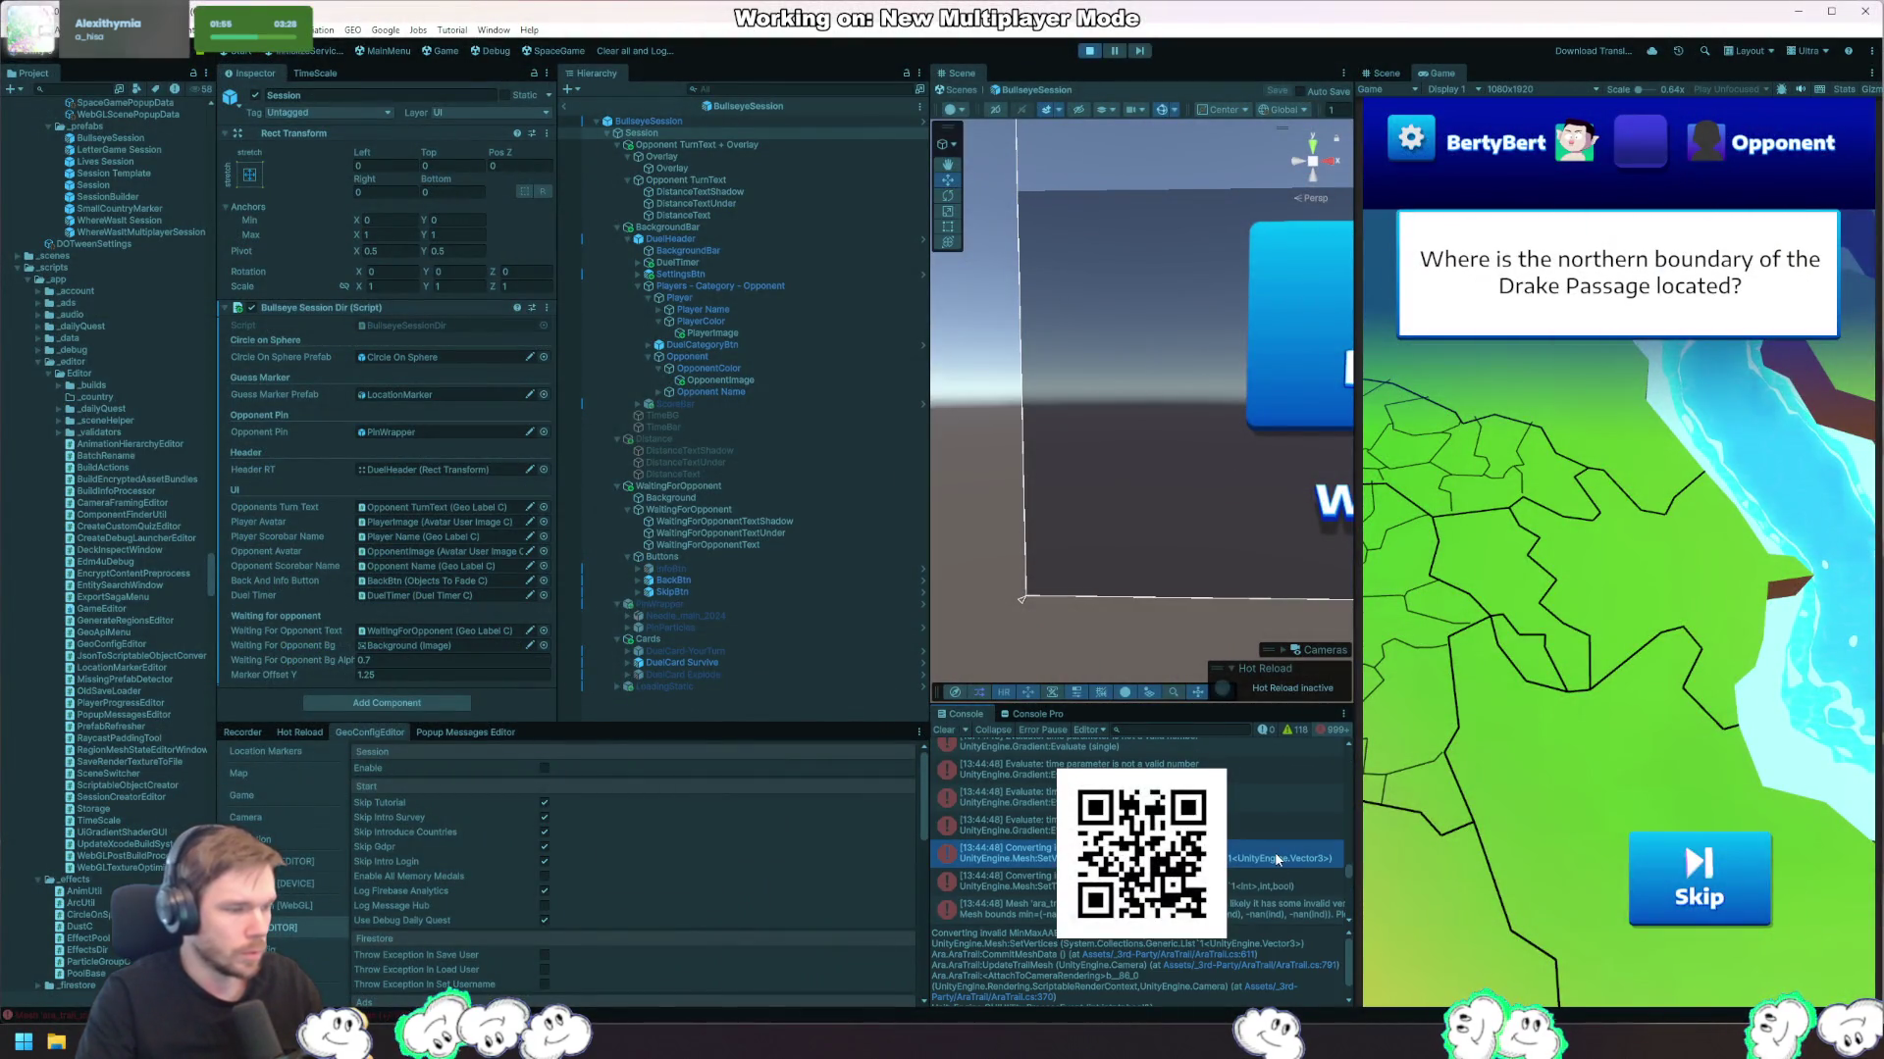
{"action": "left_click", "coordinate": [1260, 966]}
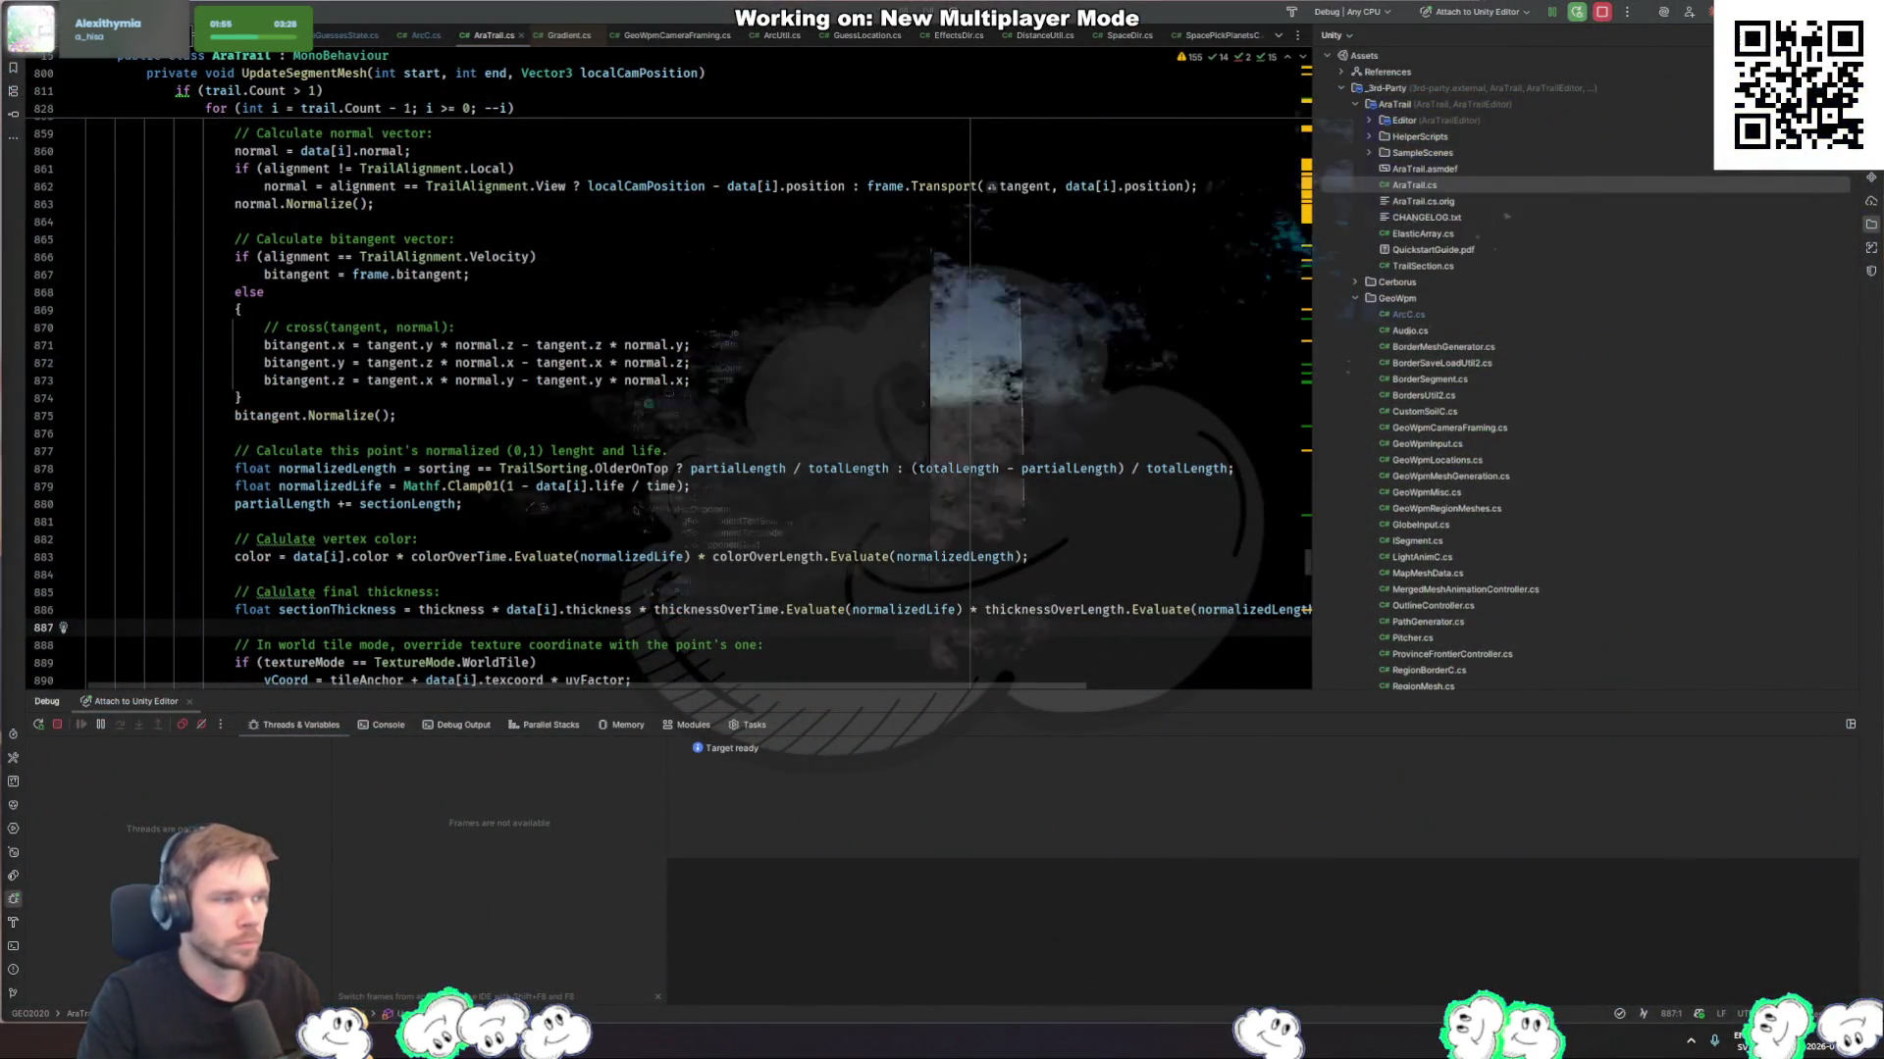
{"action": "left_click", "coordinate": [542, 556], "text": "ctrl"}
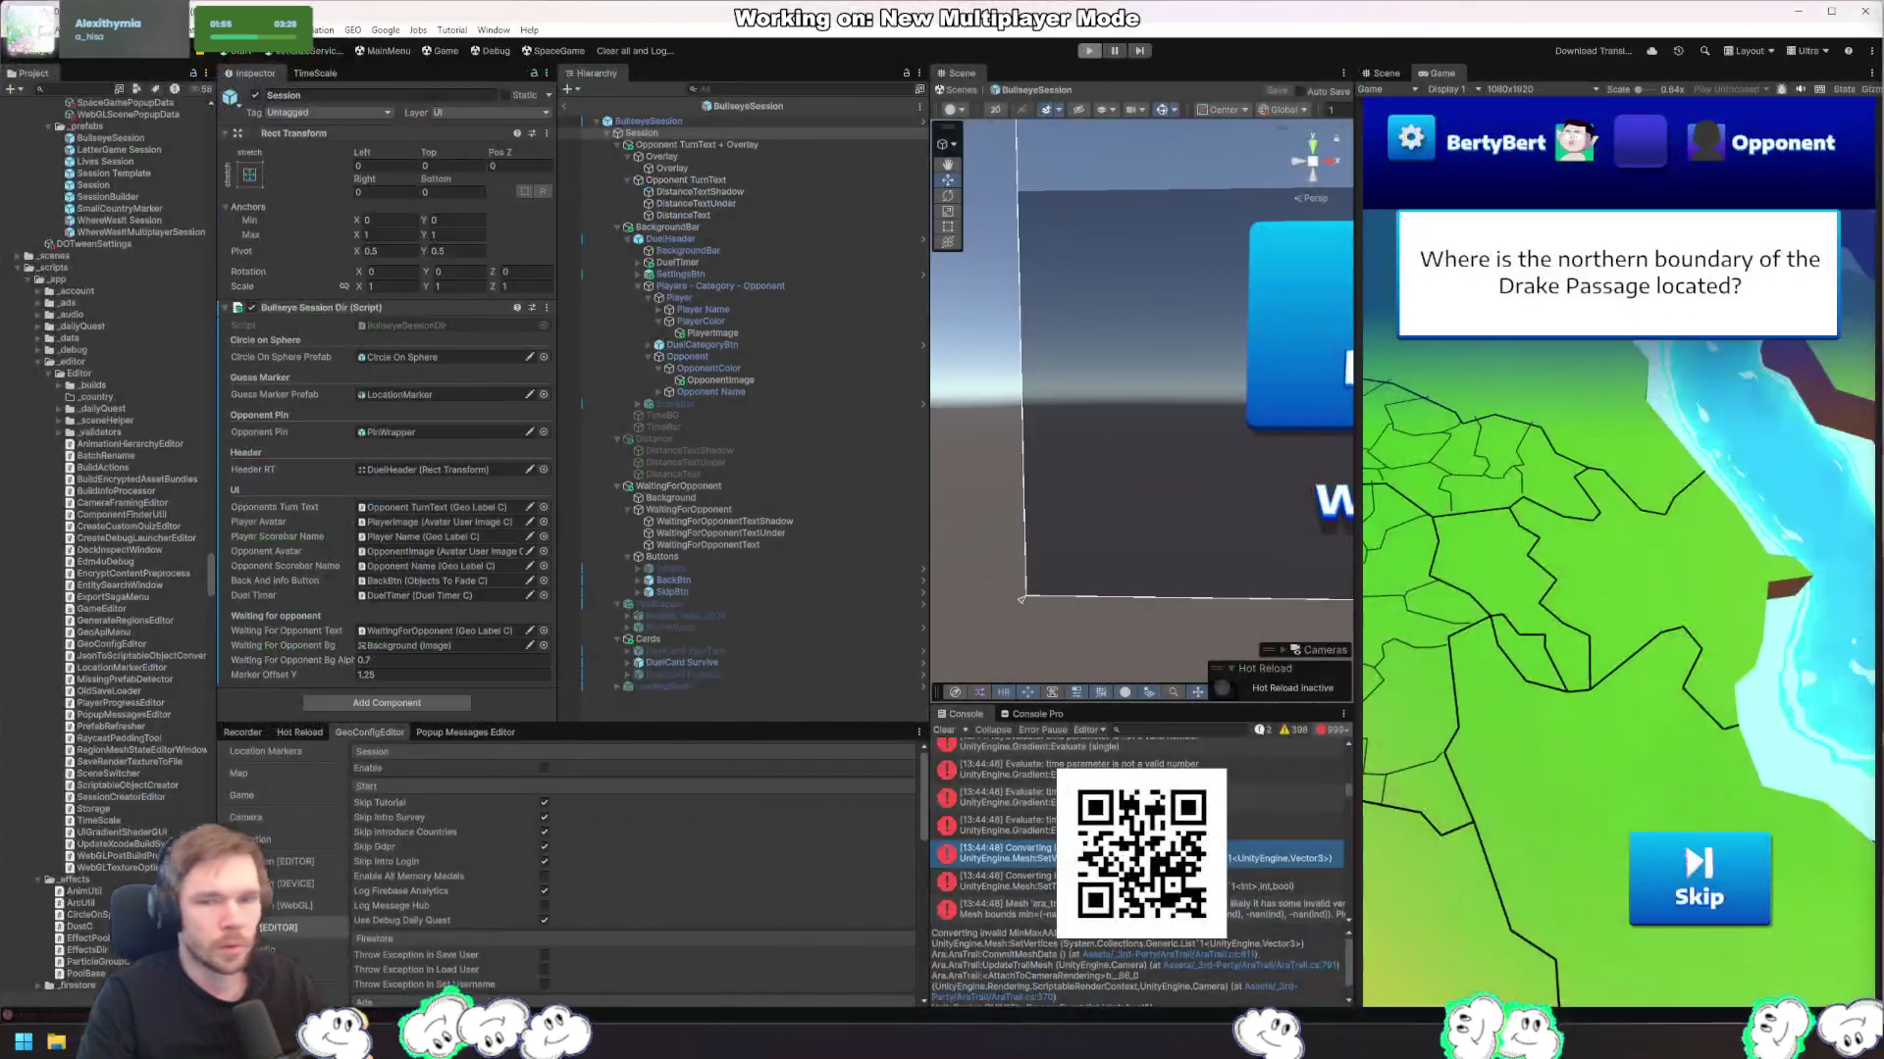
{"action": "key", "text": "ctrl+Tab"}
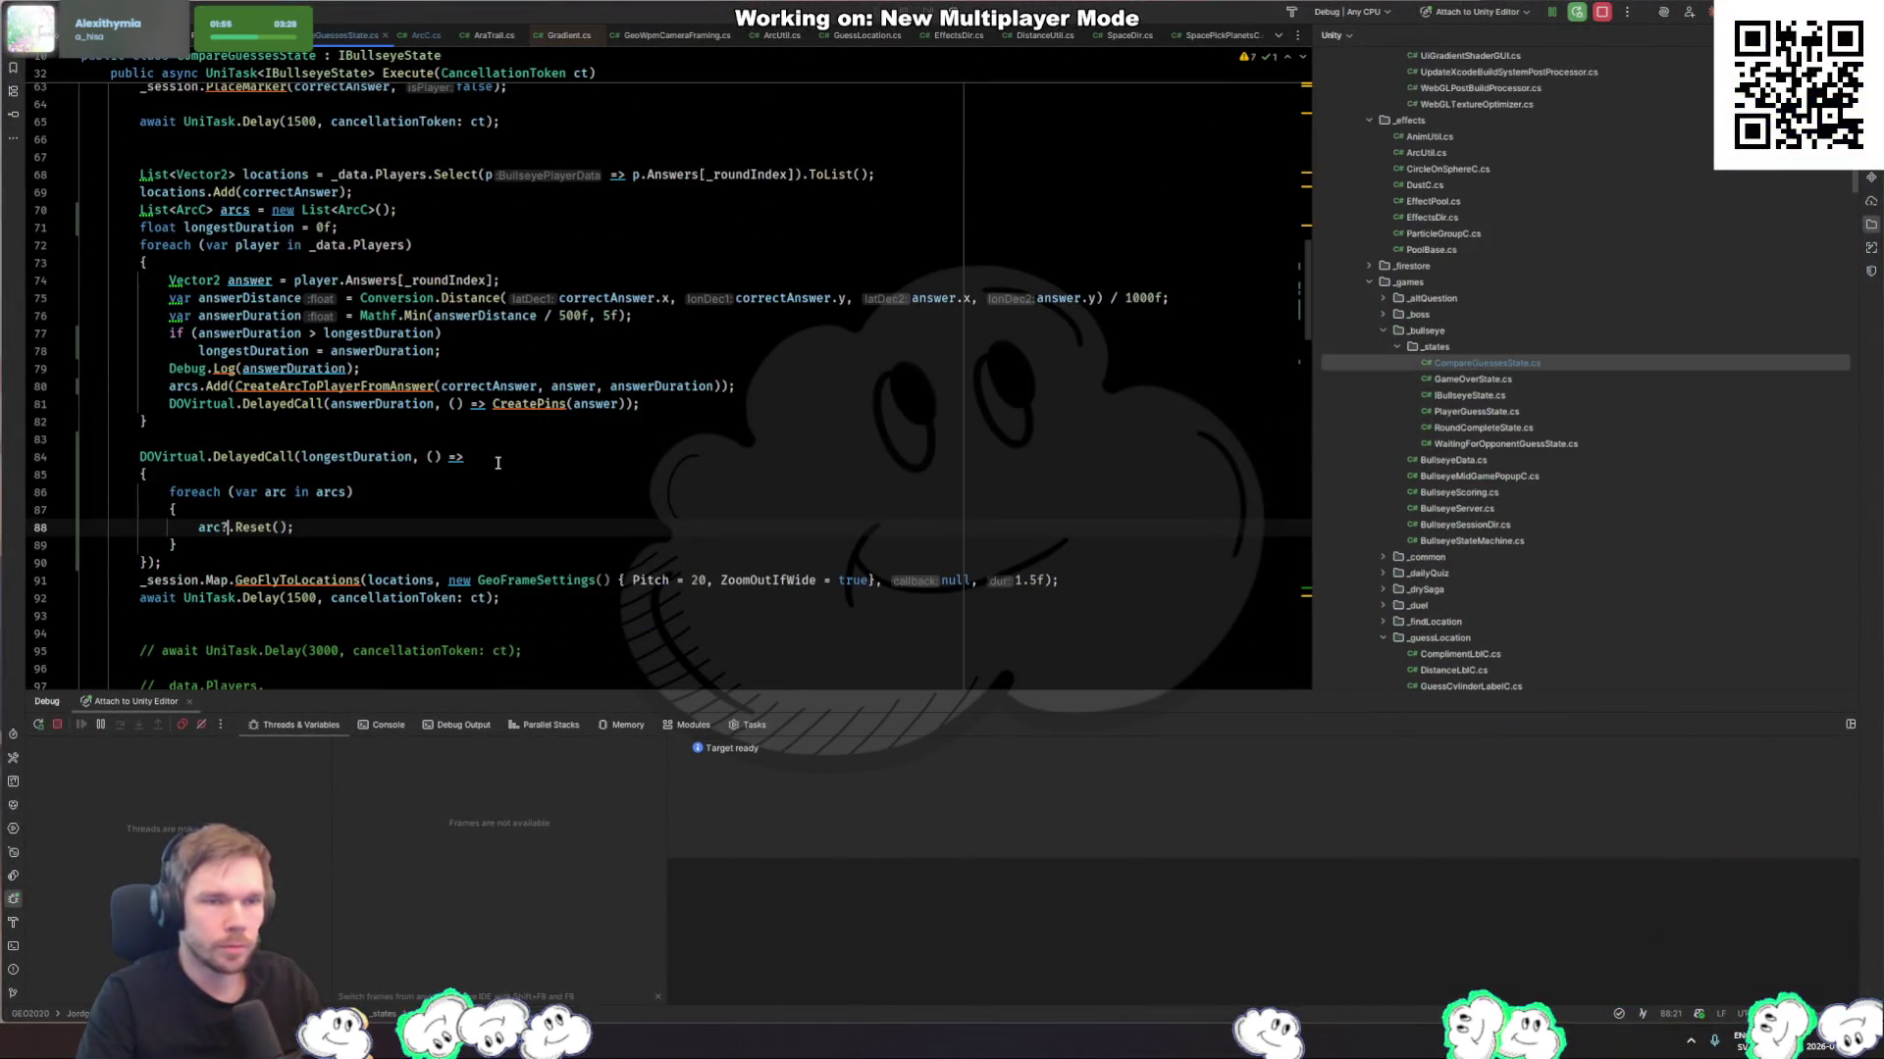
Step: Trace Reset's usages to the SpacePickPlanetsC.cs arc call and open AddSpaceArc in ArcUtil.cs
{"action": "scroll", "coordinate": [392, 446], "scroll_direction": "down", "scroll_amount": 5}
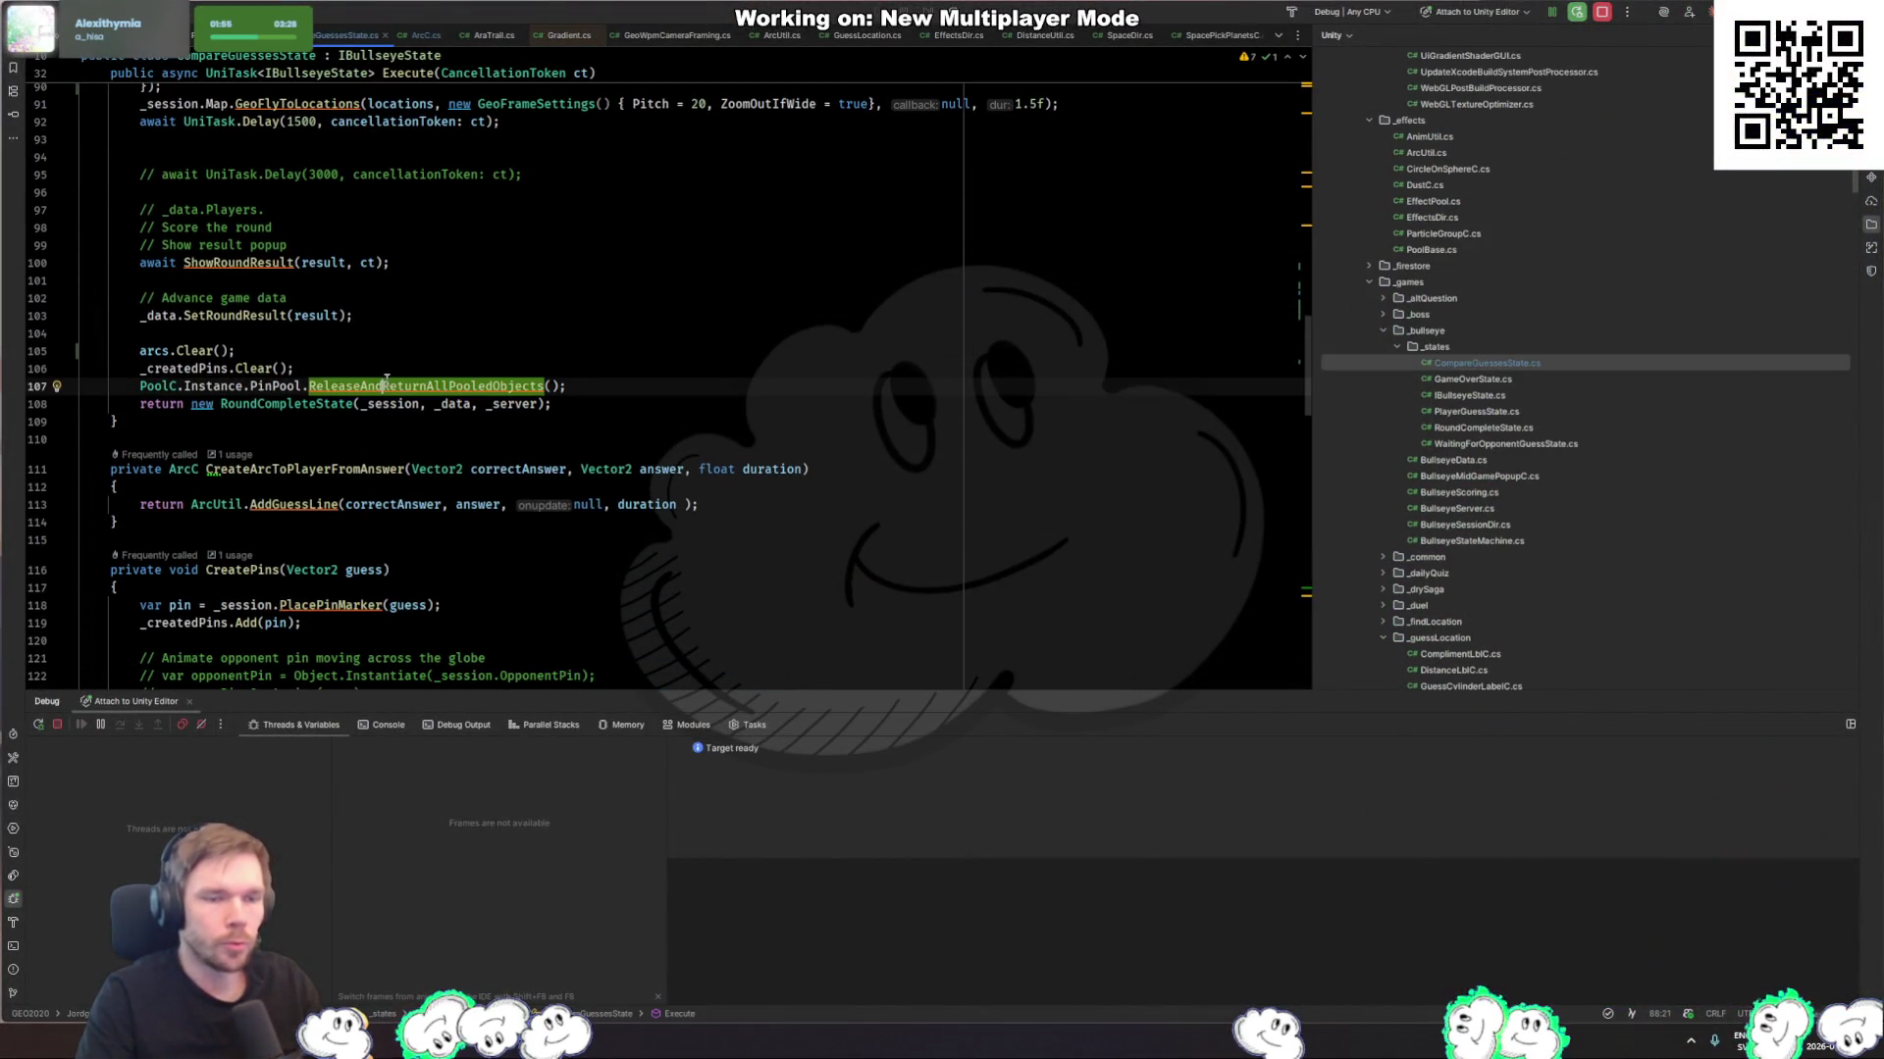
{"action": "scroll", "coordinate": [405, 444], "scroll_direction": "up", "scroll_amount": 8}
{"action": "left_click", "coordinate": [253, 473], "text": "ctrl"}
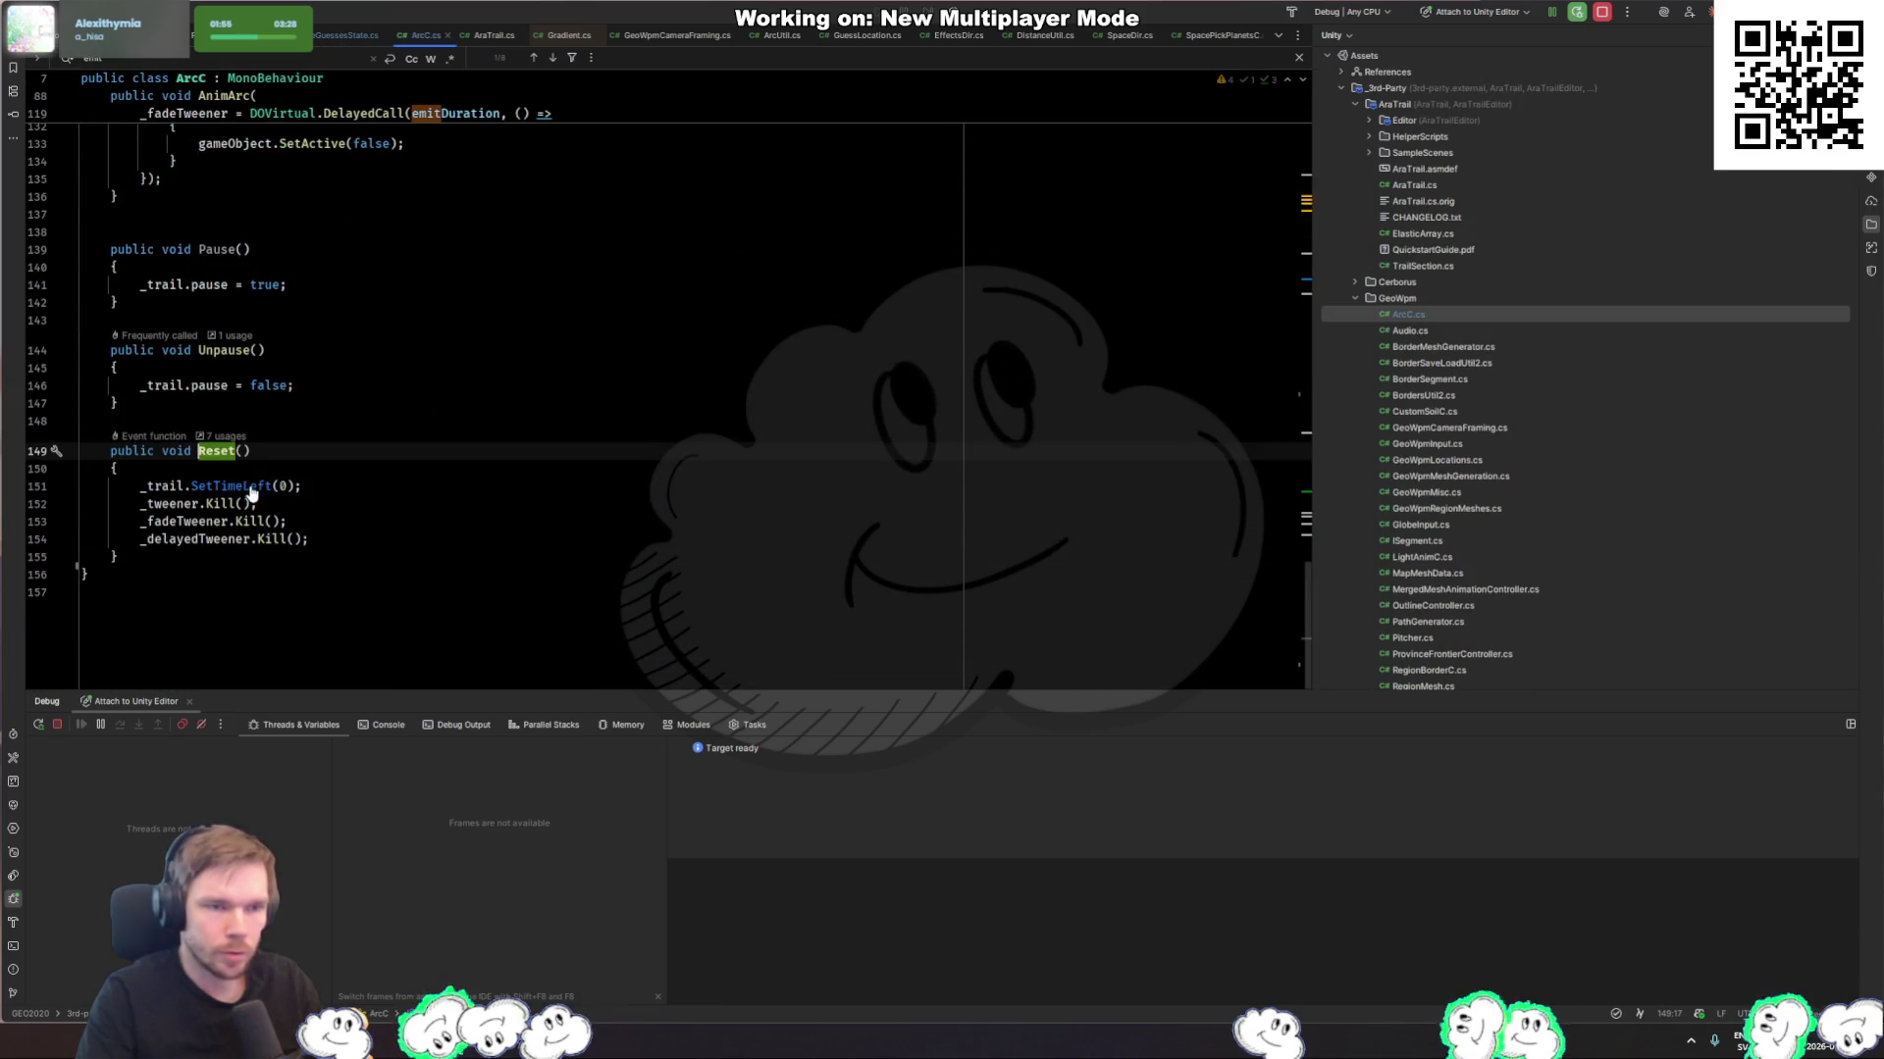
{"action": "left_click", "coordinate": [222, 452], "text": "ctrl"}
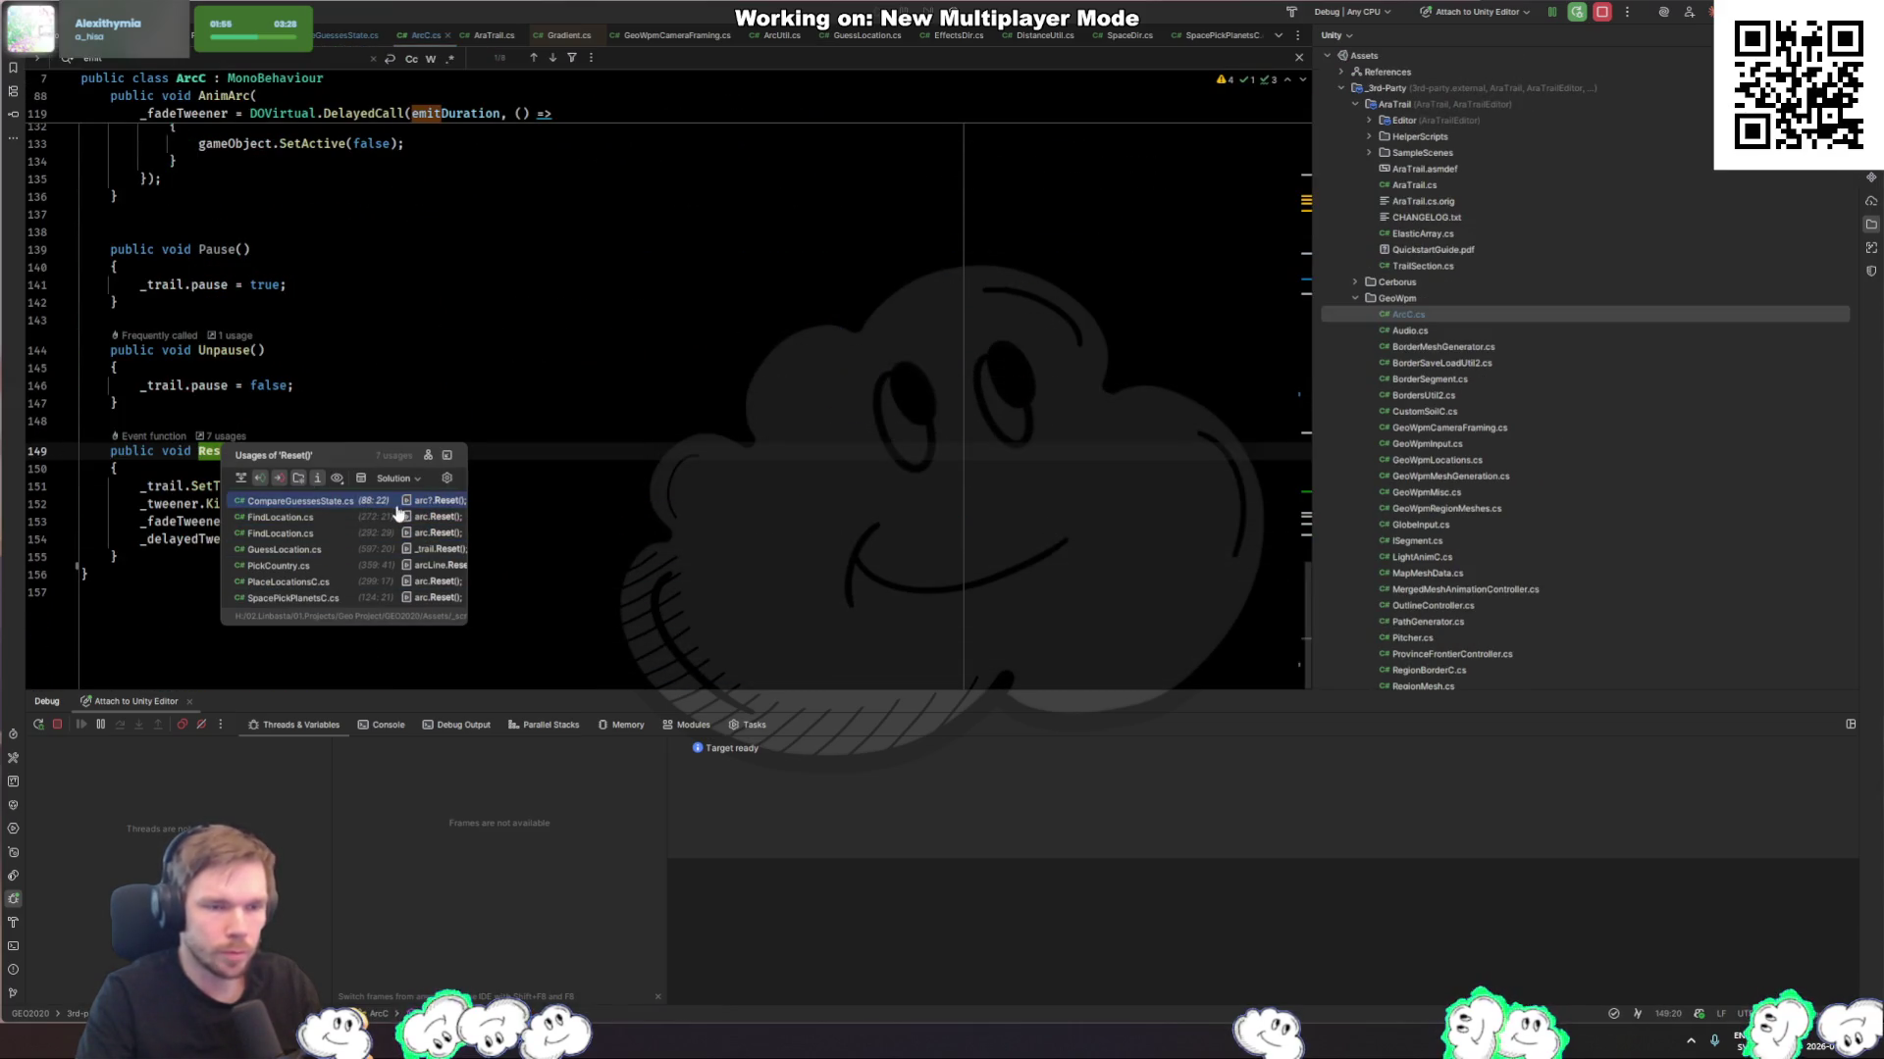
{"action": "left_click", "coordinate": [343, 598]}
{"action": "scroll", "coordinate": [392, 441], "scroll_direction": "up", "scroll_amount": 3}
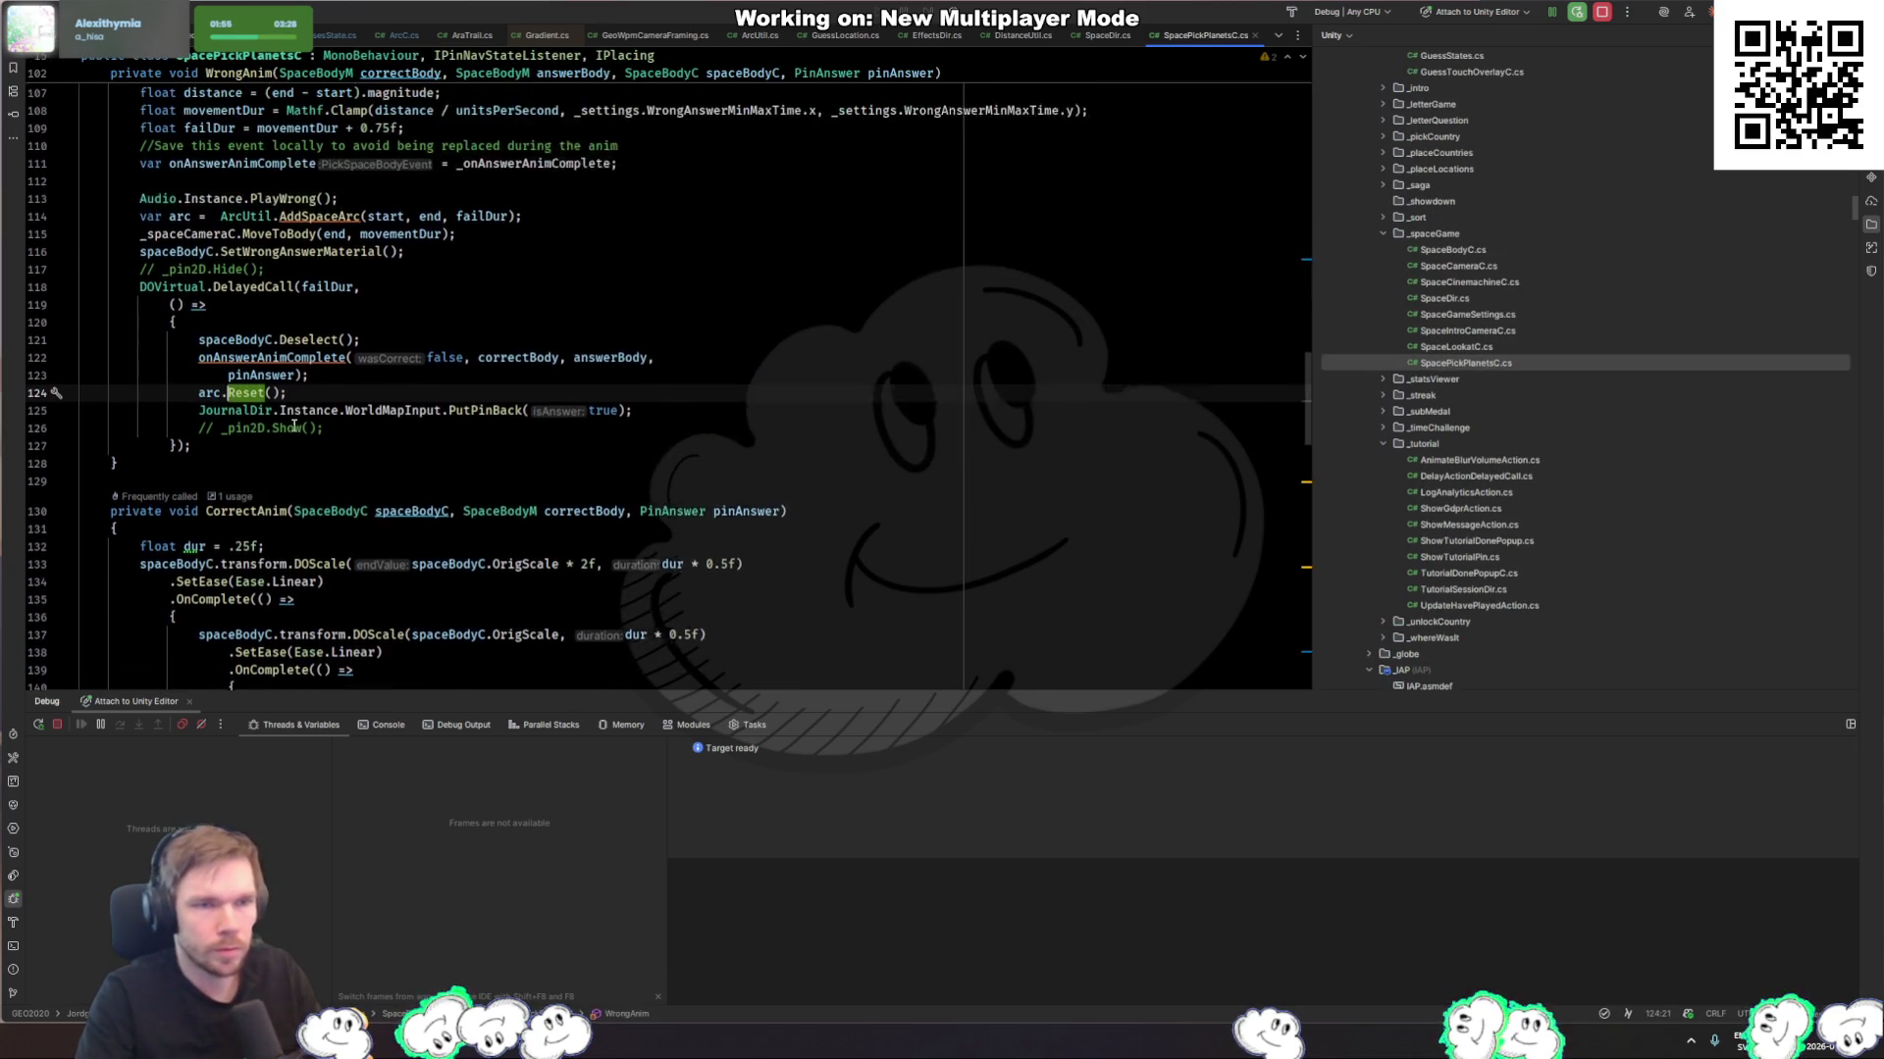
{"action": "left_click", "coordinate": [210, 428]}
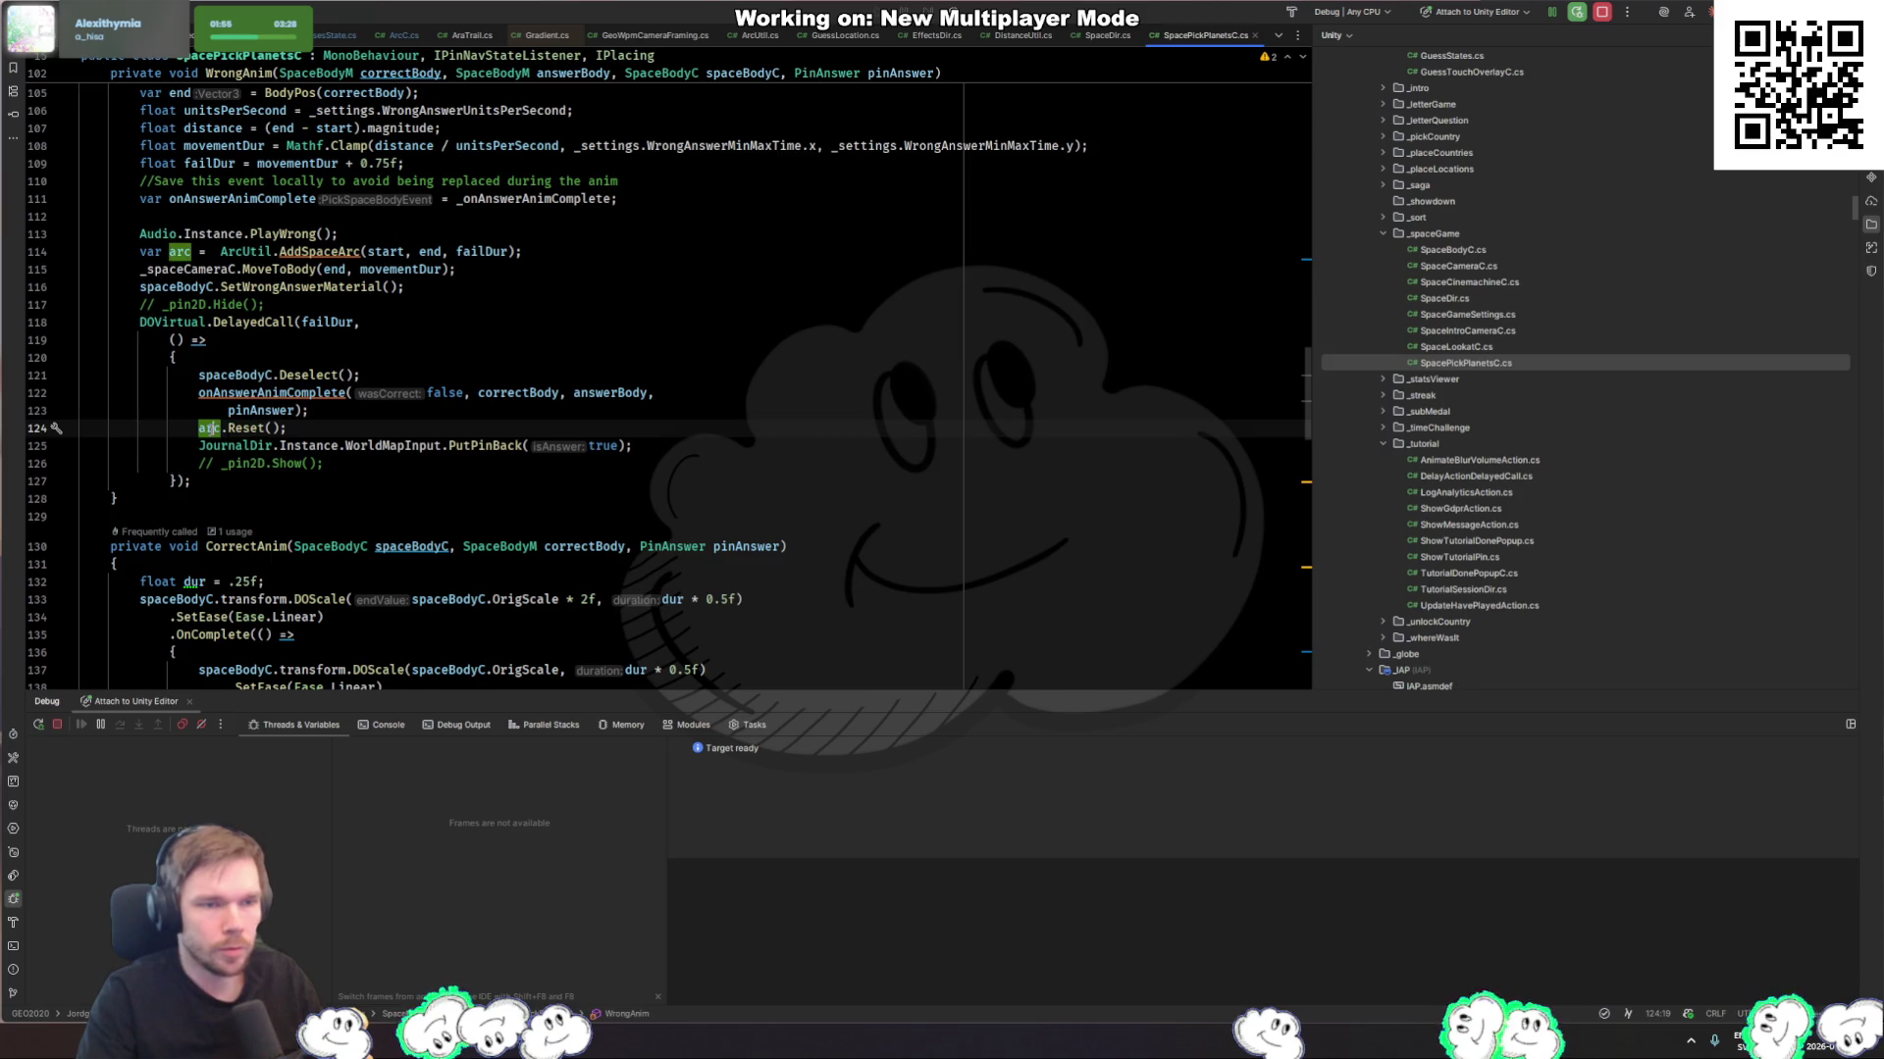
{"action": "left_click", "coordinate": [333, 253], "text": "ctrl"}
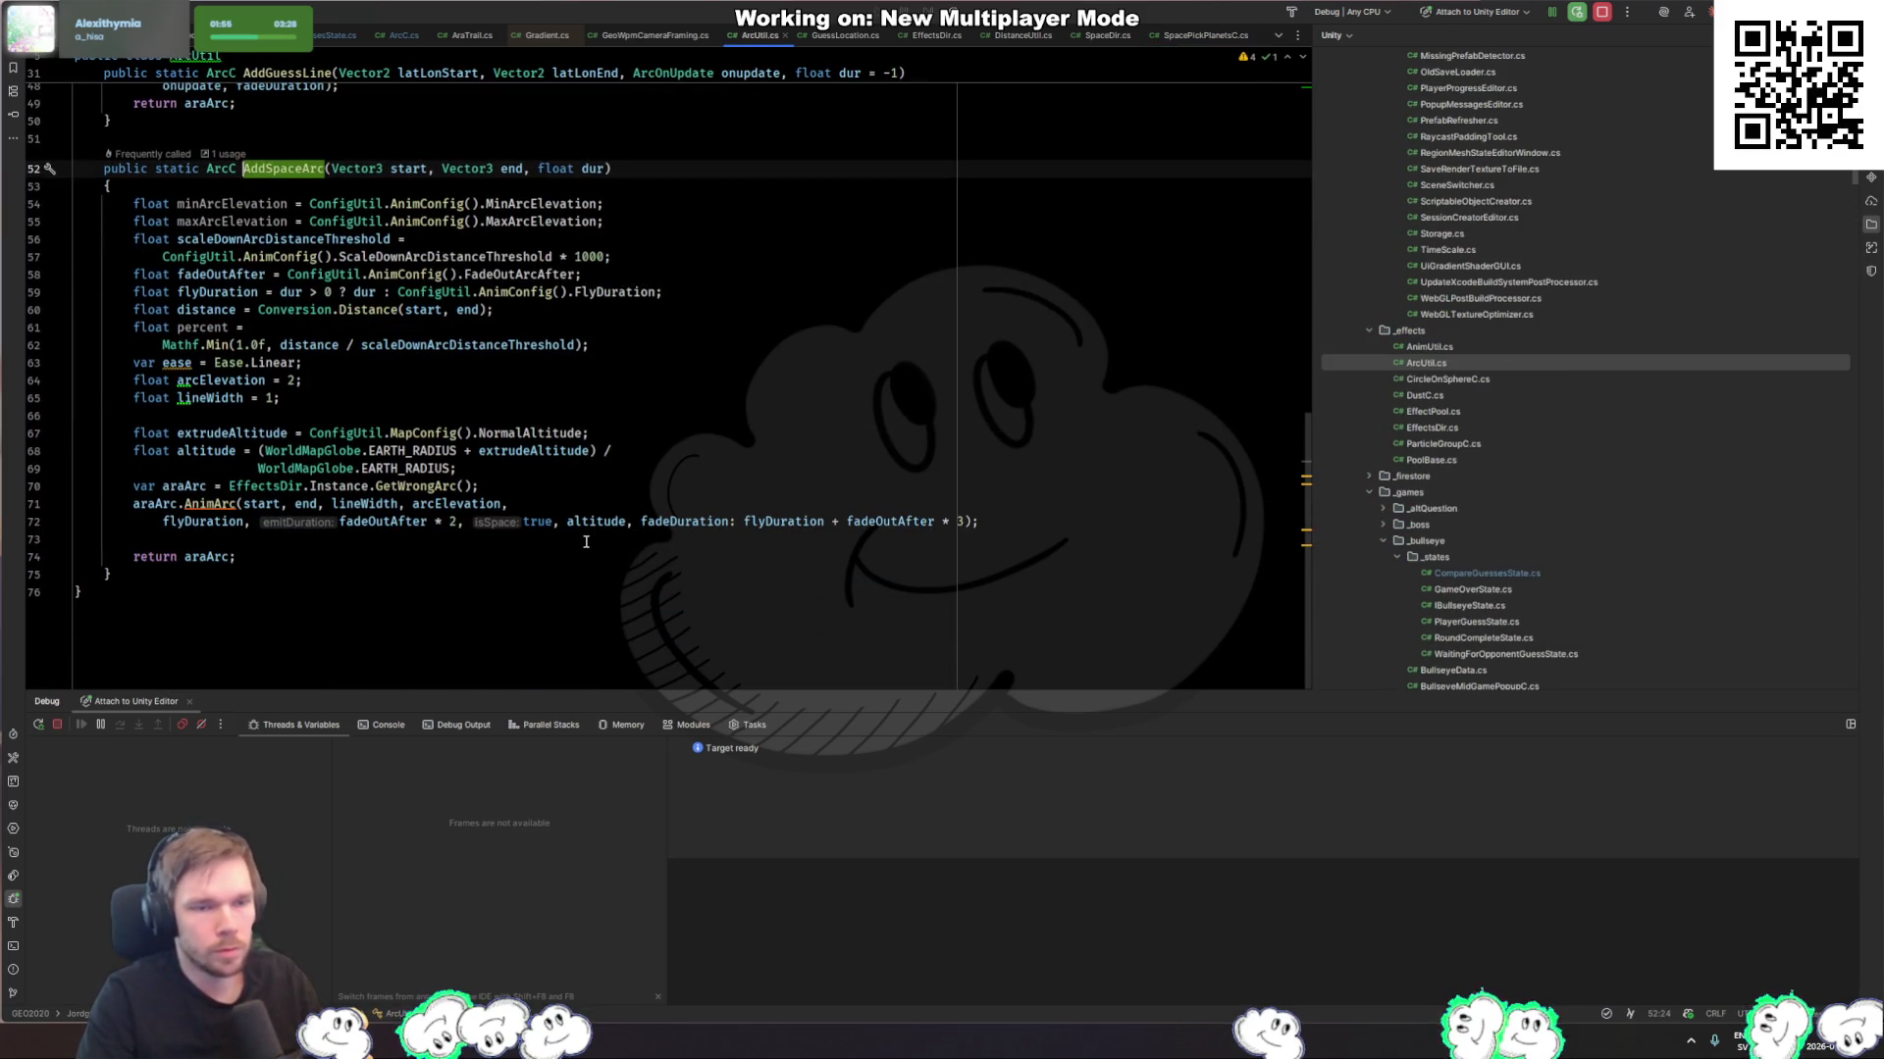
Step: Review AddSpaceArc's AnimArc call and AddGuessLine's shouldPause true argument, then open AnimateLatLonArc
{"action": "scroll", "coordinate": [581, 523], "scroll_direction": "up", "scroll_amount": 3}
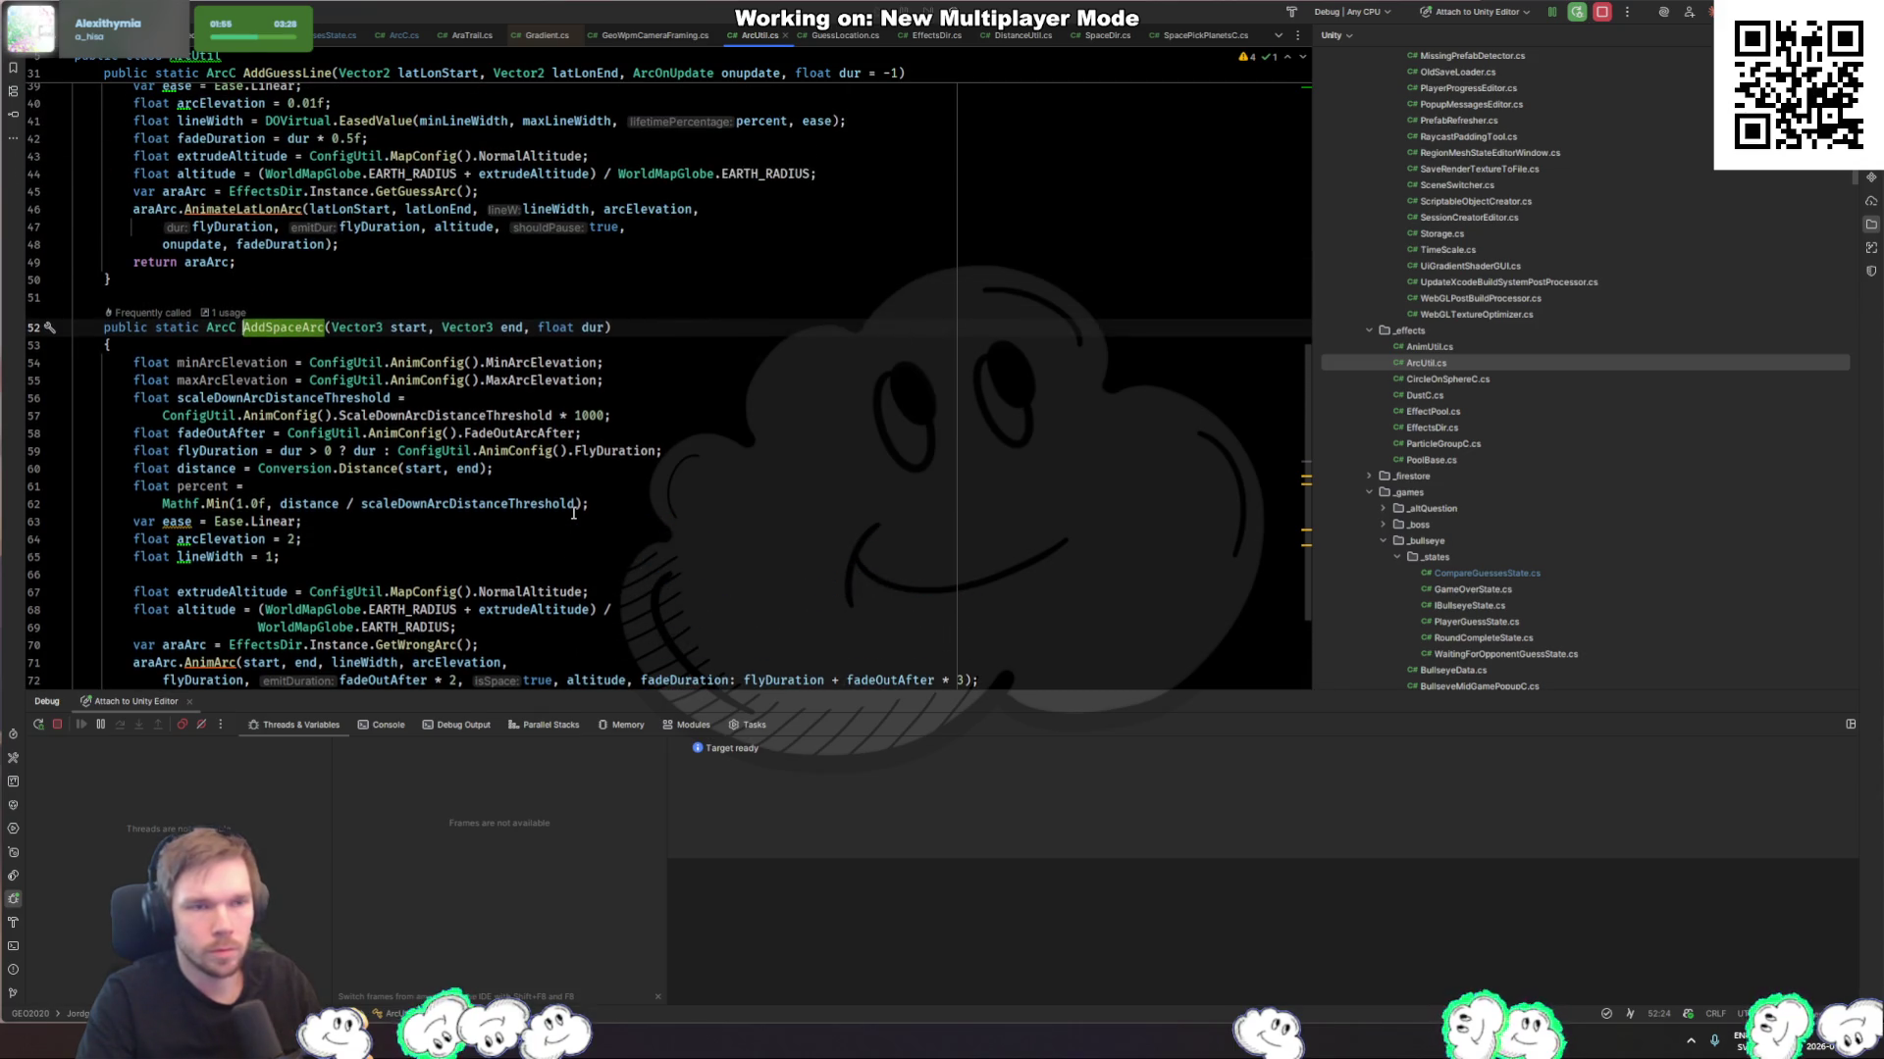
{"action": "scroll", "coordinate": [574, 513], "scroll_direction": "down", "scroll_amount": 2}
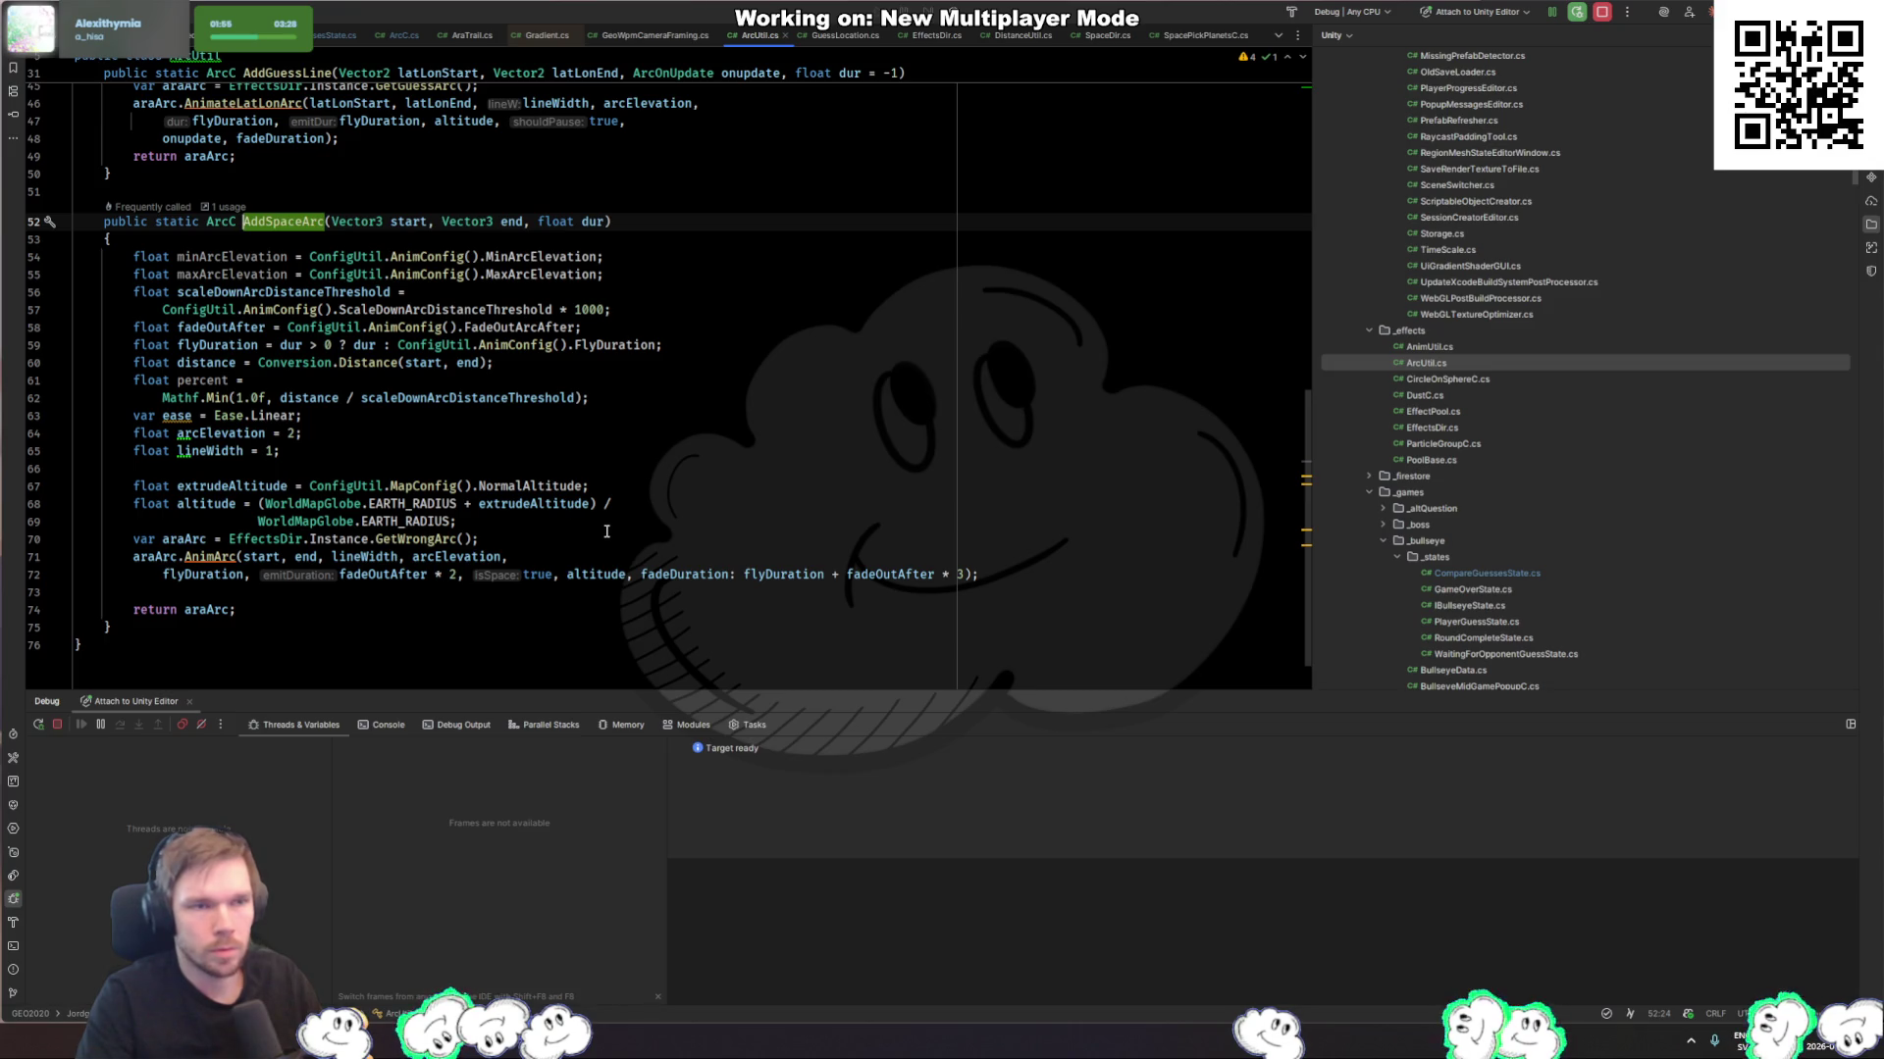
{"action": "scroll", "coordinate": [616, 535], "scroll_direction": "up", "scroll_amount": 14}
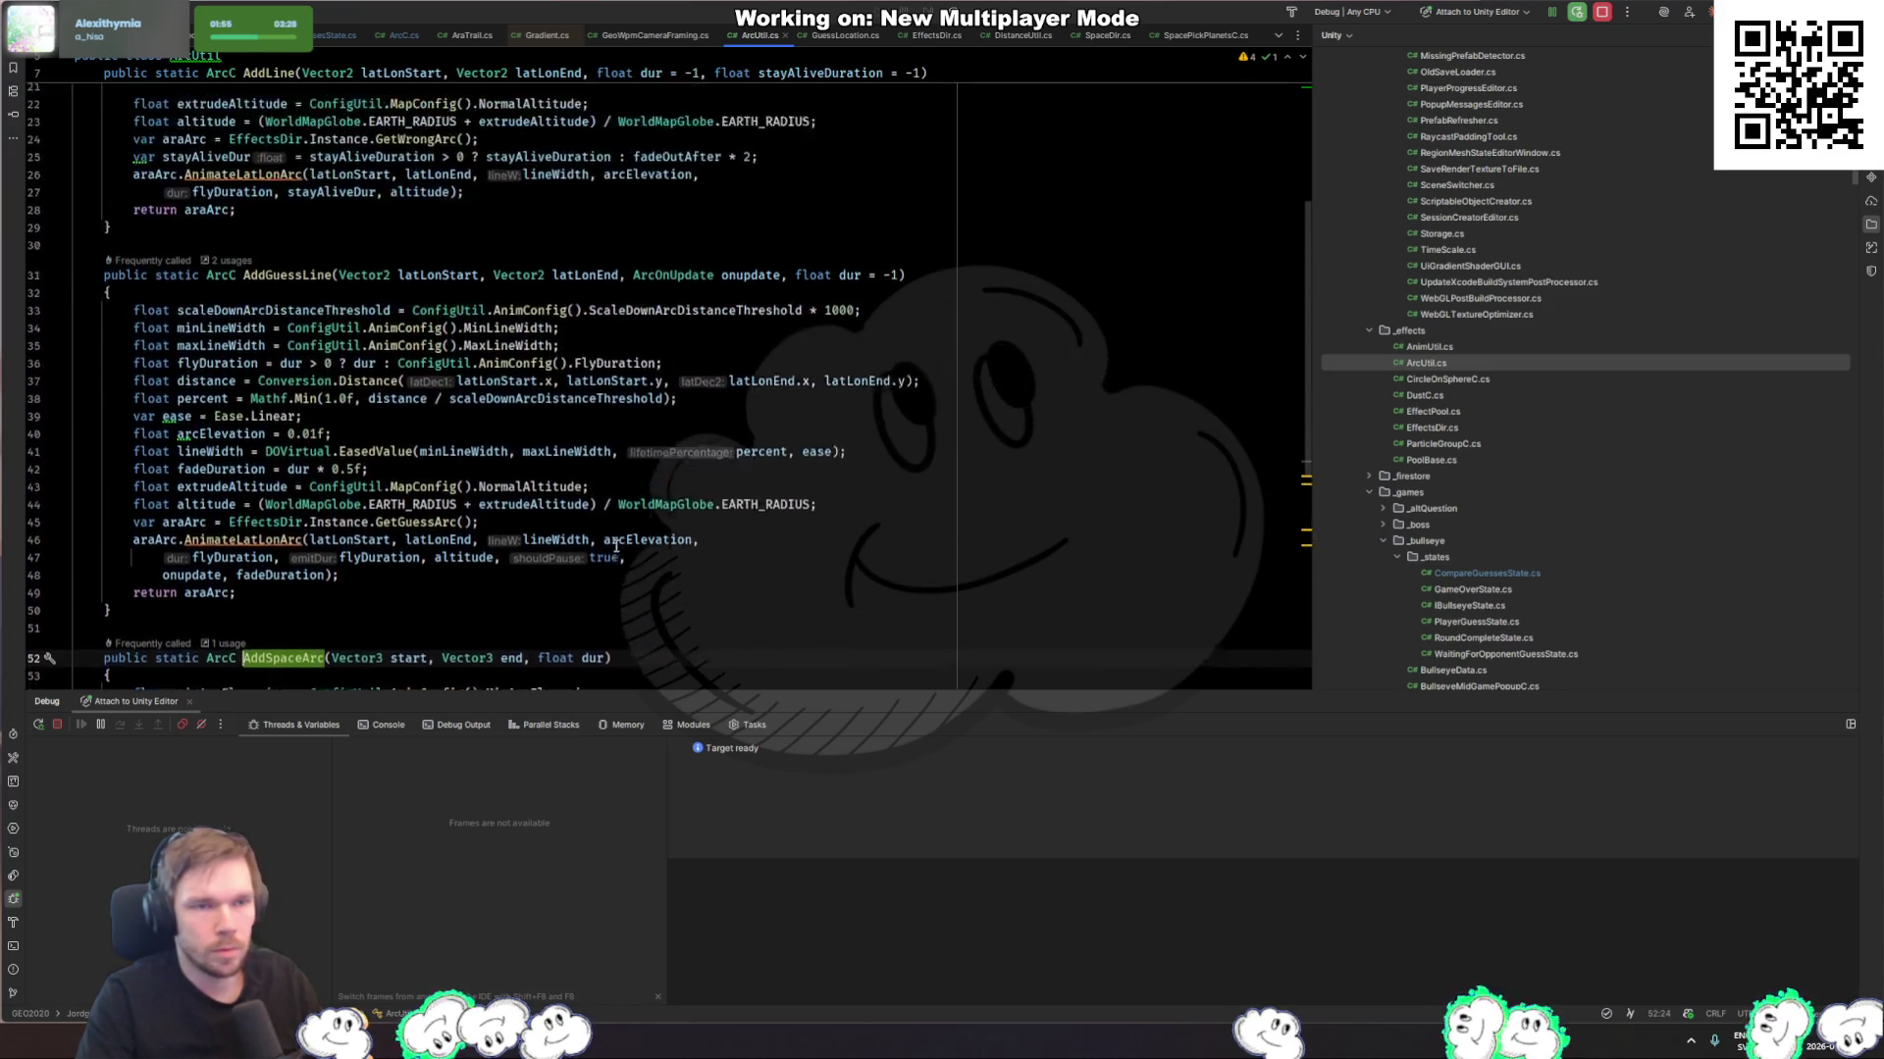
{"action": "scroll", "coordinate": [616, 547], "scroll_direction": "down", "scroll_amount": 13}
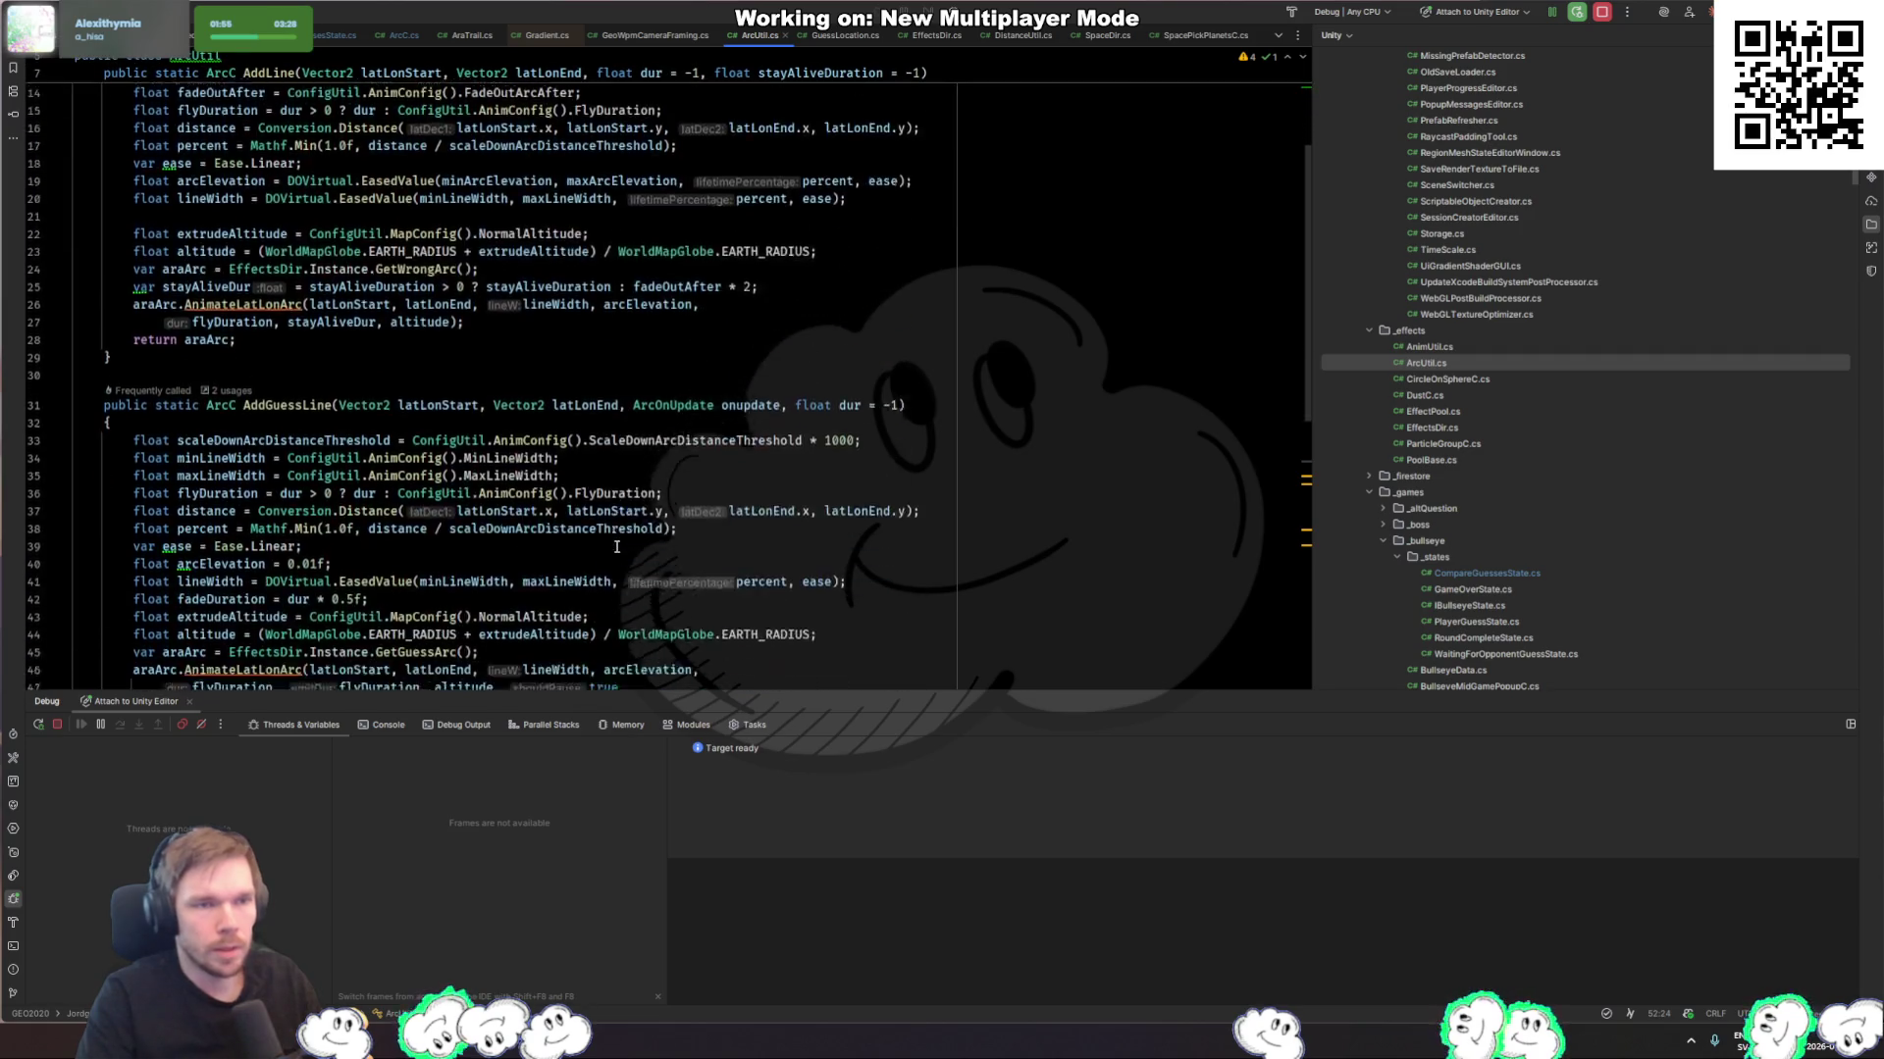
{"action": "scroll", "coordinate": [616, 551], "scroll_direction": "down", "scroll_amount": 1}
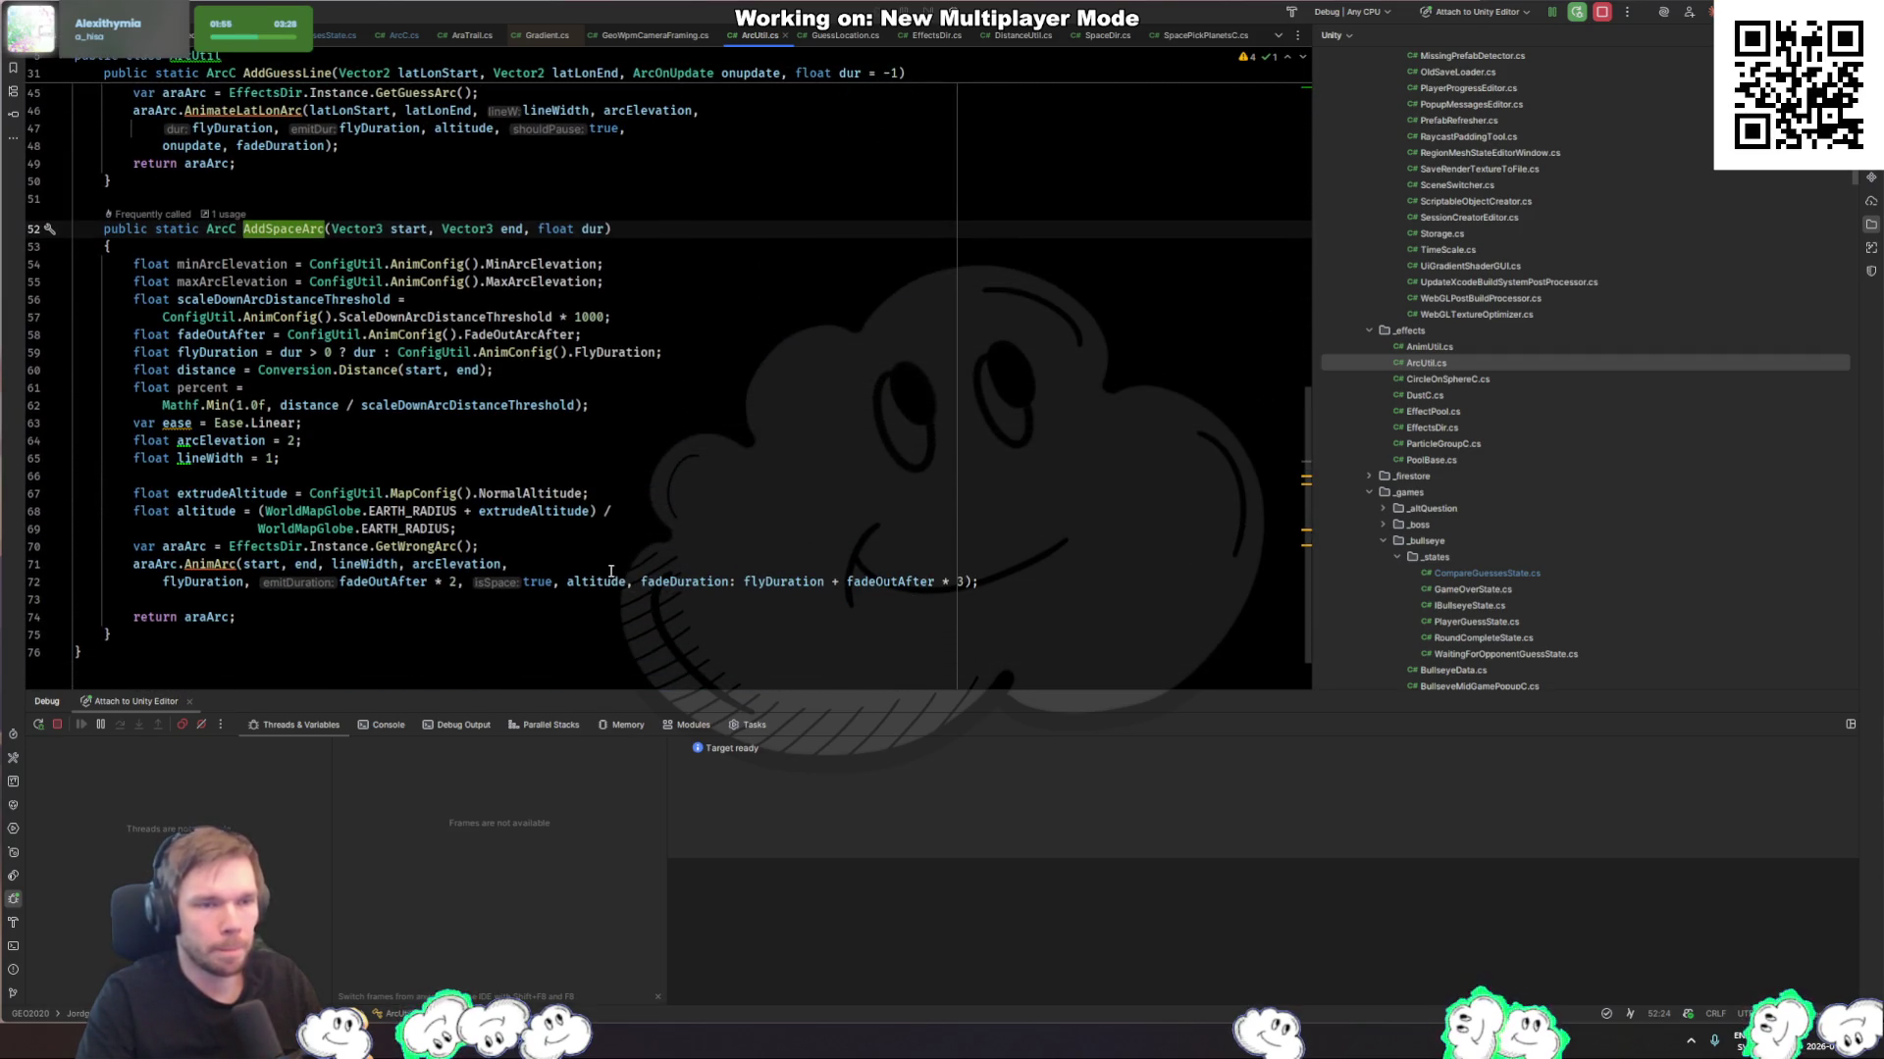
{"action": "left_click", "coordinate": [610, 571]}
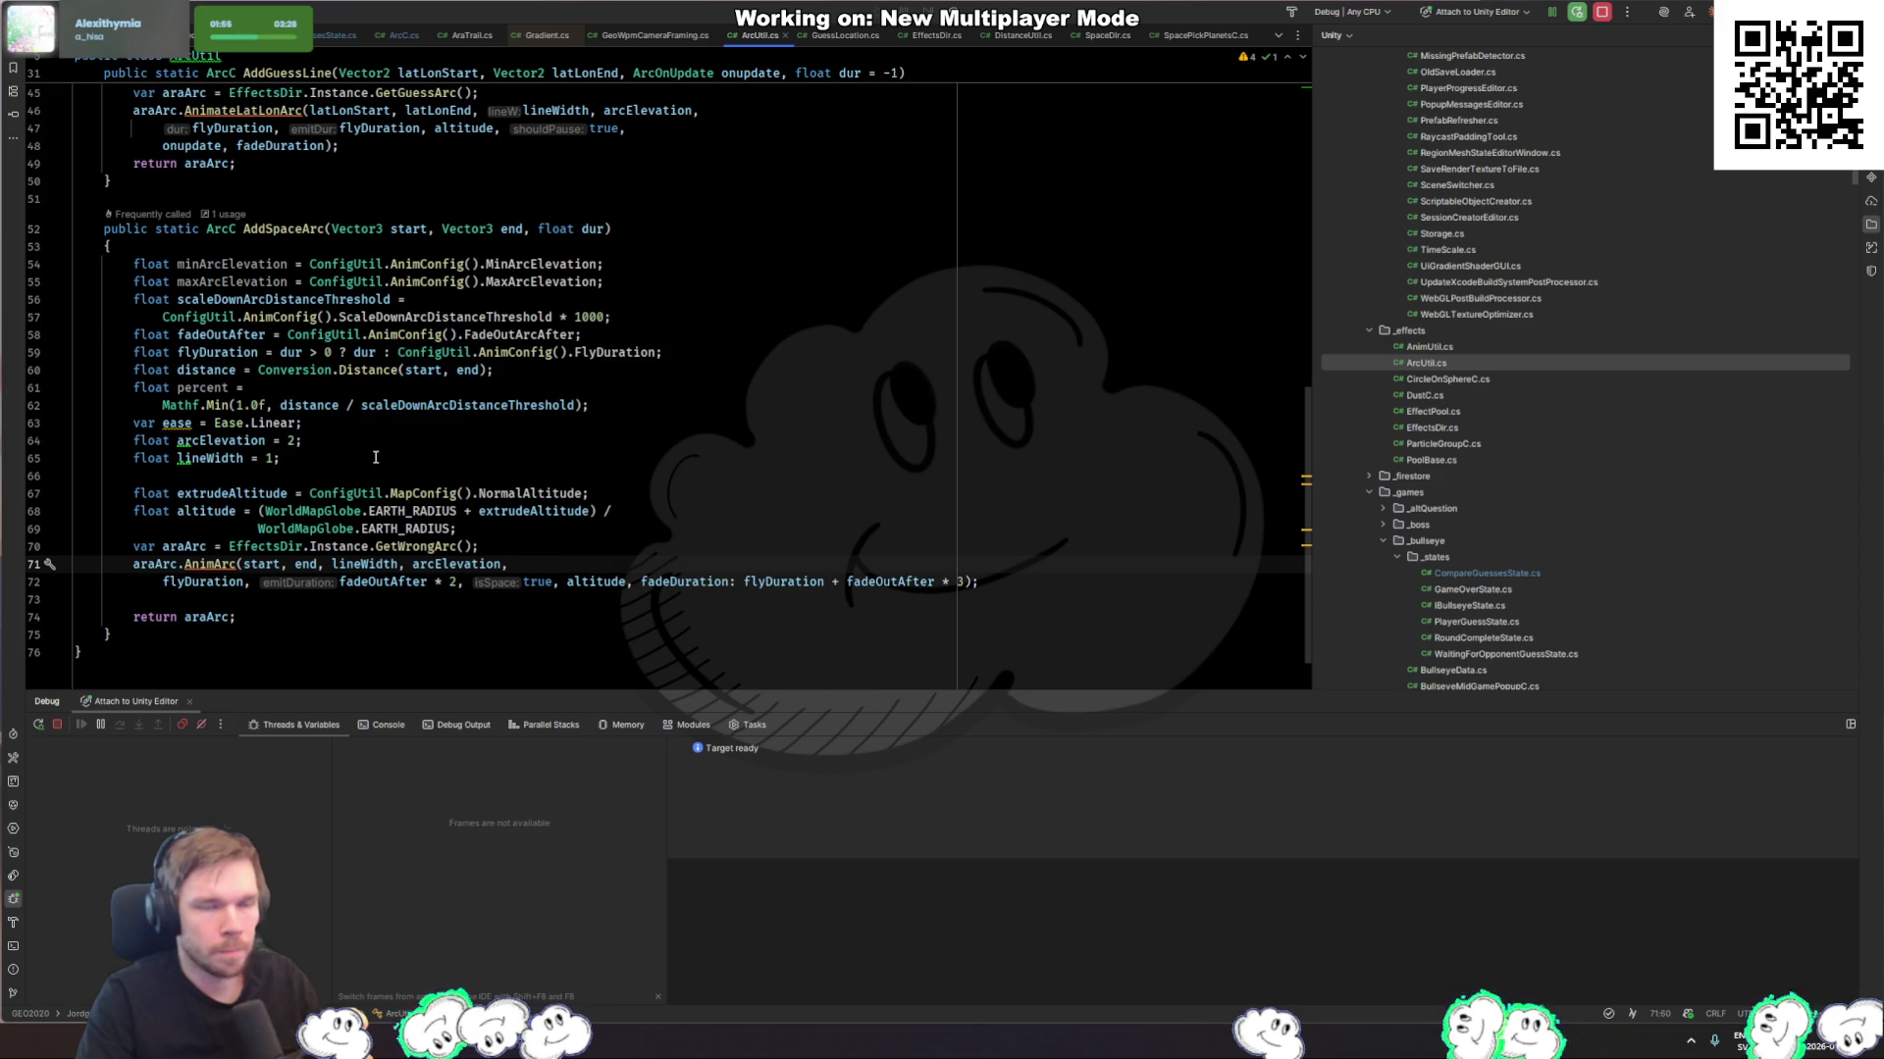
{"action": "scroll", "coordinate": [375, 457], "scroll_direction": "up", "scroll_amount": 5}
{"action": "left_click", "coordinate": [435, 408]}
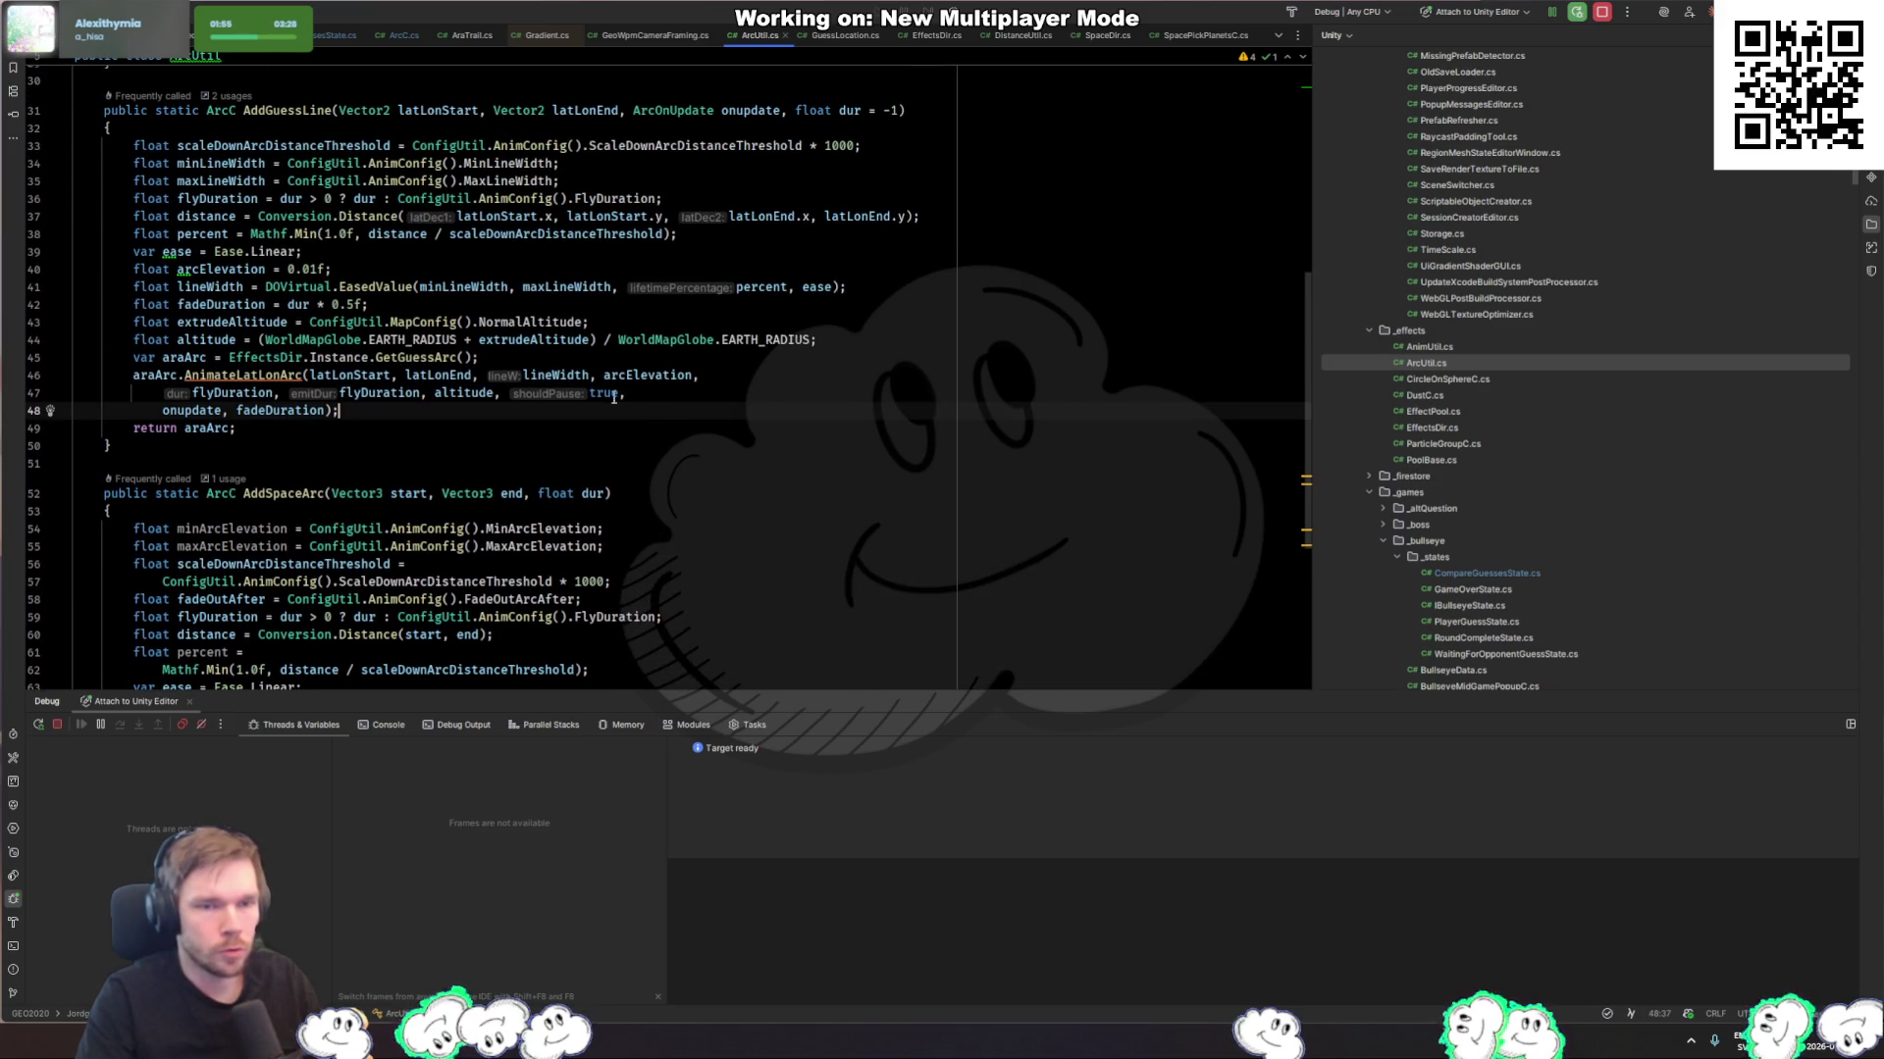
{"action": "left_click", "coordinate": [609, 392]}
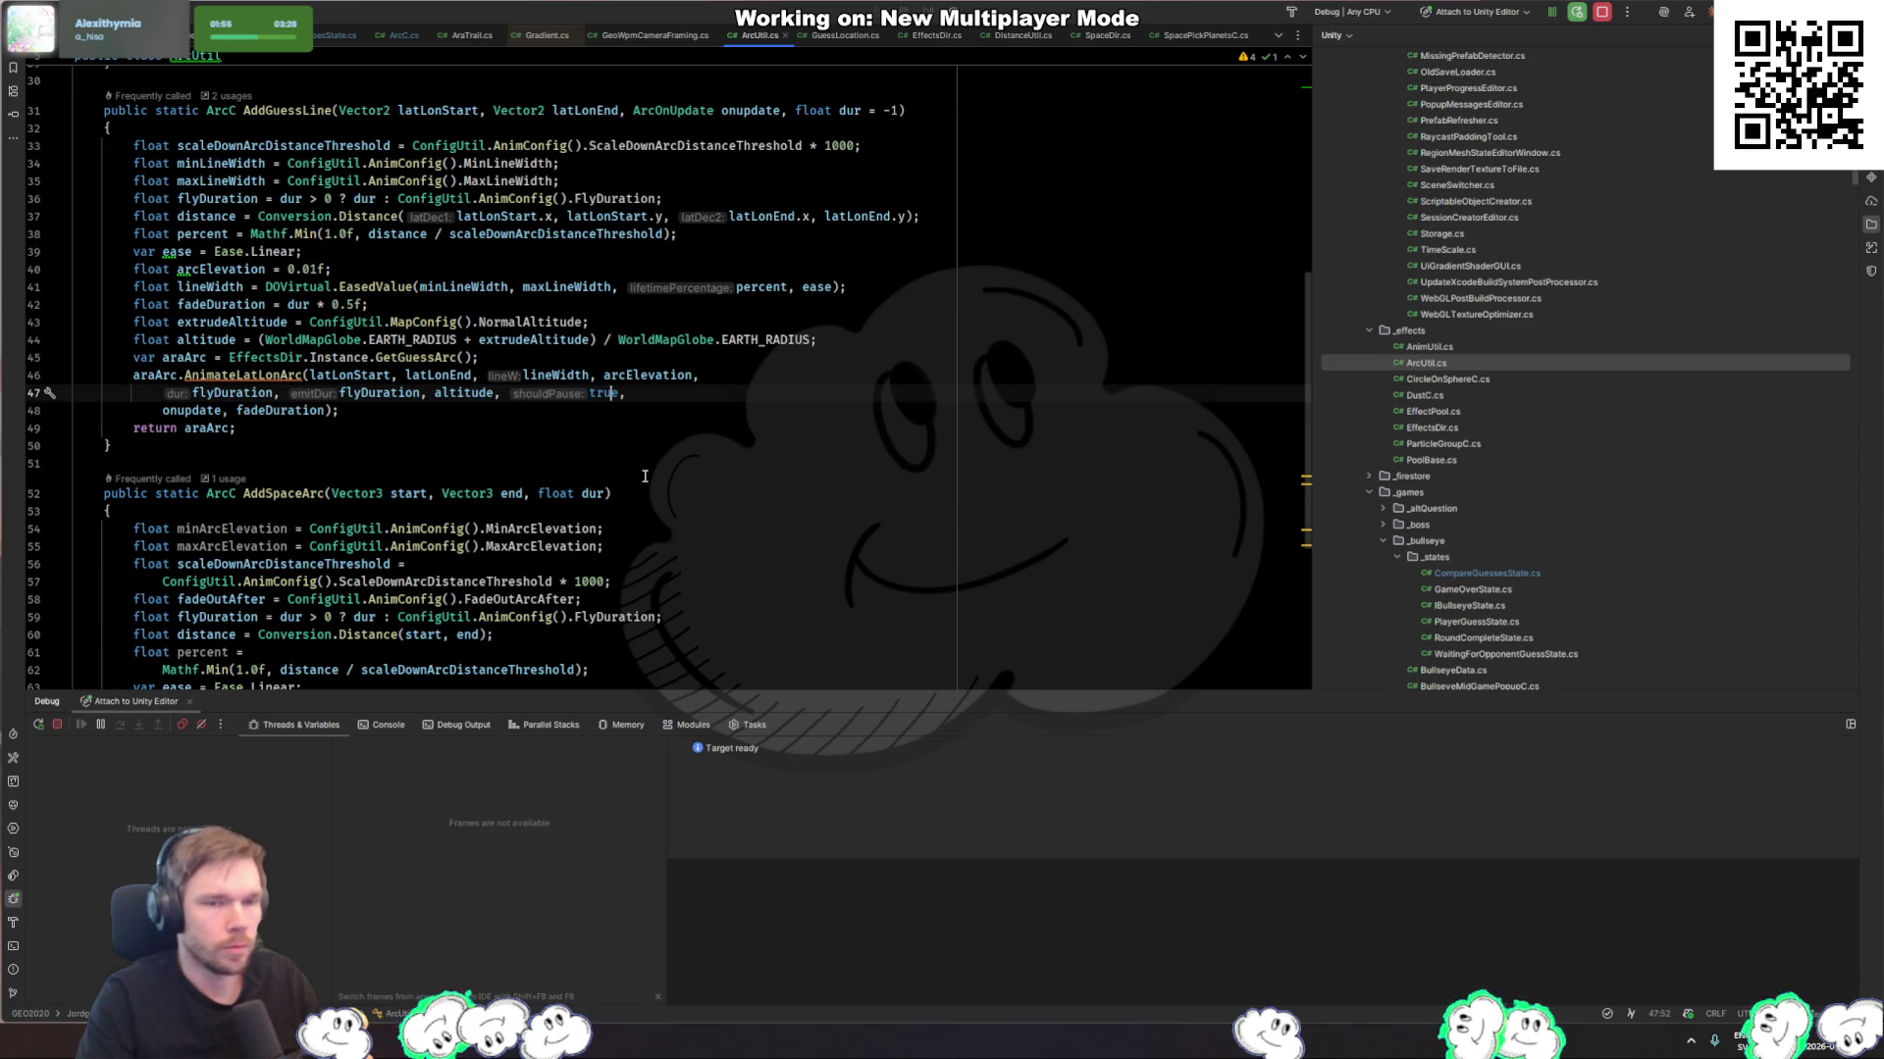
{"action": "left_click", "coordinate": [245, 374], "text": "ctrl"}
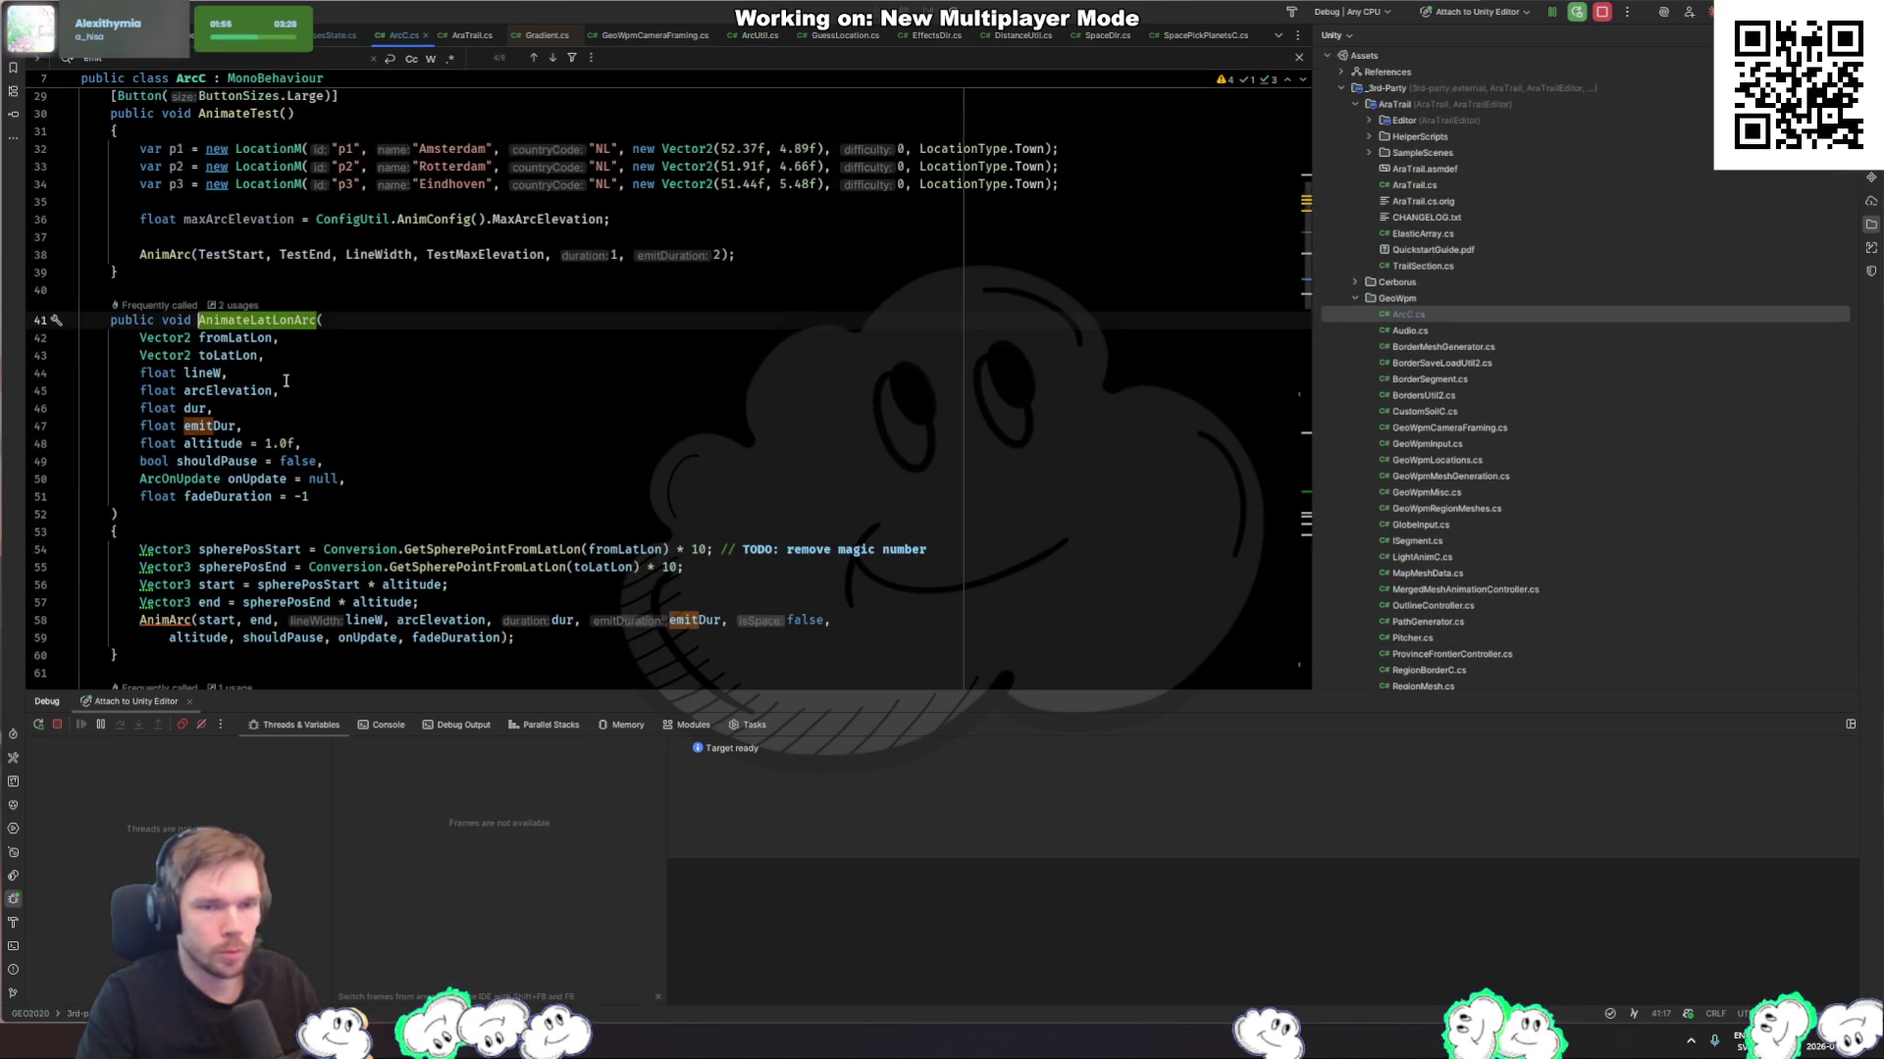
Step: Trace shouldPause through AnimArc to where it pauses the trail and sets emit
{"action": "double_click", "coordinate": [235, 461]}
{"action": "scroll", "coordinate": [271, 467], "scroll_direction": "down", "scroll_amount": 3}
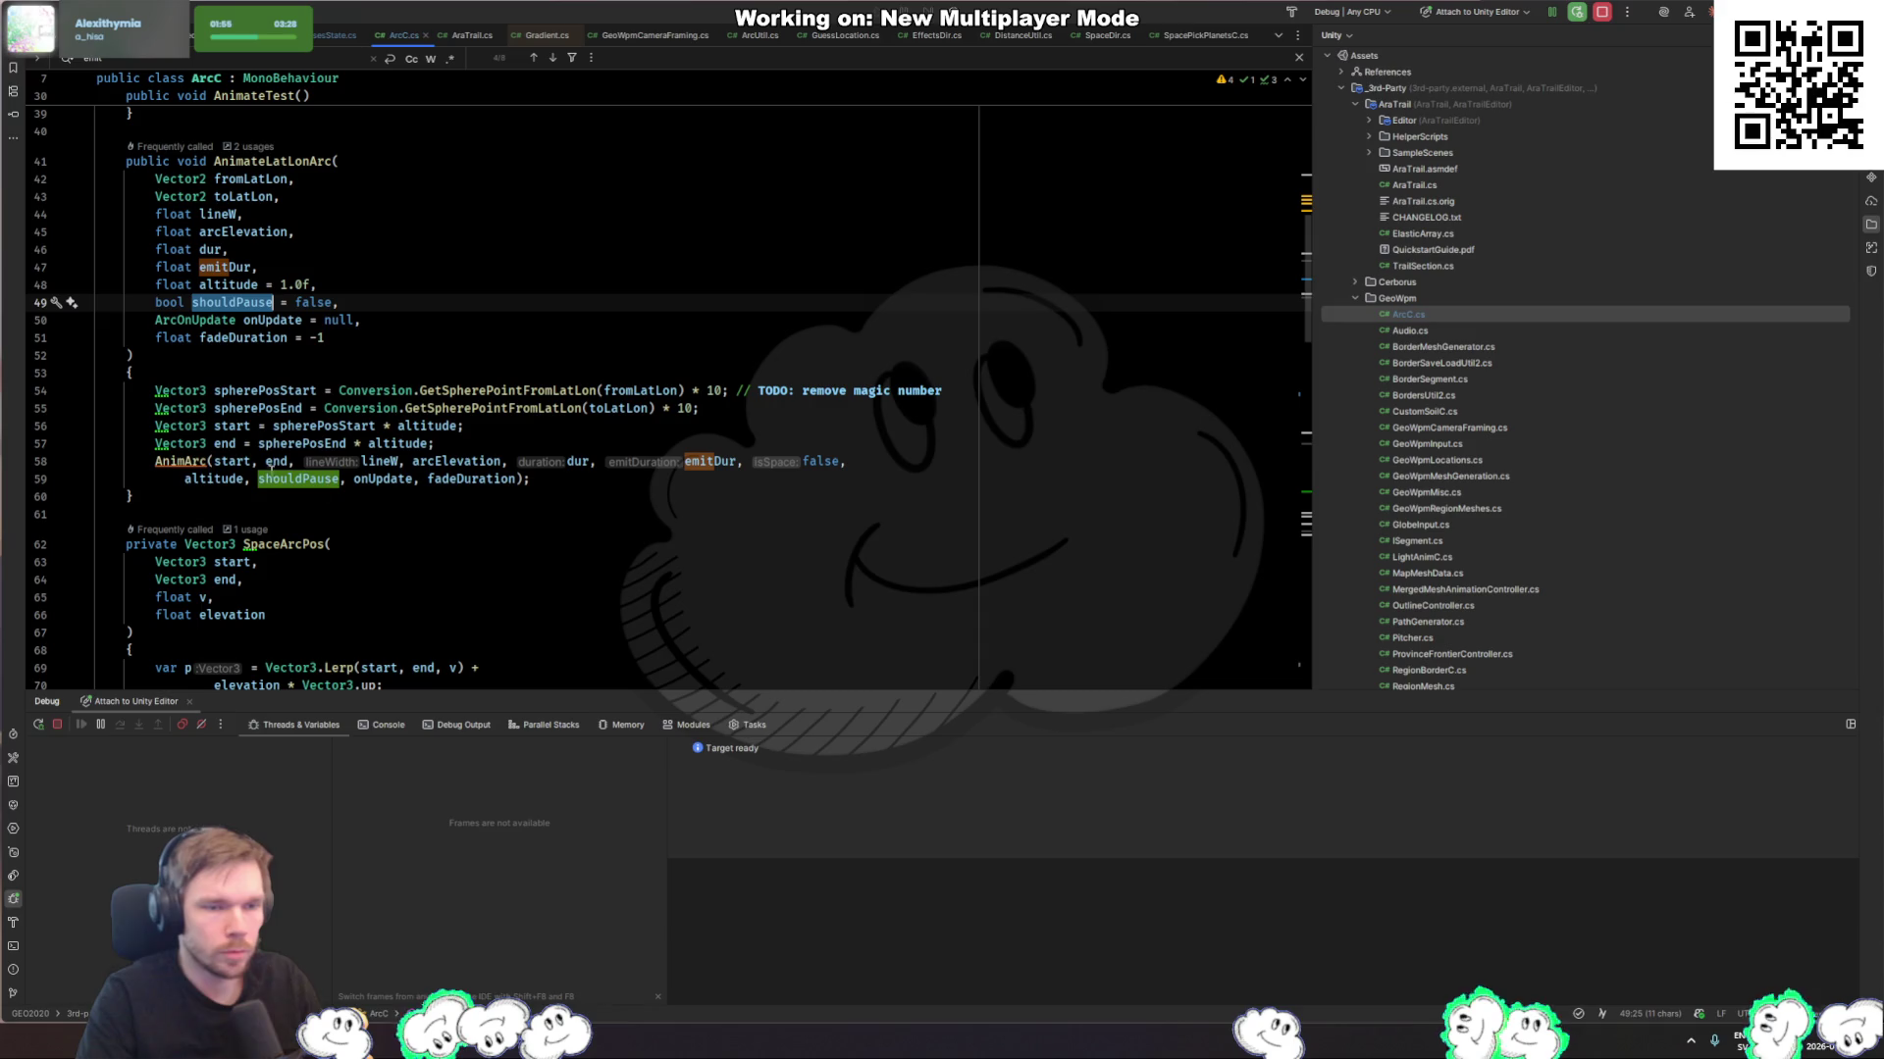
{"action": "left_click", "coordinate": [181, 461], "text": "ctrl"}
{"action": "key", "text": "Escape"}
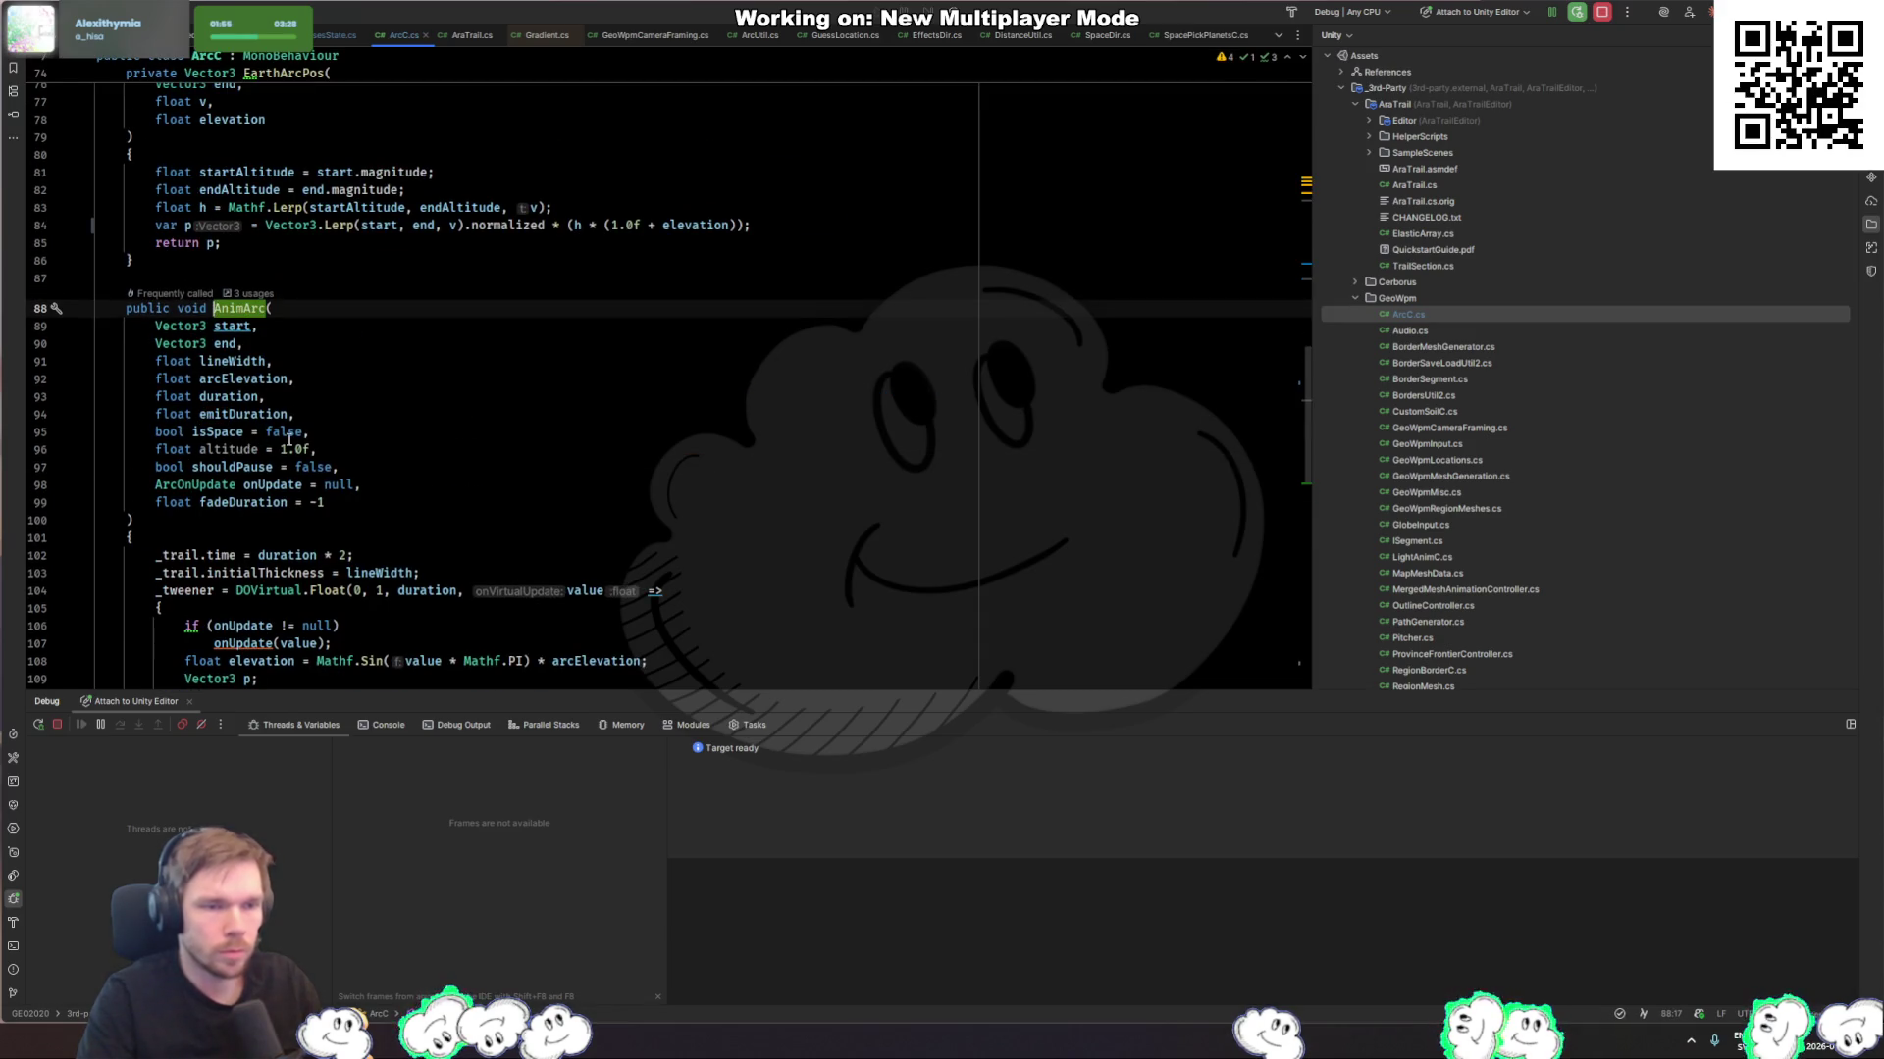
{"action": "double_click", "coordinate": [231, 467]}
{"action": "scroll", "coordinate": [665, 432], "scroll_direction": "down", "scroll_amount": 6}
{"action": "scroll", "coordinate": [665, 431], "scroll_direction": "down", "scroll_amount": 4}
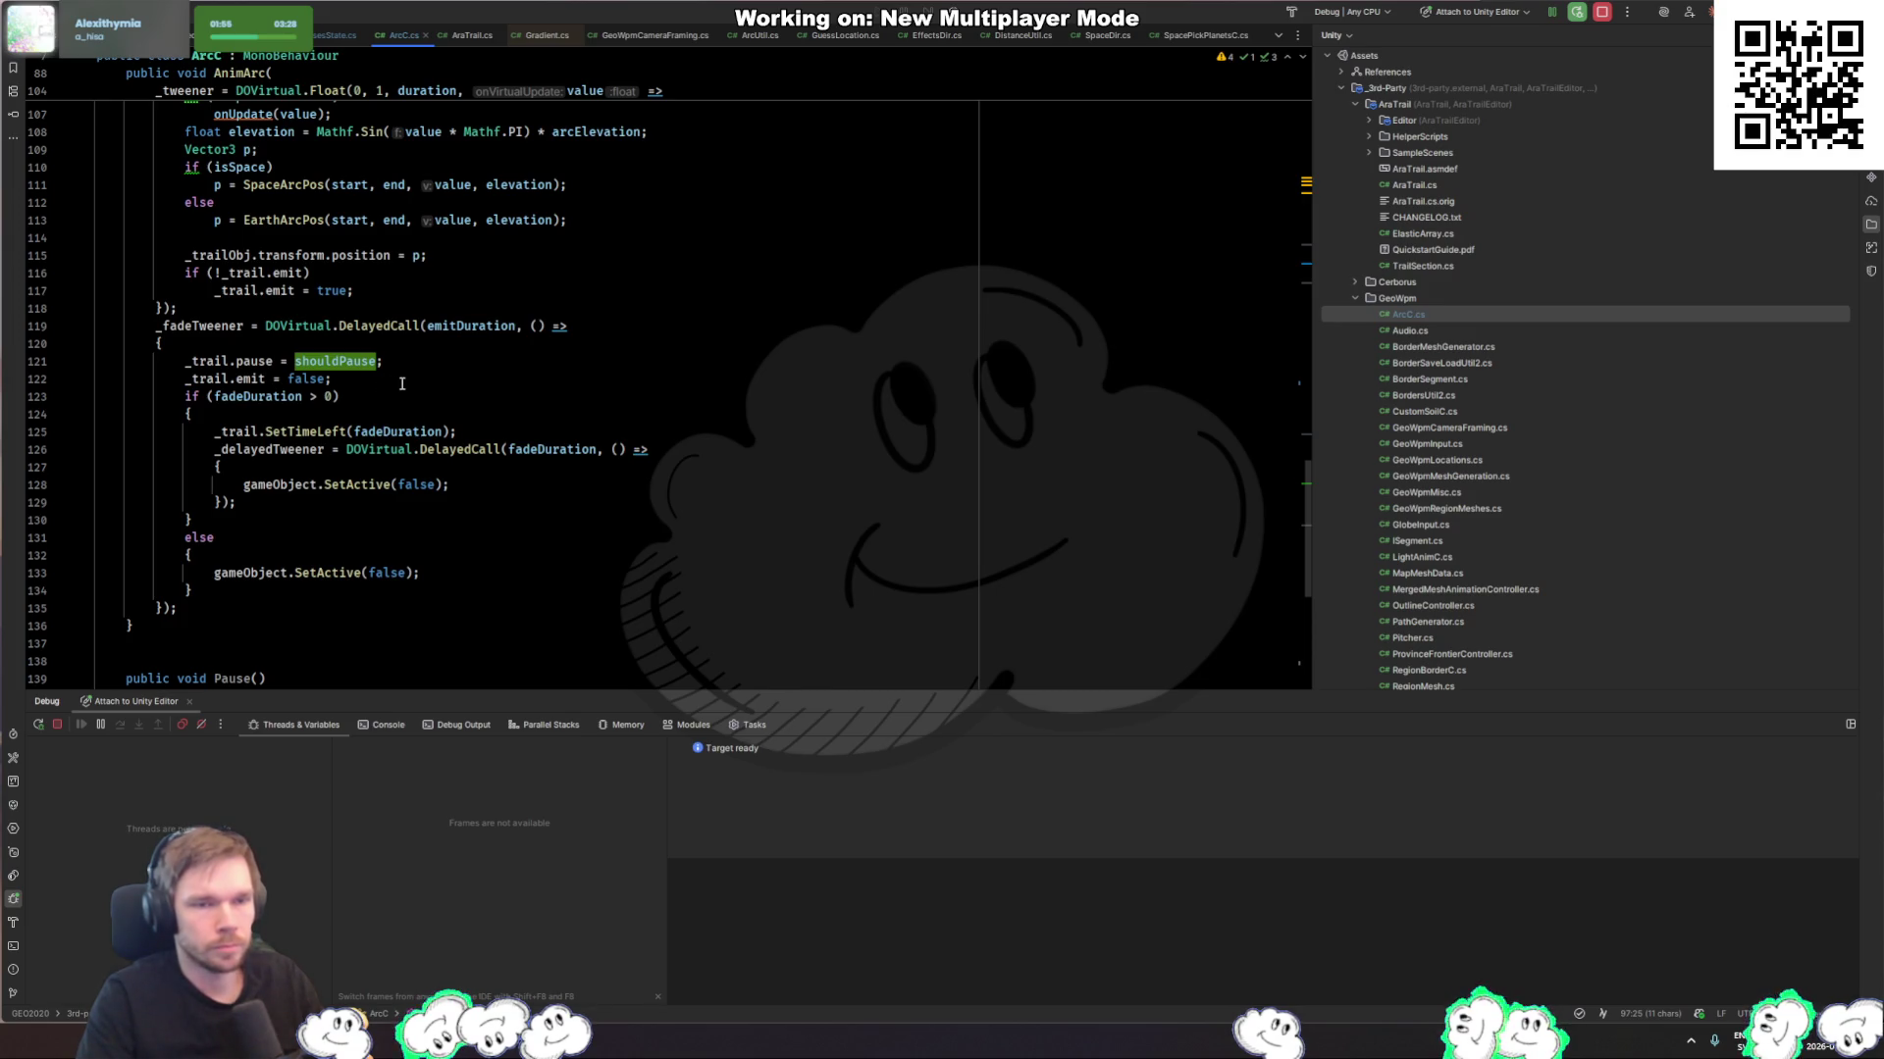
{"action": "left_click", "coordinate": [401, 383]}
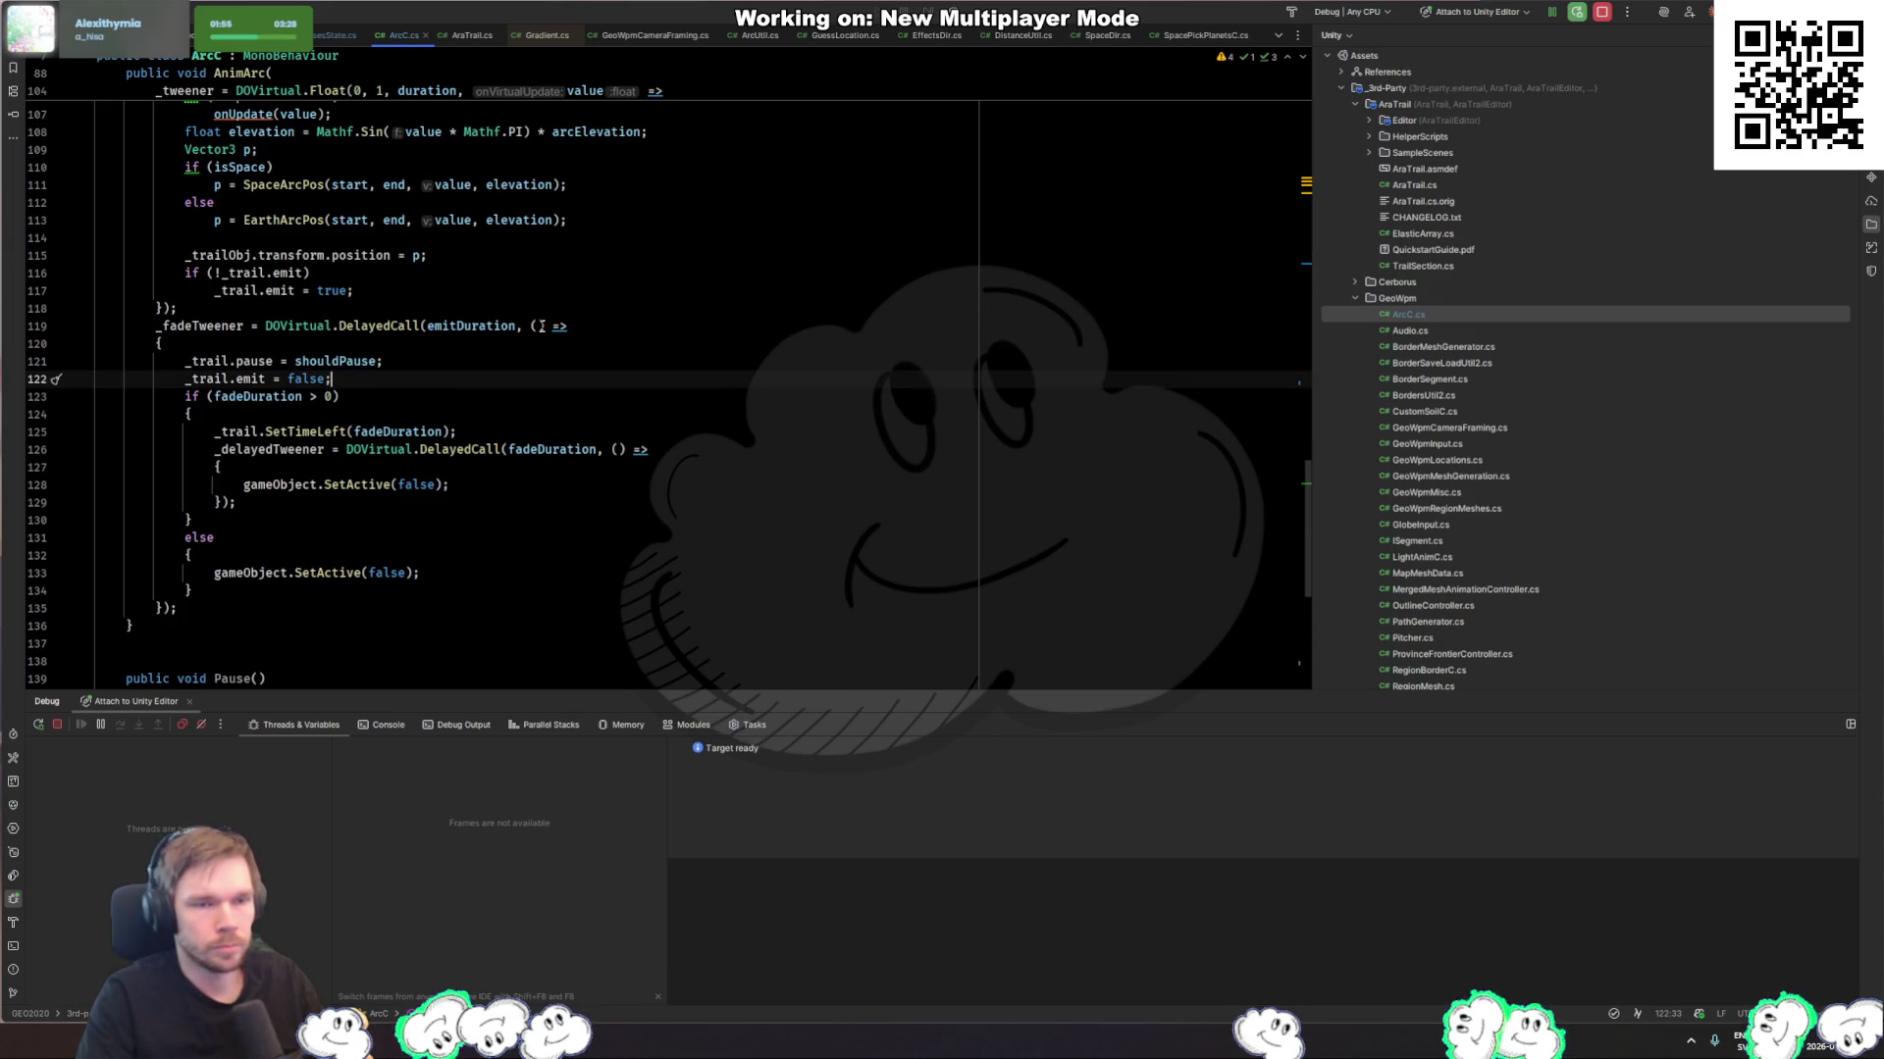
{"action": "left_click", "coordinate": [325, 366]}
{"action": "key", "text": "Down"}
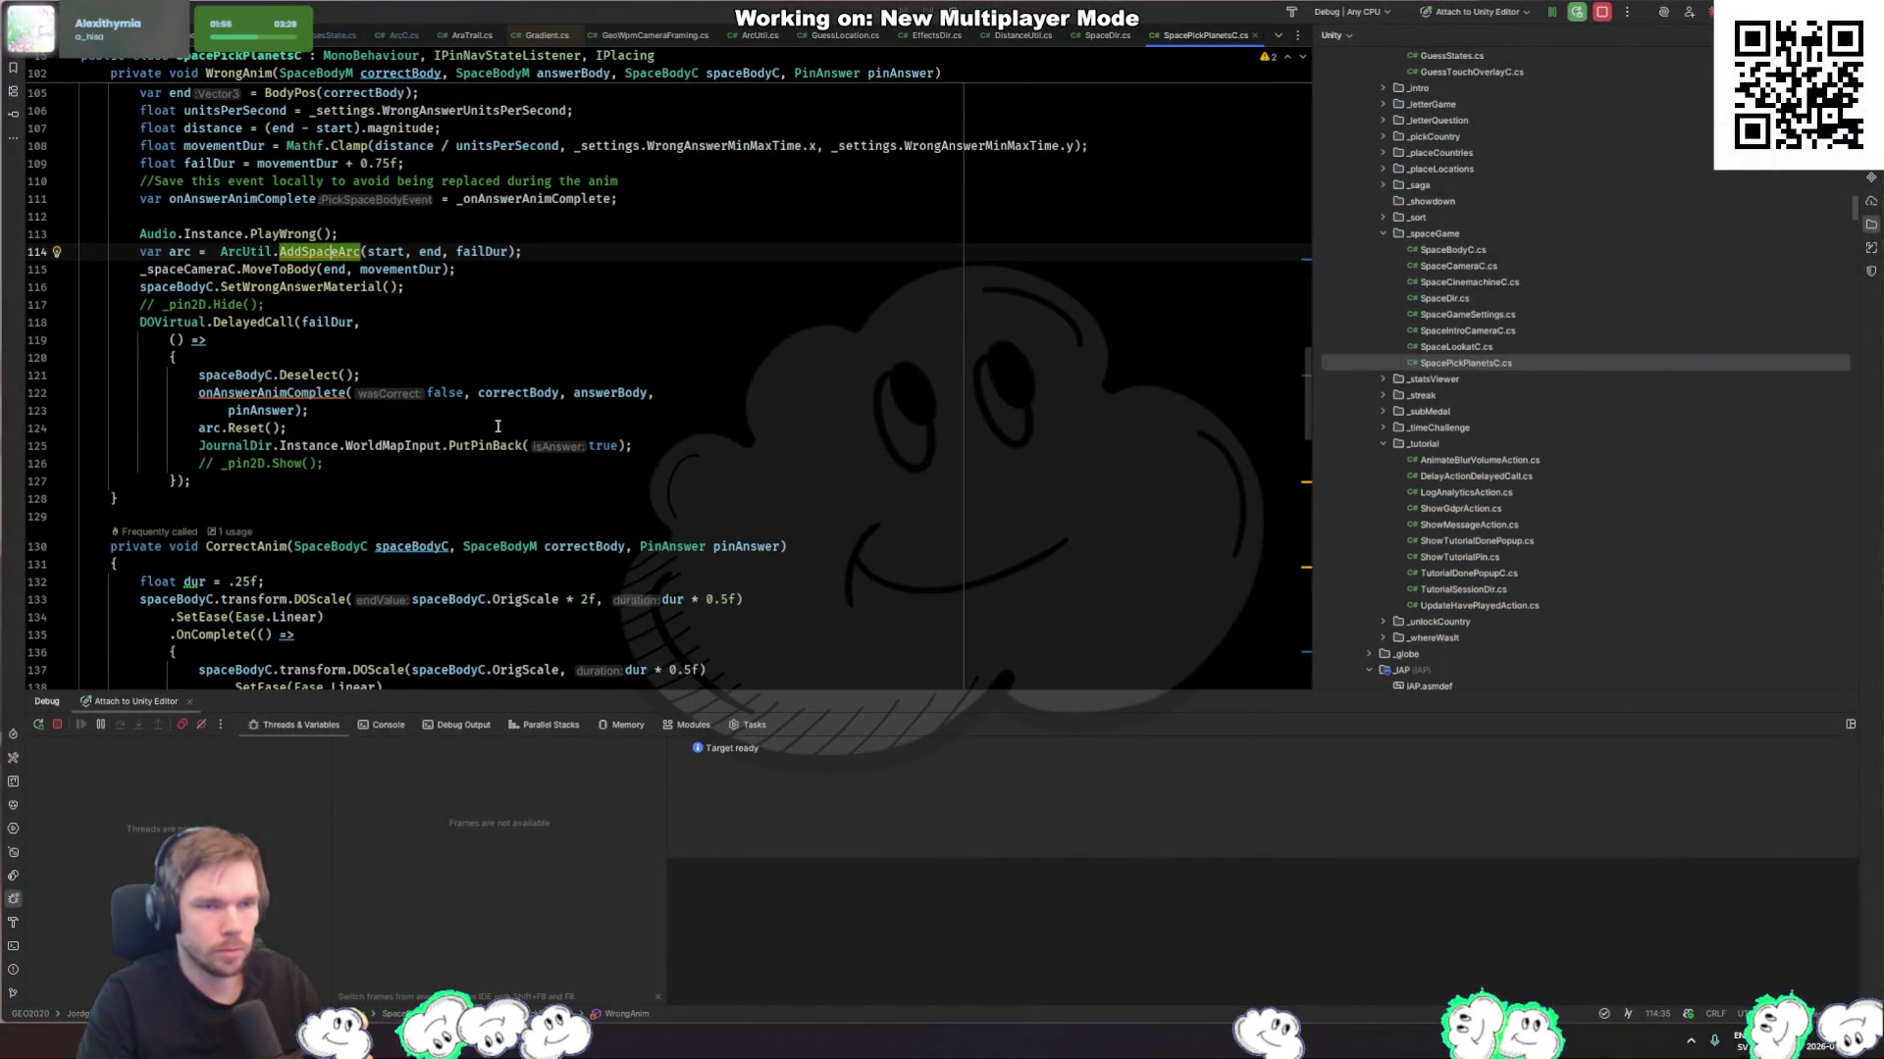
Step: Delete the stray space before ArcUtil on line 114, then return to CompareGuessesState.cs
{"action": "left_click", "coordinate": [220, 253]}
{"action": "key", "text": "BackSpace"}
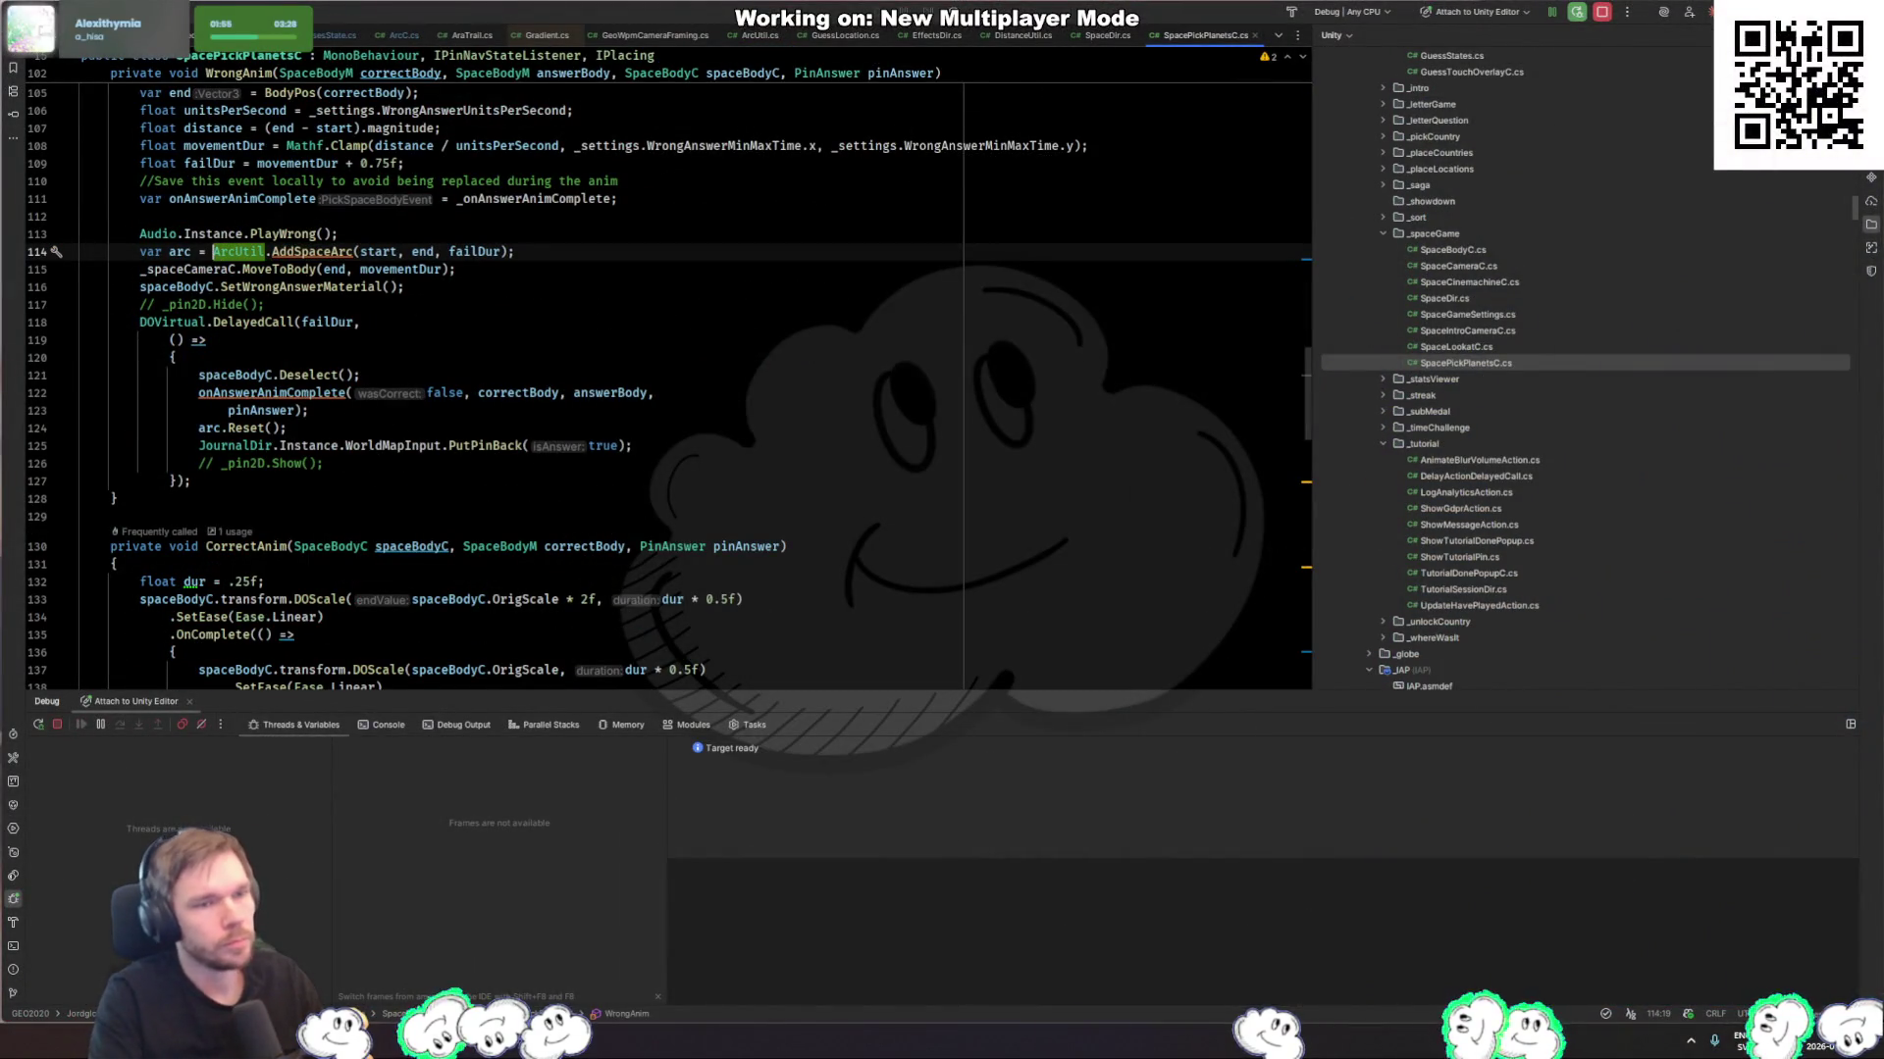
{"action": "key", "text": "ctrl+Tab"}
{"action": "key", "text": "ctrl+Tab"}
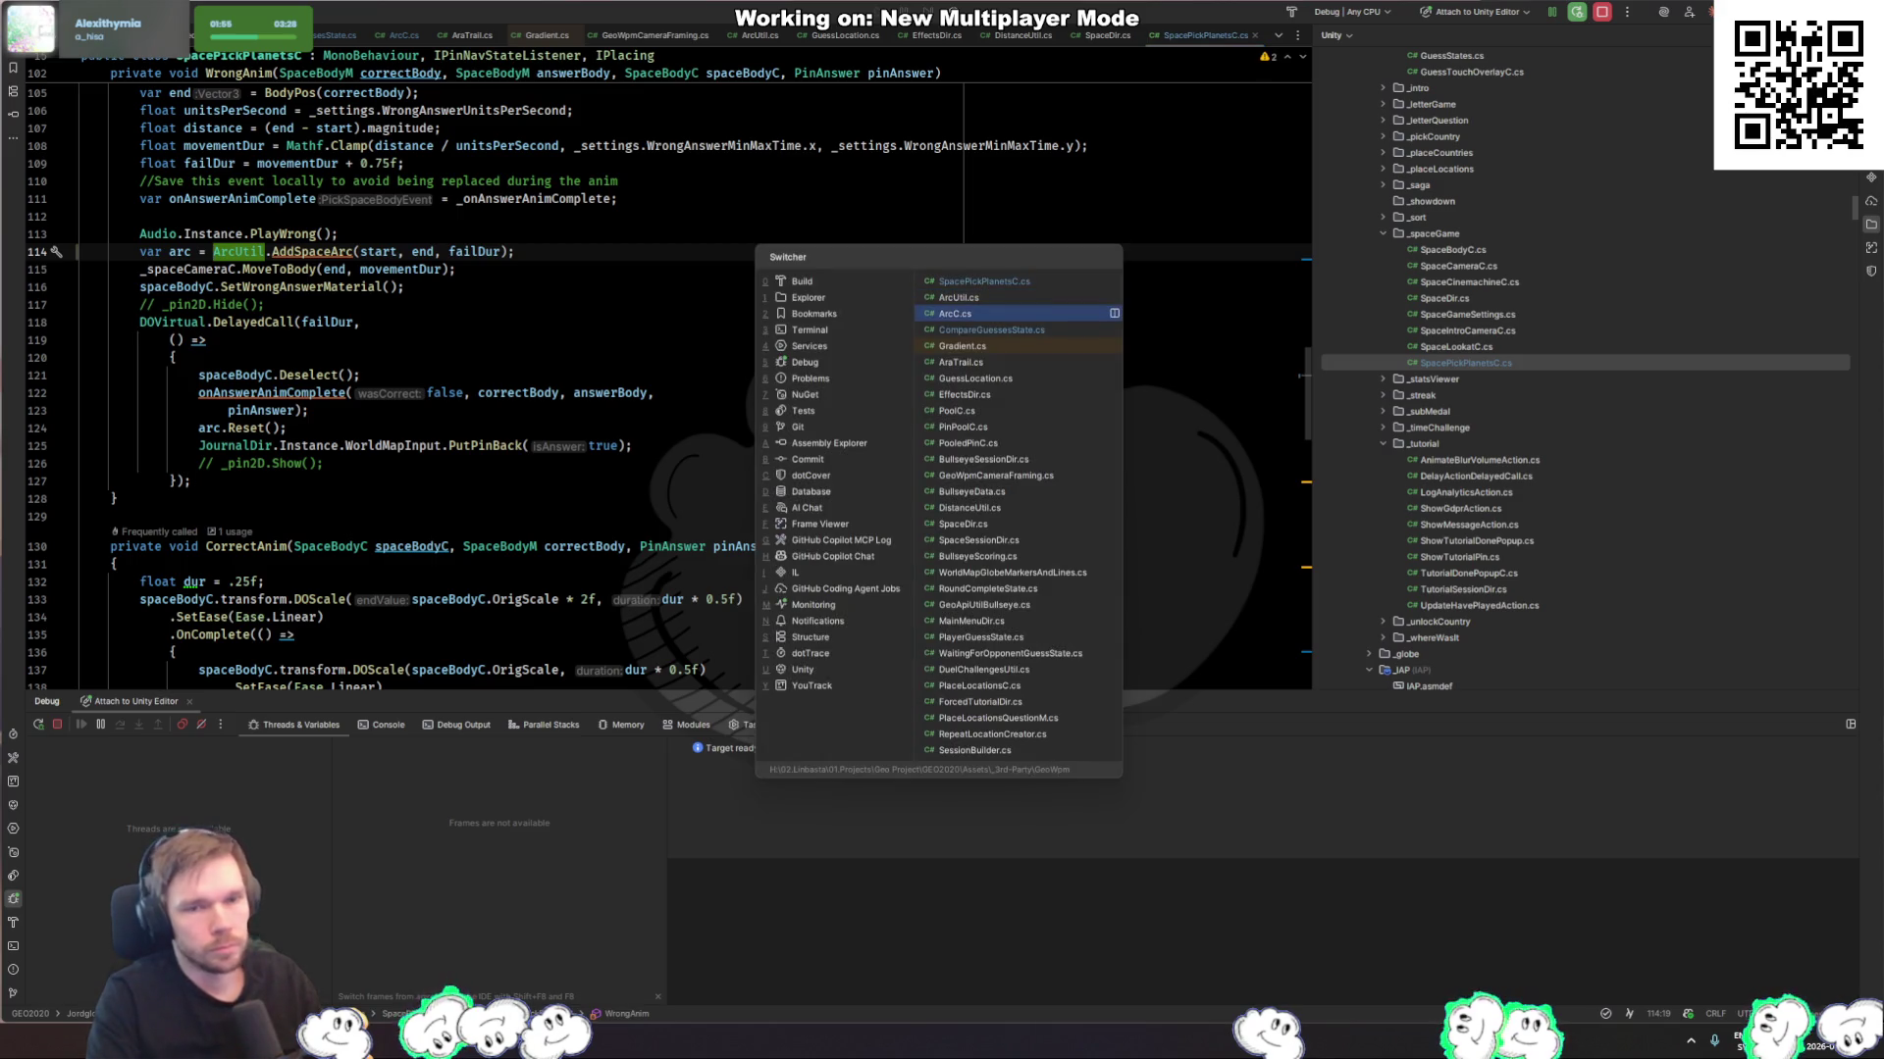
{"action": "key", "text": "ctrl+Tab"}
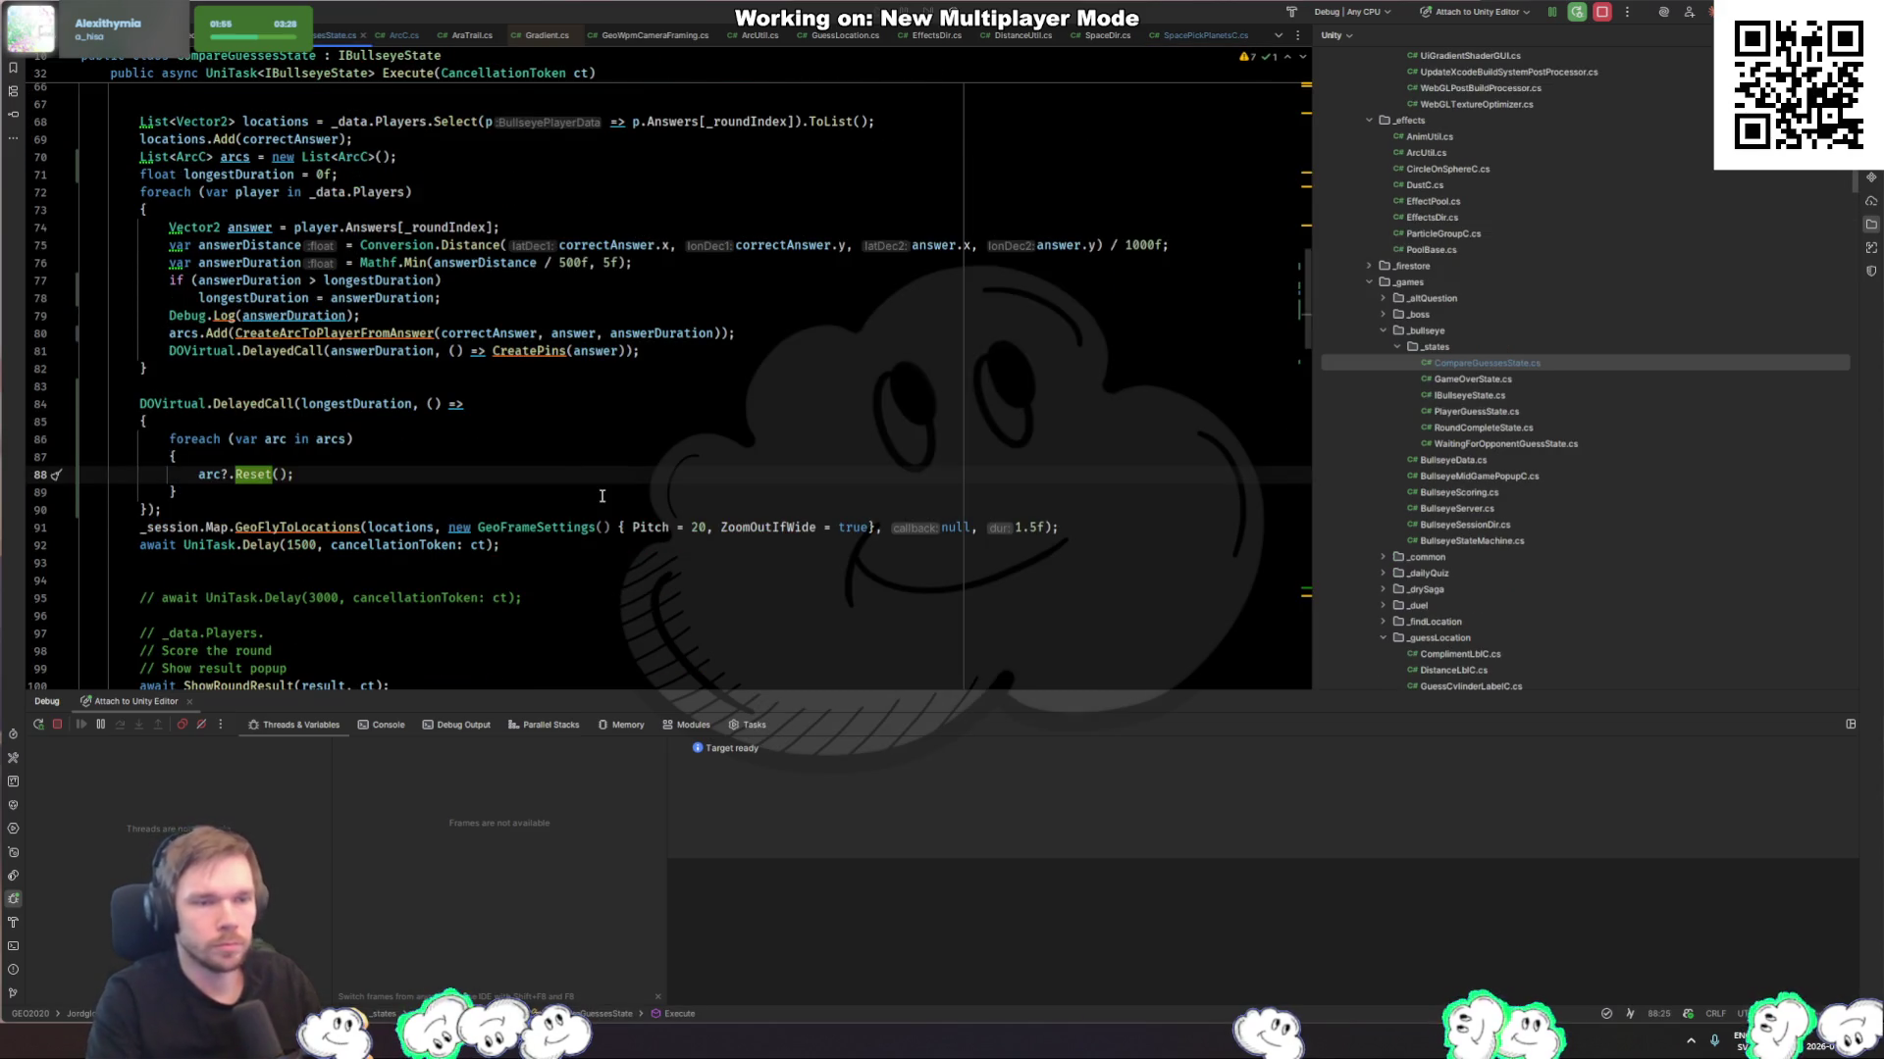
Step: Make the delayed loop call Pause on each arc instead of Reset
{"action": "type", "text": "Unpause"}
{"action": "key", "text": "End"}
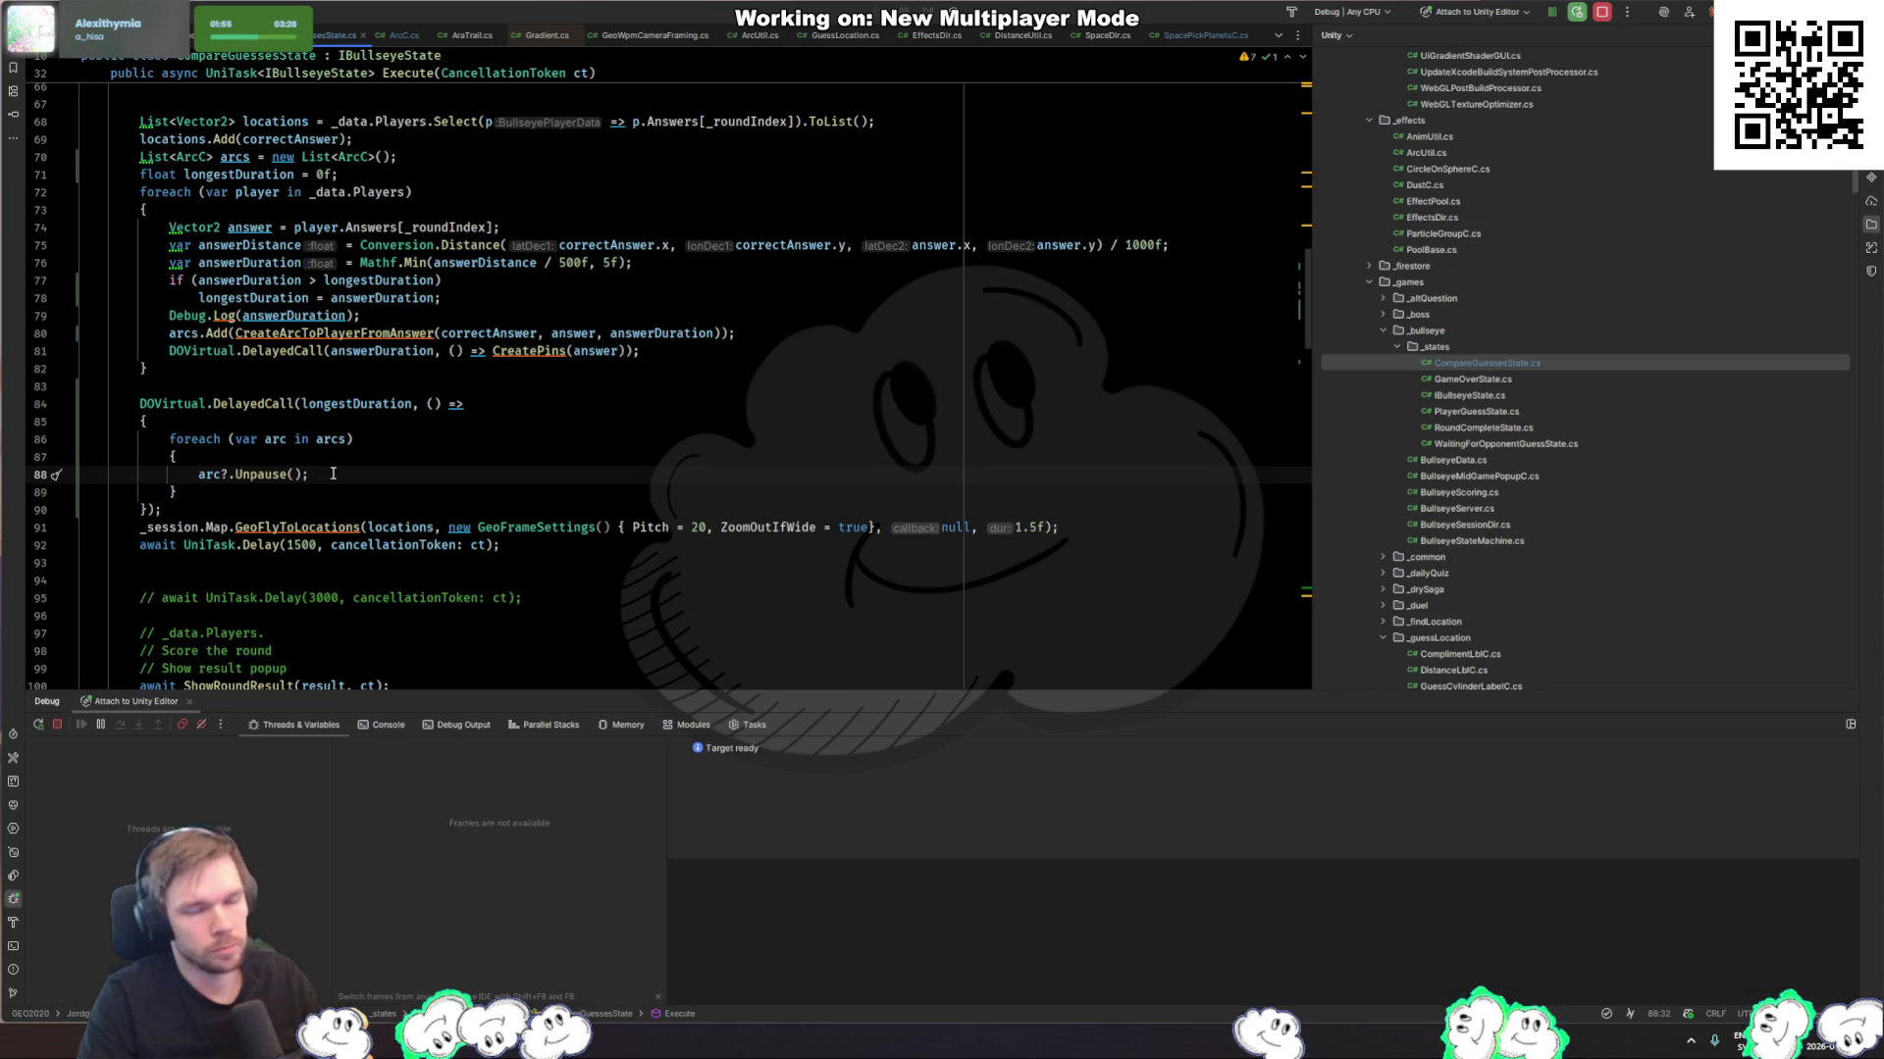
{"action": "double_click", "coordinate": [265, 474]}
{"action": "type", "text": "Pause"}
{"action": "key", "text": "Return"}
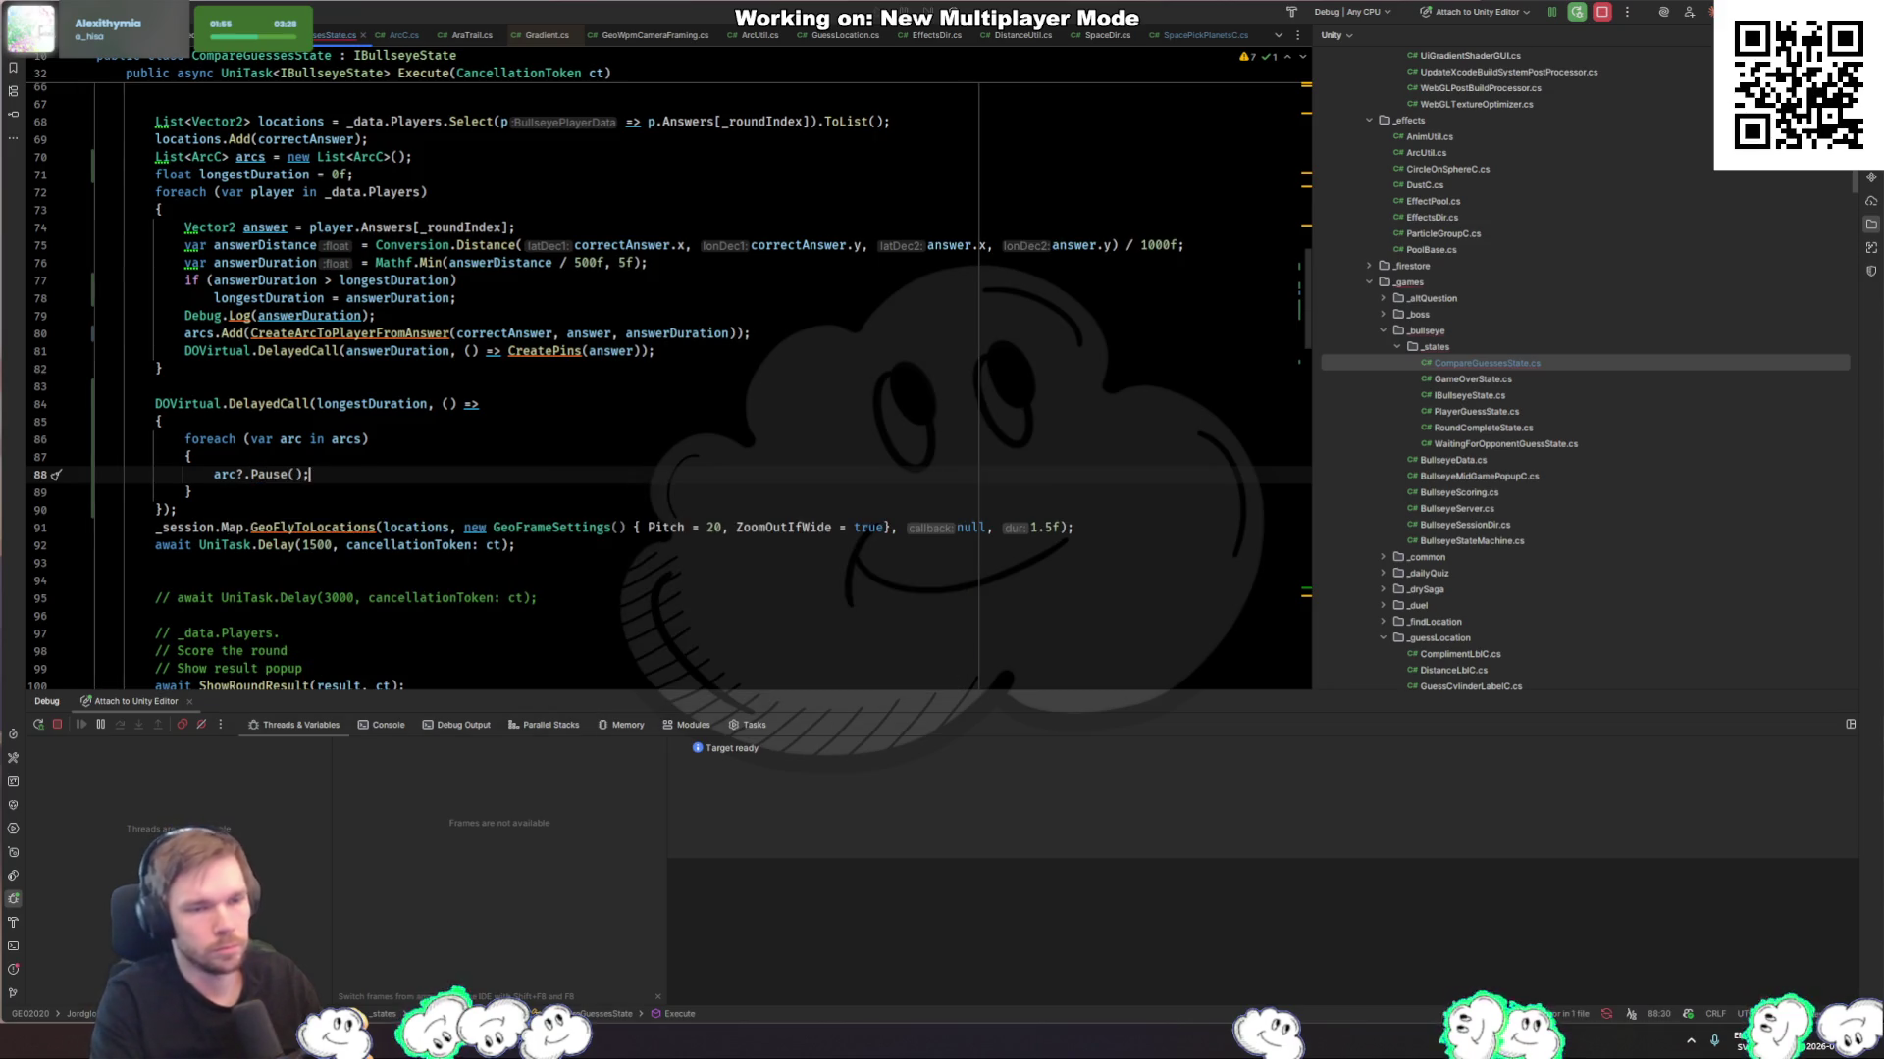
{"action": "left_click", "coordinate": [293, 475]}
{"action": "left_click", "coordinate": [321, 483]}
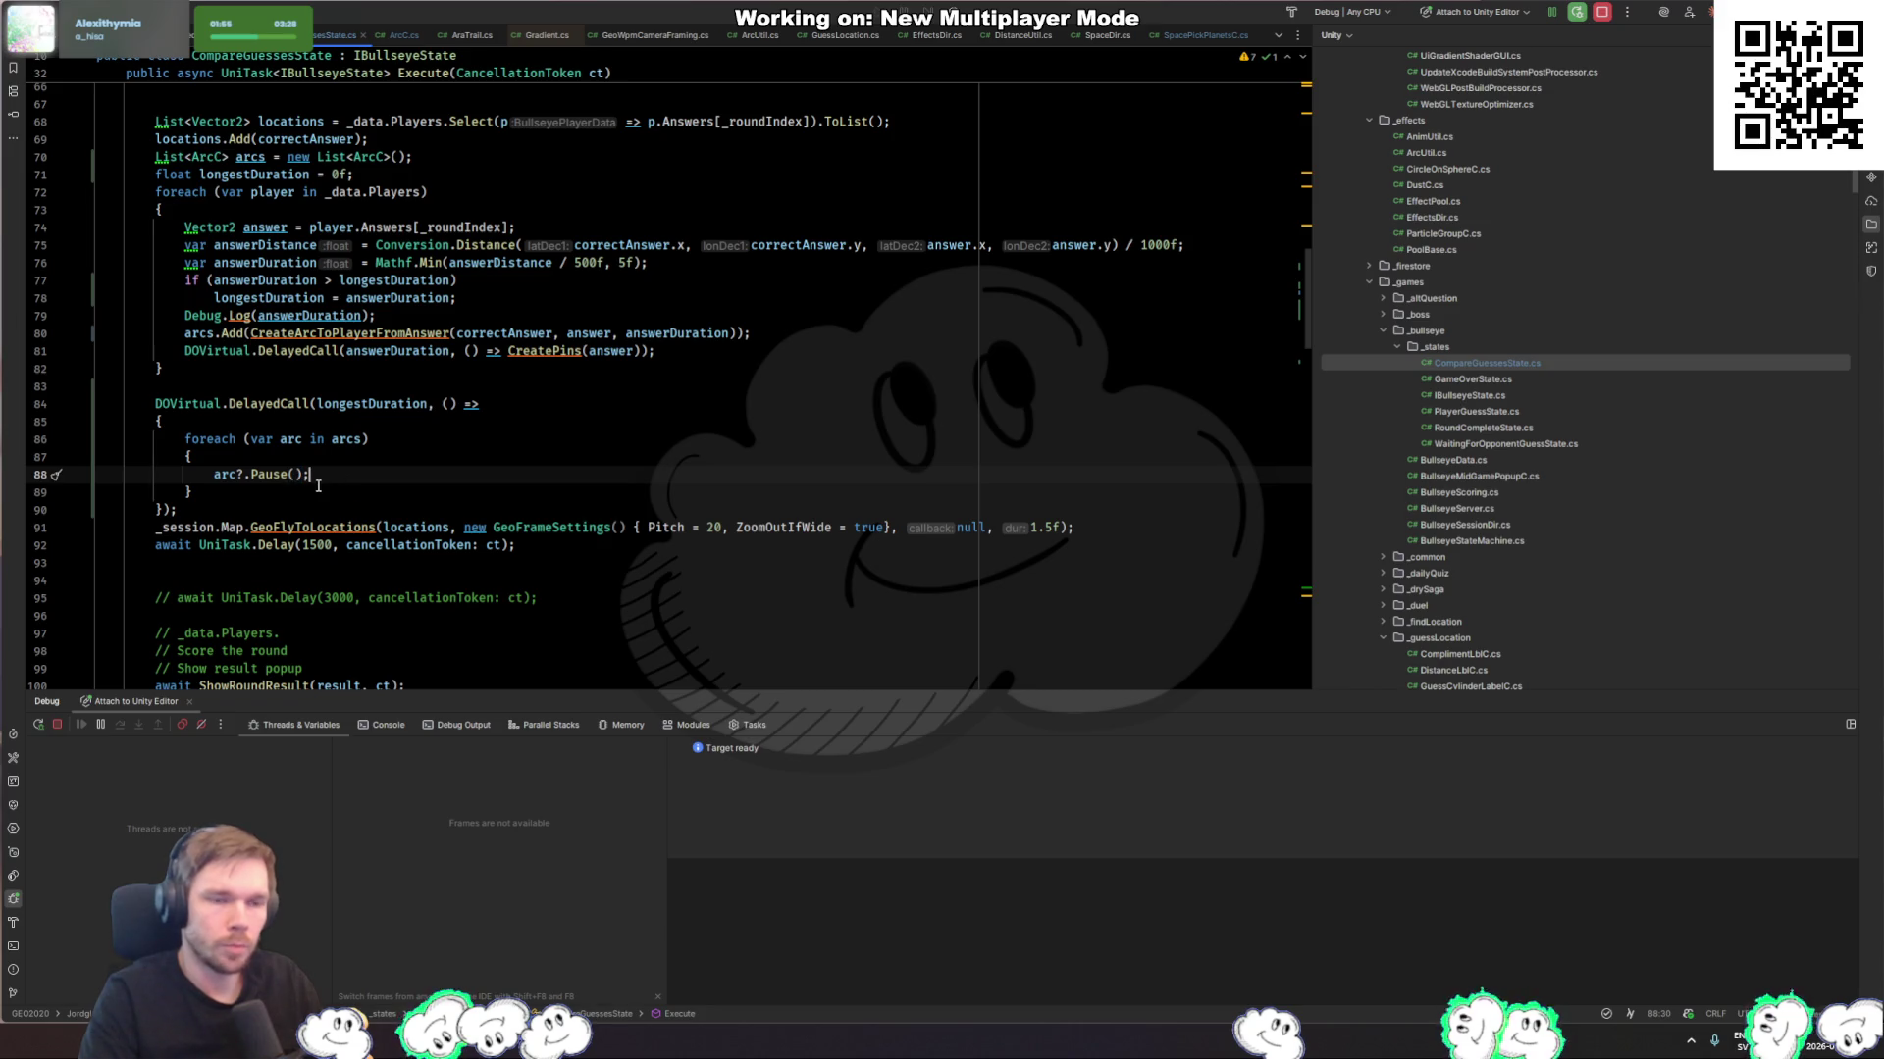
{"action": "key", "text": "ctrl+w"}
{"action": "key", "text": "ctrl+w"}
{"action": "key", "text": "ctrl+w"}
{"action": "scroll", "coordinate": [399, 454], "scroll_direction": "up", "scroll_amount": 3}
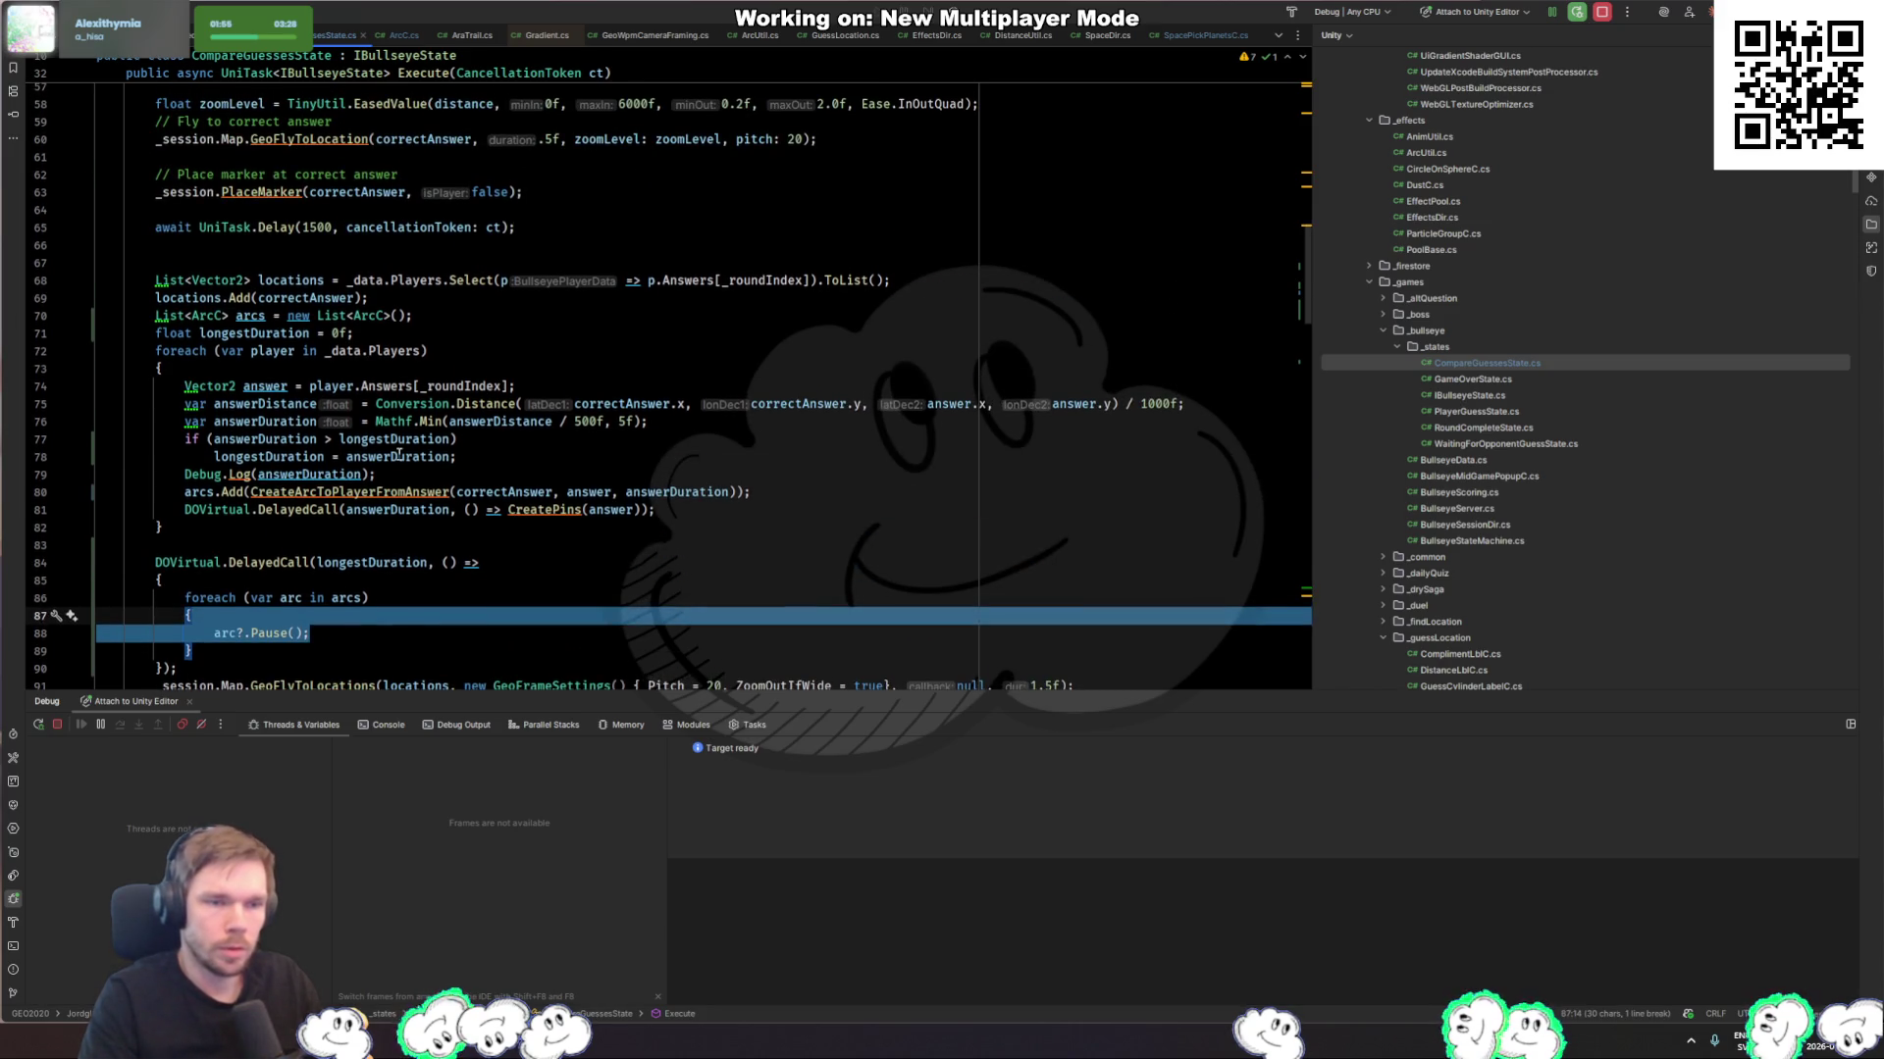
{"action": "scroll", "coordinate": [398, 454], "scroll_direction": "down", "scroll_amount": 13}
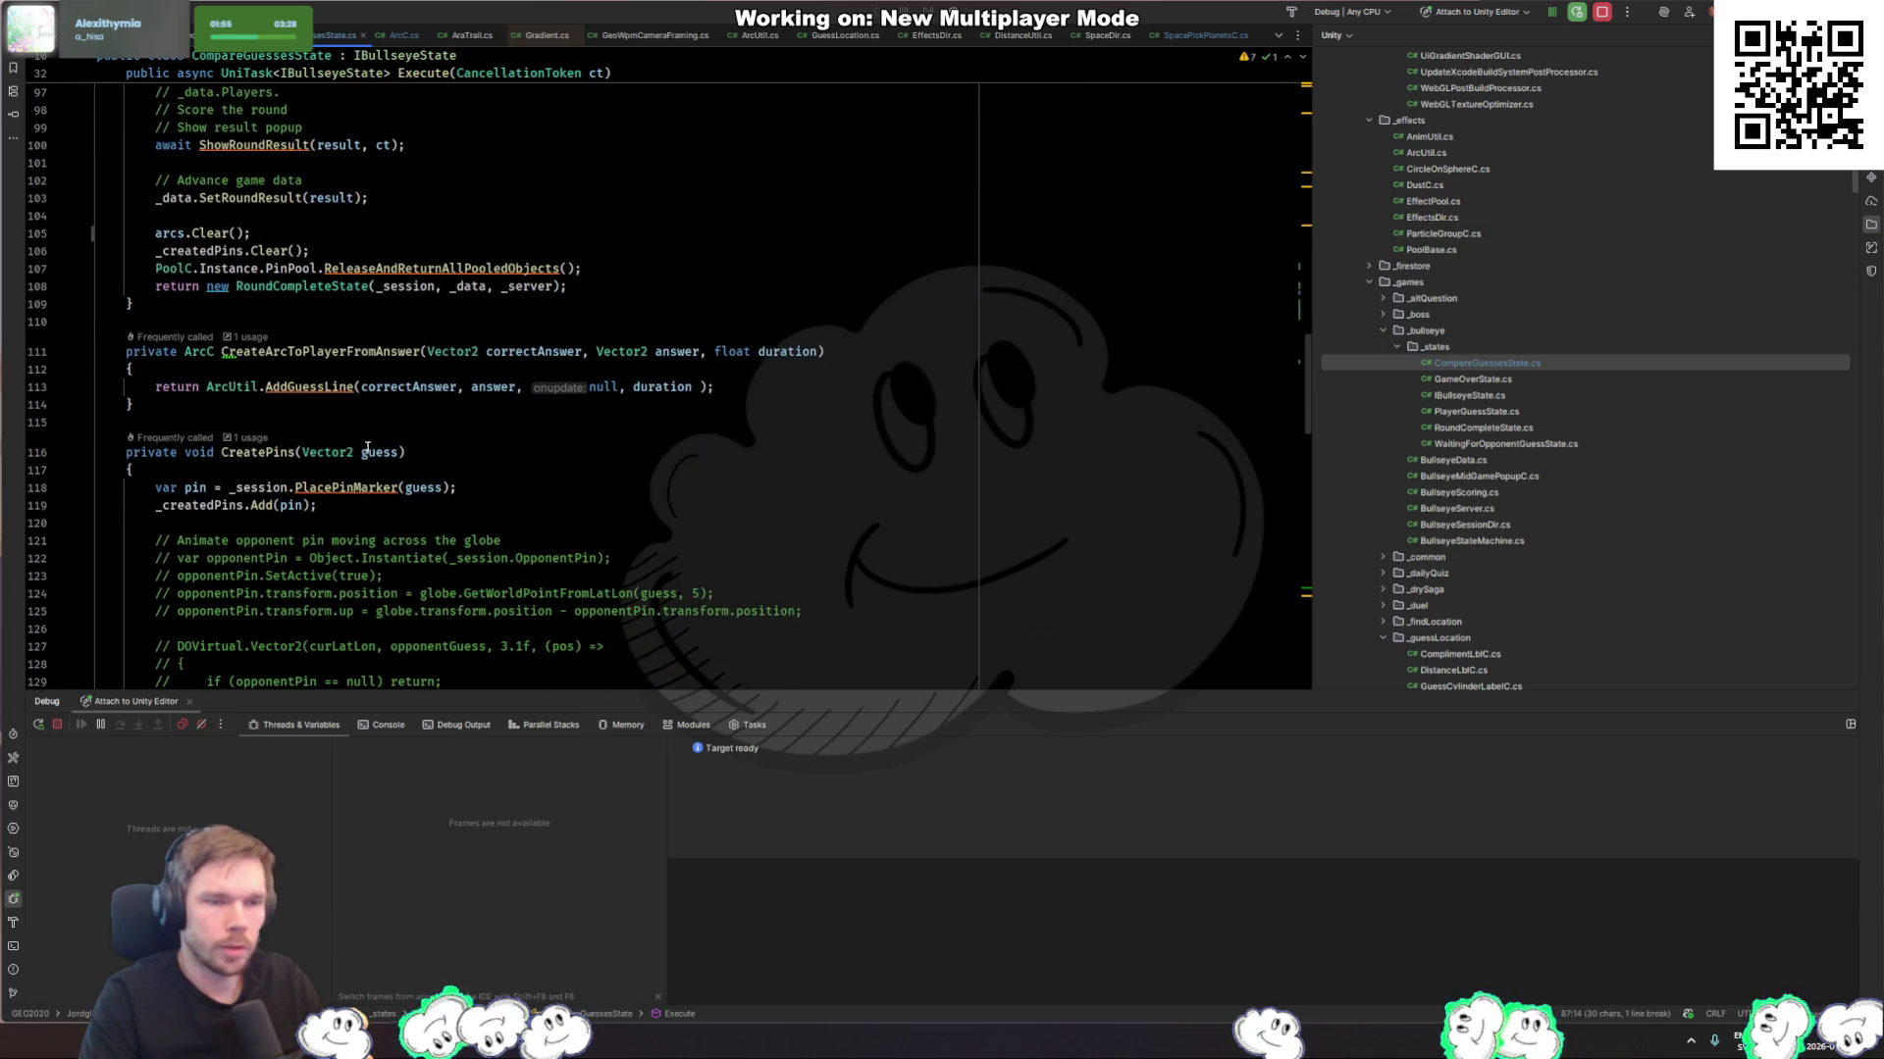
Step: Store the CreateArcToPlayerFromAnswer result in 'var arc' and add it with 'arcs.Add(arc);'
{"action": "left_click", "coordinate": [293, 351], "text": "ctrl"}
{"action": "key", "text": "End"}
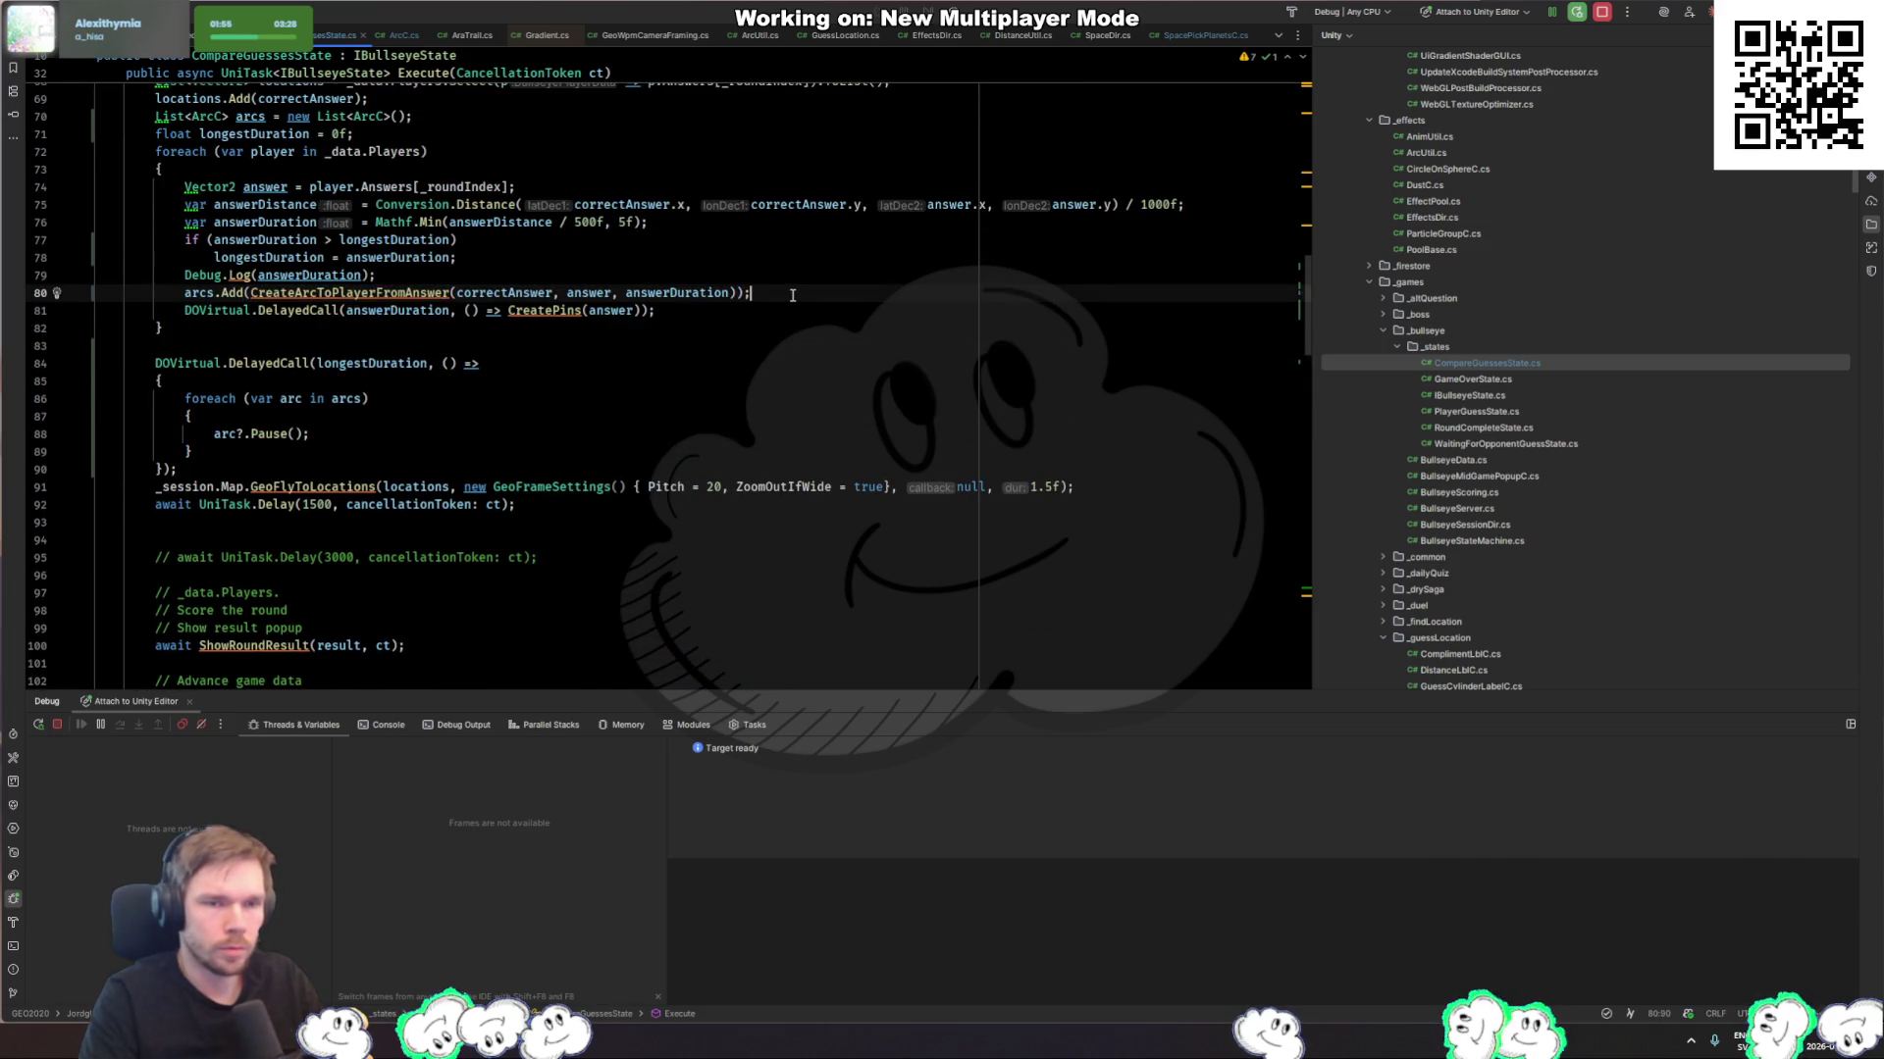
{"action": "key", "text": "Return"}
{"action": "type", "text": "arc?.Pause();"}
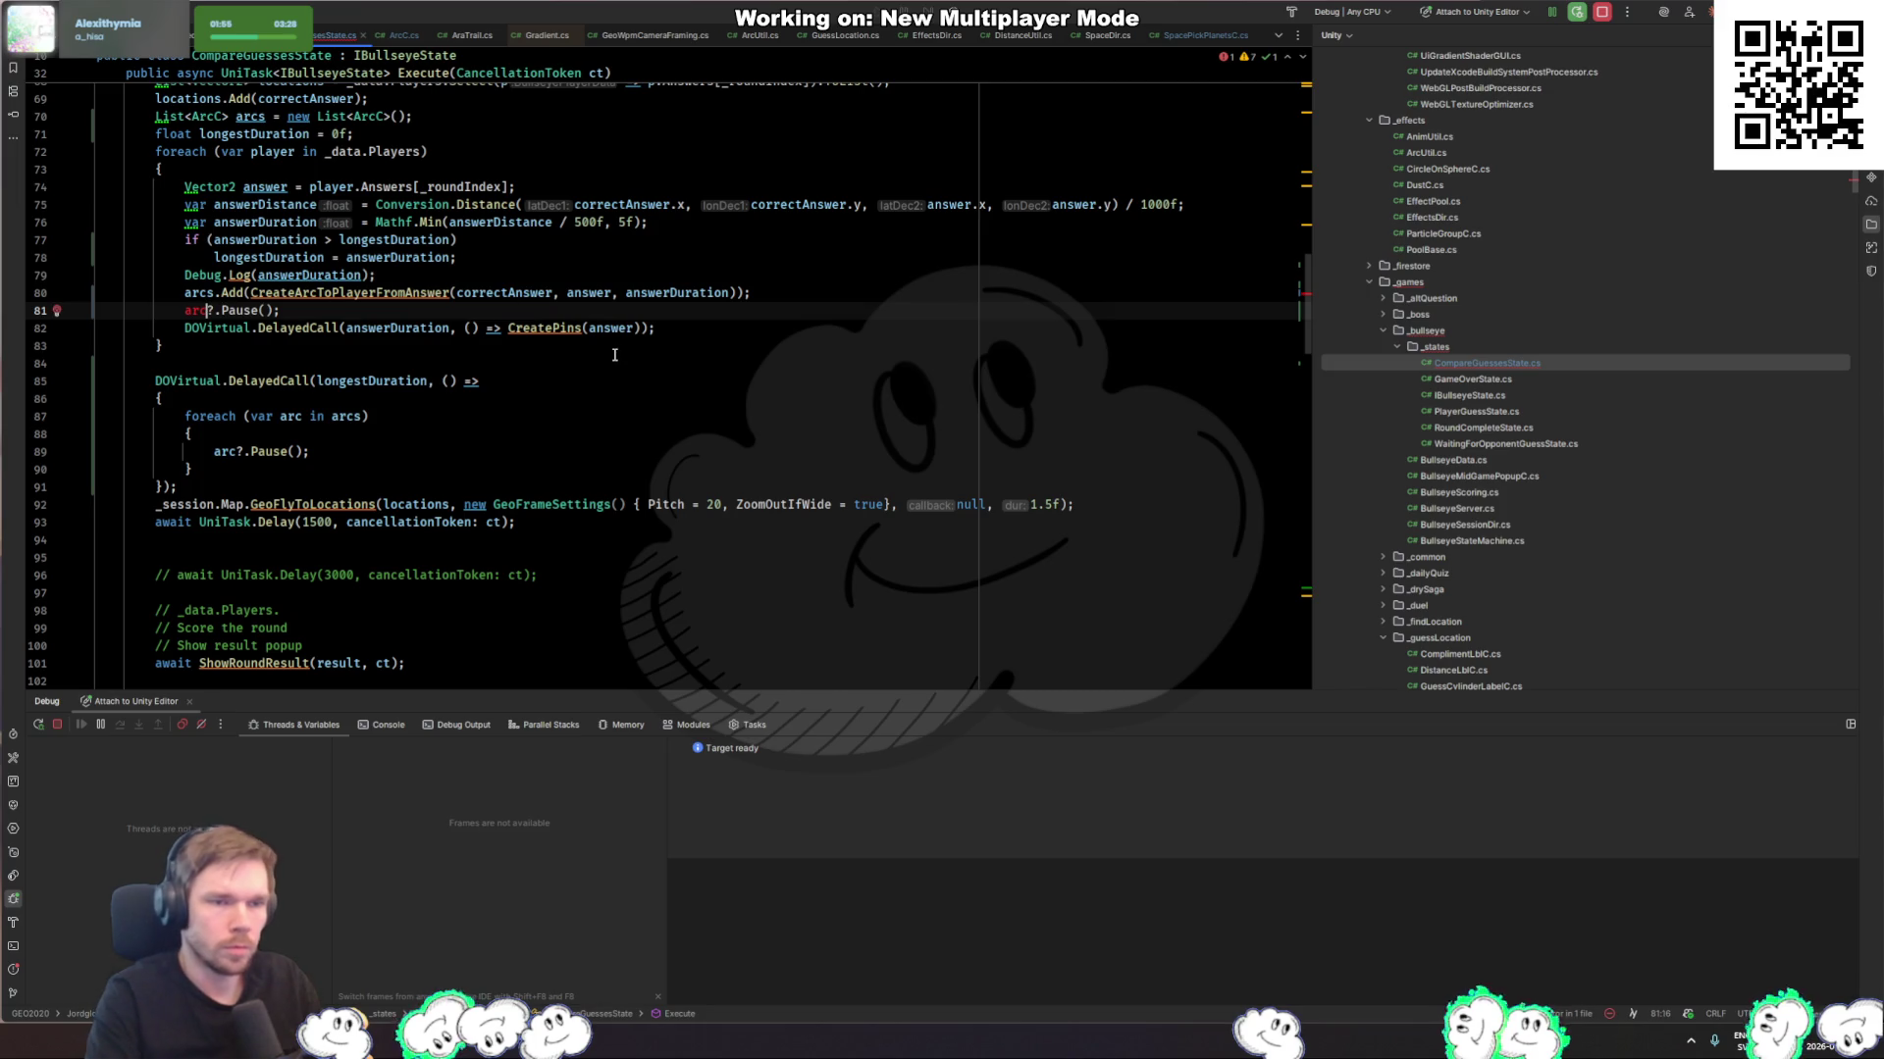
{"action": "key", "text": "Up"}
{"action": "key", "text": "ctrl+alt+Return"}
{"action": "type", "text": "var arc ="}
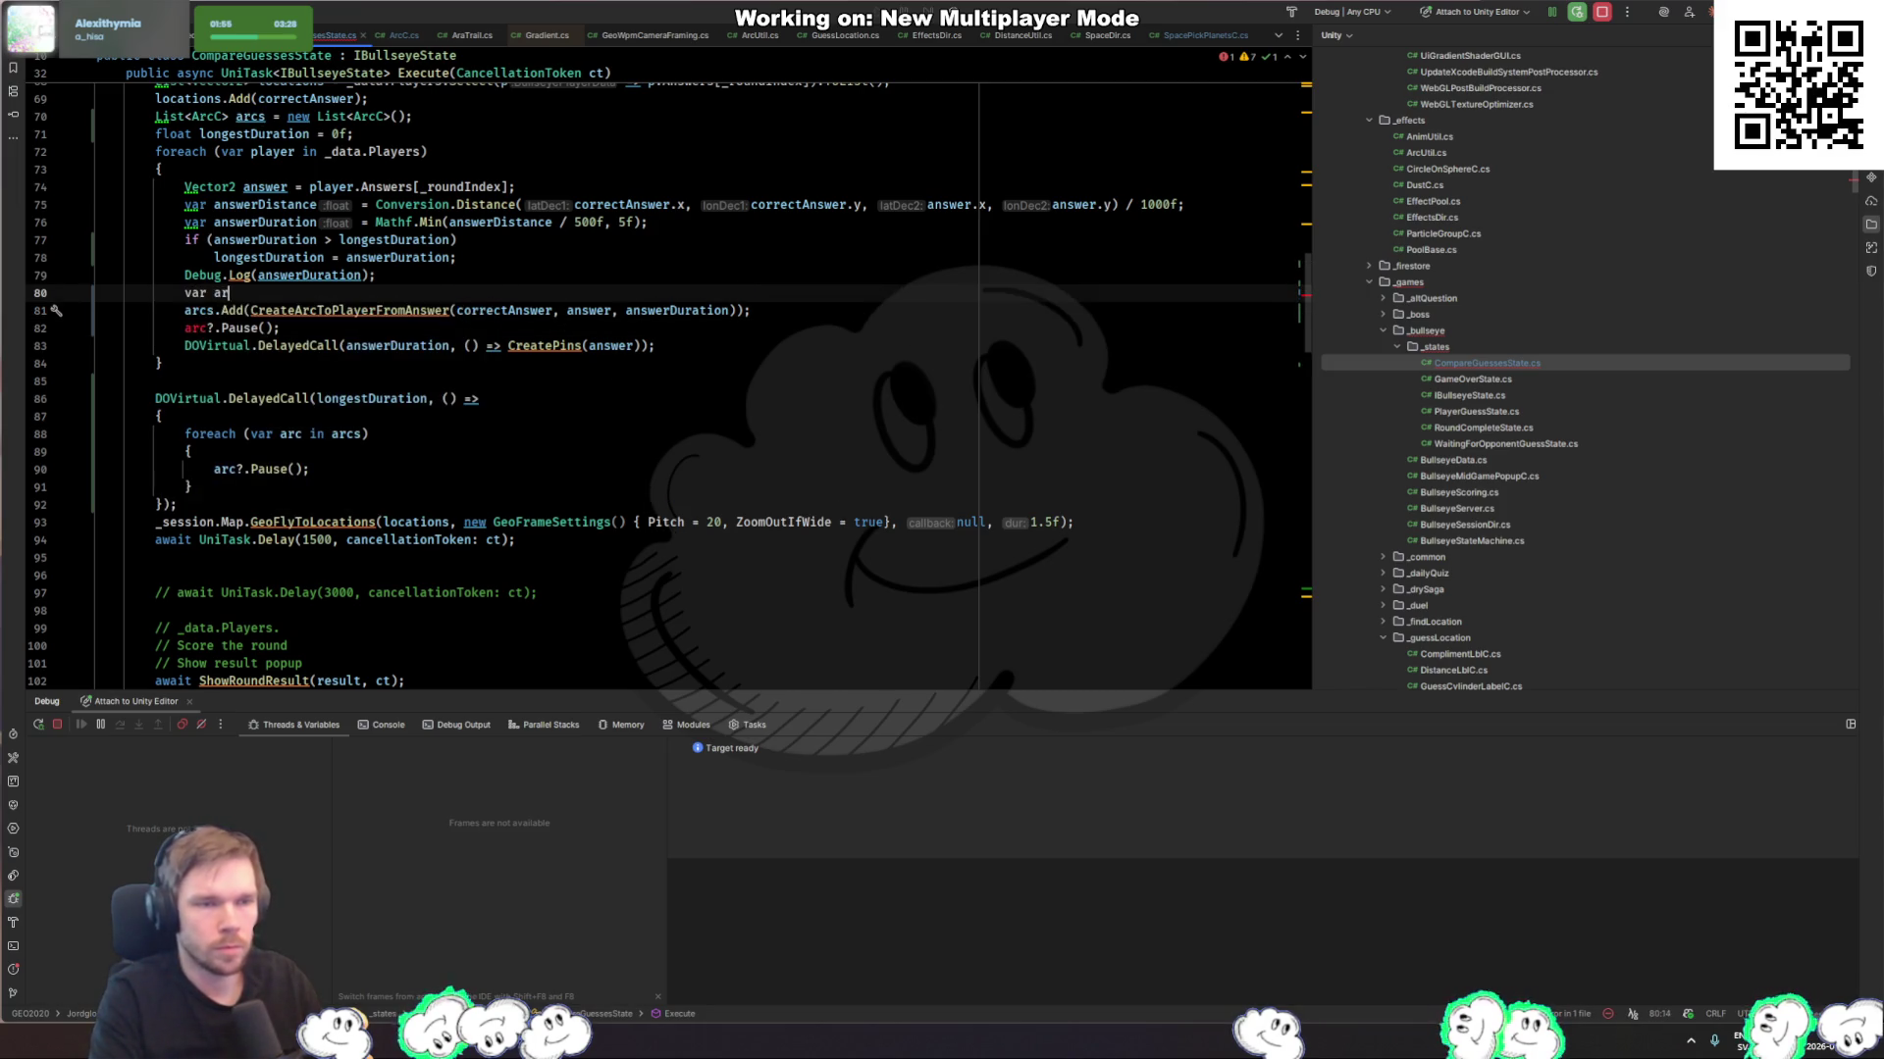
{"action": "left_click", "coordinate": [219, 310]}
{"action": "key", "text": "shift+Home"}
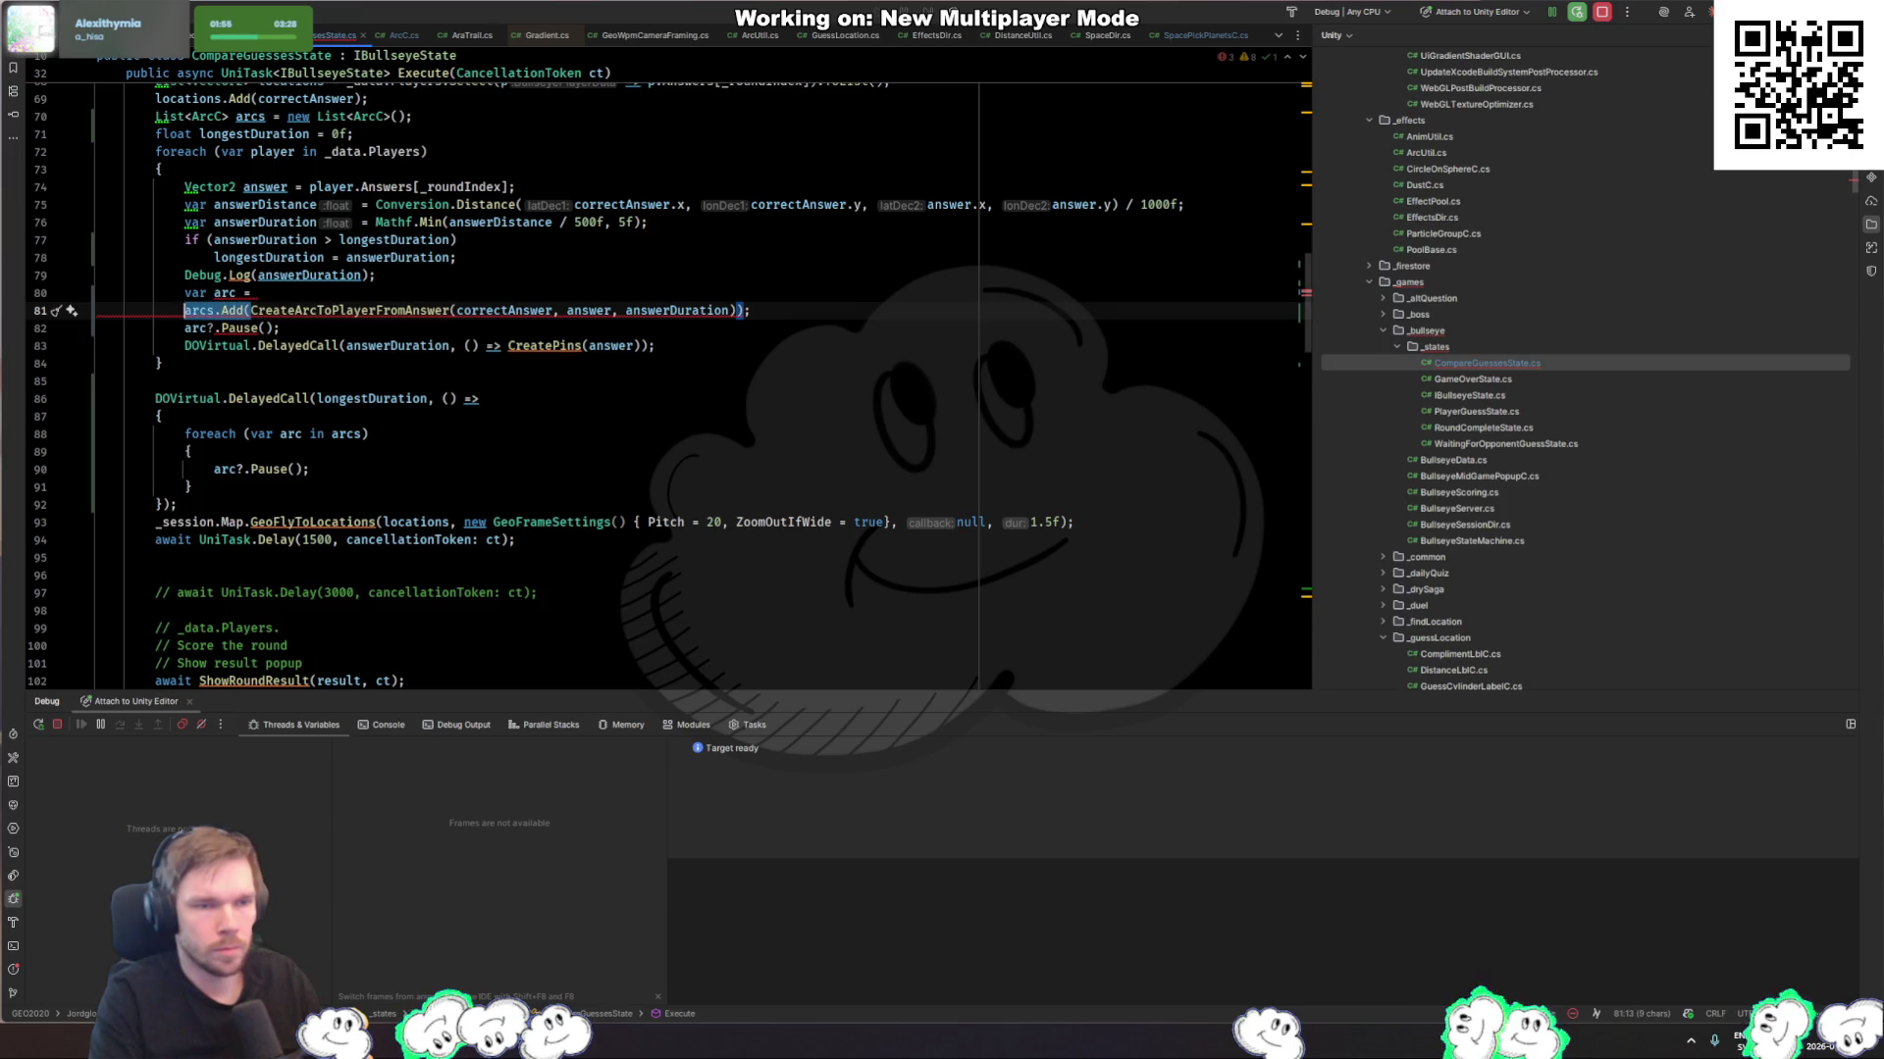
{"action": "key", "text": "BackSpace"}
{"action": "key", "text": "BackSpace"}
{"action": "key", "text": "ctrl+Delete"}
{"action": "key", "text": "End"}
{"action": "key", "text": "Return"}
{"action": "type", "text": "arcs.Add(arc);"}
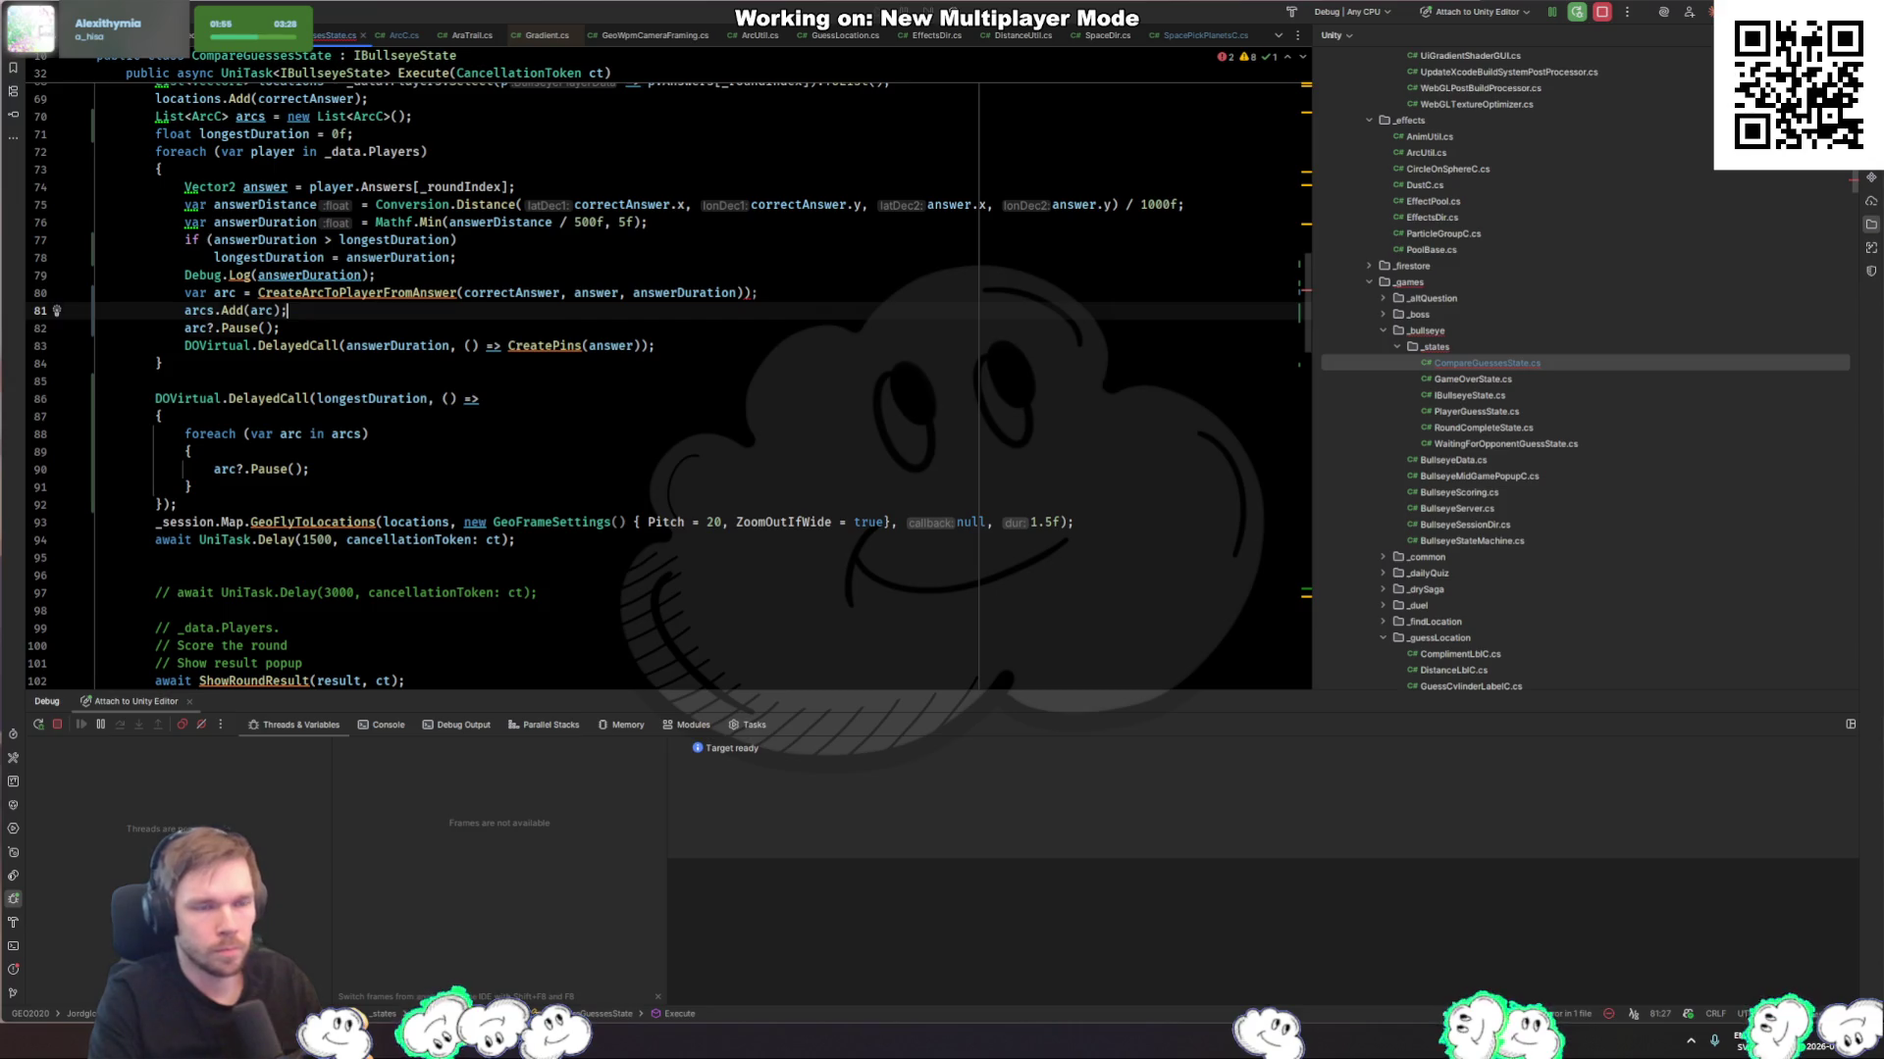
Step: Turn the copied Pause call into 'arc.Unpause();' above arcs.Add, dropping the null check
{"action": "left_click", "coordinate": [220, 328]}
{"action": "type", "text": "U"}
{"action": "key", "text": "Tab"}
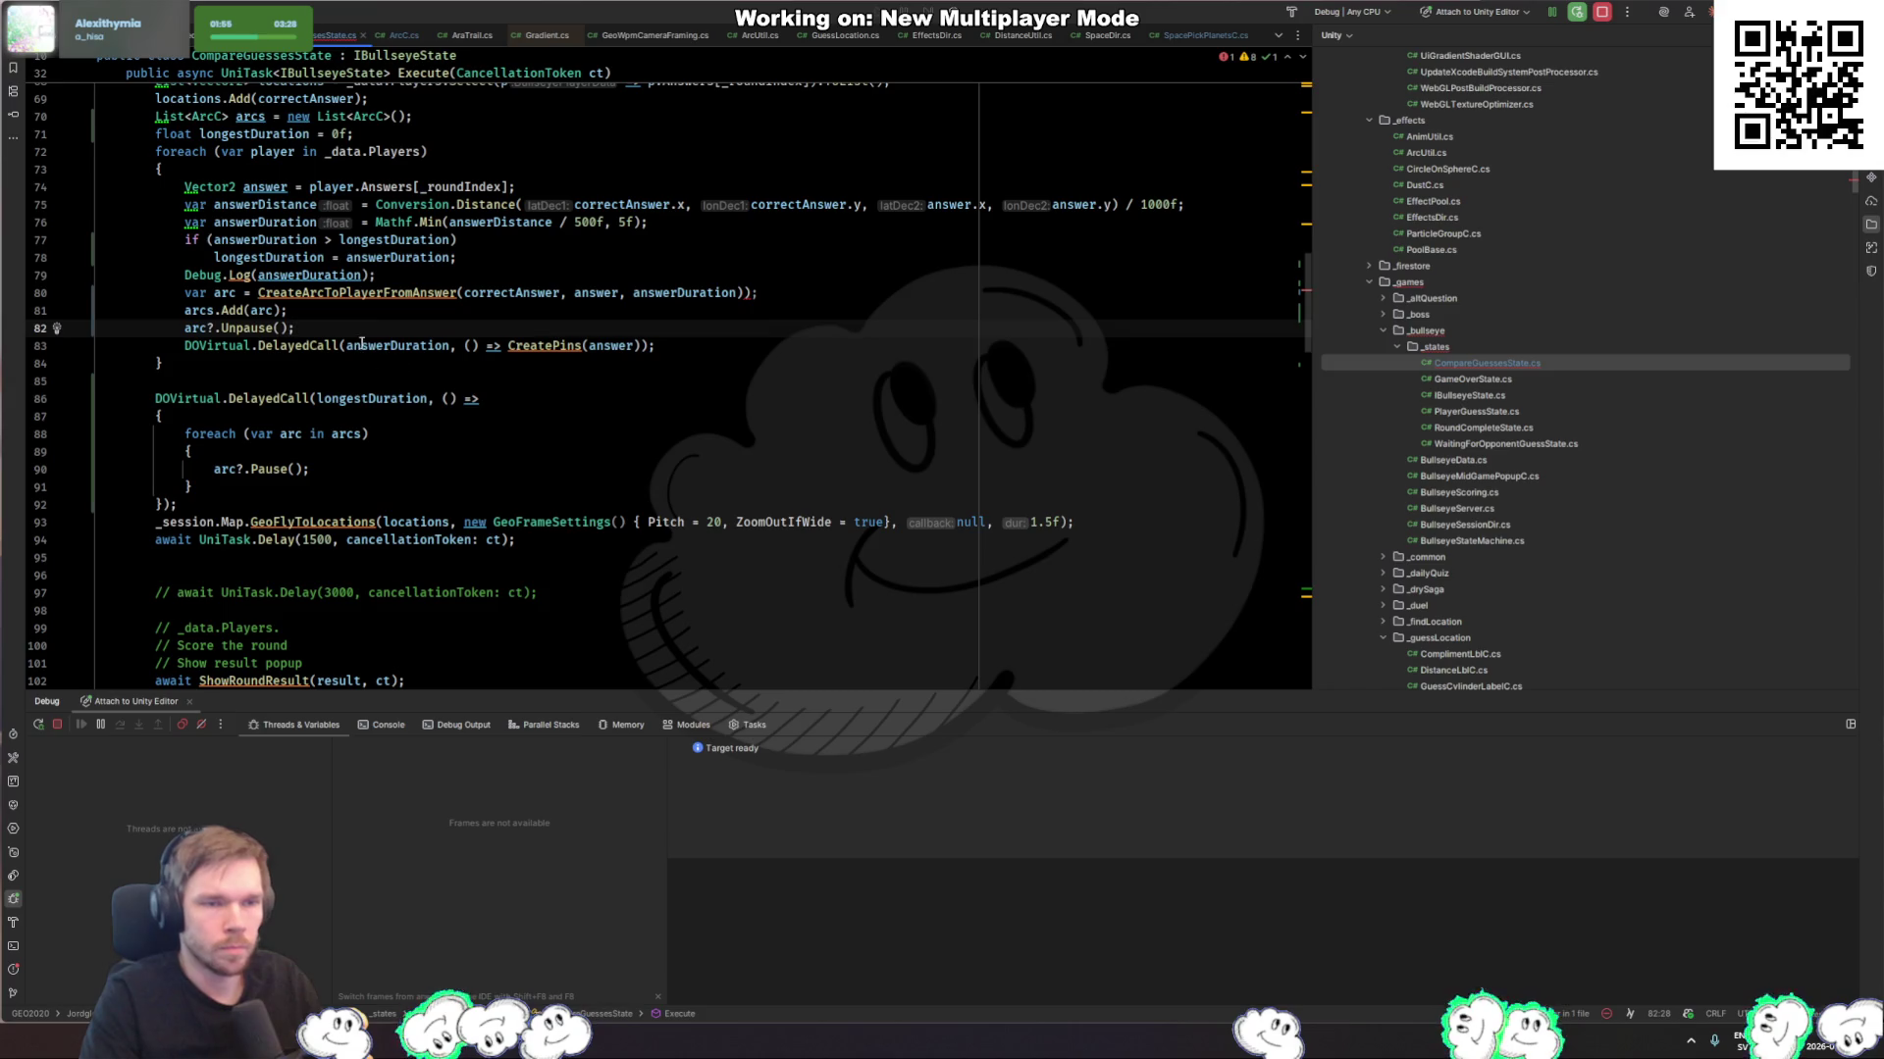
{"action": "key", "text": "ctrl+shift+Up"}
{"action": "key", "text": "ctrl+Left"}
{"action": "key", "text": "ctrl+Left"}
{"action": "key", "text": "ctrl+Left"}
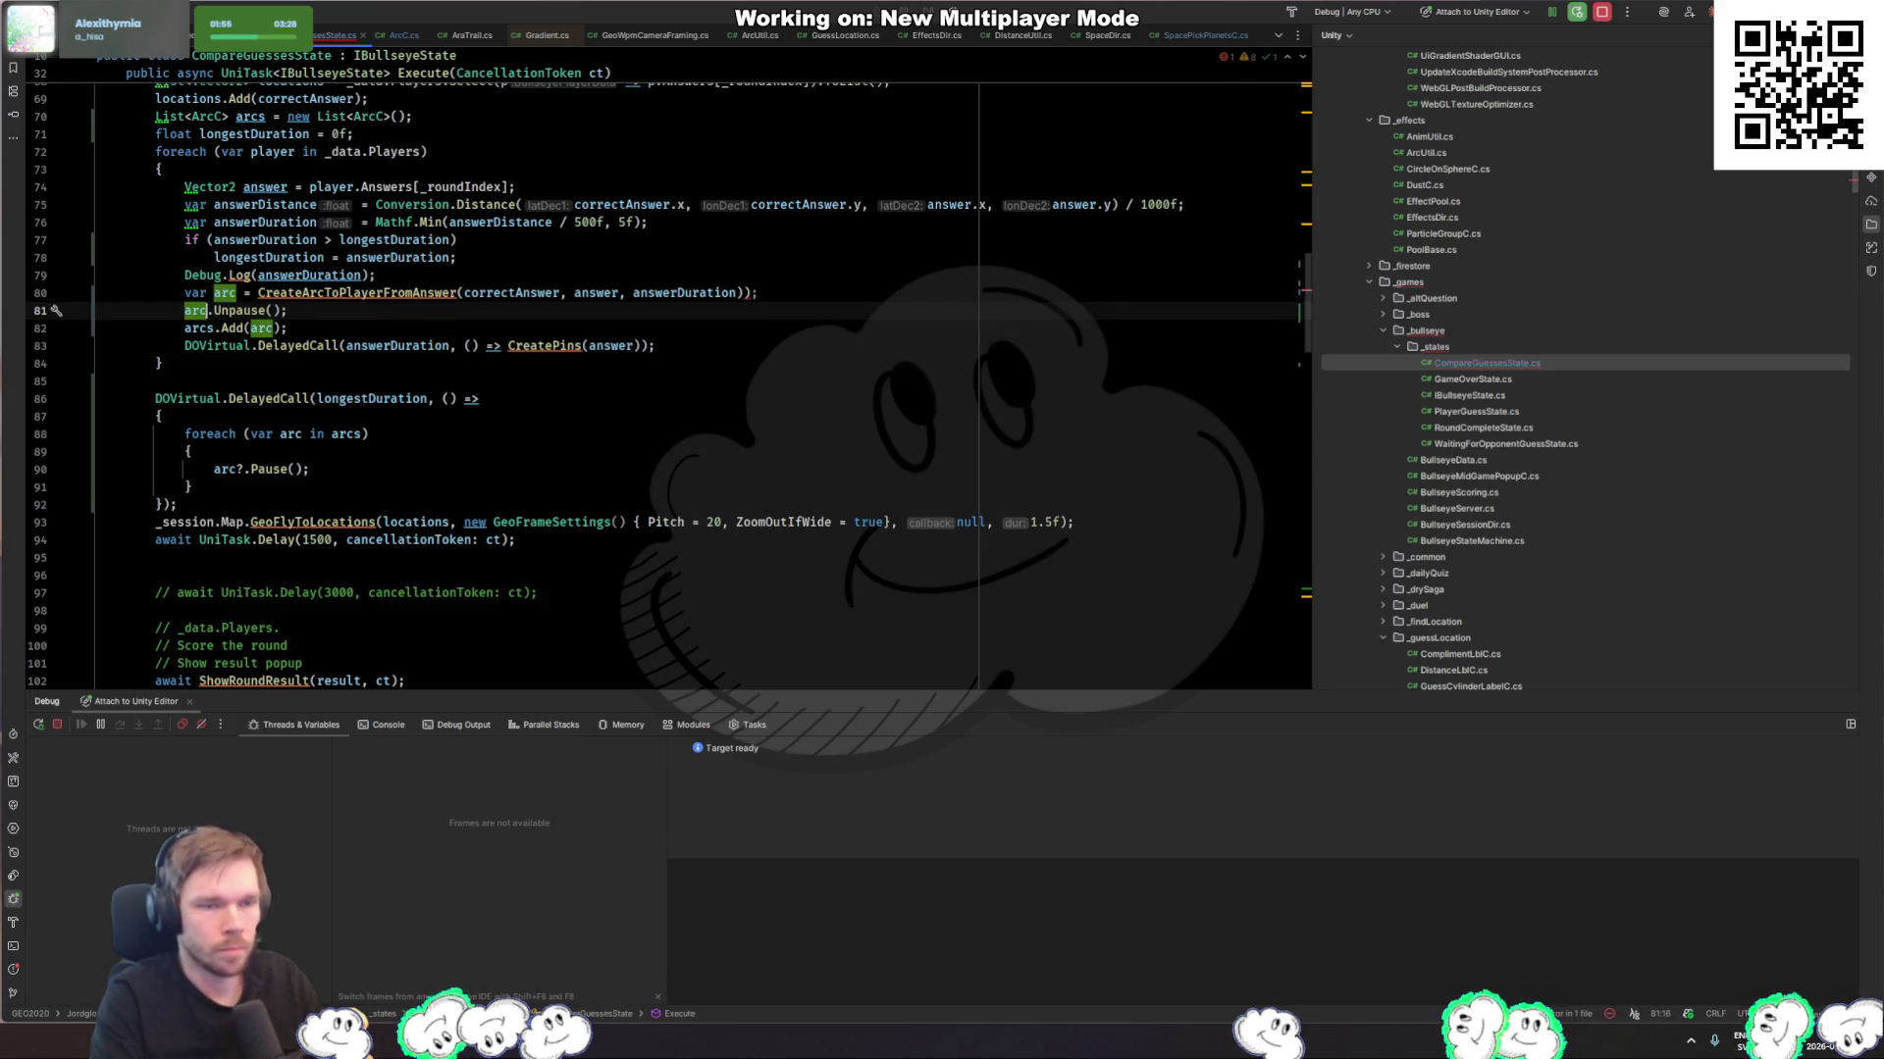
{"action": "key", "text": "BackSpace"}
{"action": "left_click", "coordinate": [501, 529]}
{"action": "key", "text": "alt+Tab"}
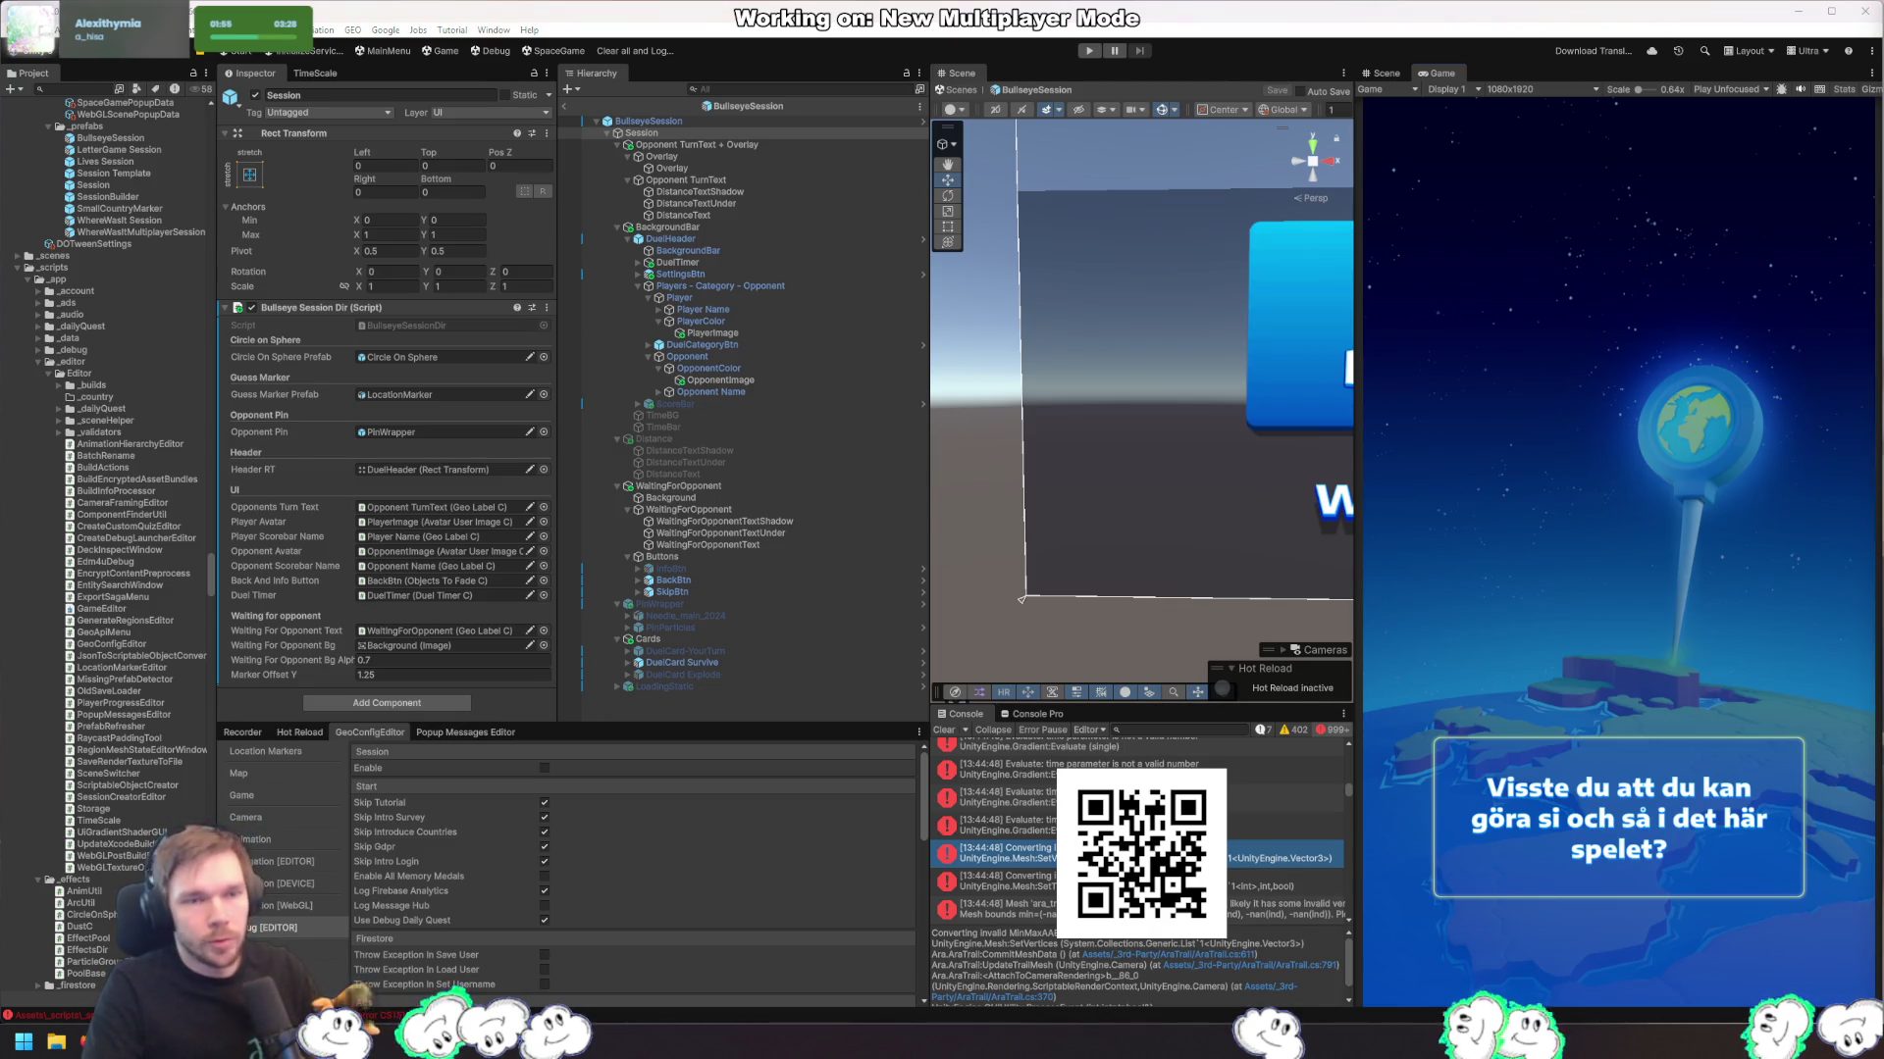
Step: Delete the extra ')' on line 80, play a Bullseye test round in Unity, and return to Rider
{"action": "key", "text": "alt+Tab"}
{"action": "key", "text": "Left"}
{"action": "key", "text": "BackSpace"}
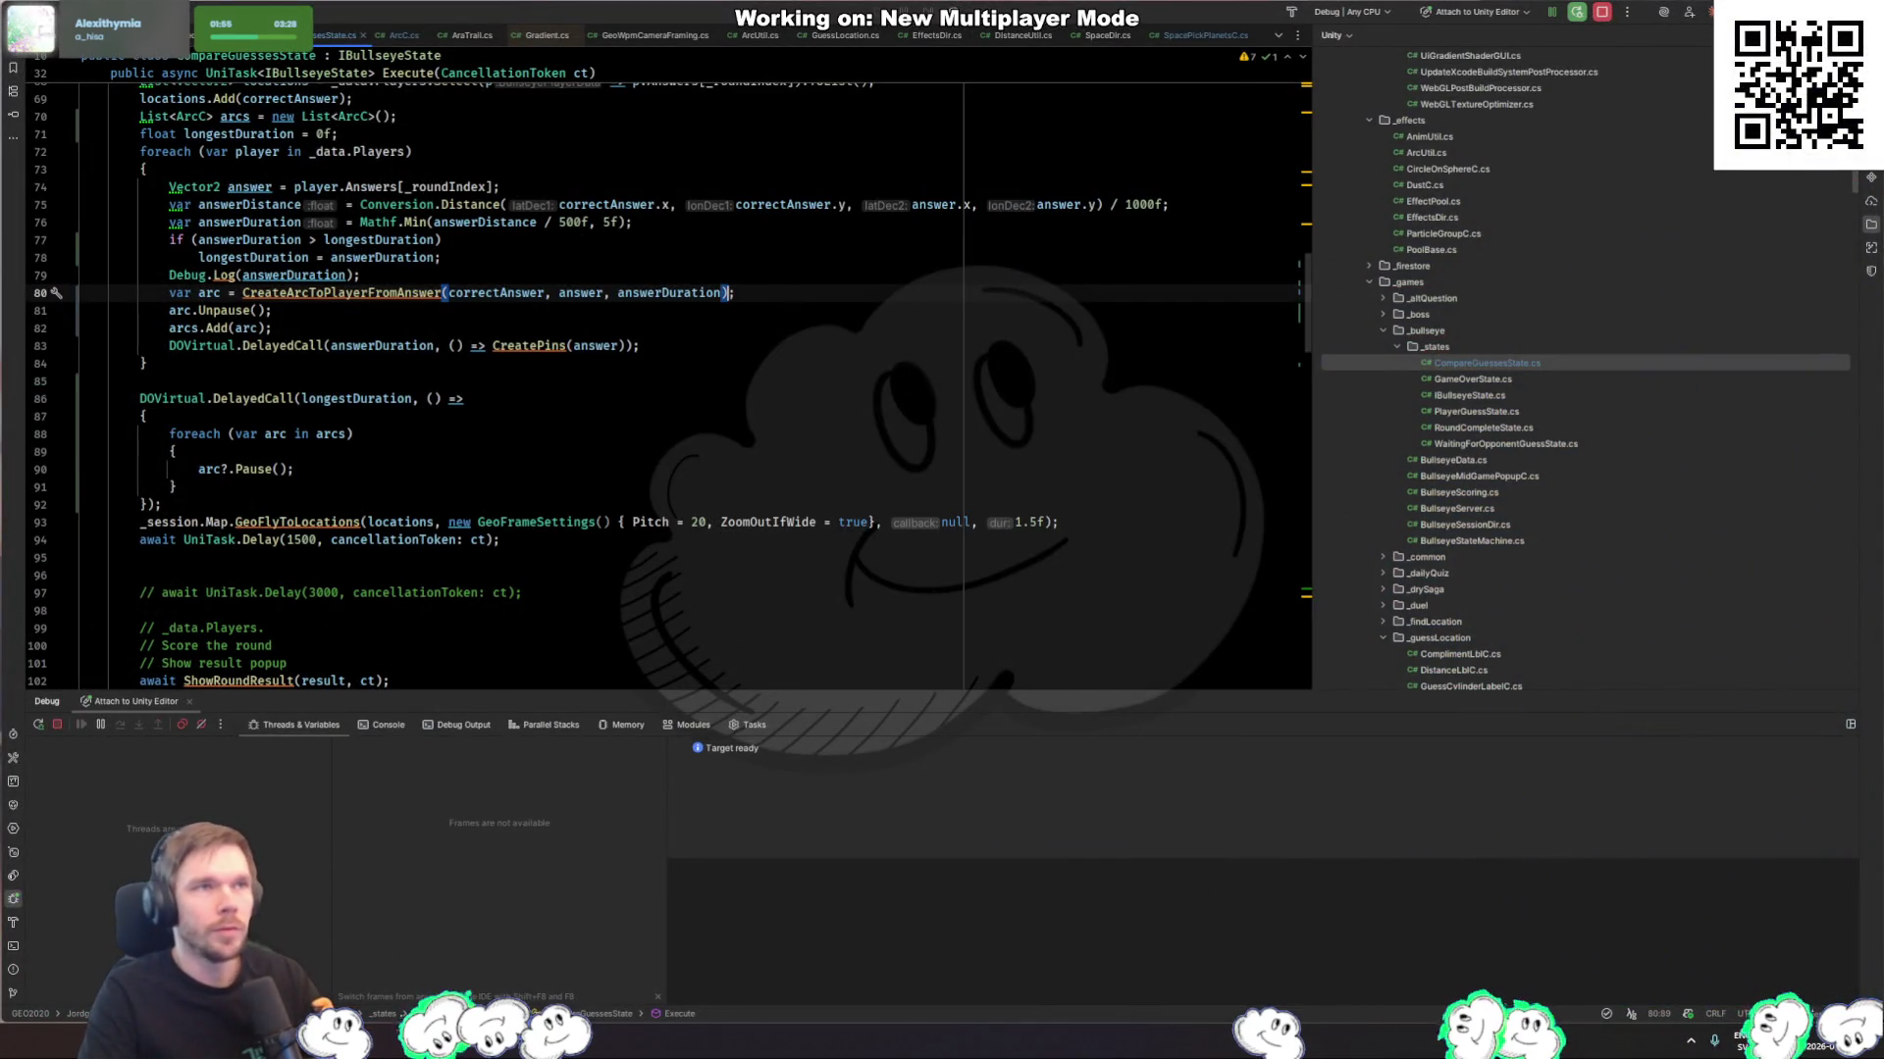
{"action": "key", "text": "alt+Tab"}
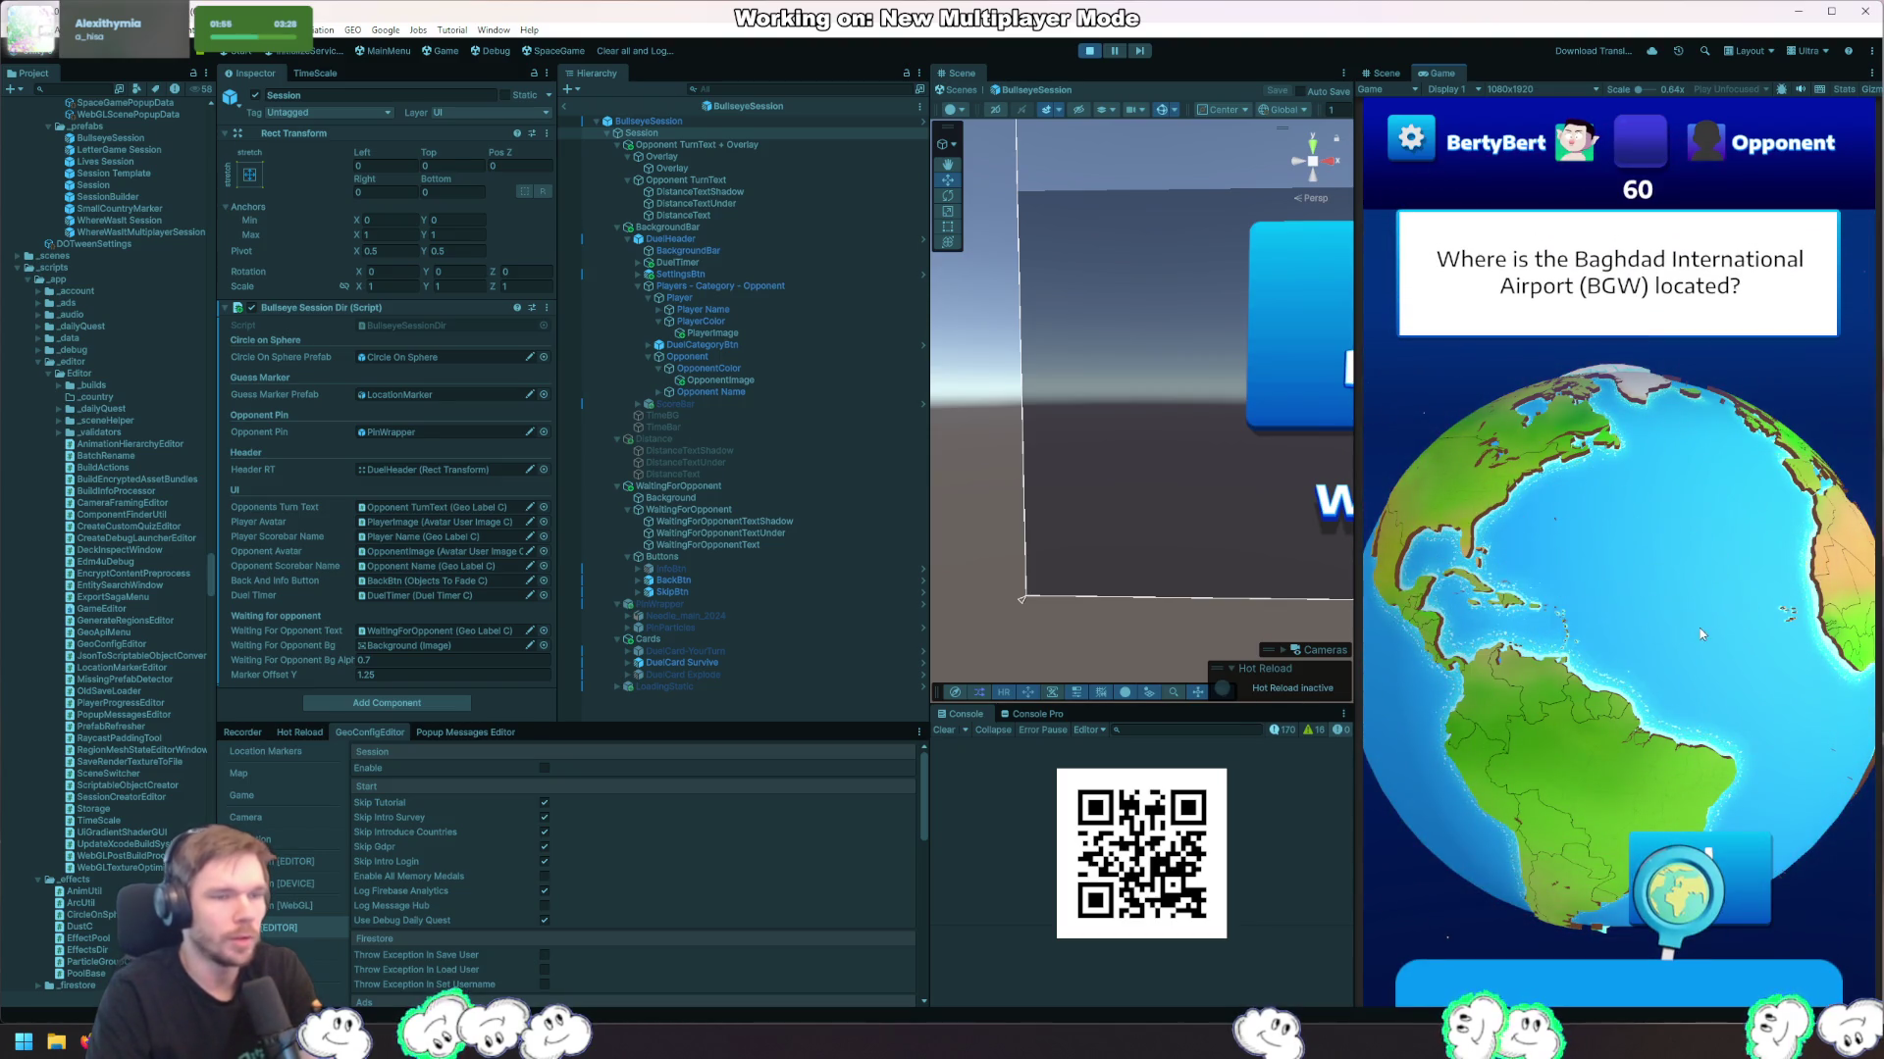
{"action": "key", "text": "alt+Tab"}
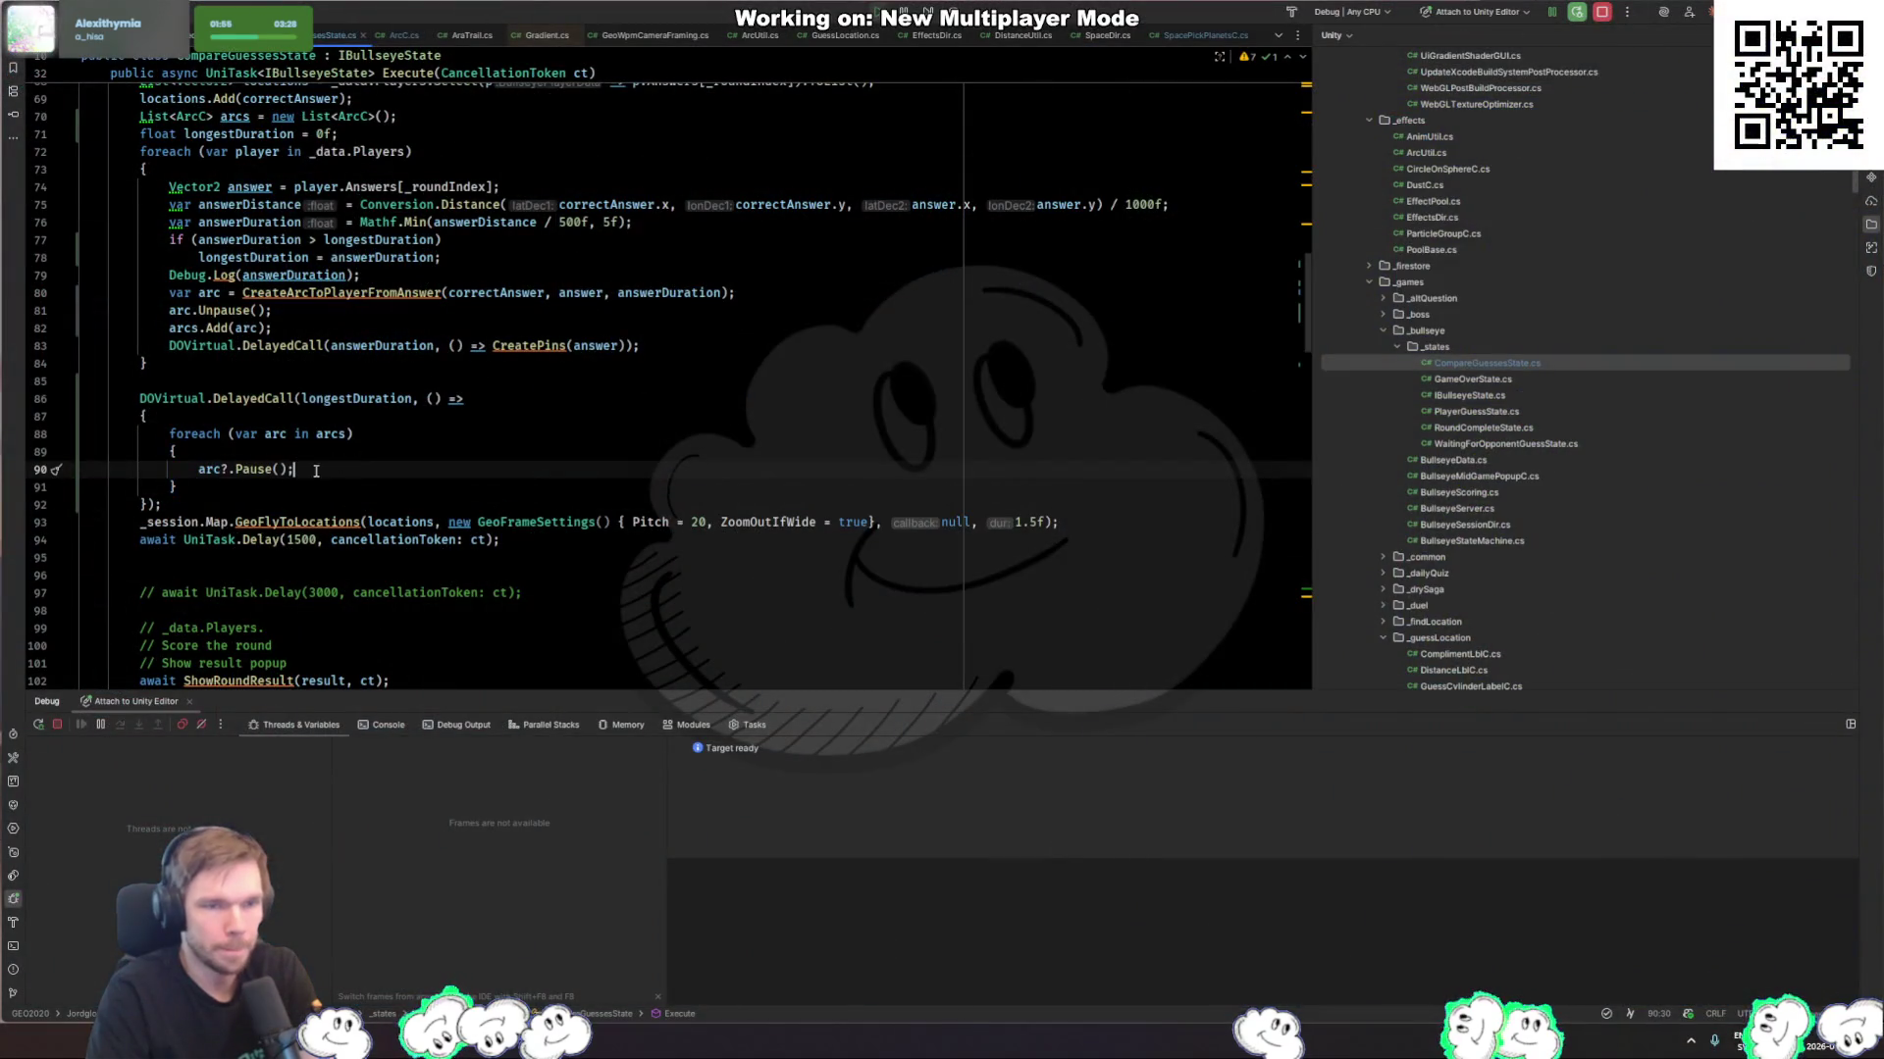
Step: Remove the stray comma from CreateArcToPlayerFromAnswer's AddGuessLine call
{"action": "key", "text": "Up"}
{"action": "key", "text": "Up"}
{"action": "key", "text": "Up"}
{"action": "scroll", "coordinate": [480, 480], "scroll_direction": "up", "scroll_amount": 4}
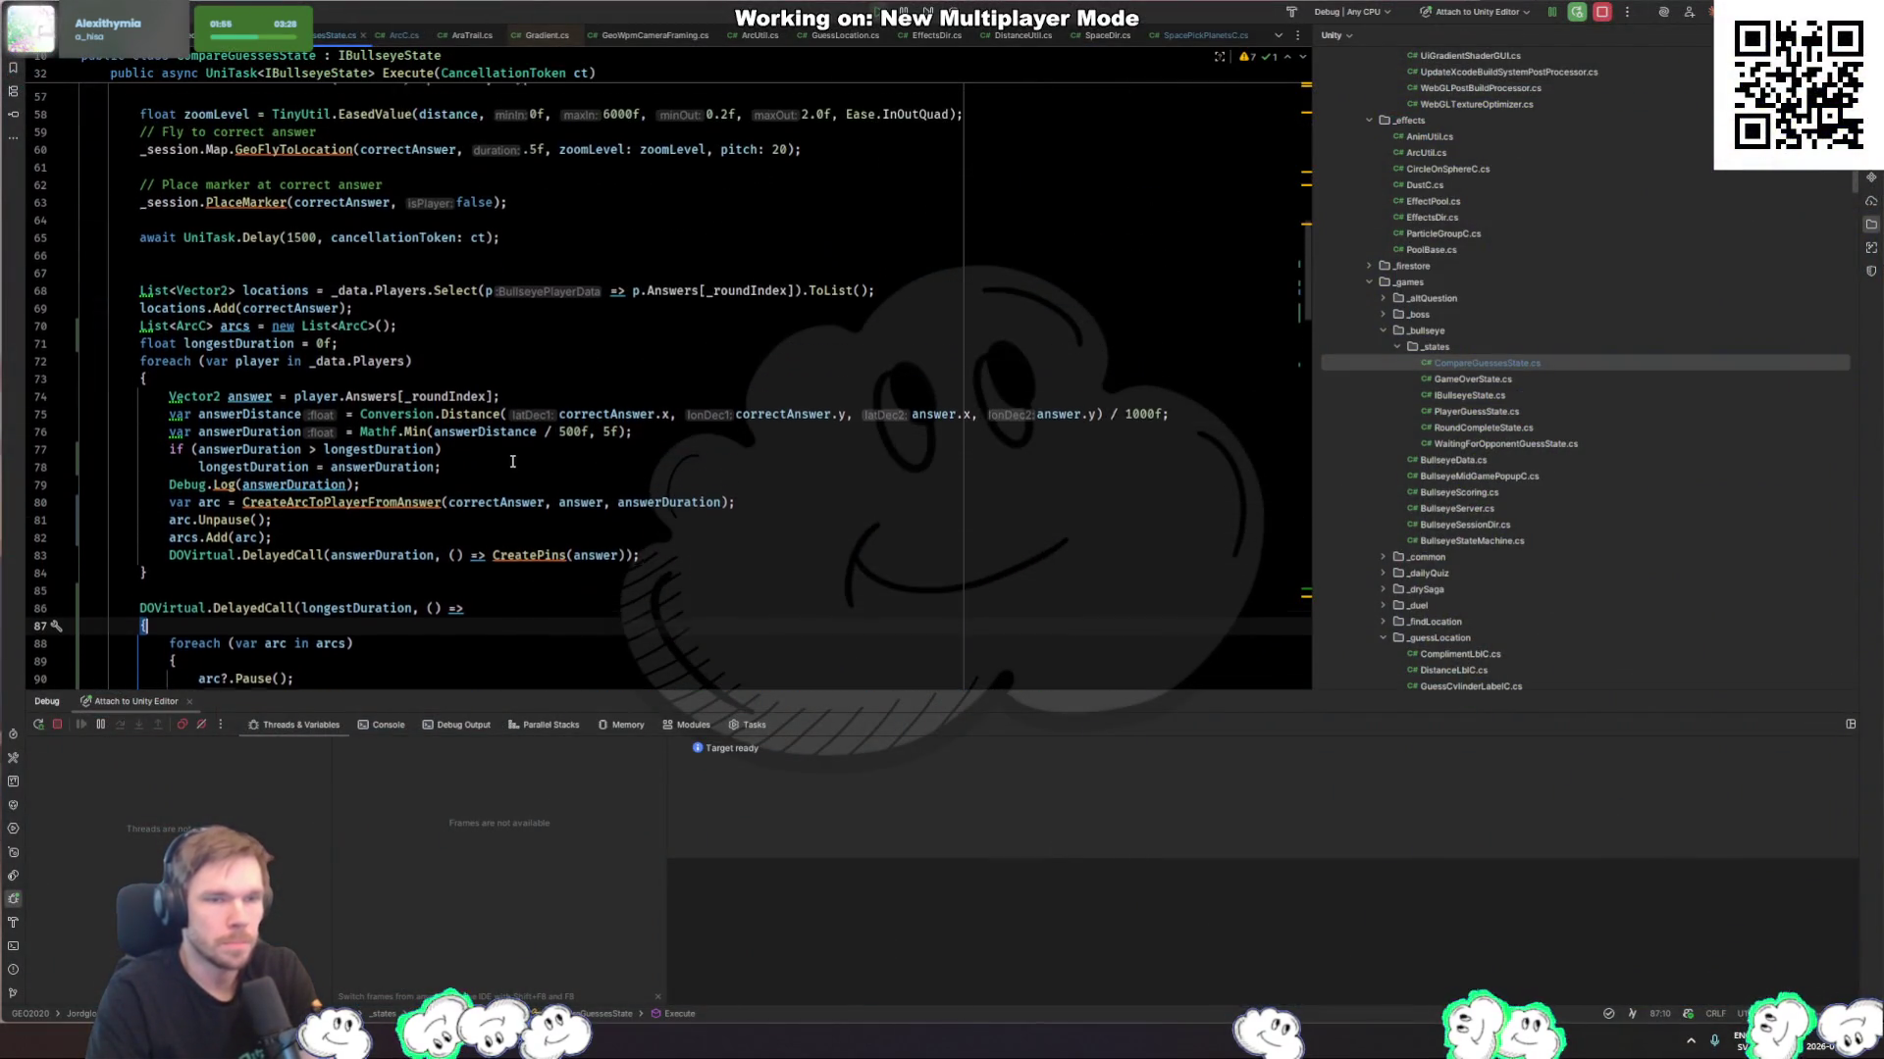
{"action": "left_click", "coordinate": [515, 492]}
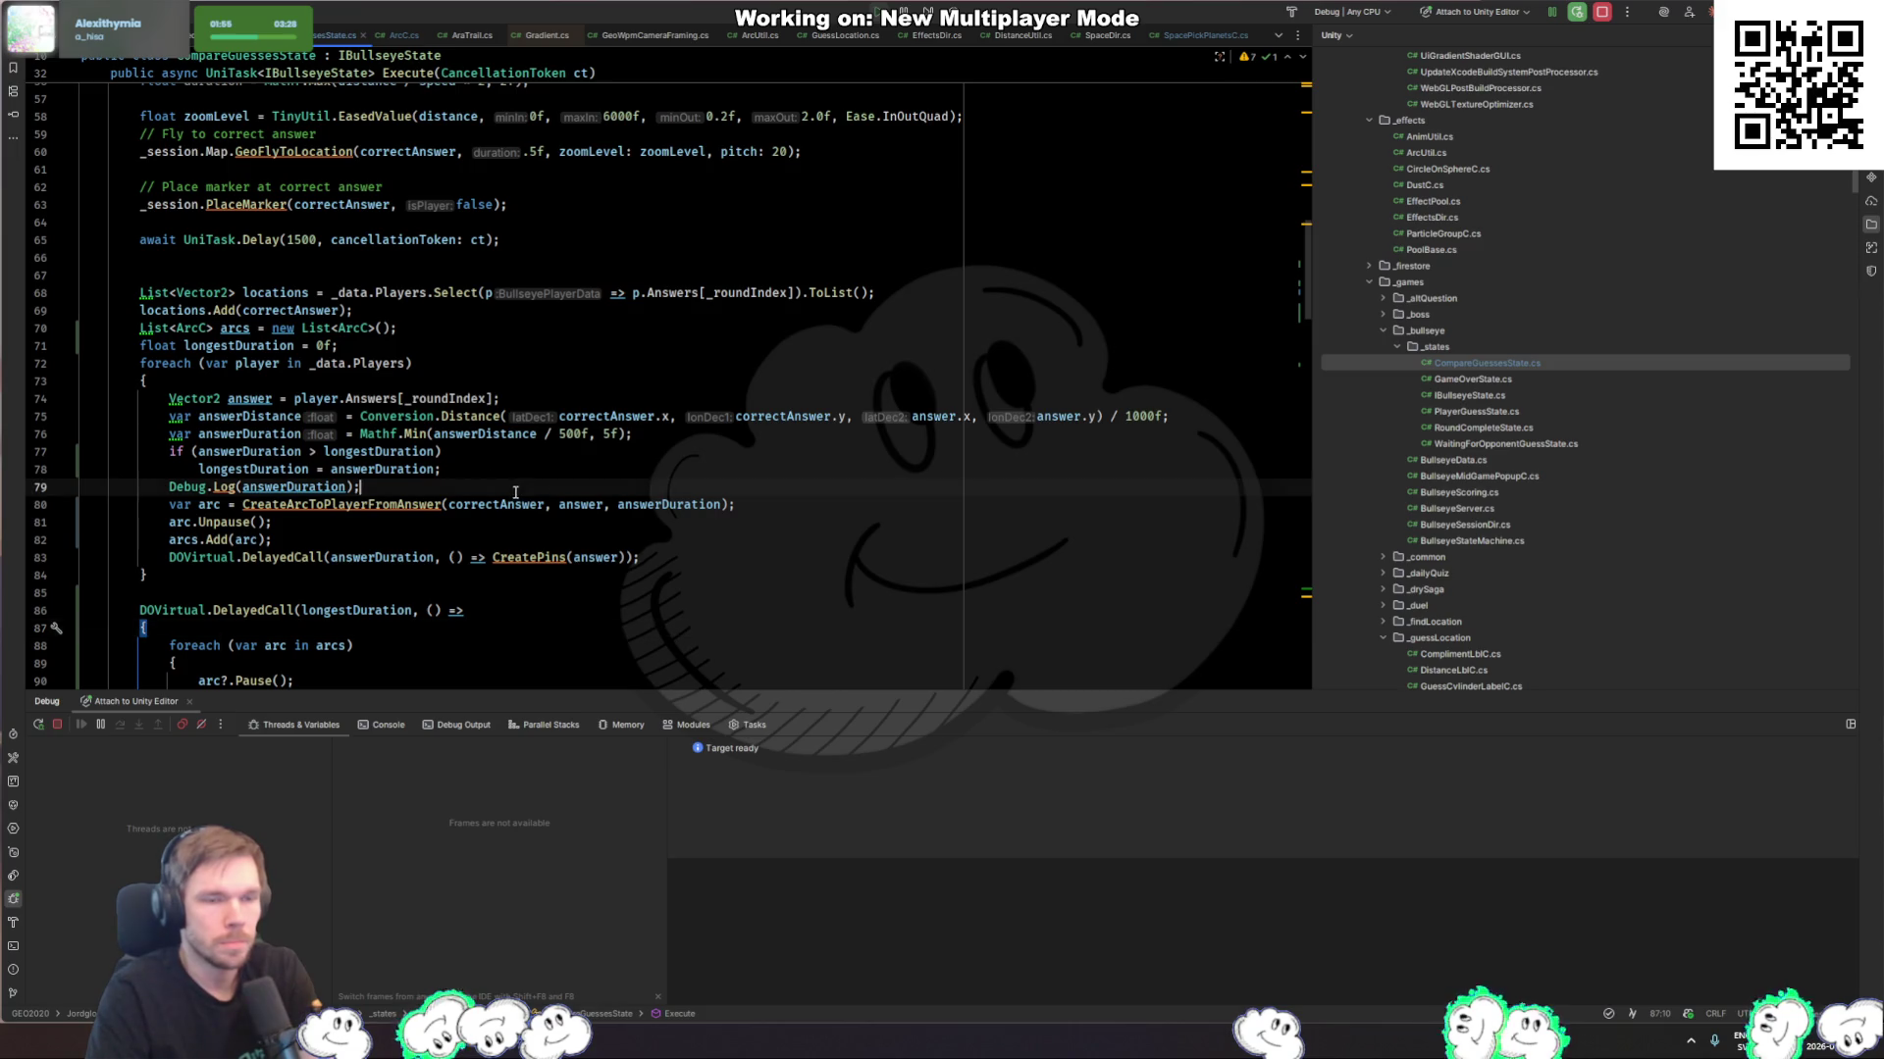
{"action": "left_click", "coordinate": [392, 504]}
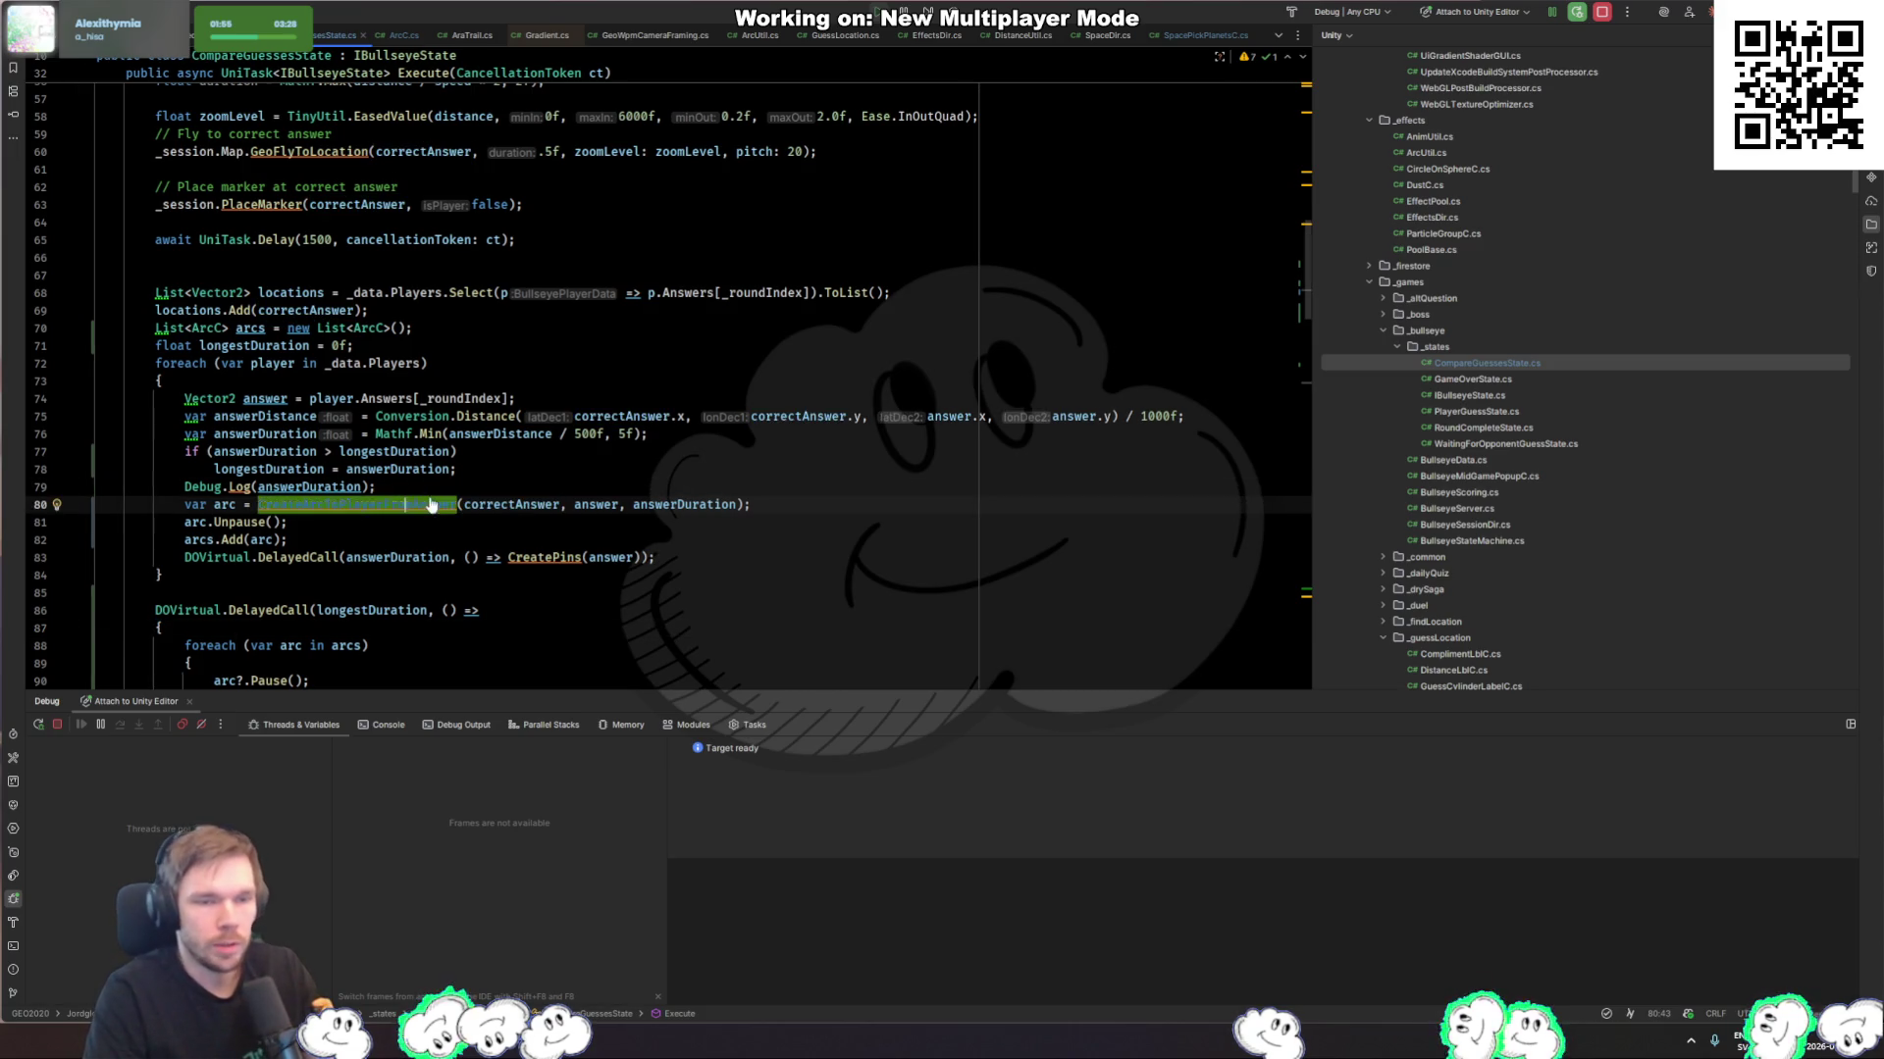
{"action": "triple_click", "coordinate": [430, 505]}
{"action": "key", "text": "ctrl+d"}
{"action": "left_click", "coordinate": [443, 521], "text": "ctrl"}
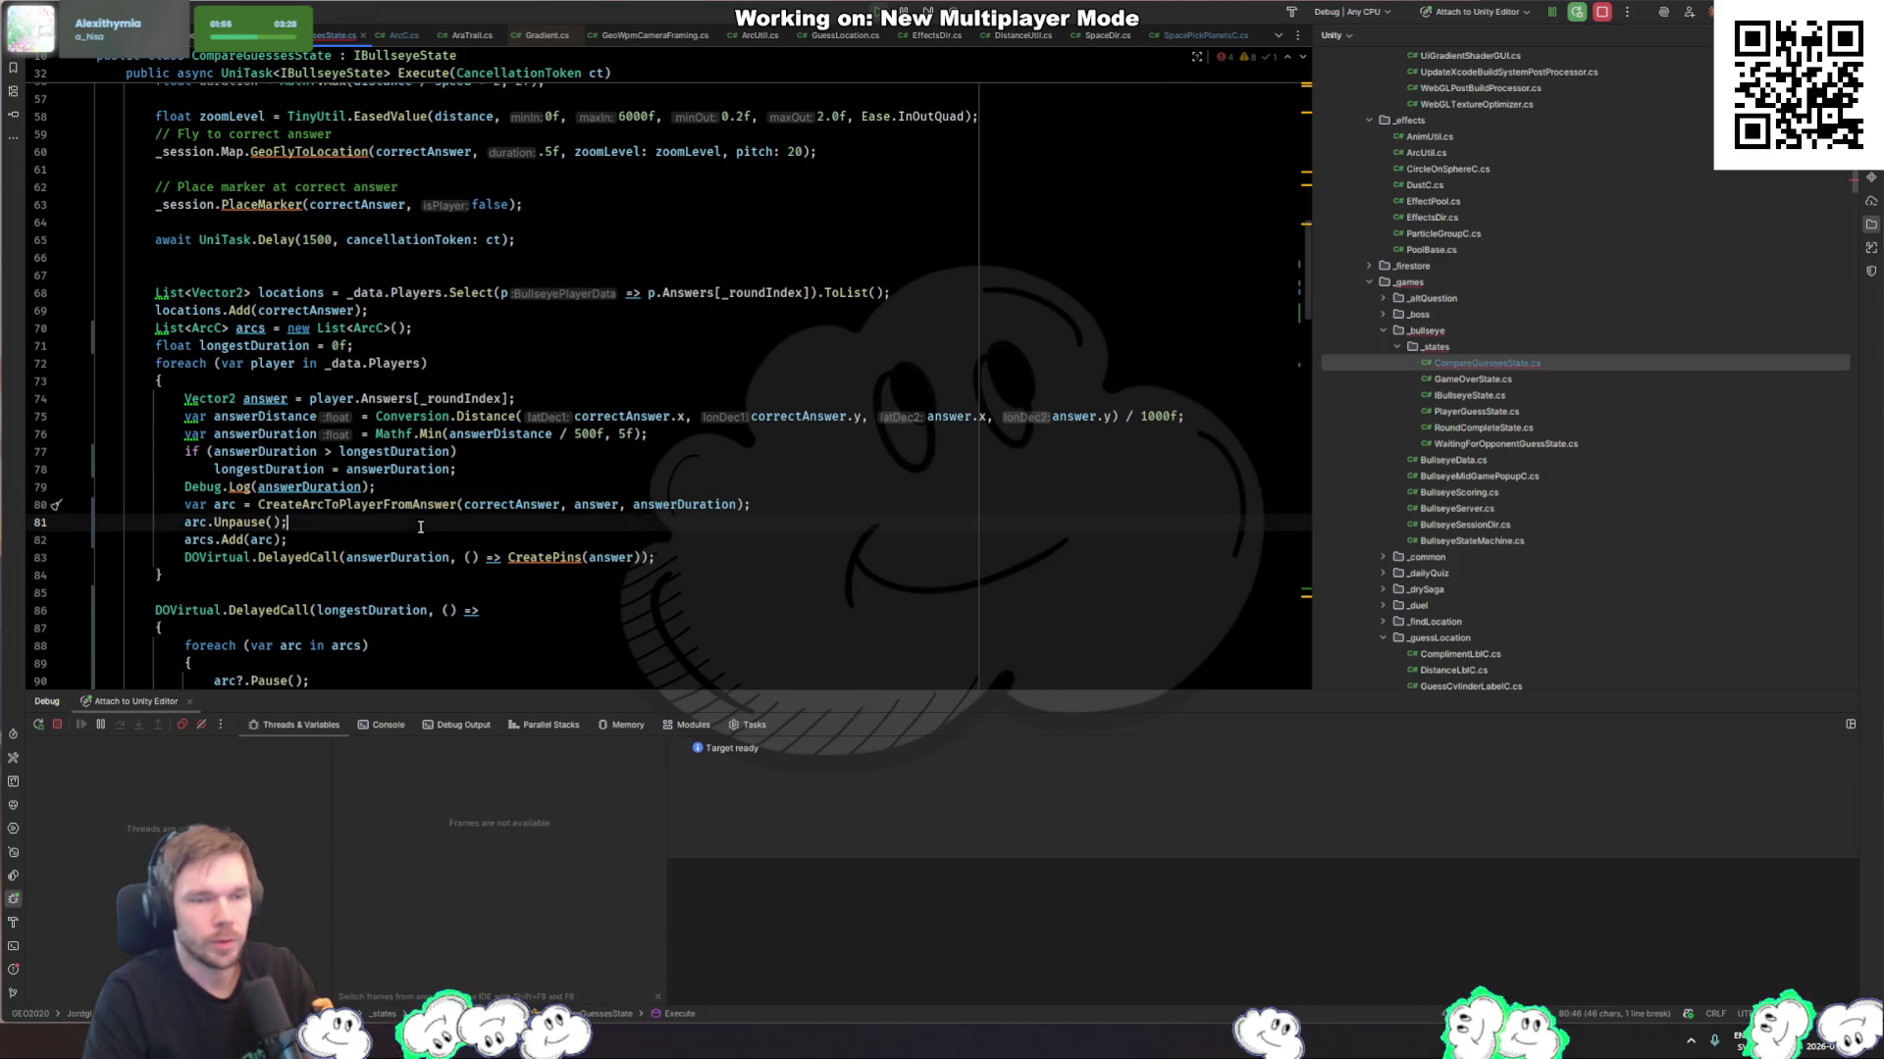
{"action": "left_click", "coordinate": [748, 325]}
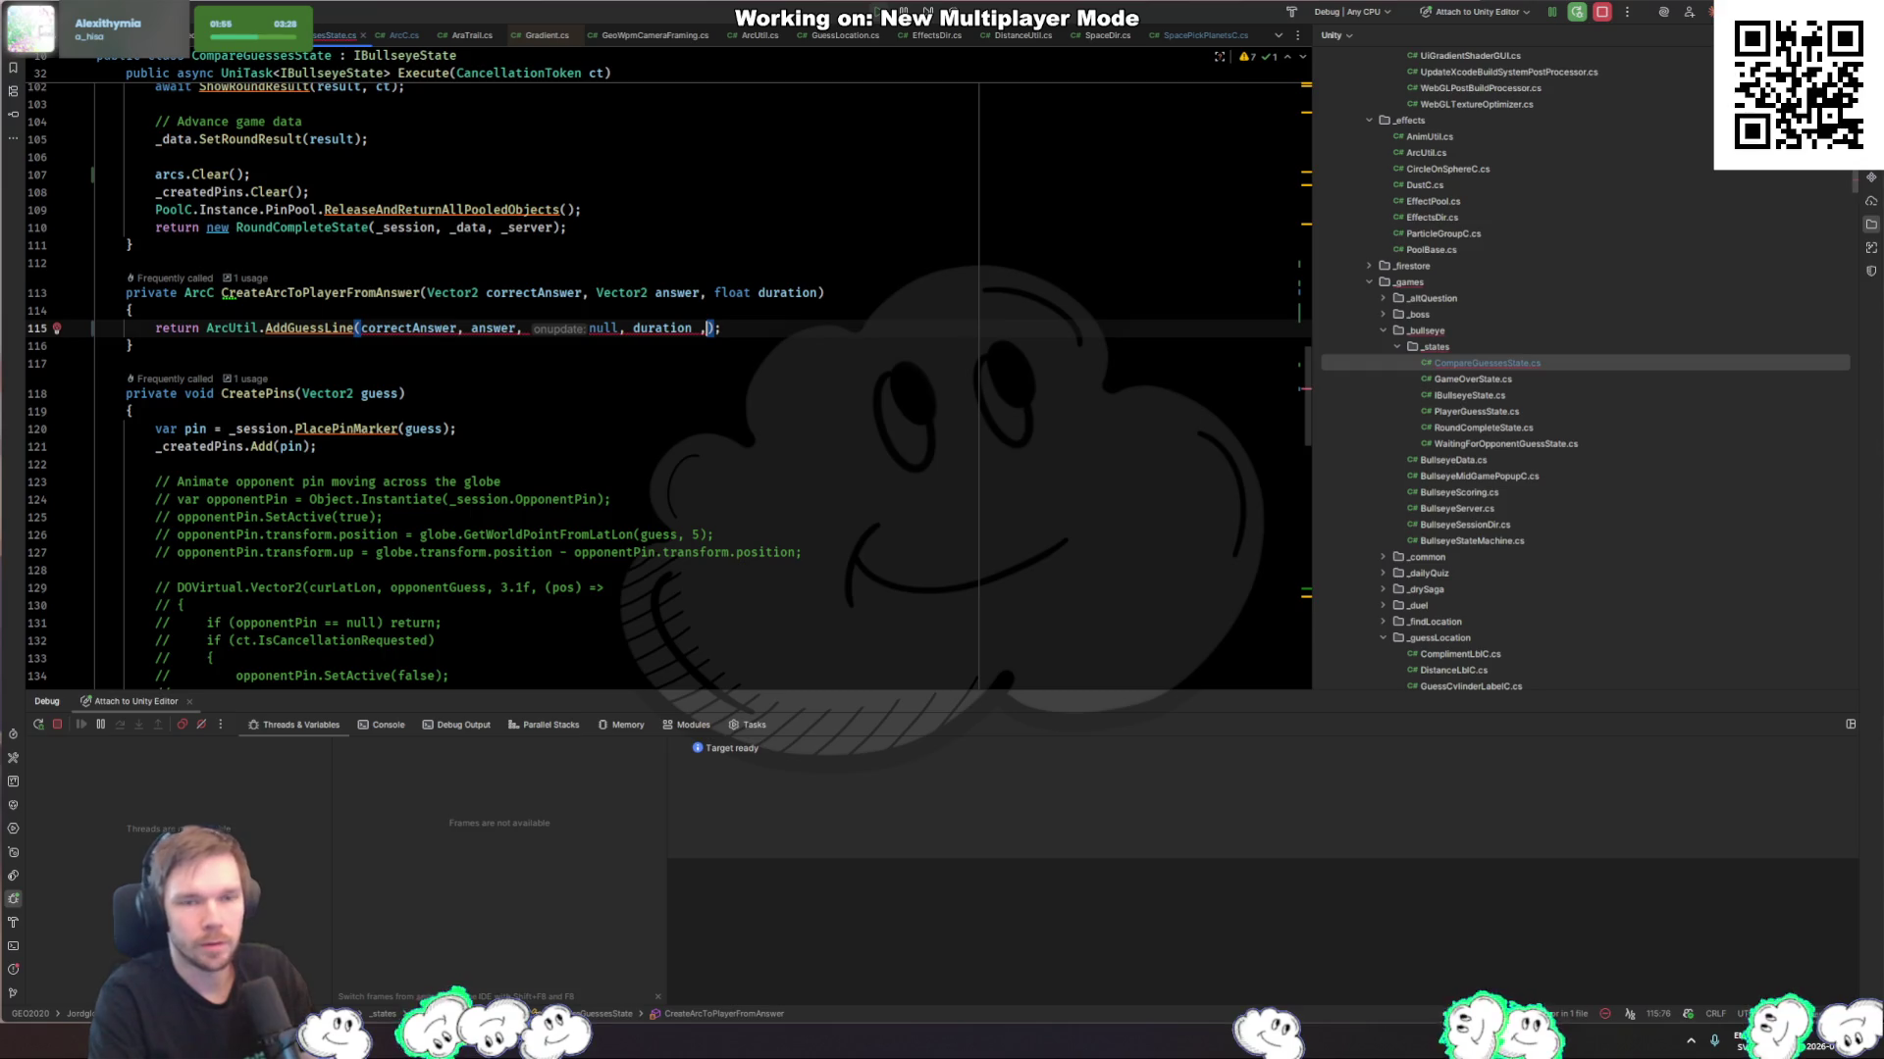
{"action": "key", "text": "BackSpace"}
{"action": "key", "text": "BackSpace"}
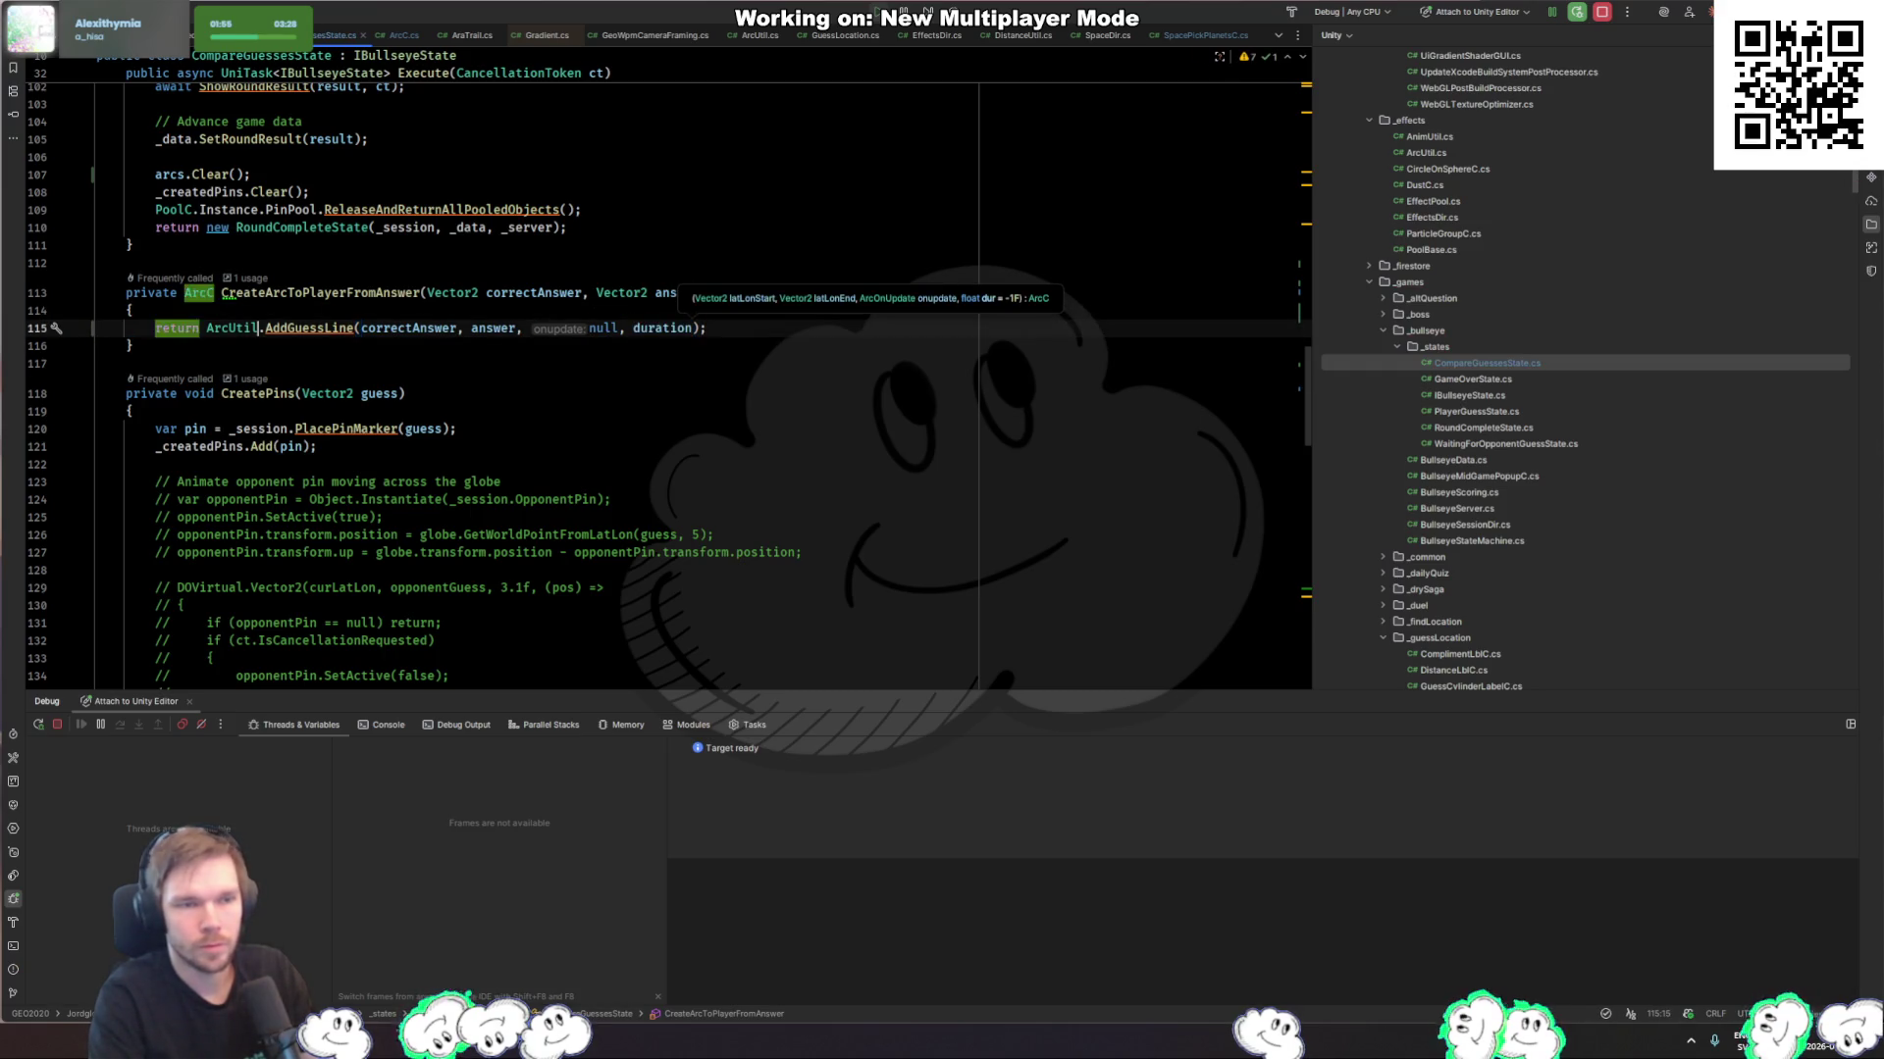
{"action": "left_click", "coordinate": [361, 328]}
{"action": "type", "text": "9"}
{"action": "key", "text": "ctrl+b"}
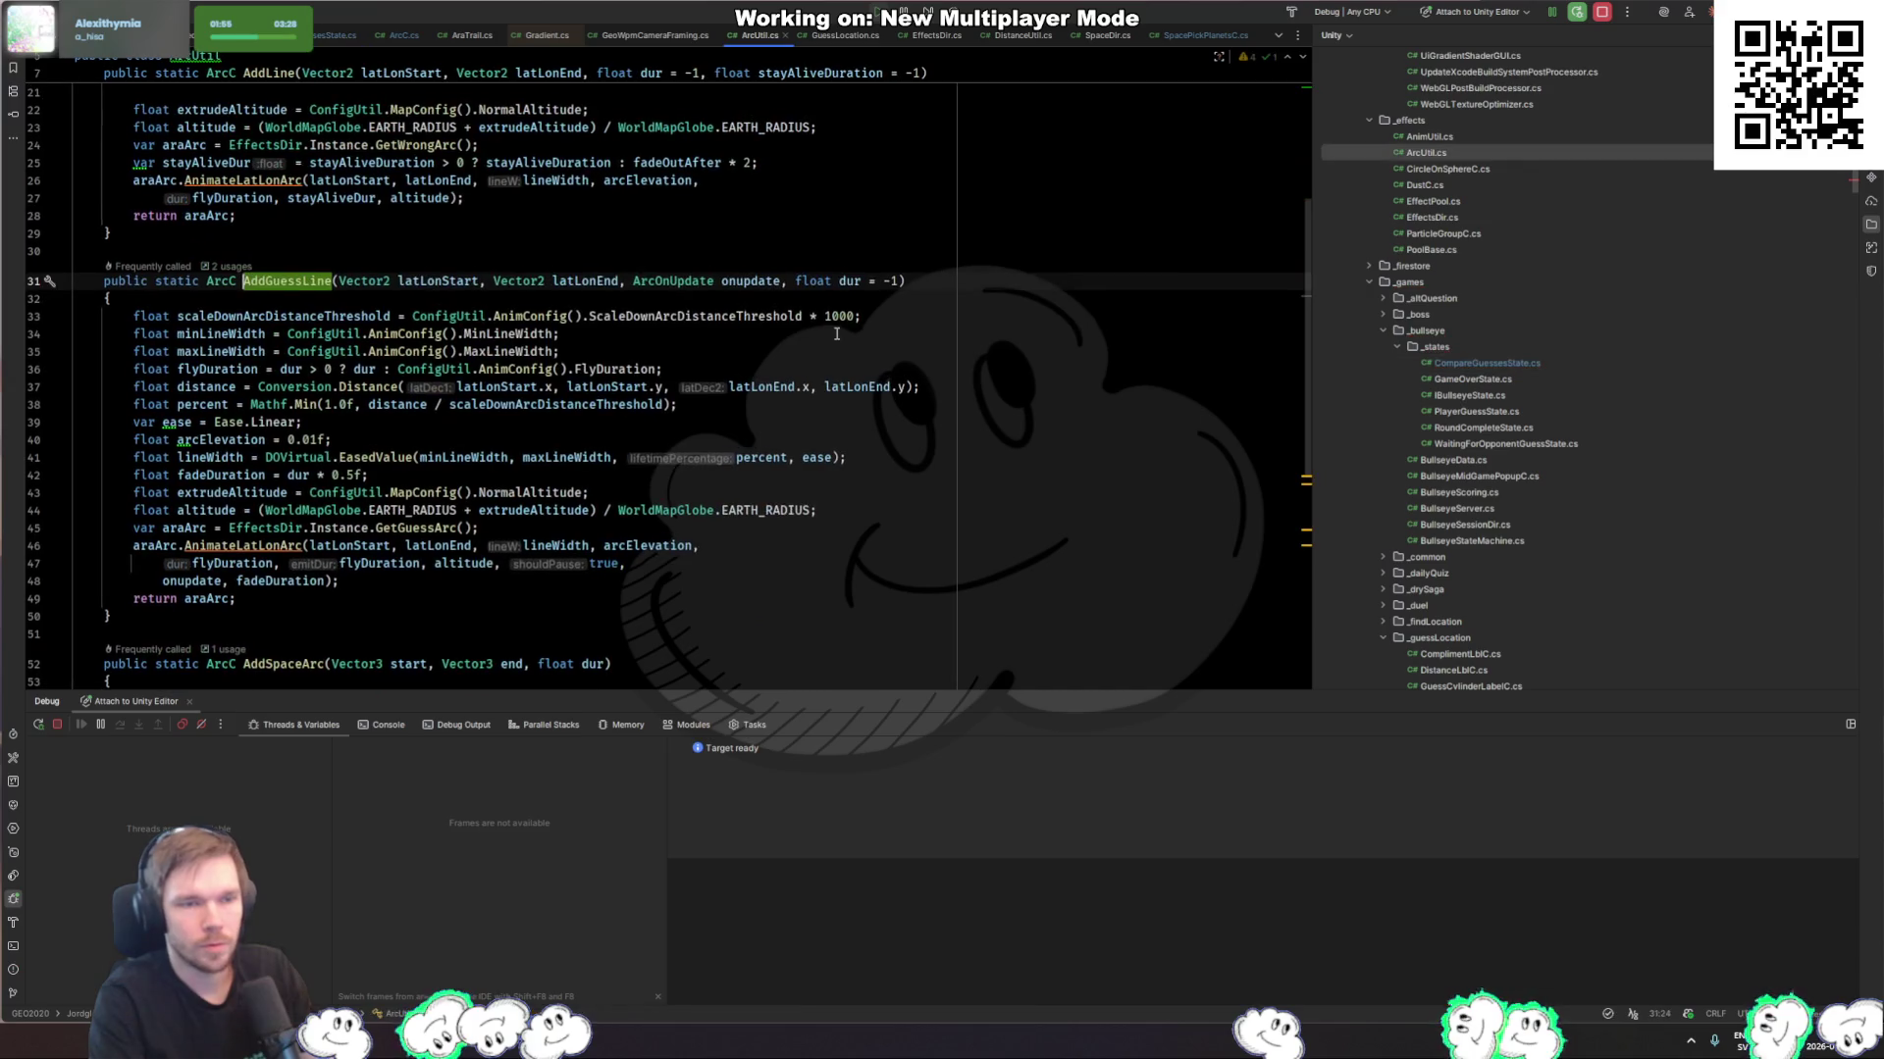
Step: Add 'bool shouldPause = true' to AddGuessLine and forward shouldPause instead of the hardcoded true
{"action": "key", "text": "End"}
{"action": "type", "text": "bool shouldPause = "}
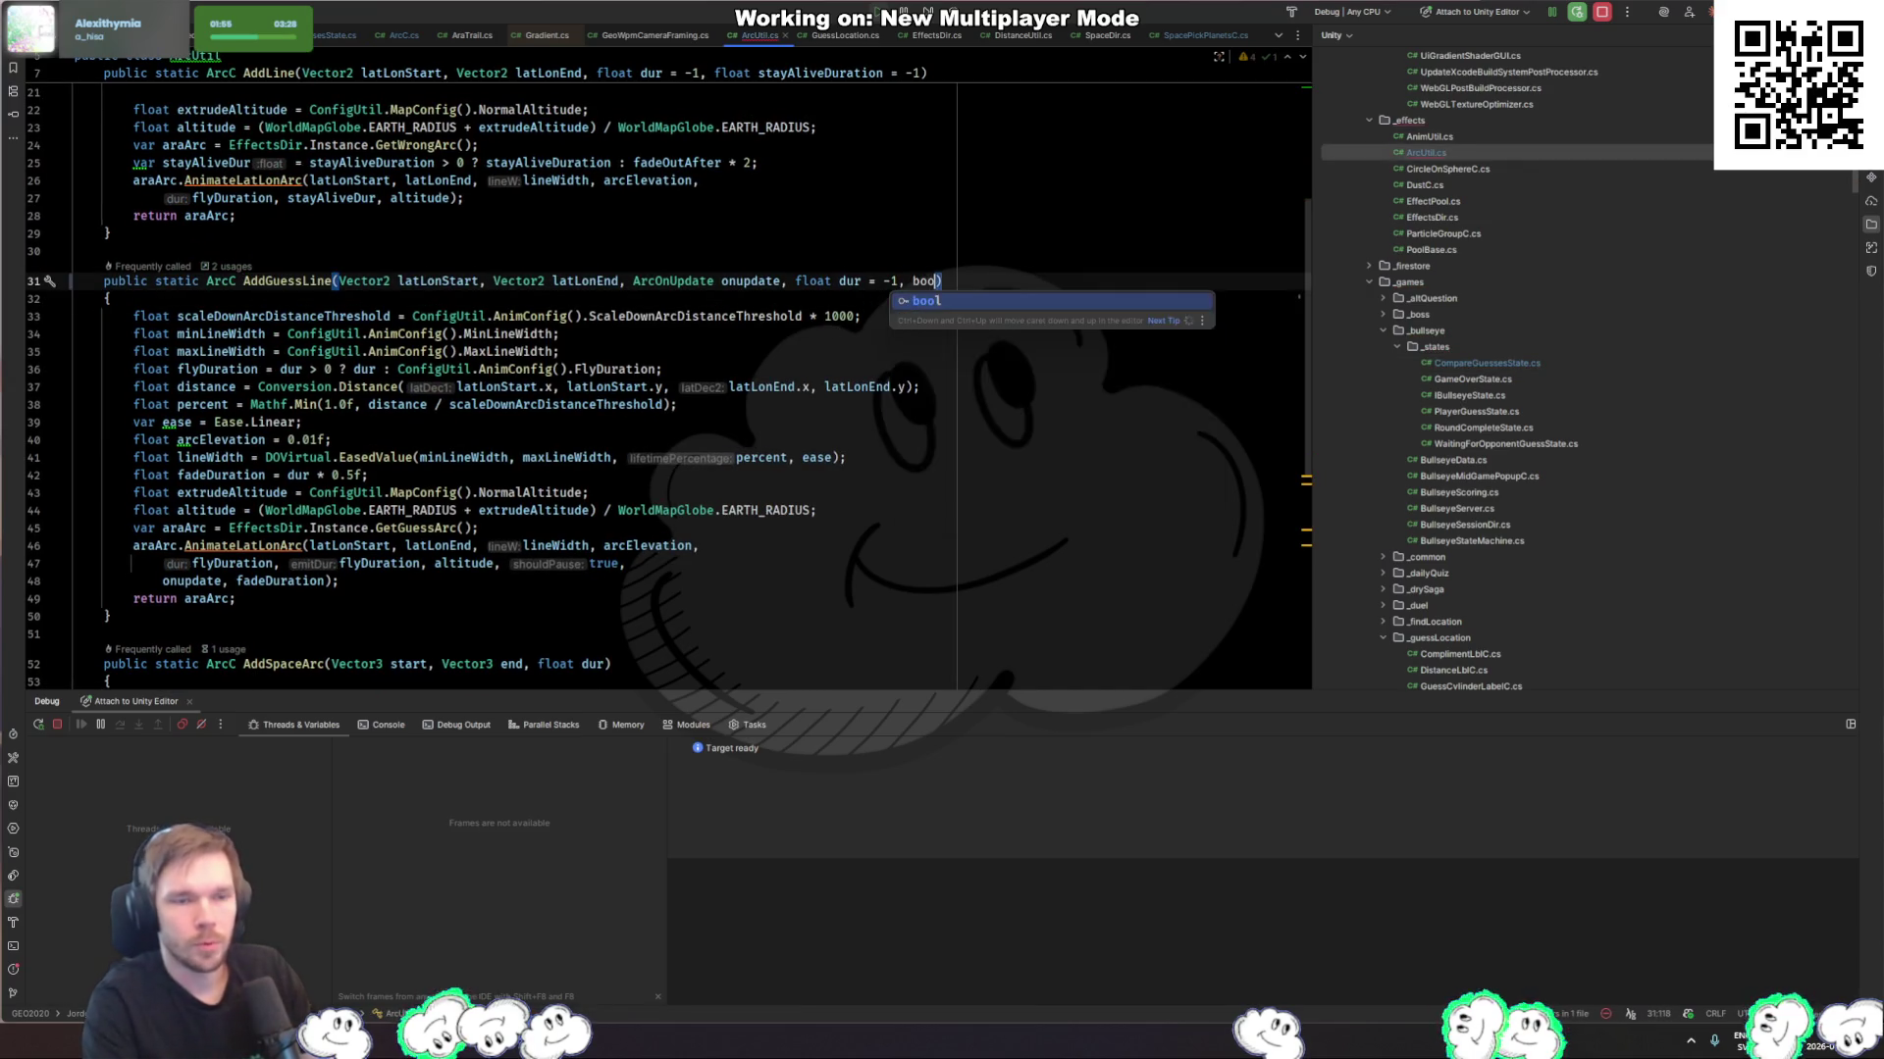
{"action": "type", "text": "true"}
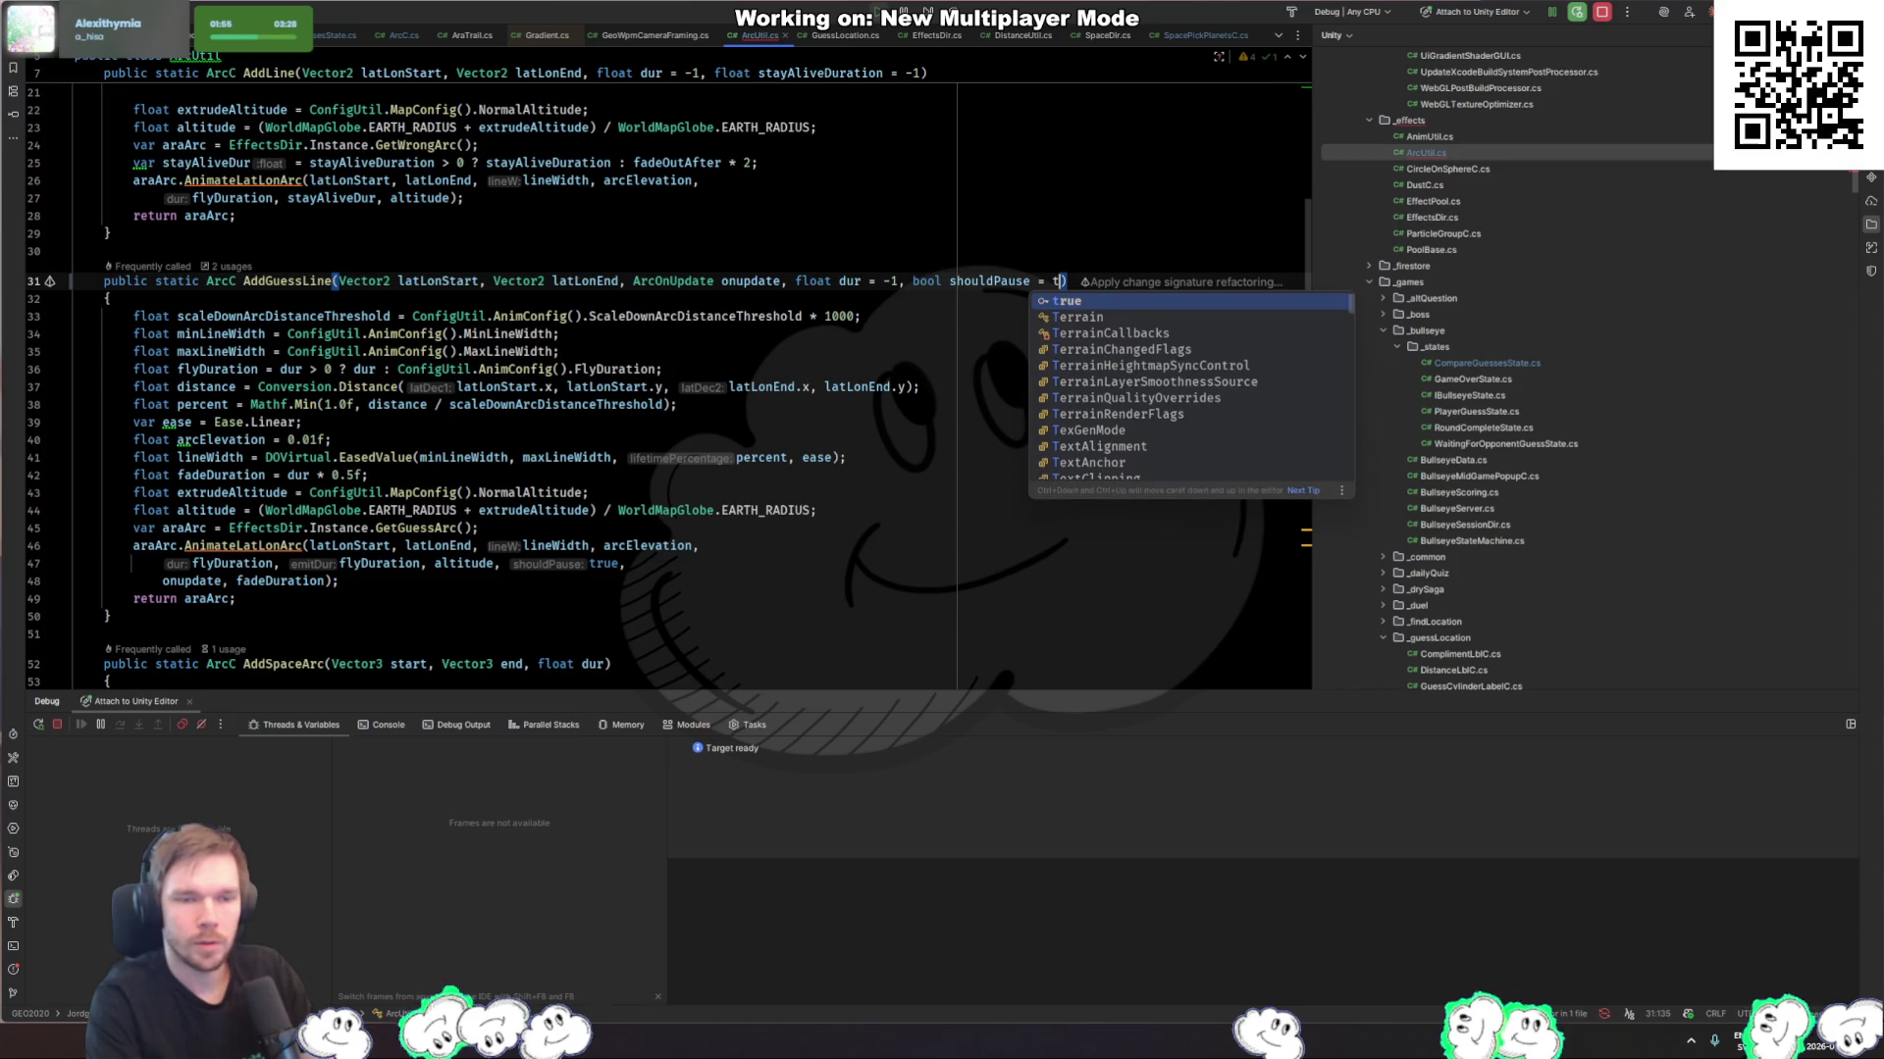
{"action": "left_click", "coordinate": [626, 563]}
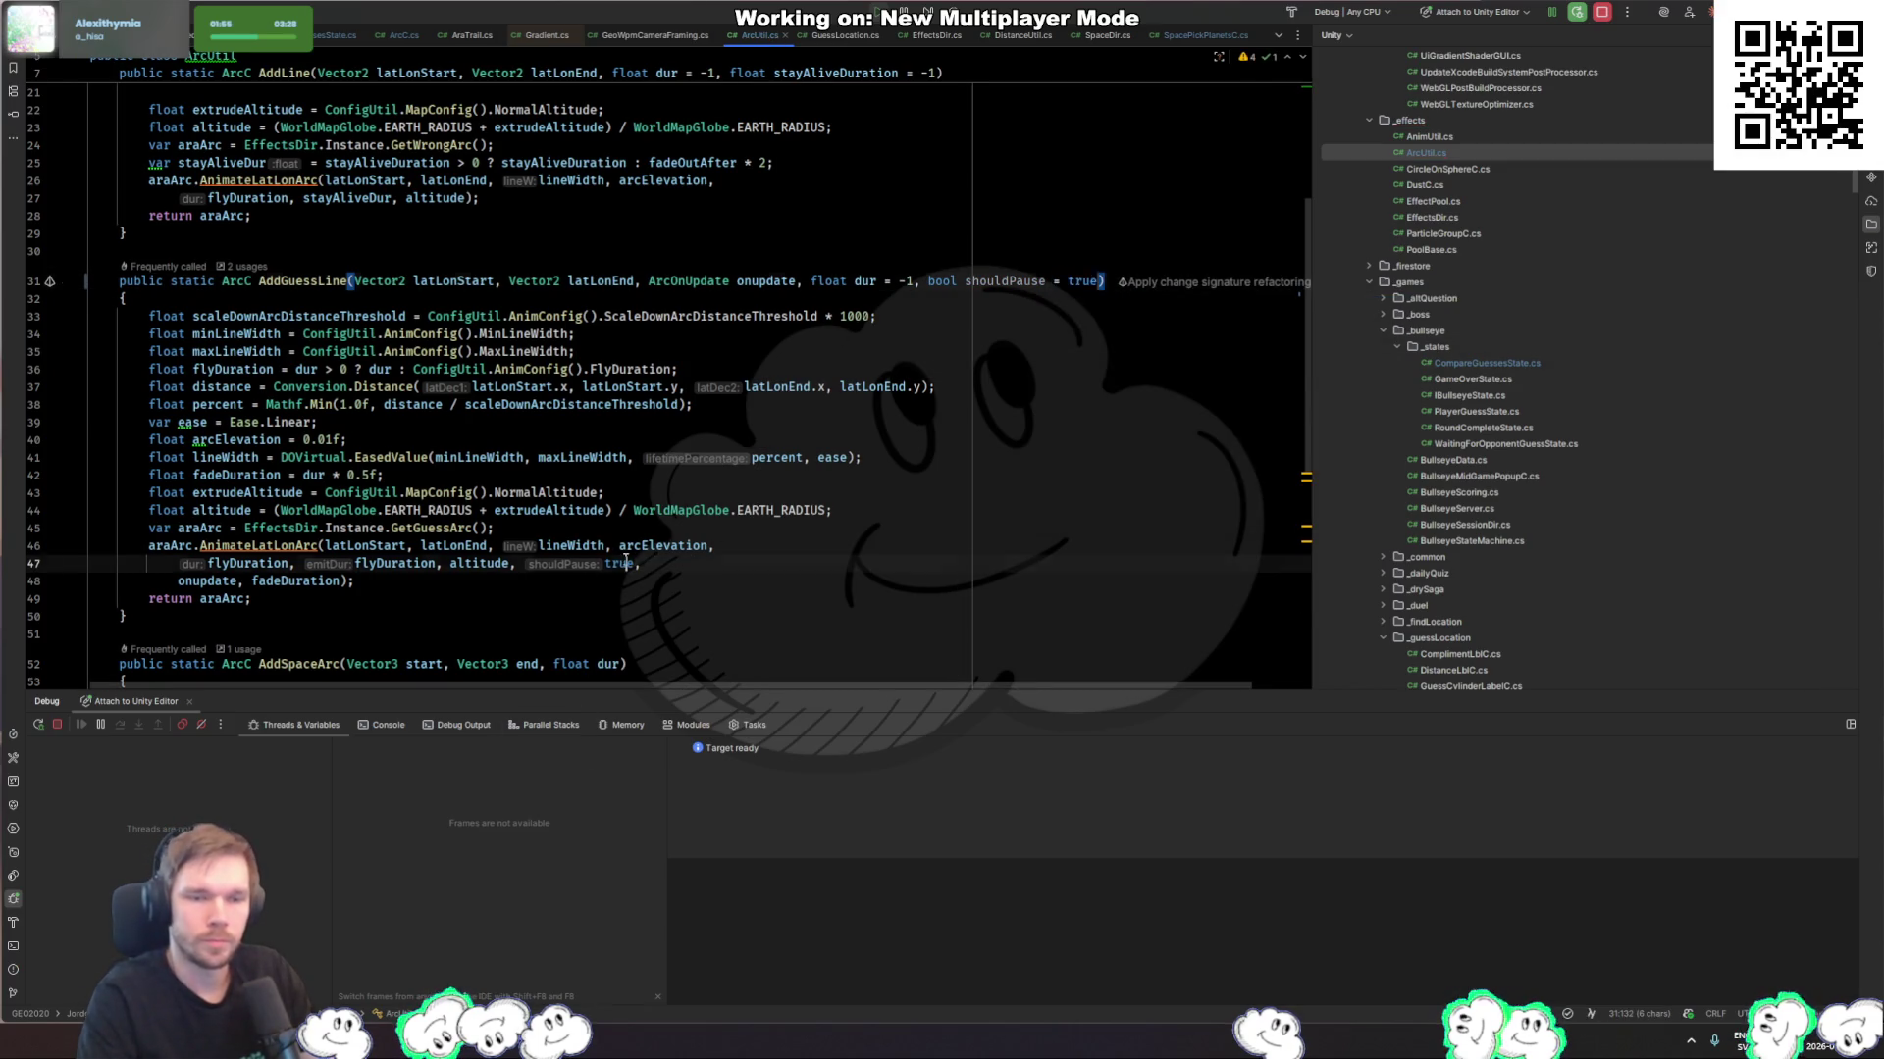
{"action": "type", "text": "shouldpau"}
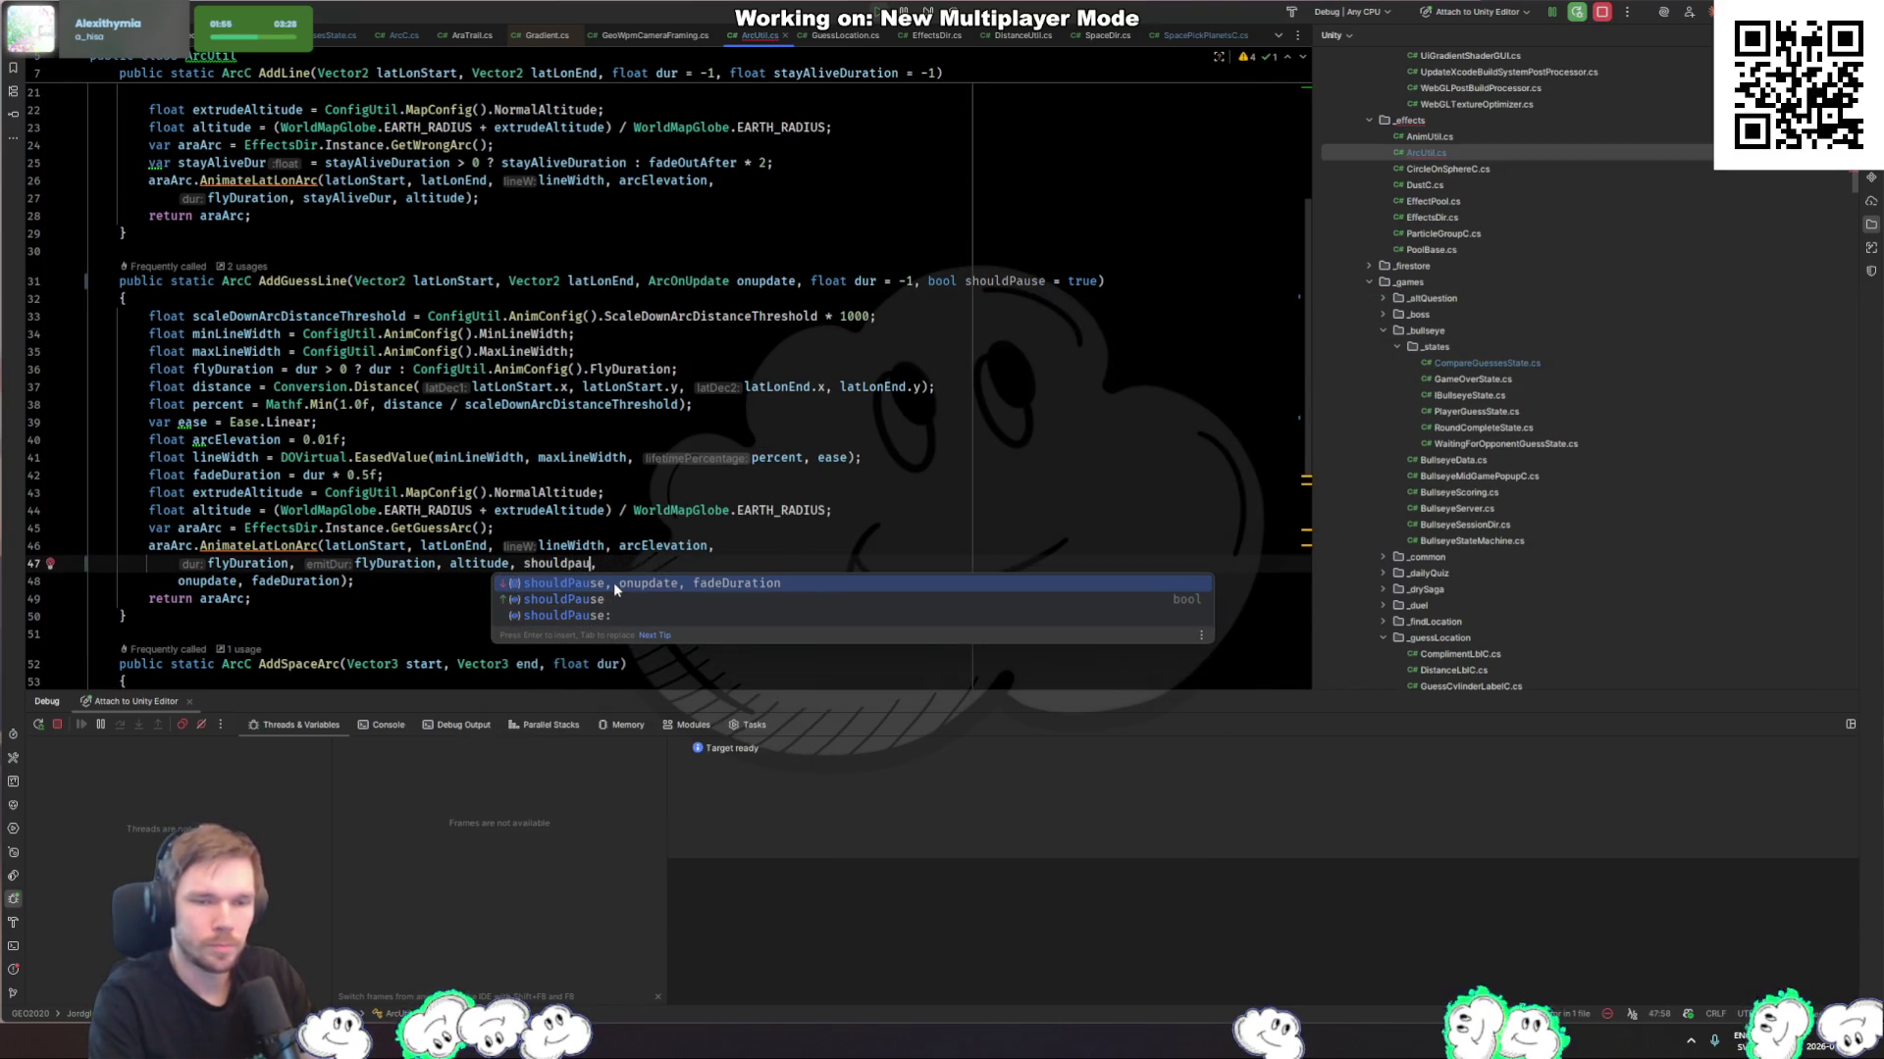
{"action": "type", "text": "se"}
{"action": "key", "text": "Escape"}
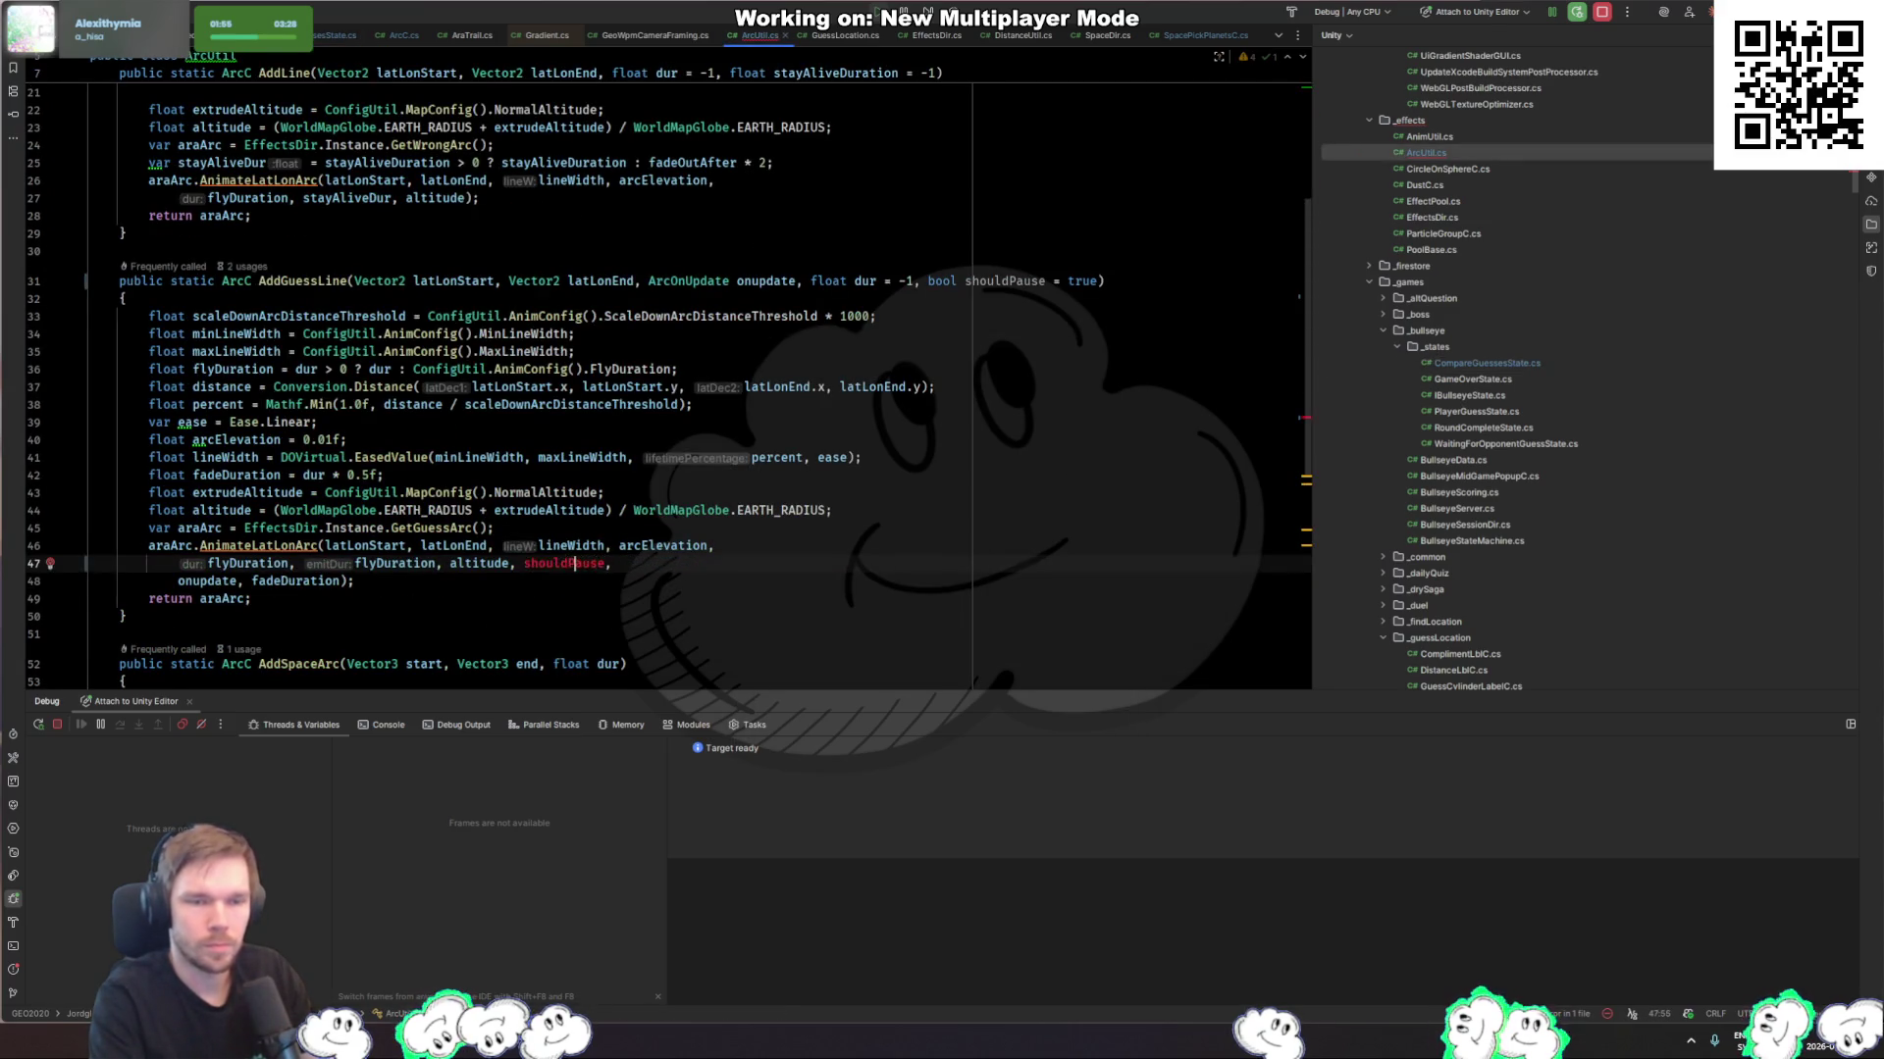
Step: Make the AddGuessLine call in CreateArcToPlayerFromAnswer pass 'shouldPause: false'
{"action": "key", "text": "ctrl+minus"}
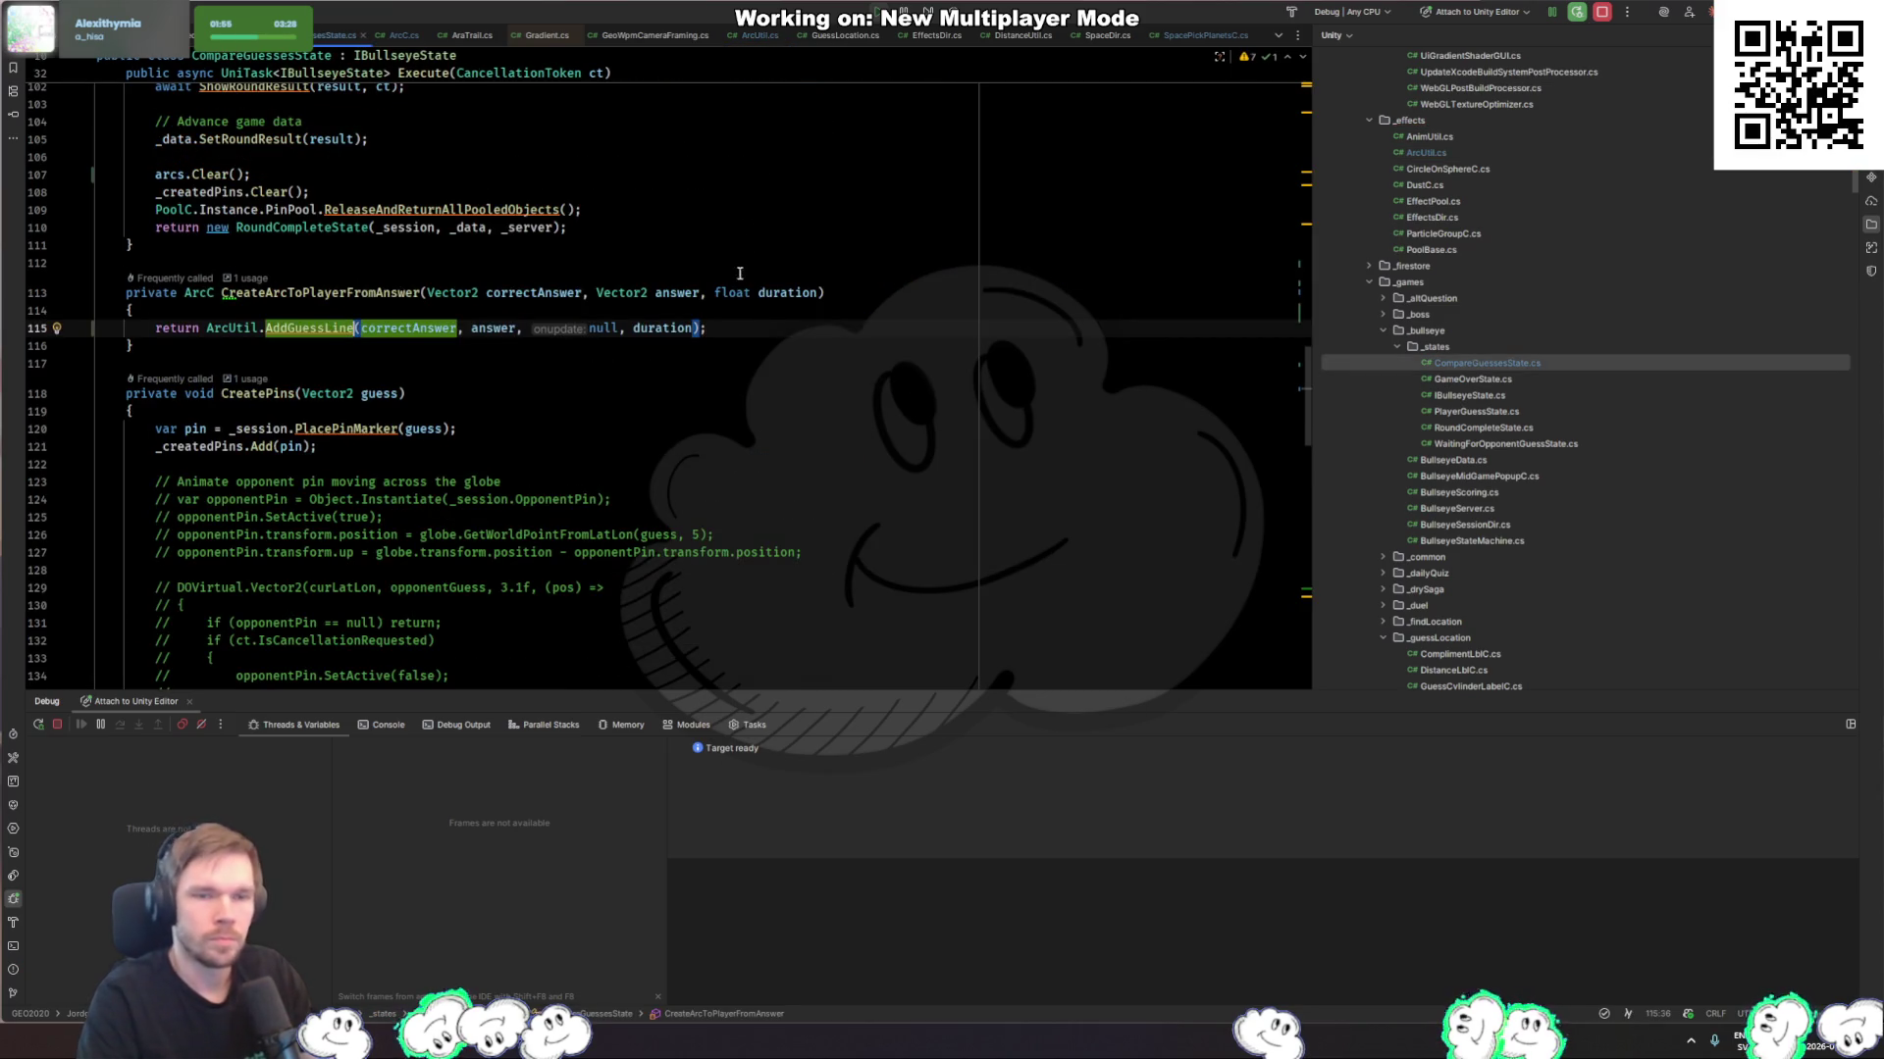
{"action": "type", "text": ","}
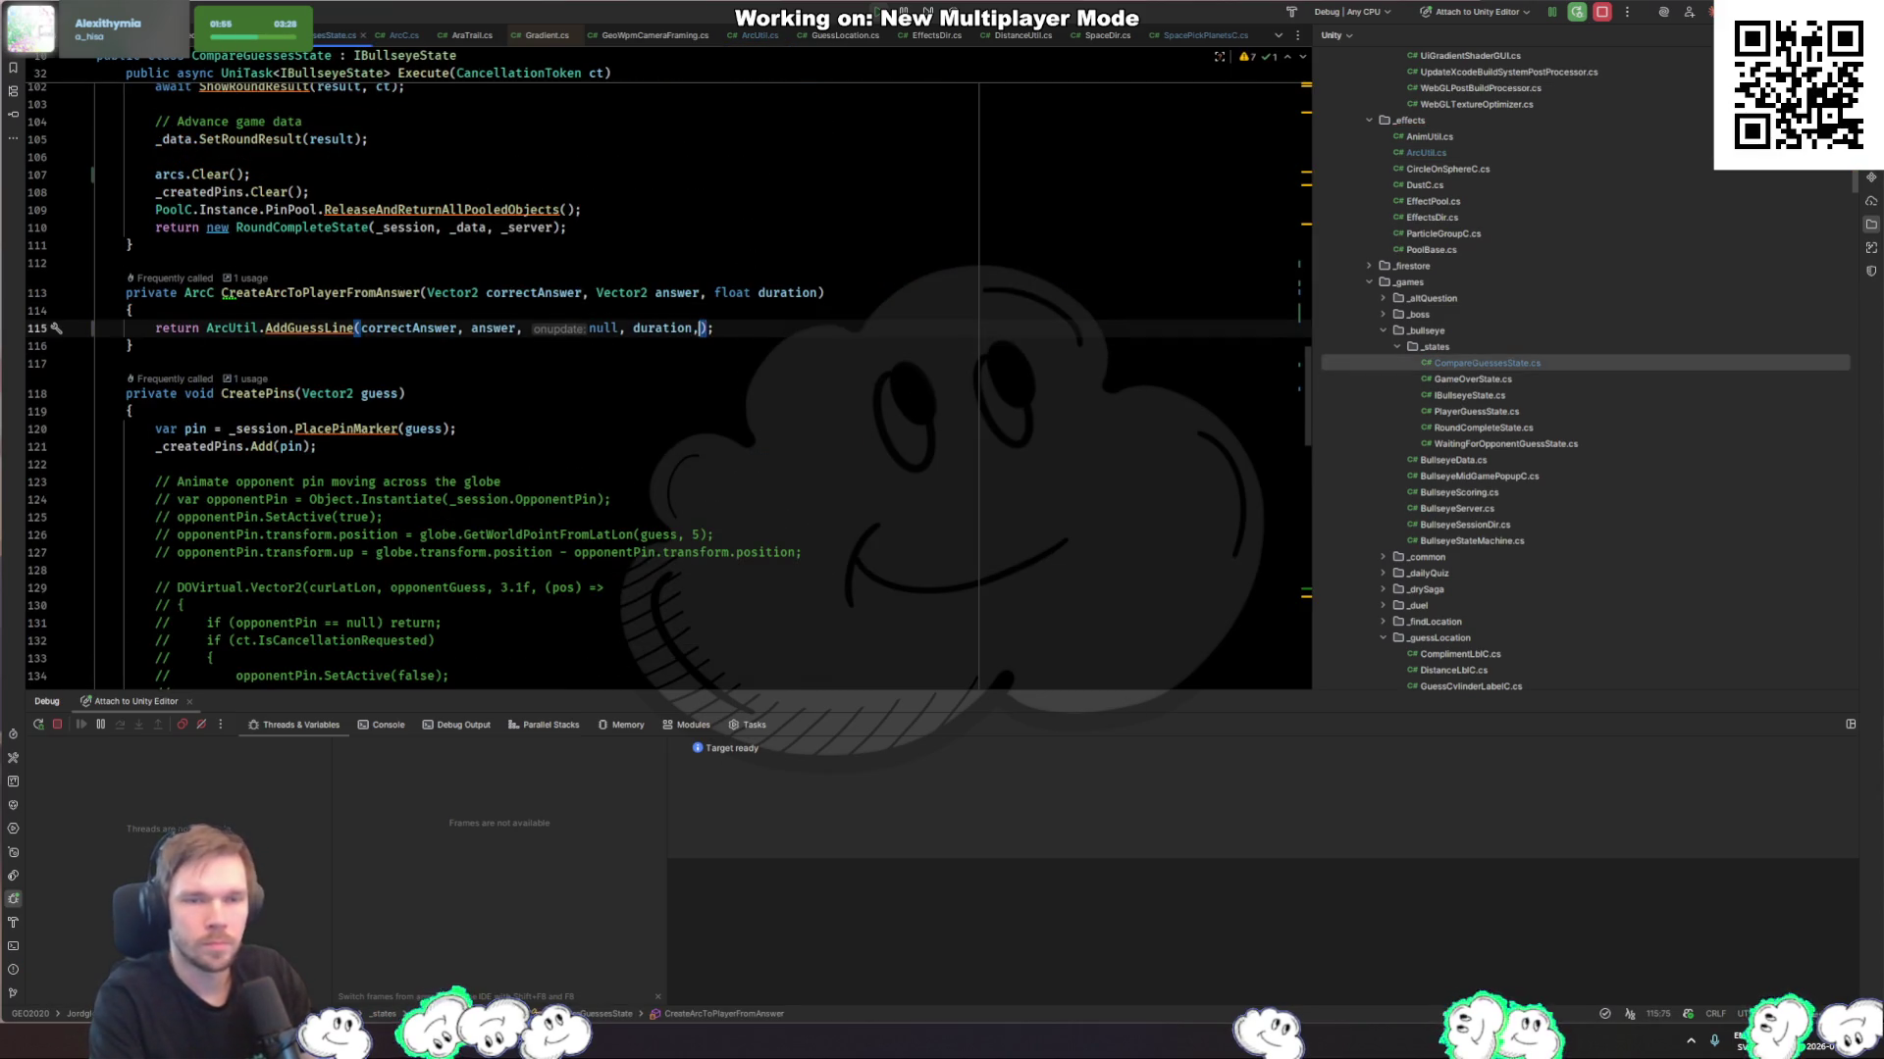
{"action": "type", "text": " should"}
{"action": "key", "text": "Return"}
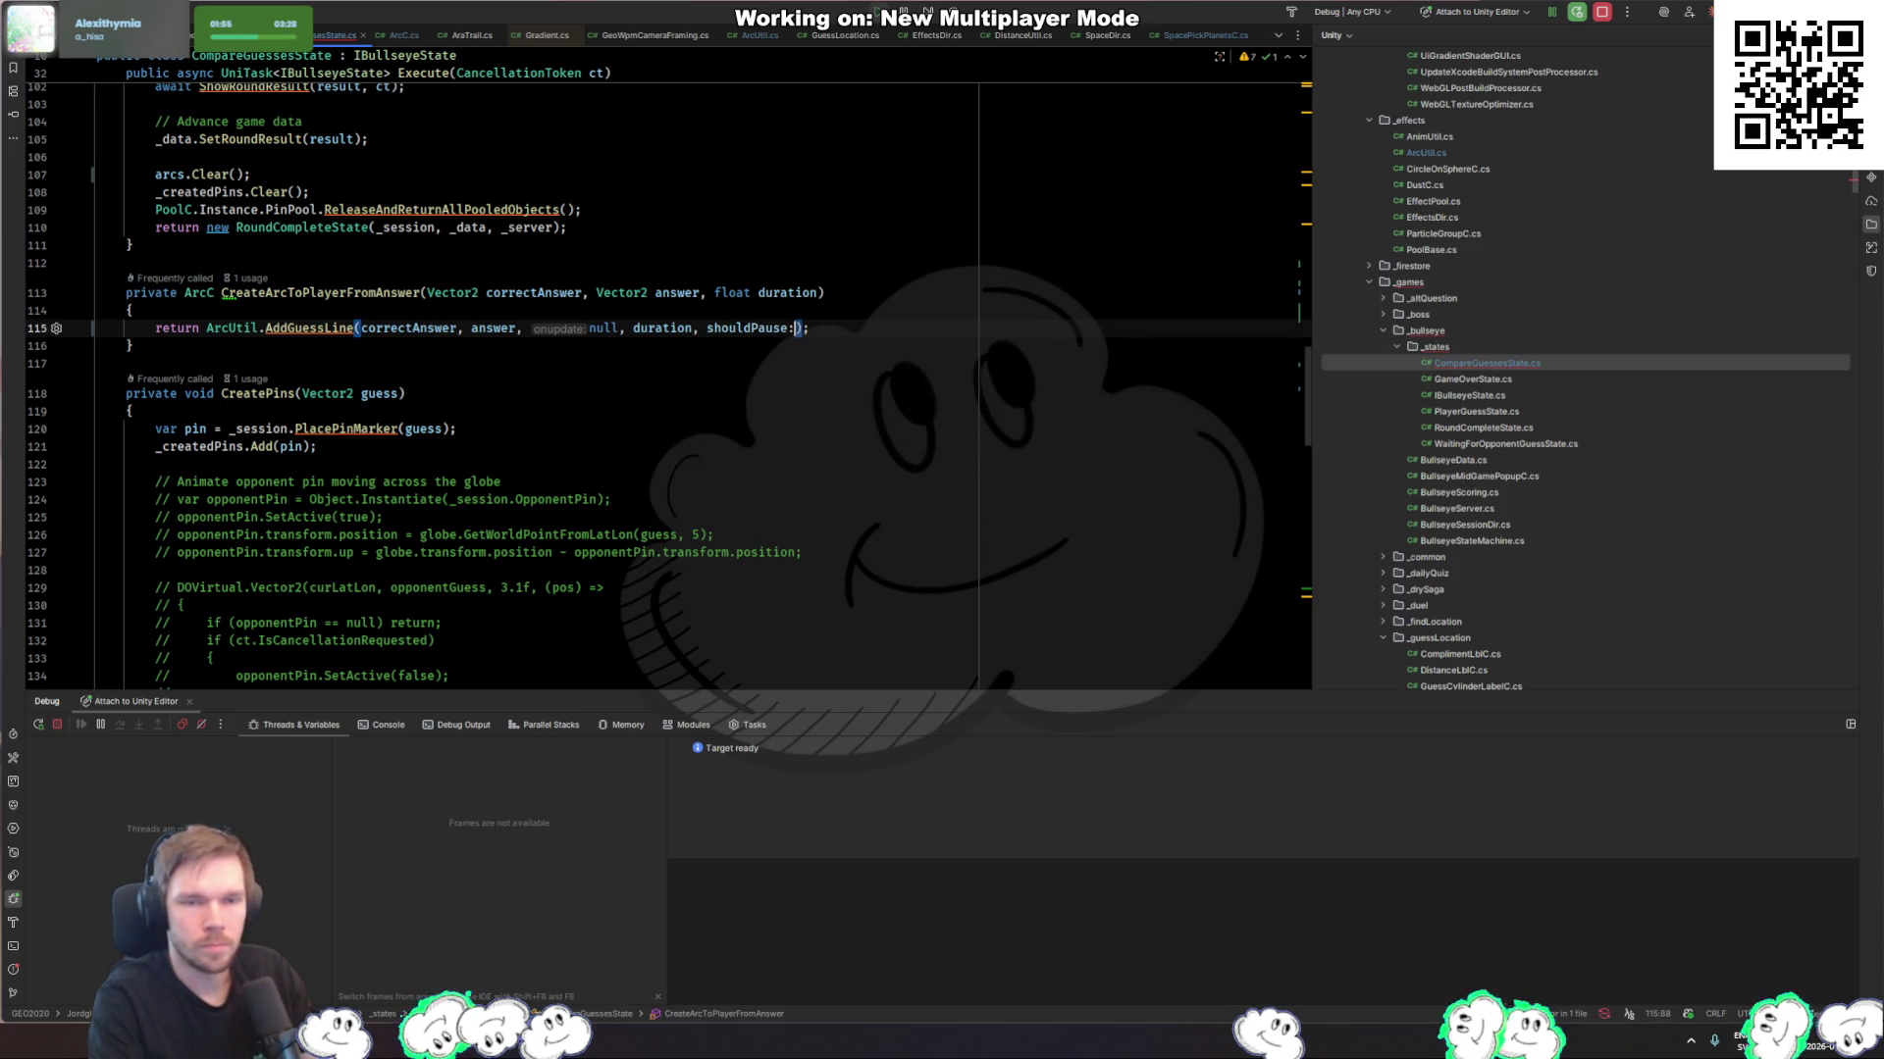
{"action": "type", "text": "false"}
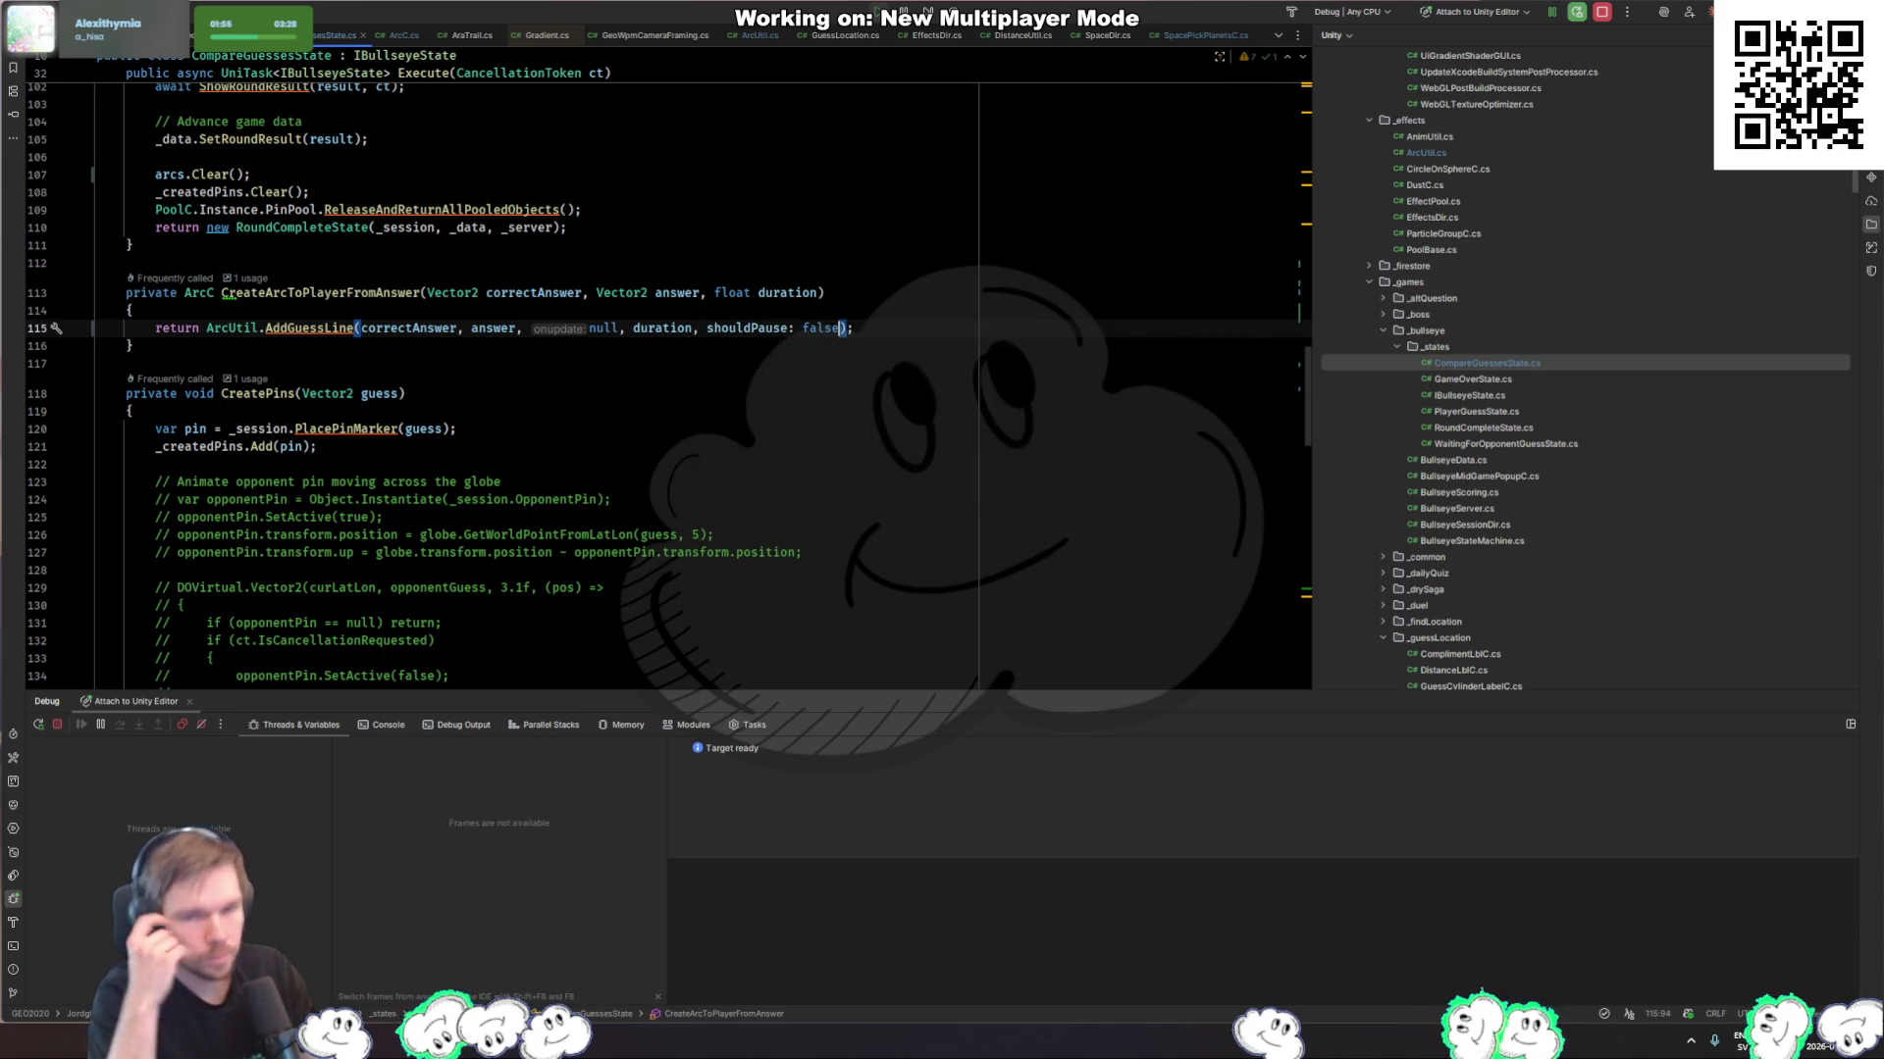